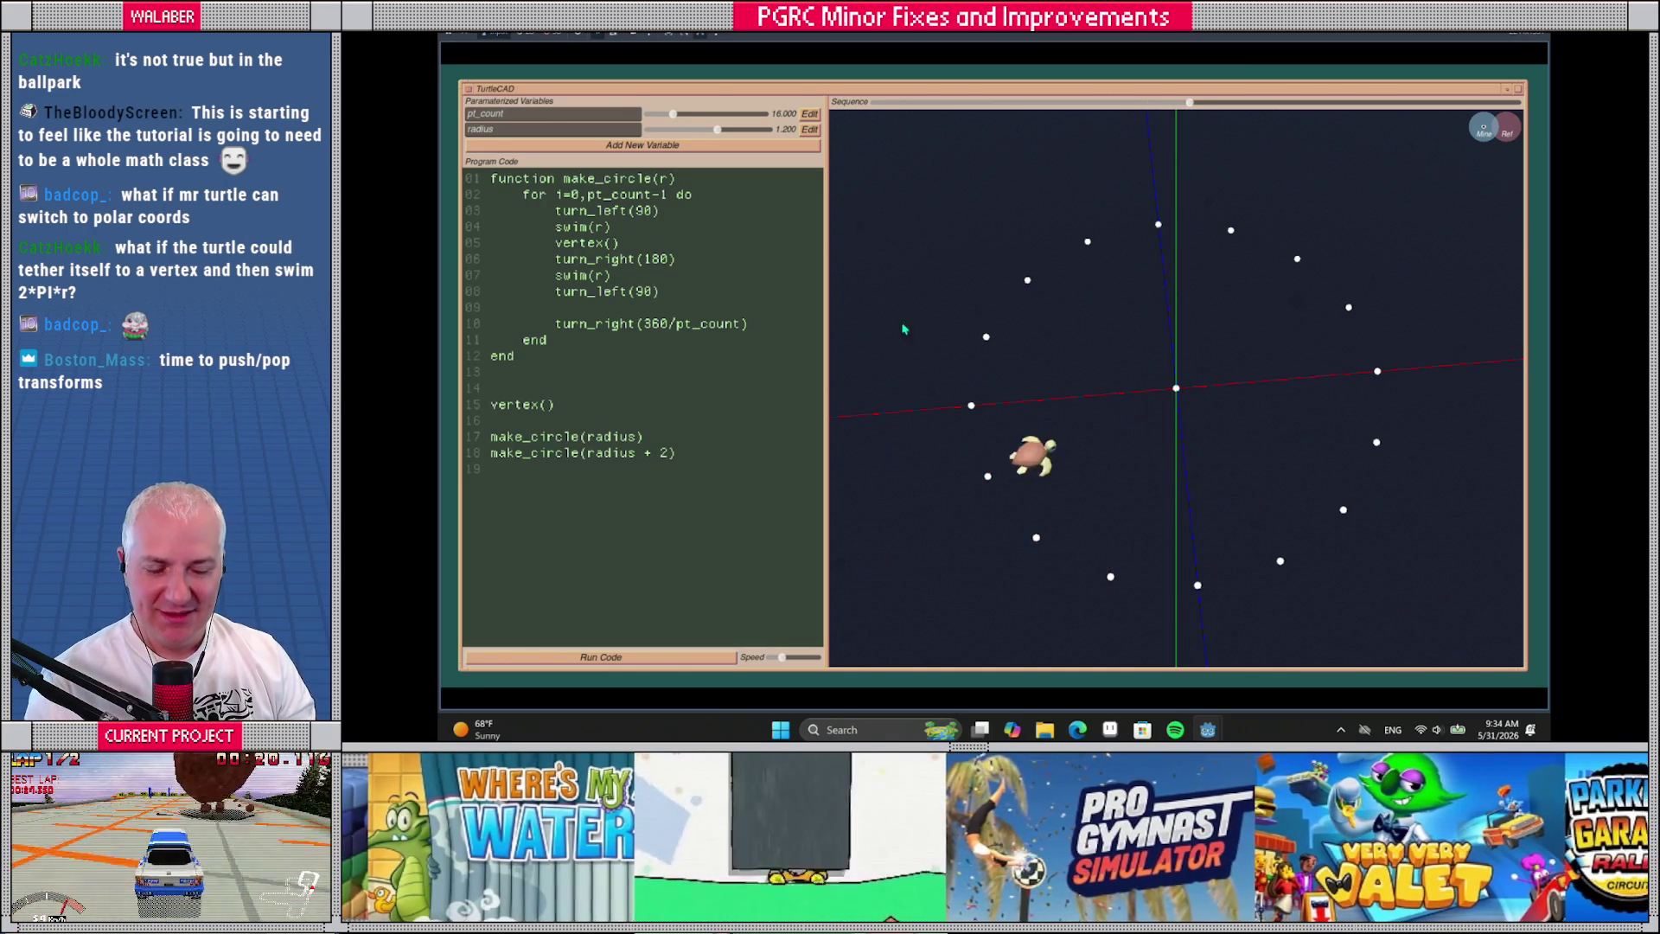
Increase the radius variable from 1.700 to 1.900 so both dot rings redraw wider
left_click_drag(676, 453, 515, 453)
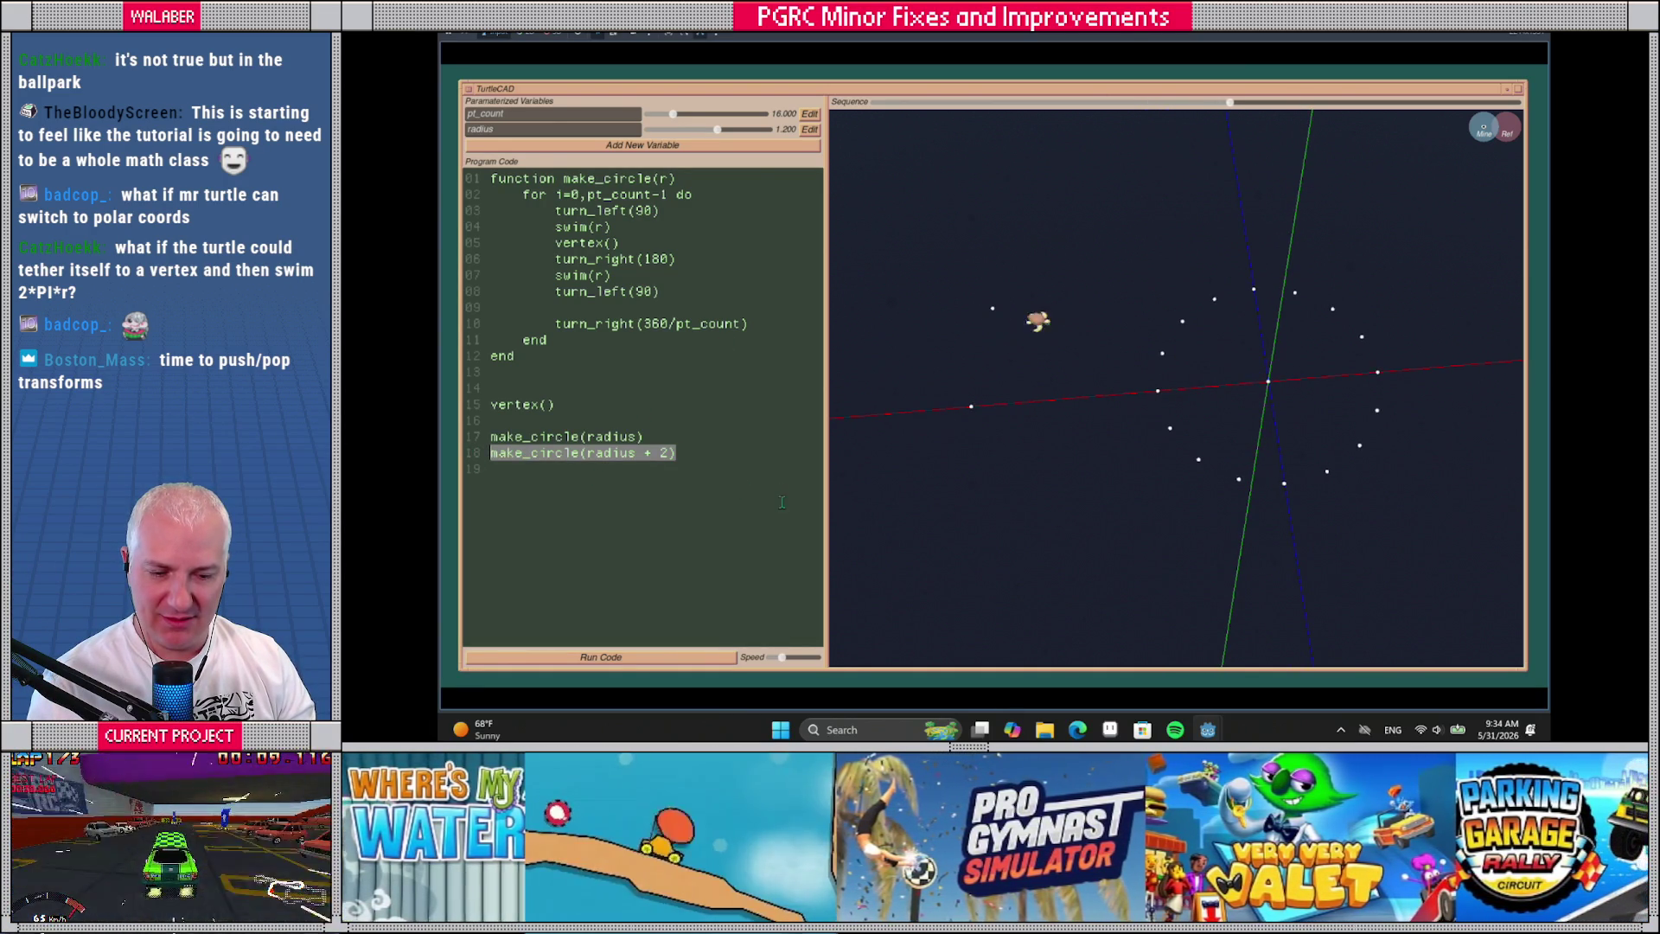
left_click(720, 130)
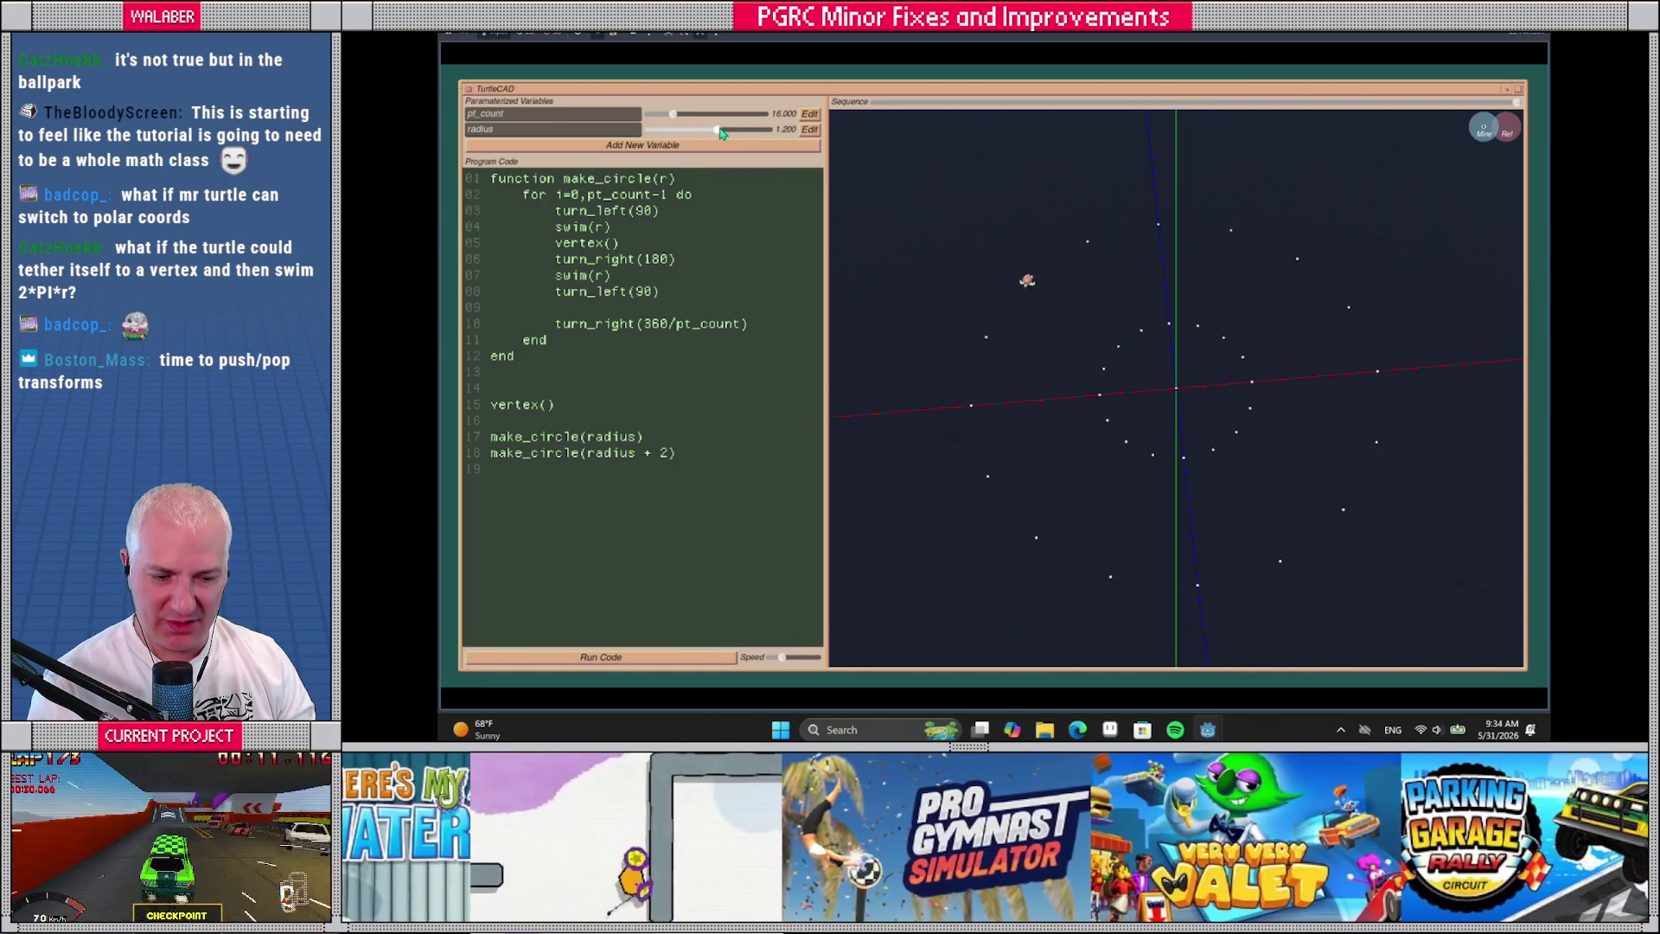
mouse_move(751, 130)
left_mouse_down()
mouse_move(790, 129)
mouse_move(664, 131)
mouse_move(769, 131)
mouse_move(735, 131)
left_mouse_up()
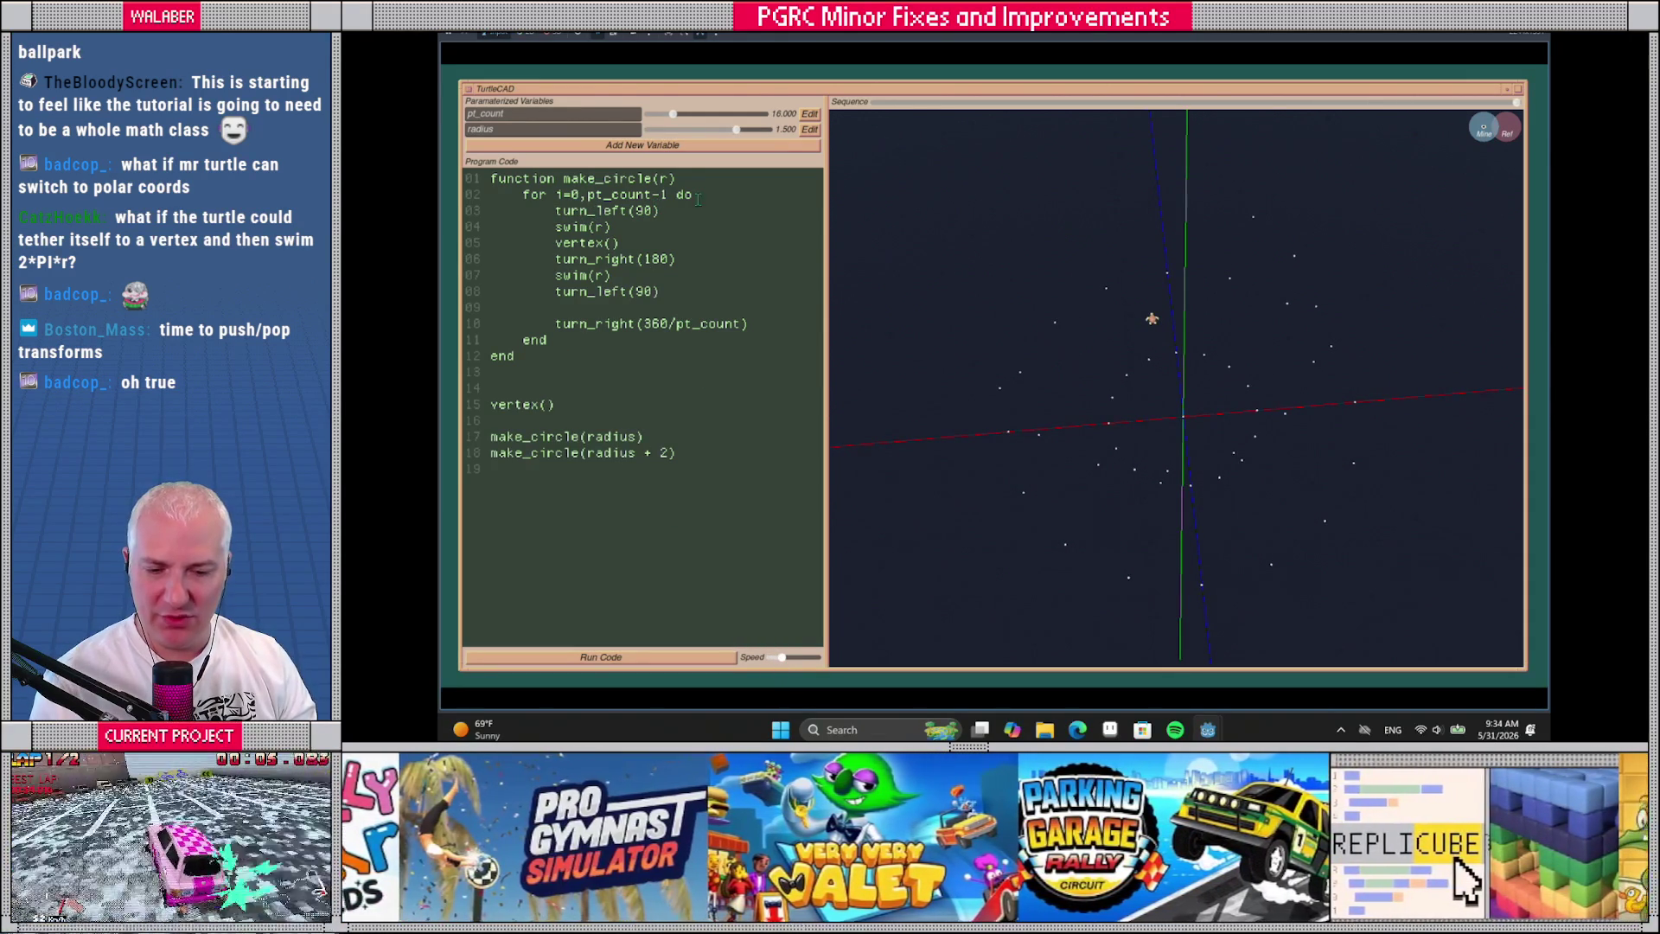
Switch to Godot and back, then start a new line at the top of make_circle's loop body
key("alt+Tab")
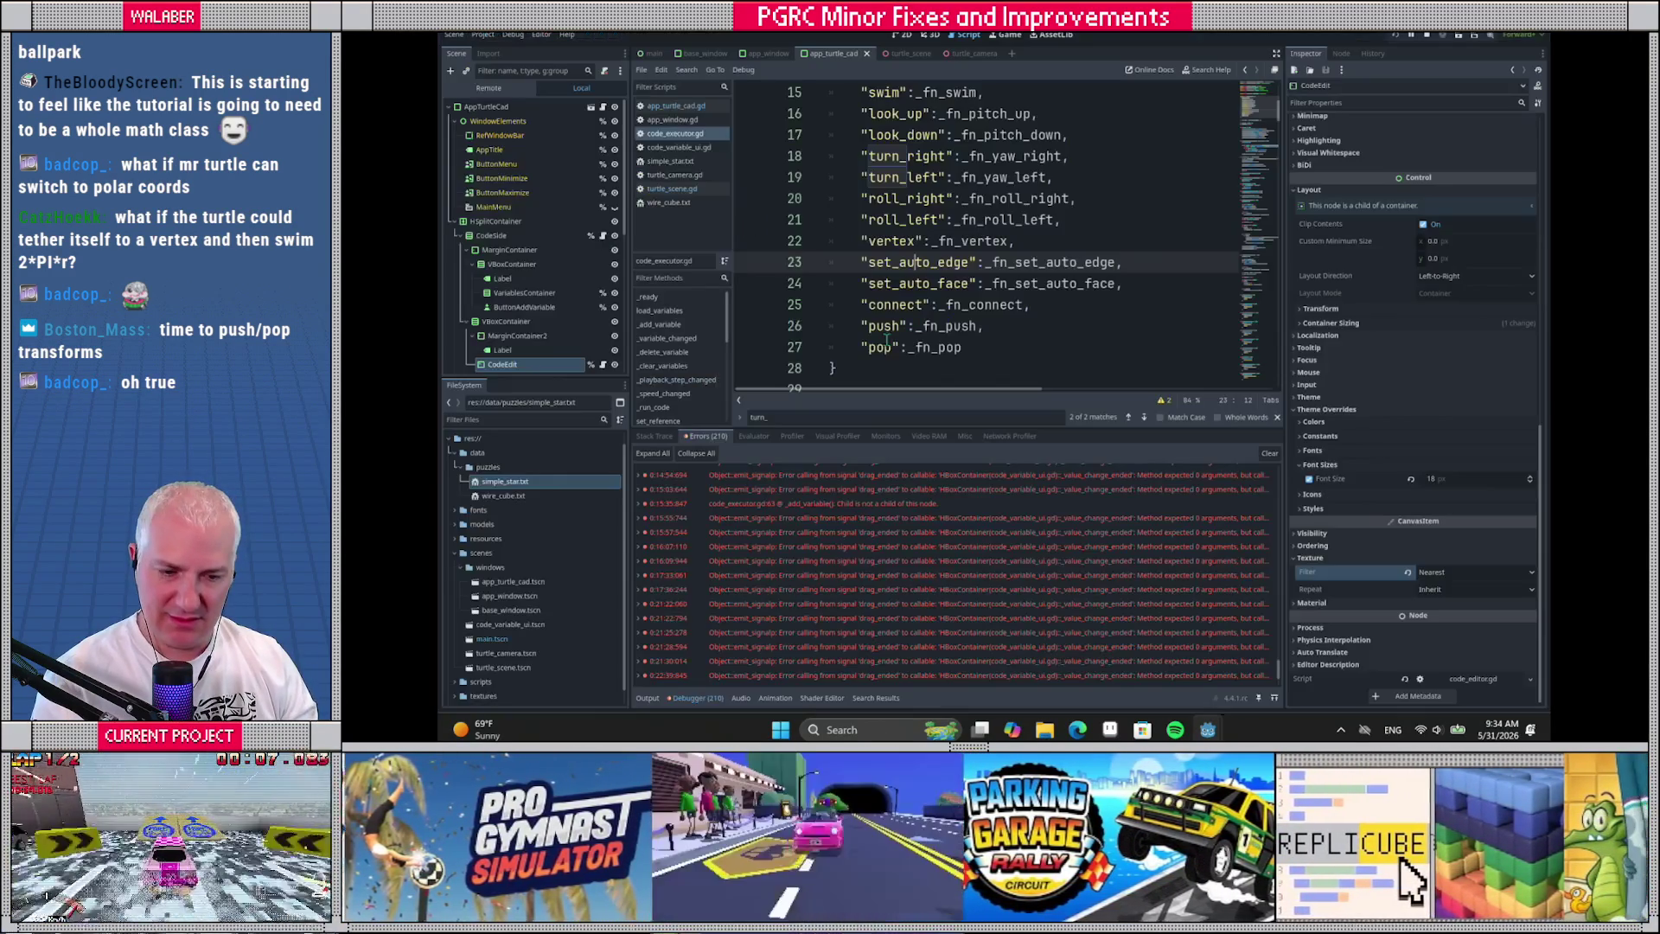
key("alt+Tab")
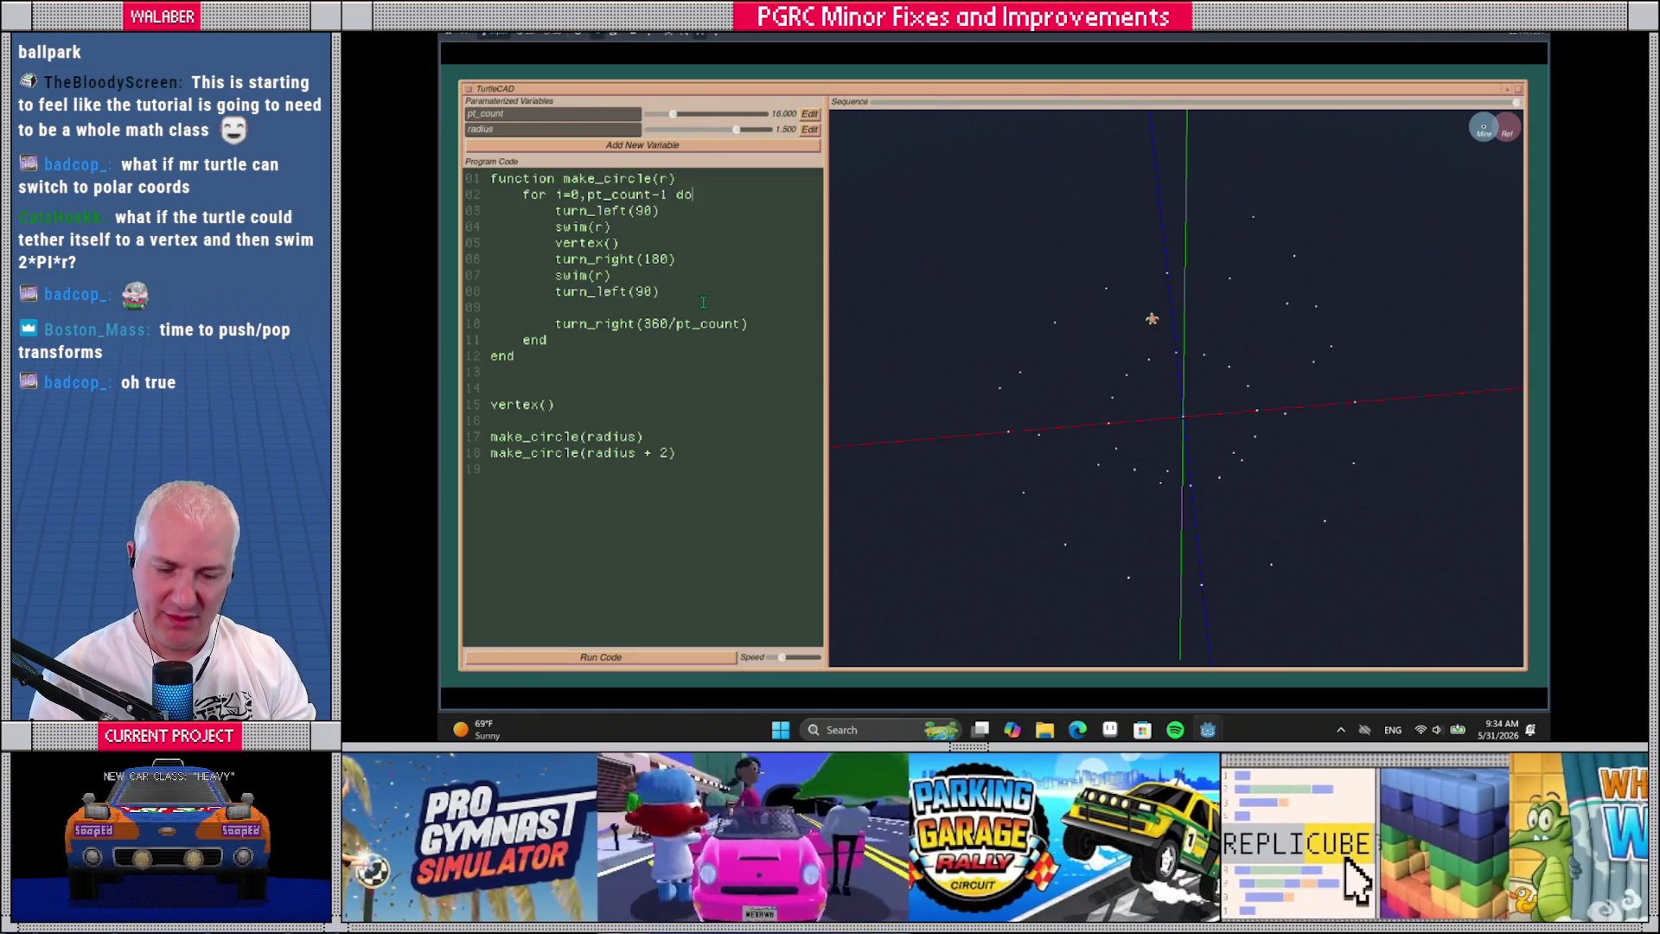
key("Return")
type("push()")
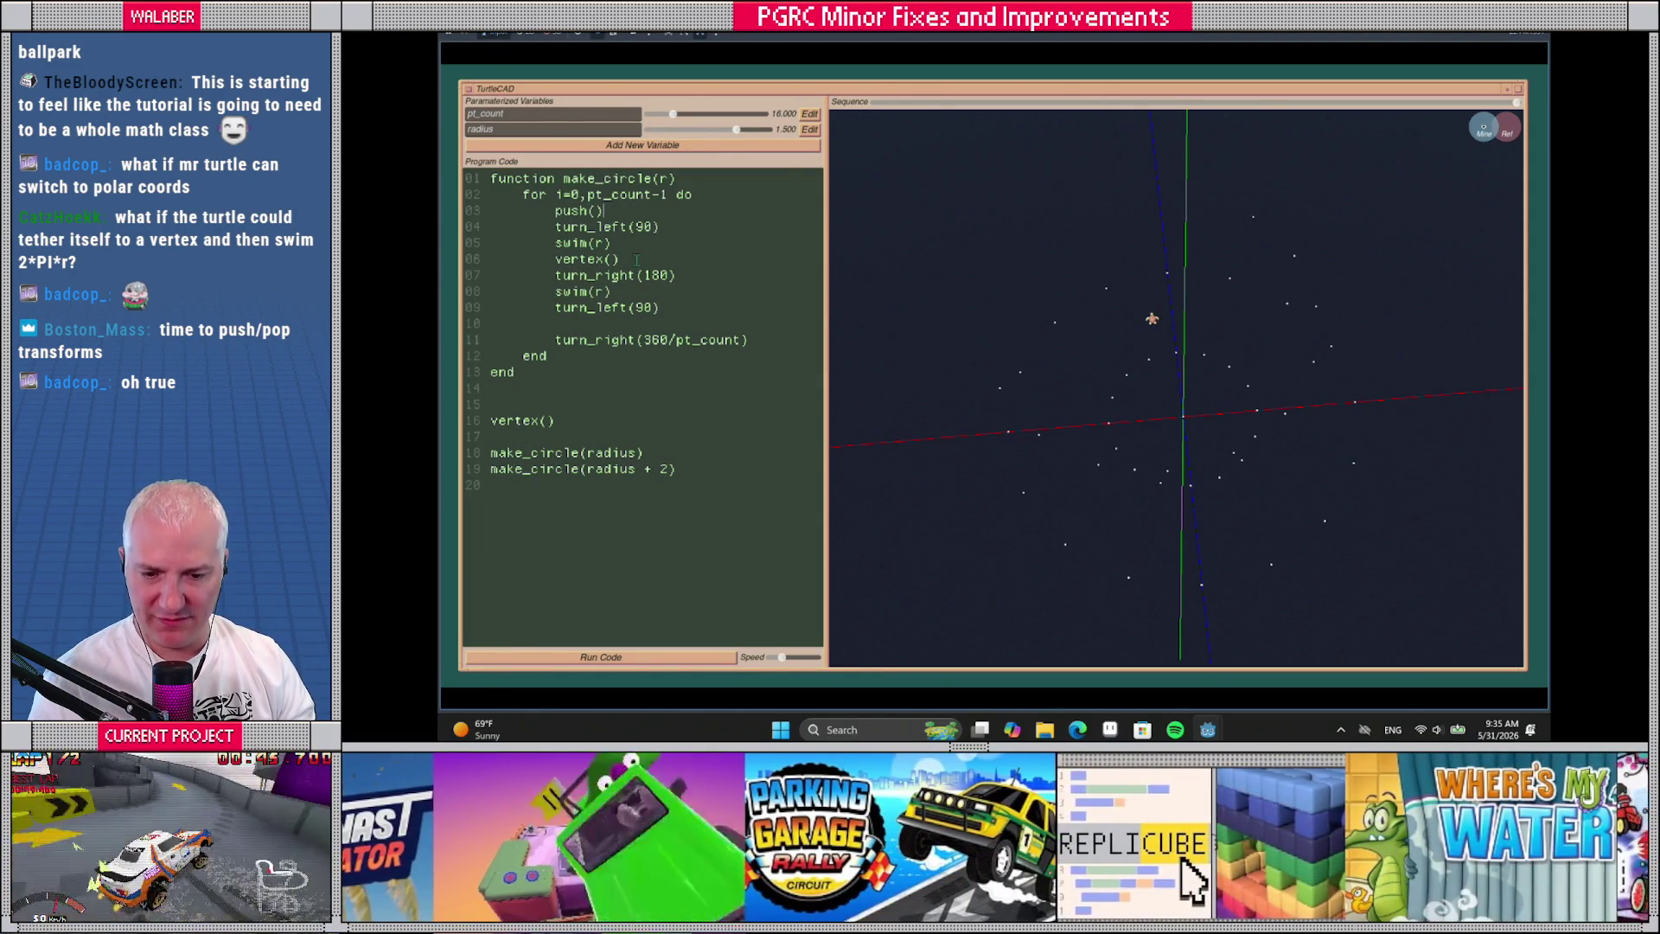
Add a line after vertex() for pop() and delete the turn_right, swim and turn_left return lines
key("Return")
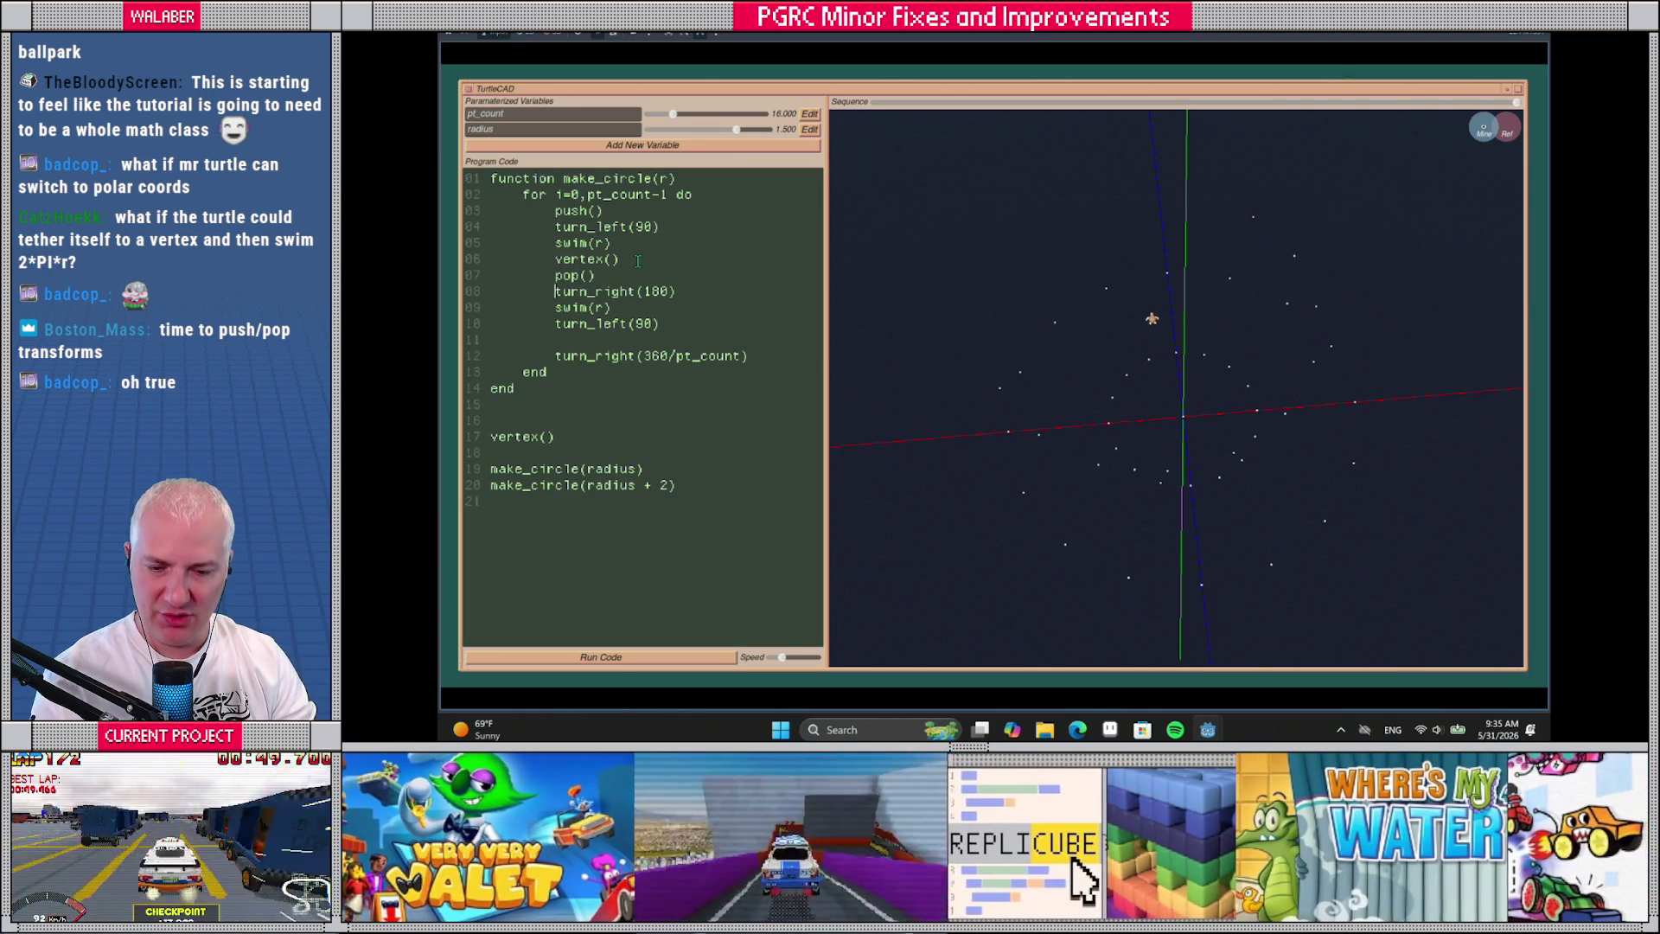
key("shift+Down")
key("shift+Down")
key("shift+Down")
key("Delete")
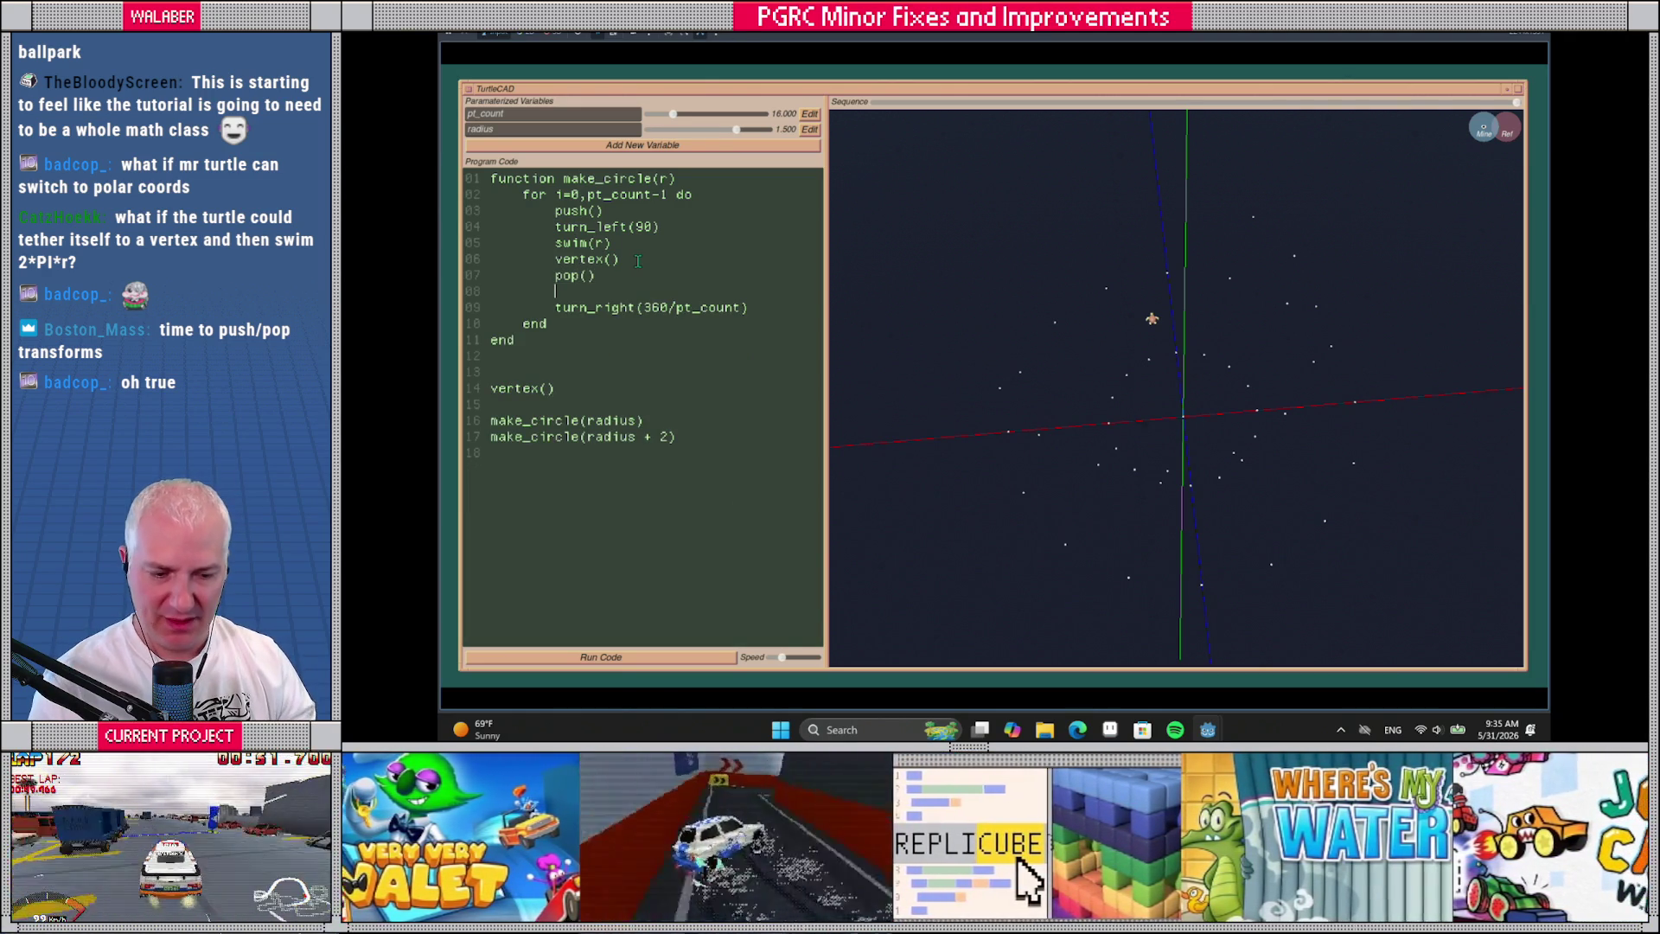
Delete the make_circle(radius + 2) call and run the updated code
scroll(974, 477, "up", 3)
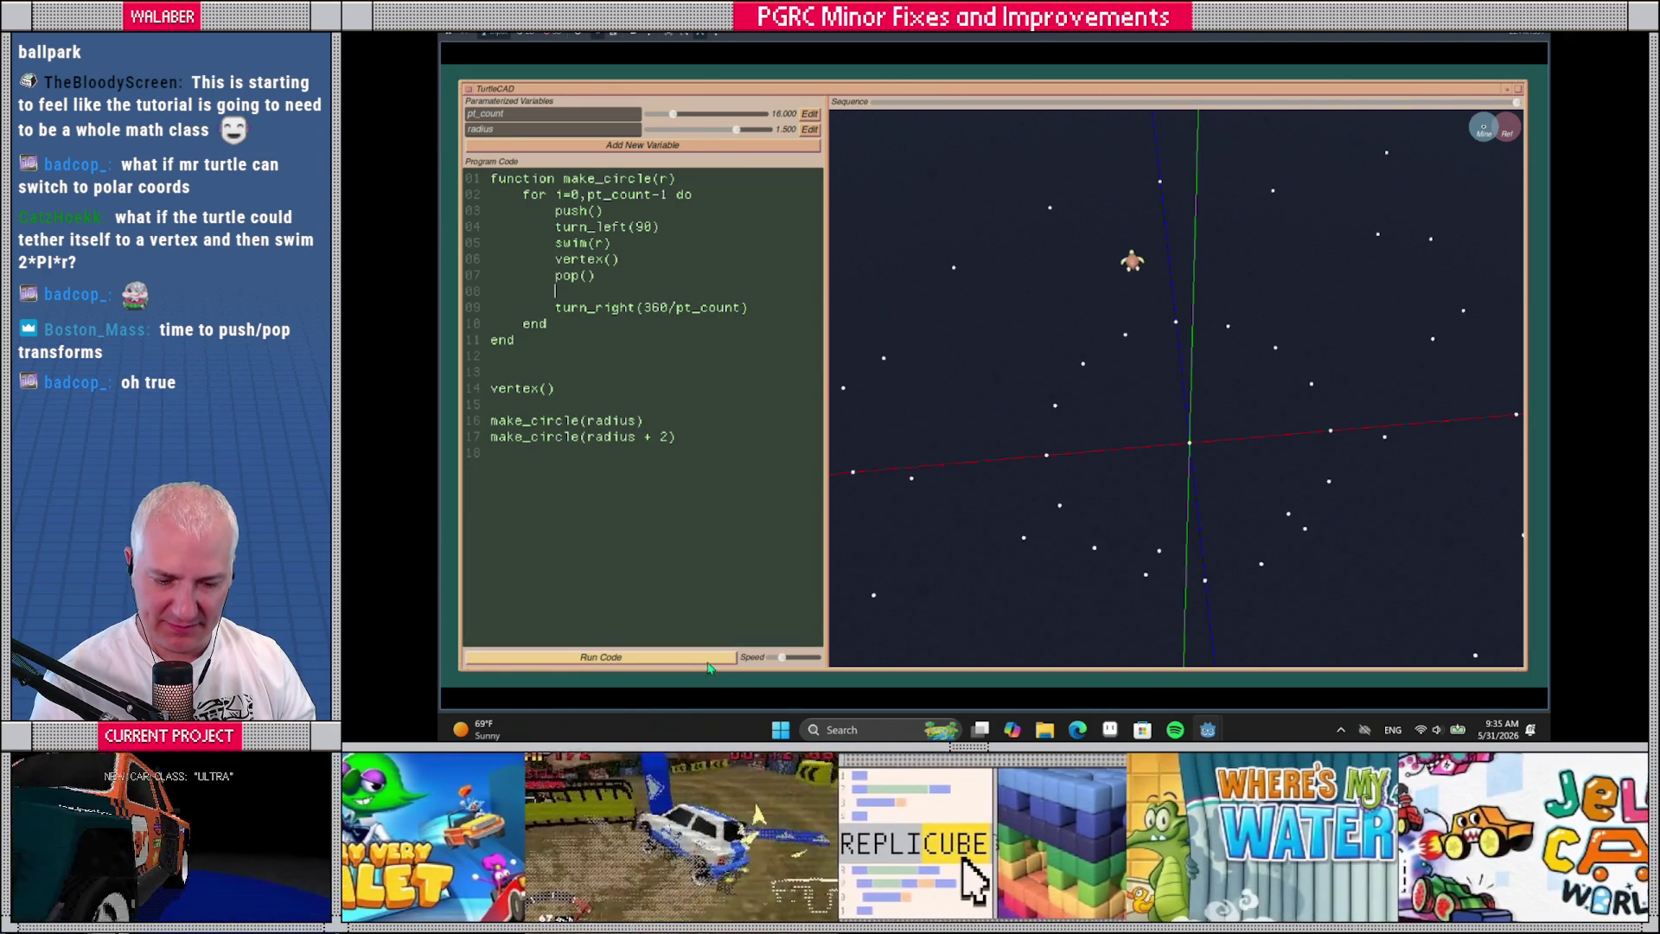
left_click_drag(691, 435, 478, 433)
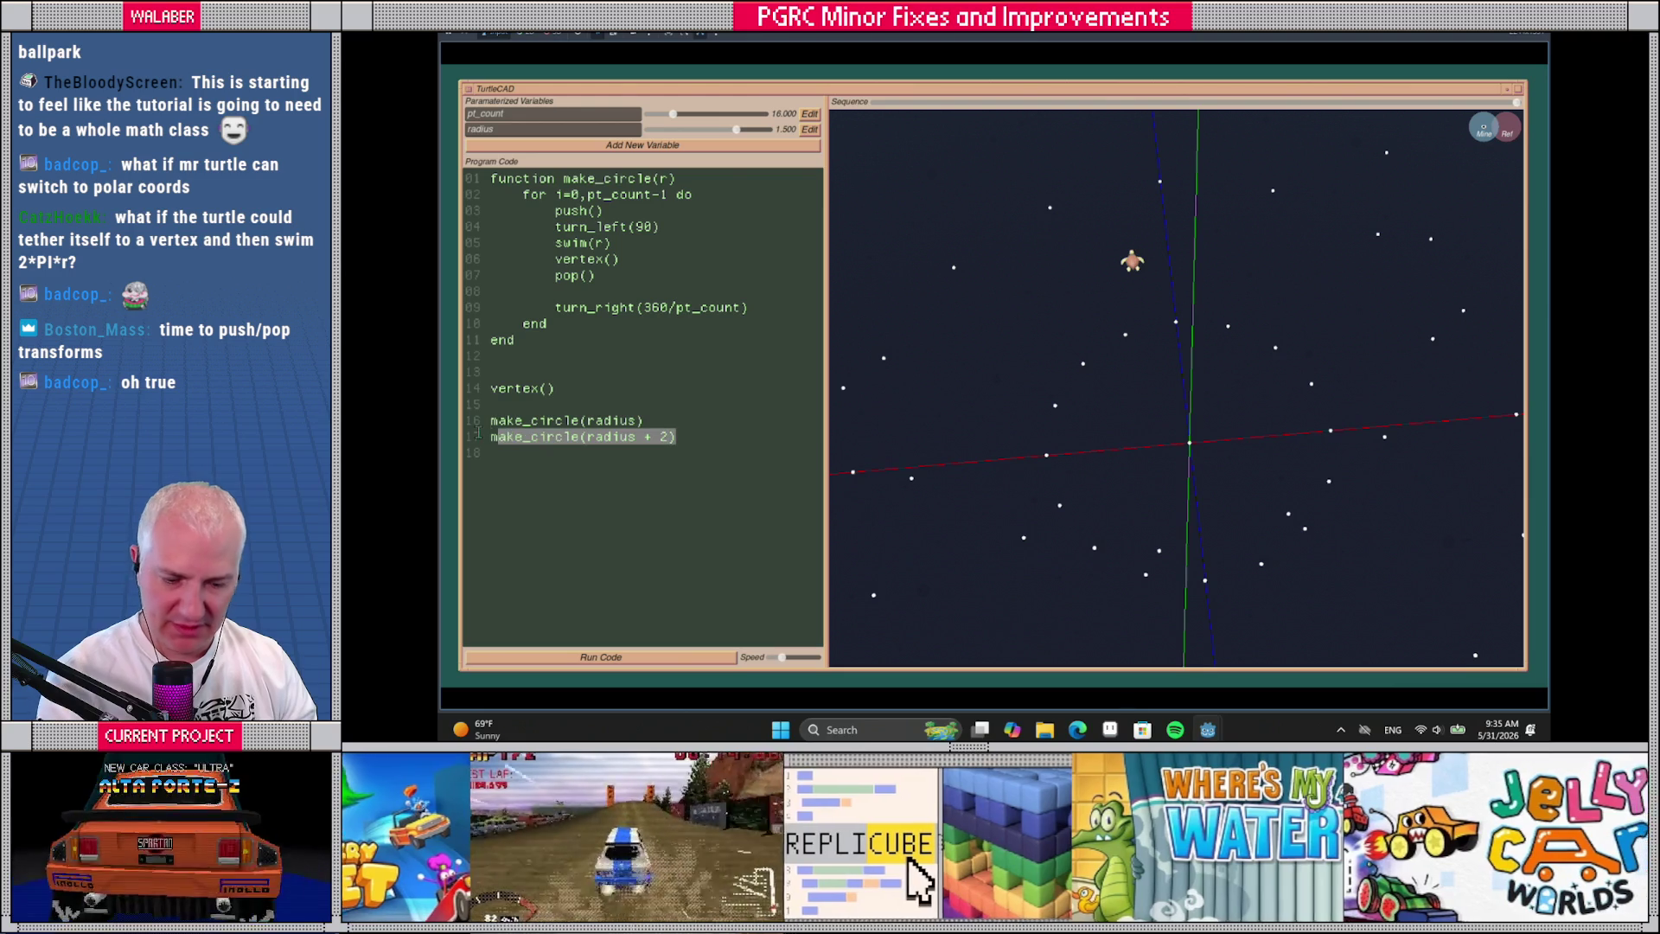
key("BackSpace")
key("BackSpace")
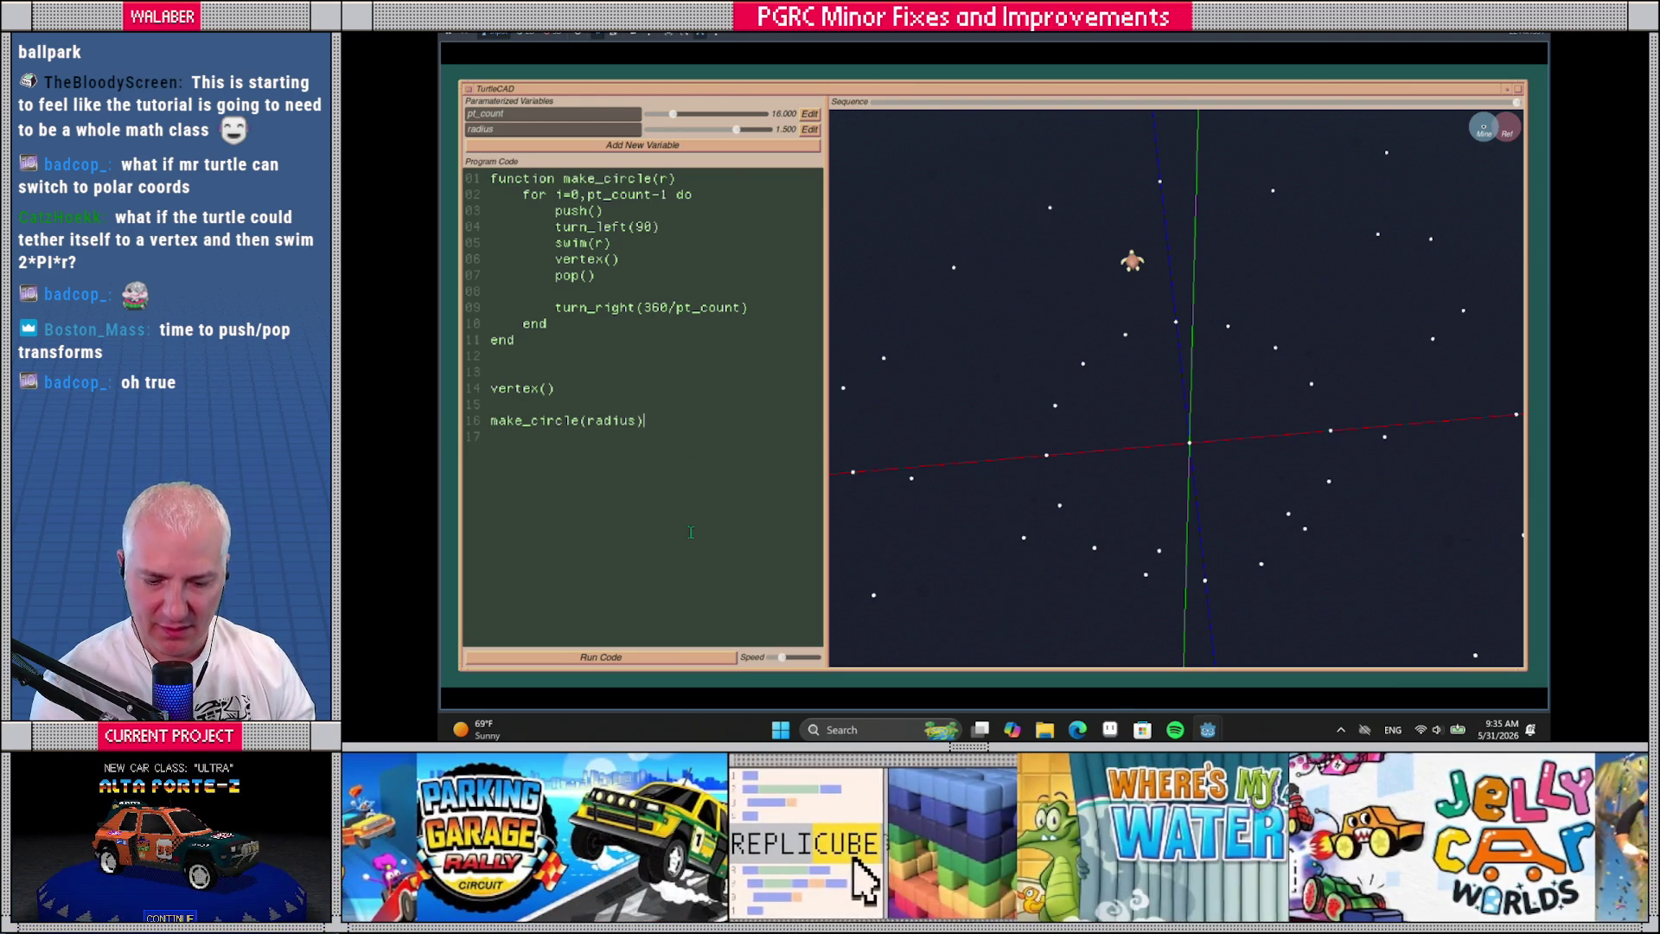
left_click(682, 659)
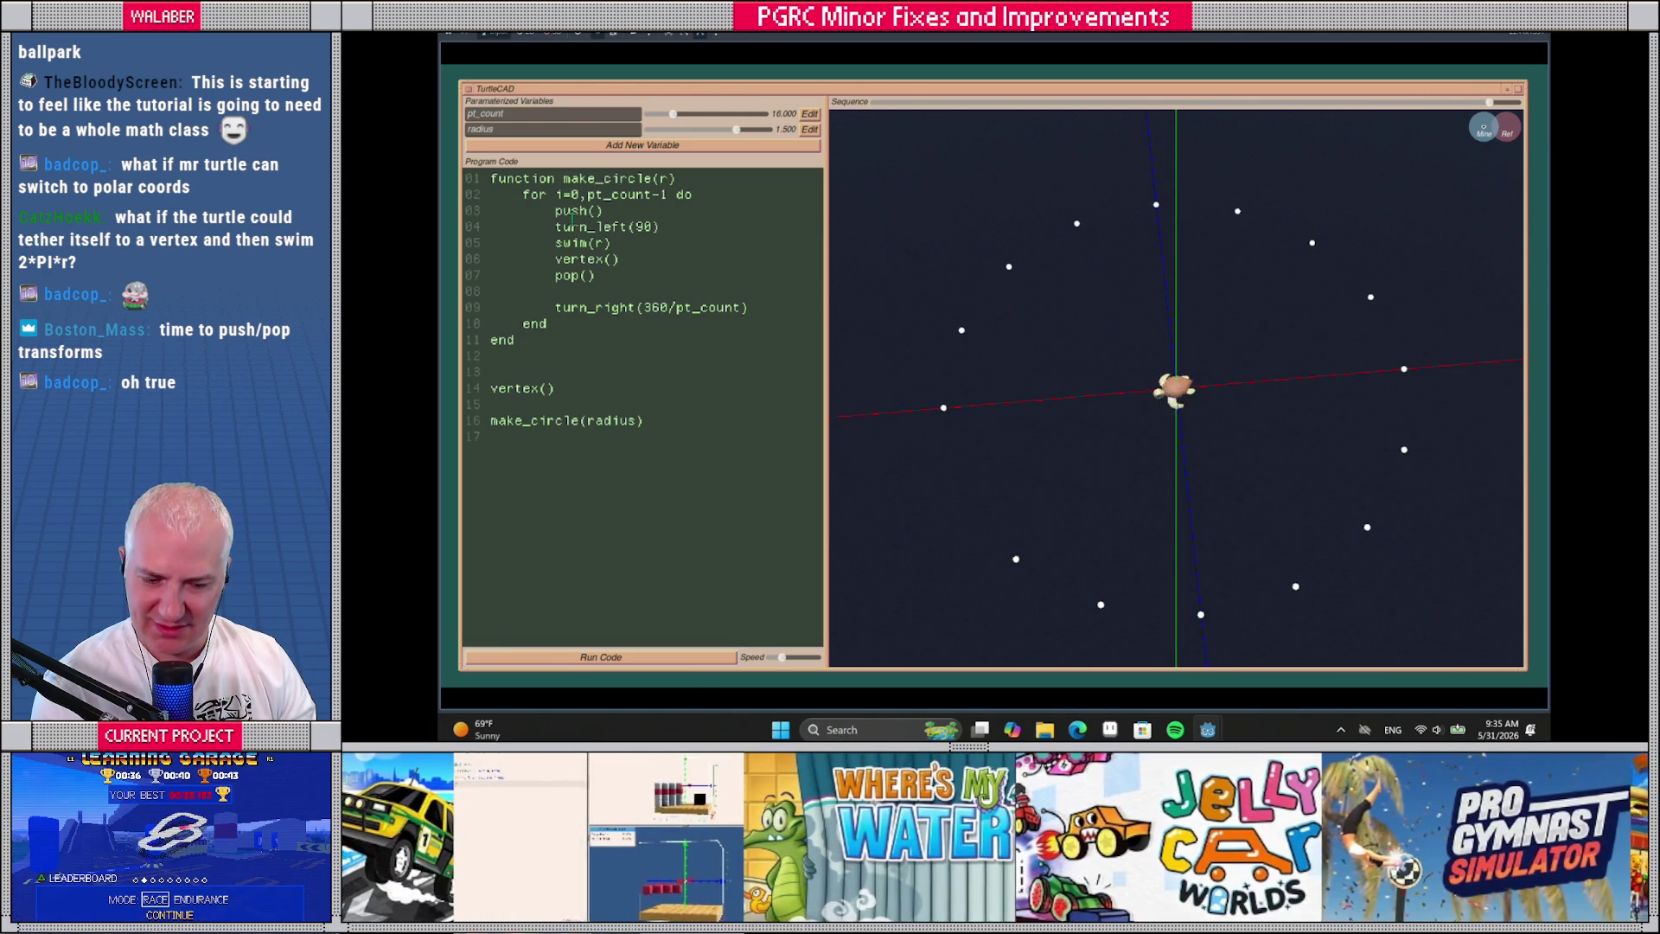
Rerun the program twice so the turtle places one ring of dots, then select the push()–pop() block
left_click(710, 659)
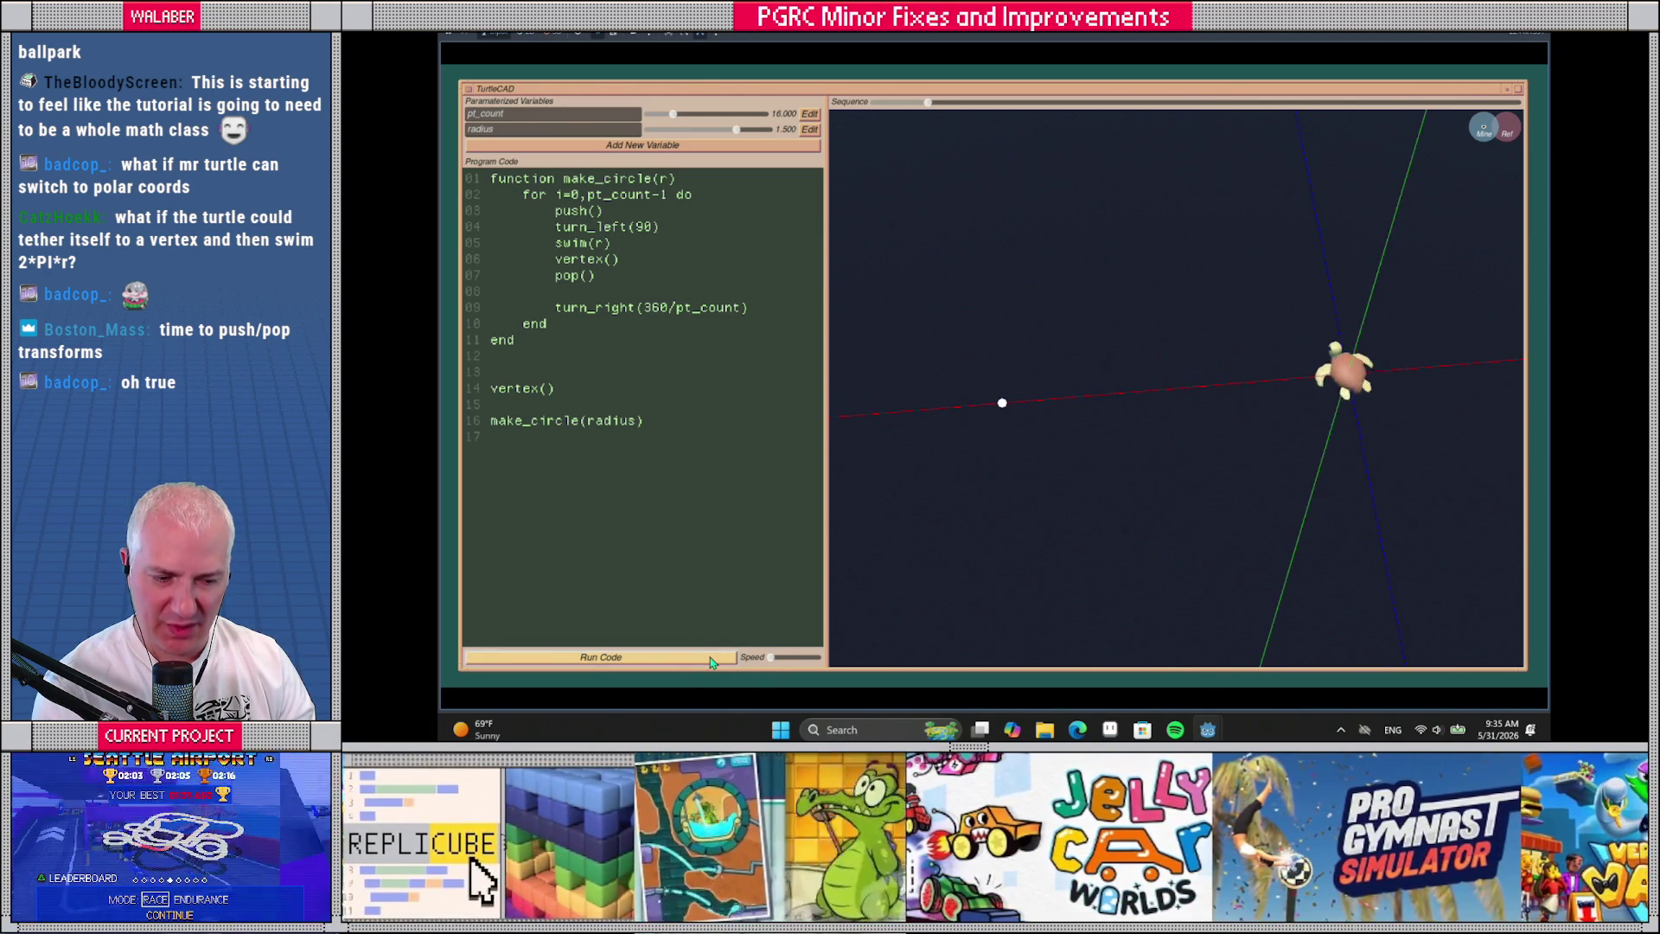
left_click(710, 663)
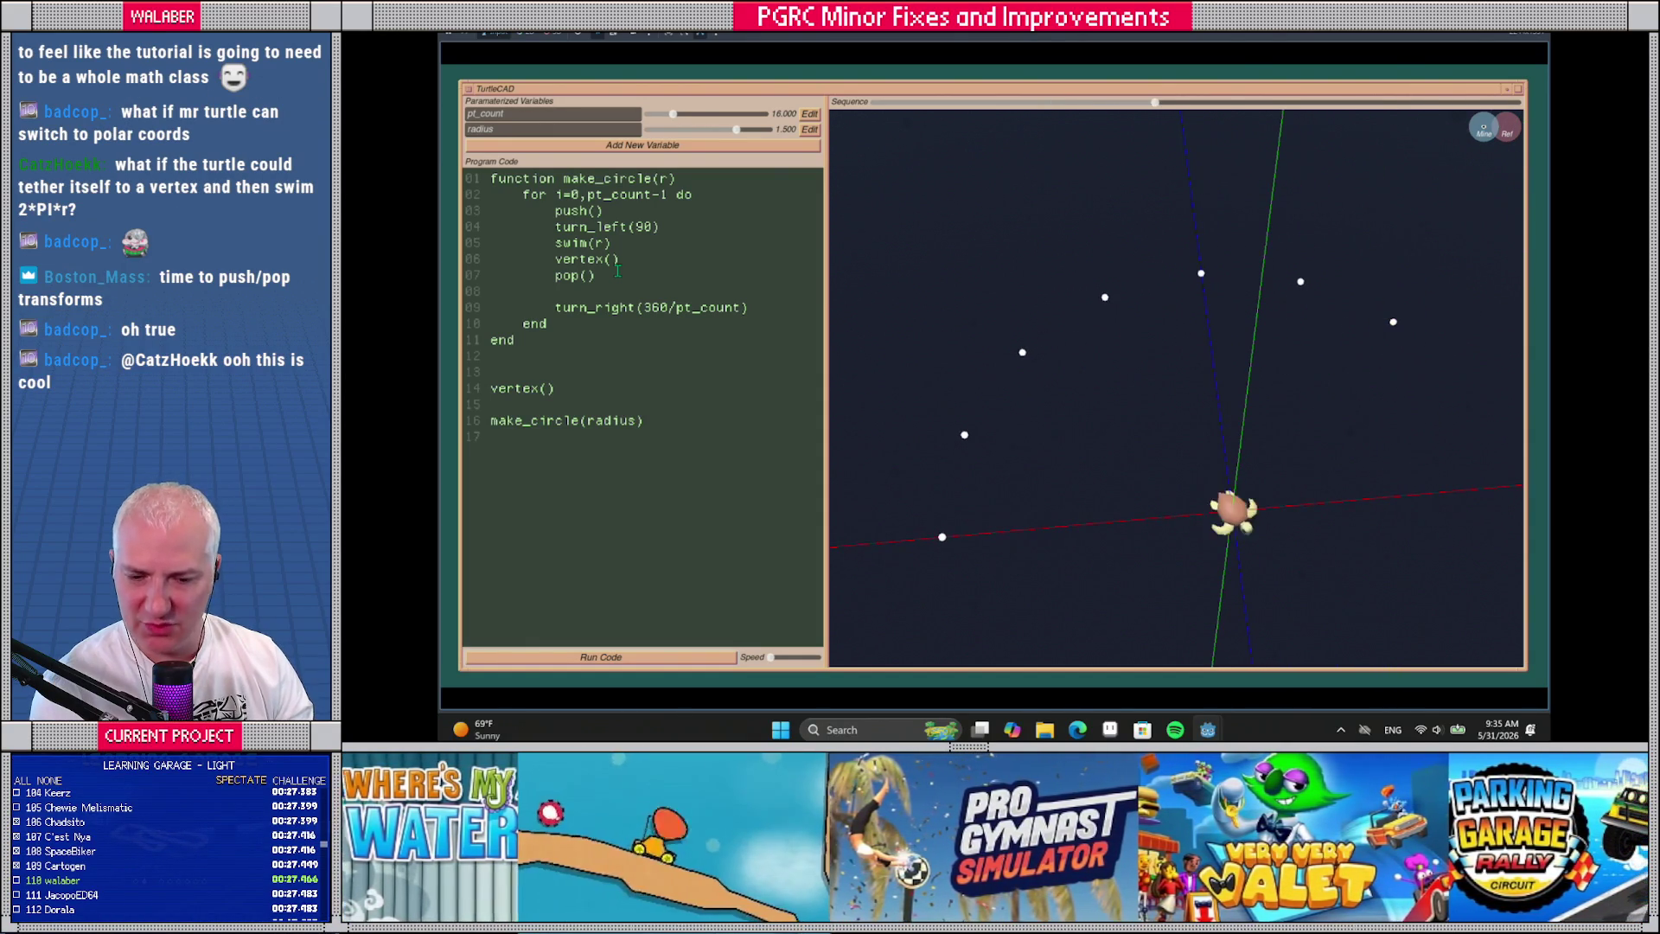
left_click_drag(555, 212, 591, 275)
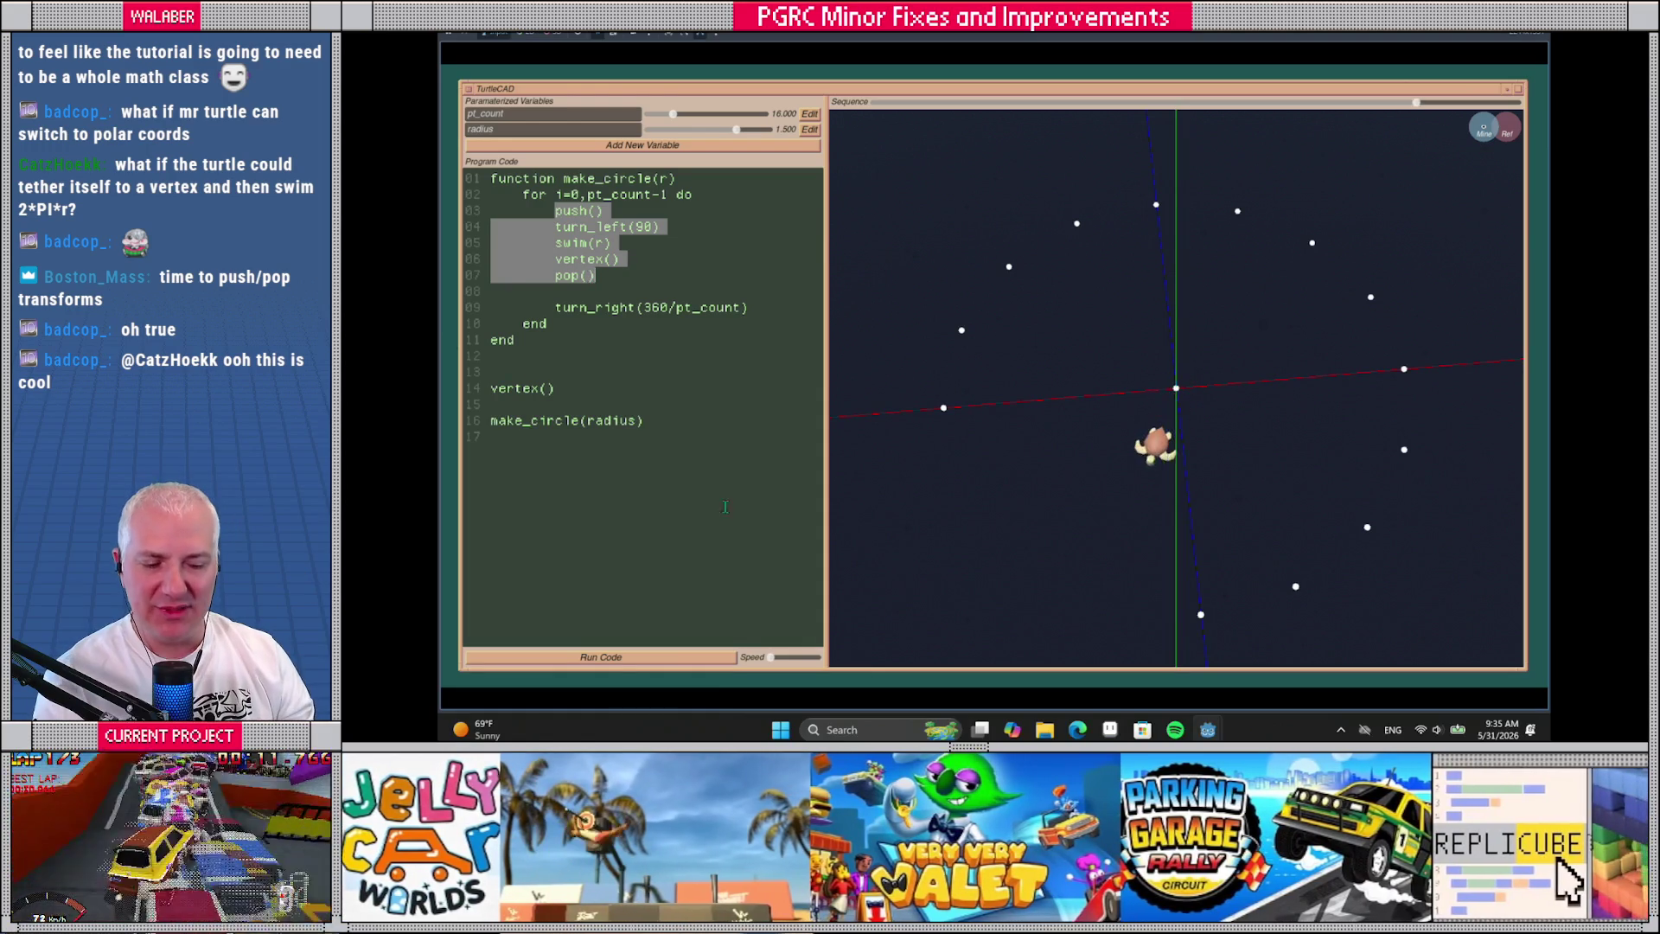
left_click(672, 325)
left_click_drag(554, 210, 638, 277)
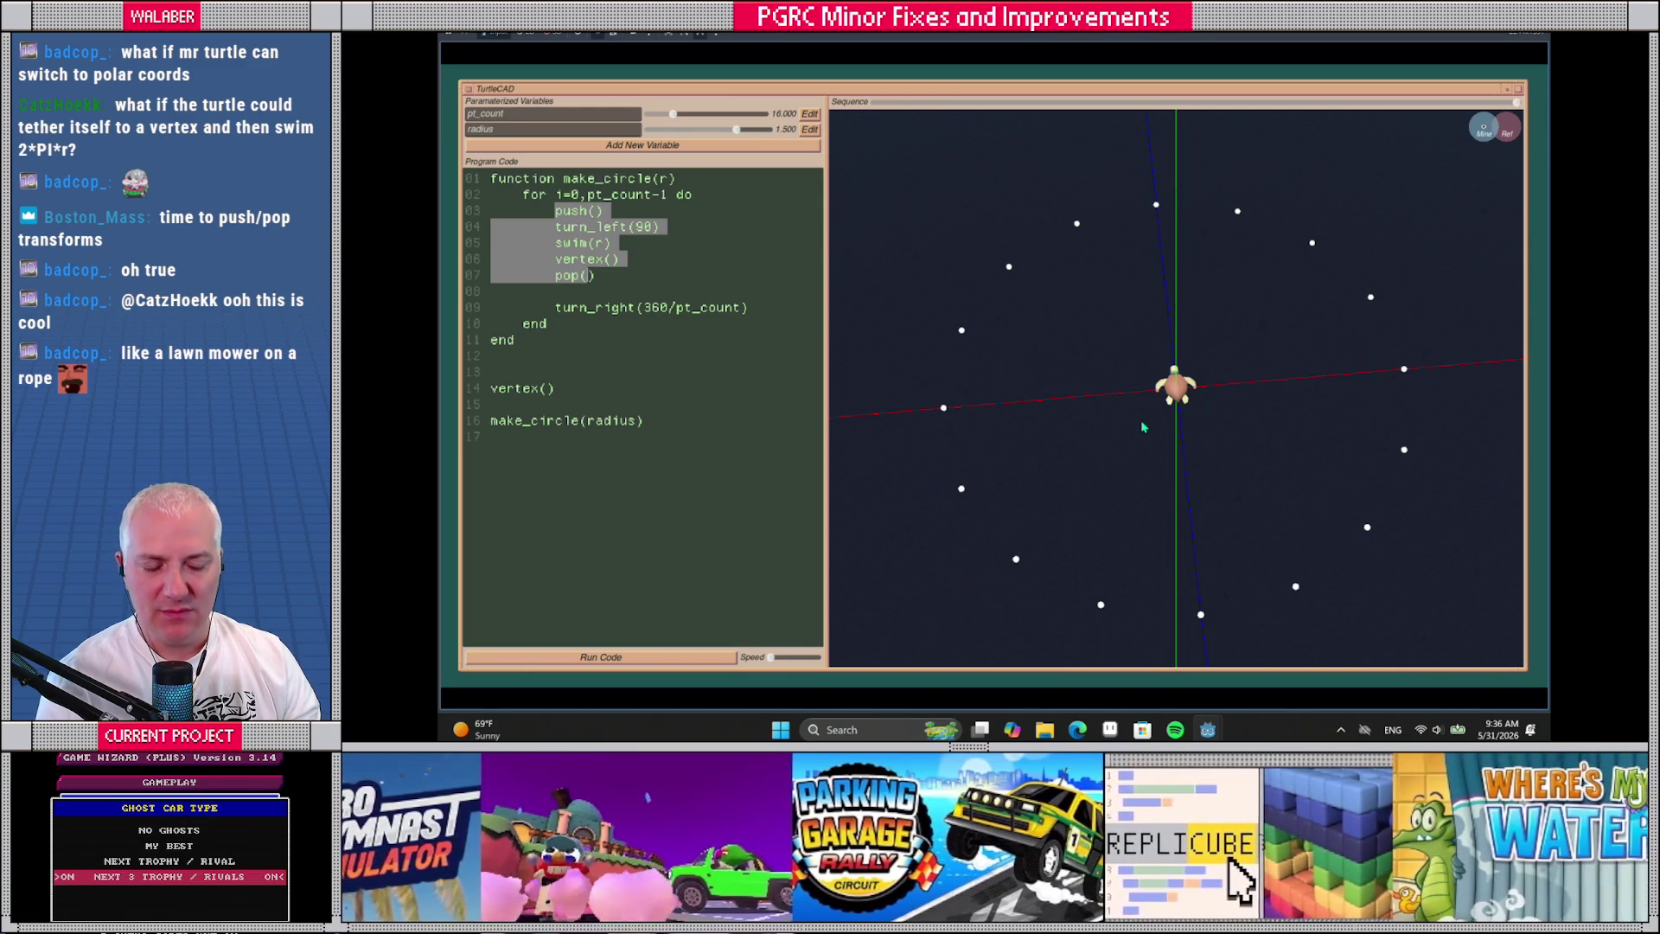
scroll(1198, 402, "up", 3)
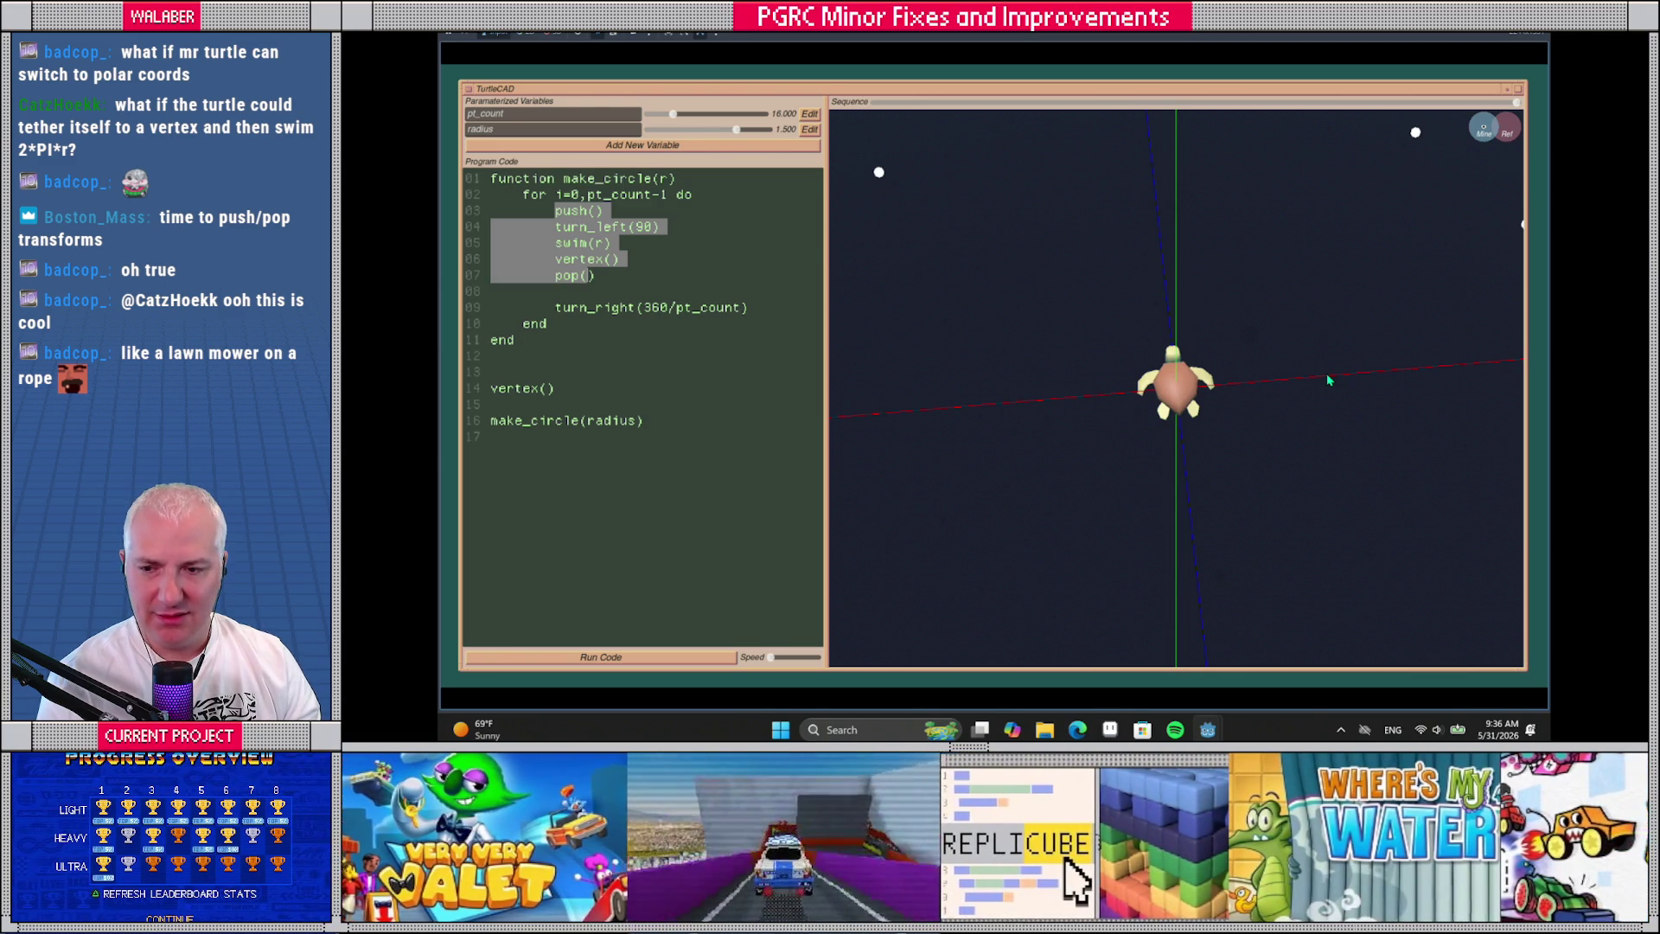
scroll(1281, 389, "down", 3)
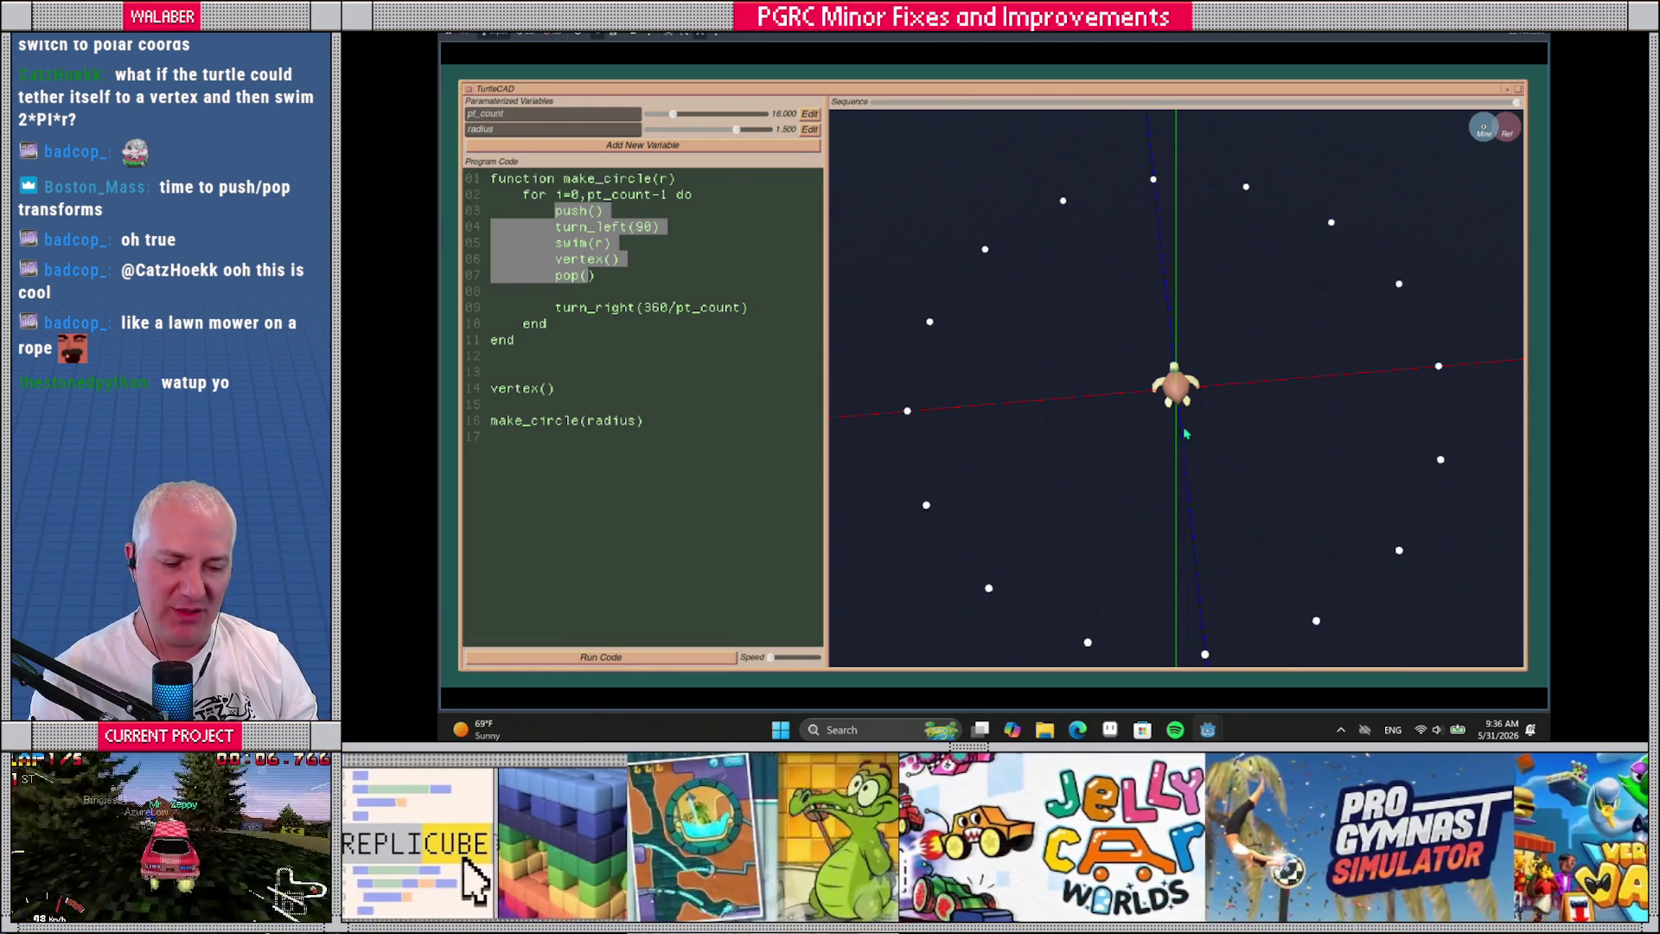
scroll(1185, 433, "up", 3)
left_click_drag(1163, 425, 1181, 373)
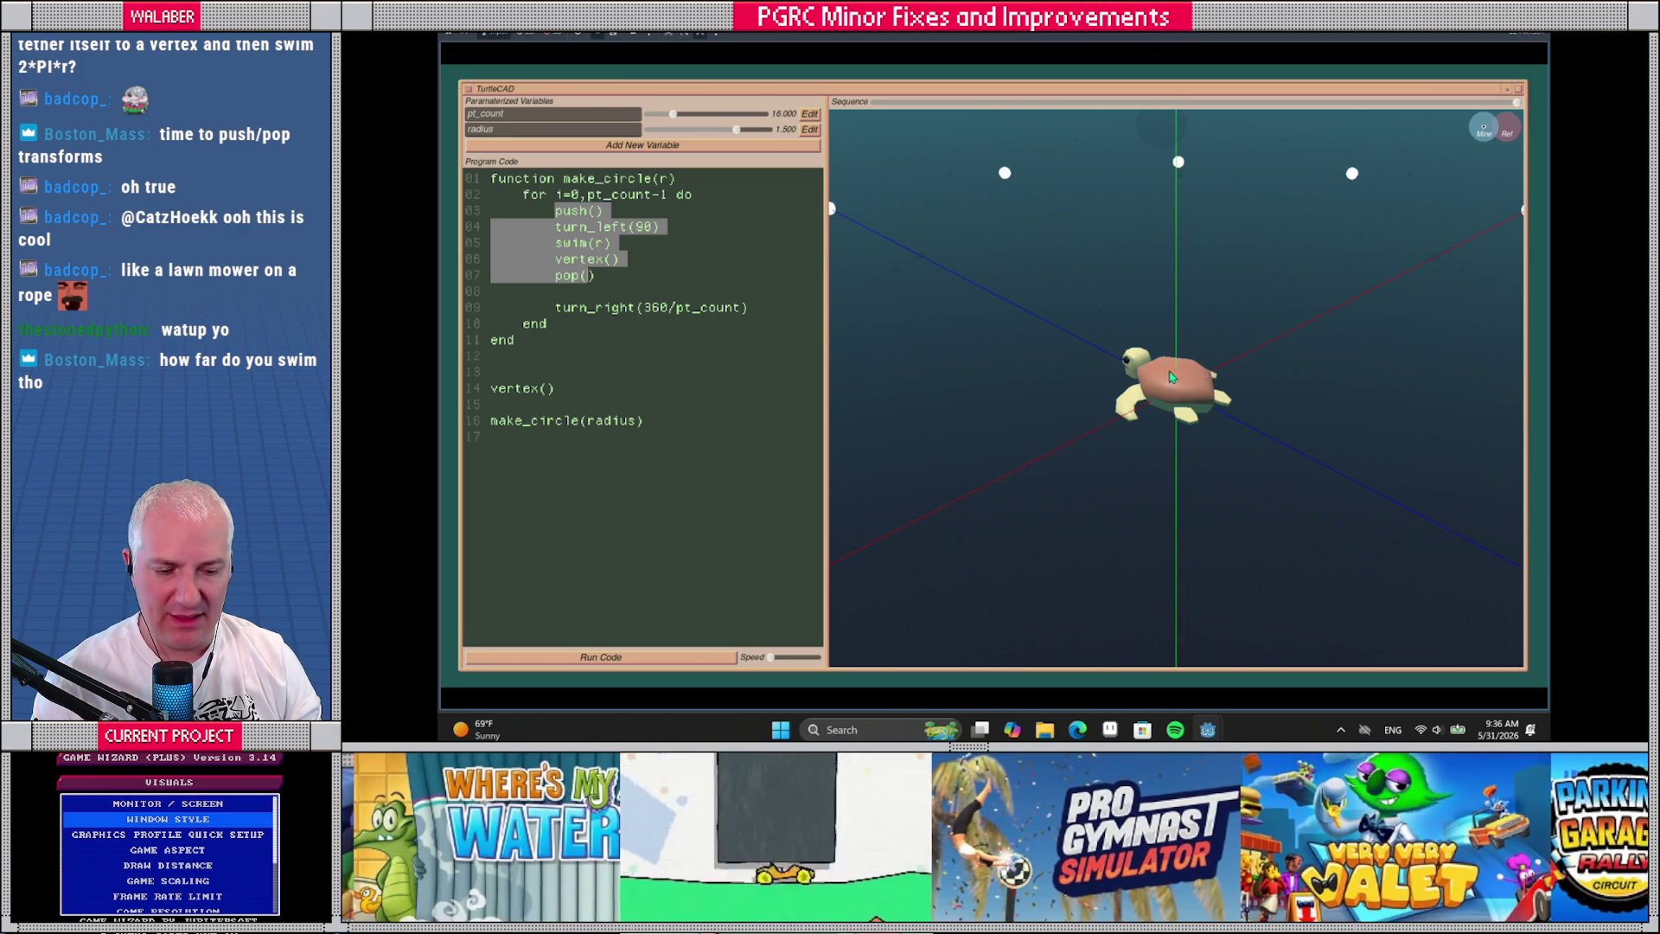
scroll(1176, 389, "down", 5)
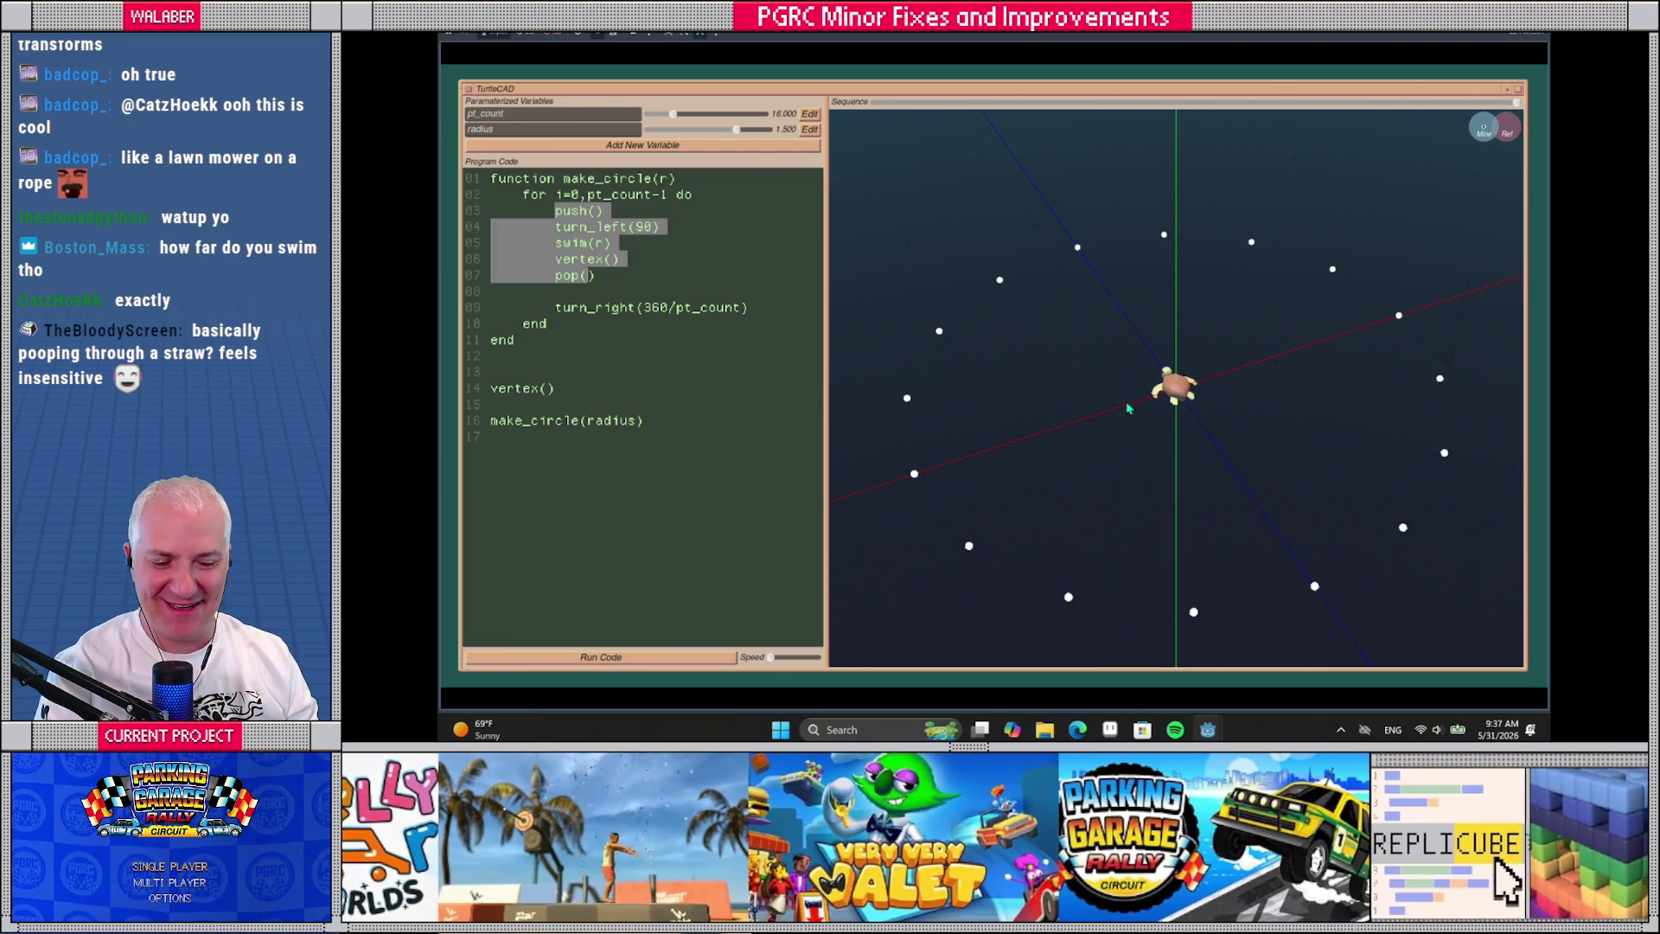
left_click(1142, 372)
left_click_drag(1142, 372, 1160, 405)
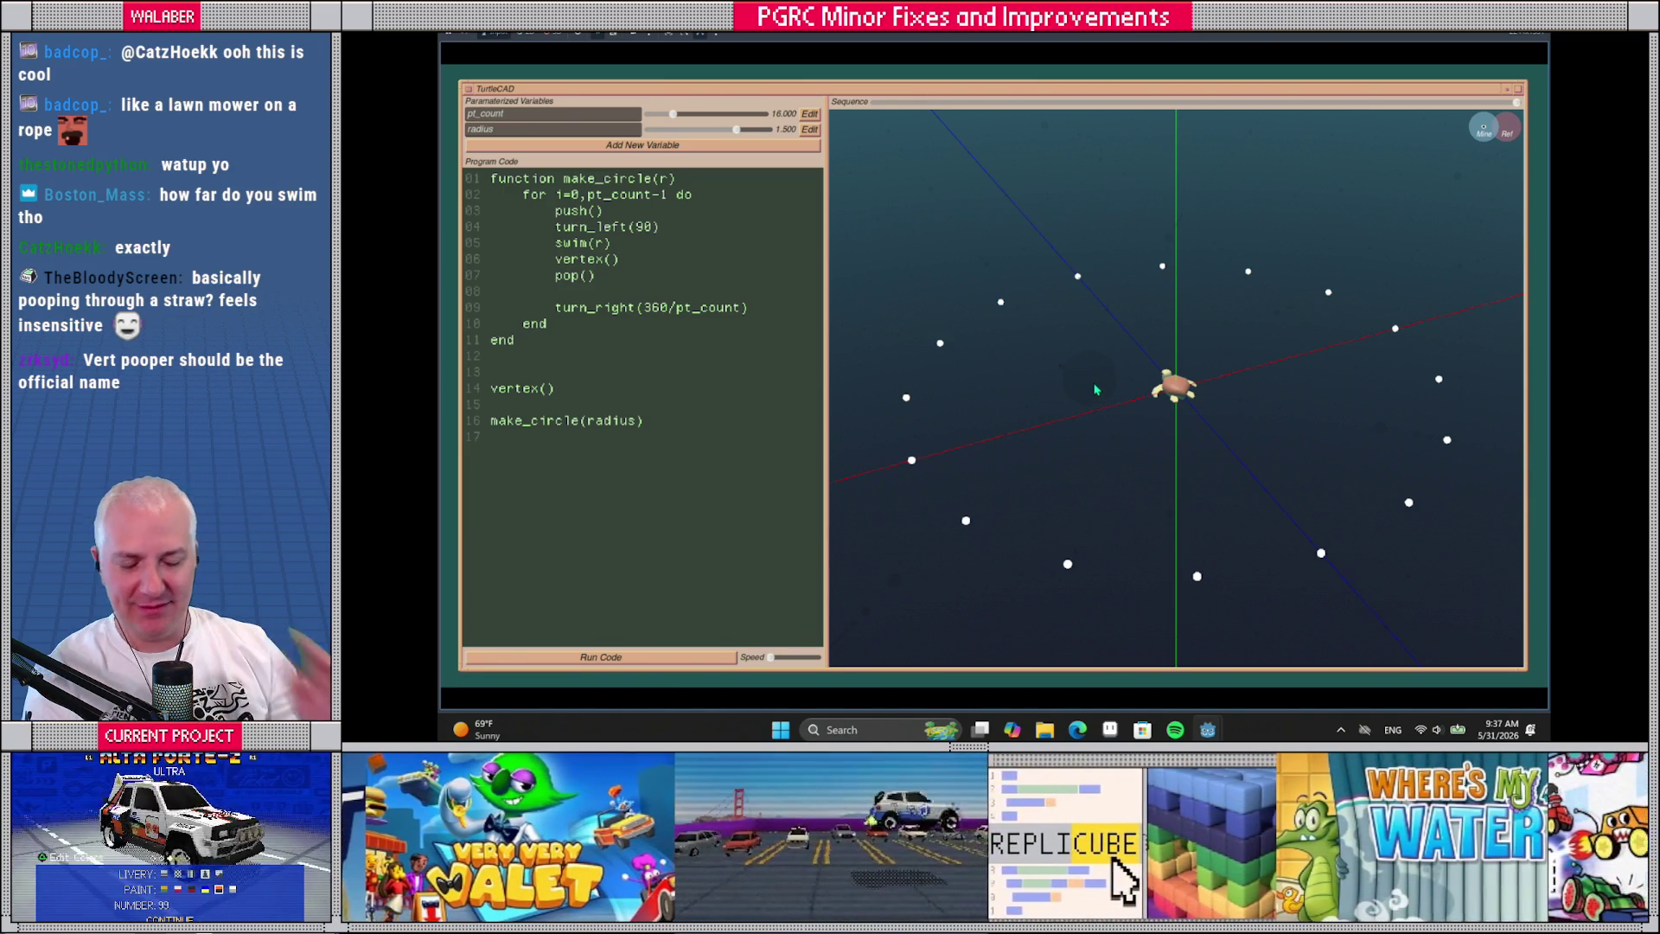
Stop the running TurtleCAD game, enlarge the script editor and scroll code_executor.gd to the top
key("alt+Tab")
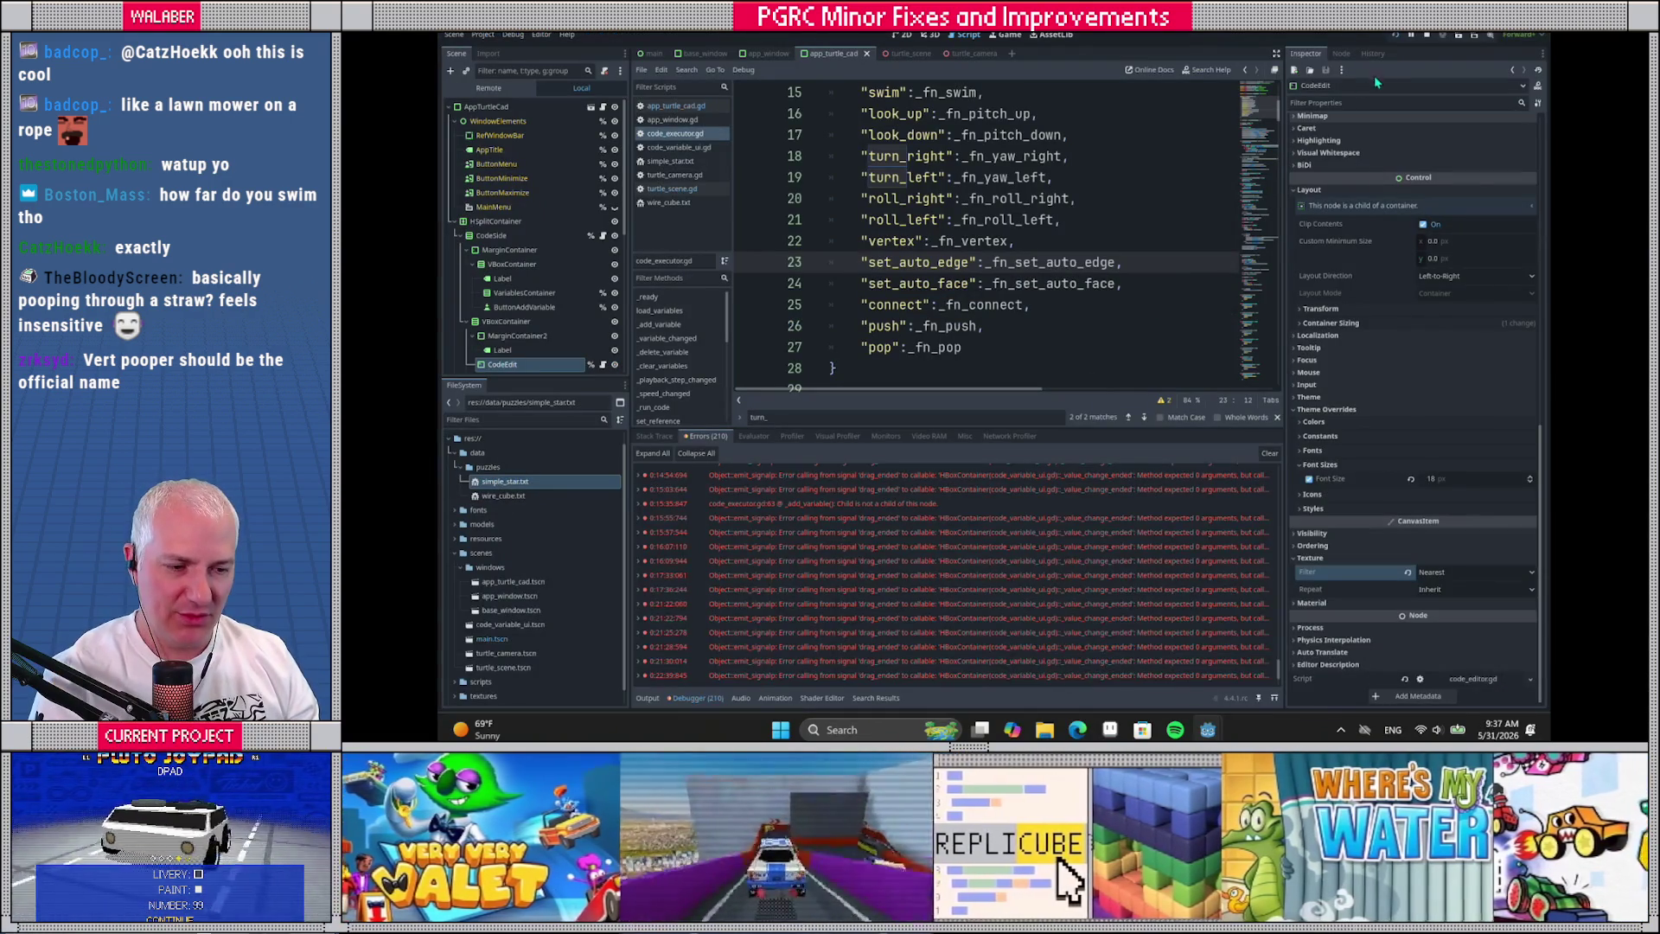
left_click(1420, 40)
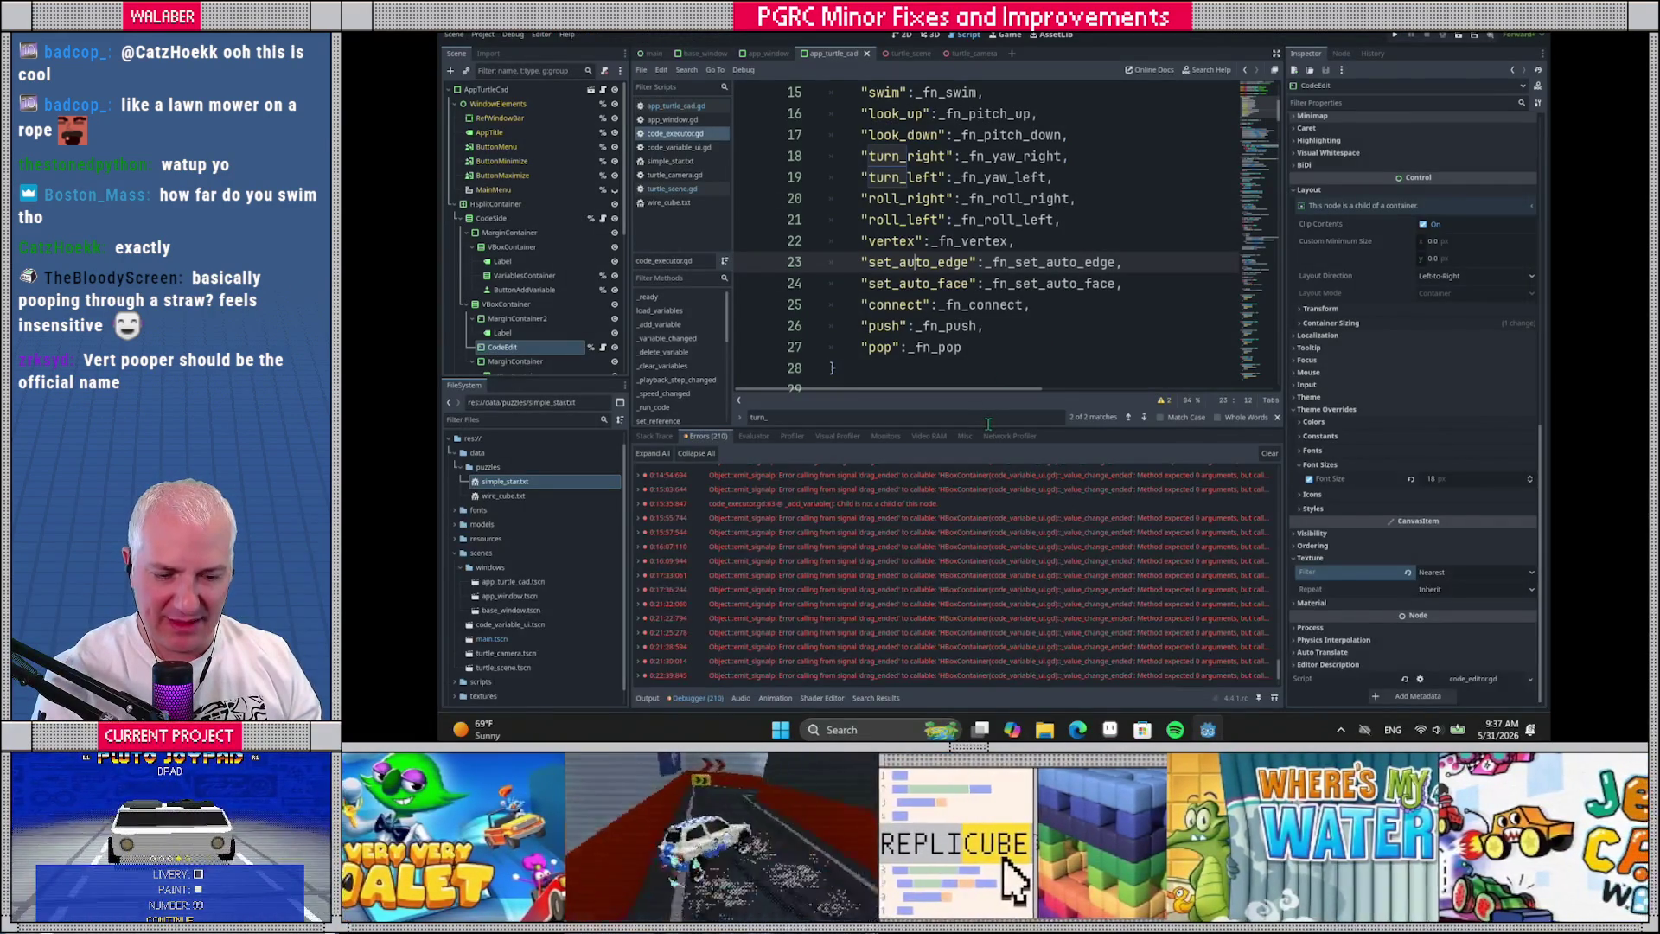
left_click_drag(984, 429, 991, 513)
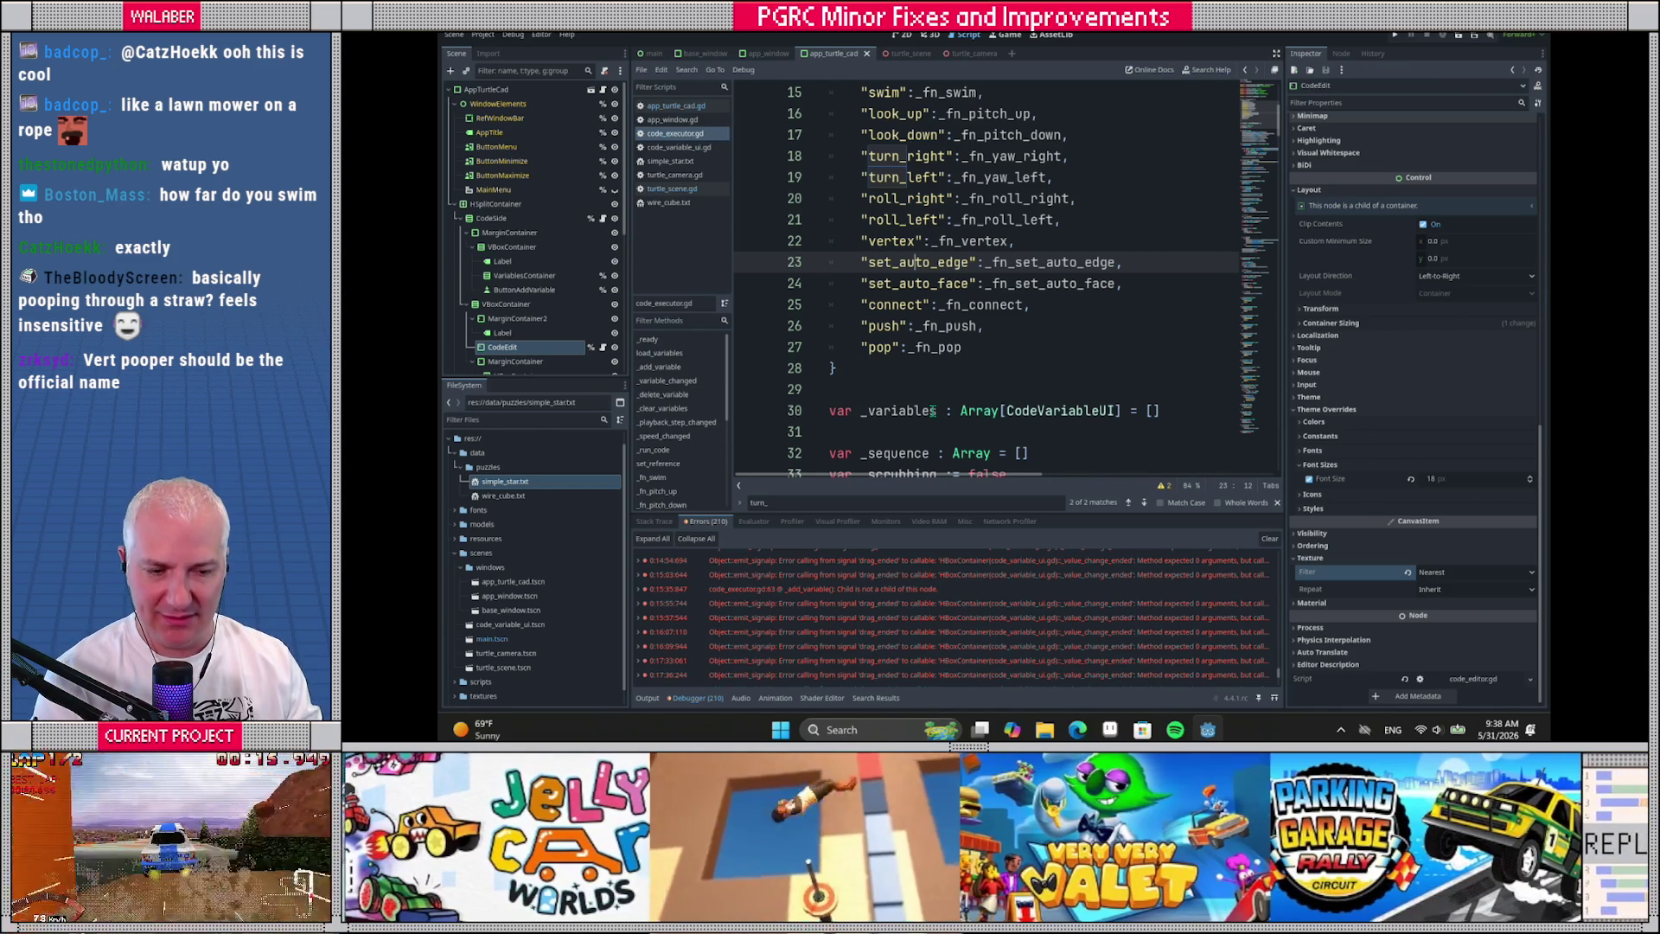
scroll(1204, 97, "up", 5)
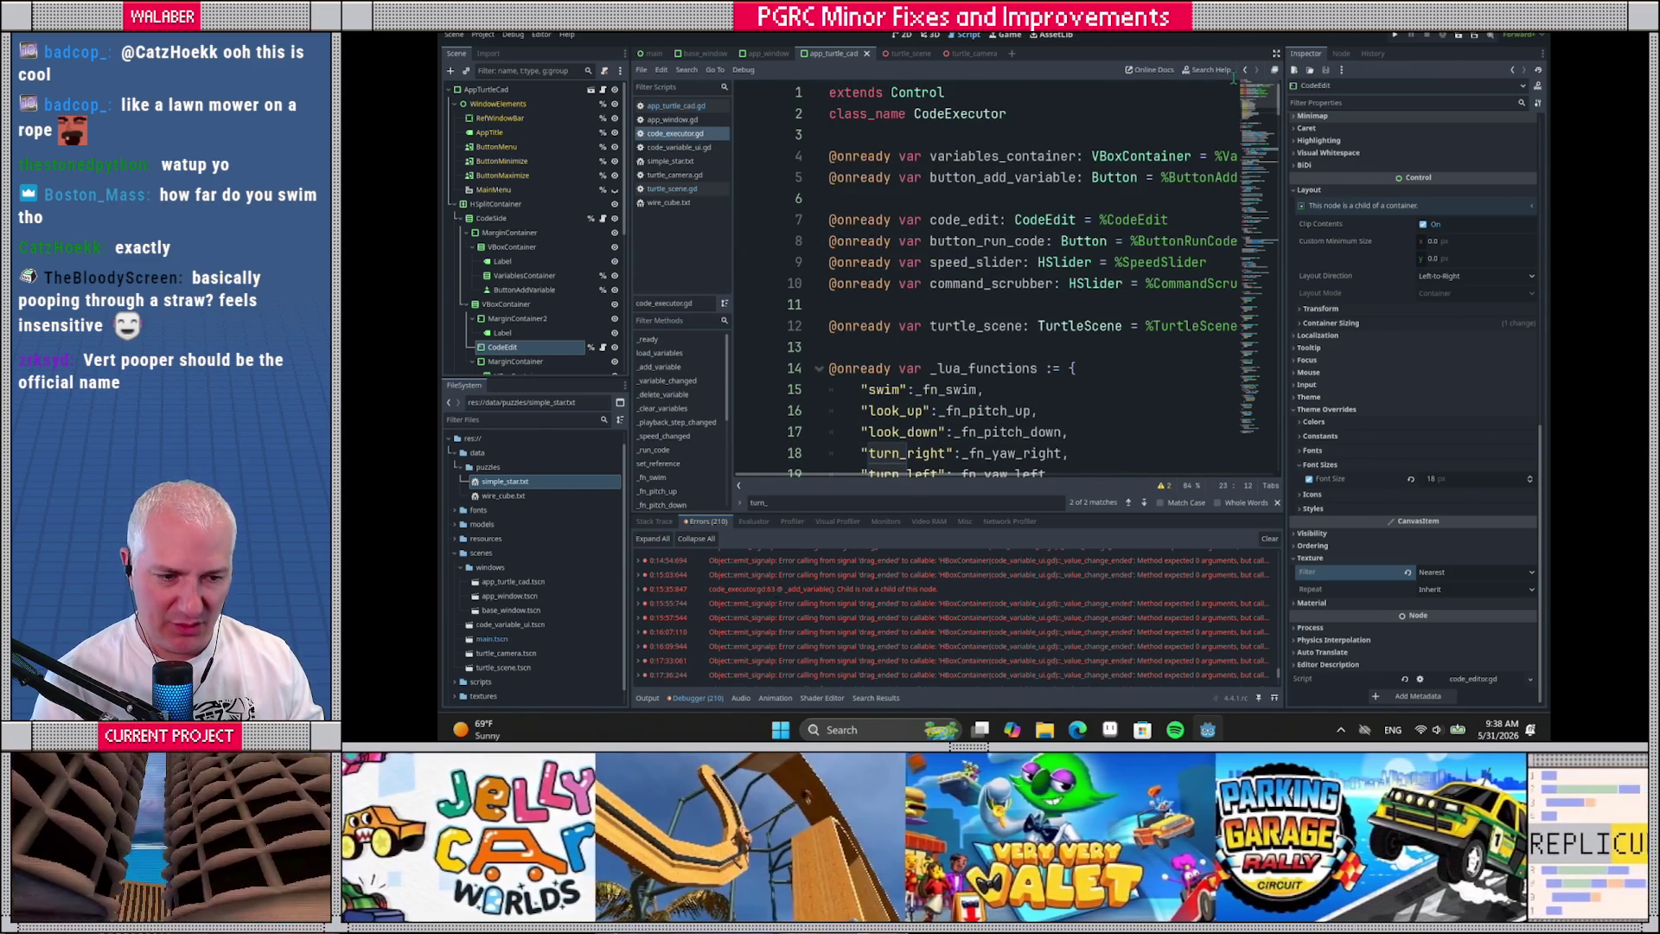
left_click(1275, 54)
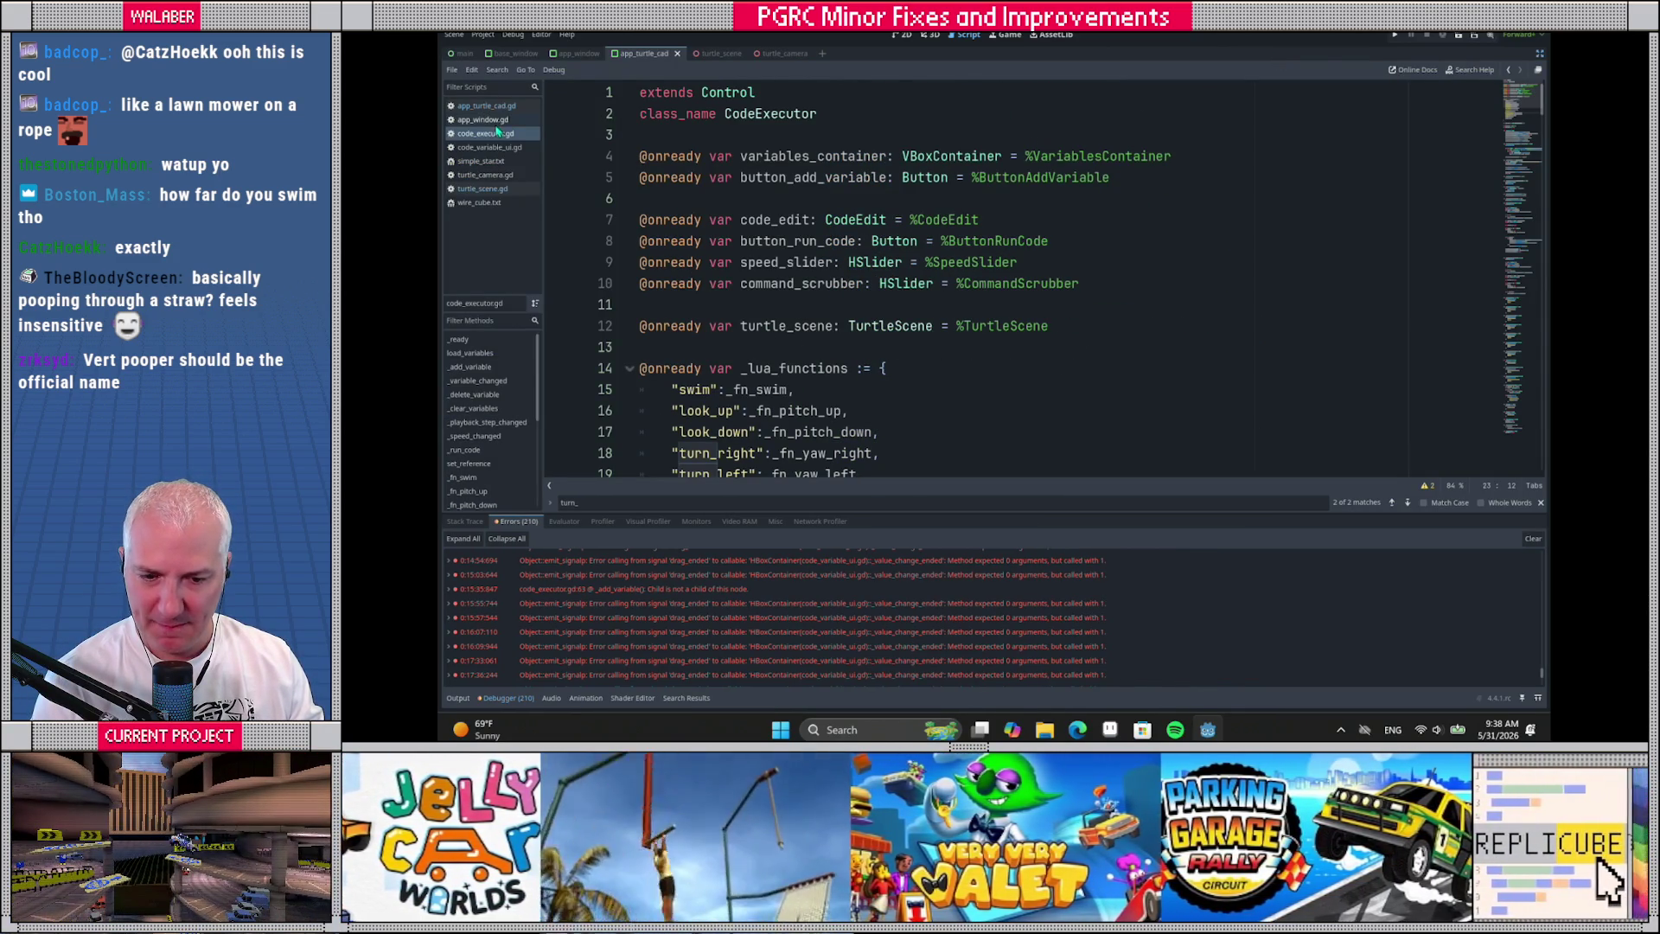
Scroll through code_executor.gd, inspecting the body of the pitch-up function
left_click(736, 189)
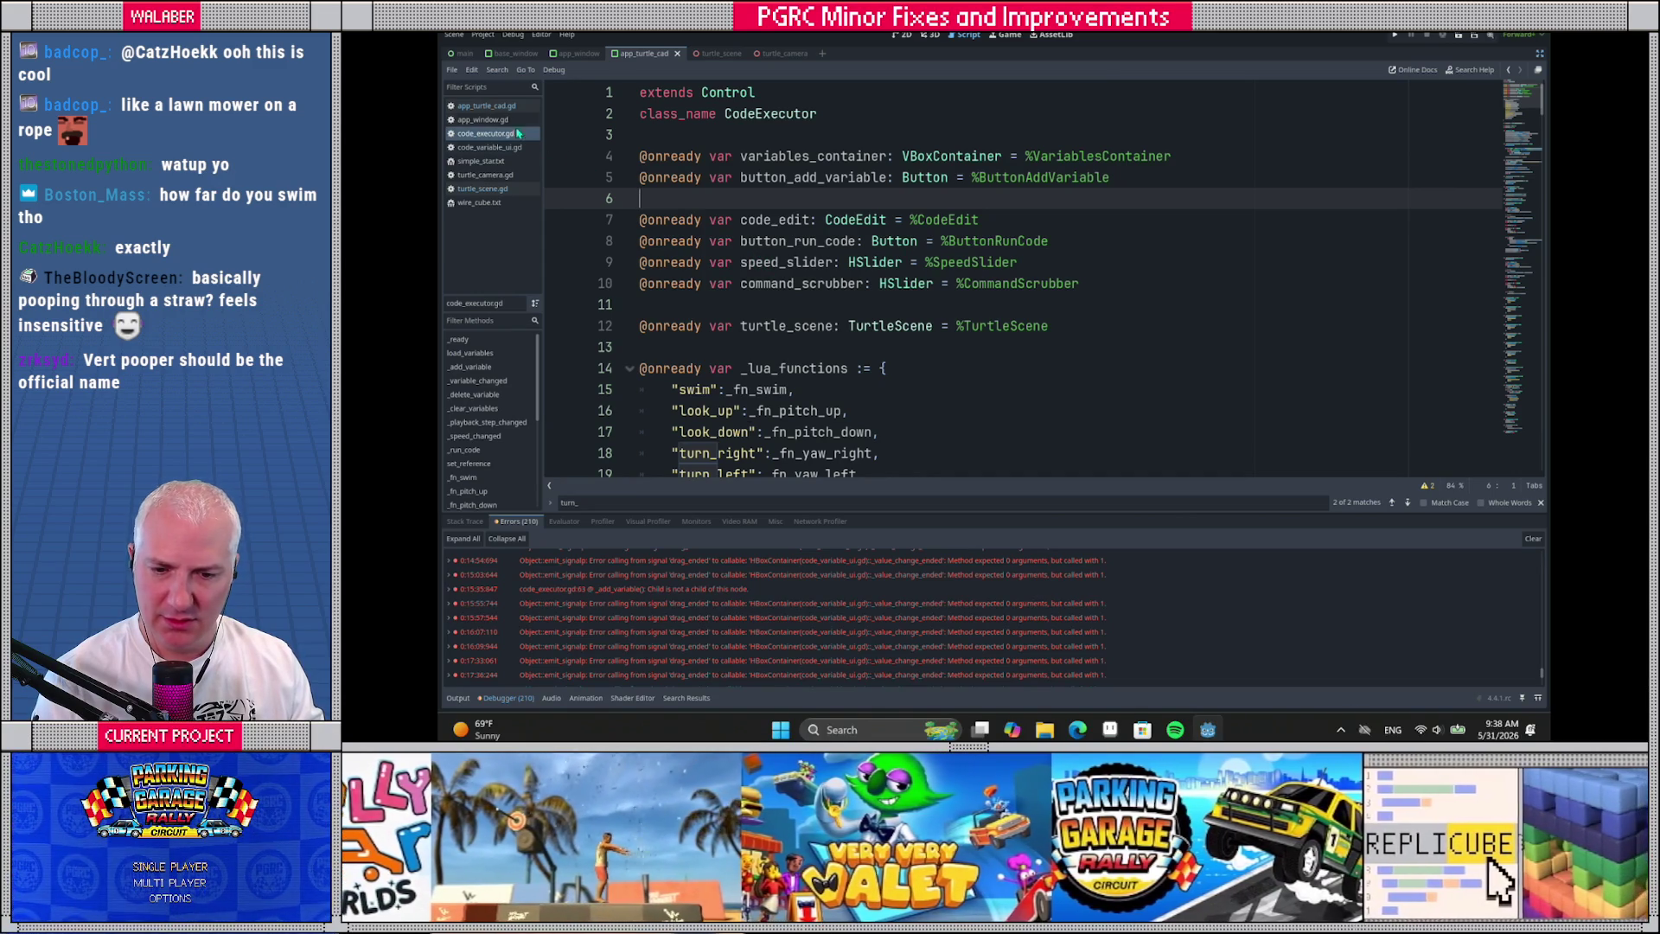
left_click(496, 136)
scroll(813, 318, "down", 2)
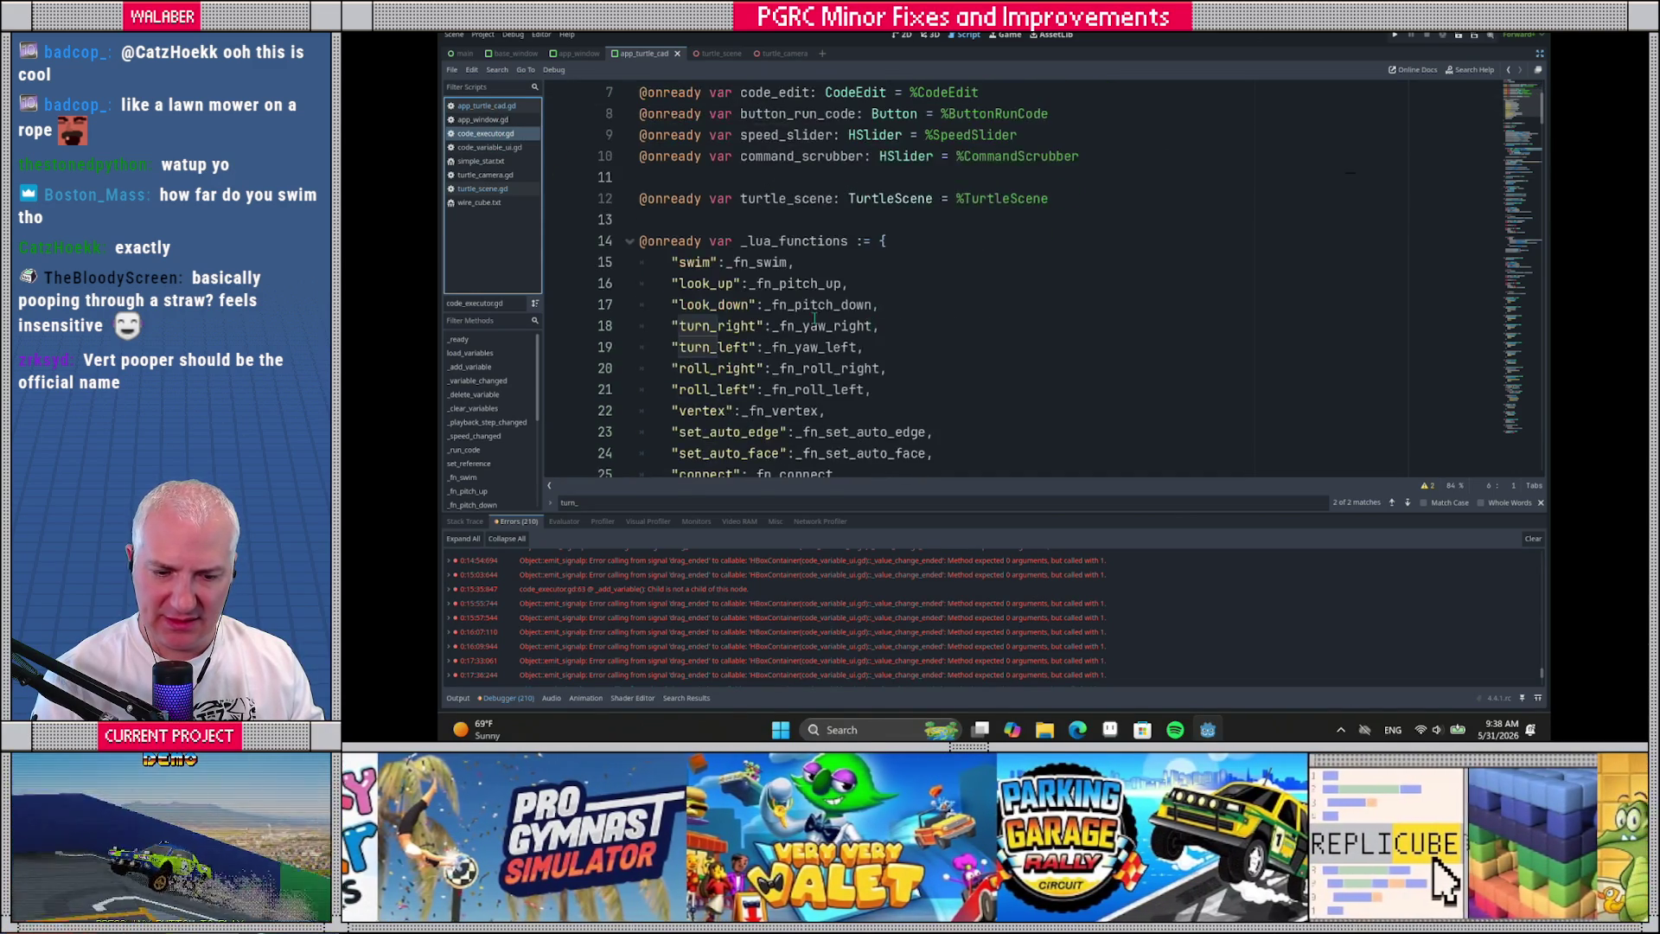
scroll(813, 318, "down", 6)
scroll(754, 284, "down", 12)
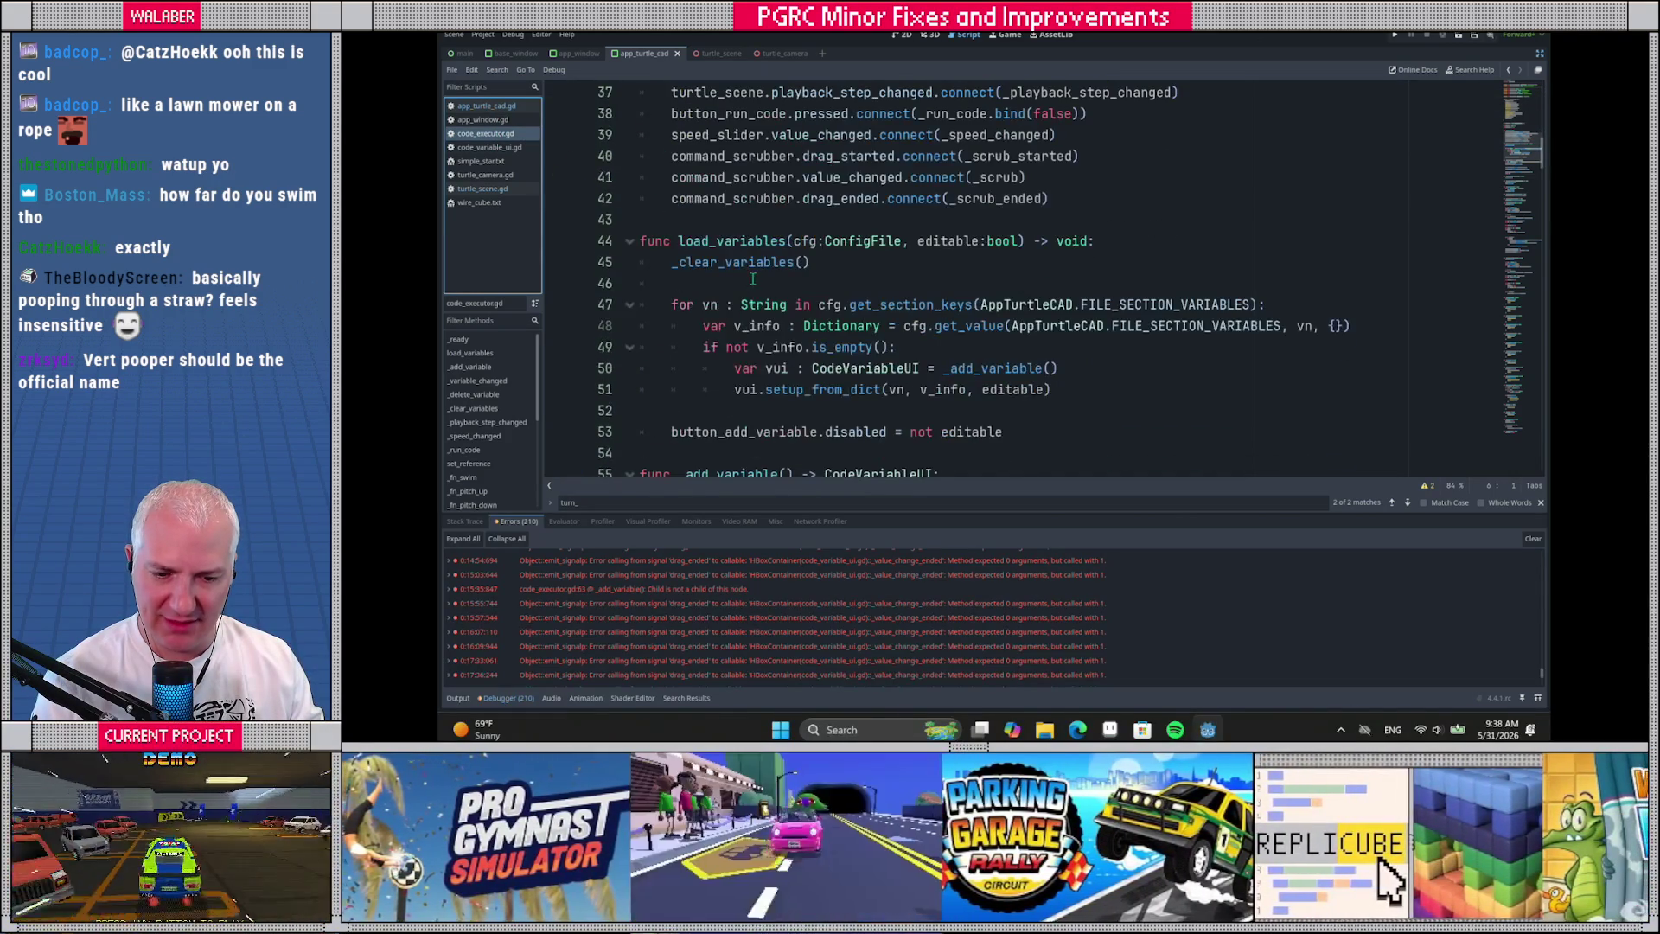
scroll(747, 285, "down", 4)
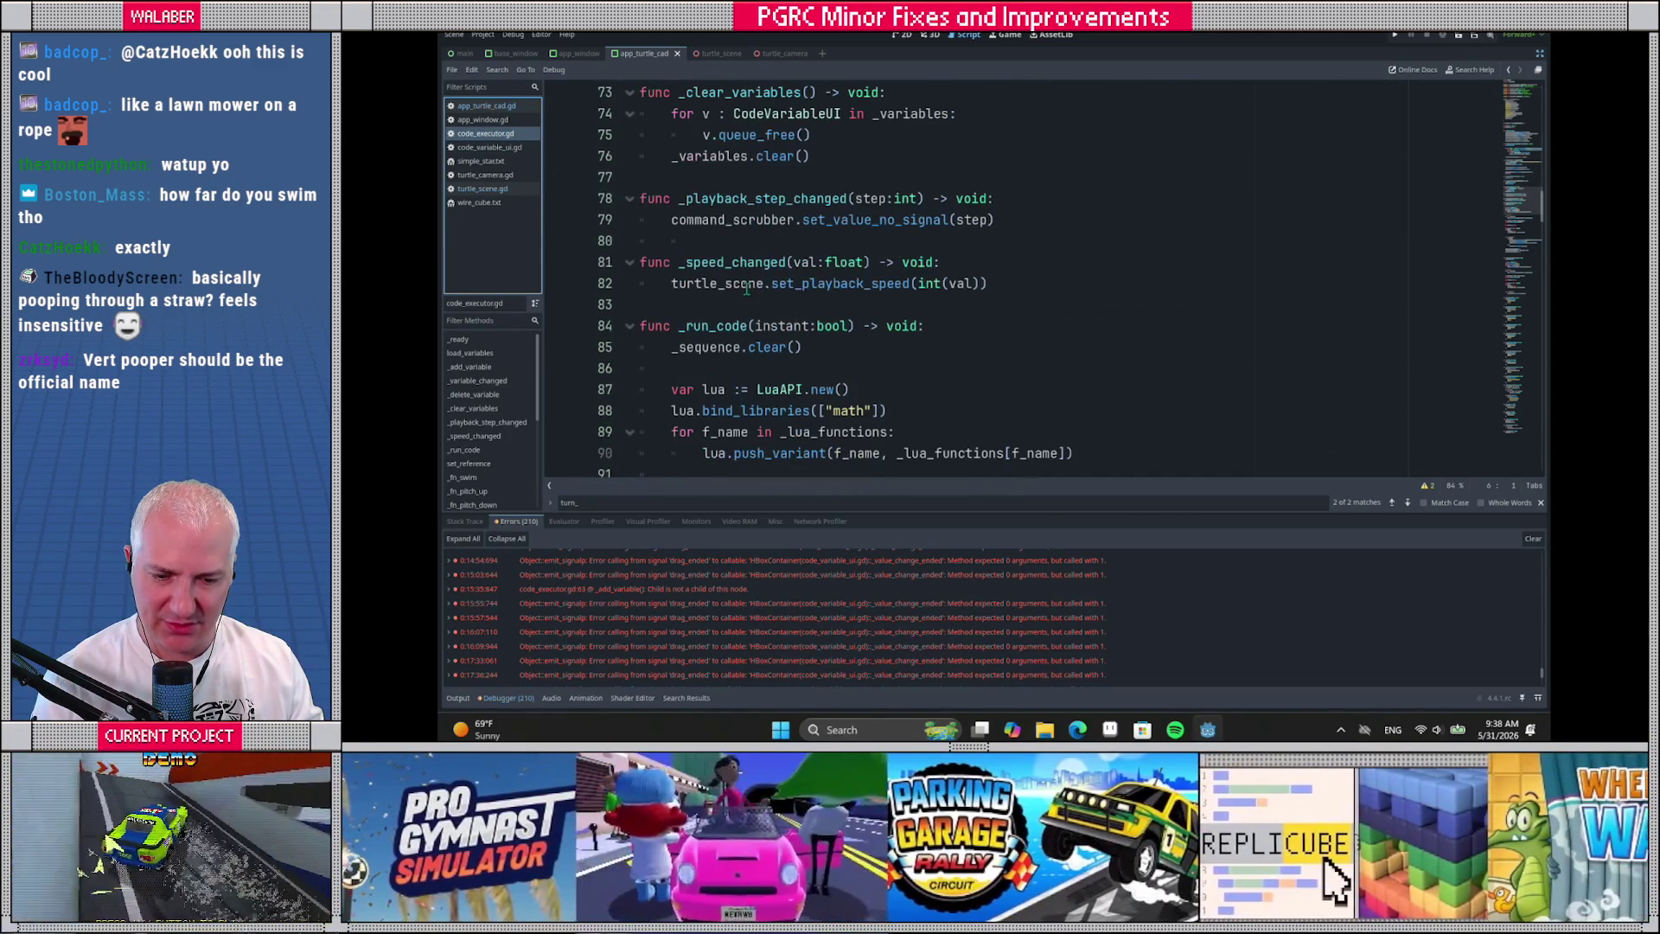
scroll(735, 289, "down", 3)
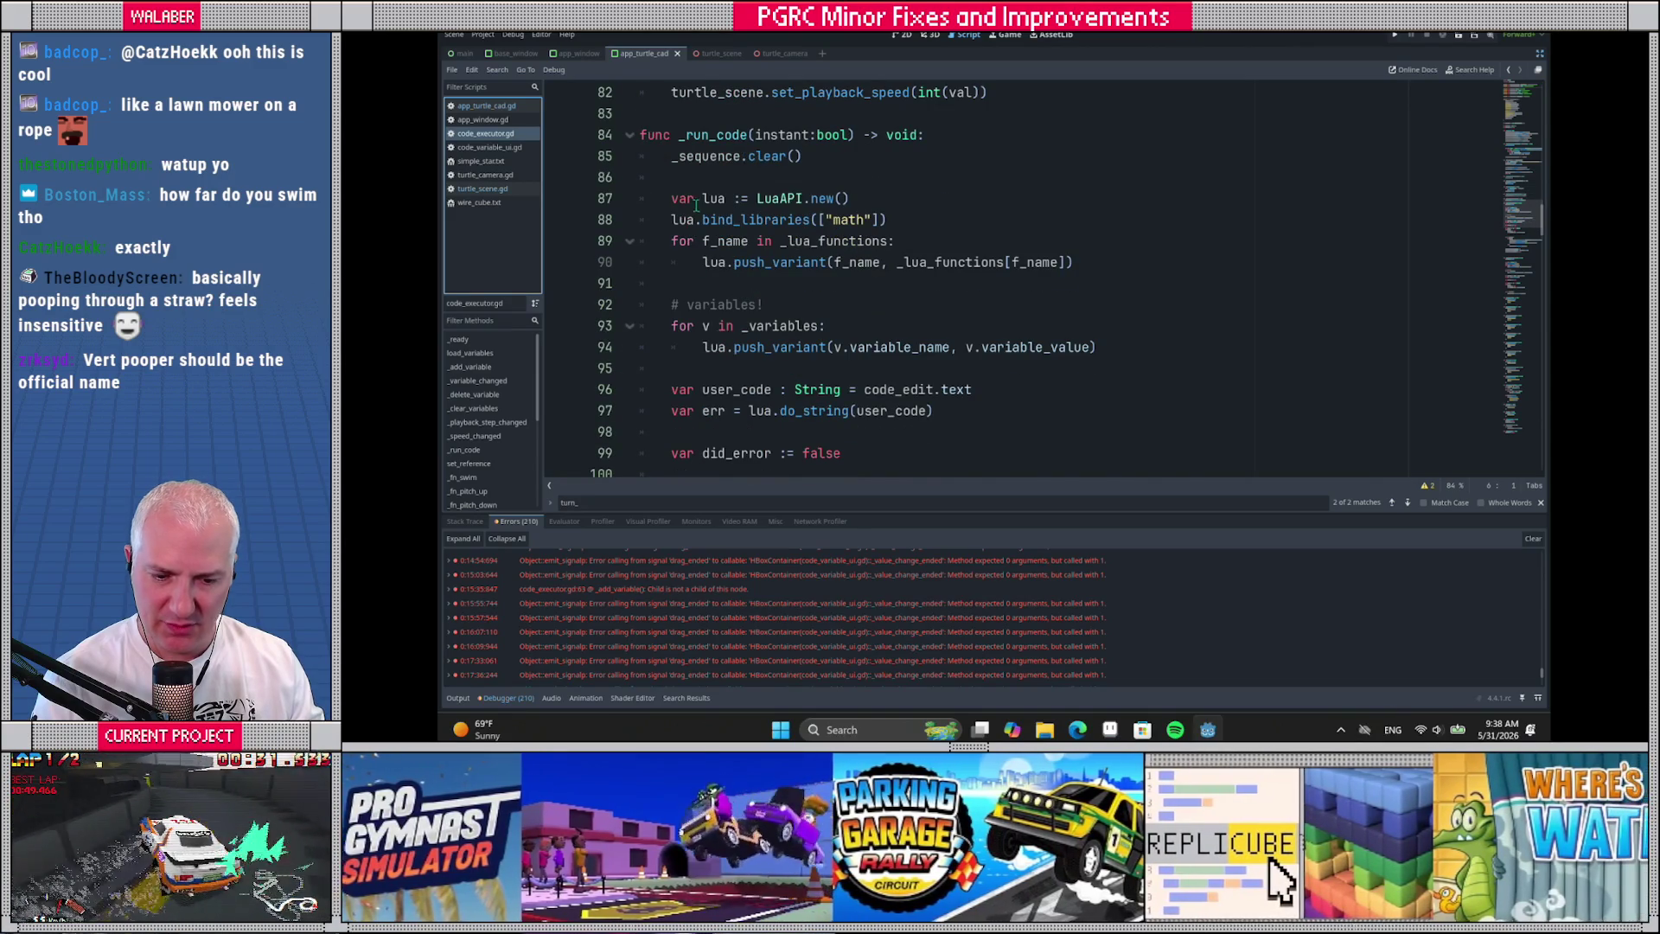
scroll(695, 205, "down", 6)
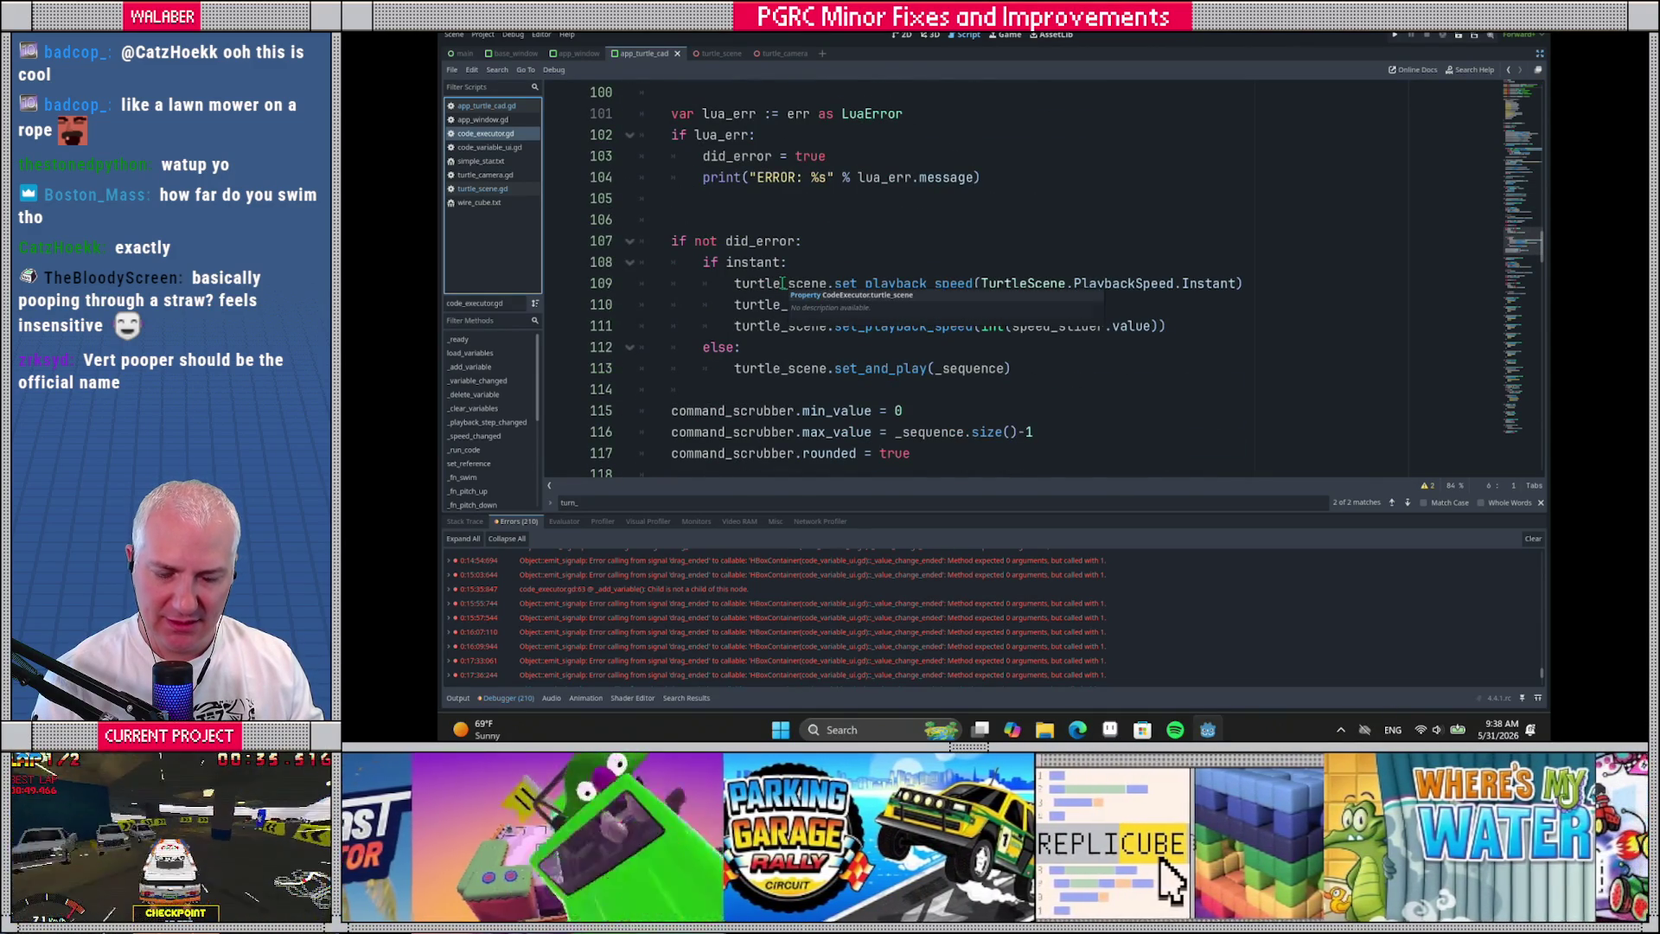
scroll(735, 290, "down", 12)
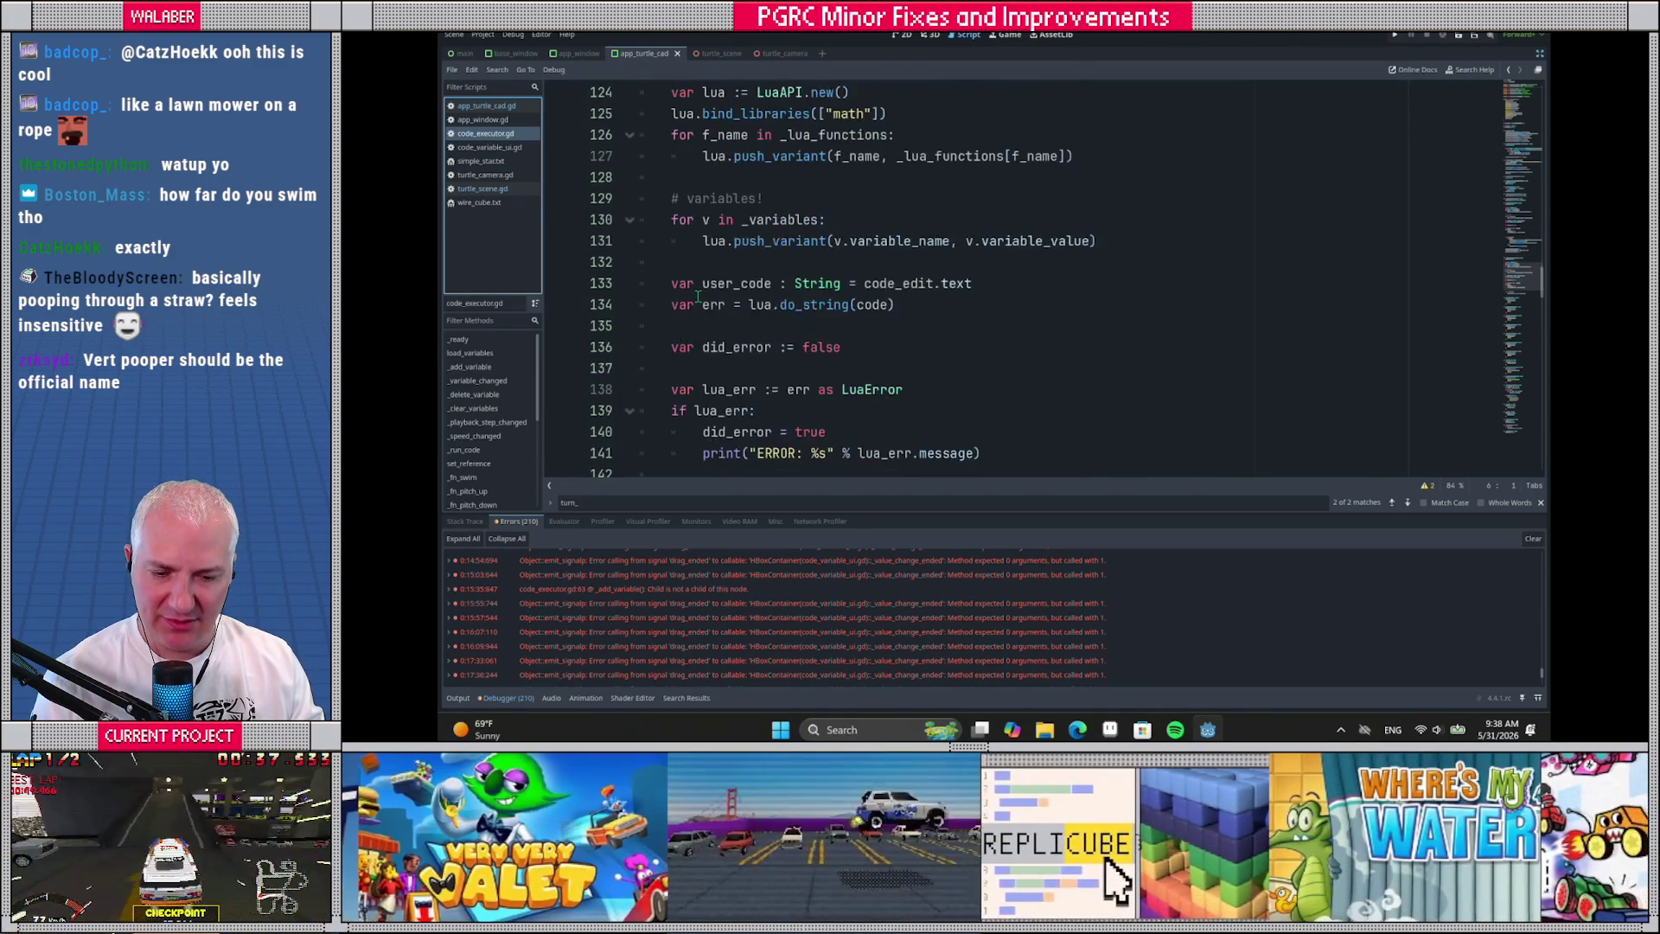
scroll(695, 296, "down", 3)
mouse_move(666, 179)
left_mouse_down()
mouse_move(760, 220)
mouse_move(687, 242)
left_mouse_up()
scroll(699, 278, "down", 1)
scroll(698, 279, "down", 1)
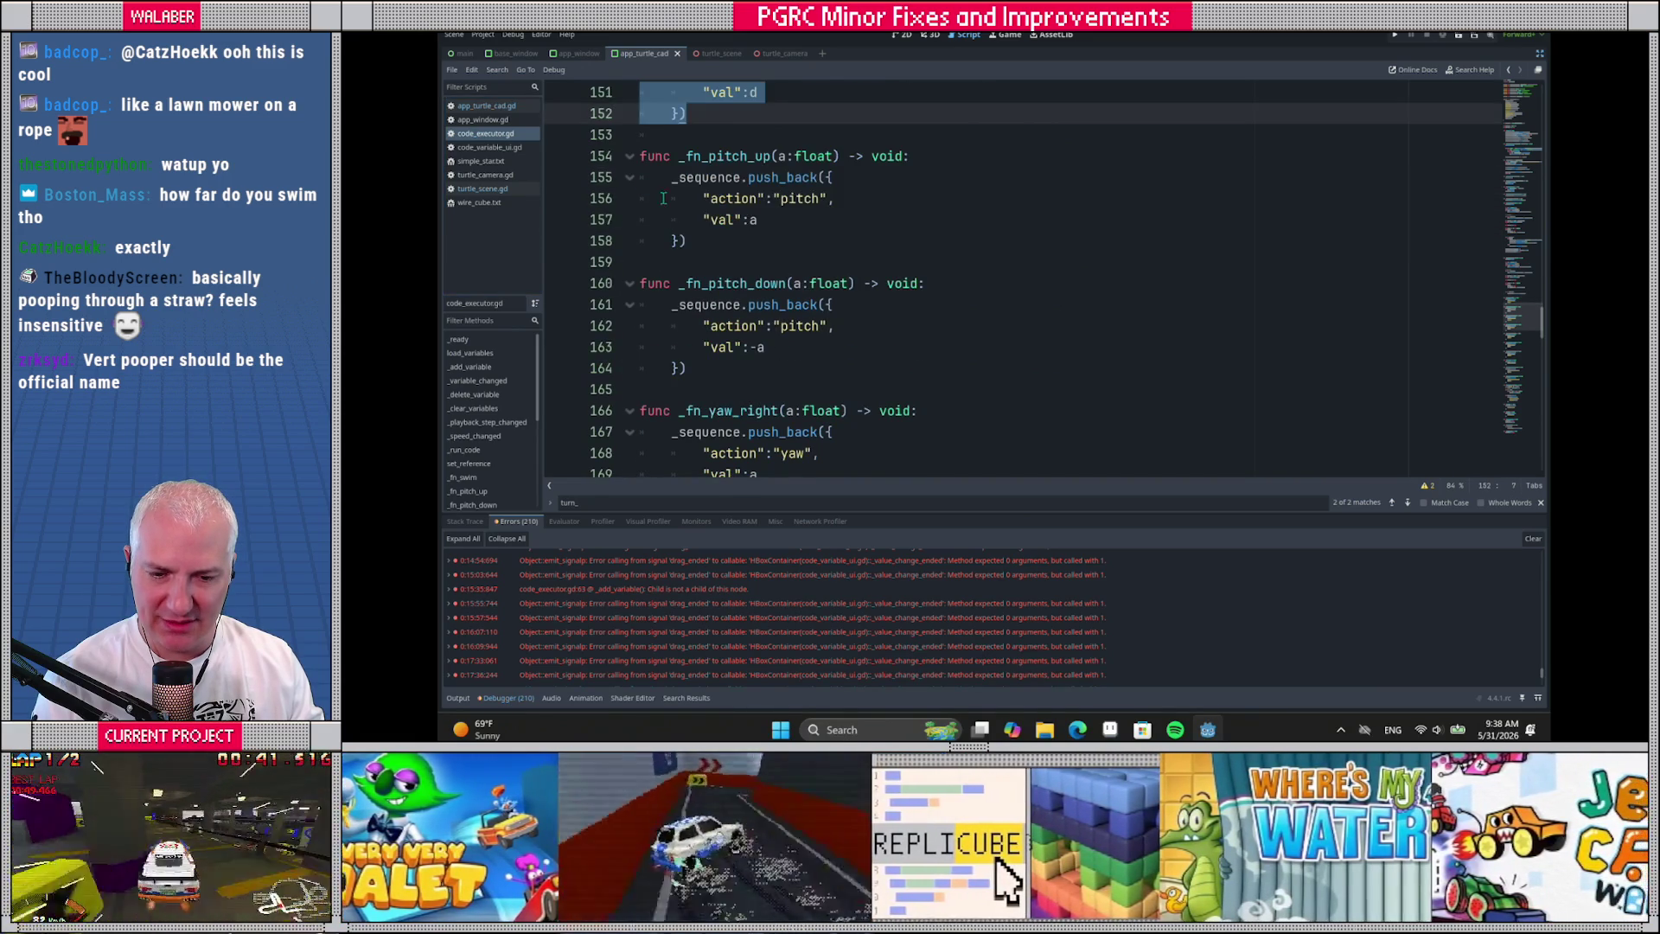
left_click_drag(671, 177, 760, 227)
left_click(778, 242)
scroll(787, 259, "down", 1)
scroll(790, 263, "up", 18)
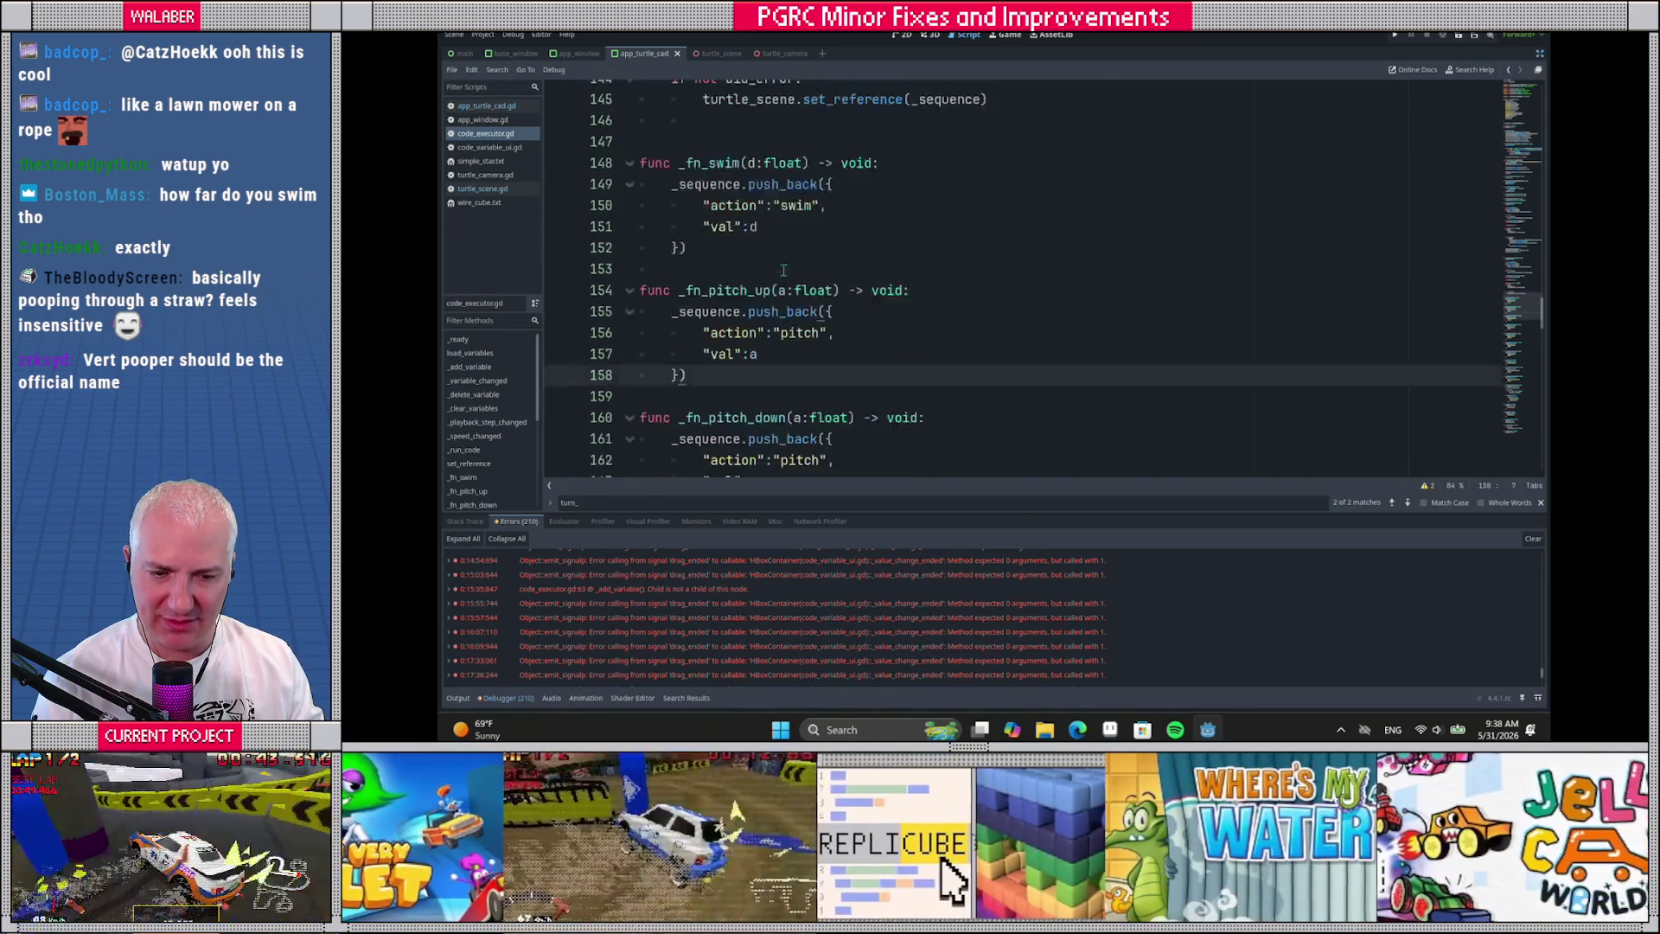
Highlight every use of turtle_scene and jump to its declaration
double_click(796, 285)
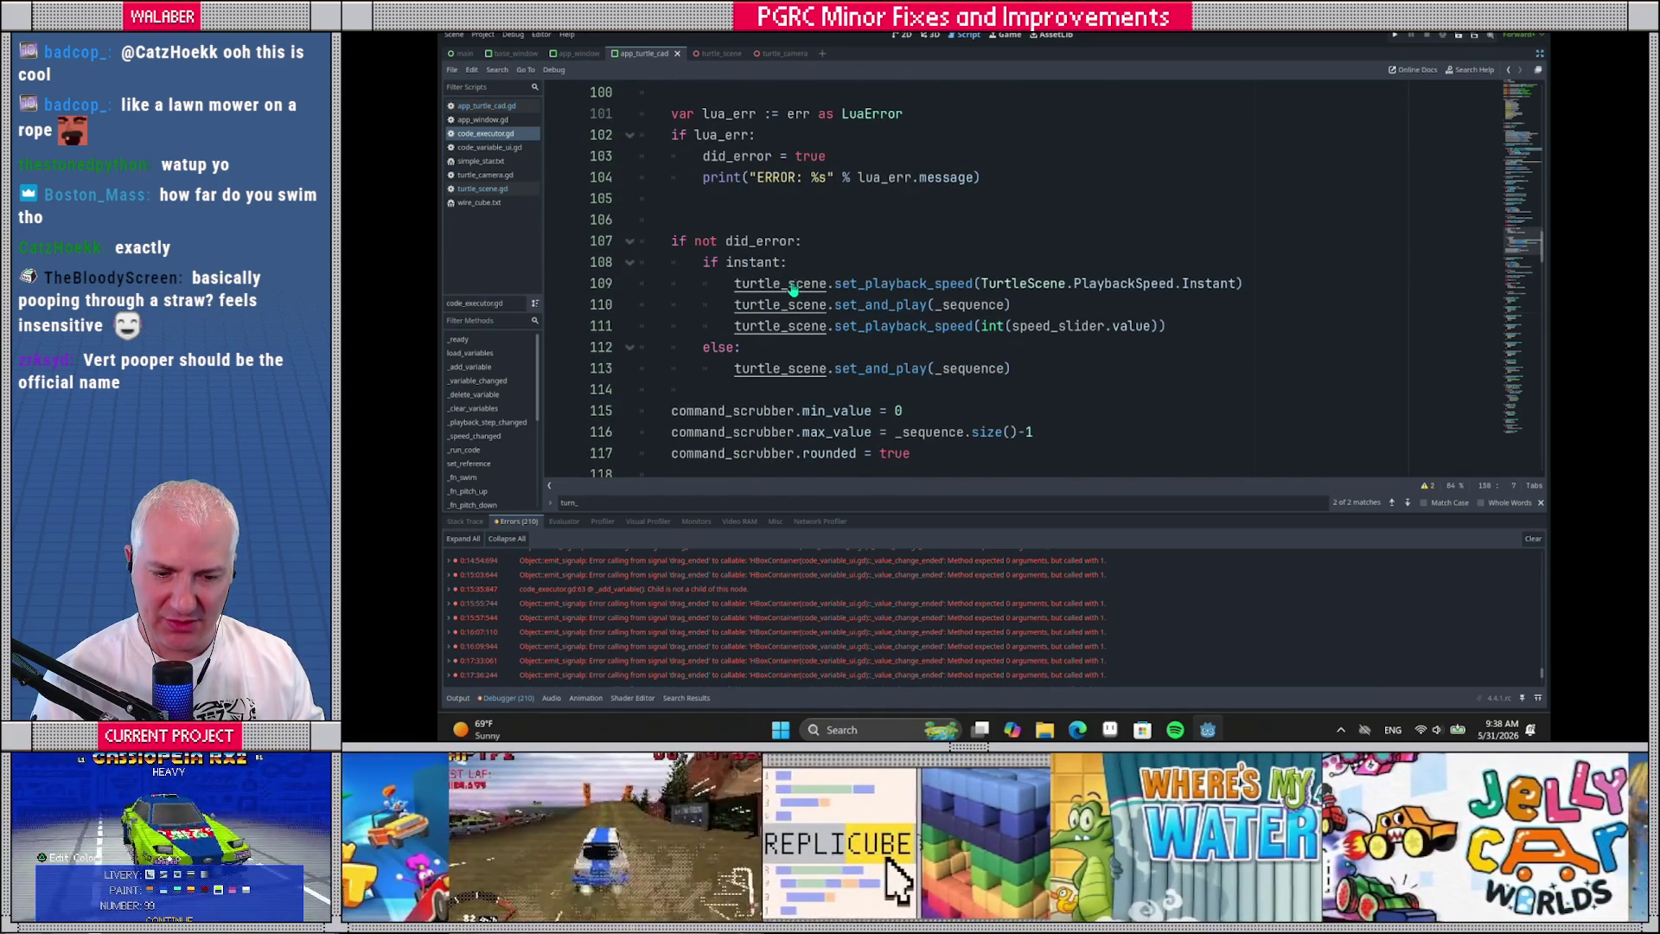
left_click(796, 286, "ctrl")
scroll(764, 252, "down", 3)
scroll(765, 251, "down", 4)
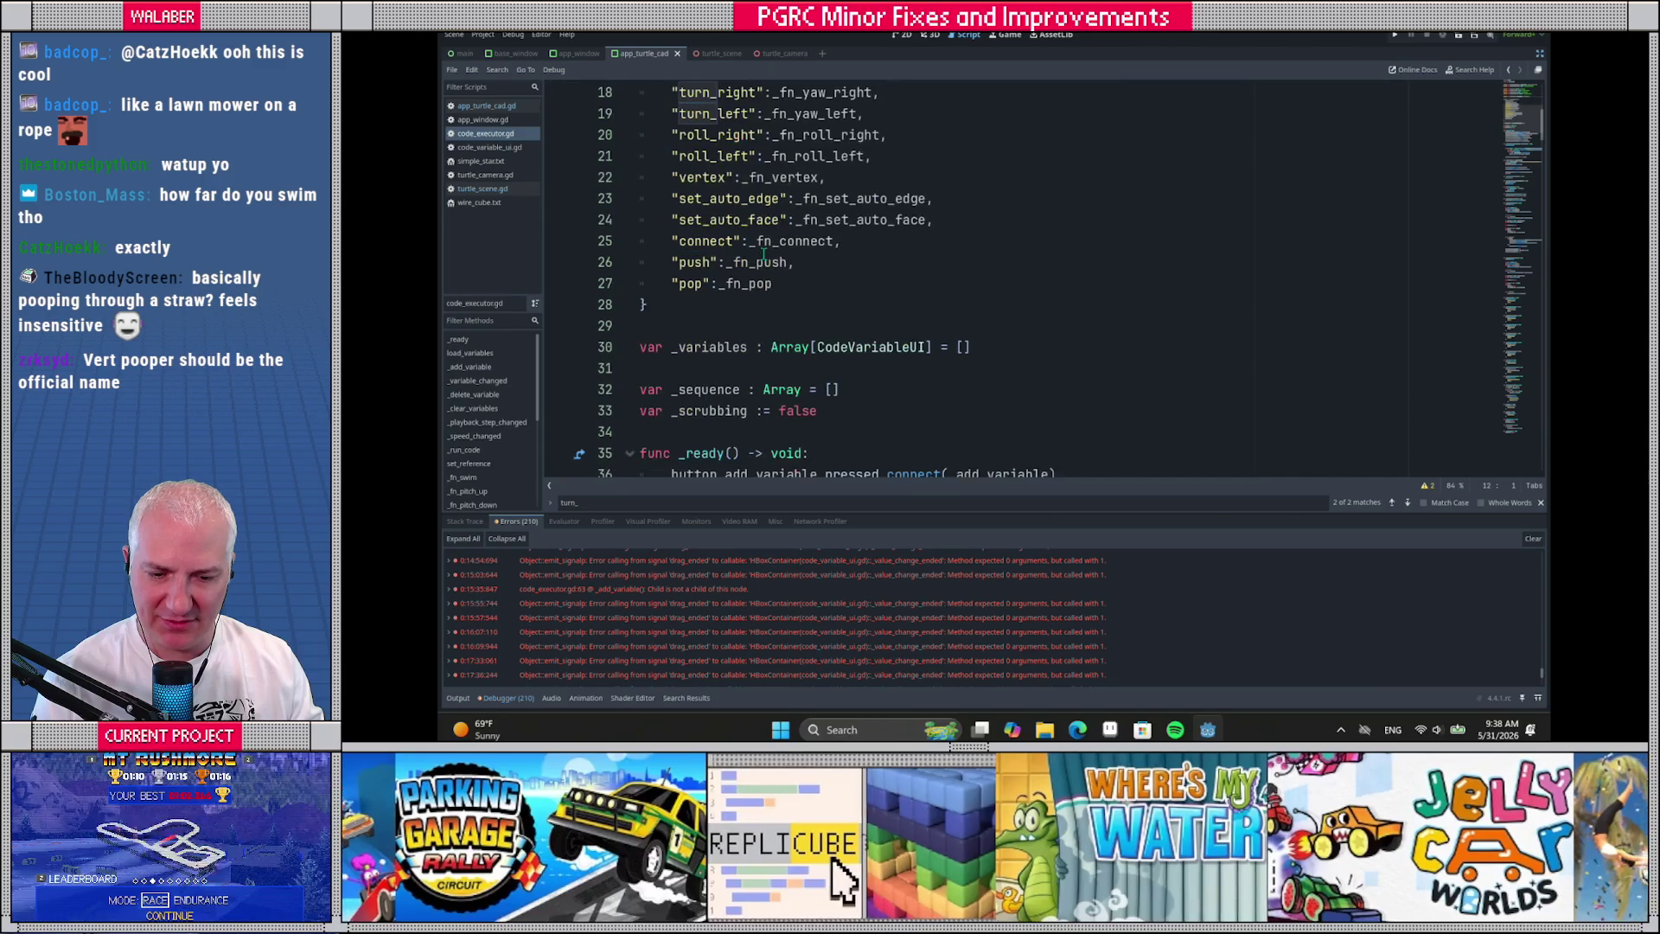
scroll(763, 261, "down", 3)
scroll(762, 261, "up", 7)
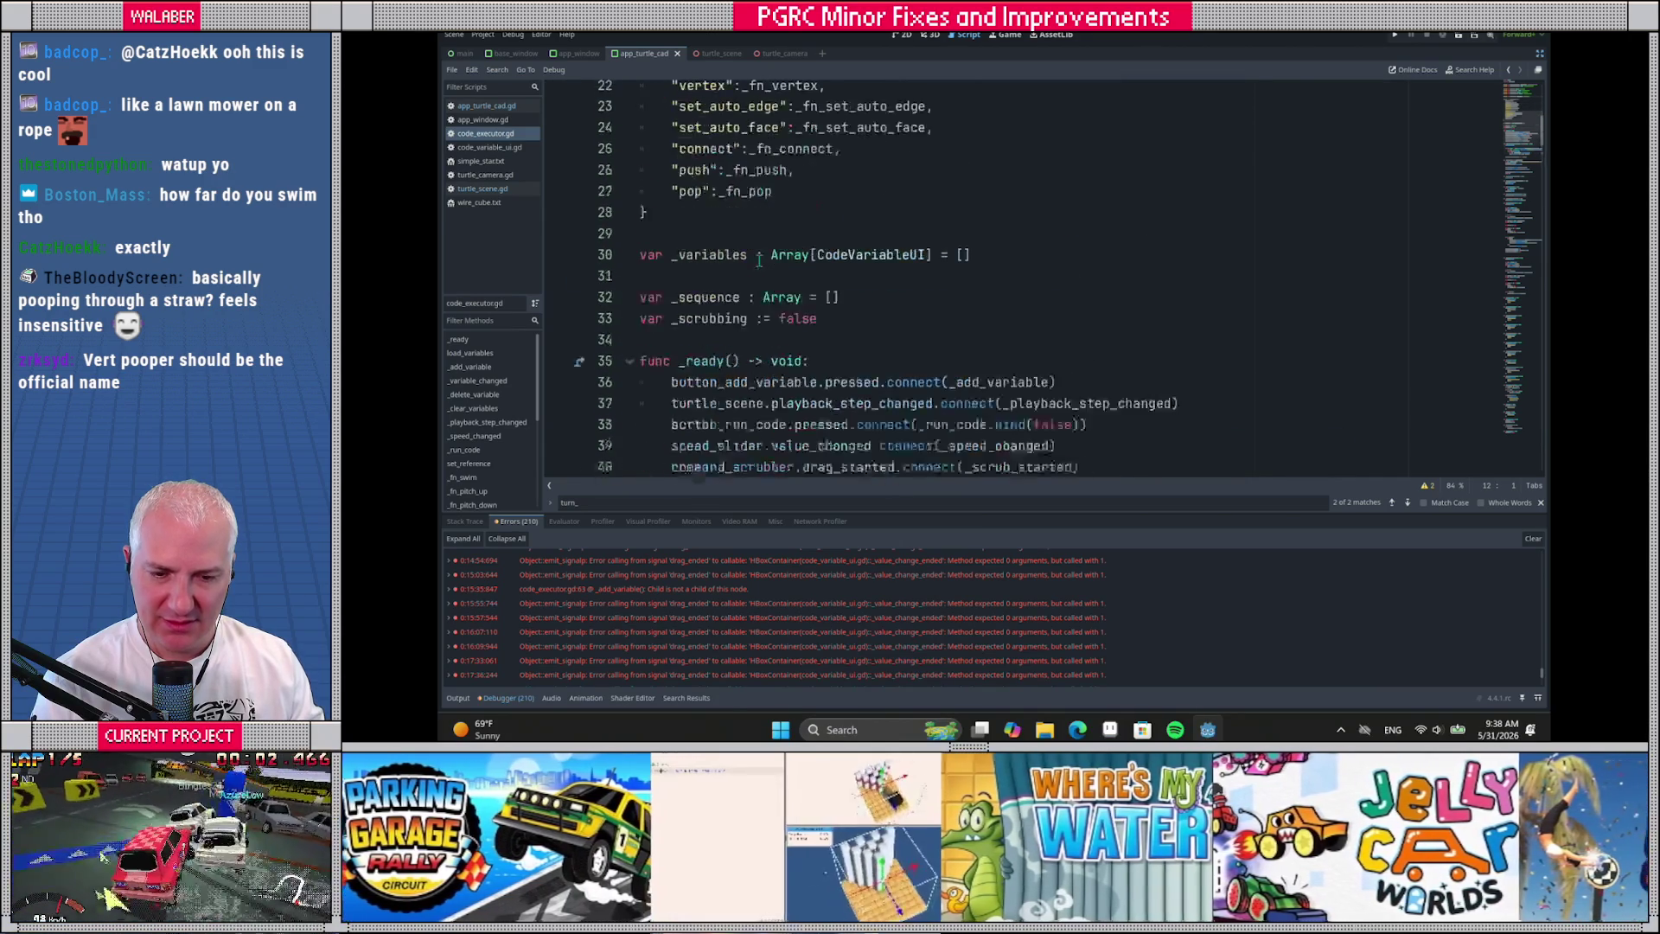
Search app_turtle_cad.gd for 'turtle_'
left_click(486, 105)
left_click(785, 261)
key("ctrl+f")
type("turtle_")
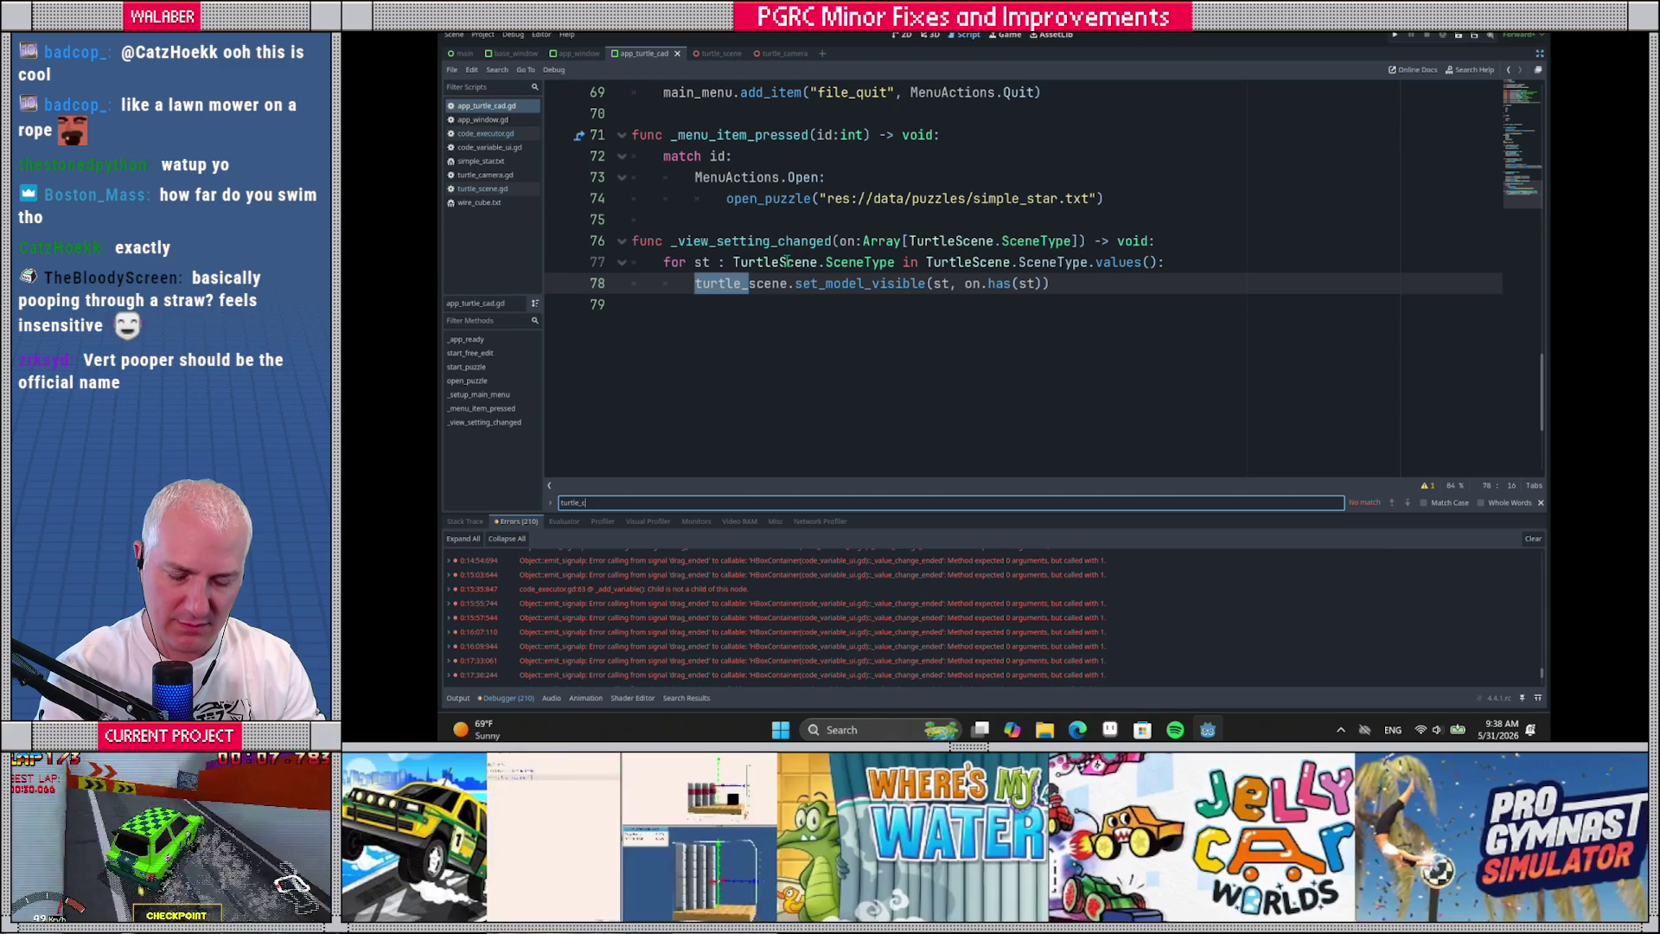
key("Escape")
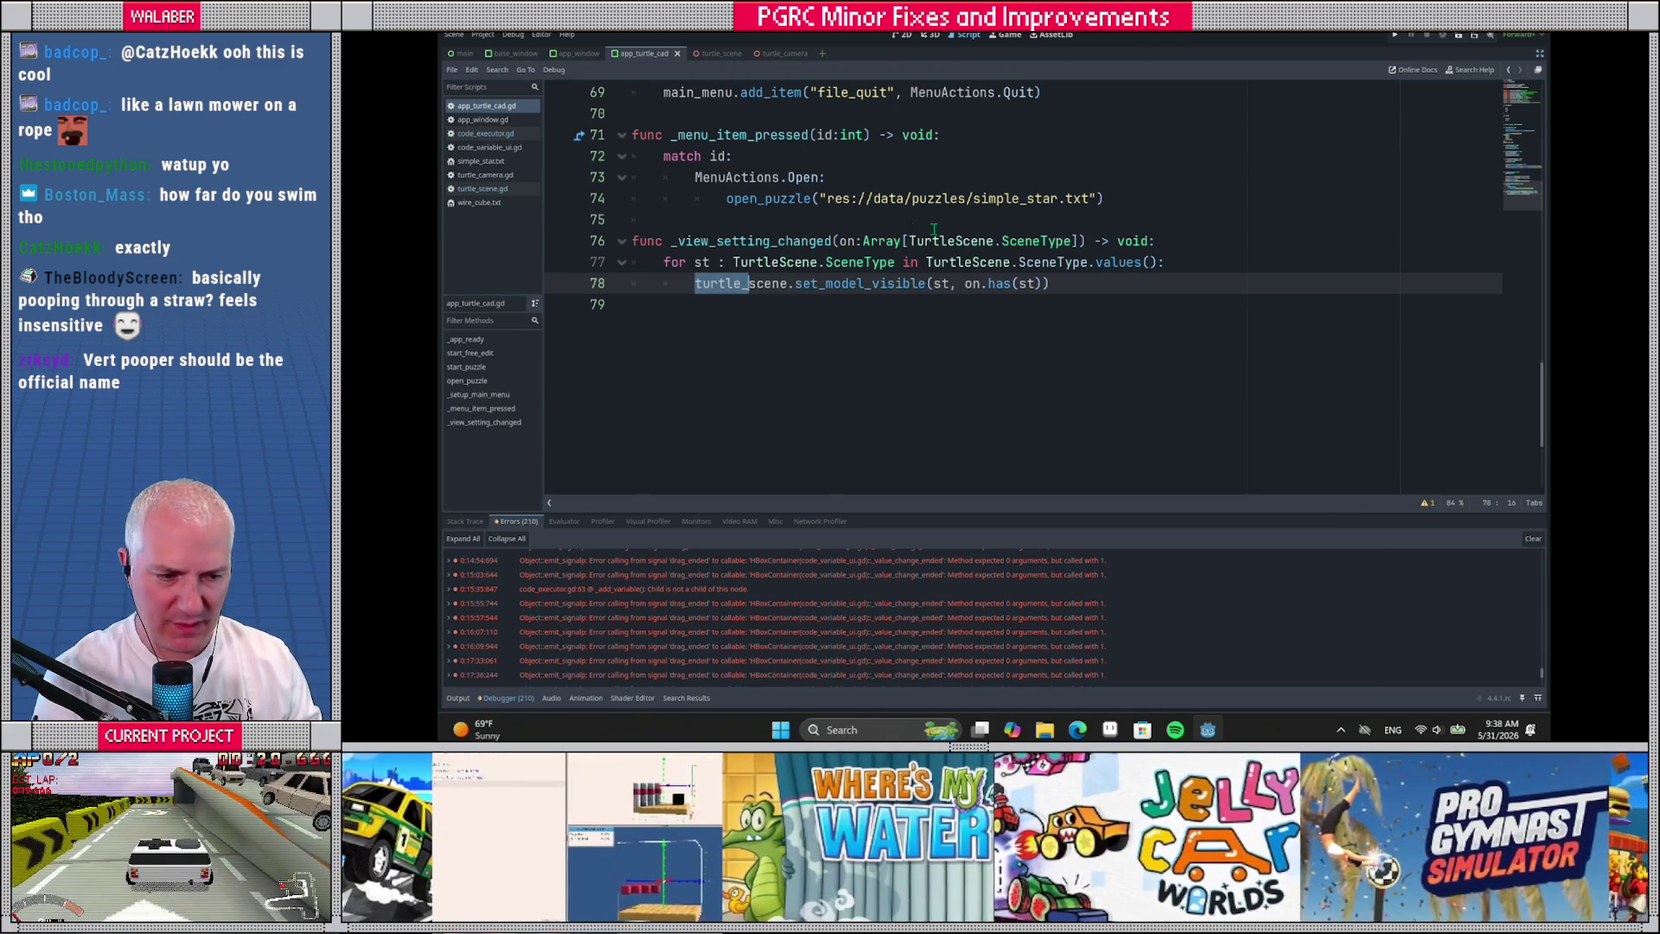
Return to code_executor.gd and open the TurtleScene definition in turtle_scene.gd
key("alt+Left")
key("alt+Left")
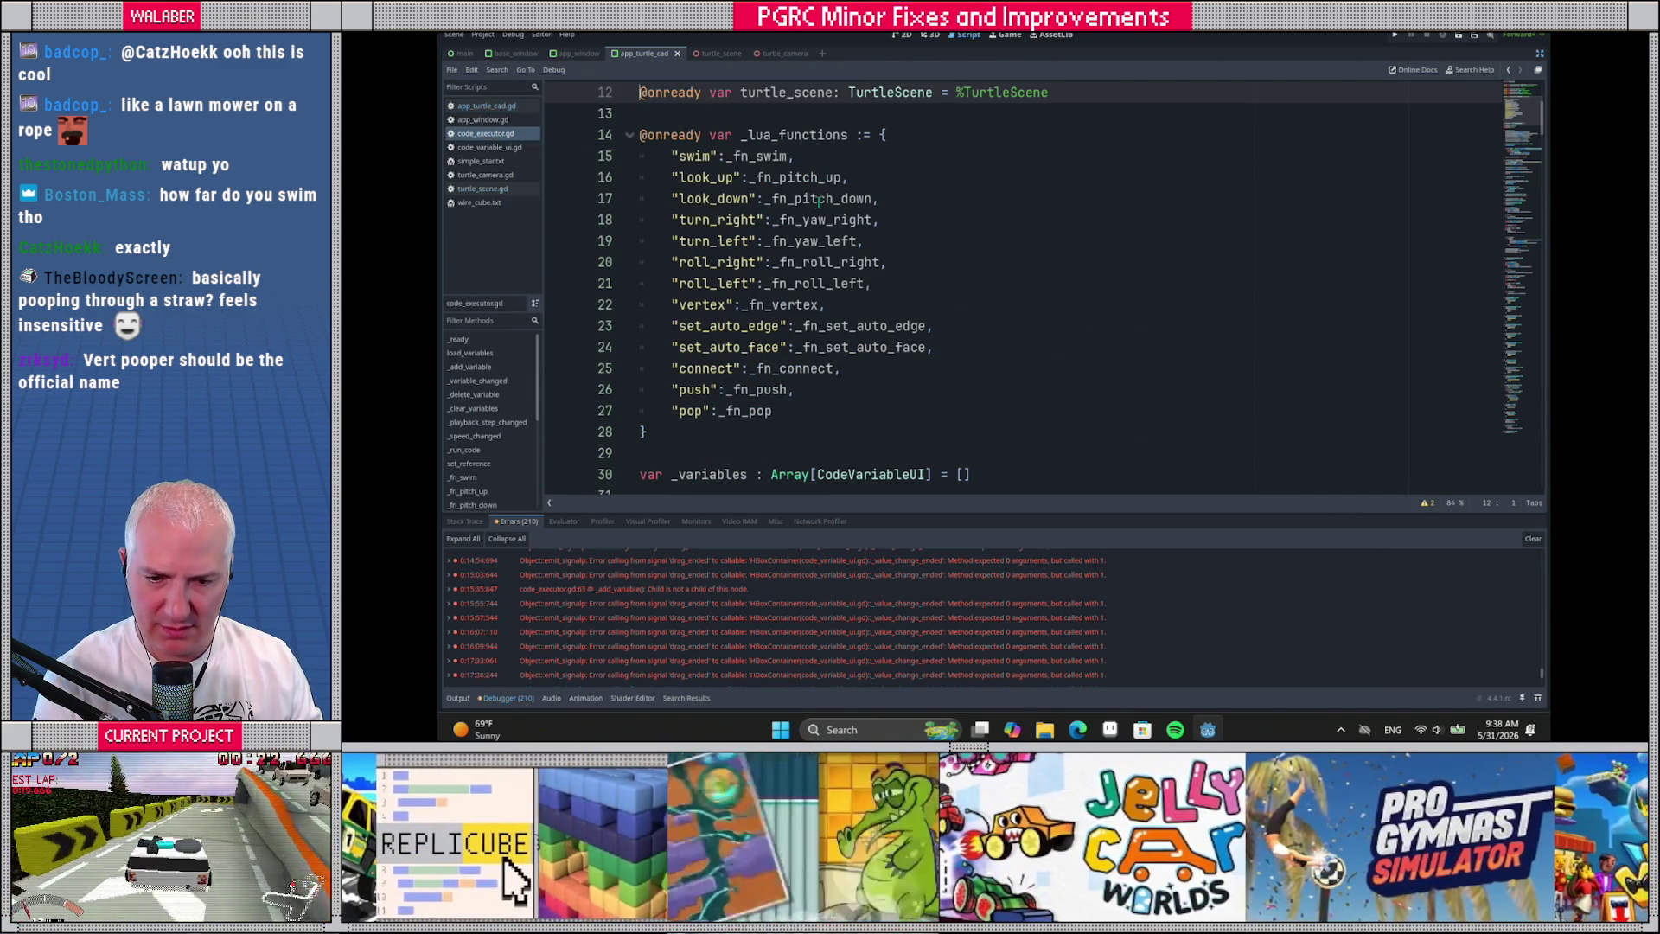
scroll(864, 260, "up", 3)
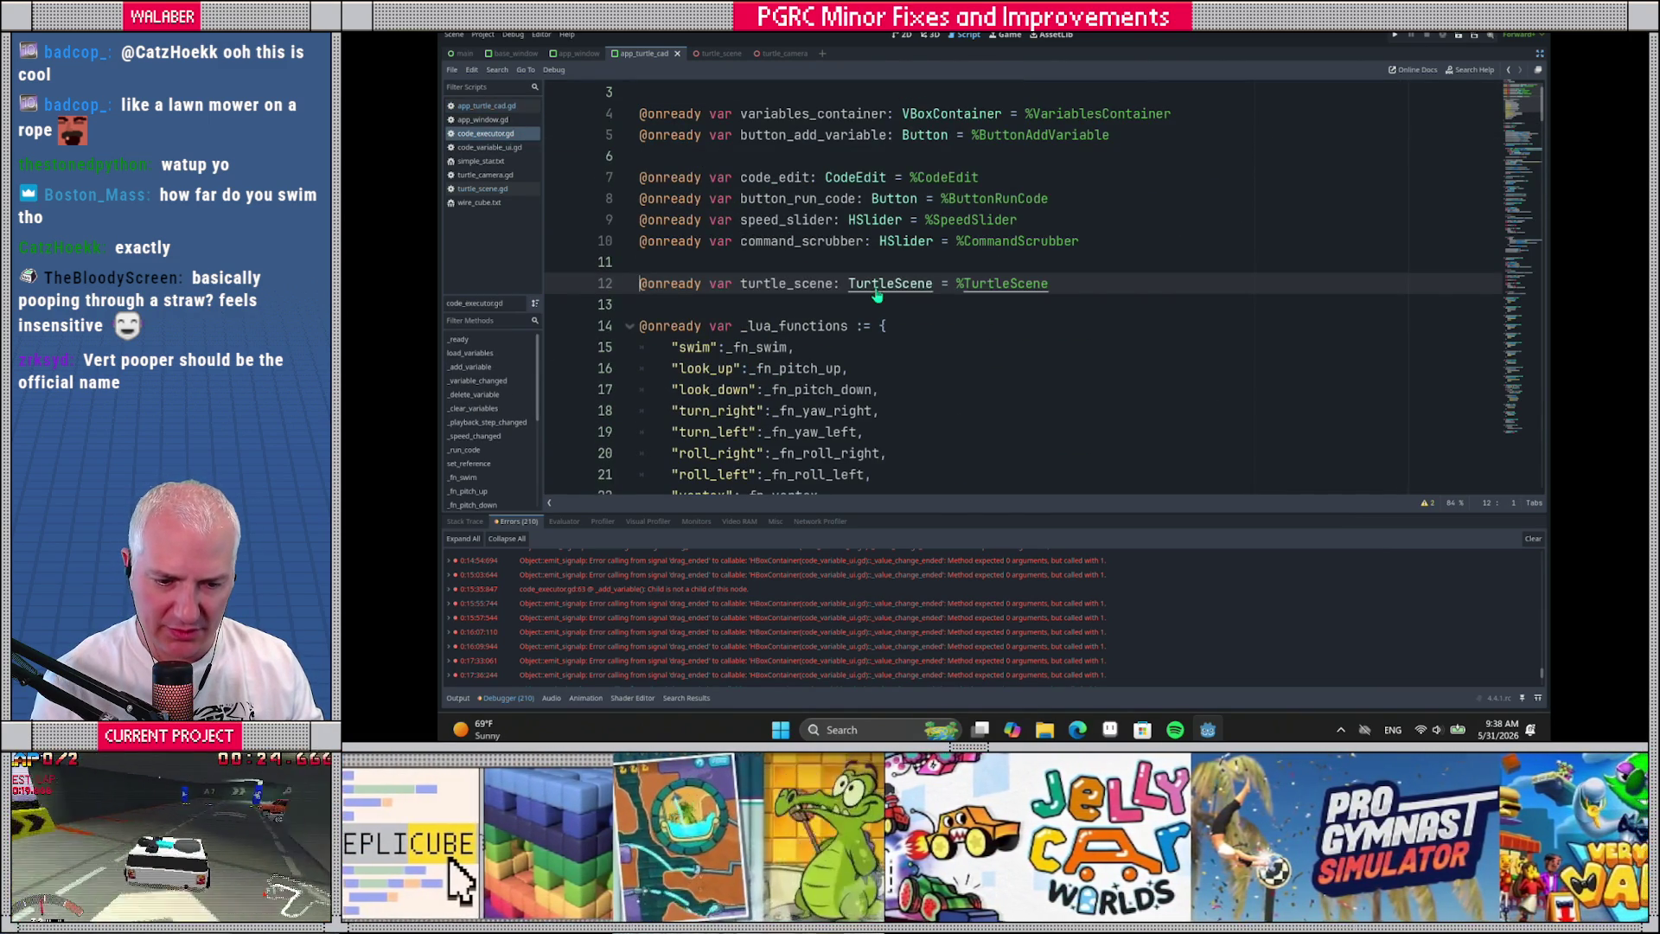
left_click(876, 292, "ctrl")
scroll(1207, 228, "up", 8)
scroll(1207, 228, "up", 20)
Add a new 'var' line directly below 'var tx : Transform3D' at the top of TurtleState
scroll(1067, 248, "up", 10)
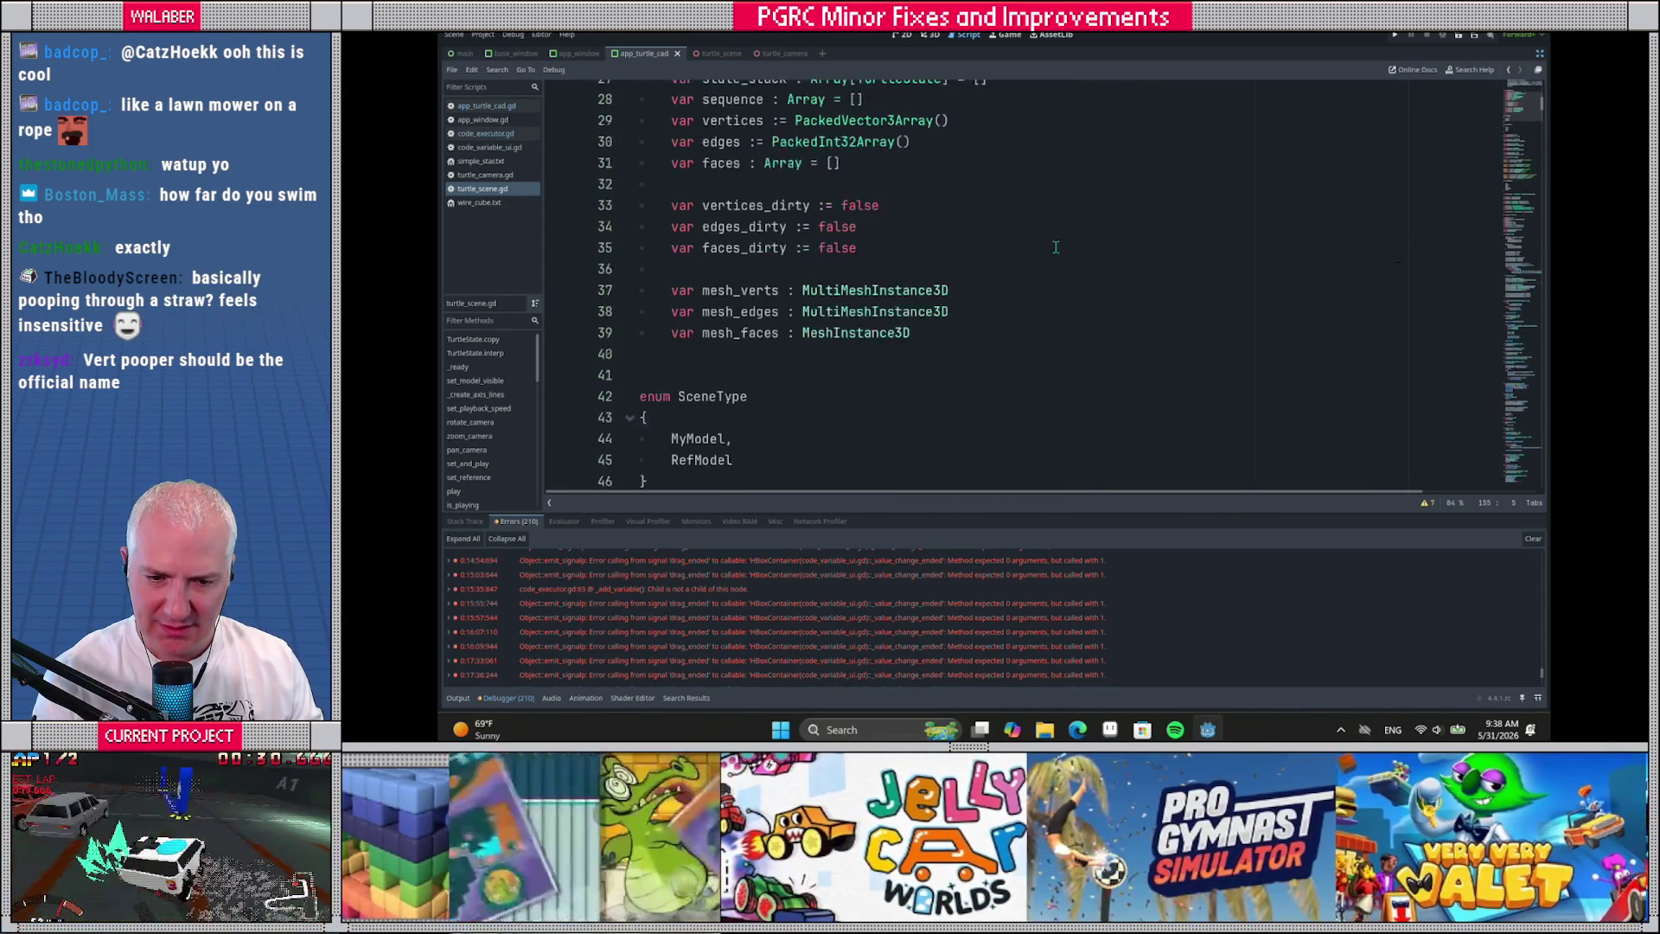
scroll(1056, 247, "up", 8)
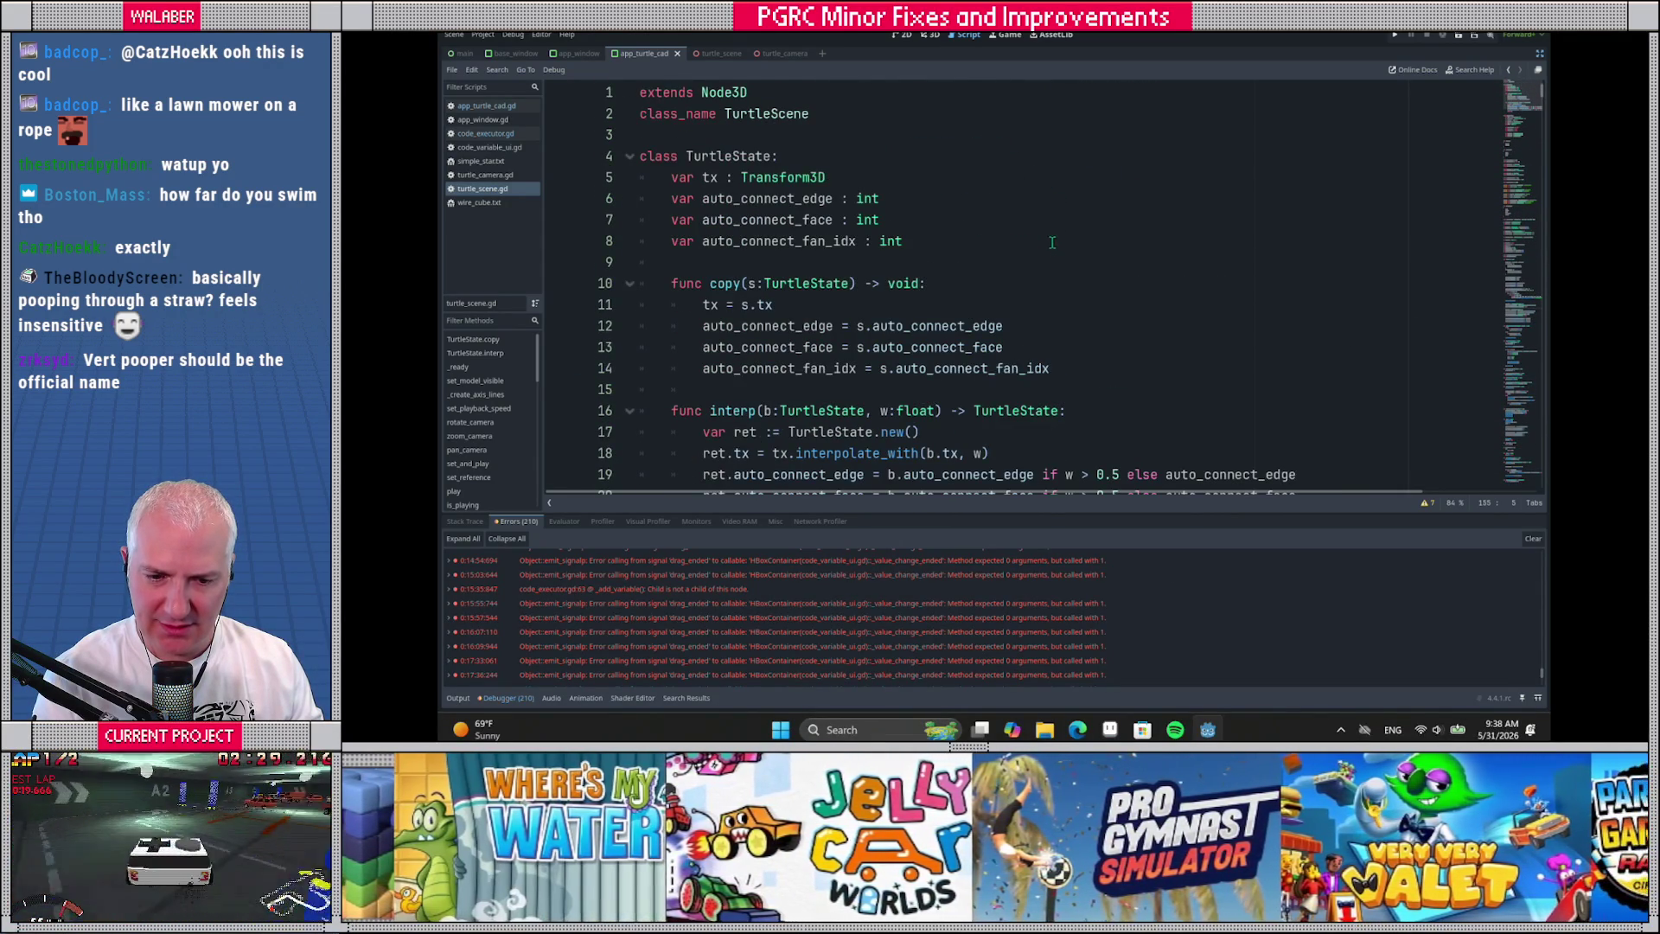
left_click_drag(672, 177, 826, 178)
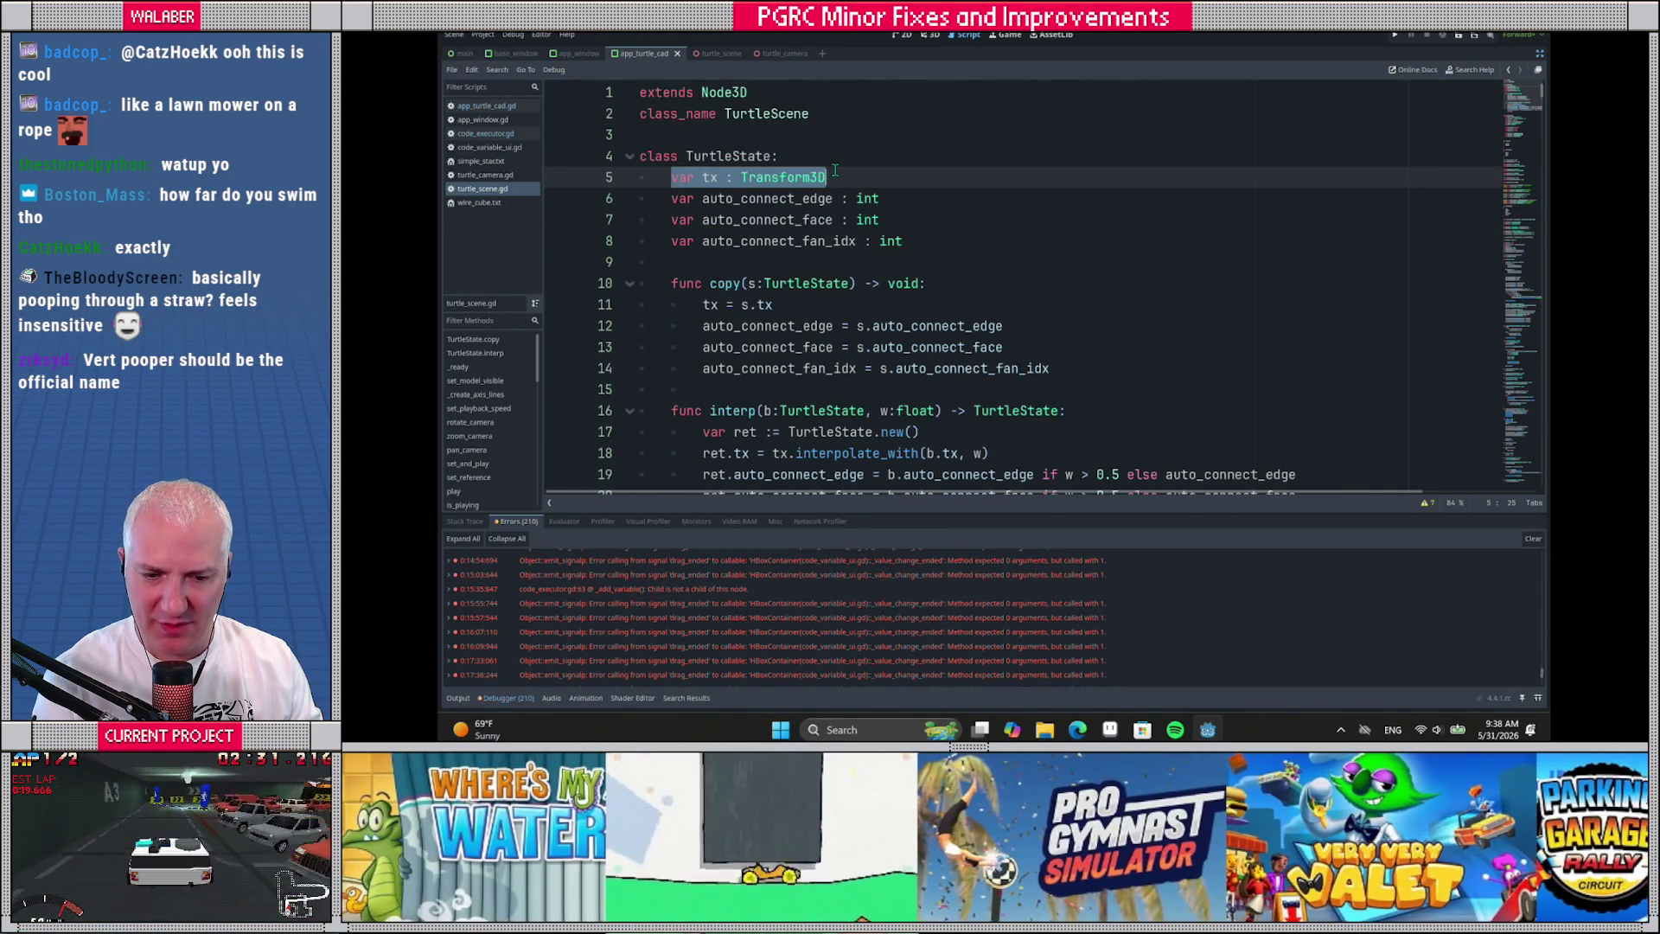
left_click_drag(681, 198, 948, 235)
left_click(943, 231)
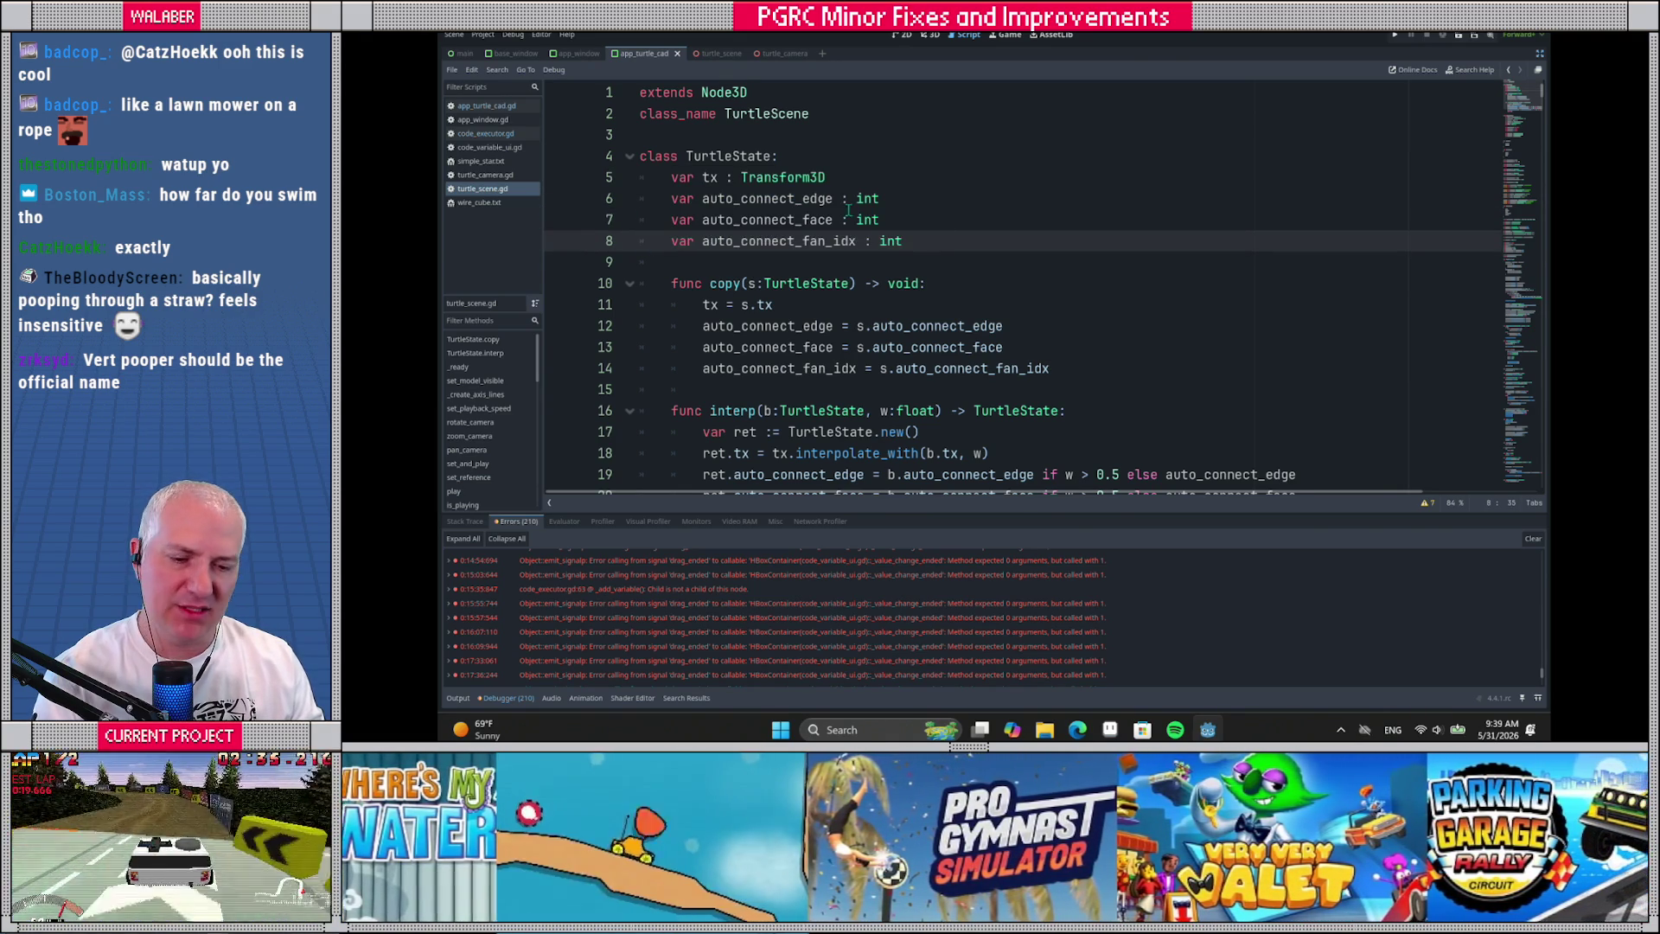
left_click(837, 177)
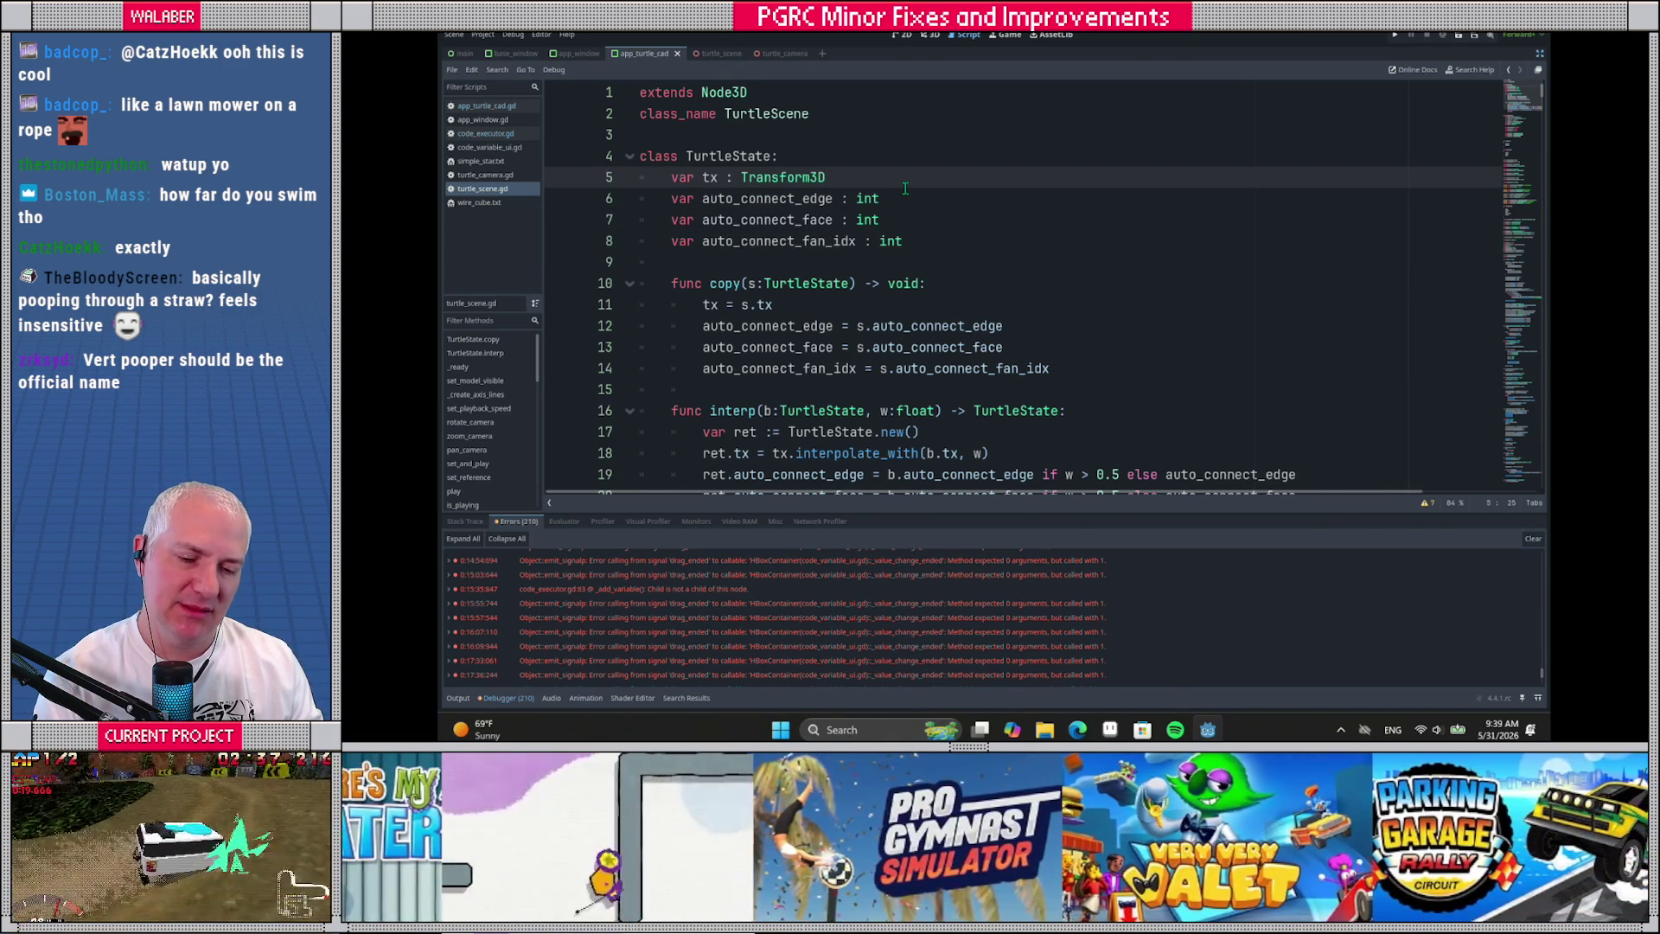
key("Return")
type("var")
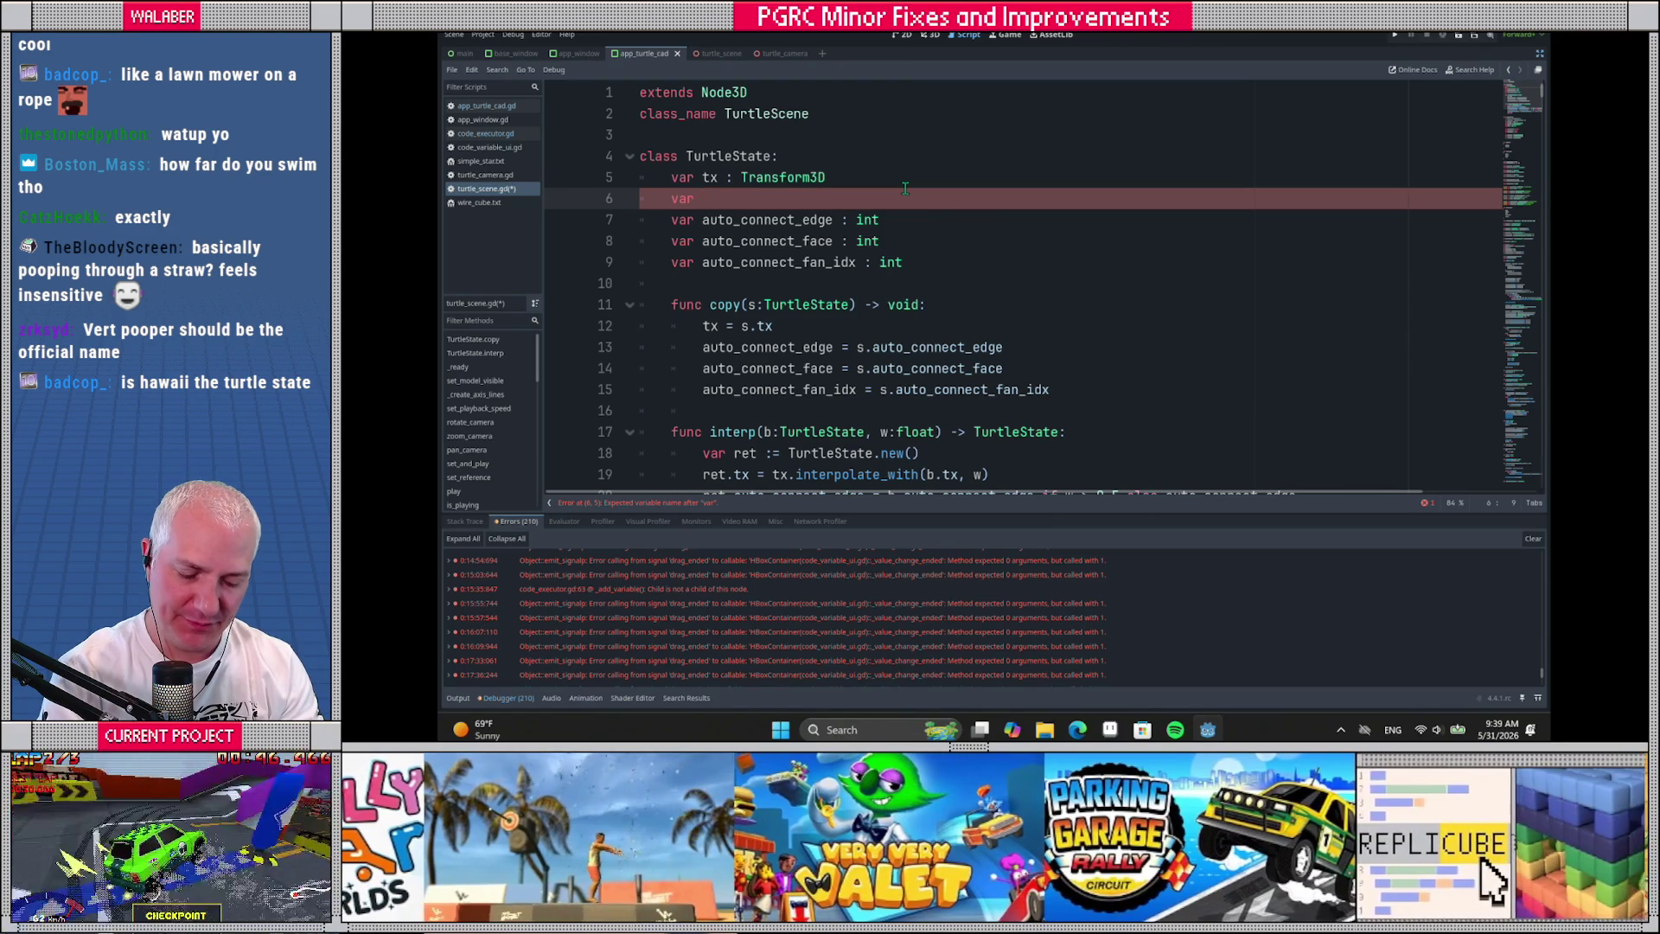
Complete the declaration as 'var vo : Vector3' and comment tx with a tab-aligned '# turtle's transform'
type("vo")
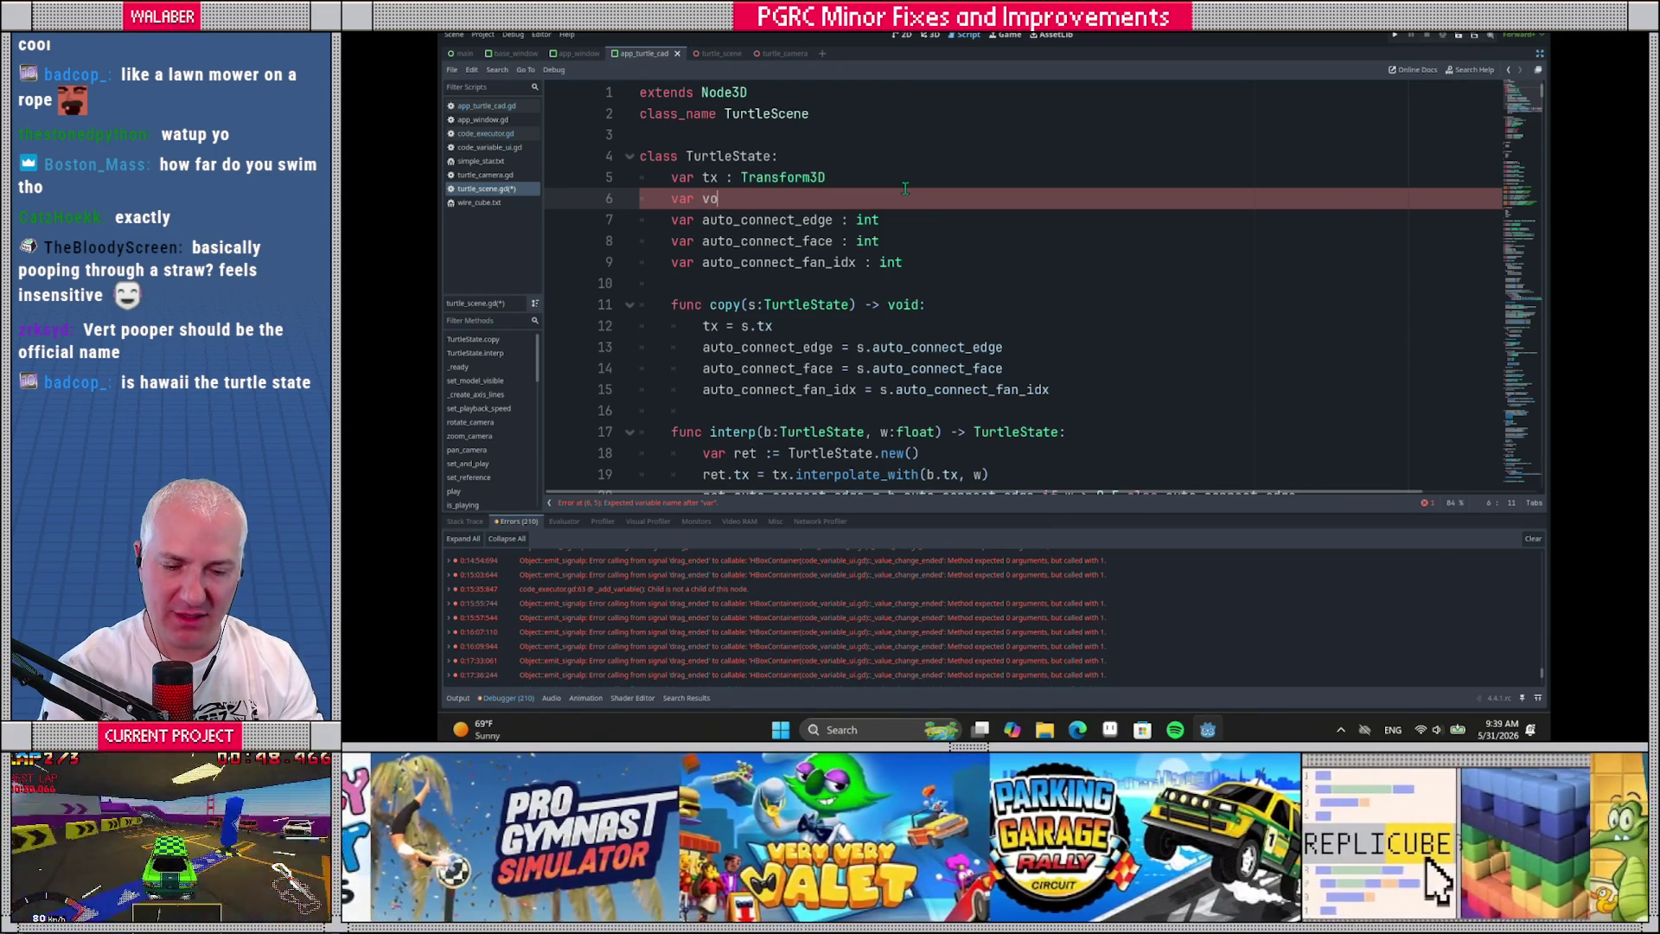
type(" : Vector3")
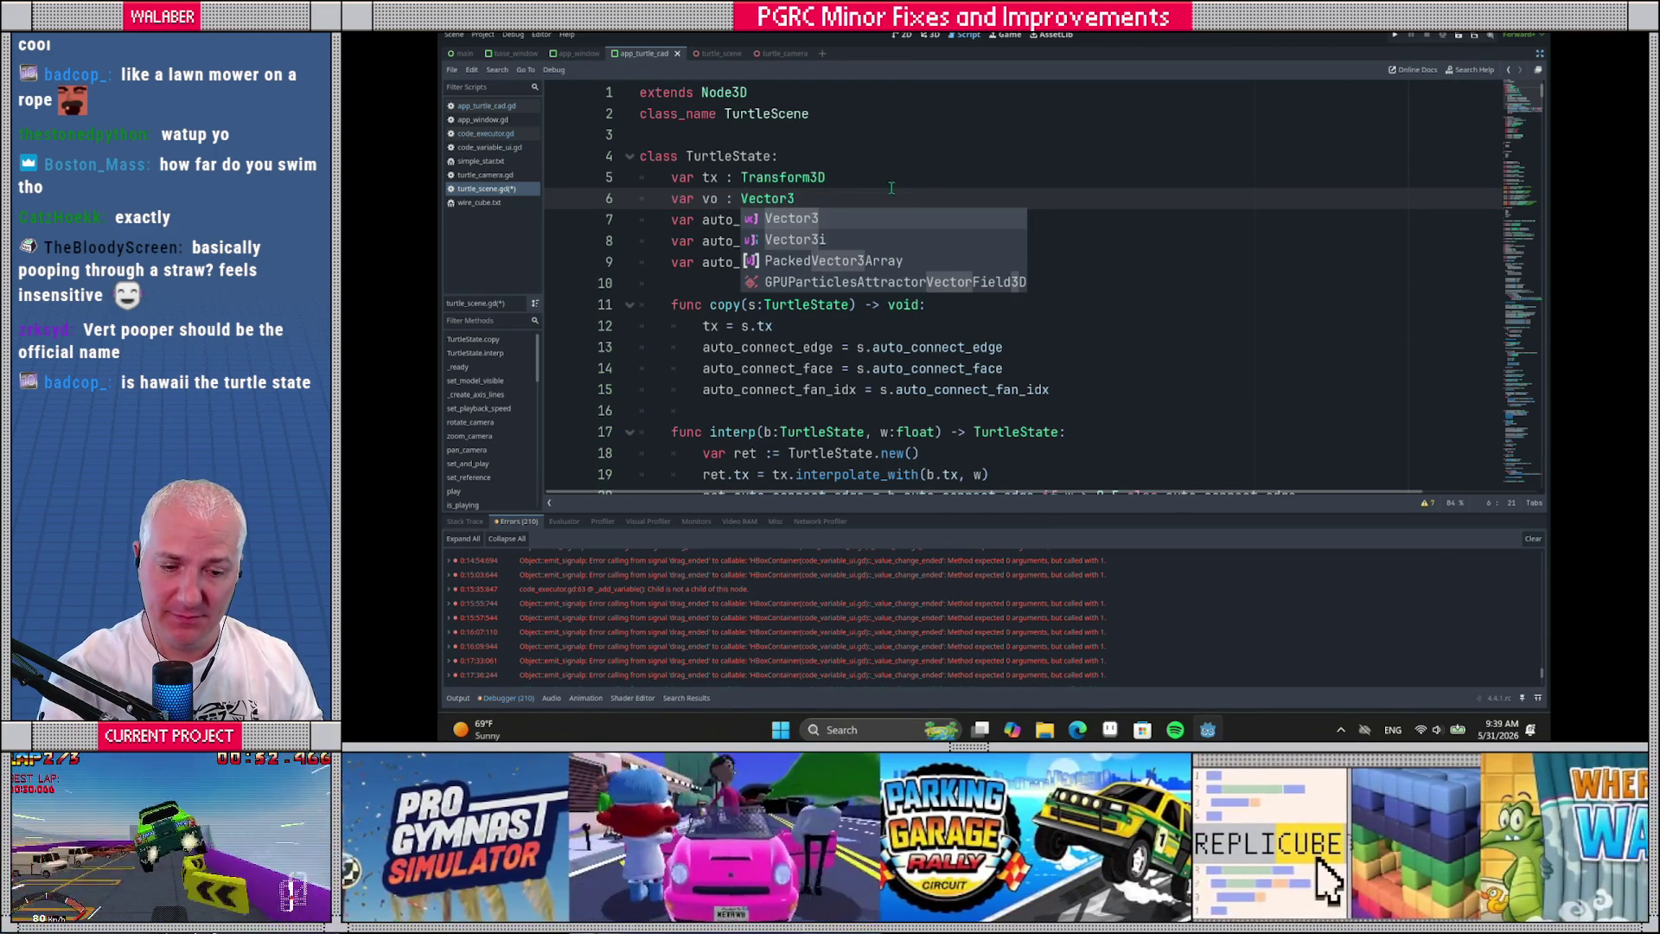
left_click(850, 175)
type("#")
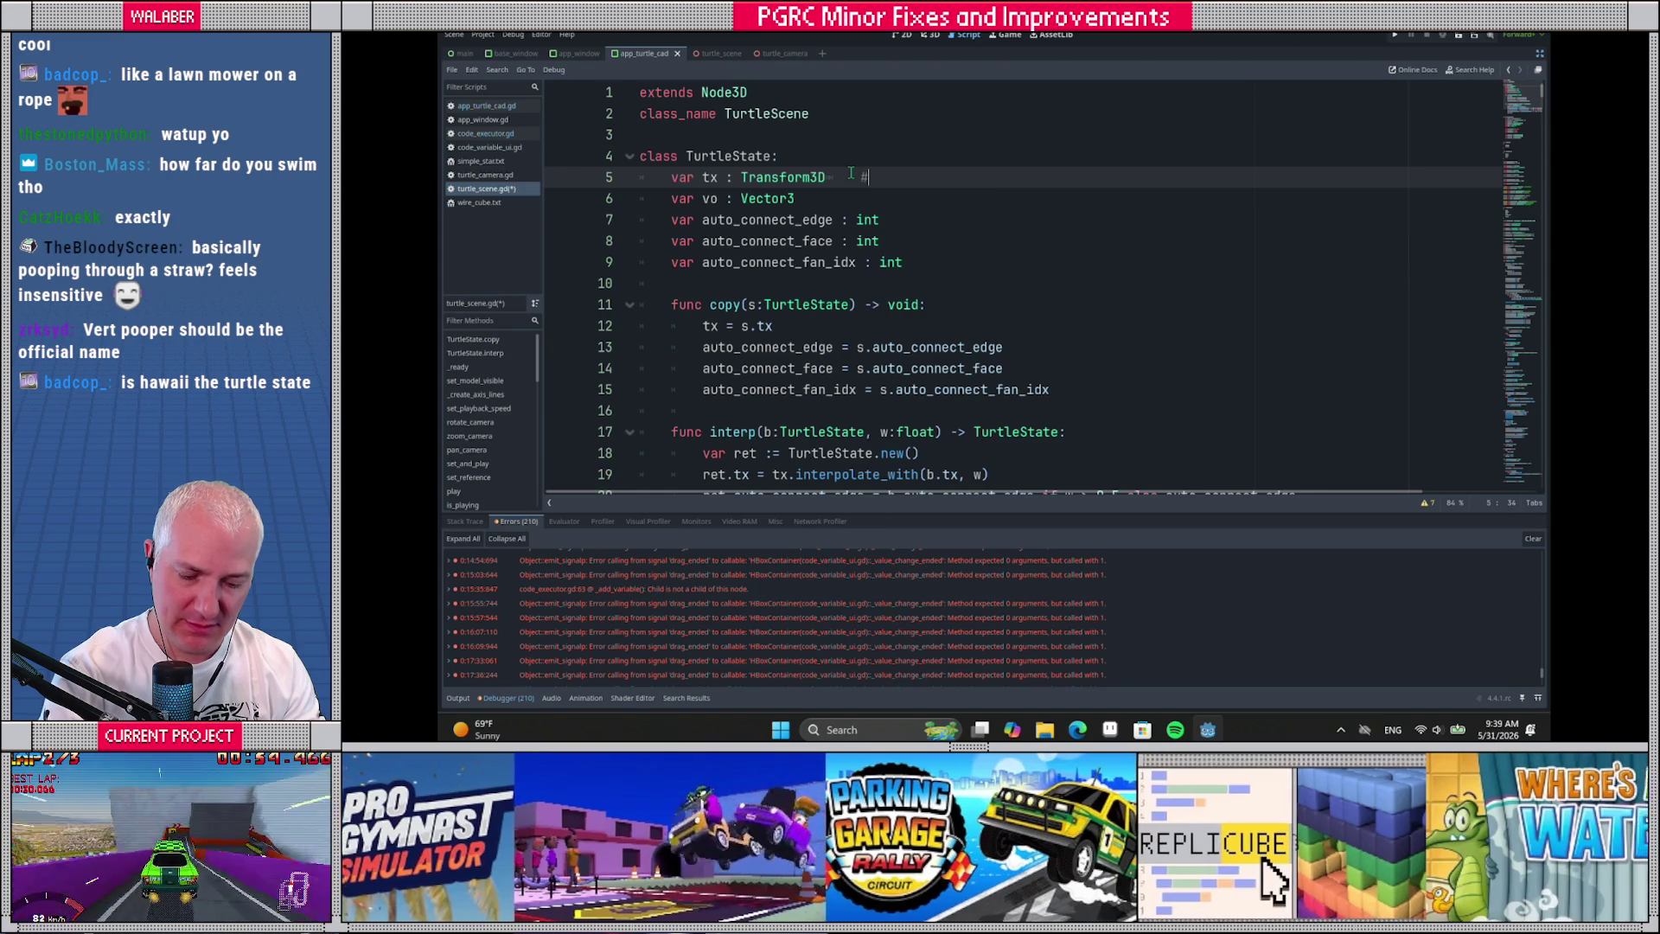
type(" turtle's transform")
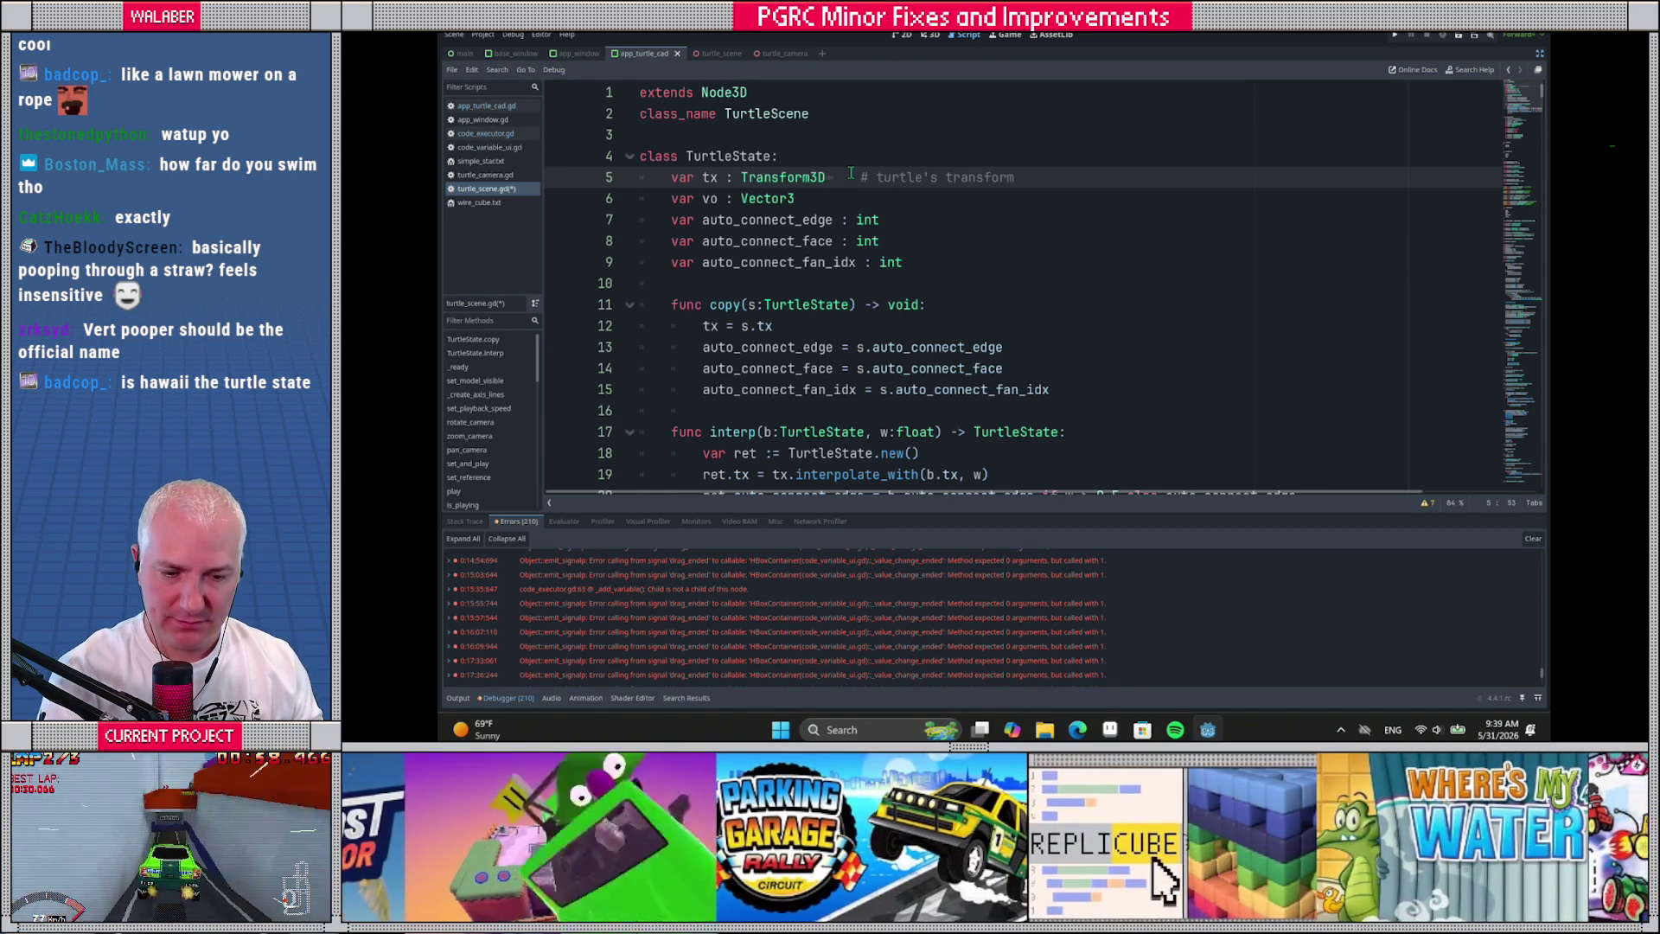
left_click(851, 175)
key("Tab")
key("Tab")
Add a tab-aligned '# vertex "pooper" offset' comment to vo, then go to the tx line in copy()
left_click(836, 204)
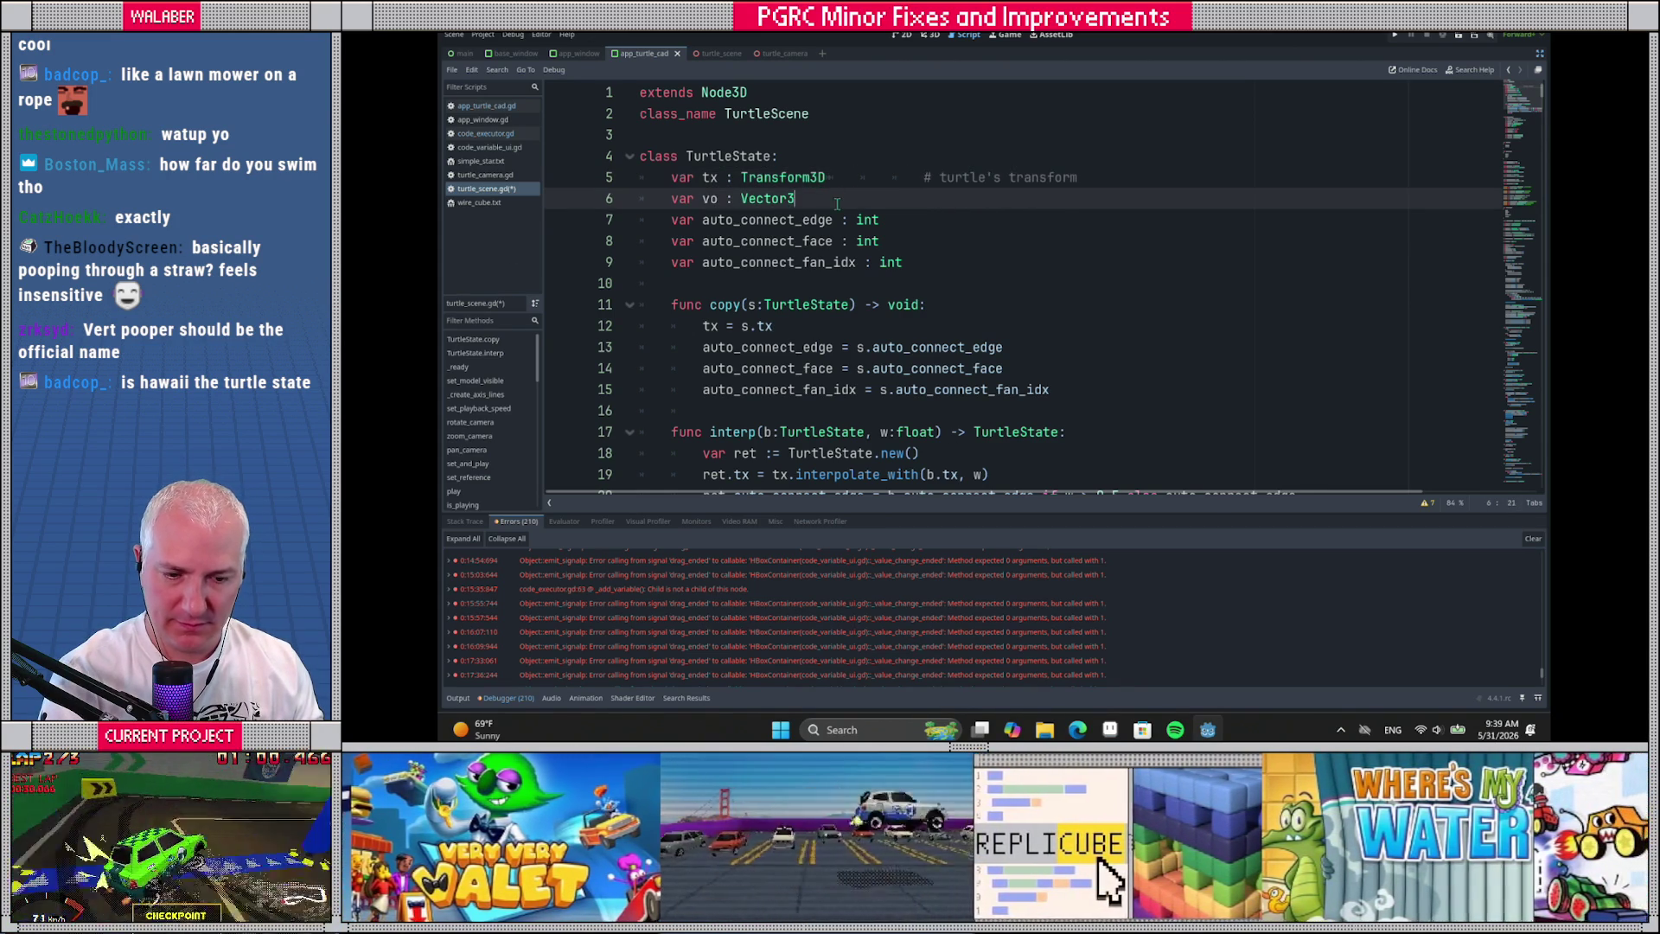
key("Tab")
type("#")
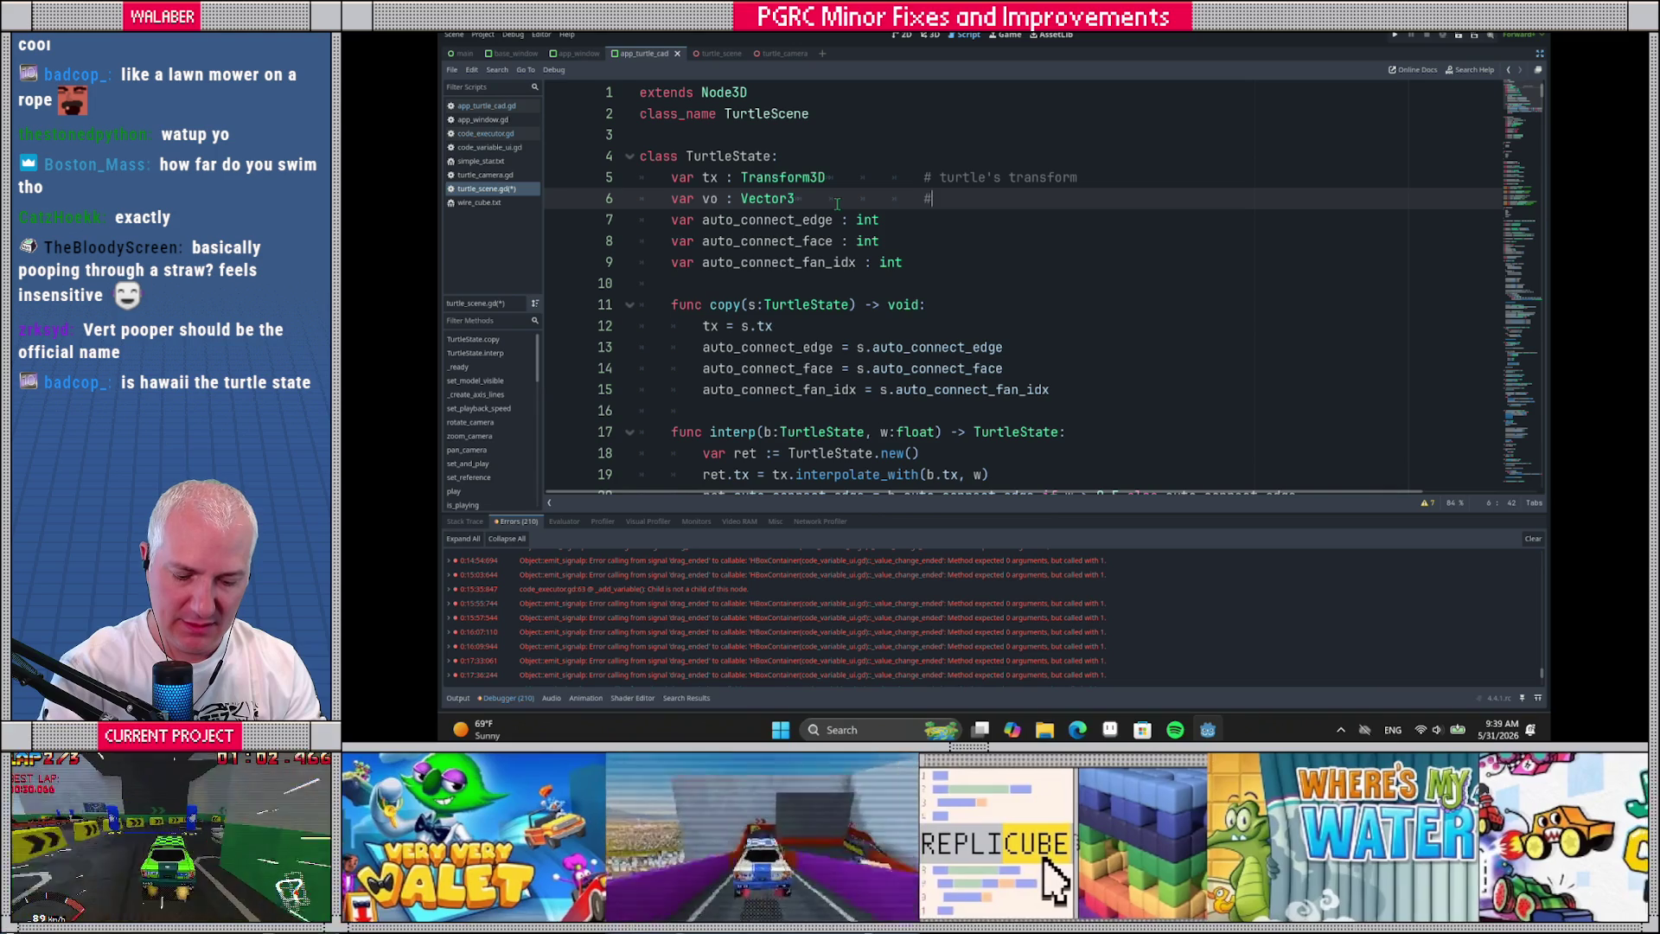
type(" vertex \"poope")
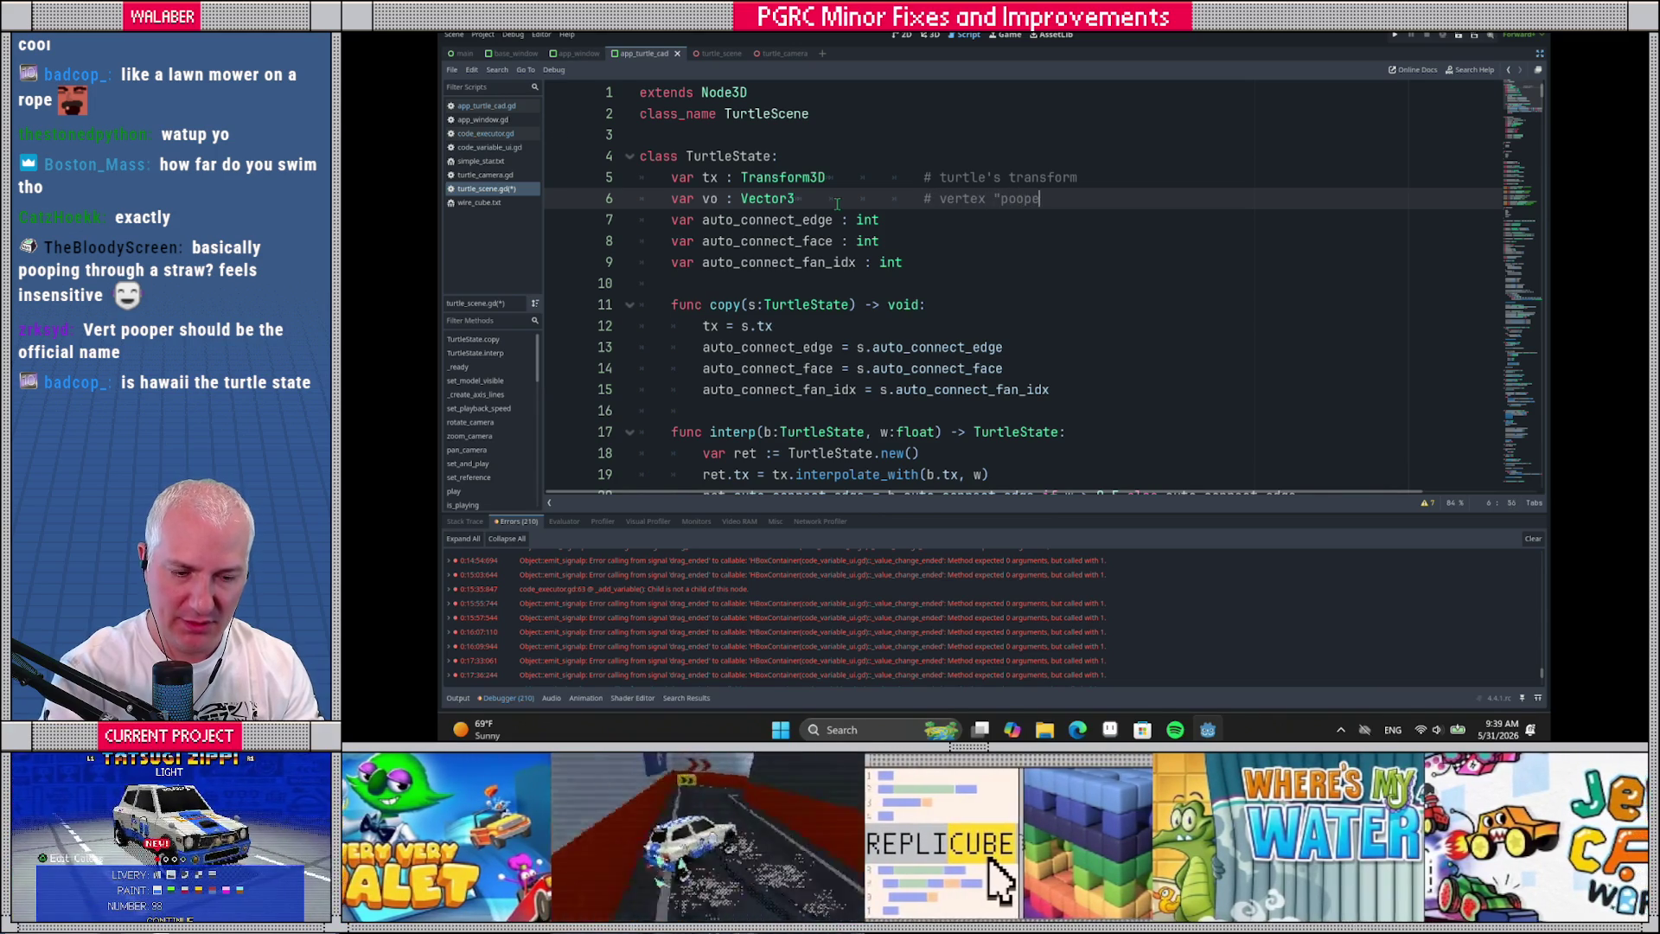
type("r\" offset")
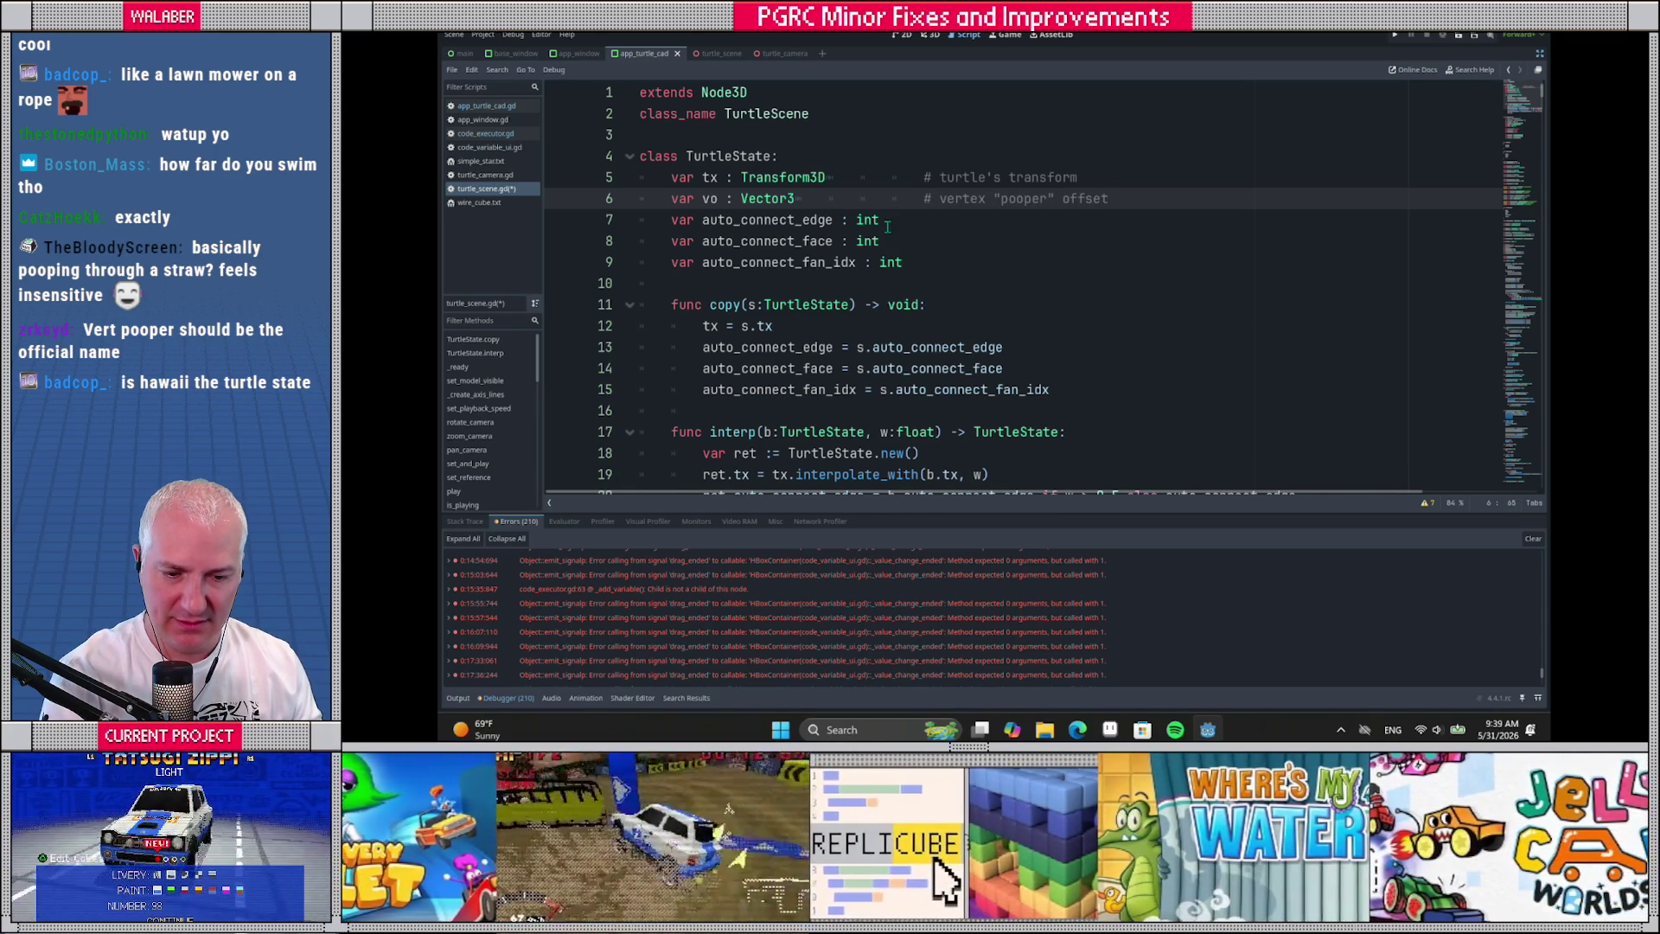
left_click(775, 285)
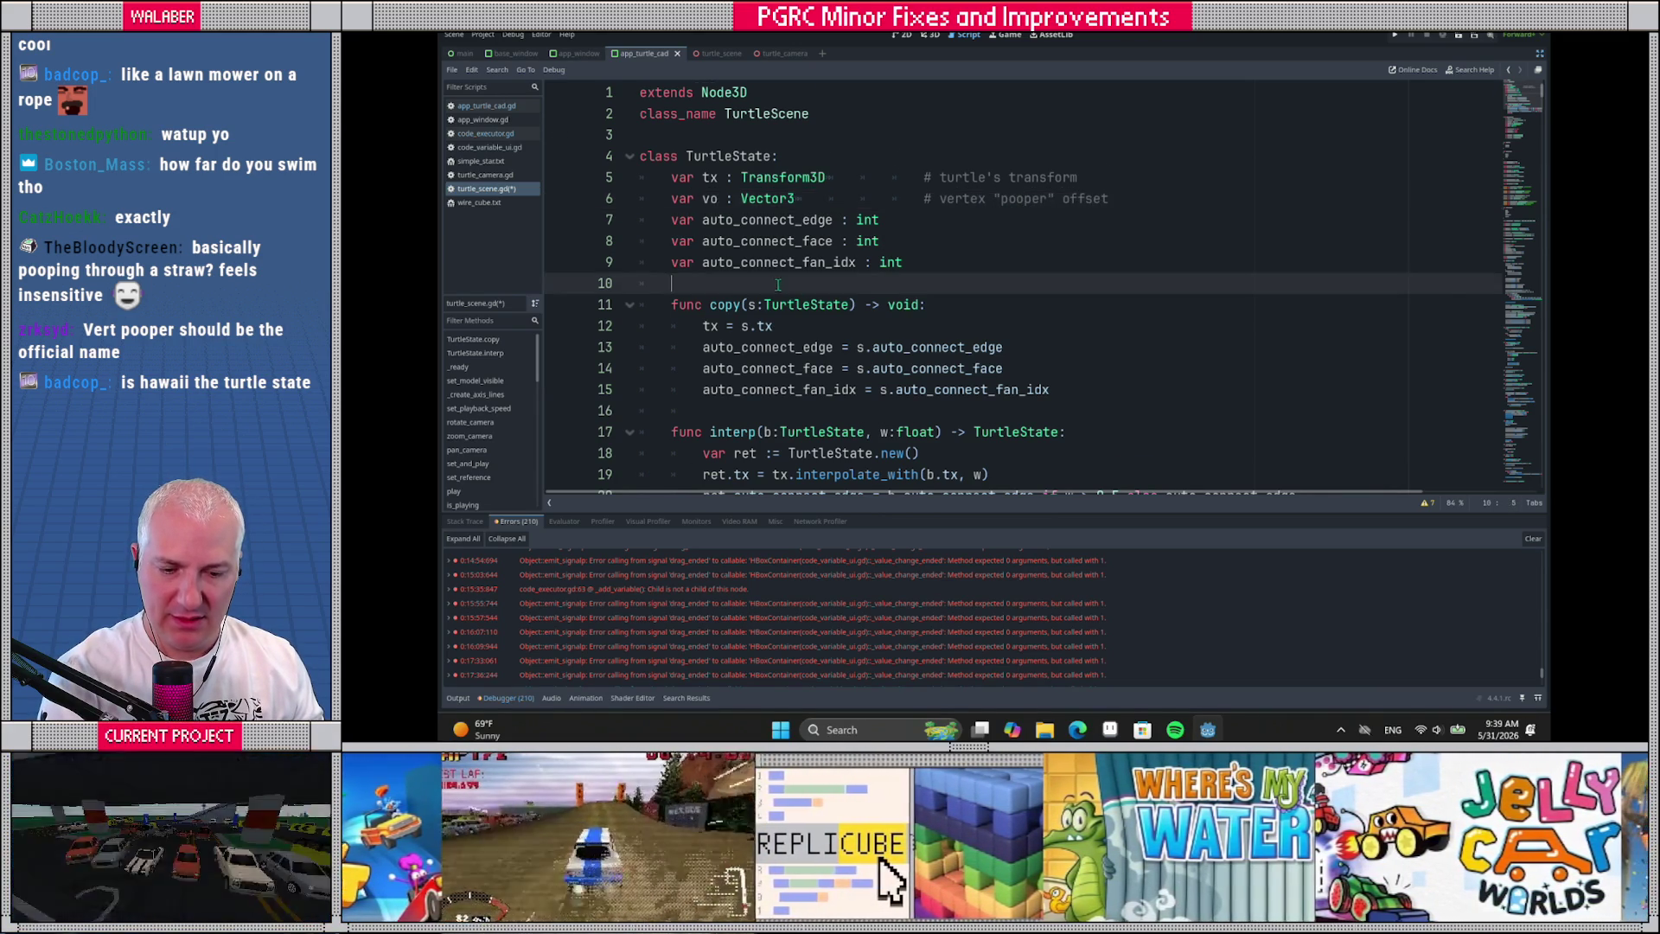
scroll(775, 285, "down", 1)
left_click(774, 264)
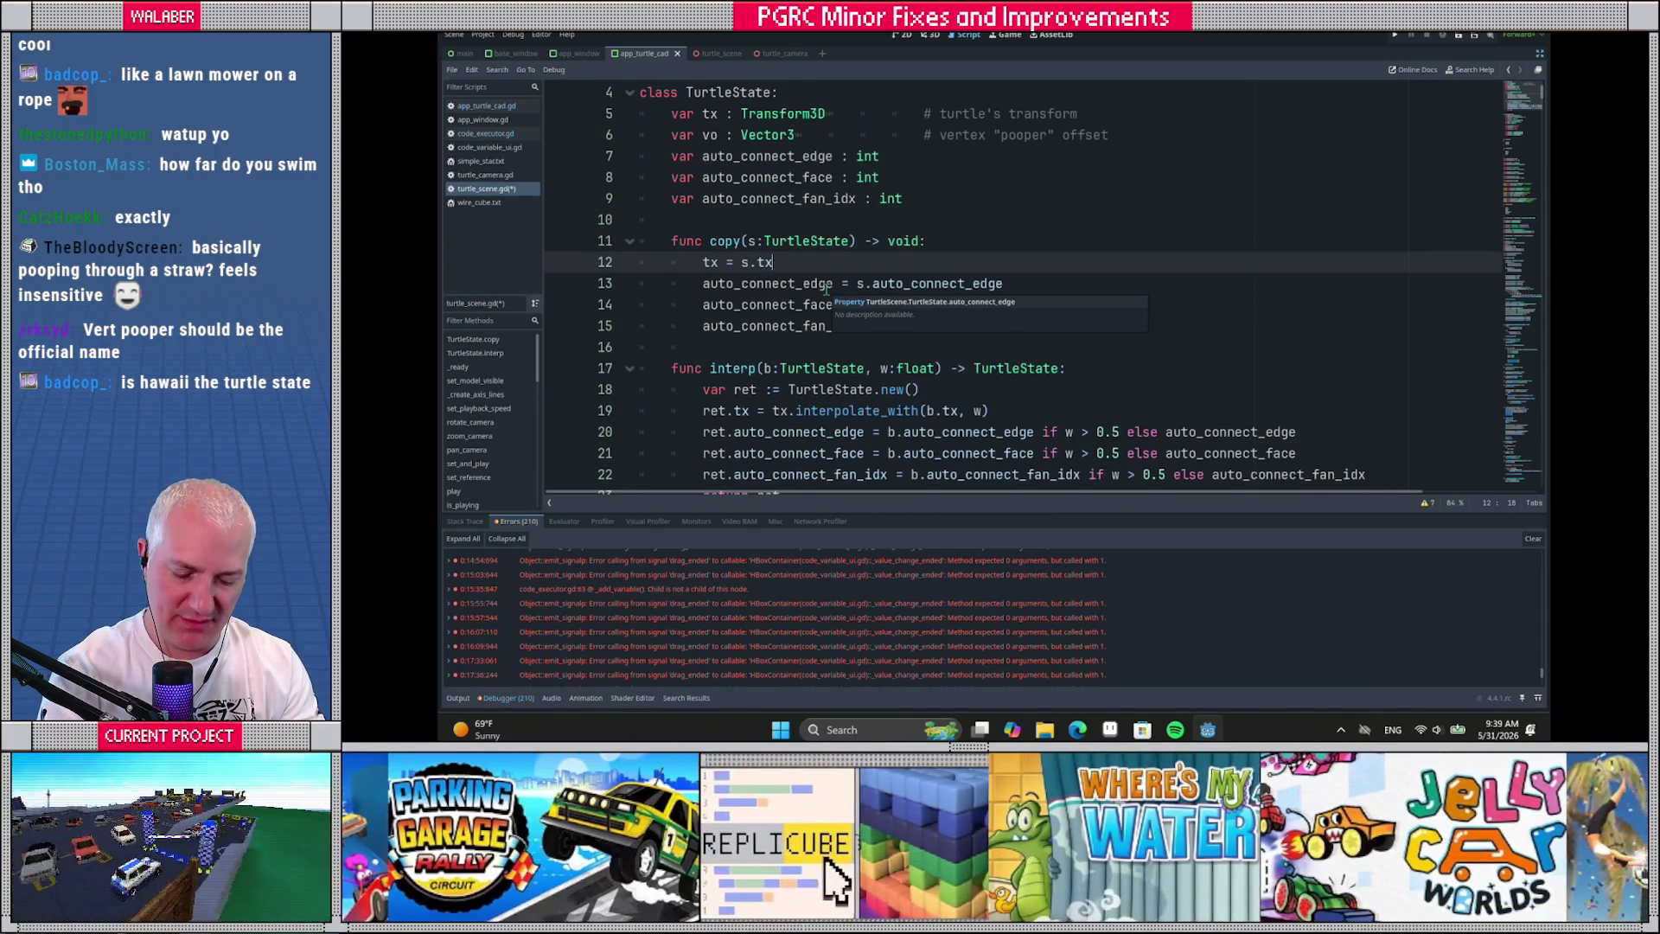
Copy the offset in copy() with the line 'vo = s.vo'
key("Return")
type("vo = s.vo")
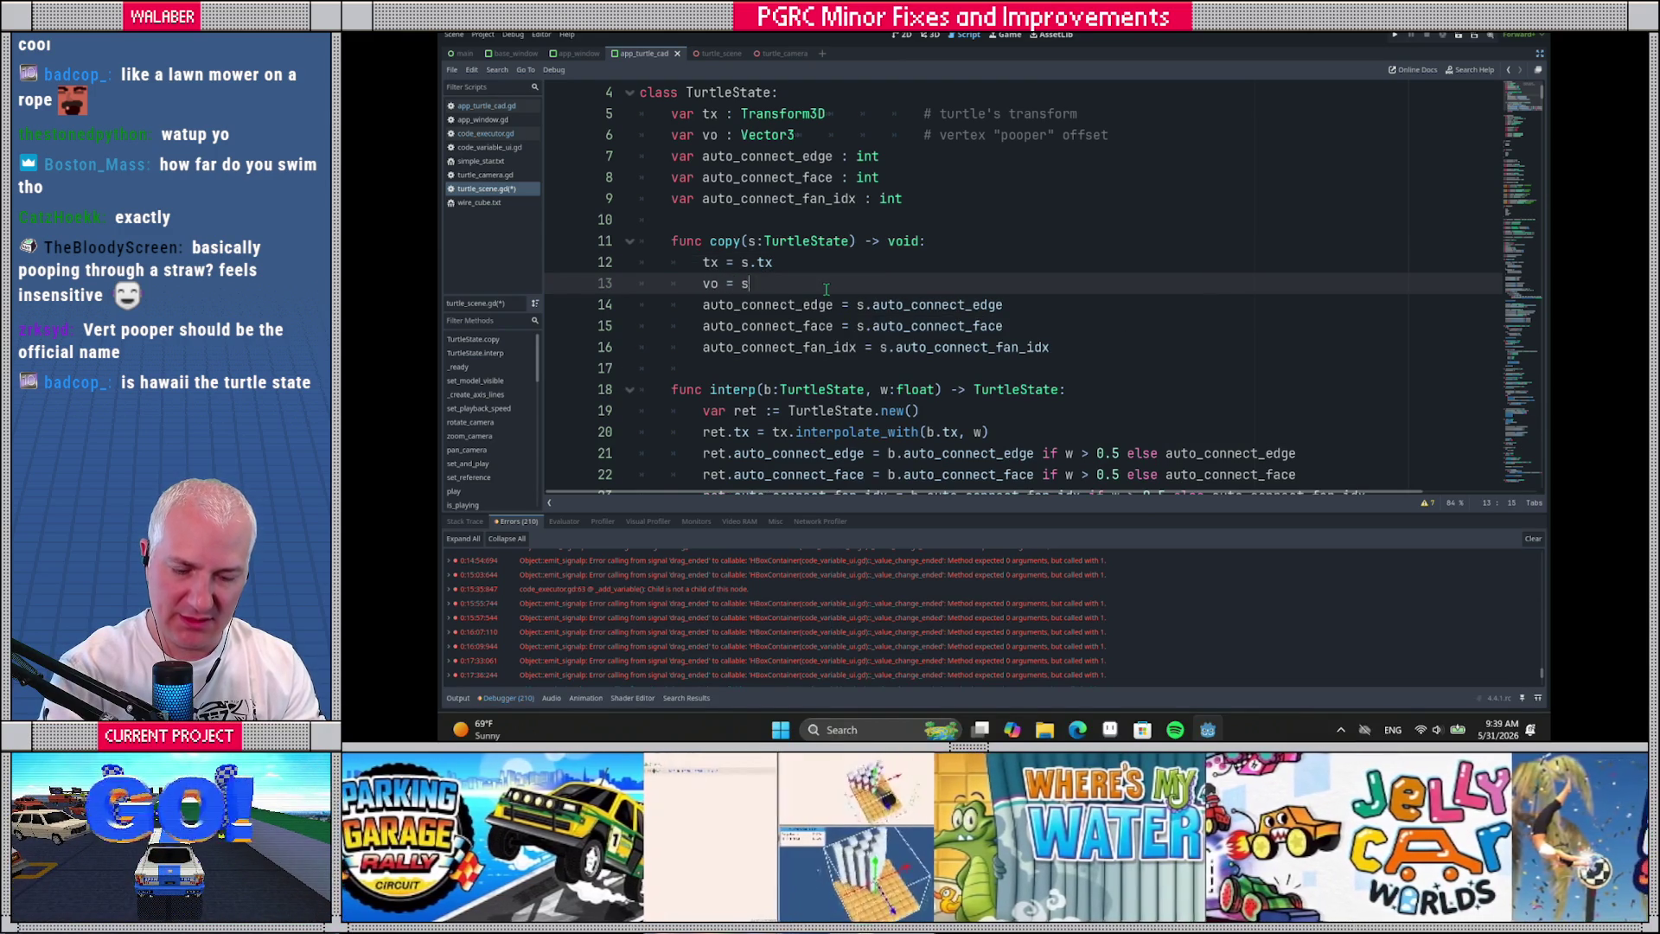
key("Escape")
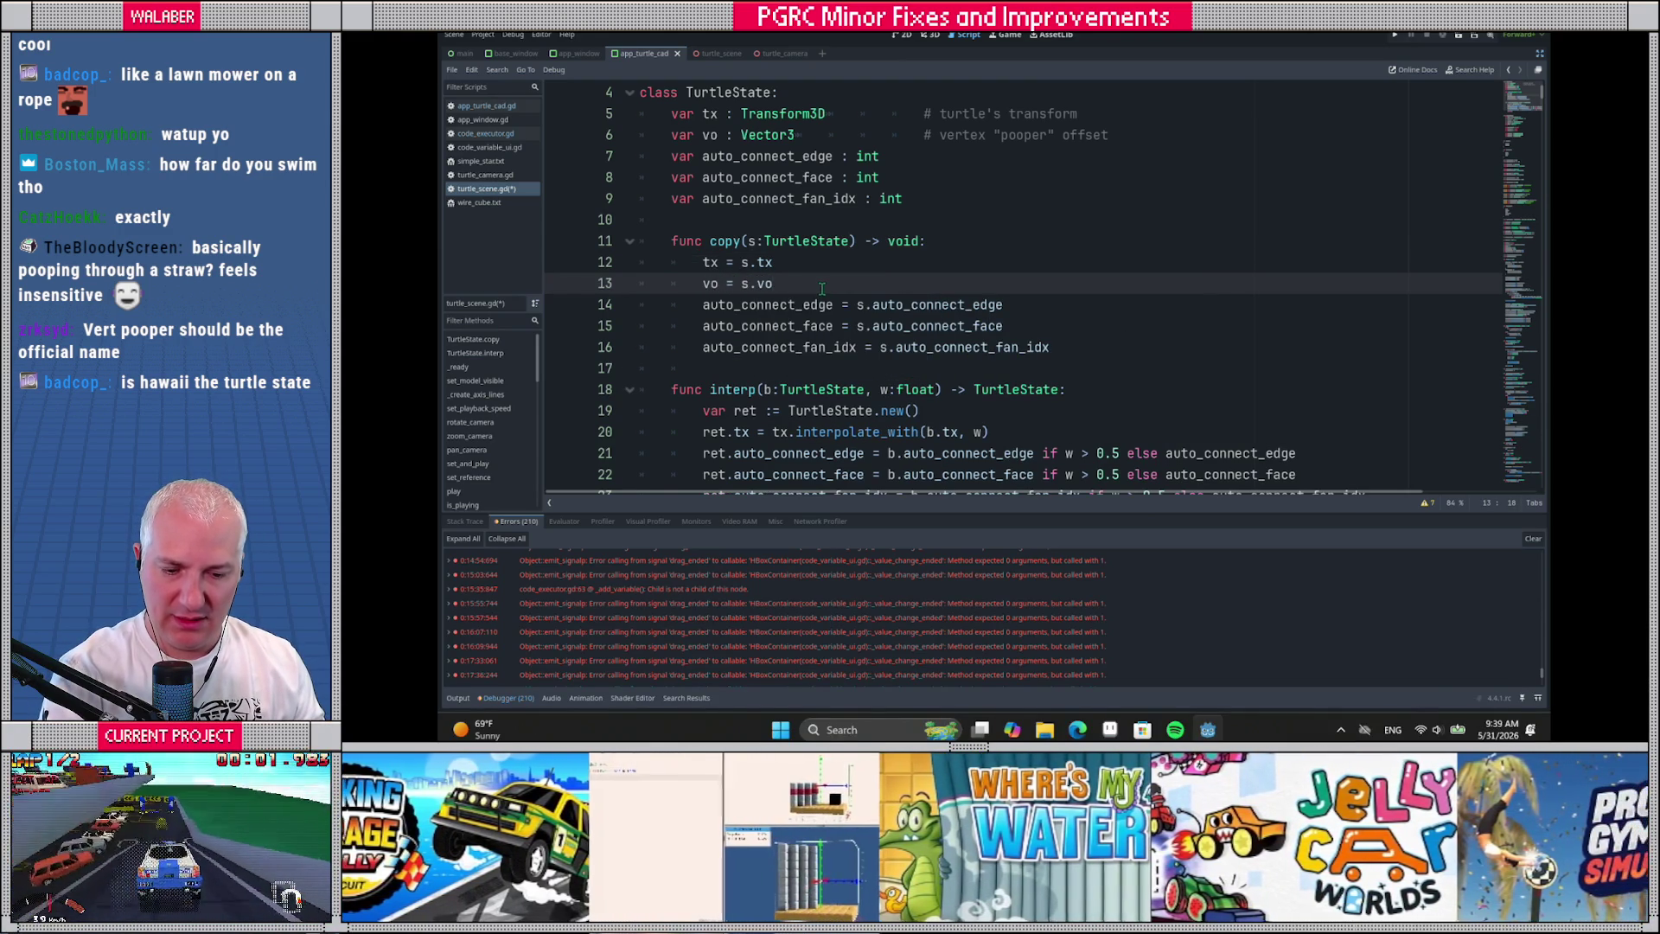
scroll(821, 294, "down", 2)
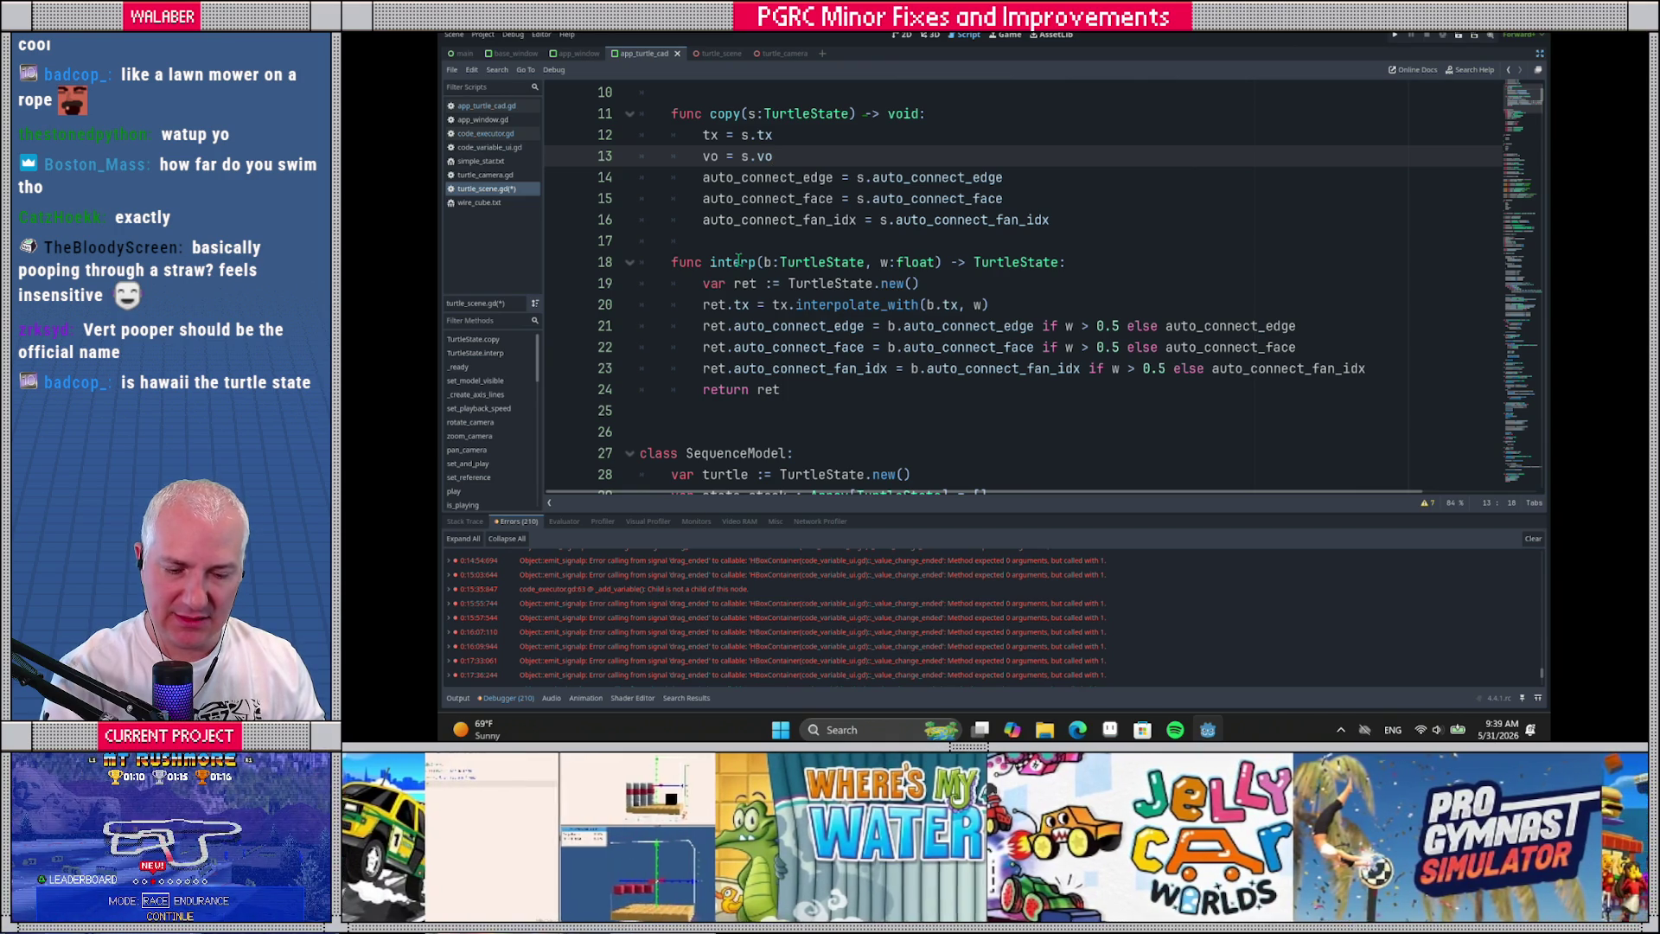
scroll(726, 285, "up", 2)
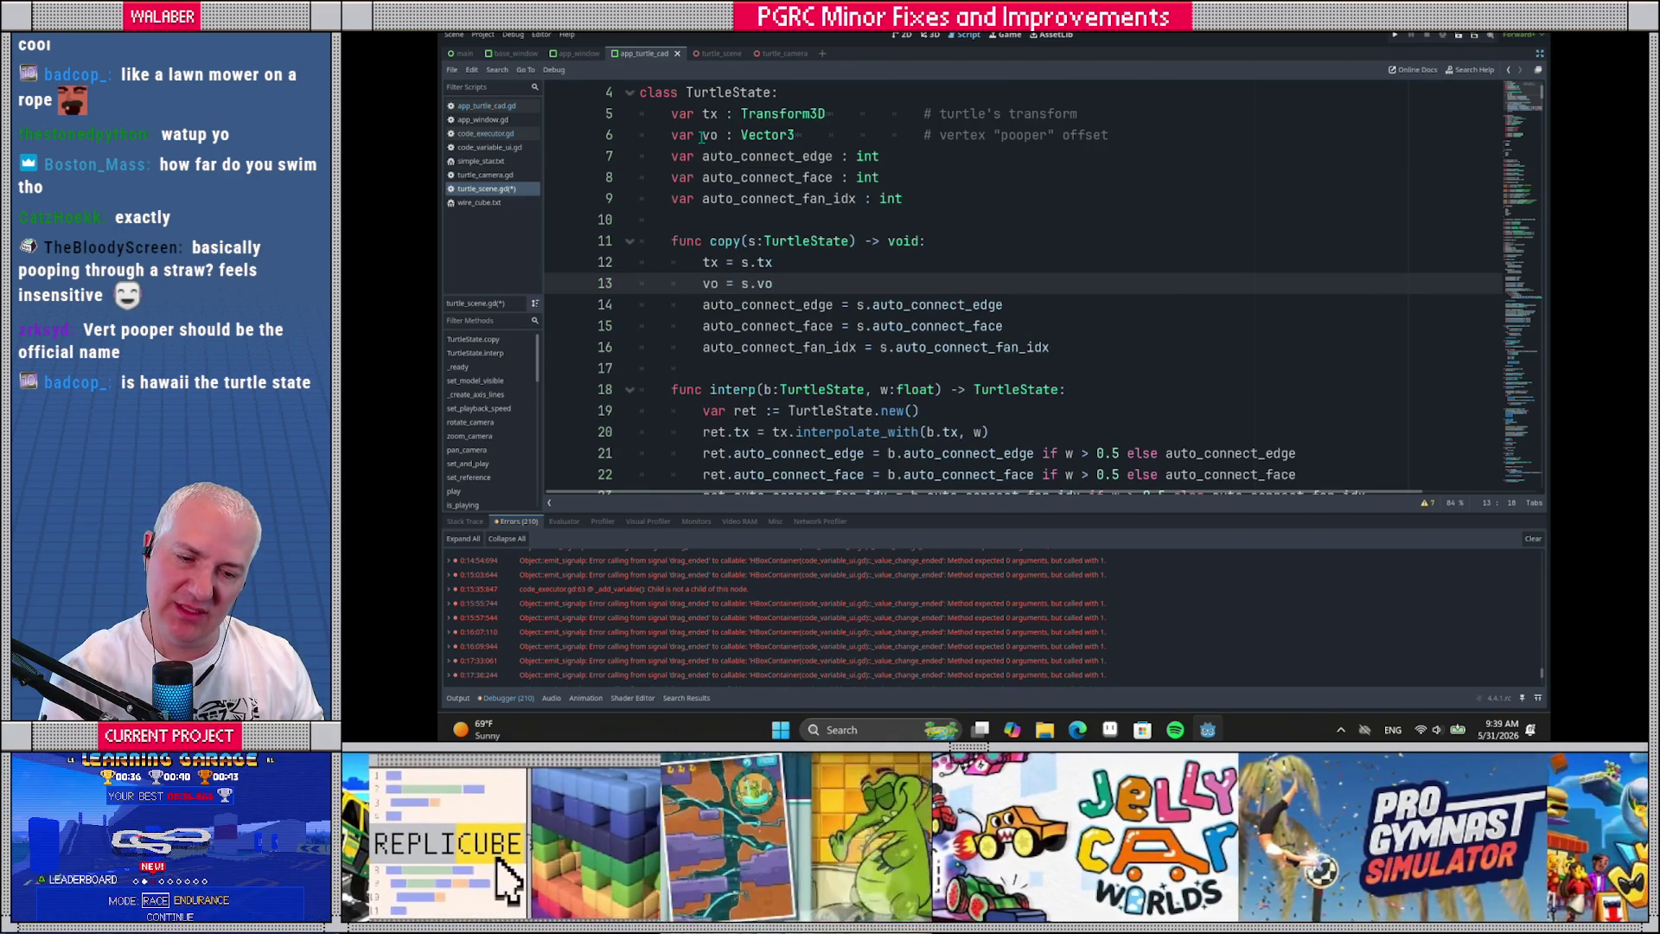
double_click(710, 135)
scroll(787, 294, "down", 2)
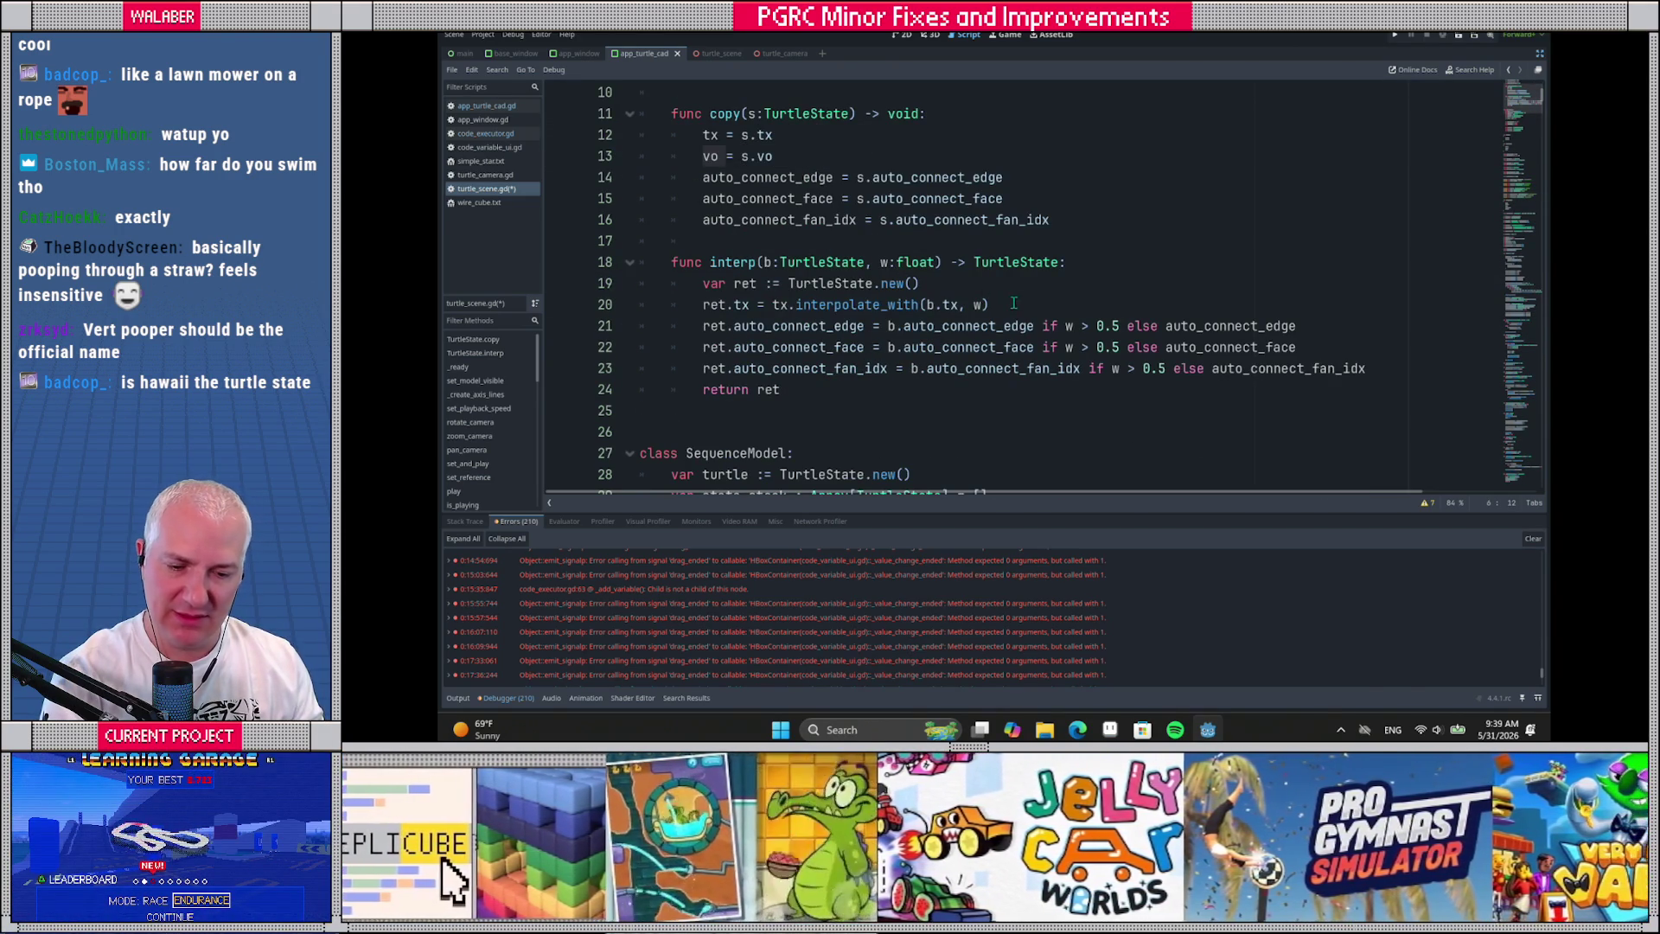
Blend the offset in interp() with 'ret.vo = vo.lerp(b.vo, w)'
left_click(1013, 303)
key("Return")
type("ret.vo")
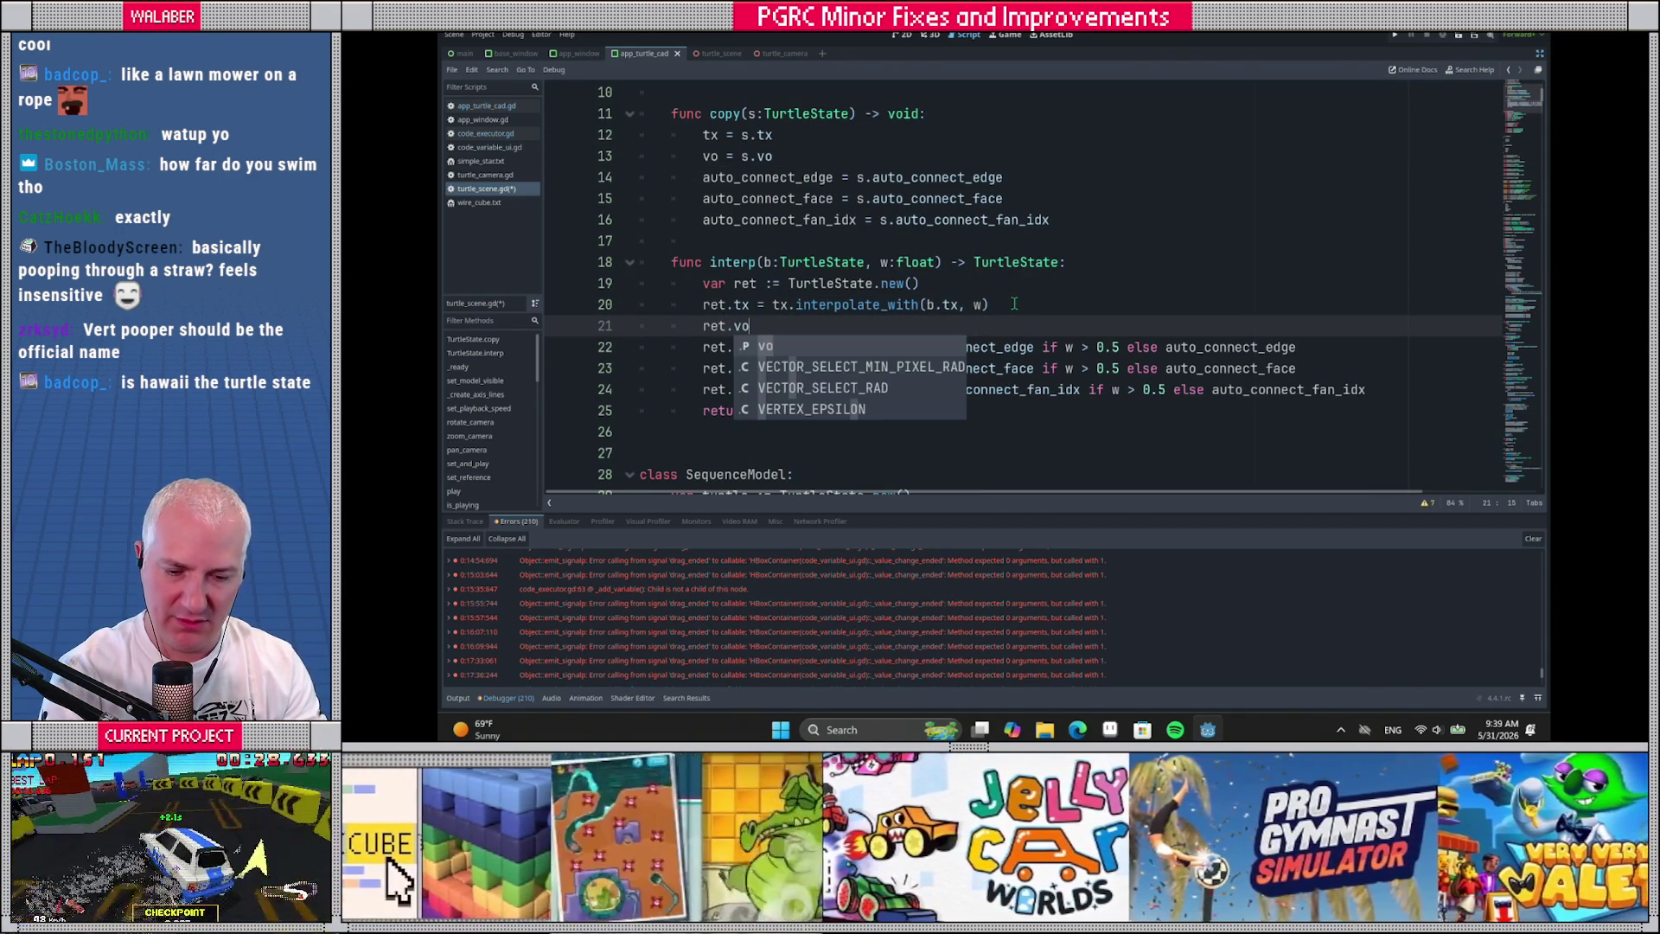
type(" = ")
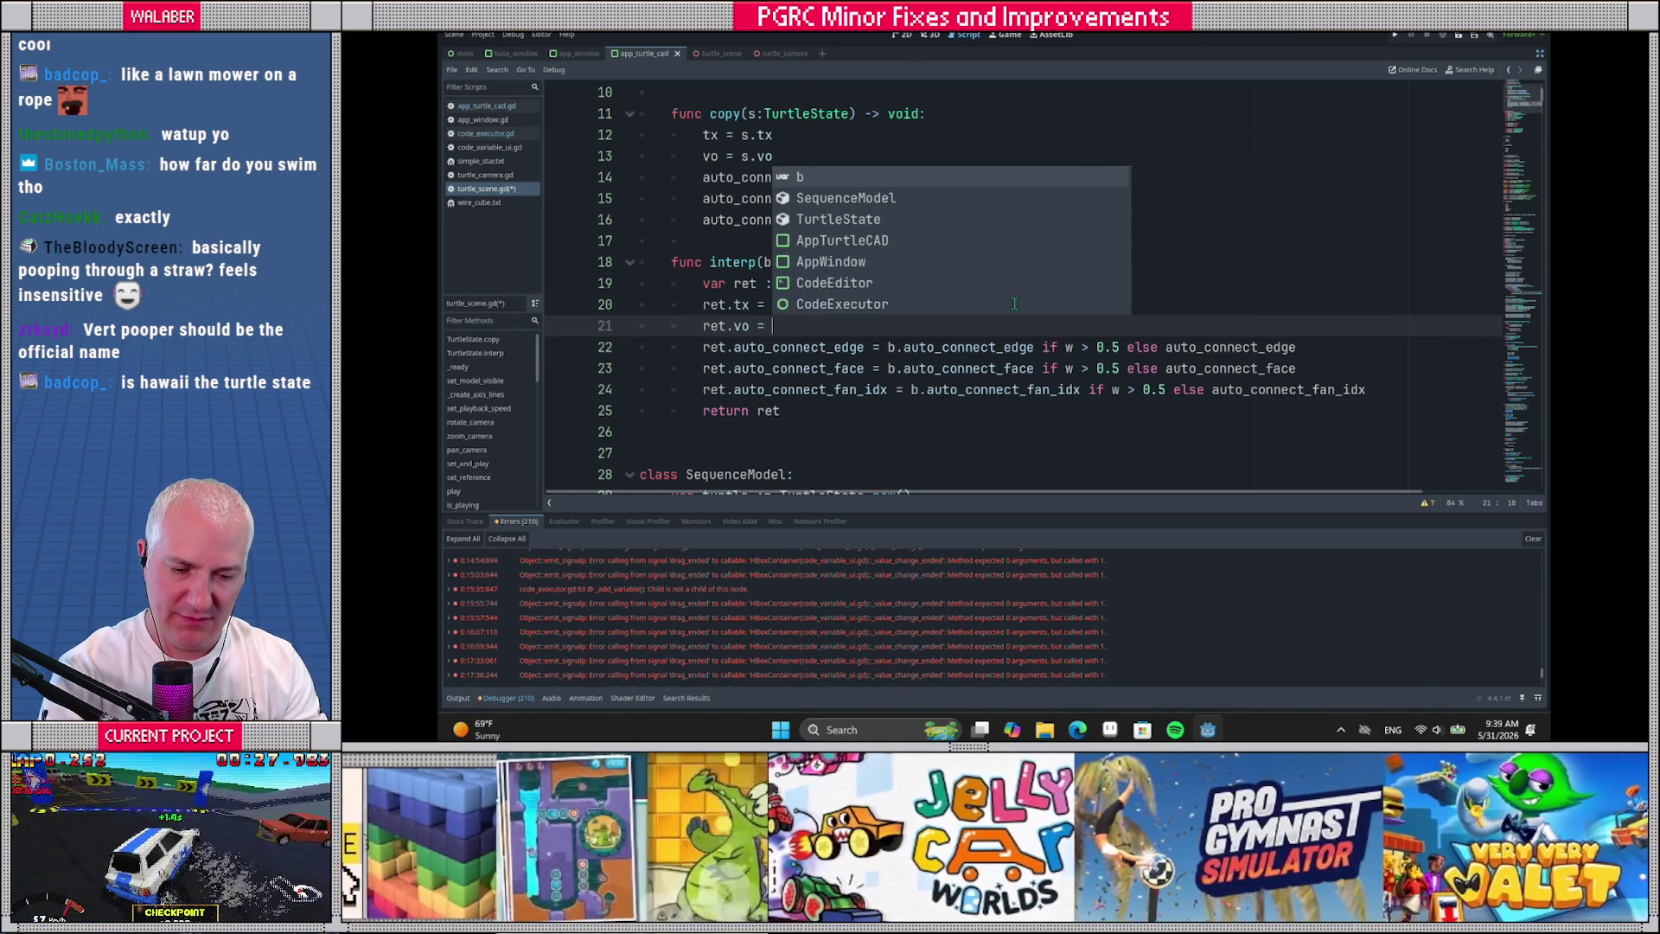
type("vo.")
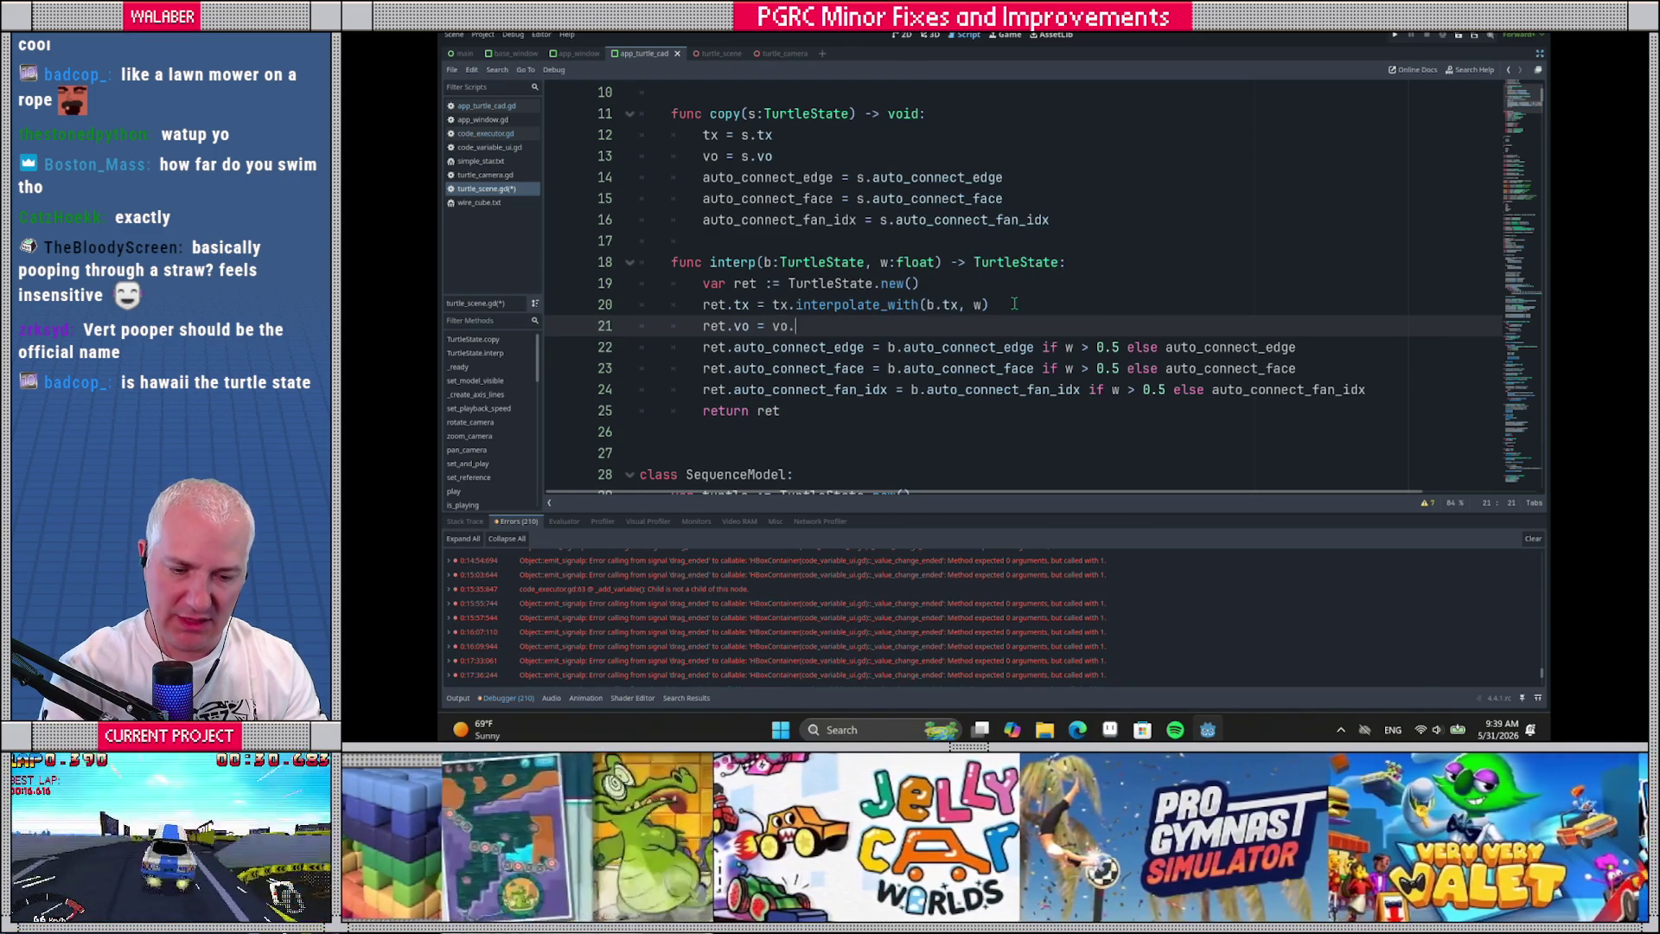
key("BackSpace")
key("BackSpace")
key("BackSpace")
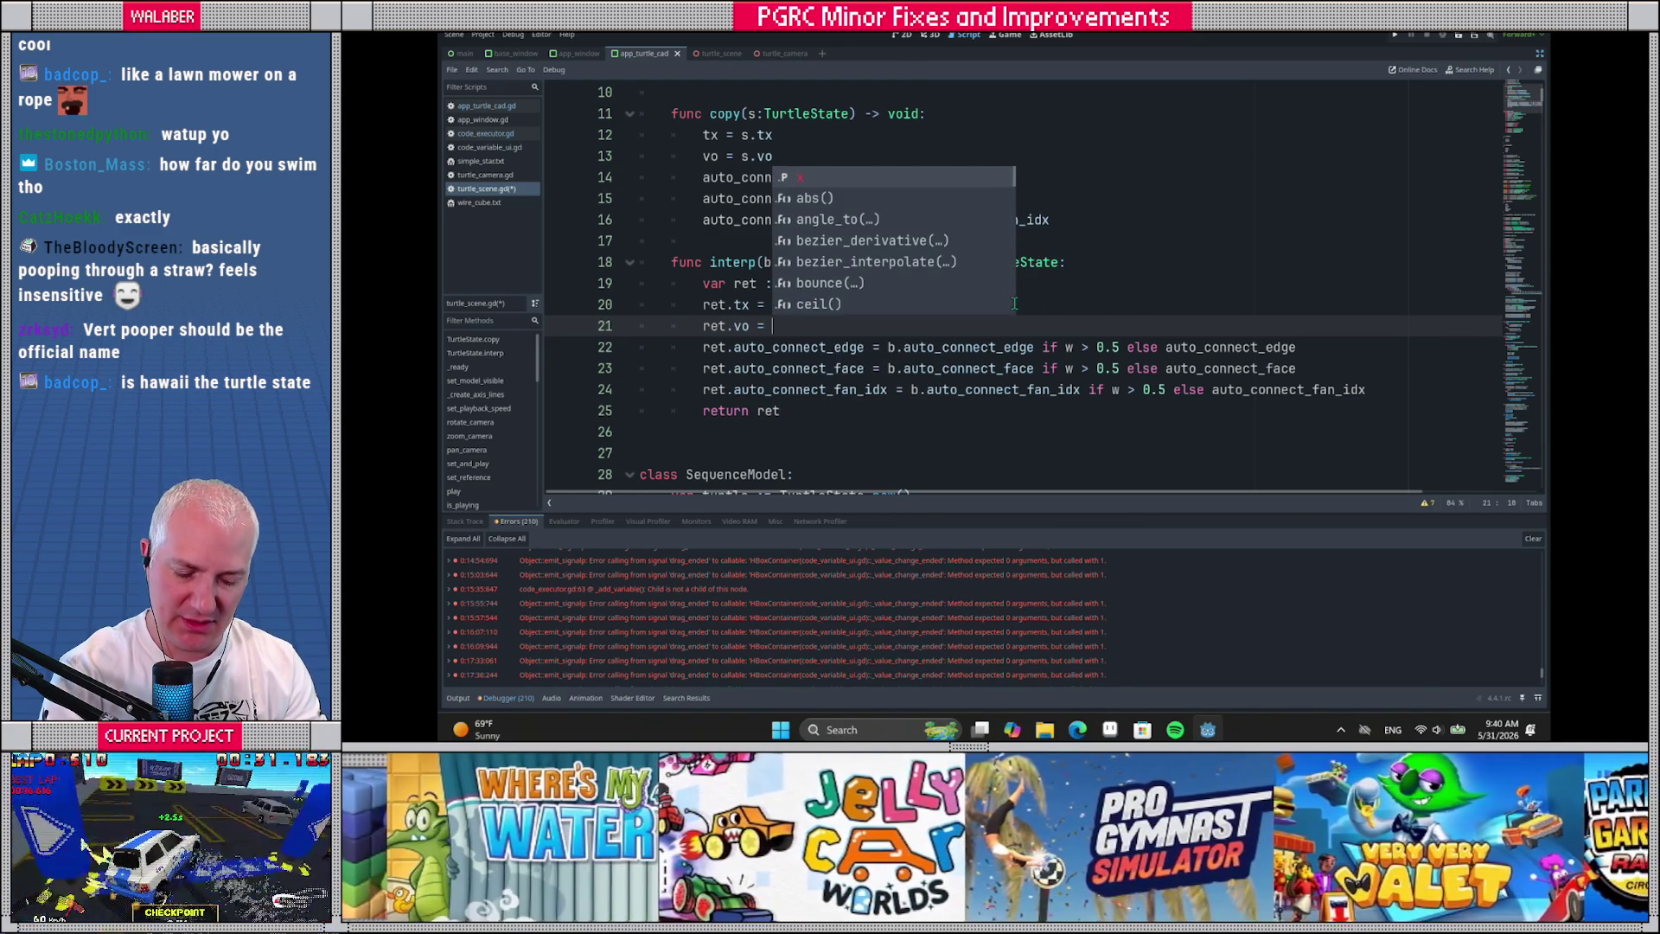
type("vo.ler")
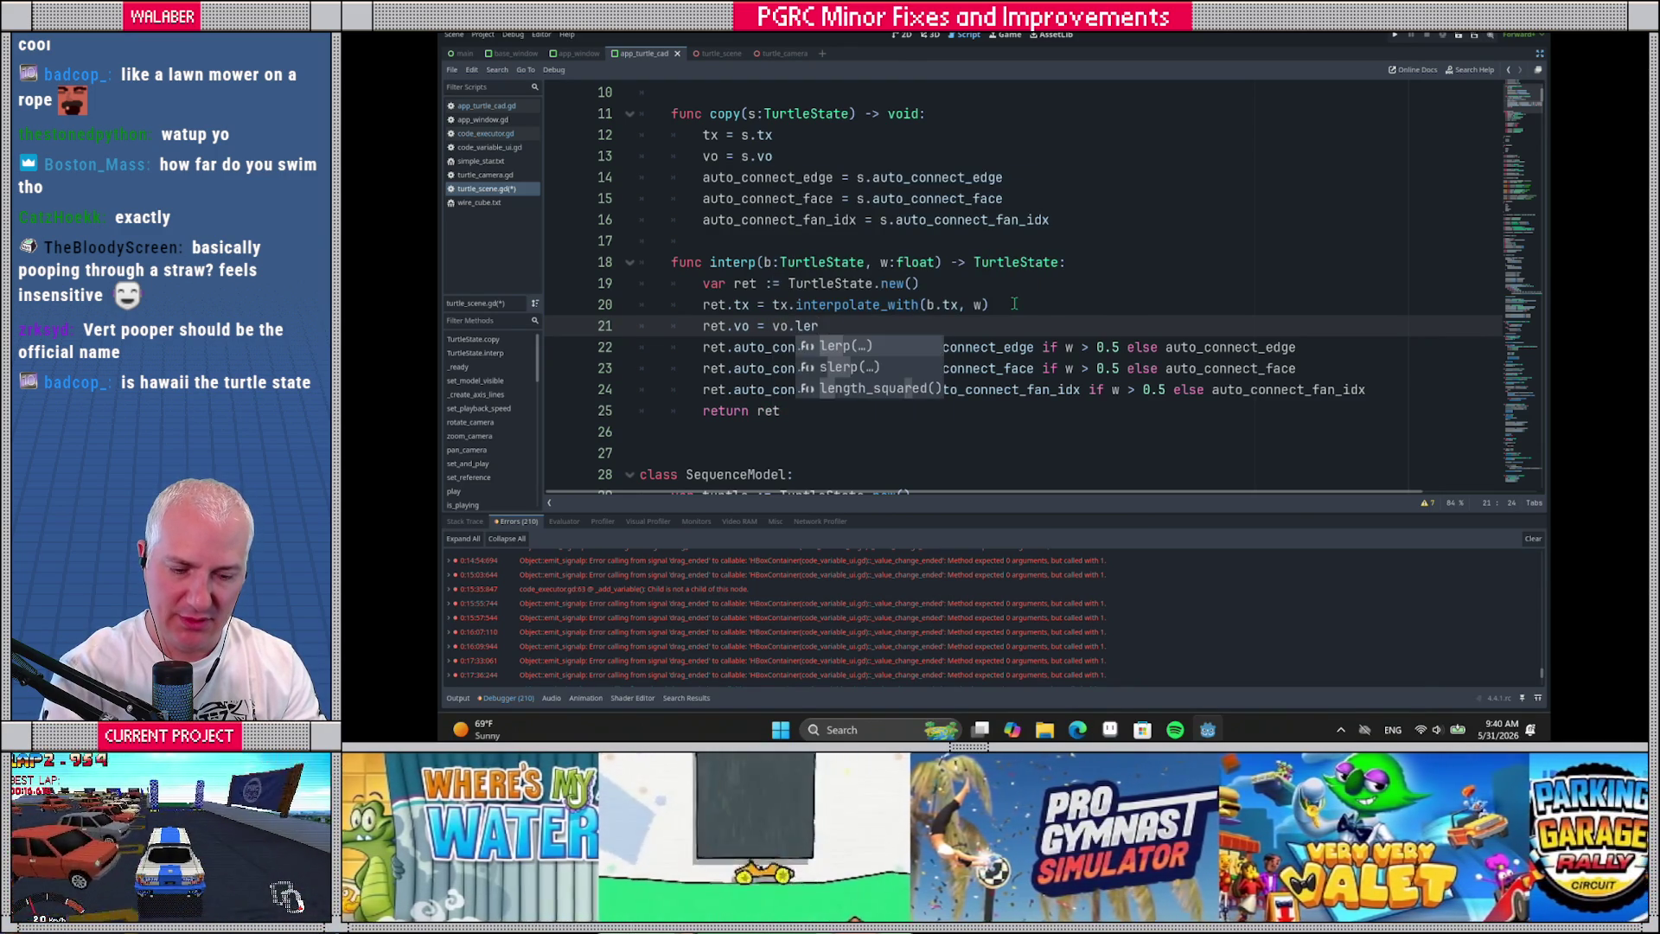
key("Return")
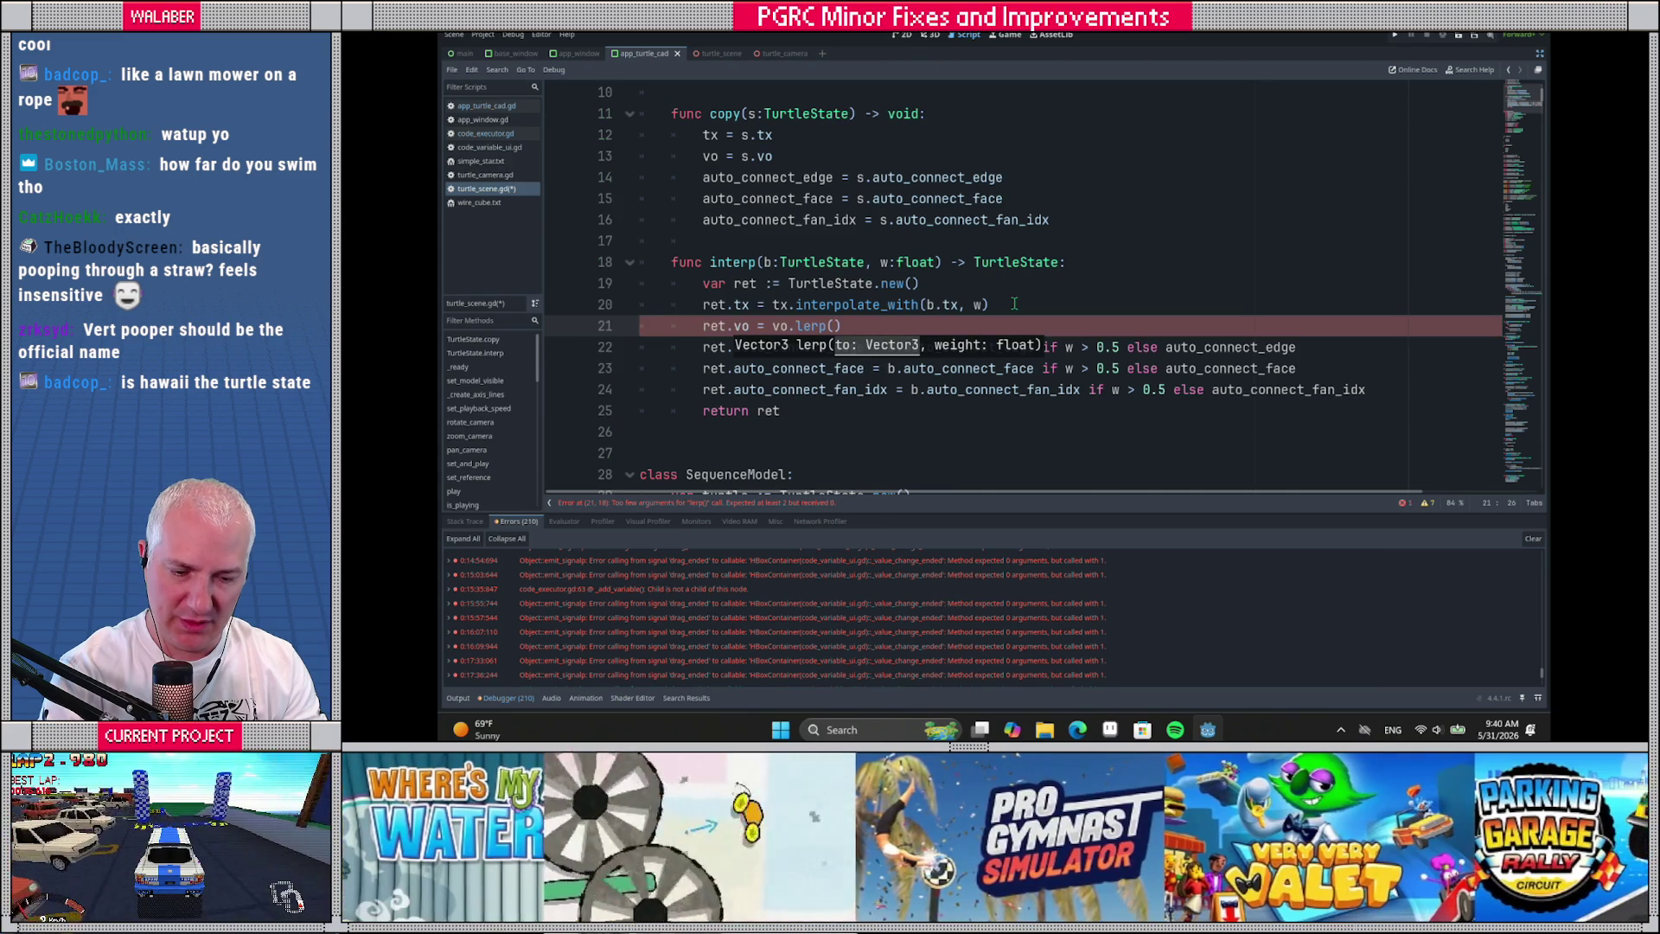
type("b.vo, ")
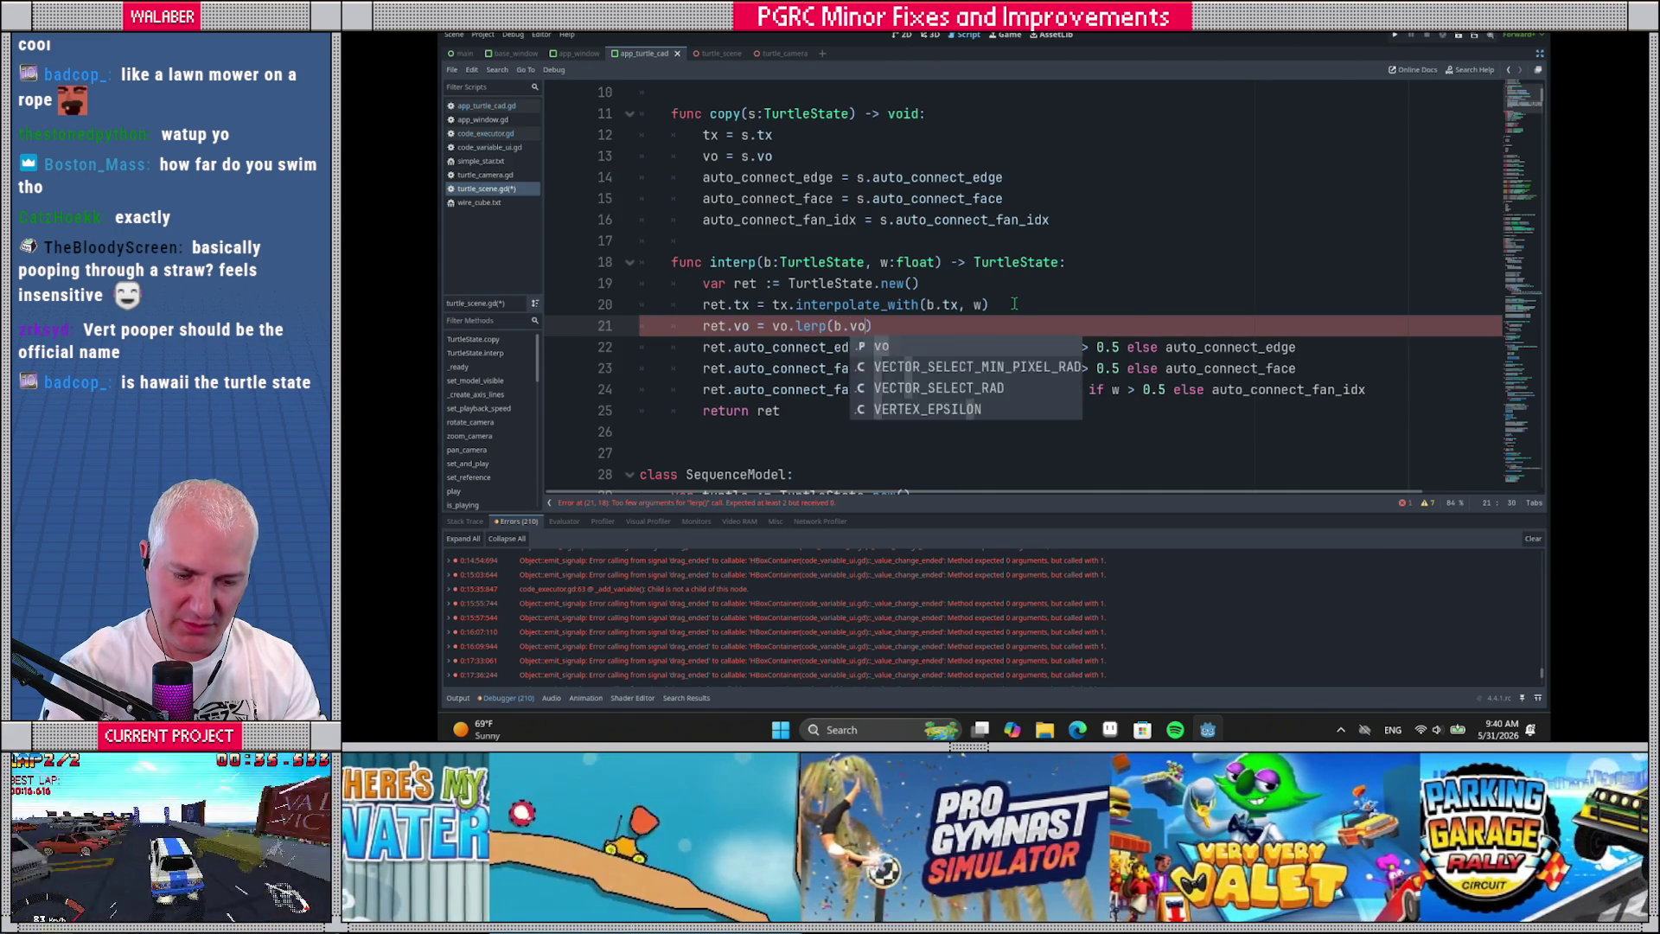
type("w)")
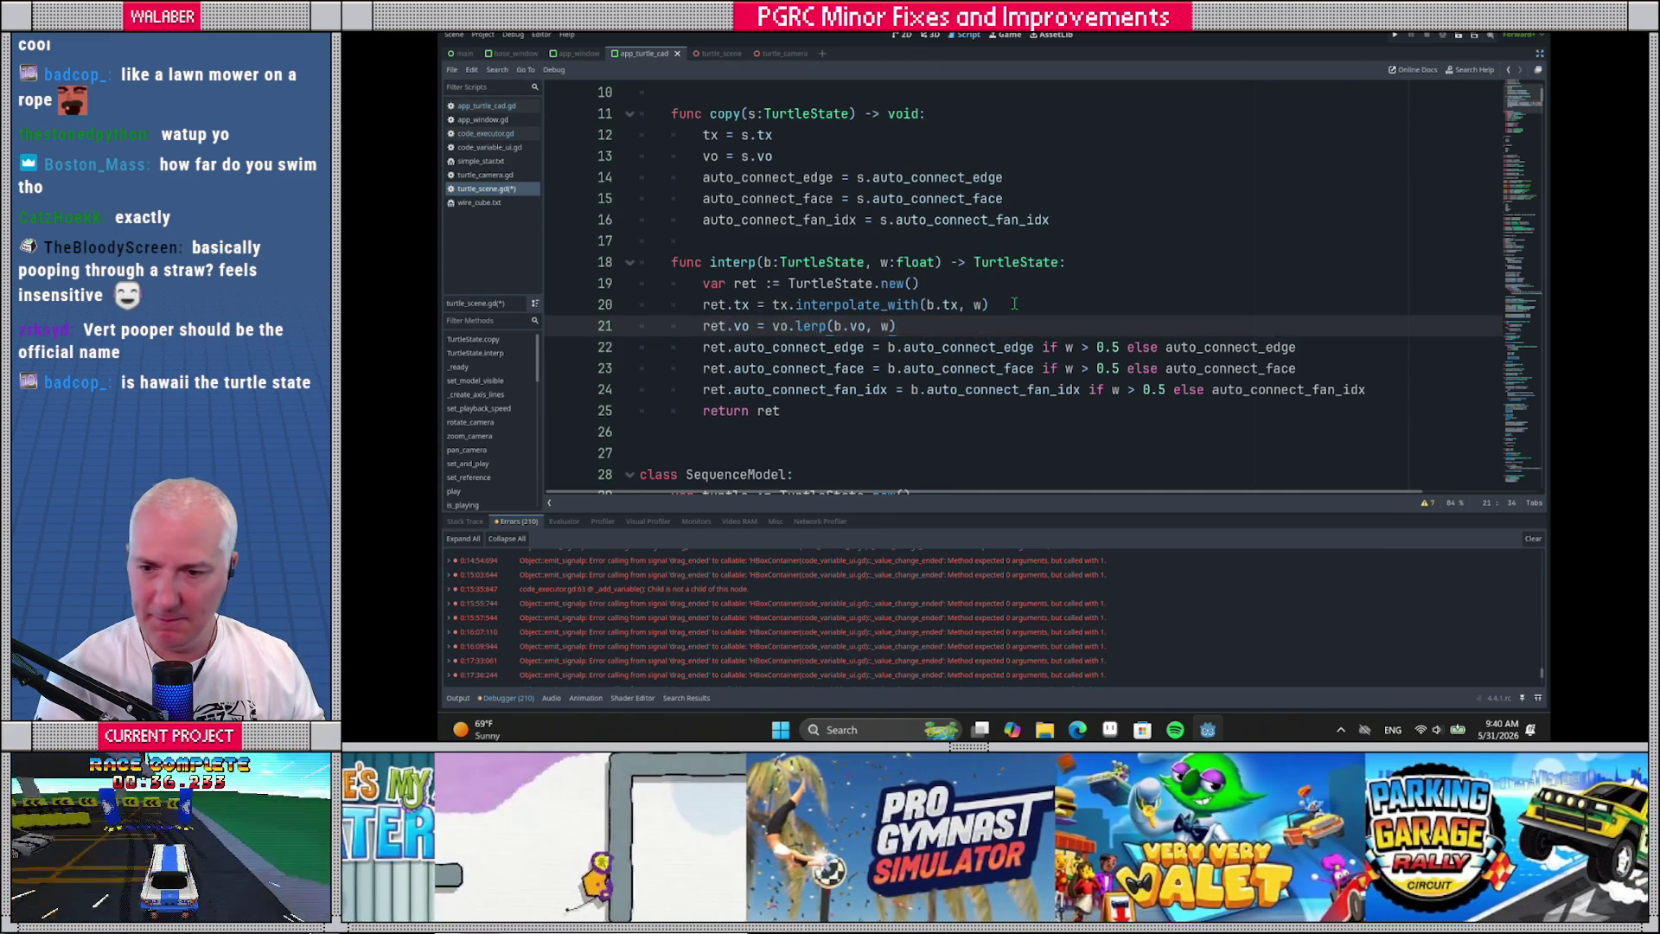
scroll(970, 322, "down", 4)
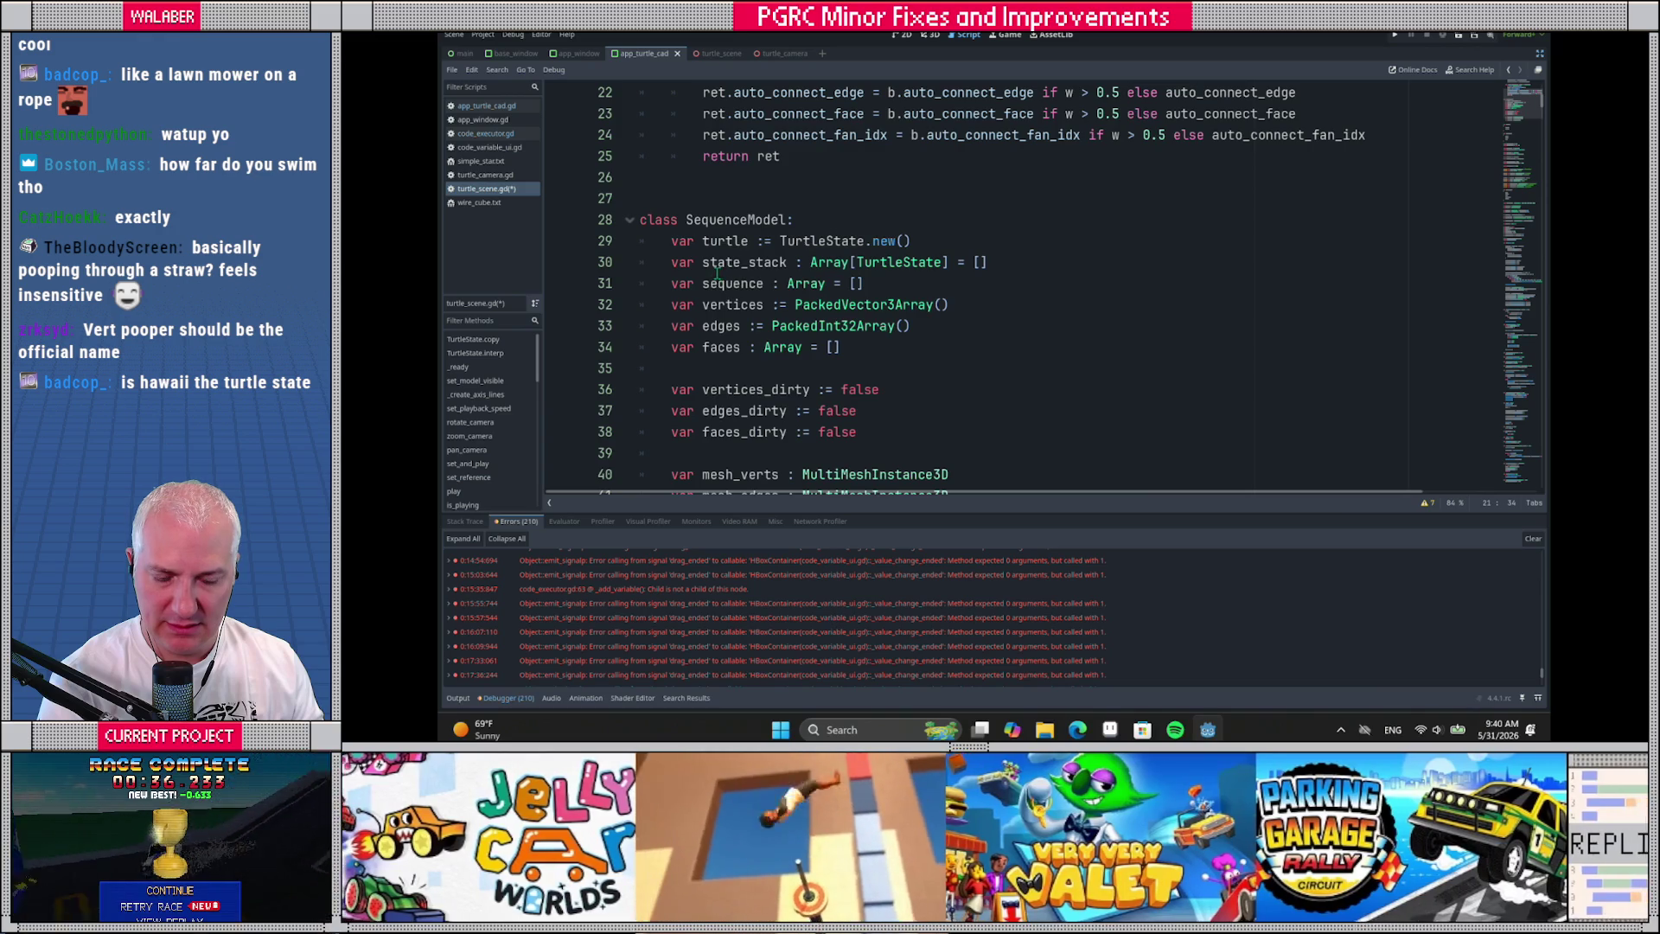
scroll(716, 272, "down", 5)
scroll(717, 272, "down", 9)
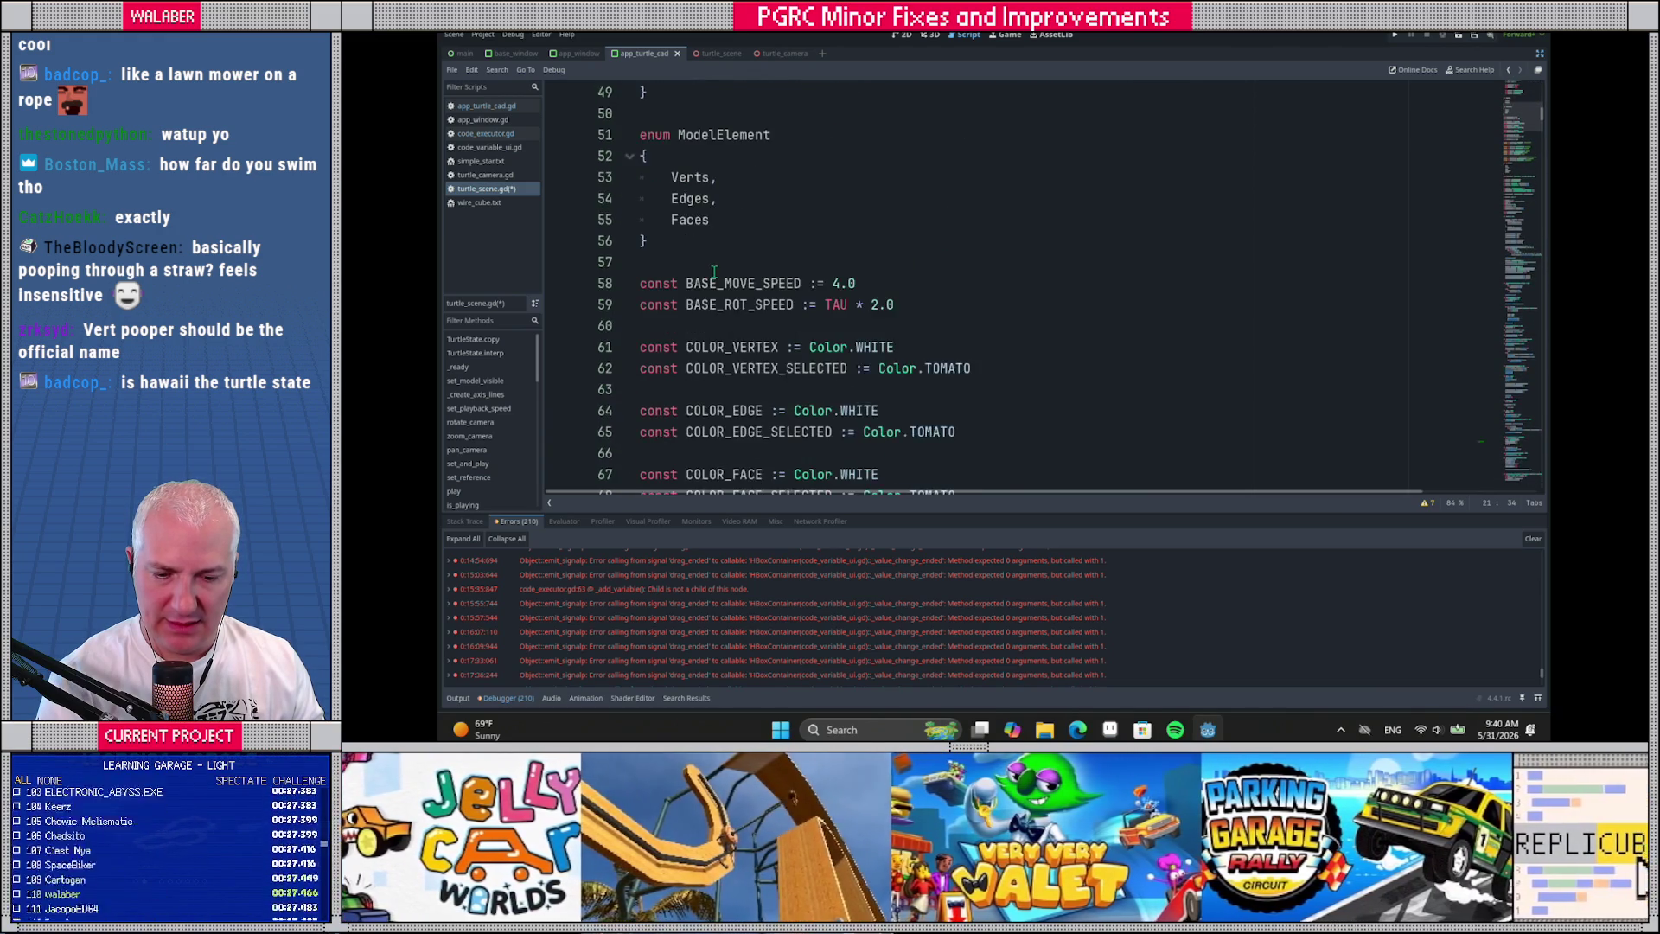
scroll(766, 270, "down", 7)
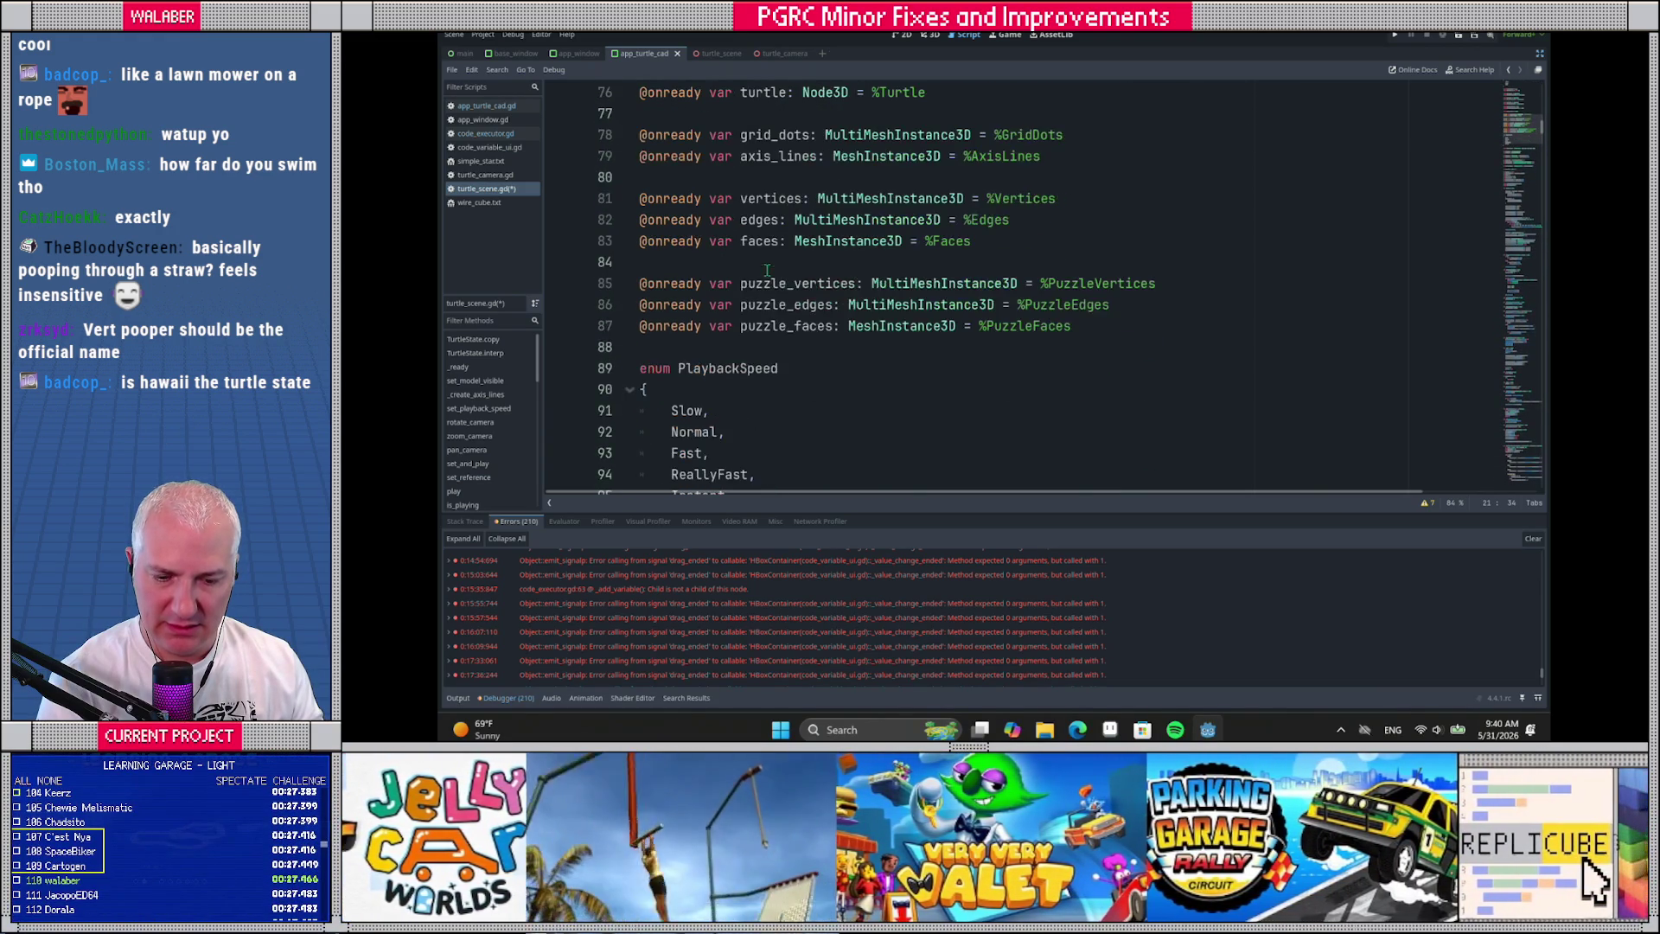
scroll(765, 271, "down", 10)
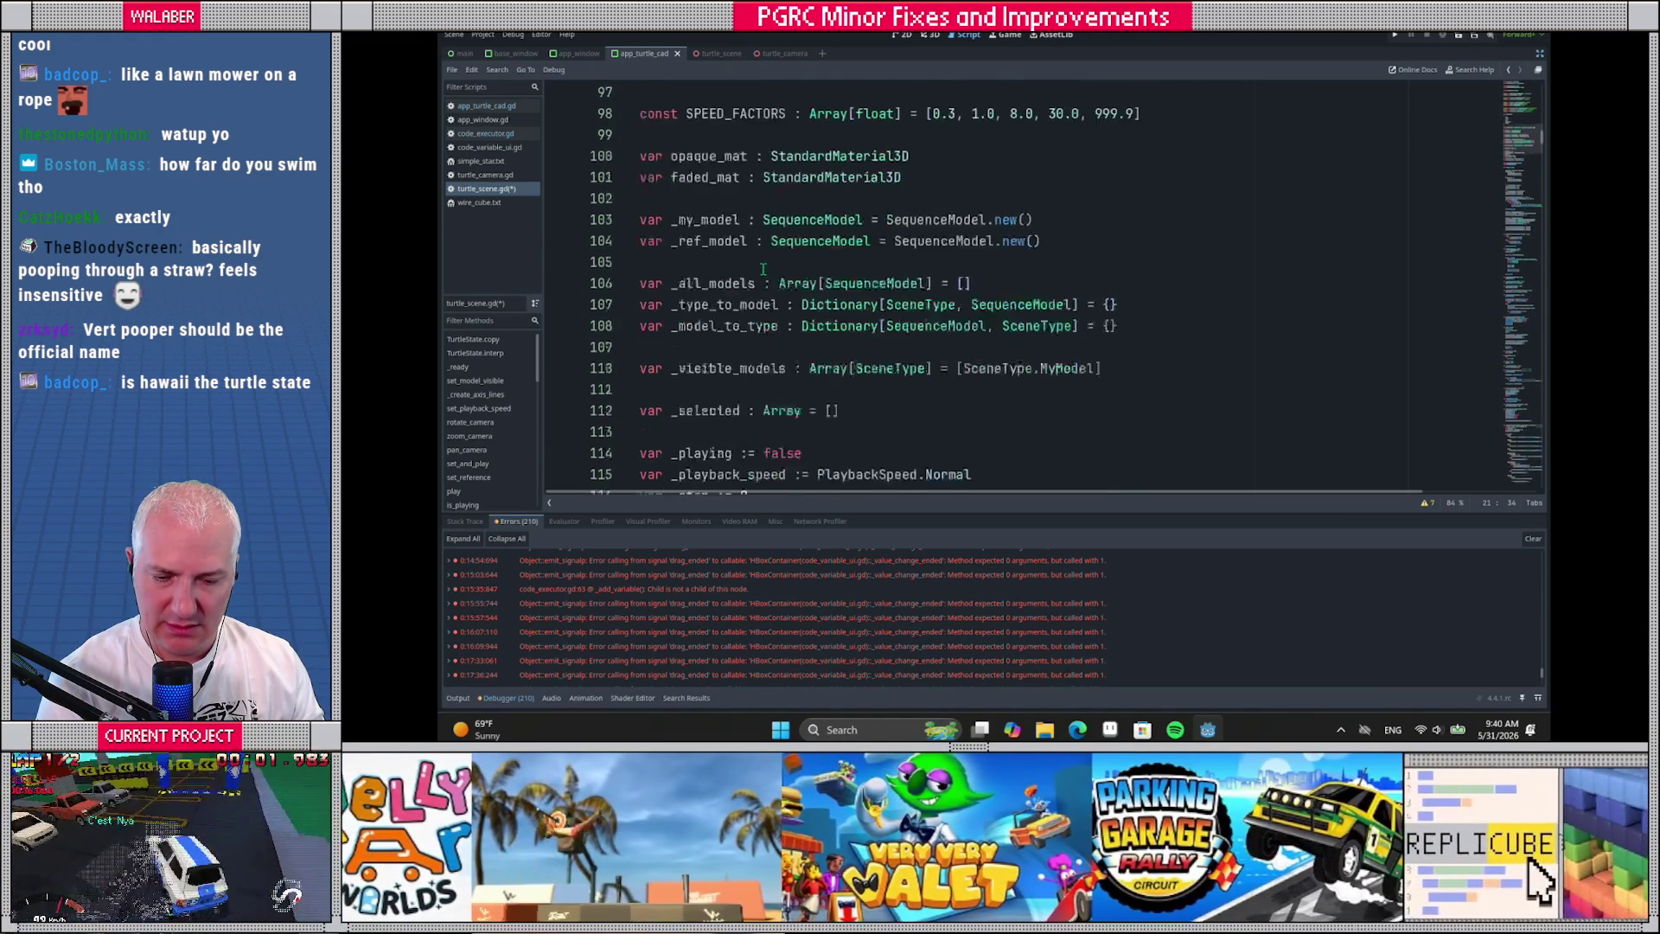
scroll(821, 270, "down", 10)
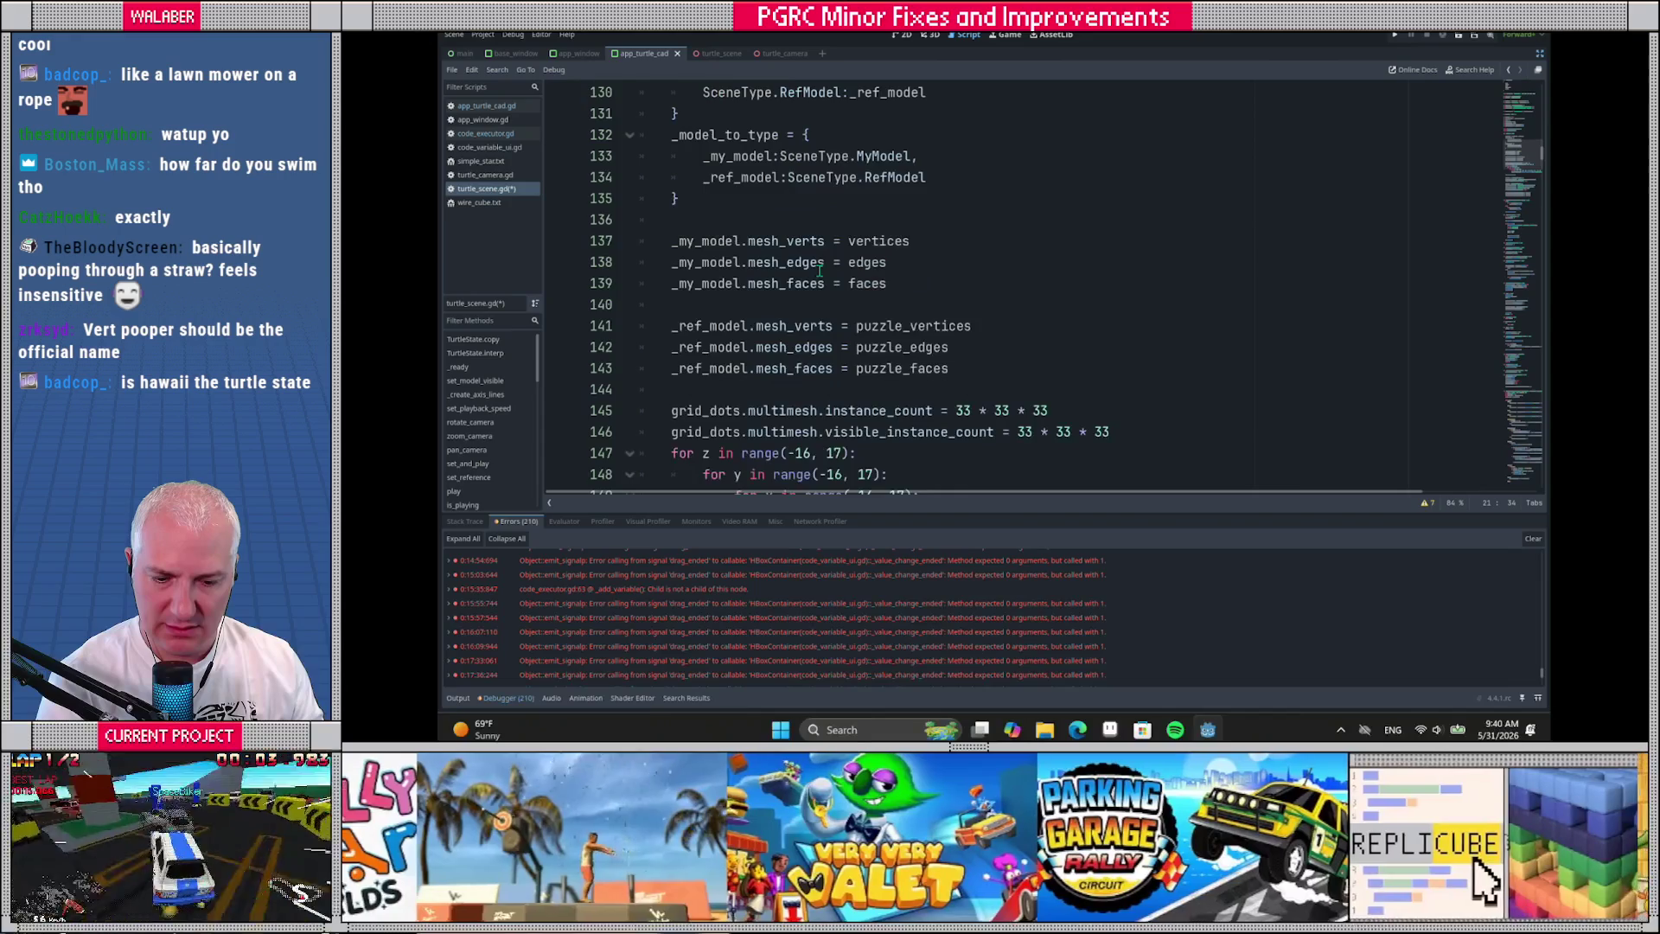
scroll(819, 269, "down", 12)
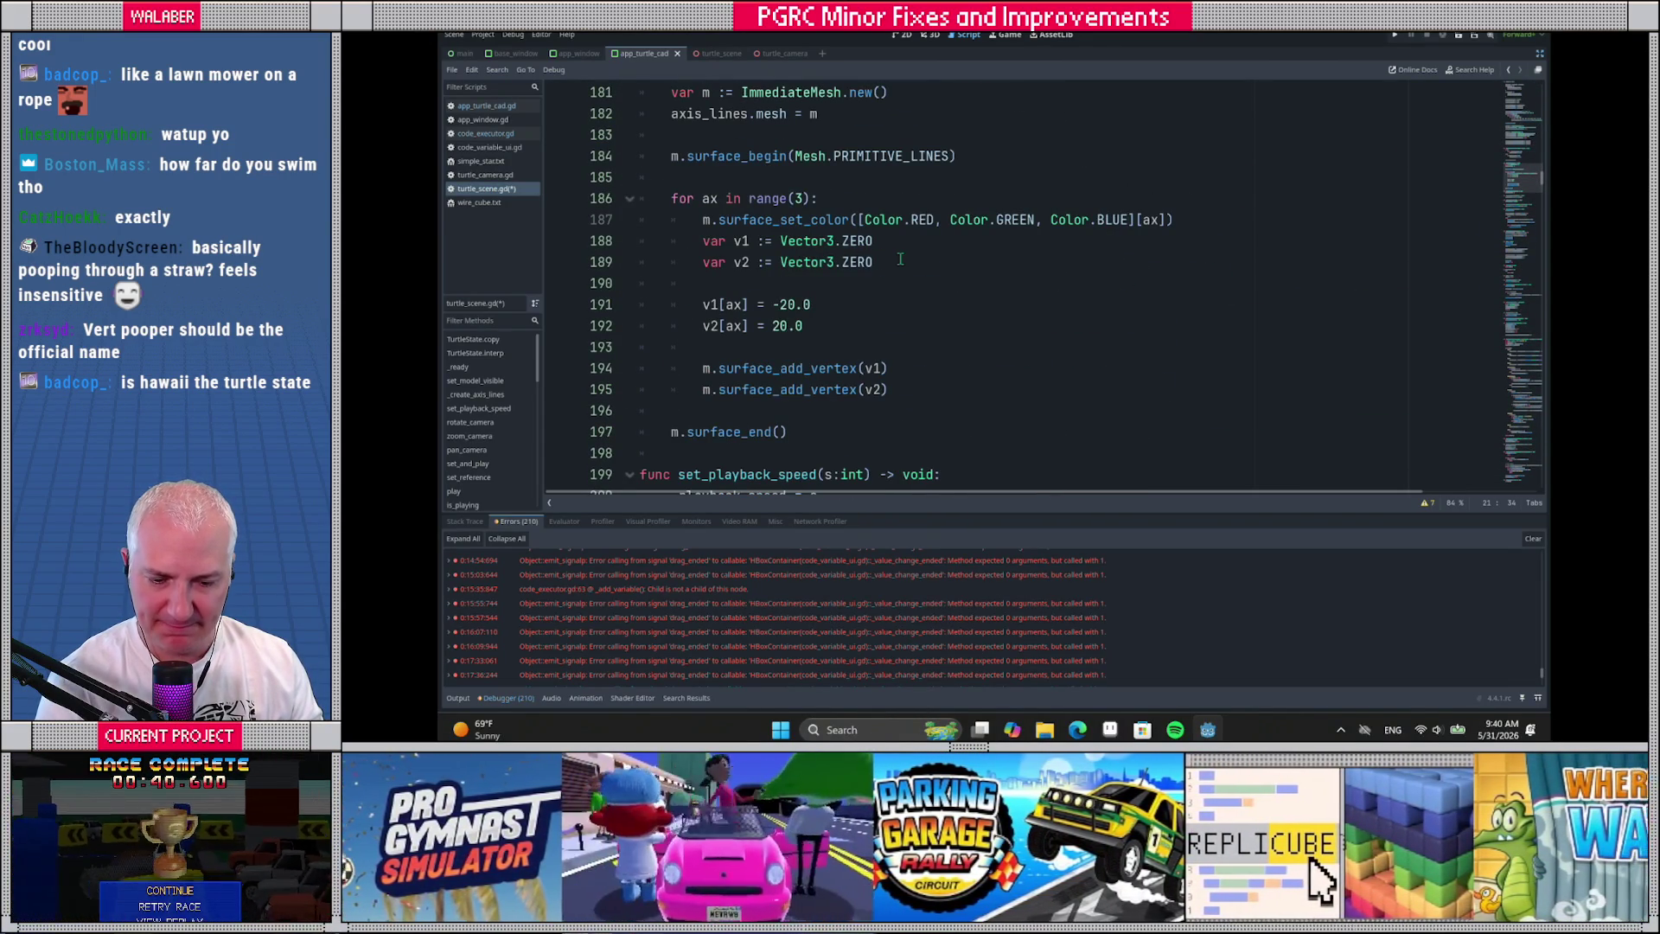
scroll(900, 259, "down", 11)
scroll(904, 266, "down", 4)
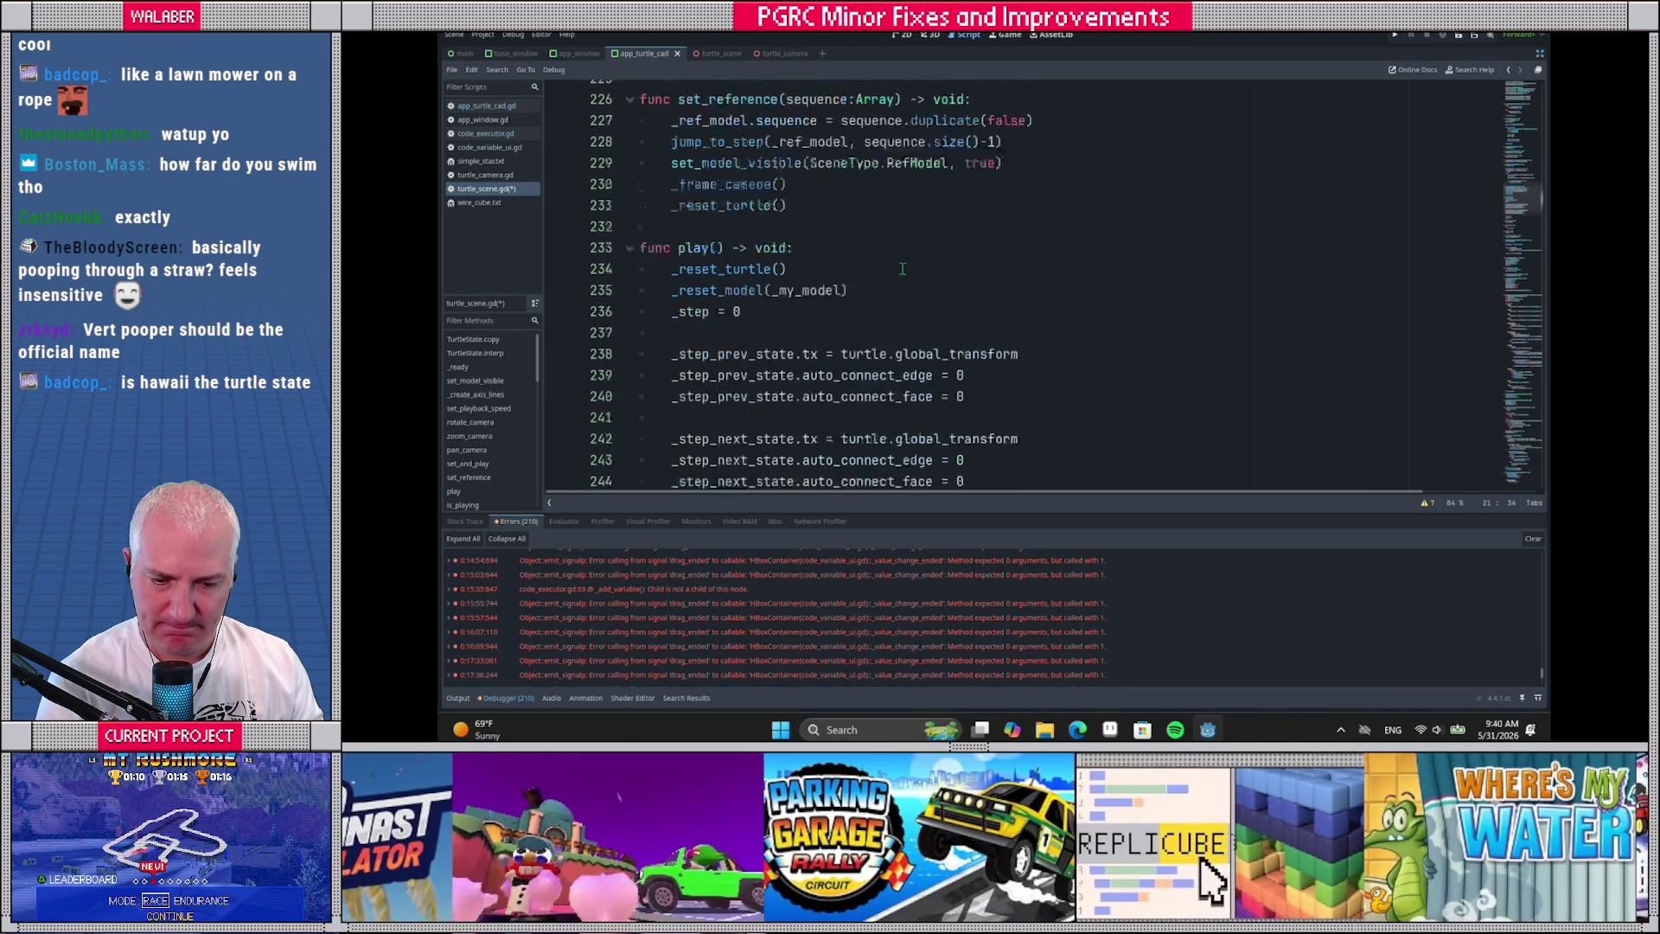
scroll(902, 268, "down", 4)
scroll(899, 275, "down", 4)
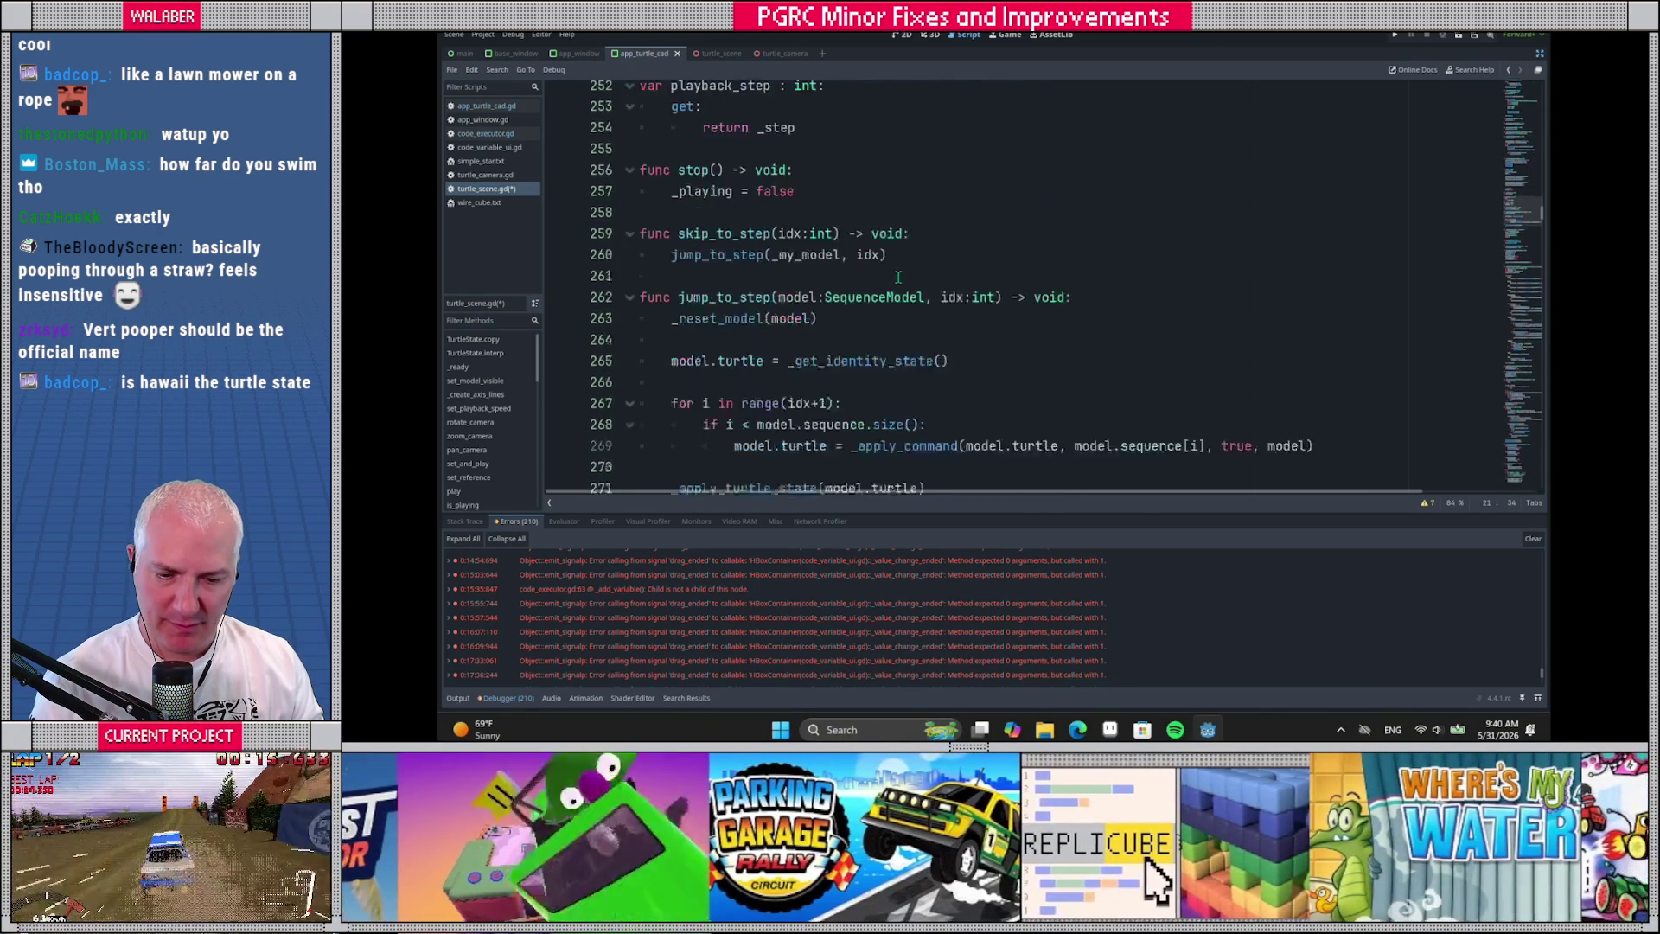
scroll(898, 277, "down", 4)
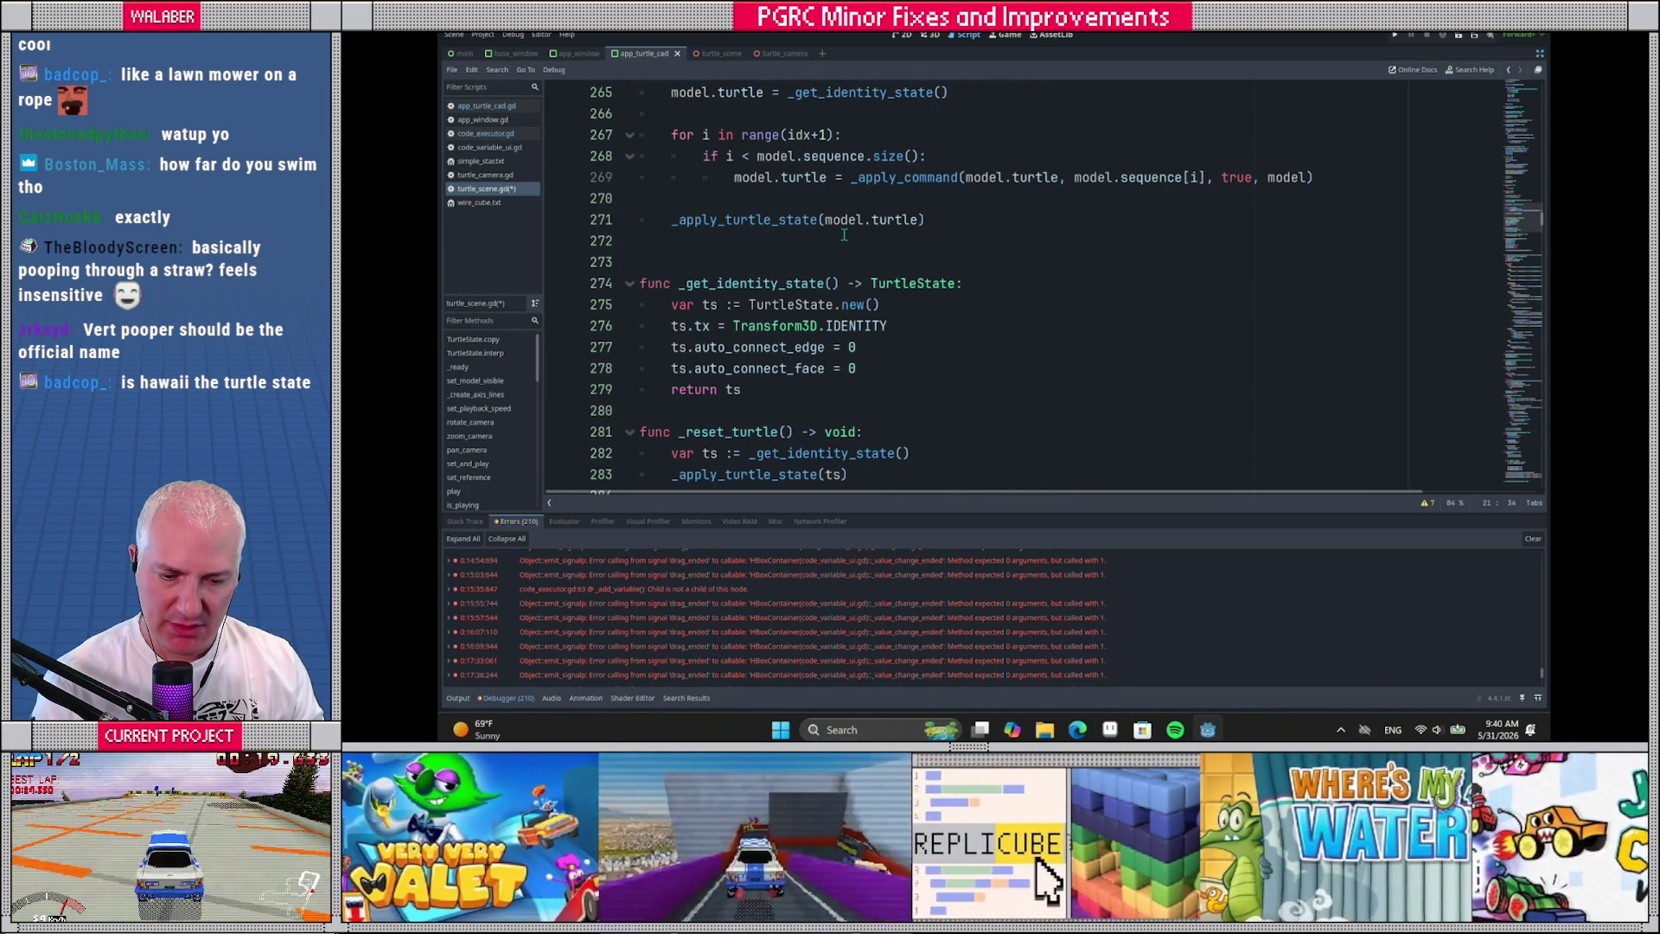
scroll(840, 237, "down", 3)
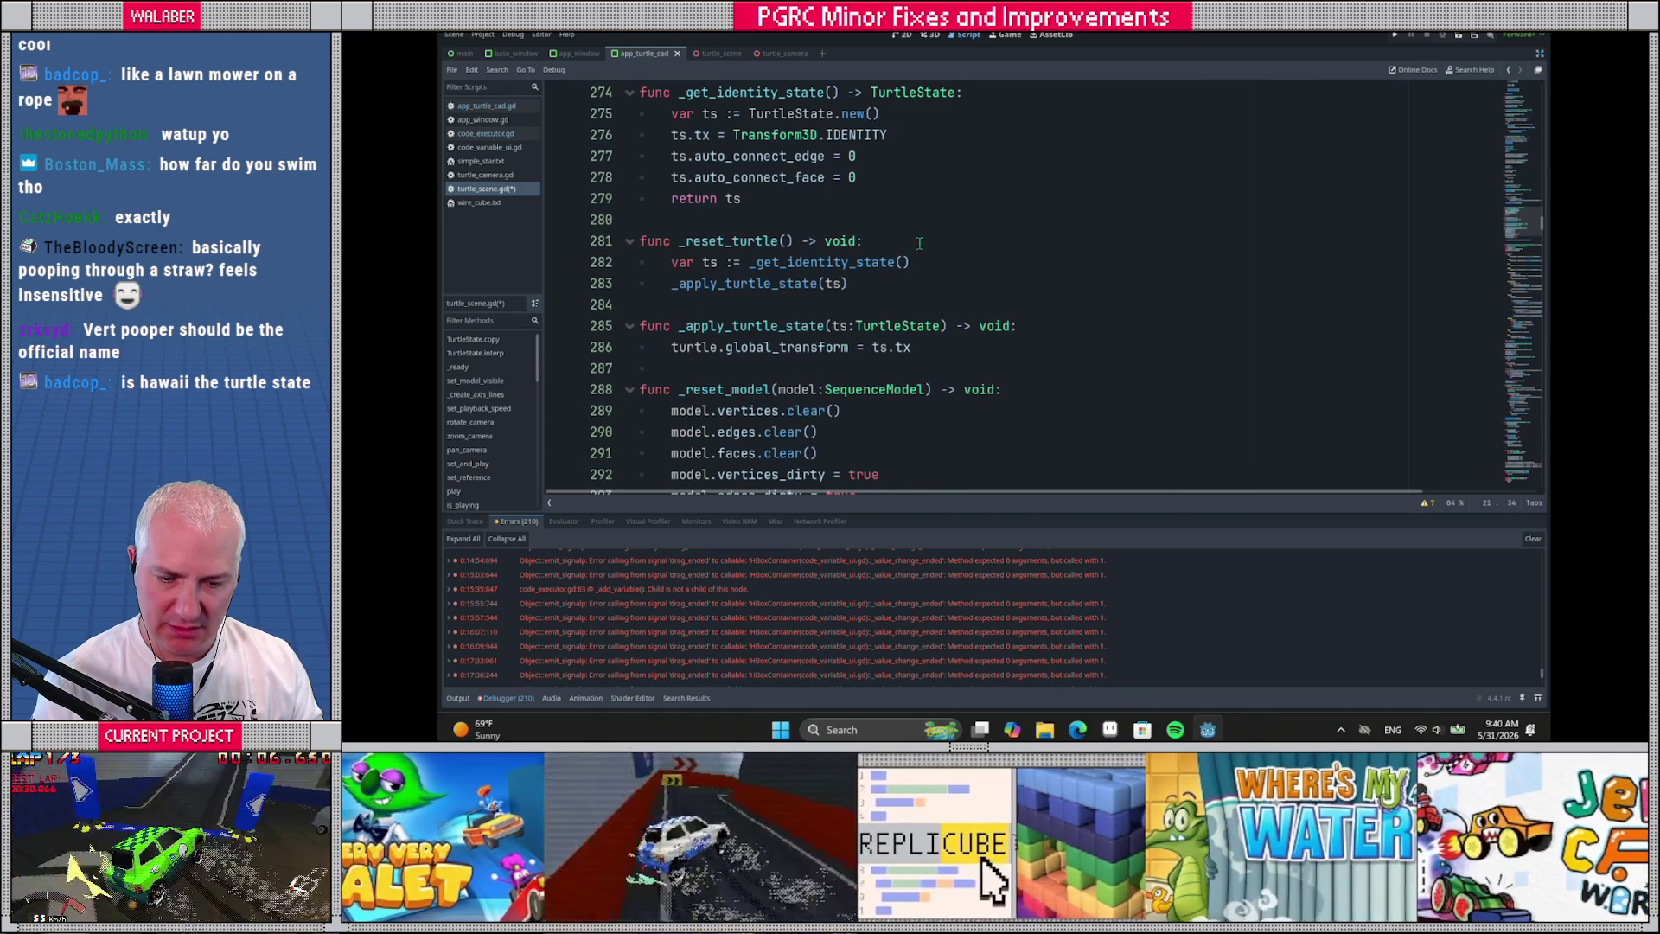
scroll(920, 243, "down", 7)
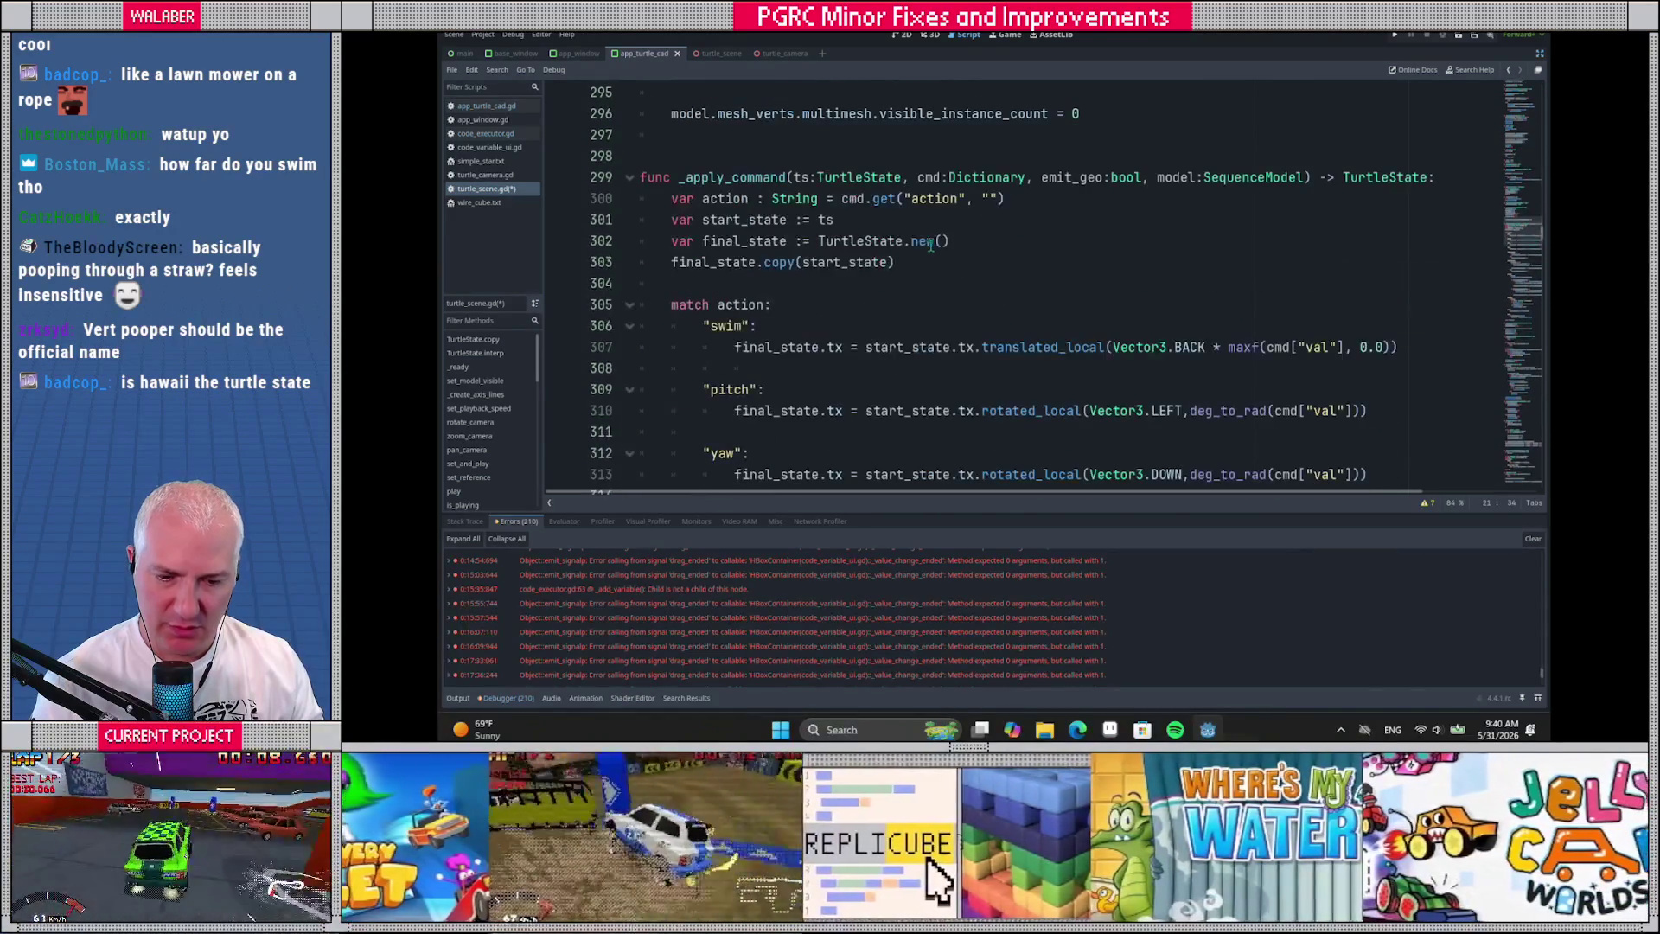
scroll(931, 246, "down", 2)
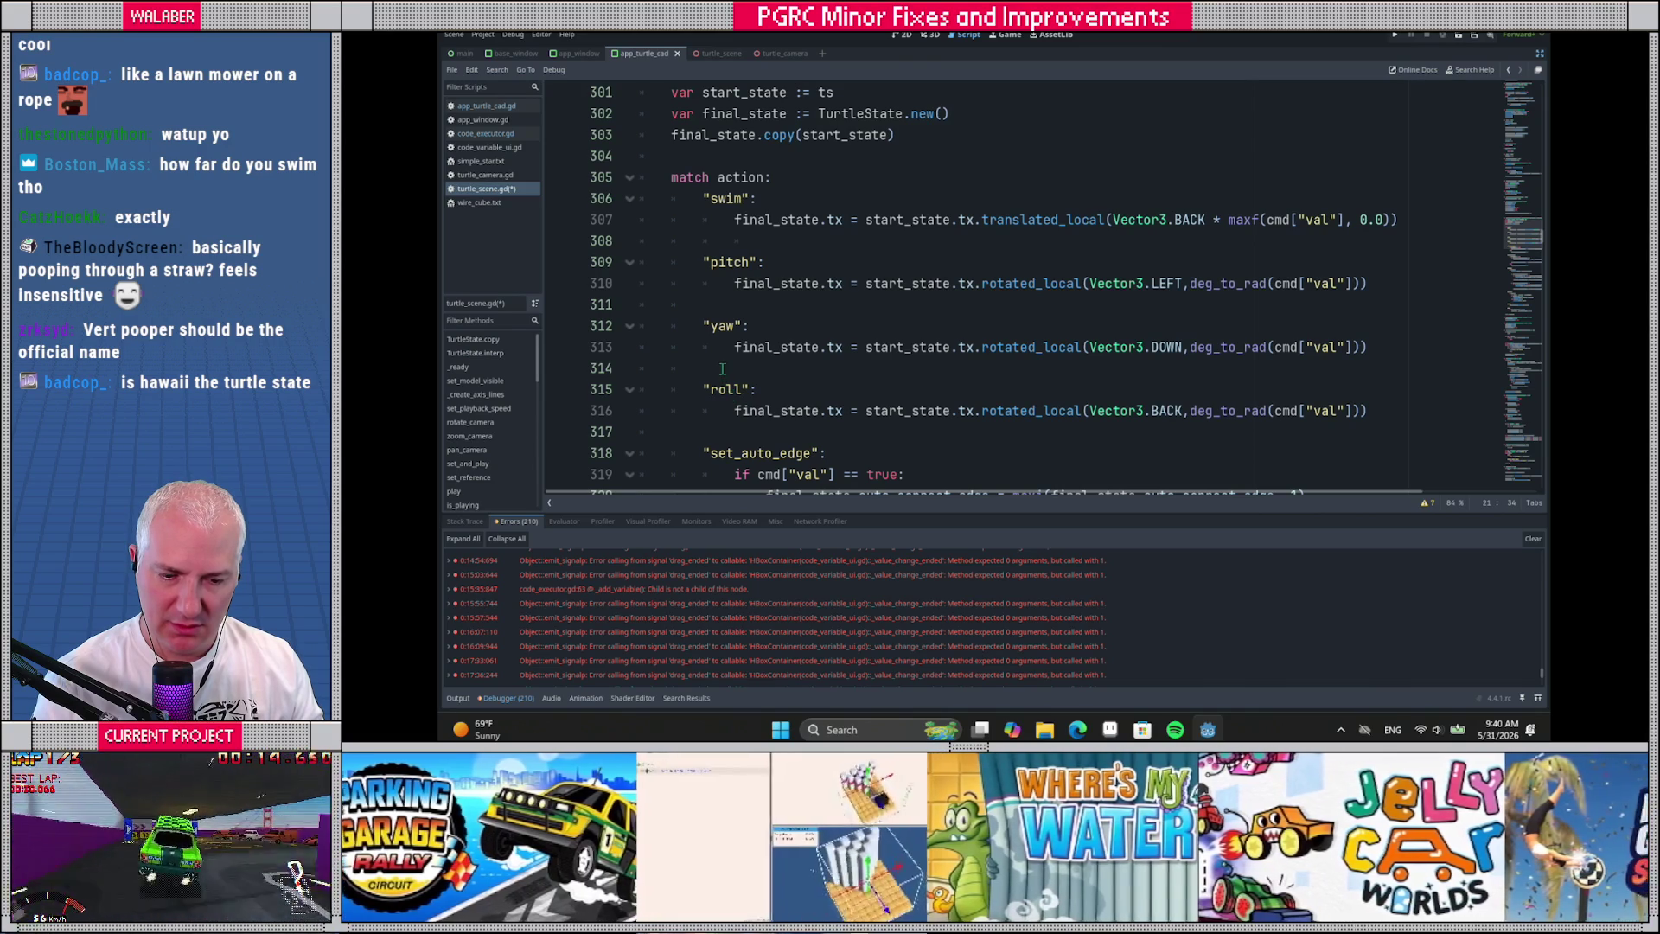
scroll(721, 369, "down", 4)
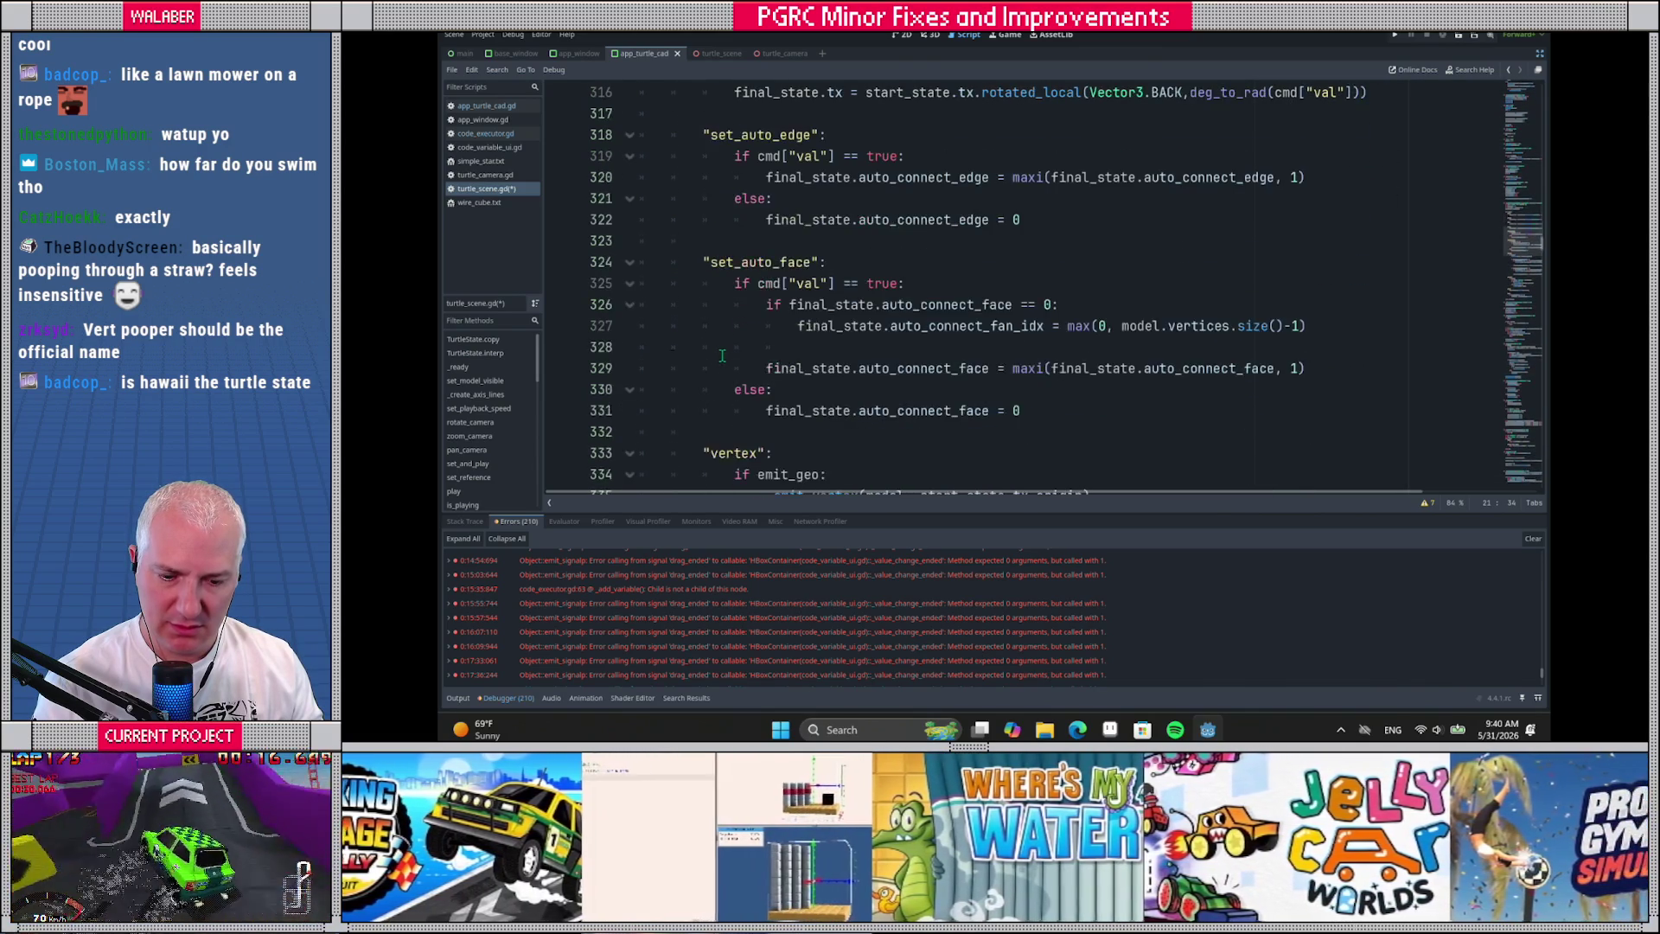
scroll(722, 355, "down", 5)
scroll(718, 357, "up", 8)
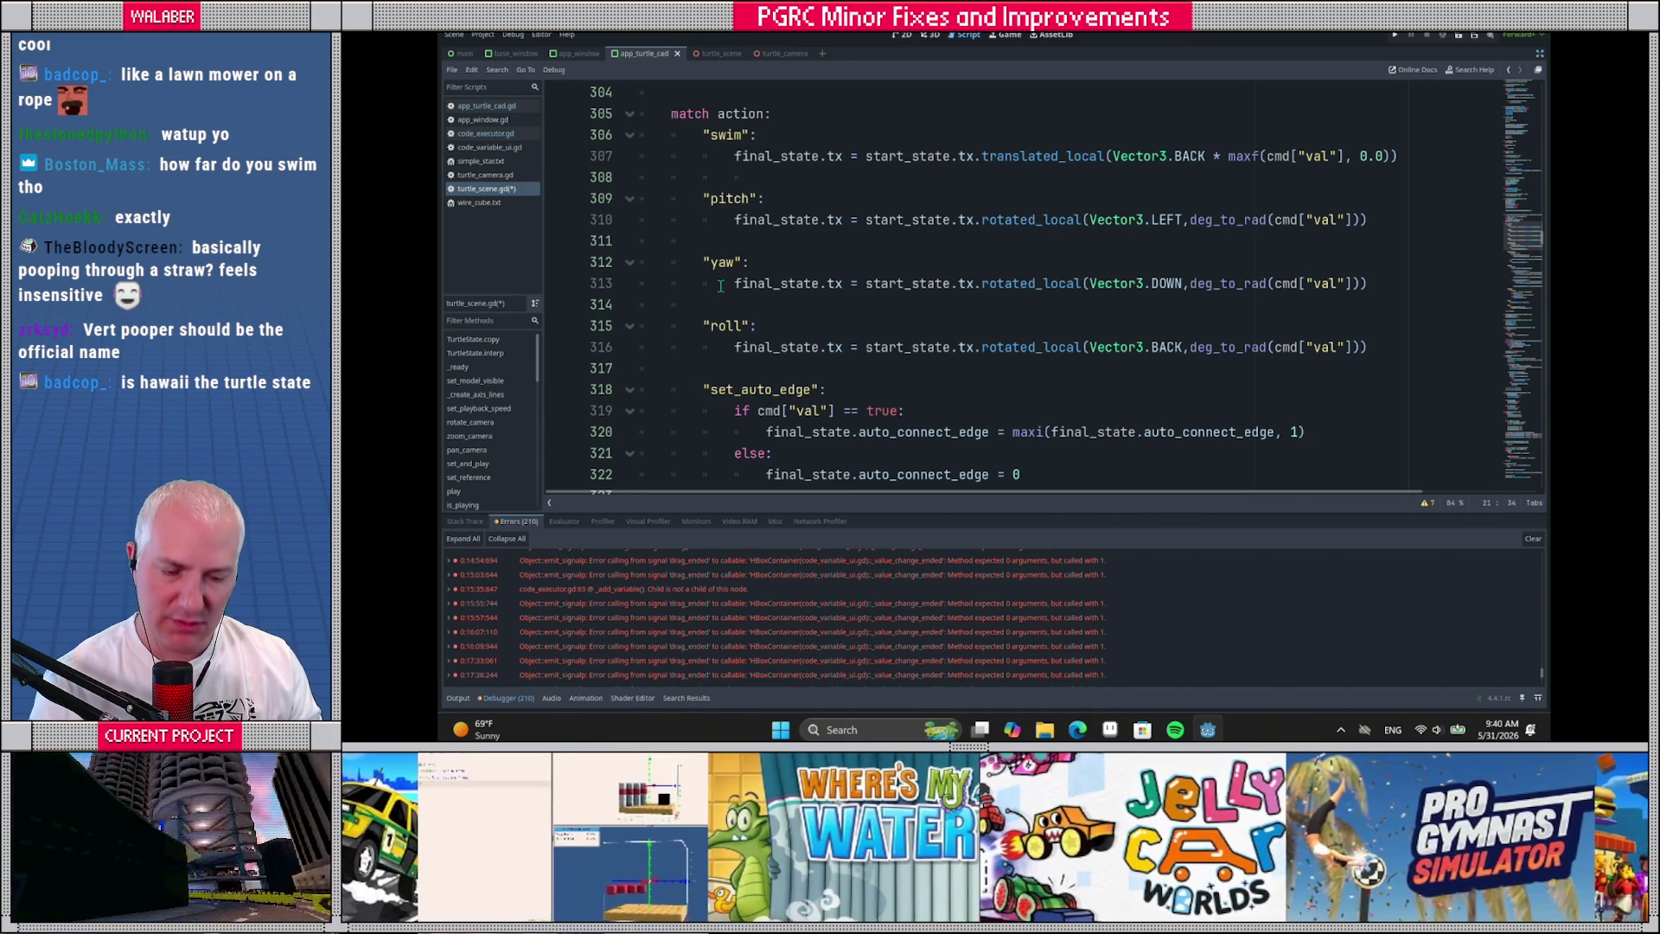
scroll(717, 285, "down", 3)
scroll(720, 303, "down", 4)
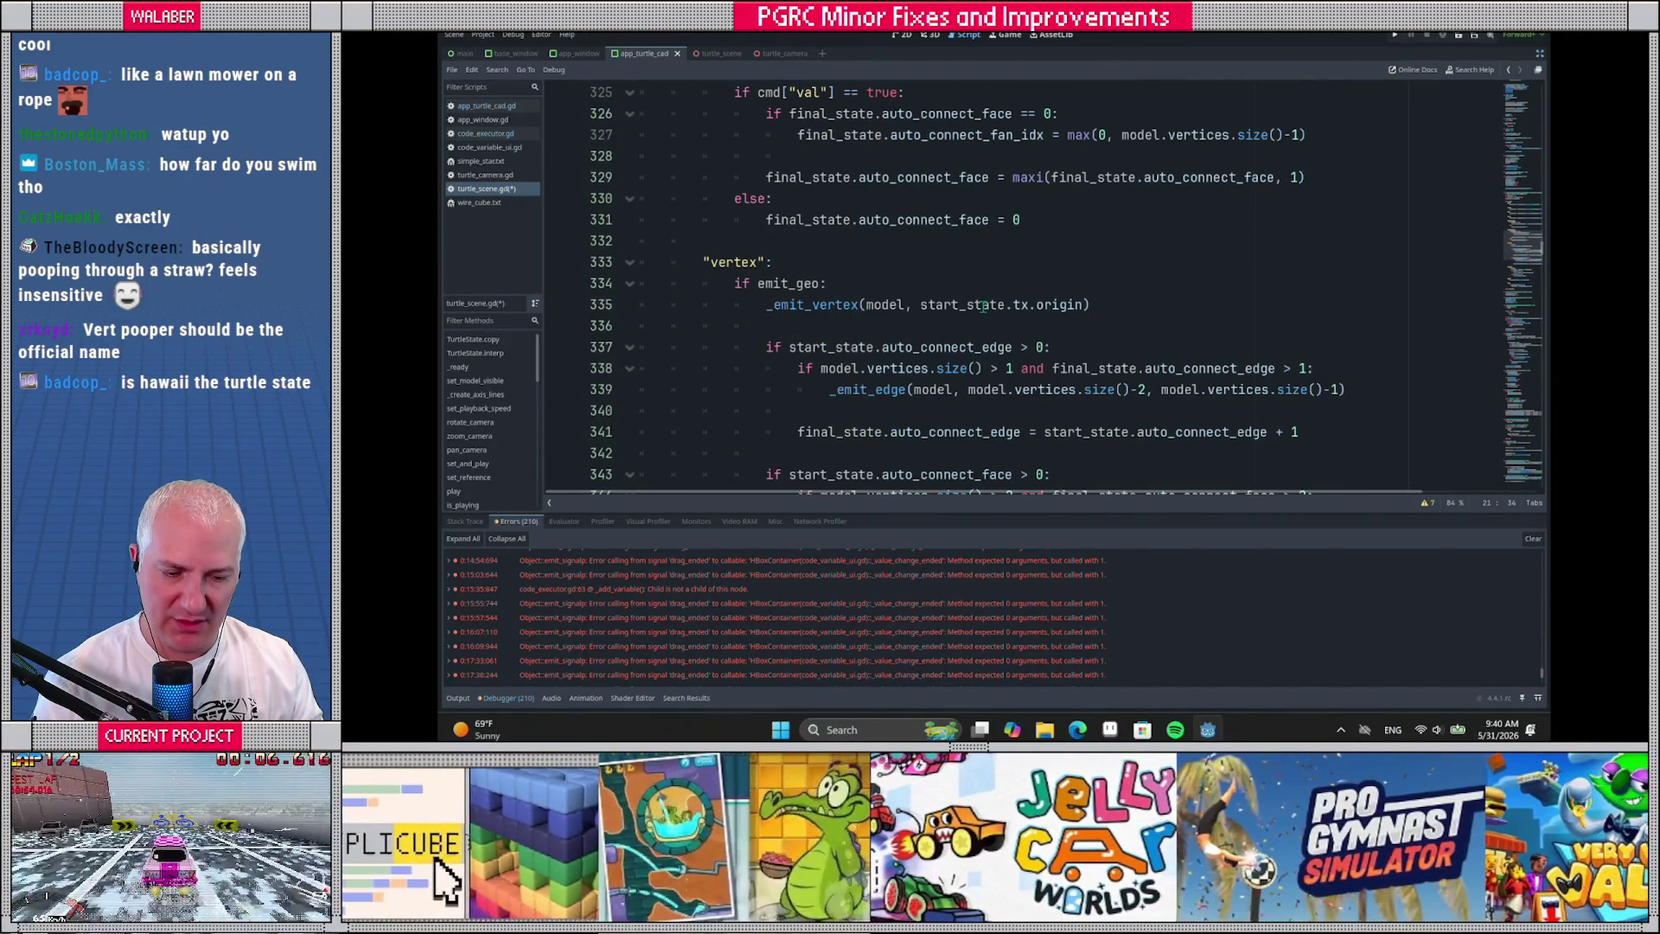
left_click(1021, 305)
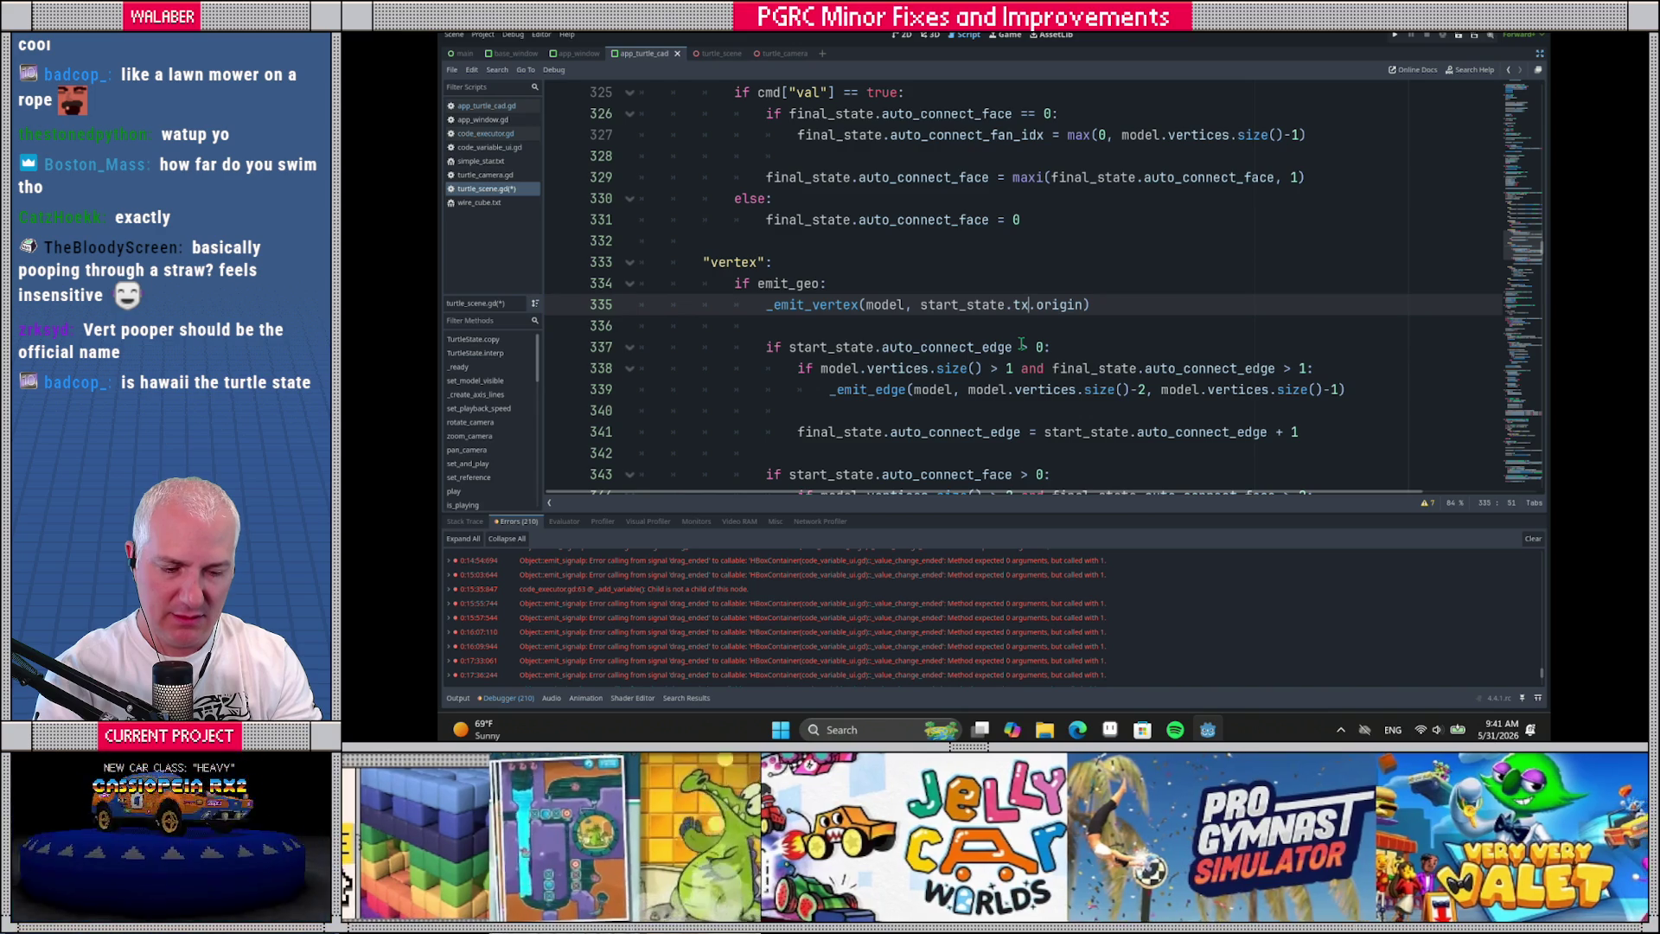
Replace start_state.tx.origin with start_state.tx * start_state.vo in the _emit_vertex call on line 335
type("* st")
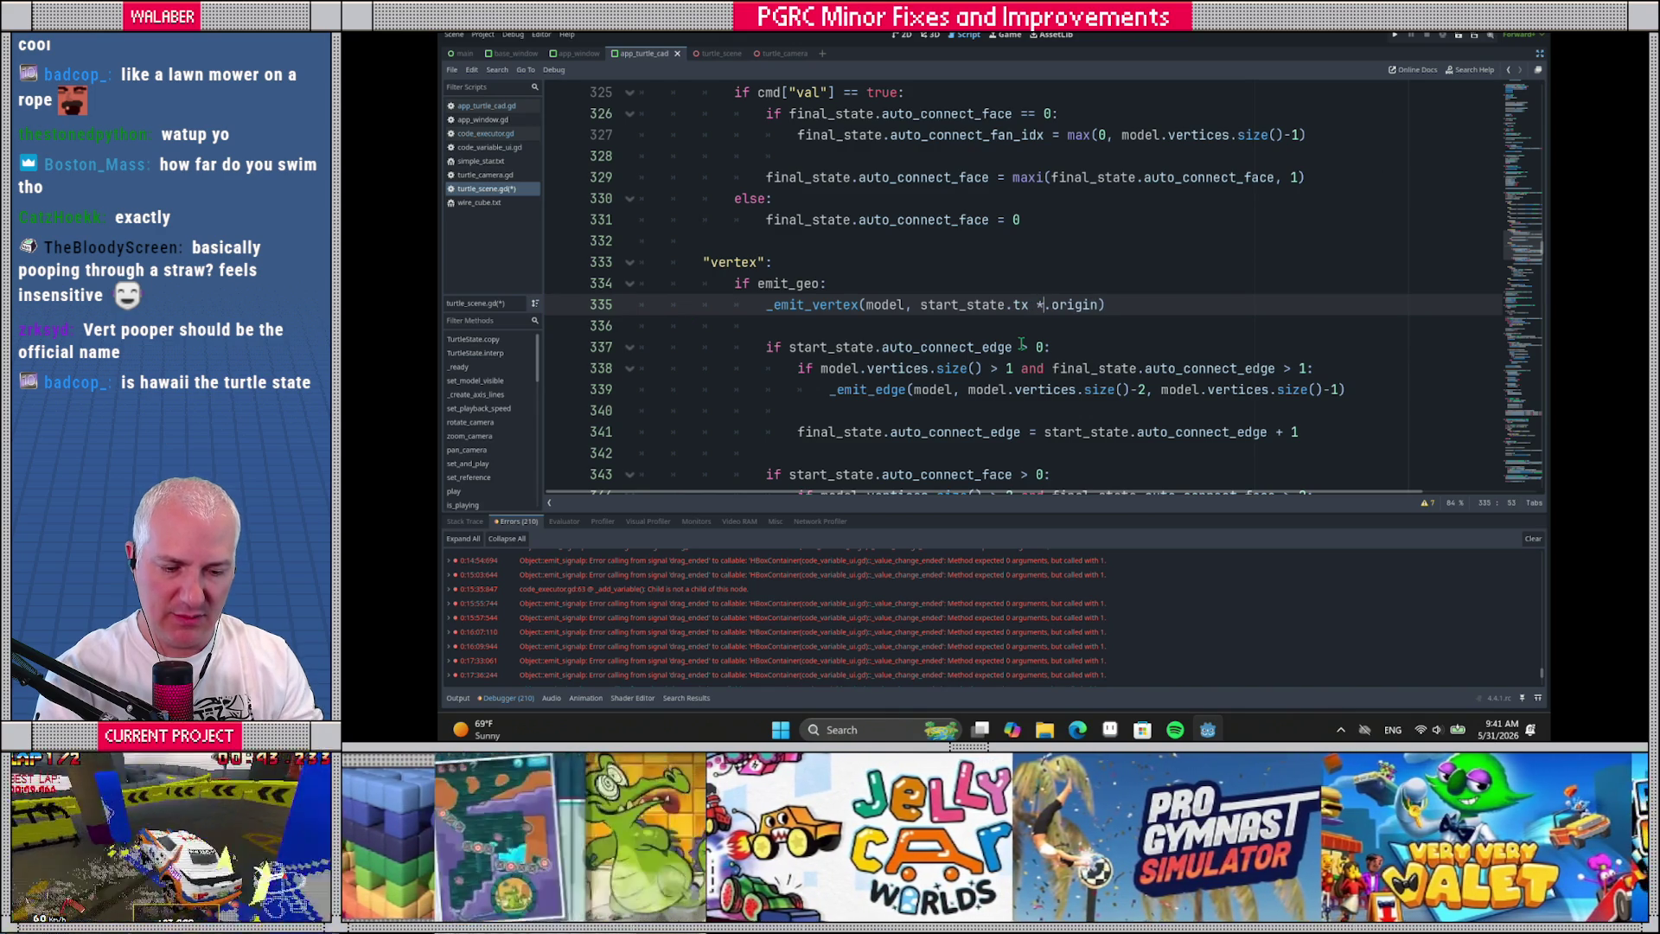
type("art_state.")
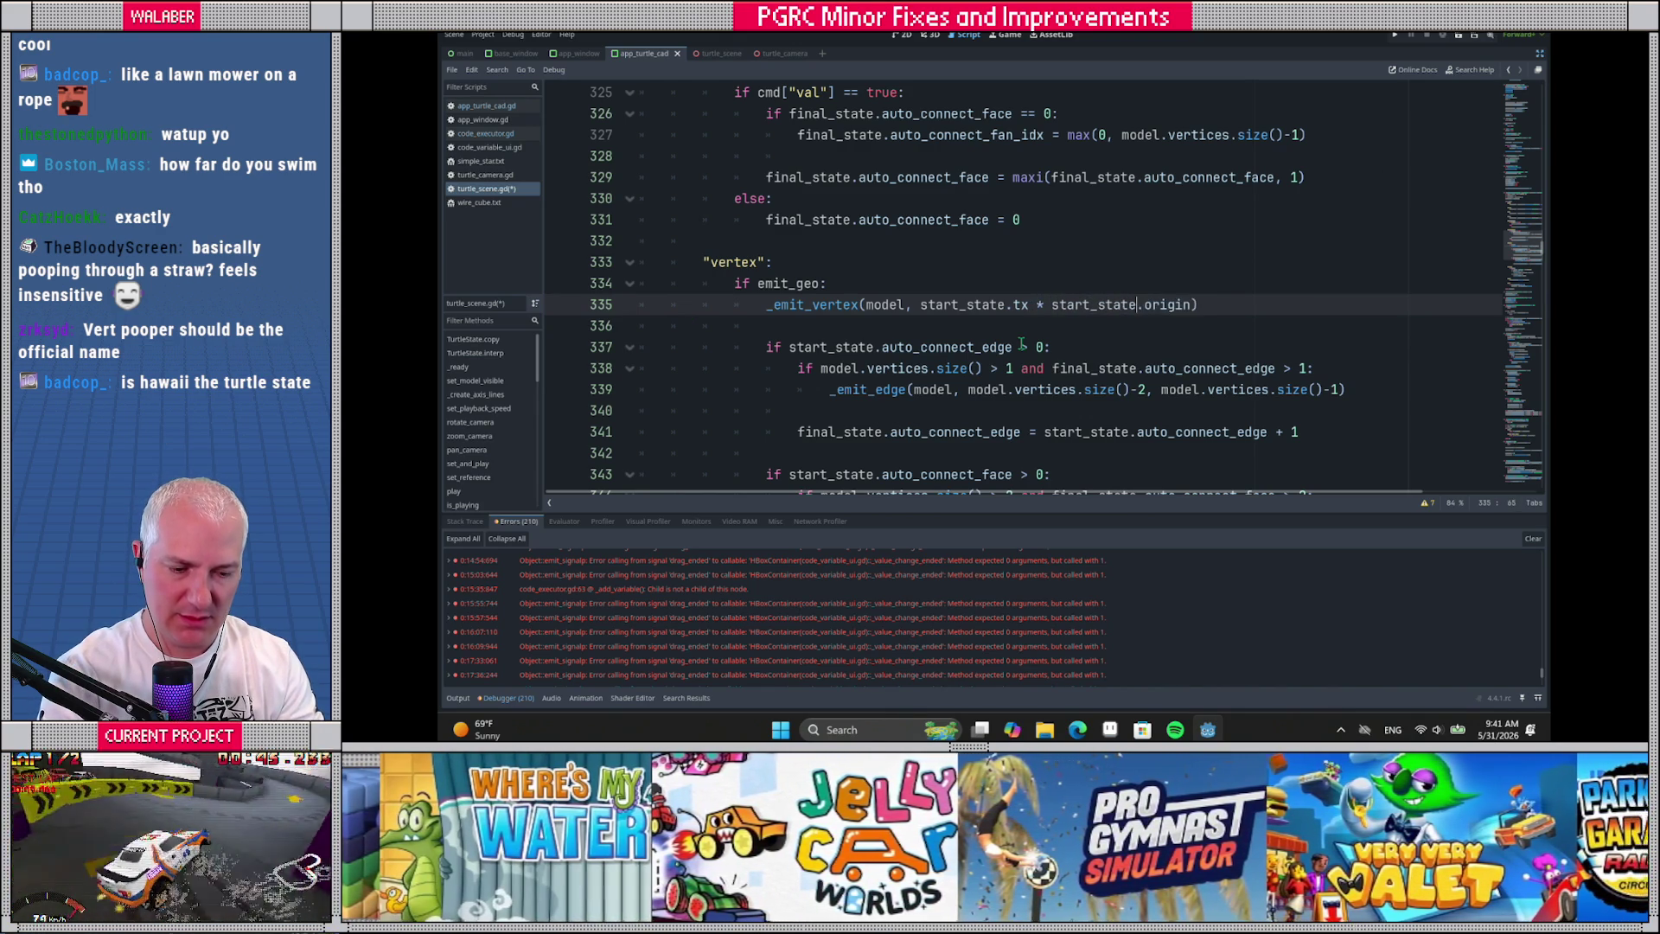
type("vo")
key("Delete")
key("Delete")
key("Delete")
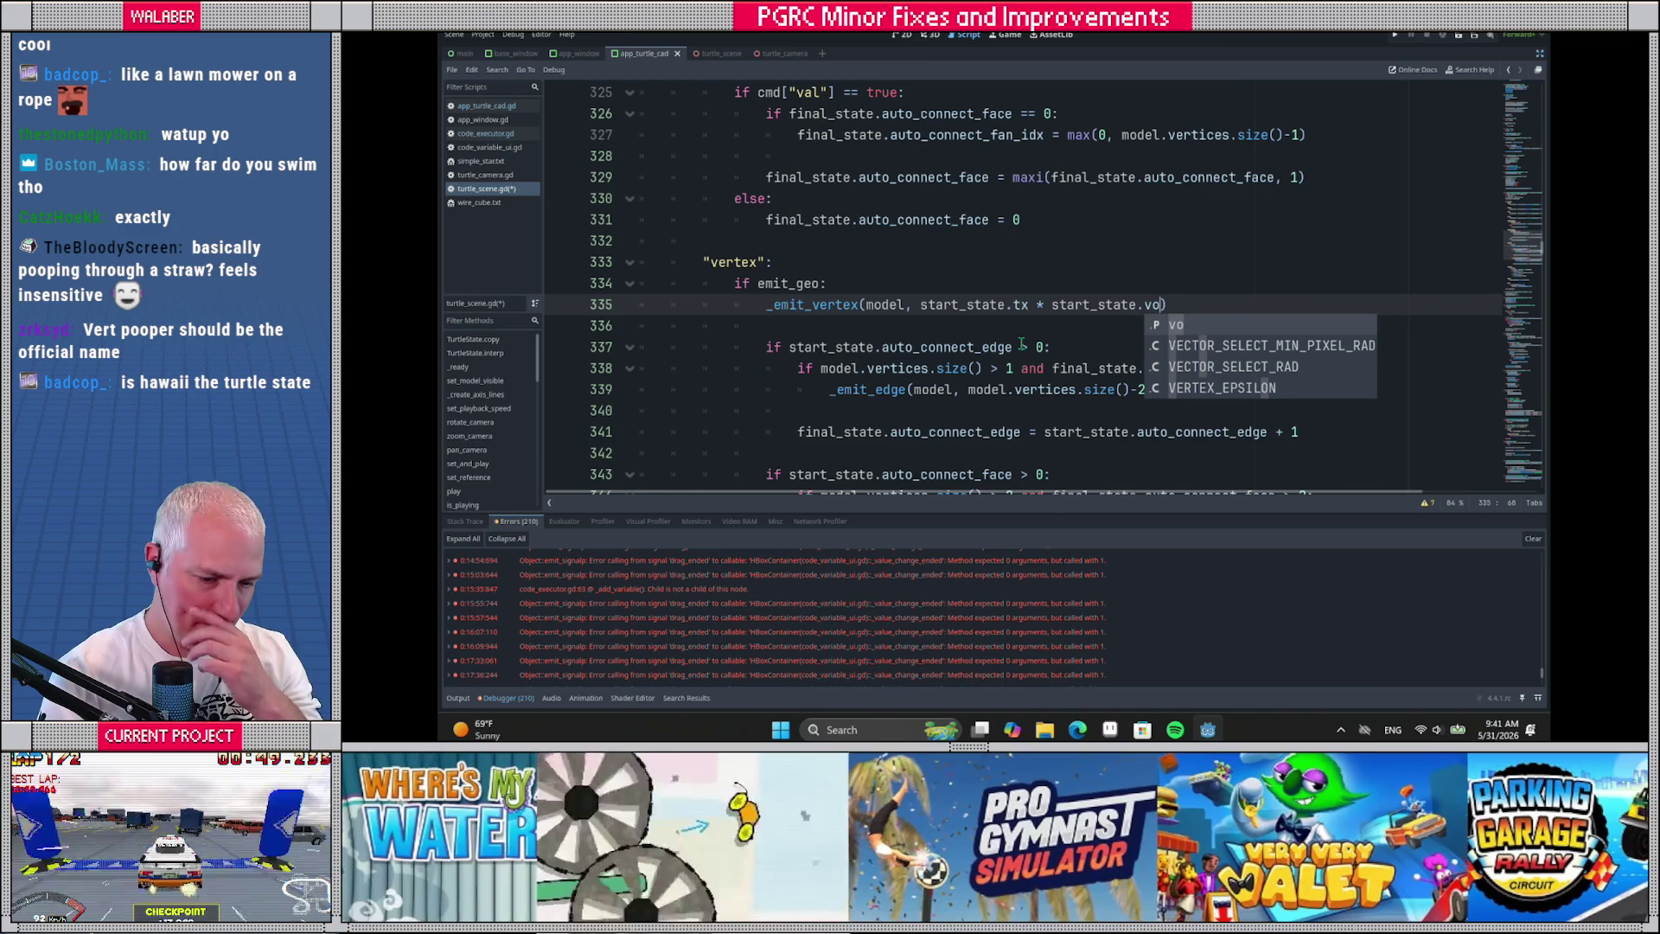
key("Escape")
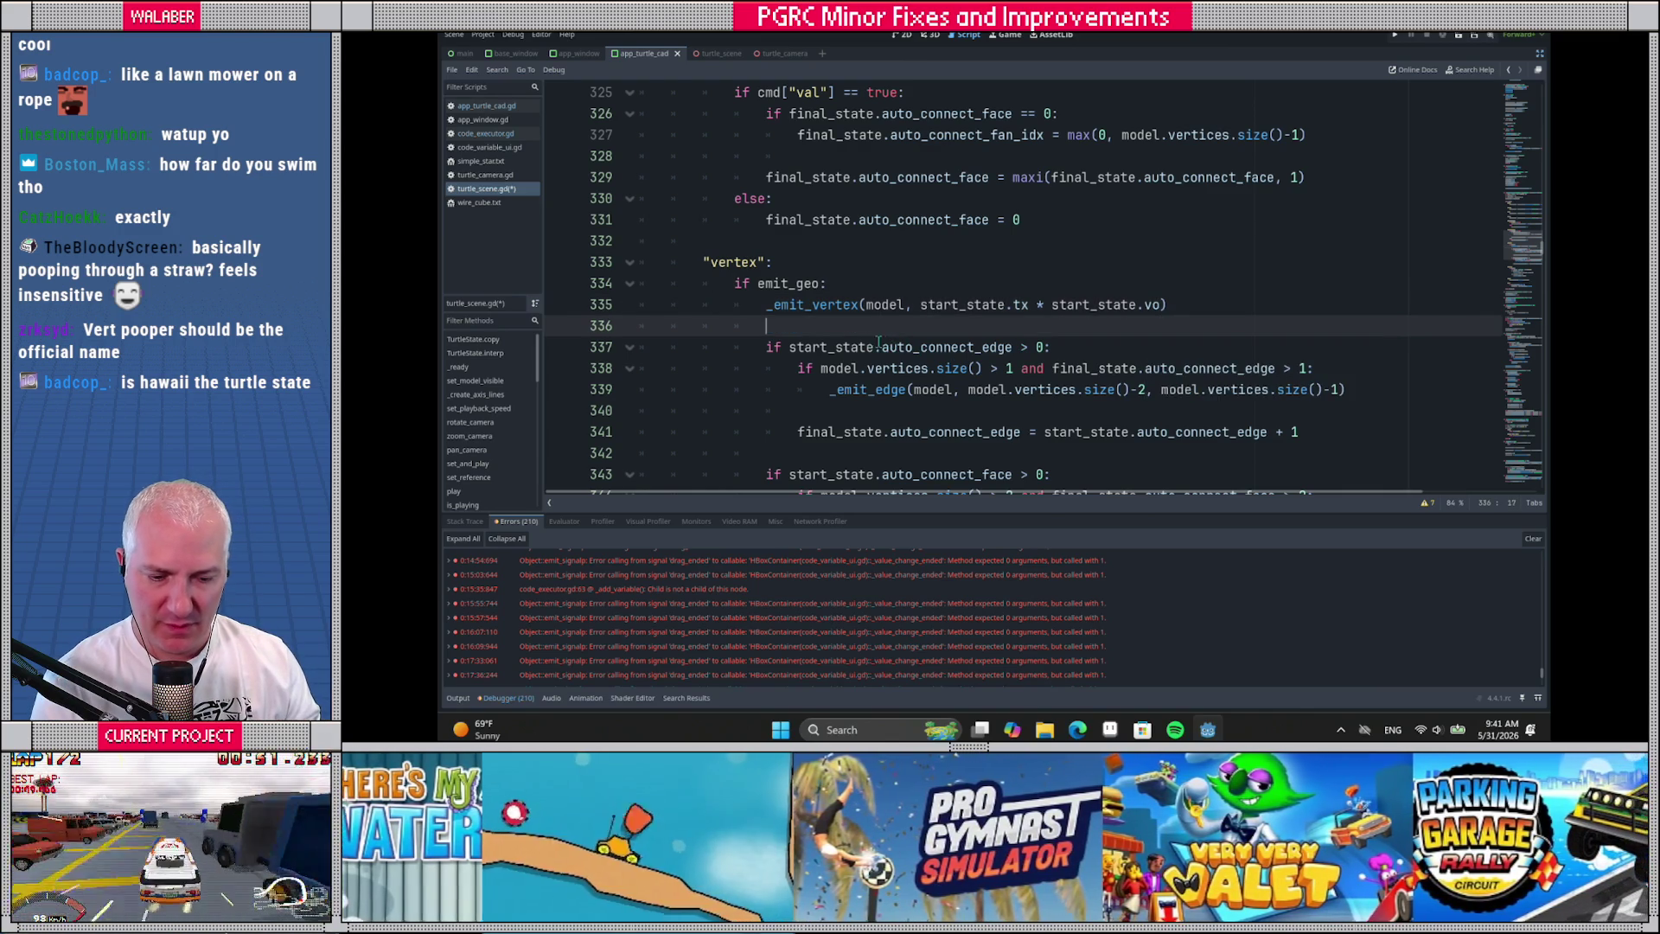
scroll(950, 303, "down", 1)
left_click(1052, 240)
left_click_drag(1051, 241, 1156, 241)
double_click(822, 240)
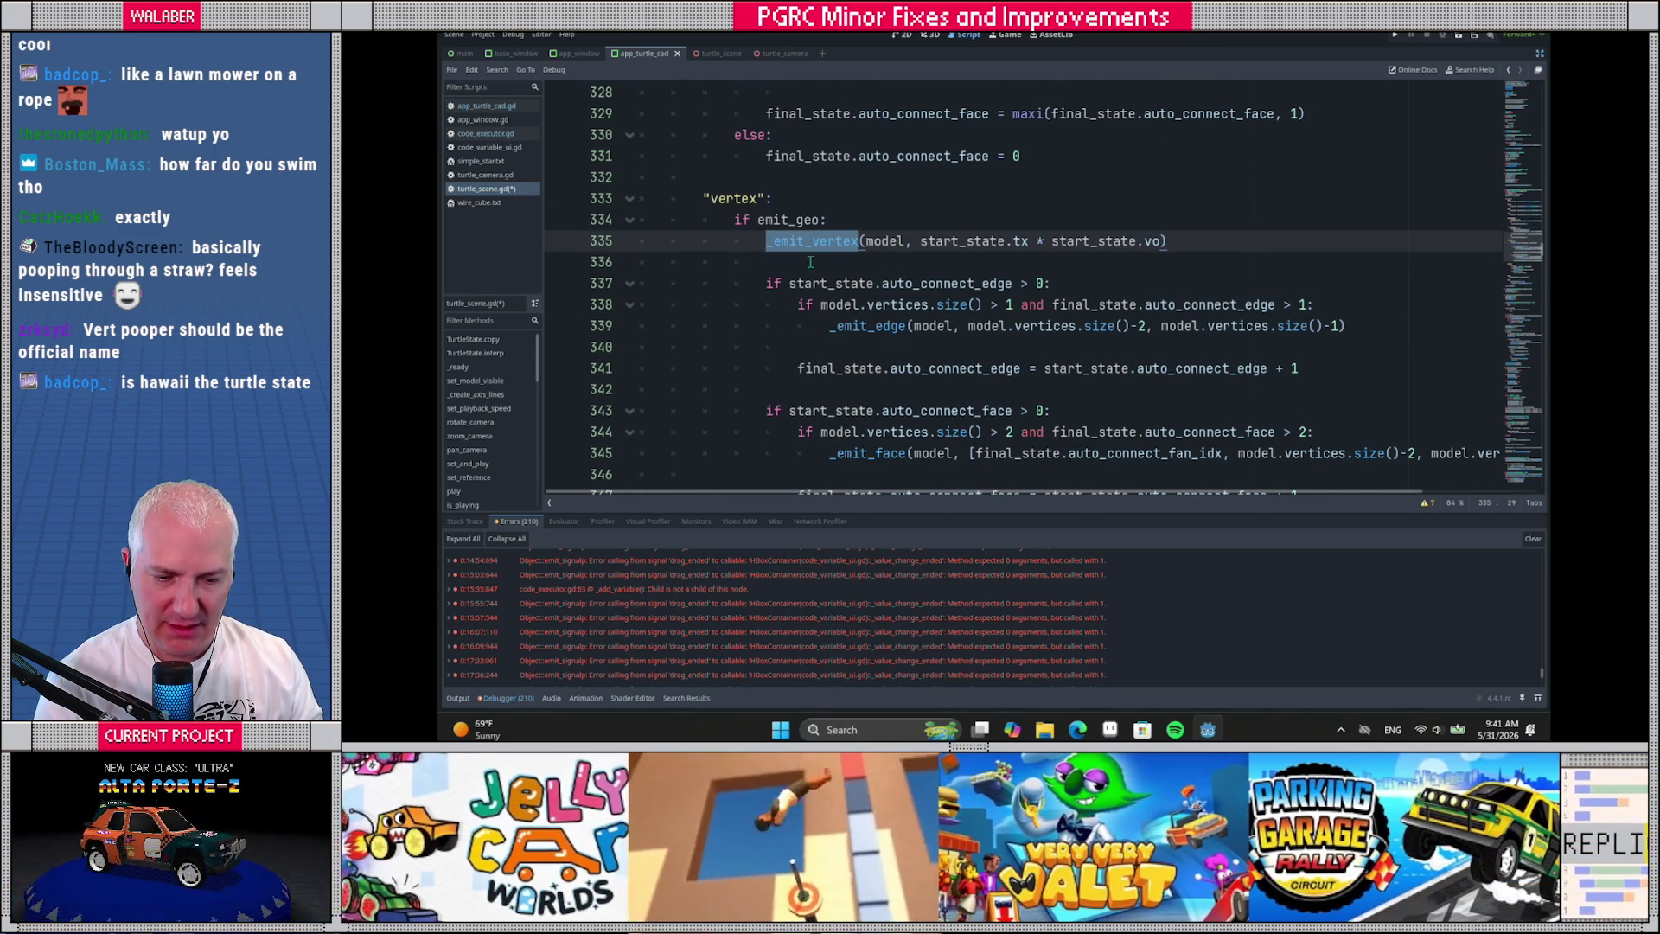
left_click(817, 261)
Check where state_stack is declared, then return to the push section of the commands
scroll(818, 281, "down", 1)
scroll(867, 311, "down", 1)
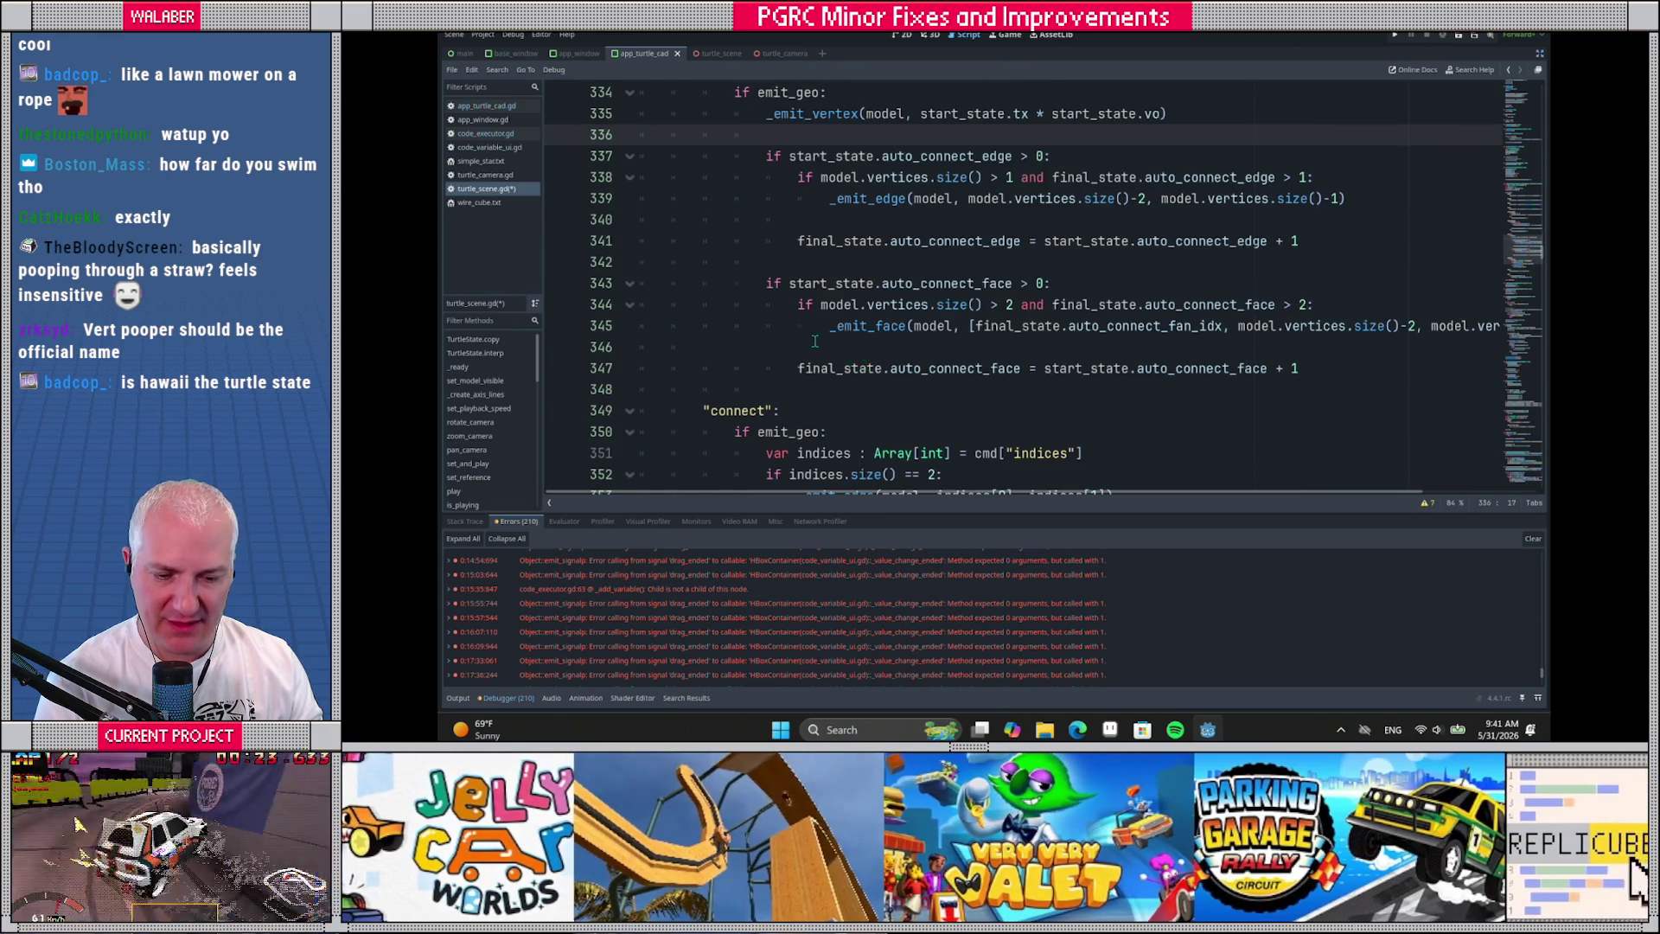
scroll(815, 341, "down", 5)
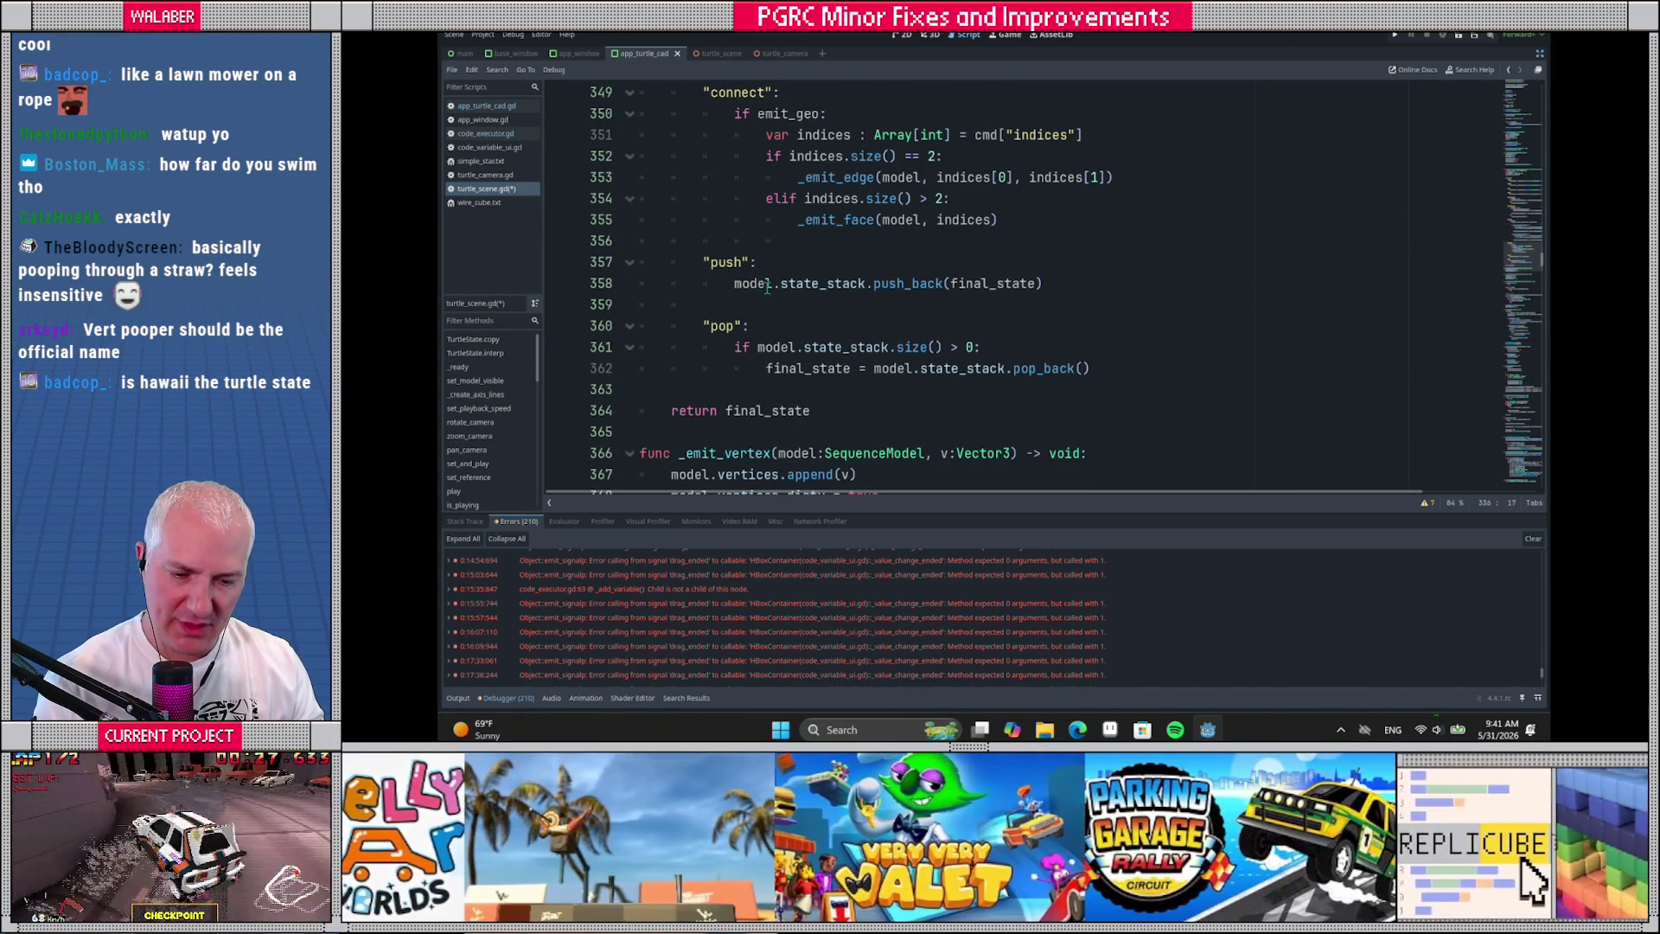
left_click(800, 284, "ctrl")
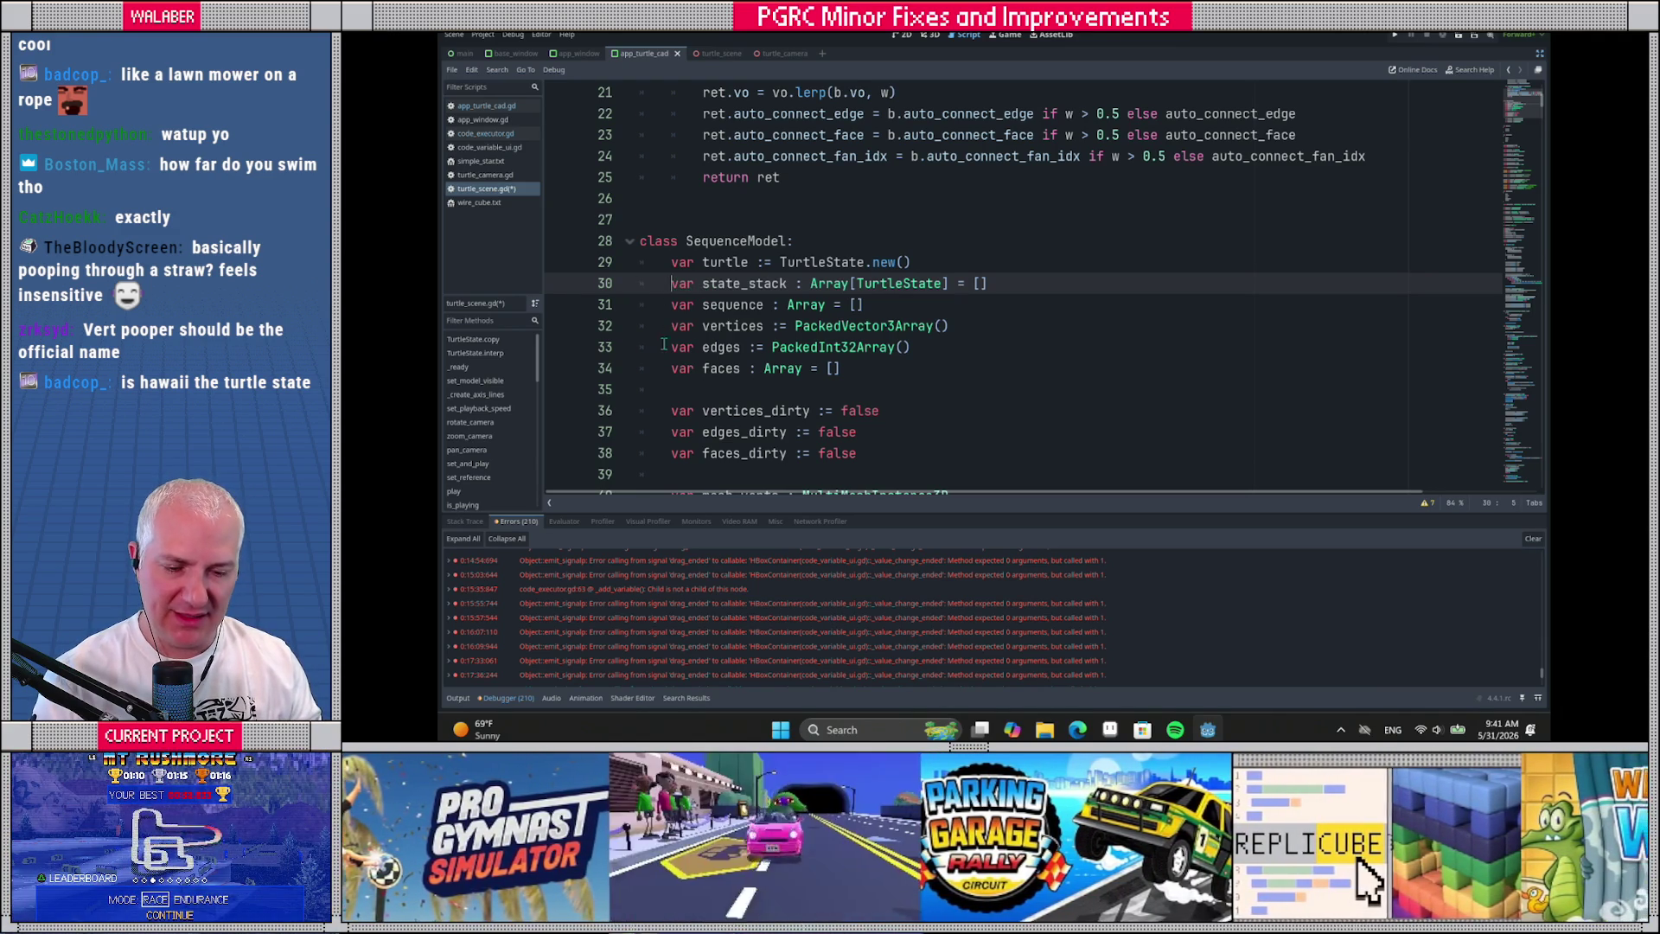
key("alt+Left")
scroll(799, 283, "up", 12)
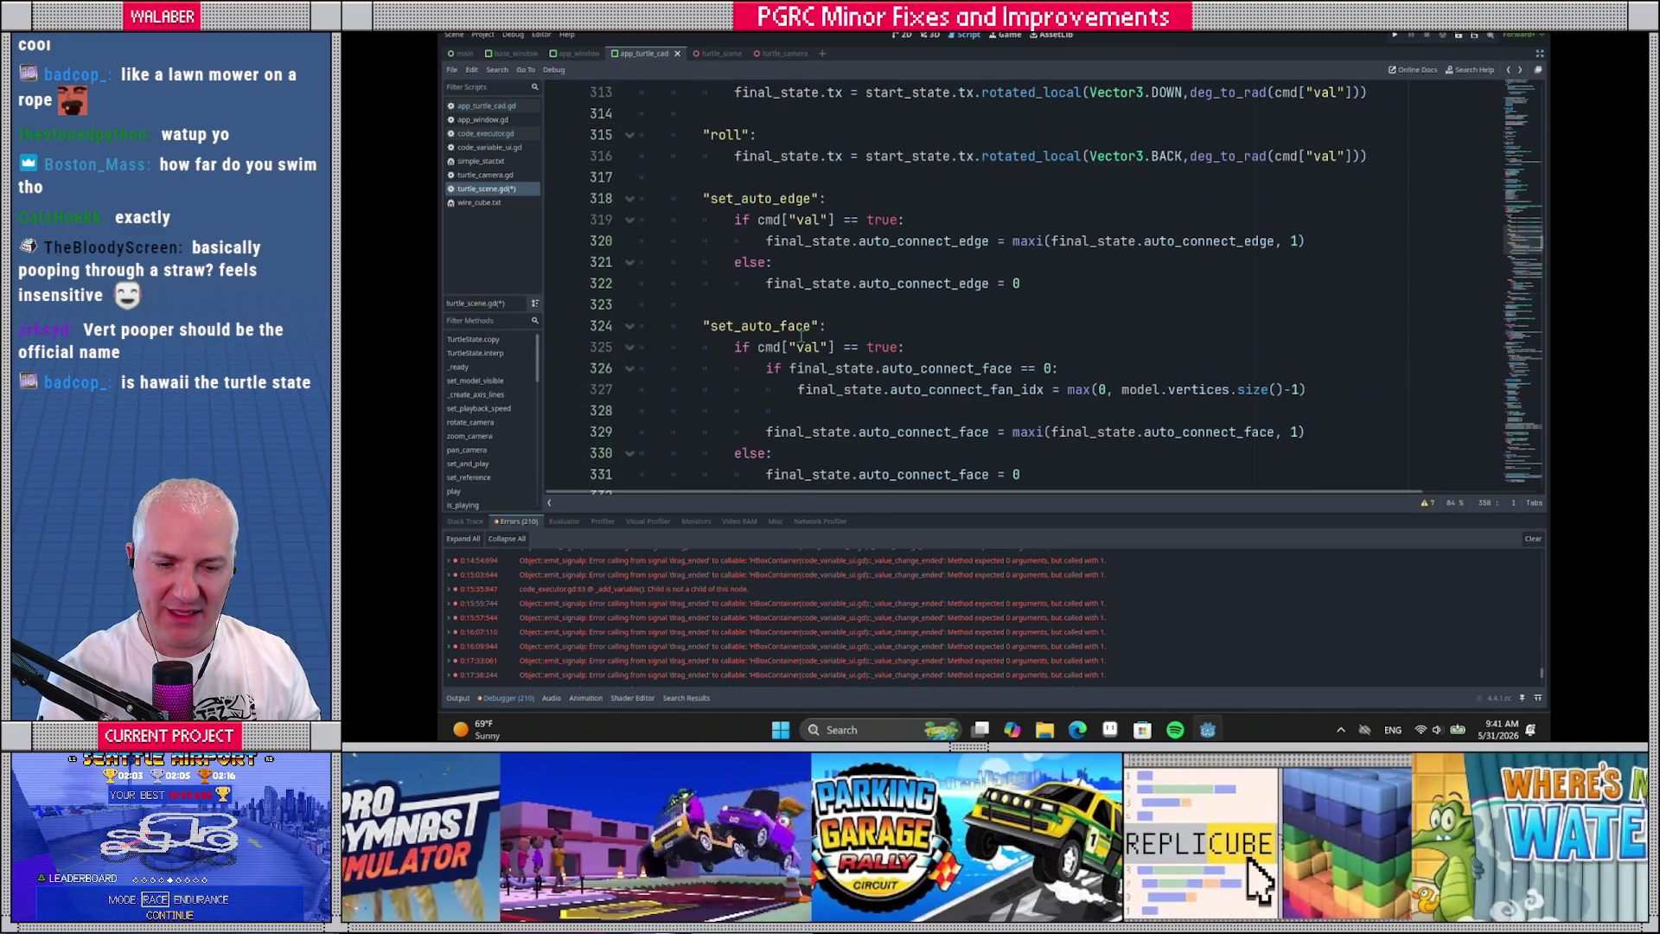
Add a new "offset": case below the roll branch, separated by a blank line
scroll(804, 302, "up", 2)
left_click(1373, 285)
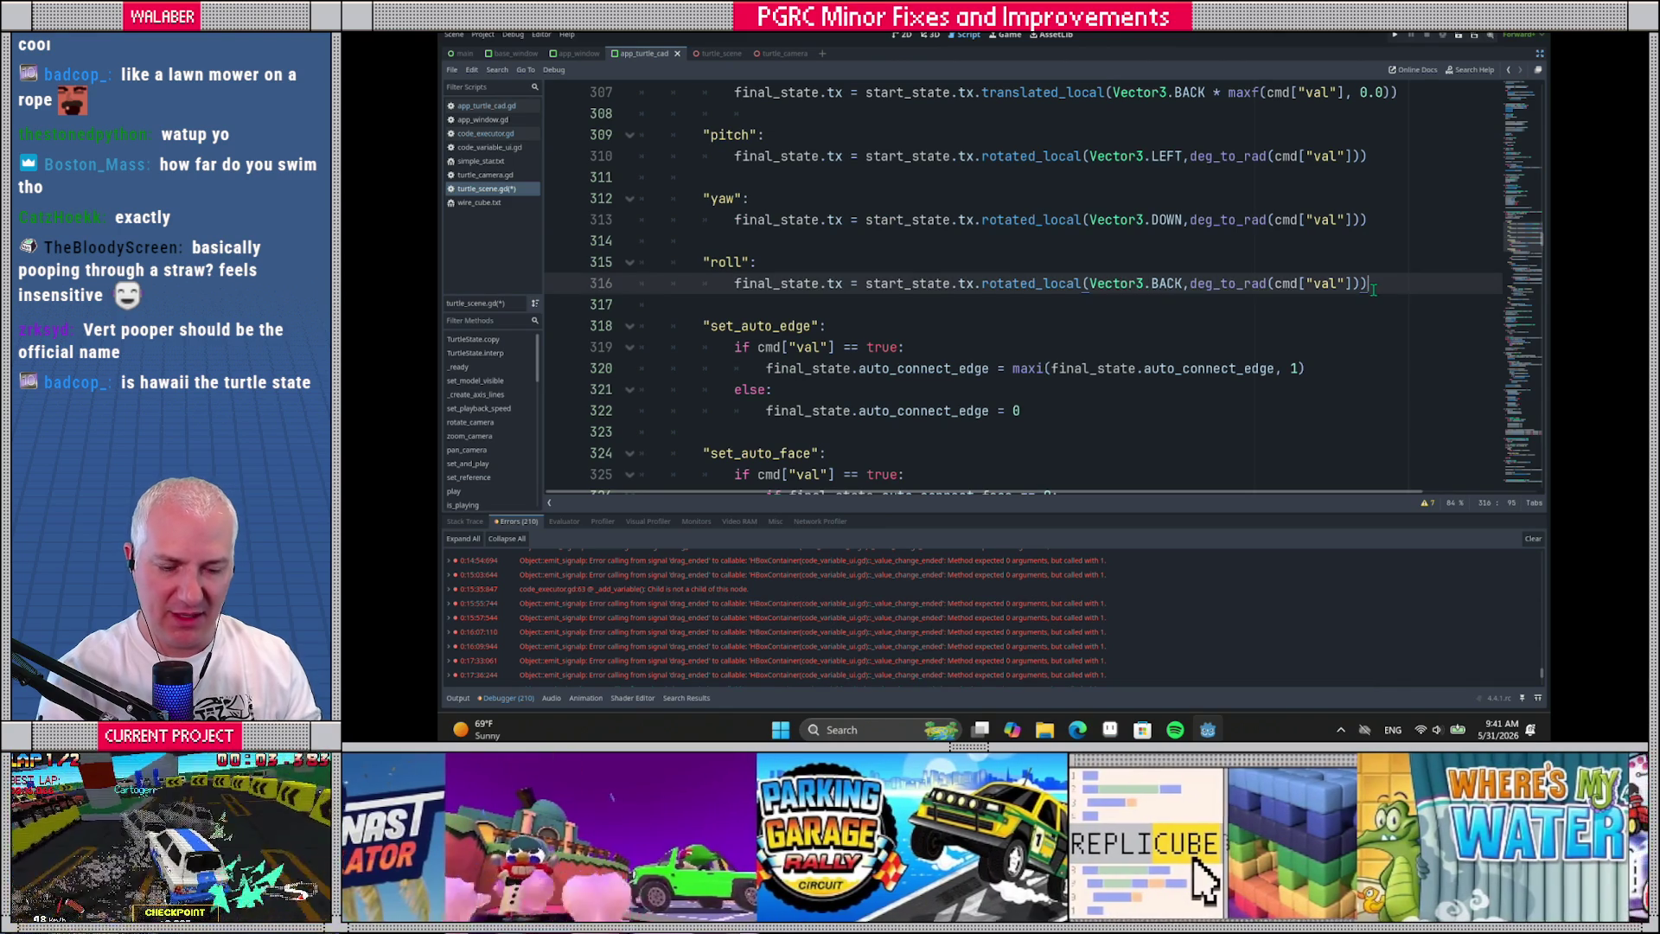
key("Return")
key("BackSpace")
key("Return")
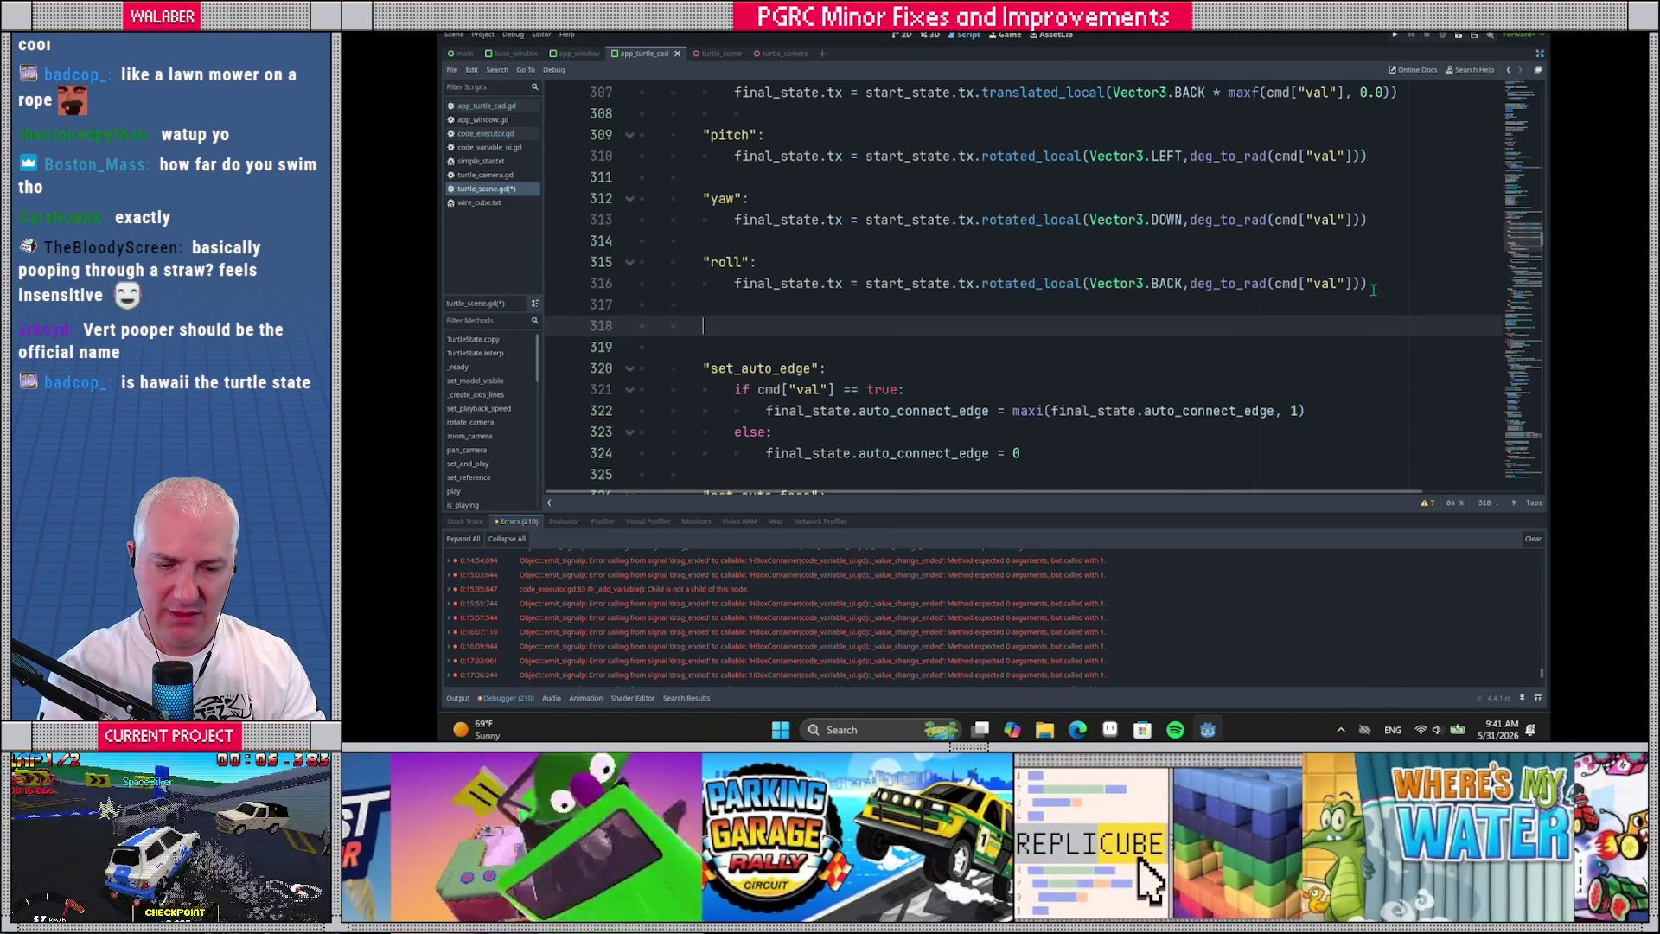
type("\"")
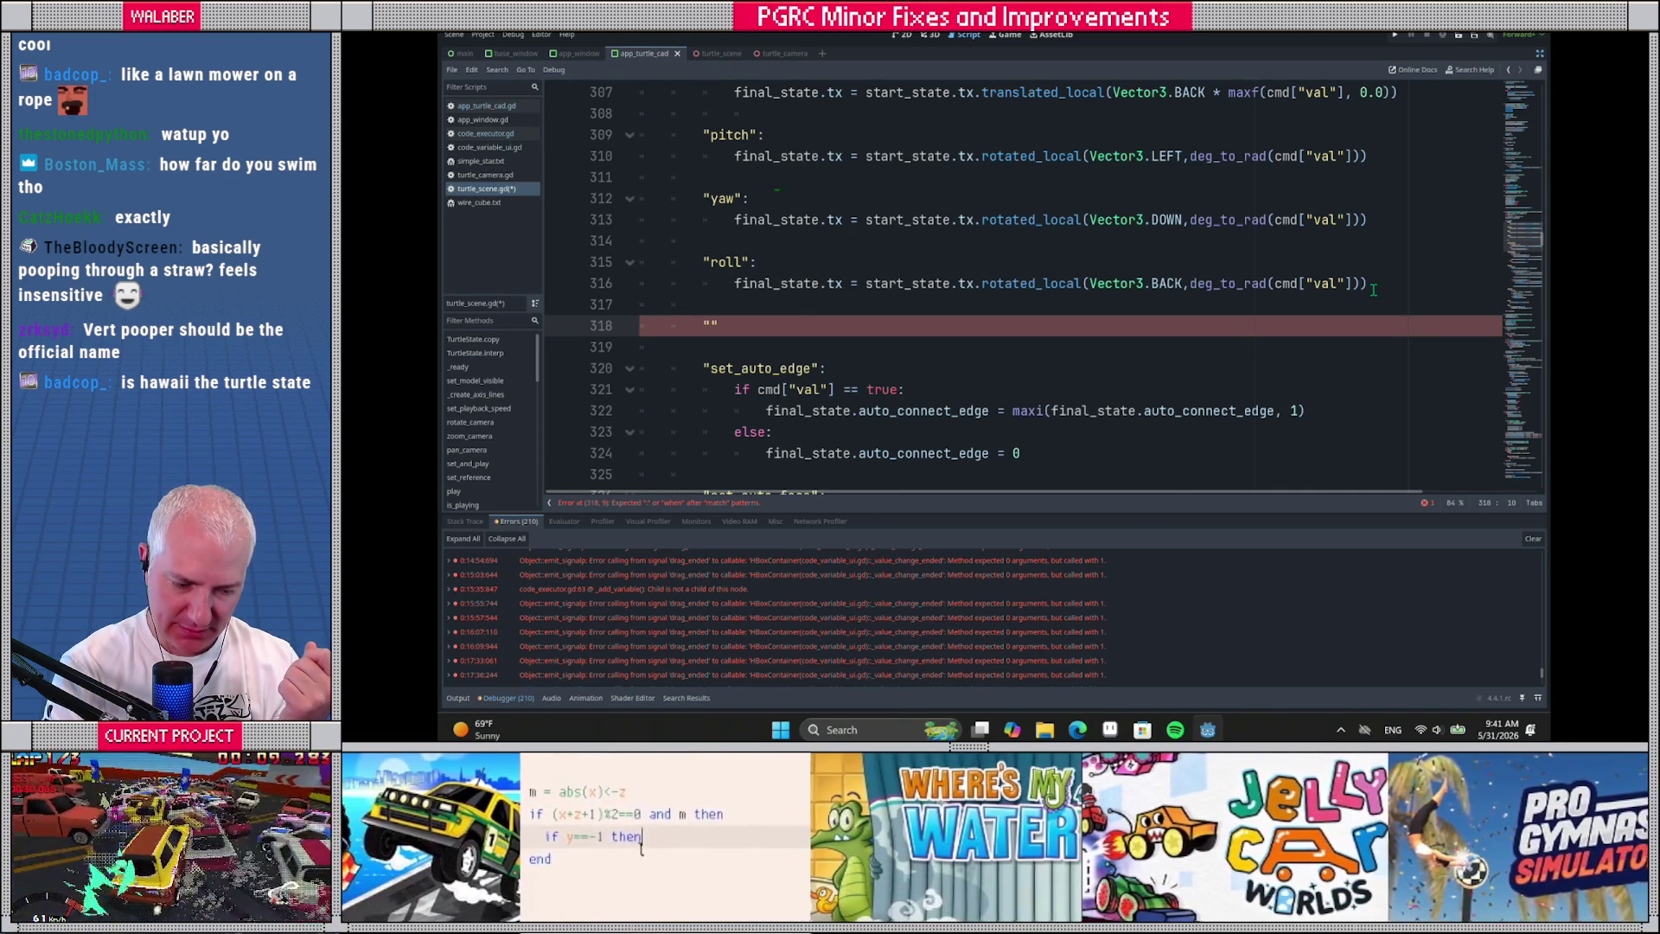
type("o")
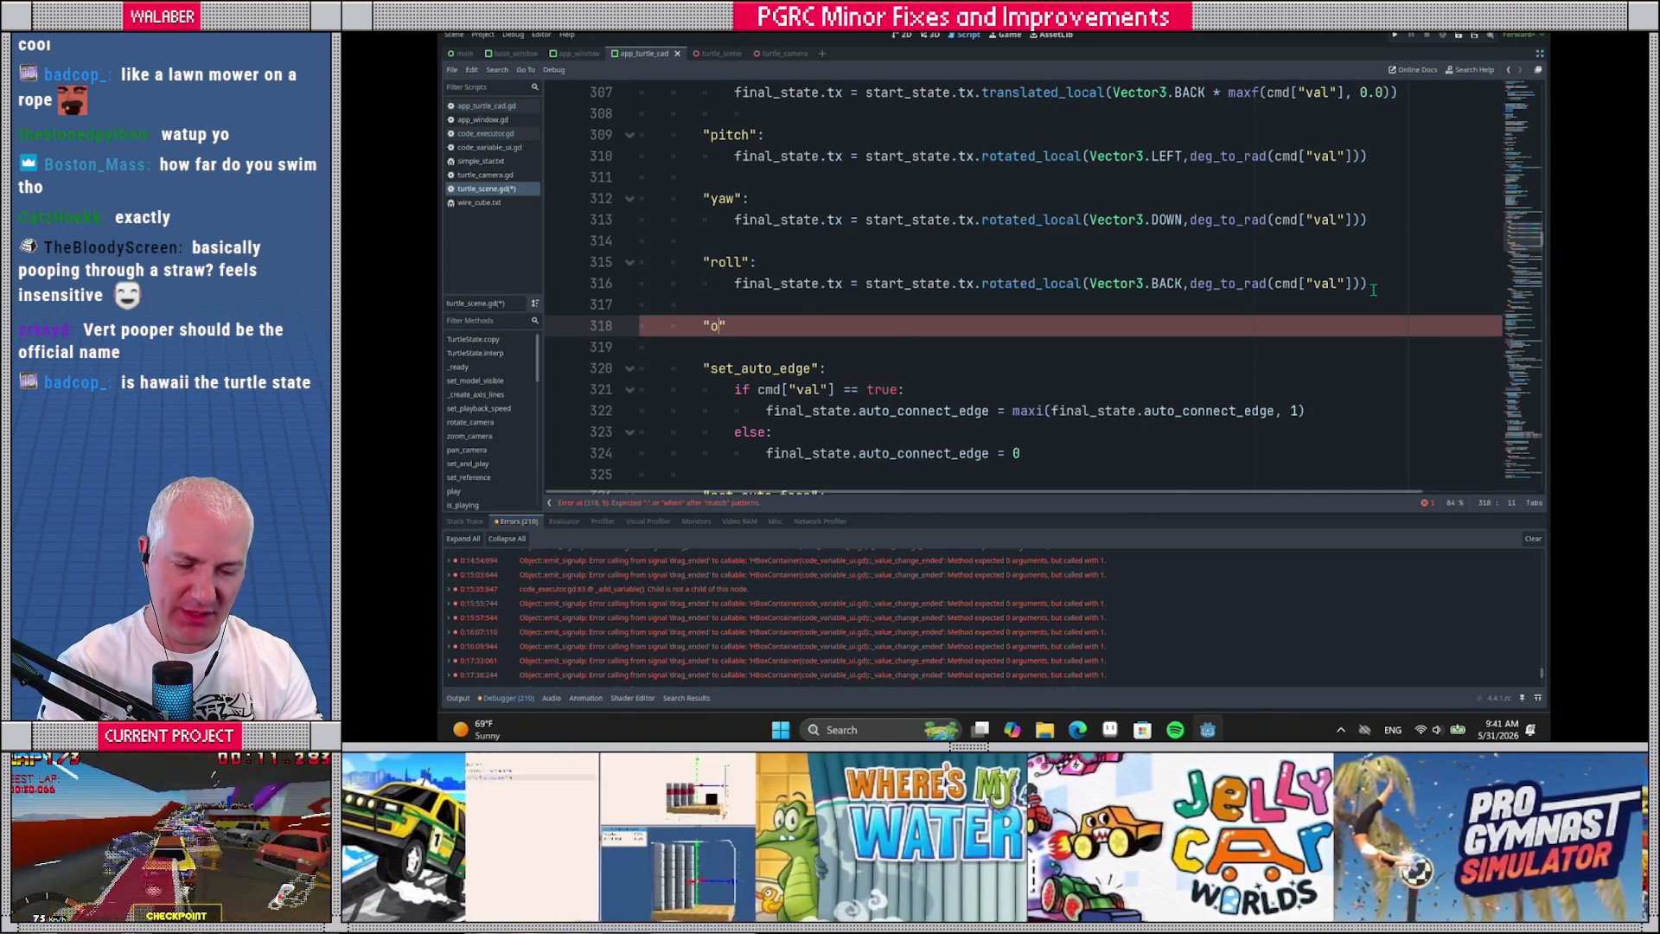
type("ffset\"")
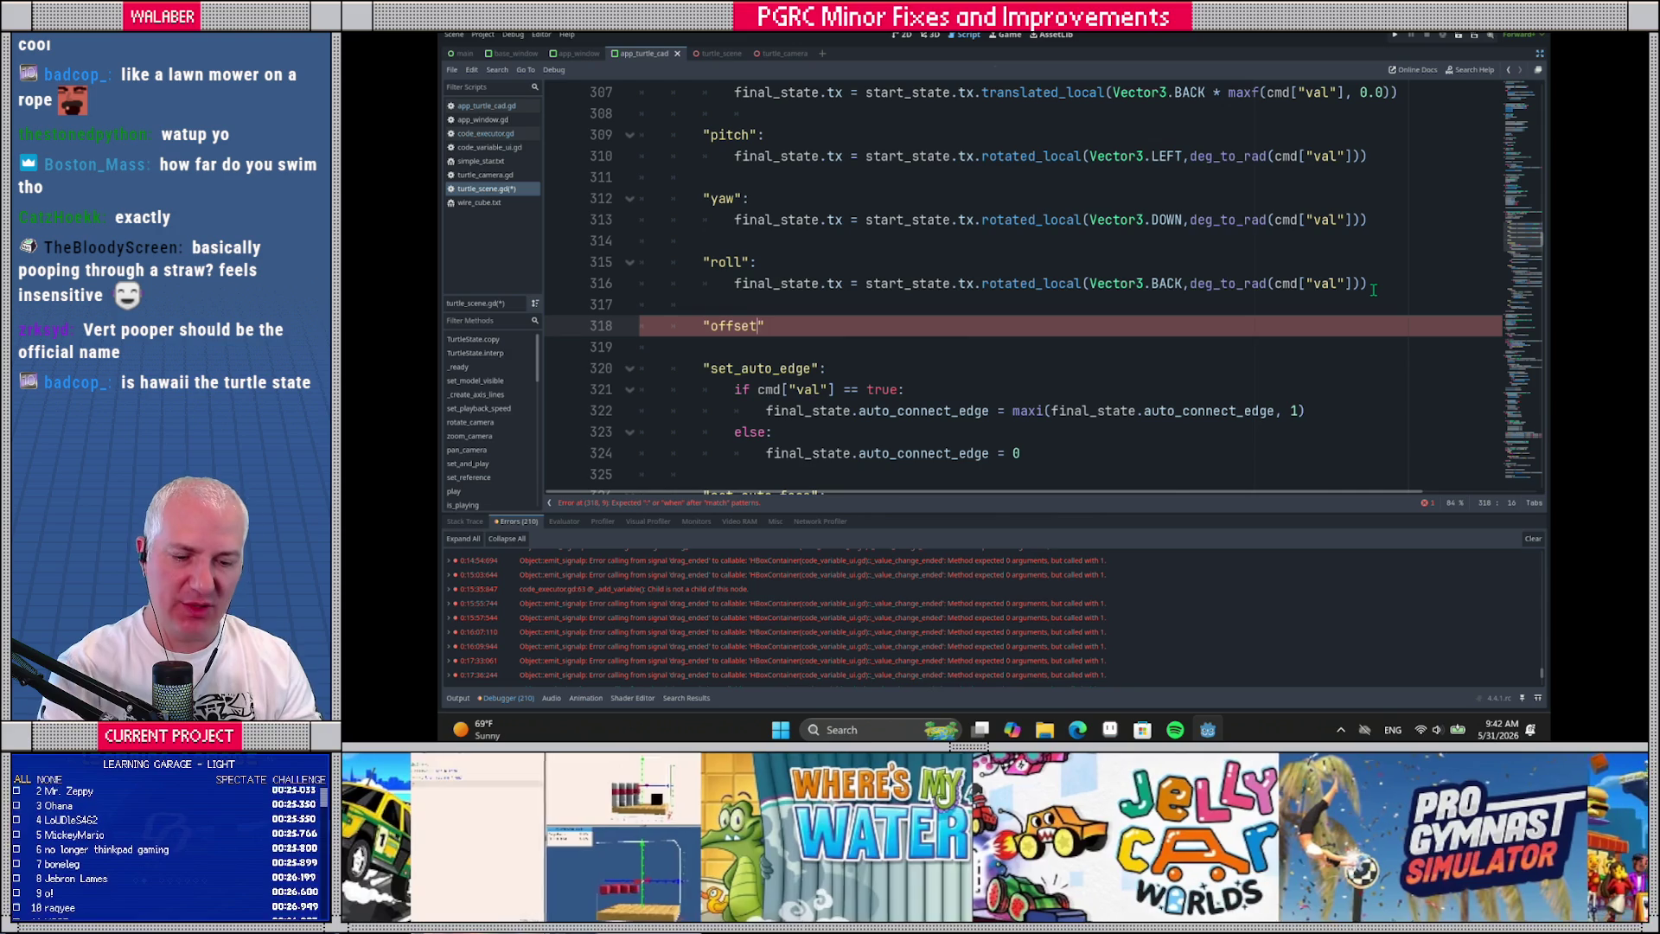
type(":")
key("Return")
In the offset branch, declare 'var offset := Vector3.ZERO', set its cmd["axis"] component, and start 'final_state.vo ='
type("final_state.vo")
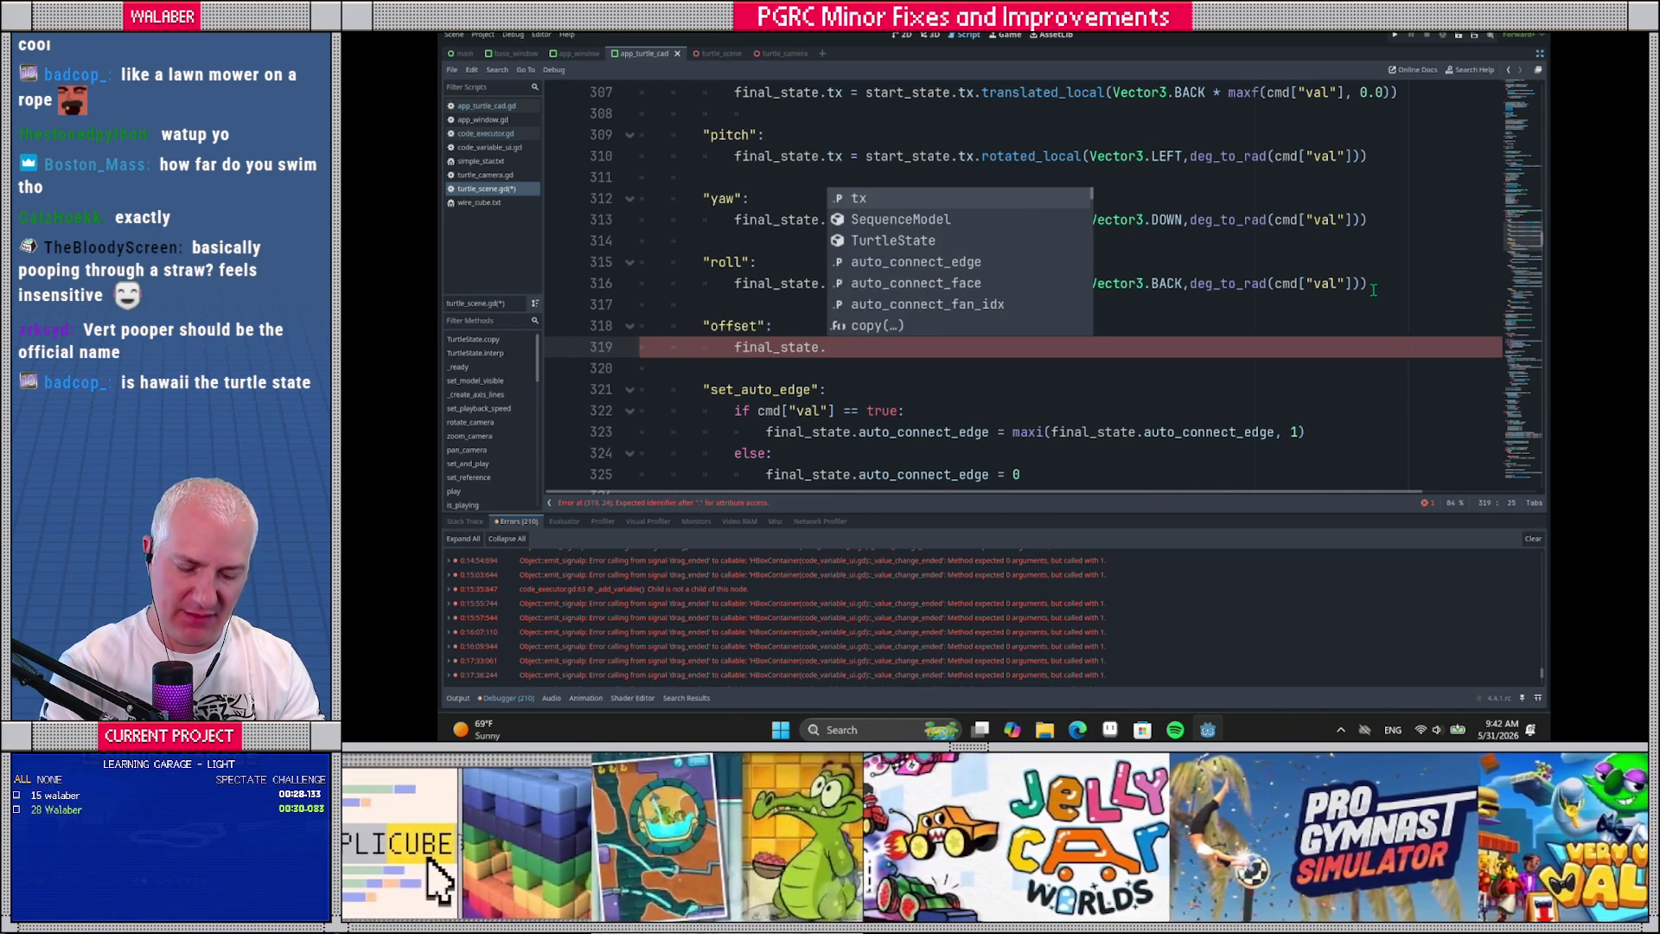
type(" =")
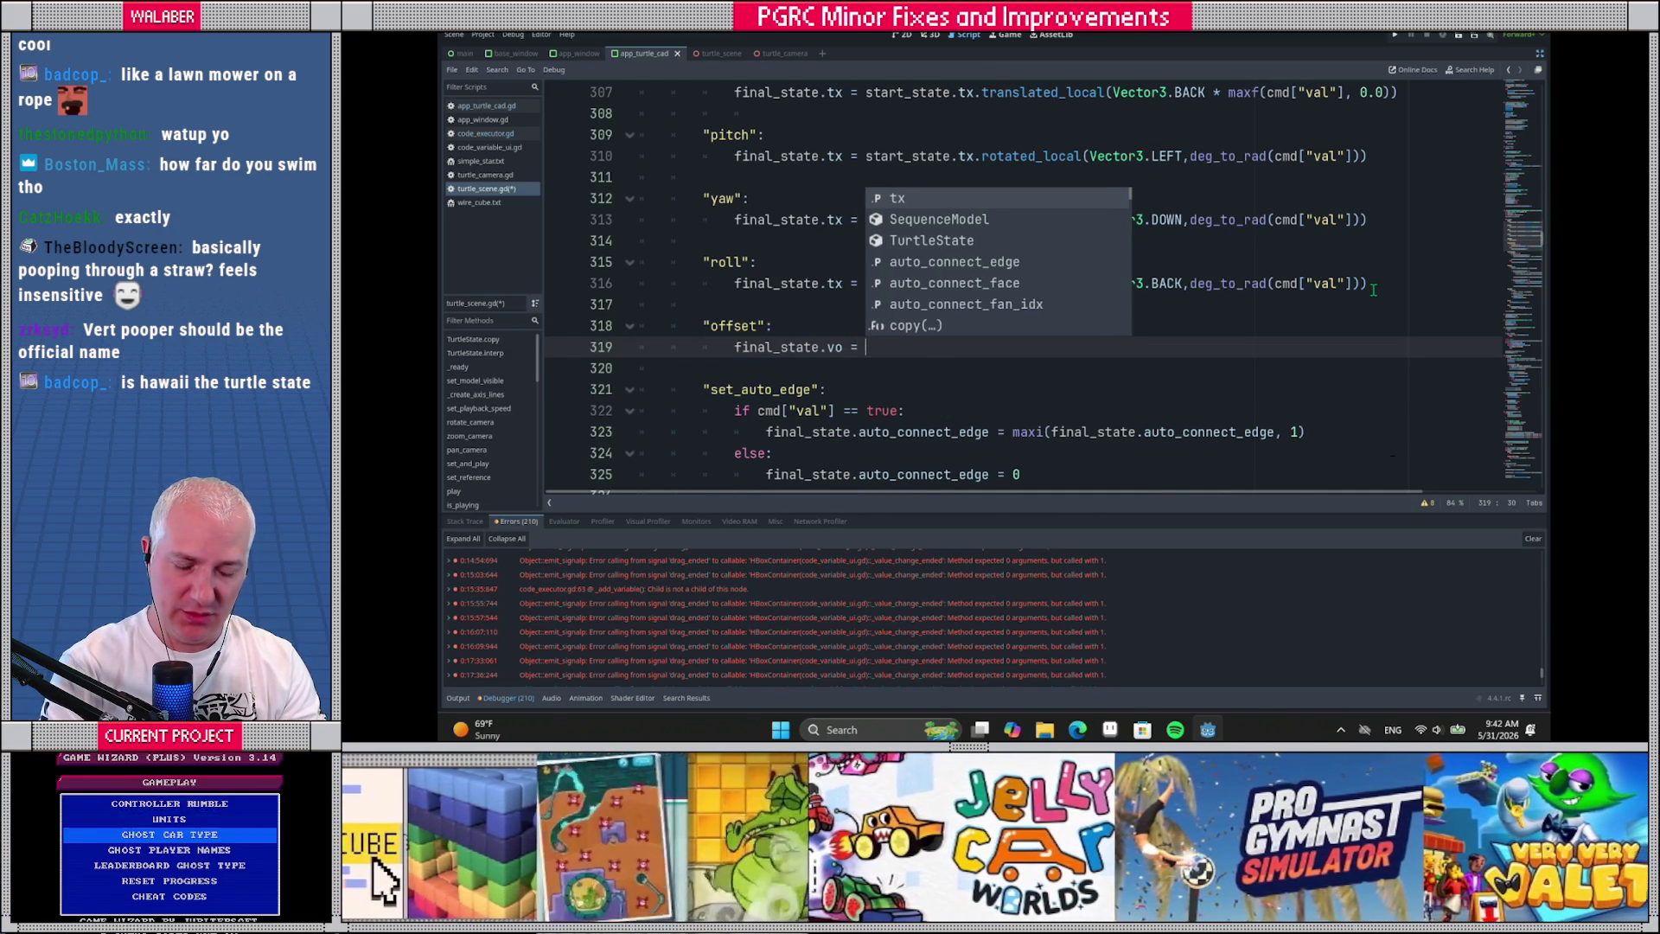
key("Escape")
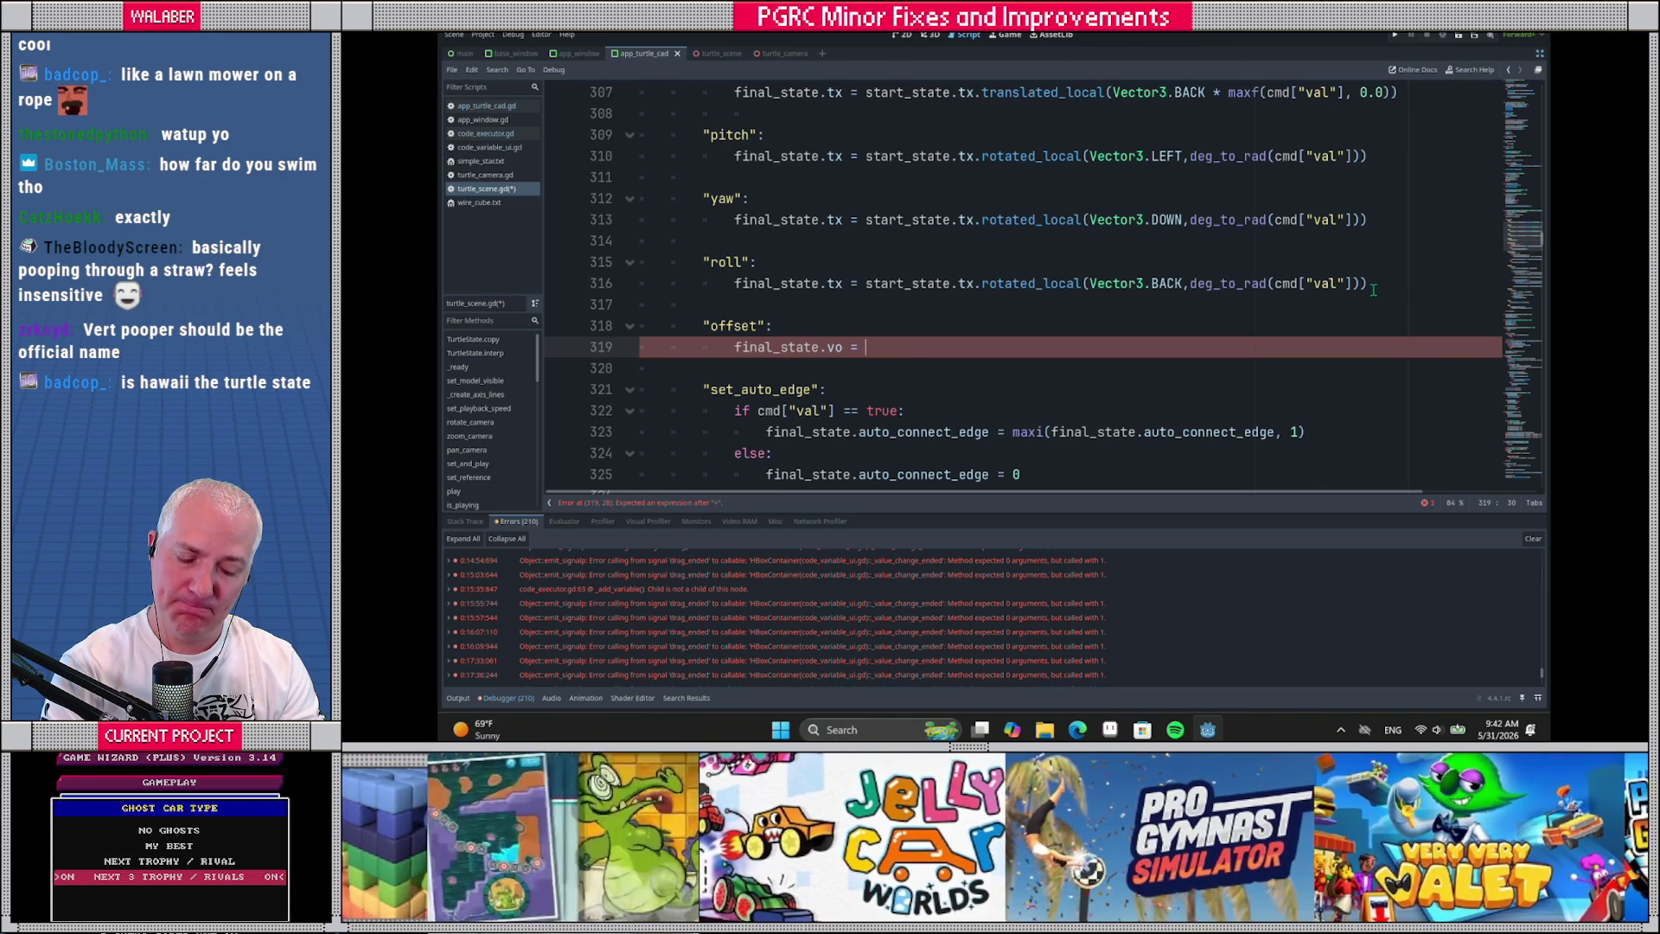
type("Vect")
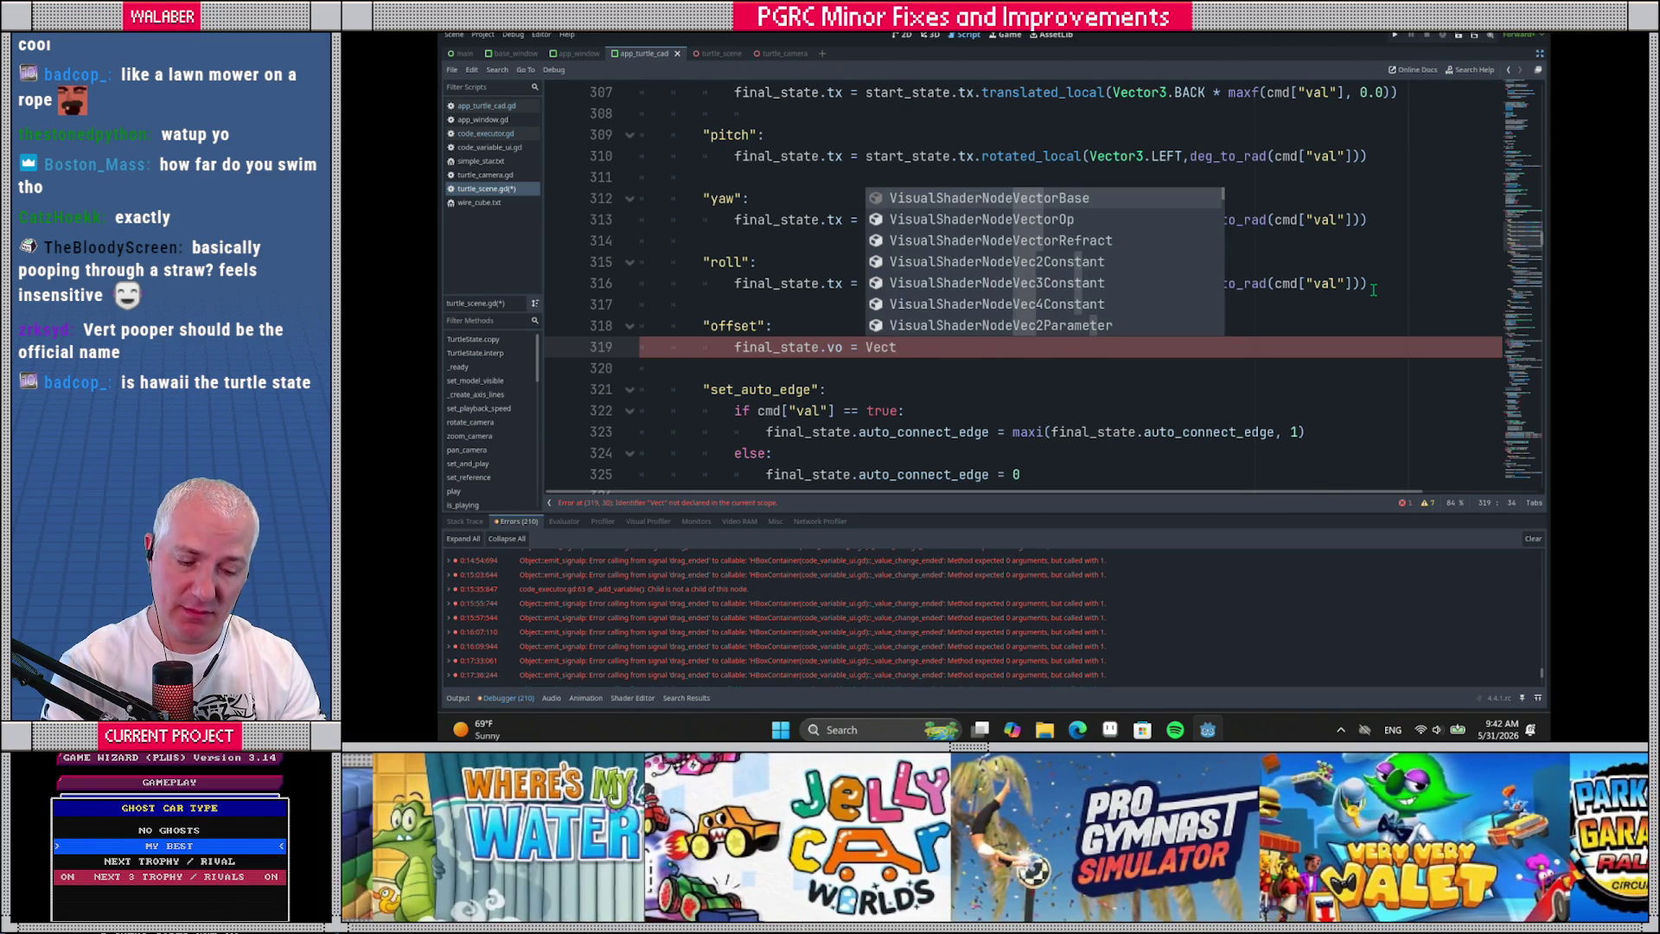
key("BackSpace")
key("BackSpace")
key("BackSpace")
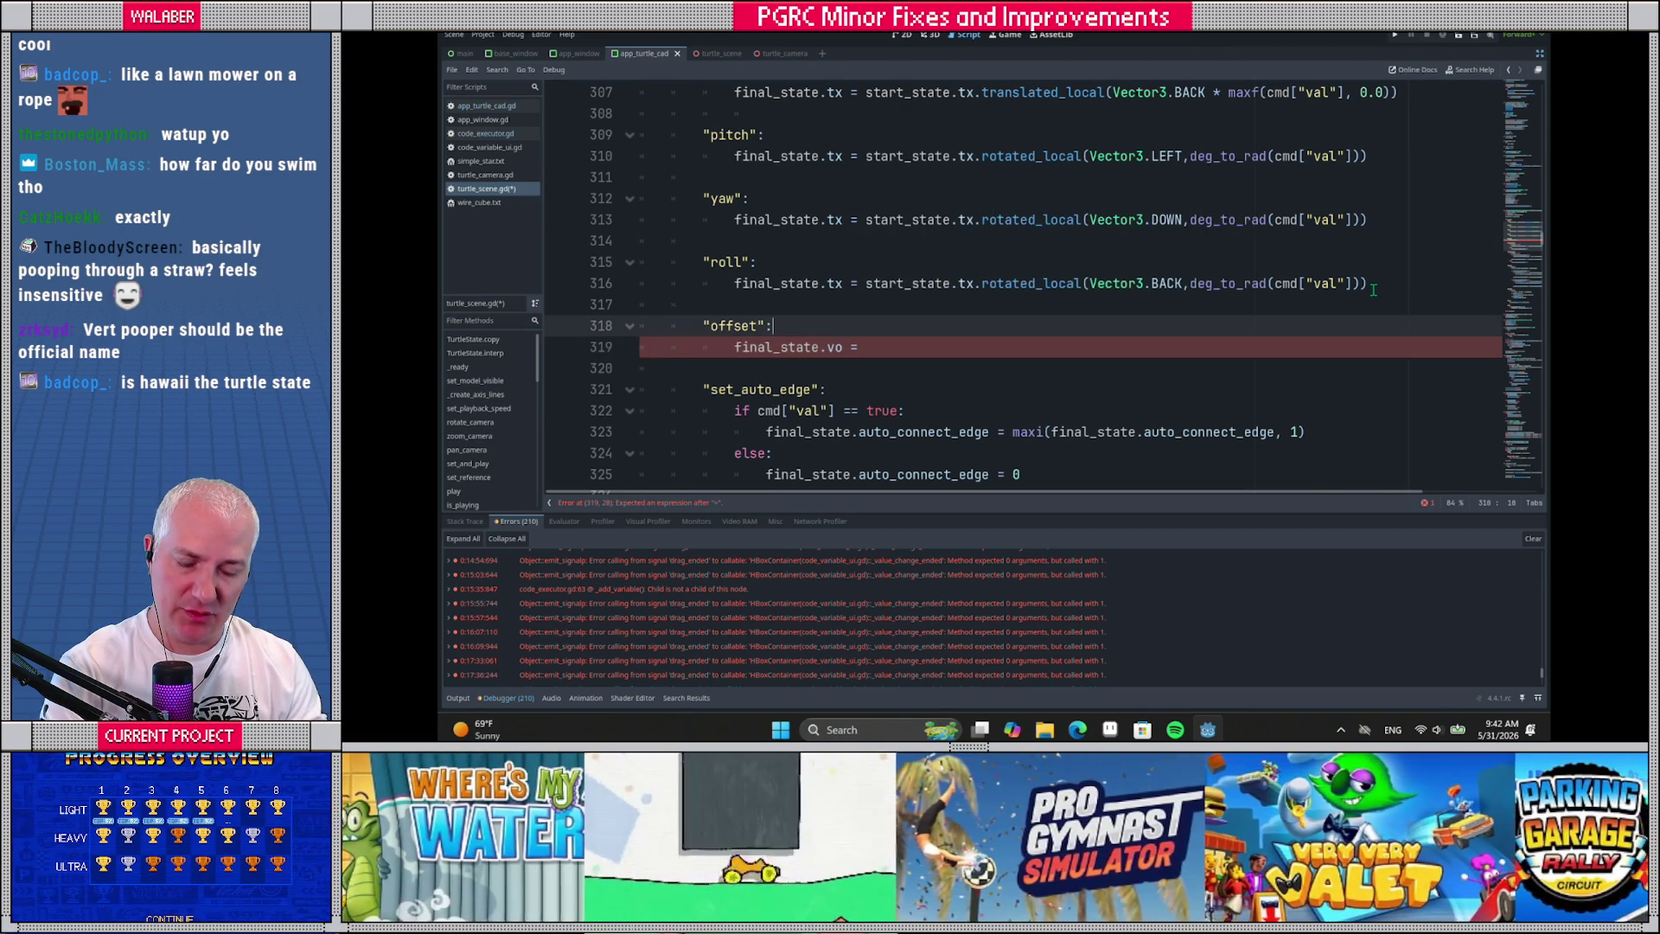
key("ctrl+shift+Return")
type("var ")
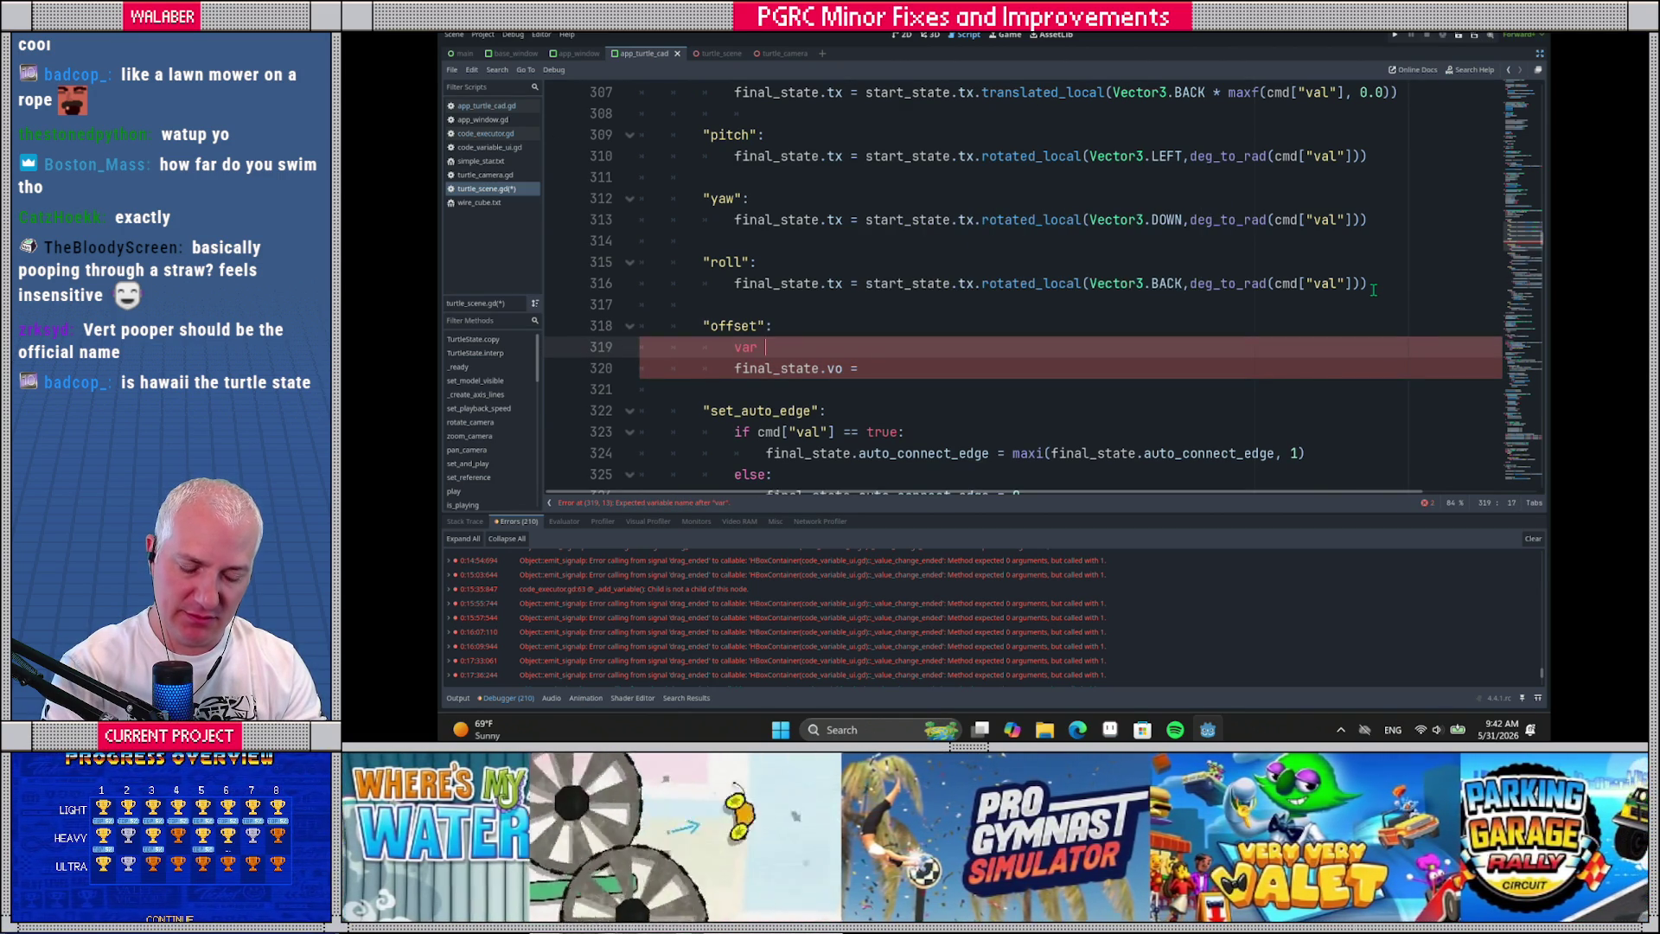
type("offset := Ve")
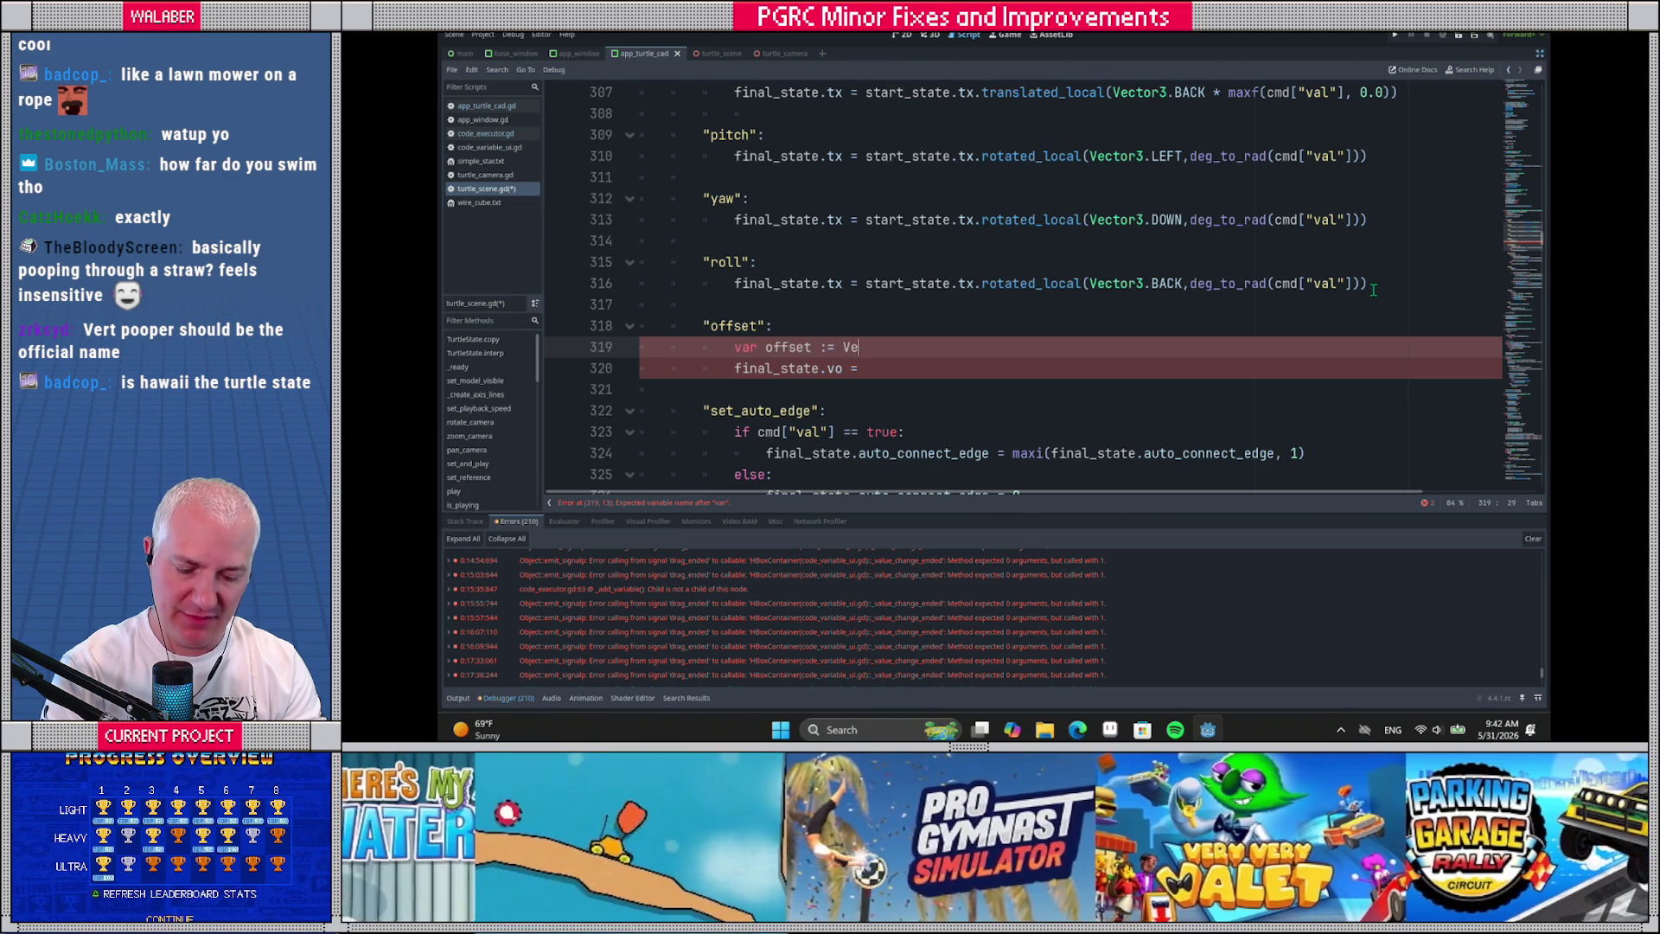
type("cto")
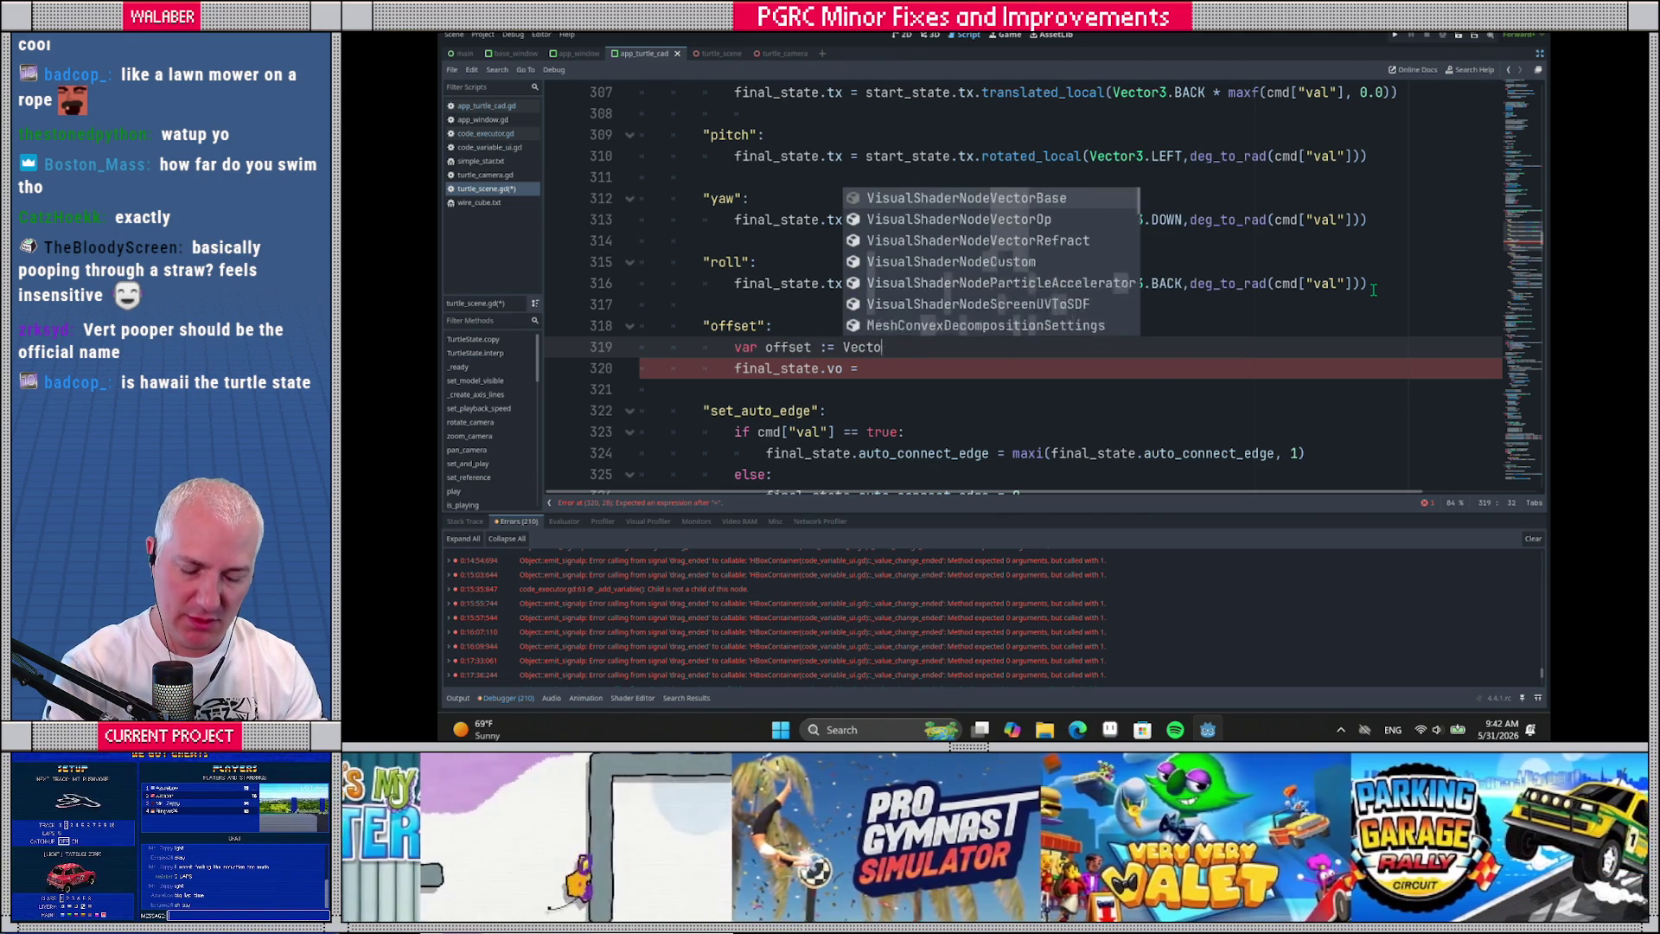
type("r3.ZERO")
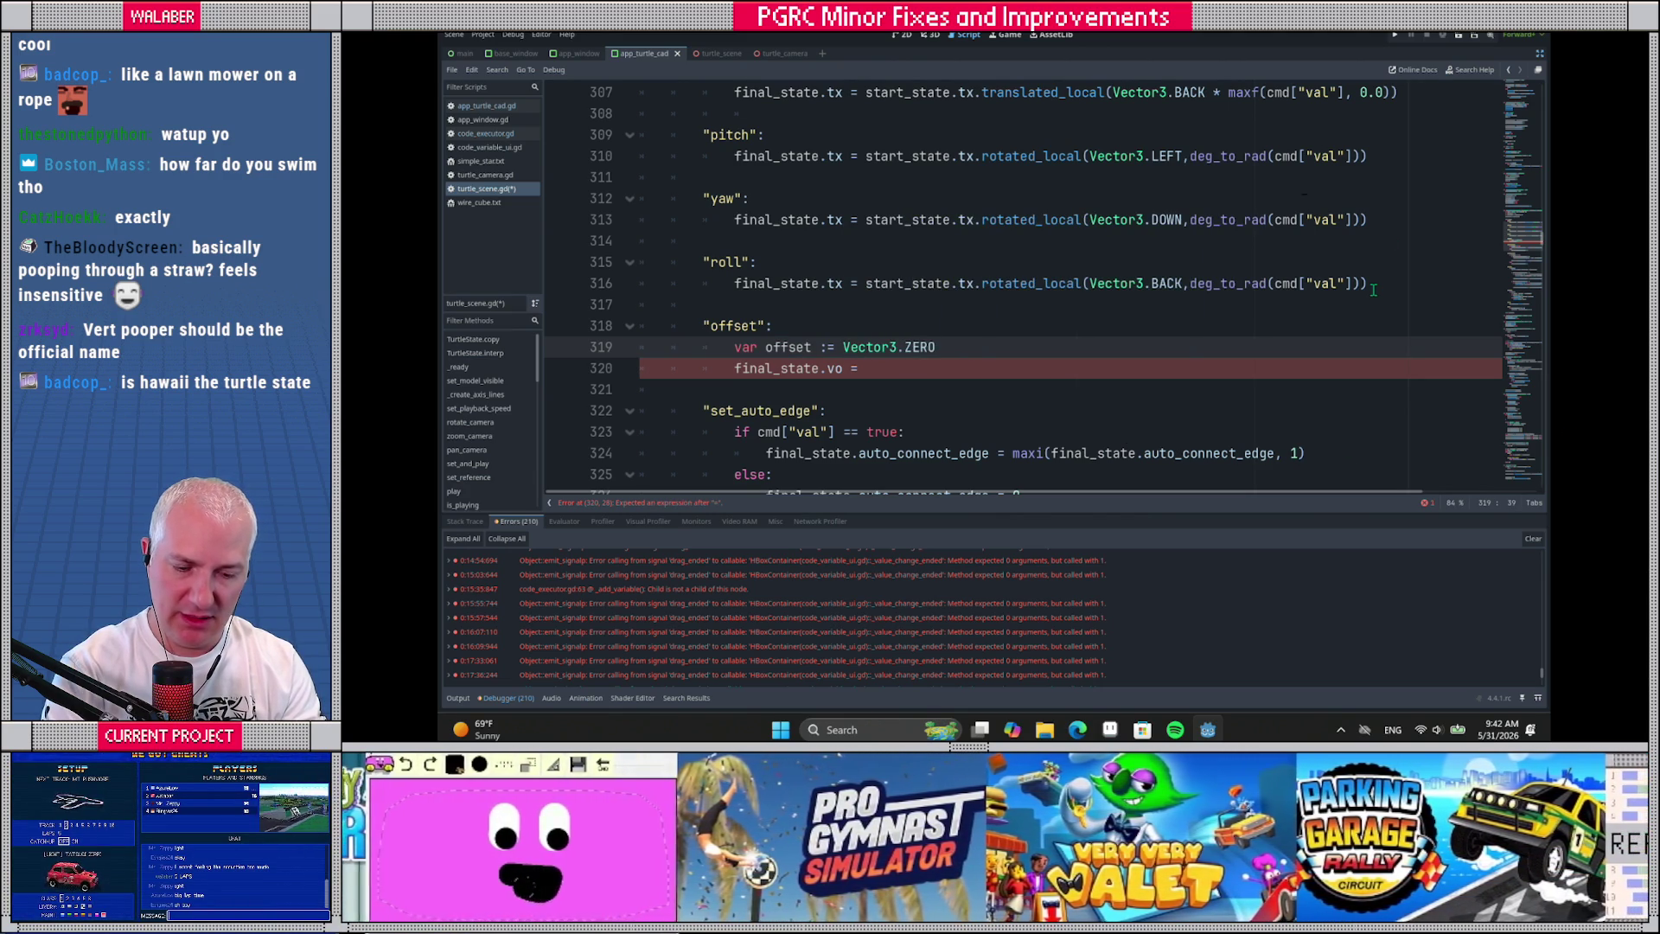
key("Return")
type("offset")
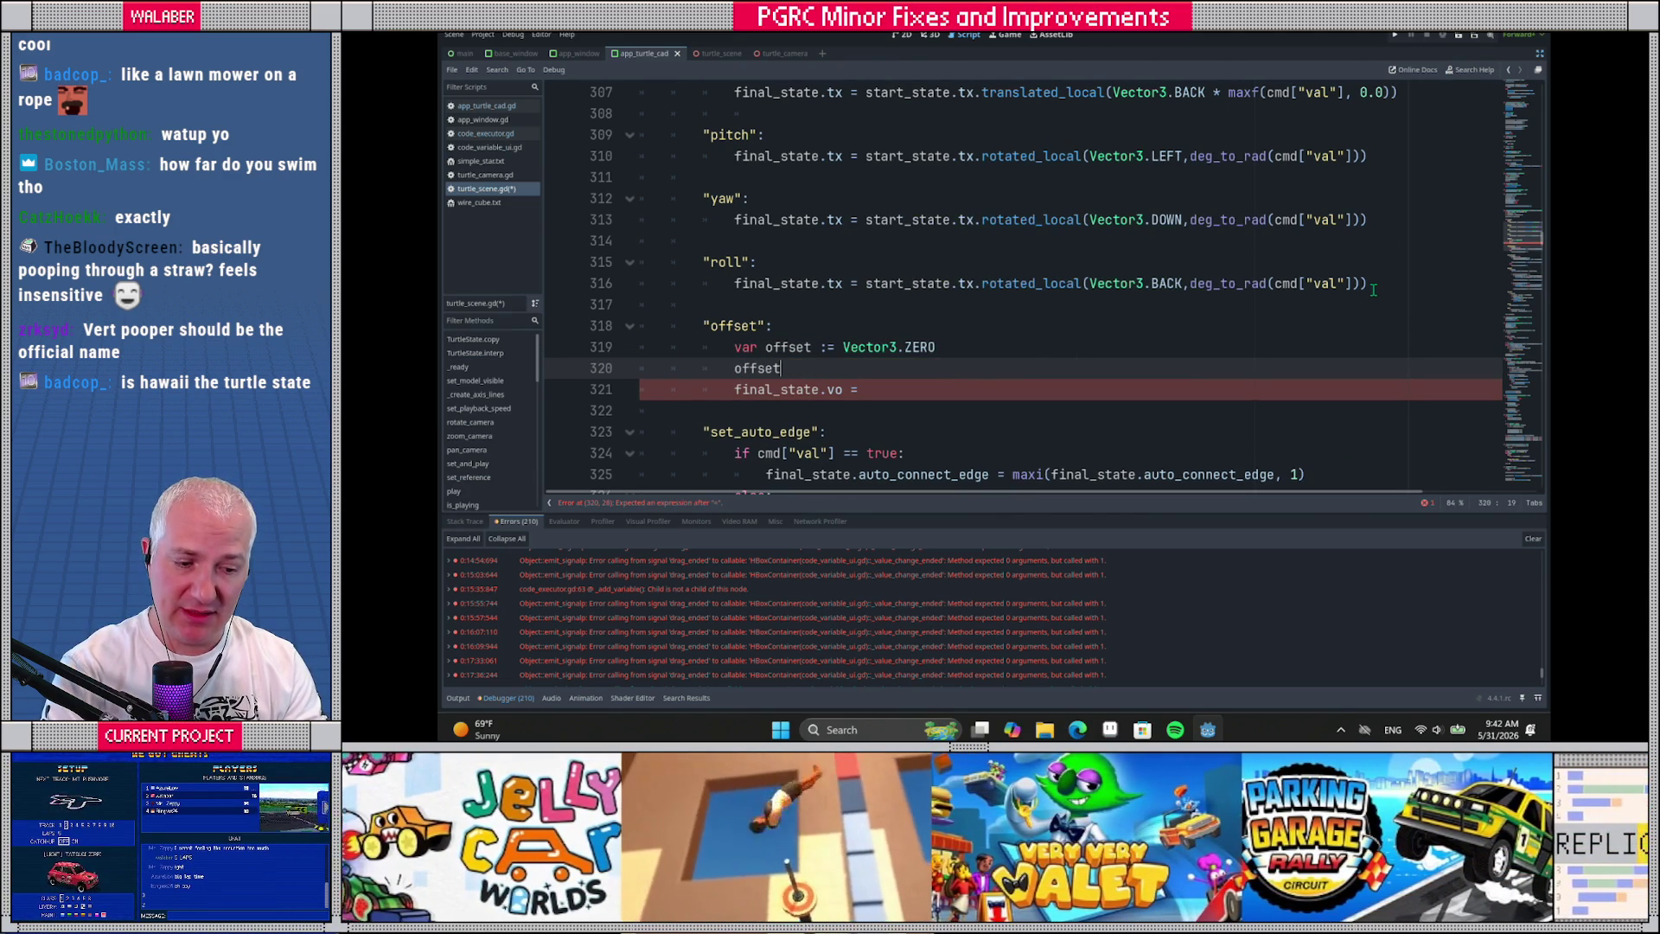
type("[cmd")
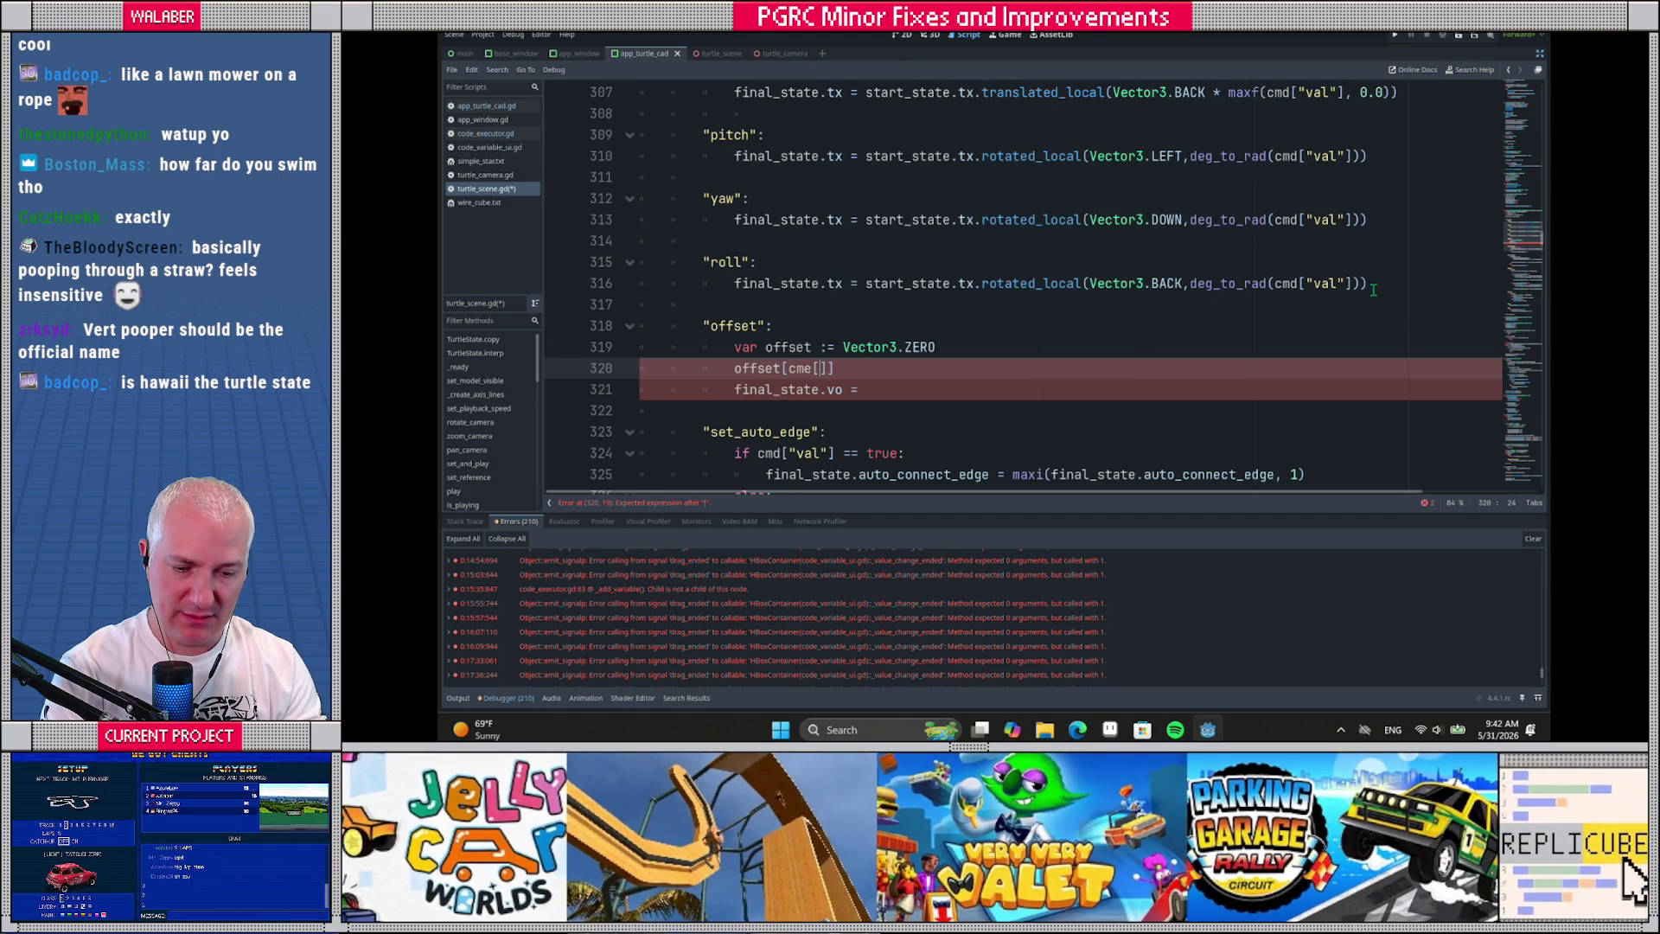
type("[\"axis\"")
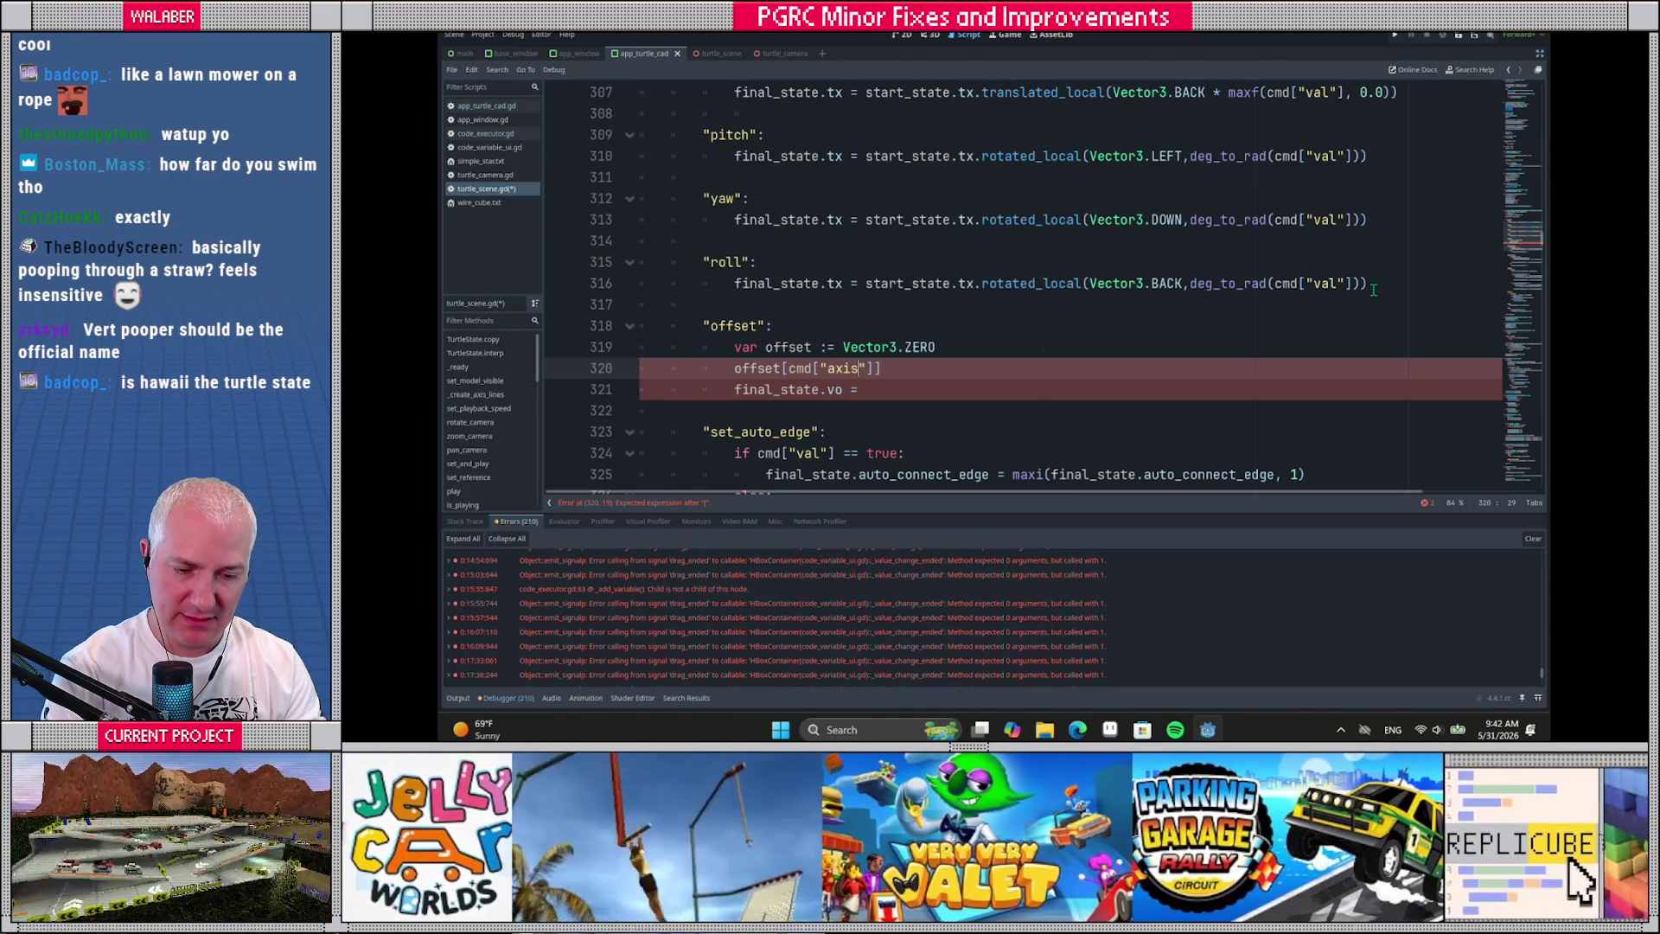
type("]]-")
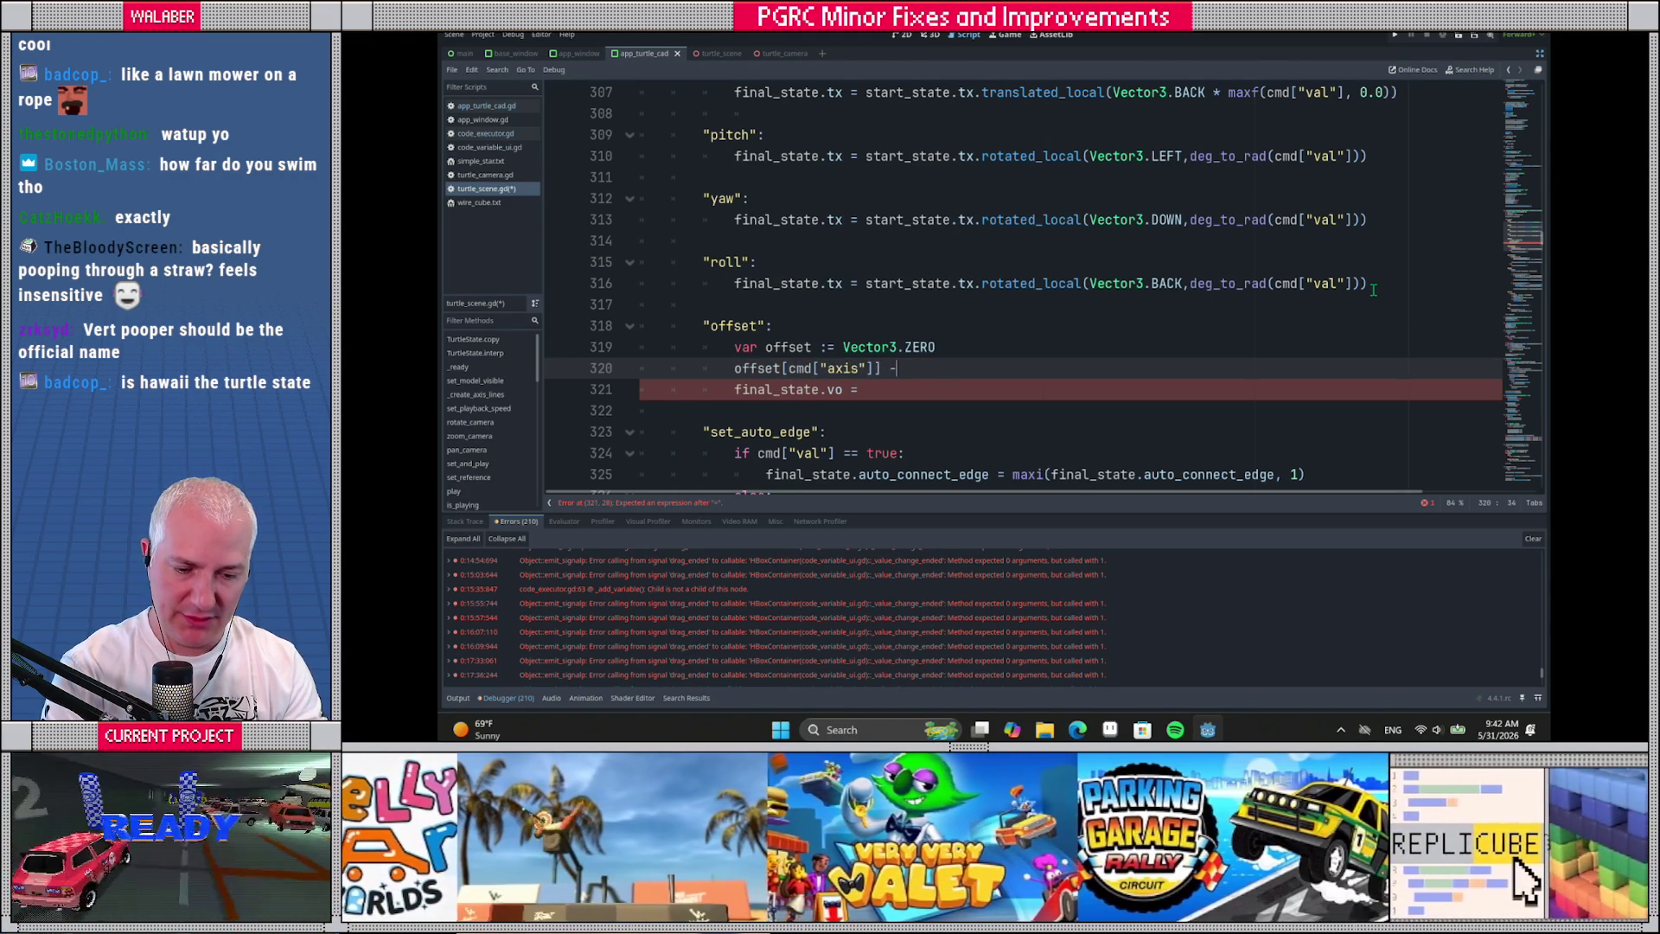
type("= cms")
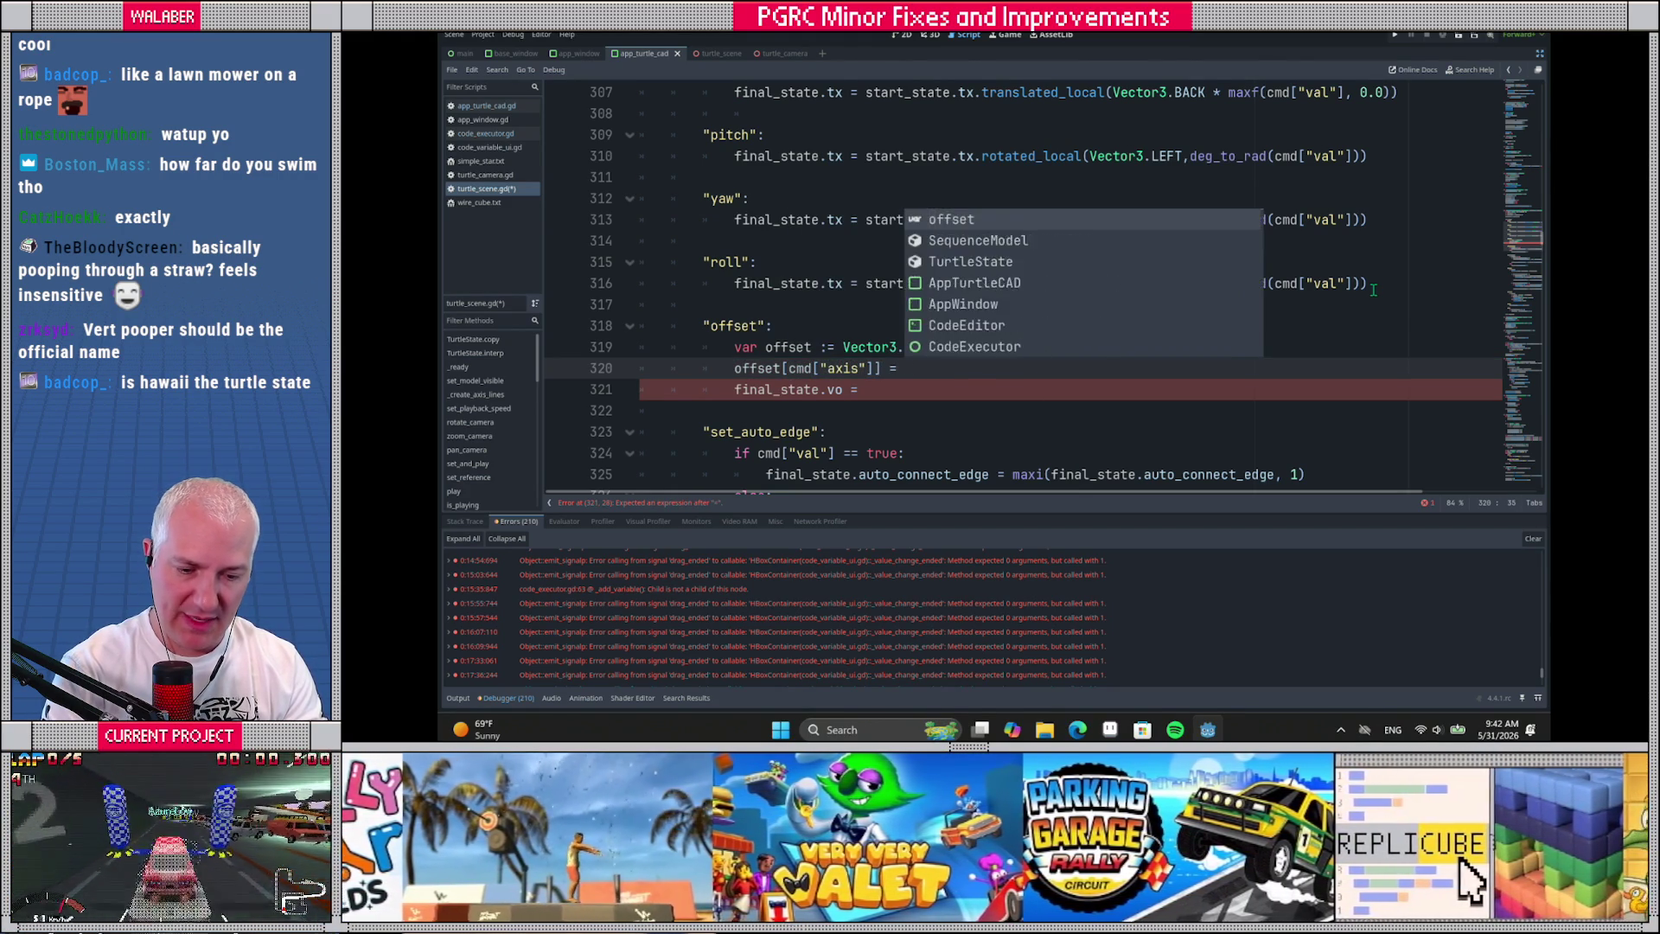
key("BackSpace")
type("d")
type("[\"val")
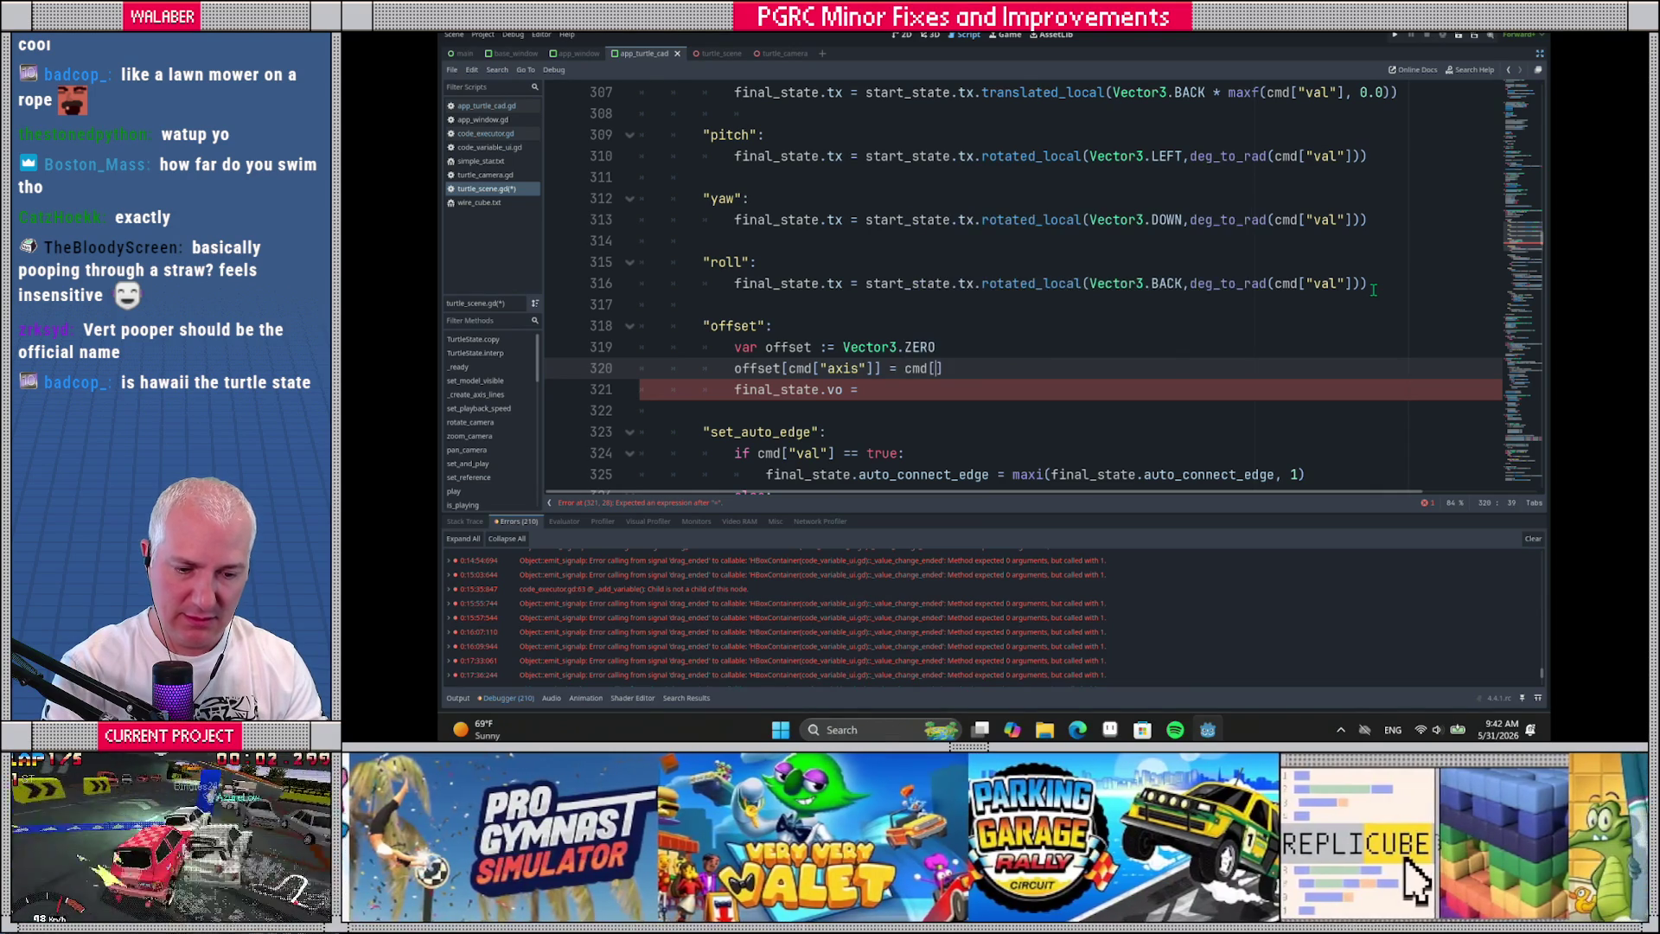
Review the offset match case in turtle_scene.gd, which builds a Vector3 from cmd axis and val
scroll(951, 346, "up", 2)
scroll(951, 346, "down", 2)
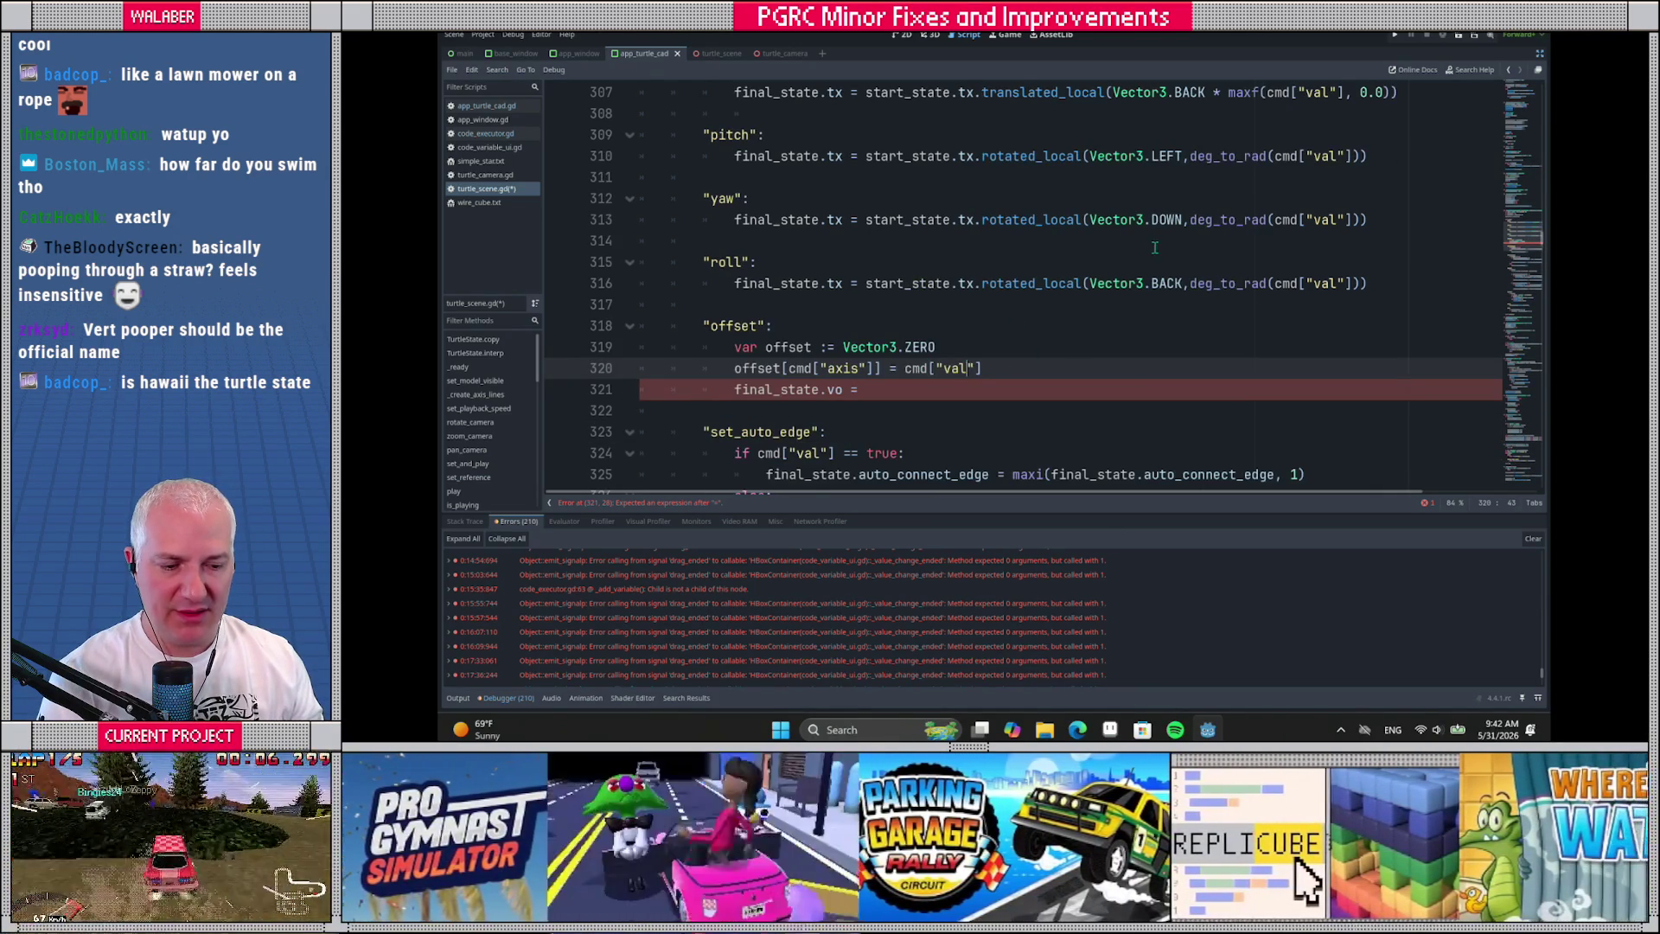
scroll(1206, 249, "up", 1)
scroll(1219, 252, "down", 5)
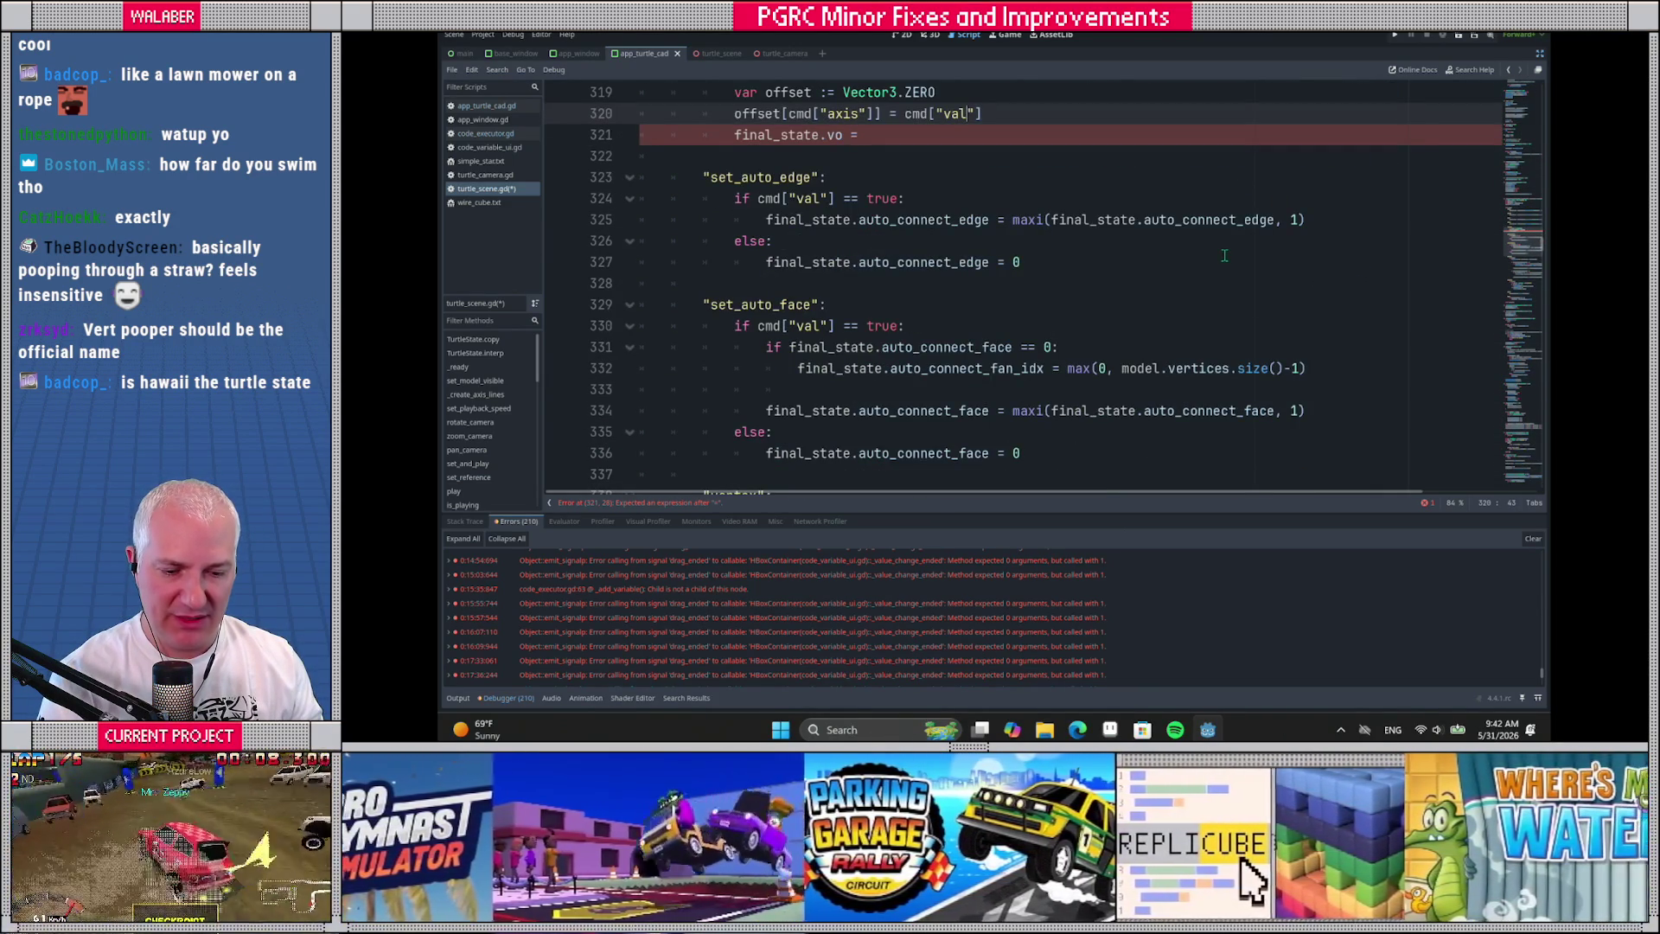
scroll(1221, 253, "down", 3)
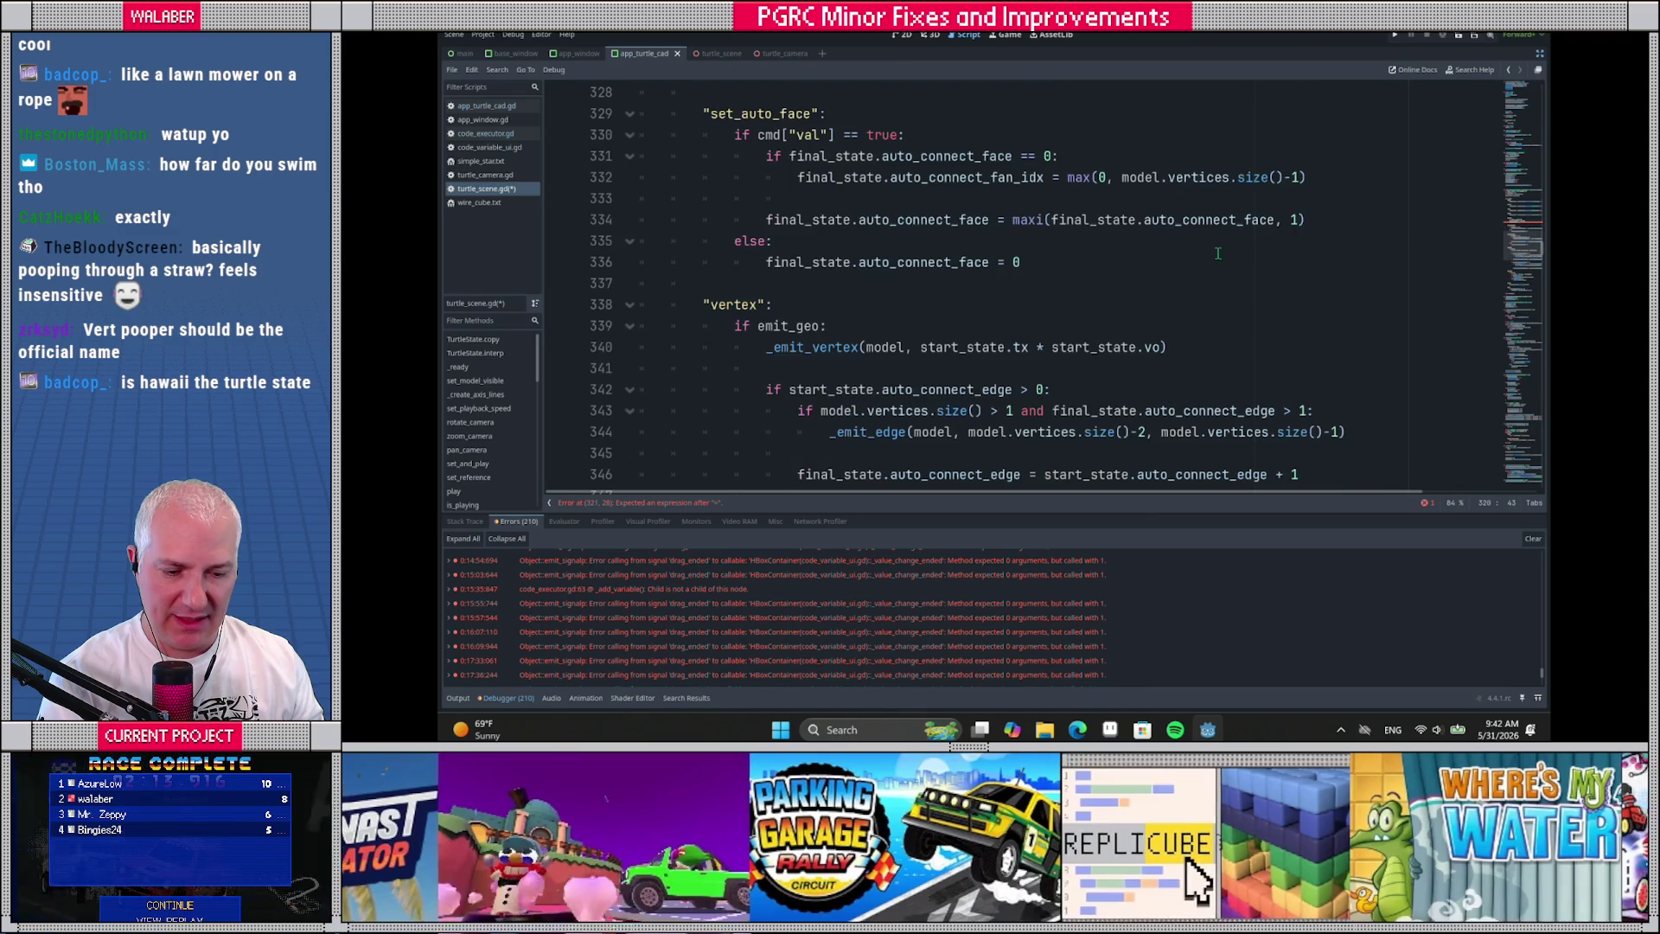
scroll(1217, 254, "down", 2)
scroll(1217, 254, "up", 6)
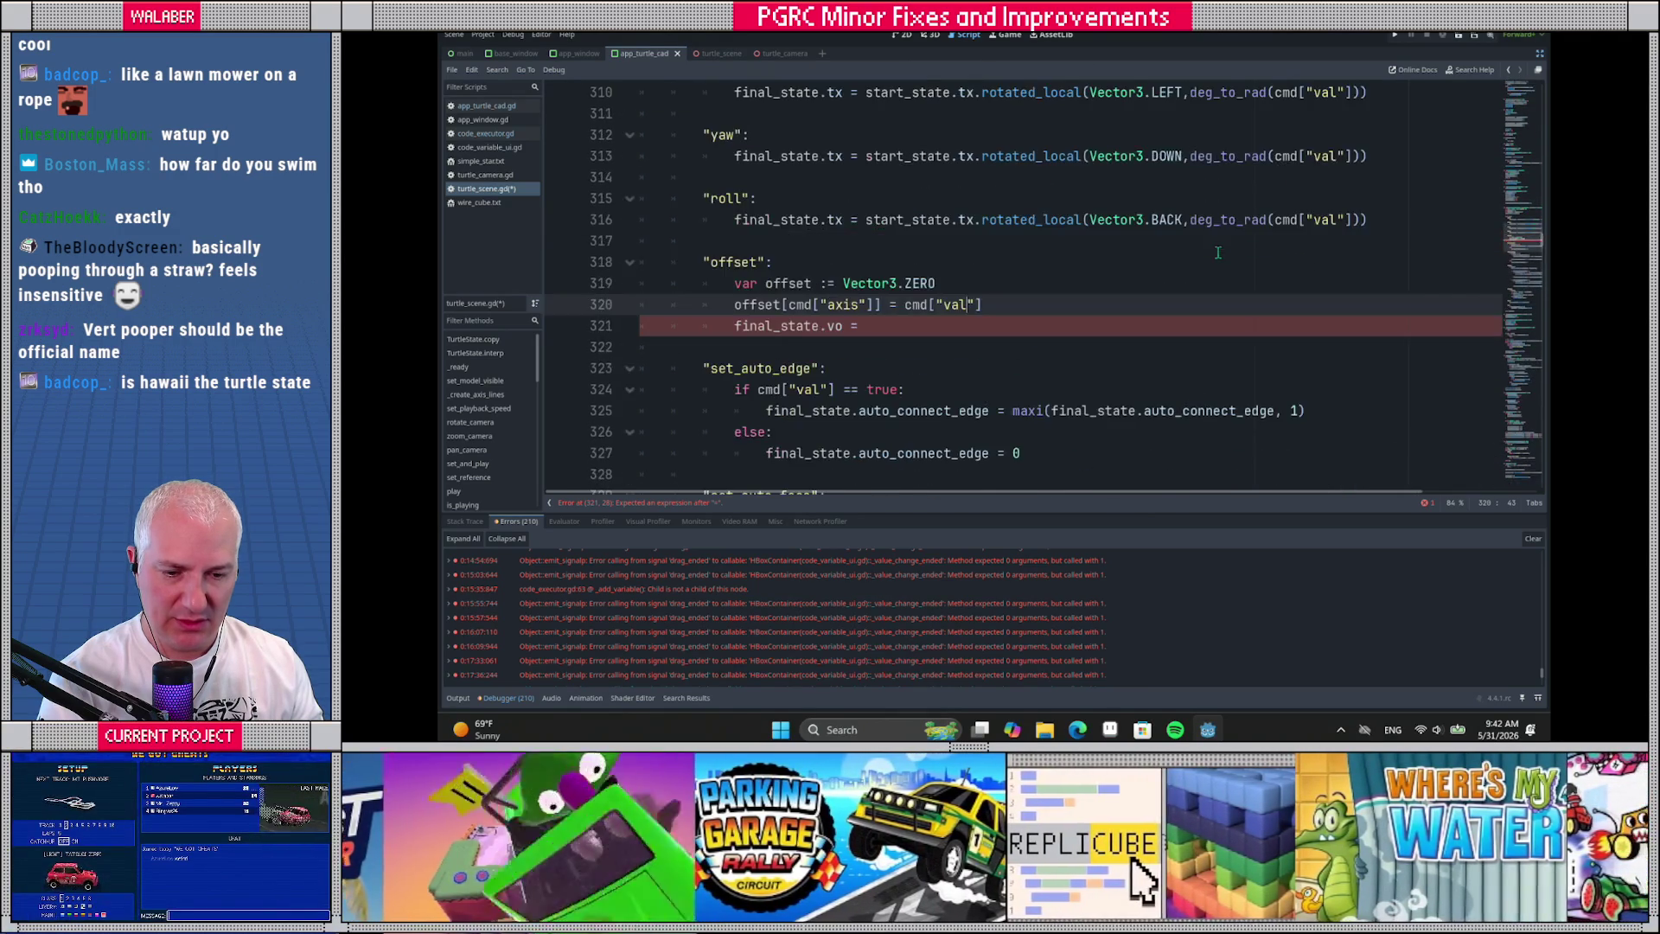
scroll(1218, 255, "down", 7)
scroll(1217, 256, "down", 2)
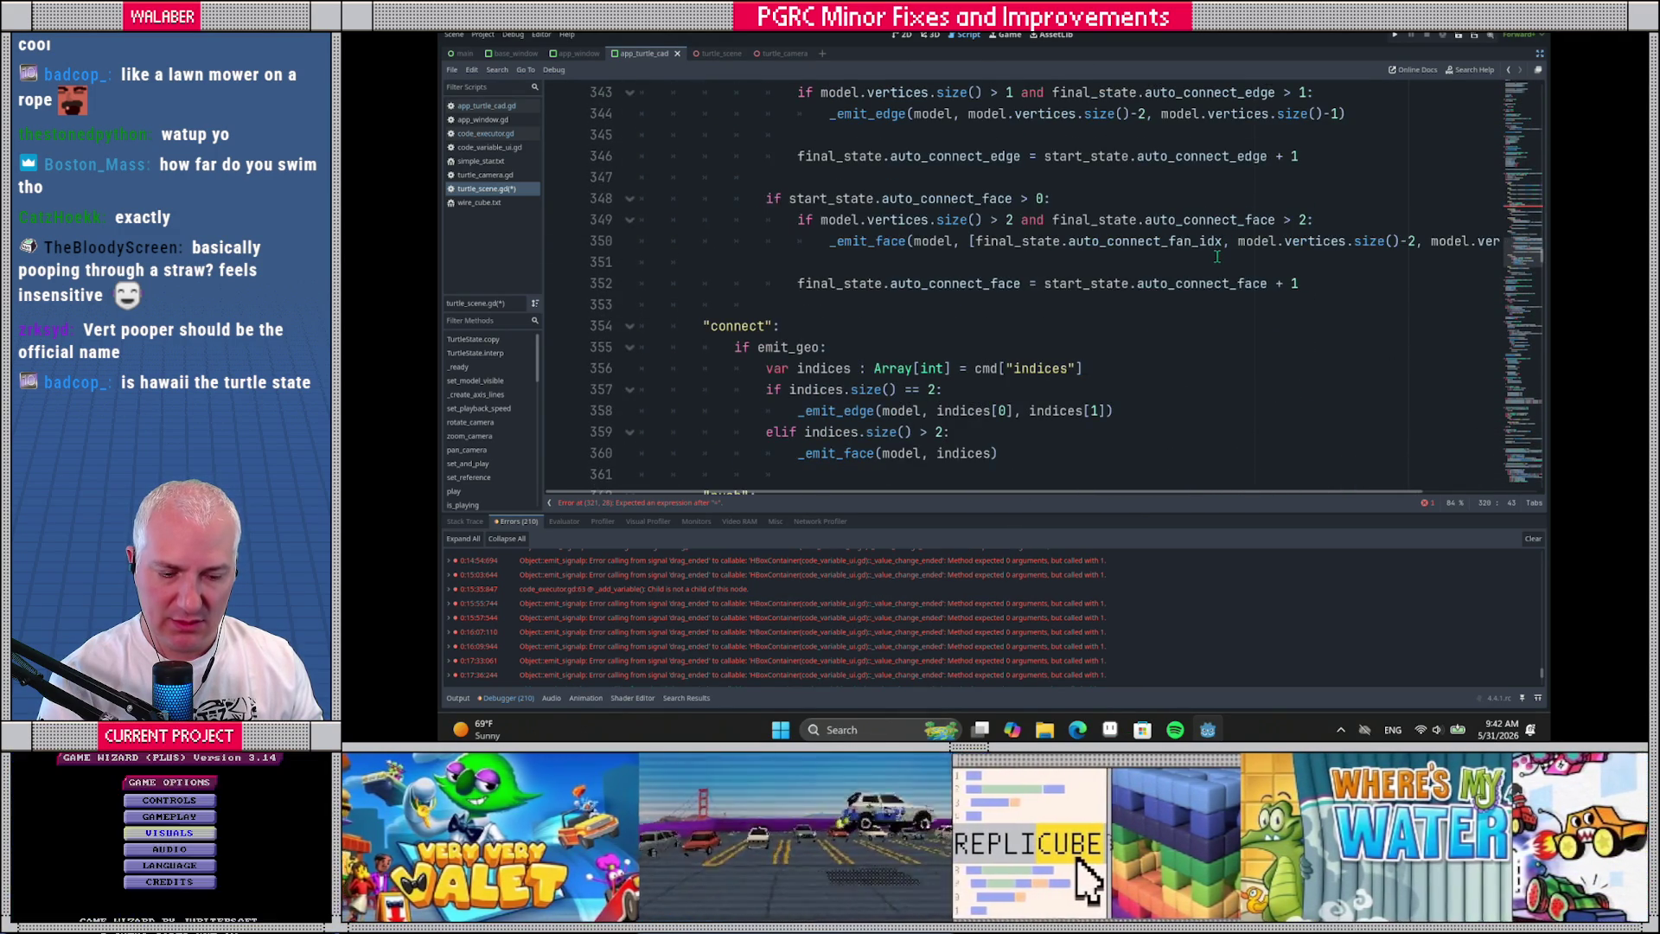
scroll(1262, 220, "up", 11)
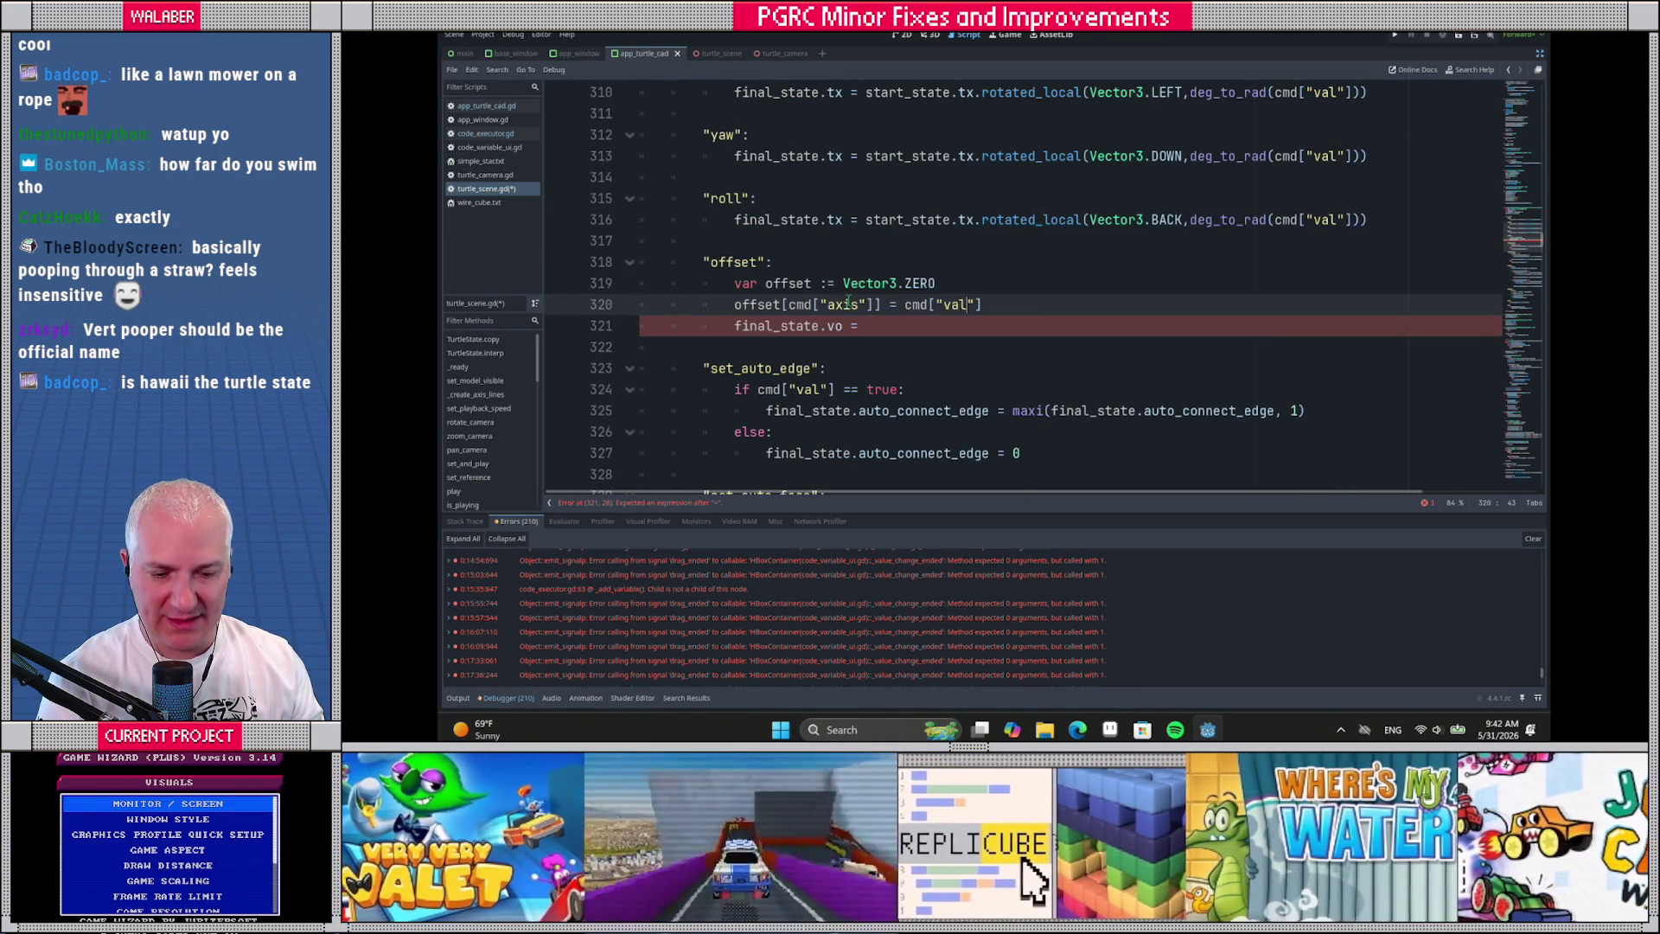
double_click(843, 304)
double_click(949, 305)
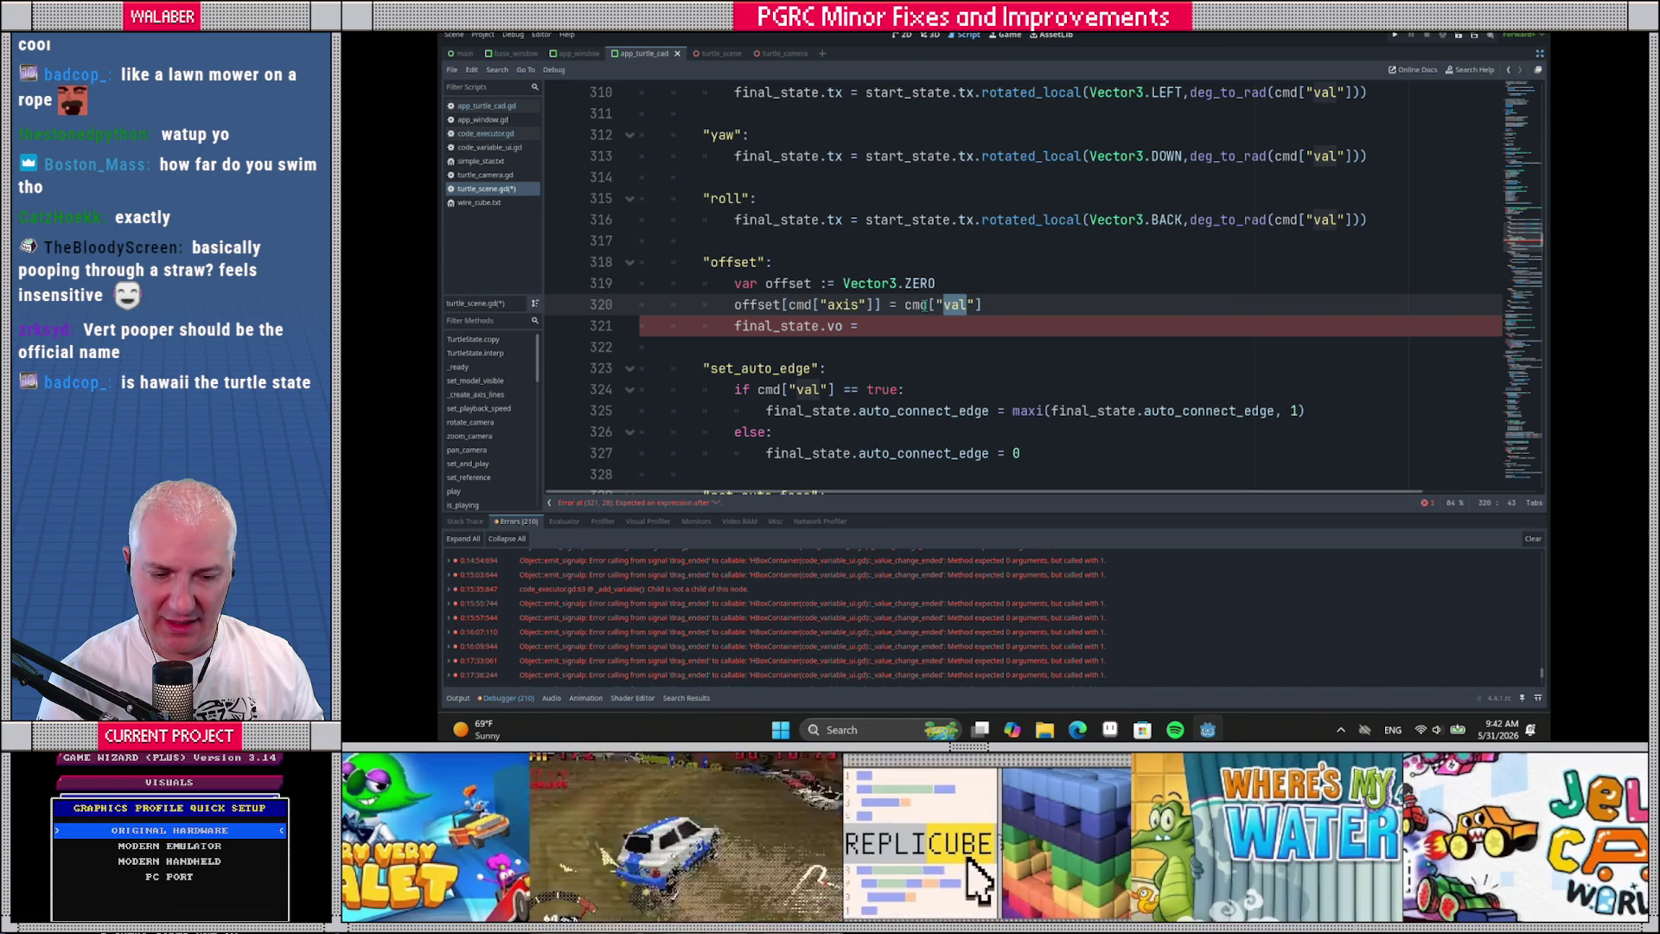
Complete the offset branch with final_state.vo = offset
key("End")
left_click(890, 322)
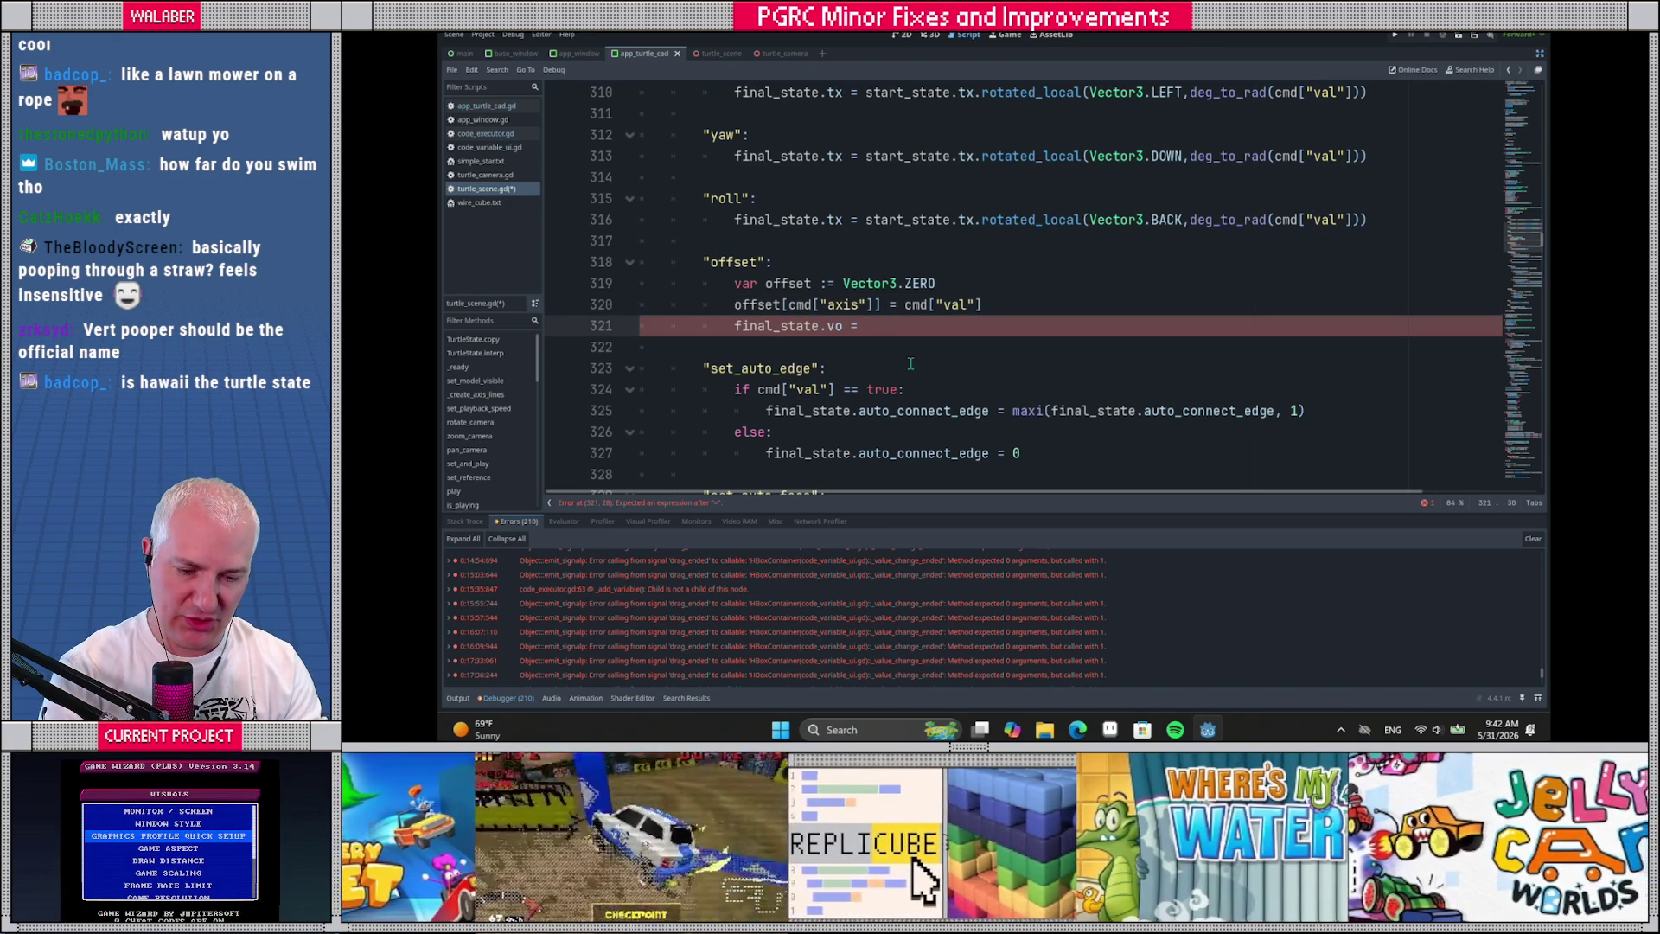
type("offset")
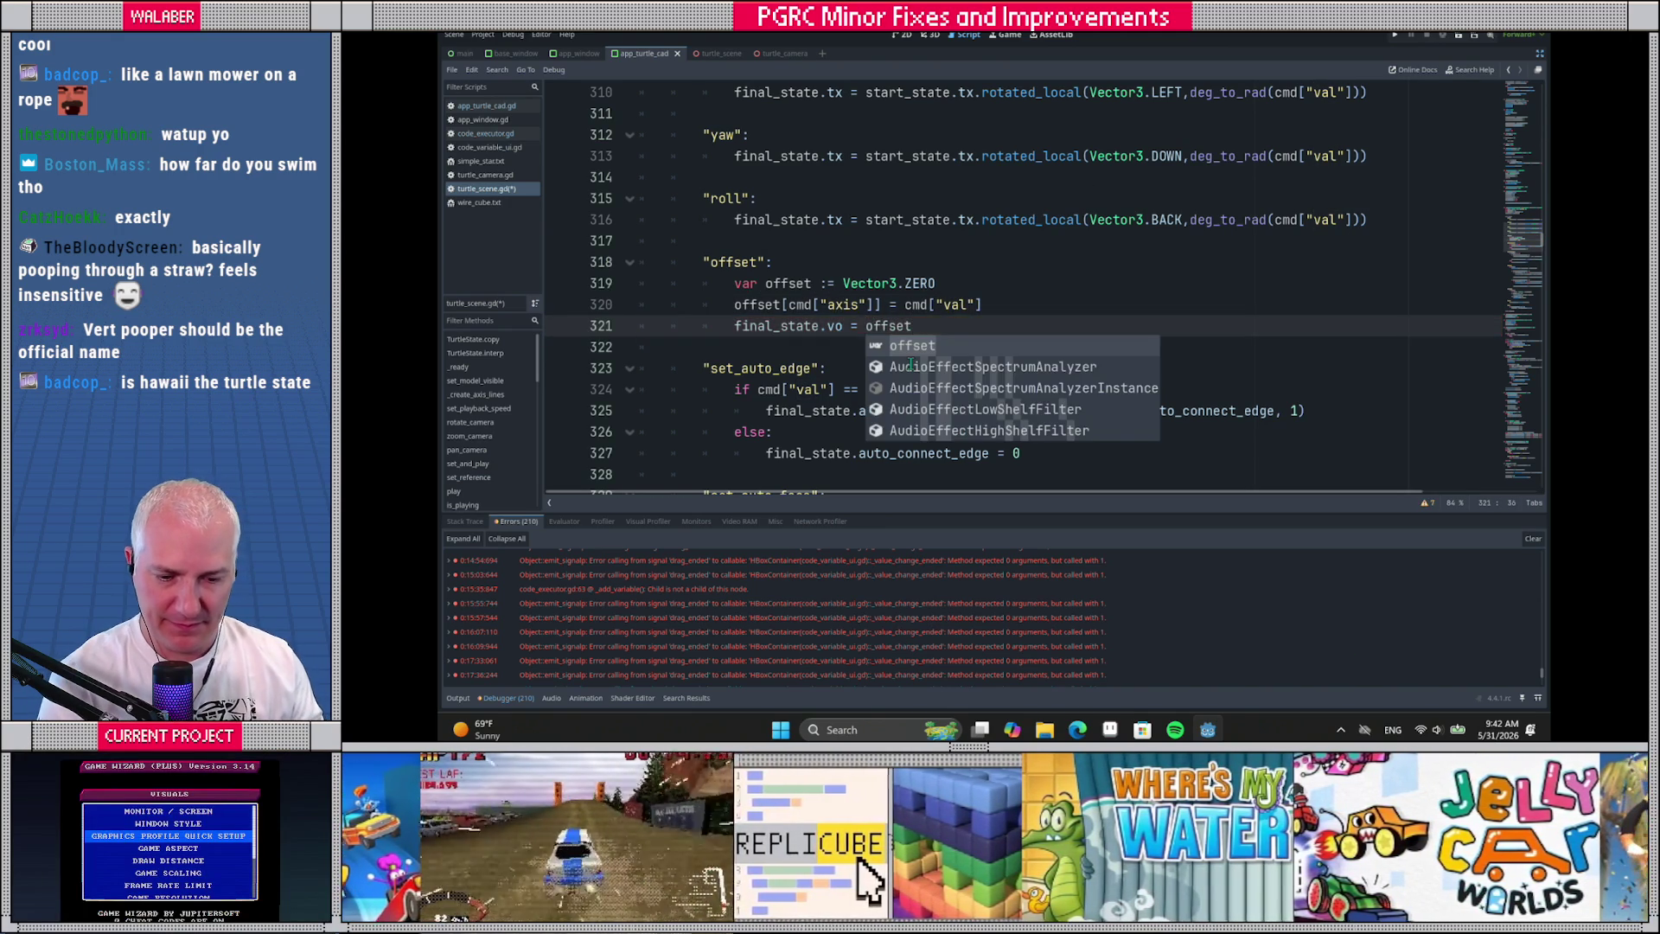
left_click(803, 268)
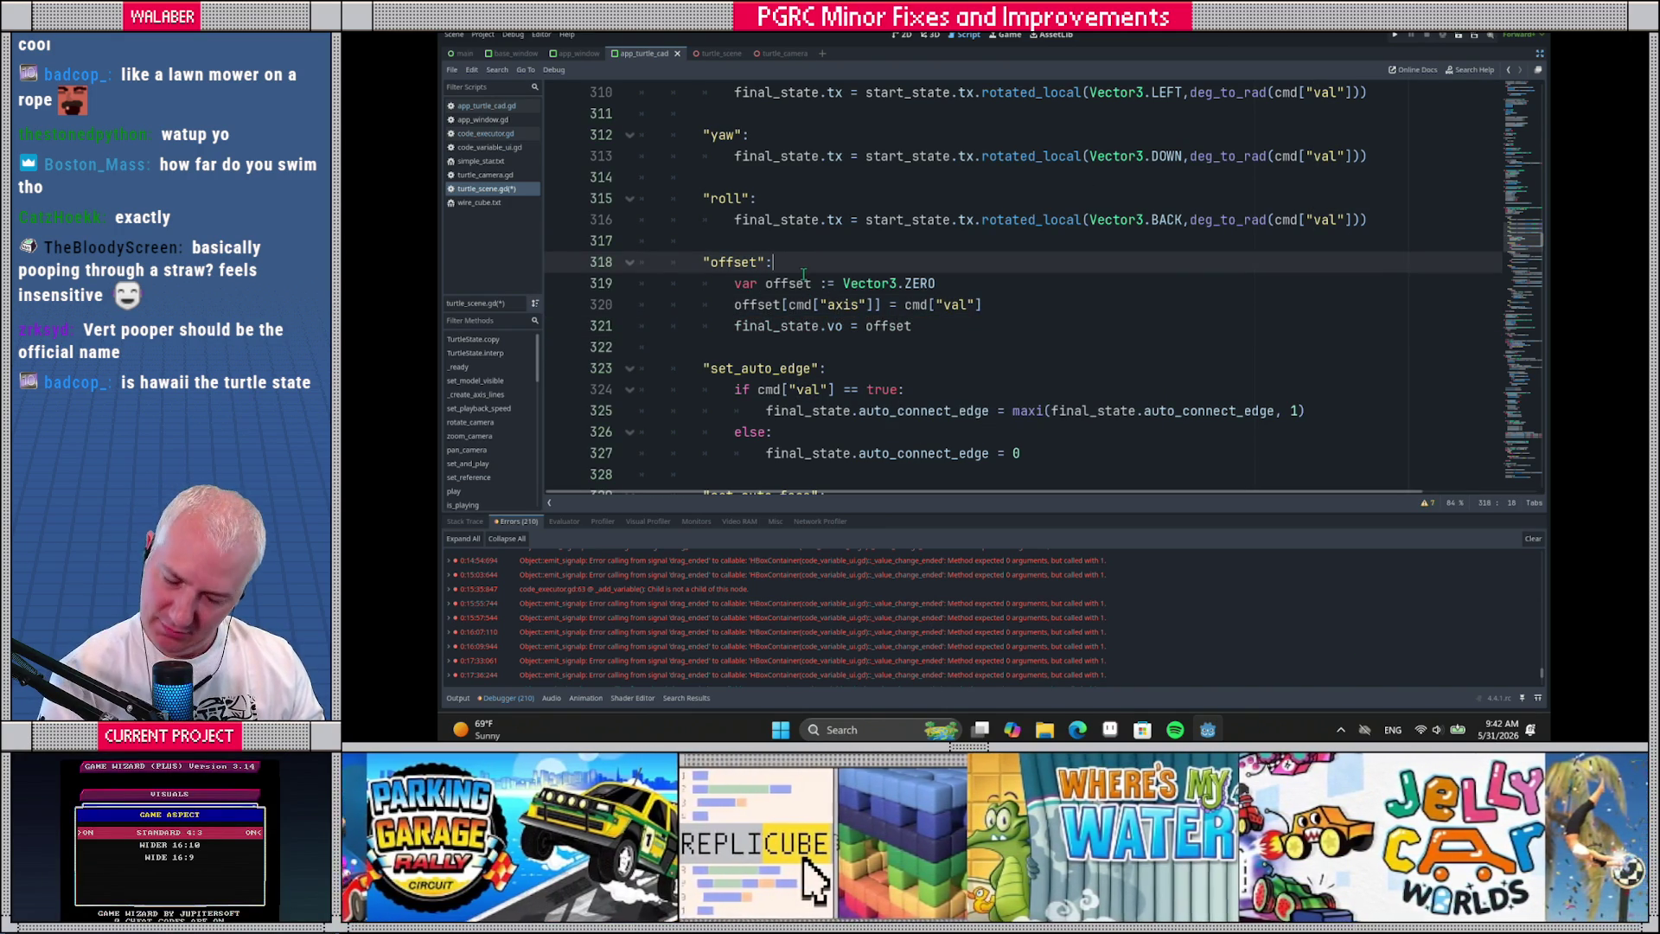
left_click(802, 243)
Save turtle_scene.gd and review the new offset command block
key("ctrl+s")
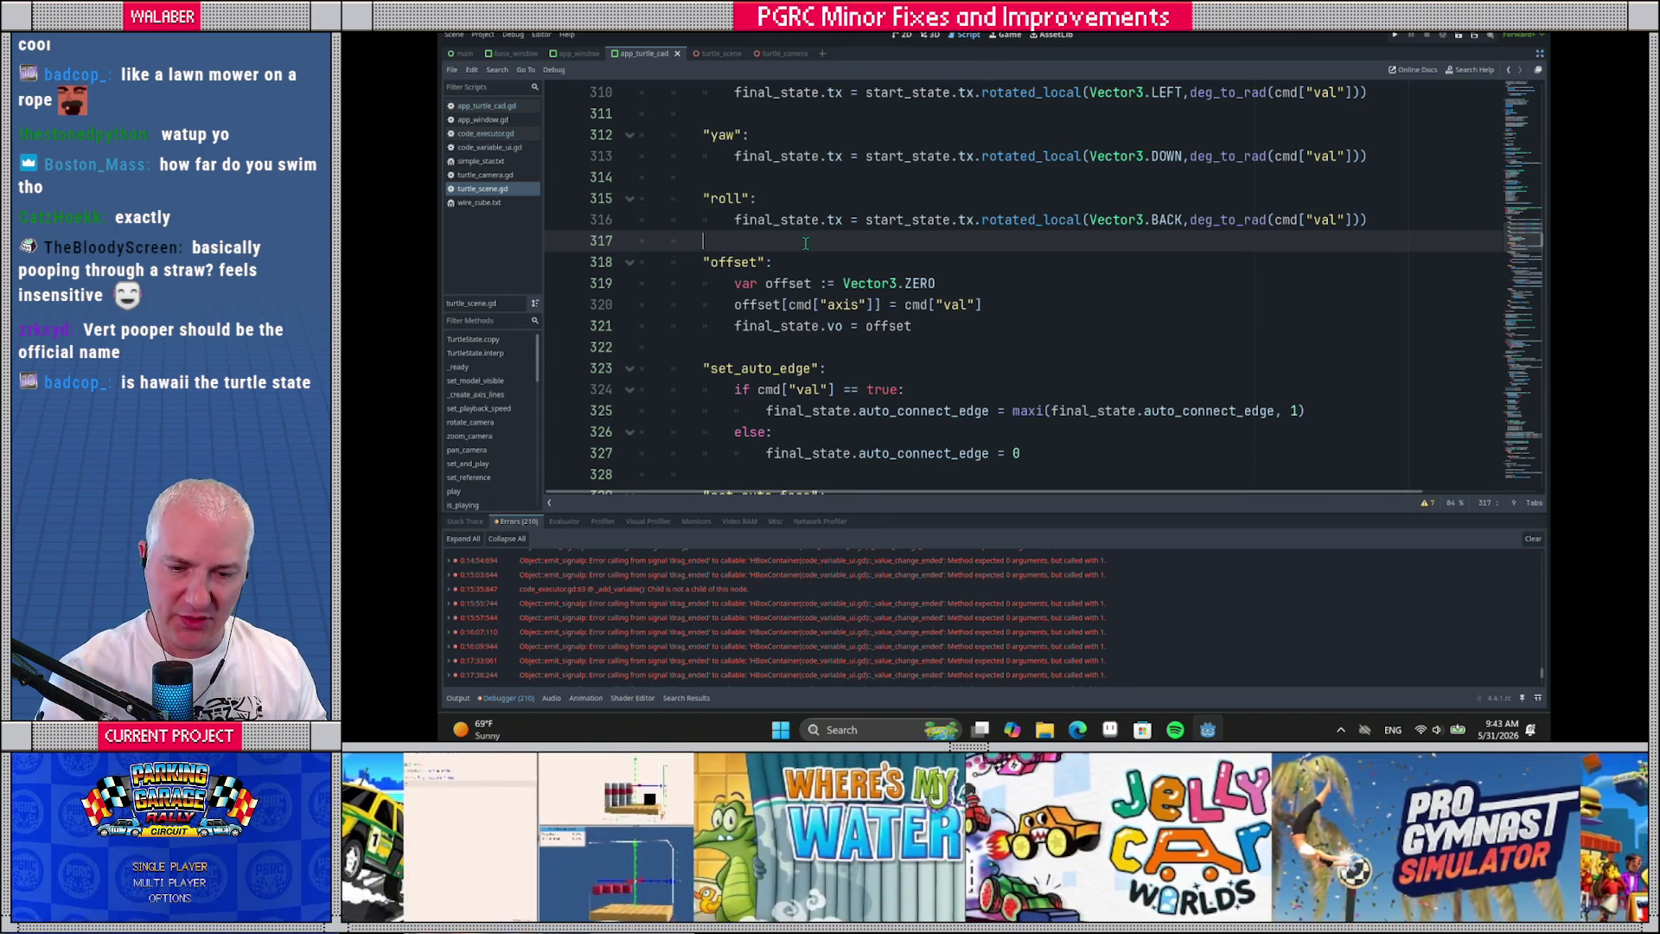
key("shift+Down")
key("shift+Down")
key("shift+Down")
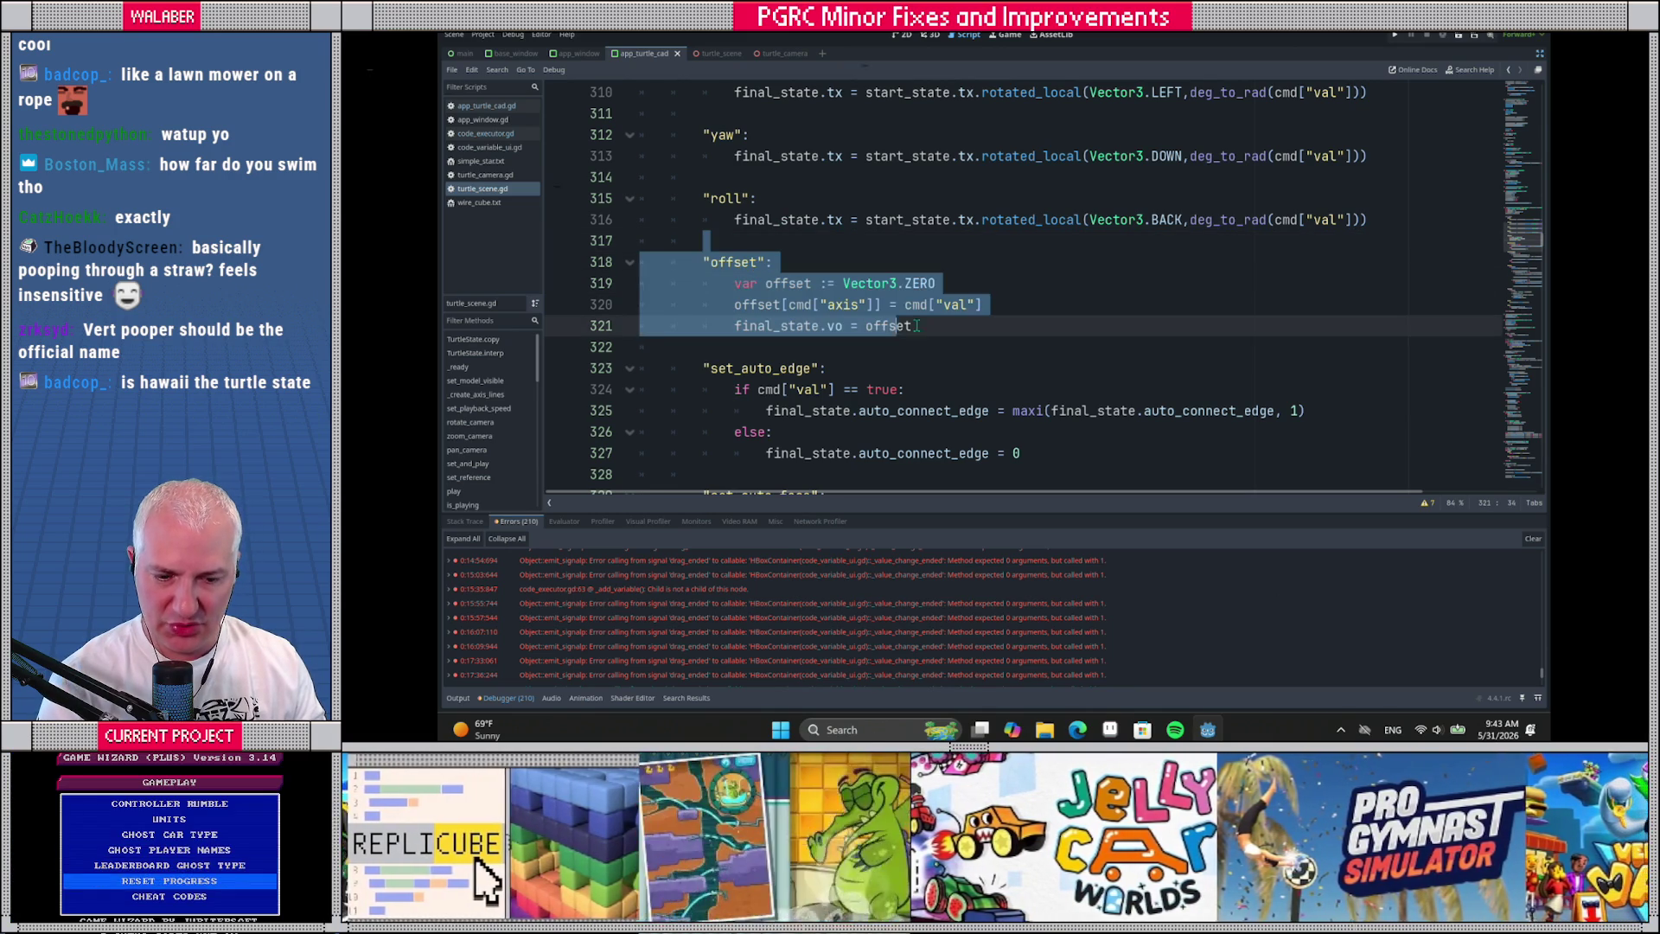
key("shift+Up")
key("shift+Up")
key("shift+Up")
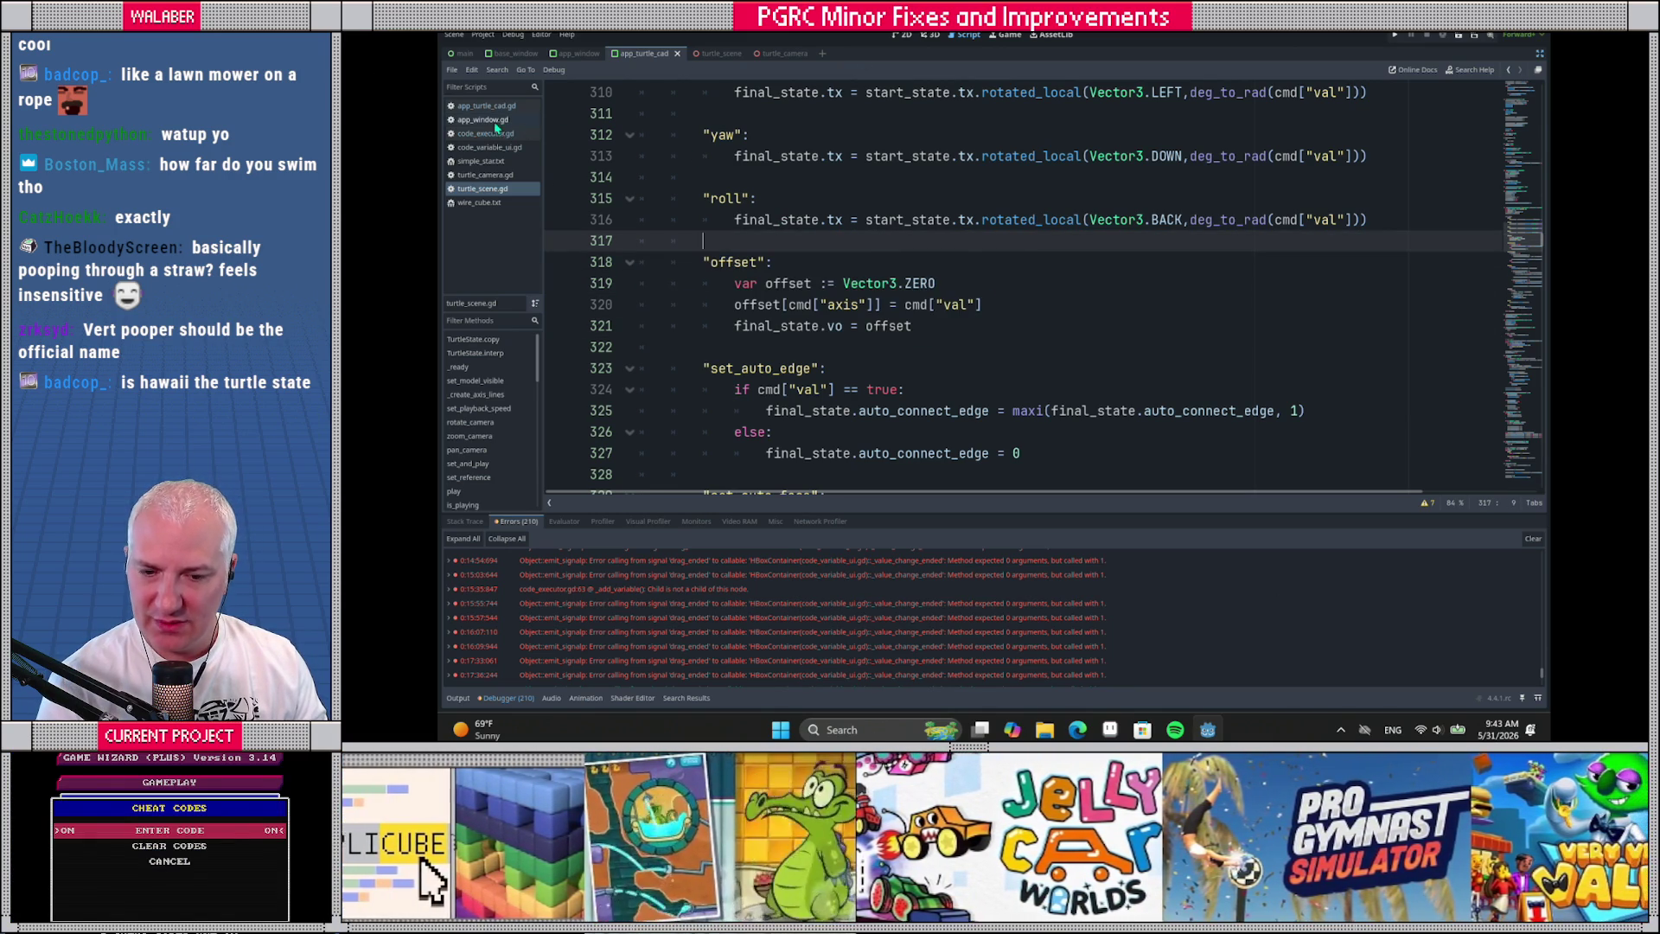
left_click(491, 133)
Add an "offset_fwd": _fn_offset_fwd entry after roll_left in _lua_functions
scroll(831, 323, "down", 2)
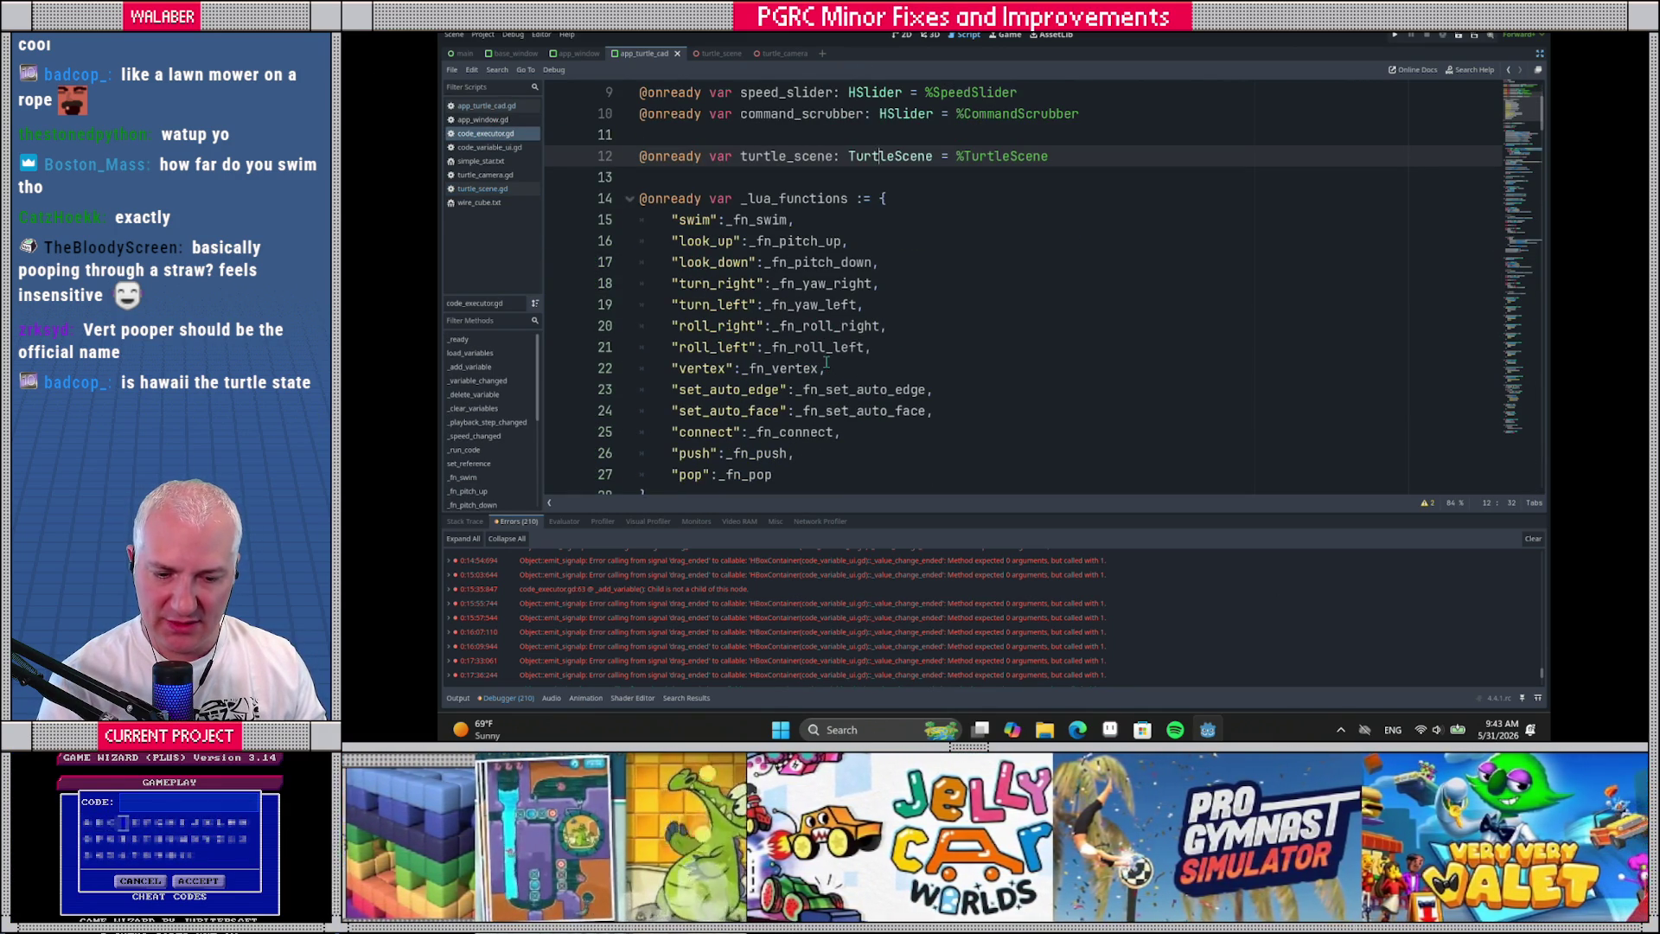
left_click(893, 346)
key("Return")
type("\"offset_")
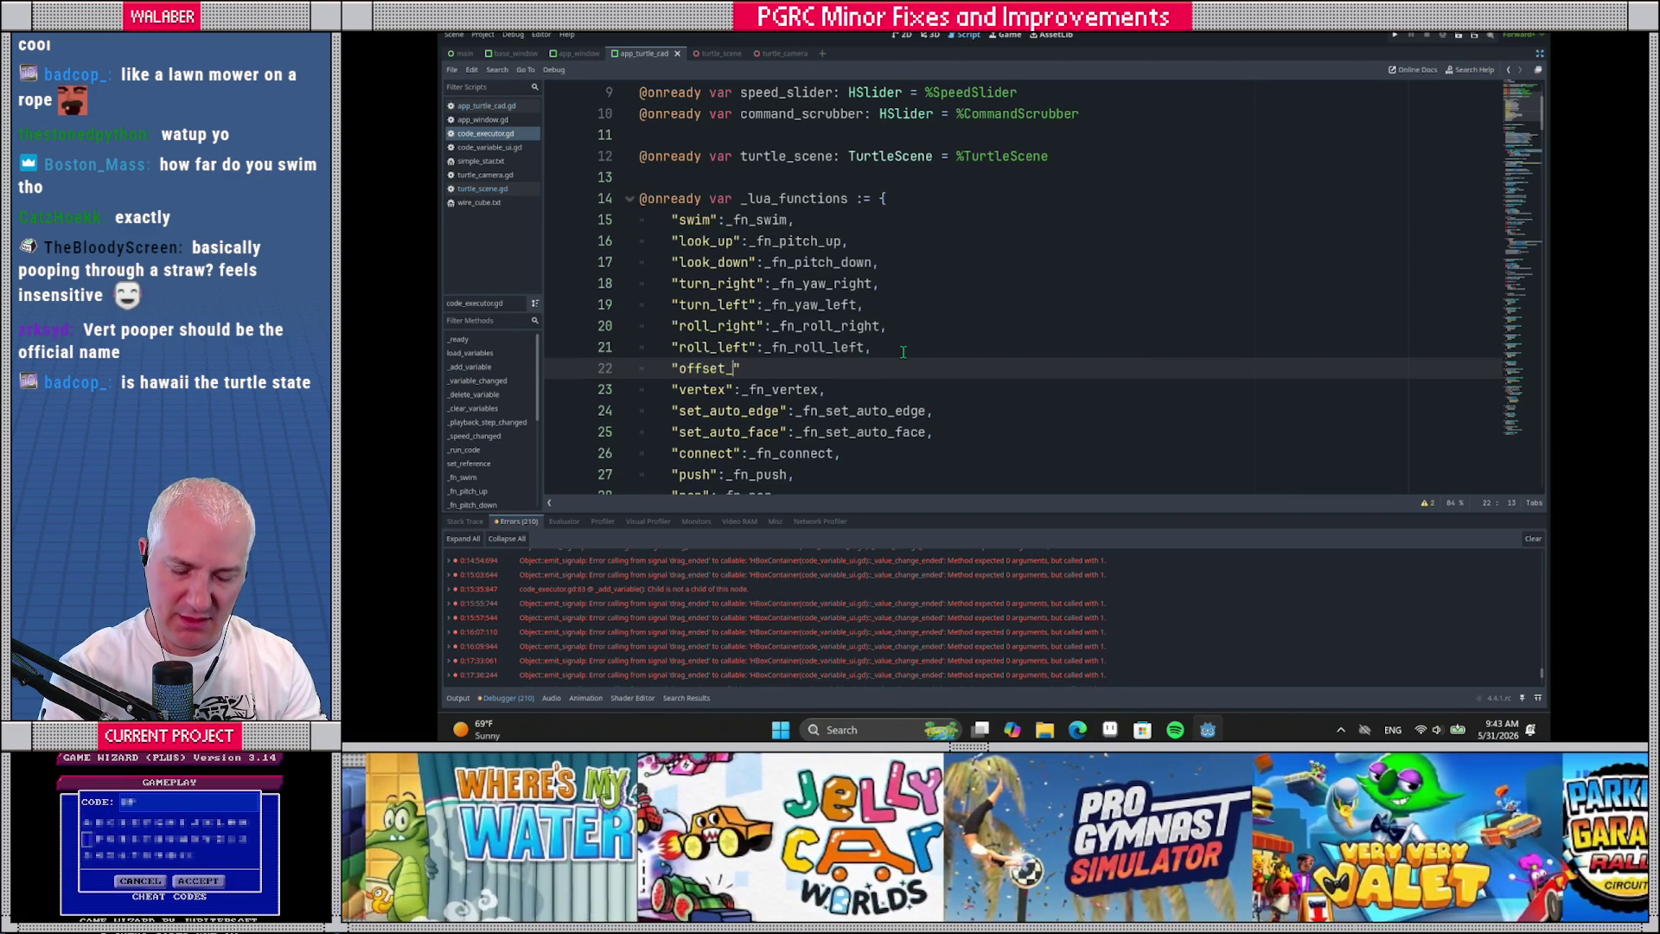
type("fwd")
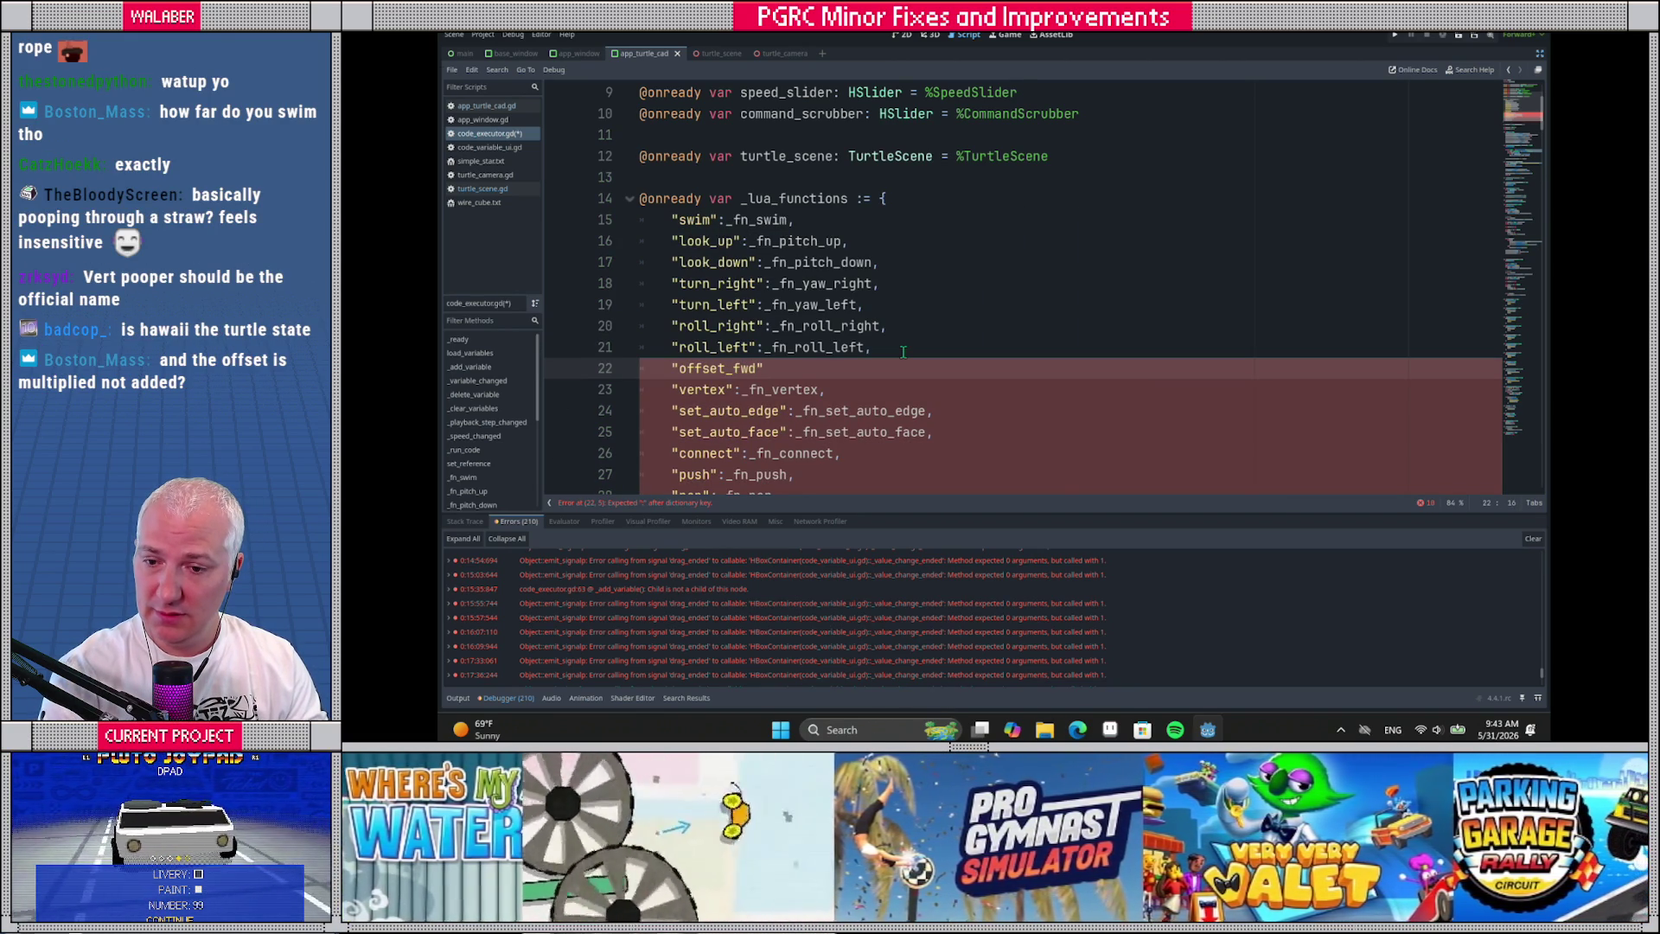
key("Right")
type(":")
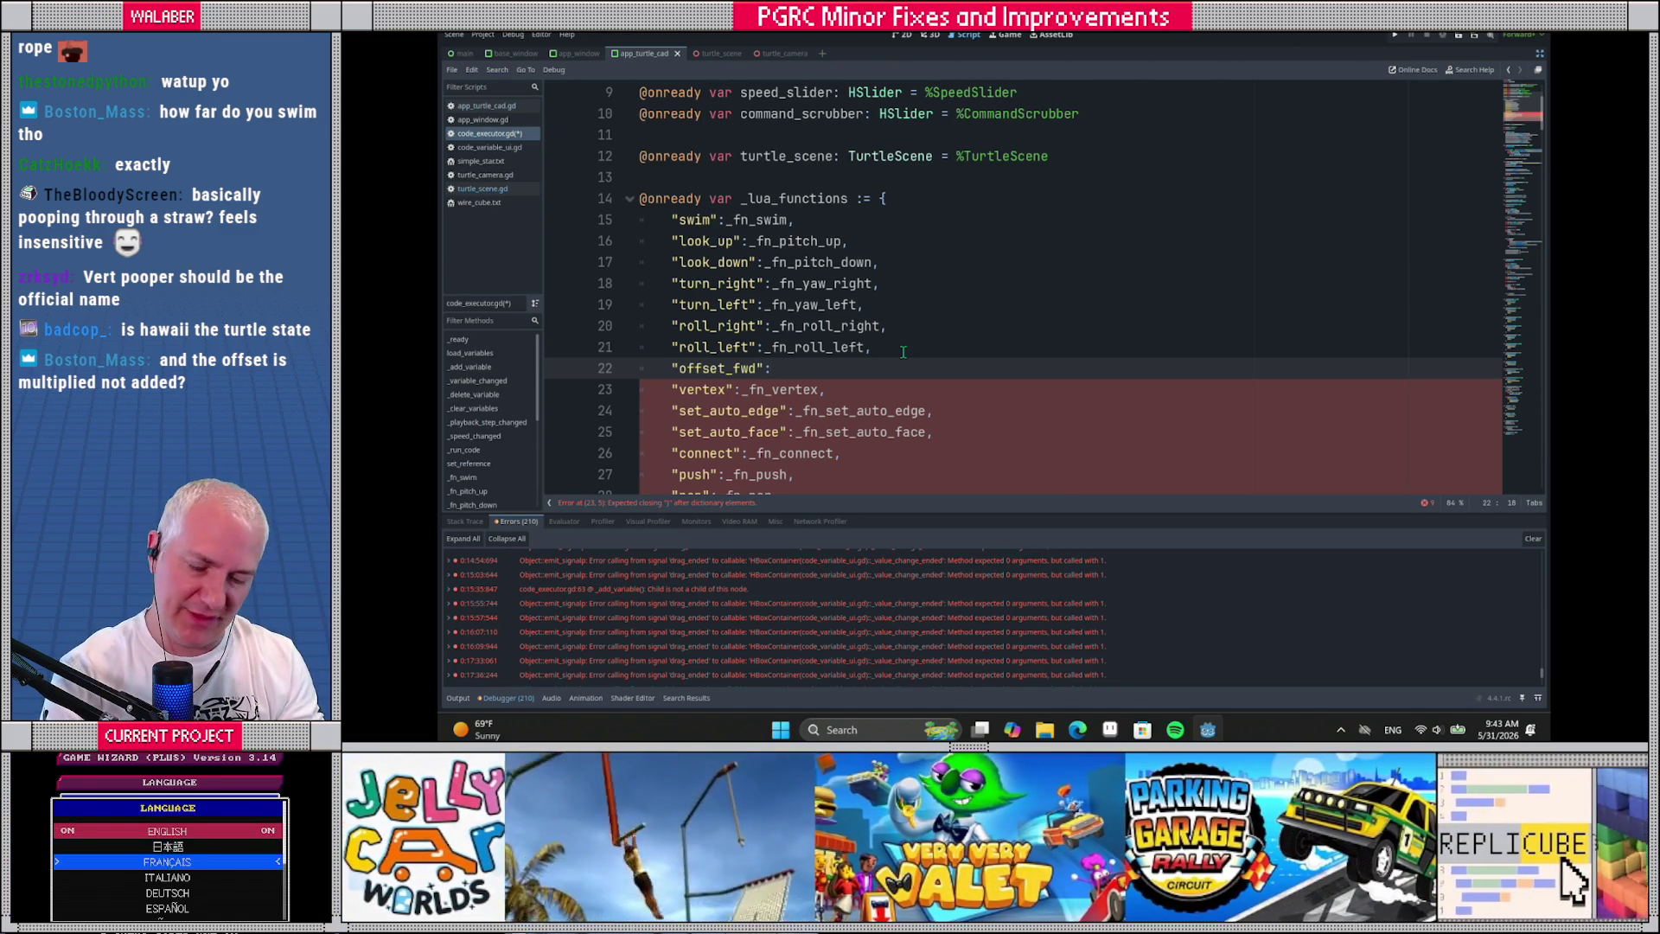
type("_fn_")
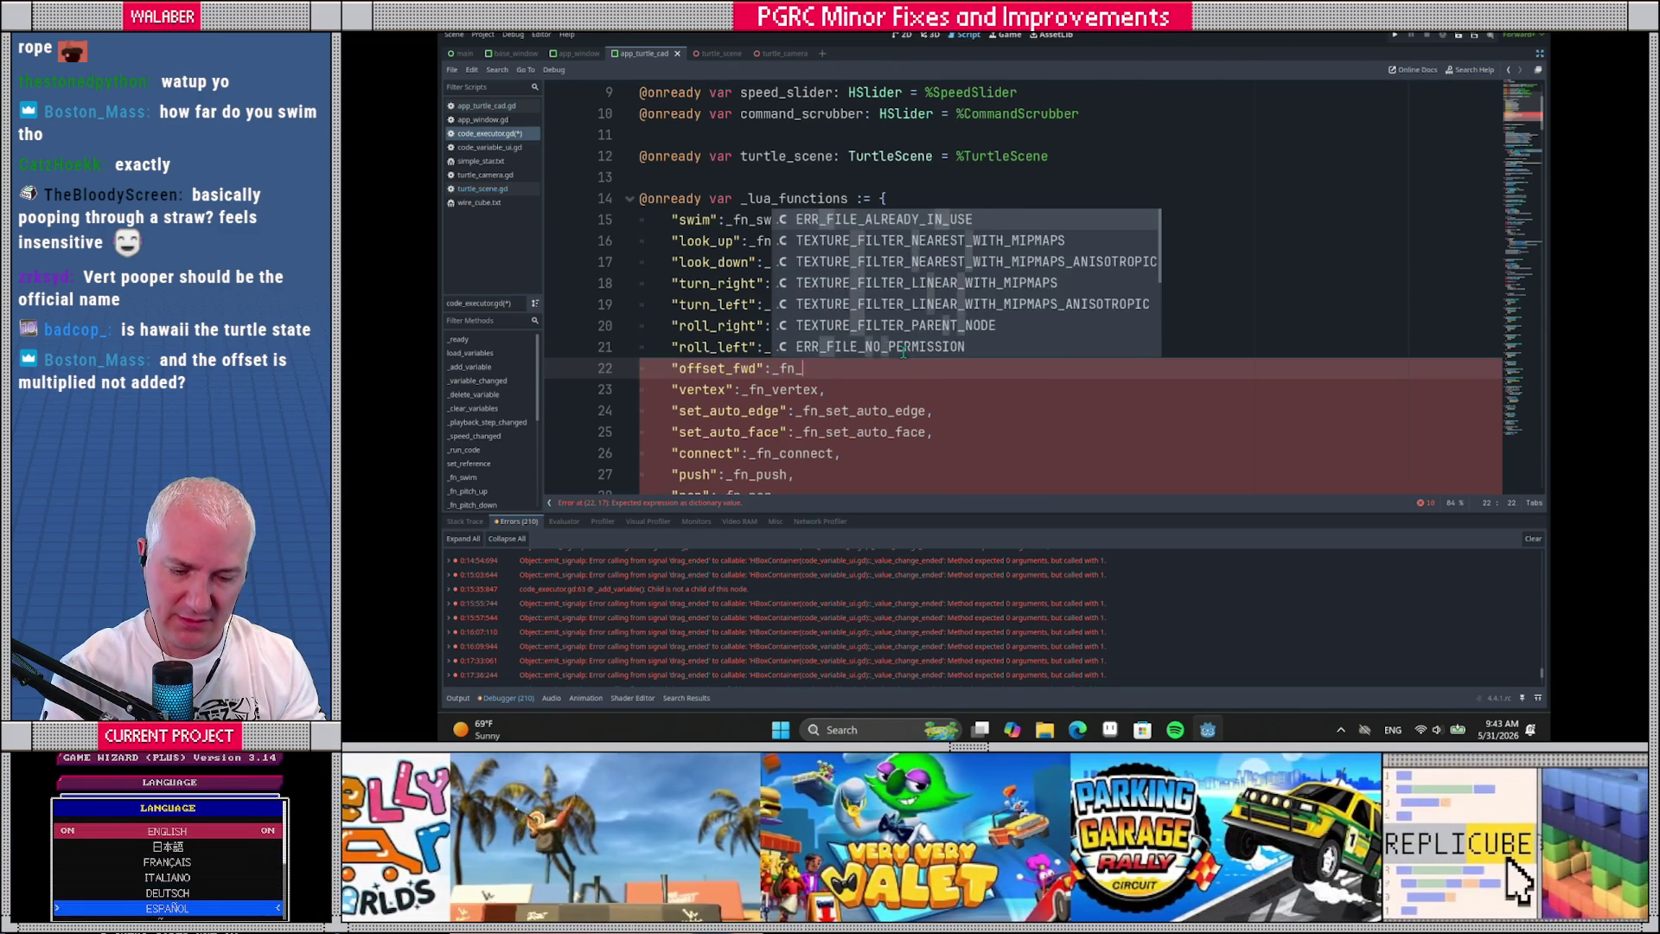
type("offset_fwd")
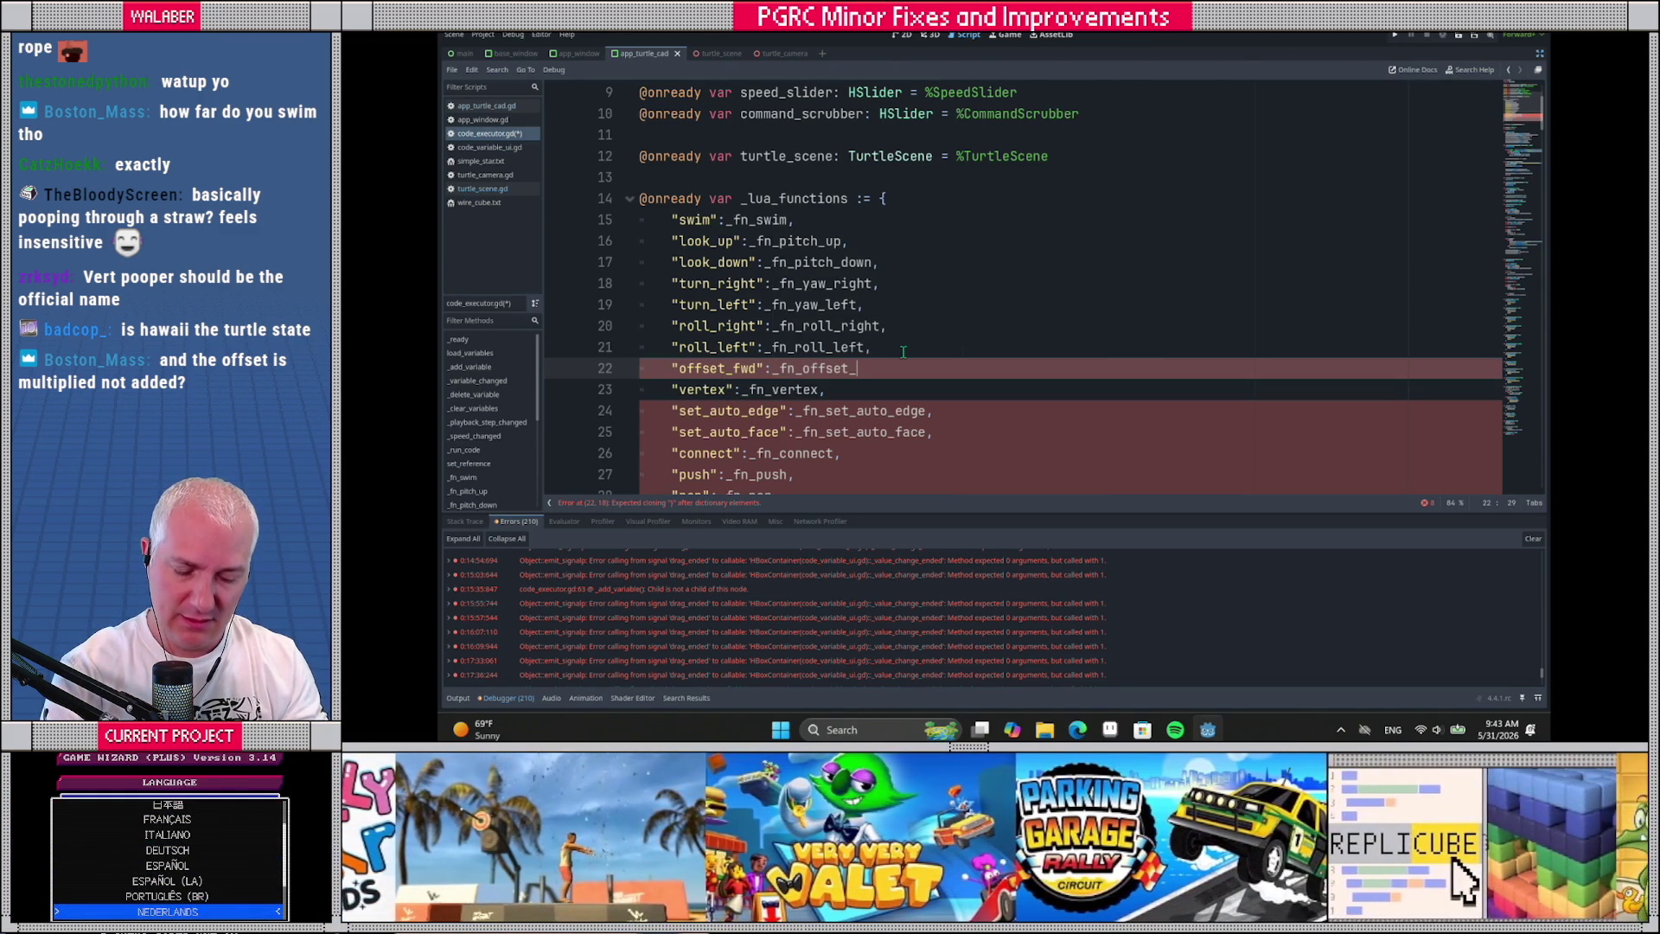
type(",")
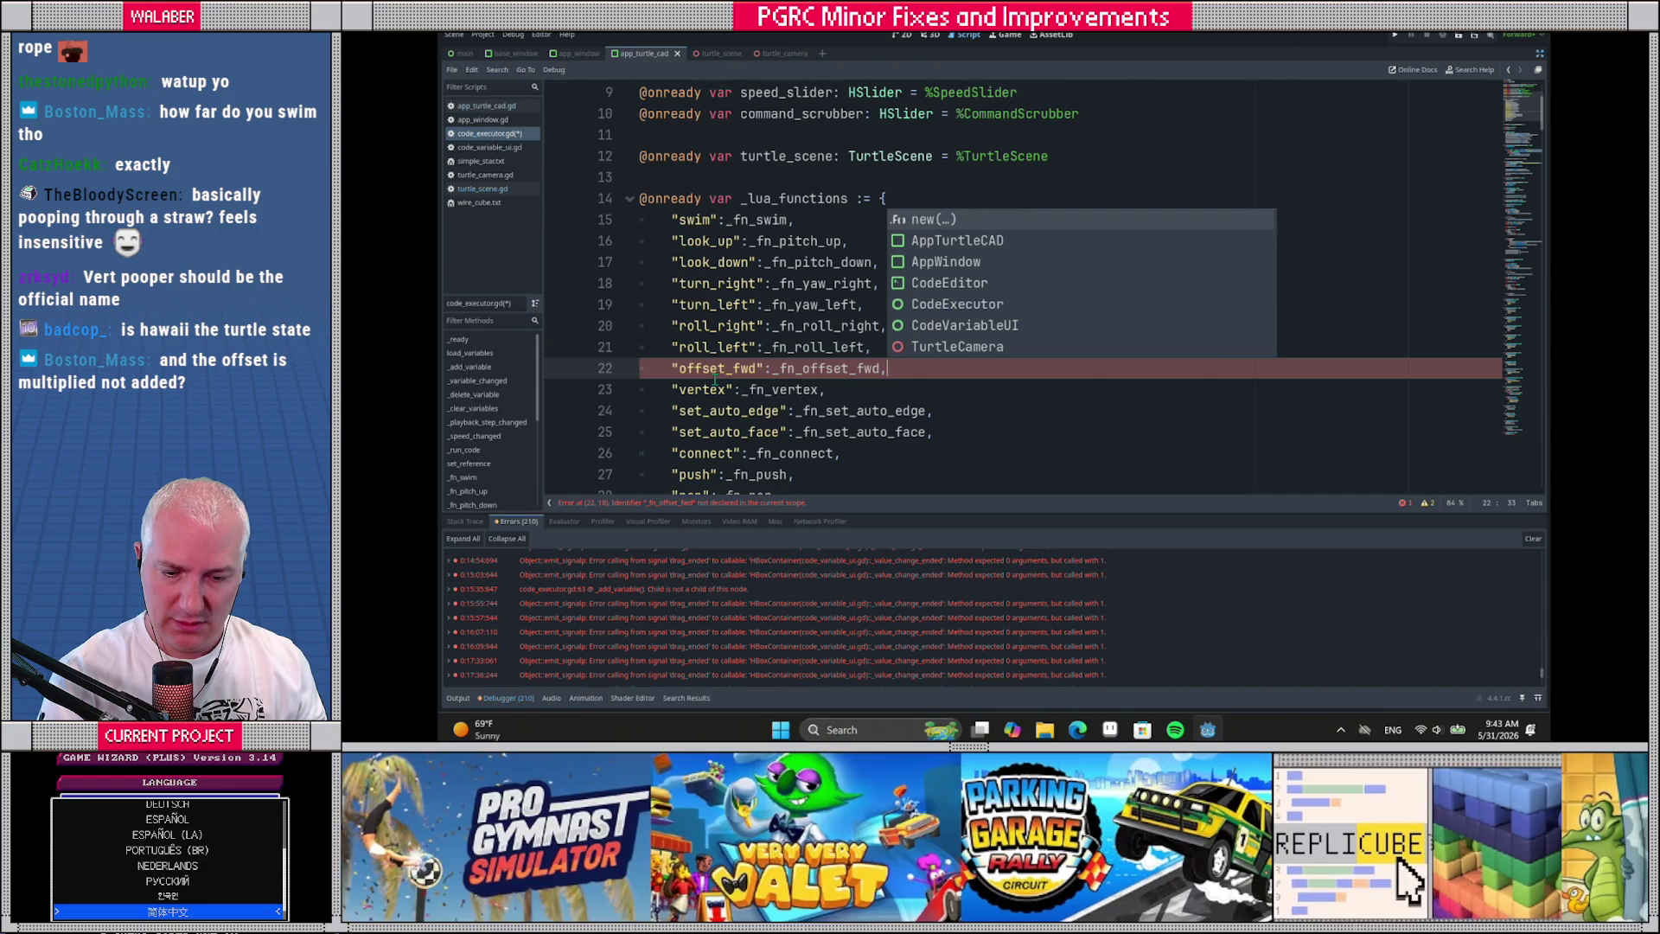
key("Escape")
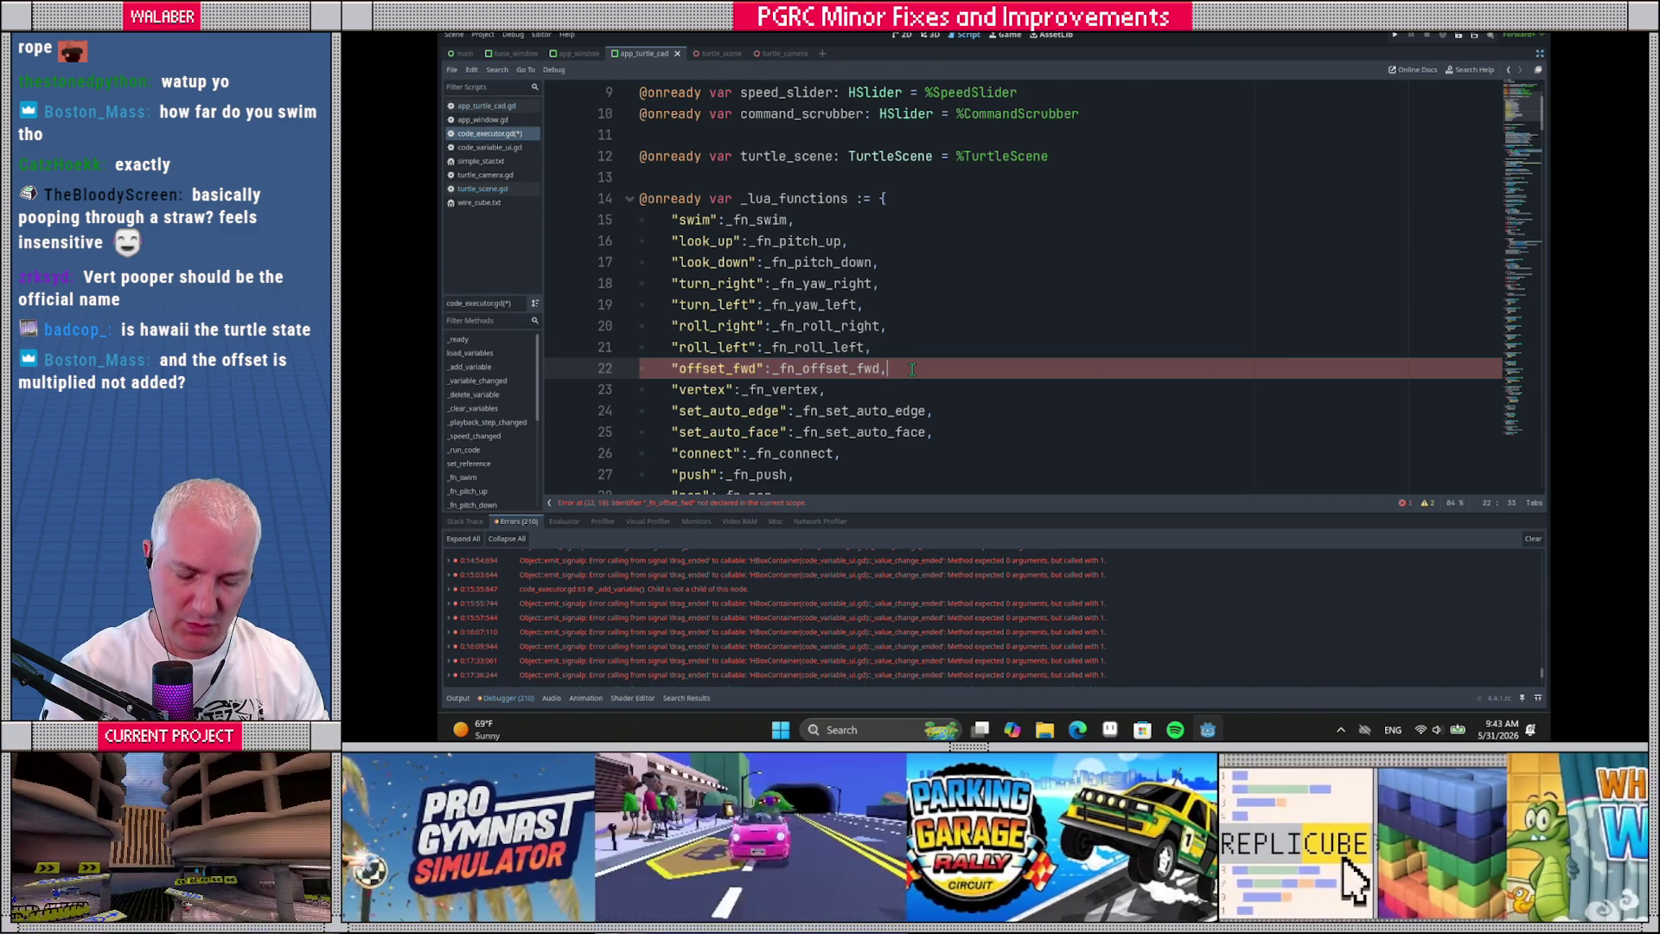
Duplicate it into an "offset_back" entry mapped to _fn_offset_back
key("ctrl+shift+d")
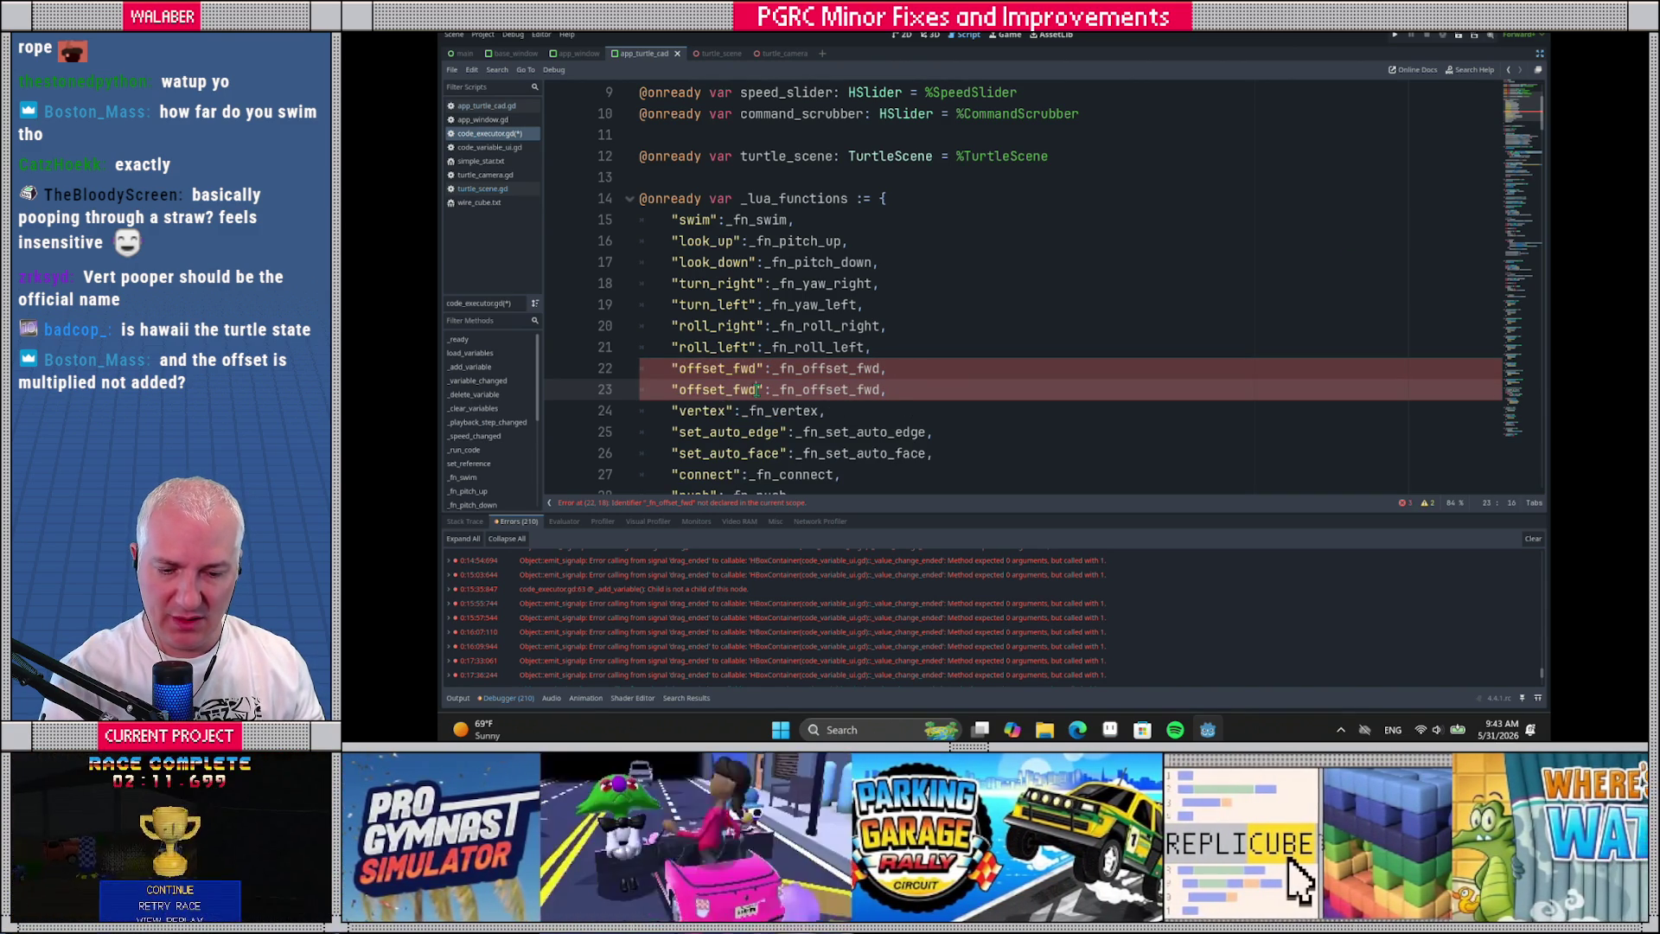
key("BackSpace")
key("BackSpace")
key("BackSpace")
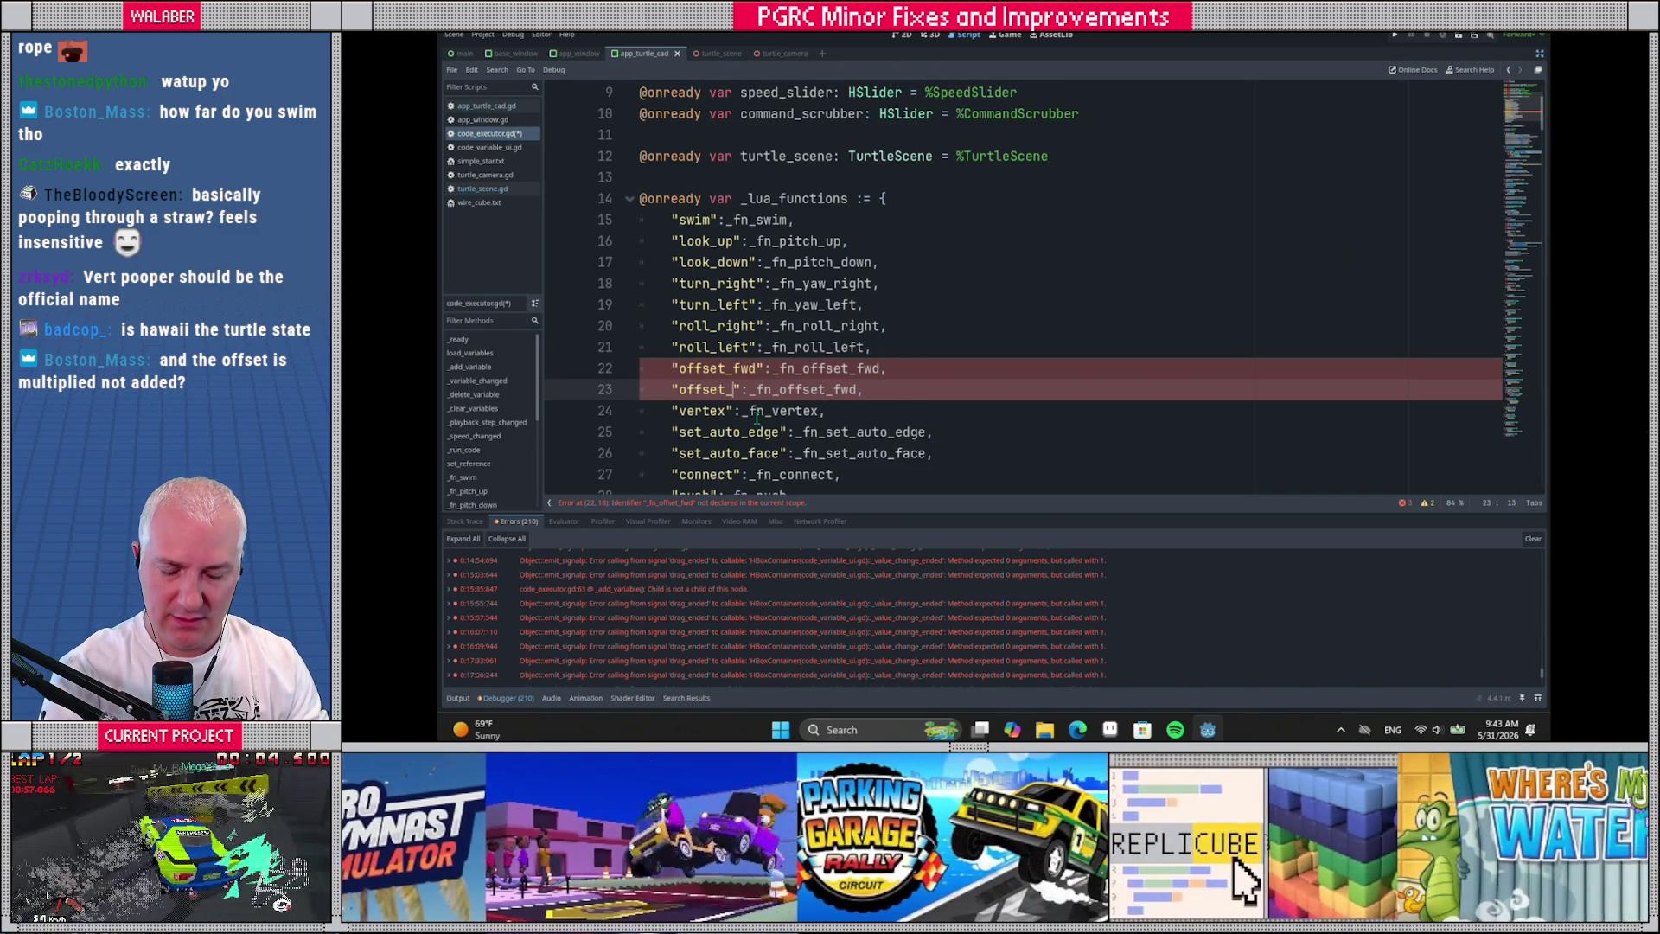
type("back")
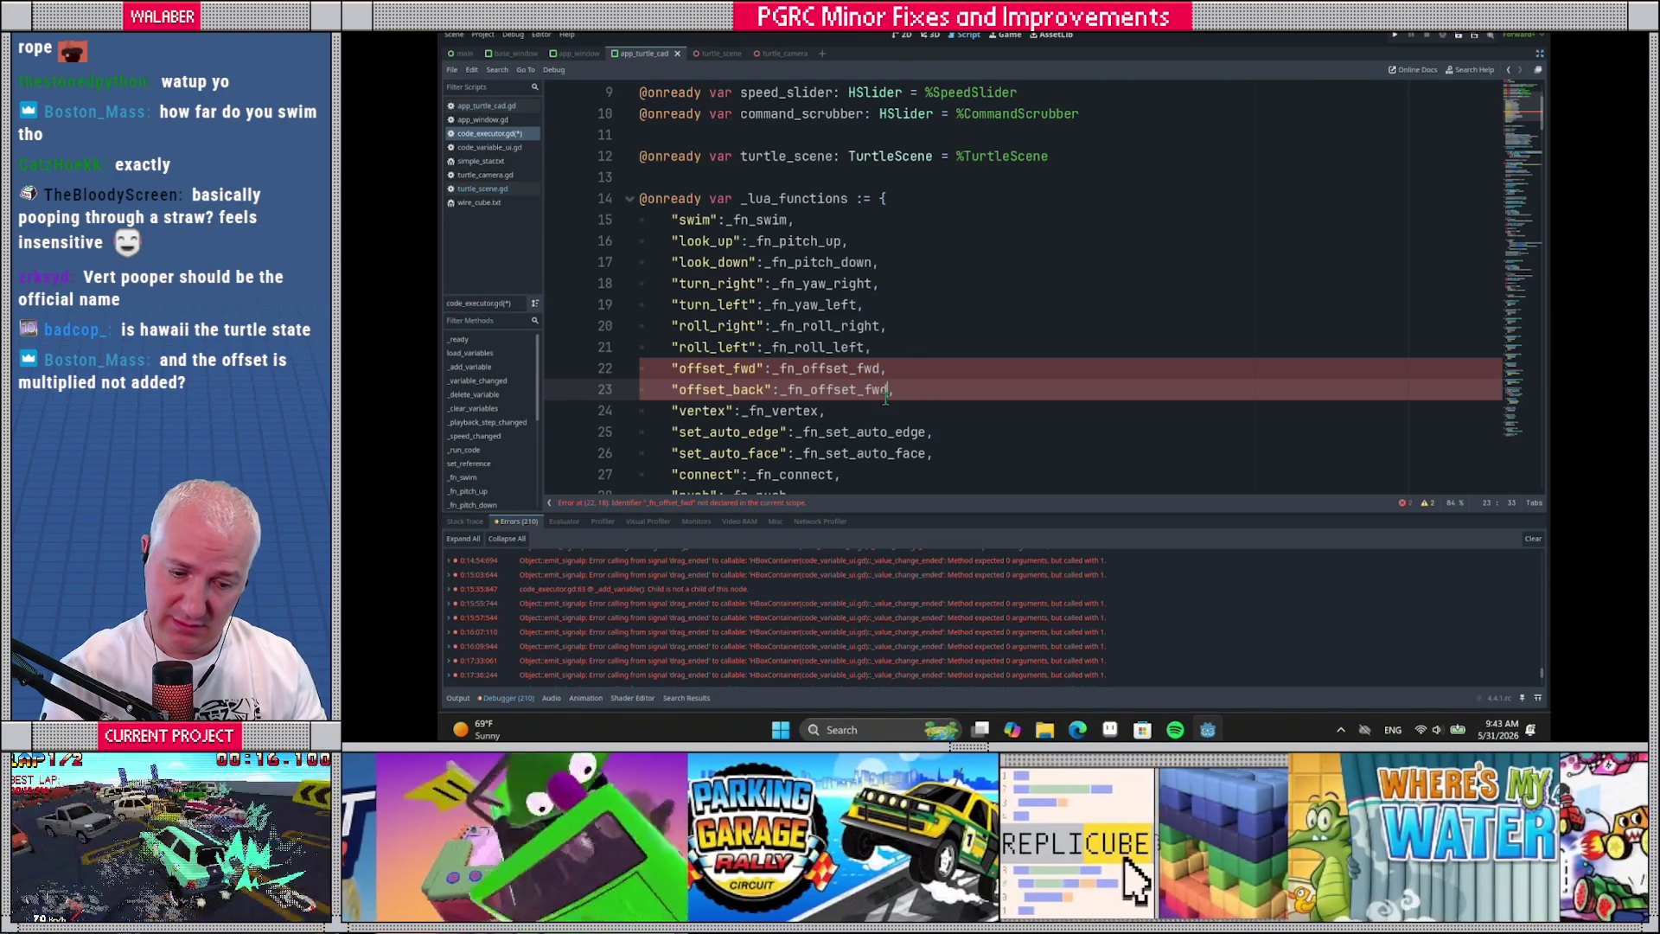
left_click(885, 388)
key("BackSpace")
key("BackSpace")
key("BackSpace")
type("back")
Add an "offset_left" entry mapped to _fn_offset_left
key("Return")
type("\"offset_fwd\":_fn_offset_fwd,")
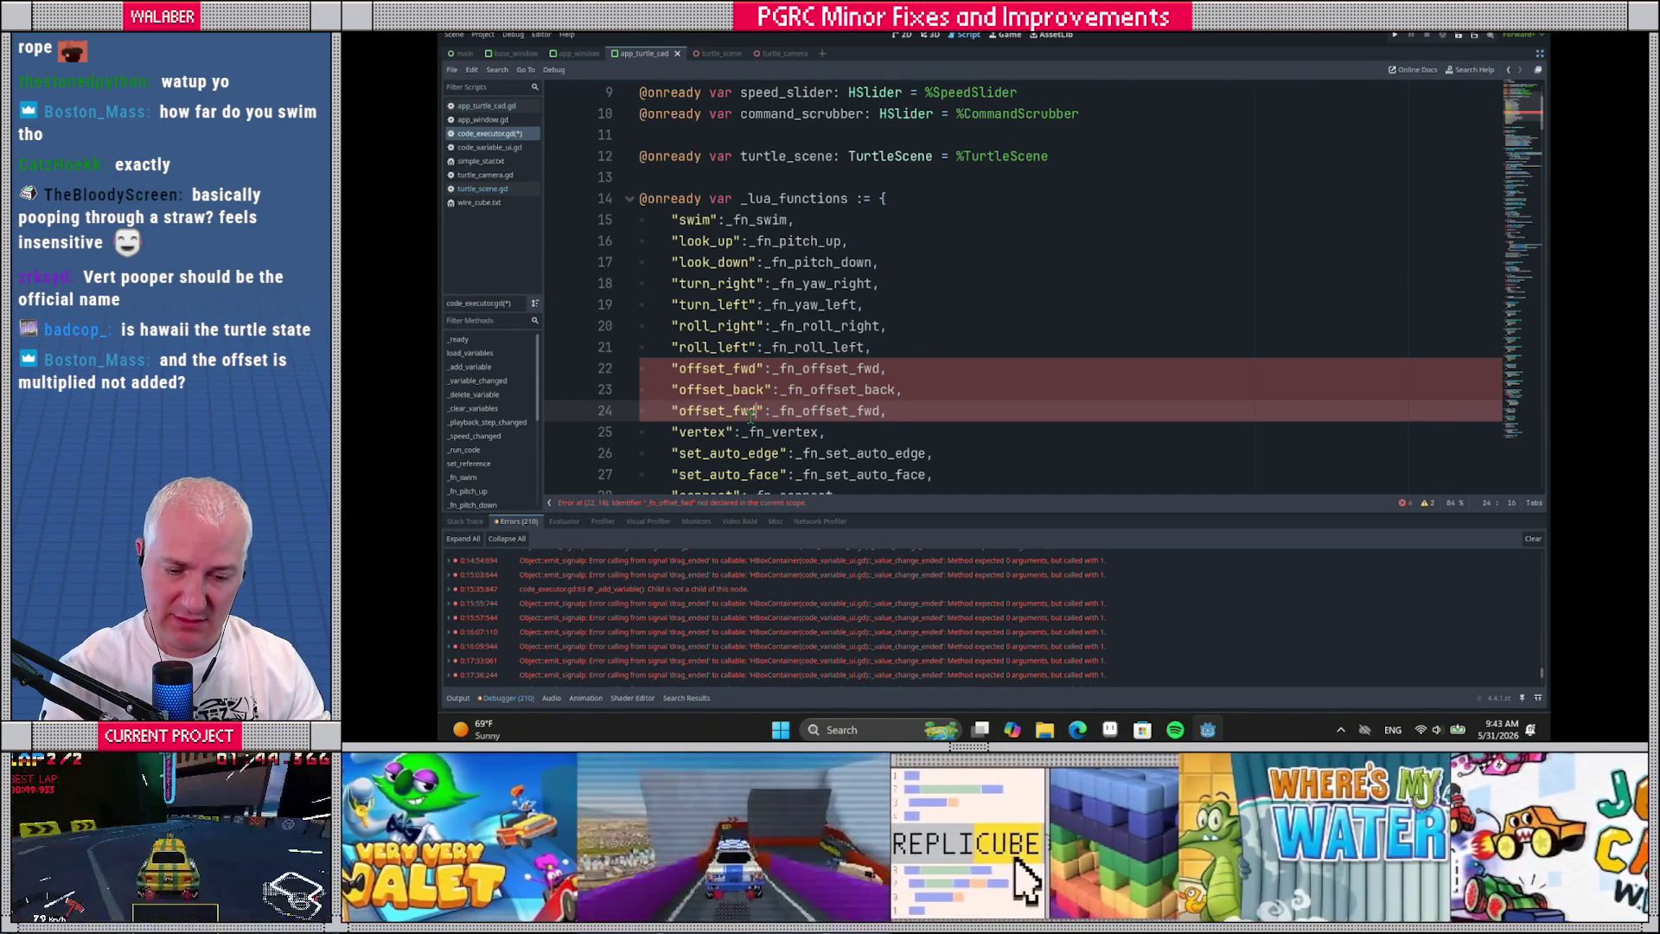
key("BackSpace")
key("BackSpace")
key("BackSpace")
type("left")
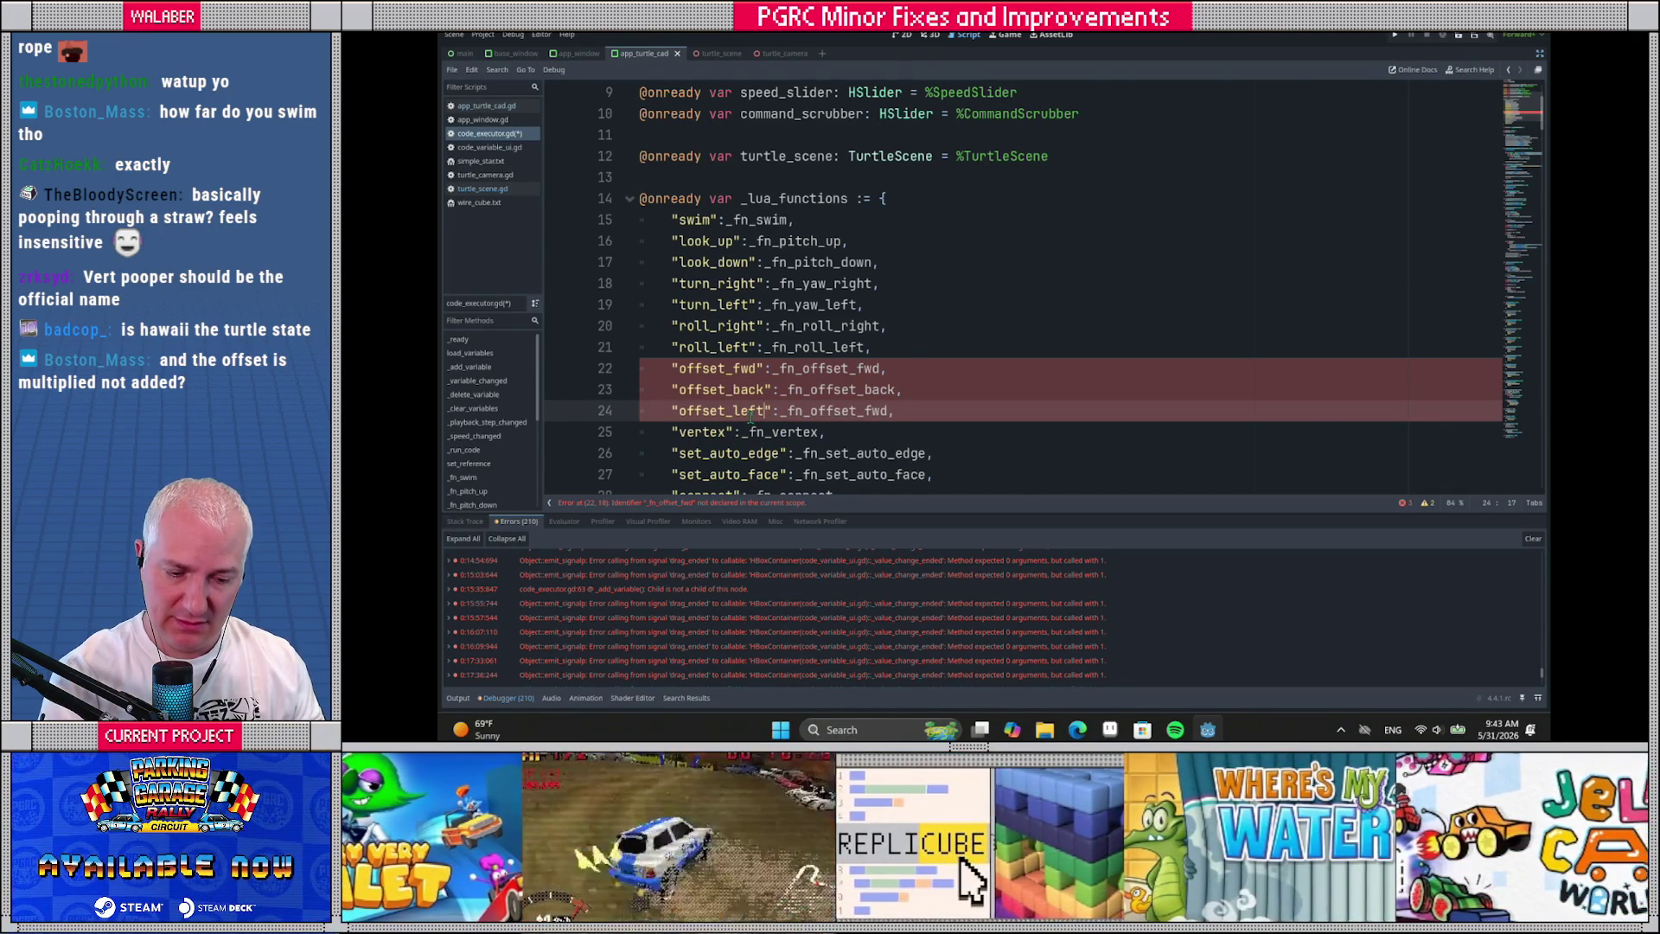
key("BackSpace")
key("BackSpace")
key("BackSpace")
type("left,")
key("Return")
key("BackSpace")
key("BackSpace")
key("BackSpace")
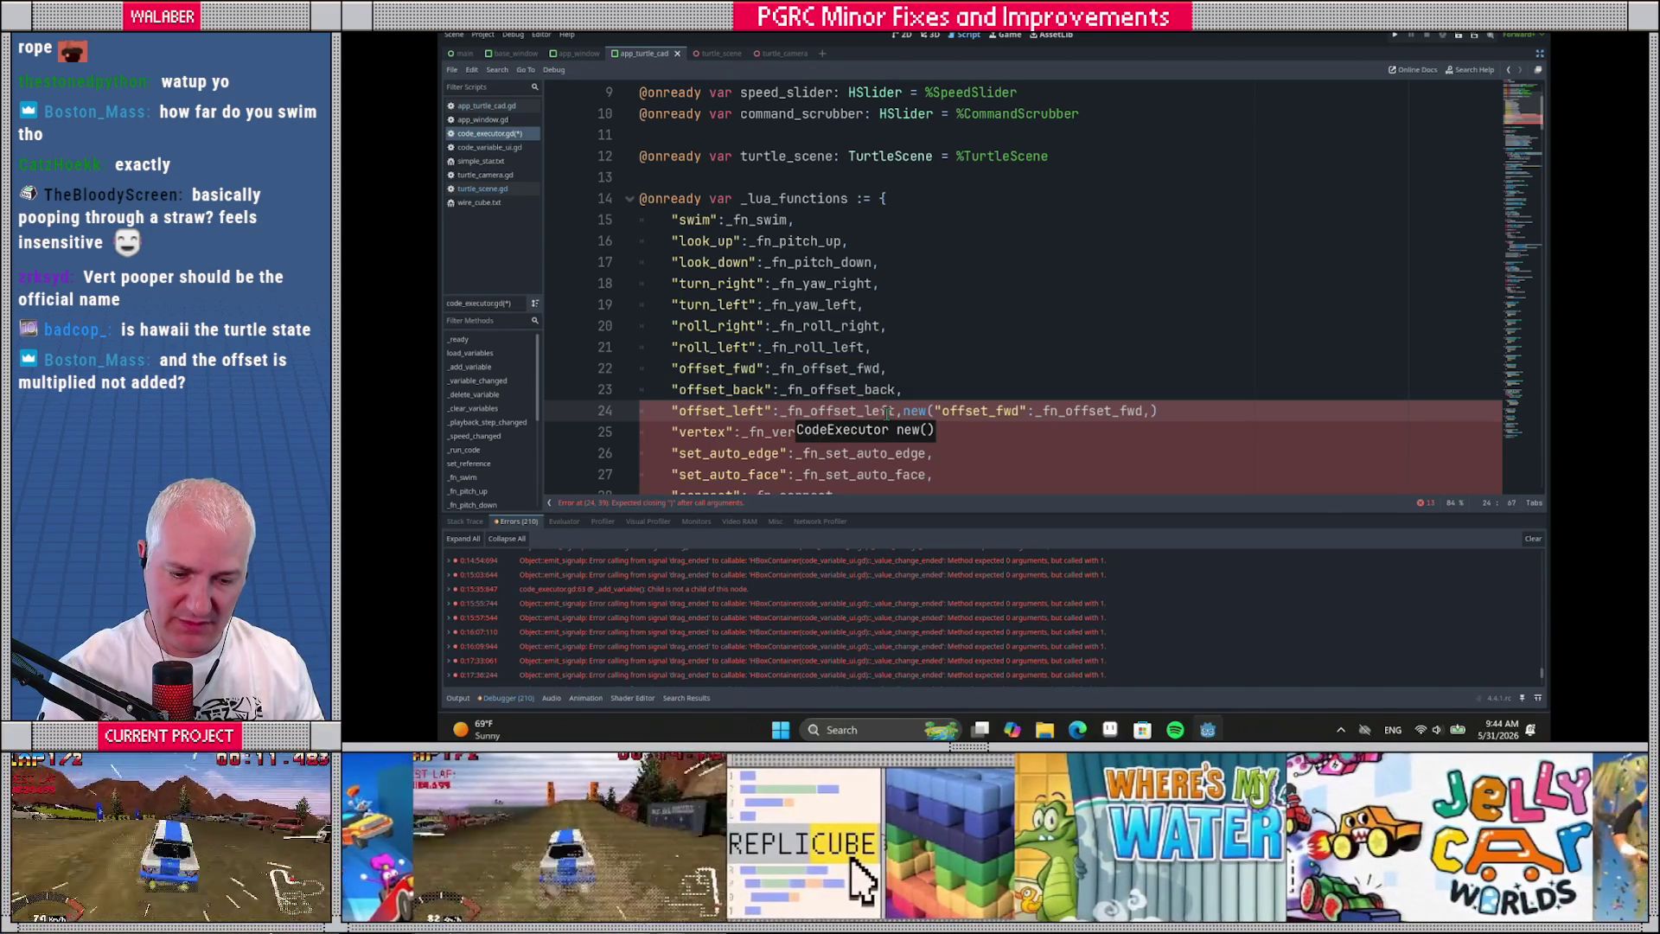
Add an "offset_right" entry mapped to _fn_offset_right
key("Return")
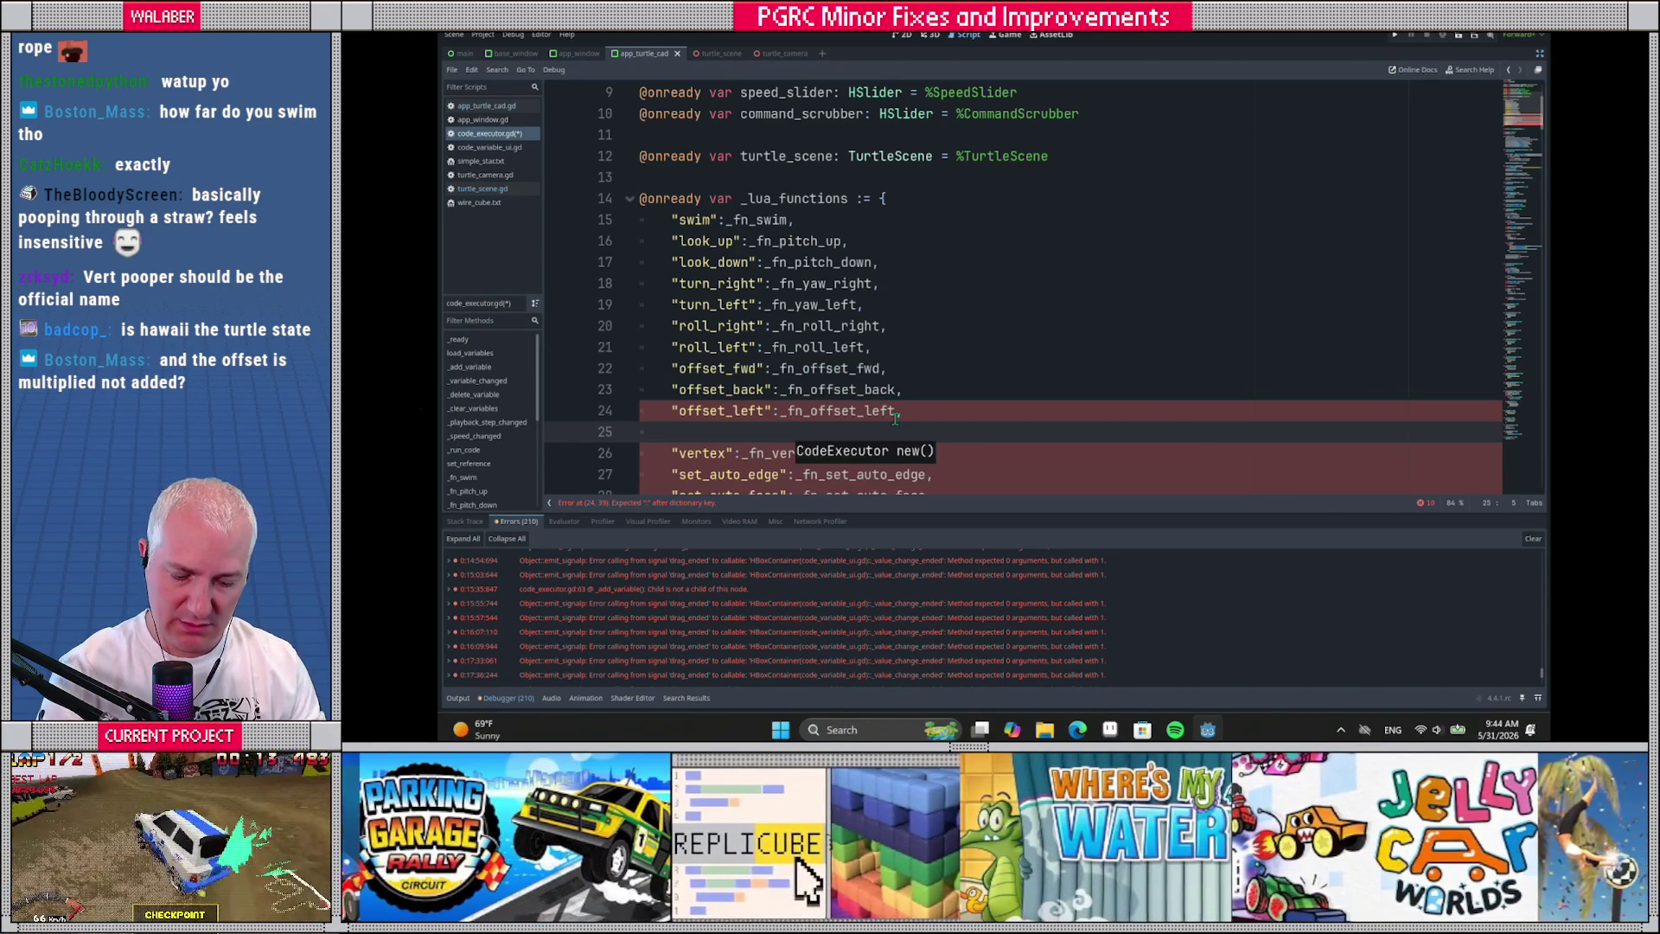
type("\"offset_fwd\":_fn_offset_fwd,")
left_click(755, 431)
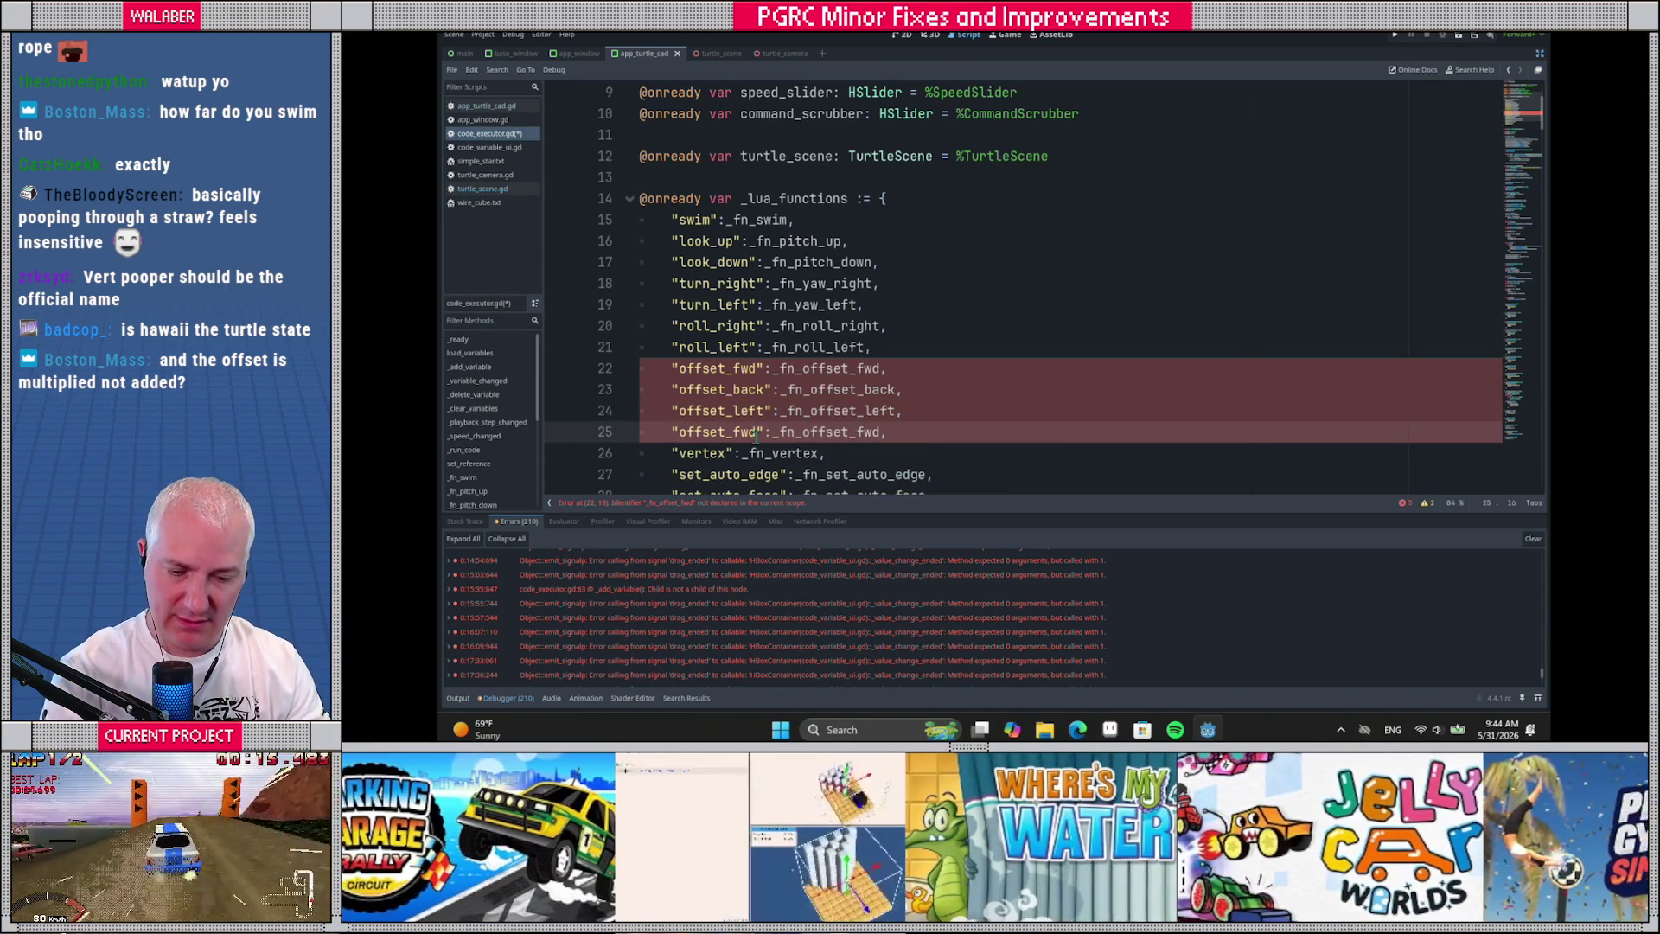
key("BackSpace")
key("BackSpace")
key("BackSpace")
type("right")
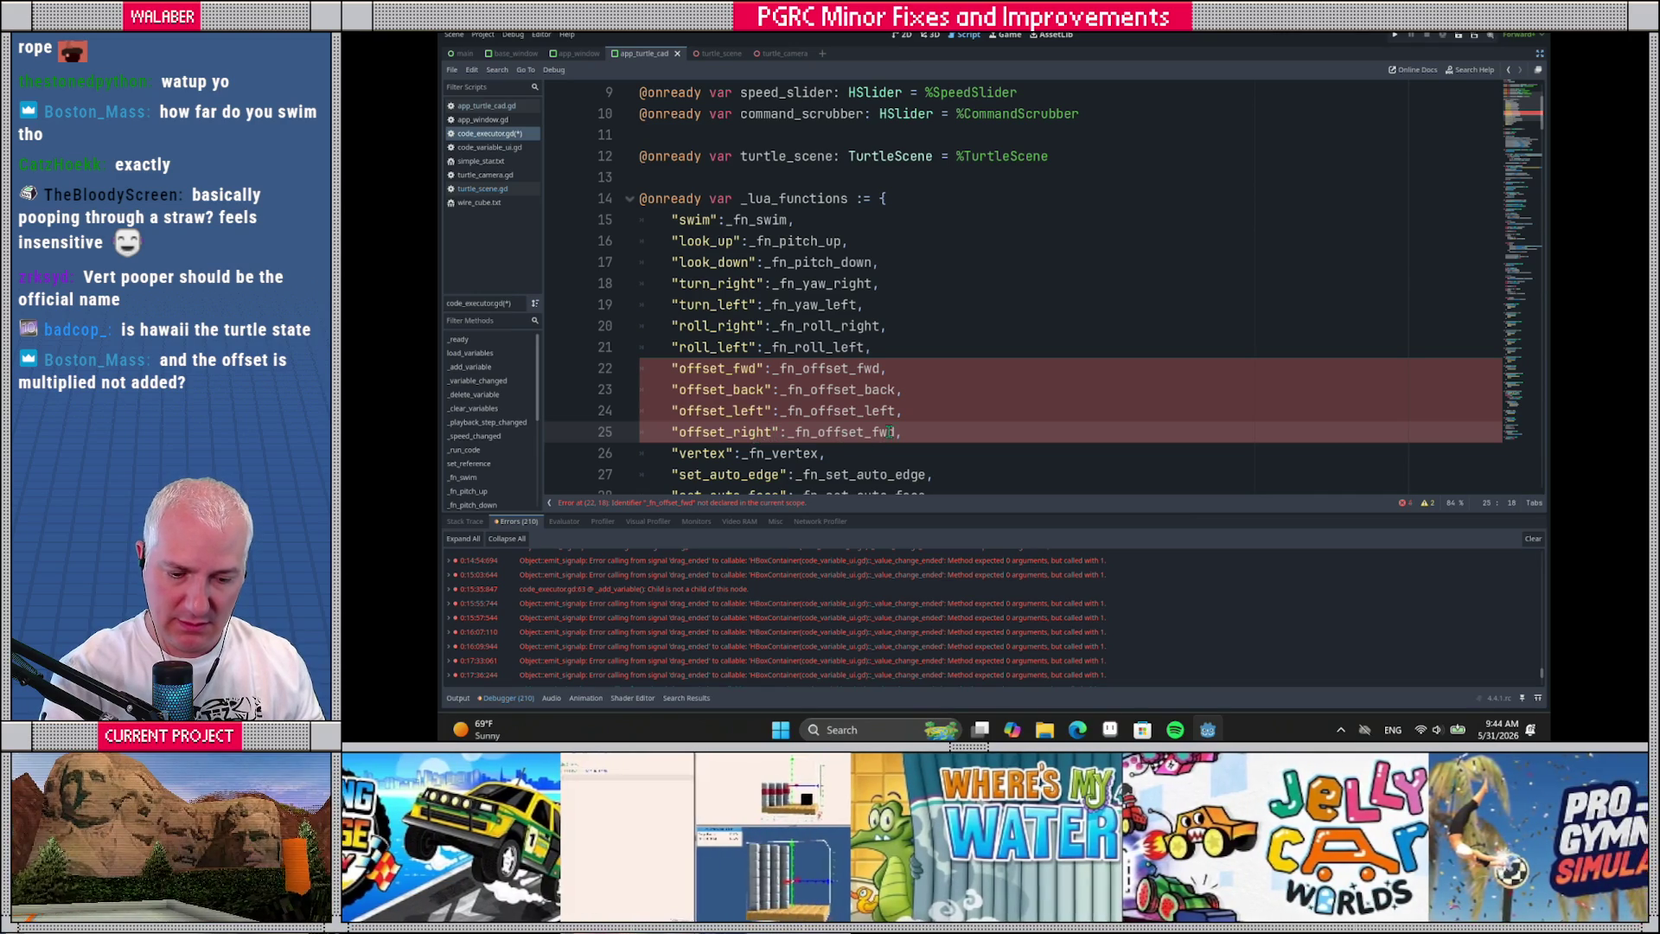
key("BackSpace")
key("BackSpace")
key("BackSpace")
type("right")
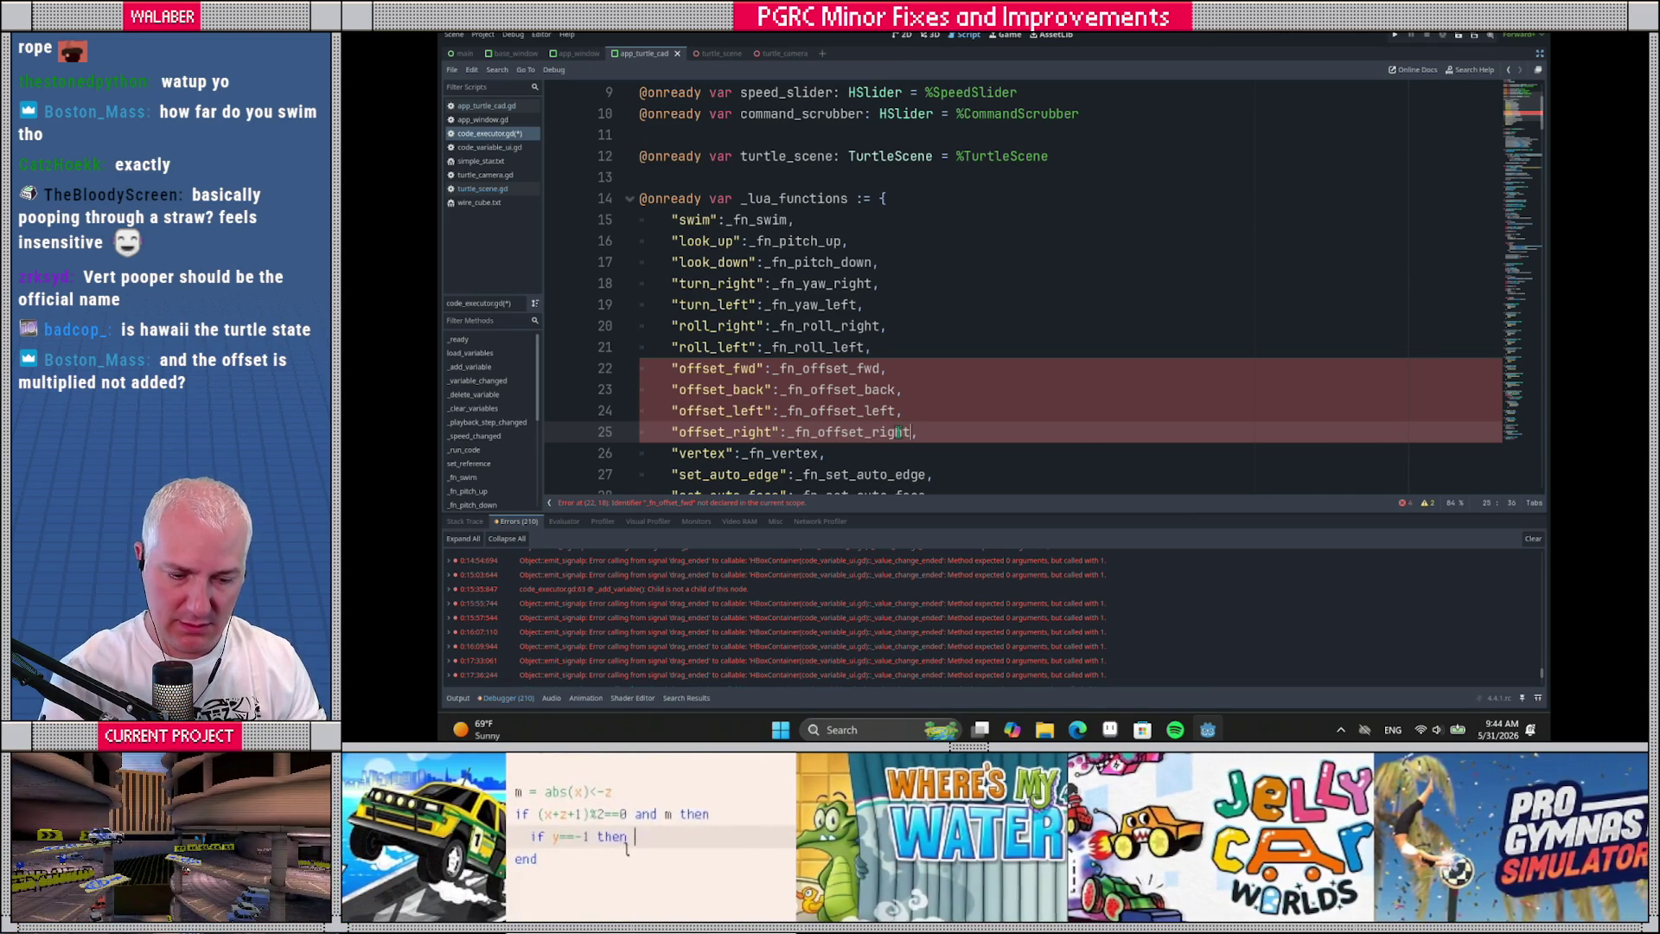
Add two more copies and rename their keys to "offset_up" and "offset_down"
key("Return")
type("\"offset_fwd\":_fn_offset_fwd,")
key("Return")
type("\"offset_fwd\":_fn_offset_fwd,")
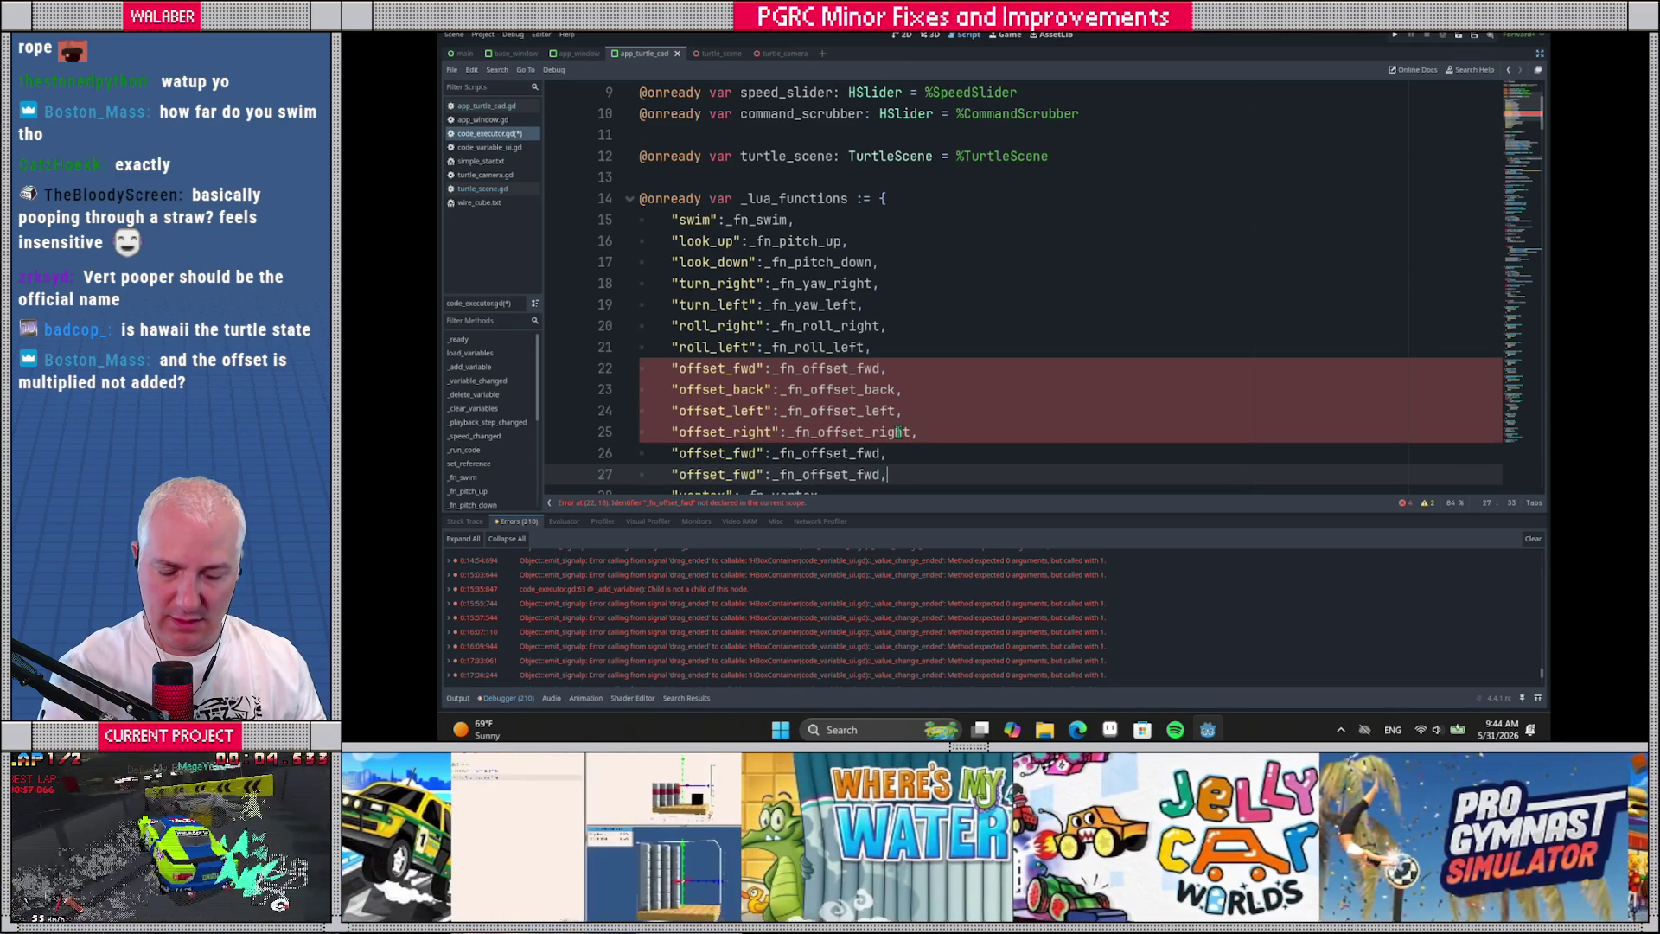
scroll(870, 449, "down", 1)
left_click(757, 389)
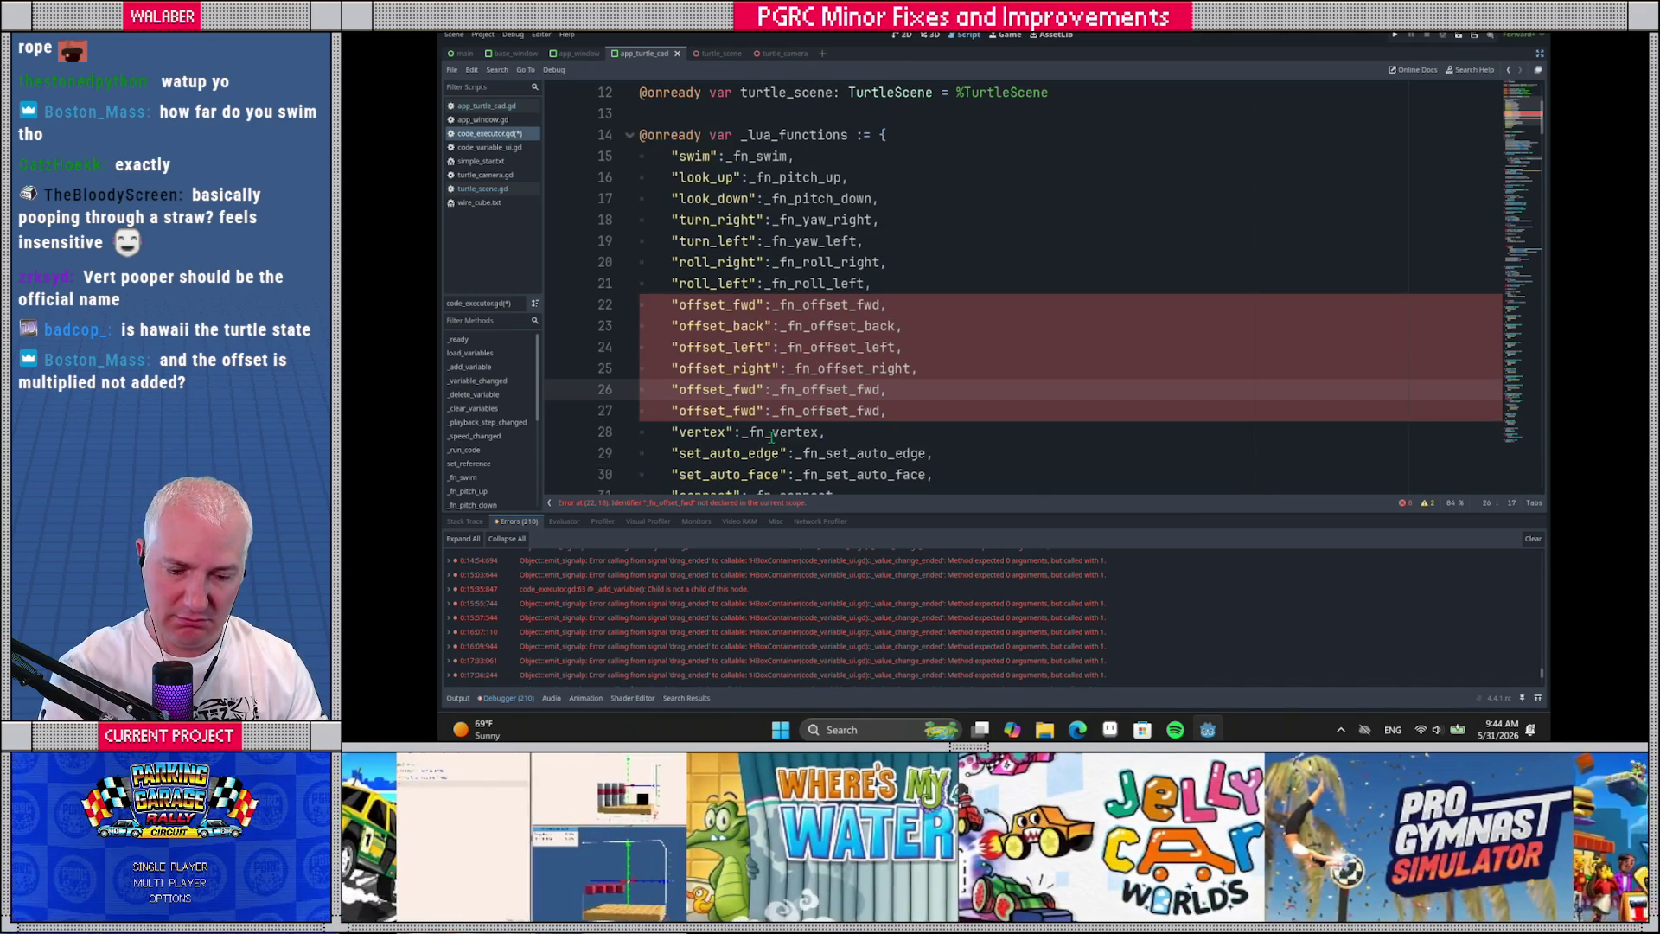
key("BackSpace")
key("BackSpace")
key("BackSpace")
type("up")
key("Down")
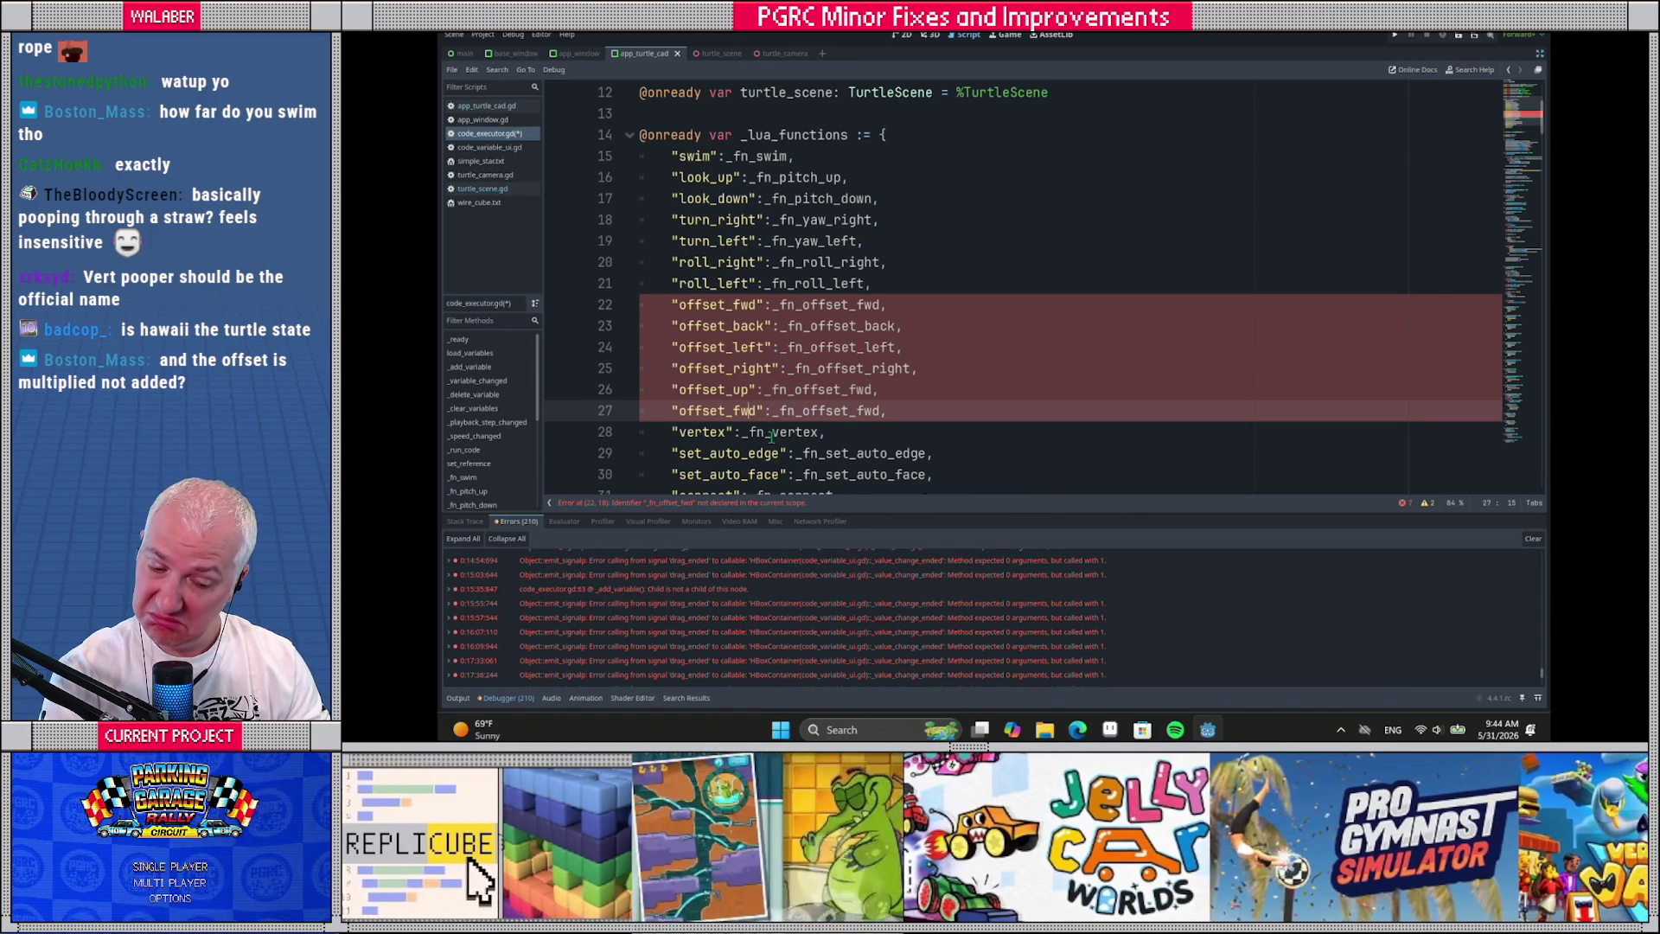
key("BackSpace")
key("BackSpace")
key("BackSpace")
type("down")
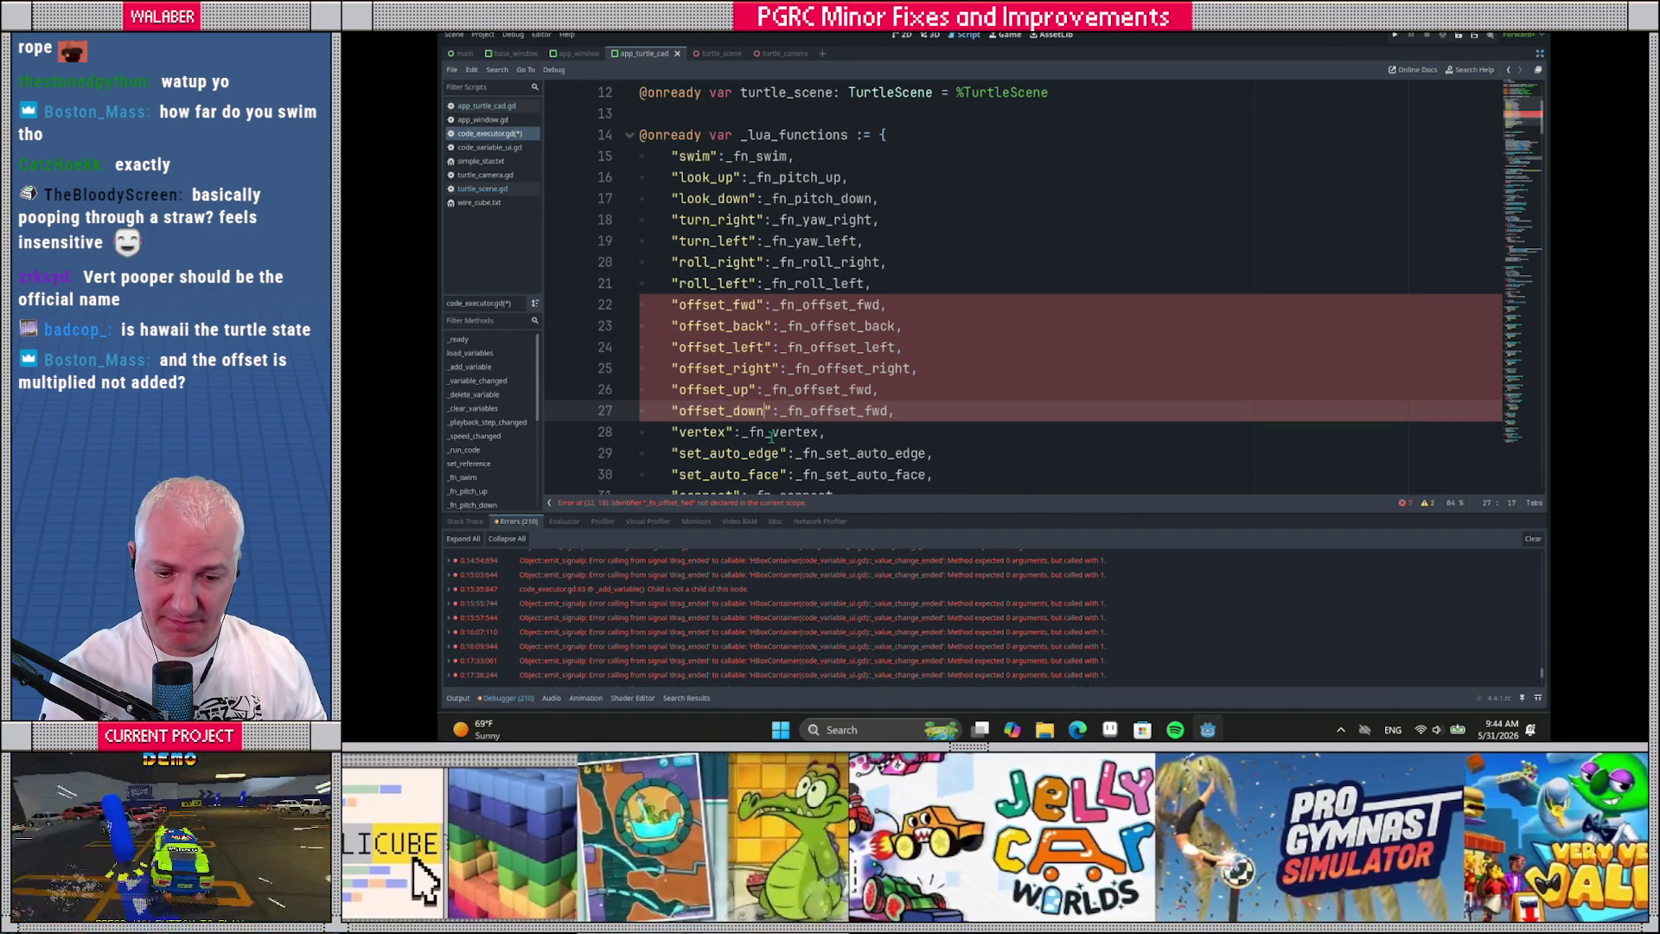
Map them to _fn_offset_up and _fn_offset_down, then save code_executor.gd
left_click(852, 389)
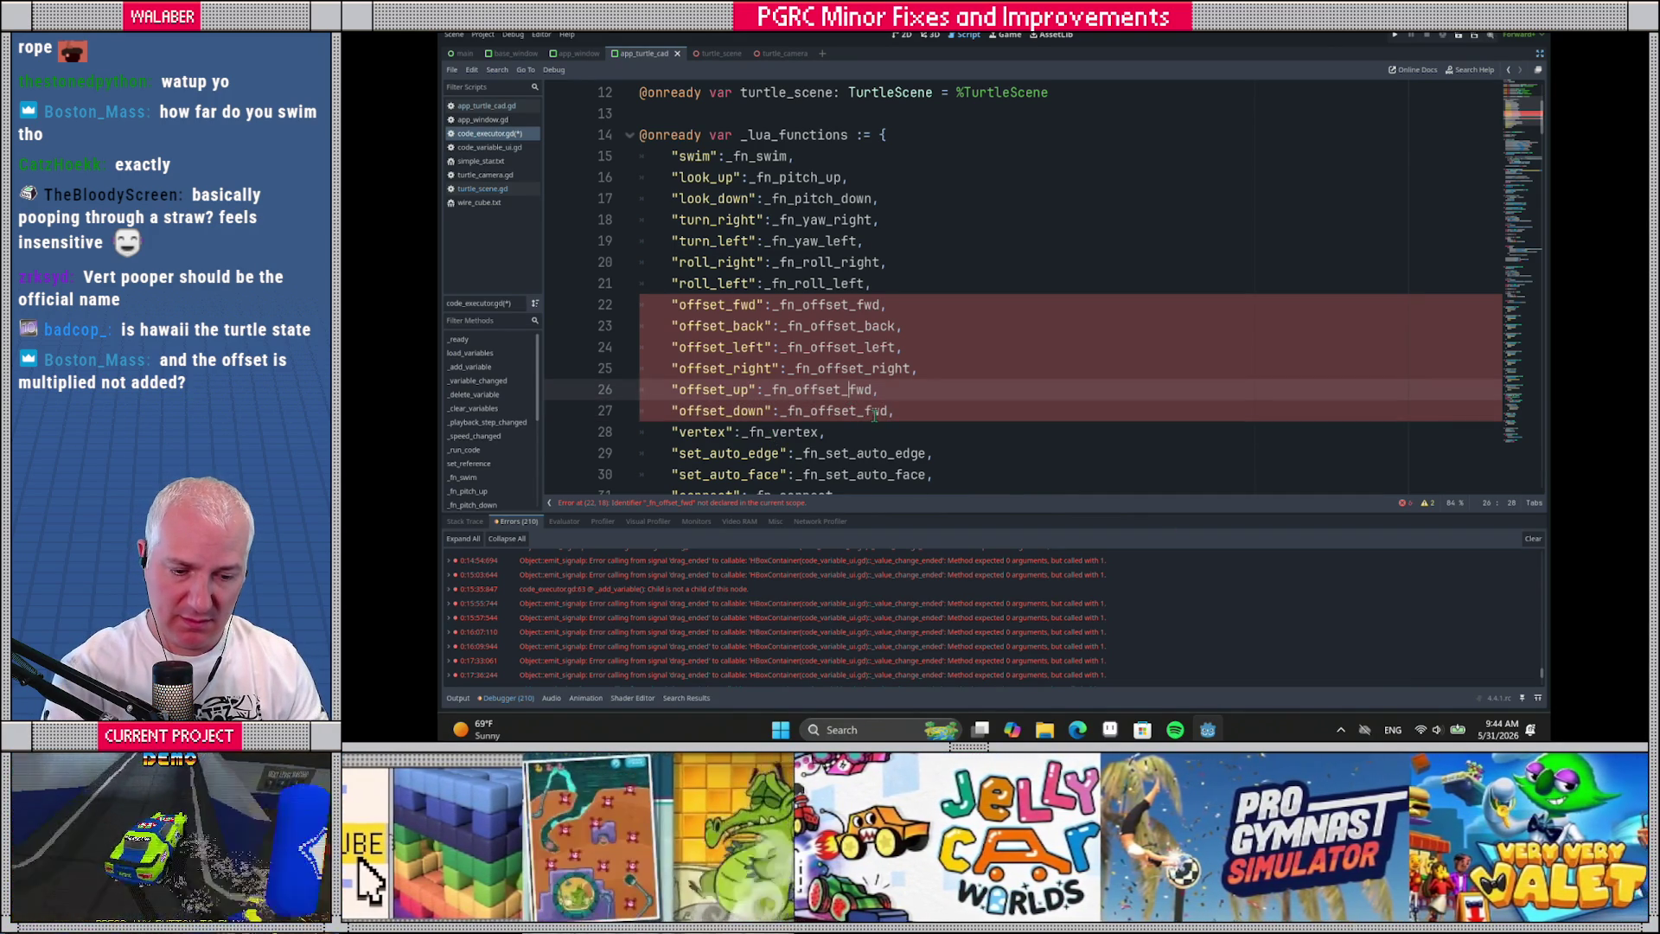
key("shift+ctrl+Right")
type("up")
left_click(875, 413)
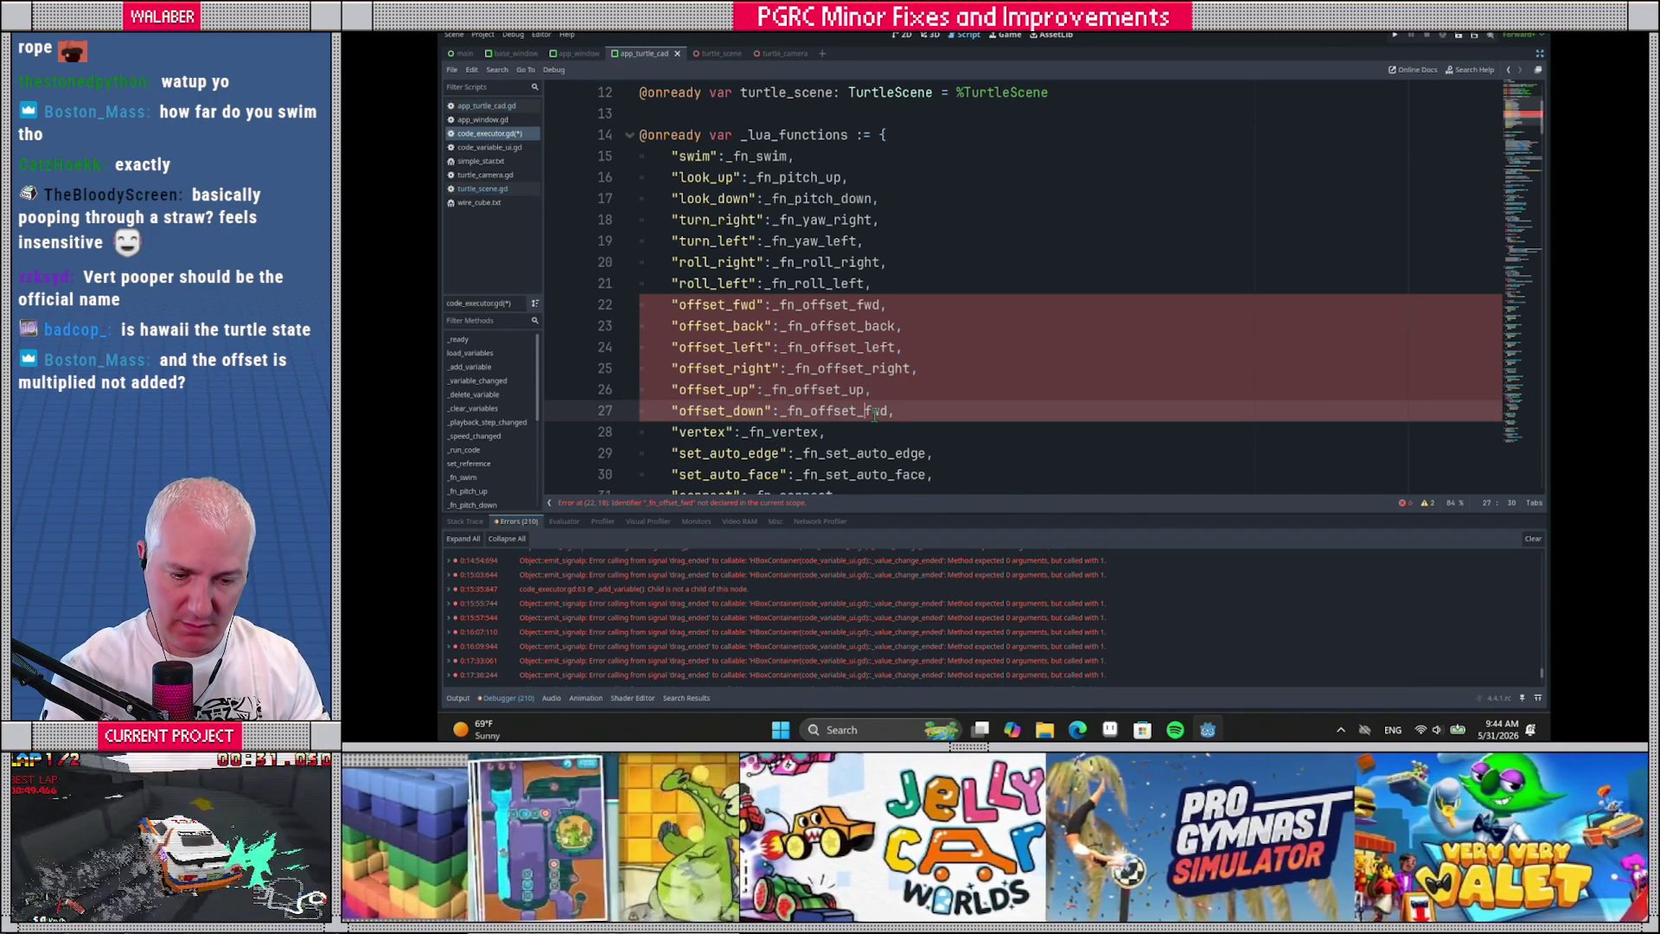
double_click(875, 413)
type("own")
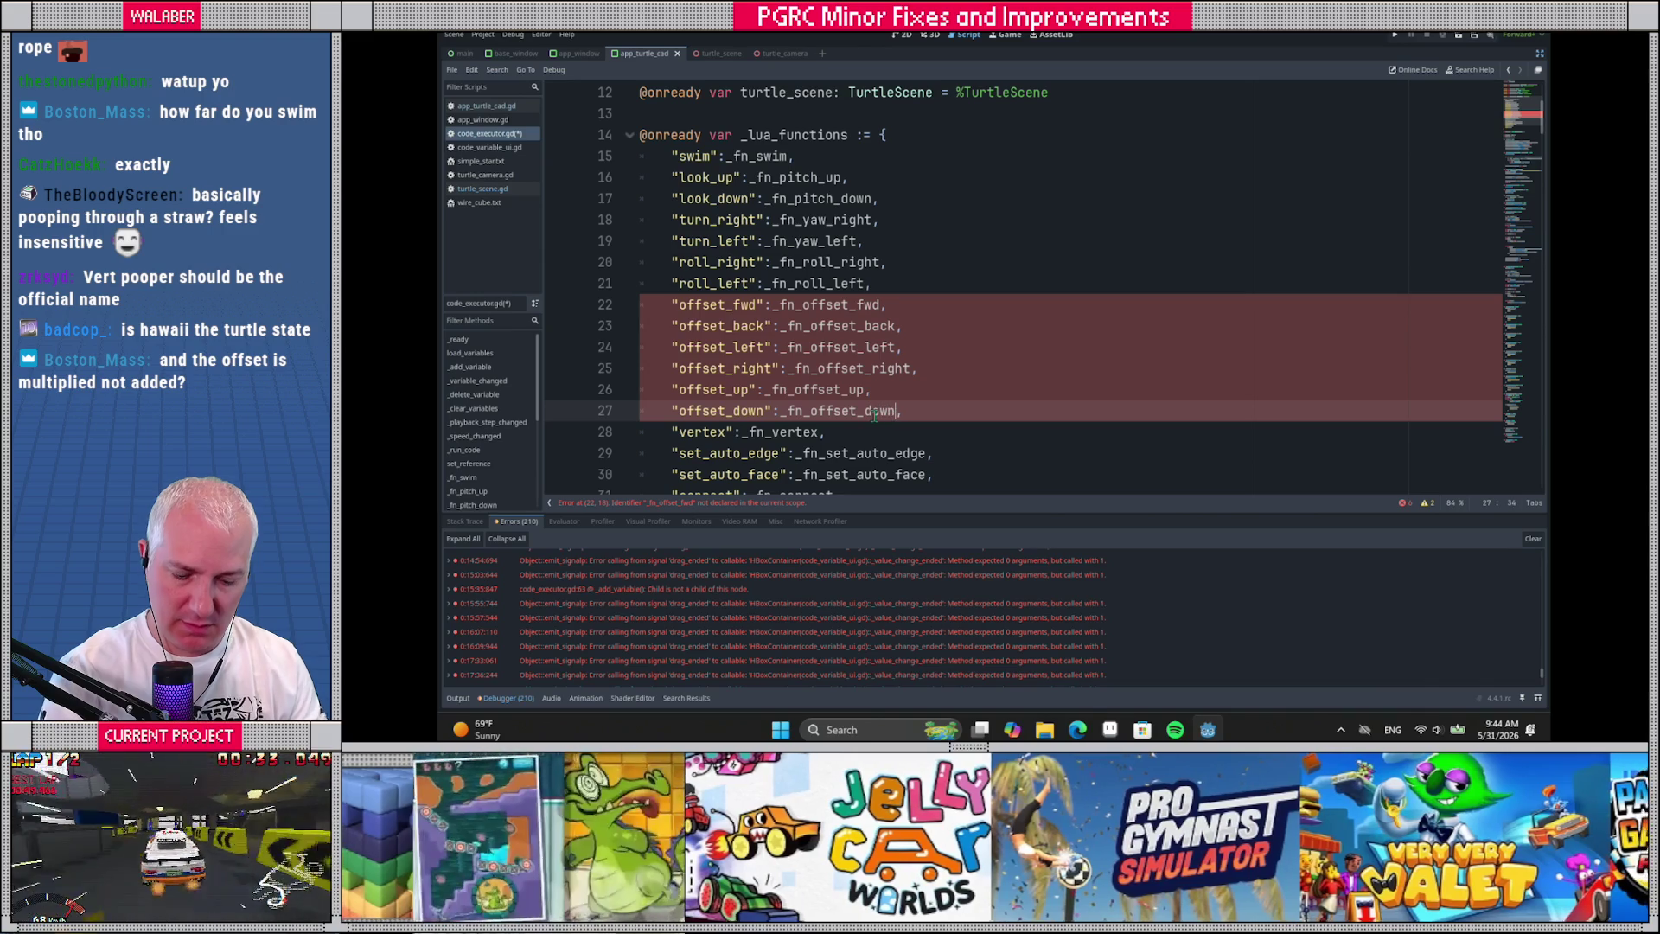
key("ctrl+s")
double_click(843, 312)
key("ctrl+c")
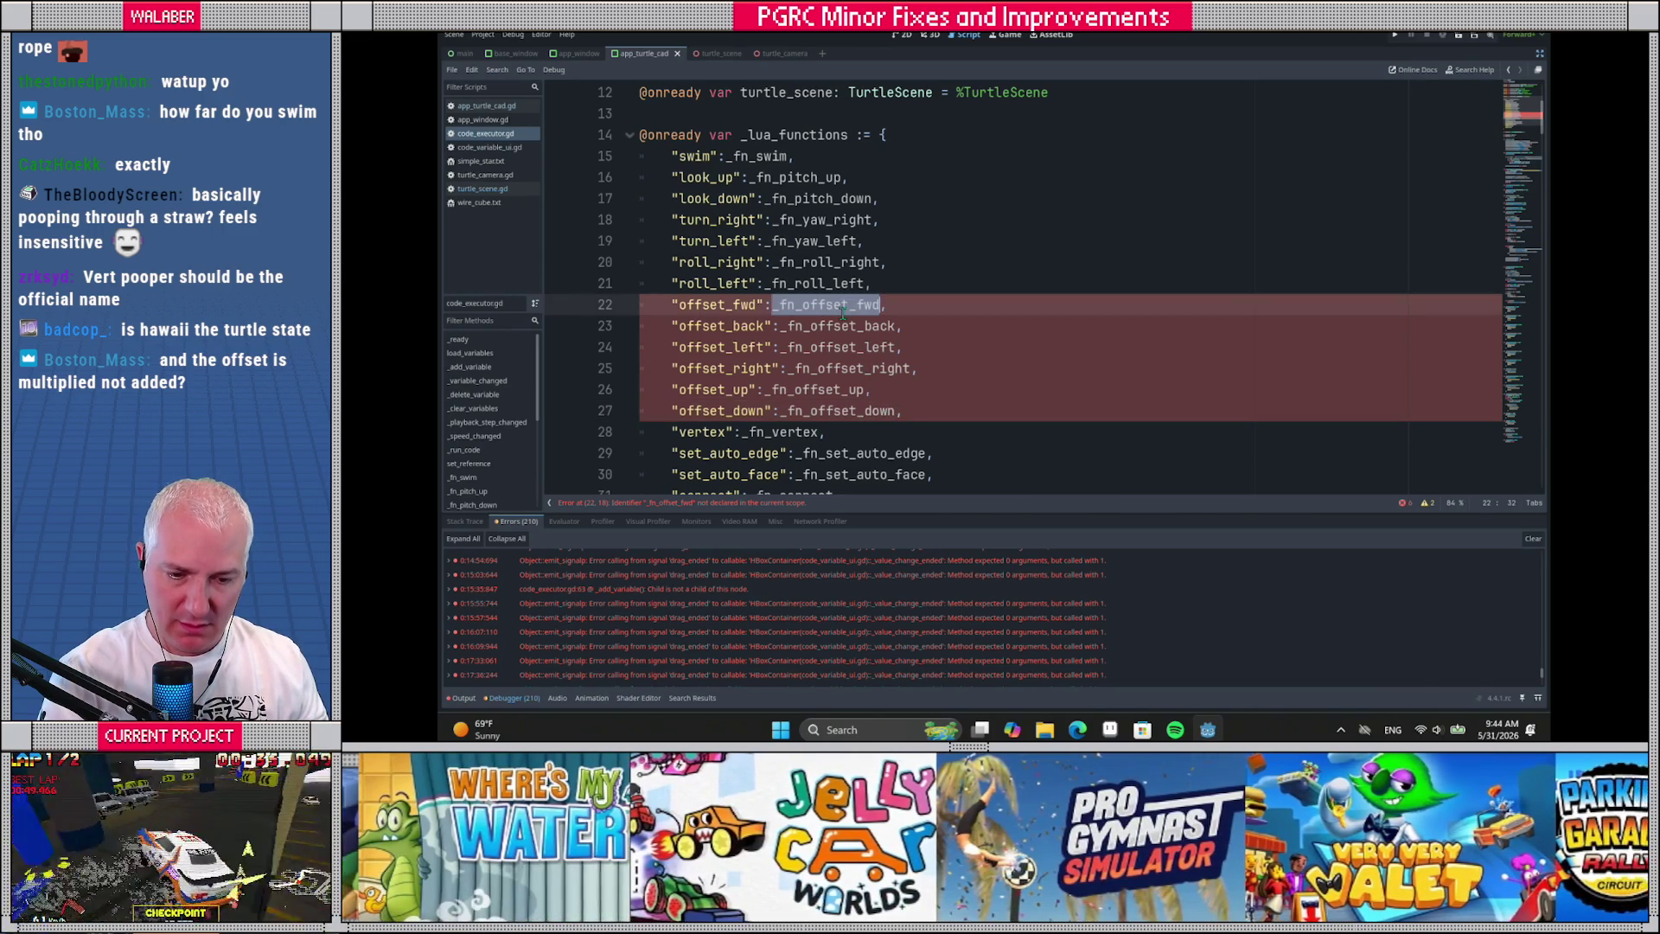
Declare func _fn_offset_fwd(a: float) -> void below the roll_left function
left_click(813, 284, "ctrl")
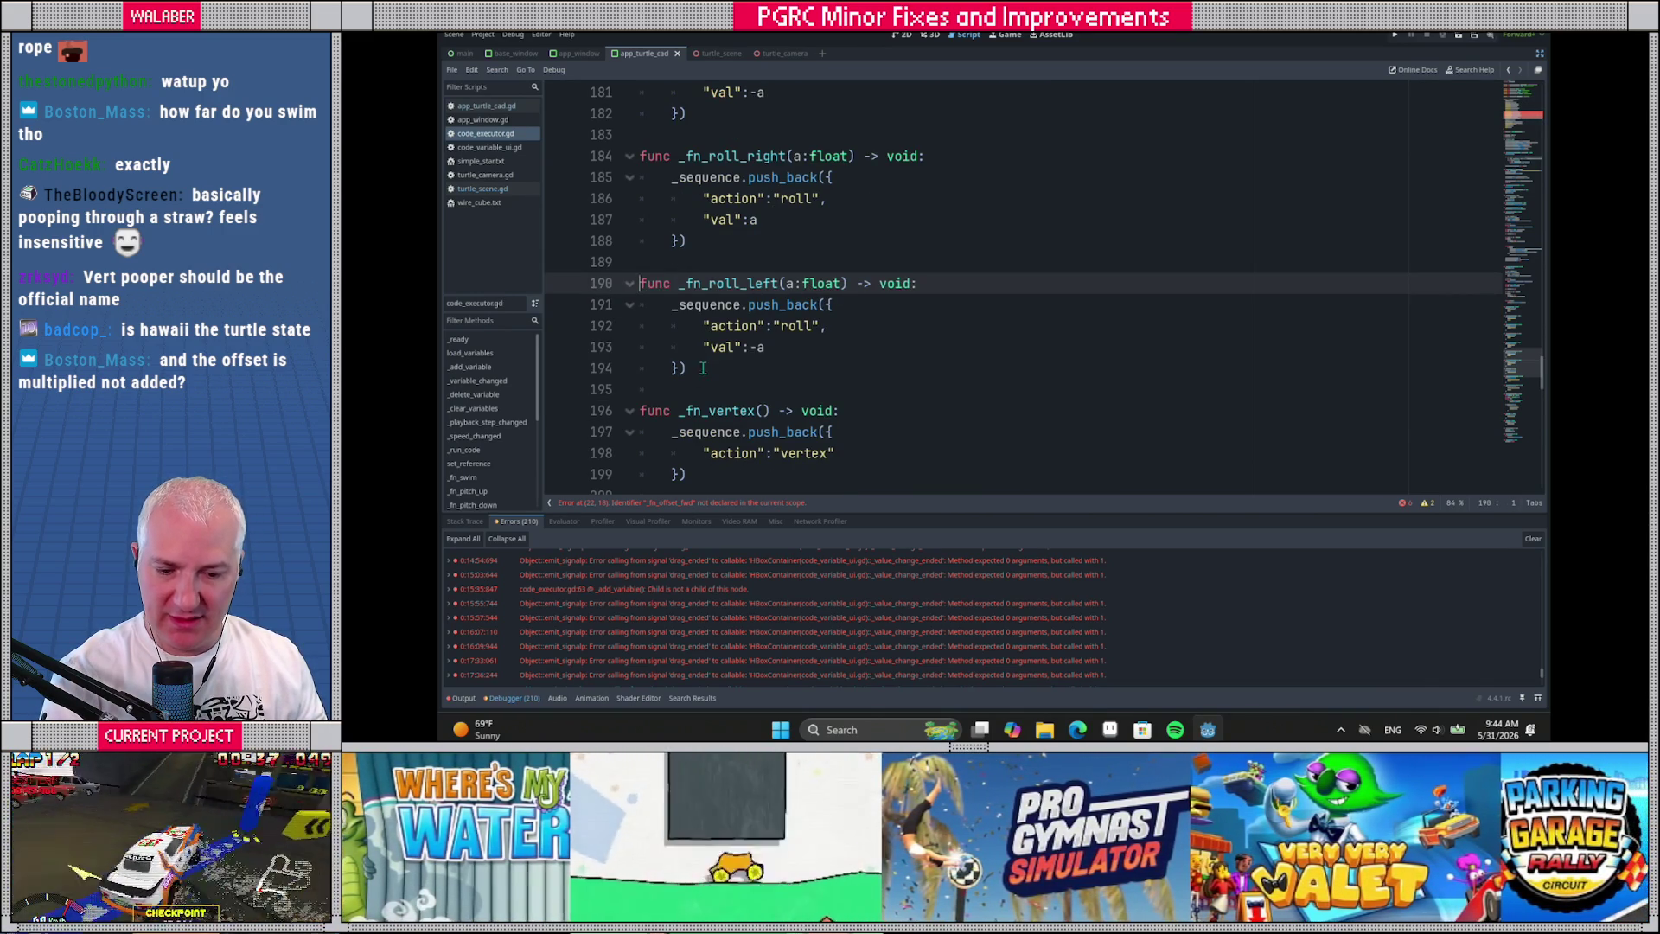
left_click(702, 369)
key("Return")
key("Return")
type("func")
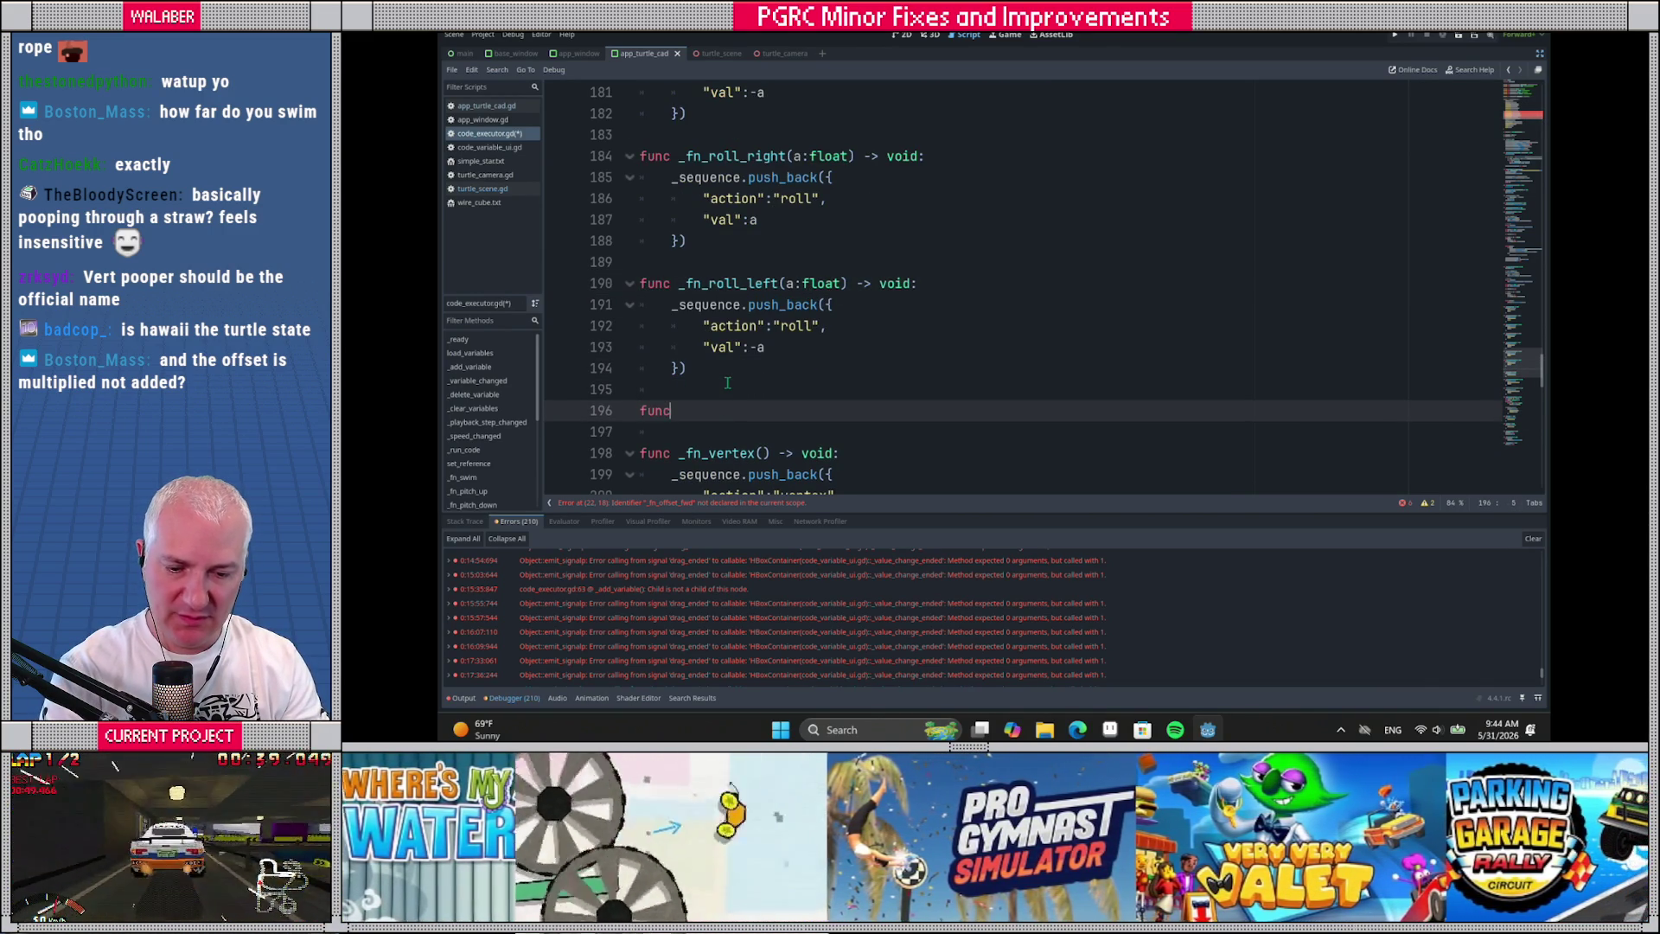
key("ctrl+v")
type("(")
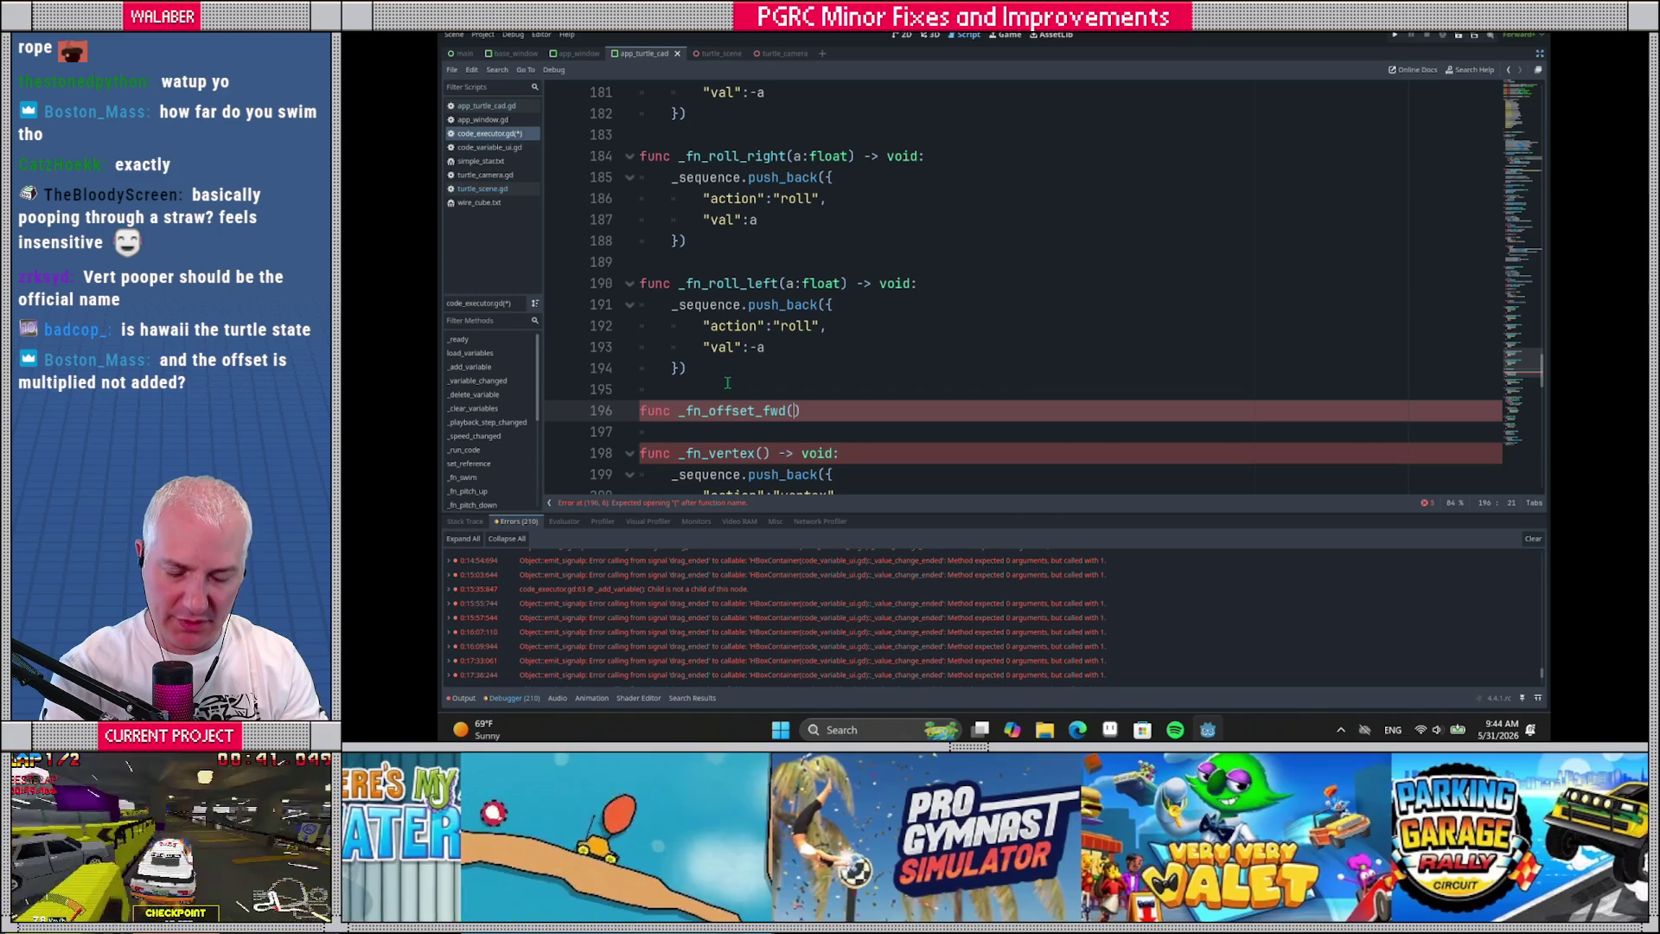
type("a:float) -> v")
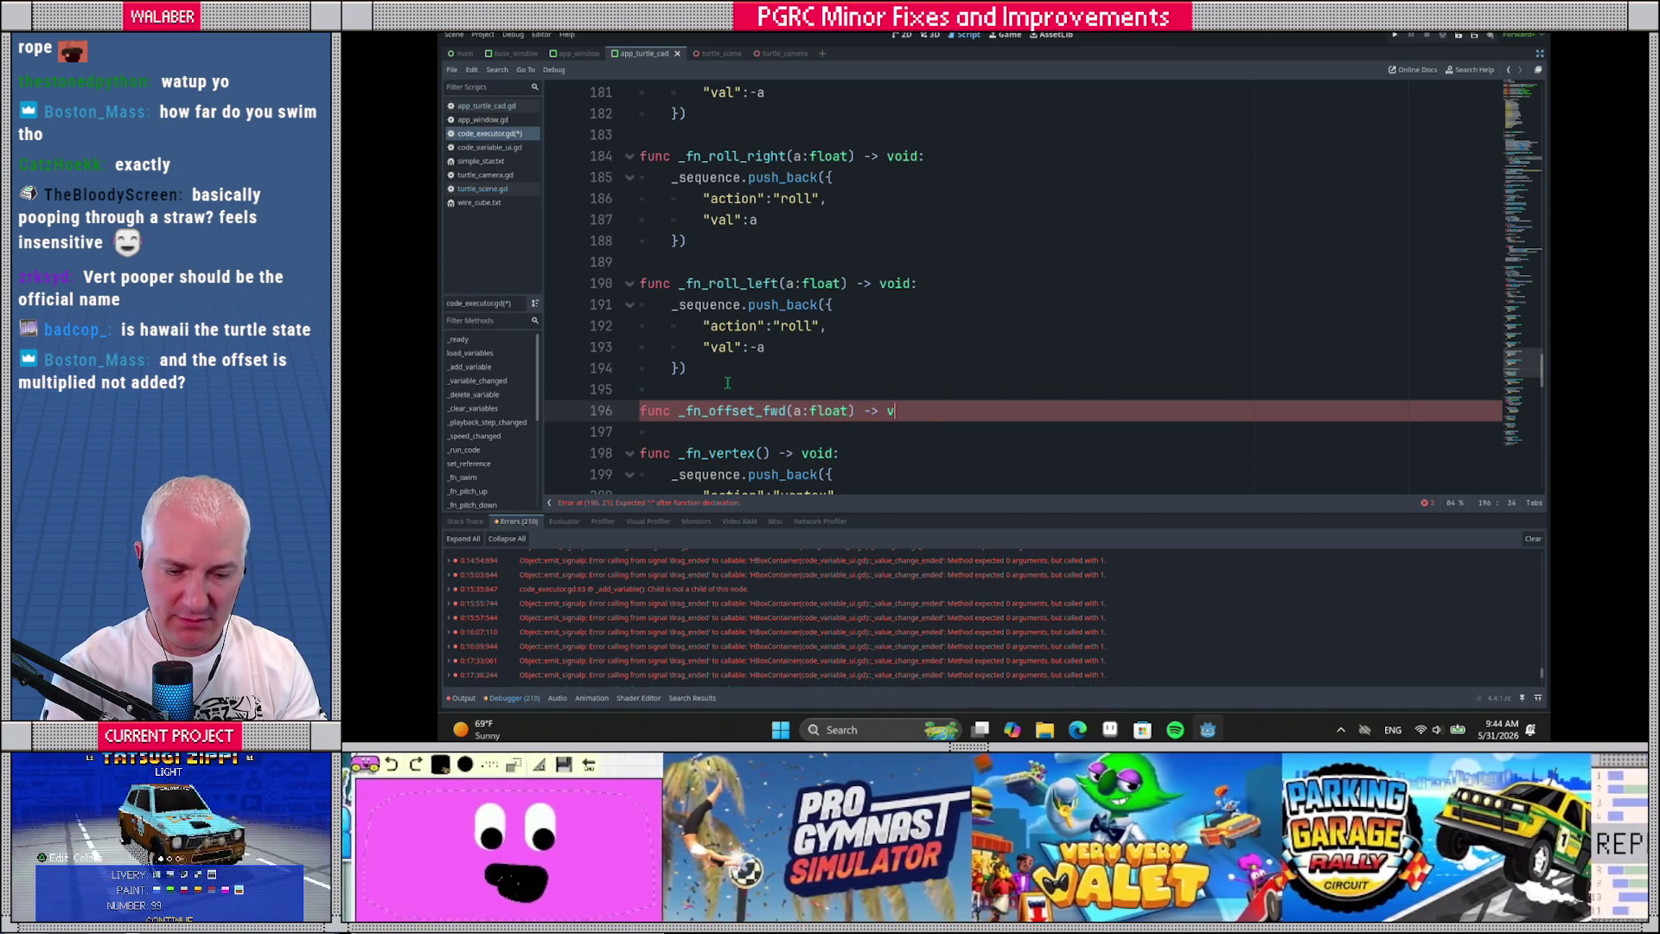
type("oid:")
key("Return")
Start its body with _sequence.push_back of a dictionary containing "action":"offset"
type("_seu")
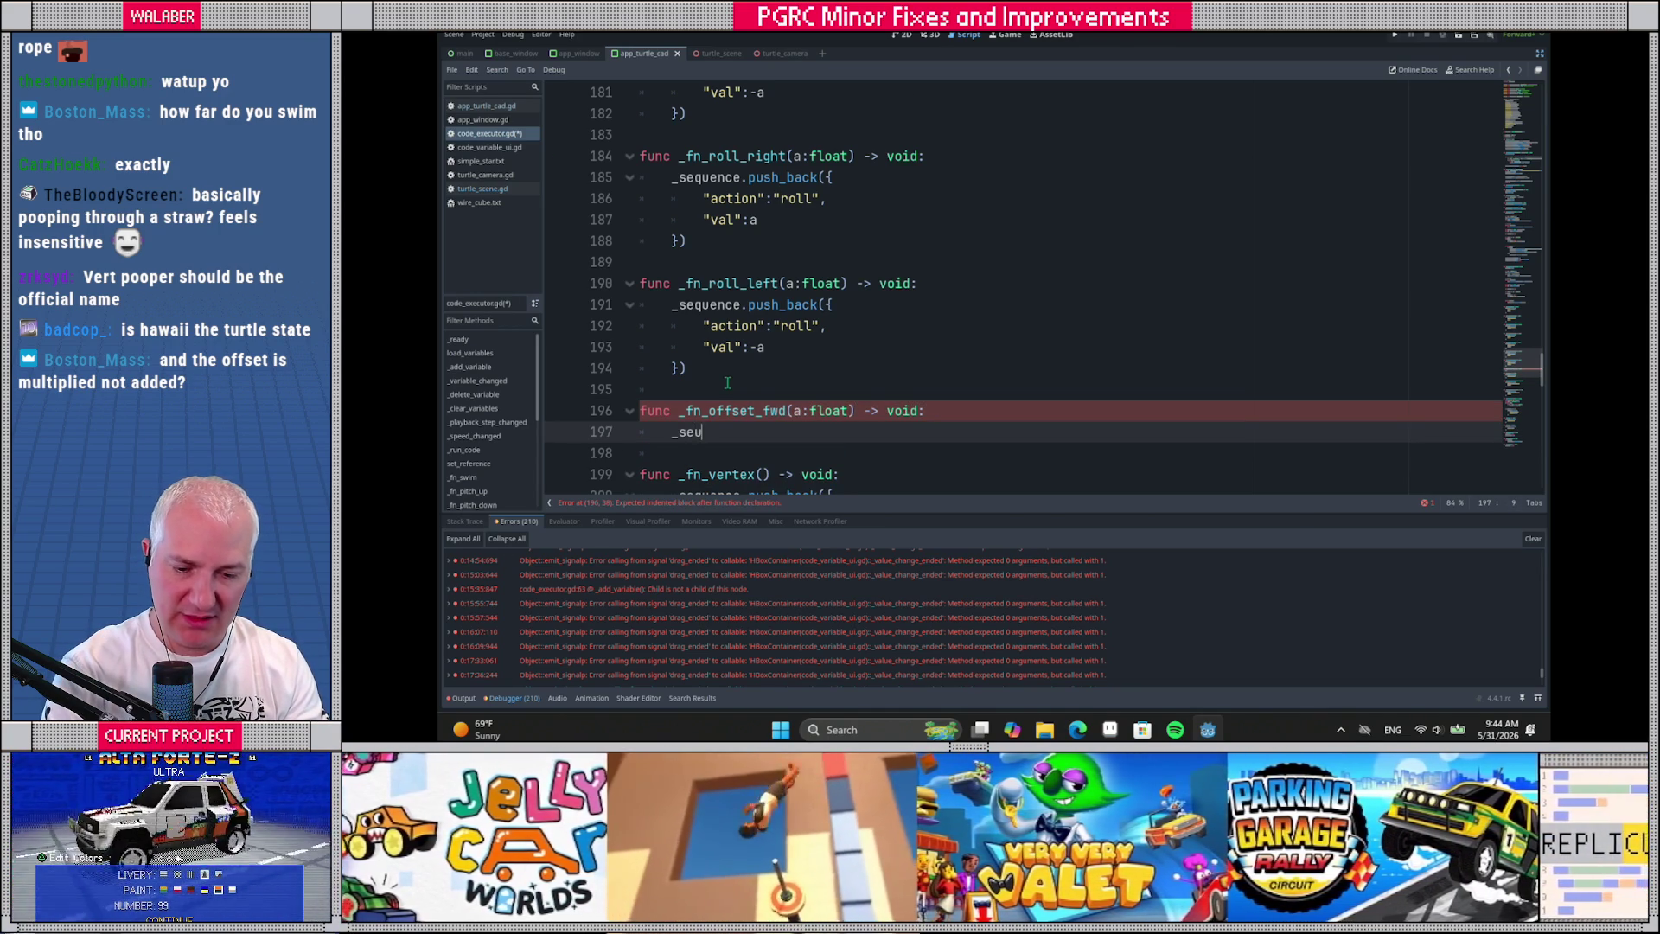
key("BackSpace")
type("q")
key("Return")
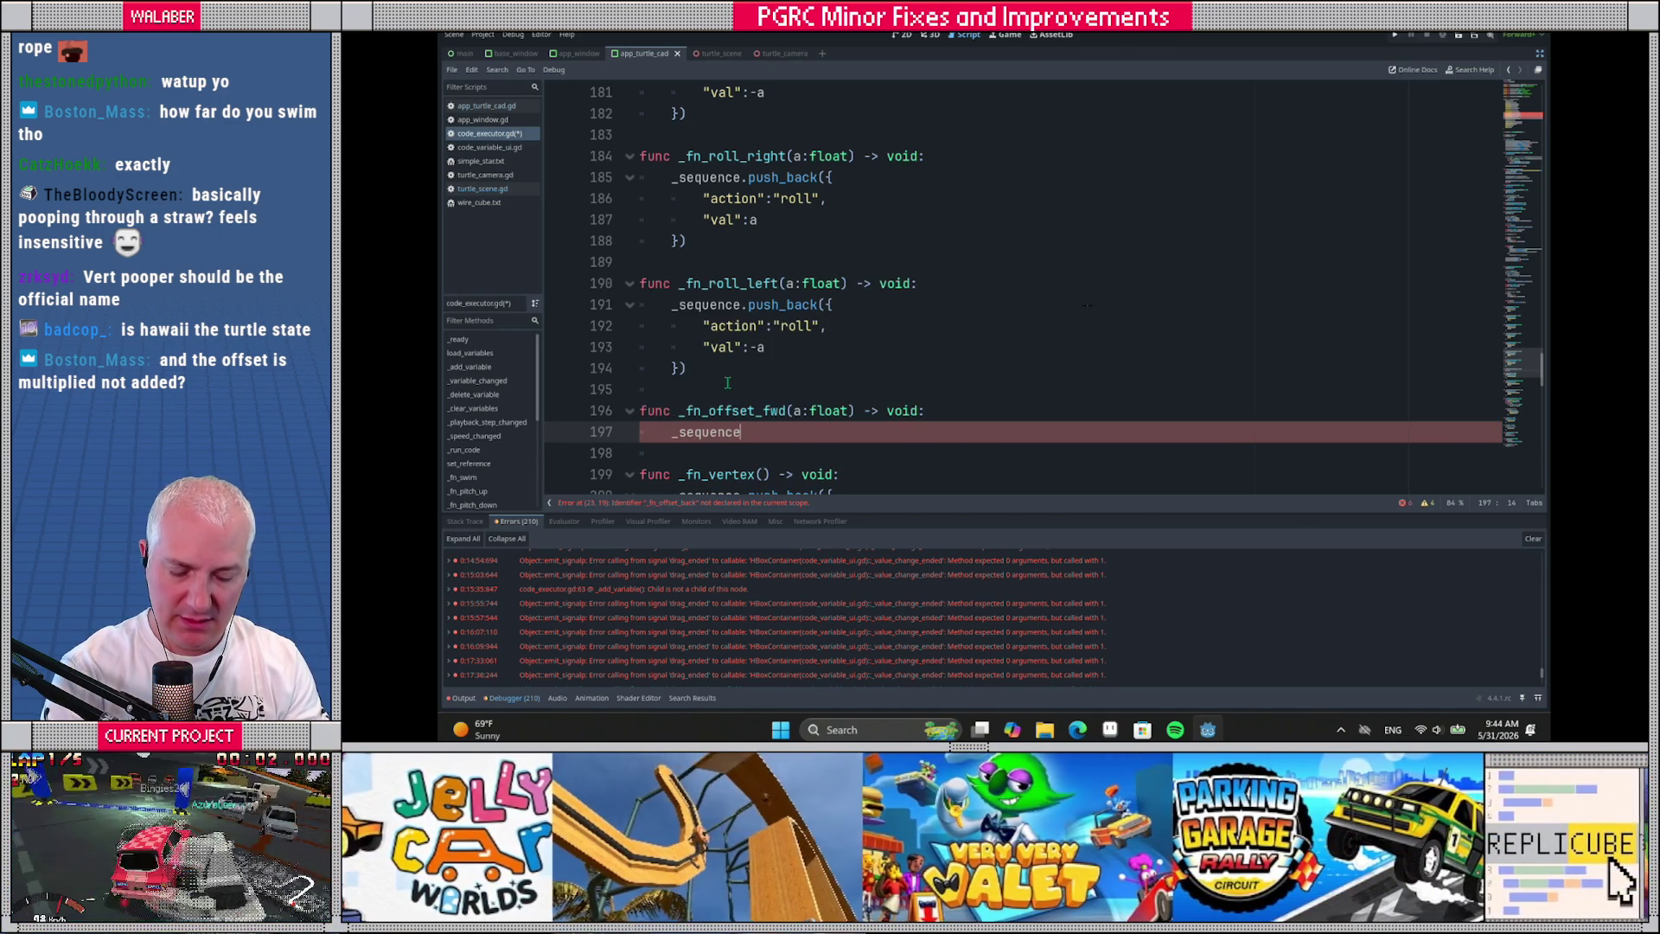
type(".push_va")
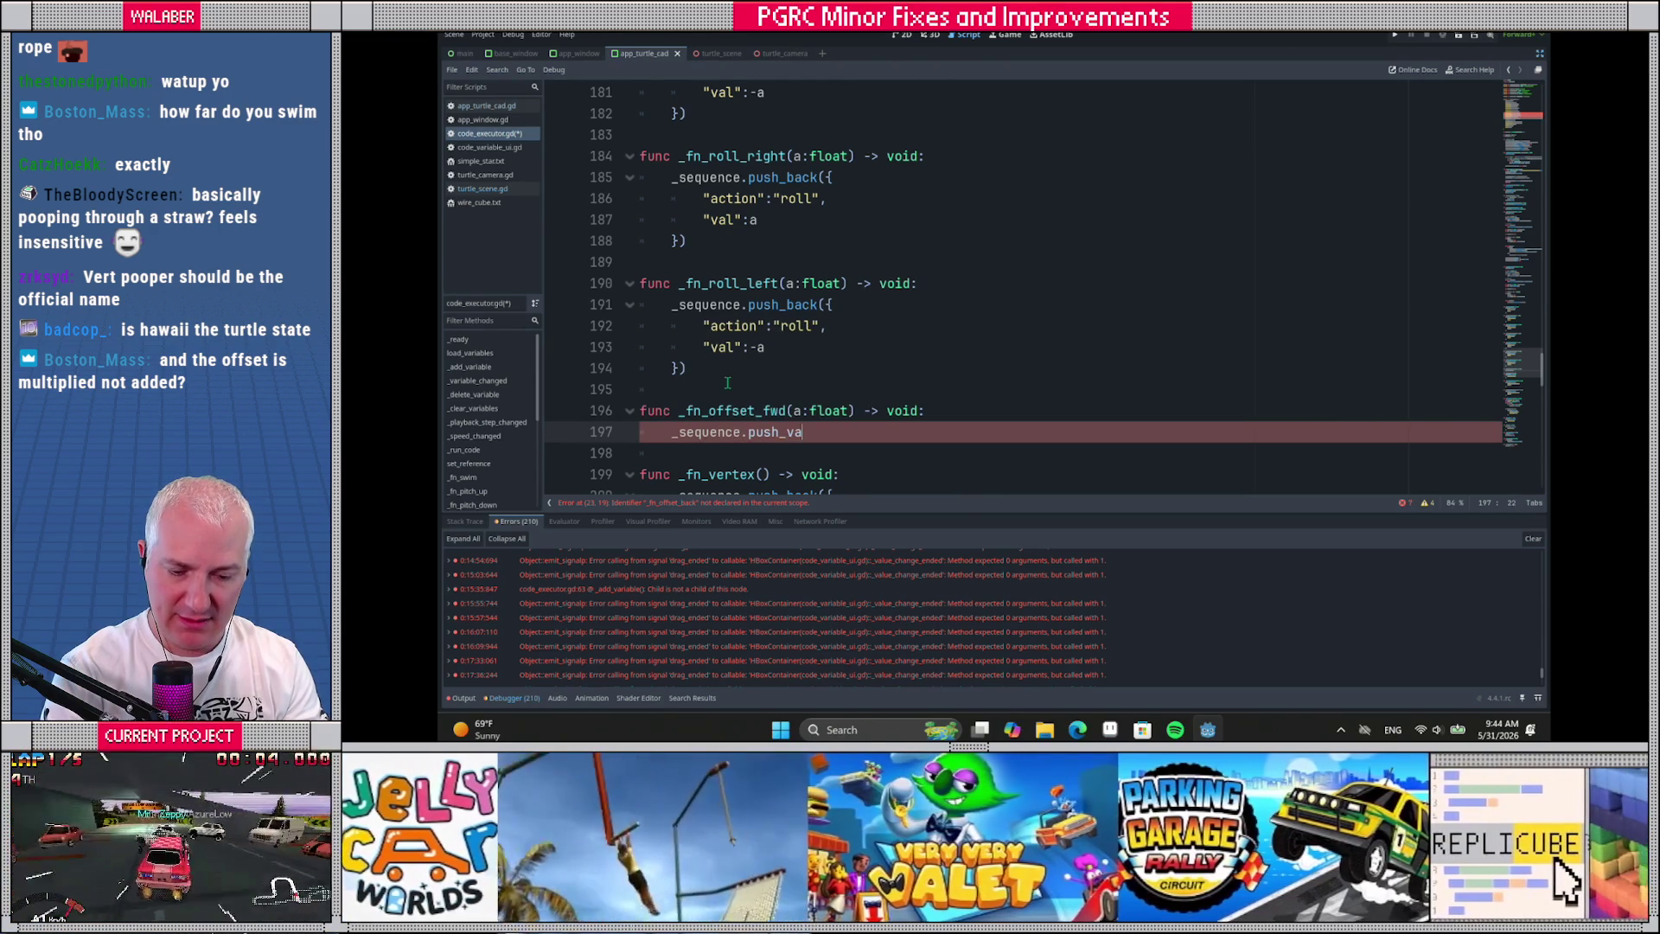
key("BackSpace")
key("BackSpace")
type("ba")
key("Return")
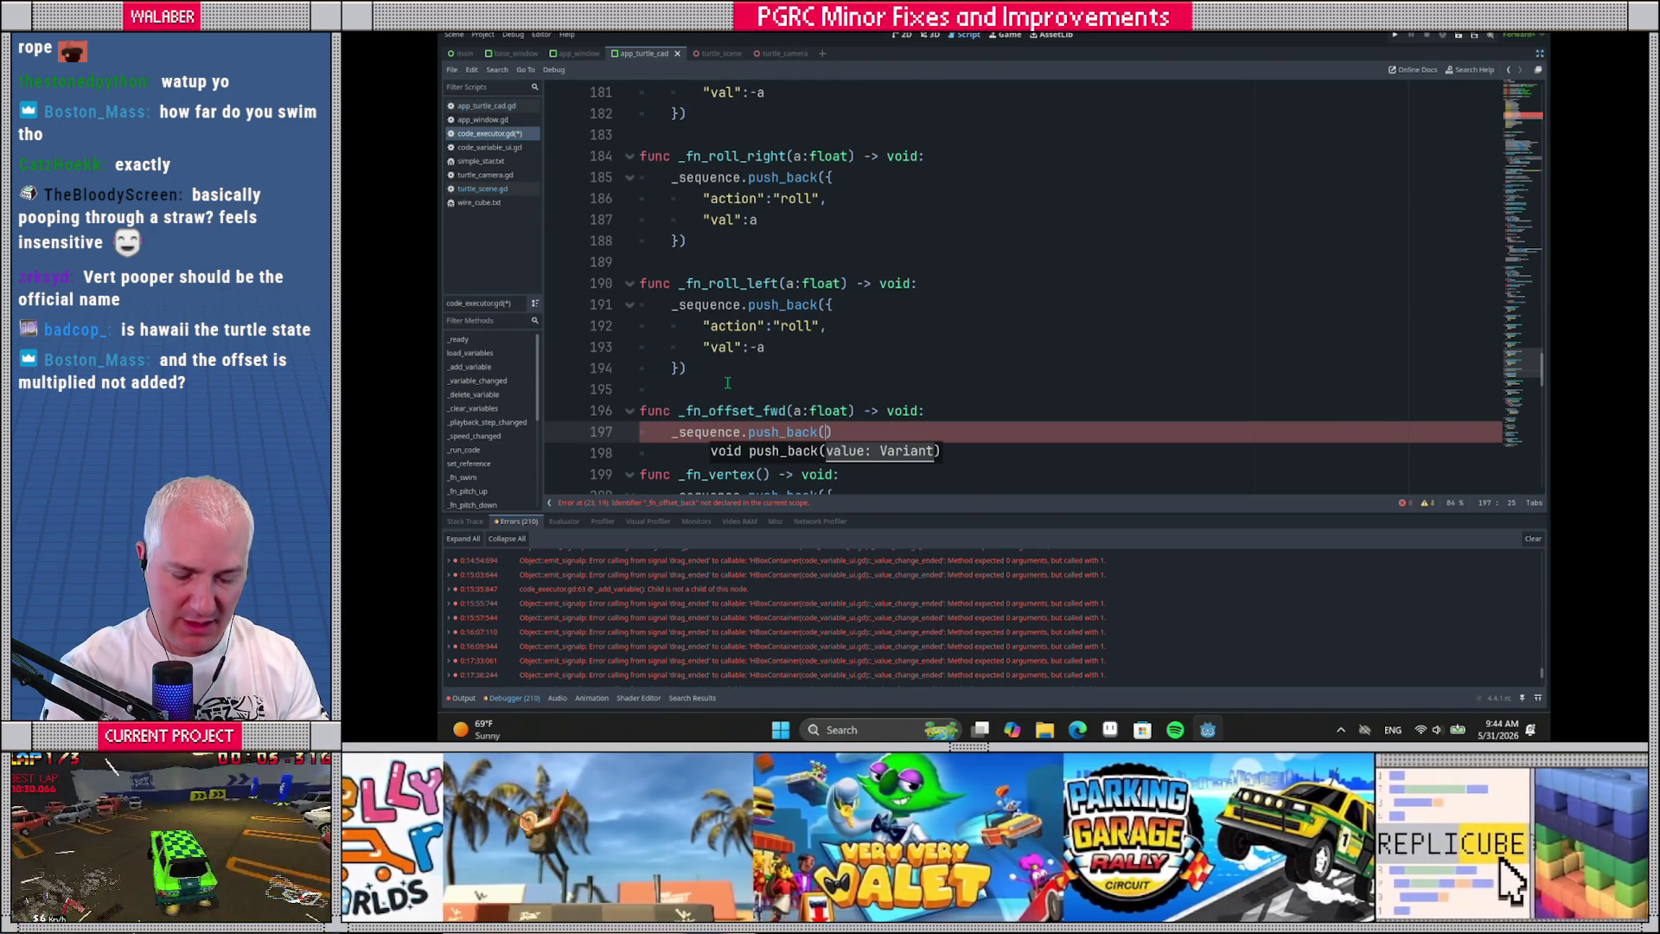
key("Return")
type("\"")
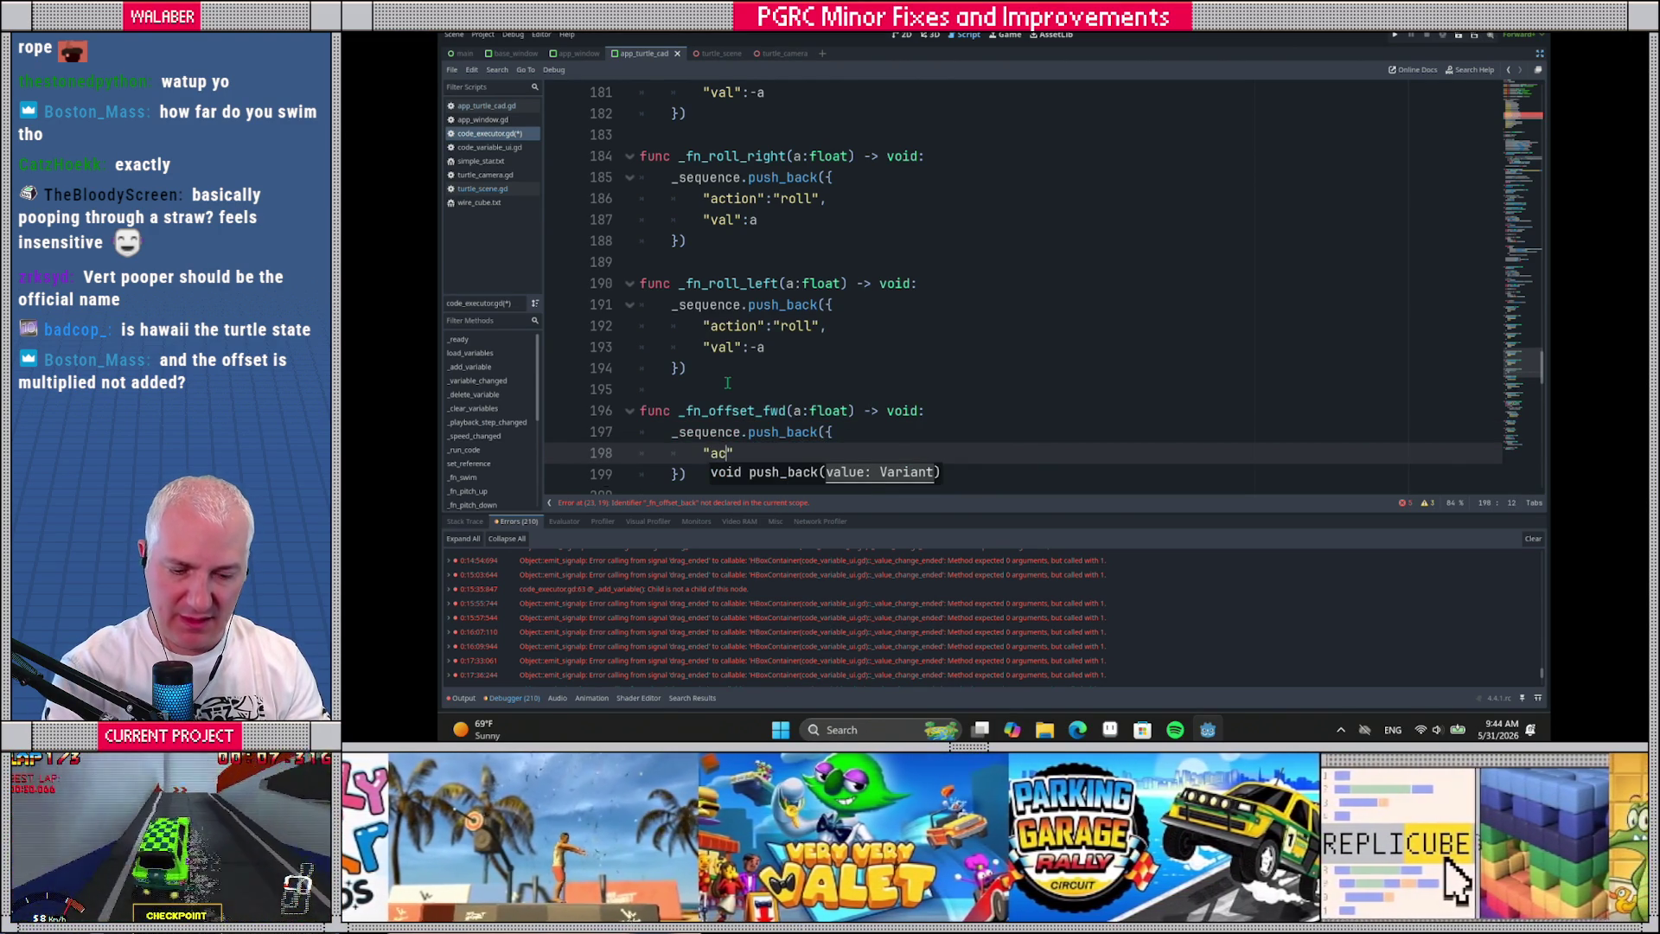
type("action\":\"offset\"")
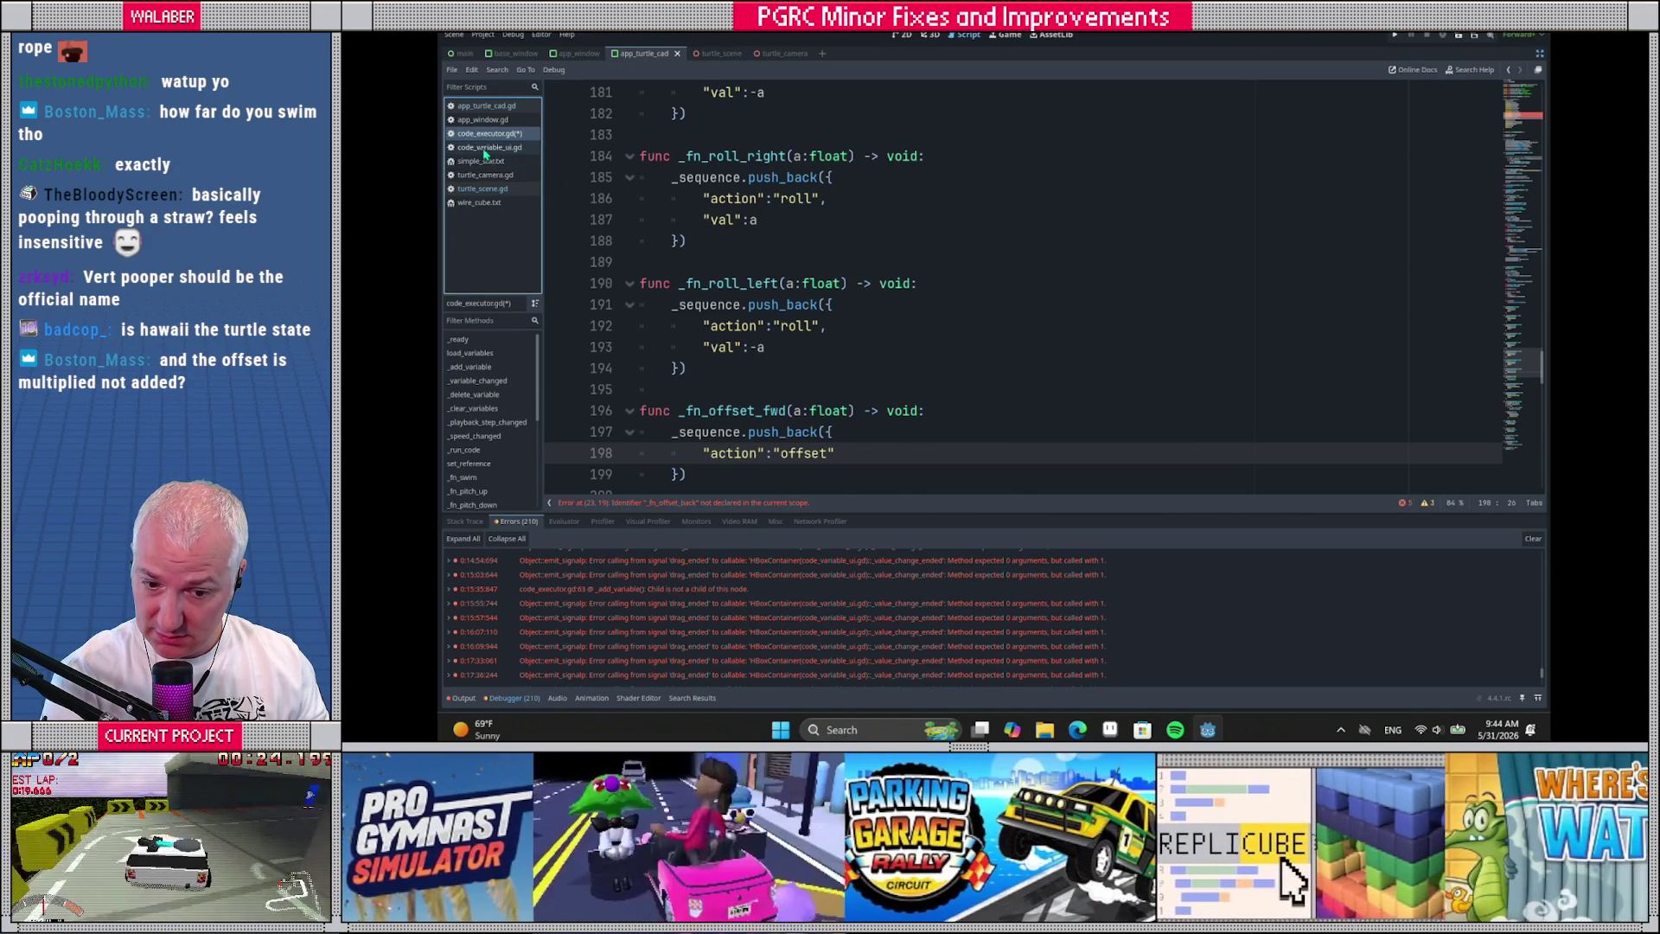
After checking turtle_scene.gd's offset case, add "axis":2 and "val":a to the dictionary
left_click(484, 189)
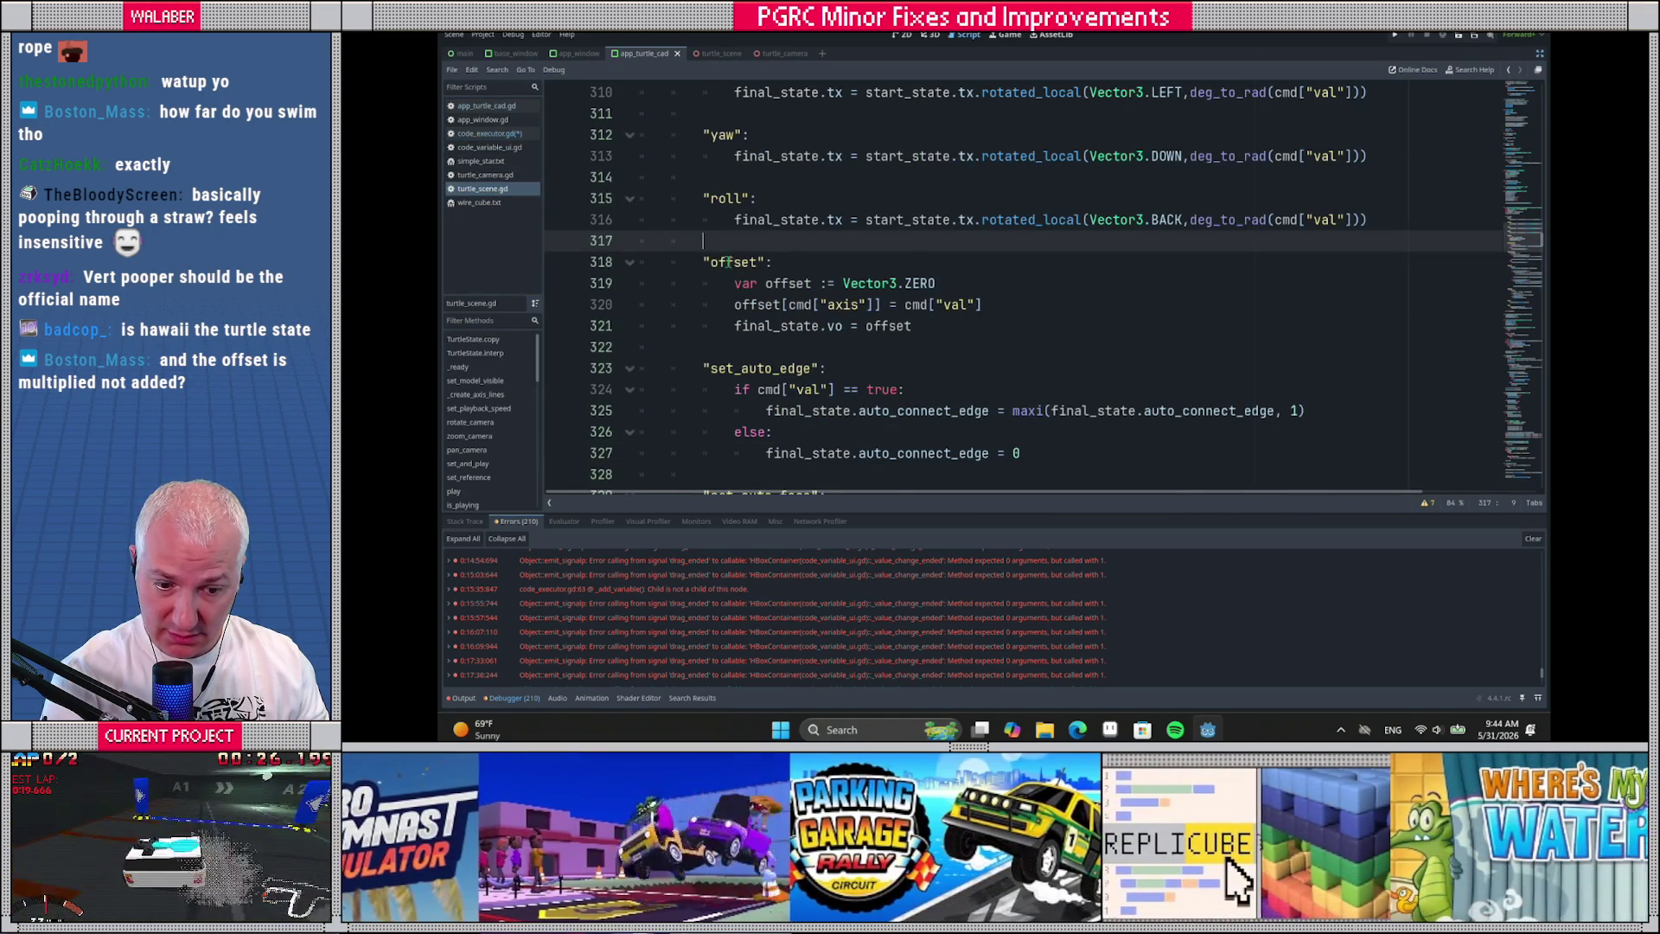
left_click(743, 262)
key("alt+Left")
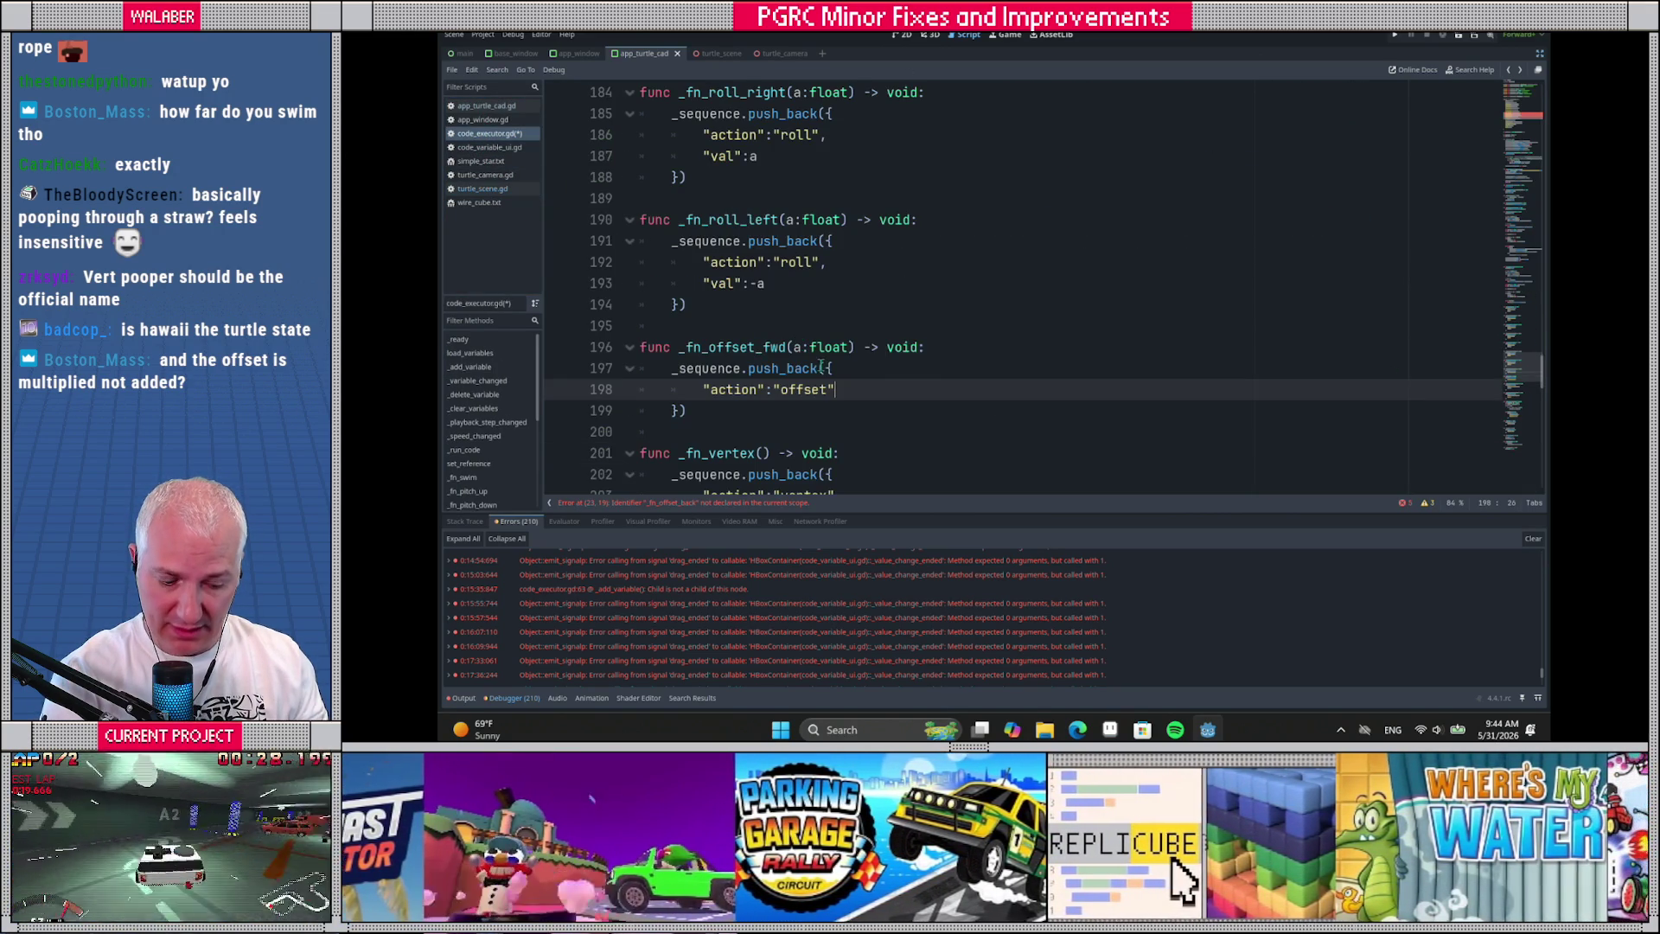
left_click(841, 389)
key("Return")
type("\"axis\":2")
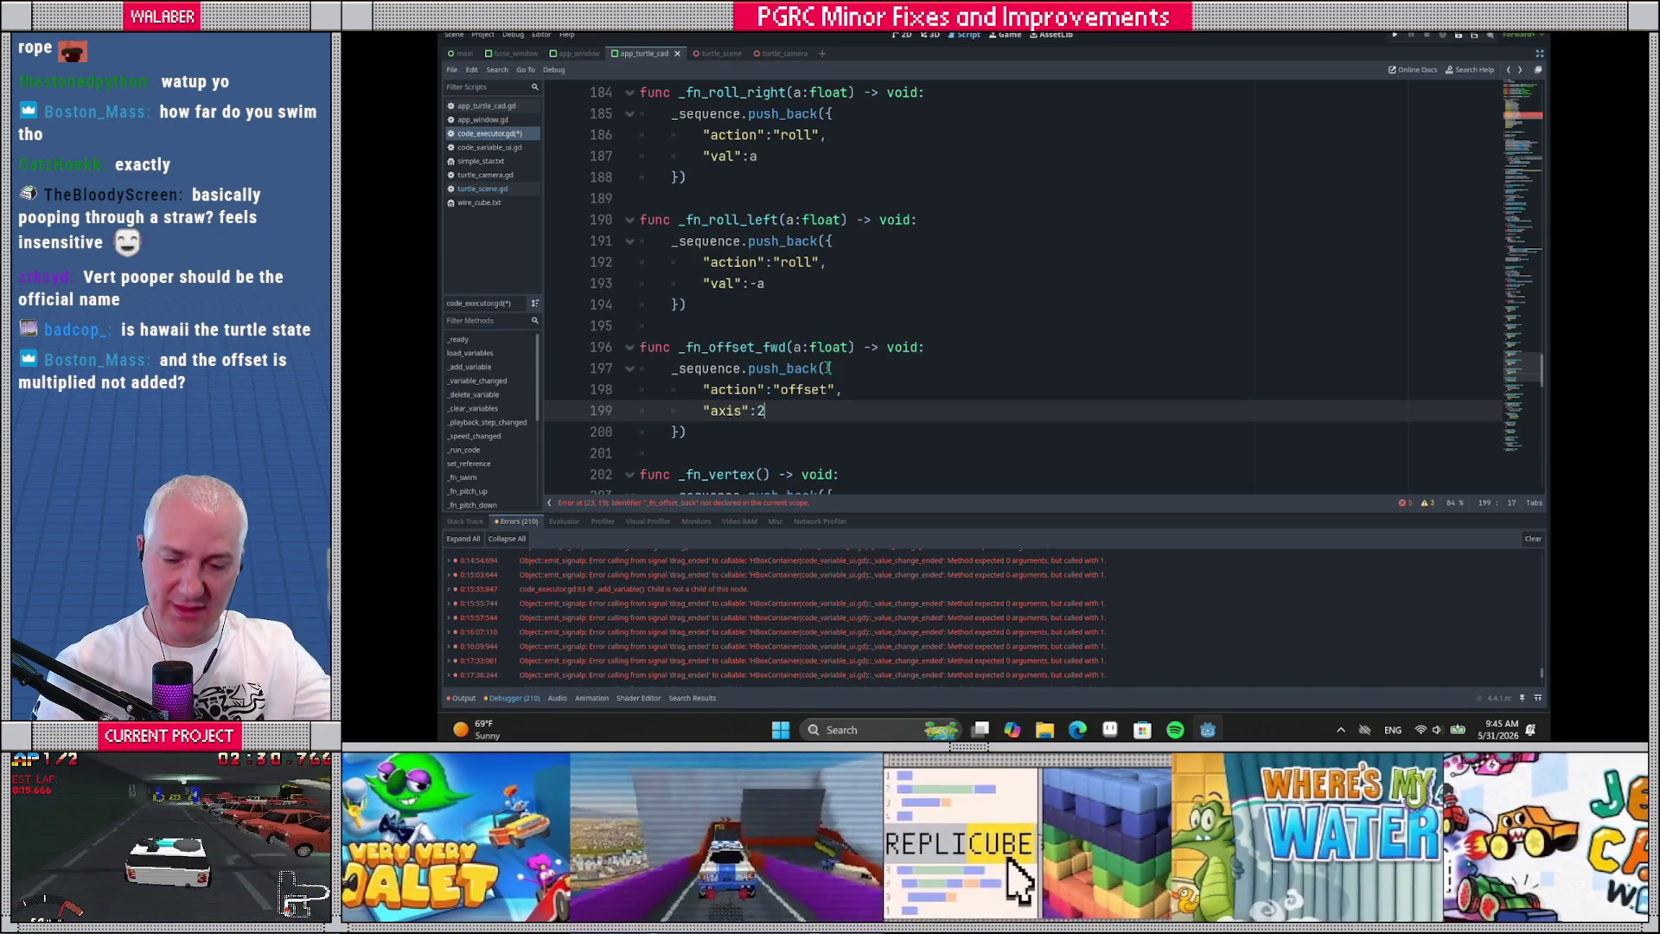
type(",")
key("Return")
type("\"")
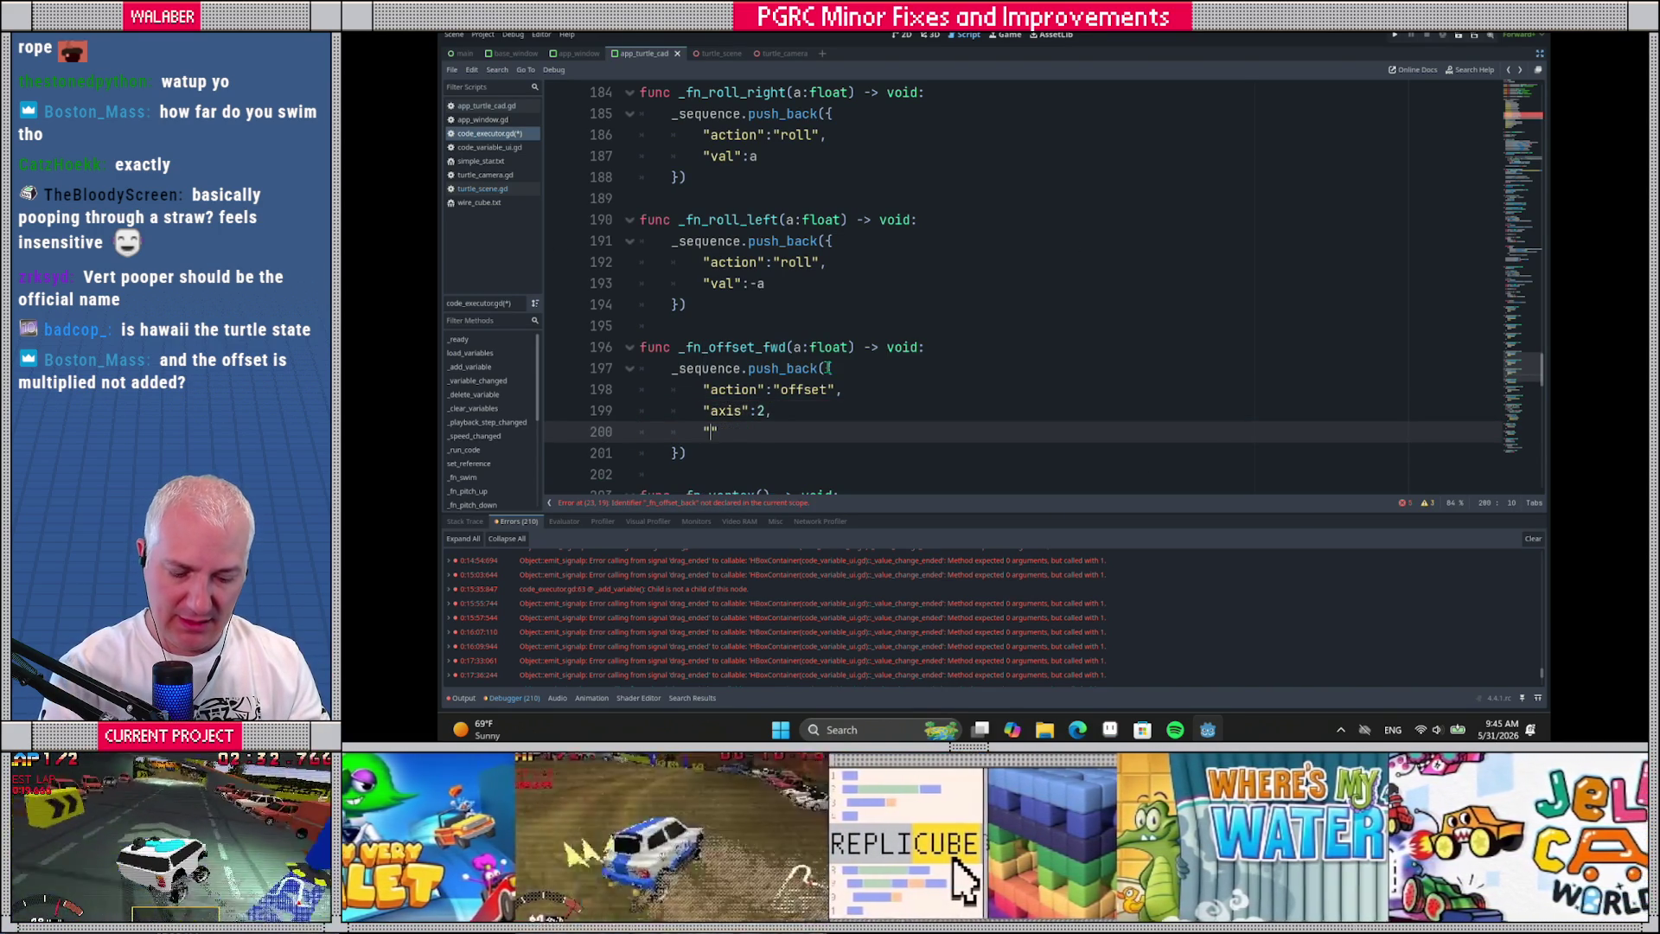
type("val\":")
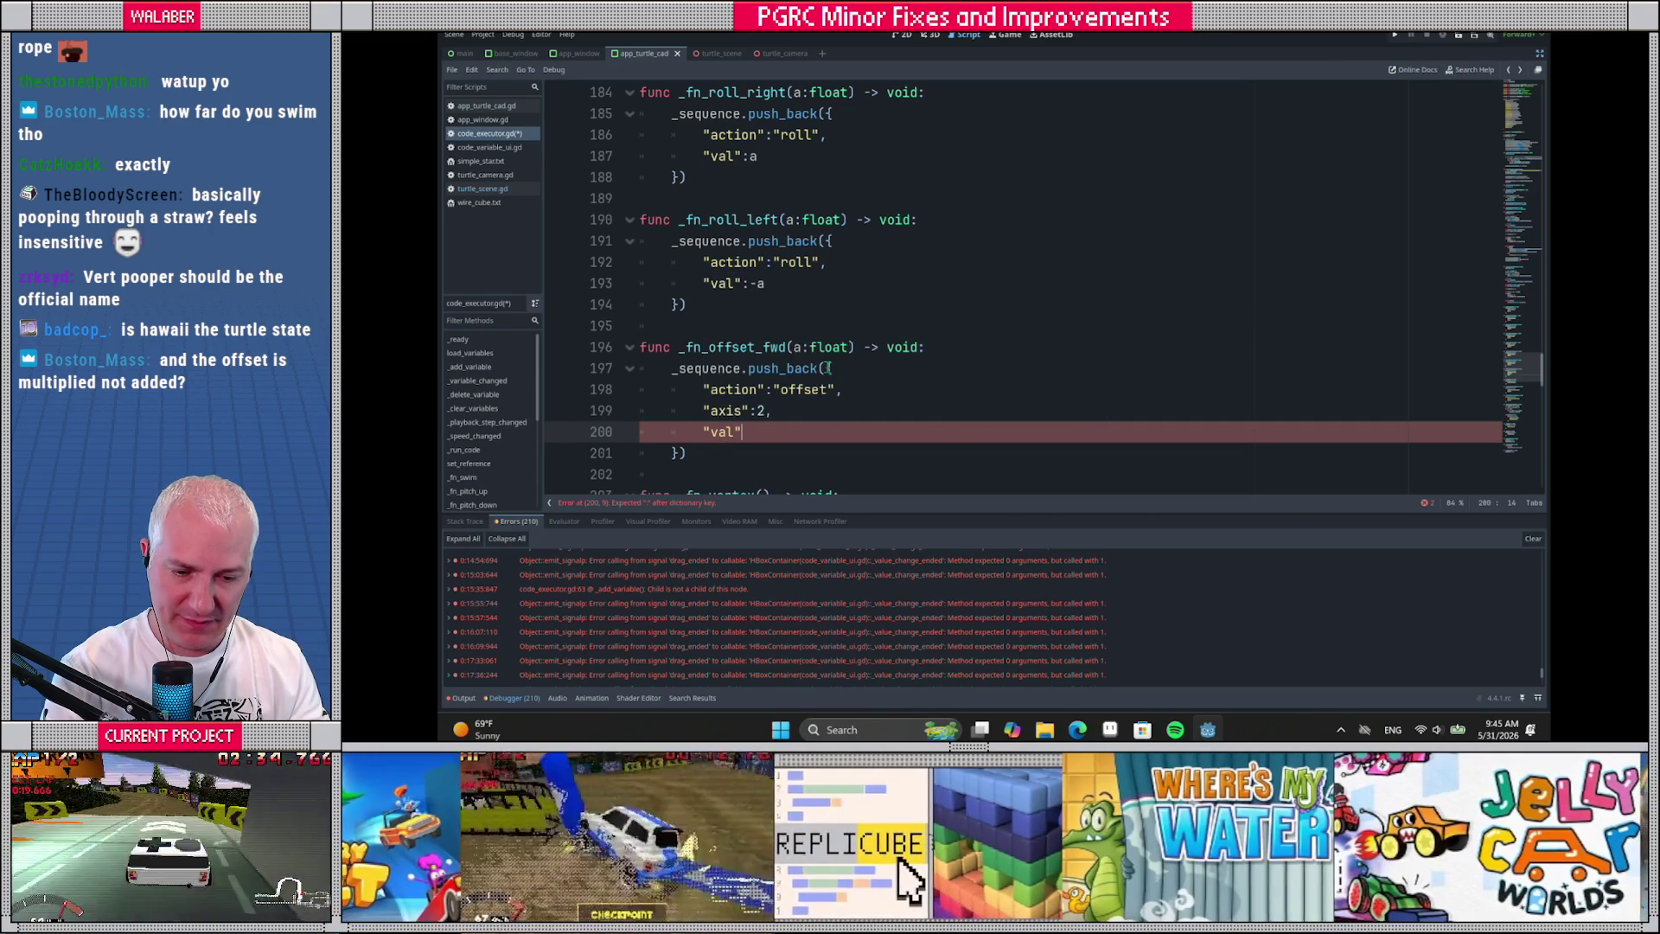
type("a")
key("Escape")
scroll(778, 346, "down", 1)
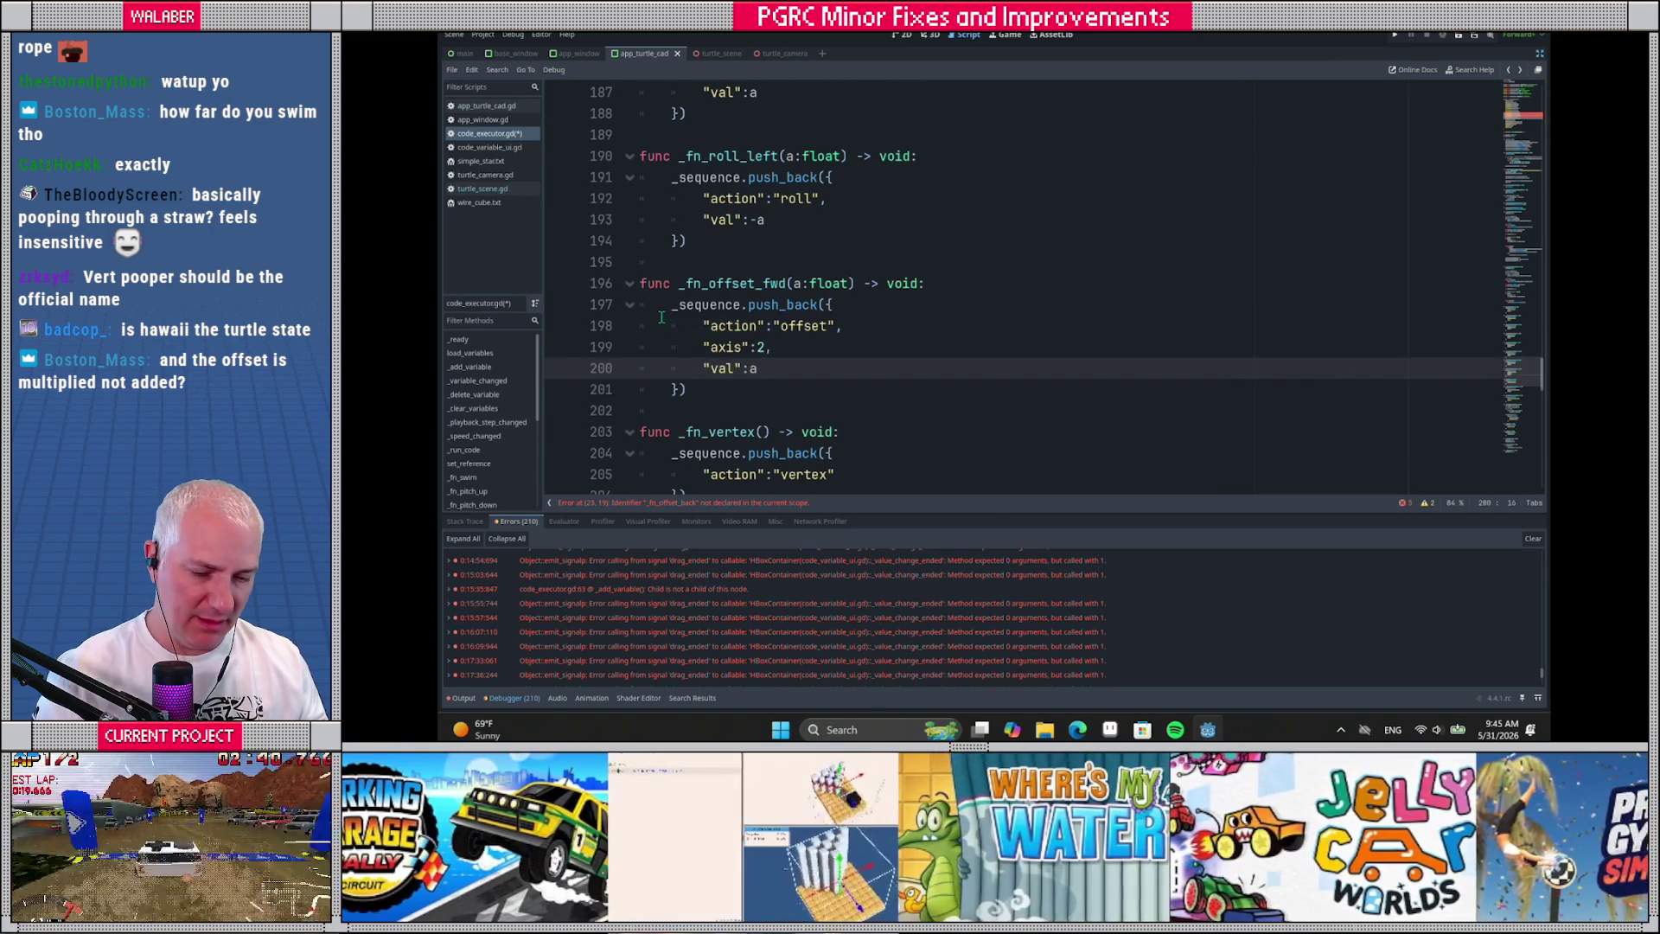
left_click(644, 283)
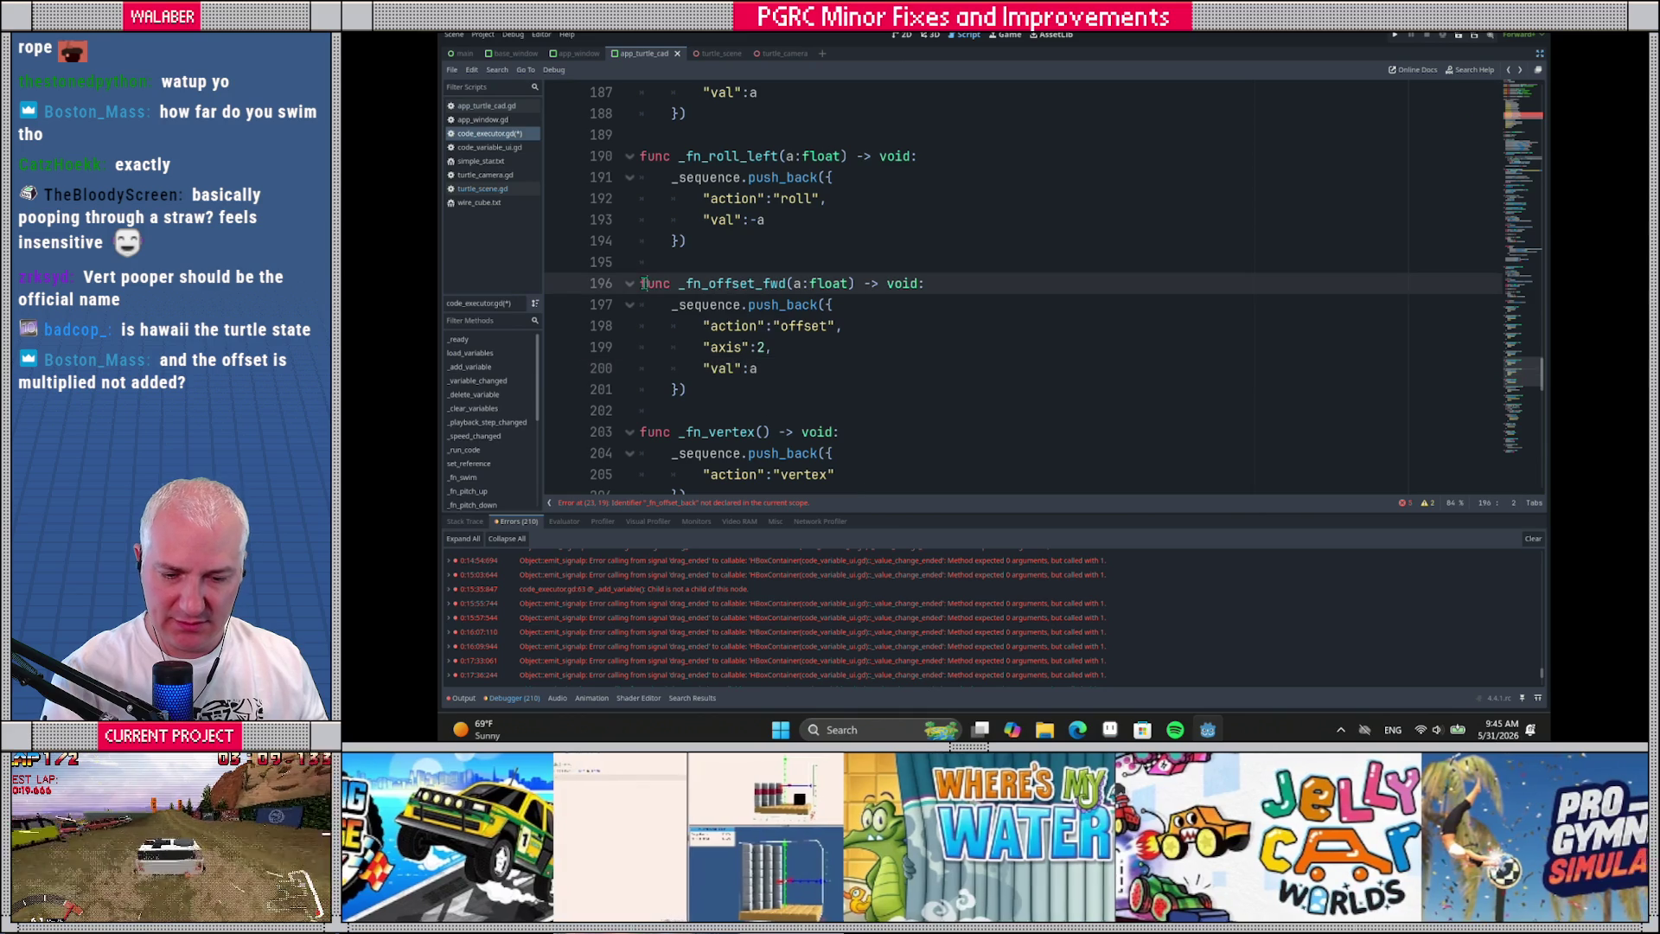
Copy _fn_offset_fwd into a new _fn_offset_back function that pushes val -a
mouse_move(639, 284)
left_mouse_down()
mouse_move(757, 368)
mouse_move(696, 383)
left_mouse_up()
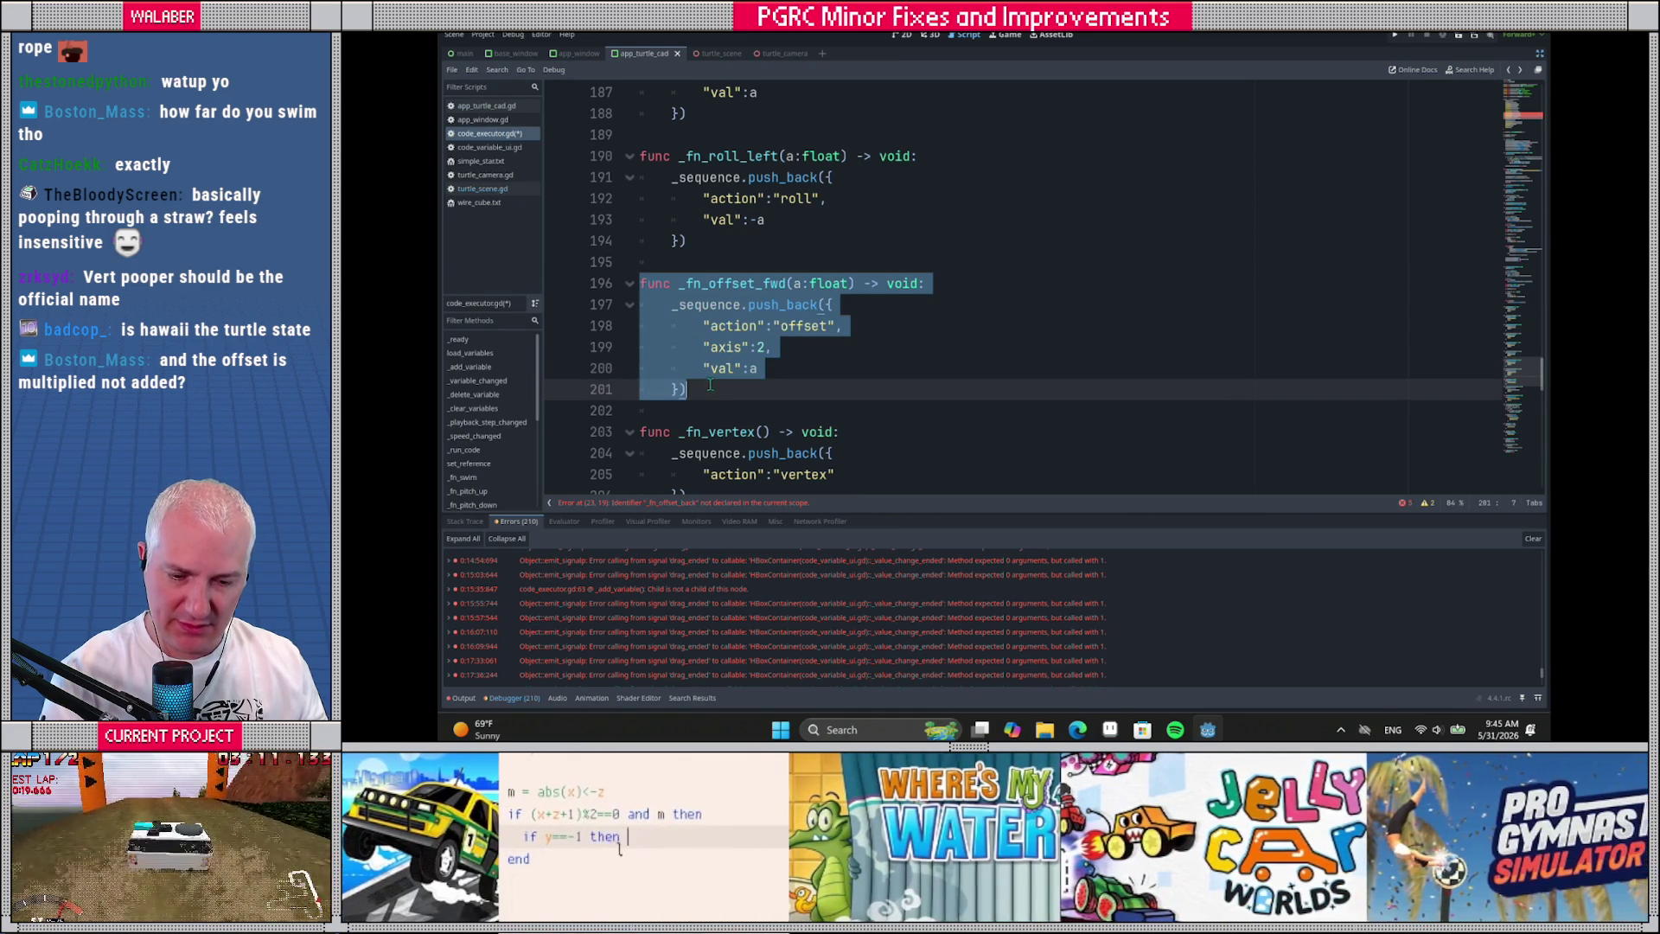
key("ctrl+c")
left_click(710, 386)
key("Return")
key("Return")
key("ctrl+v")
left_click_drag(763, 369, 789, 368)
type("ba")
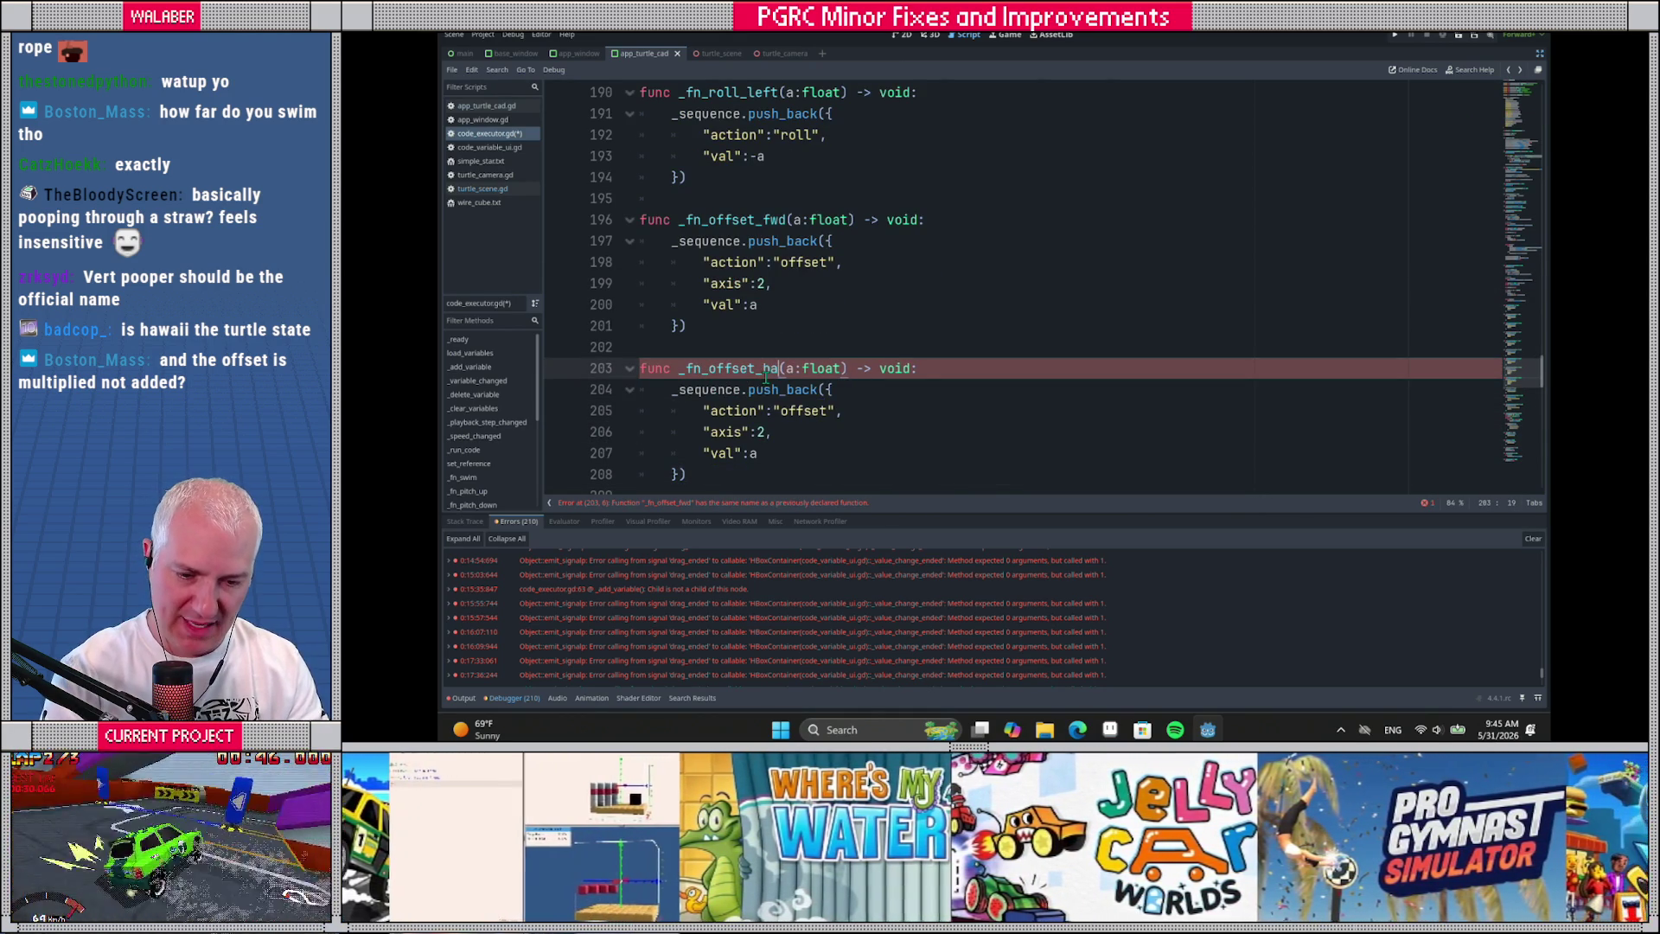
type("ck")
left_click(752, 453)
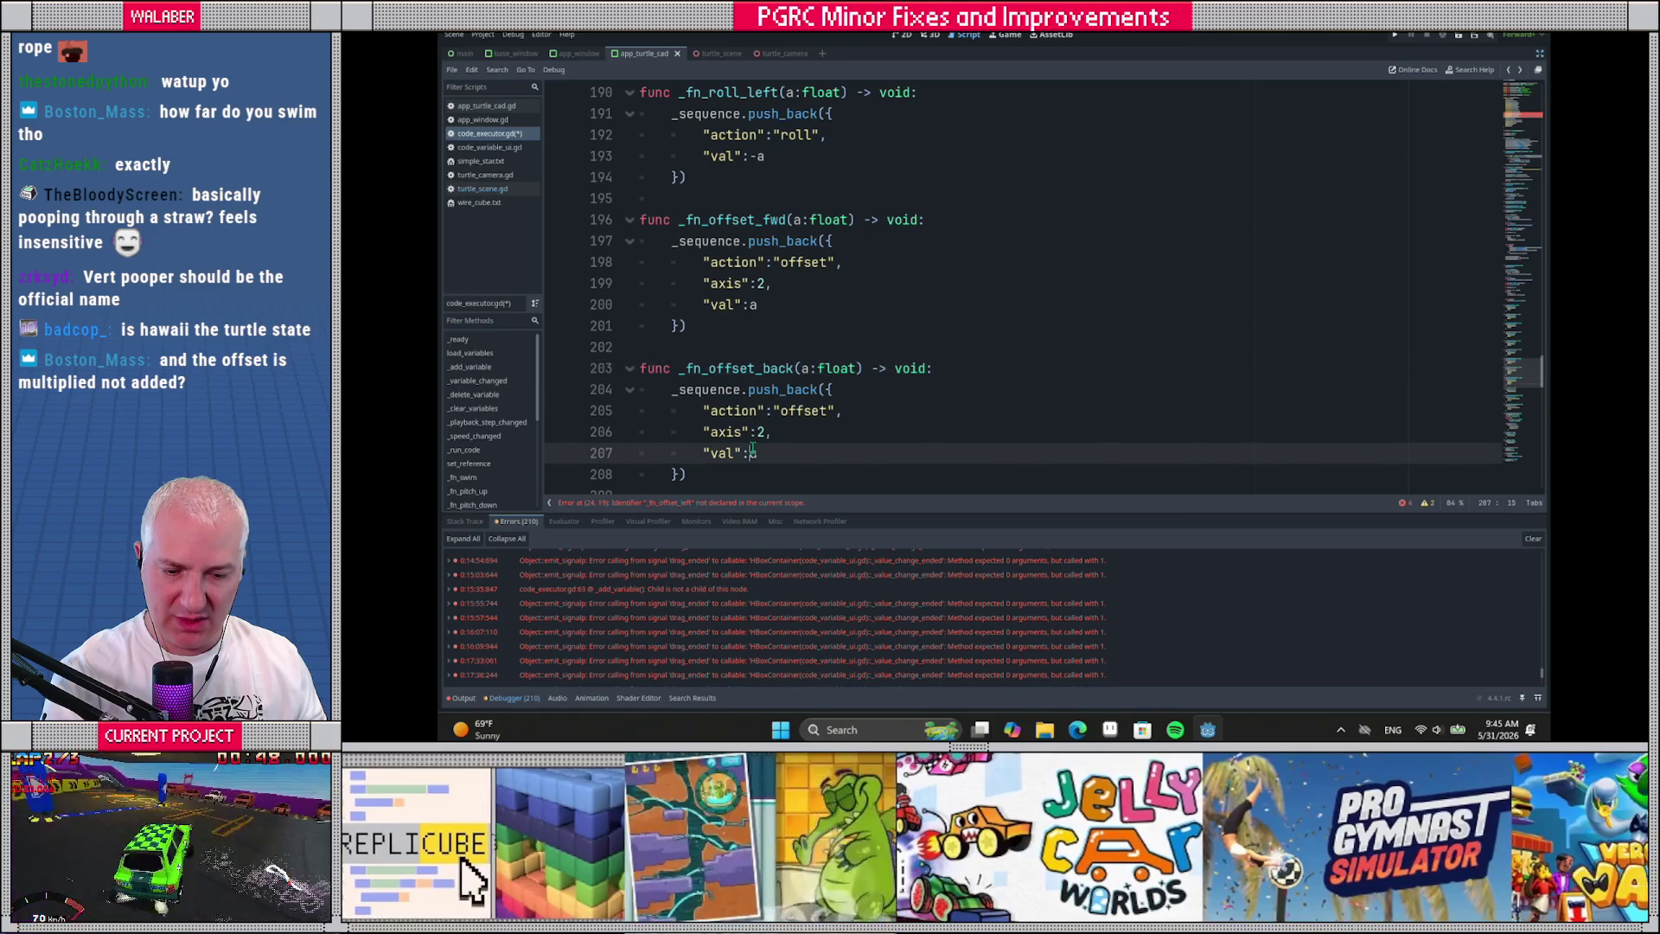
type("-")
Duplicate both functions and rename the copies to _fn_offset_left and _fn_offset_right
scroll(779, 477, "down", 1)
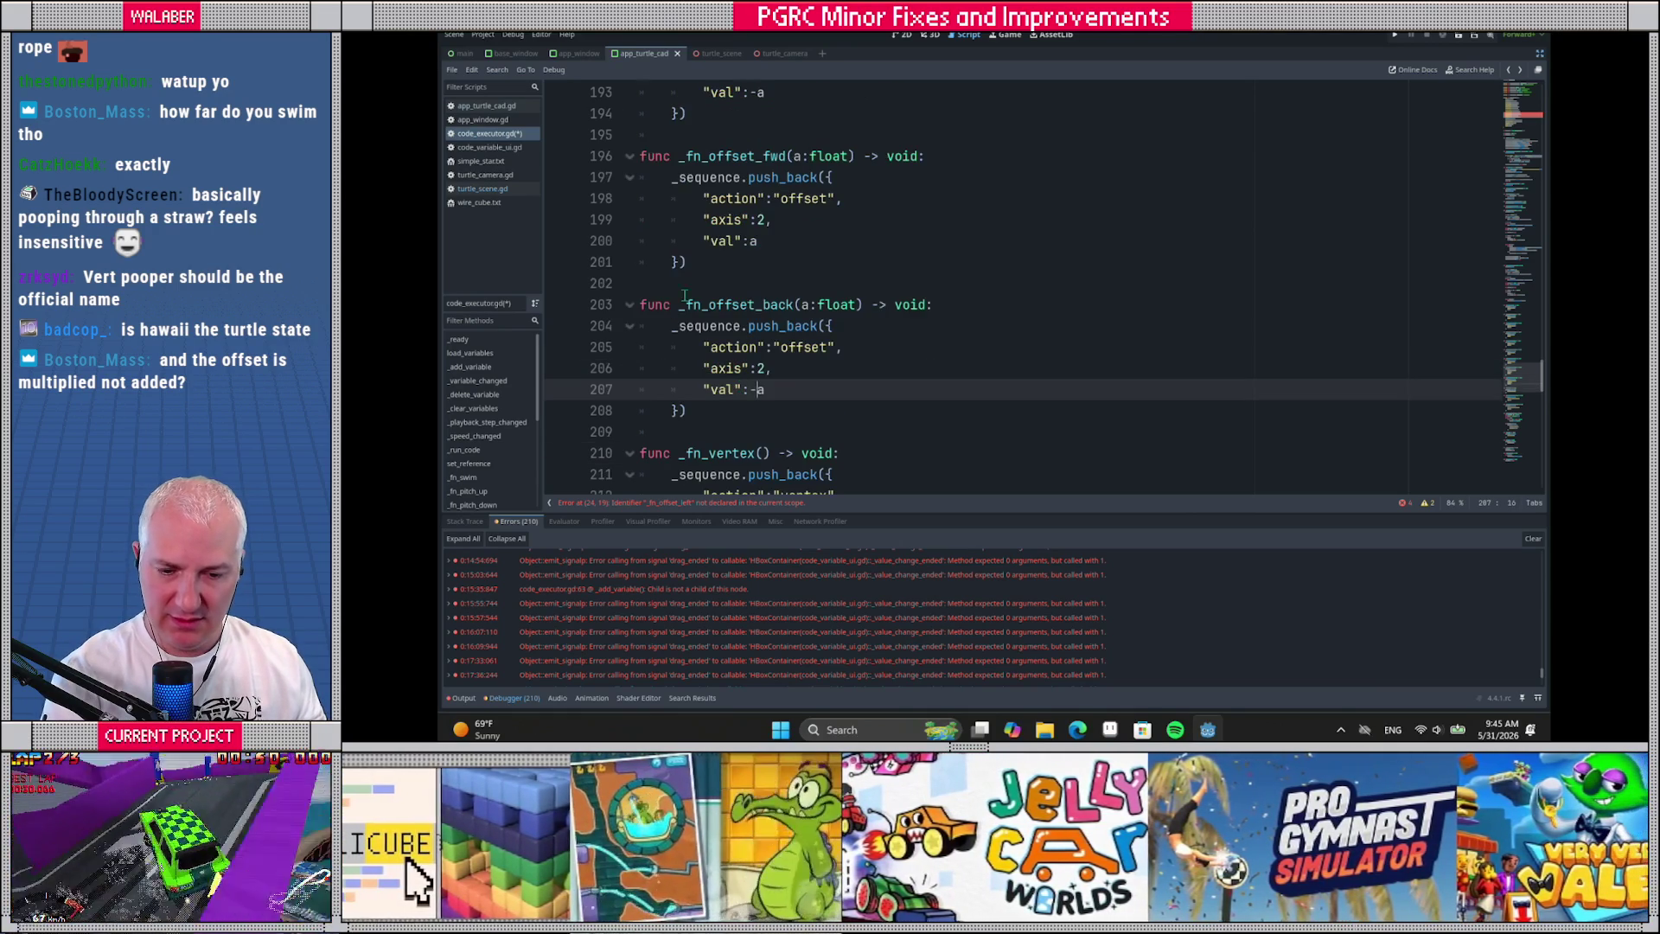
left_click_drag(641, 157, 693, 404)
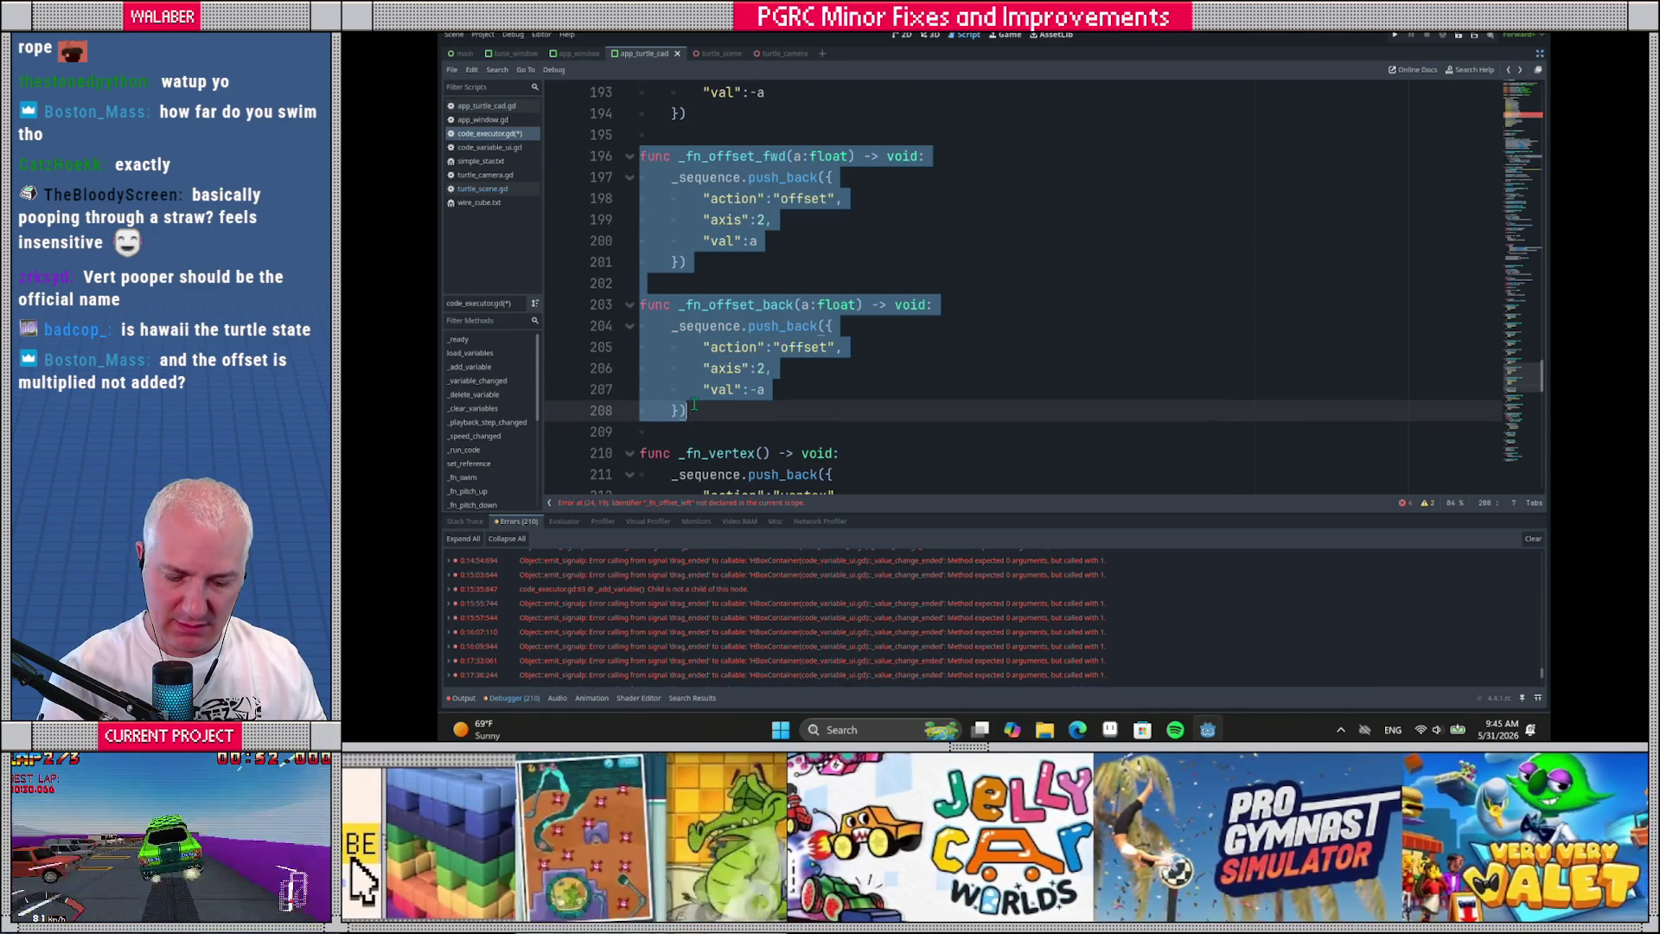
key("ctrl+c")
left_click(703, 405)
key("Return")
key("Return")
key("ctrl+v")
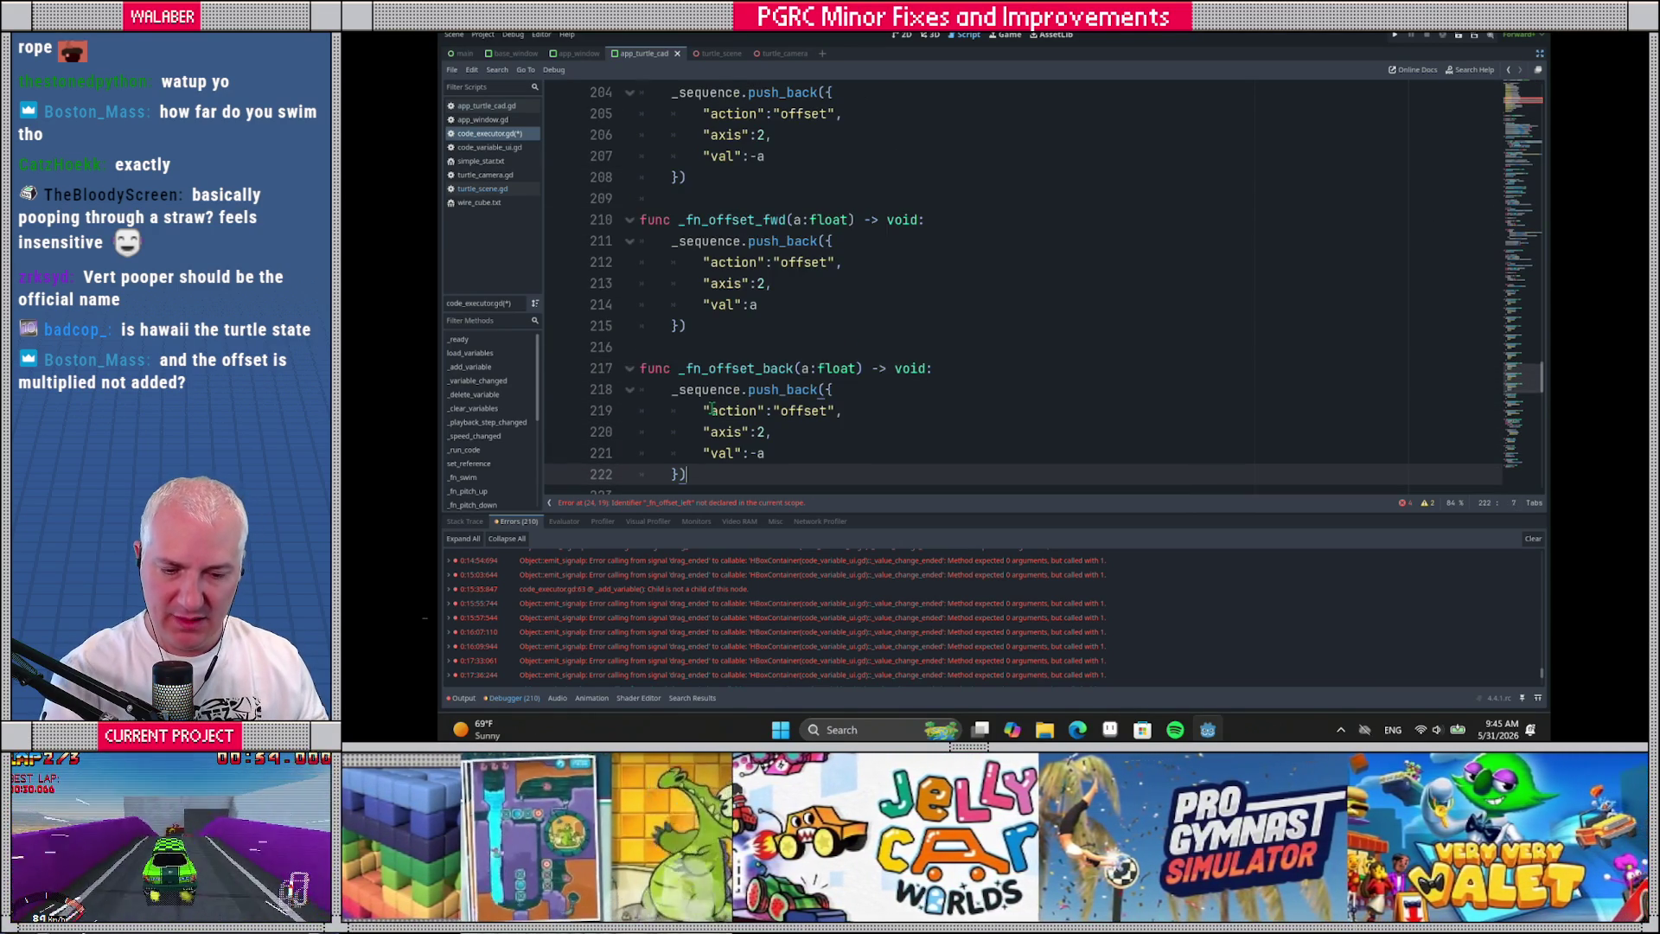
left_click(787, 220)
key("BackSpace")
key("BackSpace")
key("BackSpace")
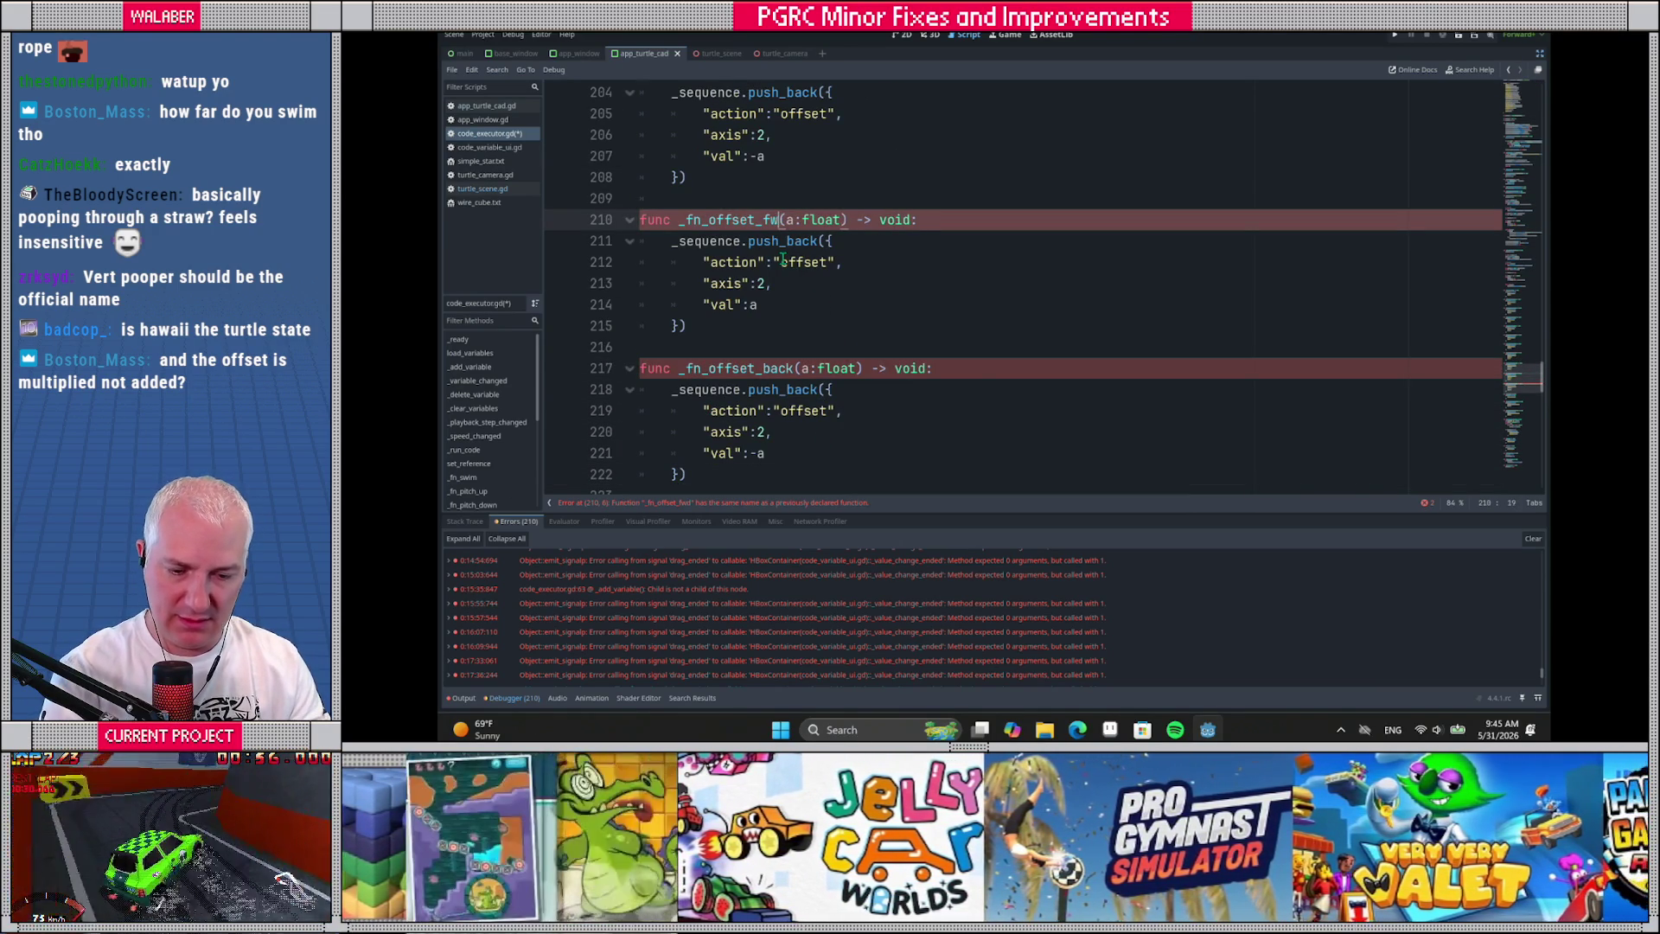
type("left")
left_click_drag(793, 389, 793, 369)
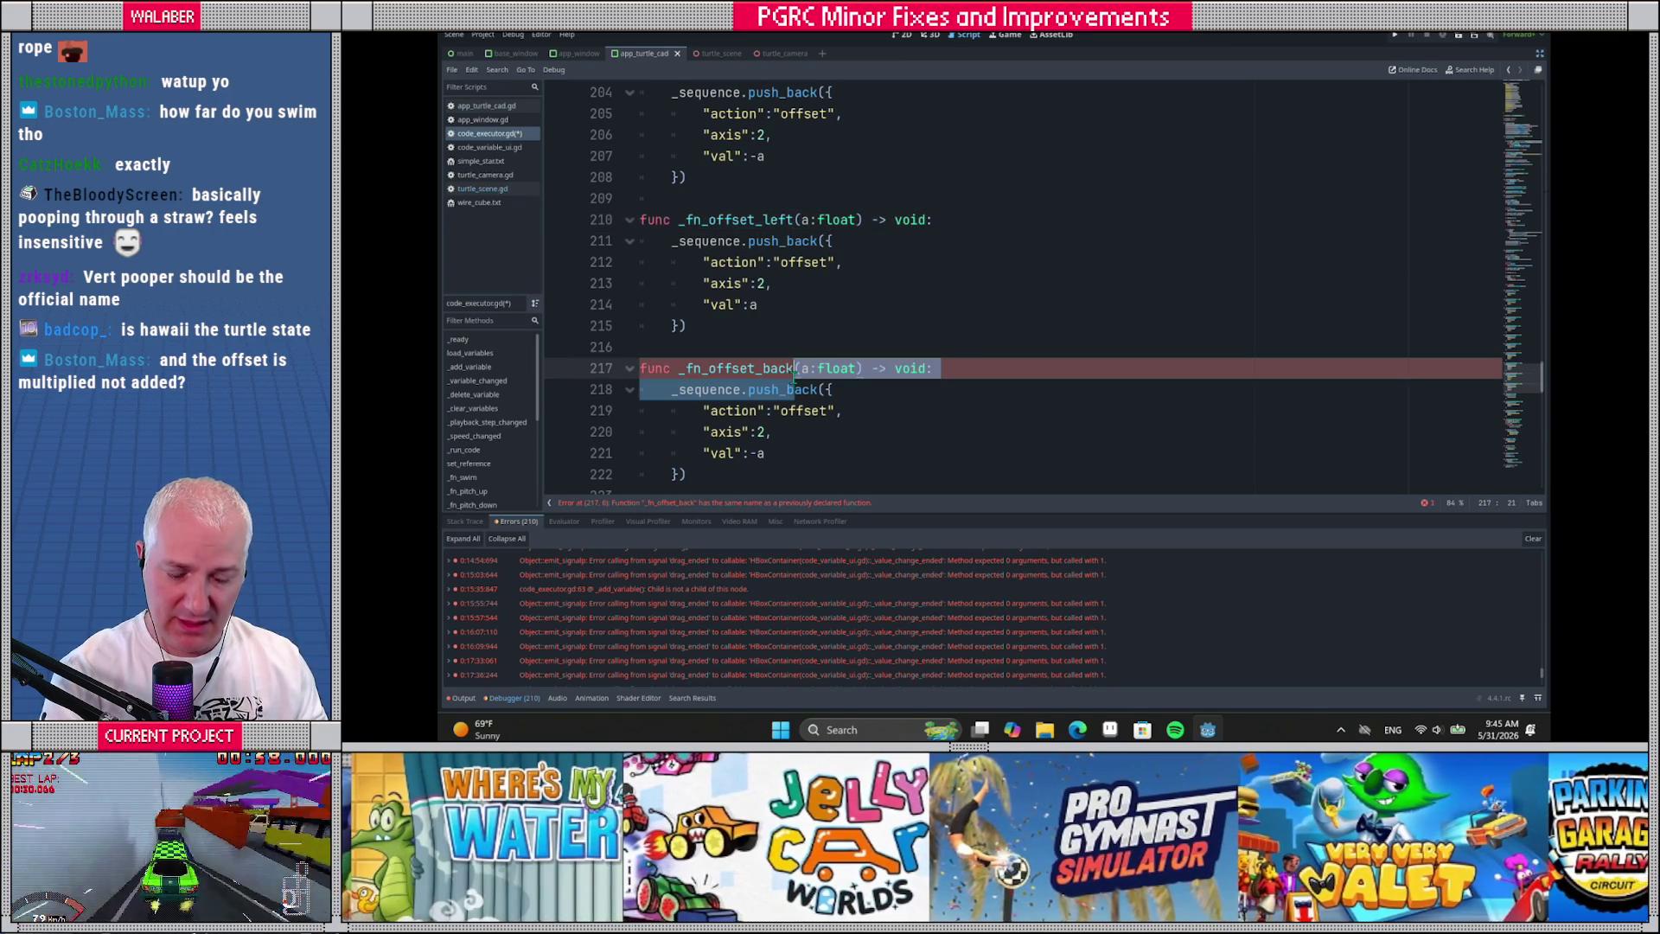
left_click(794, 372)
key("BackSpace")
key("BackSpace")
key("BackSpace")
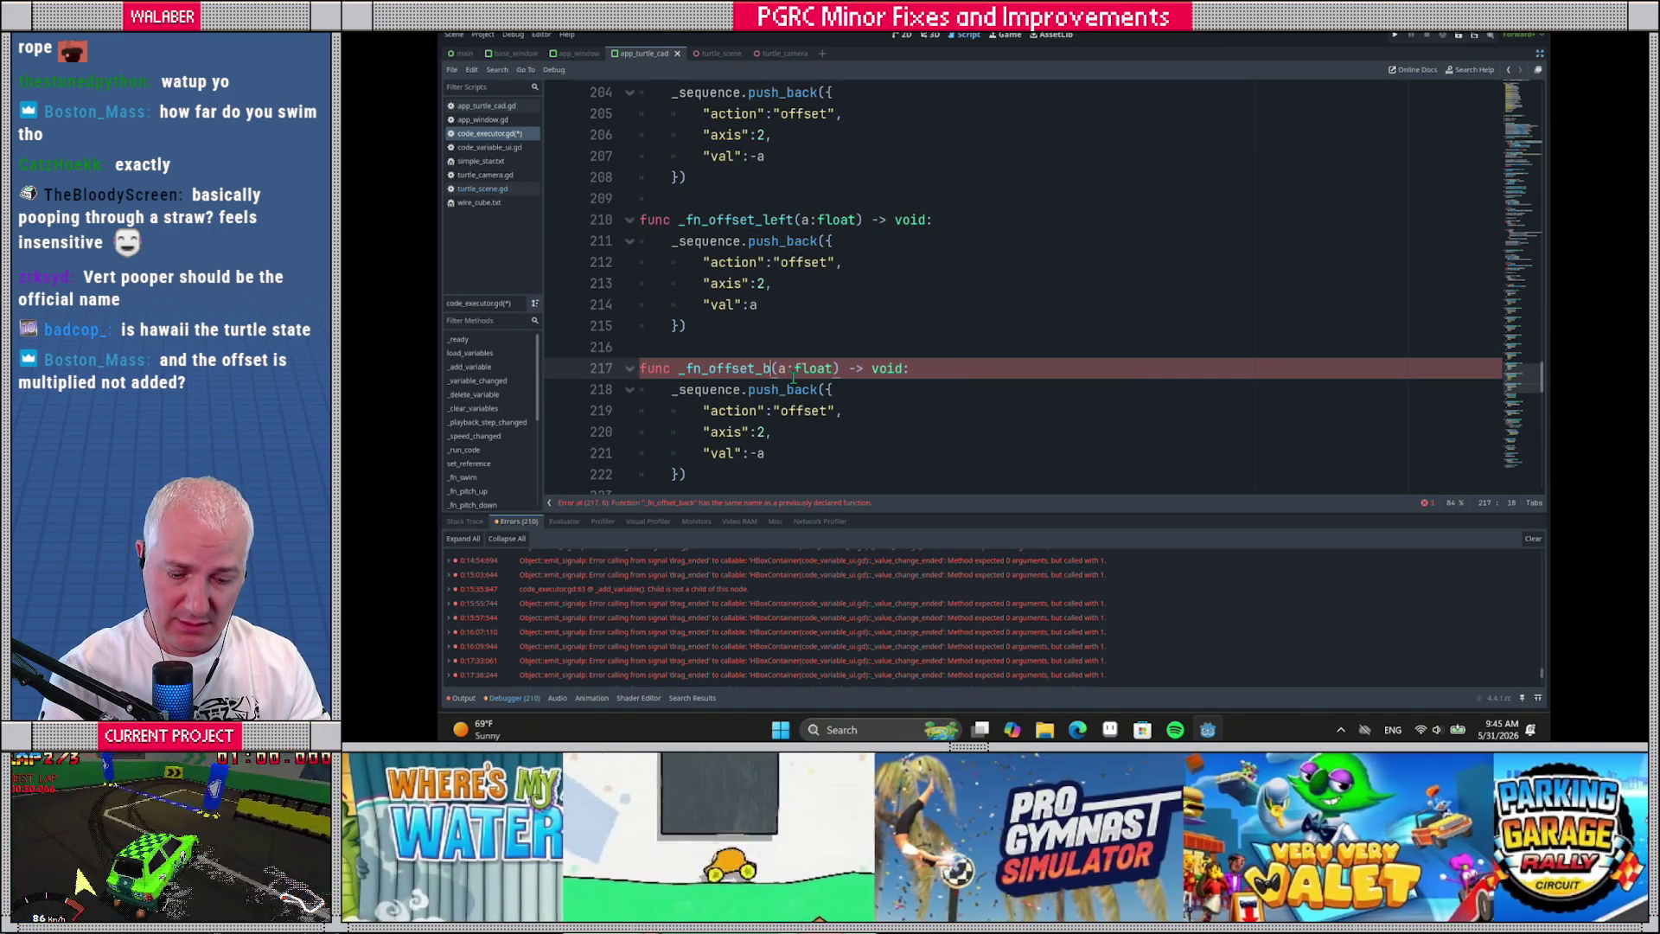
type("right")
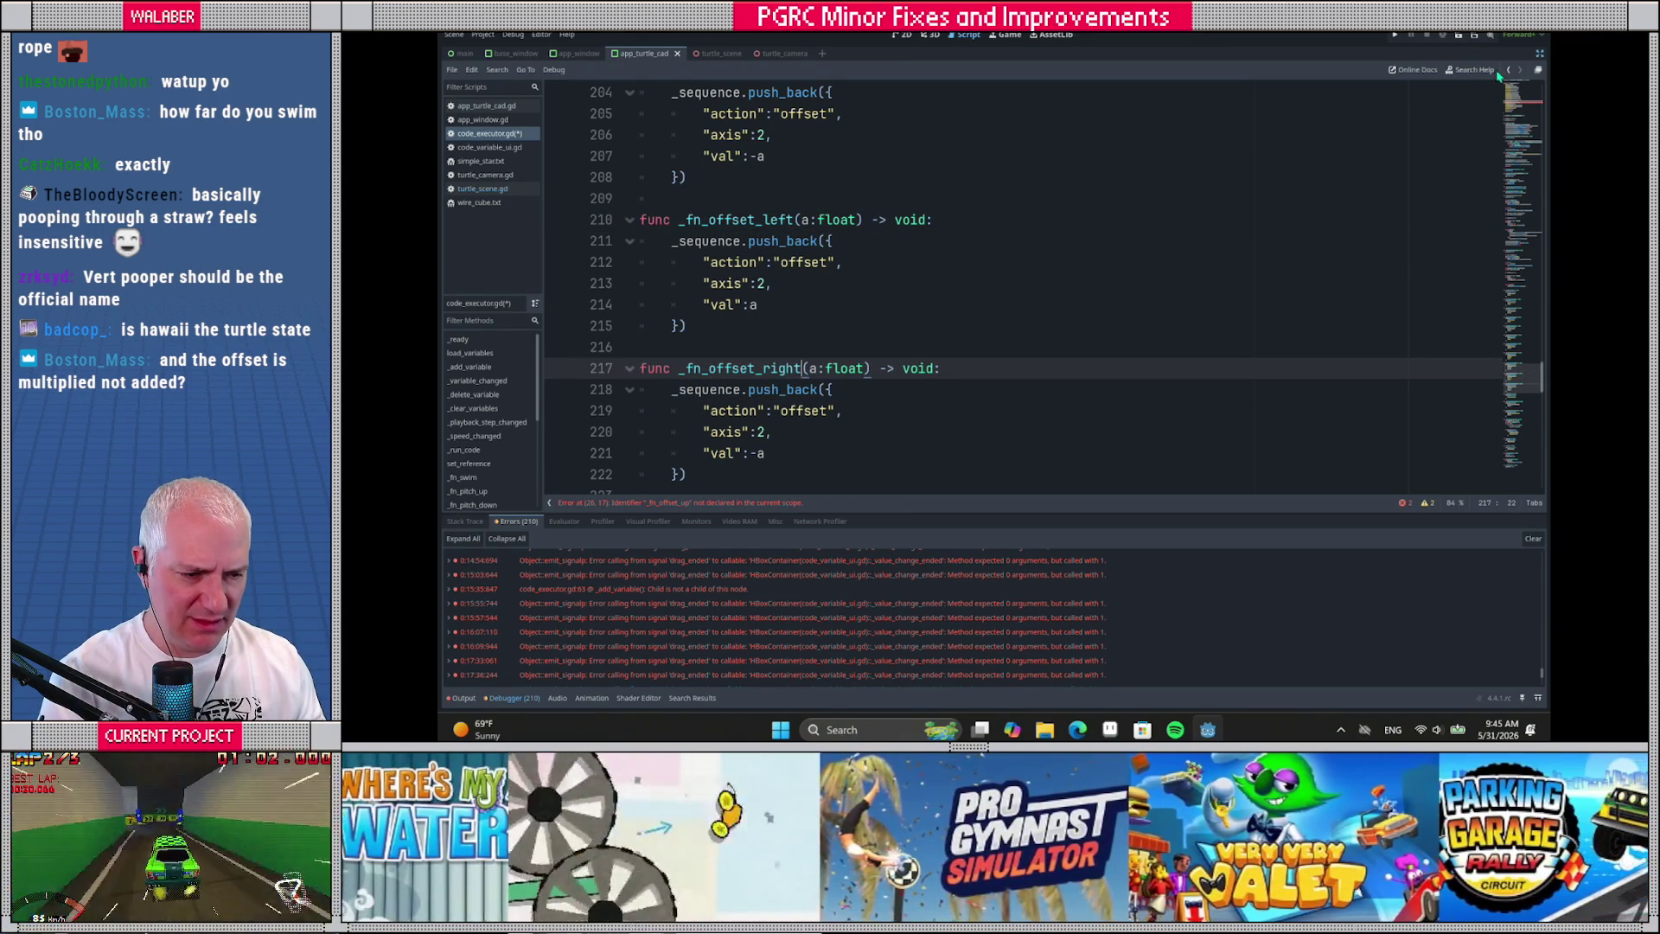
left_click(1538, 55)
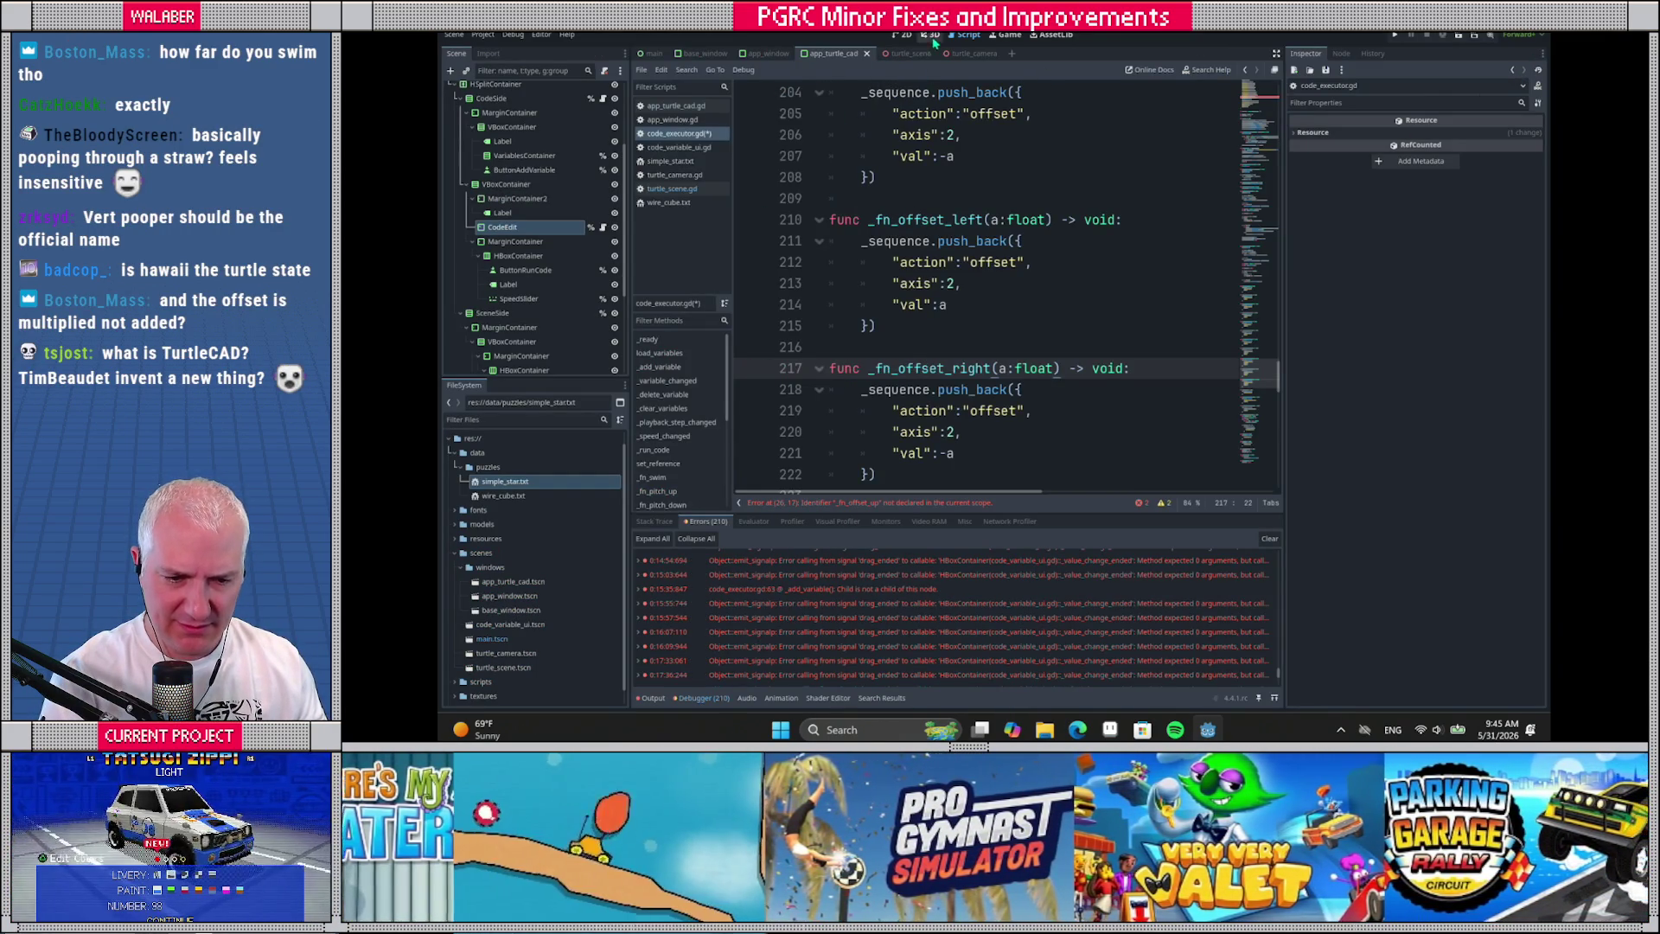
Inspect the turtle_camera scene and turtle_camera.gd, then reopen code_executor.gd with side docks hidden
left_click(929, 34)
mouse_move(992, 198)
left_mouse_down()
mouse_move(1087, 235)
mouse_move(740, 260)
mouse_move(722, 252)
mouse_move(734, 241)
left_mouse_up()
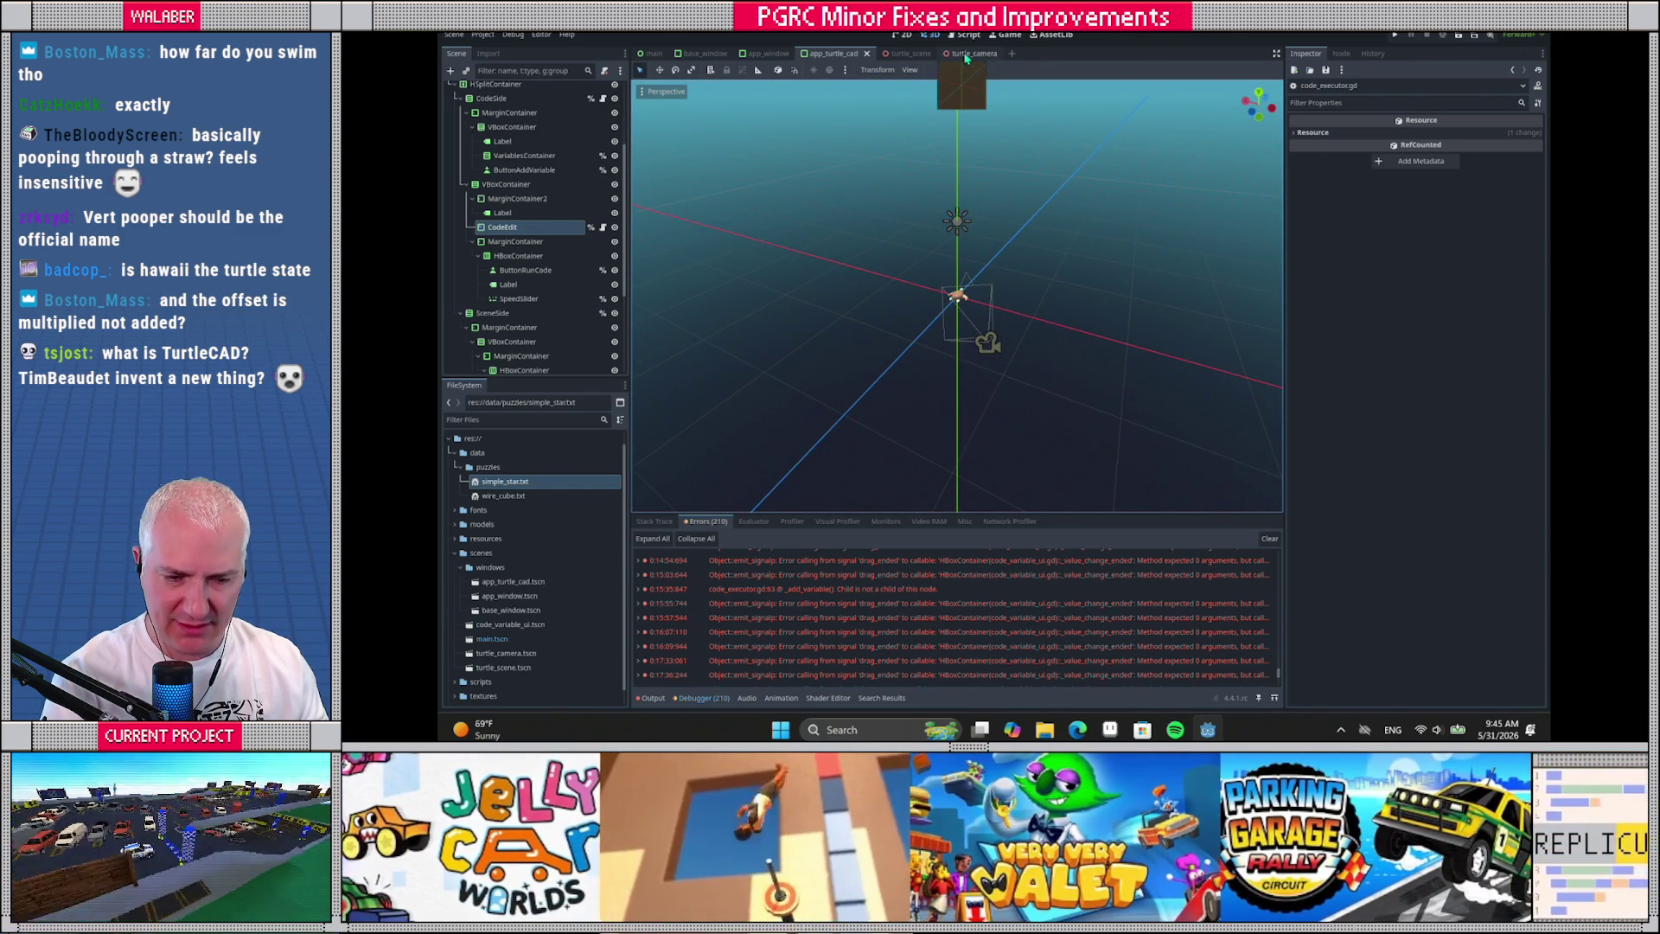
left_click(966, 53)
left_click(965, 34)
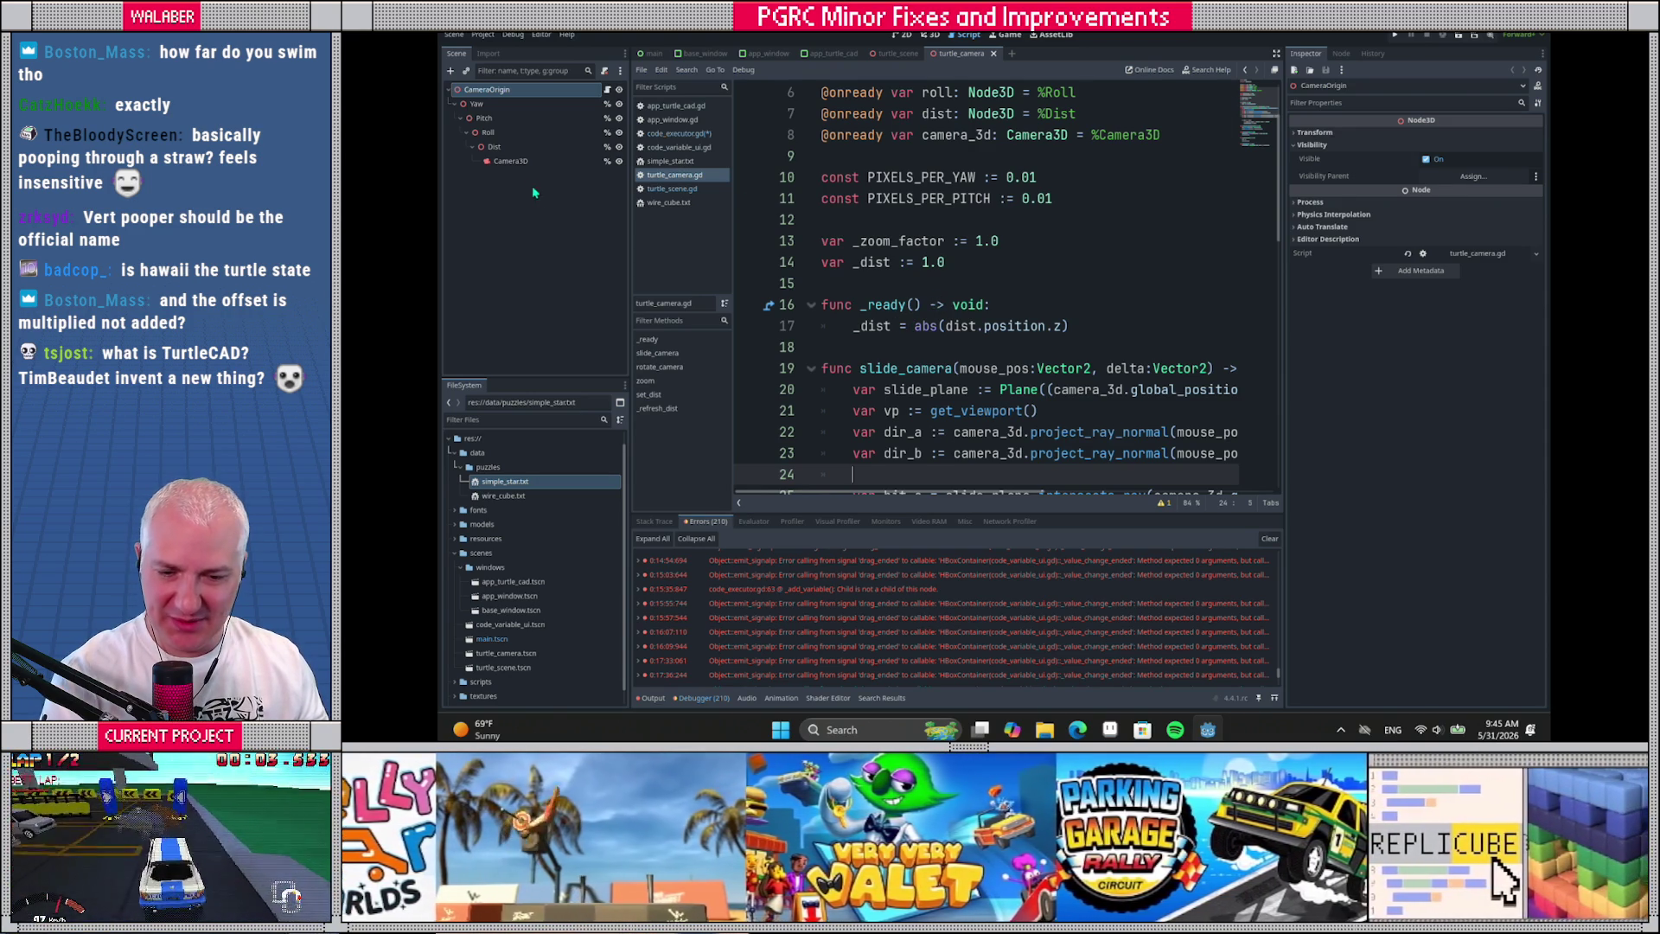
left_click(679, 133)
left_click(1276, 53)
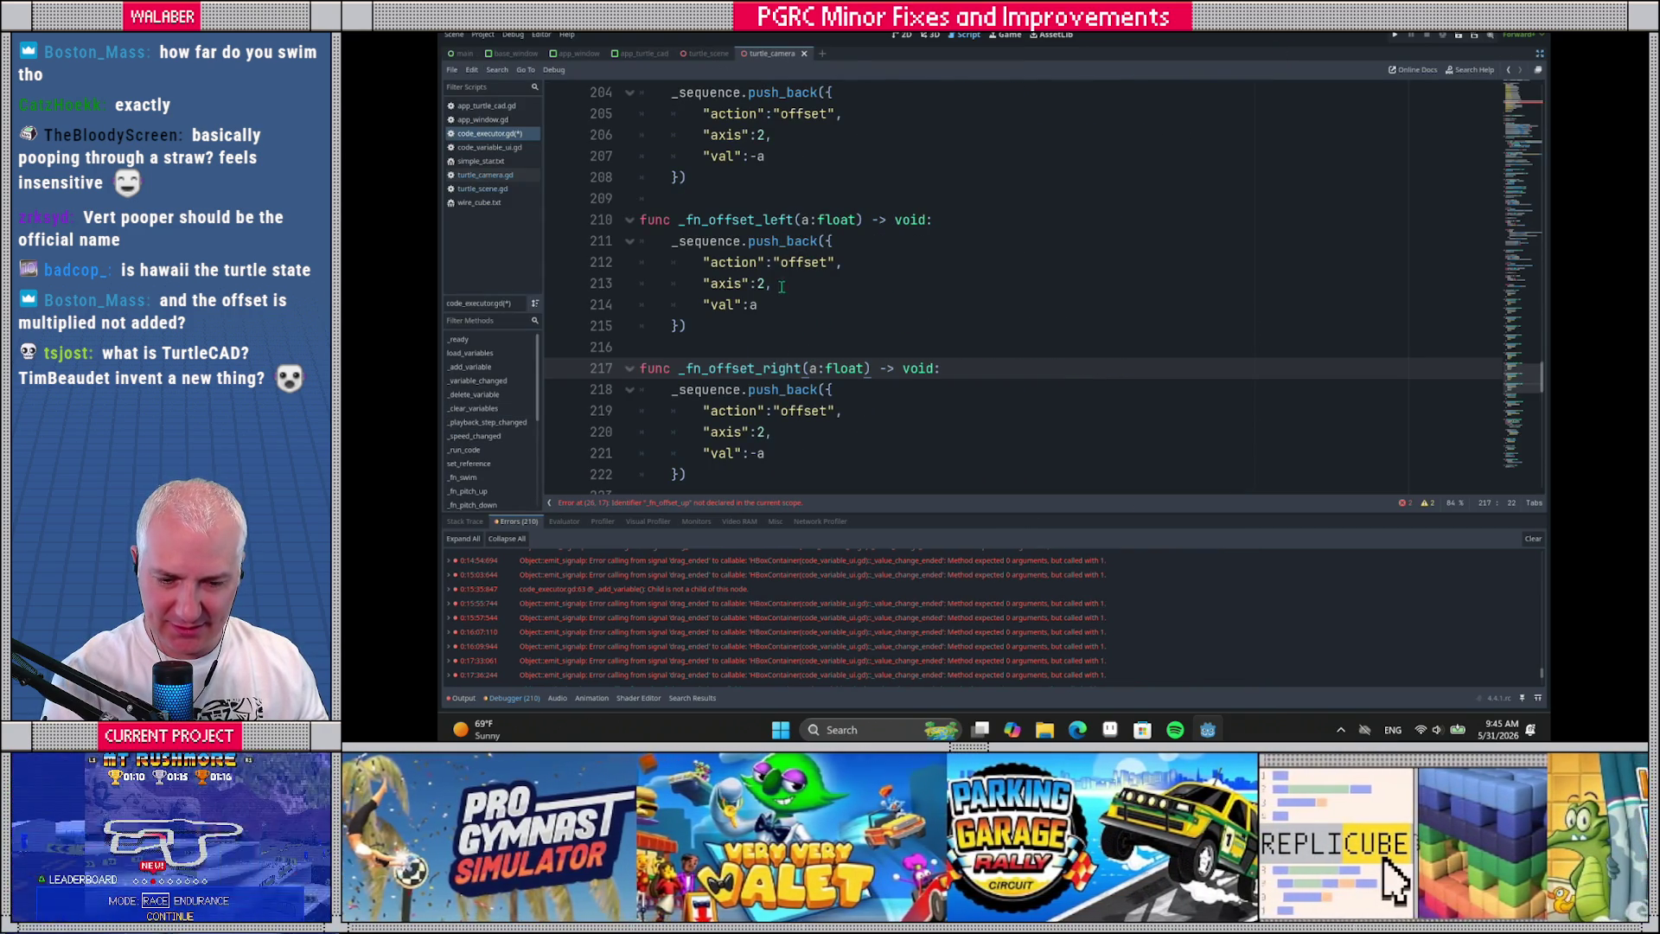
Set the axis value to 0 in both the left and right offset functions
left_click(764, 284)
key("BackSpace")
type("0")
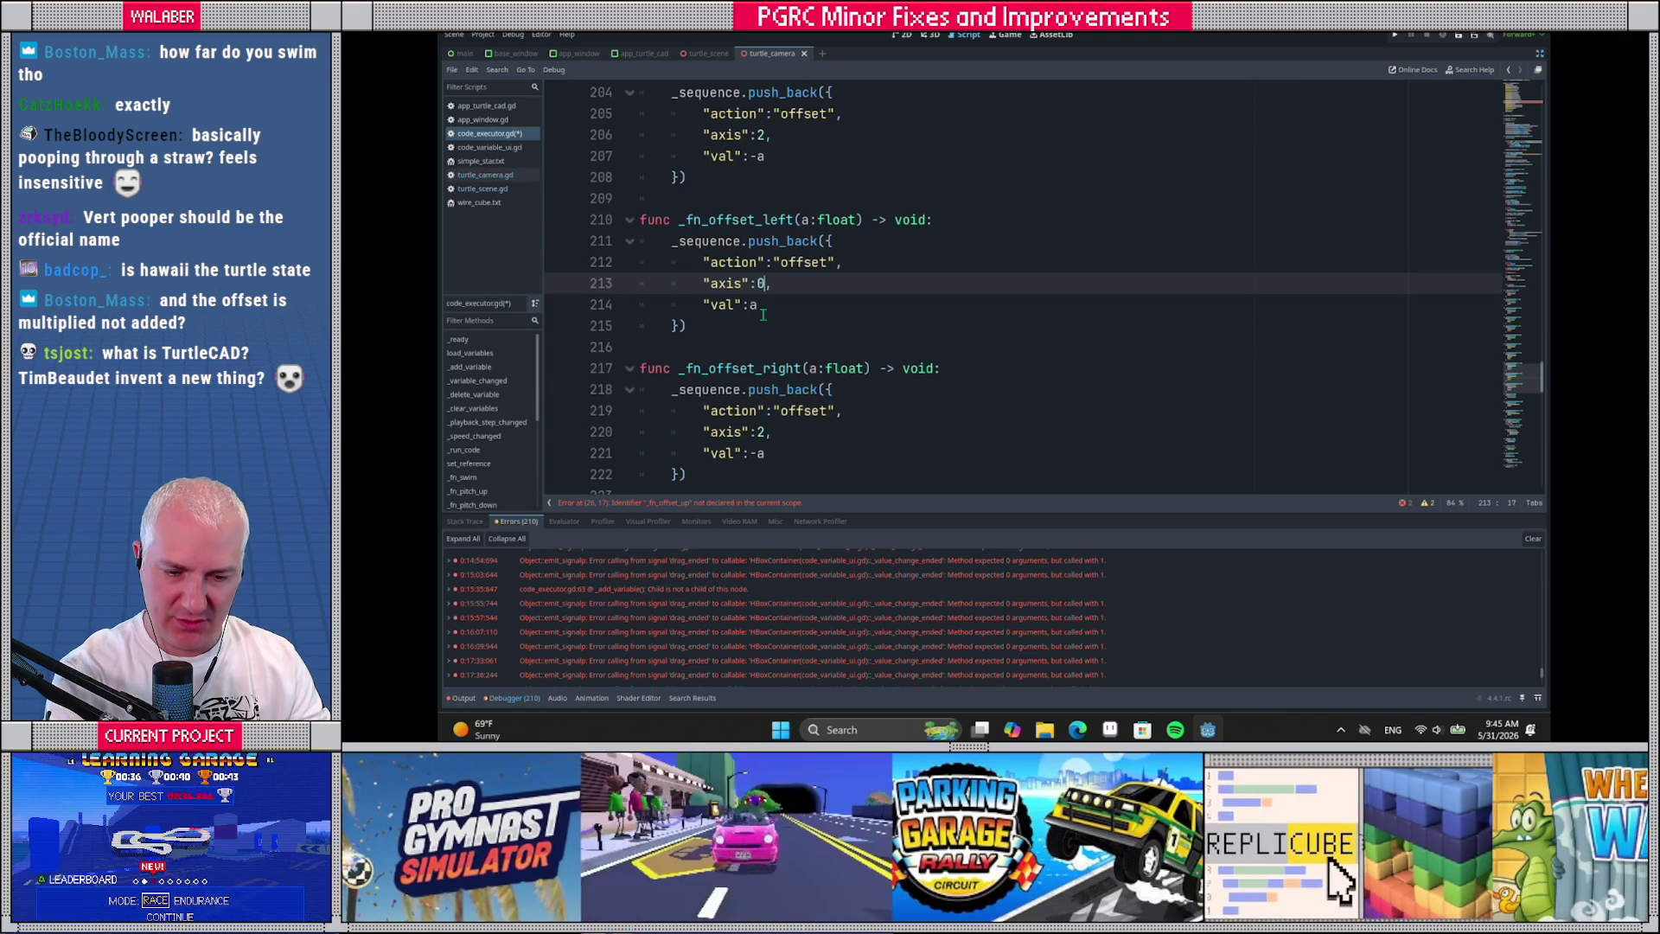
key("Down")
key("Down")
key("Down")
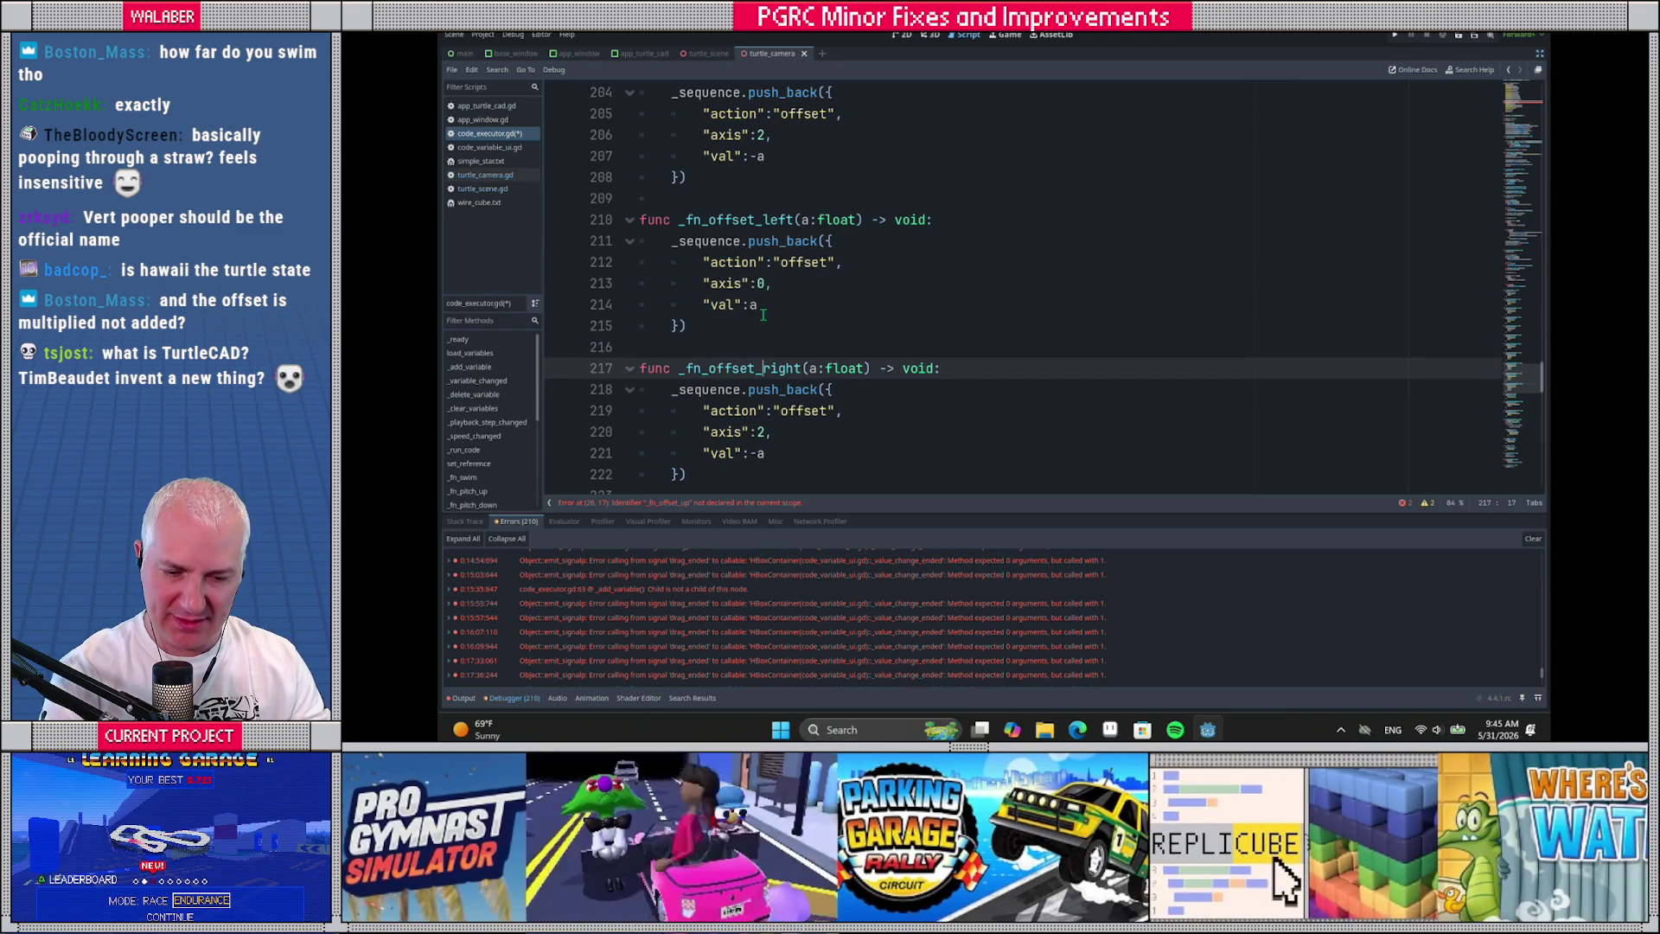
key("BackSpace")
type("0")
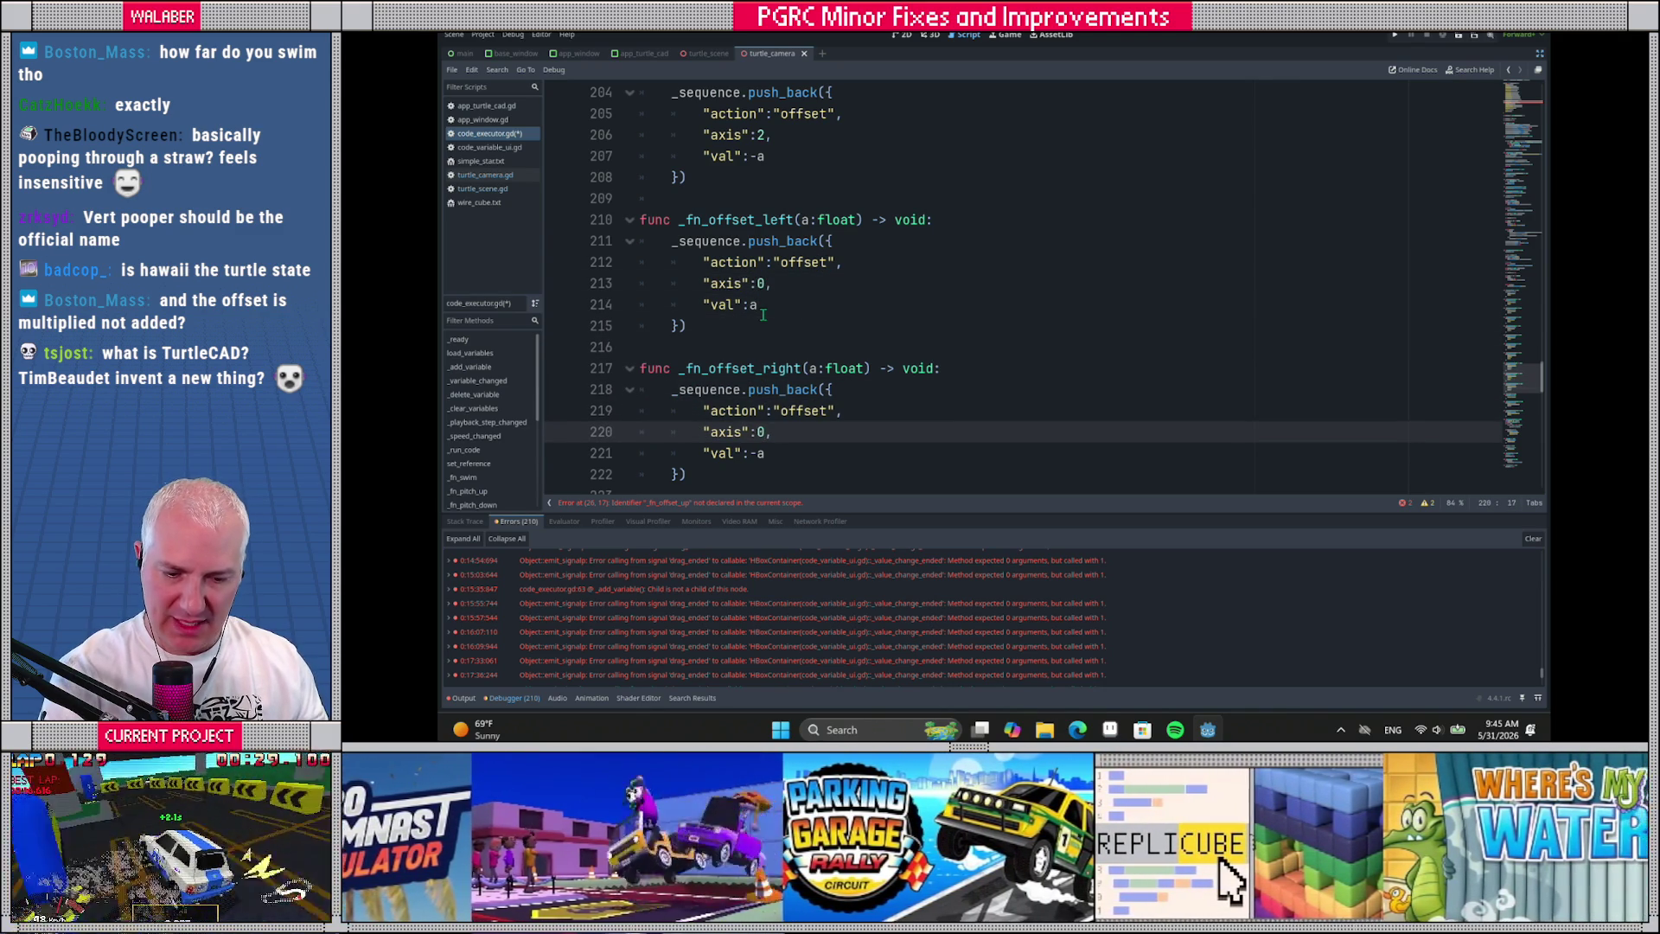
Duplicate the left and right offset functions below the originals
scroll(776, 259, "down", 1)
left_click_drag(638, 157, 714, 410)
key("ctrl+c")
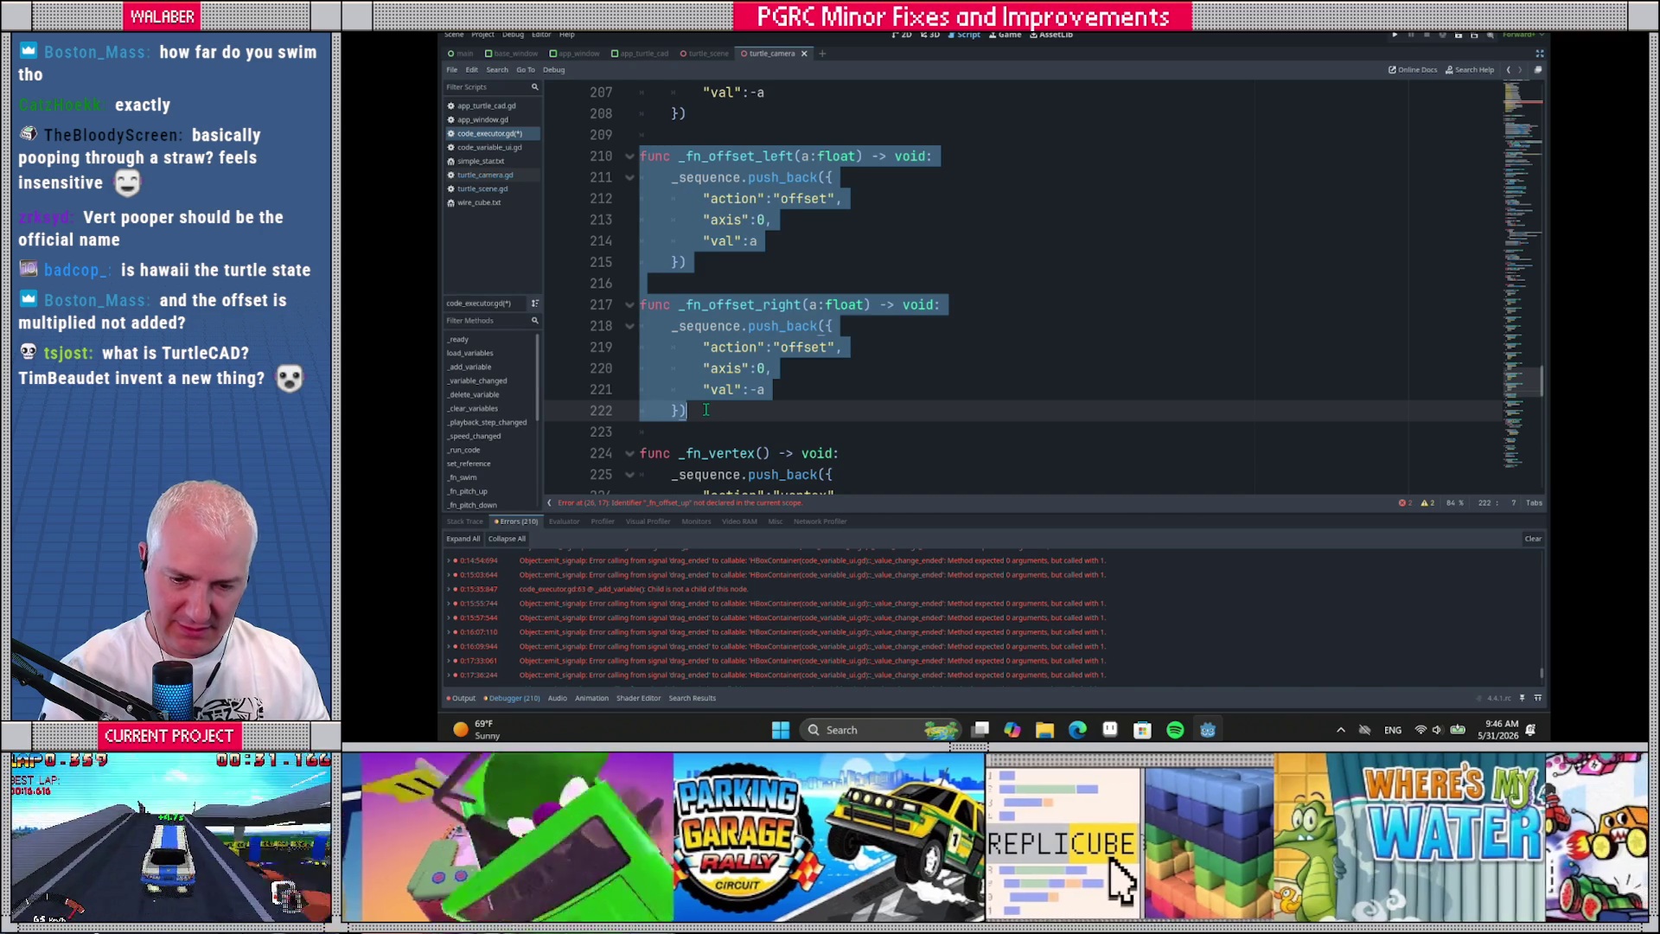
left_click(707, 410)
key("Return")
key("Return")
key("ctrl+v")
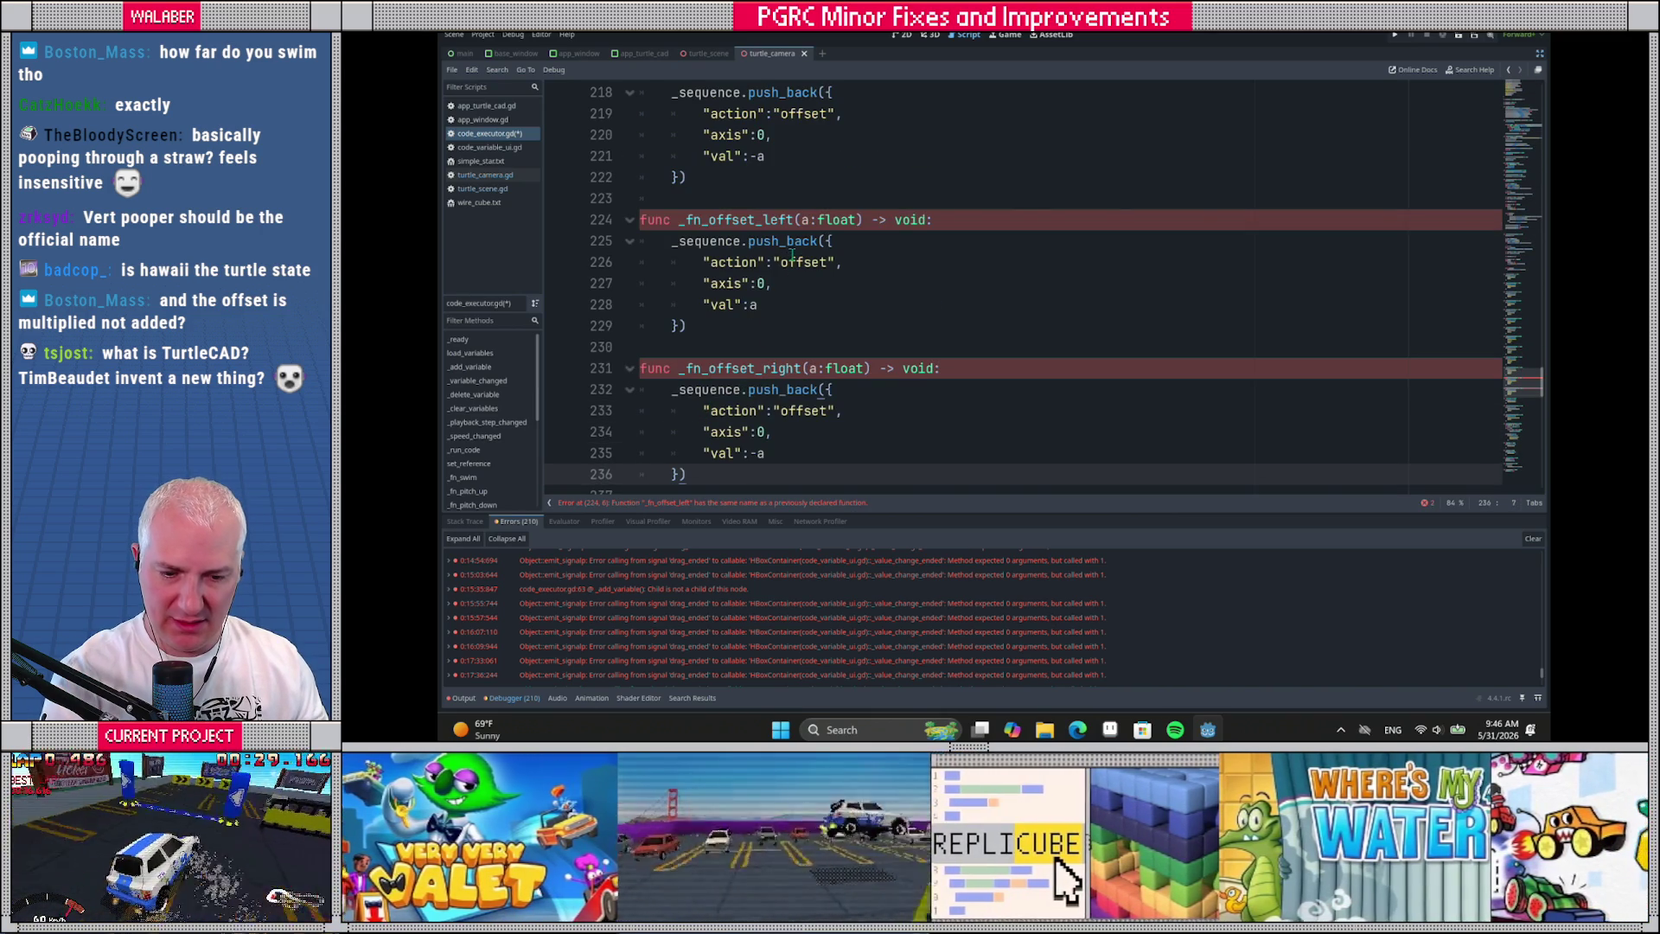
Rename the copied functions to _fn_offset_up and _fn_offset_down
left_click(790, 222)
key("BackSpace")
key("BackSpace")
key("BackSpace")
key("BackSpace")
type("up")
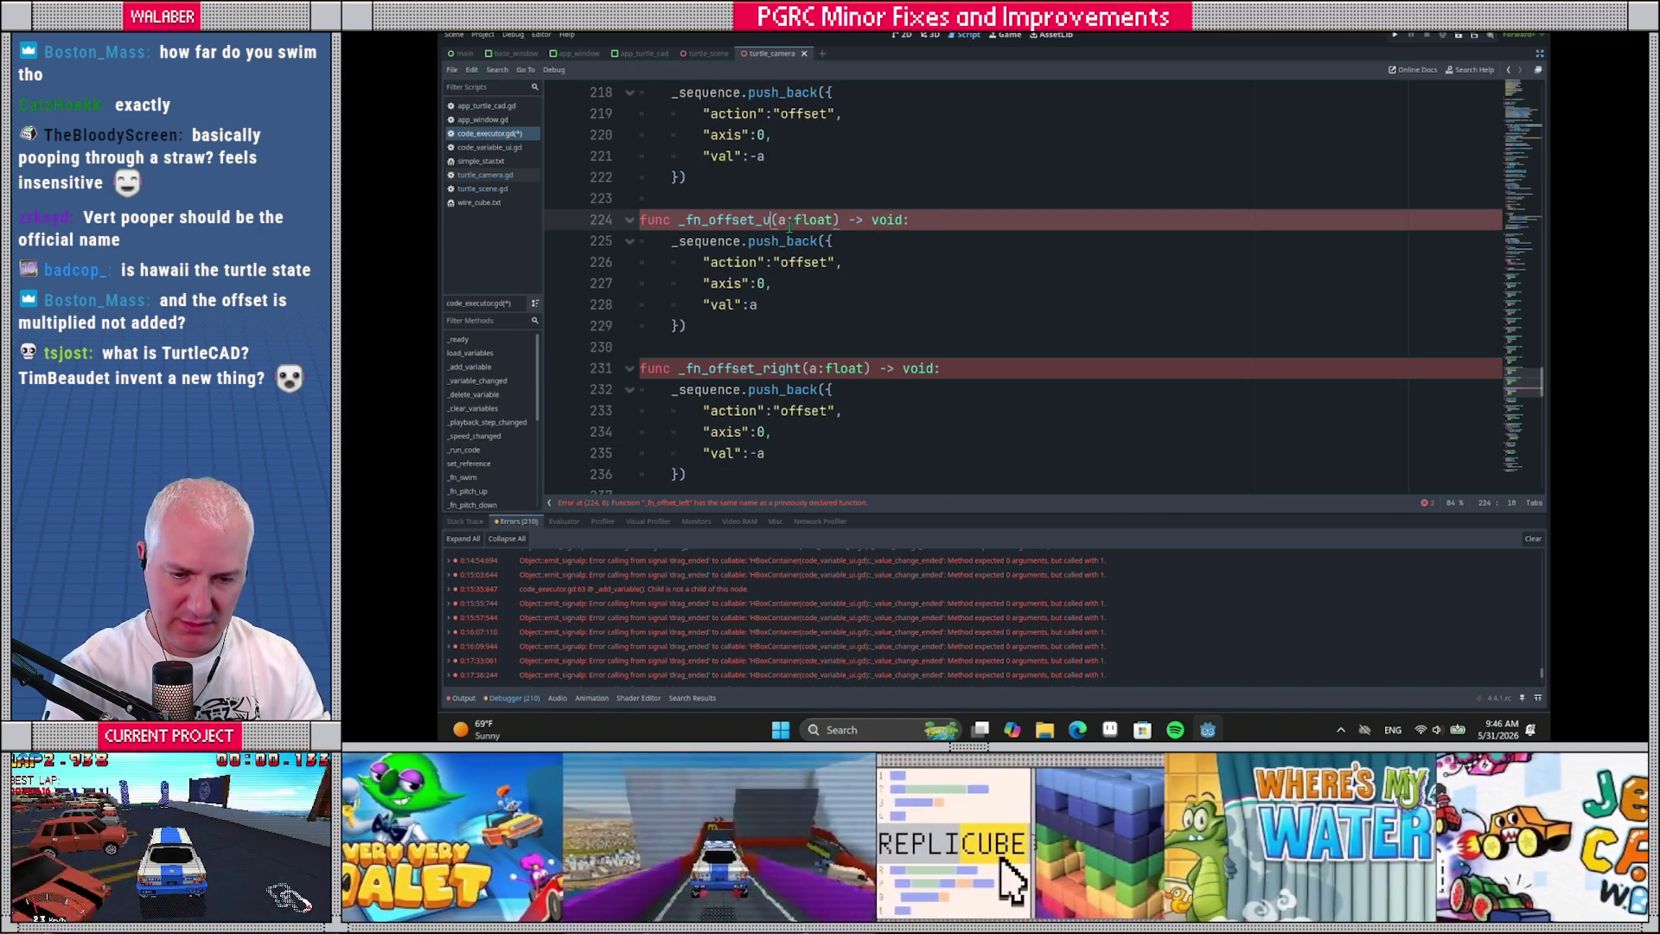
key("Down")
key("Down")
key("Down")
key("Down")
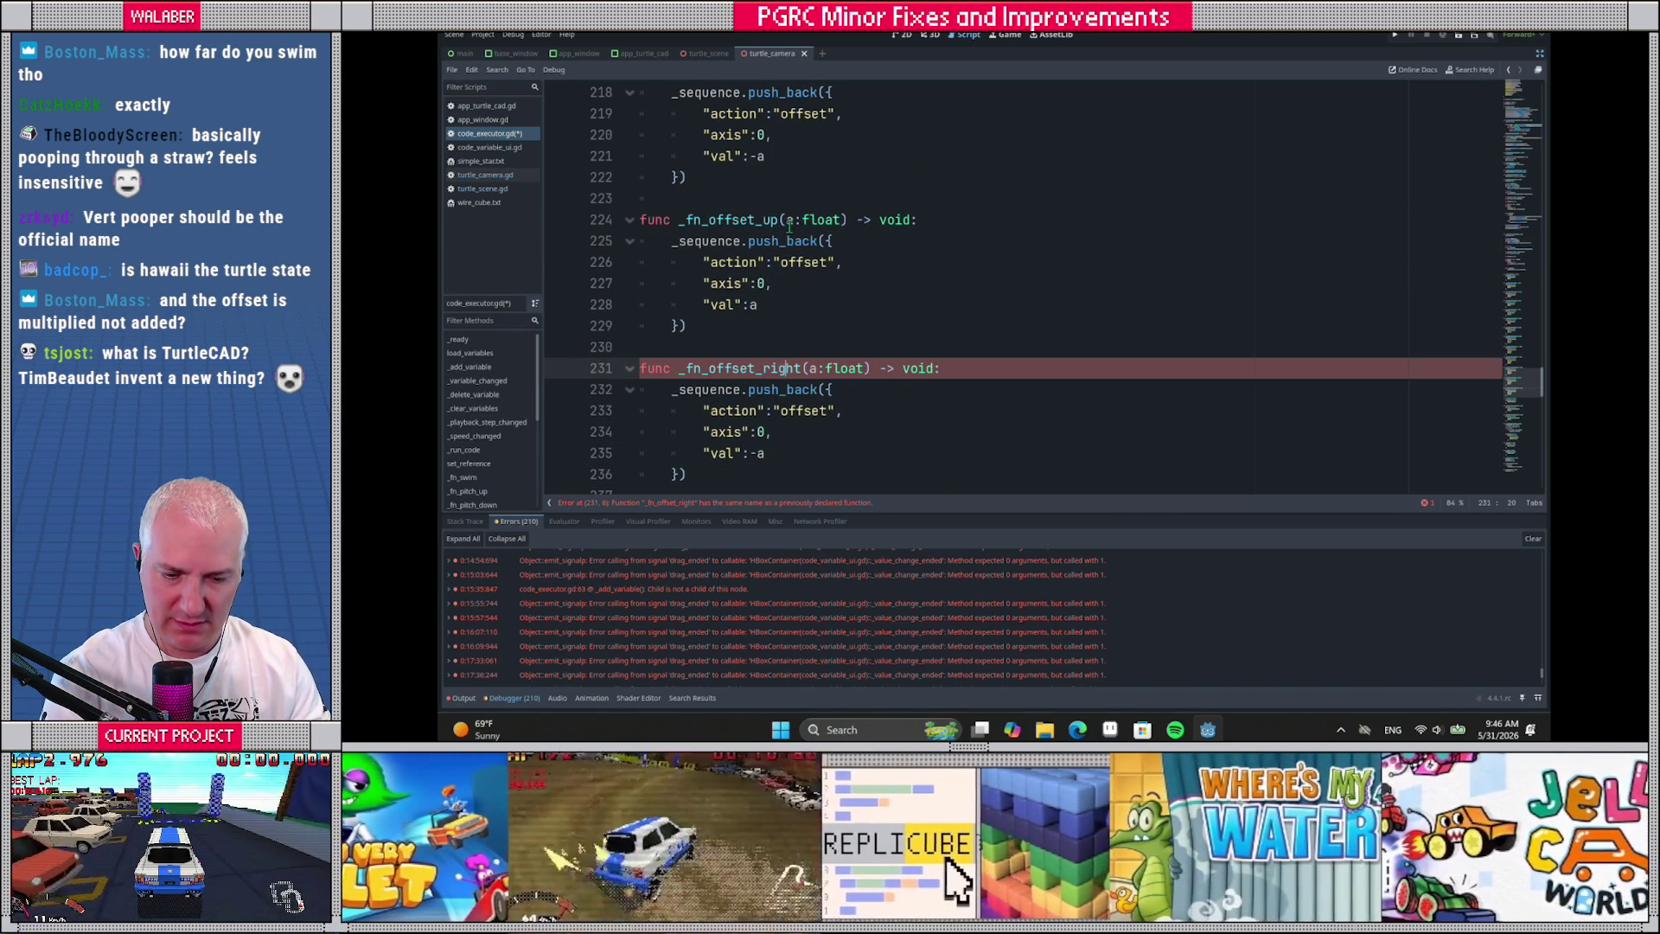
key("BackSpace")
key("BackSpace")
key("BackSpace")
type("down")
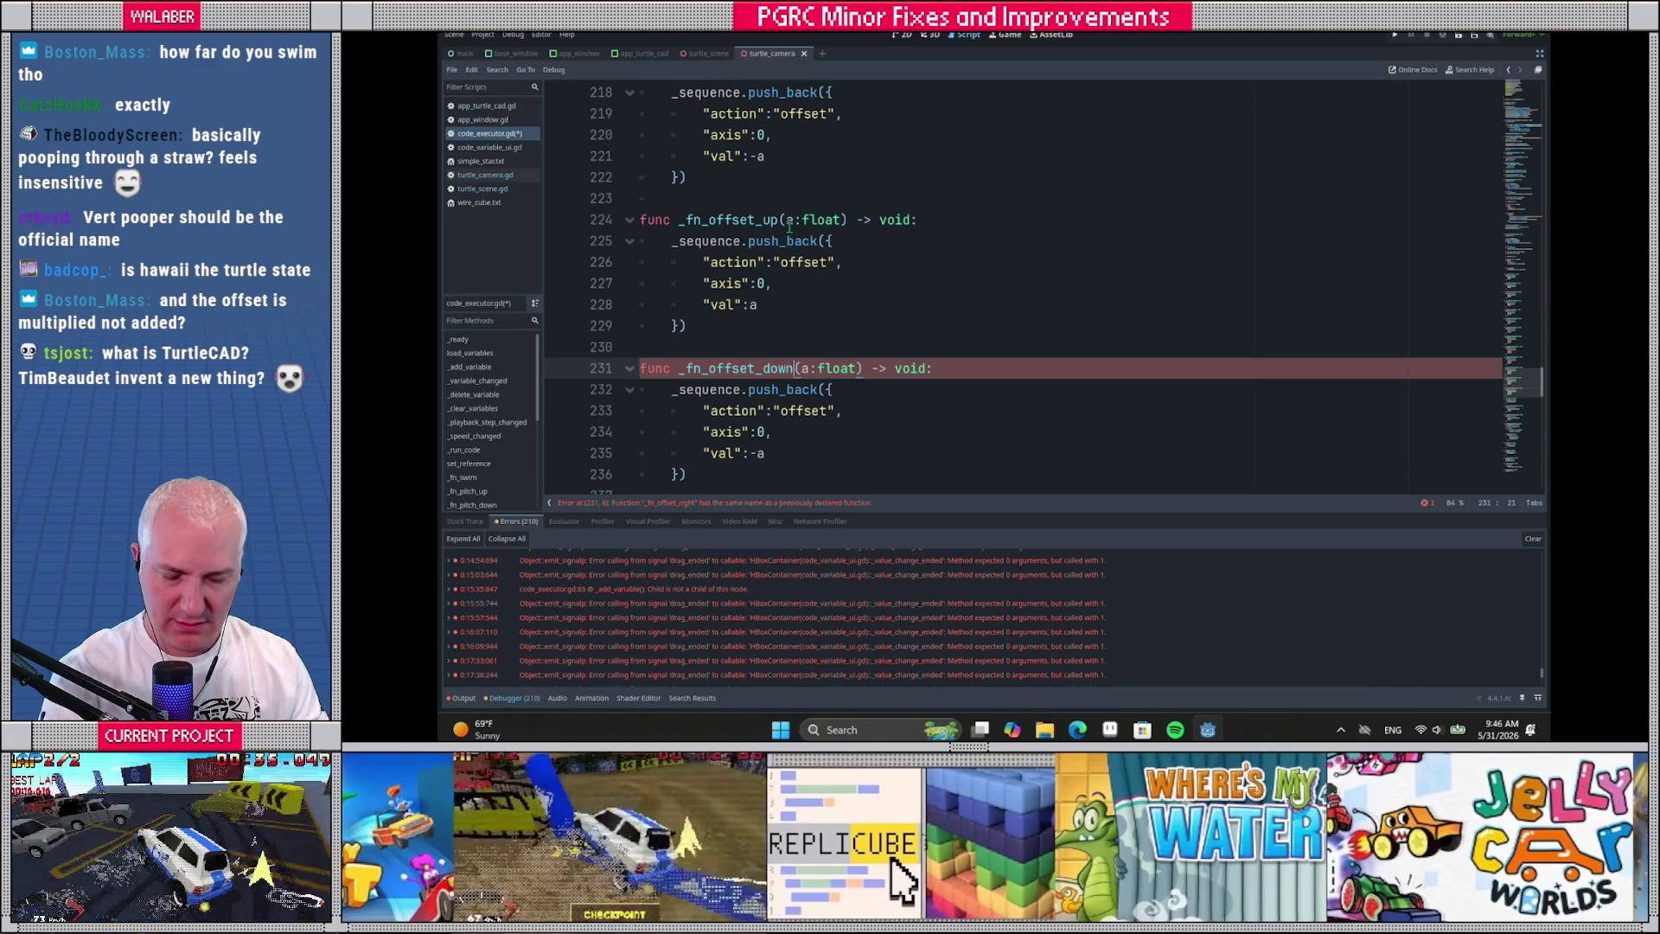
Make both _fn_offset_up and _fn_offset_down push axis 1
left_click(766, 283)
key("BackSpace")
type("1")
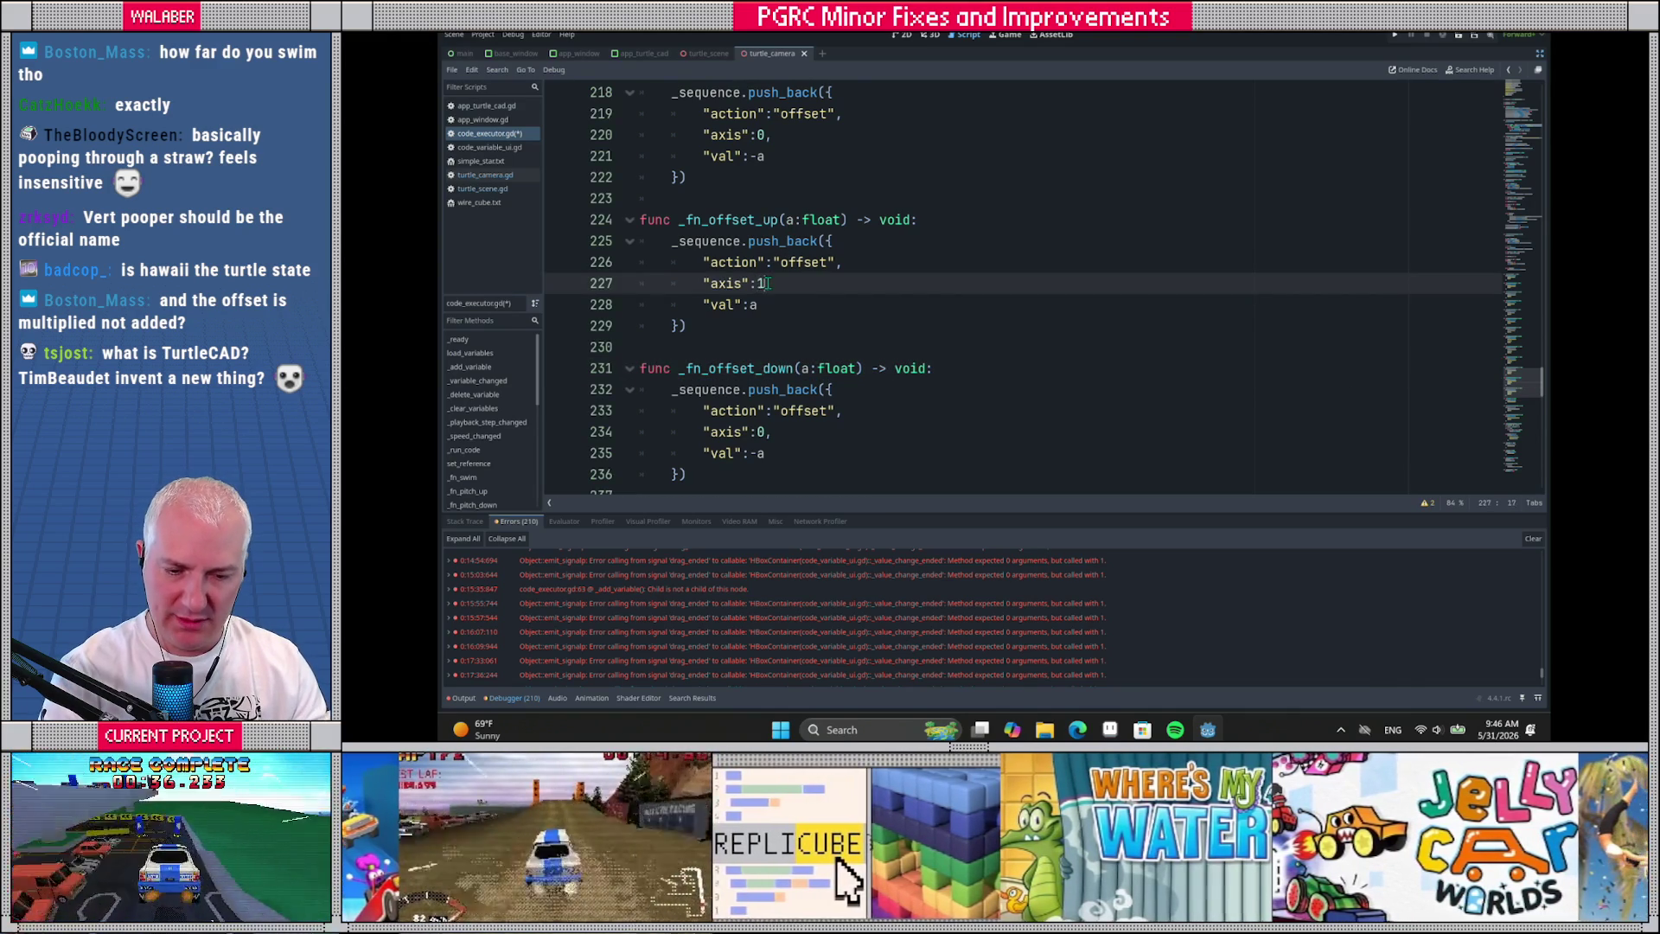
key("Down")
key("Down")
key("Down")
key("Down")
key("BackSpace")
type("1")
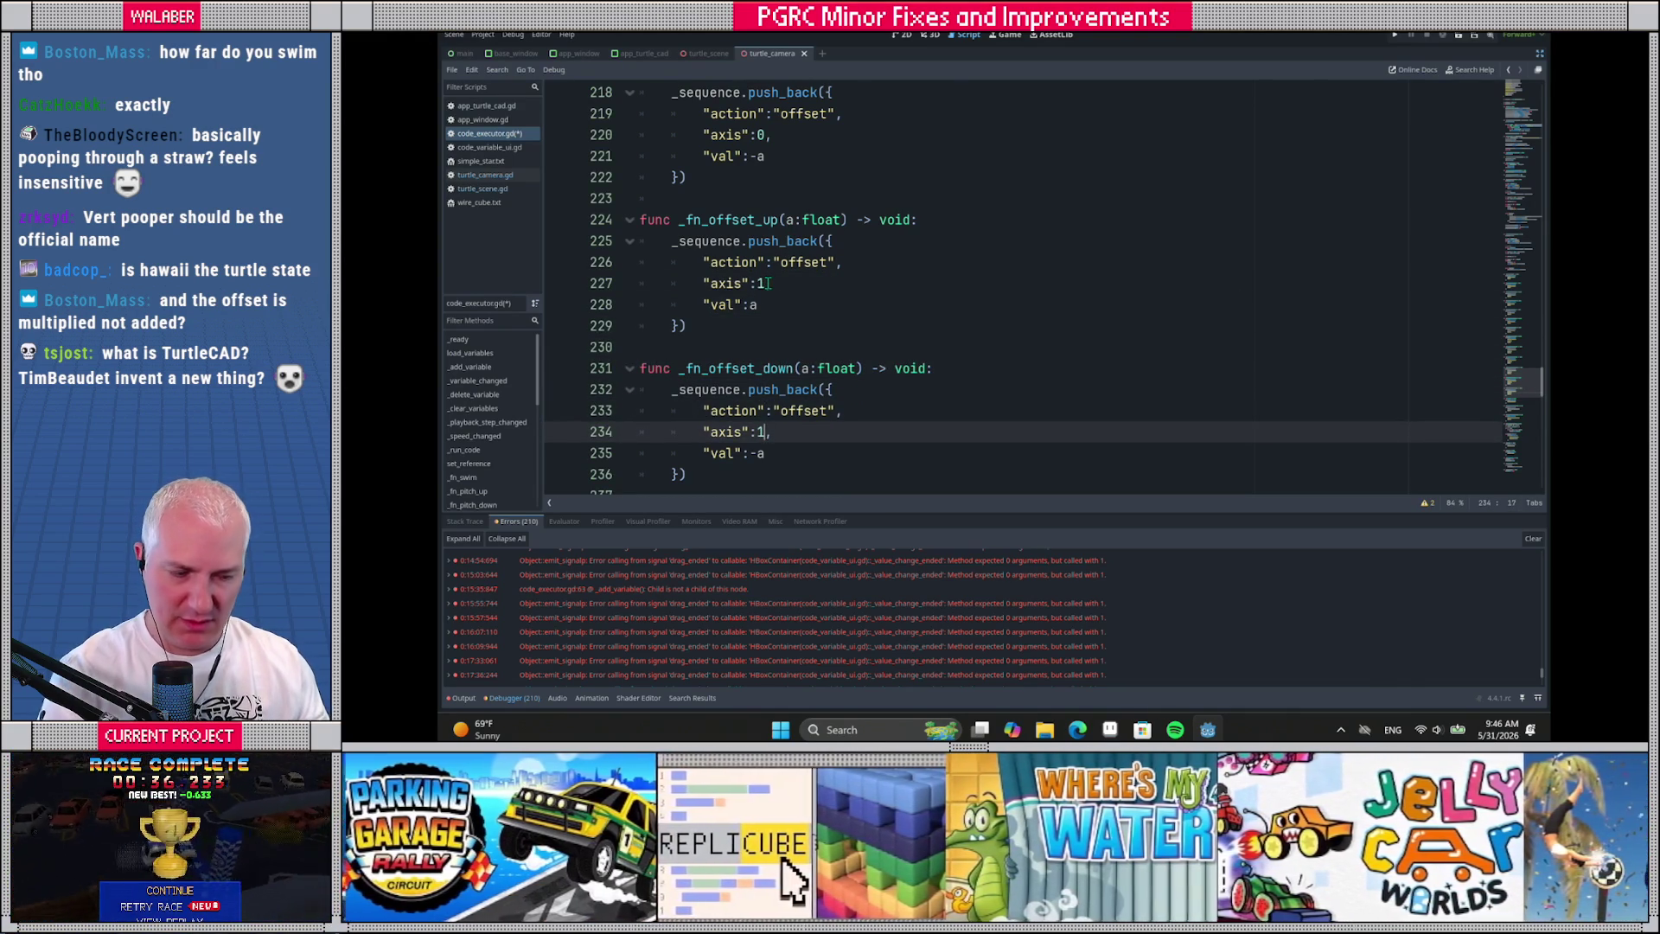
left_click_drag(1517, 380, 1507, 118)
scroll(1012, 165, "up", 3)
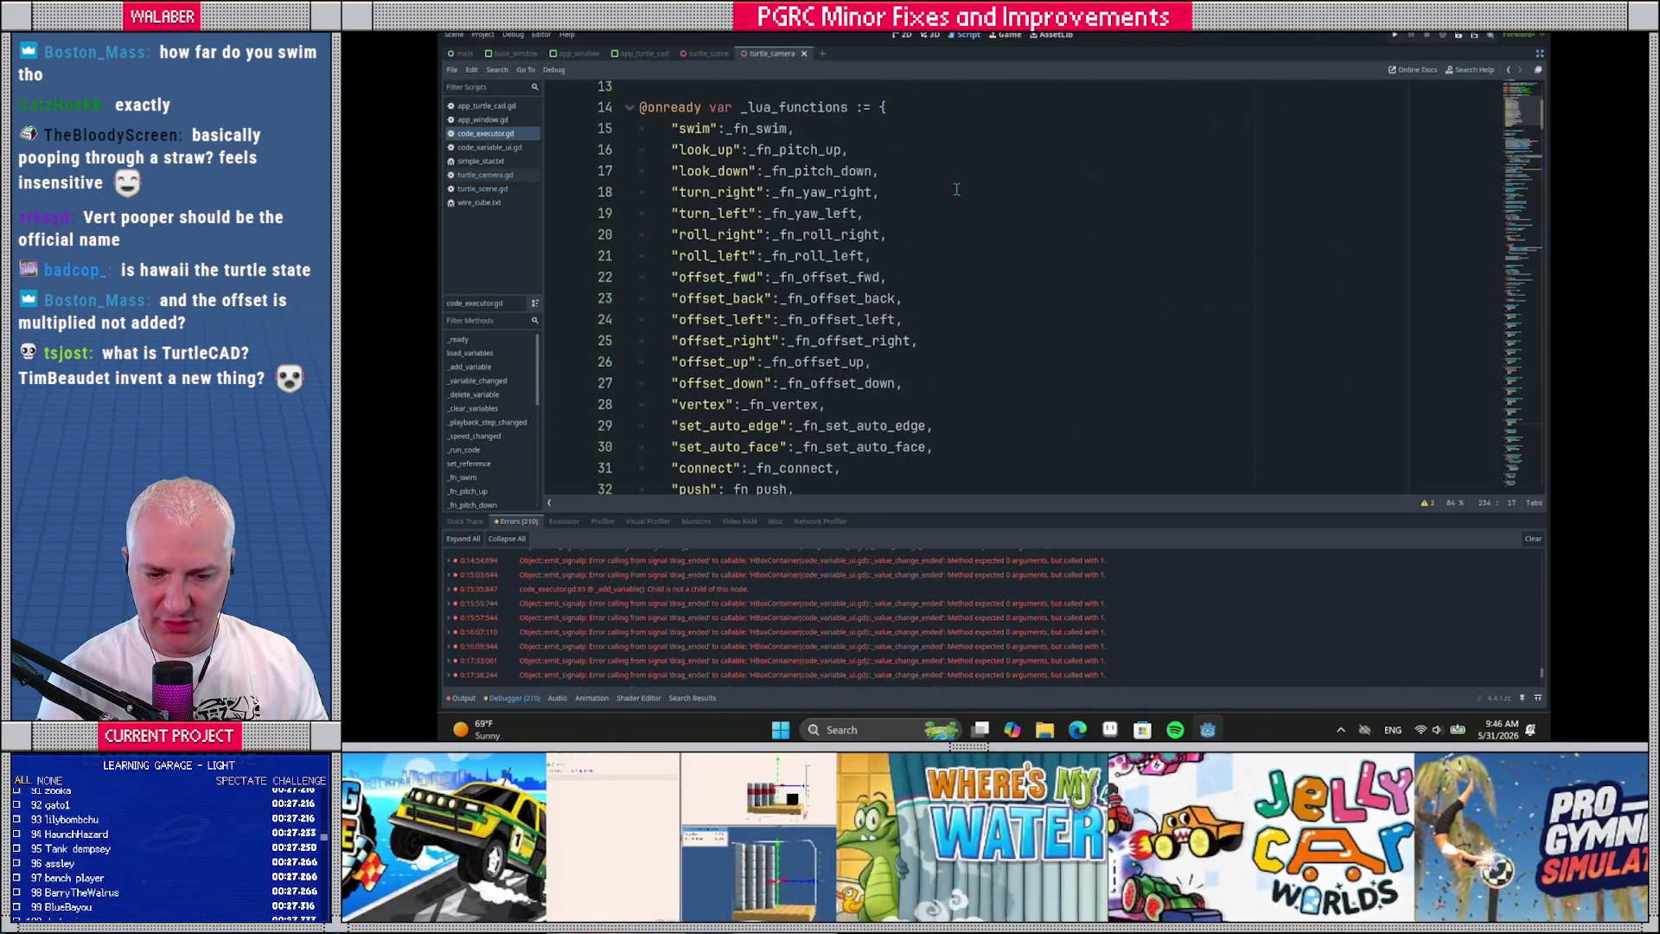
Restore the scene, file and inspector docks and filter FileSystem with 'tu'
left_click(958, 187)
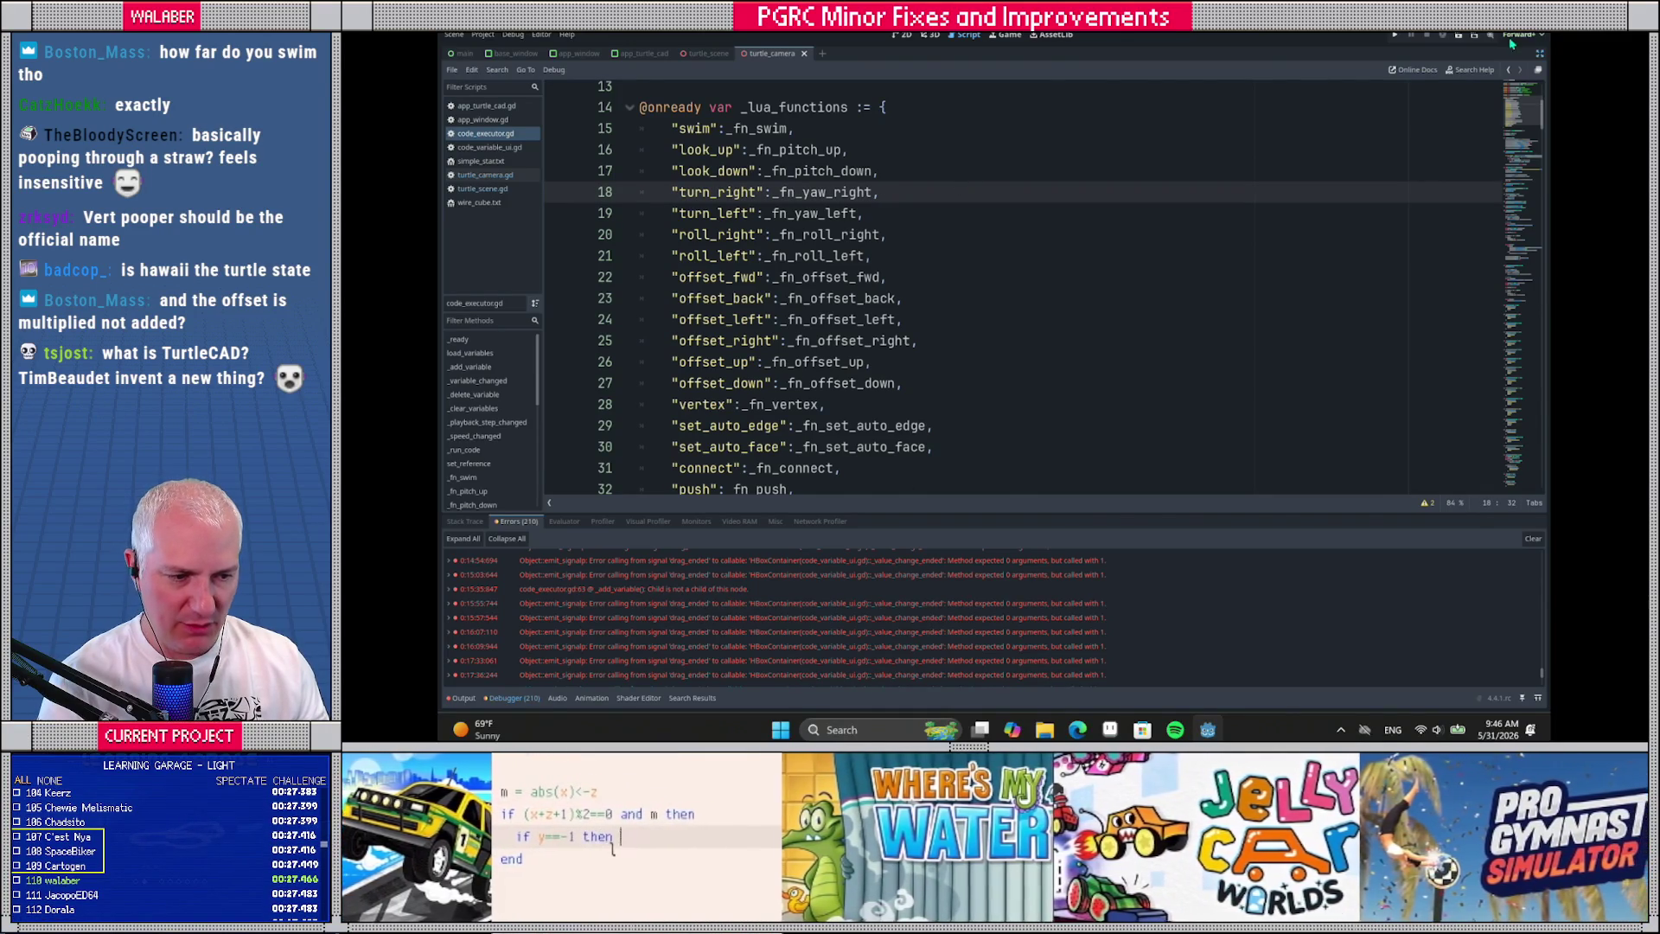
left_click(1538, 54)
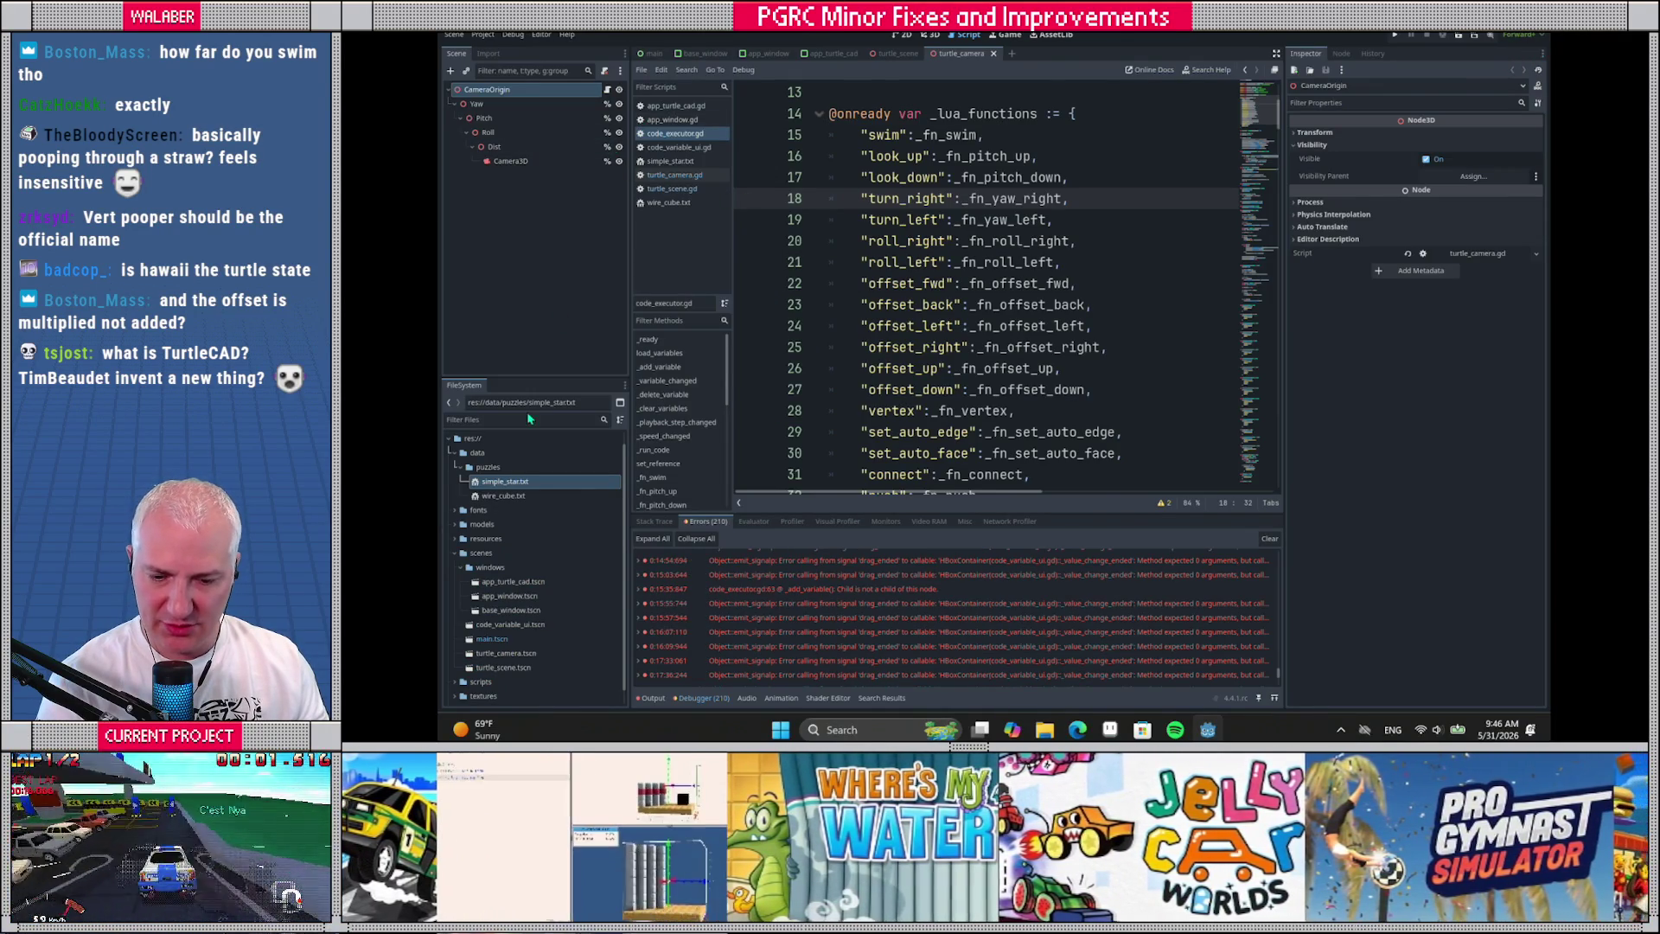
left_click(527, 419)
type("turtl")
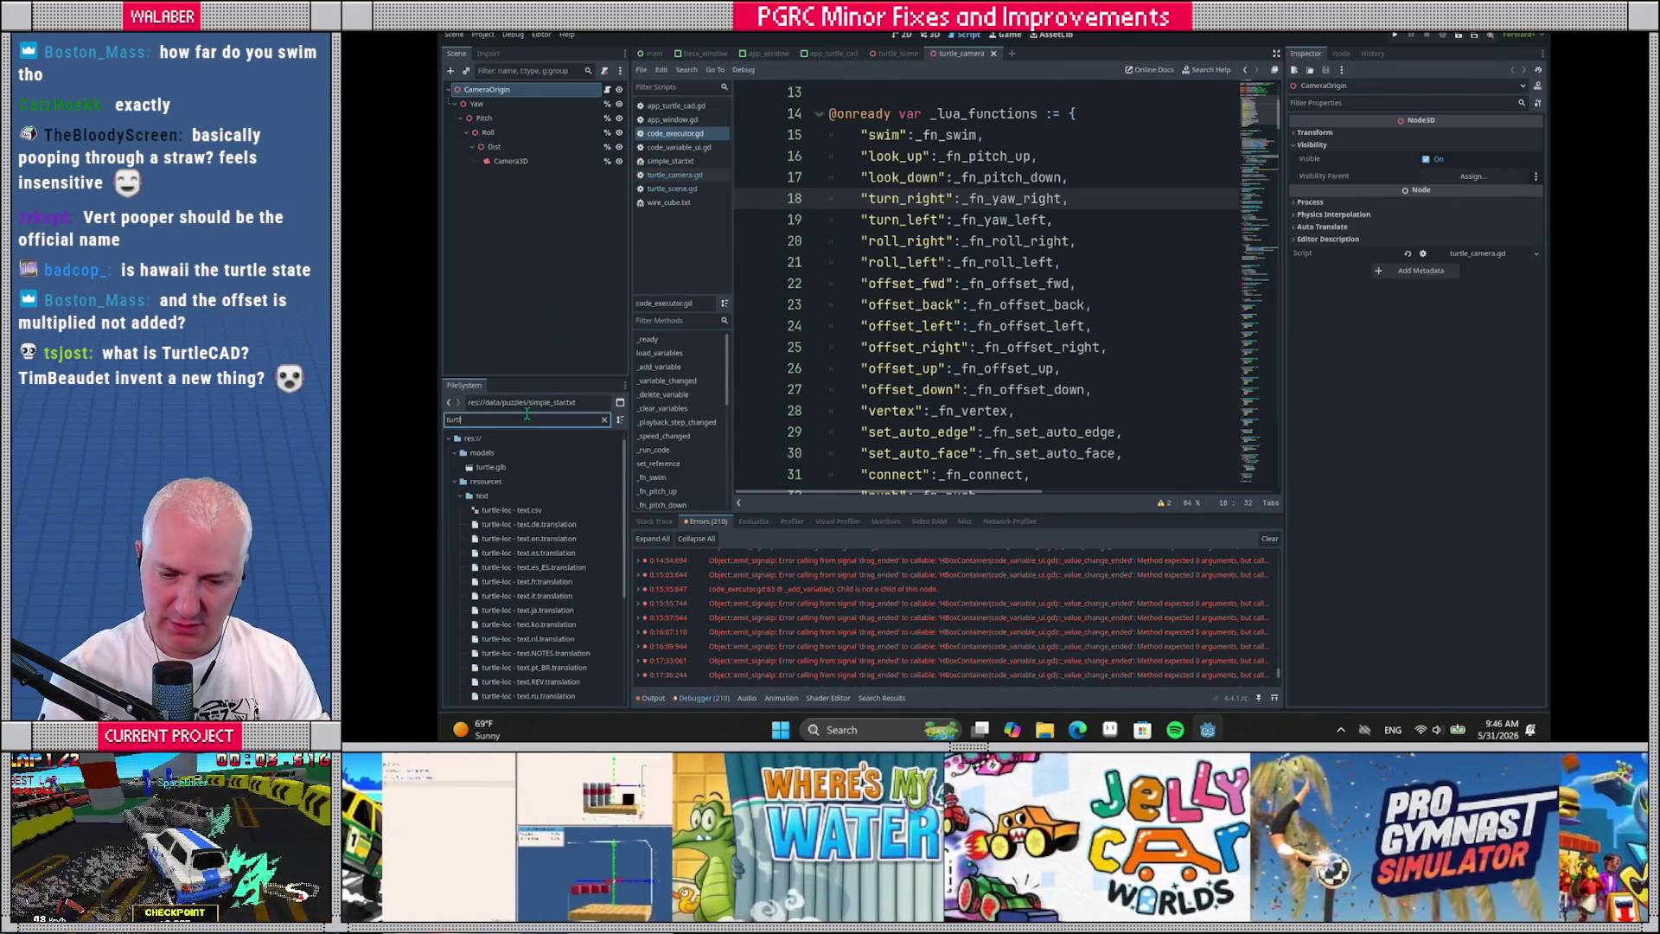
left_click(459, 495)
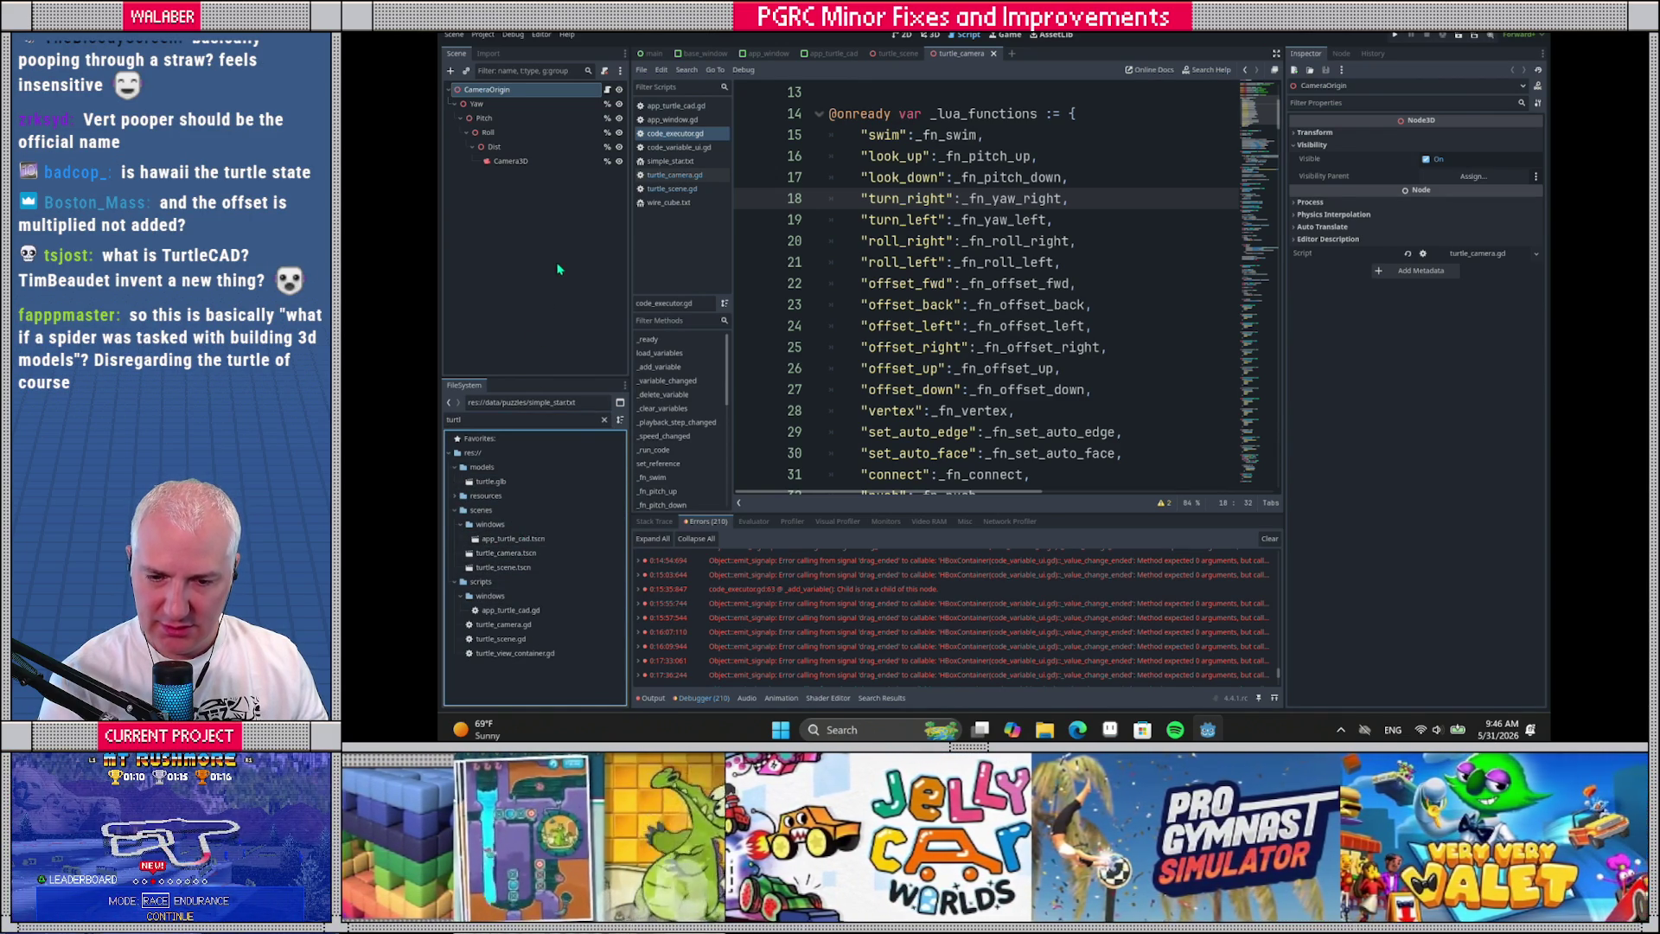
Switch to turtle_scene and show the selected Turtle node in the 3D view
left_click(897, 53)
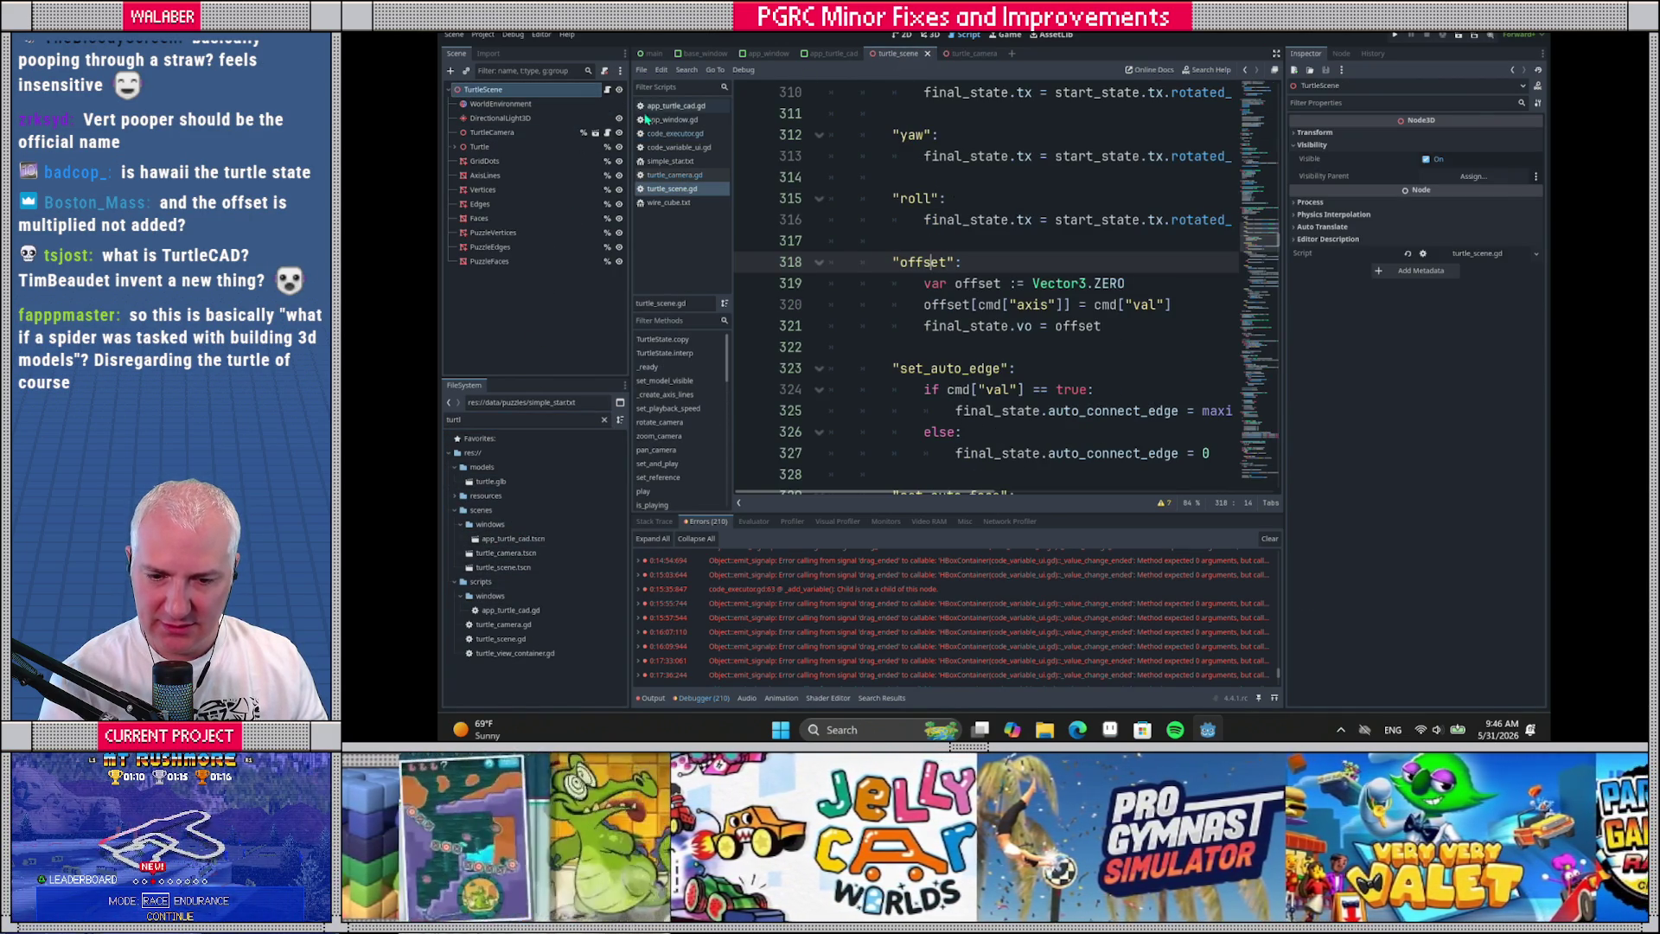
left_click(514, 150)
left_click(930, 35)
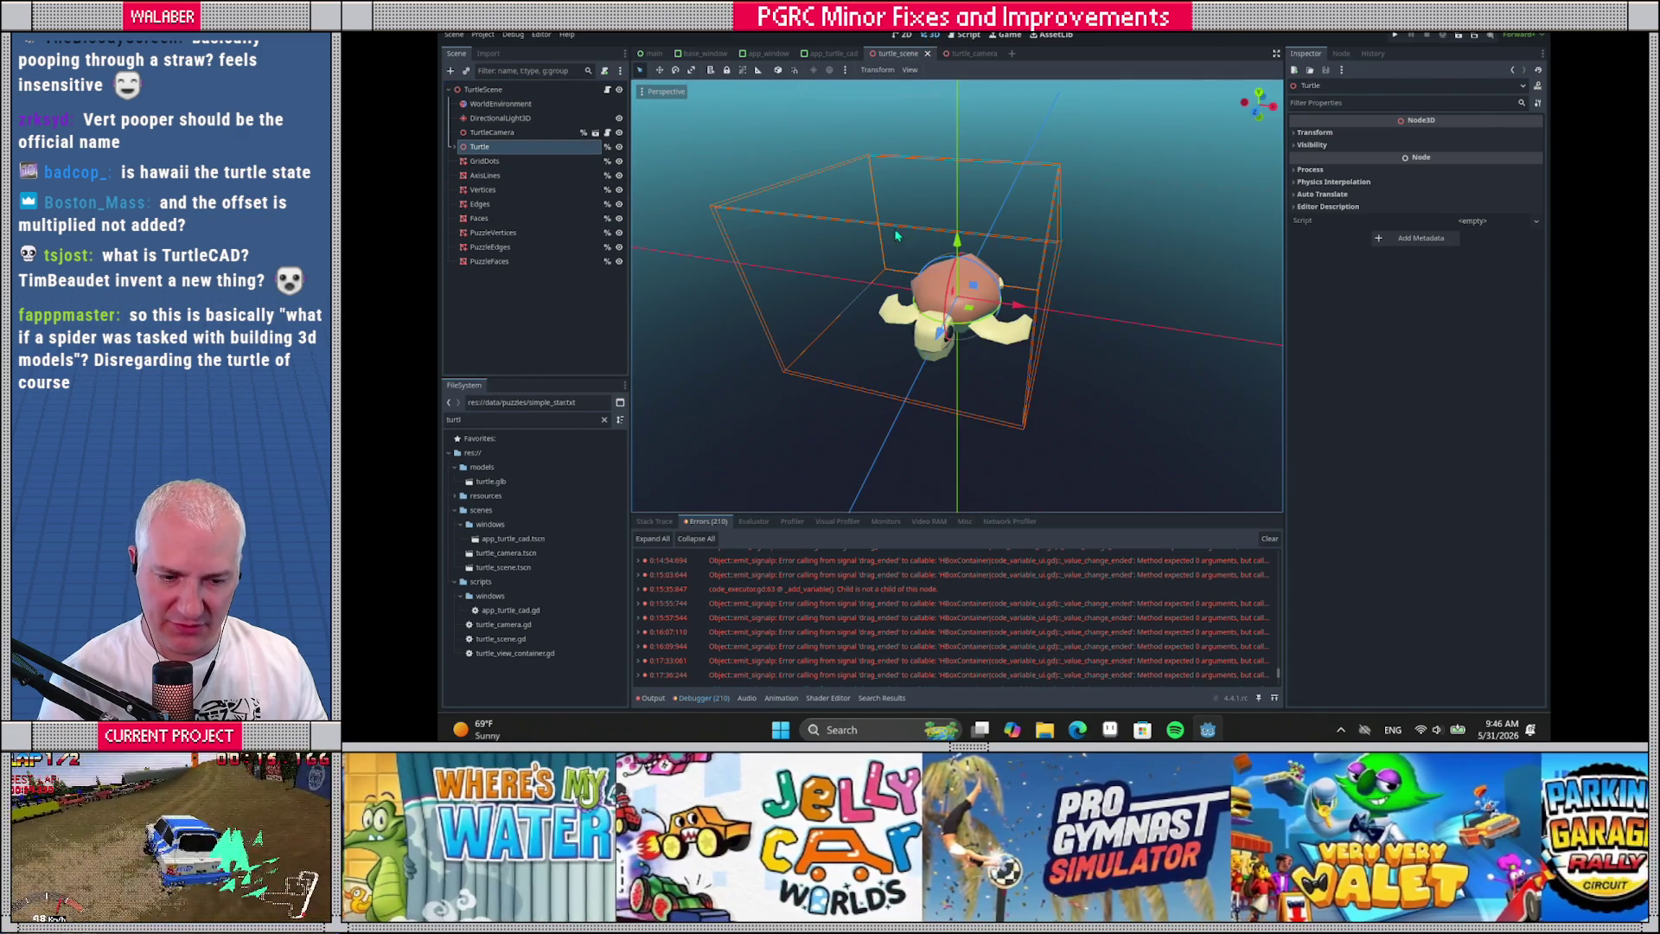
Orbit to face the turtle, expand the Turtle node and bring up its context menu
left_click_drag(850, 258, 657, 216)
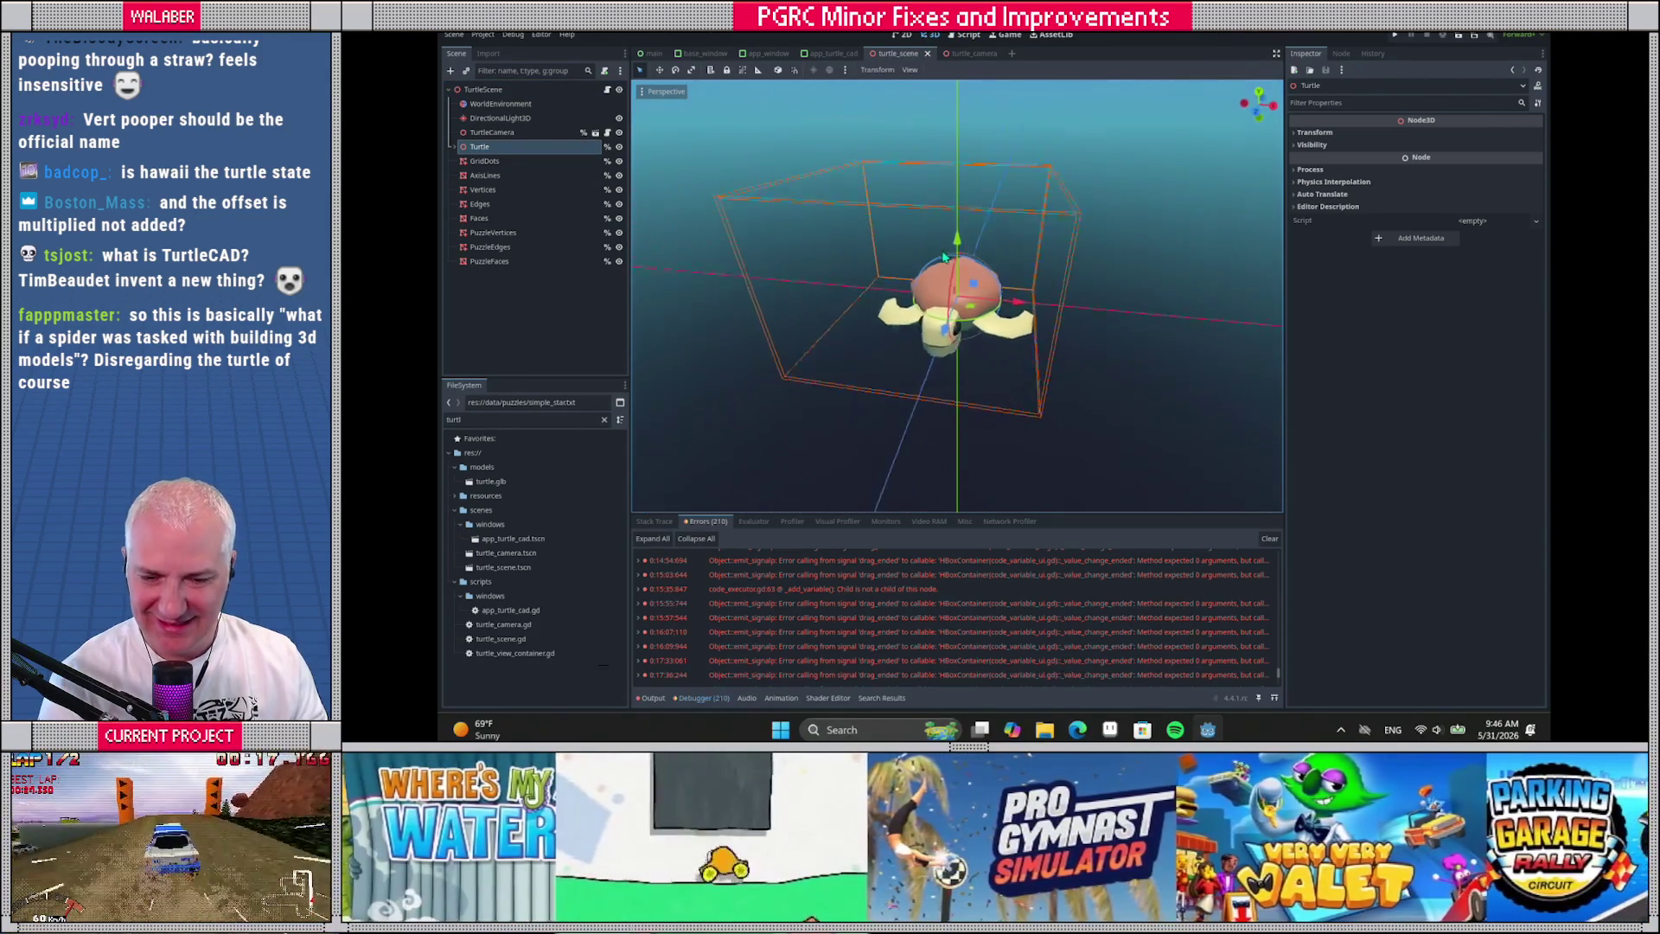
left_click(455, 147)
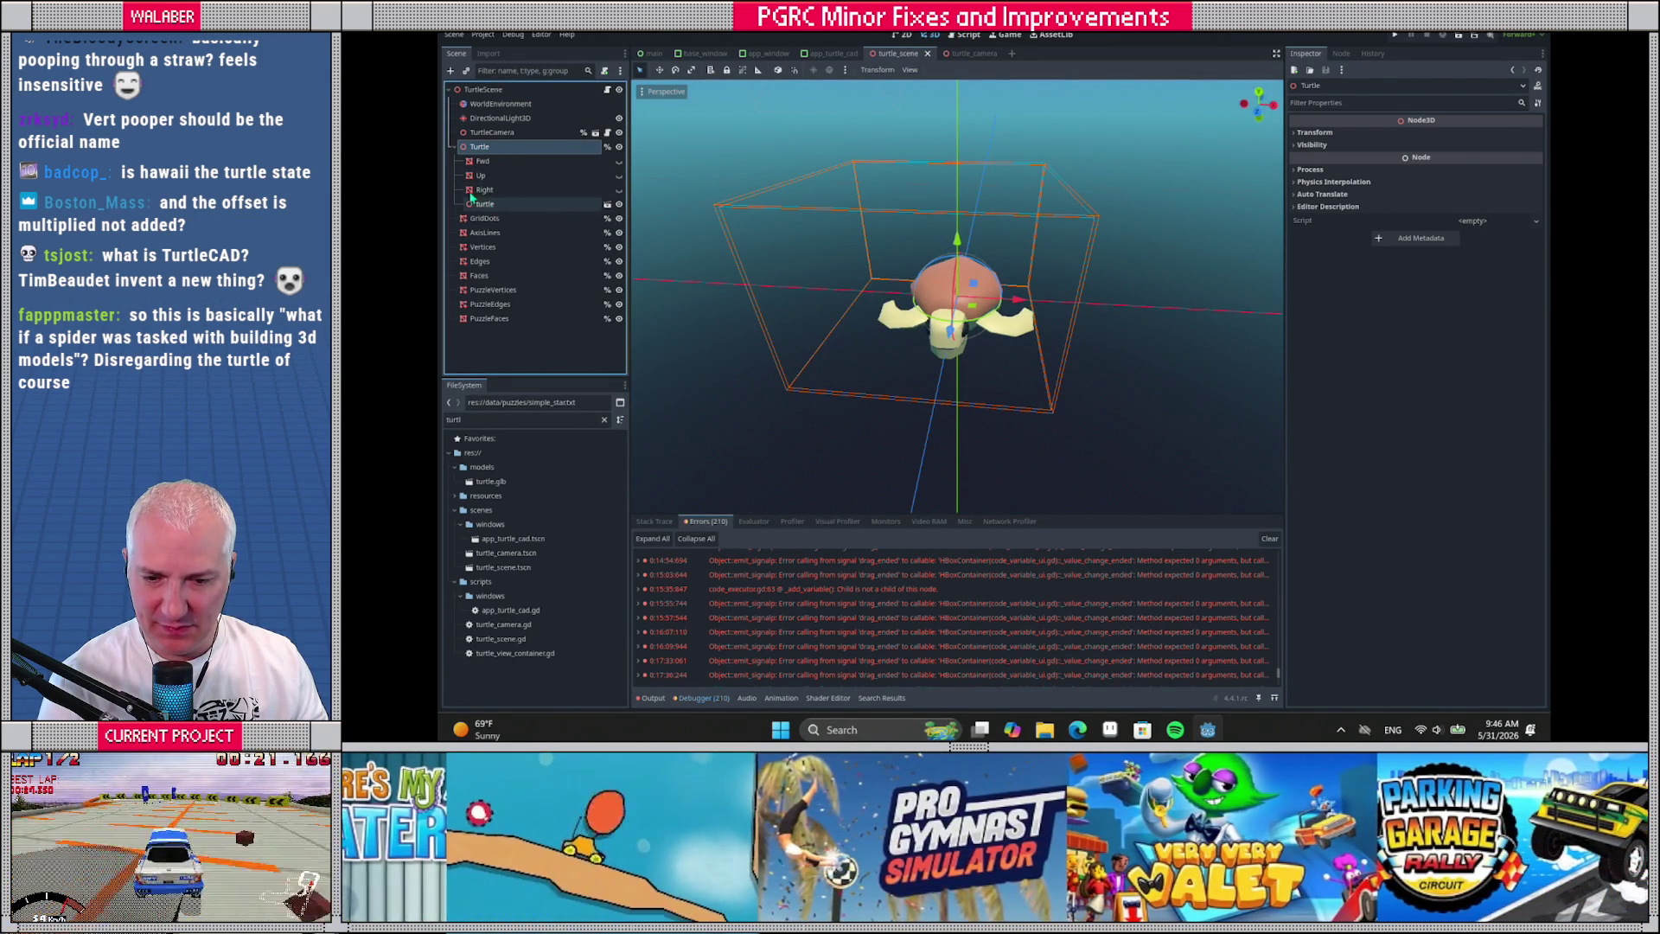
right_click(490, 147)
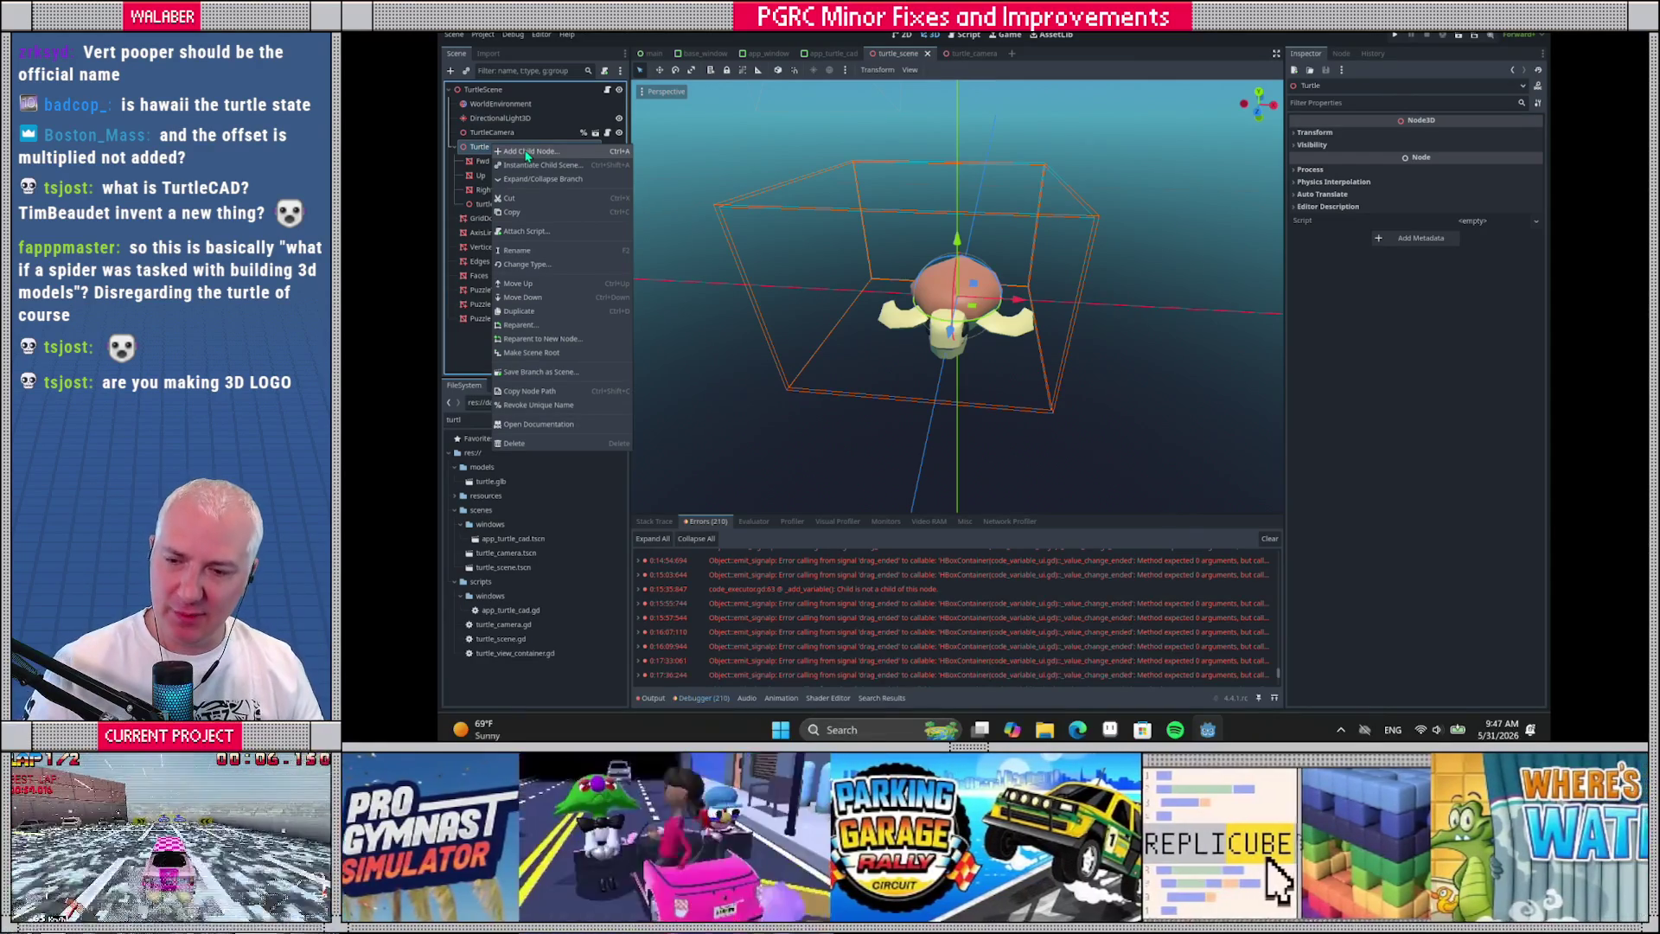
Add a MeshInstance3D child under Turtle and rename it vert_pooper
left_click(526, 152)
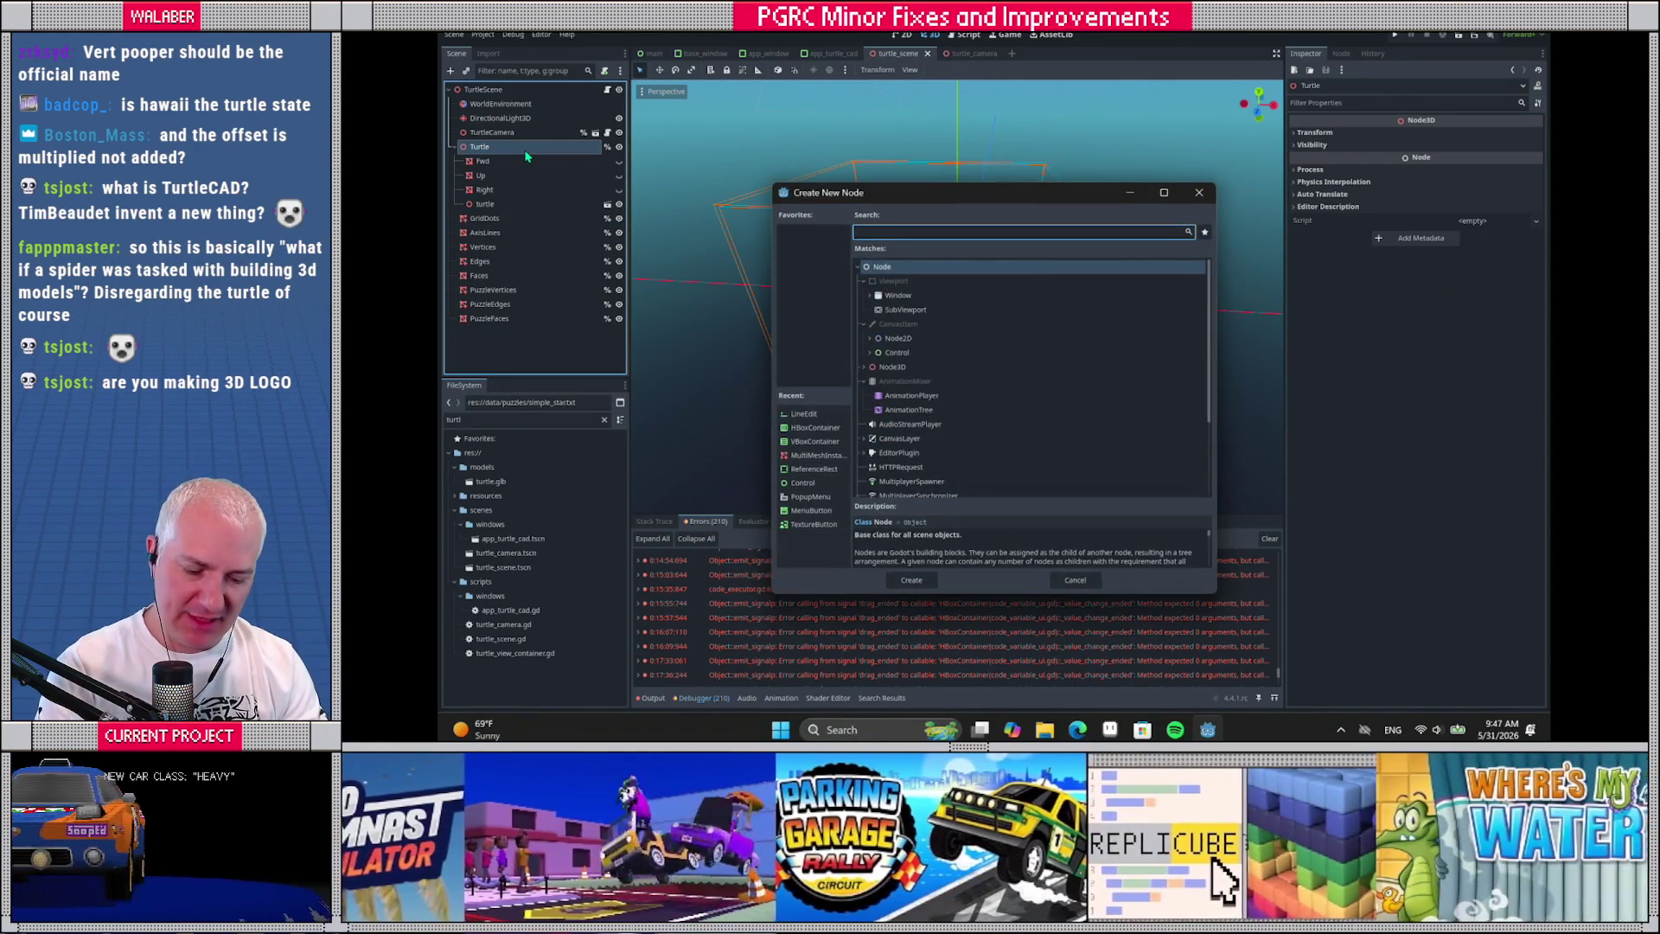
type("meshi")
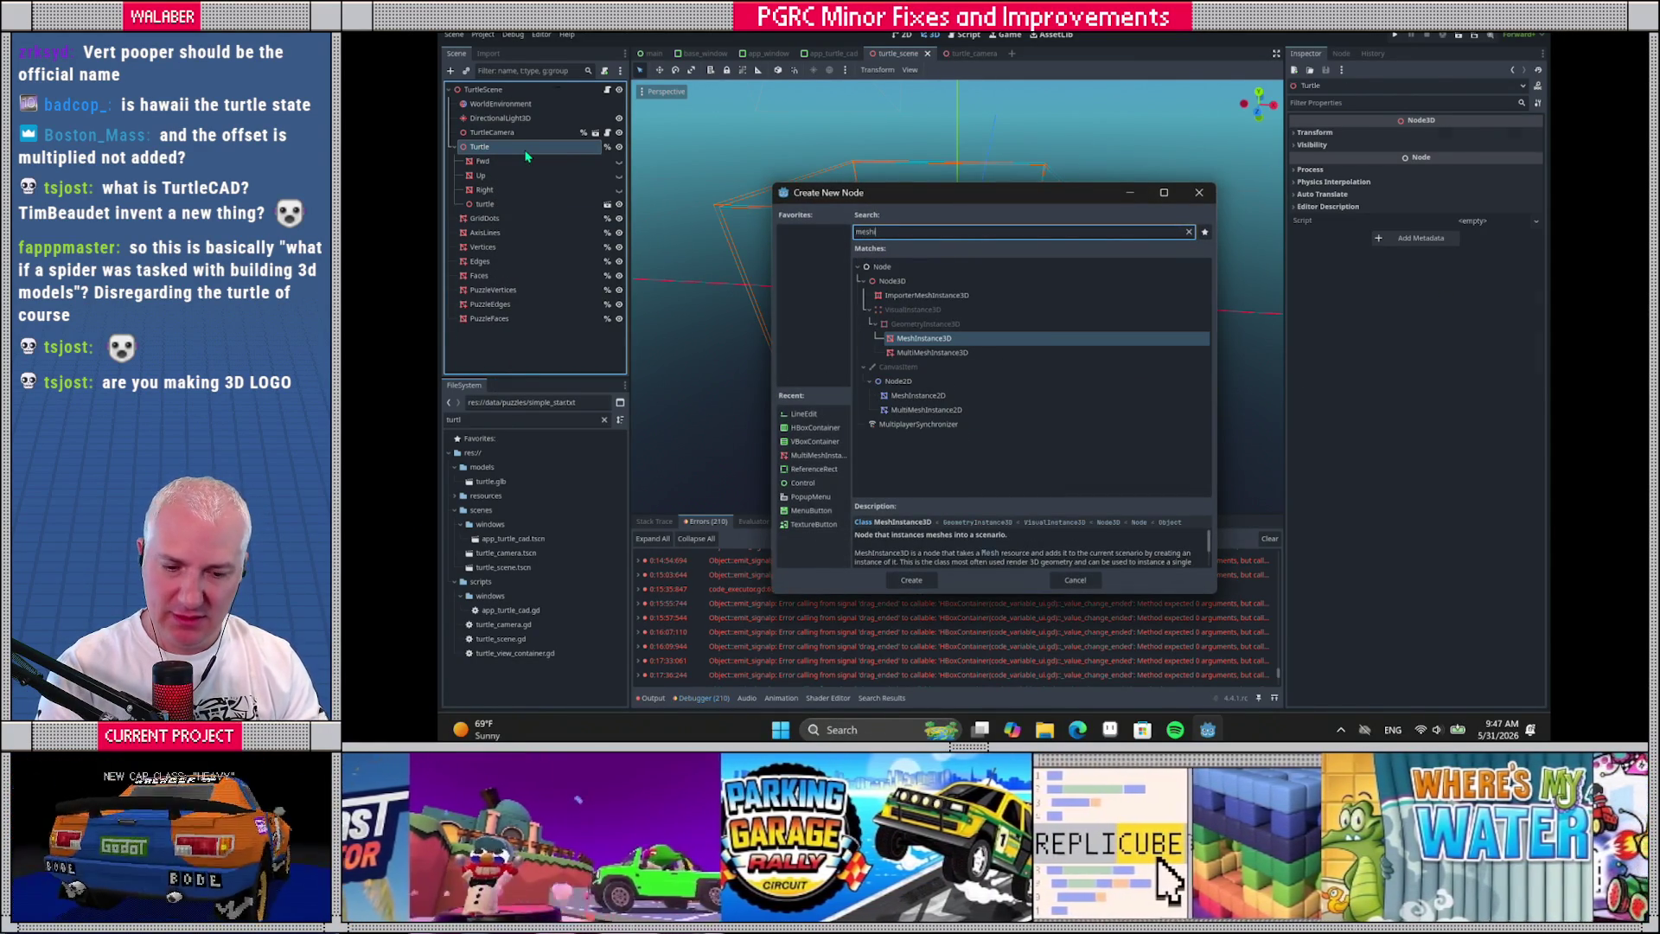
key("Return")
key("XF86AudioLowerVolume")
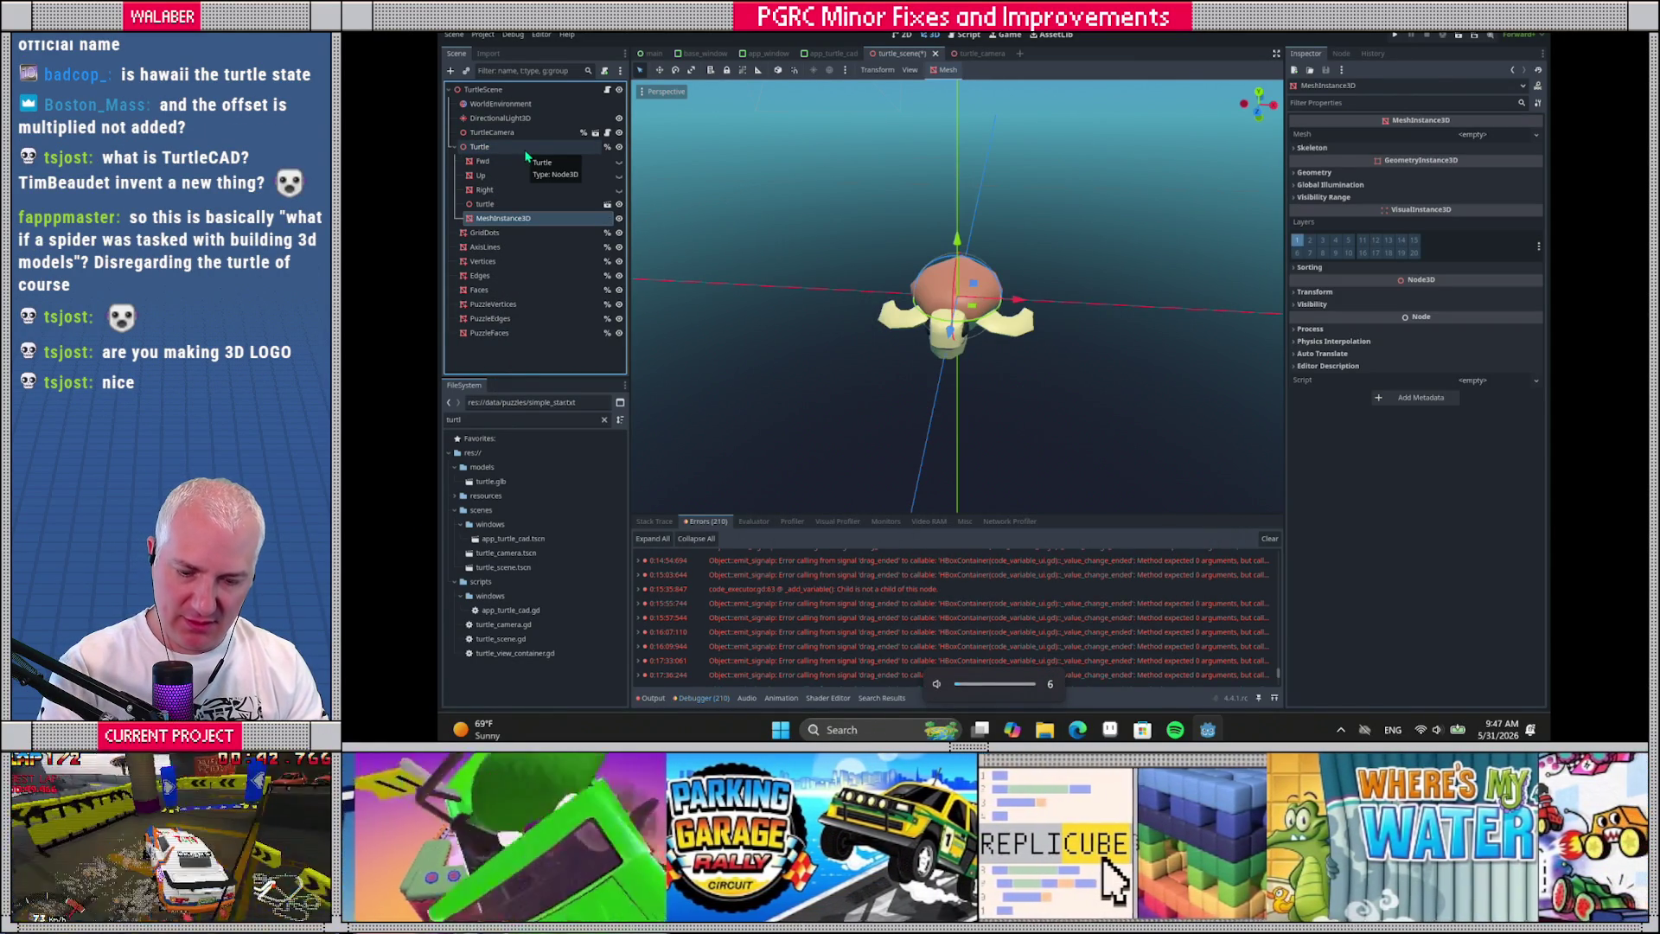
key("F2")
type("vert")
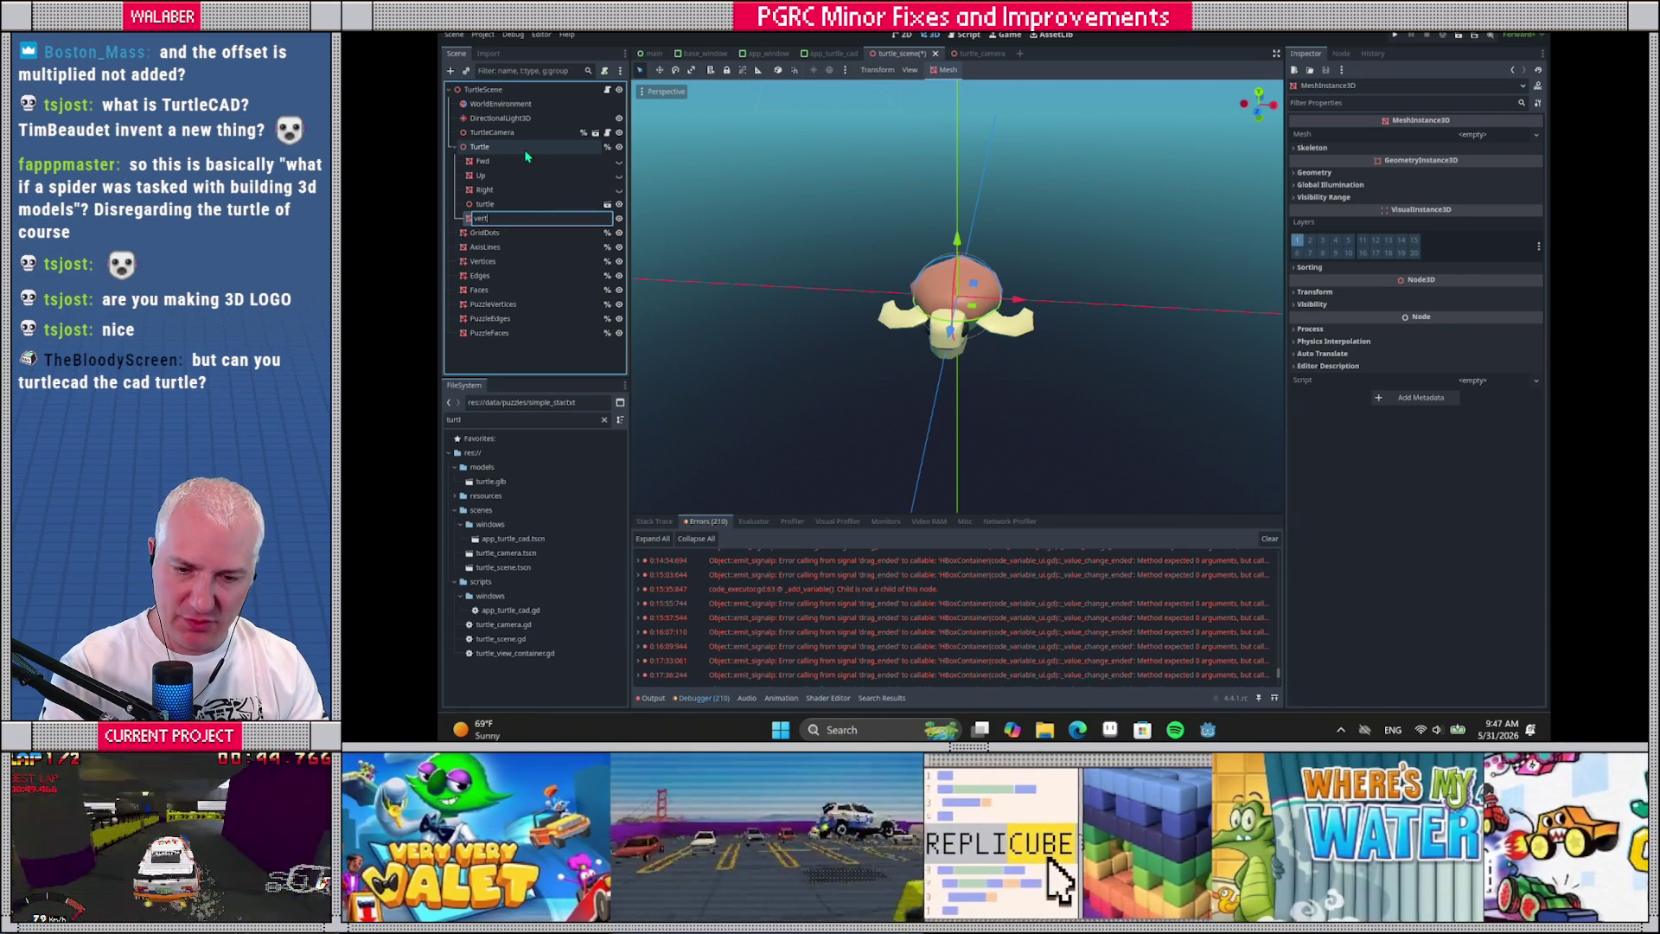
type("_pooper")
key("Return")
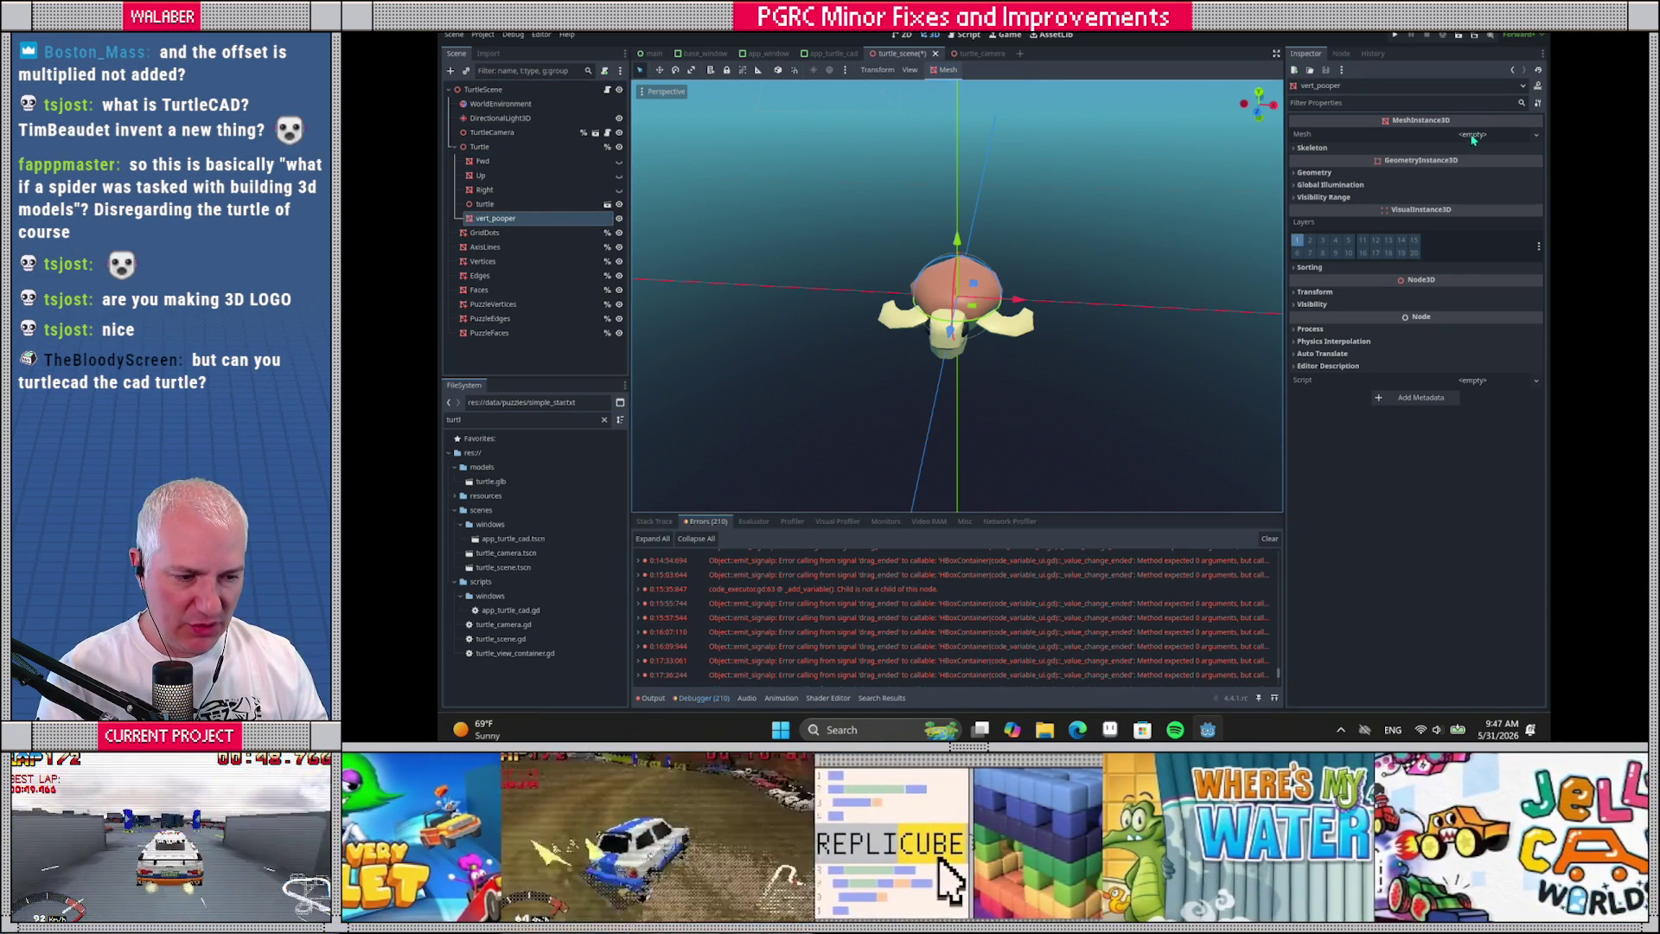
left_click(1472, 137)
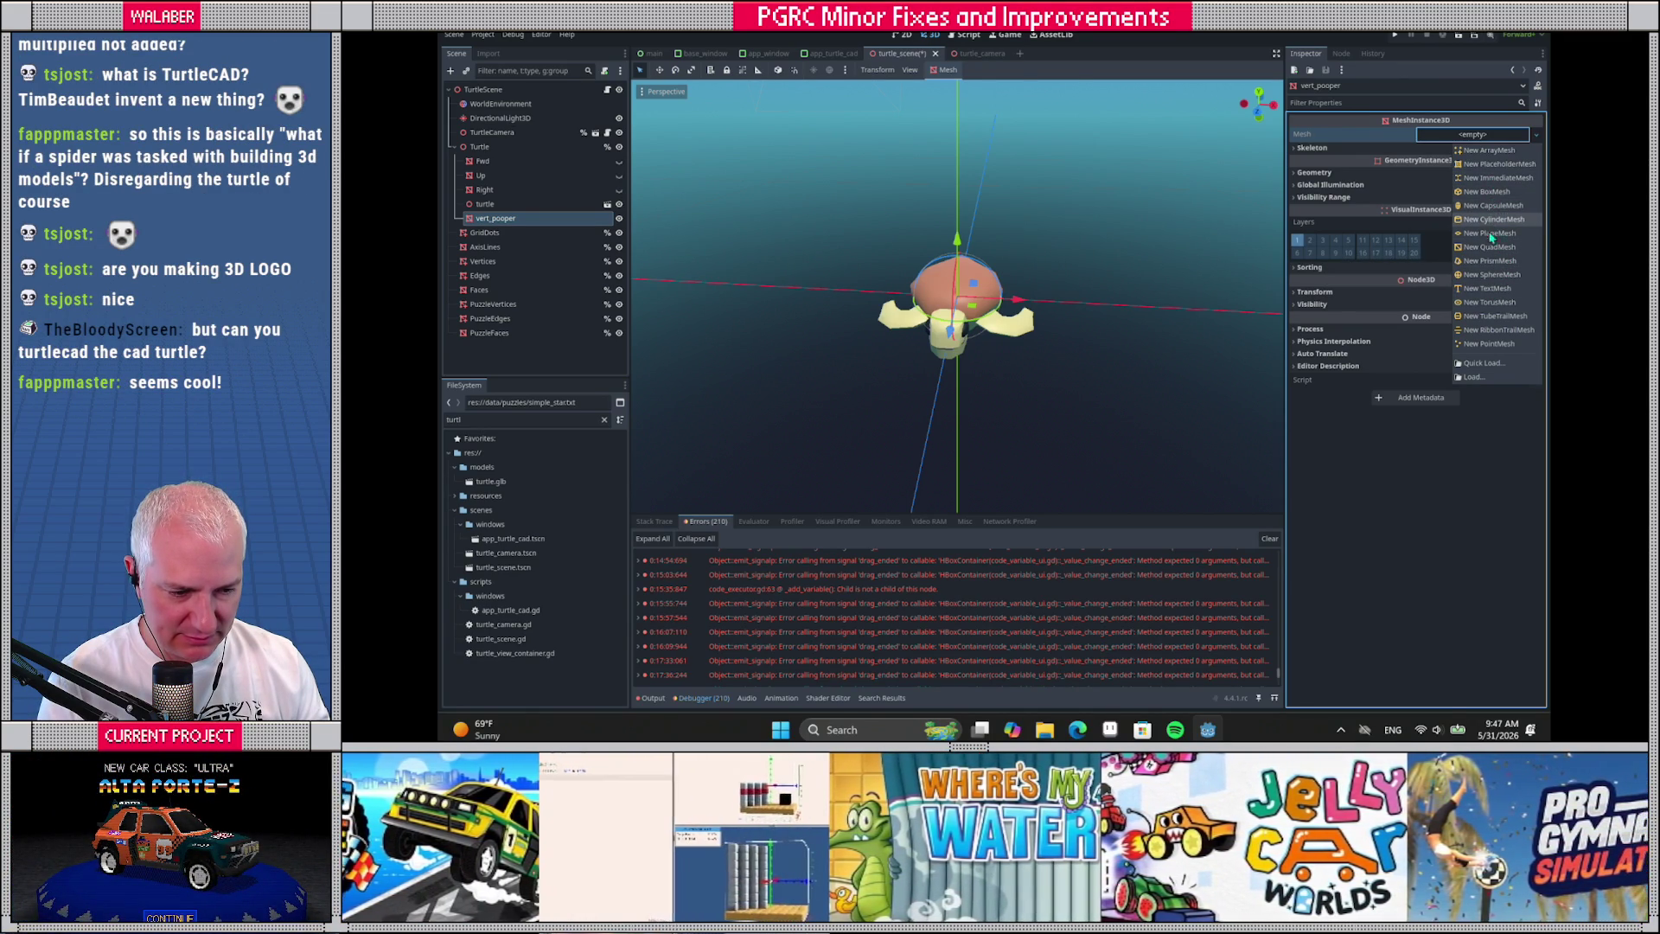
Give vert_pooper a new SphereMesh and reduce its Rings to 1
left_click(1495, 276)
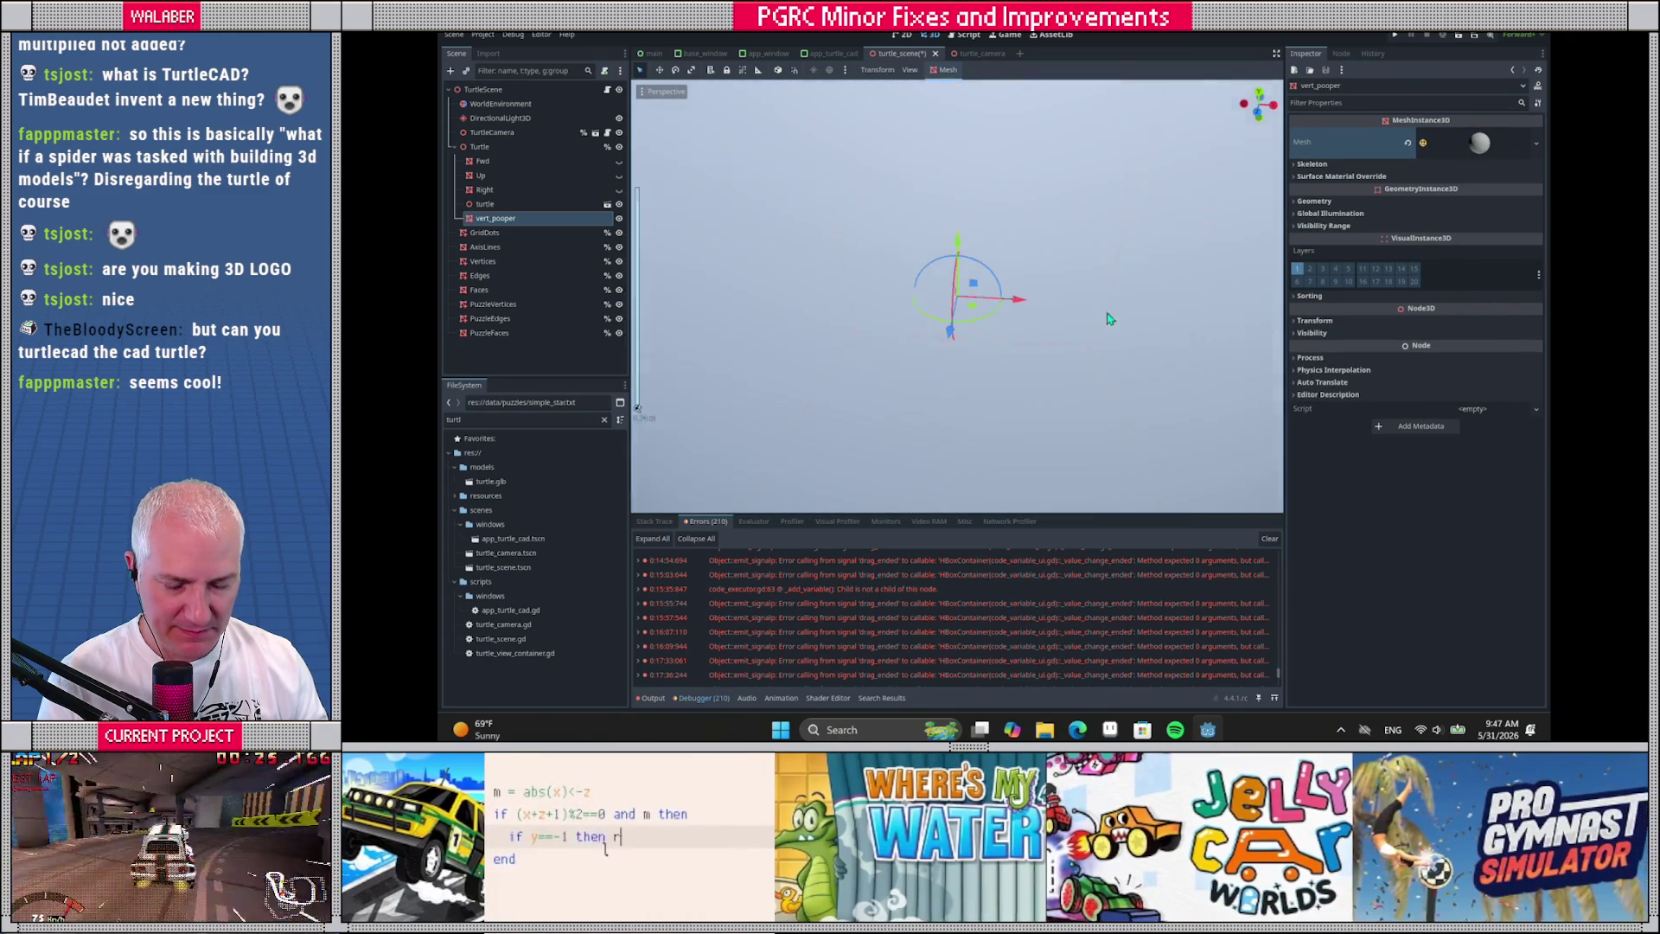
scroll(1101, 290, "down", 5)
scroll(1100, 289, "up", 3)
left_click(1475, 142)
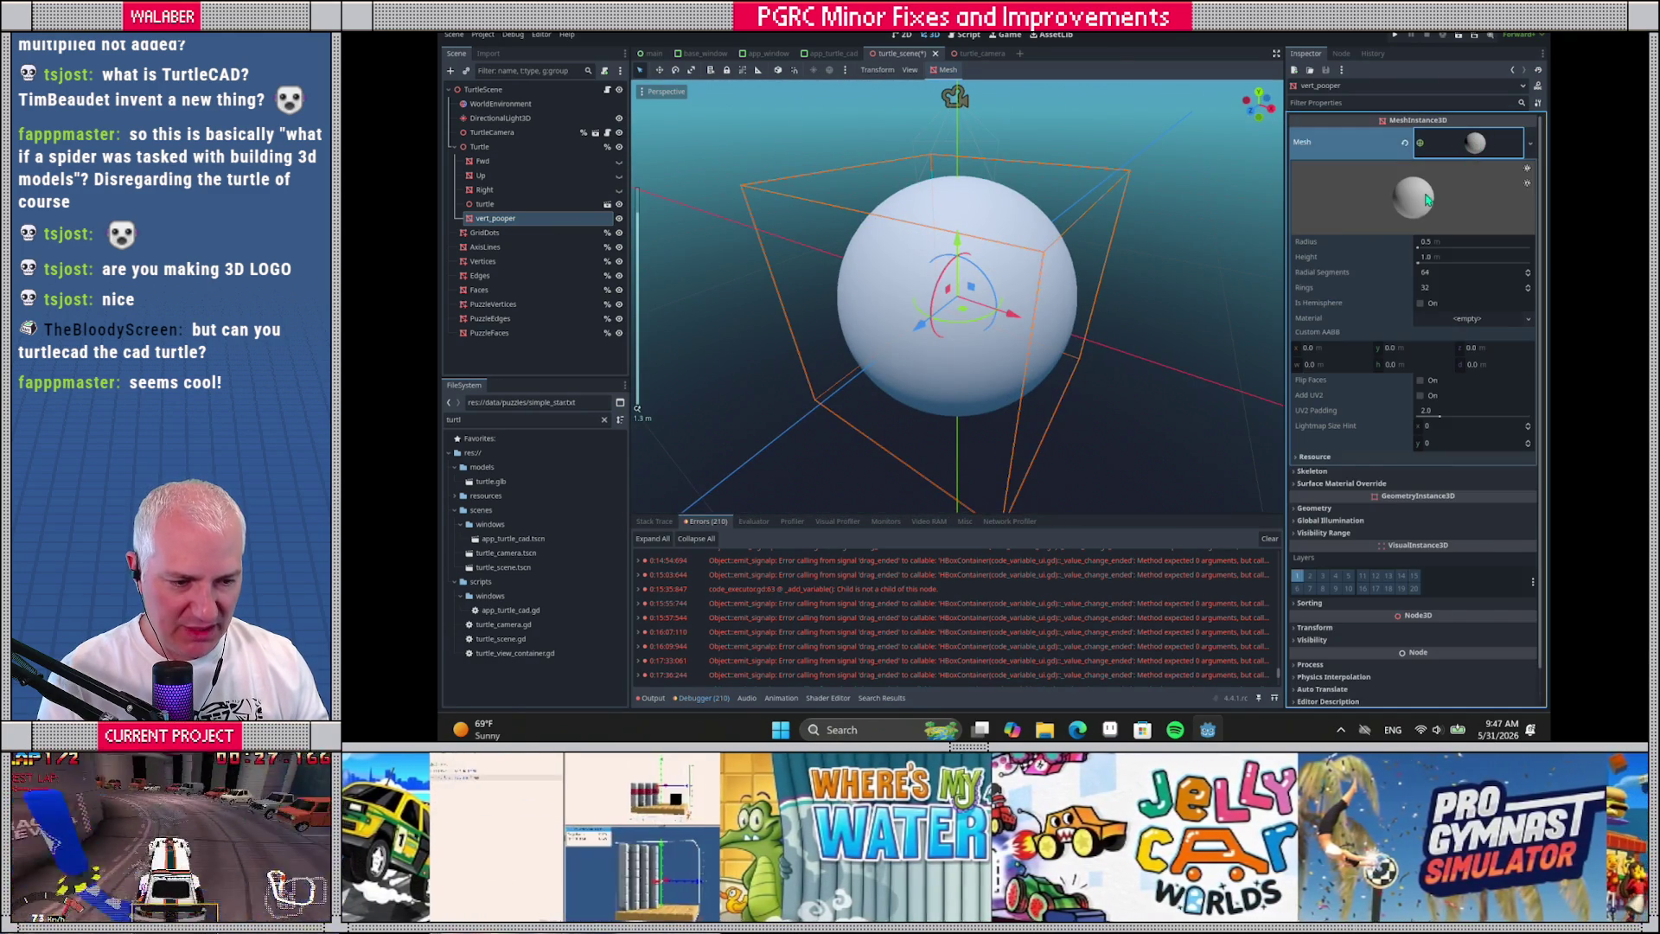
left_click(1442, 272)
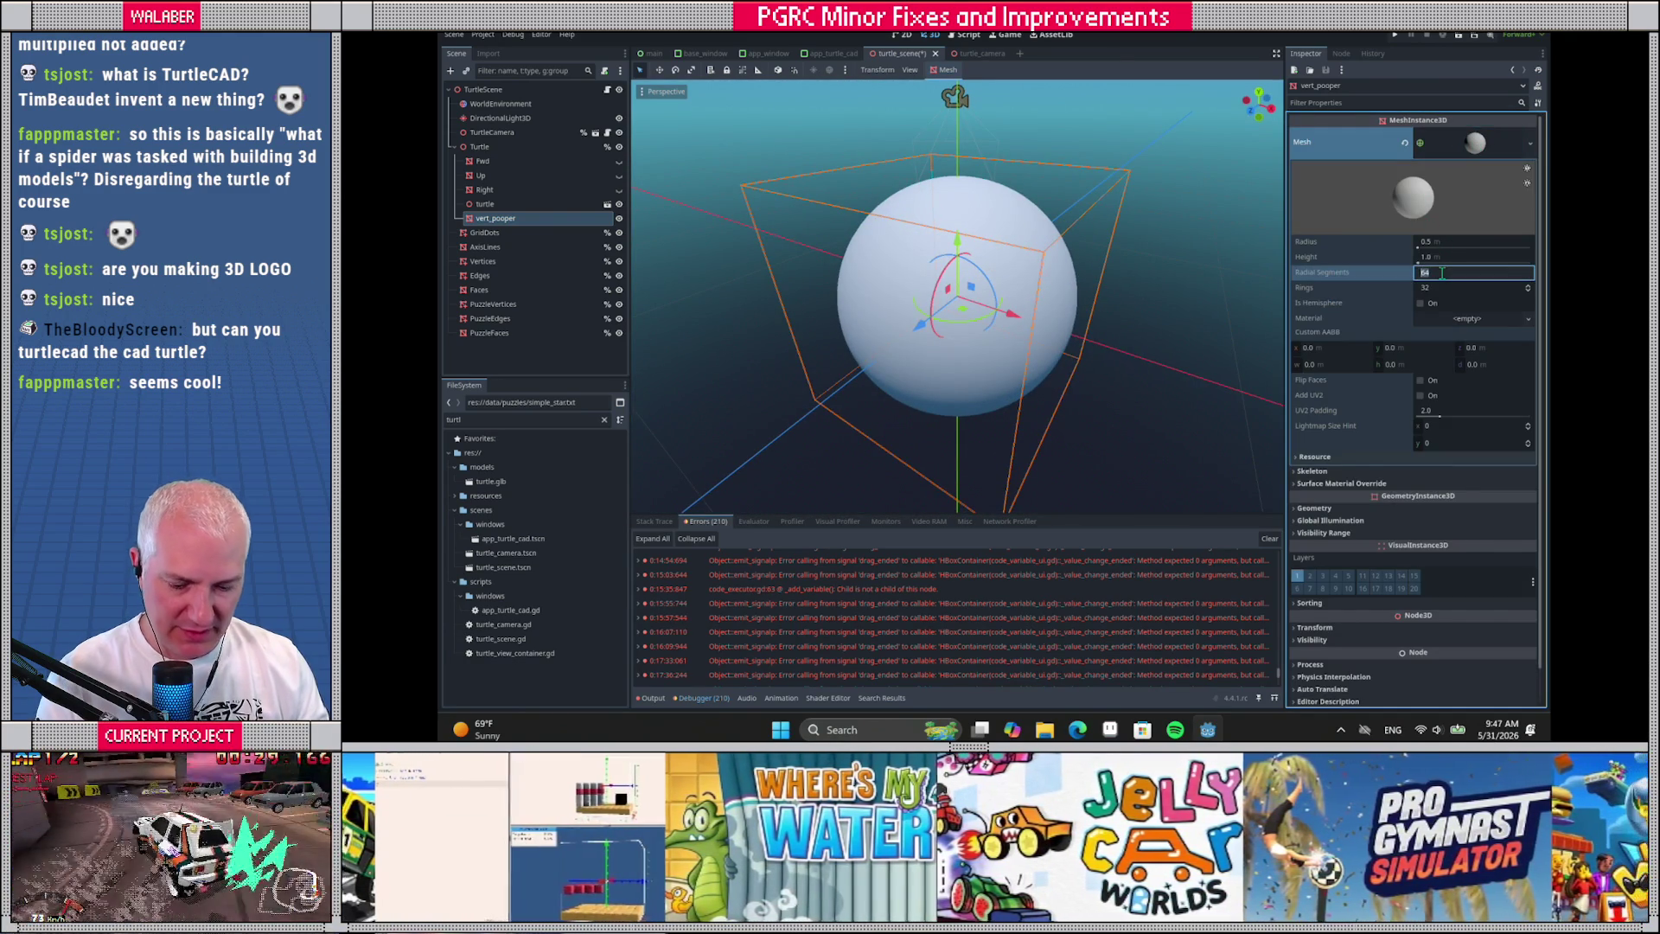
type("8")
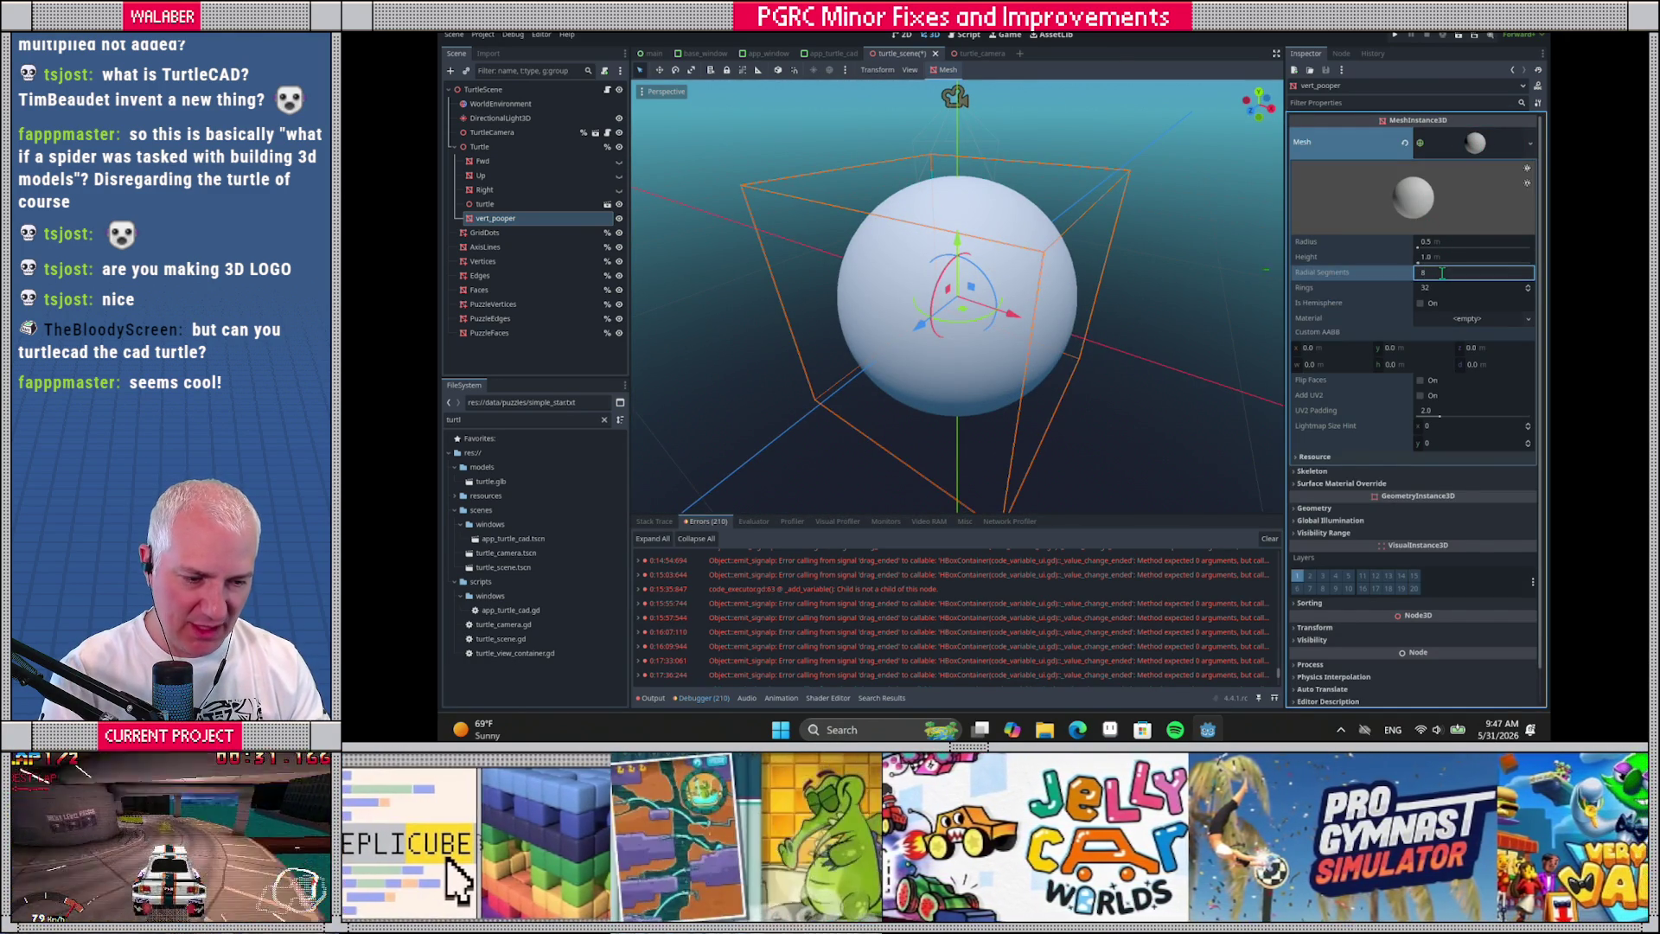
key("Tab")
type("3")
key("Return")
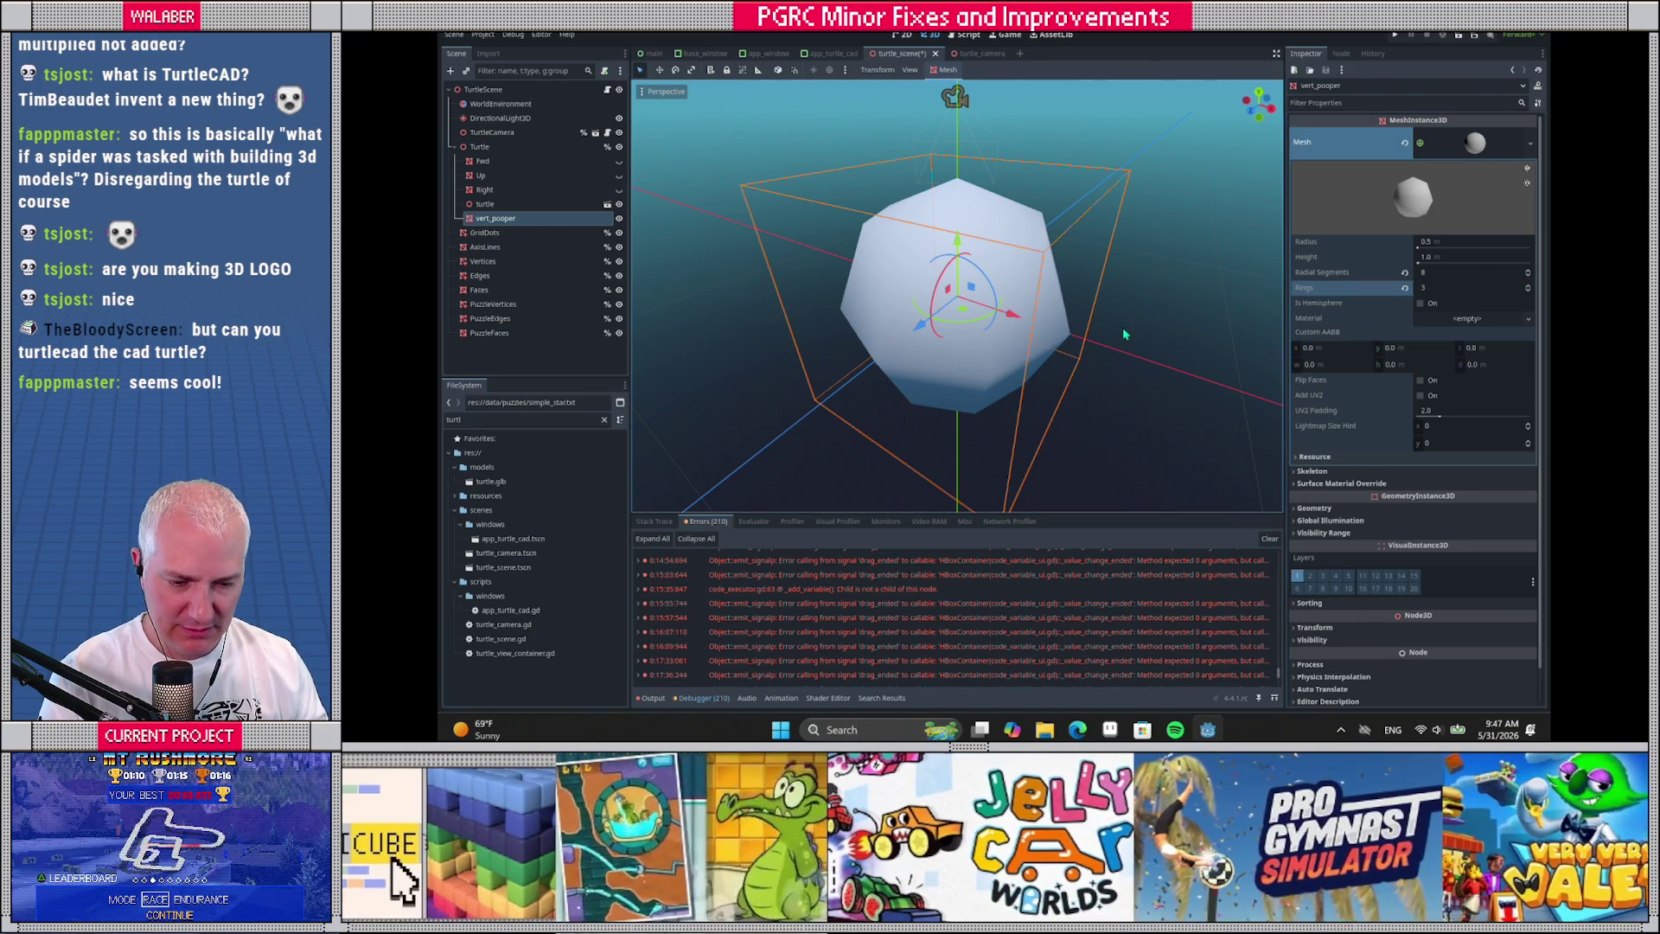
left_click(1527, 294)
left_click(1528, 295)
Set the sphere's Radial Segments to 4 to form a pyramid shape
mouse_move(994, 364)
left_mouse_down()
mouse_move(994, 302)
mouse_move(1020, 345)
left_mouse_up()
left_click(1528, 273)
left_click(1527, 273)
left_click(1528, 274)
left_click(1528, 273)
left_click_drag(1530, 275, 1527, 278)
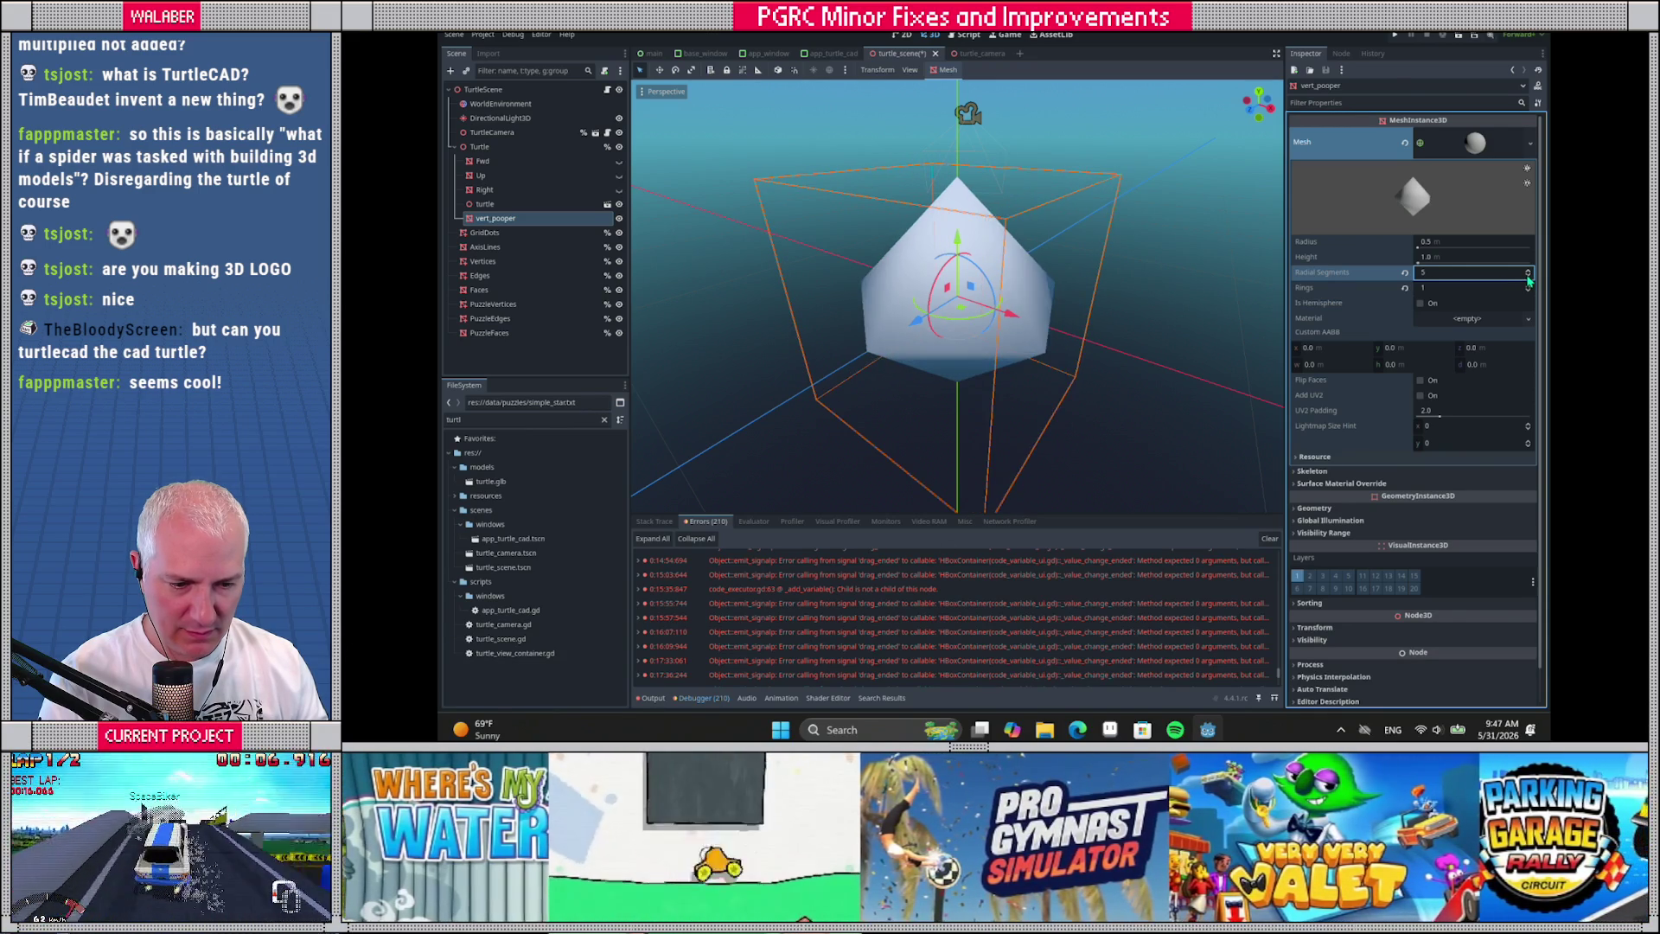
left_click(1529, 278)
mouse_move(856, 407)
left_mouse_down()
mouse_move(830, 366)
mouse_move(834, 320)
mouse_move(929, 374)
left_mouse_up()
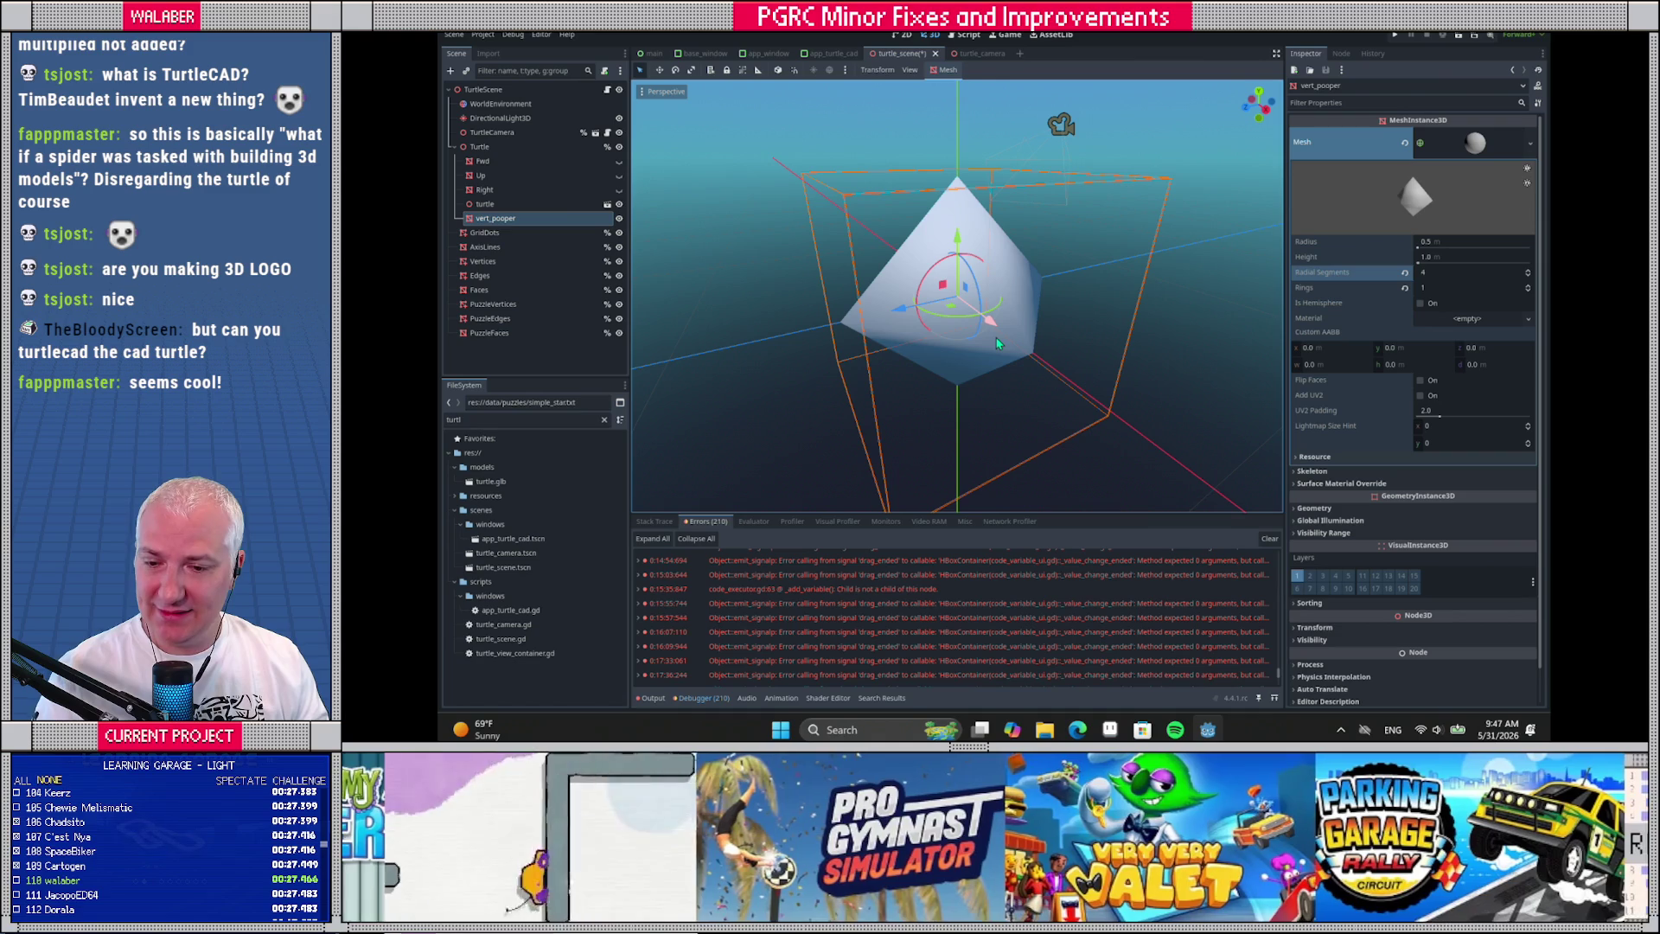
Set the sphere mesh's Radius to 0.05 and Height to 0.1
left_click(1459, 241)
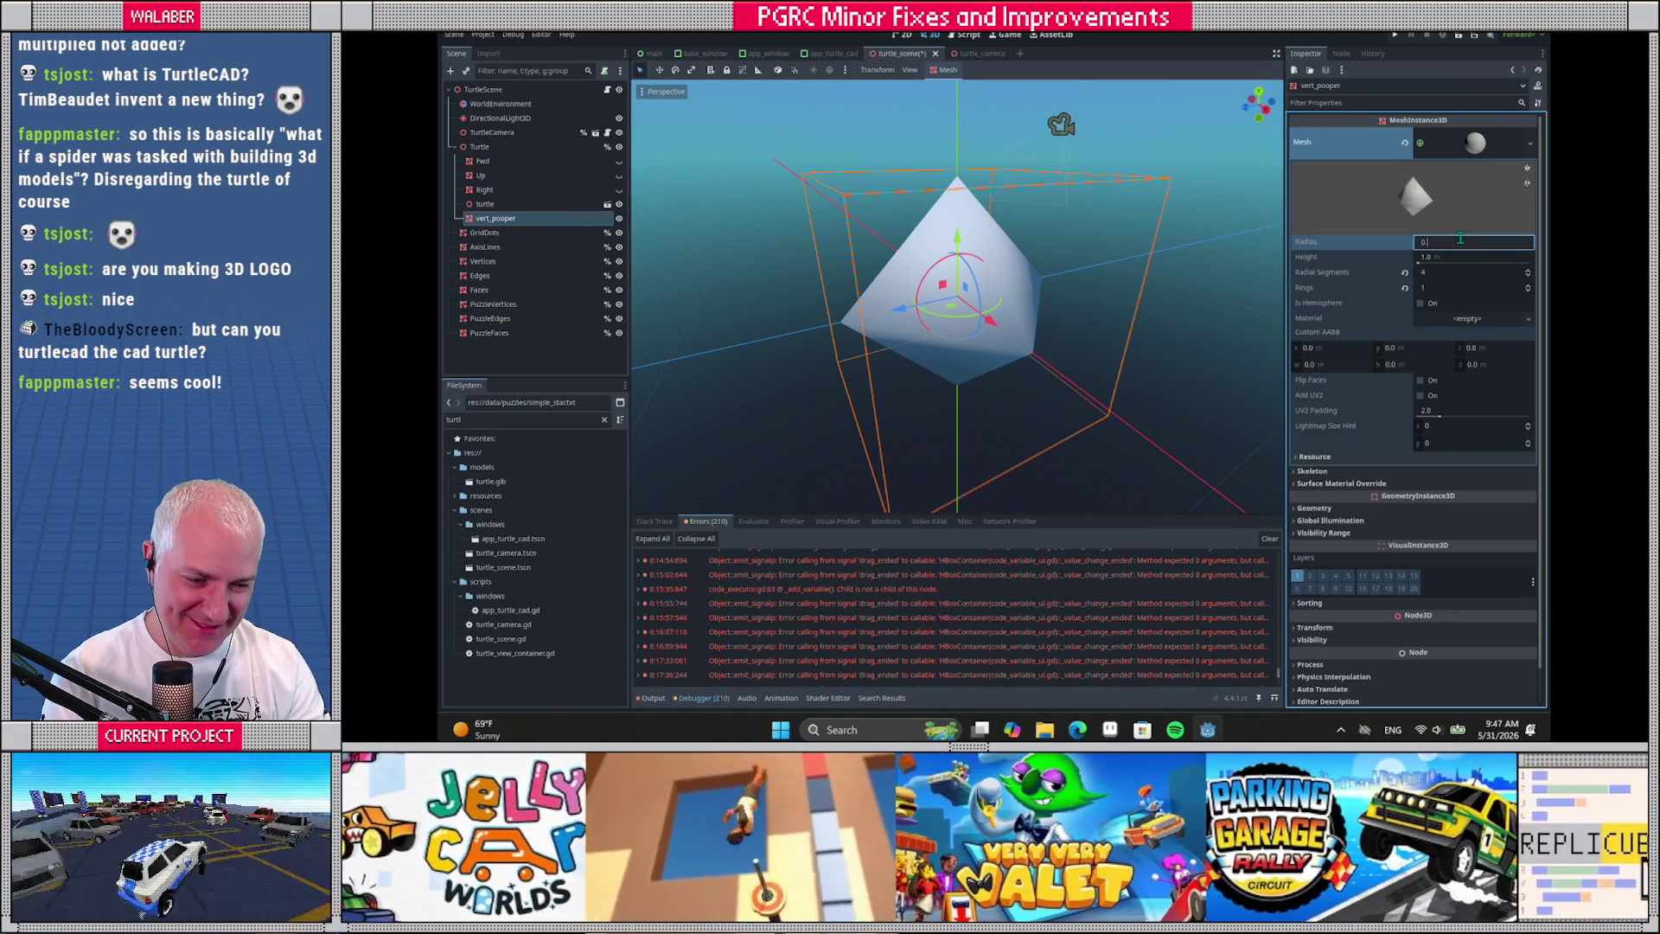
type("1")
key("Tab")
type("05")
key("Return")
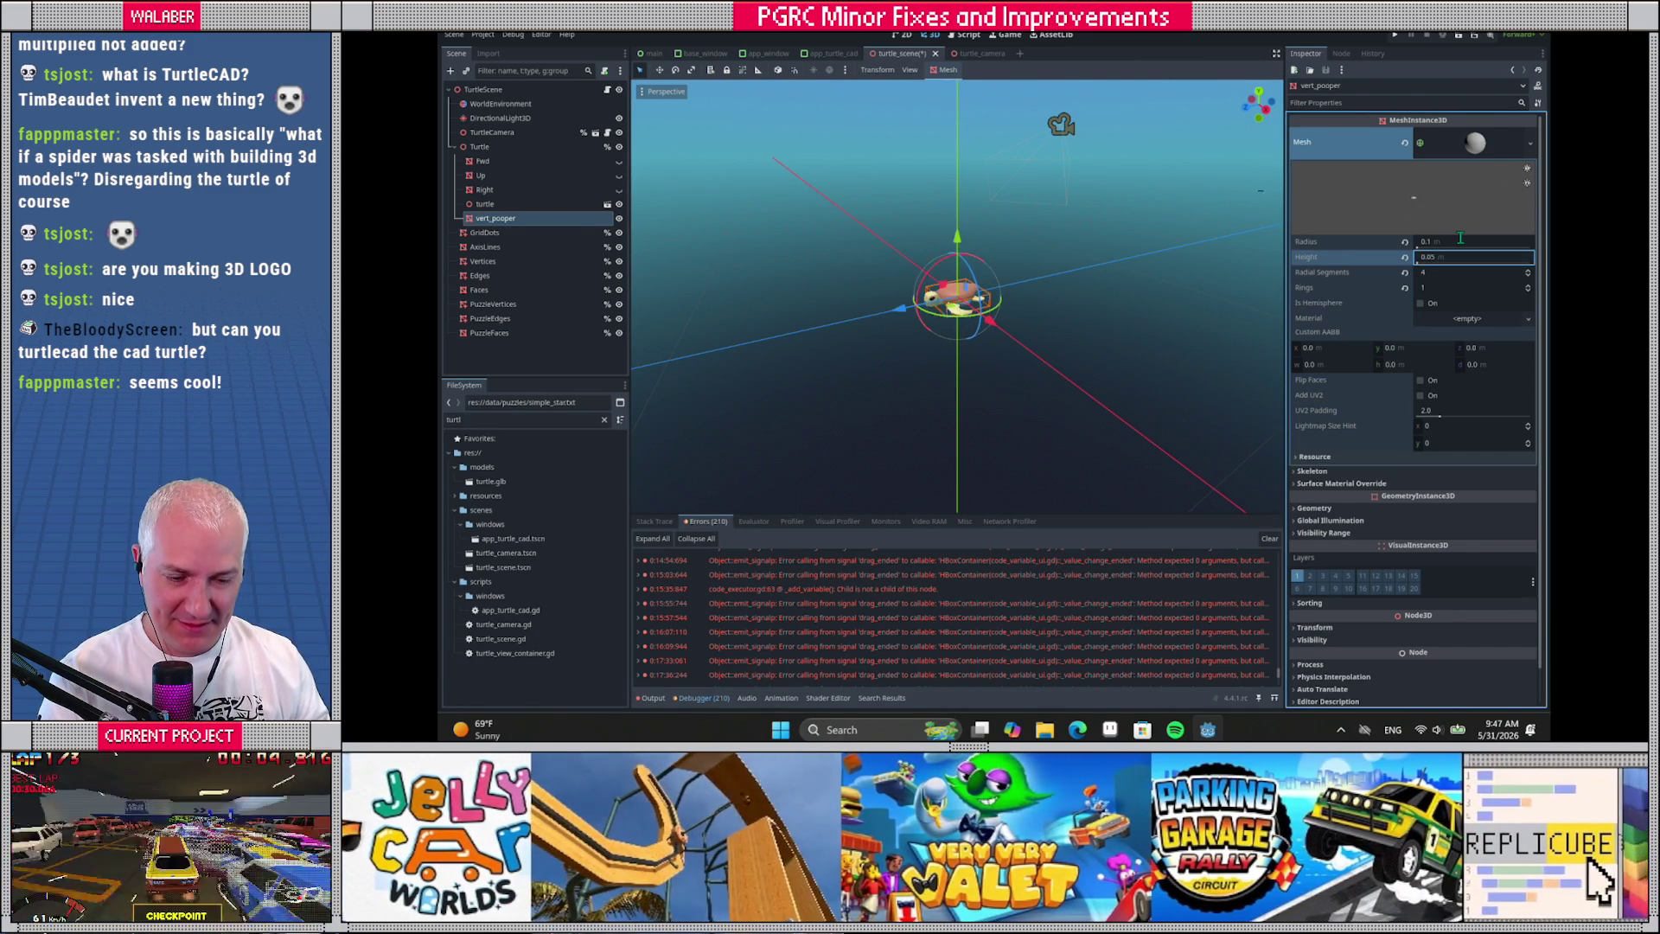
scroll(994, 311, "up", 5)
left_click_drag(1045, 337, 1124, 349)
scroll(1133, 350, "down", 3)
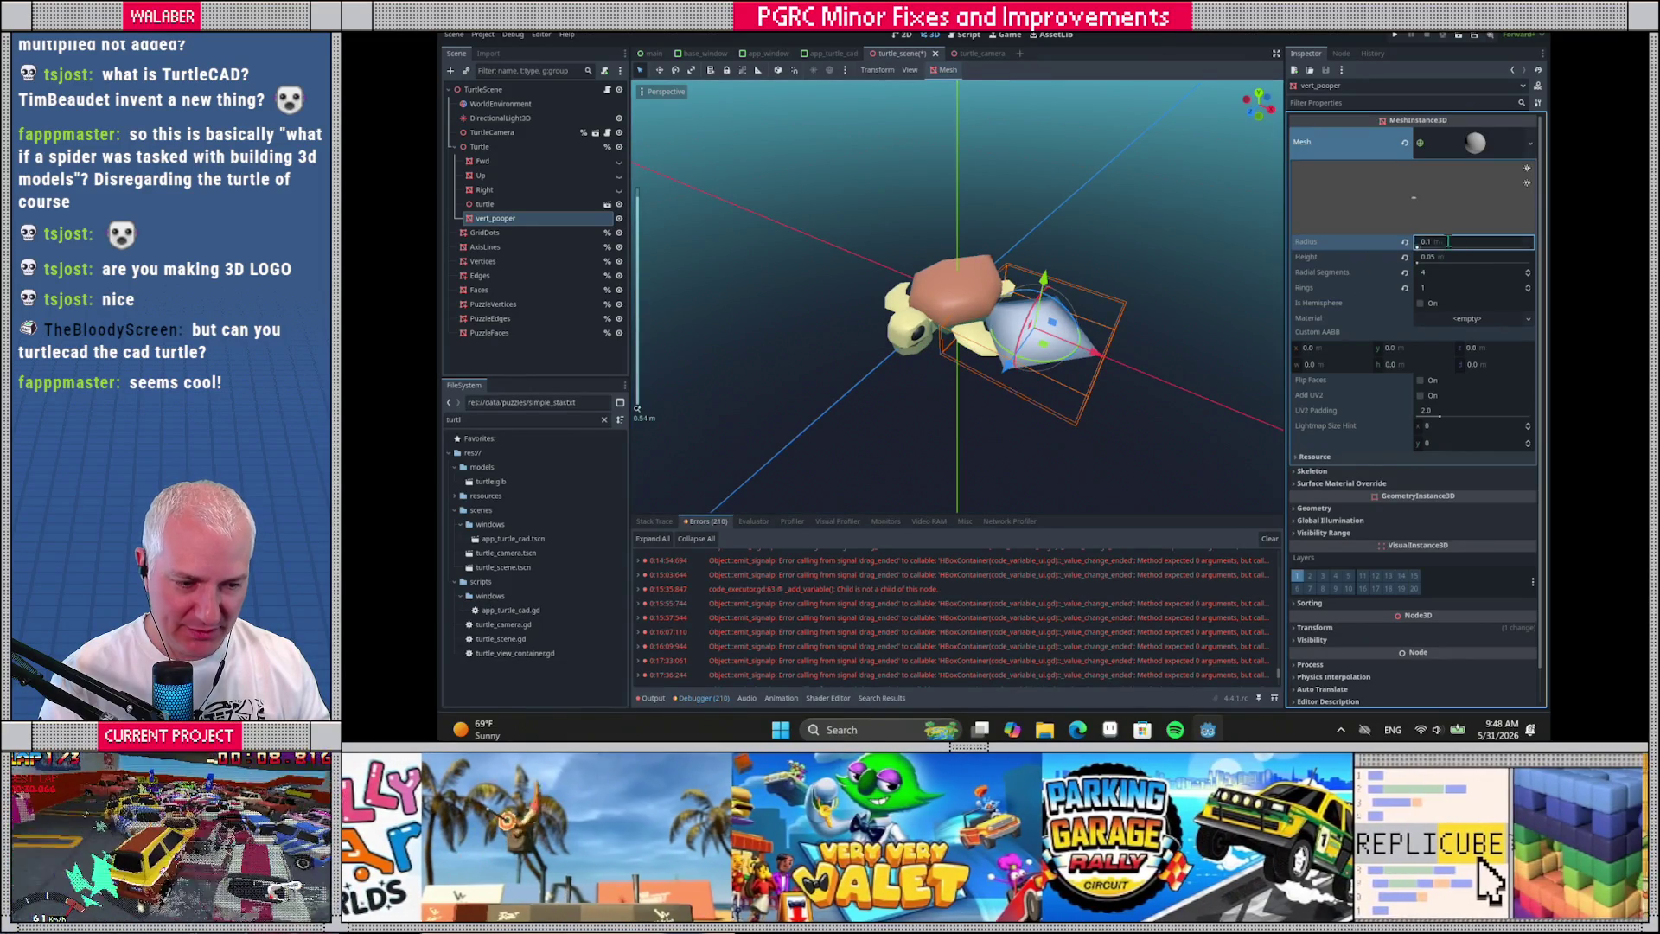
left_click(1440, 242)
type("0")
key("Return")
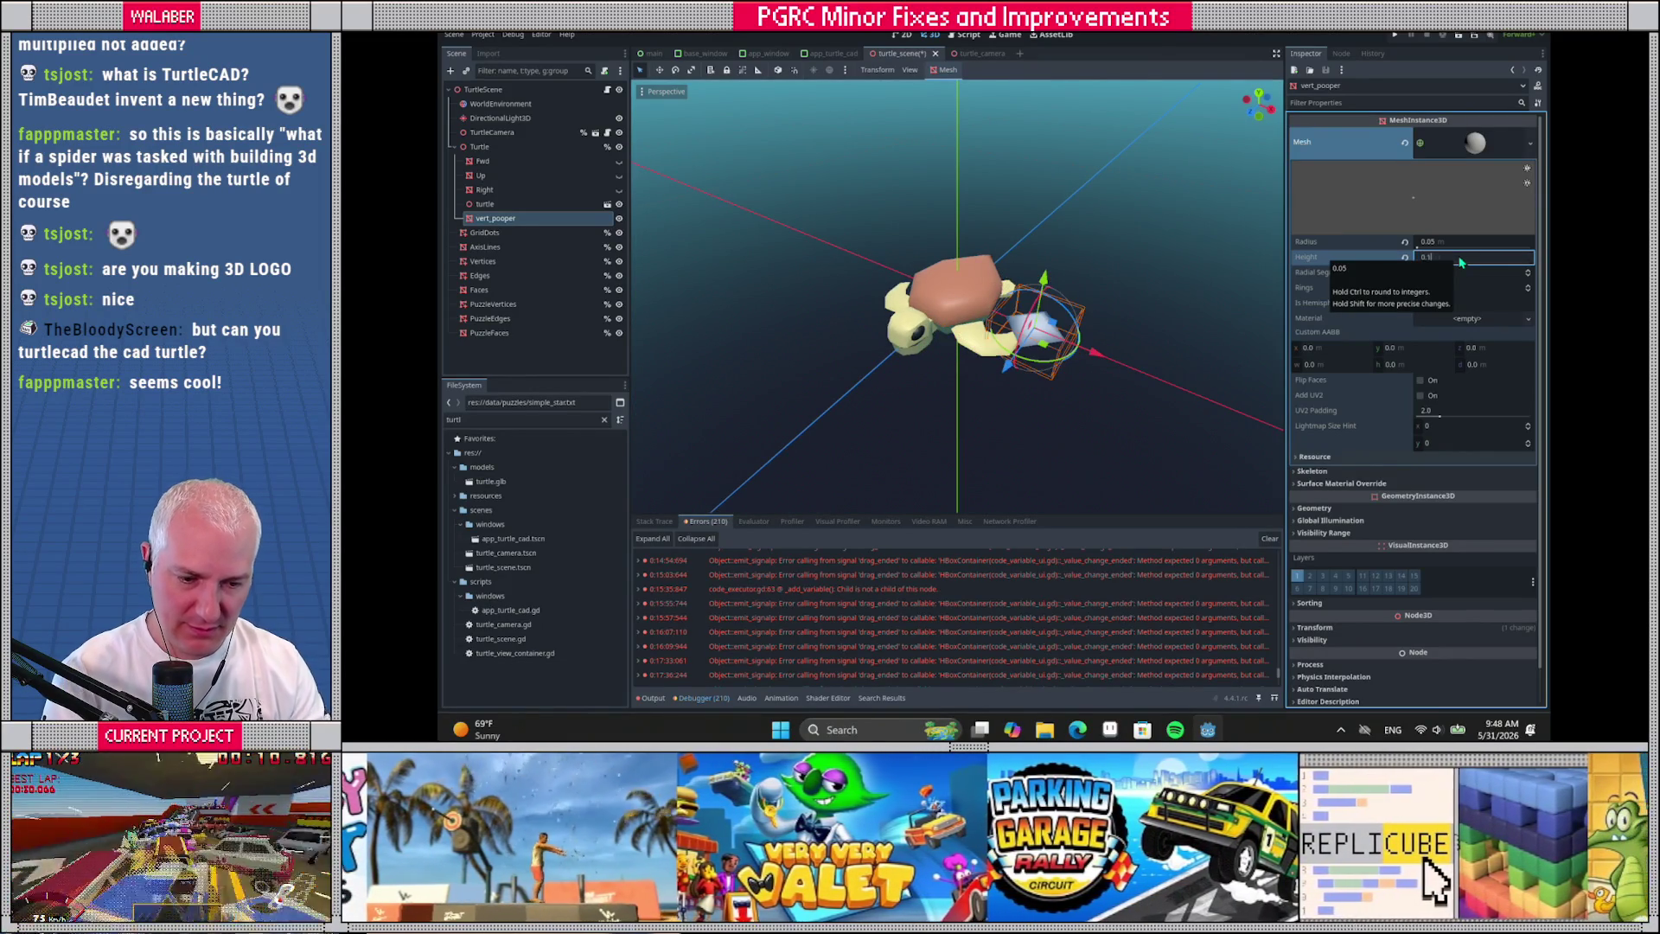
mouse_move(830, 216)
left_mouse_down()
mouse_move(826, 287)
mouse_move(812, 216)
left_mouse_up()
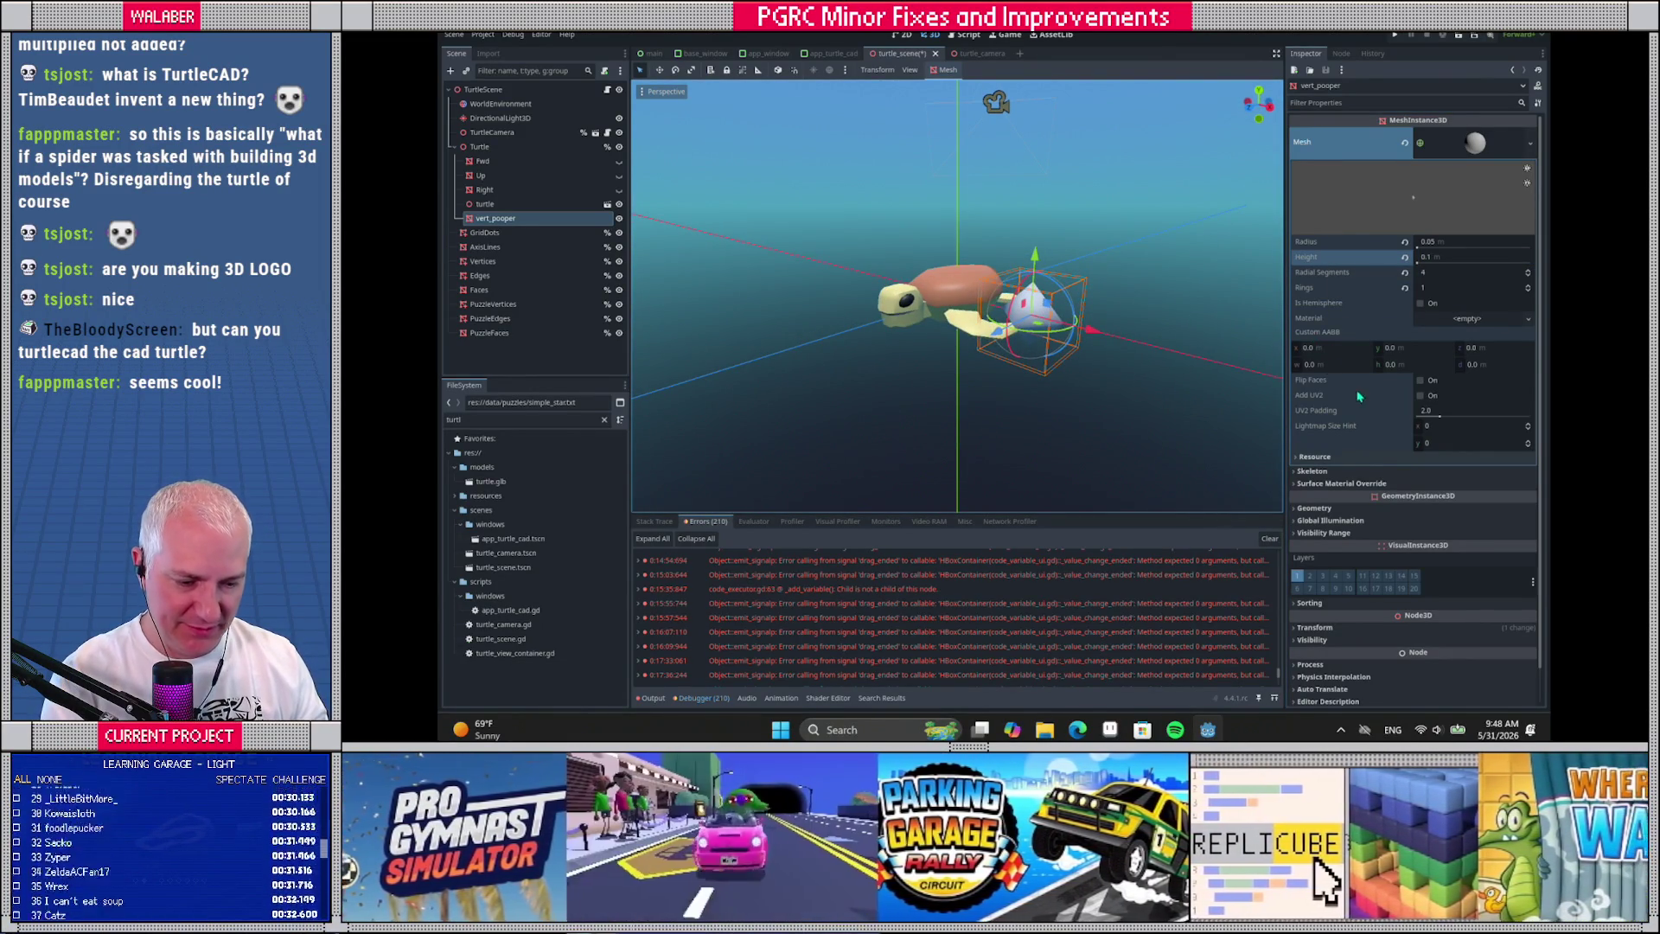
left_click(1435, 484)
Add a new StandardMaterial3D in vert_pooper's Surface Material Override slot
left_click(1452, 500)
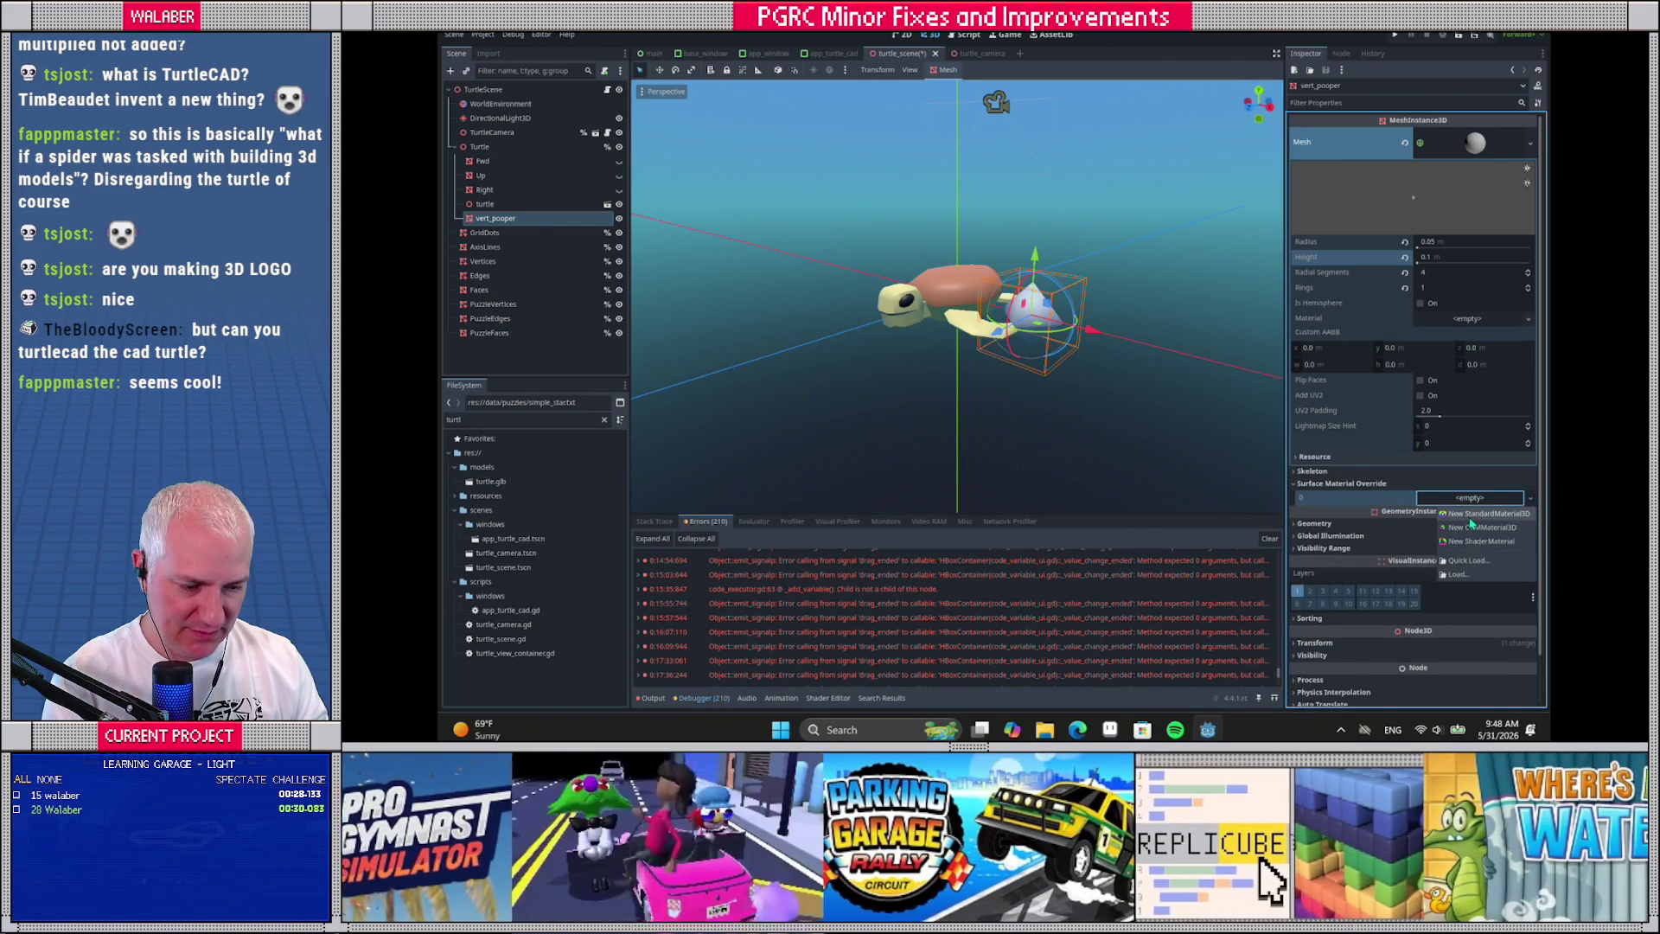
left_click(1467, 521)
left_click(1480, 507)
scroll(1401, 450, "down", 3)
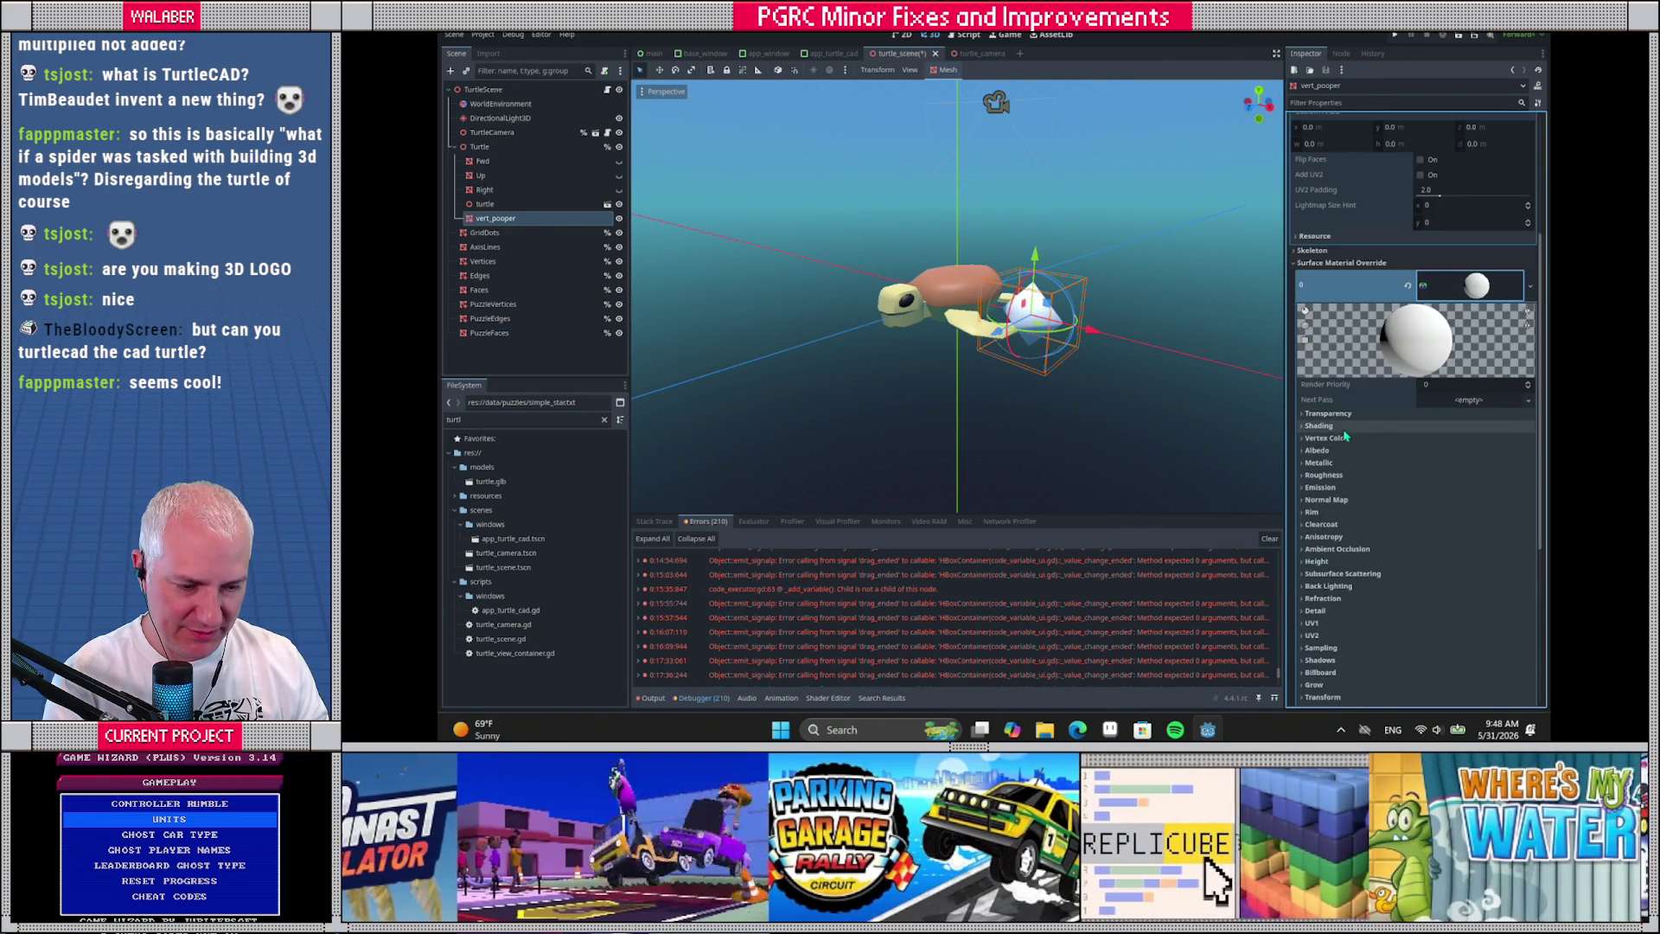
left_click(1321, 427)
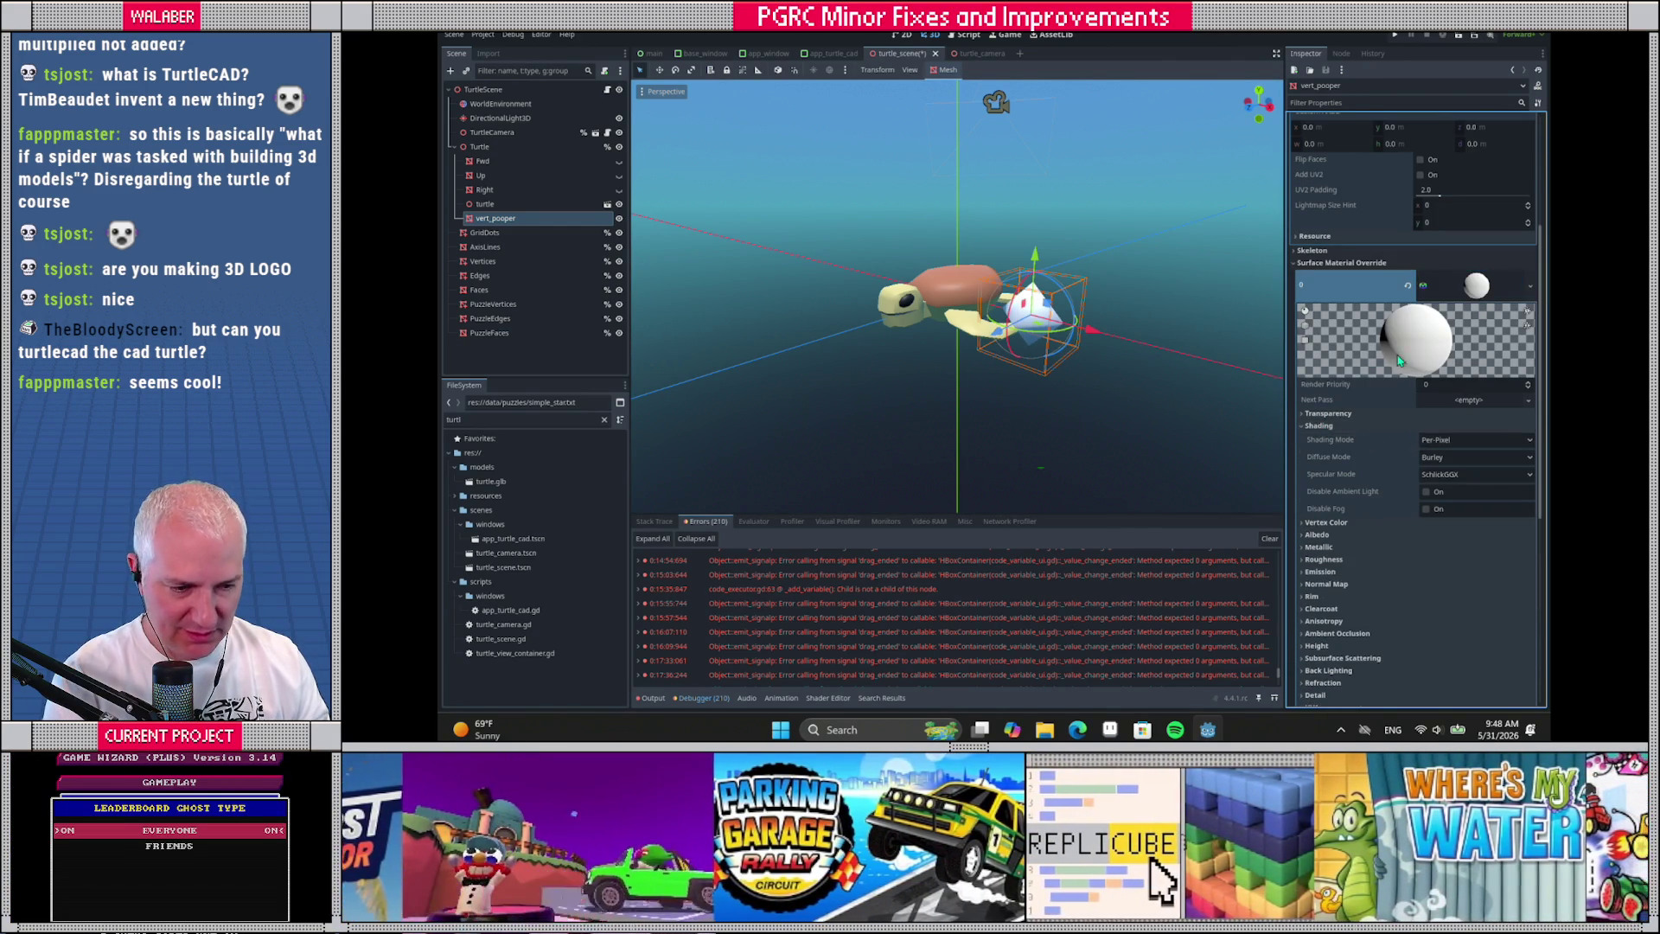
scroll(1405, 322, "up", 3)
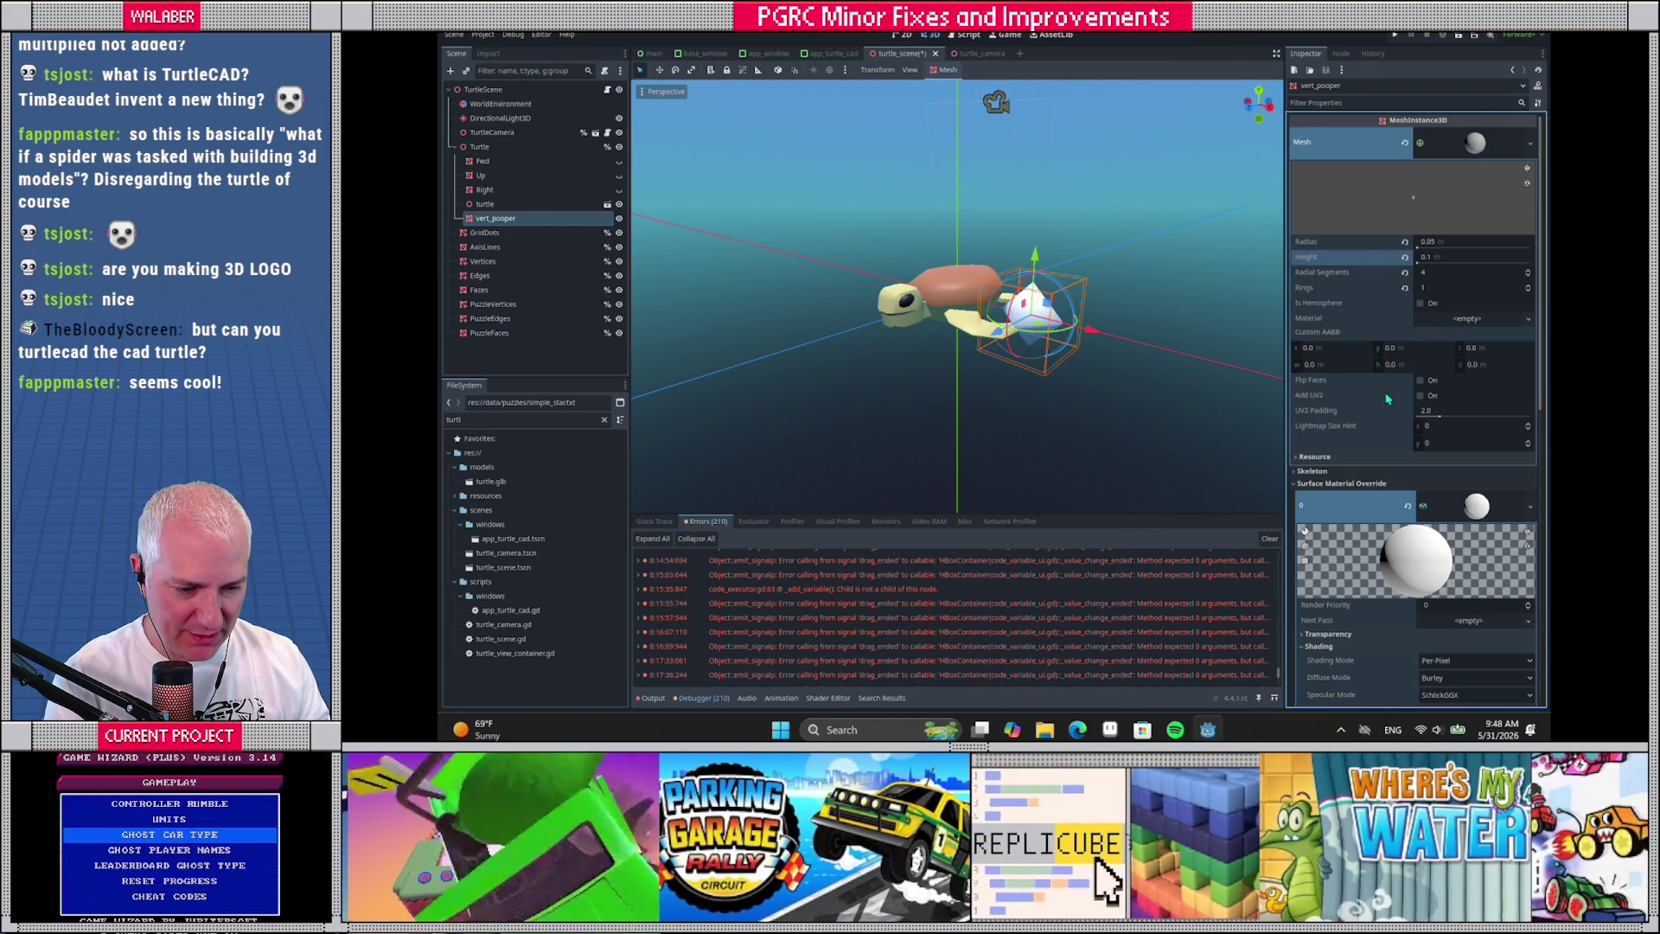
Try different albedo colours for the diamond, including a teal-green
mouse_move(1029, 363)
left_mouse_down()
mouse_move(1038, 346)
mouse_move(1063, 384)
left_mouse_up()
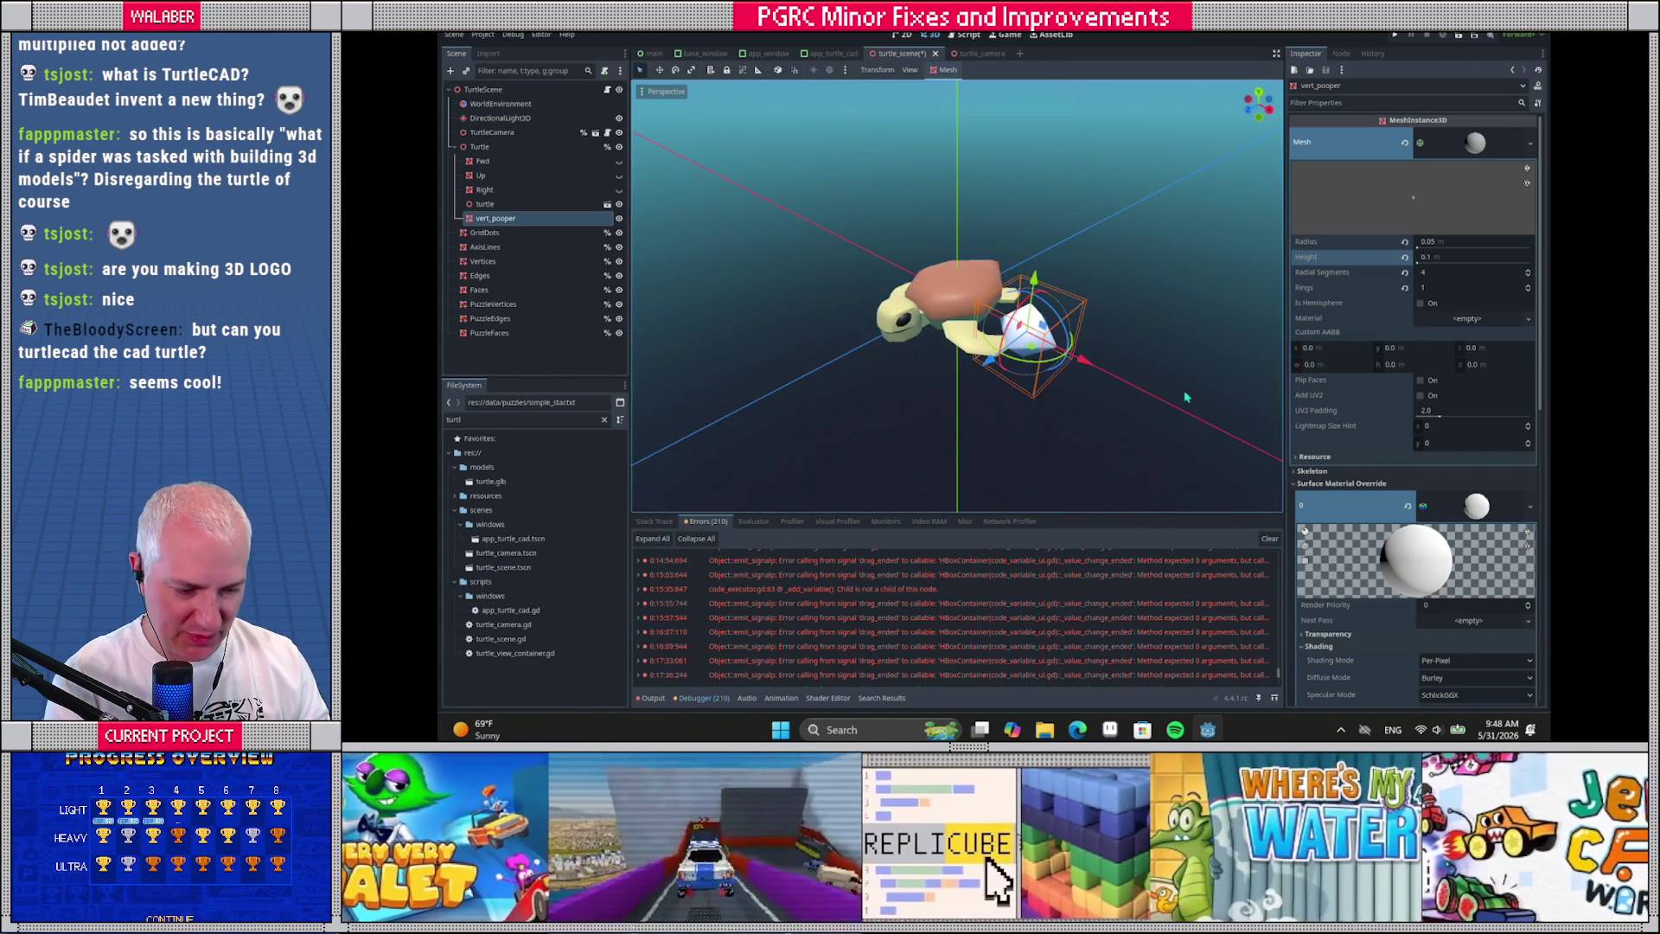
scroll(1400, 471, "down", 5)
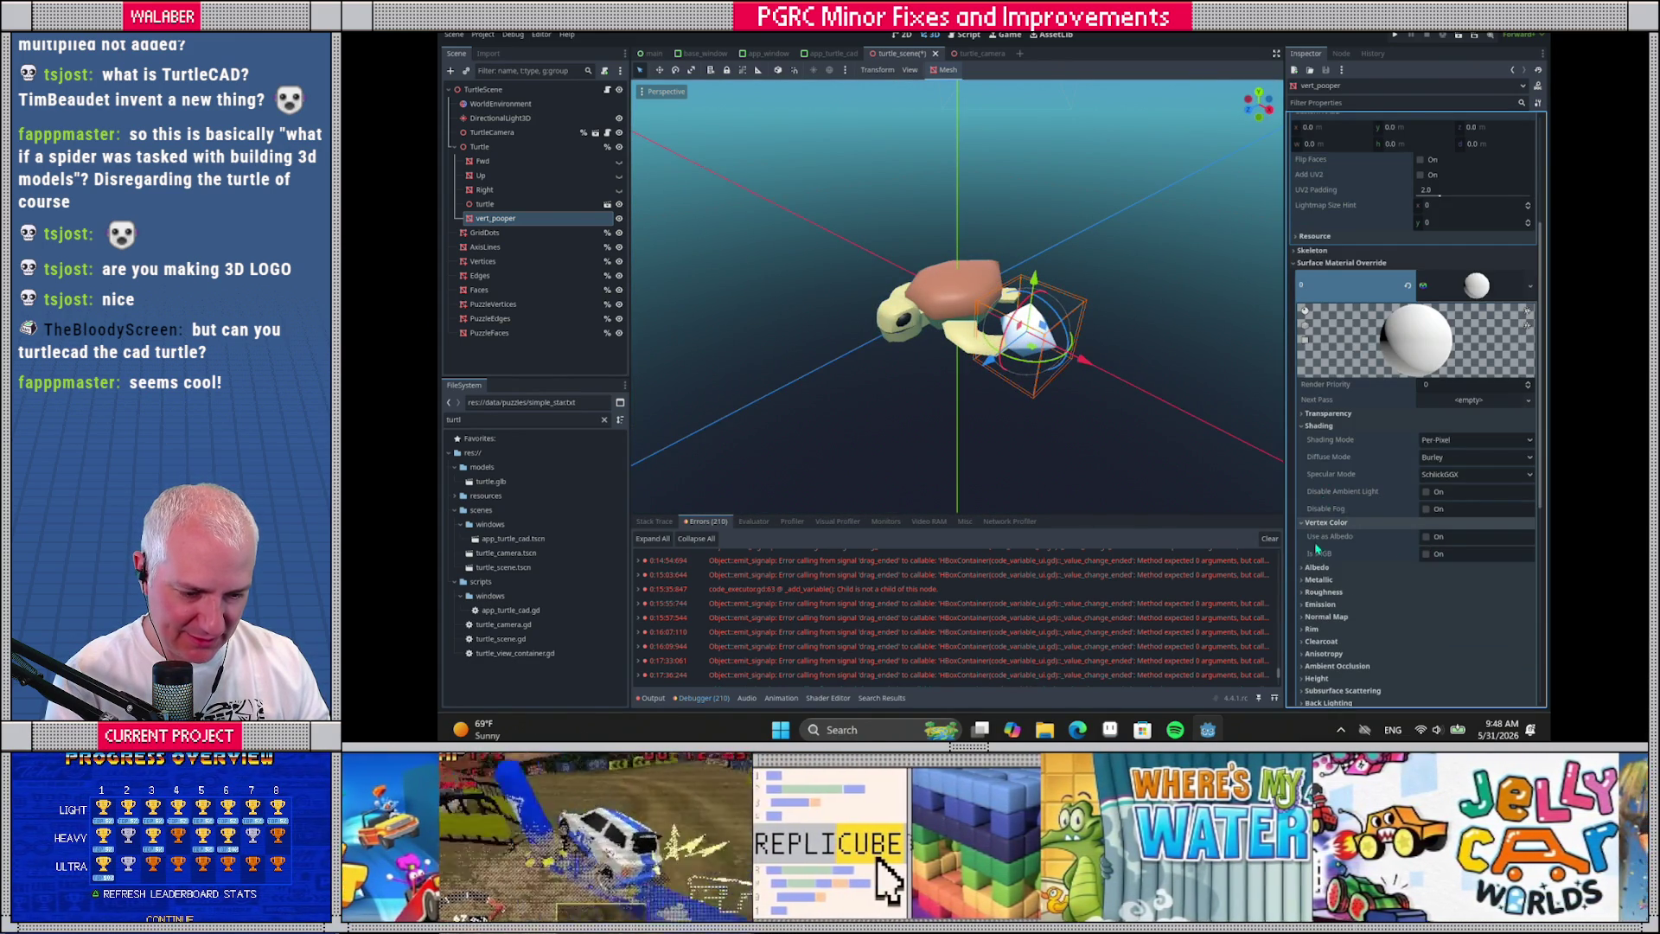
left_click(1371, 567)
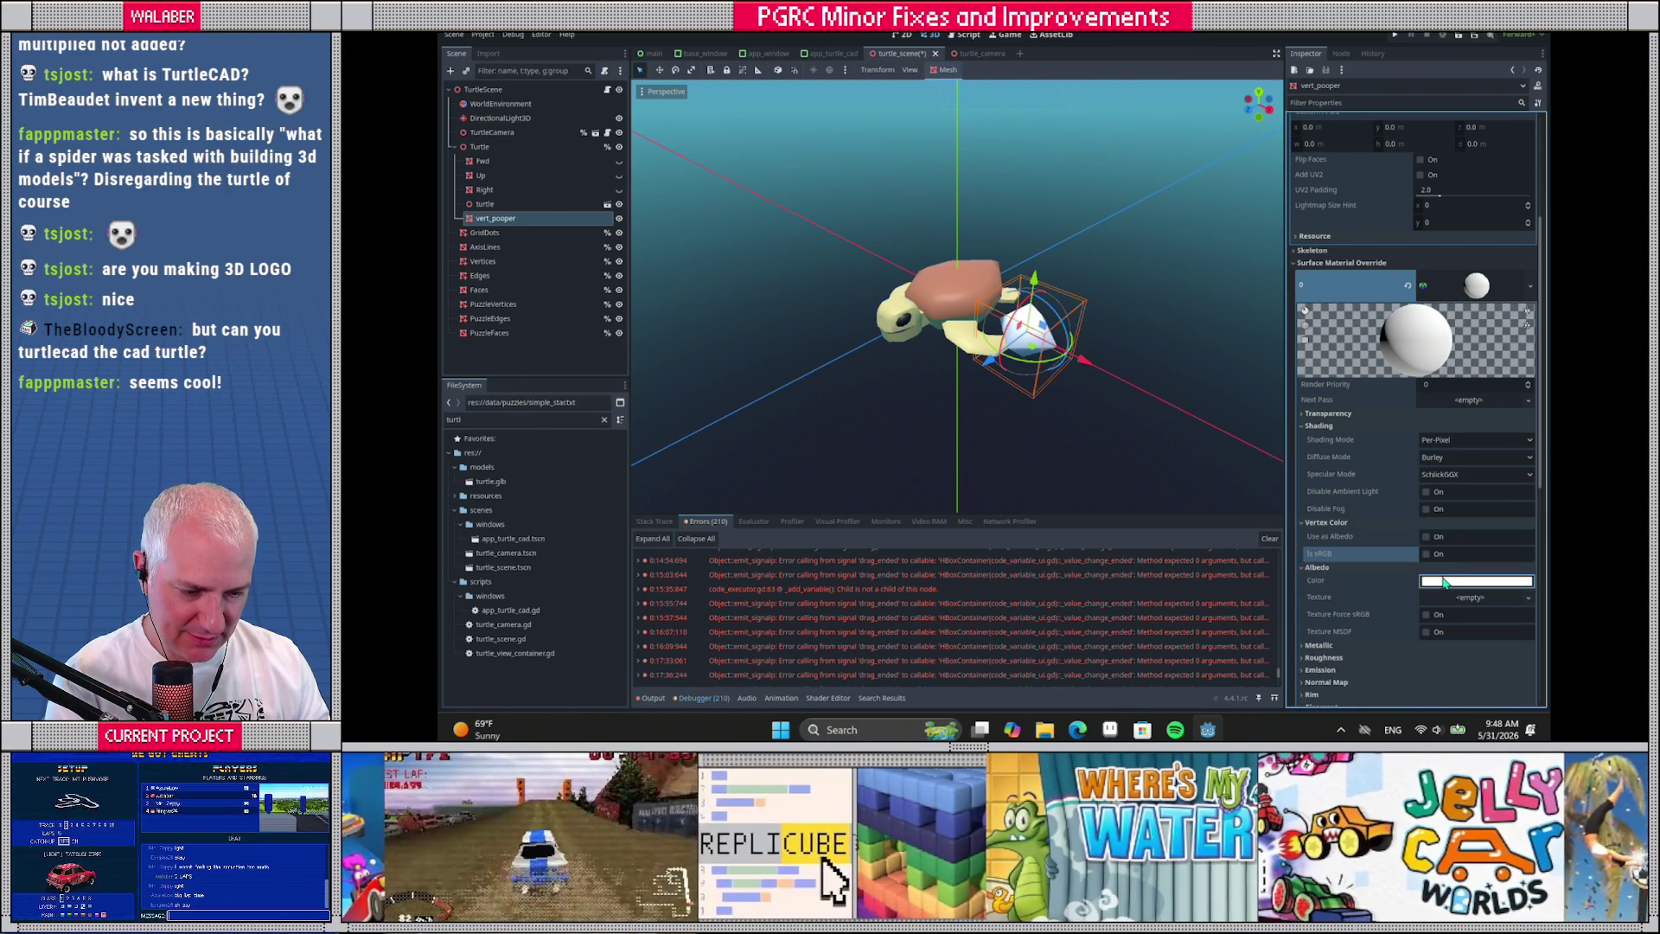
left_click(1448, 581)
mouse_move(1457, 476)
left_mouse_down()
mouse_move(1500, 480)
mouse_move(1441, 464)
left_mouse_up()
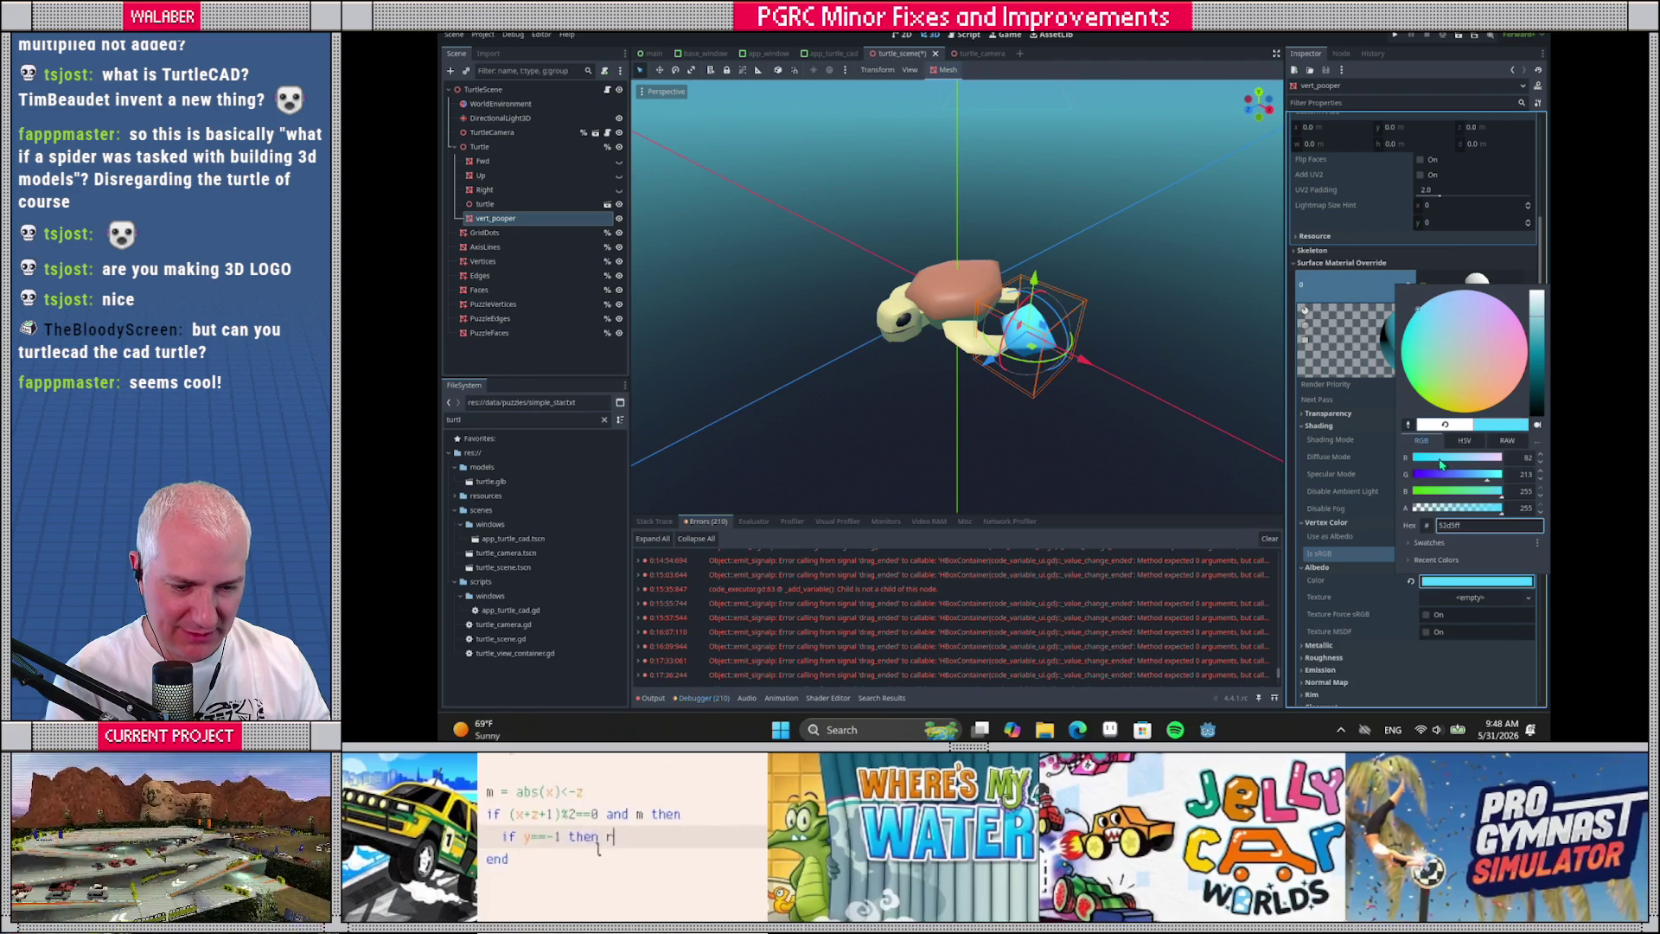
left_click(594, 372)
mouse_move(914, 366)
left_mouse_down()
mouse_move(763, 371)
mouse_move(921, 378)
left_mouse_up()
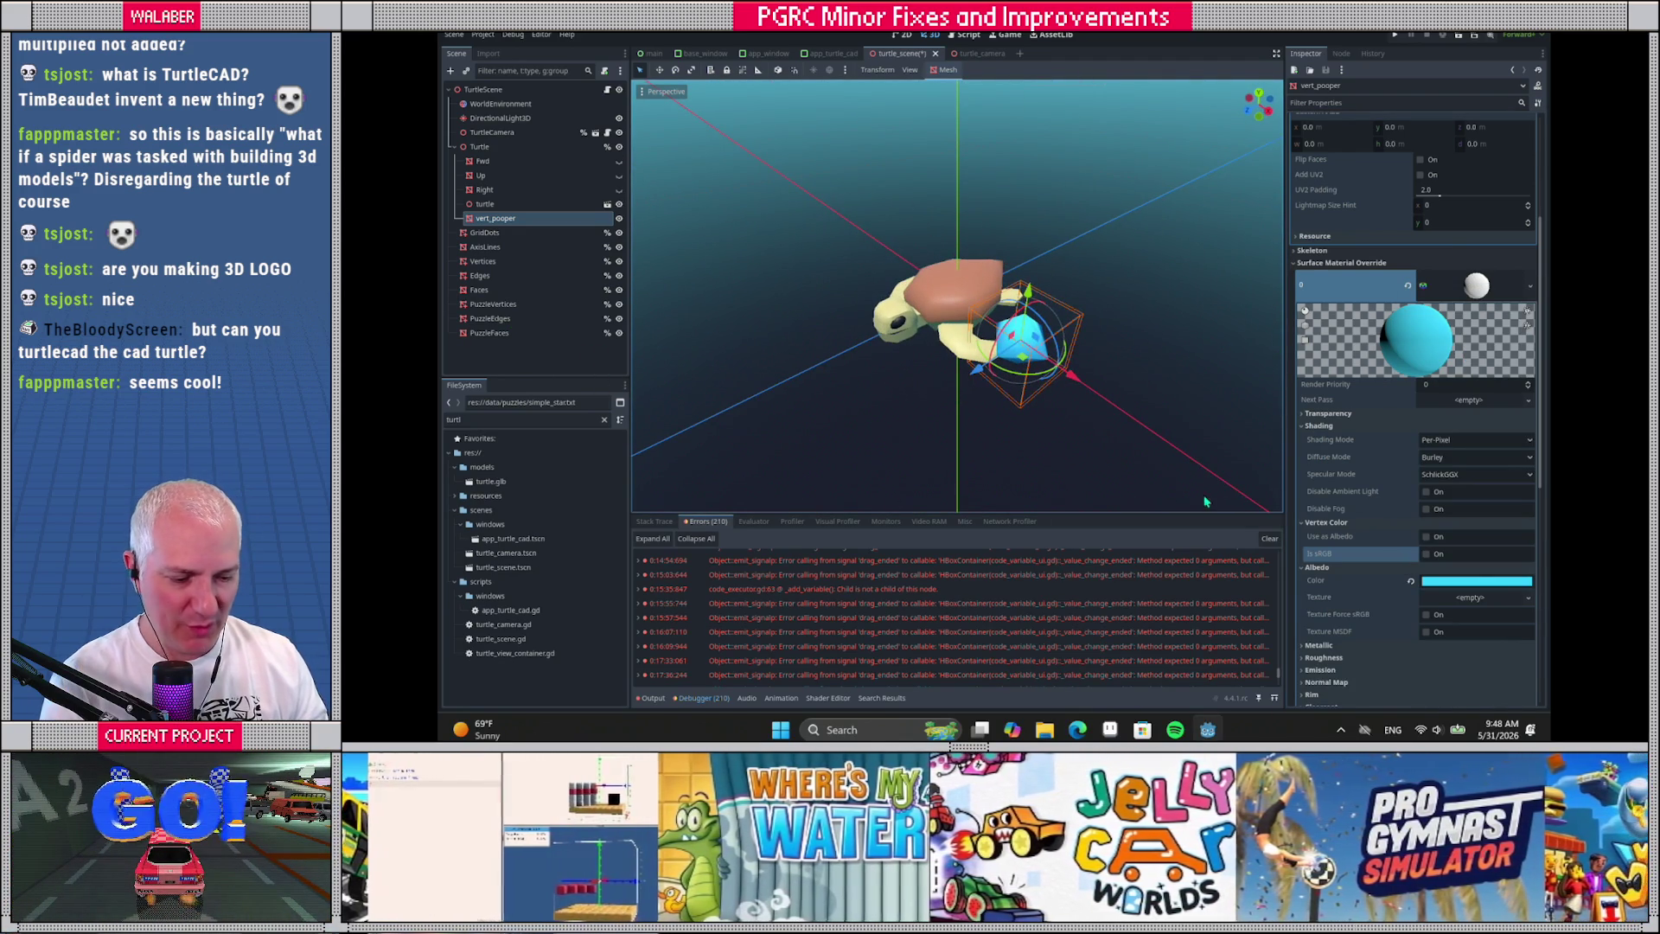
left_click(1476, 581)
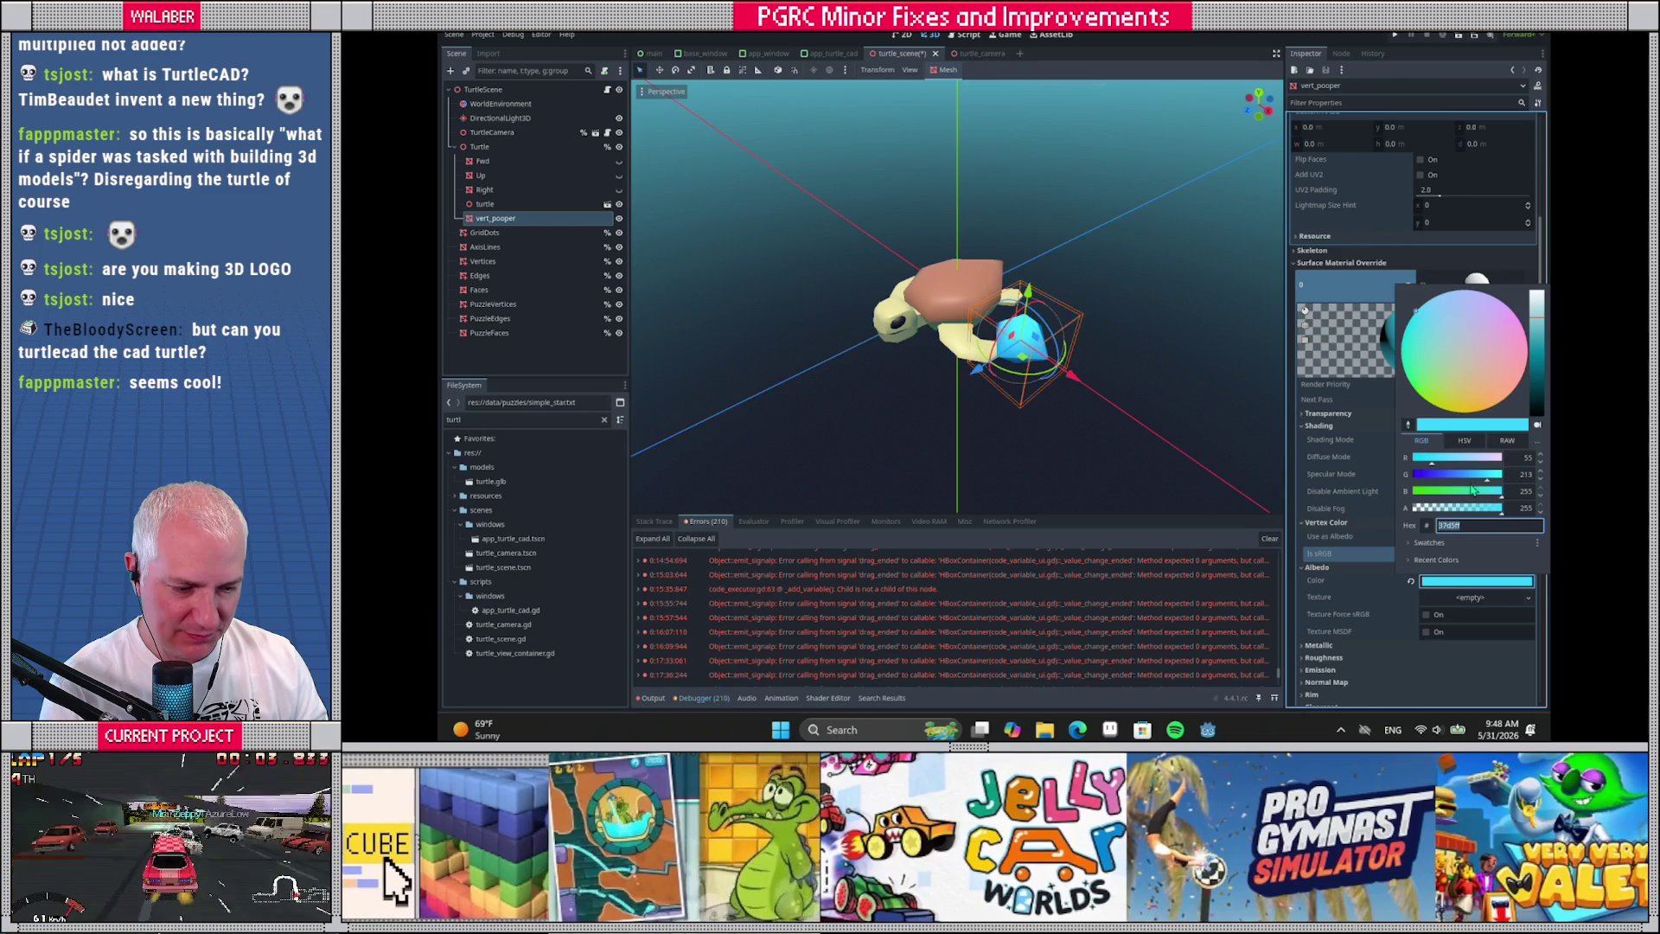
left_click(1462, 477)
left_click(1464, 492)
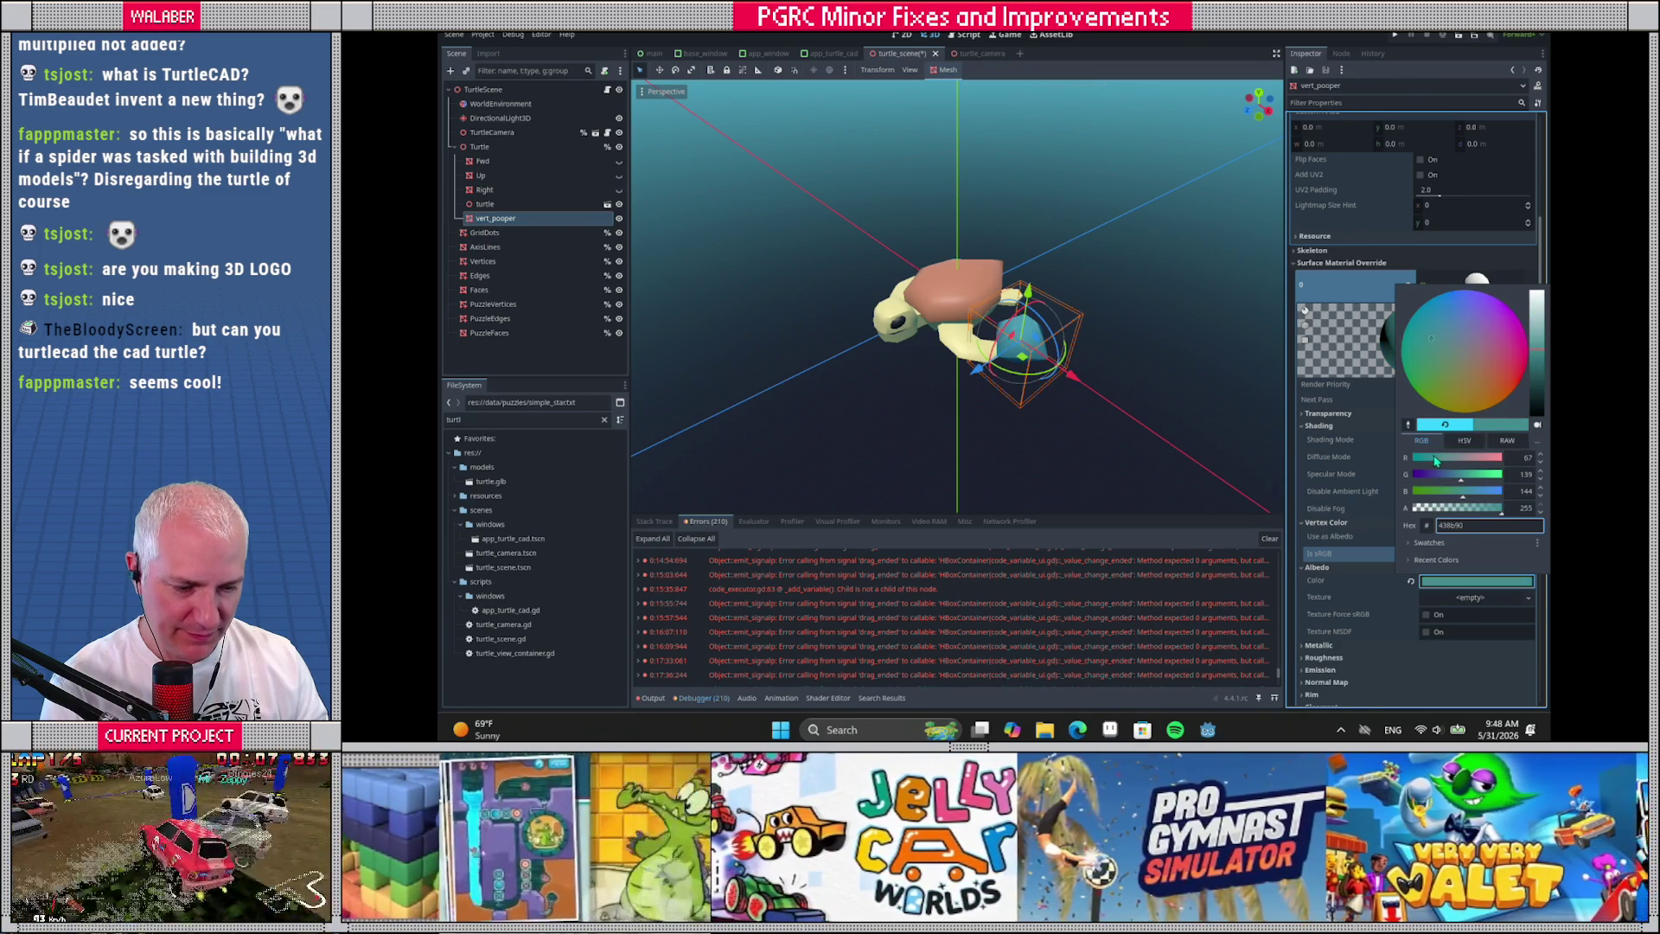
left_click_drag(1456, 472, 1480, 478)
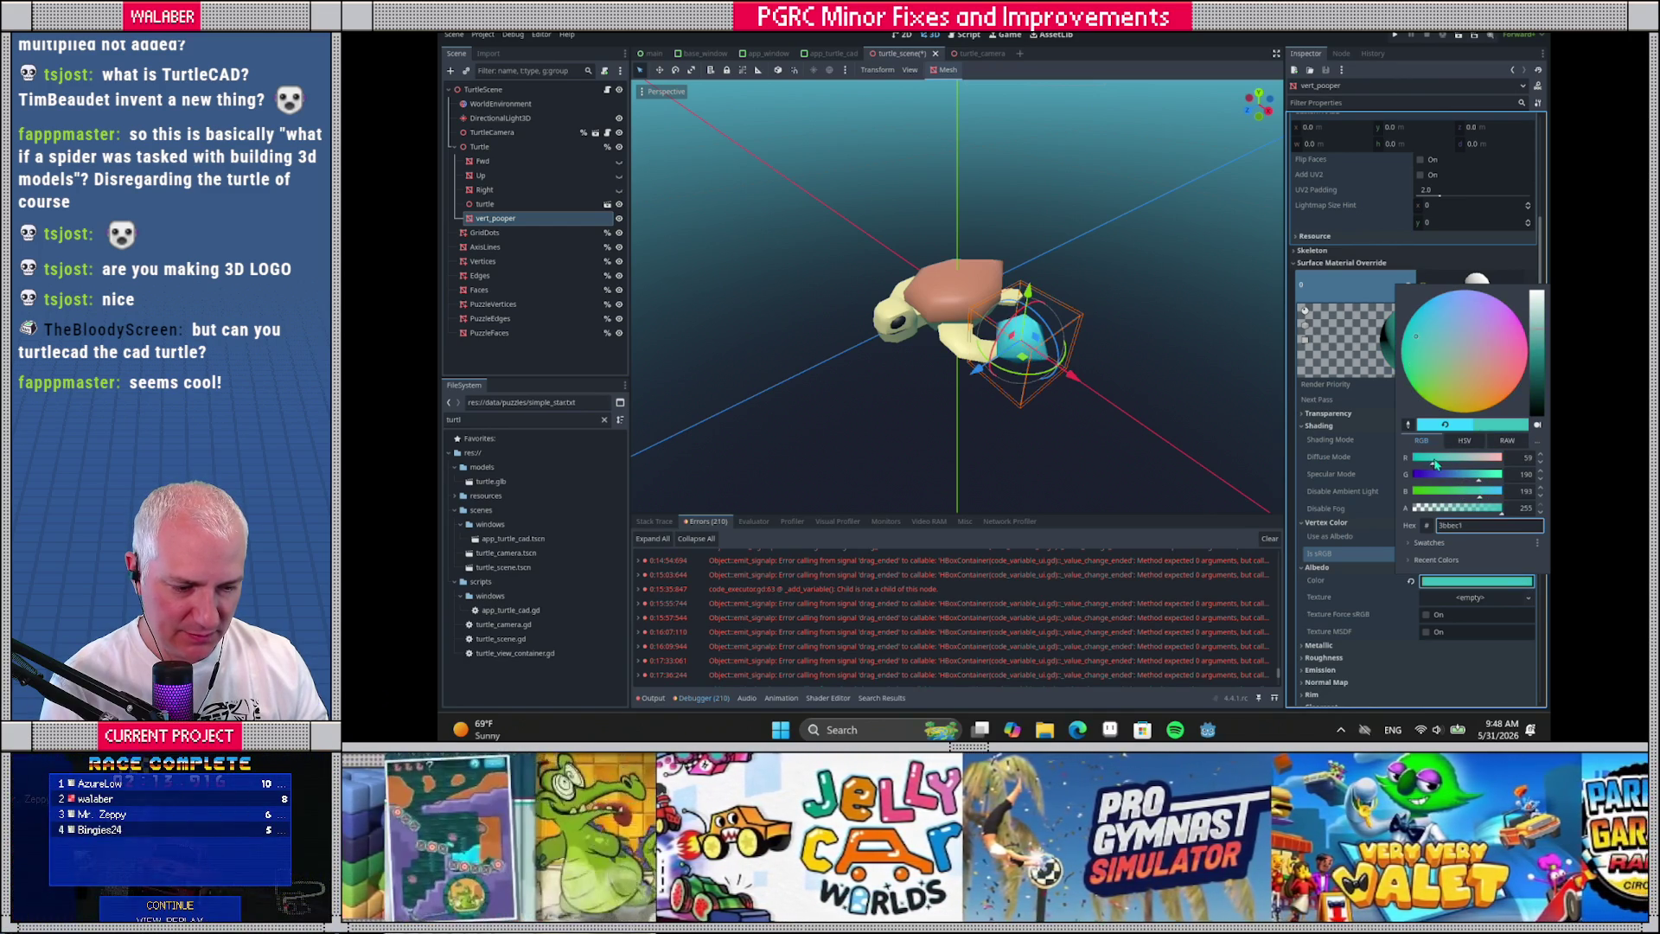
left_click(994, 397)
mouse_move(994, 398)
left_mouse_down()
mouse_move(1089, 402)
mouse_move(1030, 406)
left_mouse_up()
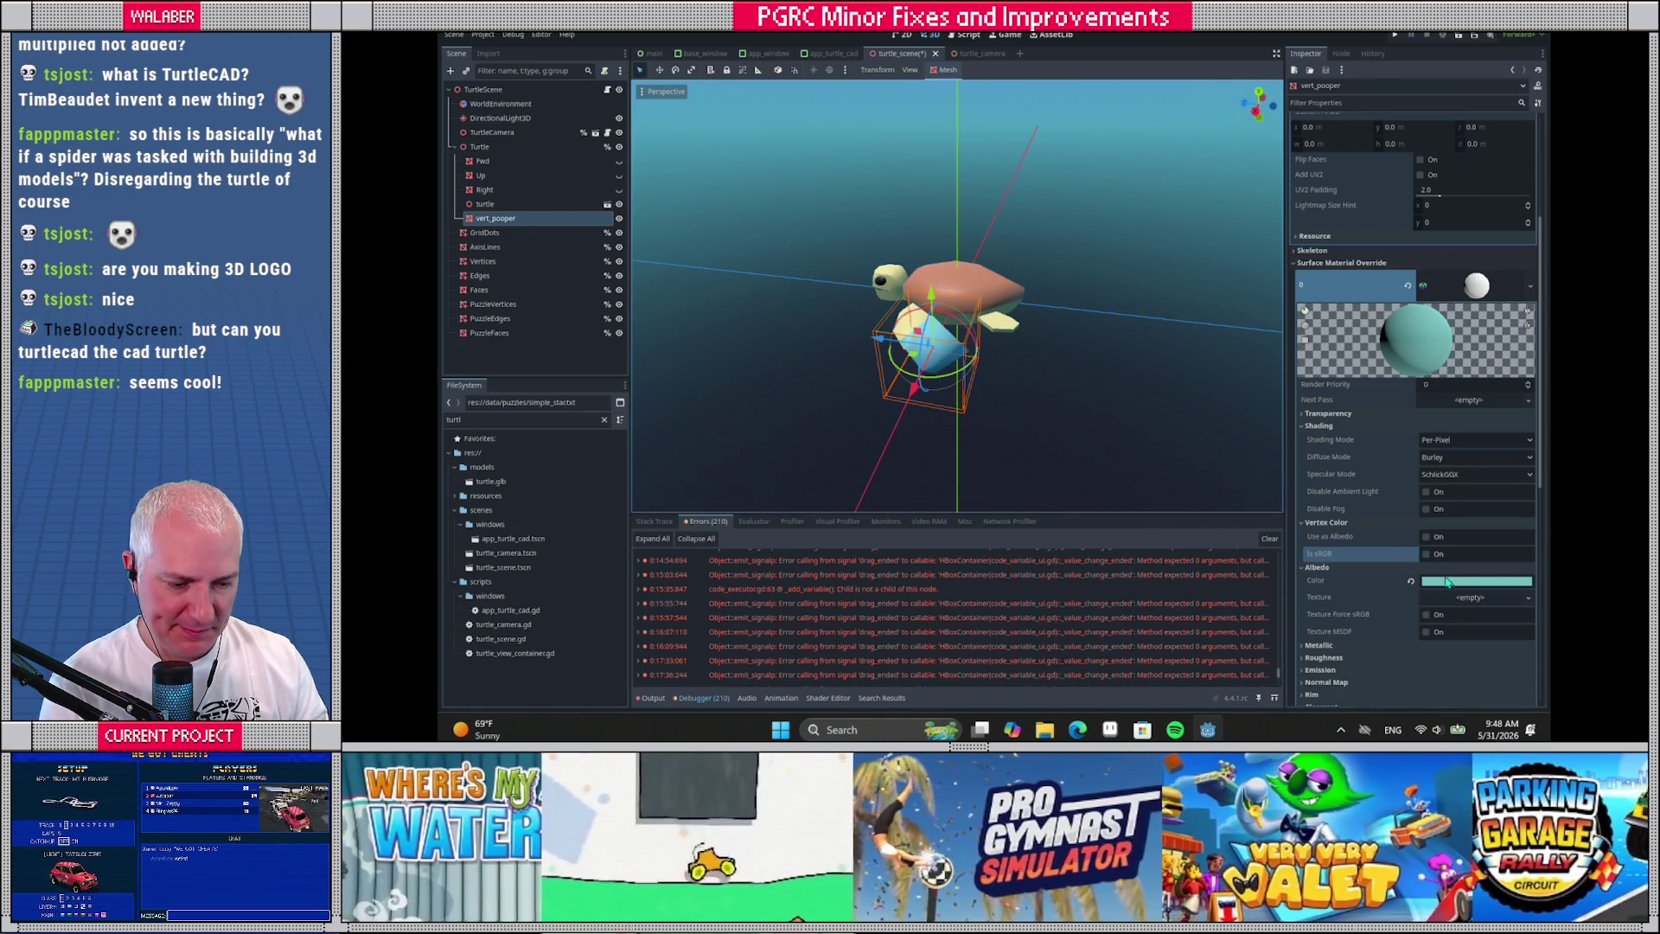
Set the material's albedo colour to orange
left_click(1447, 581)
mouse_move(1470, 459)
left_mouse_down()
mouse_move(1526, 459)
mouse_move(1456, 461)
left_mouse_up()
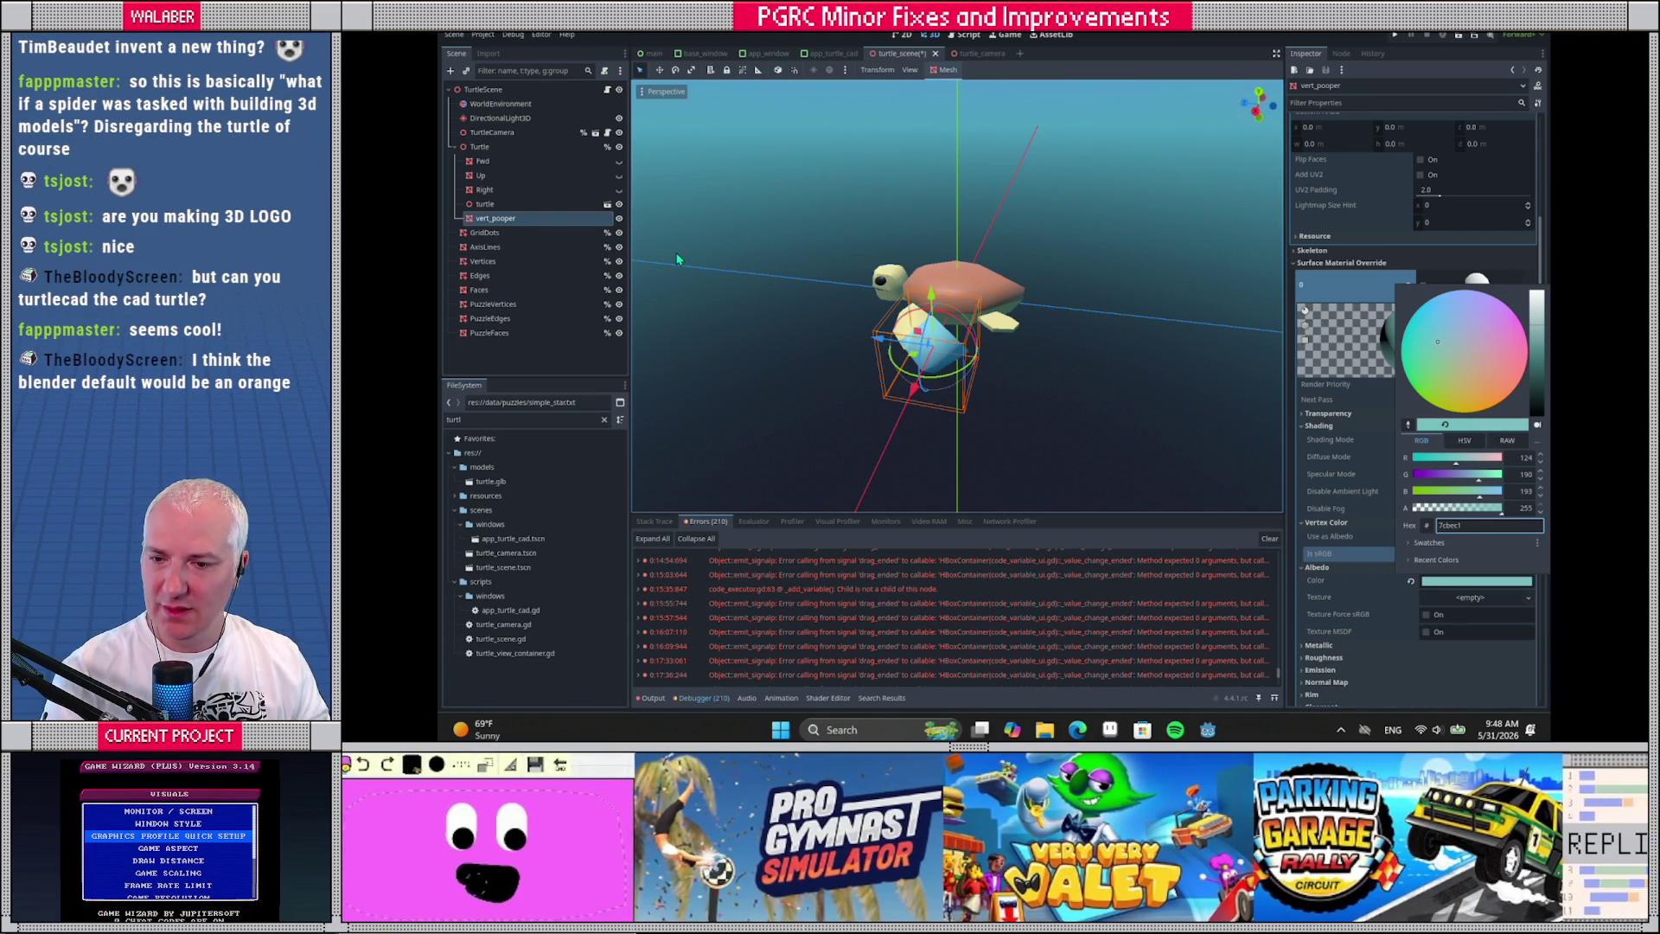
left_click(1495, 377)
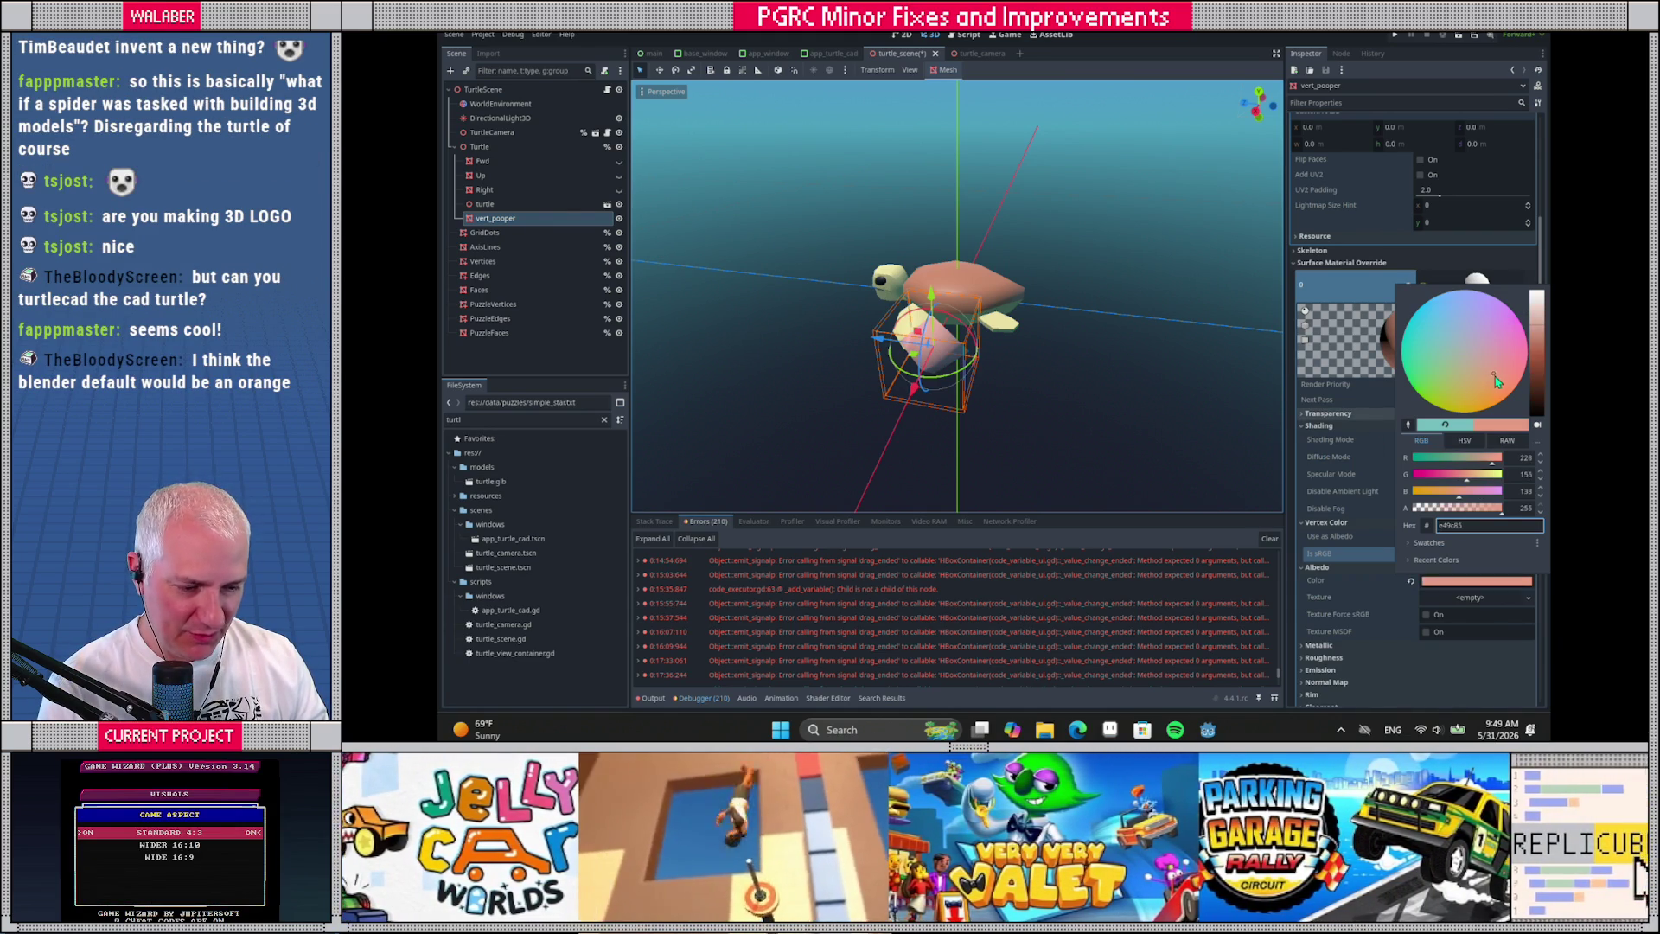
mouse_move(1501, 387)
left_mouse_down()
mouse_move(1539, 372)
mouse_move(1541, 340)
mouse_move(1539, 368)
mouse_move(1542, 342)
mouse_move(1540, 363)
mouse_move(1497, 380)
mouse_move(1537, 336)
mouse_move(1537, 359)
mouse_move(1536, 340)
left_mouse_up()
left_click(1490, 396)
left_click(1490, 387)
left_click(1394, 538)
Switch the material's Shading Mode to Unshaded and fine-tune the orange albedo
left_click_drag(994, 259, 1059, 244)
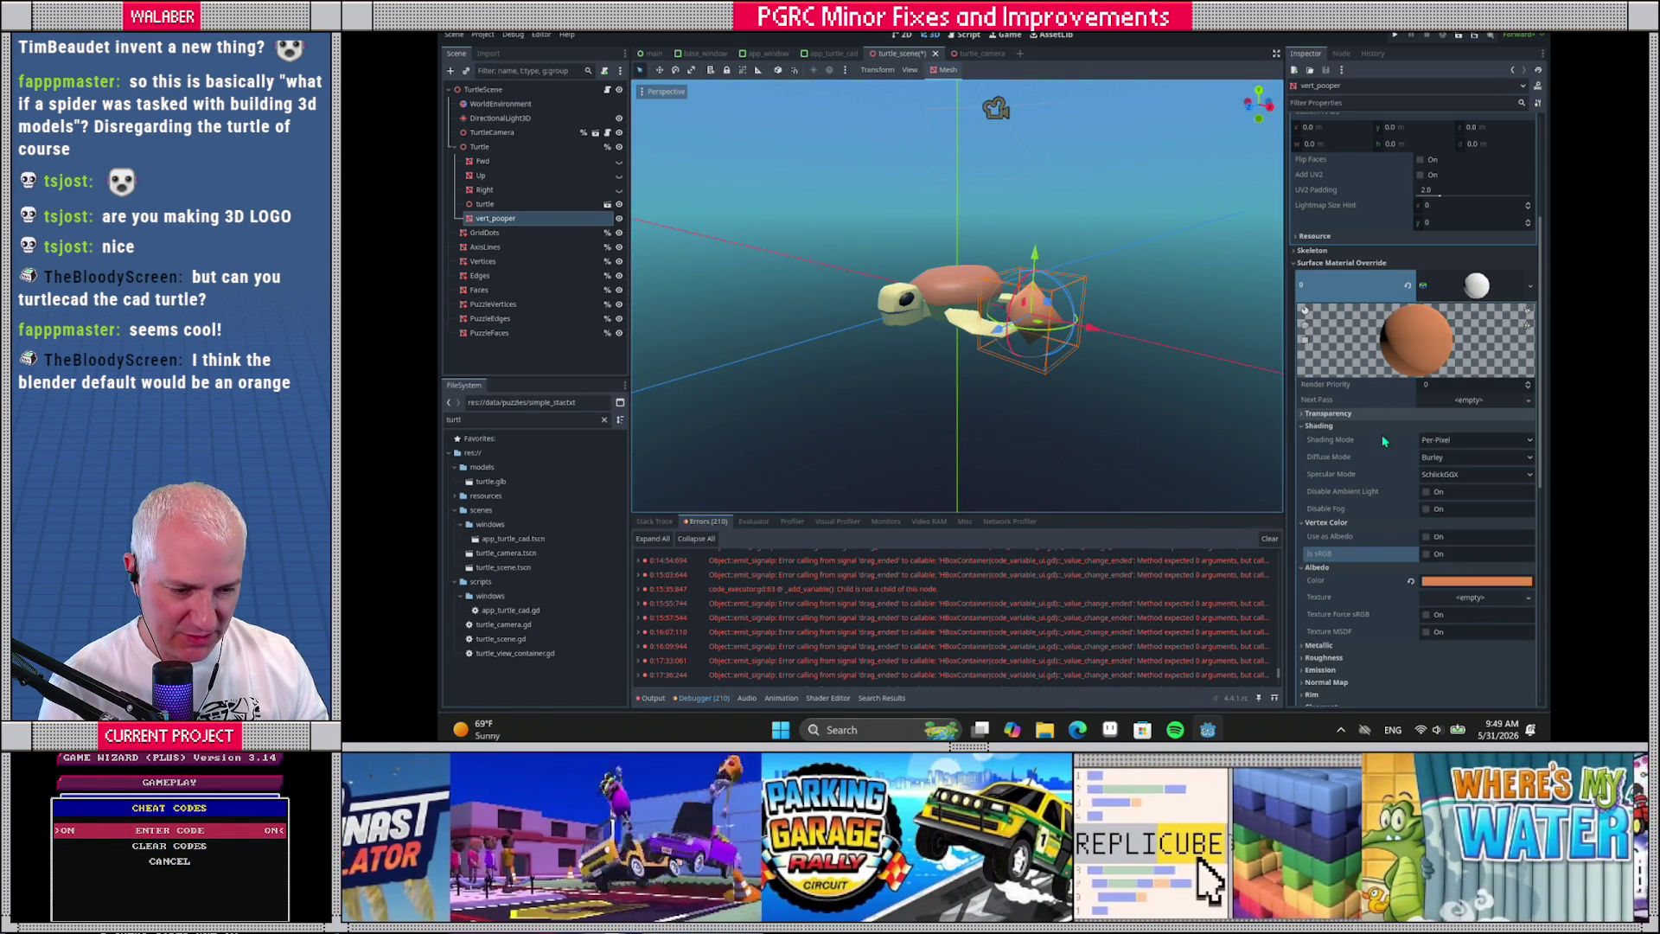
left_click(1474, 440)
left_click(1435, 456)
mouse_move(1198, 407)
left_mouse_down()
mouse_move(939, 473)
mouse_move(1253, 399)
mouse_move(1196, 395)
left_mouse_up()
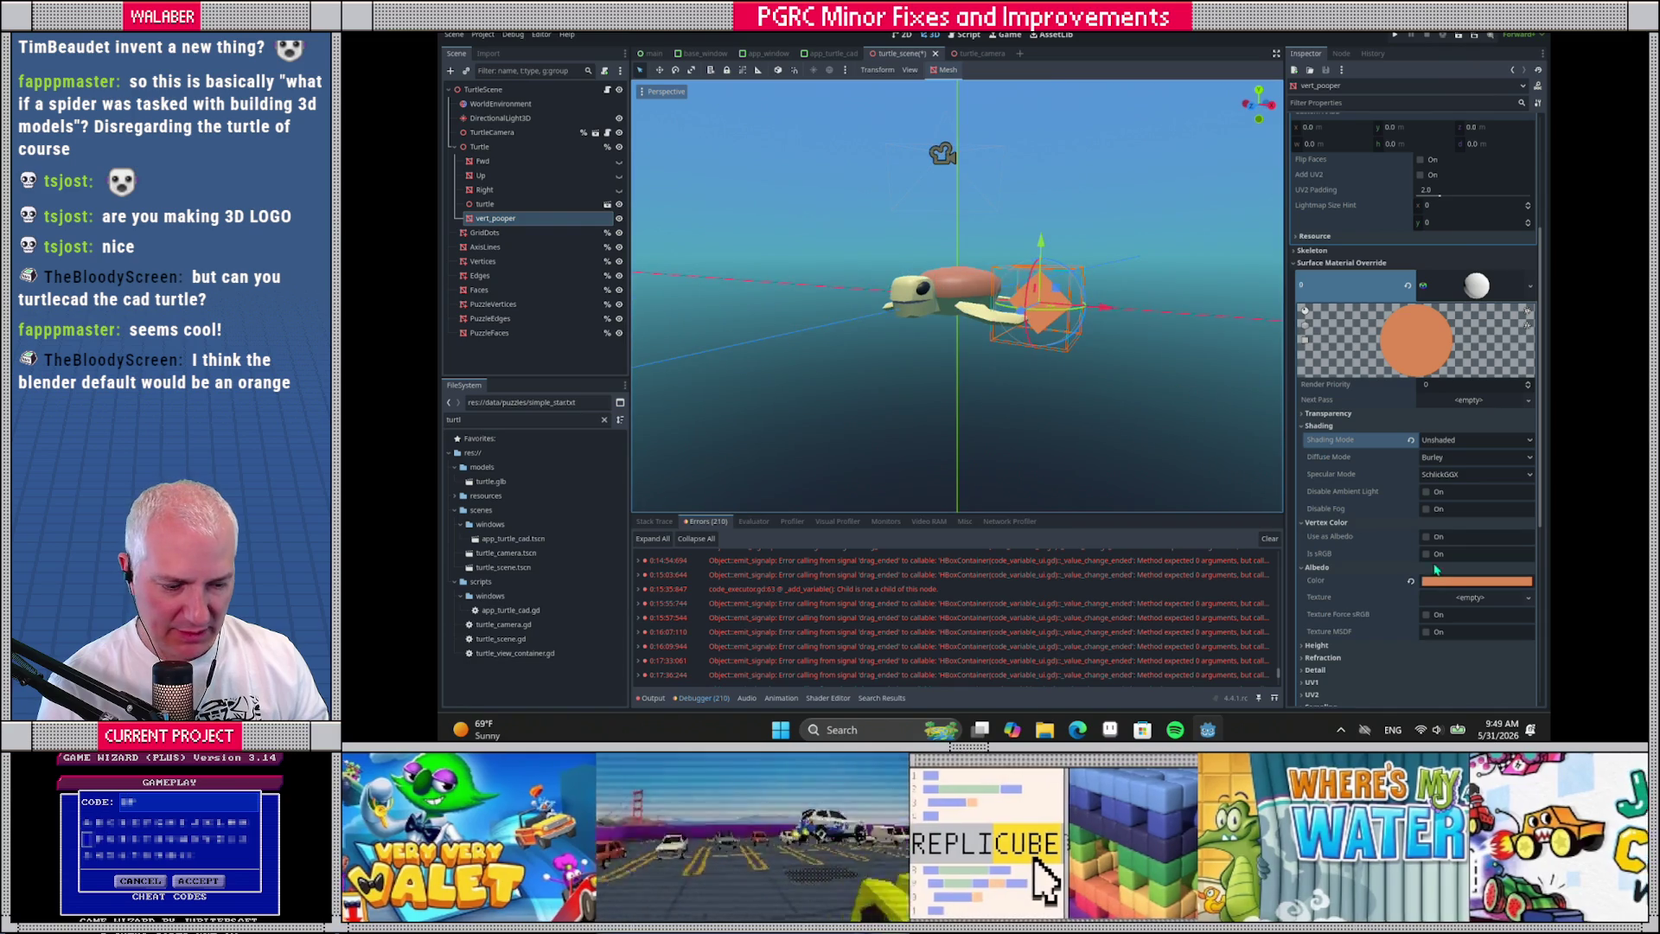
left_click(1477, 581)
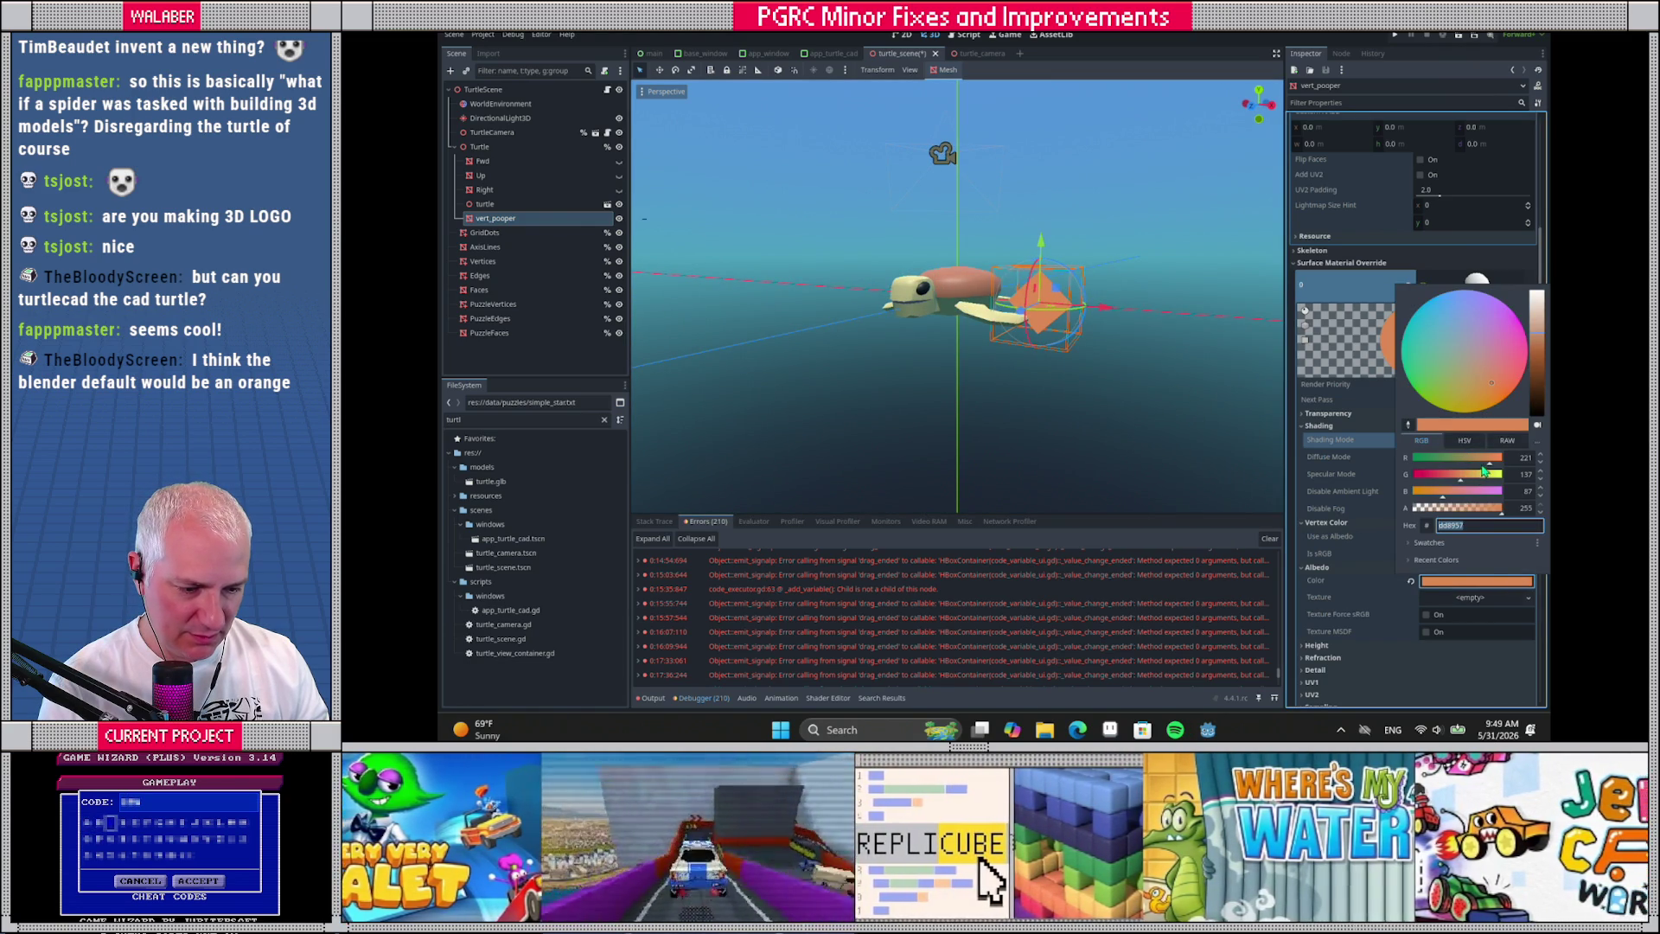
left_click(1496, 460)
left_click(1464, 477)
left_click(1460, 476)
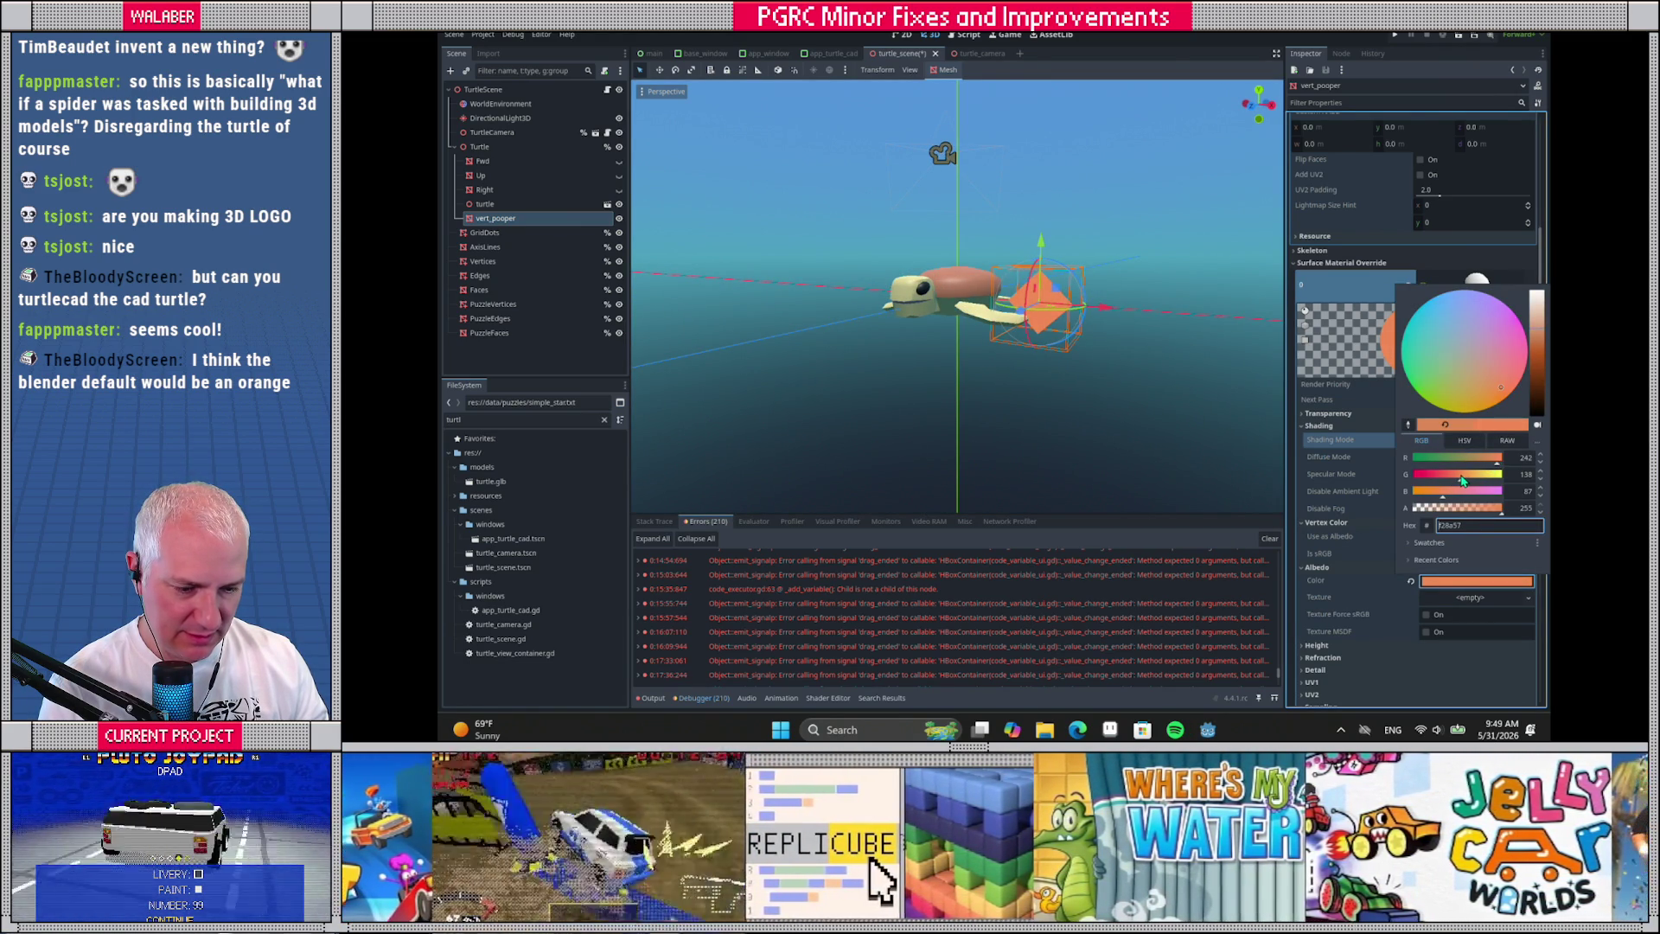
left_click(1436, 491)
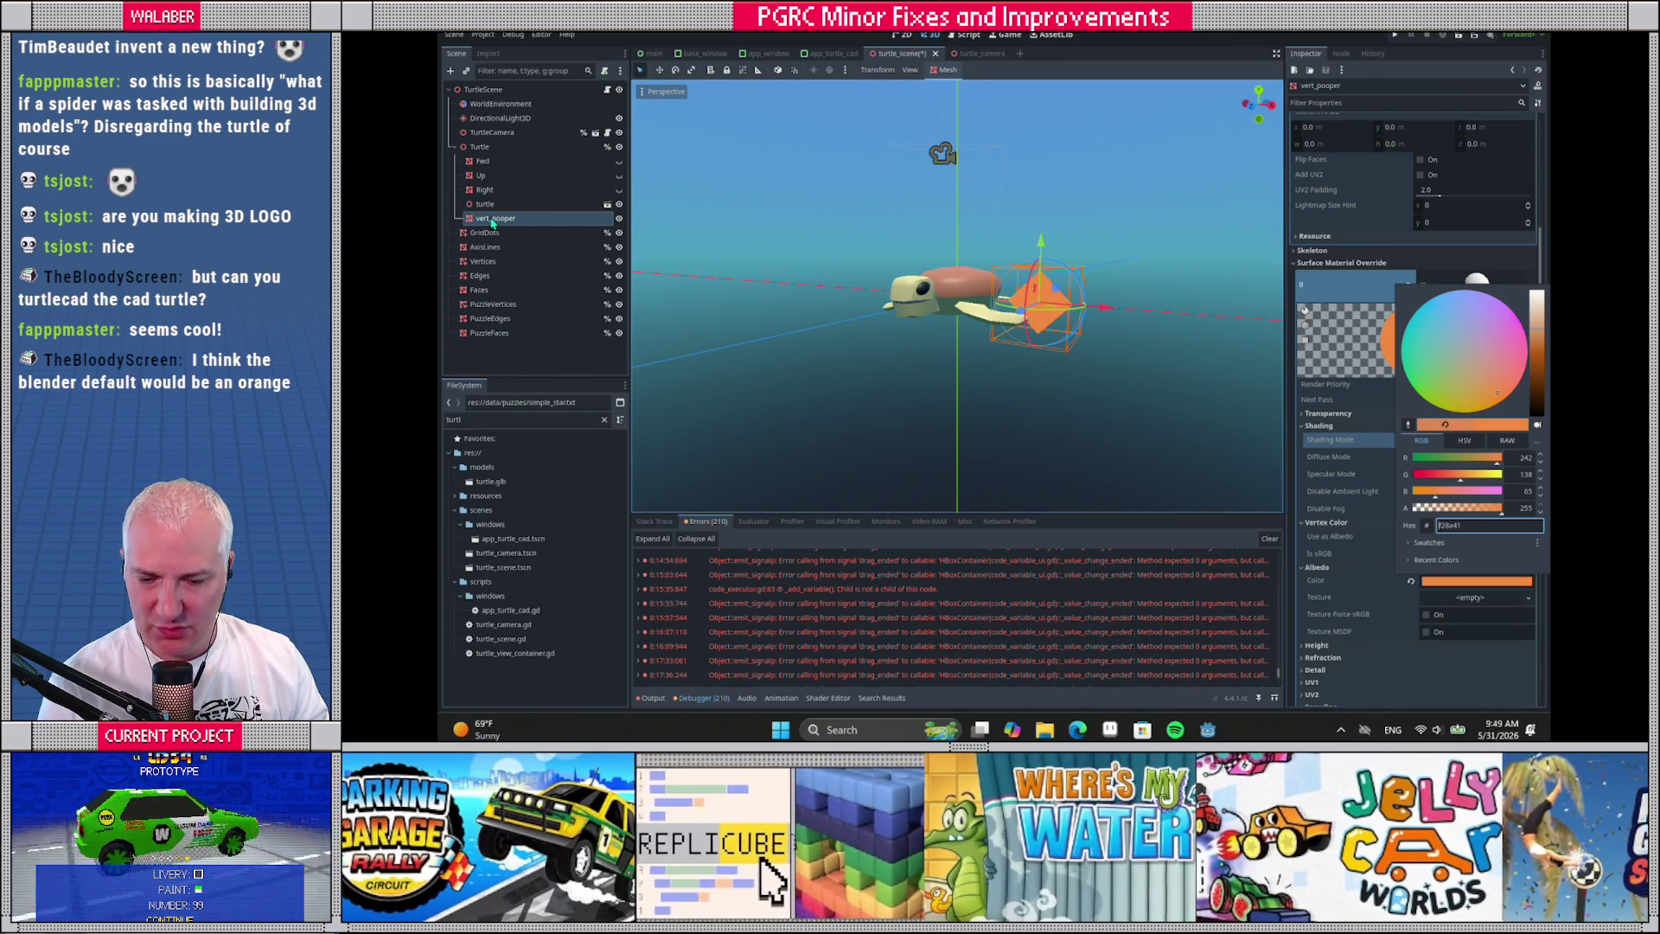
left_click(510, 206)
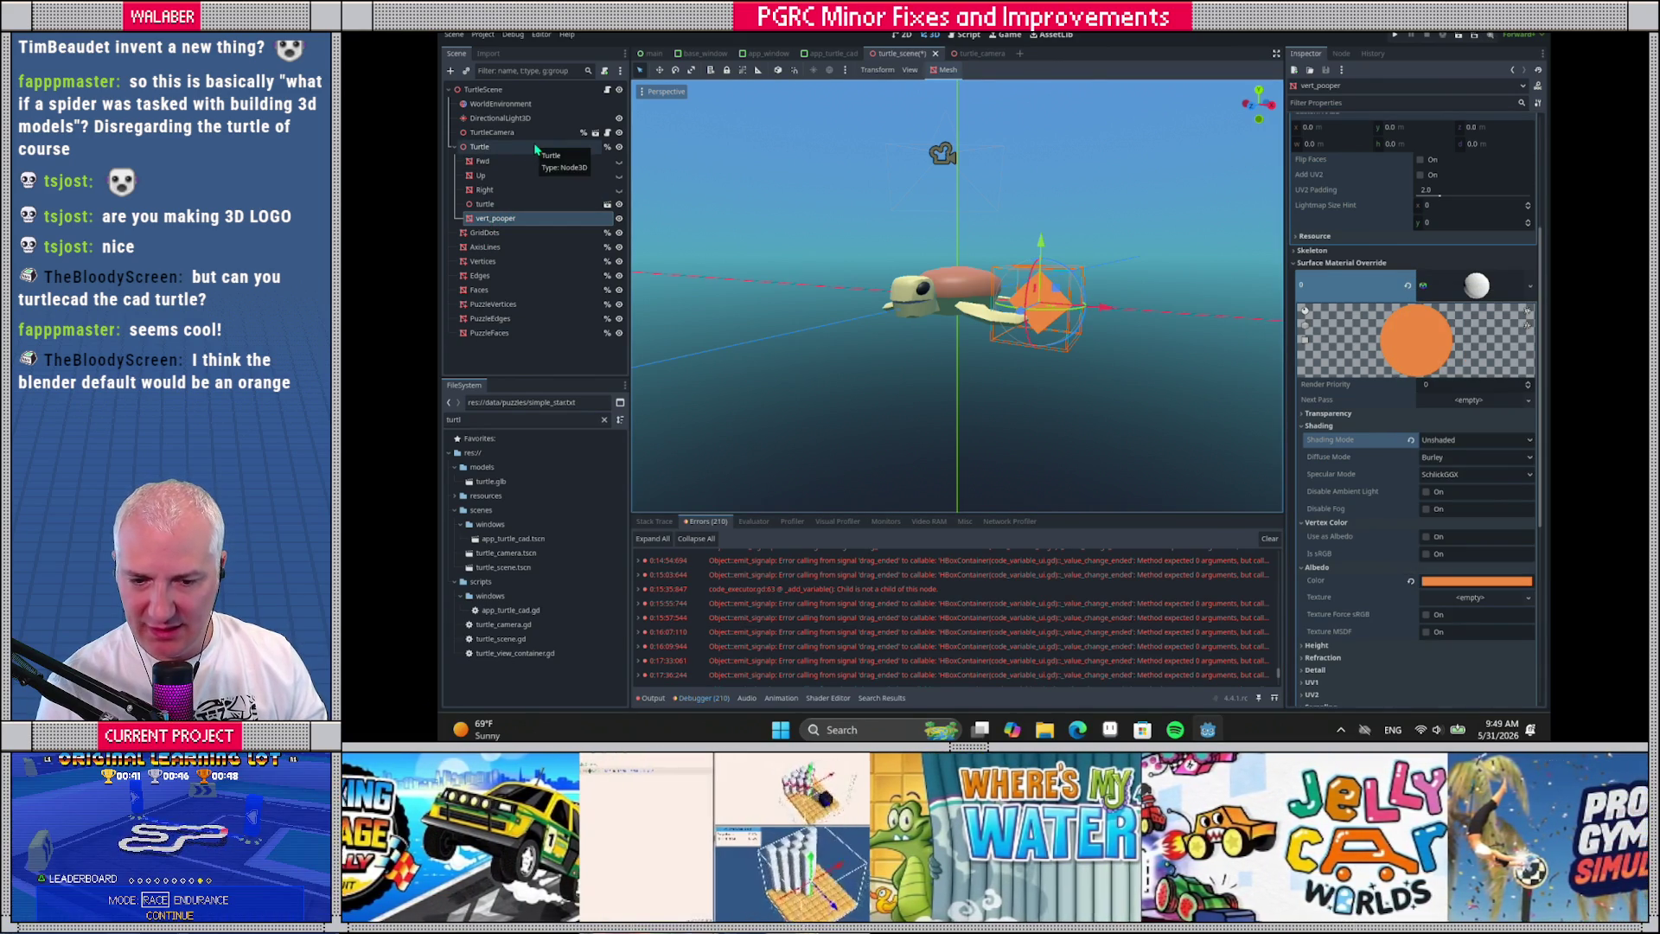
left_click(535, 148)
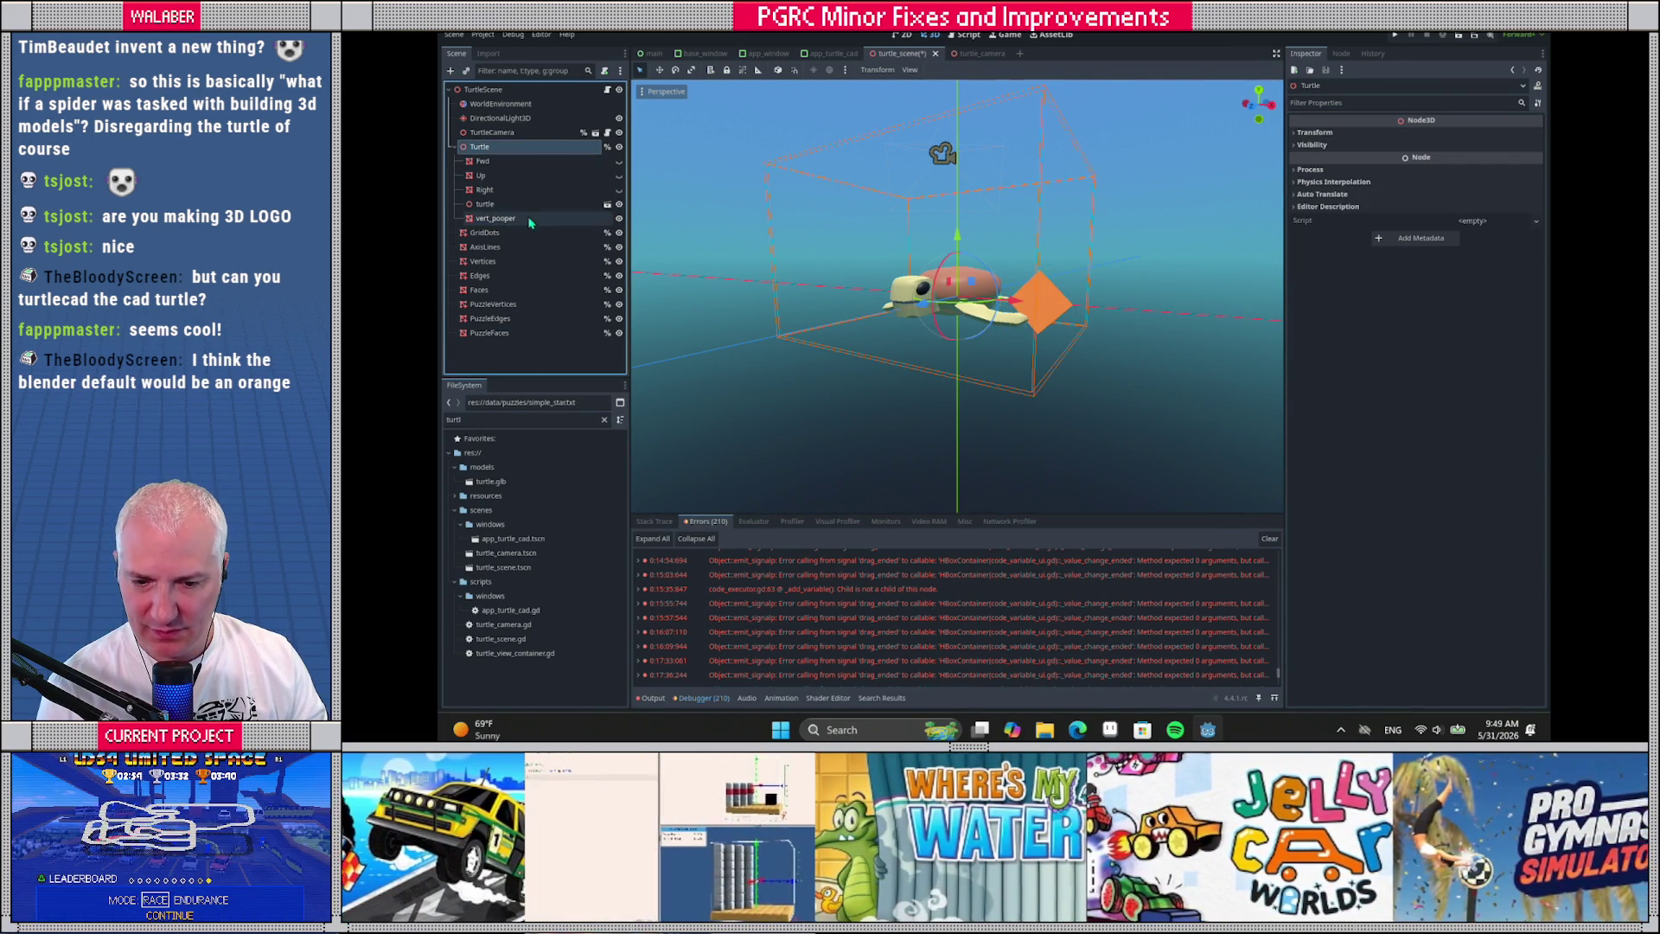
Open turtle_scene.gd with the side docks hidden and search it for 'turtle'
right_click(510, 219)
key("Escape")
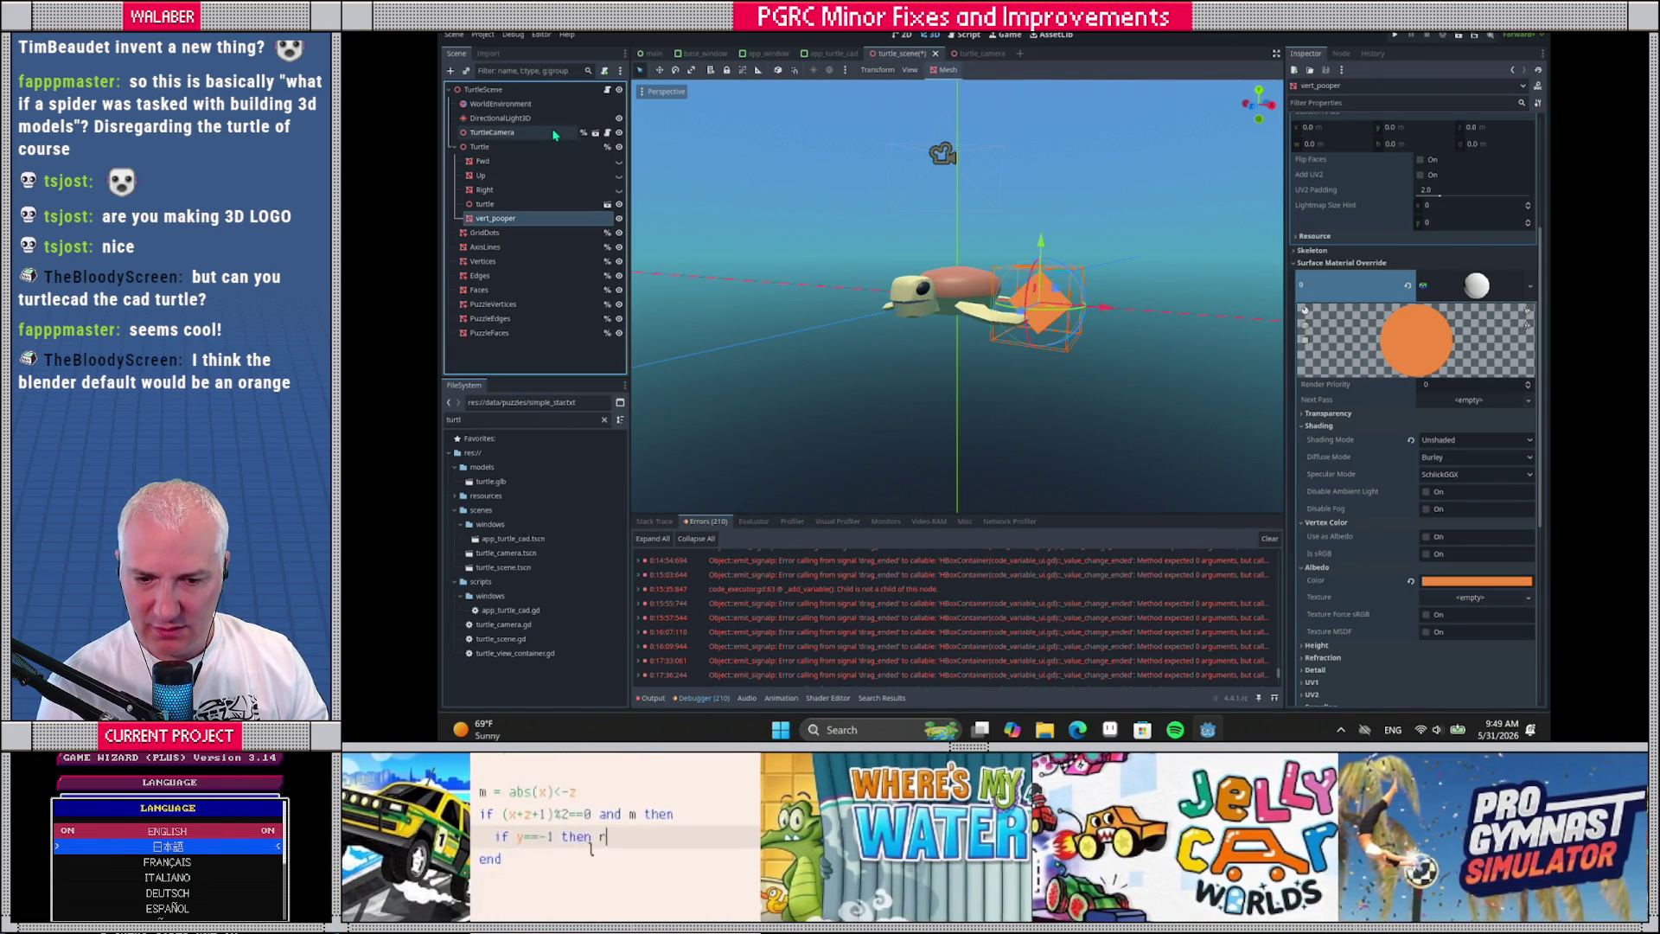
left_click(607, 89)
left_click_drag(1260, 237, 1259, 82)
left_click(1276, 52)
left_click(736, 194)
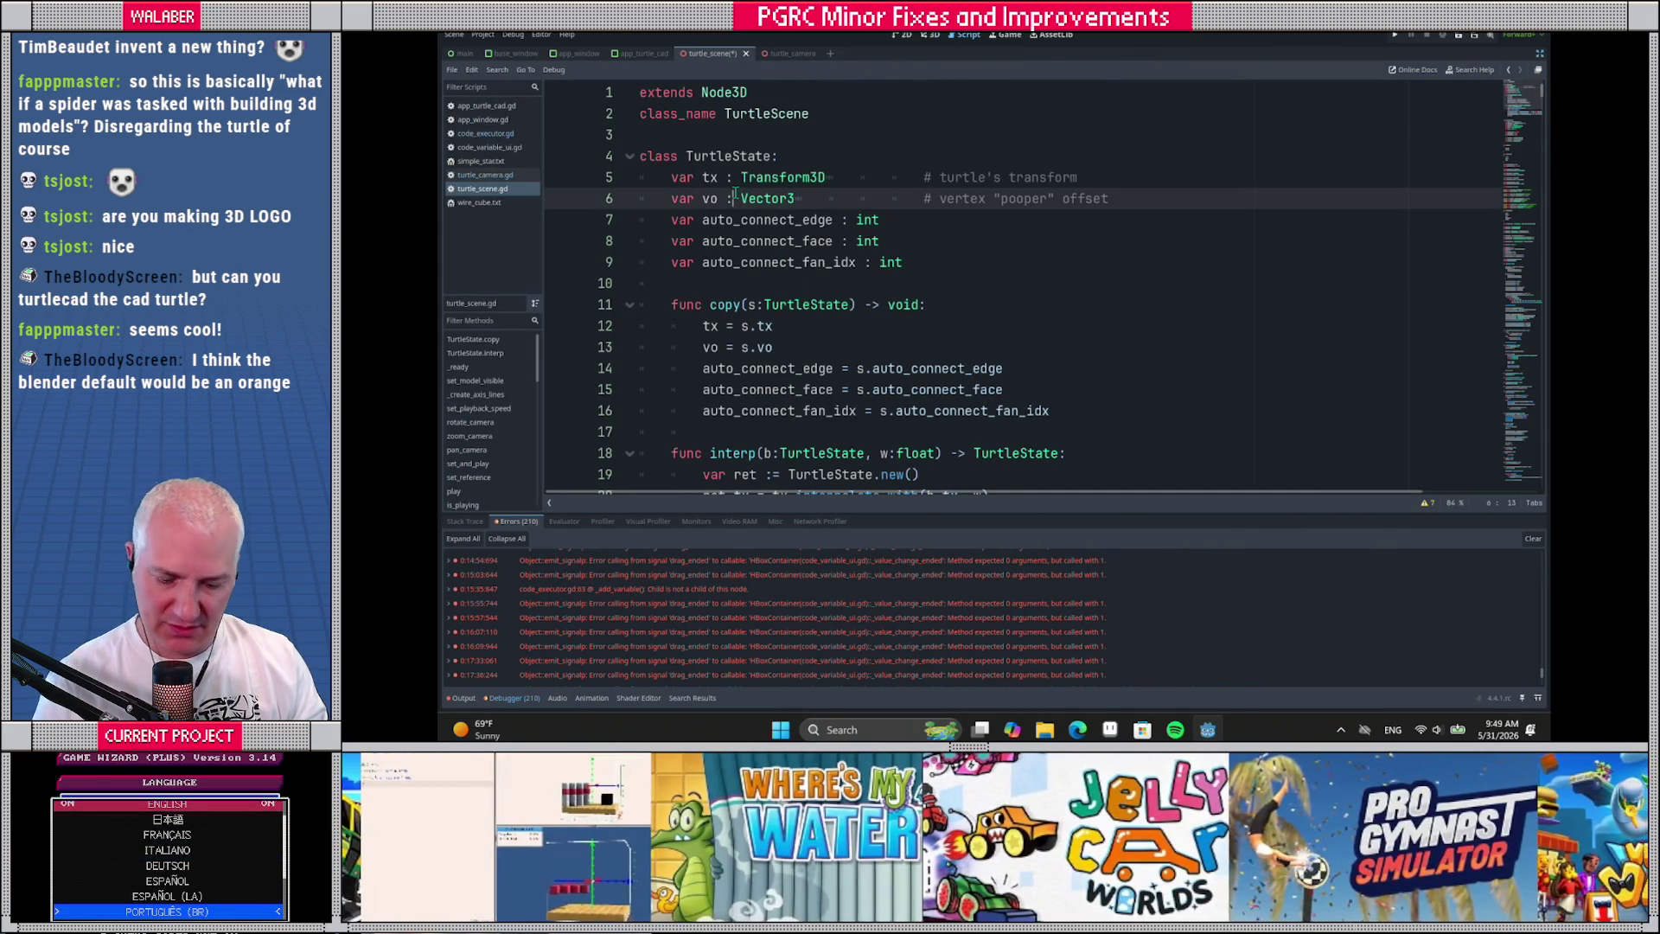
key("ctrl+f")
type("turtle")
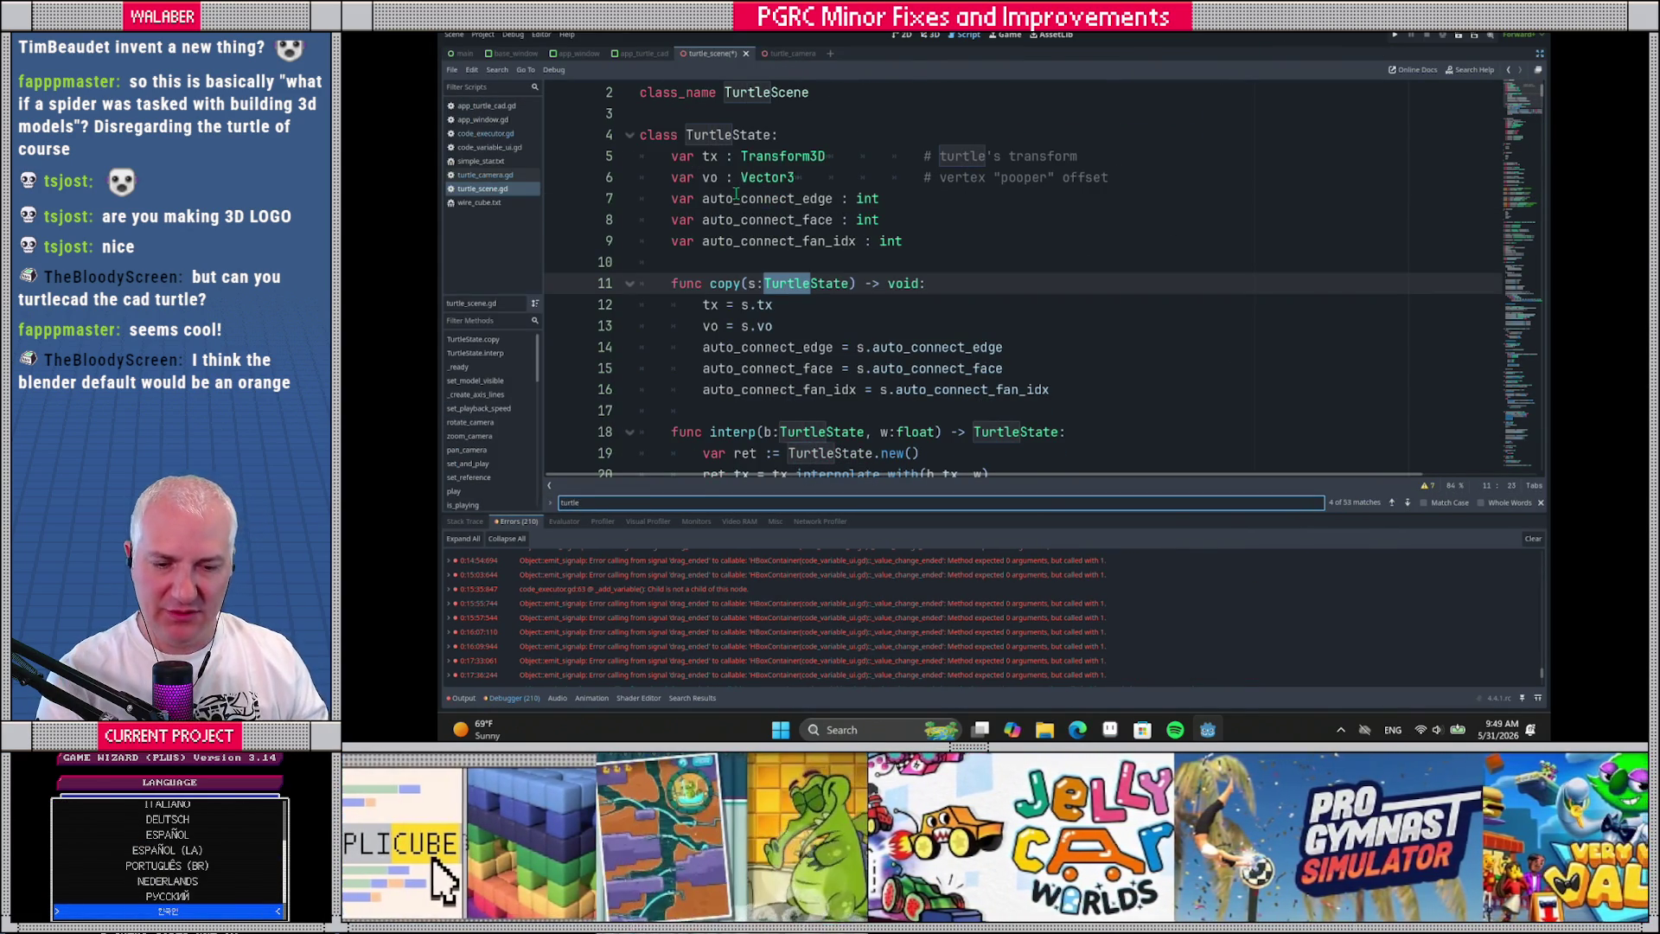
key("Escape")
scroll(717, 197, "up", 1)
scroll(704, 198, "down", 4)
key("ctrl+shift+F11")
left_click(494, 218)
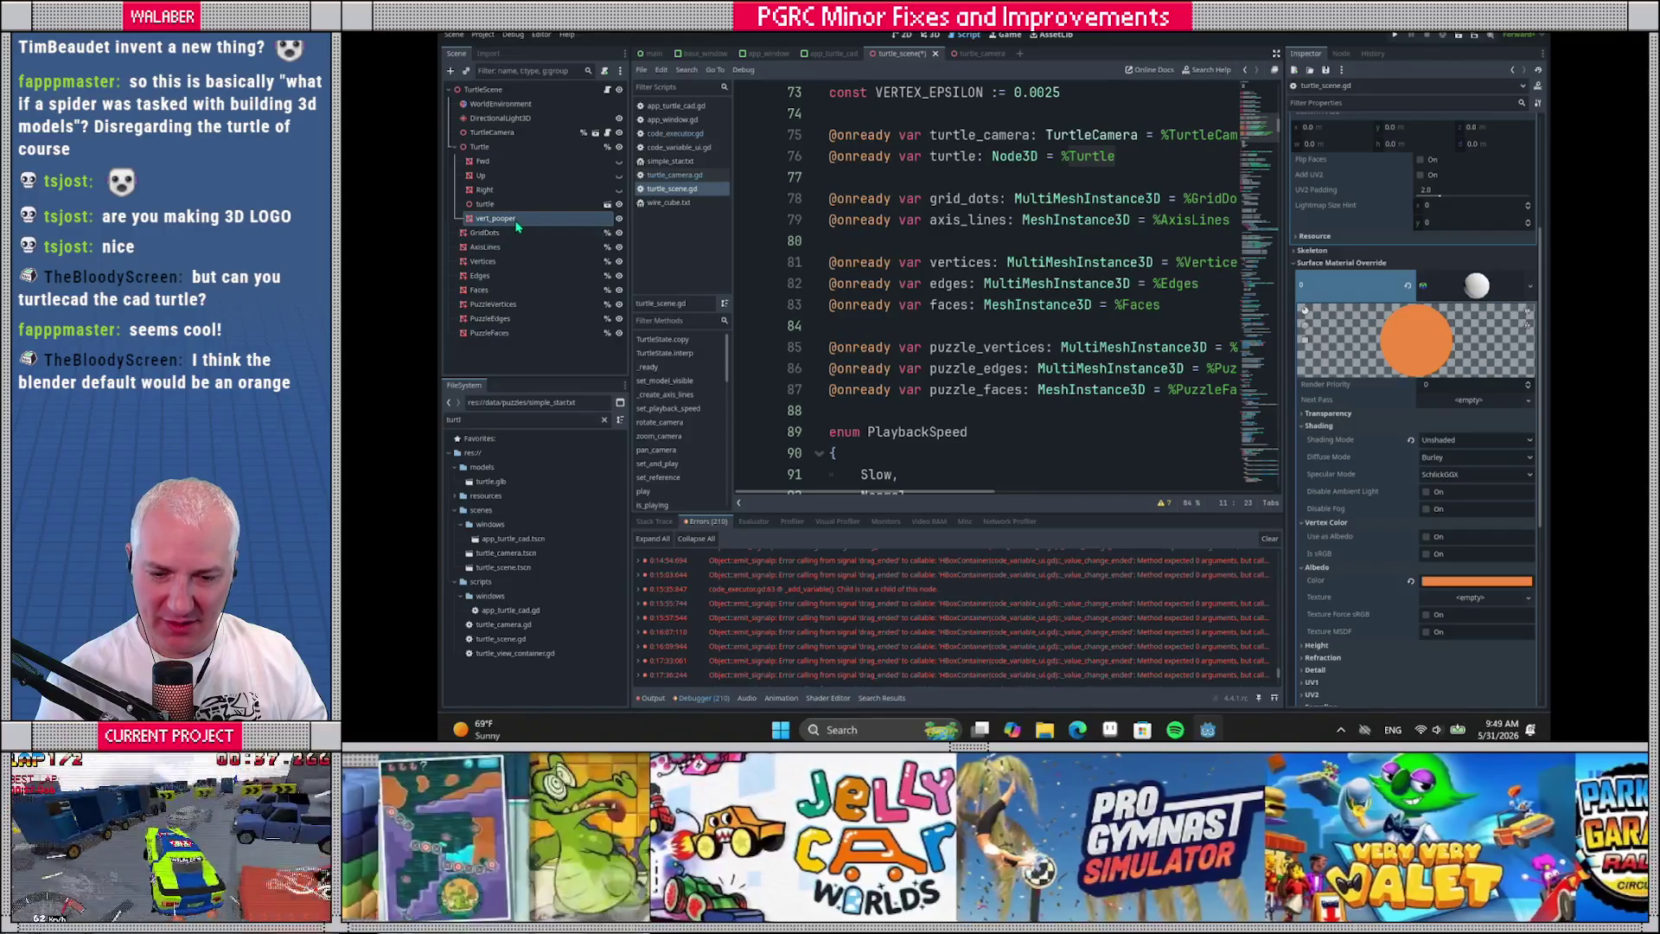
right_click(517, 222)
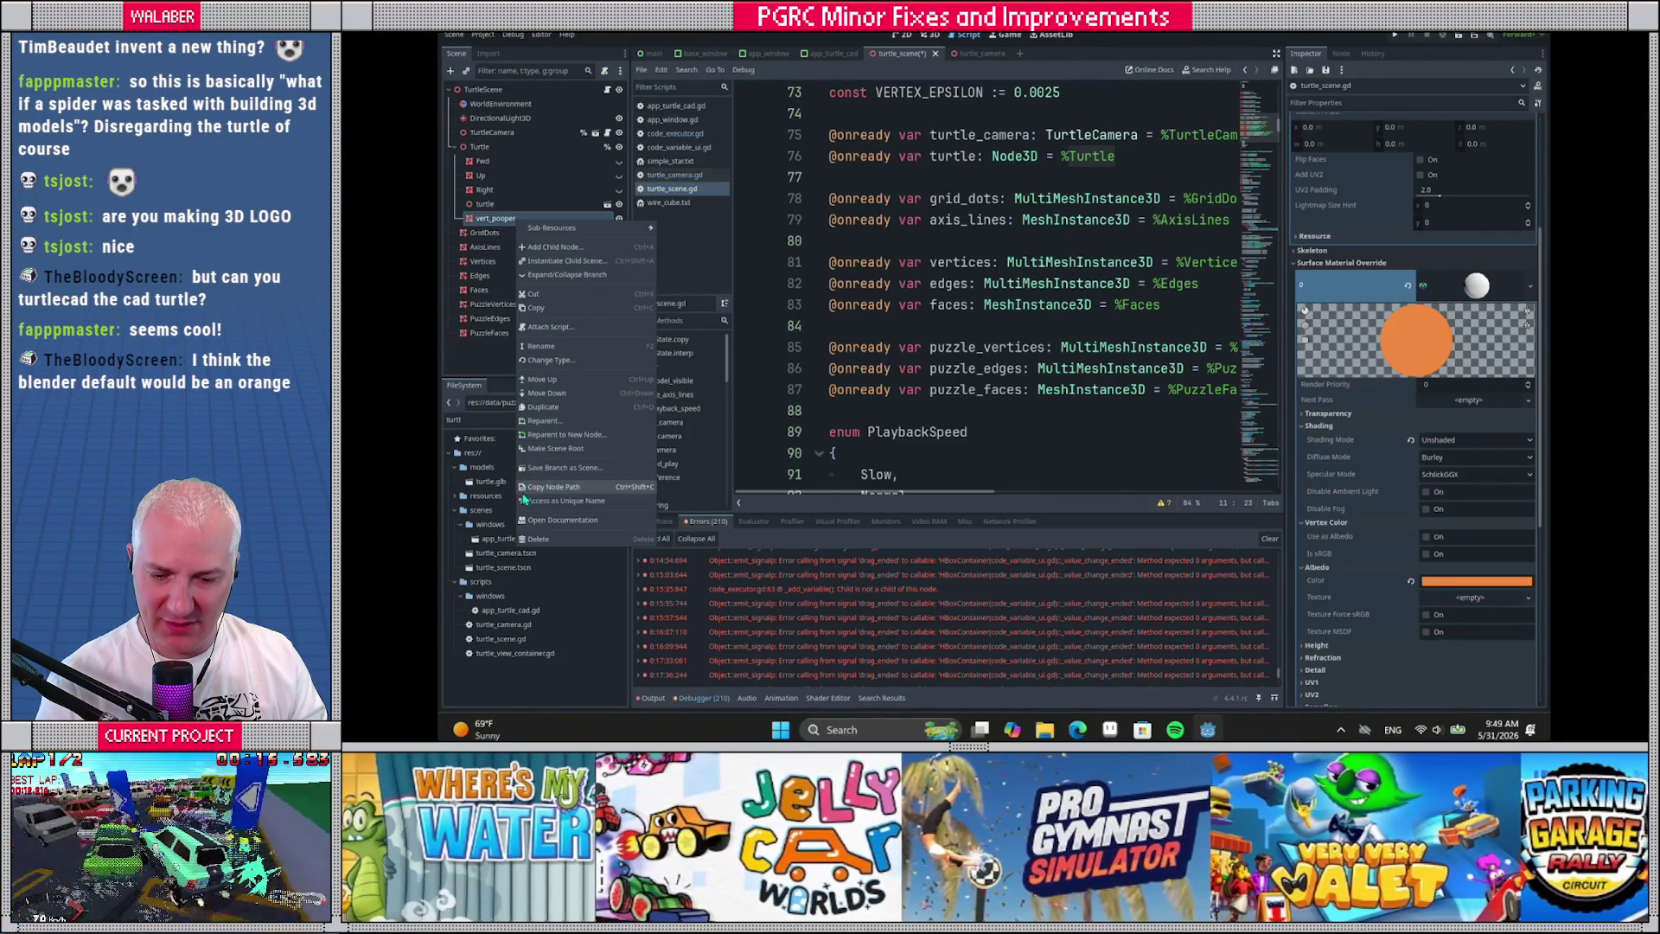
left_click(525, 488)
left_click_drag(524, 221, 840, 170)
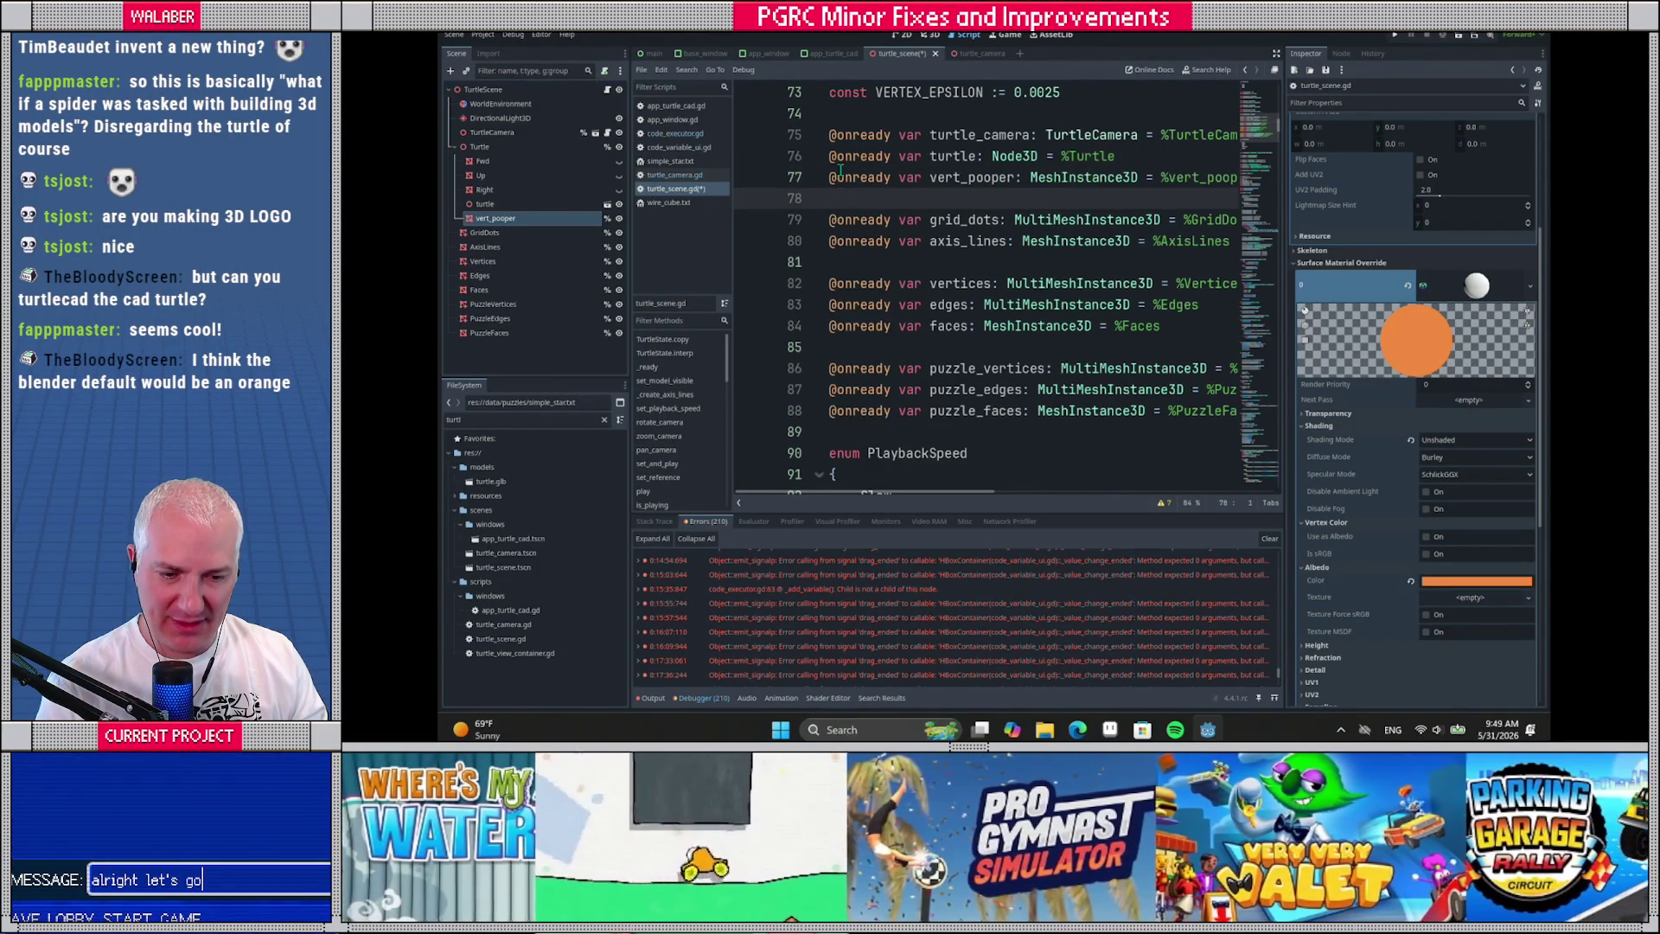
Search the script for 'turtle.' usages
double_click(951, 156)
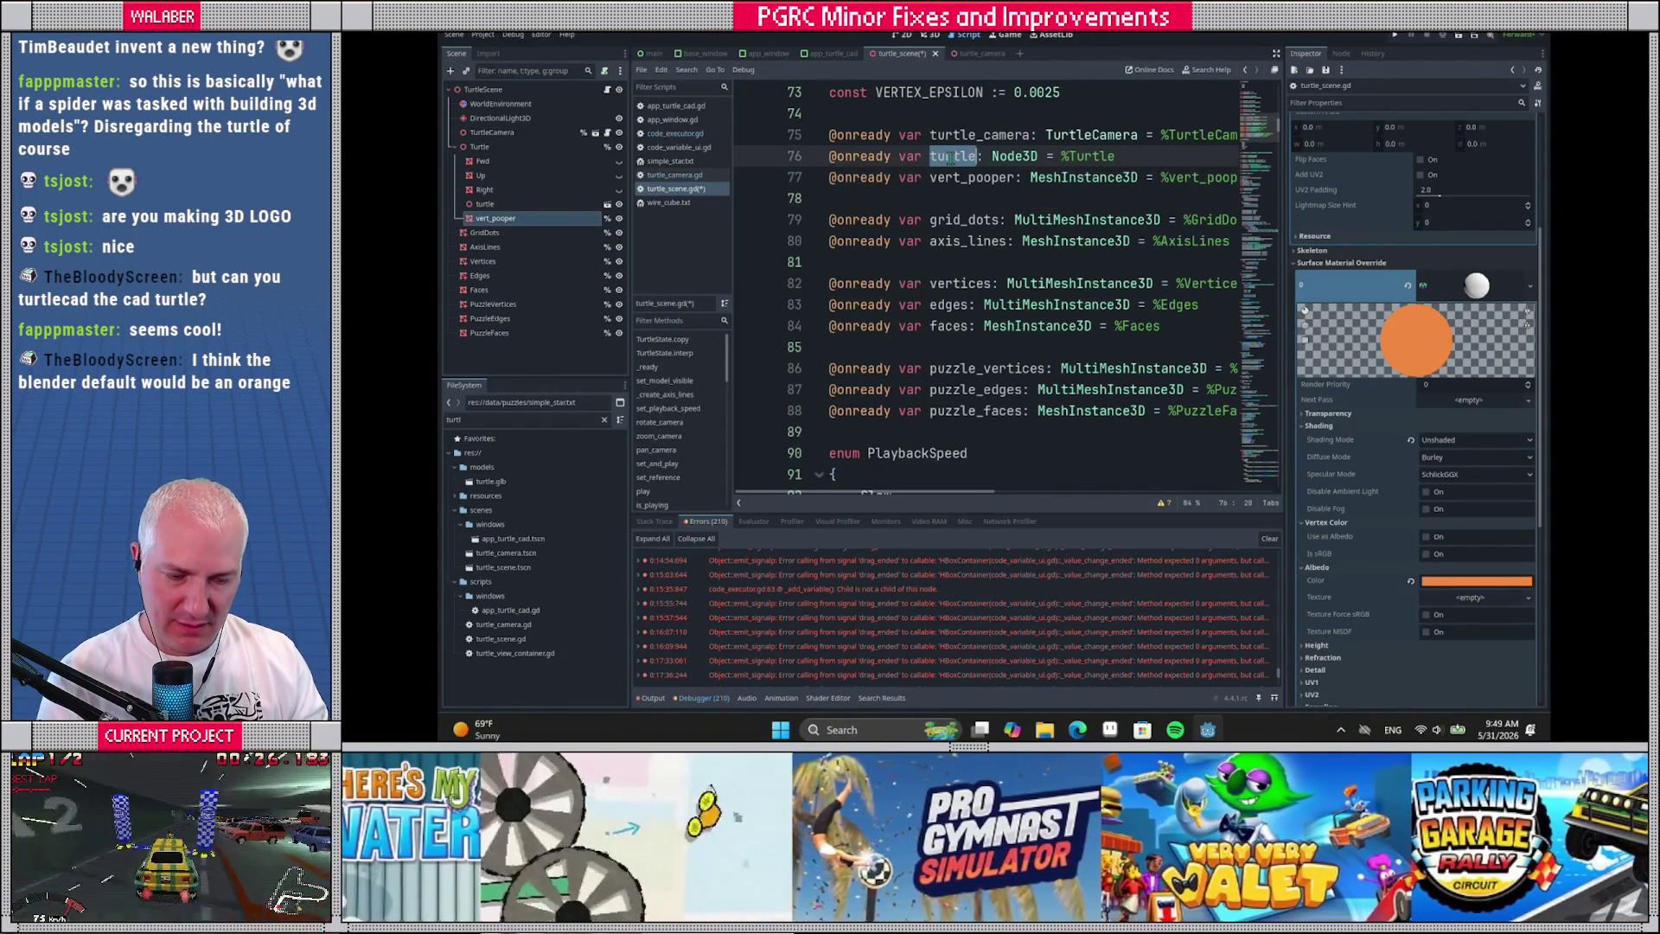
key("ctrl+f")
type(".")
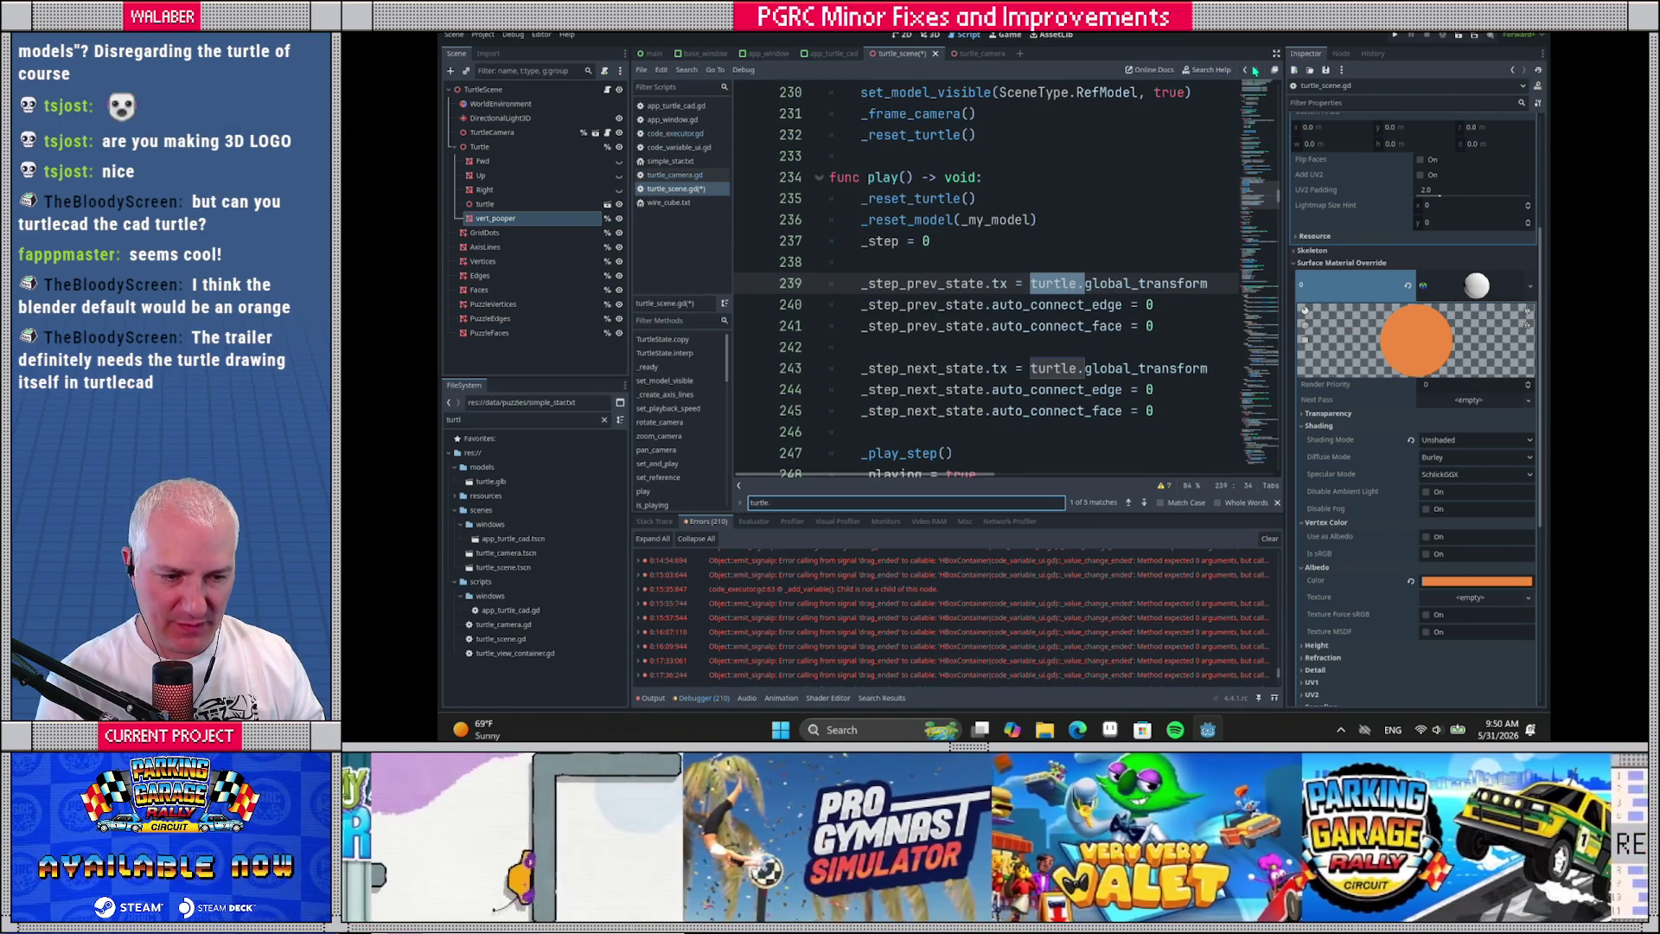
In _get_identity_state, add a line 'tx.vo = Vector3.ZERO' below line 277
left_click(1275, 52)
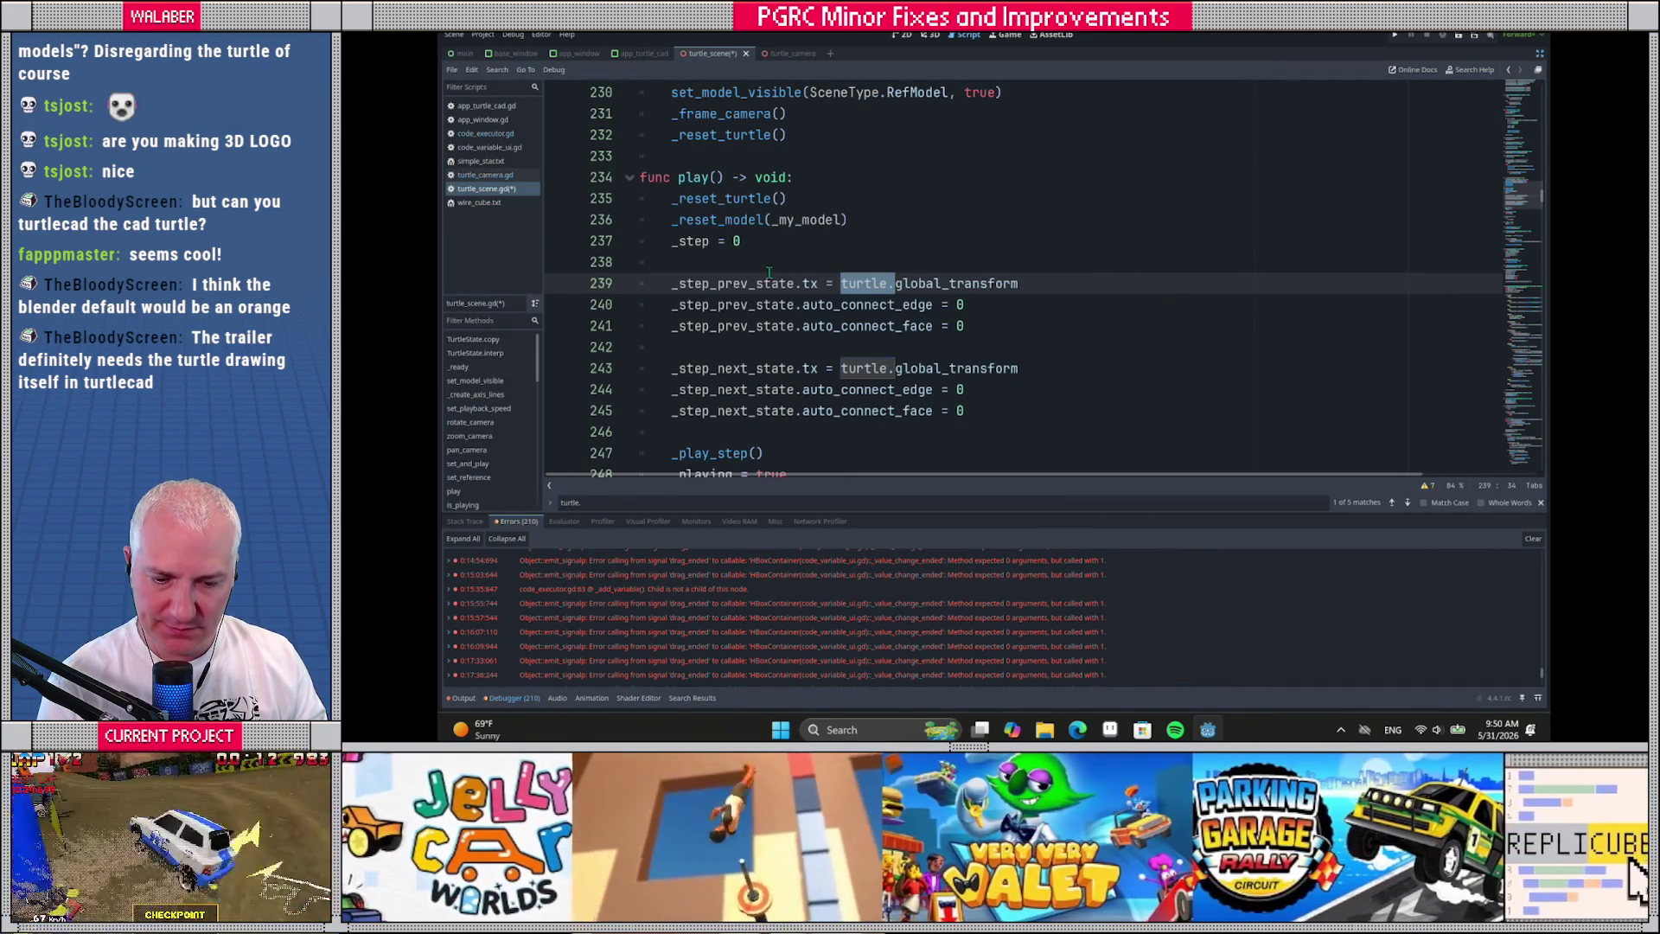
scroll(768, 272, "down", 1)
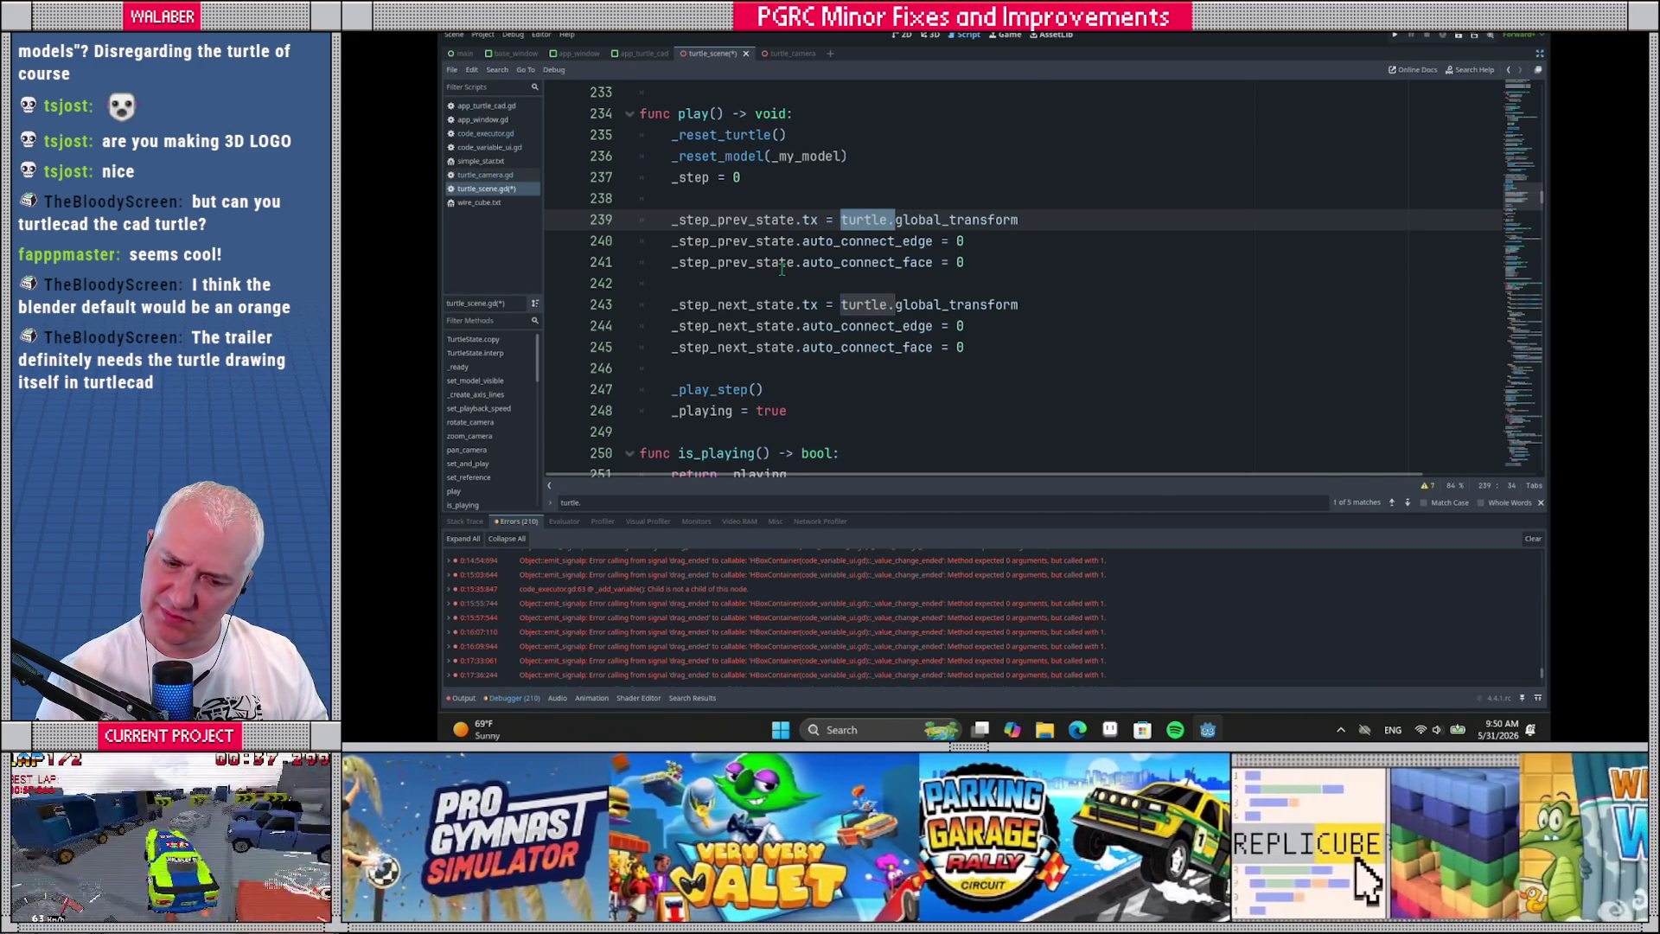
left_click(721, 134, "ctrl")
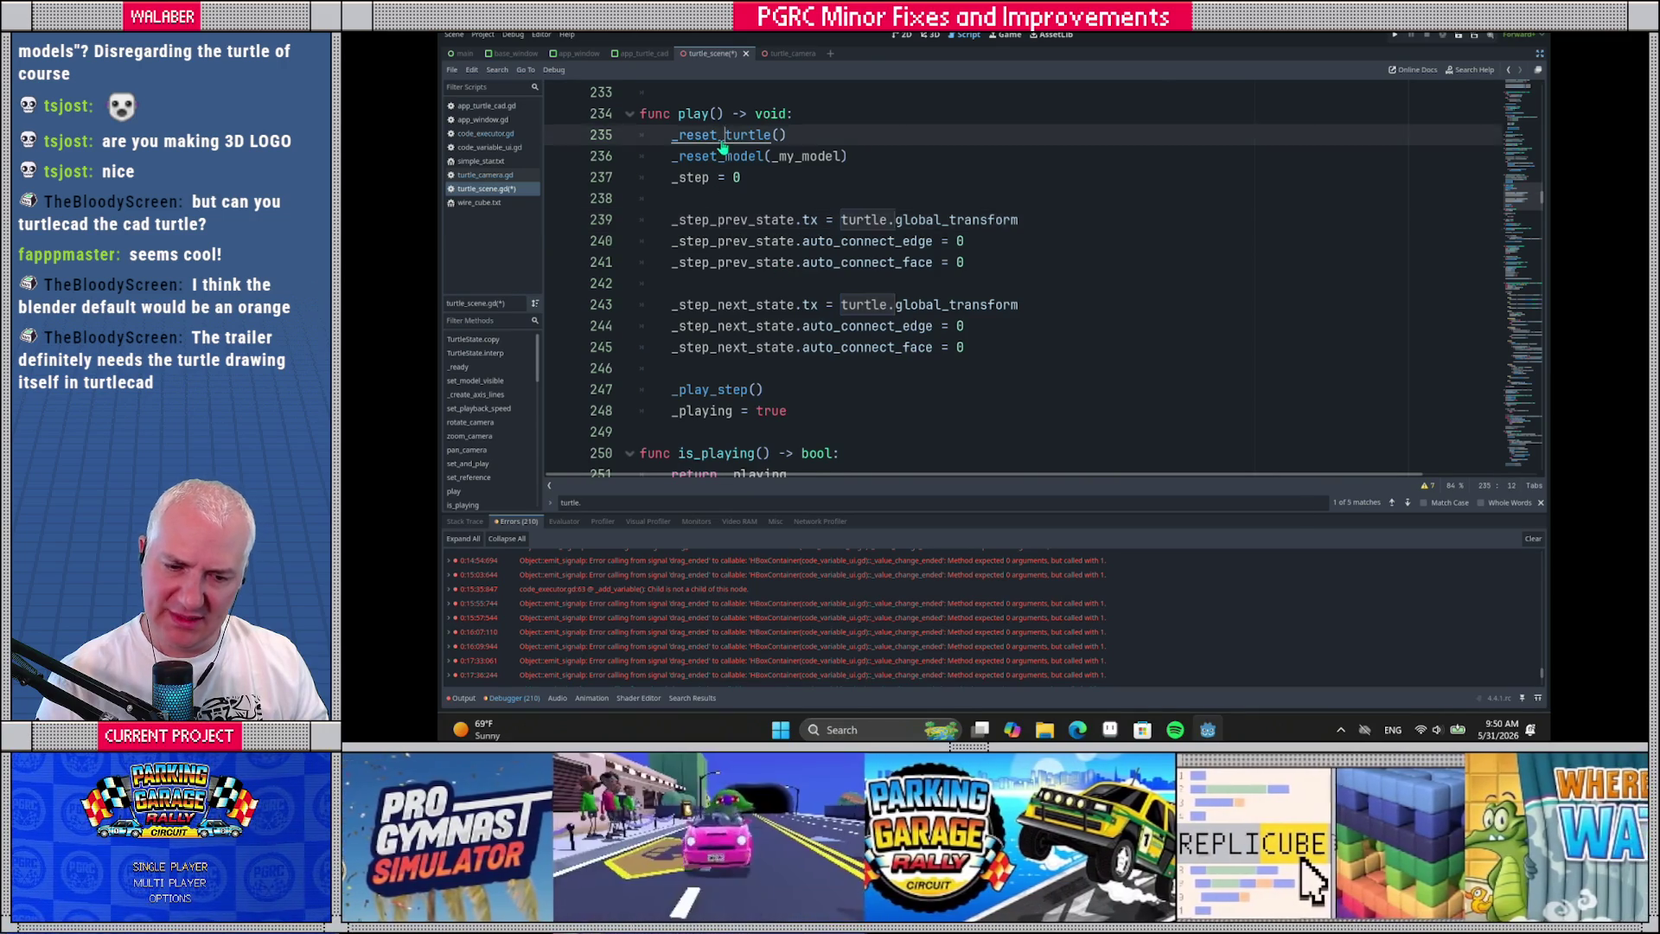
left_click(752, 305, "ctrl")
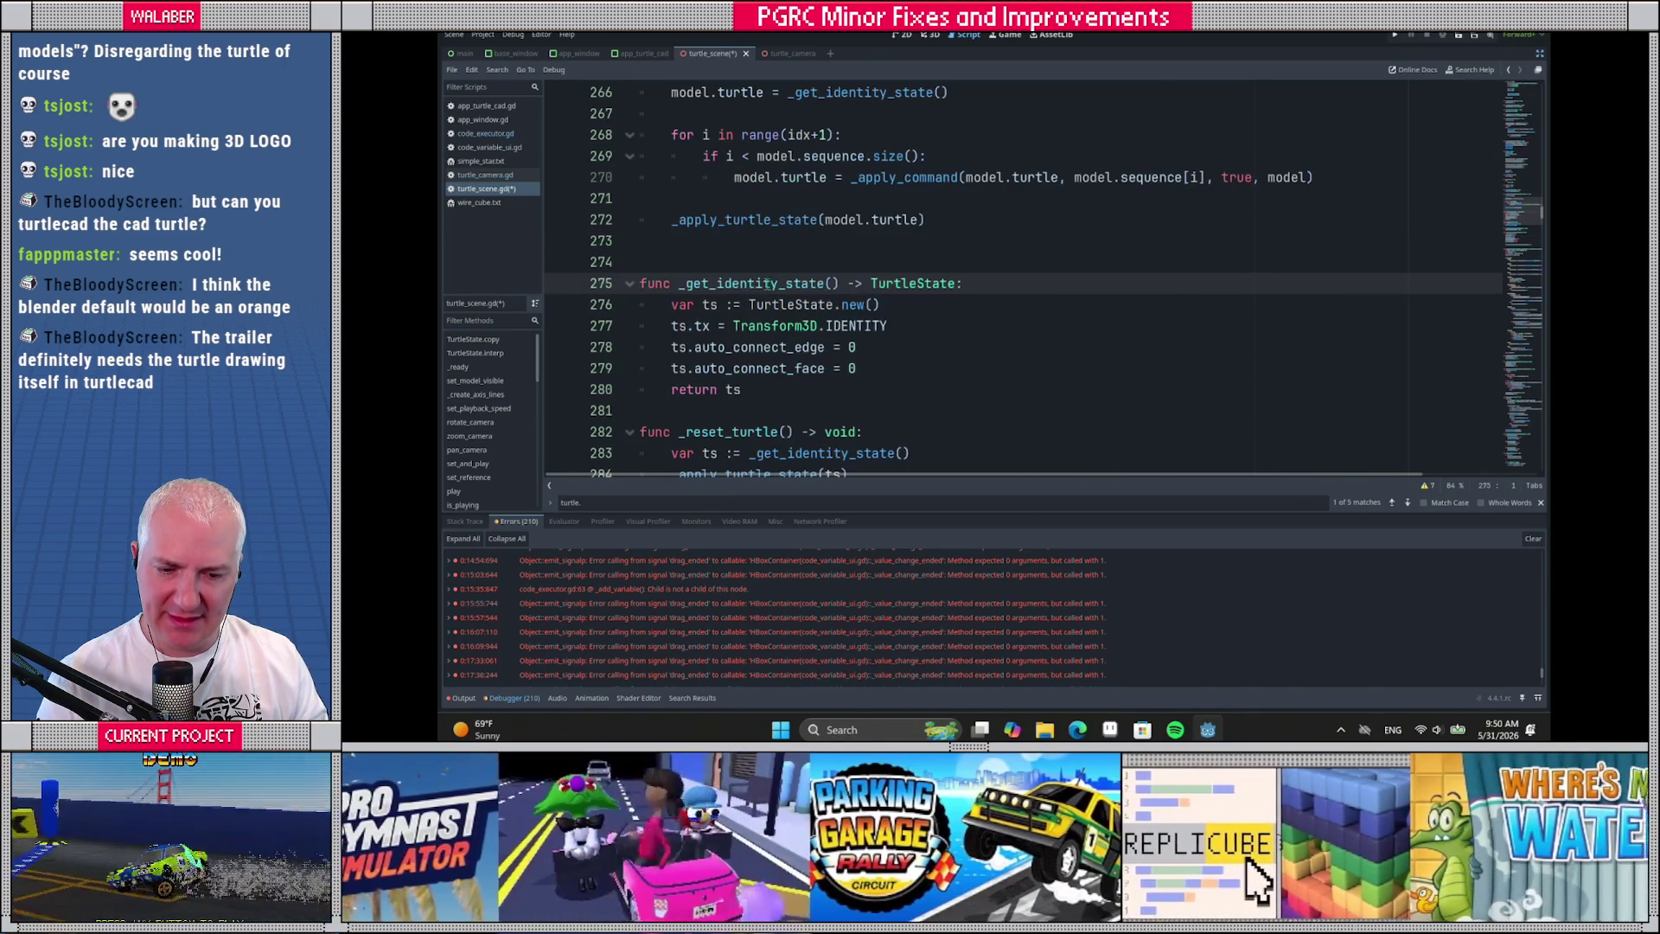
left_click(913, 324)
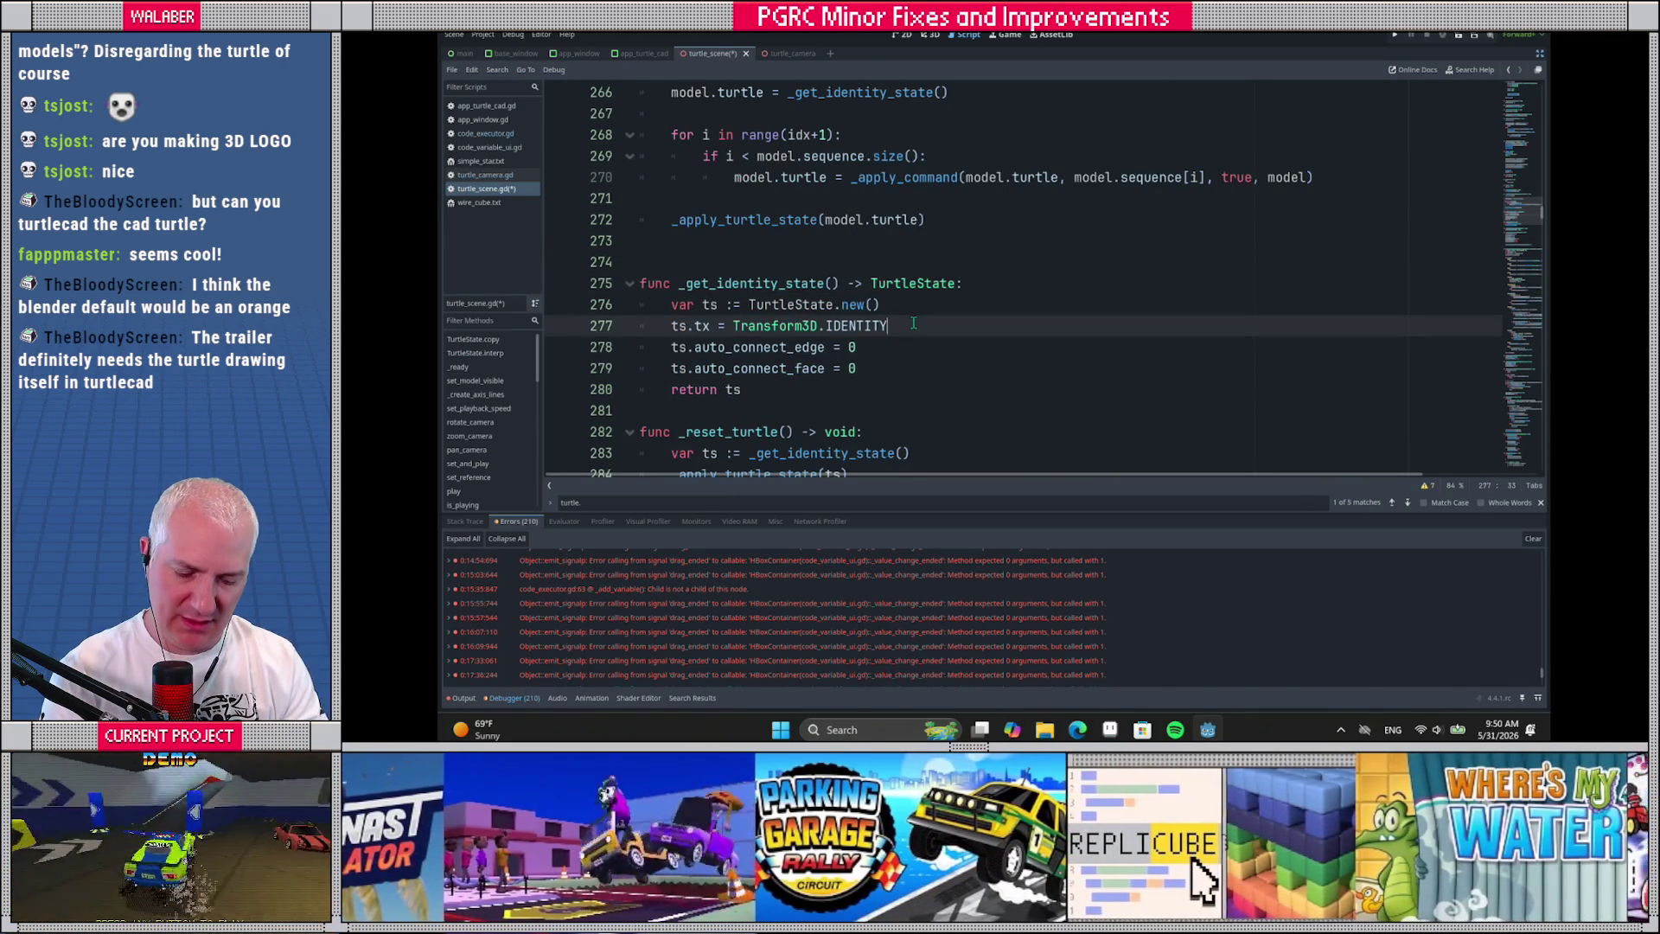
key("Return")
type("tx.vo = Vector3.ze")
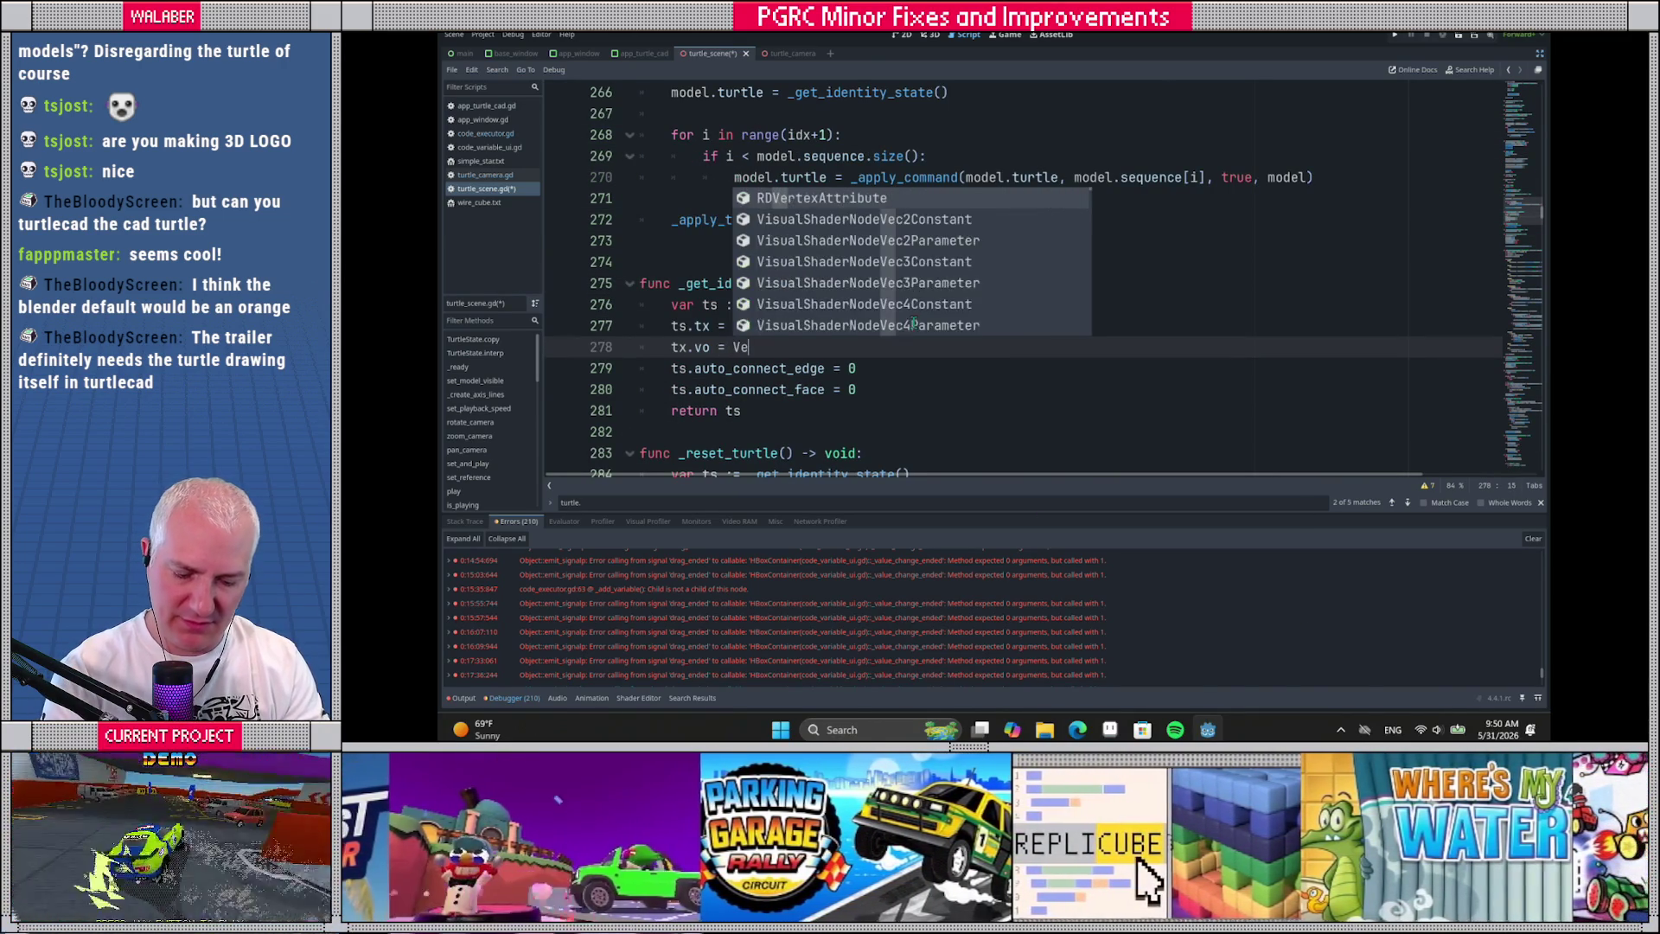
key("Return")
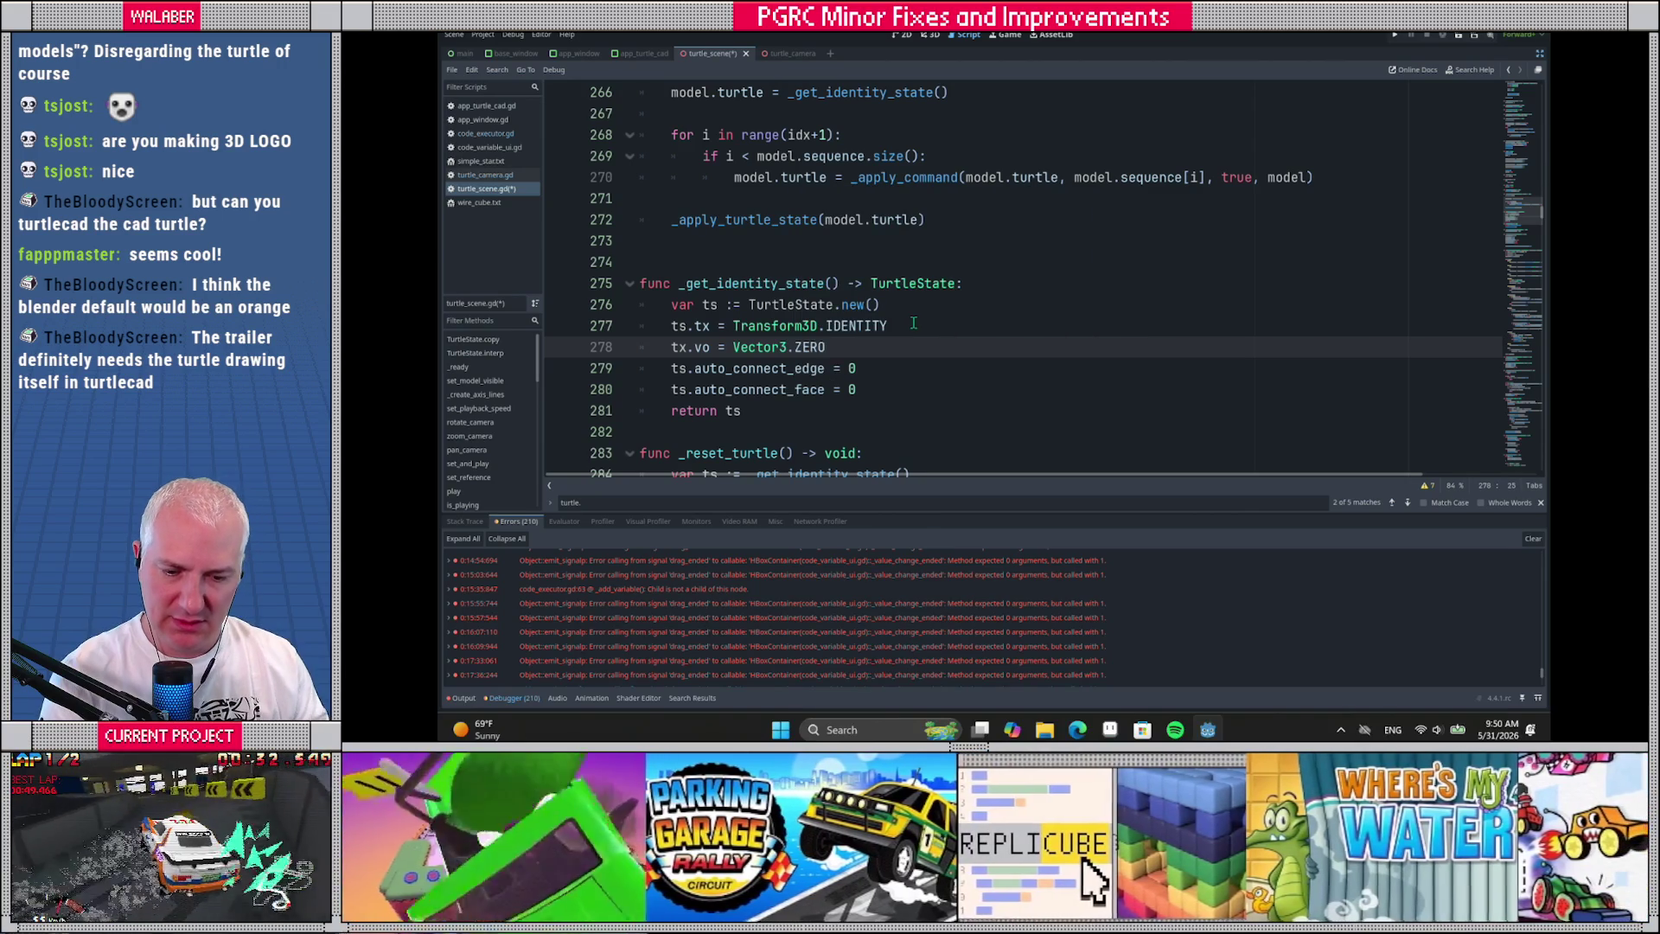
scroll(899, 311, "down", 1)
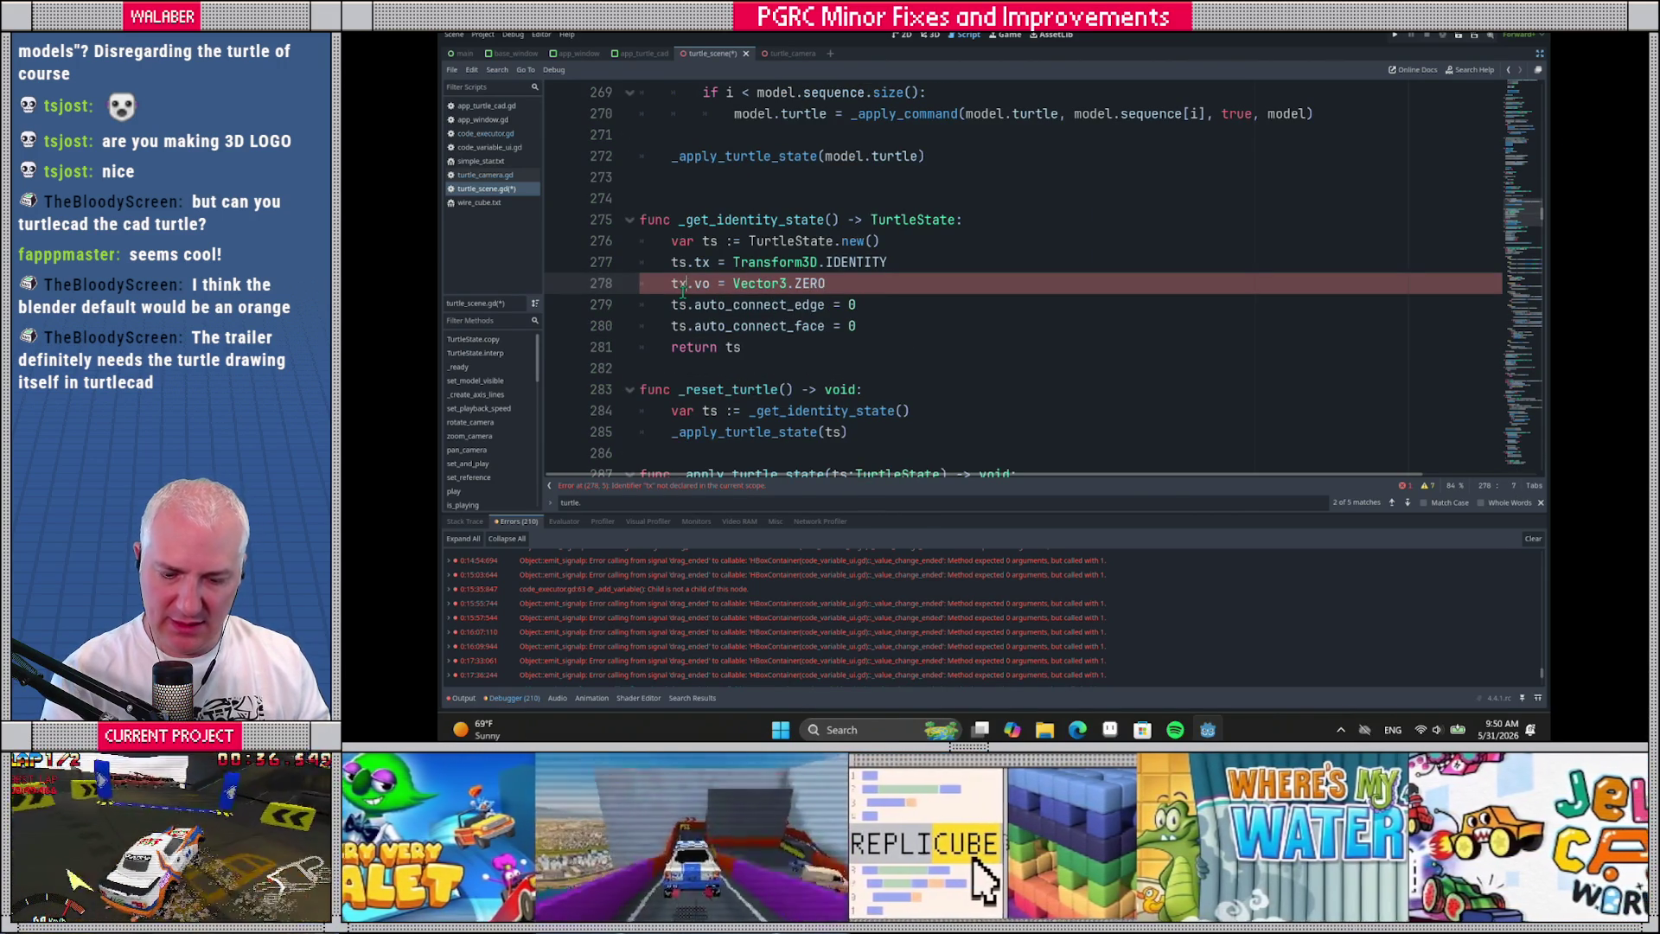
Fix the typo so the new line reads 'ts.vo = Vector3.ZERO'
key("BackSpace")
type("s")
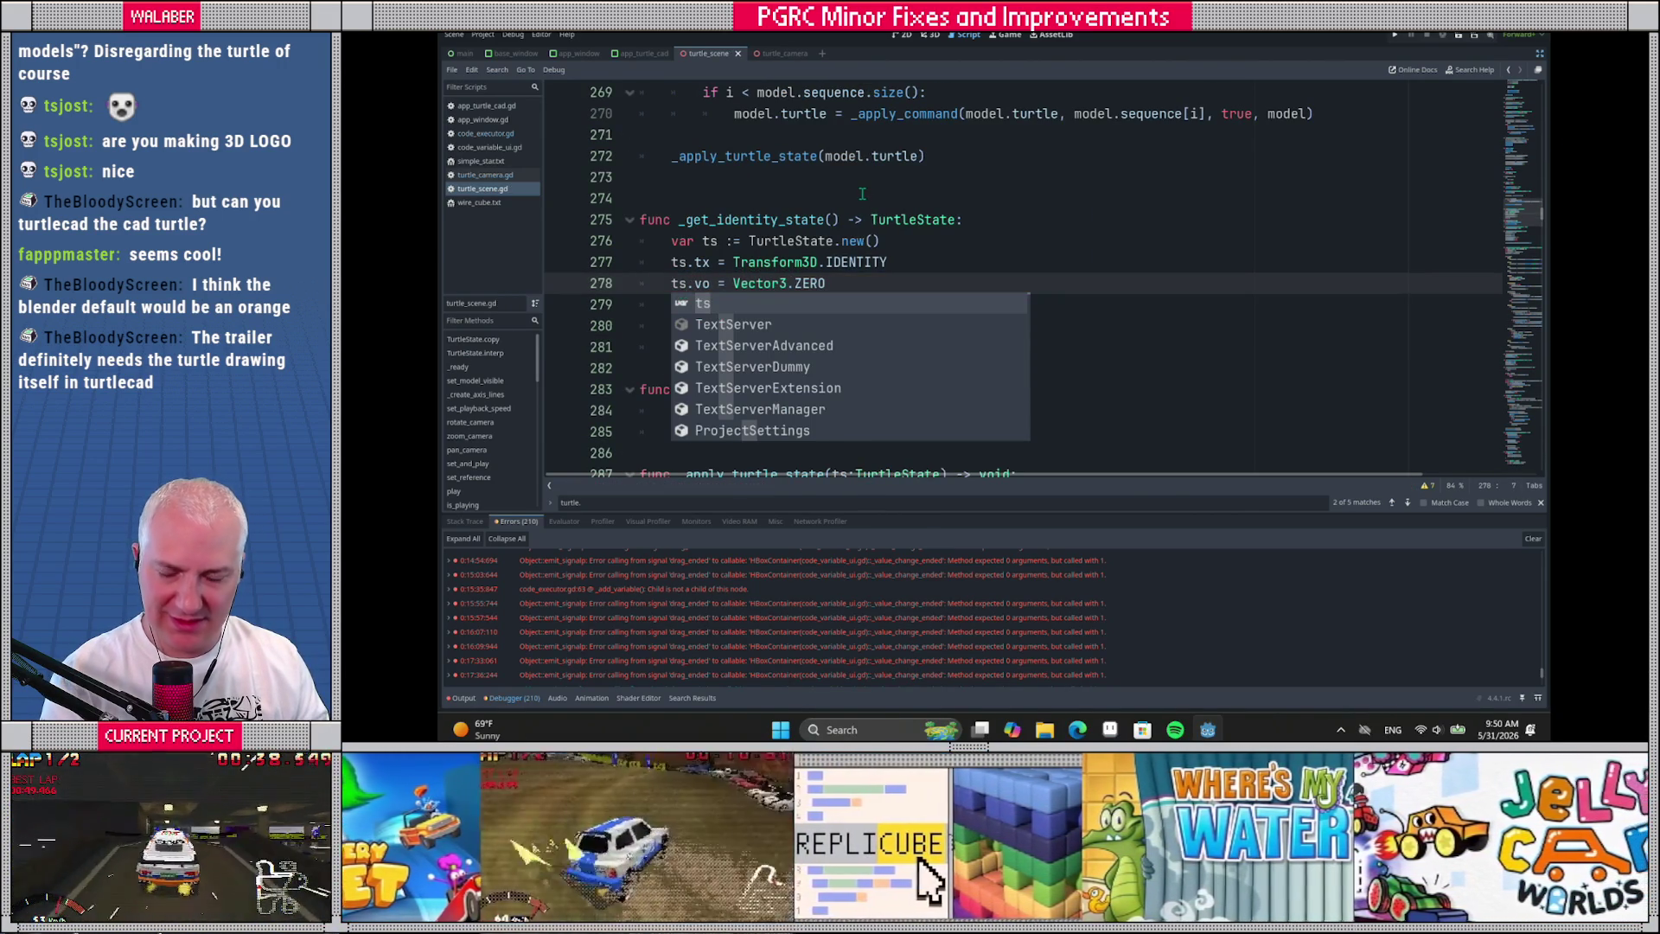
left_click(865, 197)
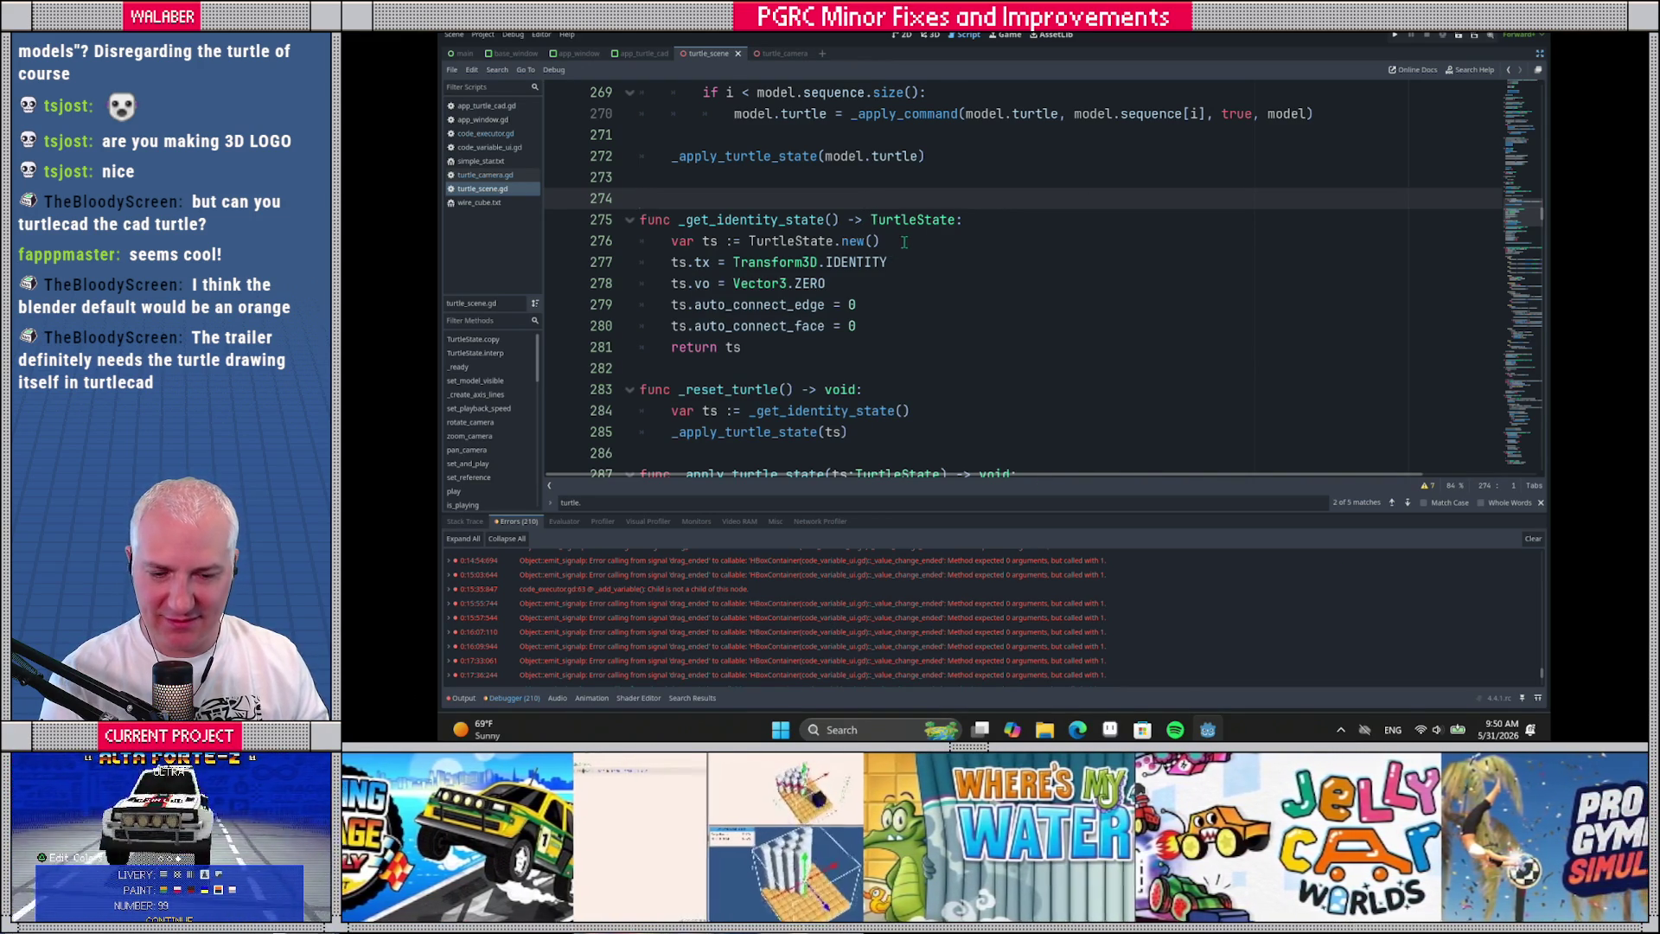
scroll(904, 241, "up", 3)
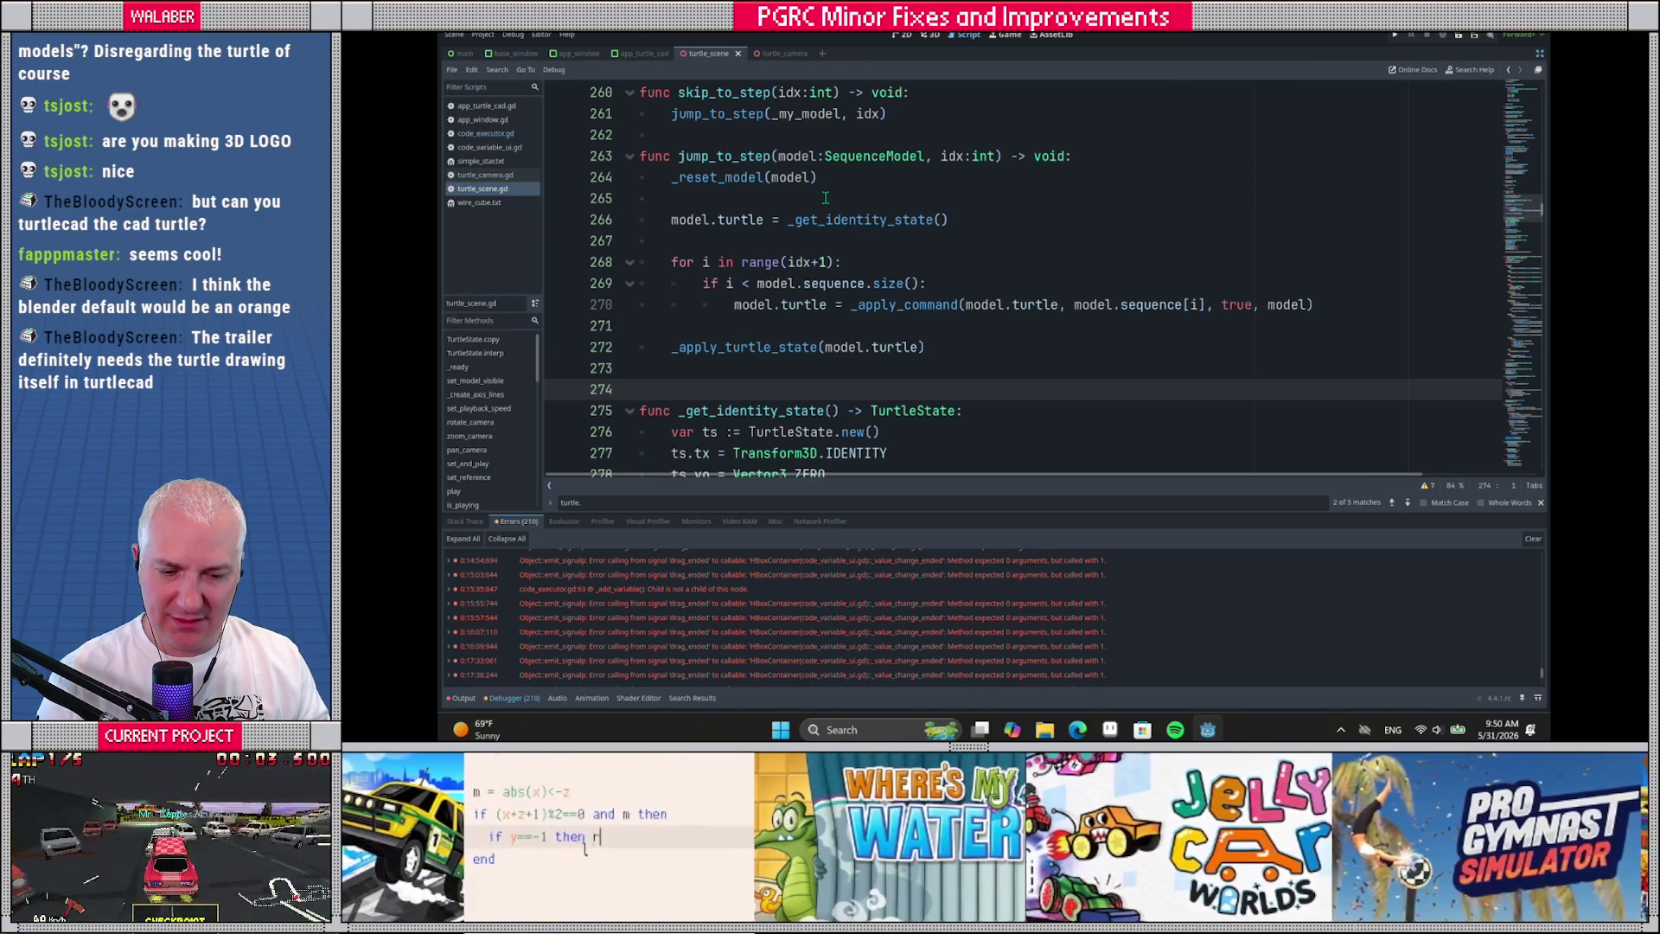
left_click(760, 346, "ctrl")
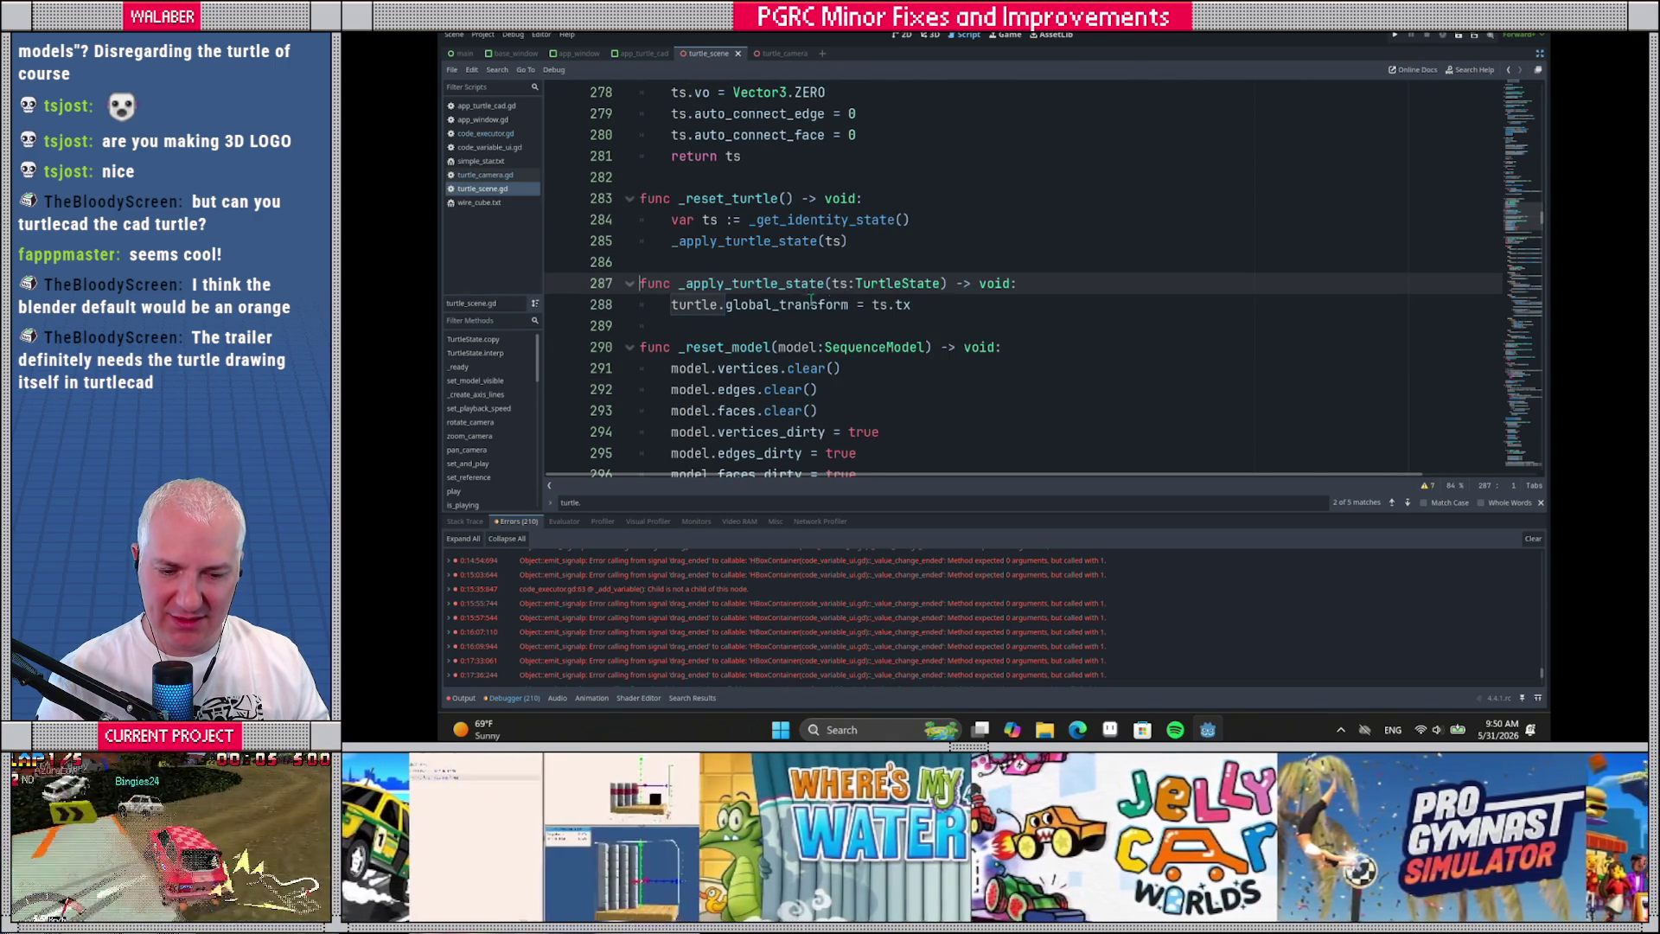
Start a new line below line 288 in _apply_turtle_state, discarding an unfinished turtle.tex_p entry
left_click(930, 306)
key("Return")
type("tu")
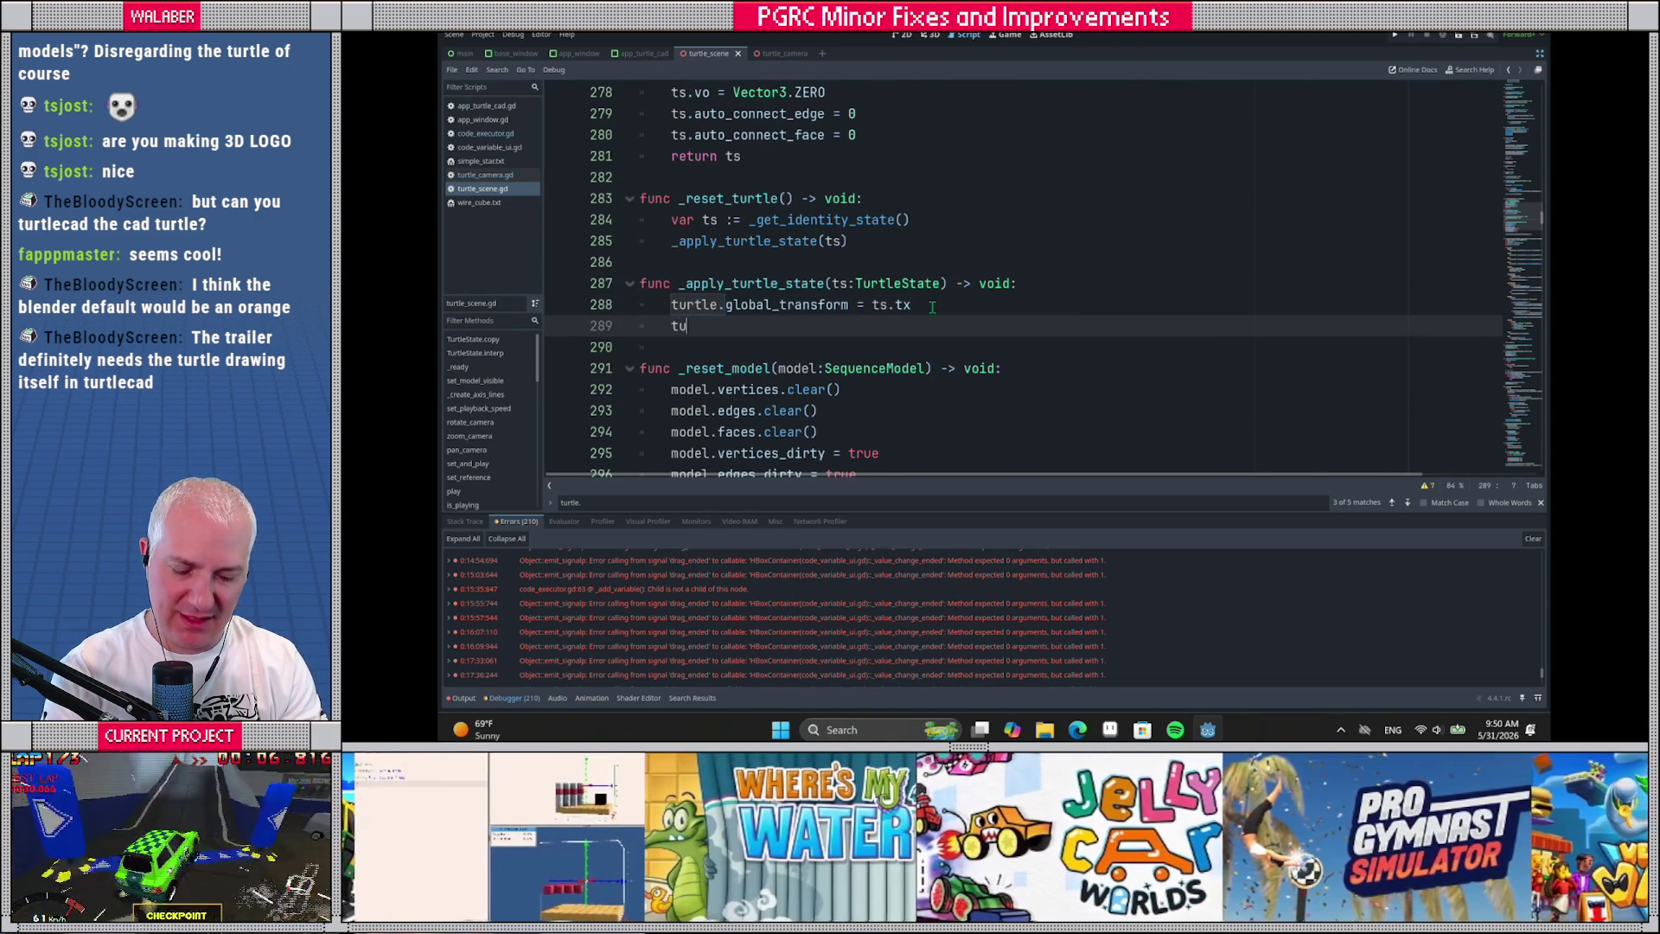
type("rtle.")
key("BackSpace")
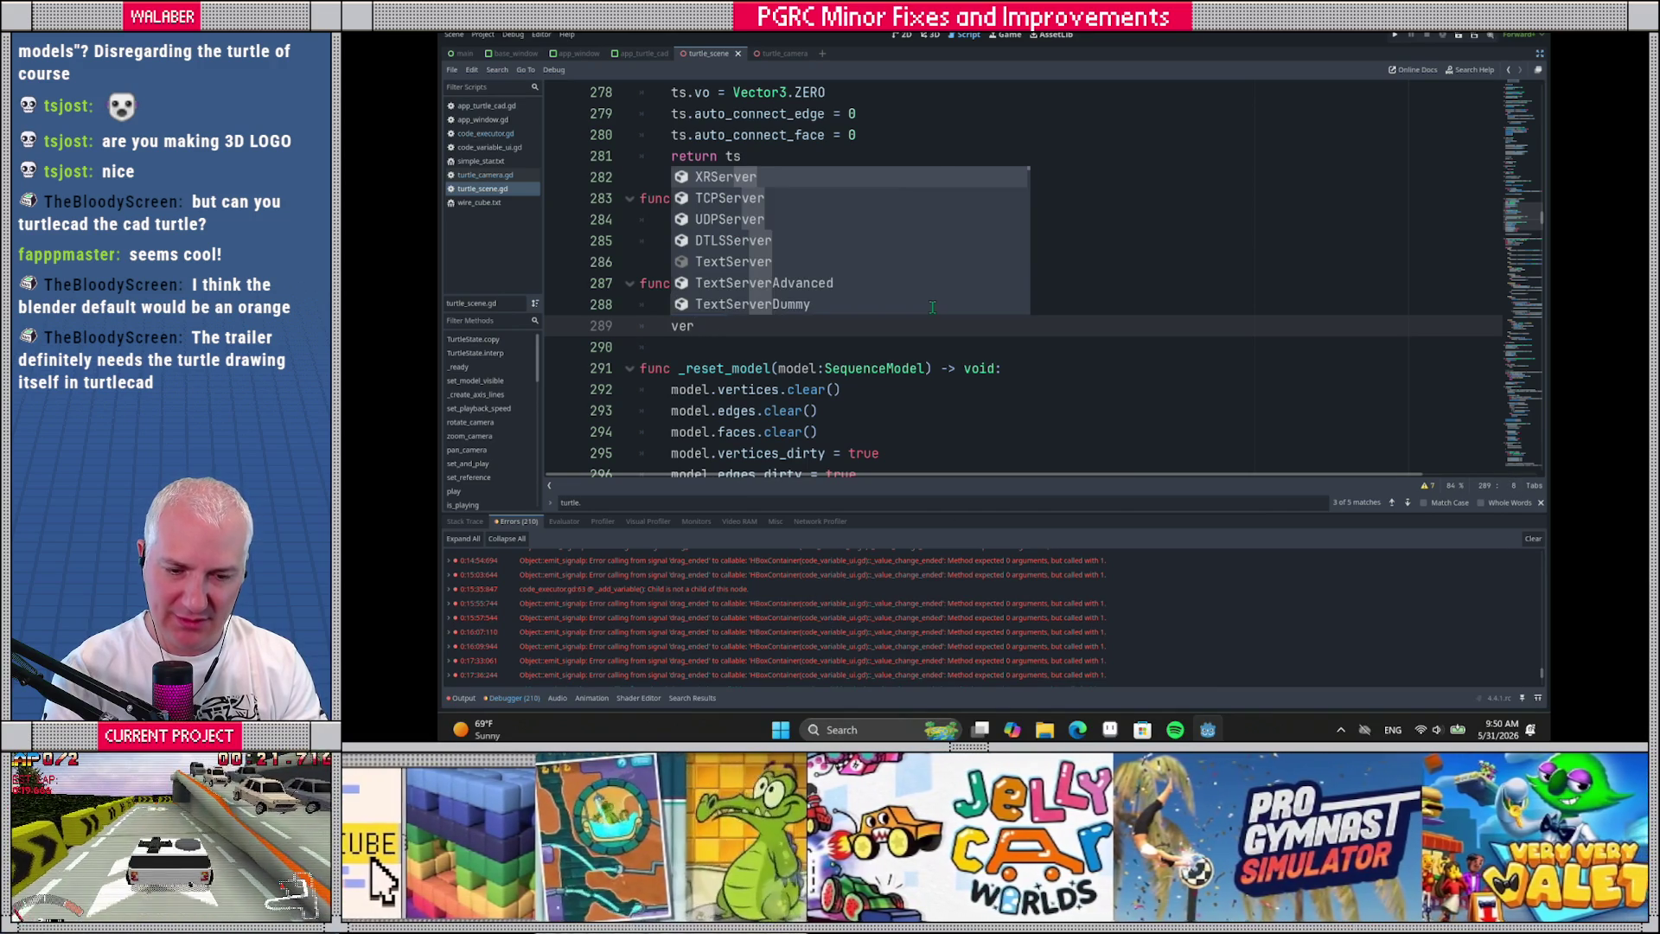
type("tex_p")
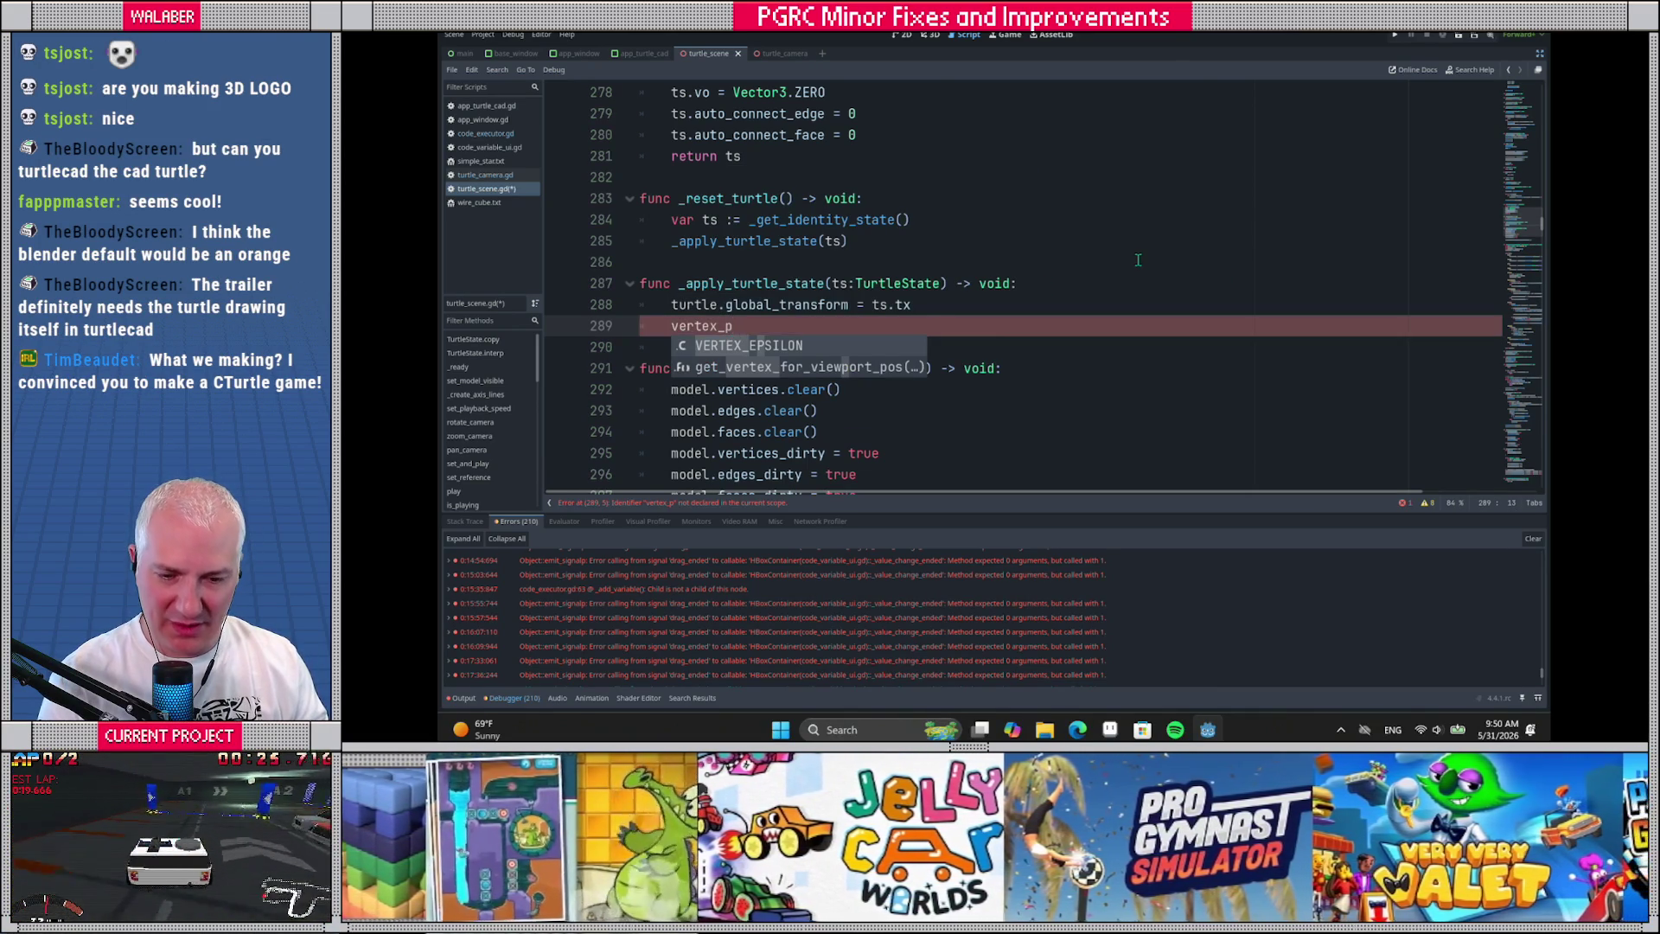
key("ctrl+BackSpace")
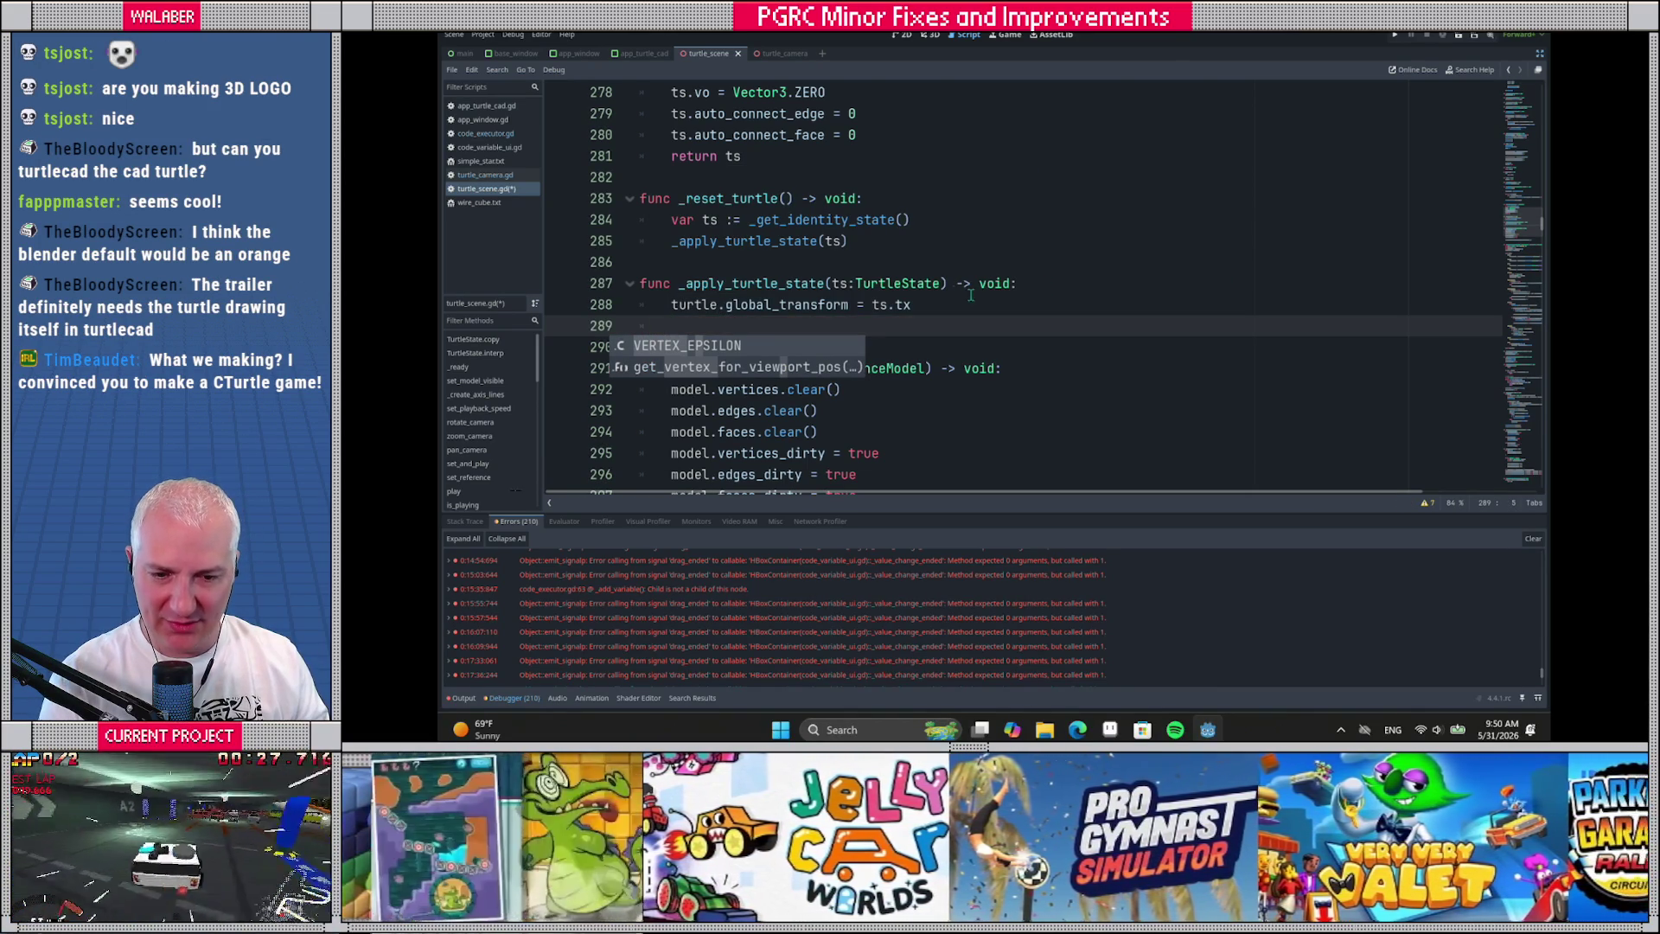
left_click(970, 290)
Check the vert_pooper declaration on line 77, then return to _apply_turtle_state
left_click(1522, 81)
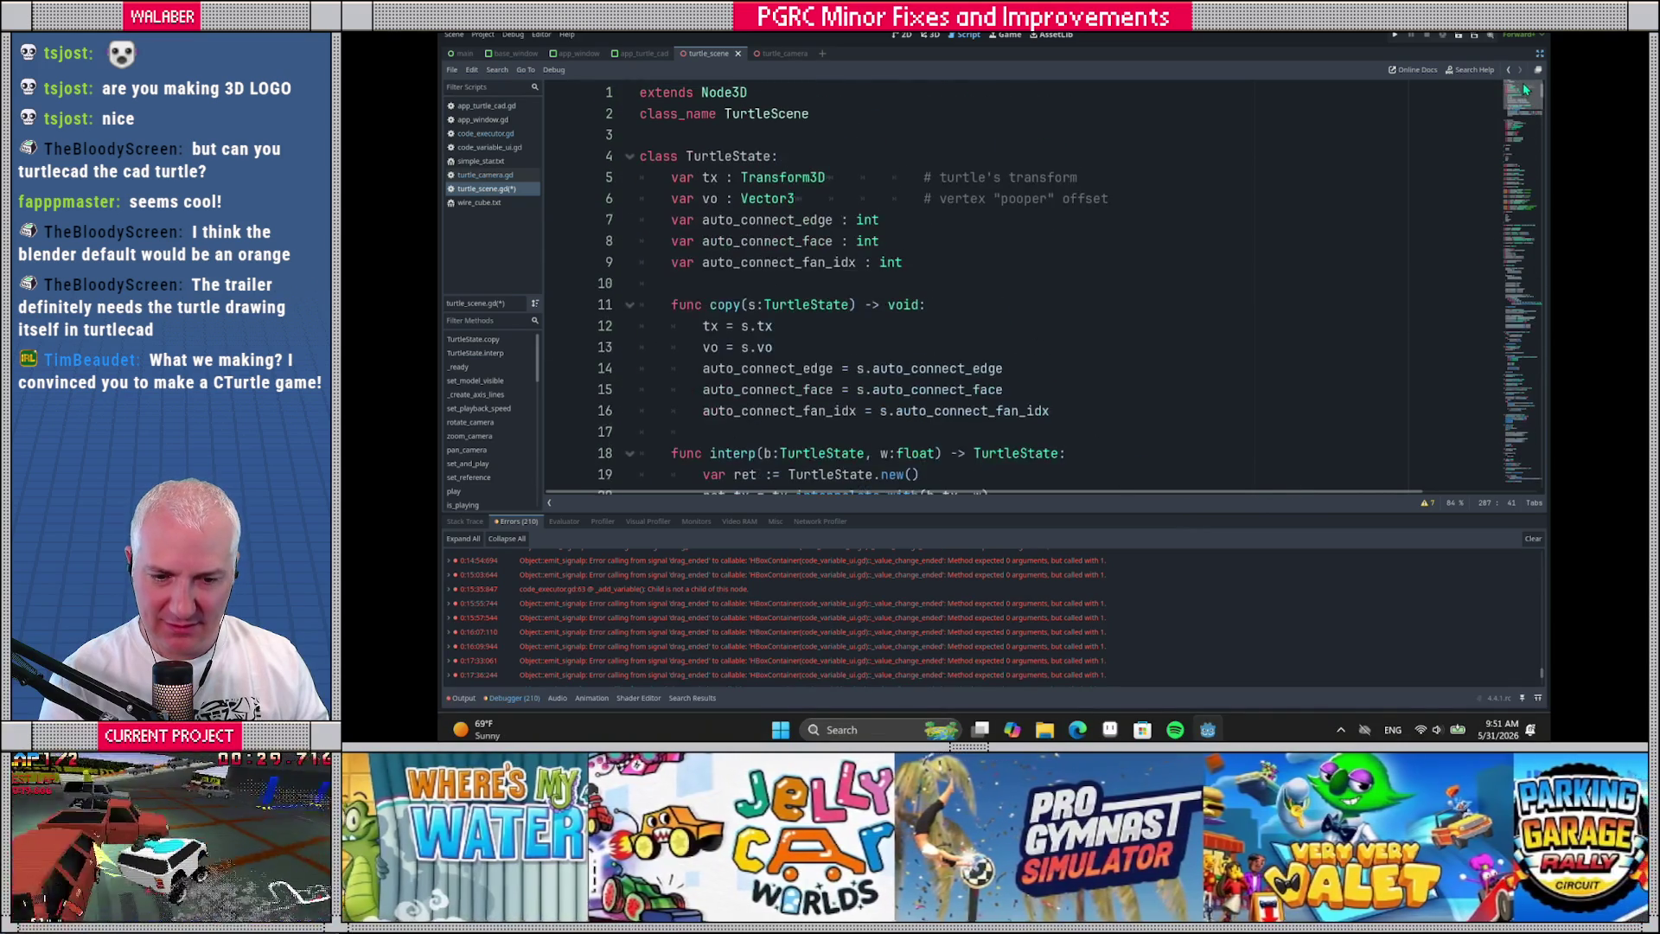
scroll(1140, 262, "down", 10)
scroll(1140, 262, "down", 8)
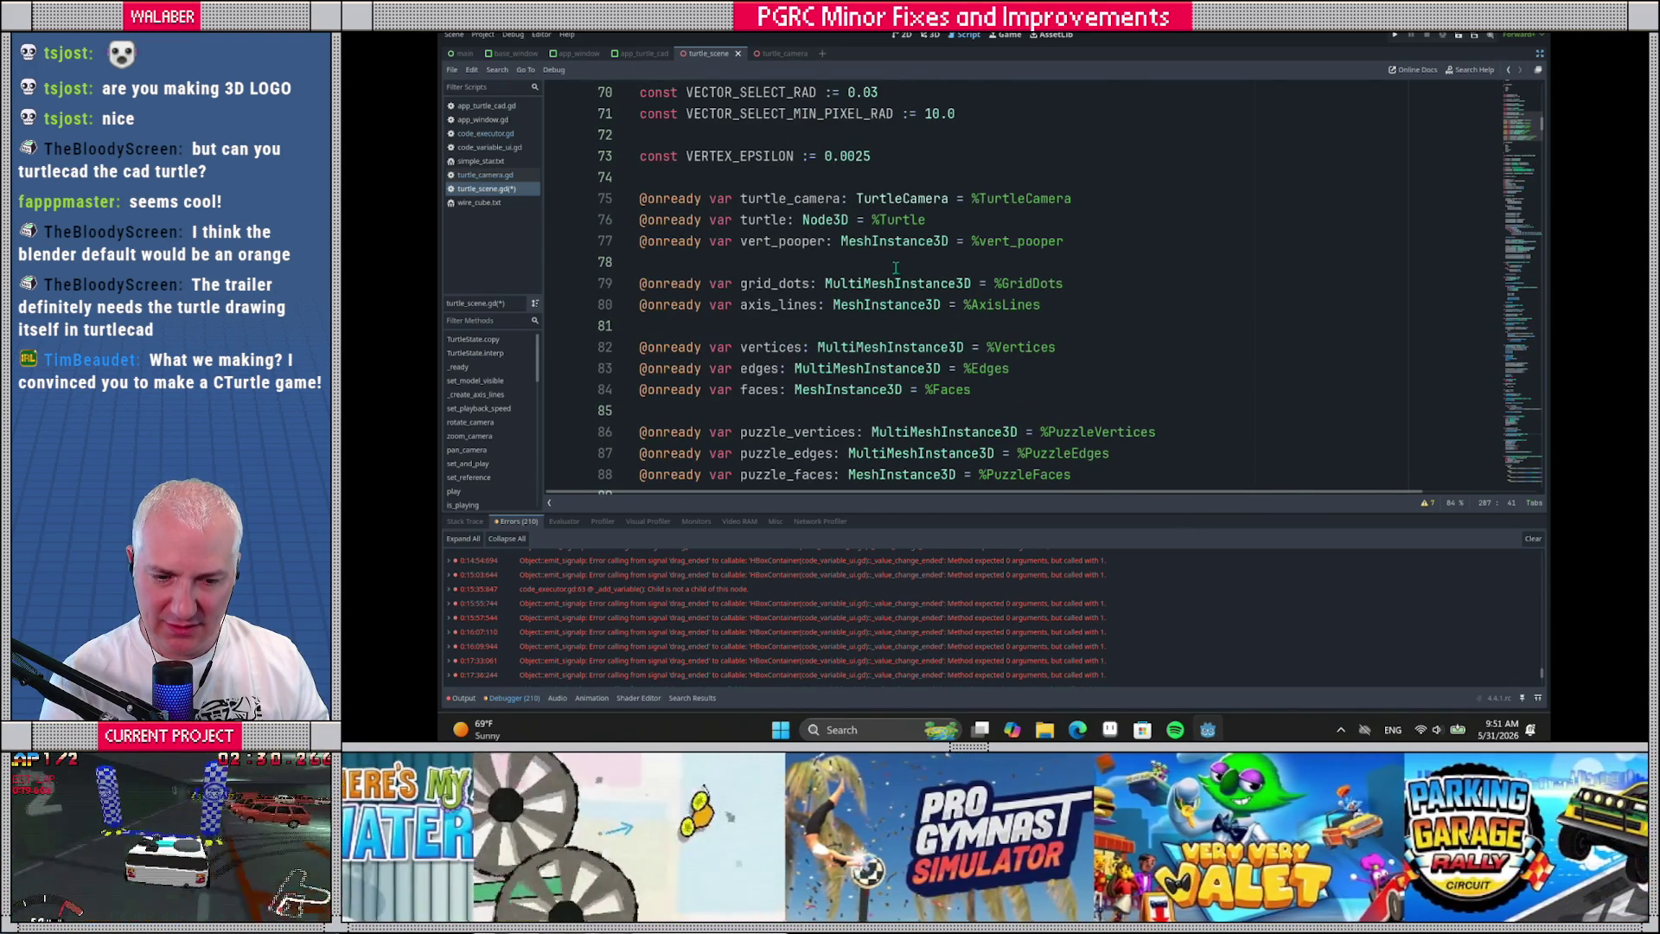
double_click(806, 245)
key("ctrl+f")
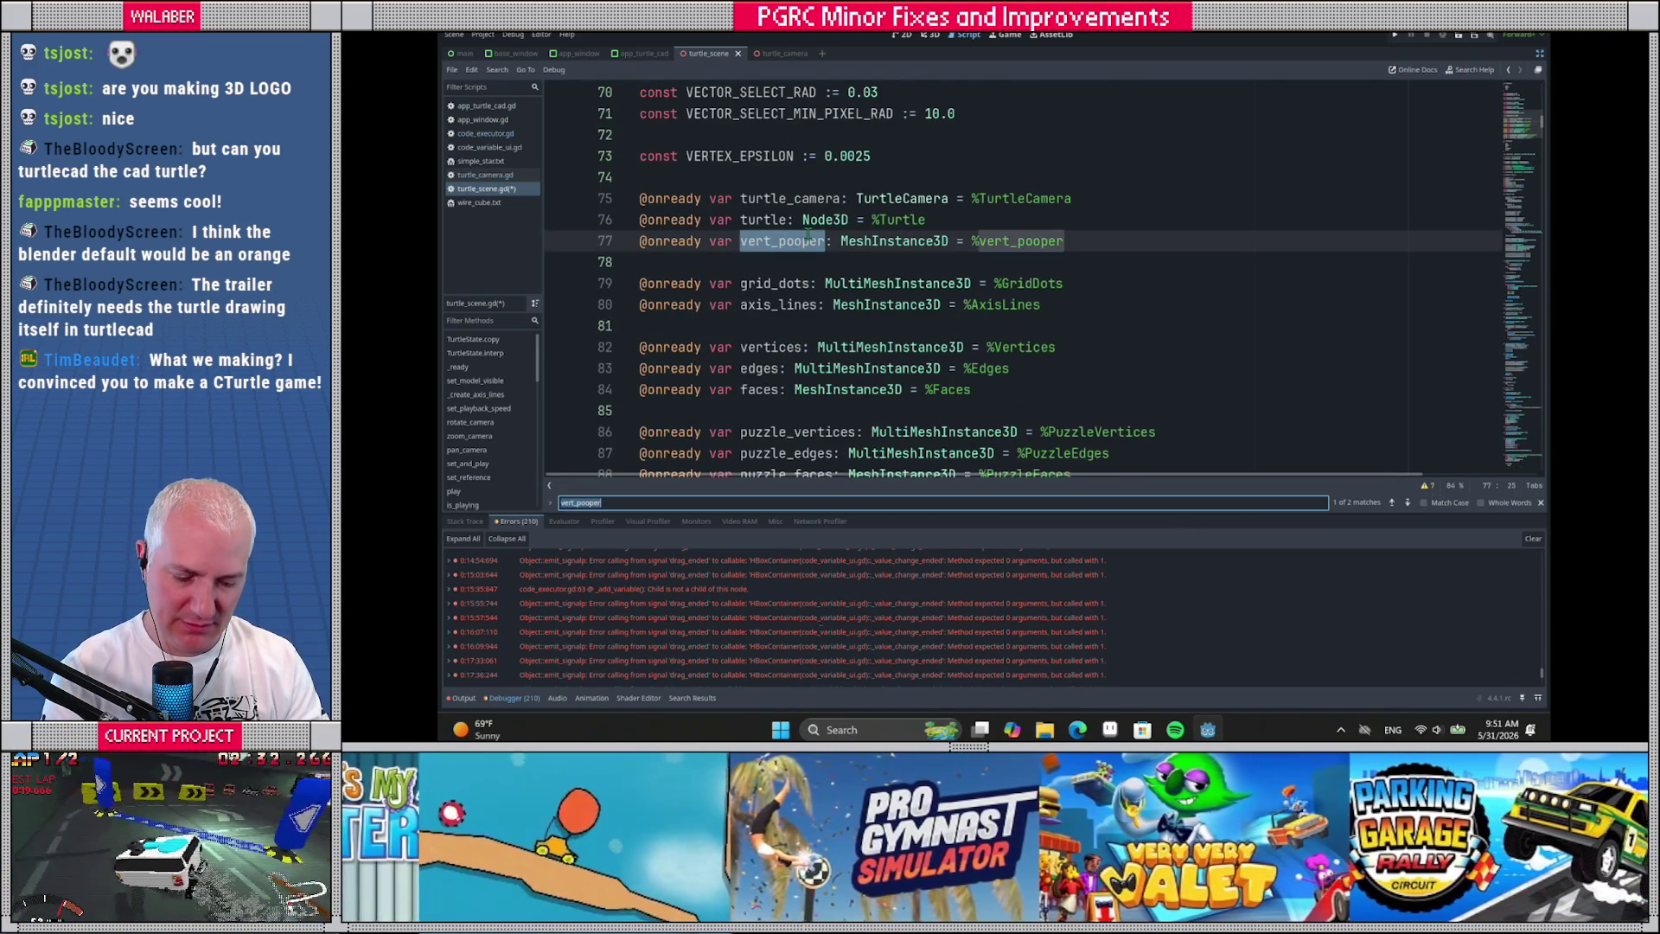
type("apply_")
key("Escape")
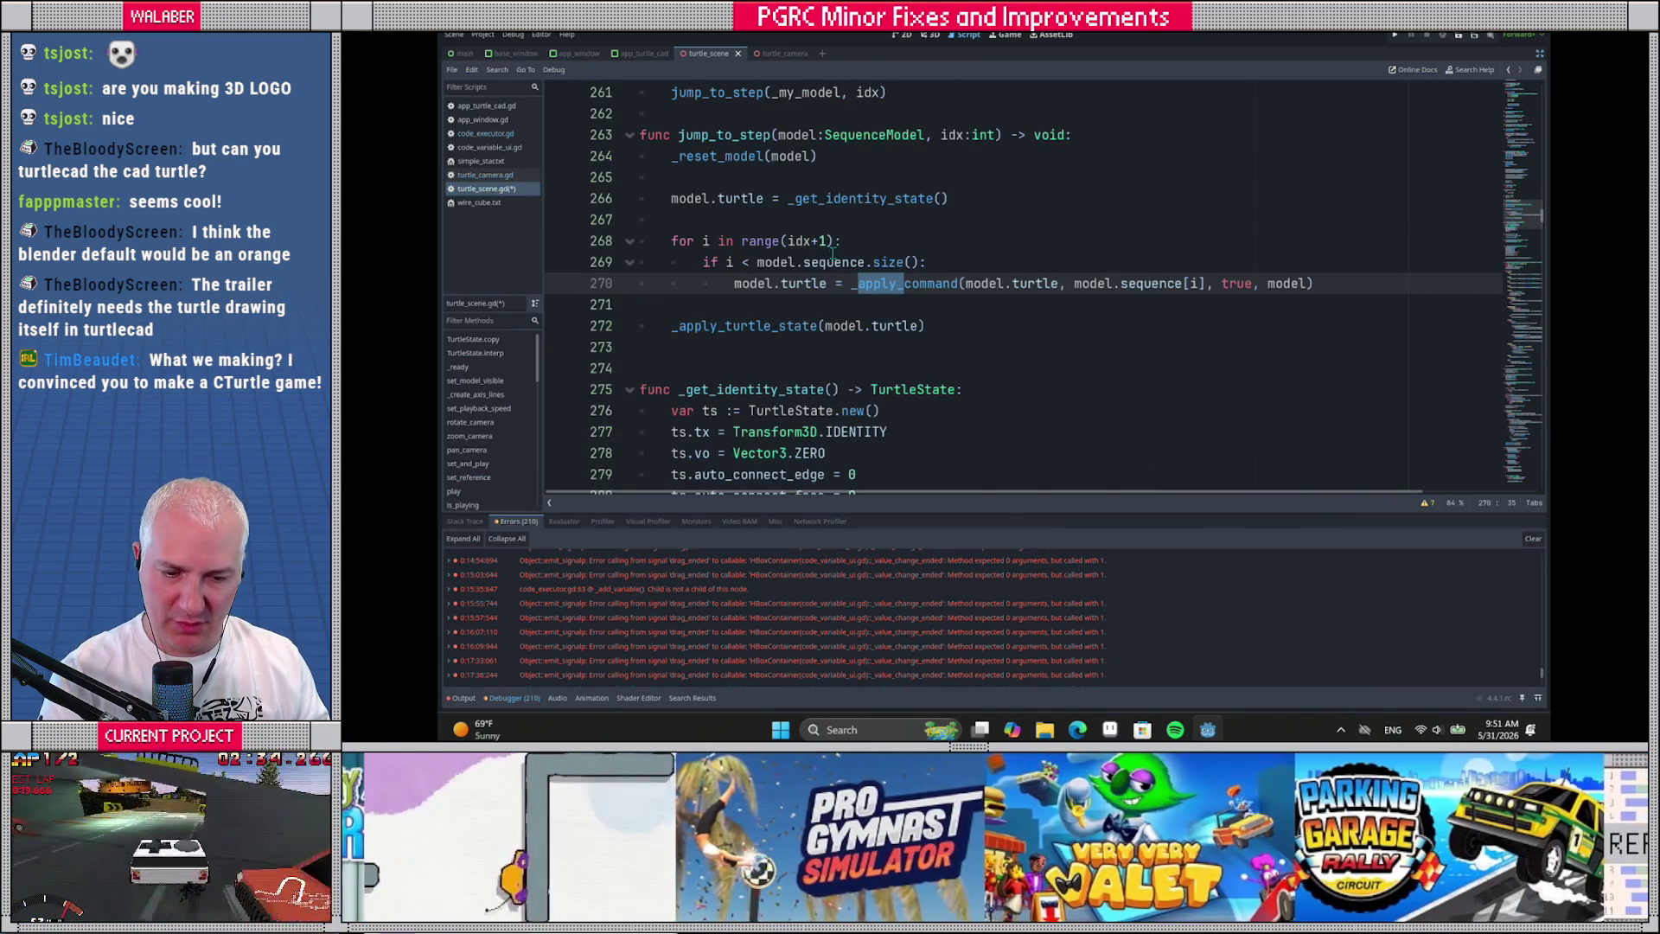
left_click(765, 325, "ctrl")
Add 'vert_pooper.position = ts.vo' to _apply_turtle_state
left_click(769, 321)
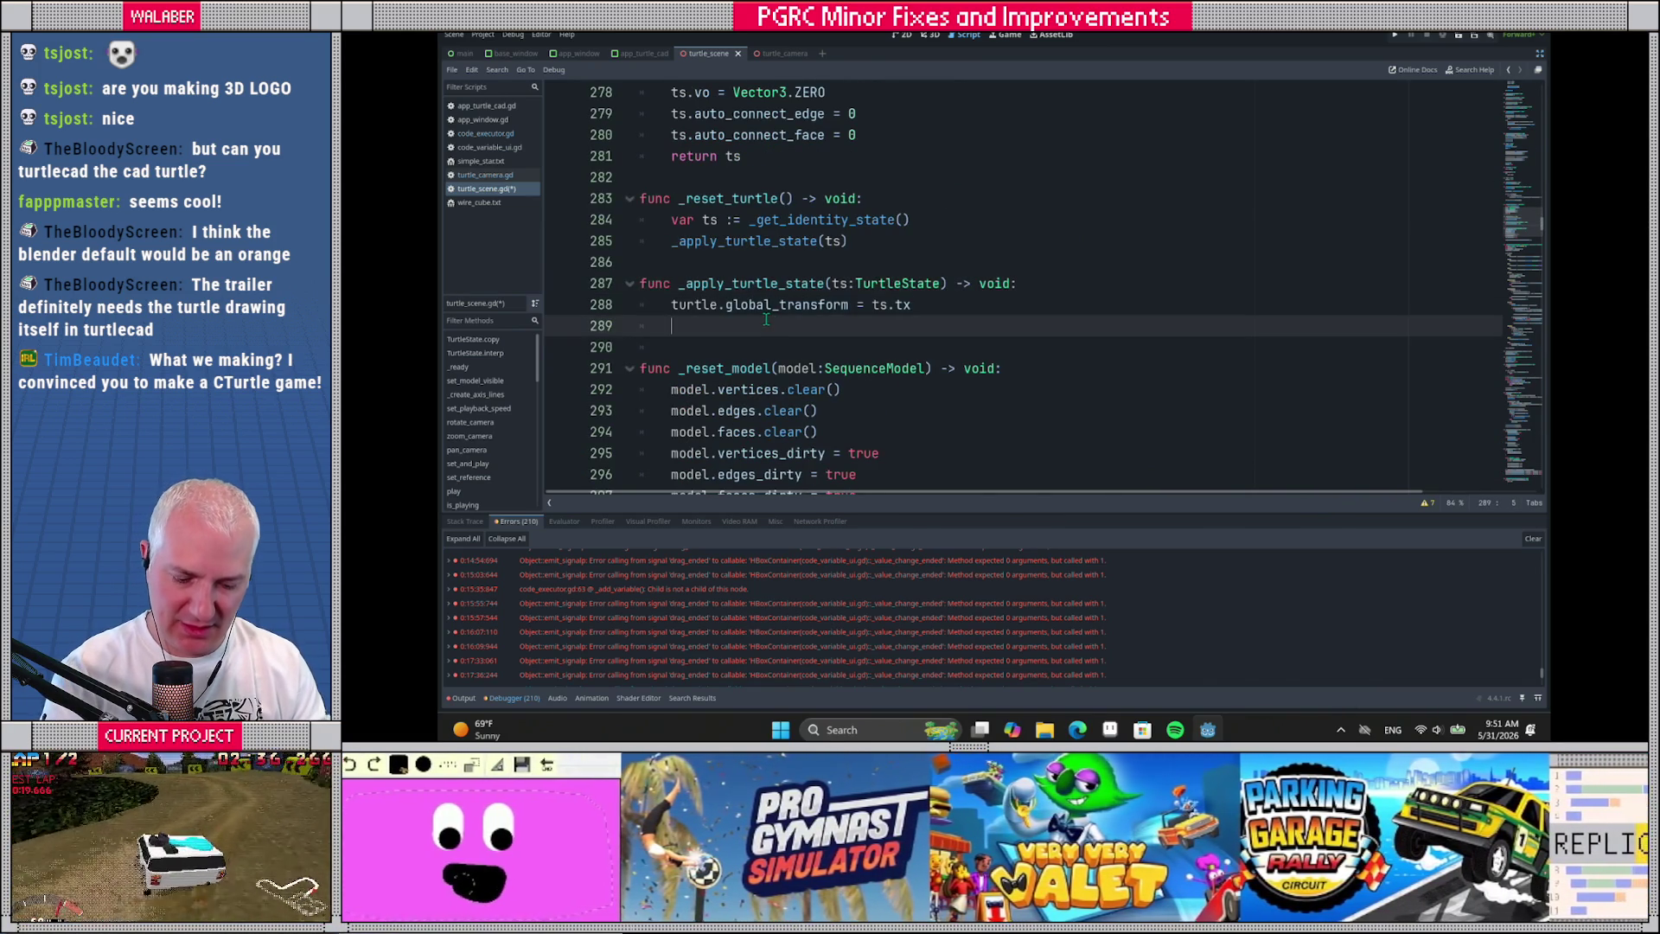
type("vert_")
key("Return")
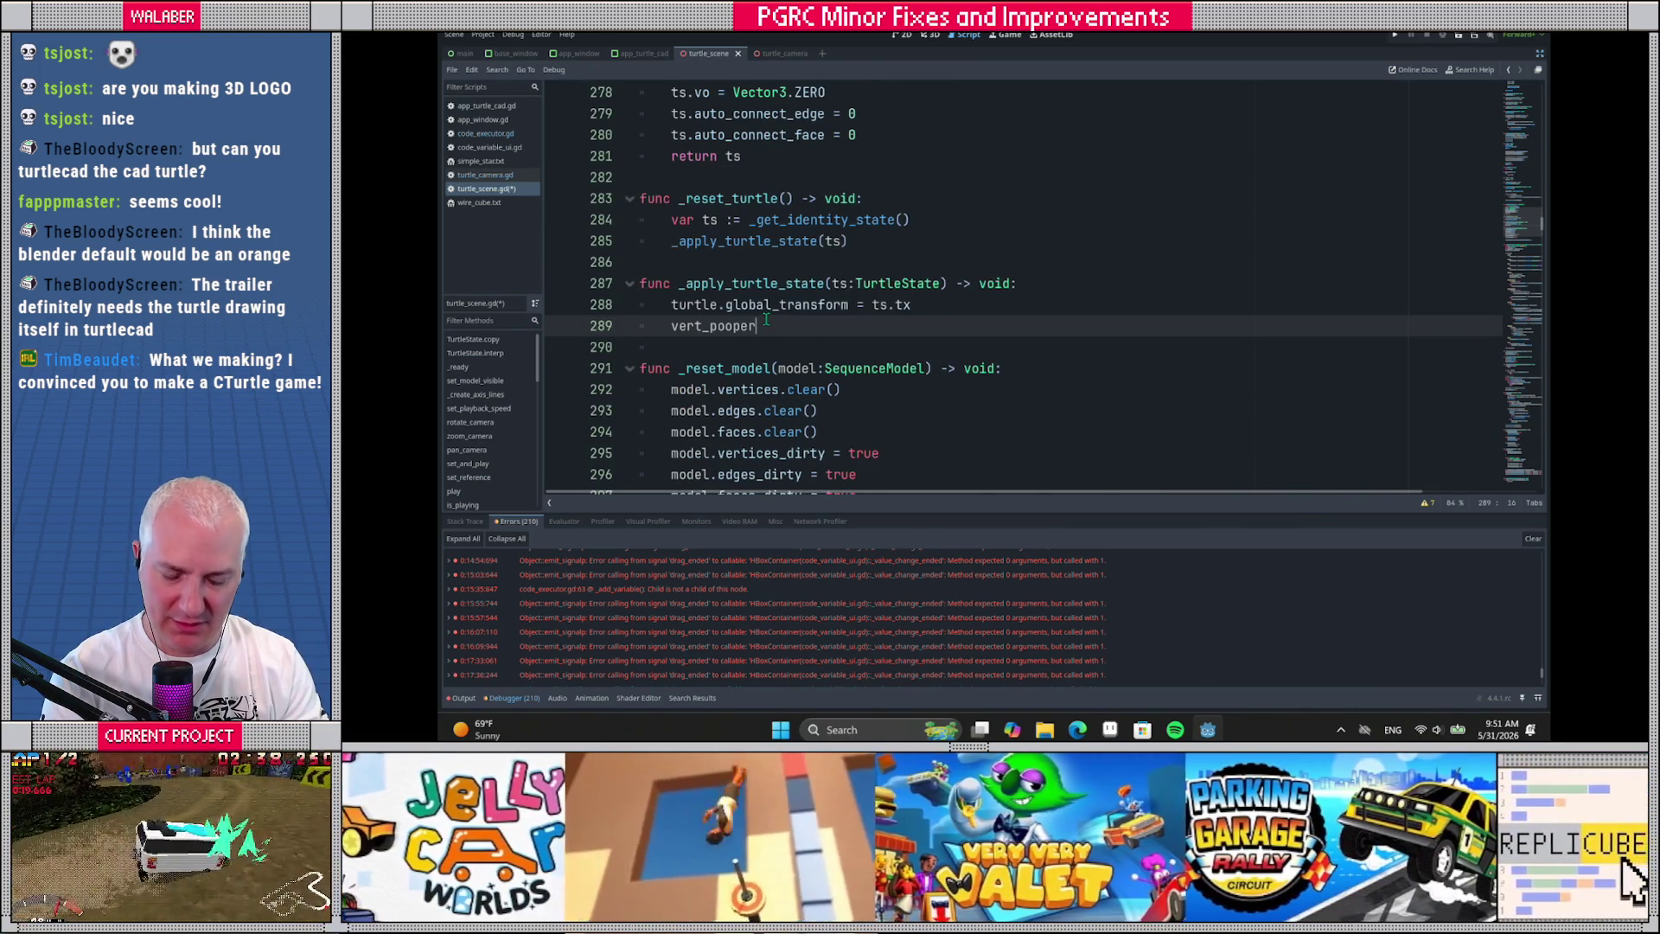
type(".pos")
key("Return")
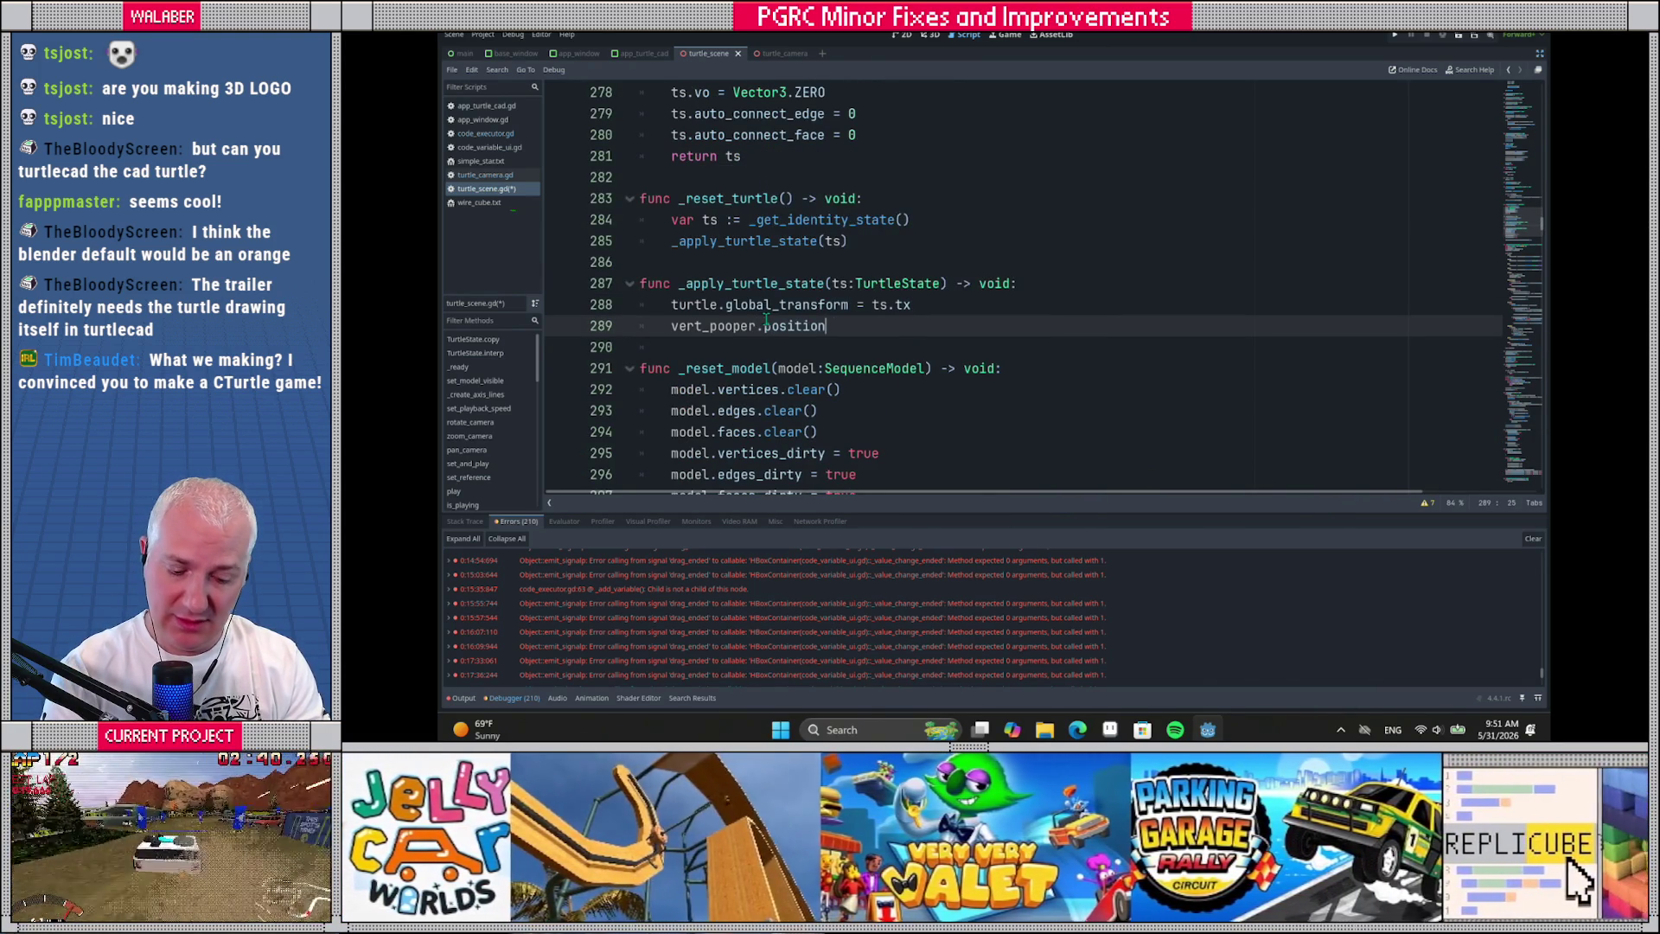
type(" = ts.vo")
Save the script and scene, then run the TurtleCAD project with F5
key("ctrl+s")
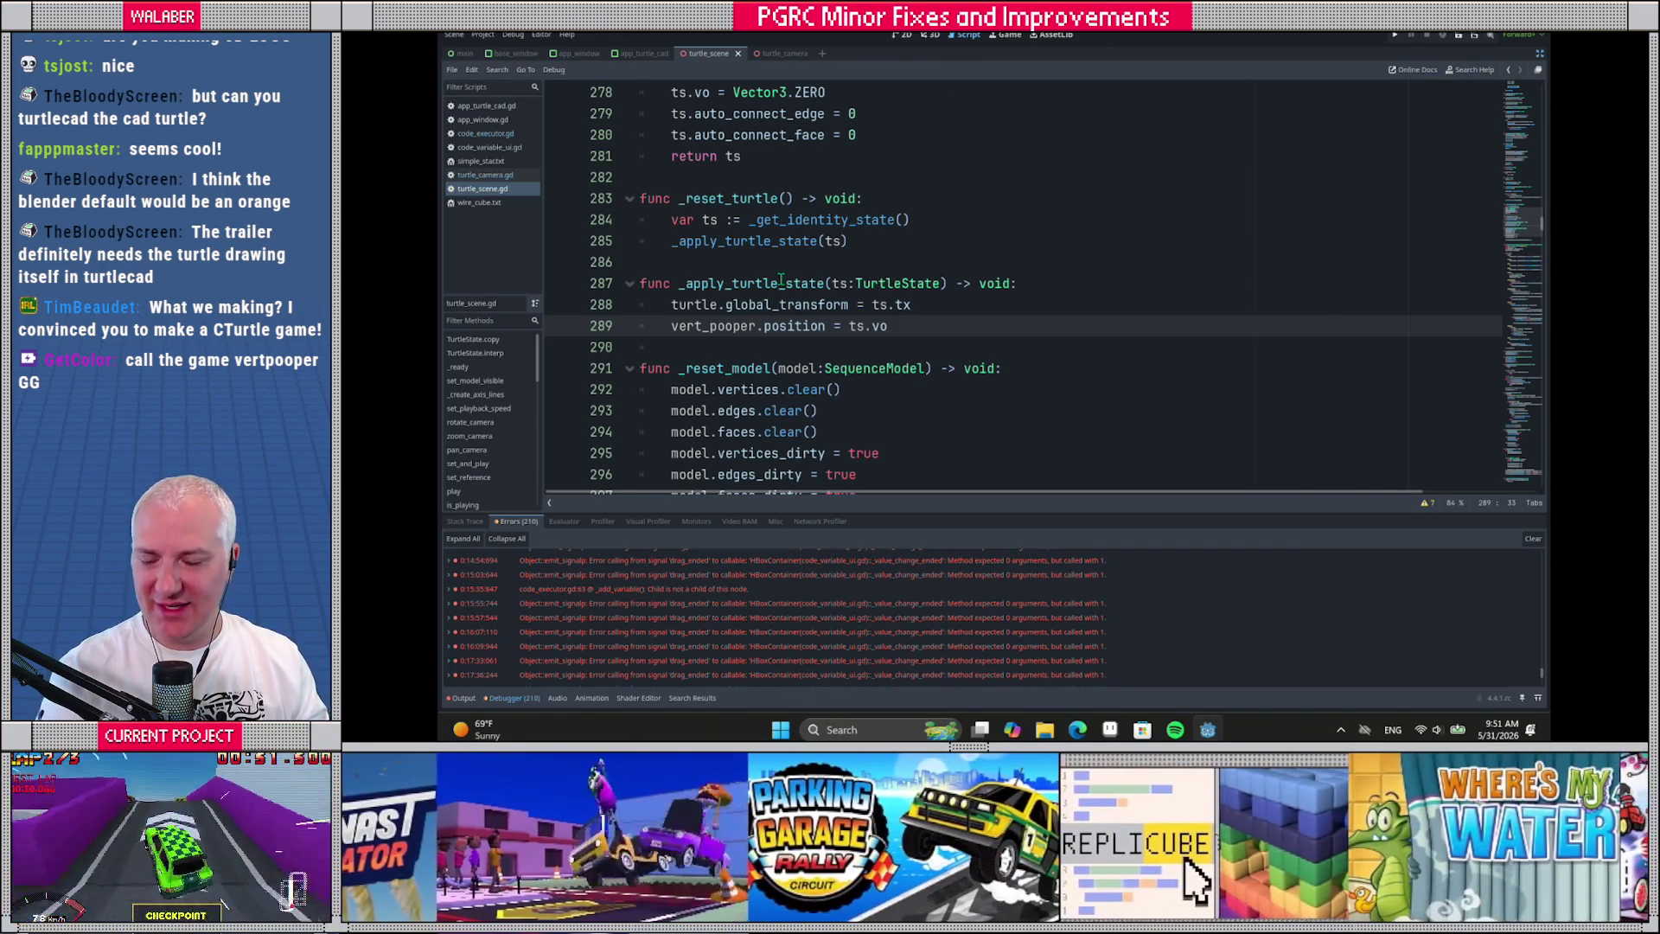
left_click(765, 254)
key("ctrl+s")
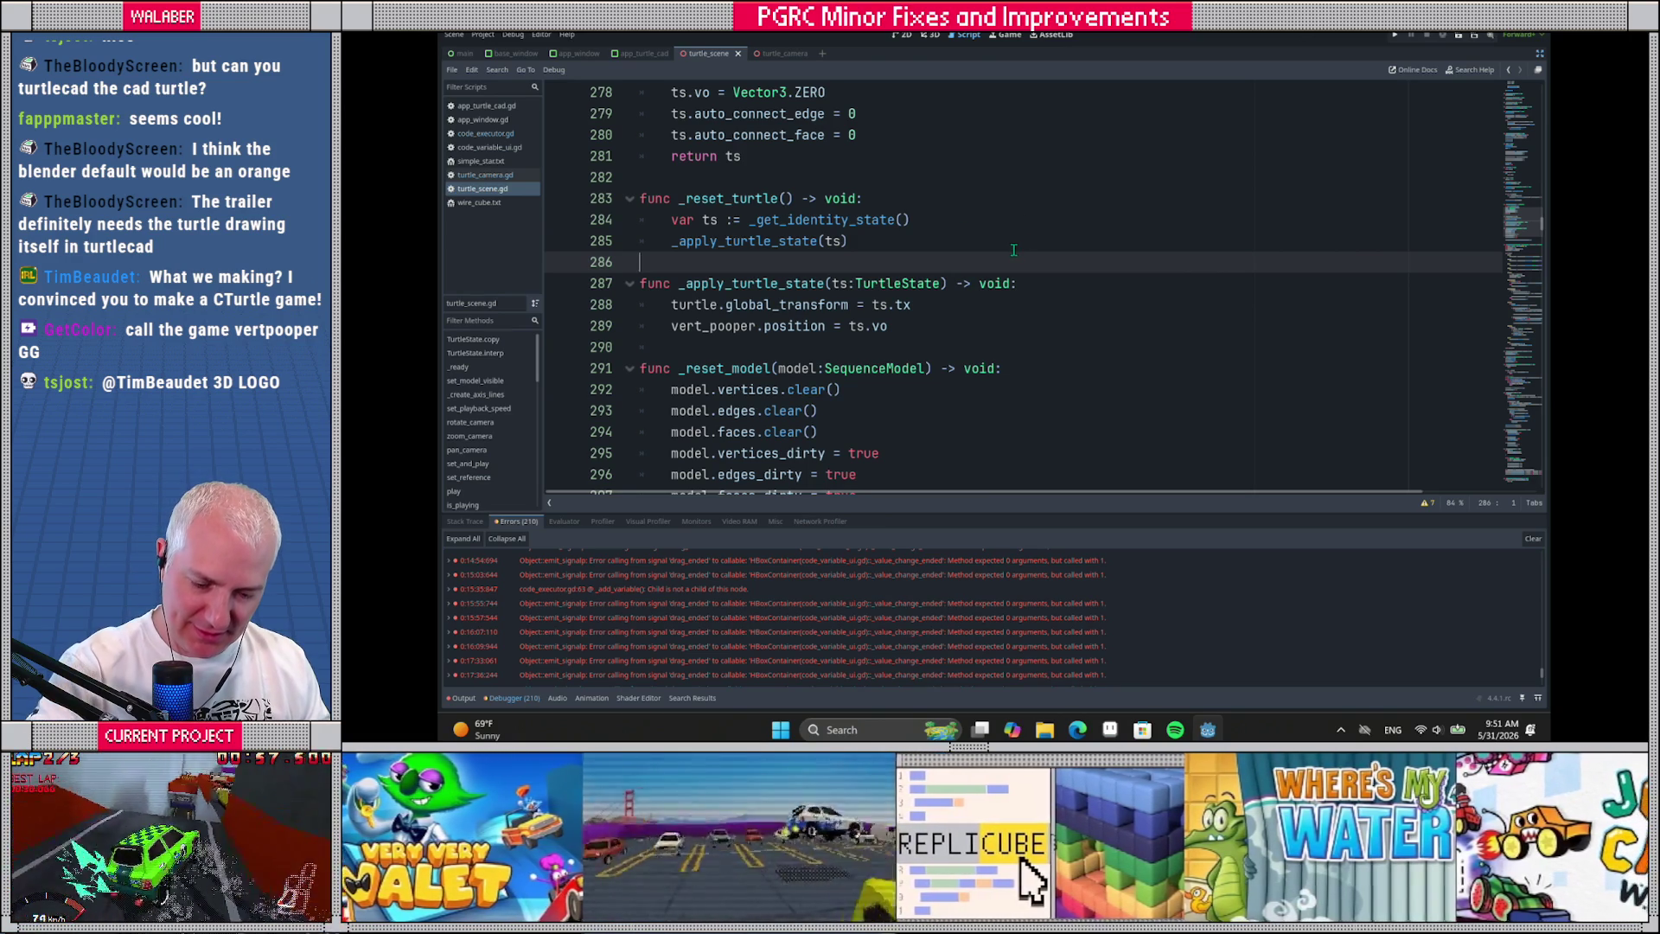
key("F5")
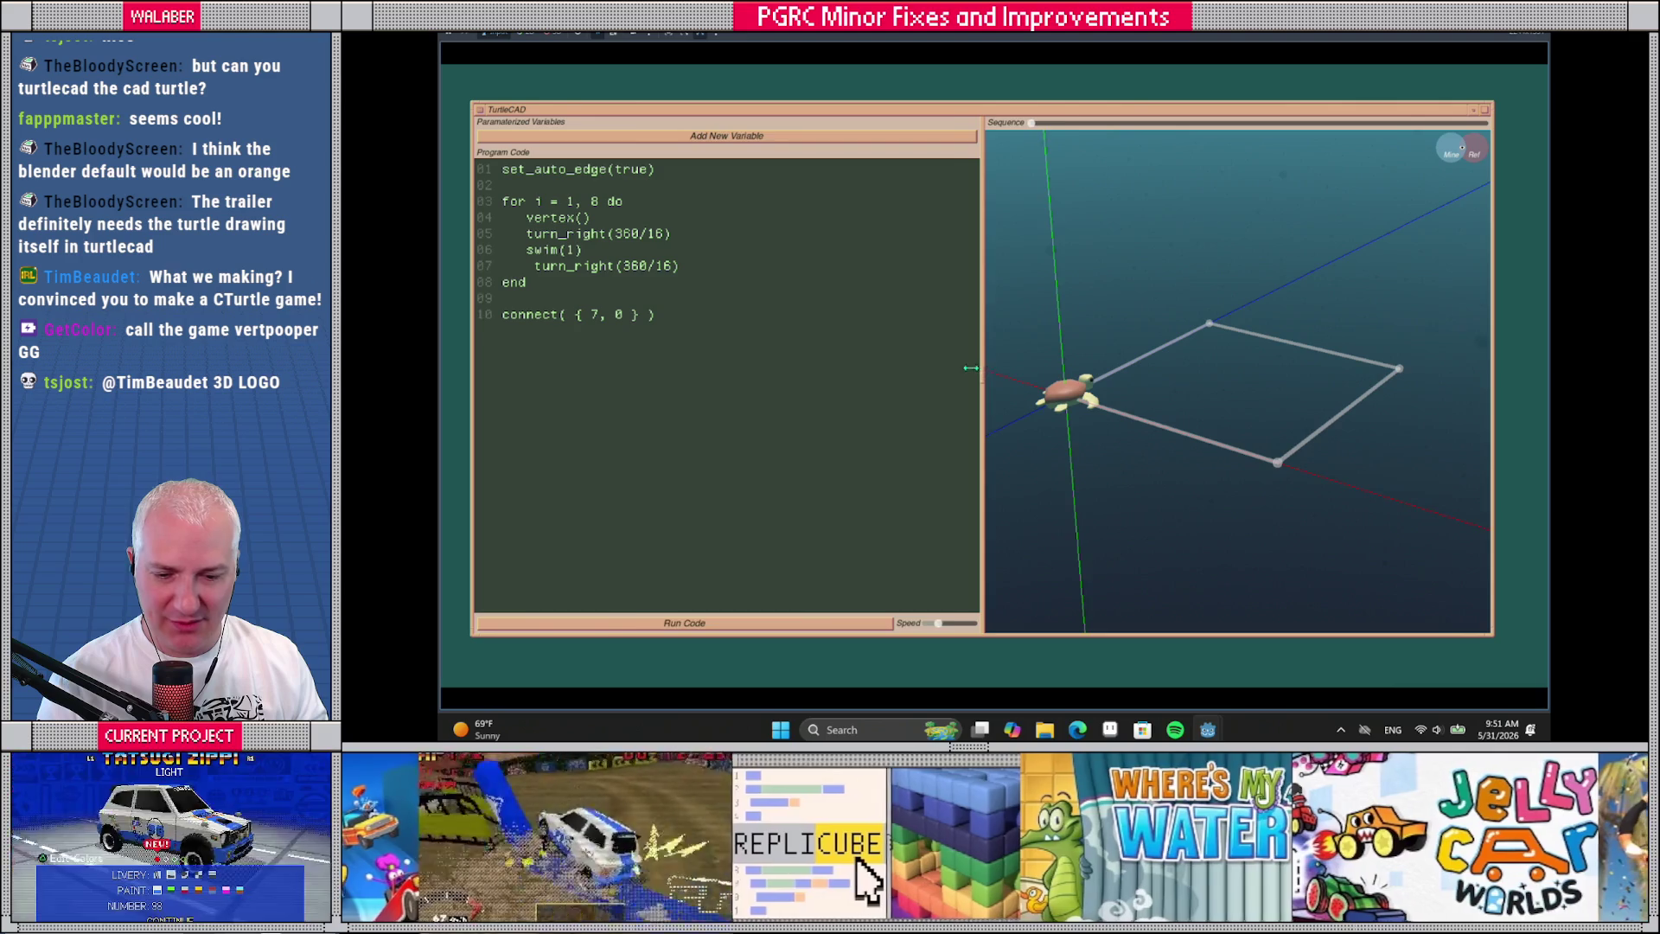
Widen the 3D view, run the eight-step octagon program, and orbit around the drawn octagon
left_click_drag(988, 374, 890, 374)
mouse_move(661, 315)
left_mouse_down()
mouse_move(510, 216)
mouse_move(490, 166)
left_mouse_up()
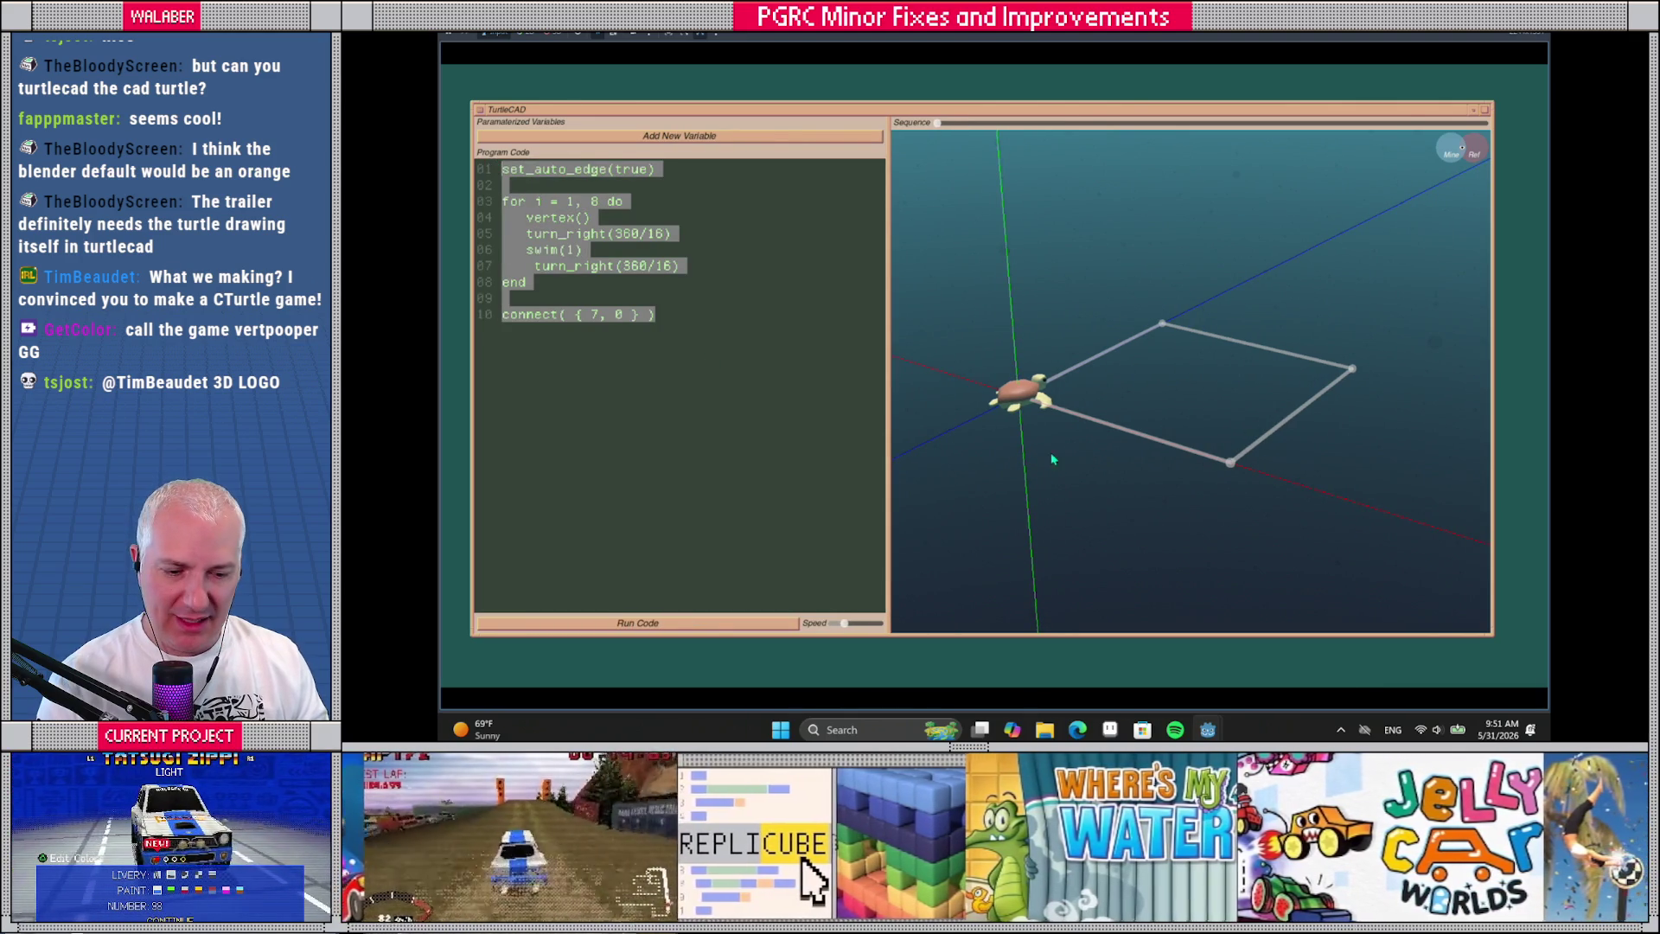
left_click_drag(1052, 459, 1097, 475)
left_click(718, 625)
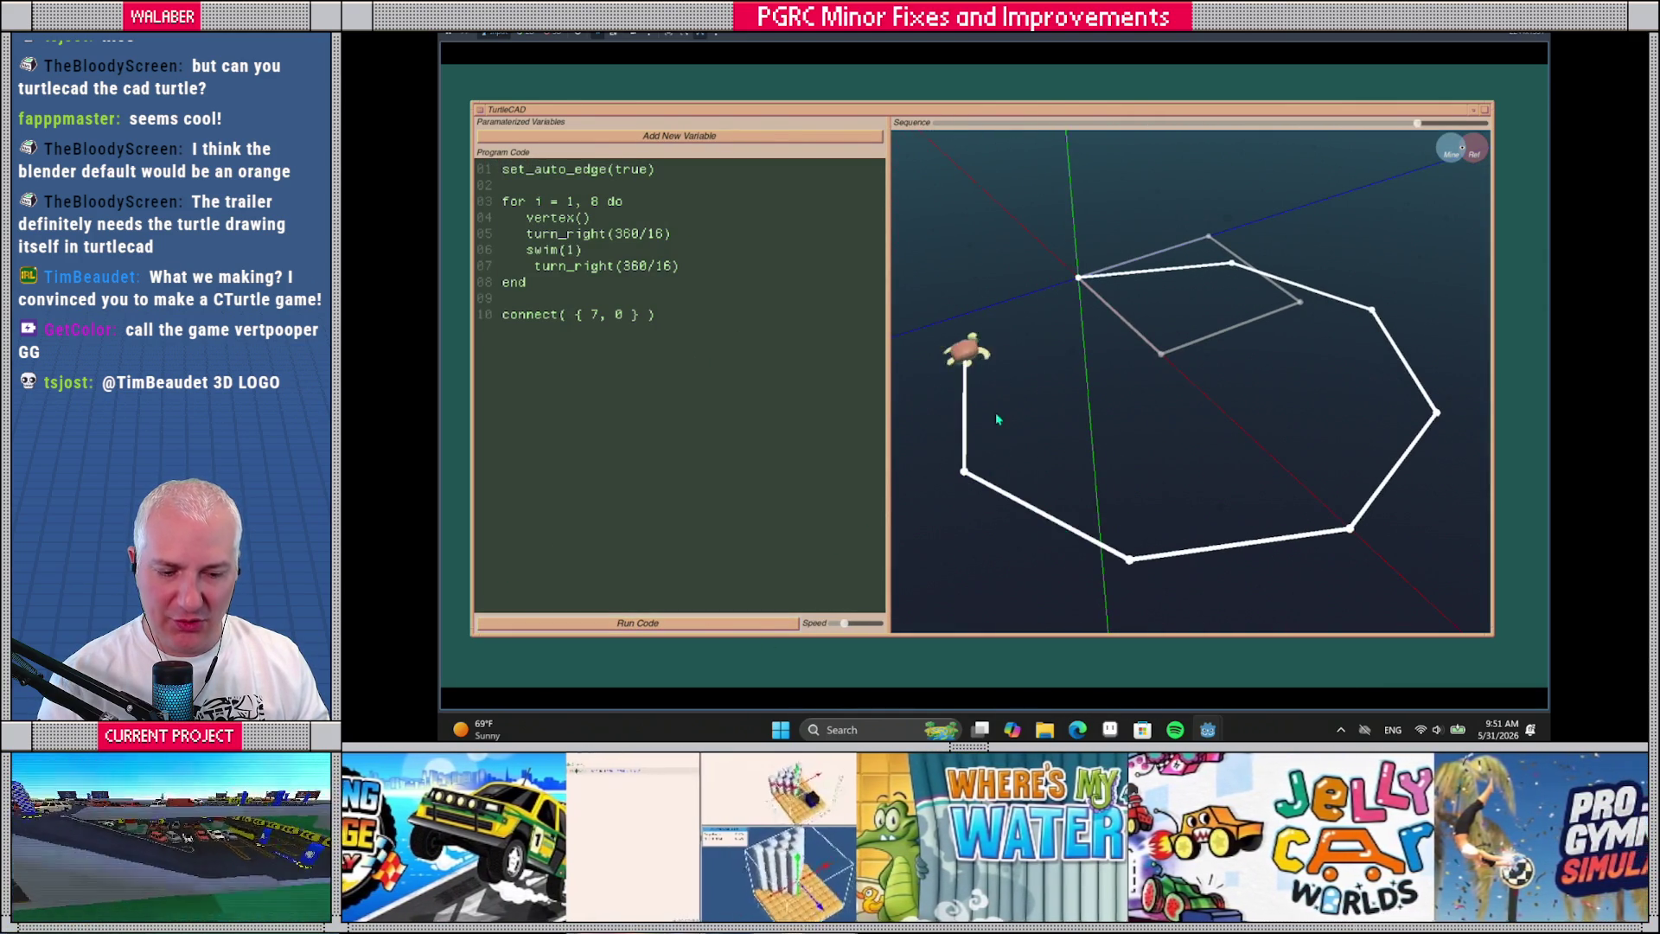
mouse_move(1086, 271)
left_mouse_down()
mouse_move(1176, 250)
mouse_move(1185, 358)
left_mouse_up()
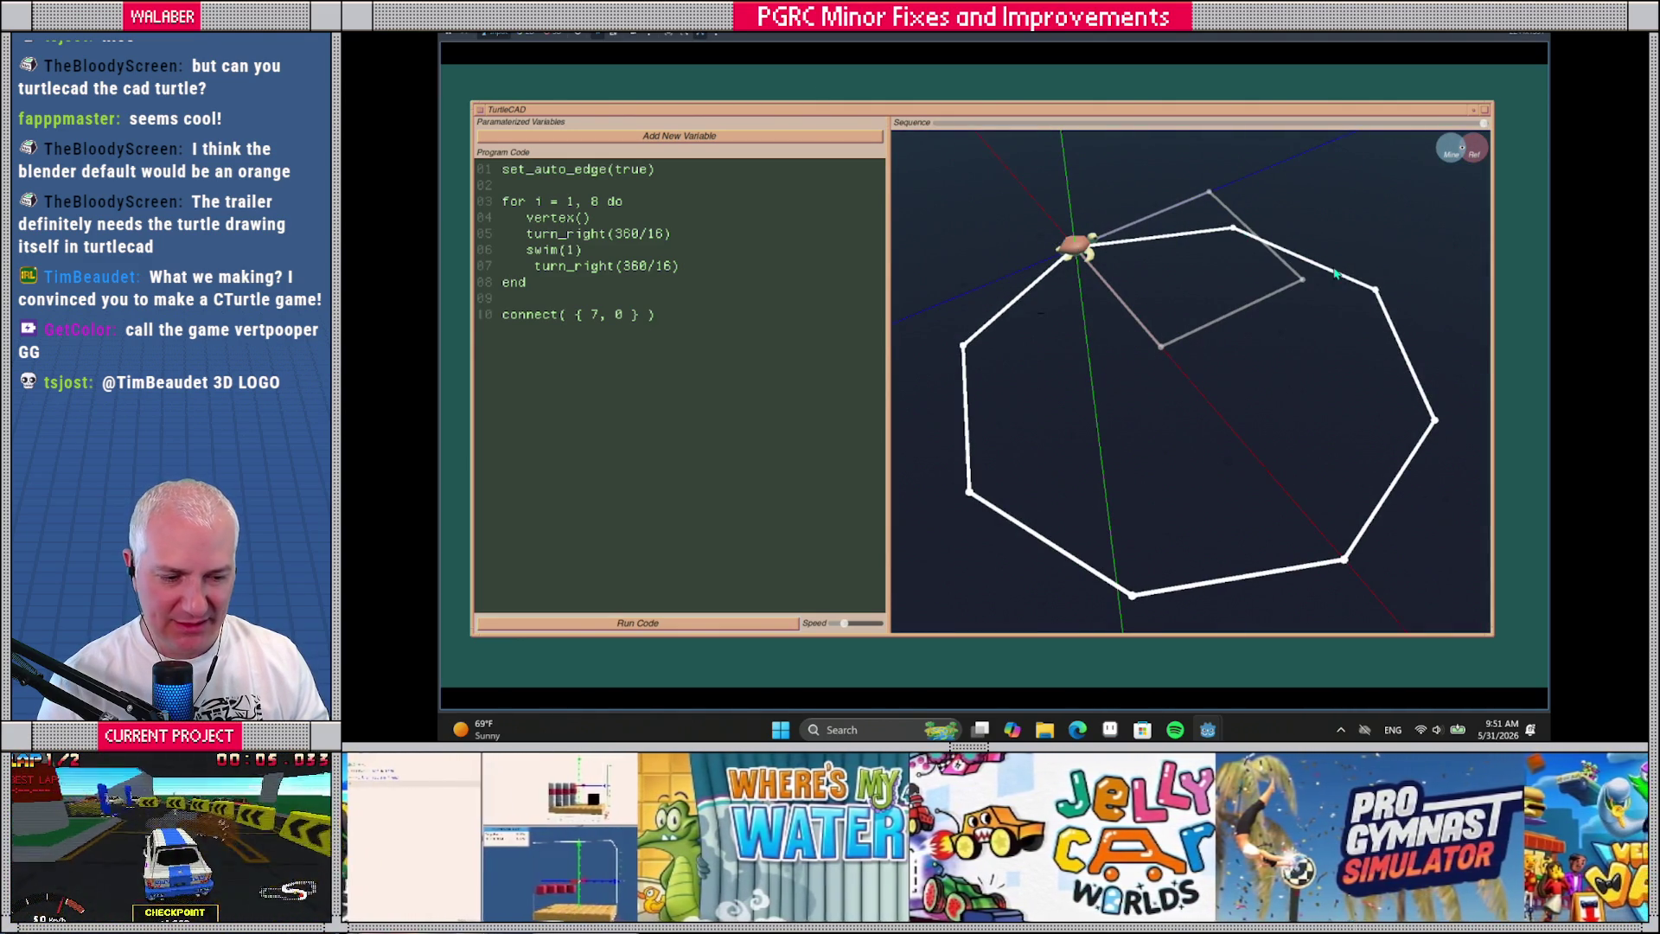
mouse_move(1171, 592)
left_mouse_down()
mouse_move(1034, 388)
mouse_move(1050, 337)
mouse_move(1072, 401)
left_mouse_up()
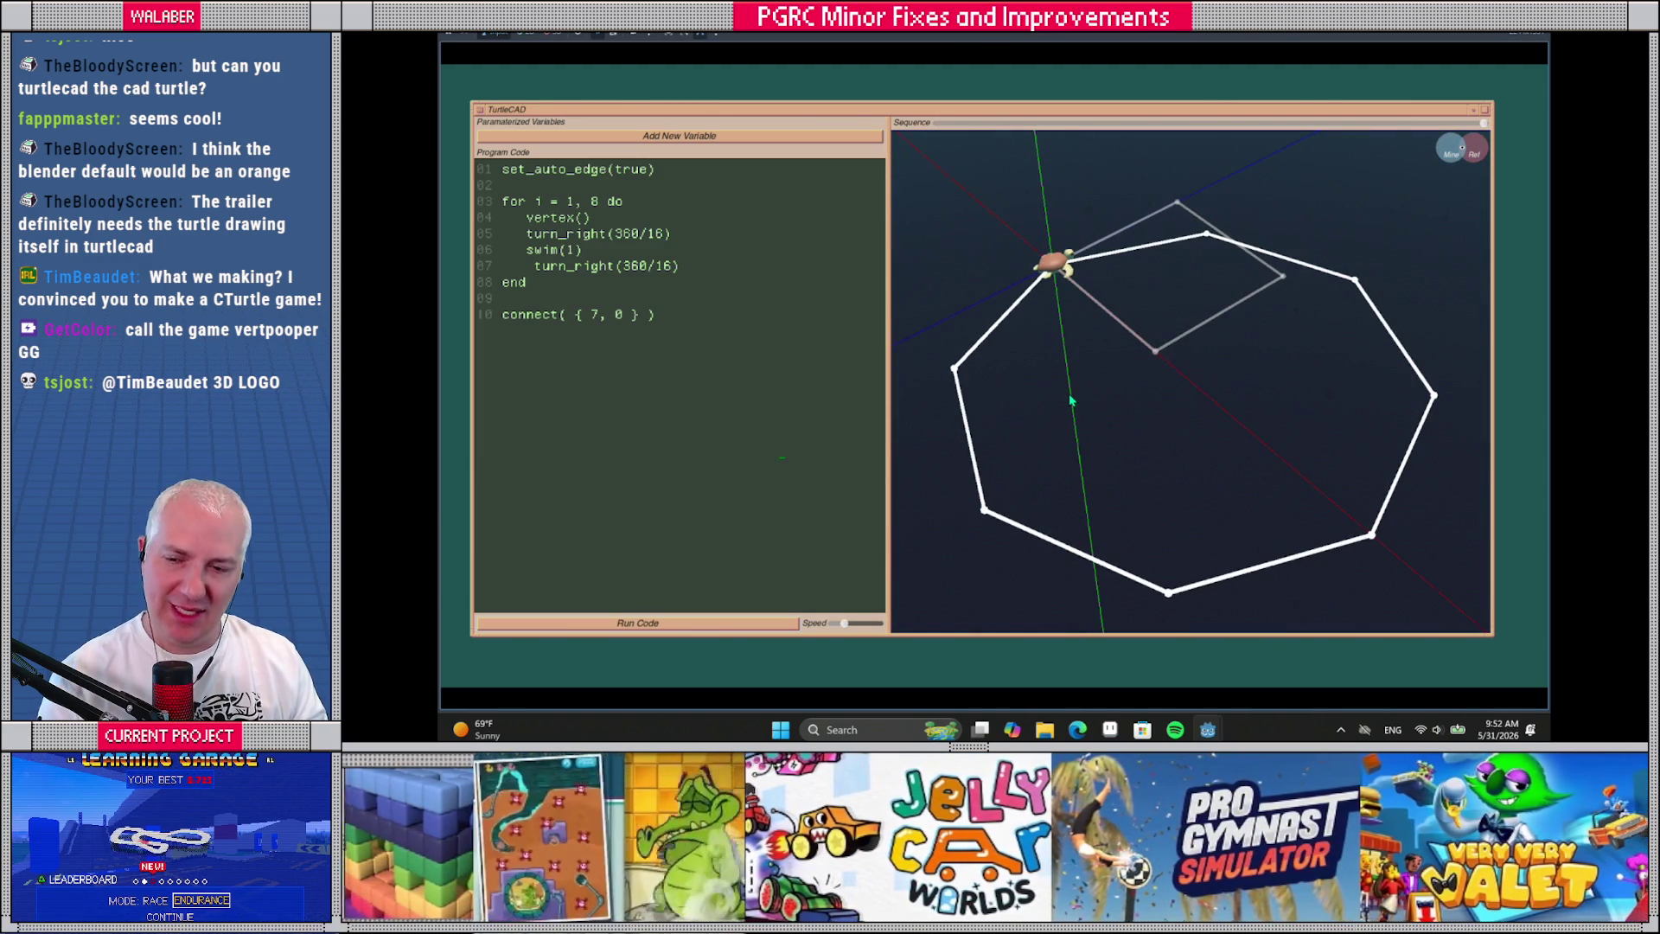
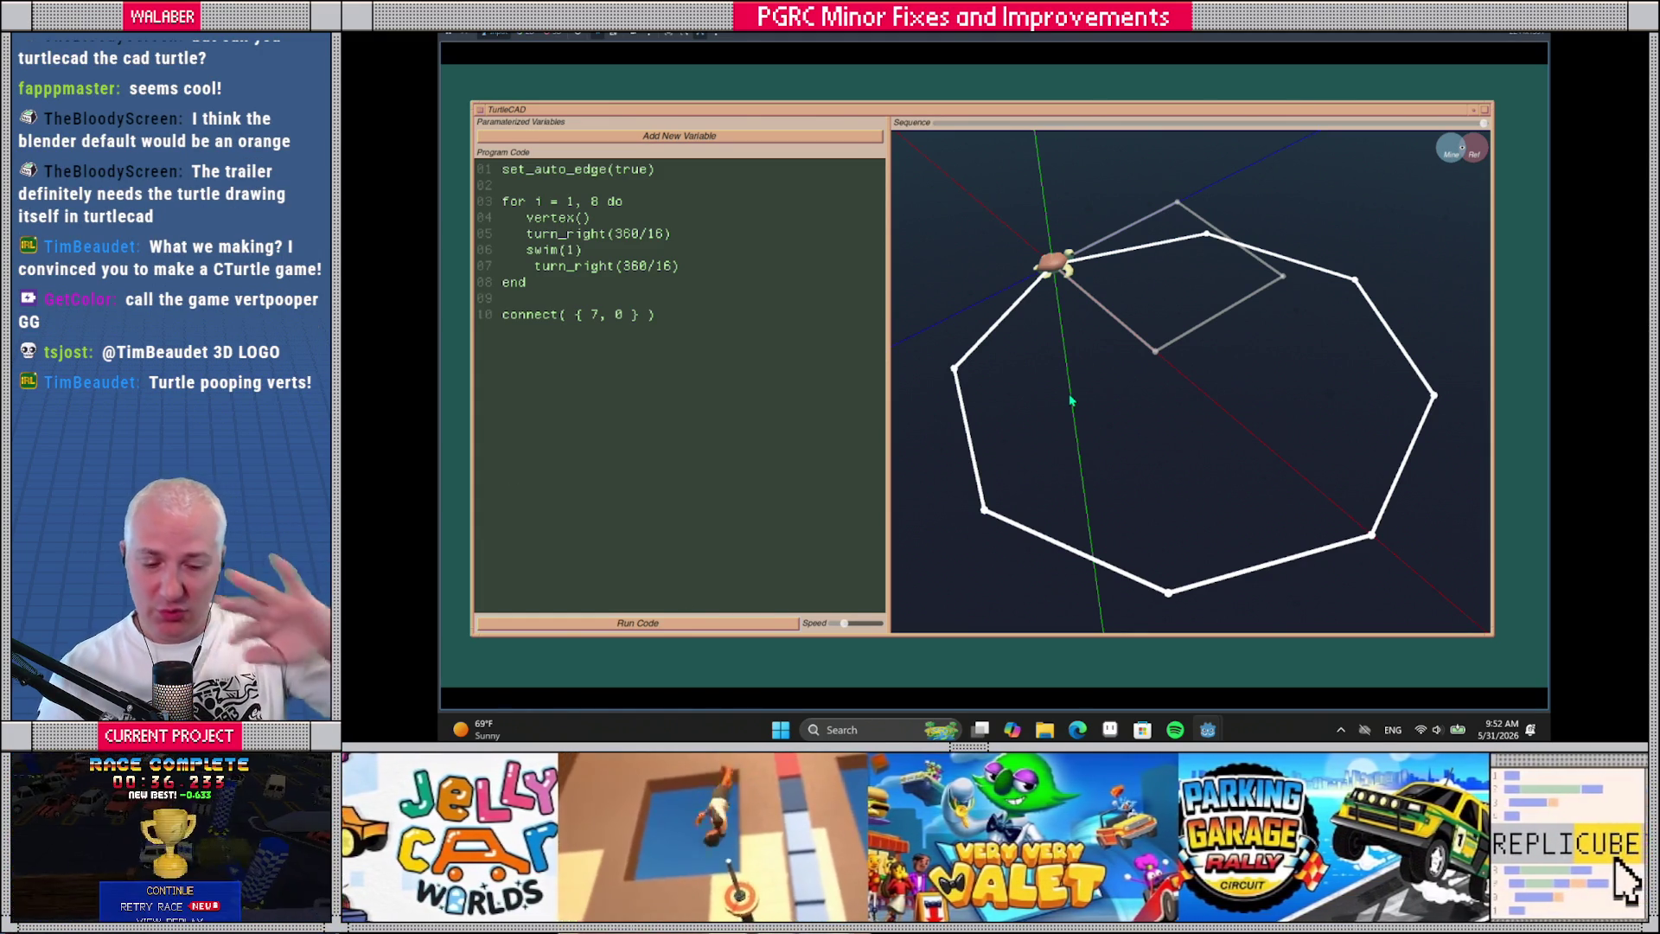
Replace the octagon program with a single offset_right(1) line and run it
mouse_move(1115, 412)
left_mouse_down()
mouse_move(1152, 407)
mouse_move(1064, 374)
left_mouse_up()
mouse_move(691, 309)
left_mouse_down()
mouse_move(506, 216)
mouse_move(471, 154)
left_mouse_up()
key("BackSpace")
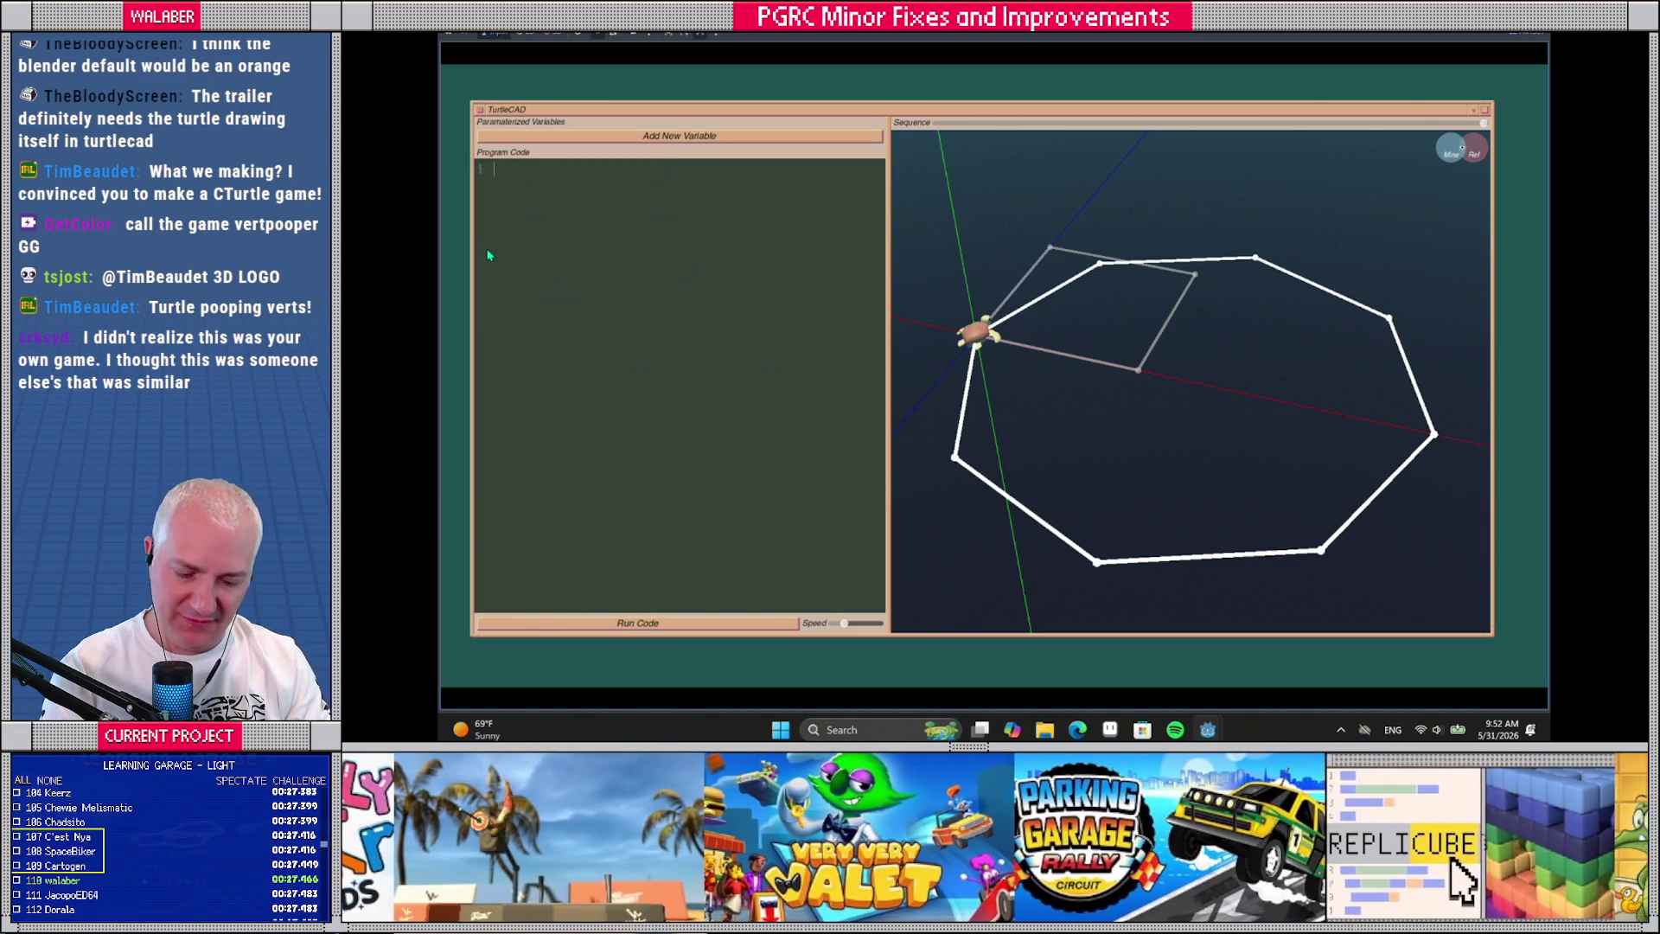
type("set")
key("BackSpace")
key("BackSpace")
key("BackSpace")
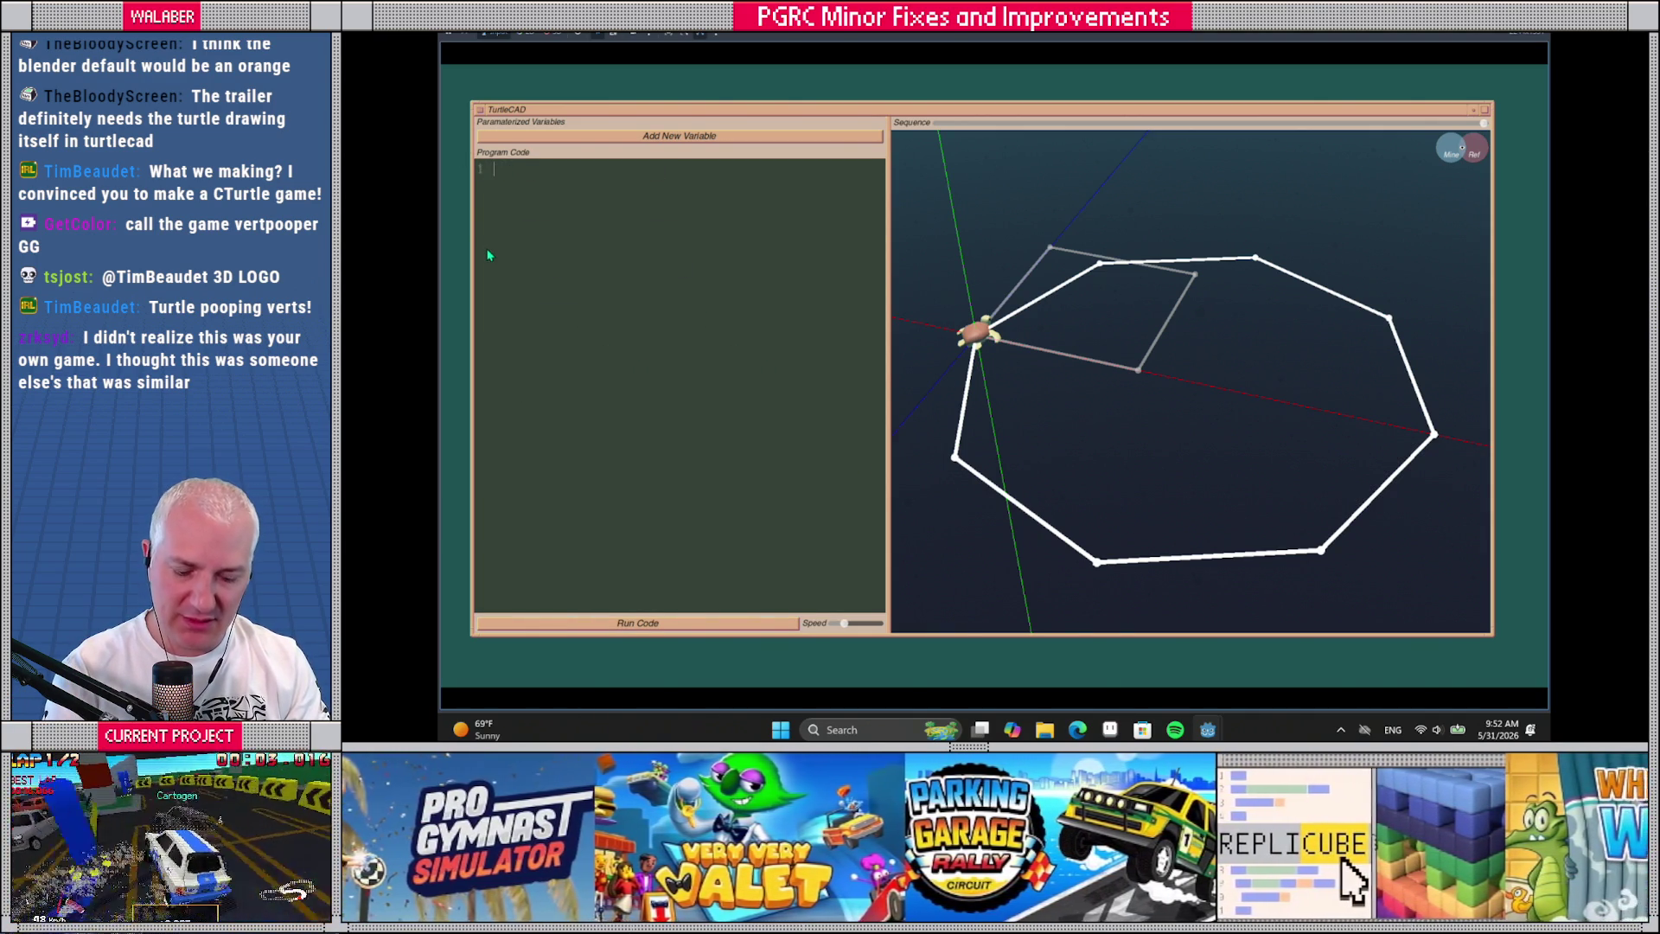
type("offset_right(1)")
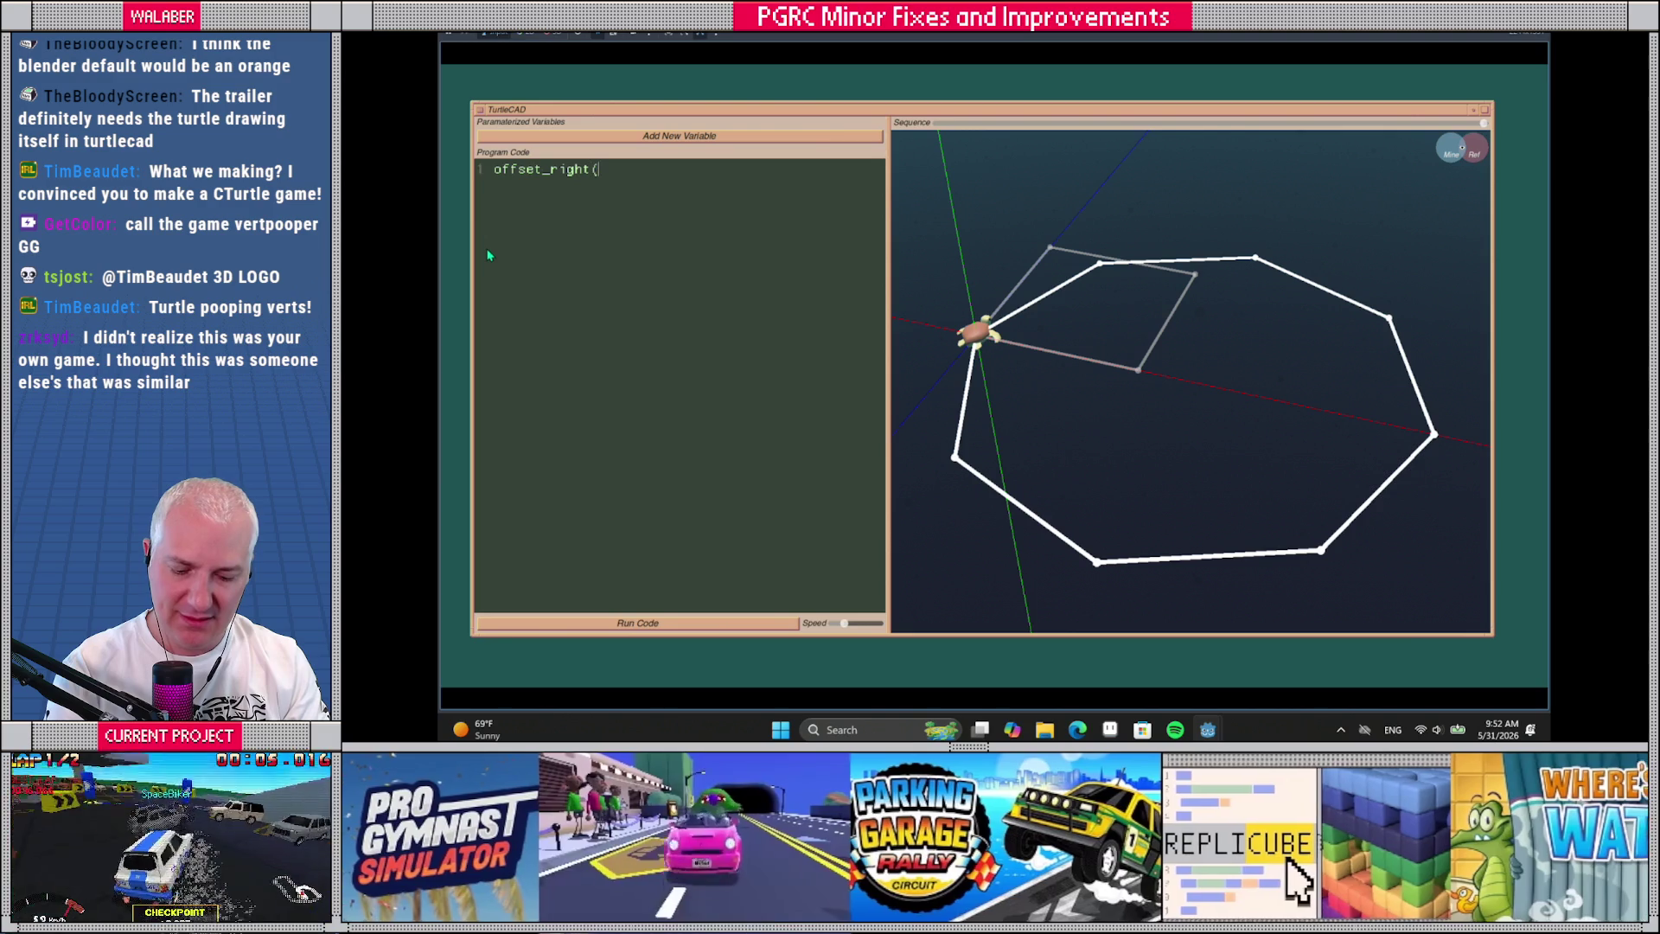
left_click(715, 623)
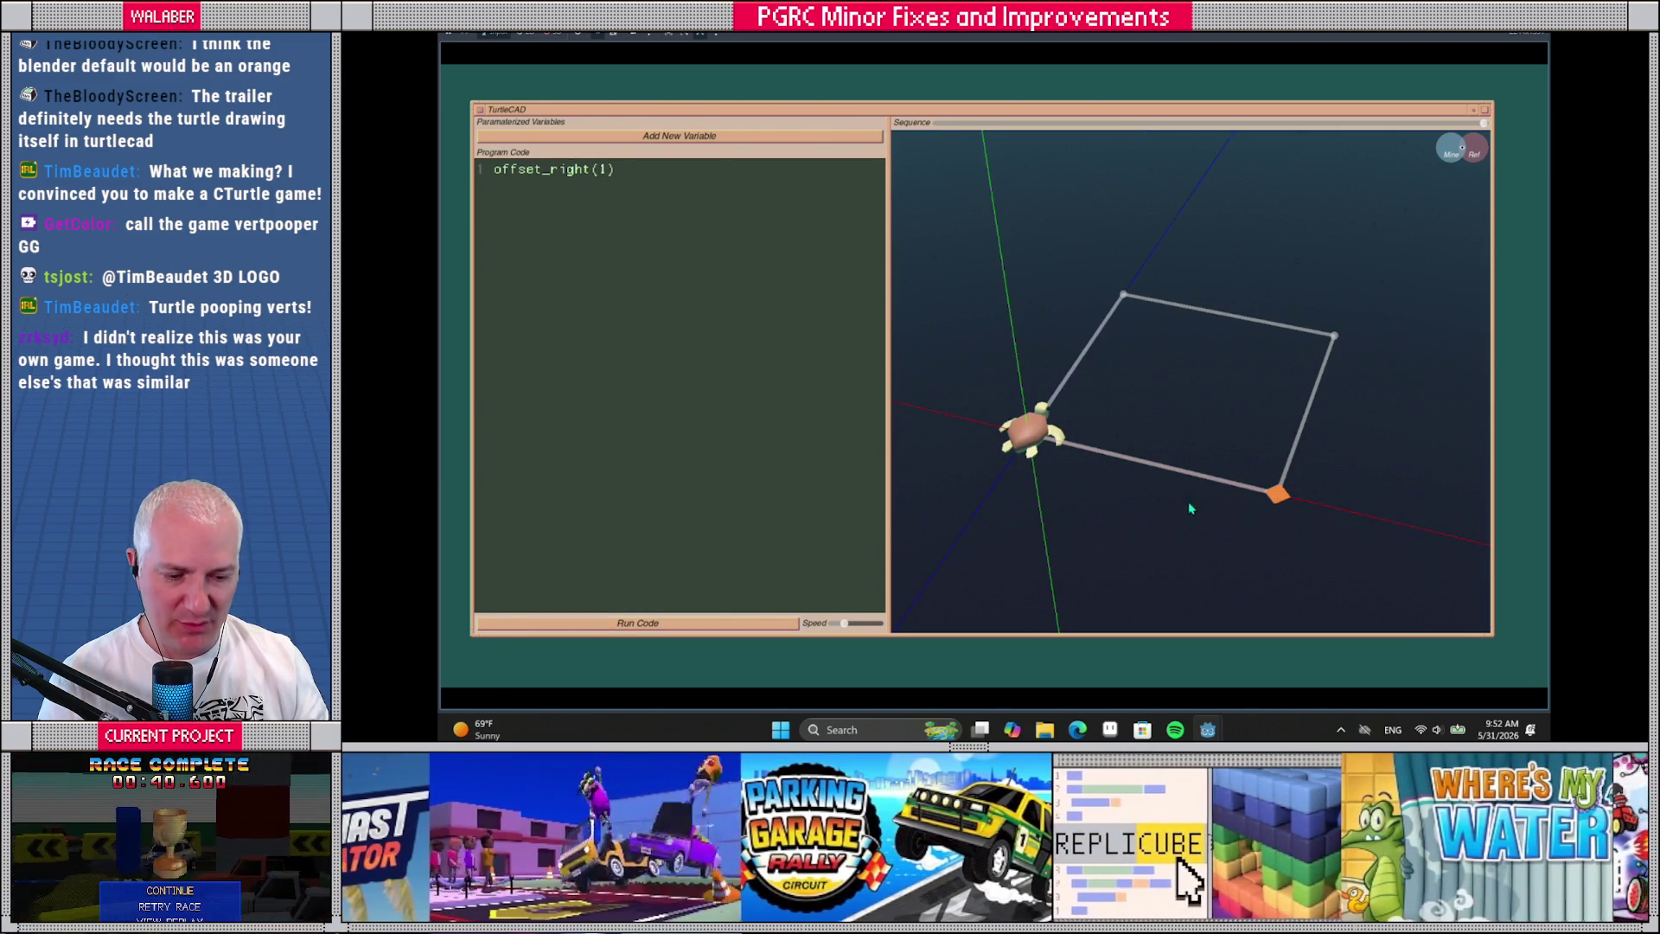
Add a for i=0,15 loop calling vertex() and turn_left(360/16), then lower playback speed
left_click_drag(1165, 533, 1305, 452)
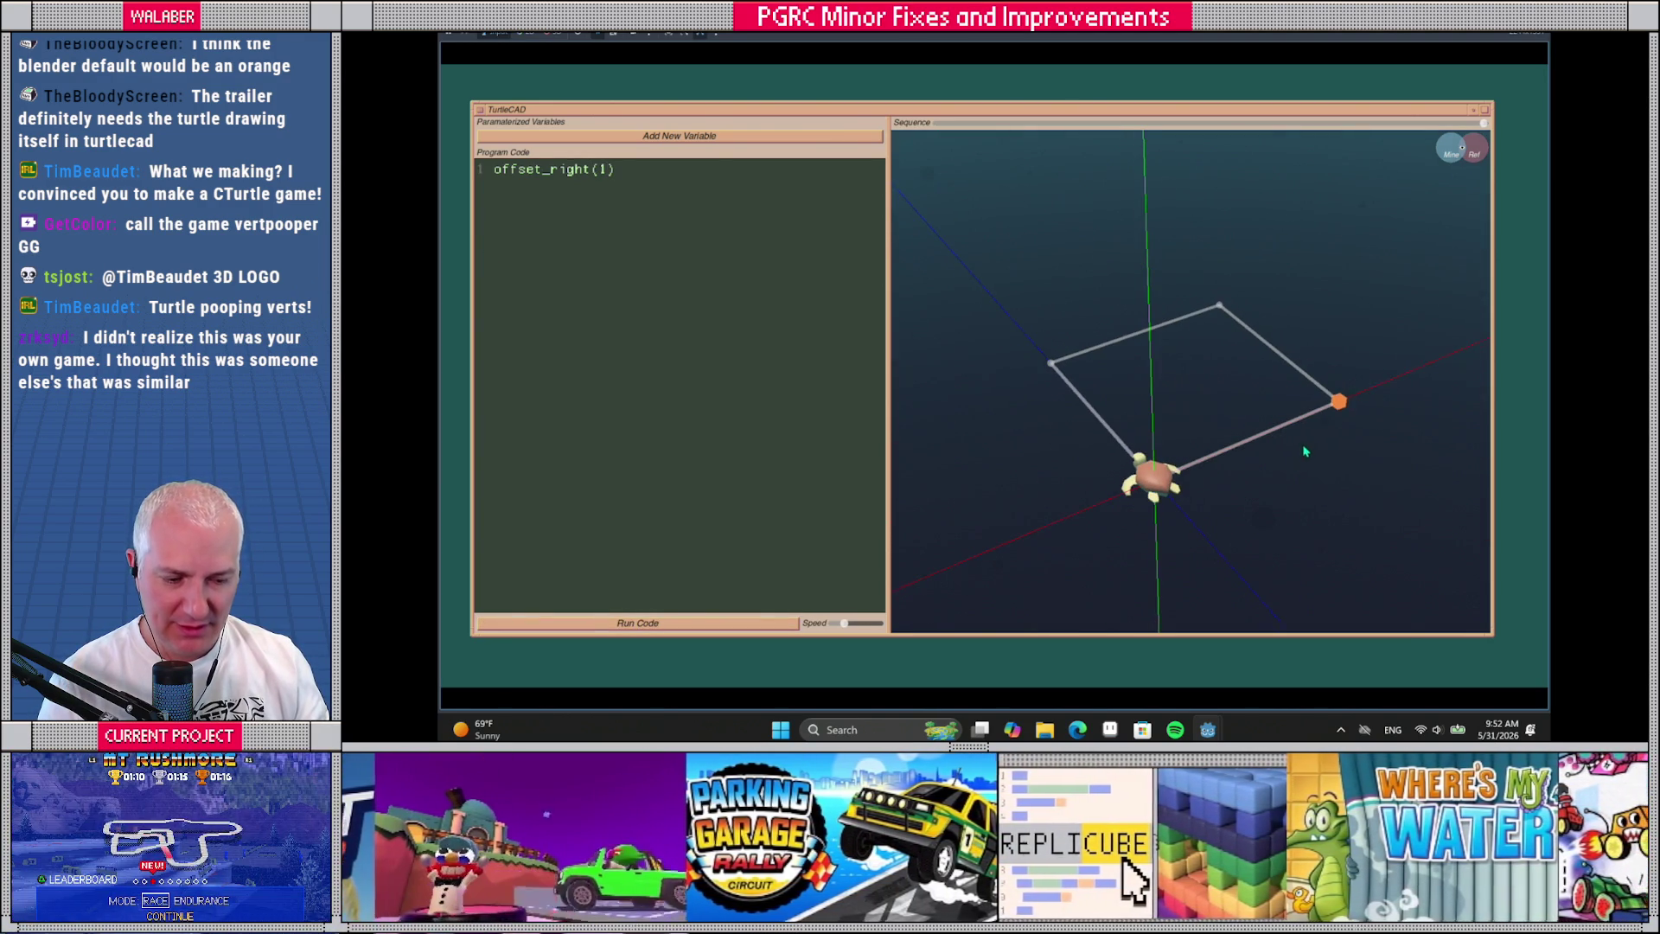
left_click(633, 171)
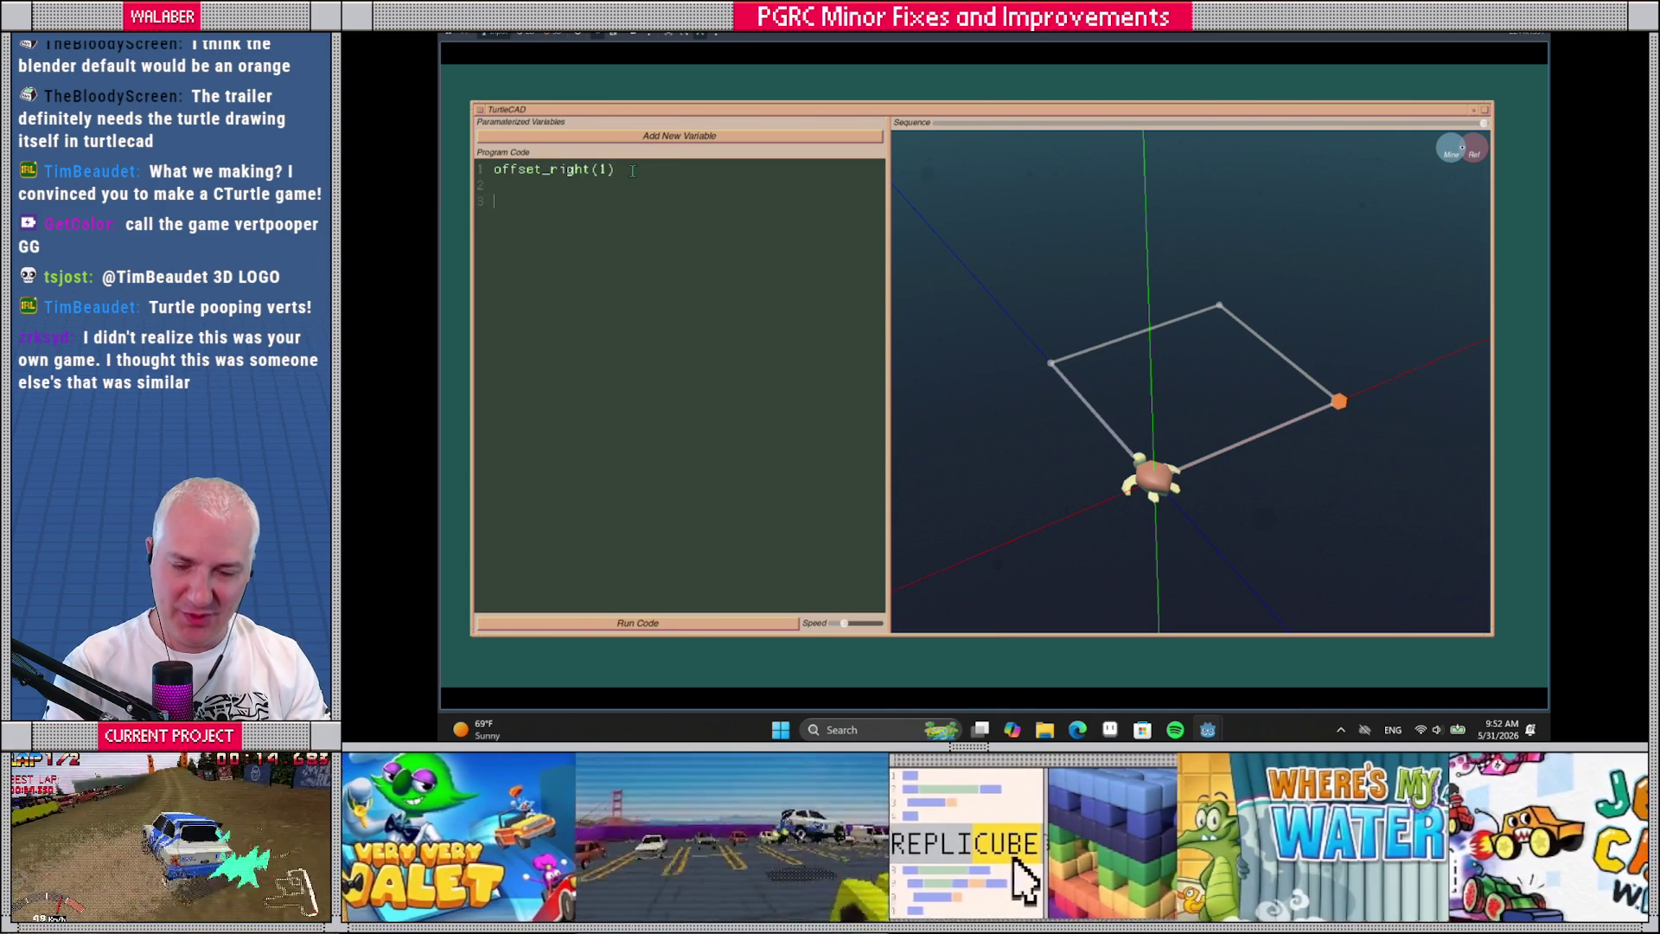
type("for i")
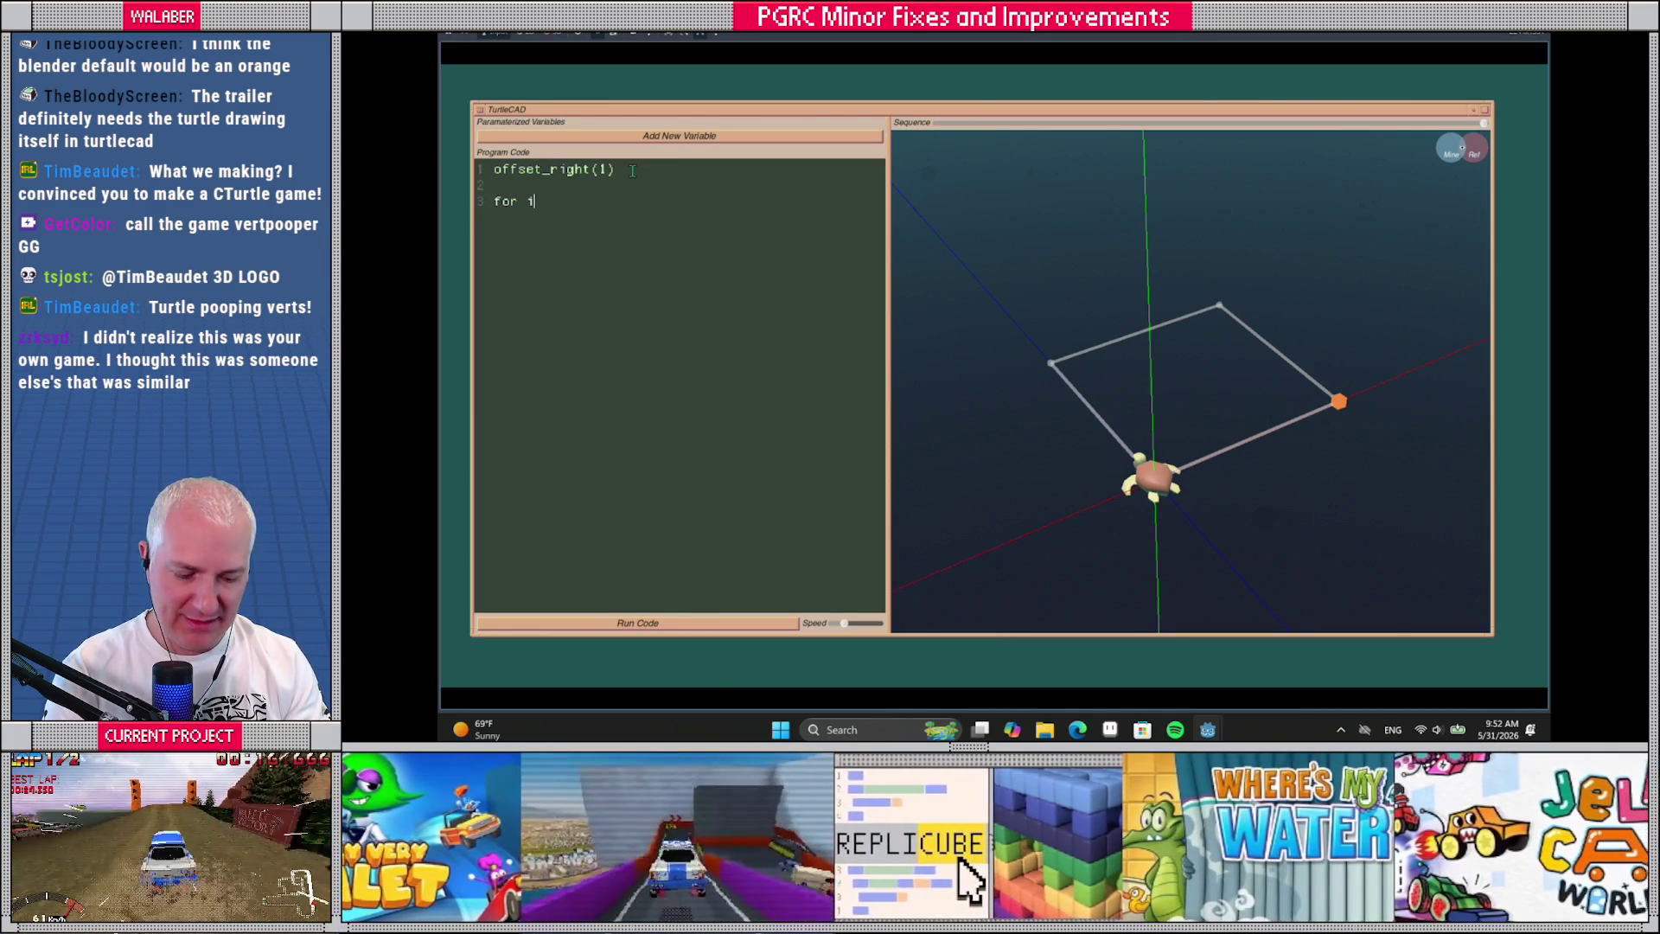
type("=1,1")
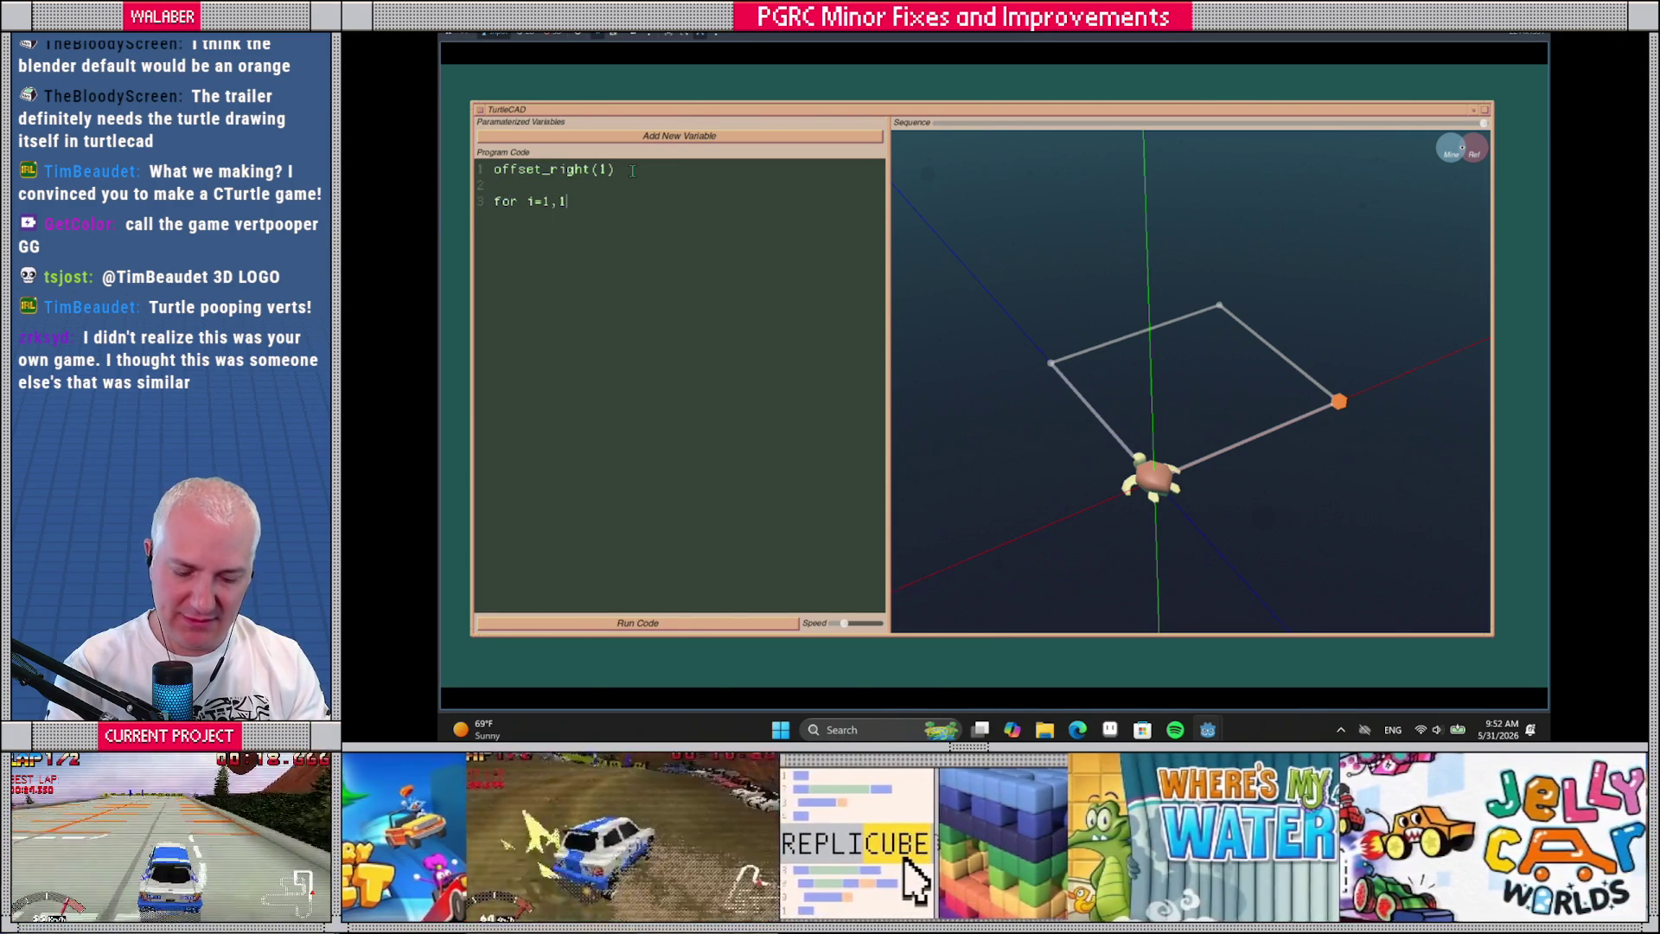
key("BackSpace")
key("BackSpace")
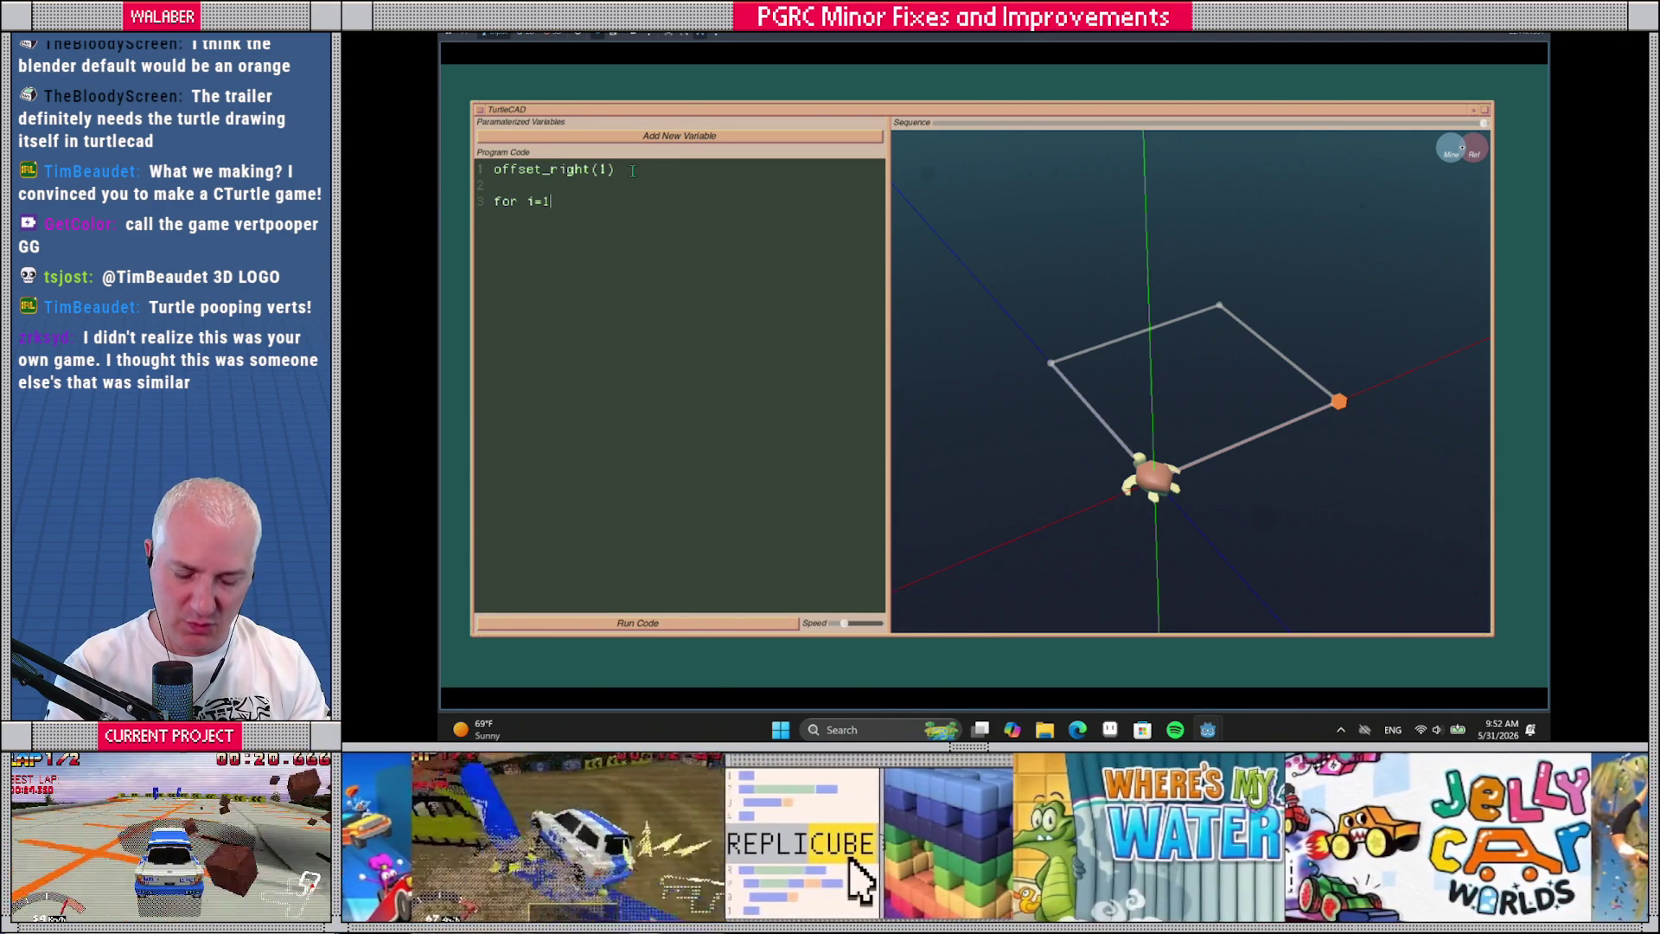
type(",")
key("BackSpace")
key("BackSpace")
type("0,15 do     ")
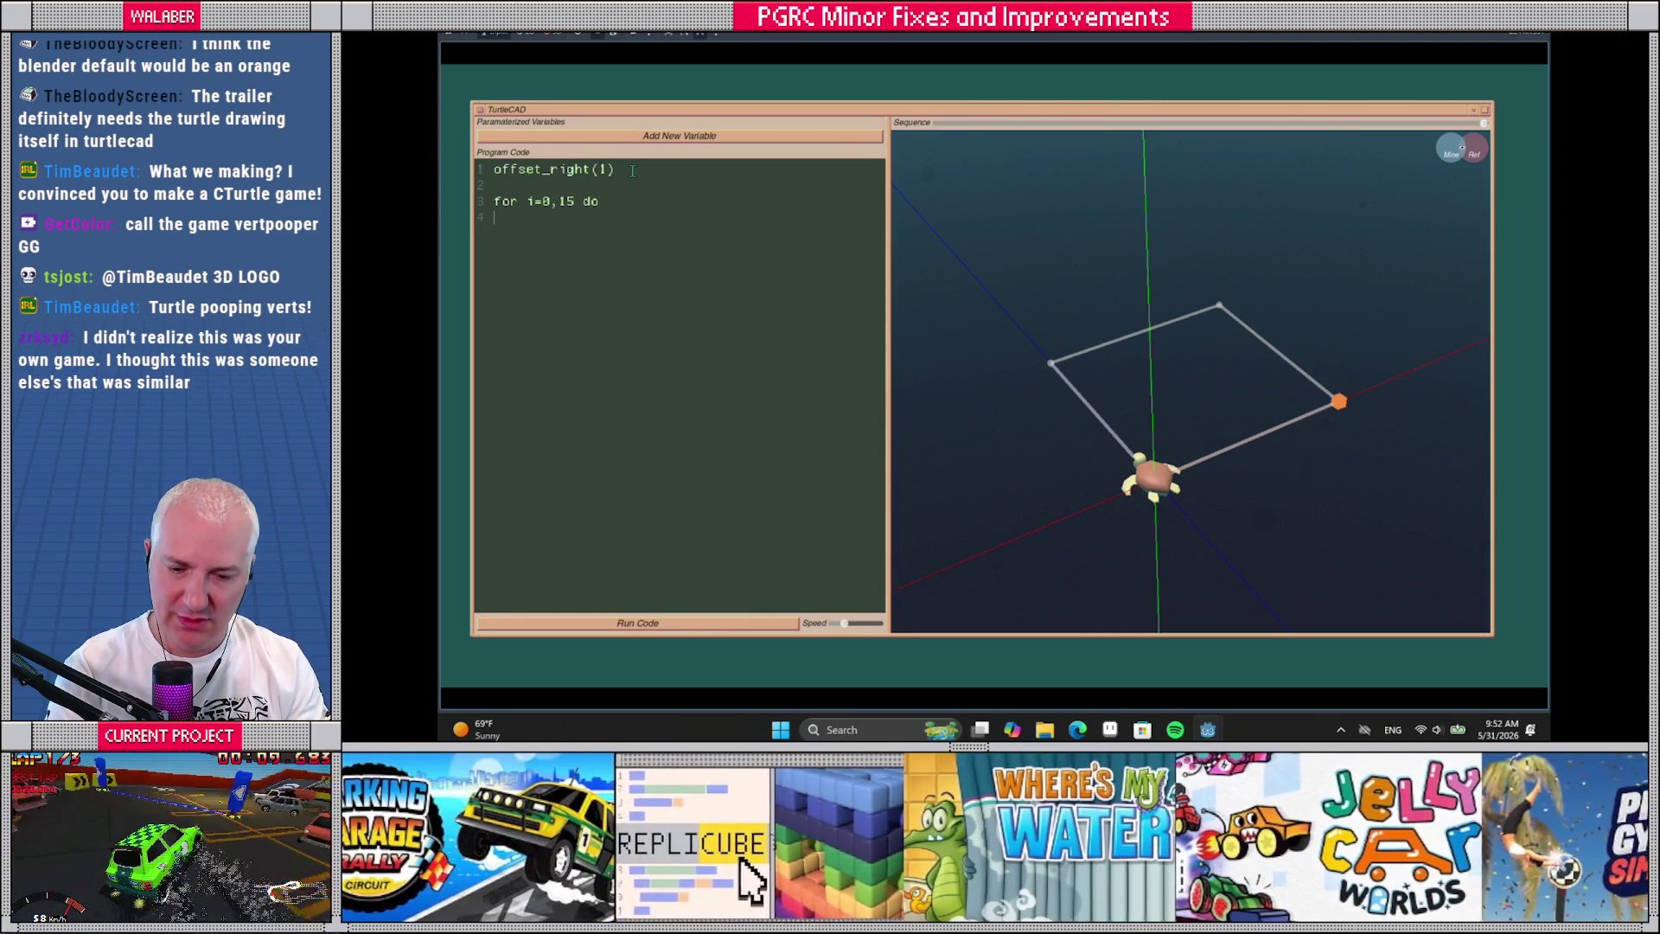
type("vertex")
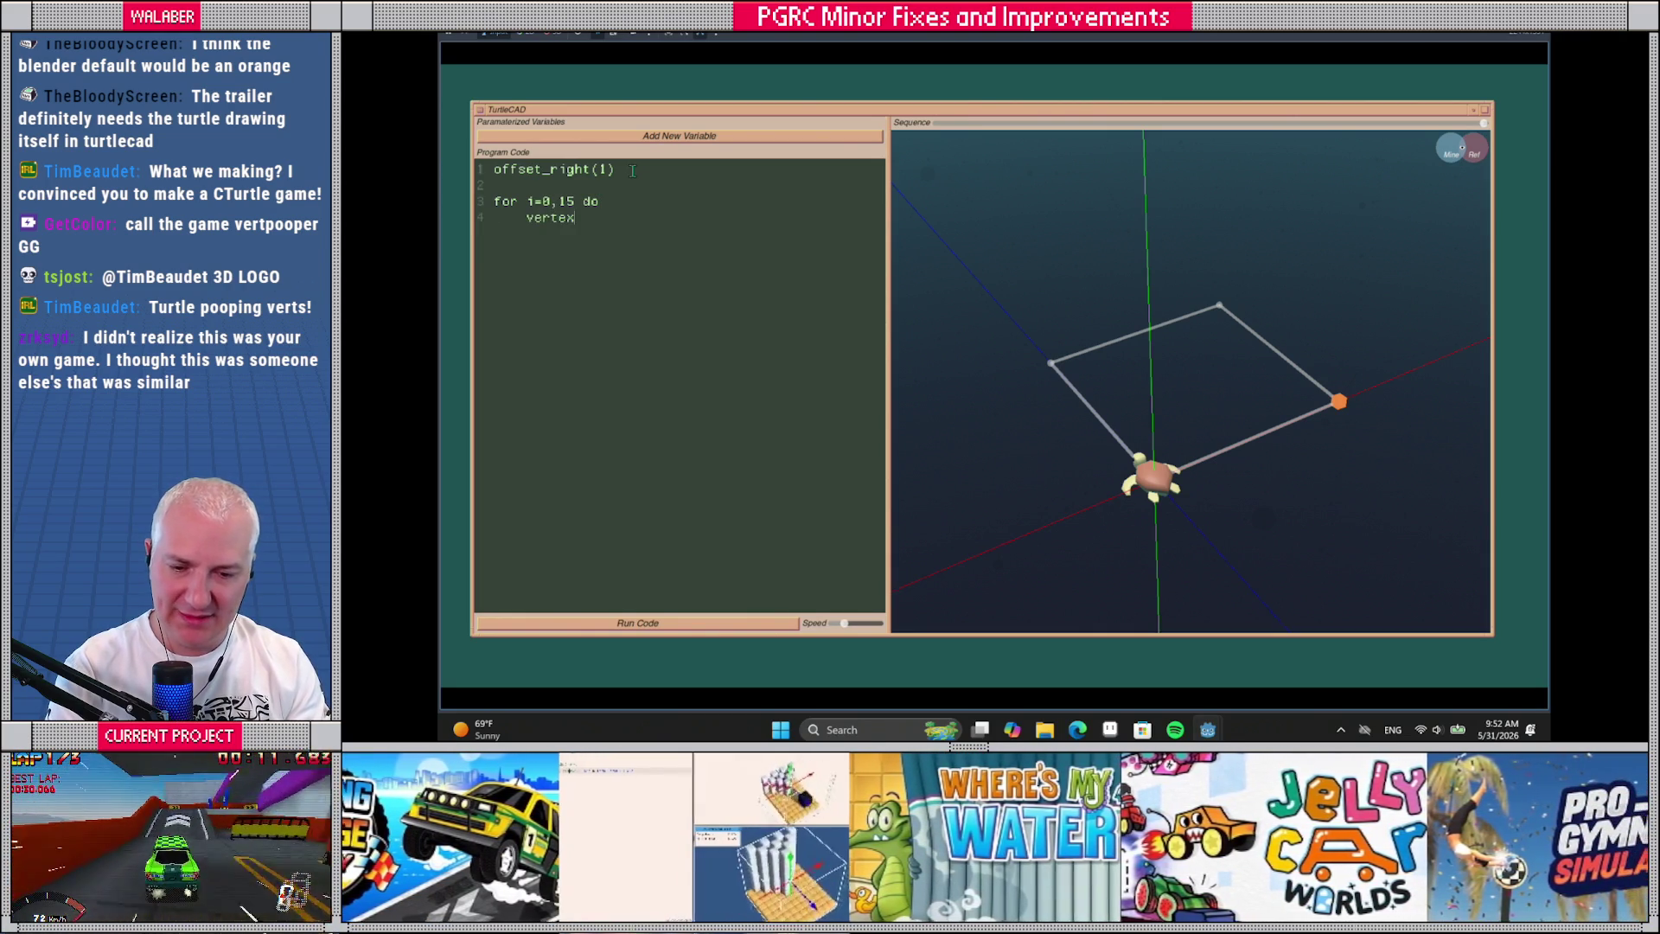
type("()     turn_")
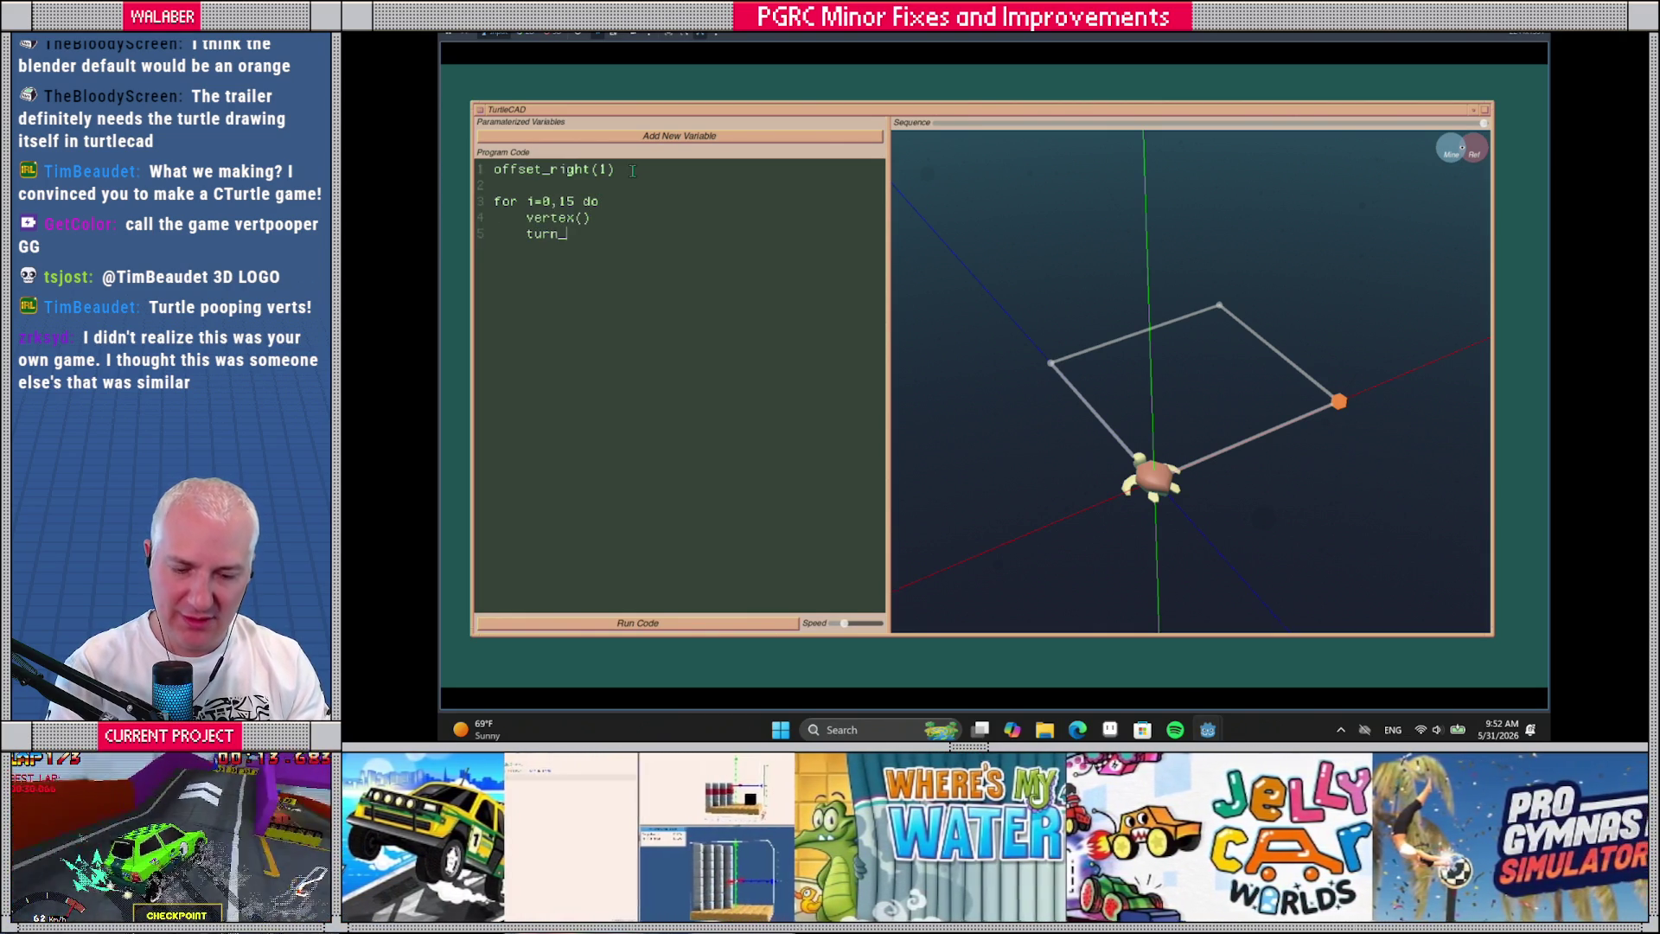
type("left(360")
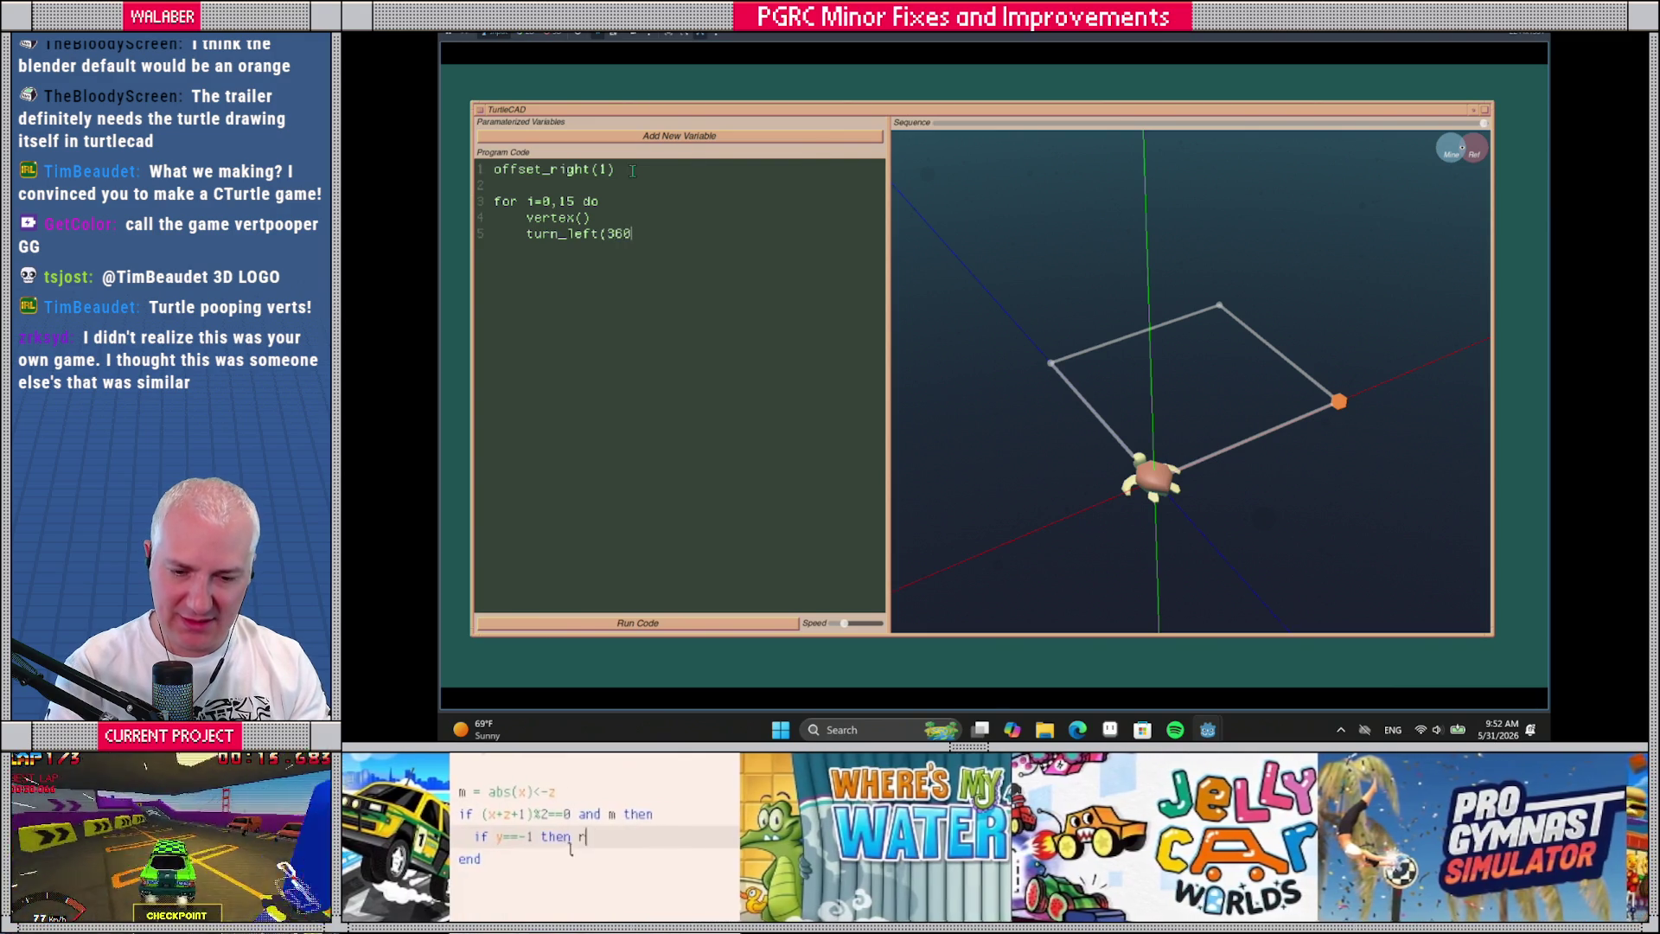
type("/16) ")
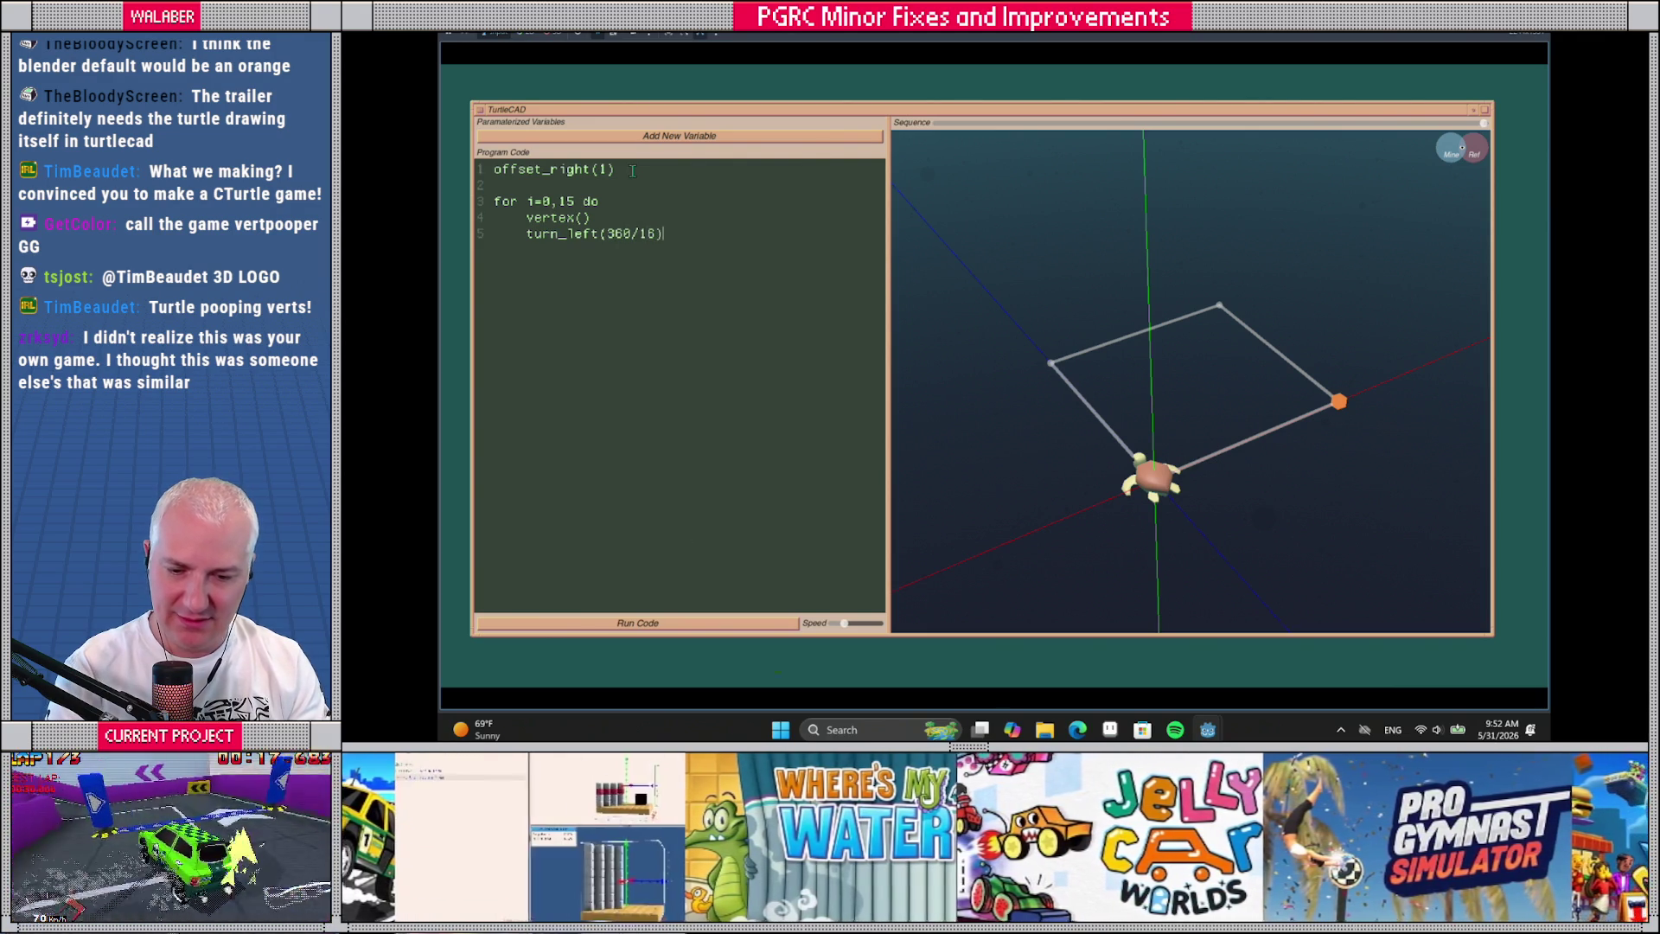
type("end")
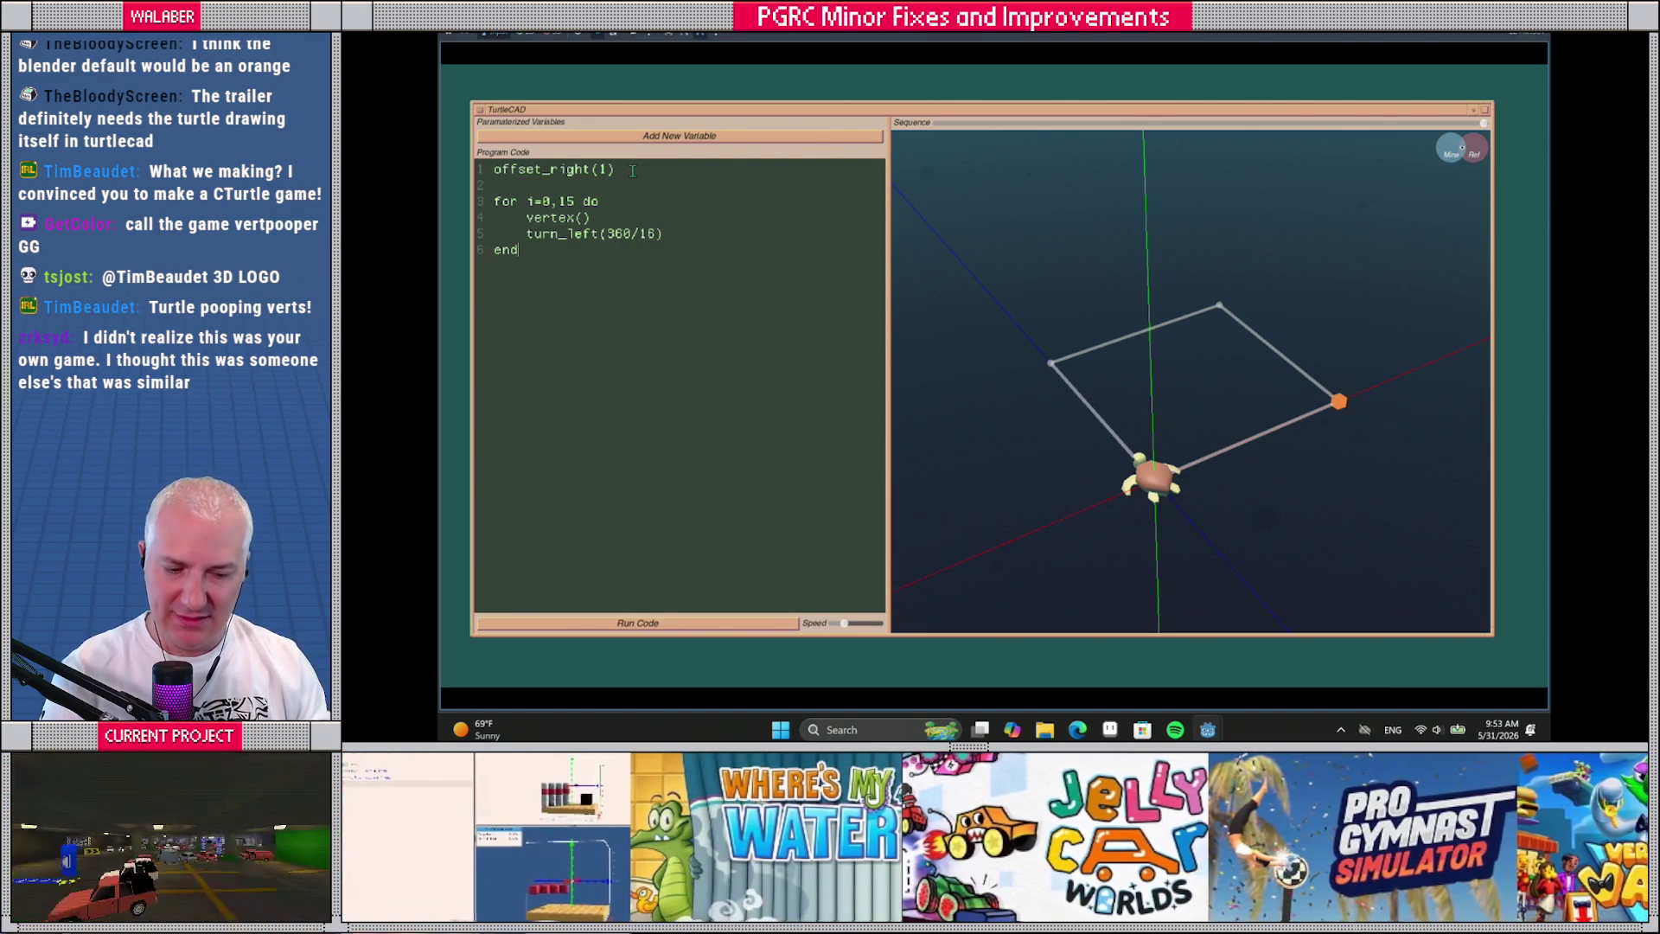
left_click_drag(843, 623, 831, 623)
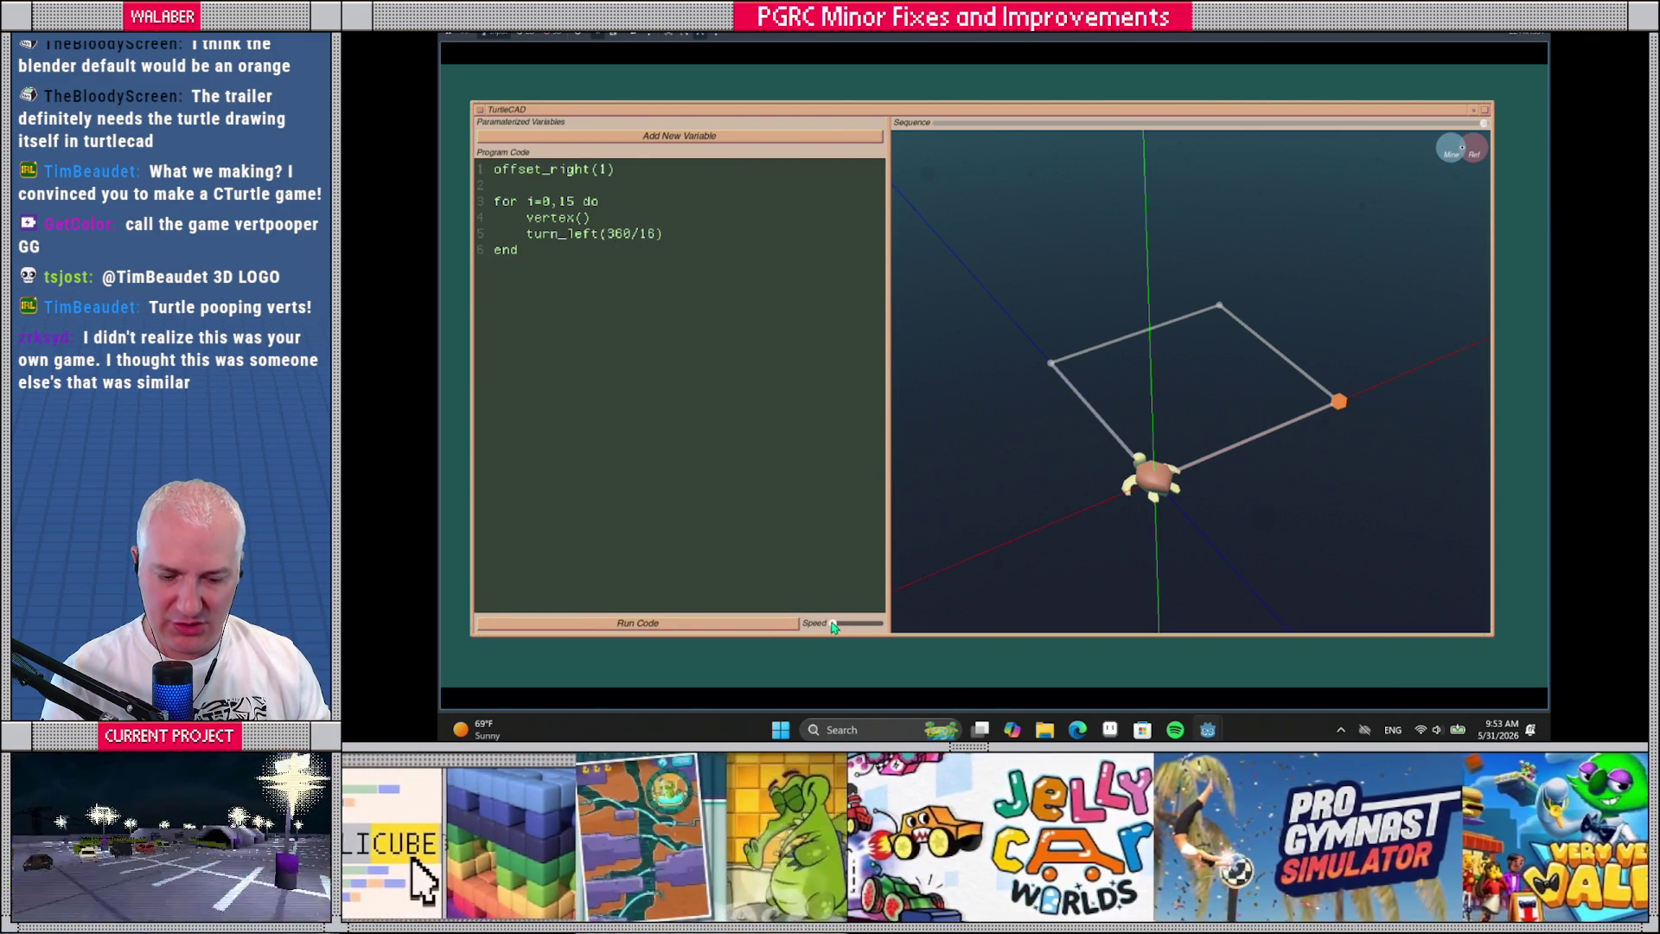
Run the program in top view to draw the ring of 16 vertex dots
left_click(779, 624)
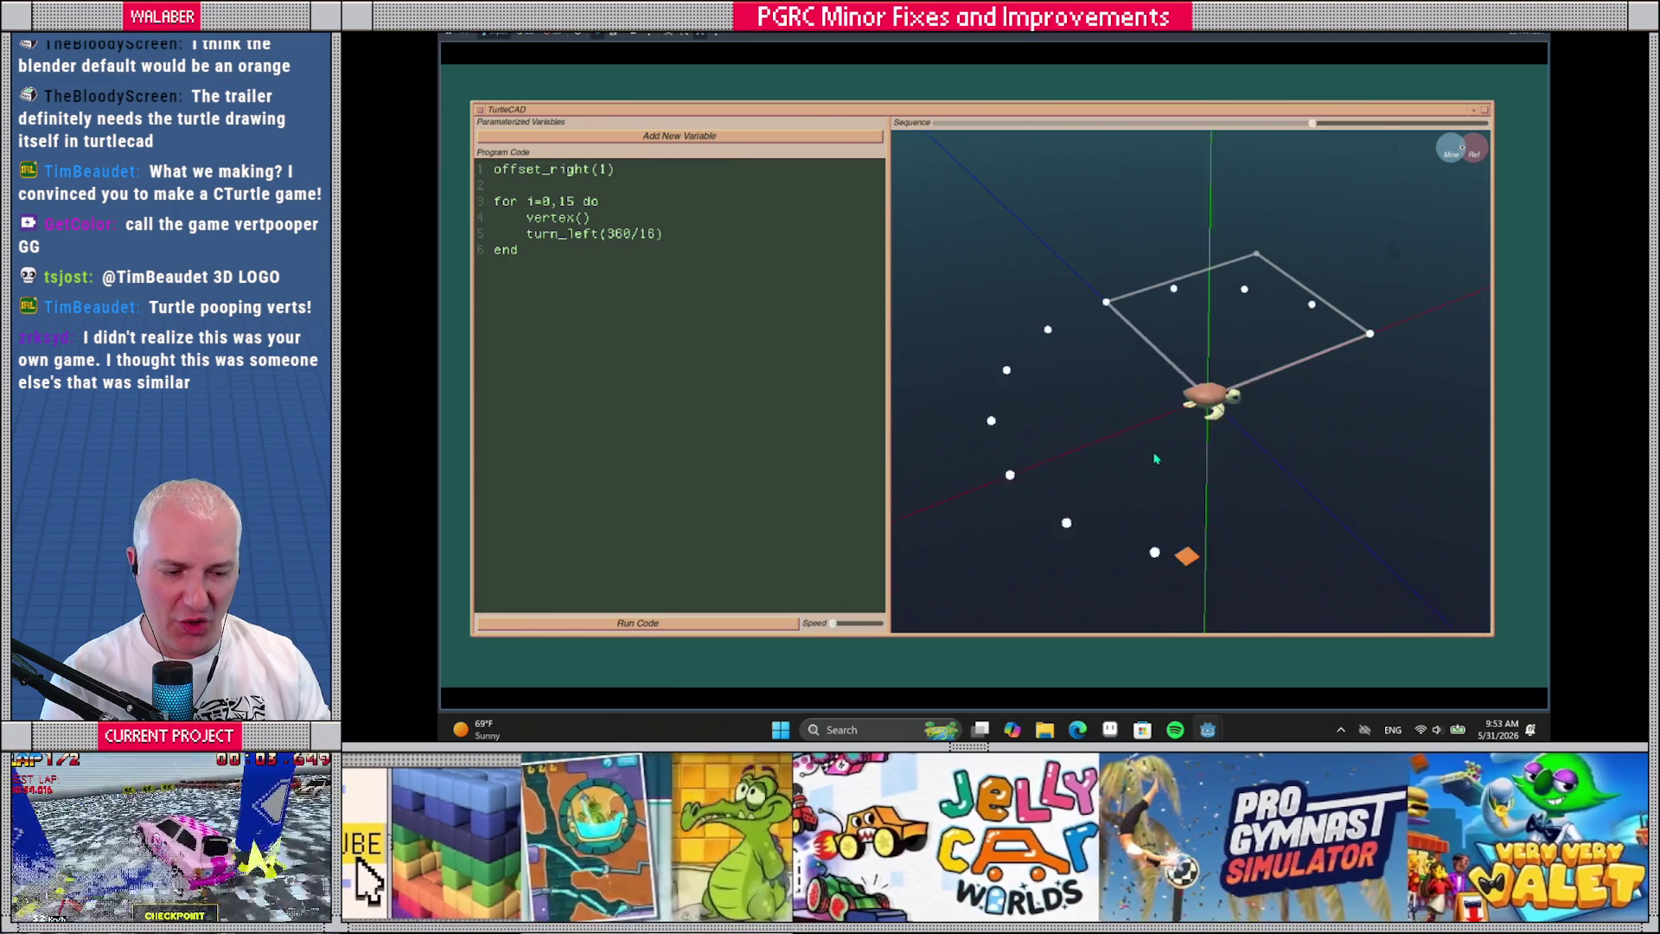
key("KP_7")
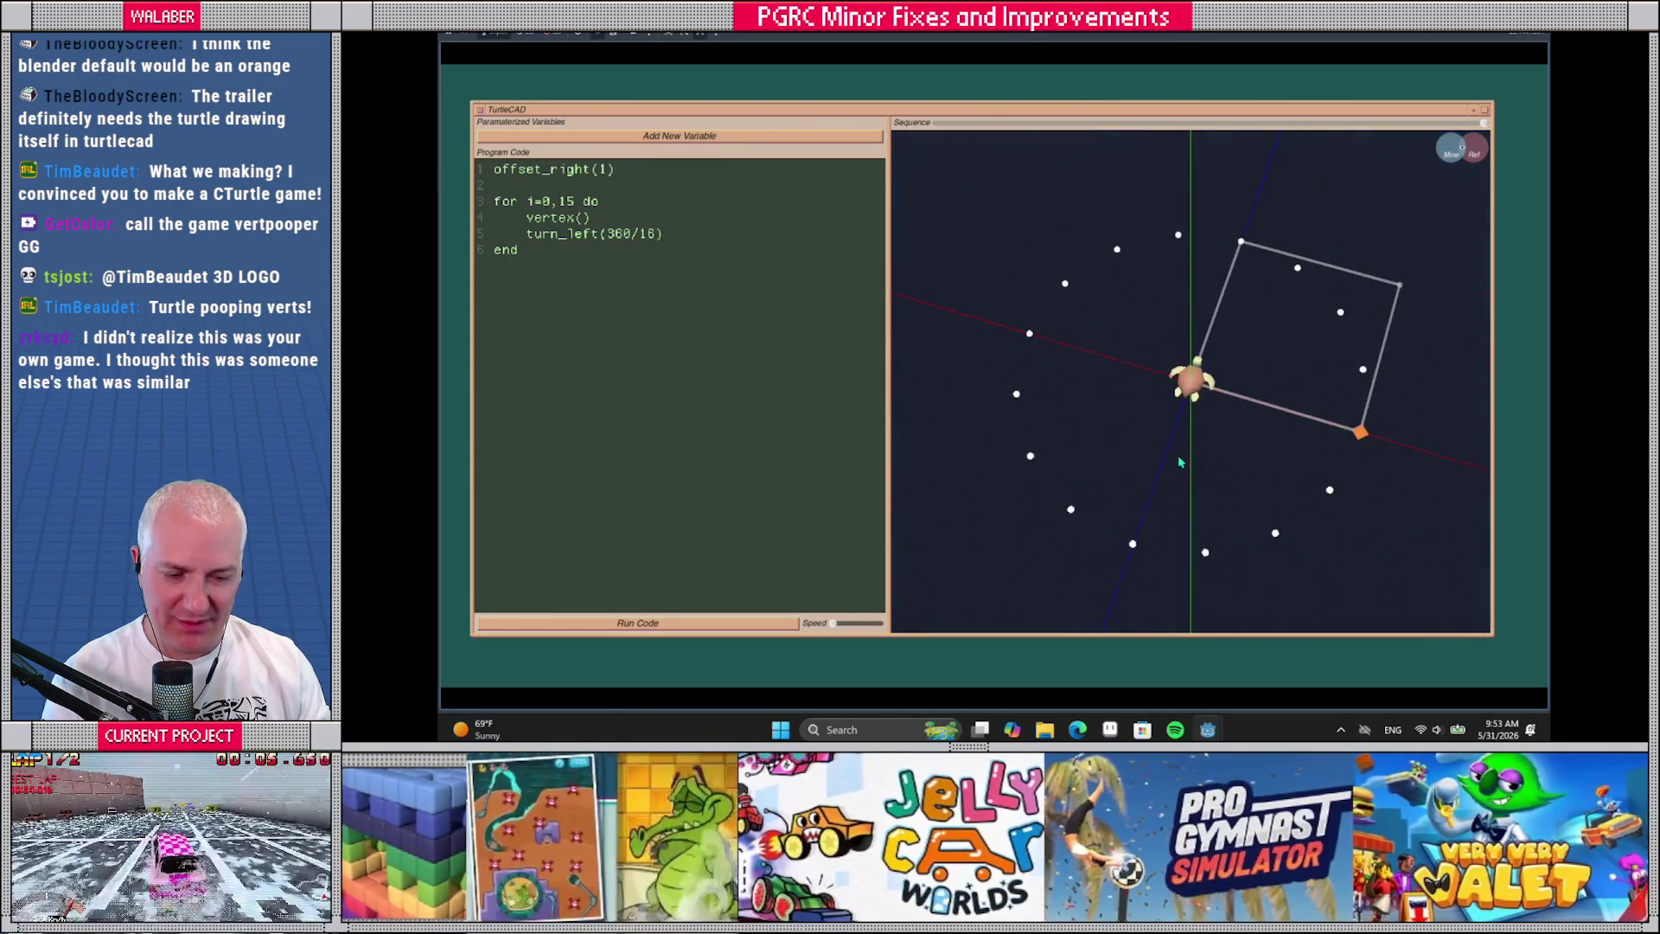
left_click(743, 623)
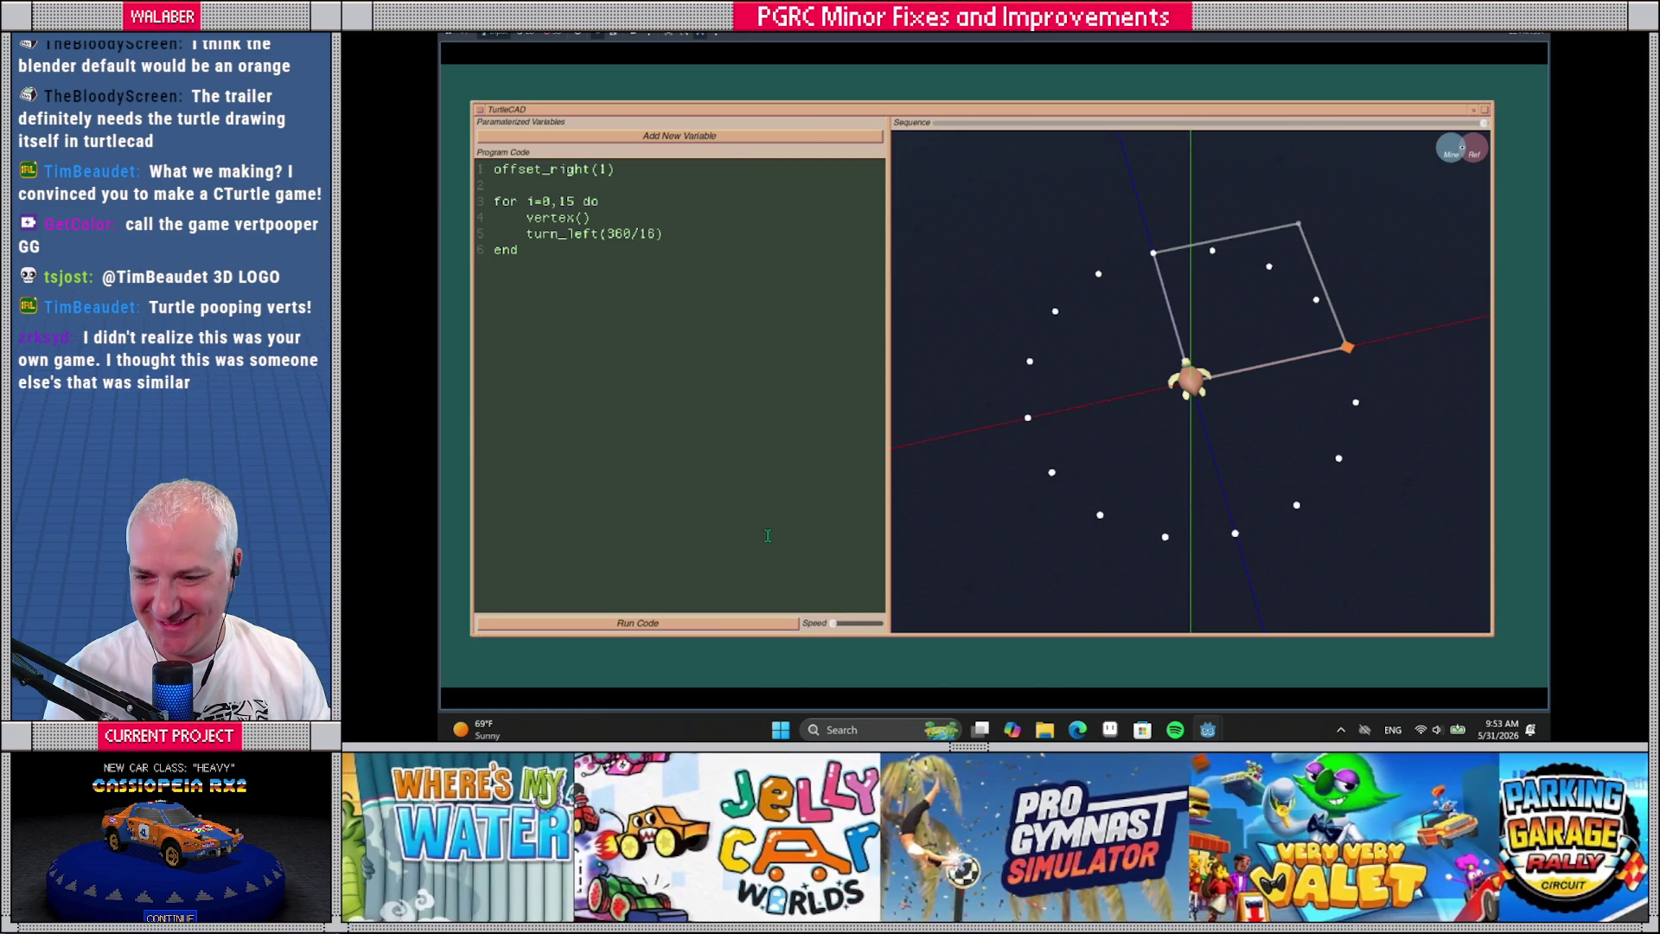
mouse_move(1117, 505)
left_mouse_down()
mouse_move(1091, 431)
mouse_move(1097, 381)
mouse_move(1135, 460)
left_mouse_up()
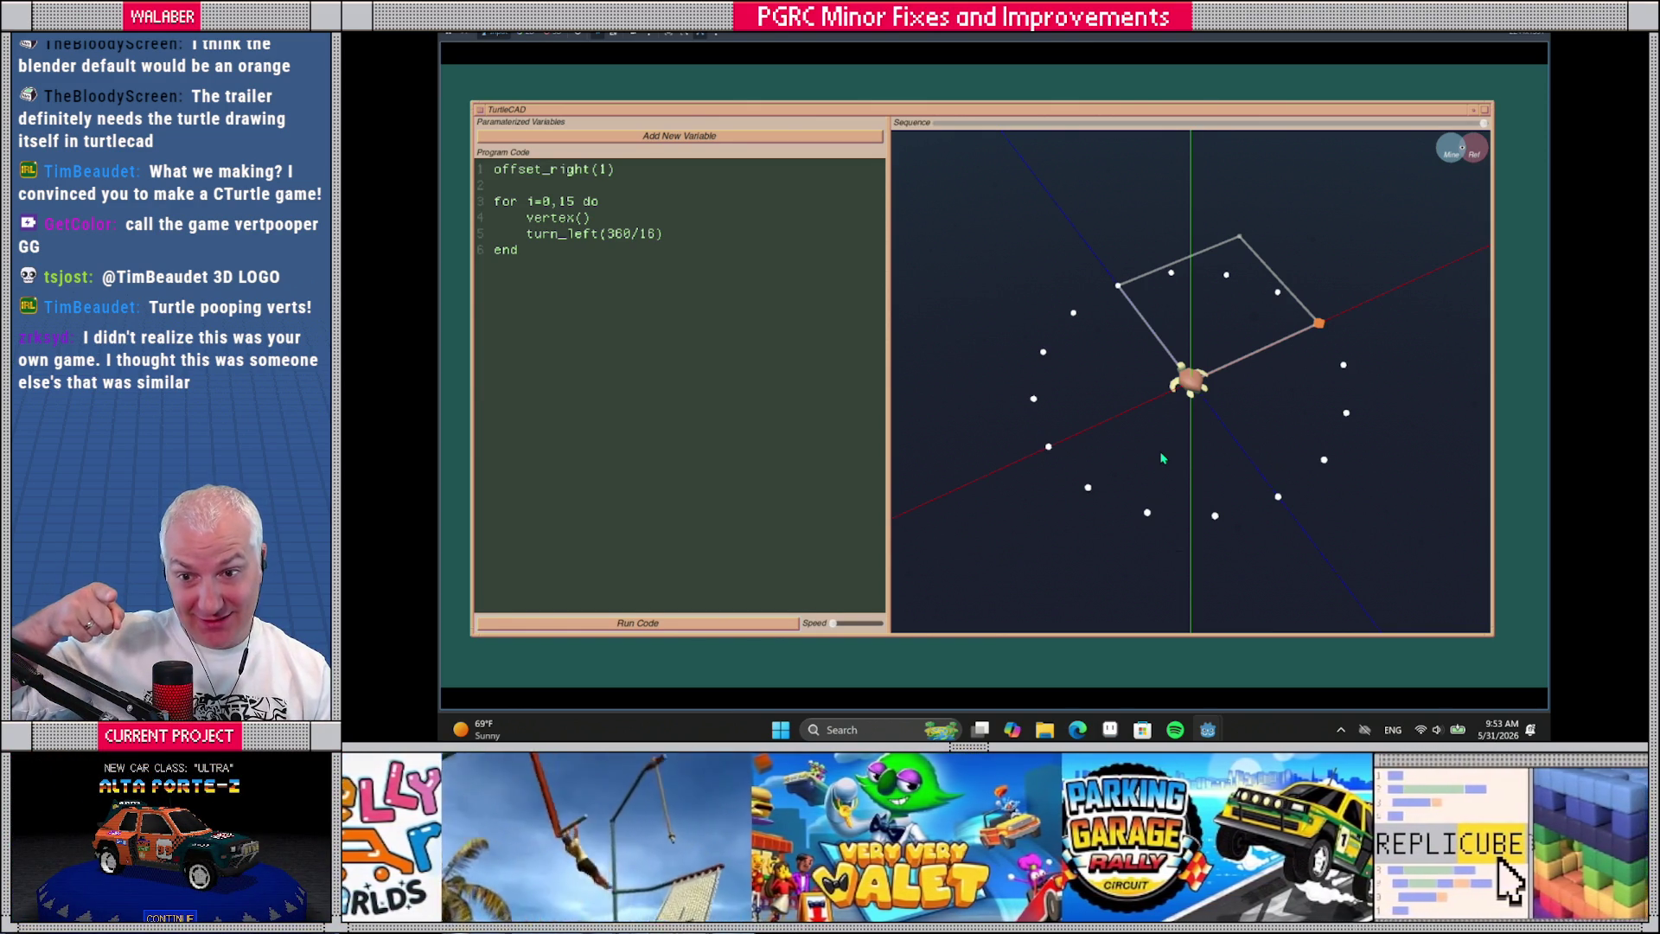
Delete the loop code, restore it with undo, and view the ring from a flatter angle
mouse_move(518, 250)
left_mouse_down()
mouse_move(493, 184)
mouse_move(442, 170)
left_mouse_up()
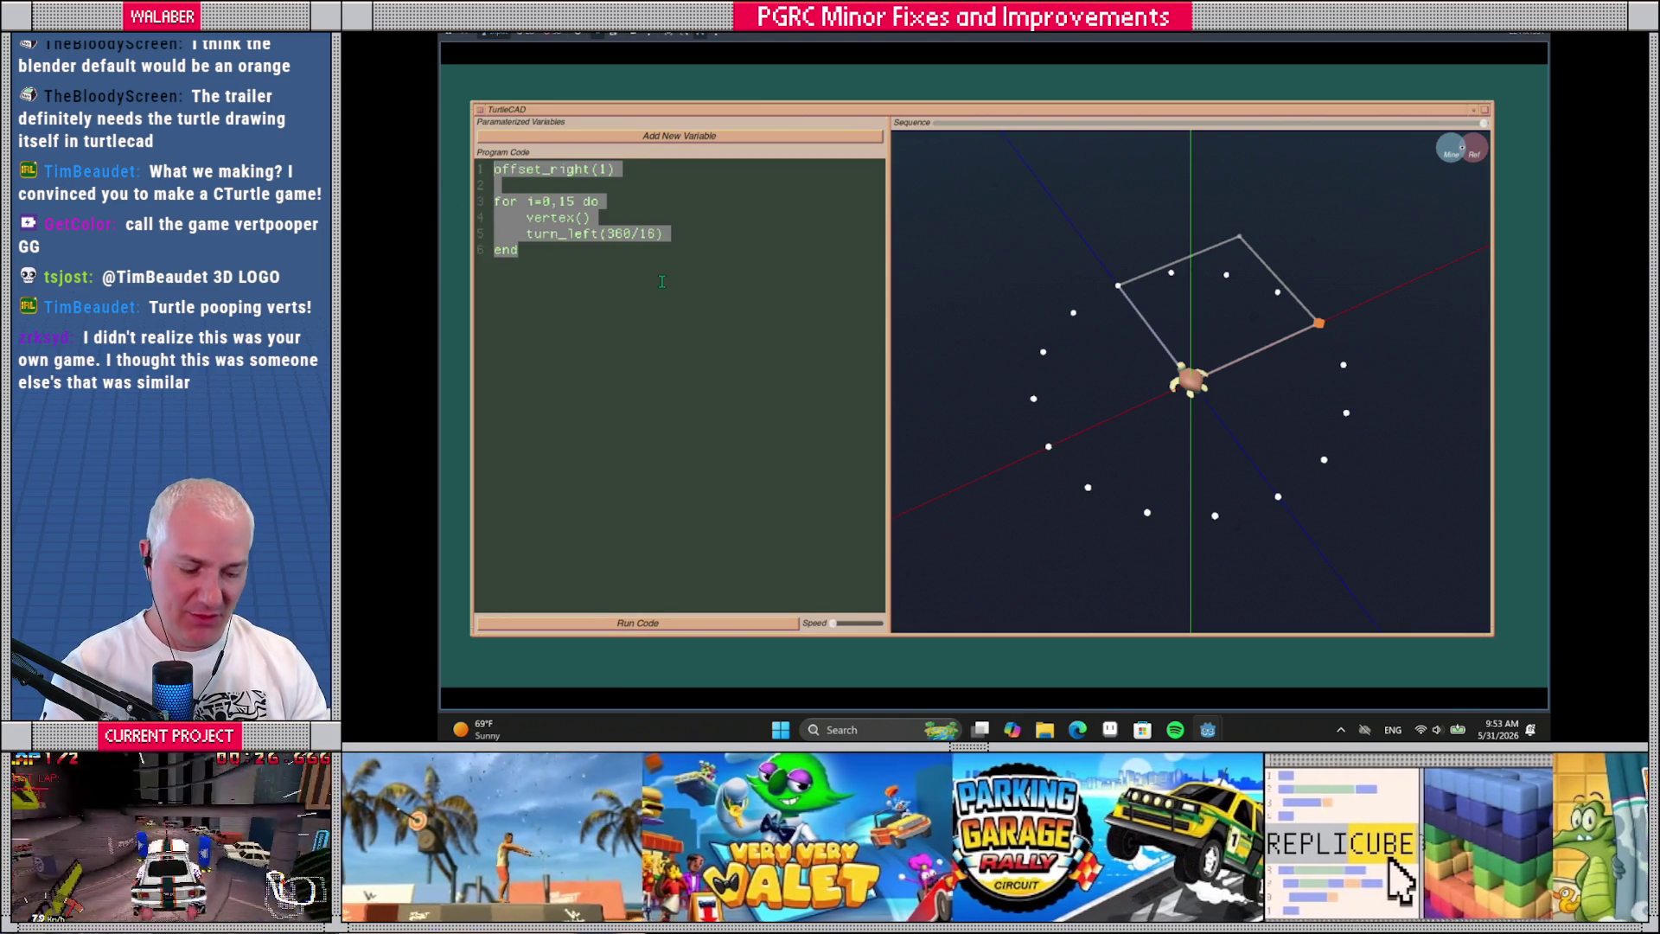
key("Delete")
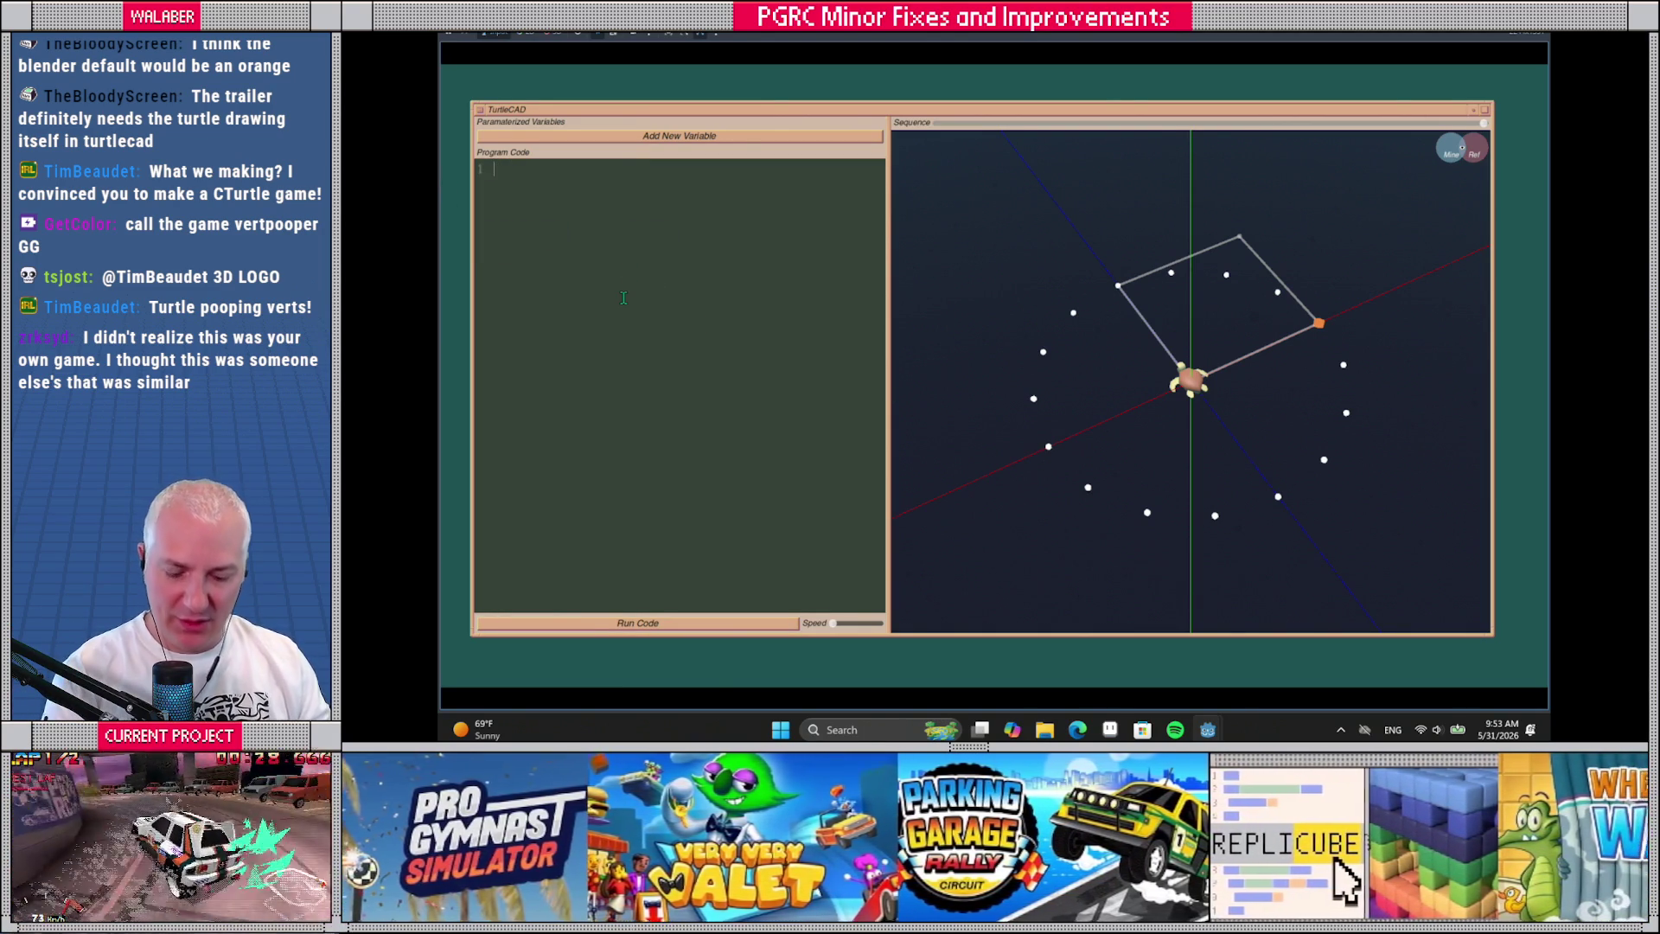
key("ctrl+z")
left_click(636, 270)
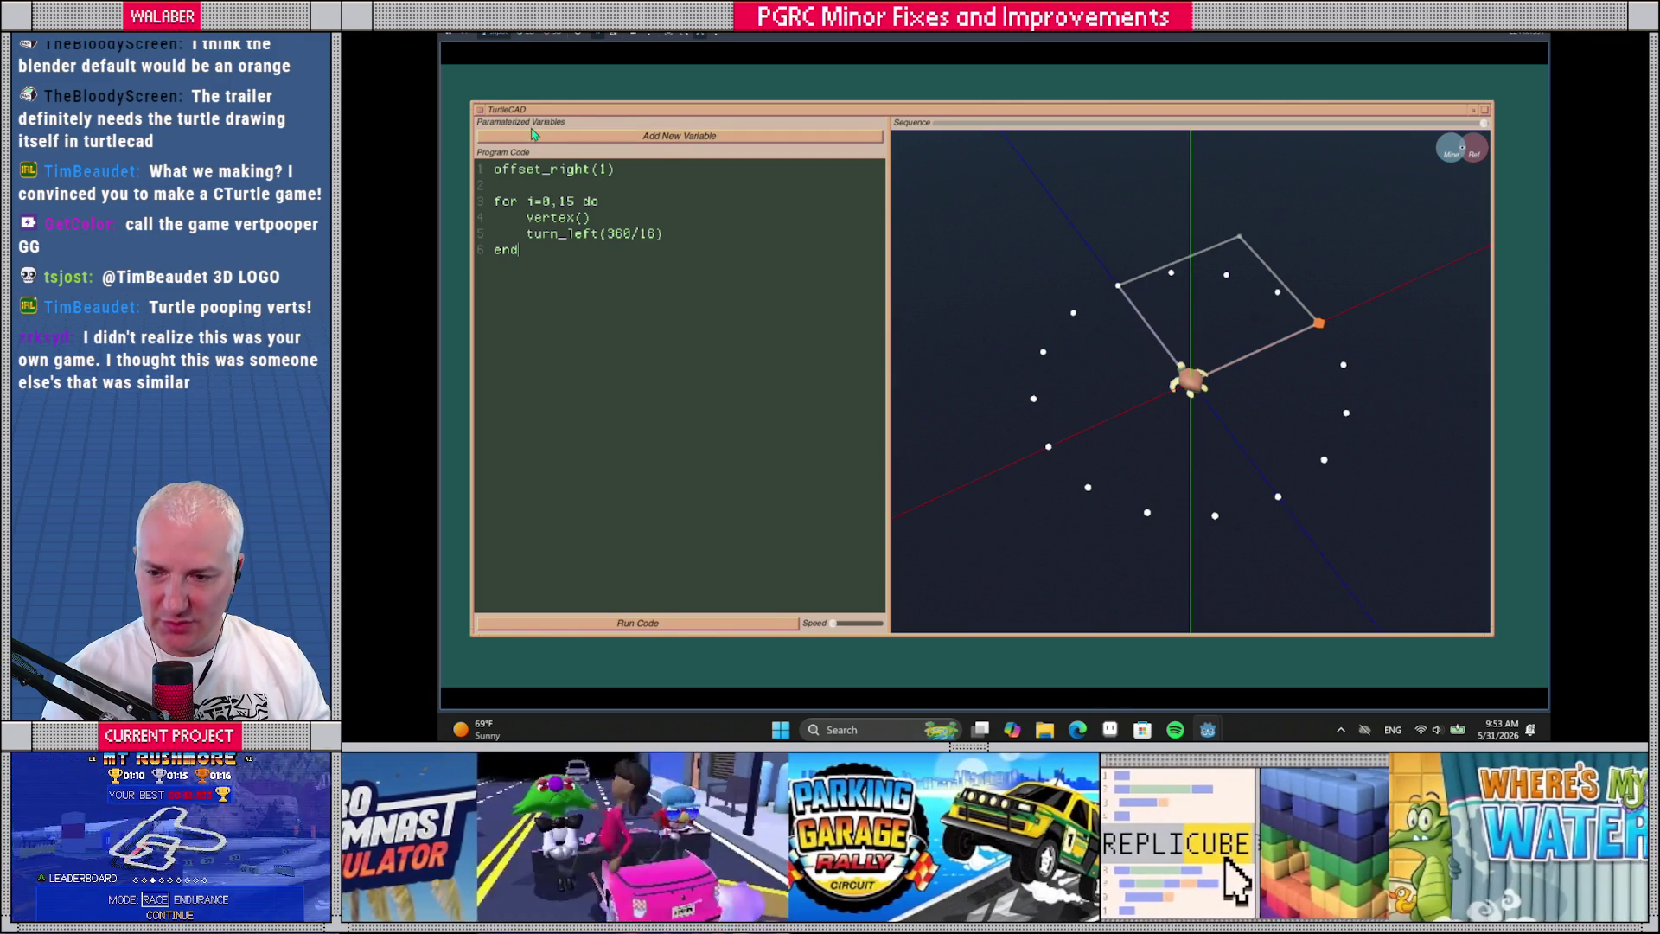
mouse_move(1186, 427)
left_mouse_down()
mouse_move(1173, 396)
mouse_move(1200, 413)
left_mouse_up()
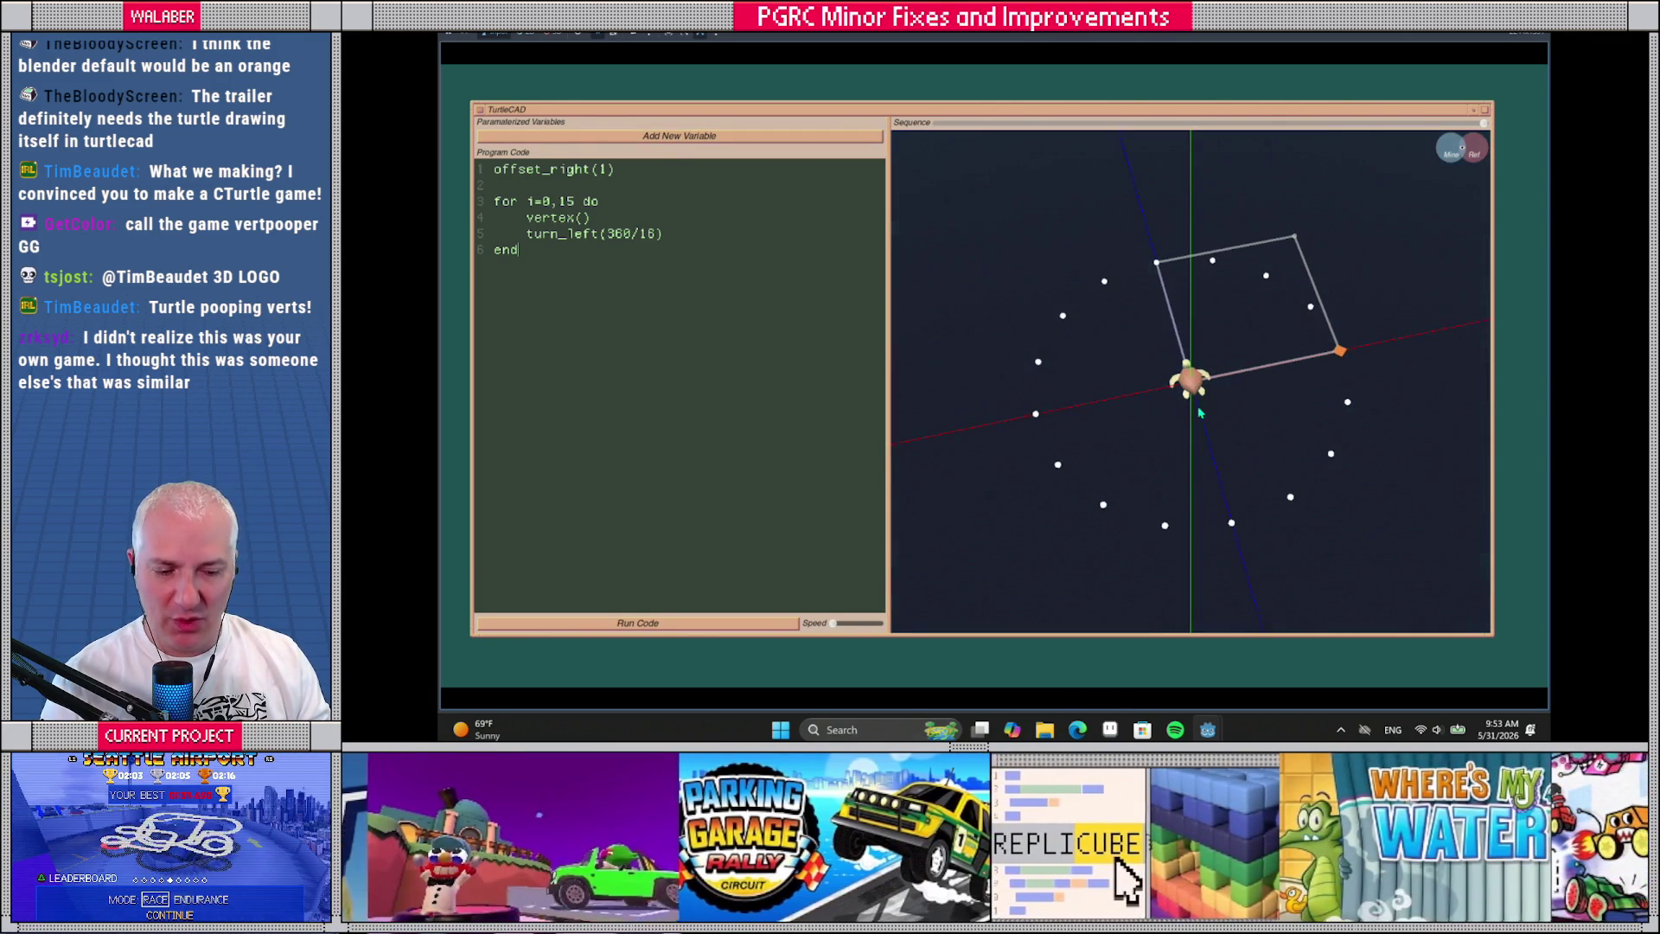
Create the variable point_count with minimum 3, maximum 32 and step 1
left_click(594, 139)
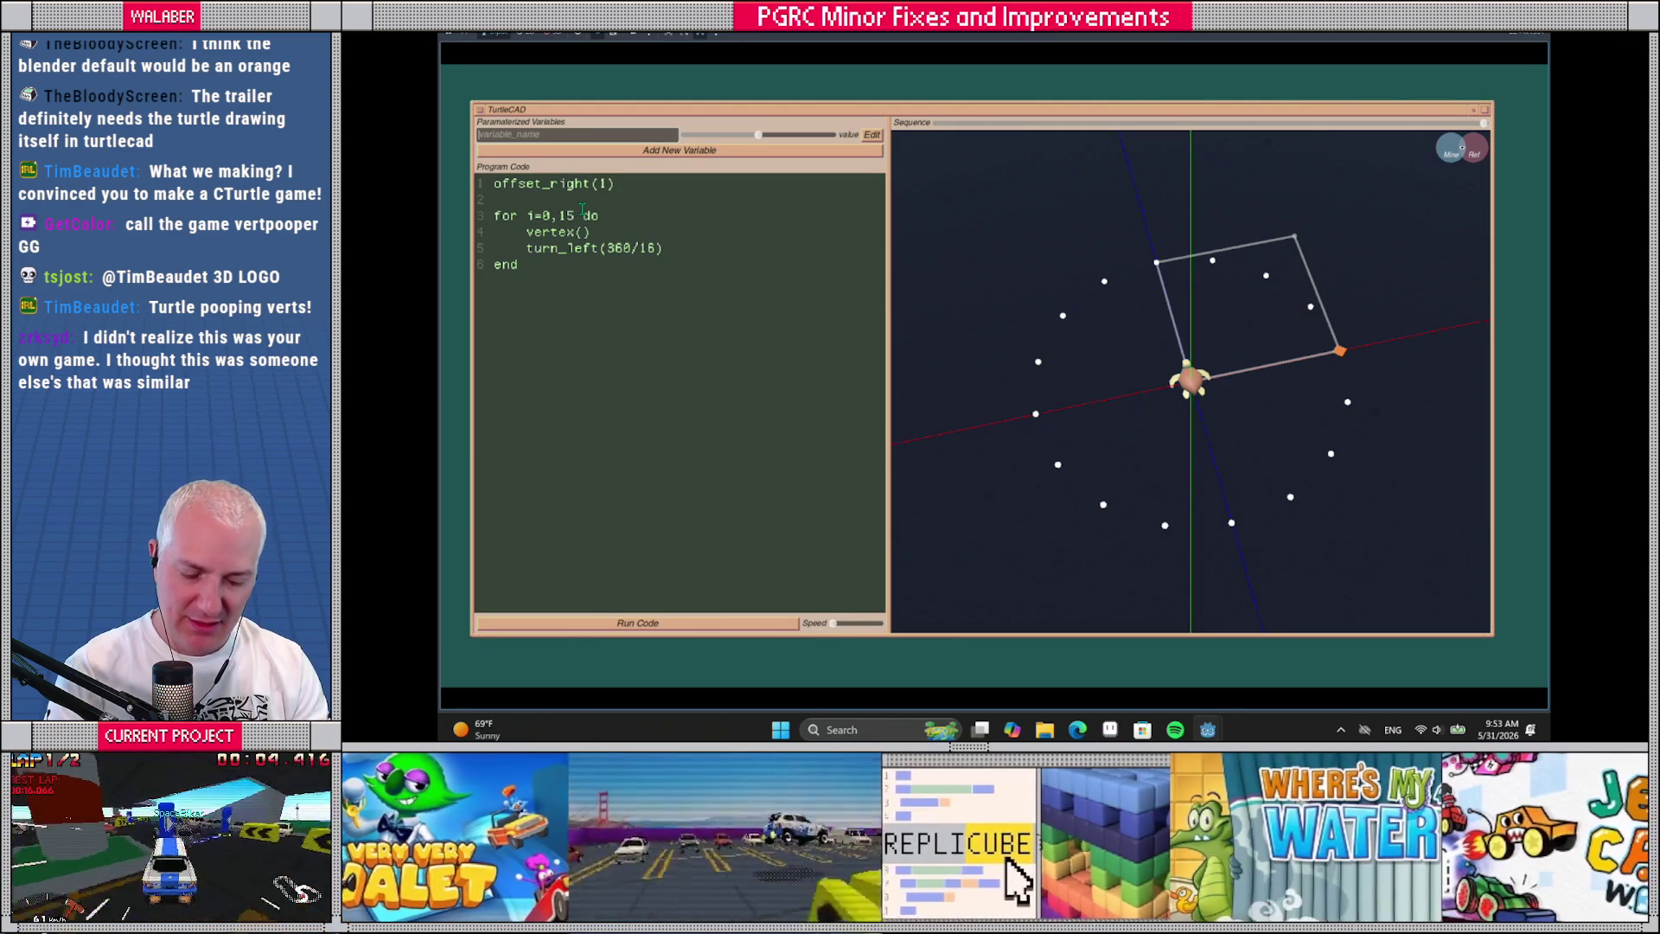
type("point_count")
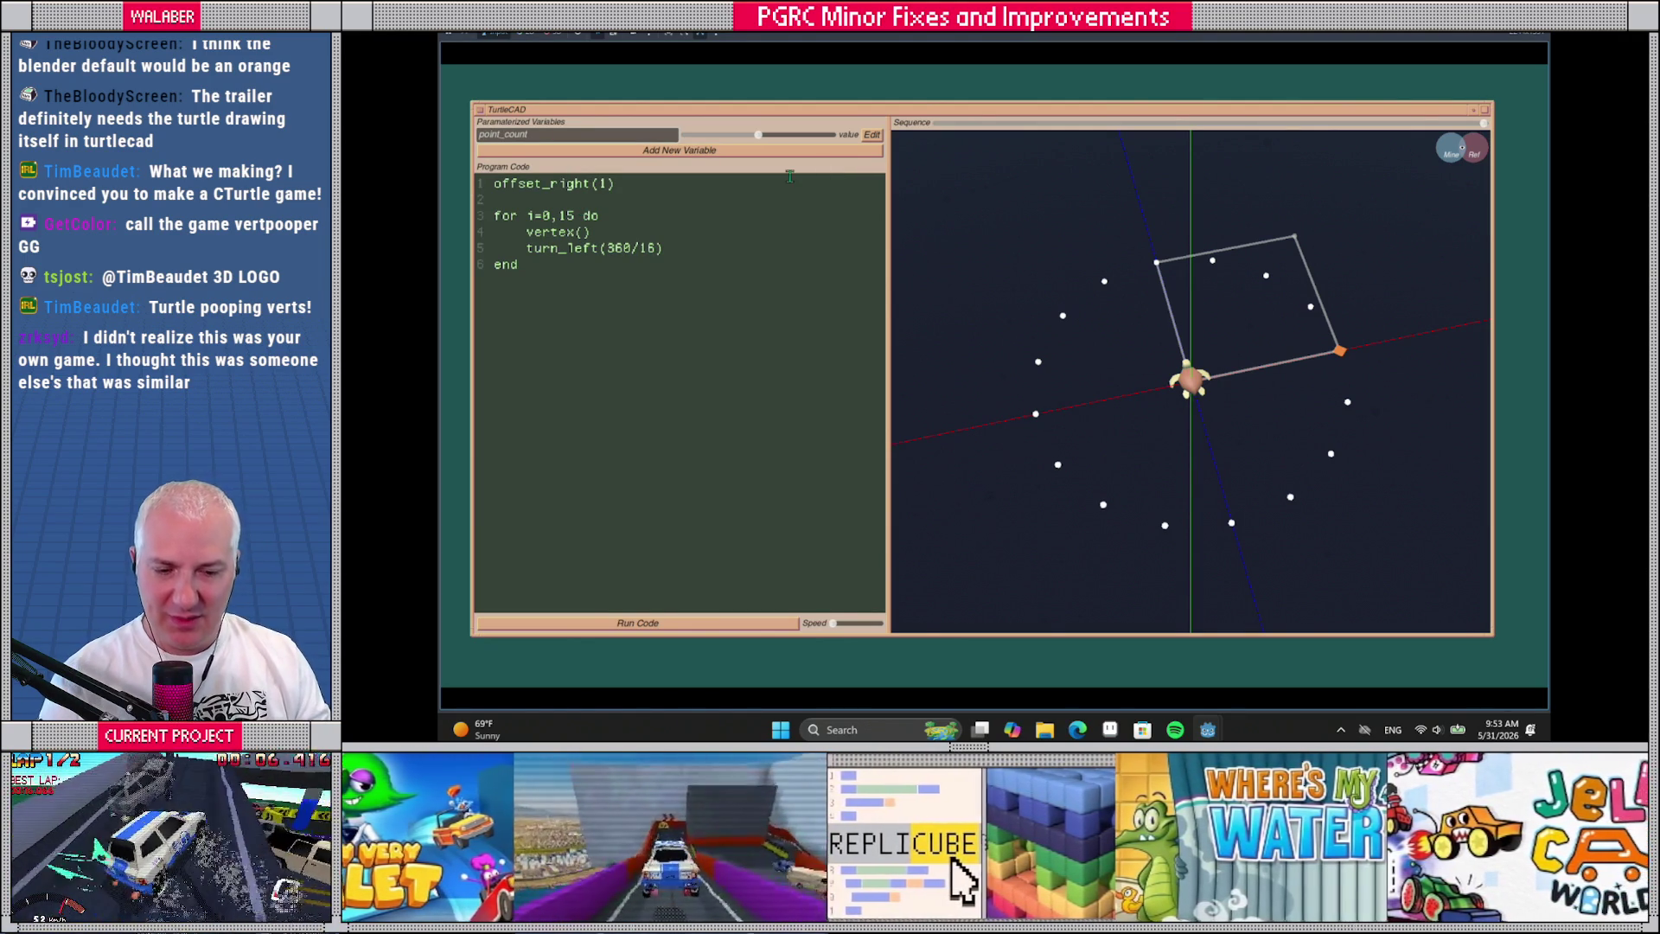
left_click(872, 134)
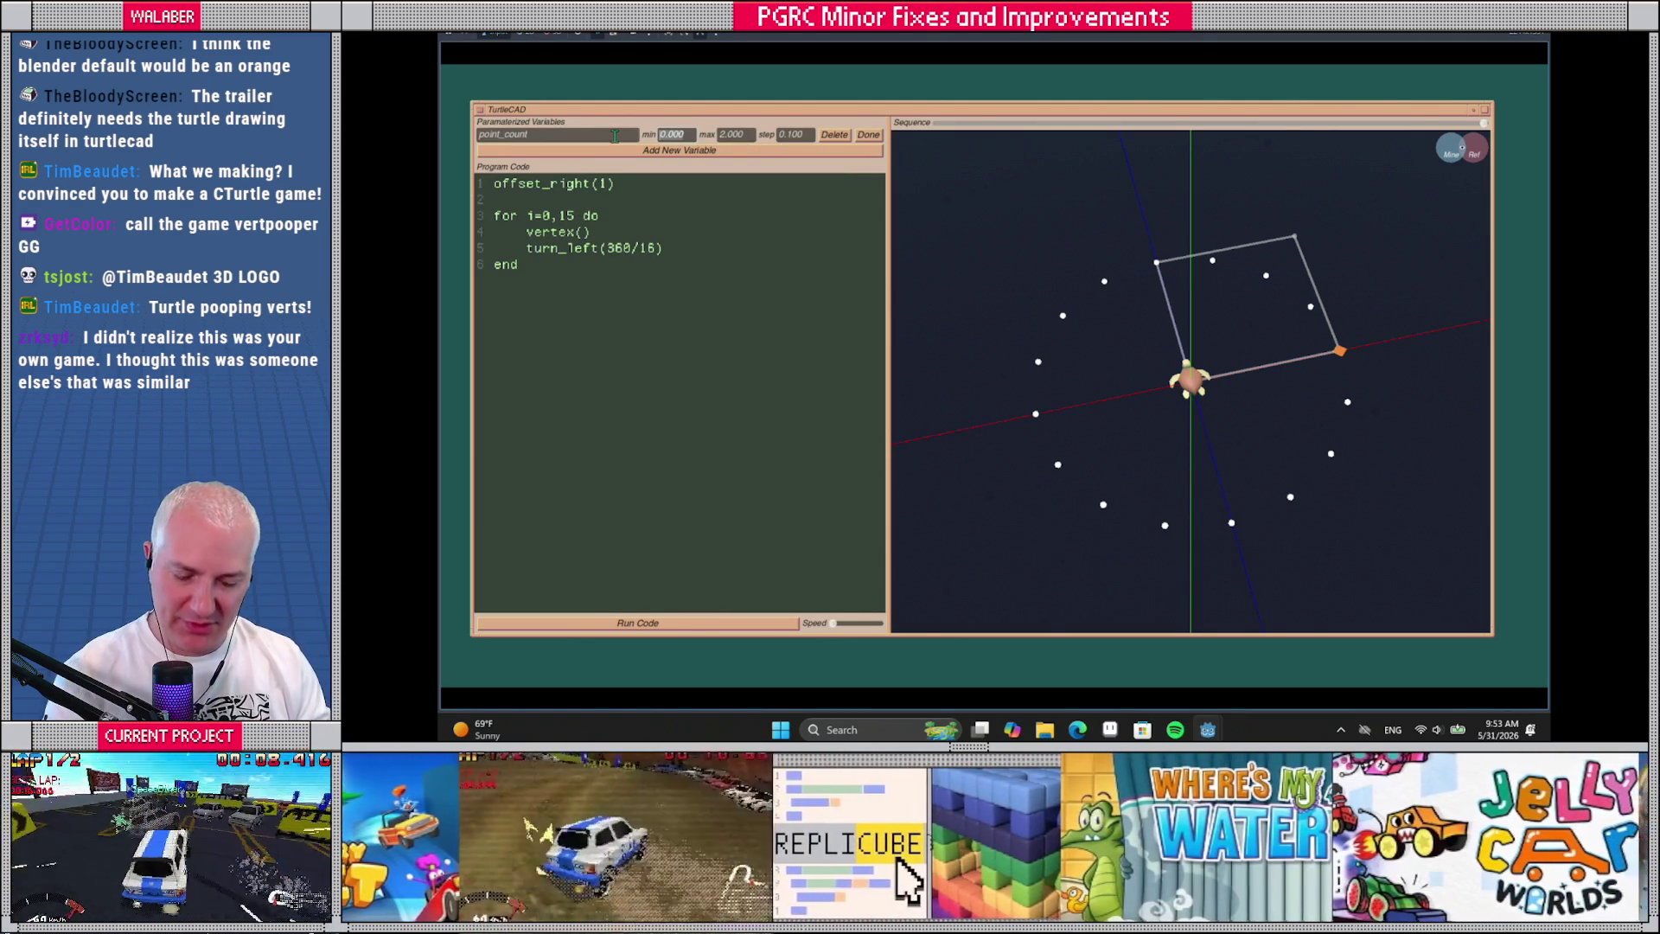
type("3")
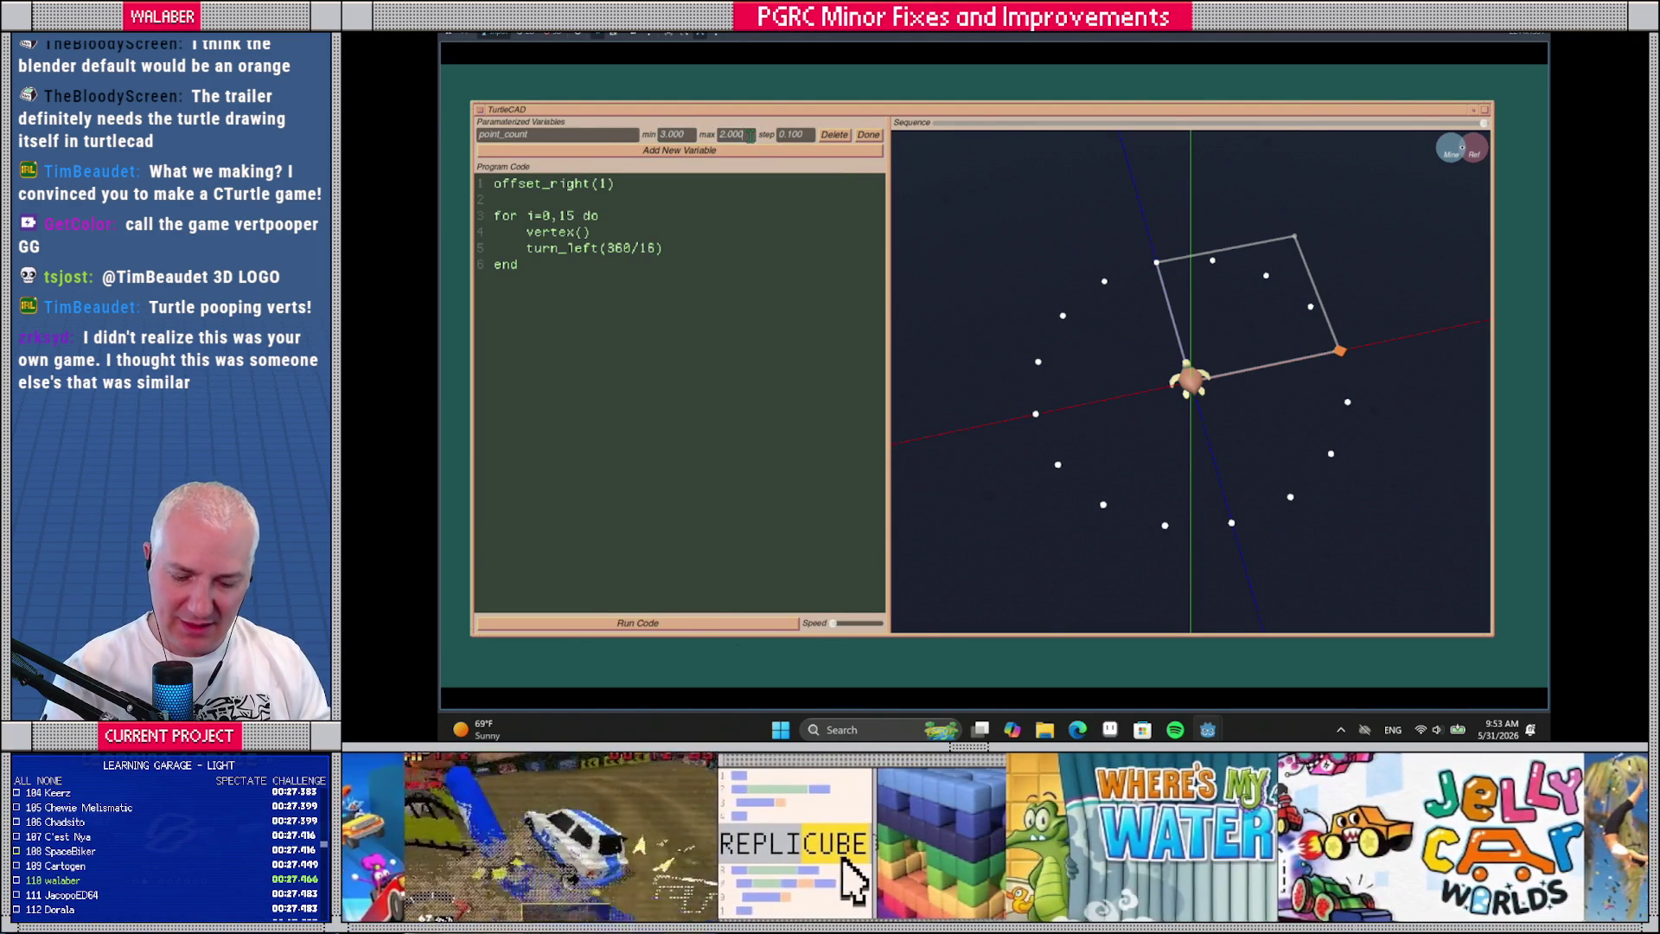
type("32")
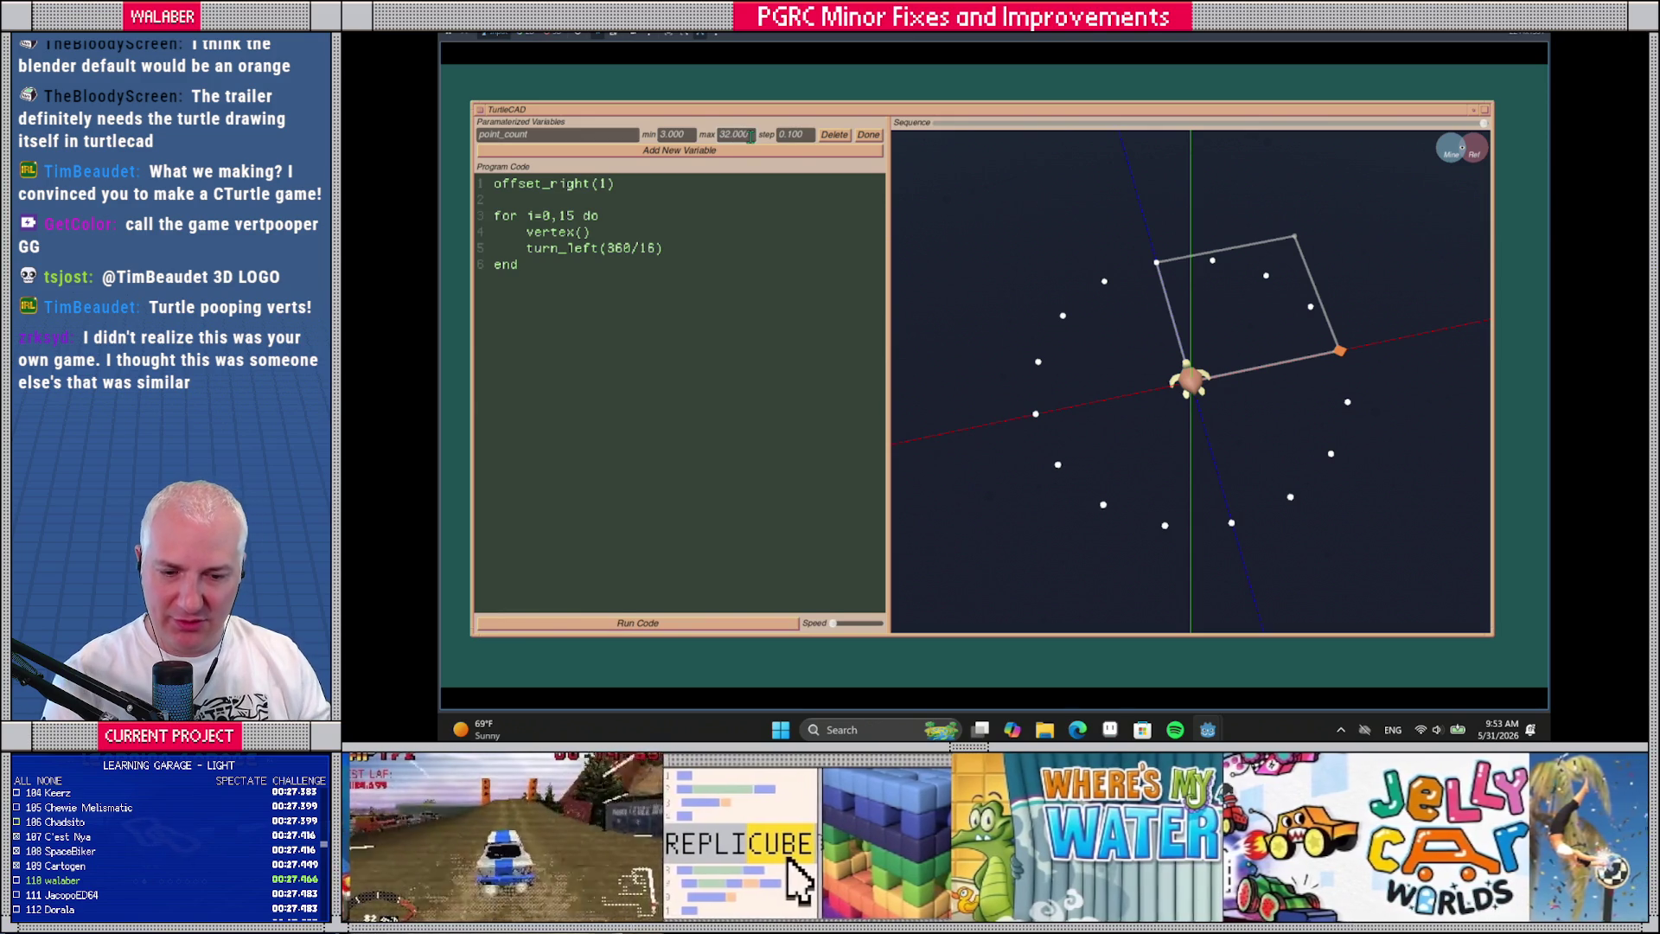
left_click(791, 134)
type("1")
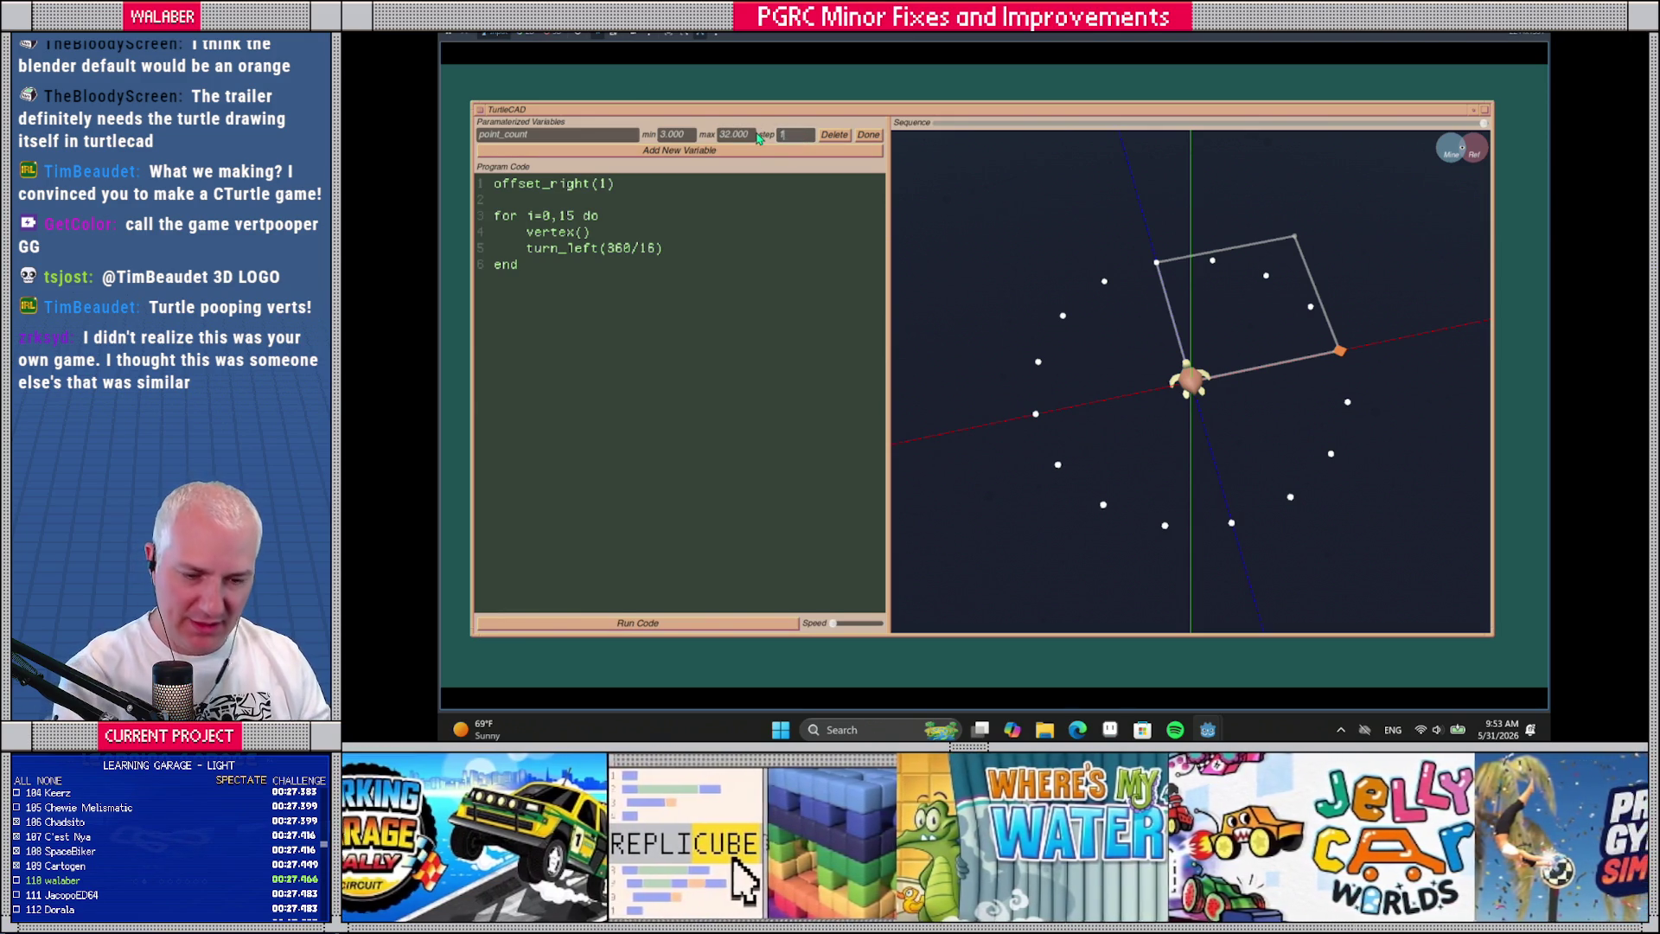
left_click(868, 135)
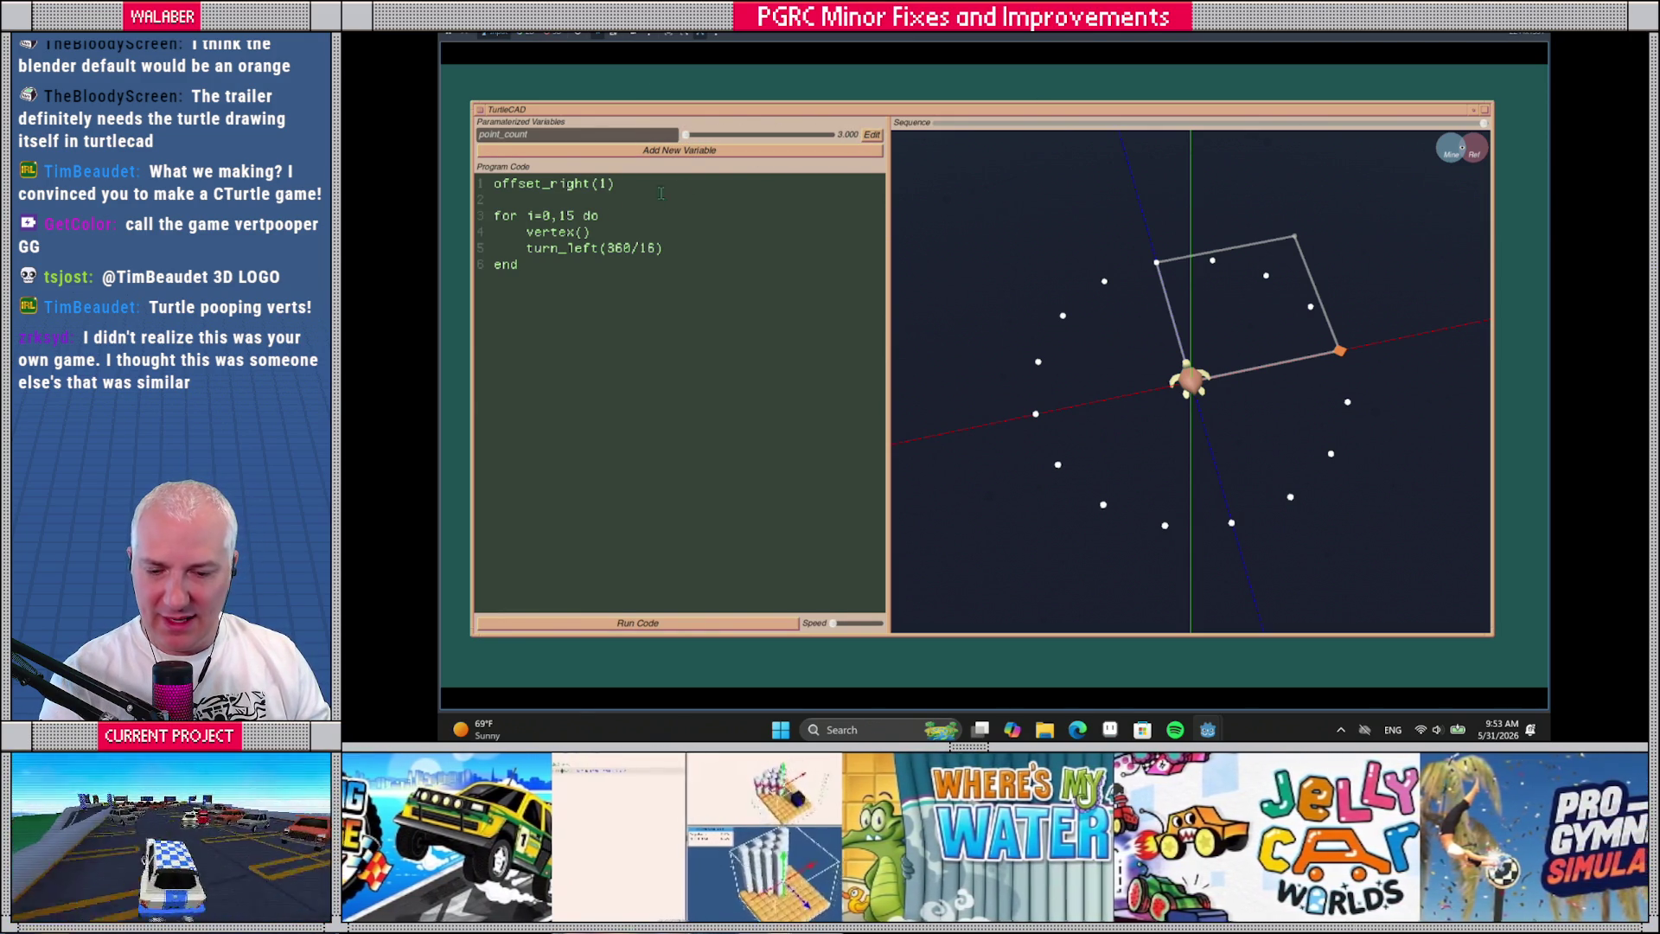
Change the loop bound to point_count-1 and the turn to 360/point_count, then rerun
double_click(566, 216)
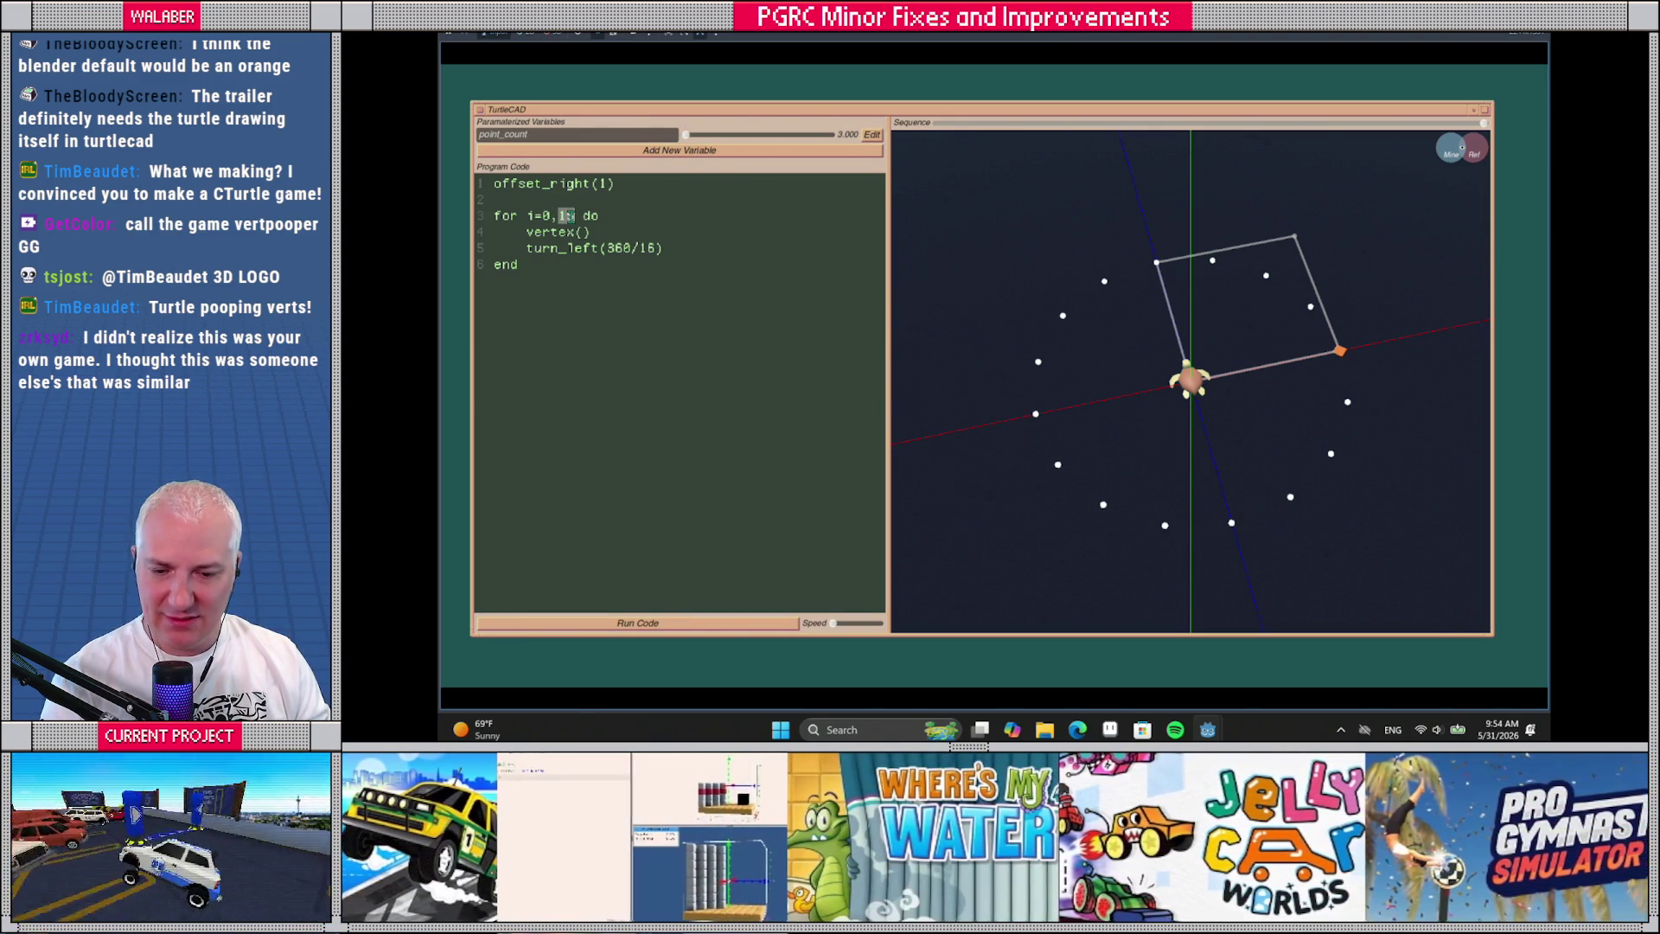
type("point+count")
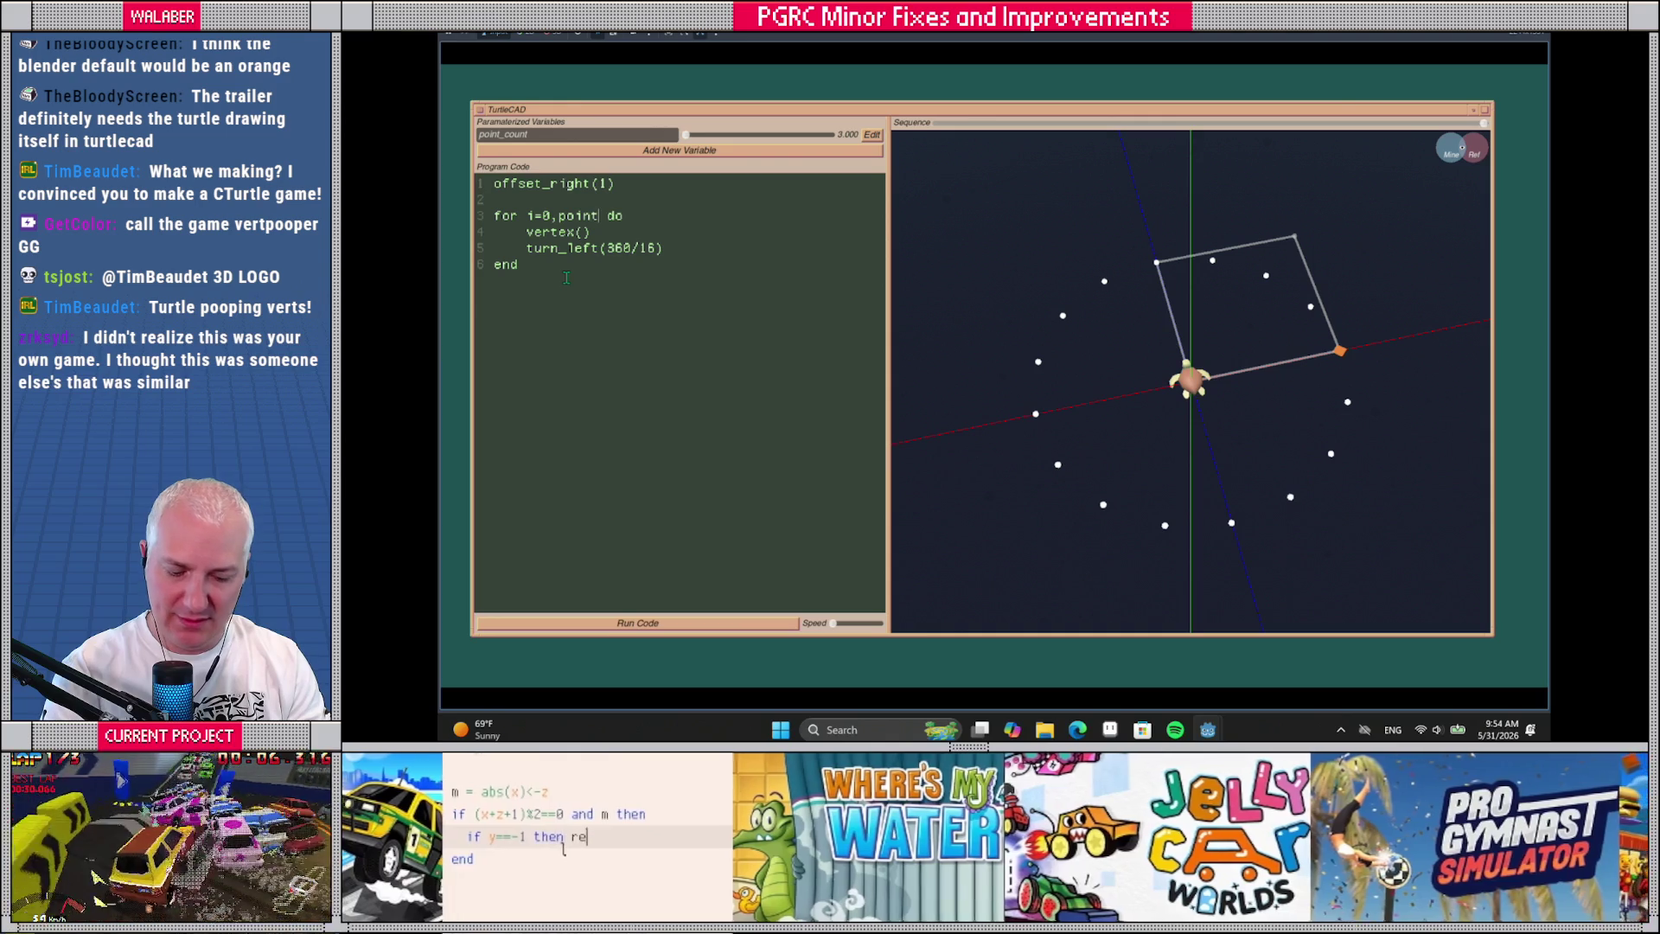
type("-1")
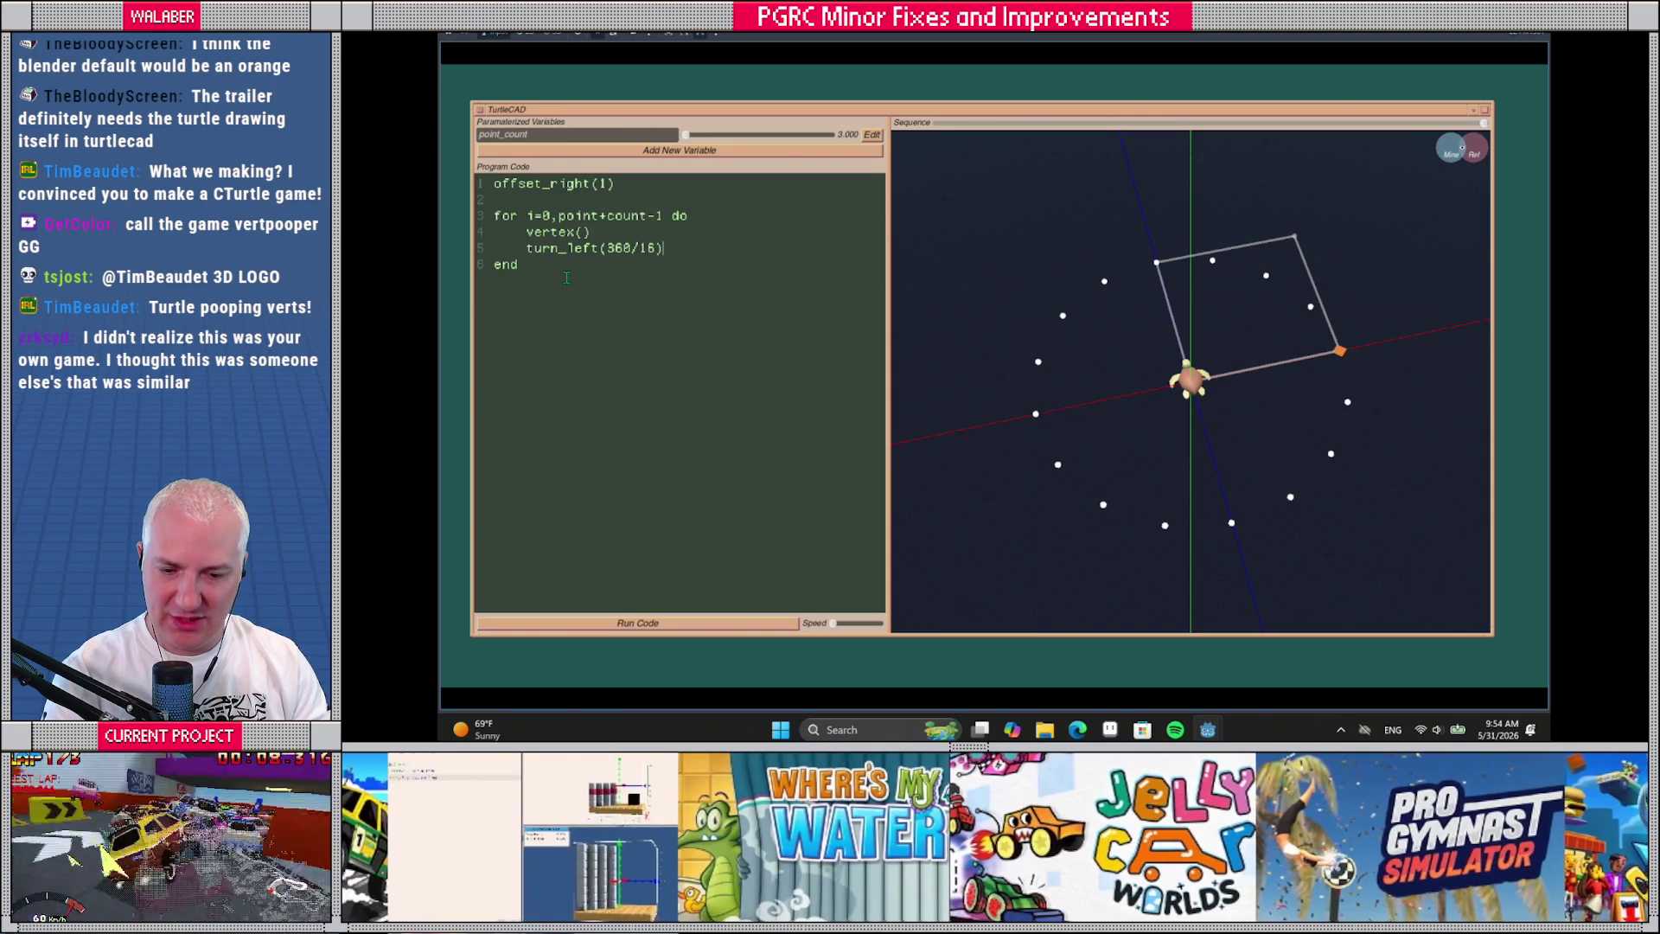
key("BackSpace")
key("BackSpace")
type("poin")
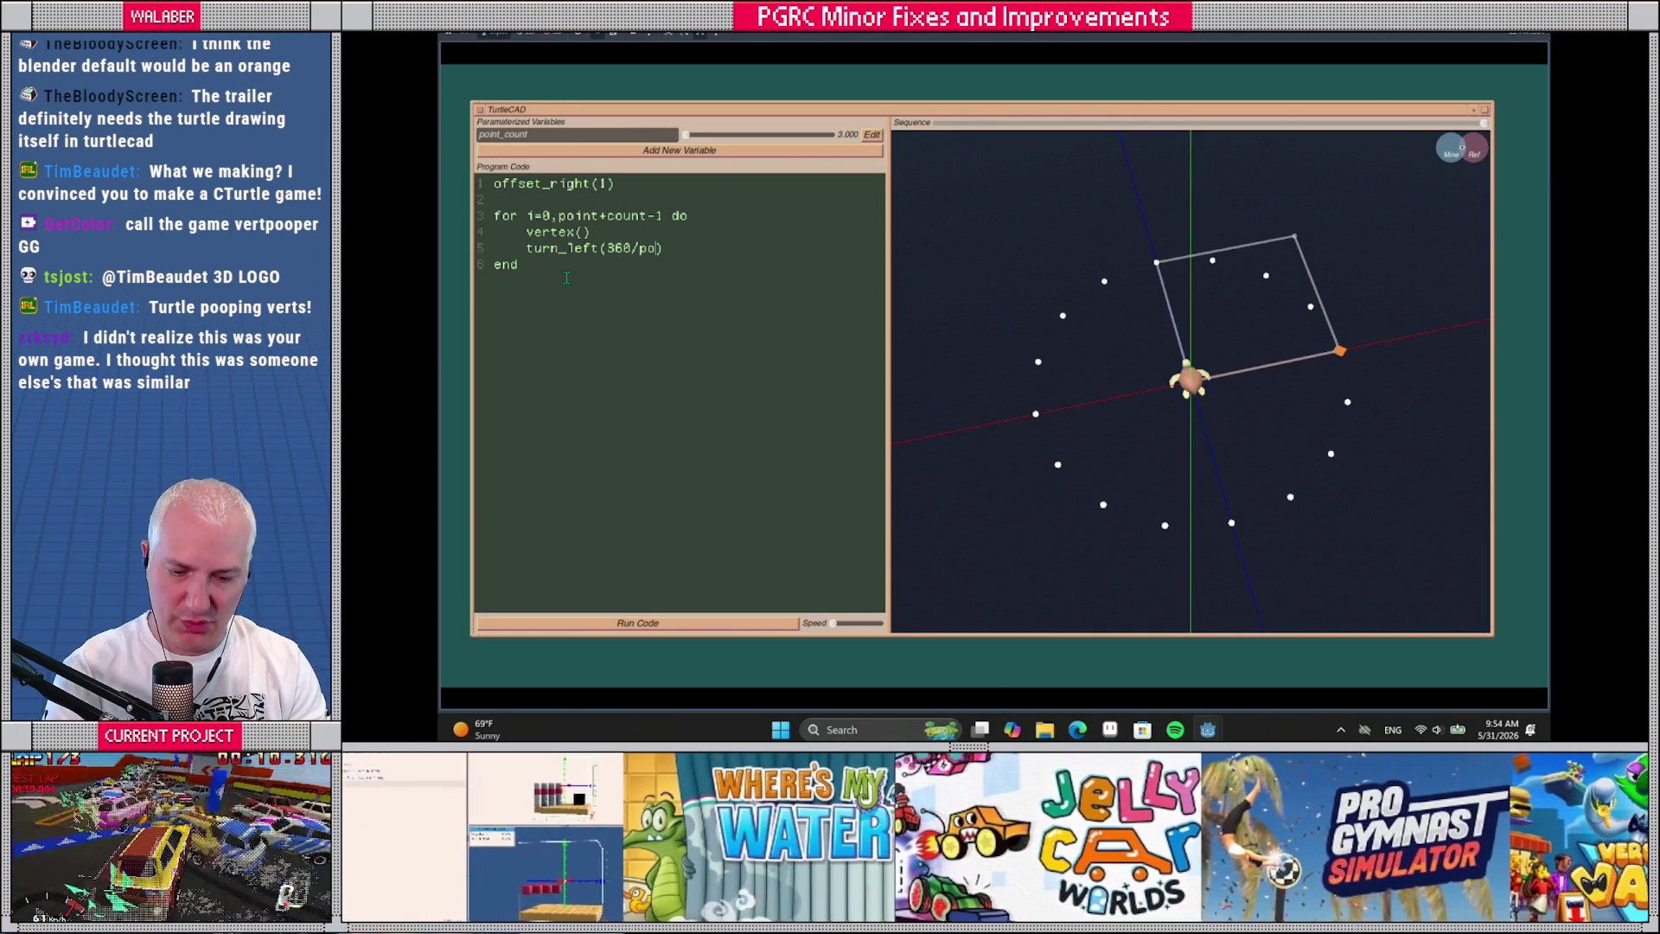
type("t_count")
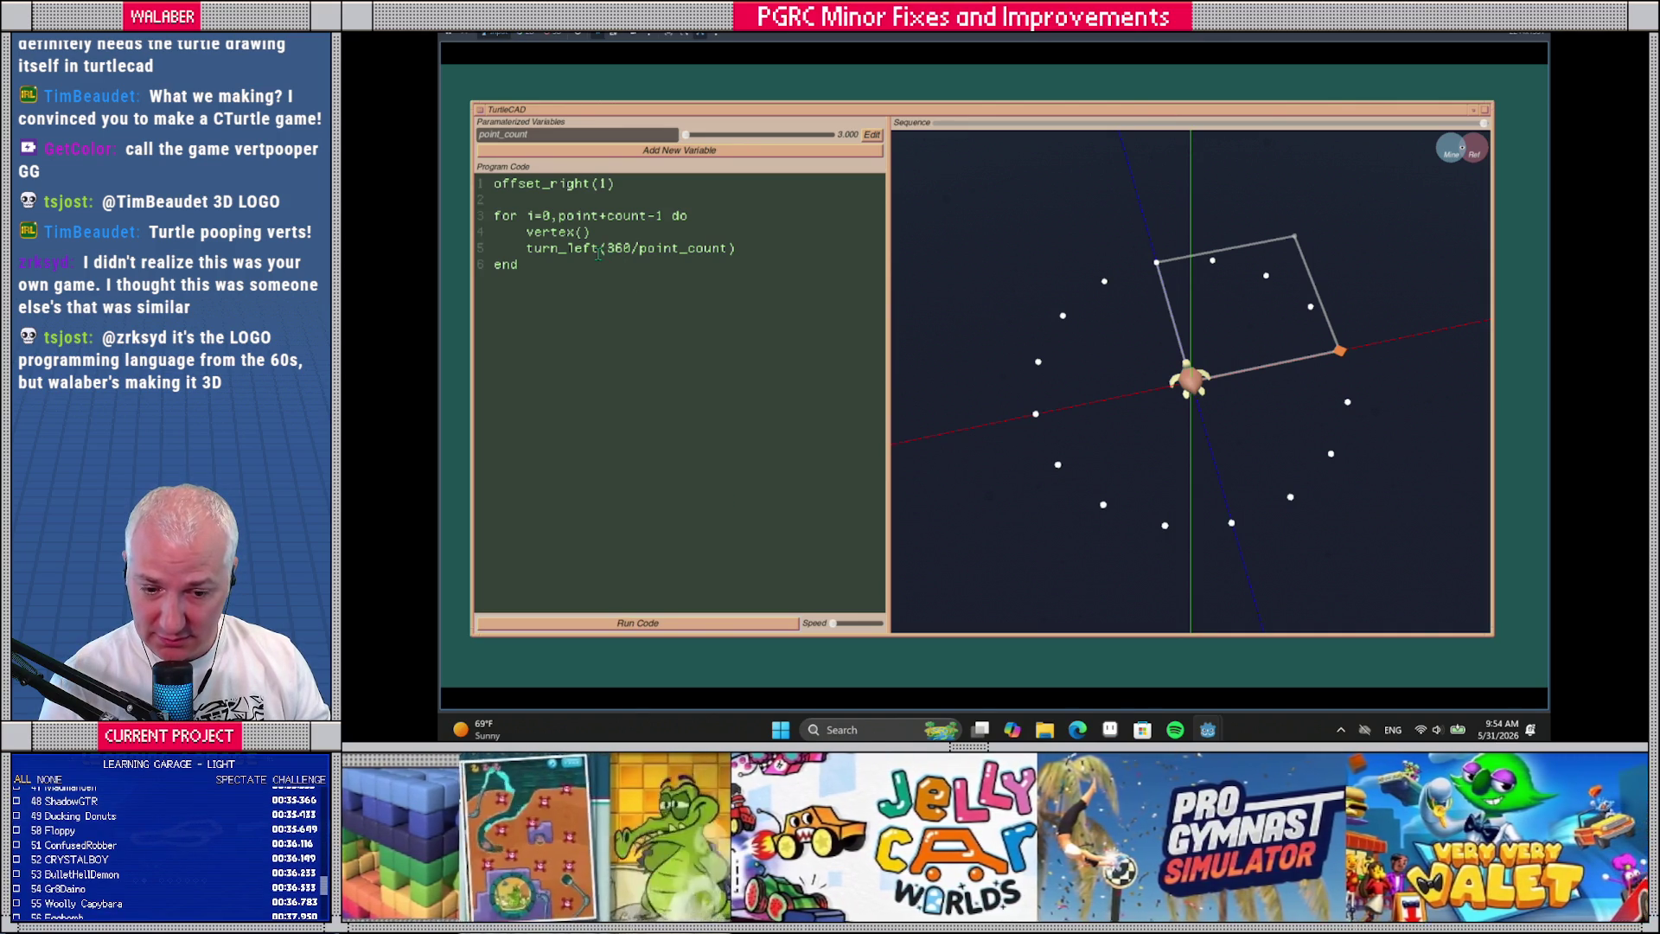
left_click(602, 217)
type("_")
left_click(661, 621)
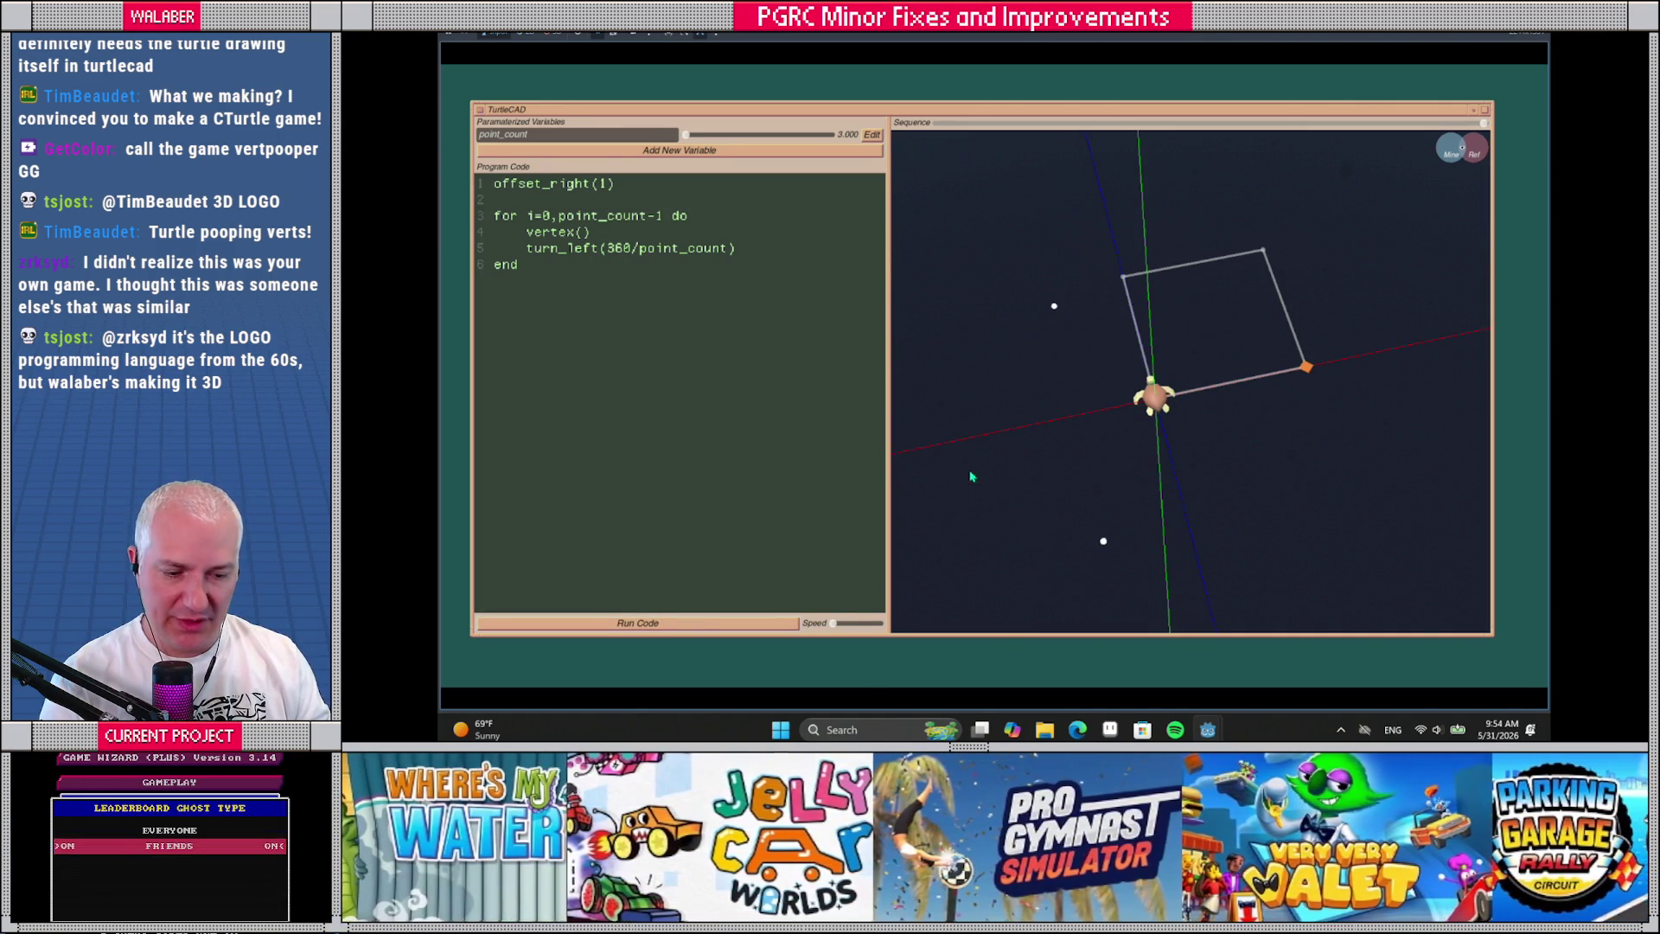
Set point_count to 22, redraw the 22-dot ring, and begin a new line above the loop
mouse_move(686, 135)
left_mouse_down()
mouse_move(809, 141)
mouse_move(711, 141)
mouse_move(768, 140)
mouse_move(748, 143)
left_mouse_up()
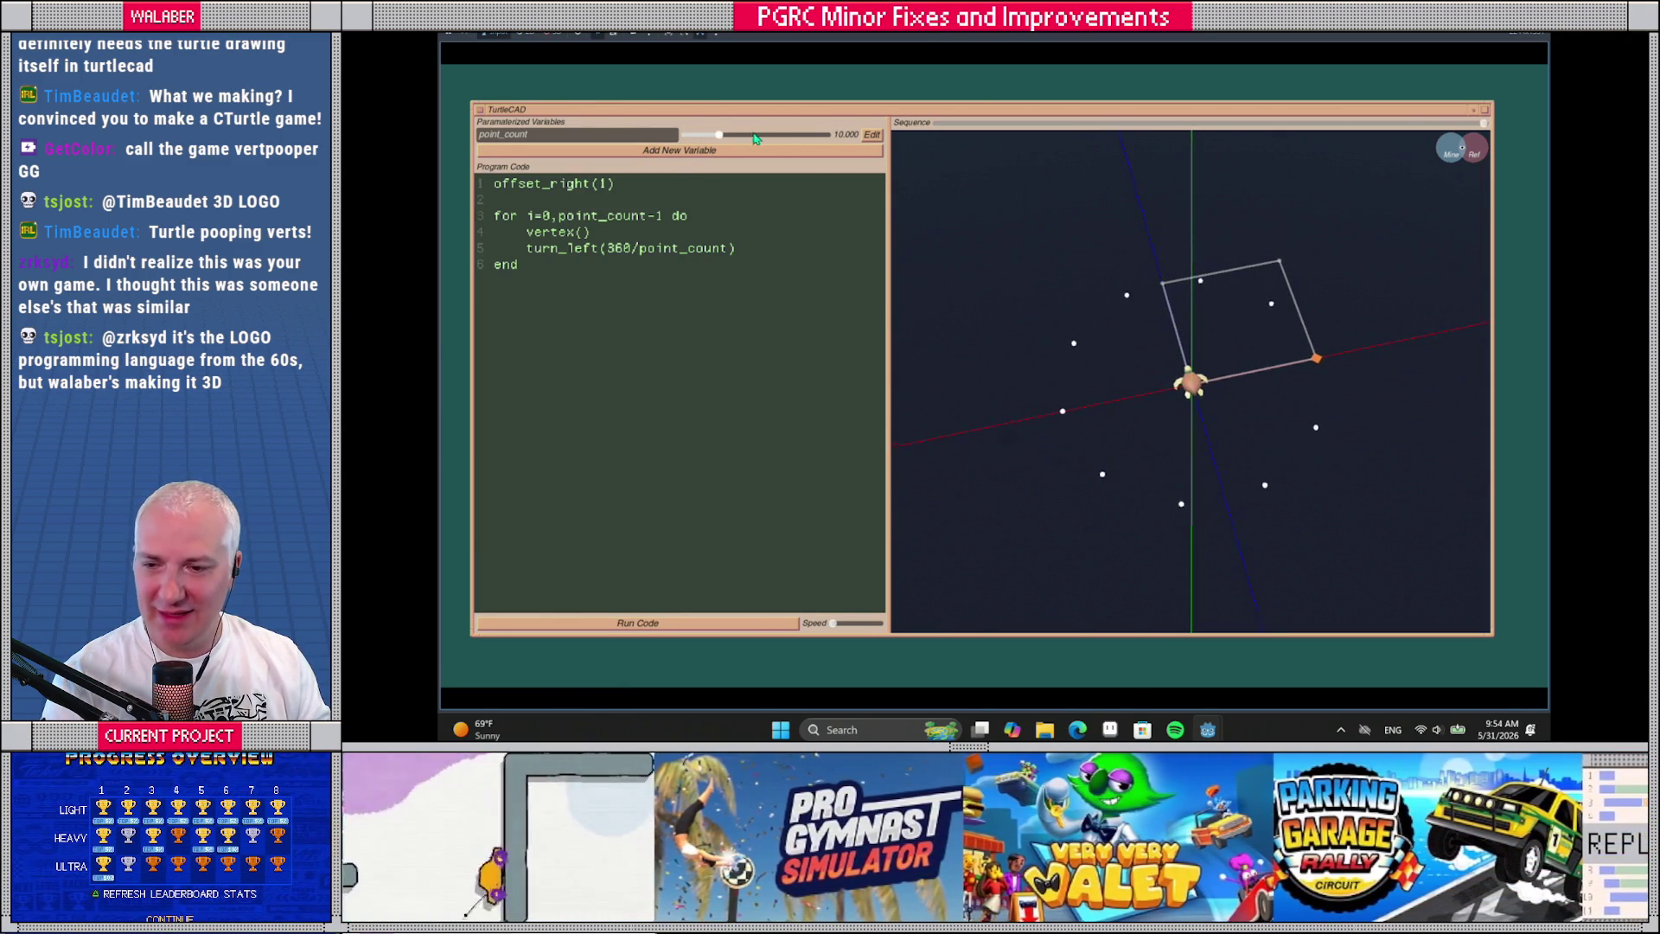
mouse_move(772, 141)
left_mouse_down()
mouse_move(717, 138)
mouse_move(791, 138)
mouse_move(707, 138)
mouse_move(778, 136)
left_mouse_up()
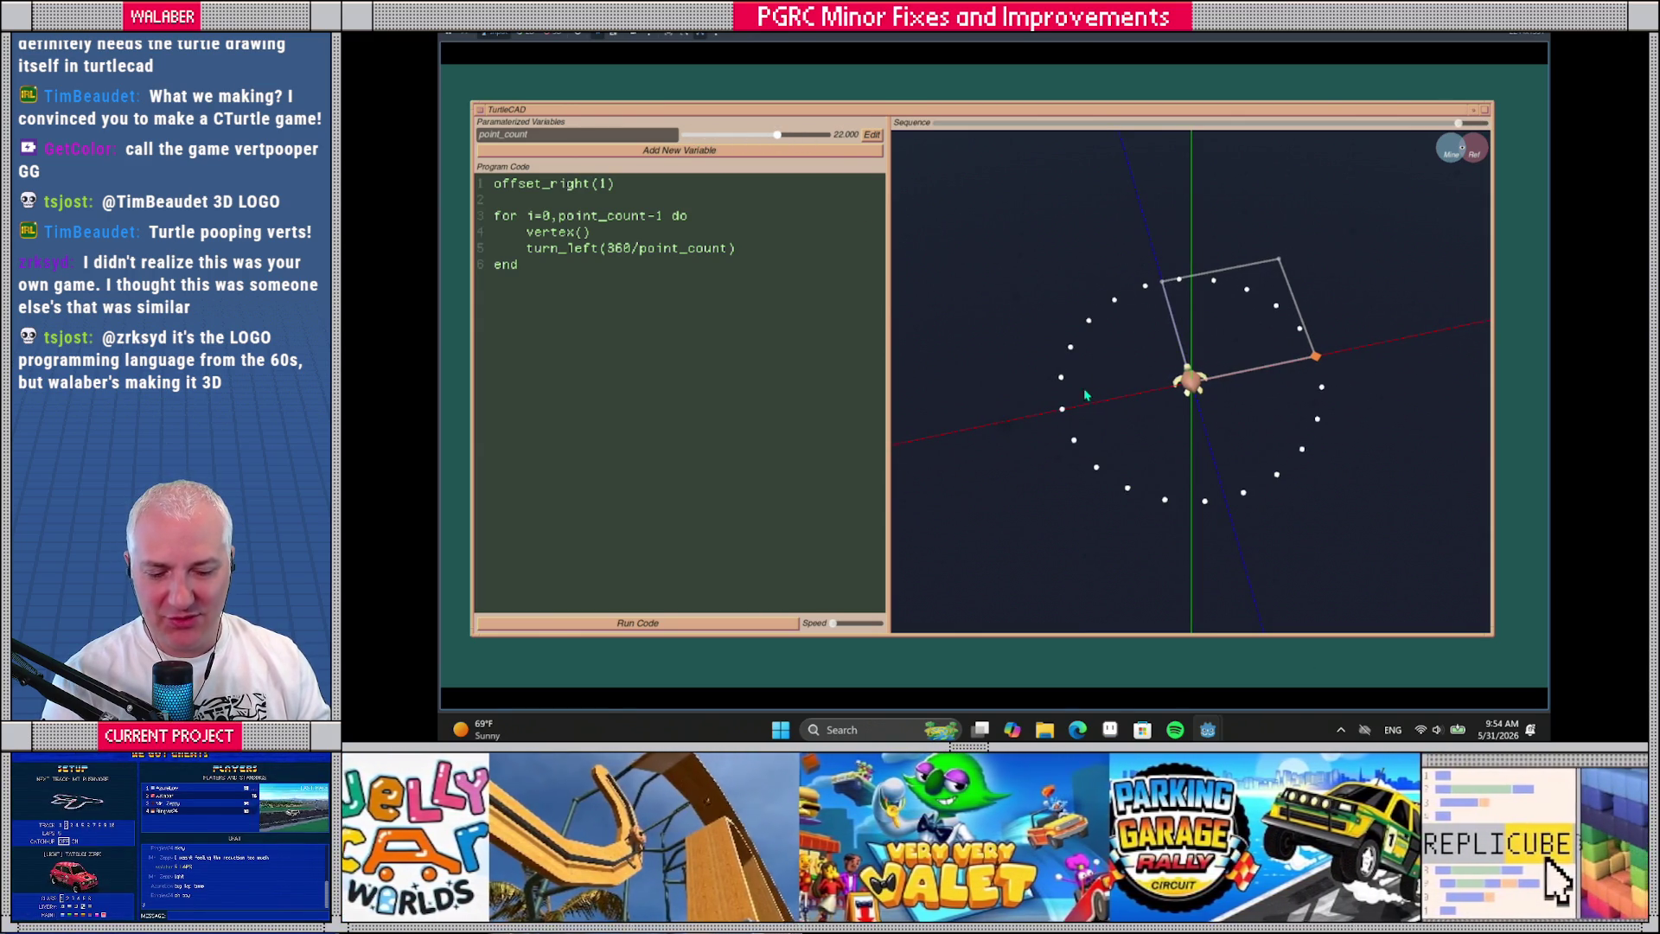
left_click(752, 624)
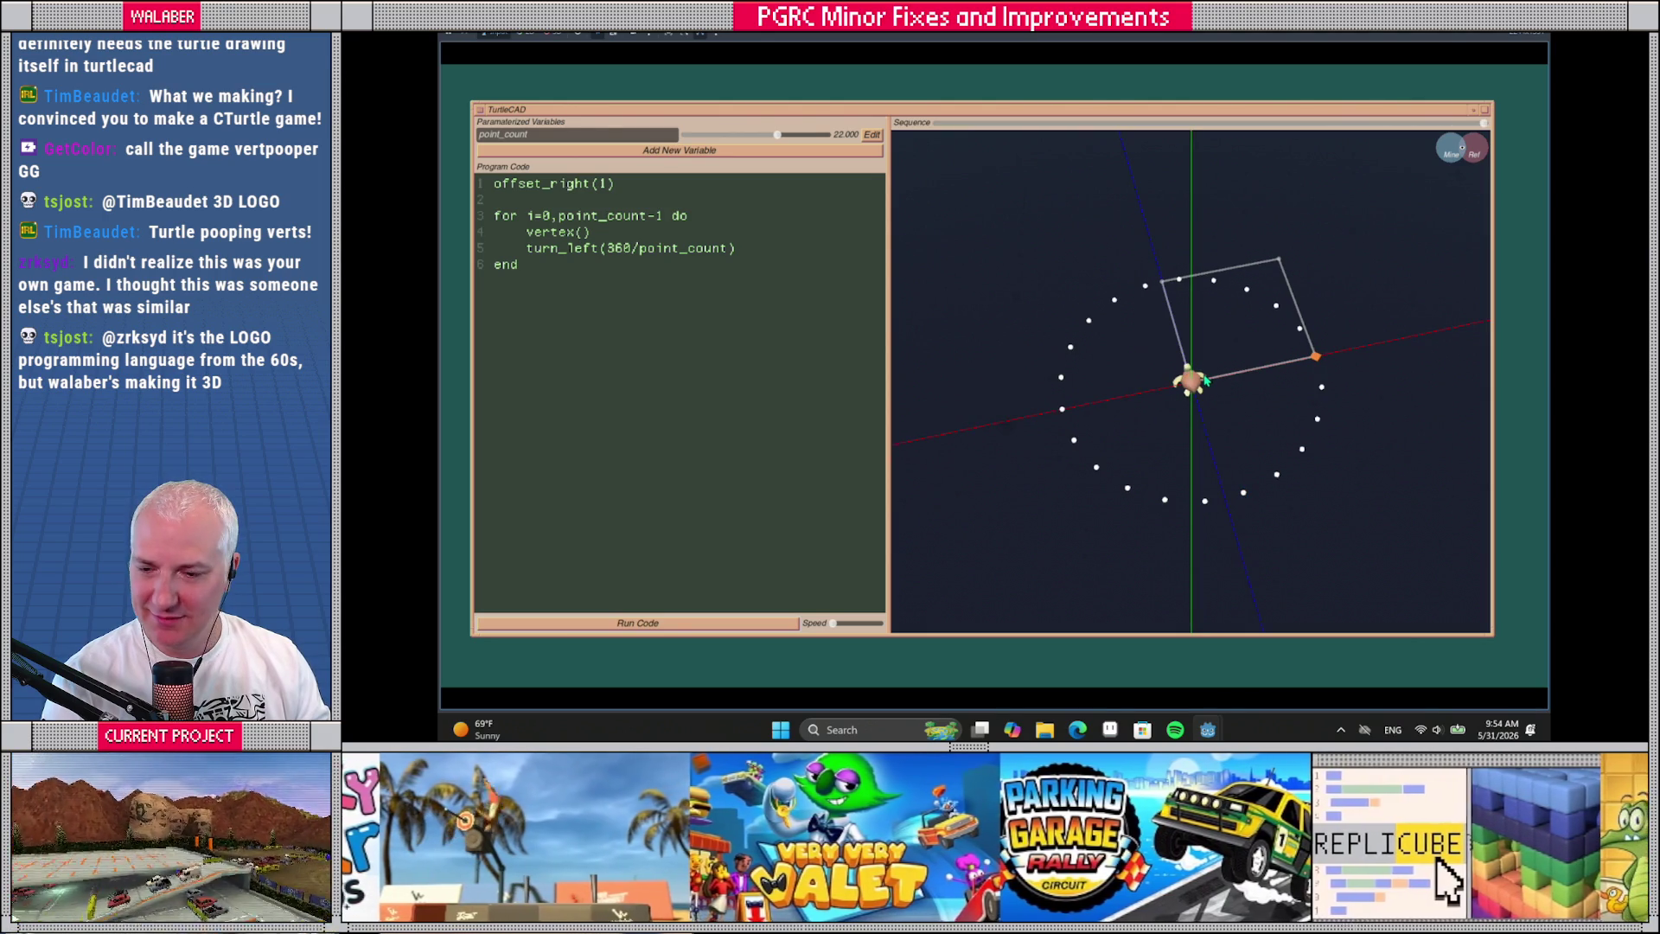
mouse_move(1191, 387)
left_mouse_down()
mouse_move(1119, 391)
mouse_move(963, 349)
left_mouse_up()
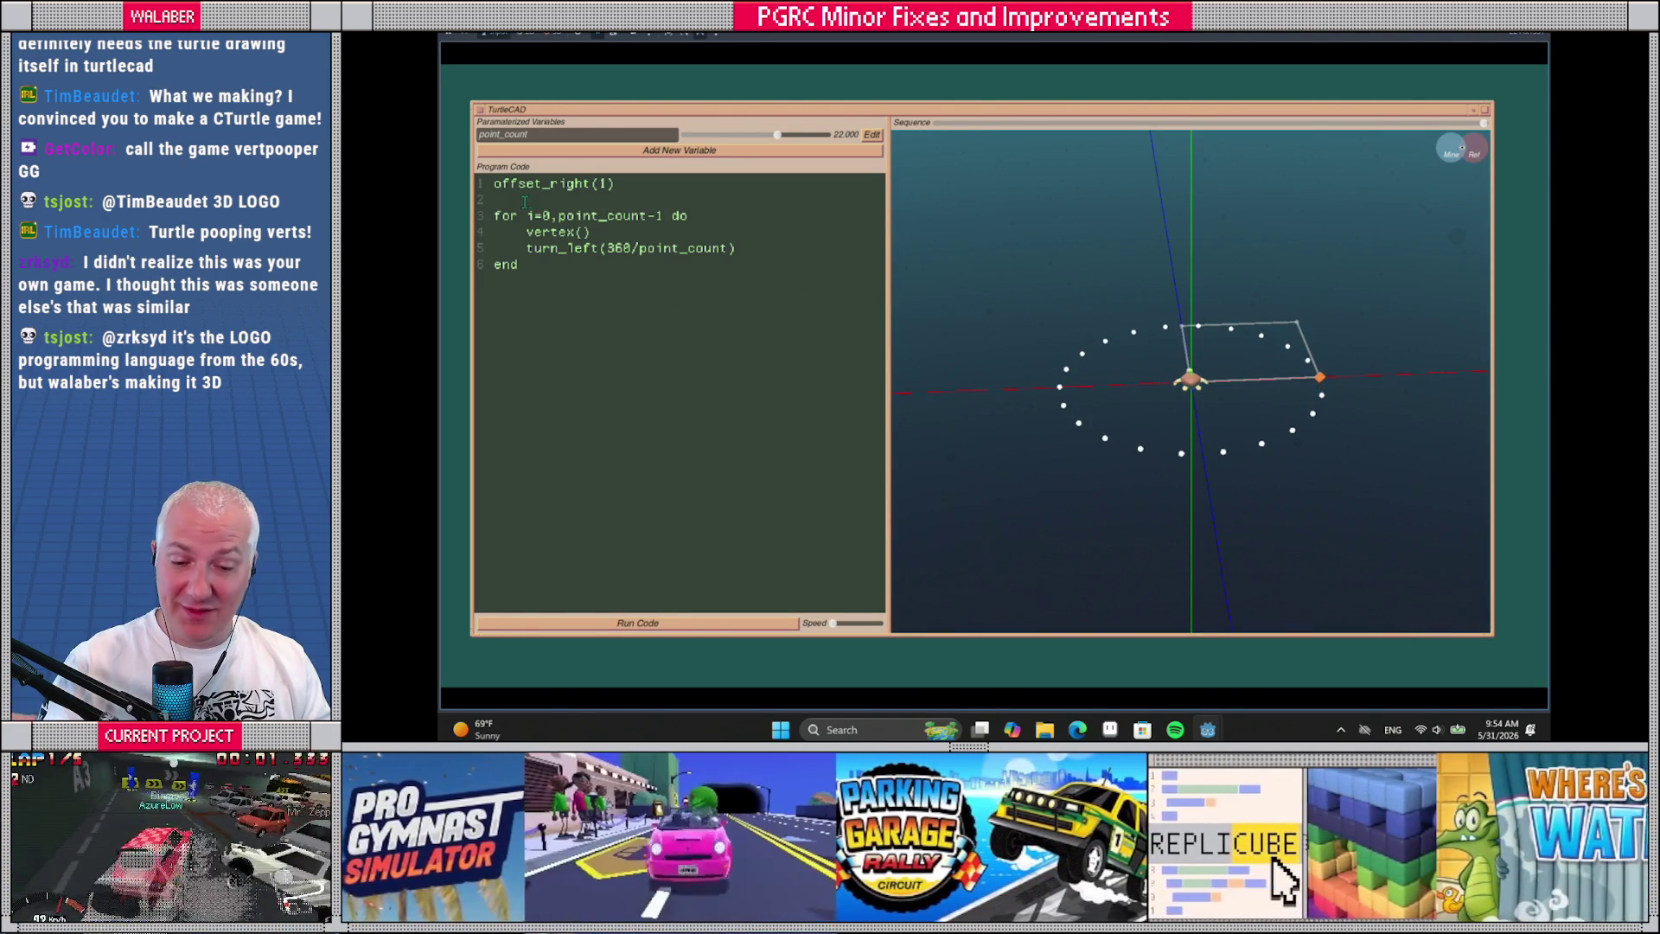
key("Return")
type("set_auto")
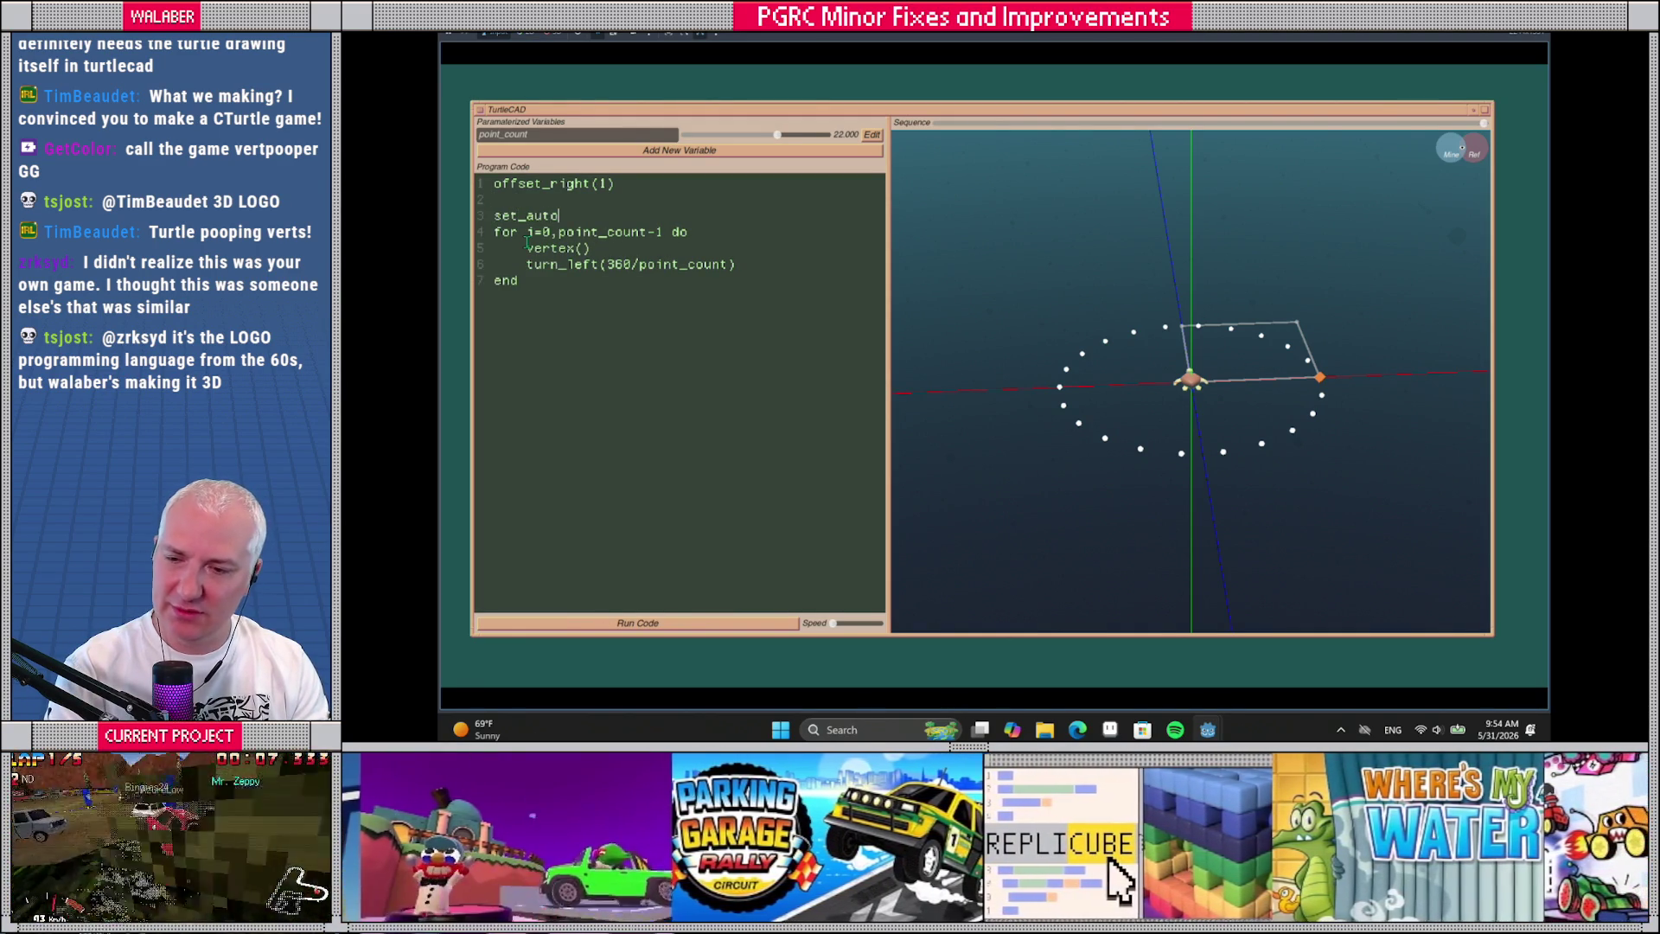
type("_edge(tr")
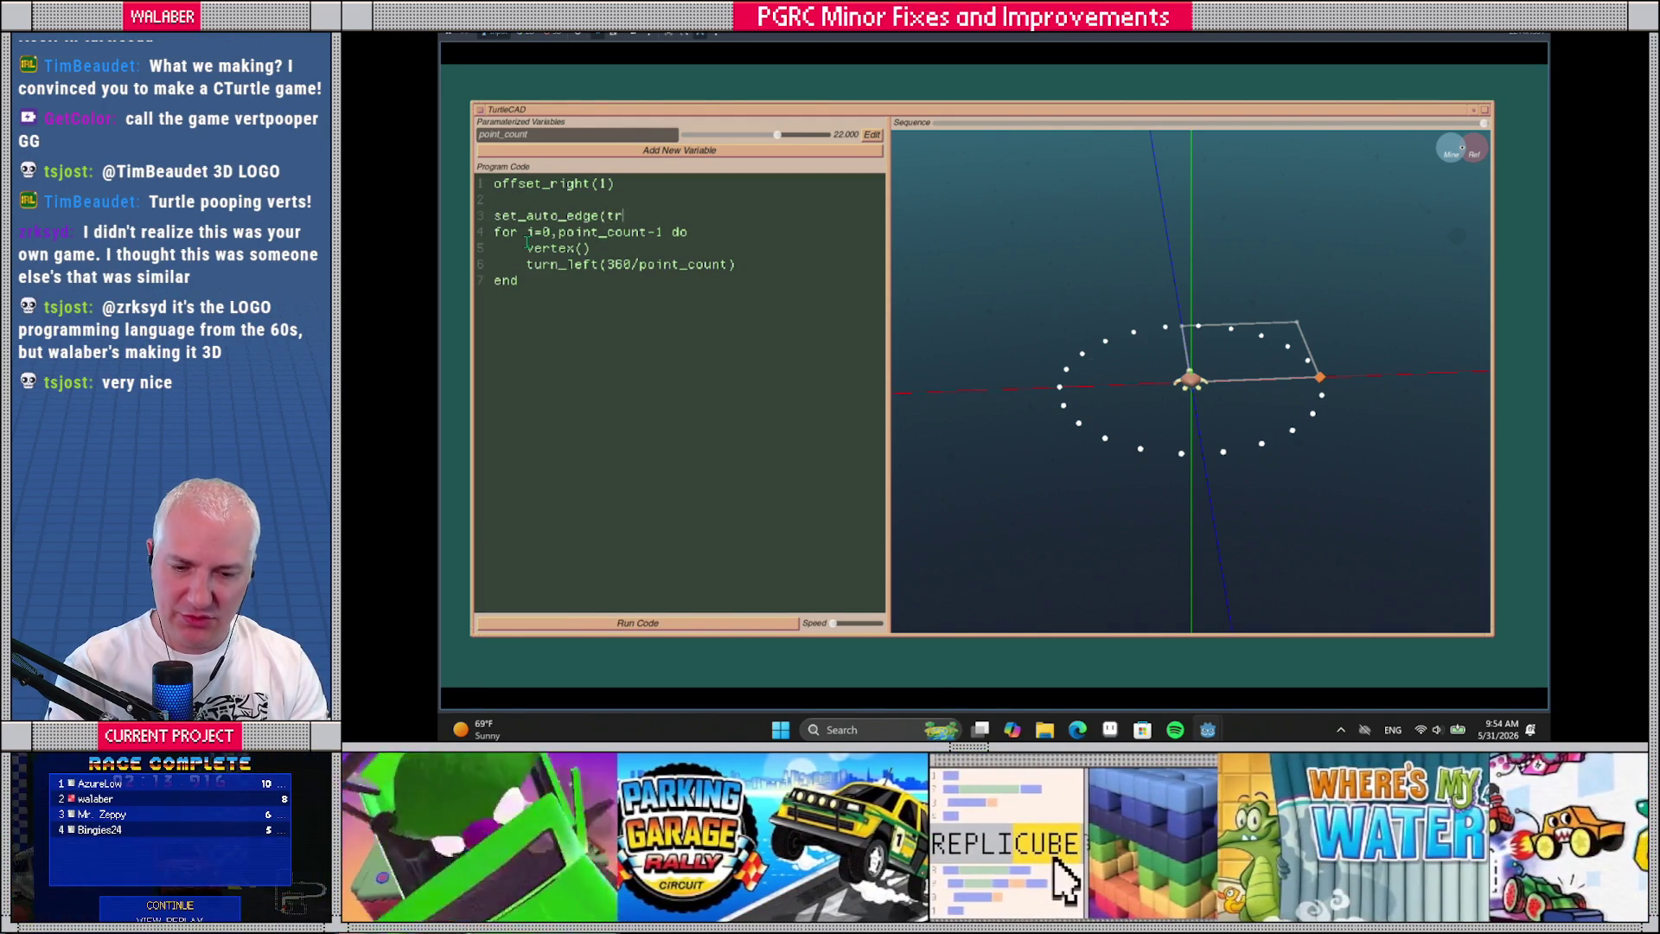
Add set_auto_edge(true), append connect({point_count-1, 0}) after the loop, and set point_count to 23
key("Return")
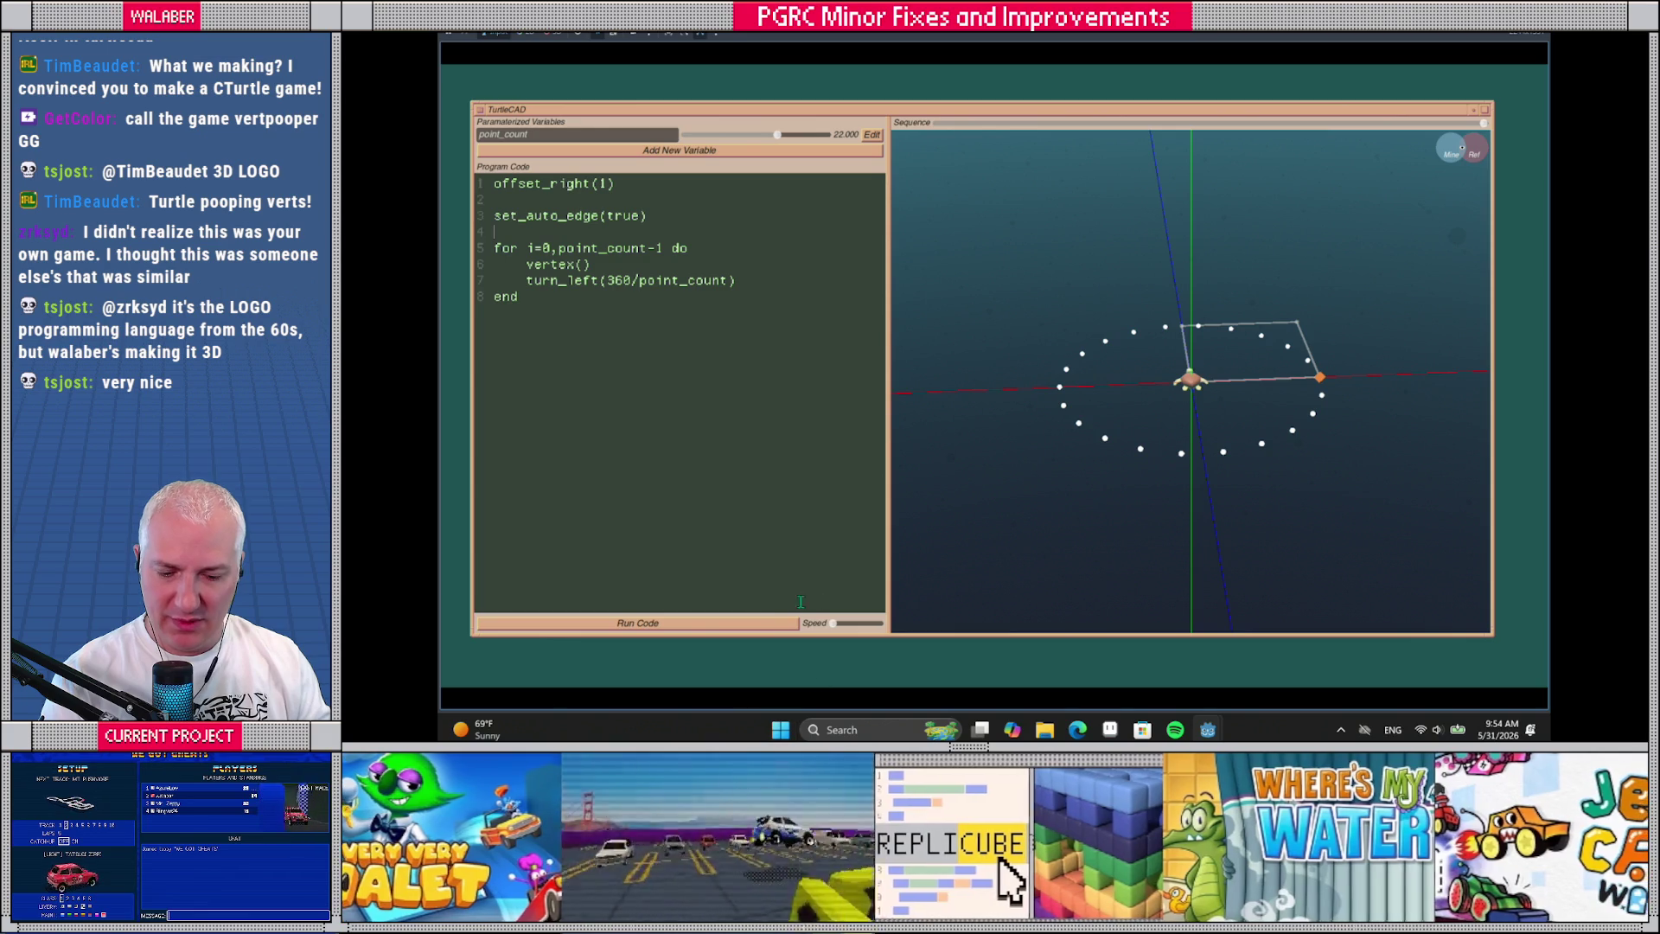
left_click(778, 624)
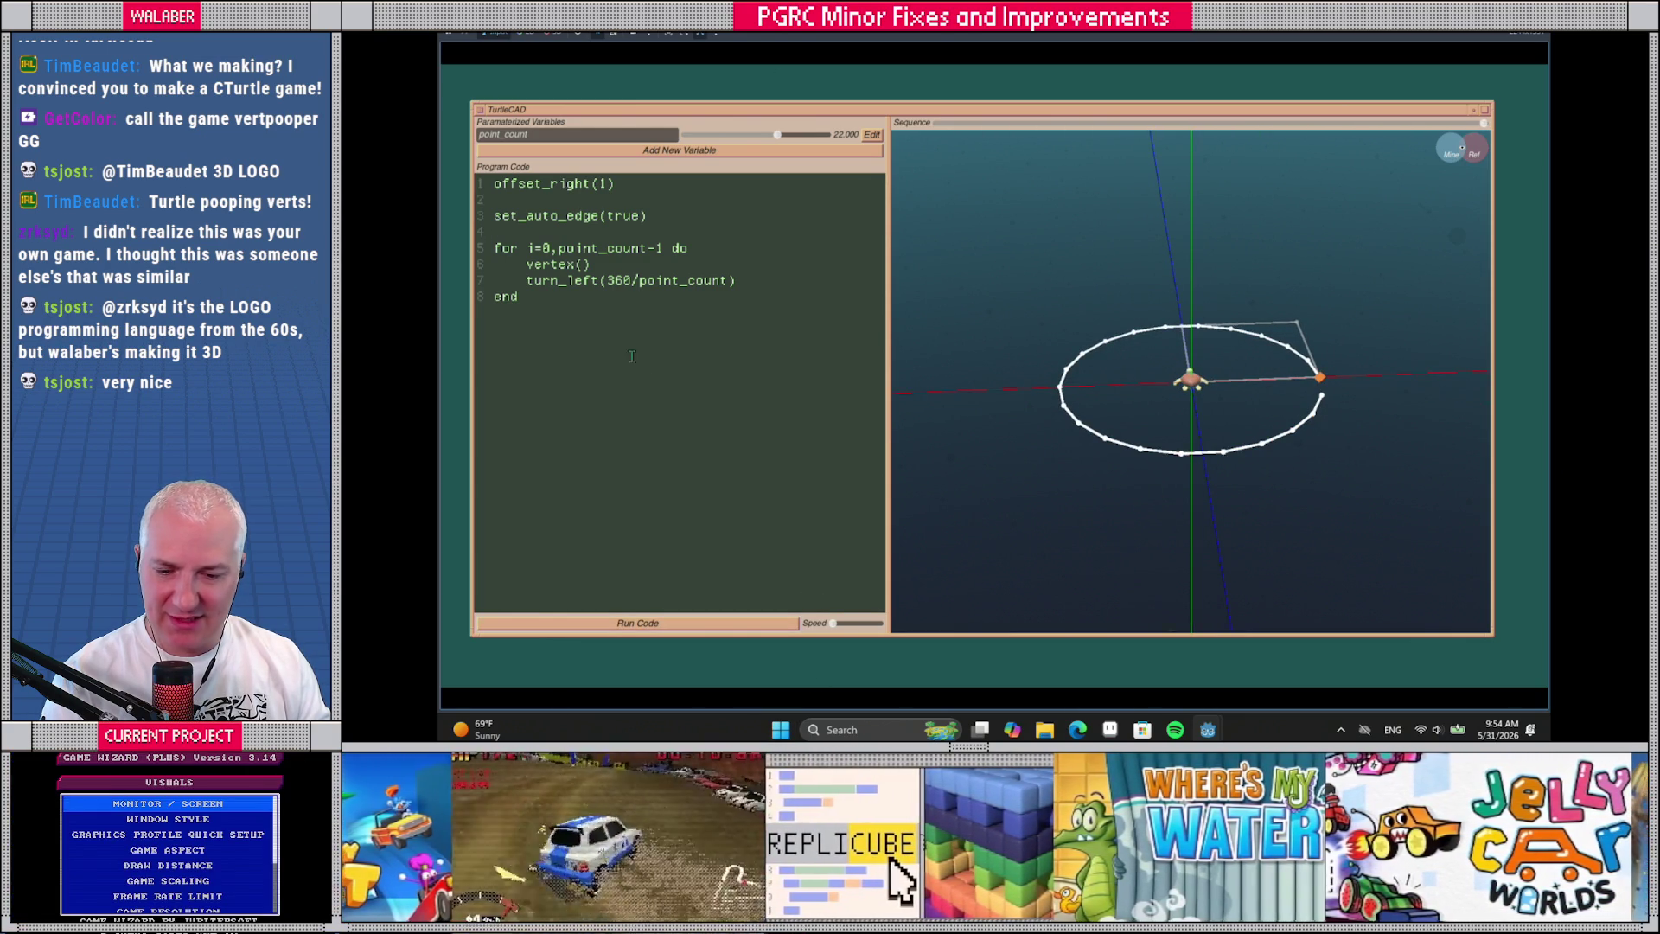
key("Return")
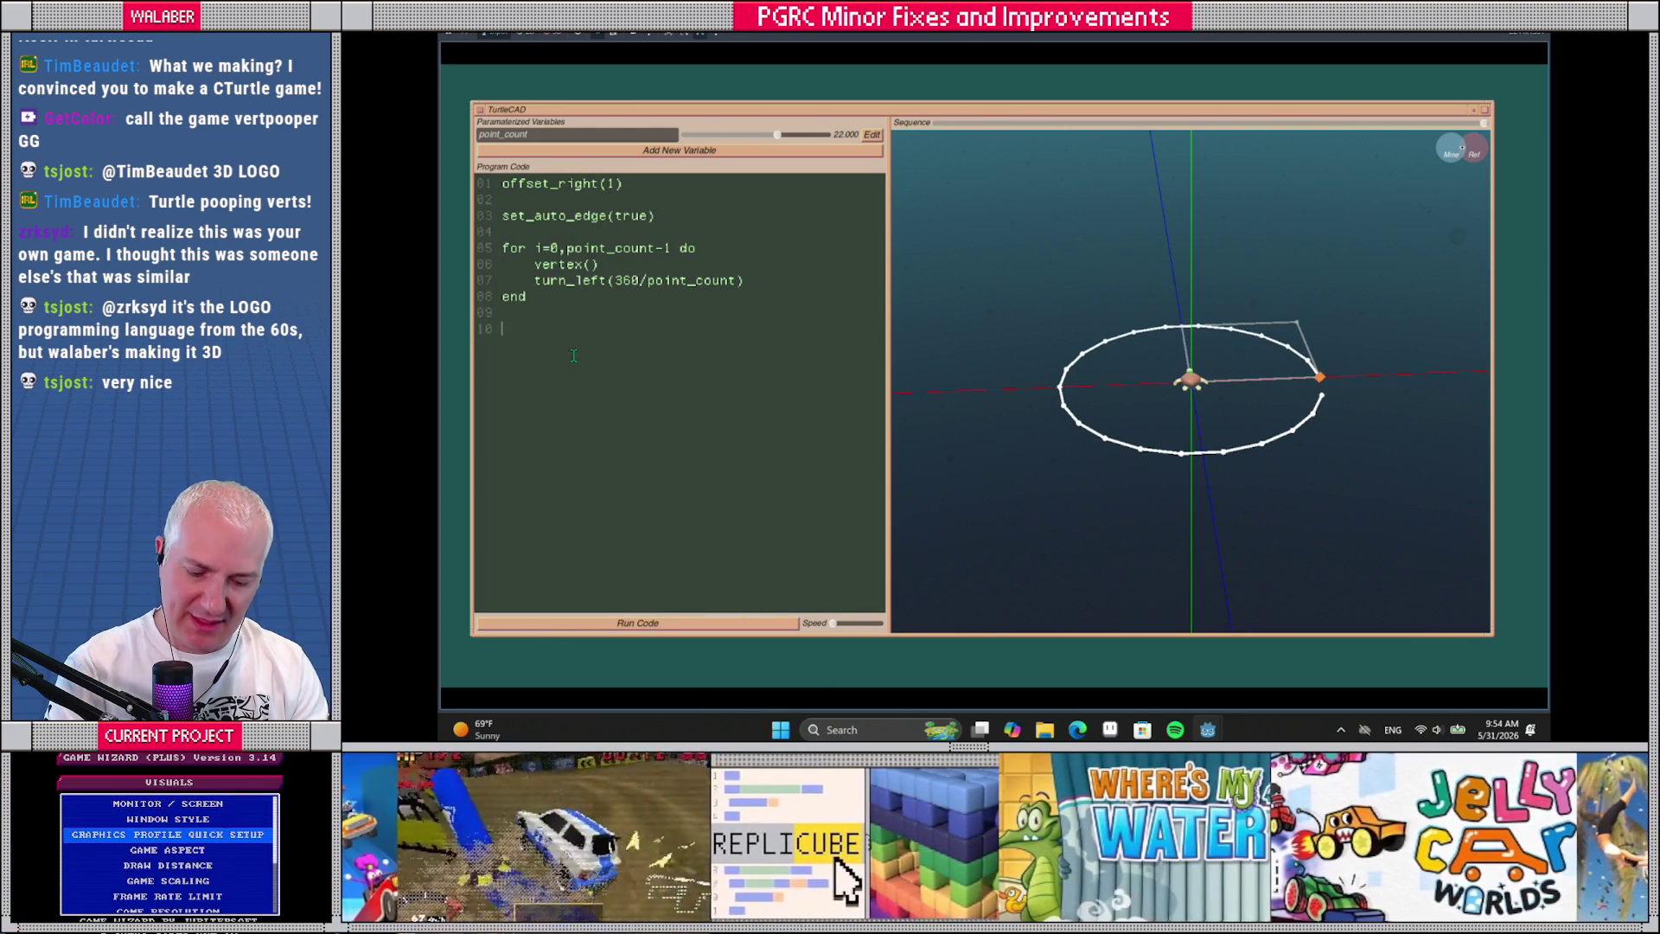
type("connect({po")
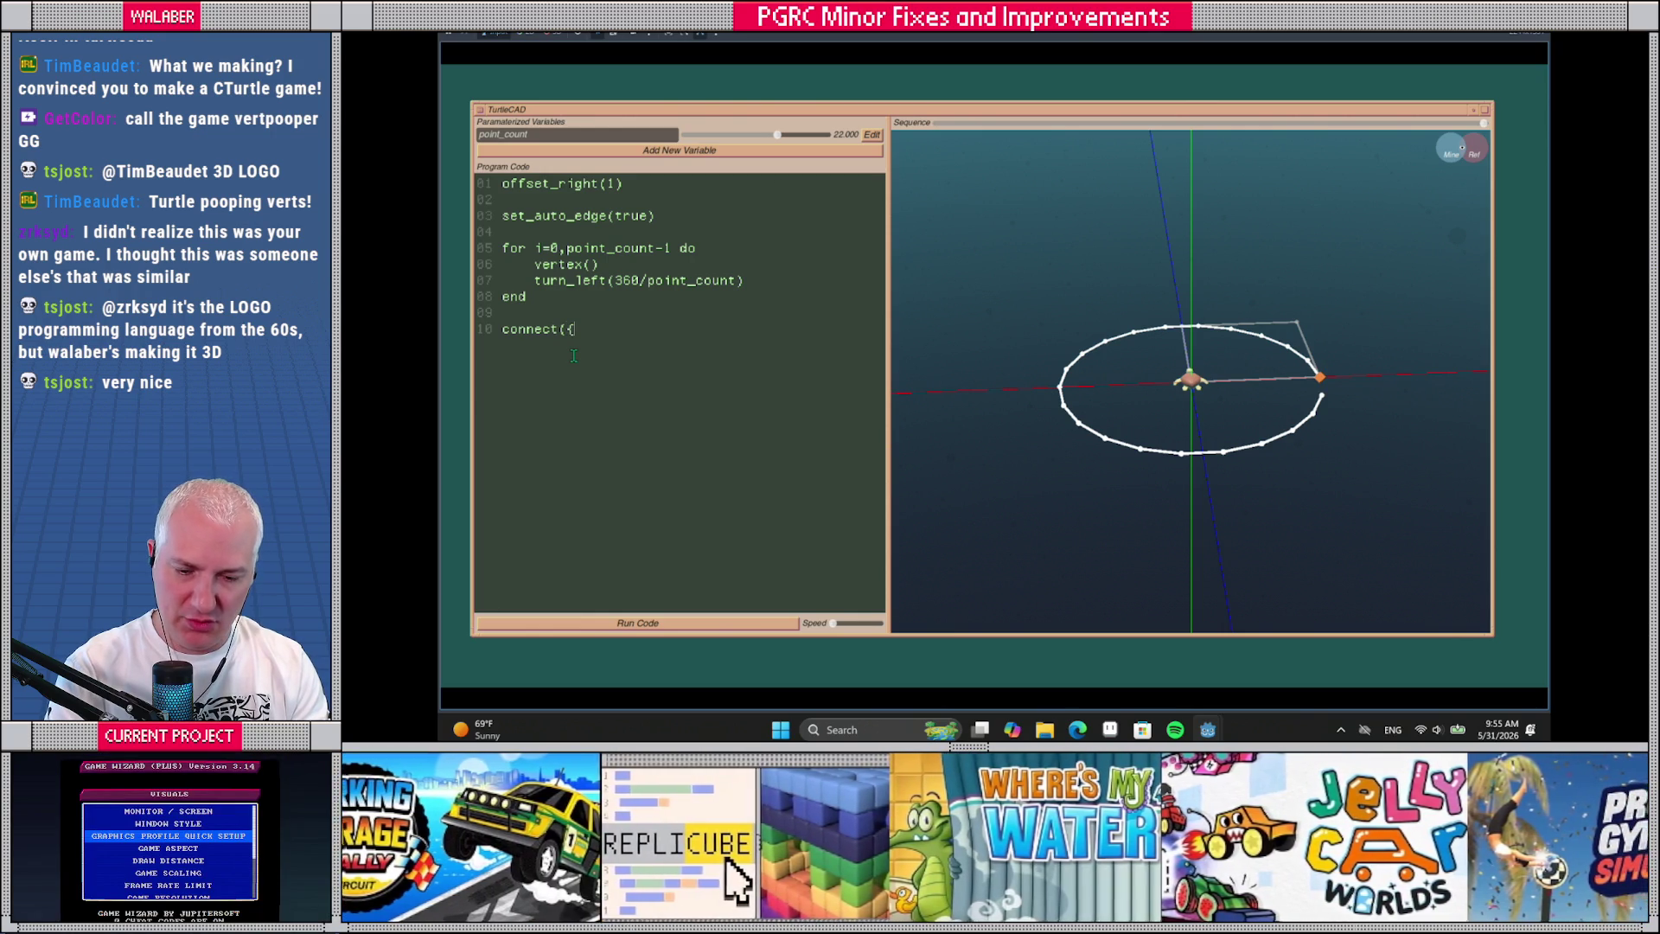
type("int_count")
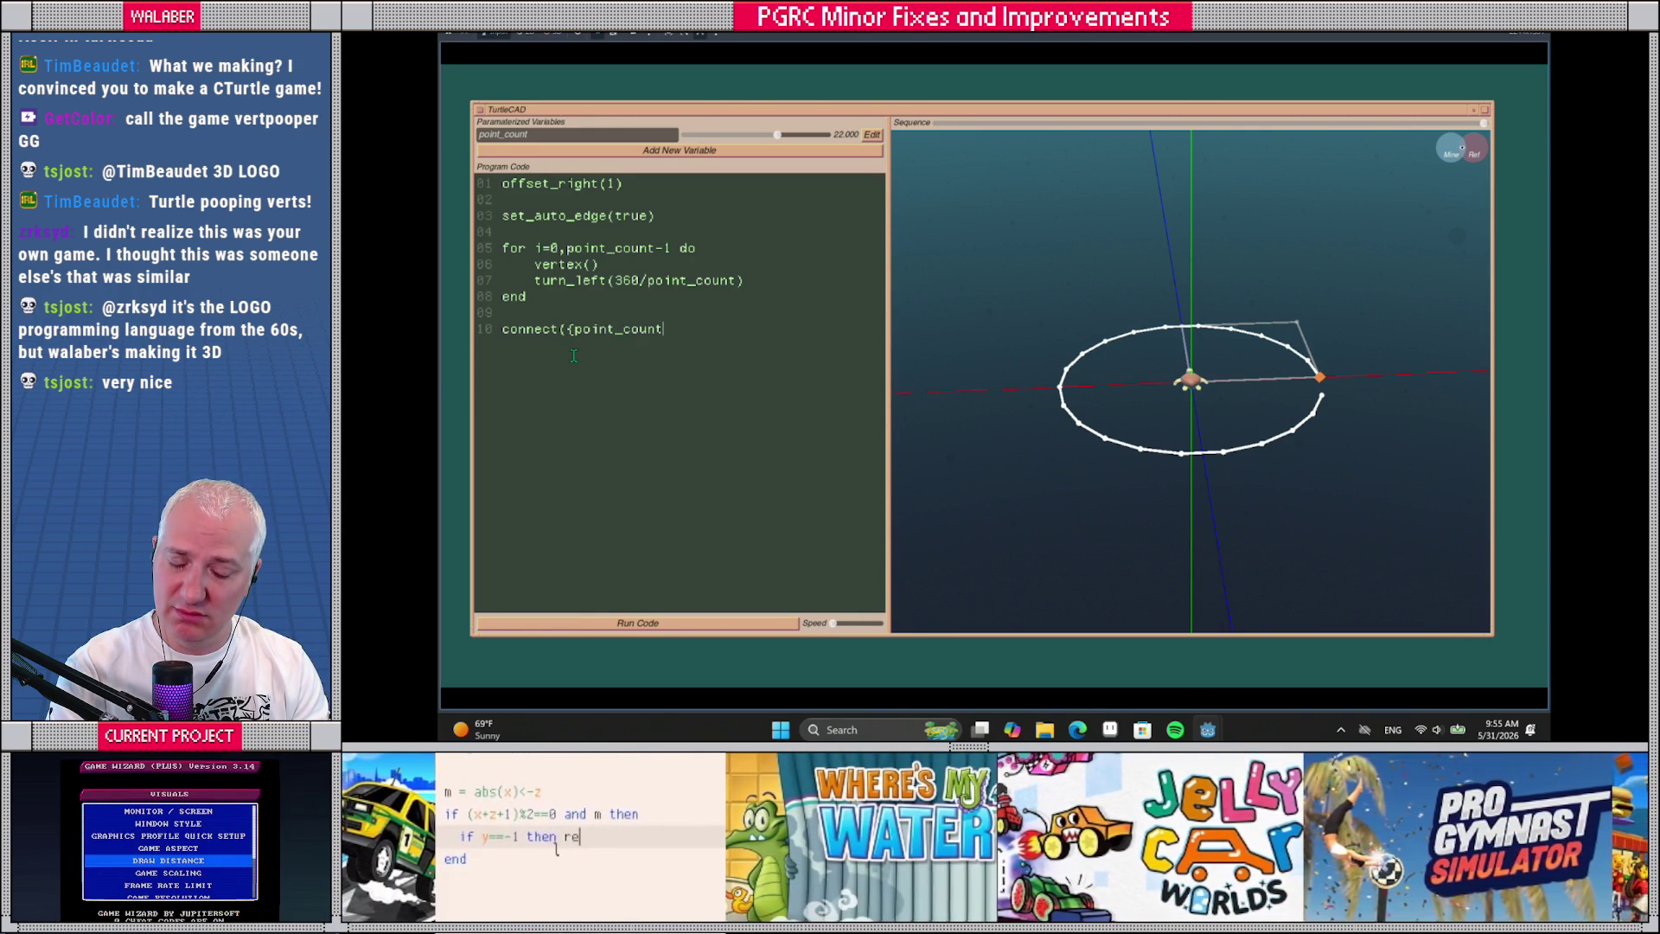
type("-1, 0})")
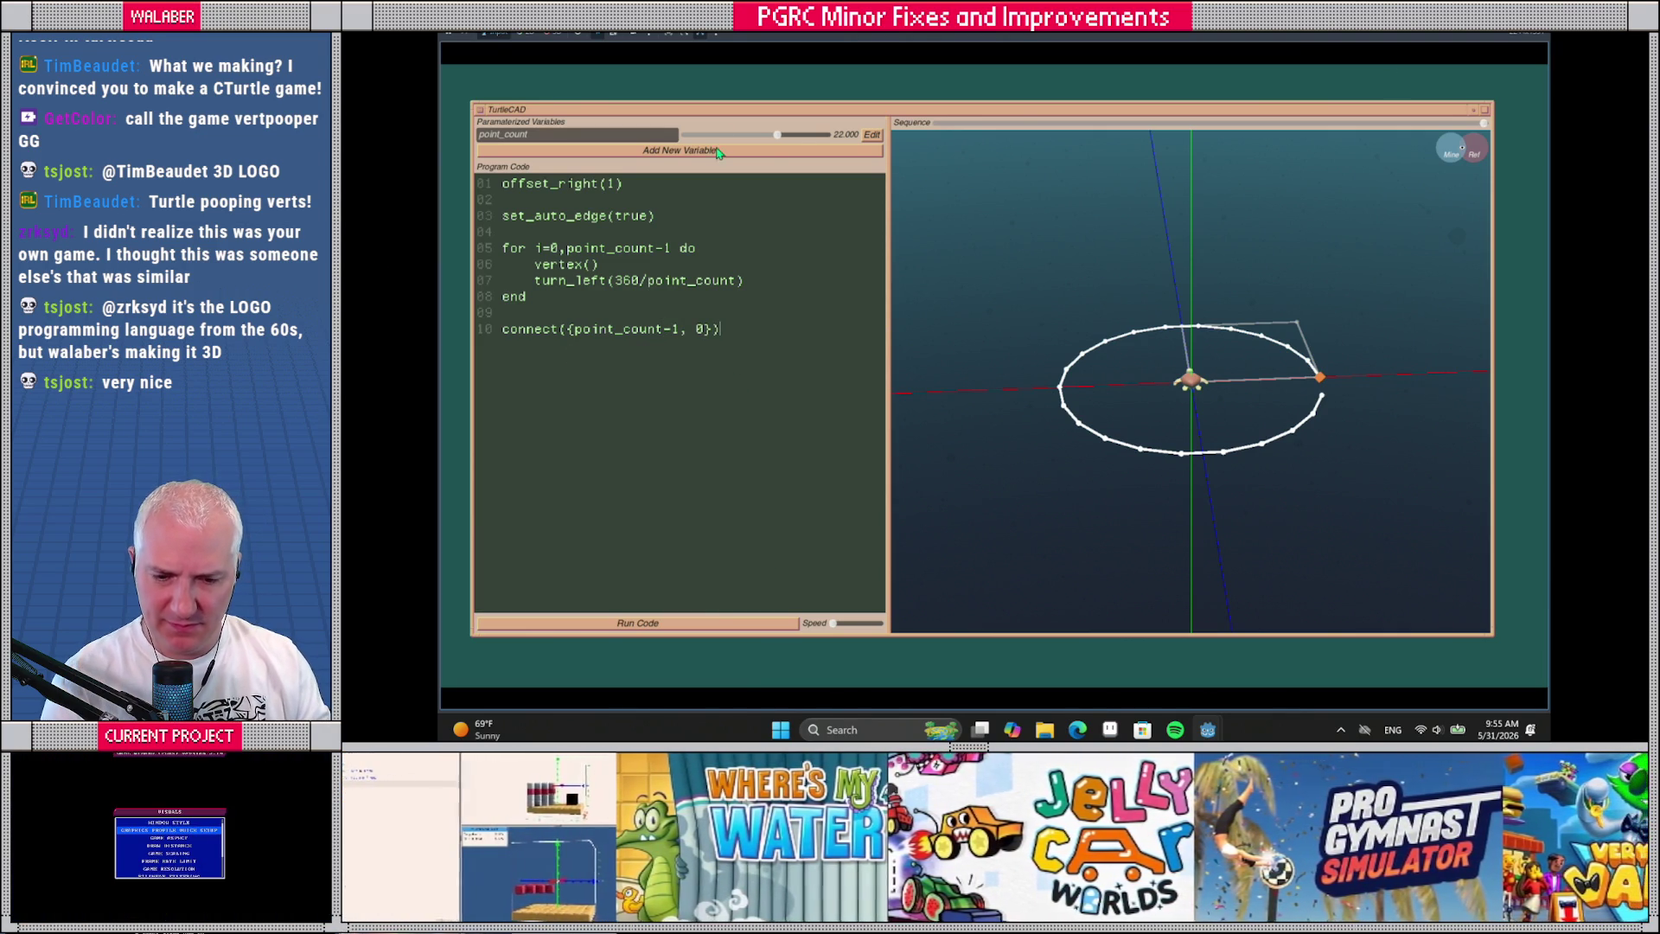
left_click_drag(777, 135, 781, 136)
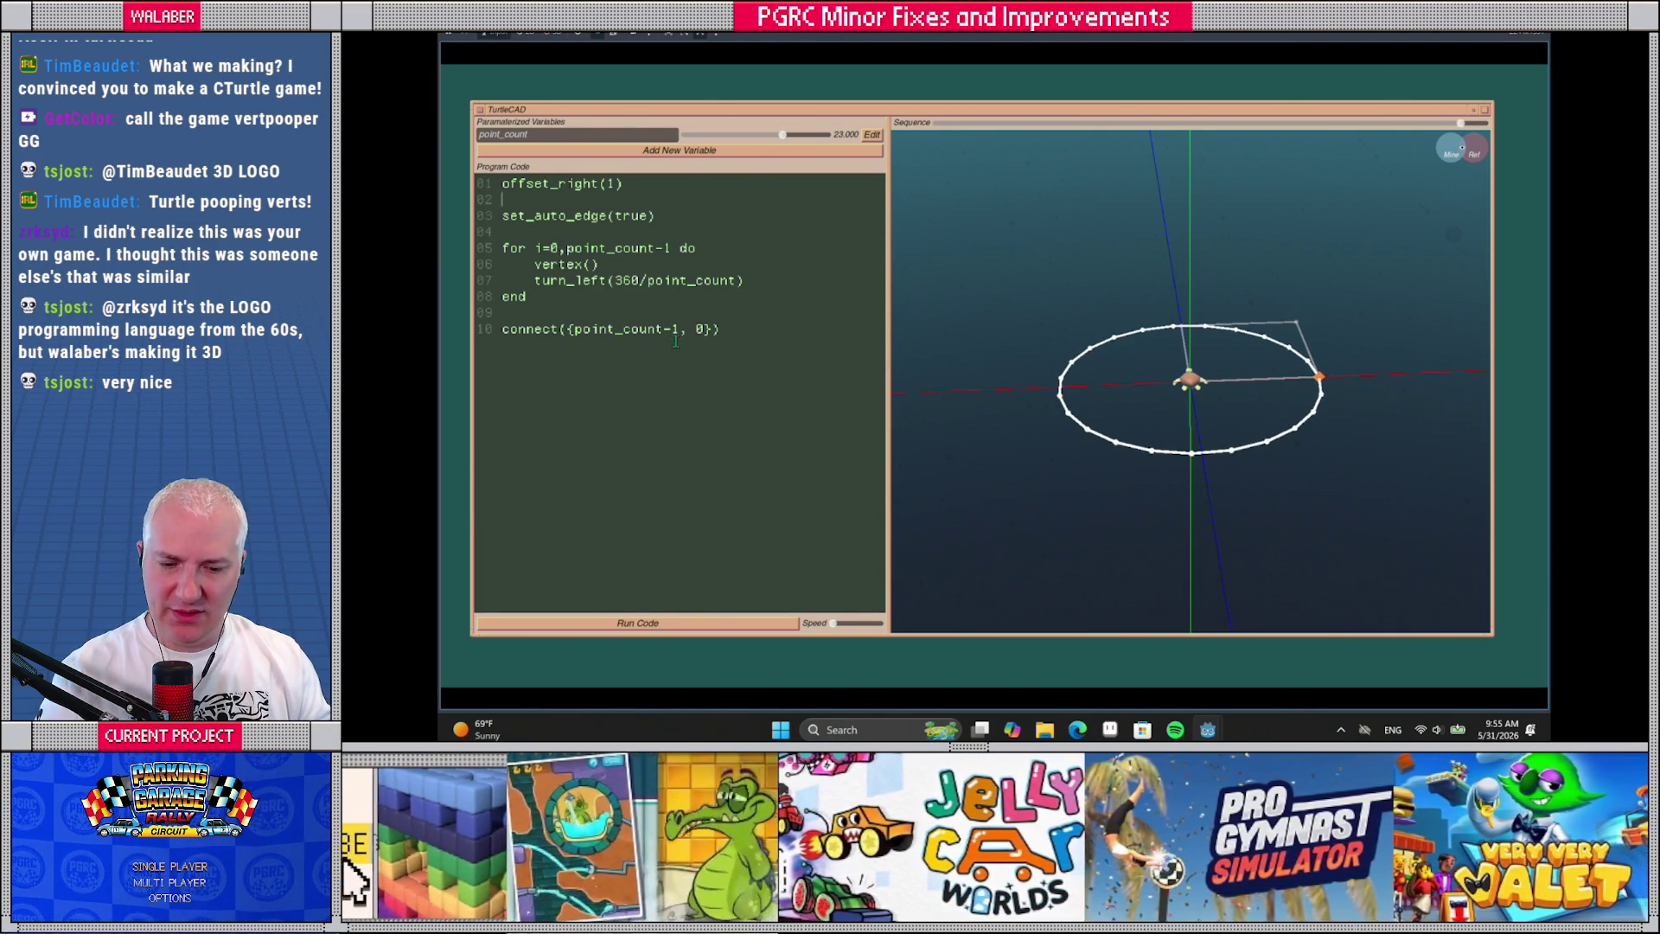
Insert set_auto_edge(false) on a new line before the connect call
left_click(725, 313)
key("Return")
type("set_aut")
key("BackSpace")
type("edge(false)")
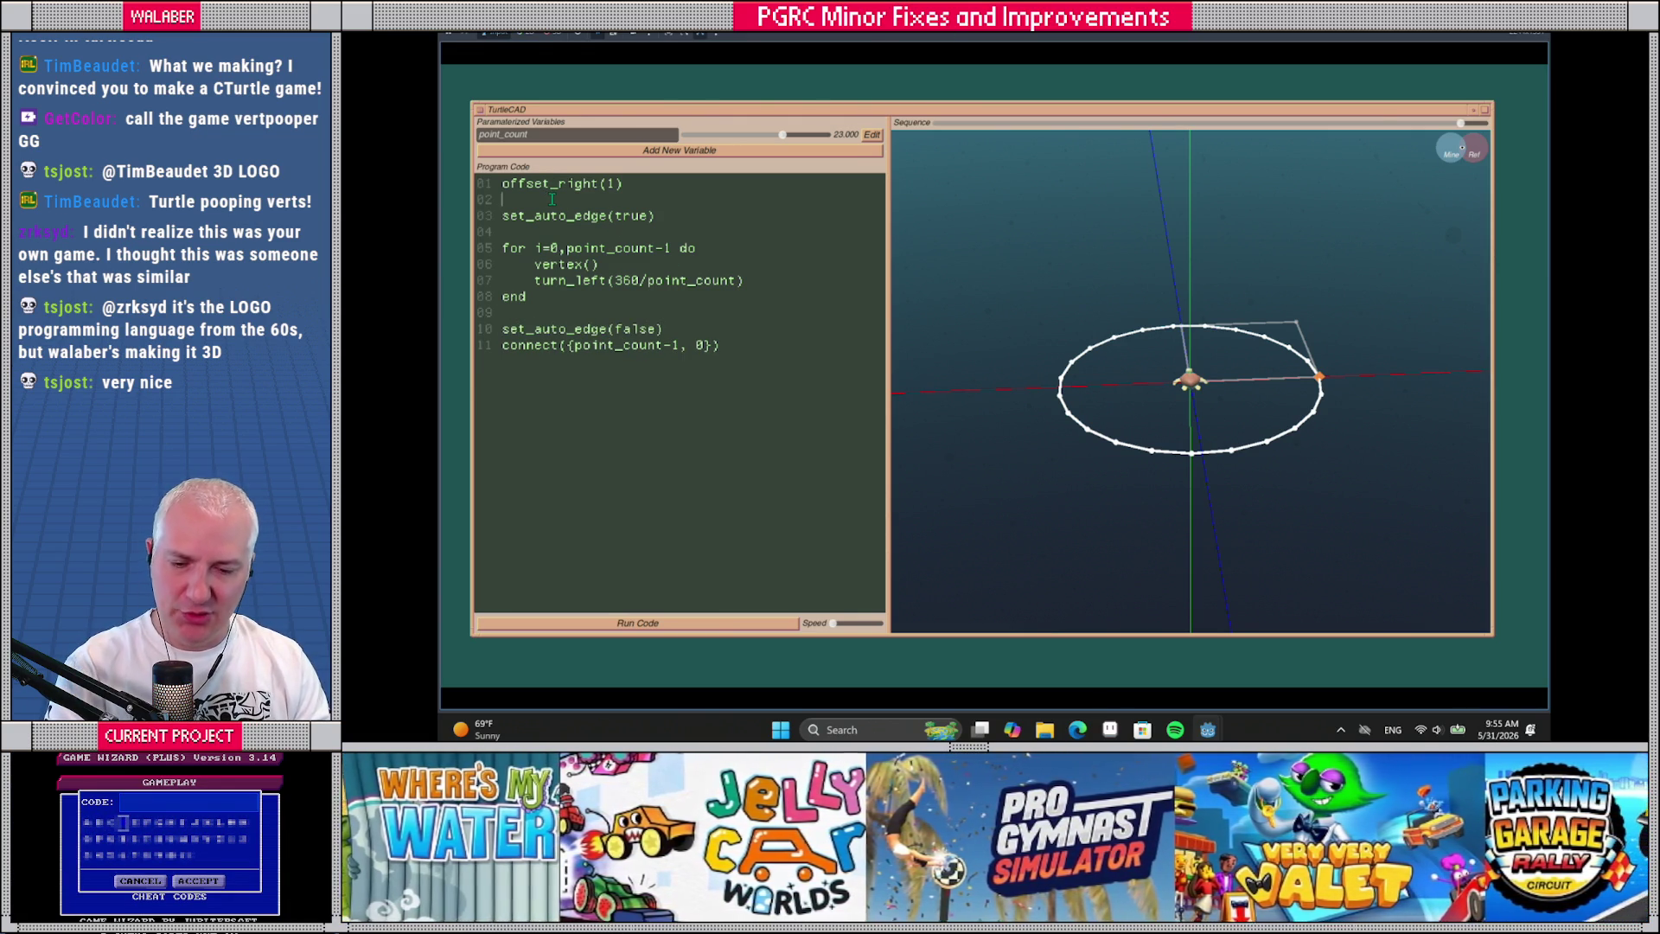
Wrap the ring code in an indented for ring=0,8 loop with roll_left(180/8), then run it
key("Return")
key("Return")
key("Up")
type("for ")
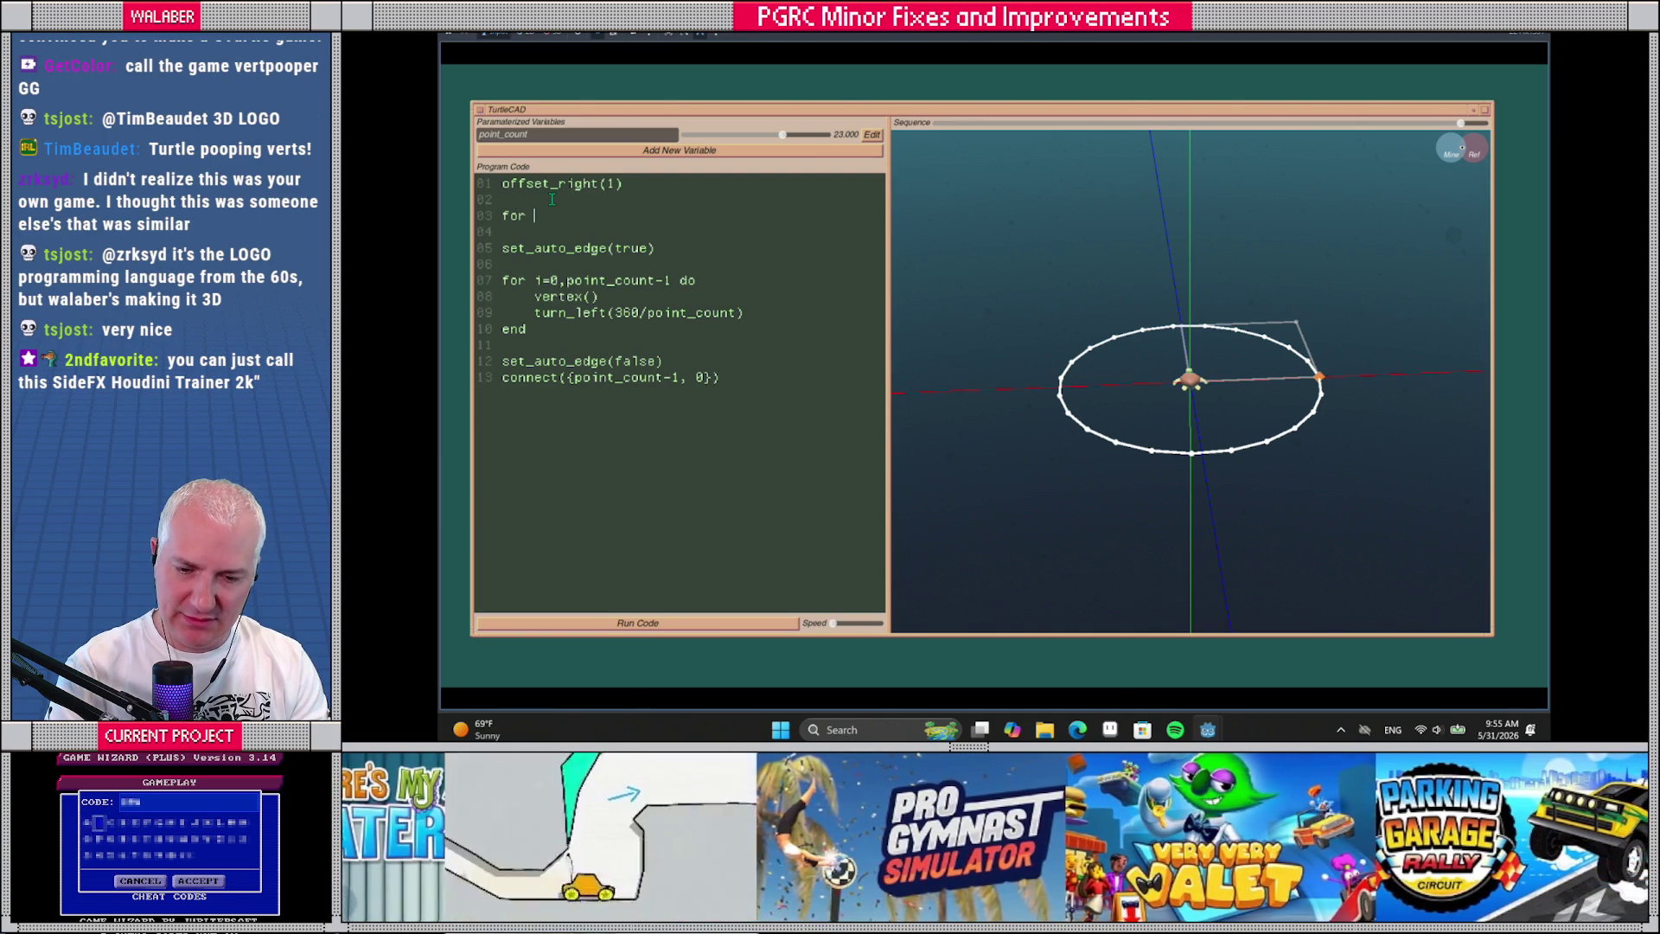
type("ring=0,8 ")
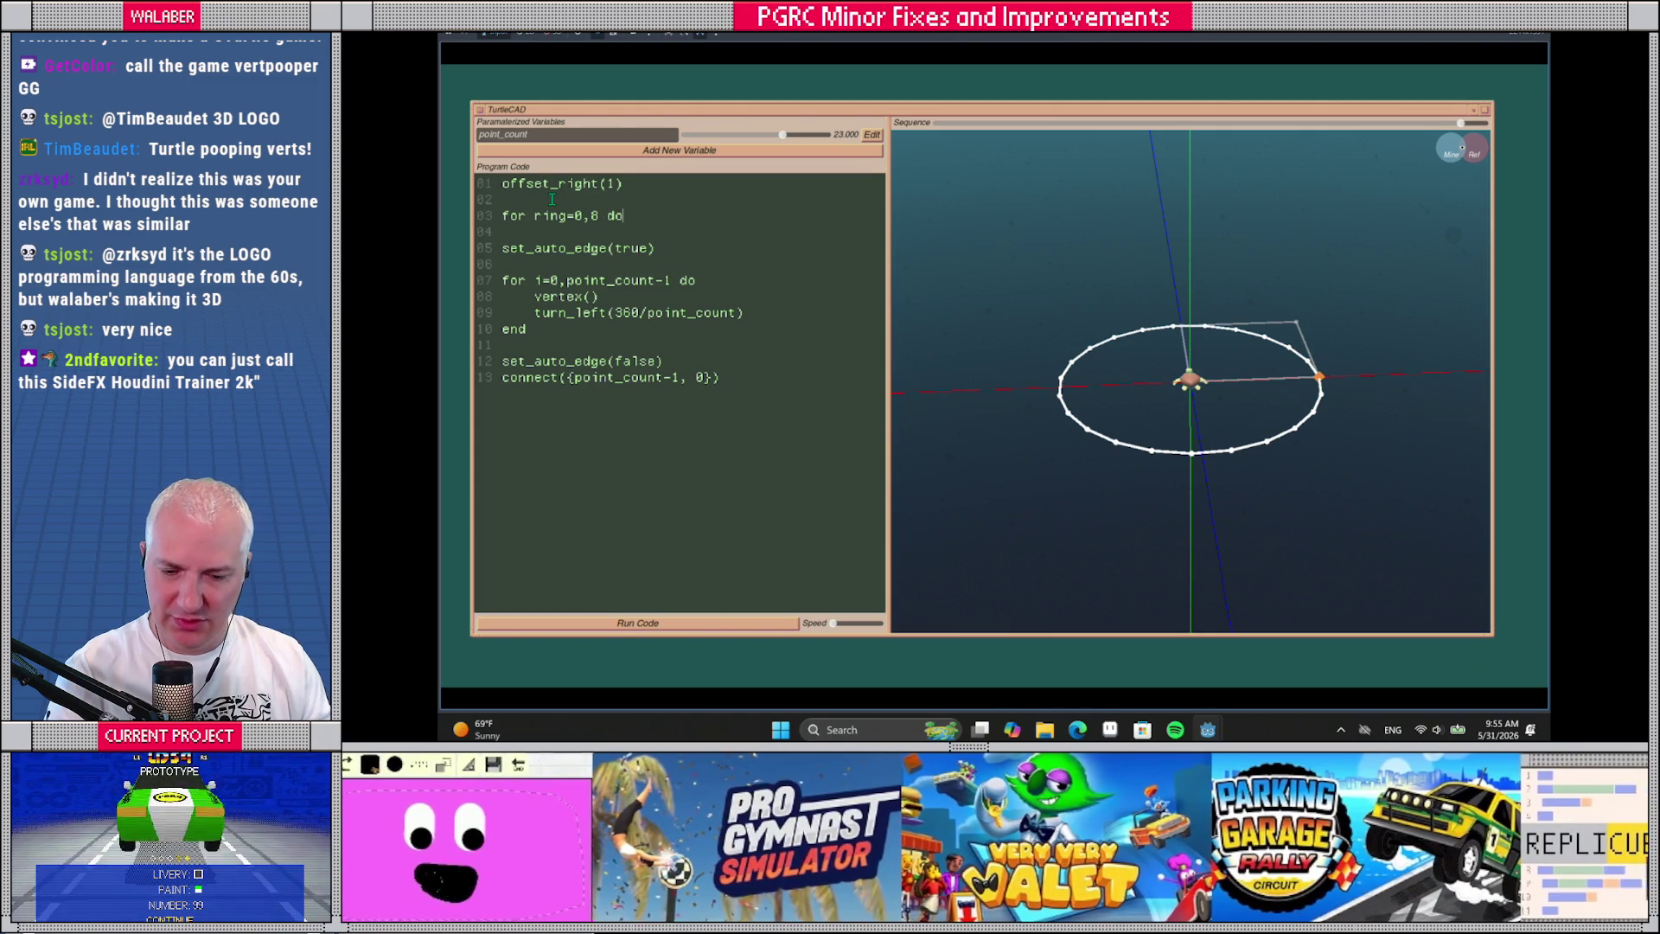
type("do")
left_click_drag(726, 378, 502, 249)
key("Tab")
left_click(785, 382)
key("Return")
key("BackSpace")
type("end")
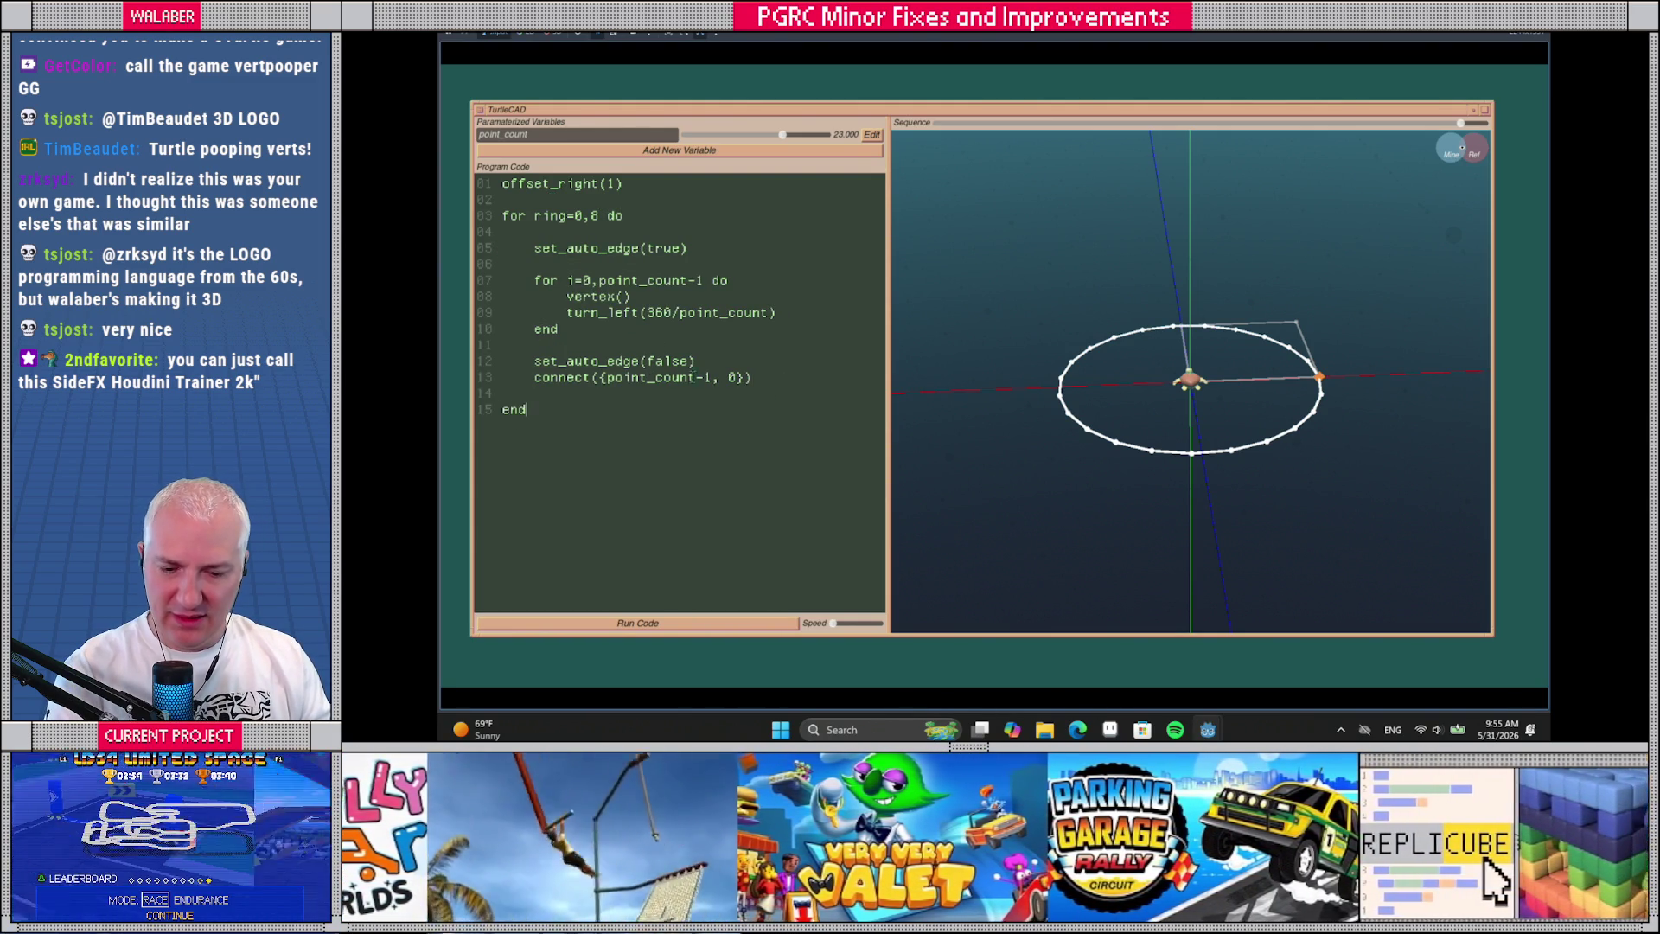
key("Return")
key("Return")
type("roll_left(180/8)")
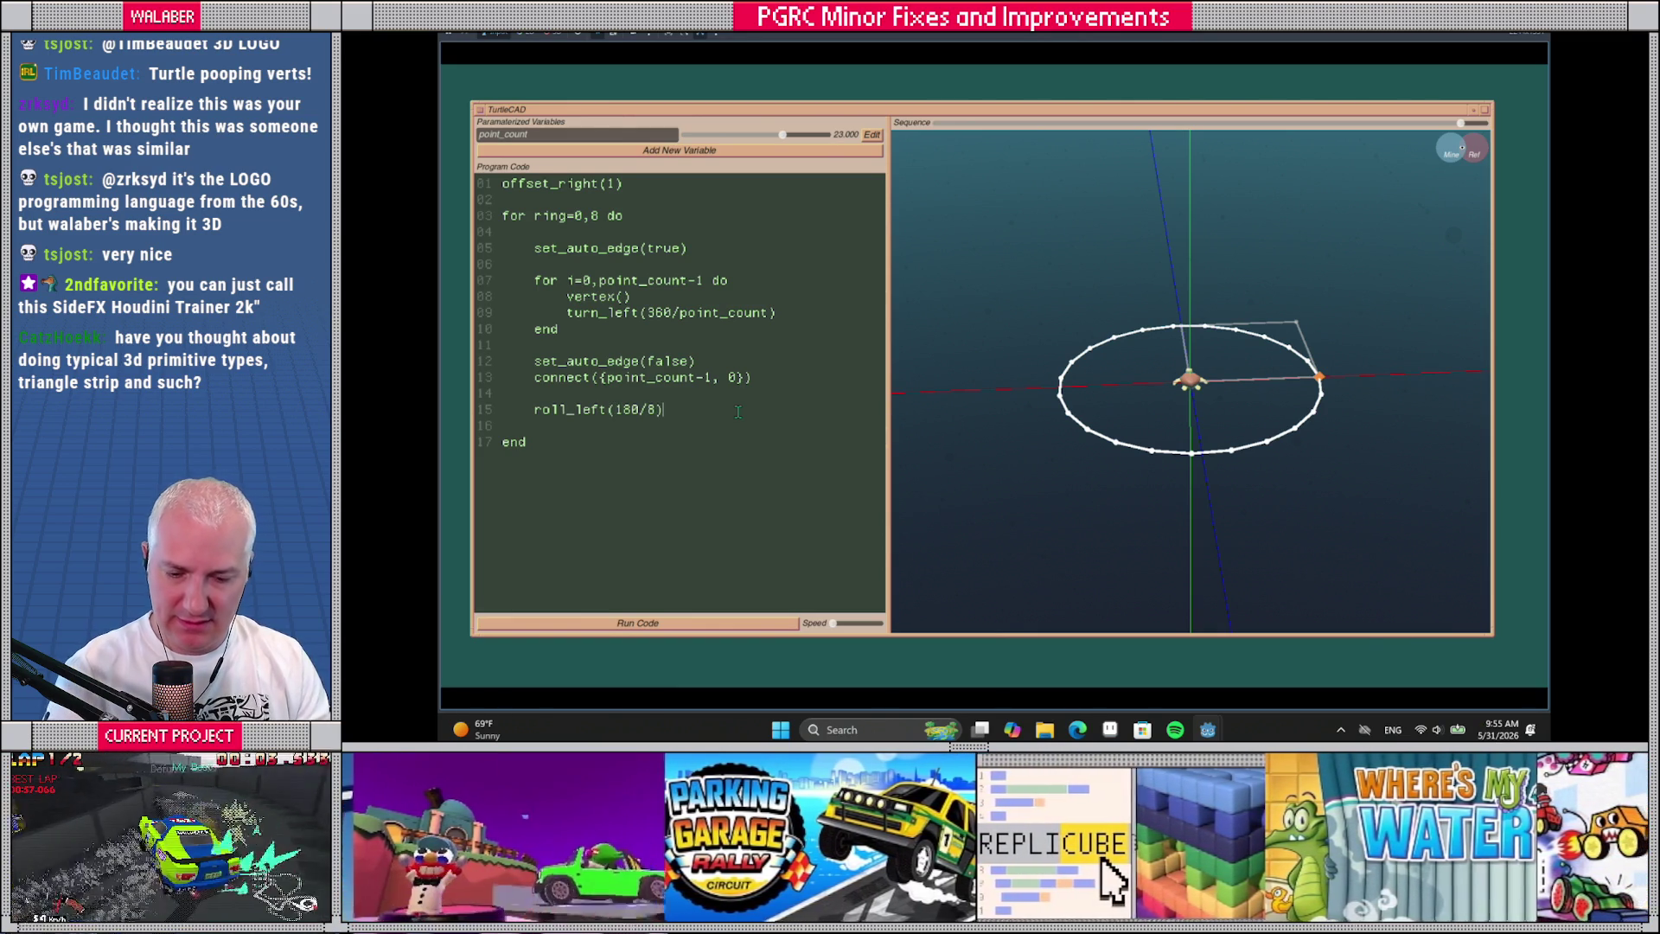
left_click(759, 622)
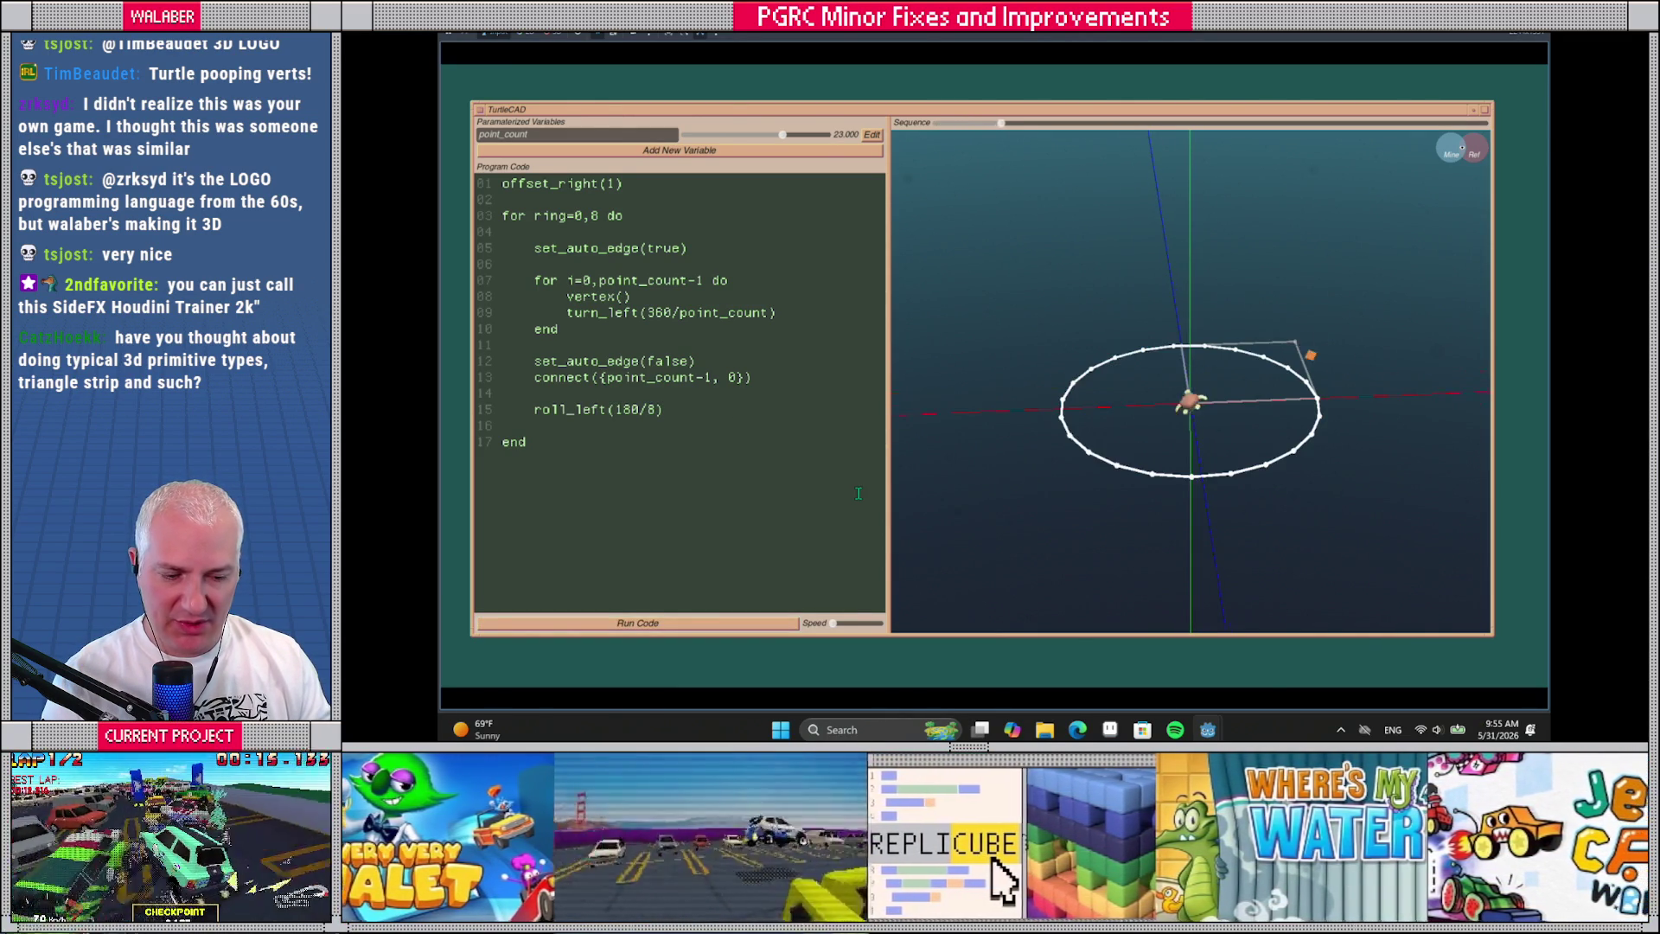
Orbit around the wireframe sphere of rotated rings to inspect it
left_click_drag(1030, 486, 1008, 450)
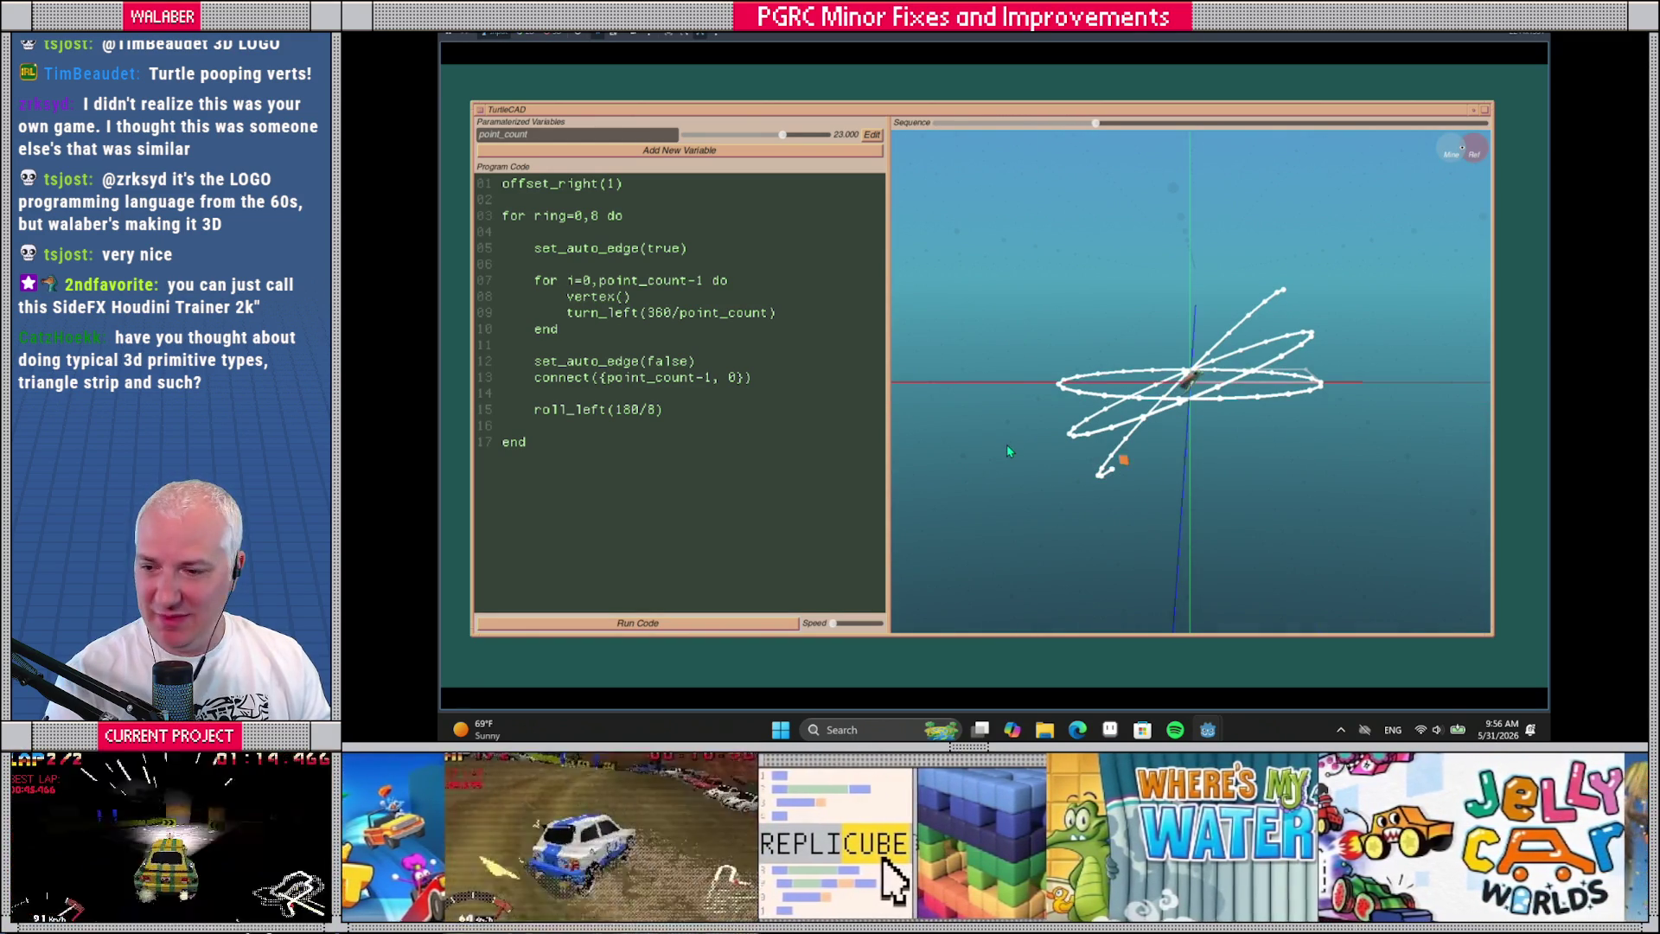
left_click_drag(1007, 445, 987, 456)
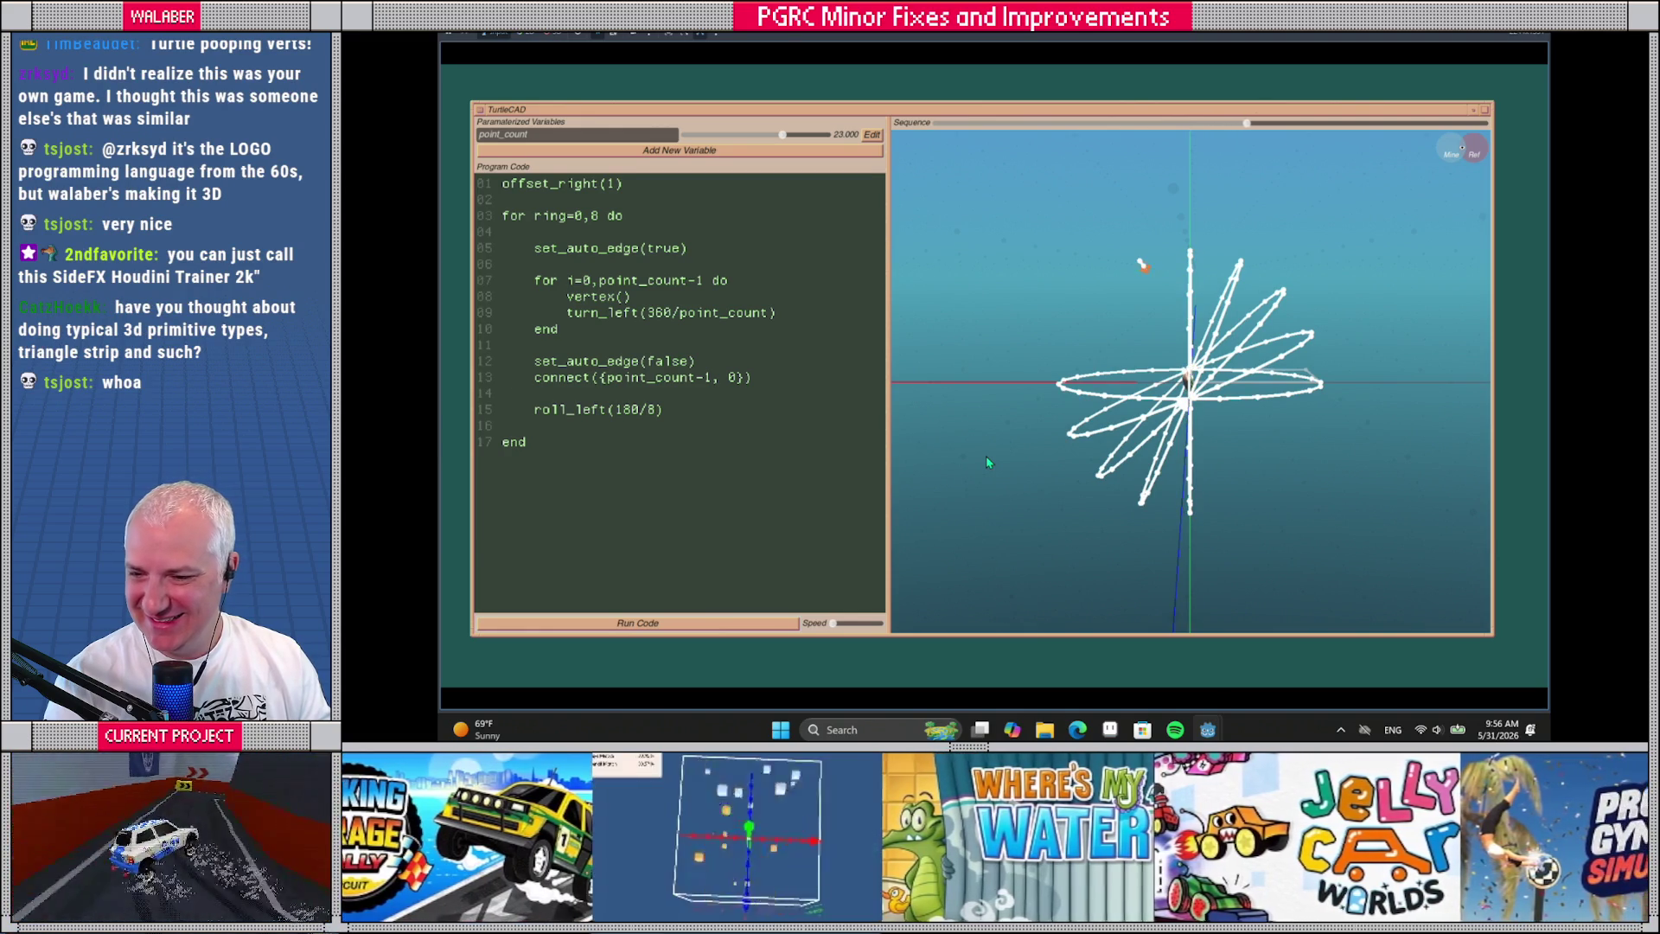
mouse_move(979, 462)
left_mouse_down()
mouse_move(1015, 458)
mouse_move(1033, 500)
mouse_move(948, 515)
mouse_move(1041, 504)
left_mouse_up()
mouse_move(1298, 447)
left_mouse_down()
mouse_move(1047, 456)
mouse_move(1053, 430)
left_mouse_up()
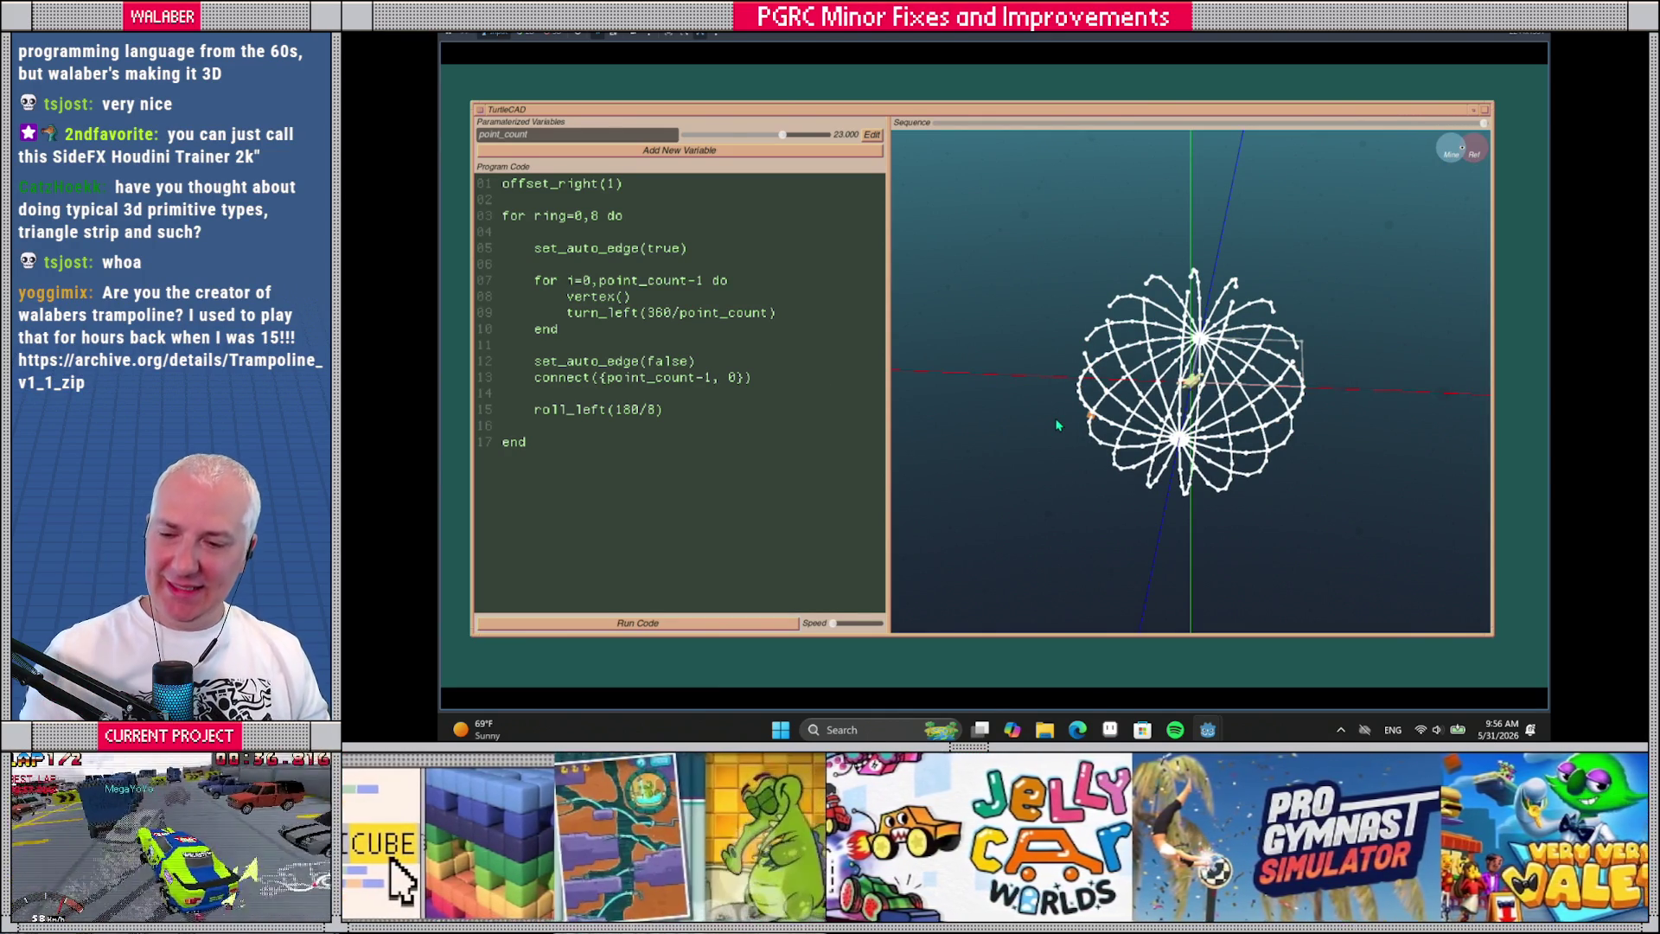
mouse_move(1056, 424)
left_mouse_down()
mouse_move(1056, 449)
mouse_move(1085, 412)
mouse_move(1048, 463)
left_mouse_up()
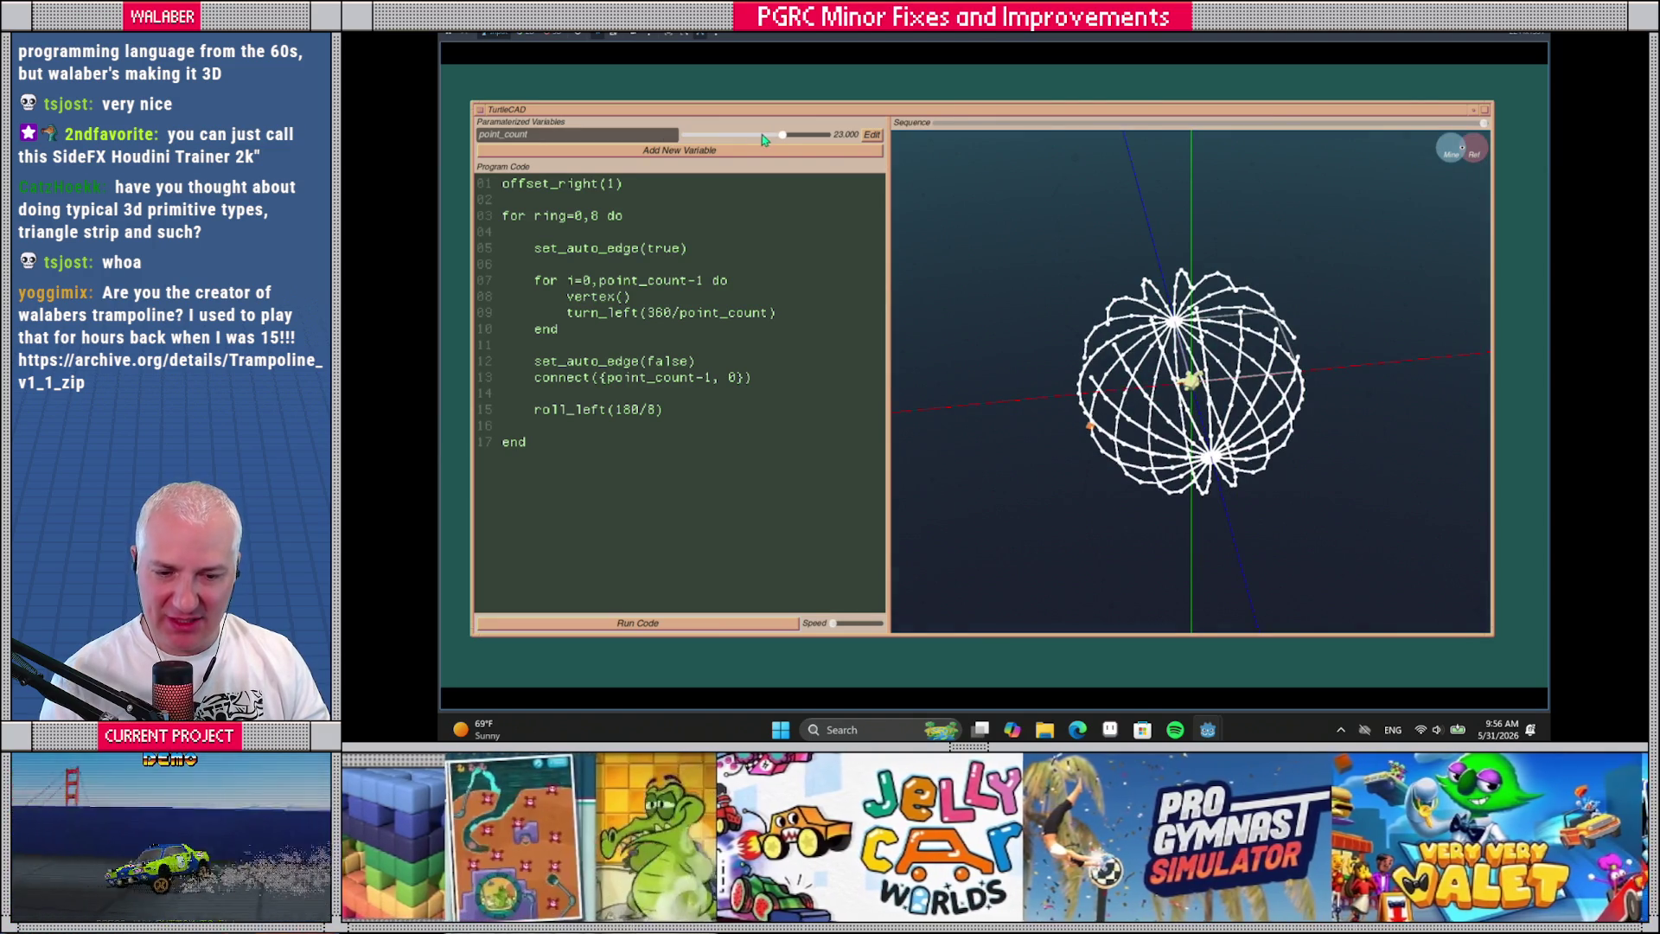
Lower point_count to 15 and begin typing {ring inside the connect call's braces
mouse_move(783, 138)
left_mouse_down()
mouse_move(691, 138)
mouse_move(829, 138)
mouse_move(745, 136)
left_mouse_up()
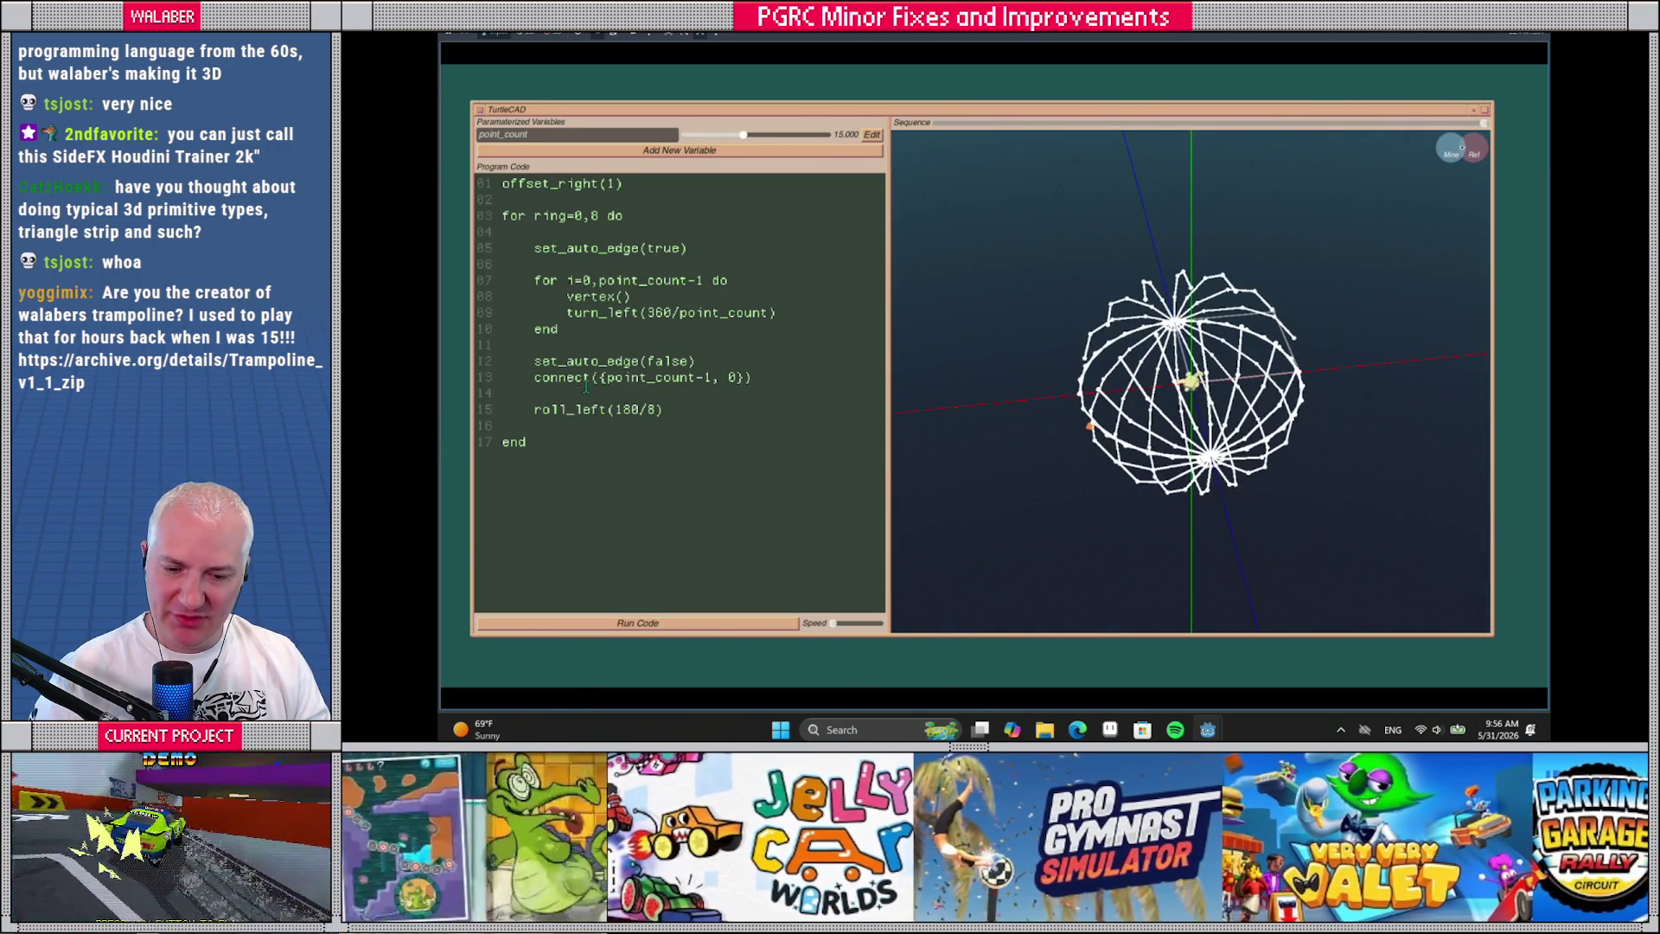
left_click(605, 378)
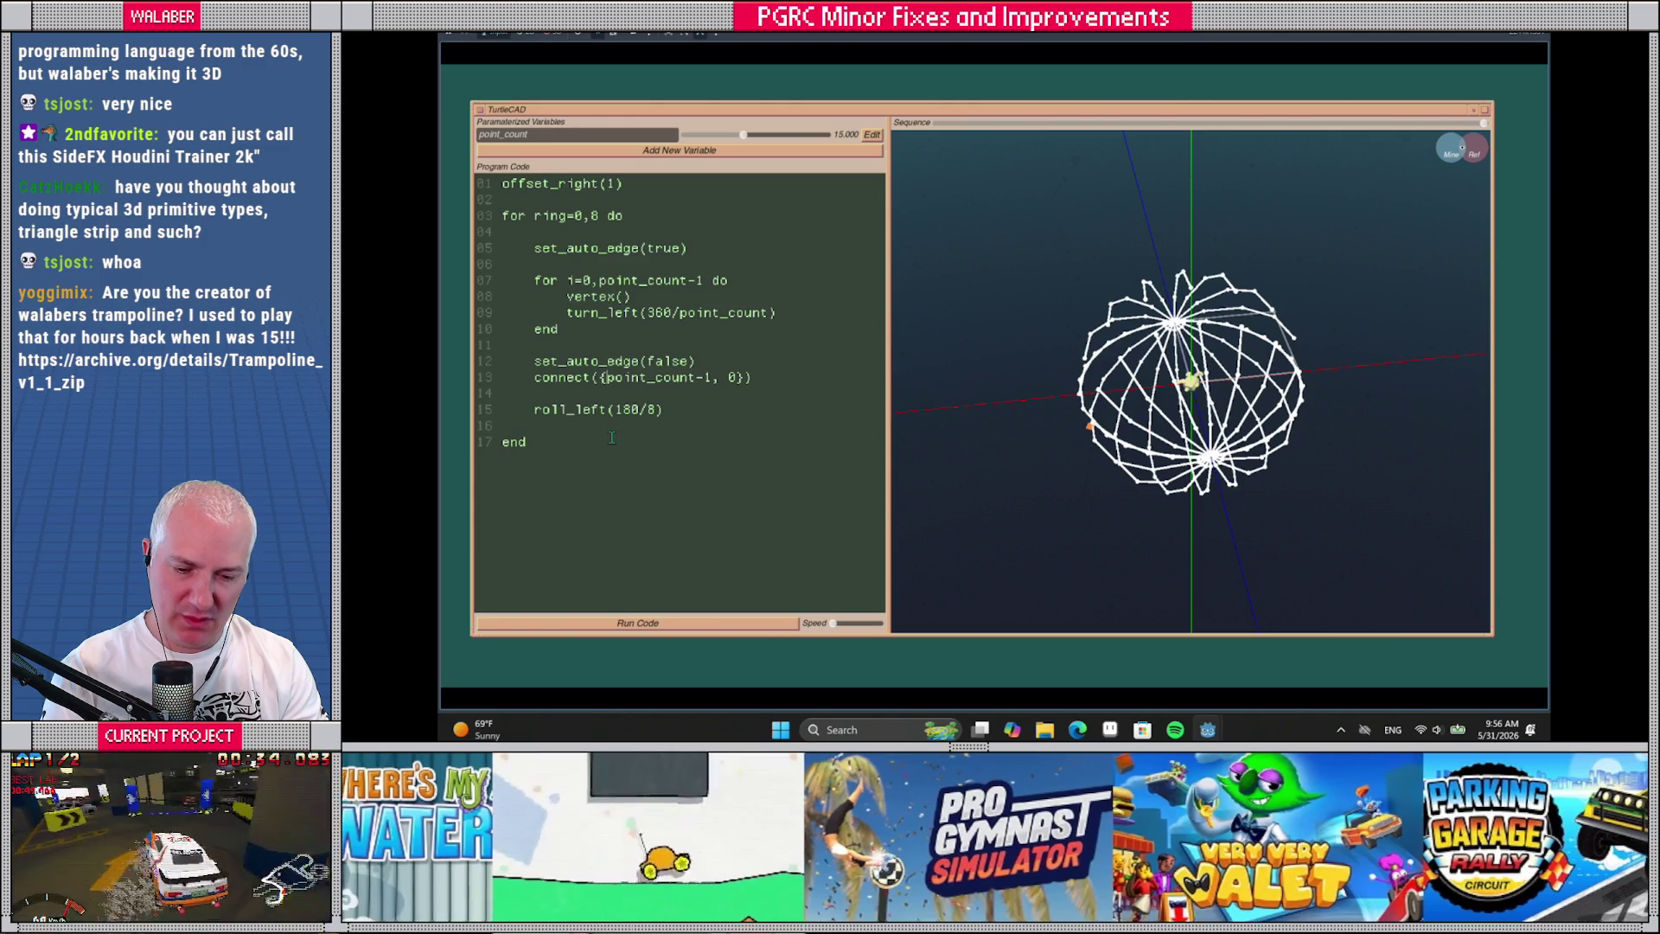
type("{r")
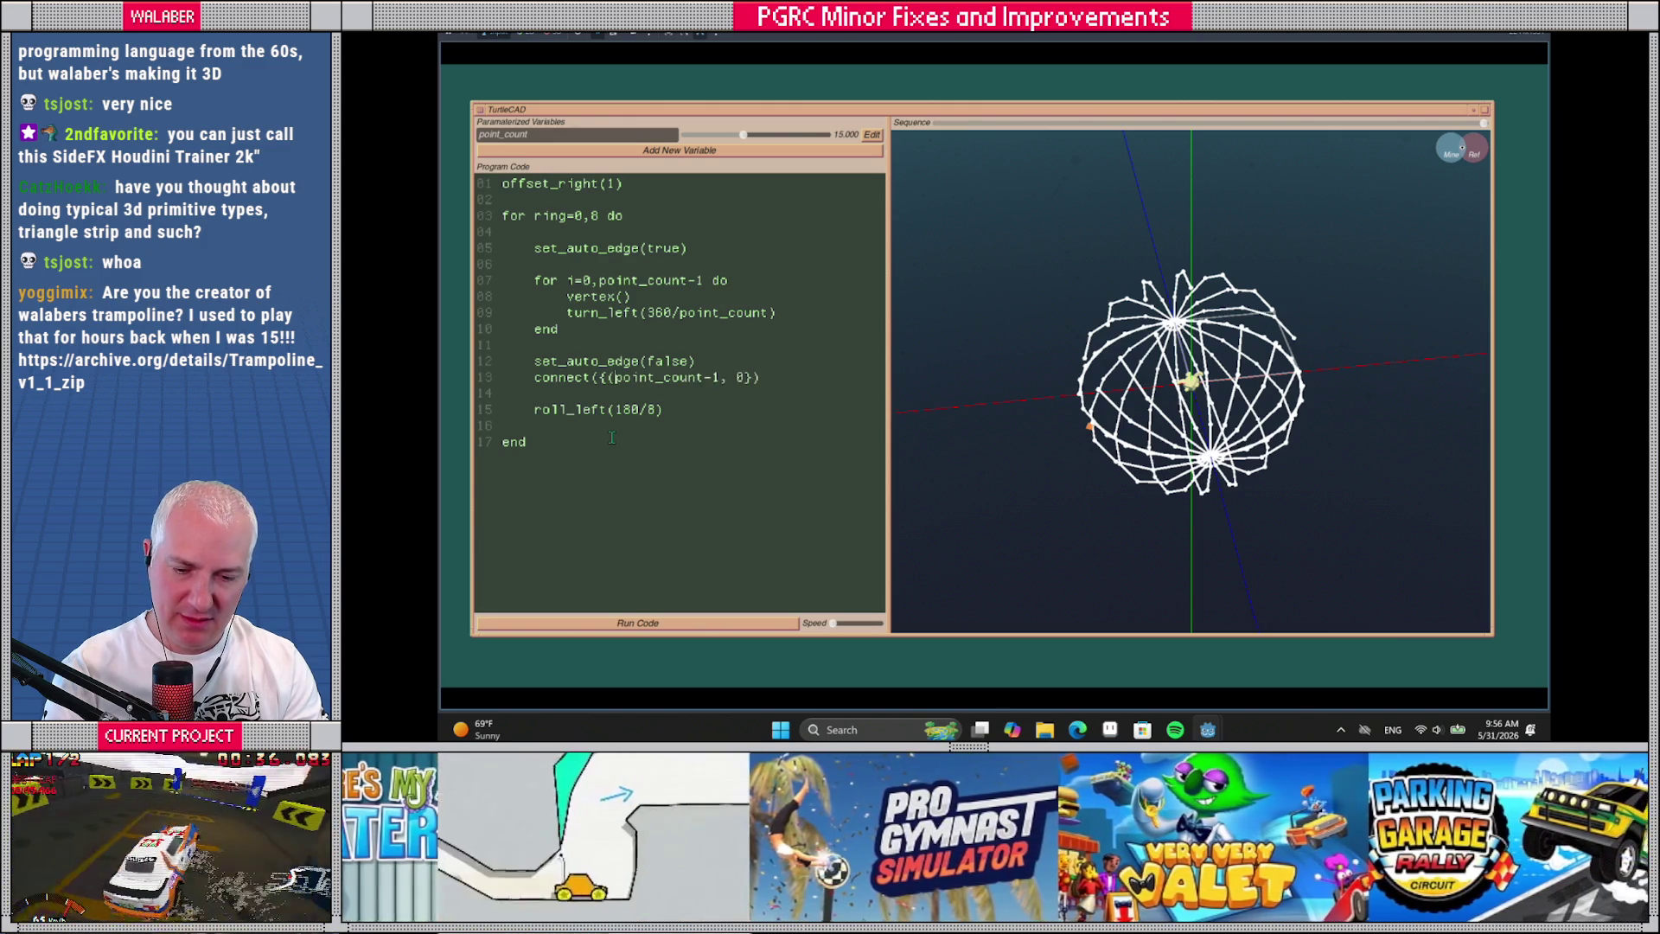
type("ing")
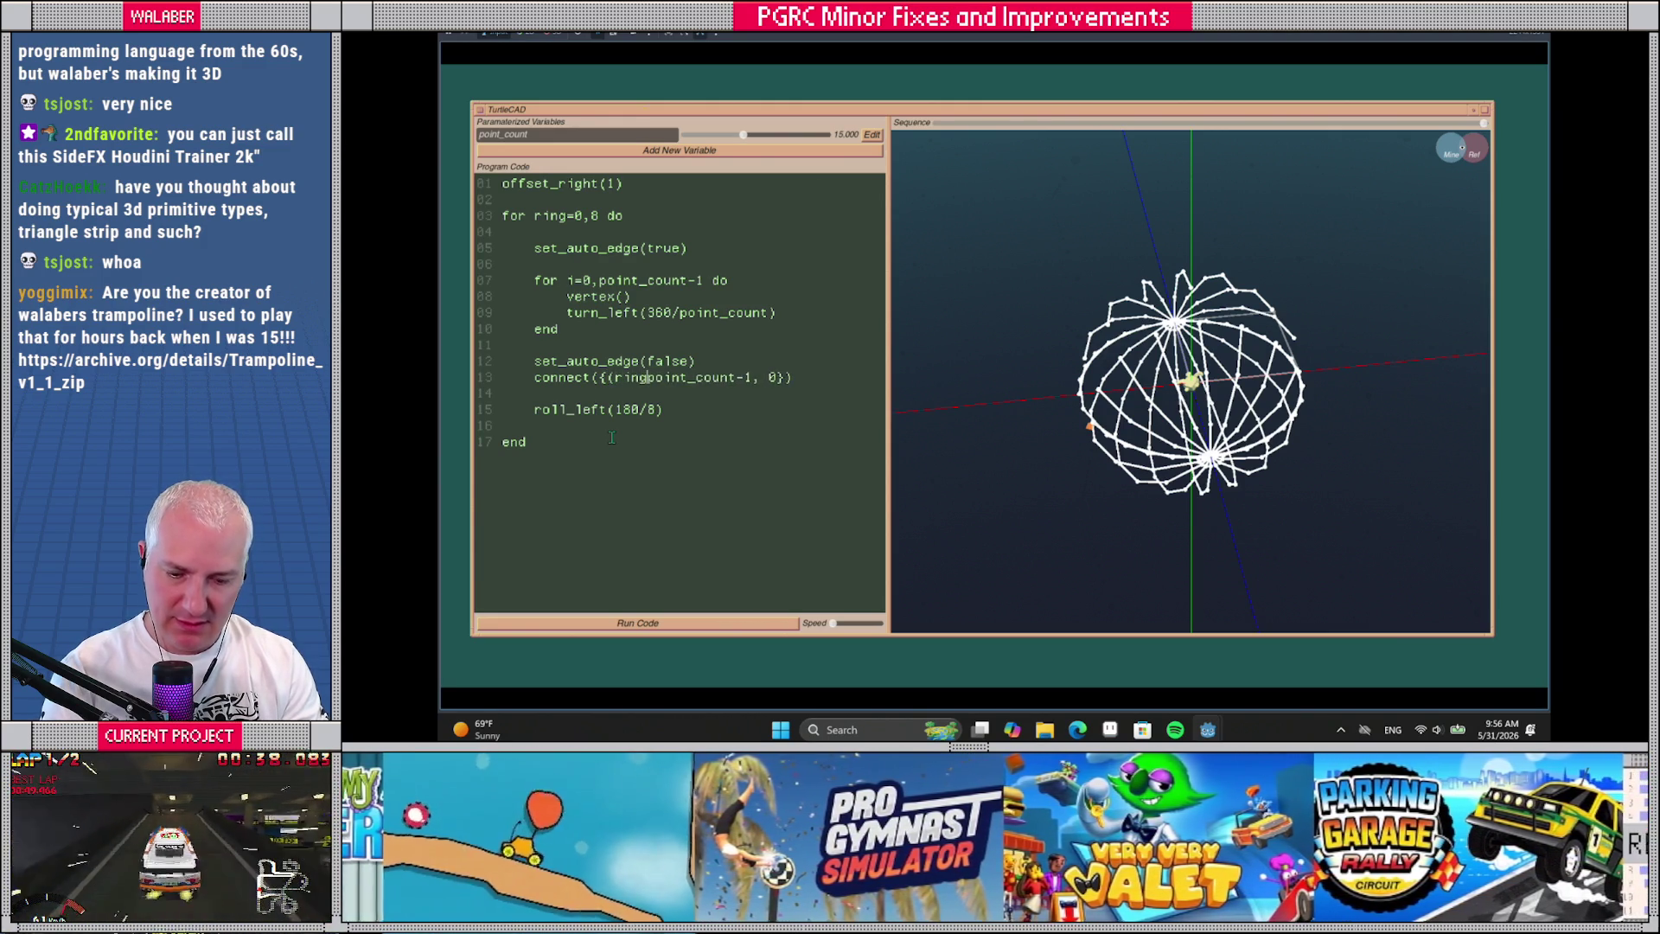
Add first_vert = ring * point_count and make connect run from first_vert to first_vert + pt_count-1
key("BackSpace")
key("BackSpace")
key("BackSpace")
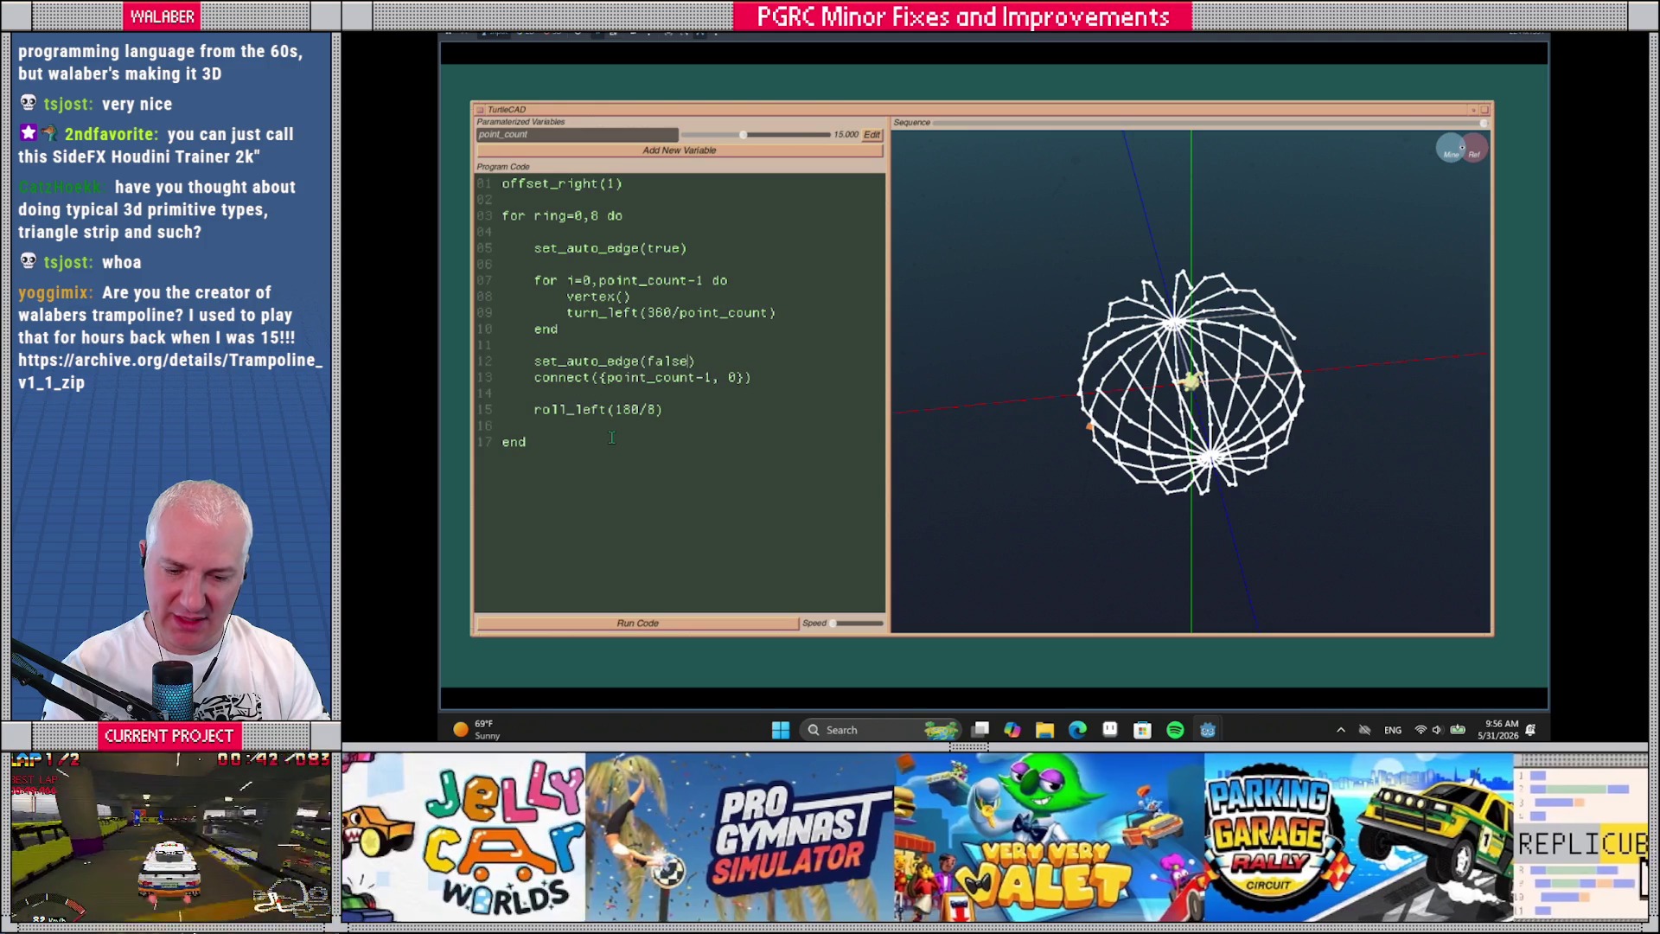
key("Return")
key("Return")
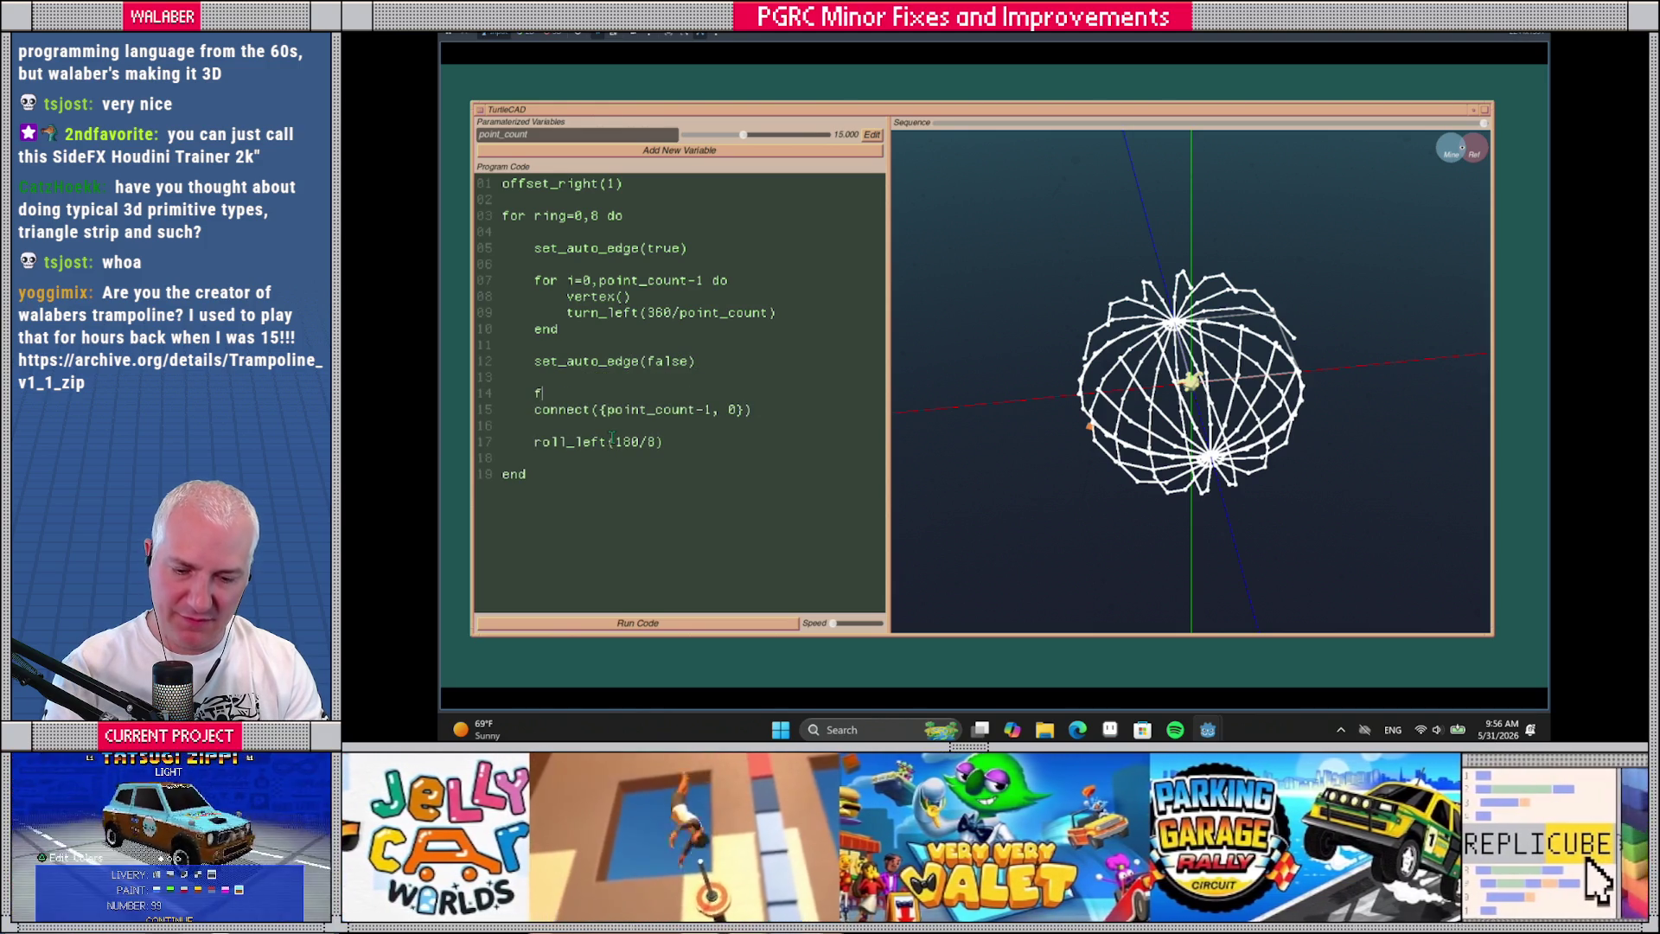
type("irst_Ver")
type("vert")
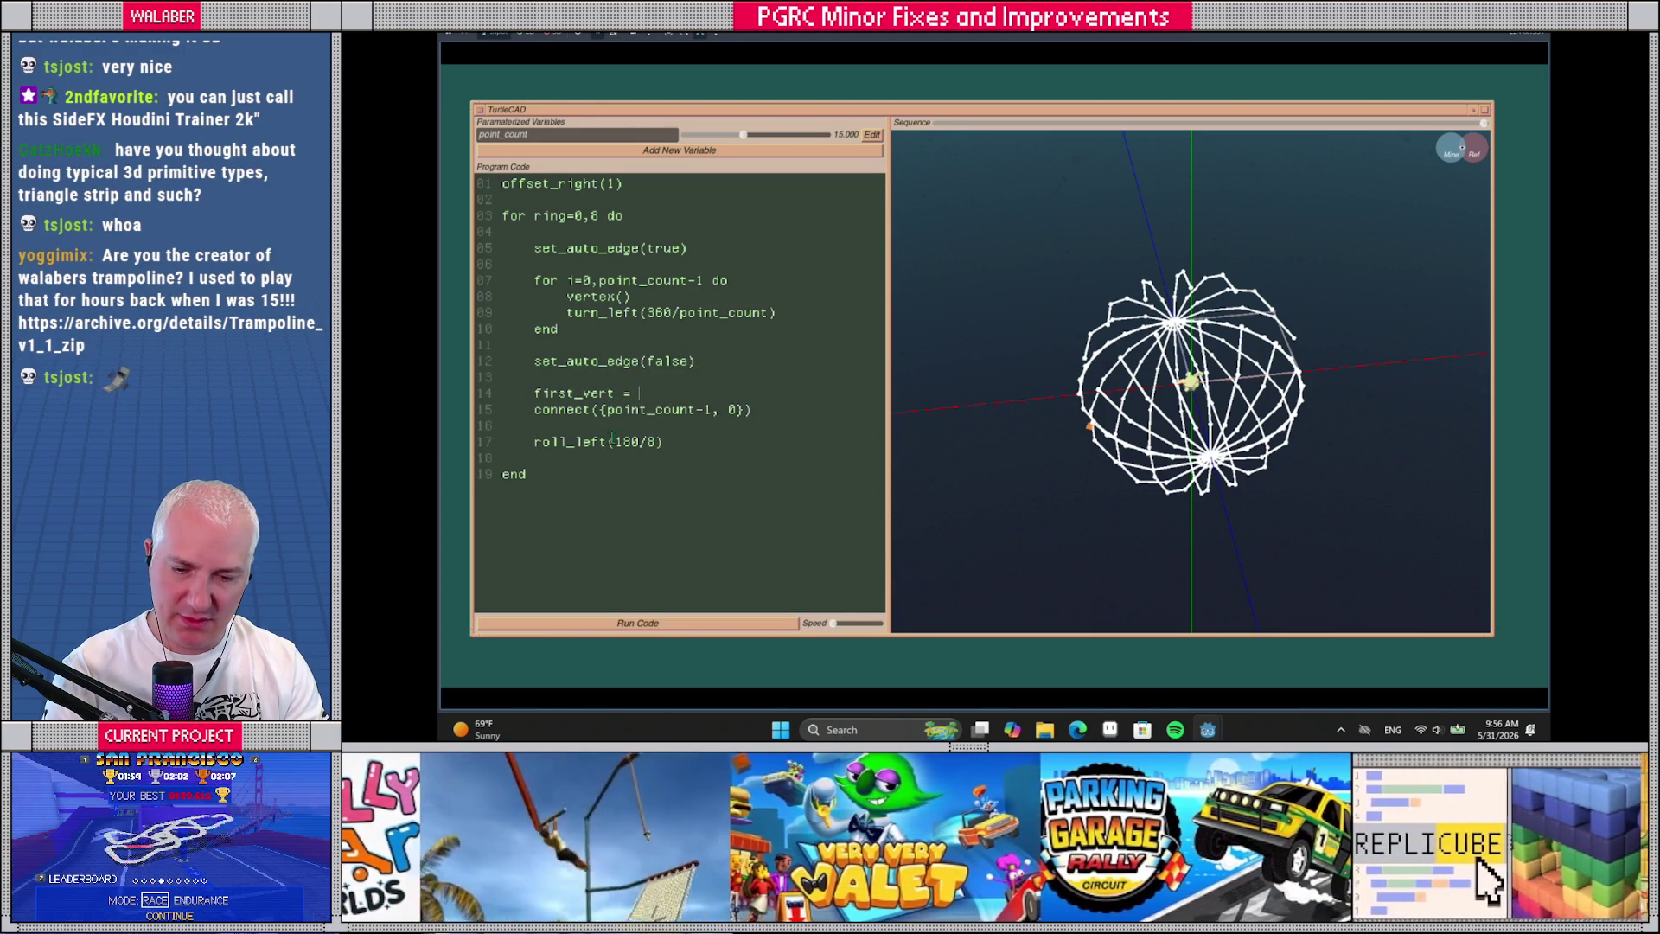
type(" g ")
type("int_count")
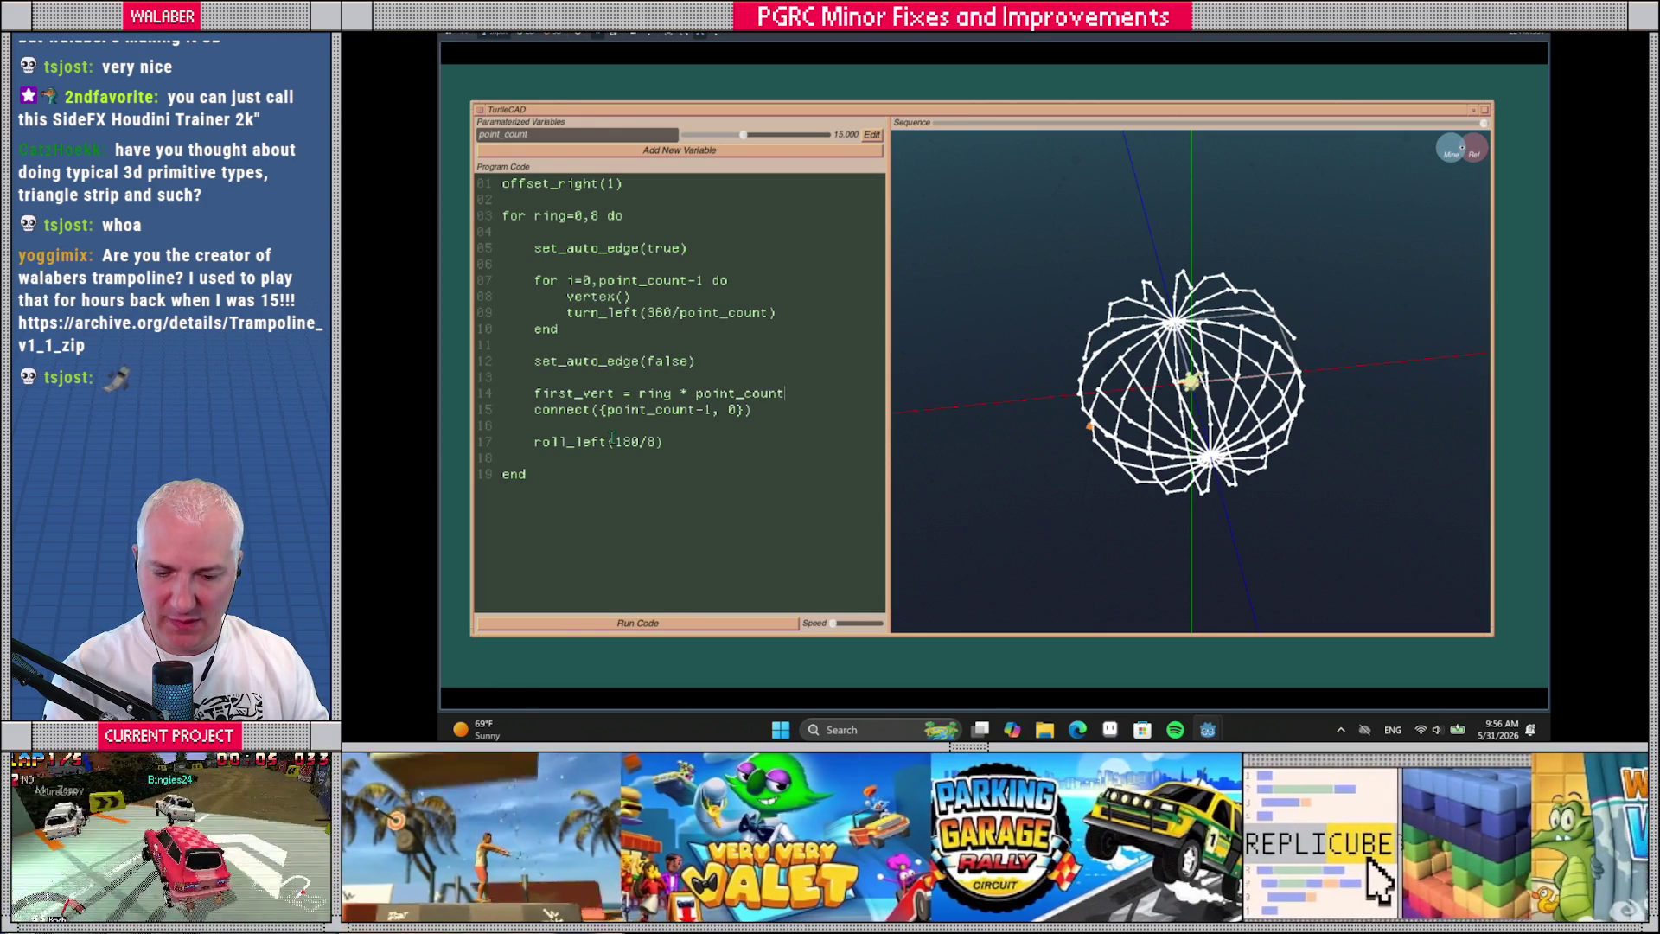
mouse_move(604, 410)
left_mouse_down()
mouse_move(518, 426)
mouse_move(734, 410)
left_mouse_up()
left_click(603, 410)
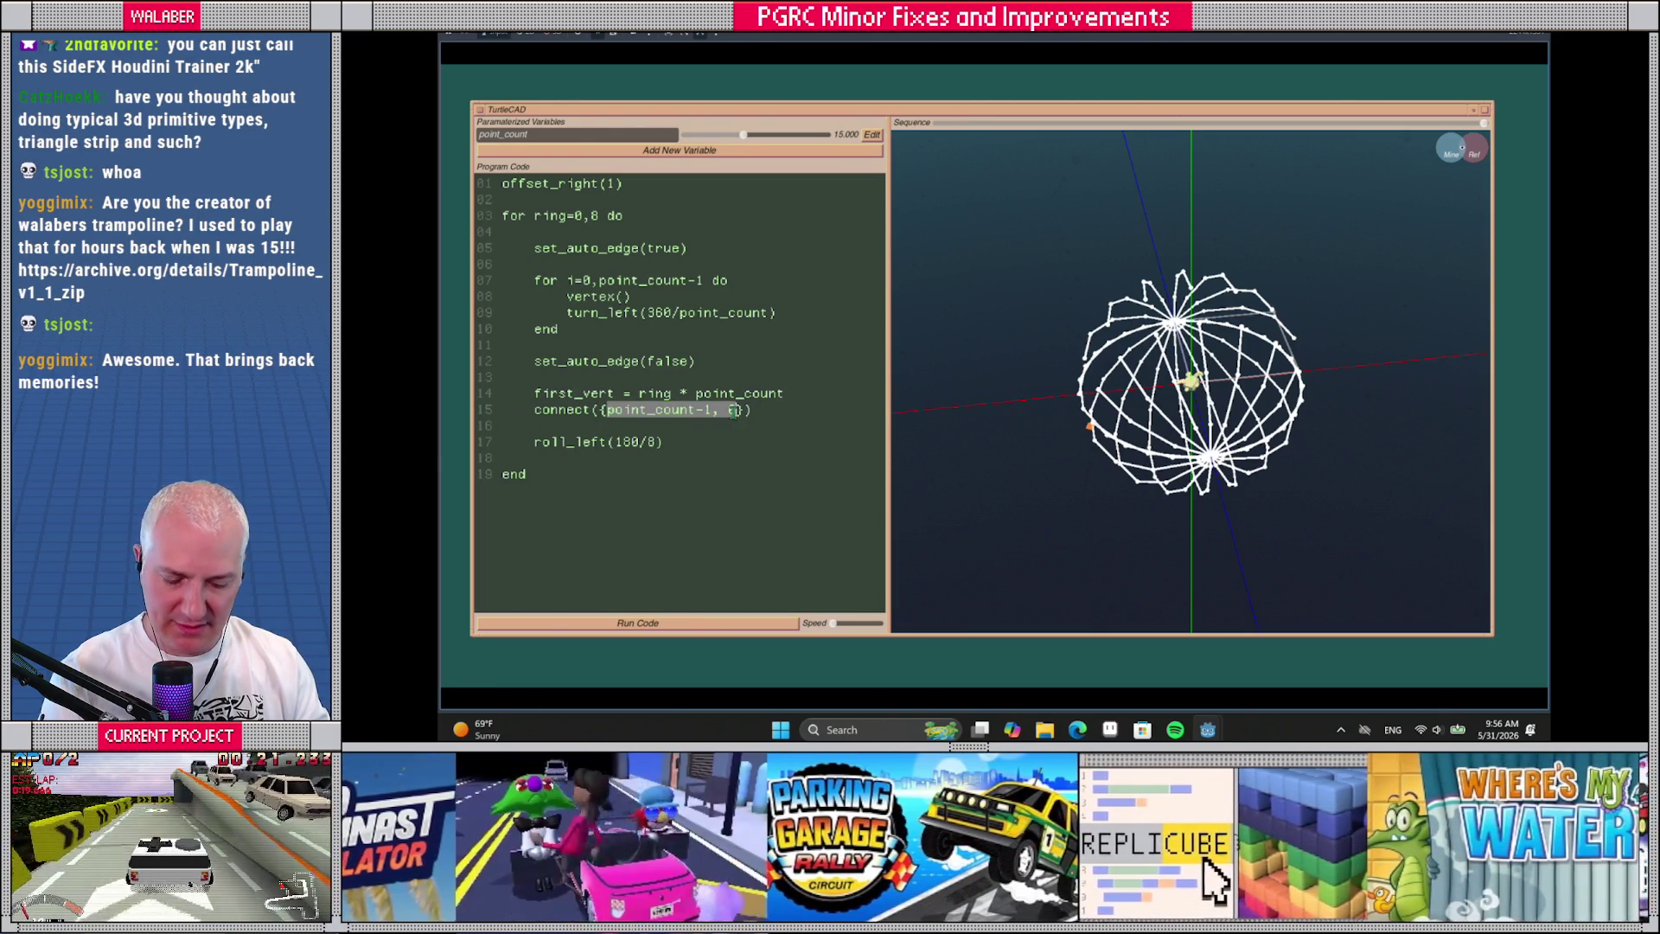
type("first_vert, first_vert ")
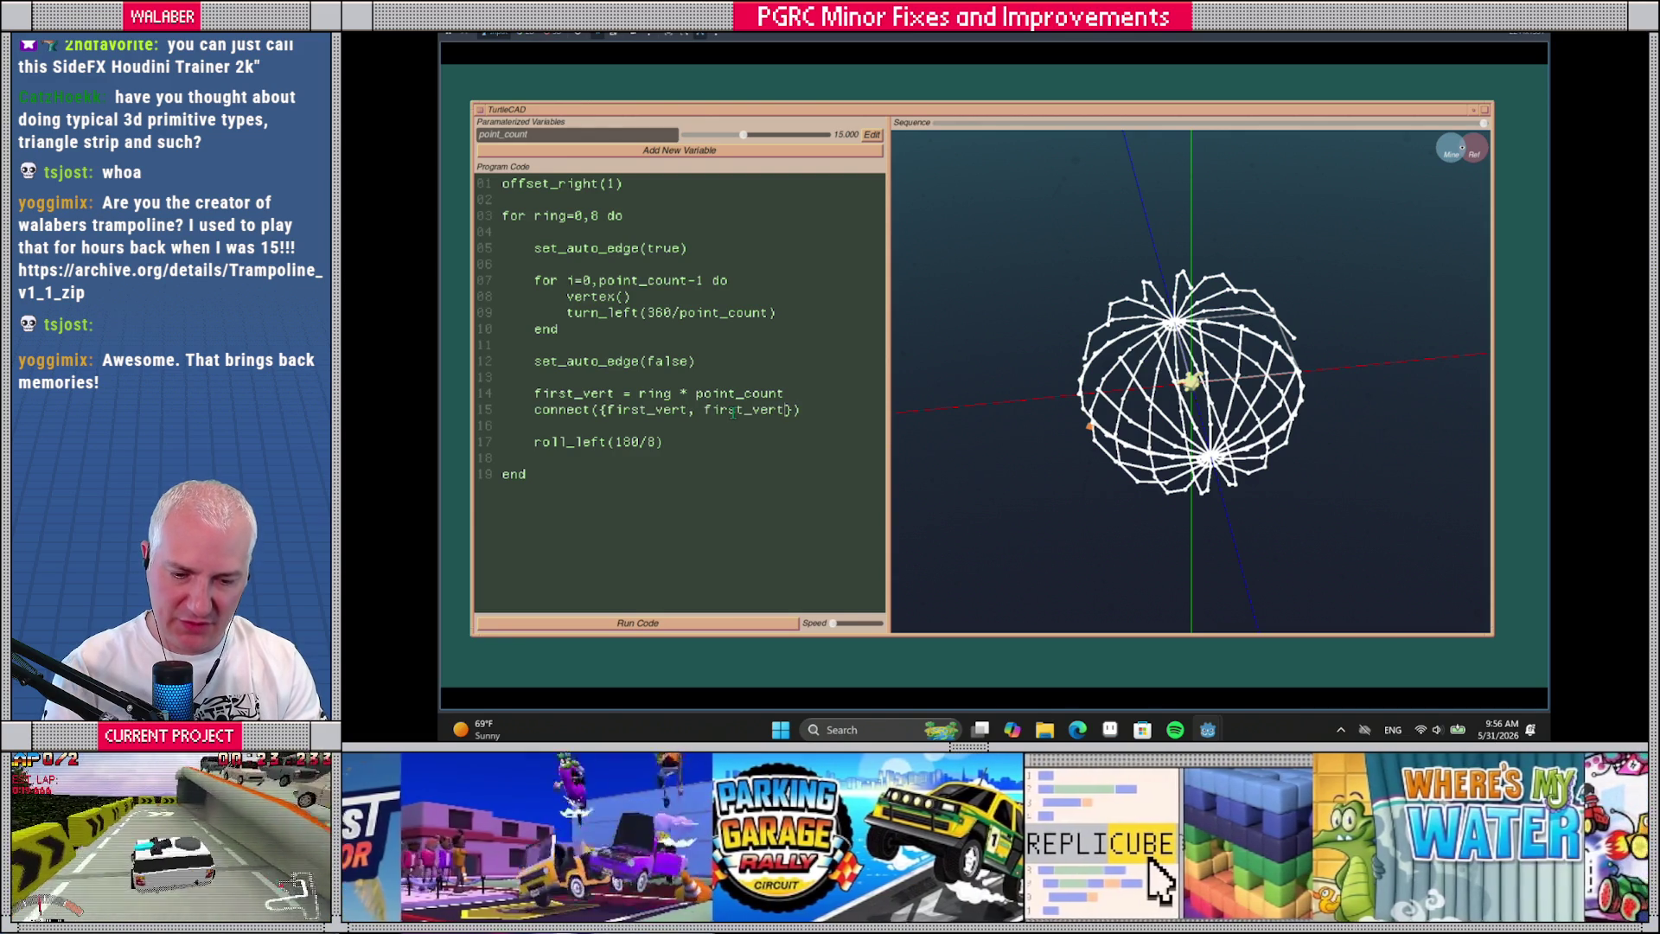
type("+ pt_count-1")
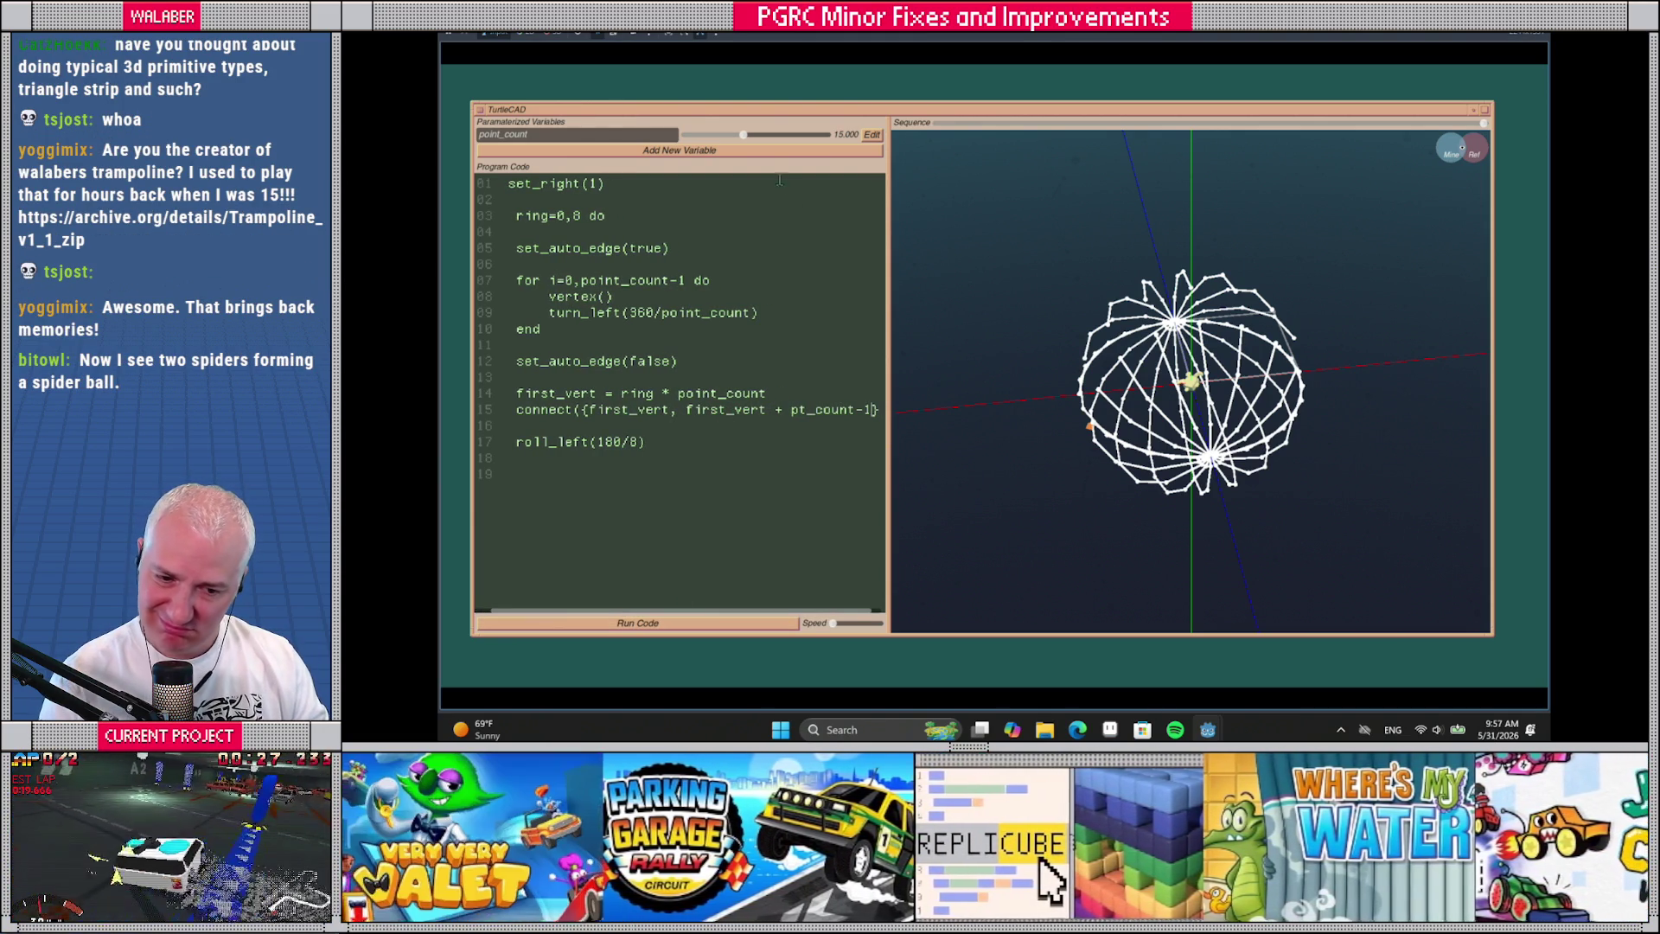
Set point_count to 16, widen the code panel, and comment out lines 14–15 with '--'
left_click_drag(743, 136, 752, 139)
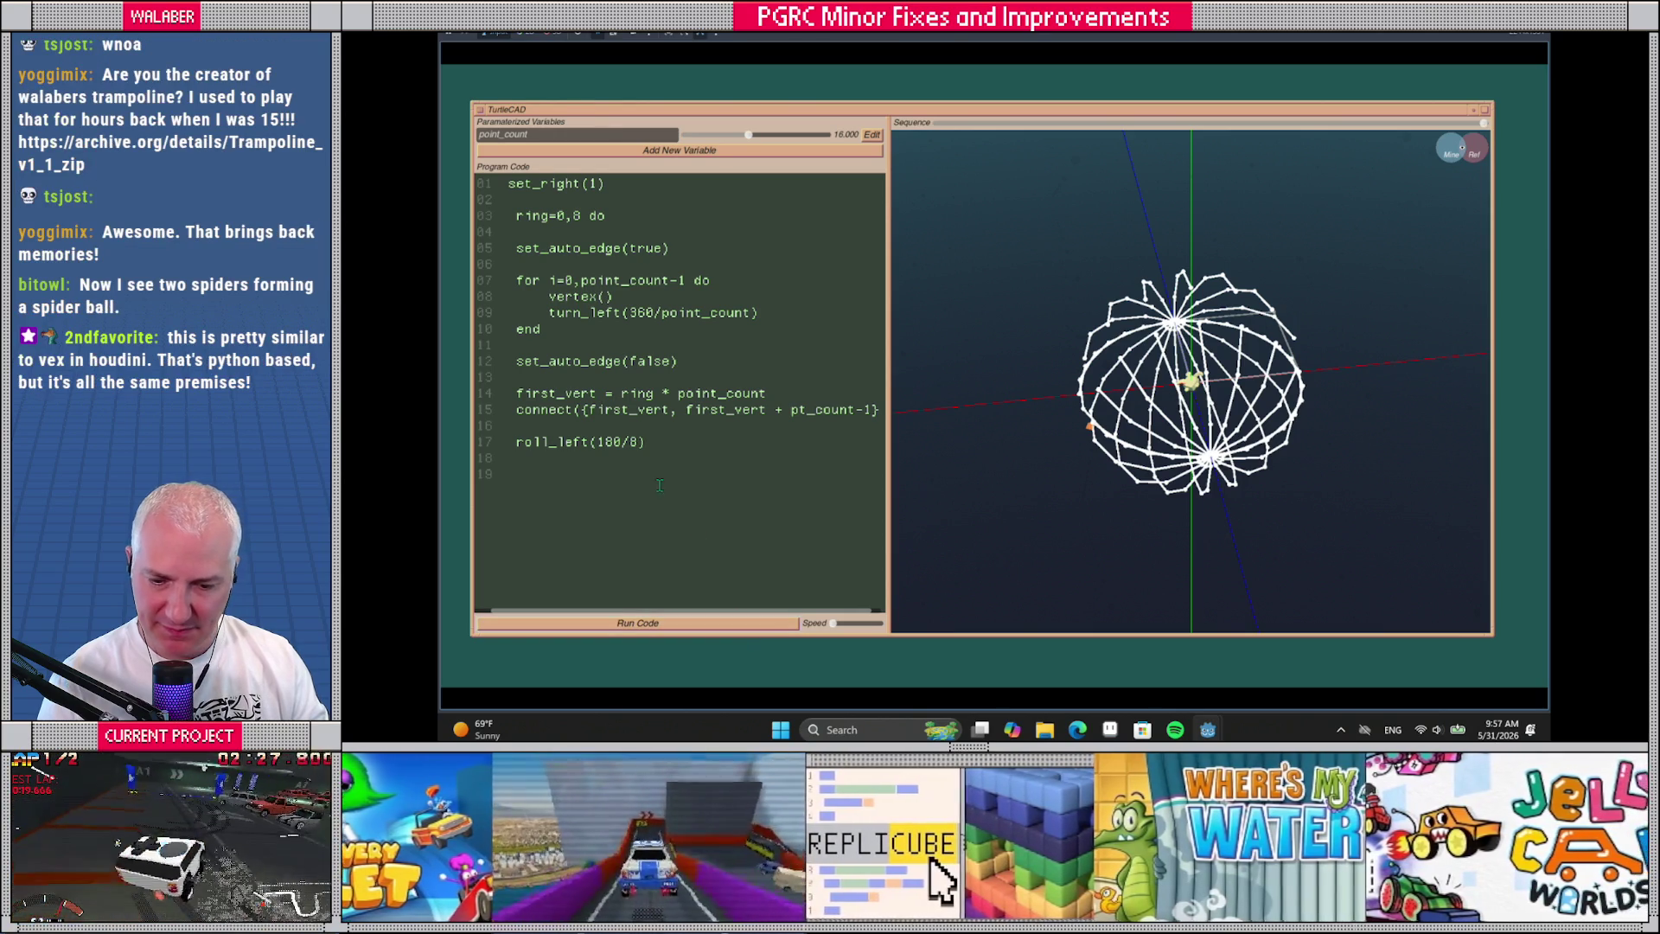
left_click_drag(674, 610, 653, 610)
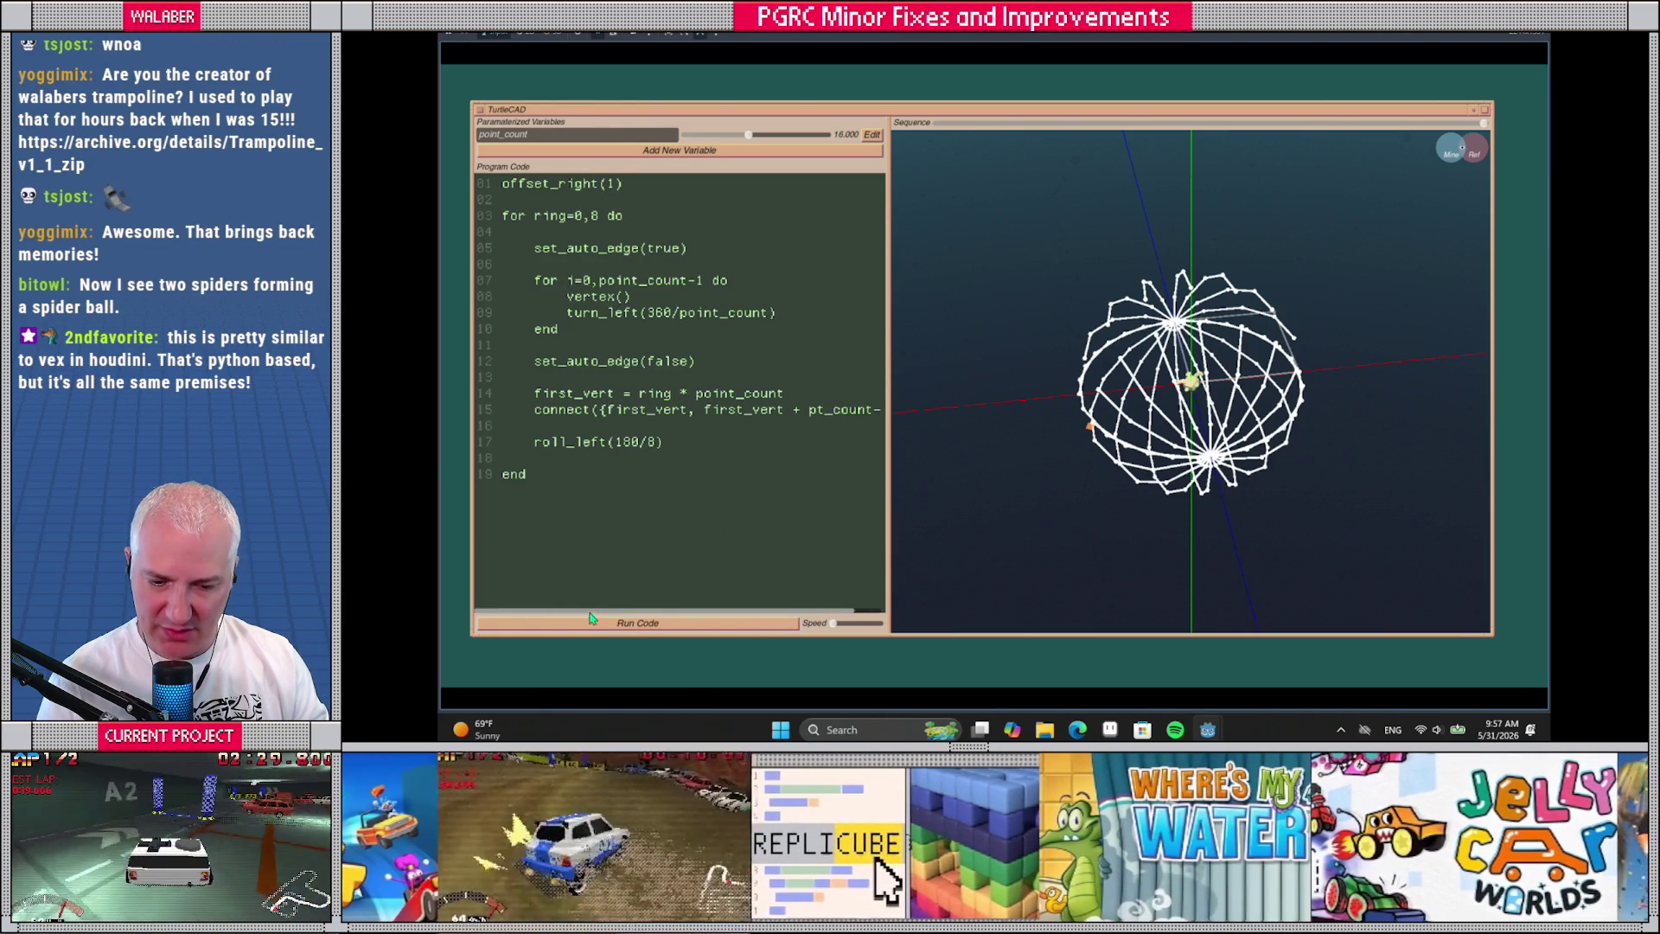
left_click_drag(887, 445, 939, 445)
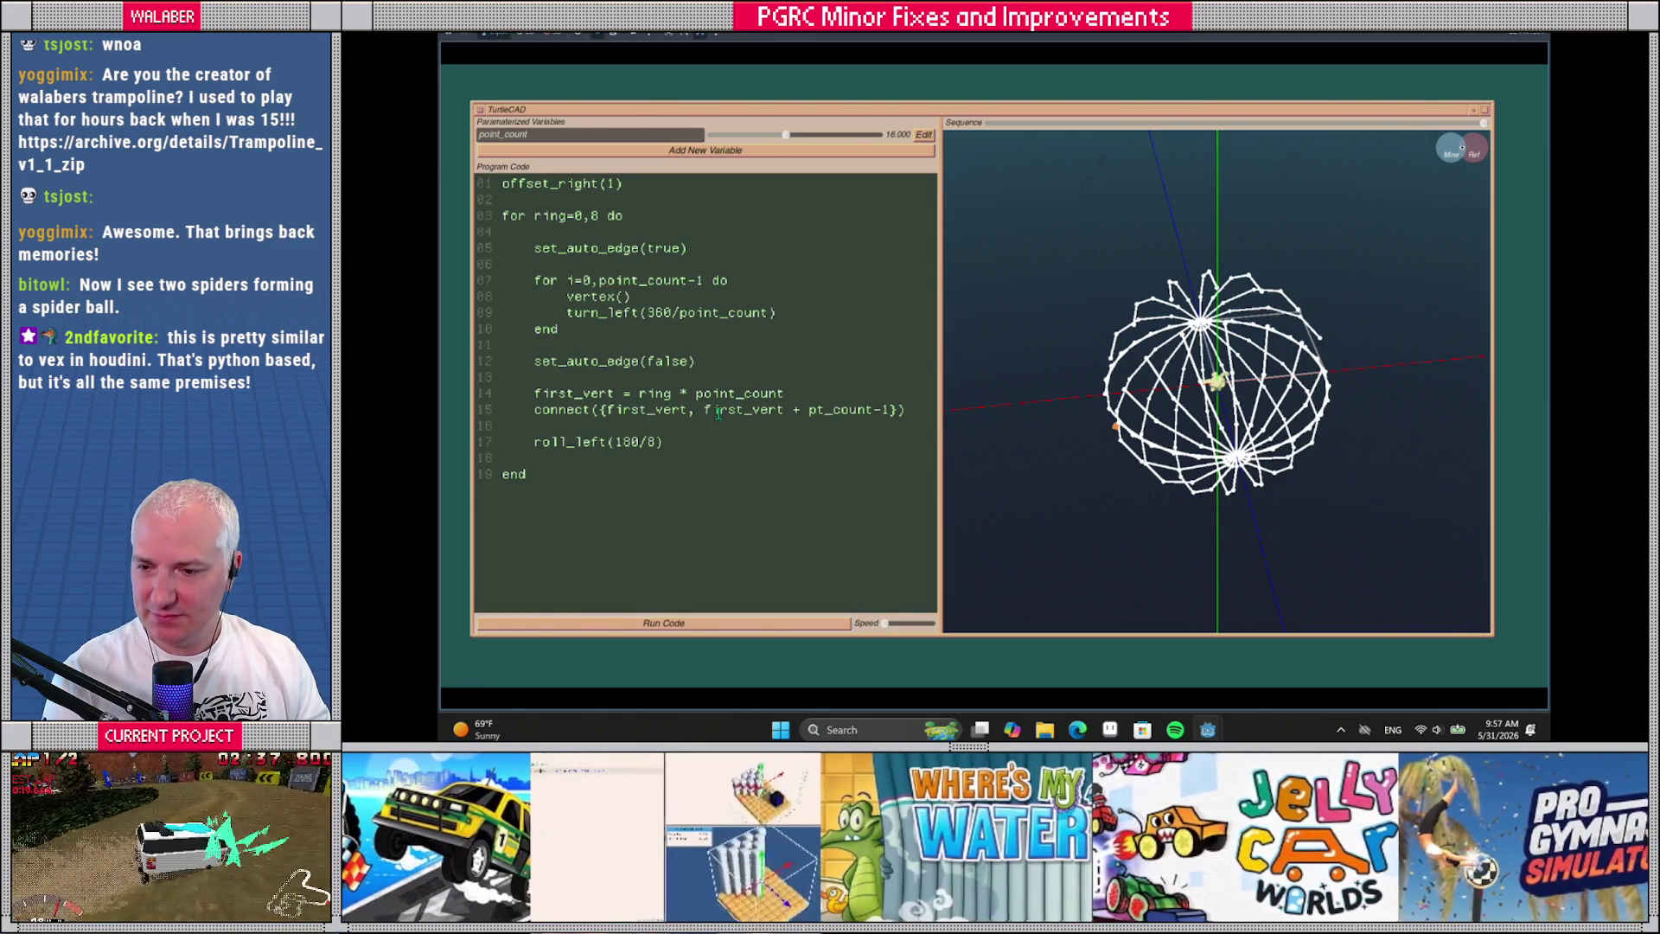
mouse_move(1092, 436)
left_mouse_down()
mouse_move(1124, 406)
mouse_move(1110, 436)
left_mouse_up()
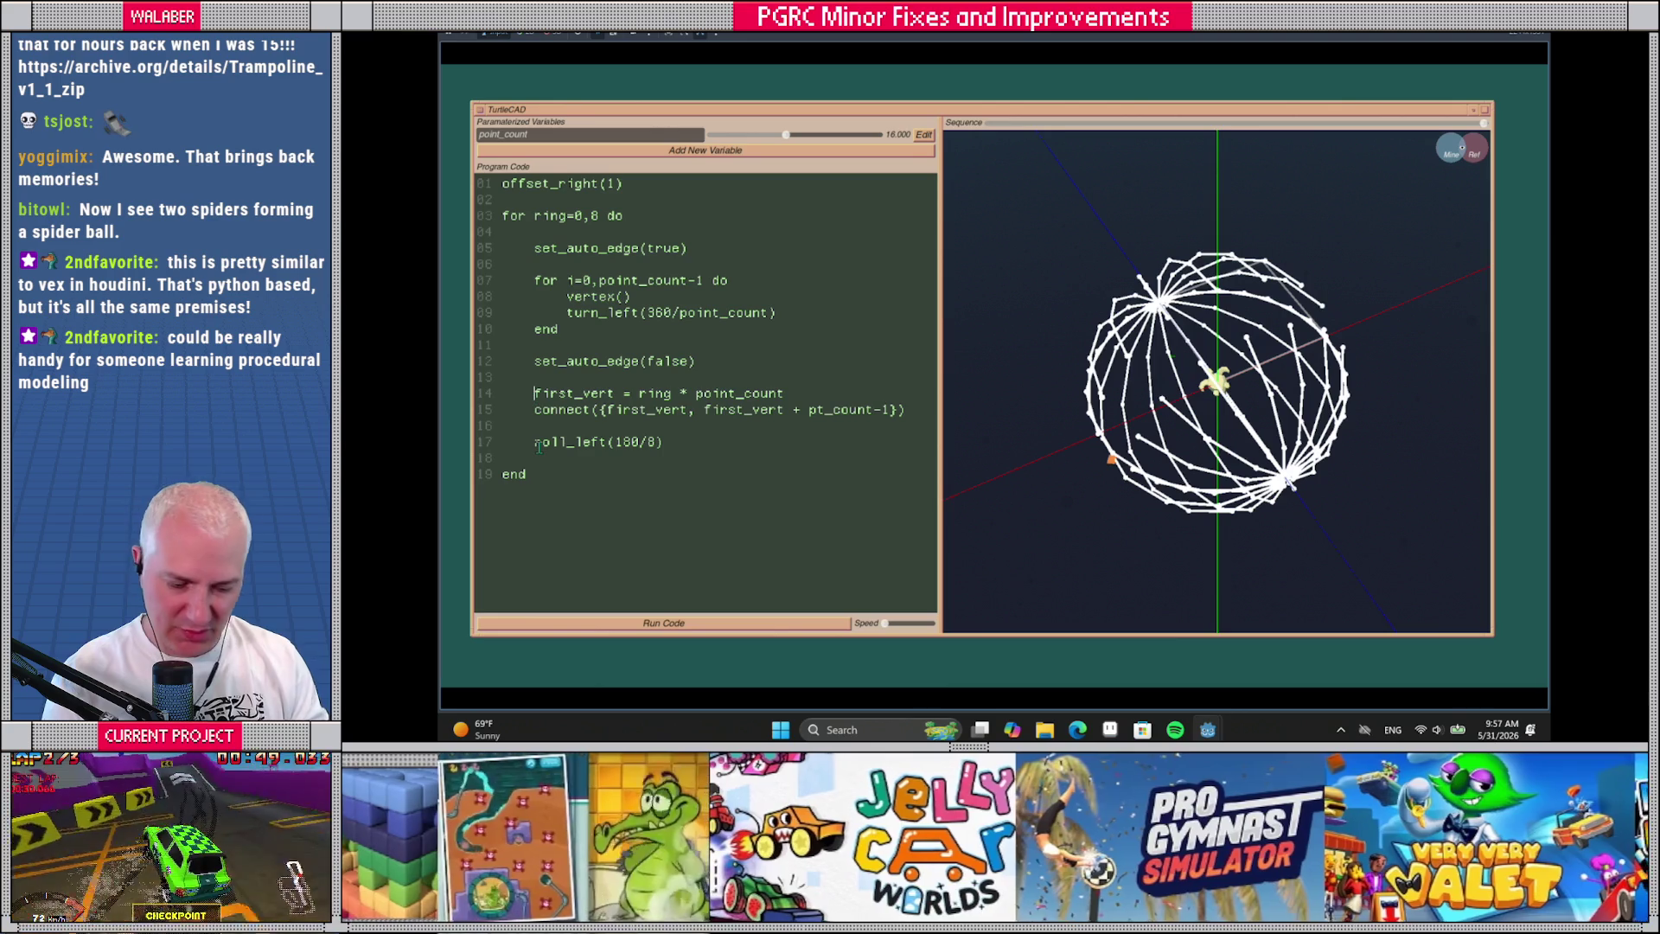
left_click(533, 393)
type("--")
type("--")
Run with lines 14–15 commented out, then uncomment both lines
left_click(698, 630)
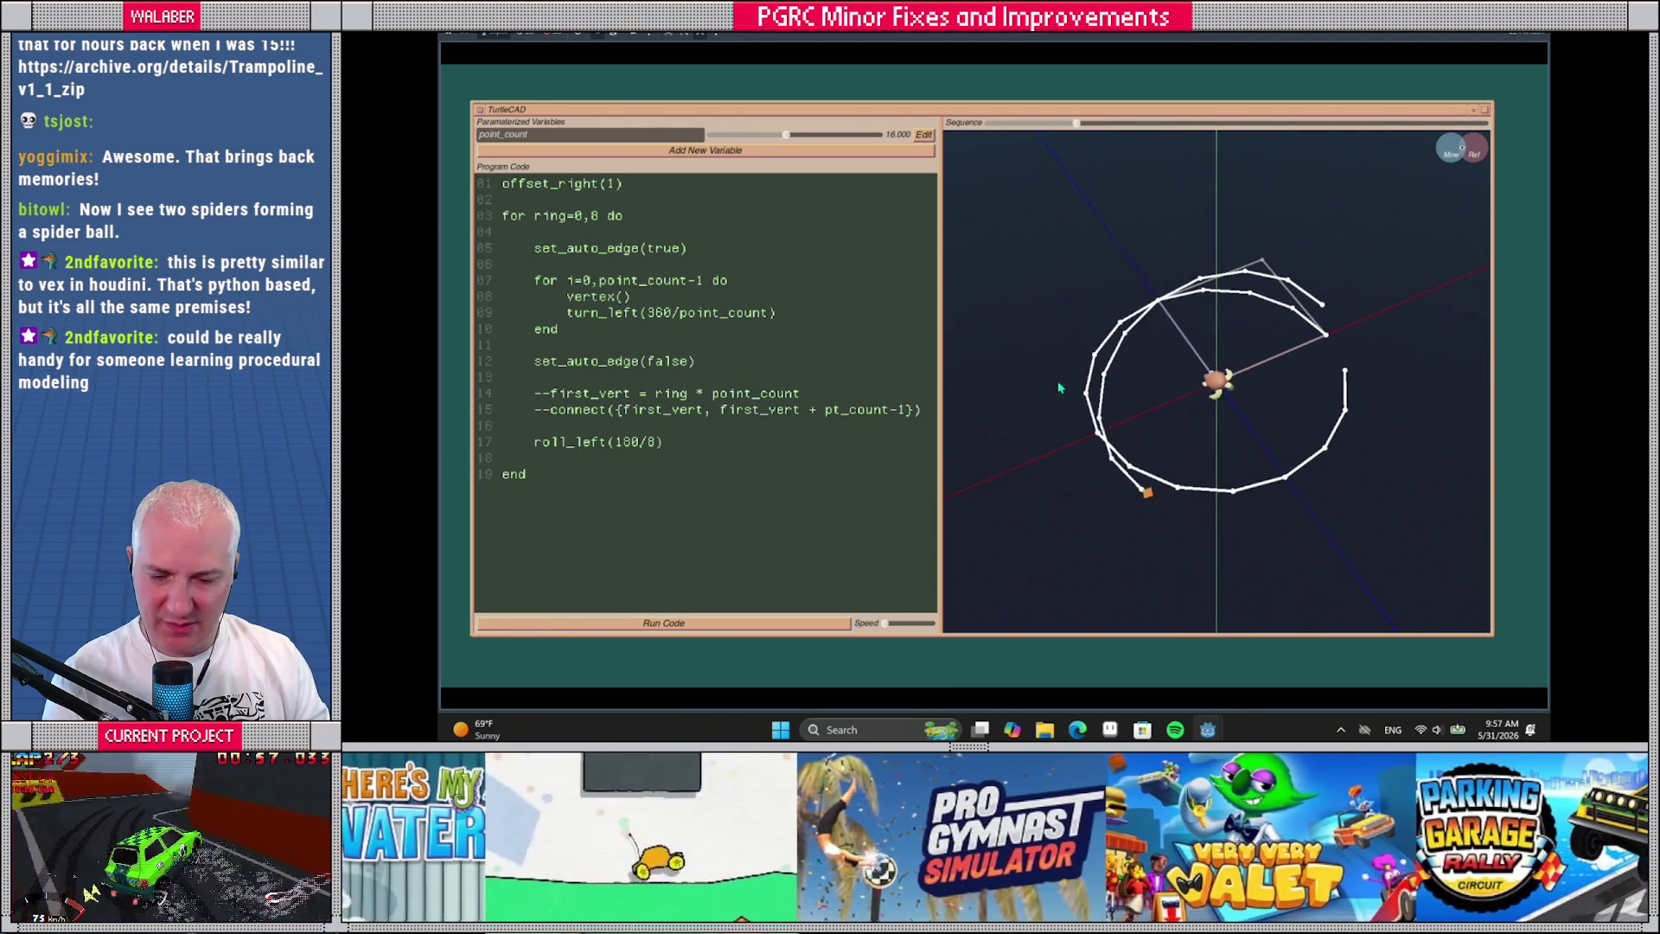
left_click(549, 394)
key("BackSpace")
key("BackSpace")
left_click(663, 622)
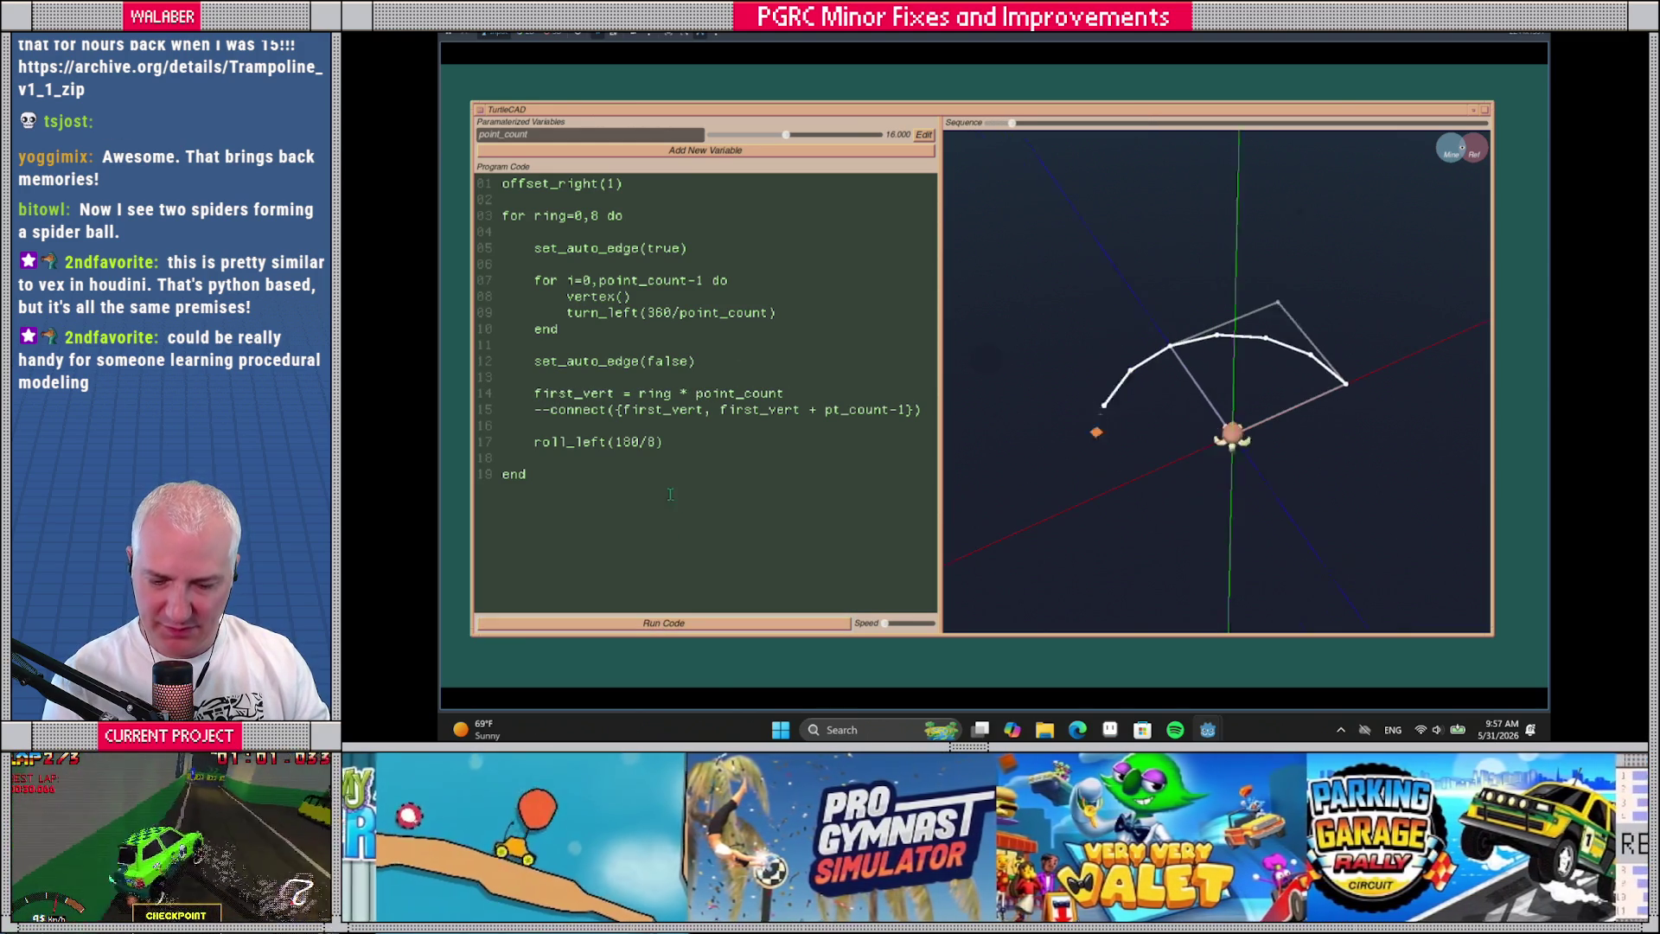
left_click(549, 410)
key("BackSpace")
key("BackSpace")
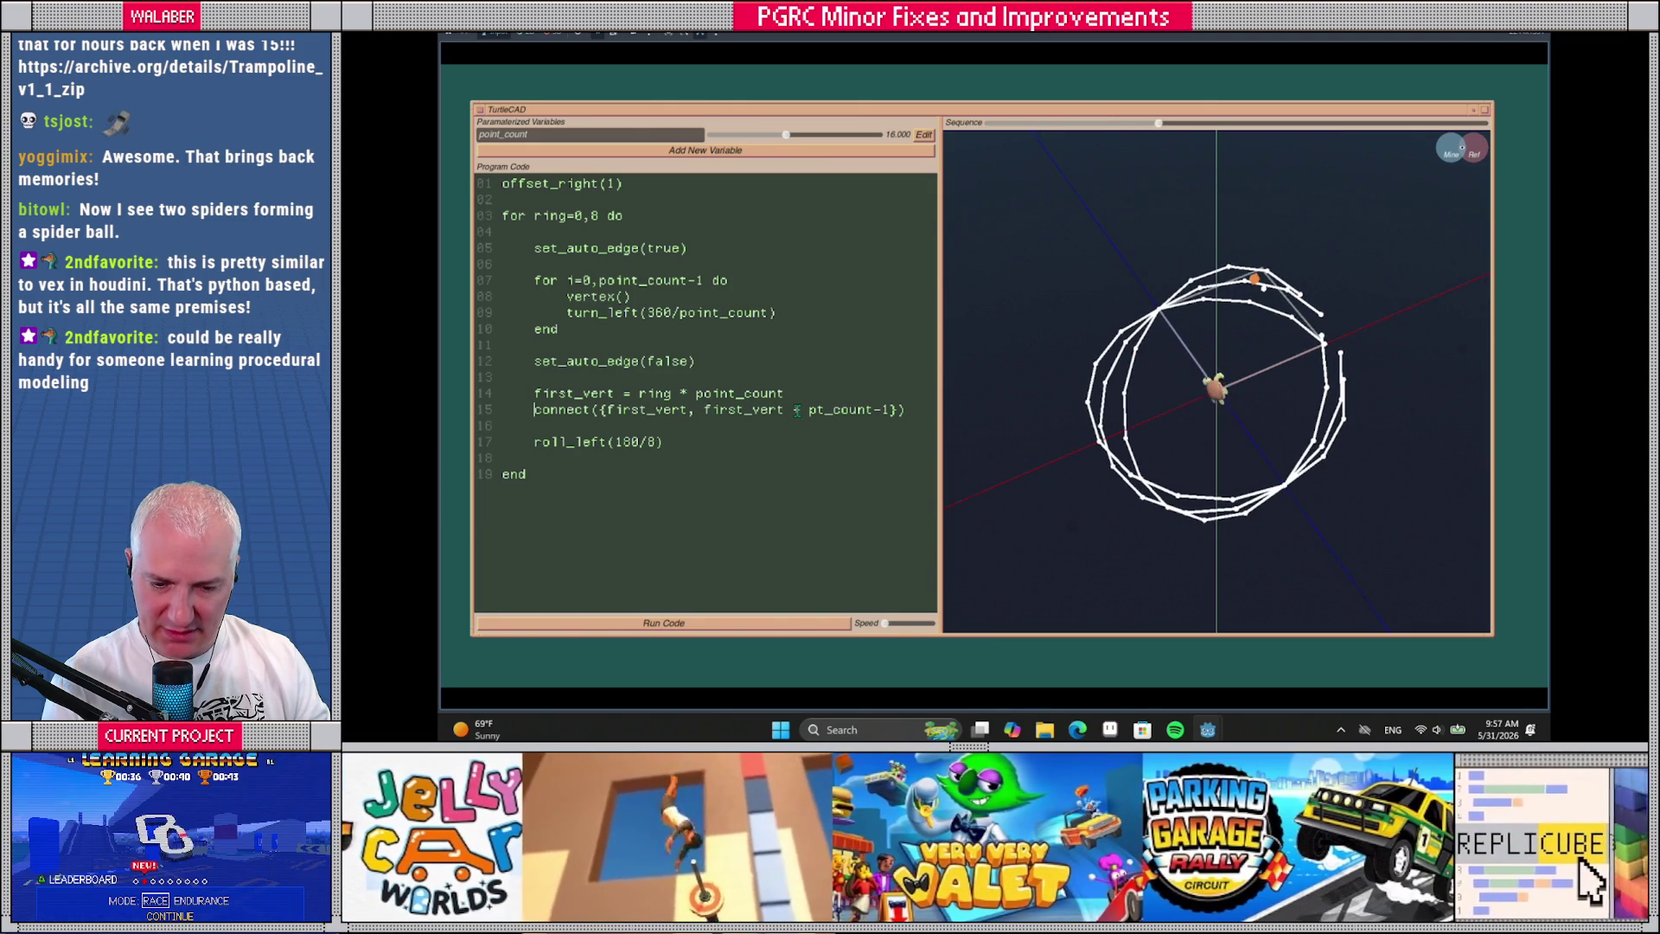
Correct pt_count to point_count in the connect line, rerun faster, and step the drawing back
left_click(810, 410)
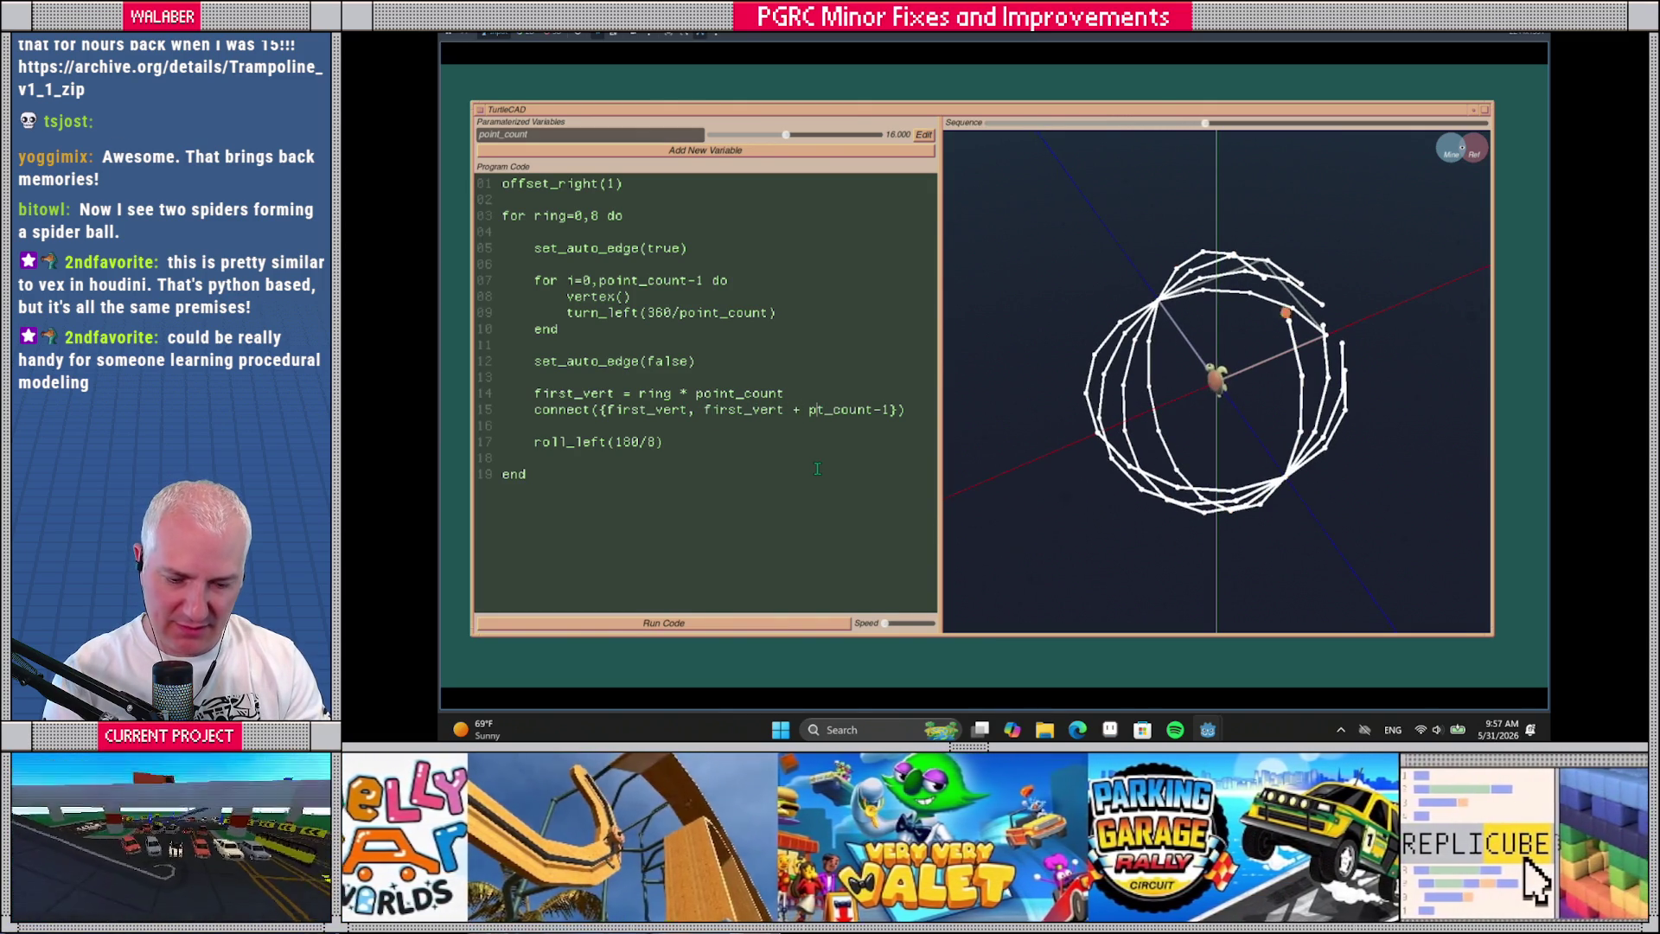
type("oin")
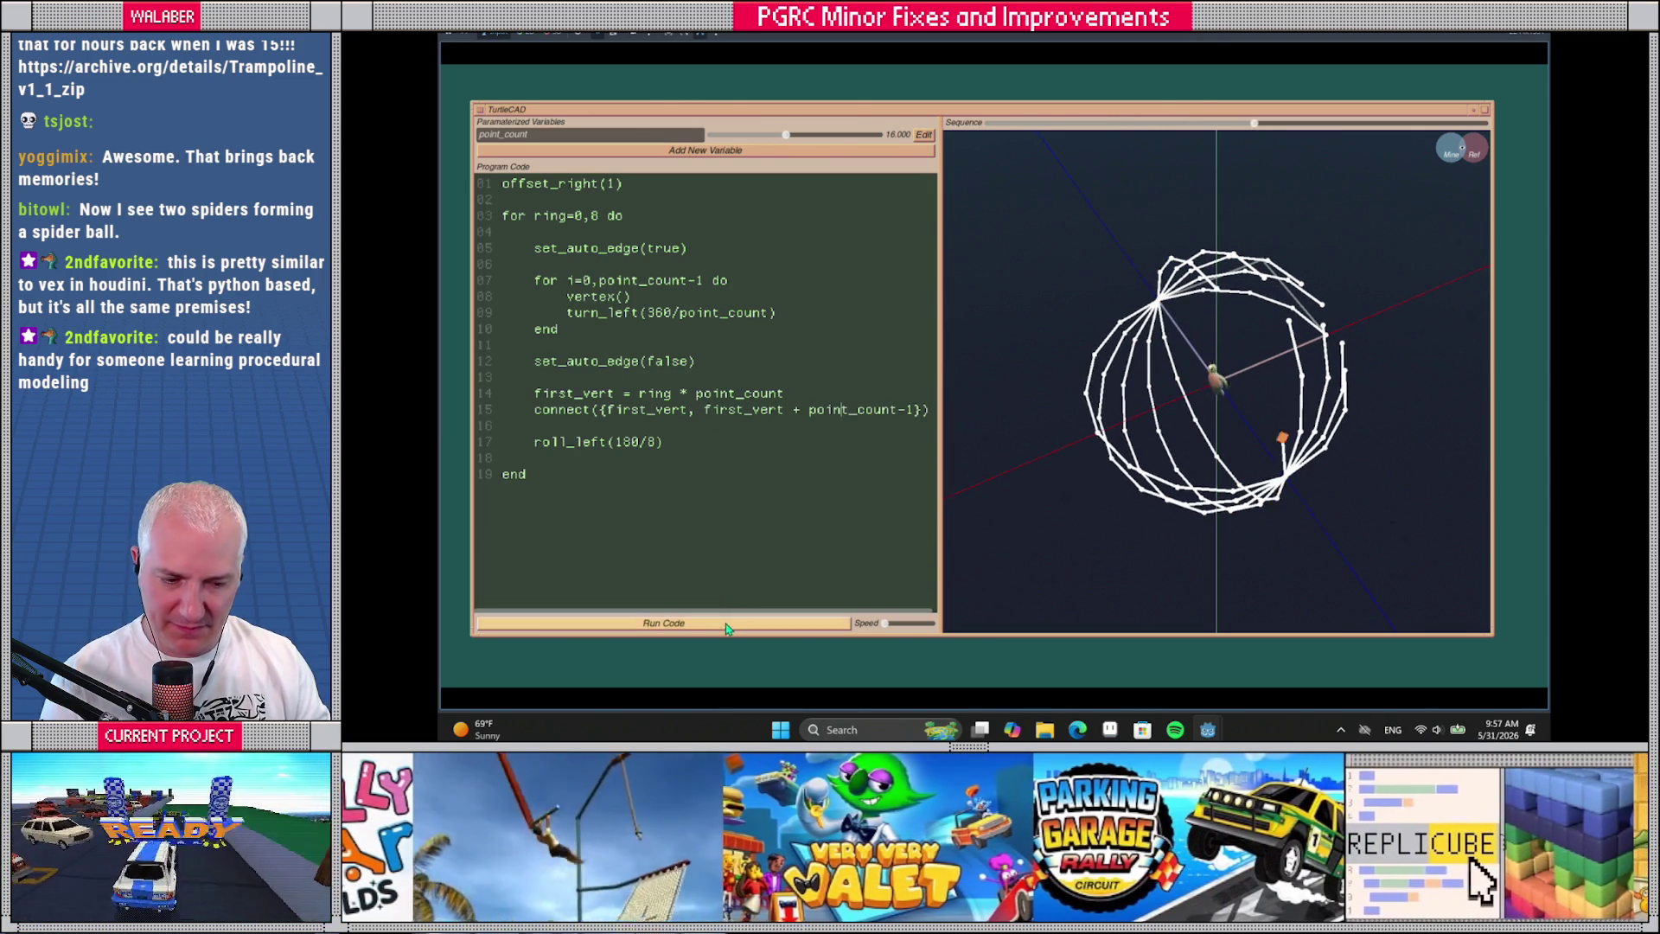
left_click(726, 626)
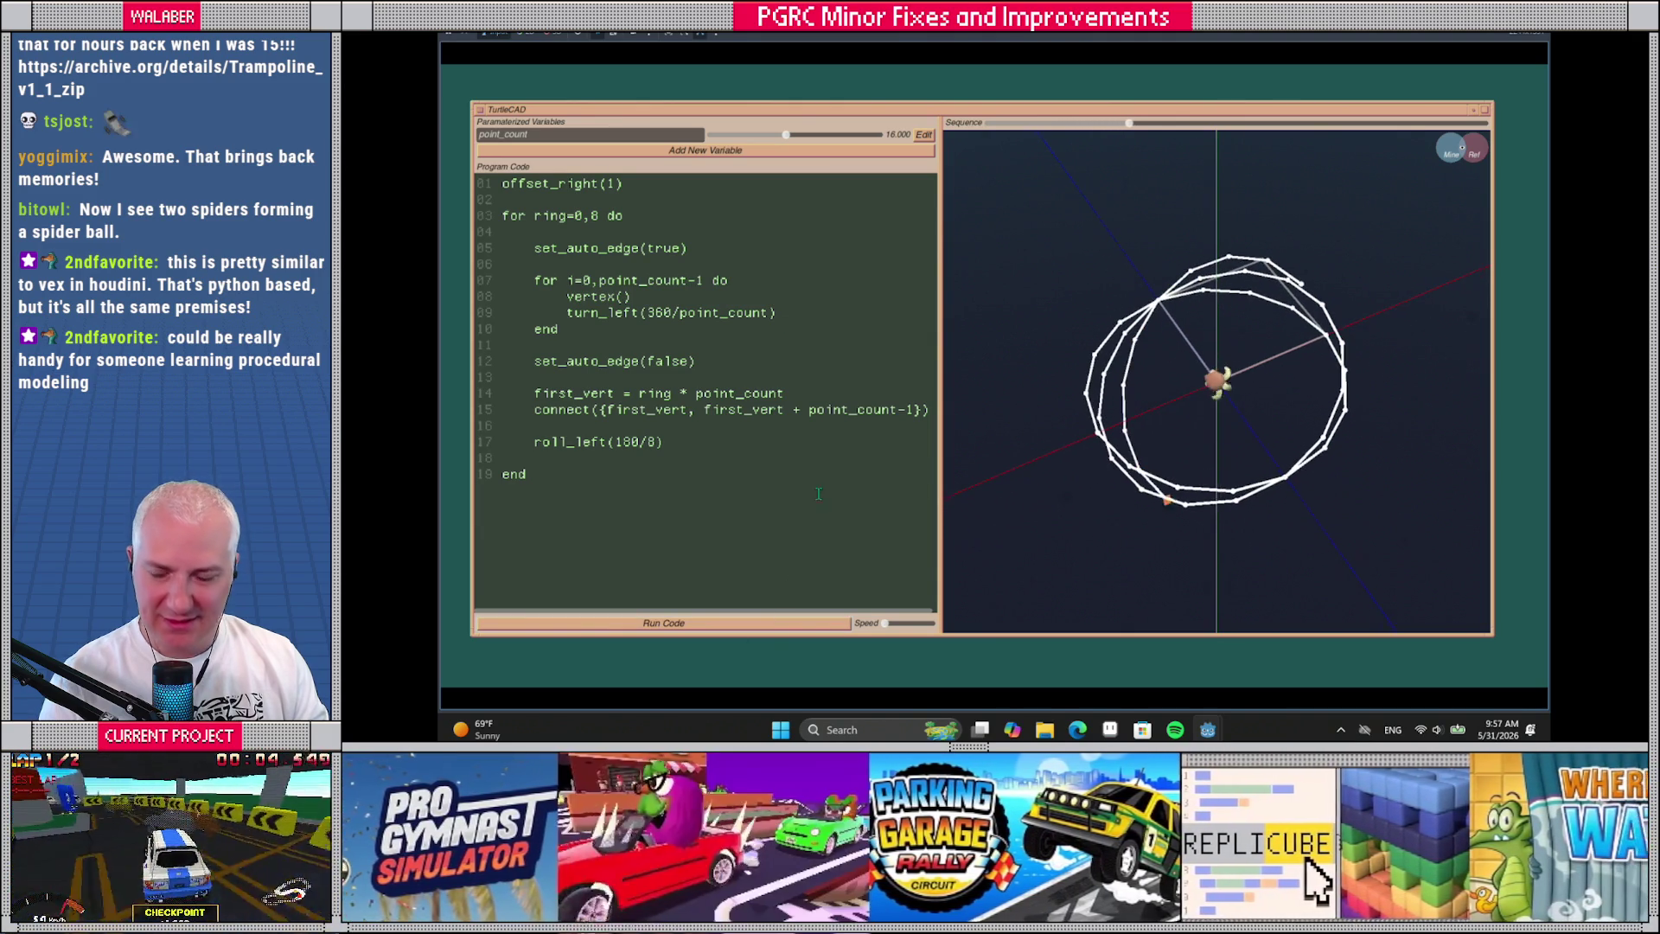
left_click_drag(885, 623, 930, 624)
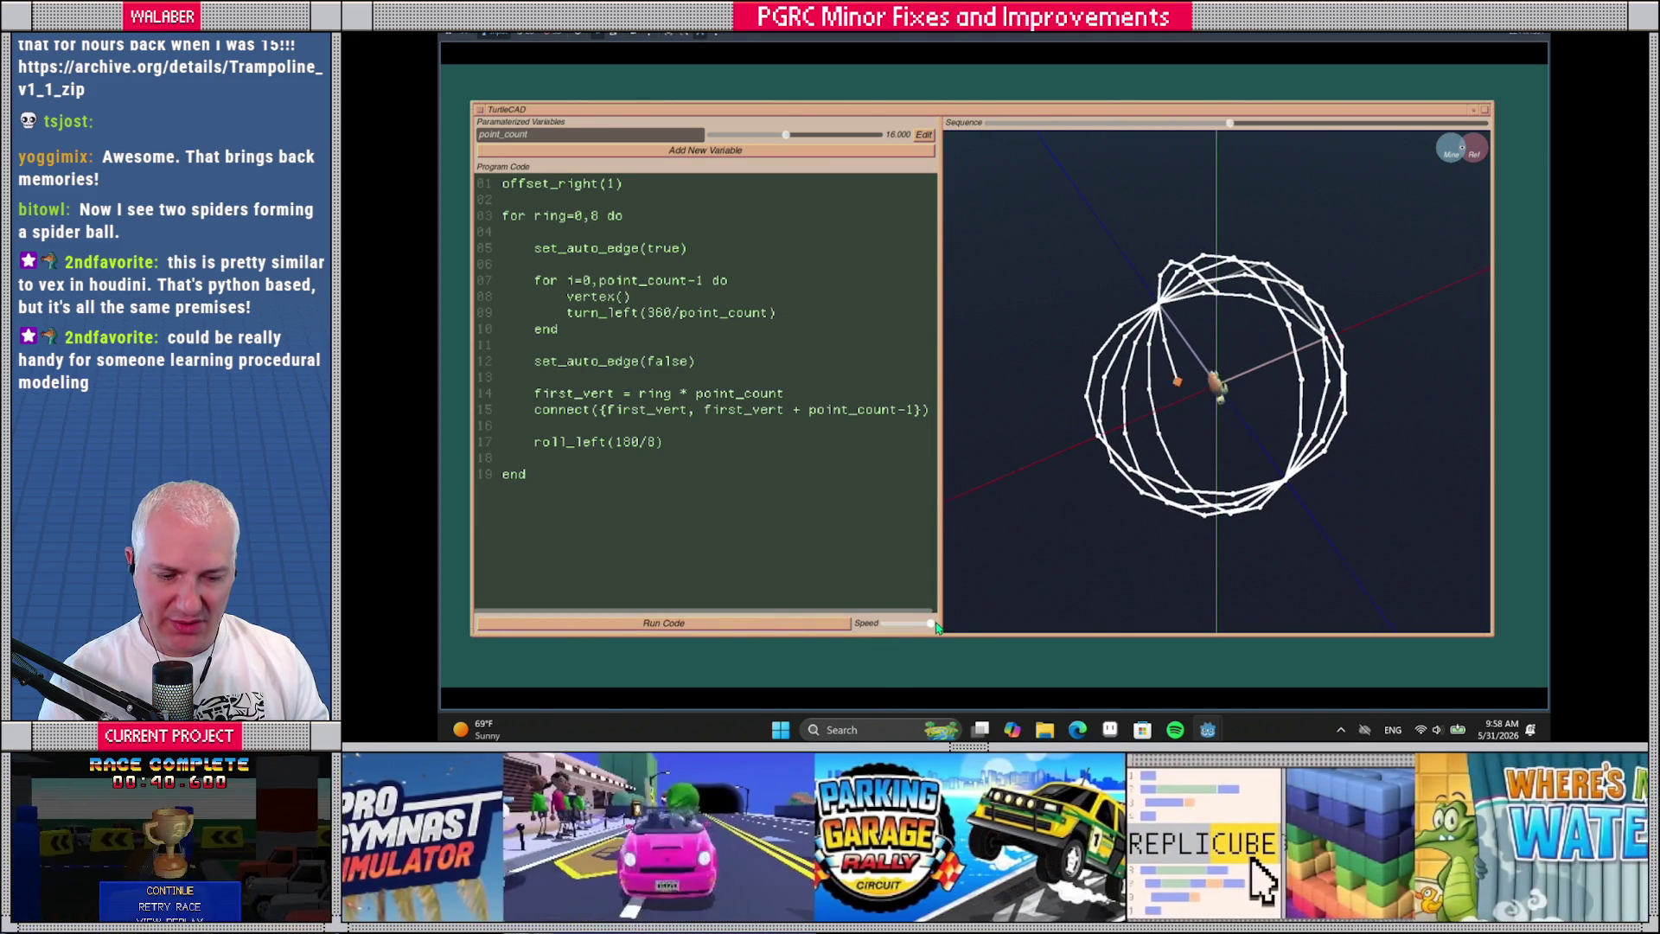
mouse_move(1020, 449)
left_mouse_down()
mouse_move(989, 481)
mouse_move(1001, 467)
left_mouse_up()
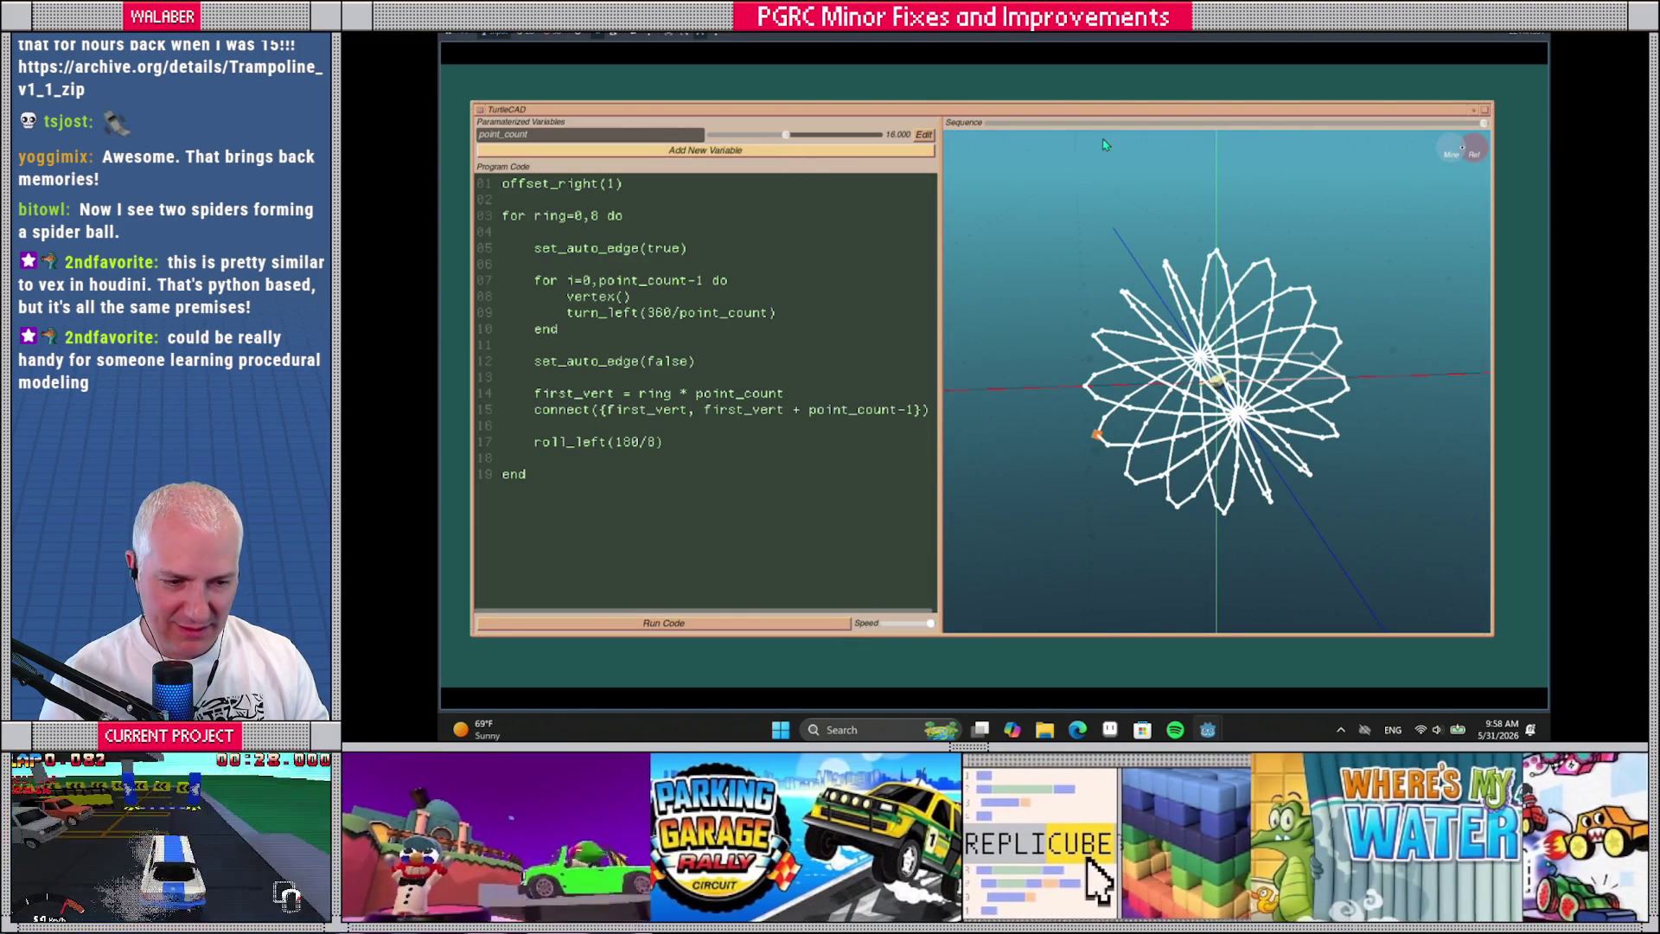
mouse_move(1459, 125)
left_mouse_down()
mouse_move(1474, 125)
mouse_move(1396, 125)
mouse_move(1465, 126)
mouse_move(1415, 126)
left_mouse_up()
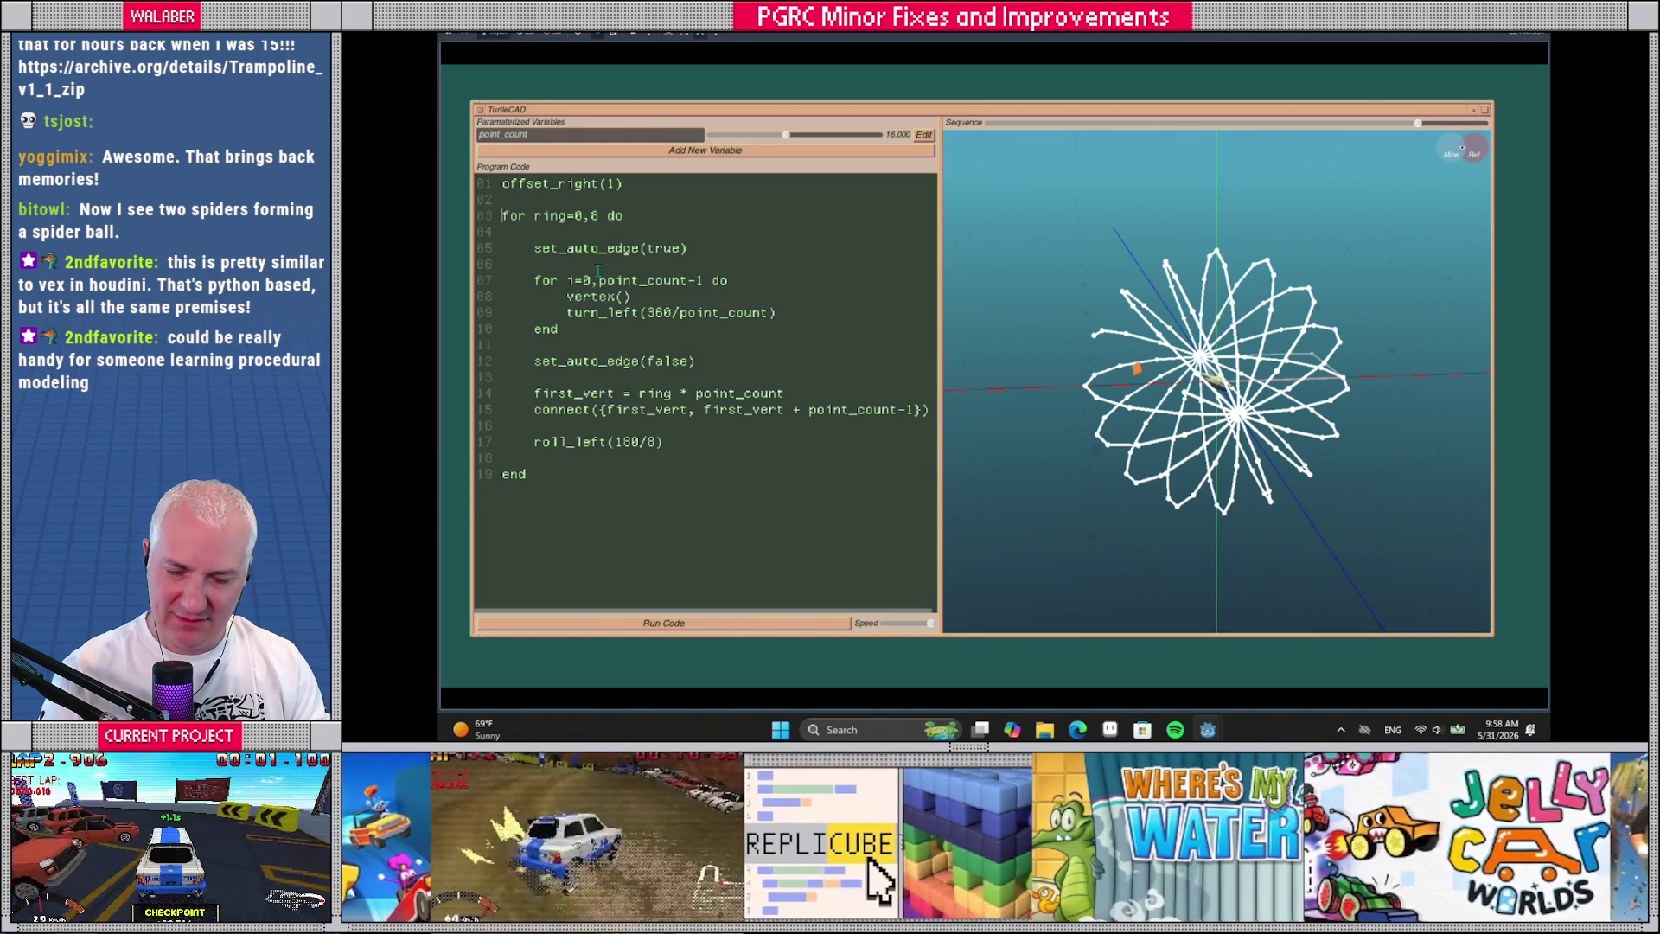
Change the ring loop to 0,7 and lower point_count to 13 for a closed sphere
key("BackSpace")
key("BackSpace")
type("7")
mouse_move(789, 138)
left_mouse_down()
mouse_move(812, 137)
mouse_move(768, 137)
left_mouse_up()
left_click_drag(1044, 365, 1068, 363)
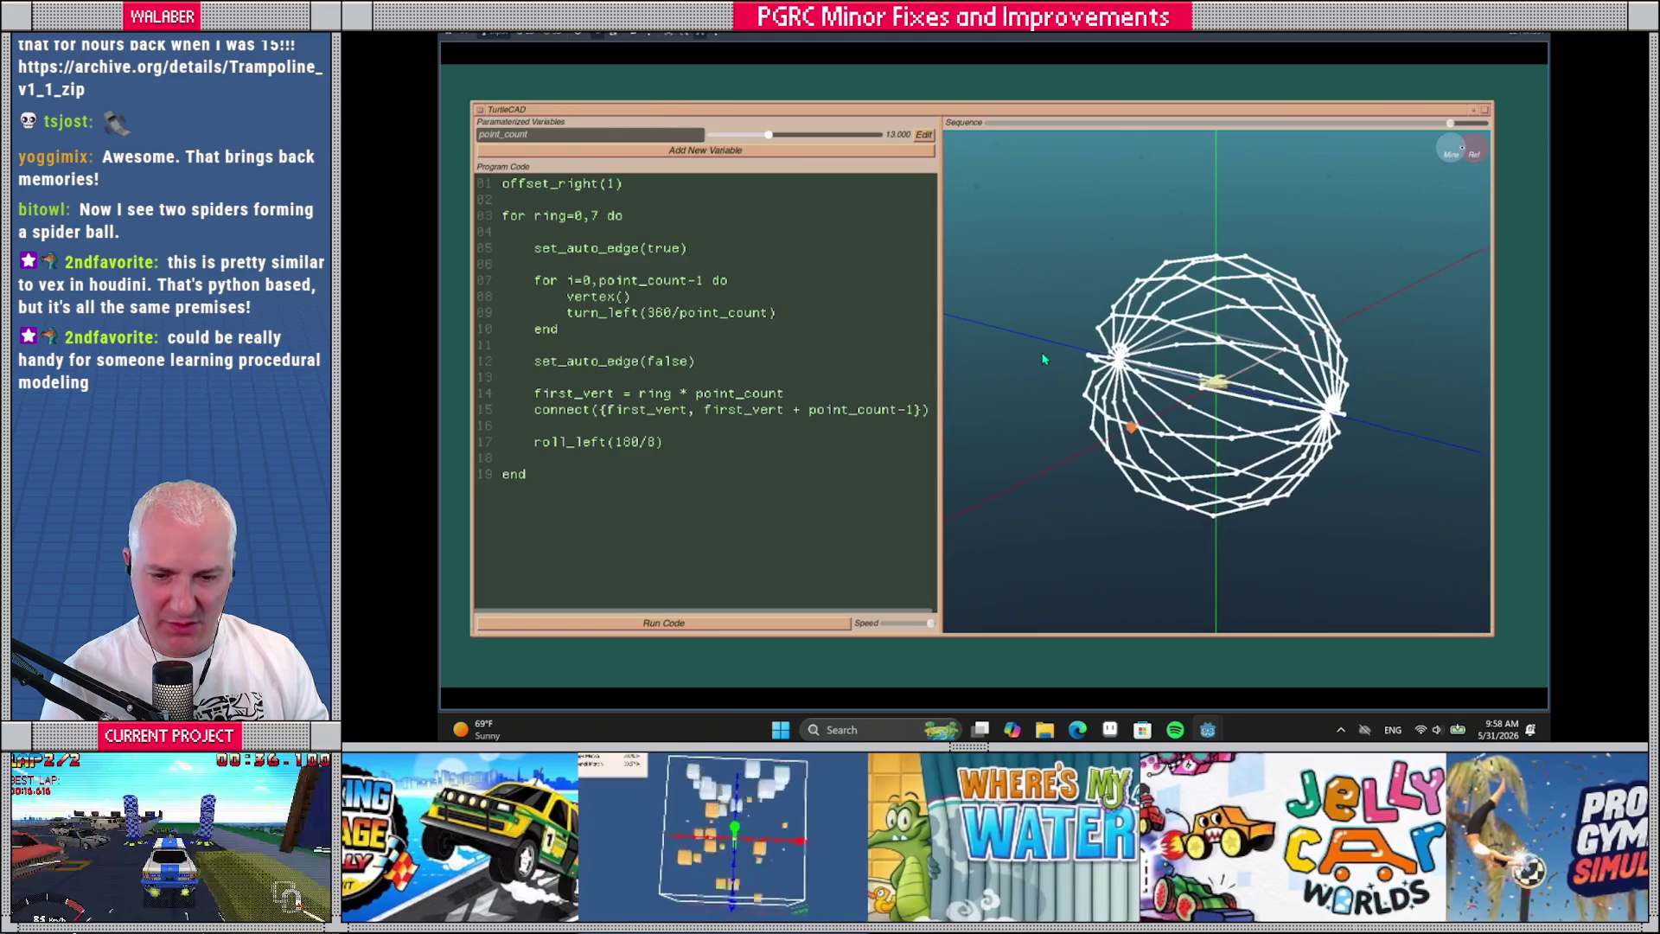
Add a new variable named radius with a range of 0 to 2 in 0.1 steps
left_click(604, 153)
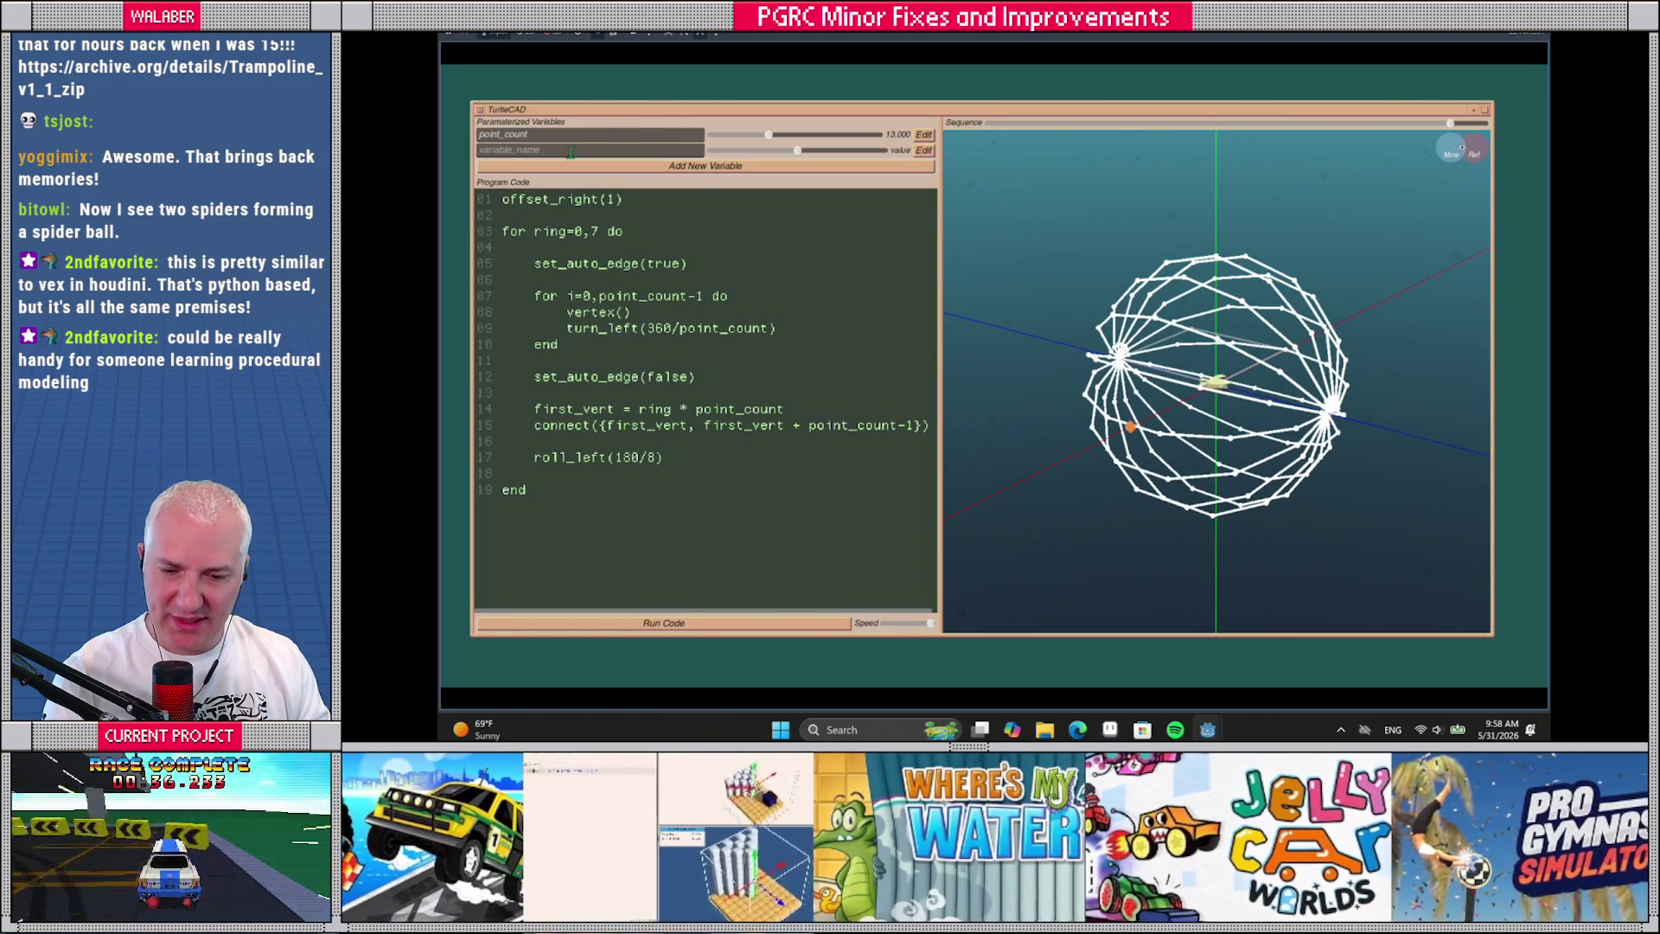
left_click(570, 151)
type("radius")
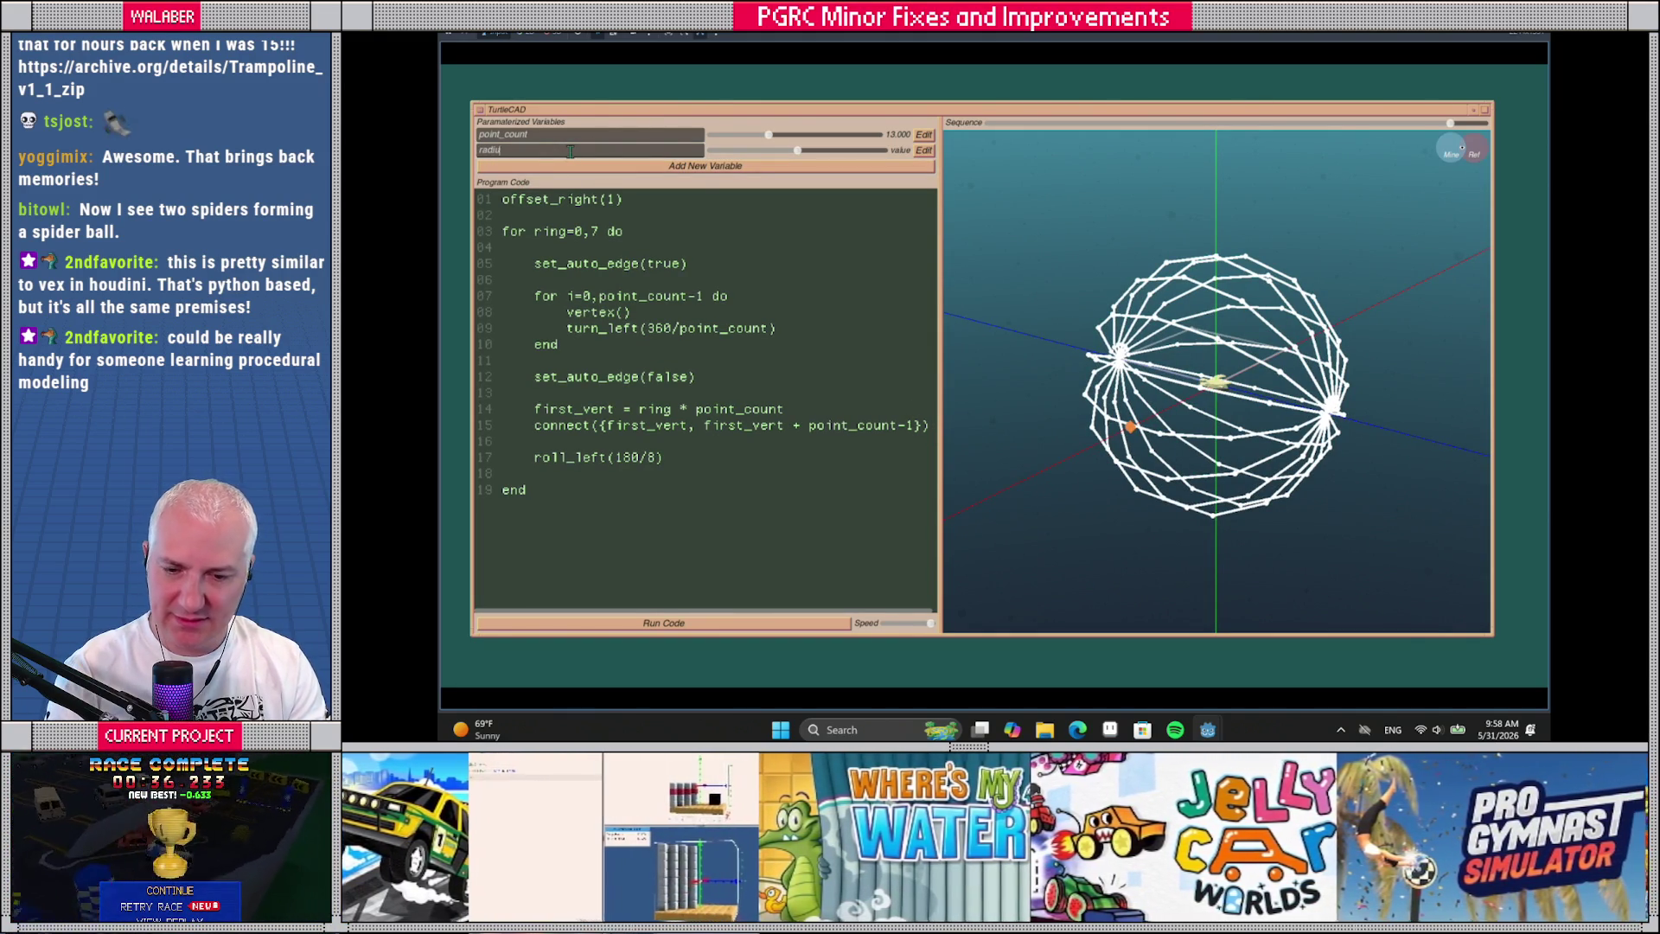
left_click(924, 151)
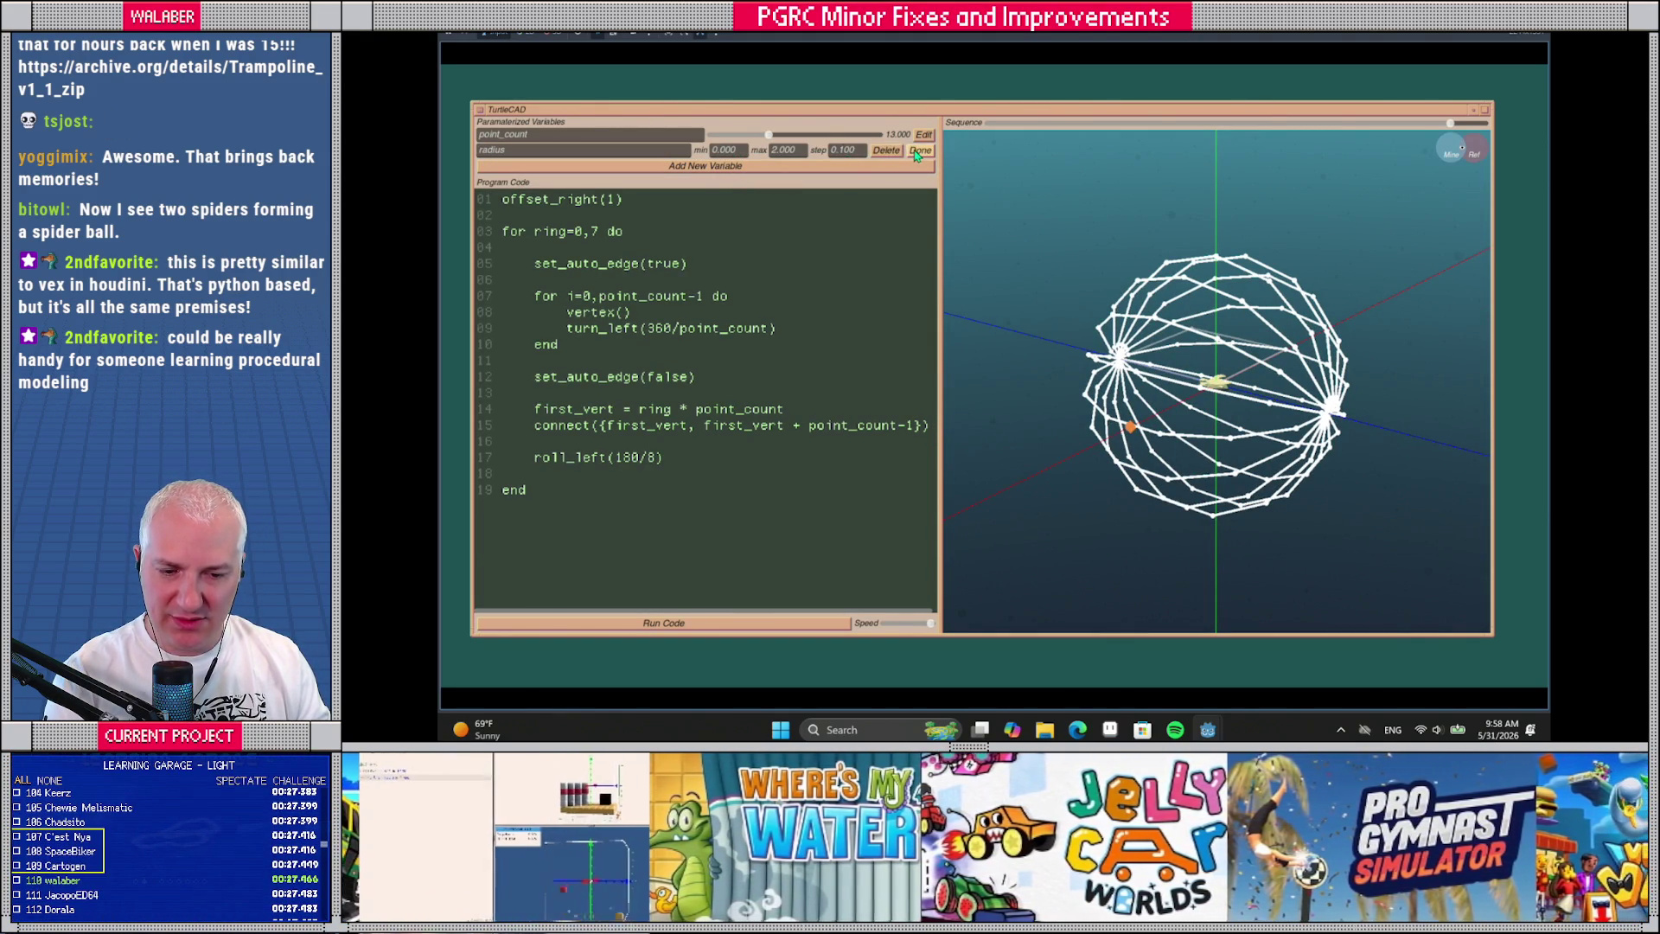
left_click(920, 150)
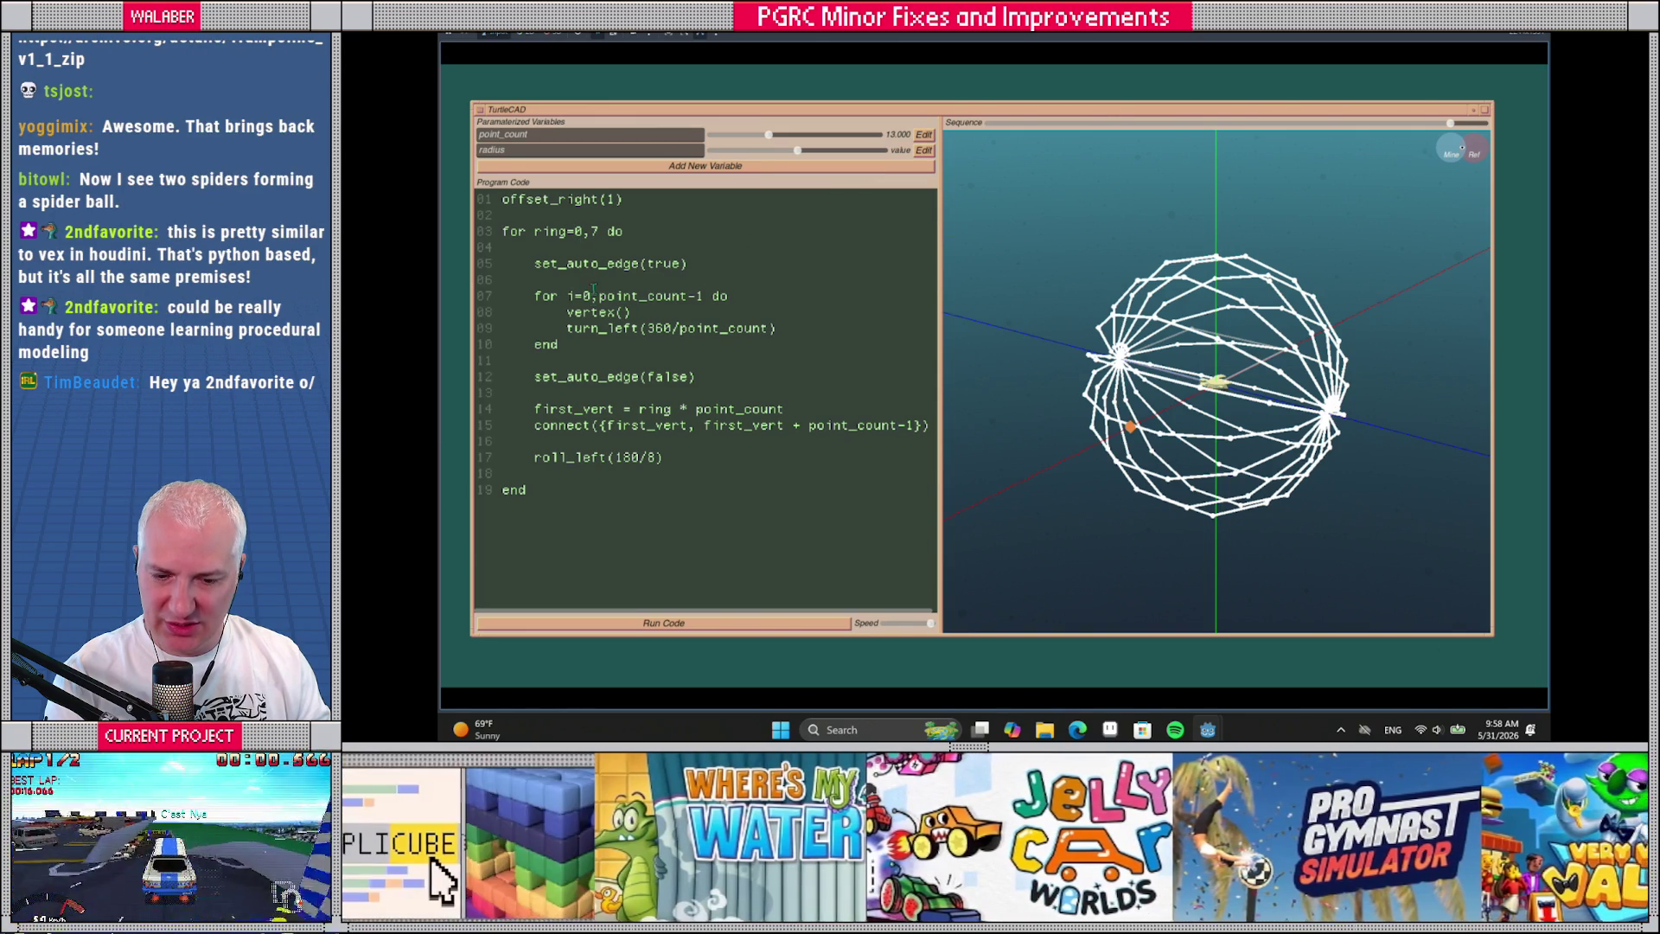
Replace the fixed 1 in offset_right(1) with radius, rerun, and adjust the radius slider
double_click(610, 201)
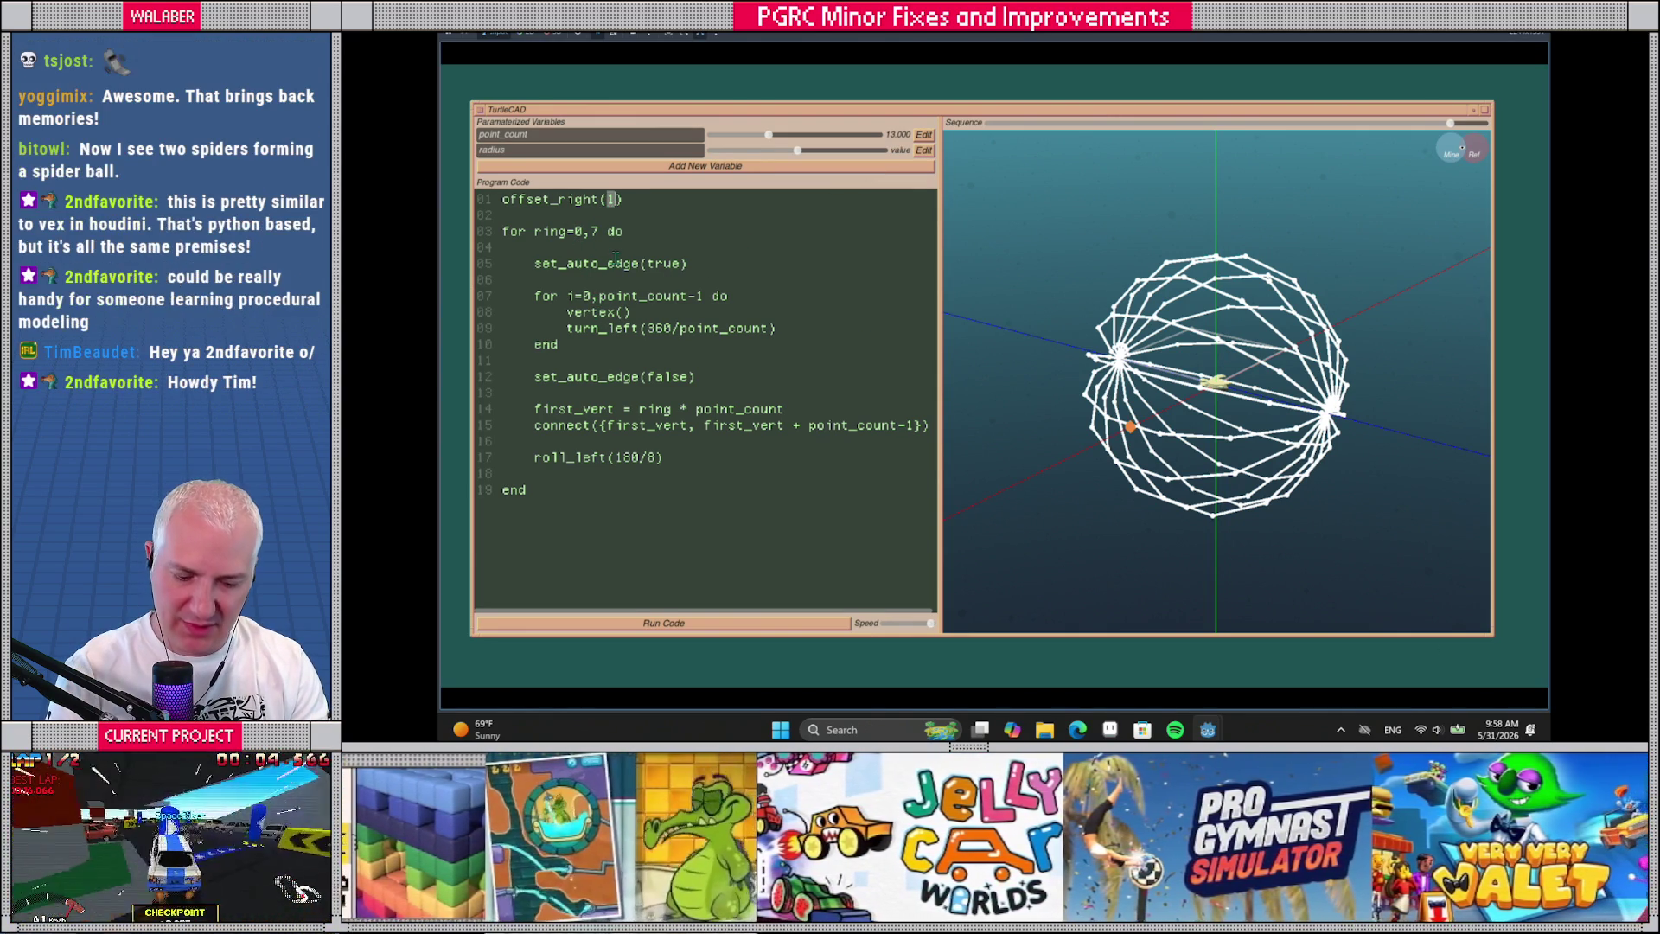
type("radius")
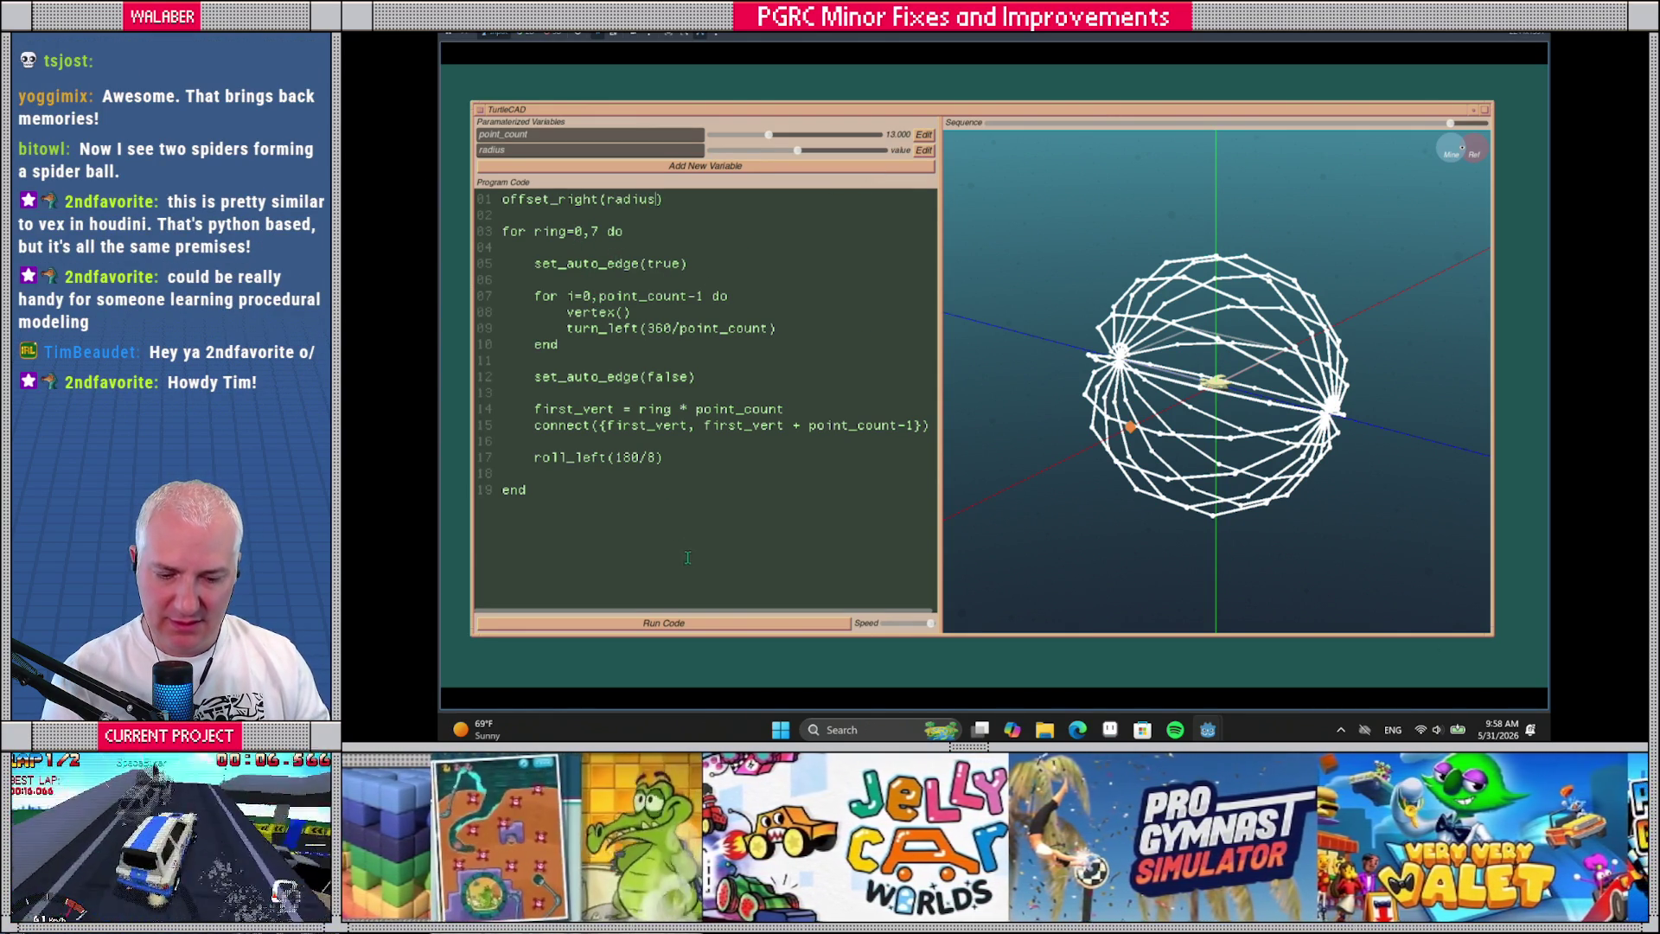
left_click(714, 622)
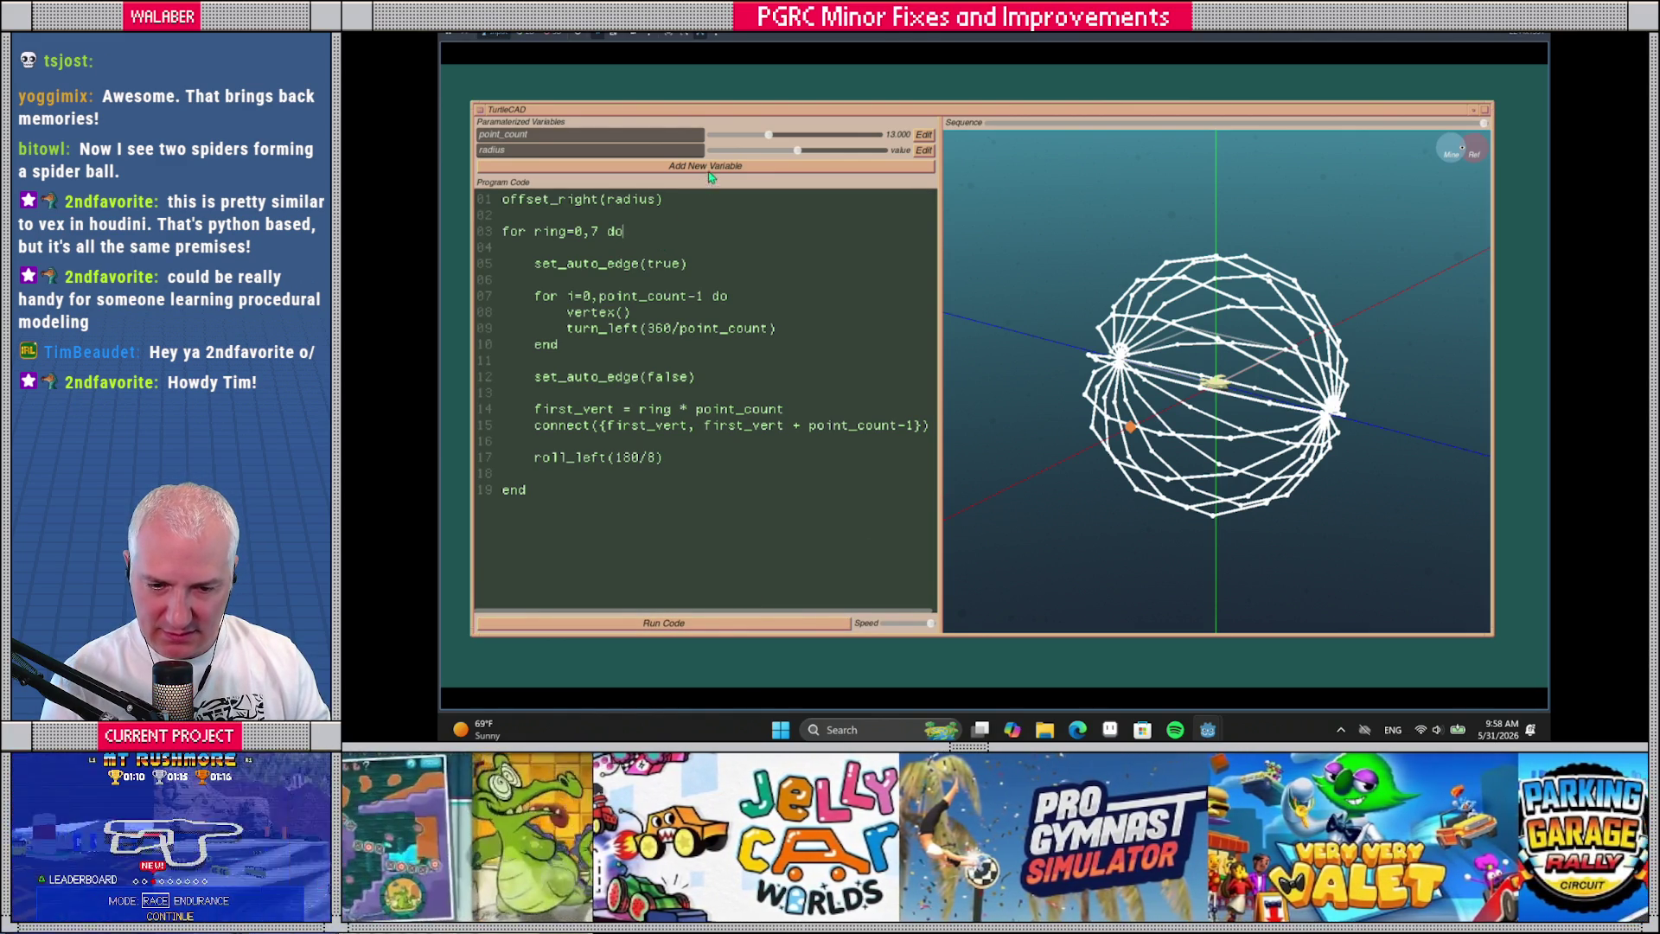
mouse_move(797, 150)
left_mouse_down()
mouse_move(760, 154)
mouse_move(854, 152)
mouse_move(724, 160)
mouse_move(851, 160)
mouse_move(771, 162)
mouse_move(788, 160)
mouse_move(724, 140)
mouse_move(800, 143)
left_mouse_up()
Orbit around the wireframe sphere while replaying its drawing slower, then select all the code
left_click_drag(1155, 334, 1123, 321)
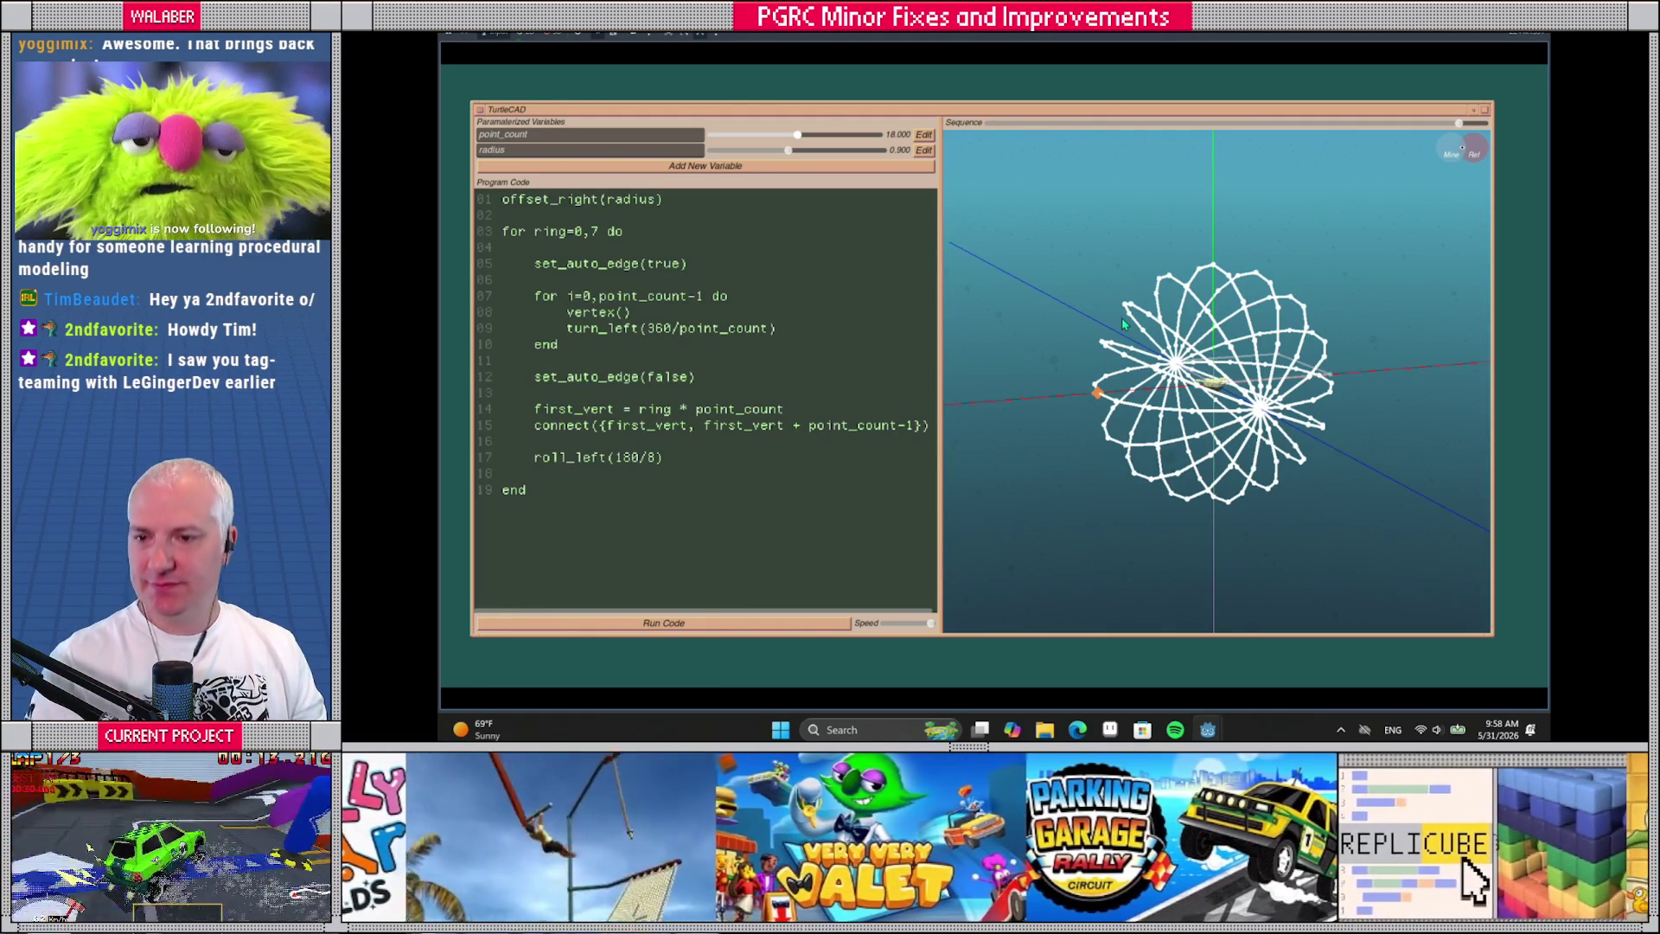
left_click_drag(1128, 324, 994, 449)
left_click_drag(930, 623, 895, 622)
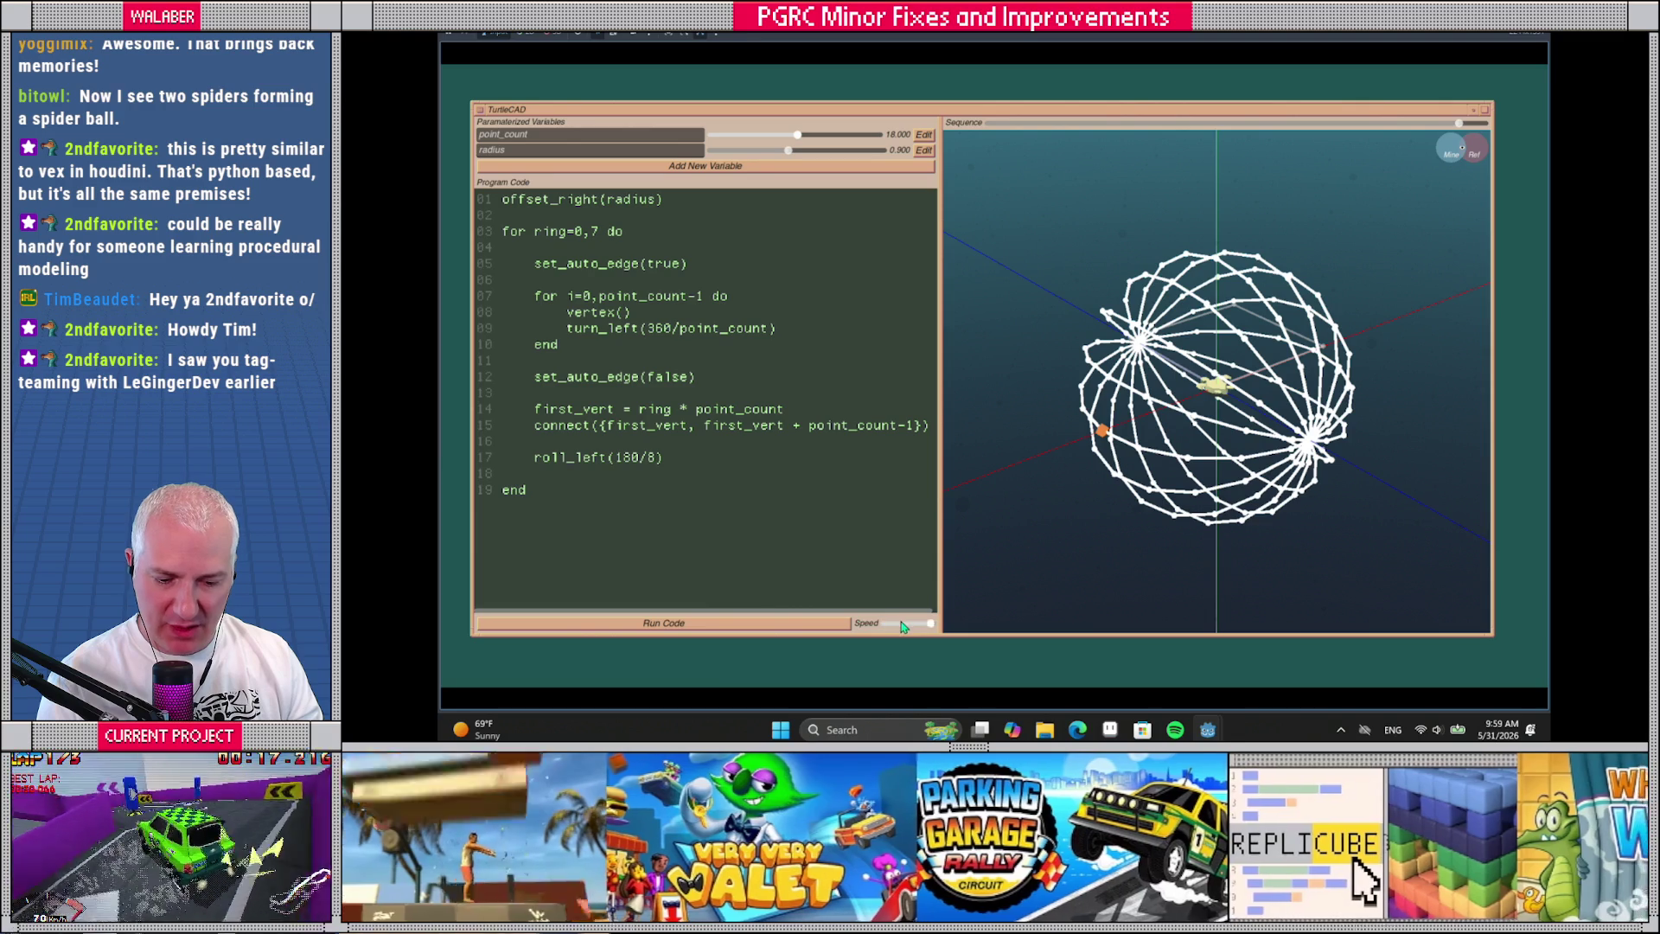
left_click(691, 623)
left_click_drag(994, 566, 1031, 524)
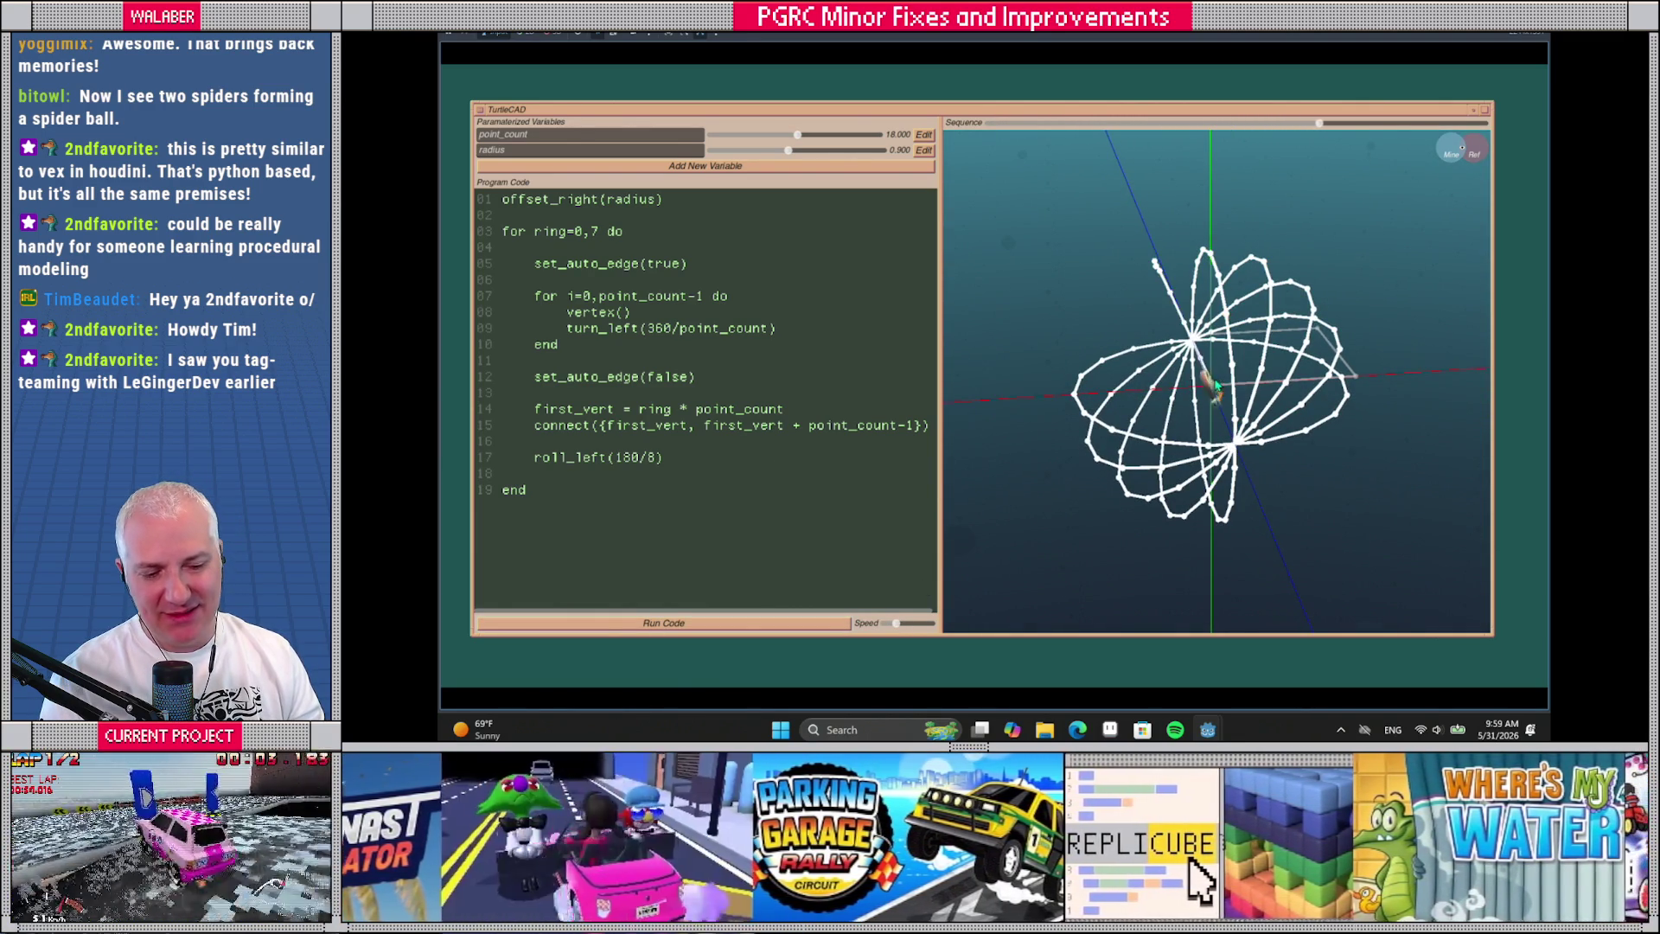
mouse_move(1130, 373)
left_mouse_down()
mouse_move(1184, 385)
mouse_move(1080, 390)
left_mouse_up()
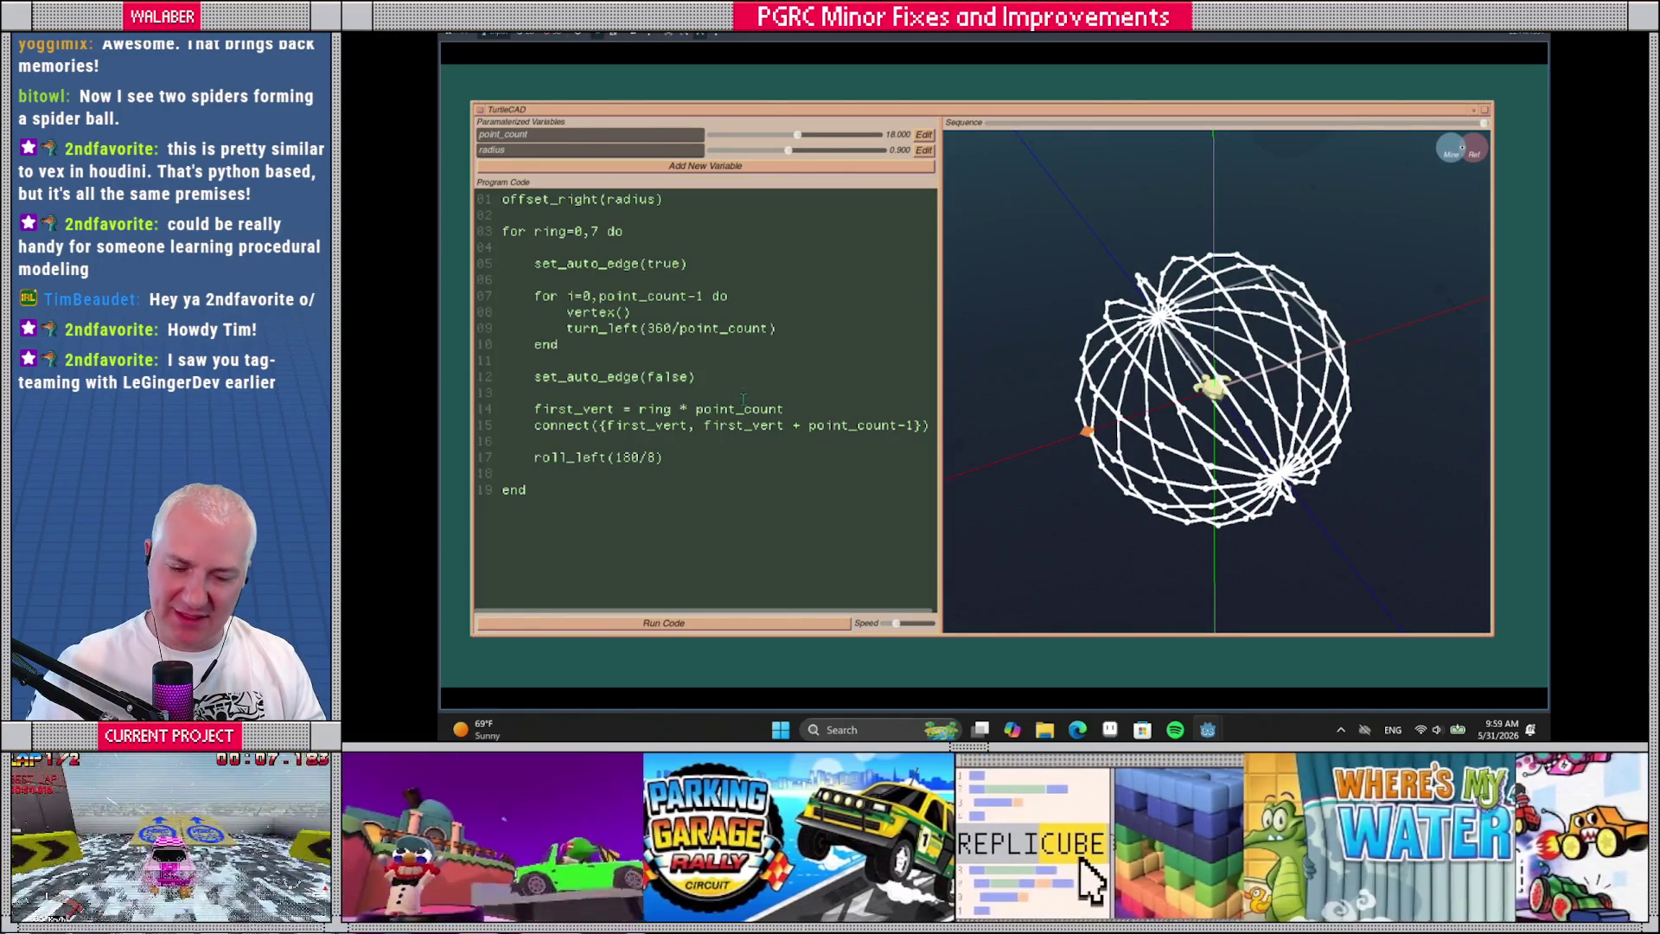
key("ctrl+a")
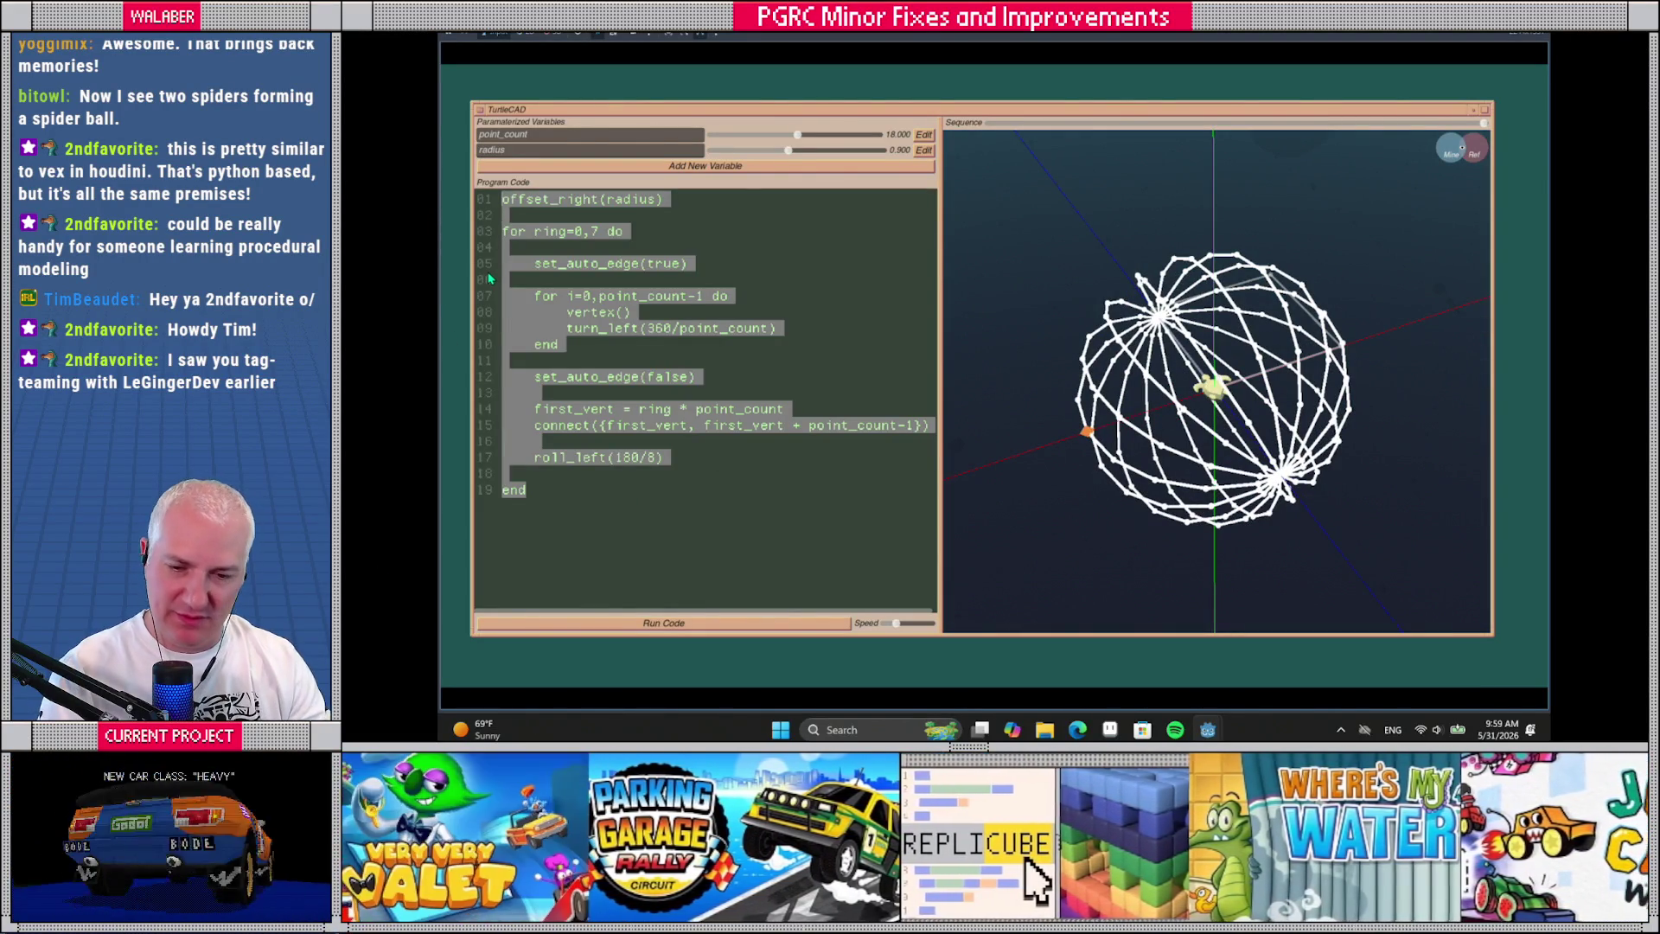
Delete the sphere program and rename point_count and radius toward width and height
key("Delete")
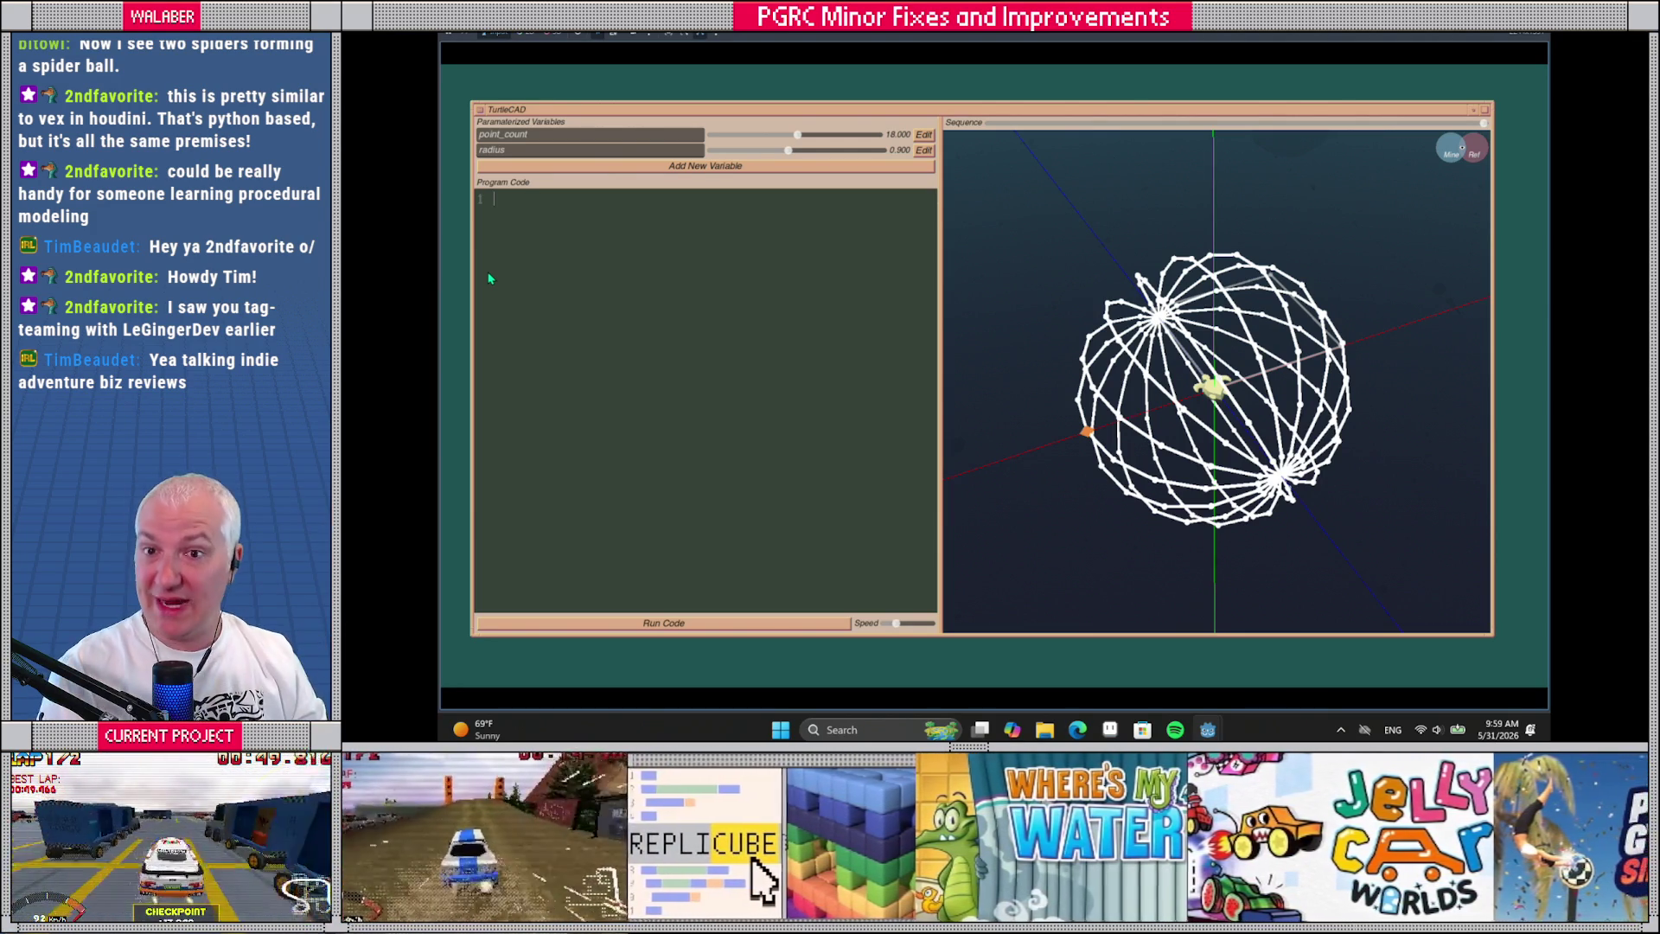
left_click_drag(566, 132, 463, 131)
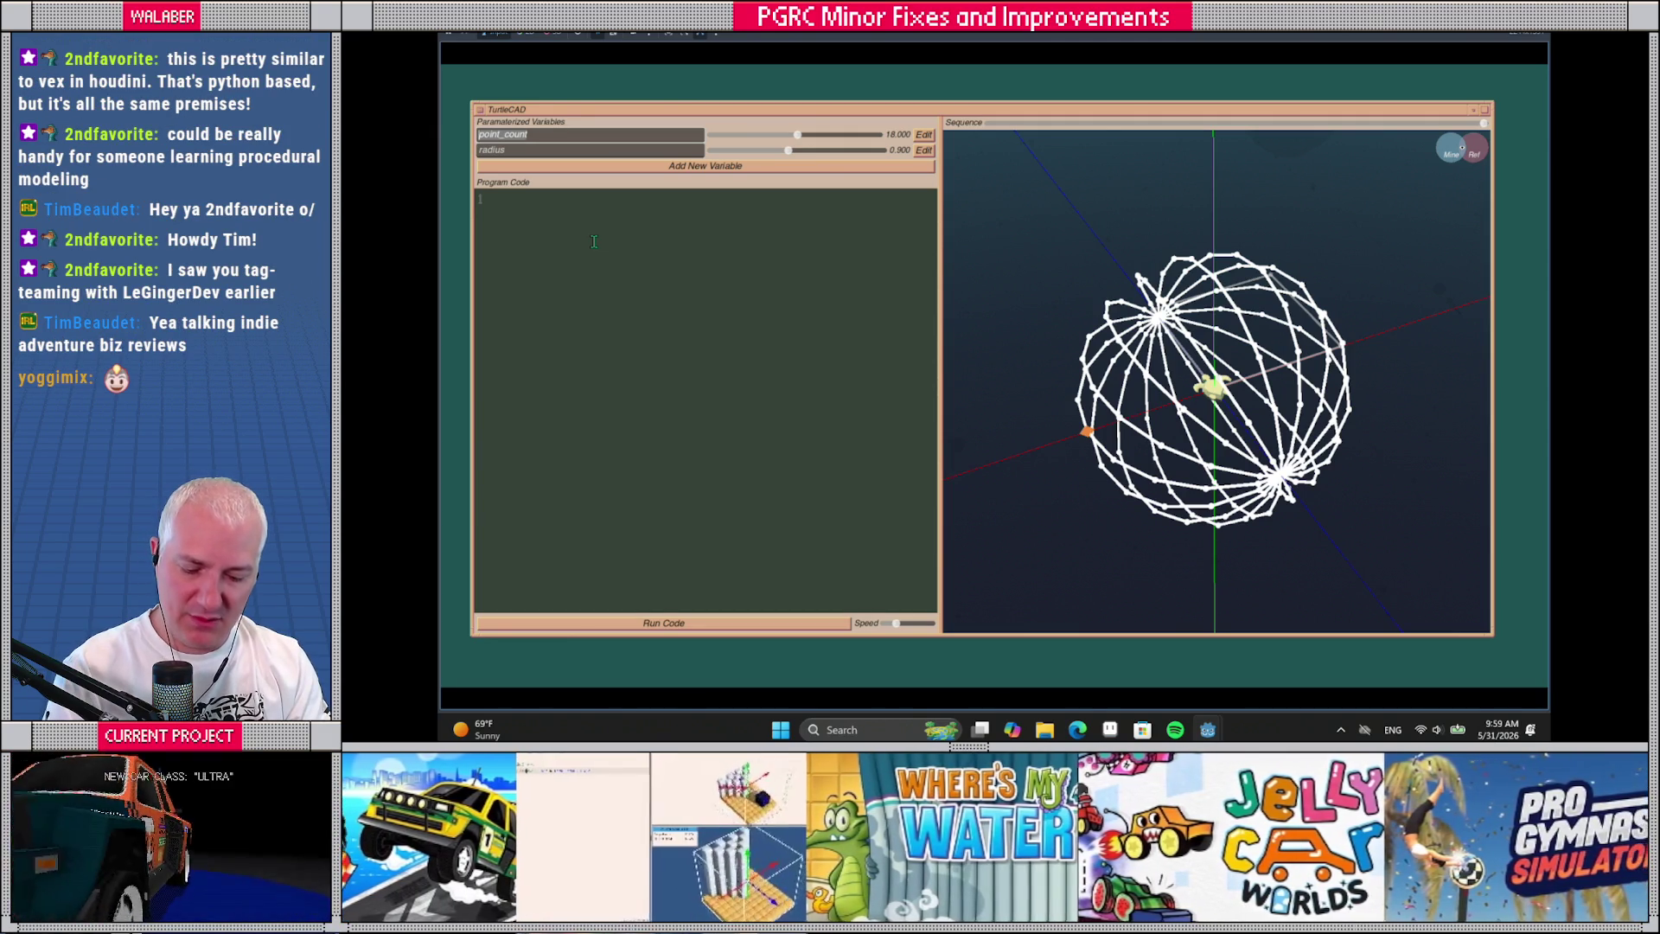
type("width")
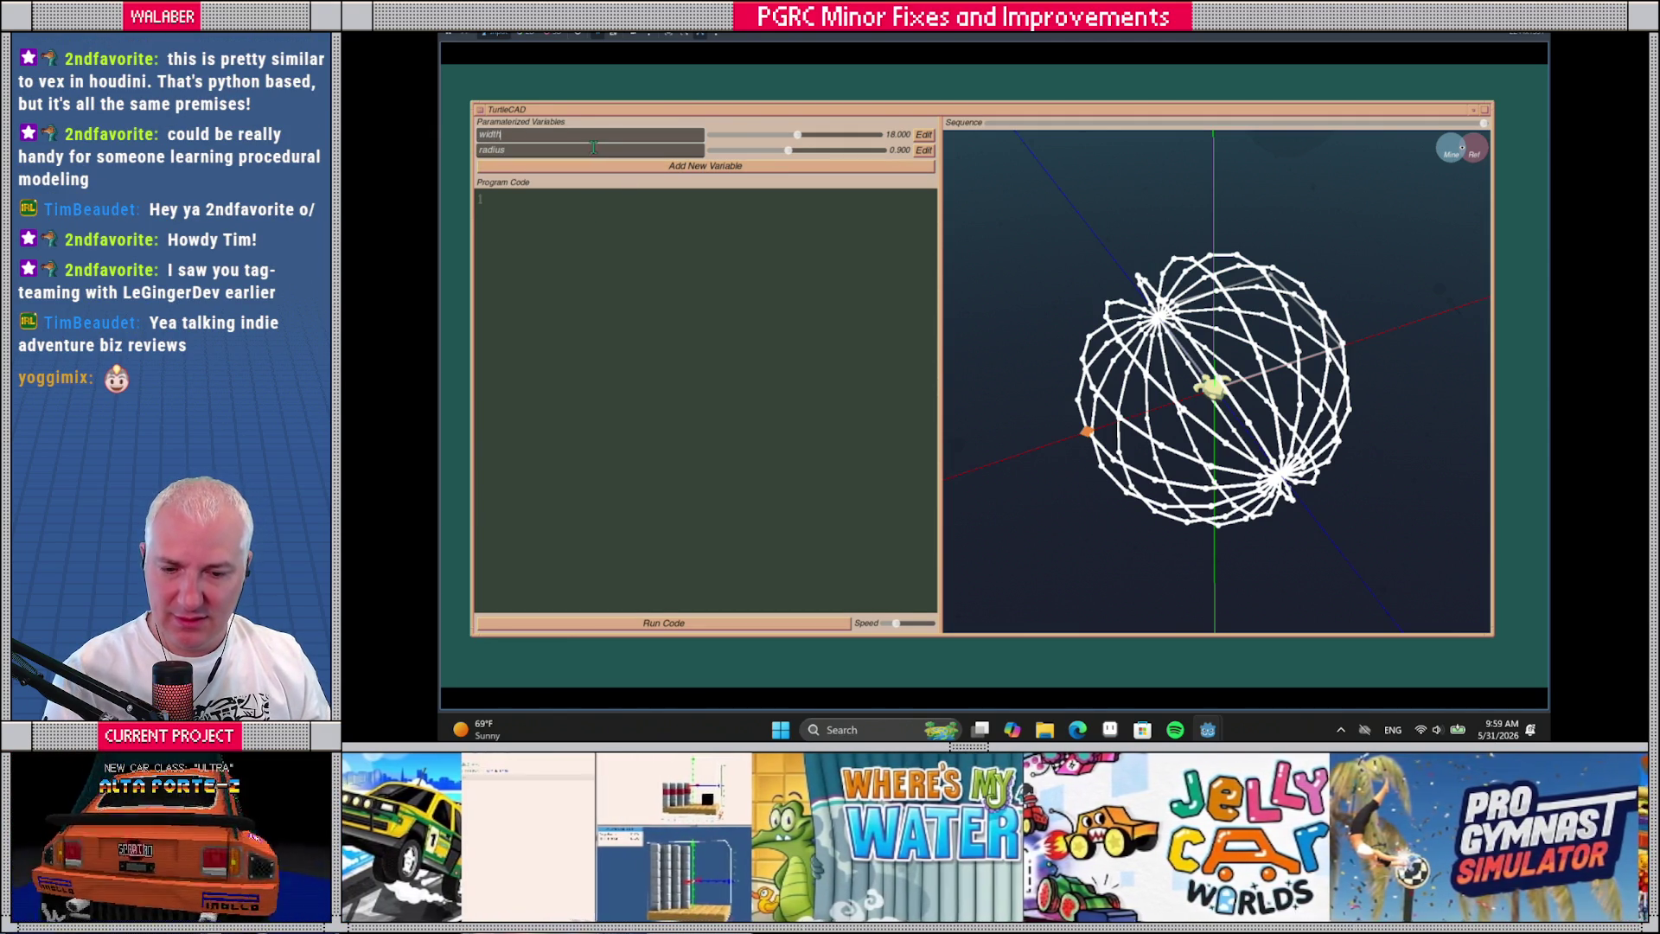
left_click_drag(527, 150, 462, 154)
type("height")
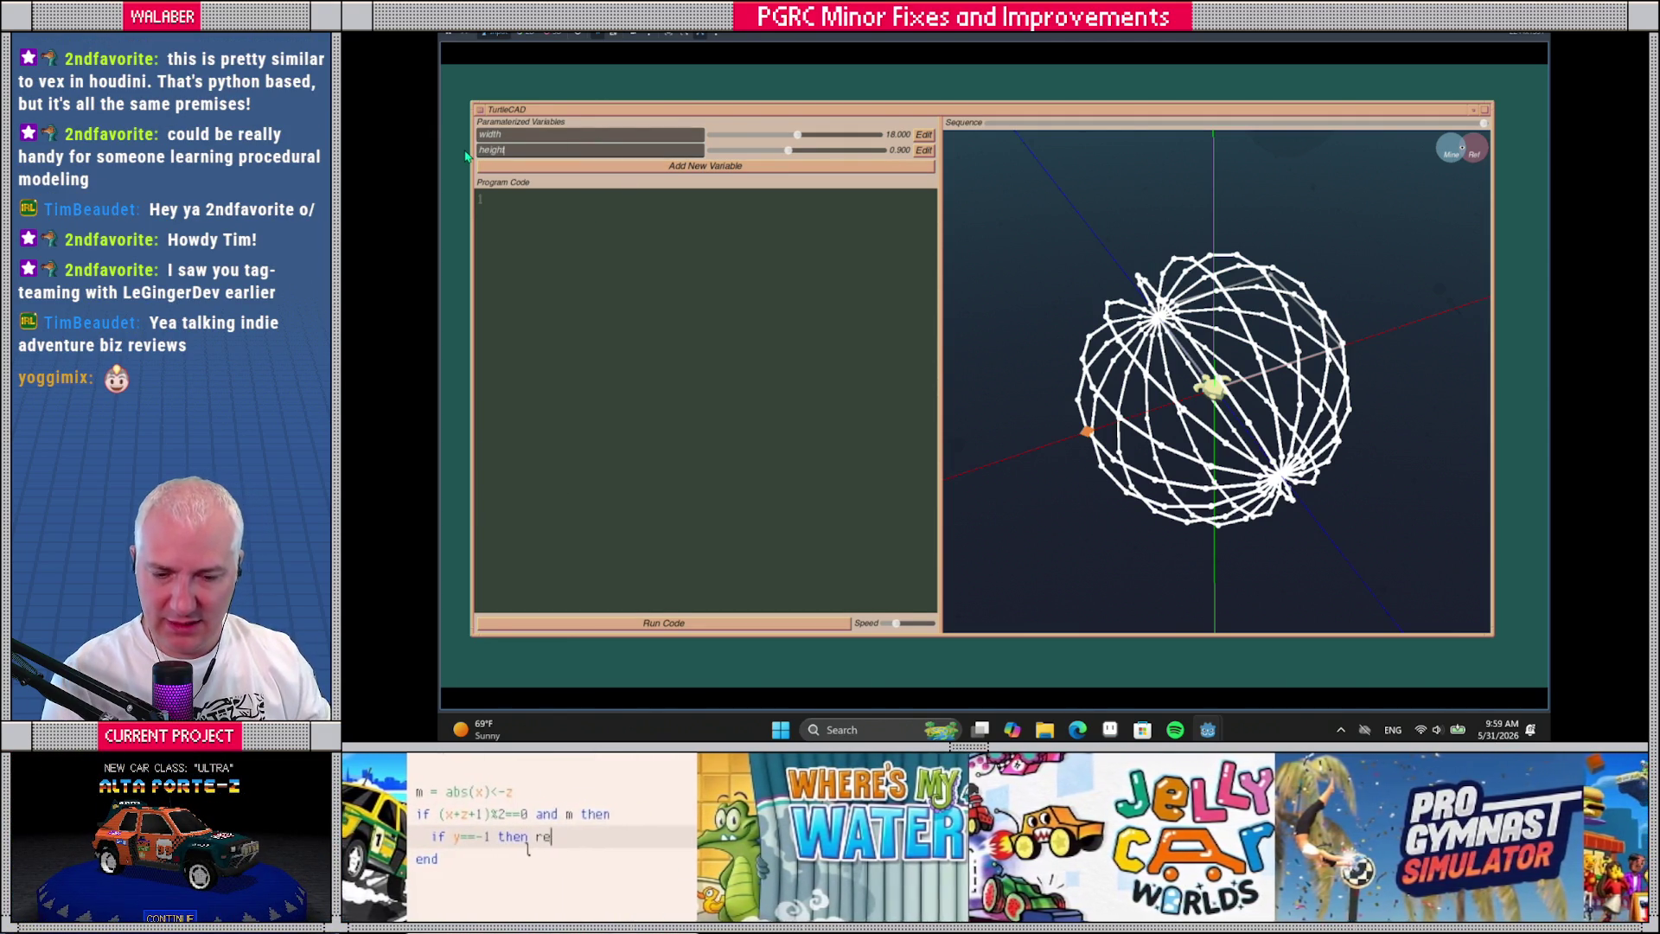
Name the first variable width and give it a range of 0.1 to 2.0, step 0.1
left_click(923, 134)
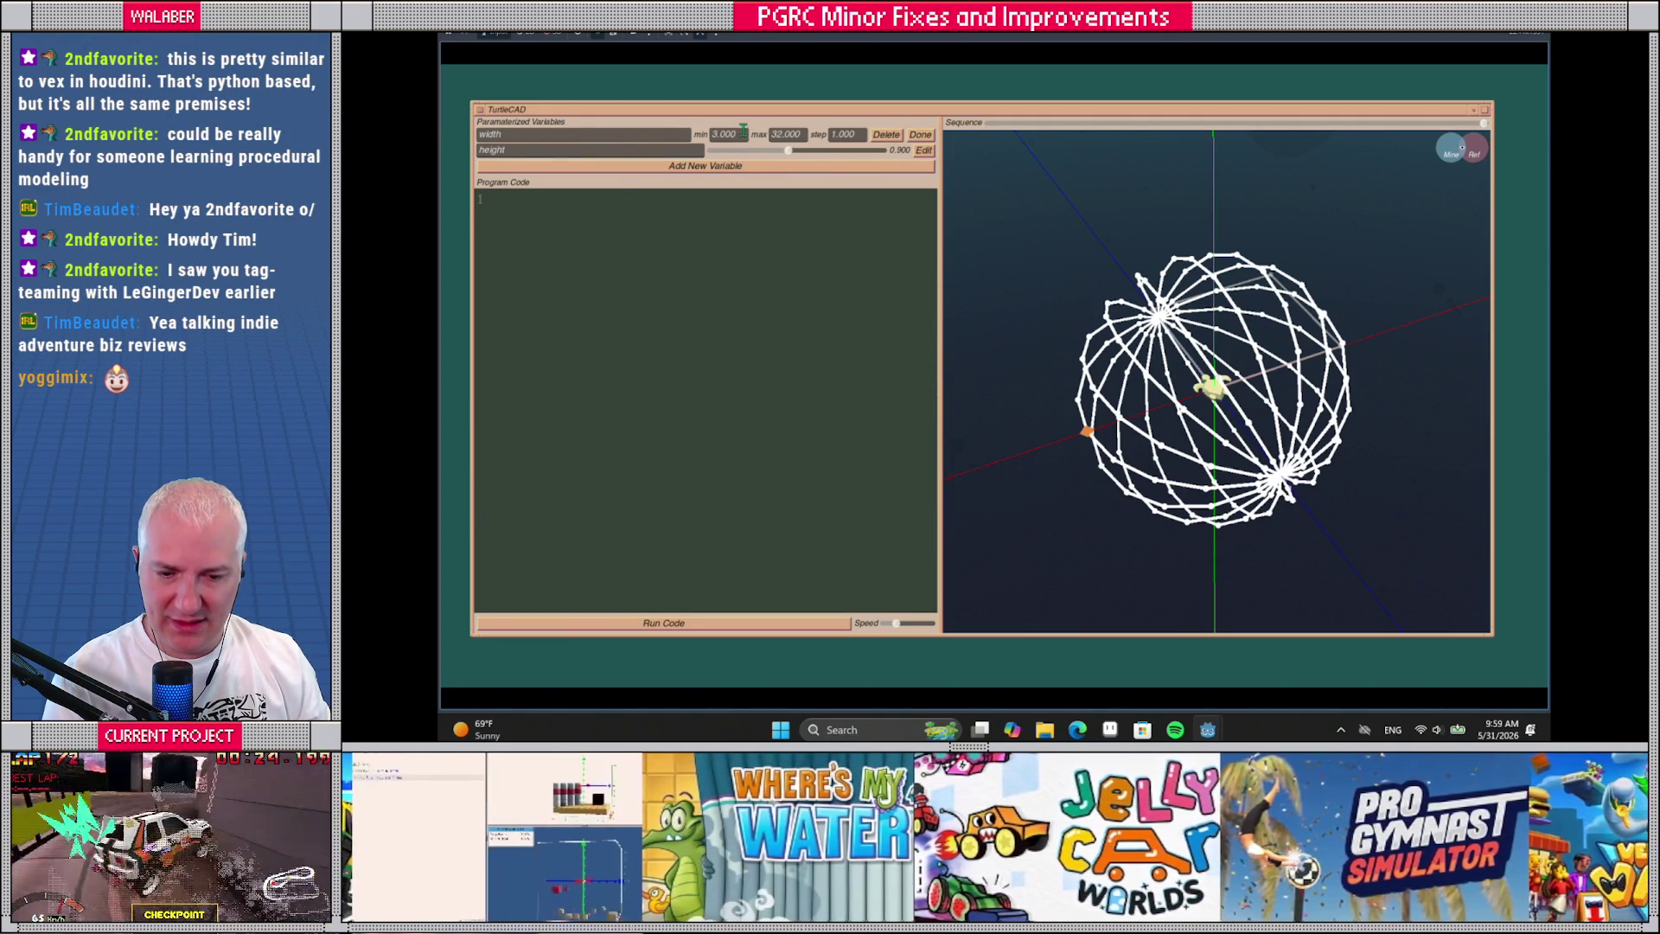
type("3.0")
left_click(682, 134)
type("0")
key("BackSpace")
key("BackSpace")
key("BackSpace")
type("width")
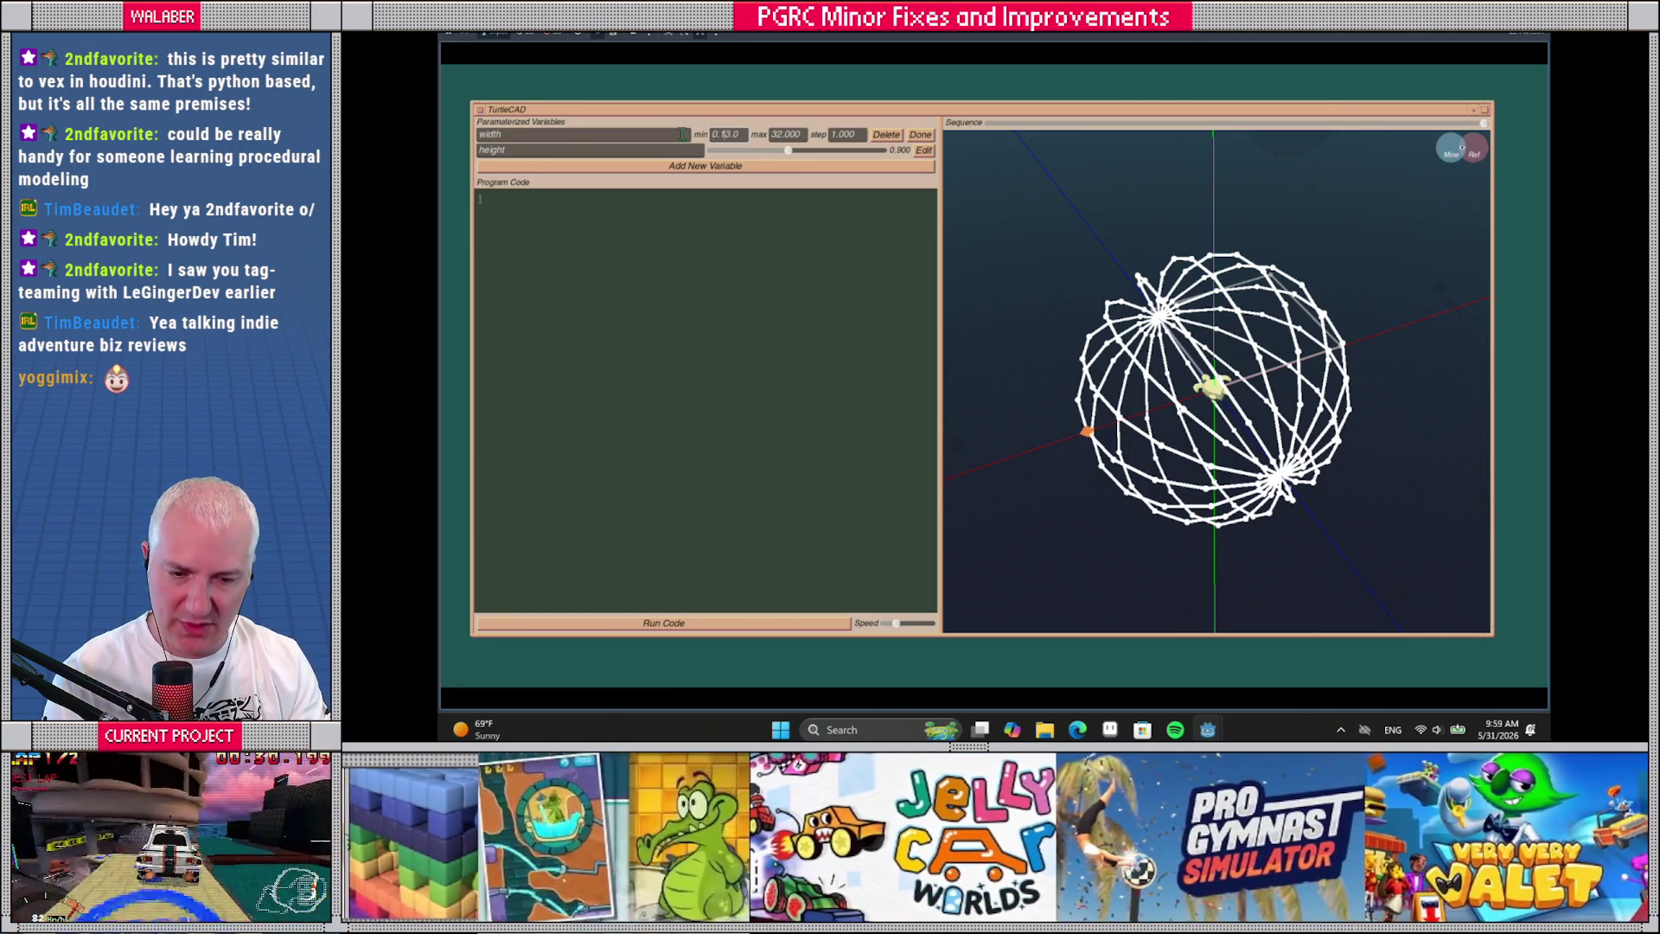
key("Return")
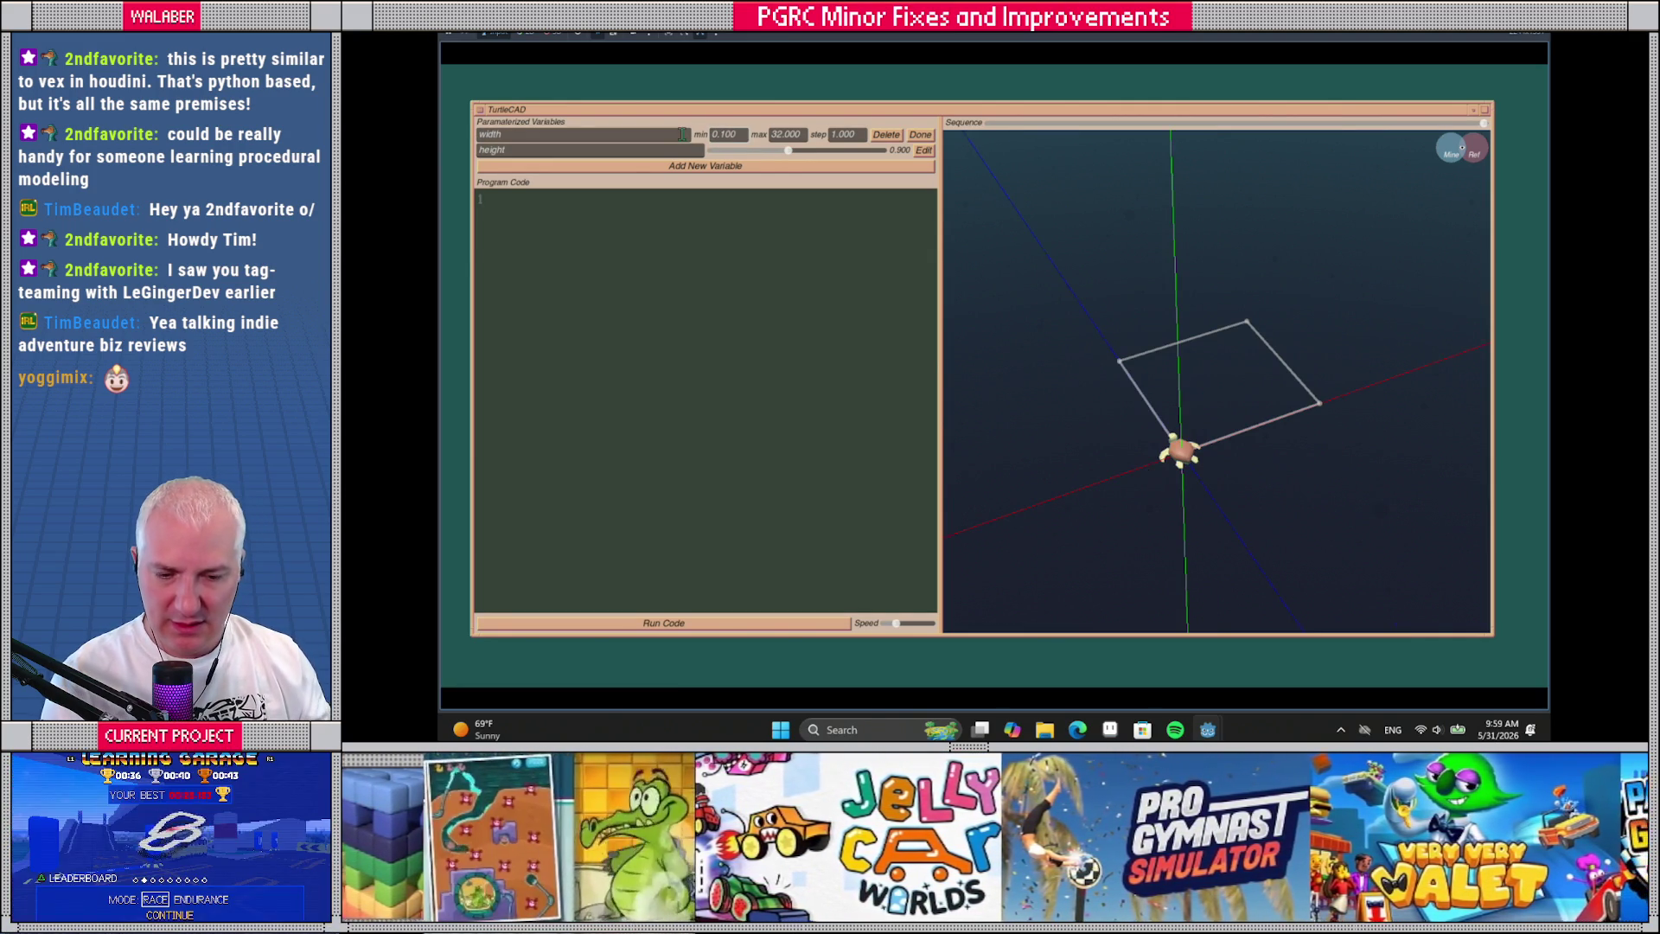
double_click(775, 135)
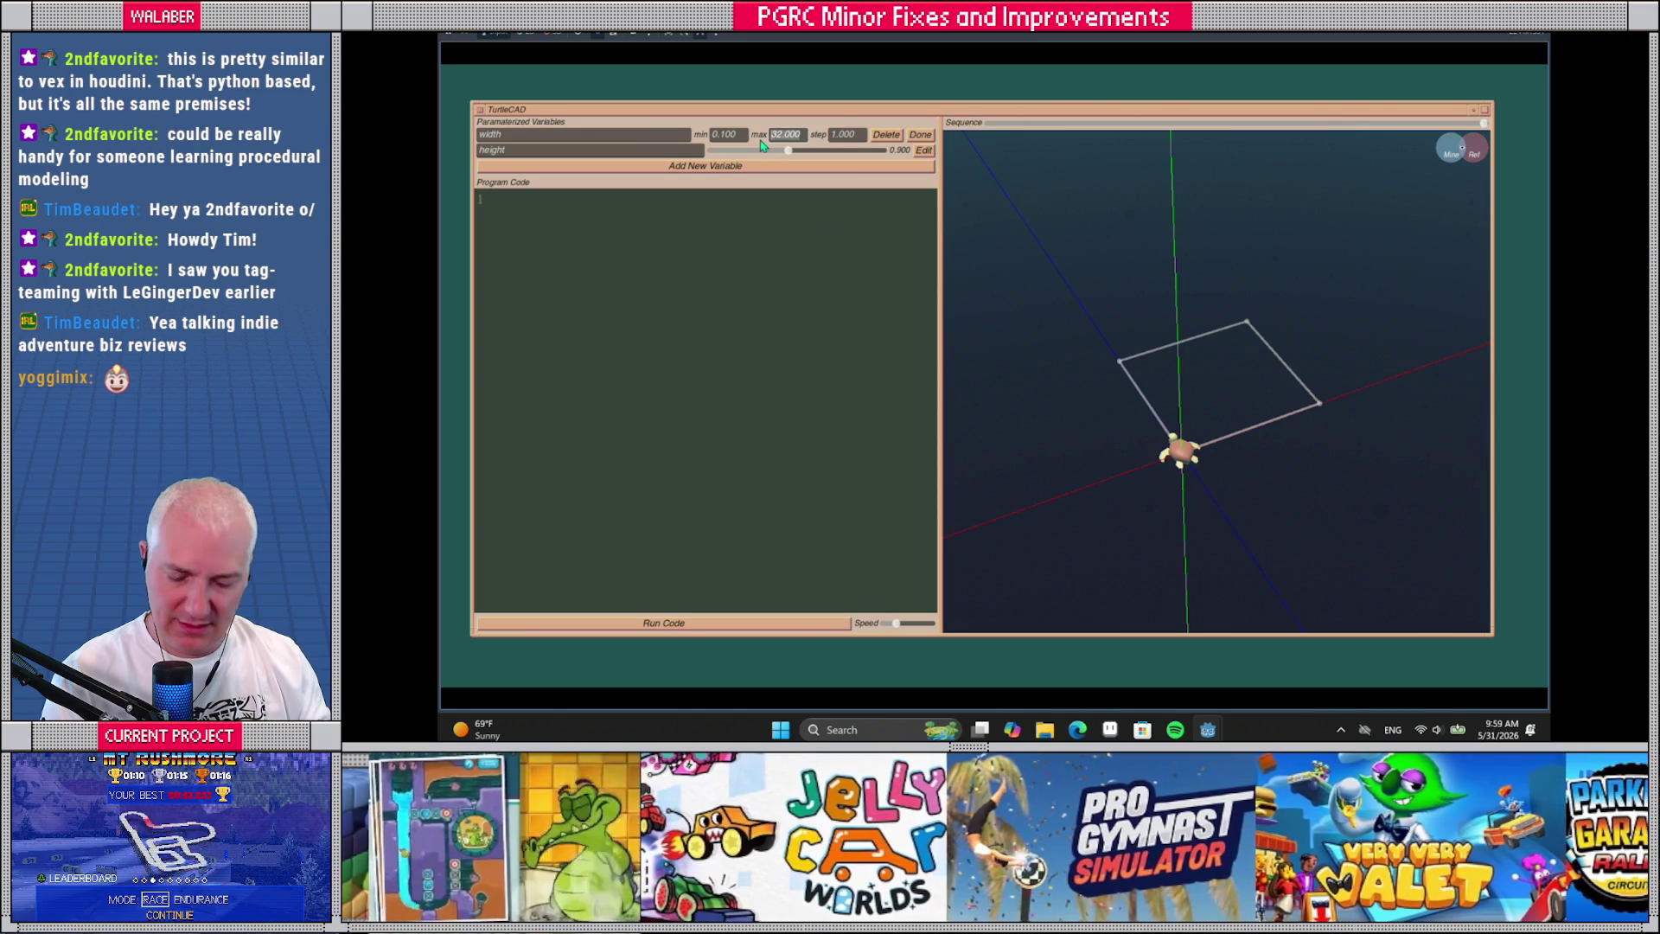
type("2.0")
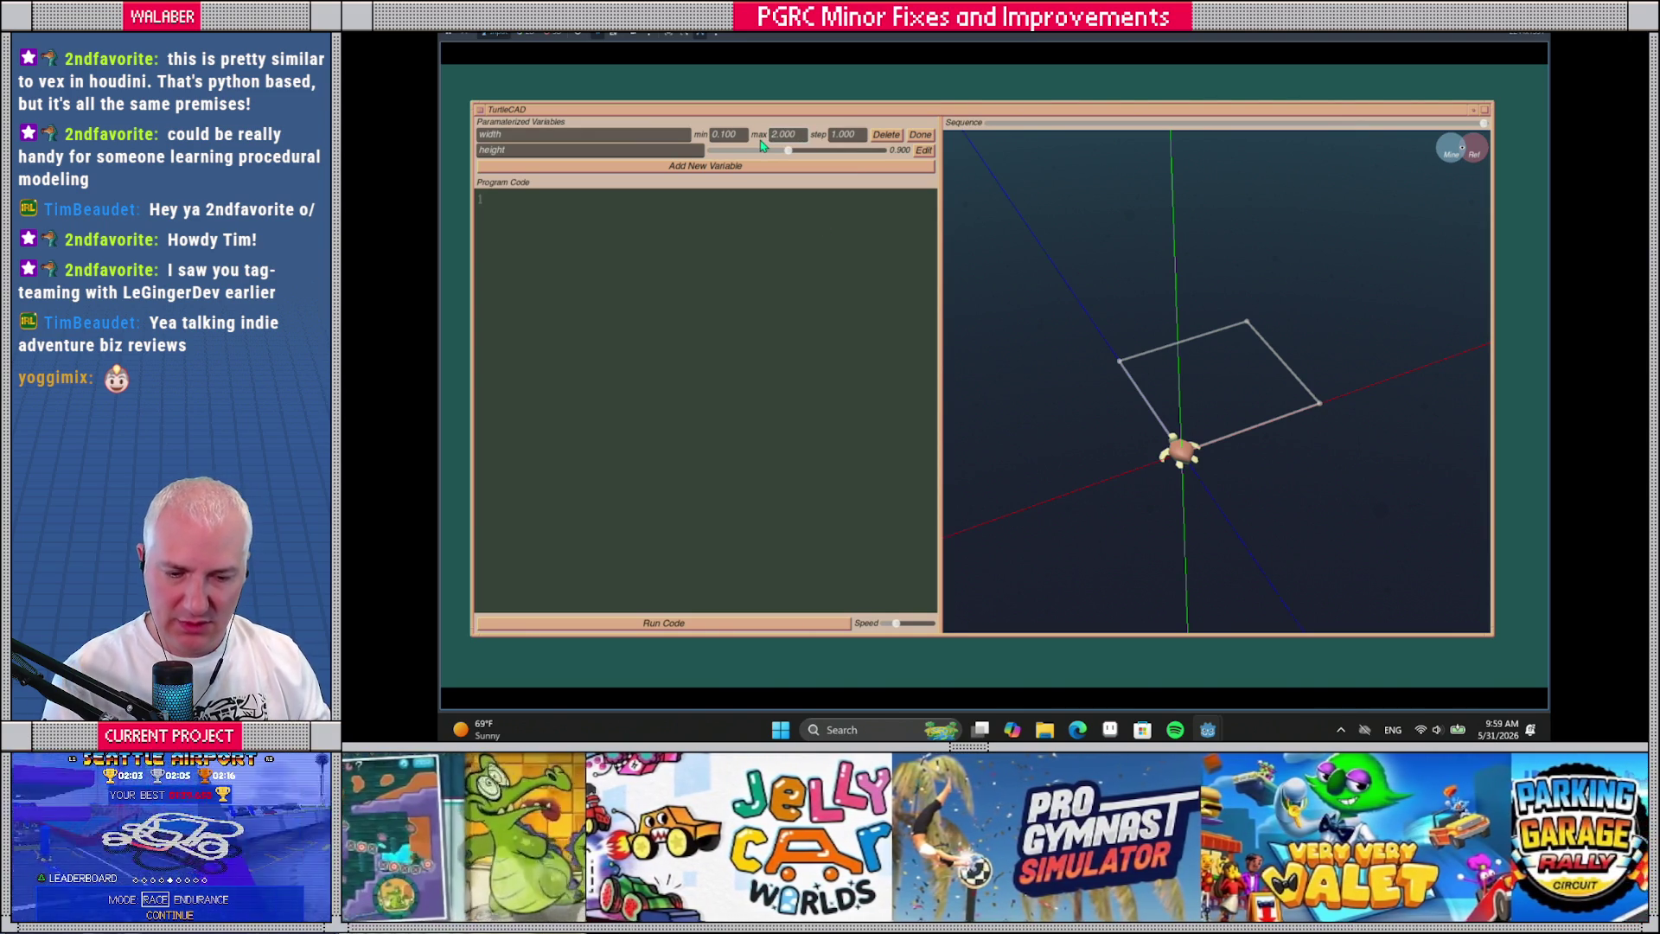
double_click(857, 137)
type("0.1")
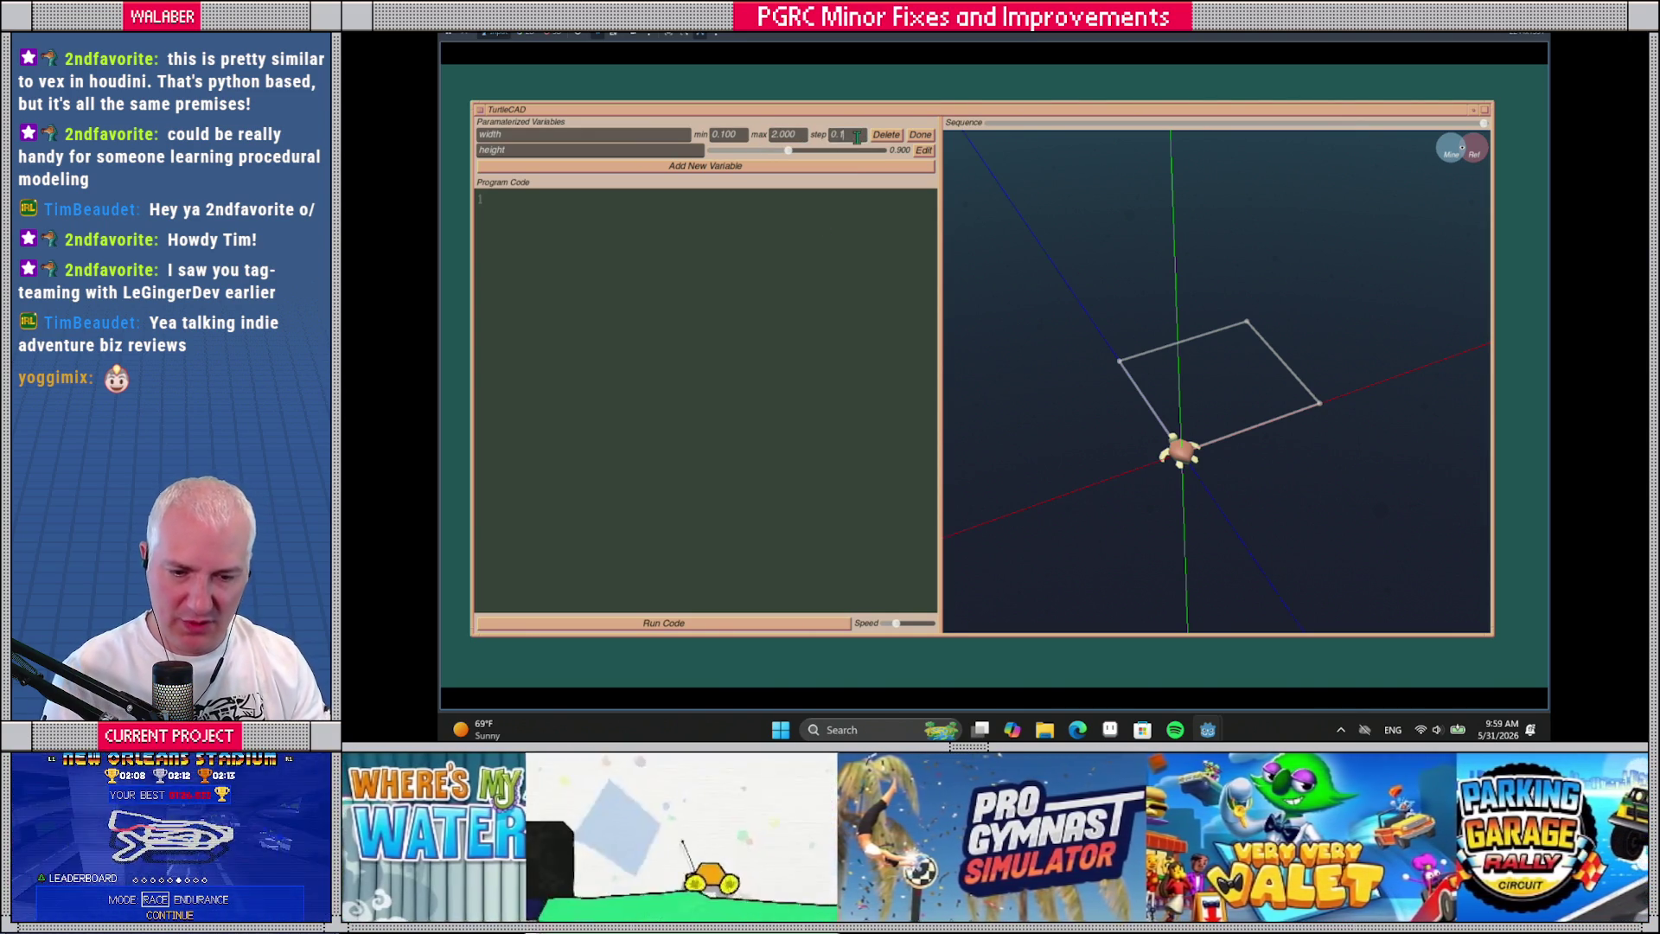
Give height the same 0.1 to 2.0 range and close both range settings
left_click(923, 150)
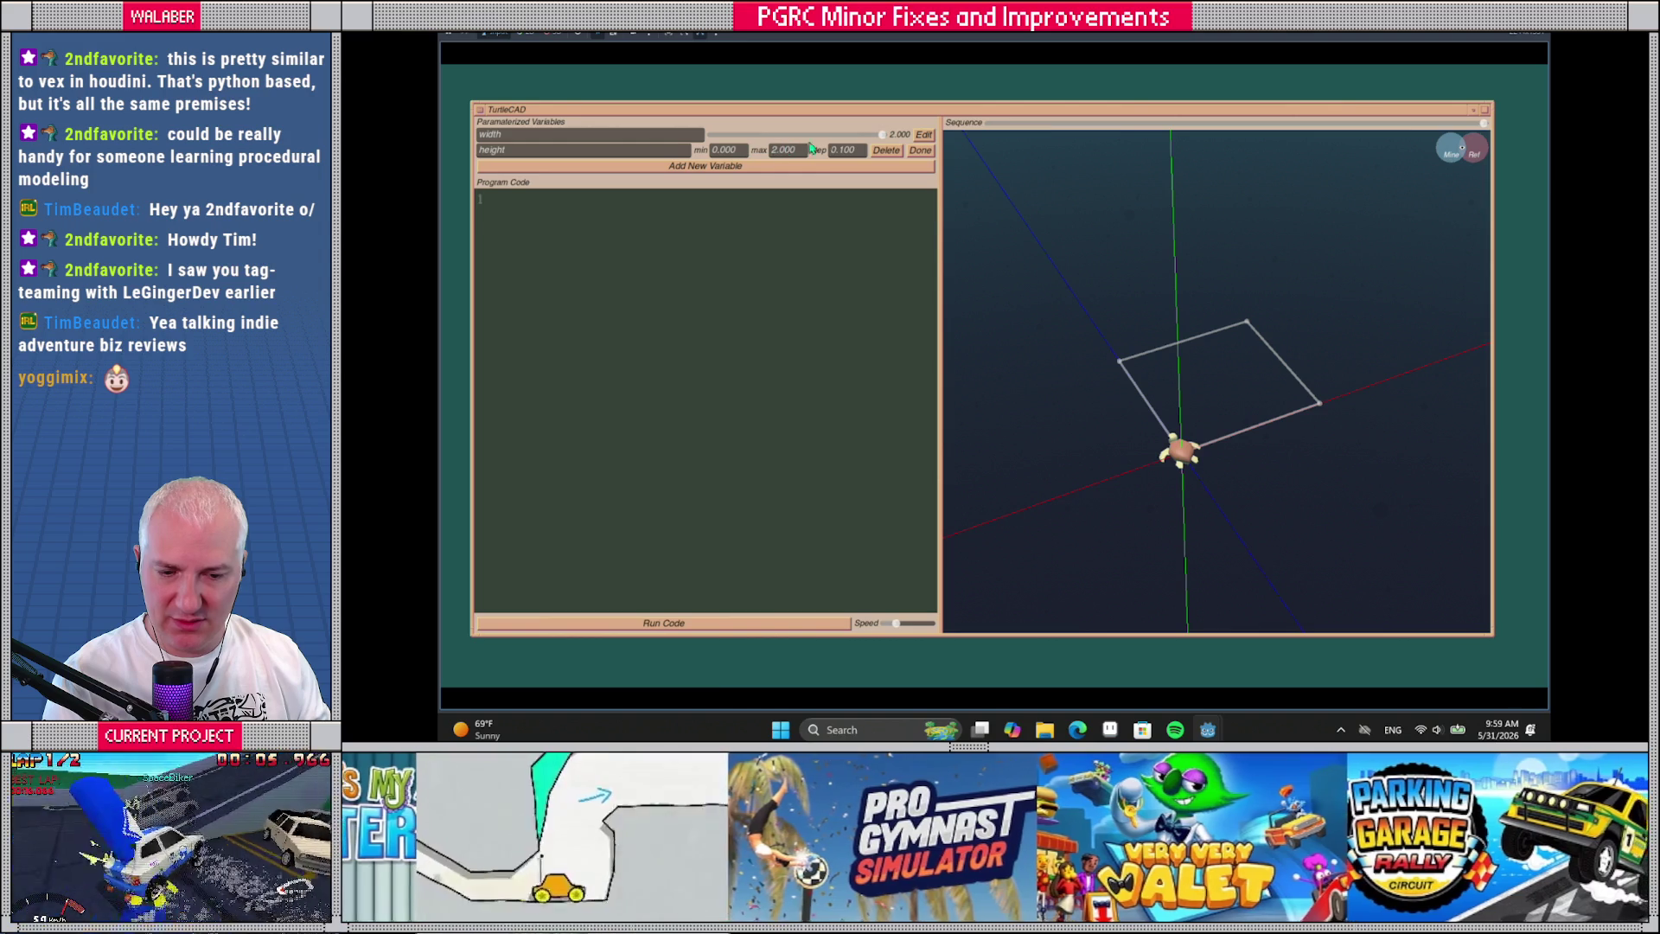
left_click(923, 134)
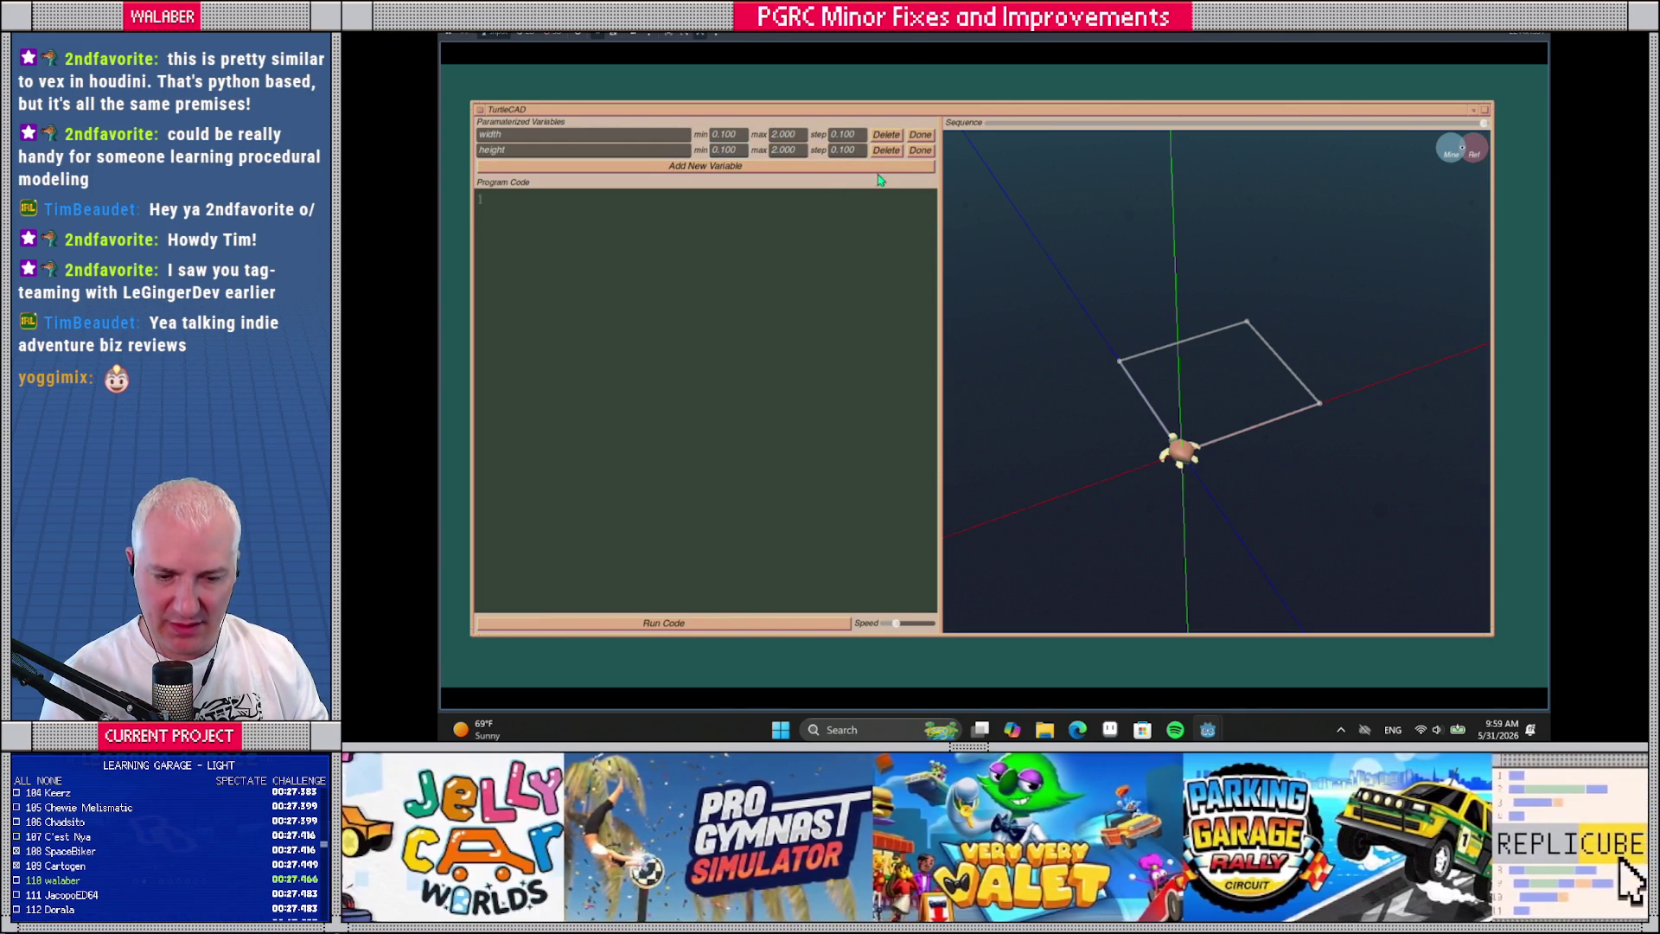
left_click(920, 150)
left_click(919, 135)
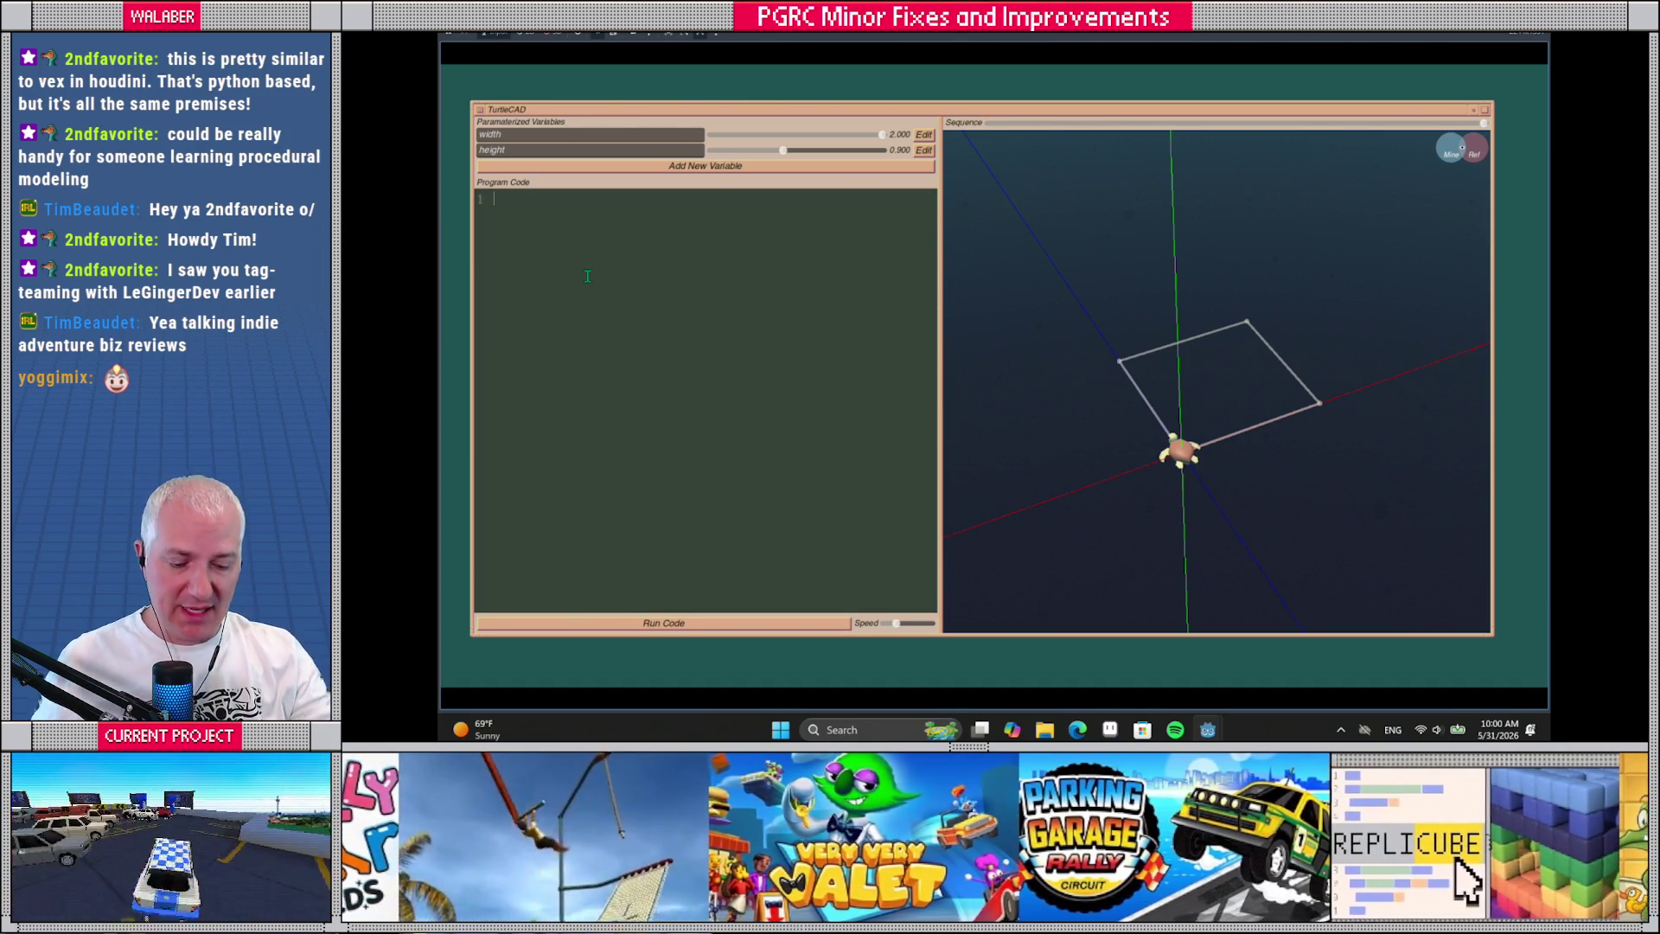
Position the turtle with turn_left(90), swim(width/2), turn_right(90), swim(height/2), and preview the path
type("turn_left(90) ")
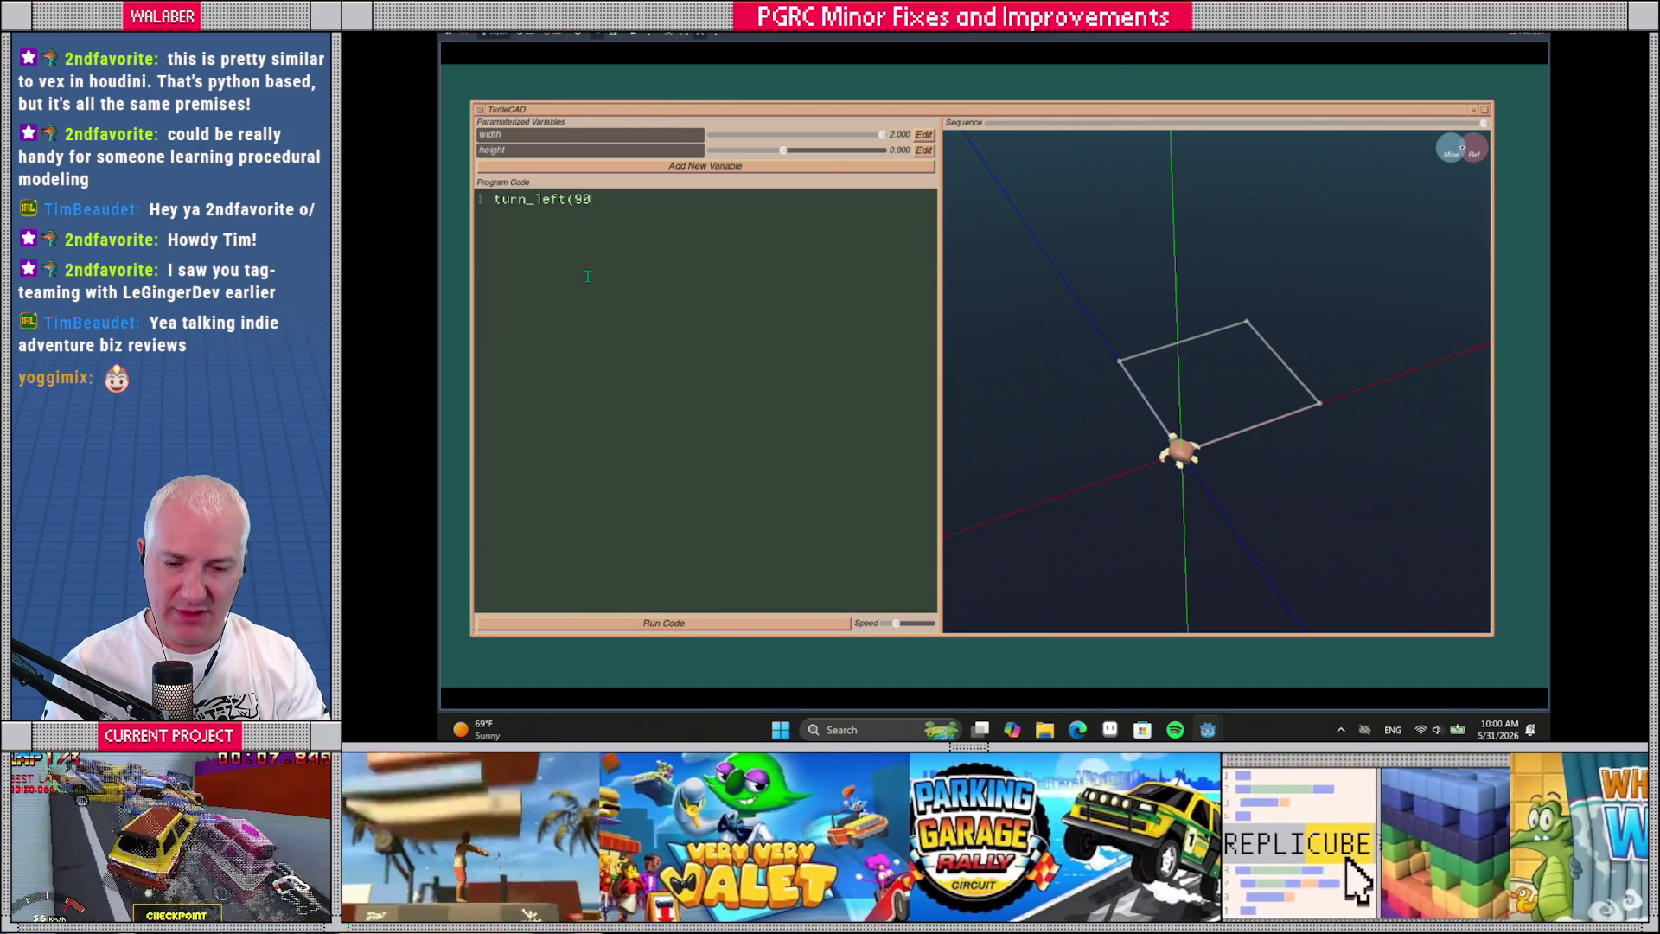
type("swim")
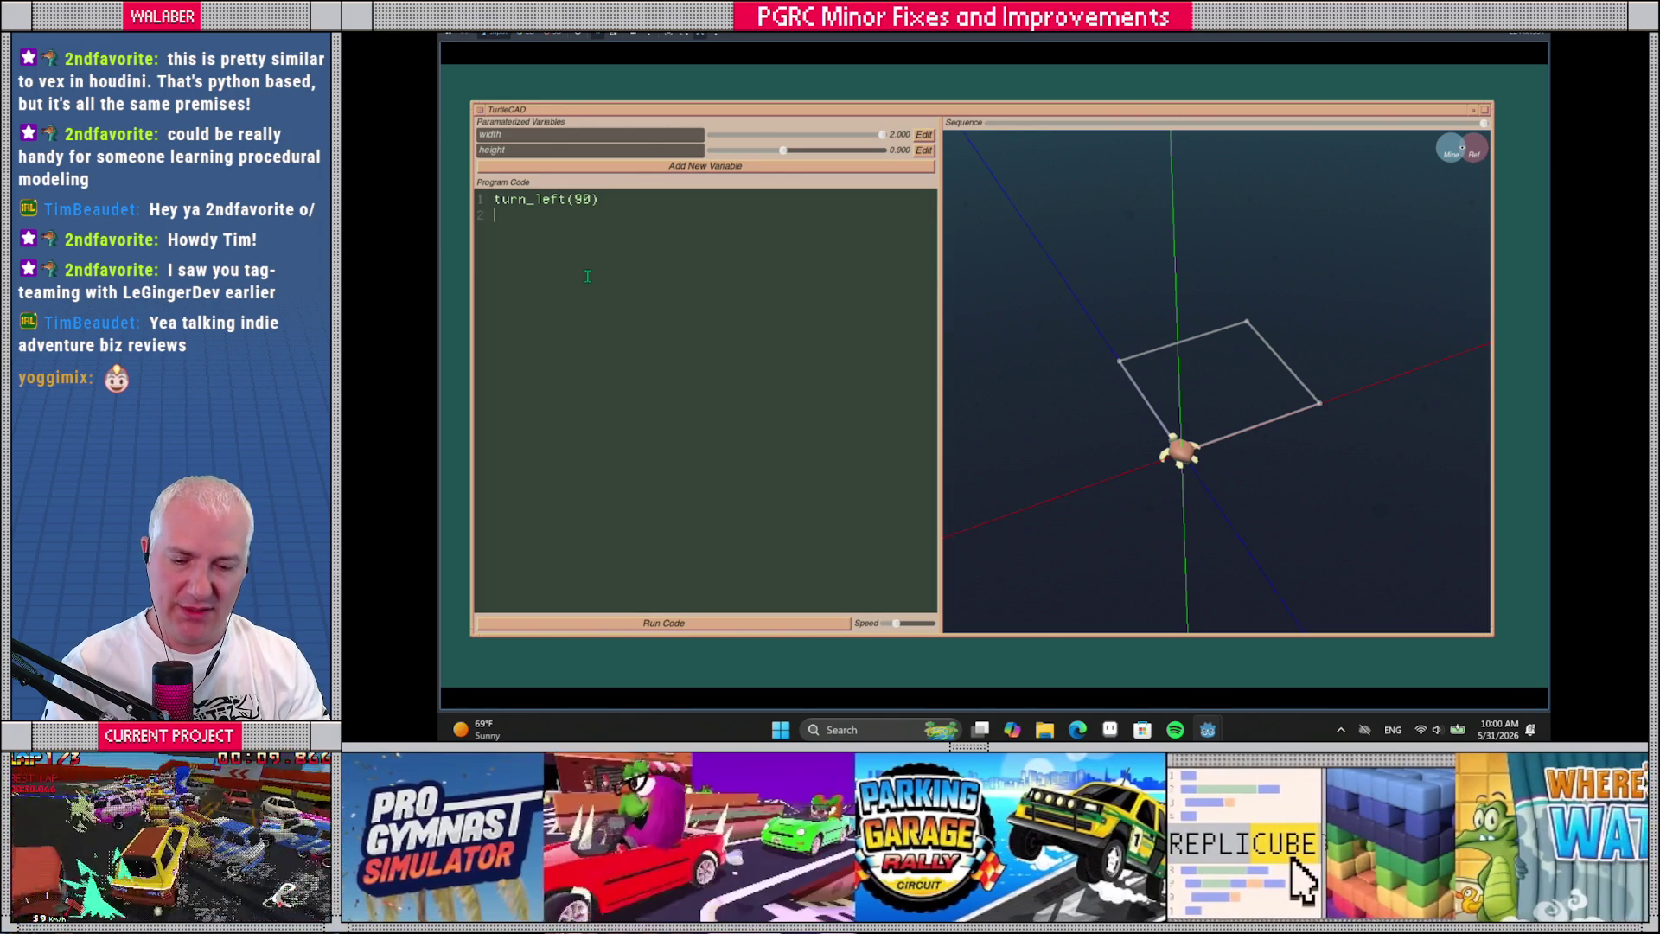
type("(")
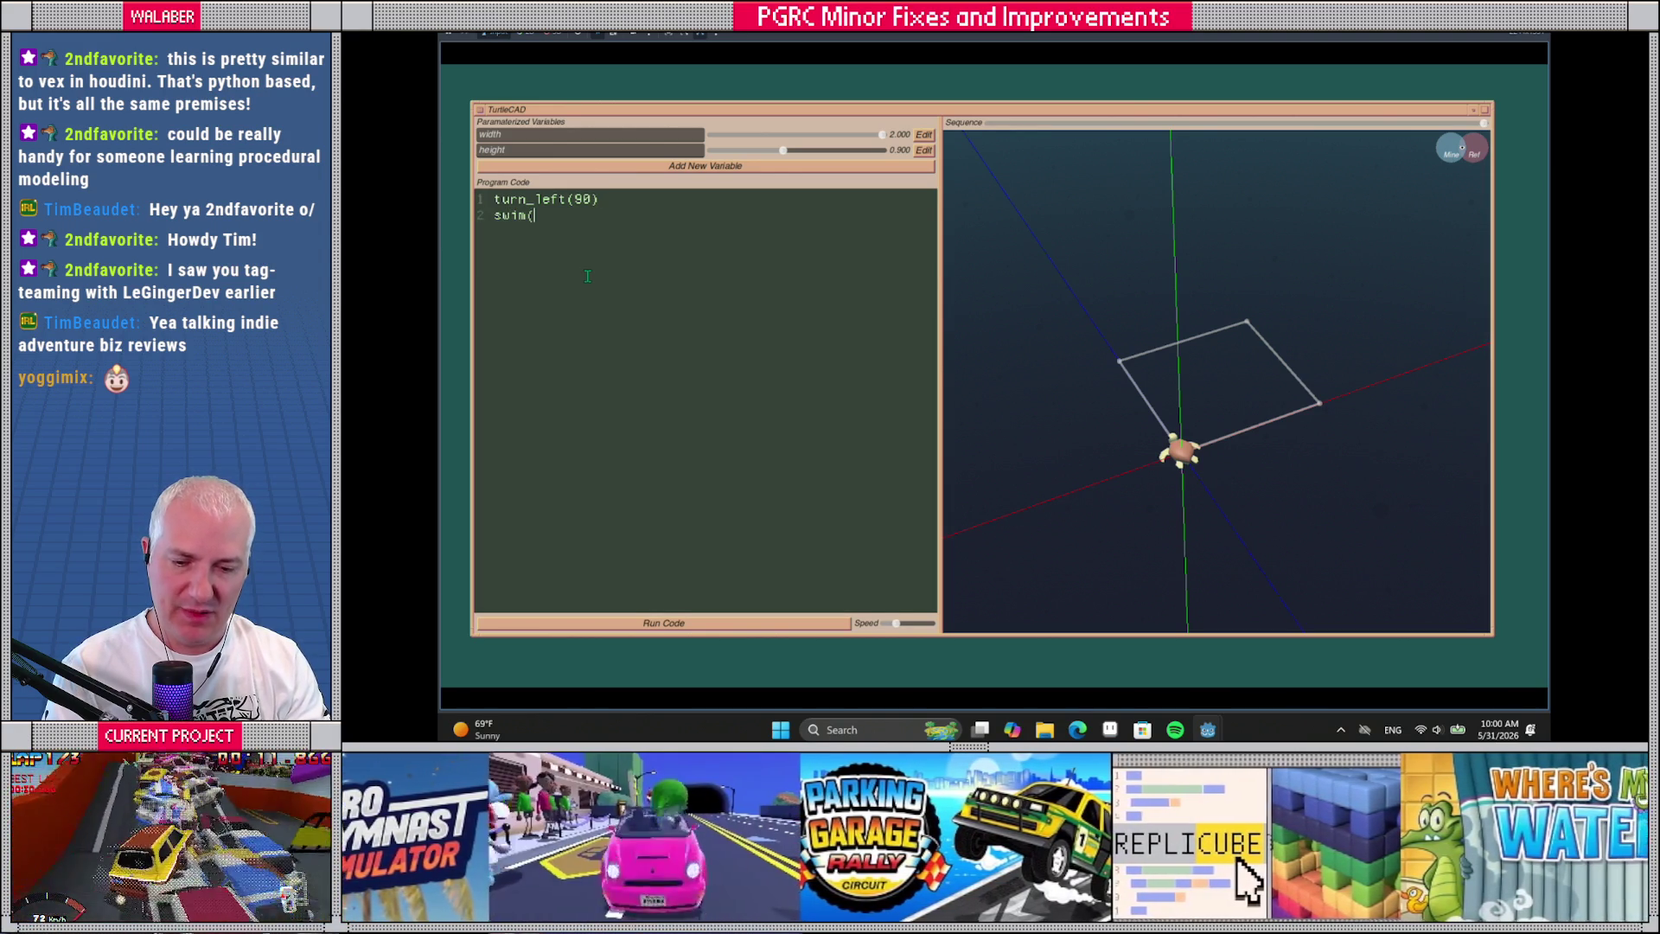
type("width/2)")
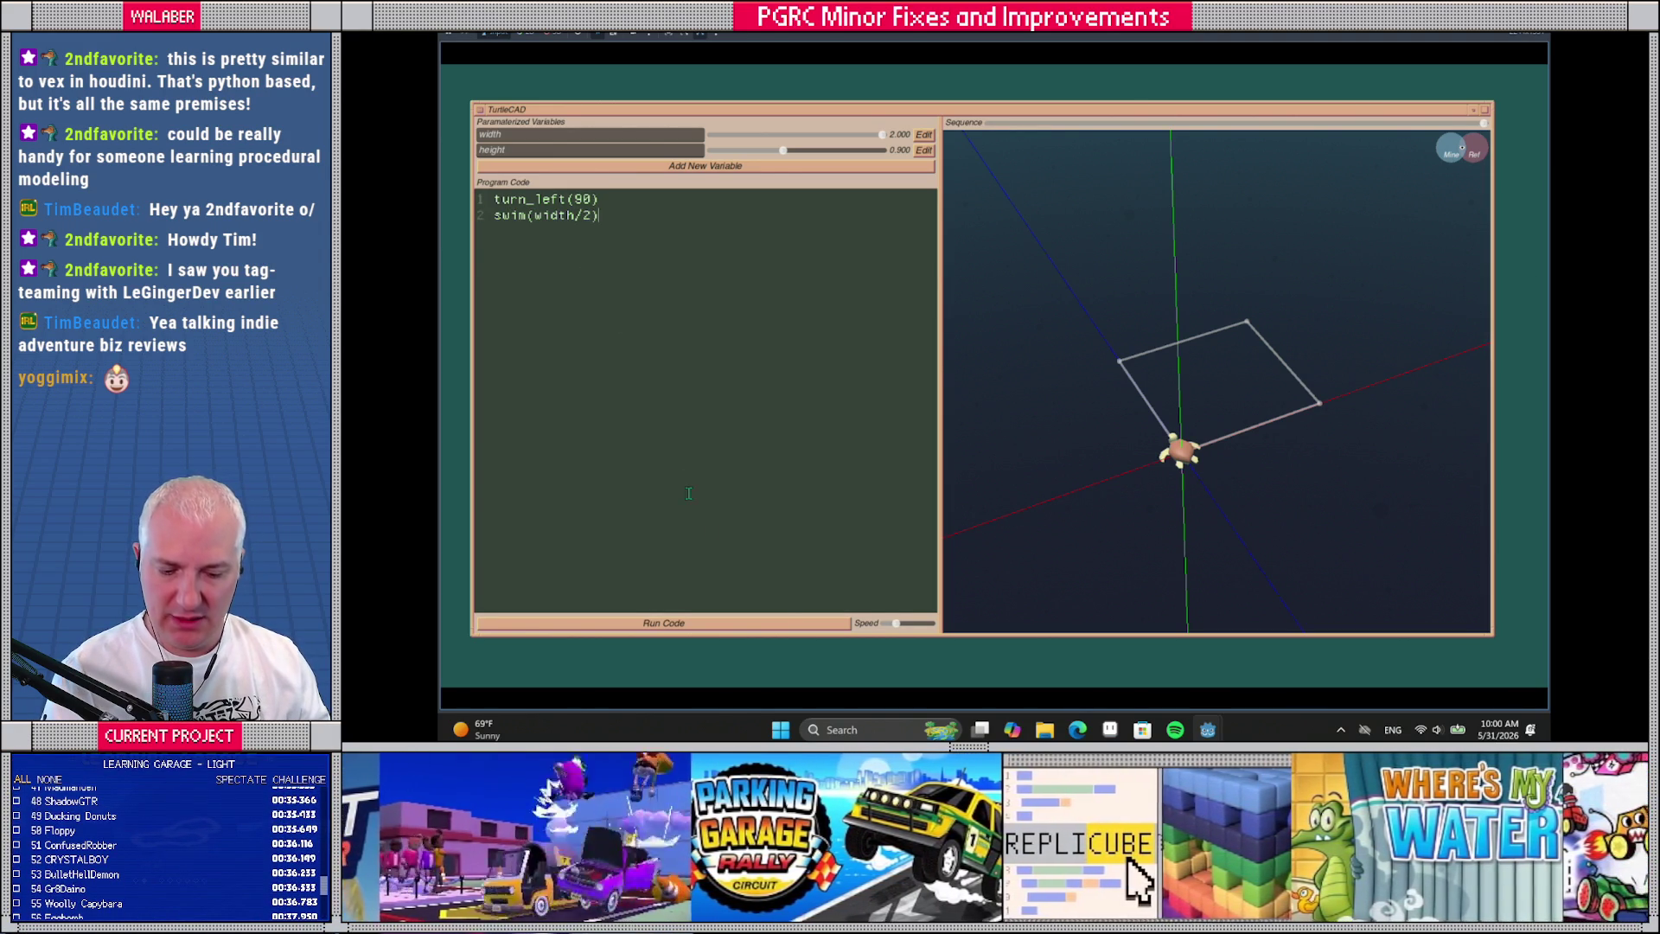
left_click(789, 623)
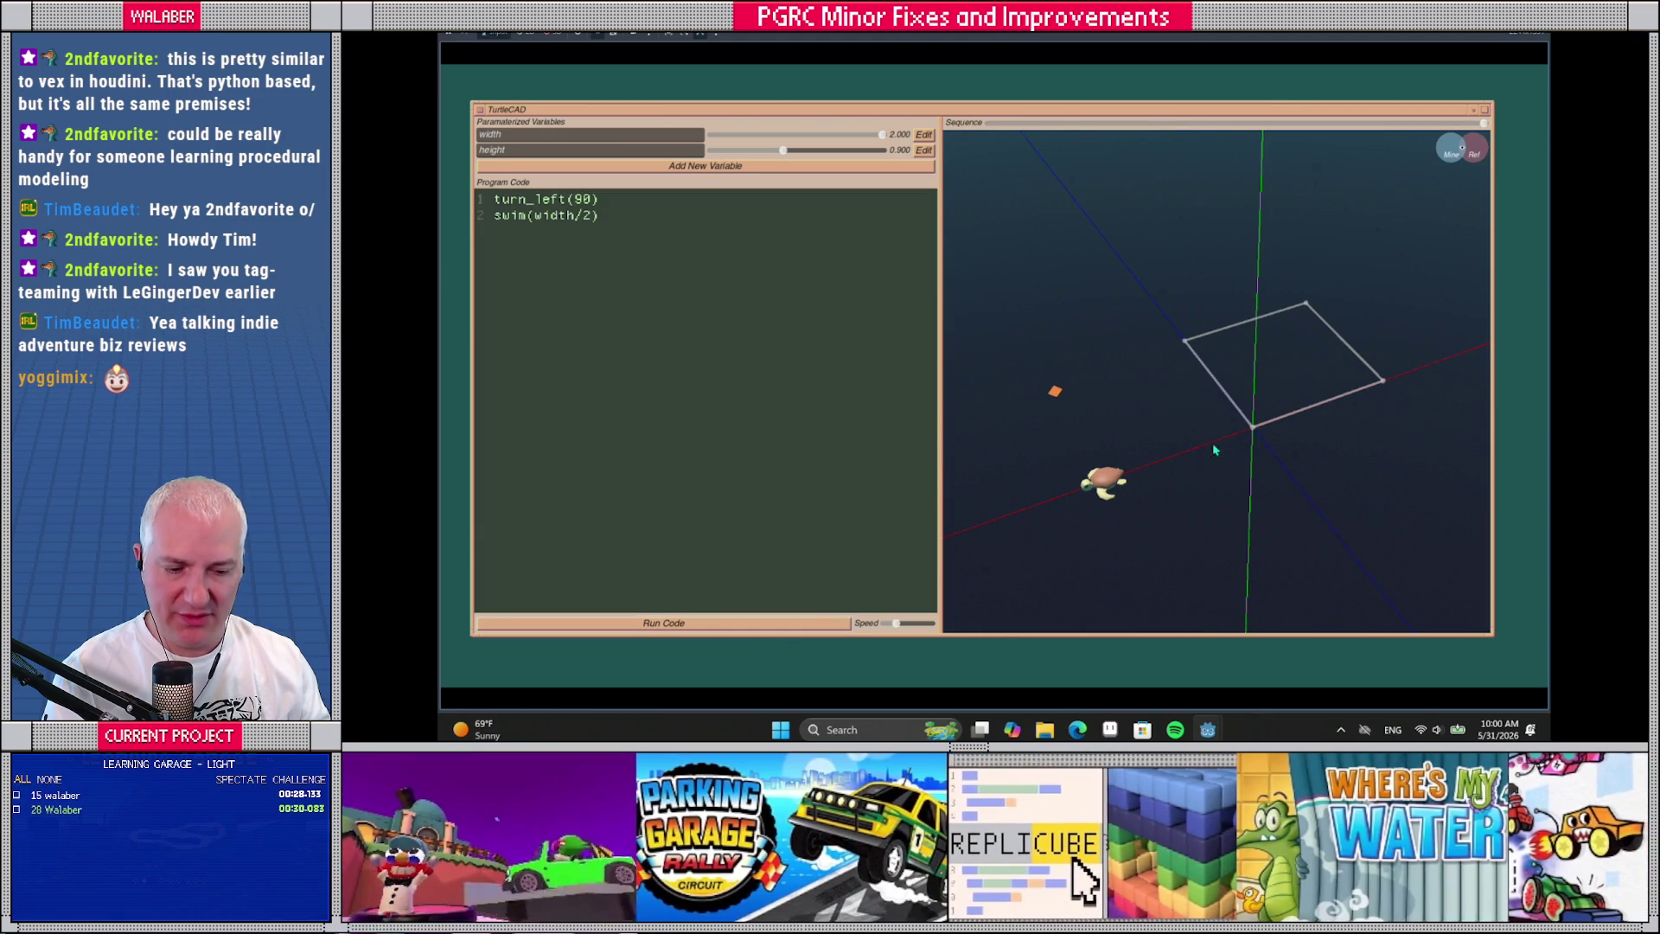
left_click(620, 239)
key("Return")
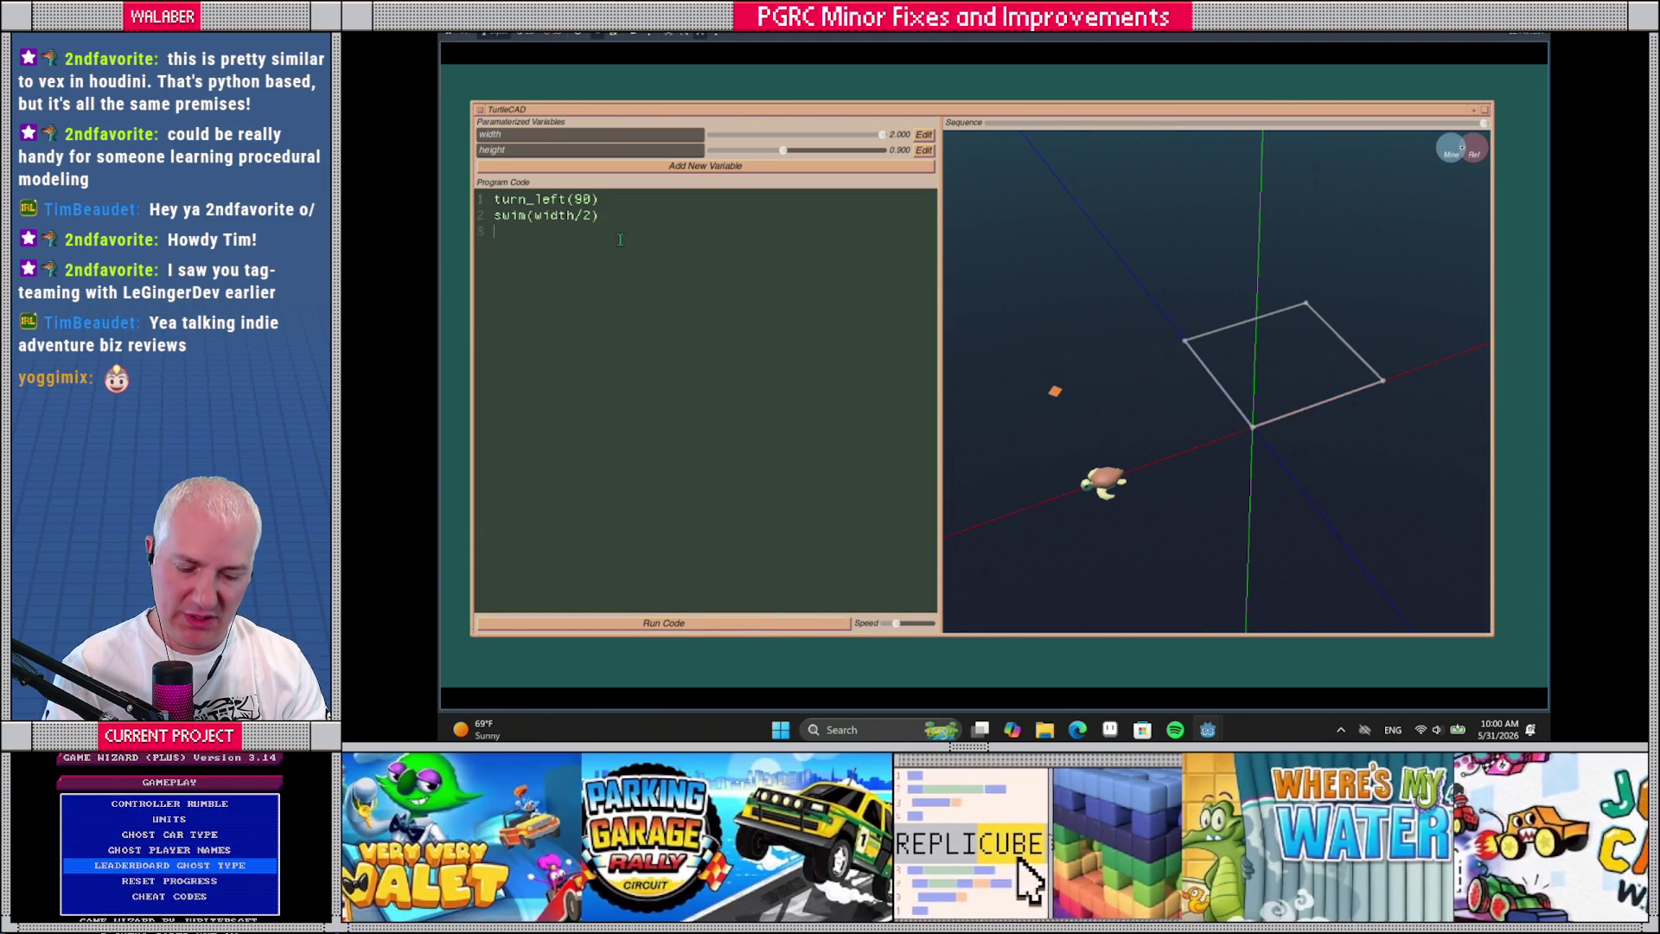
type("turn_right")
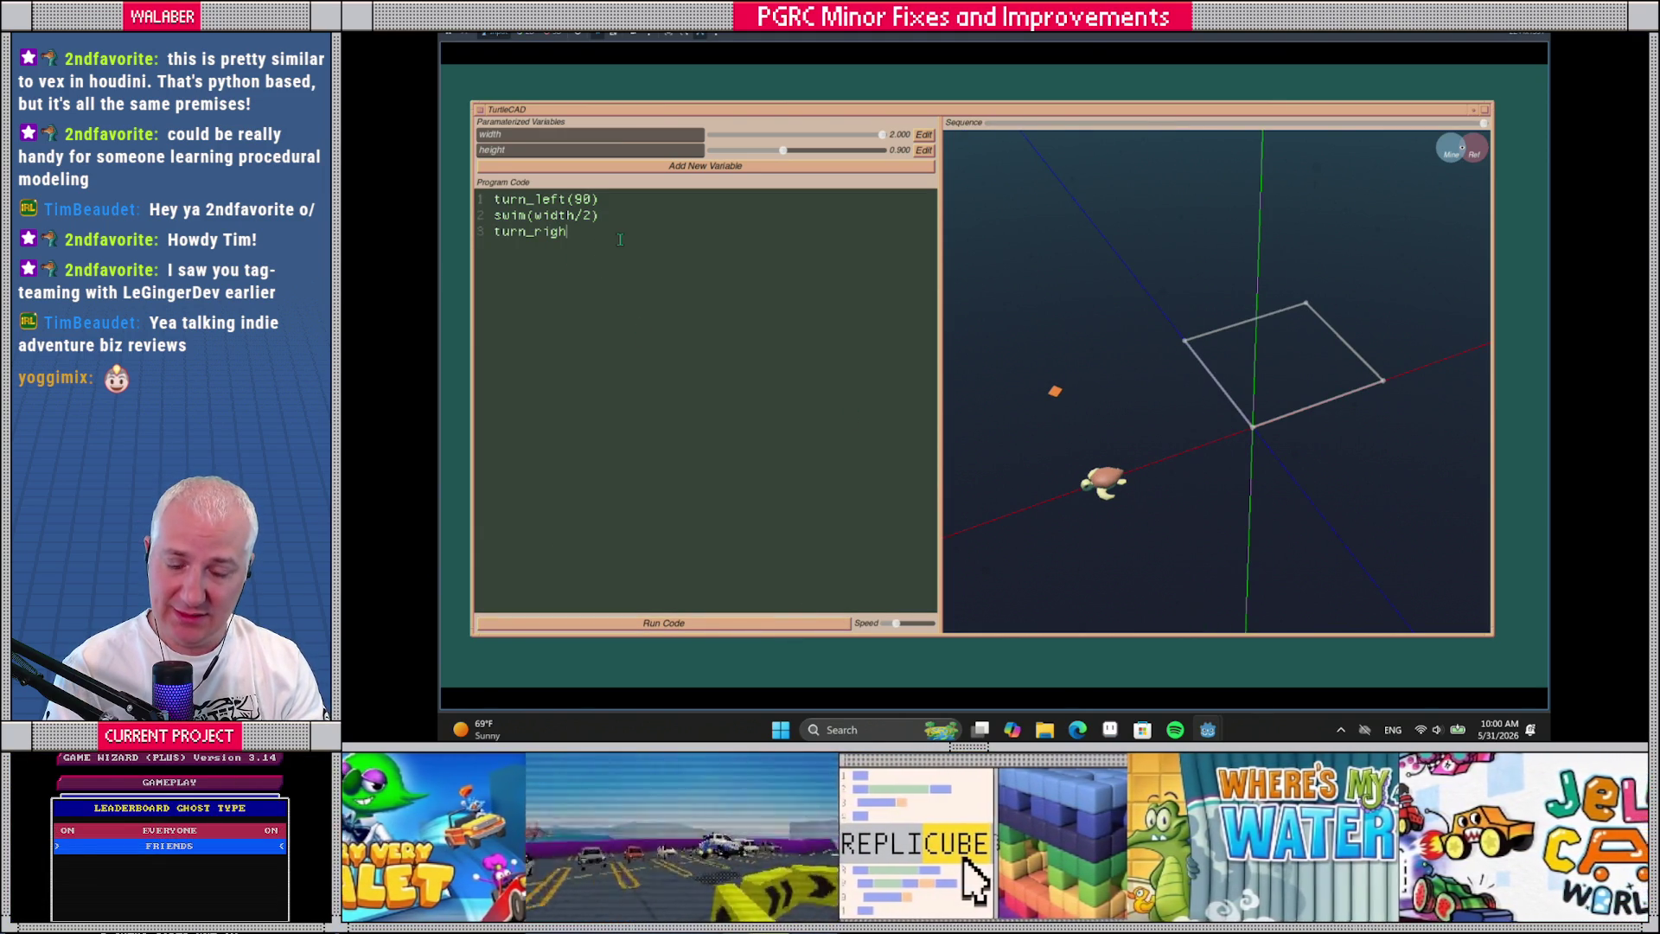
type("(90")
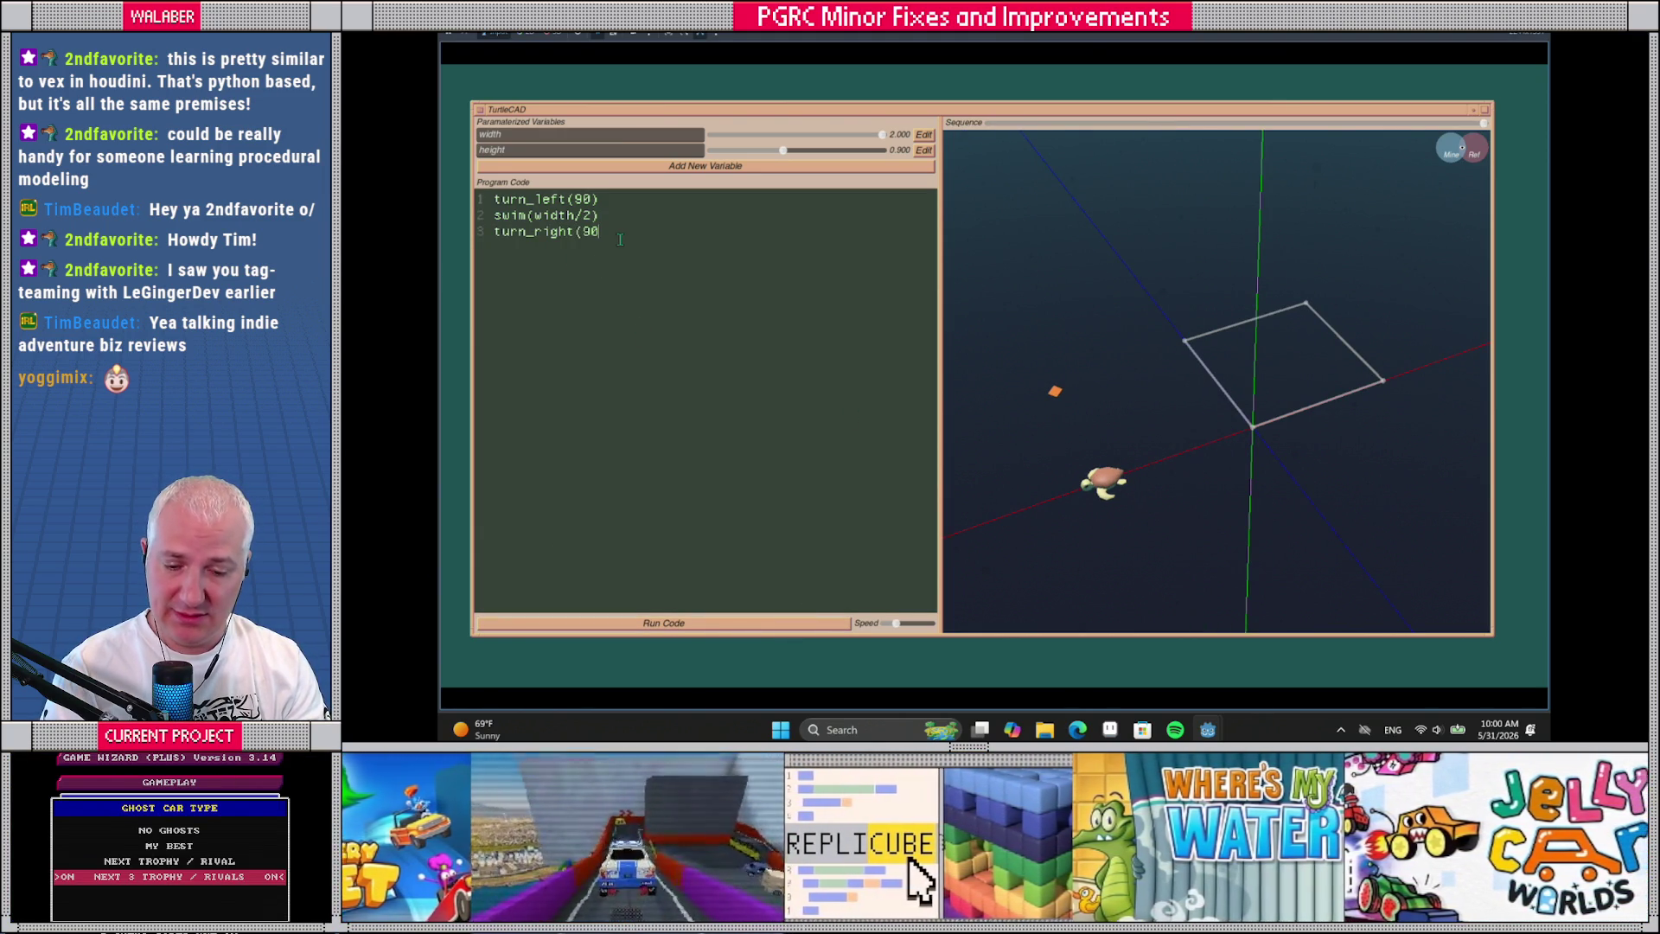
key("Return")
type("s")
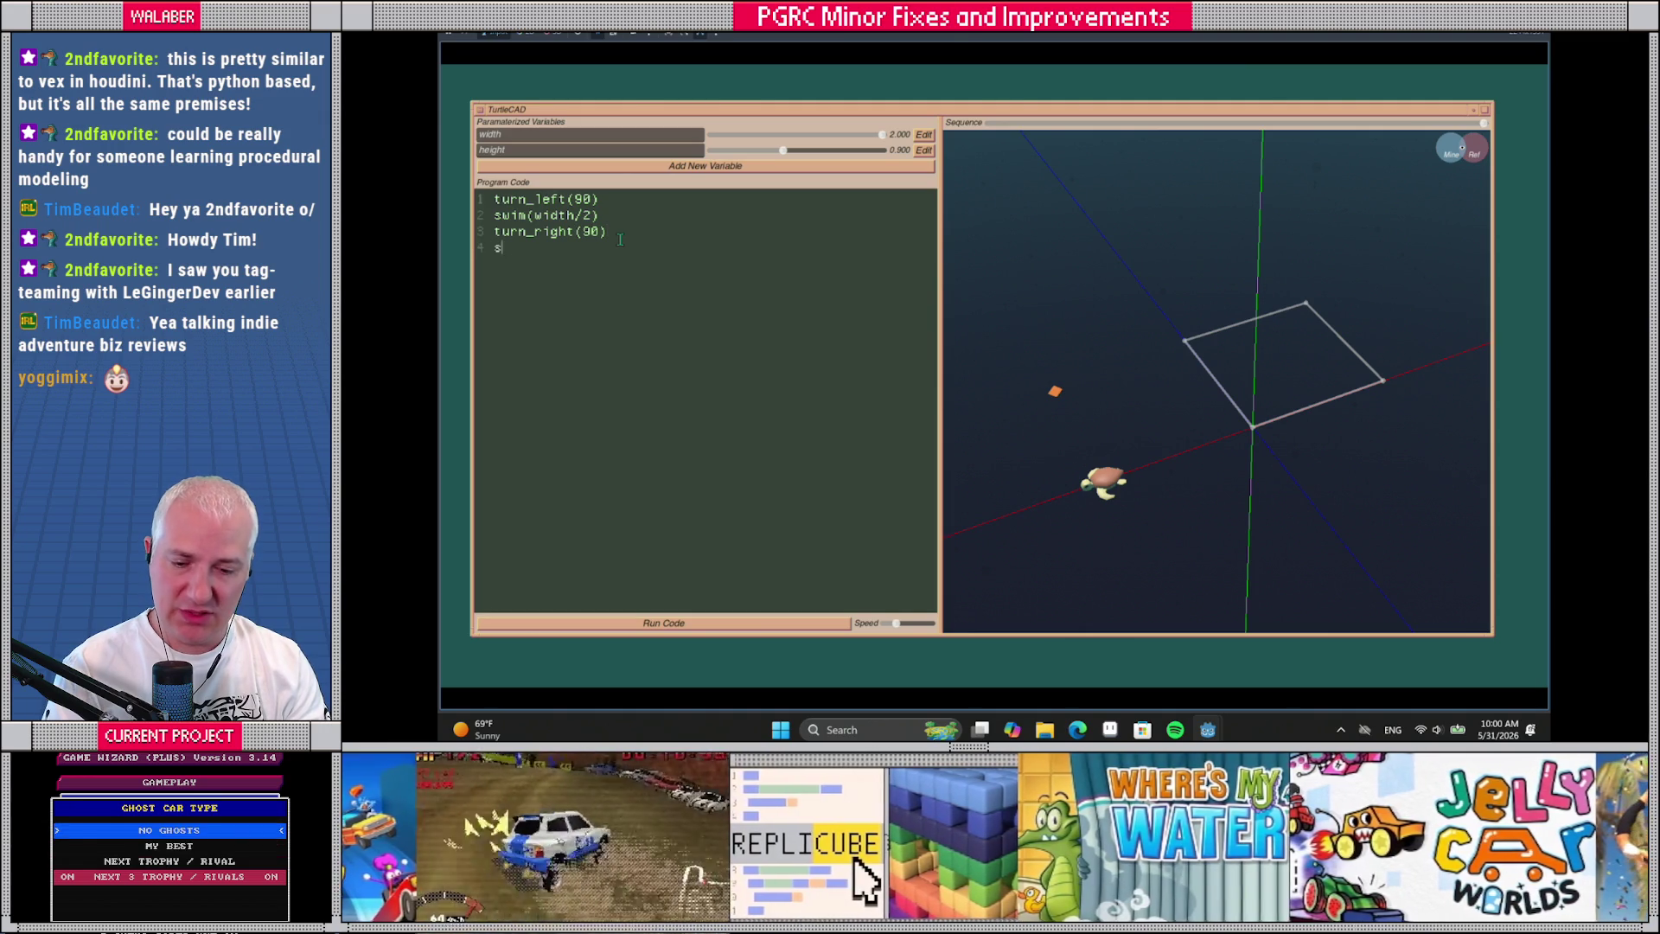
type("wim(he")
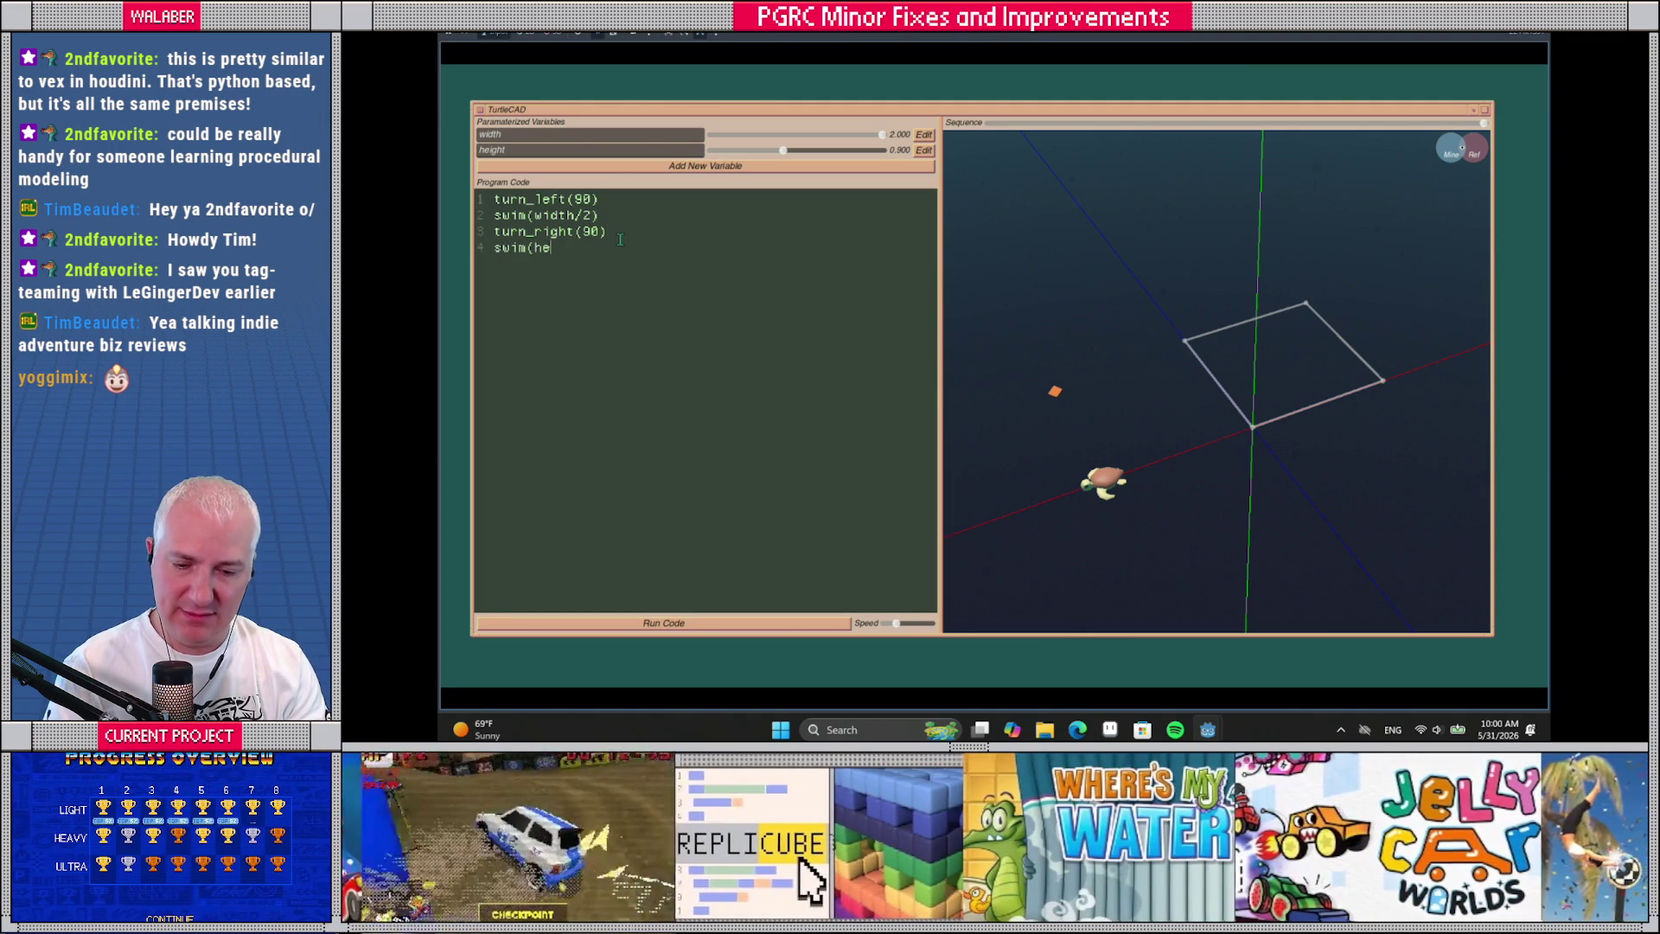
type("ight/2)")
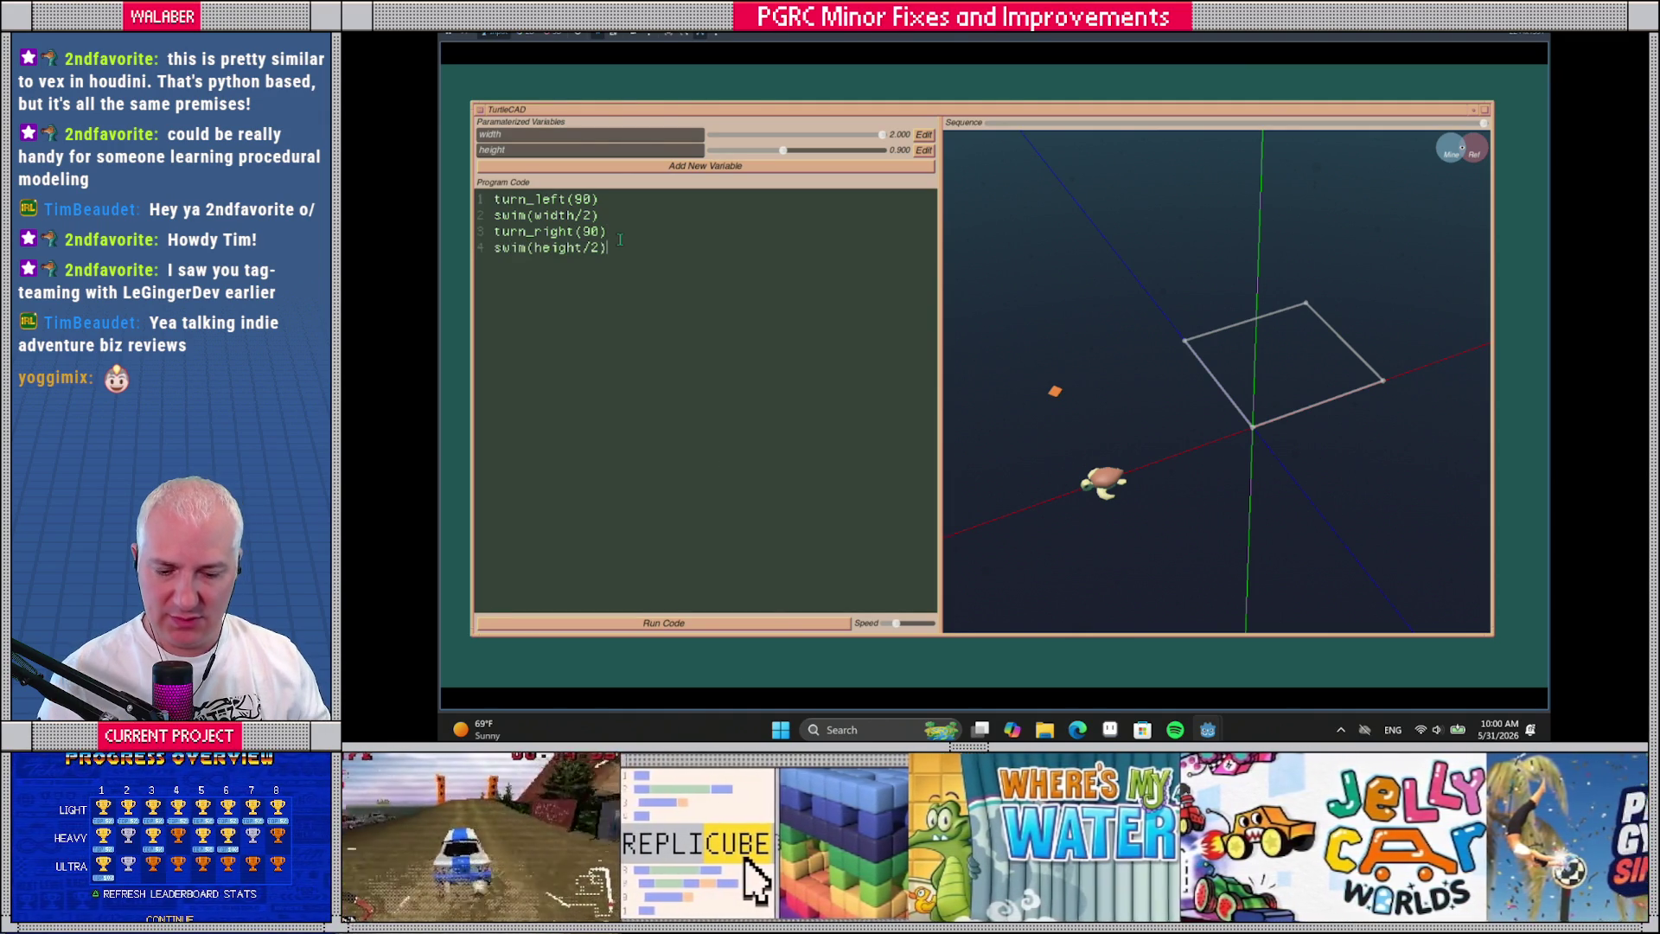
left_click(735, 625)
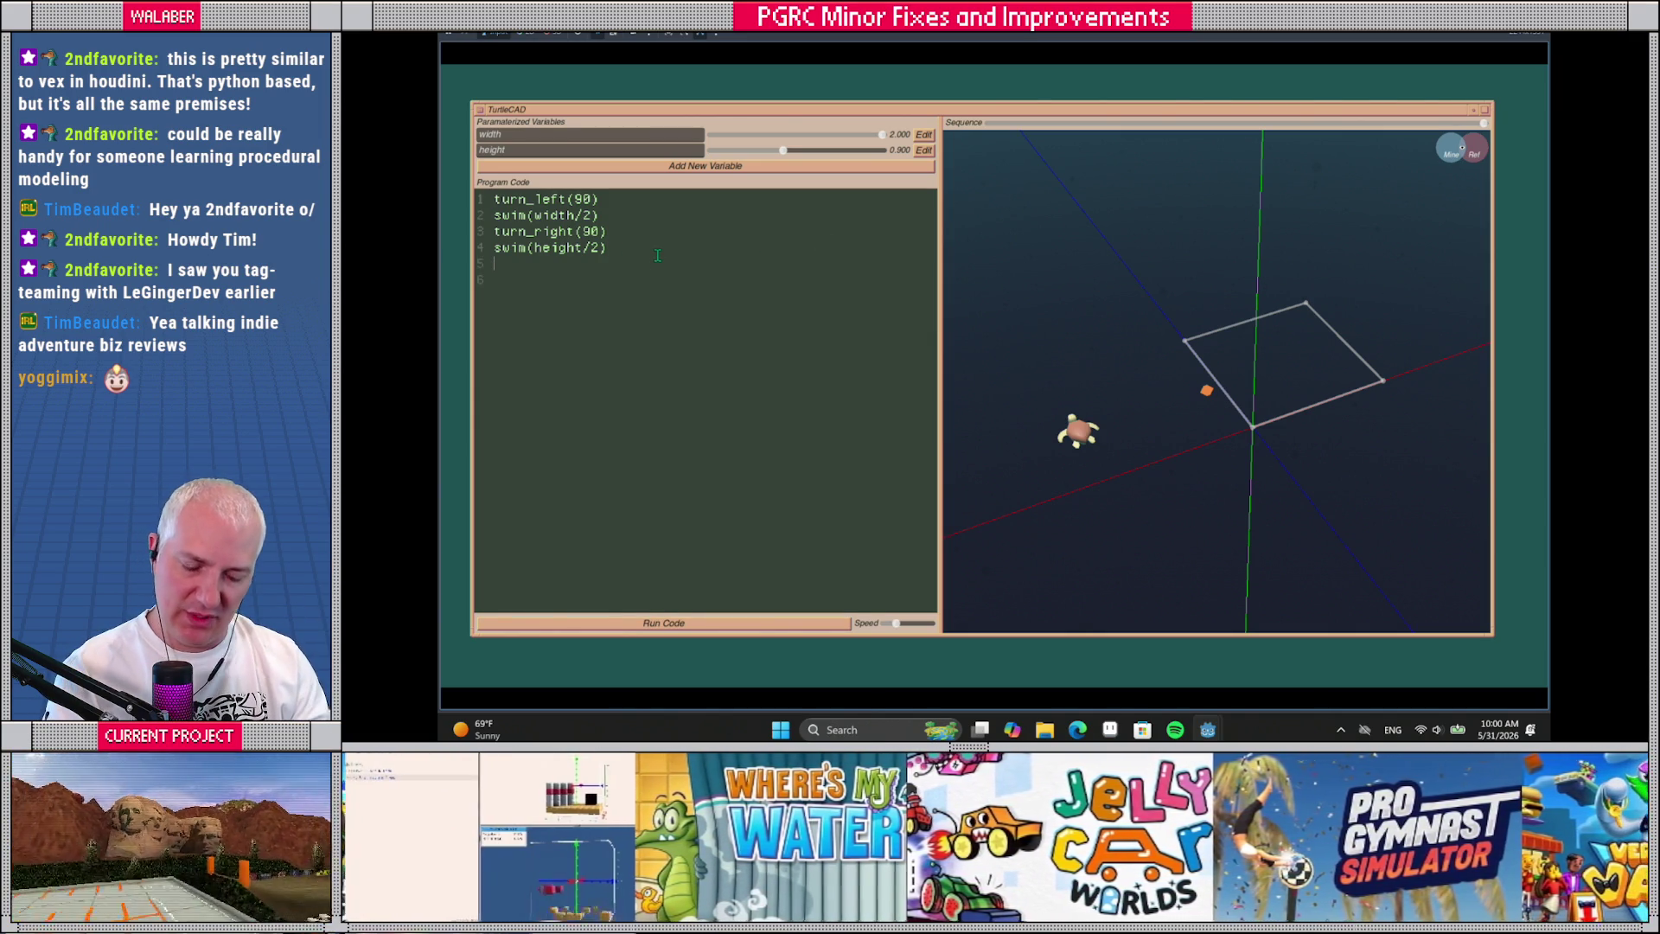
Add a turn_right, rerun, and start a for i=0,3 vertex loop, adjusting its end bound
type("turn_right(90")
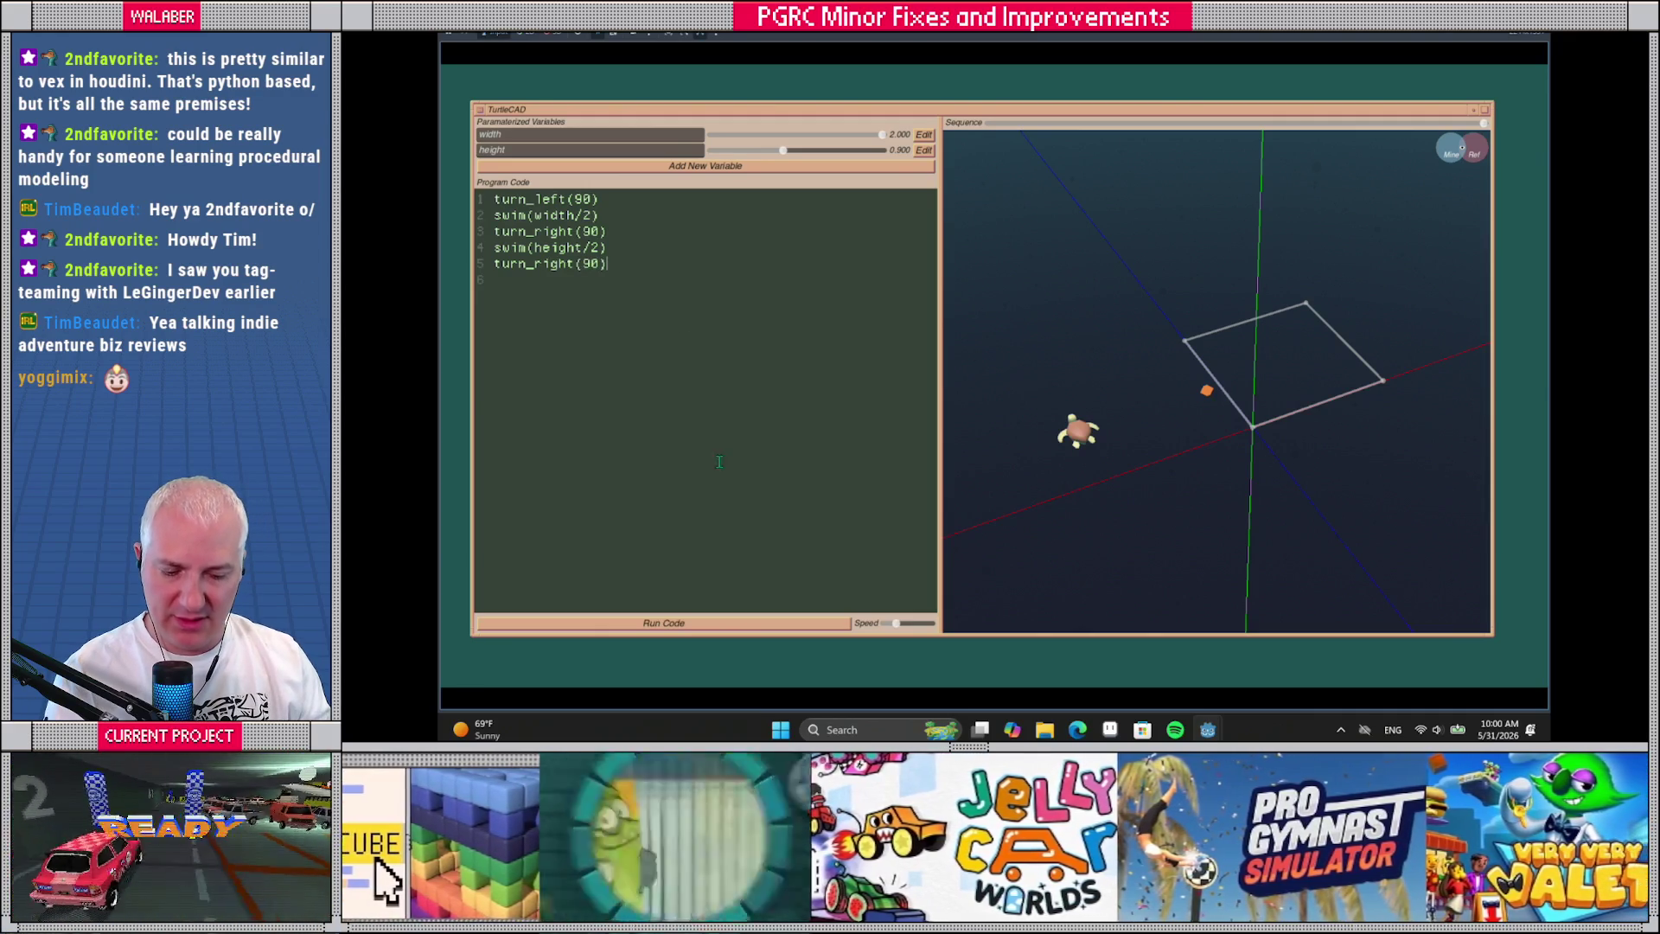
key("ctrl+Return")
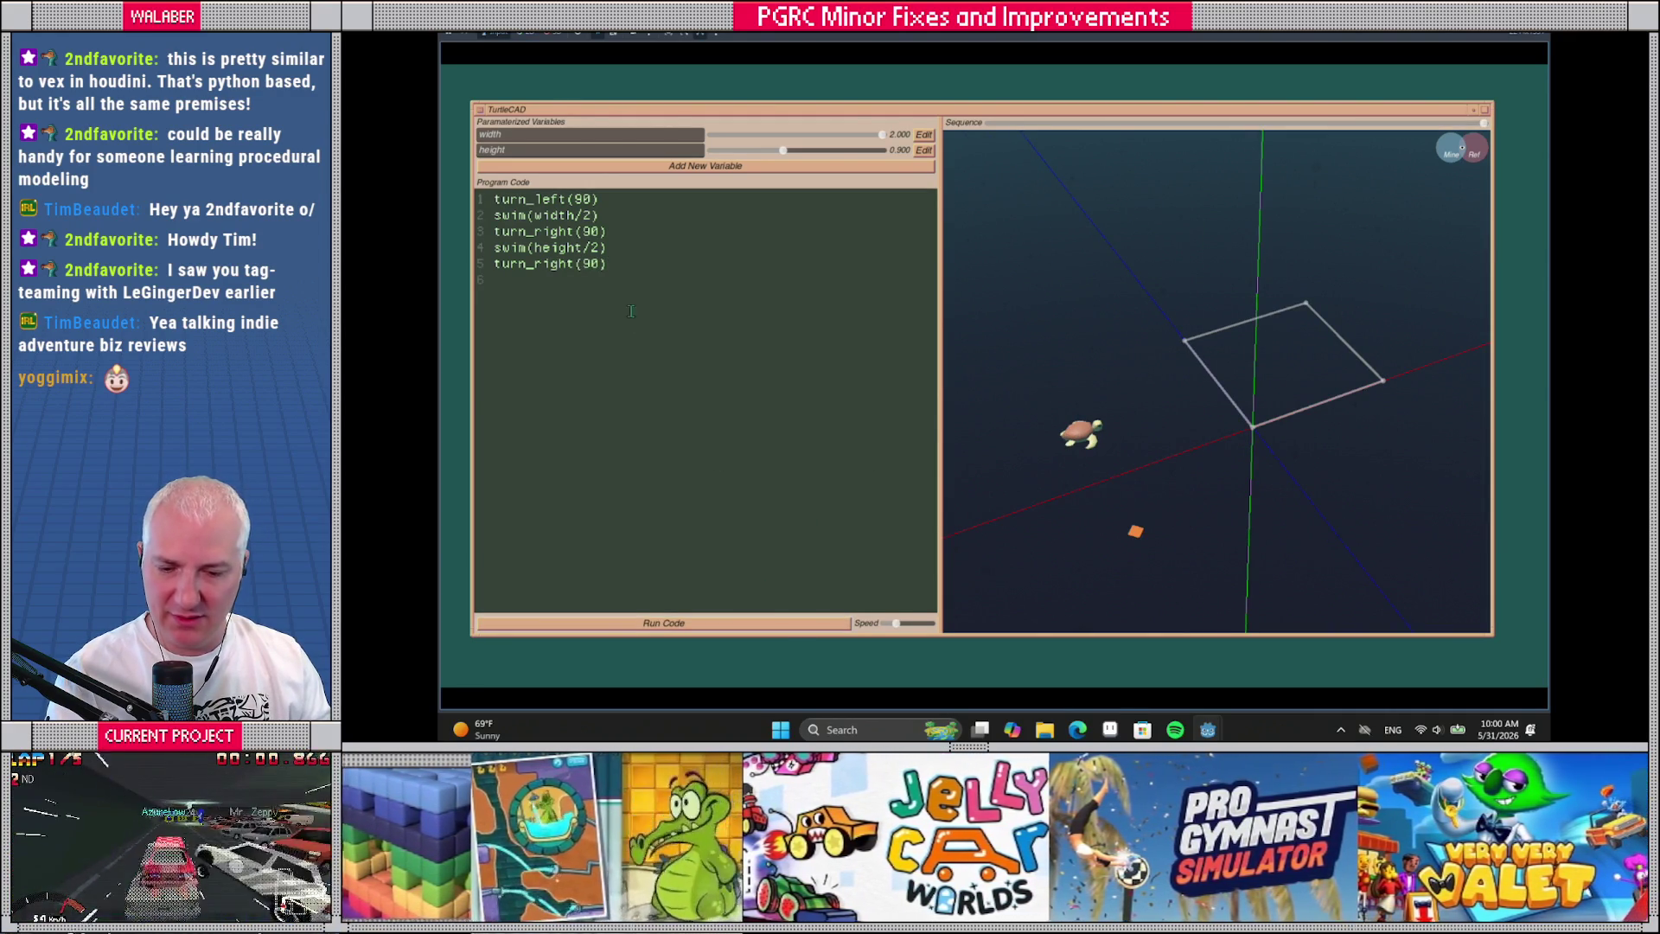
type("for i")
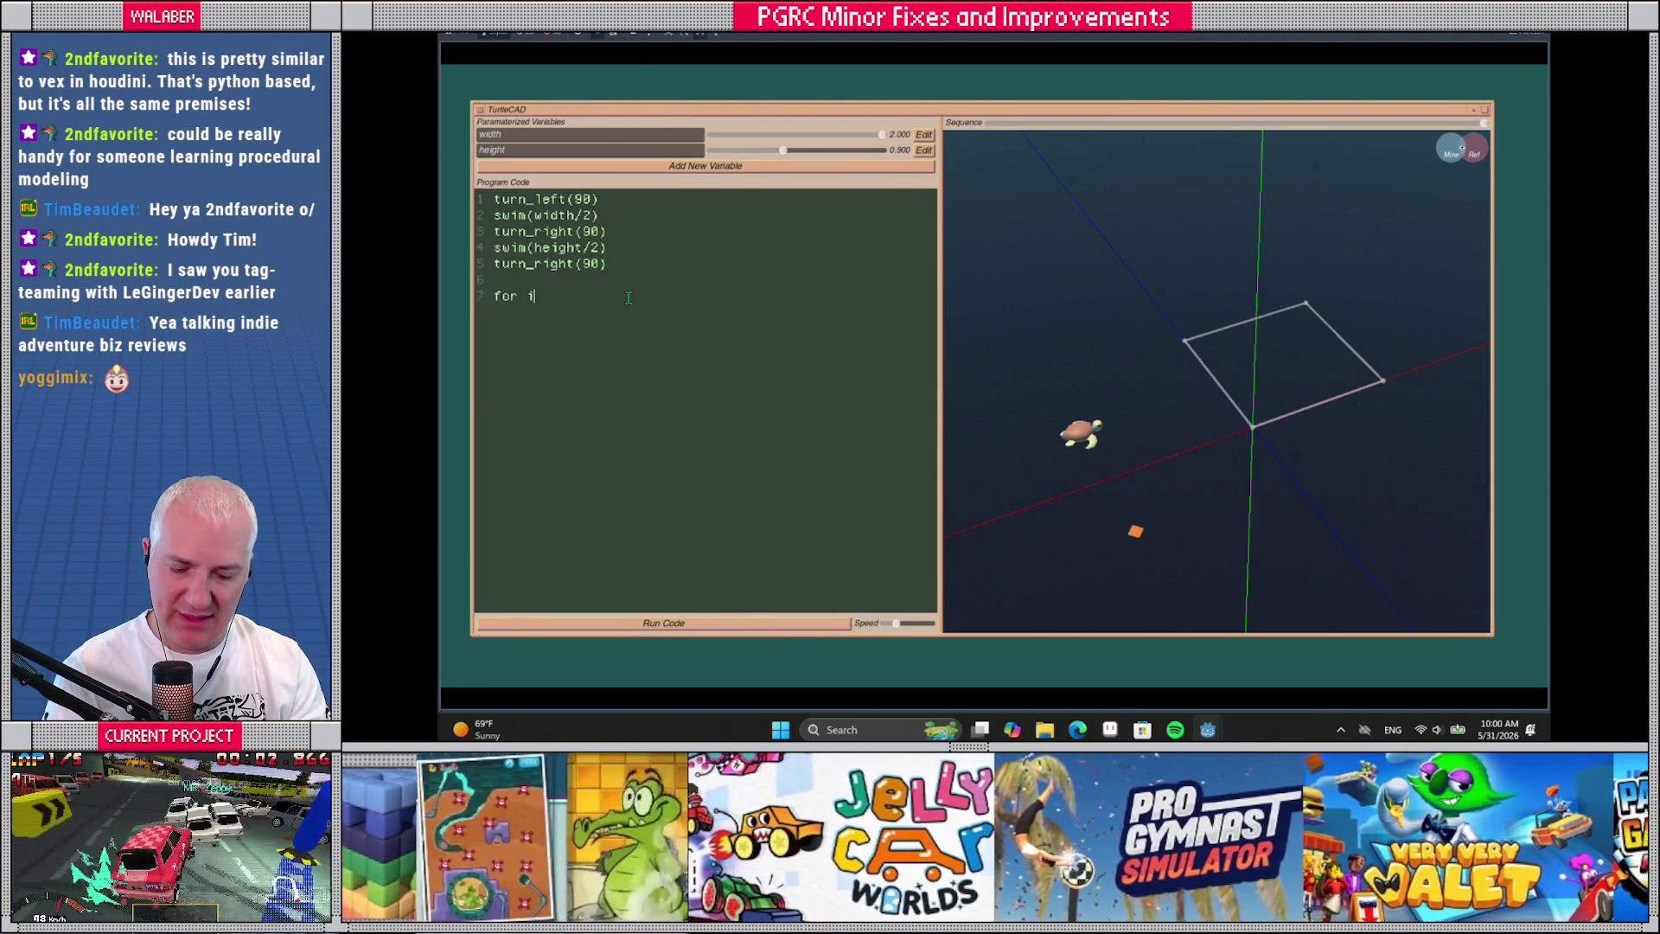
type("=0,3 do")
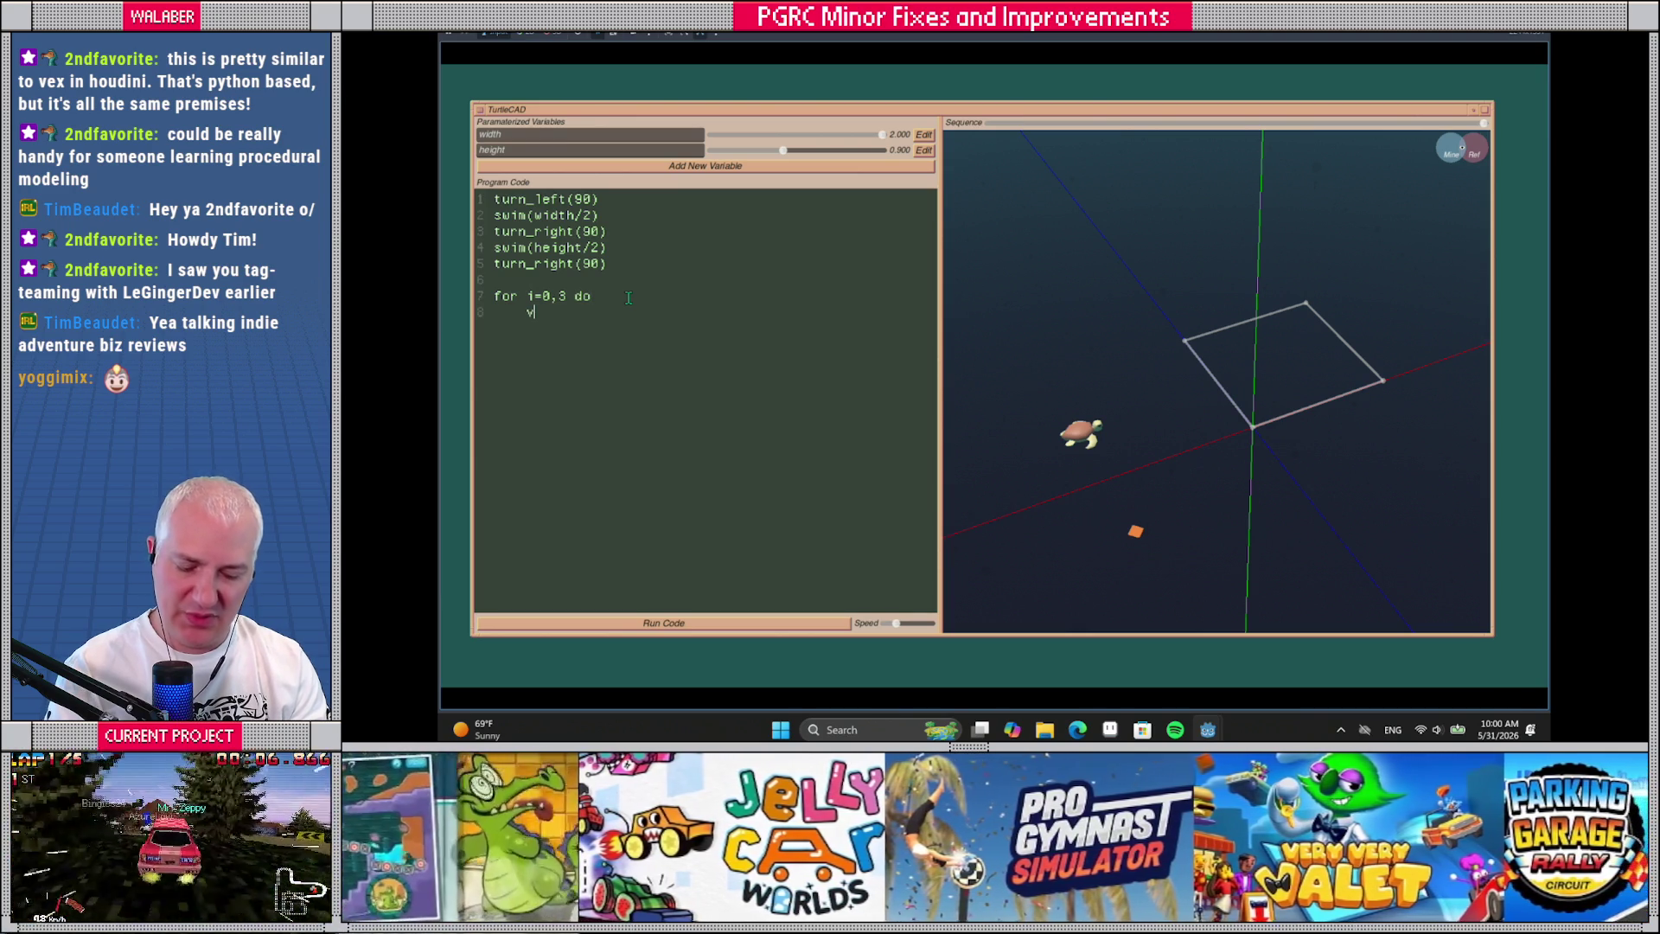
type("     vertex(")
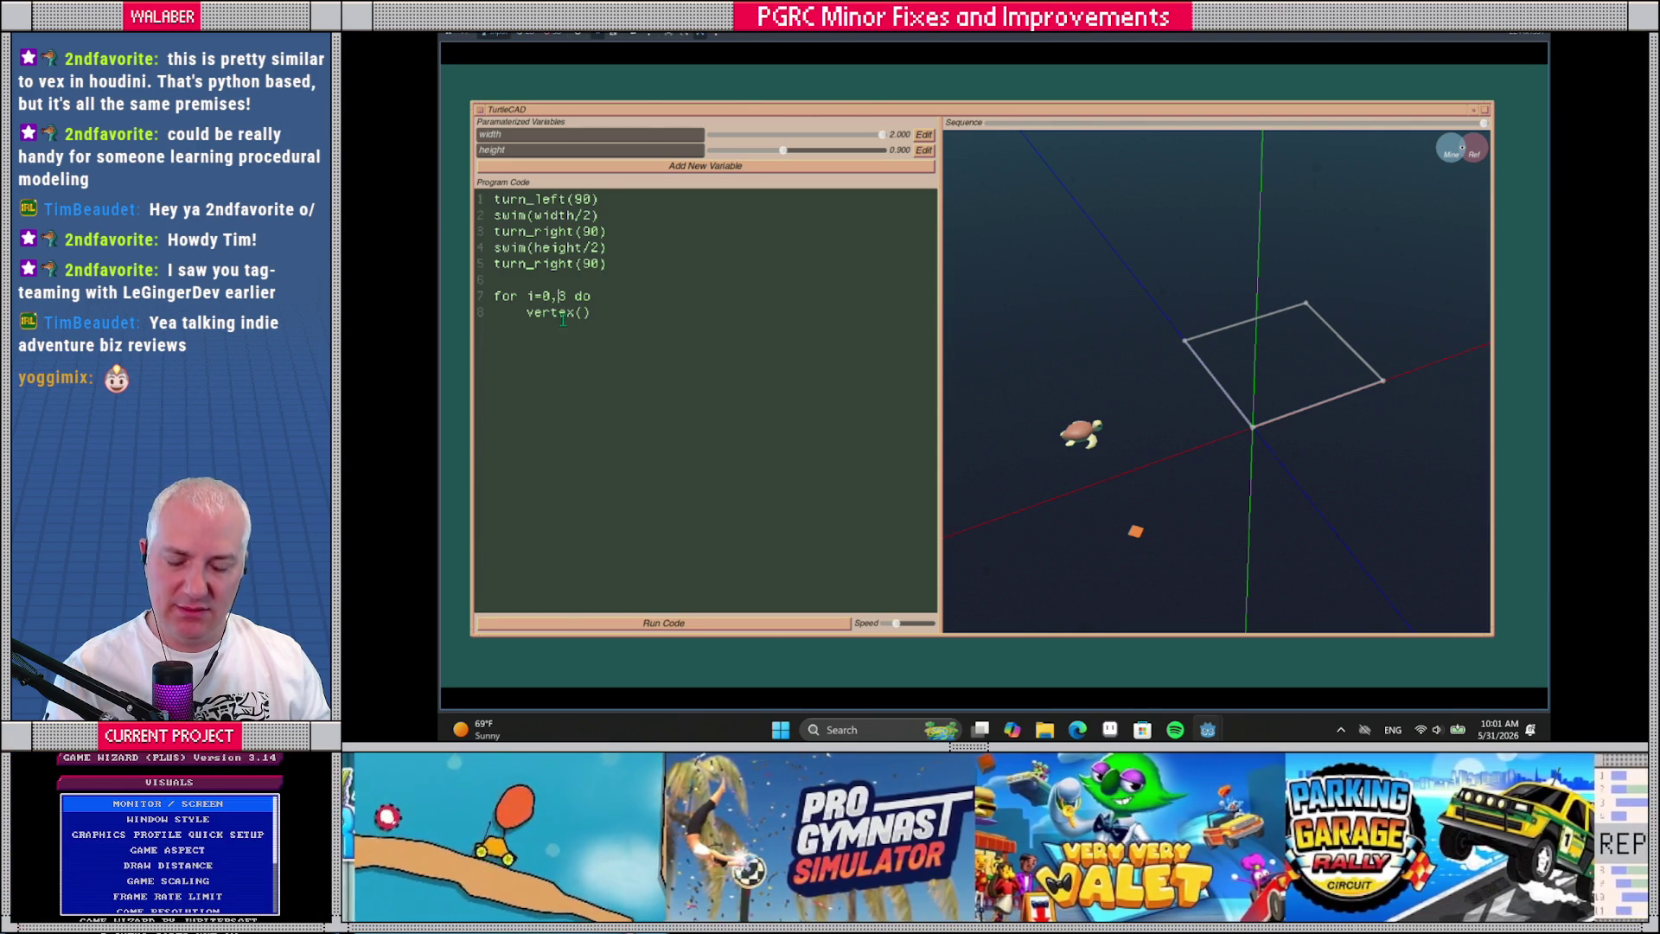
left_click_drag(593, 295, 496, 295)
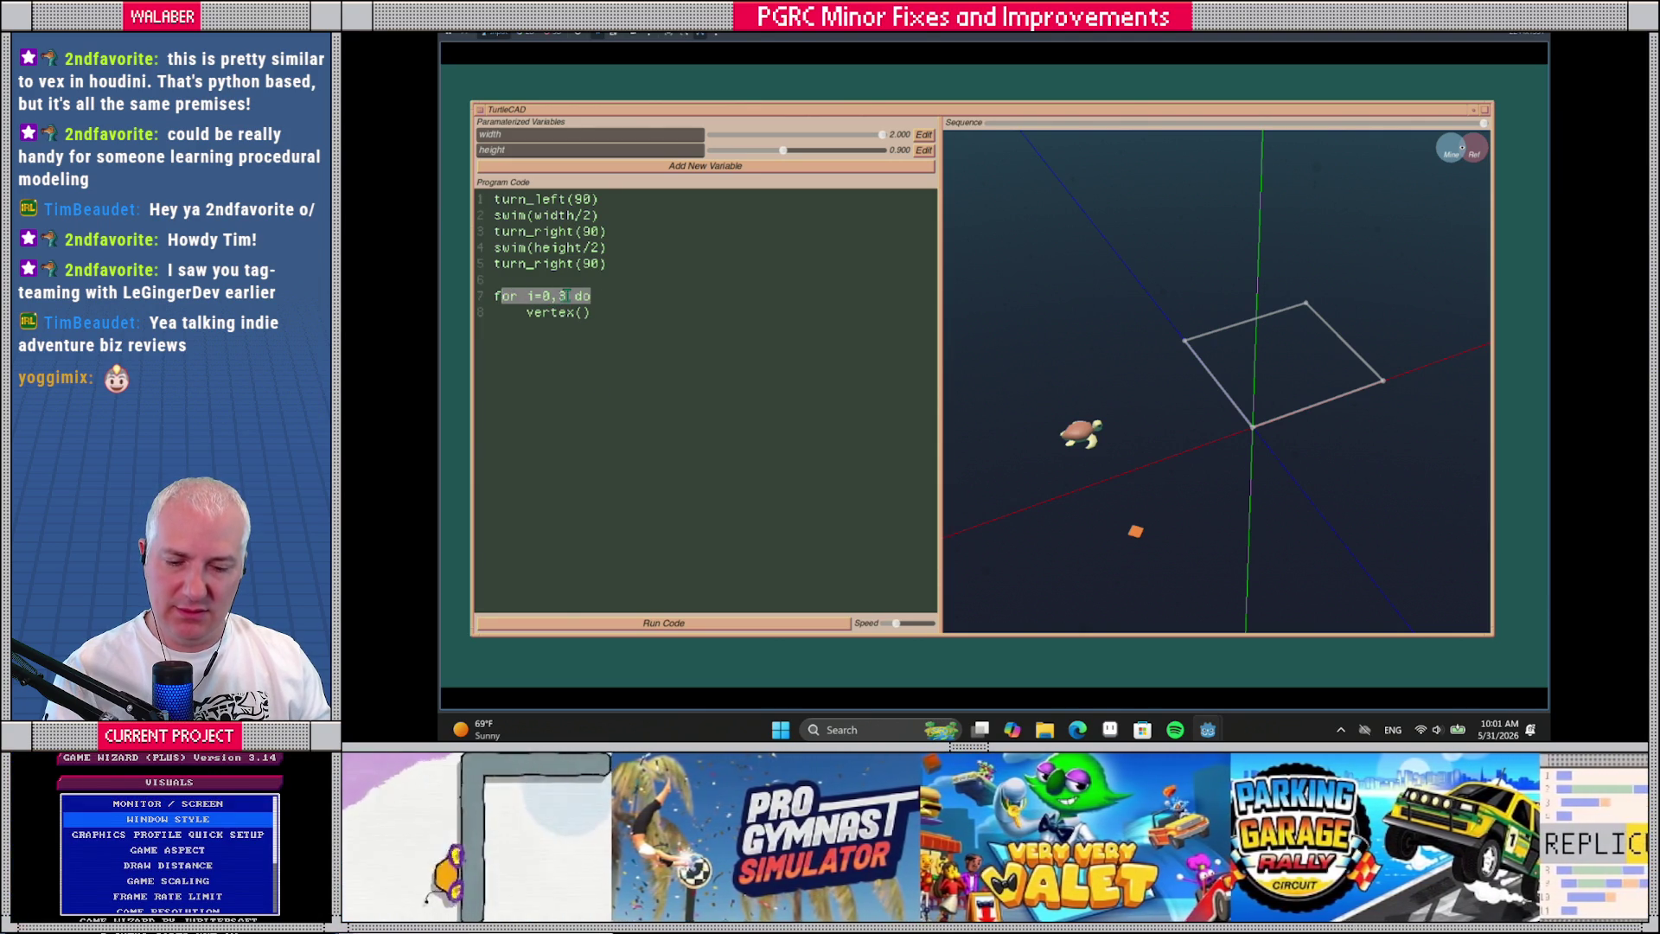
left_click(574, 296)
key("Left")
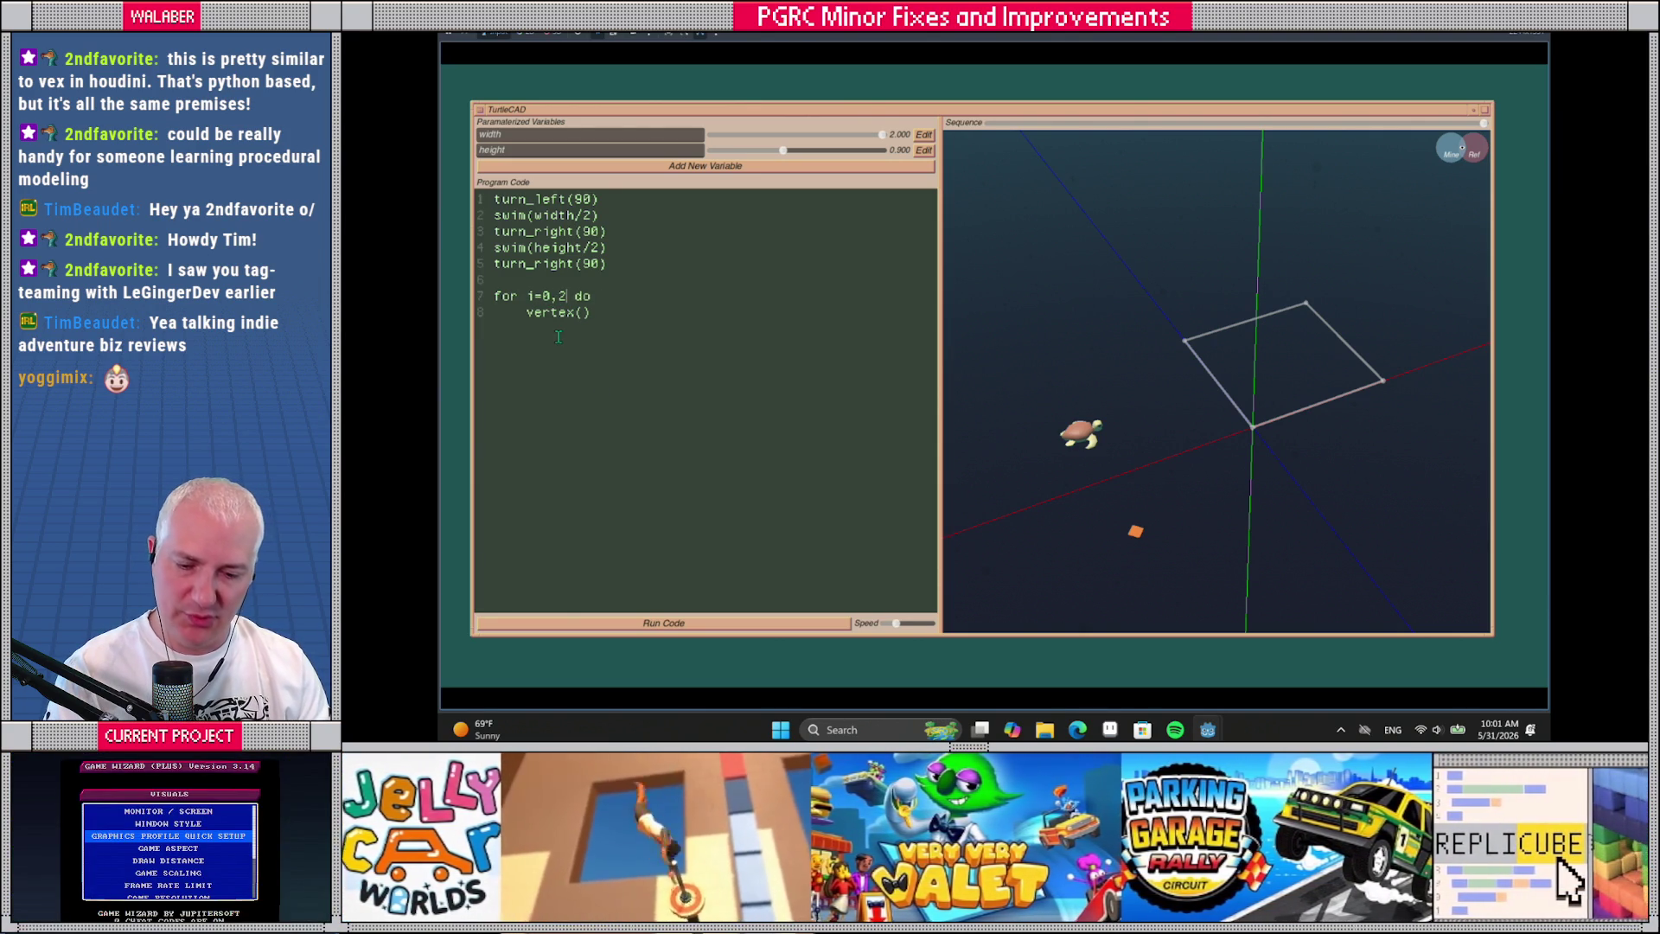
Fill the loop with swim(width), turn_right(90), swim(height), vertex(), turn_right(90), end, and run it
type("swim")
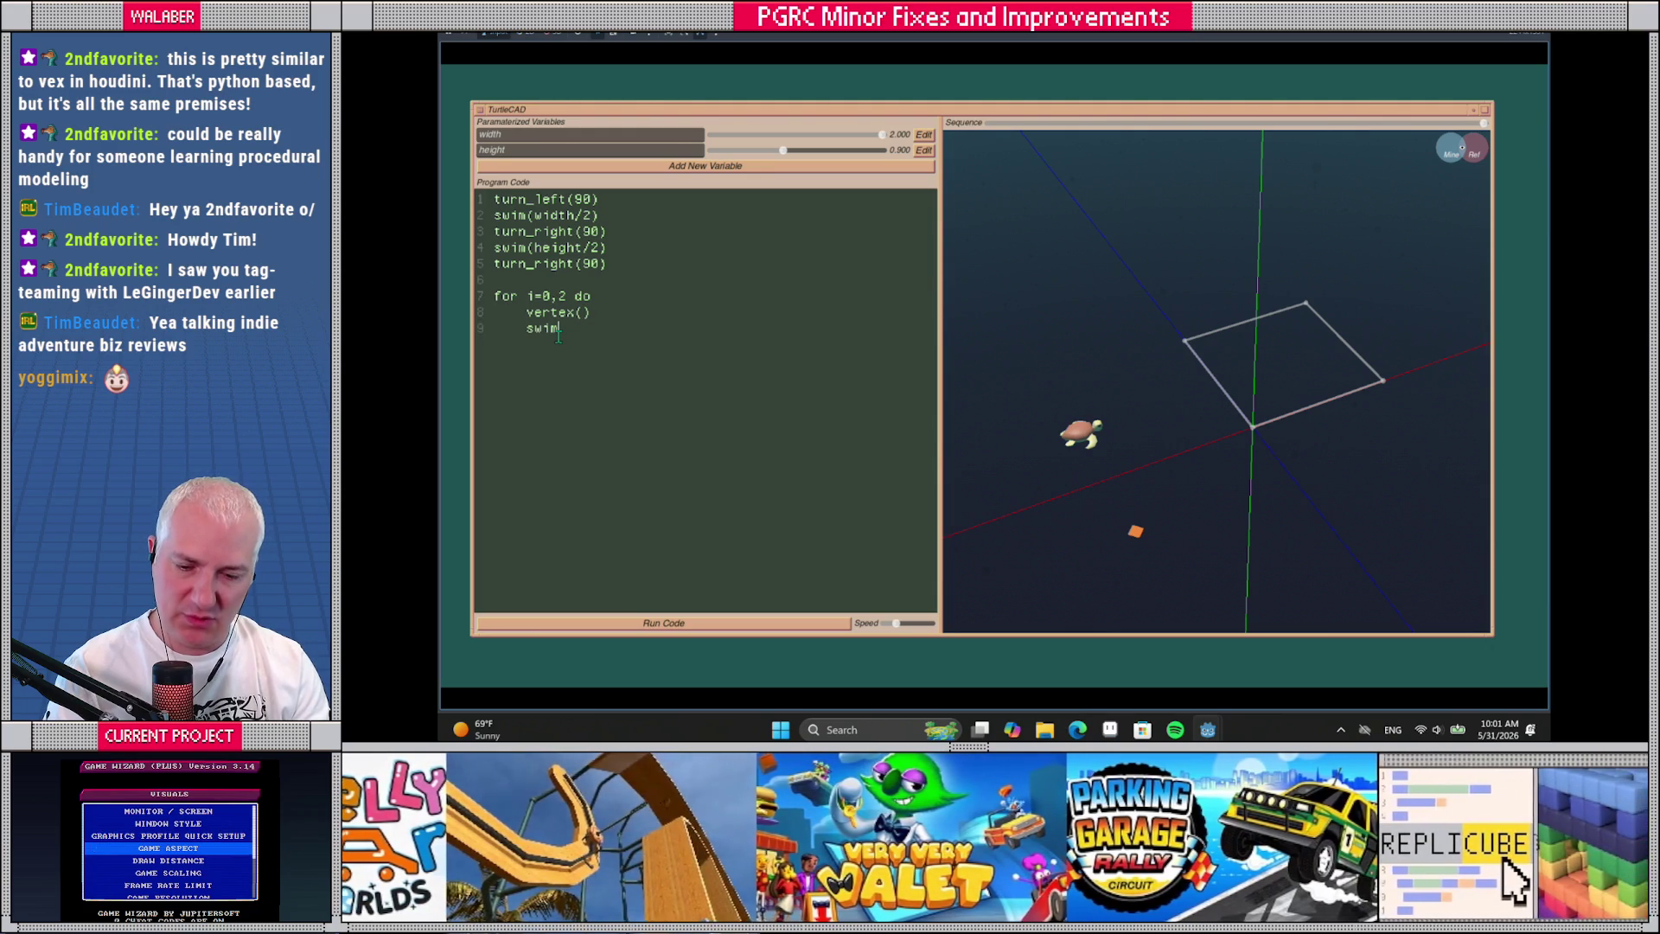
type("(width)")
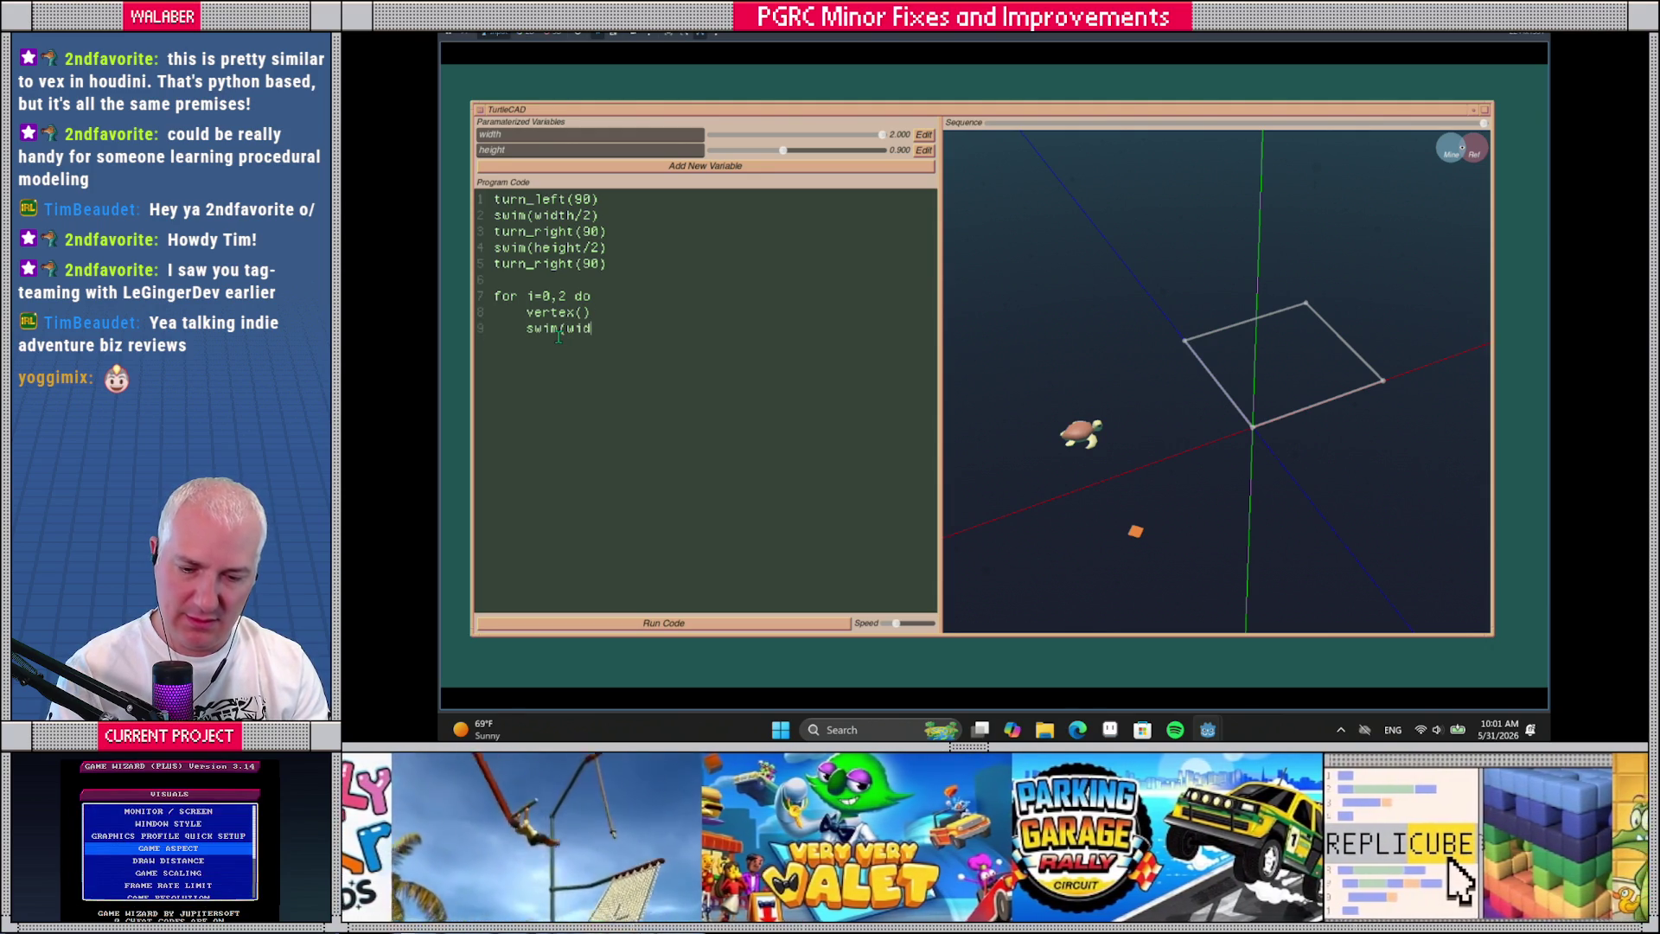
key("Return")
type("turn_right(90)")
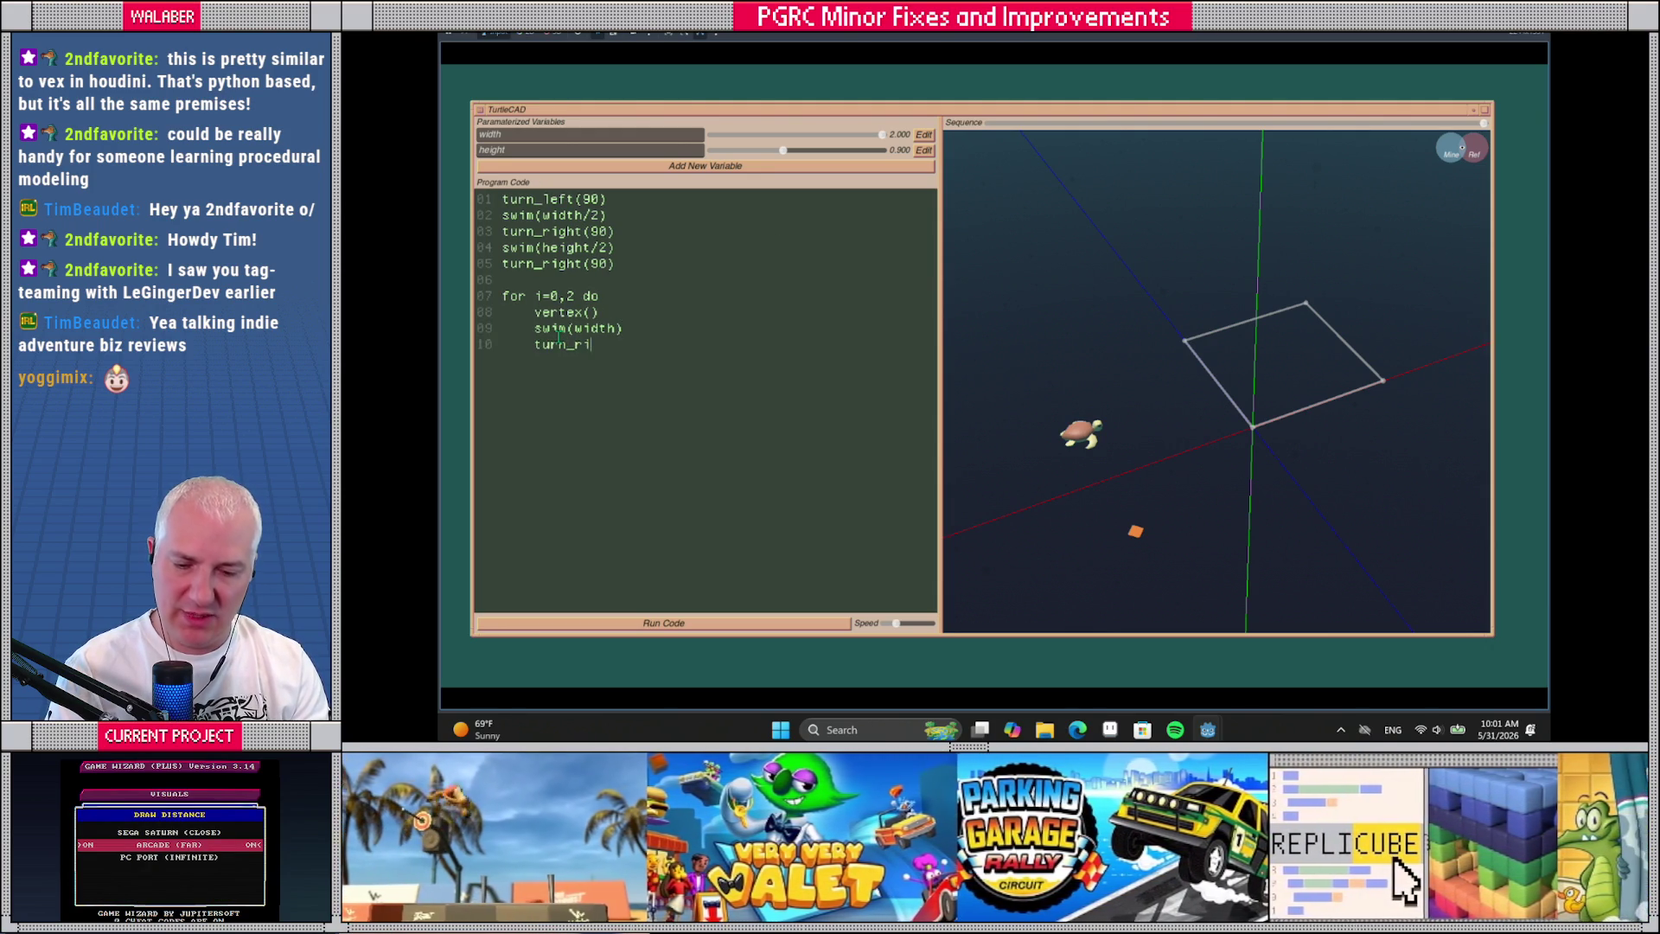
key("Return")
type("sw")
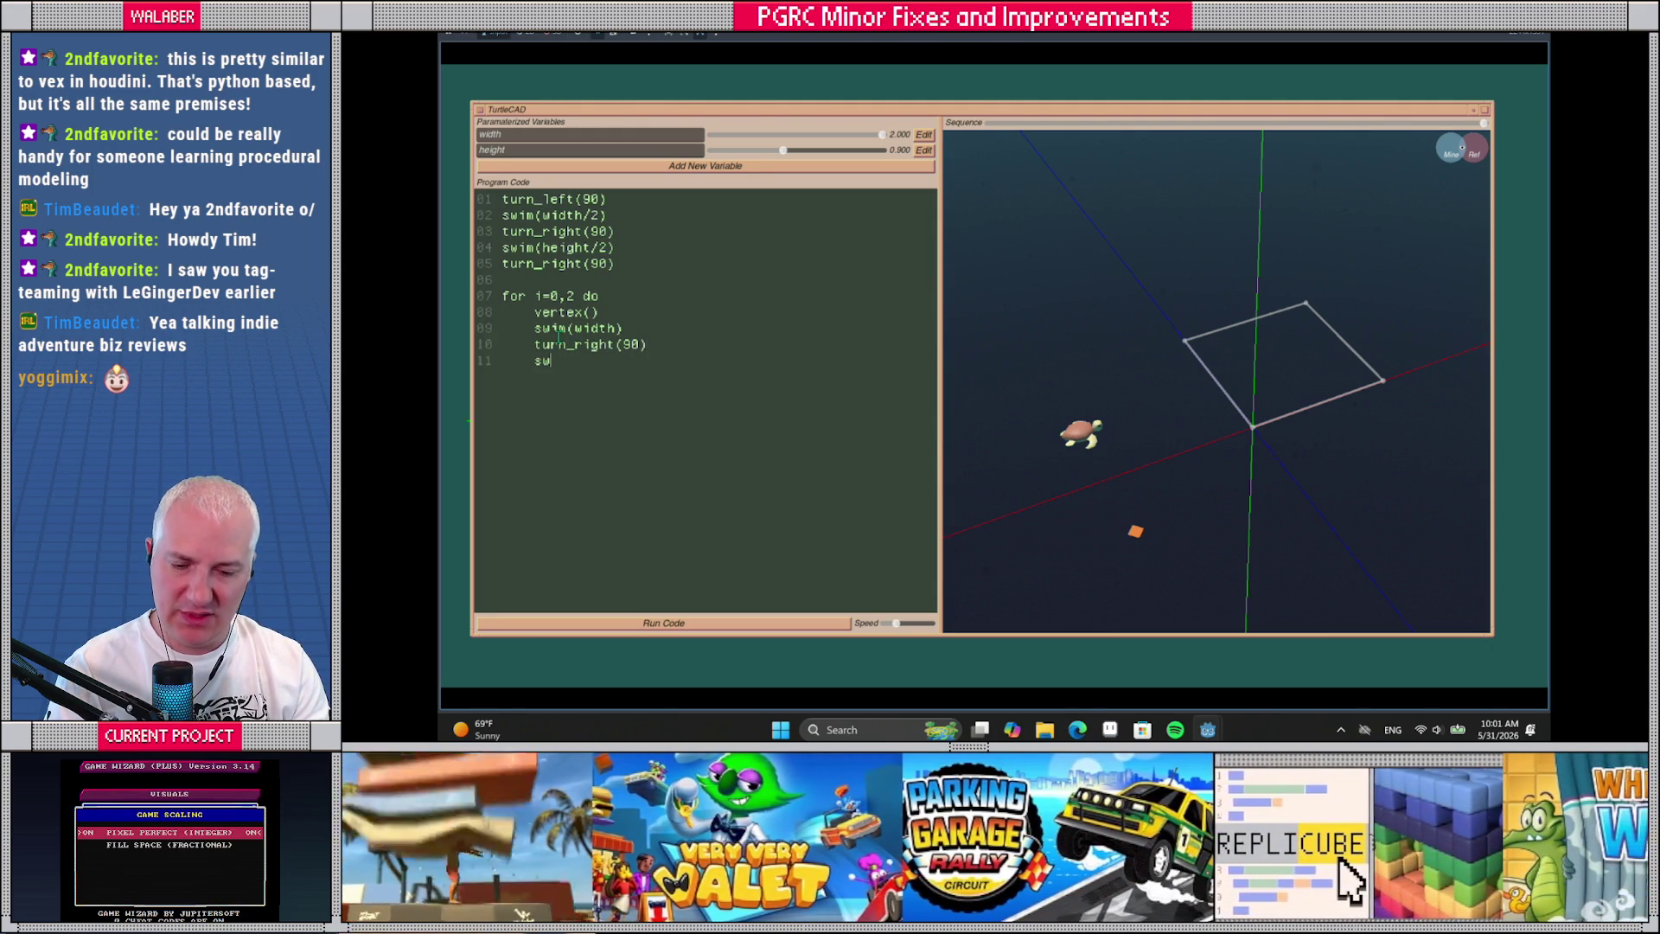
type("im(height)")
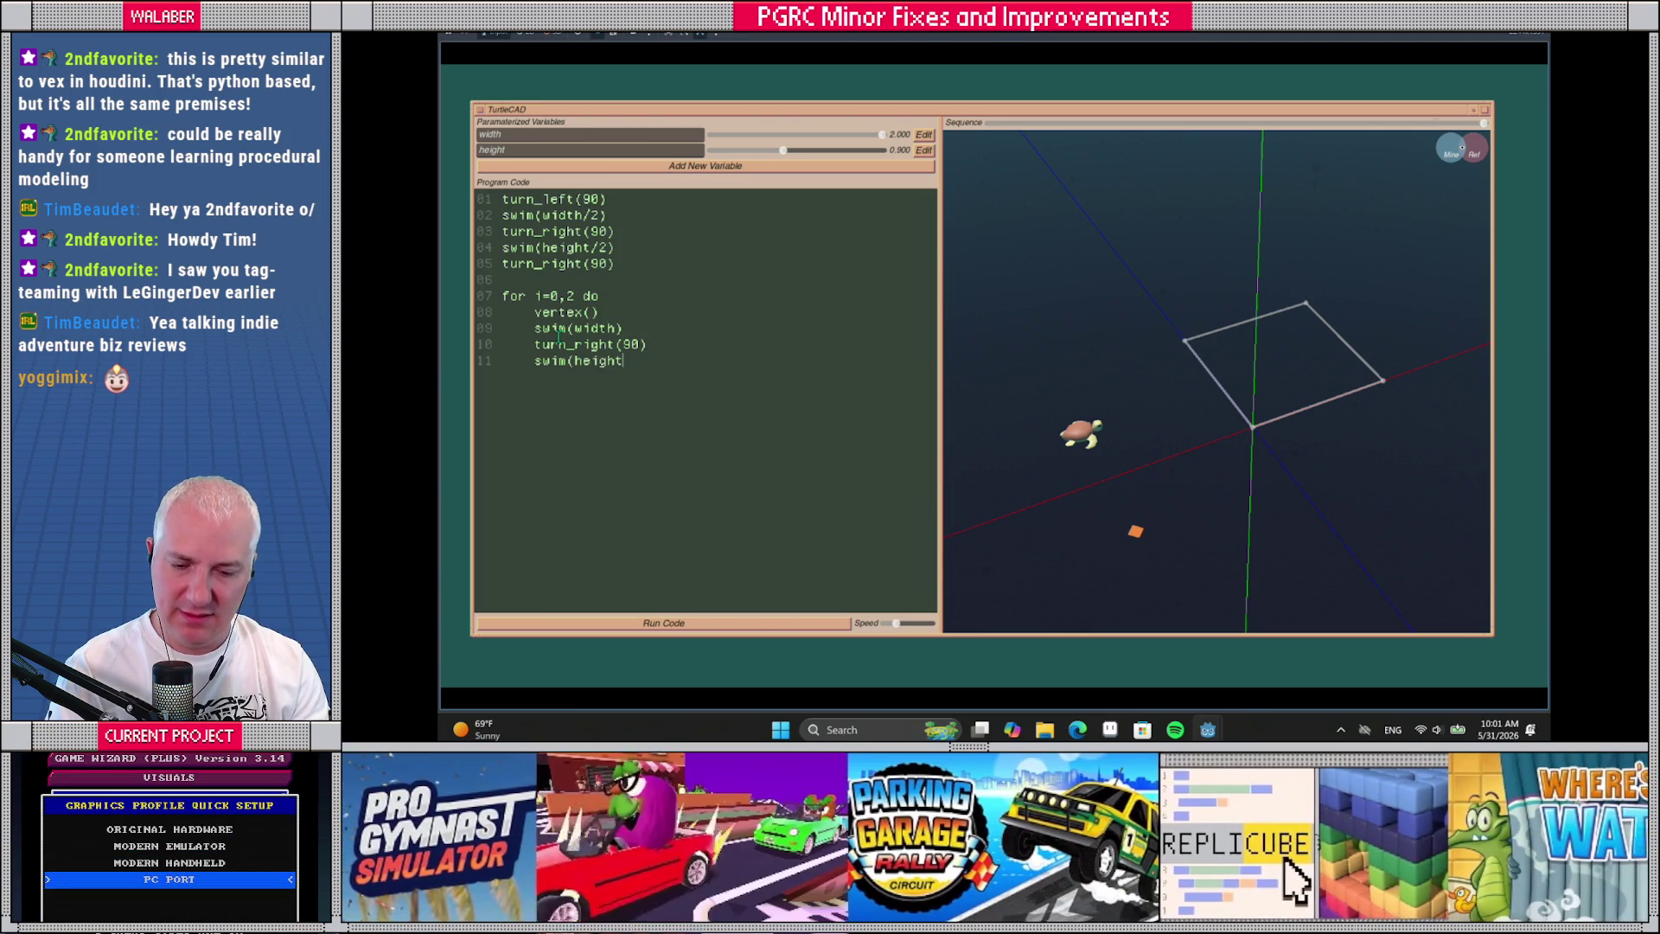
key("Return")
type("vertex()")
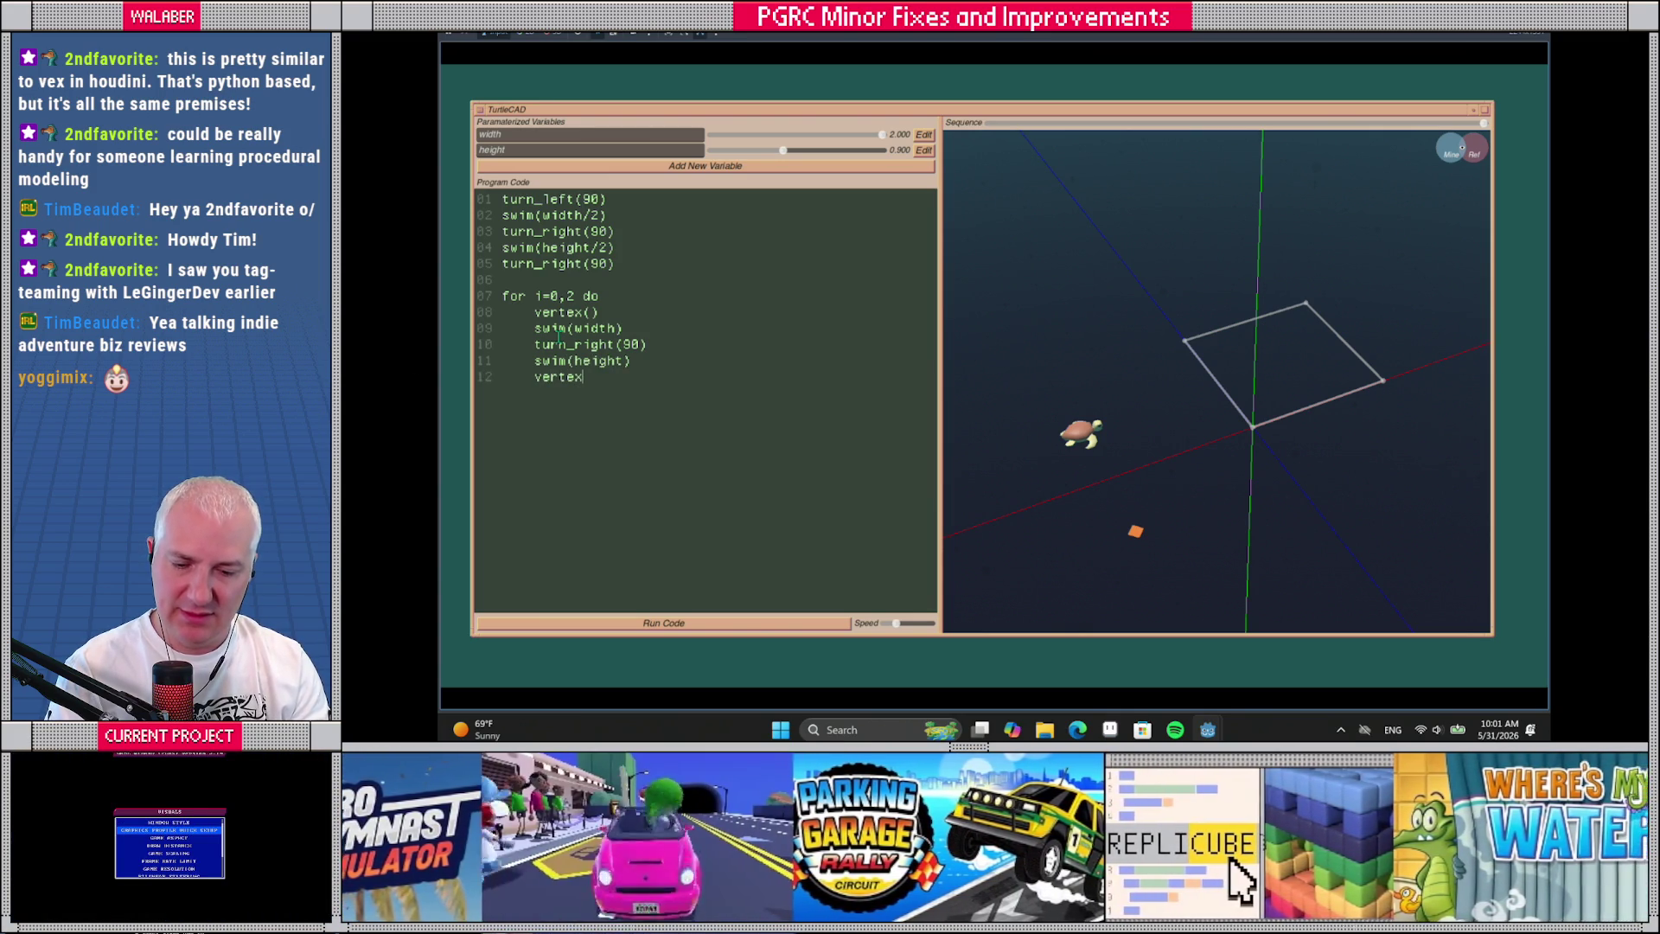
key("Return")
type("turn_right(90)")
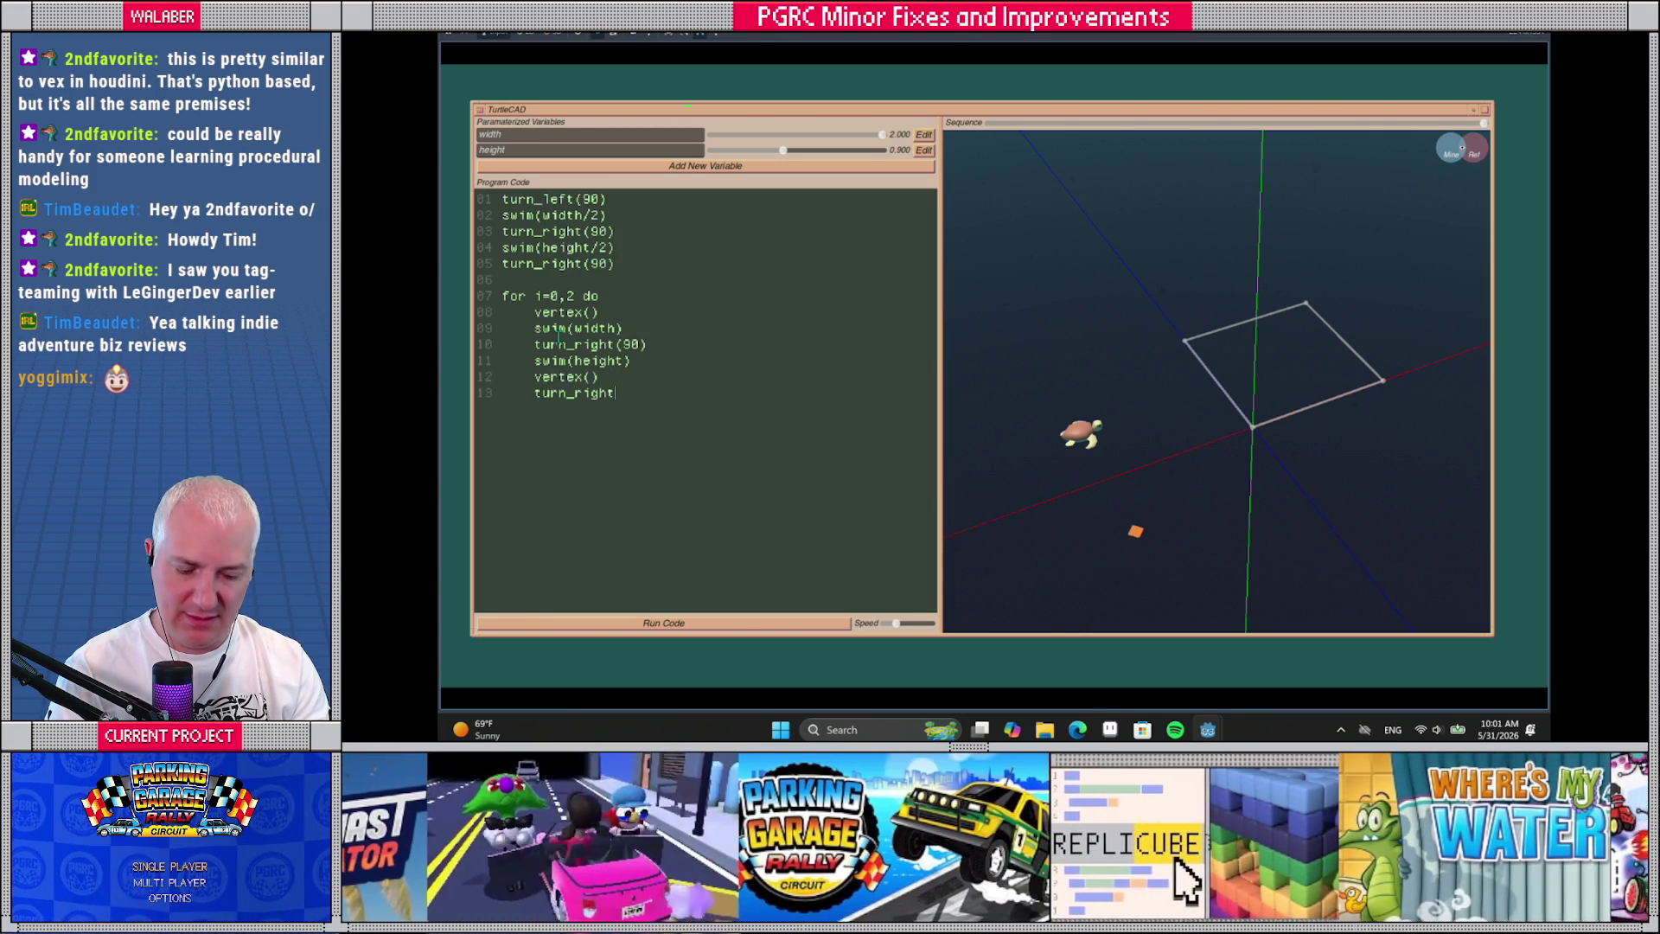
key("Return")
key("BackSpace")
type("end")
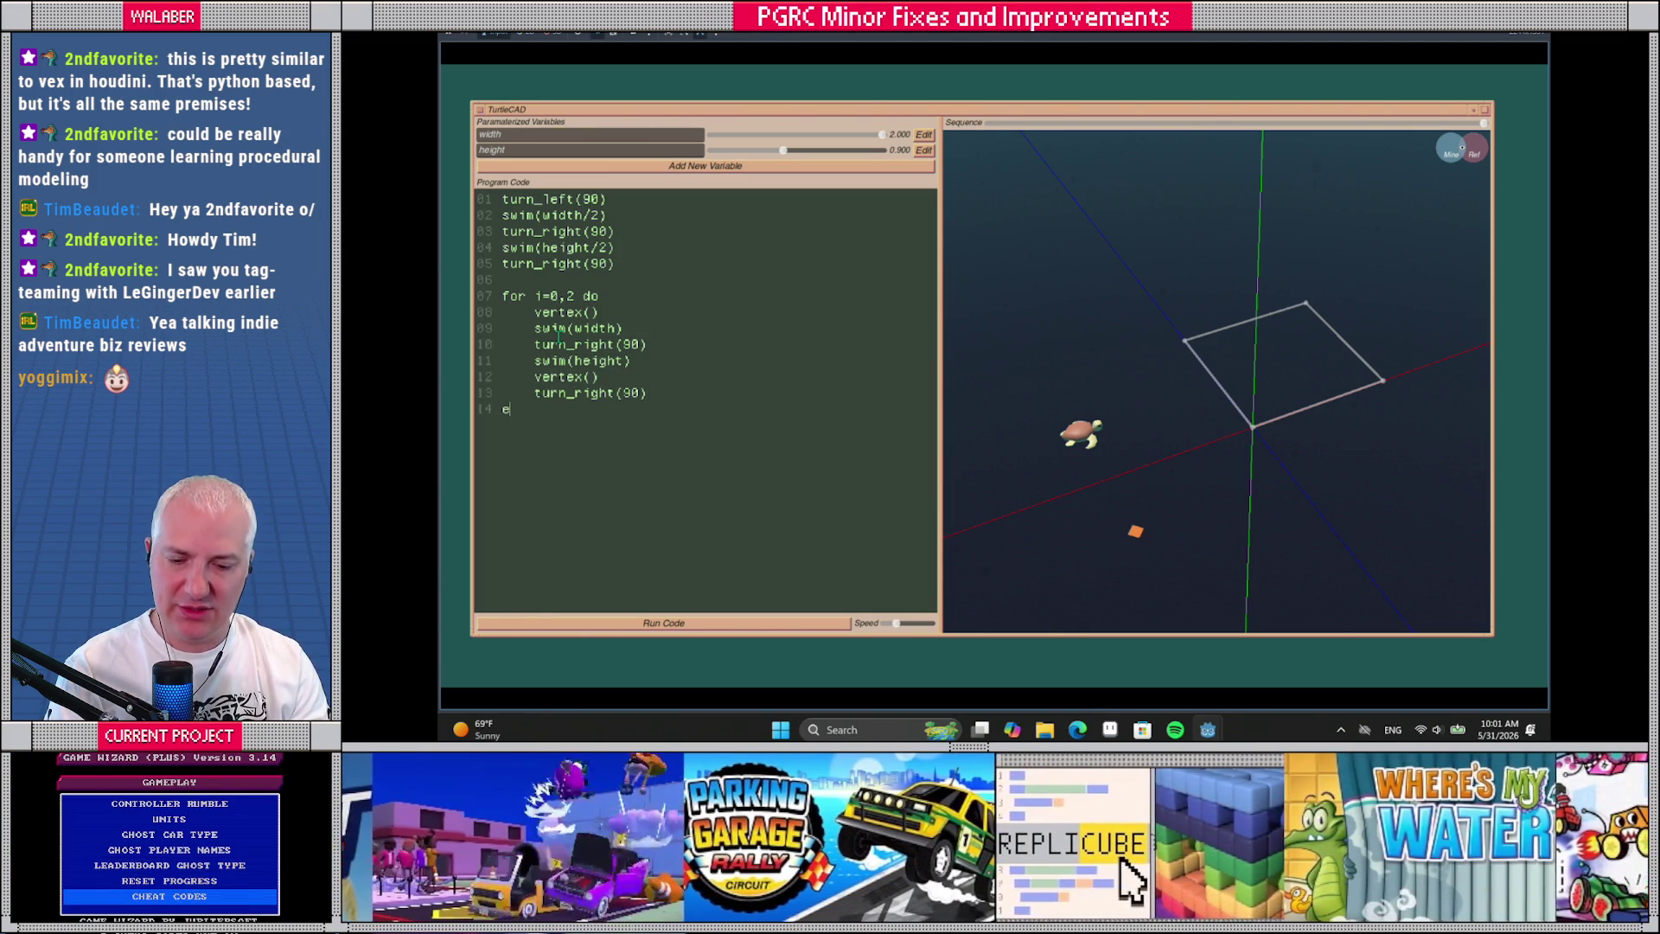
left_click(700, 624)
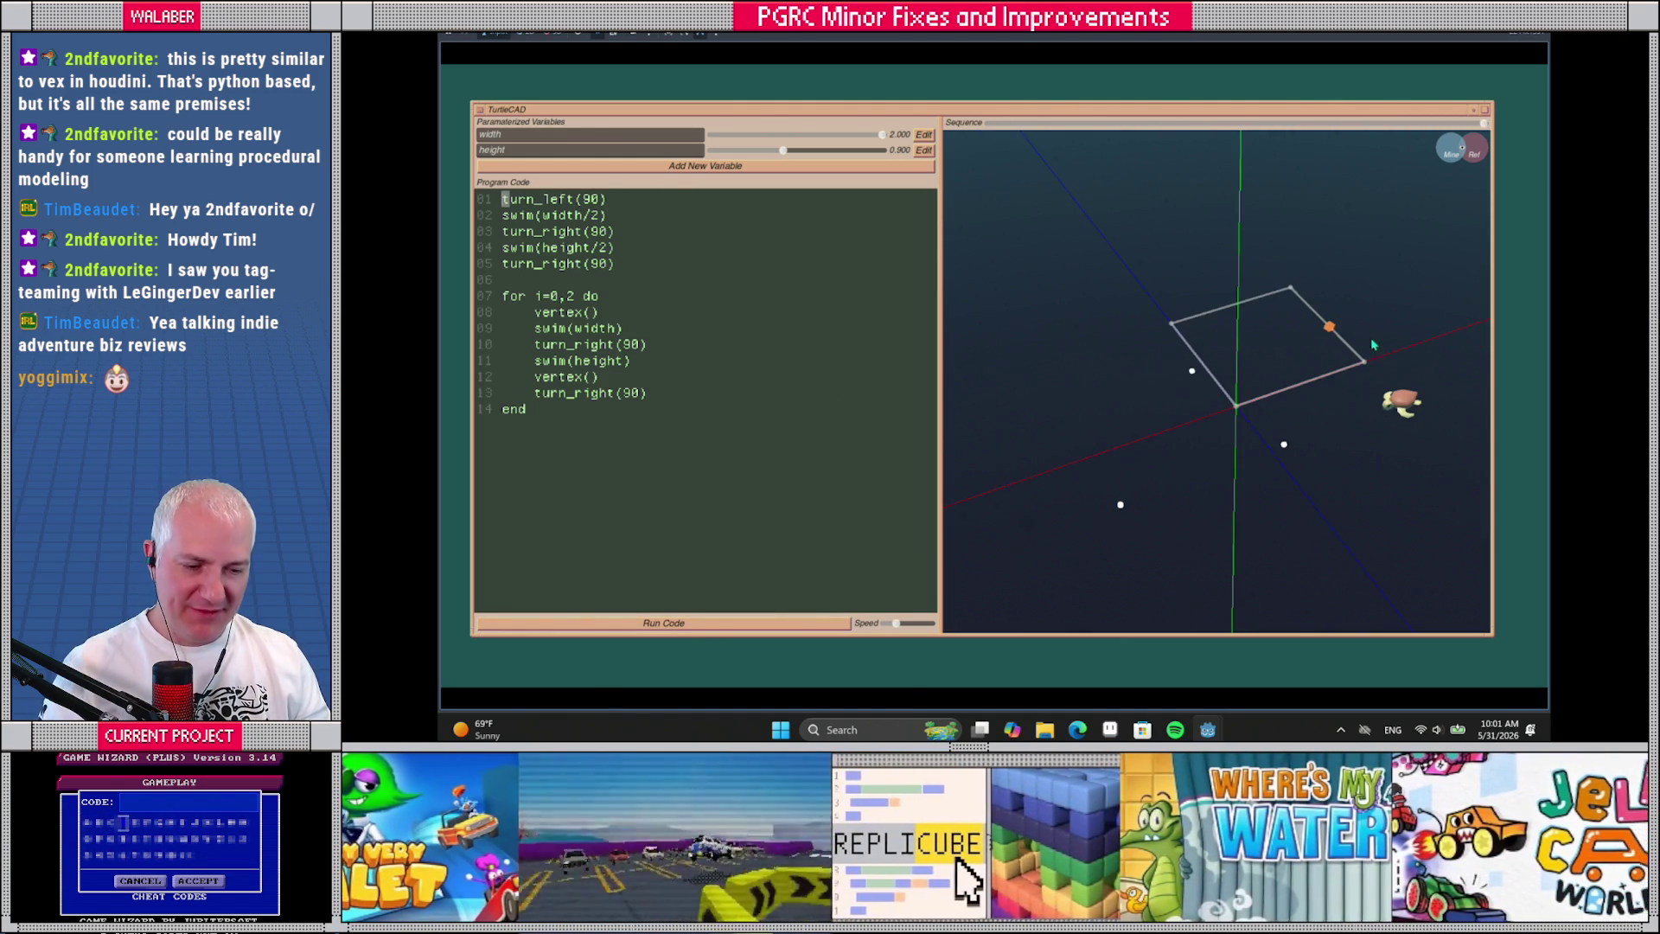
Switch to Godot, open code_executor.gd, and scroll through the script
key("alt+Tab")
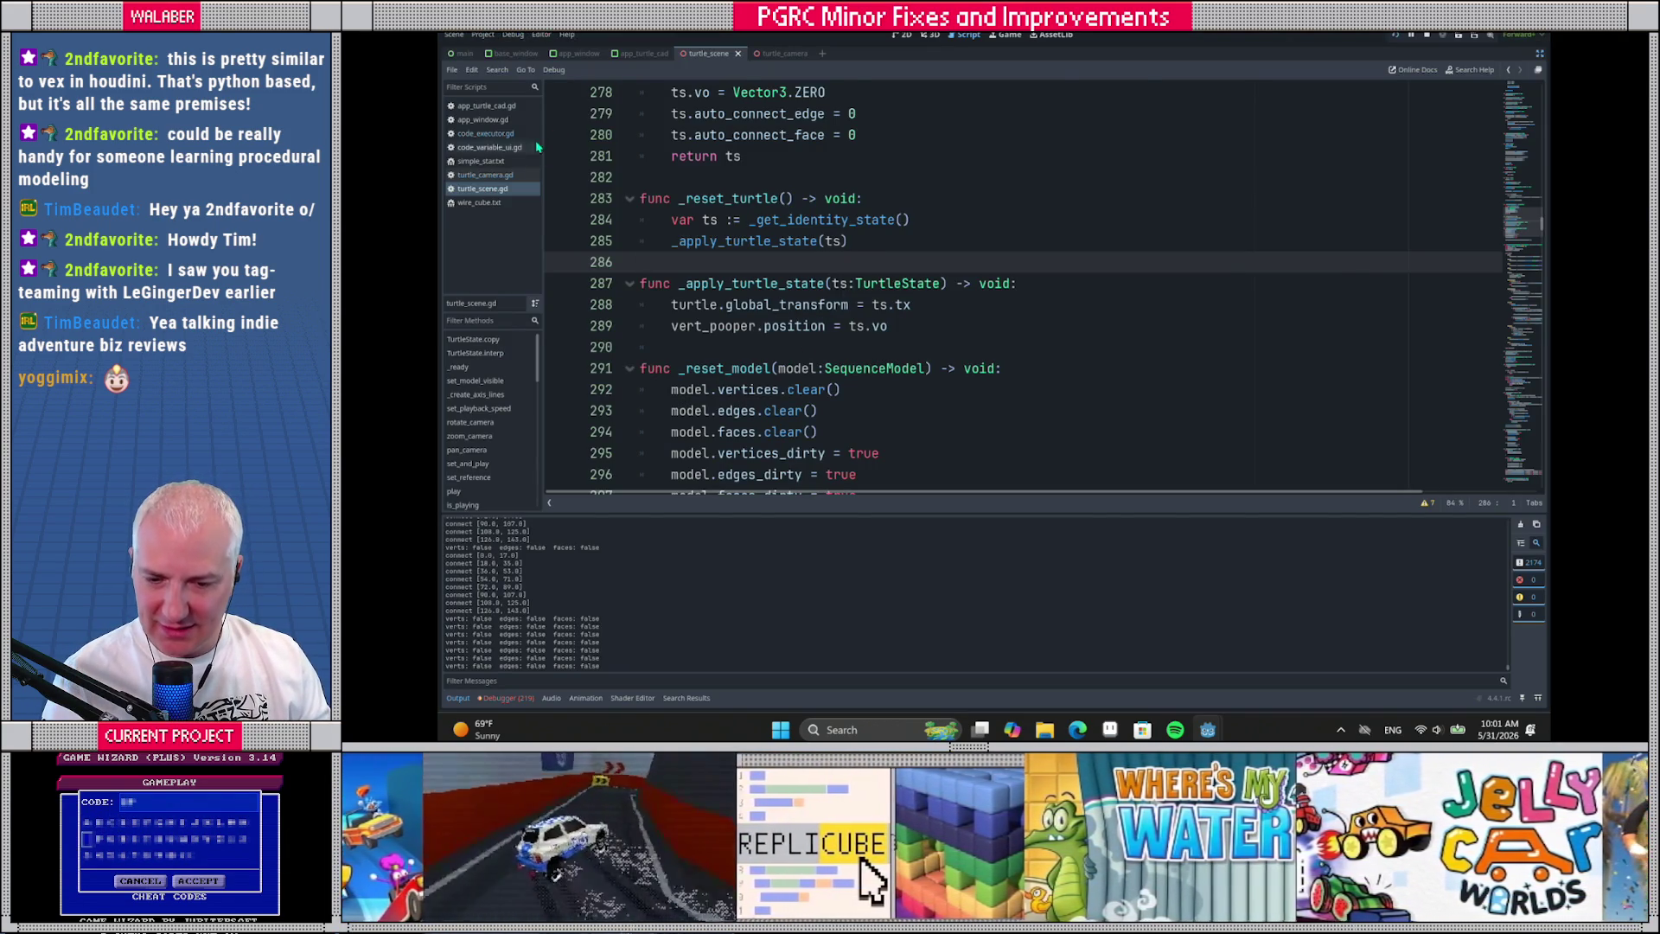
left_click(486, 133)
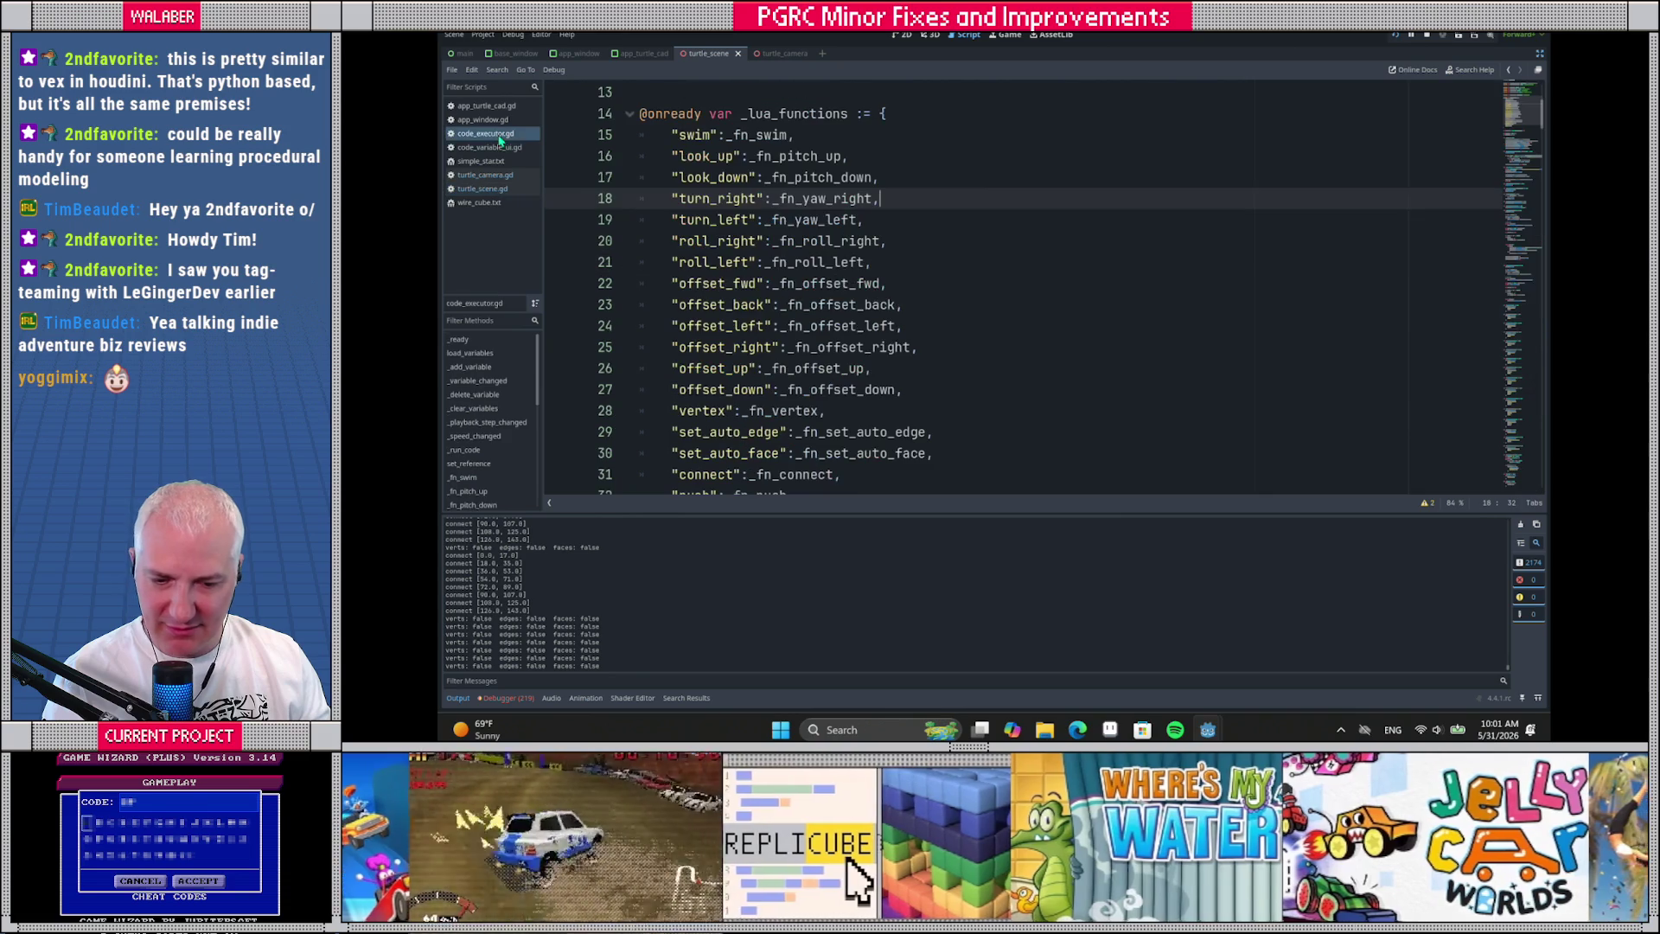
scroll(781, 235, "down", 3)
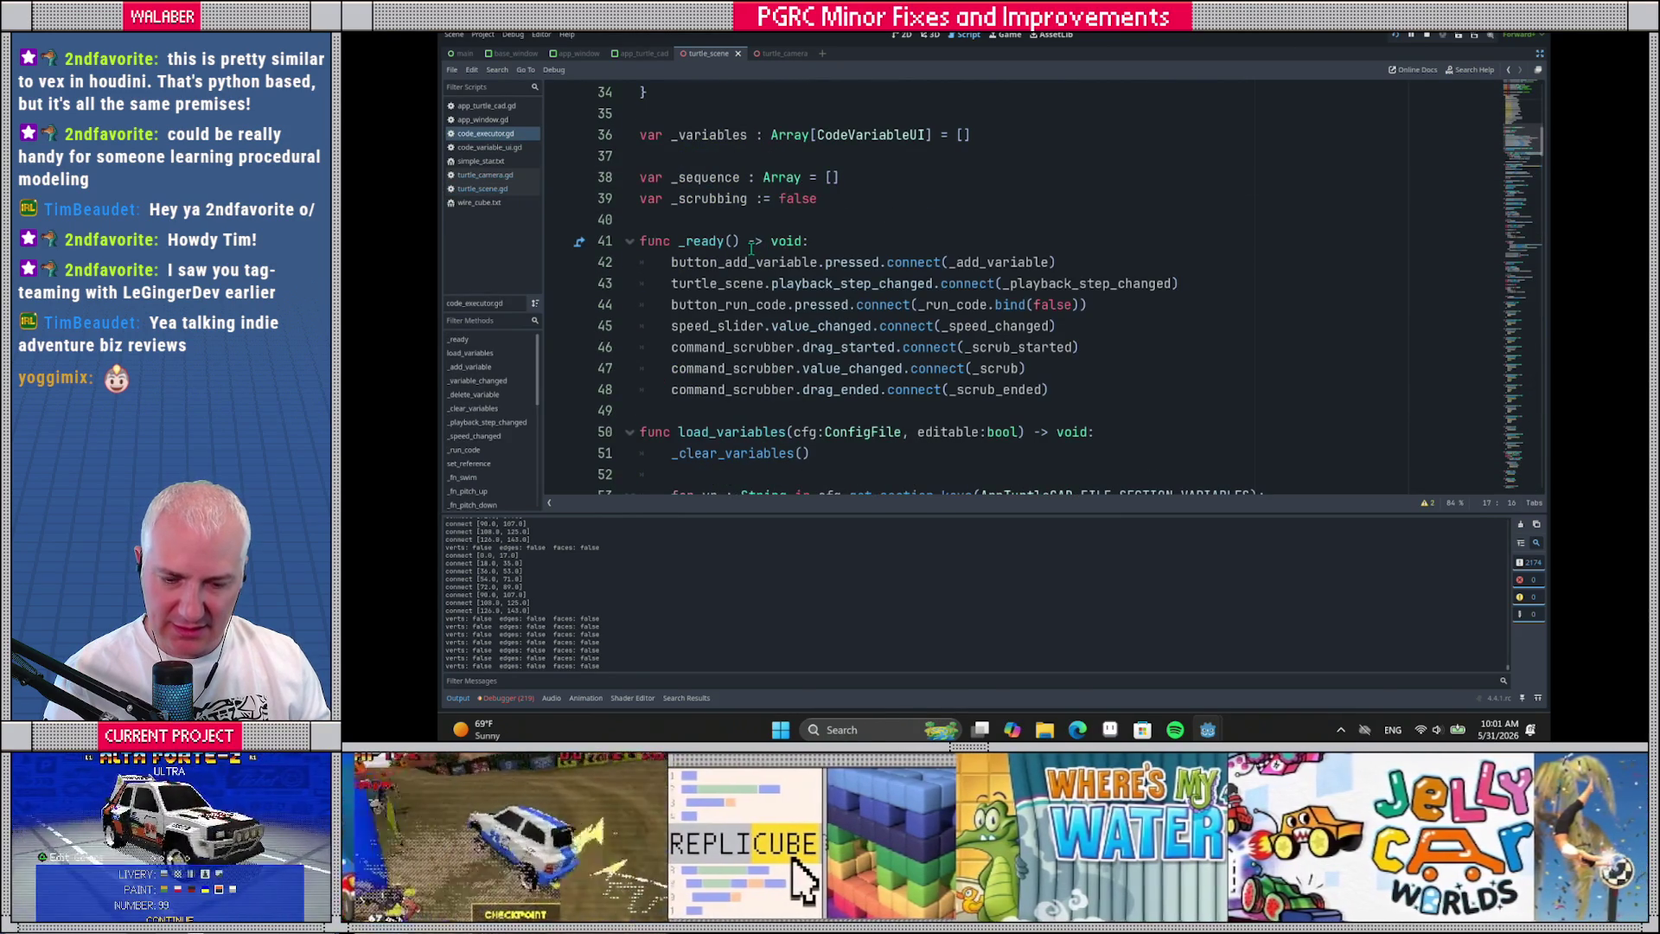
scroll(717, 233, "down", 3)
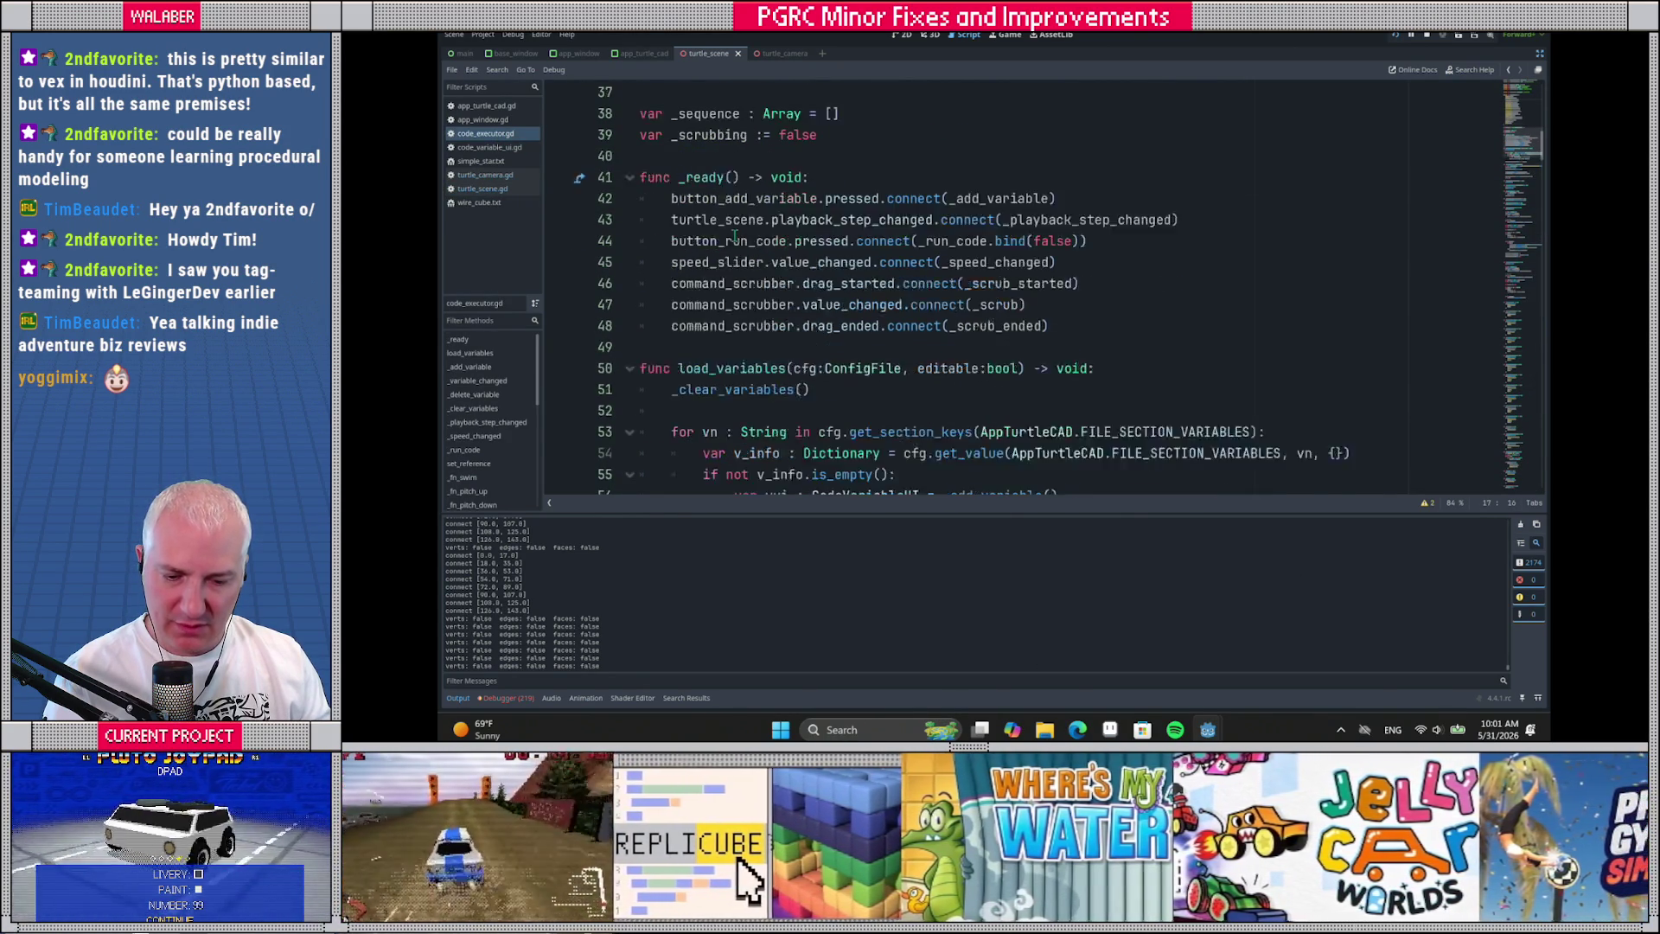
scroll(741, 246, "down", 3)
left_click(1038, 262)
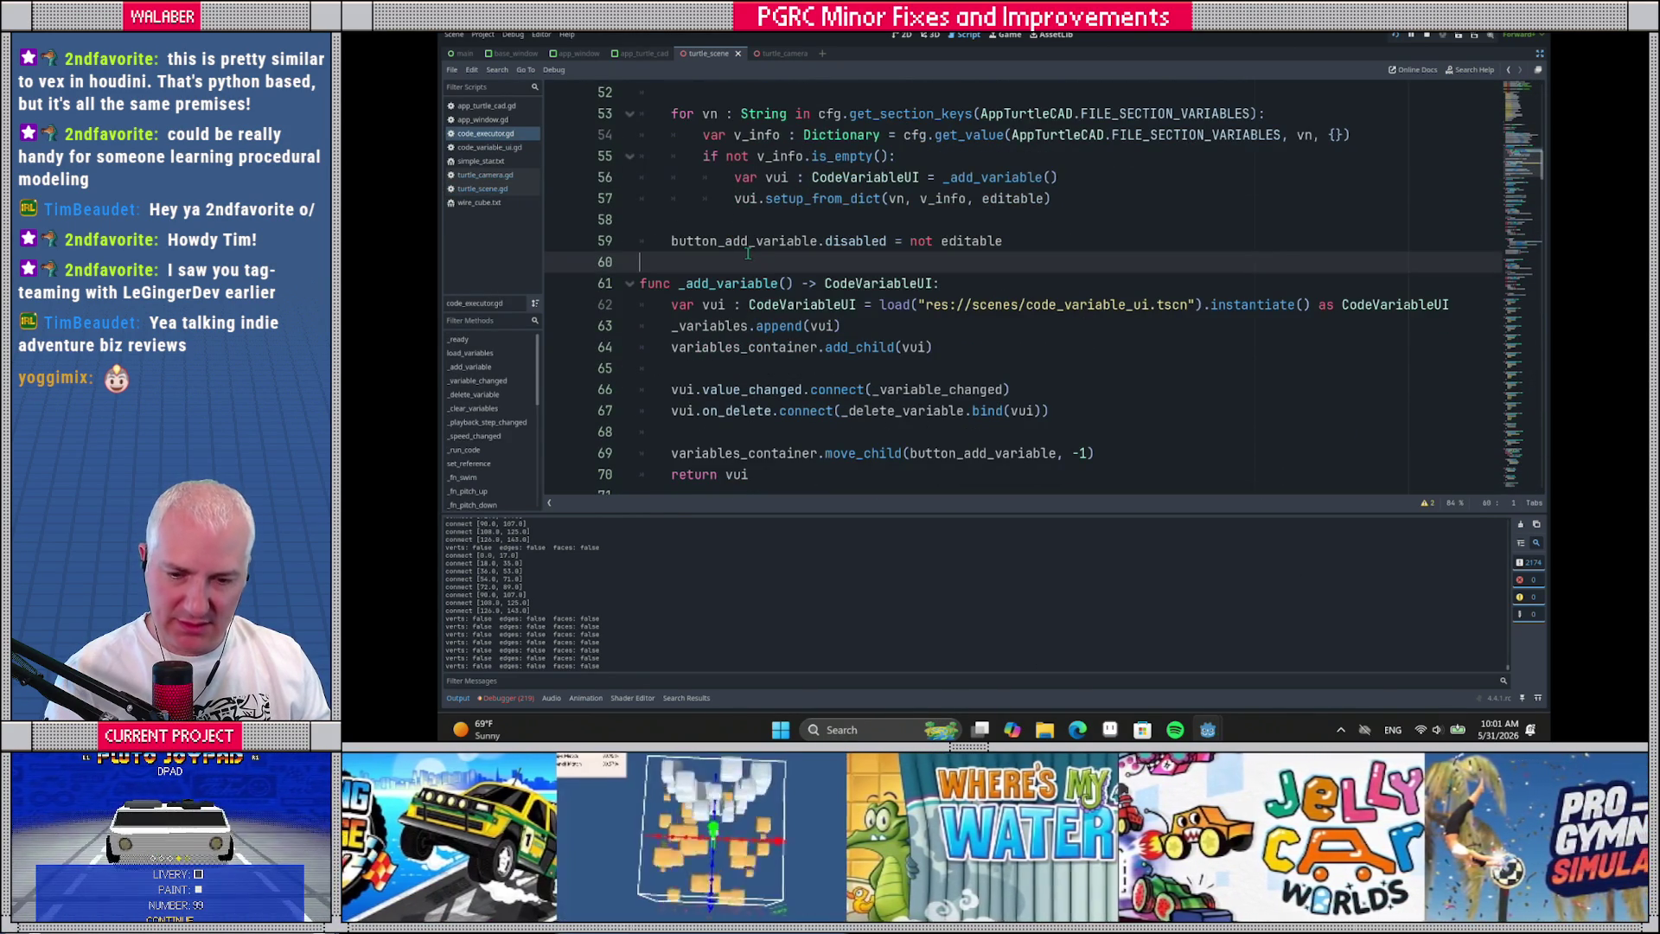
scroll(1428, 201, "up", 17)
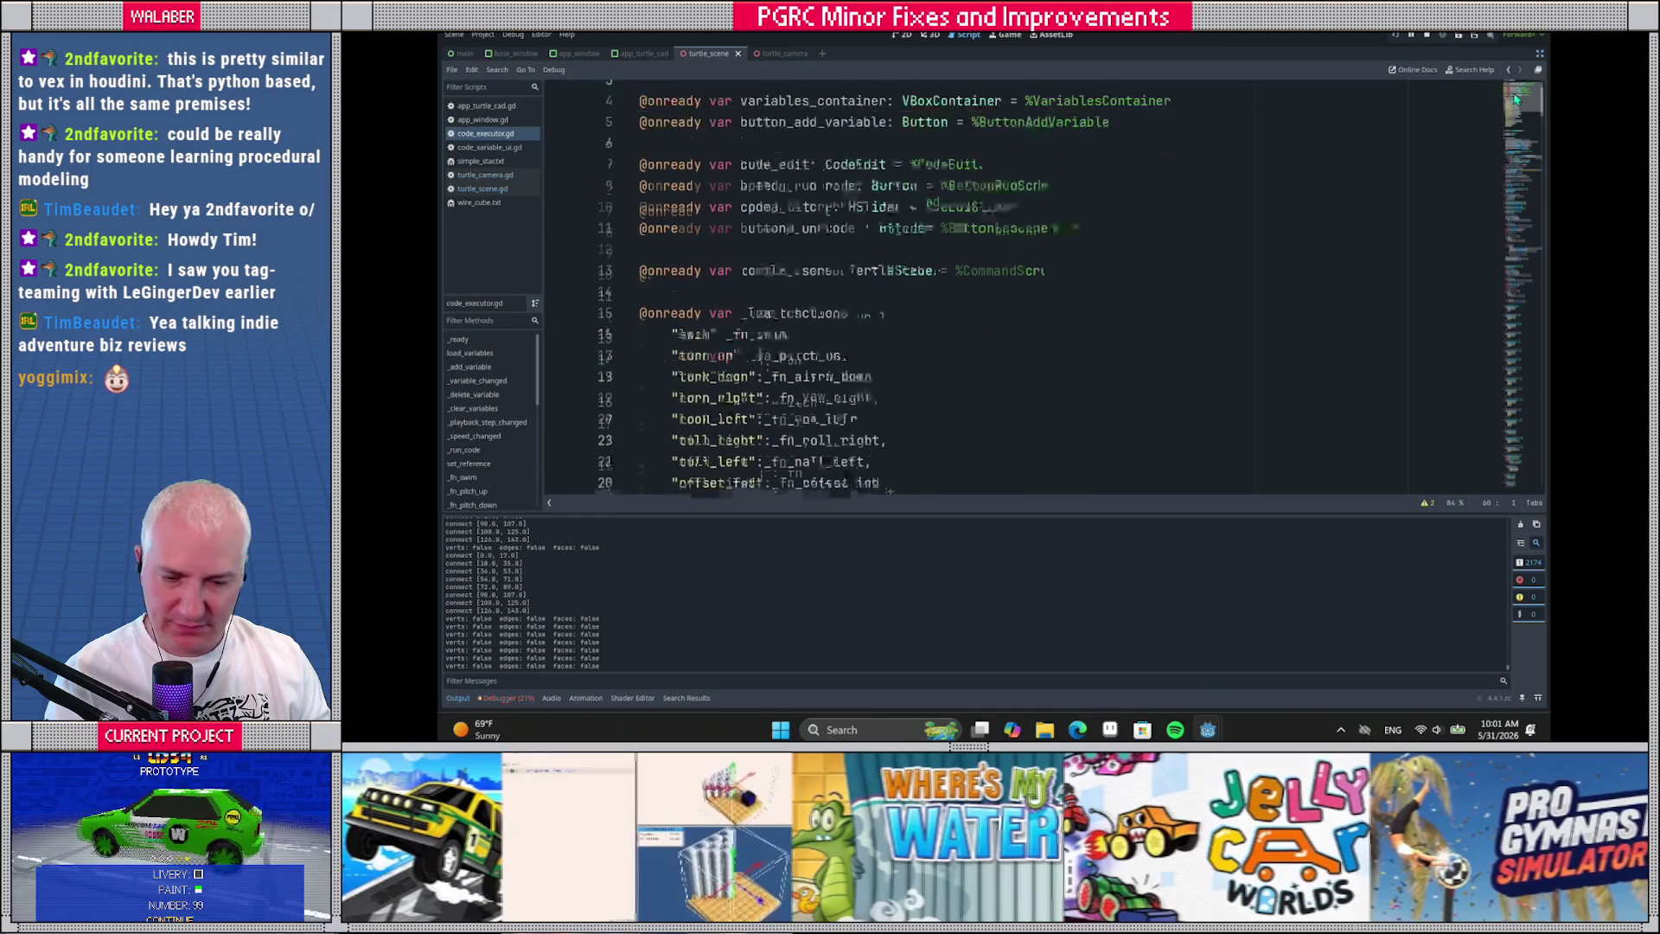
scroll(774, 354, "down", 4)
scroll(775, 355, "down", 8)
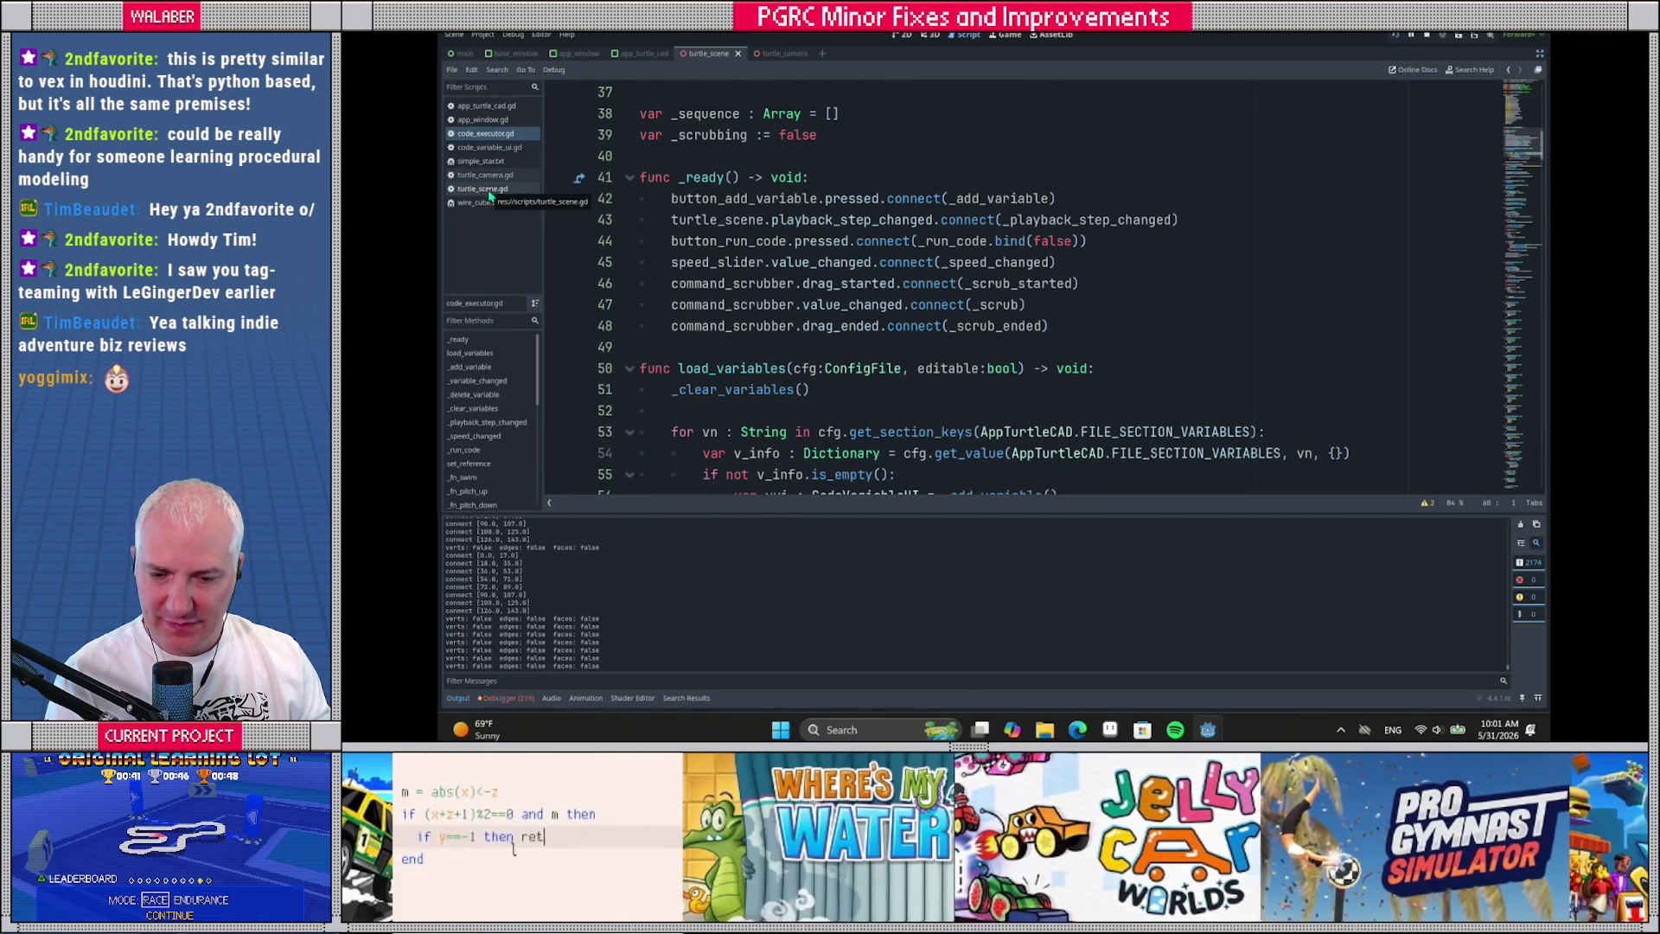
left_click(702, 242)
scroll(697, 266, "down", 1)
scroll(696, 265, "down", 1)
Search for the turtle scene declaration and open turtle_scene.gd from its type
key("ctrl+f")
type("turtlescate")
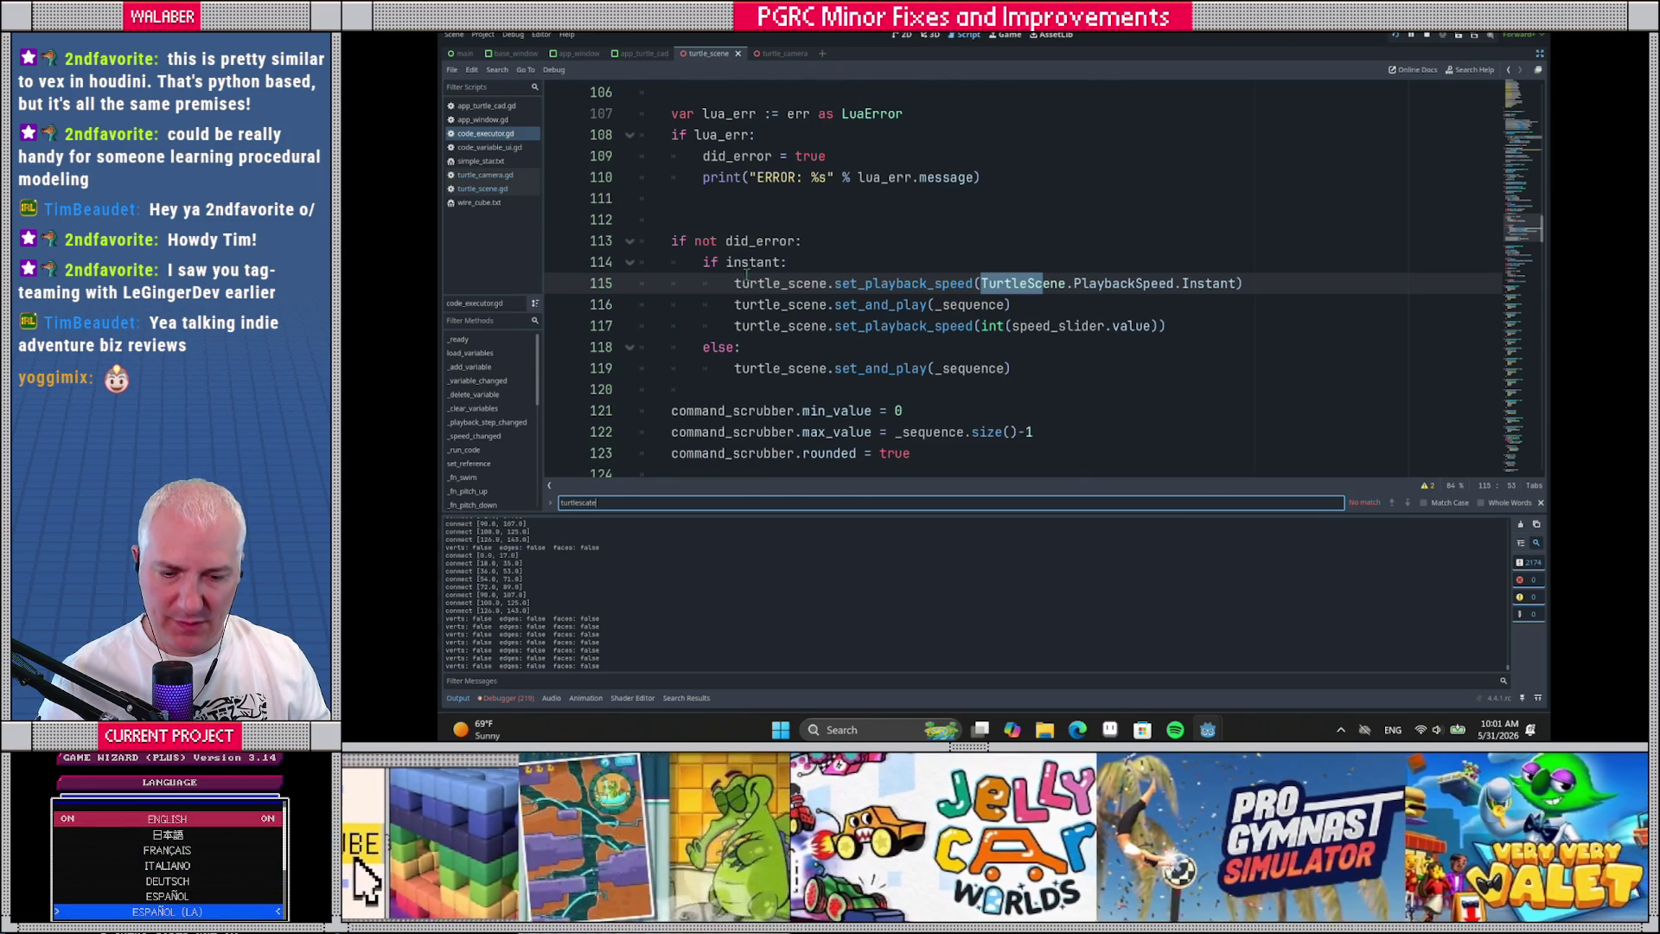
left_click(773, 285, "ctrl")
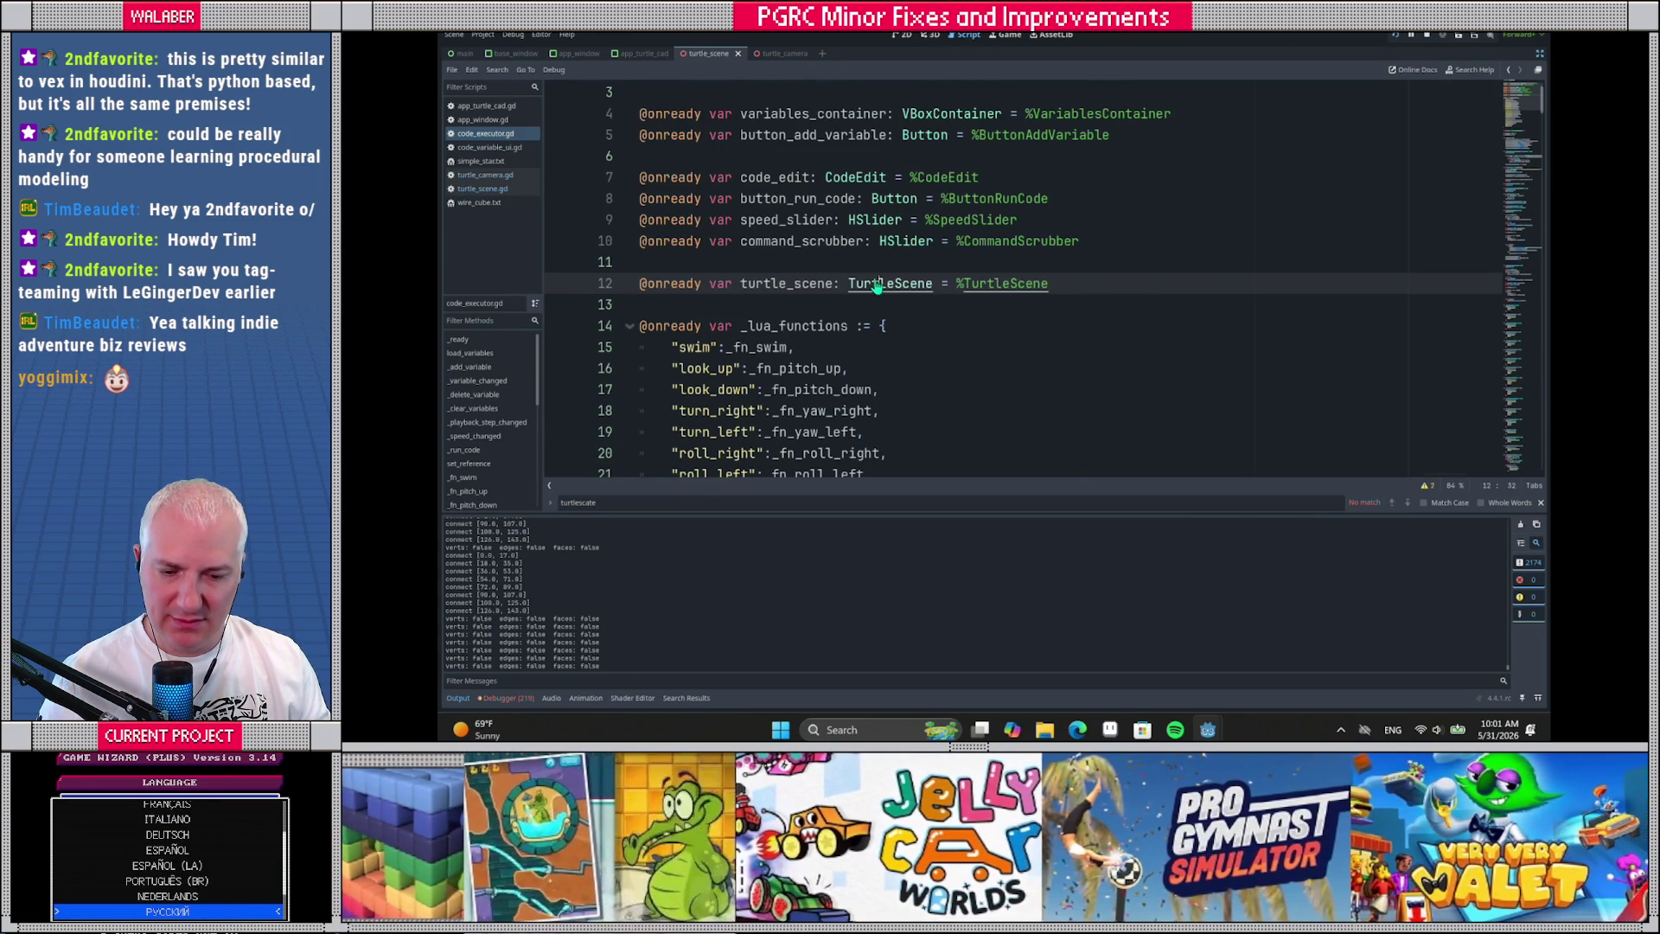
left_click(878, 285, "ctrl")
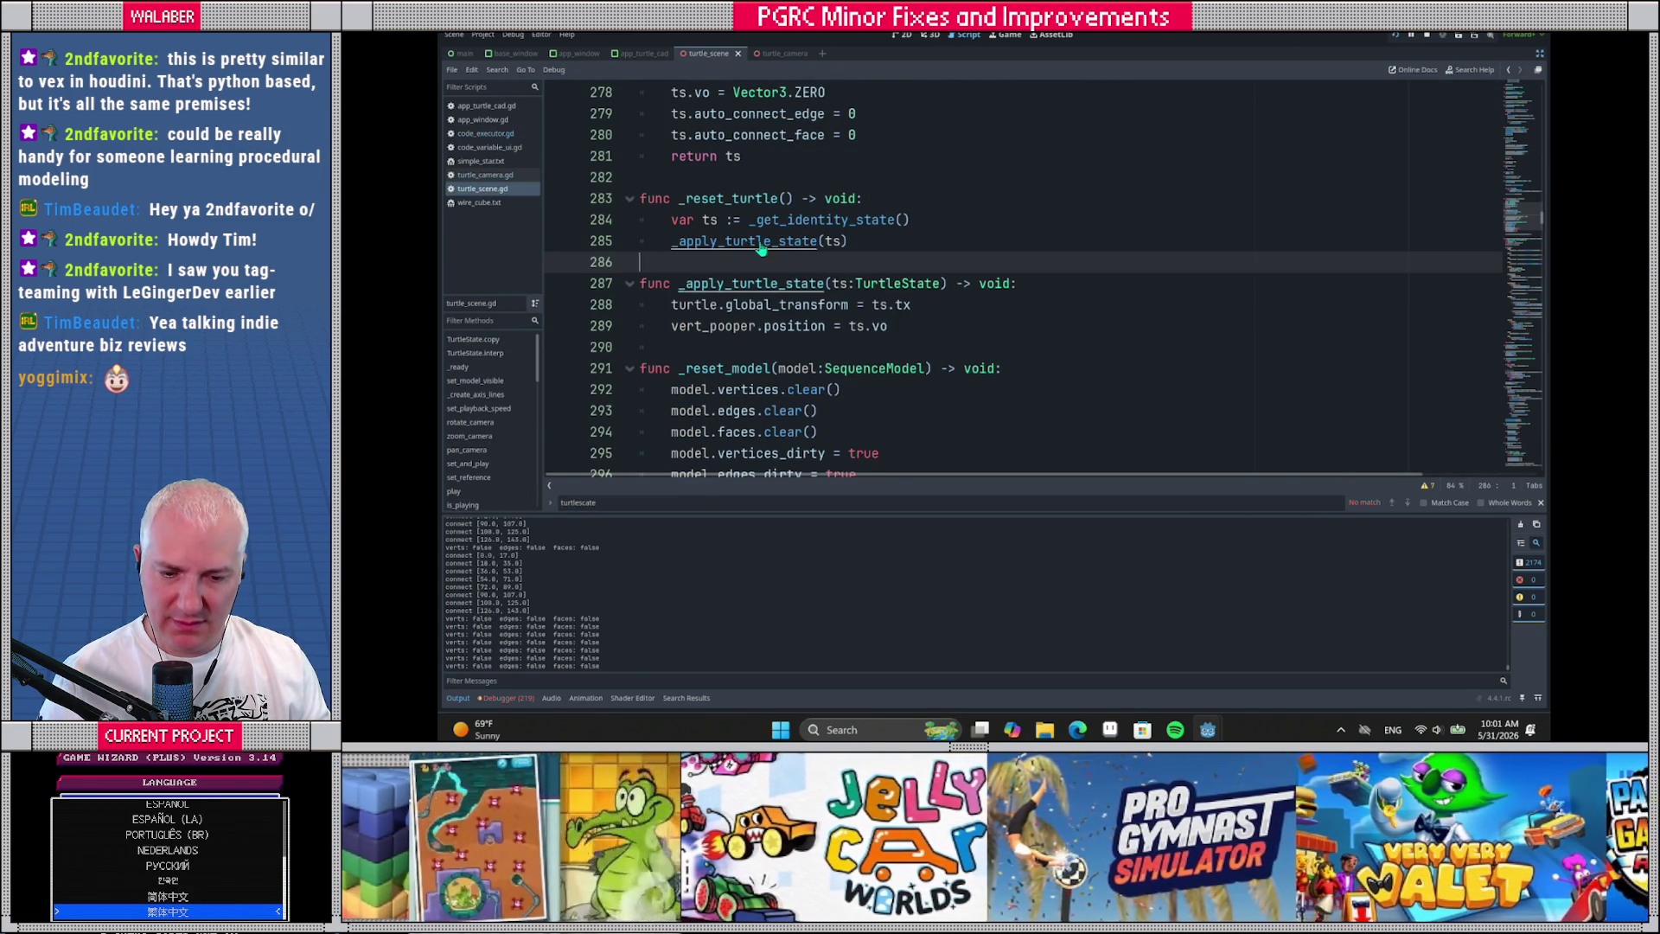
Jump to _get_identity_state, highlight its vertex offset reset on line 278, and browse the script
left_click(804, 220, "ctrl")
left_click_drag(668, 347, 830, 346)
left_click_drag(1523, 211, 1528, 87)
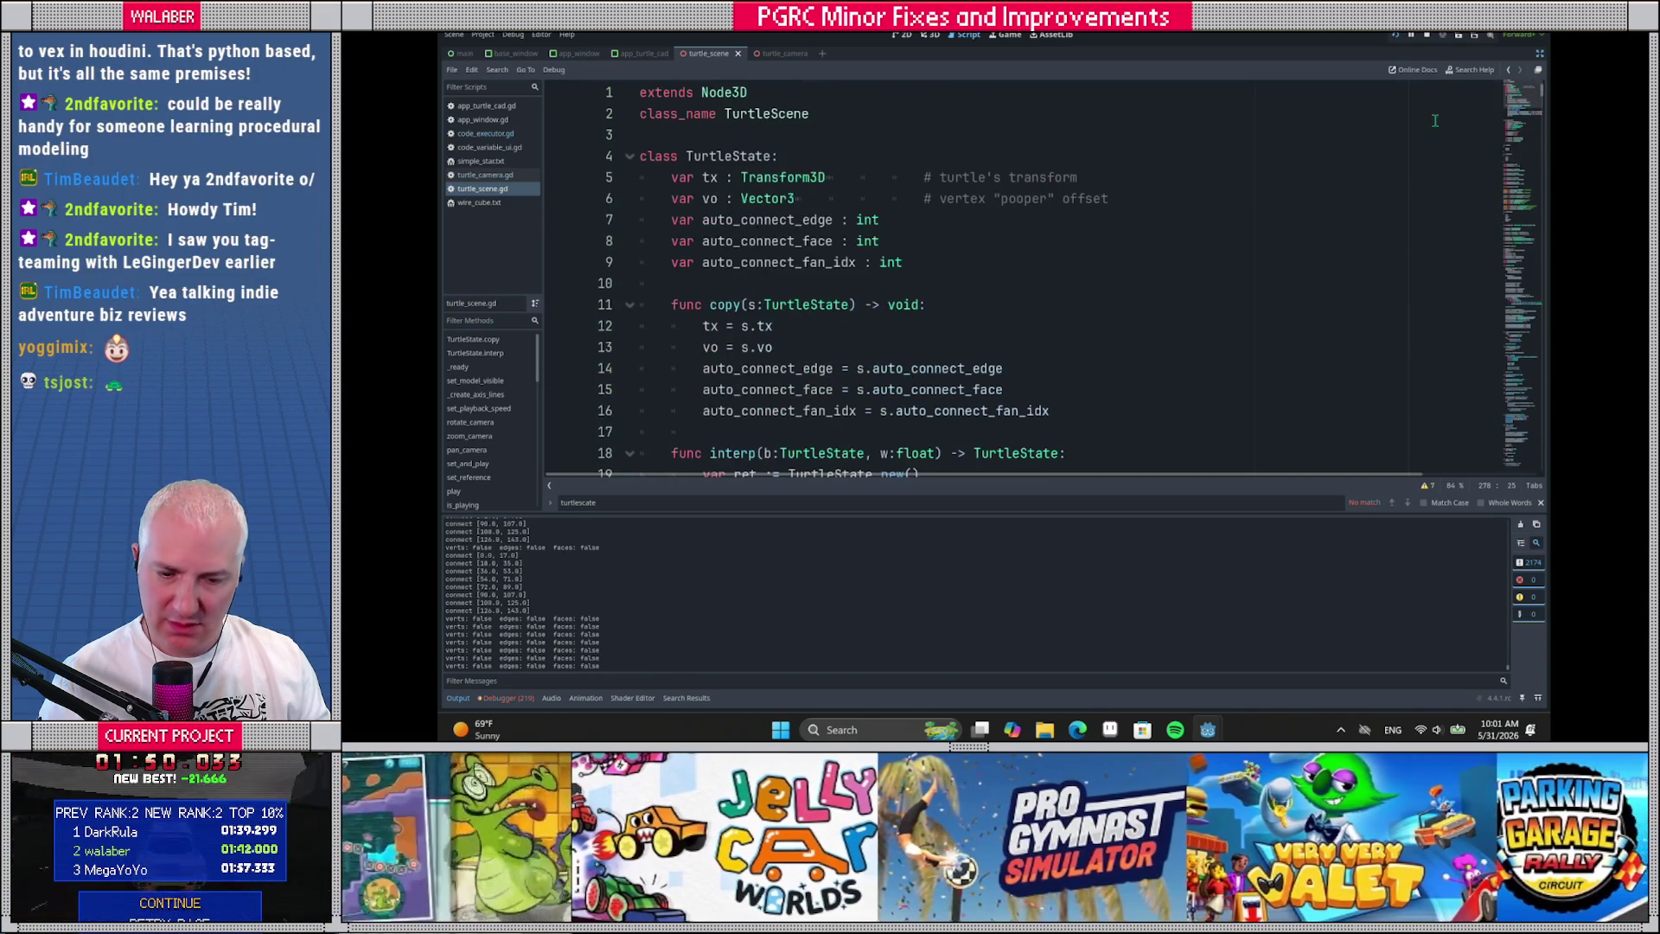
scroll(714, 286, "down", 15)
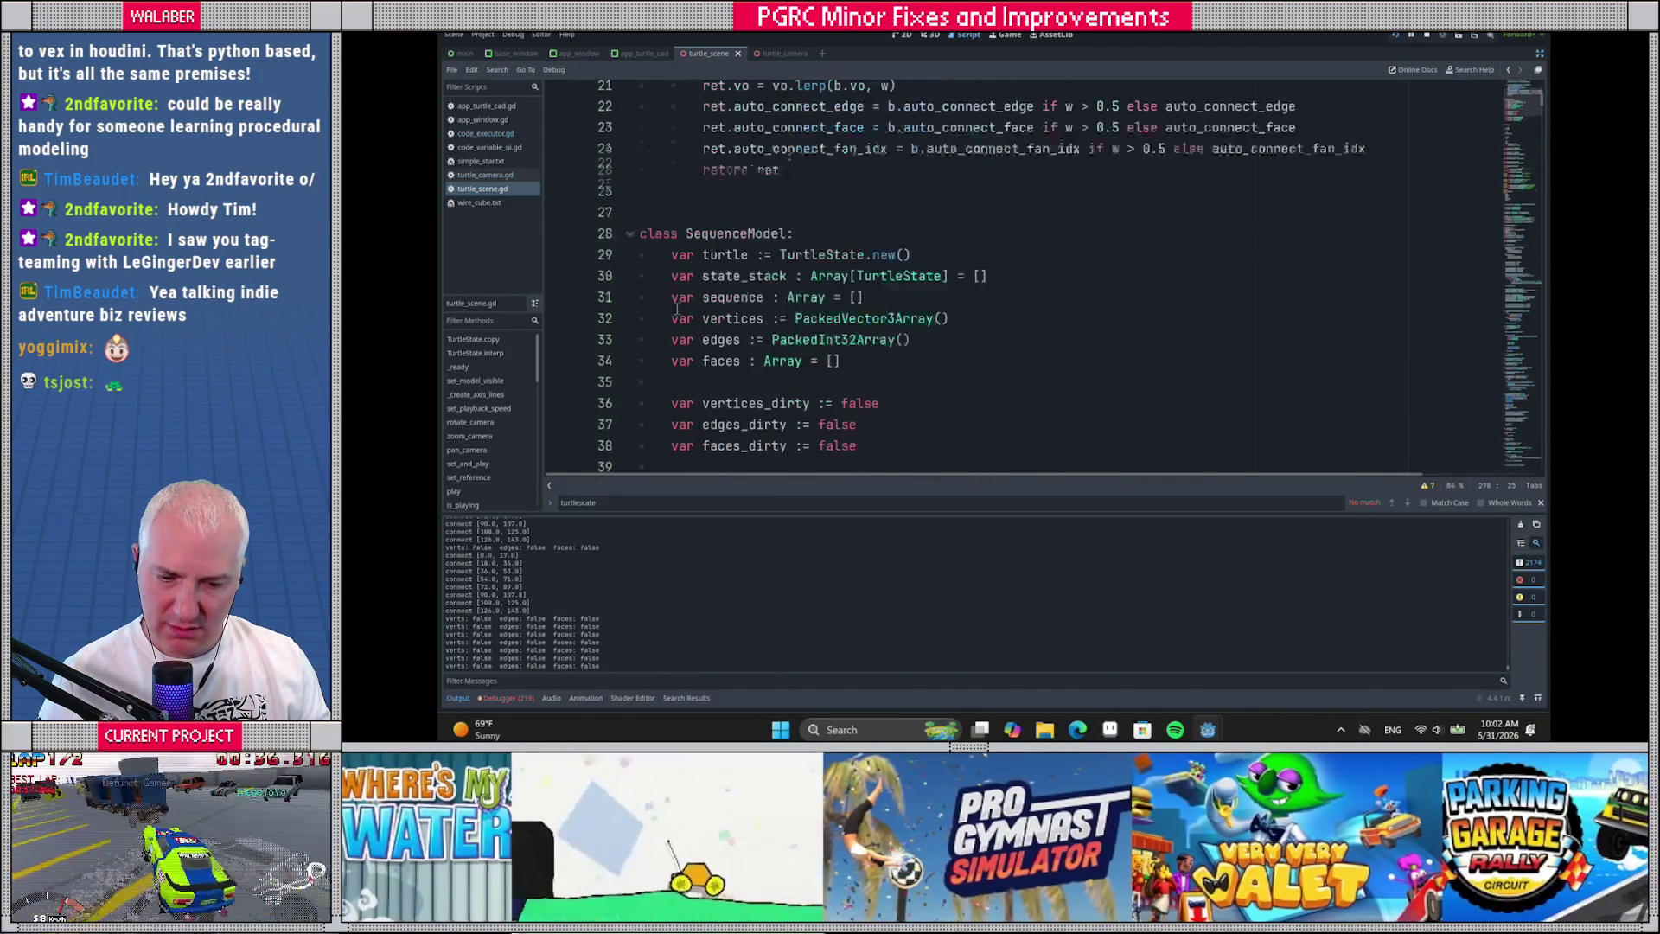
scroll(678, 302, "down", 20)
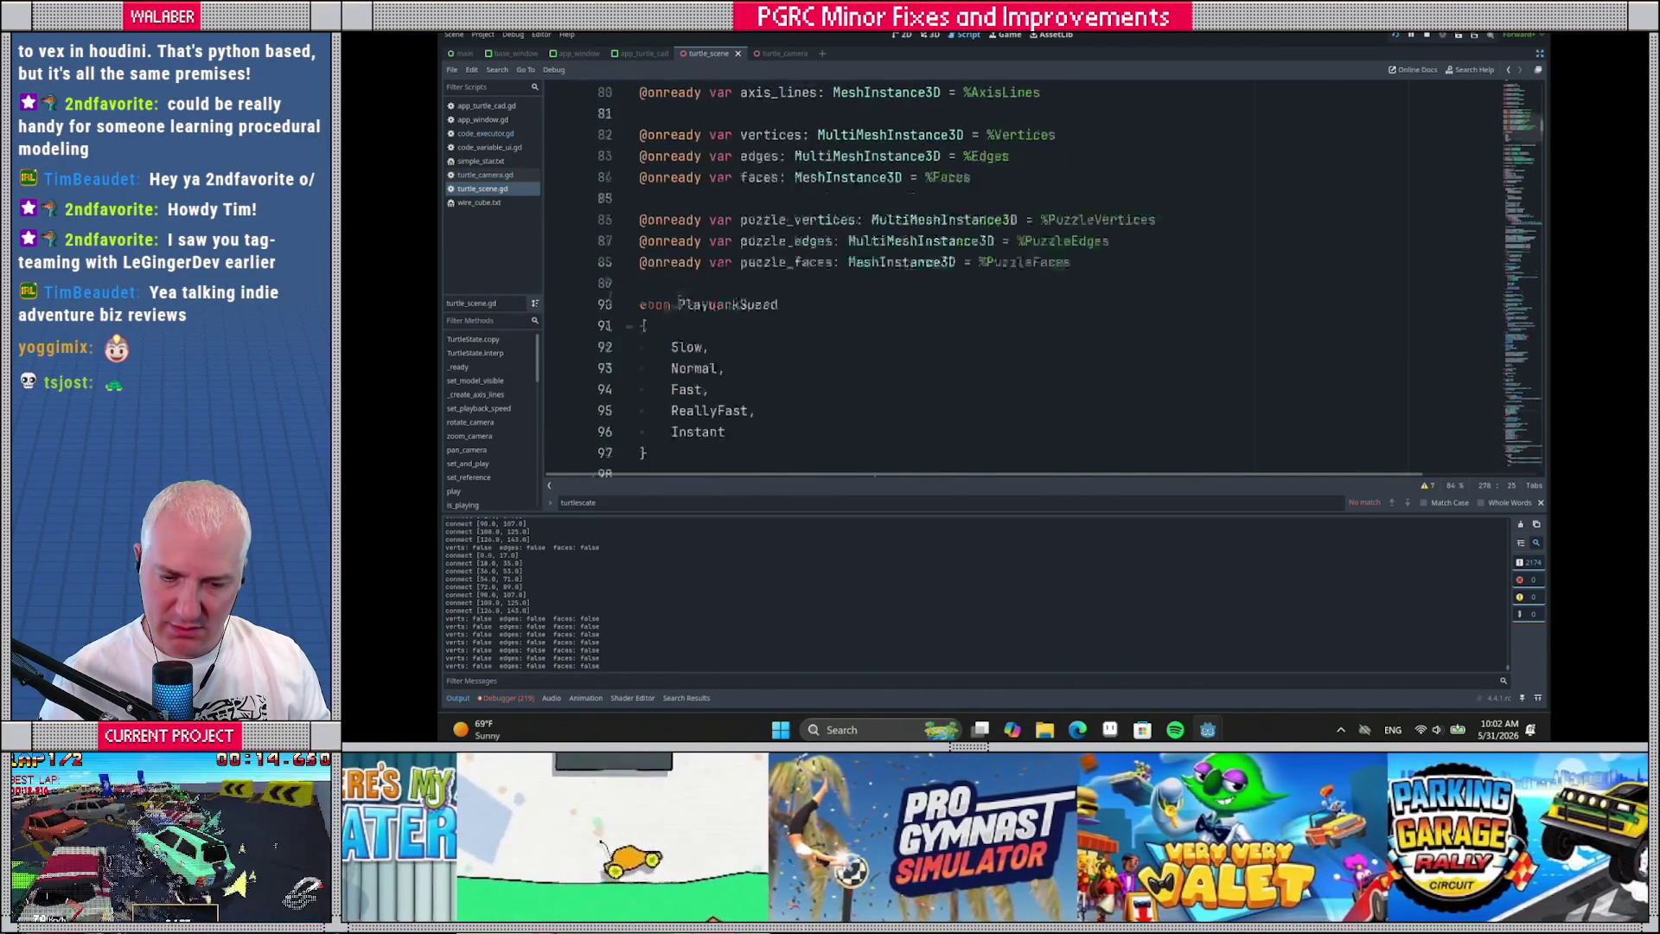
scroll(678, 301, "down", 5)
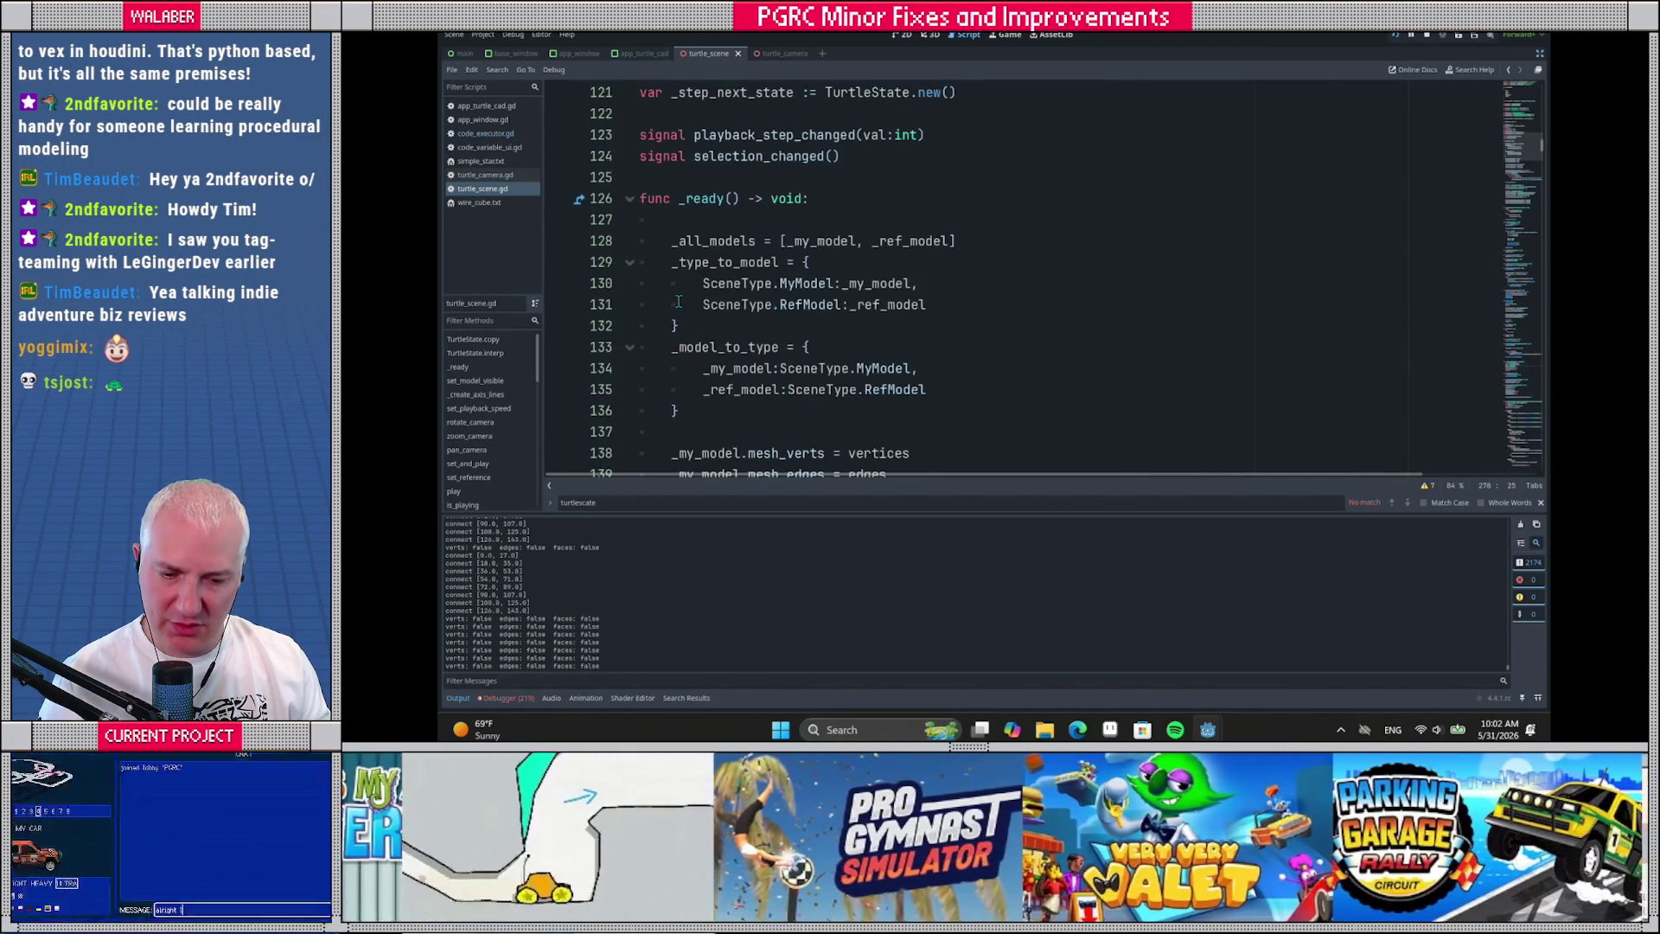
scroll(679, 302, "down", 10)
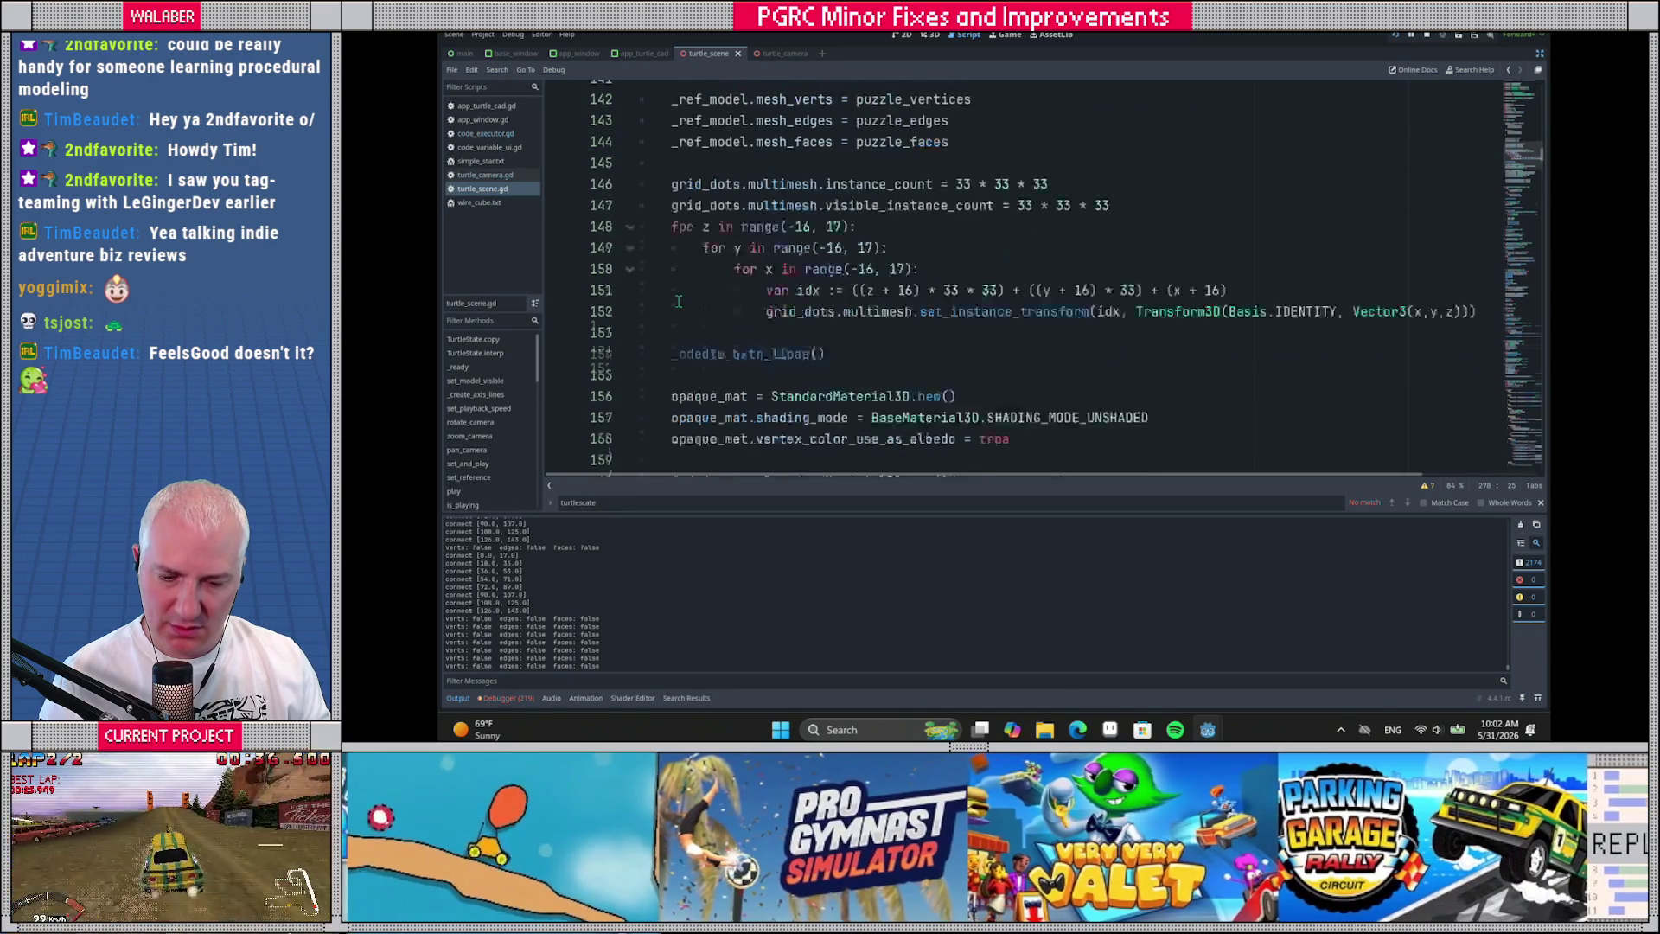
scroll(679, 302, "down", 2)
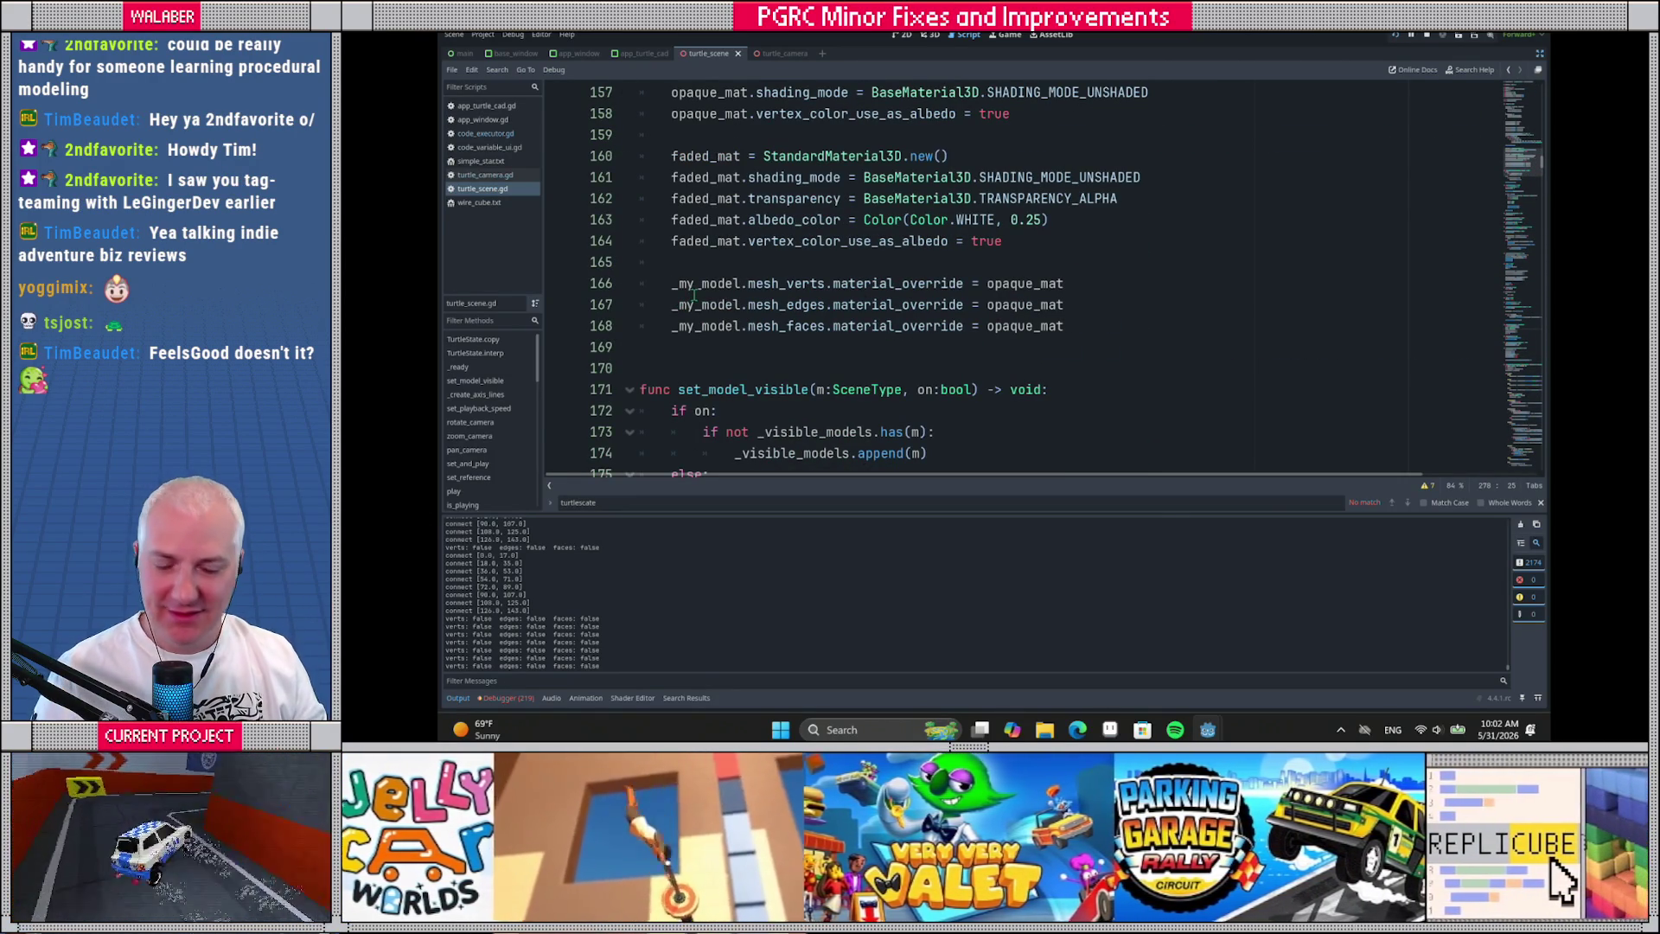
left_click(695, 283)
left_click(698, 262)
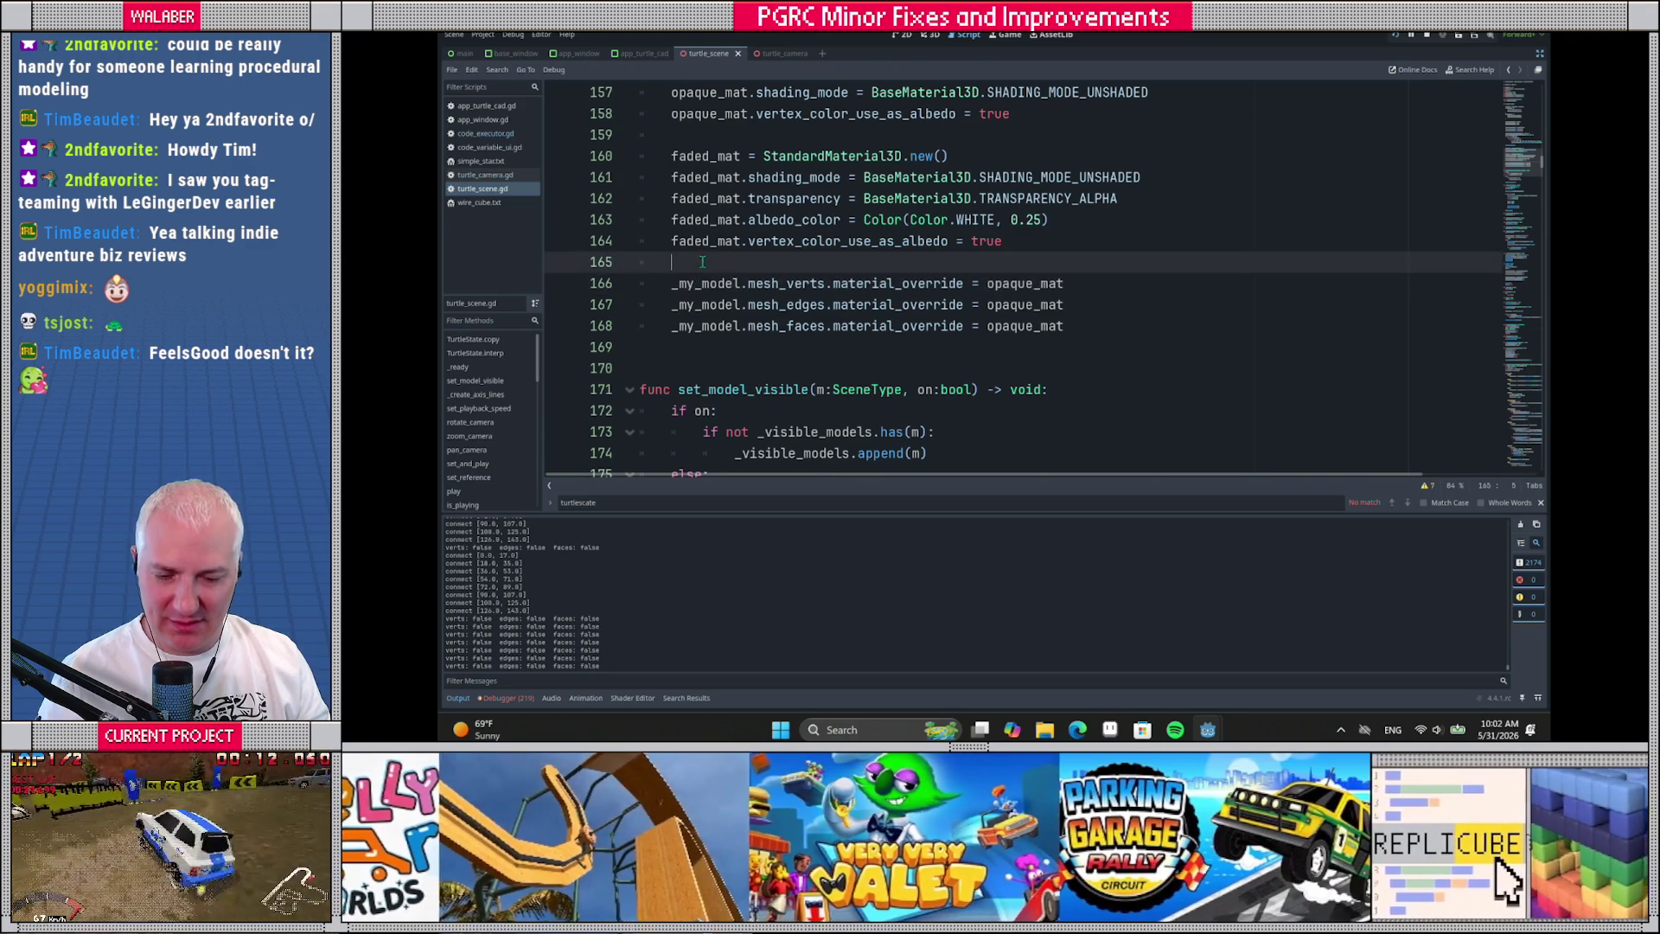
scroll(700, 277, "down", 2)
scroll(700, 290, "down", 12)
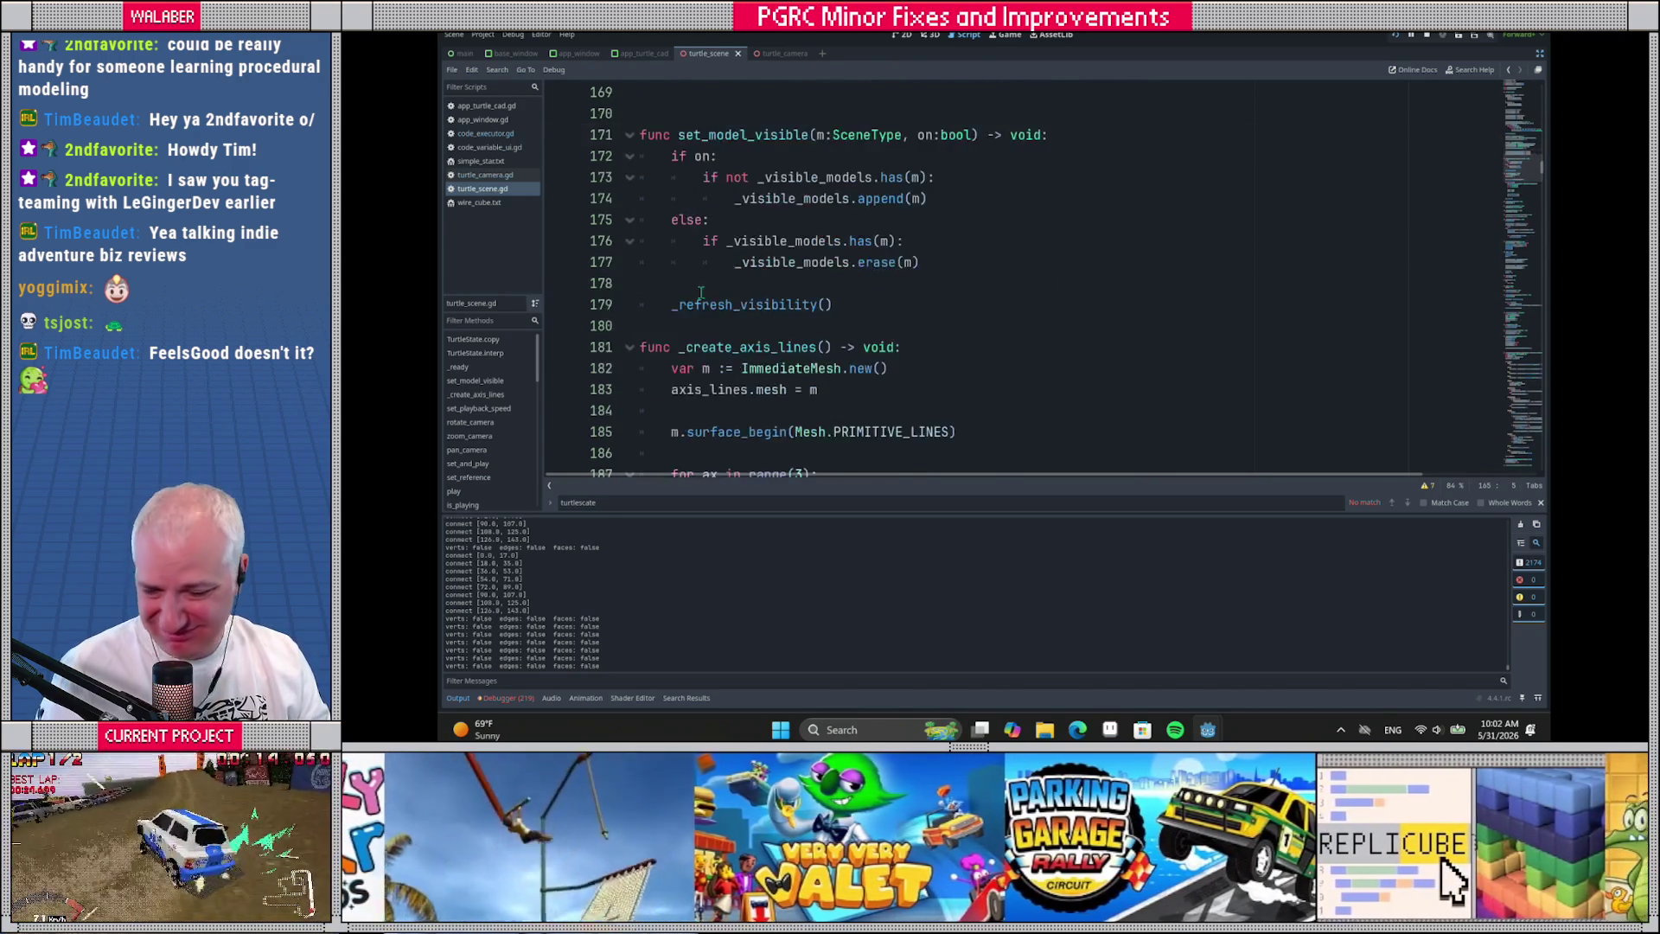
scroll(702, 303, "down", 4)
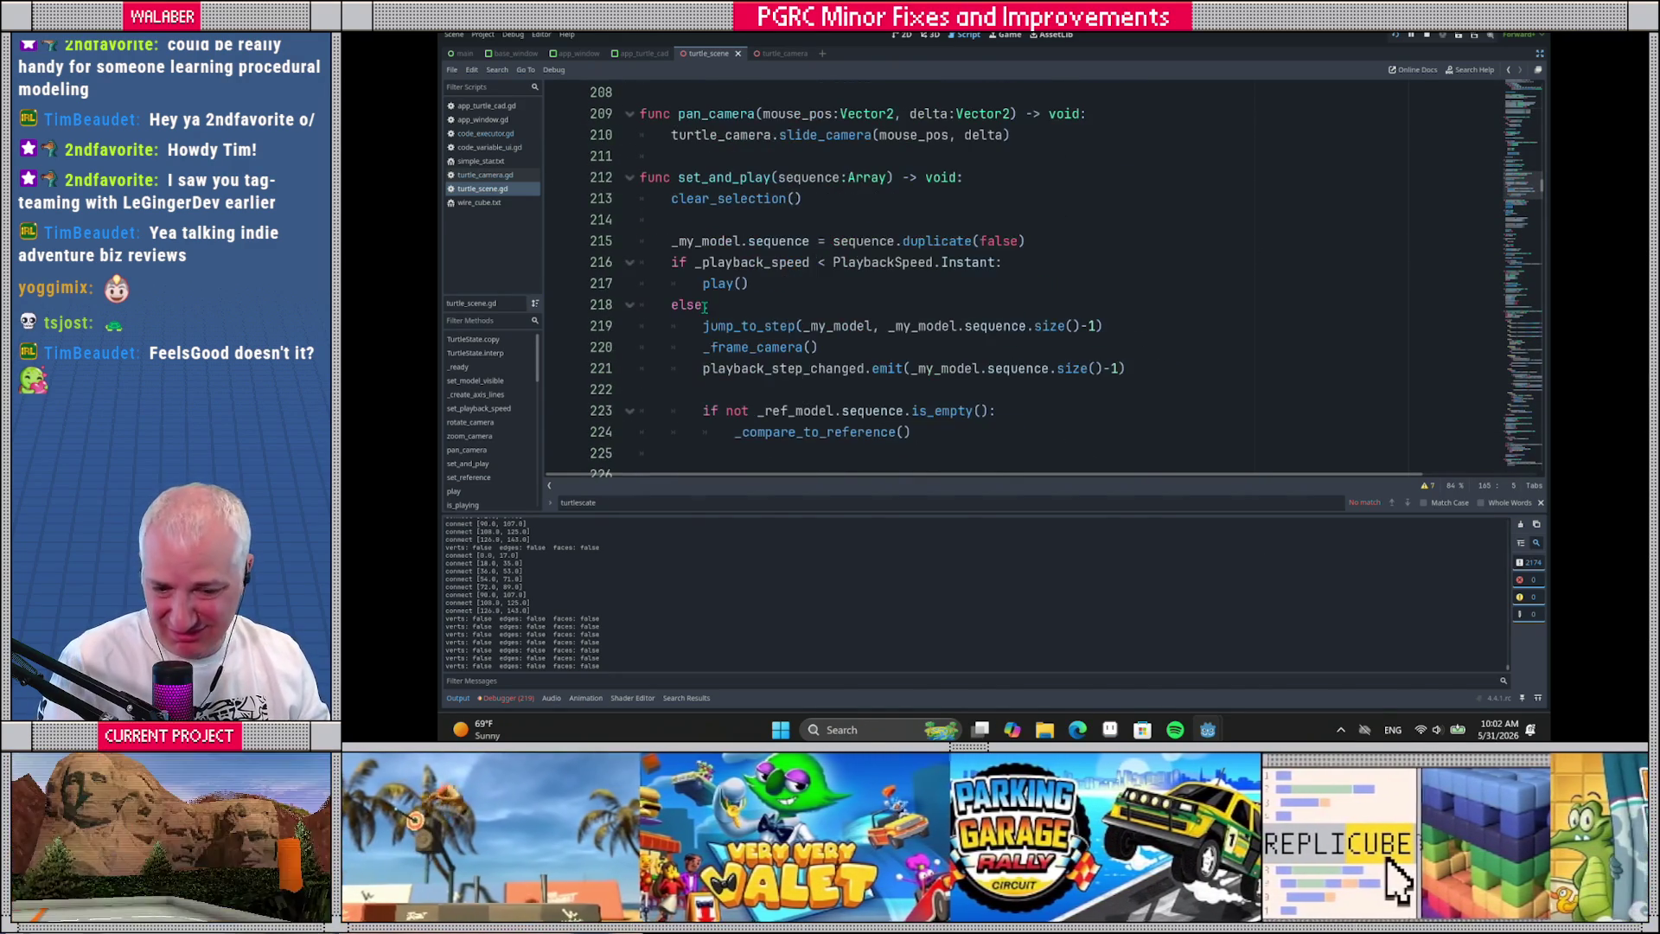
Search for run, then follow jump_to_step into _reset_model and come back
left_click(732, 223)
key("ctrl+f")
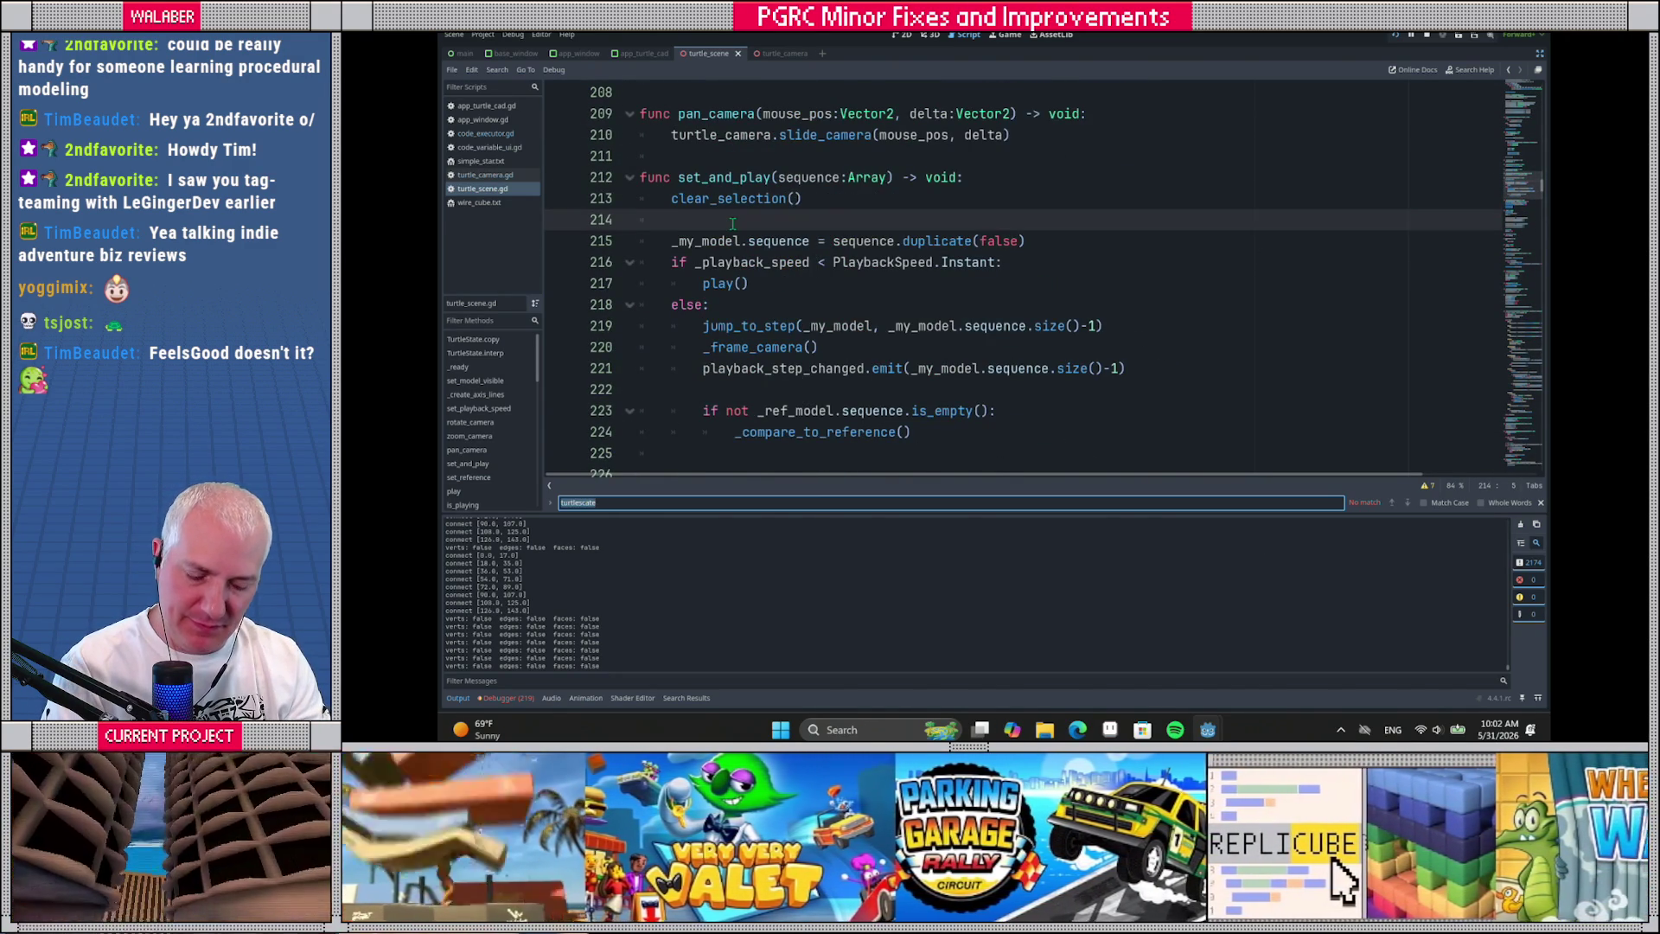
type("run")
key("Escape")
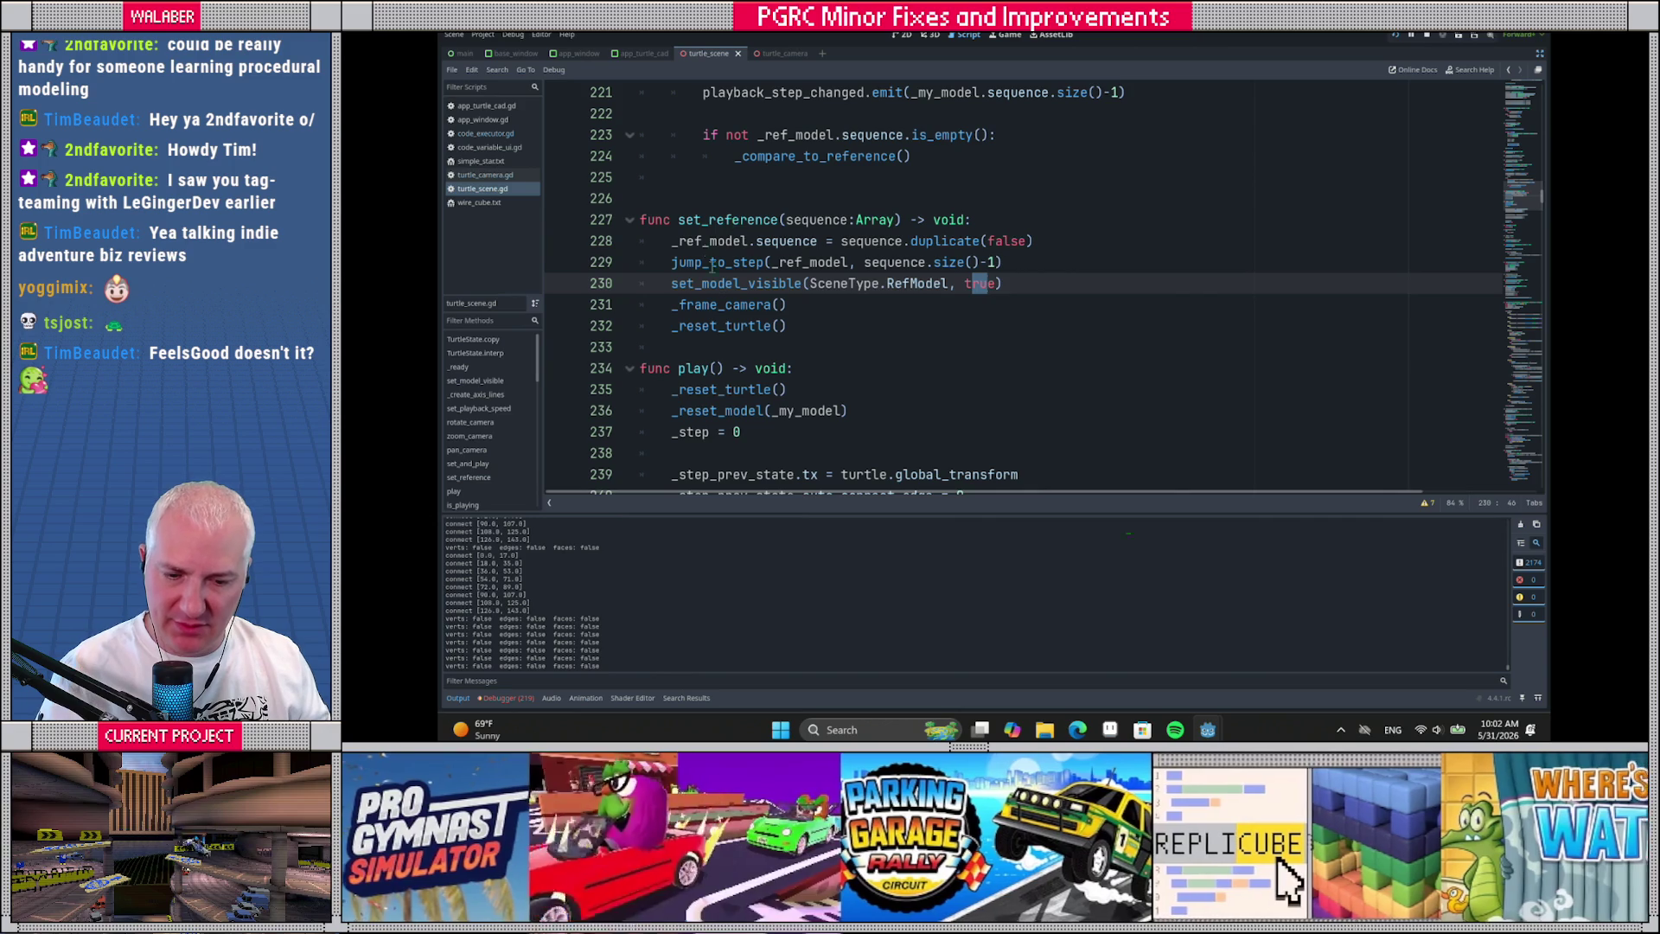
left_click(716, 263, "ctrl")
left_click(710, 308)
left_click(710, 307, "ctrl")
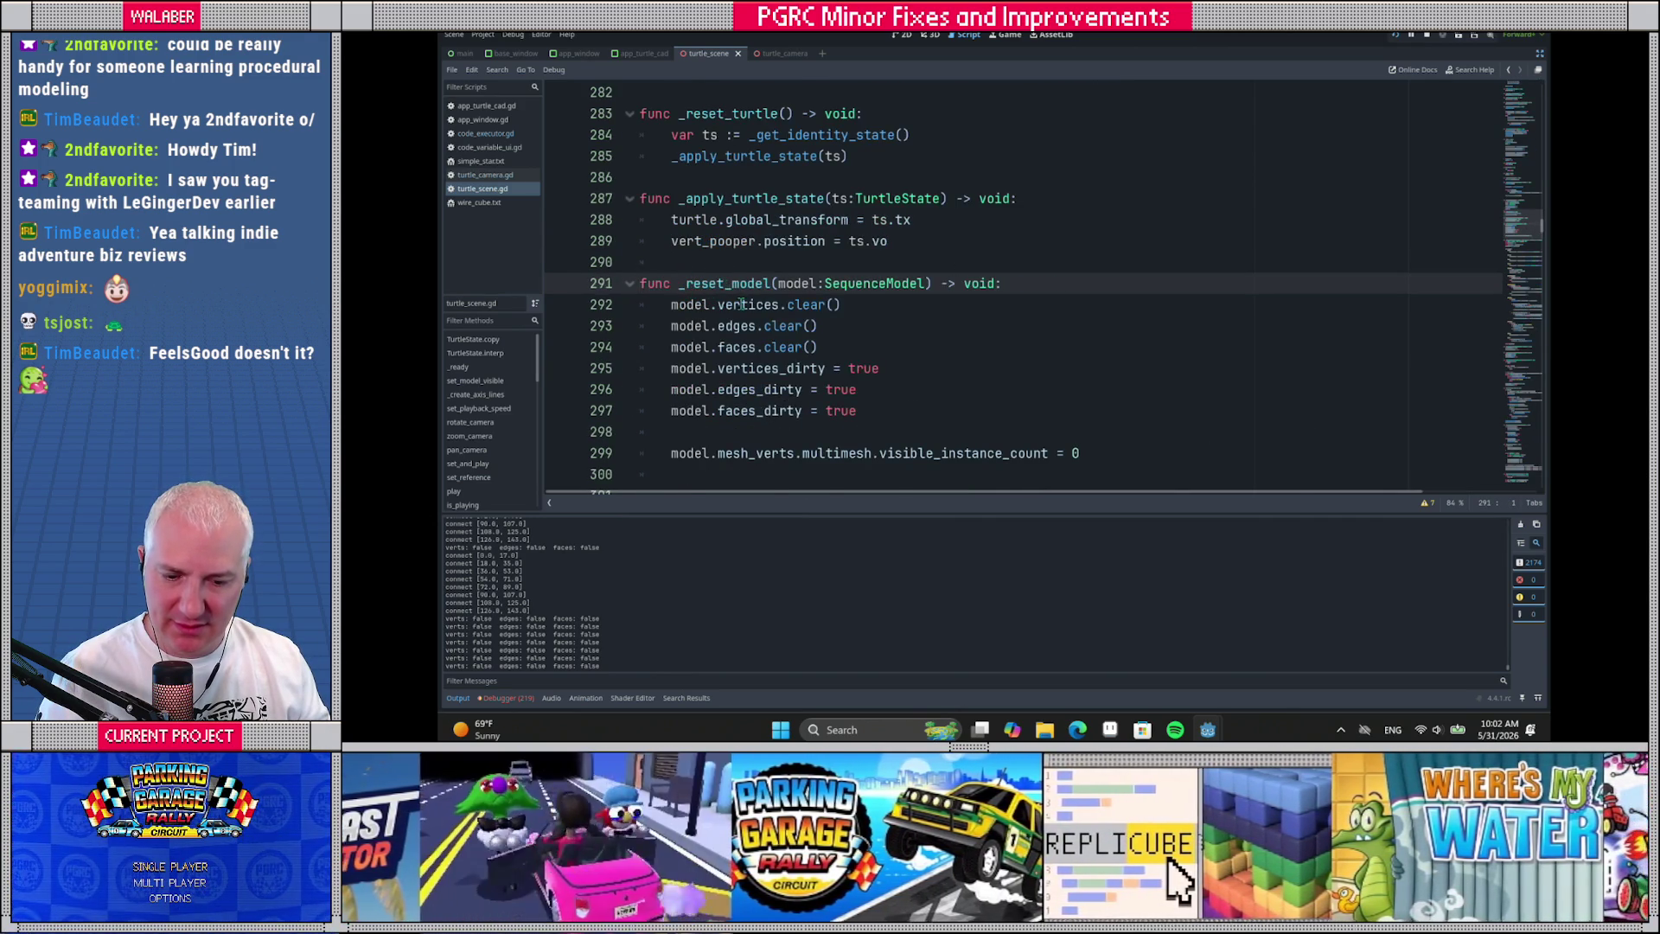
scroll(740, 304, "down", 1)
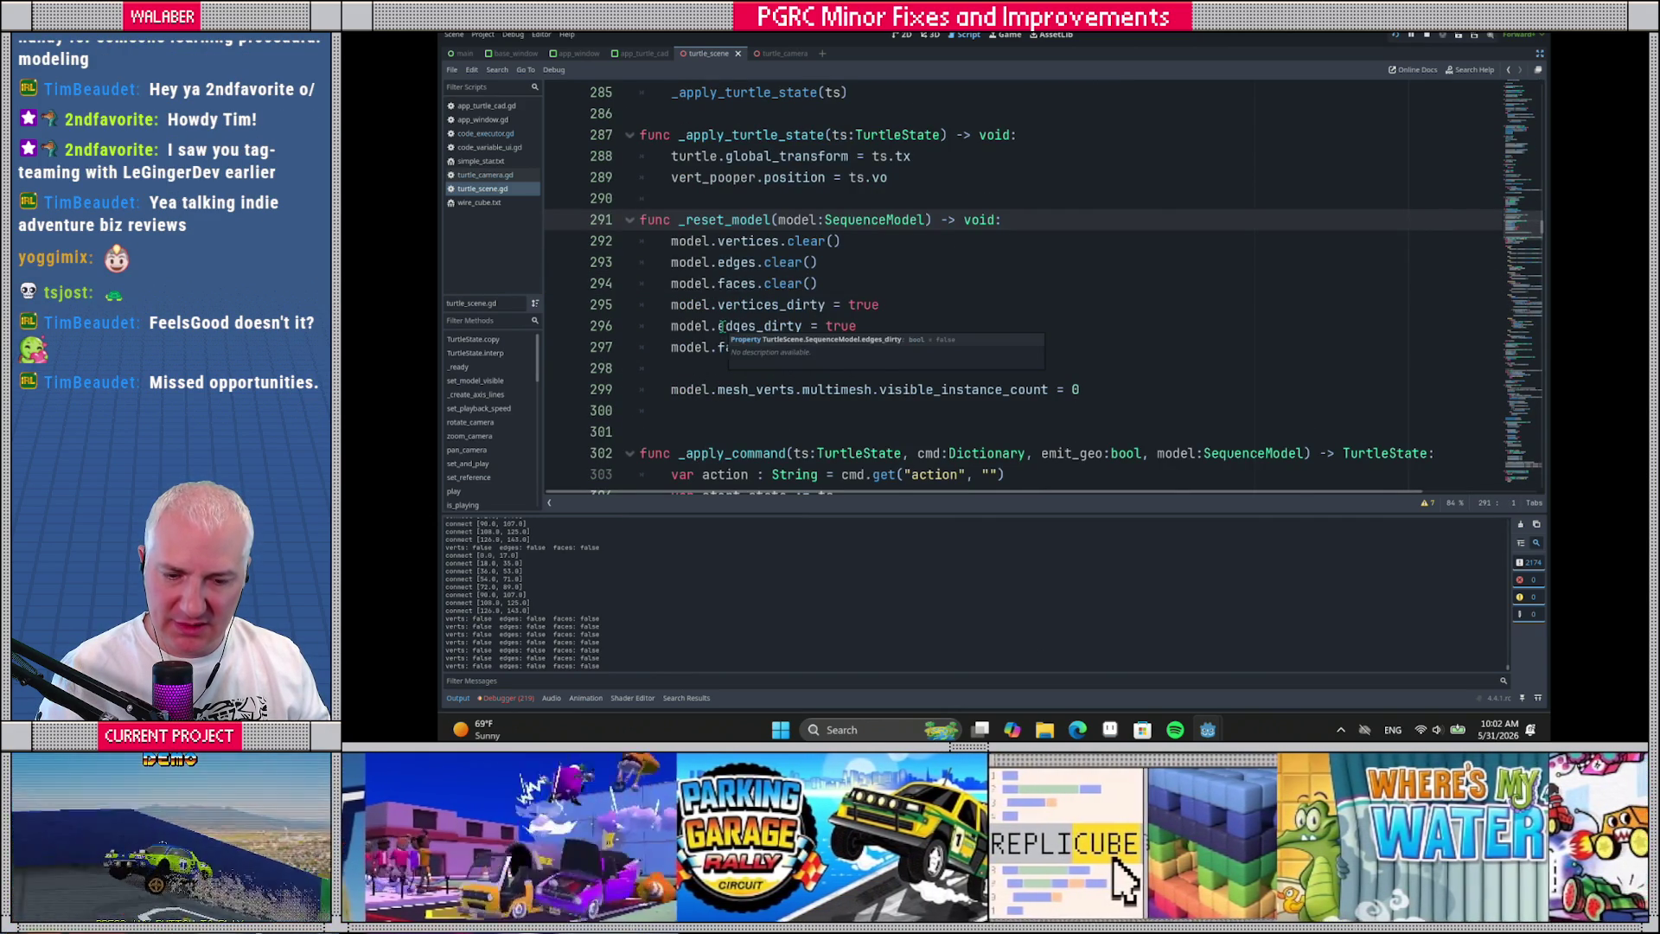
key("alt+Left")
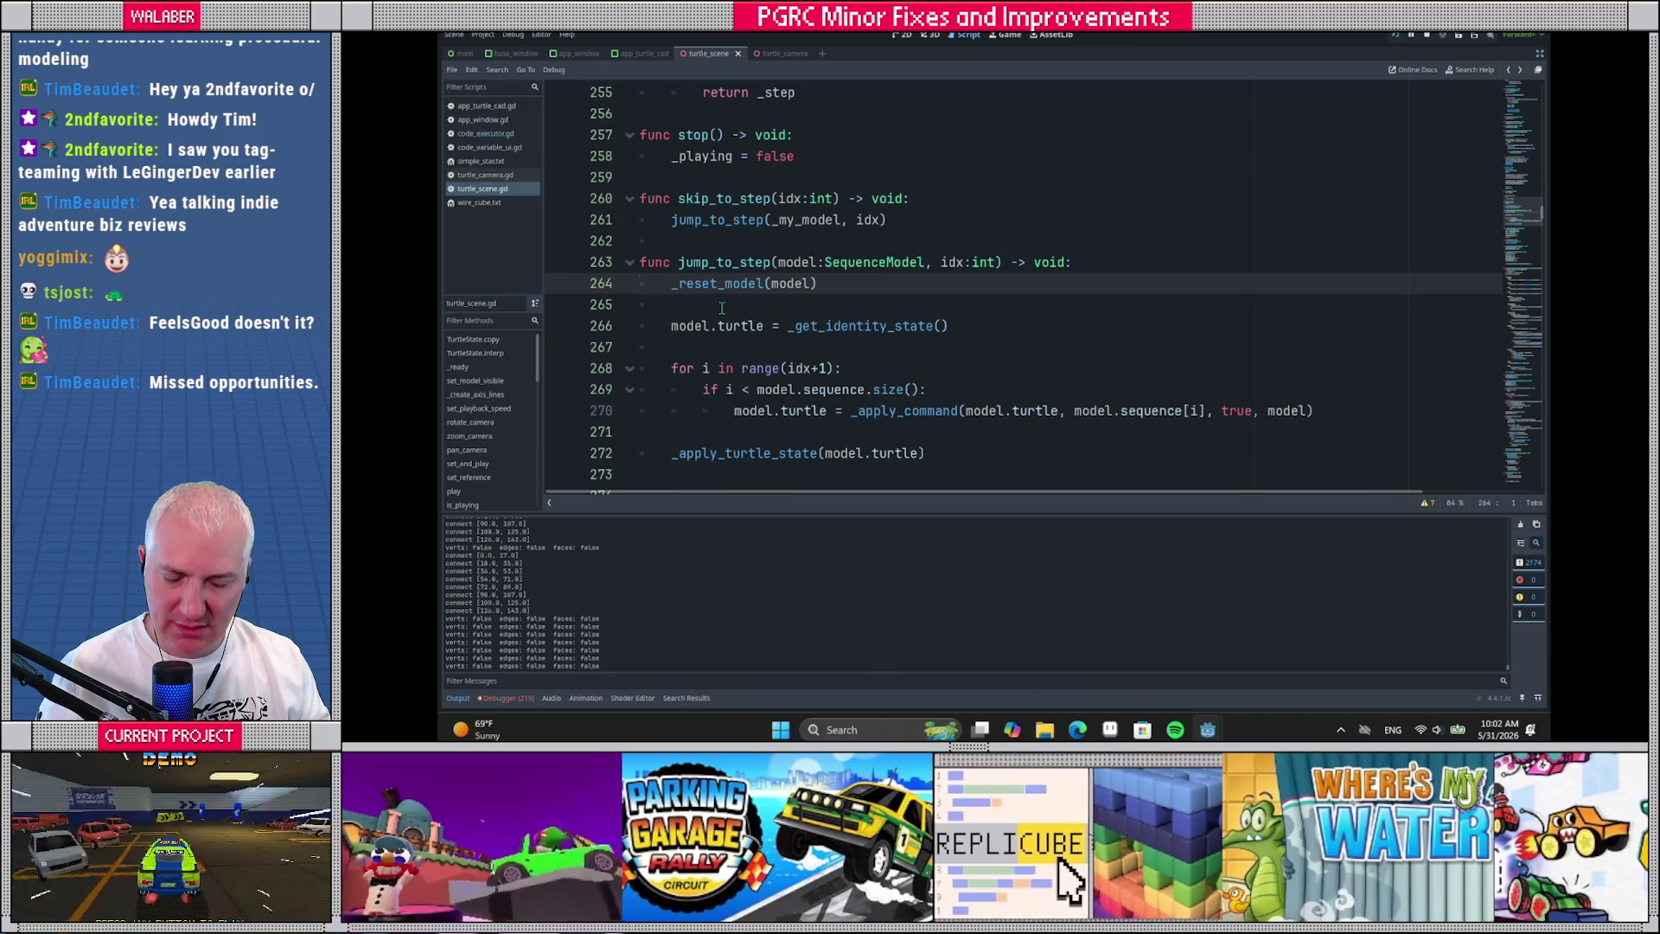
scroll(722, 307, "down", 1)
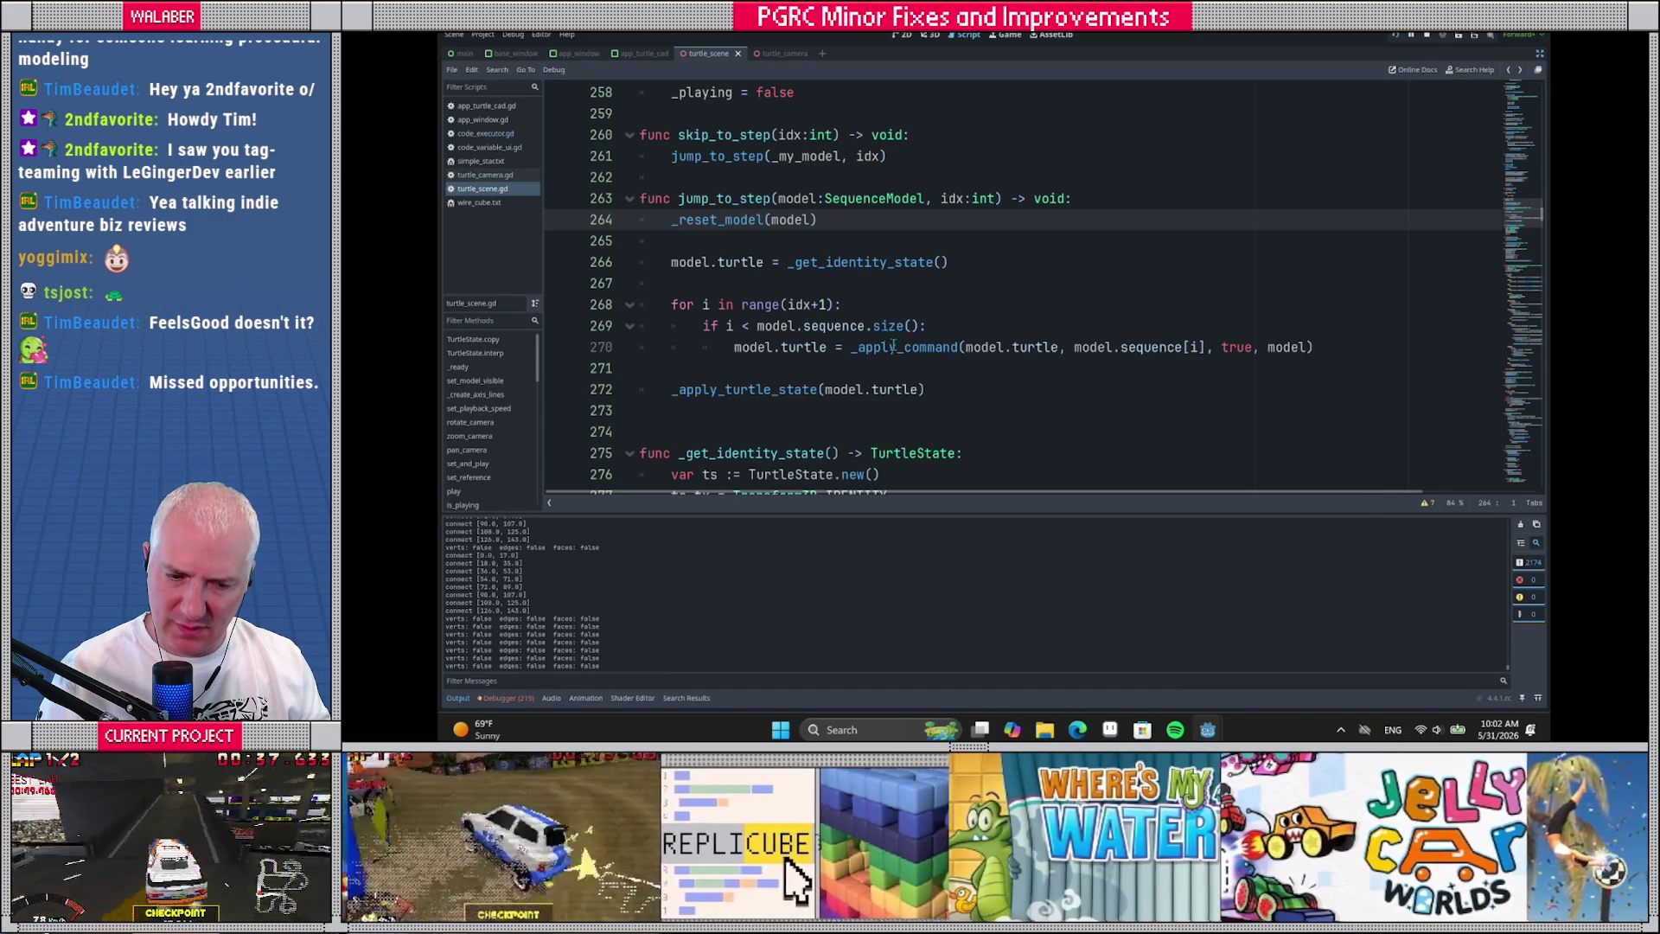
From jump_to_step, trace _get_identity_state and where the model's turtle is declared
left_click(850, 264, "ctrl")
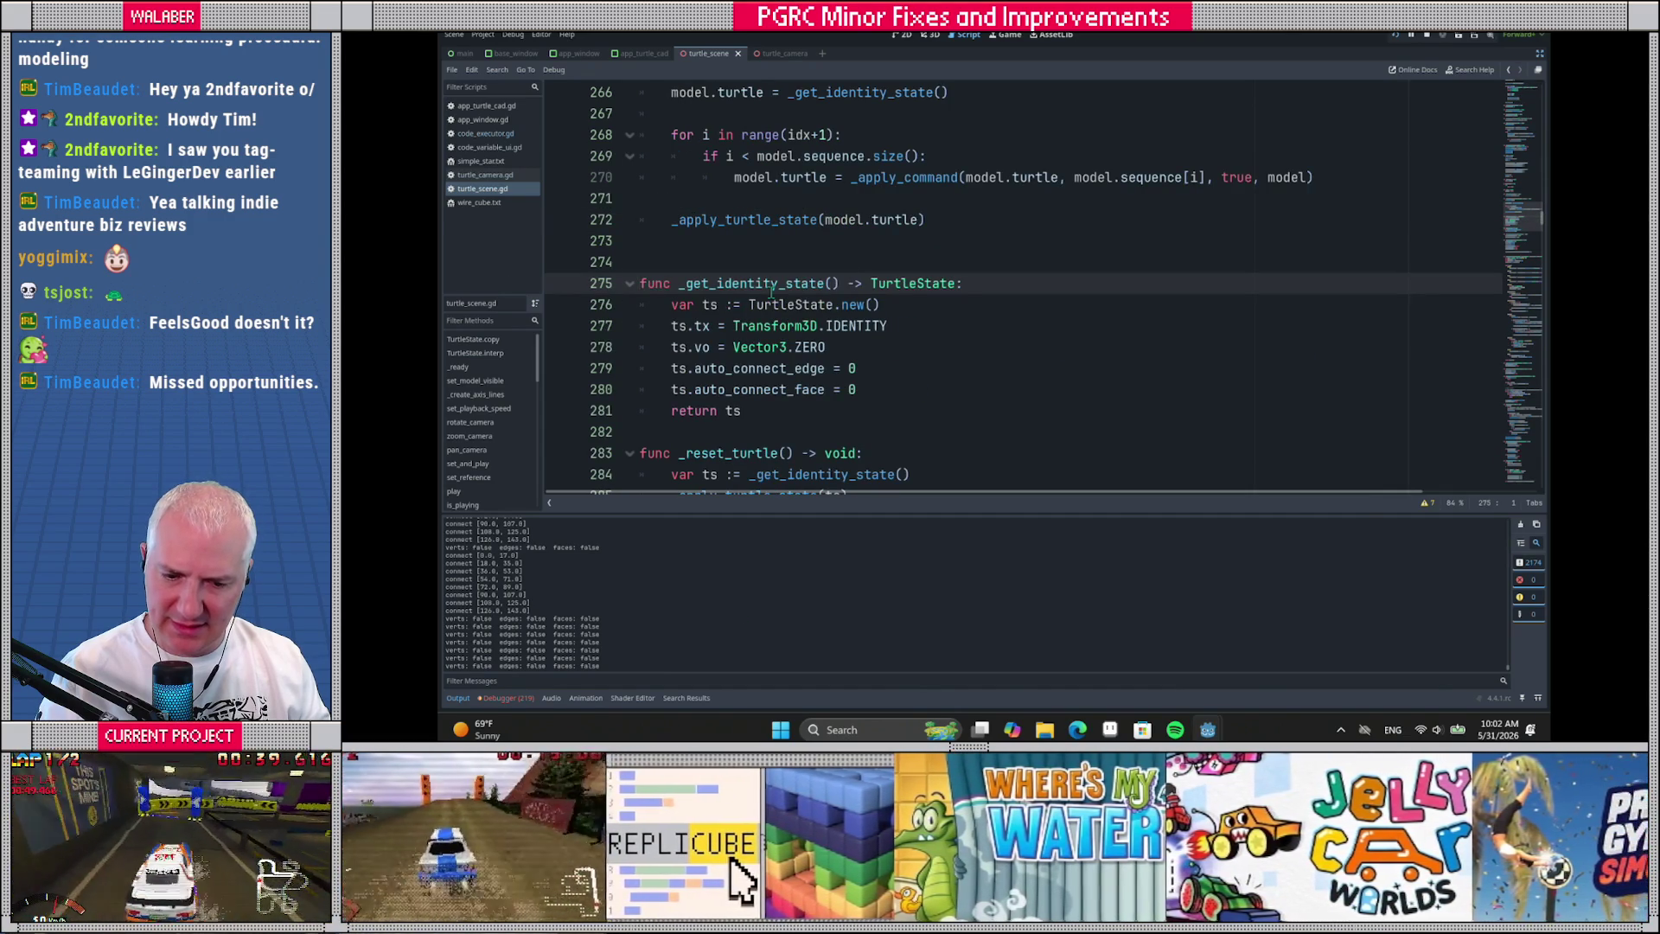
scroll(731, 316, "up", 3)
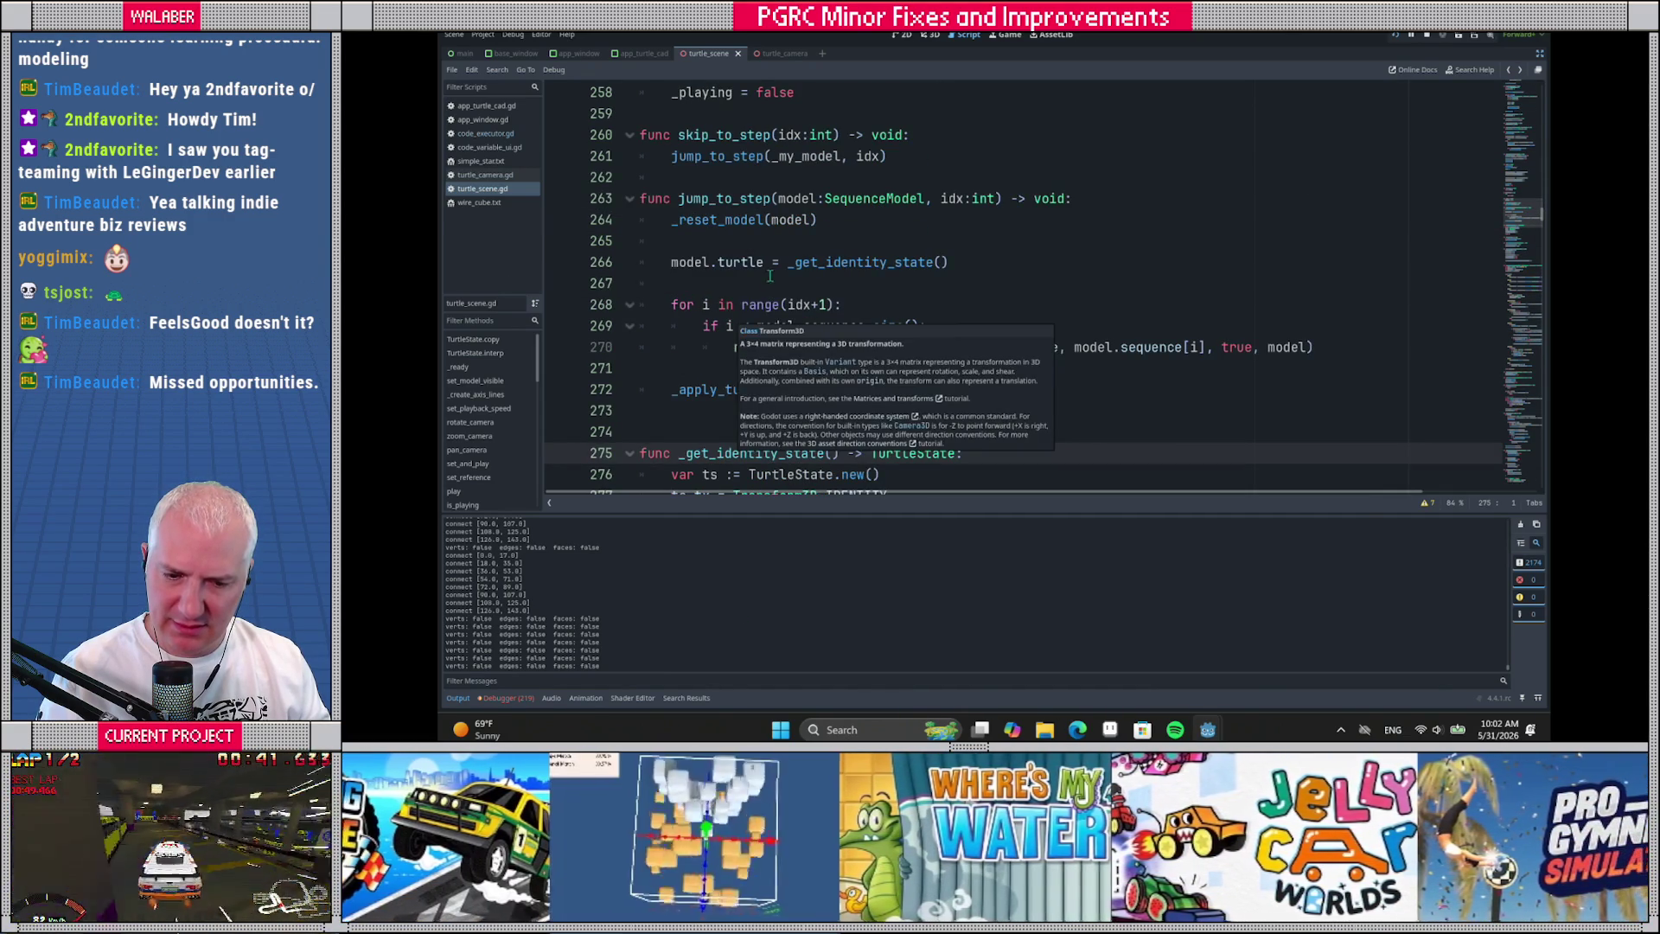
left_click(772, 278)
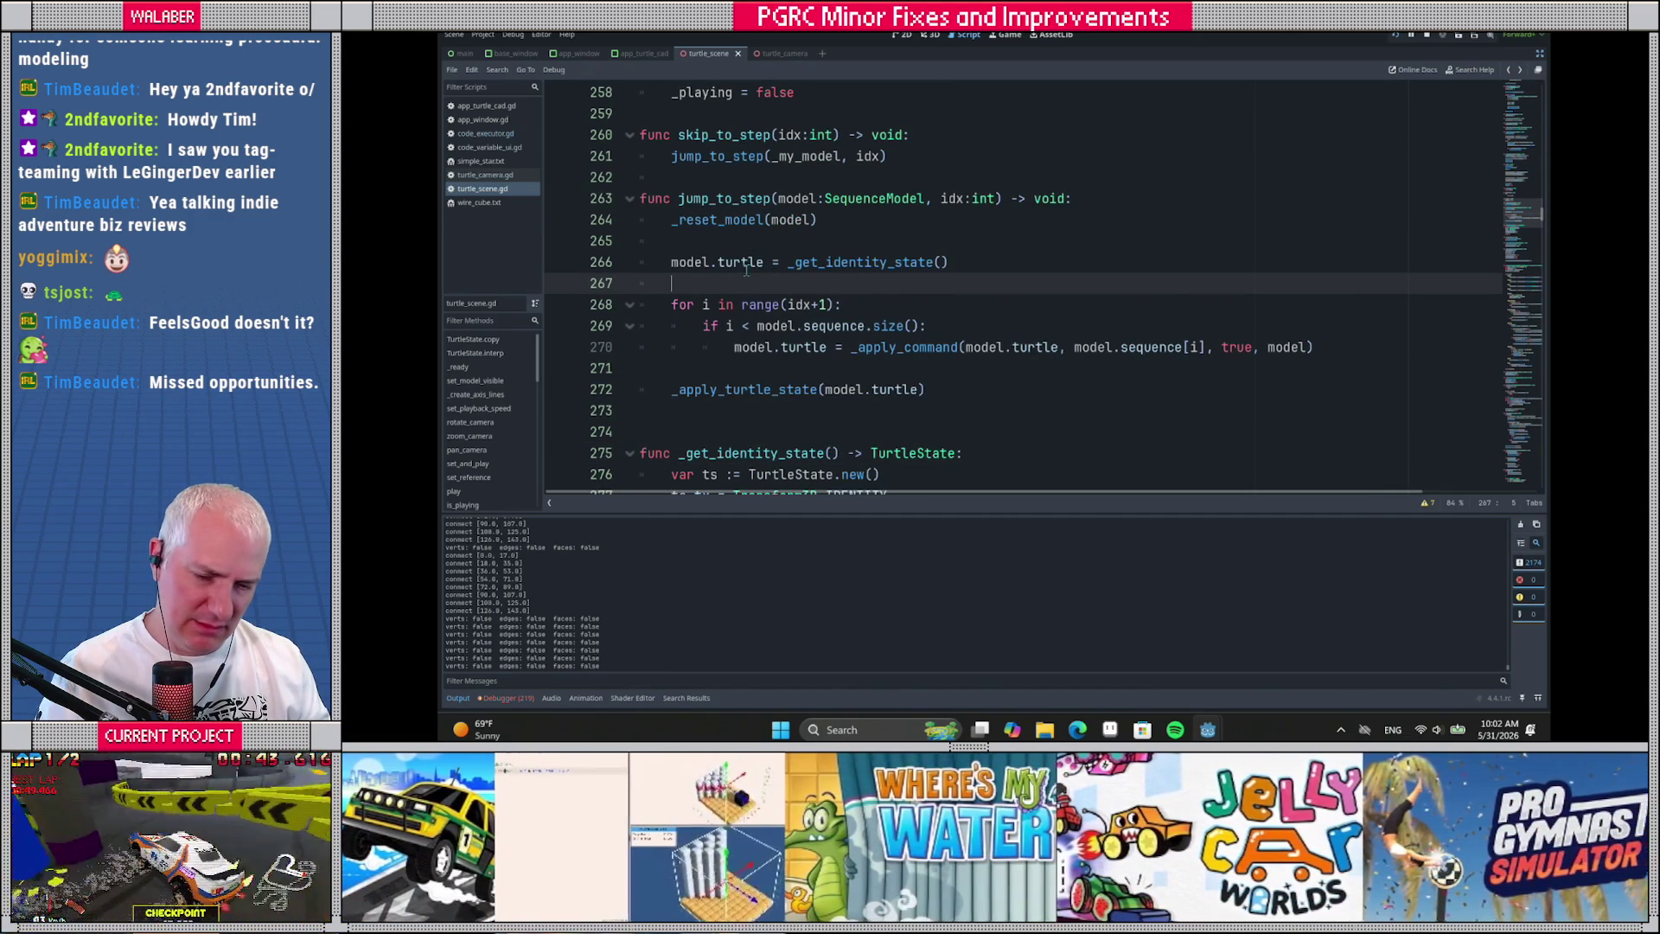
left_click(746, 266, "ctrl")
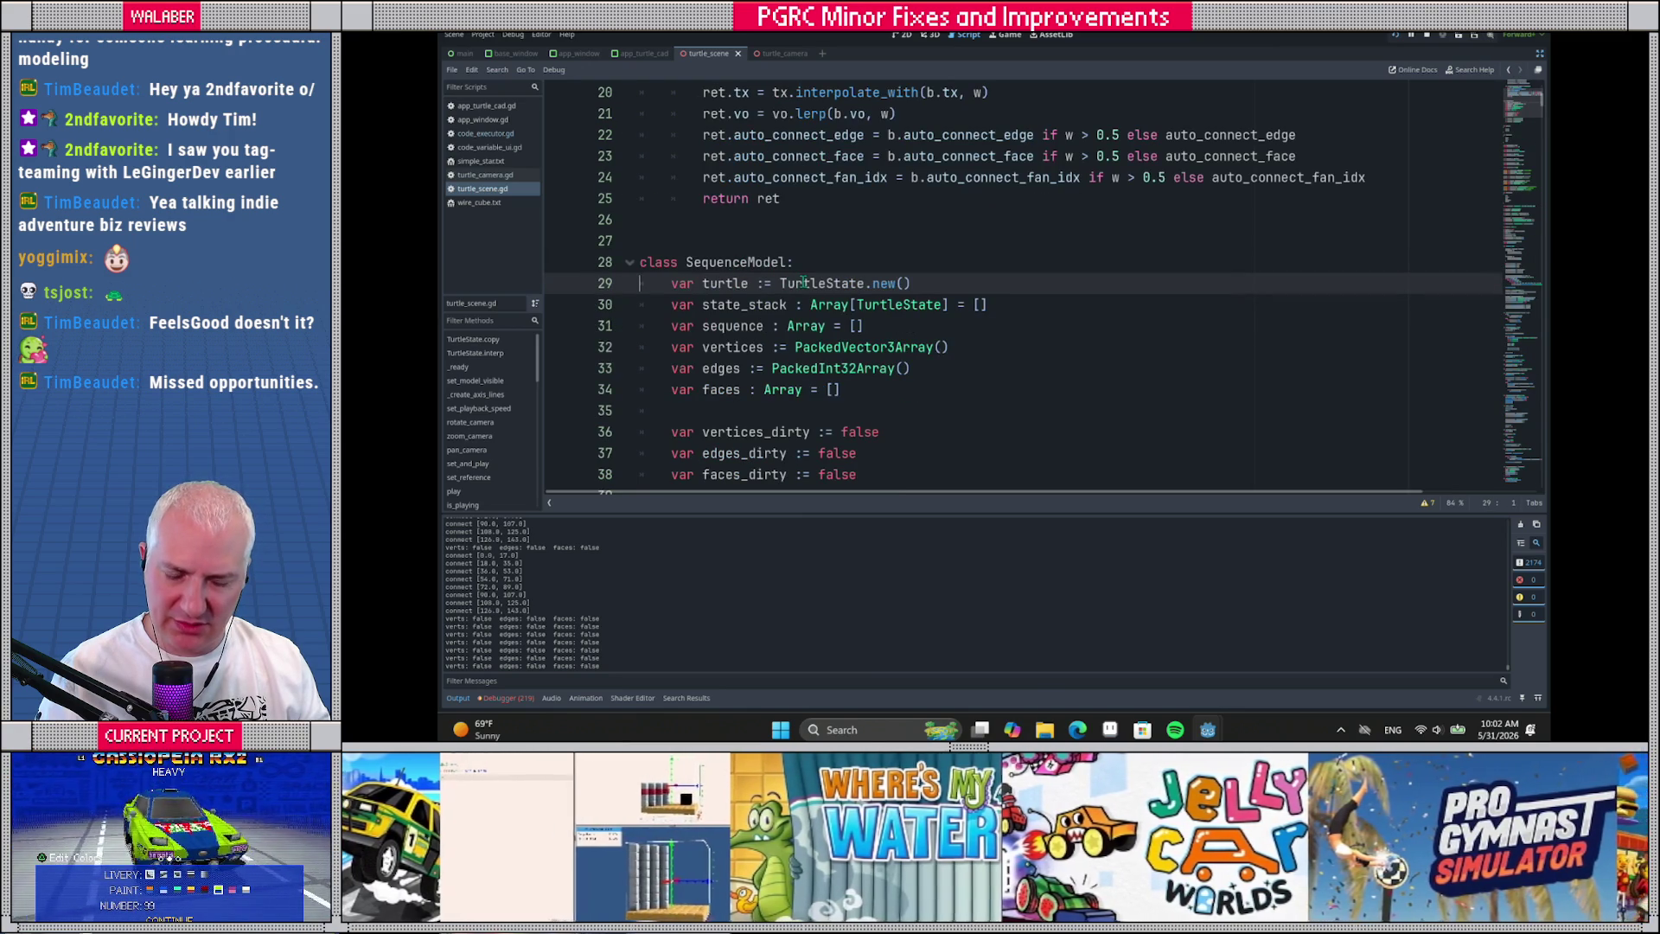
key("alt+Left")
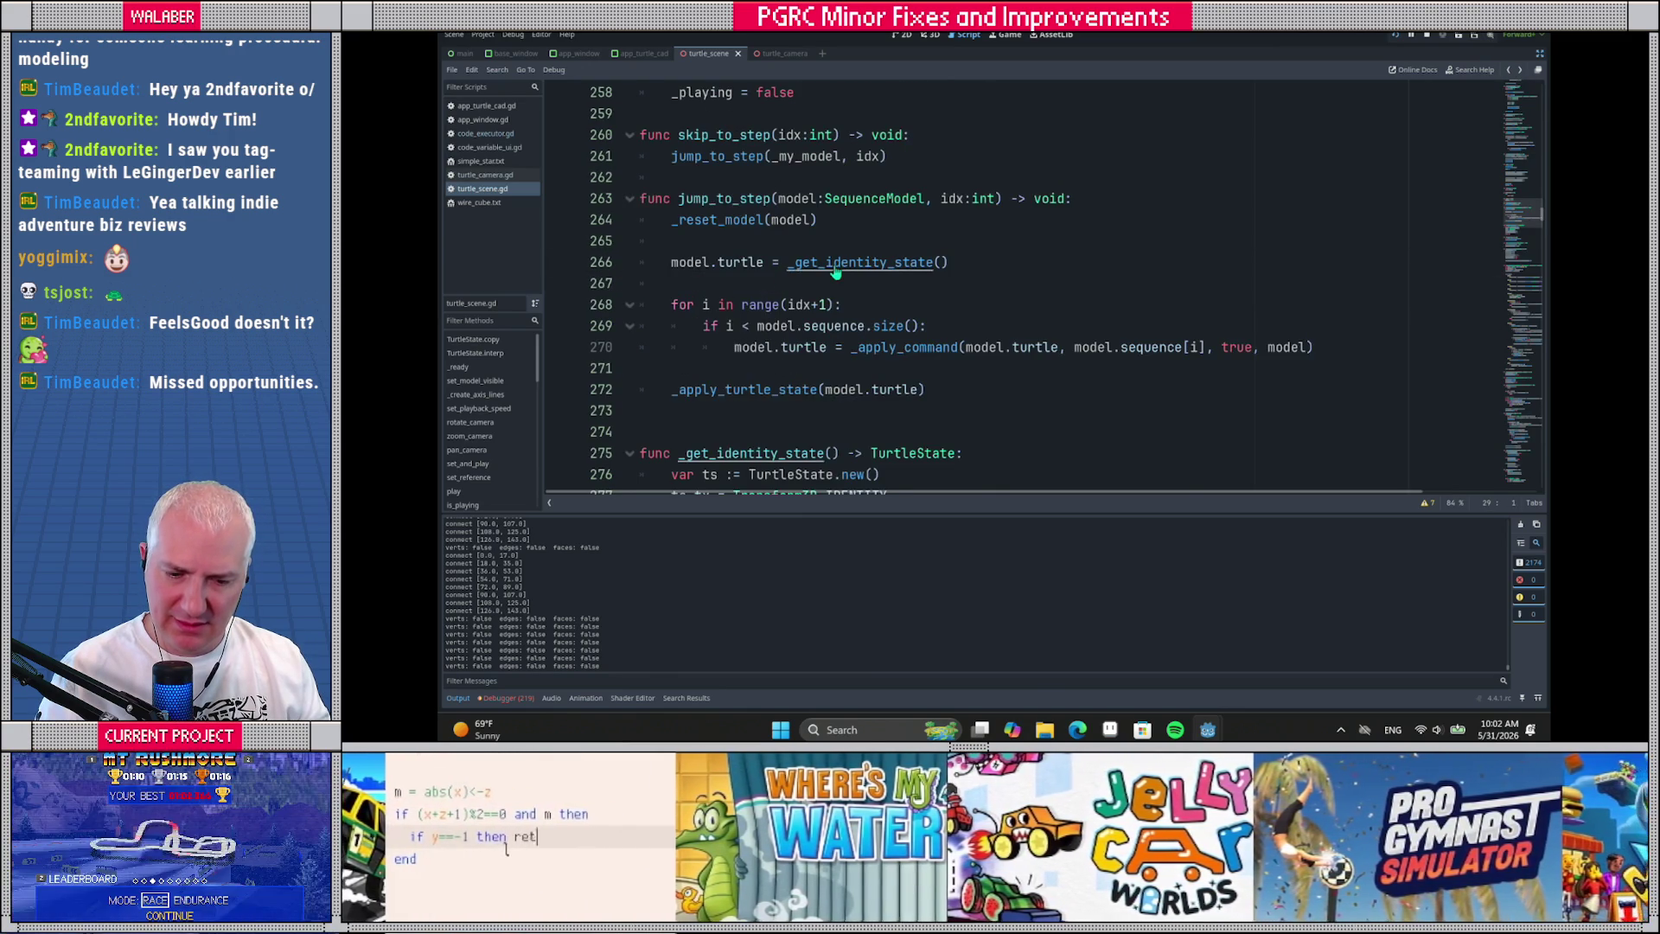
left_click(836, 266, "ctrl")
scroll(711, 350, "up", 3)
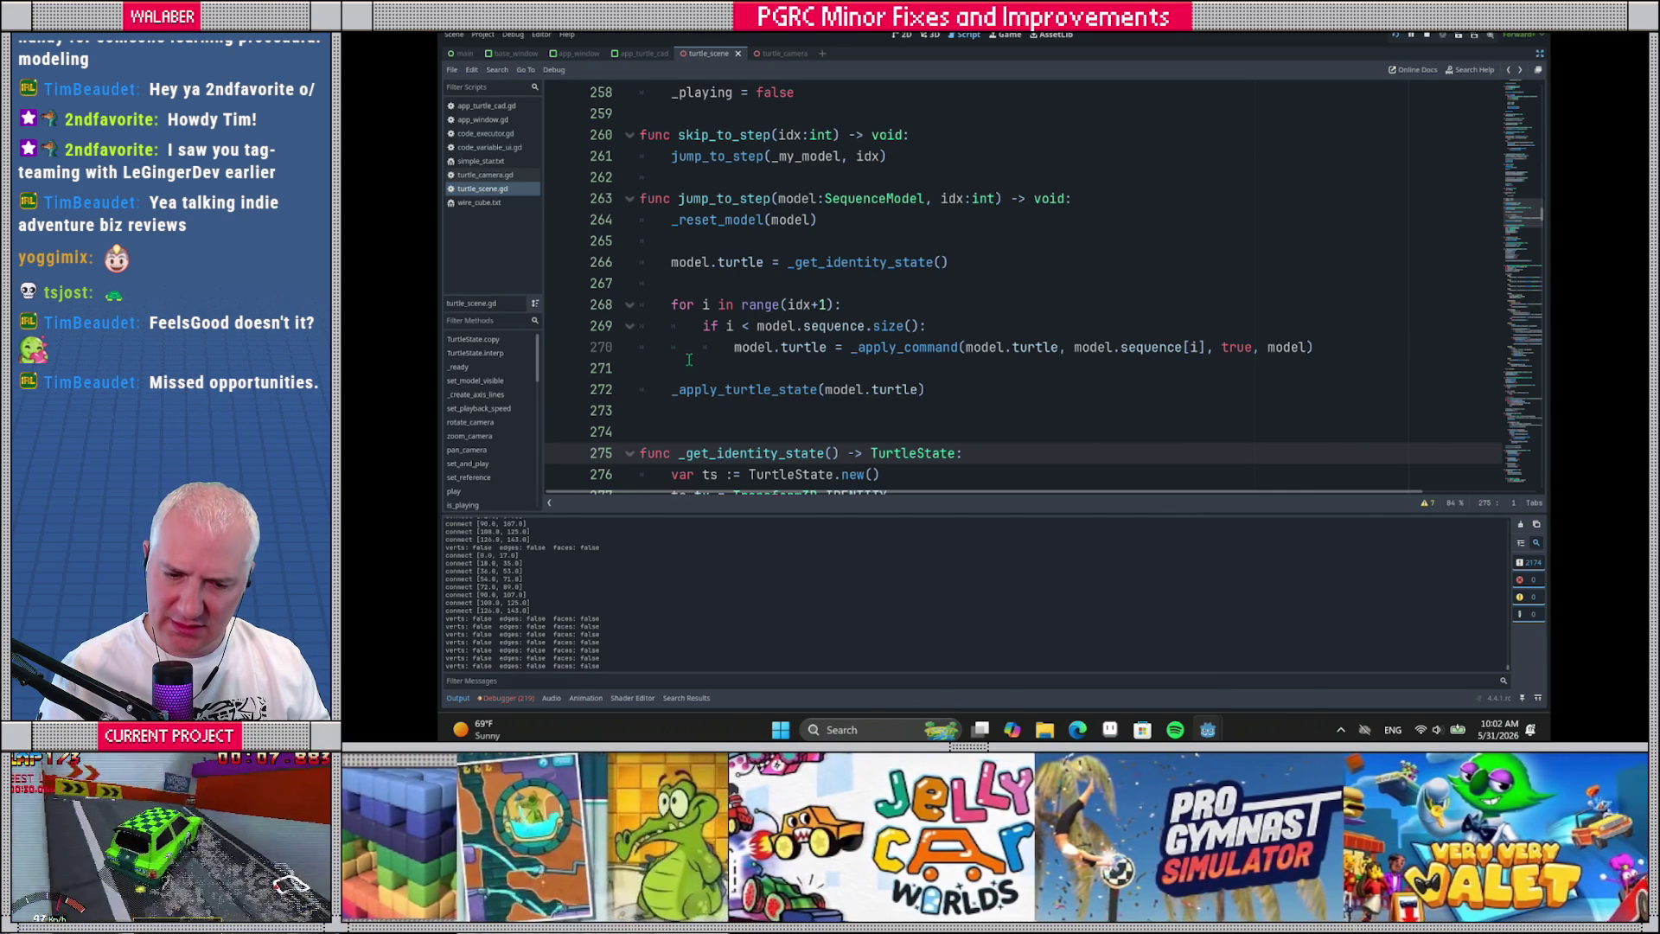
scroll(689, 359, "down", 3)
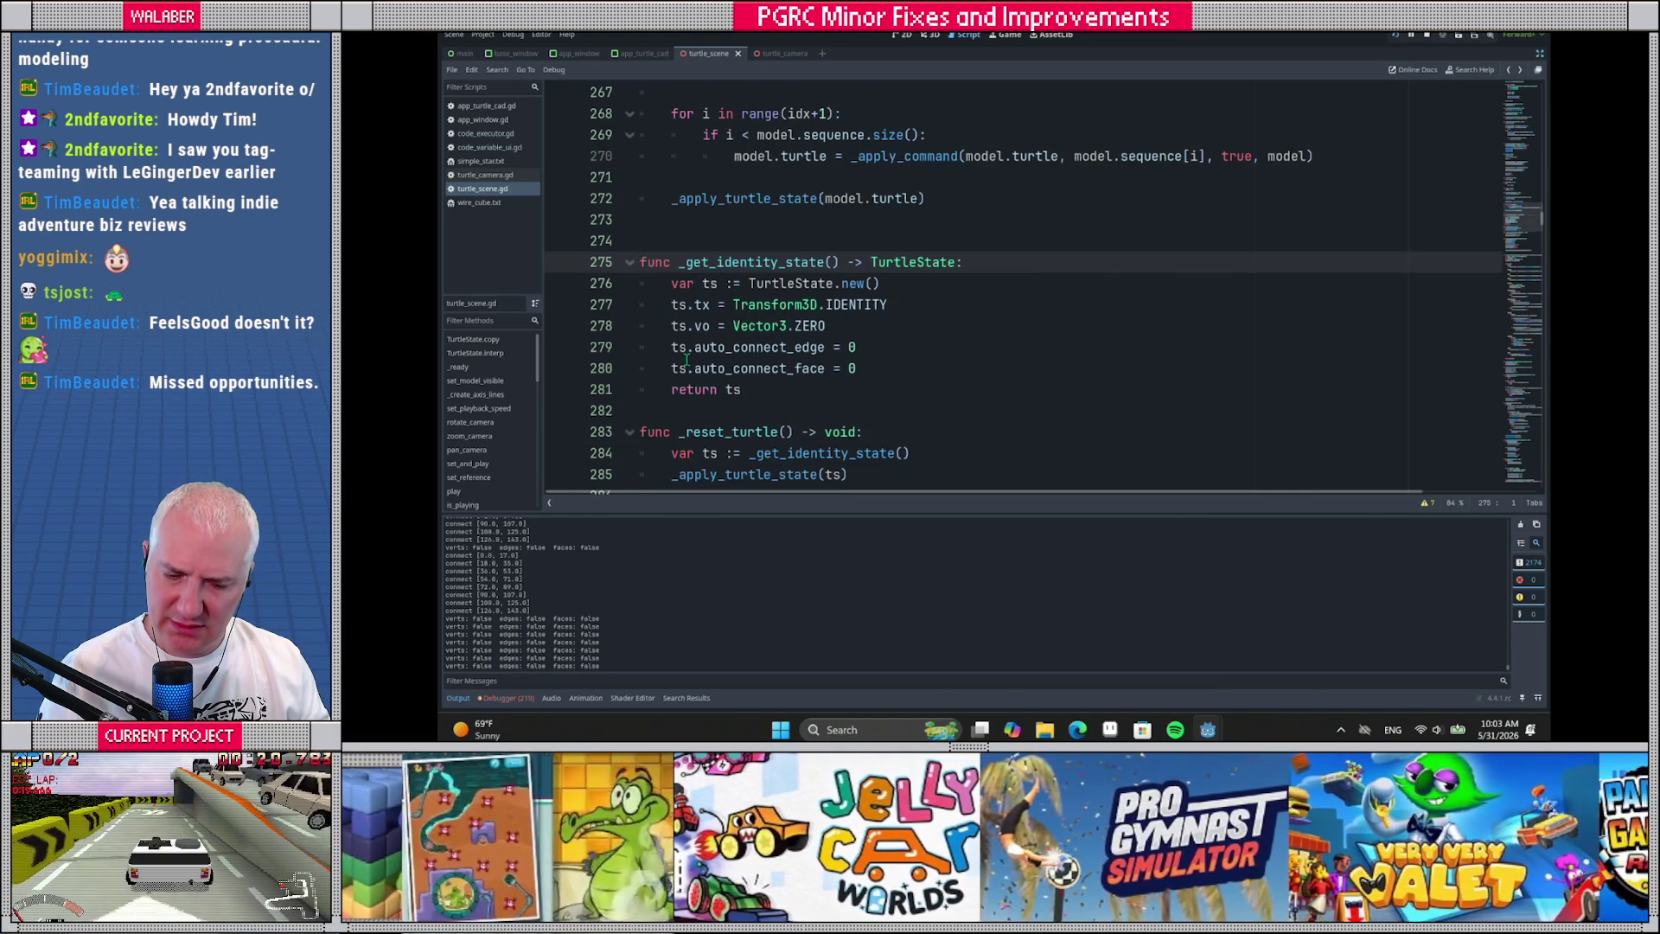
Find the ts.vo occurrences and emit_v in the script, then bring TurtleCAD forward
key("ctrl+f")
type("ts.vo")
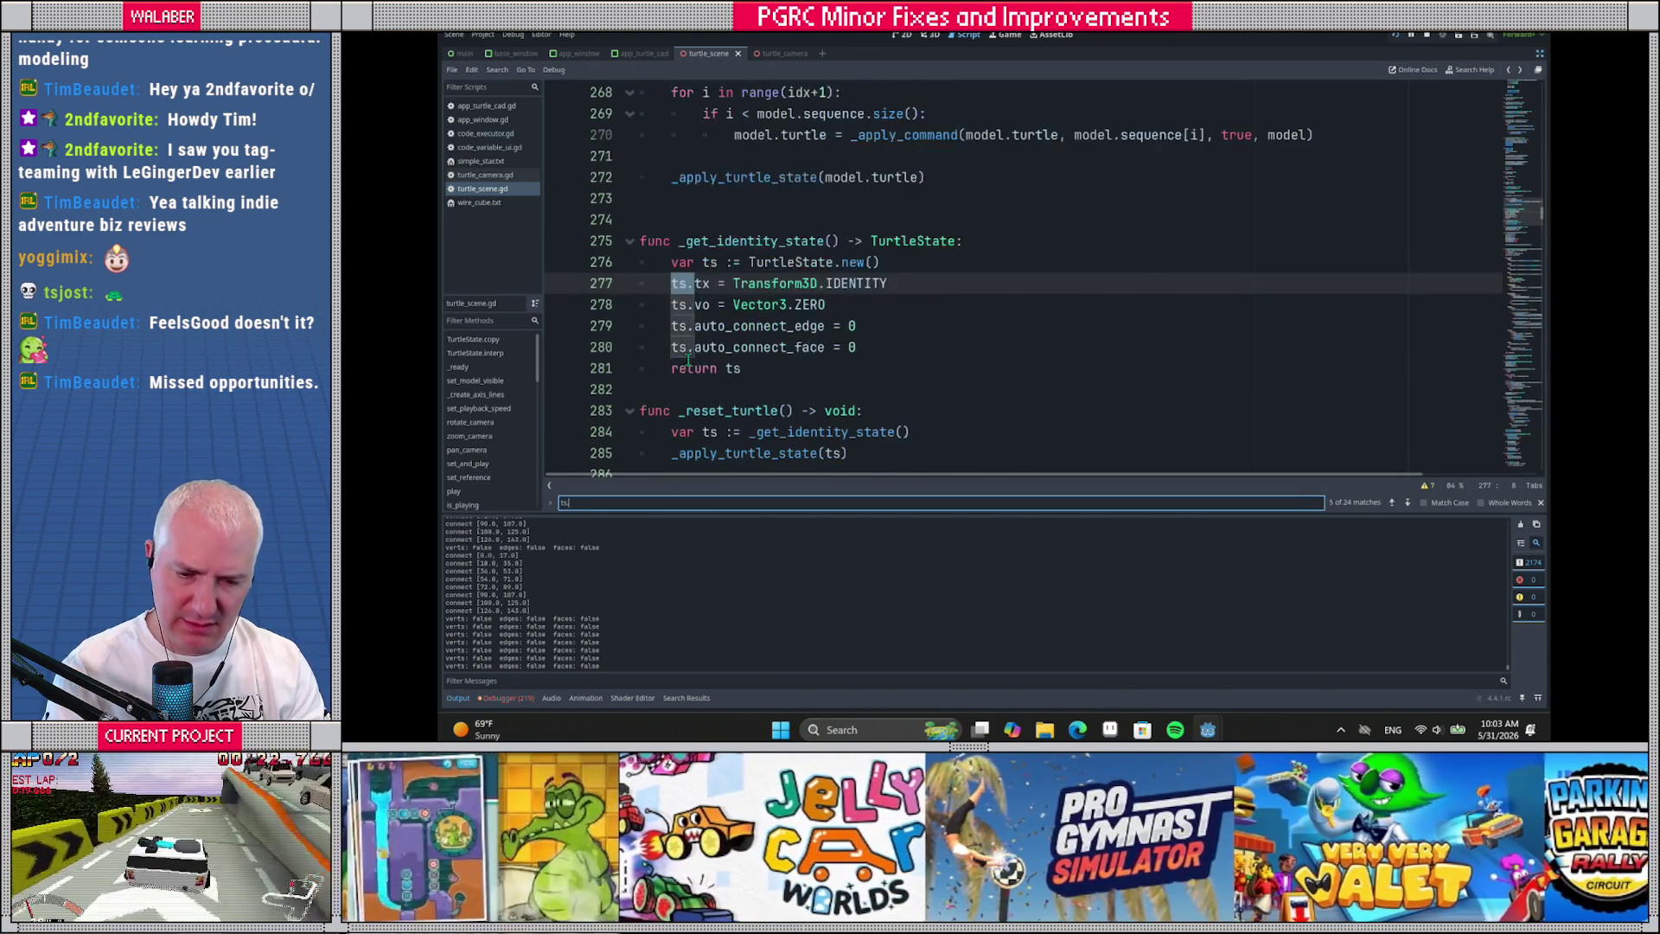
key("Return")
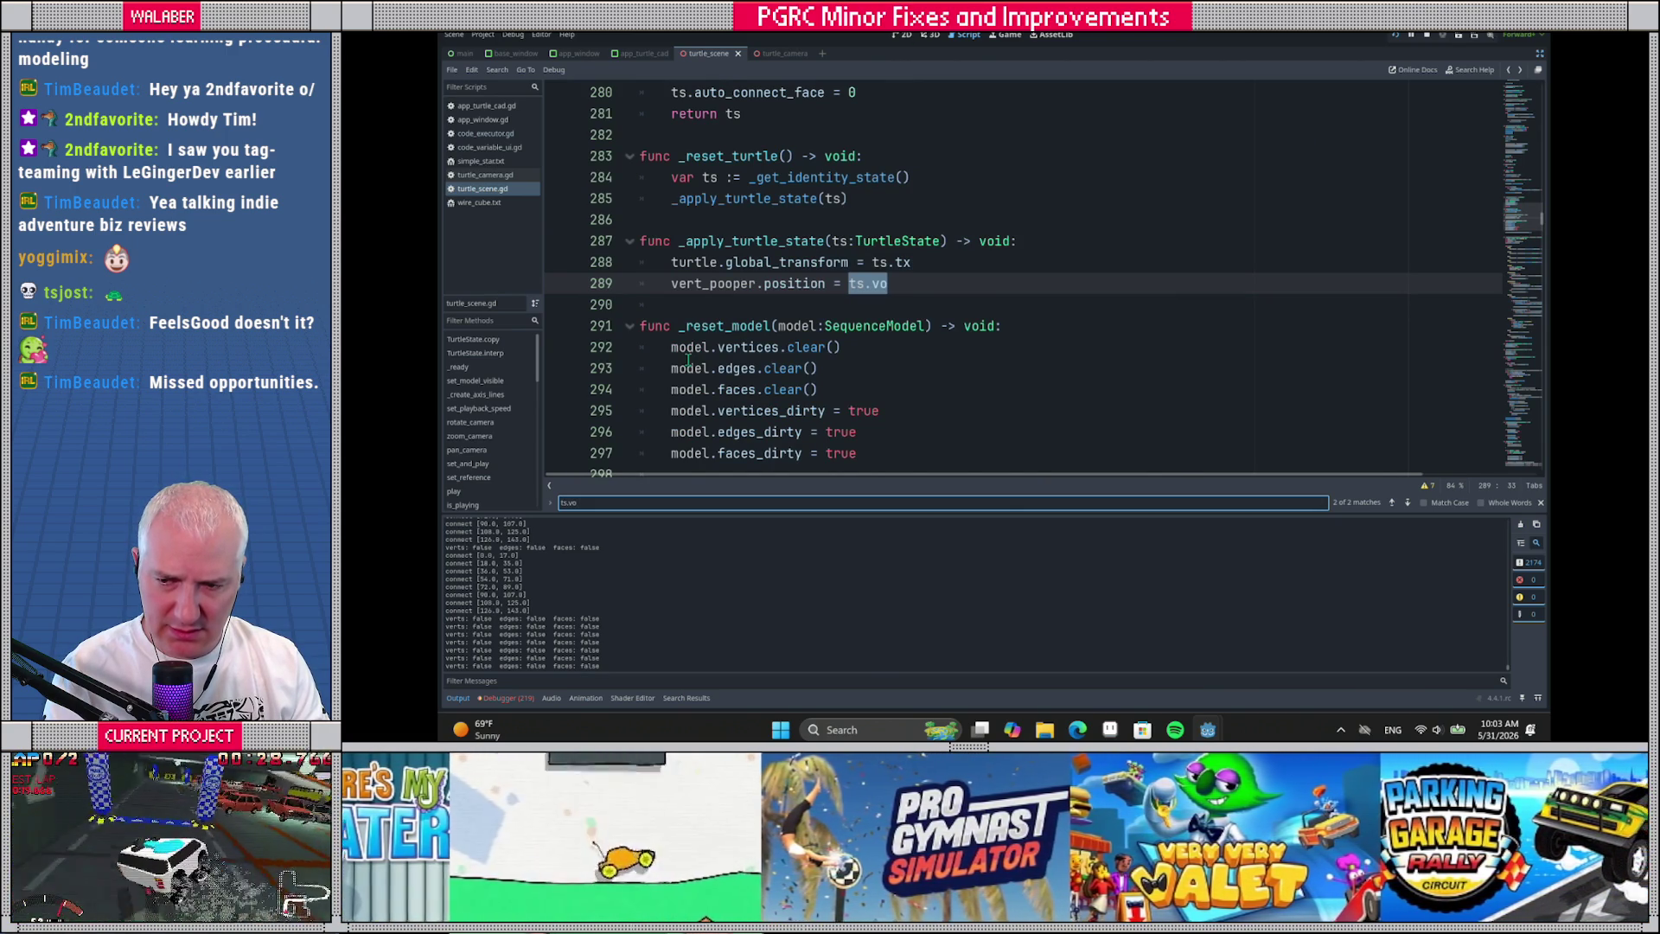
key("Return")
key("Return")
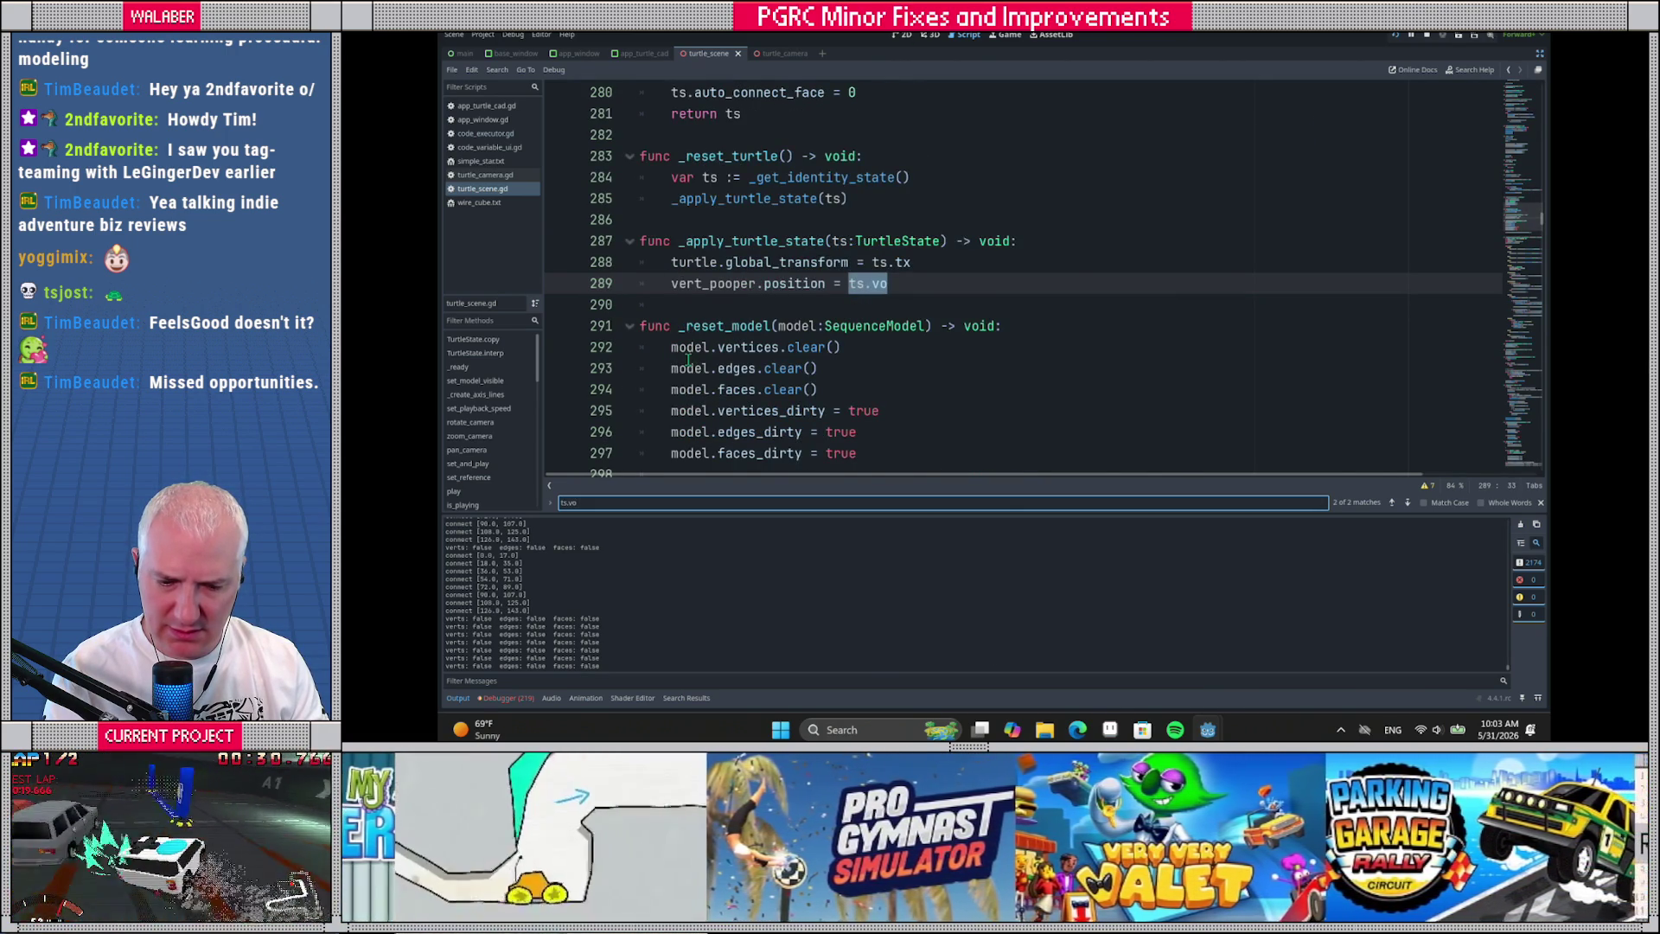
key("Return")
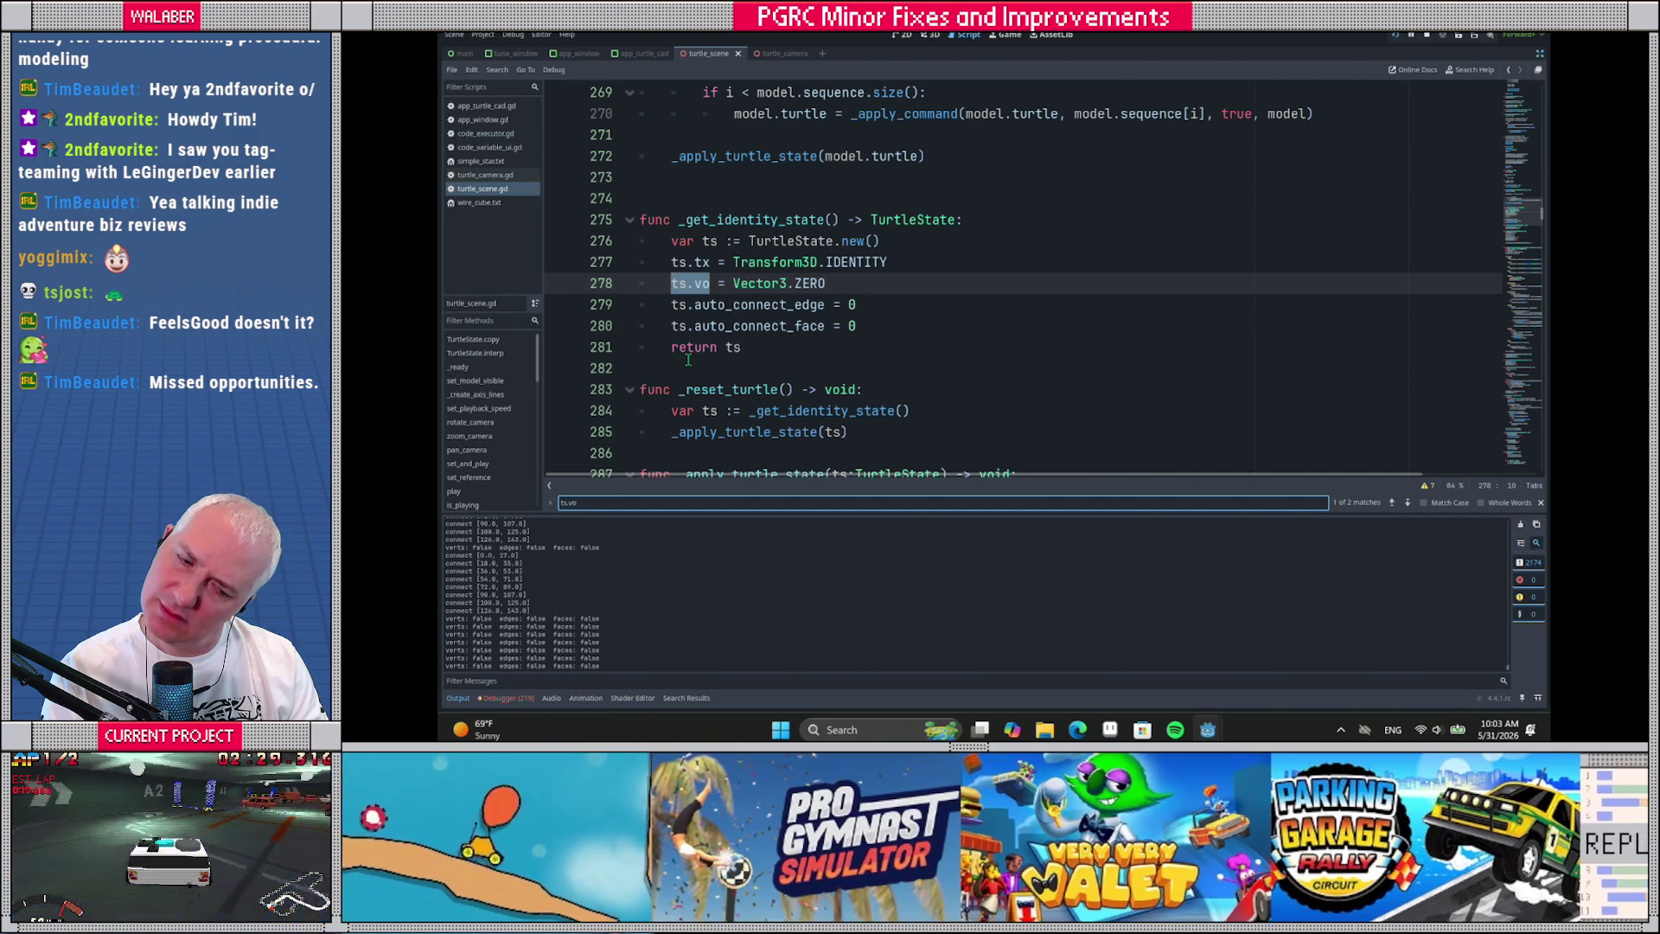
type("emit_")
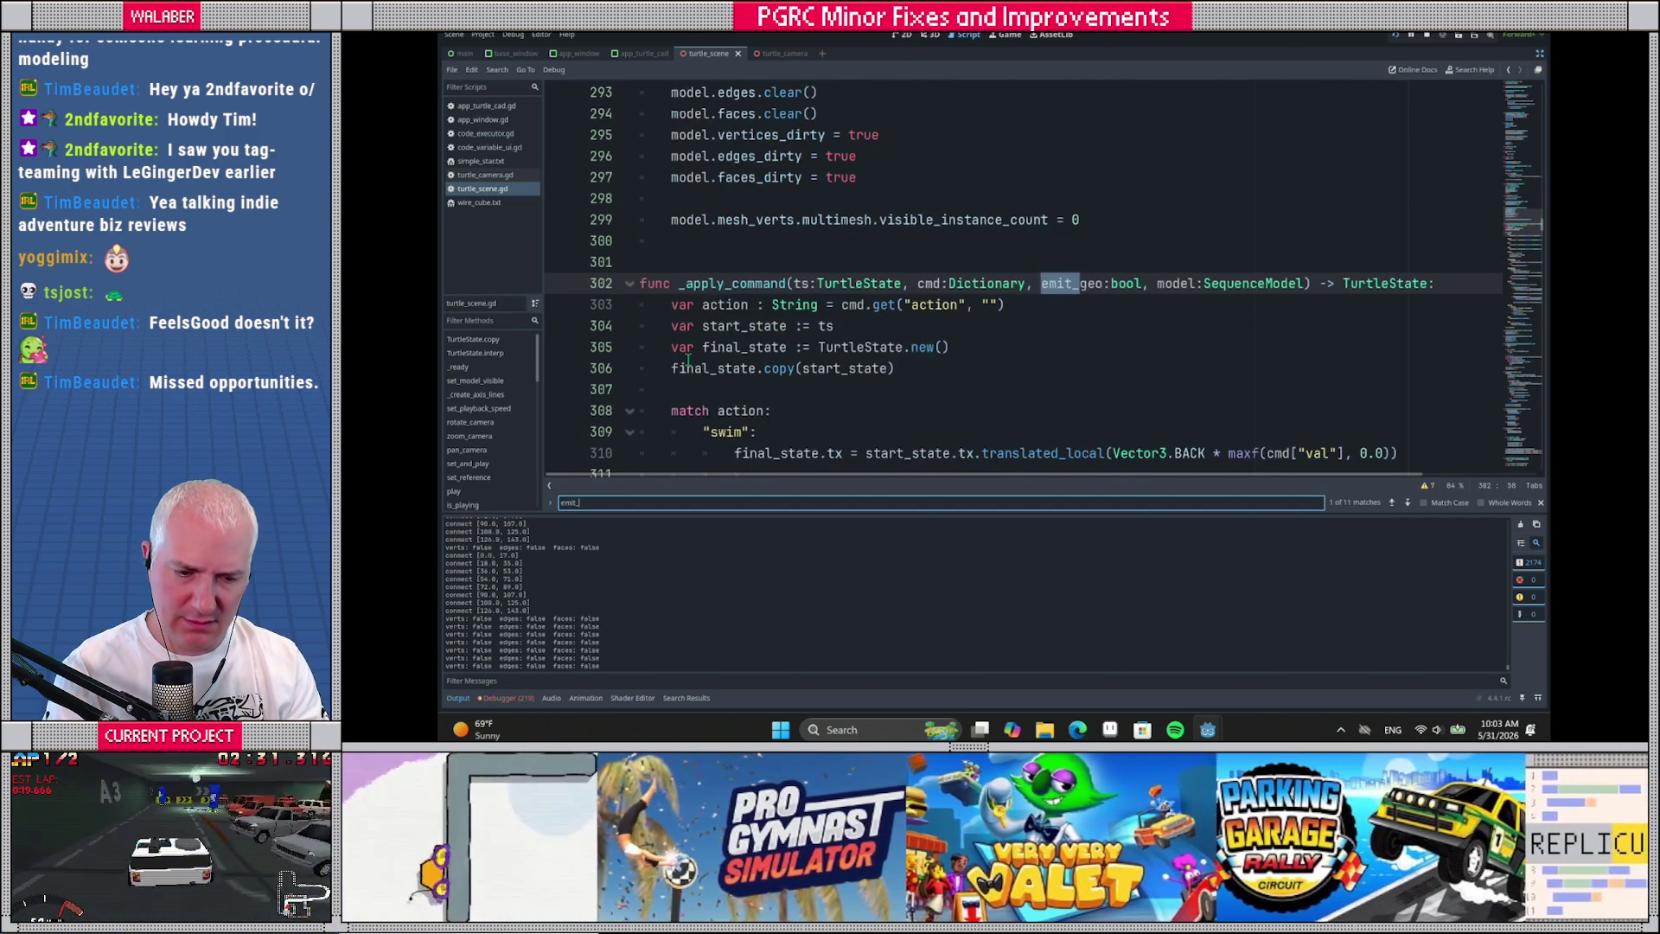
type("v")
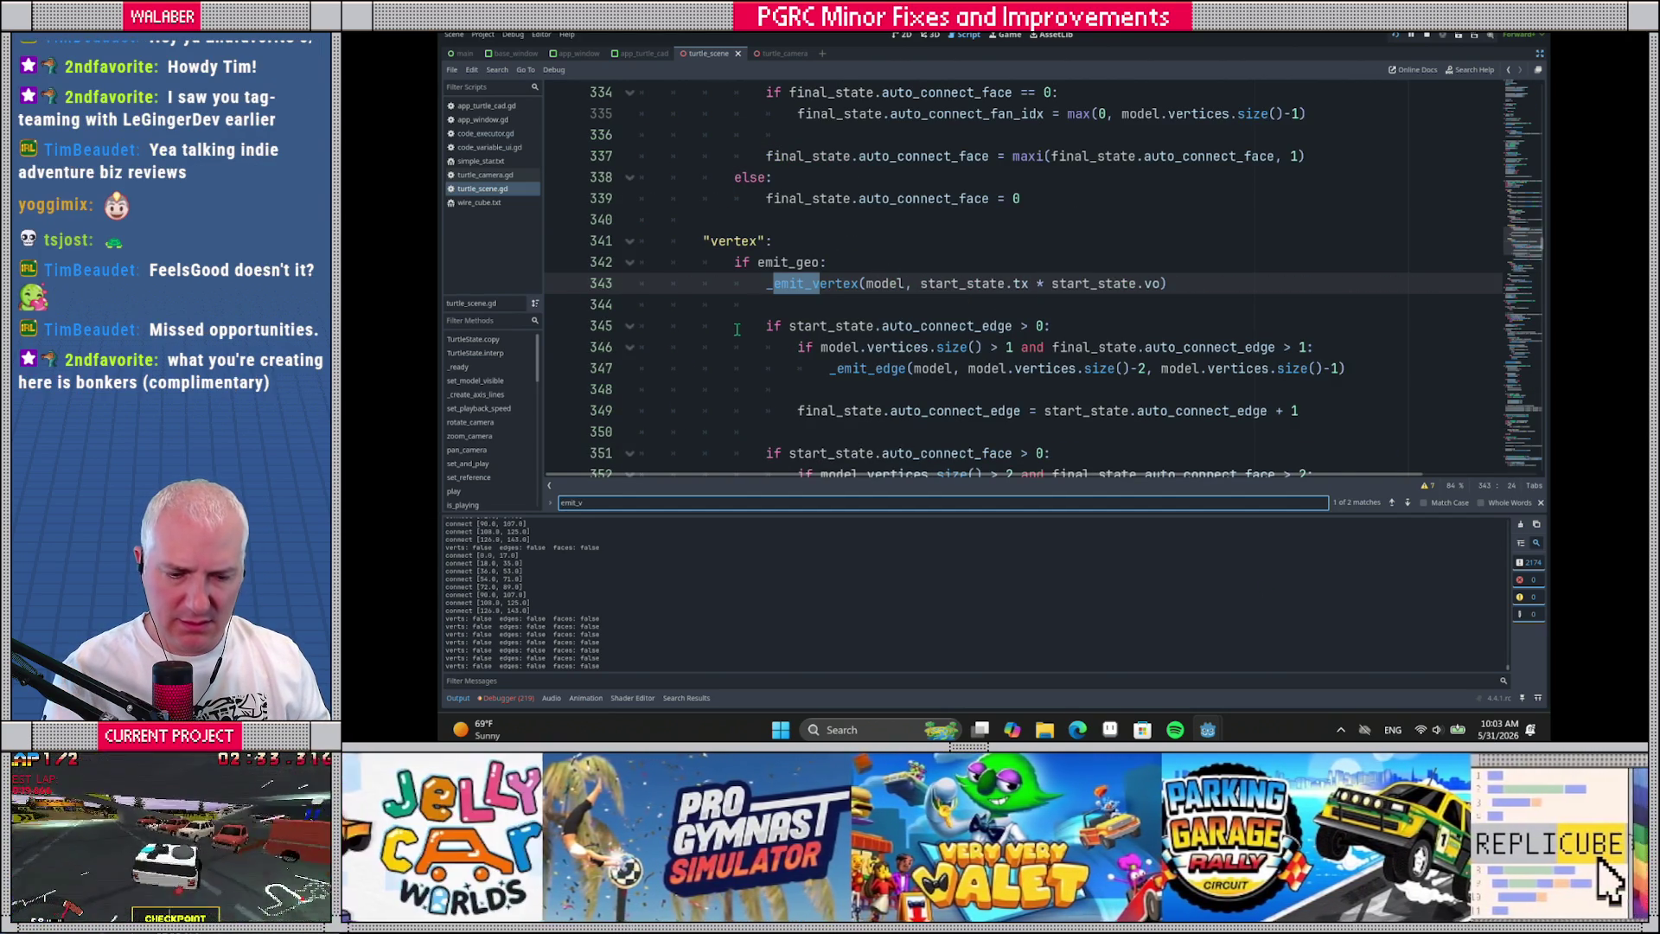
key("Escape")
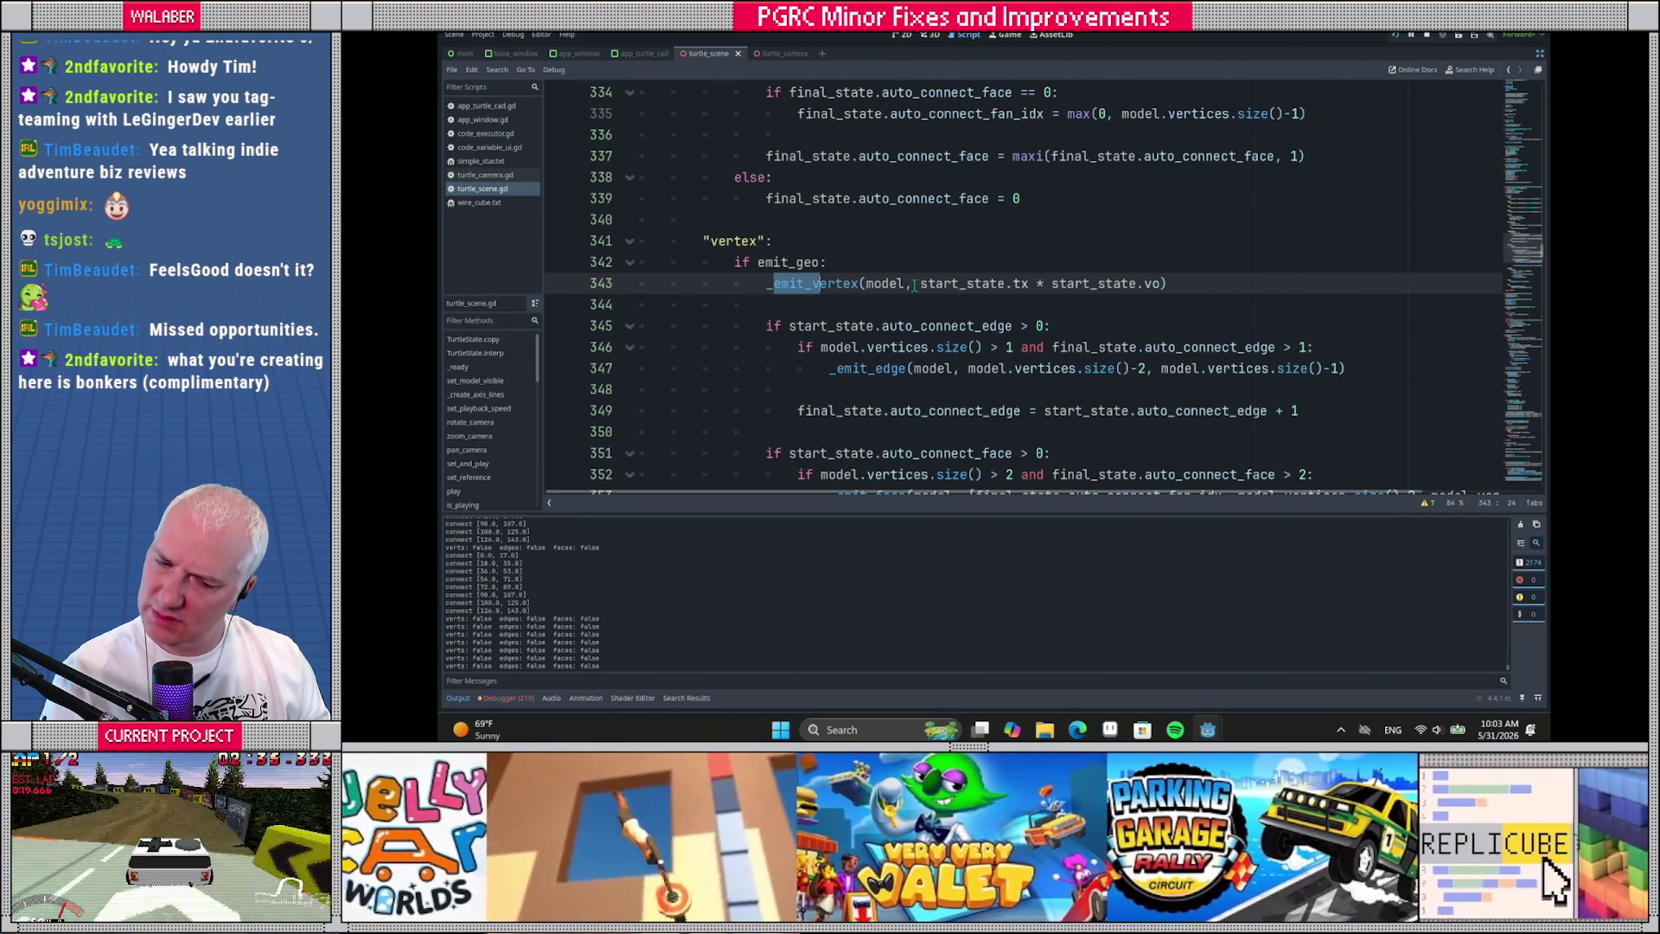
key("F5")
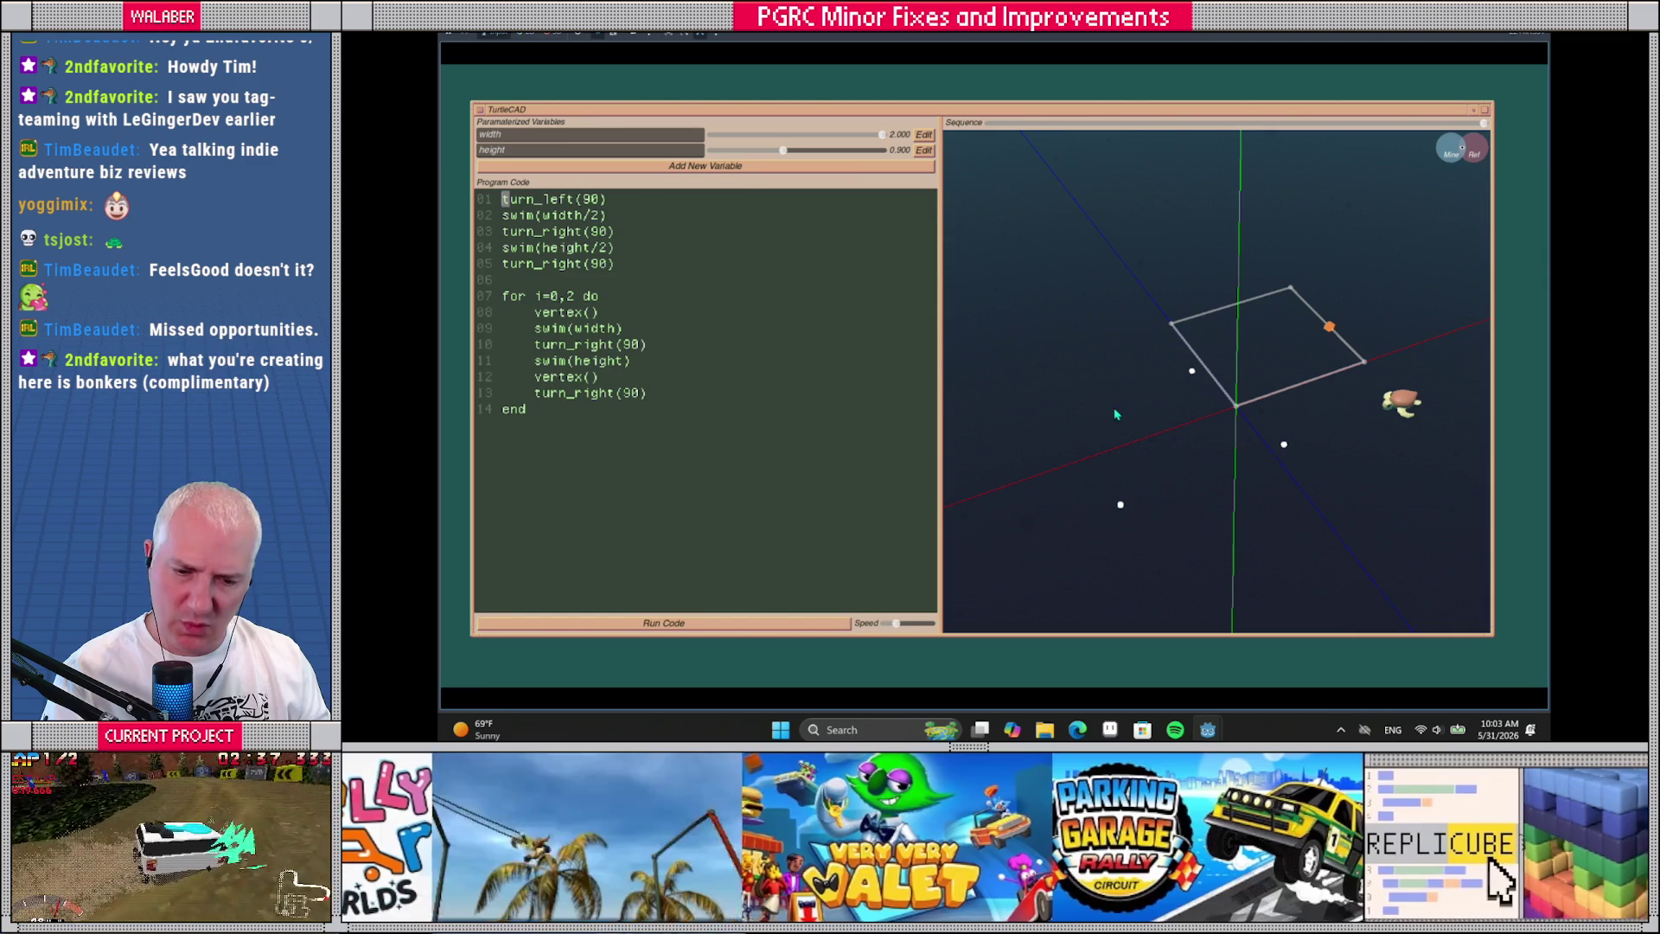
Rerun the width-by-height program, view the rectangle face-on, and return to Godot
key("ctrl+a")
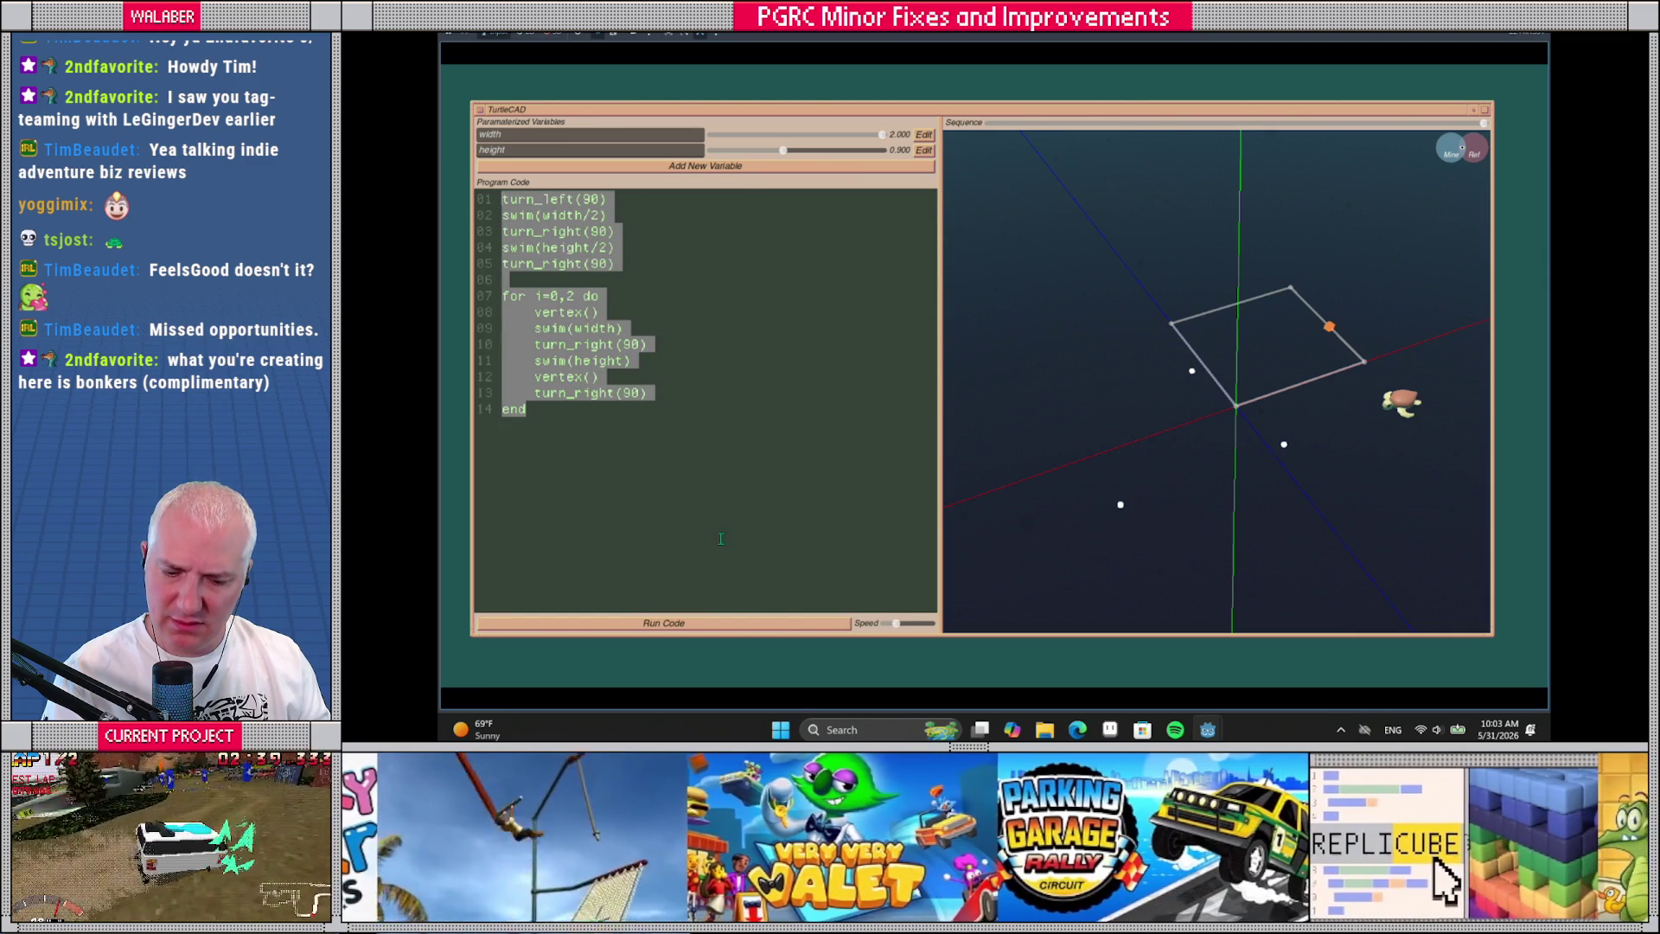
left_click(778, 623)
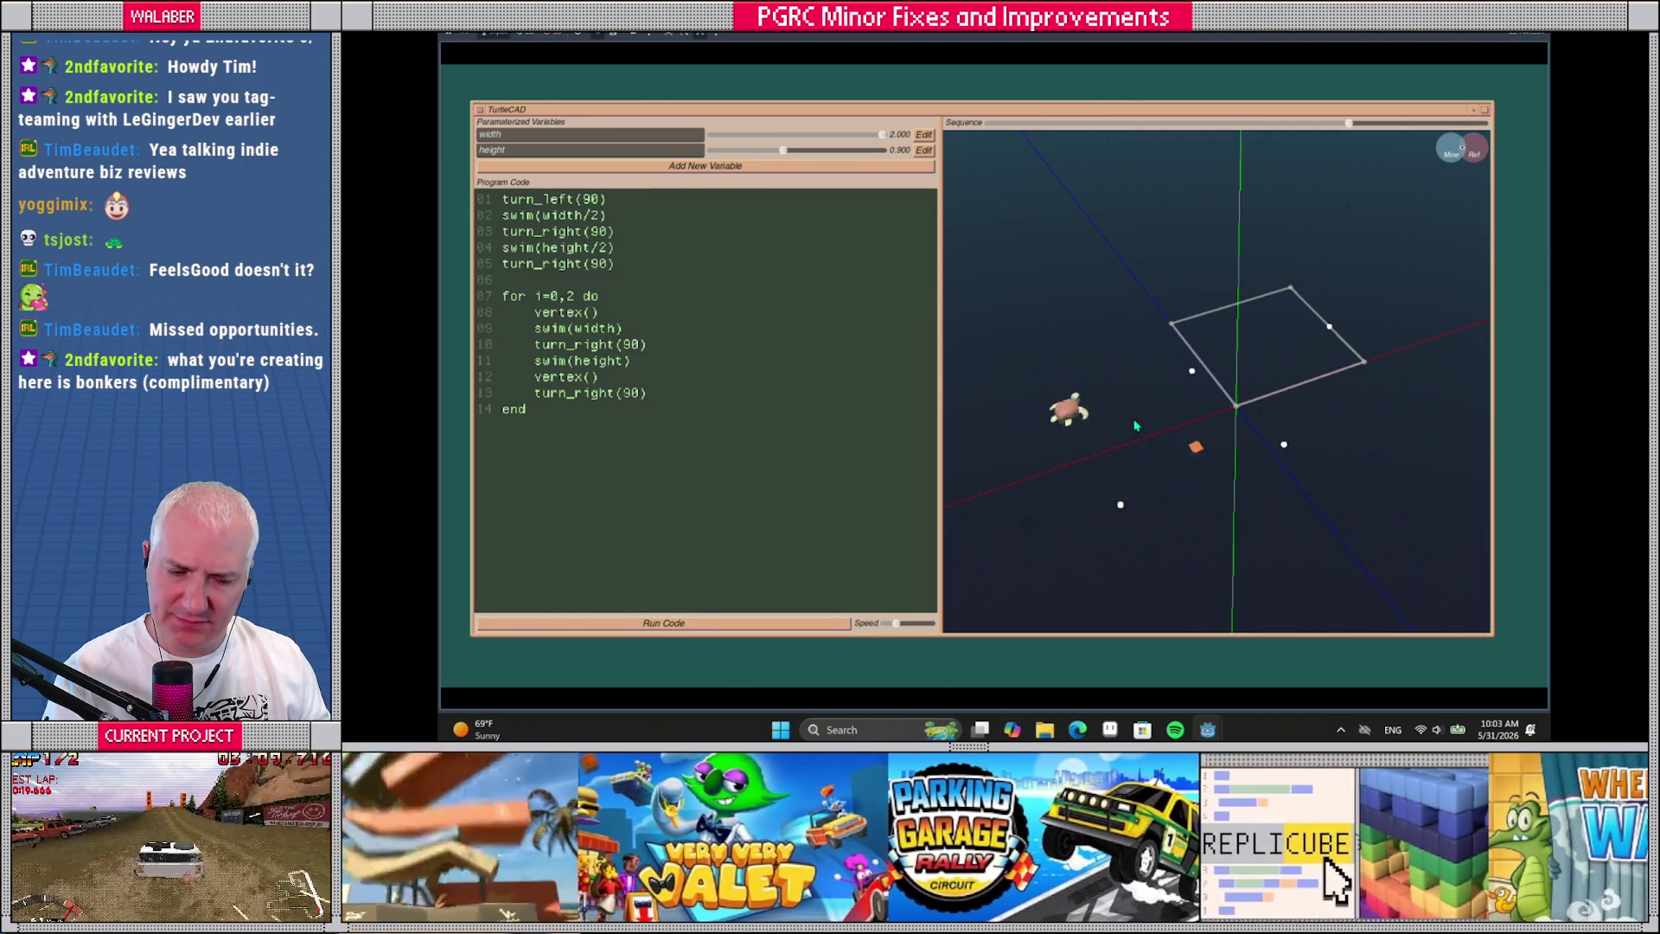
left_click_drag(1172, 439, 1170, 484)
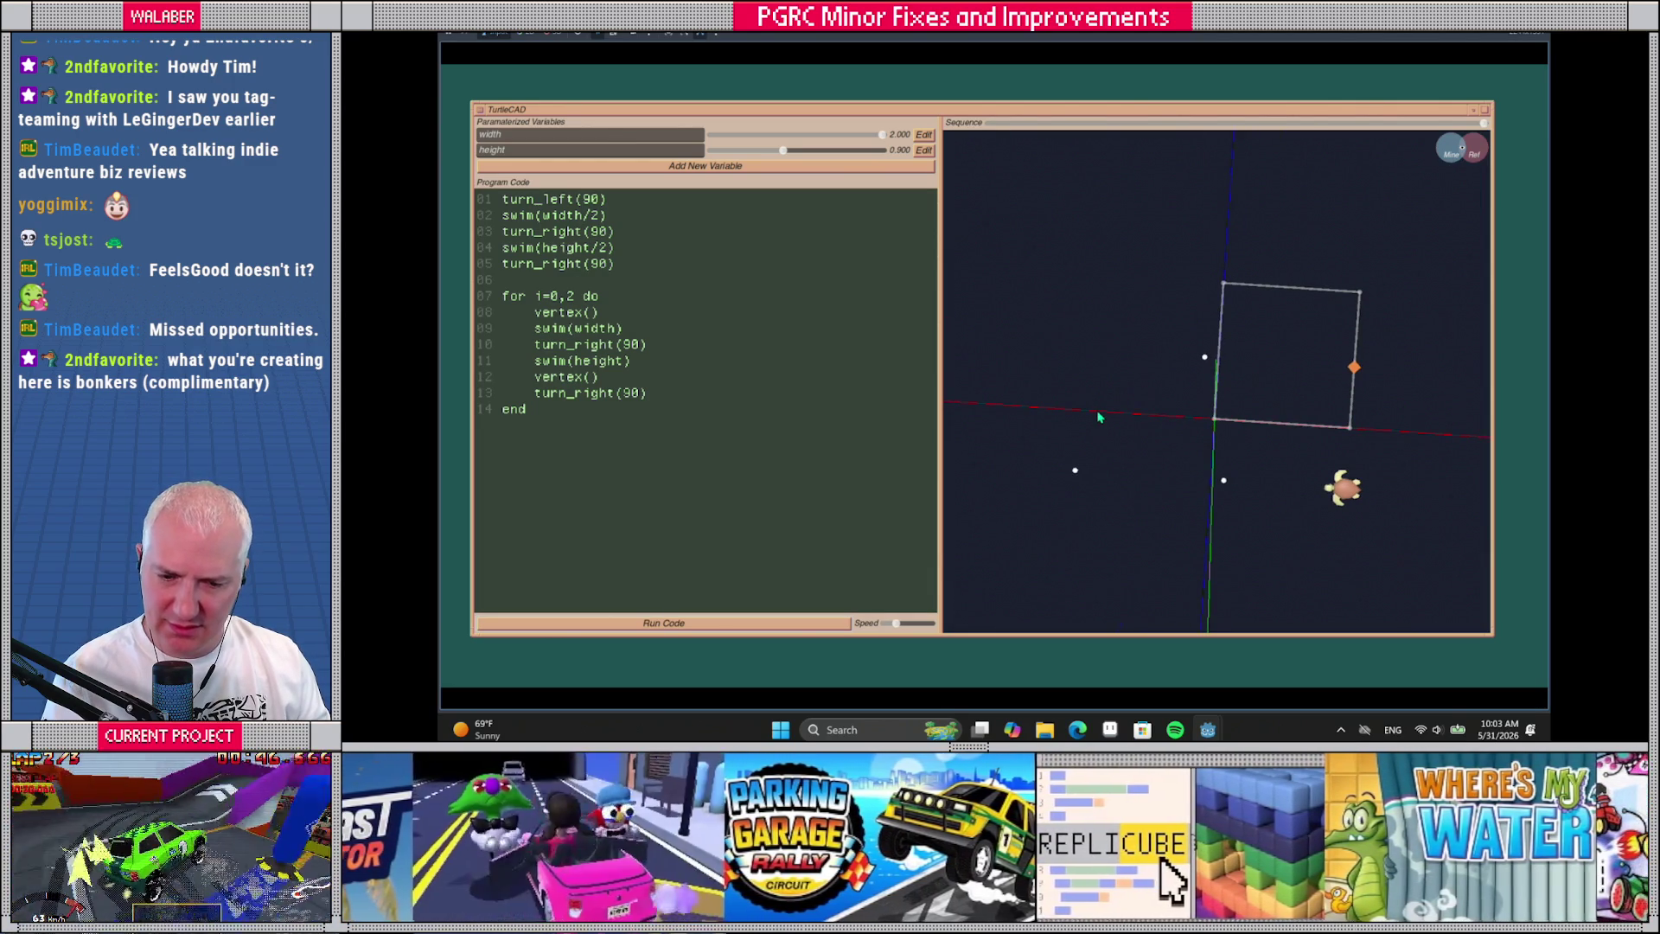
key("alt+Tab")
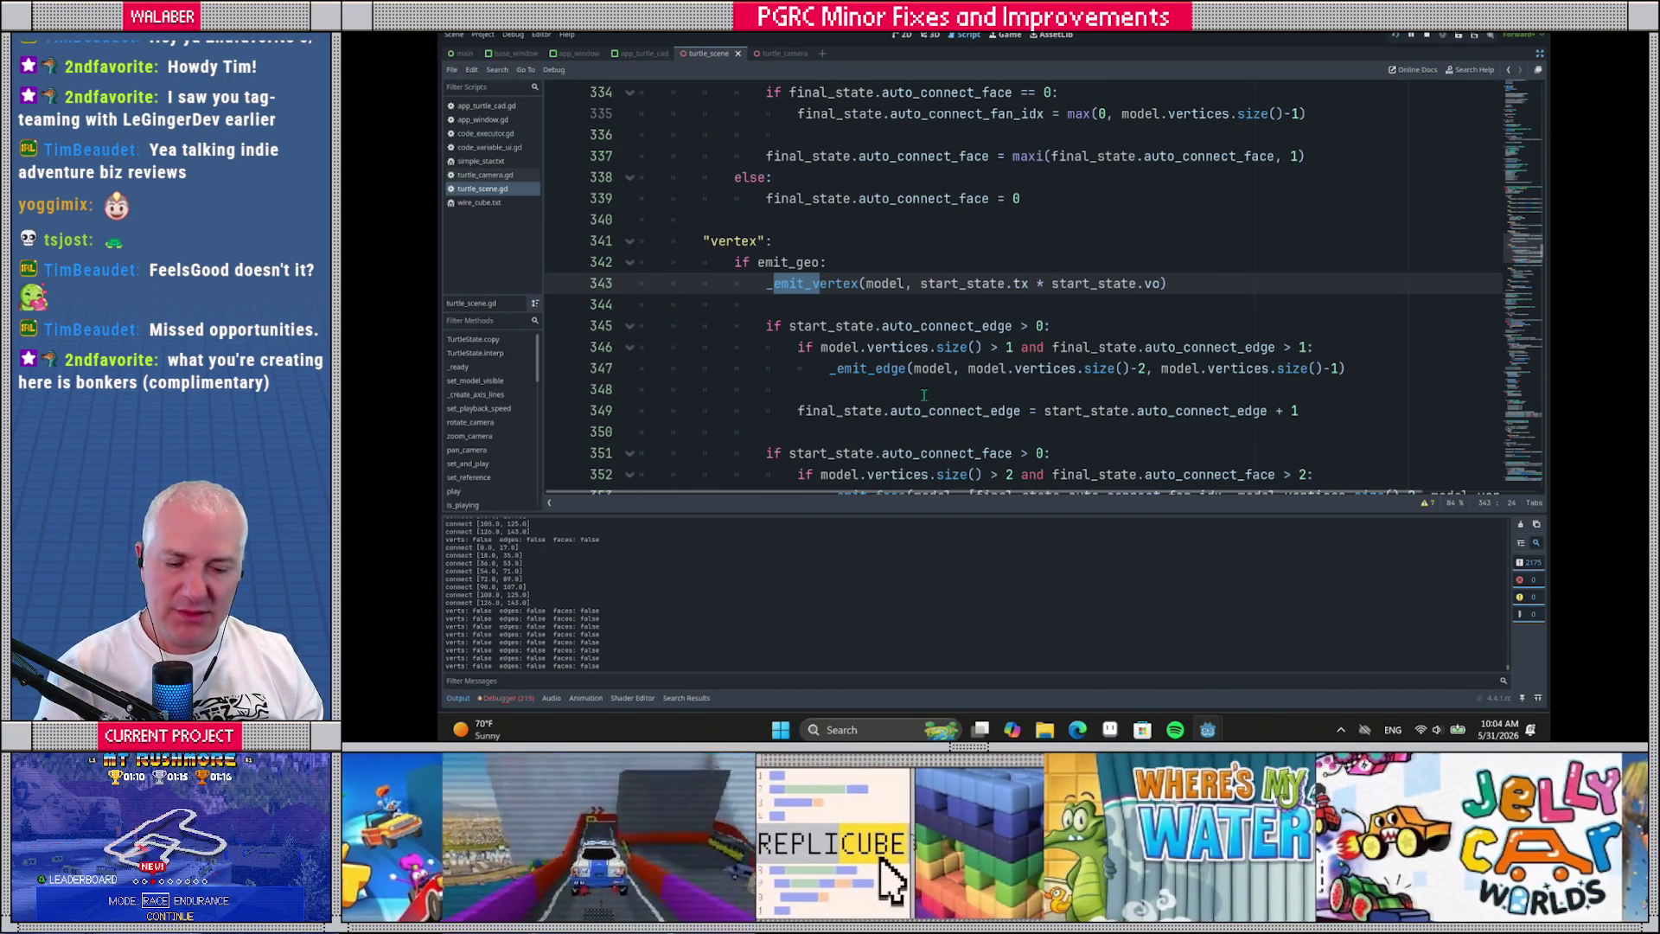
Review the "vertex" case in turtle_scene.gd, then switch to code_executor.gd
left_click(823, 309)
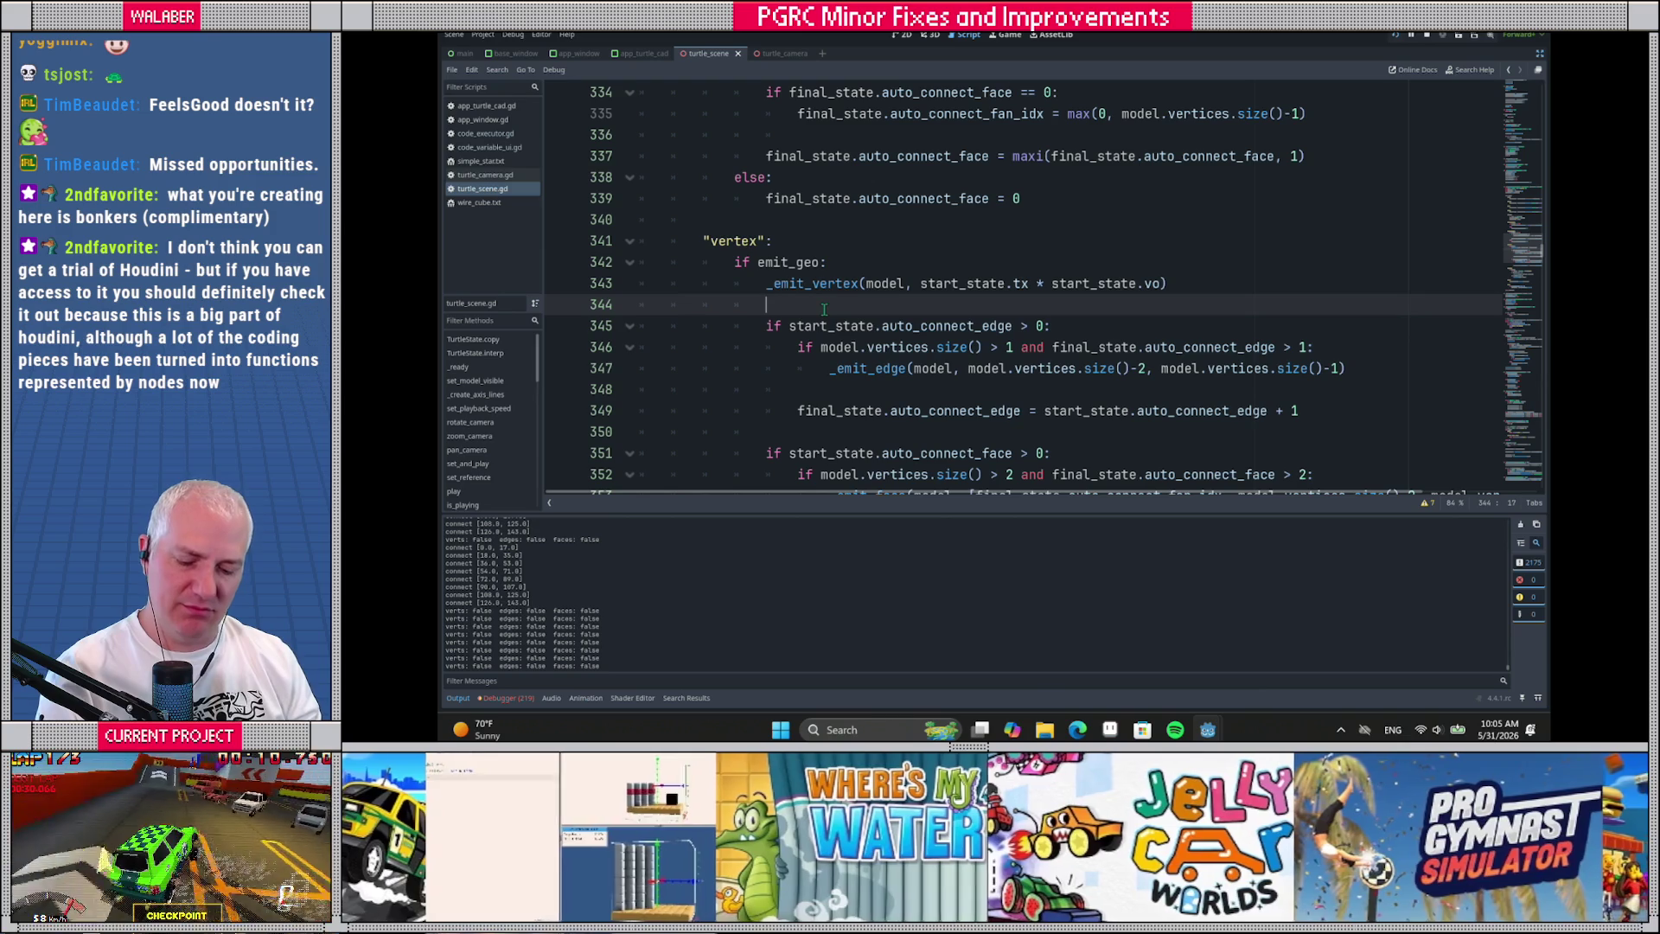
left_click(760, 242)
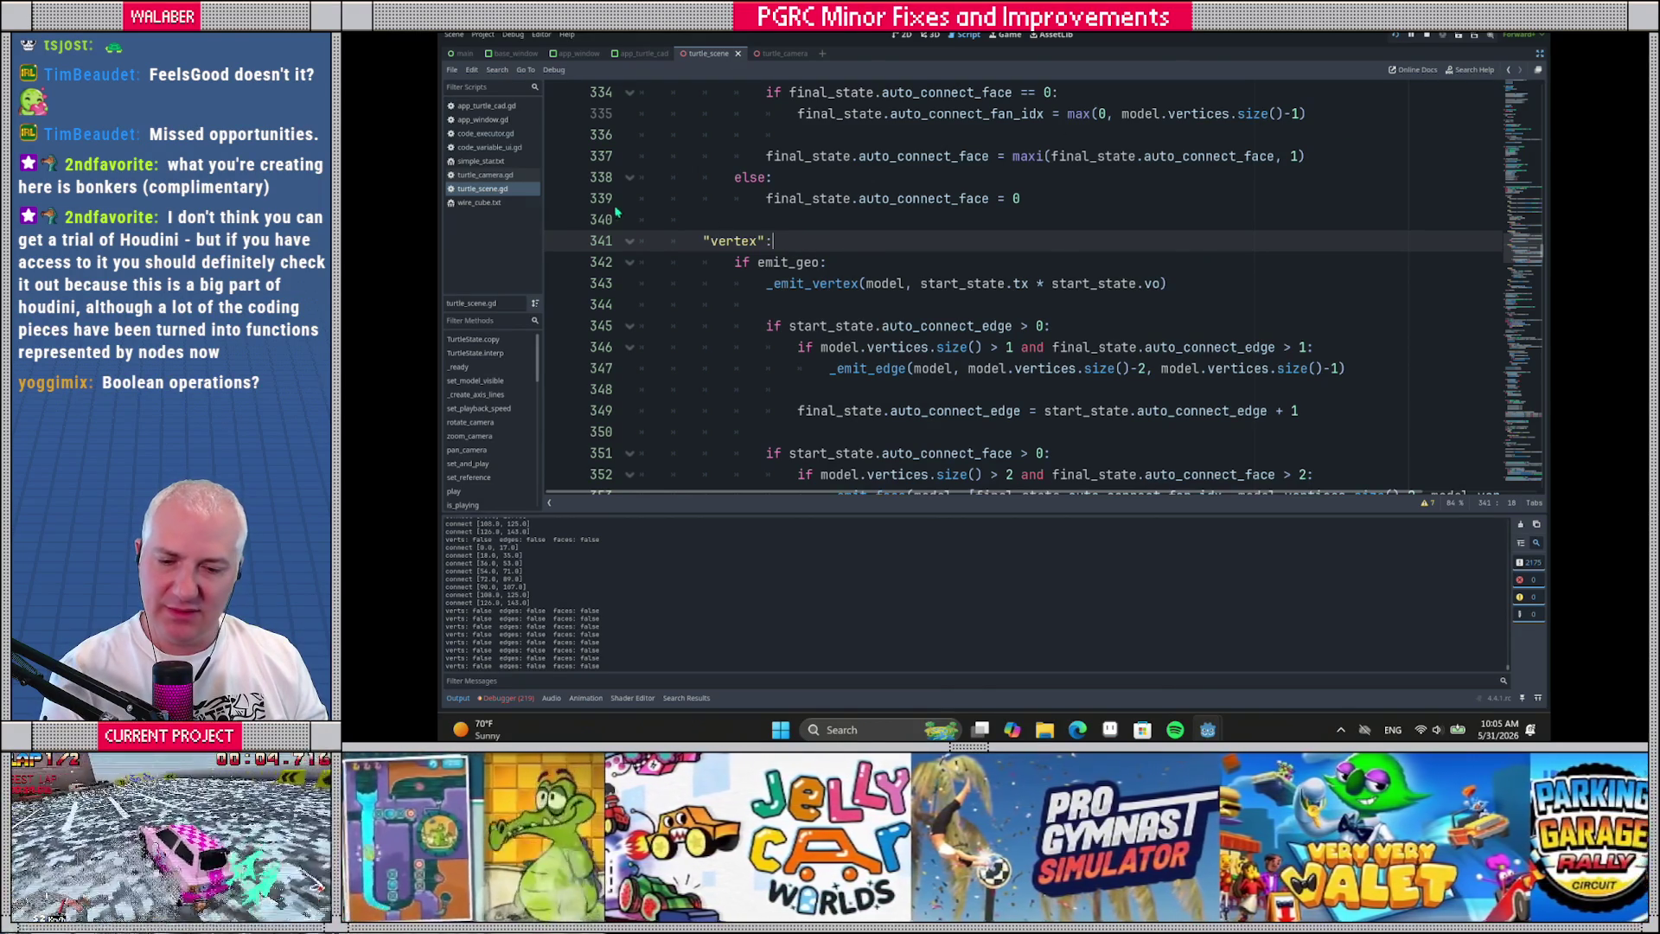
left_click(501, 136)
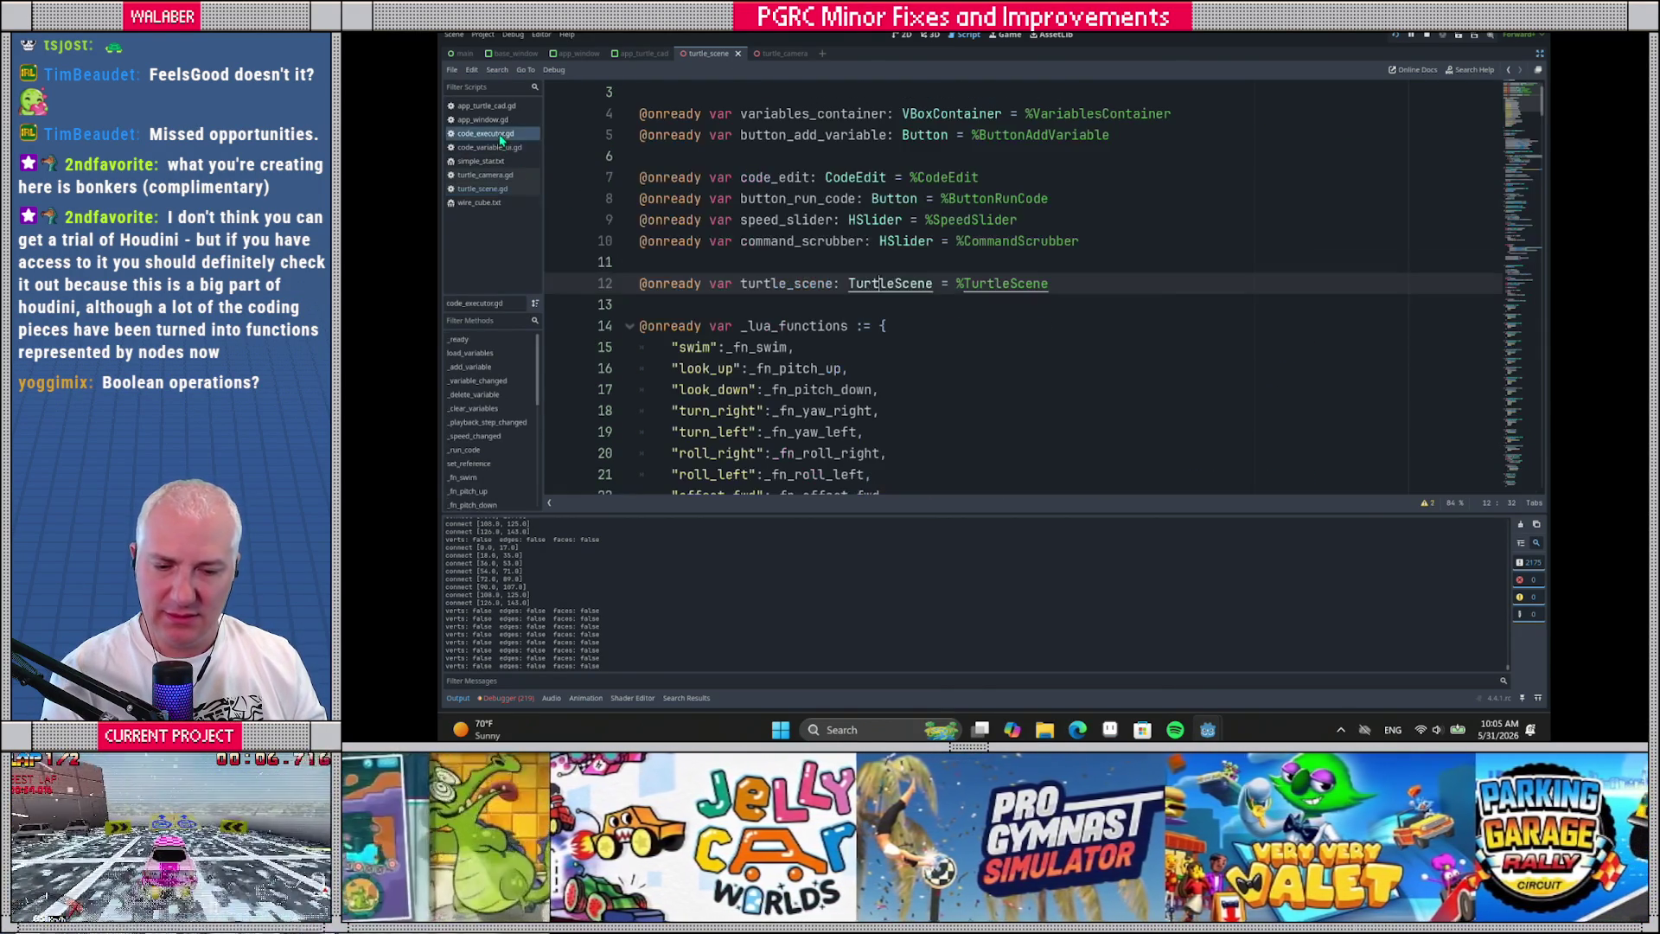
Jump to the _run_code definition and scroll through its body
left_click(772, 265)
scroll(788, 280, "down", 10)
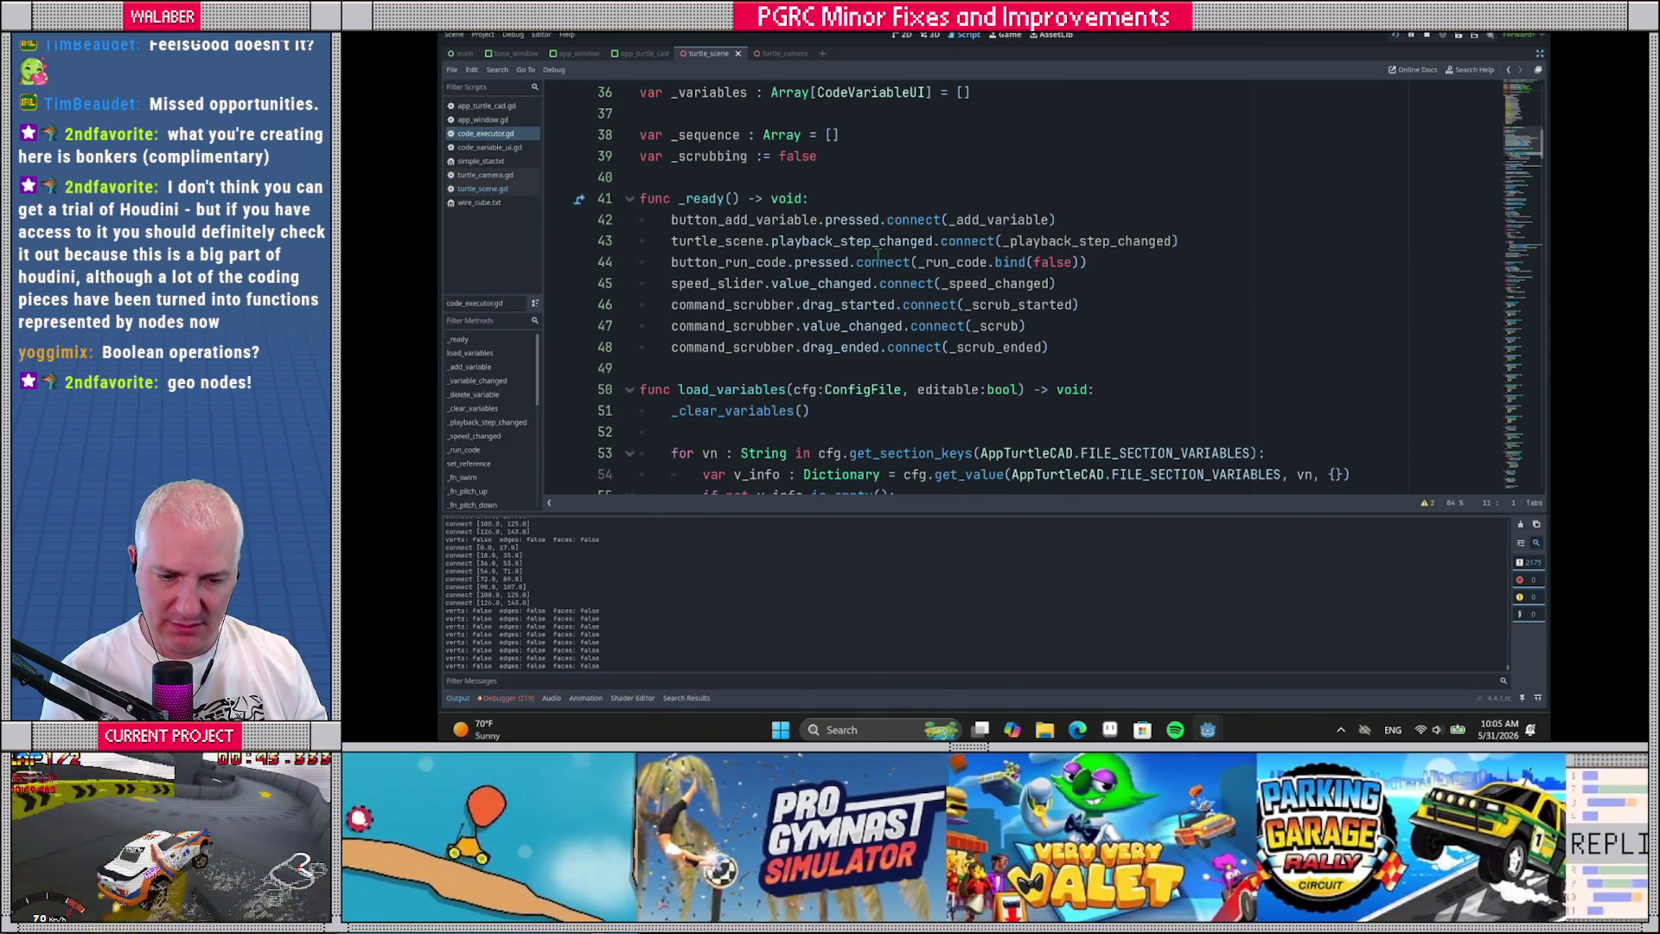
left_click(942, 263, "ctrl")
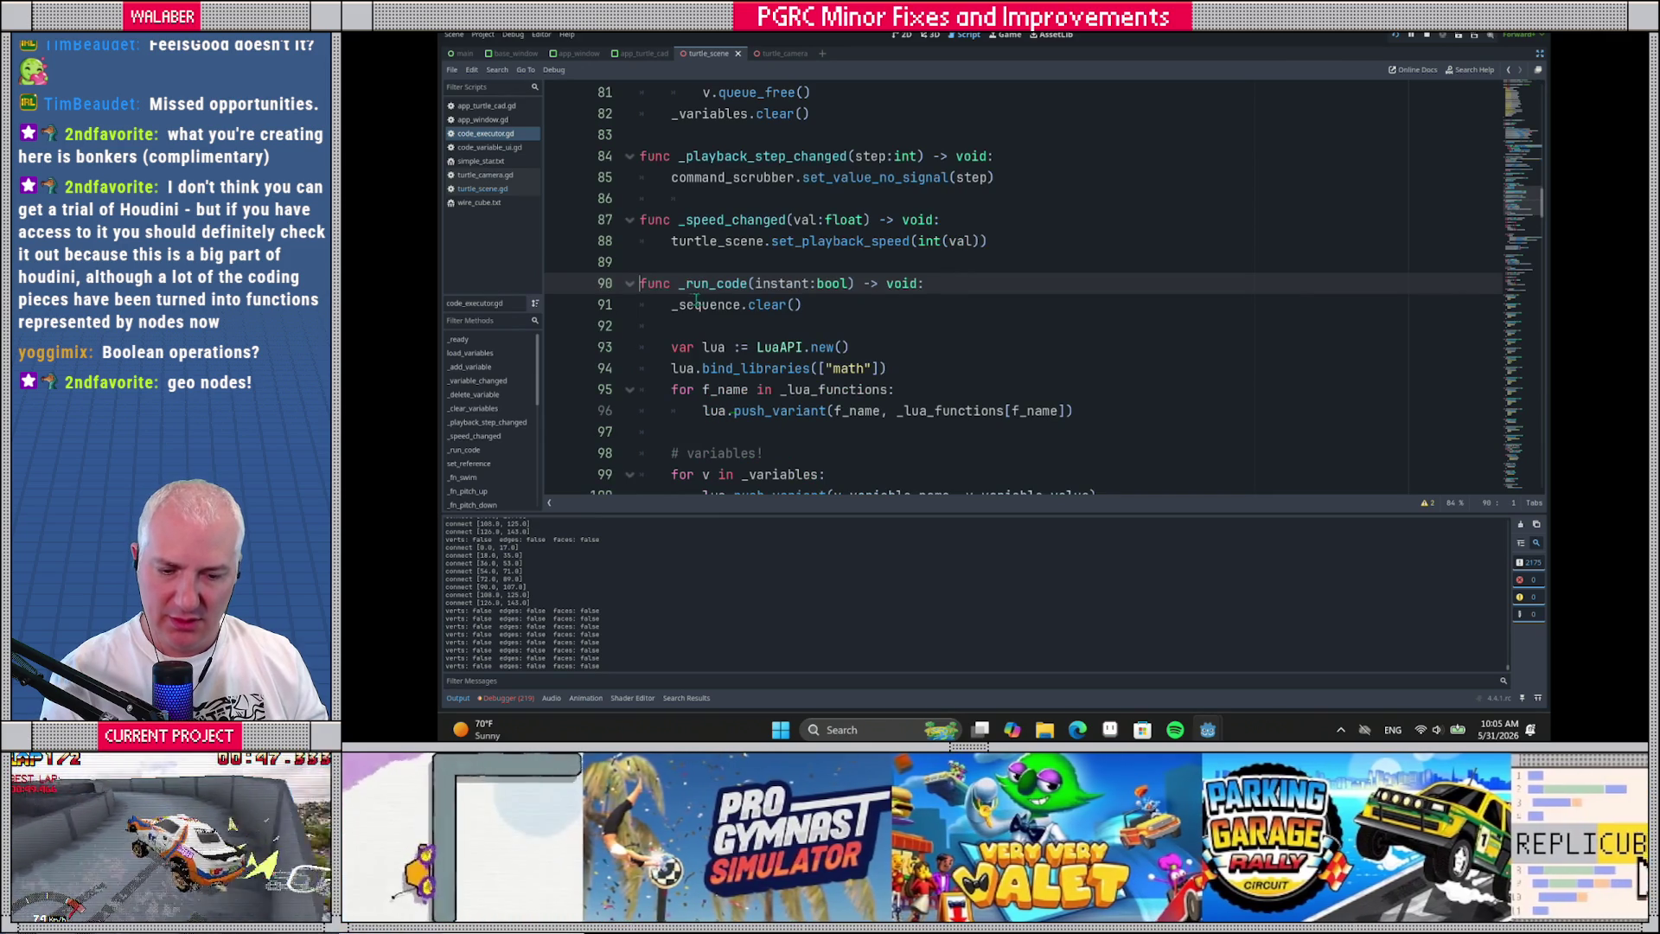
scroll(672, 304, "down", 2)
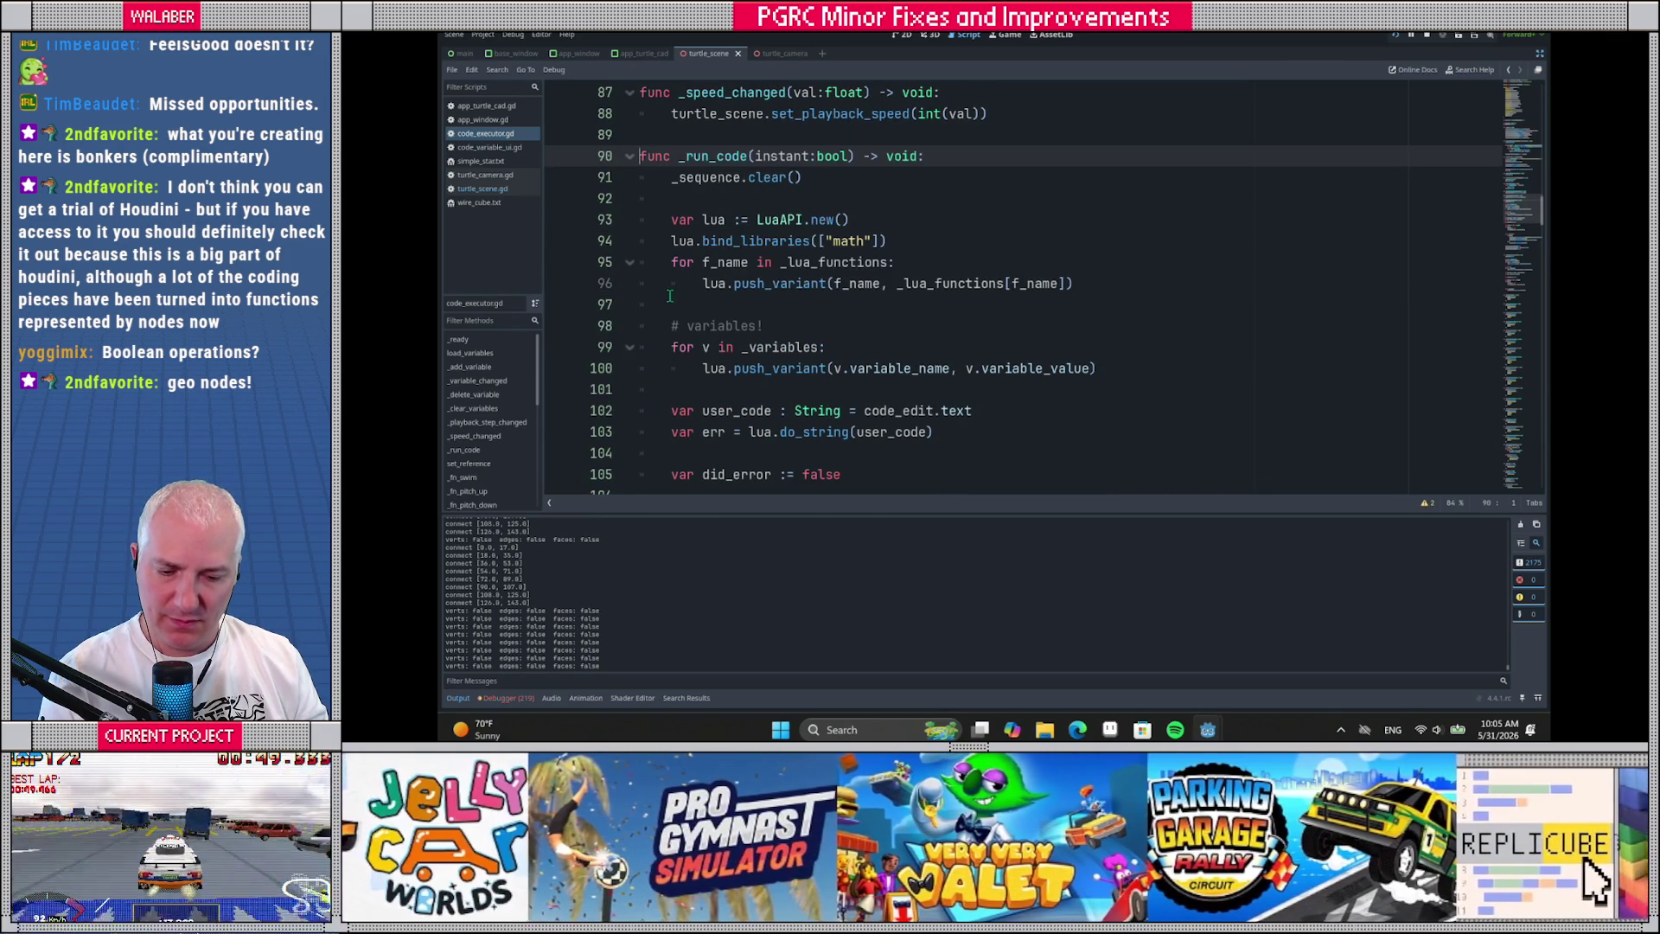
scroll(670, 296, "down", 2)
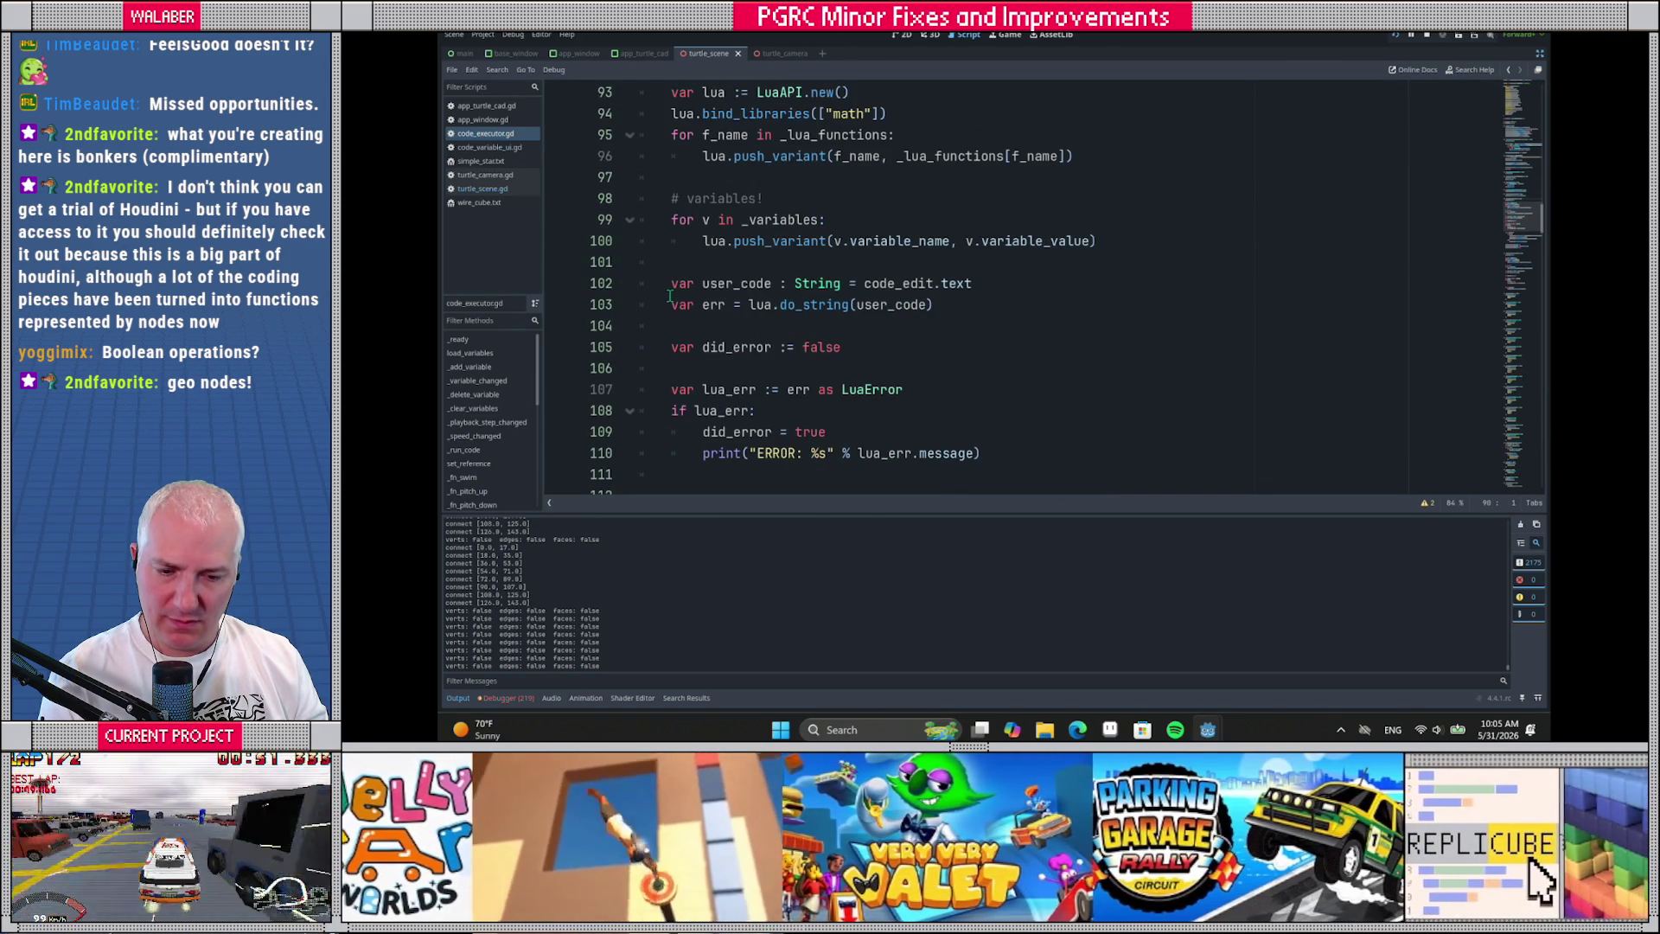
scroll(670, 296, "up", 1)
scroll(669, 296, "down", 4)
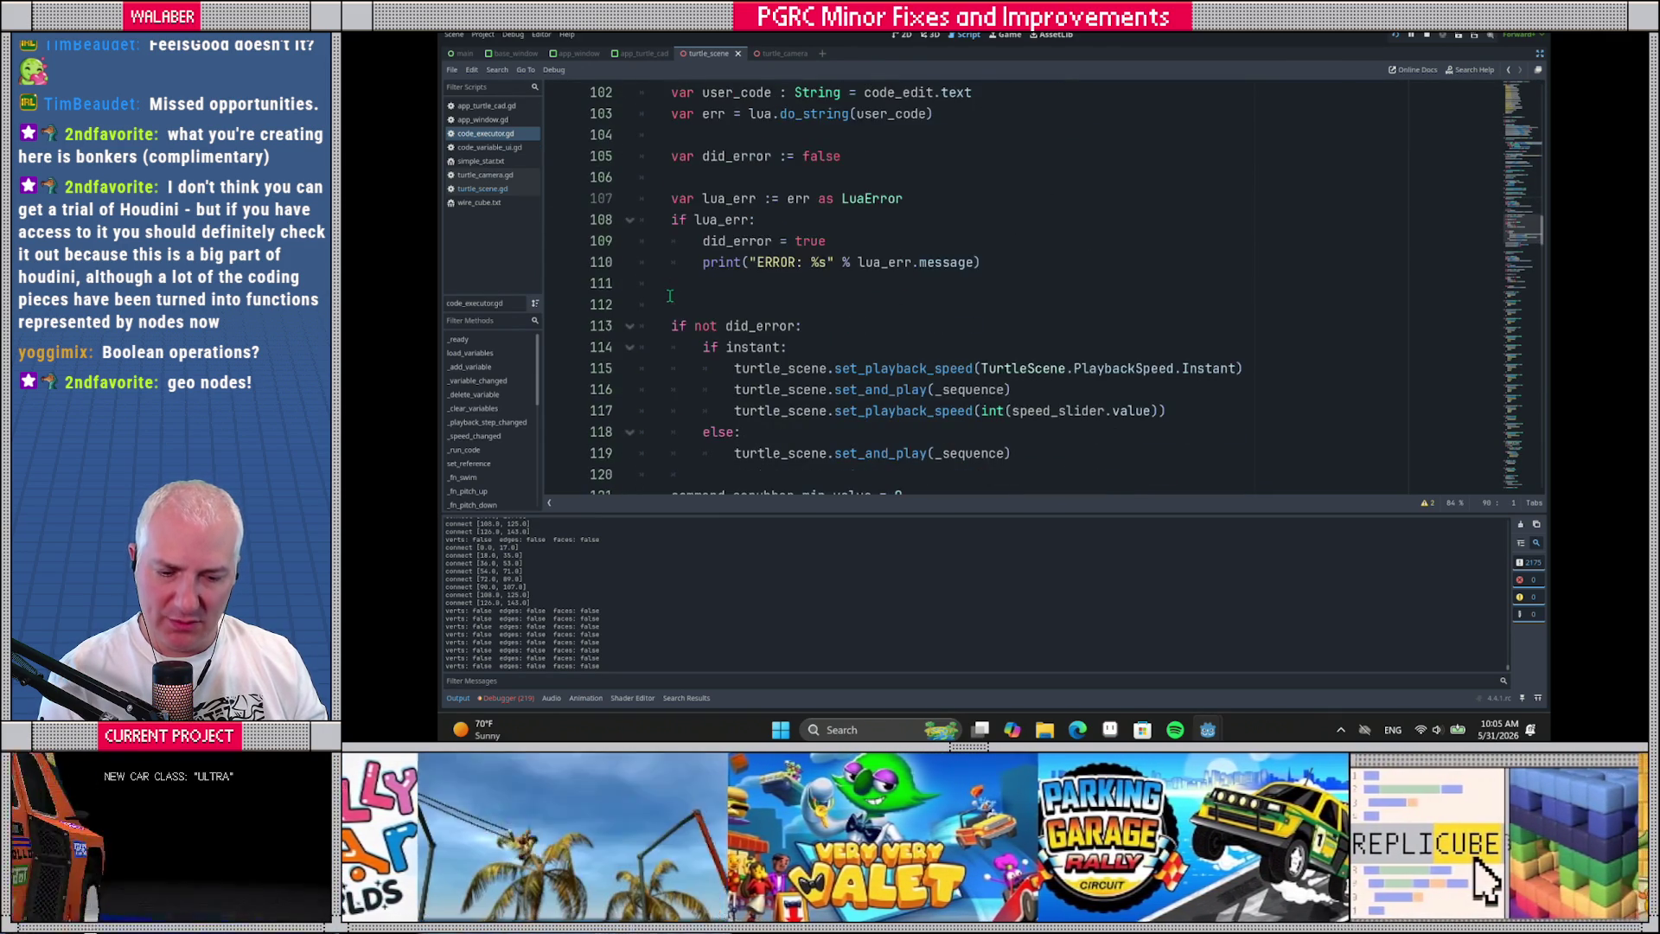
scroll(670, 297, "down", 1)
scroll(670, 297, "down", 1)
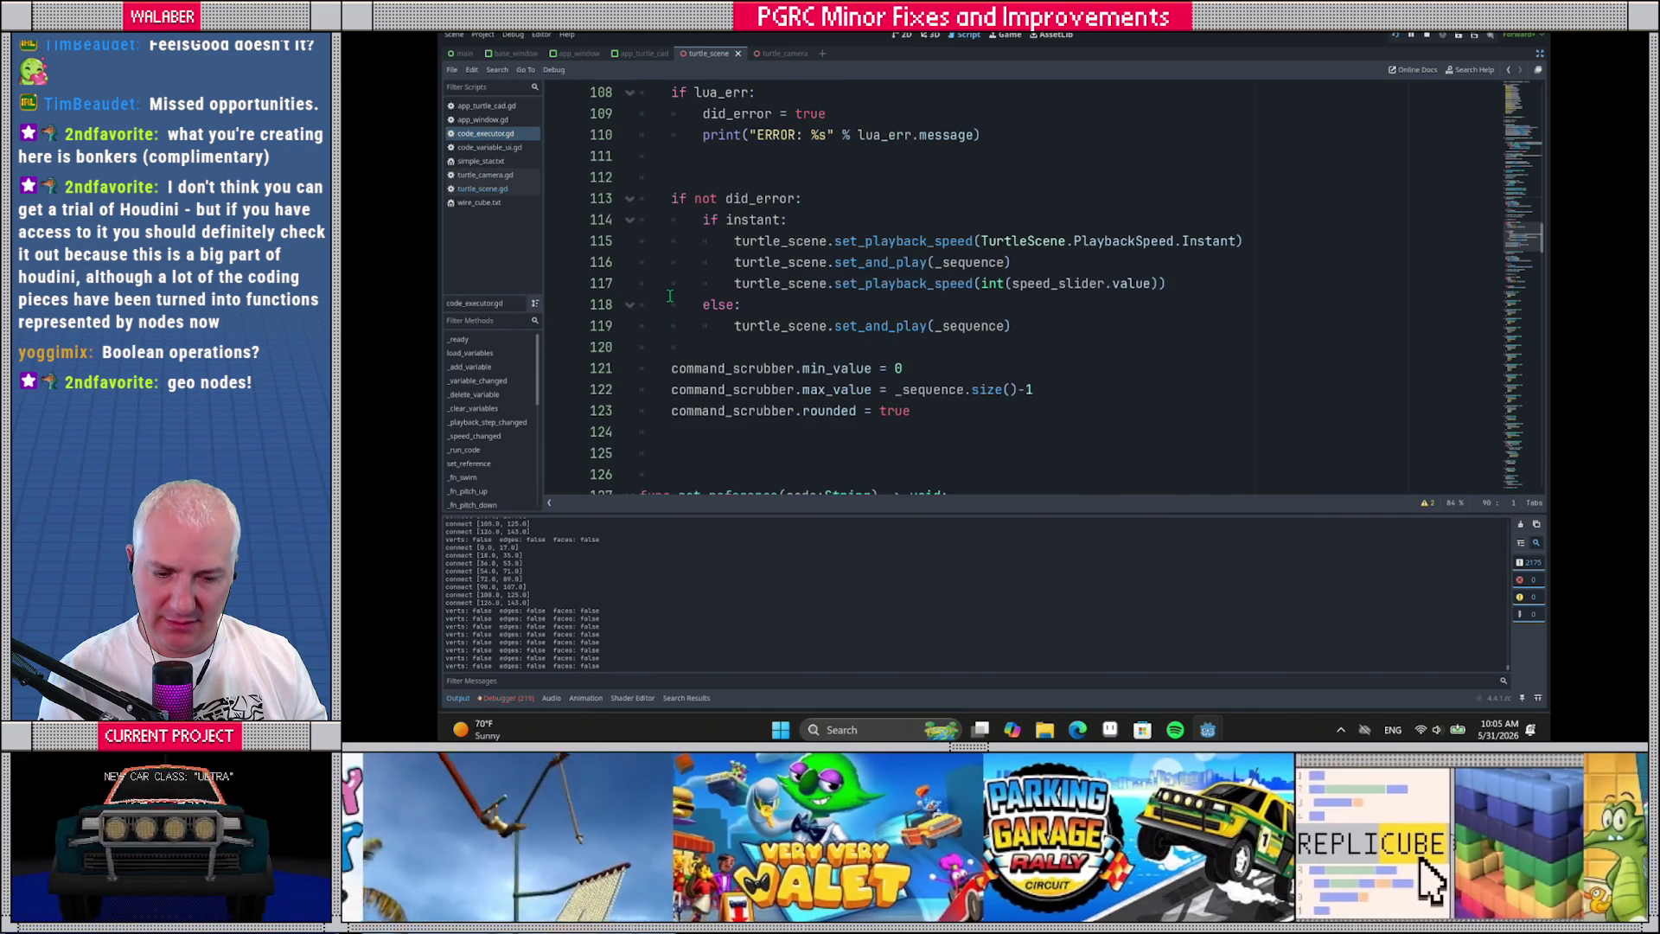
Follow set_and_play through play and _reset_turtle to _get_identity_state, then select TurtleCAD's program code
left_click(850, 262)
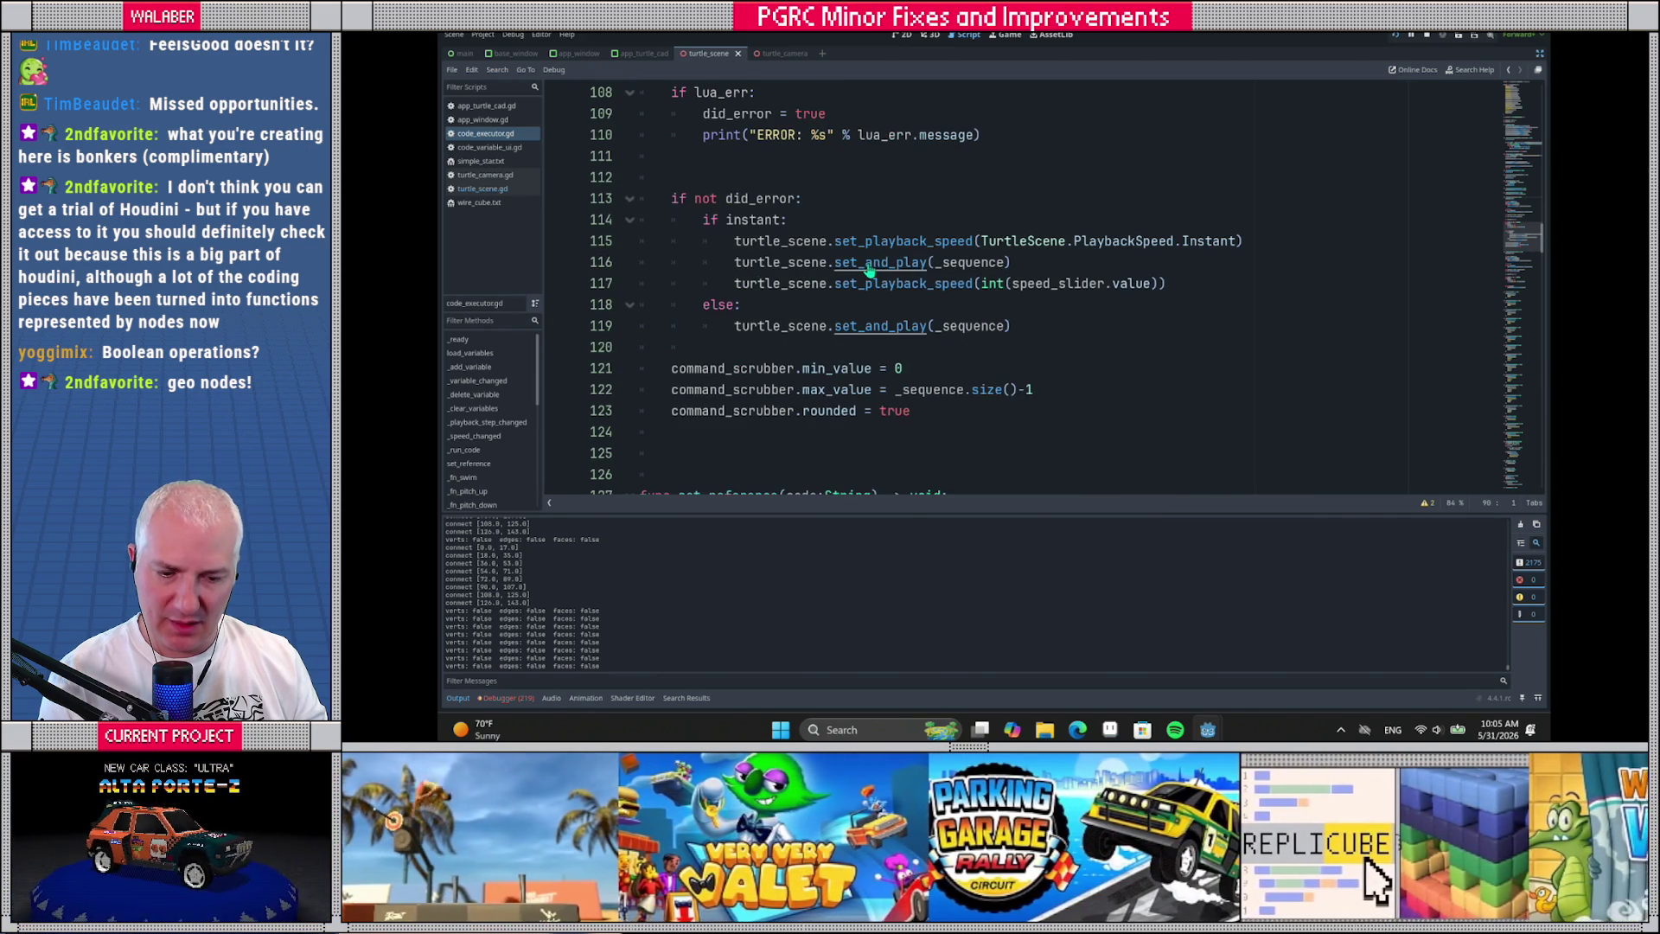
left_click(856, 263, "ctrl")
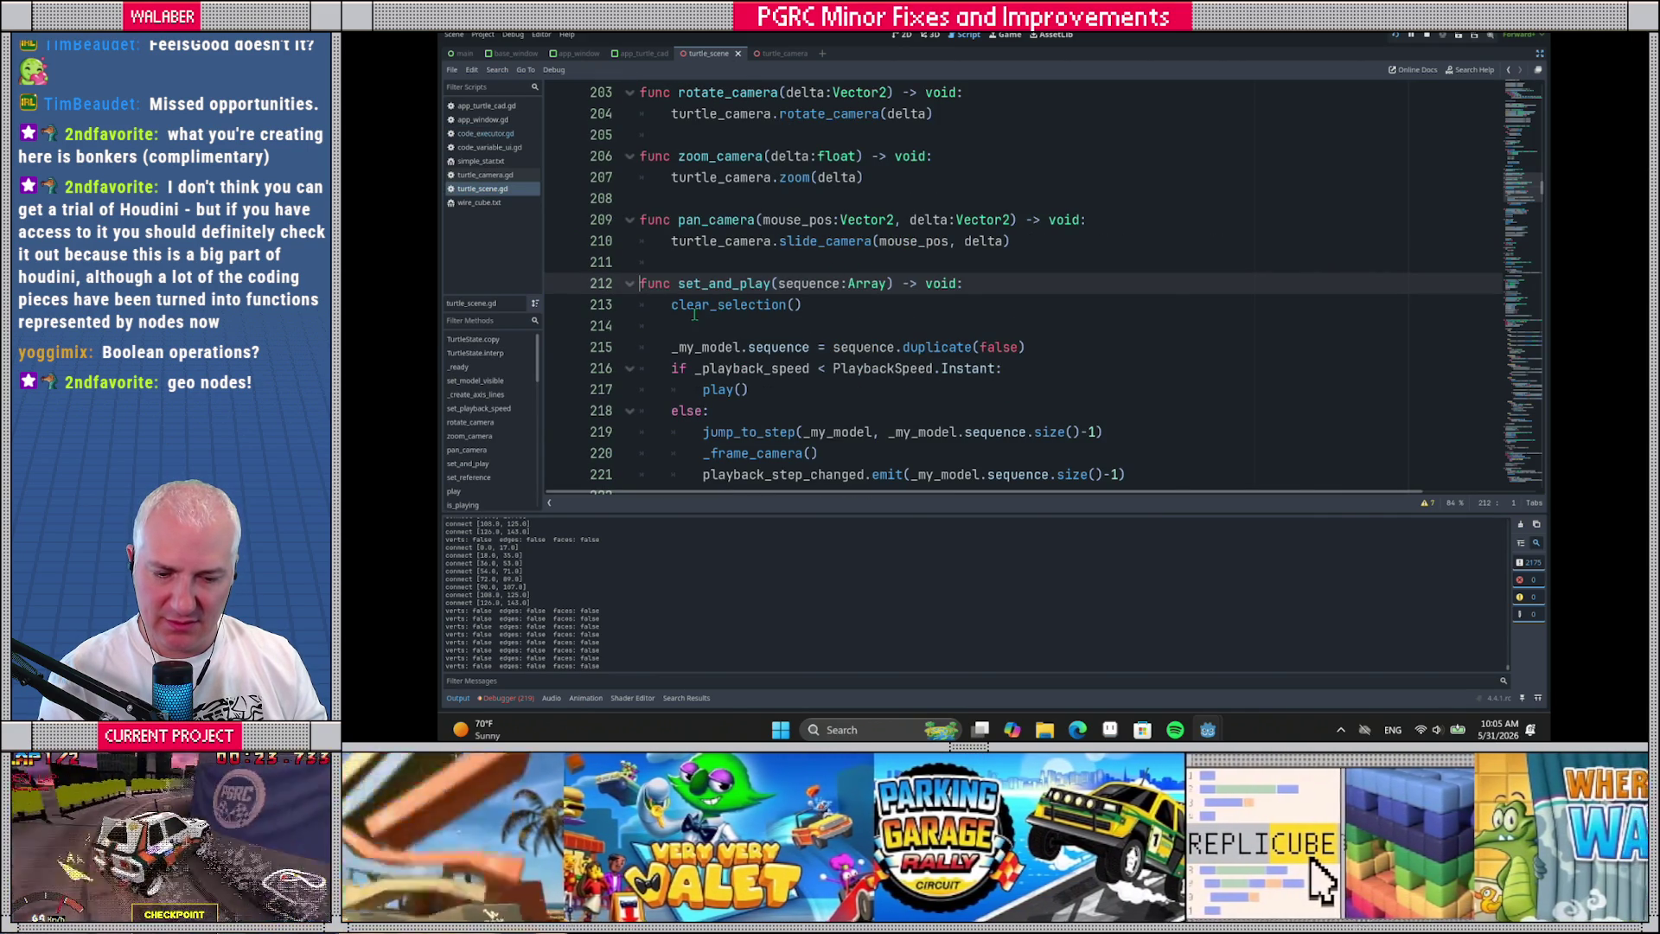
scroll(690, 314, "down", 1)
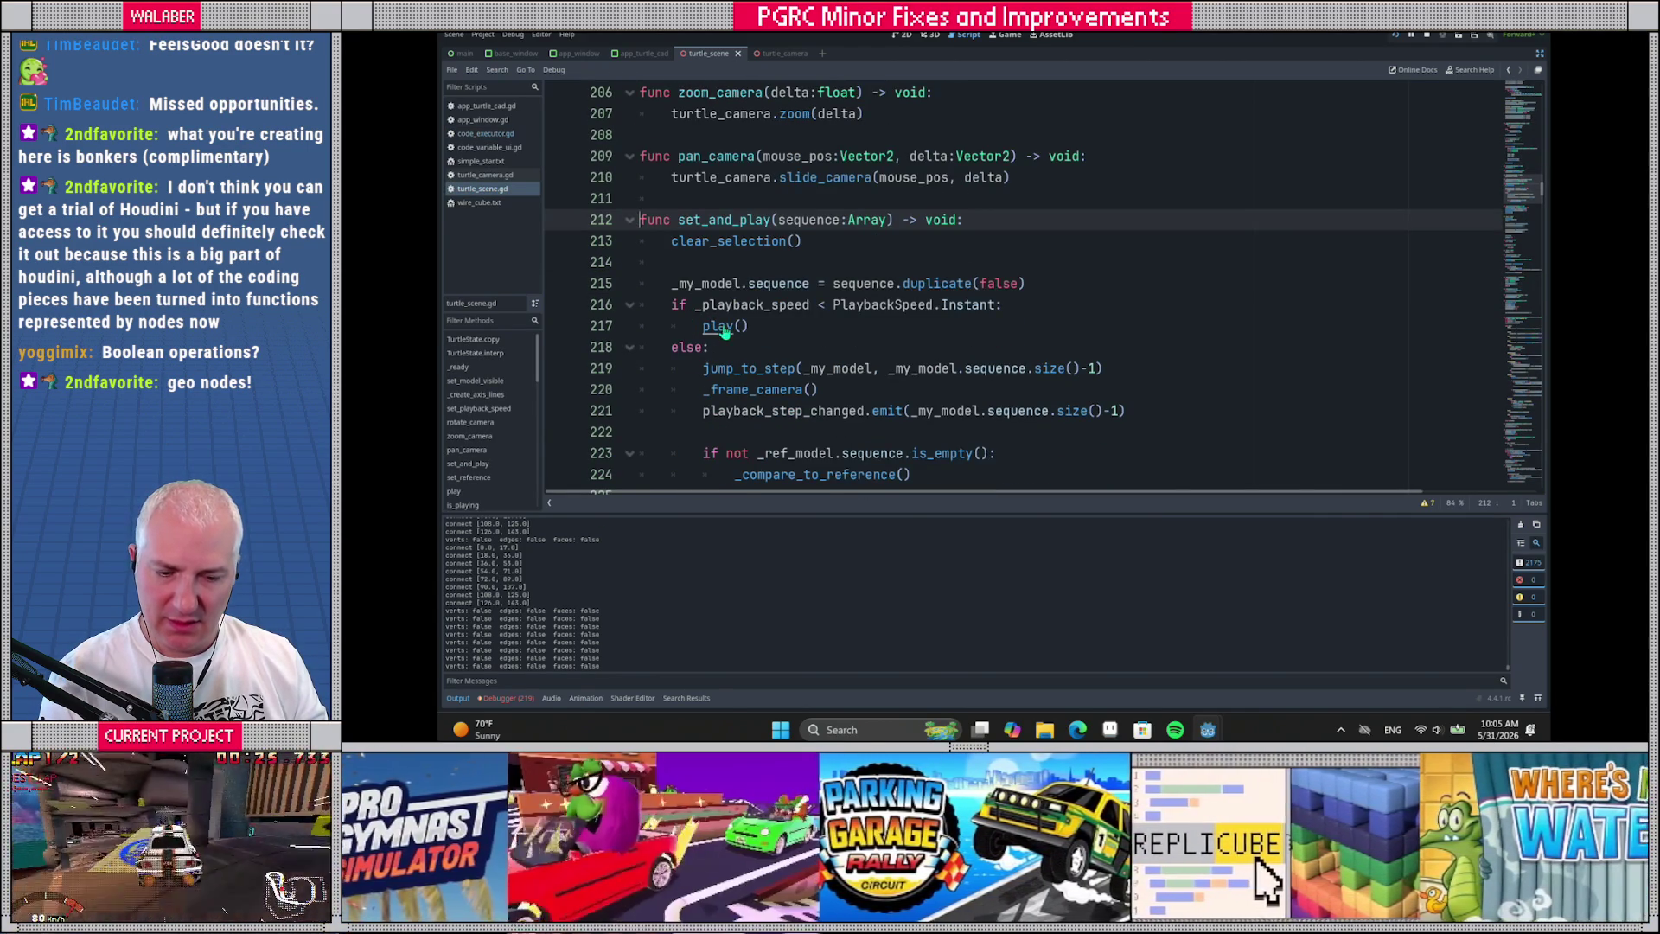
left_click(724, 328, "ctrl")
left_click(726, 306, "ctrl")
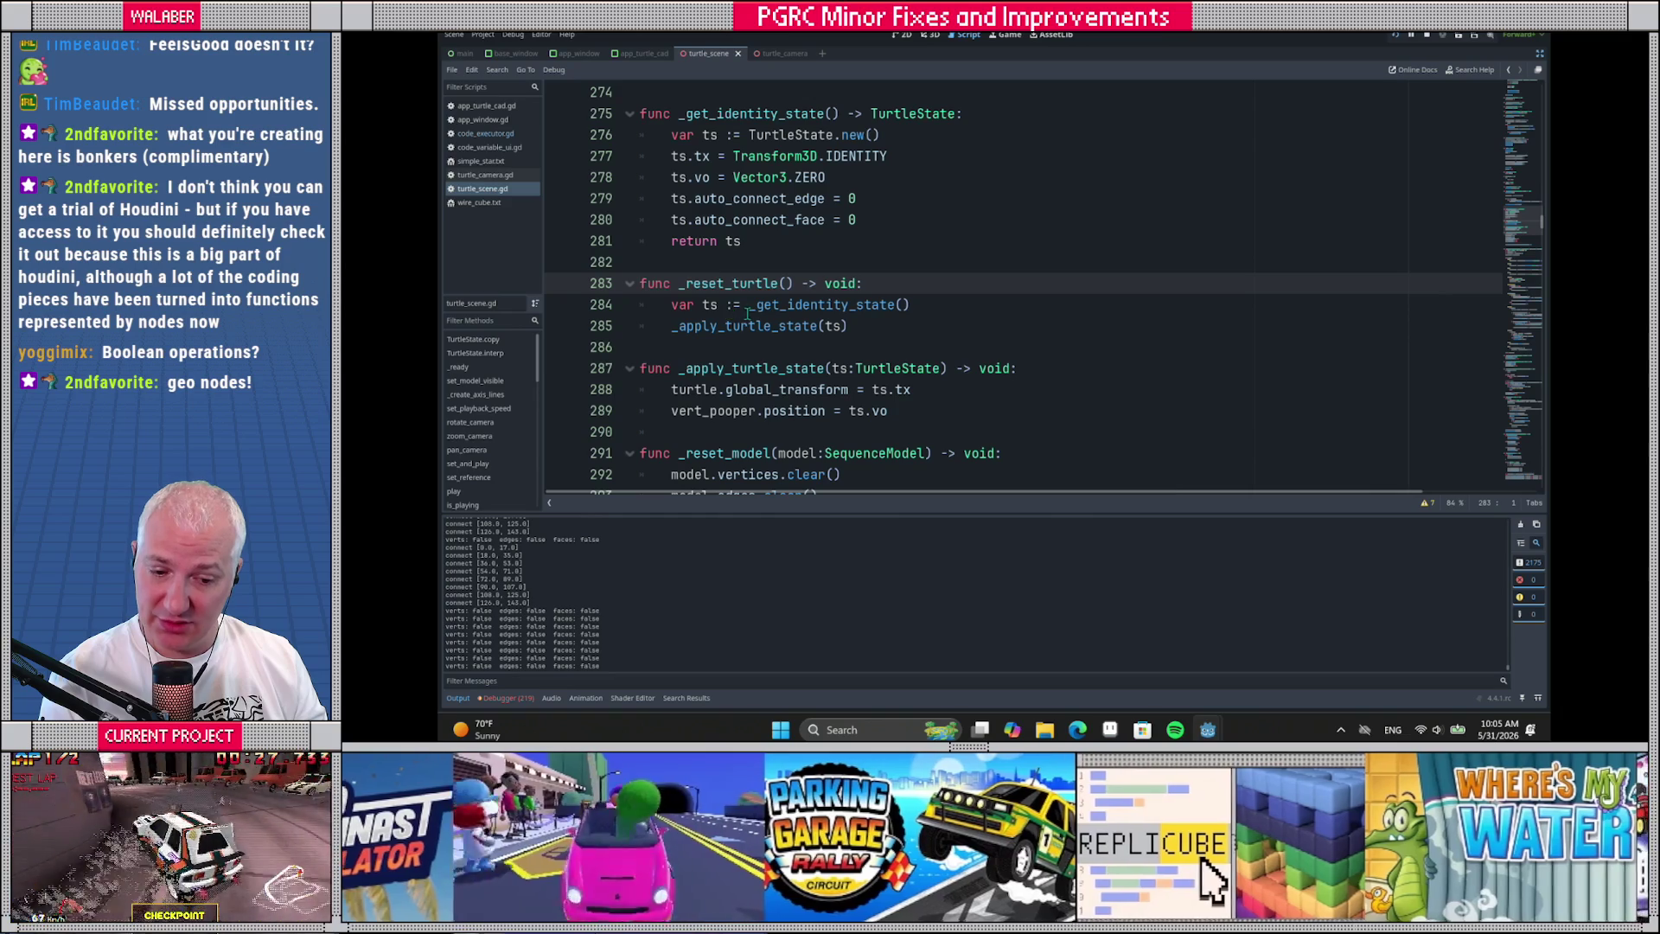
left_click(782, 306, "ctrl")
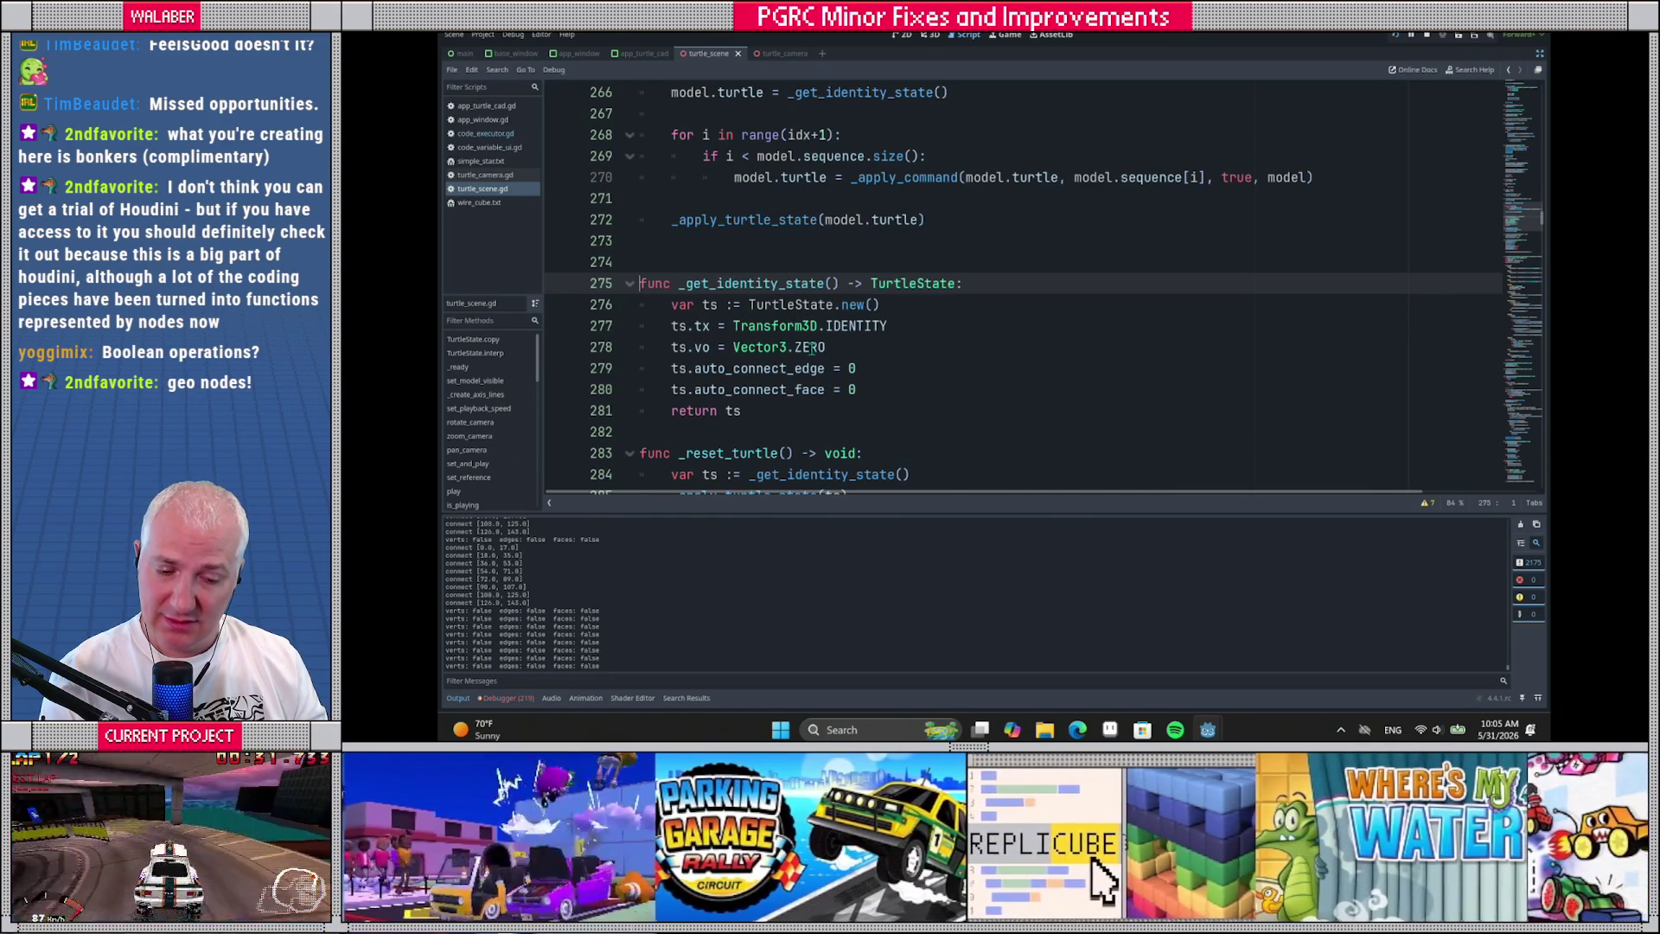
scroll(841, 278, "down", 3)
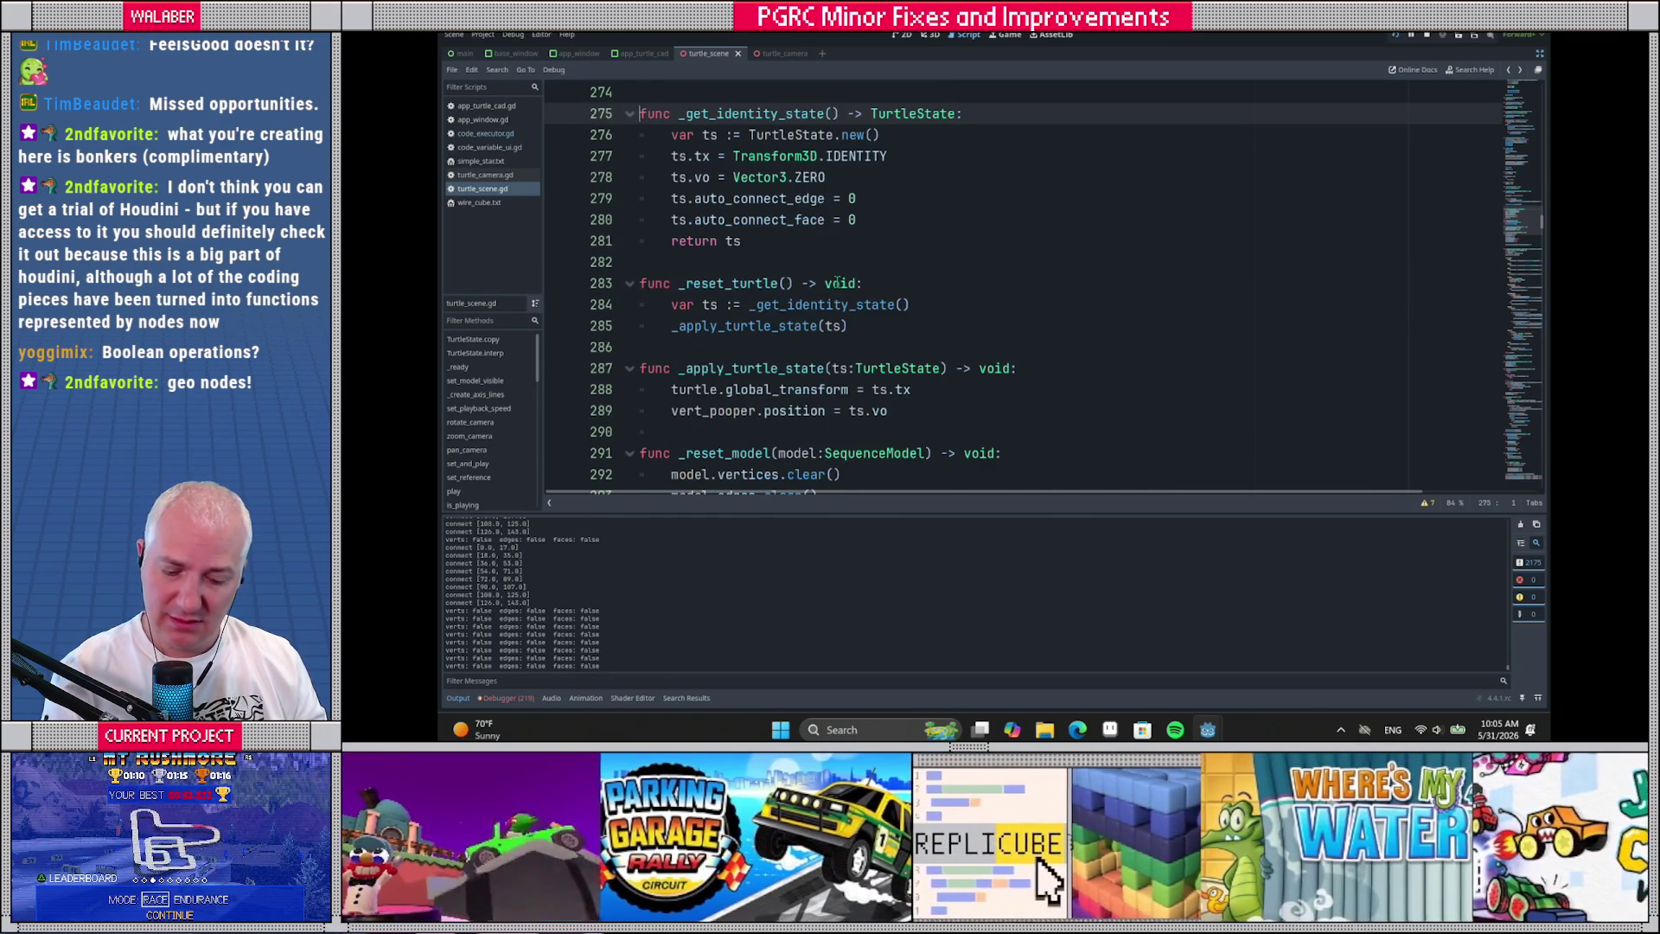
key("alt+Tab")
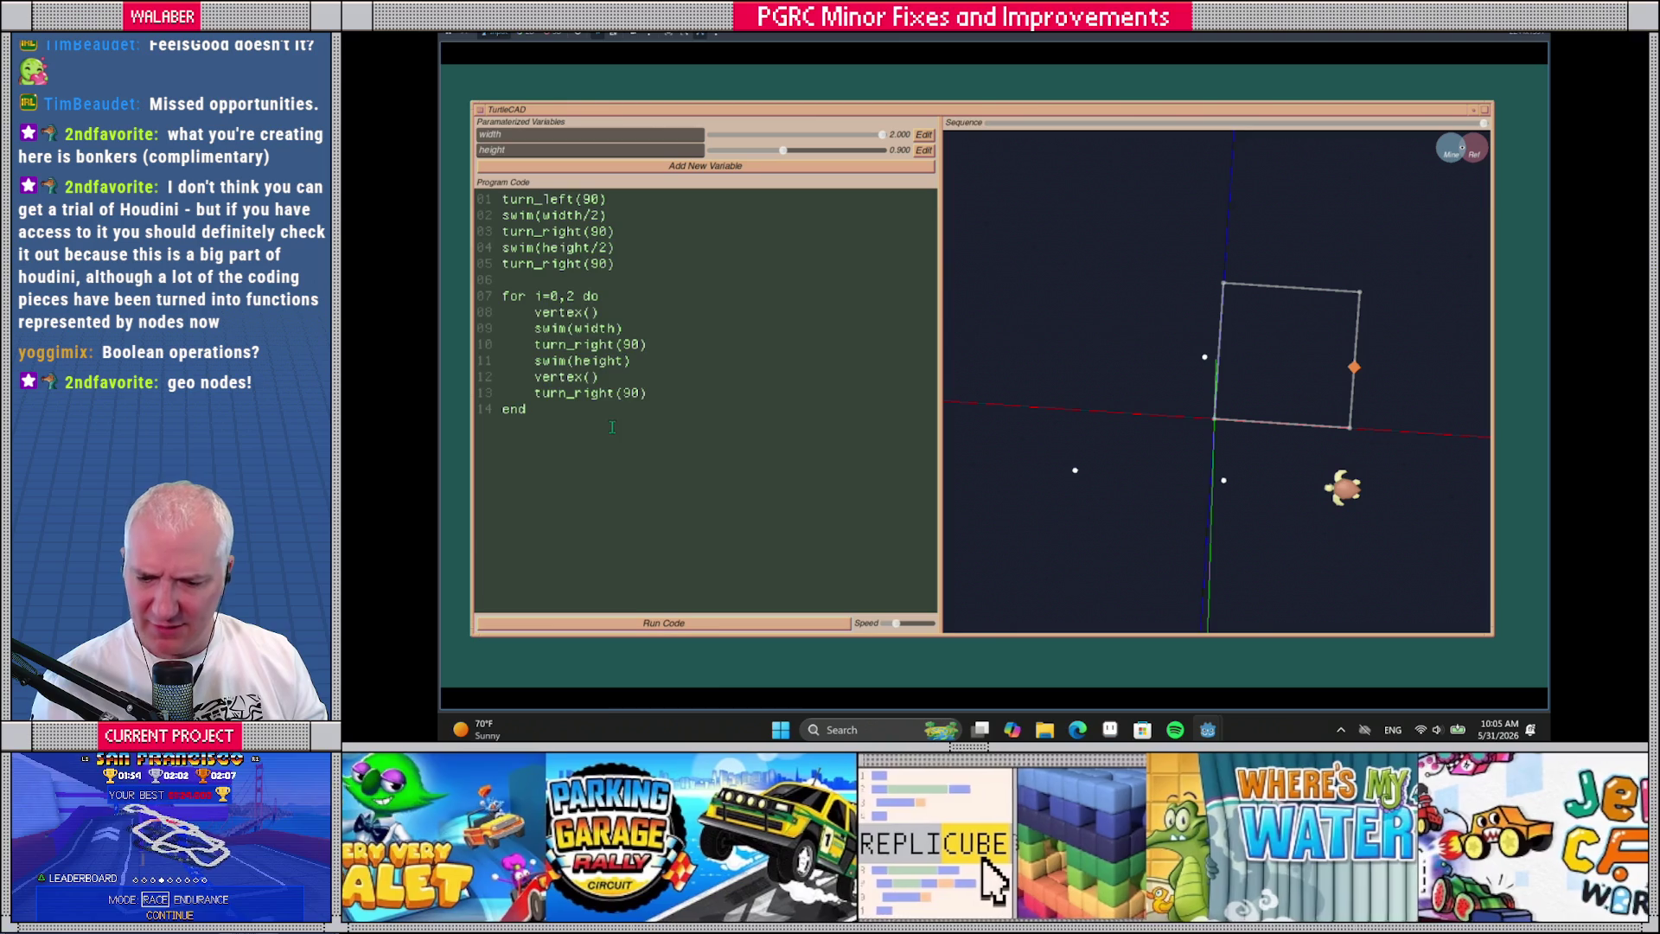
left_click_drag(553, 423, 474, 170)
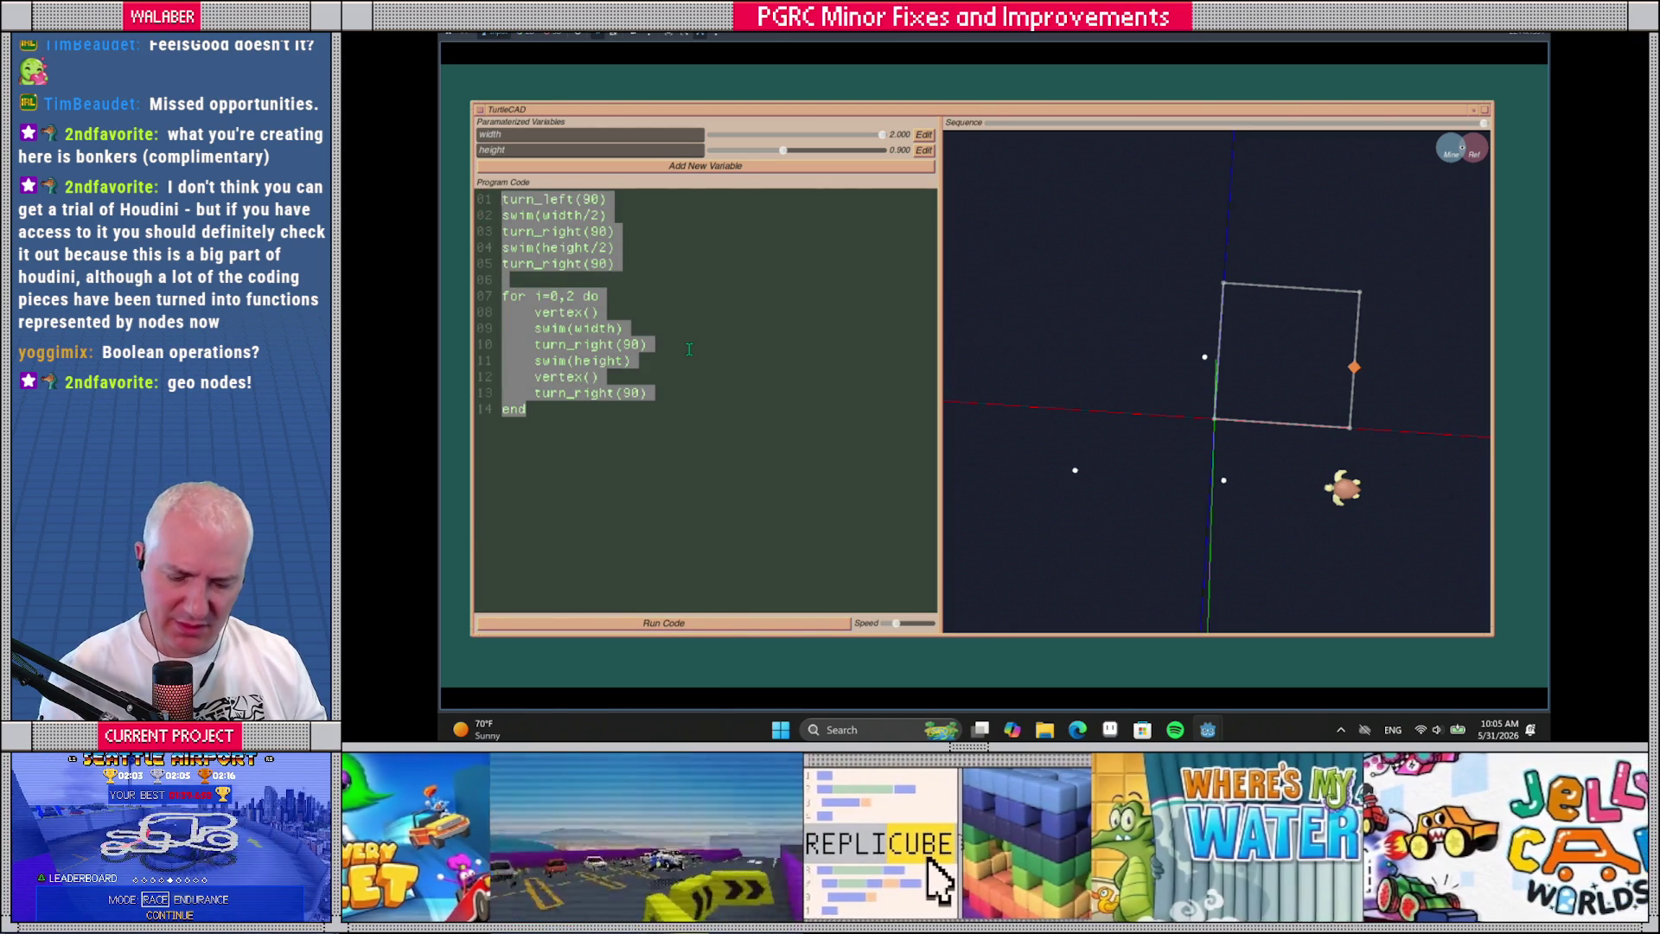
Rerun the TurtleCAD square program at slightly lower speed, then return to the Godot script
left_click(696, 277)
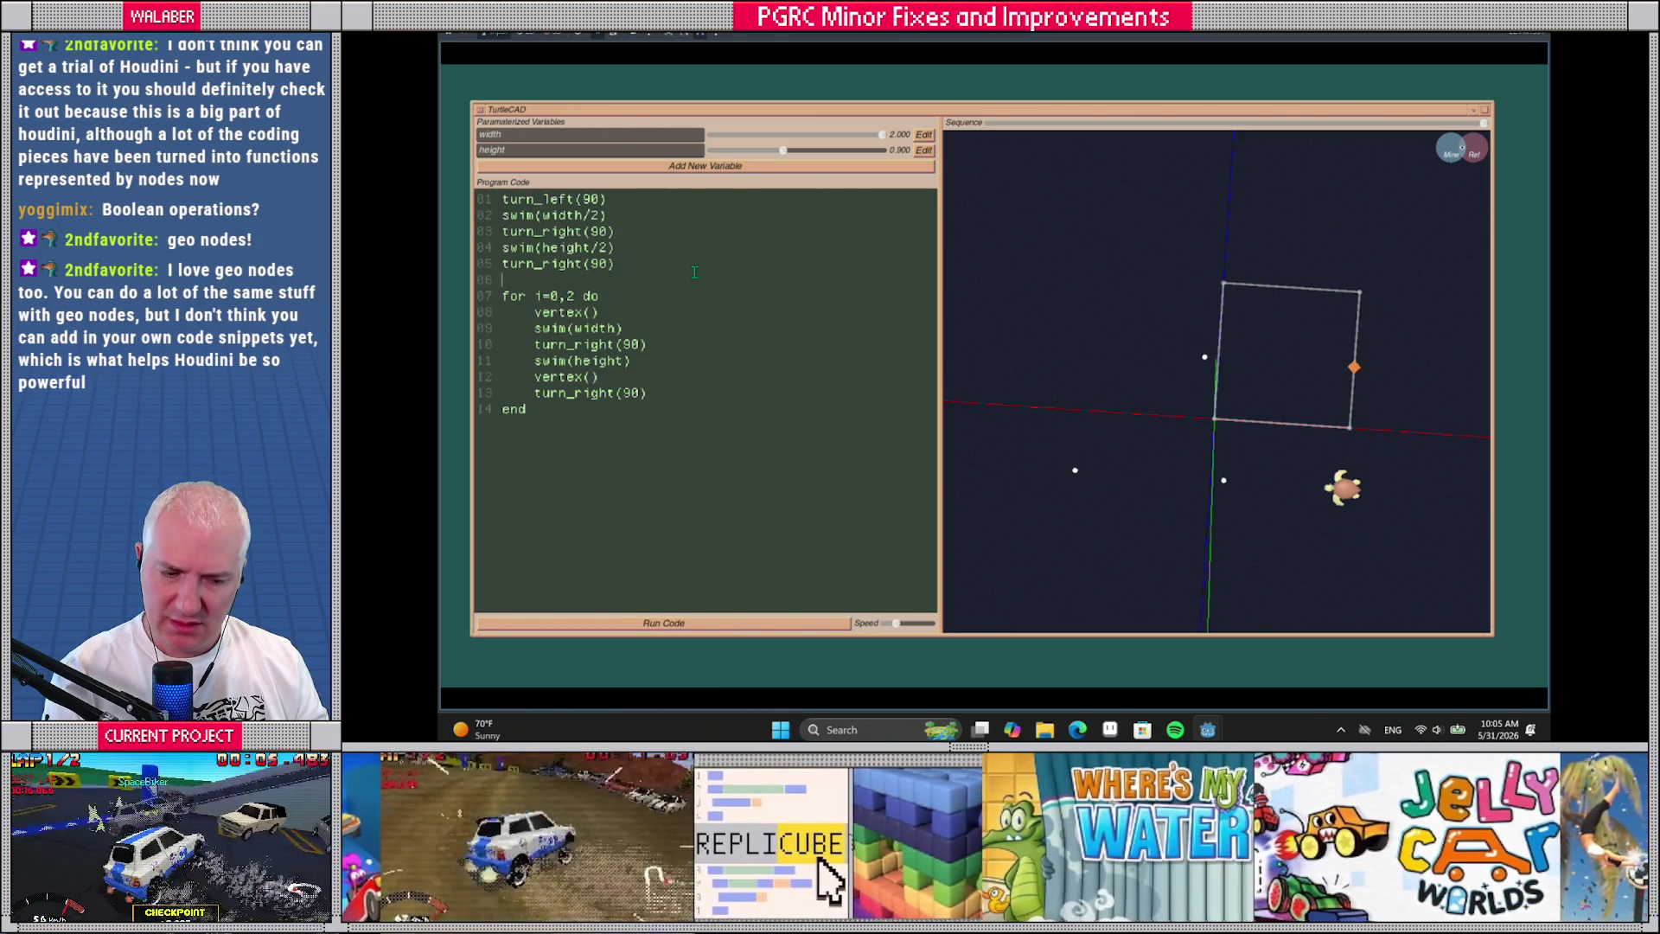
left_click_drag(893, 625, 883, 625)
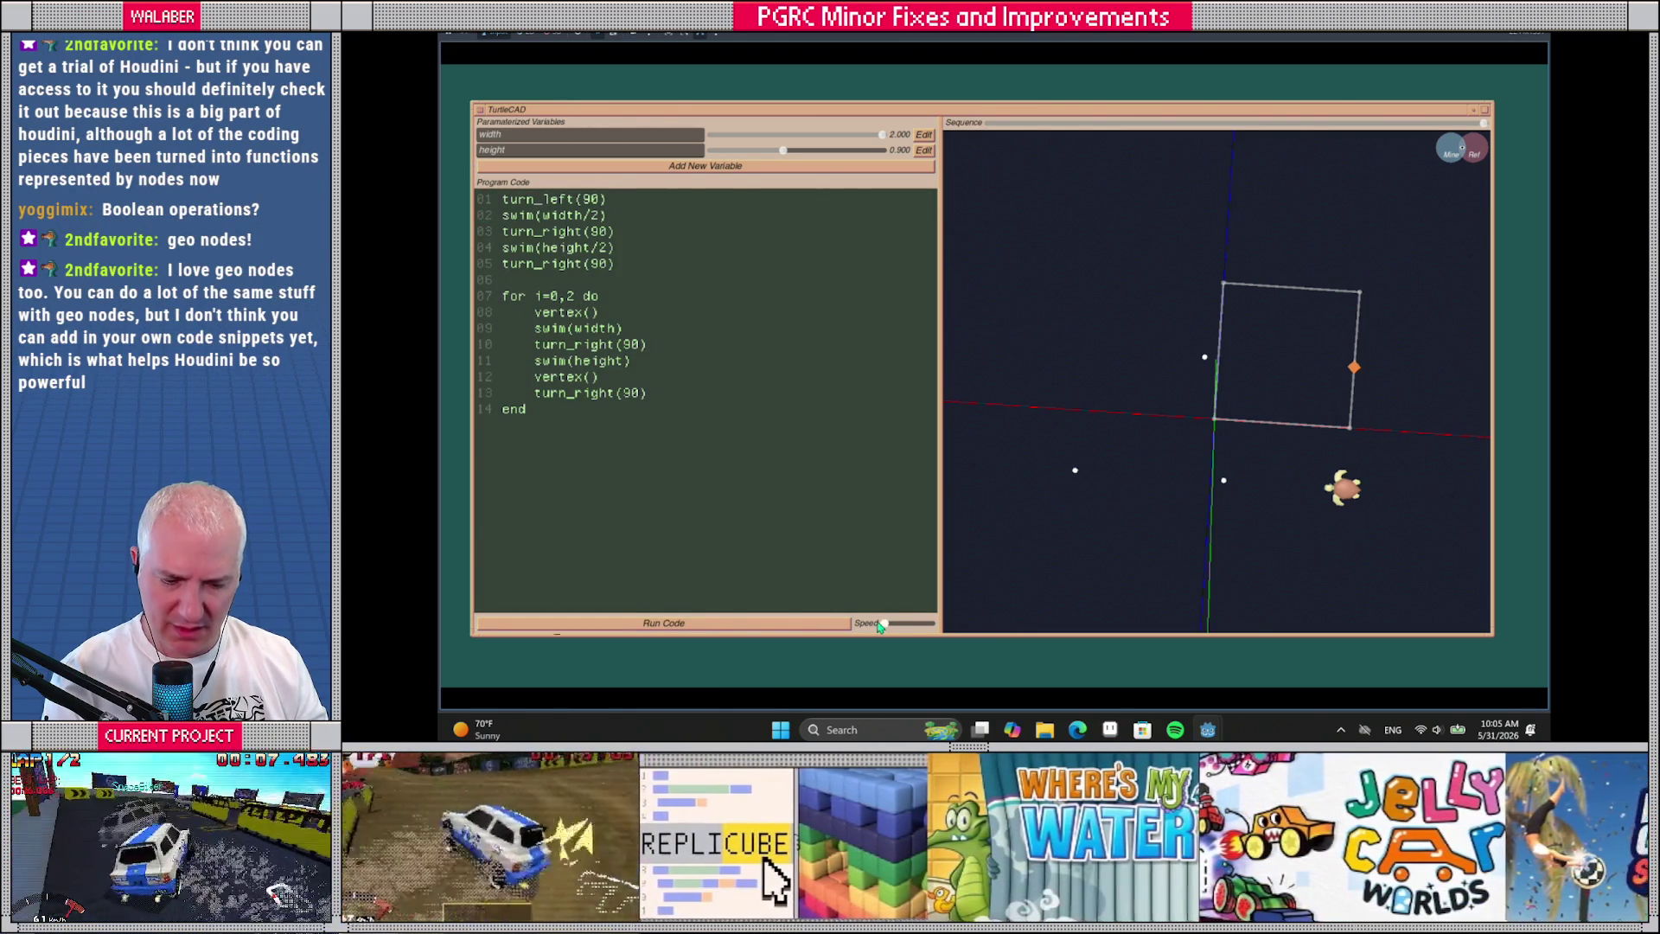
left_click(822, 624)
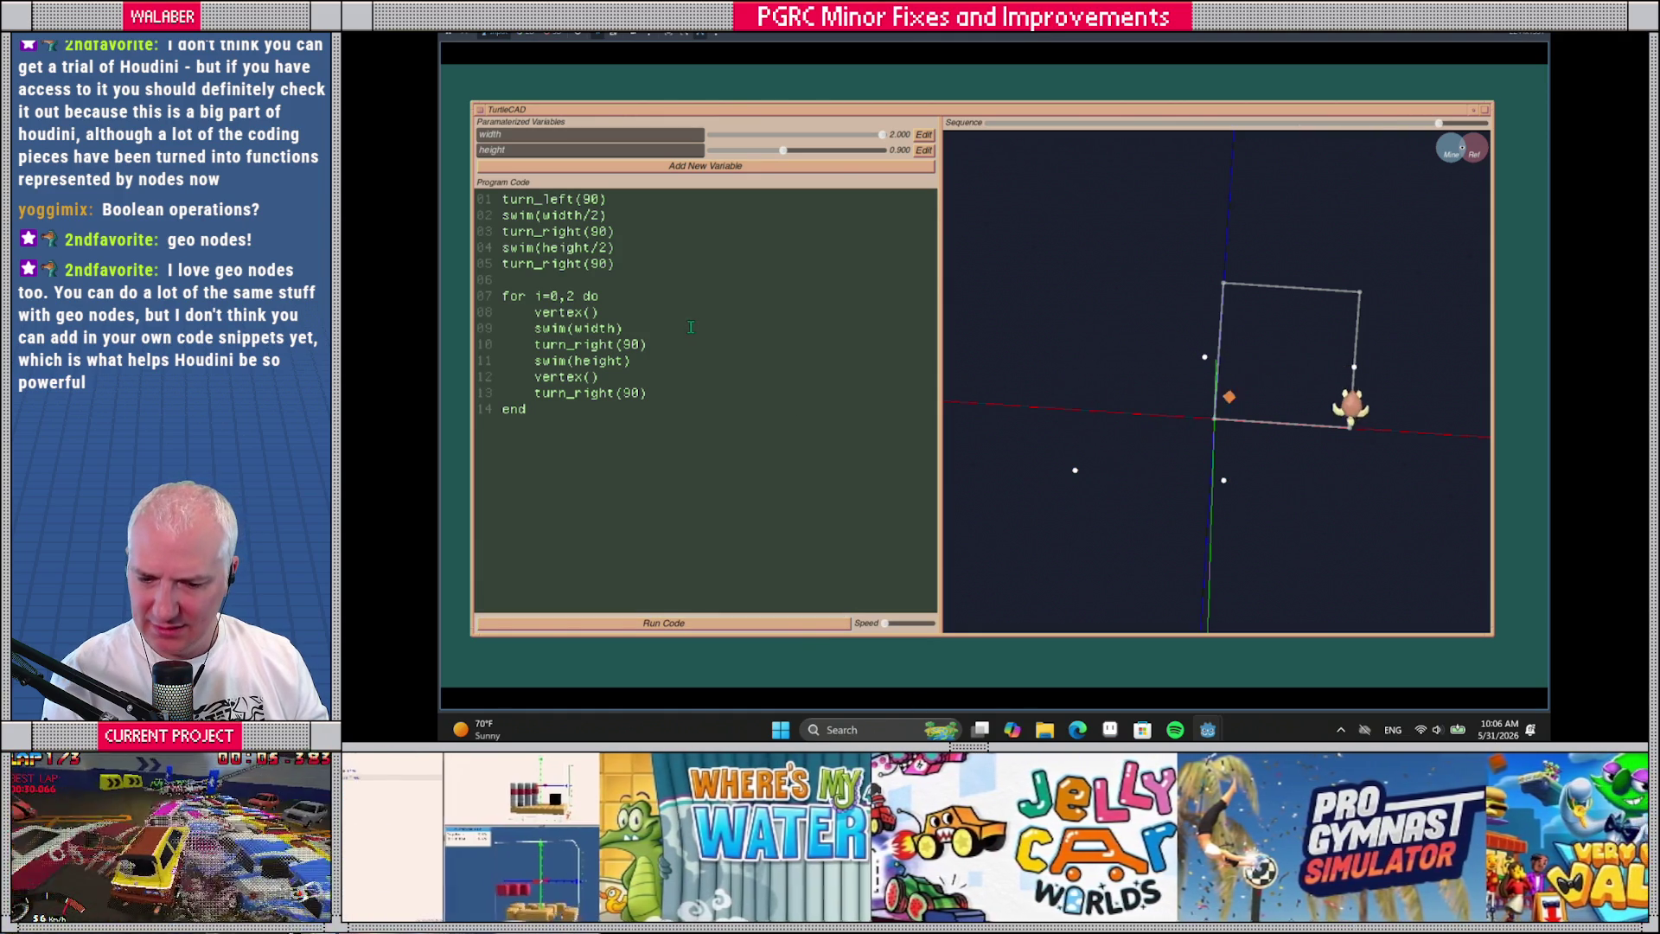
key("alt+Tab")
left_click(746, 269)
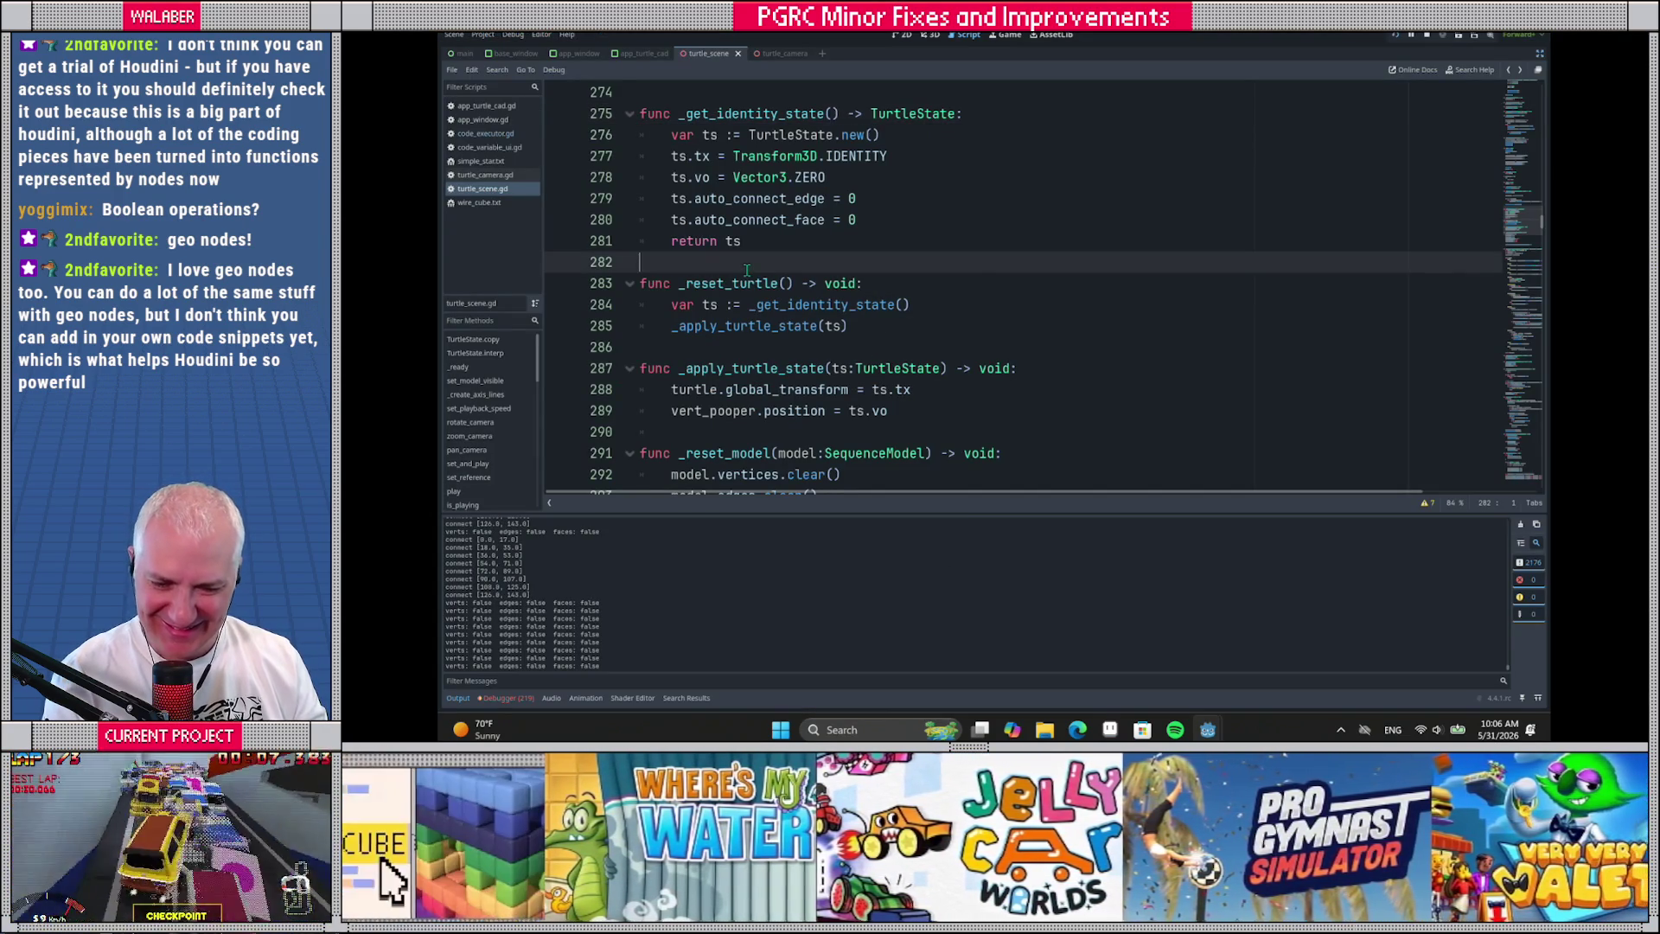
Find the ts.vo line in _get_identity_state and search the script for '.vo'
left_click(776, 305, "ctrl")
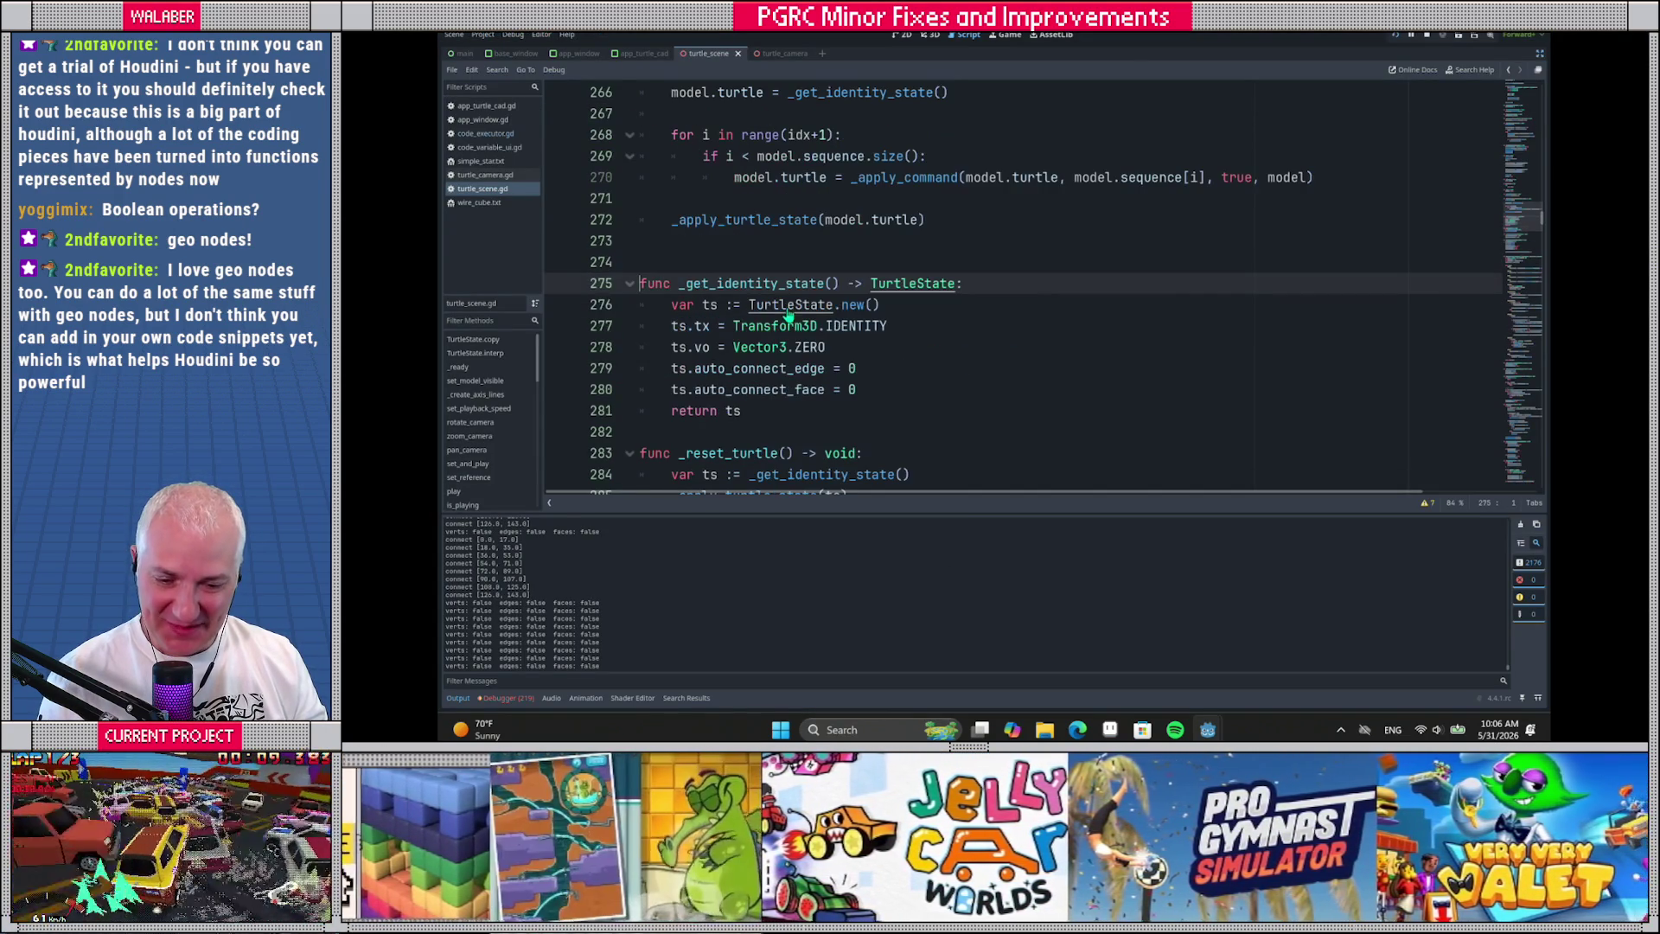
left_click(660, 349)
left_click_drag(660, 350, 830, 347)
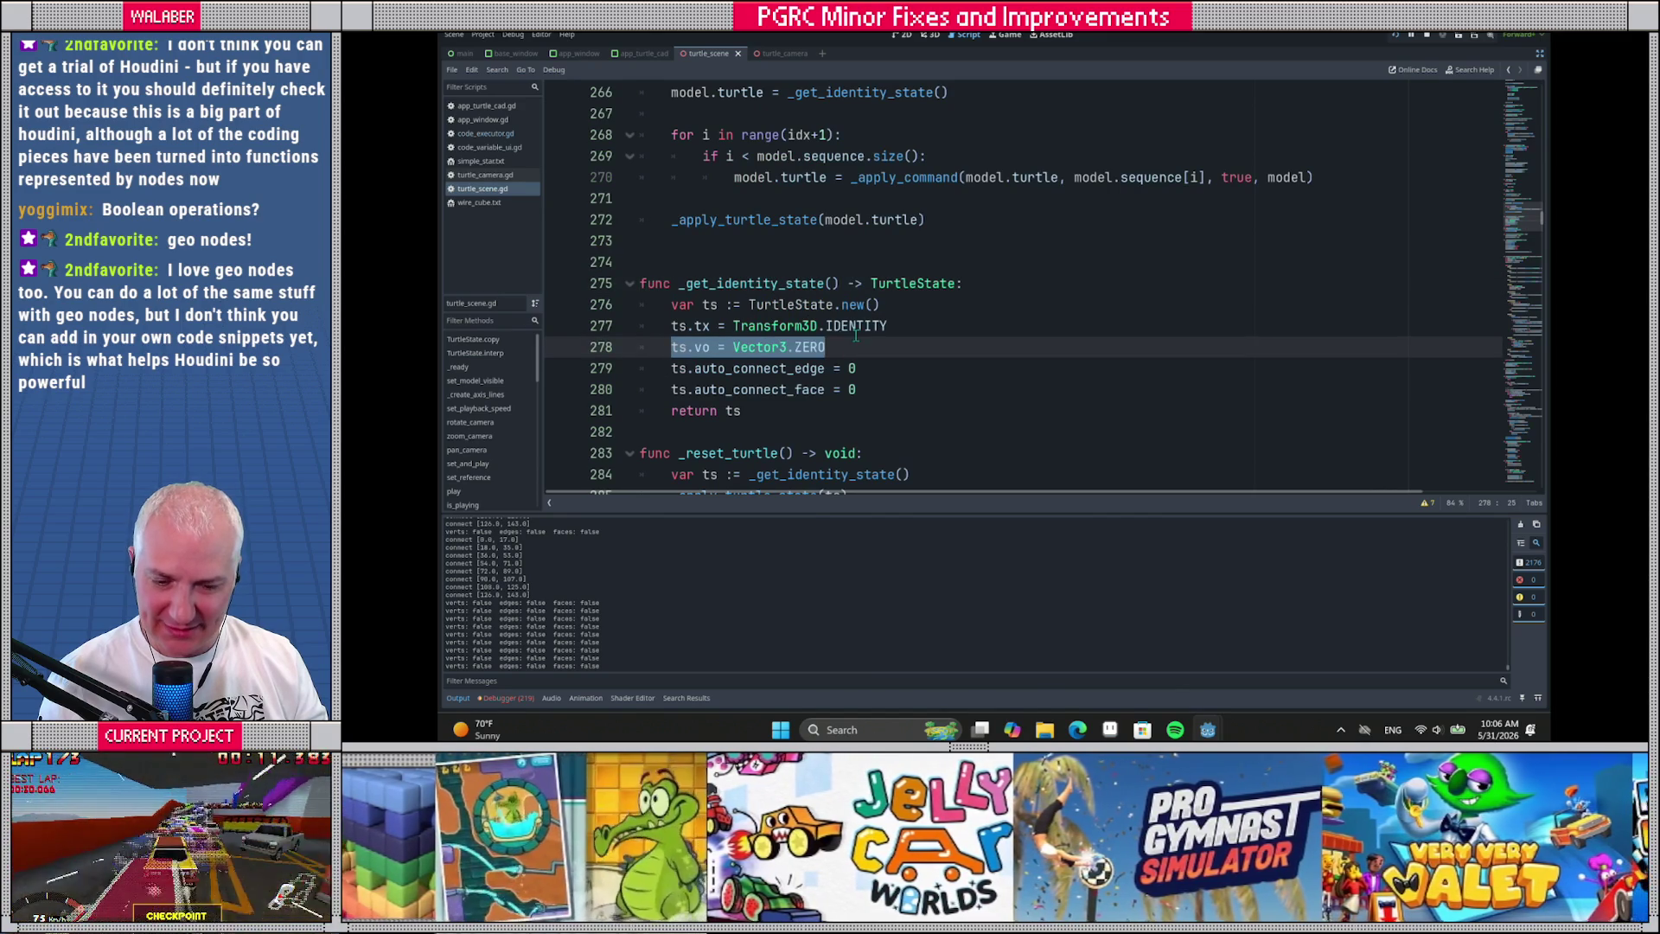
double_click(701, 348)
key("ctrl+f")
key("Return")
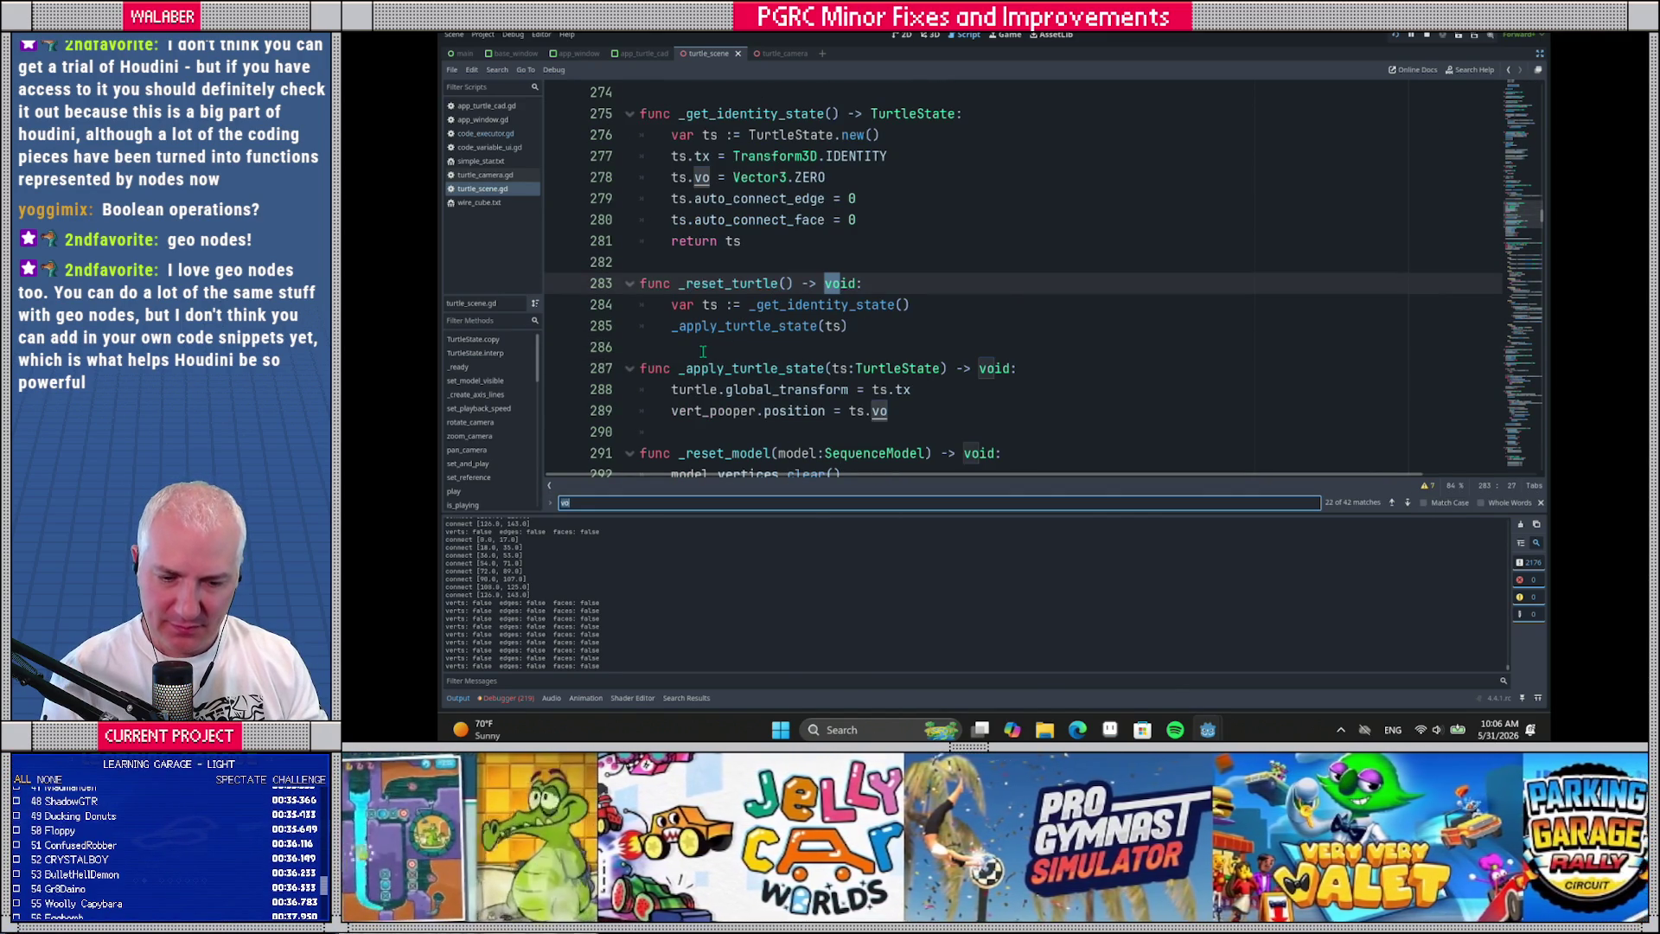
key("Return")
type(".vo")
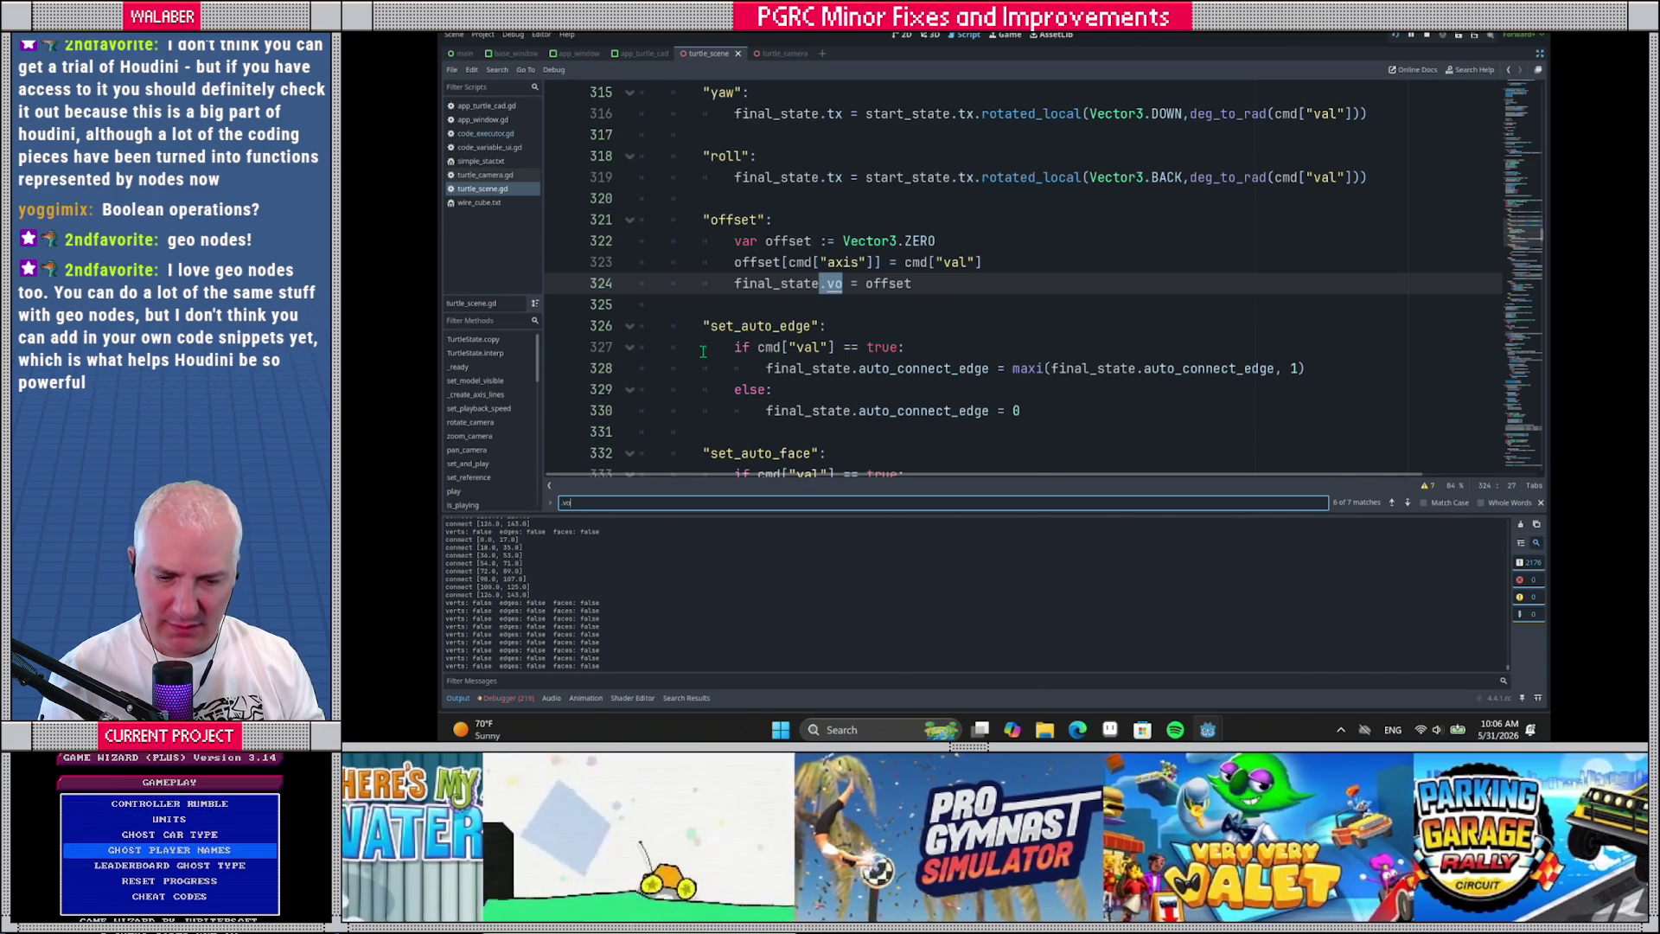
Set a breakpoint on line 324's final_state.vo assignment and run the turtle program to test it
left_click(558, 284)
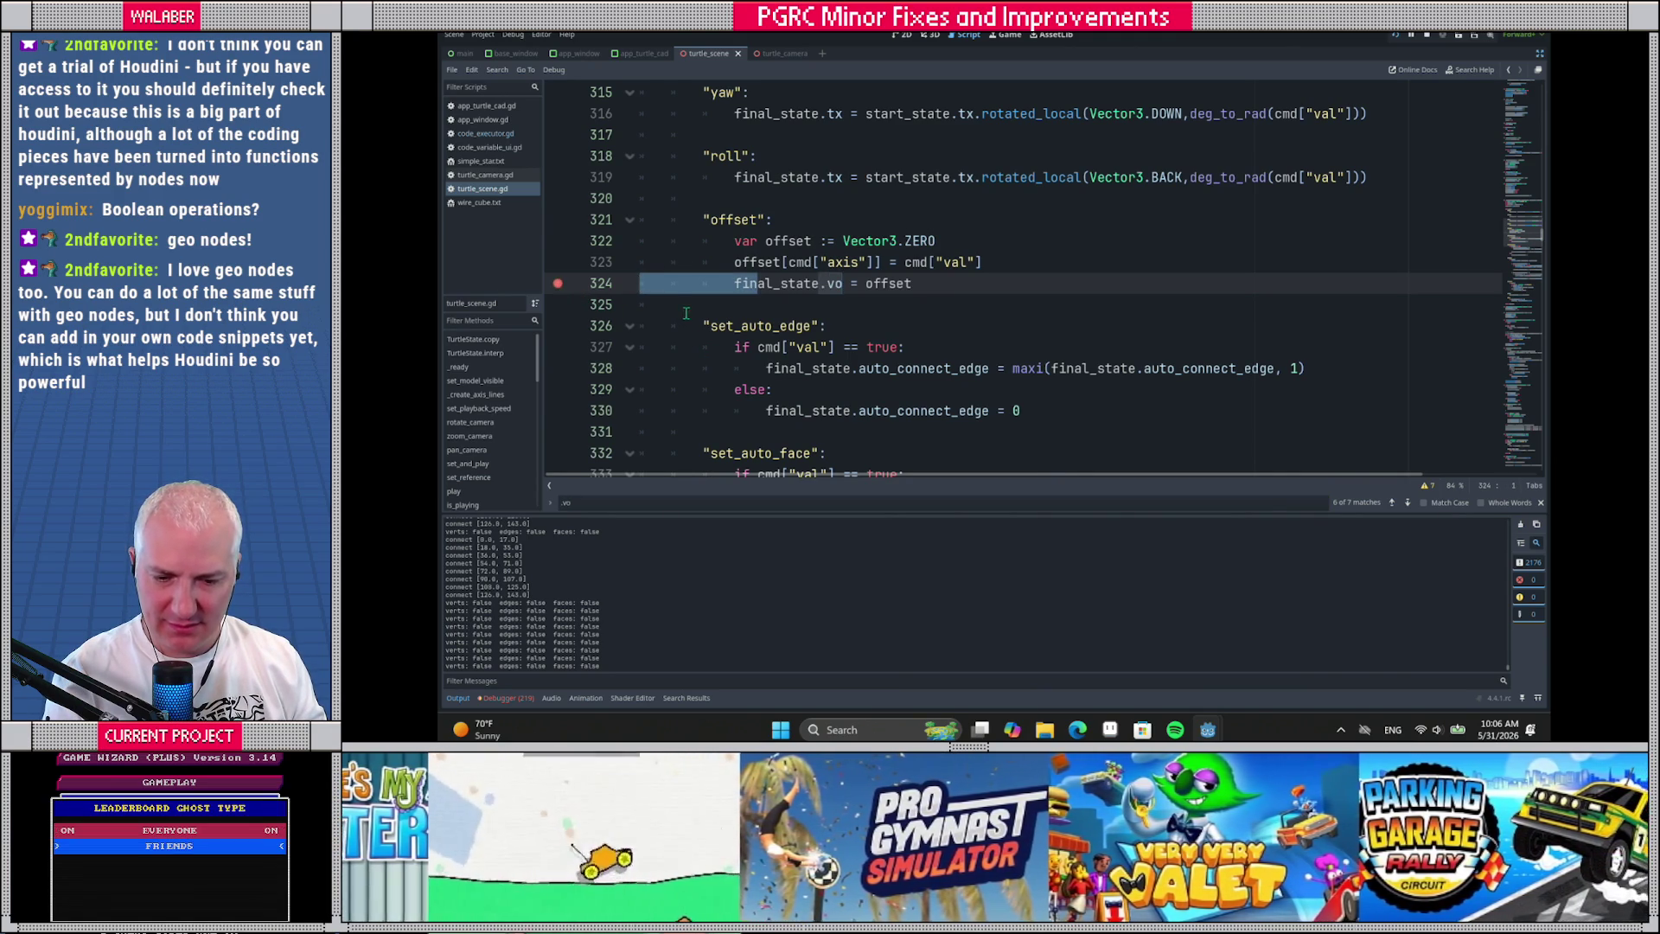
key("F5")
left_click(605, 624)
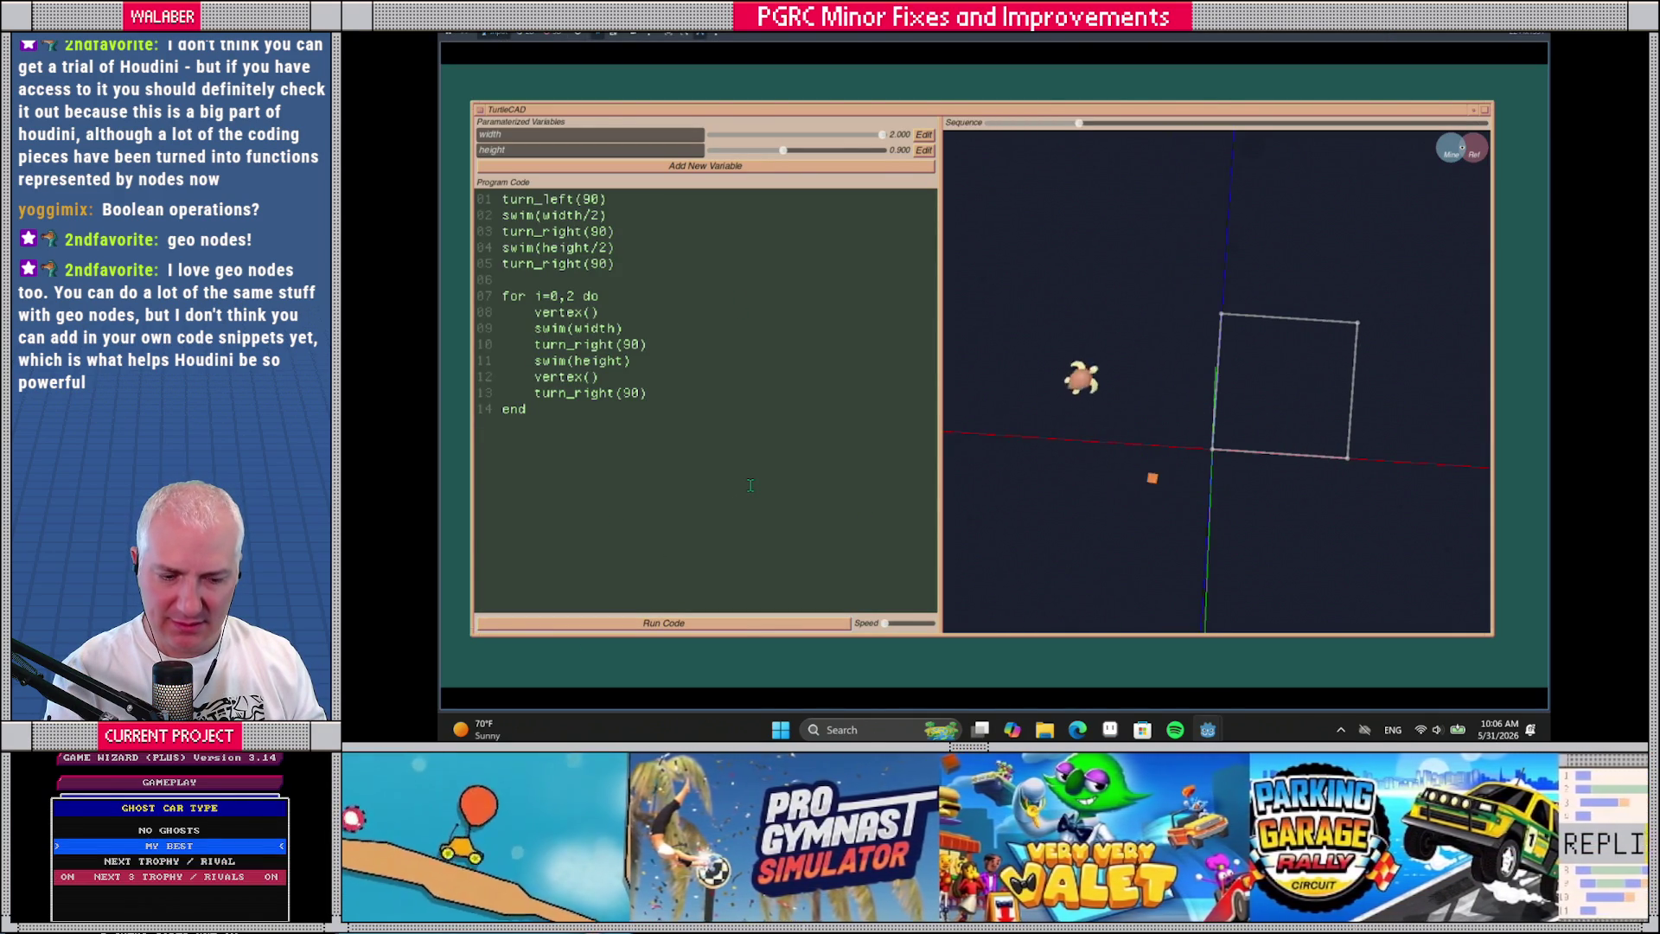
key("alt+Tab")
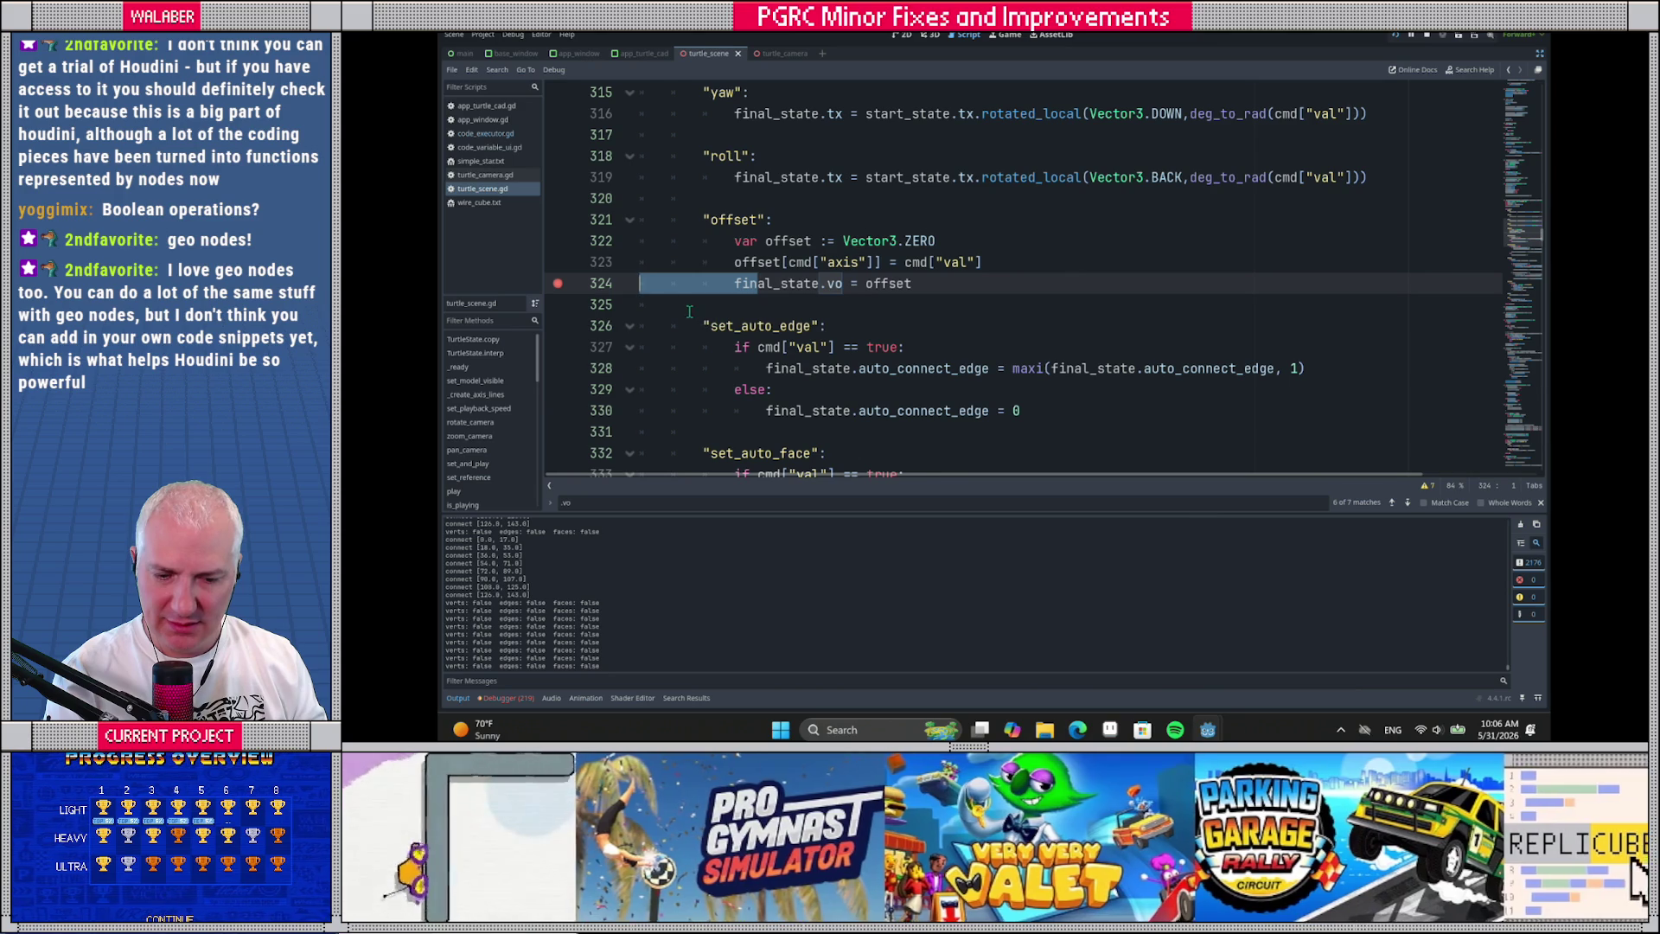
scroll(761, 308, "up", 6)
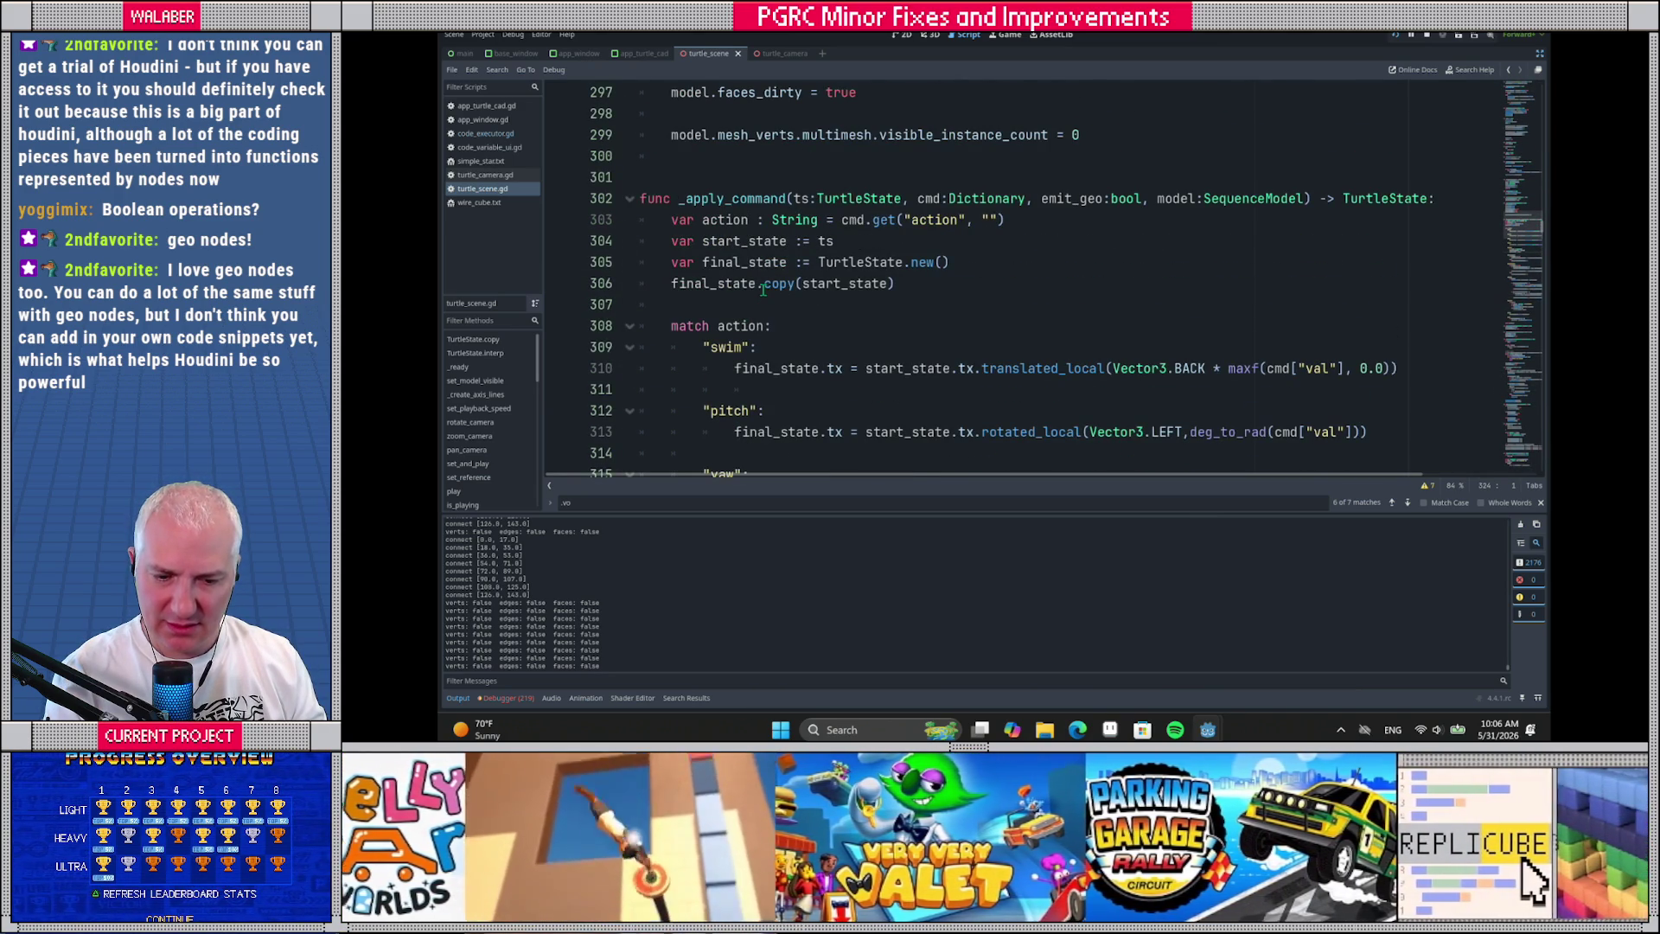
Review the TurtleState class and its copy function, then set a breakpoint on line 303
left_click(926, 262)
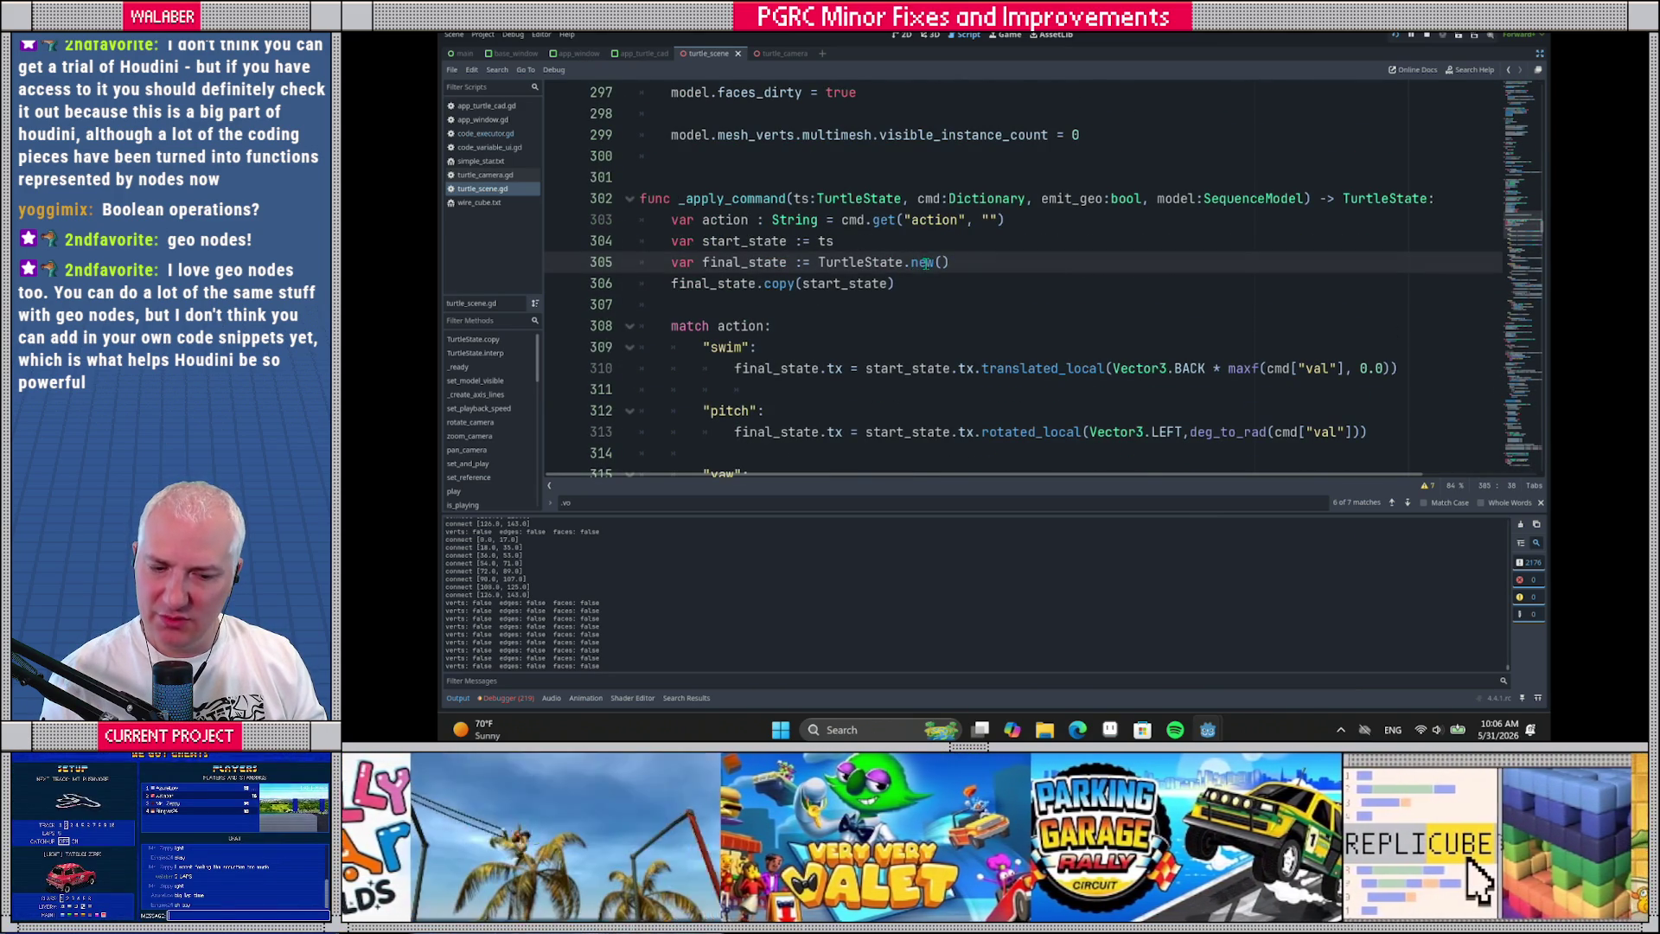
left_click(867, 264, "ctrl")
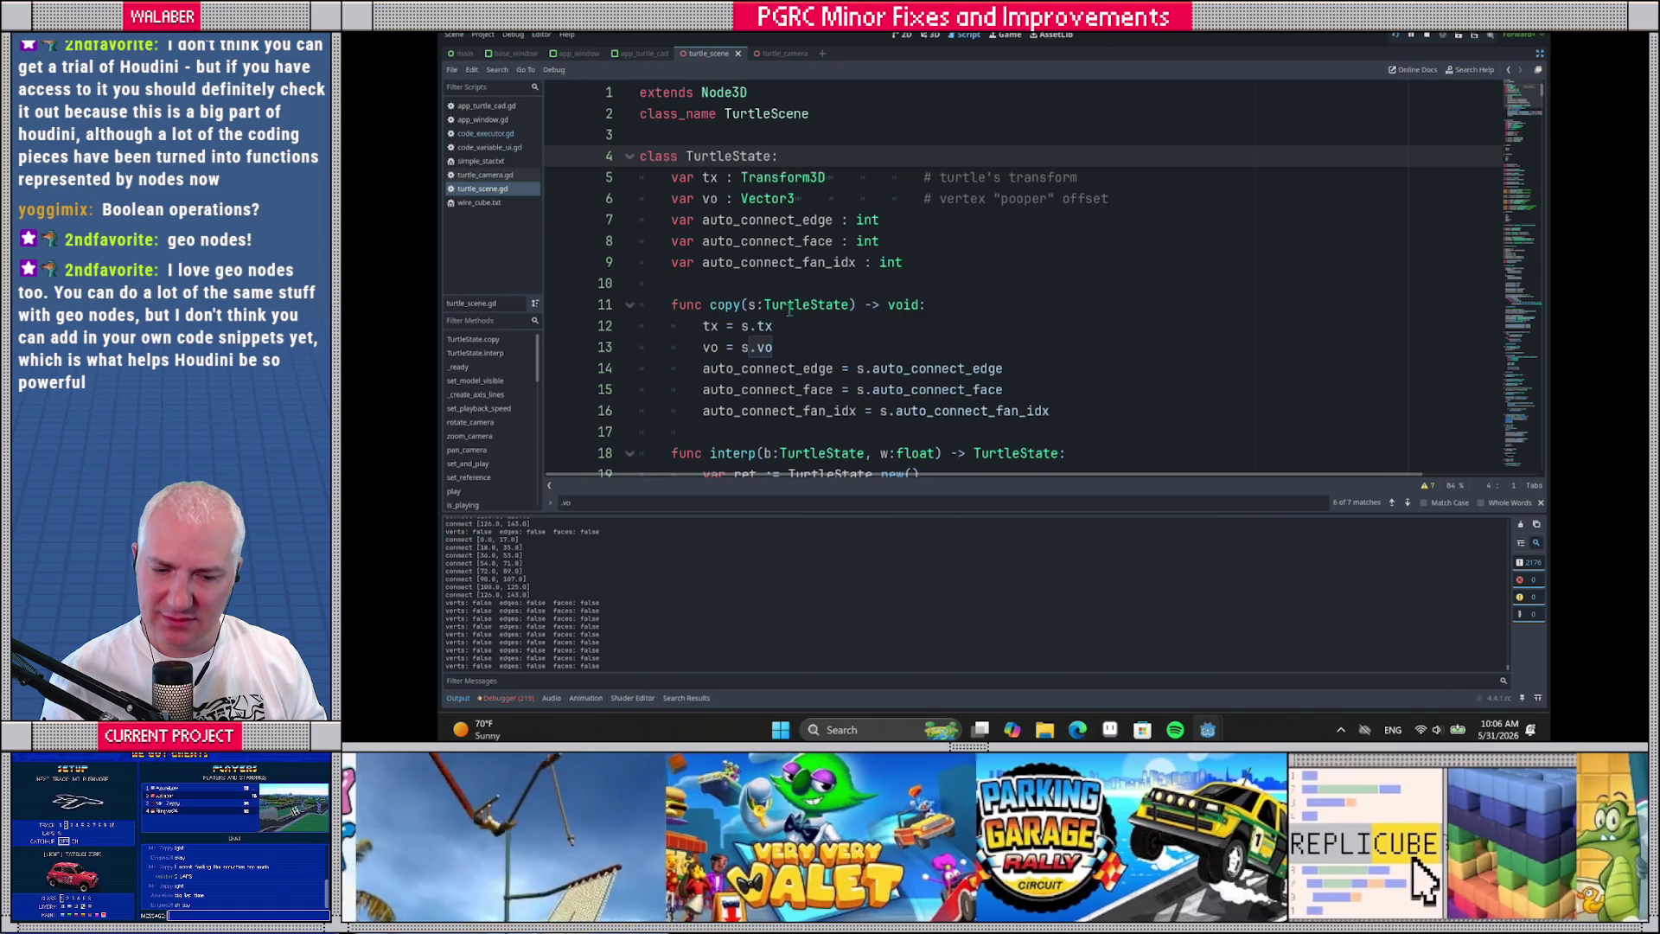
scroll(704, 255, "down", 5)
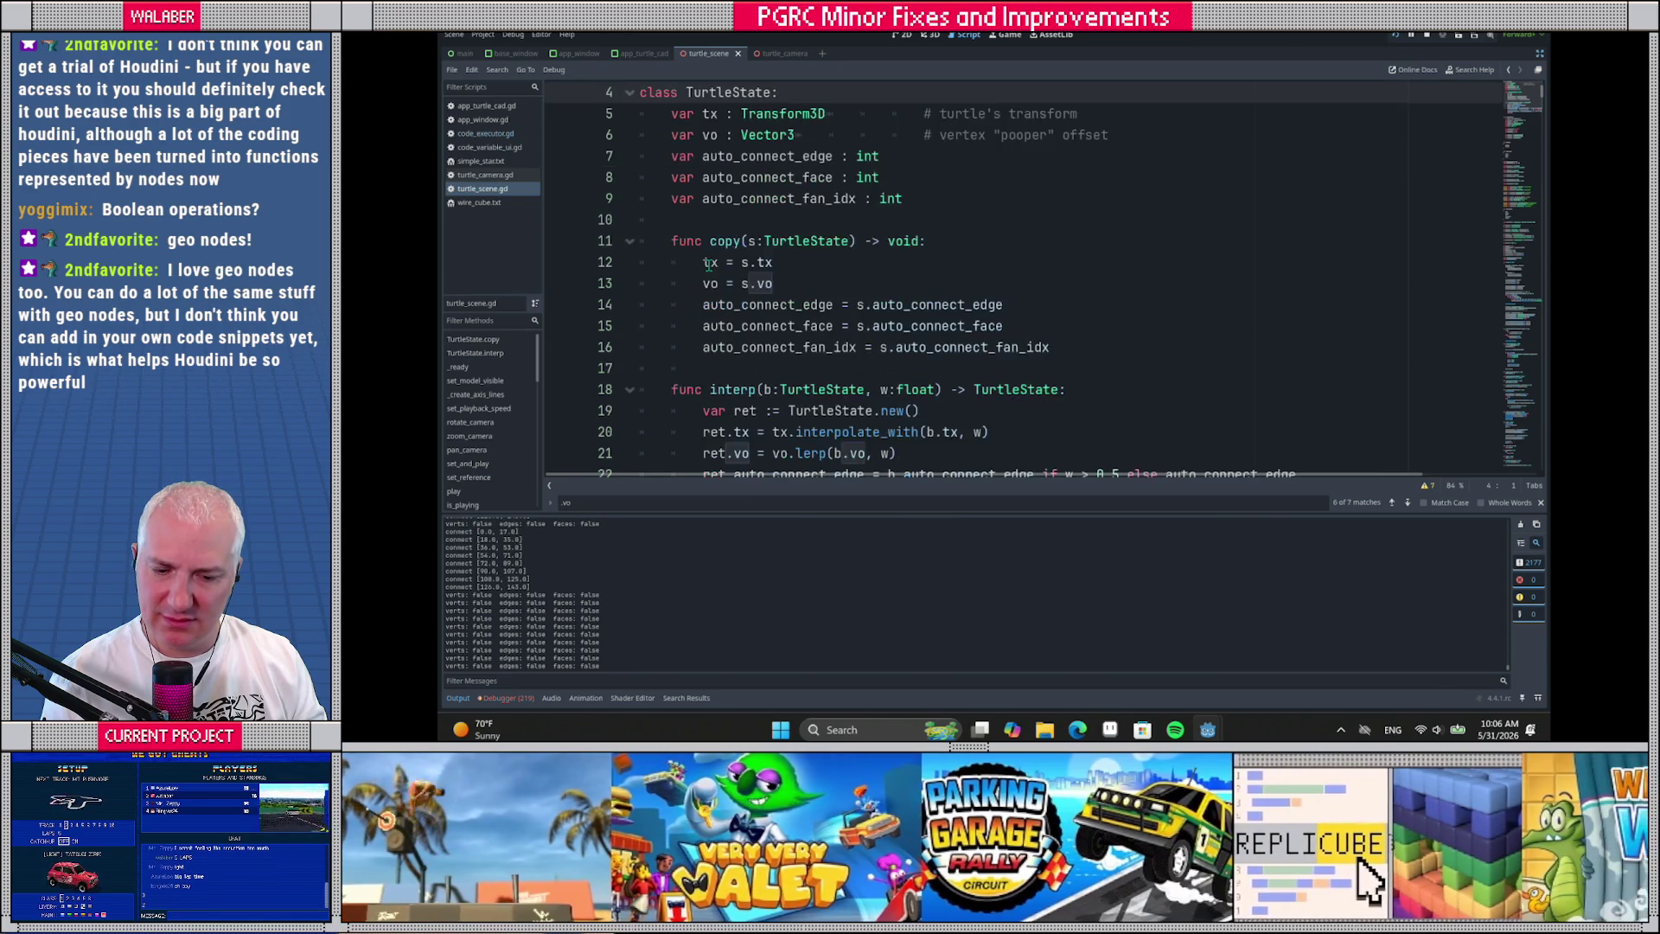
scroll(707, 269, "up", 4)
scroll(707, 269, "up", 1)
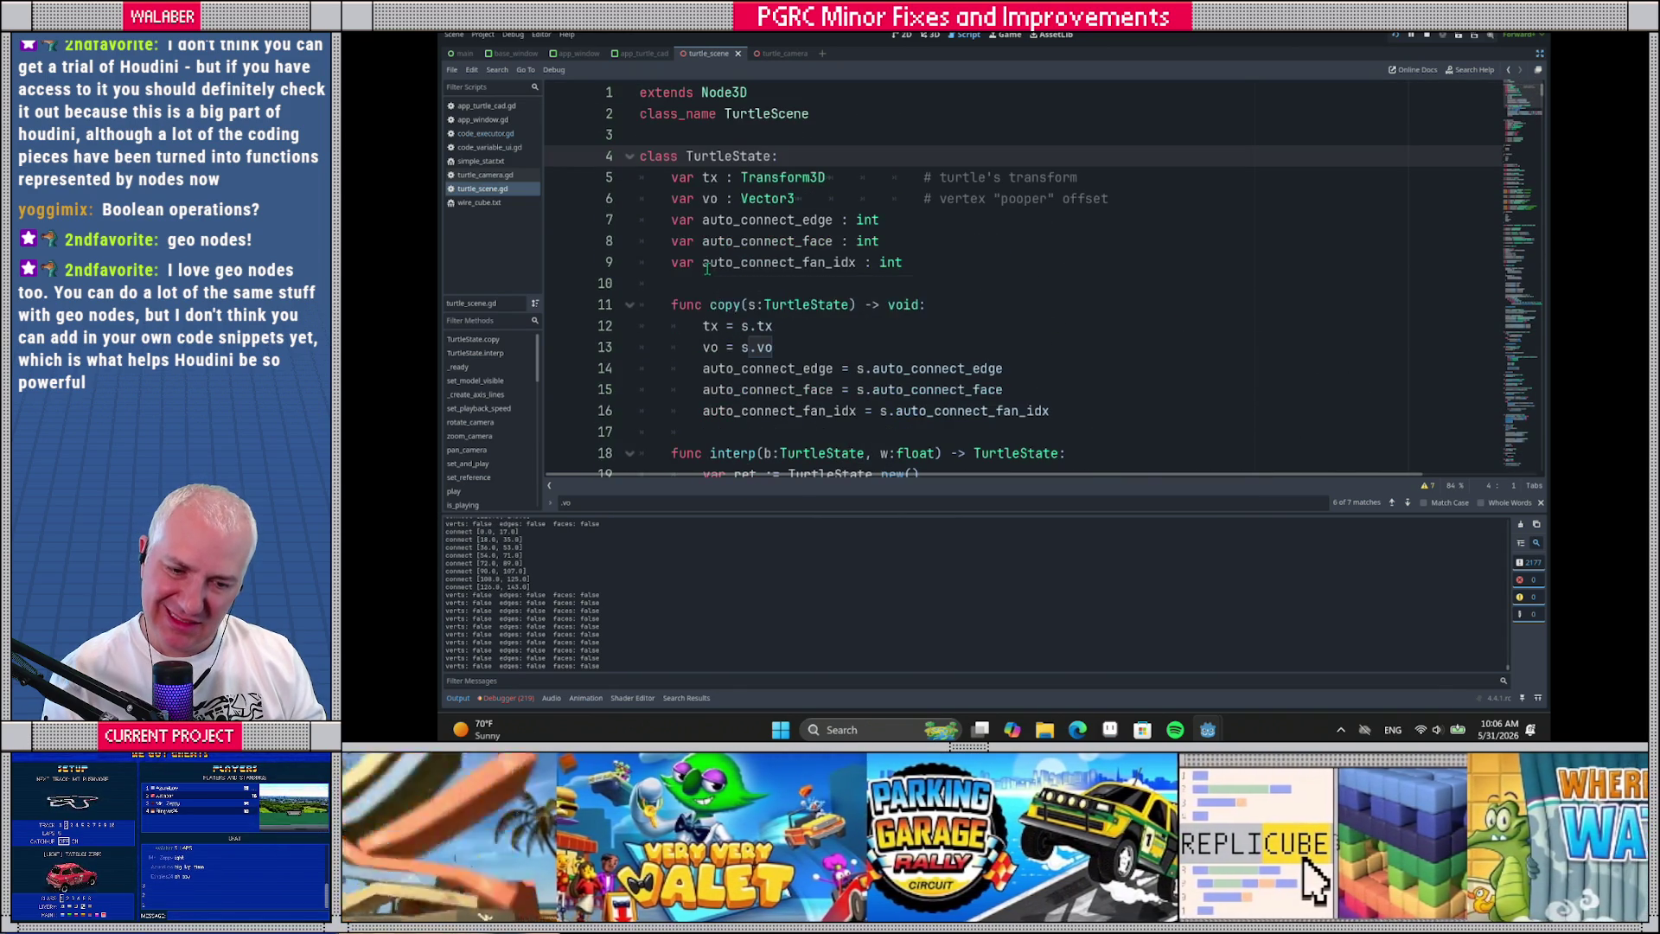
key("alt+Left")
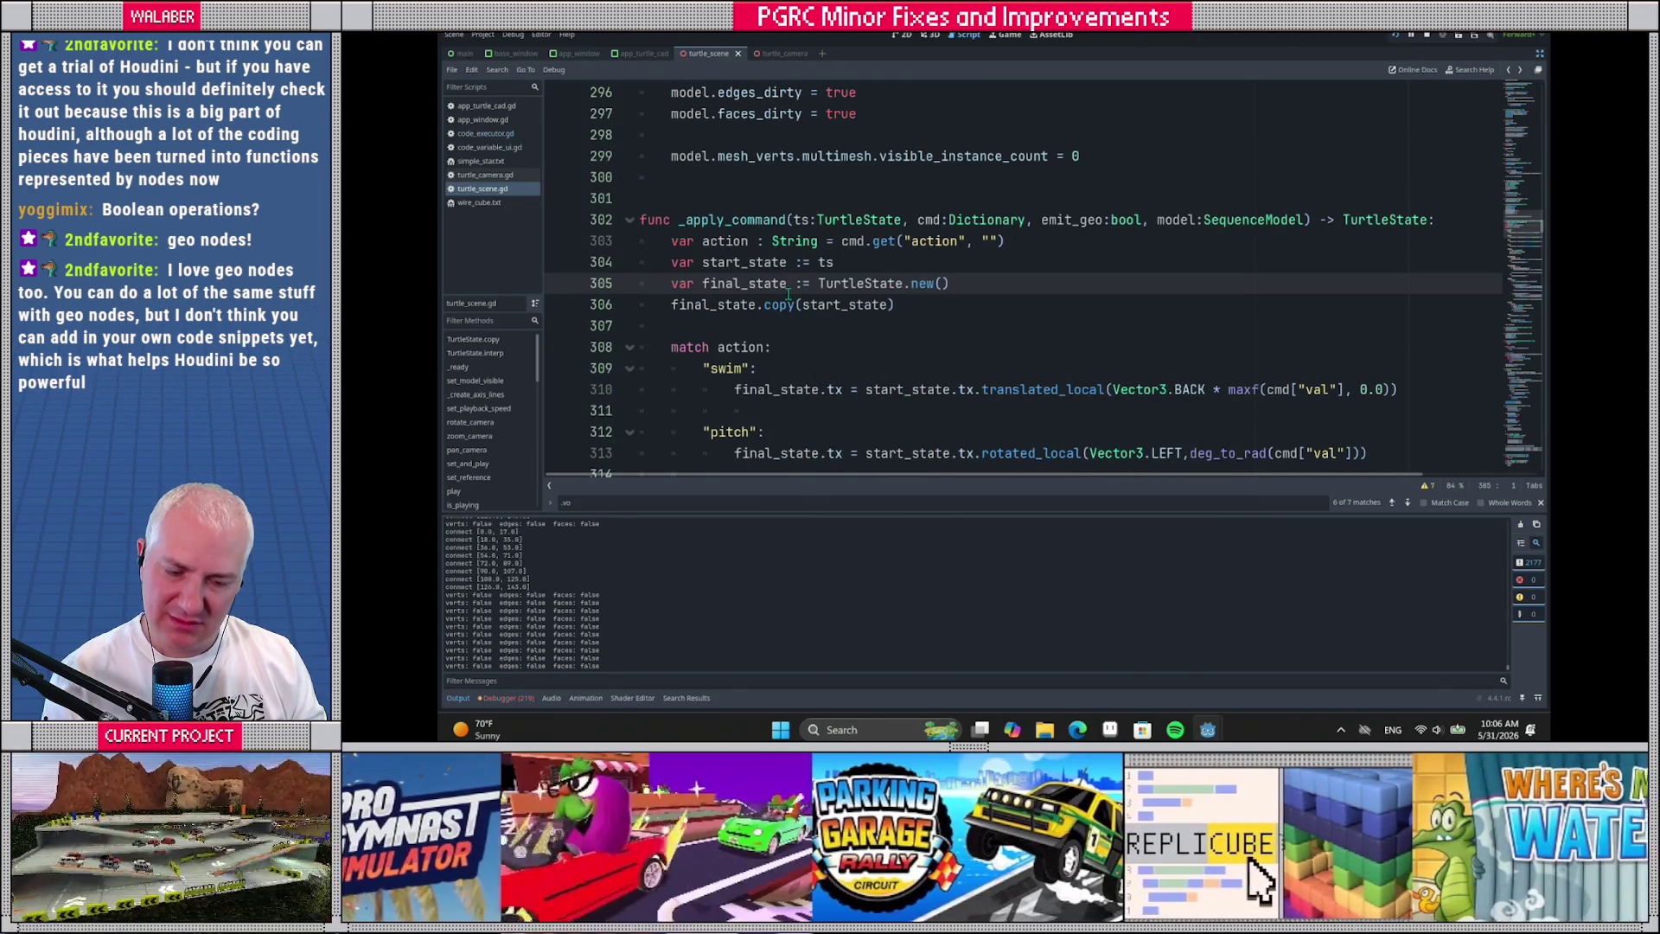
left_click(778, 304, "ctrl")
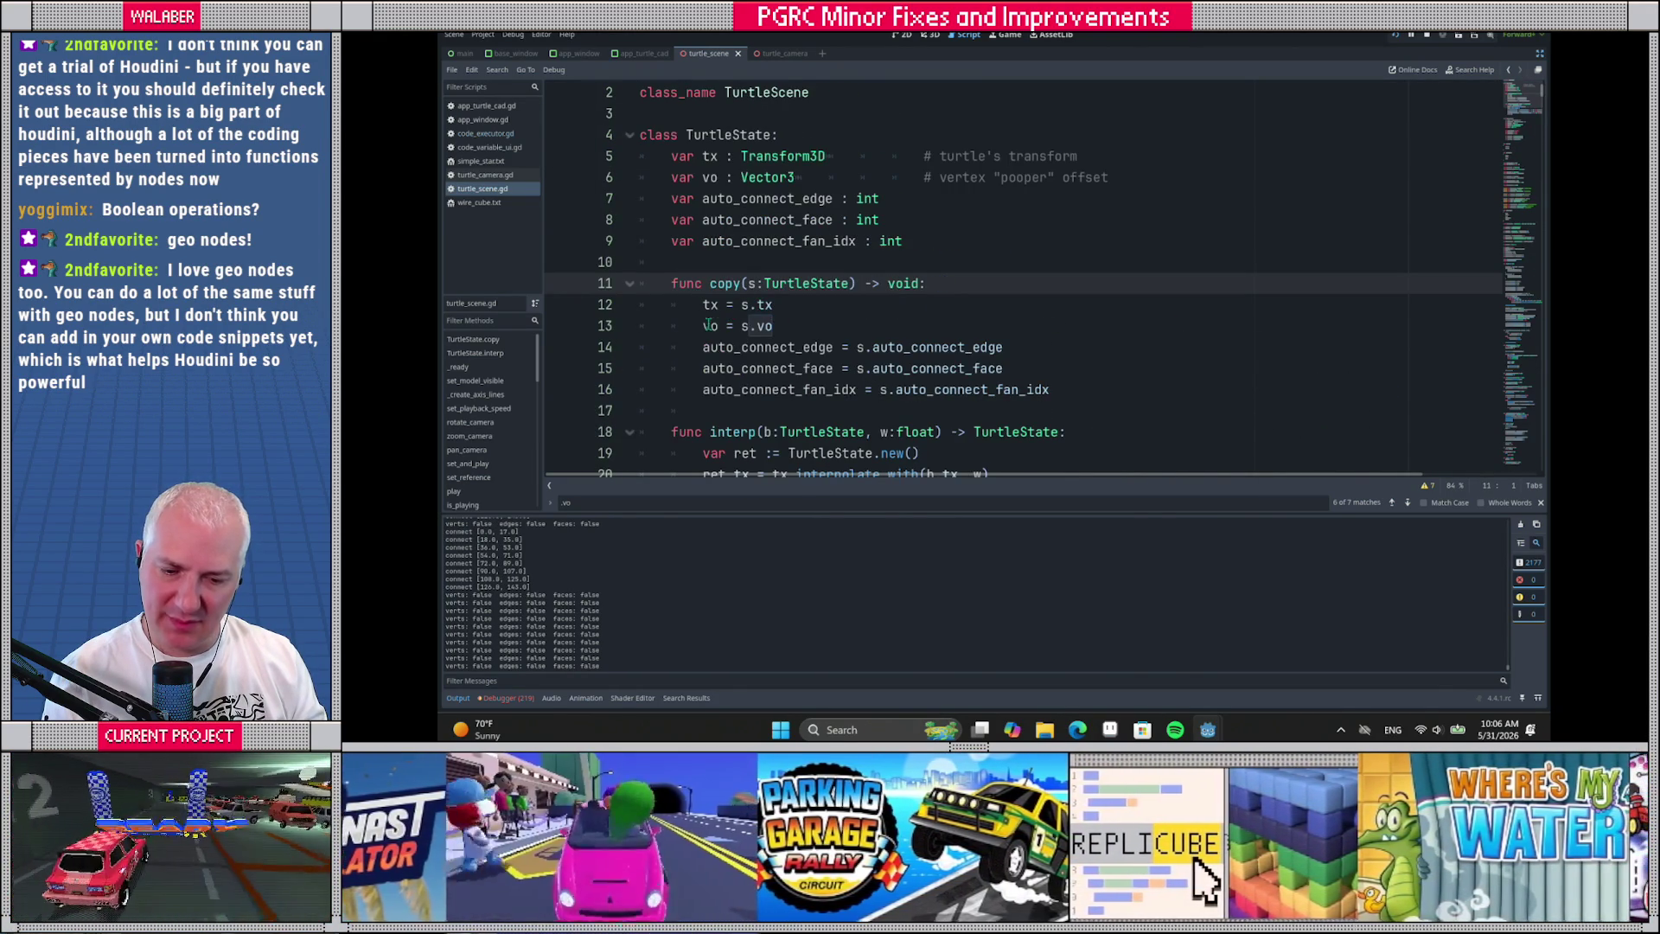
key("alt+Left")
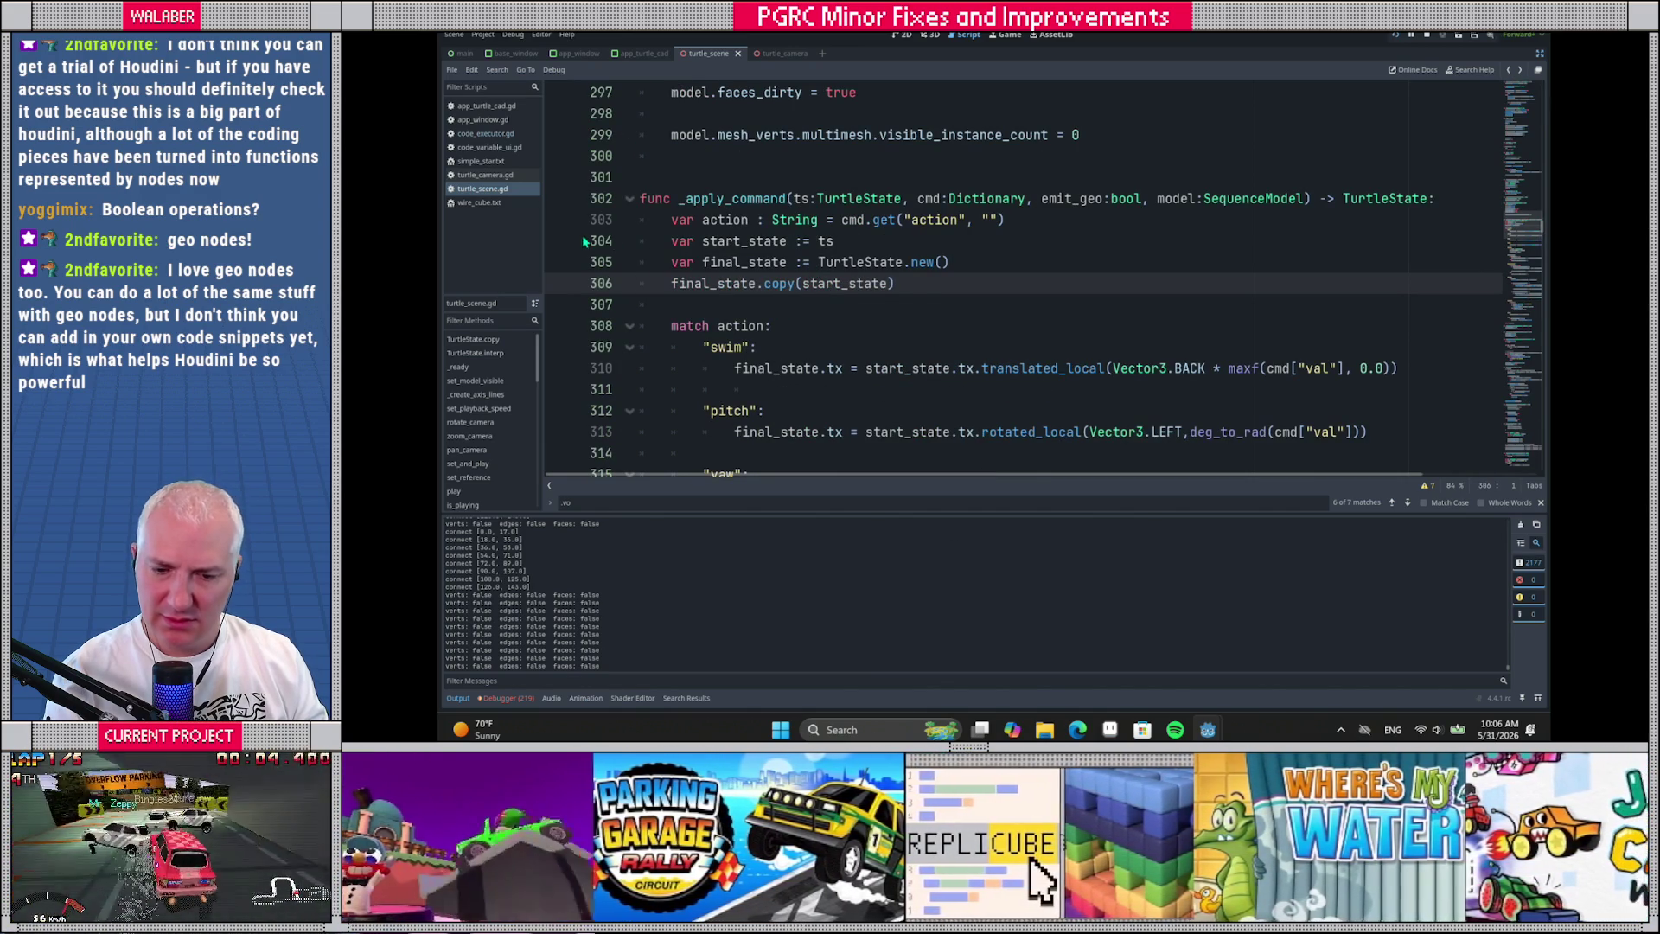
left_click(558, 223)
Hit the breakpoint under the debugger and inspect ts plus the code_executor, set_and_play and play frames
key("F5")
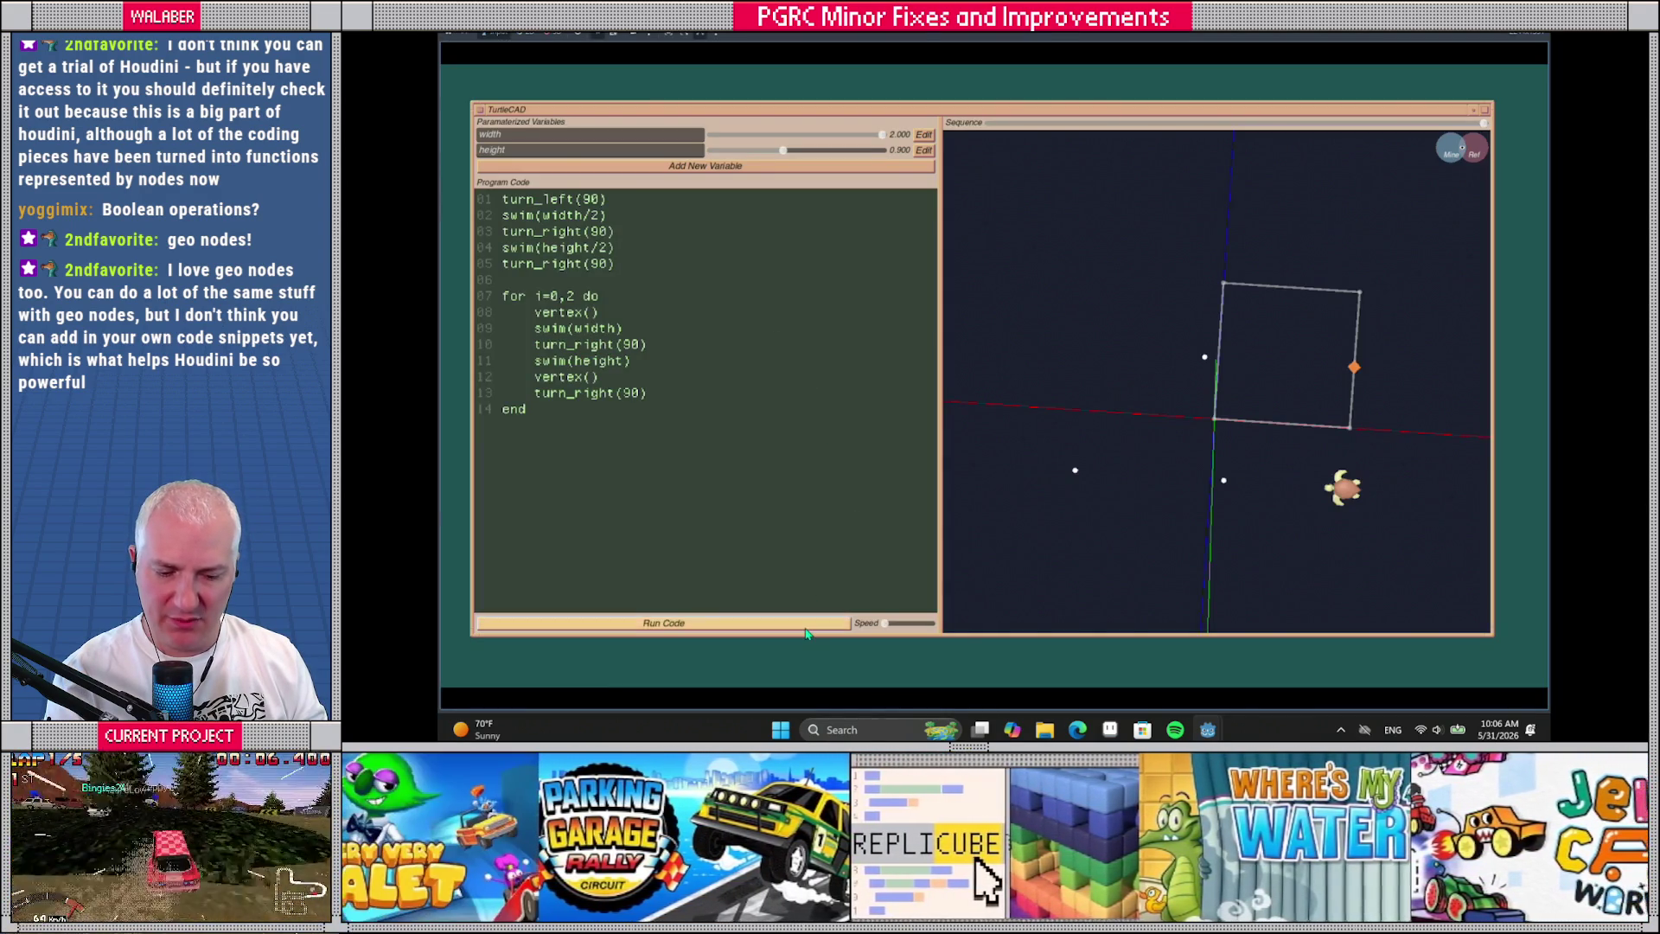
left_click(806, 630)
left_click(1141, 586)
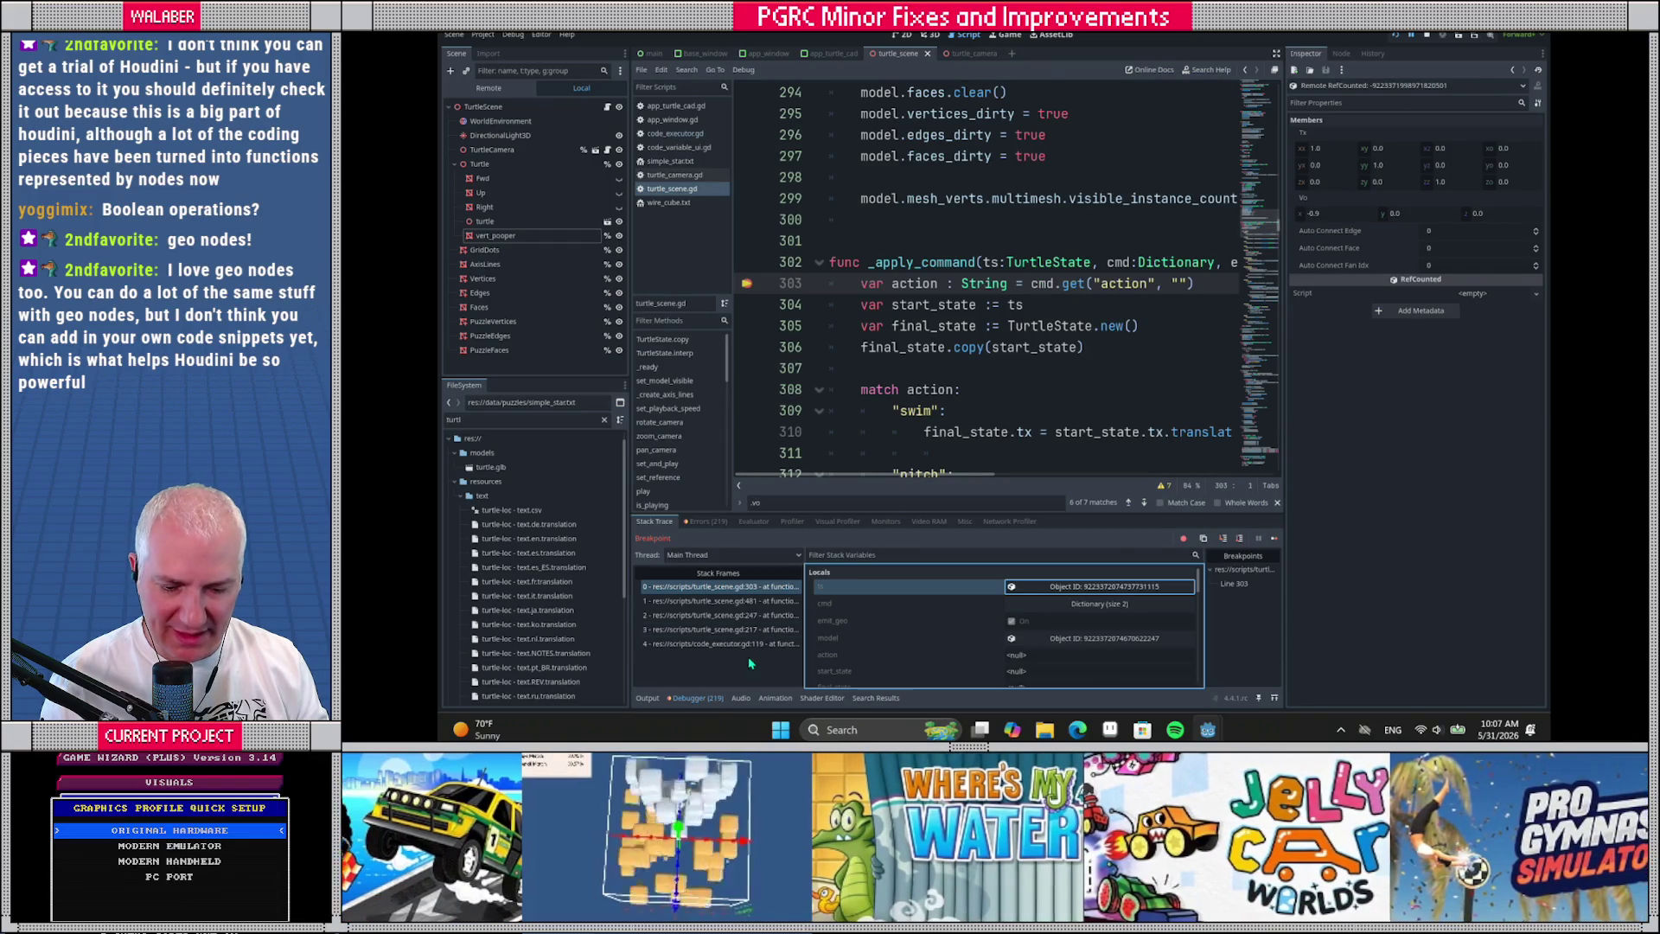
left_click(737, 646)
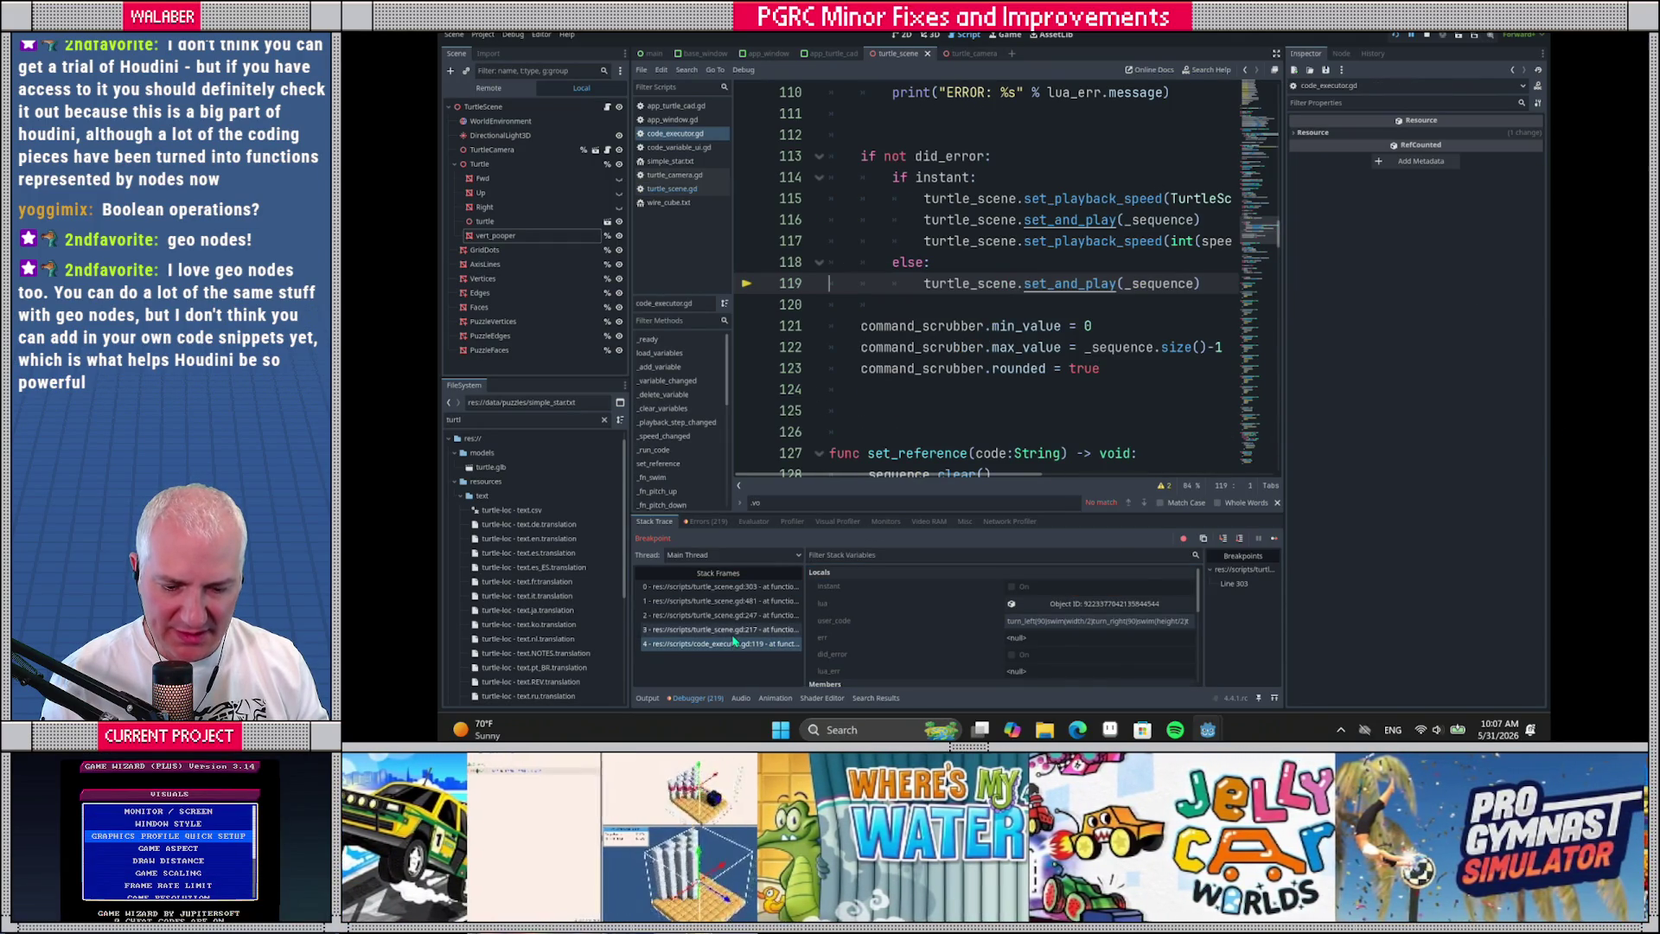
left_click(733, 631)
left_click(731, 616)
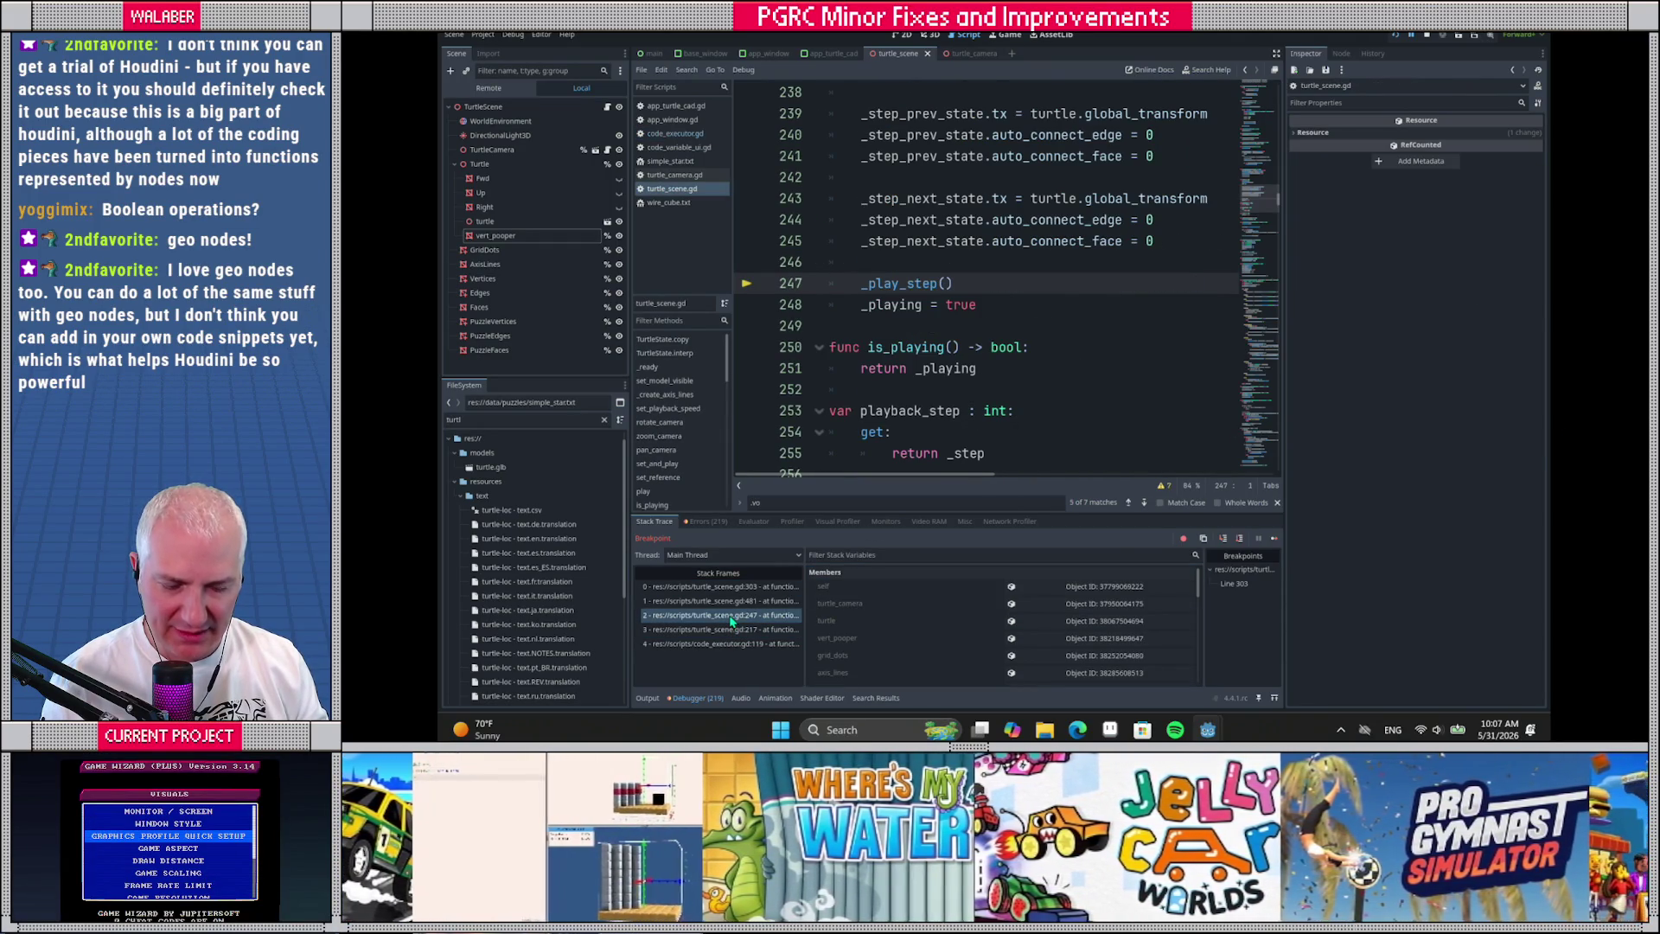
scroll(945, 255, "up", 2)
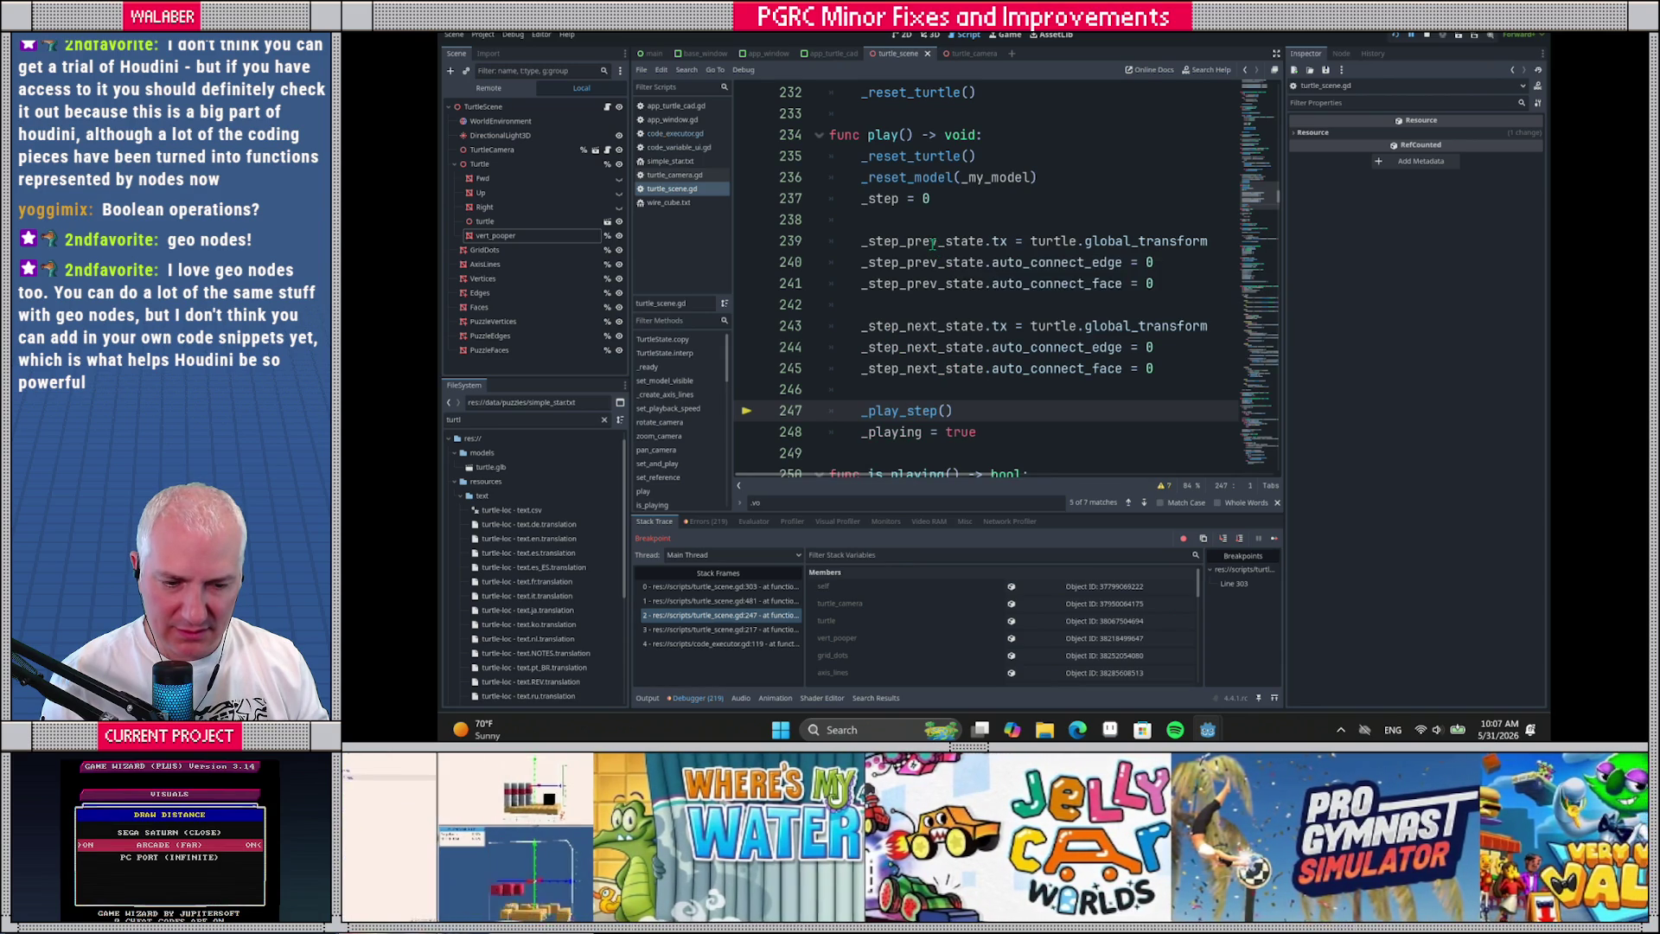
With side docks hidden, compare the _play_step and play frames, then stop debugging
mouse_move(932, 244)
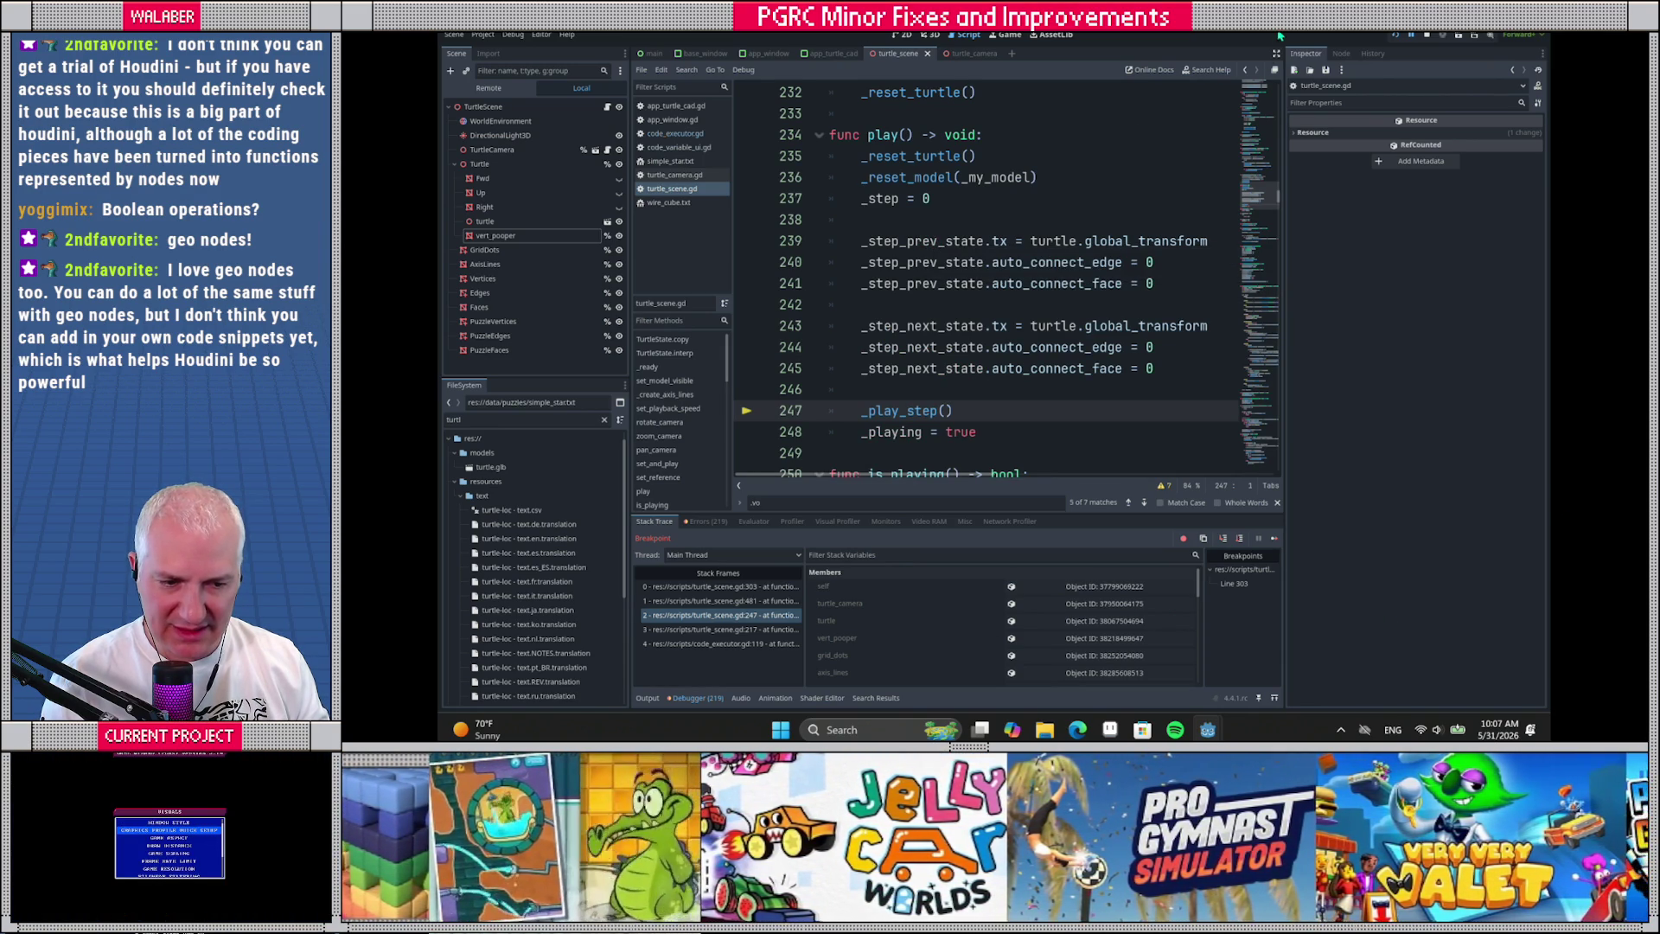
left_click(1274, 58)
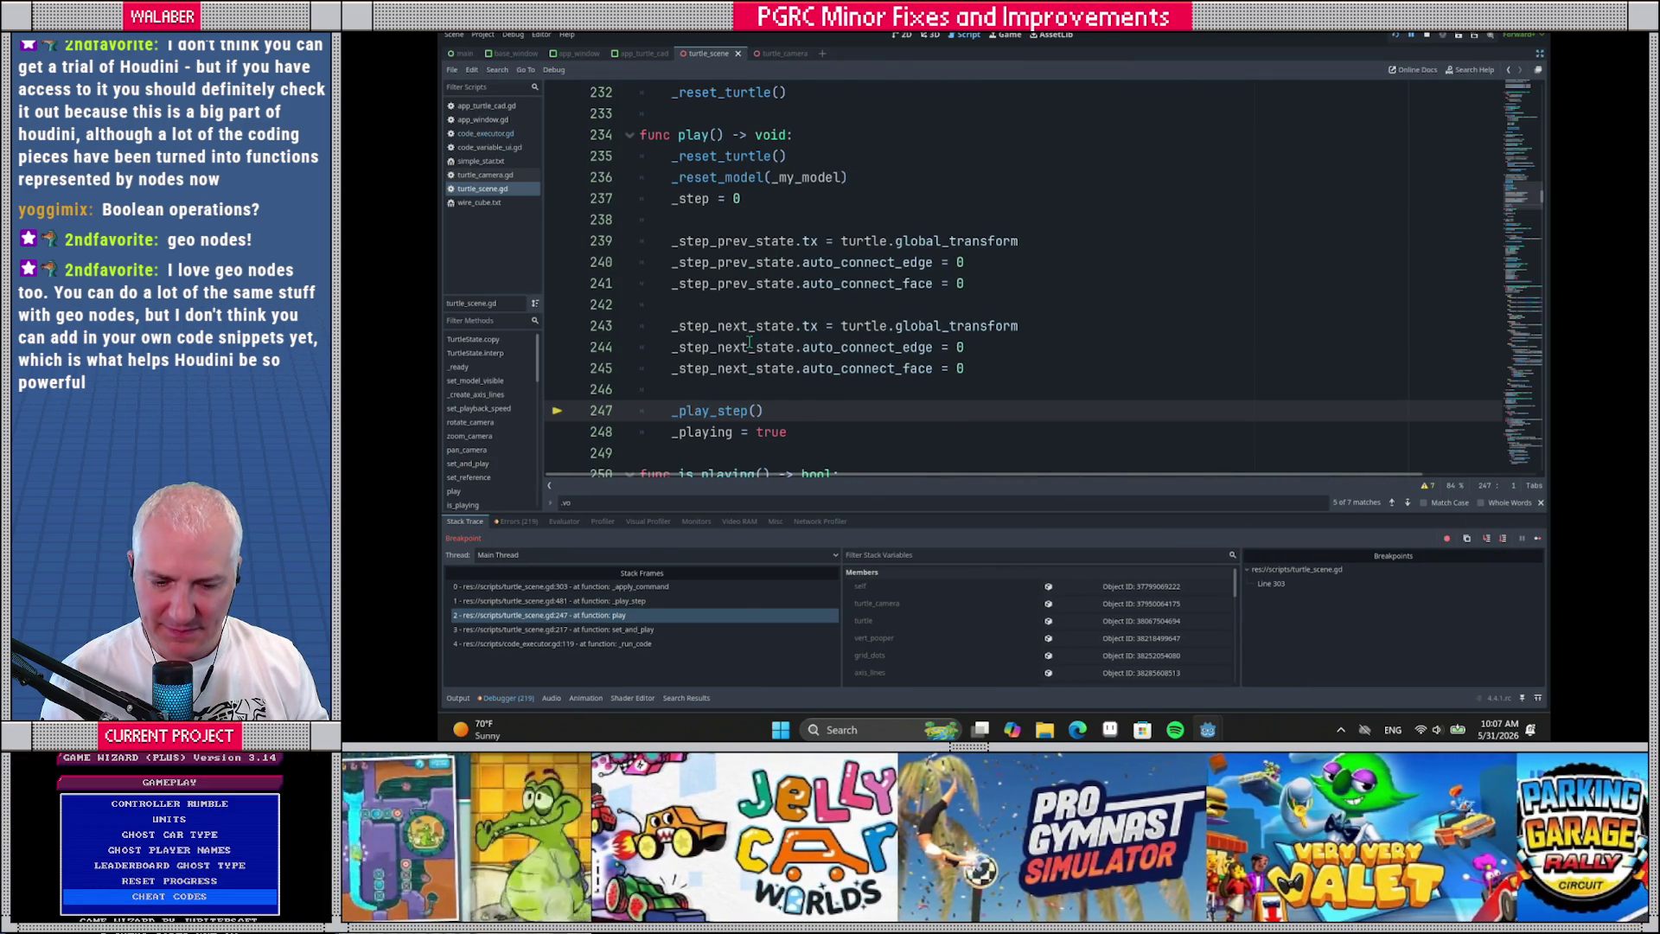
left_click(605, 605)
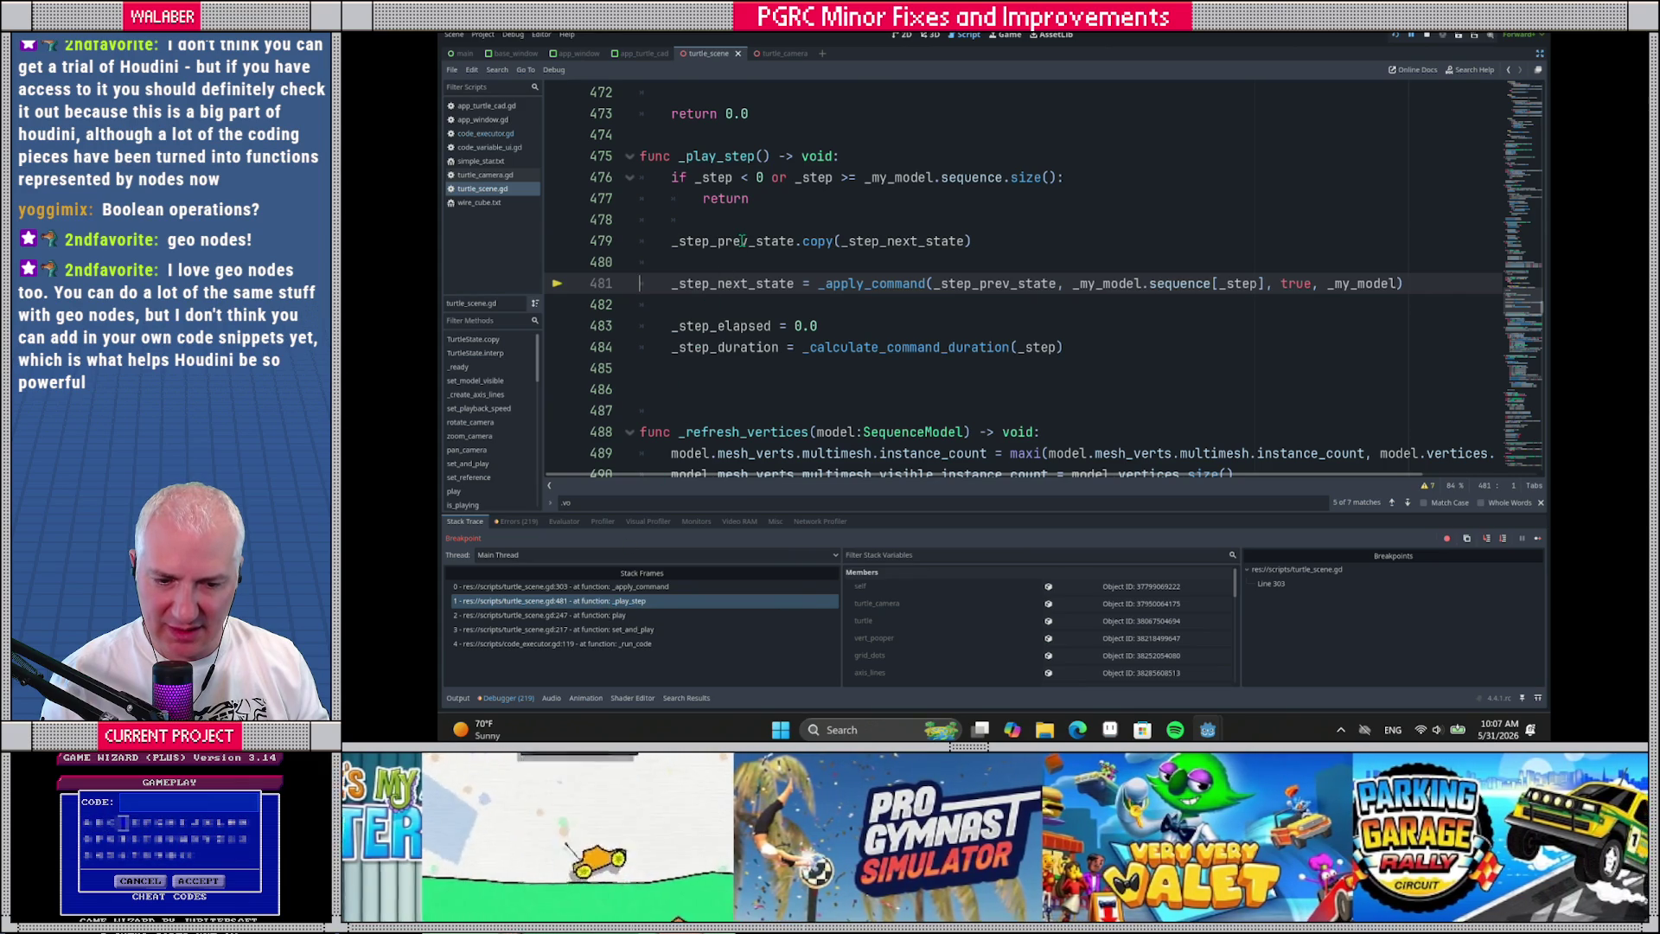
left_click(625, 612)
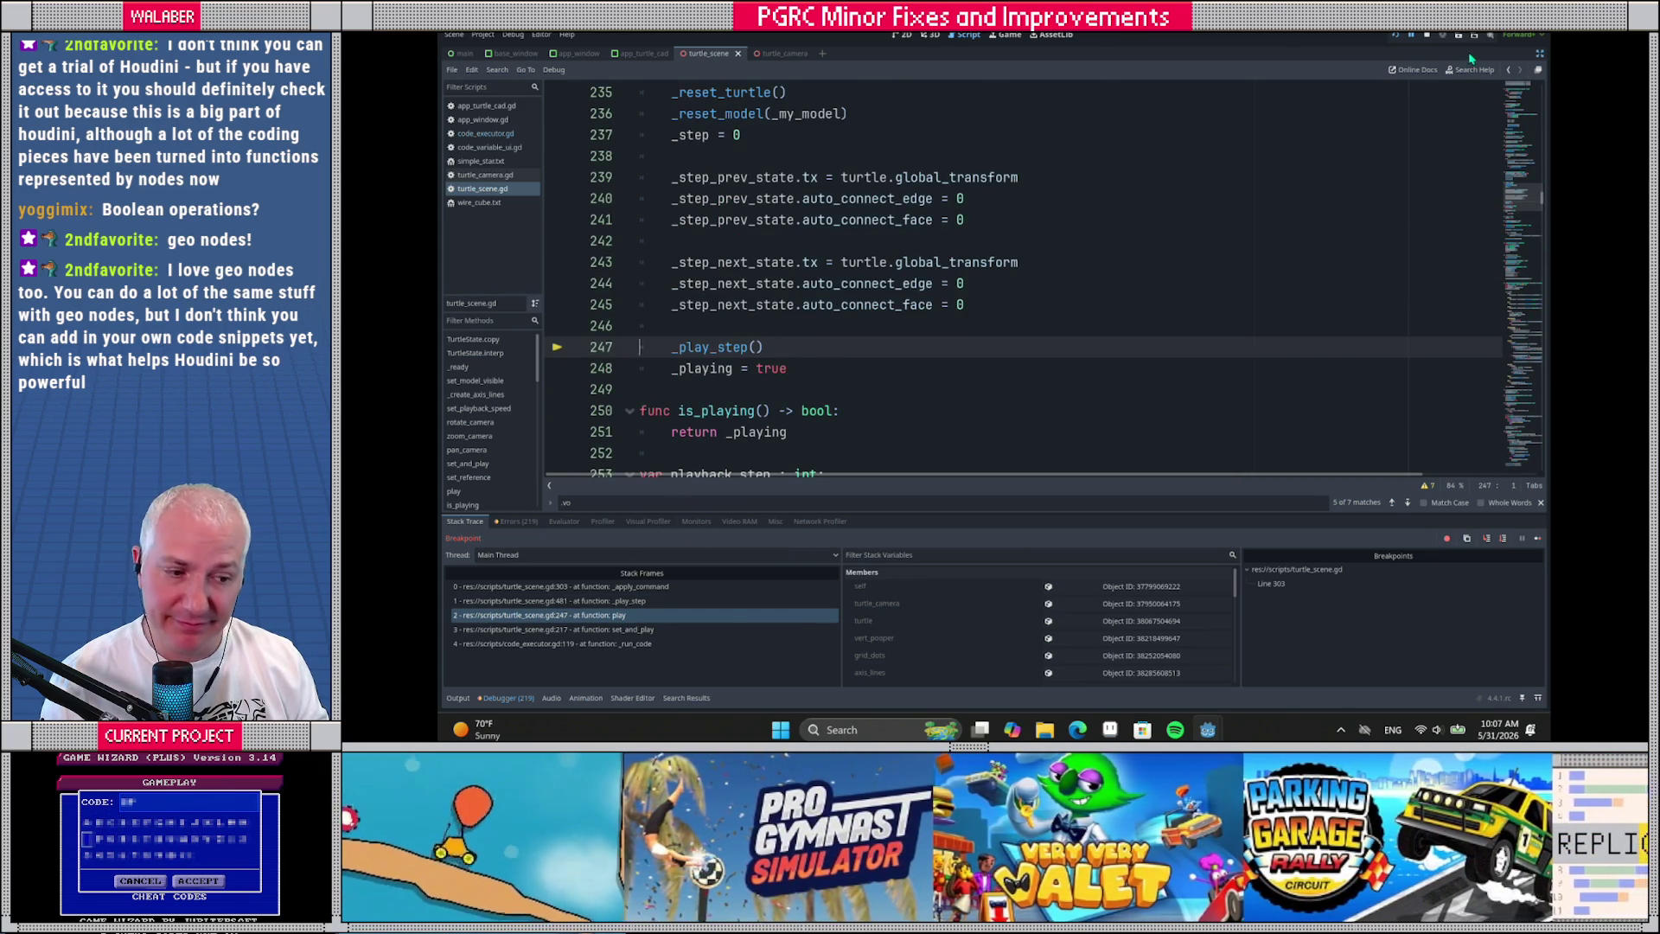
left_click(1422, 36)
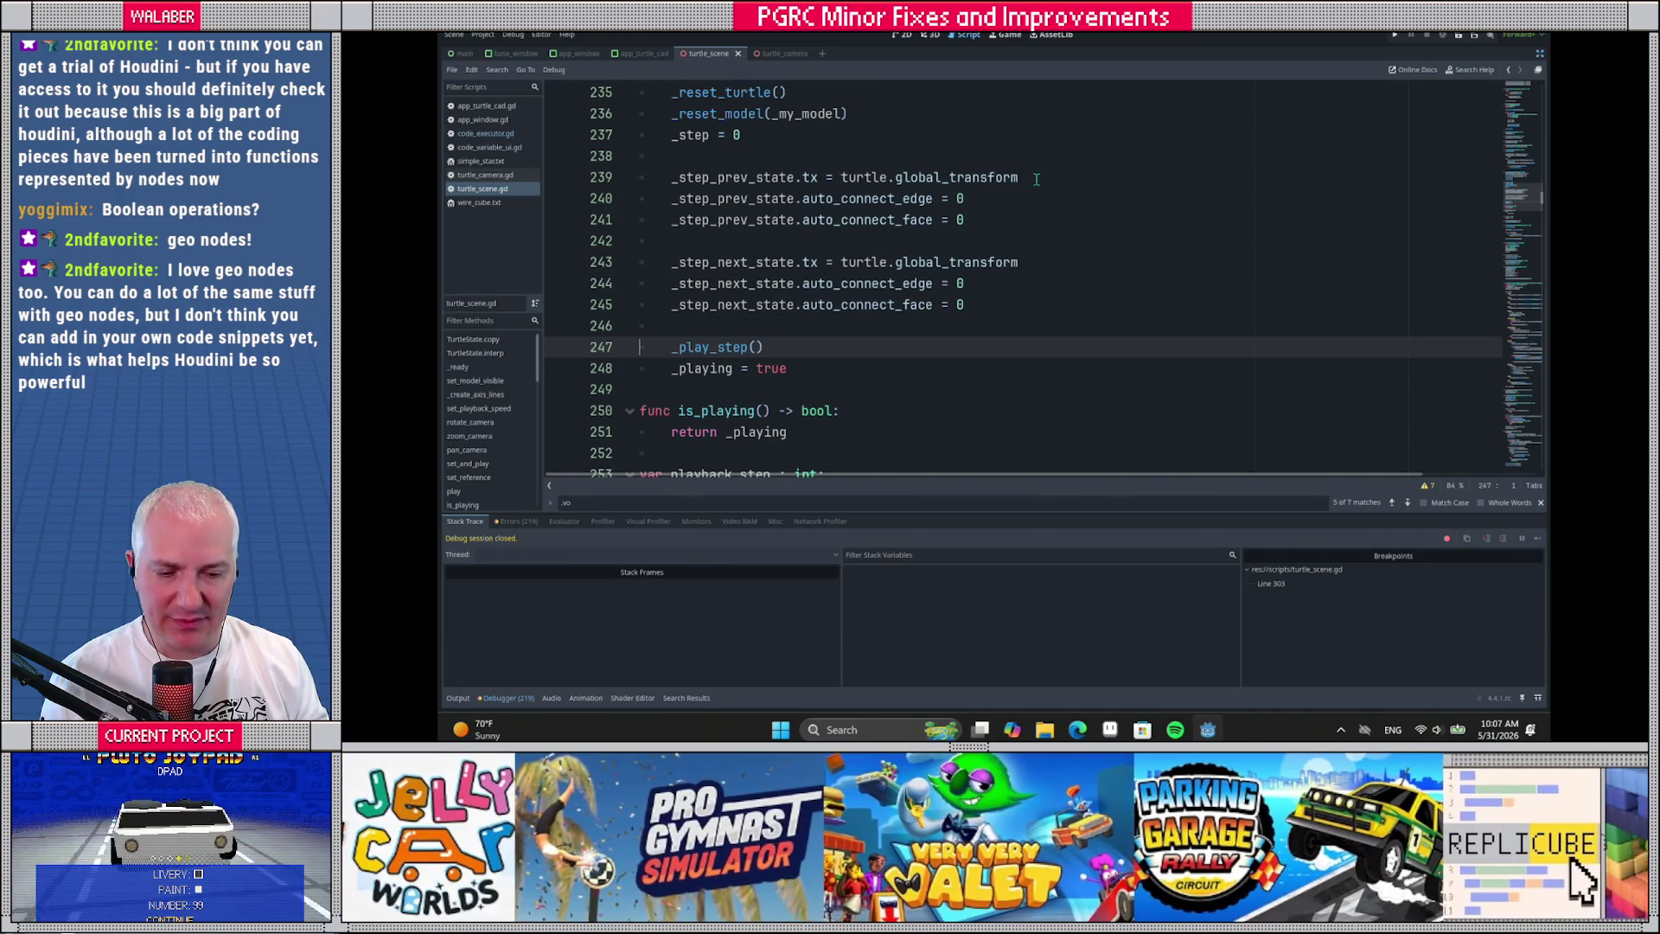
Add `_step_prev_state.vo = vert_pooper.position` below line 239
left_click(1036, 179)
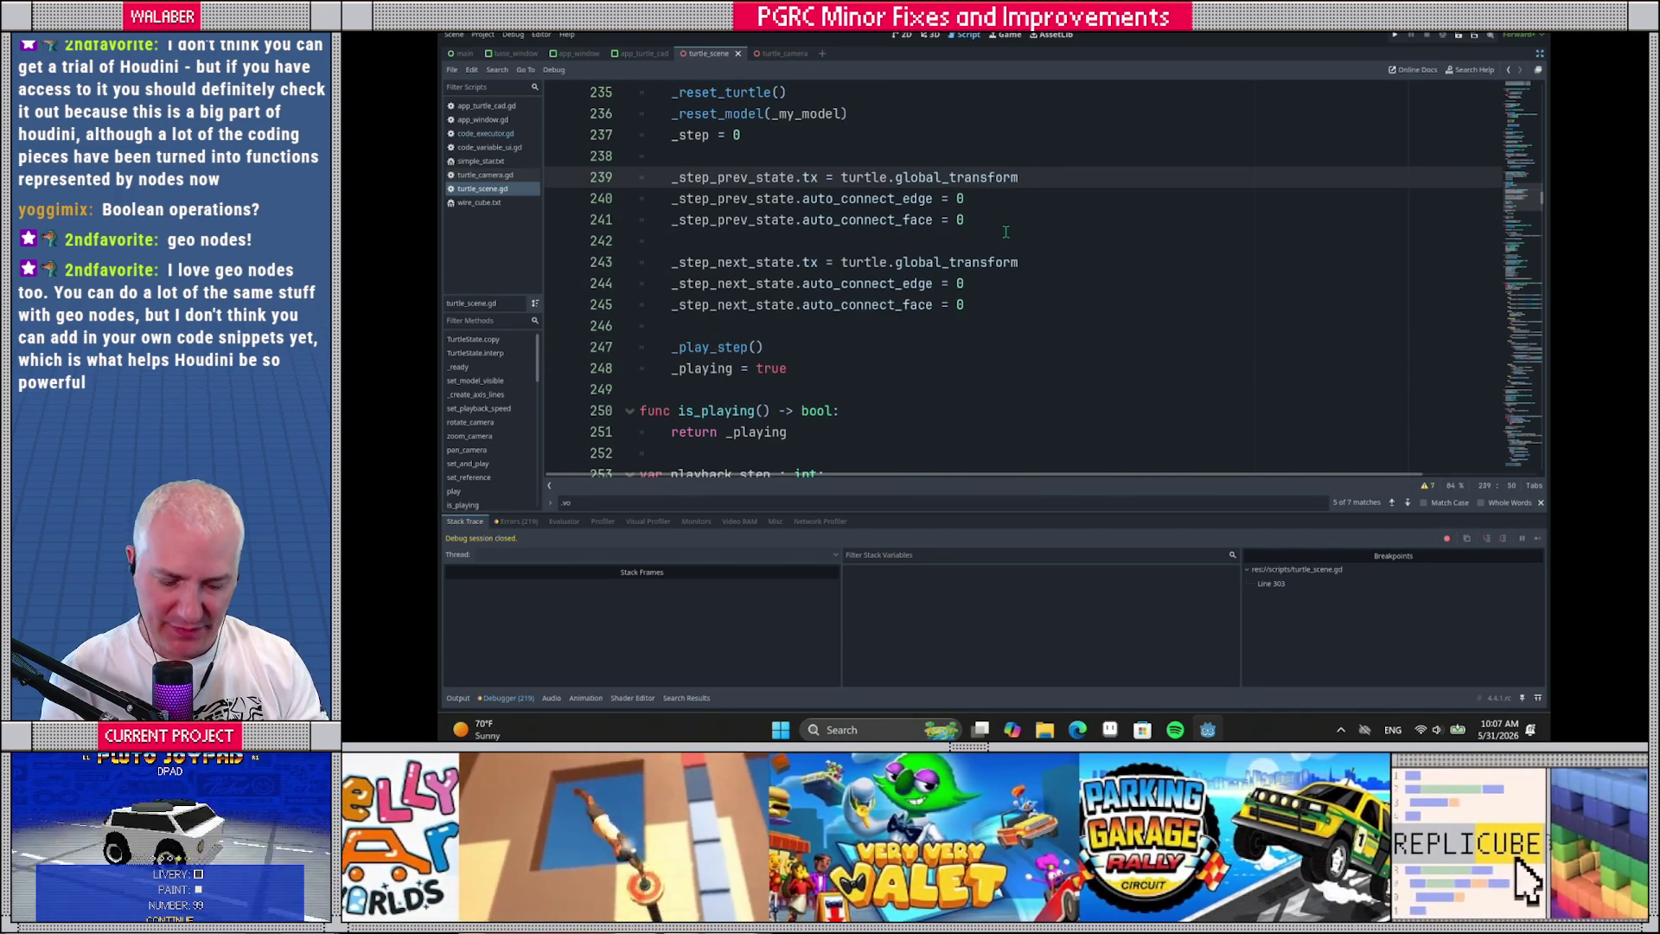
key("Return")
type("_step_")
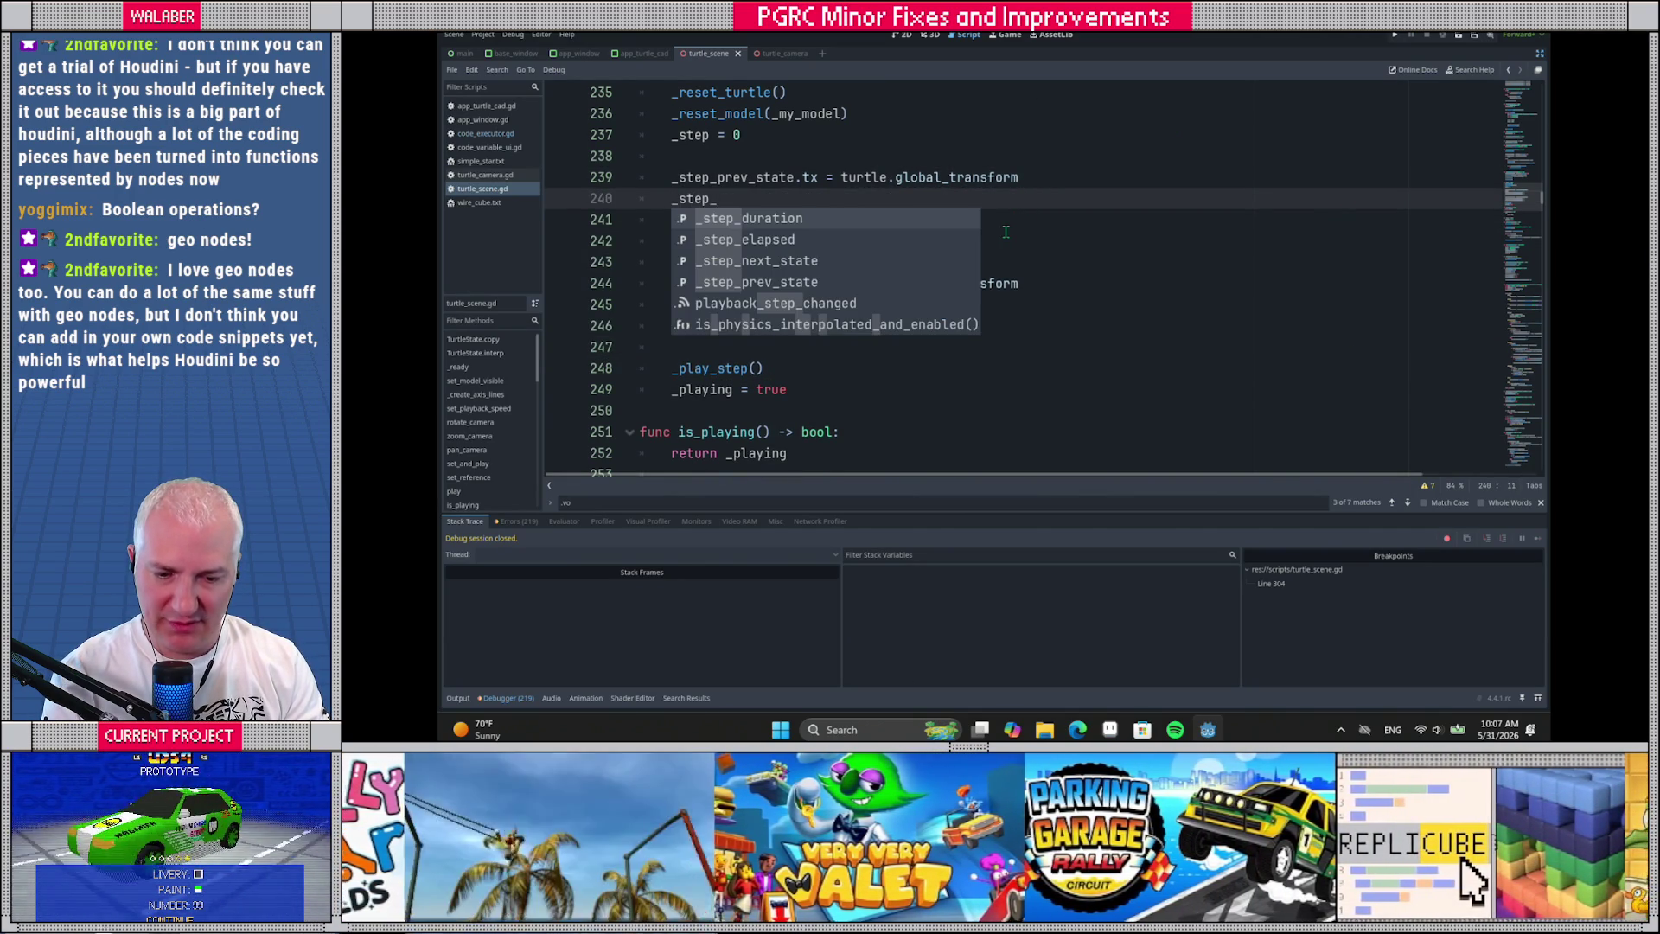
type("prev_state.")
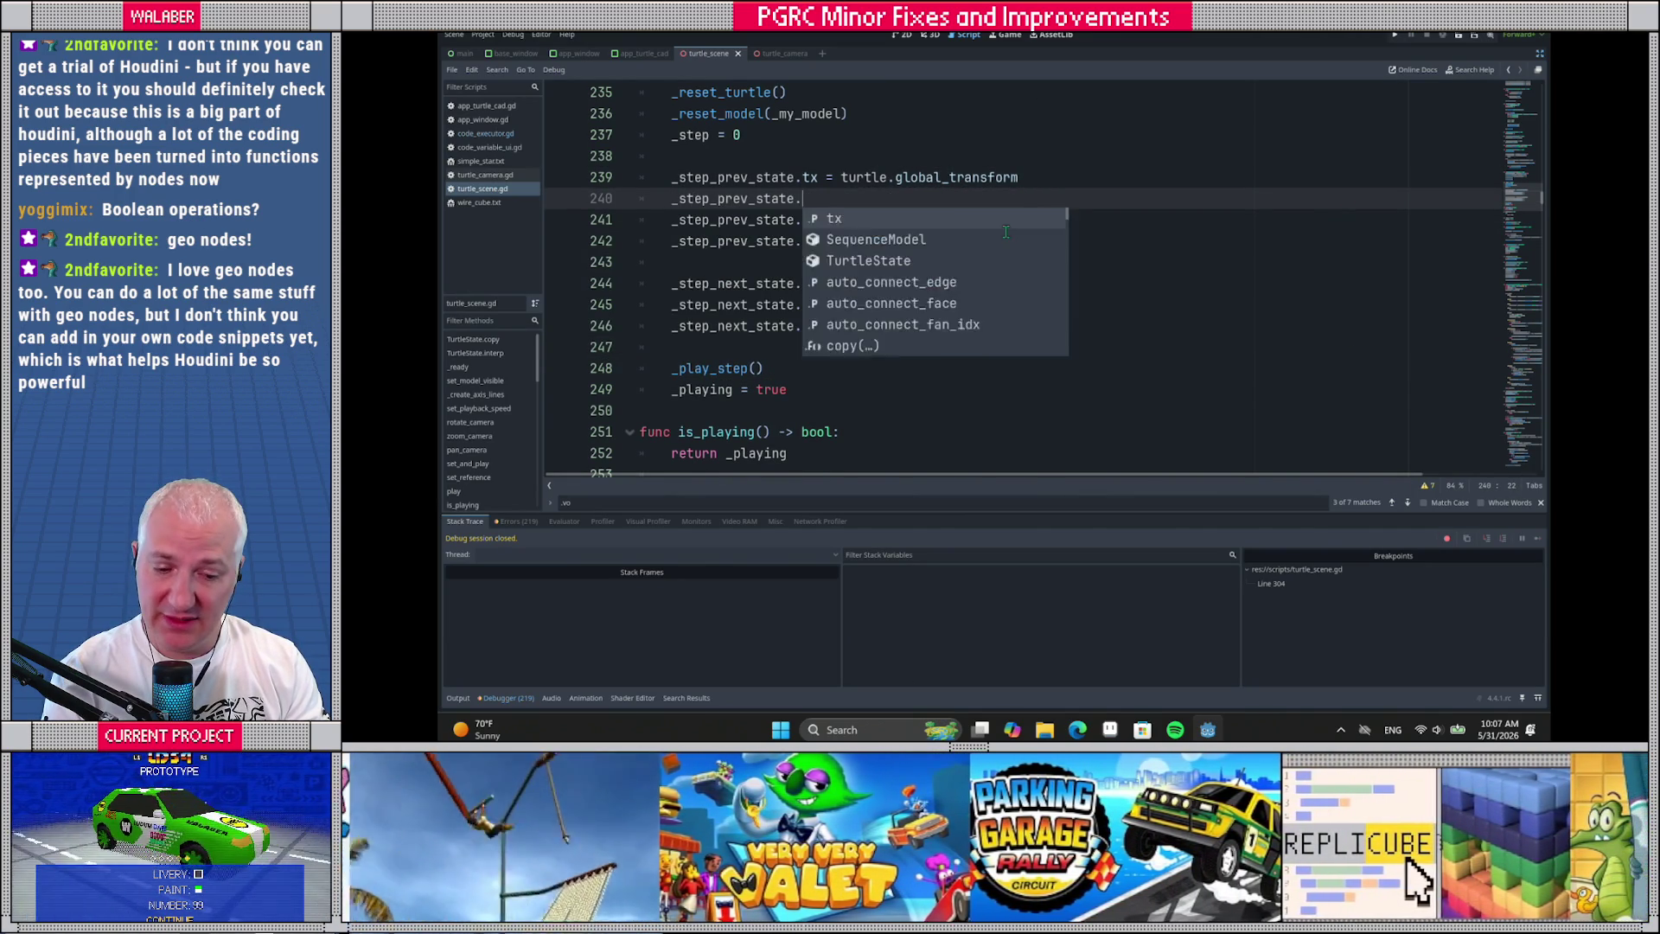
type("vo")
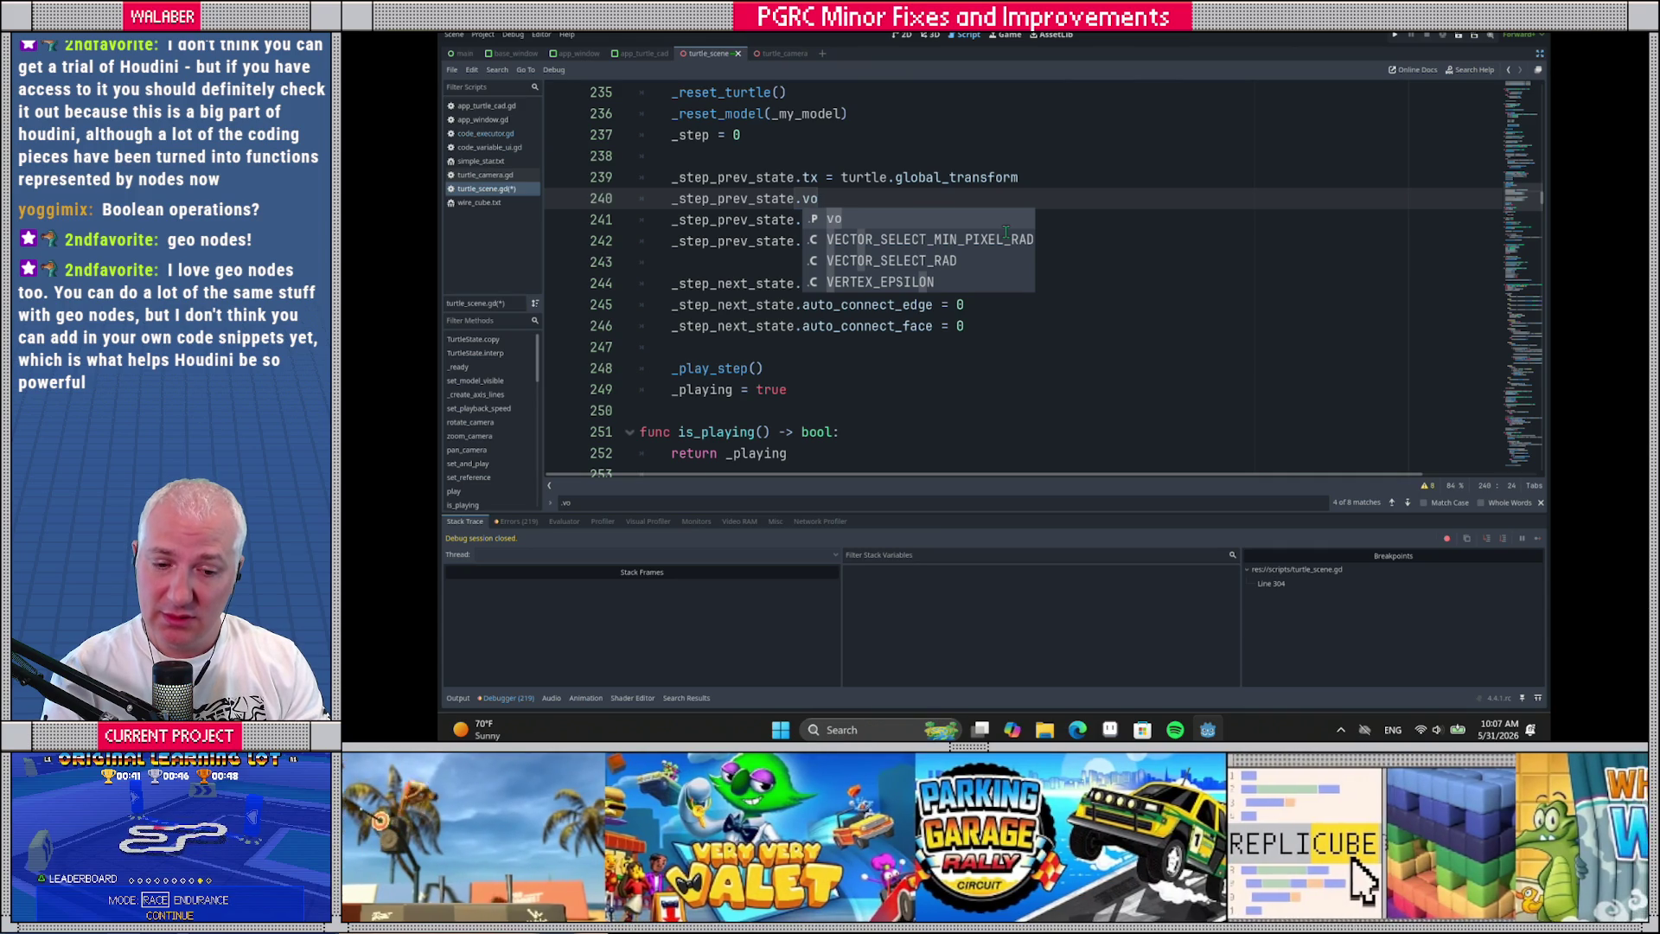
type(" = ")
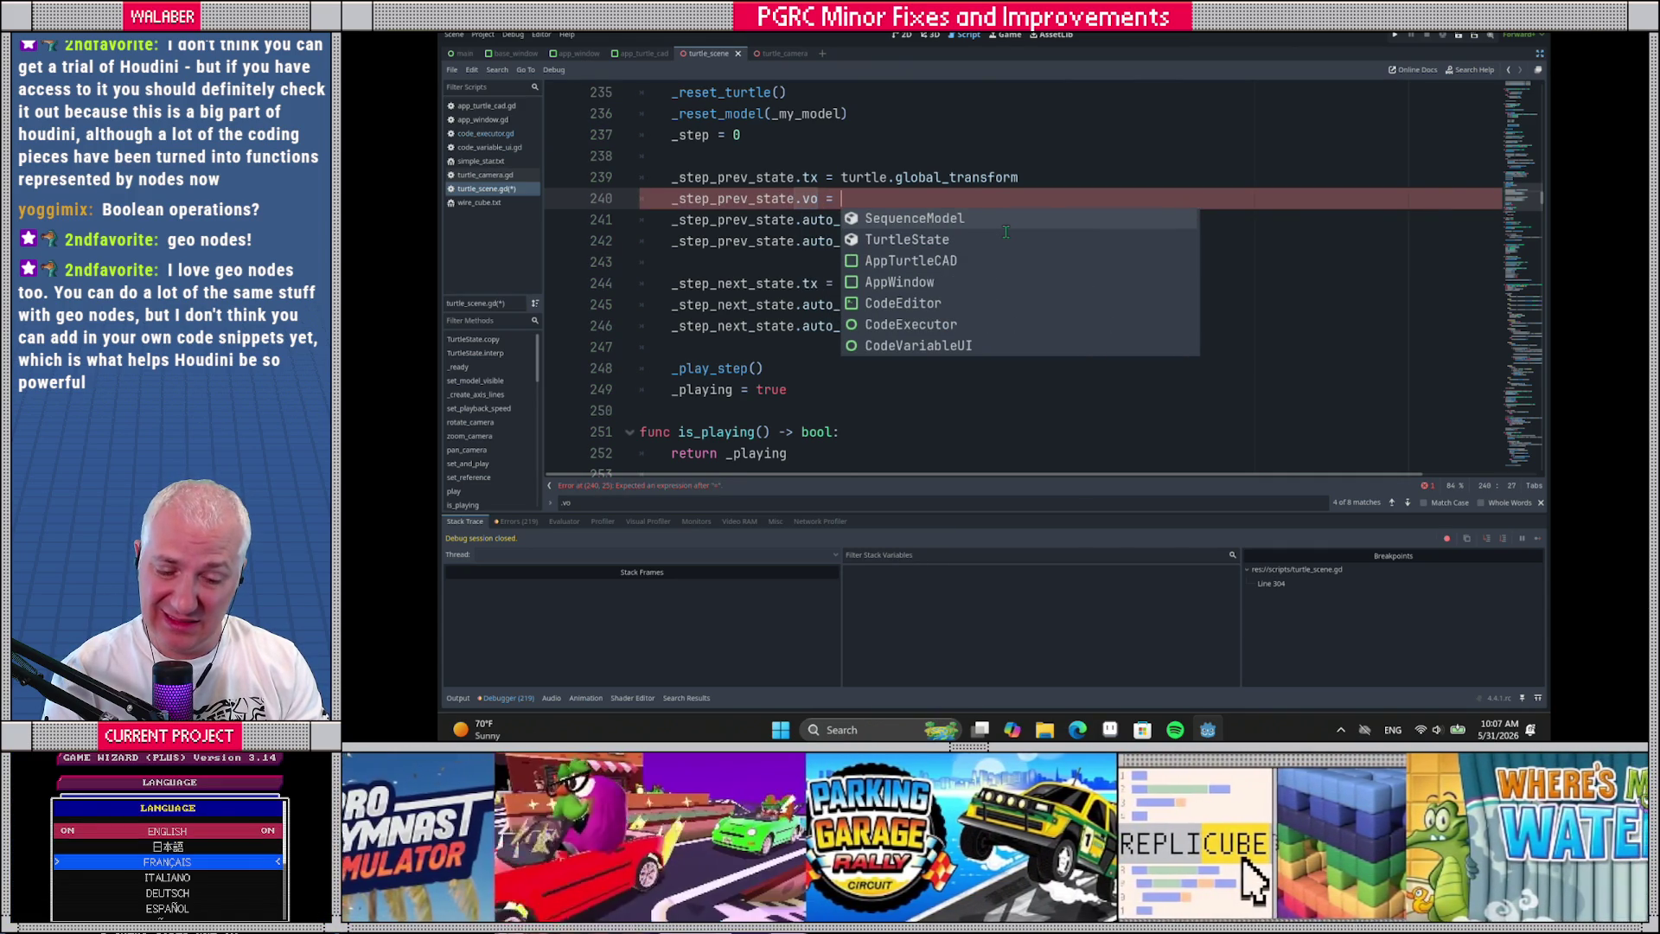
type("ver")
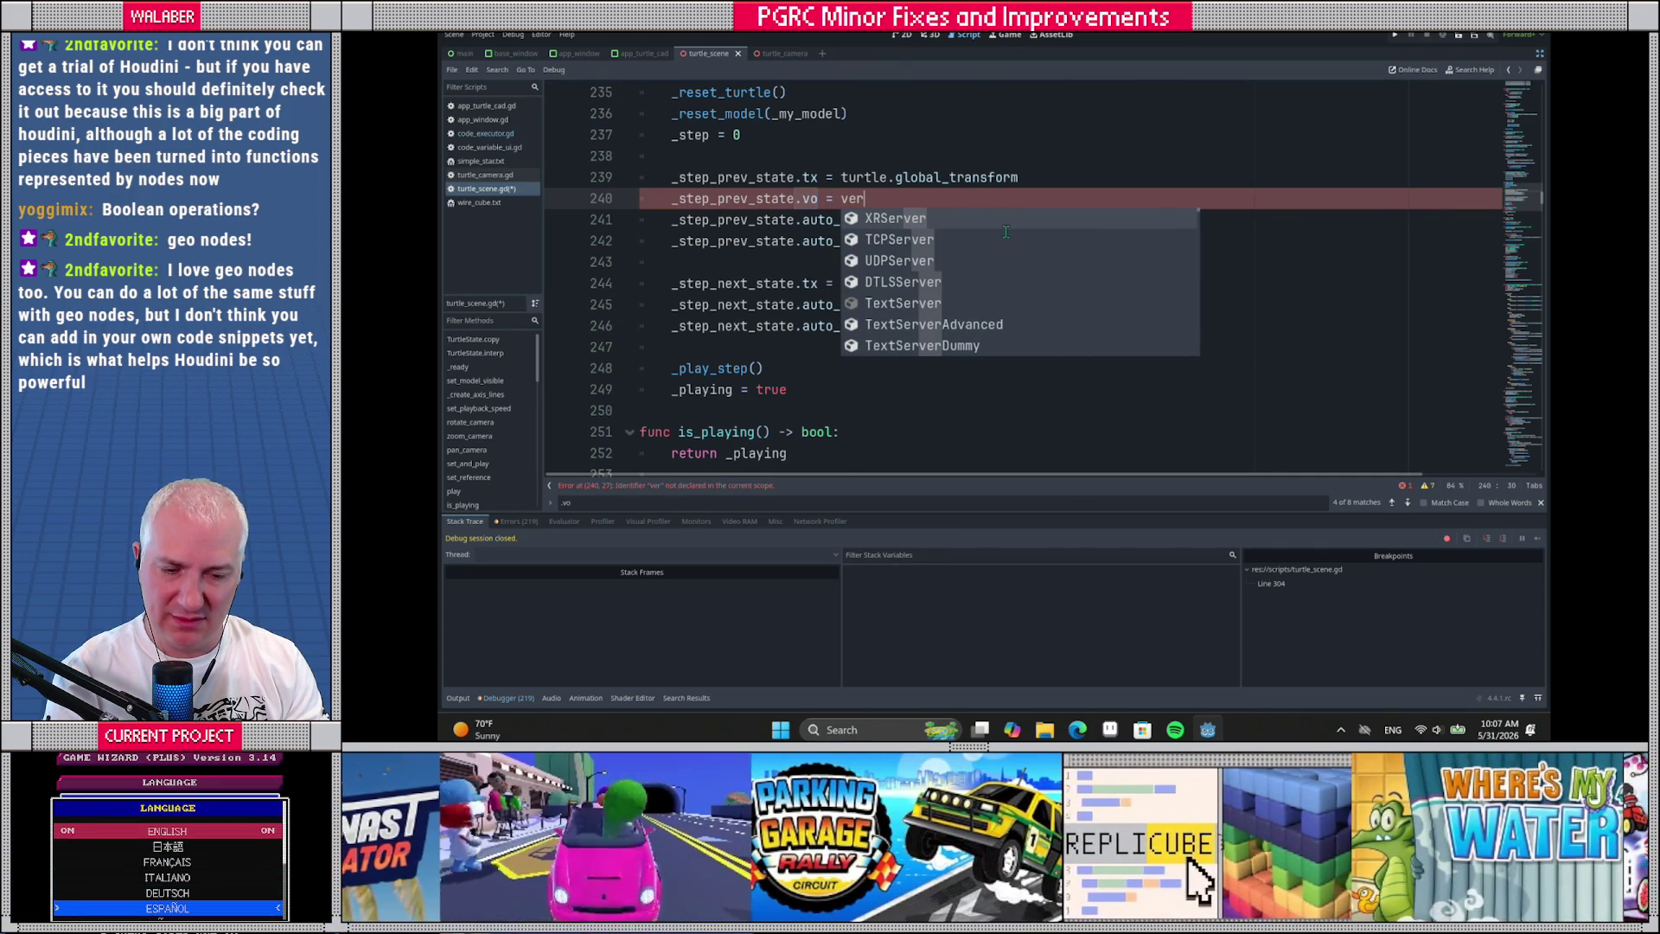
type("t_pooper")
type(".pos")
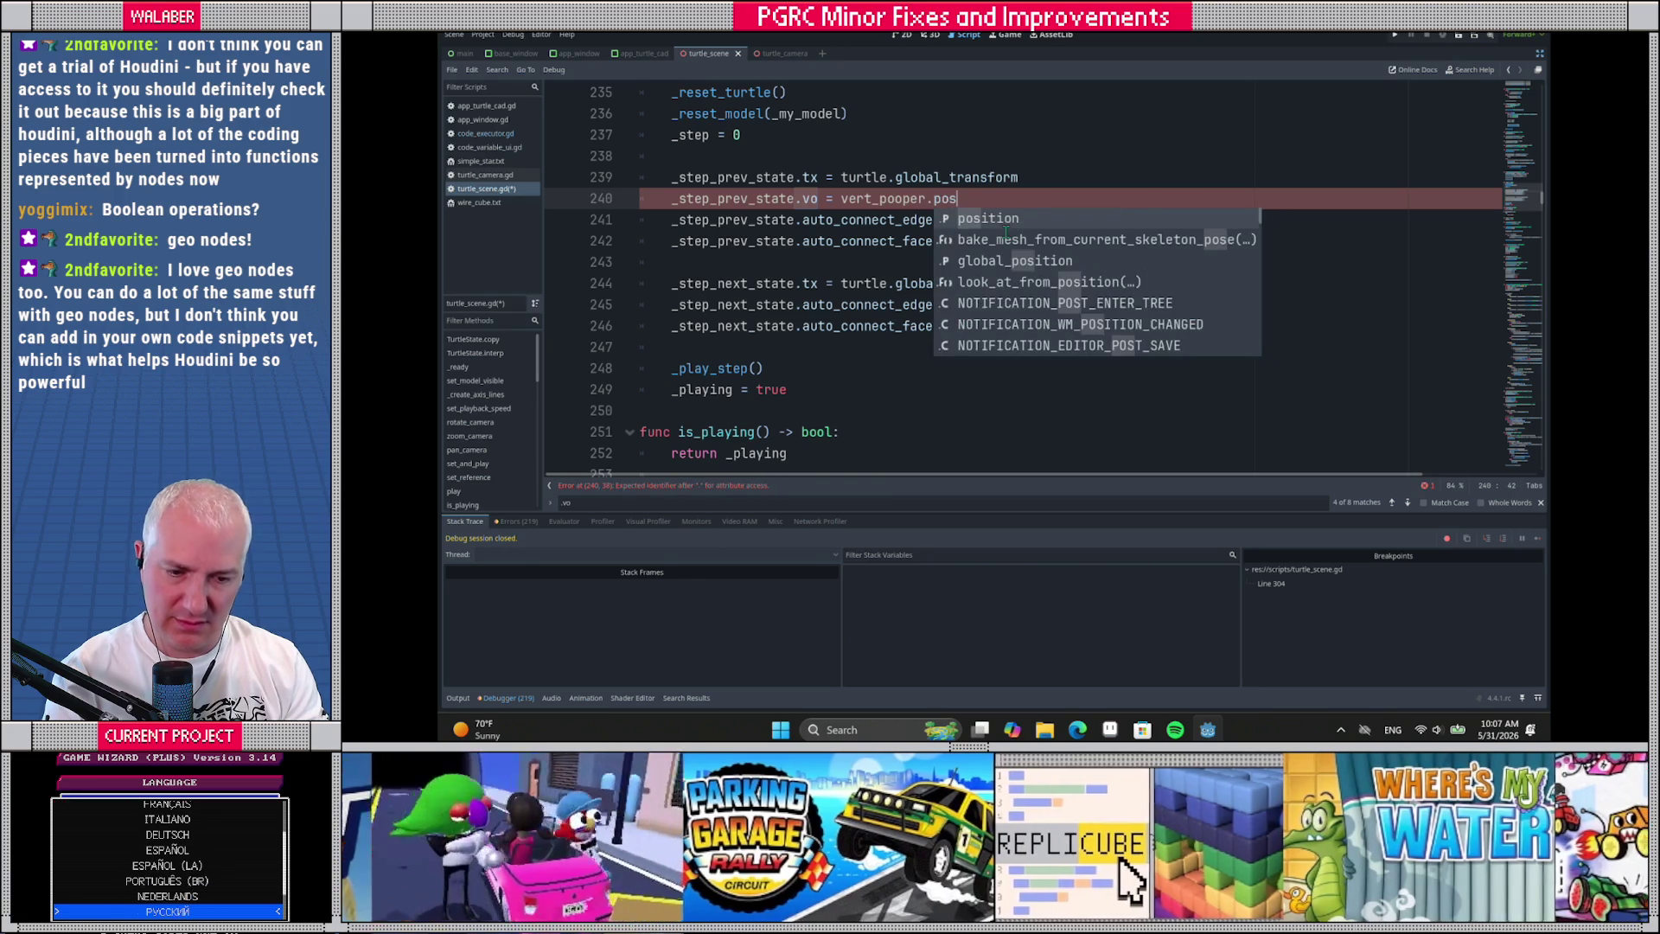
key("Return")
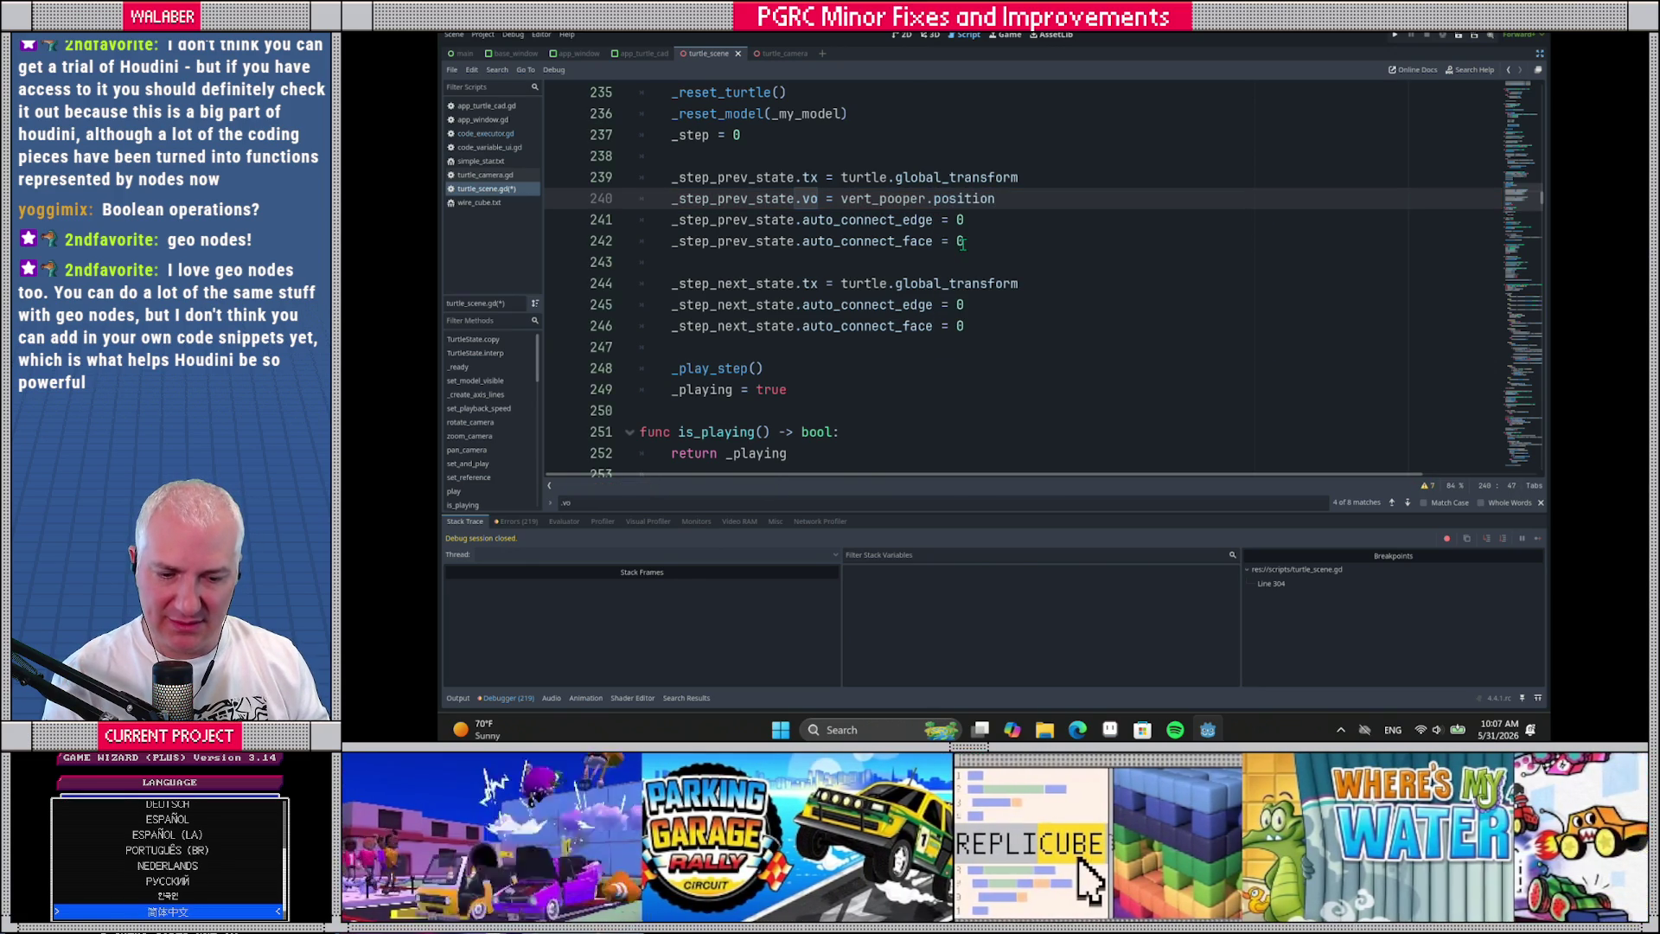
Add `_step_next_state.vo = vert_pooper.position` below the next-state transform line
left_click(1050, 283)
key("Return")
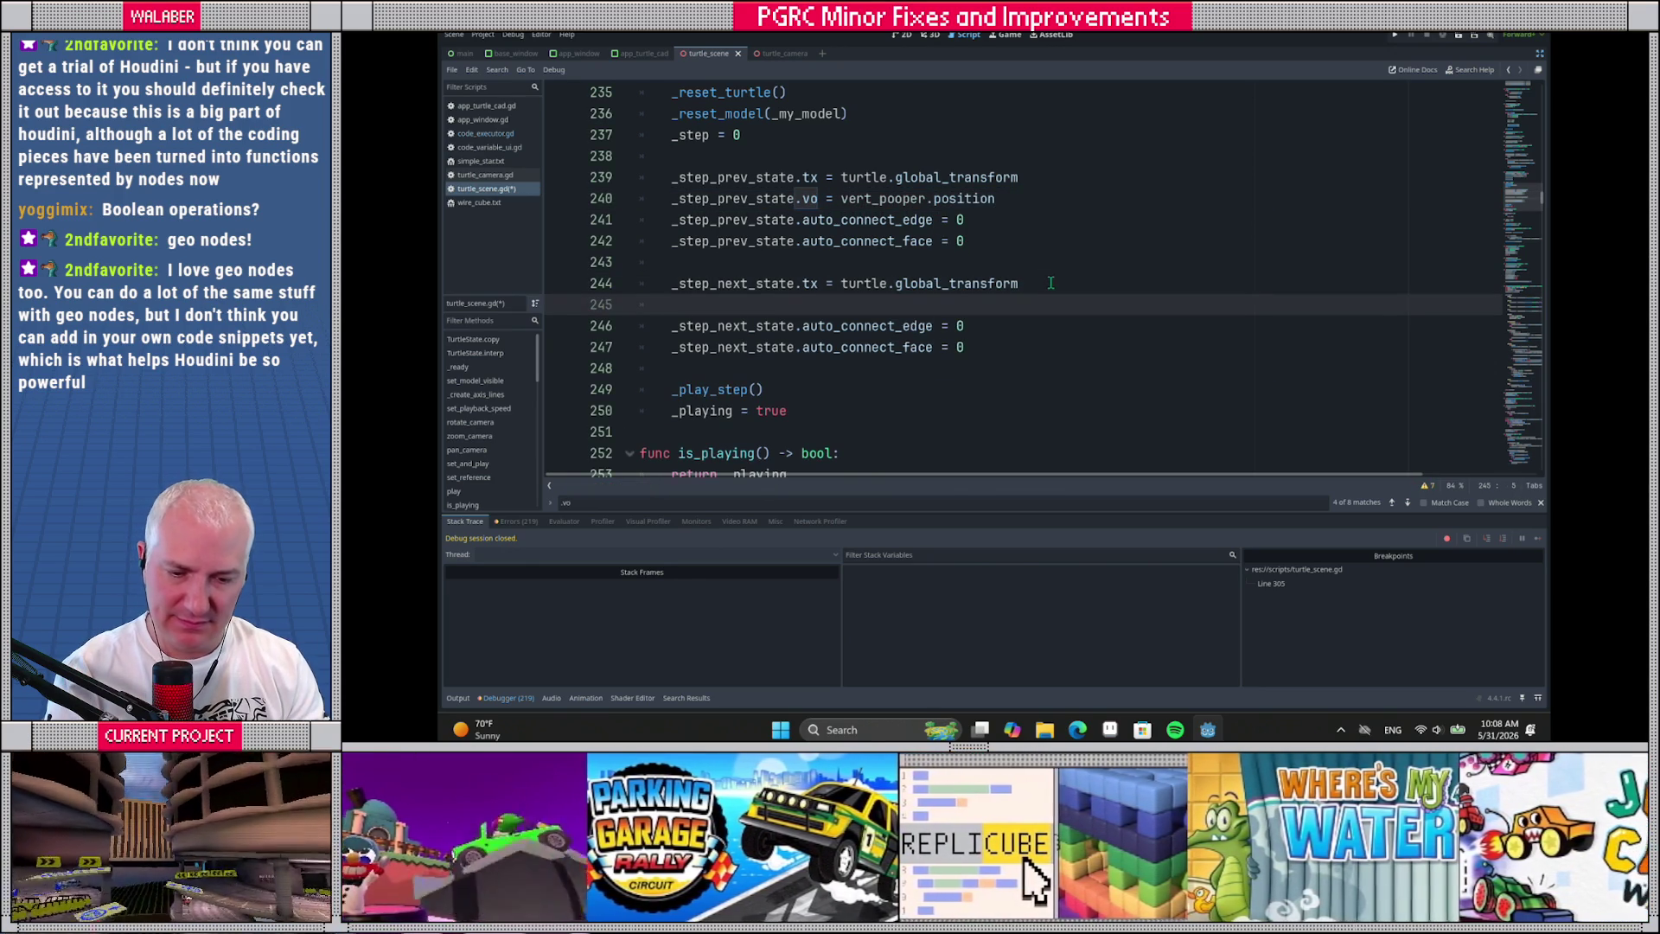
type("_step_ne")
key("Return")
type(".vo = vert_")
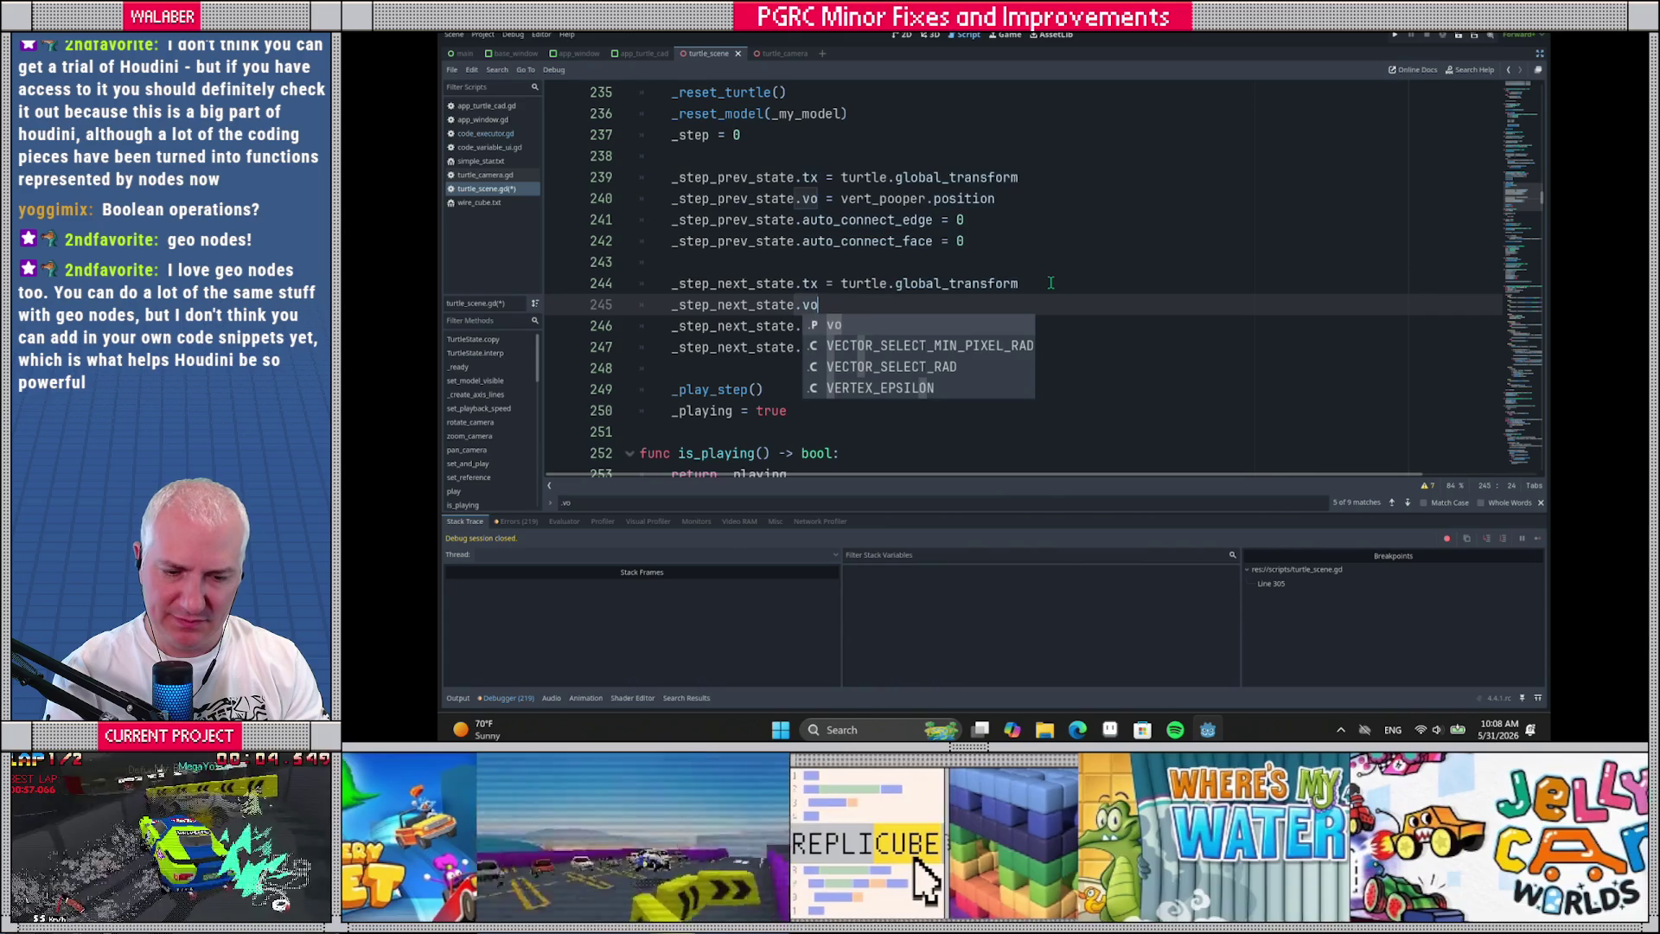
type("pooper.")
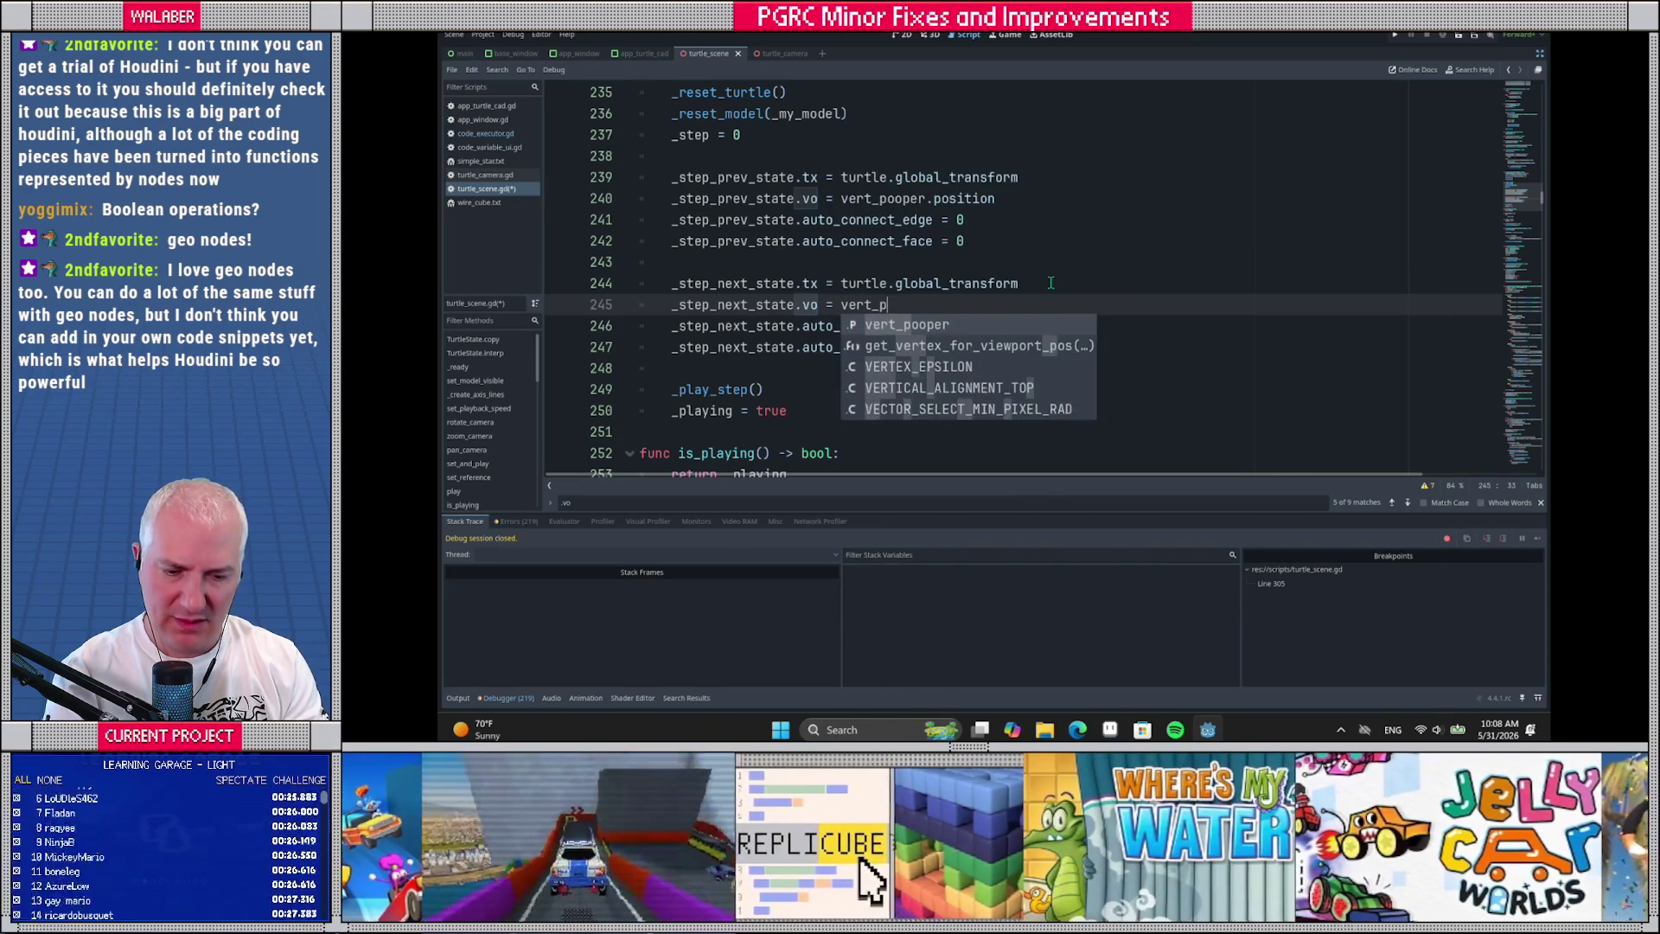
key("Return")
type("posi")
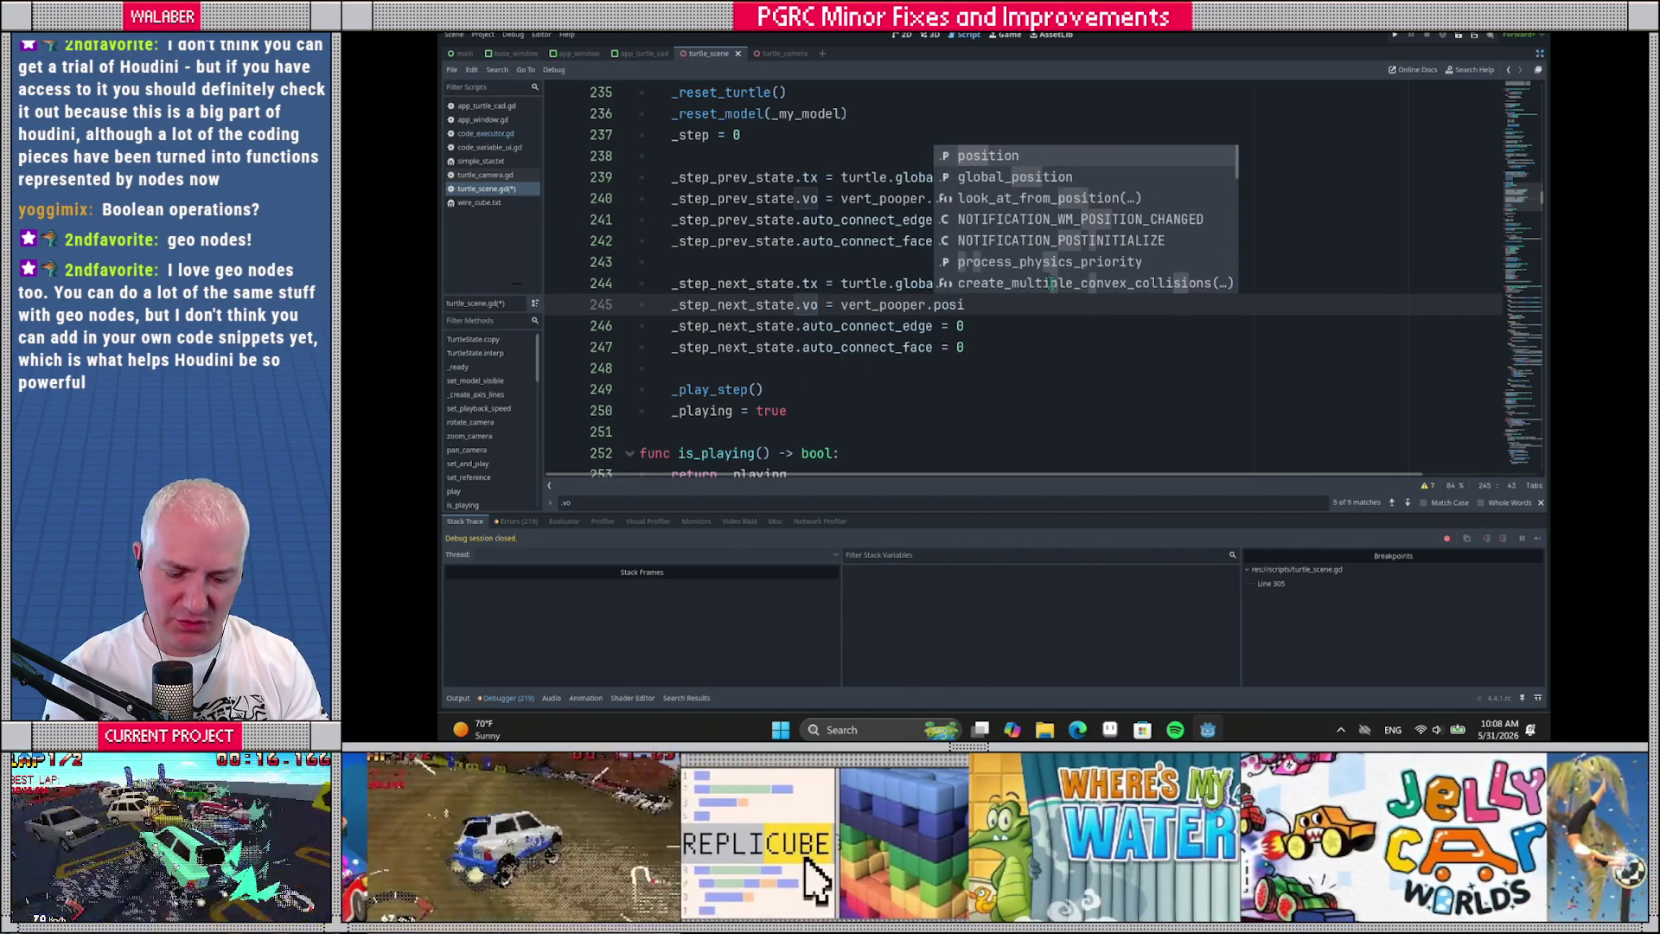
key("Return")
scroll(1051, 282, "up", 1)
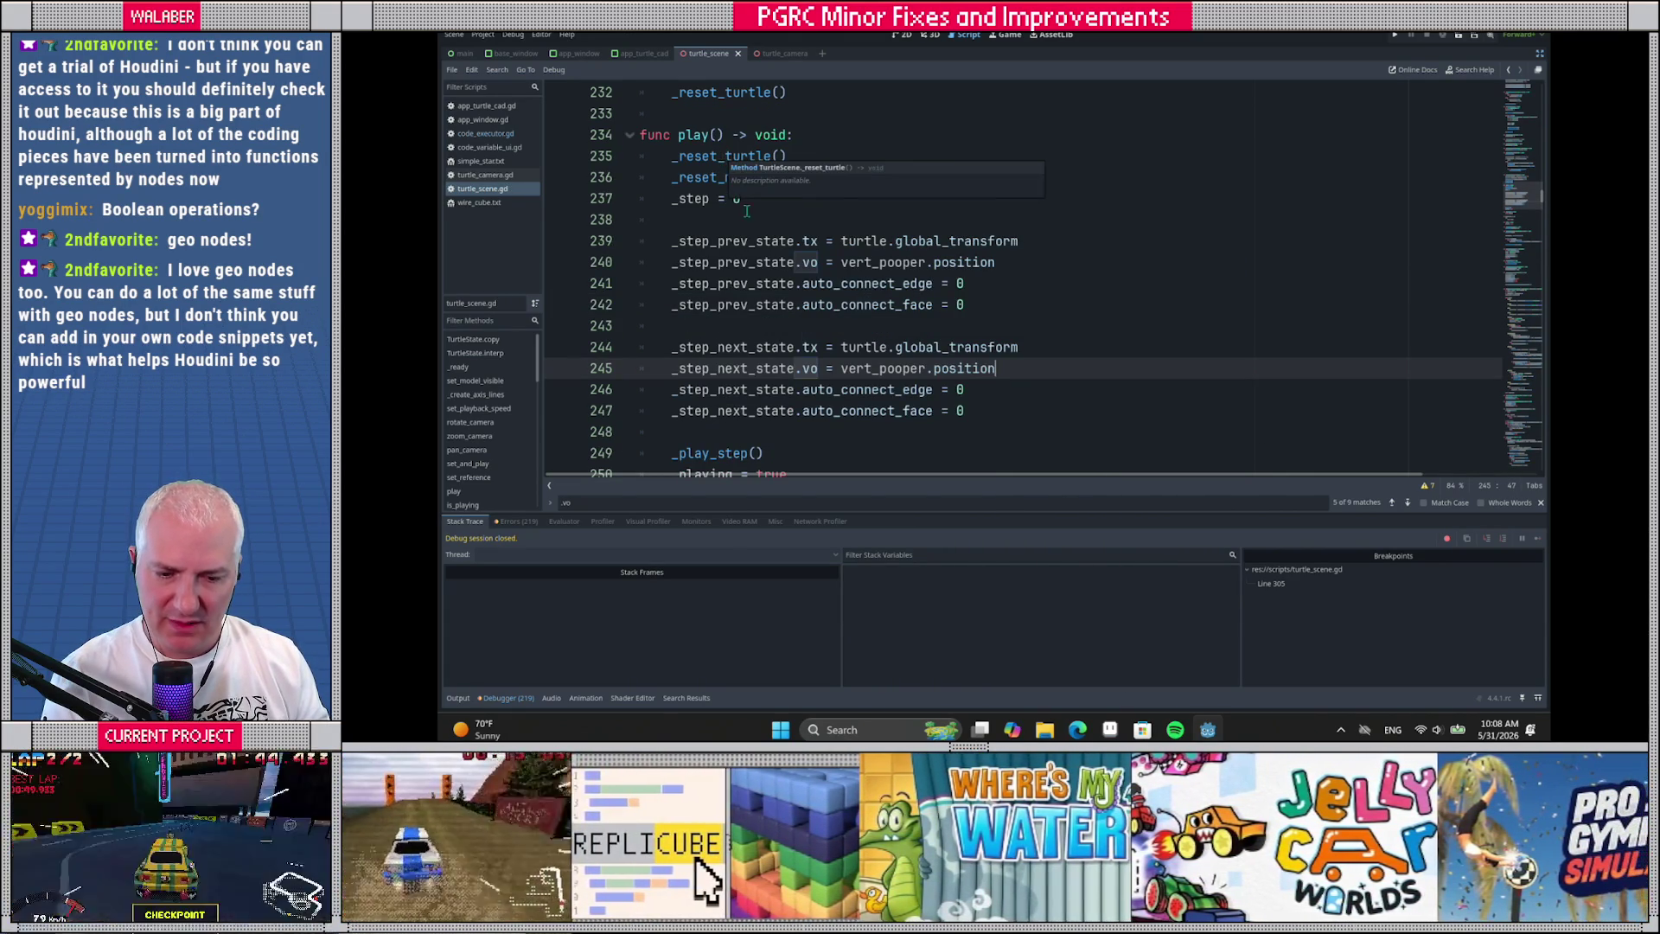
Set `_step_prev_state = _get_identity_state()` and delete the old prev-state field assignments
left_click_drag(789, 241, 964, 304)
left_click(833, 262)
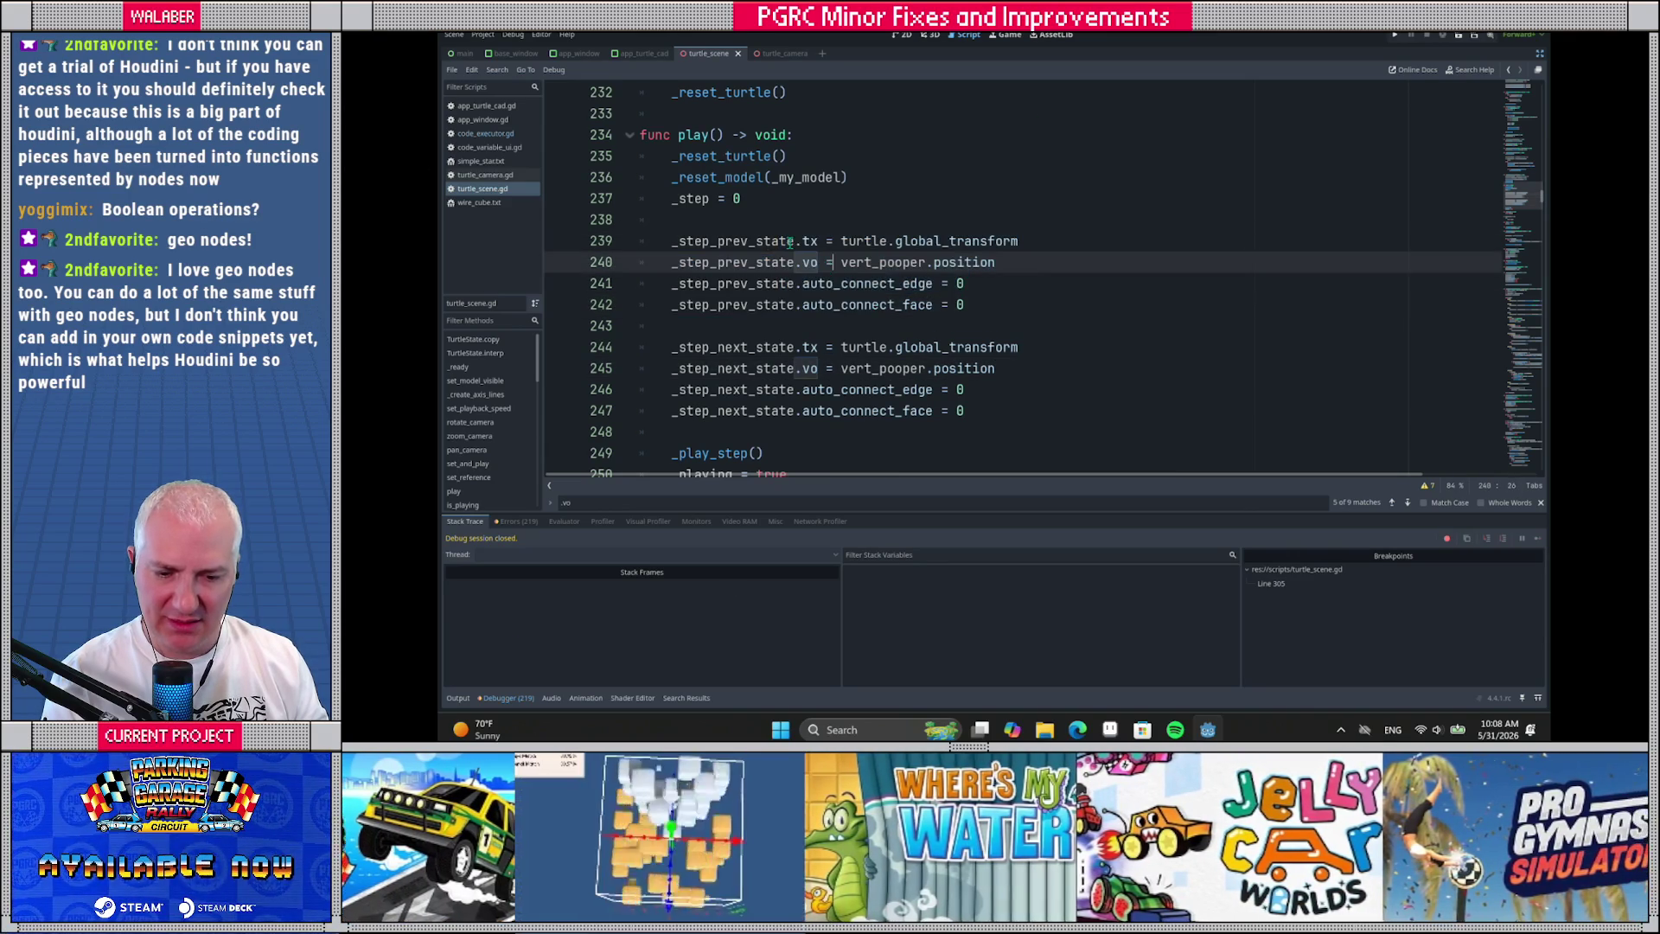
left_click(791, 220)
key("Return")
type("_ste")
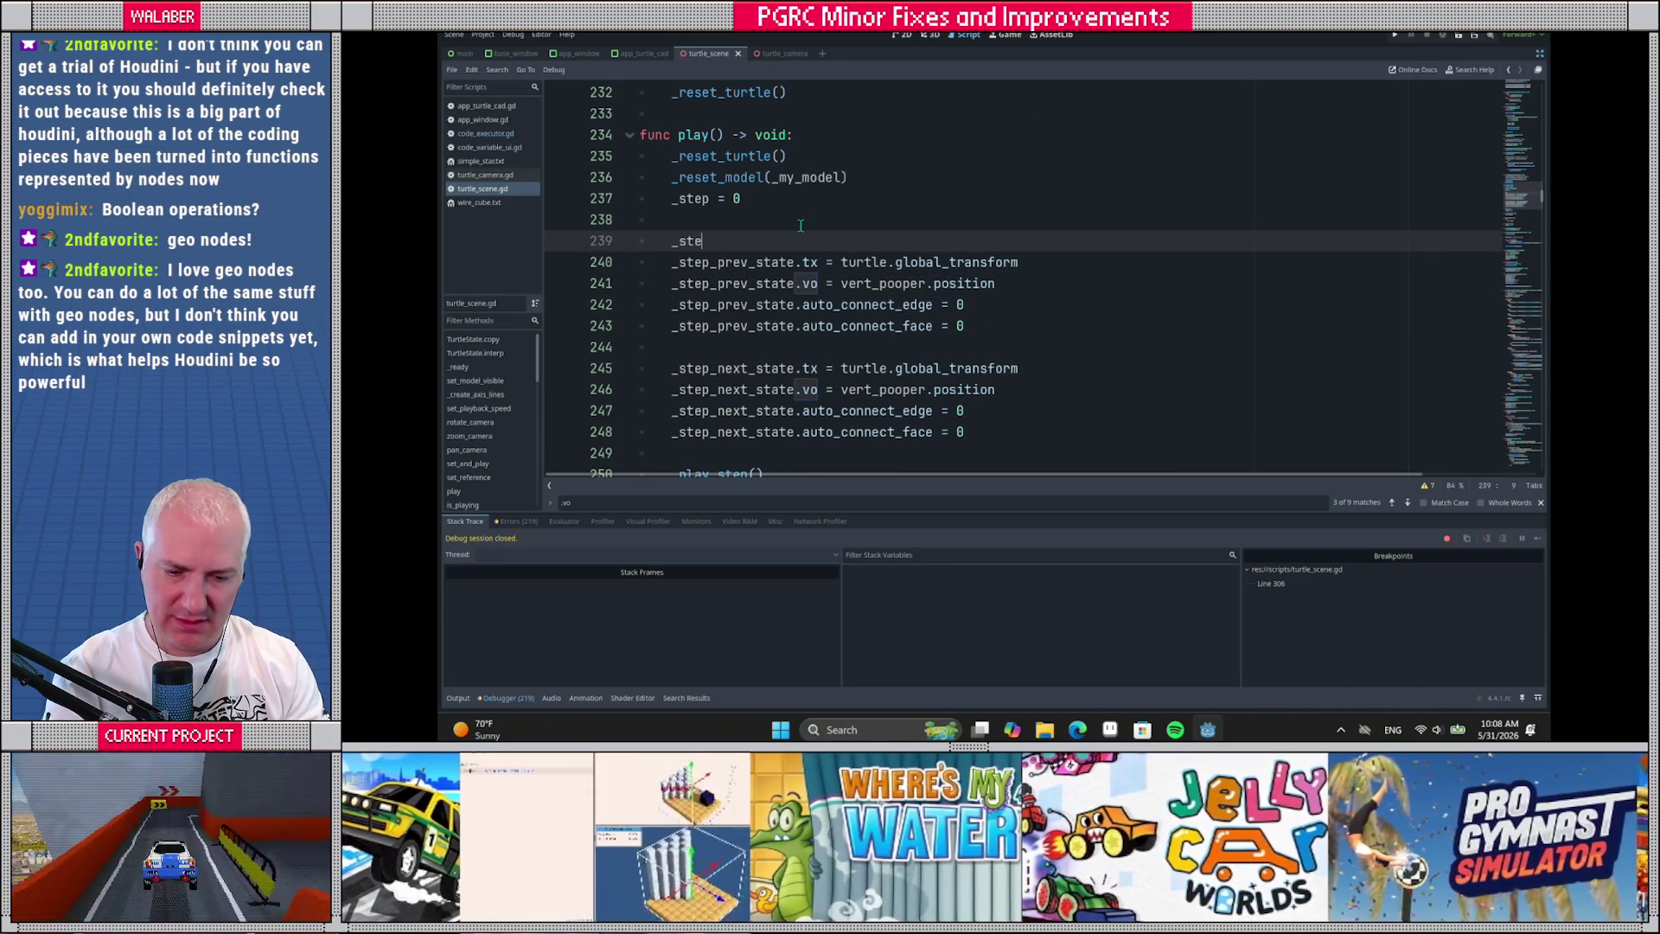
type("p_prev")
key("Return")
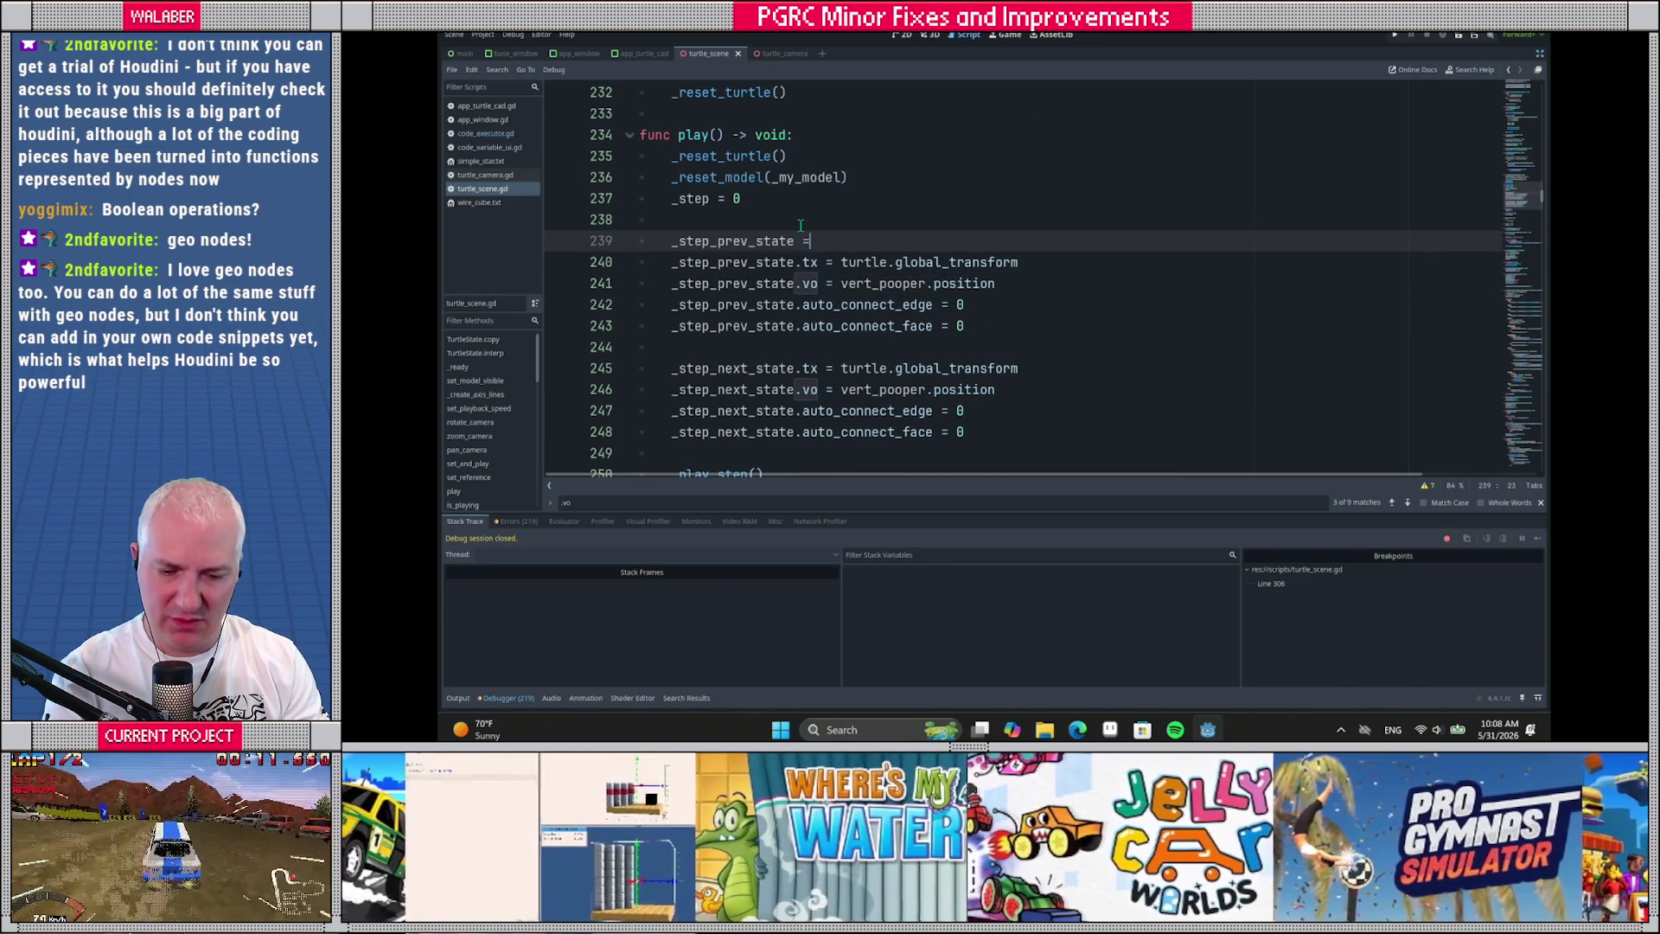
type(" _get")
key("Return")
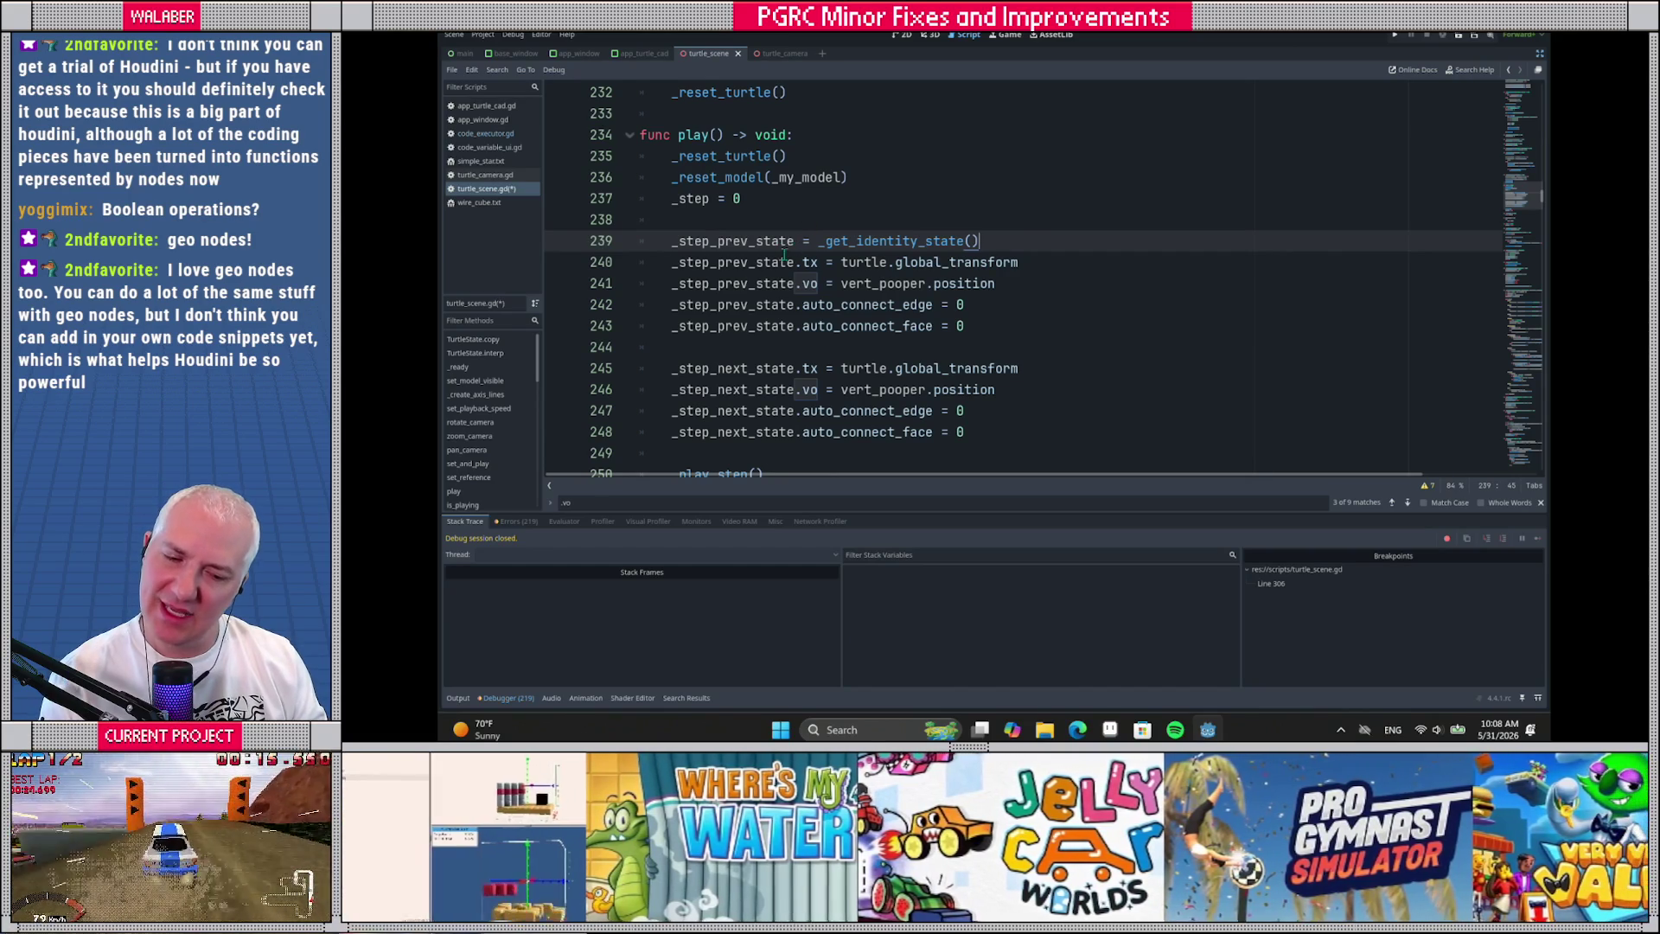
mouse_move(828, 245)
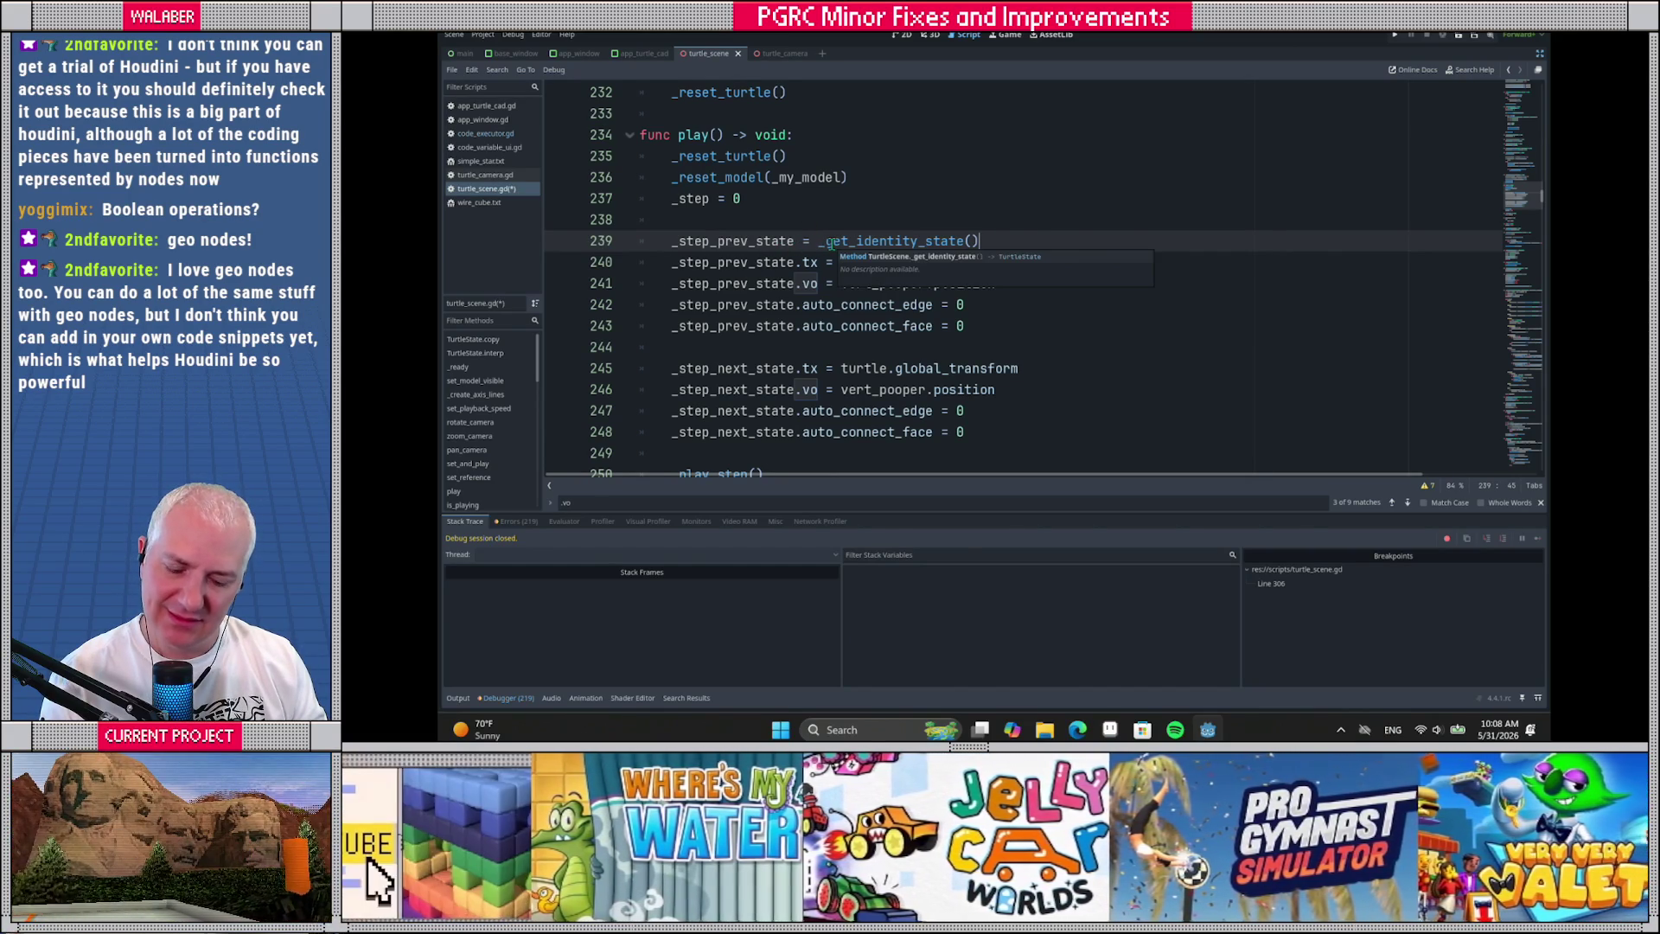
left_click_drag(668, 268, 668, 329)
key("BackSpace")
Set `_step_next_state = _get_identity_state()` and delete the old next-state field assignments
type("_s")
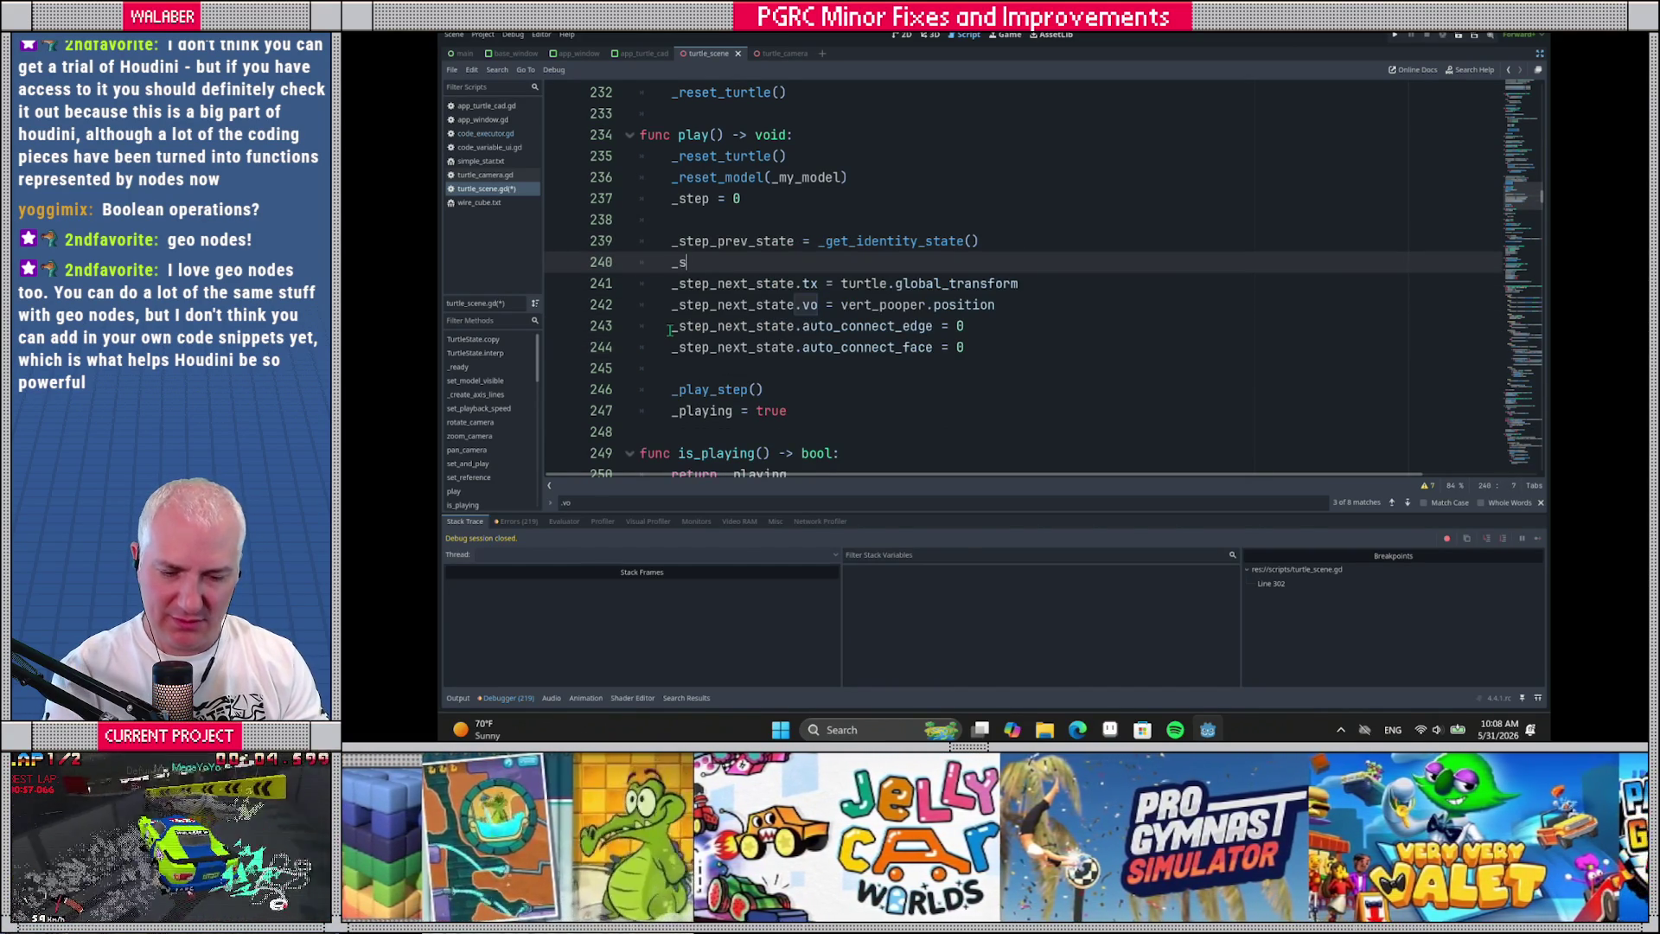
type("tep_next_state = _ge")
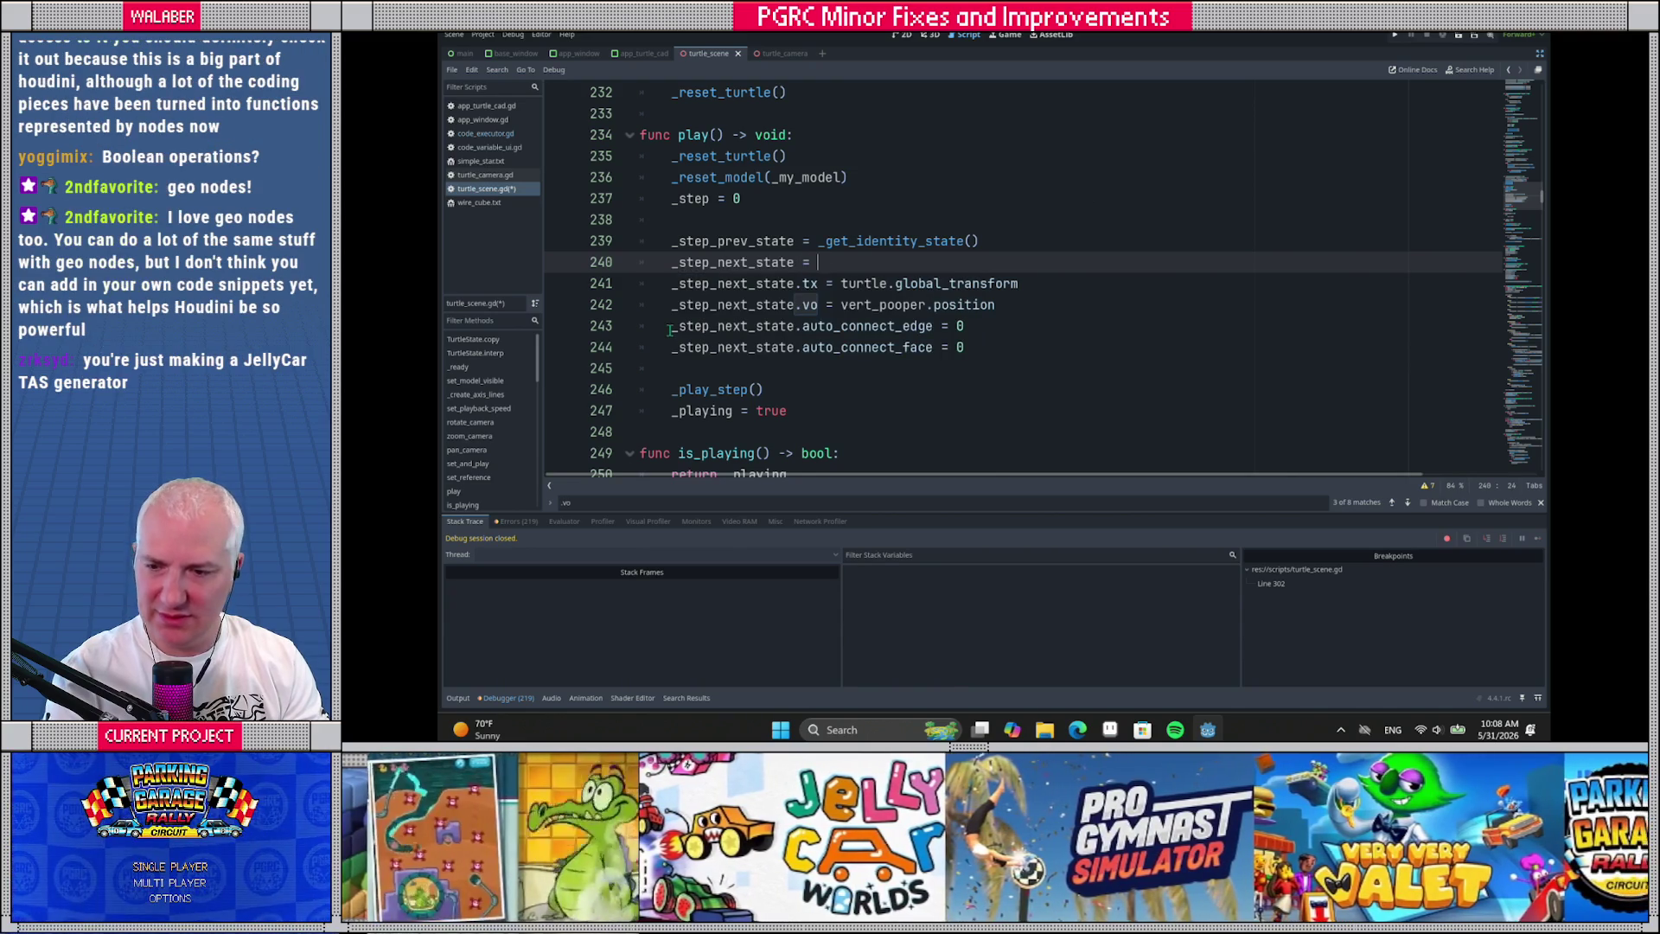
key("Return")
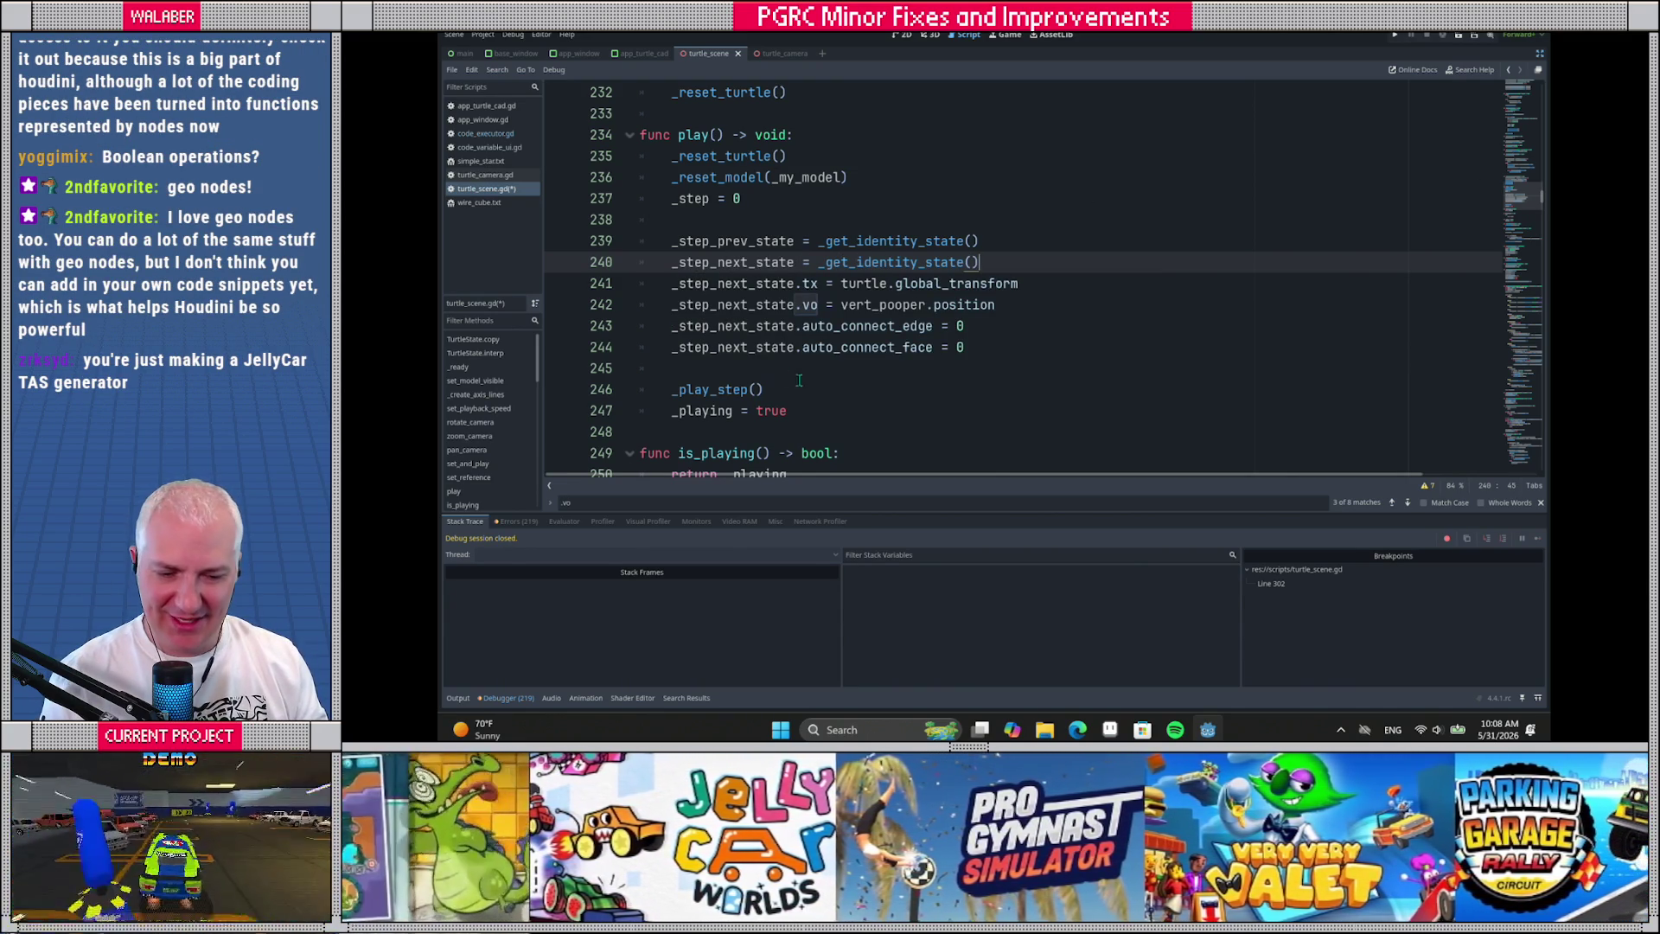
left_click_drag(977, 326, 990, 344)
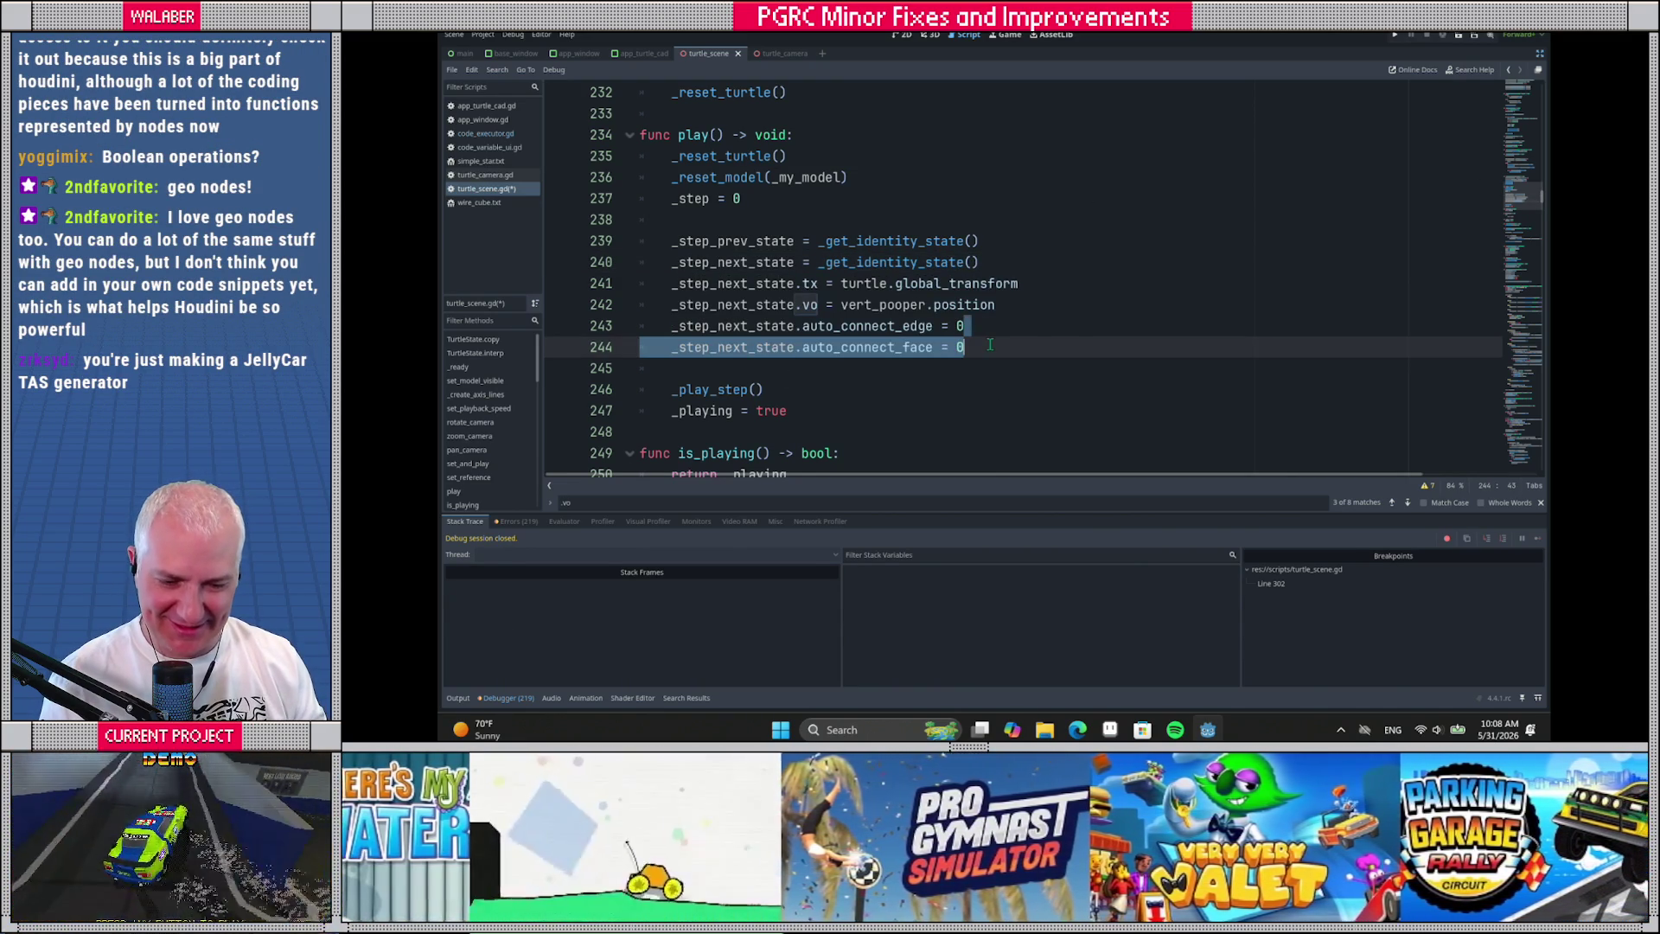
left_click_drag(998, 252, 996, 344)
key("Delete")
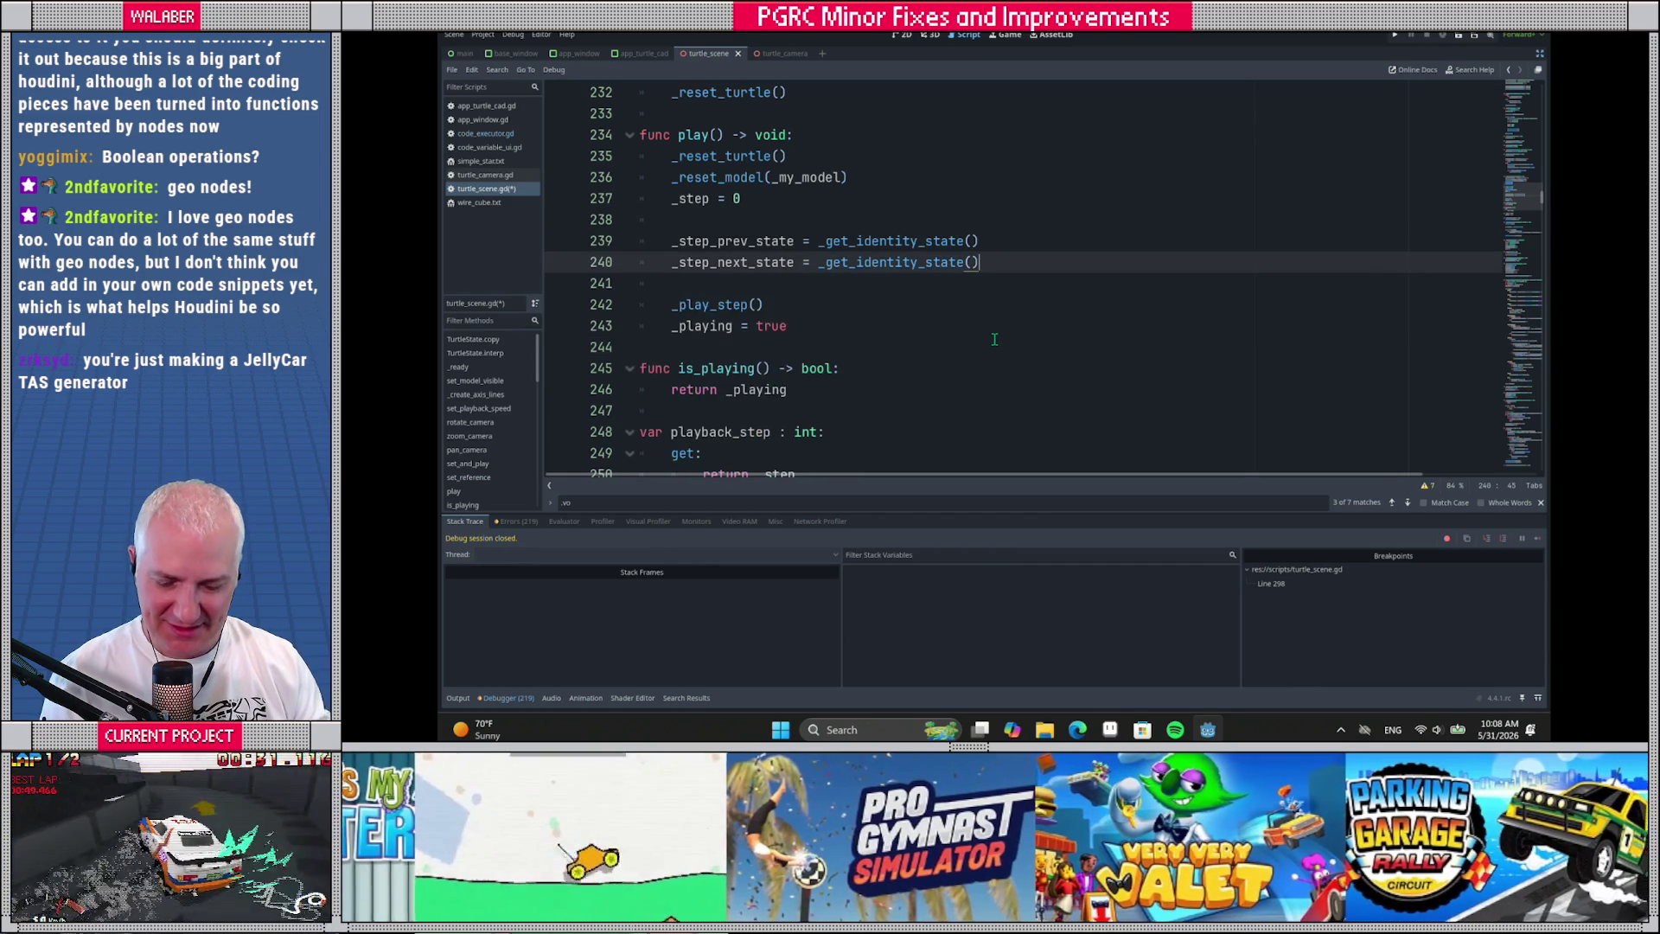
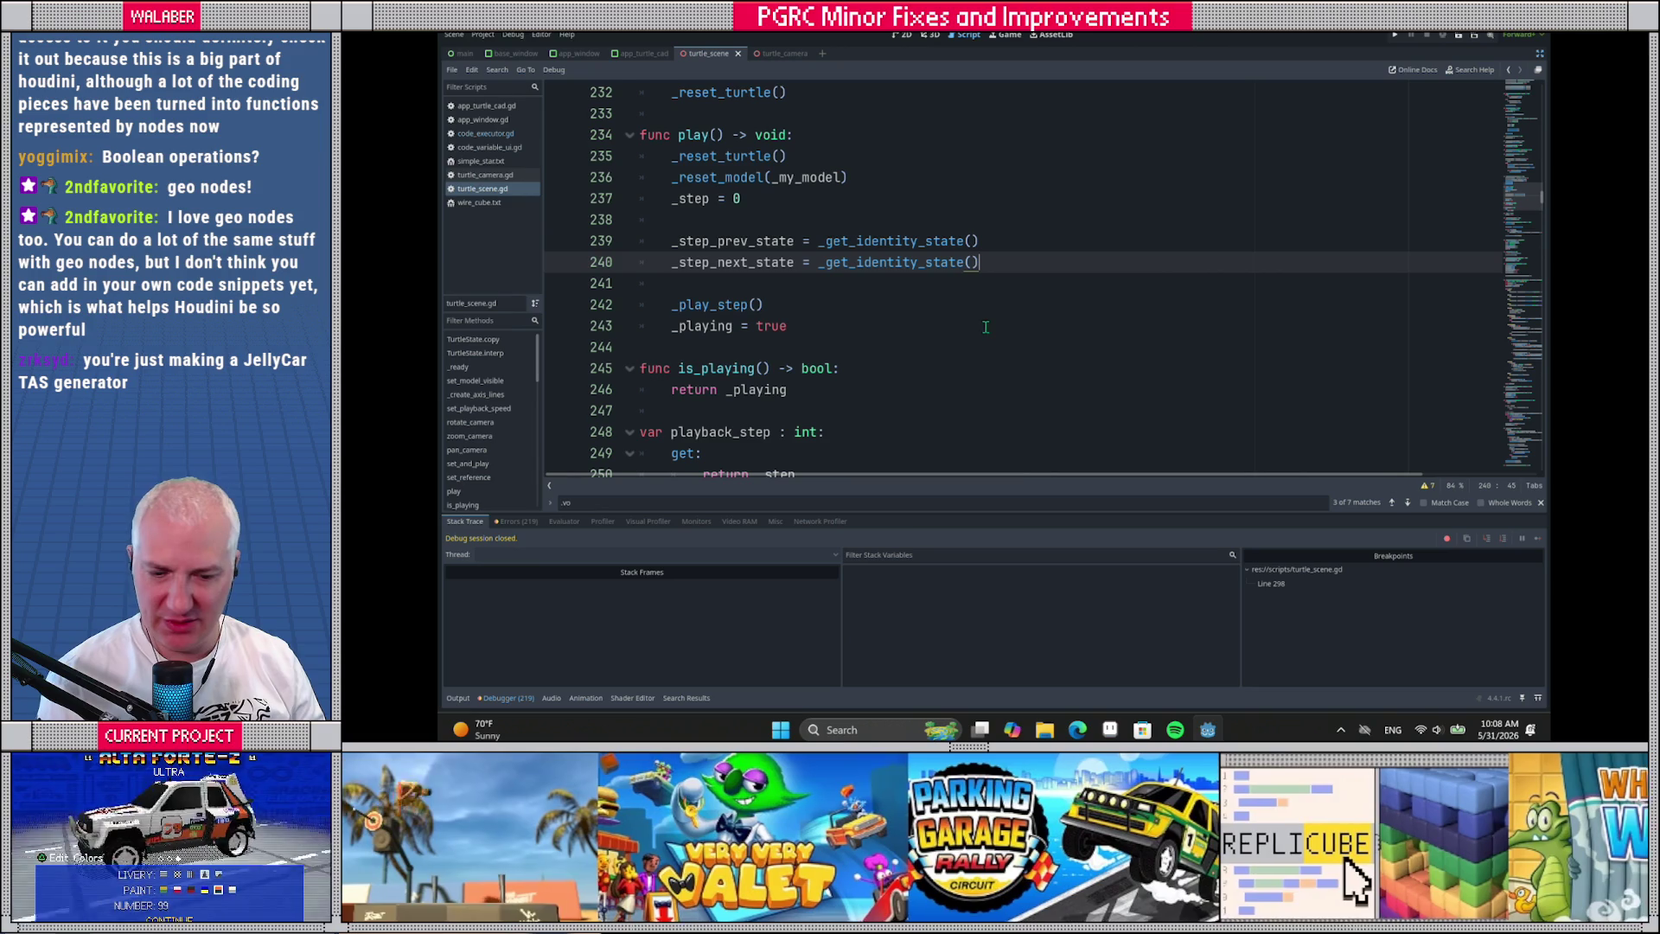
Run to the line-298 breakpoint, clear it in turtle_scene.gd, and resume TurtleCAD
left_click(798, 228)
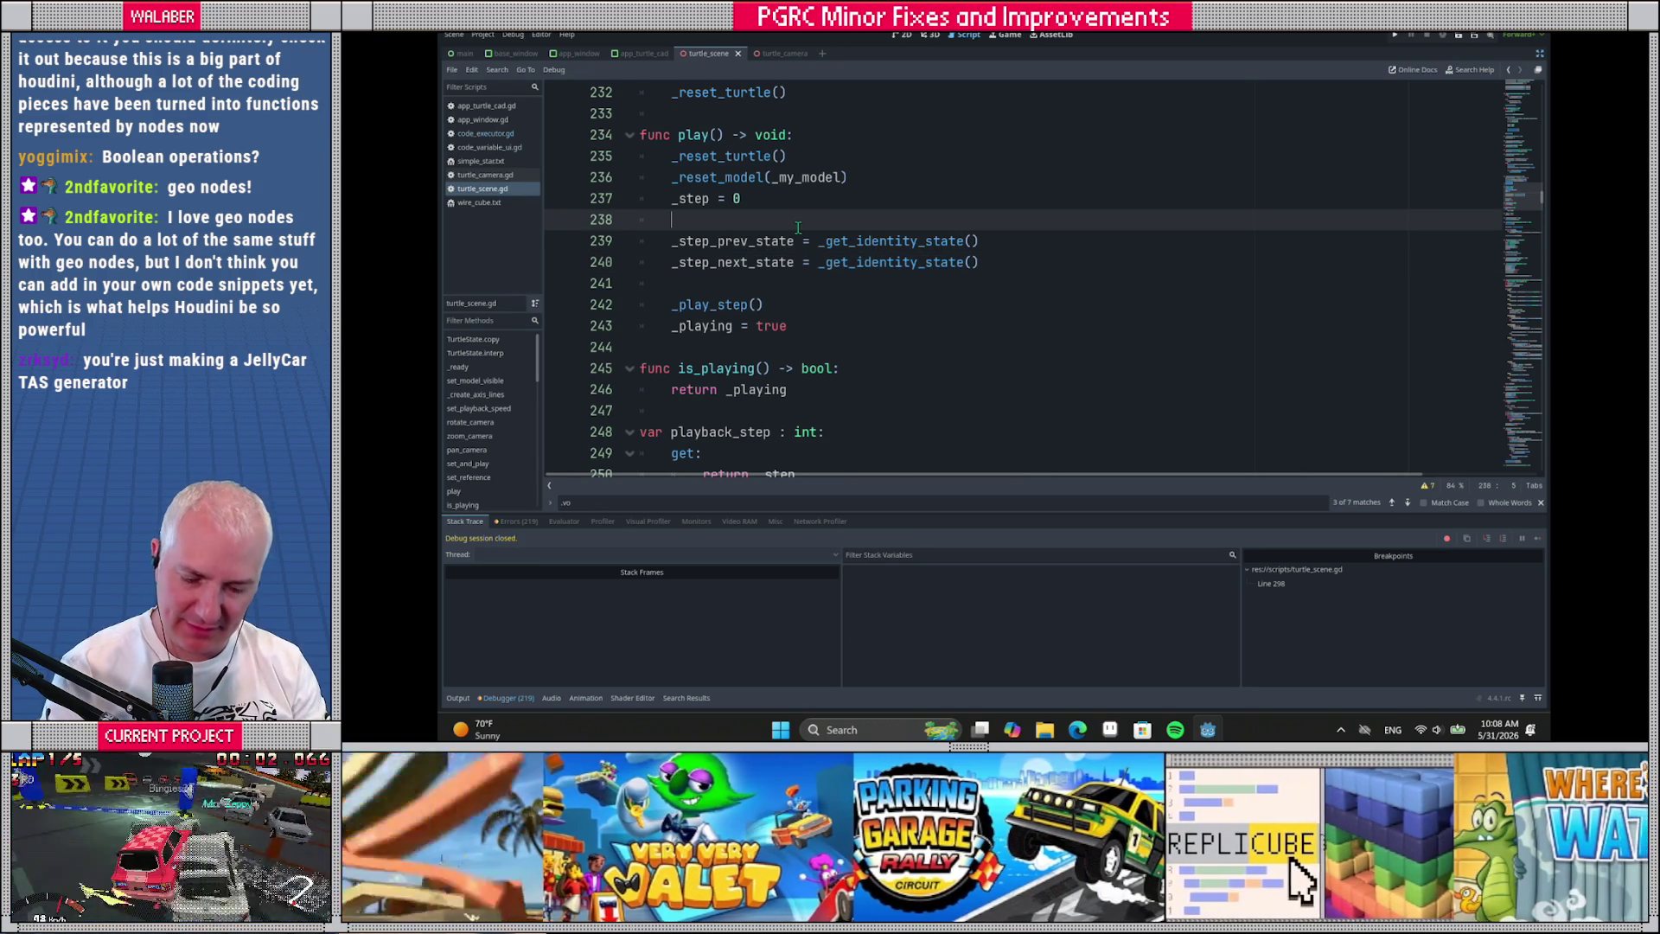
key("F5")
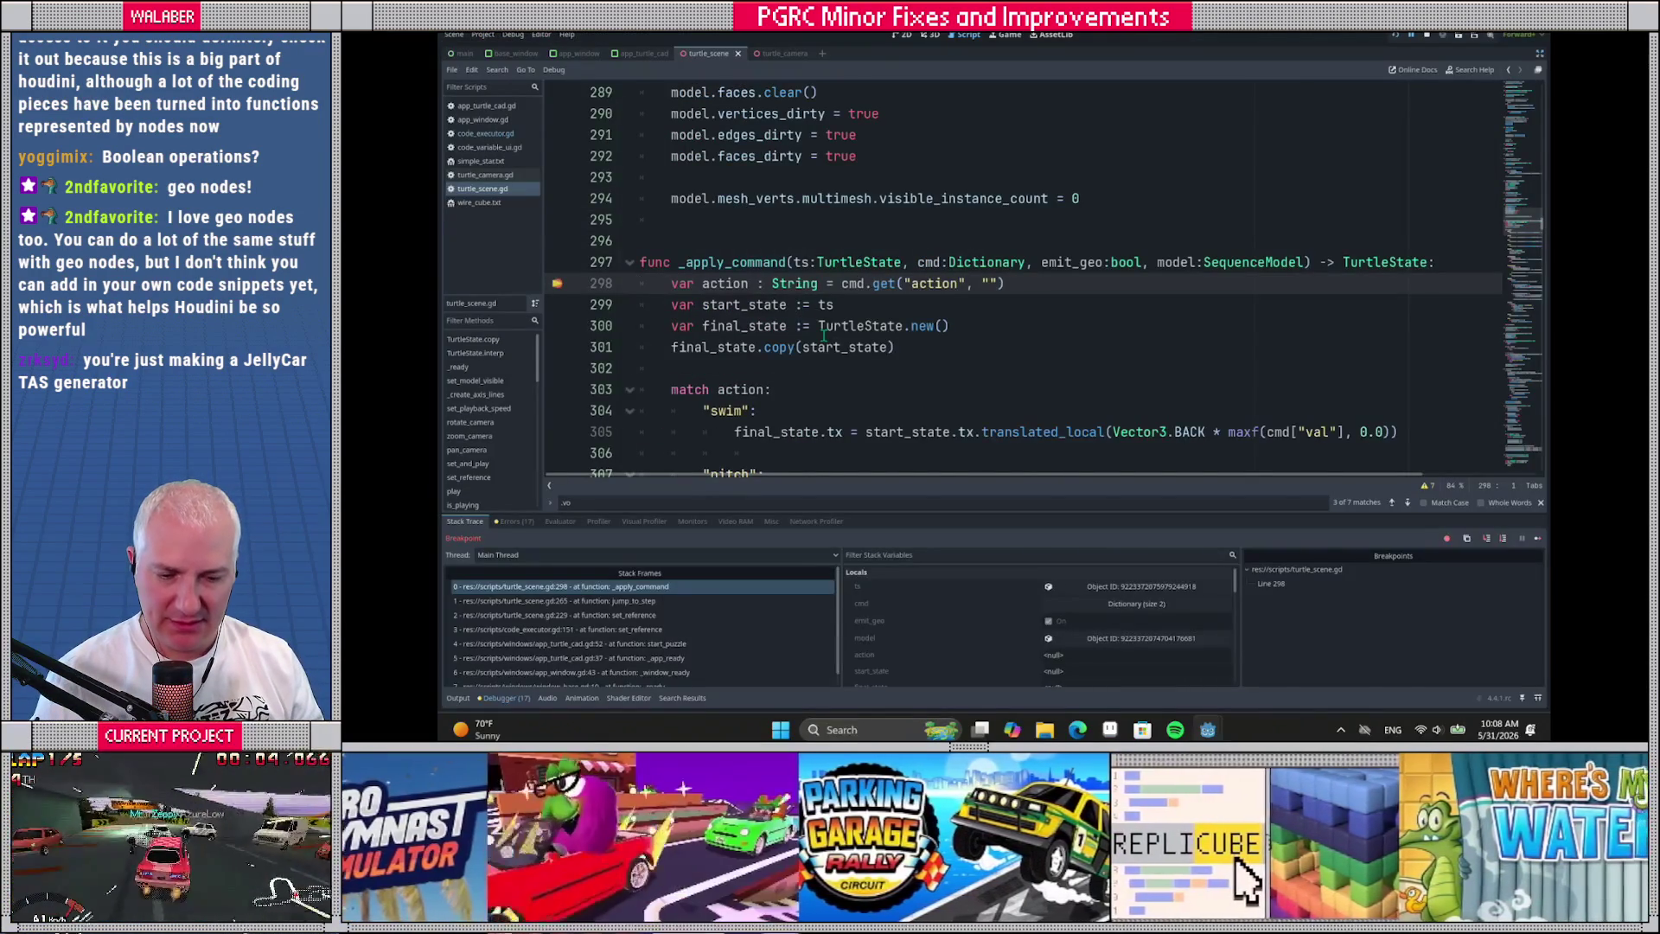
left_click_drag(640, 284, 781, 261)
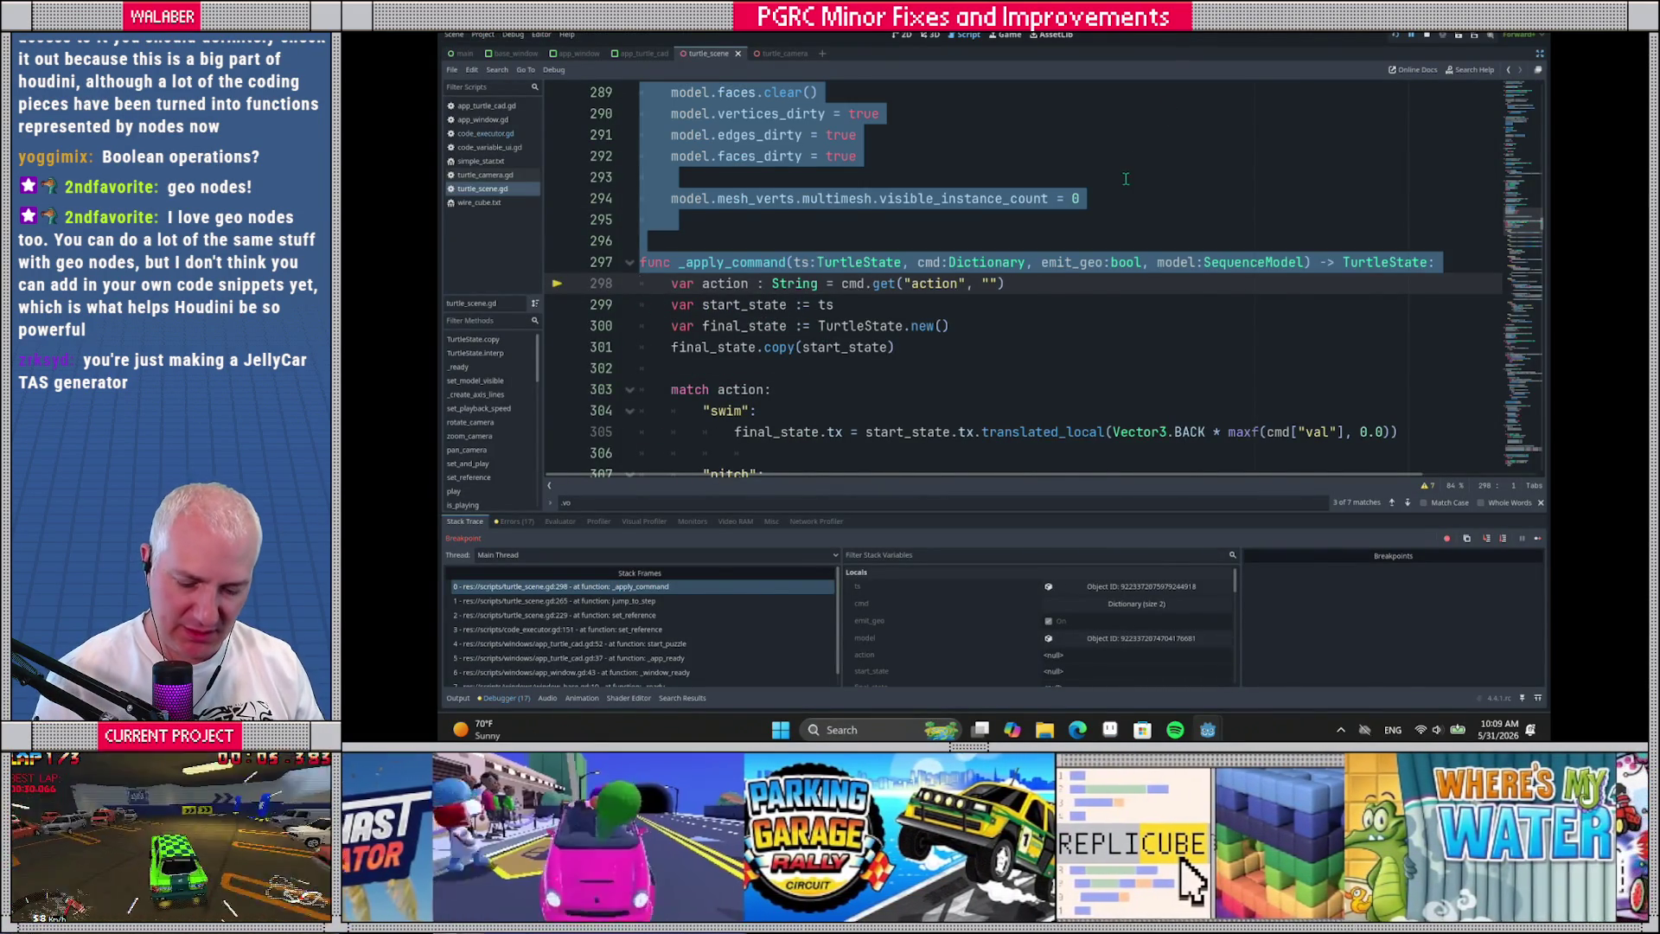
left_click(1126, 178)
key("F12")
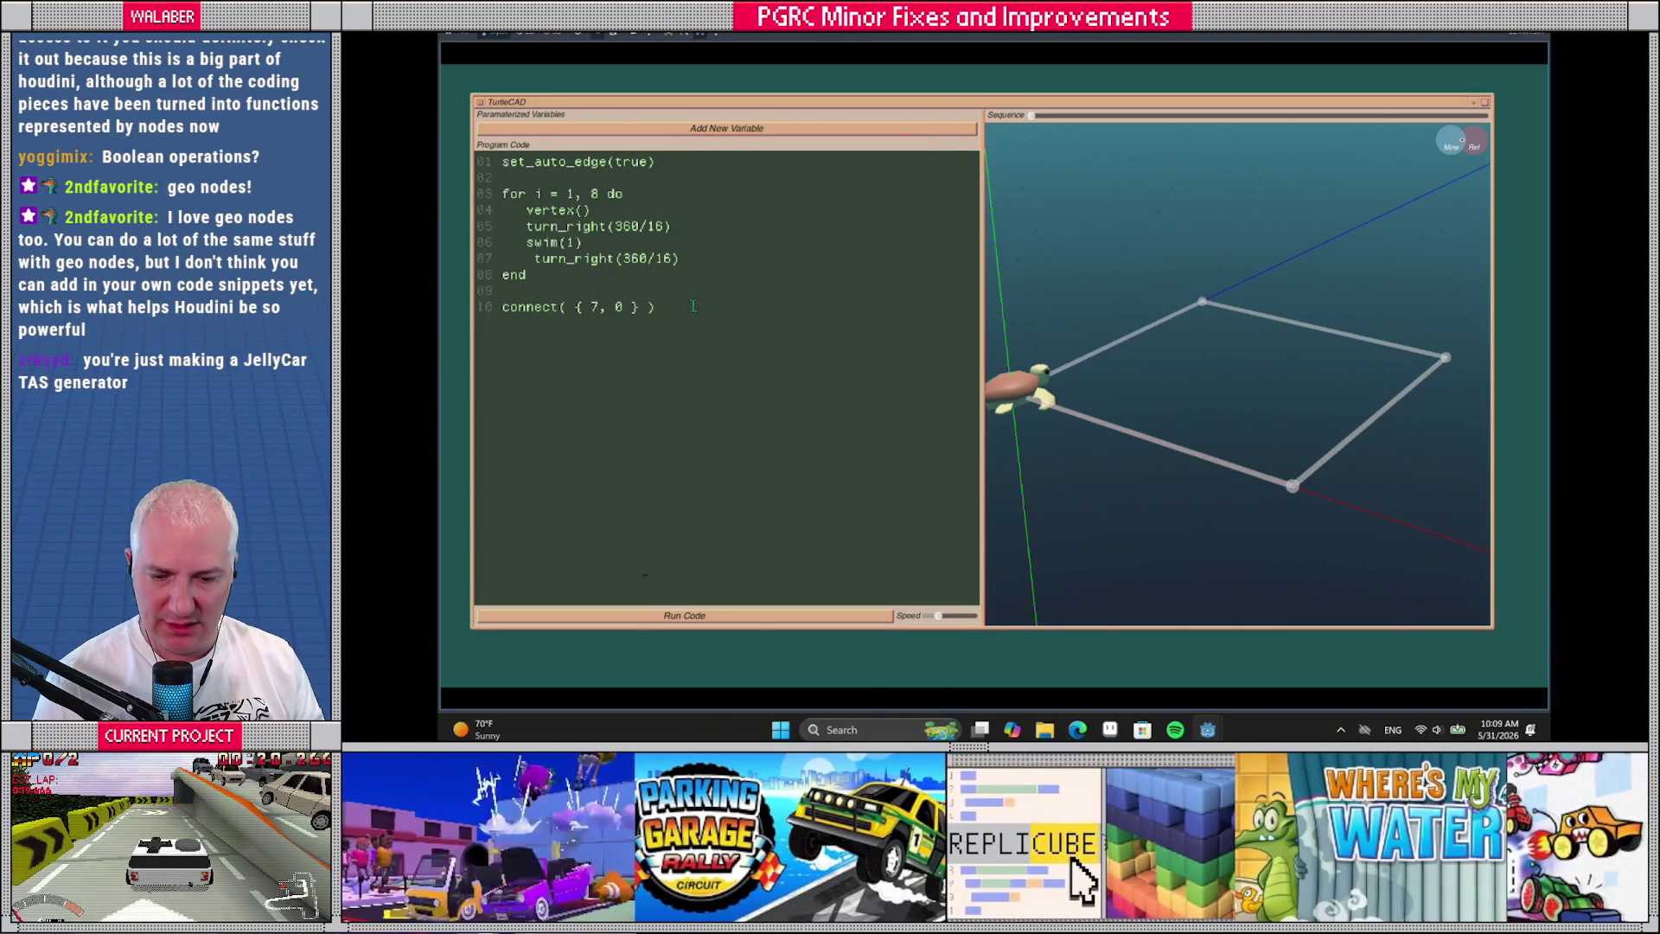
Add two parameterized variables named width and height
mouse_move(676, 313)
left_mouse_down()
mouse_move(554, 220)
mouse_move(557, 146)
left_mouse_up()
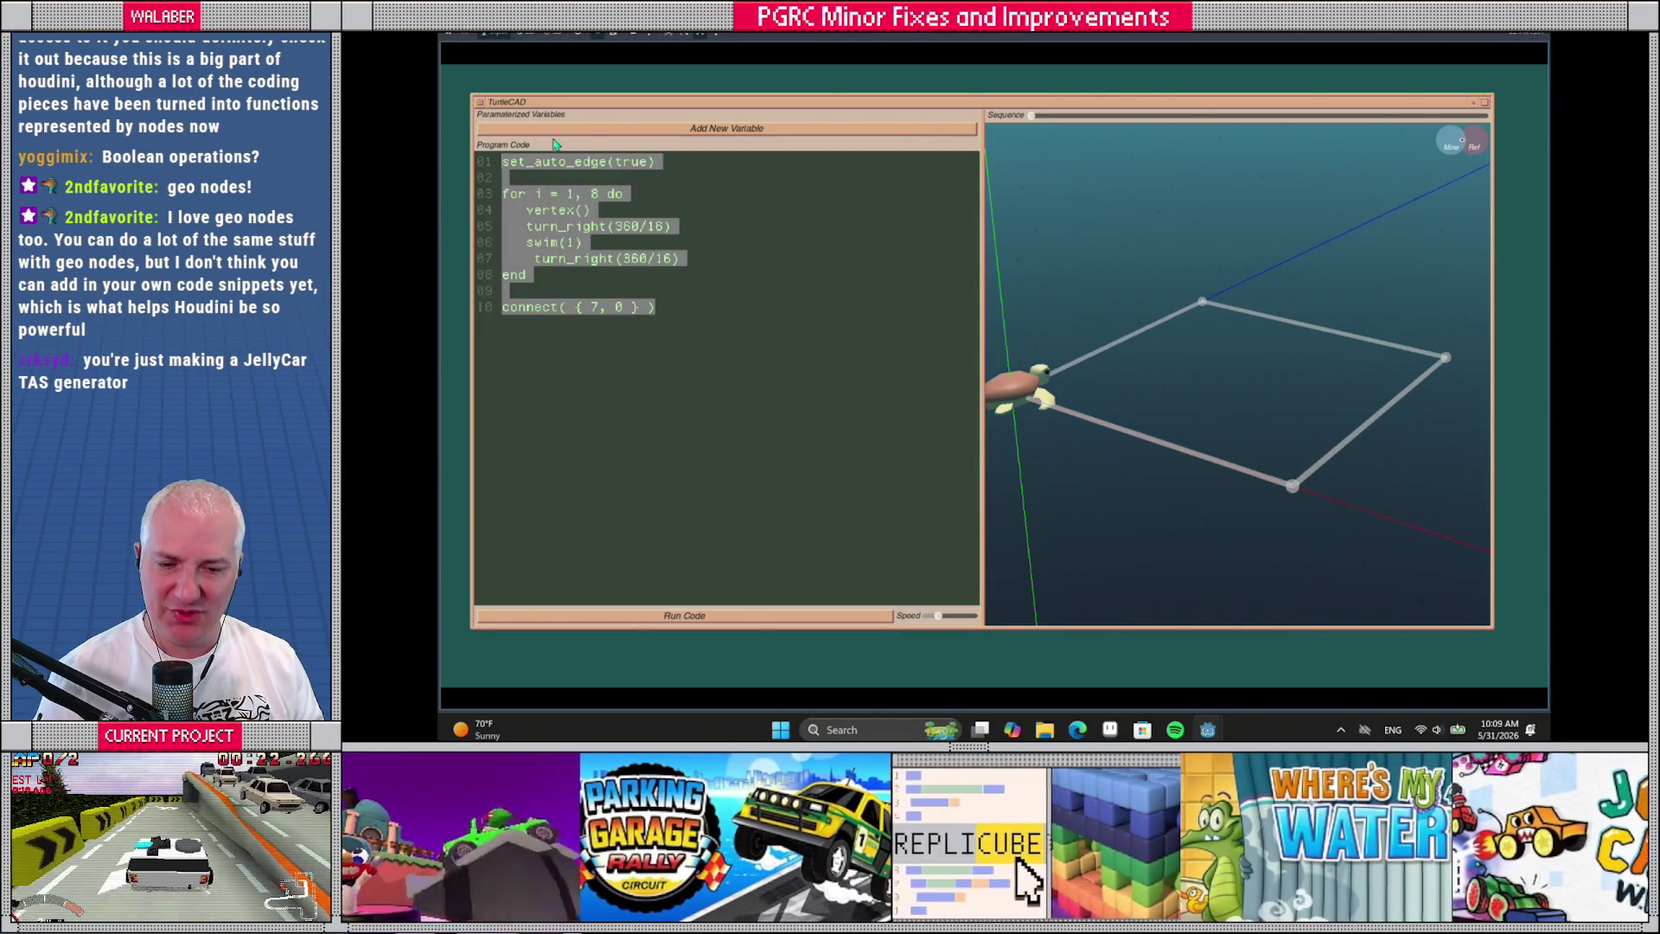
left_click(599, 128)
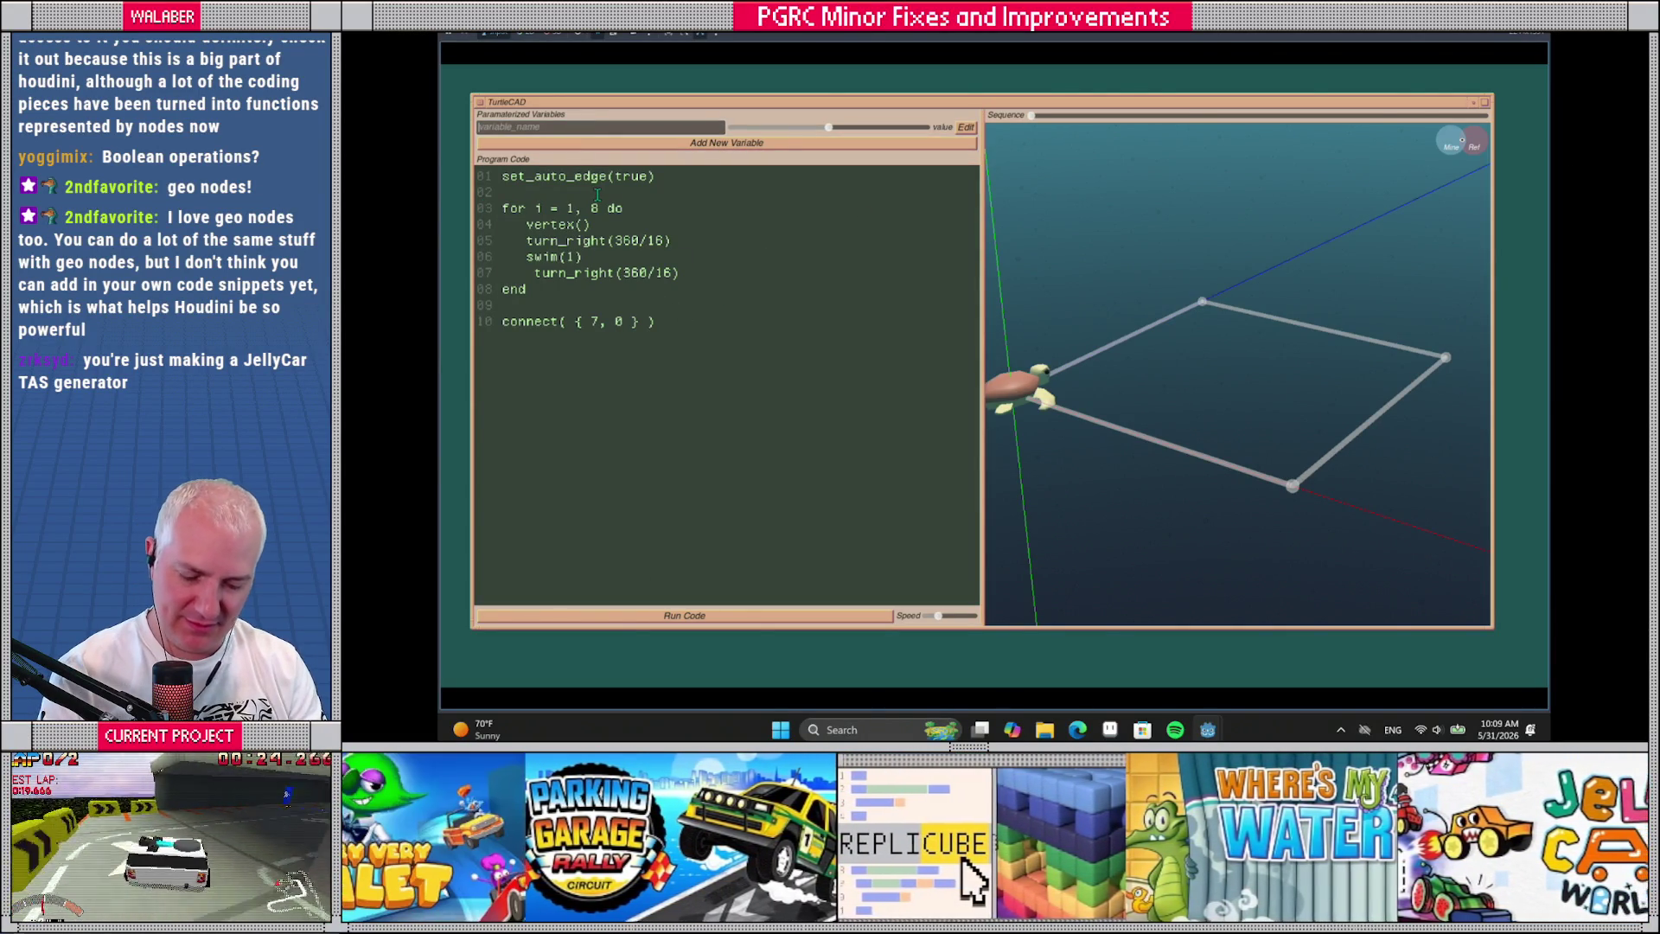
type("width")
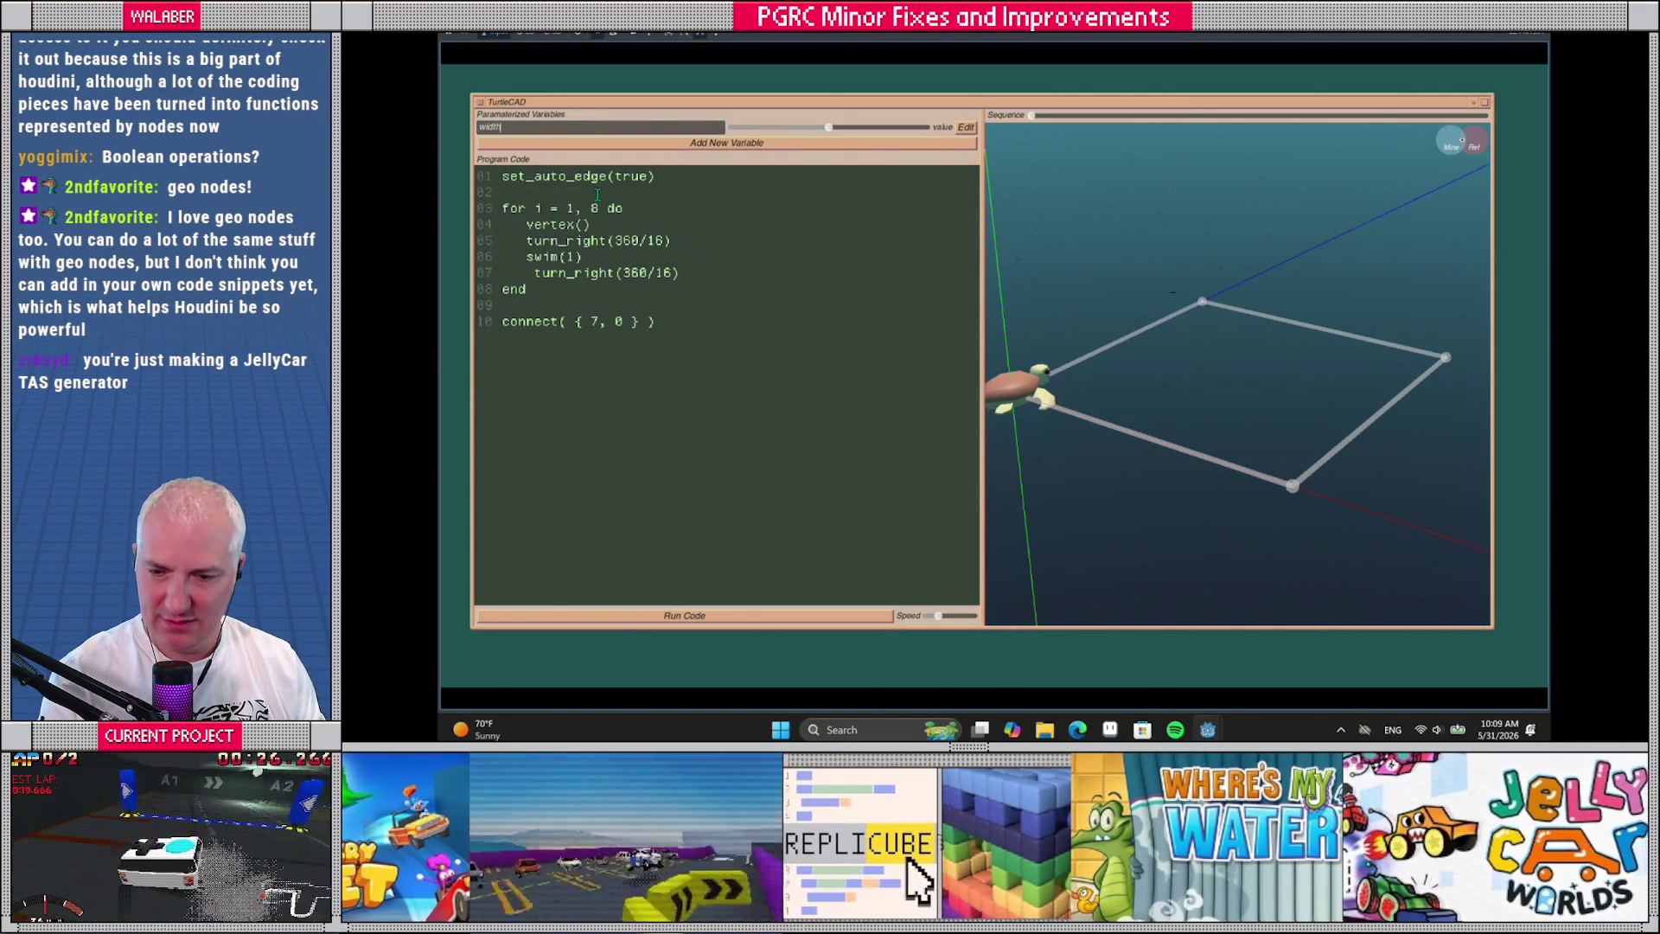
left_click(847, 144)
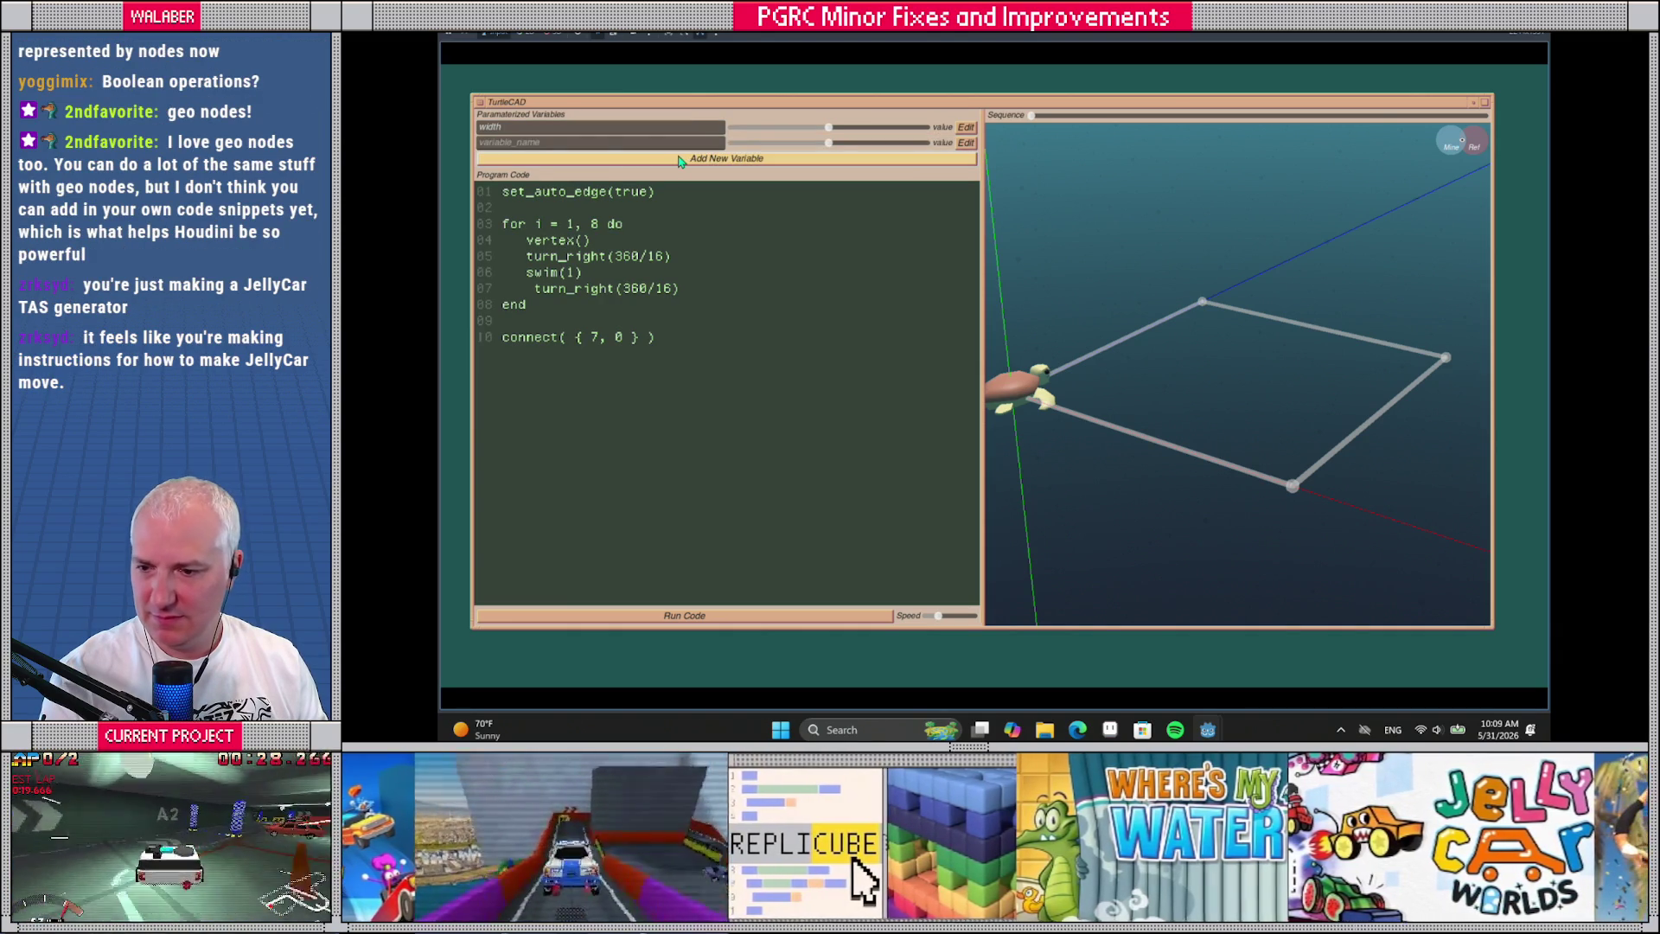
left_click(595, 140)
type("heigh")
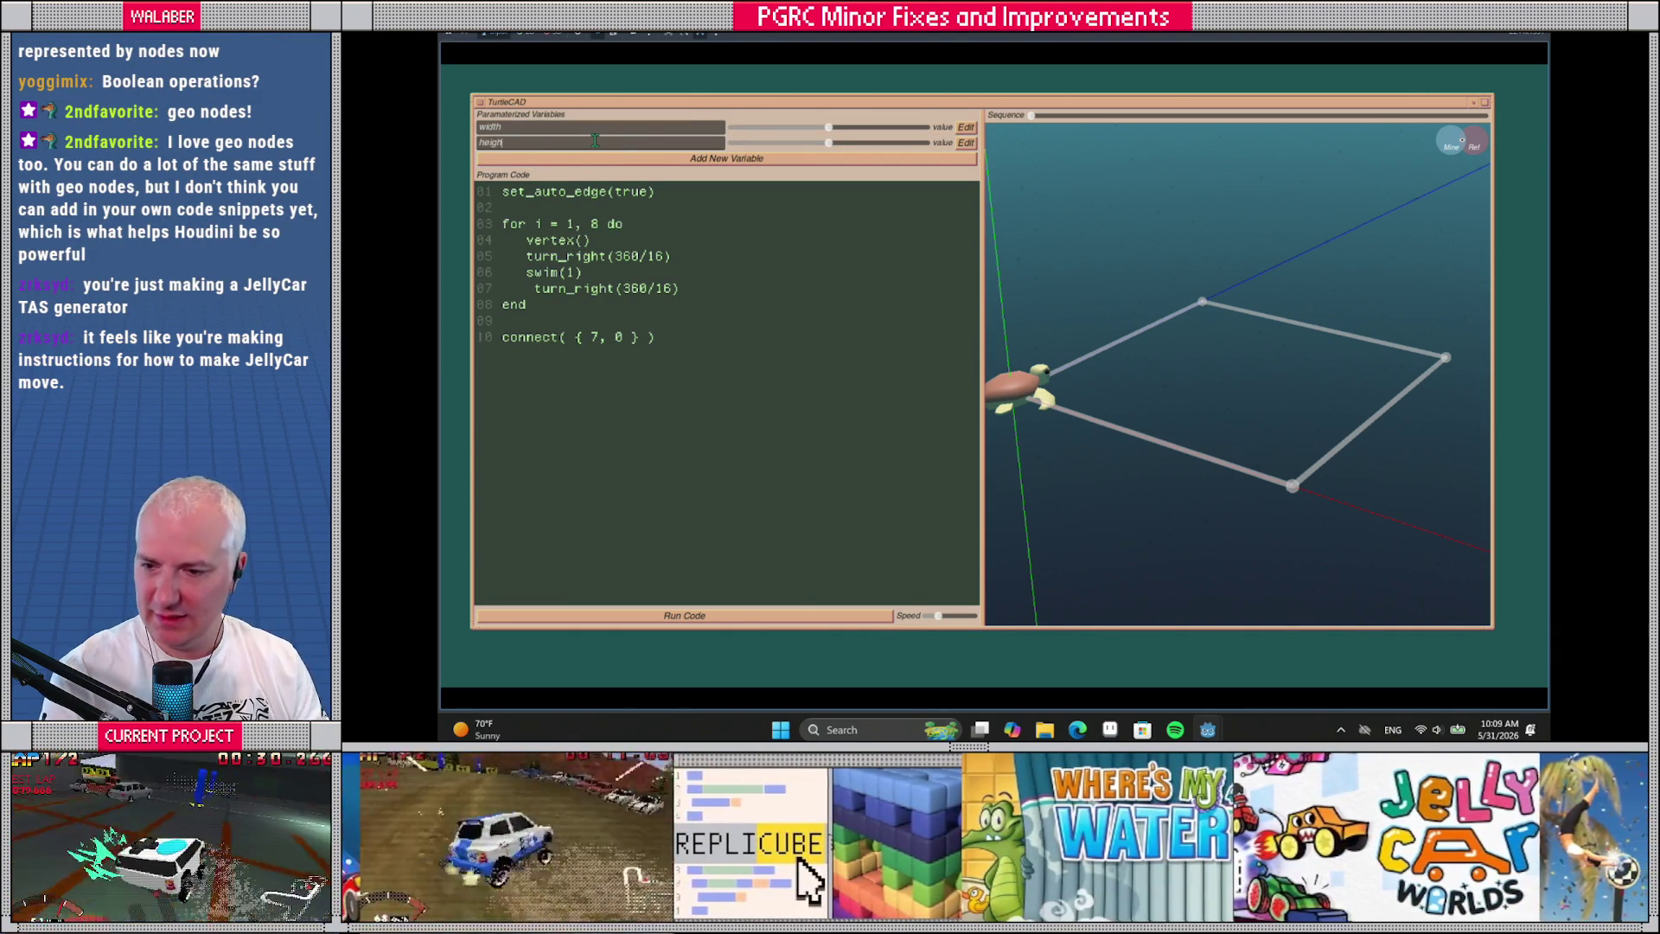
Review both variables' ranges, then replace the program with turn_left(90), swim(width/2), turn_right(90)
left_click(966, 127)
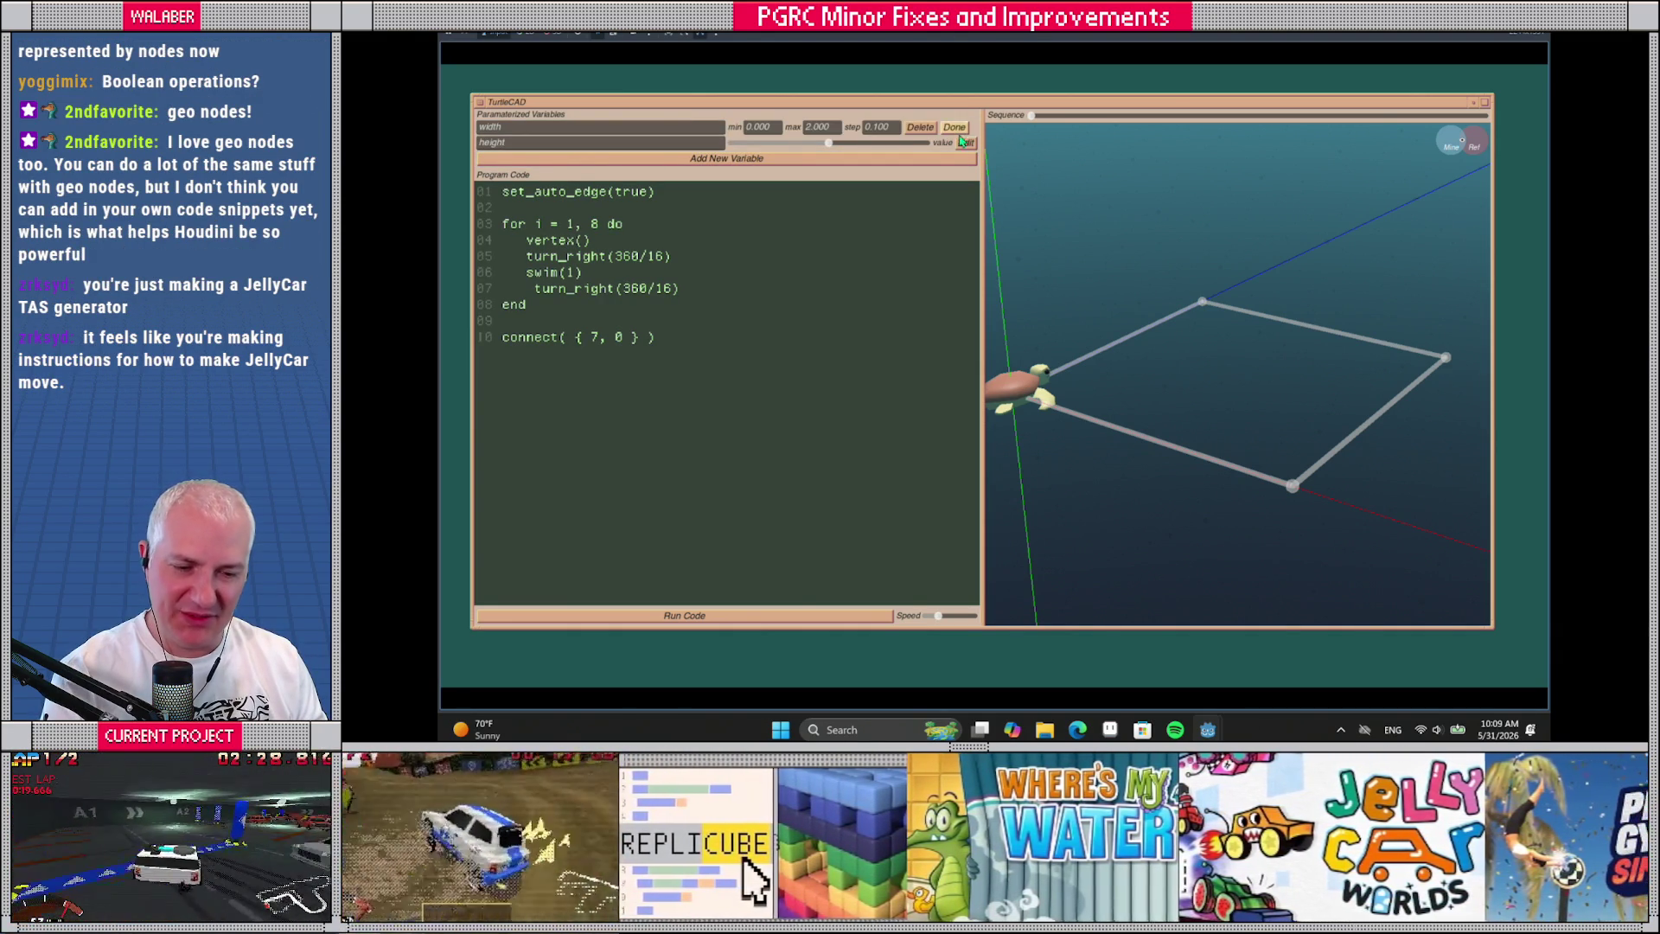
left_click(966, 143)
left_click(954, 127)
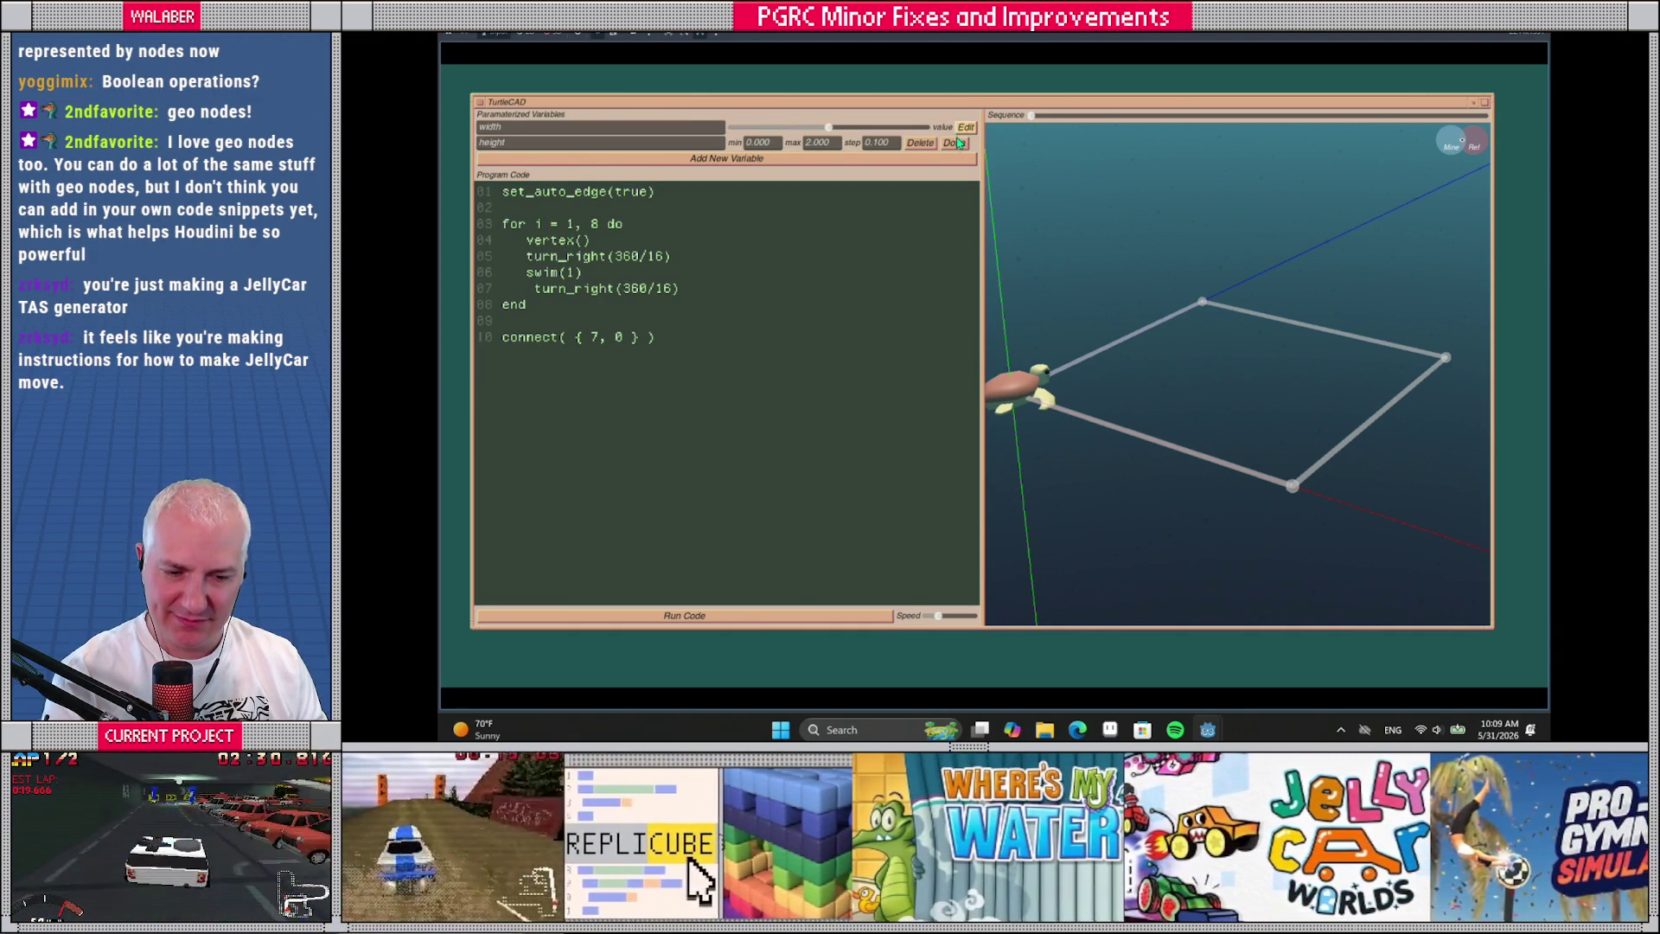
left_click(954, 143)
mouse_move(666, 342)
left_mouse_down()
mouse_move(519, 212)
mouse_move(439, 184)
left_mouse_up()
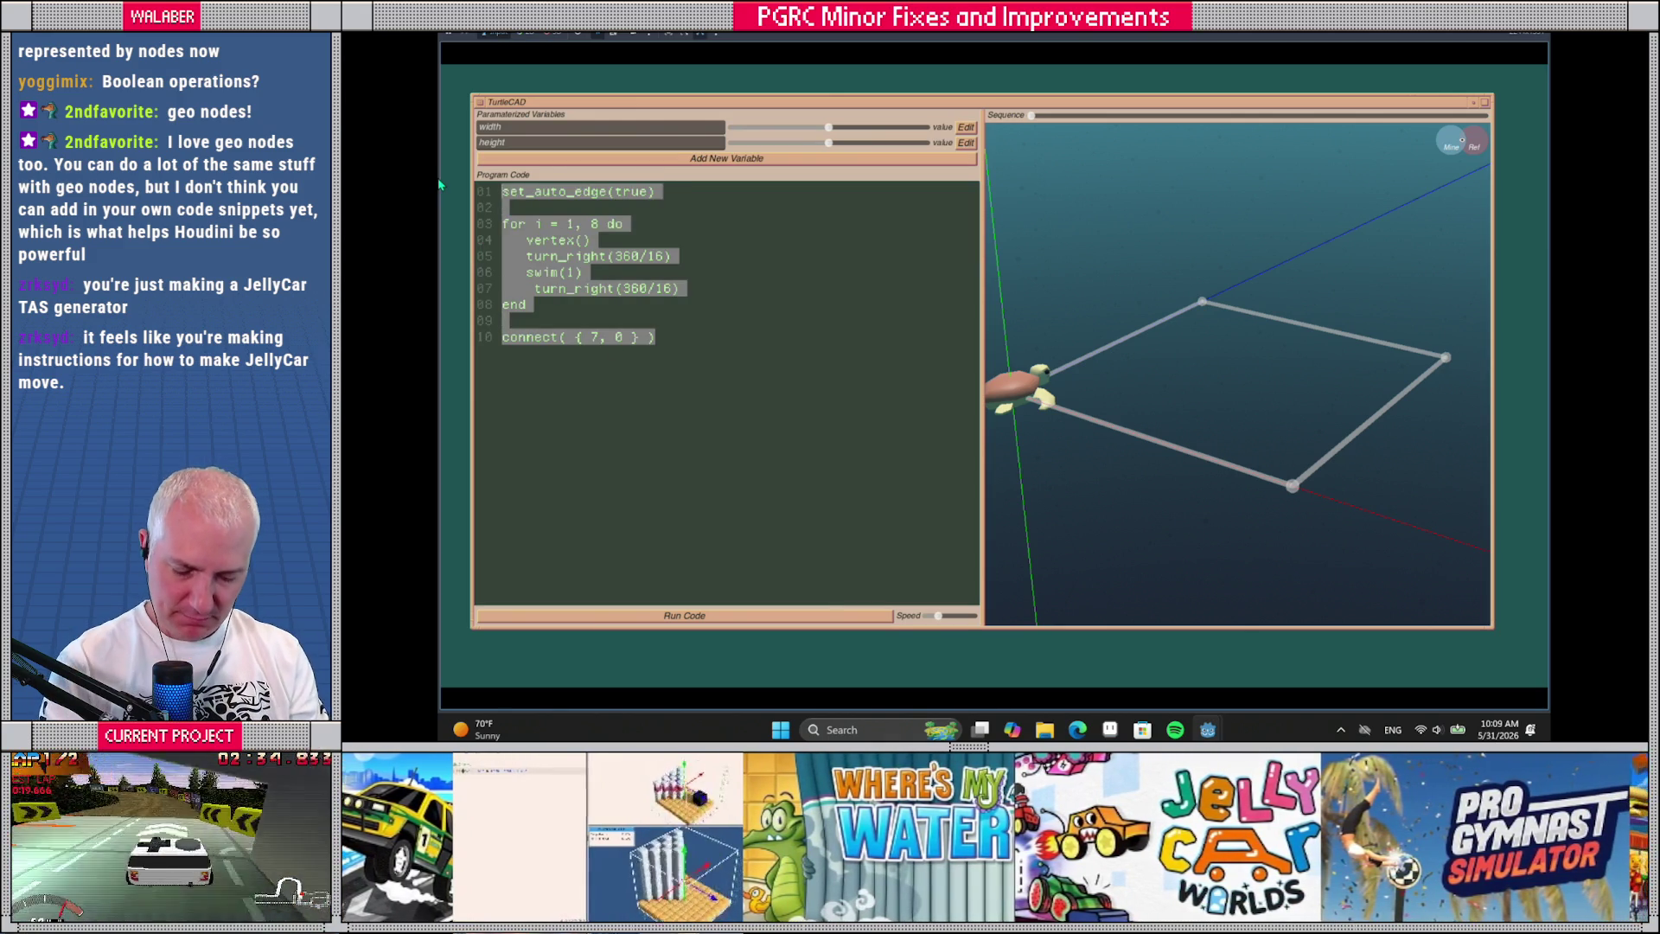
type("turn_left")
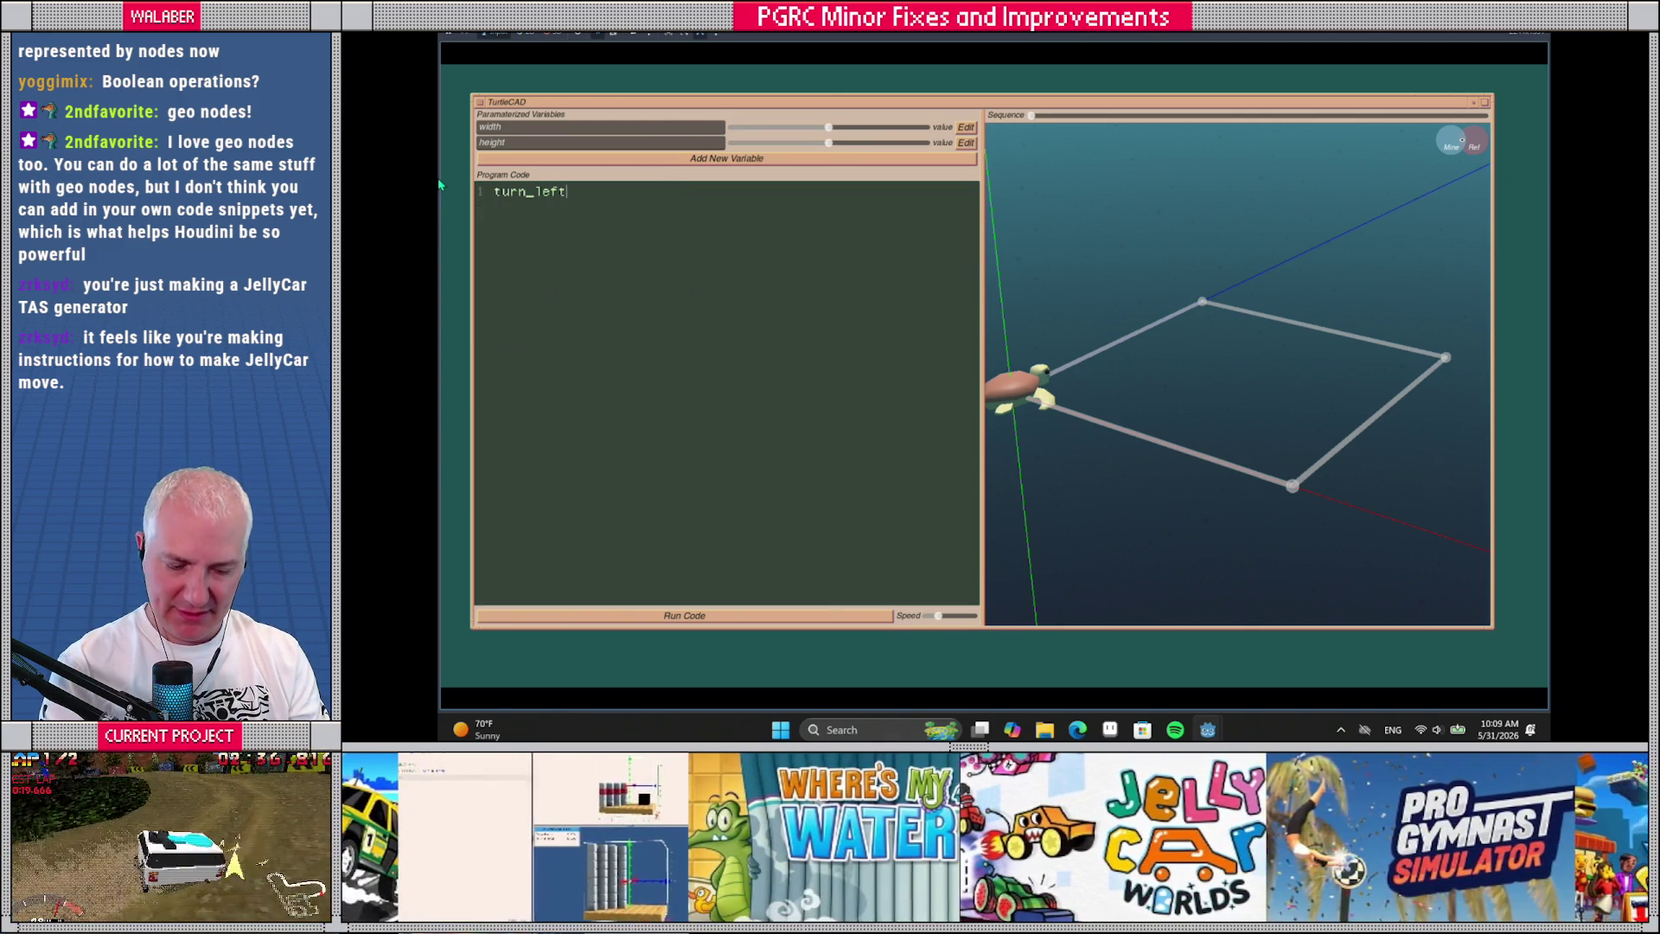
type("(90) swim")
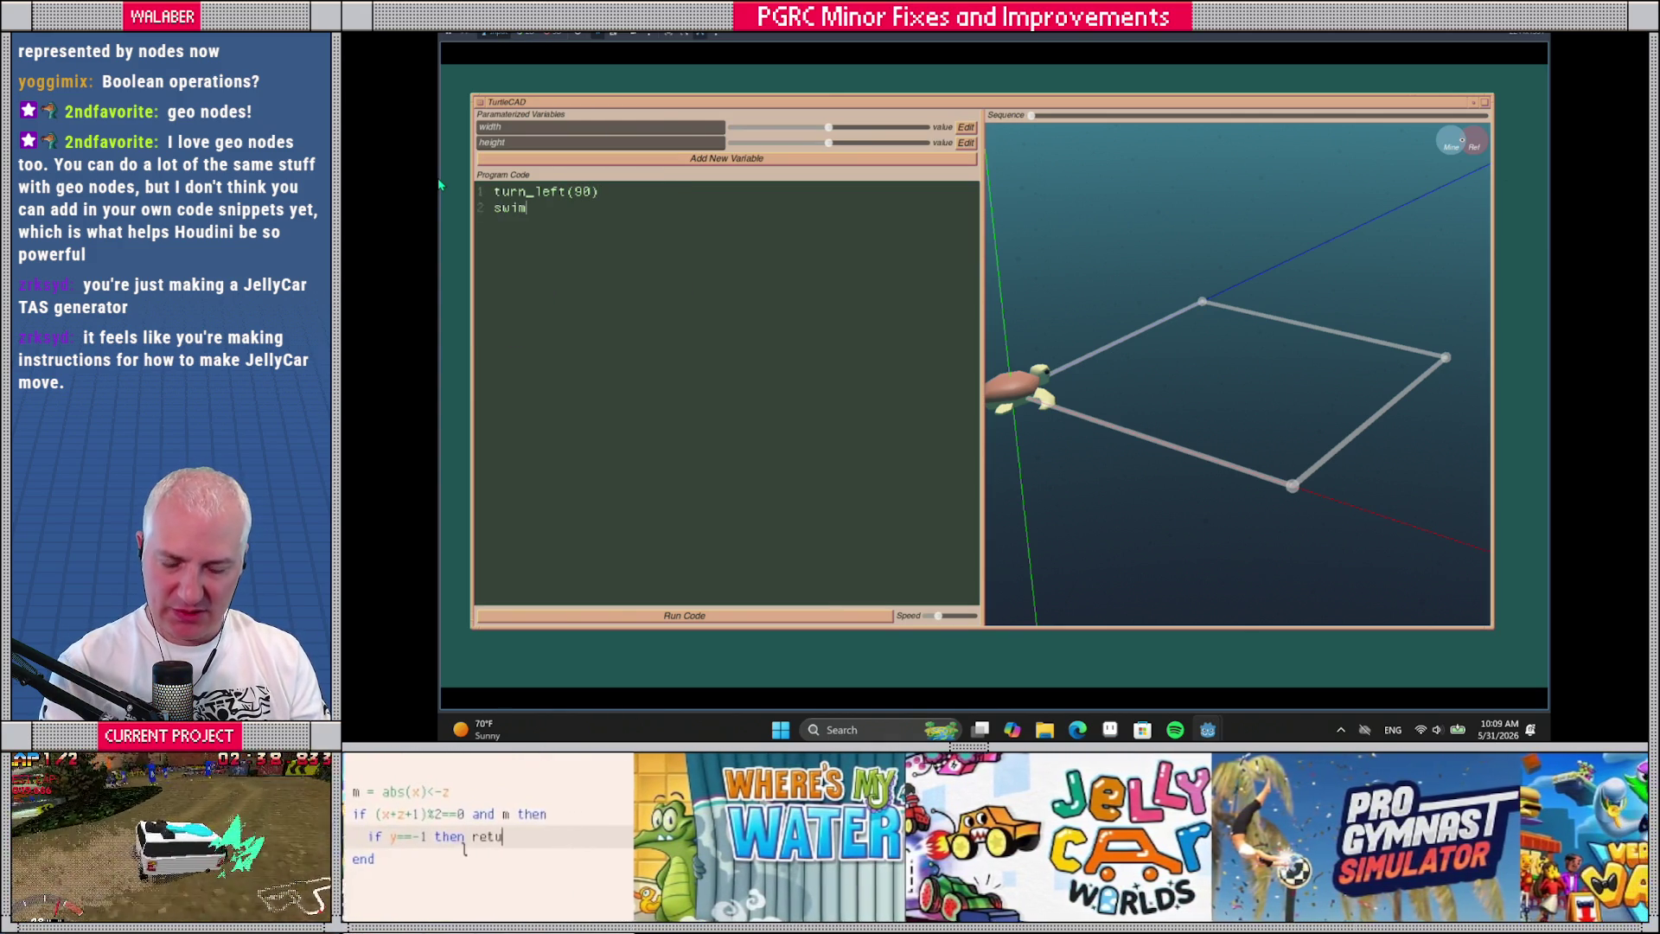
type("(")
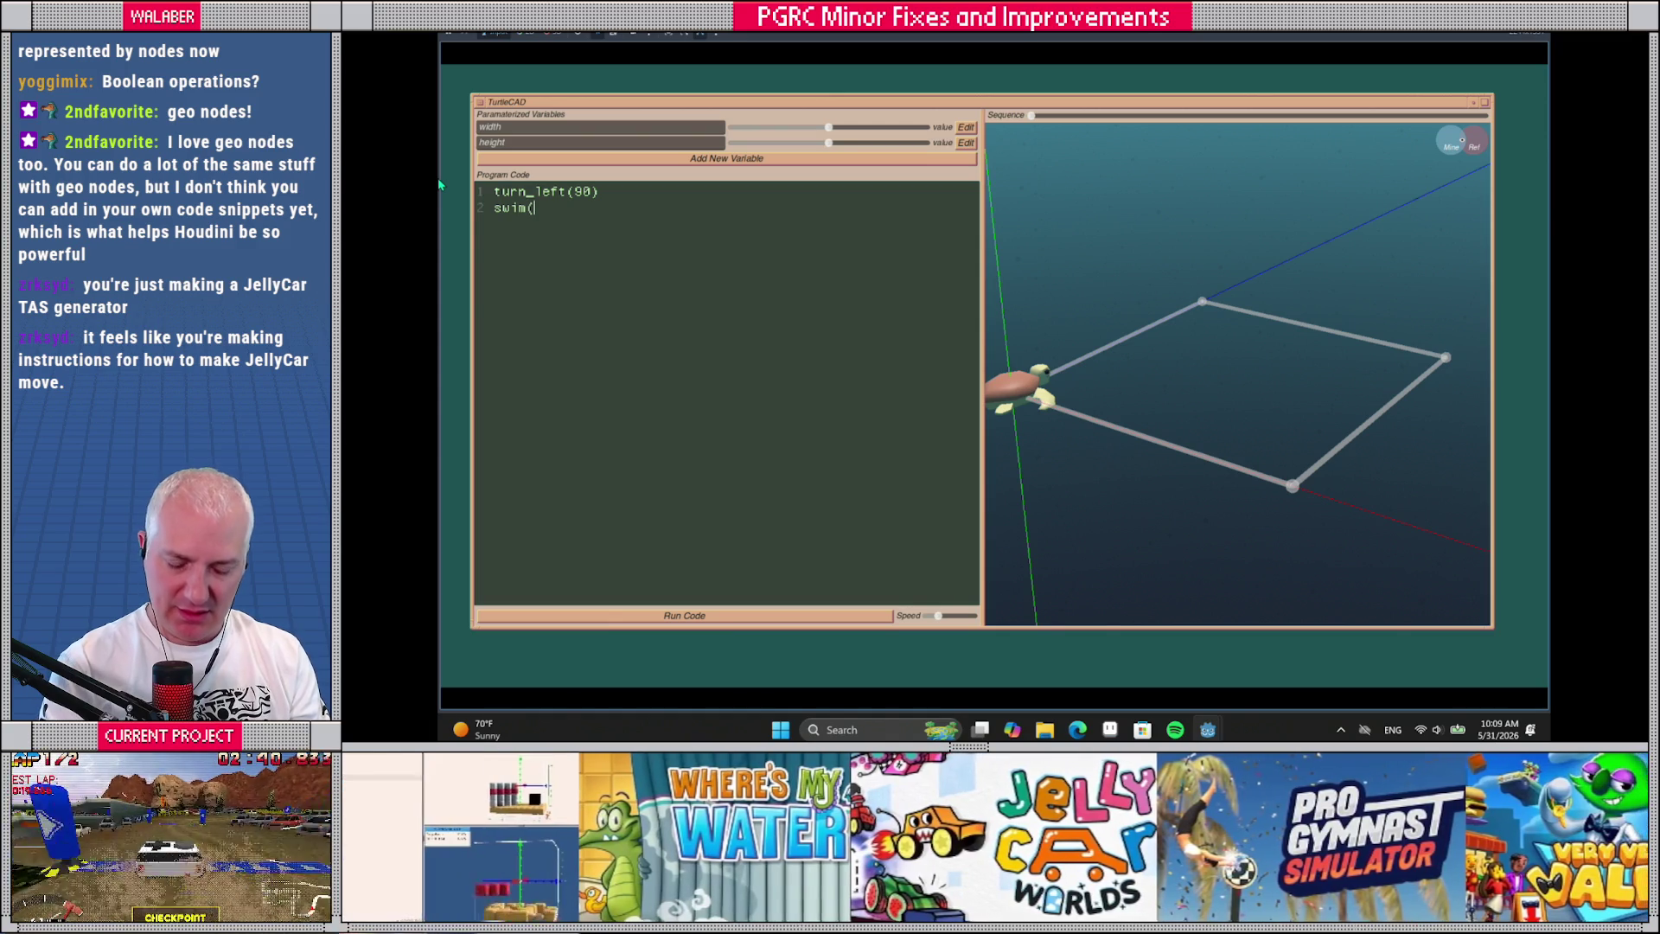
type("wid")
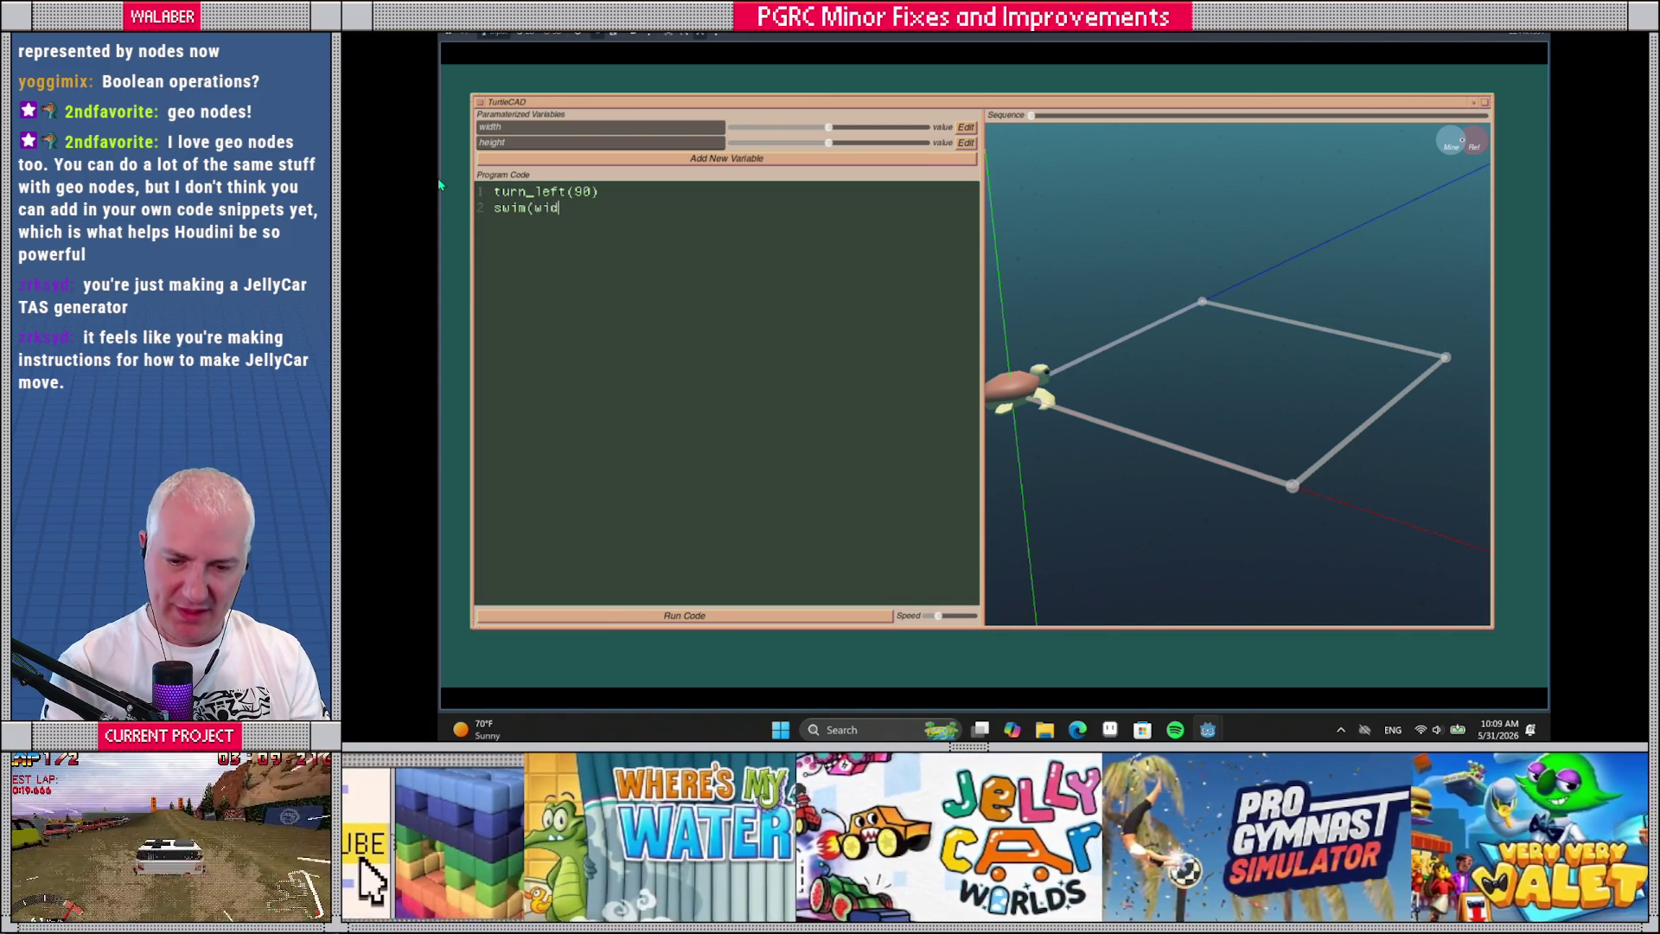
type("th/2) turn_right")
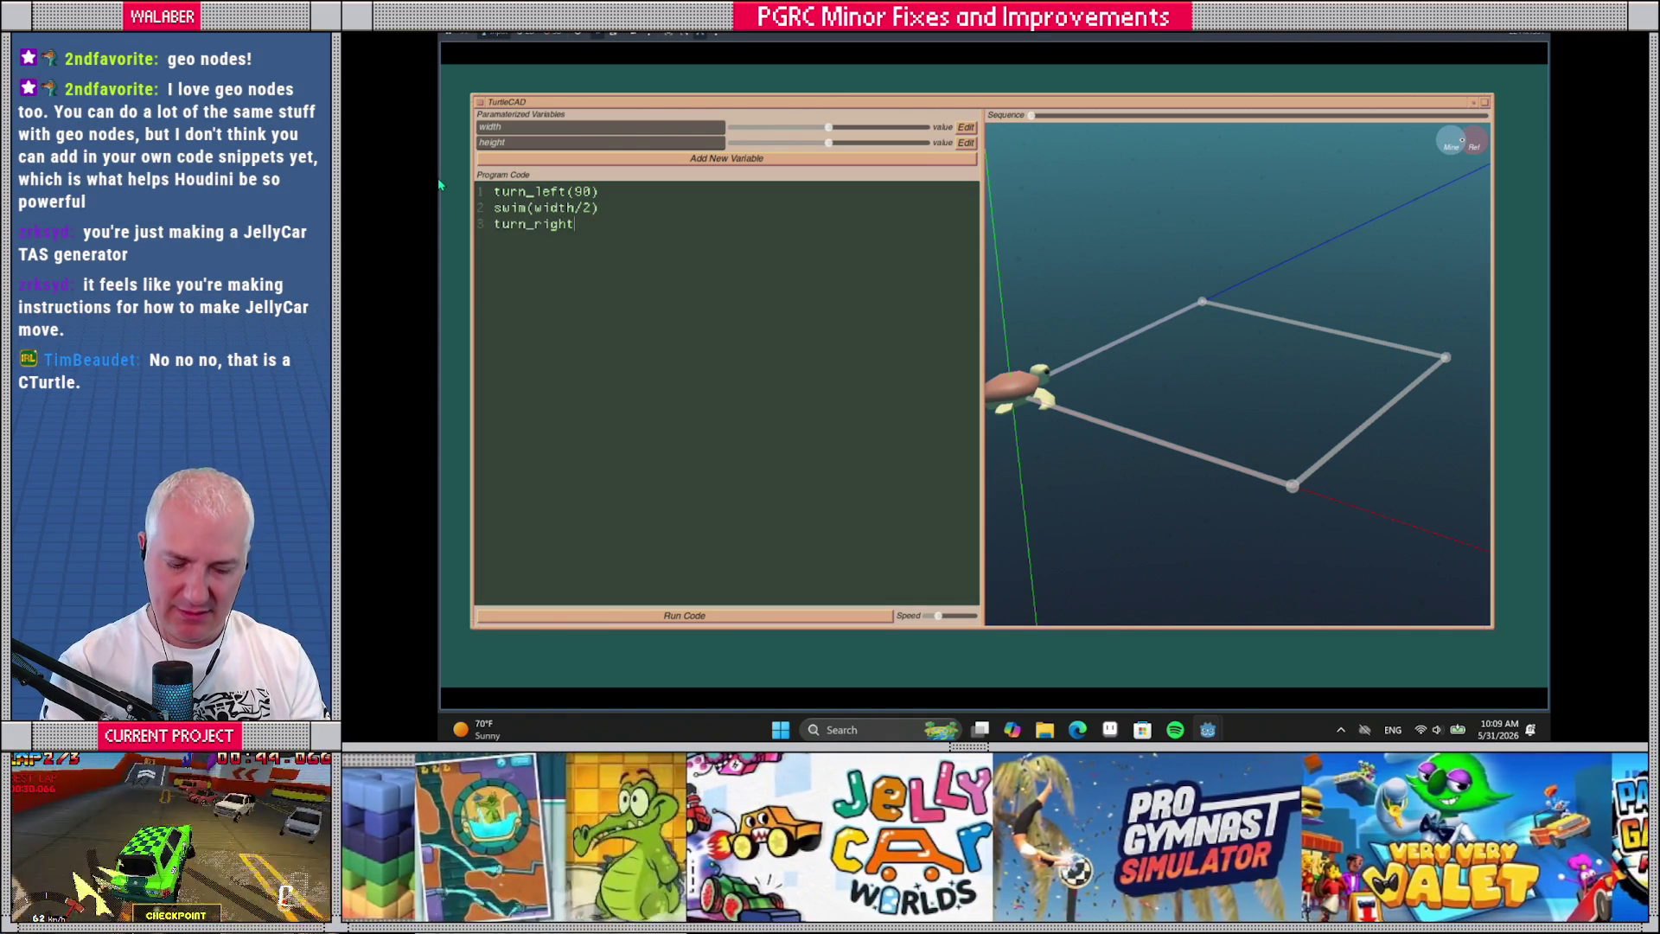
type("(90)")
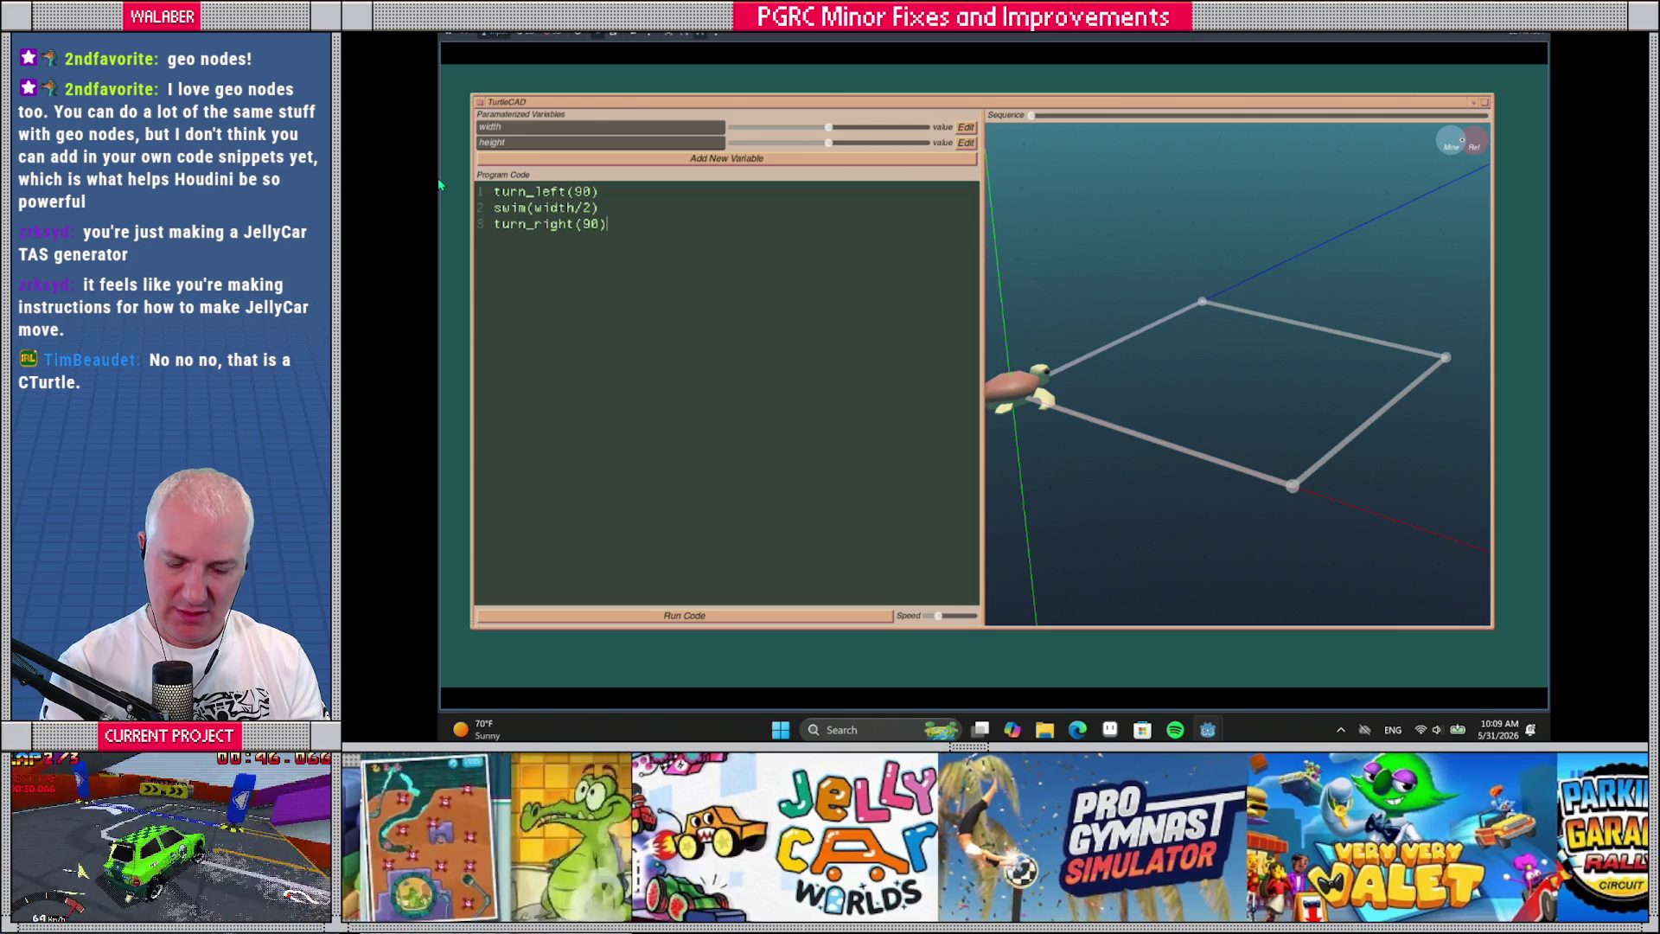
Add a height swim and a for i=0,2 loop containing vertex(), turn_right(90) and swim(width)
key("Return")
type("swim(height")
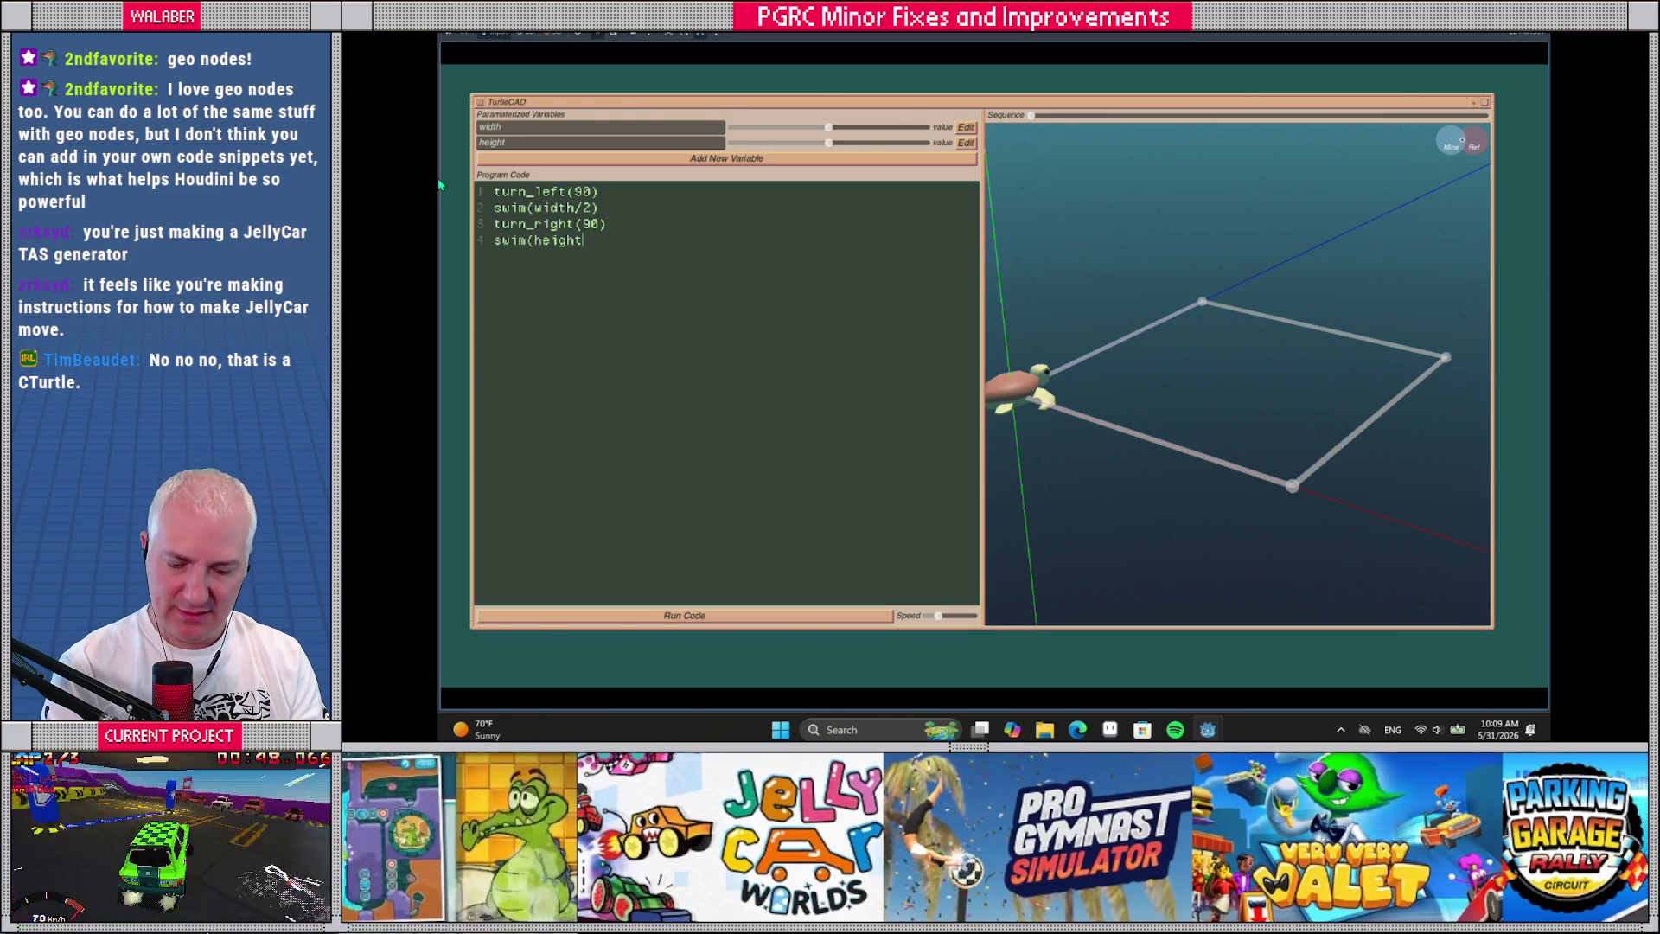
type("/2)")
type("for i=0,2")
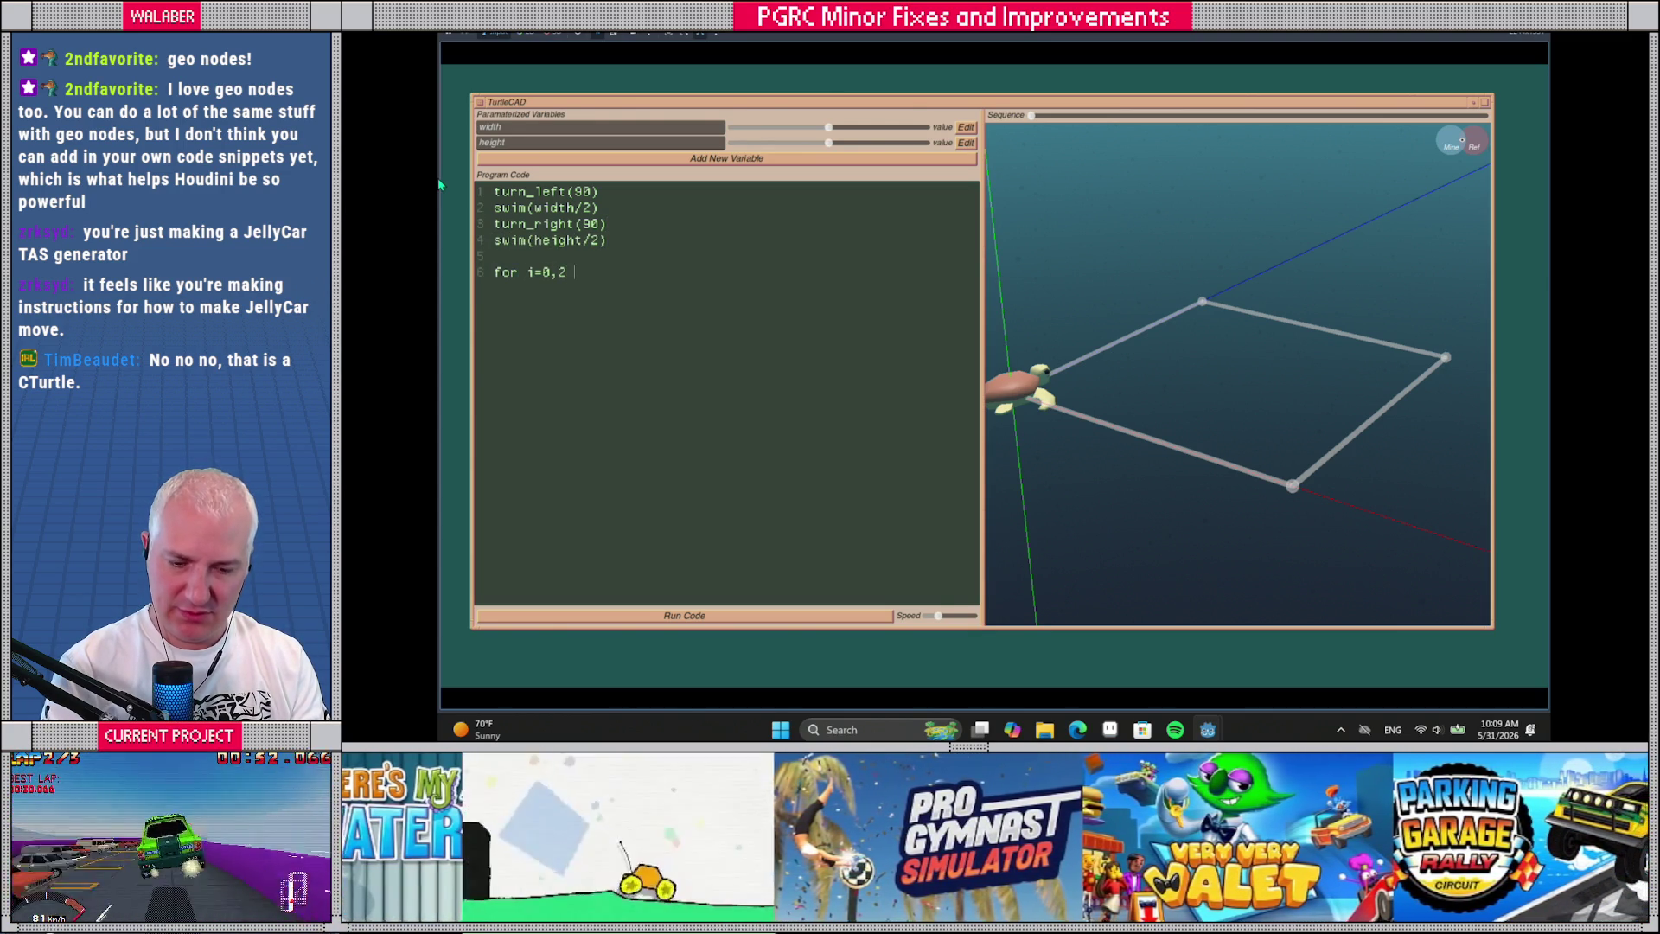
type("vertex()")
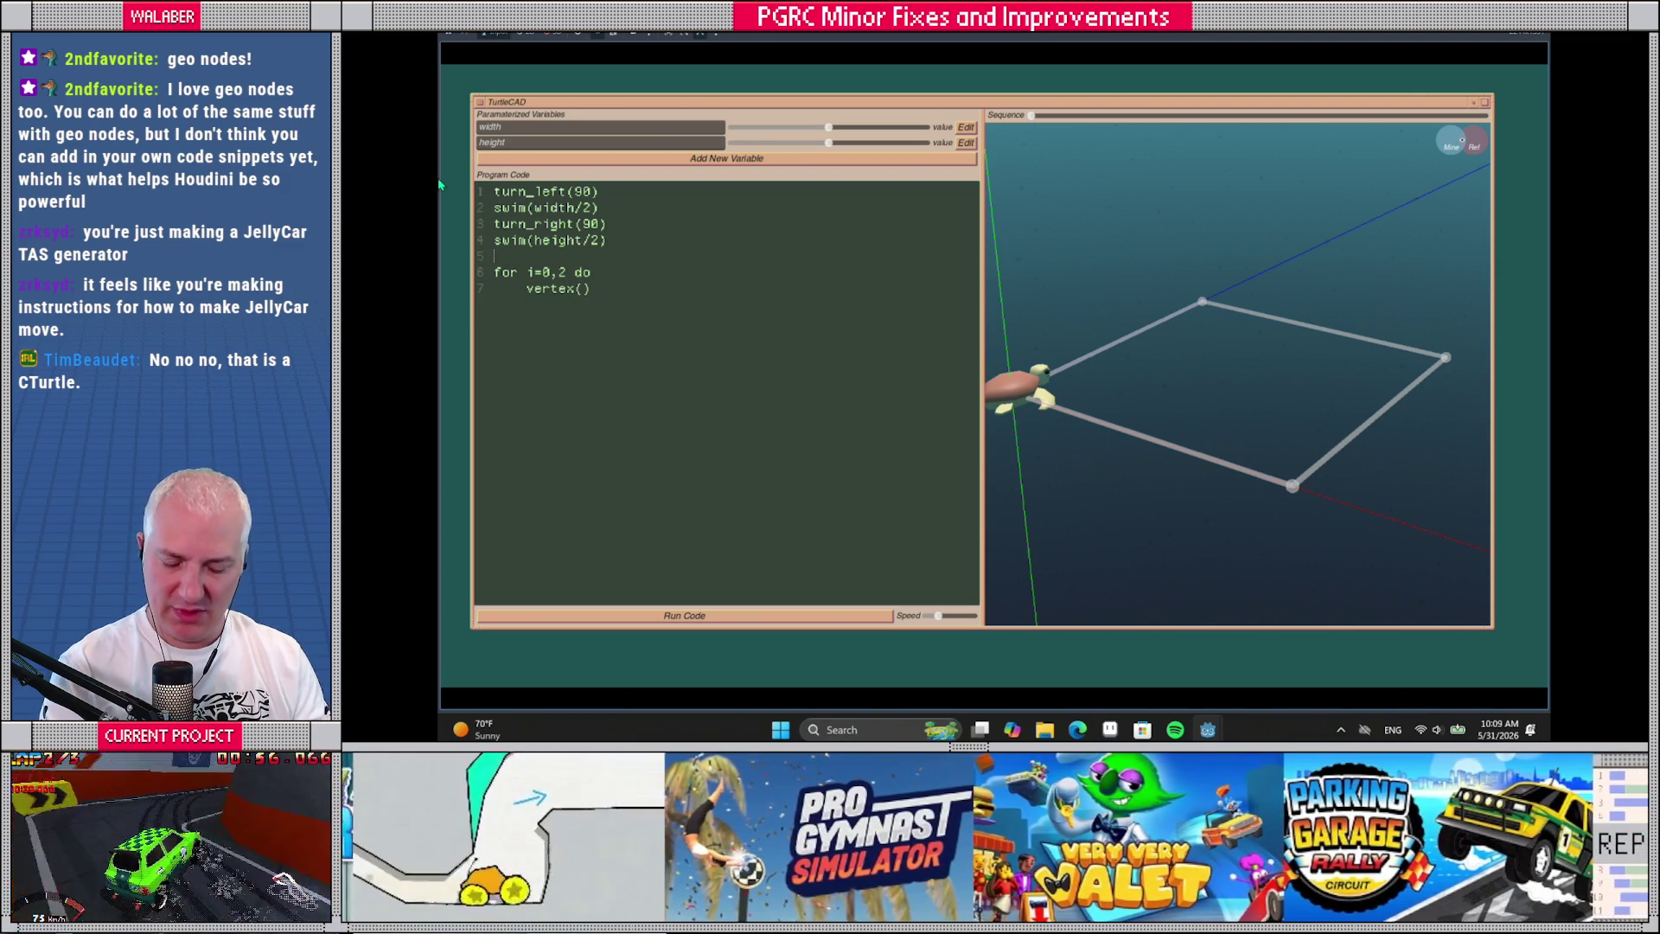
type("turn_rigg")
key("BackSpace")
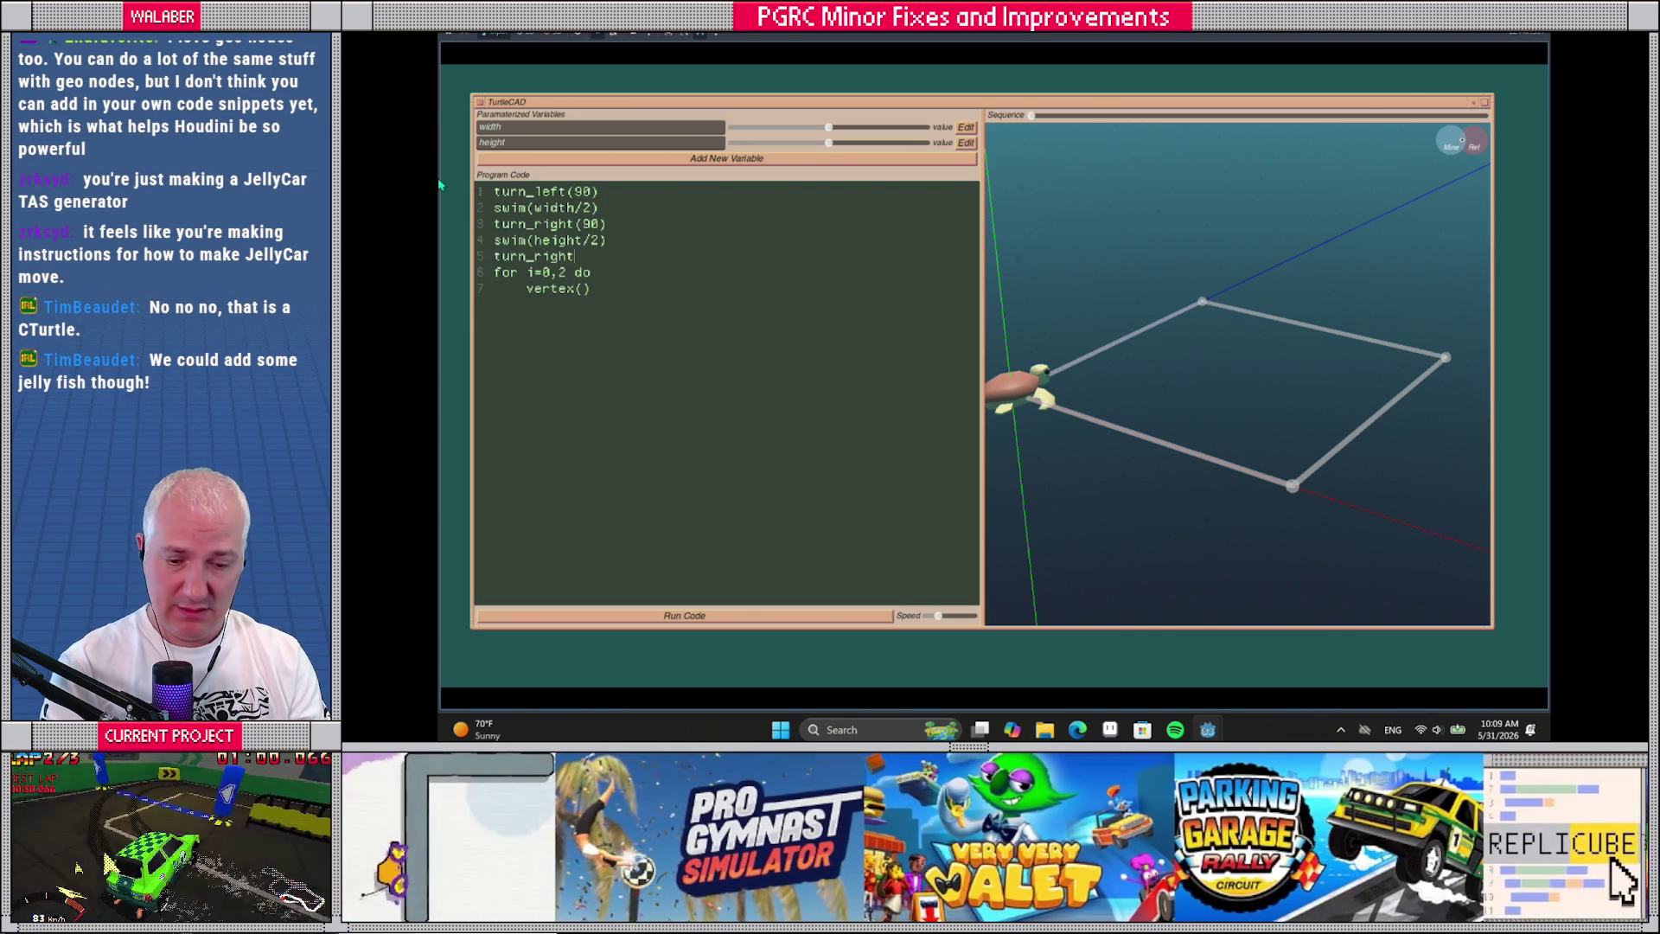
type("90)")
key("Return")
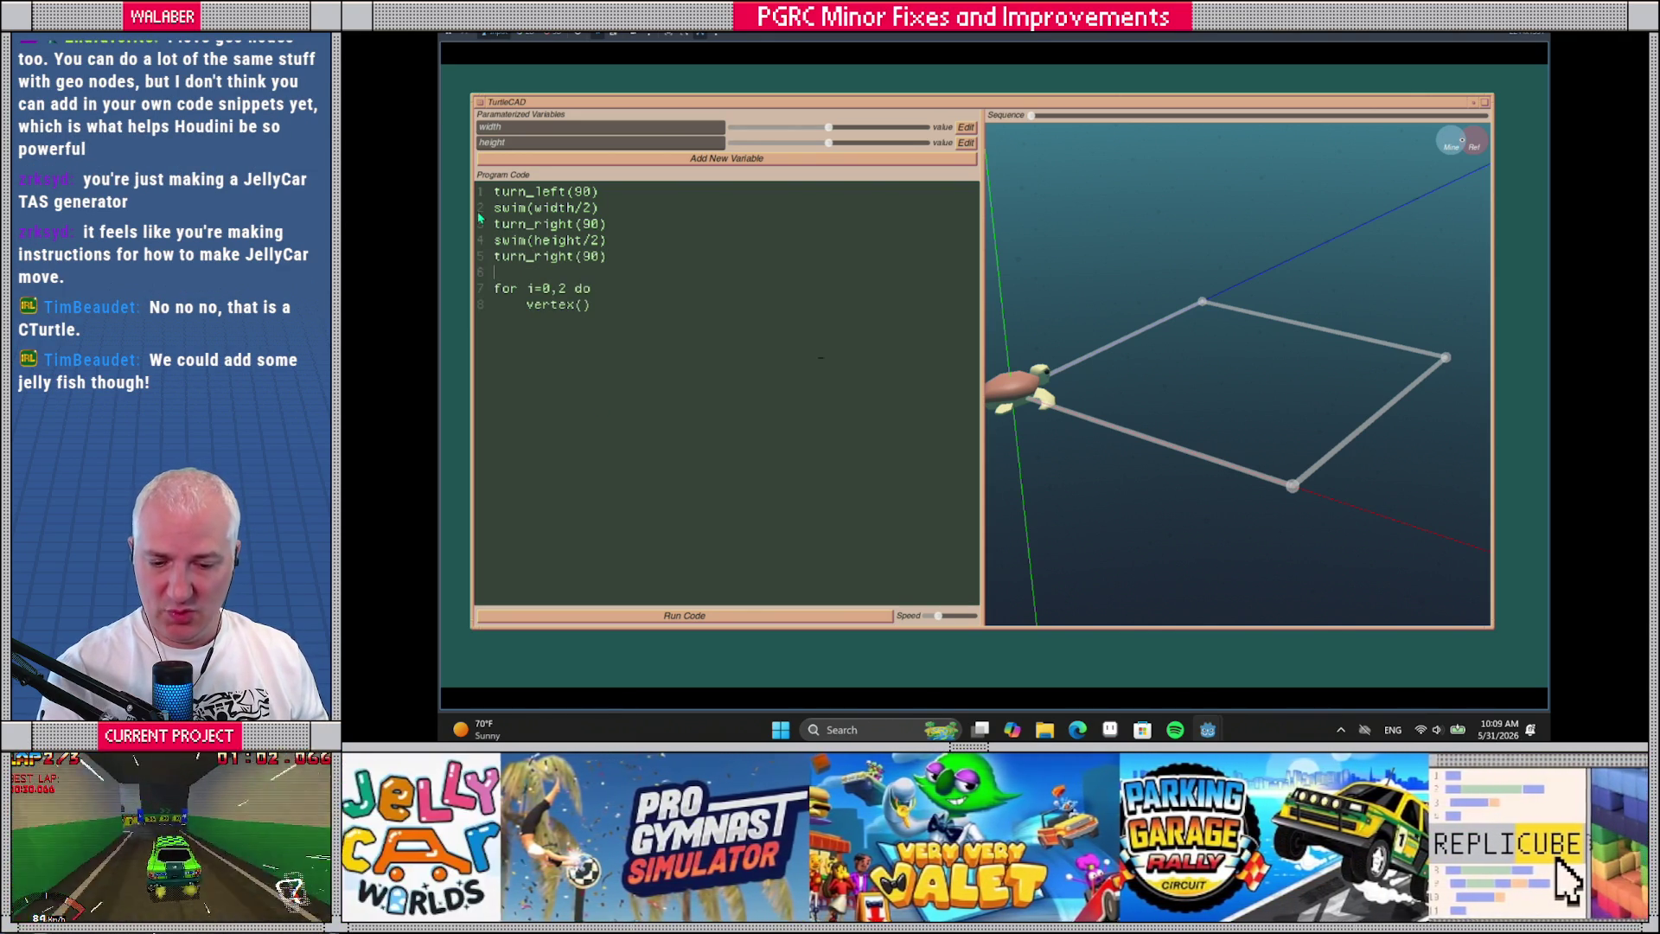
key("Return")
type("swim")
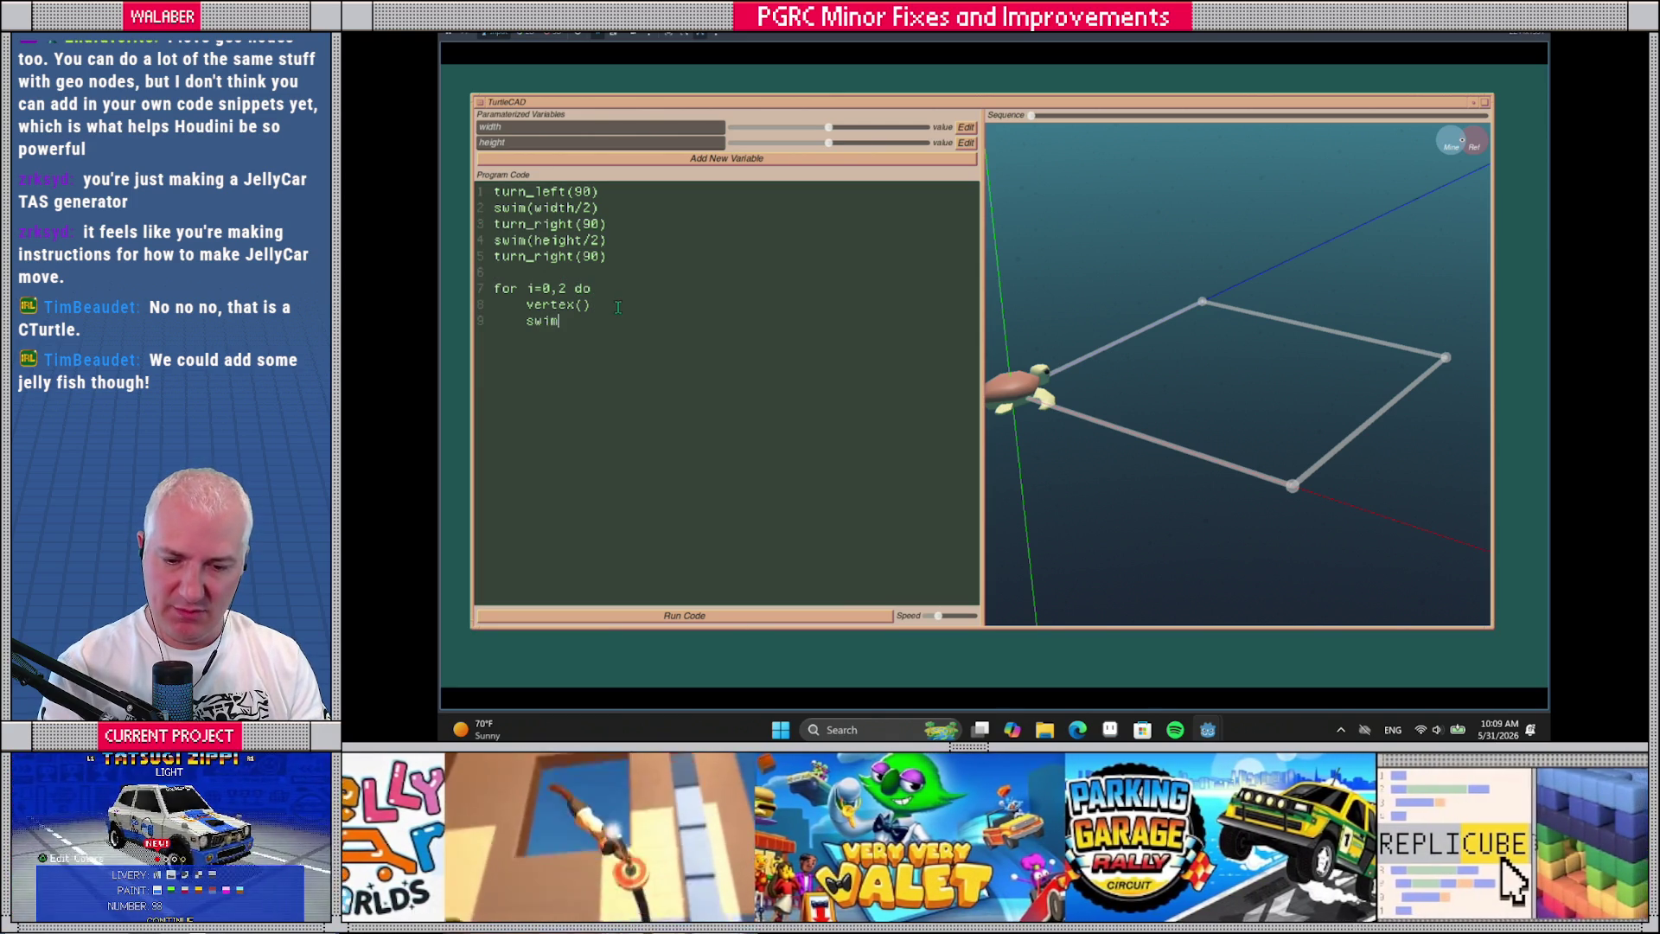
type("(width)")
key("Return")
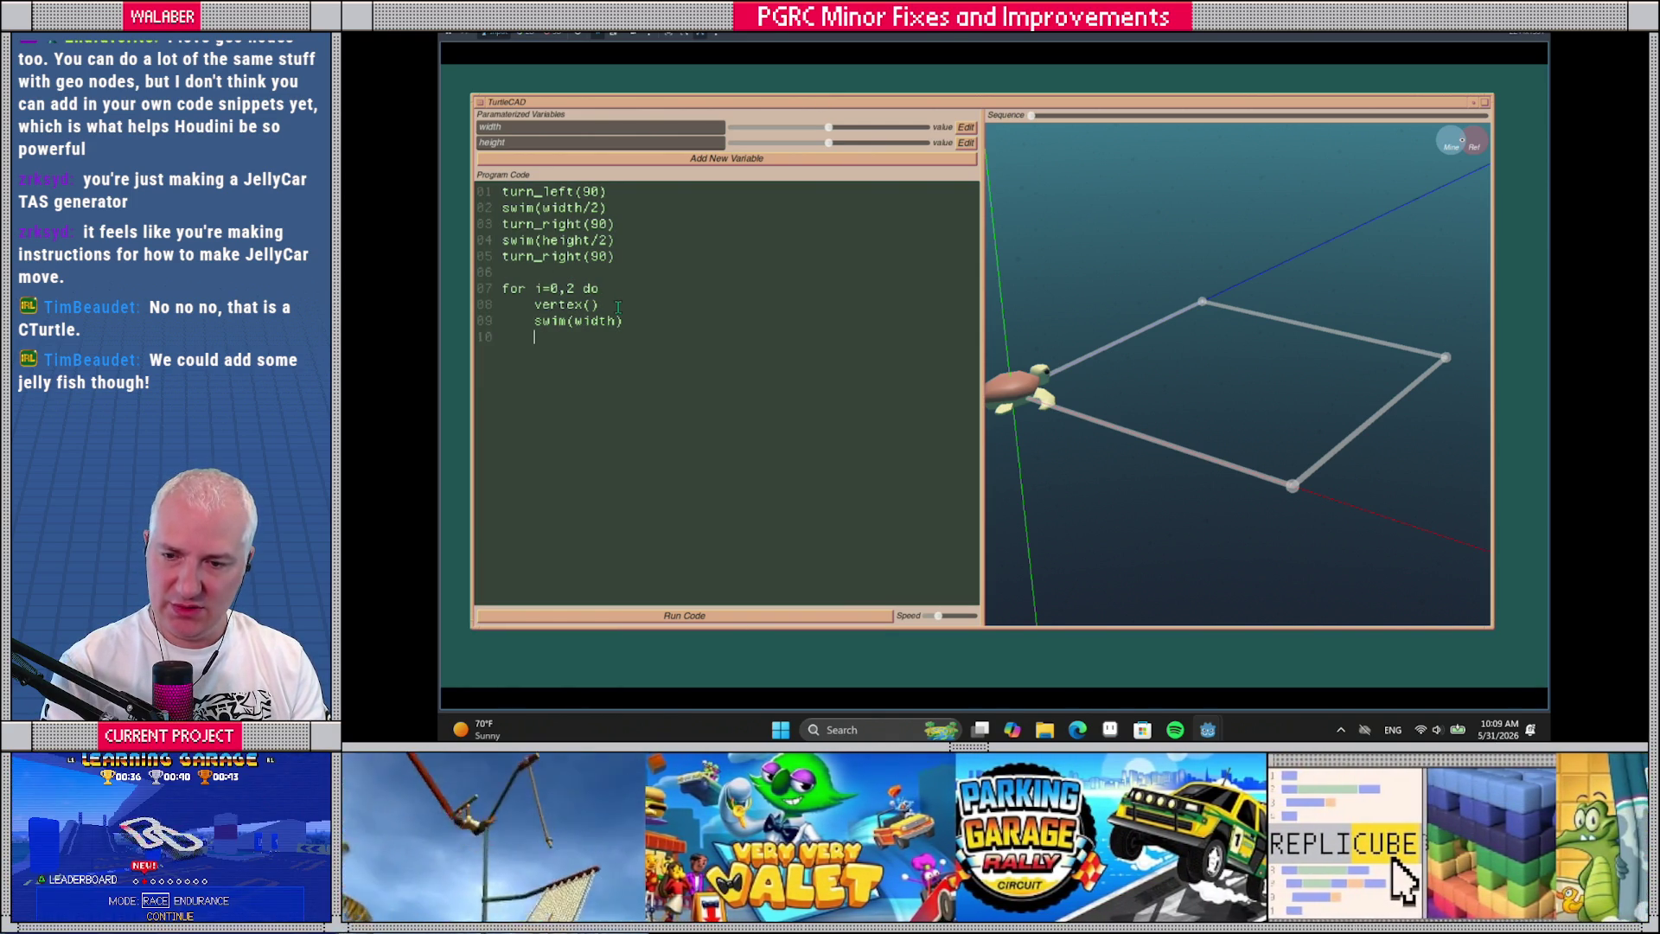
type("turn")
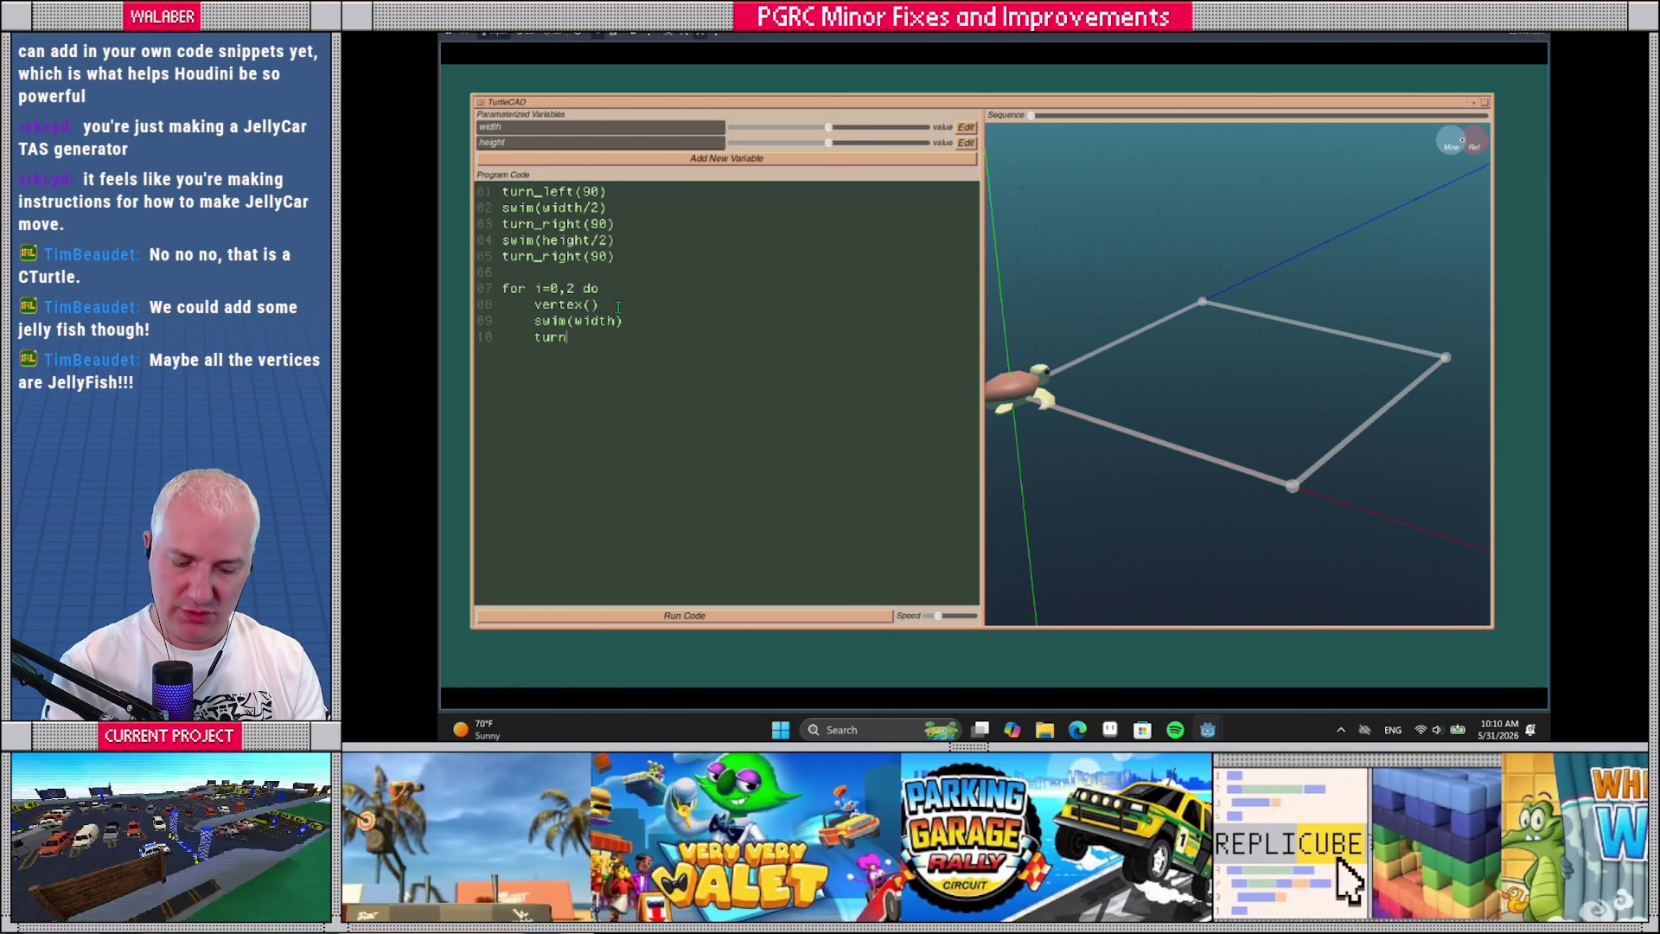
type("_right(90)")
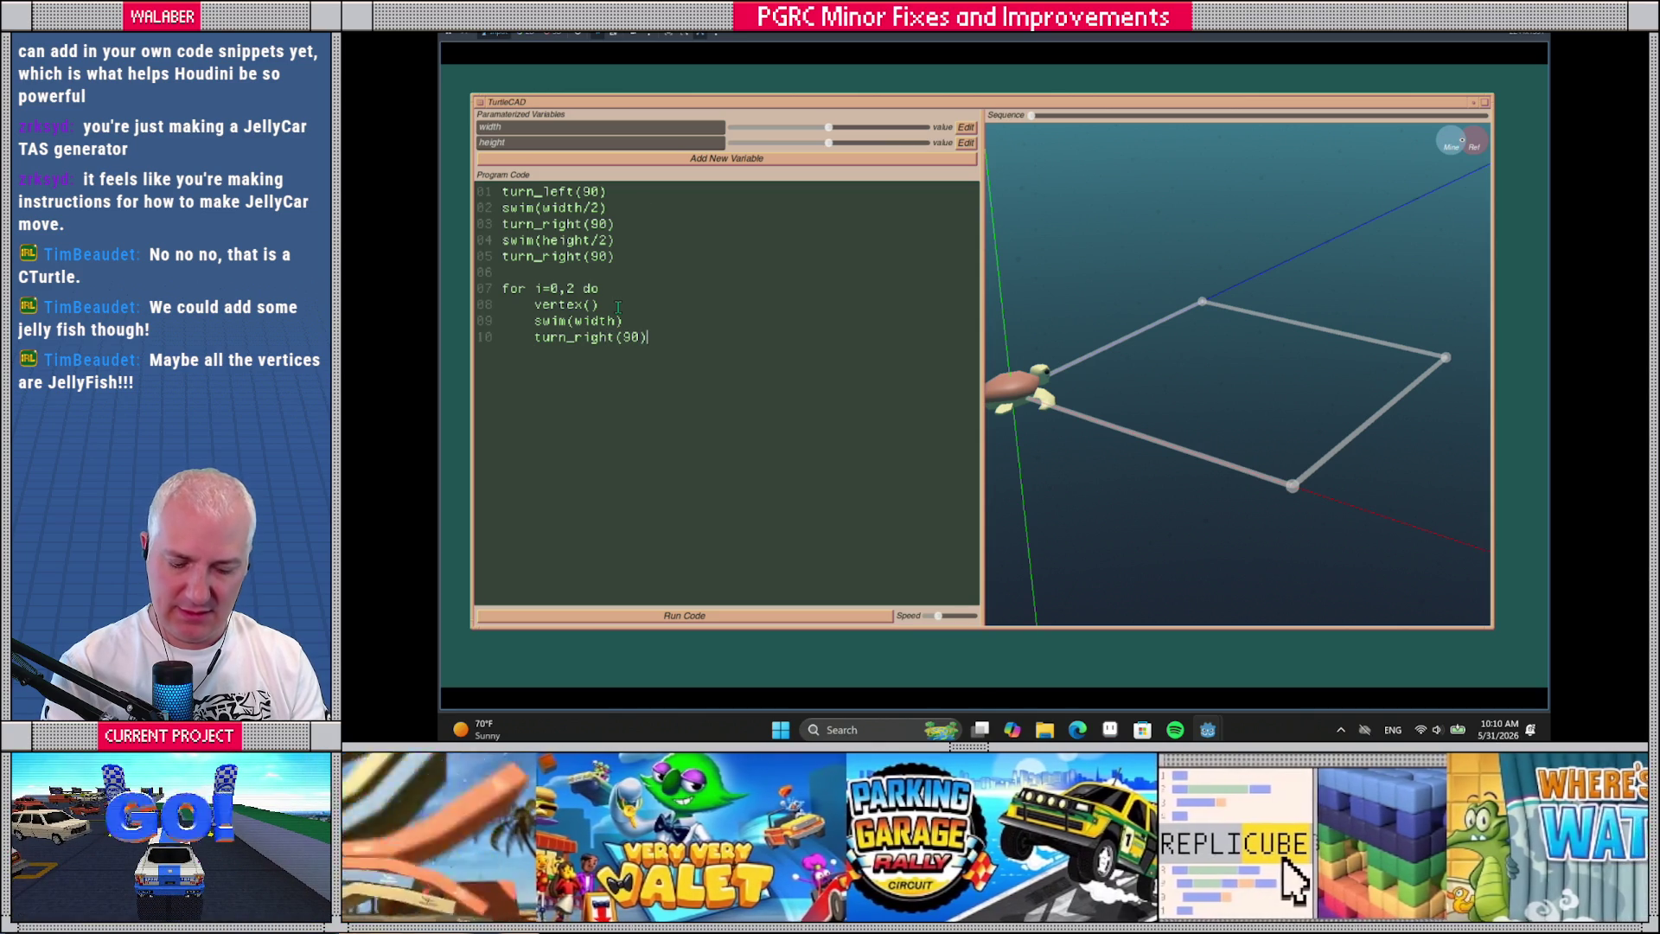
Finish the loop with vertex(), swim(height/2) and turn_right(90), close it with end, and run
key("Return")
type("swim")
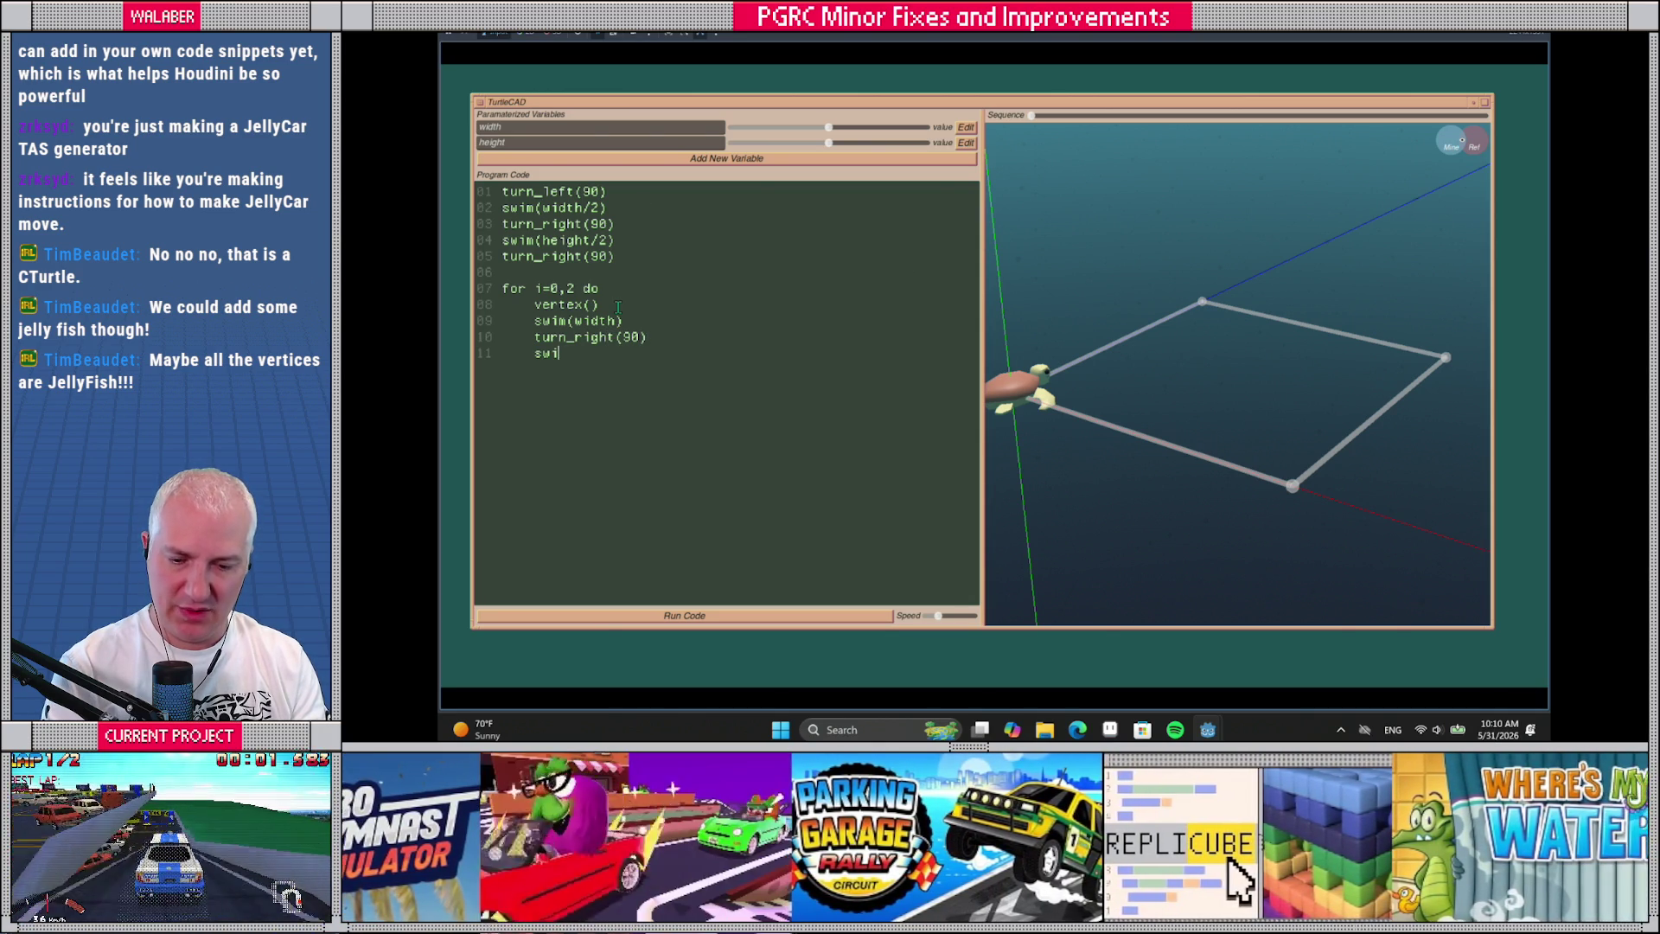
key("BackSpace")
key("BackSpace")
key("BackSpace")
type("vertex()")
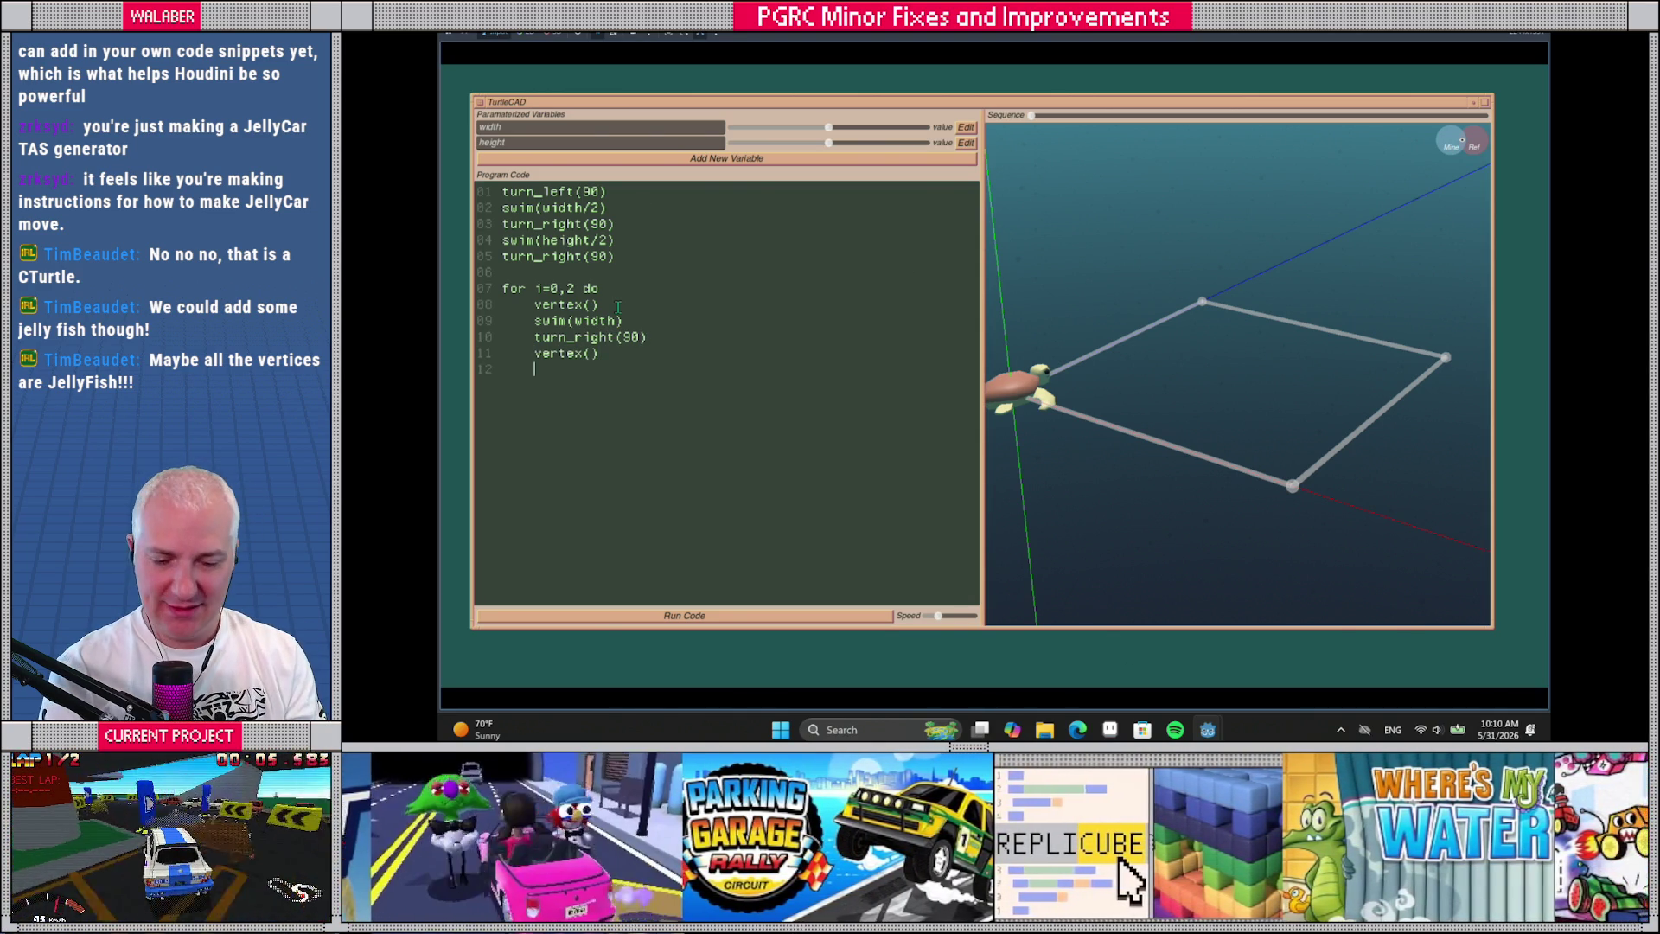
type("     turn")
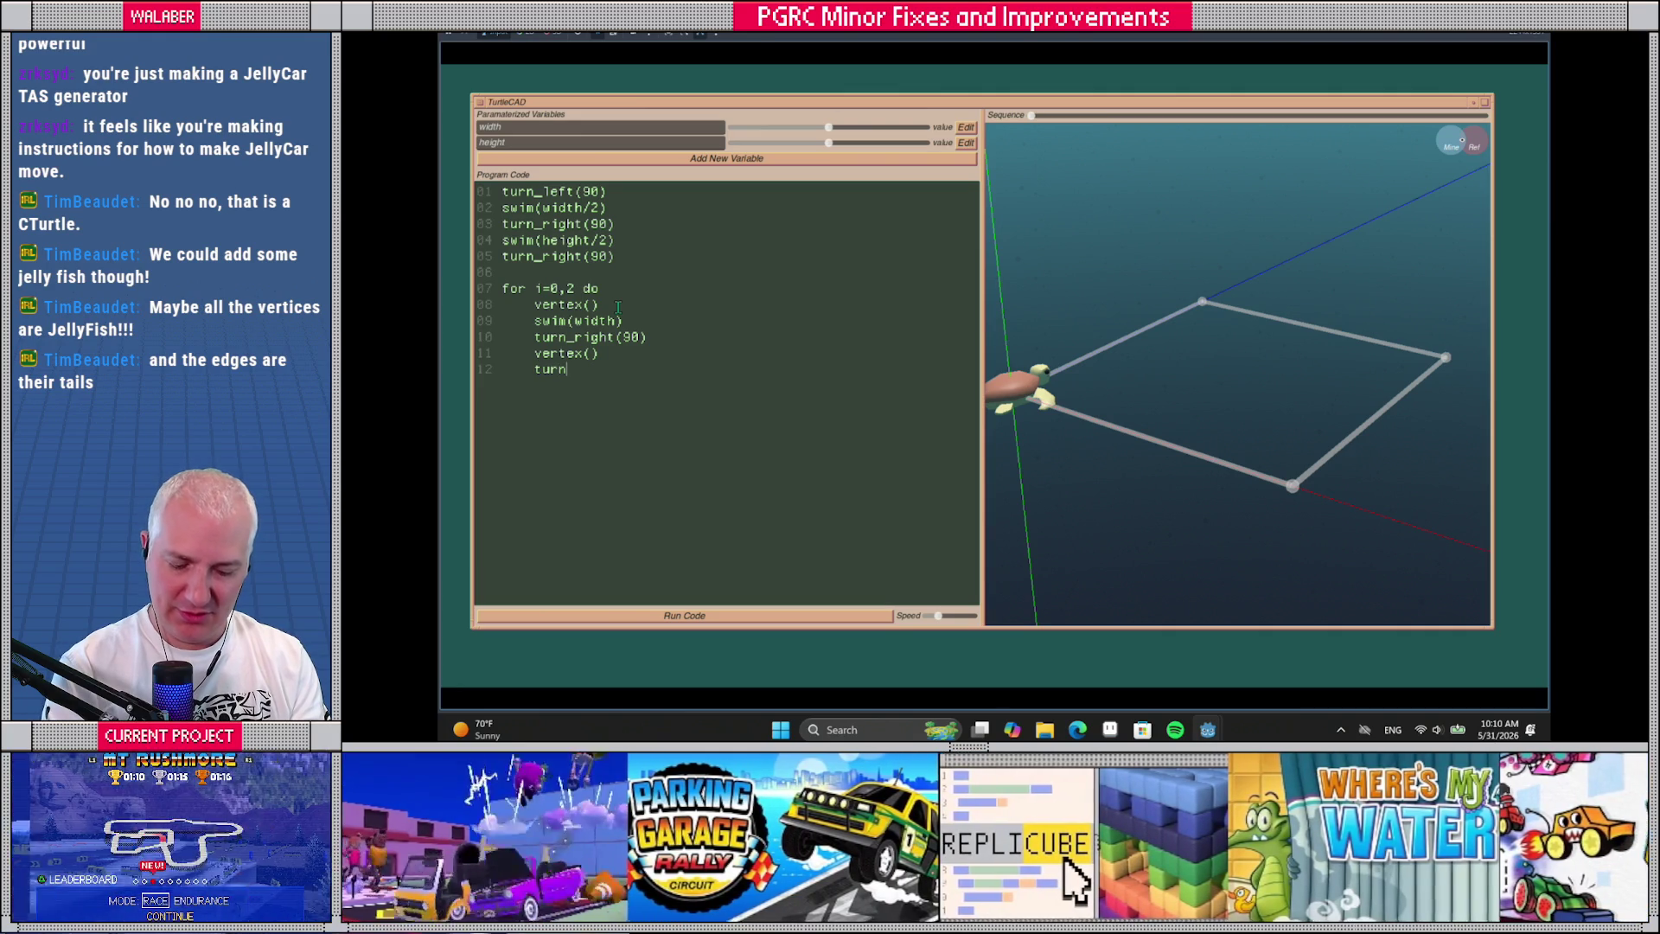
key("BackSpace")
key("BackSpace")
key("BackSpace")
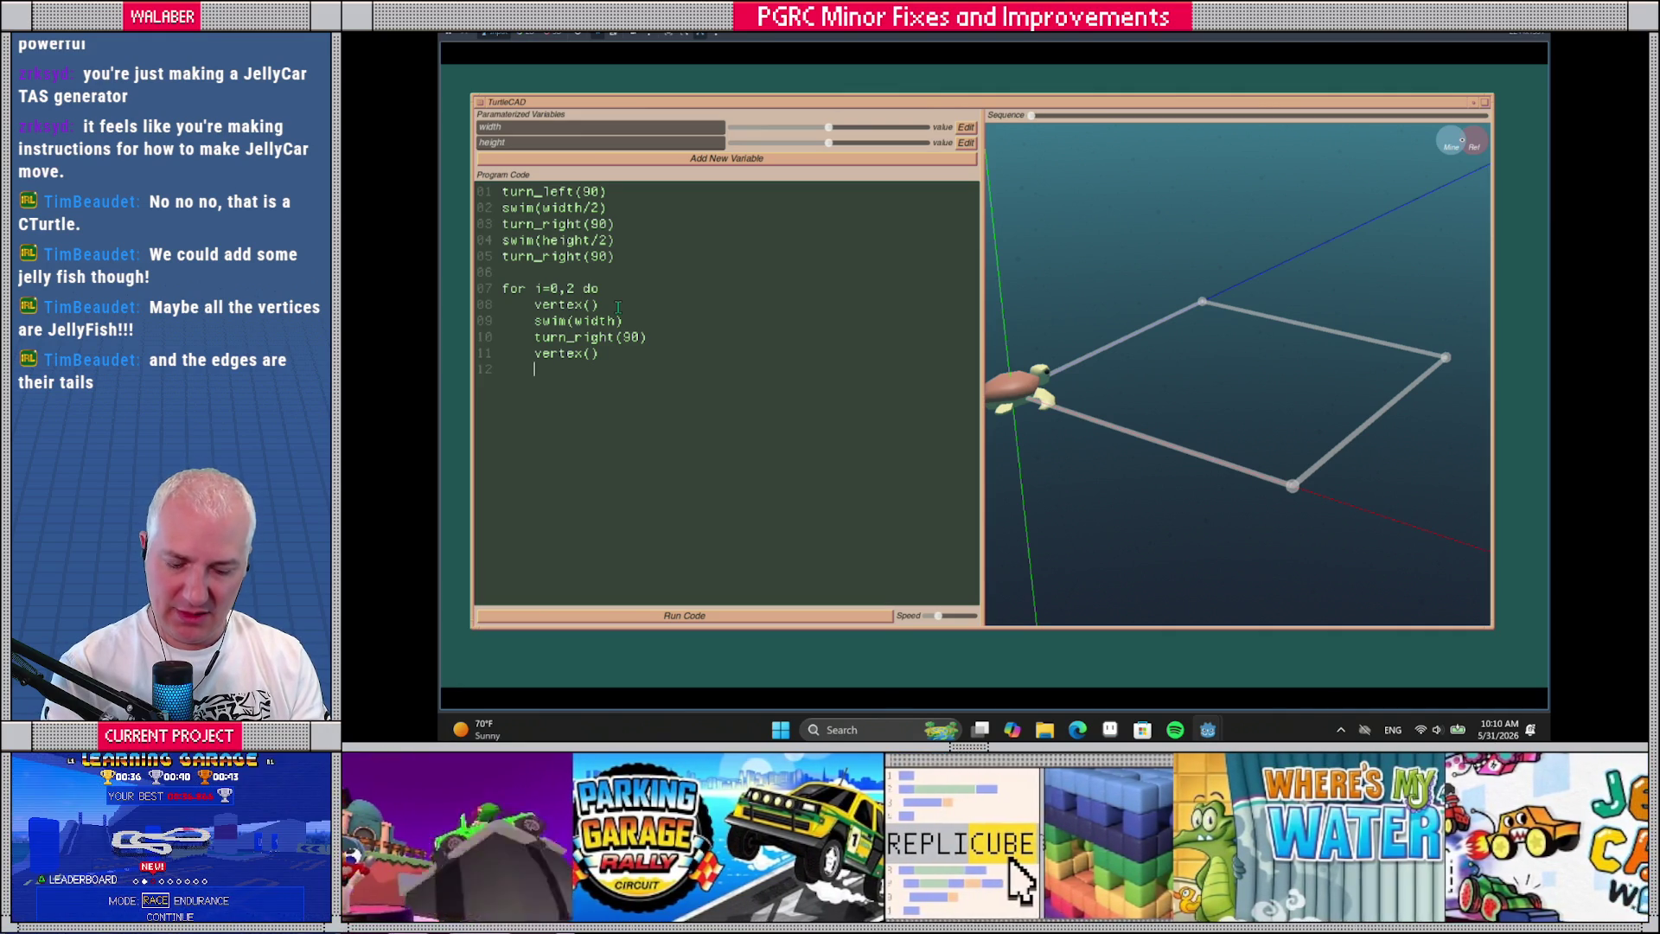
type("swim(he")
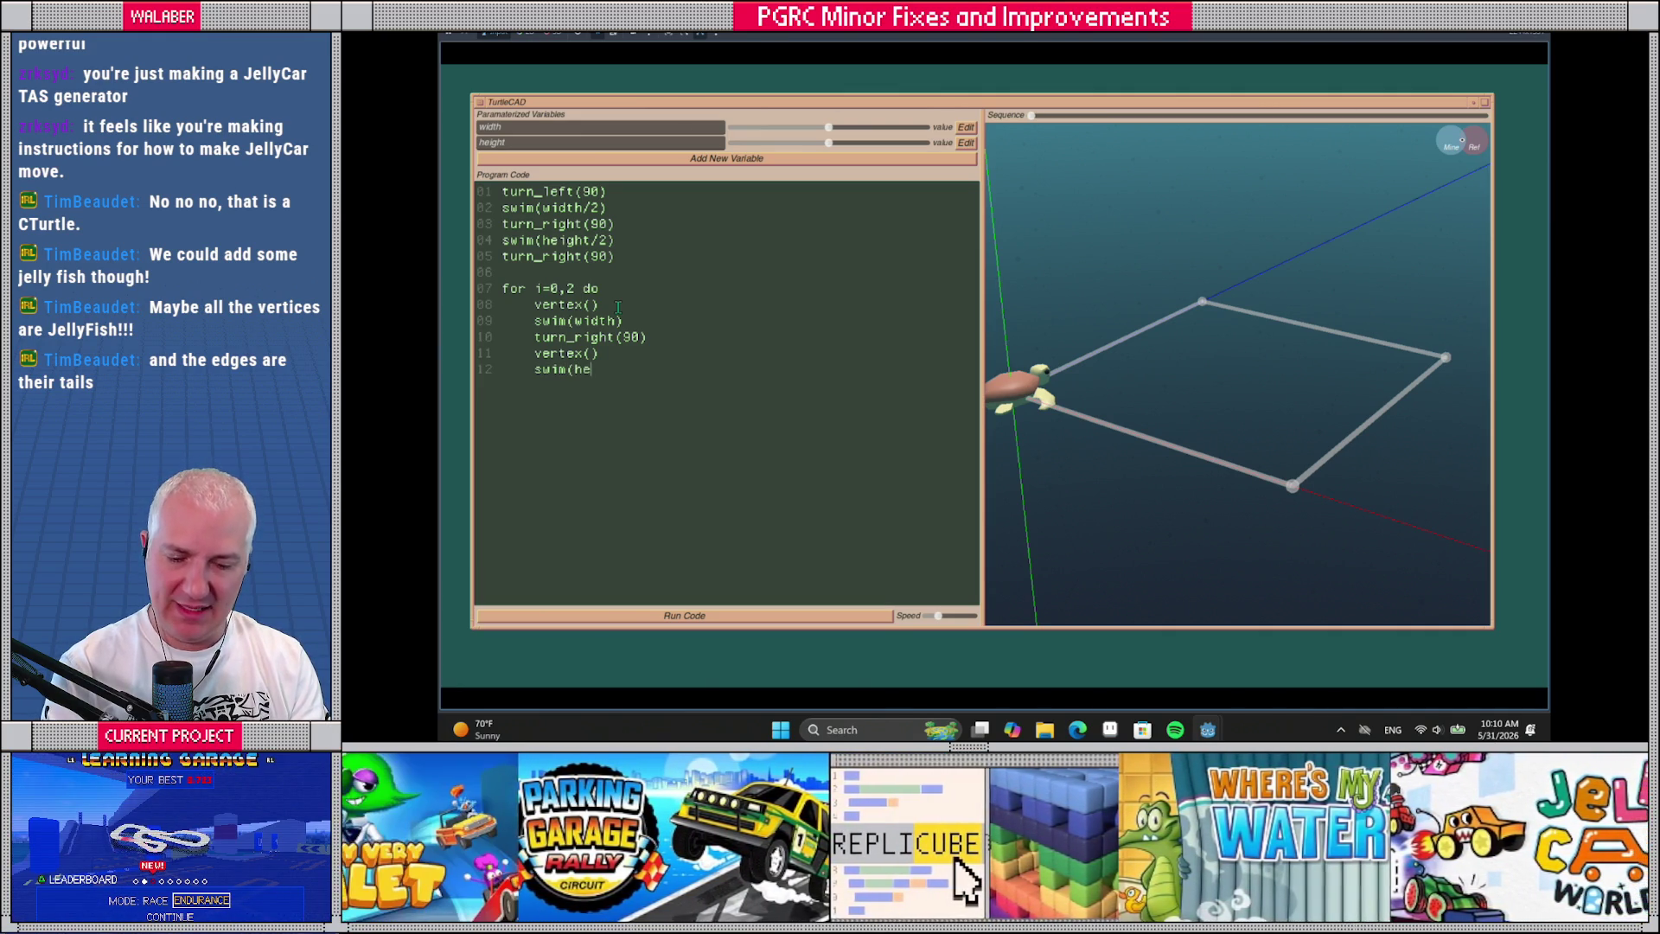
type("ight/2) ")
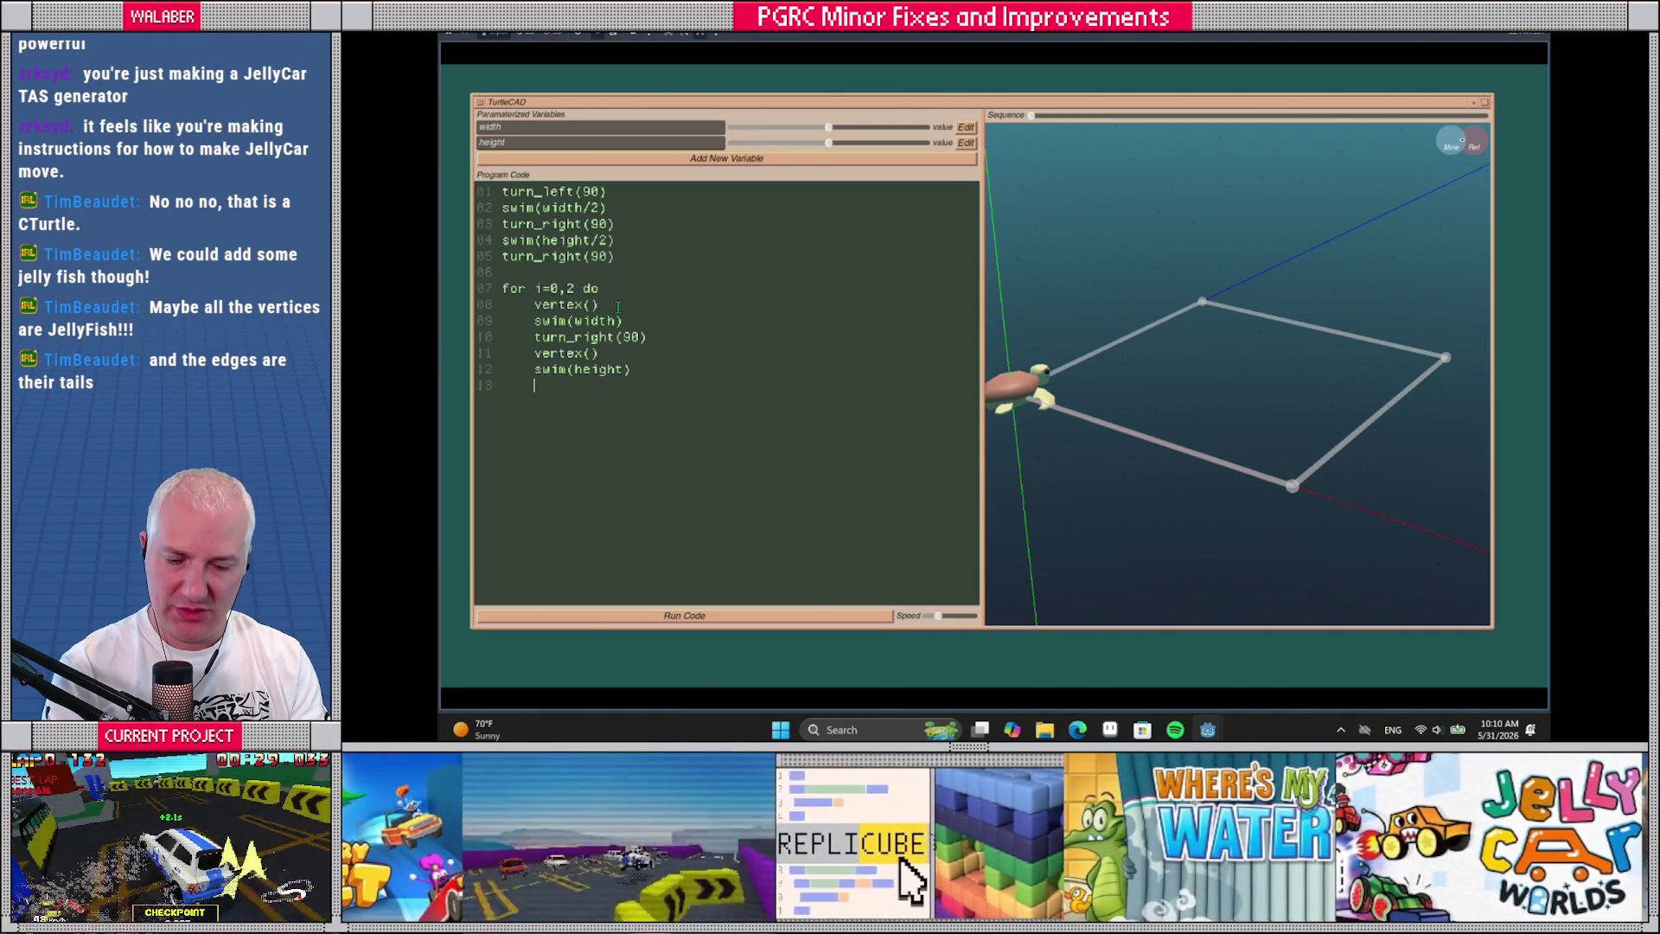
type("turn_right(90")
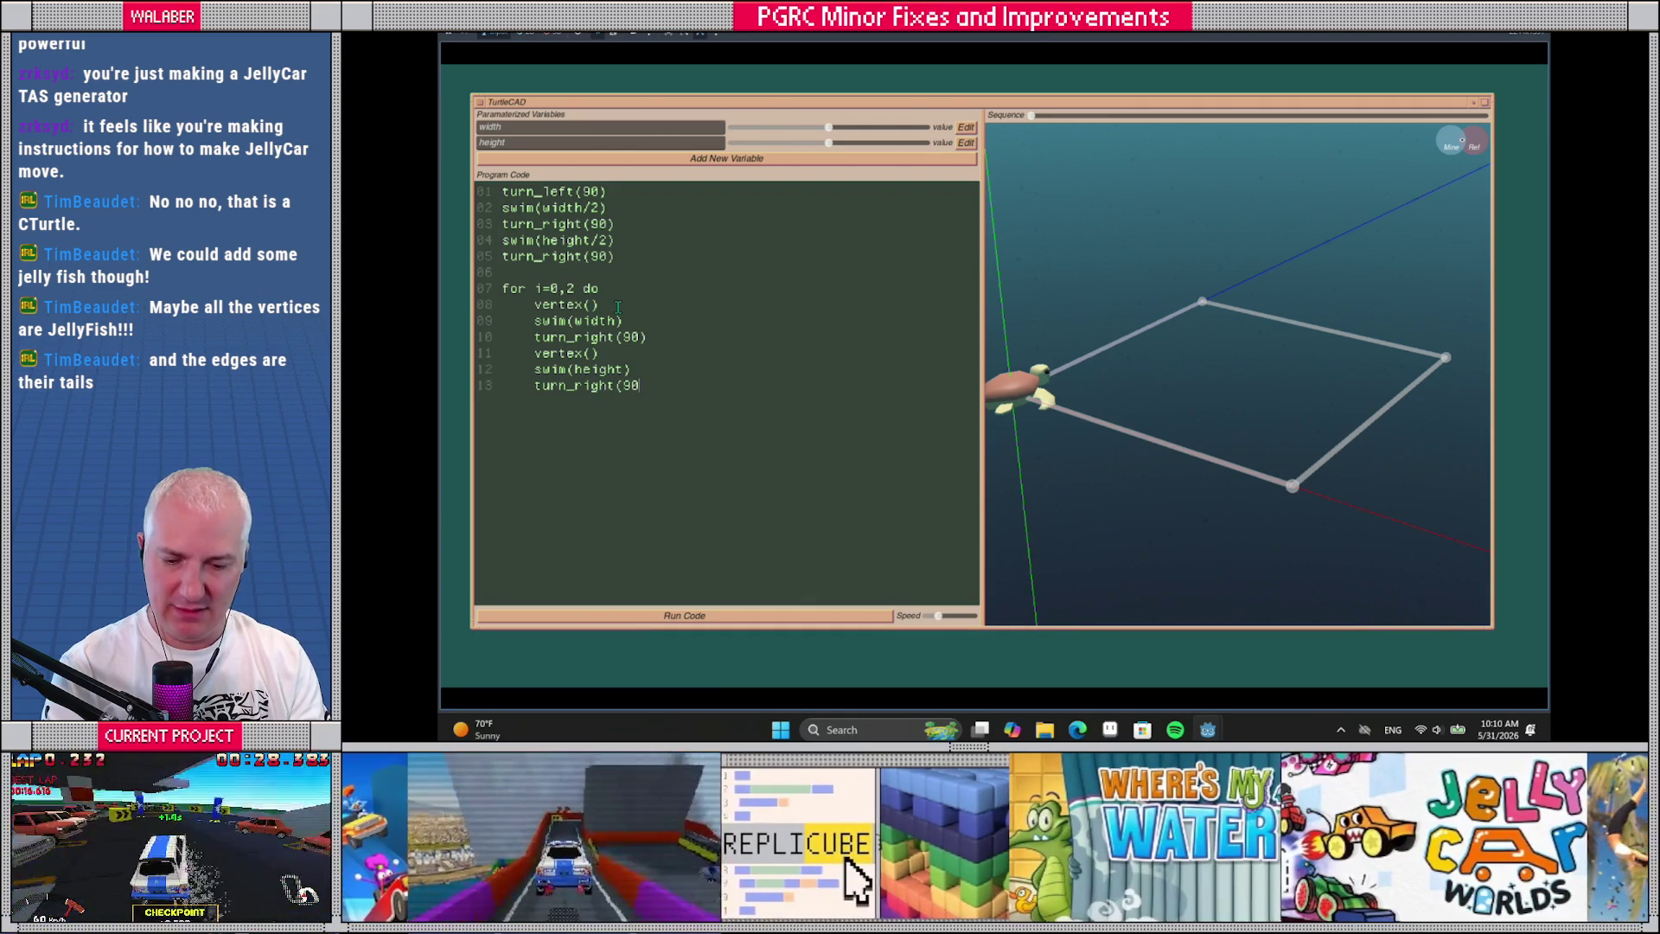
type(")")
key("Return")
type("end")
left_click(776, 611)
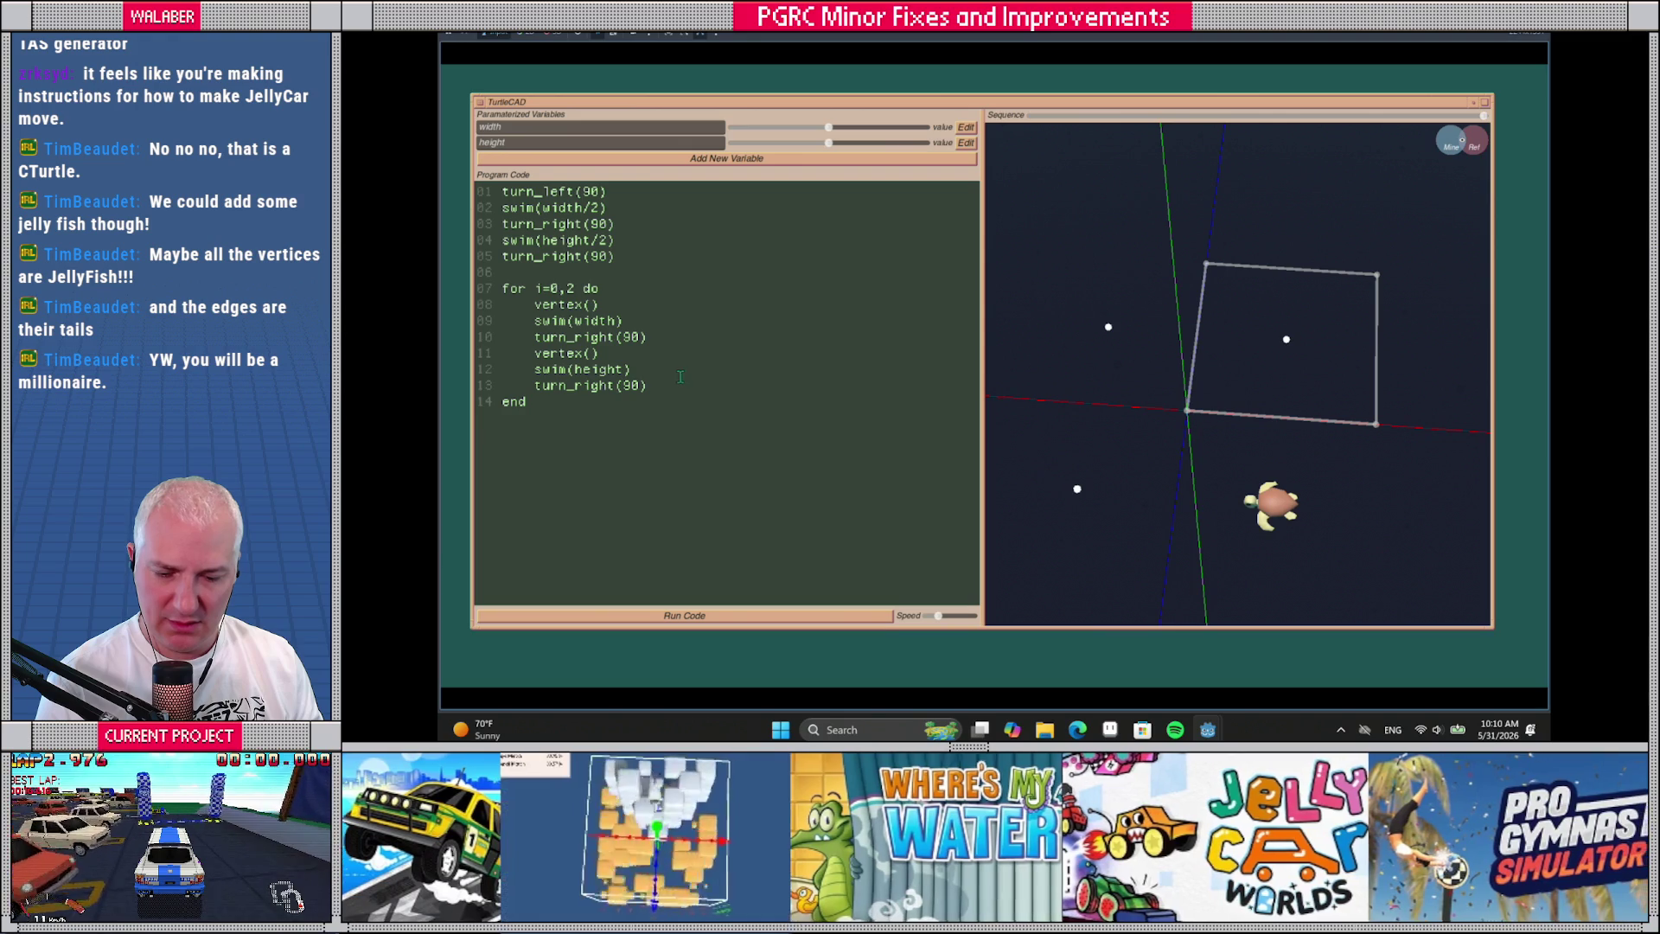
Change the loop bound from 2 to 1, rerun, and widen the shape with the width slider
left_click(679, 614)
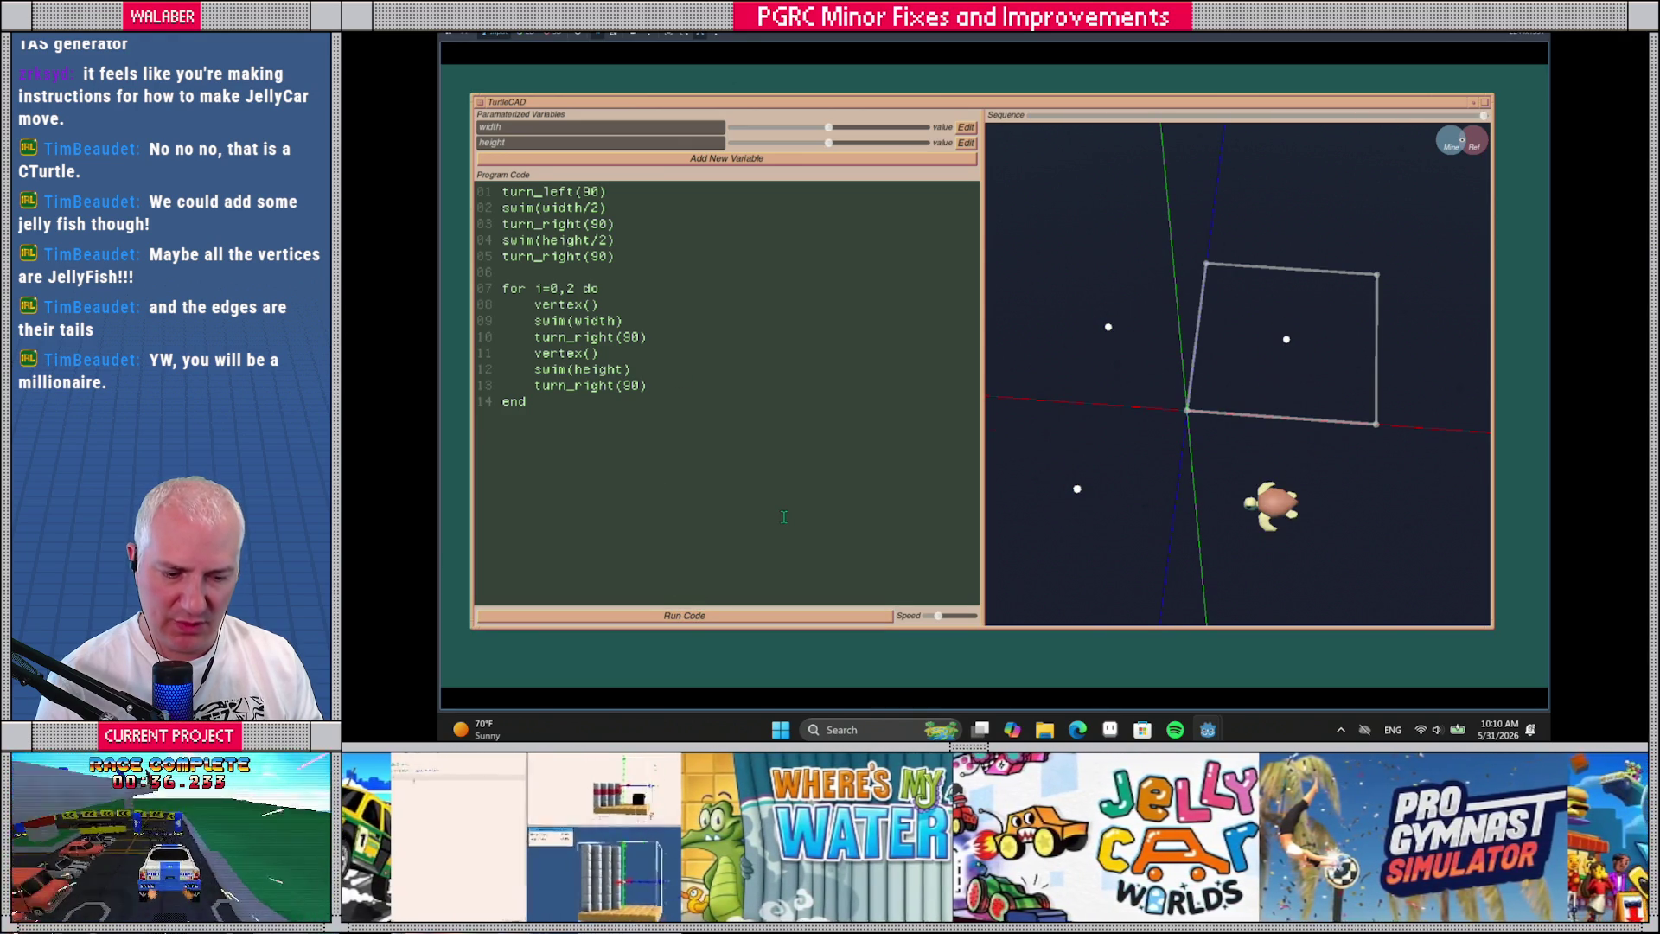
left_click(575, 288)
key("BackSpace")
type("1")
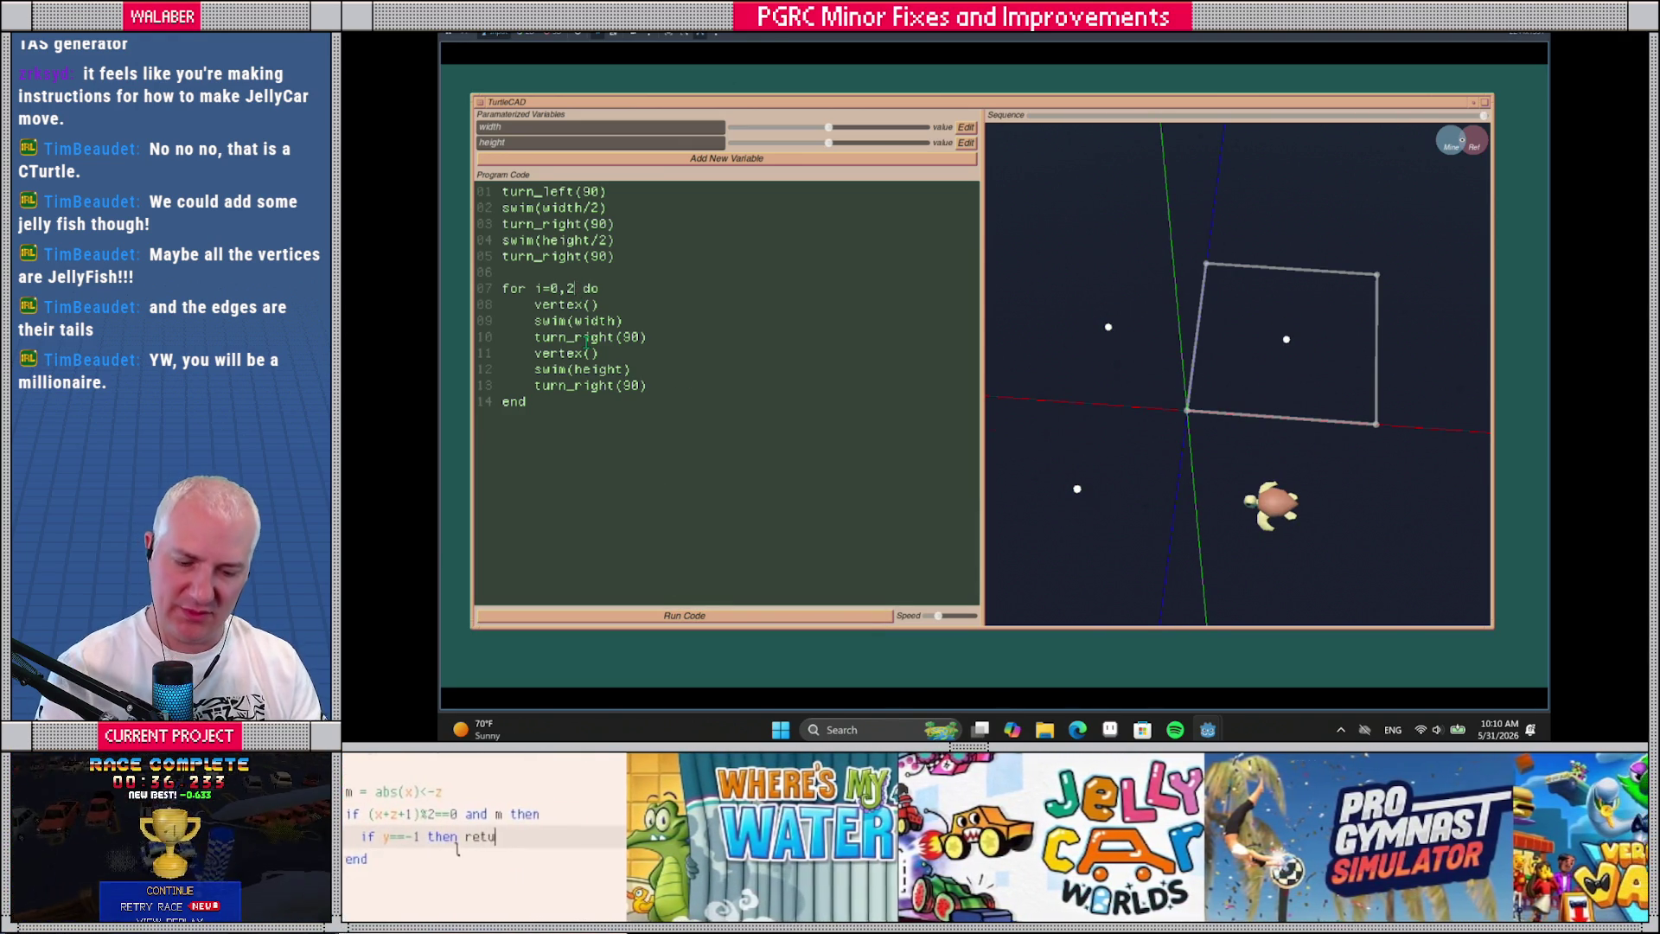
left_click(721, 615)
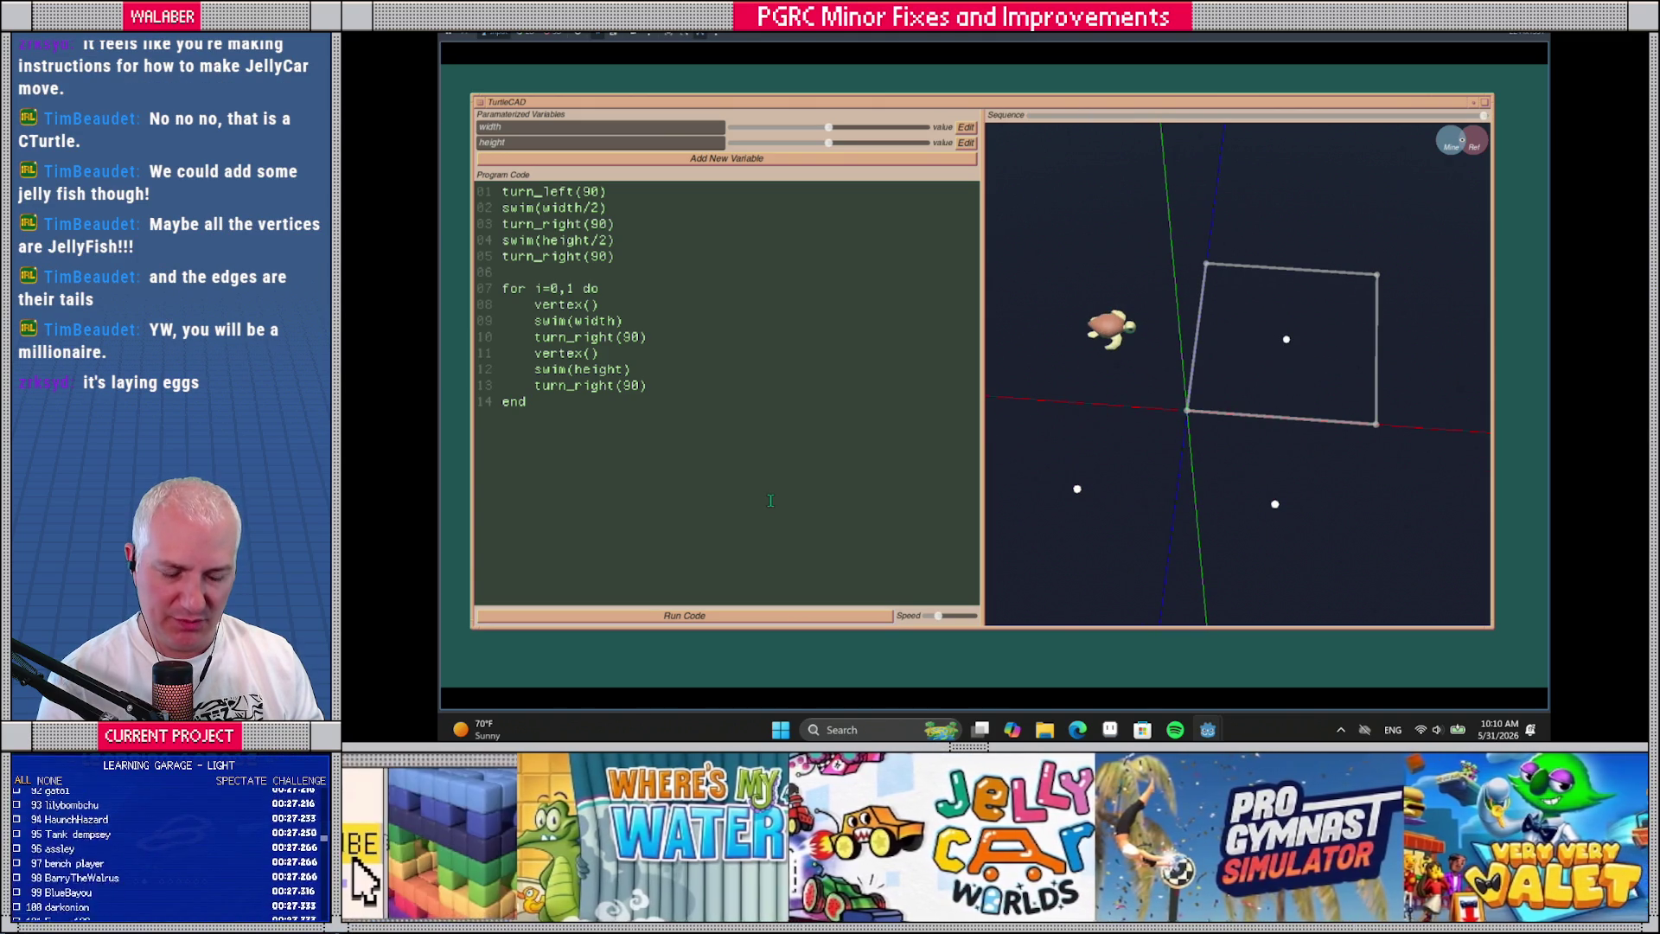
left_click_drag(1072, 455, 1086, 452)
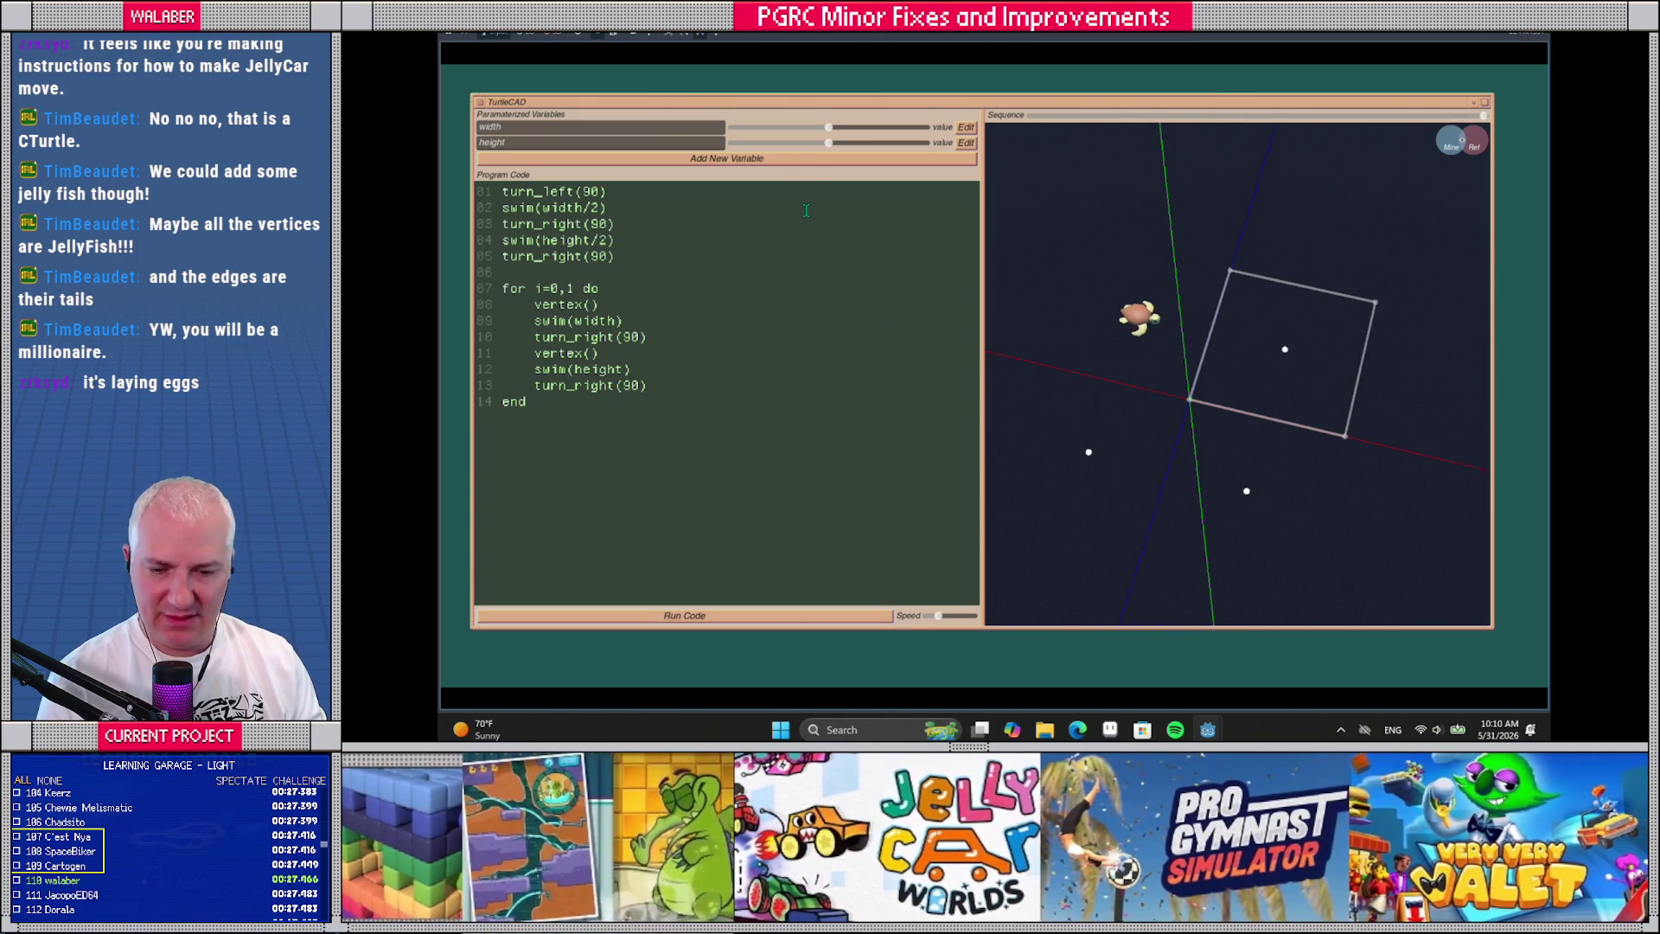
mouse_move(829, 128)
left_mouse_down()
mouse_move(876, 147)
mouse_move(847, 144)
left_mouse_up()
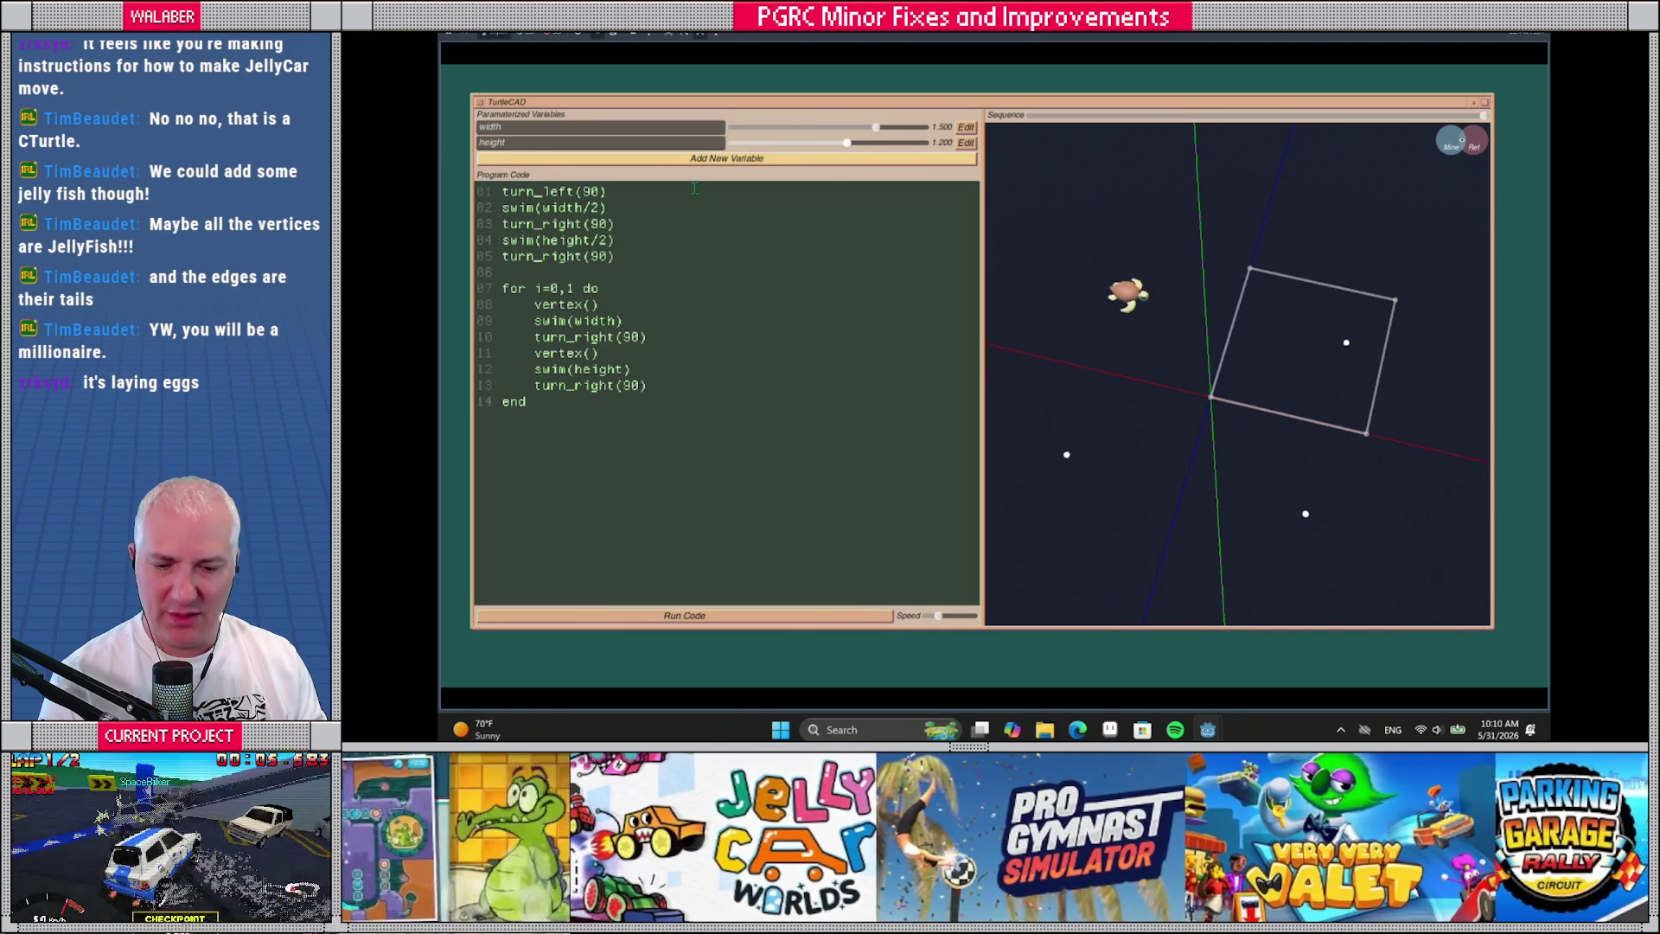
Insert set_auto_edge(true) at the top of the script and rerun it
left_click(502, 195)
key("Return")
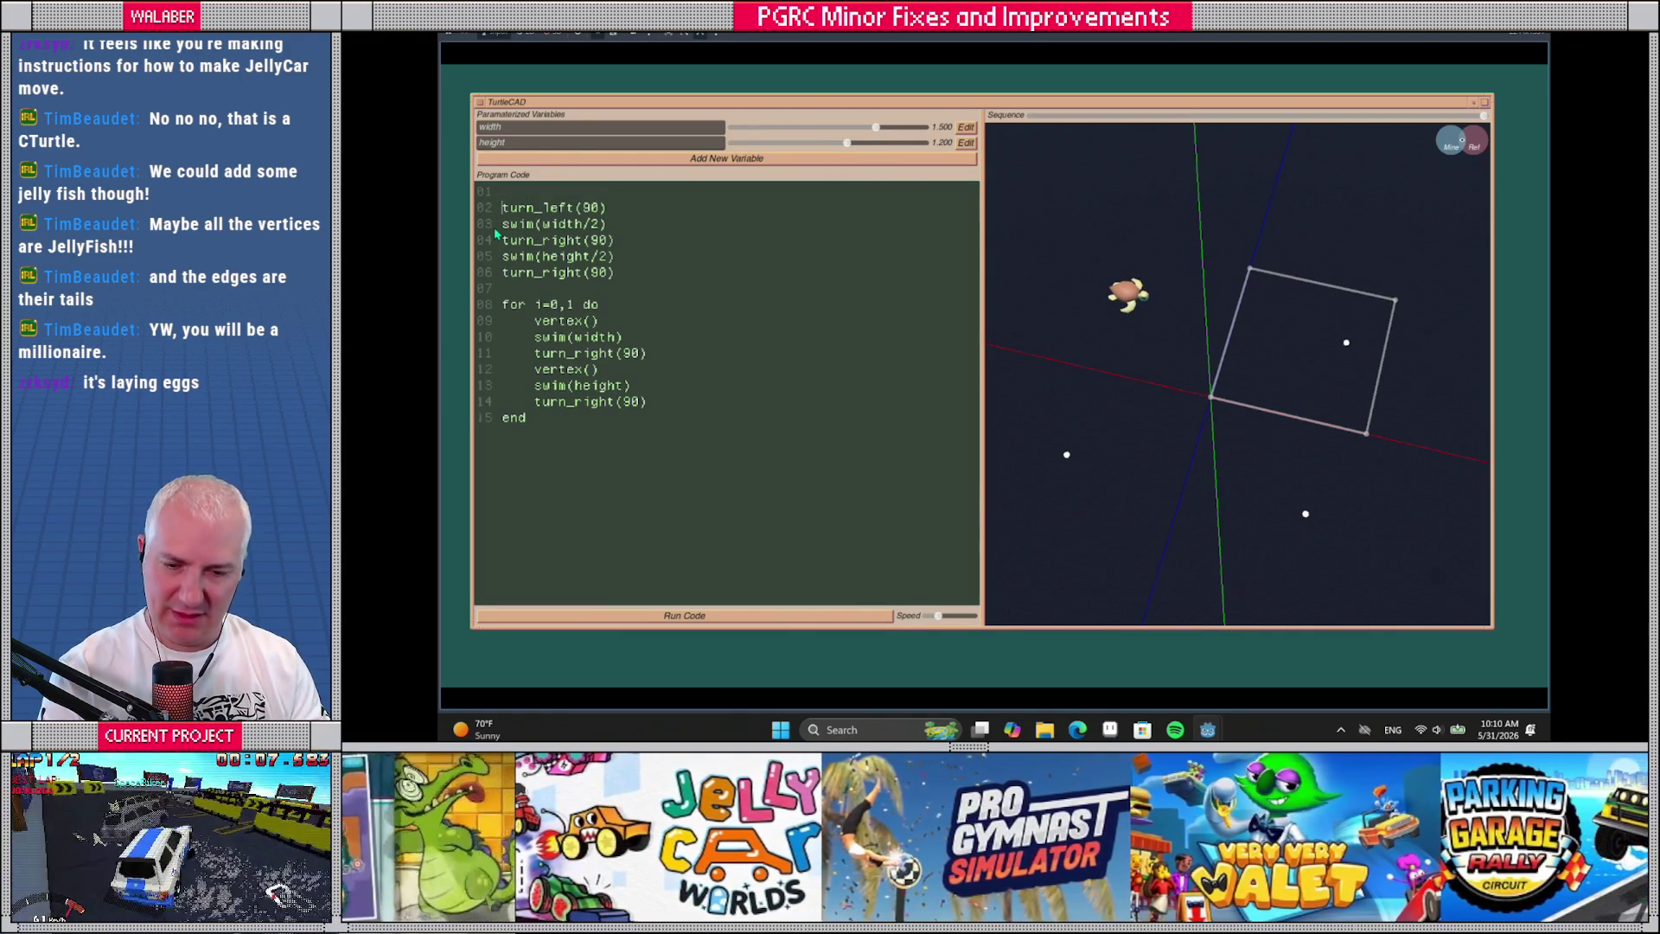
type("set")
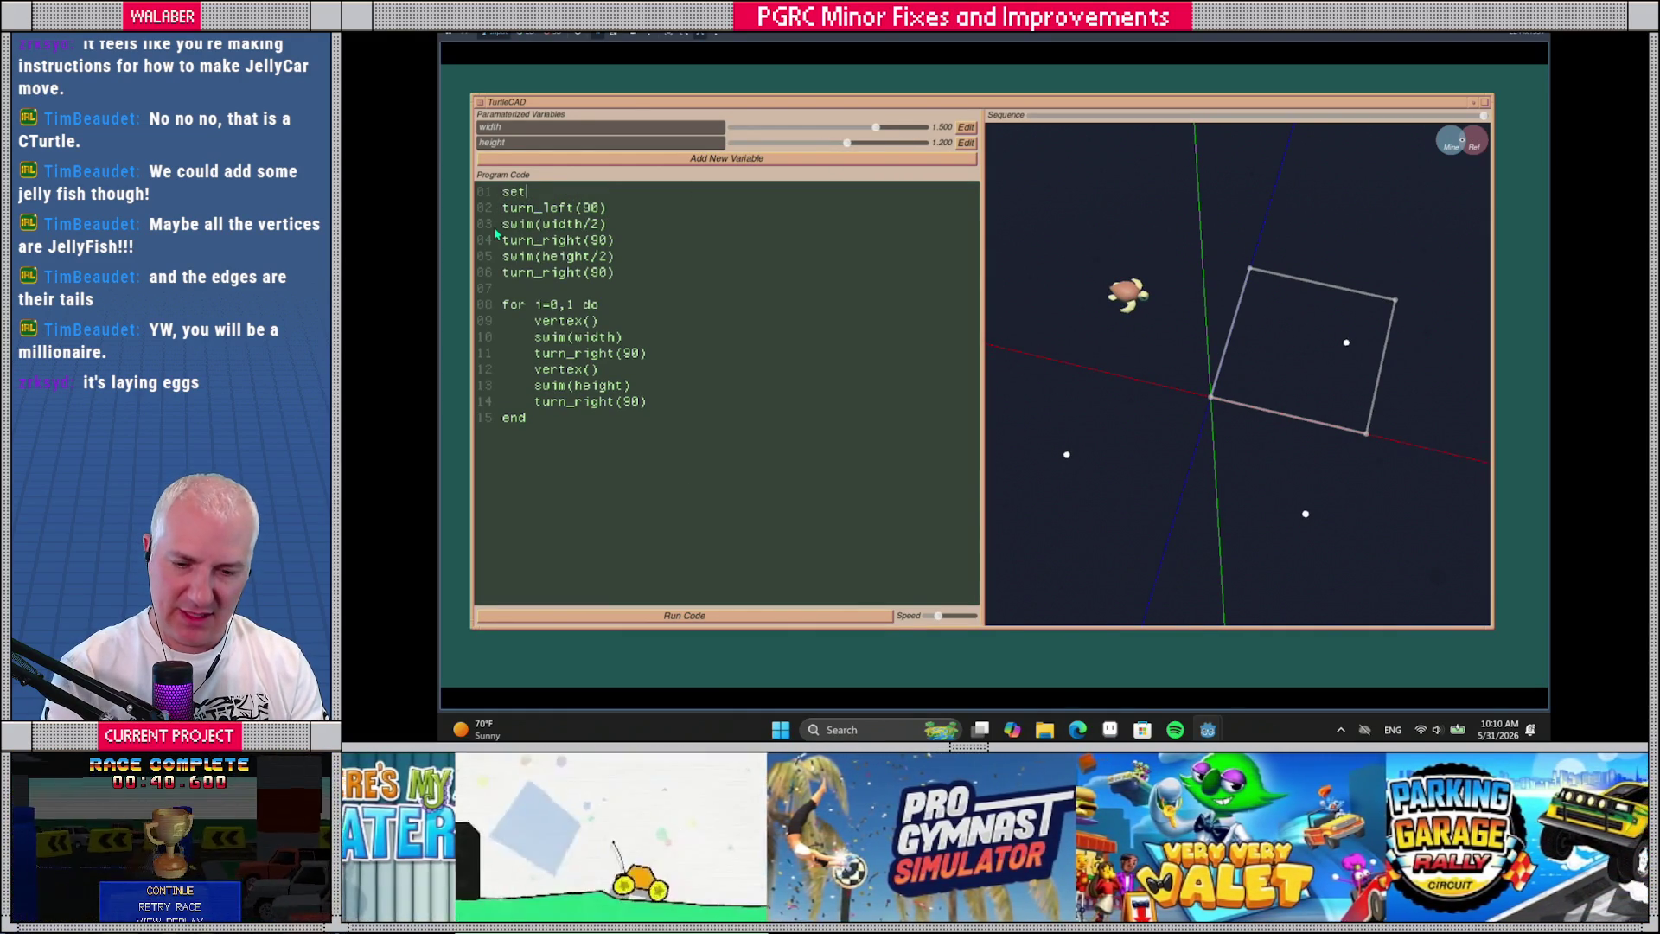
type("_auto_edge(true)")
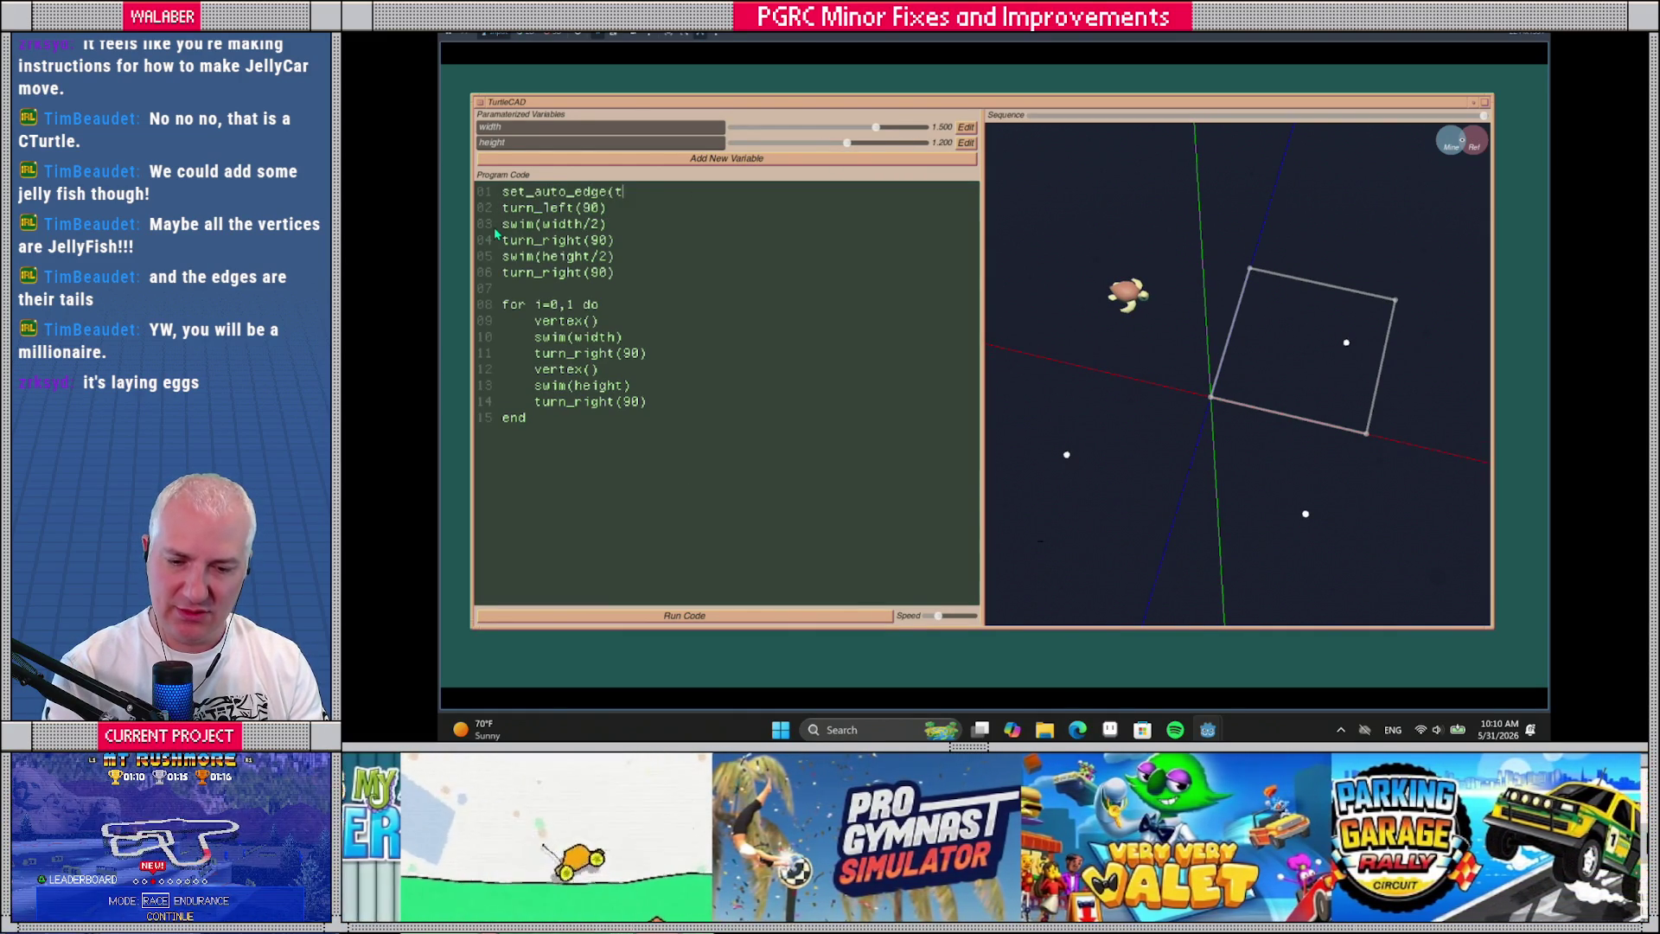
key("Return")
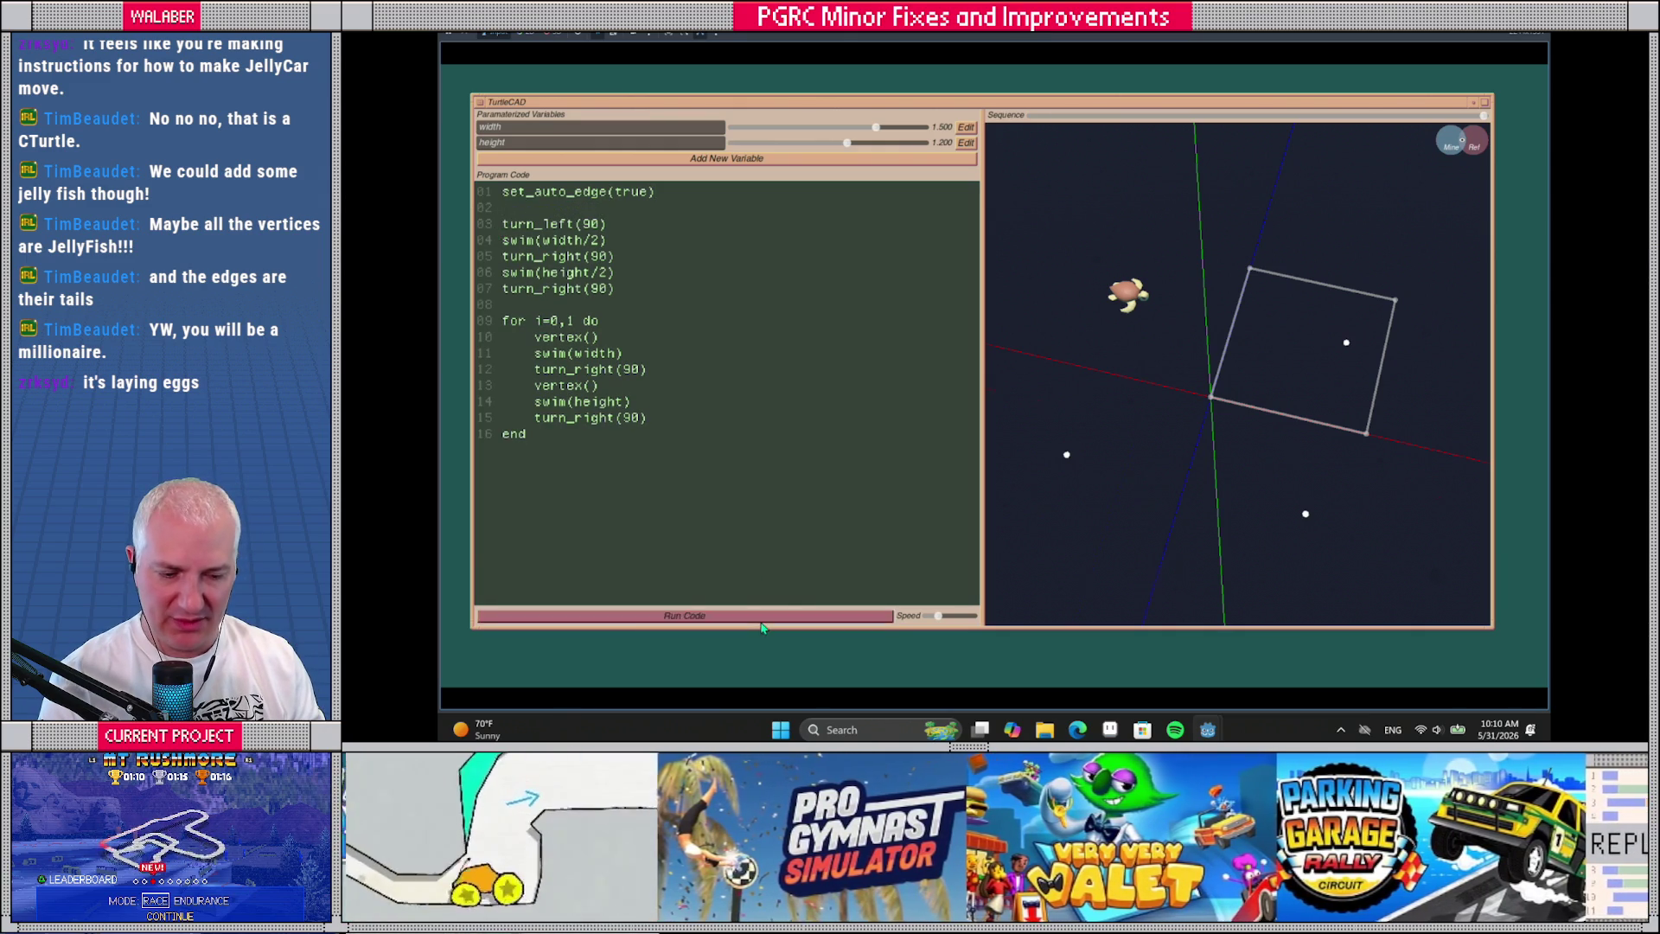
key("ctrl+Return")
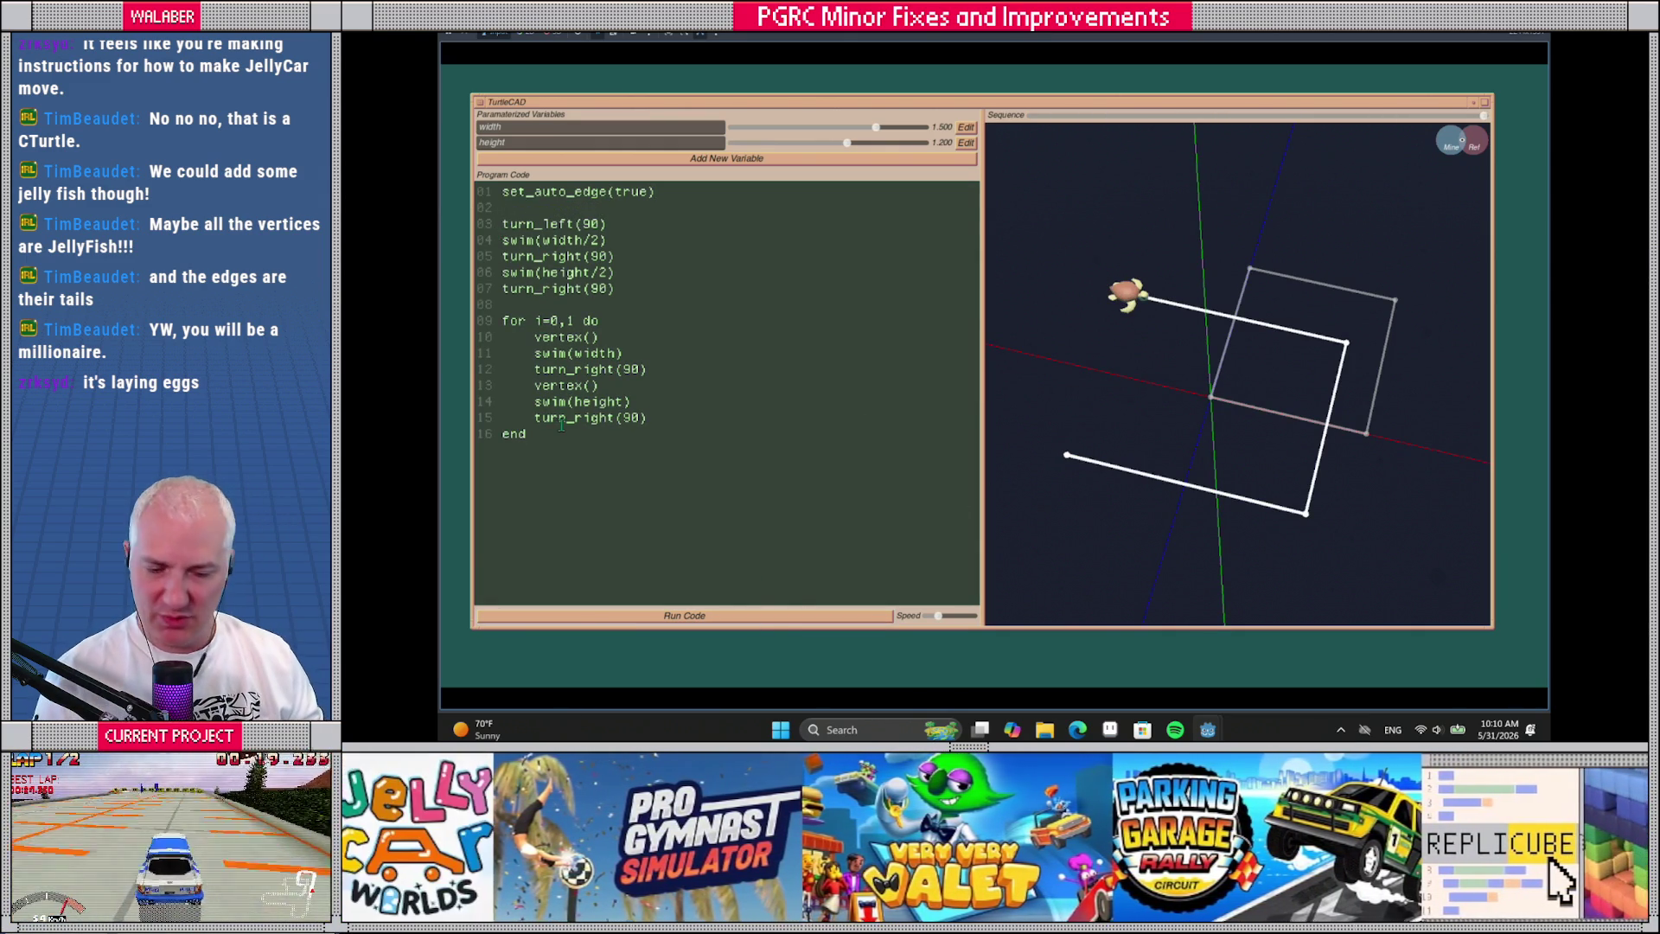
View the outline from above, set width 1.700 and height 1.400, and add a third variable
mouse_move(1126, 392)
left_mouse_down()
mouse_move(1185, 415)
mouse_move(1227, 397)
mouse_move(1133, 385)
left_mouse_up()
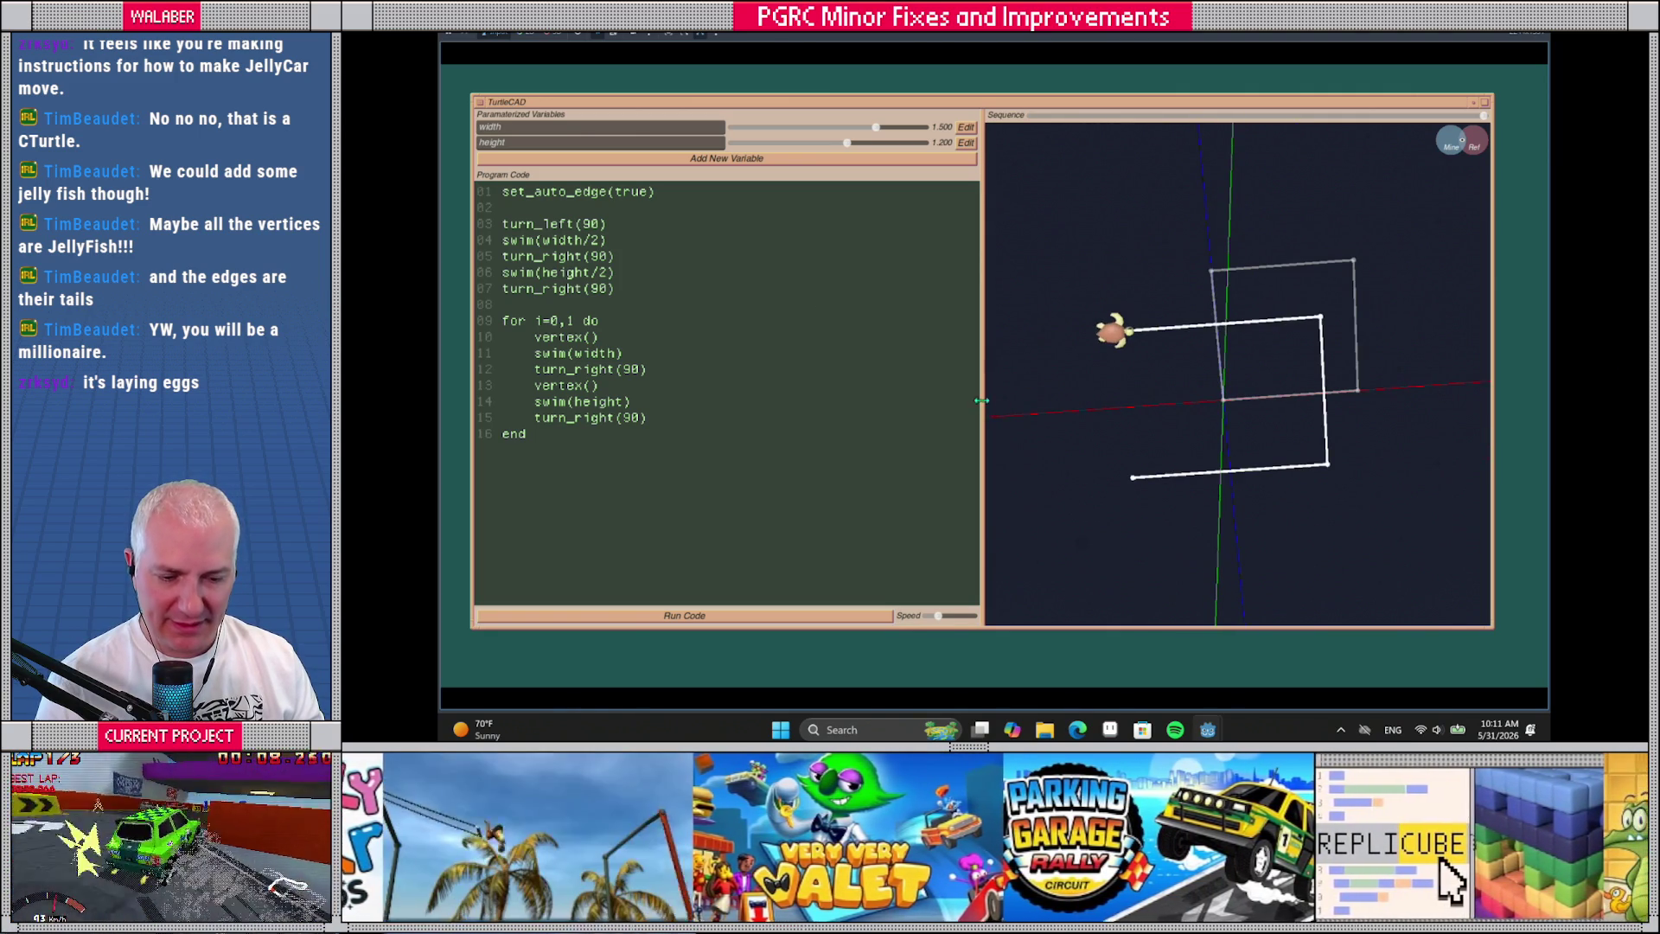
mouse_move(979, 395)
left_mouse_down()
mouse_move(799, 396)
mouse_move(974, 397)
mouse_move(985, 381)
left_mouse_up()
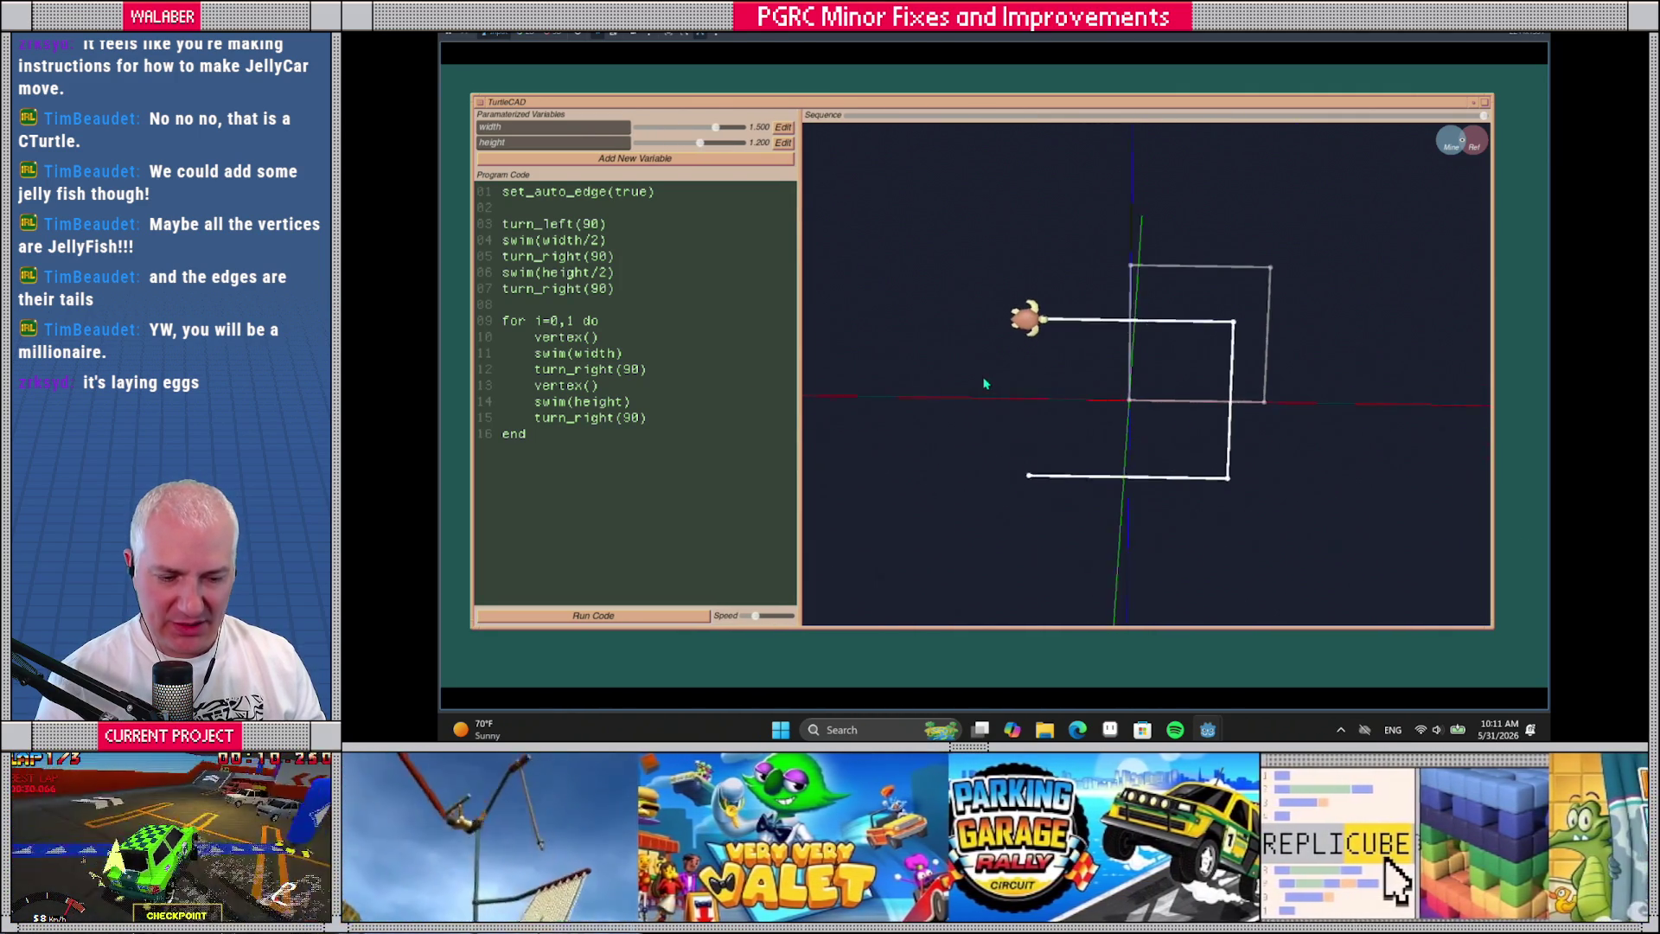
left_click(1477, 143)
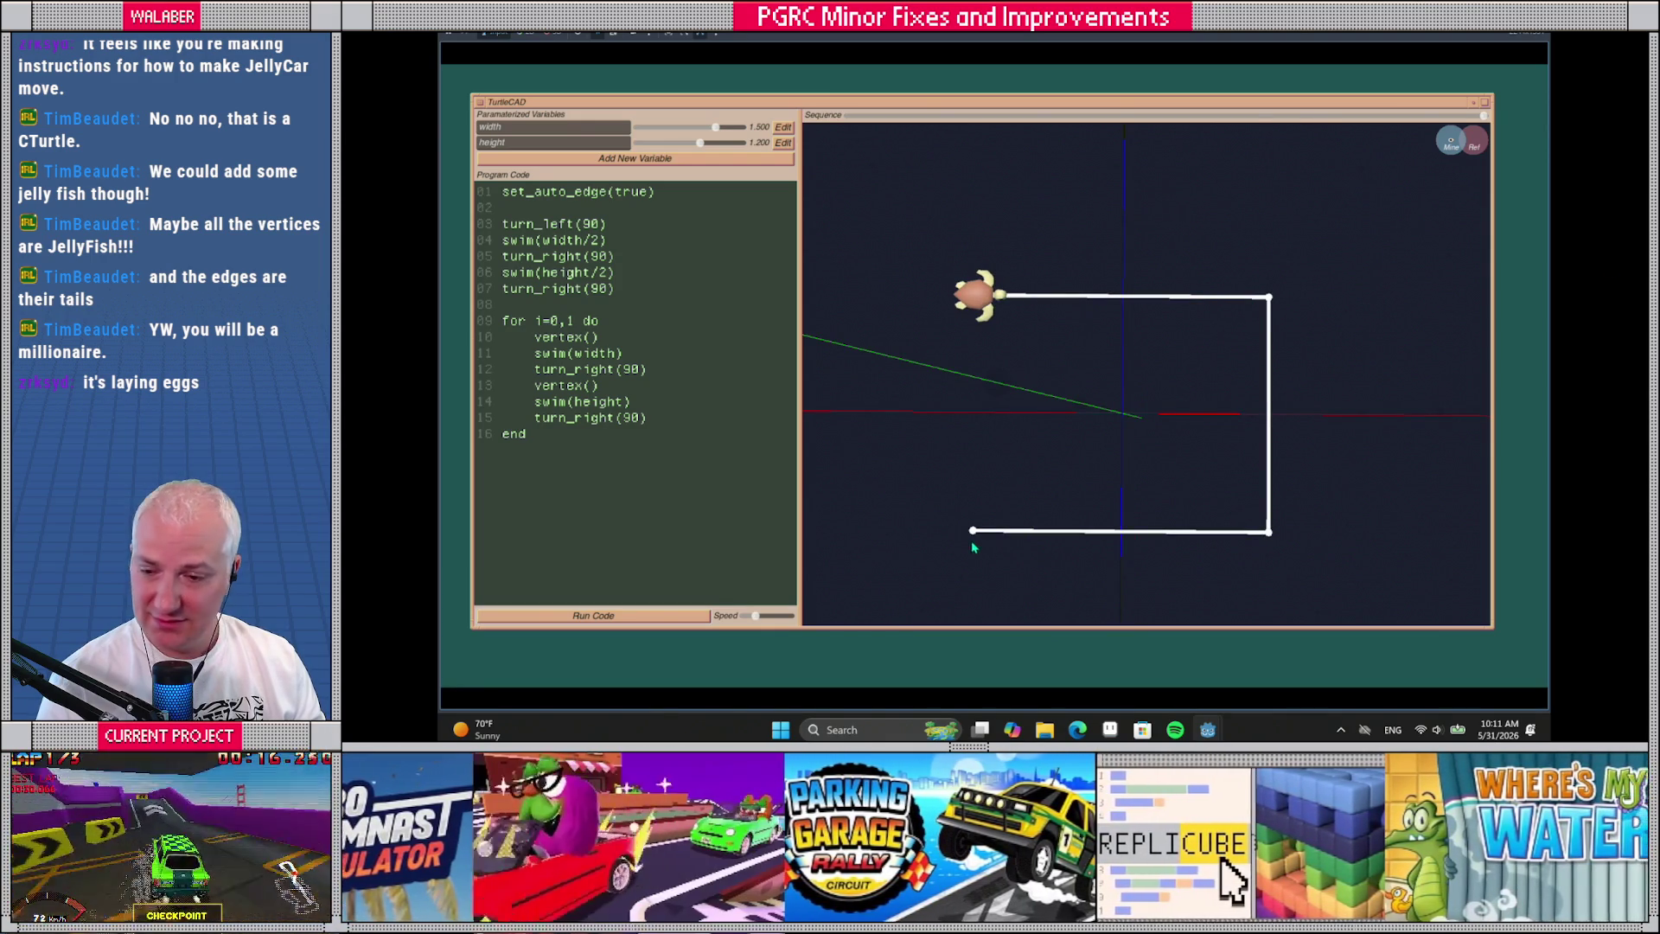
mouse_move(715, 127)
left_mouse_down()
mouse_move(733, 131)
mouse_move(710, 144)
left_mouse_up()
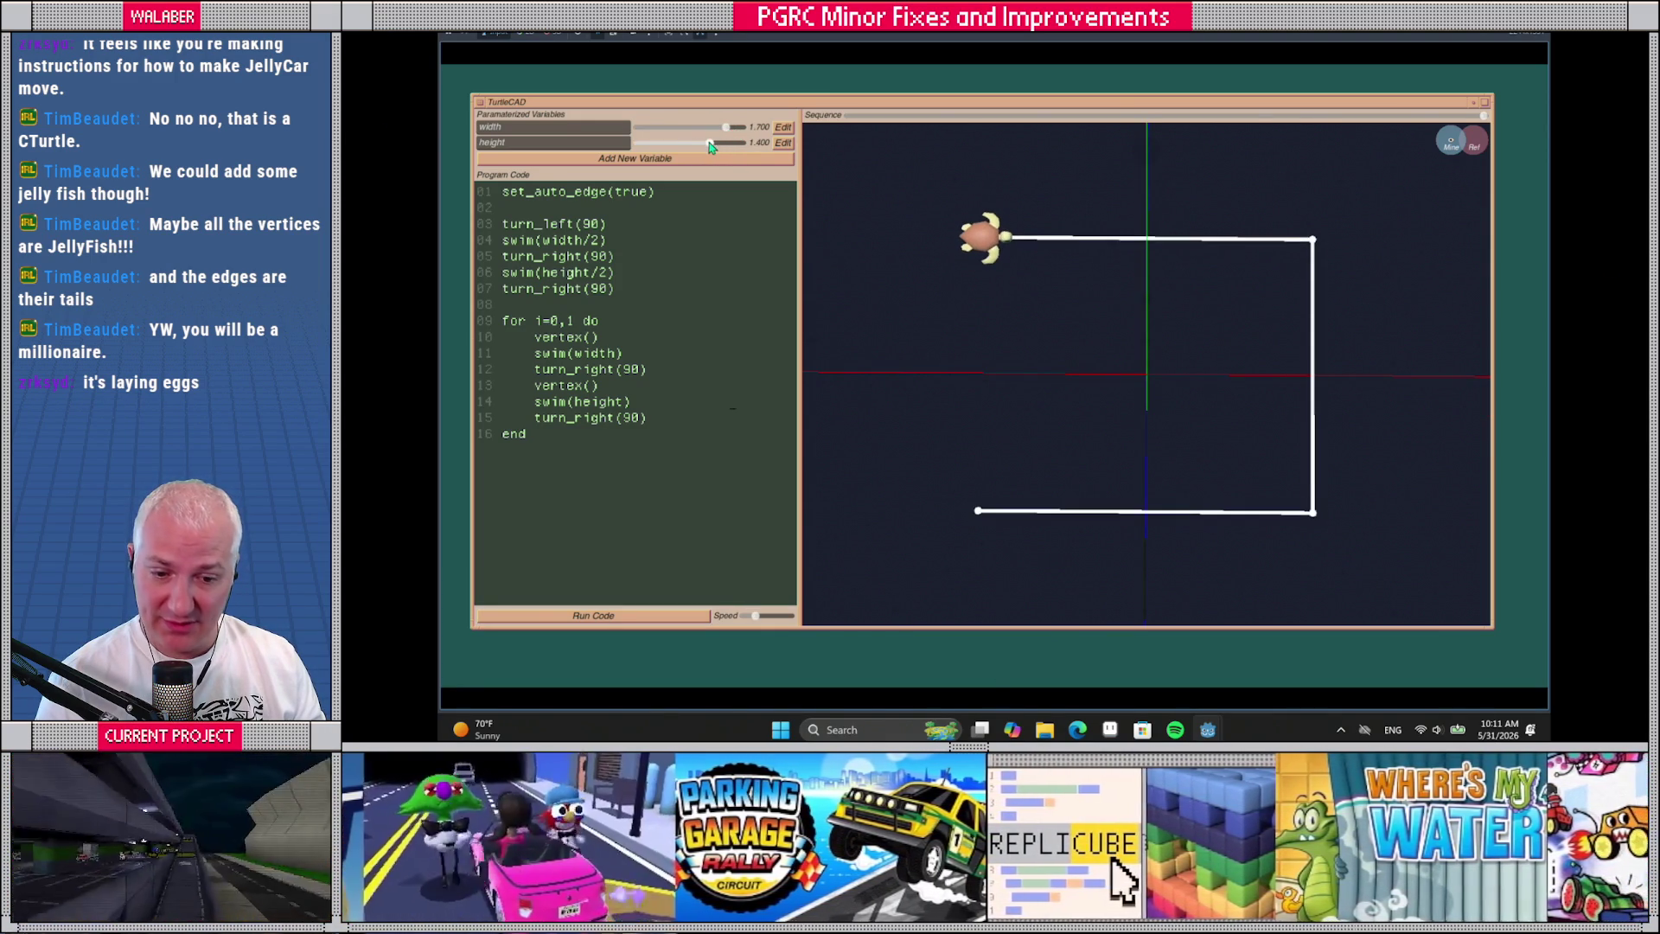
left_click(699, 160)
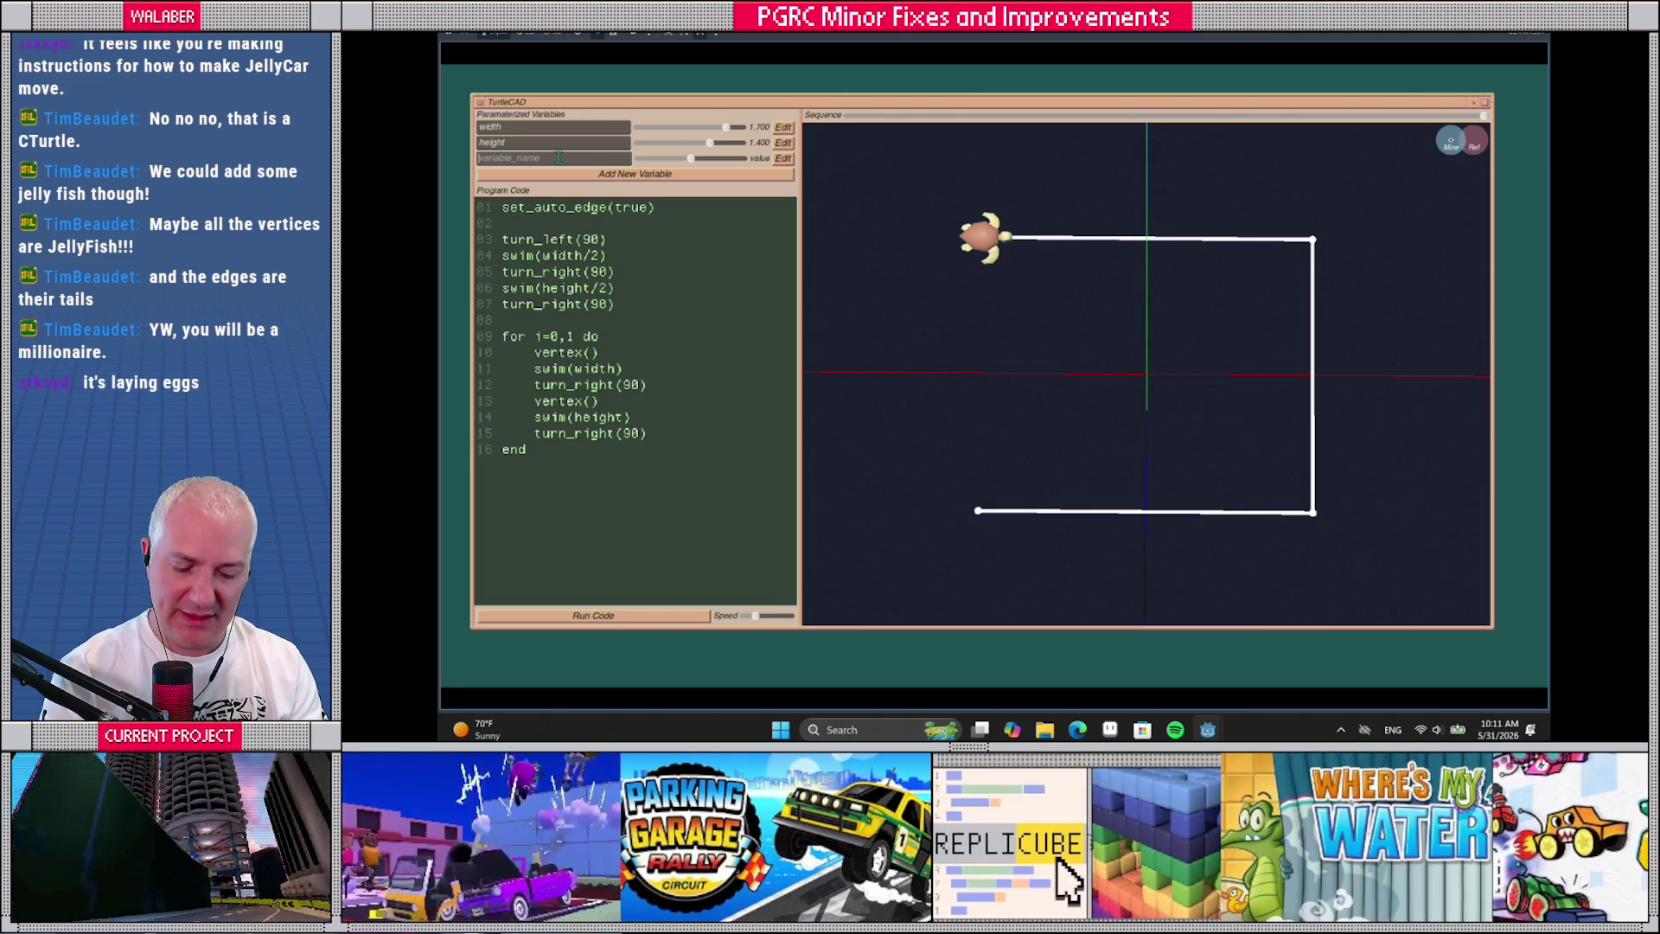
Name the new variable corner_radius and raise the width and height minimums to 0.200
type("corner_radius")
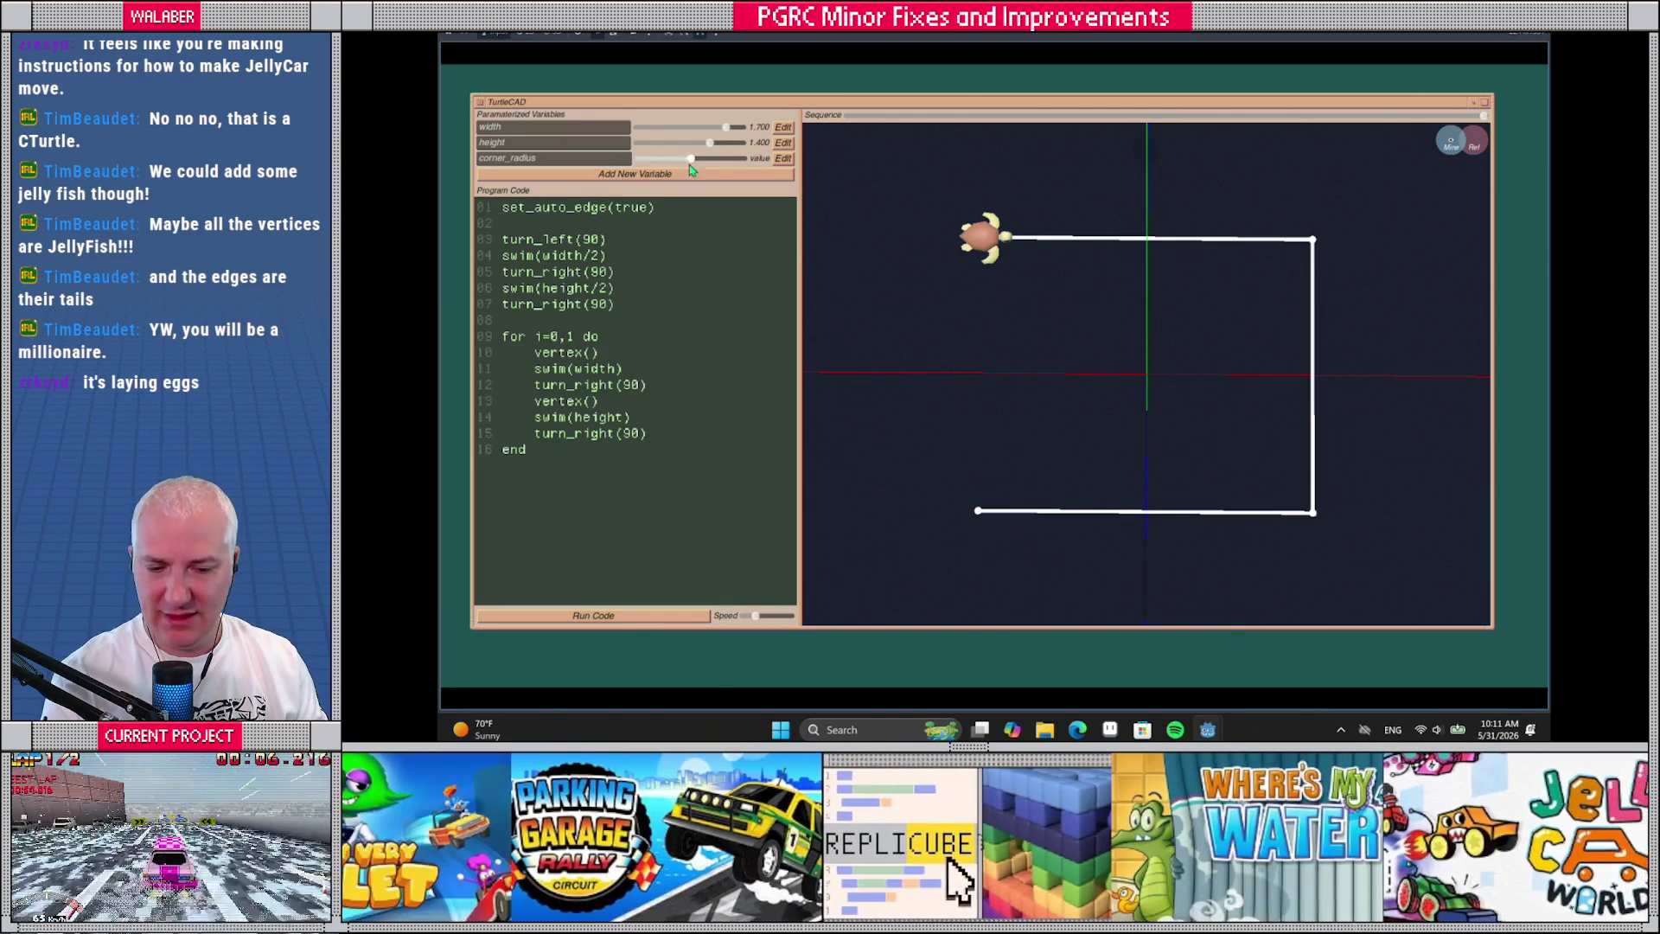
left_click(782, 158)
left_click(781, 143)
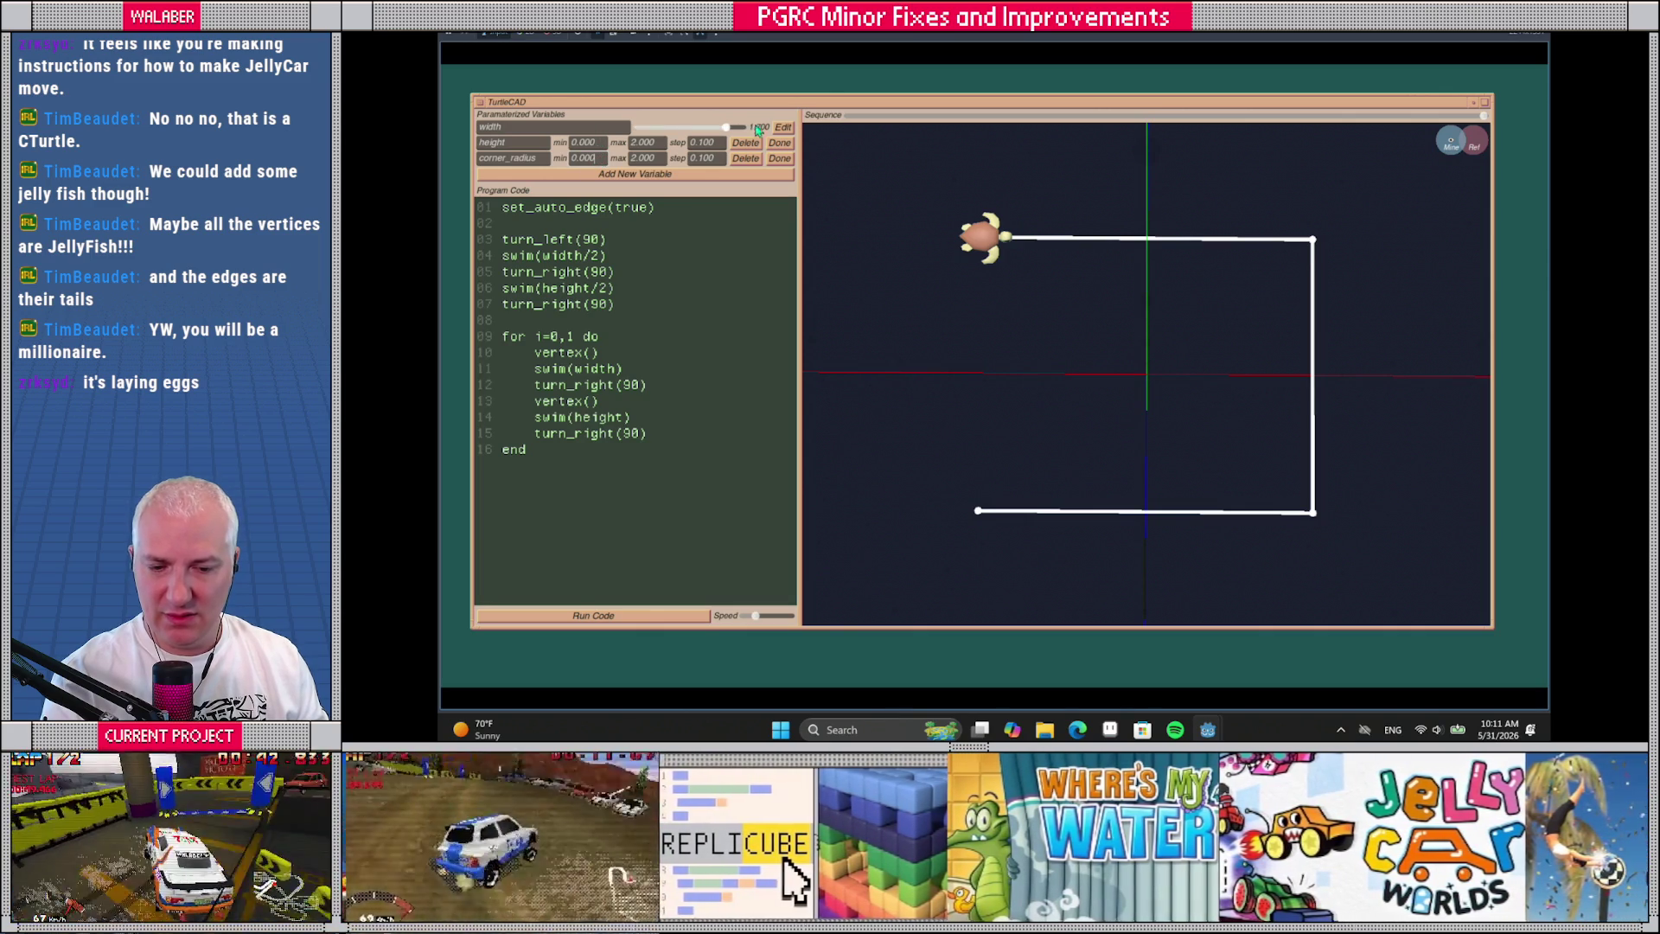
left_click(783, 127)
left_click(601, 128)
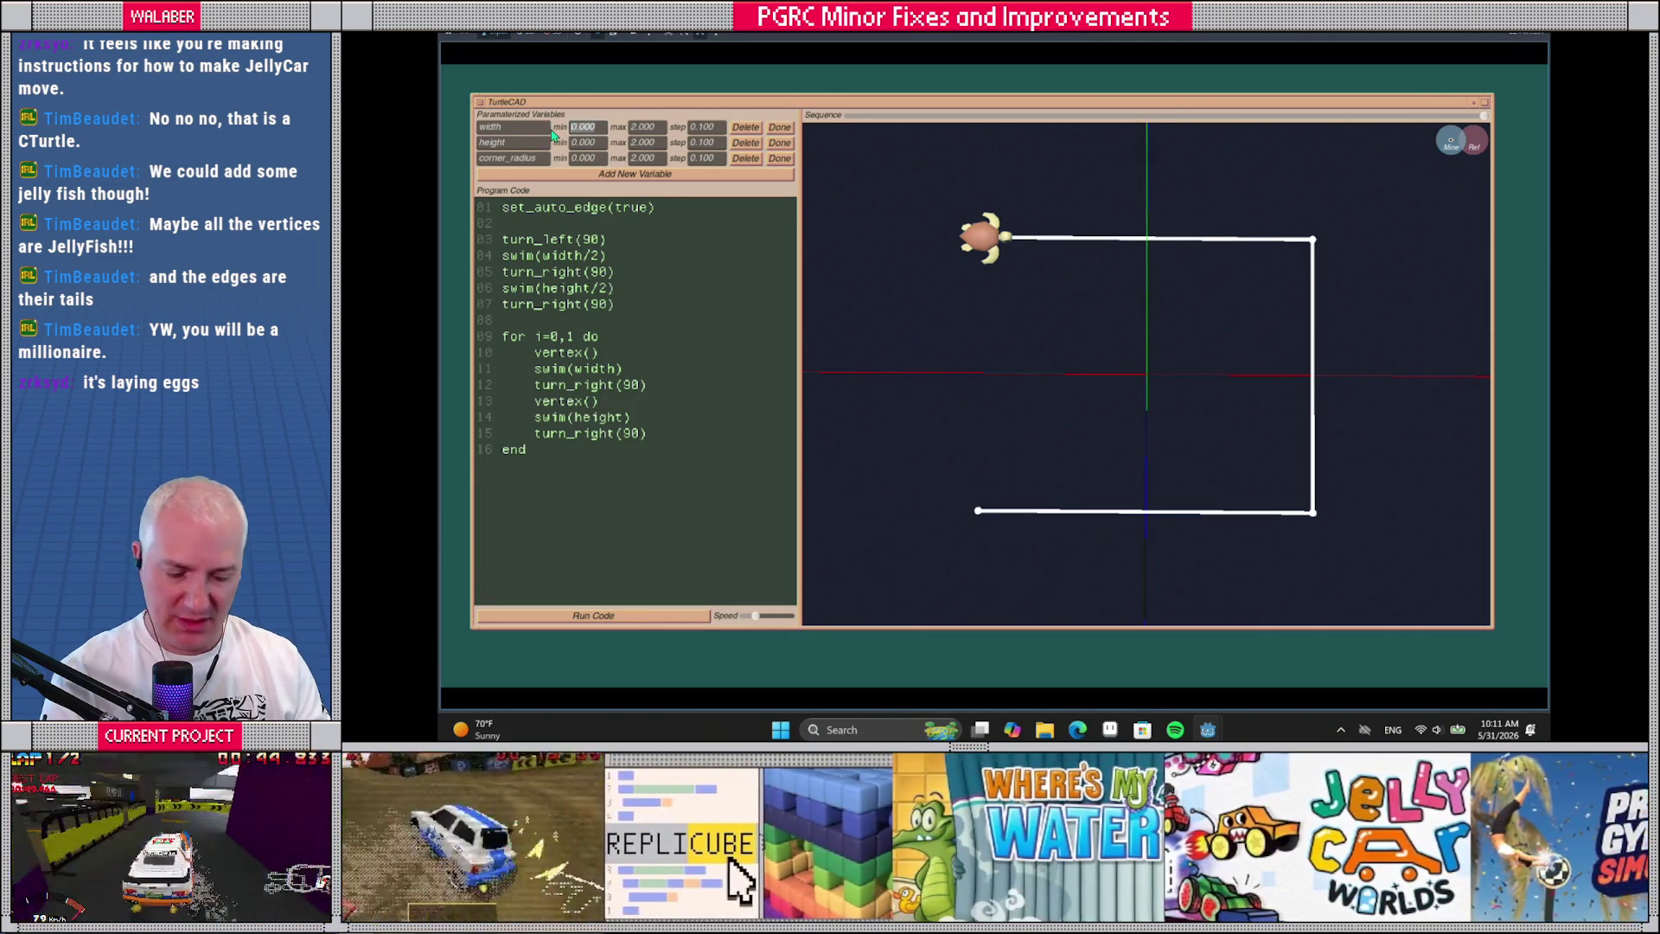
type("0")
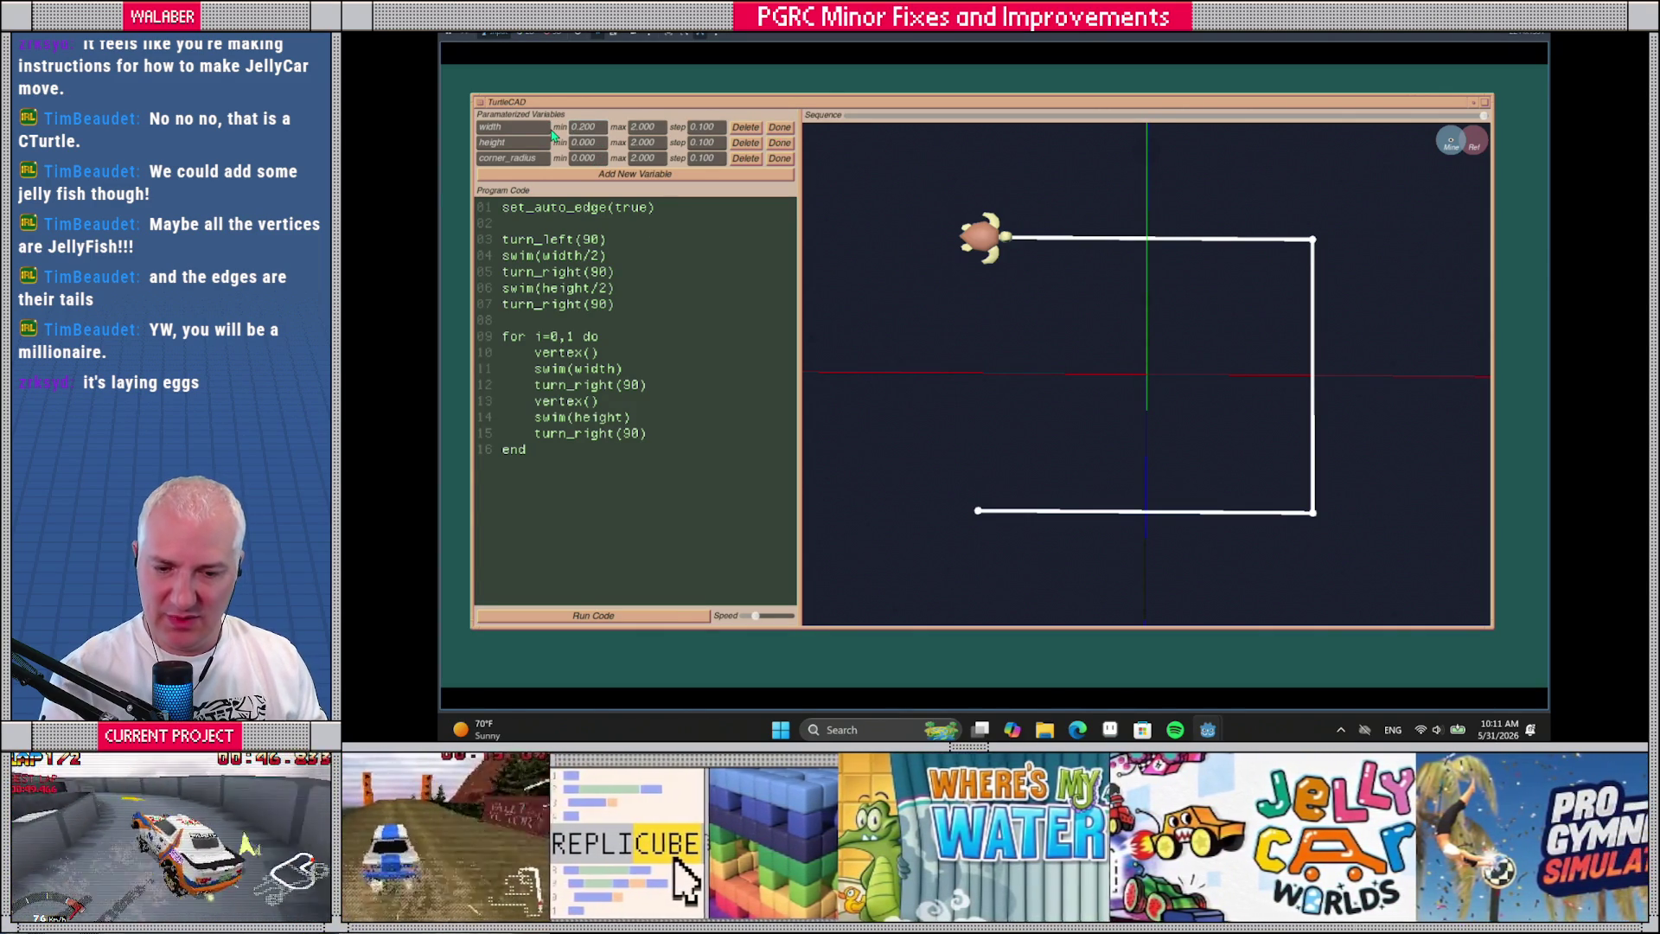
left_click(601, 141)
type("0.2")
key("Return")
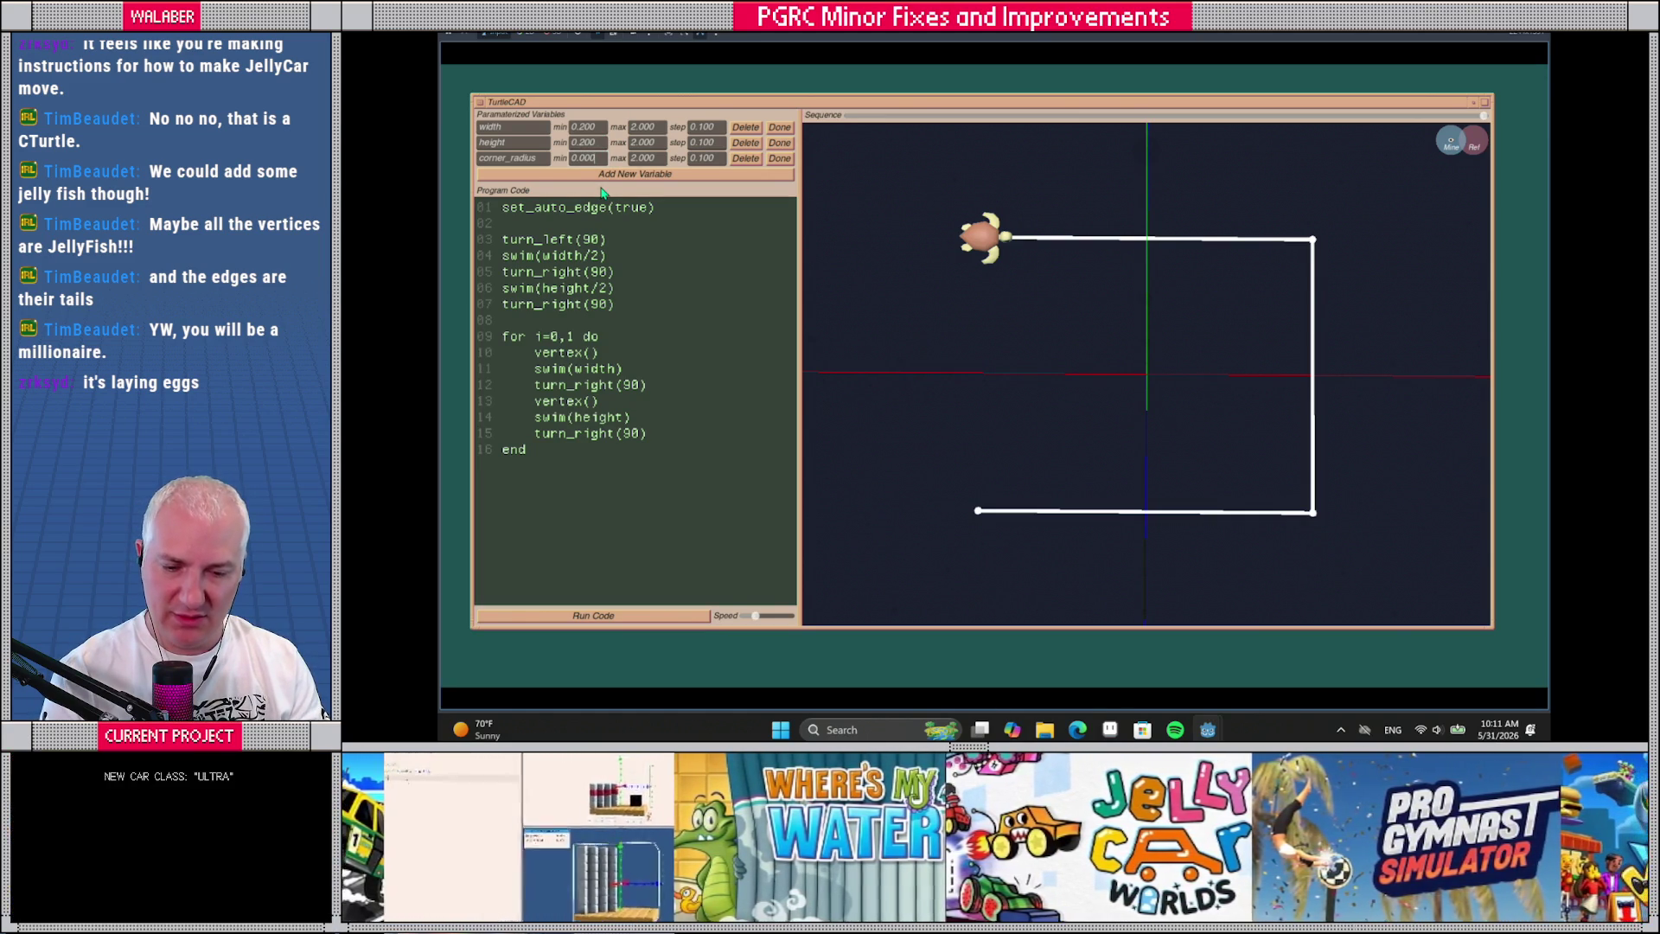
Give corner_radius a 0.400 maximum and 0.050 step, then close all three range editors
key("Tab")
type("0")
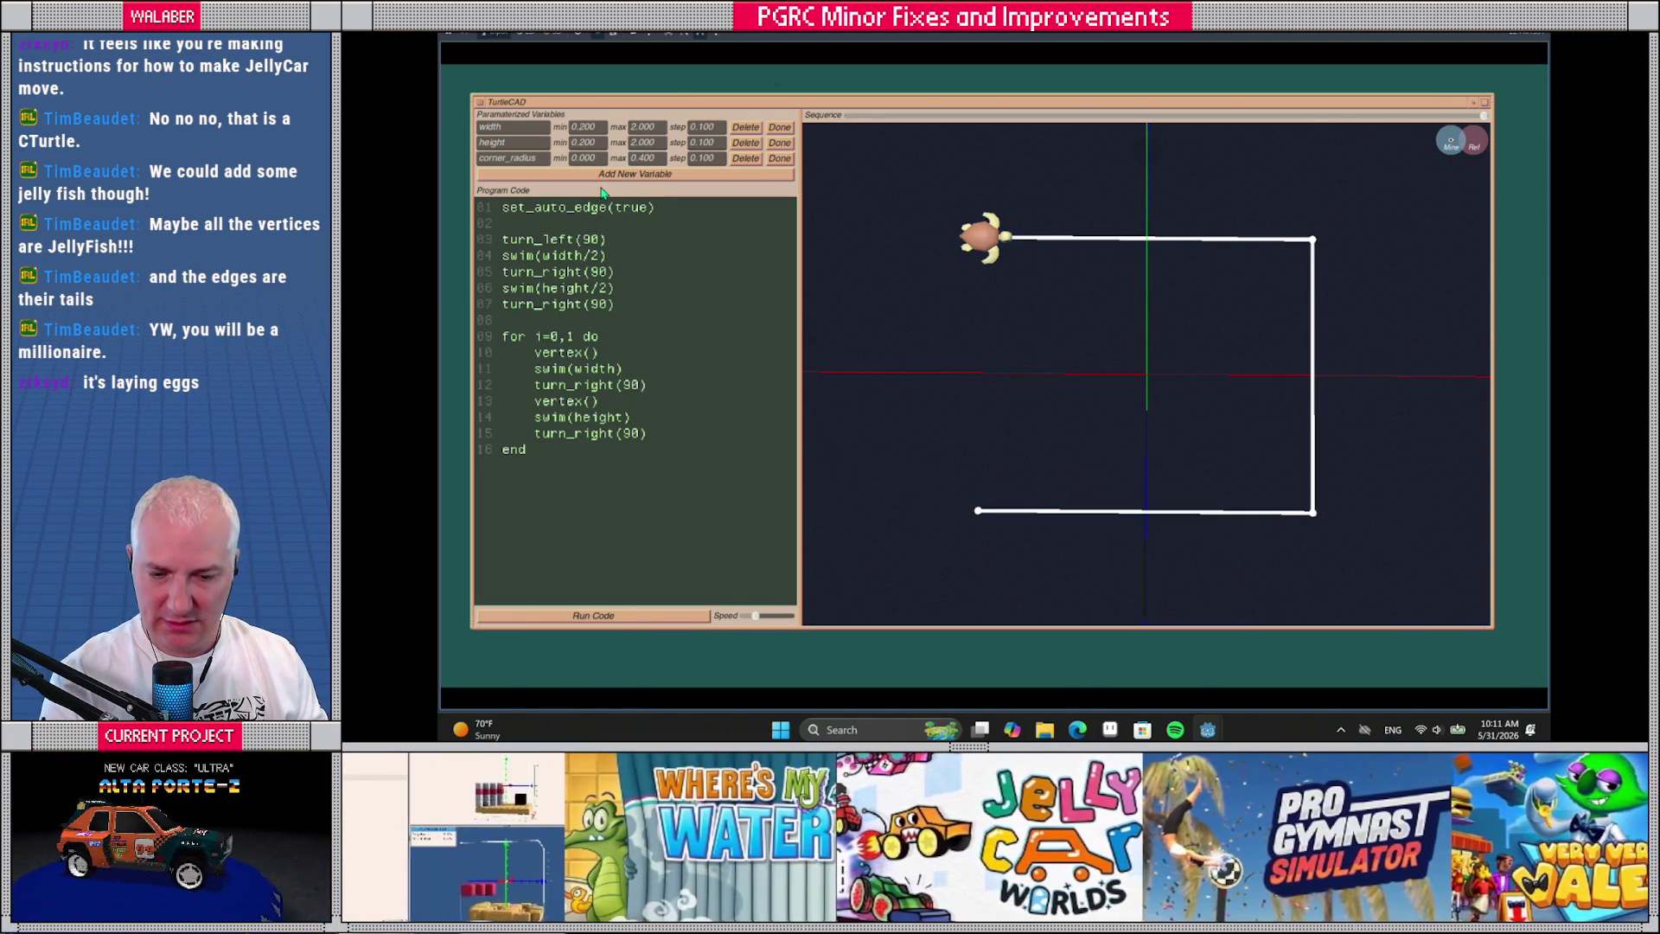
left_click(709, 159)
type("0")
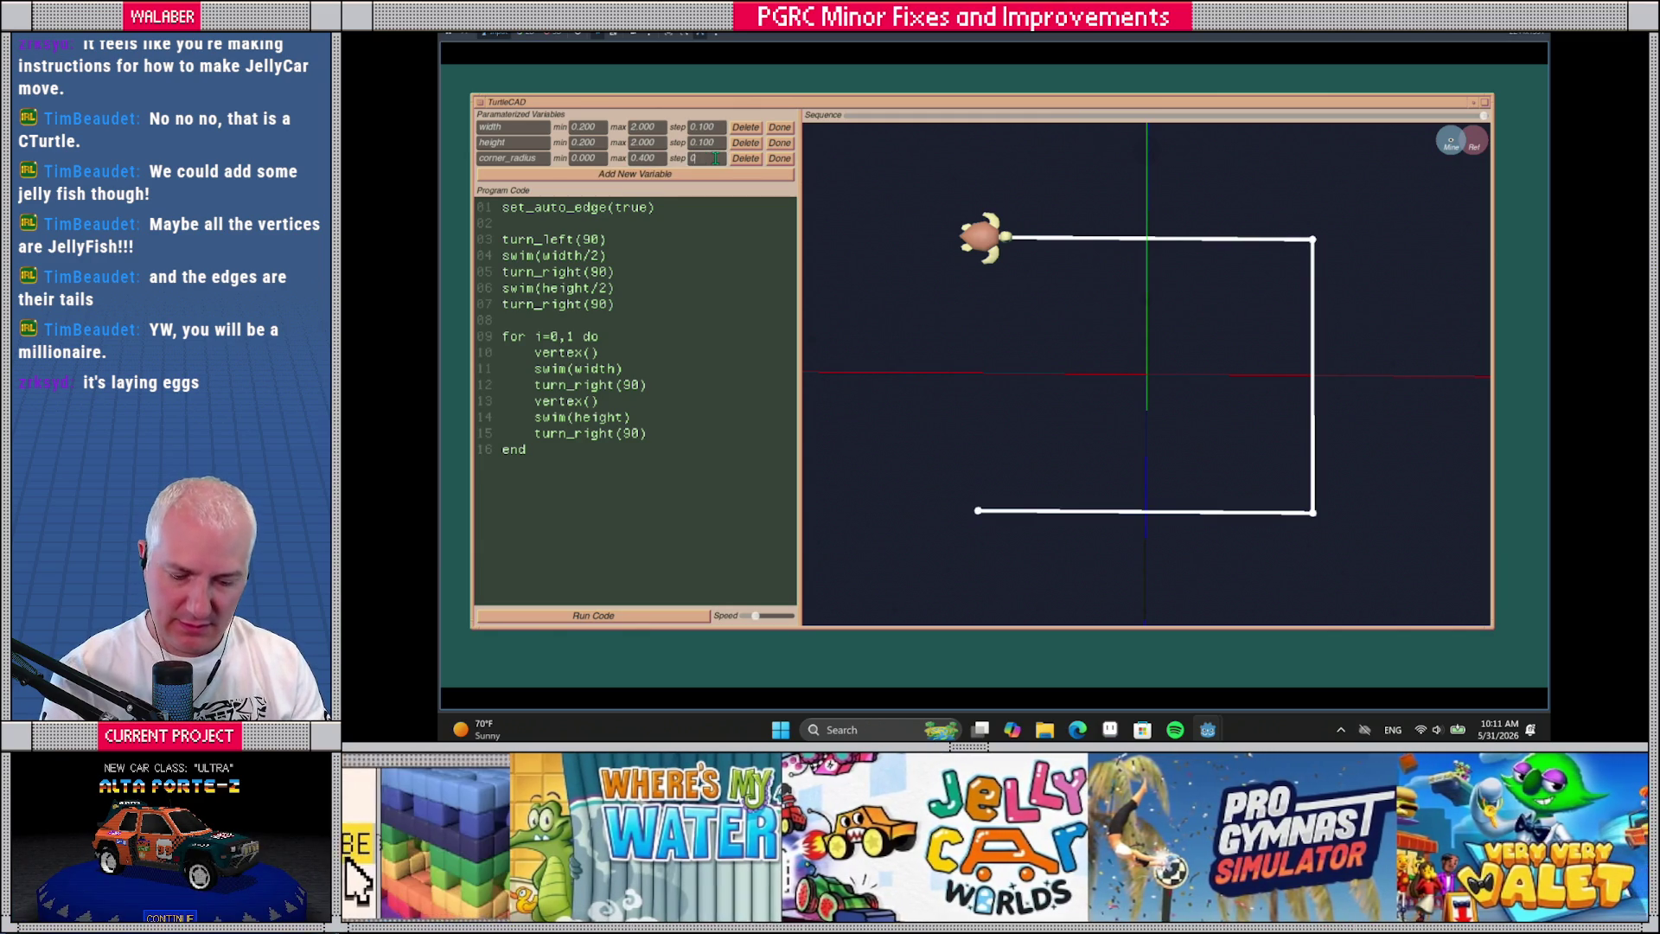
type(".050")
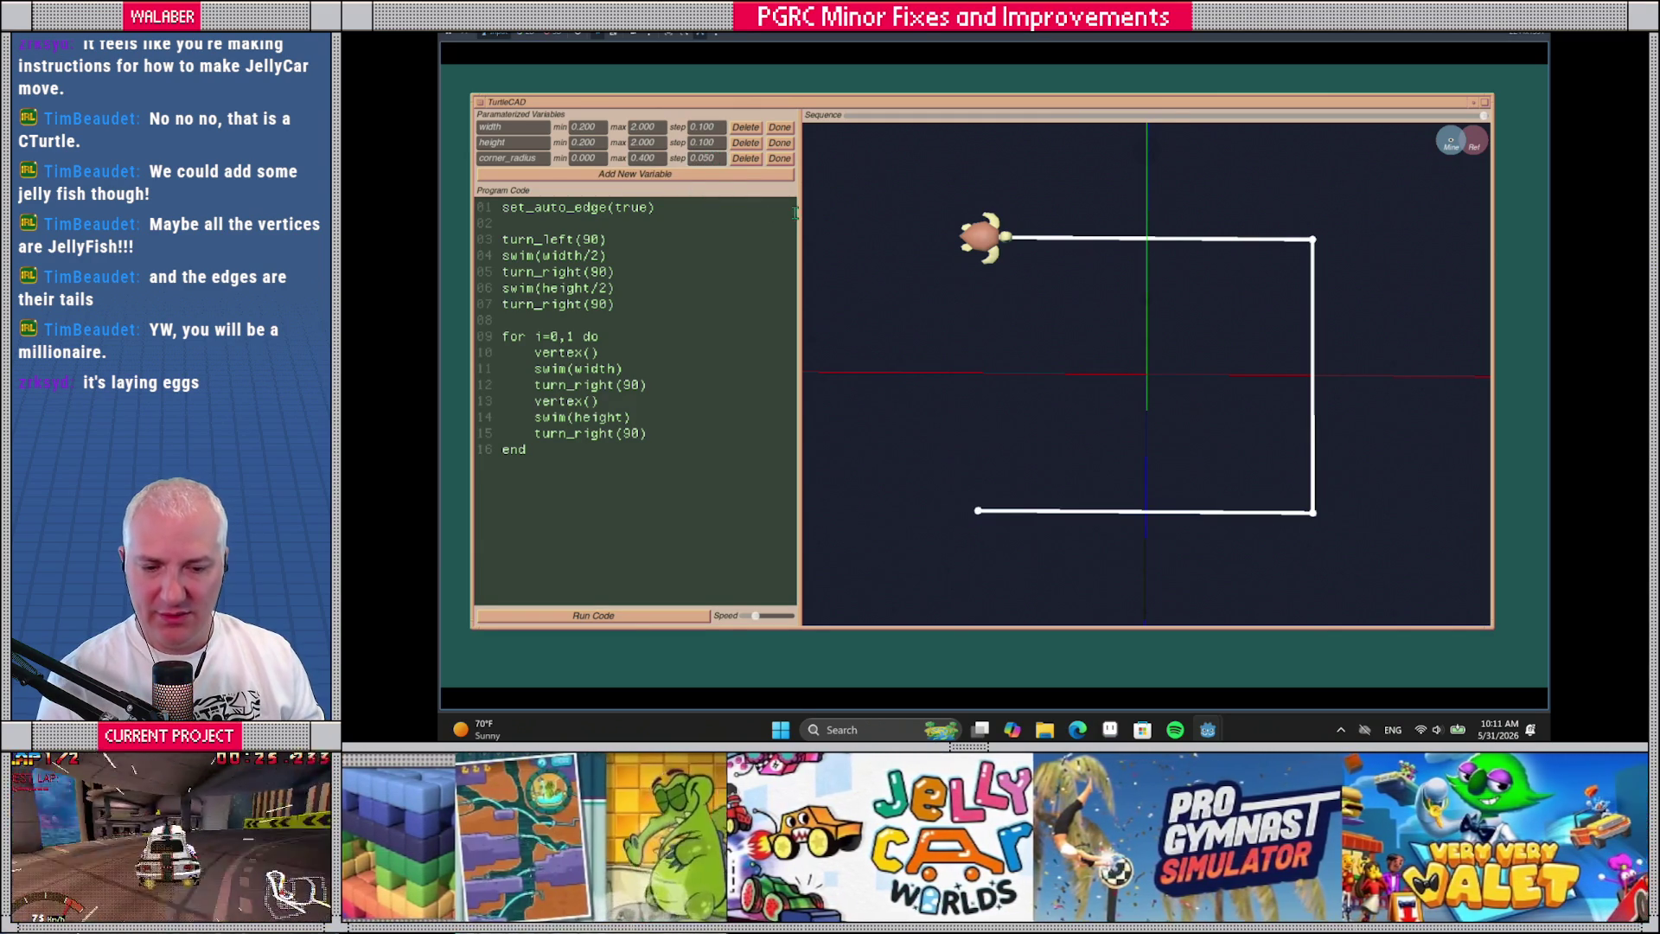
left_click(779, 157)
left_click(779, 142)
left_click(779, 127)
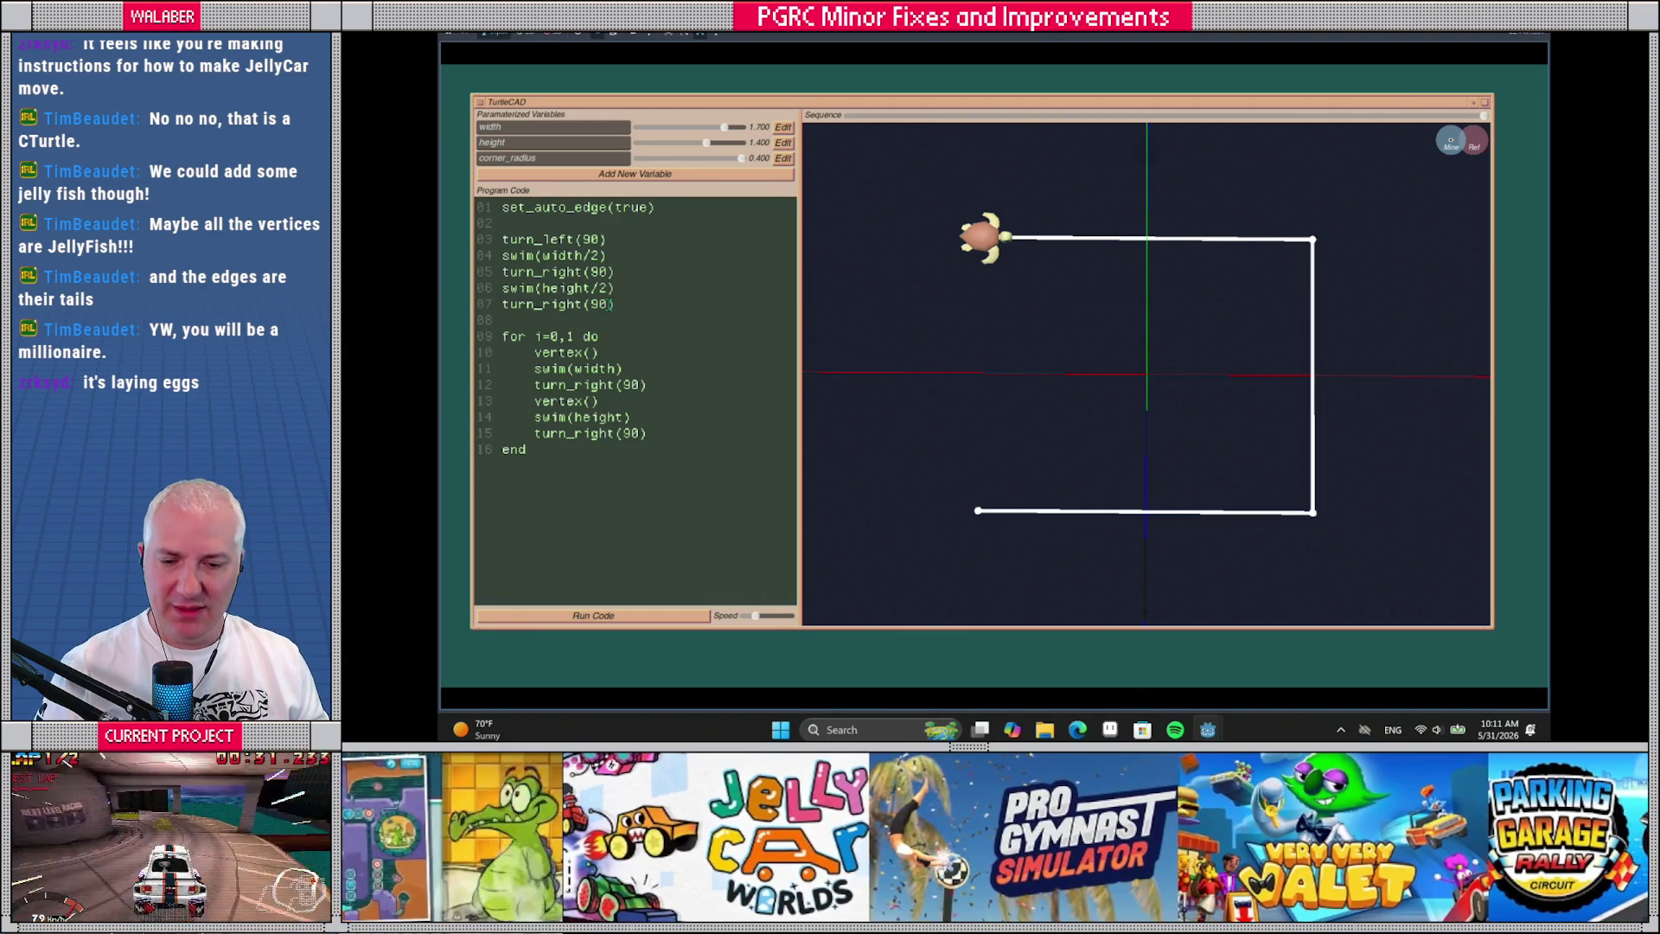
Insert an empty 'function do_corner()' … 'end' block at the top of the script
triple_click(500, 210)
left_click(503, 208)
key("Return")
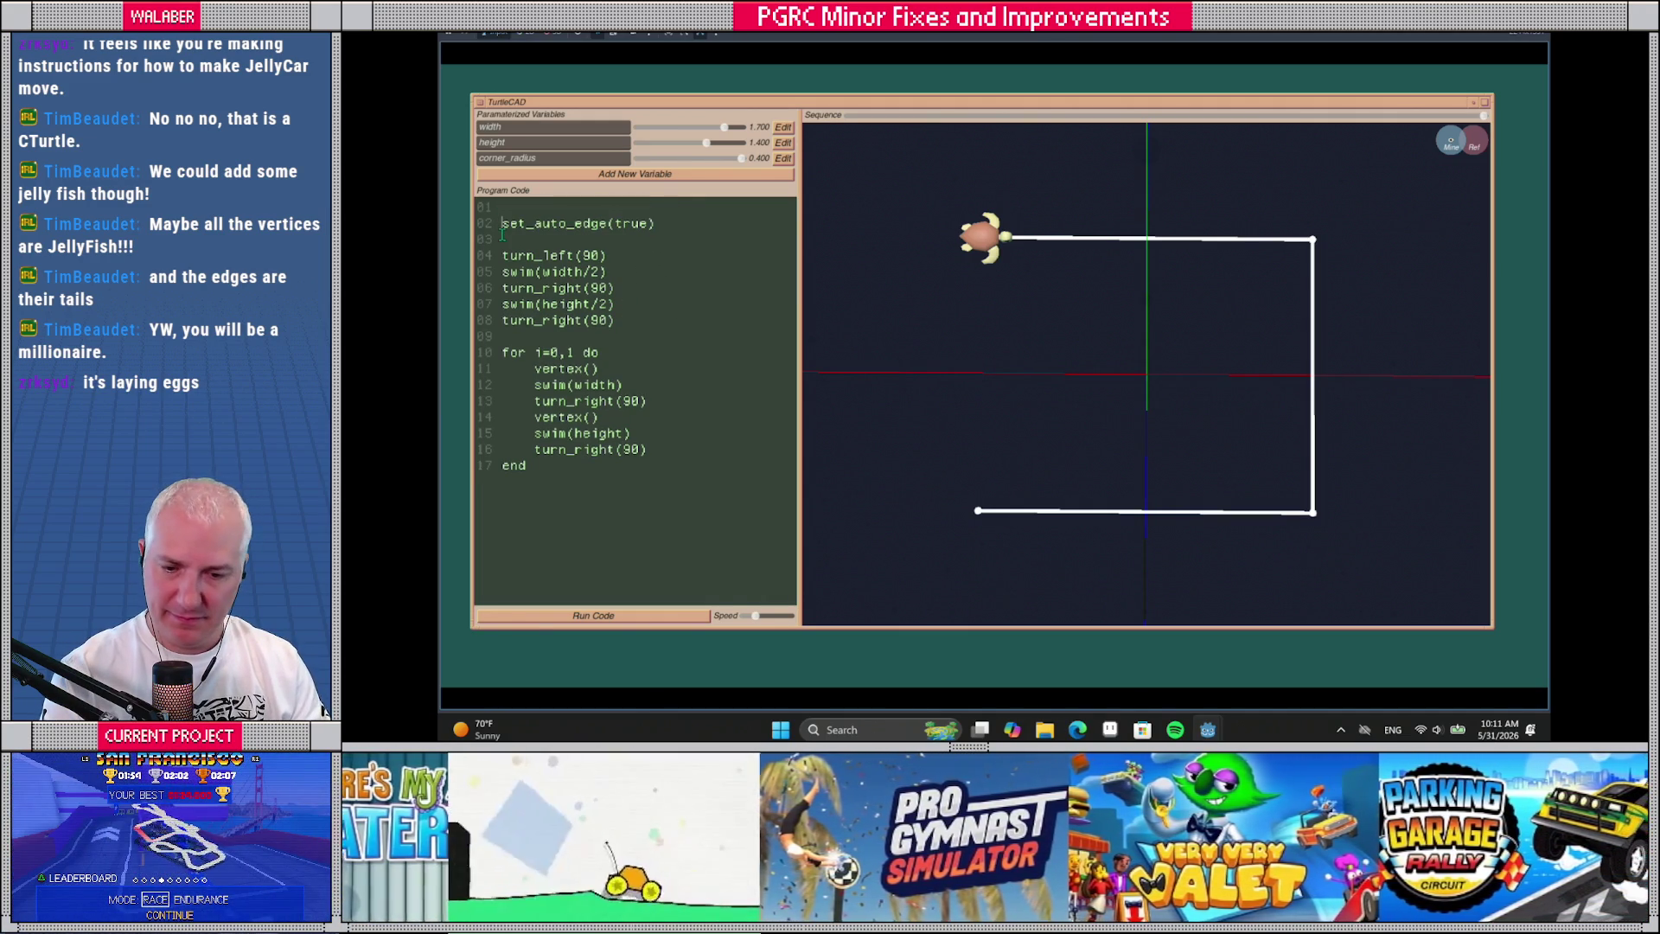
key("Return")
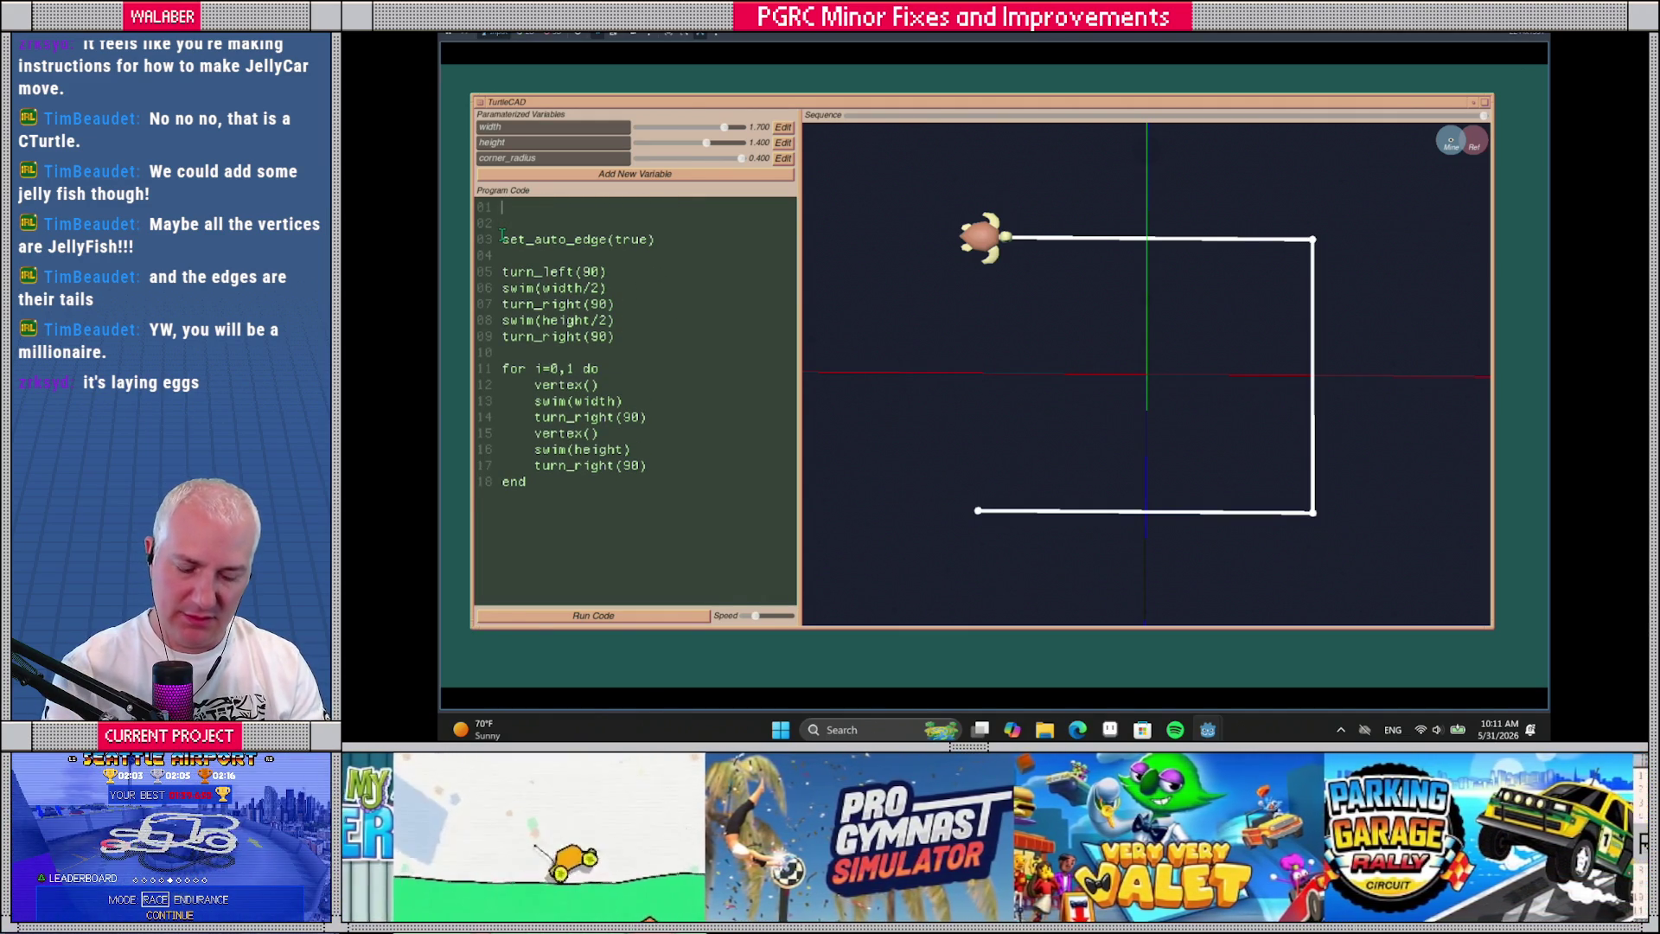
type("function do_co")
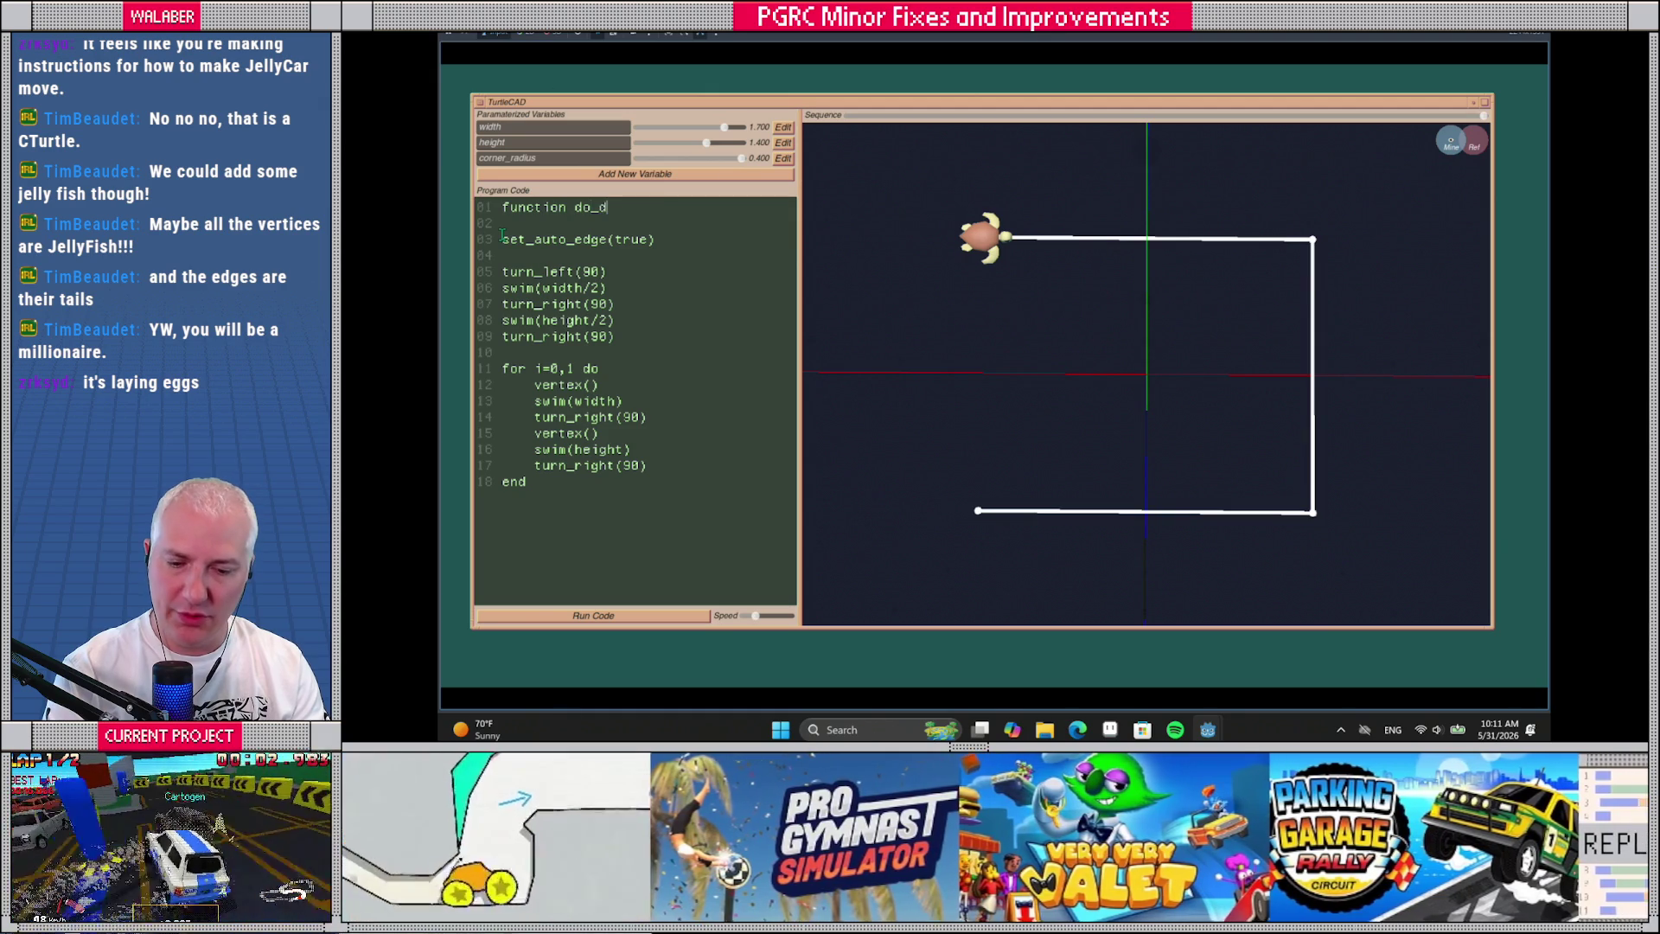
type("rner")
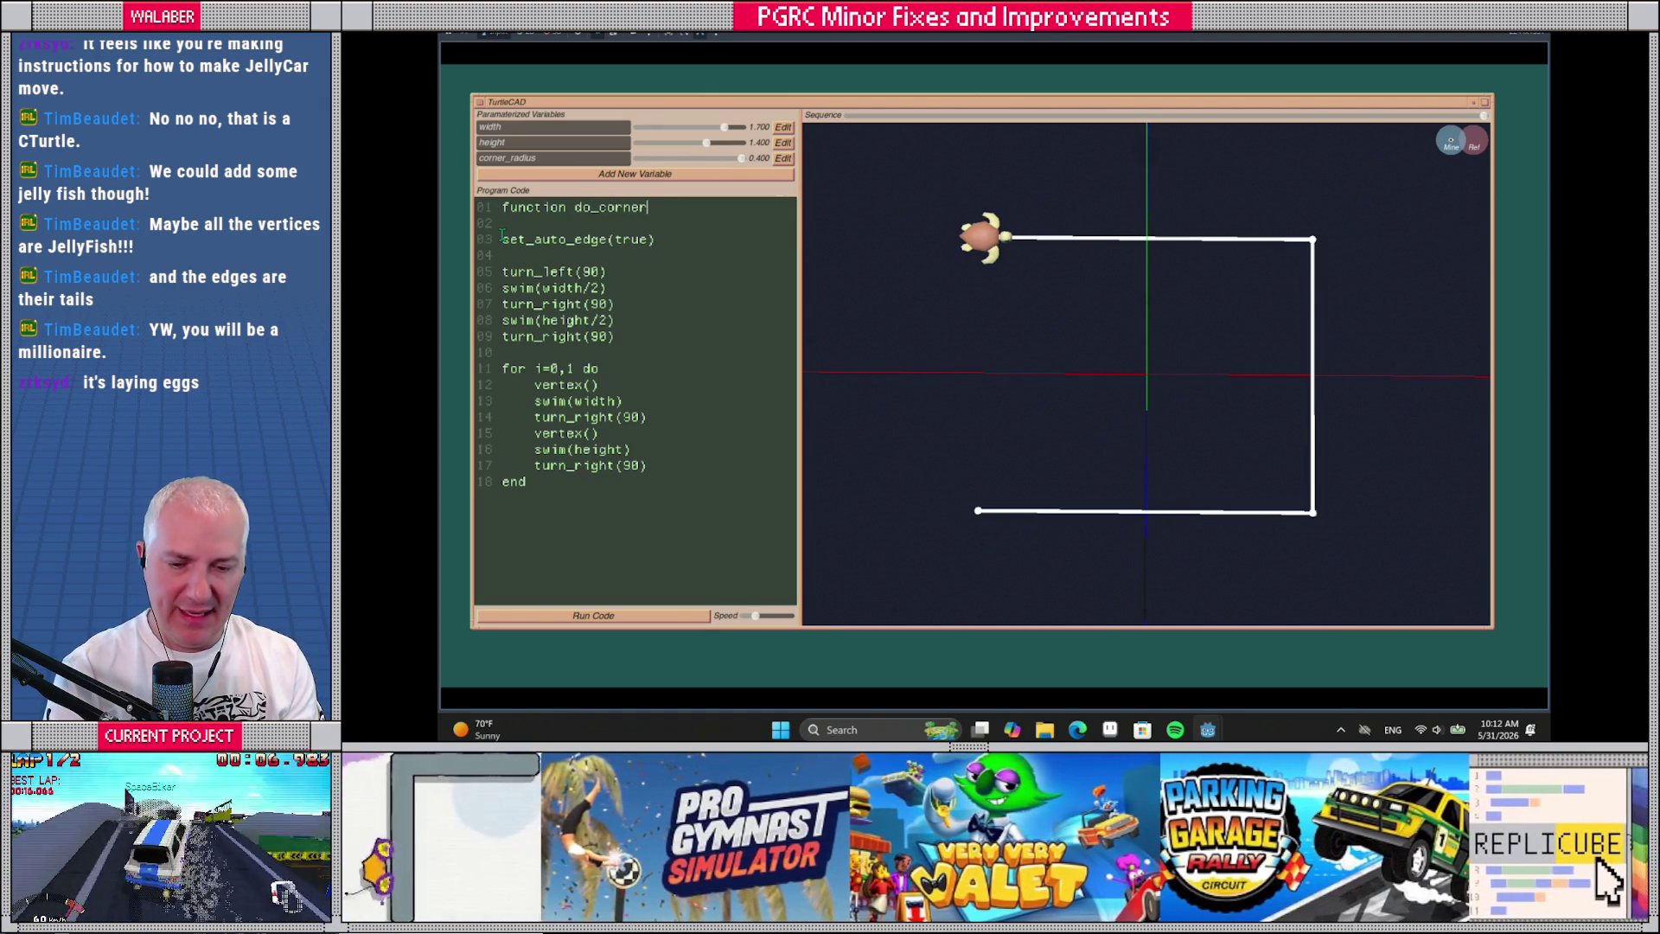
type("()")
key("Return")
key("Return")
type("end")
key("Return")
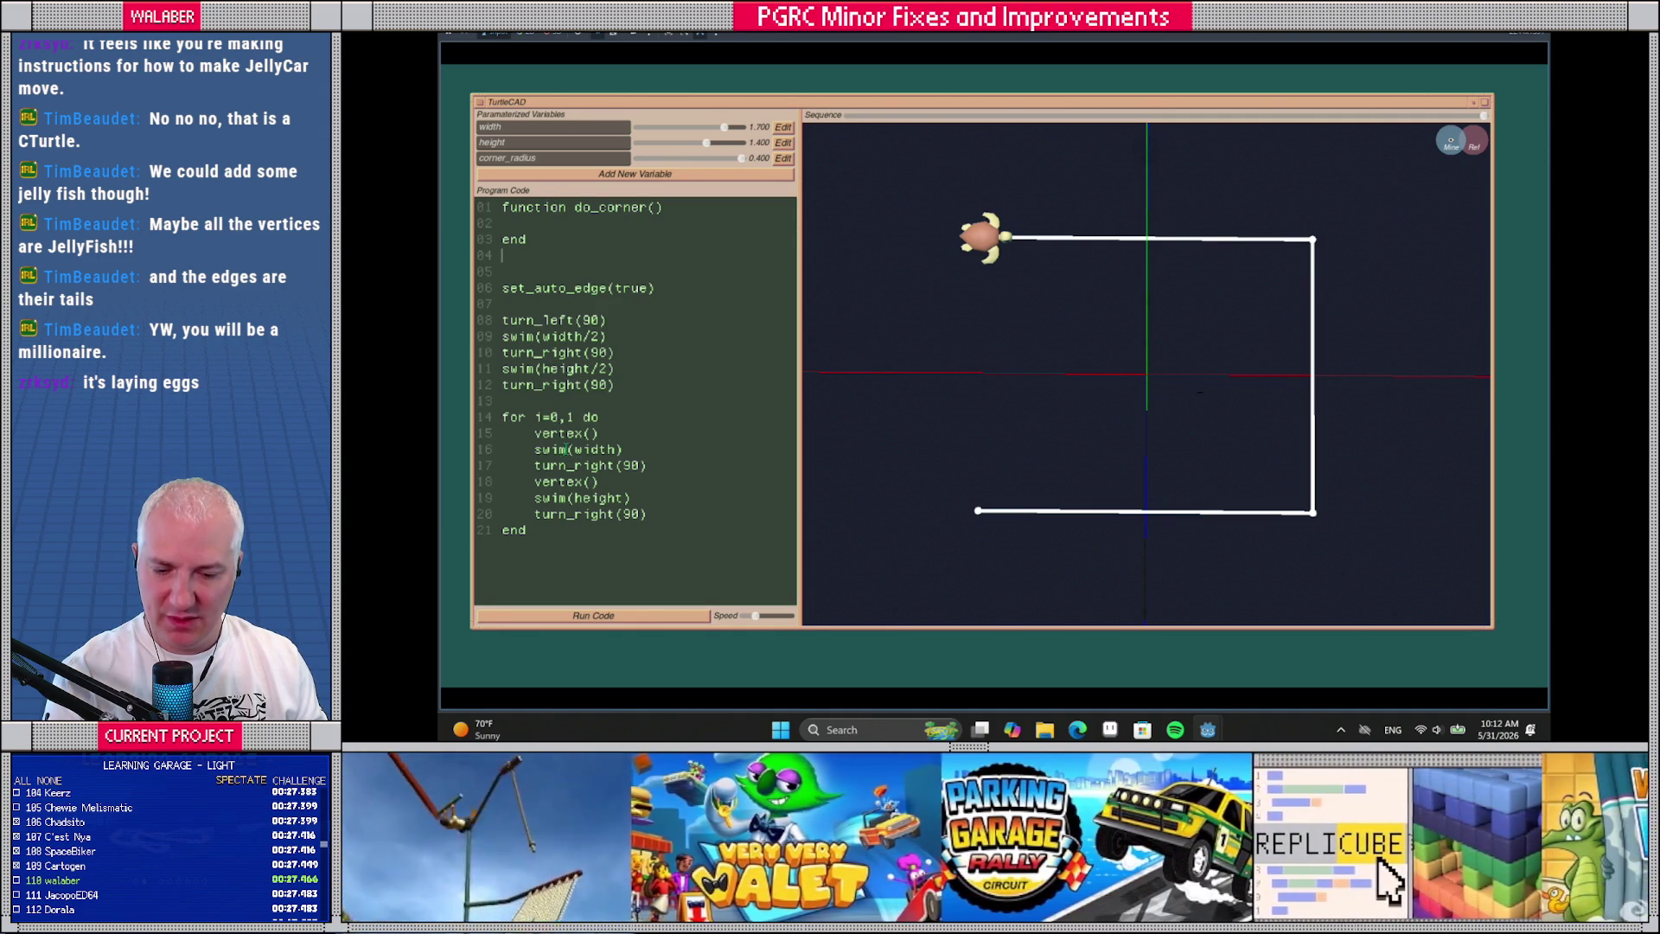
Rerun the script to redraw the outline
left_click(617, 450)
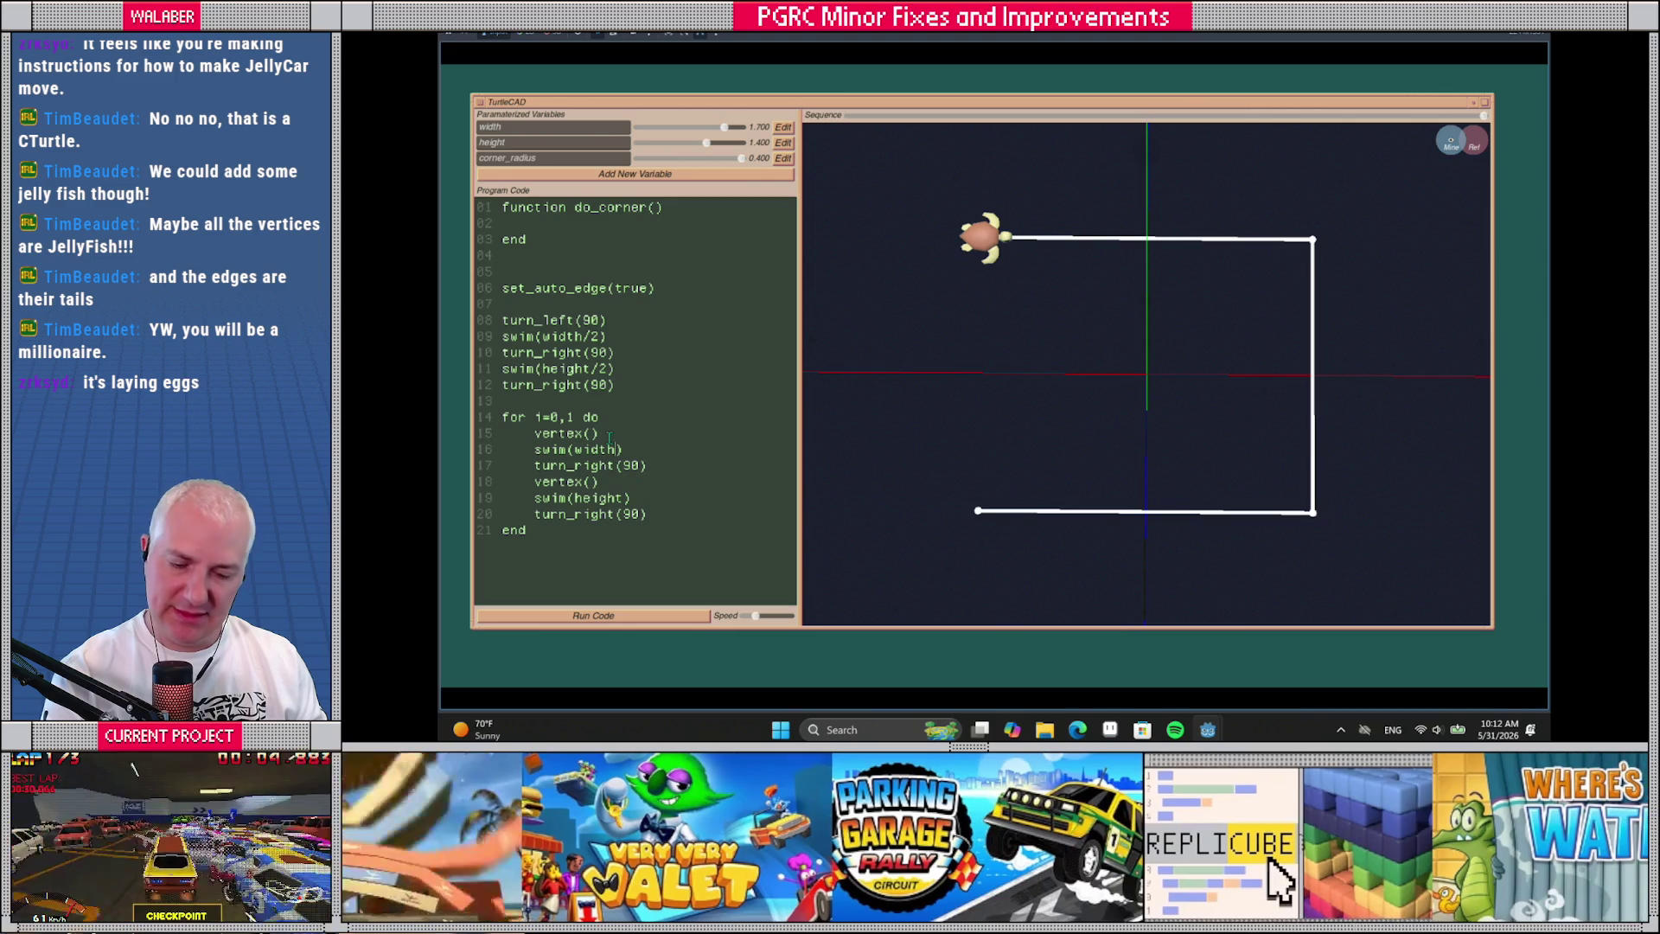
left_click(743, 616)
left_click(686, 617)
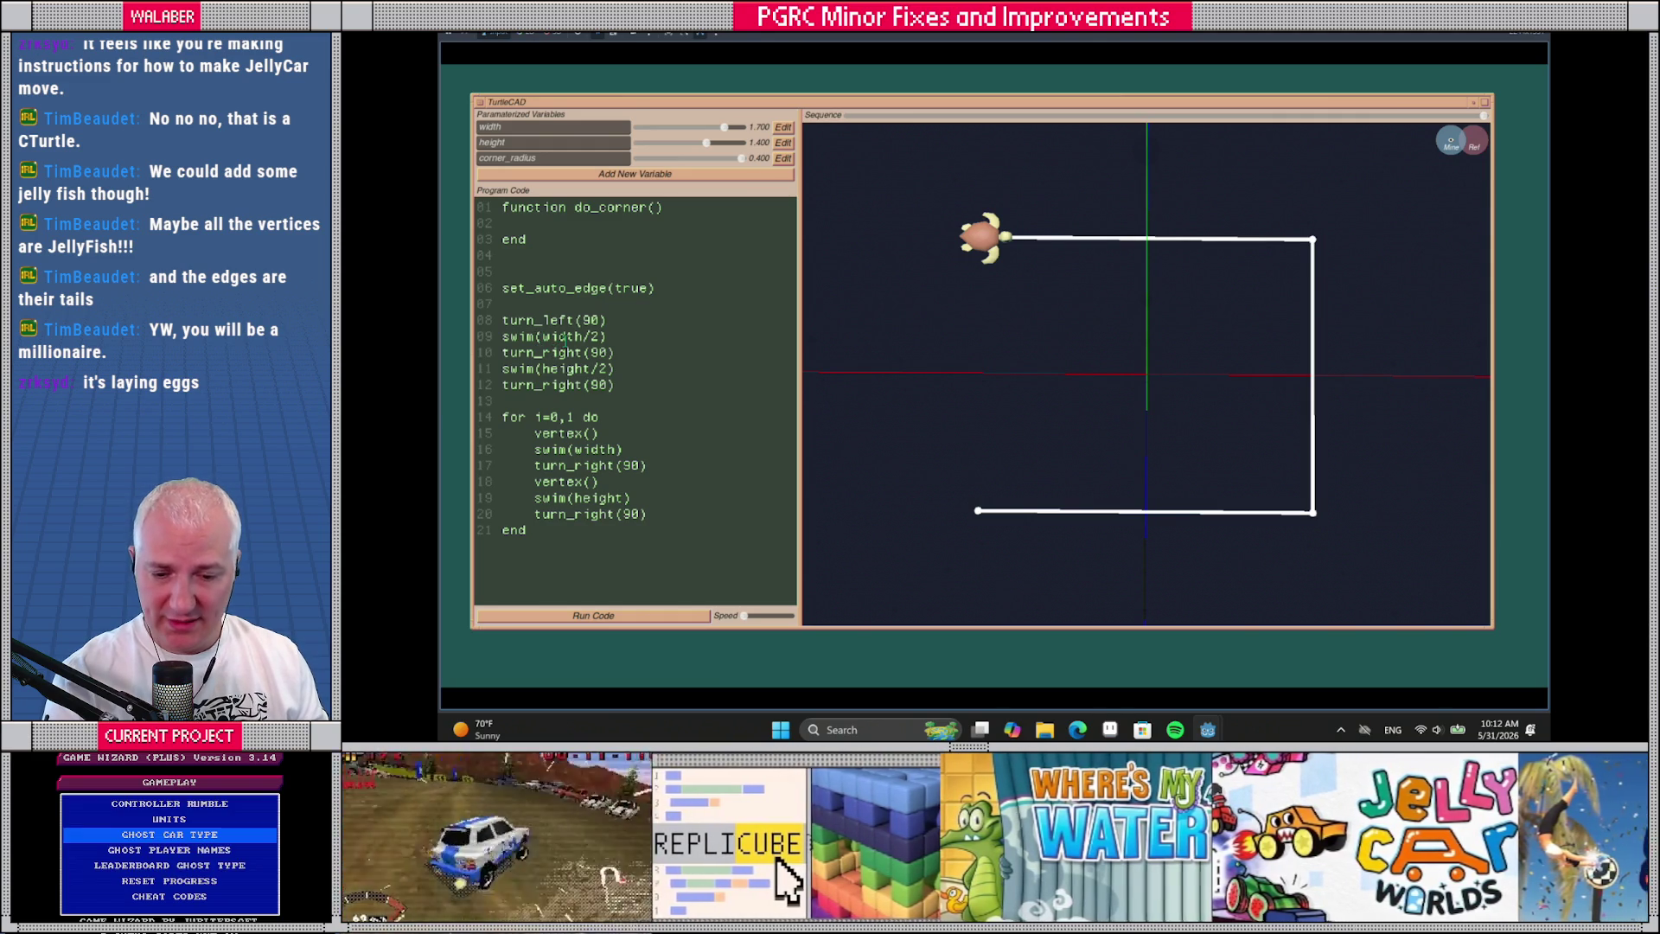
left_click(543, 337)
Subtract corner_radius from the half-width swim and corner_radius*2 from the width swim, then call do_corner()
type("(")
key("Right")
key("Right")
key("Right")
type(")")
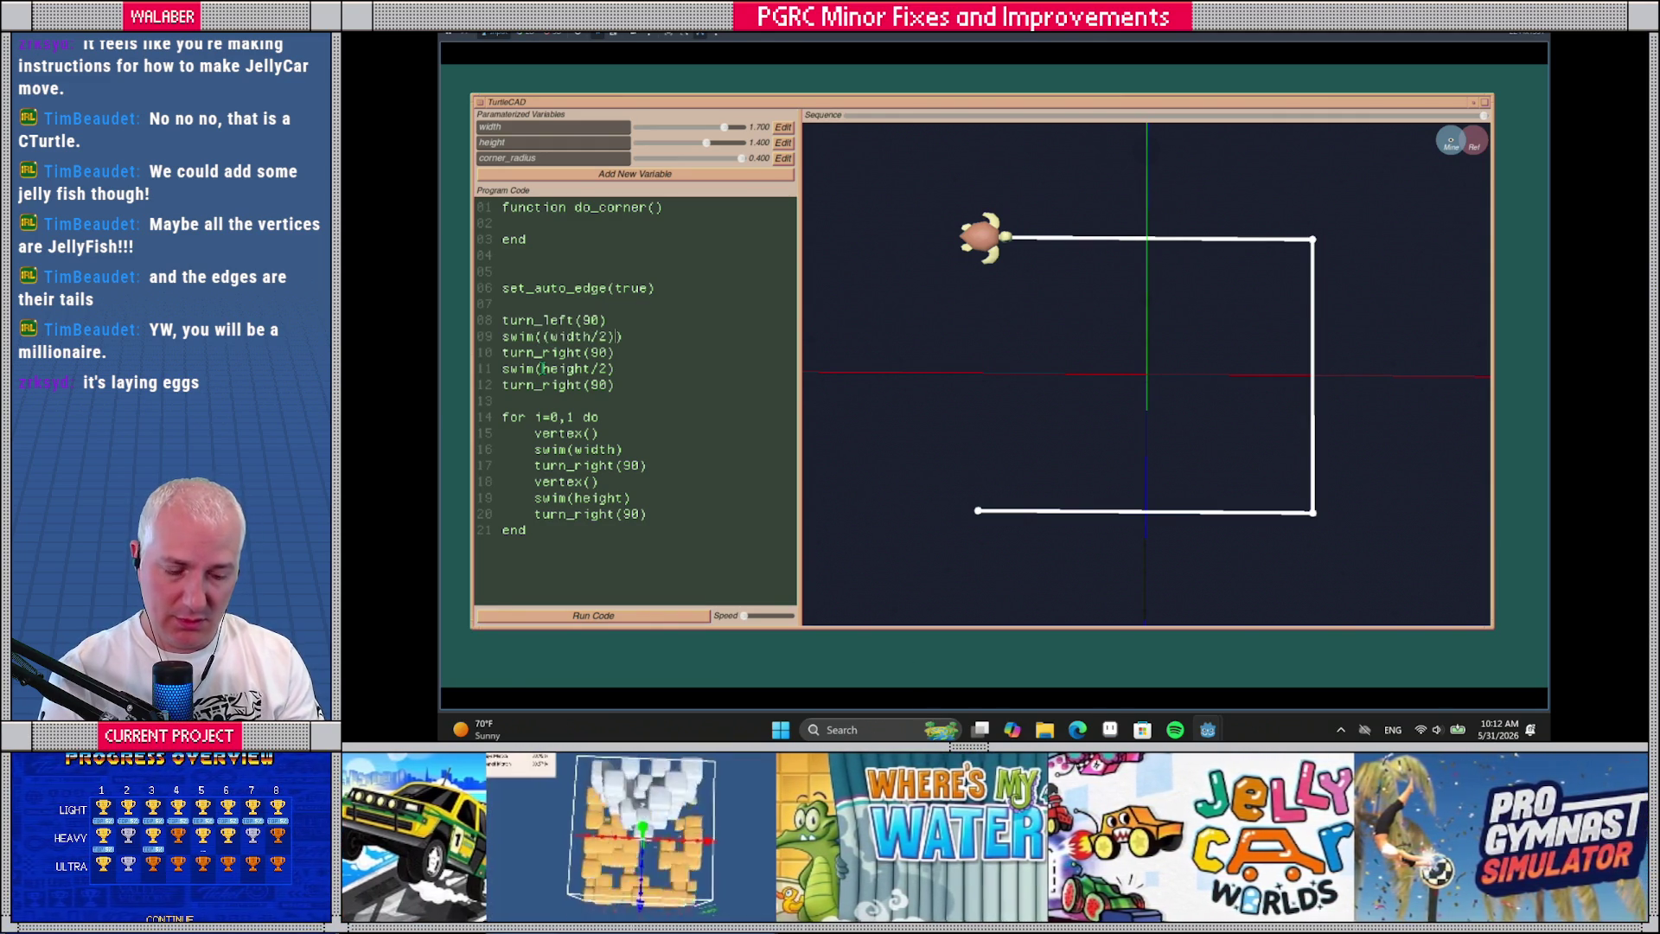
type(" - corner_radius")
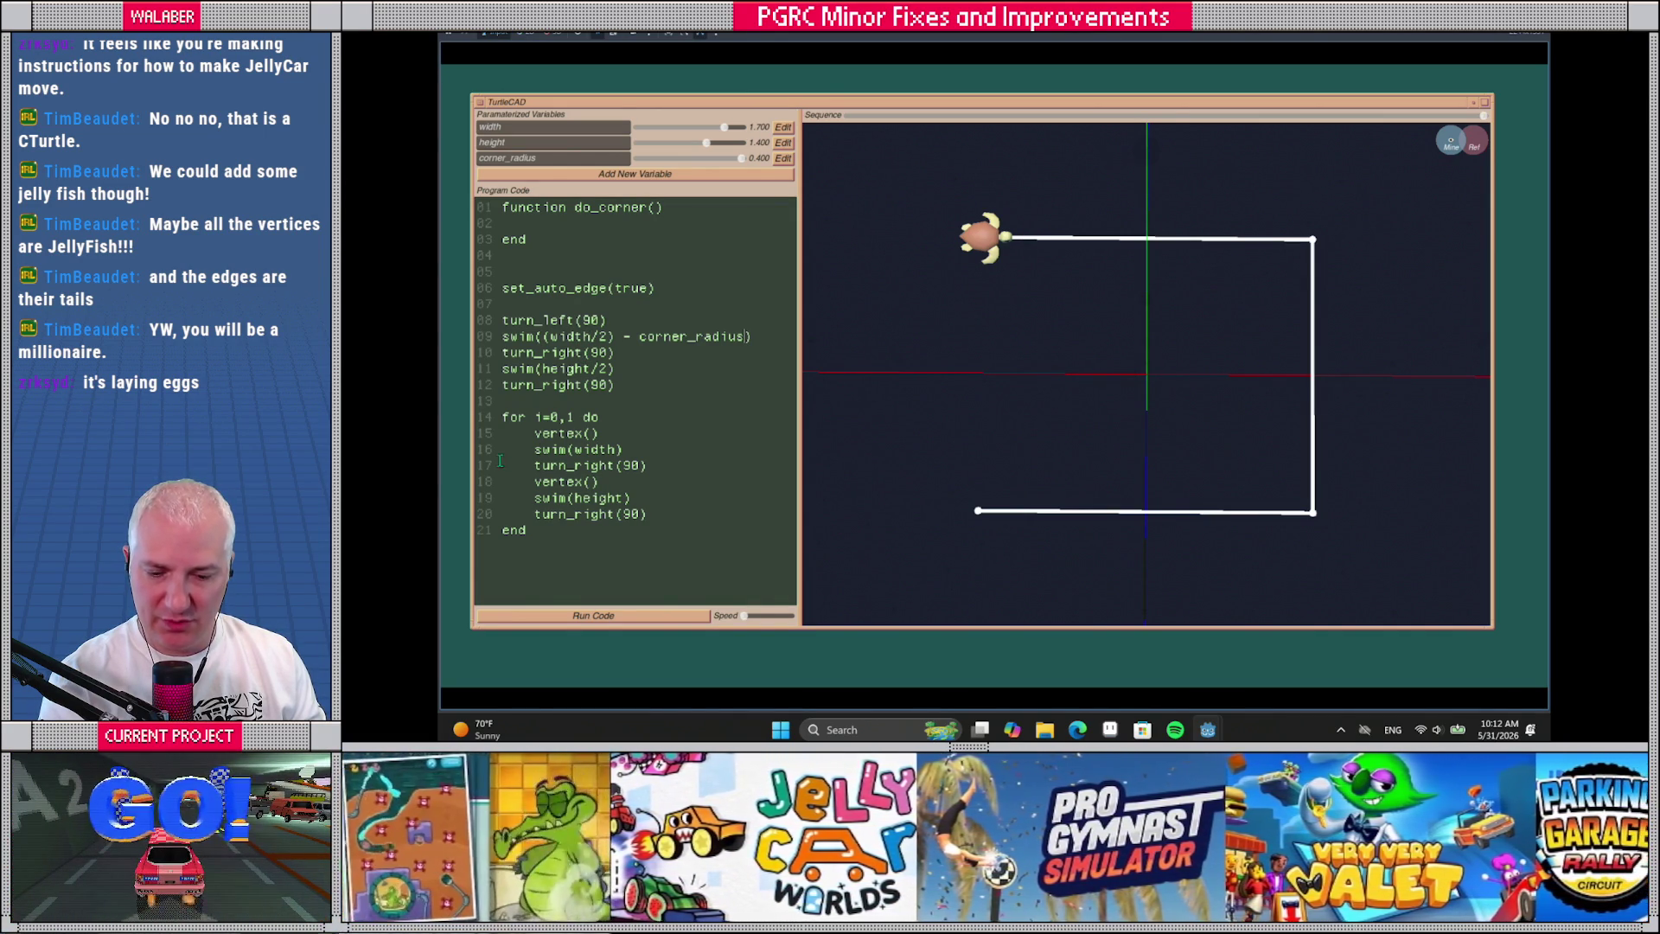
left_click_drag(534, 432, 624, 426)
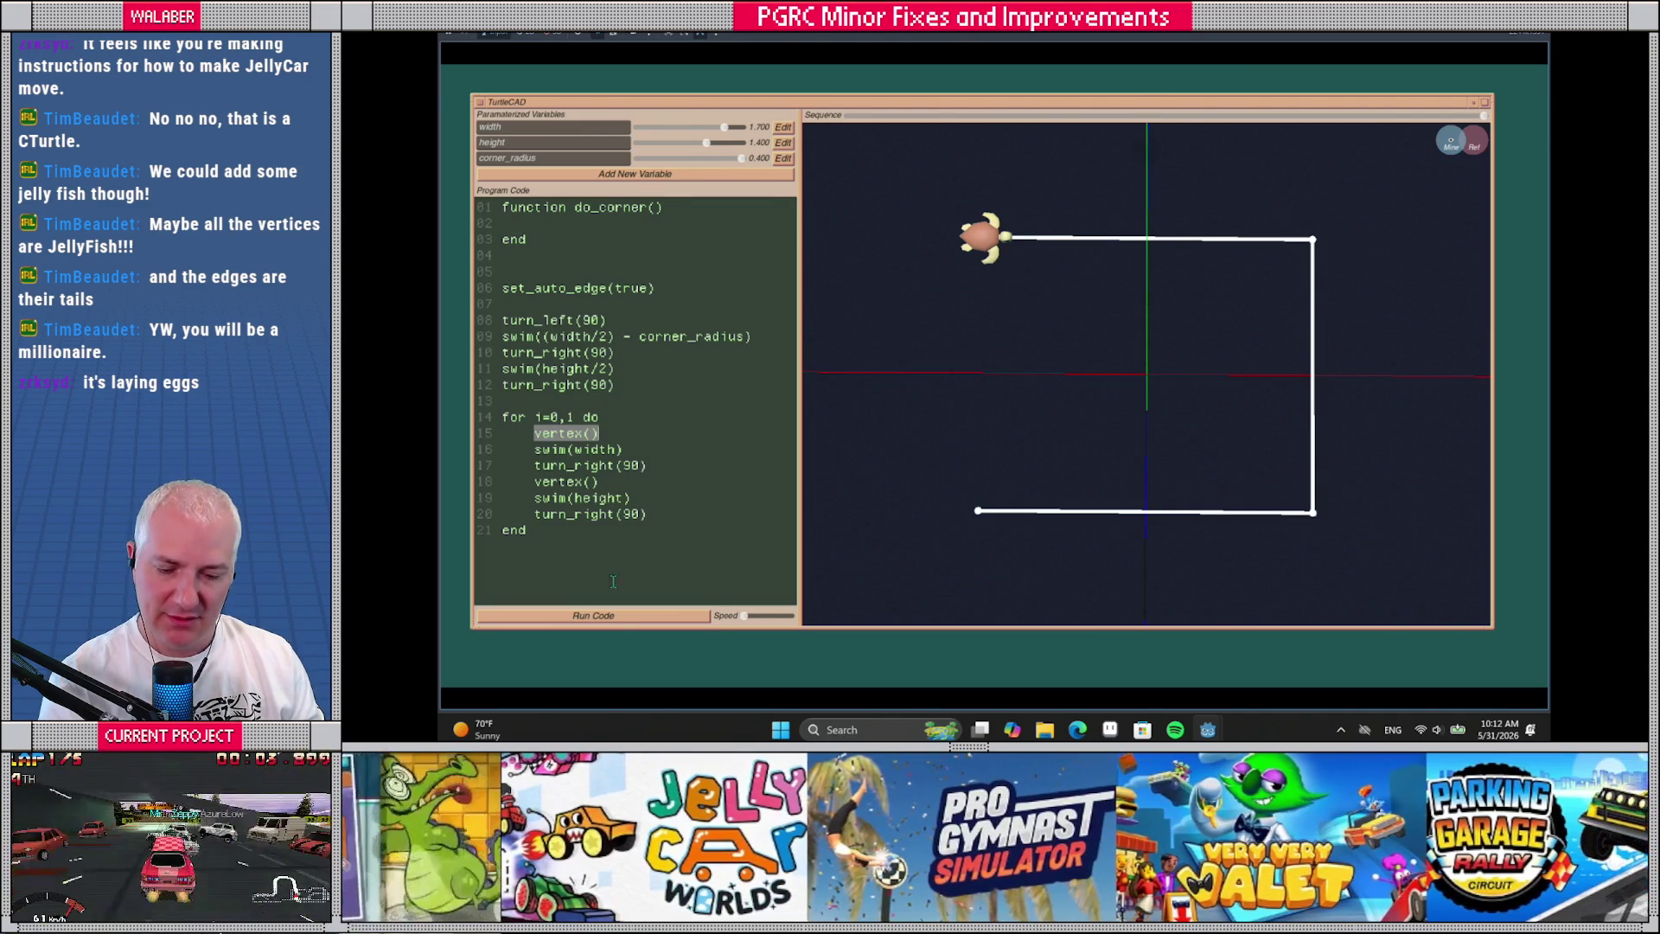
left_click_drag(534, 449, 615, 448)
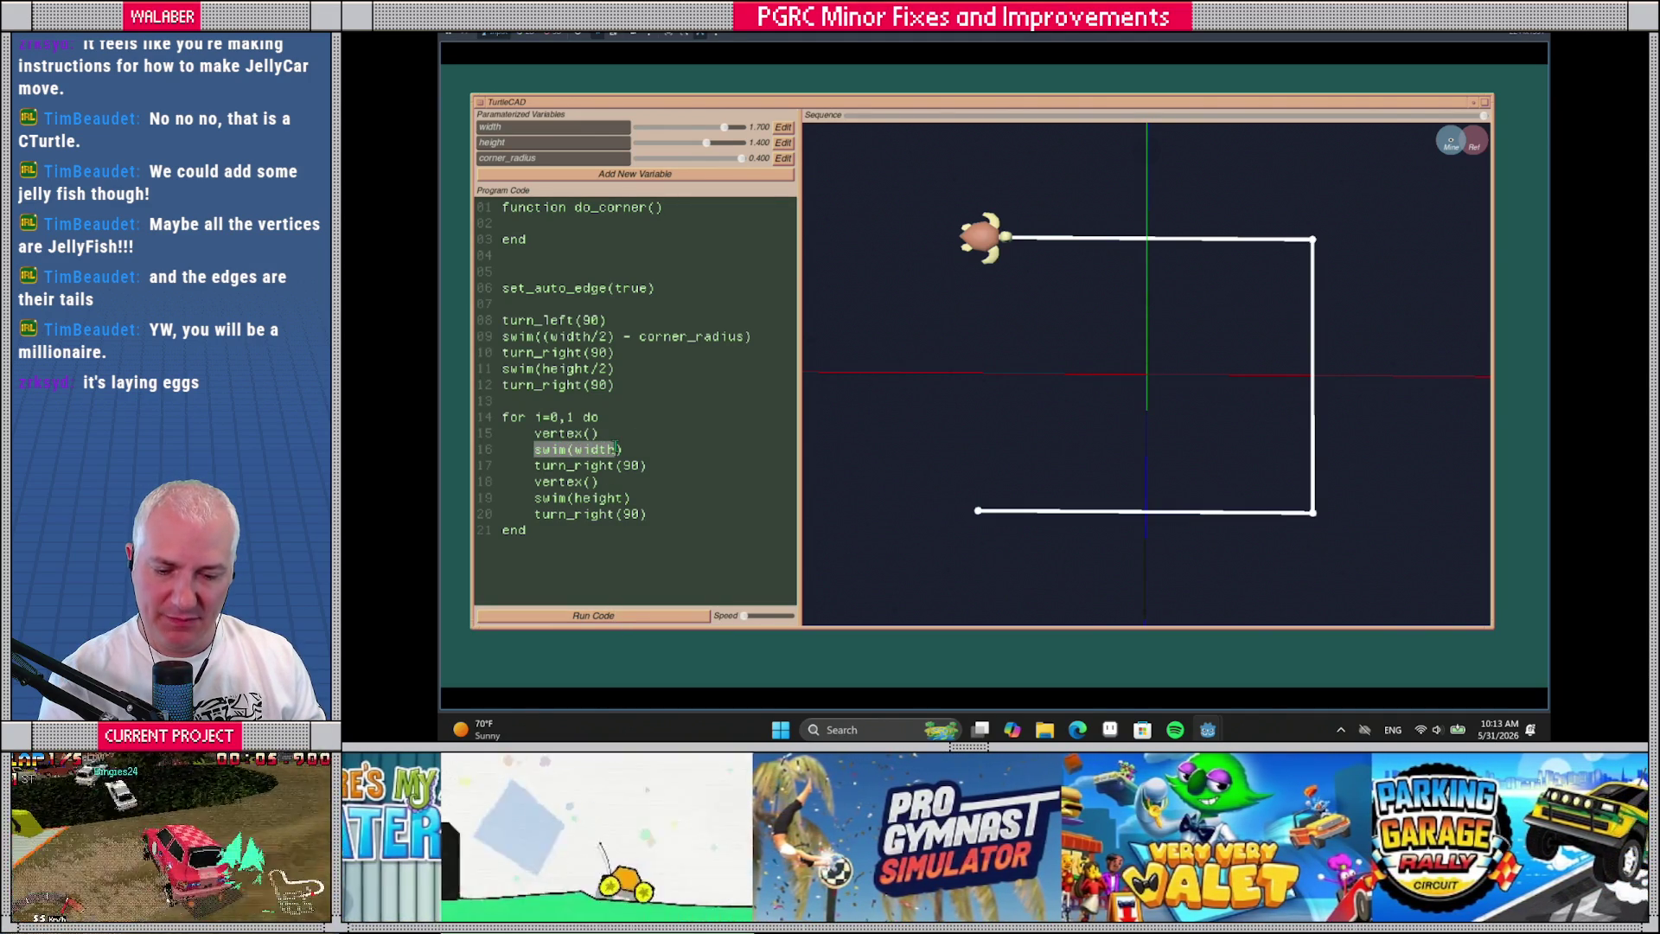
left_click(619, 496)
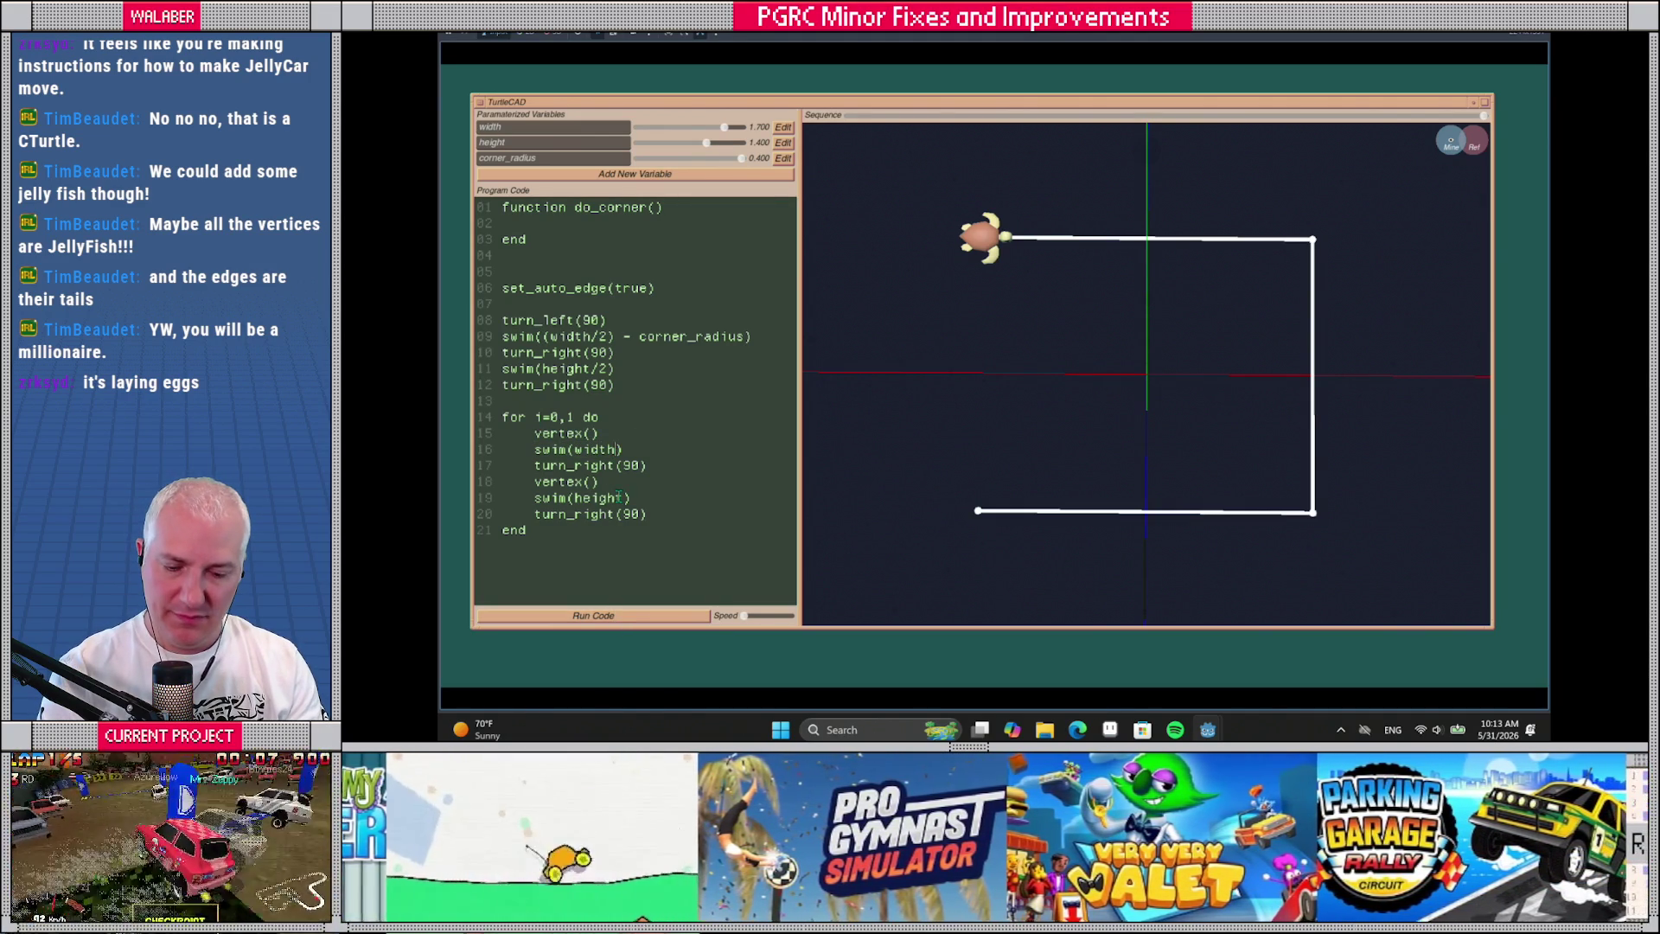
type("- (corner_radius ")
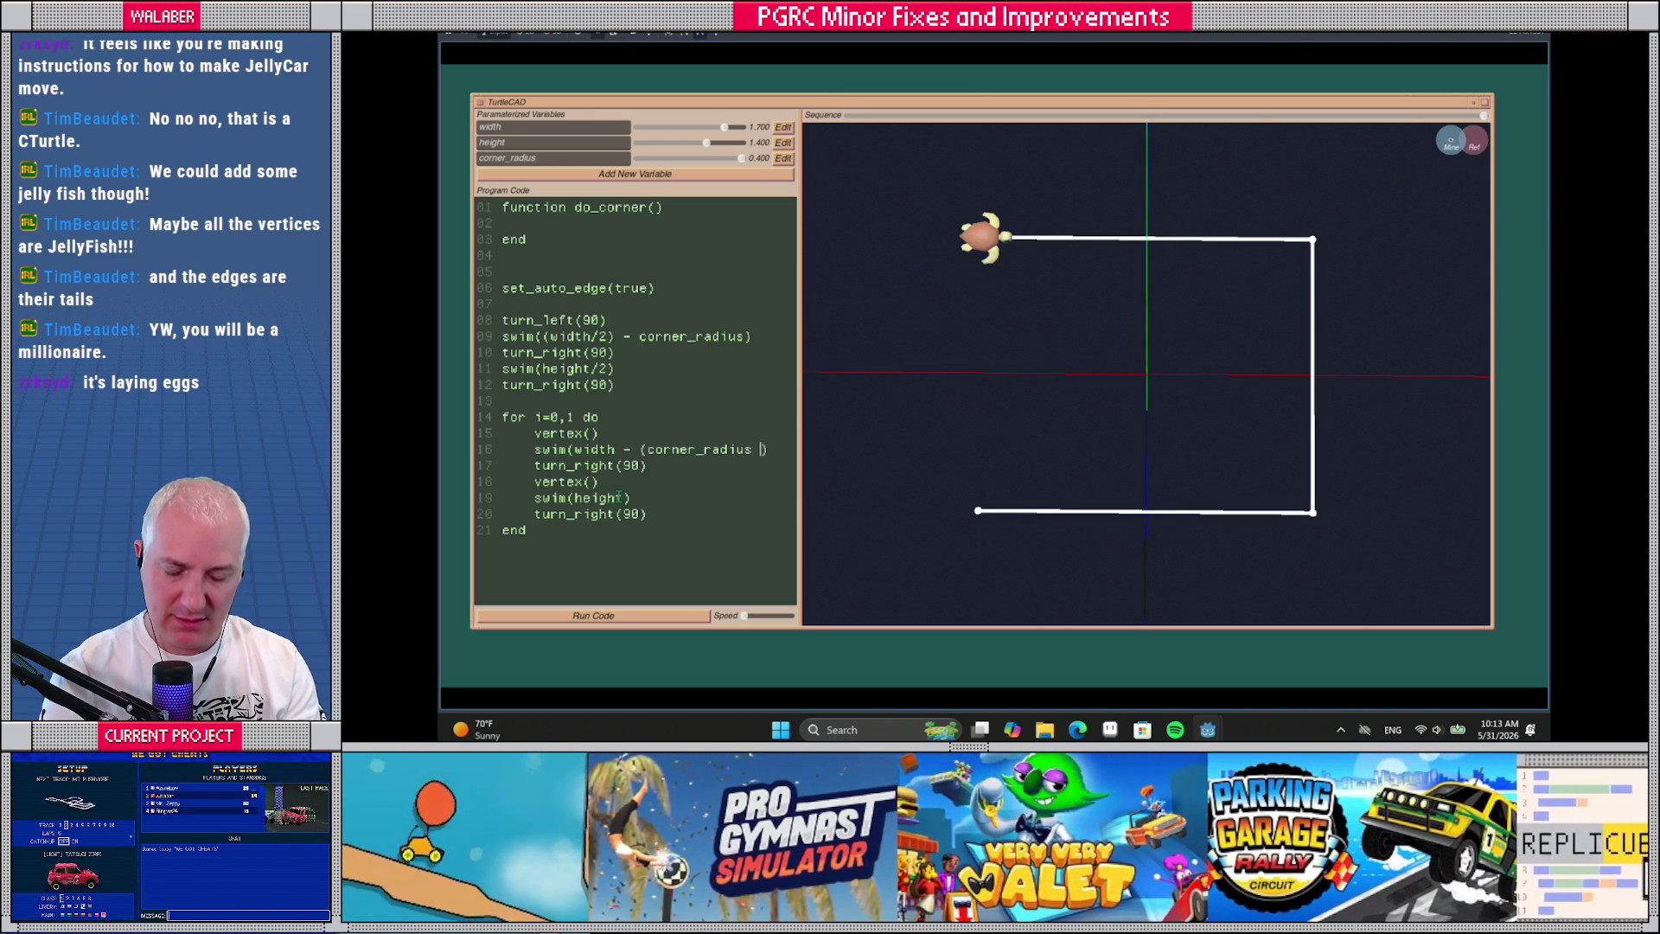
type("* 2)")
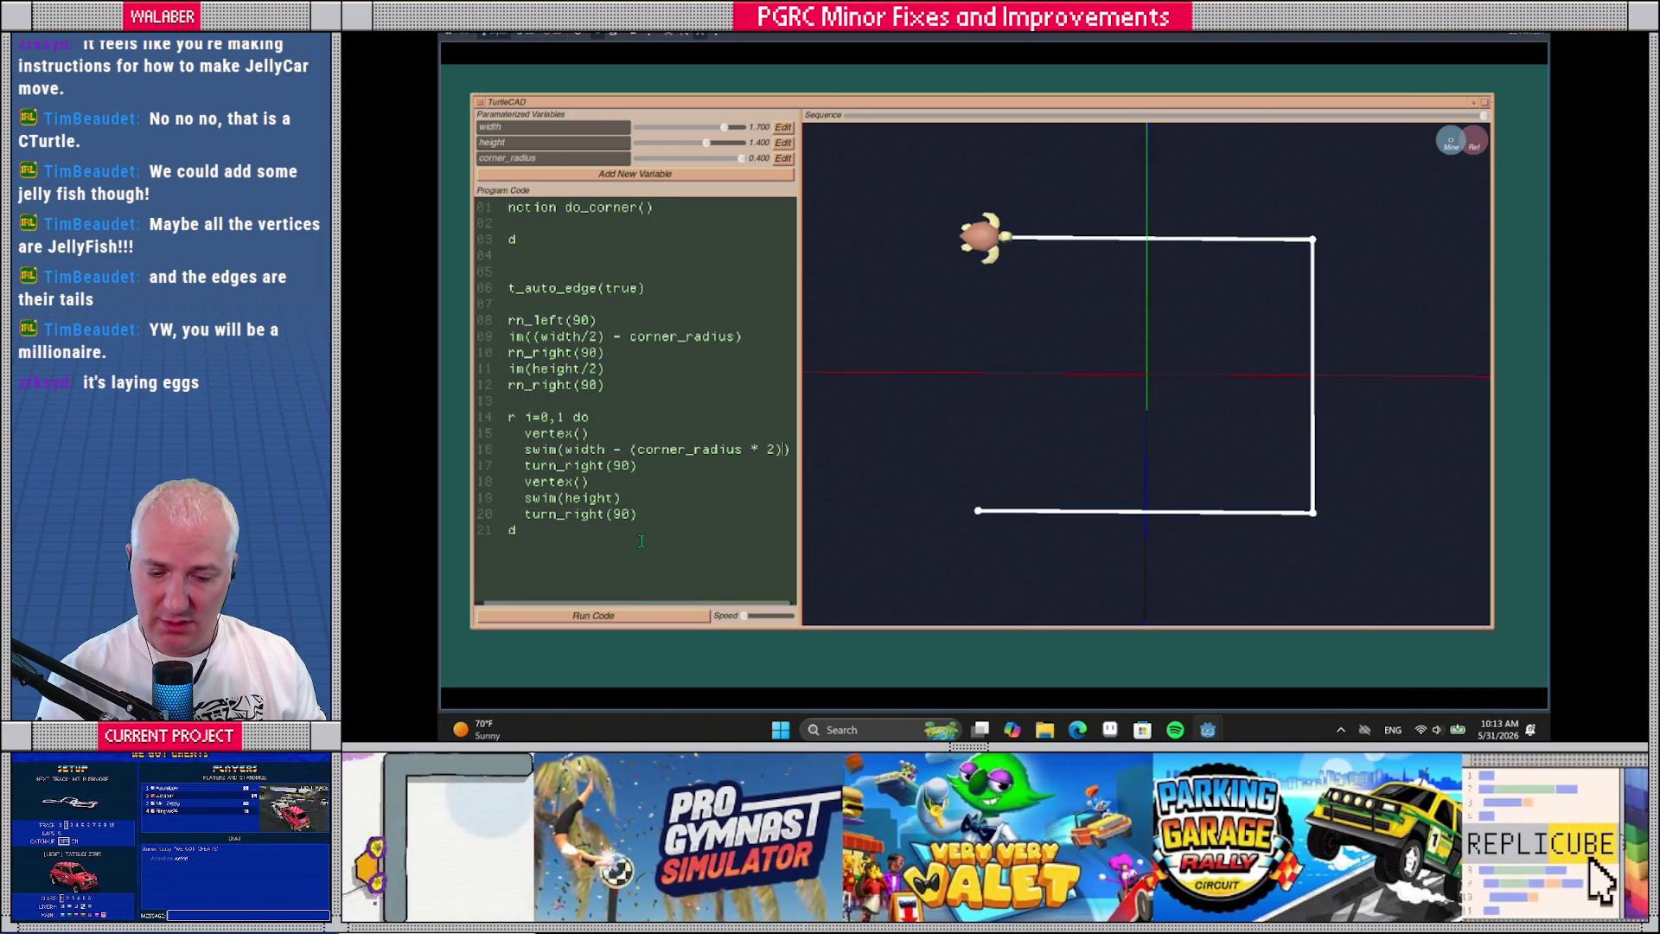
left_click_drag(802, 466, 878, 465)
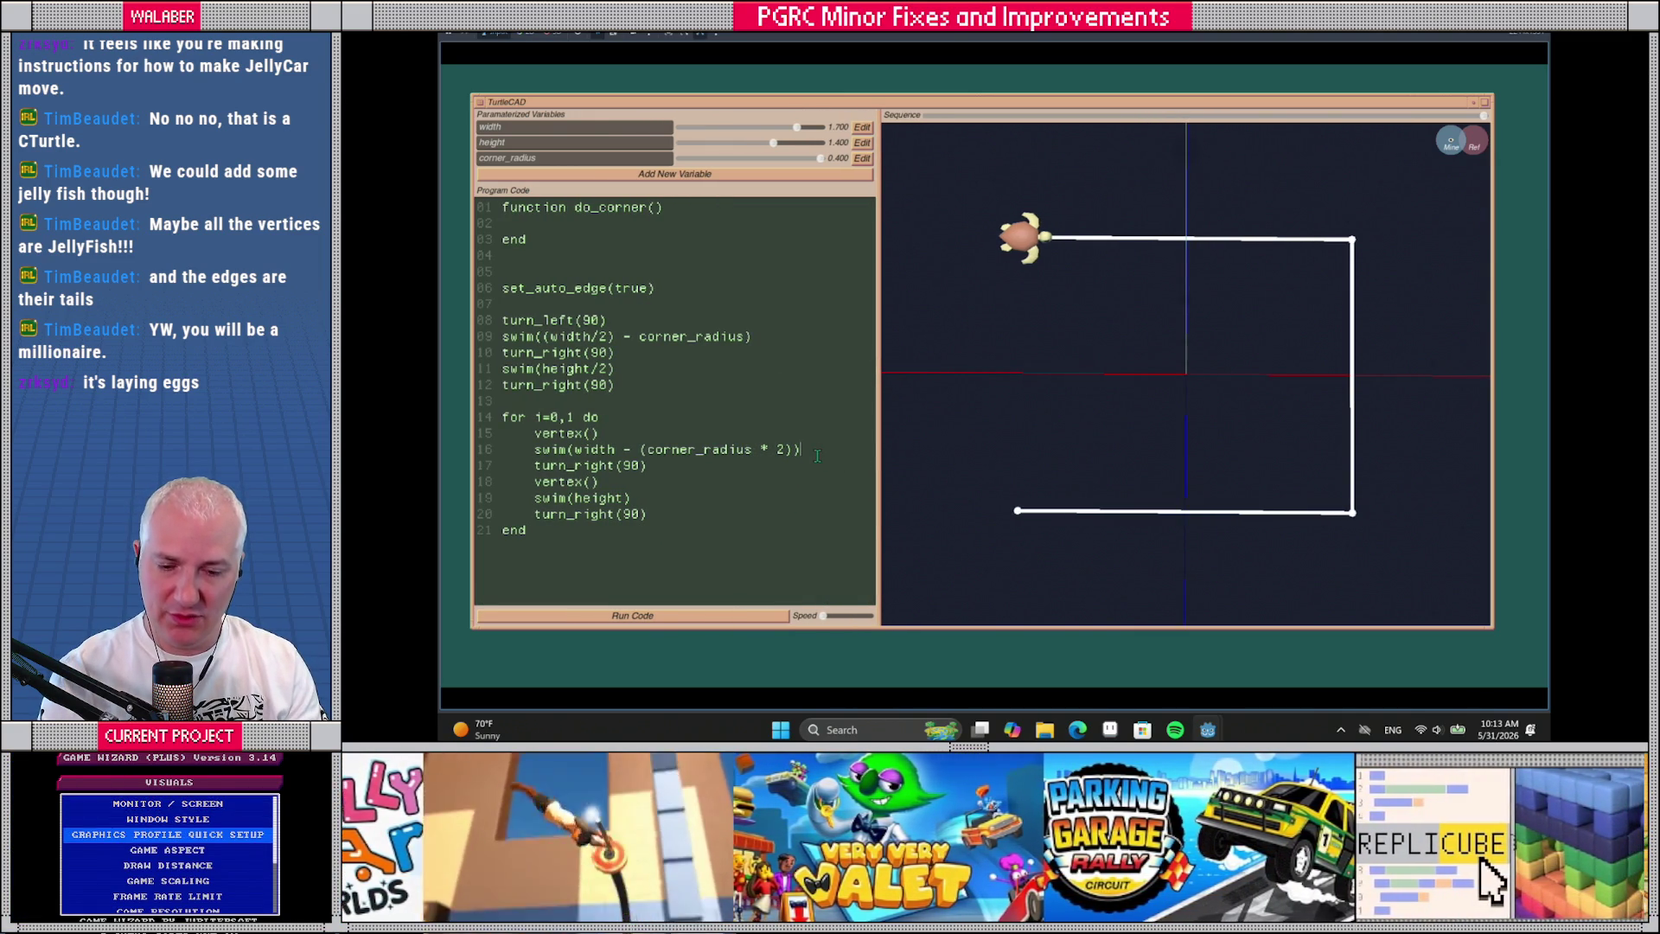
key("Return")
type("do_corner()")
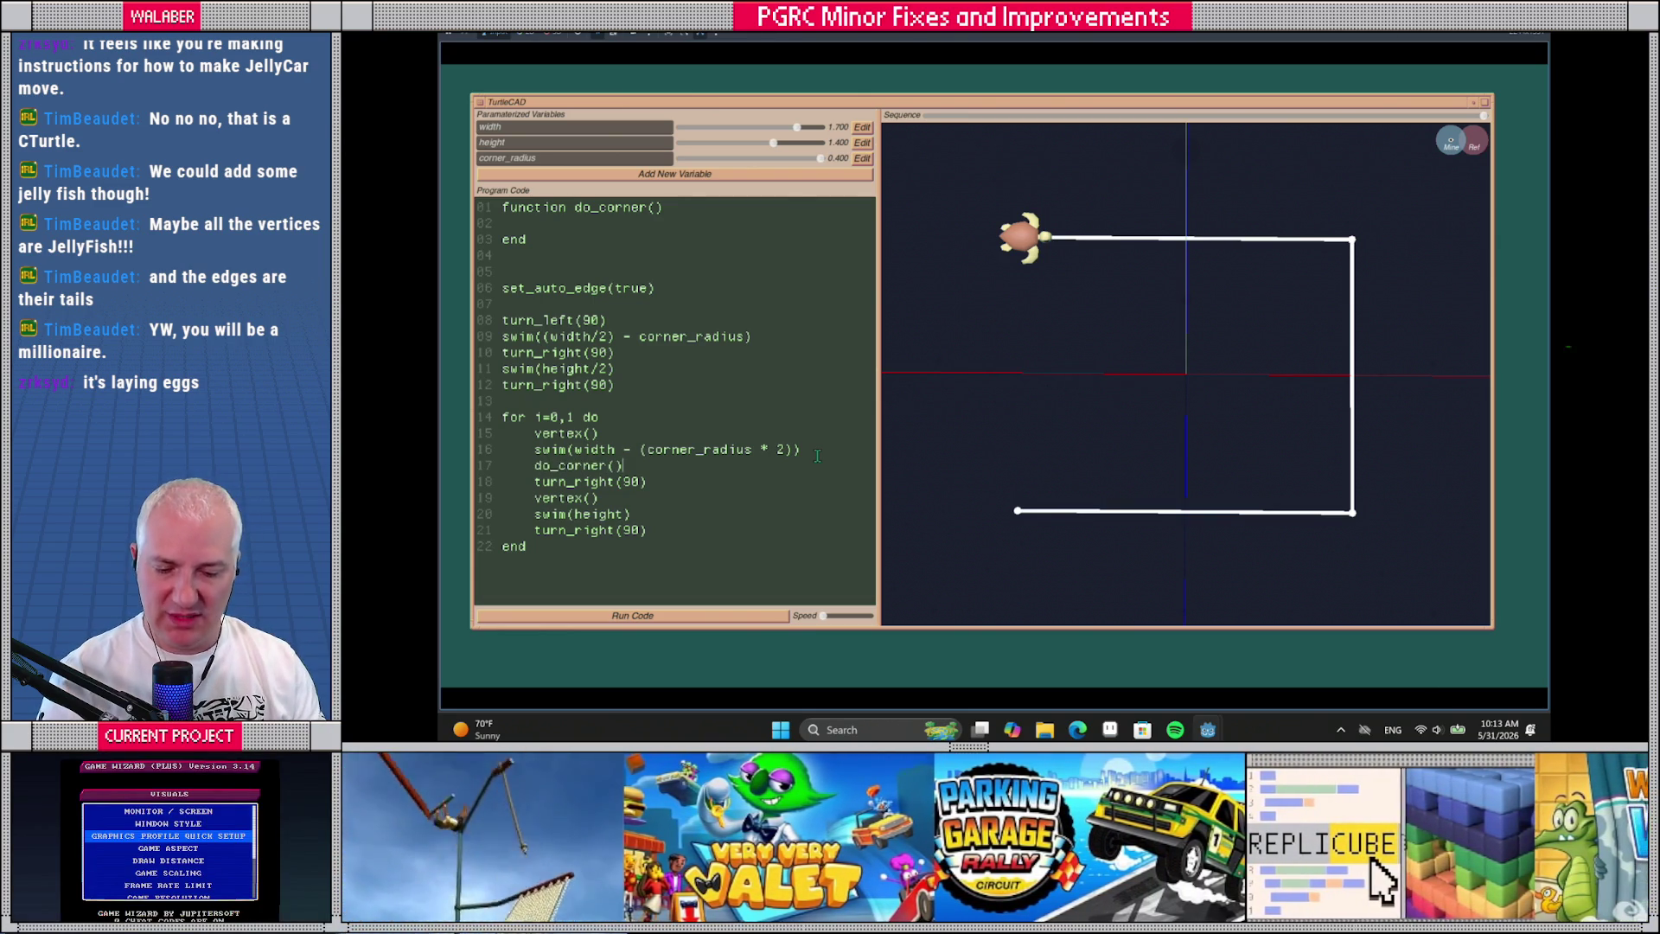
Subtract corner_radius*2 from the height swim and replace the final turn_right(90) with do_corner()
left_click_drag(534, 481, 673, 489)
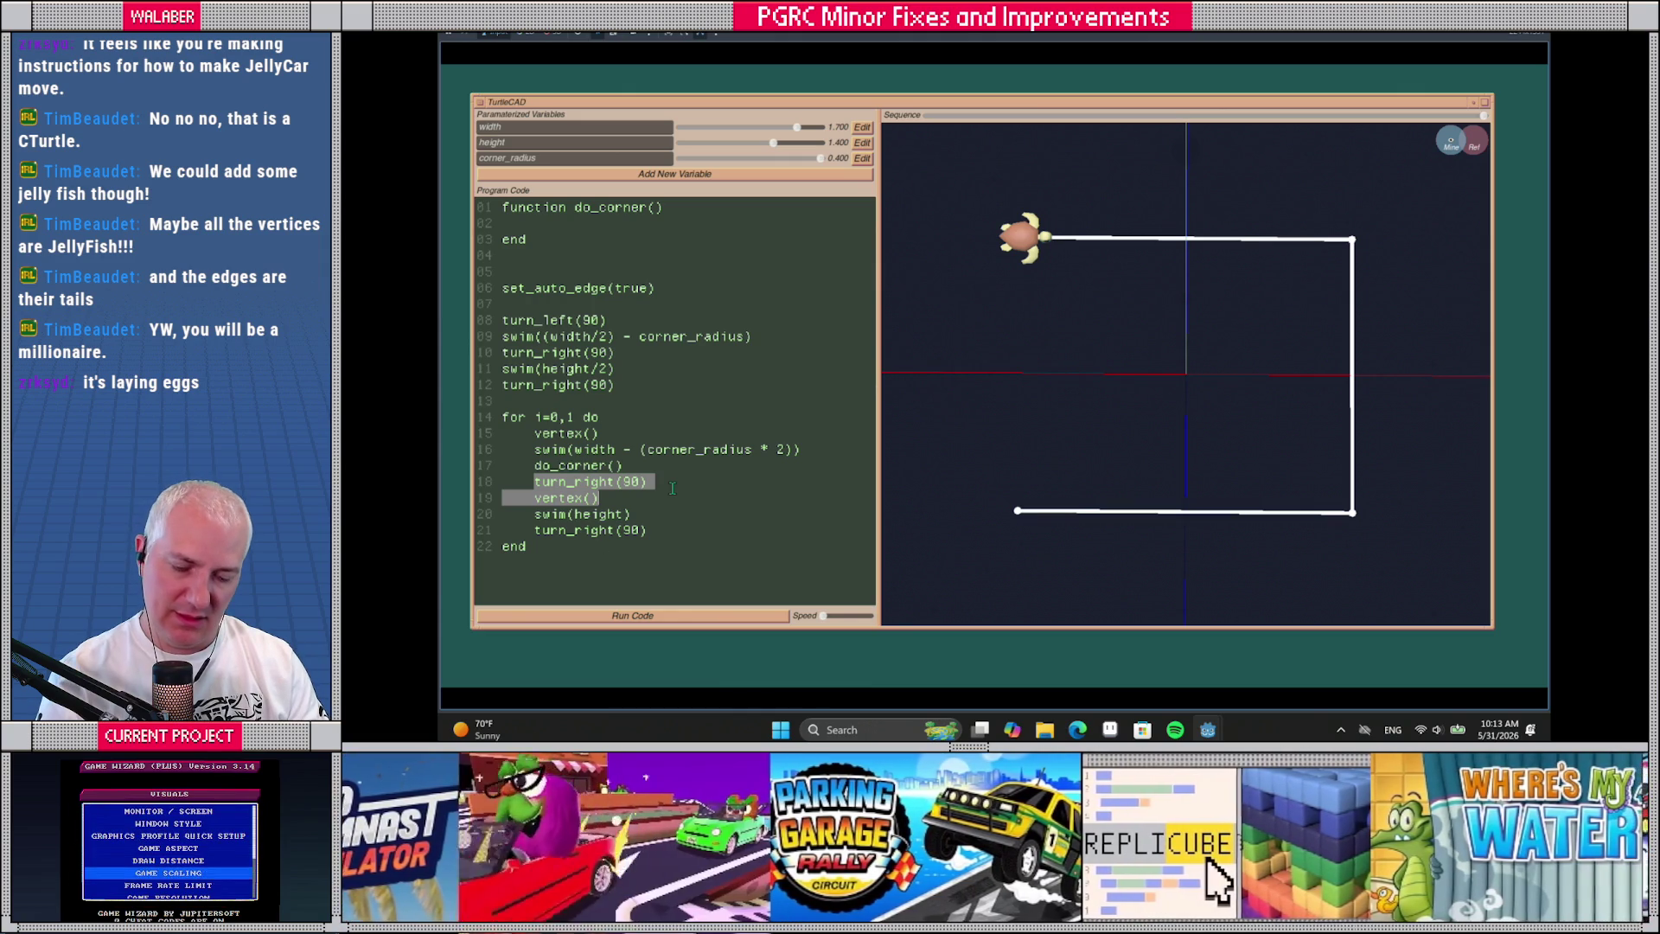
left_click(672, 489)
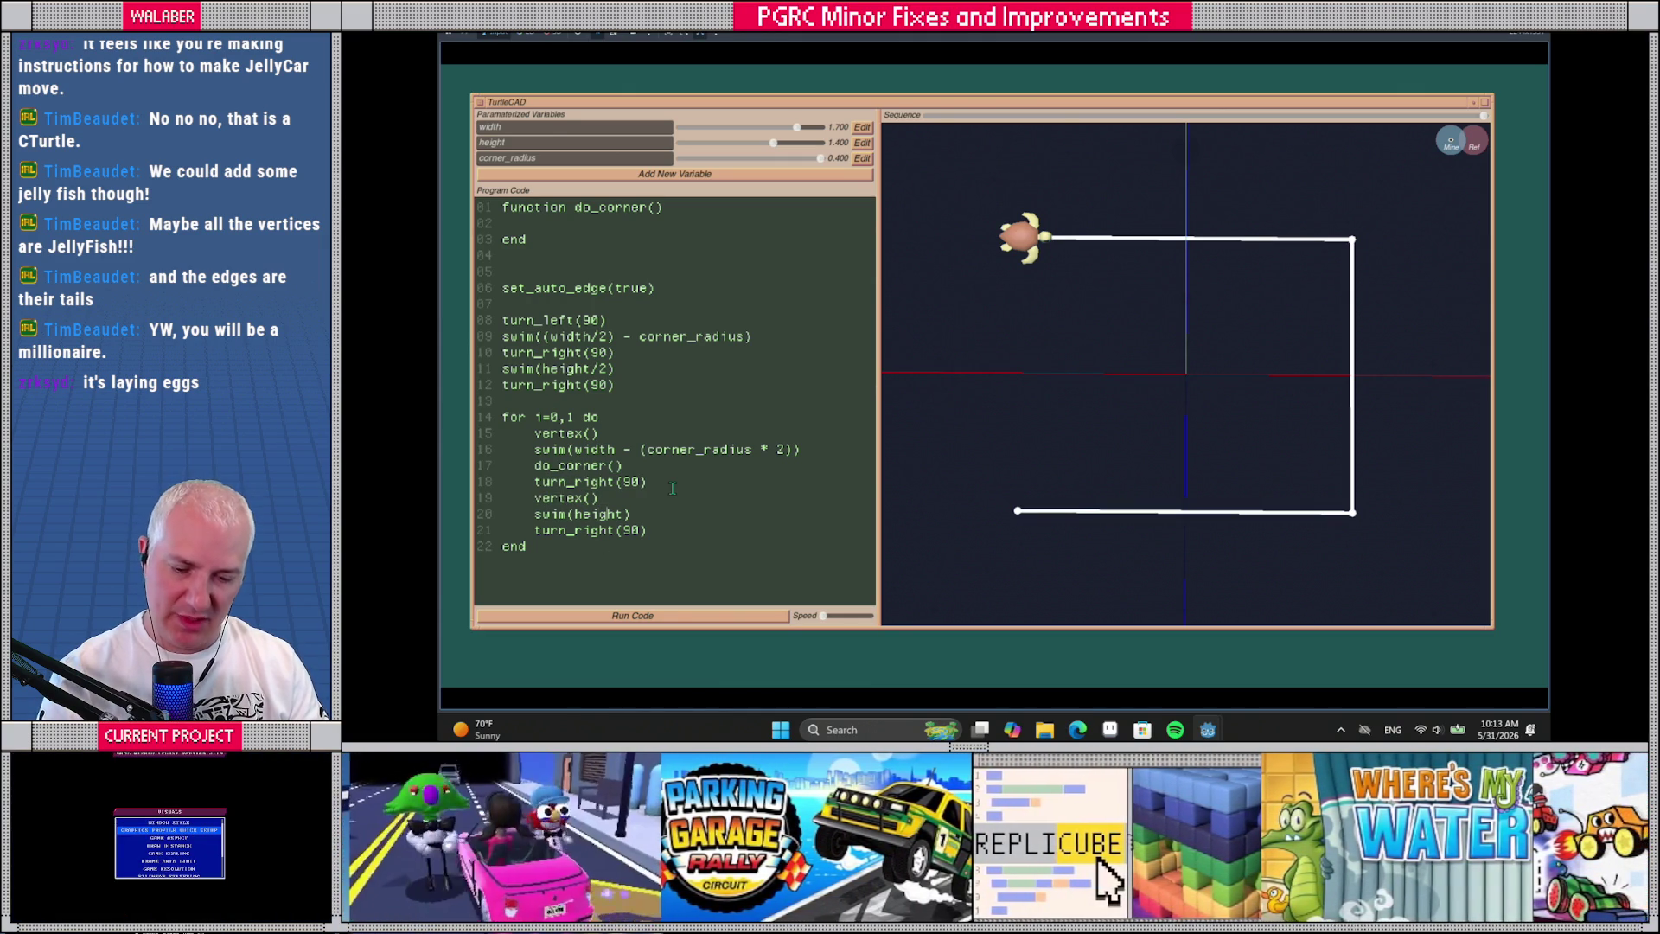
type("- (corner_rad")
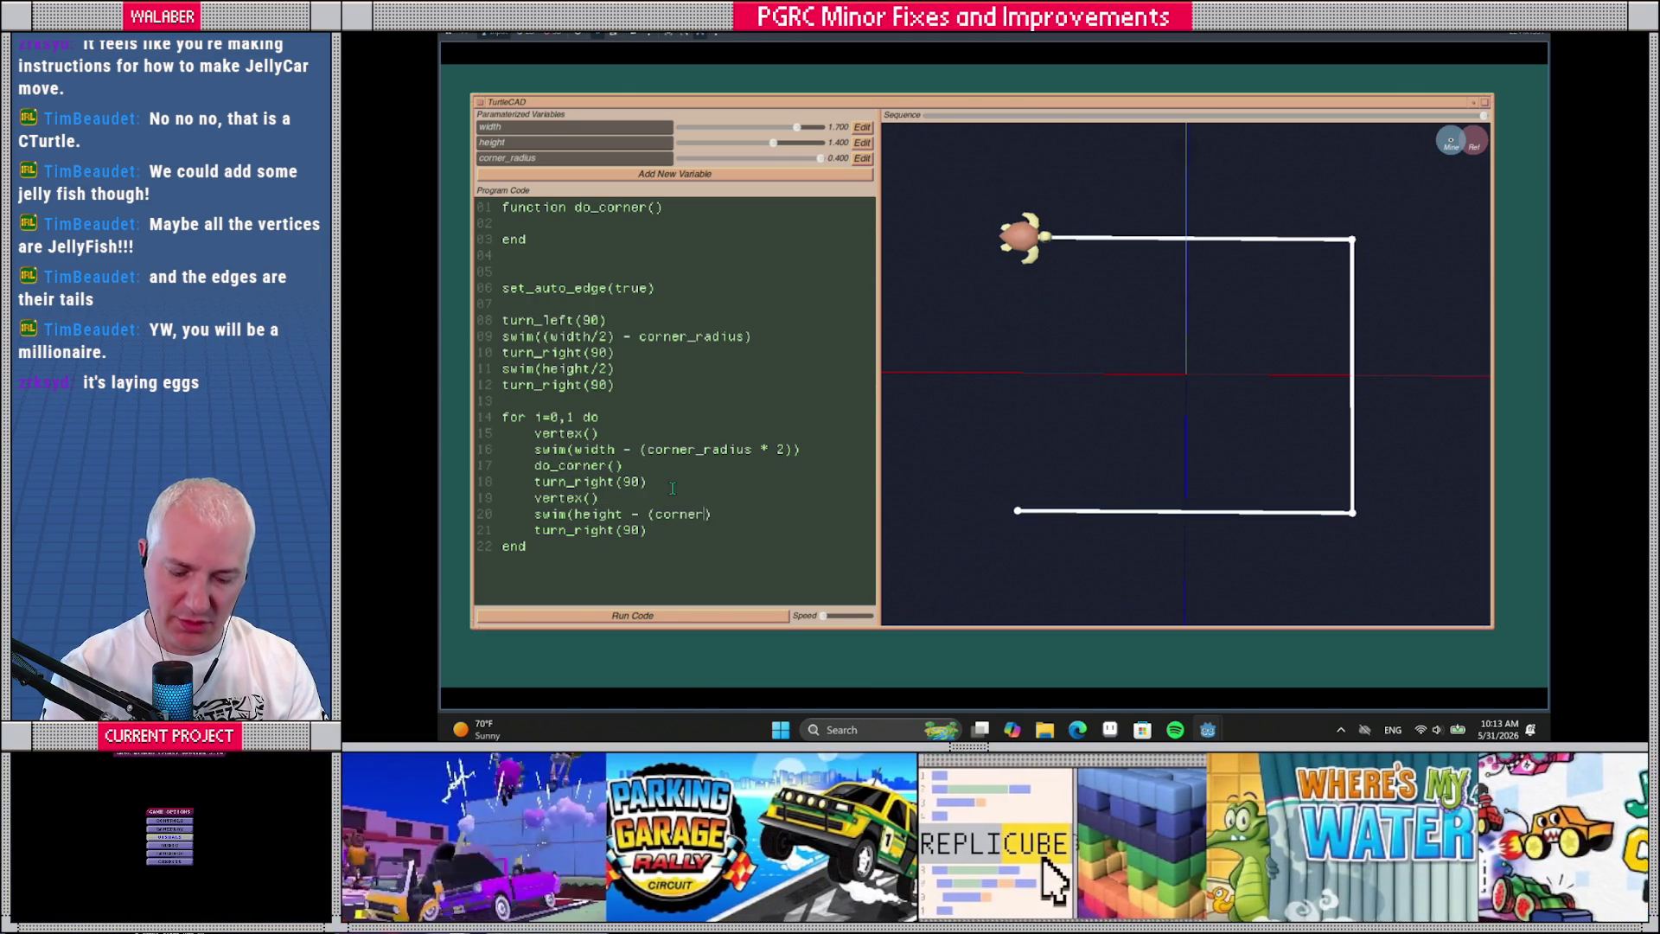
type("ius * 2)")
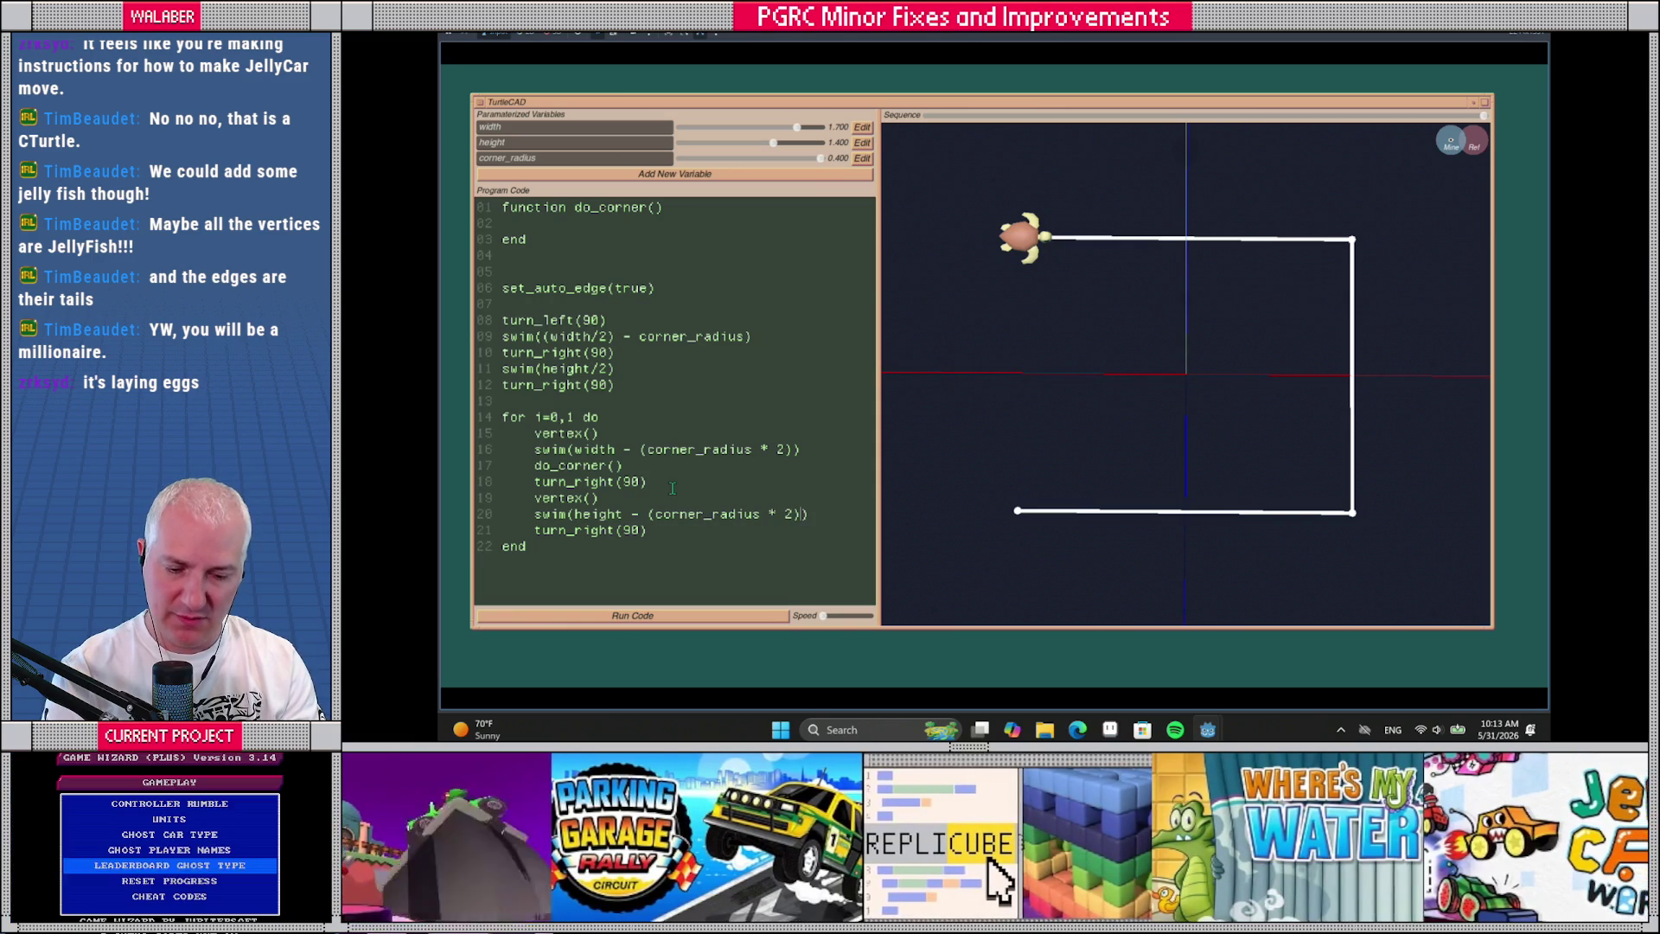
key("BackSpace")
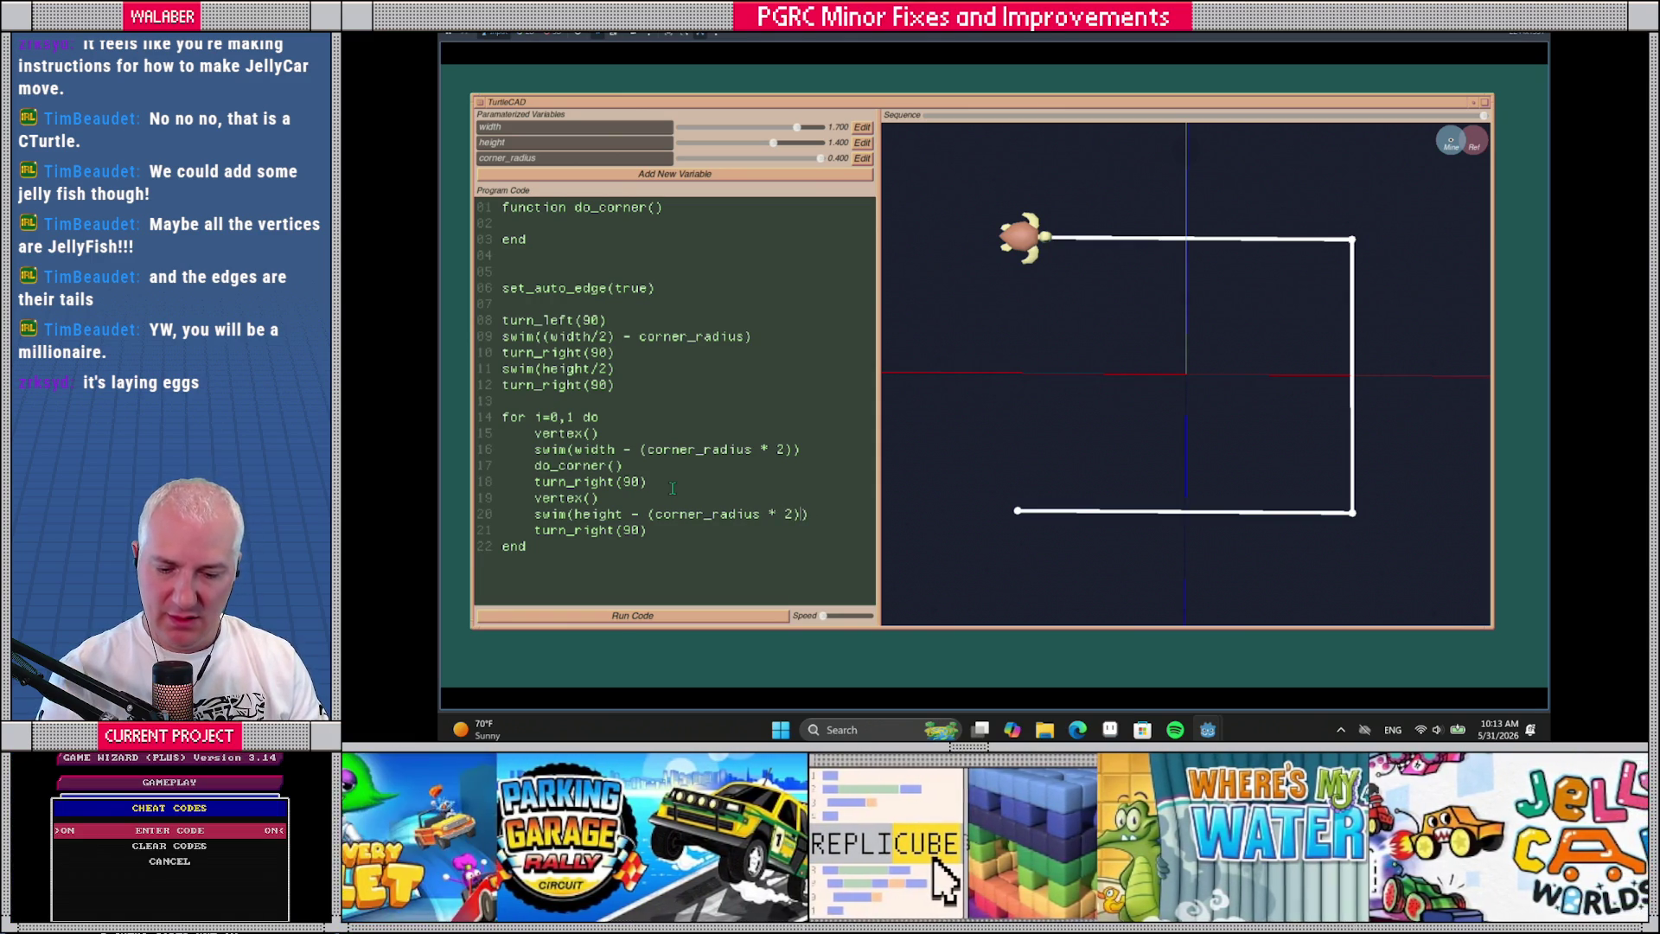
key("Down")
key("BackSpace")
key("BackSpace")
key("BackSpace")
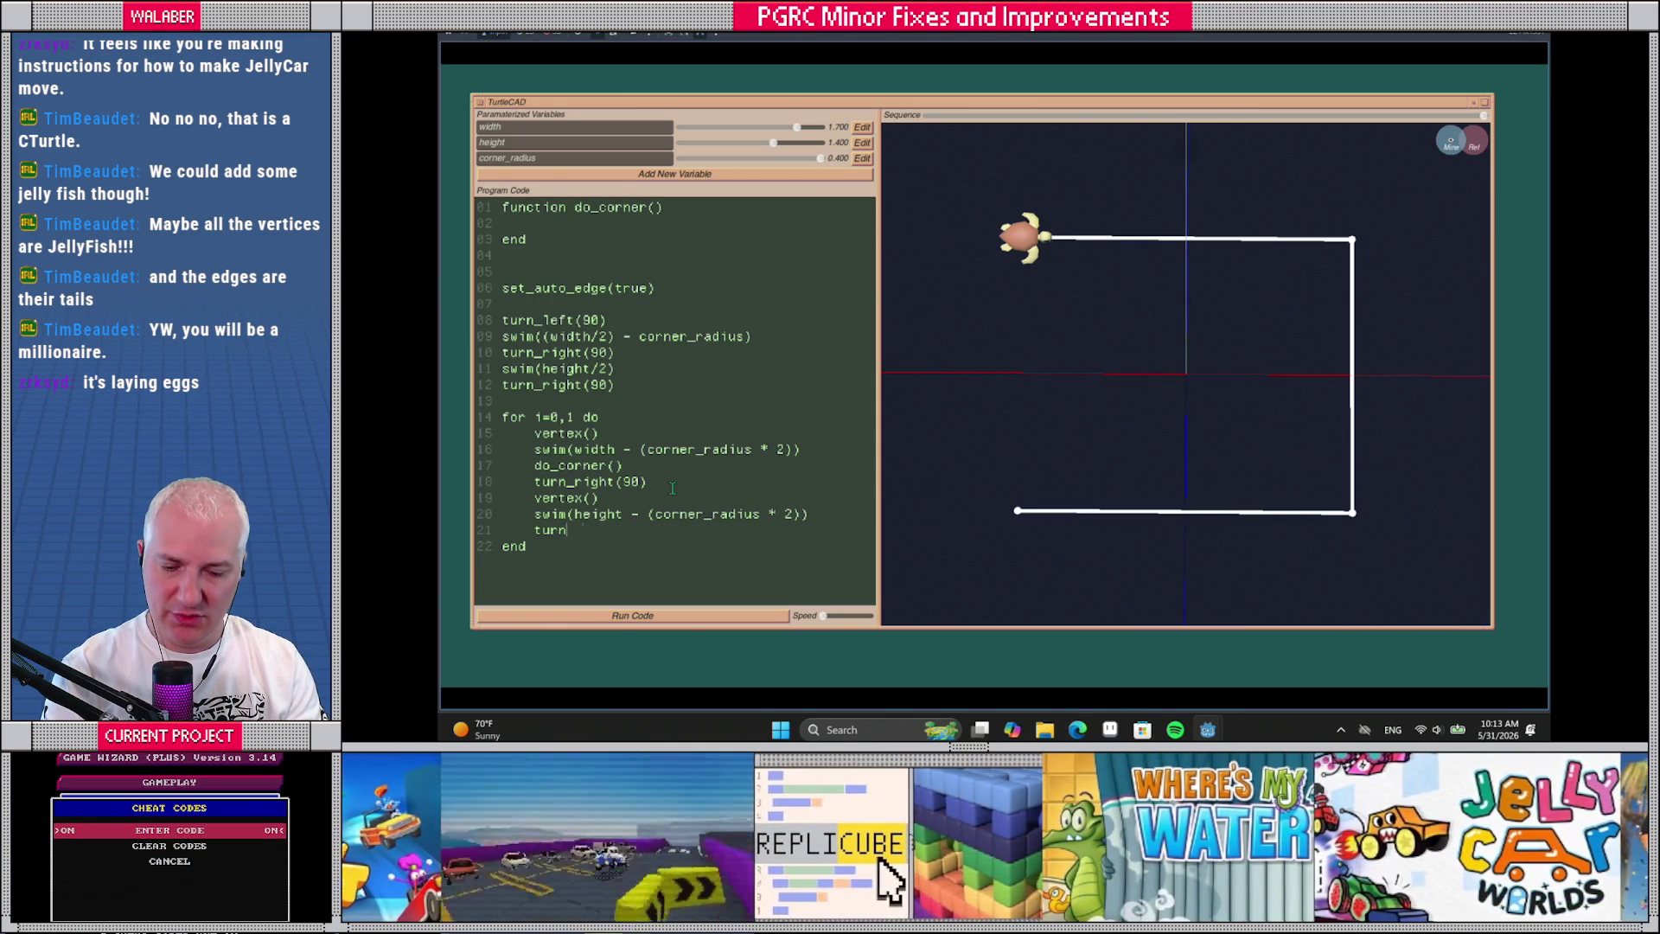
key("BackSpace")
key("BackSpace")
key("BackSpace")
type("do_corner()")
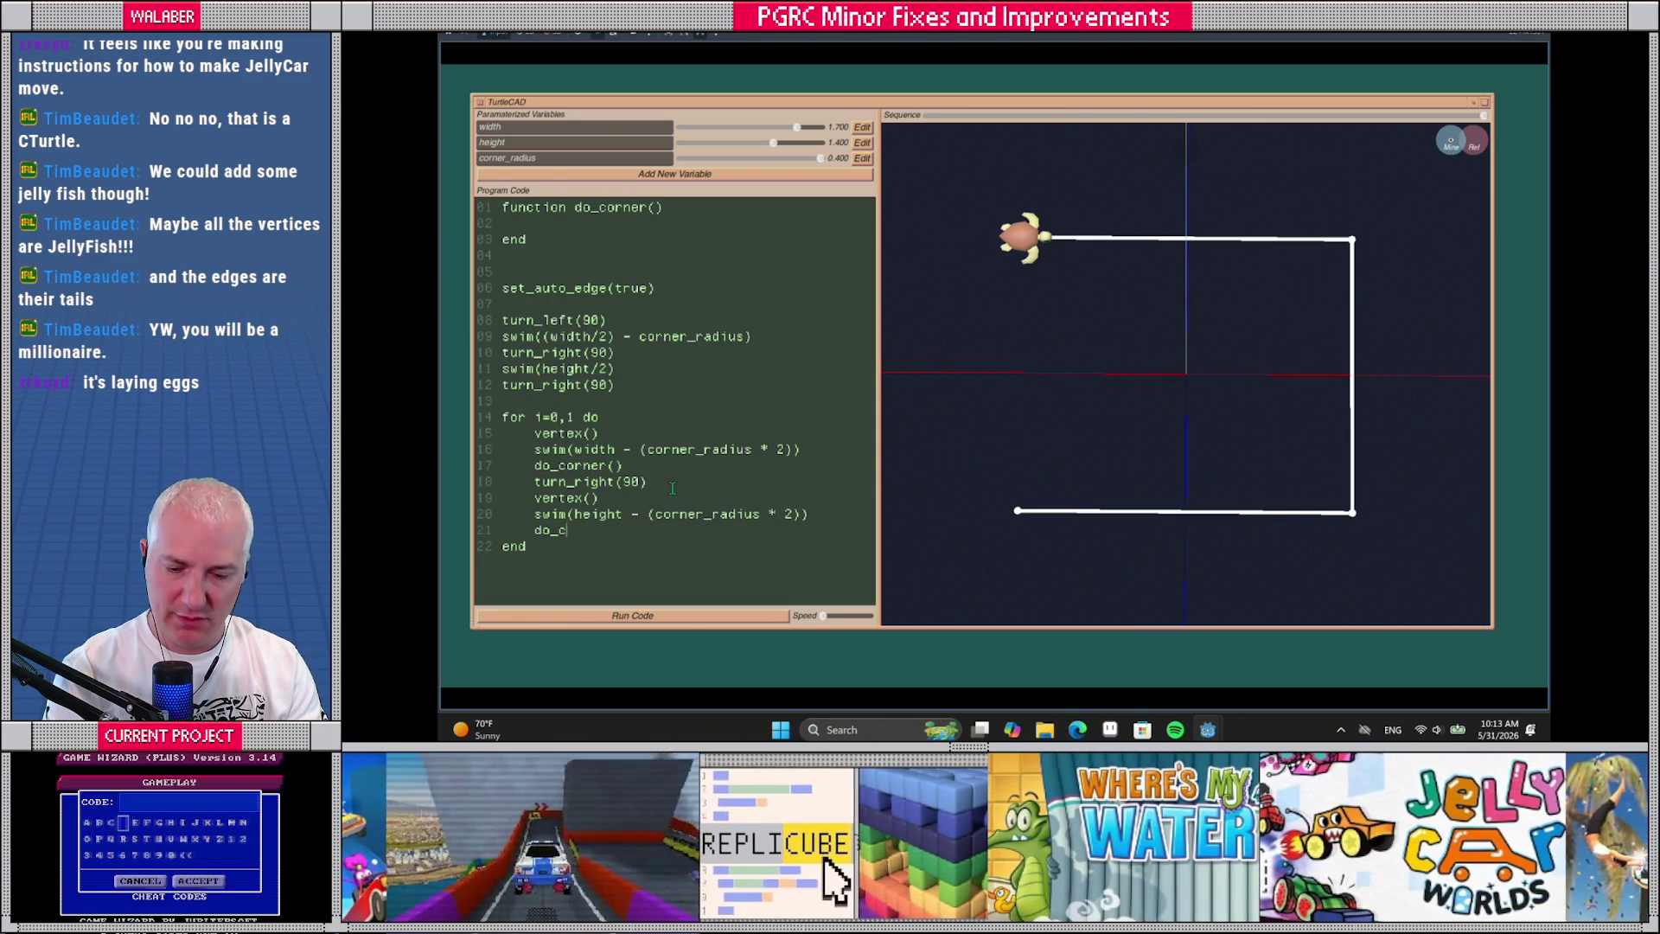
Move the loop's turn_right(90) into do_corner() and rerun with a faster turtle animation
left_click(735, 615)
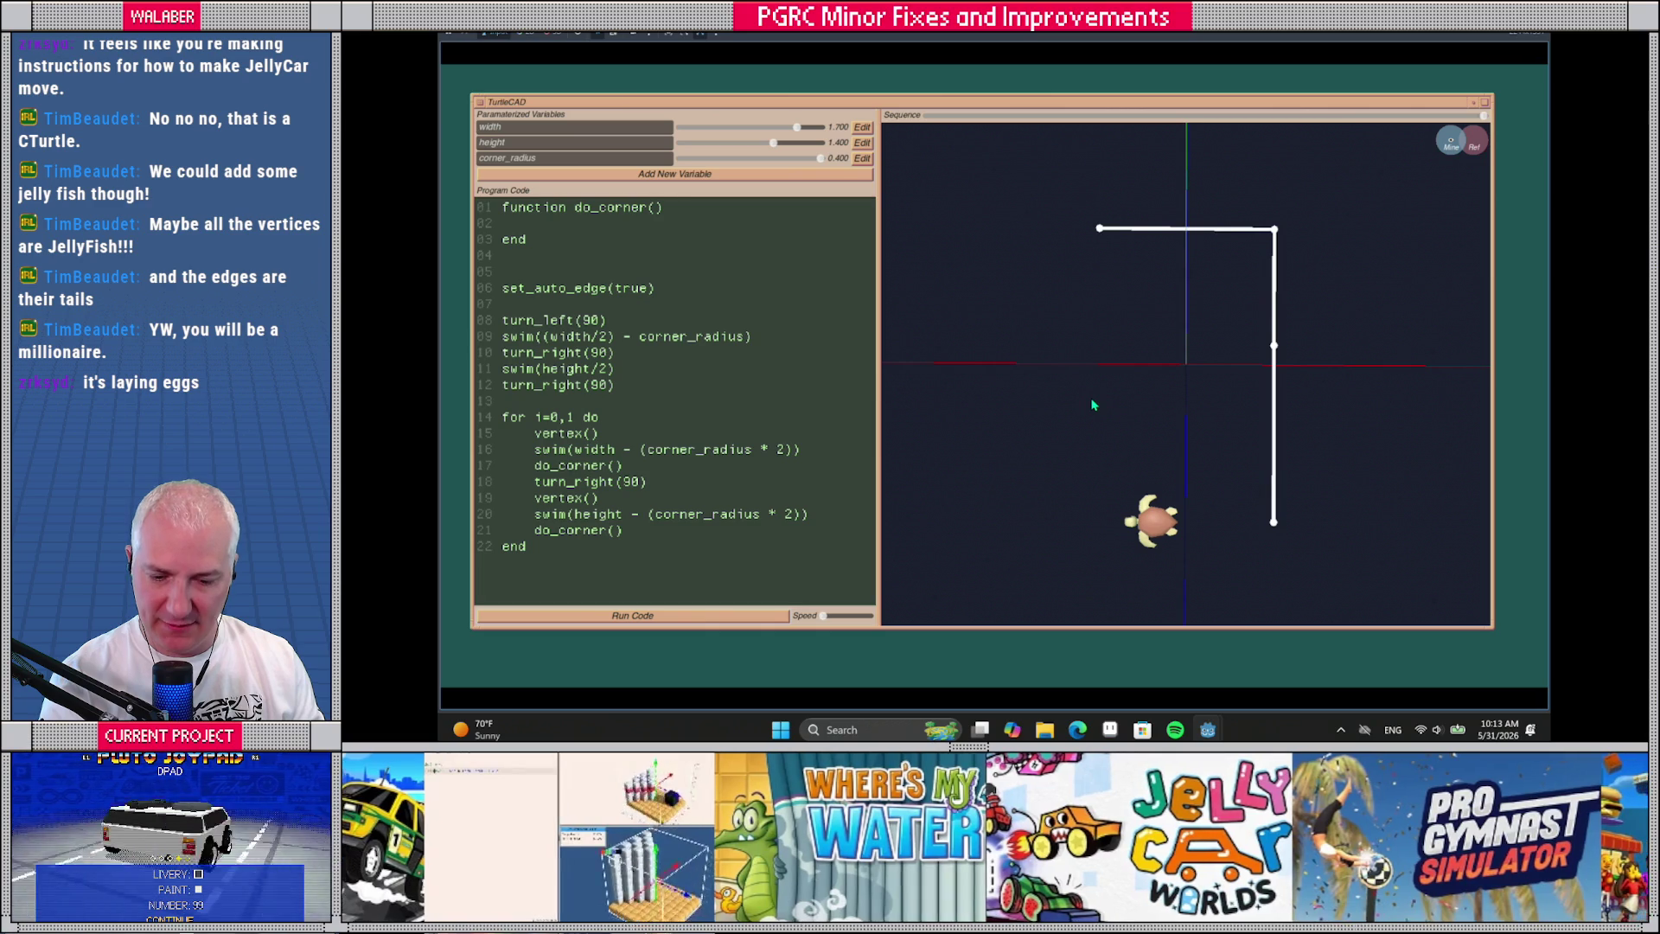
left_click_drag(533, 482, 532, 498)
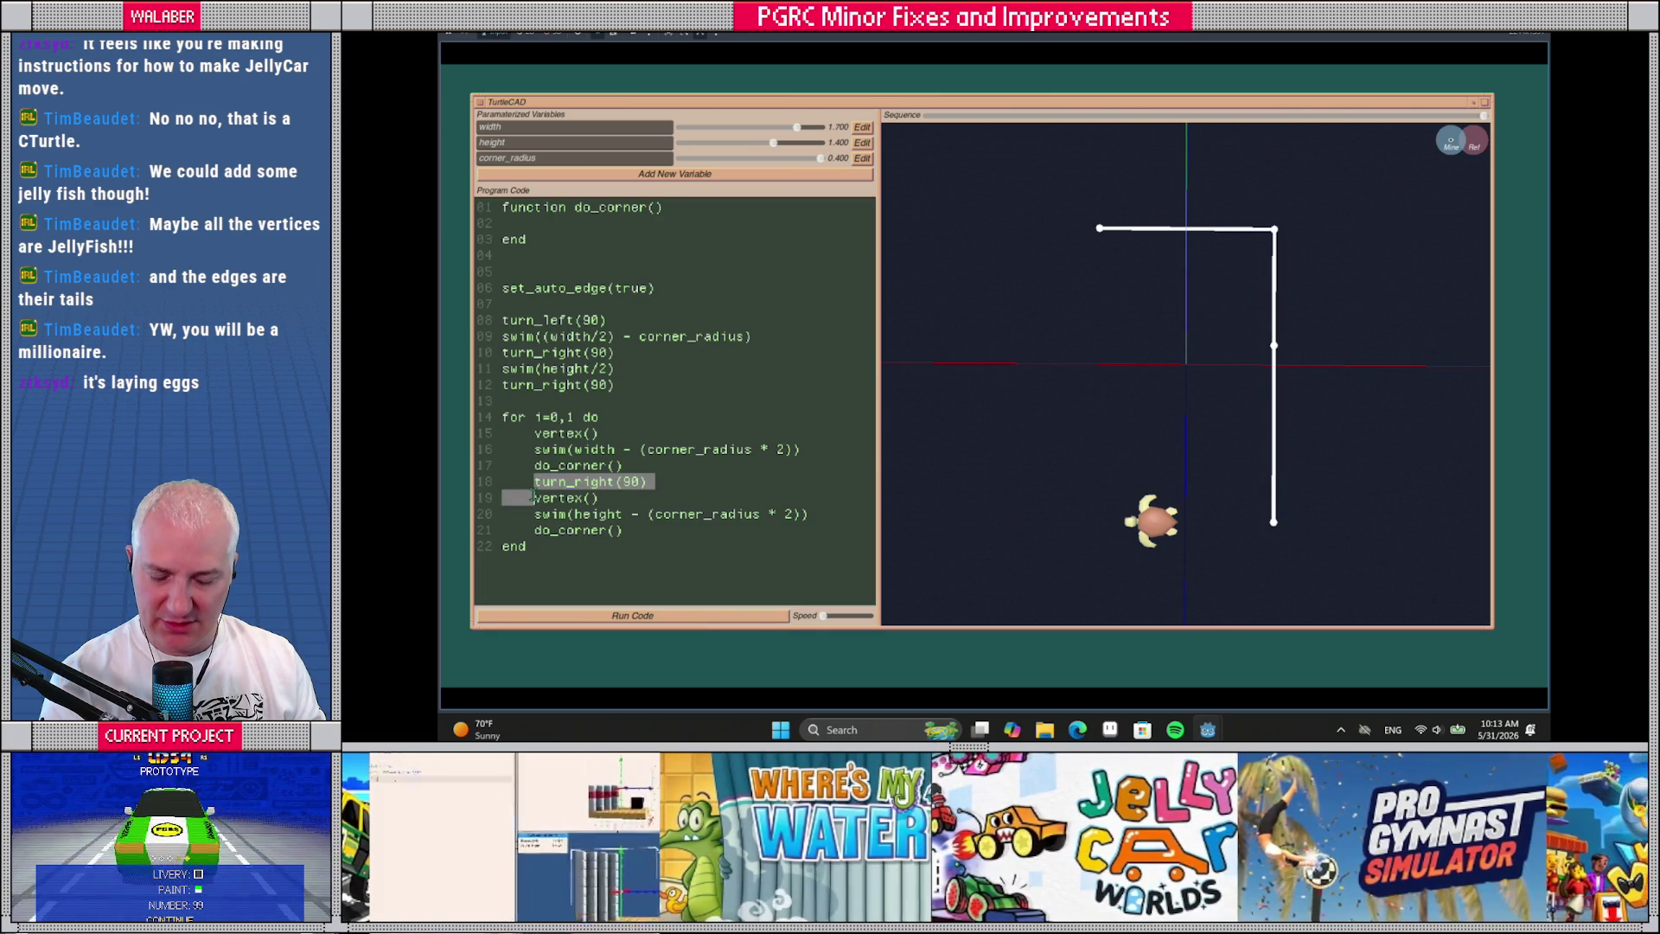
key("Delete")
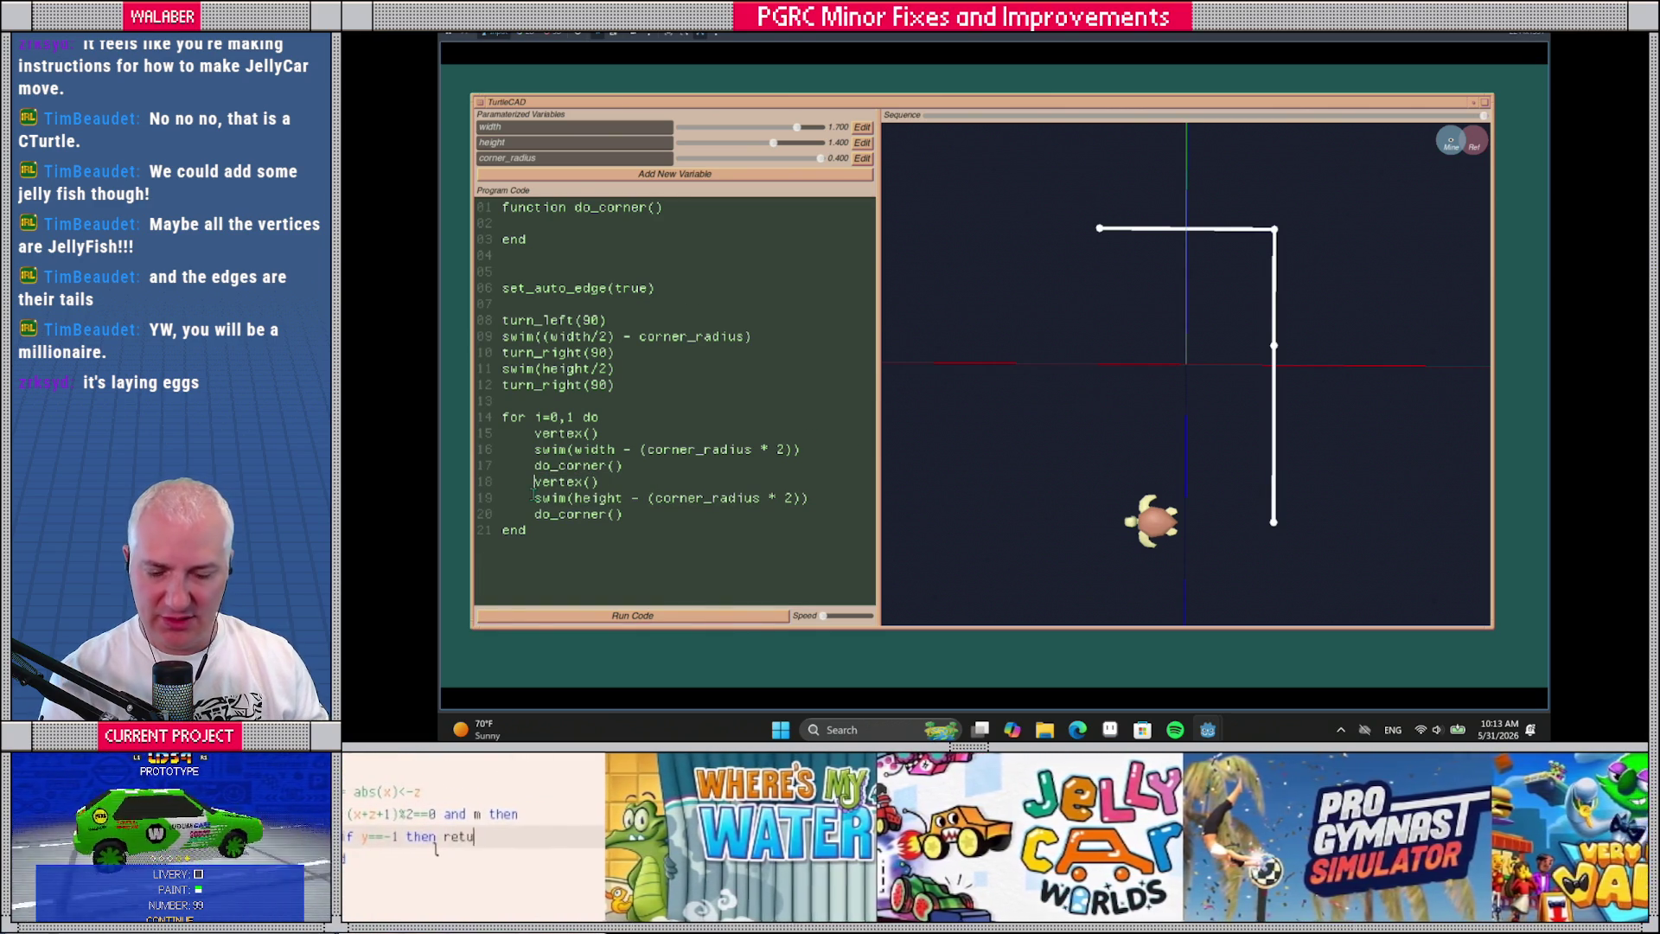
left_click(632, 615)
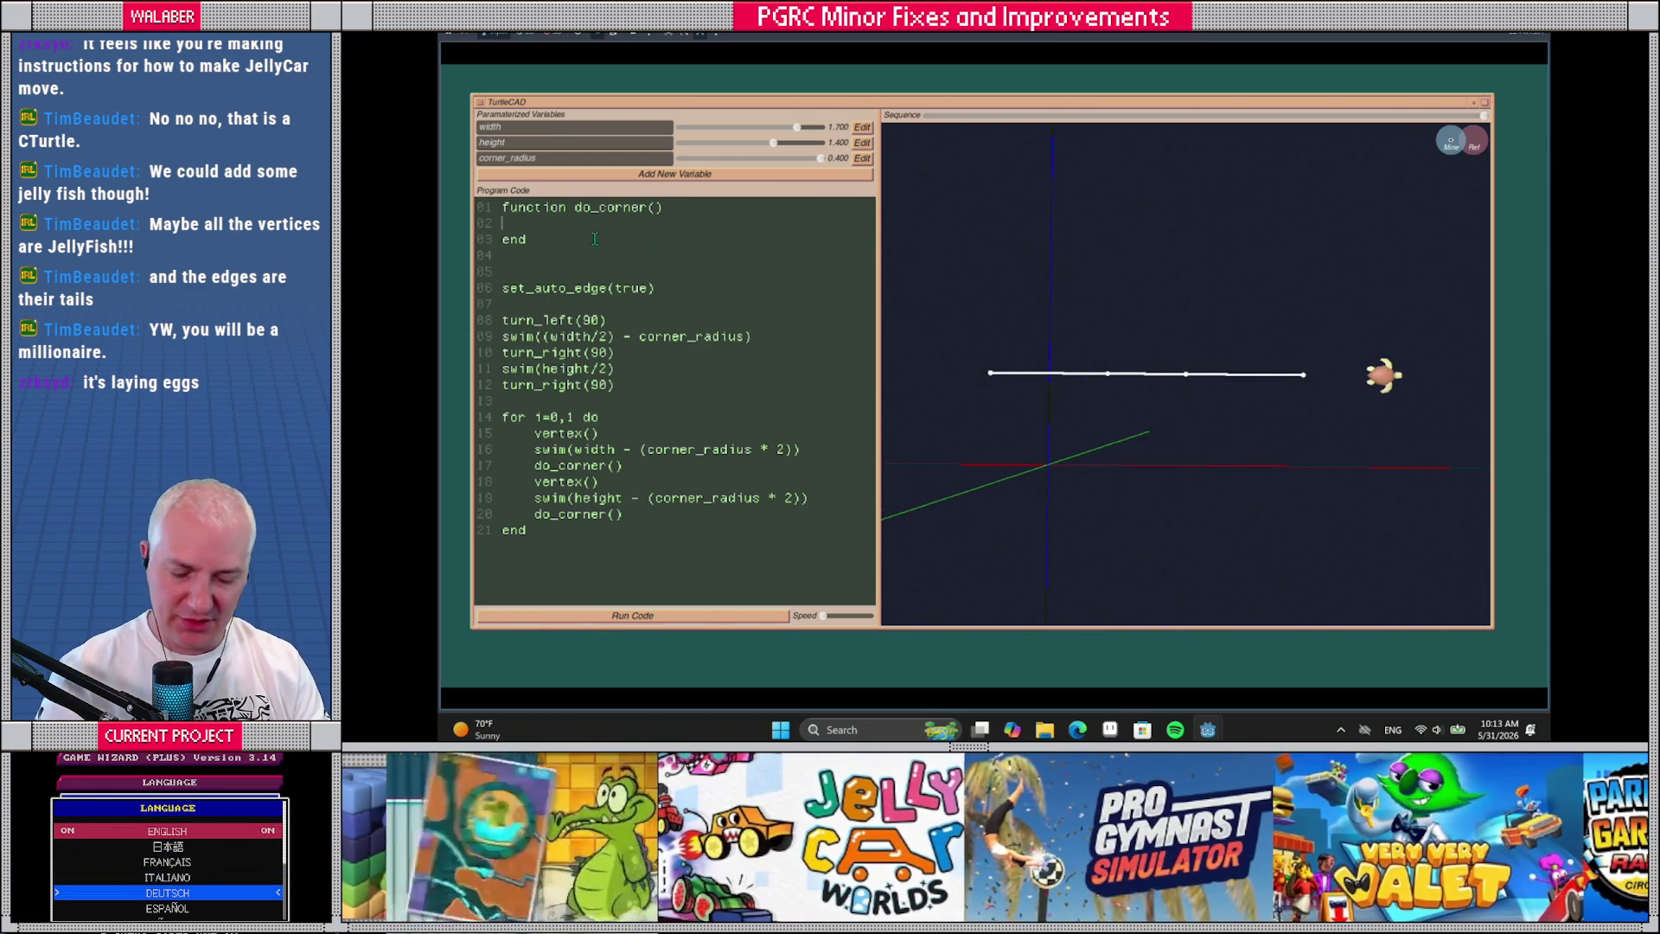
type("turn_r")
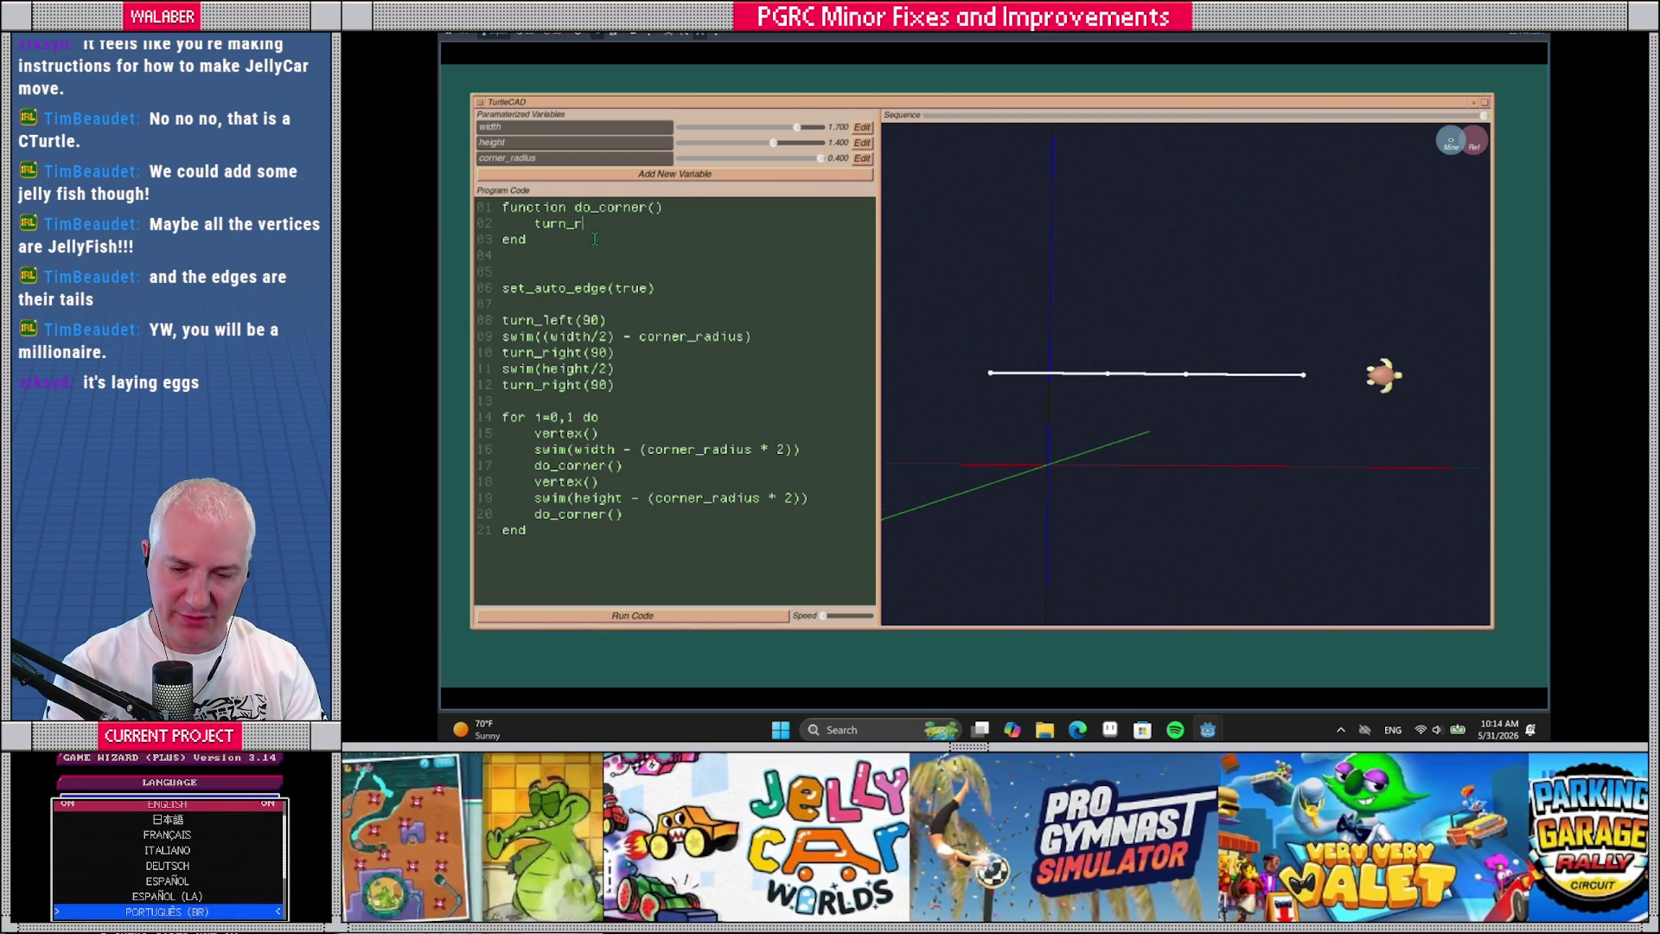
type("ight(90)")
left_click(683, 616)
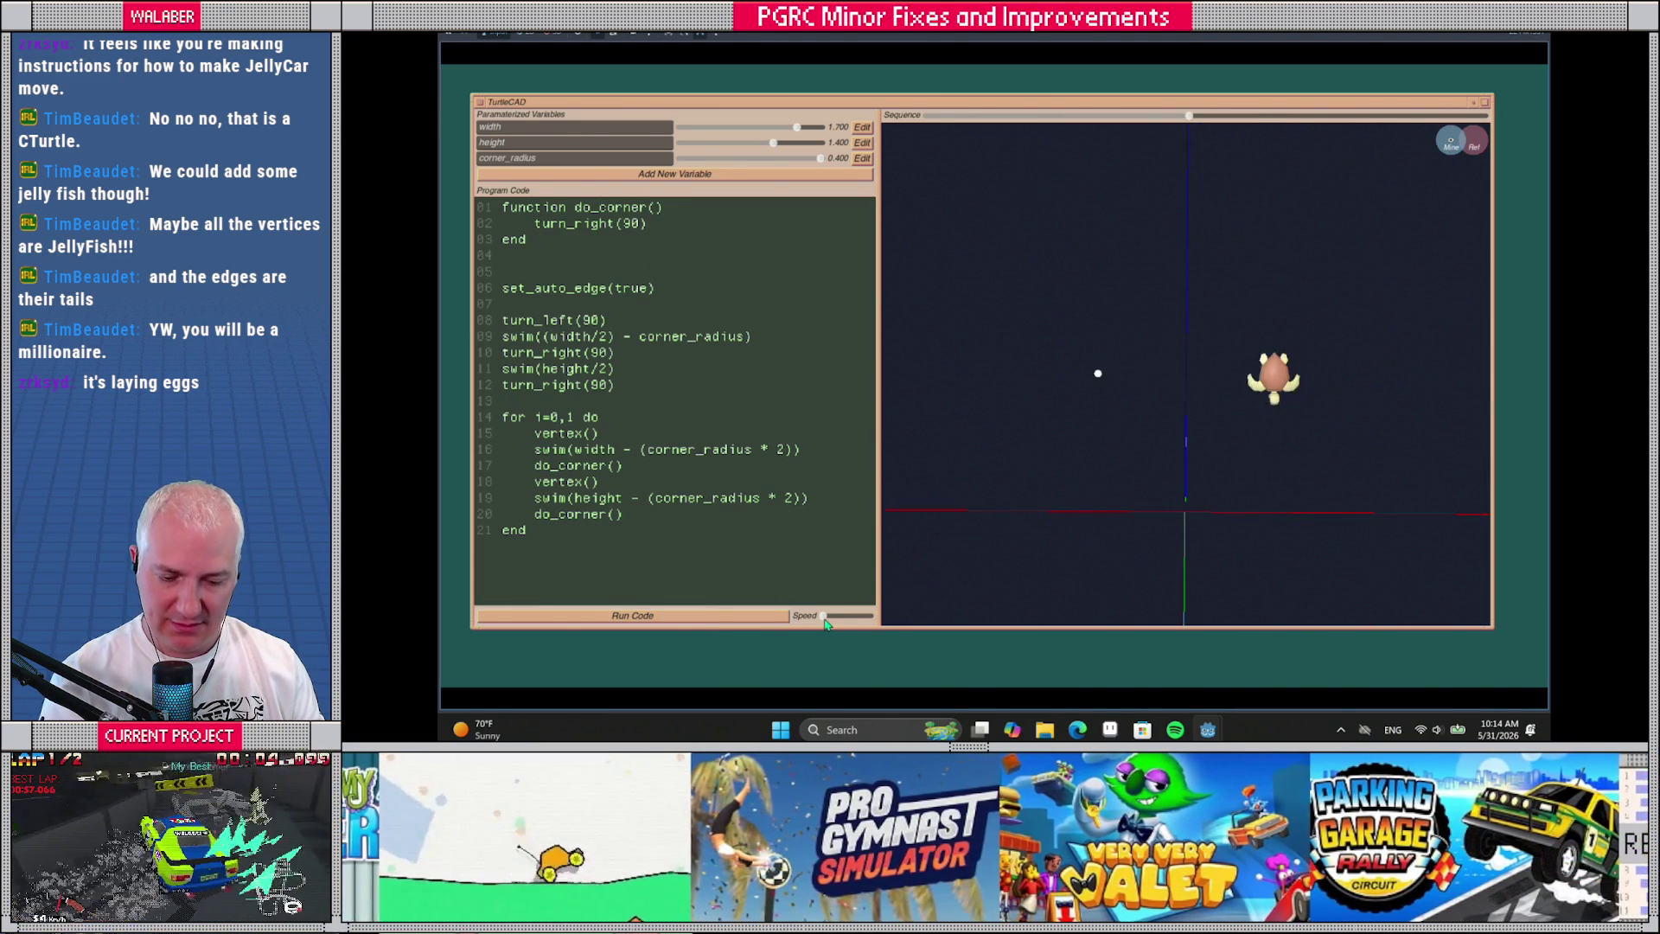
left_click_drag(825, 621, 835, 621)
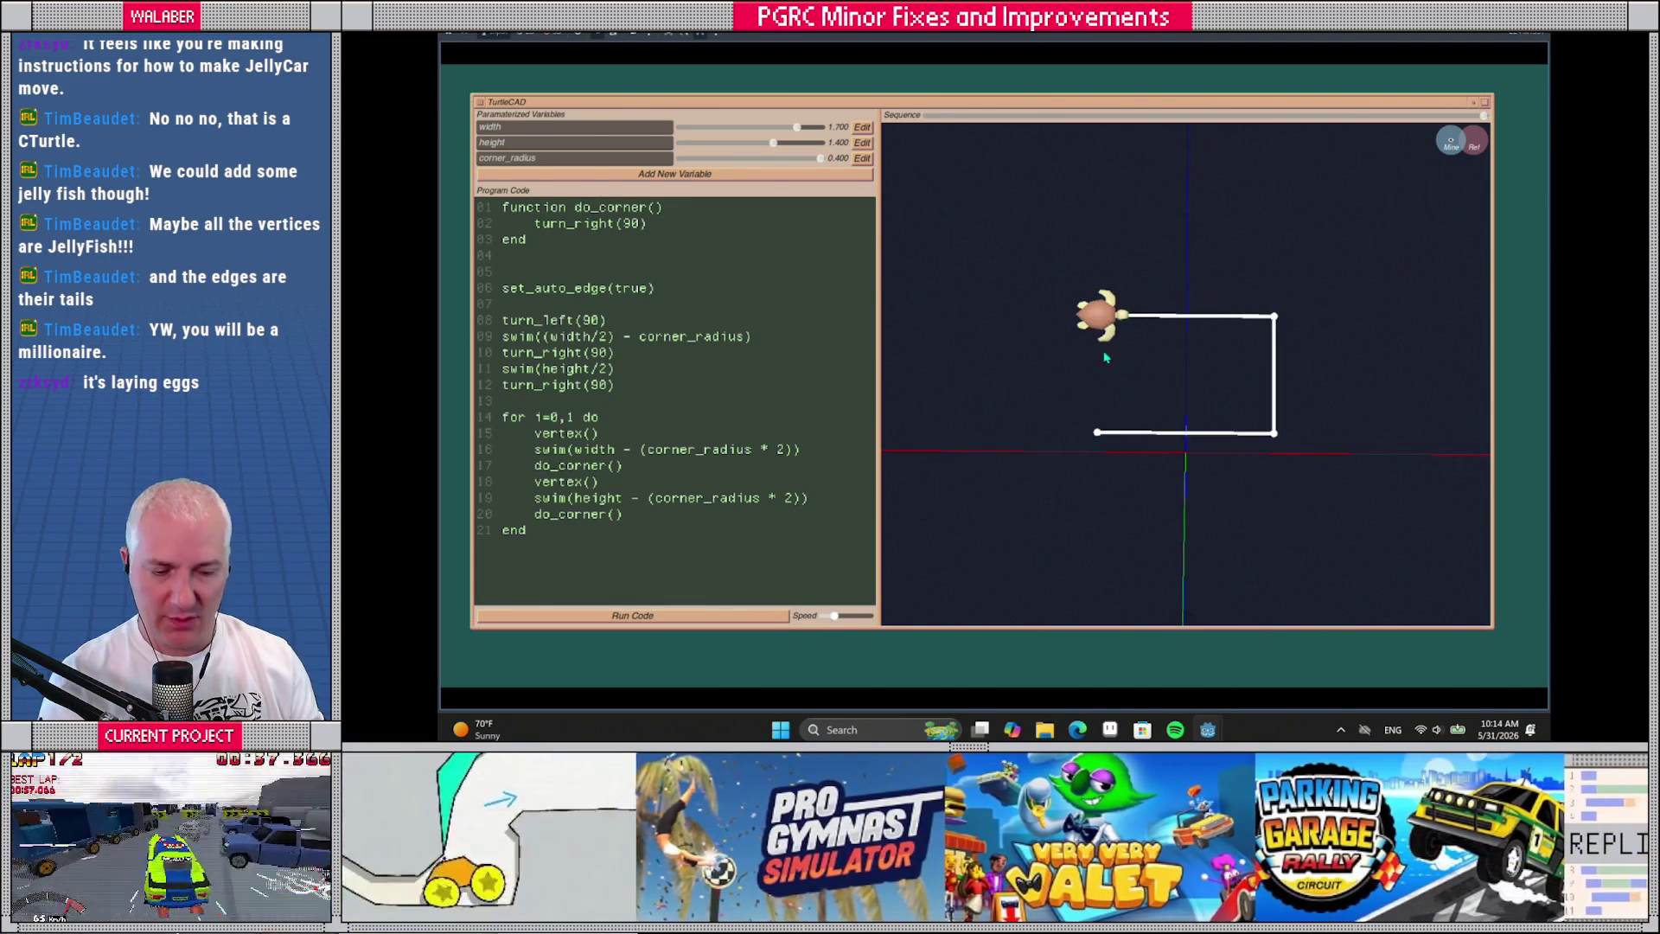
Add offset_right at the start of do_corner() and subtract corner_radius from the half-height swim
left_click_drag(534, 223, 649, 223)
left_click(685, 207)
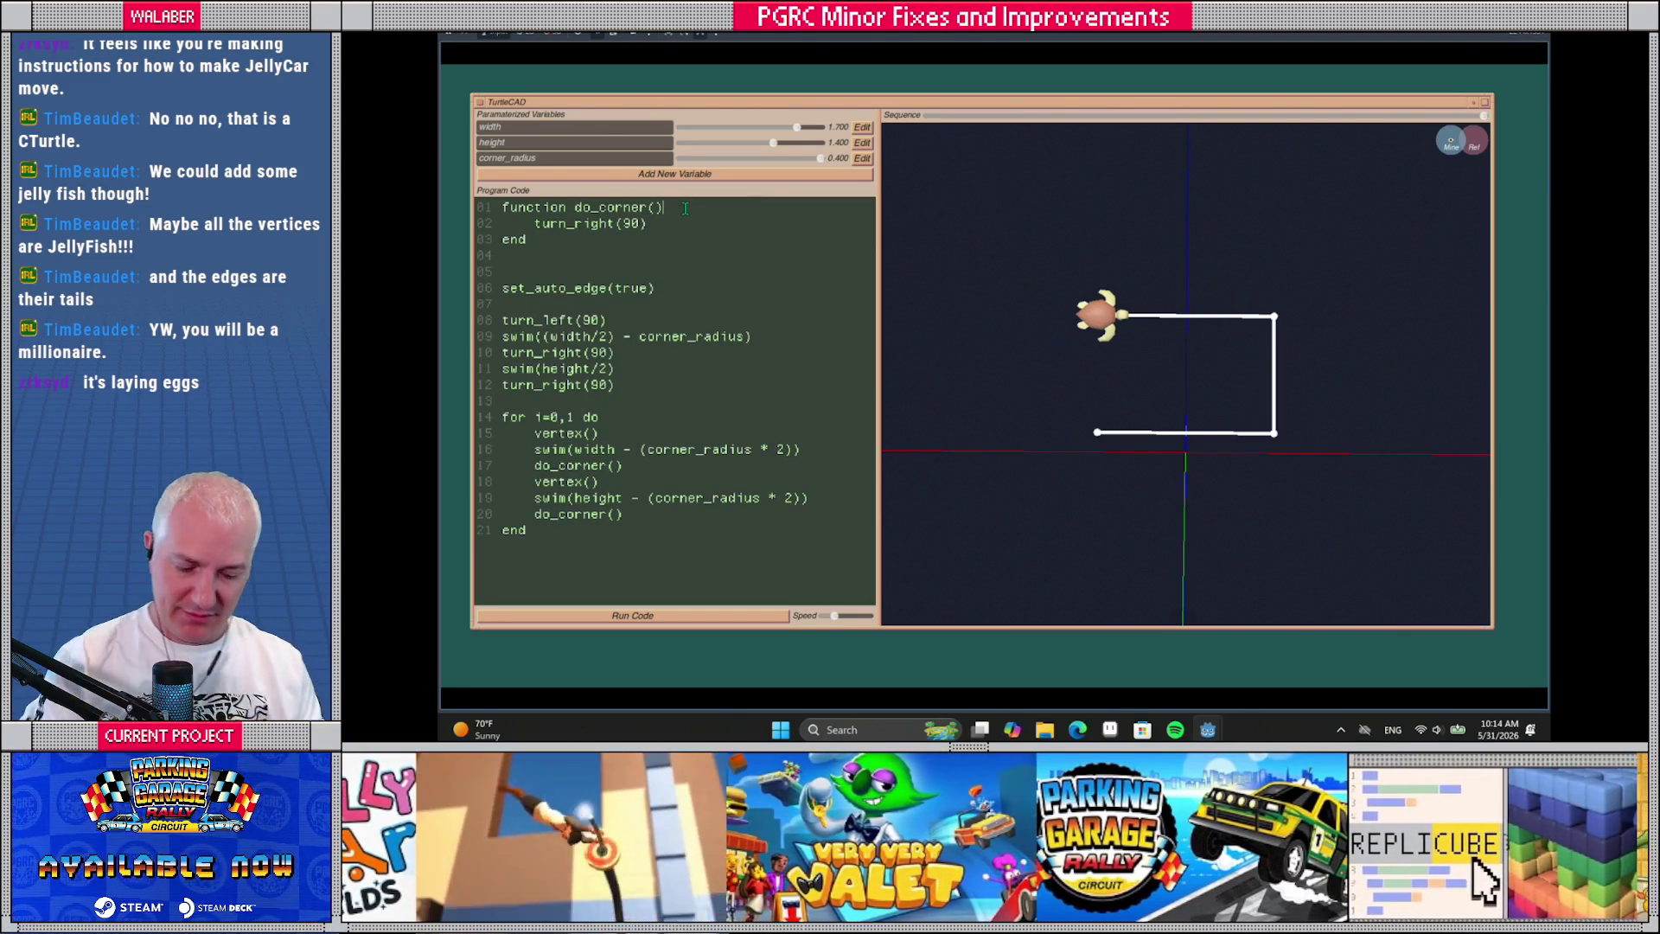
key("Return")
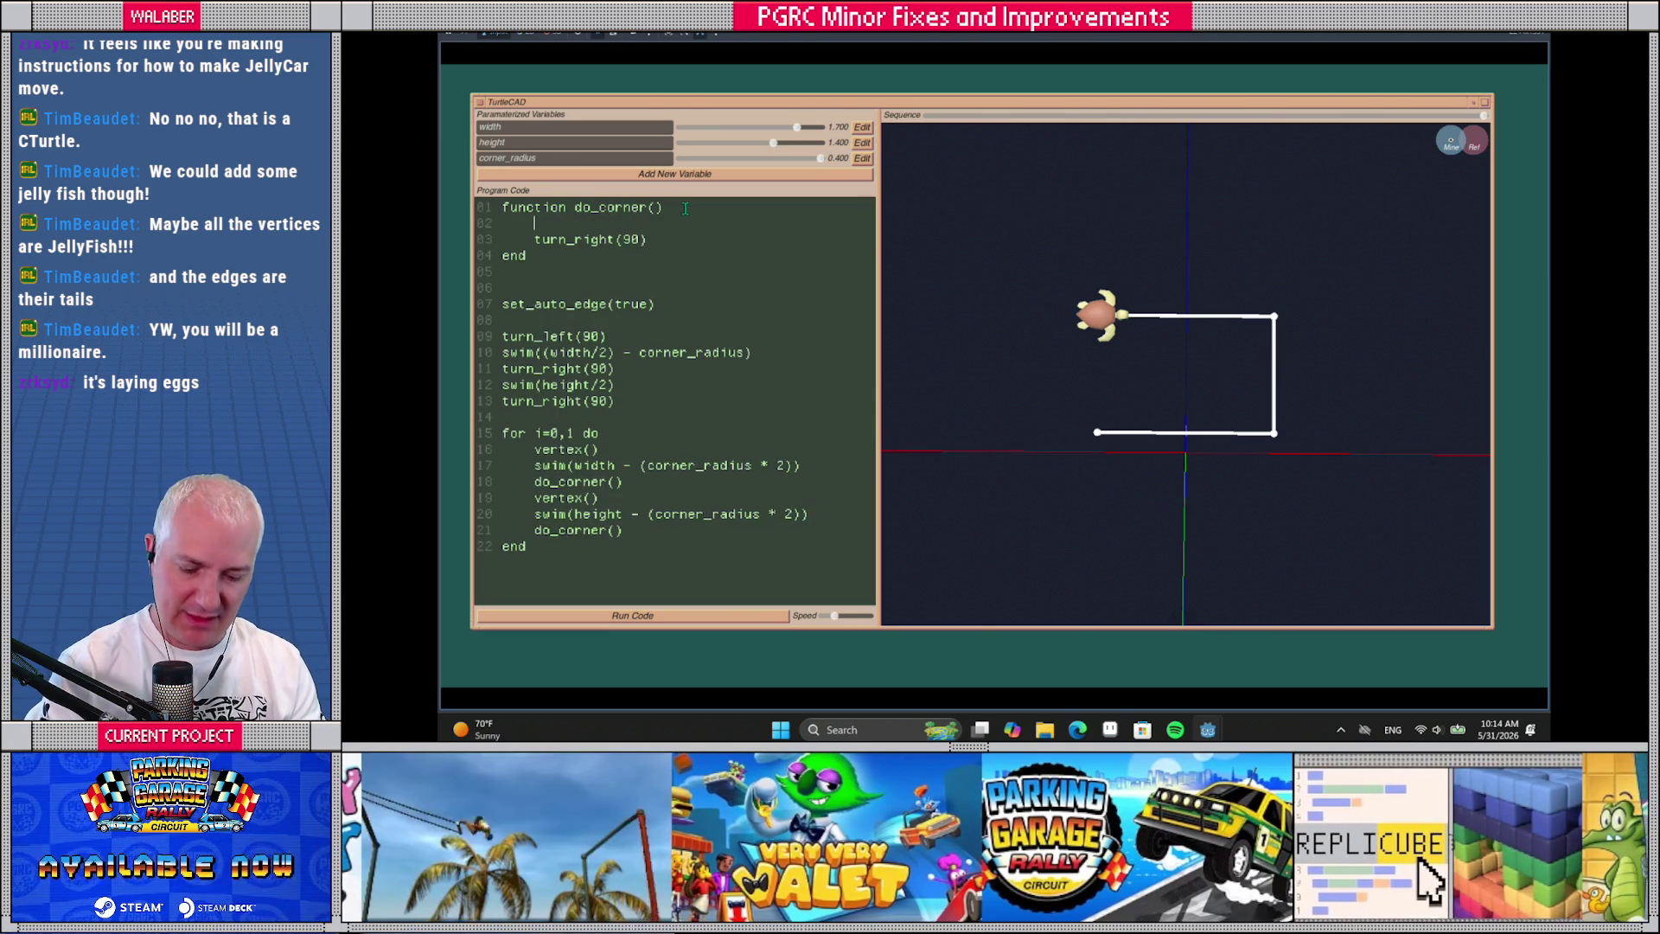
type("offset_r")
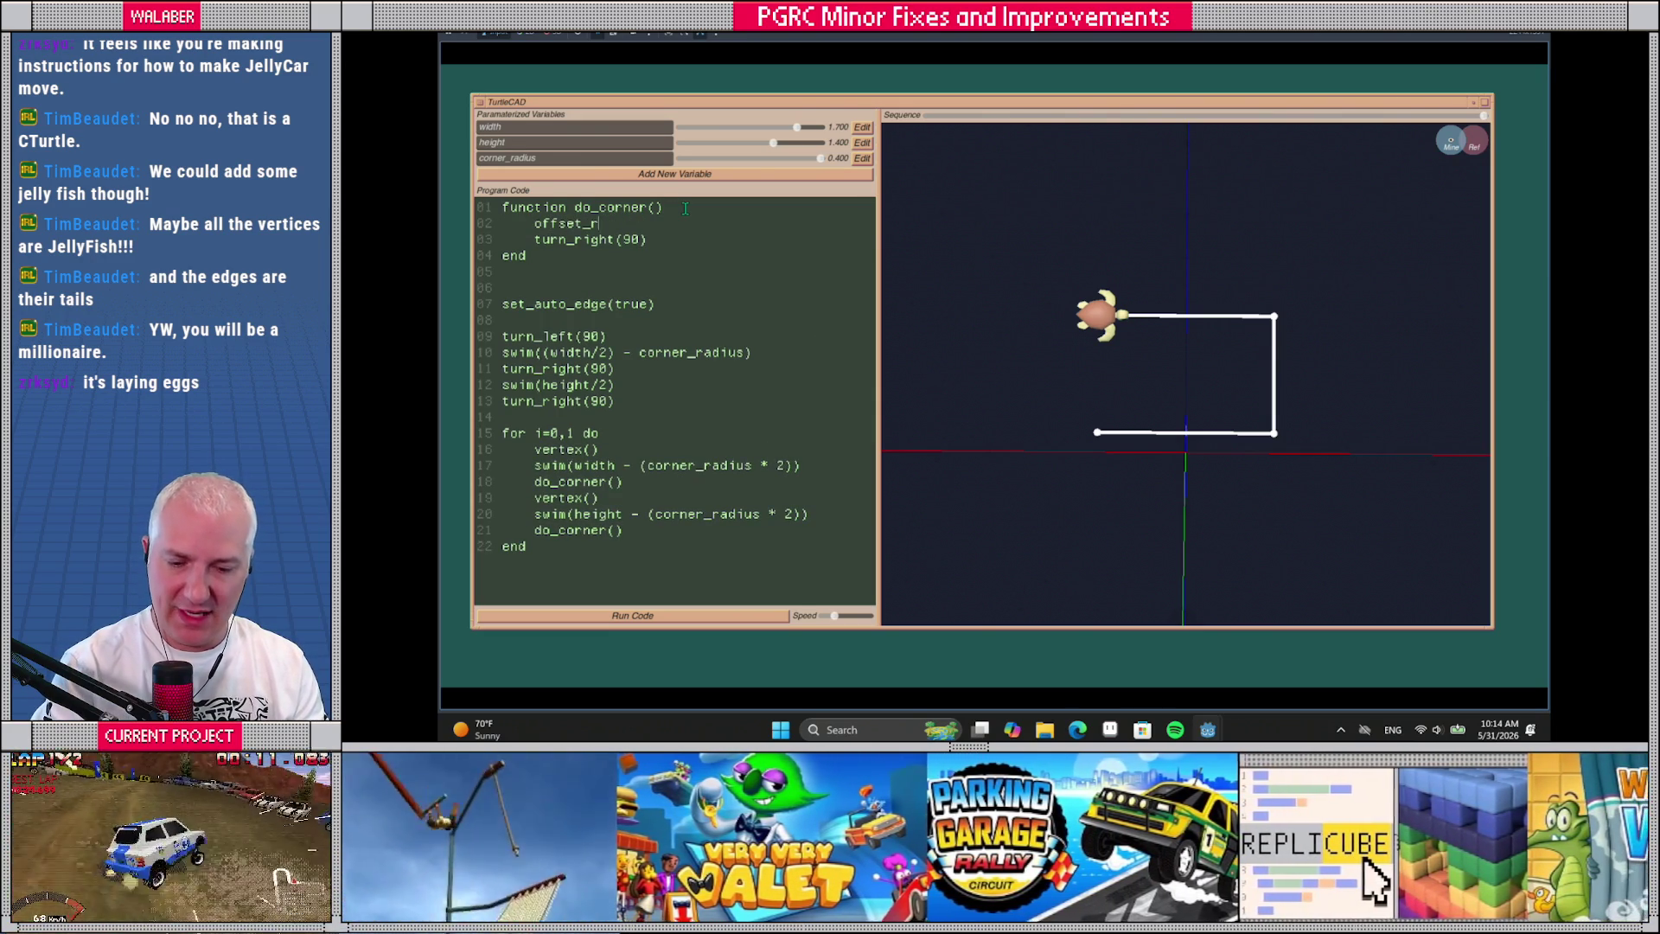
type("ight")
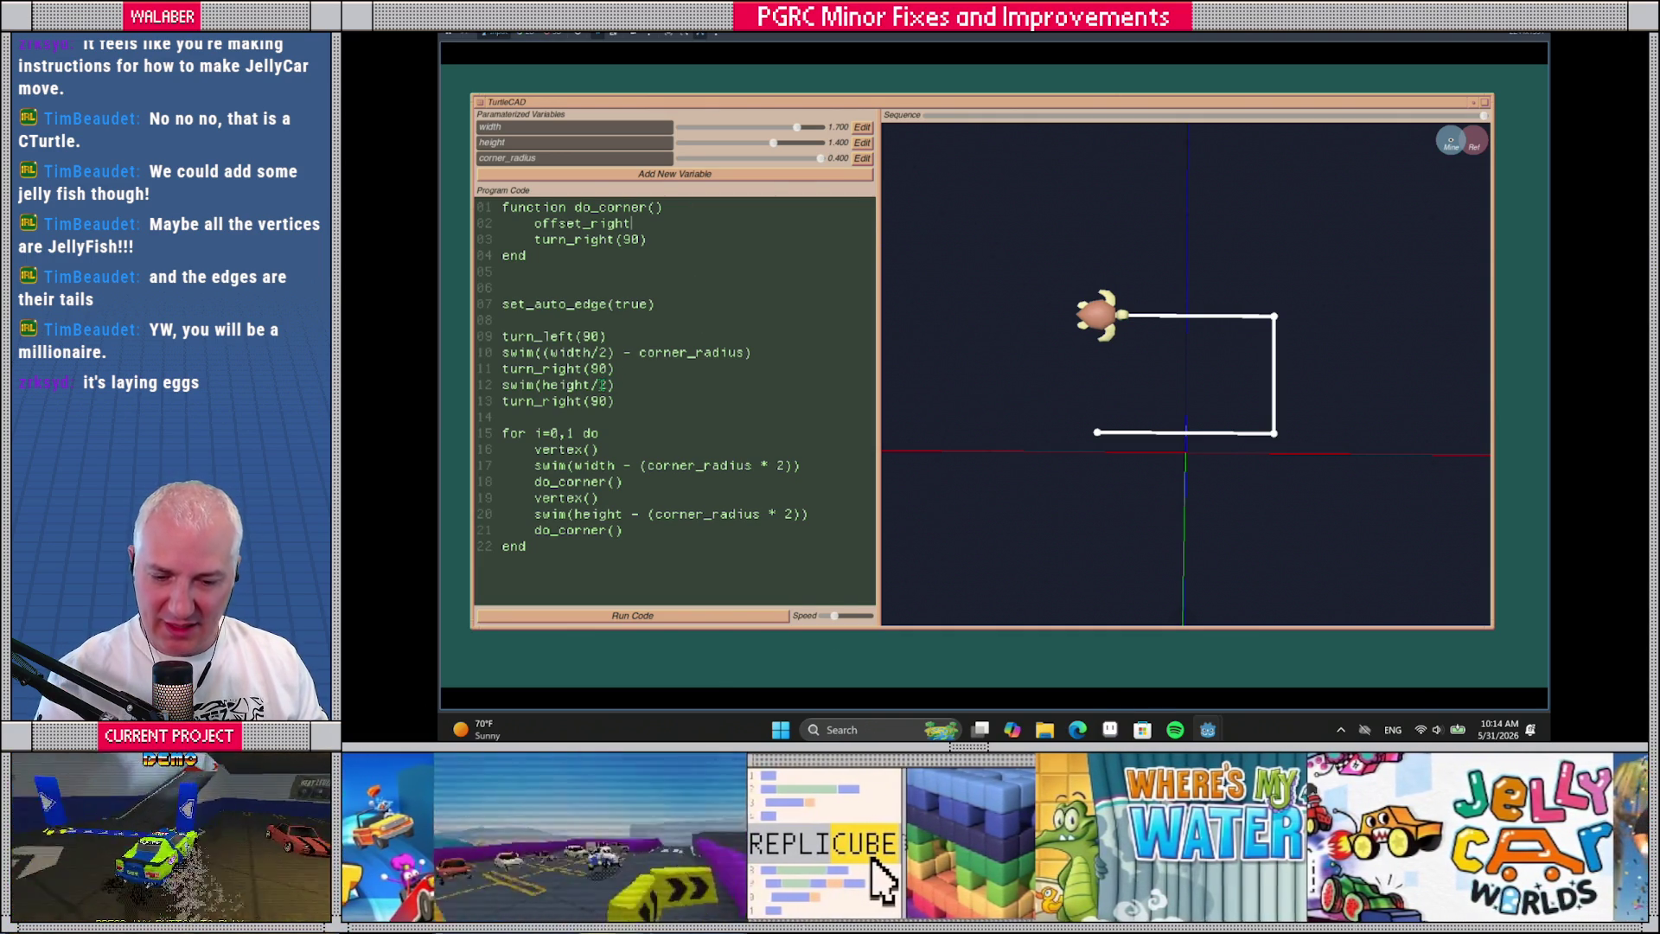
type("- corner_radius")
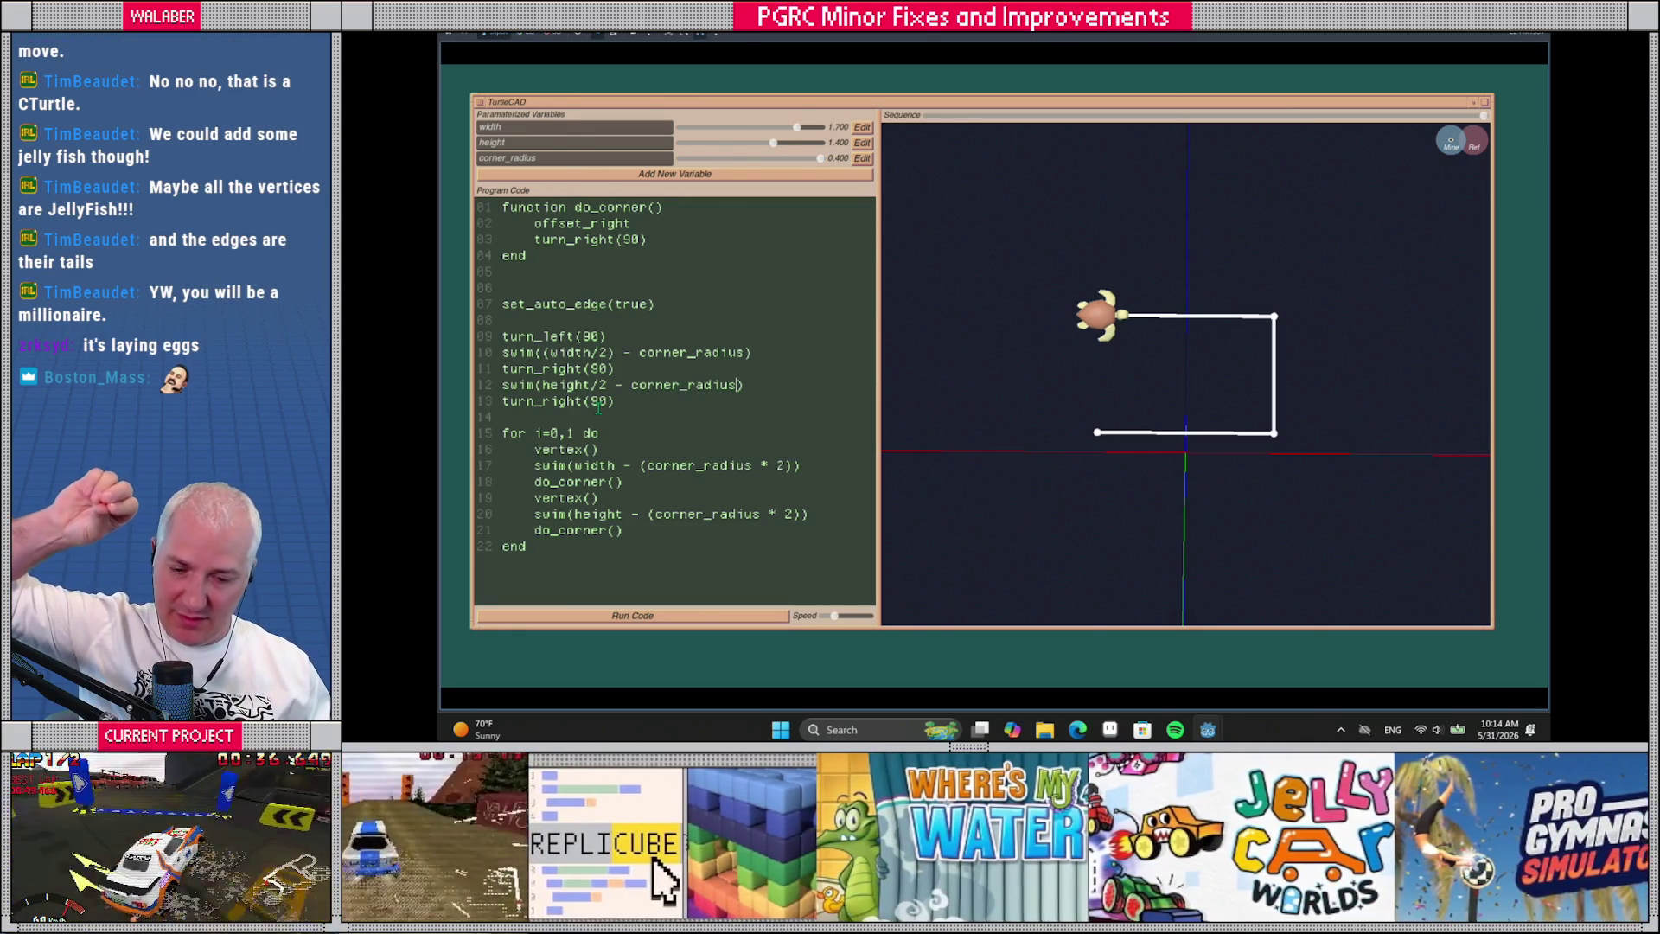
Delete both vertex() lines from the loop body
left_click_drag(533, 449, 531, 465)
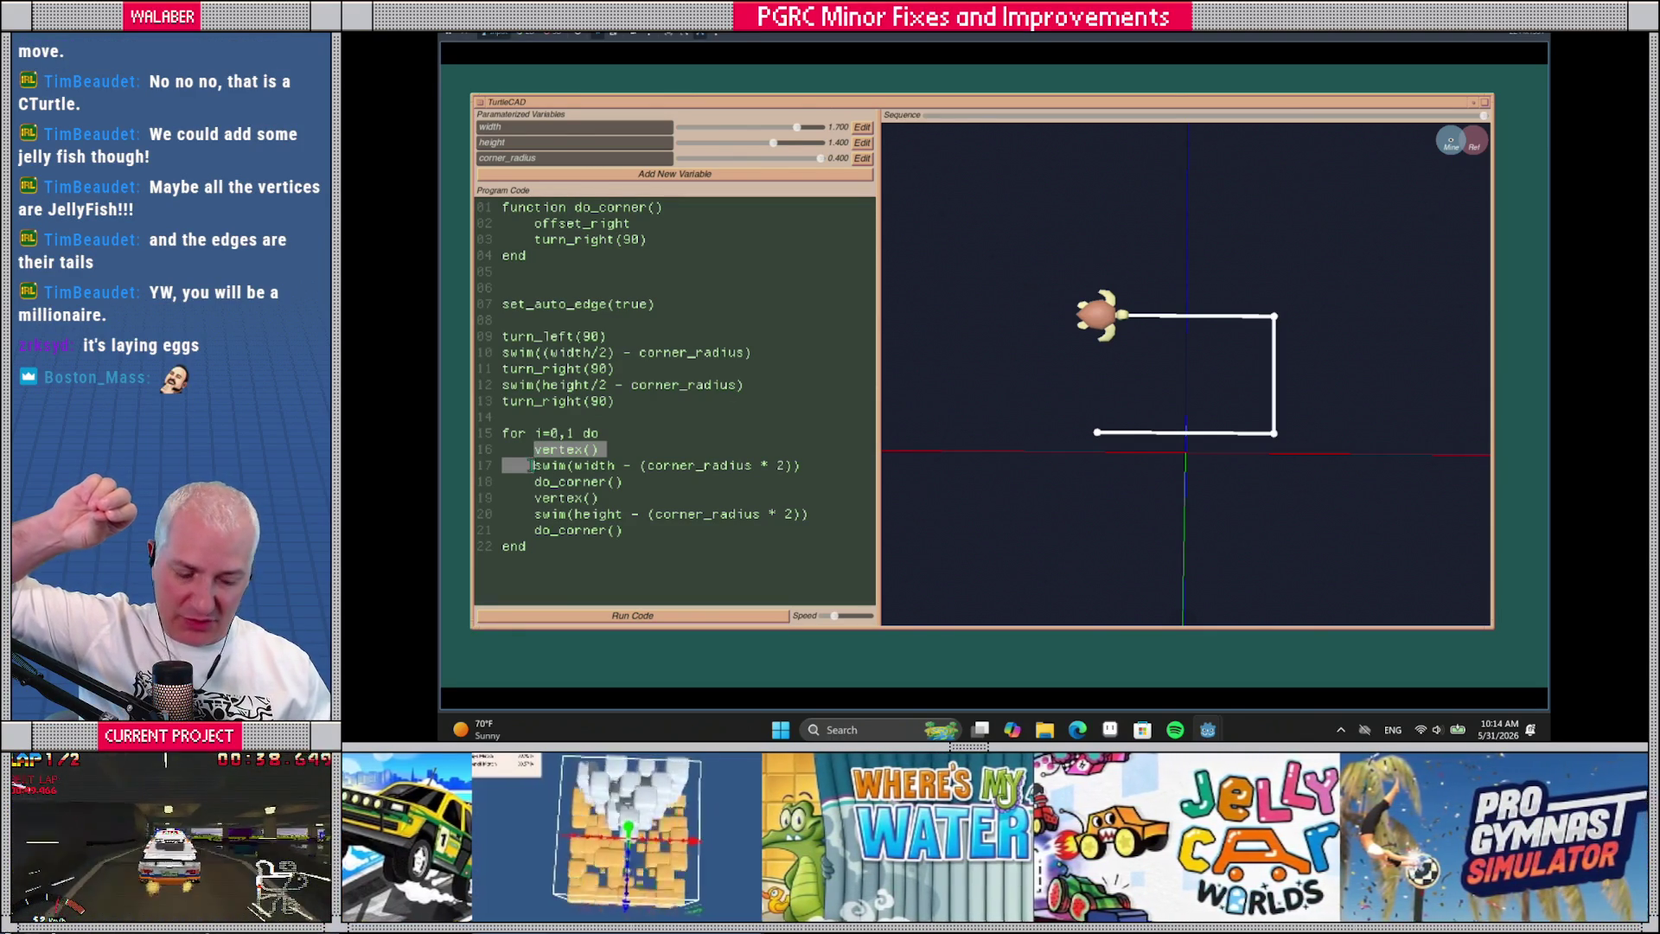
key("Delete")
key("Down")
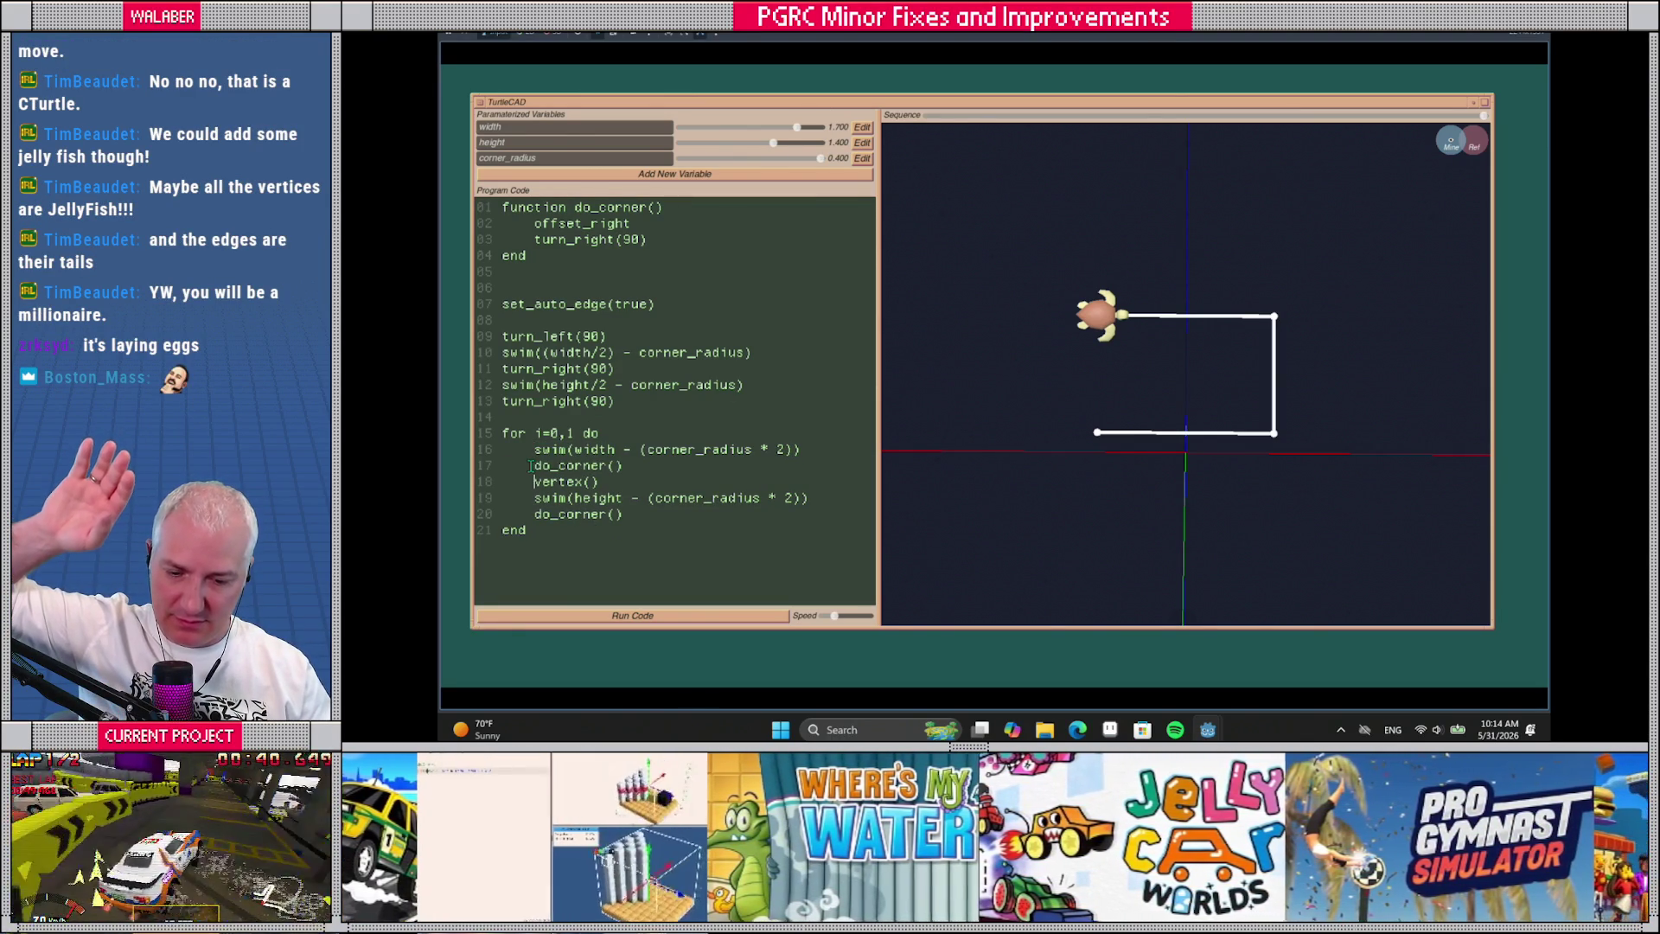
key("shift+Down")
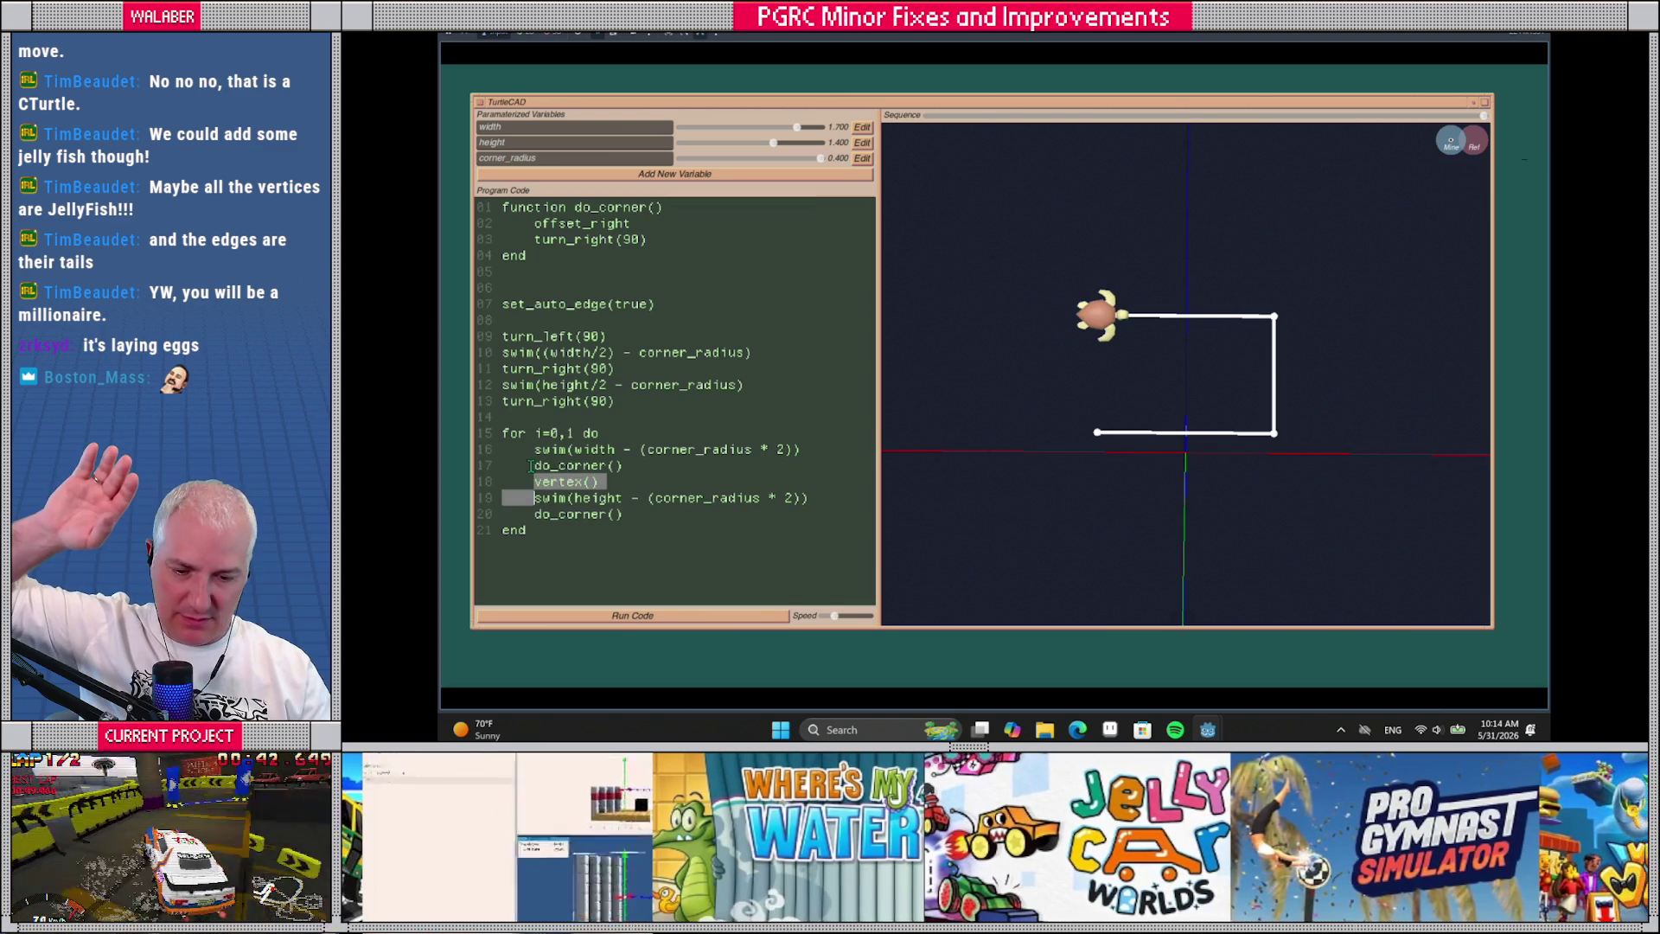
key("Delete")
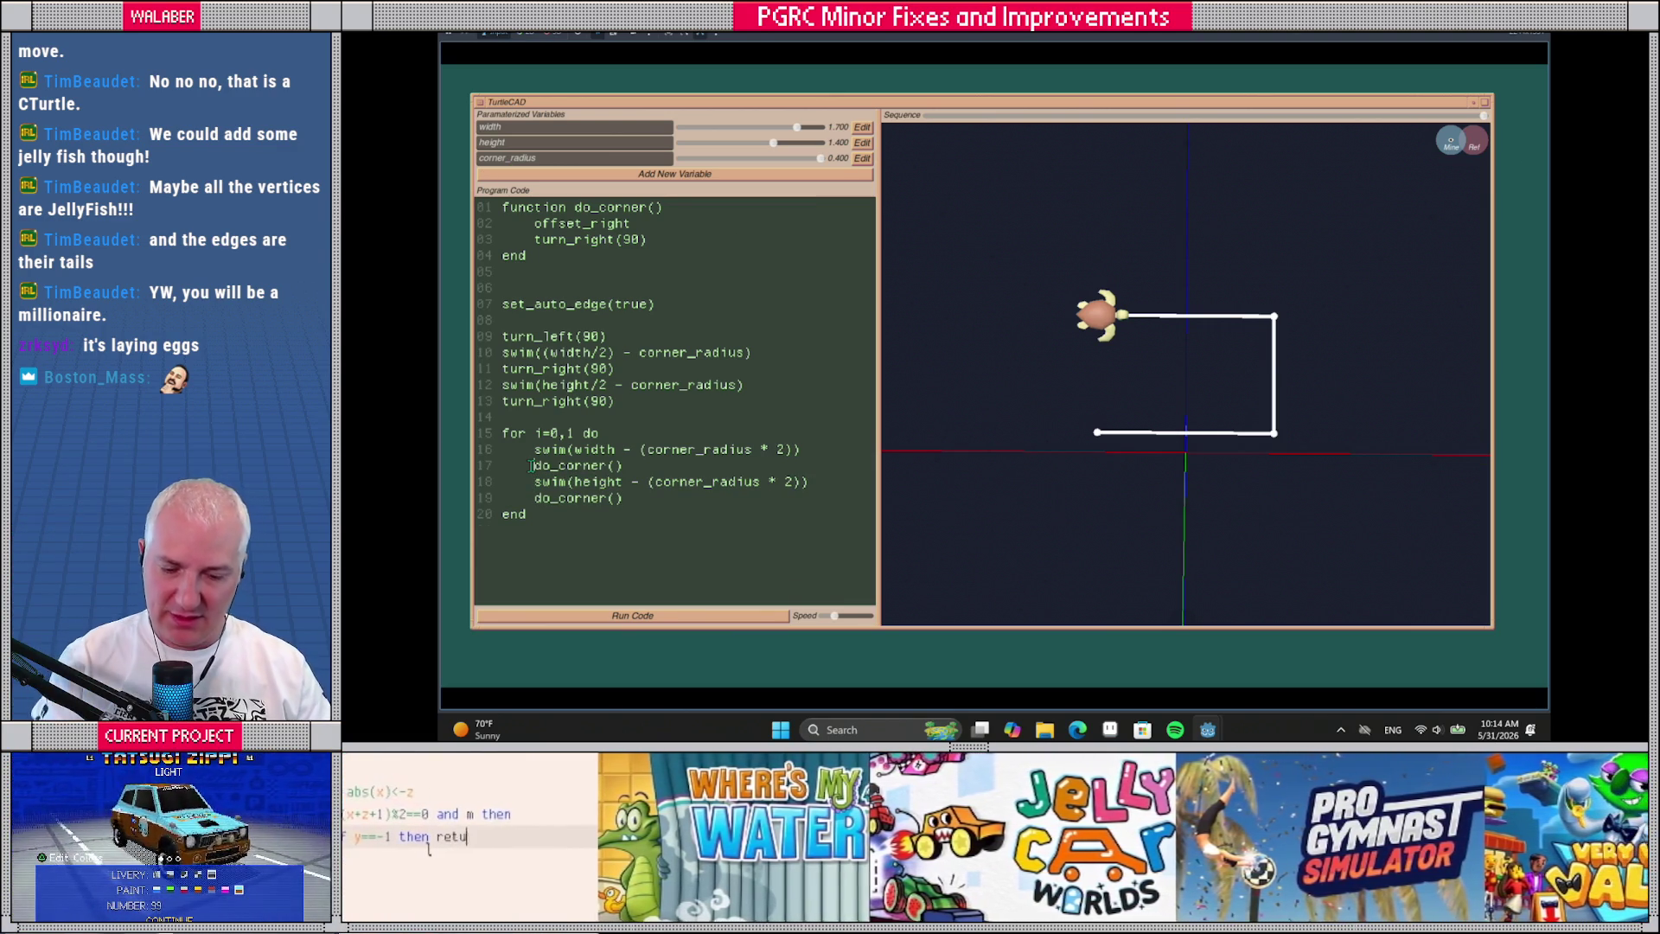
key("Up")
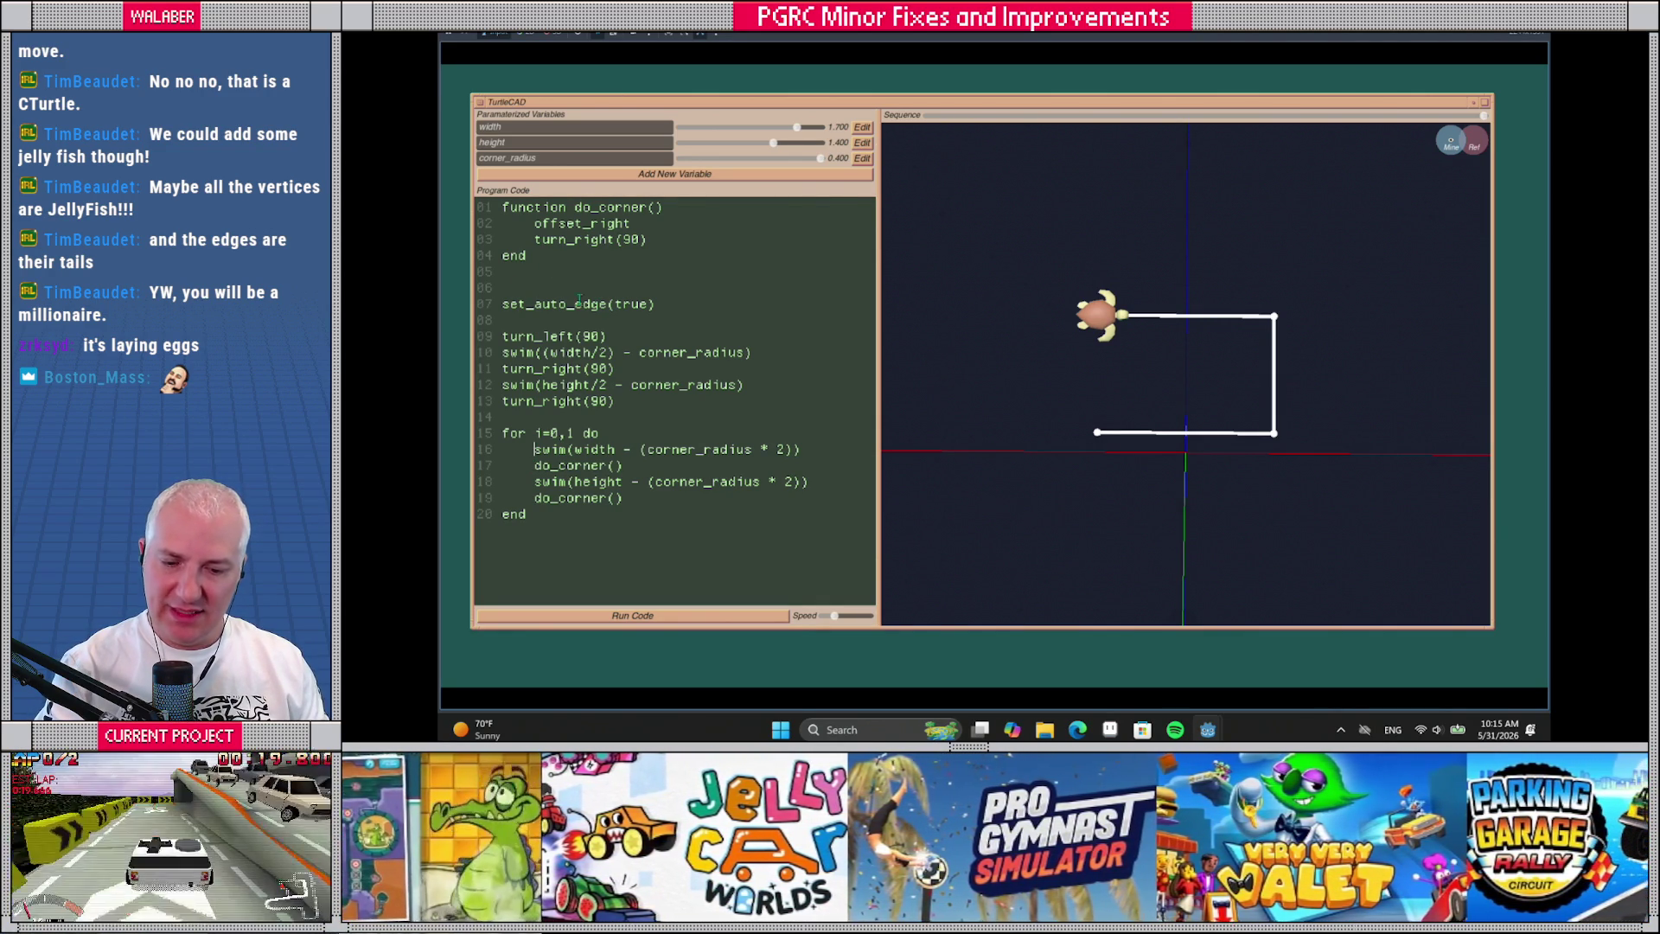
Start the script with offset_left(corner_radius), remove offset_right from do_corner(), and rerun
key("Return")
type("of")
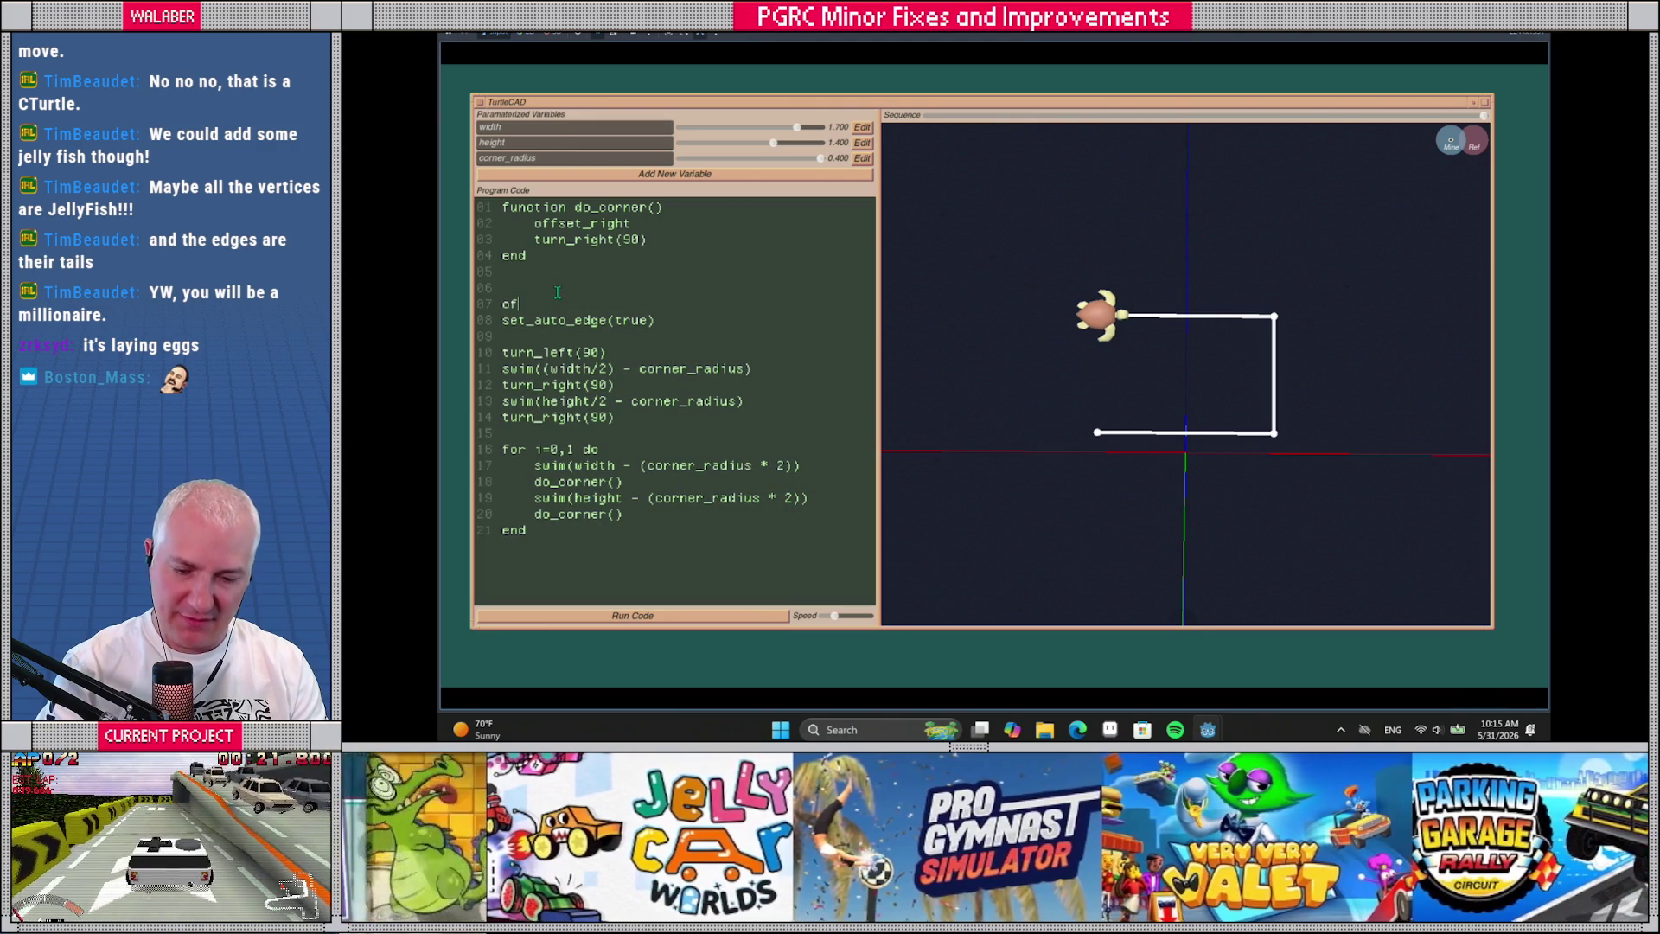
type("fset_left(")
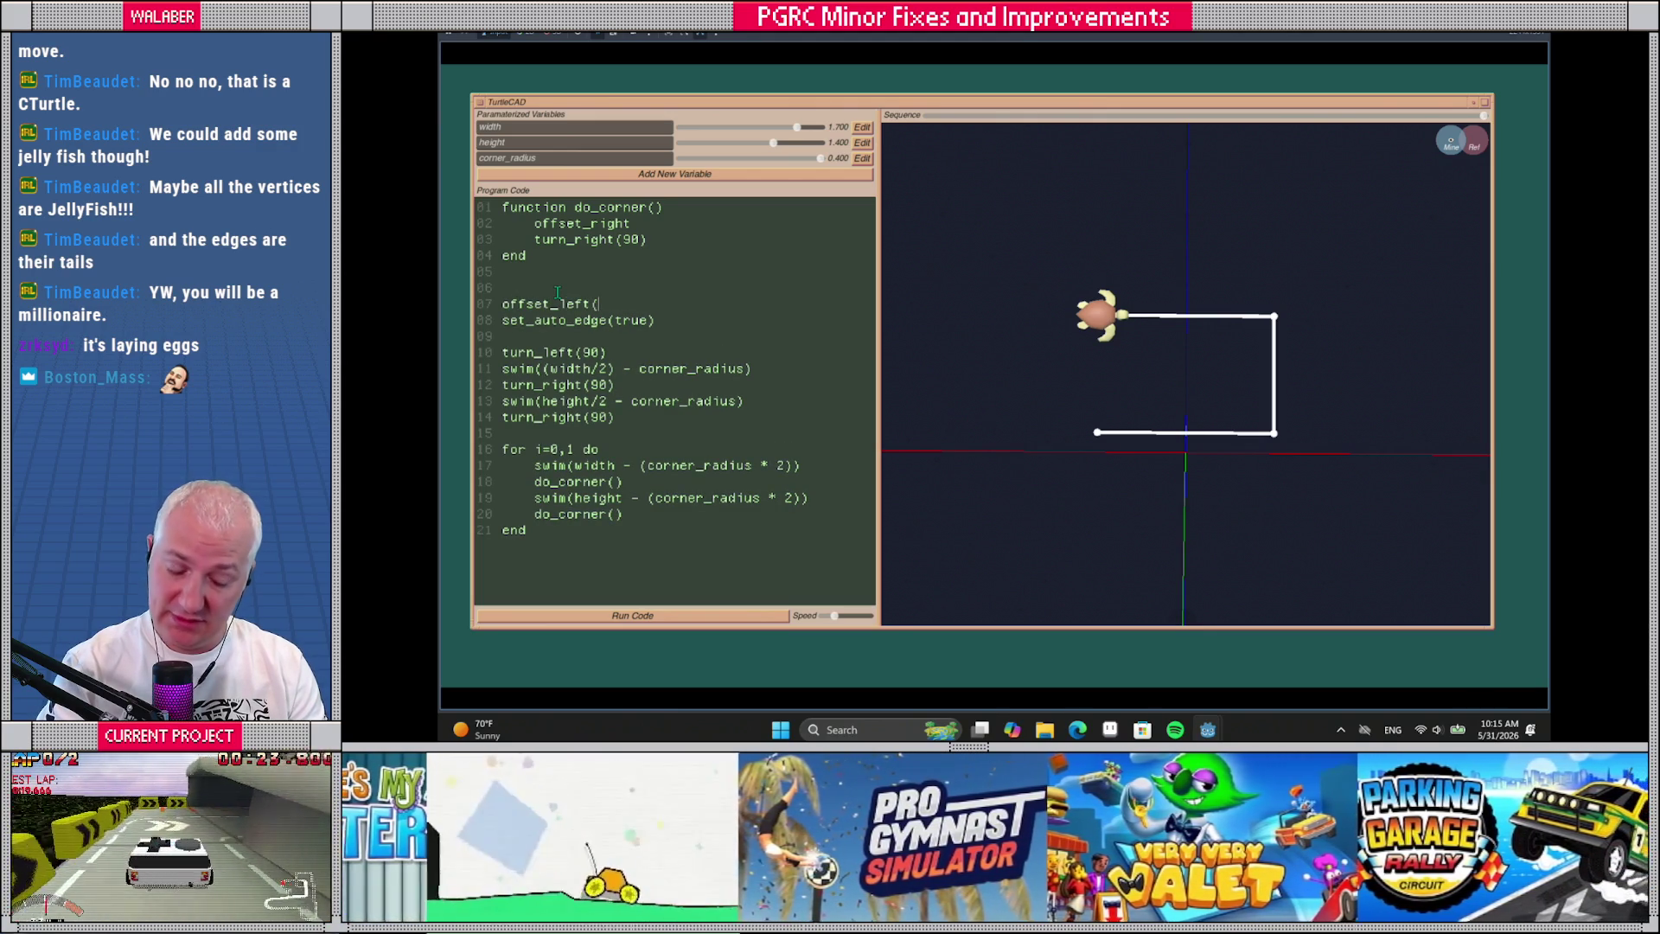
type("cor")
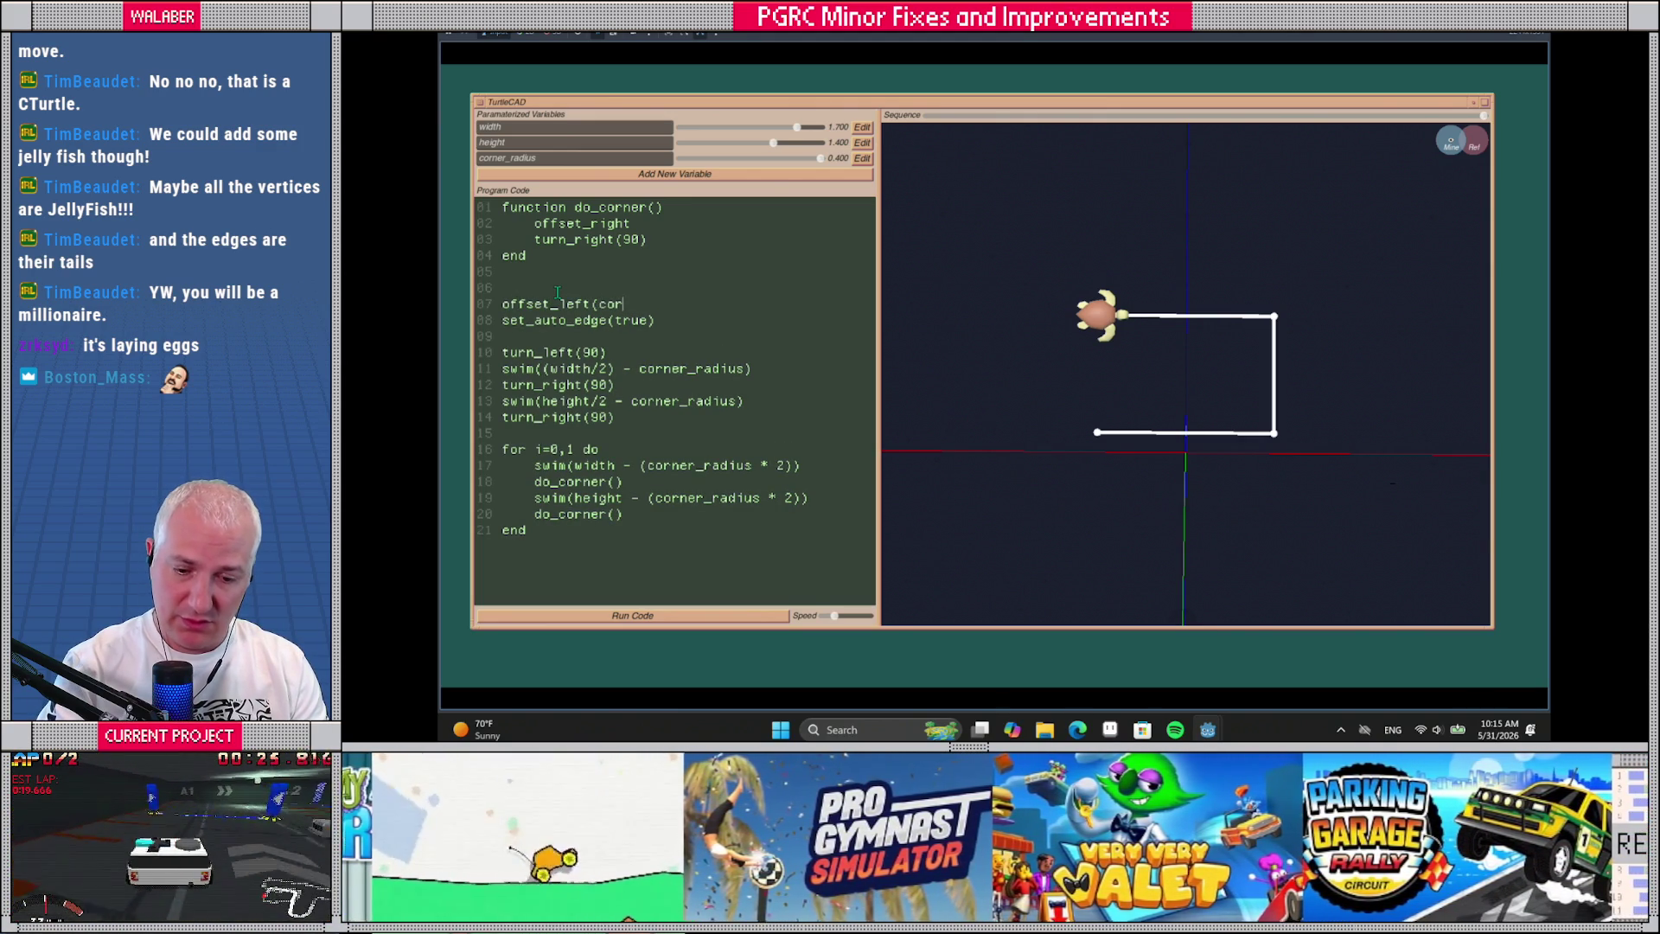
type("ner_radius)")
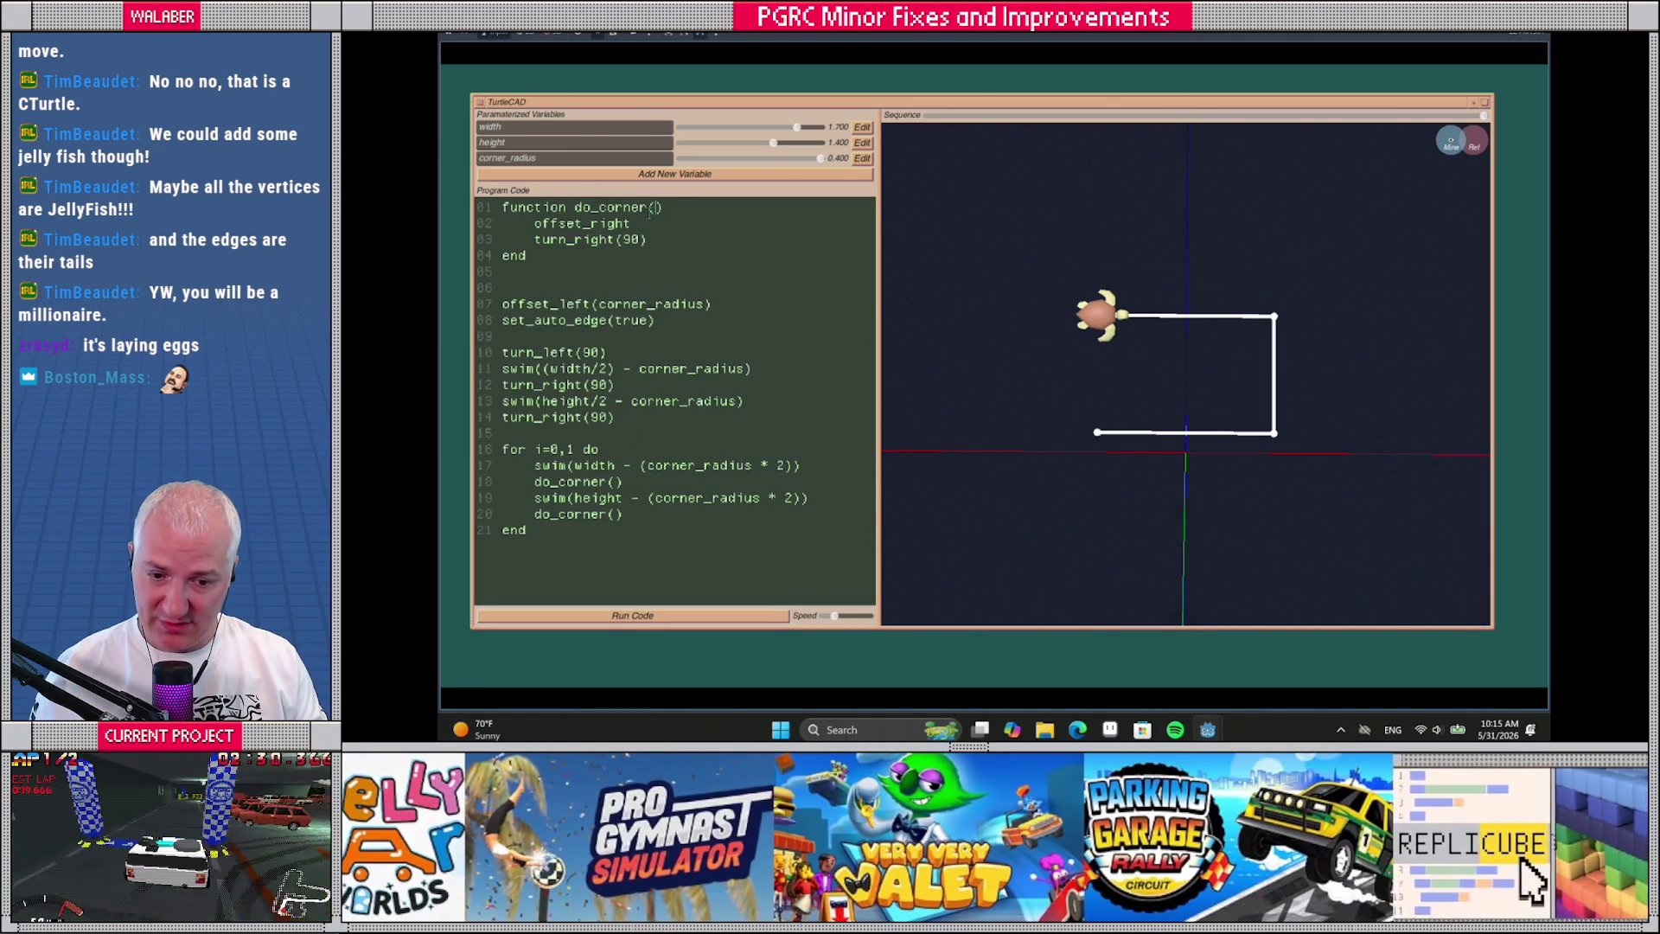
left_click_drag(631, 223, 459, 227)
key("BackSpace")
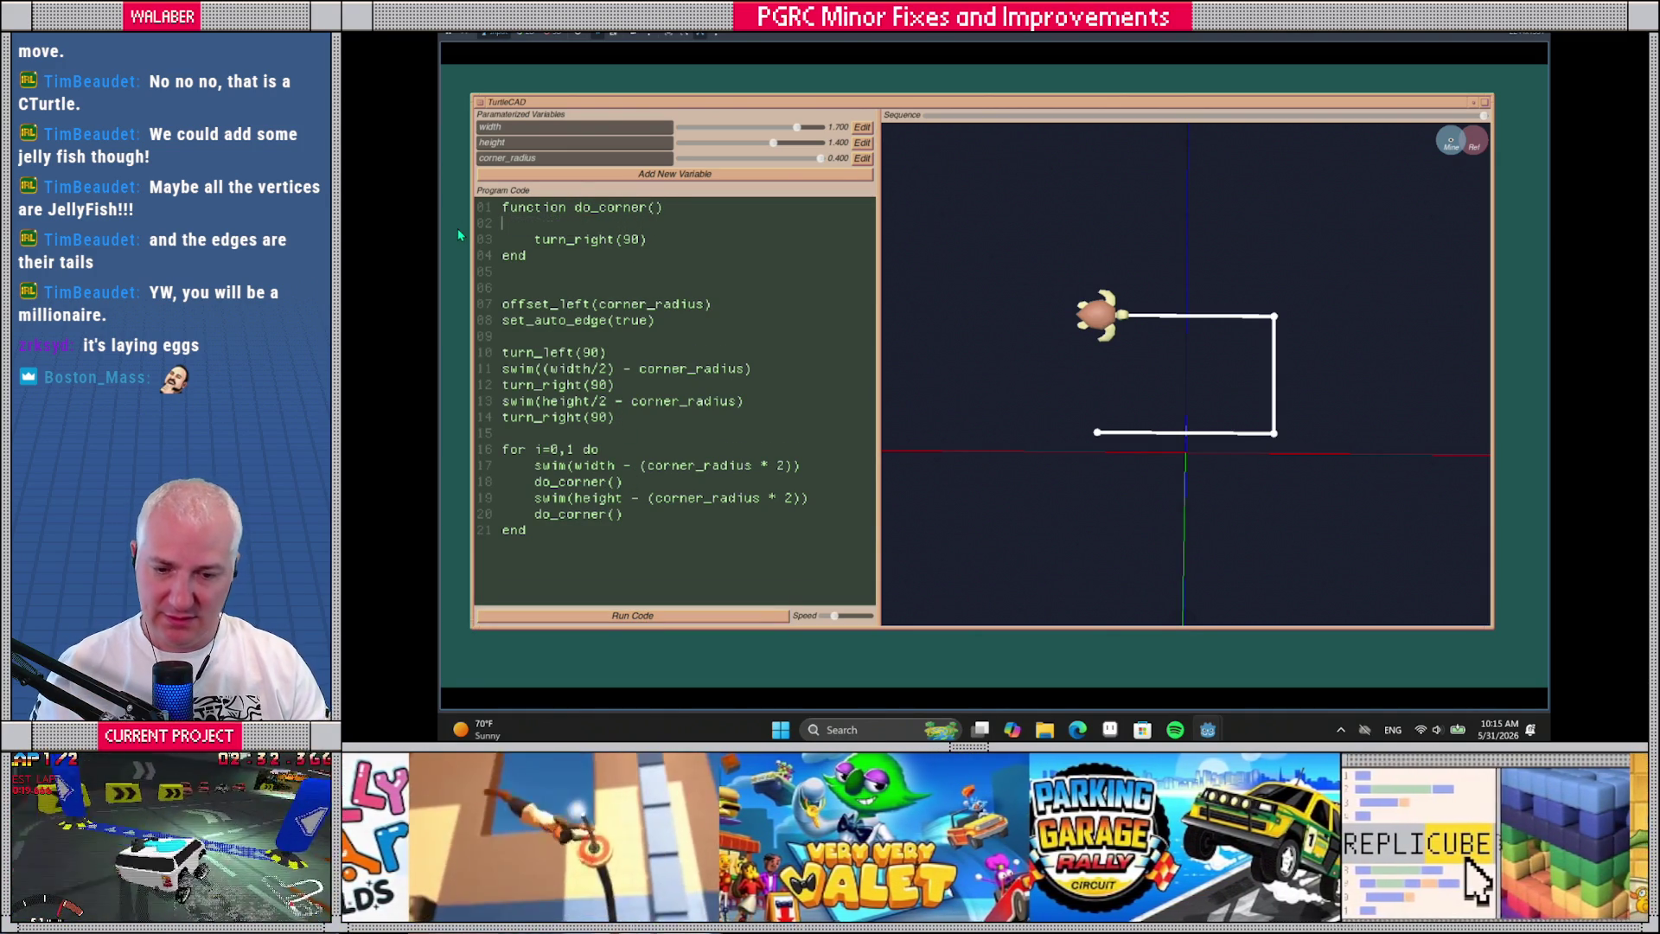
key("Delete")
left_click(631, 617)
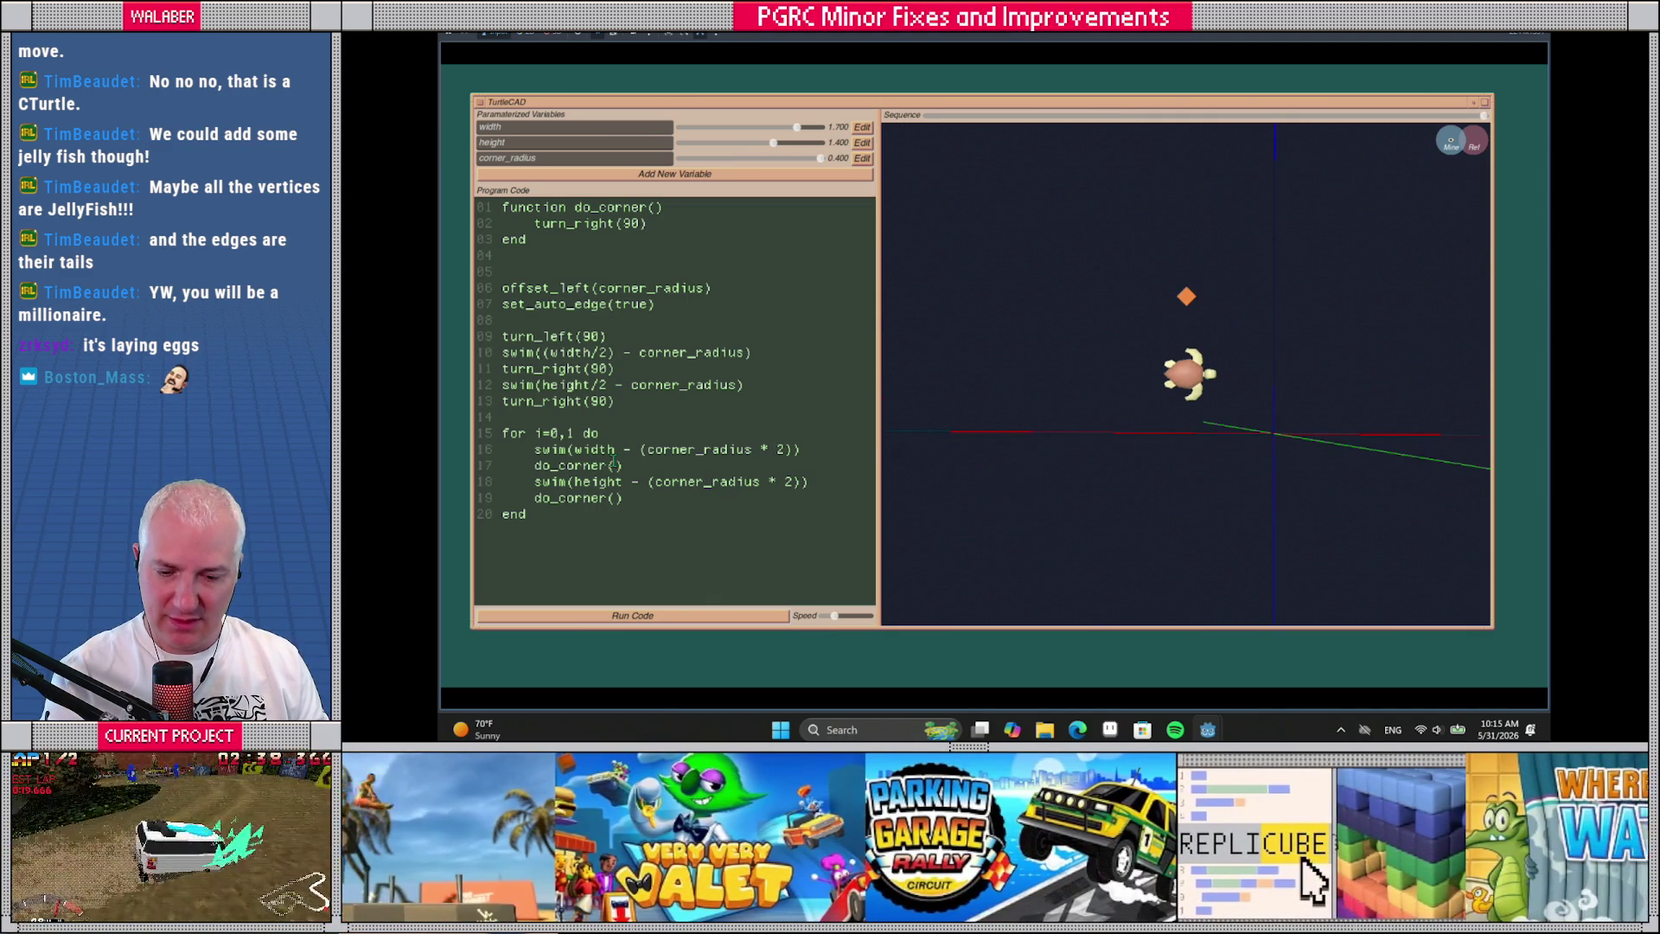
Add indented vertex() calls at the loop start and after the first do_corner(), then run
key("Return")
type("vertex()")
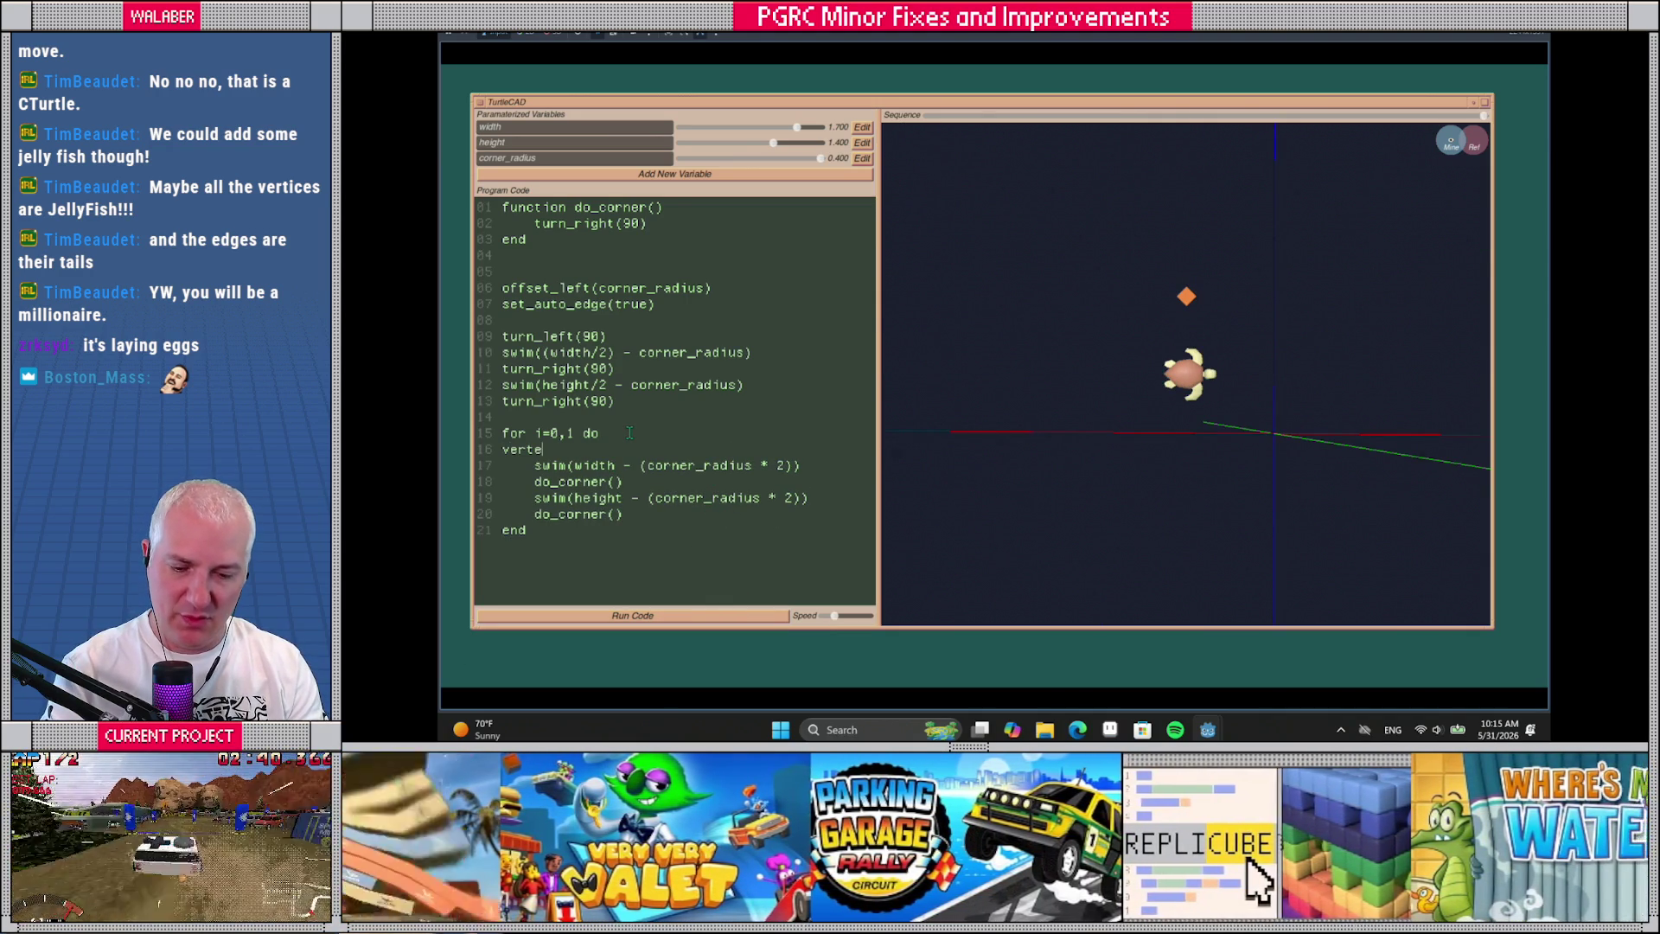
key("Tab")
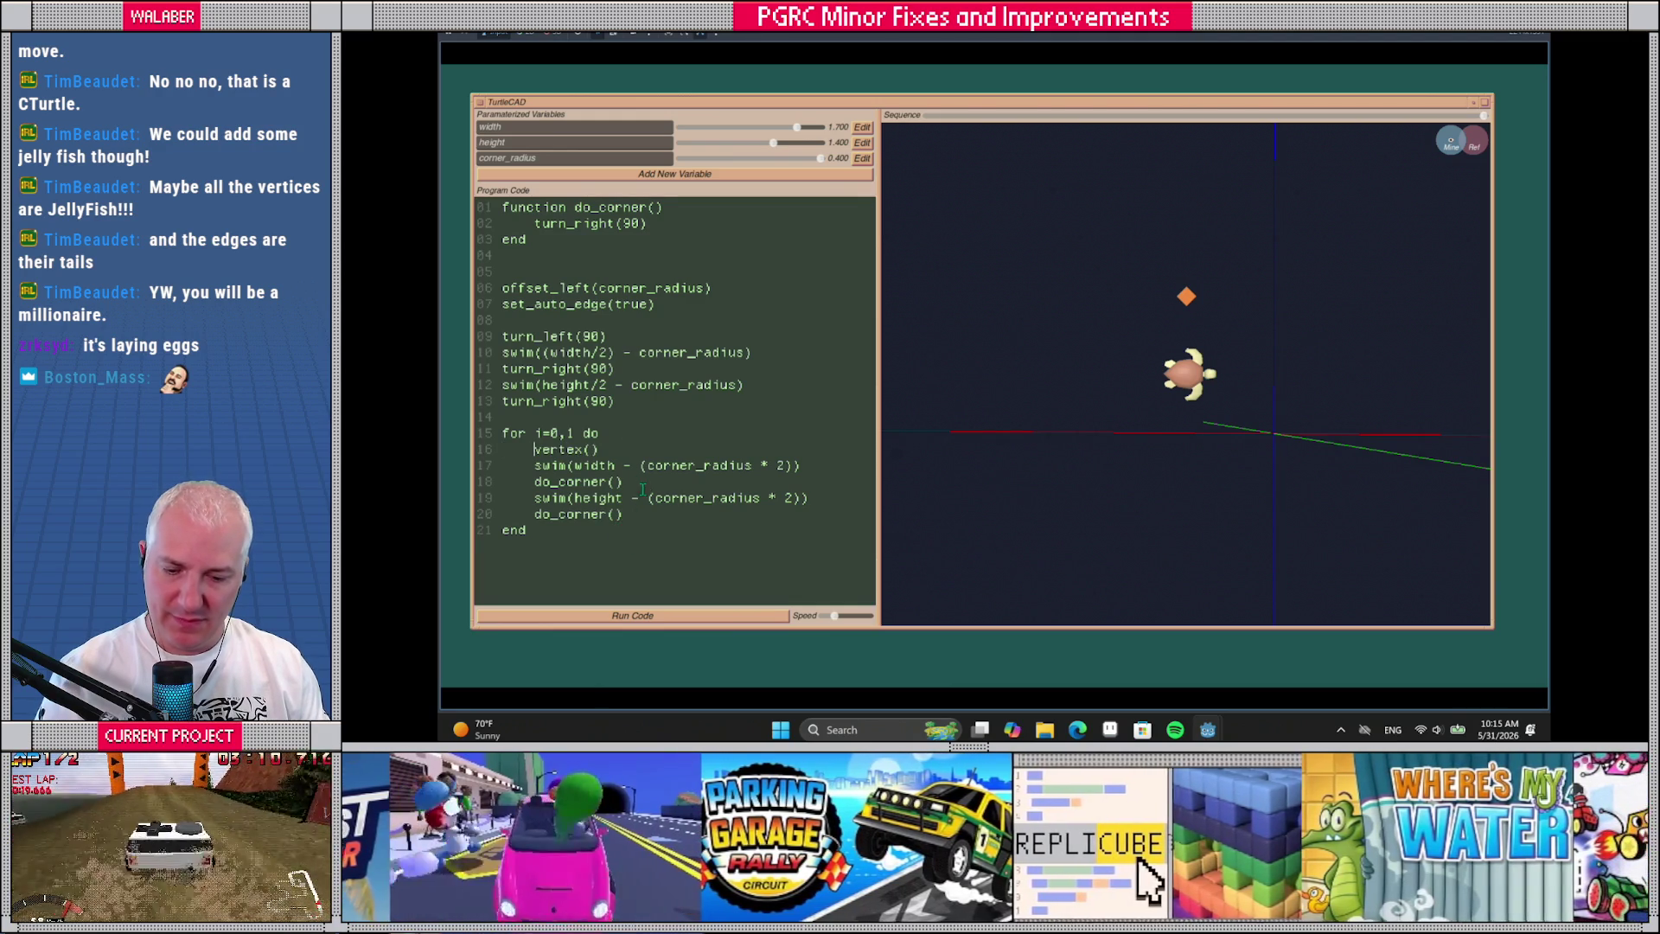
left_click(644, 484)
key("Return")
type("vertex")
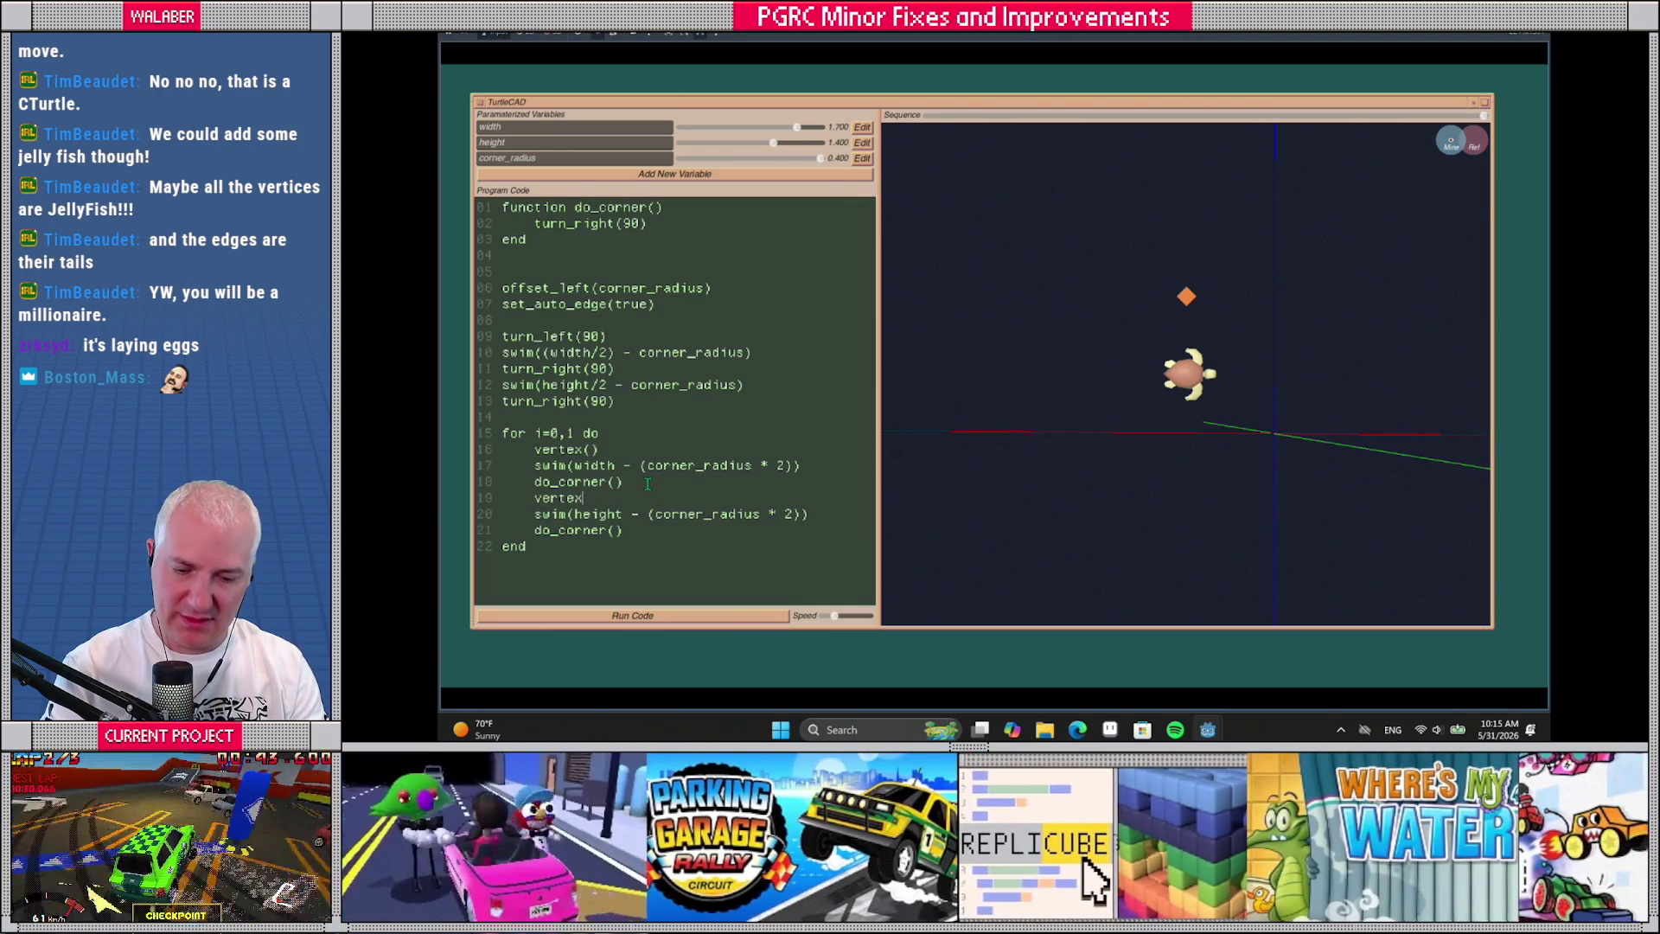
type("()")
left_click(692, 614)
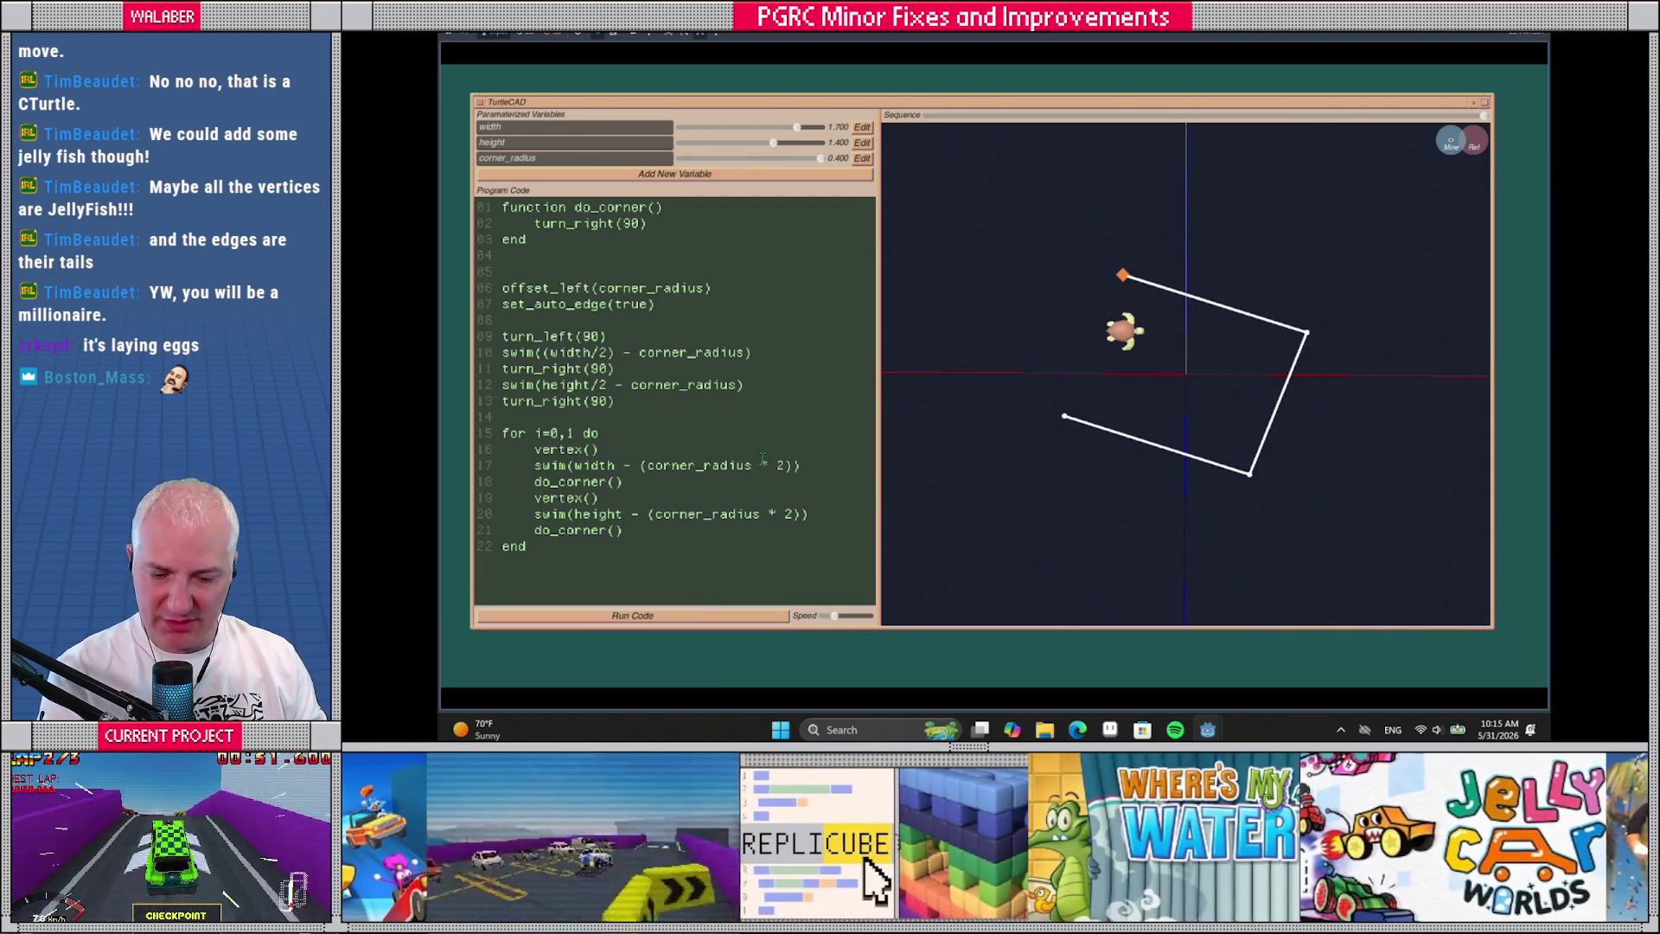
Add vertex() after the width and height swims and rerun the chamfered outline
key("Return")
type("vertex()")
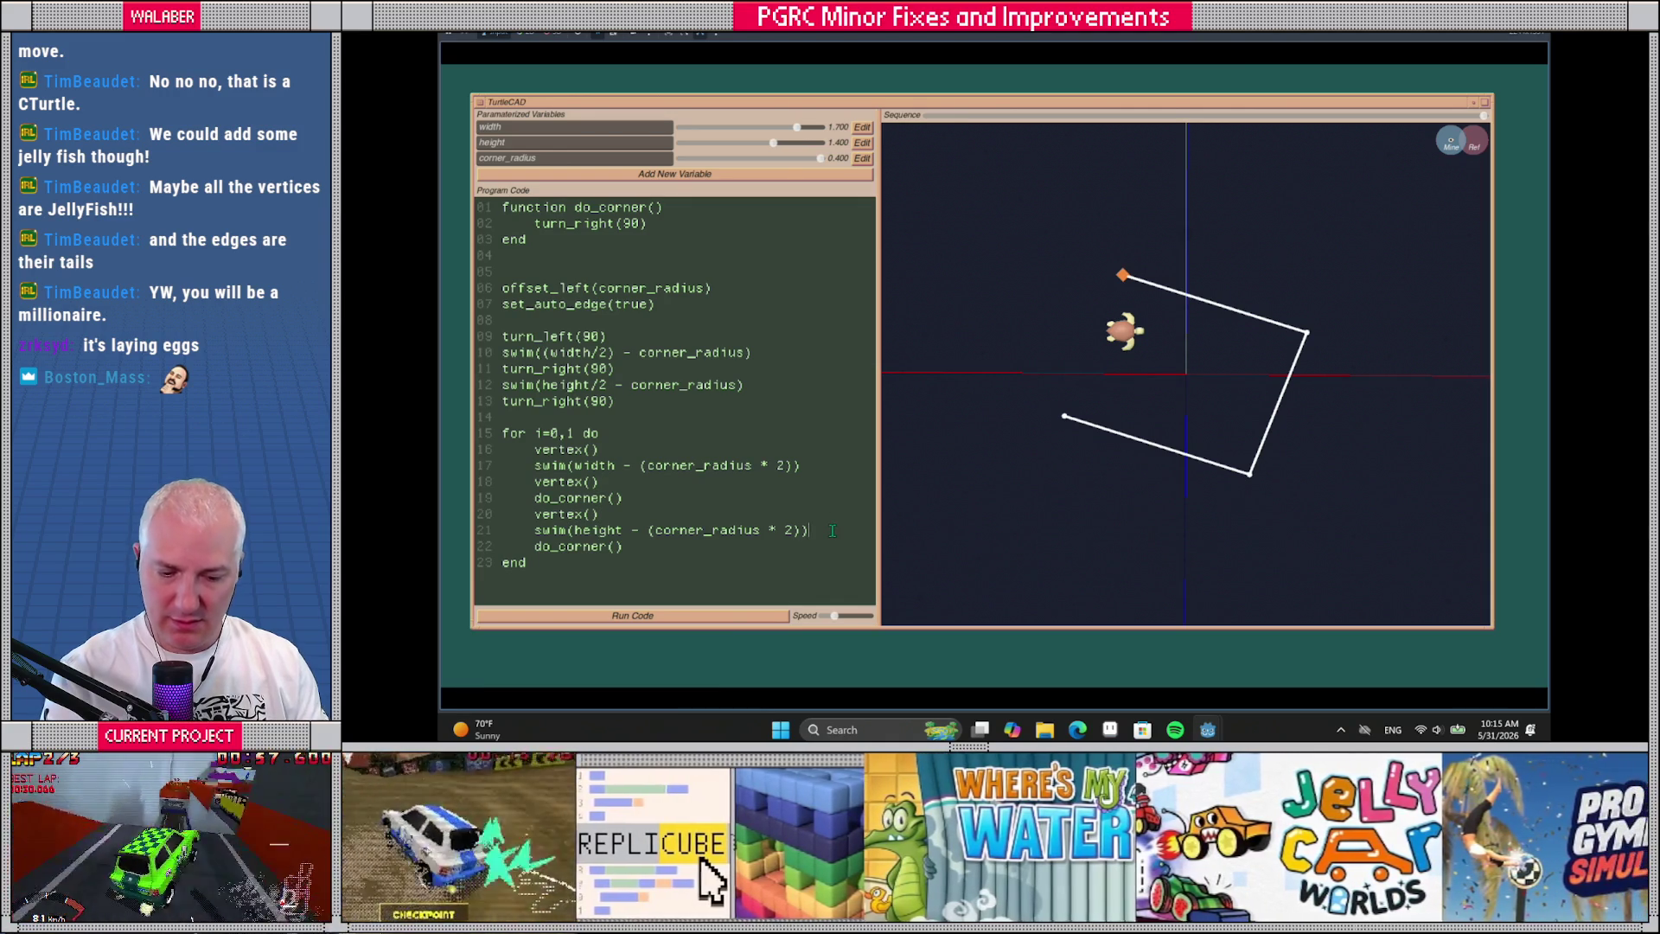
key("Return")
type("vertex()")
key("ctrl+Return")
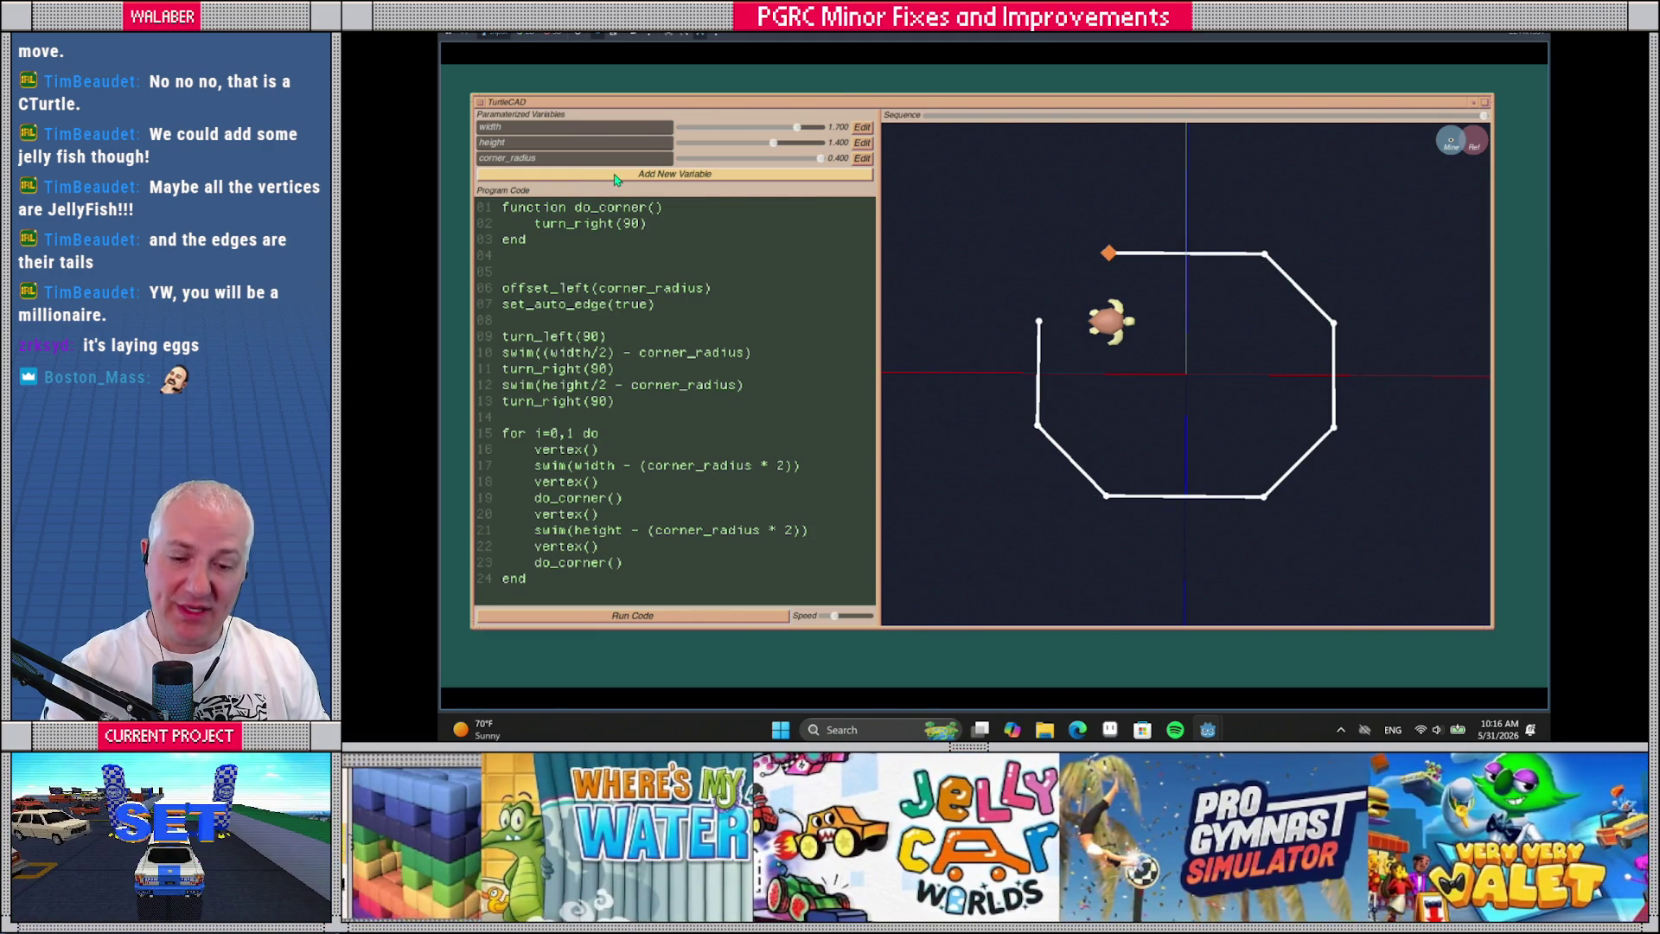
Create a corner_points variable with range 0 to 7, step 1, then select do_corner's turn_right(90)
left_click(601, 174)
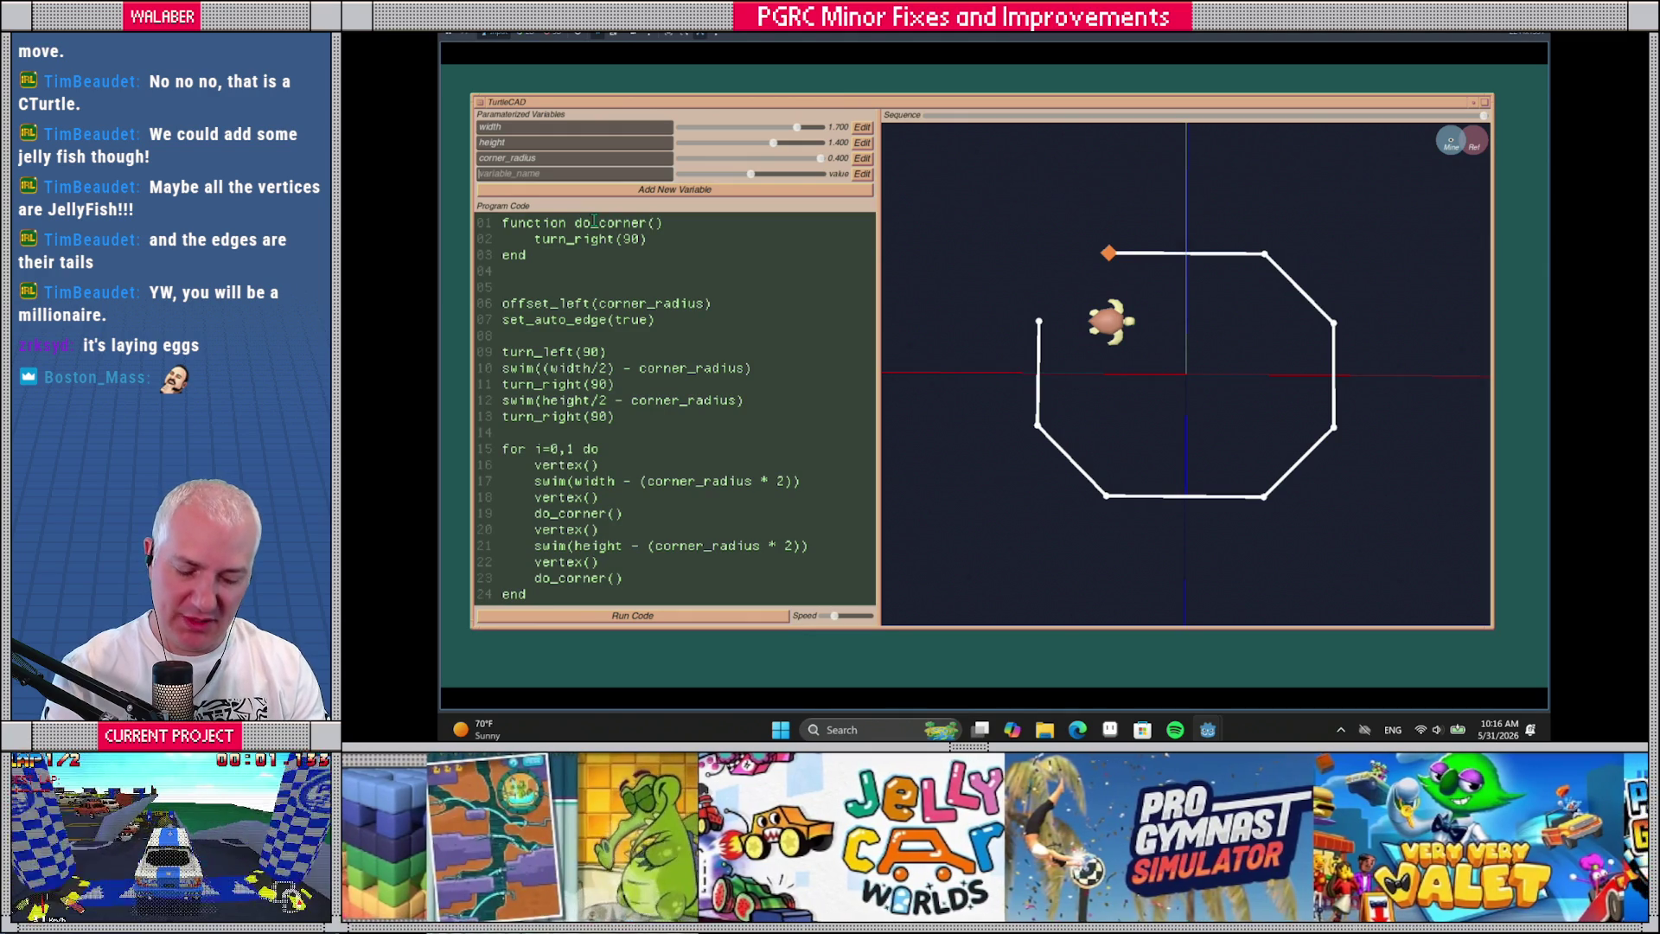
type("corner_")
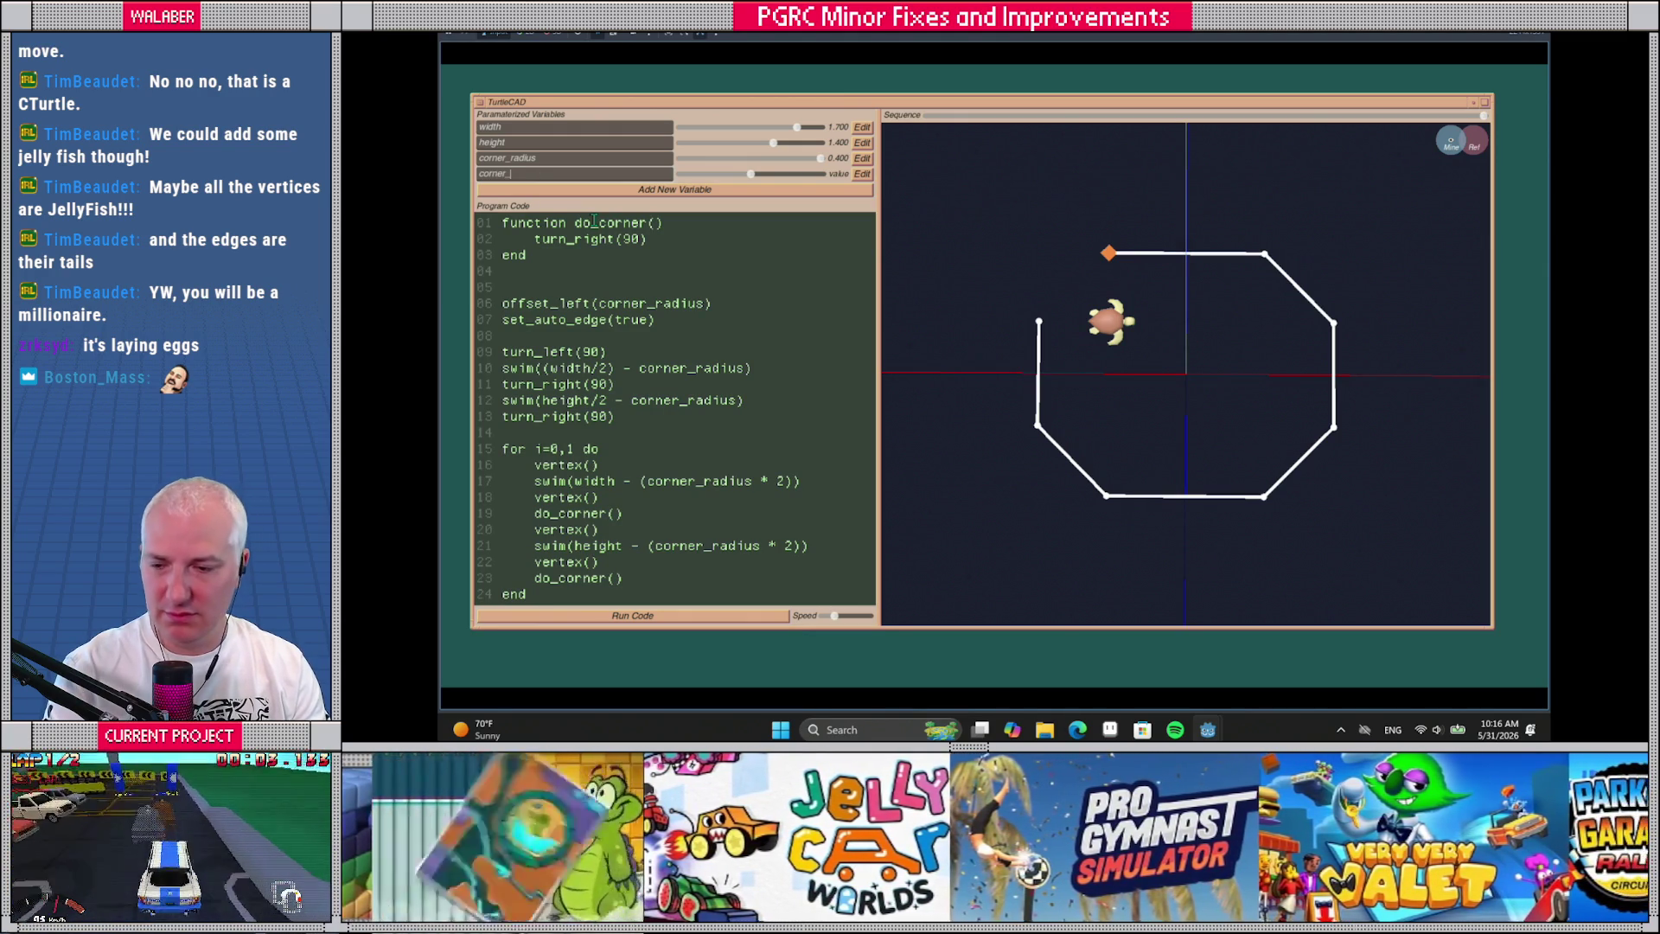
type("points")
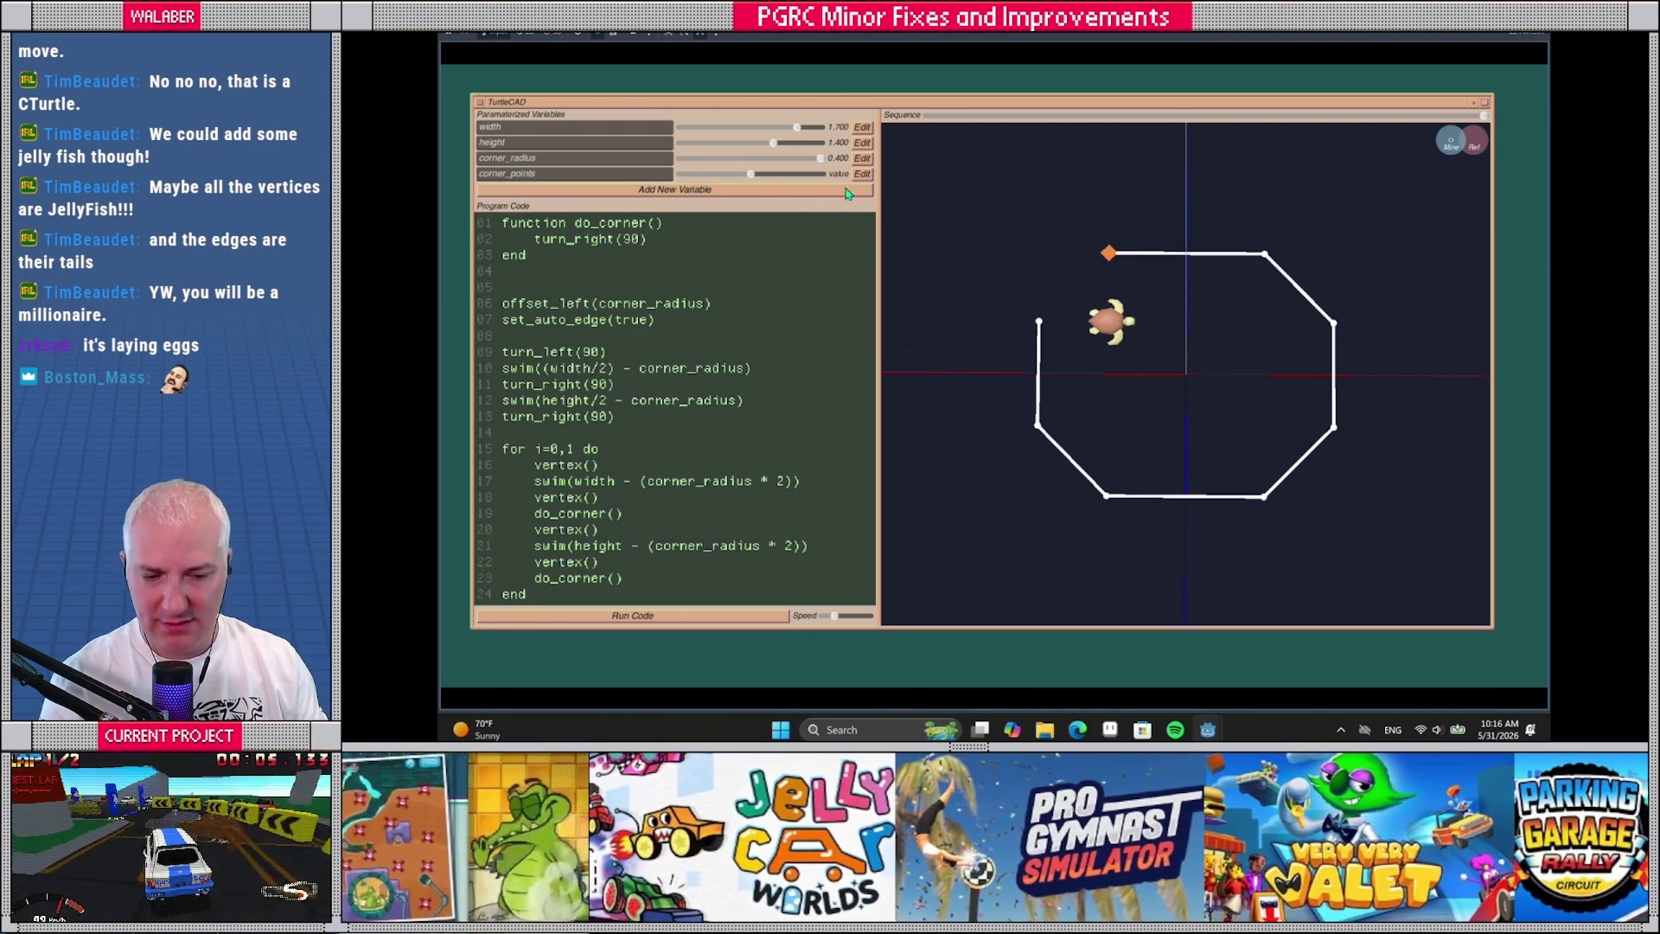
left_click(862, 174)
left_click(644, 174)
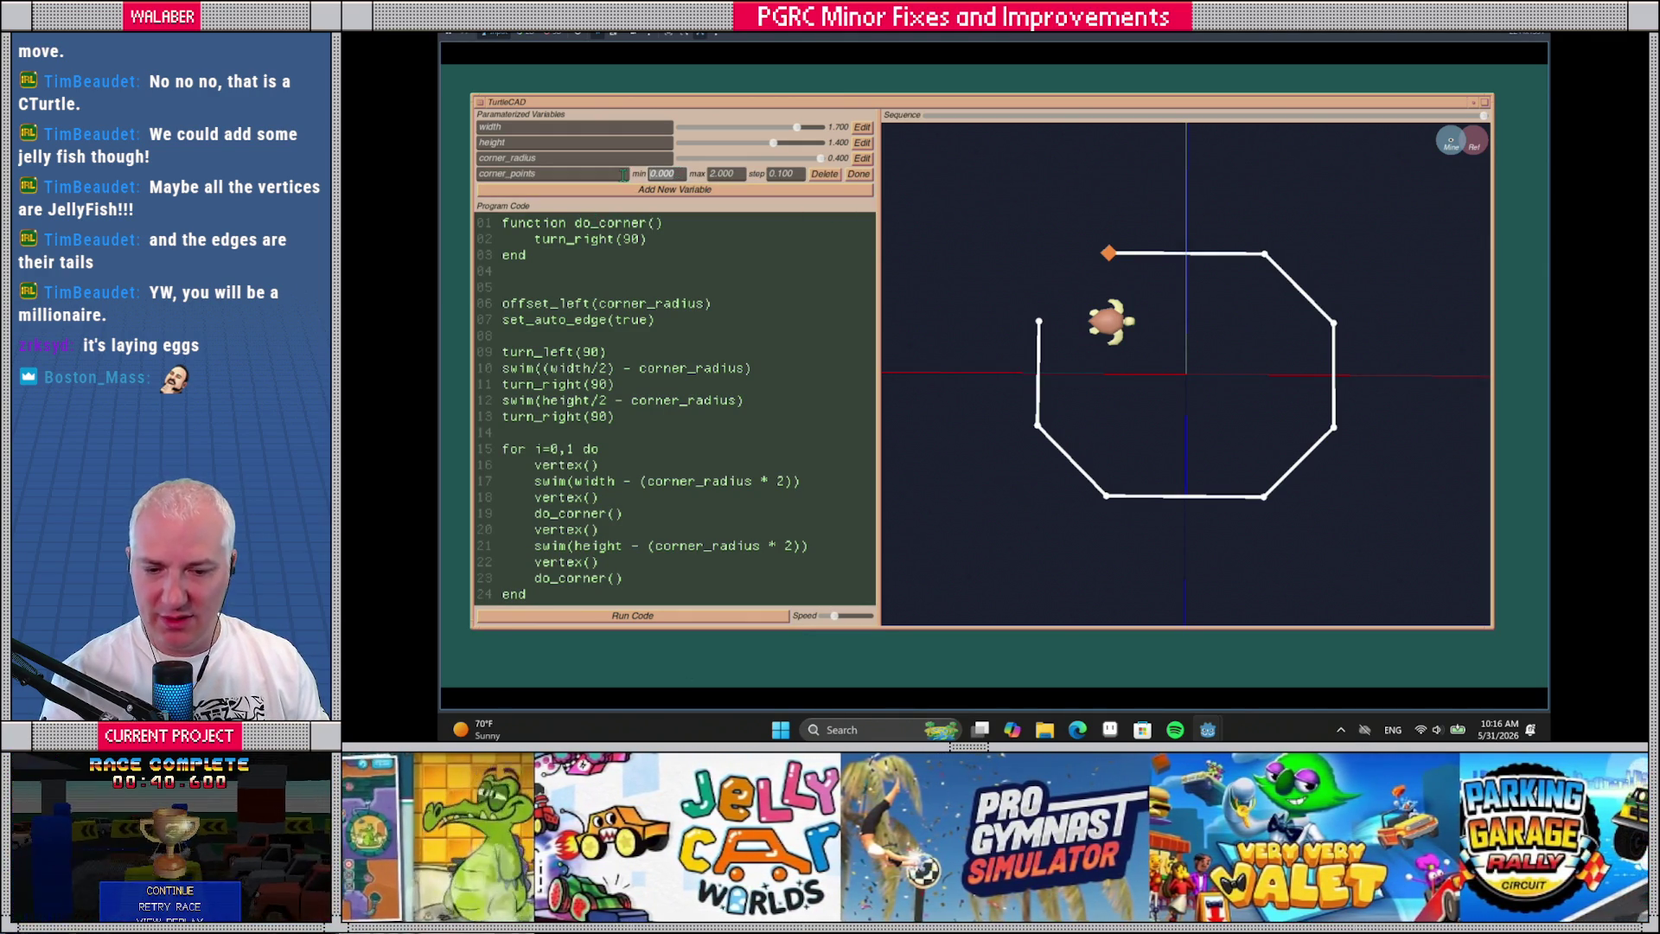
type("0")
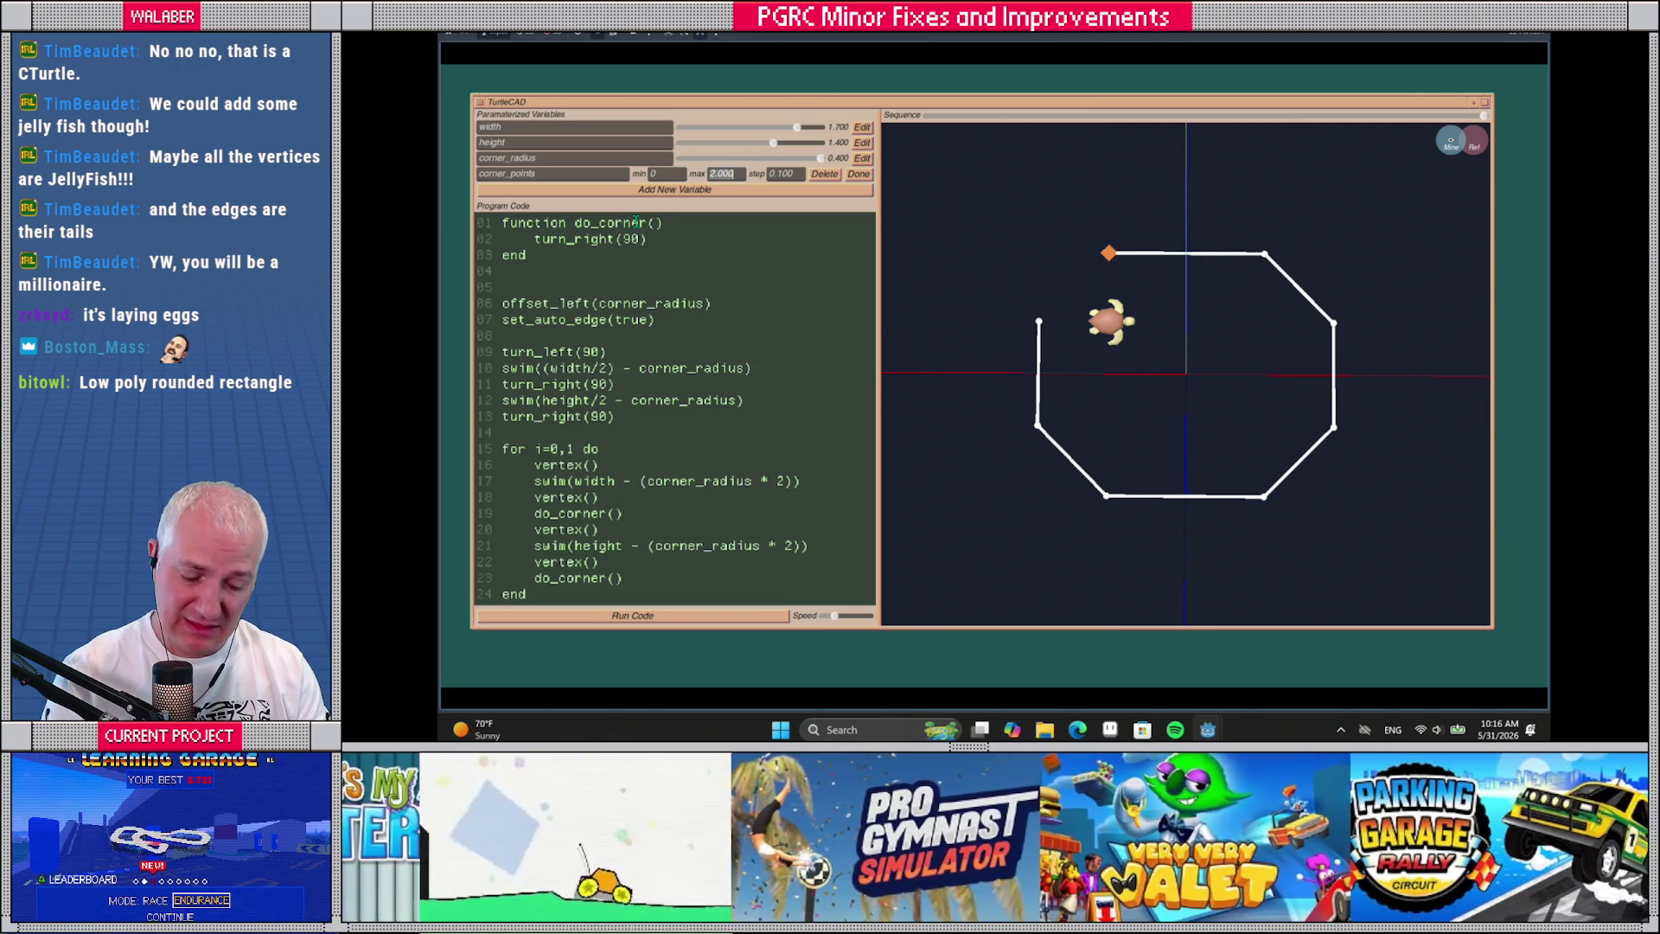
type("7")
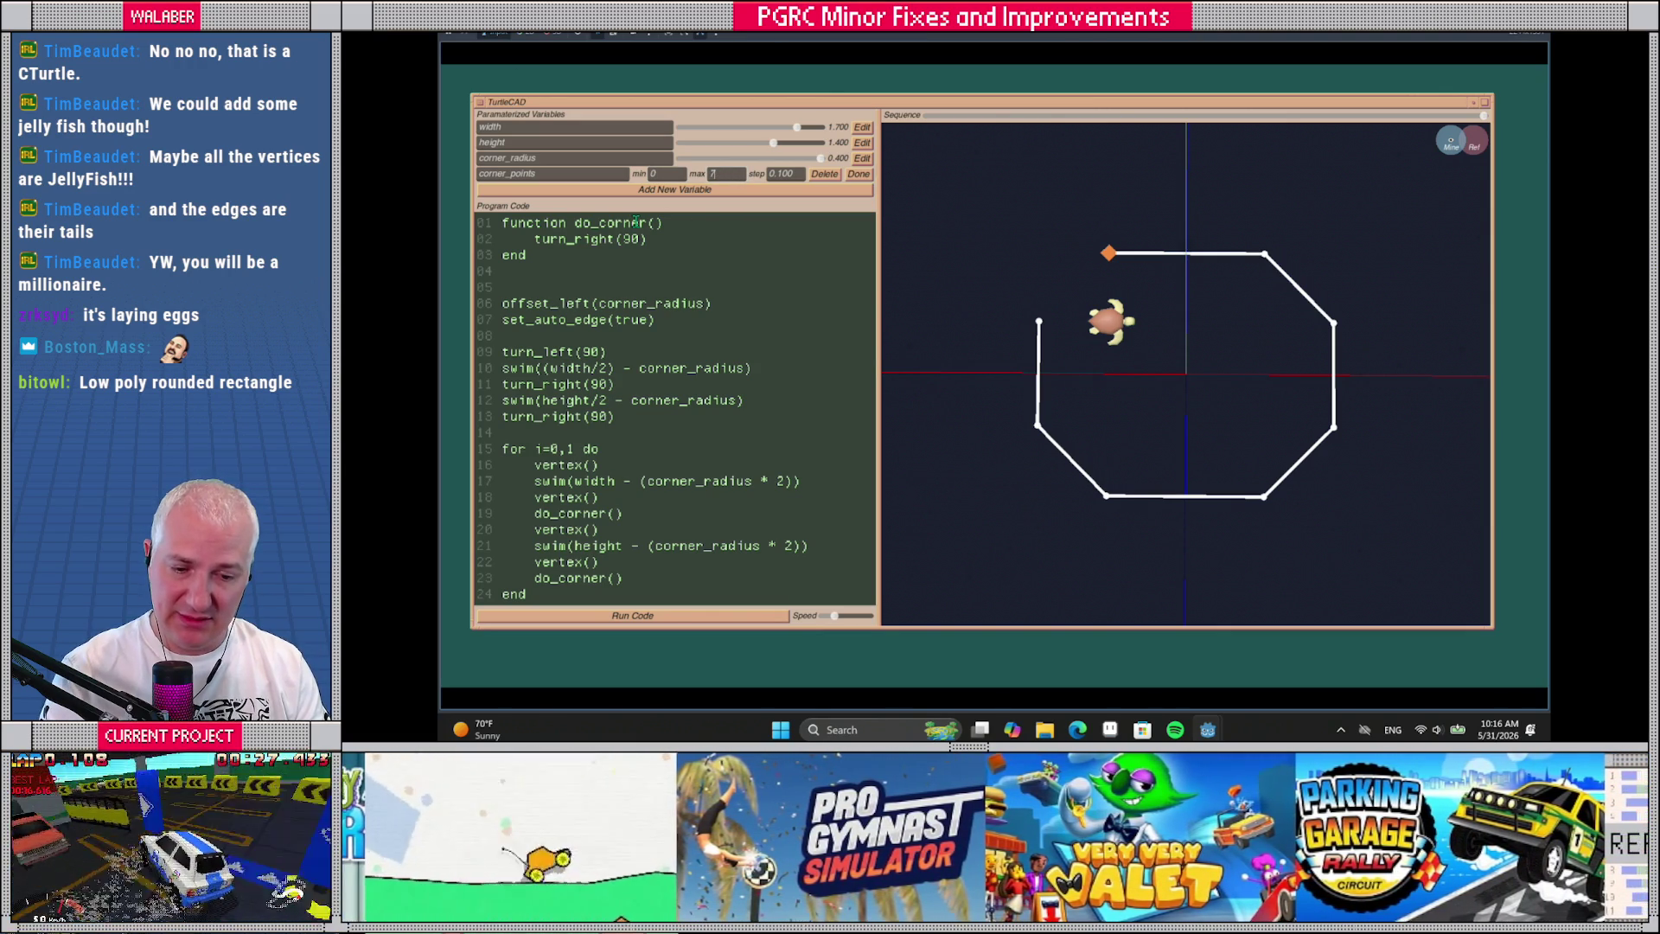
key("Tab")
left_click_drag(795, 173, 748, 174)
type("1")
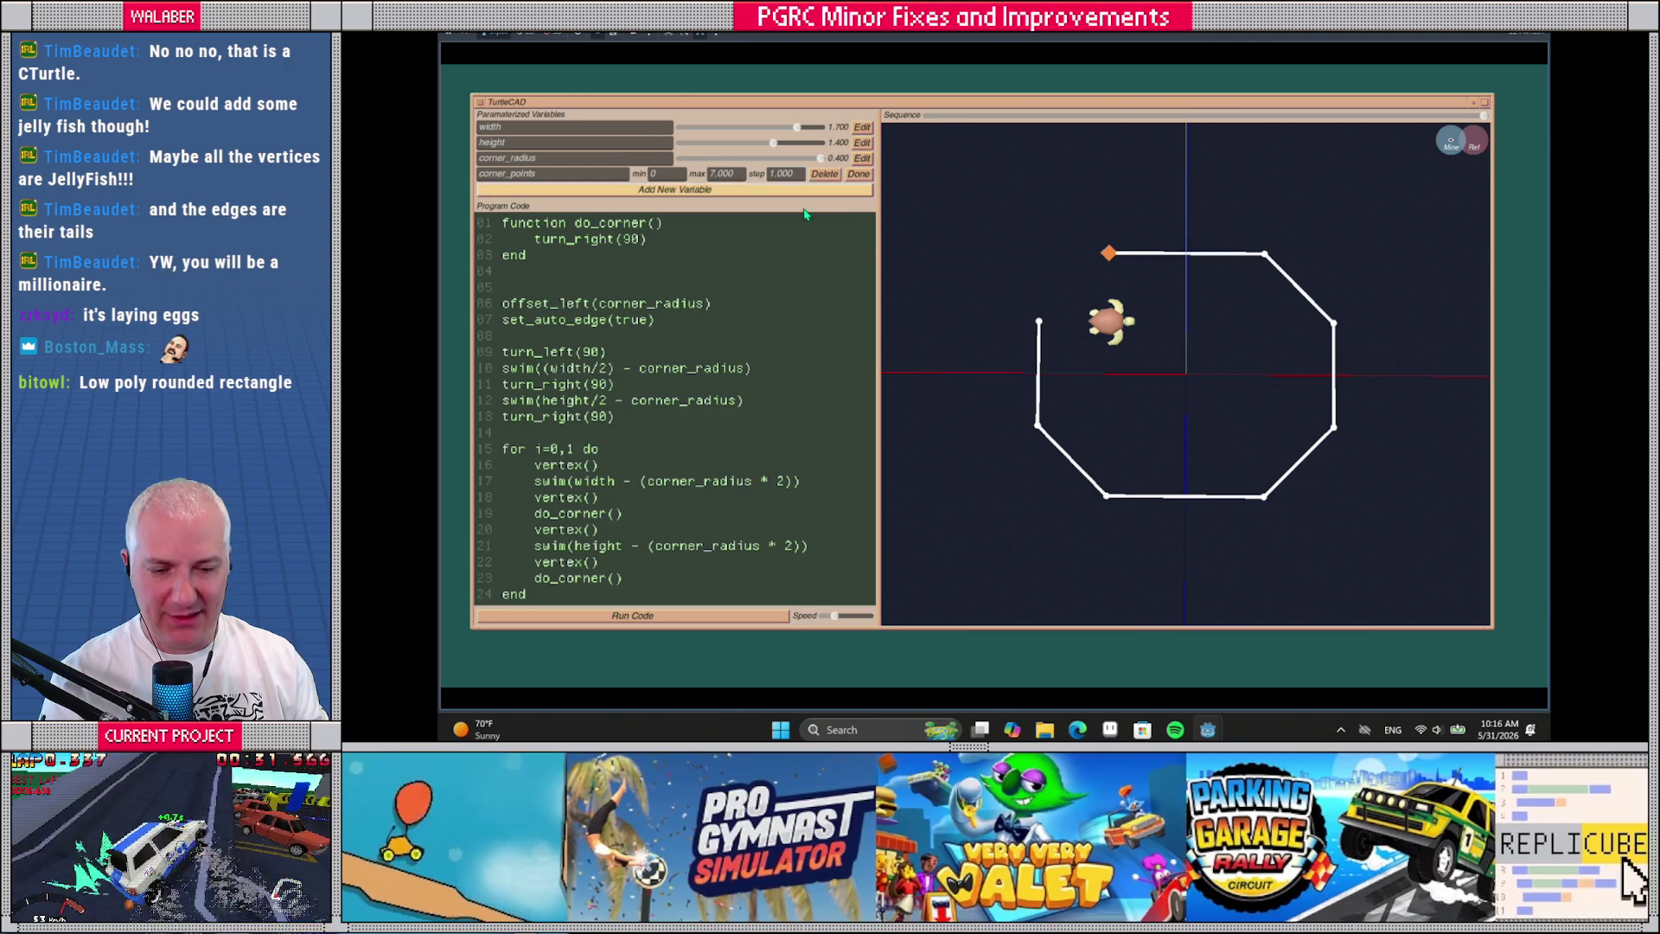
left_click(858, 174)
left_click_drag(533, 238, 648, 239)
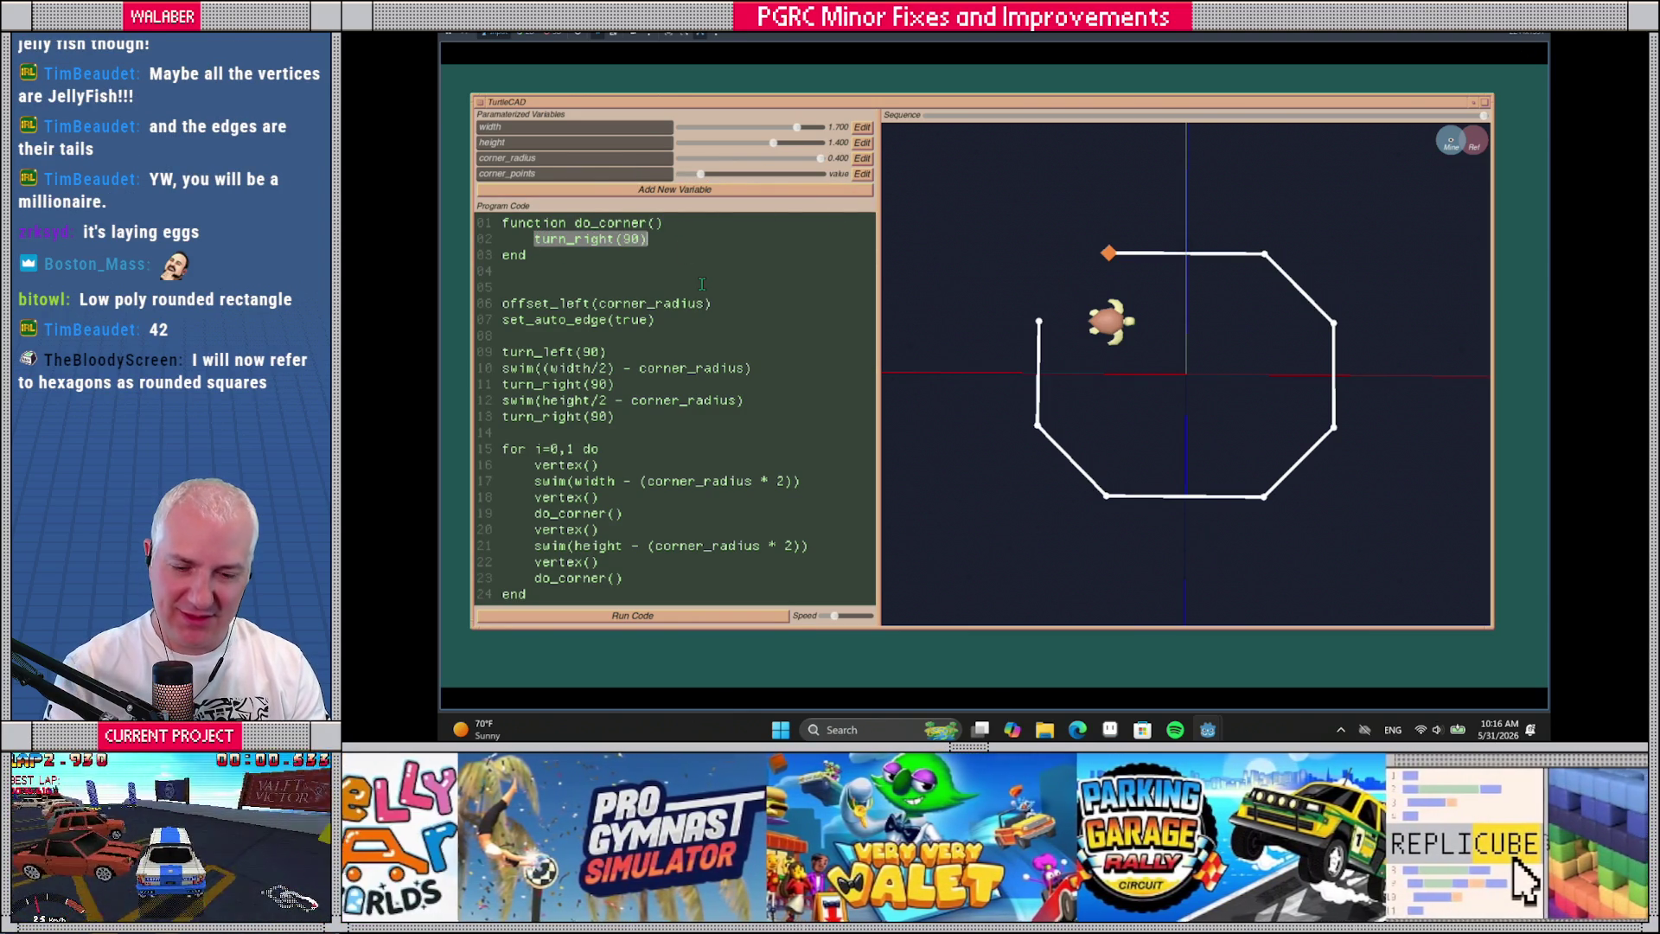
Replace it with 'for i=0, corner_points do', turn_right(90 / corner_points), vertex(), end, and run it
type("for i")
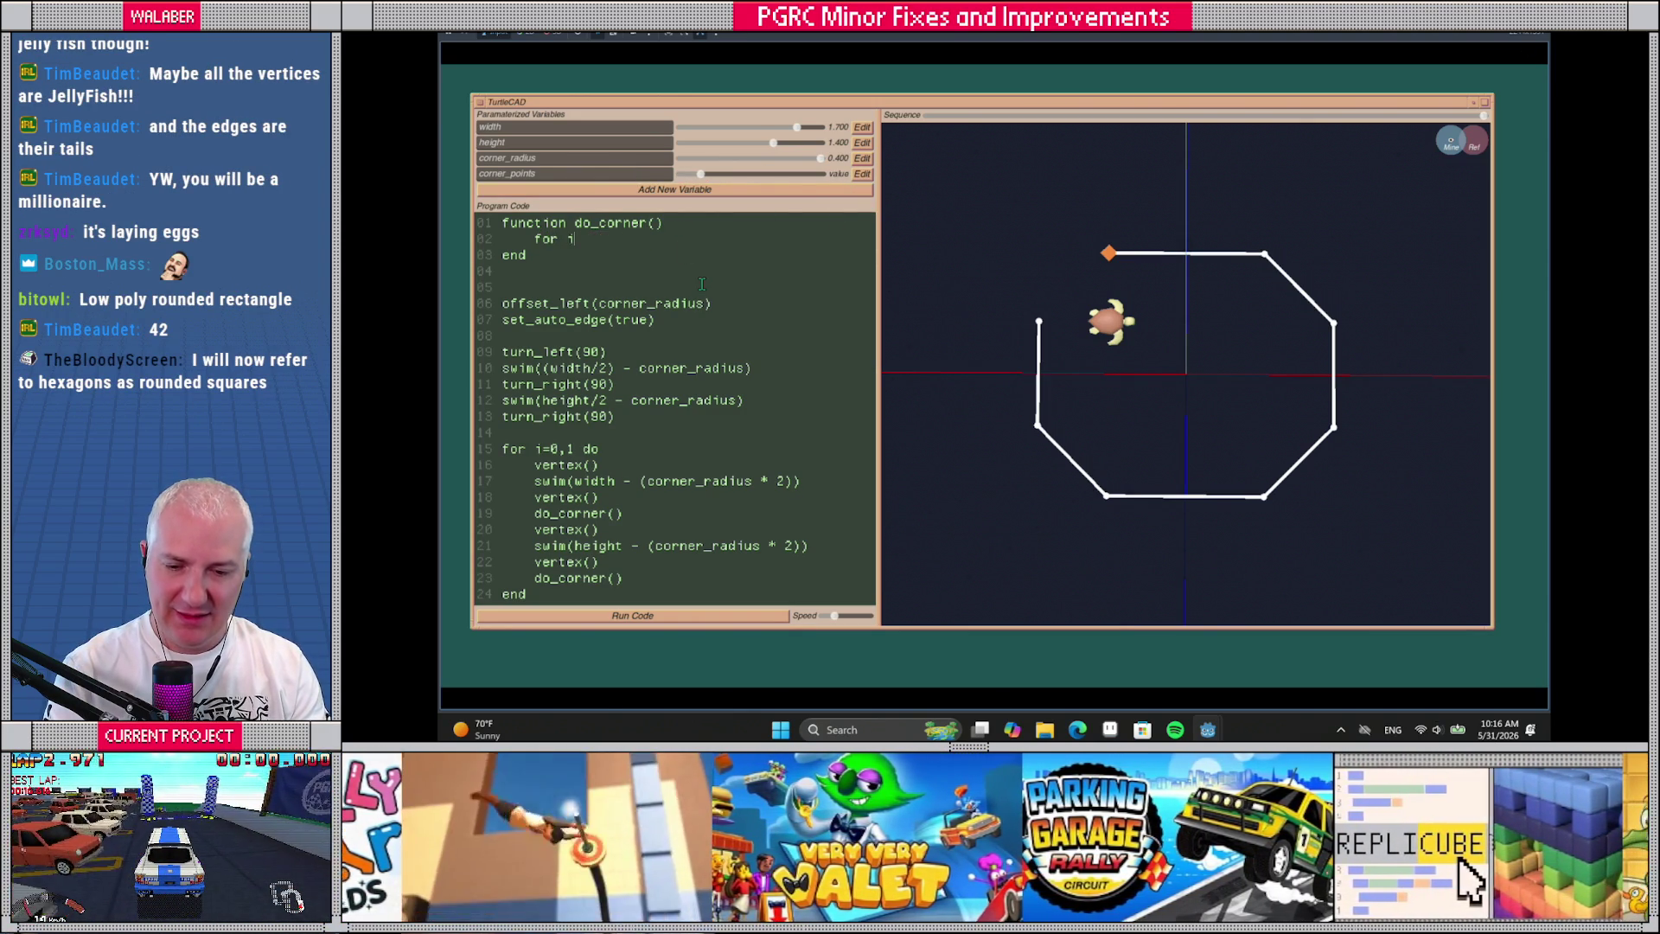
type("=0, ")
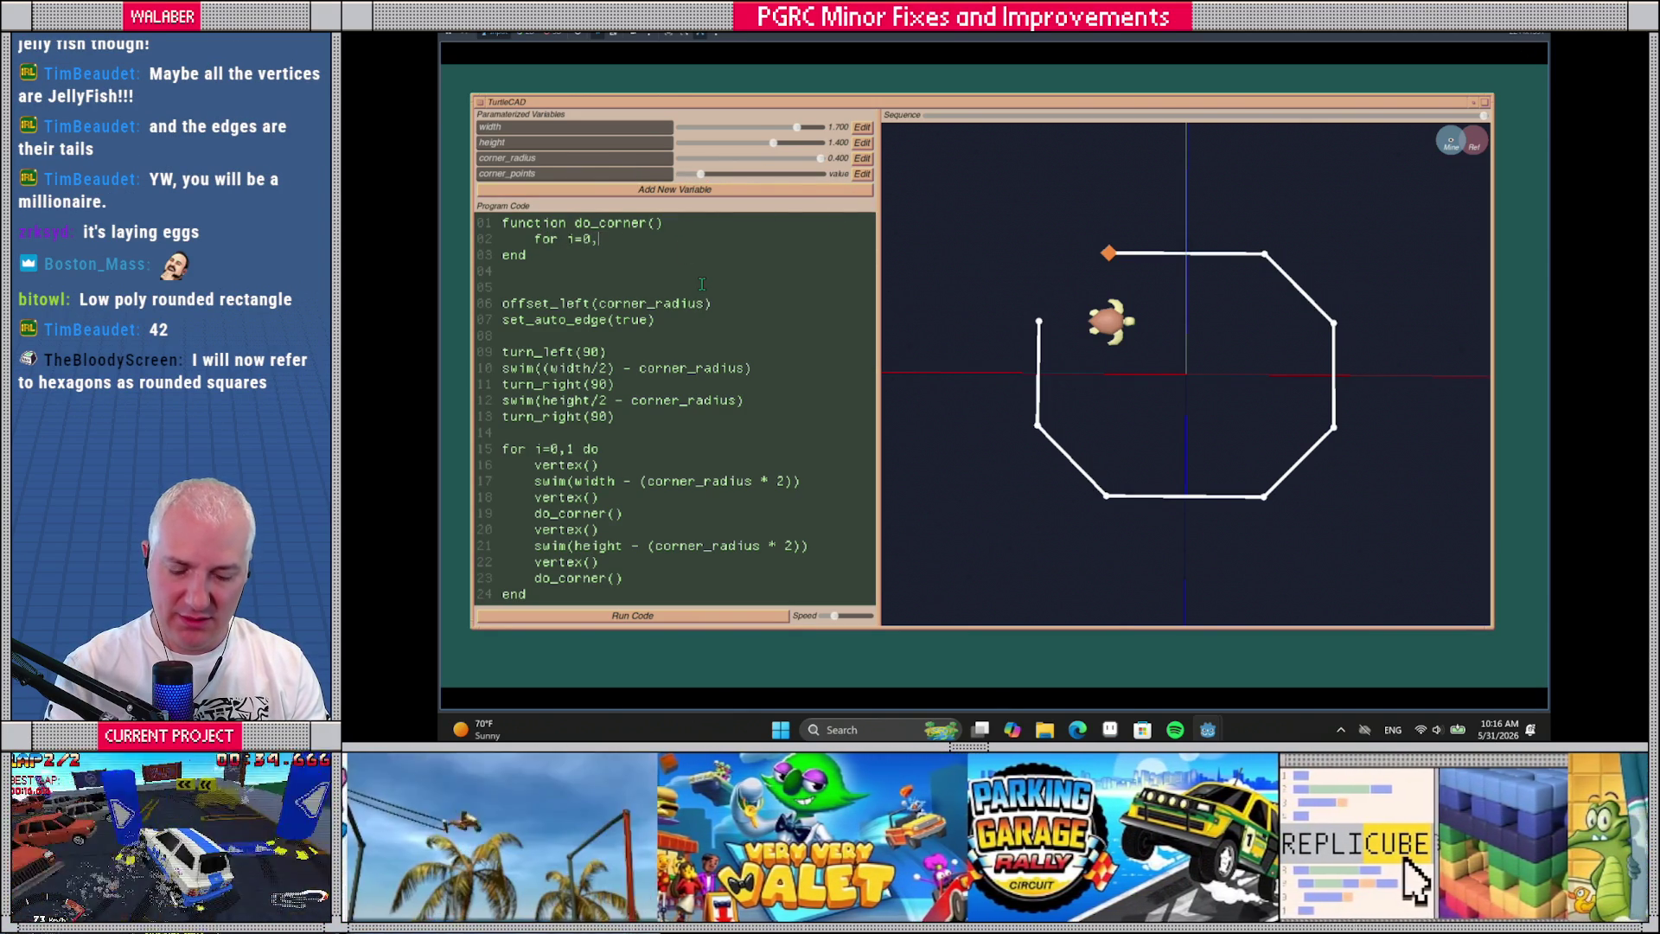
type("corner_point")
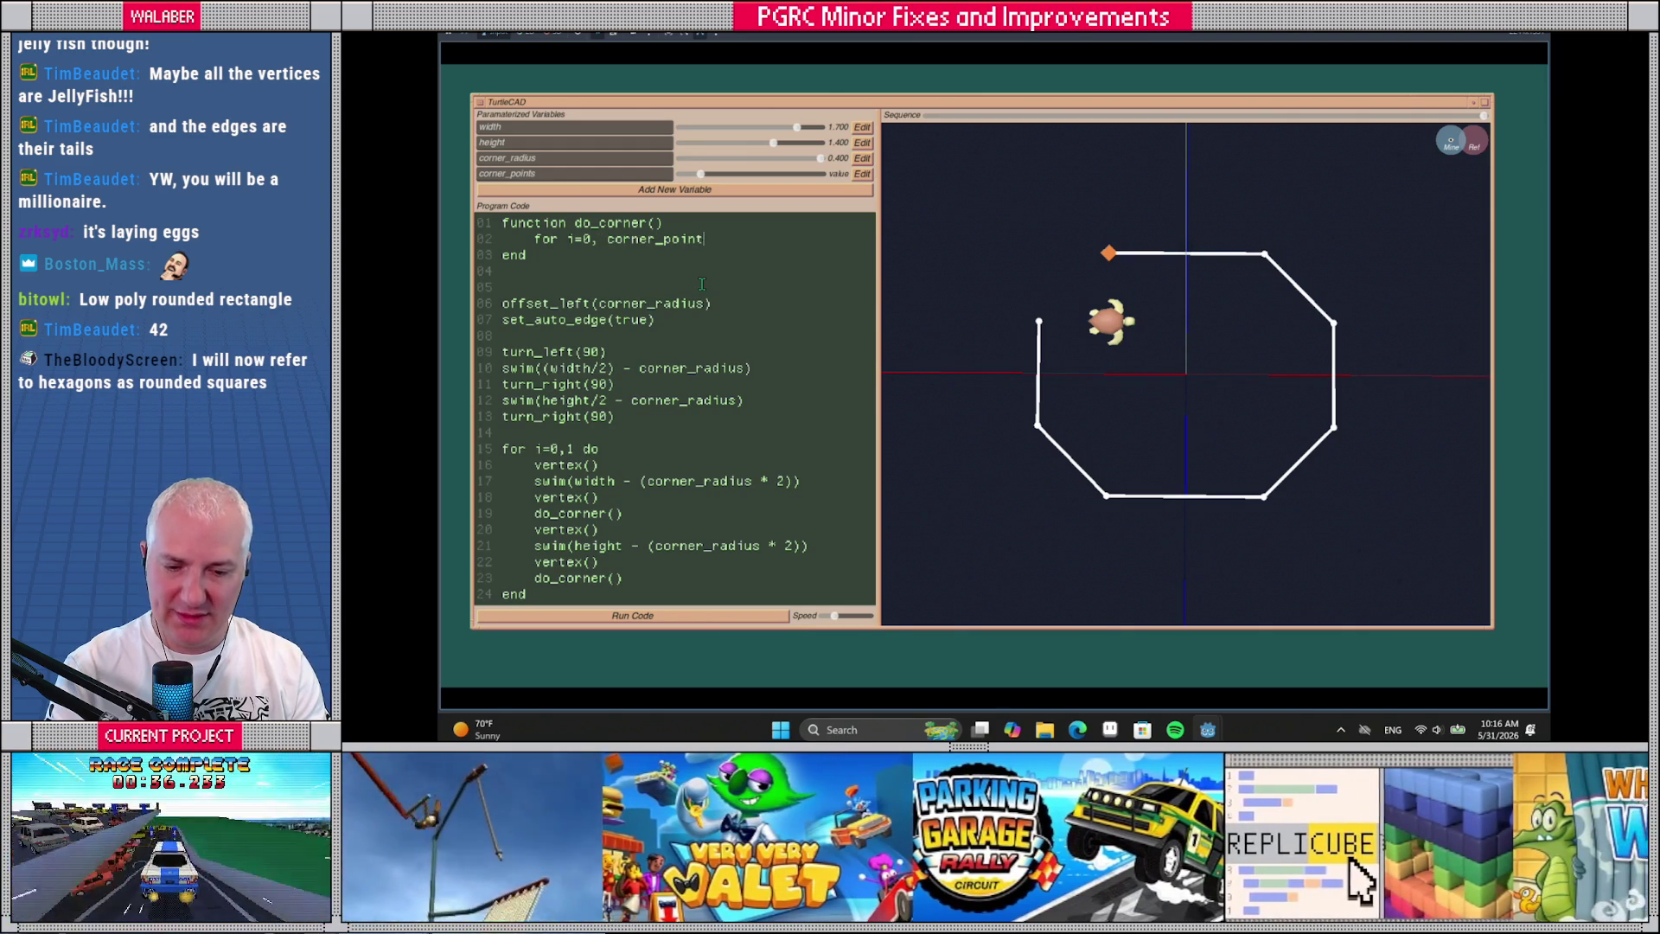
type("s do")
key("Return")
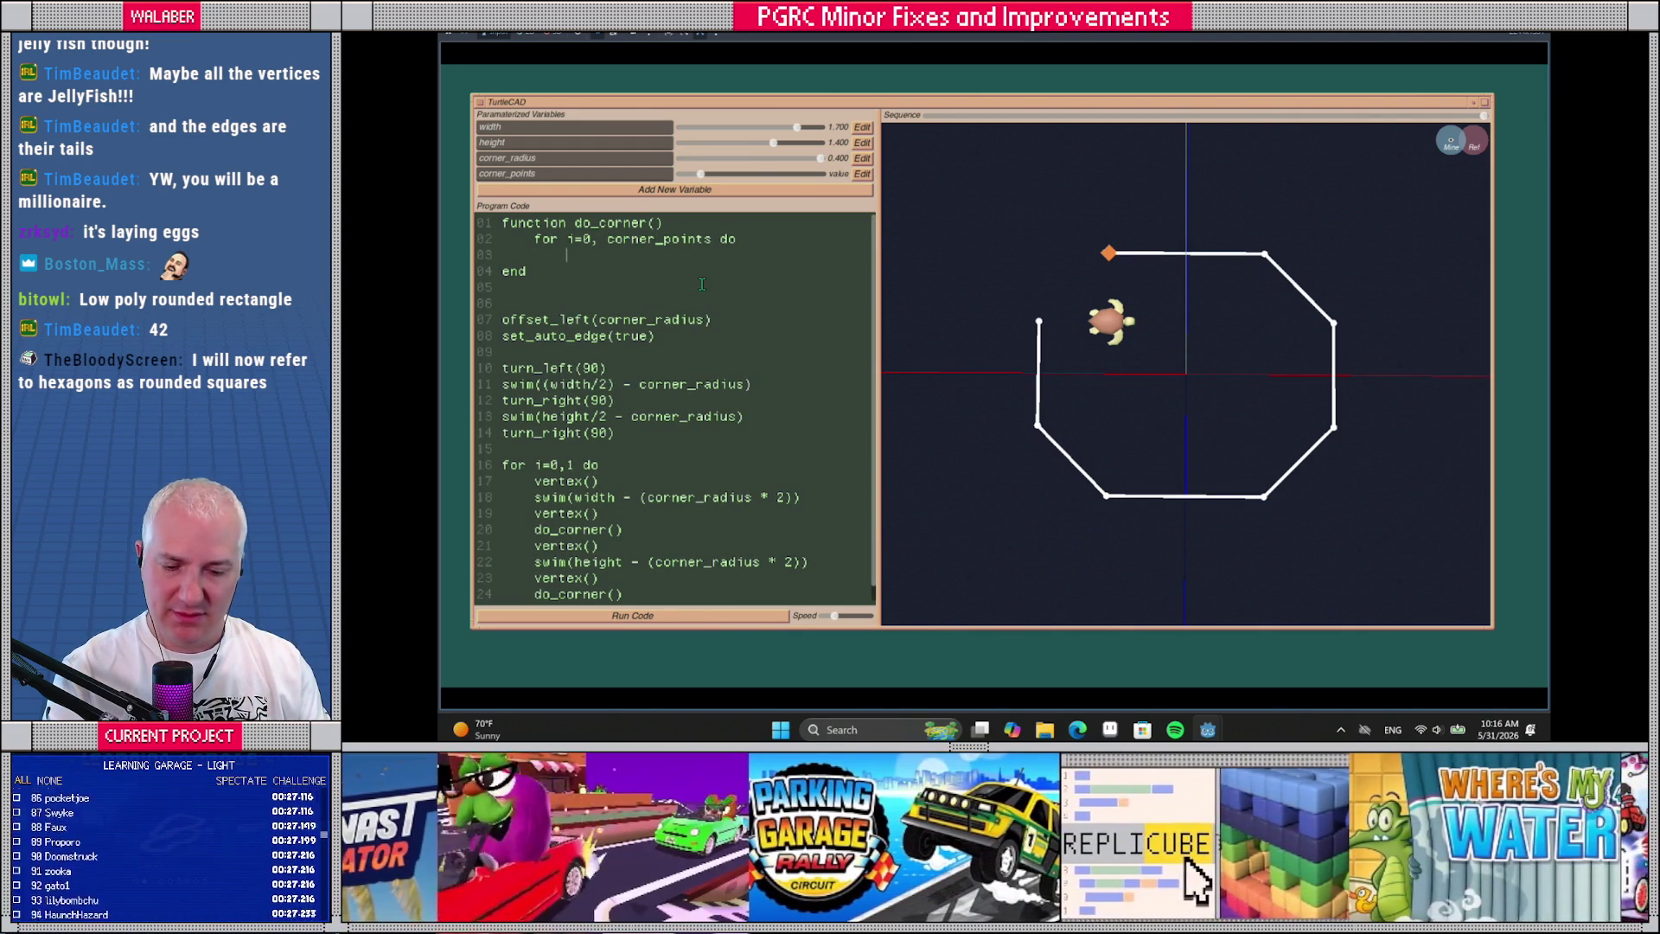
scroll(632, 406, "down", 1)
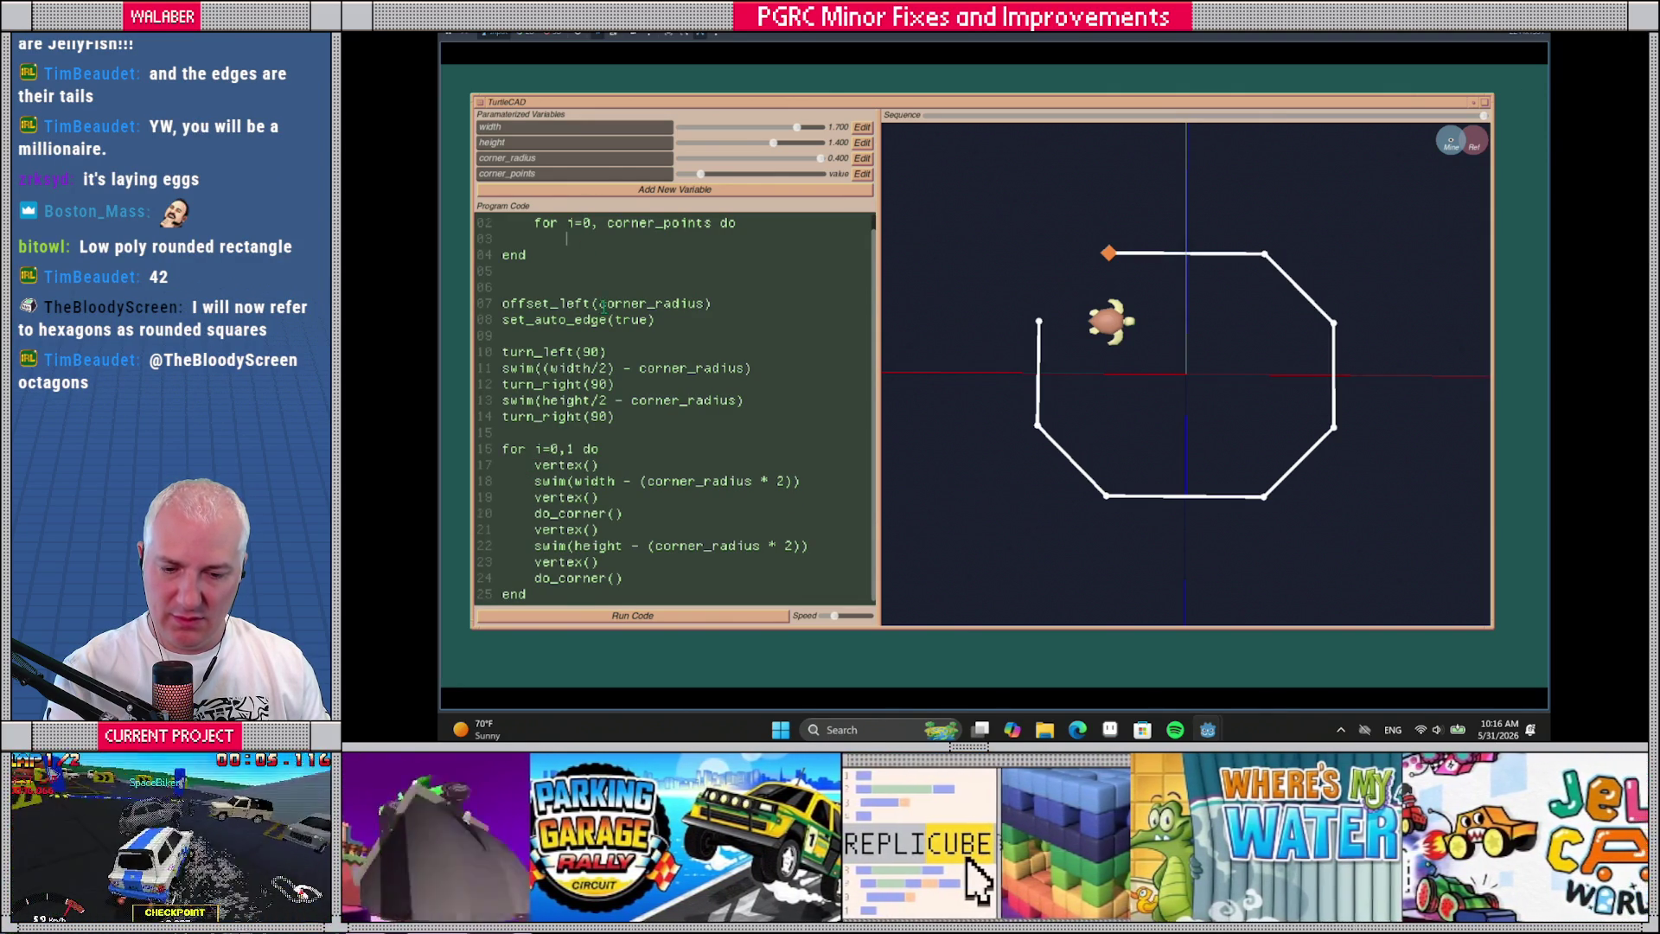
scroll(603, 303, "up", 1)
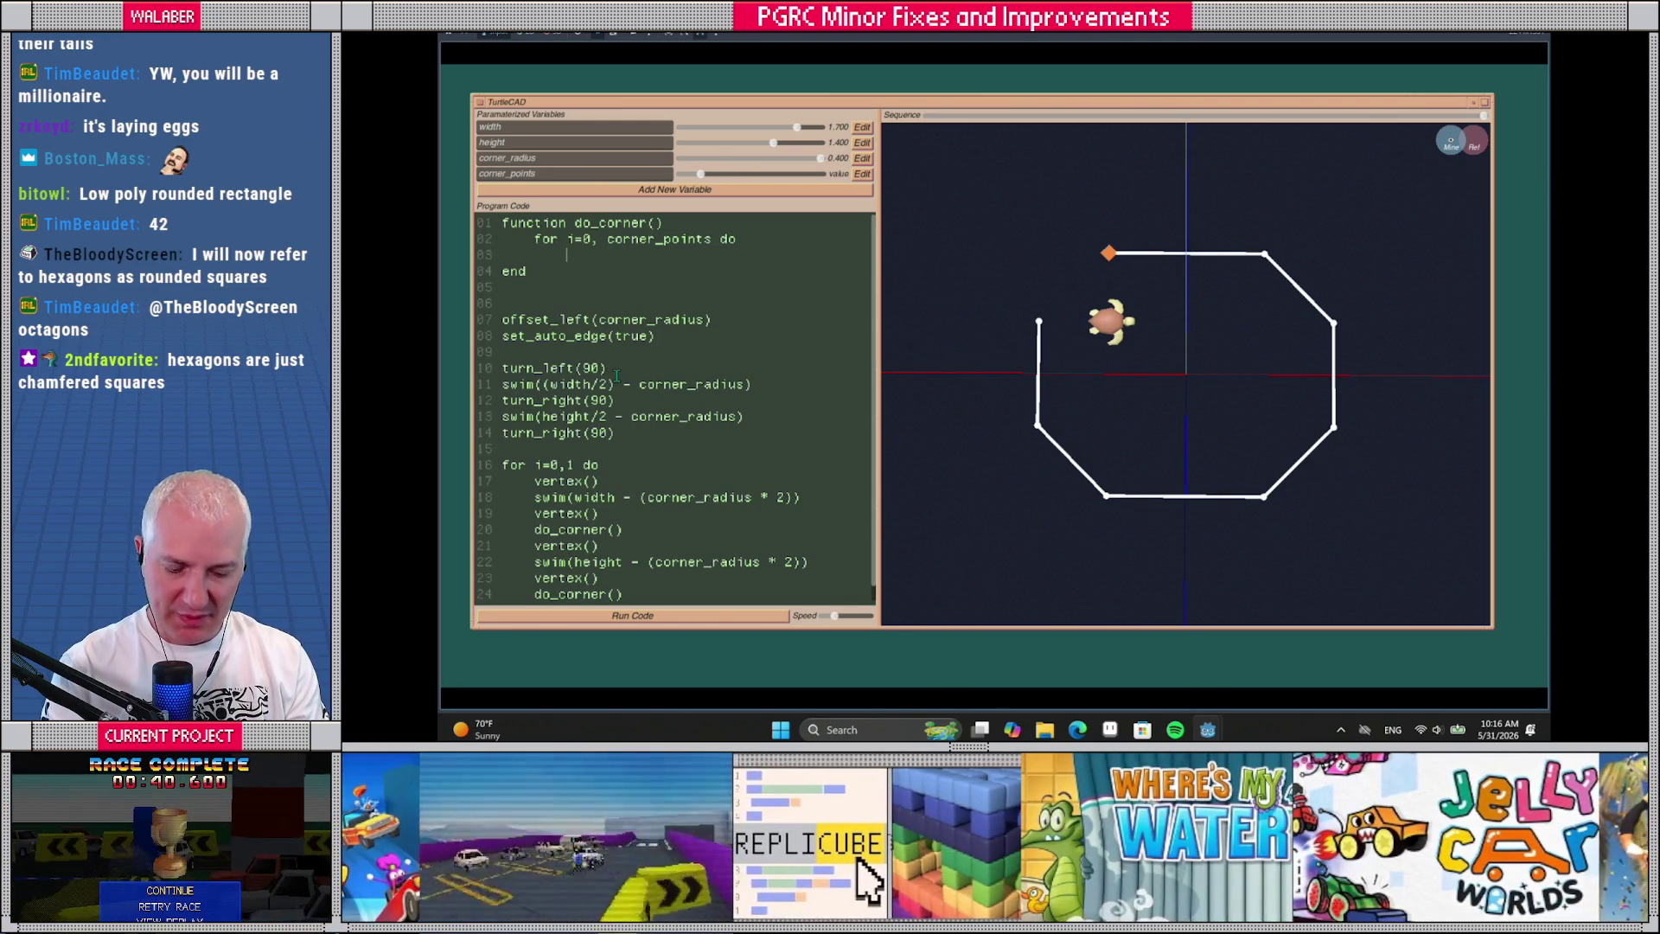
type("t")
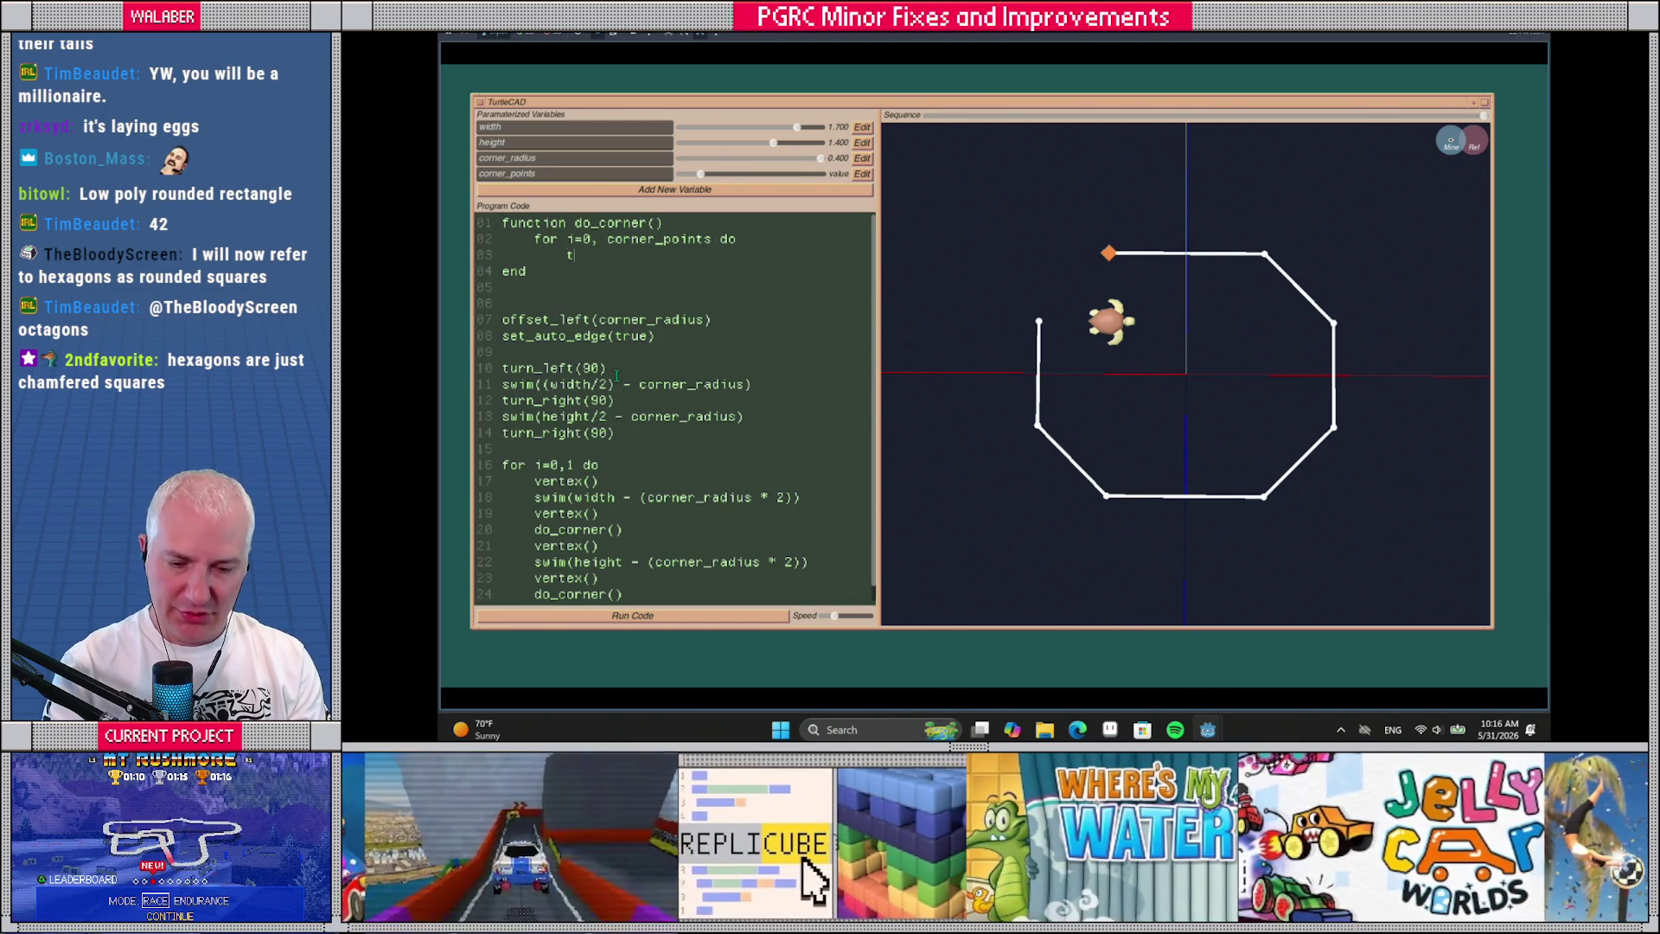
type("urn_r")
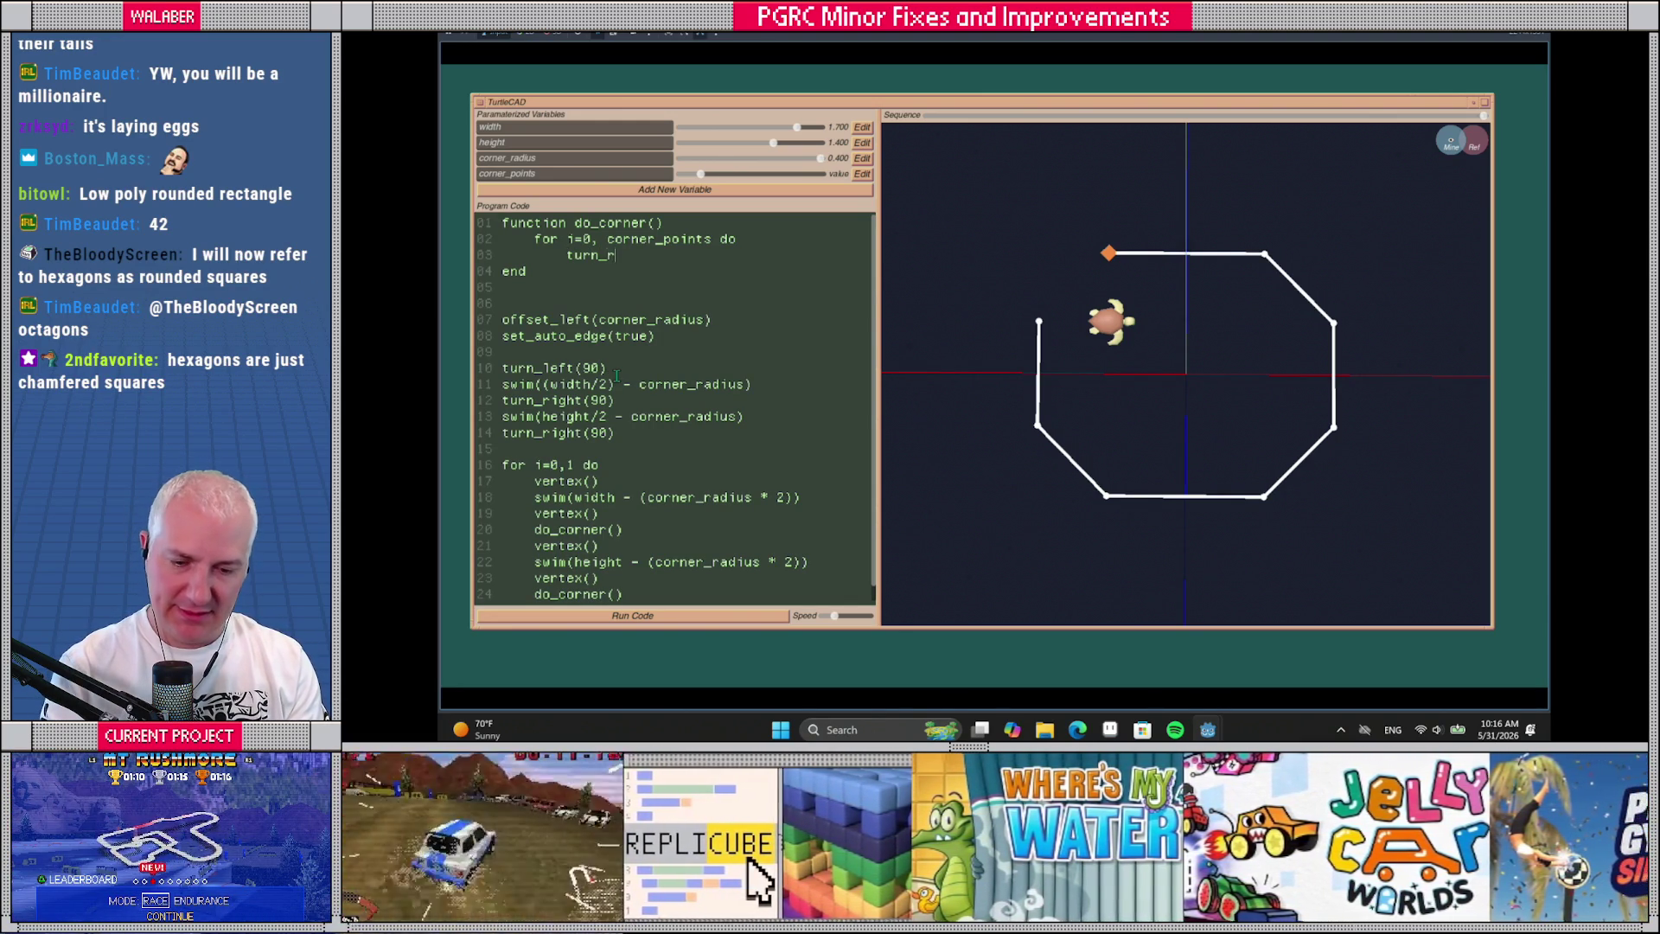
type("ight(90 ")
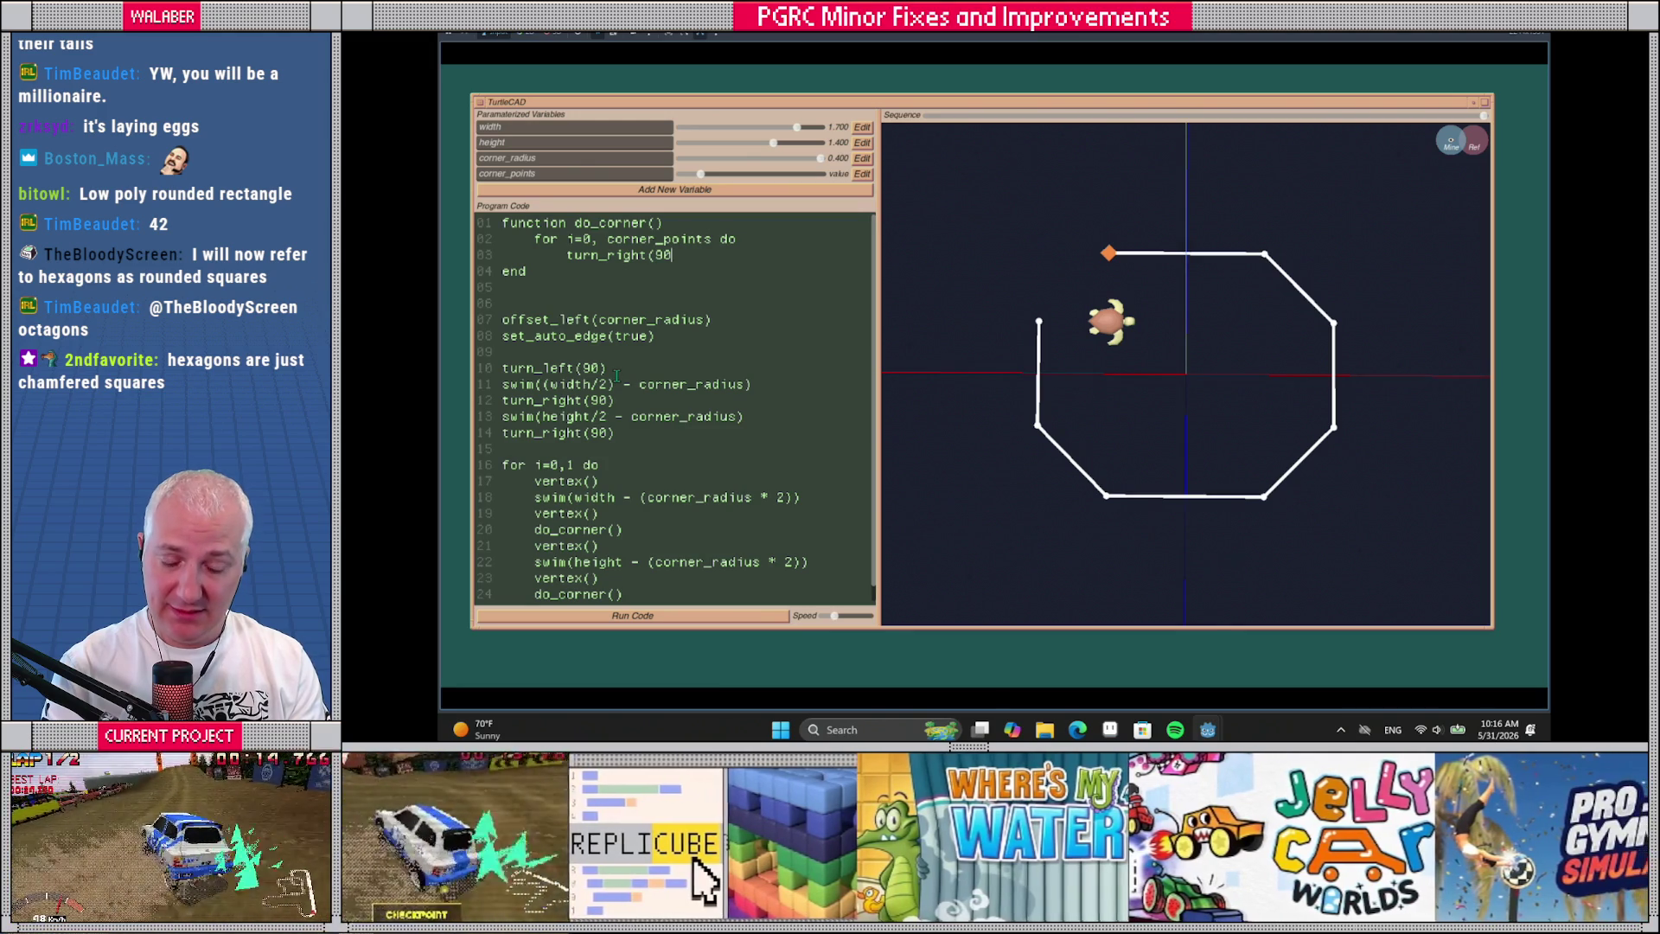
type("/ cor")
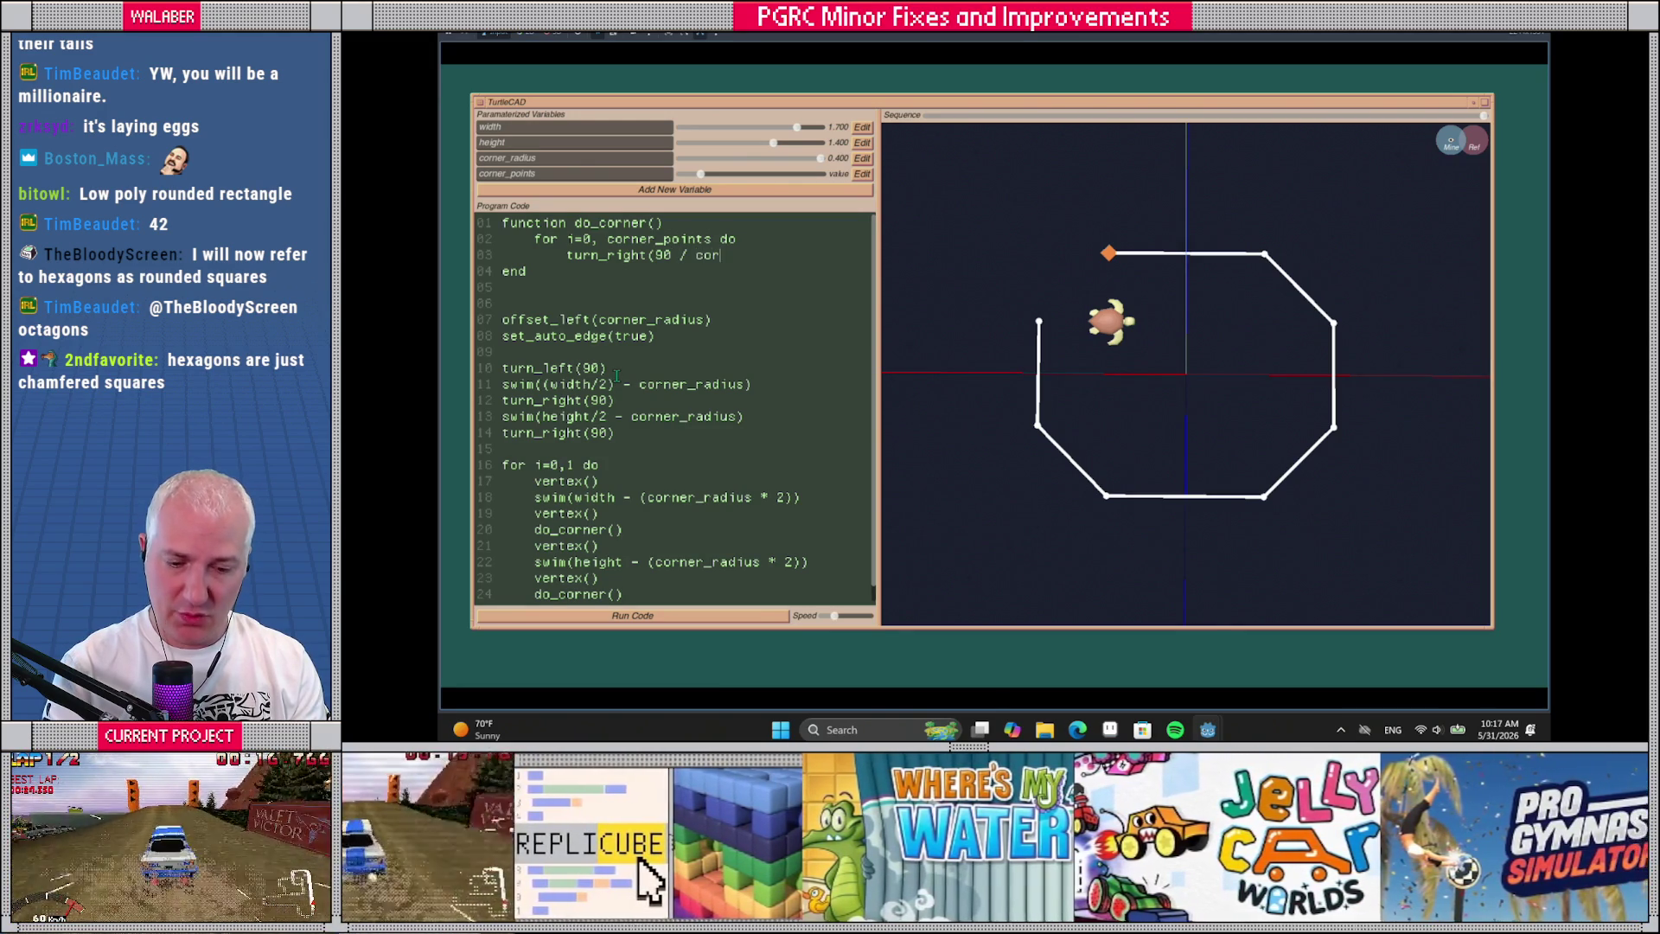
type("ner_points)")
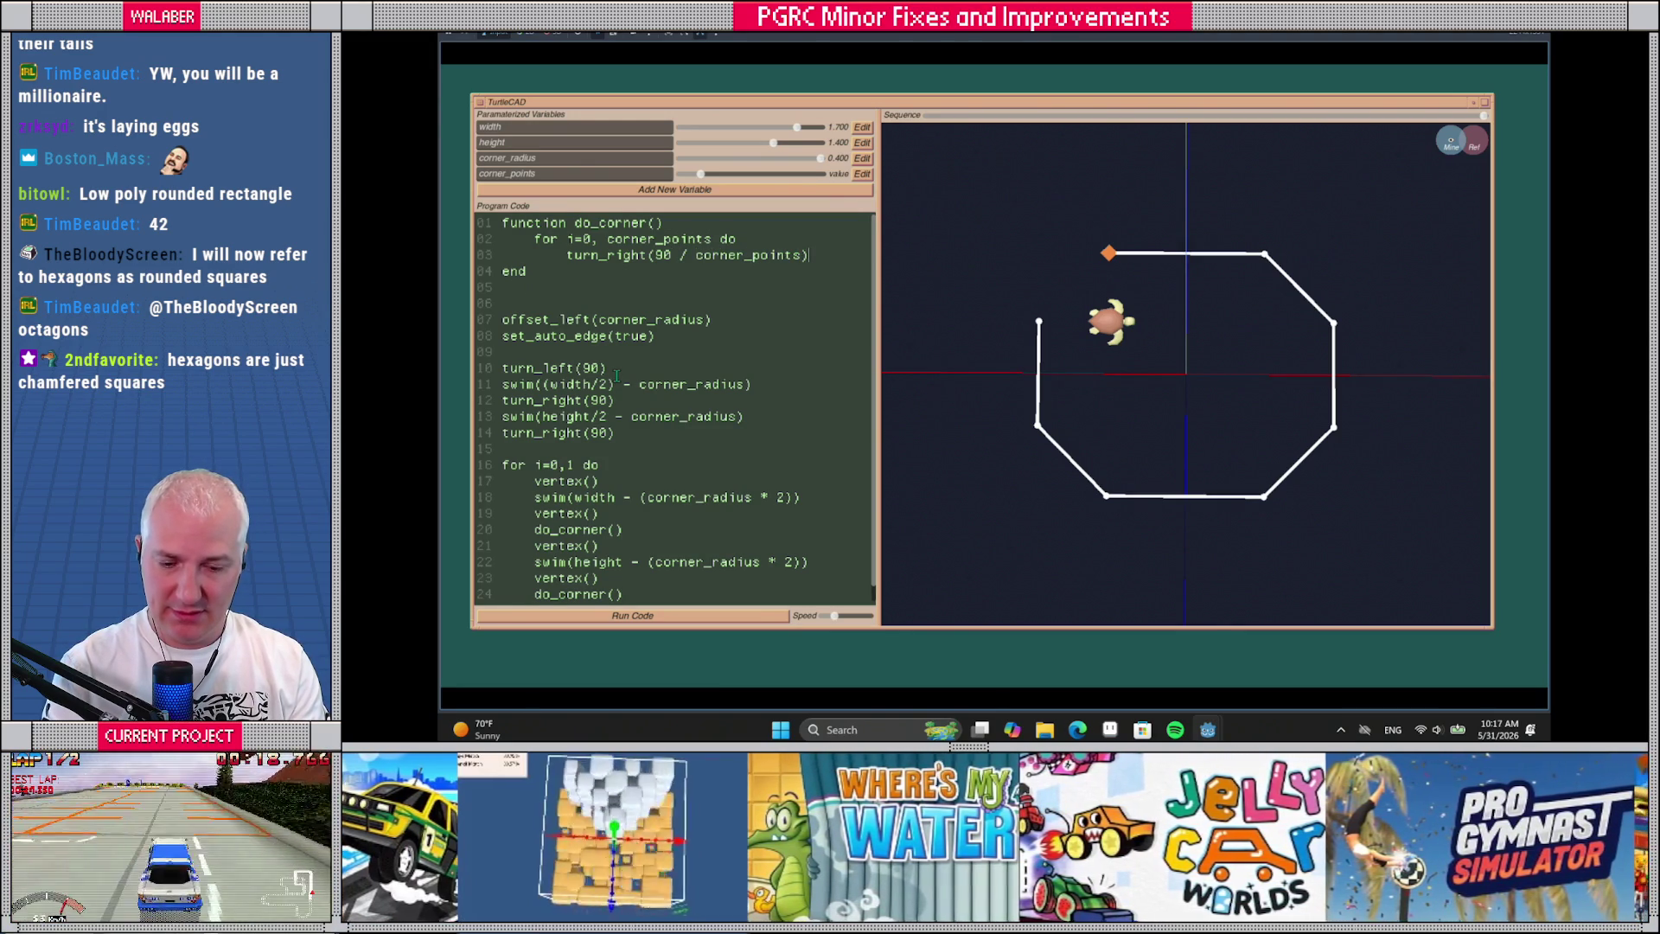
key("Return")
type("vertex()")
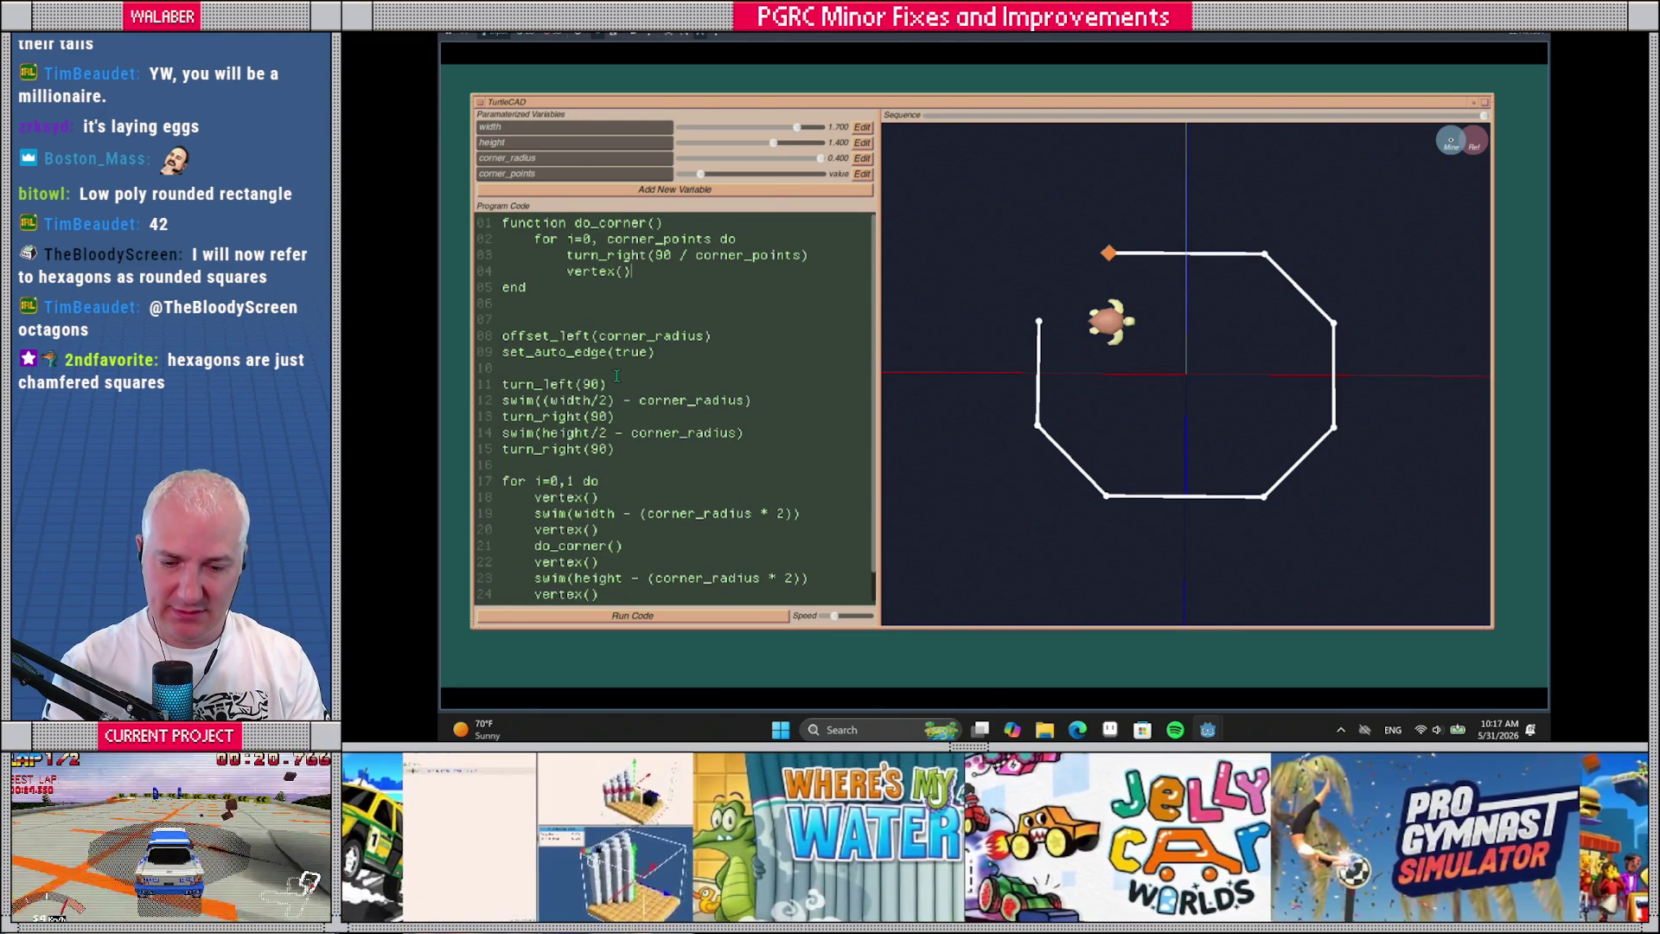
key("Return")
type("end")
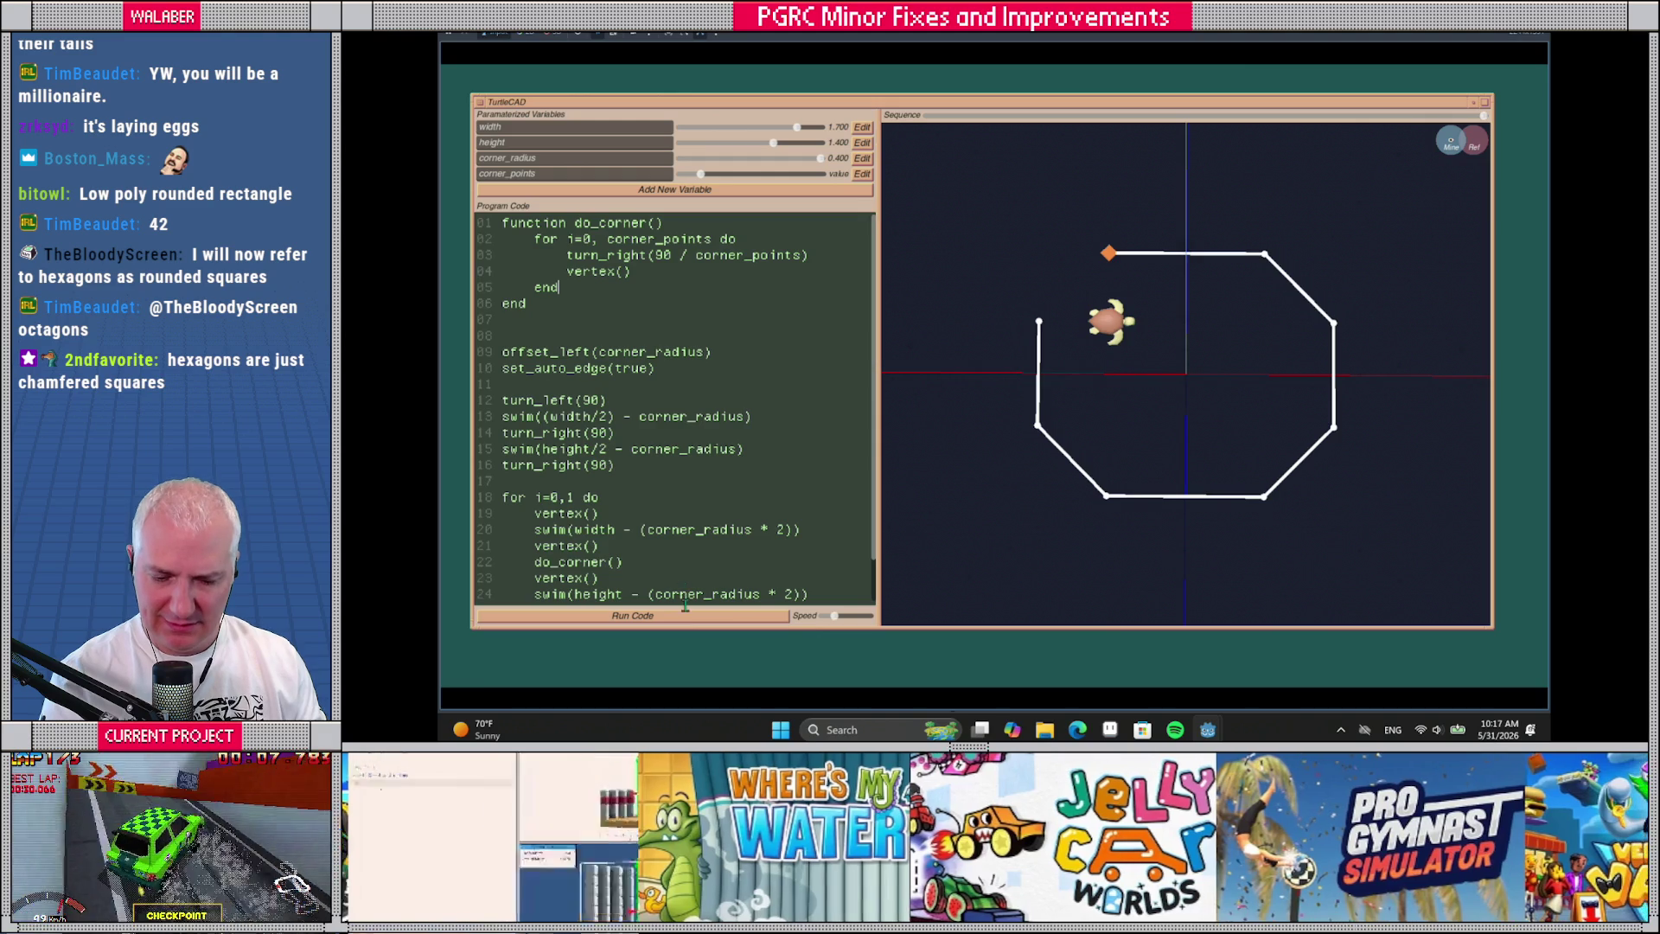
left_click(685, 611)
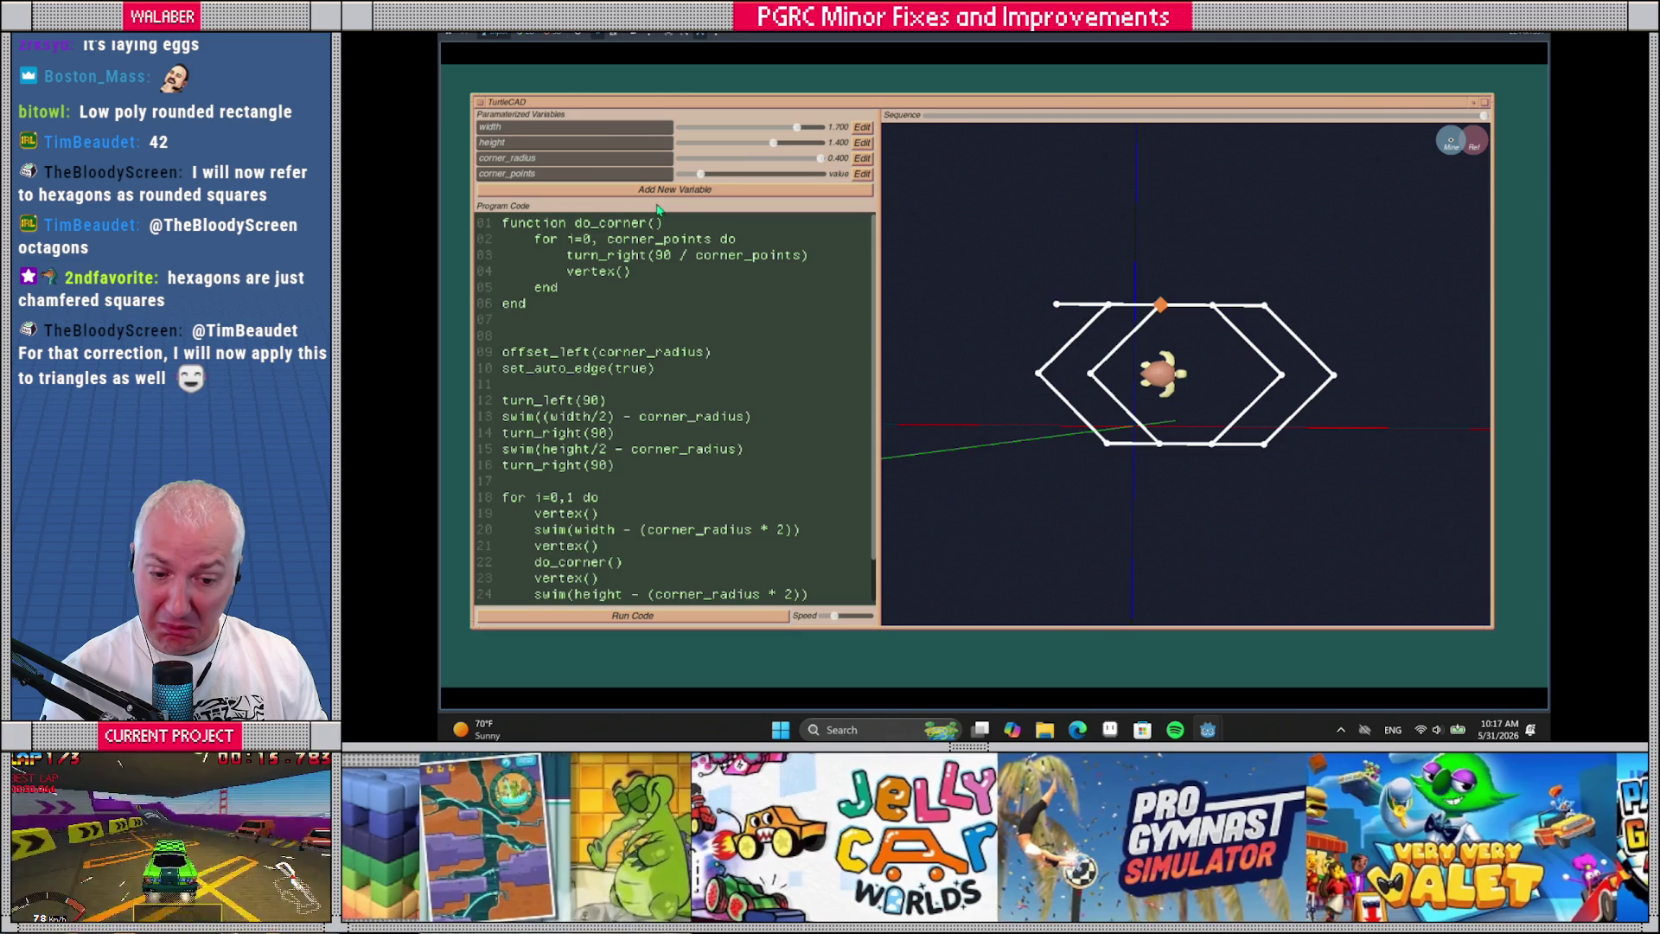
Try more and fewer corner points, then change the loop bound to corner_points-1
mouse_move(701, 176)
left_mouse_down()
mouse_move(843, 185)
mouse_move(720, 178)
mouse_move(835, 180)
mouse_move(735, 178)
mouse_move(811, 177)
left_mouse_up()
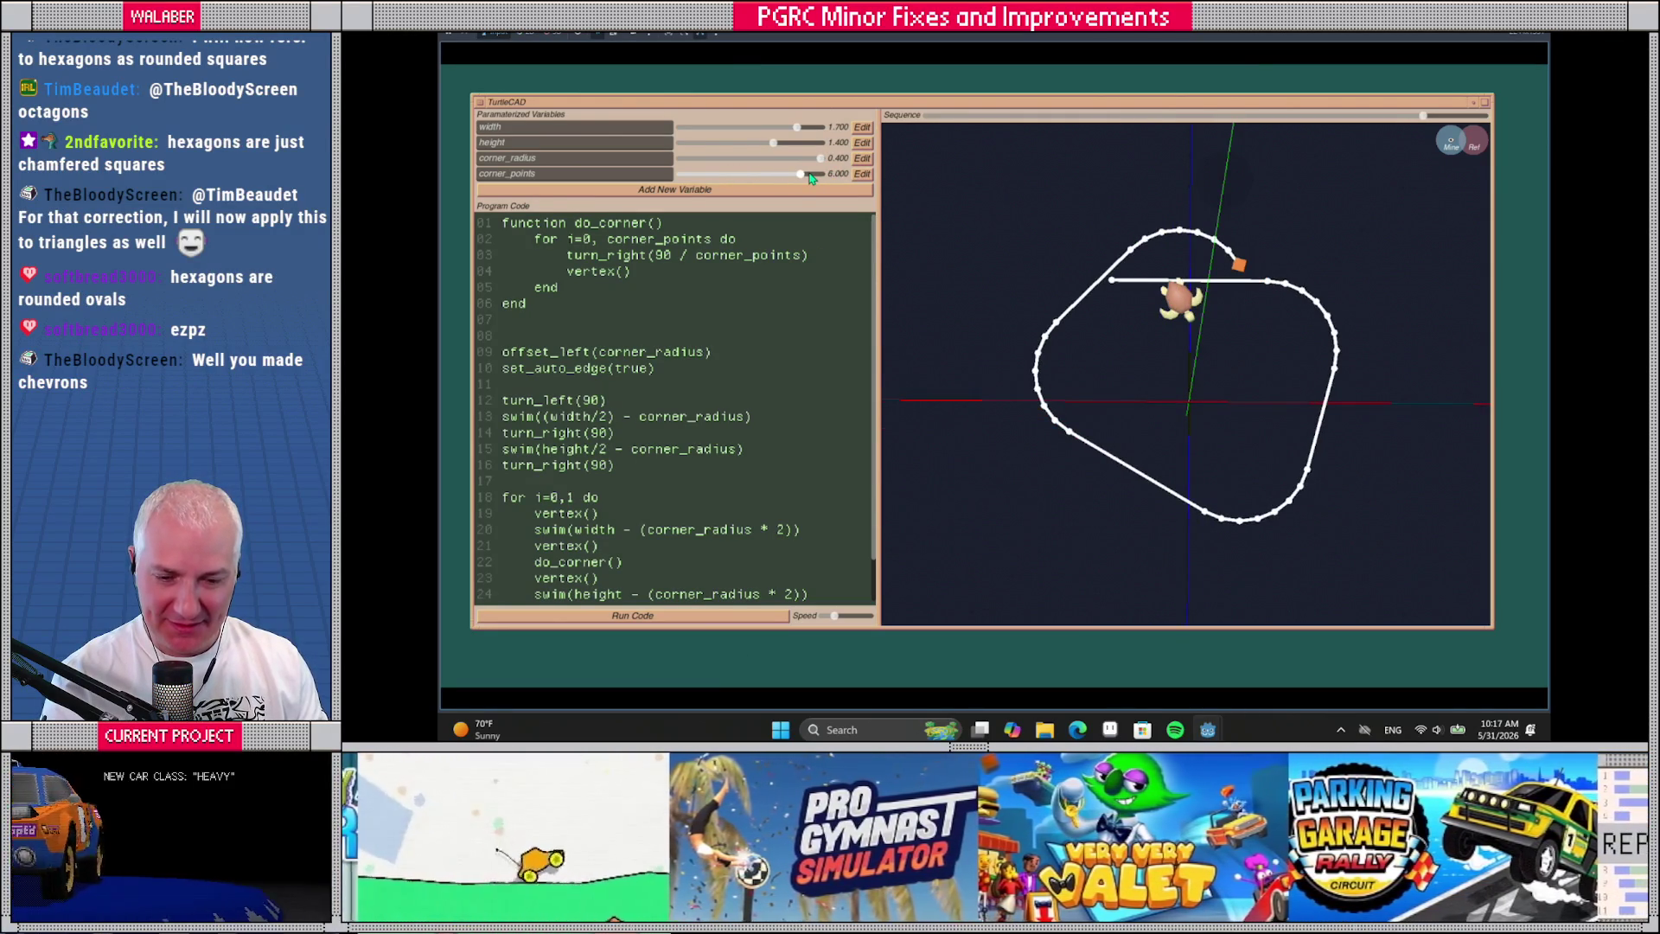
mouse_move(811, 178)
left_mouse_down()
mouse_move(731, 178)
mouse_move(777, 179)
left_mouse_up()
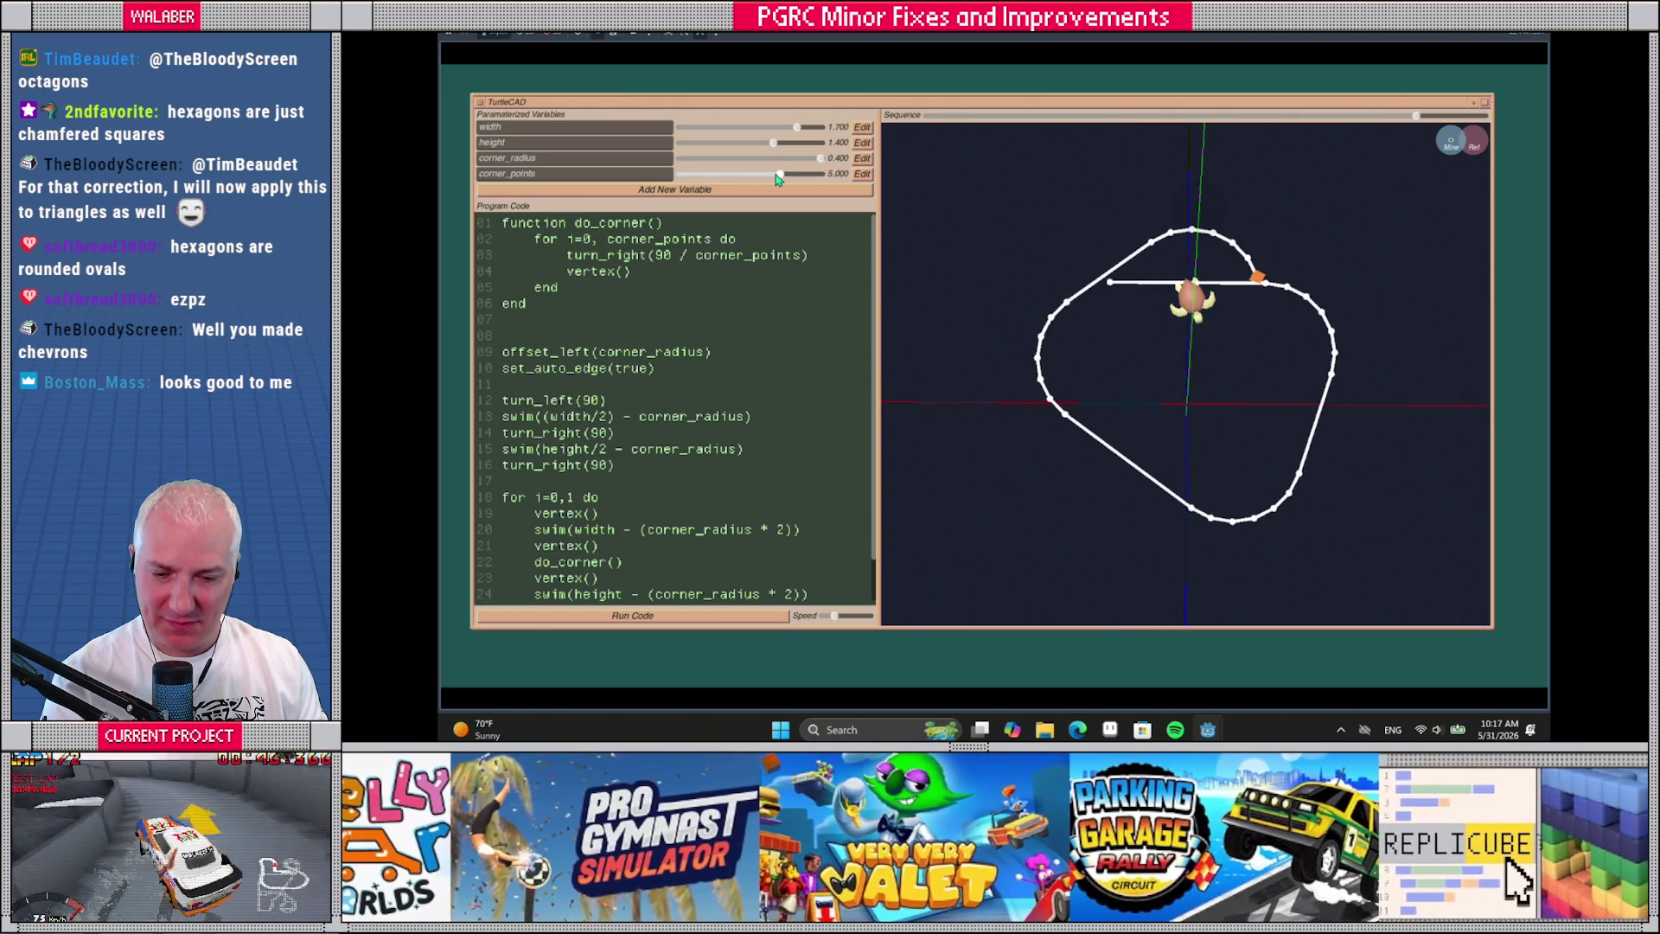
left_click(710, 240)
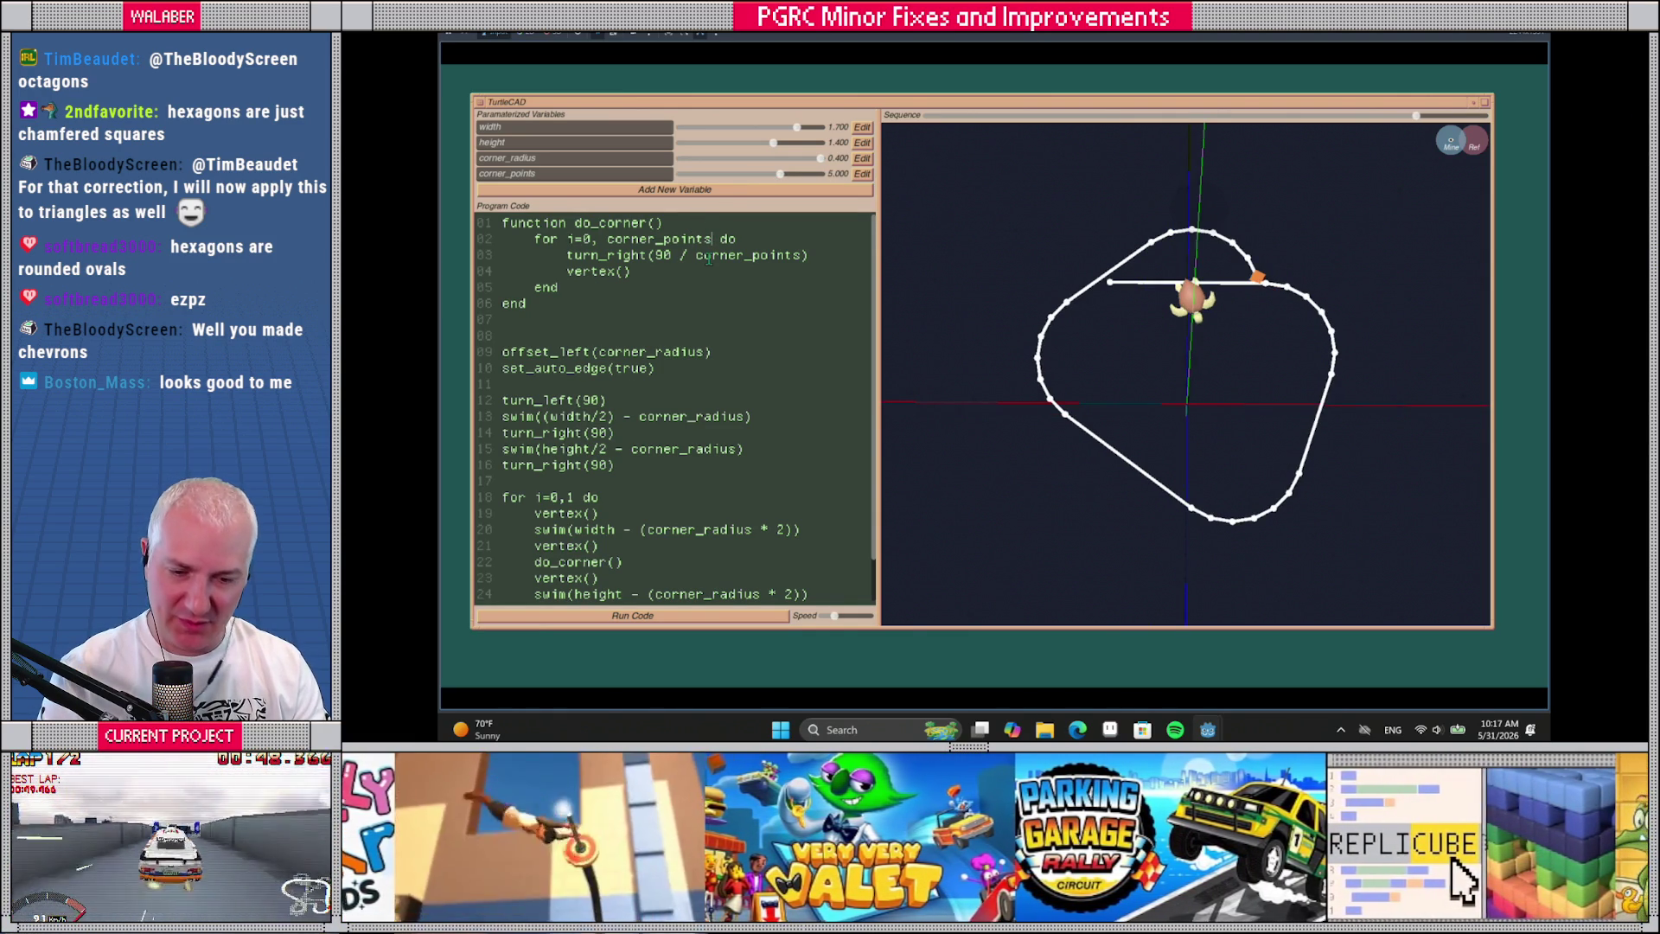
type("-1")
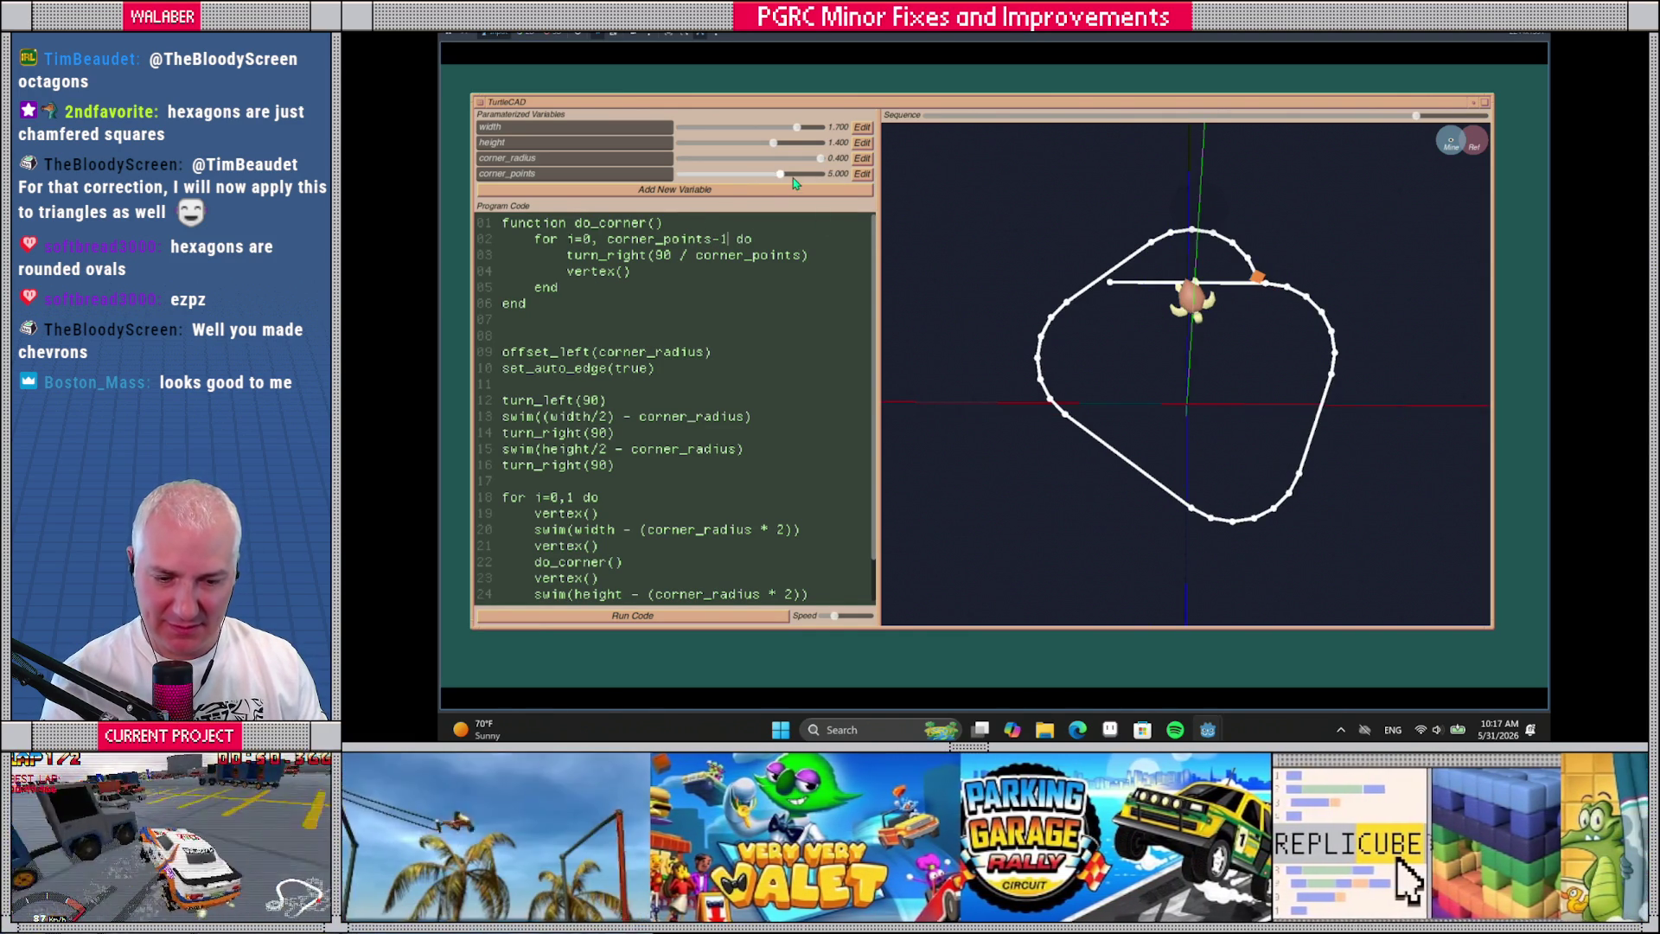
left_click(789, 178)
Test corner_points at 2, rerun, and enlarge width and height to 1.800
mouse_move(789, 178)
left_mouse_down()
mouse_move(708, 185)
mouse_move(853, 174)
mouse_move(780, 176)
left_mouse_up()
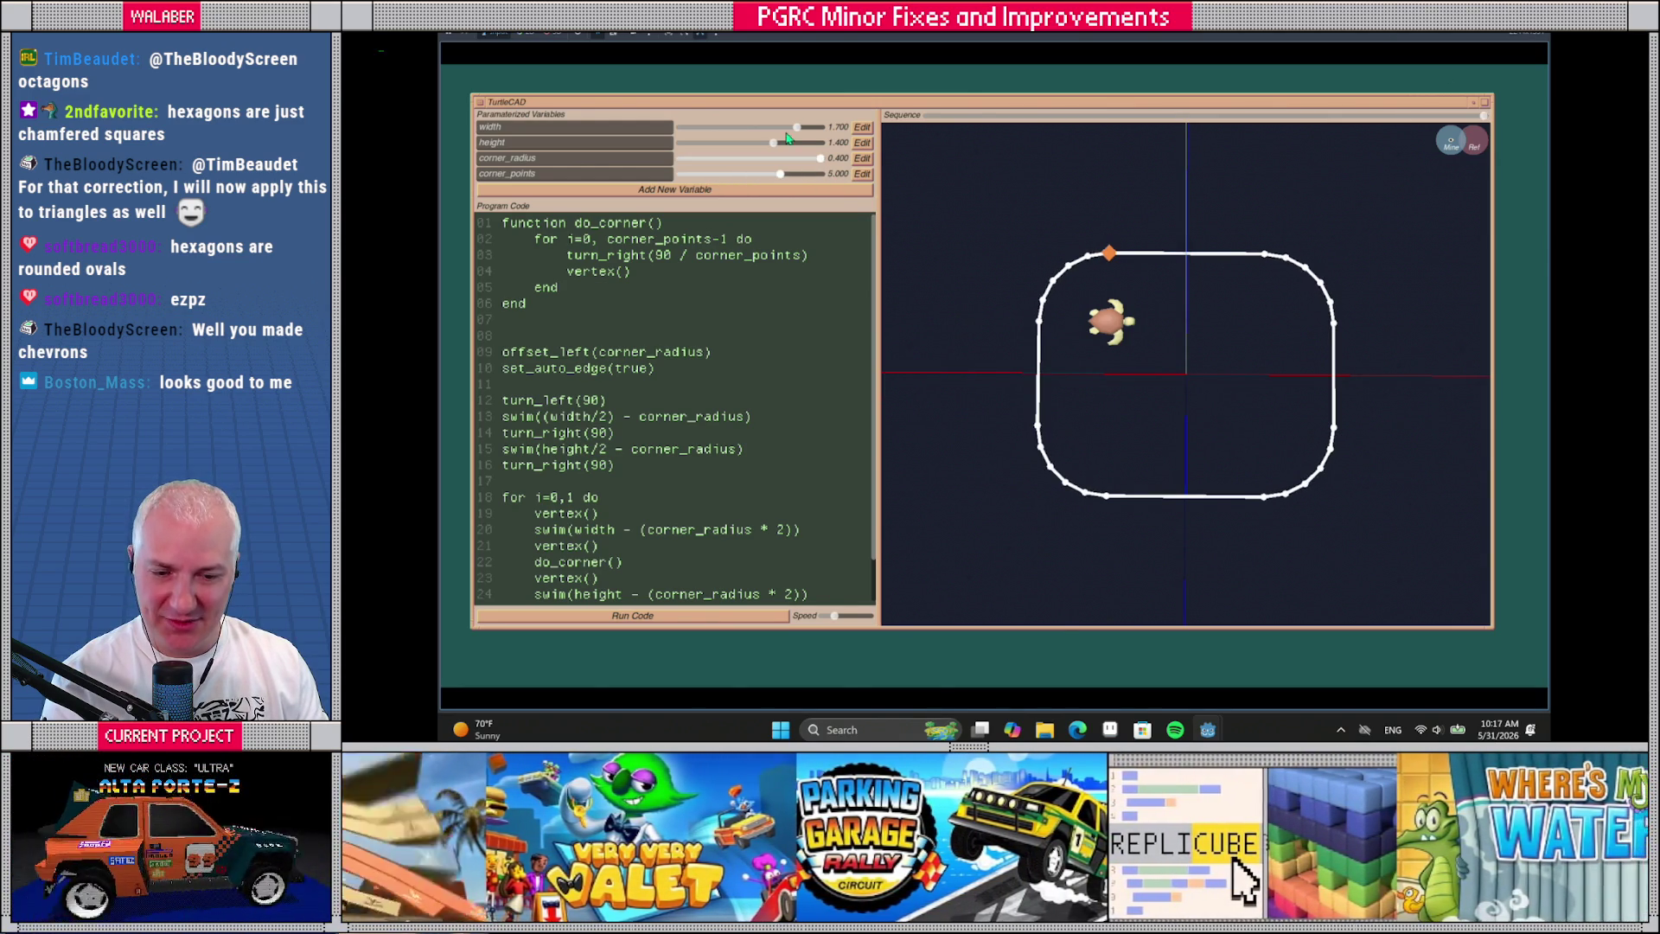
scroll(1124, 380, "down", 2)
mouse_move(1128, 381)
left_mouse_down()
mouse_move(1159, 363)
mouse_move(1144, 374)
left_mouse_up()
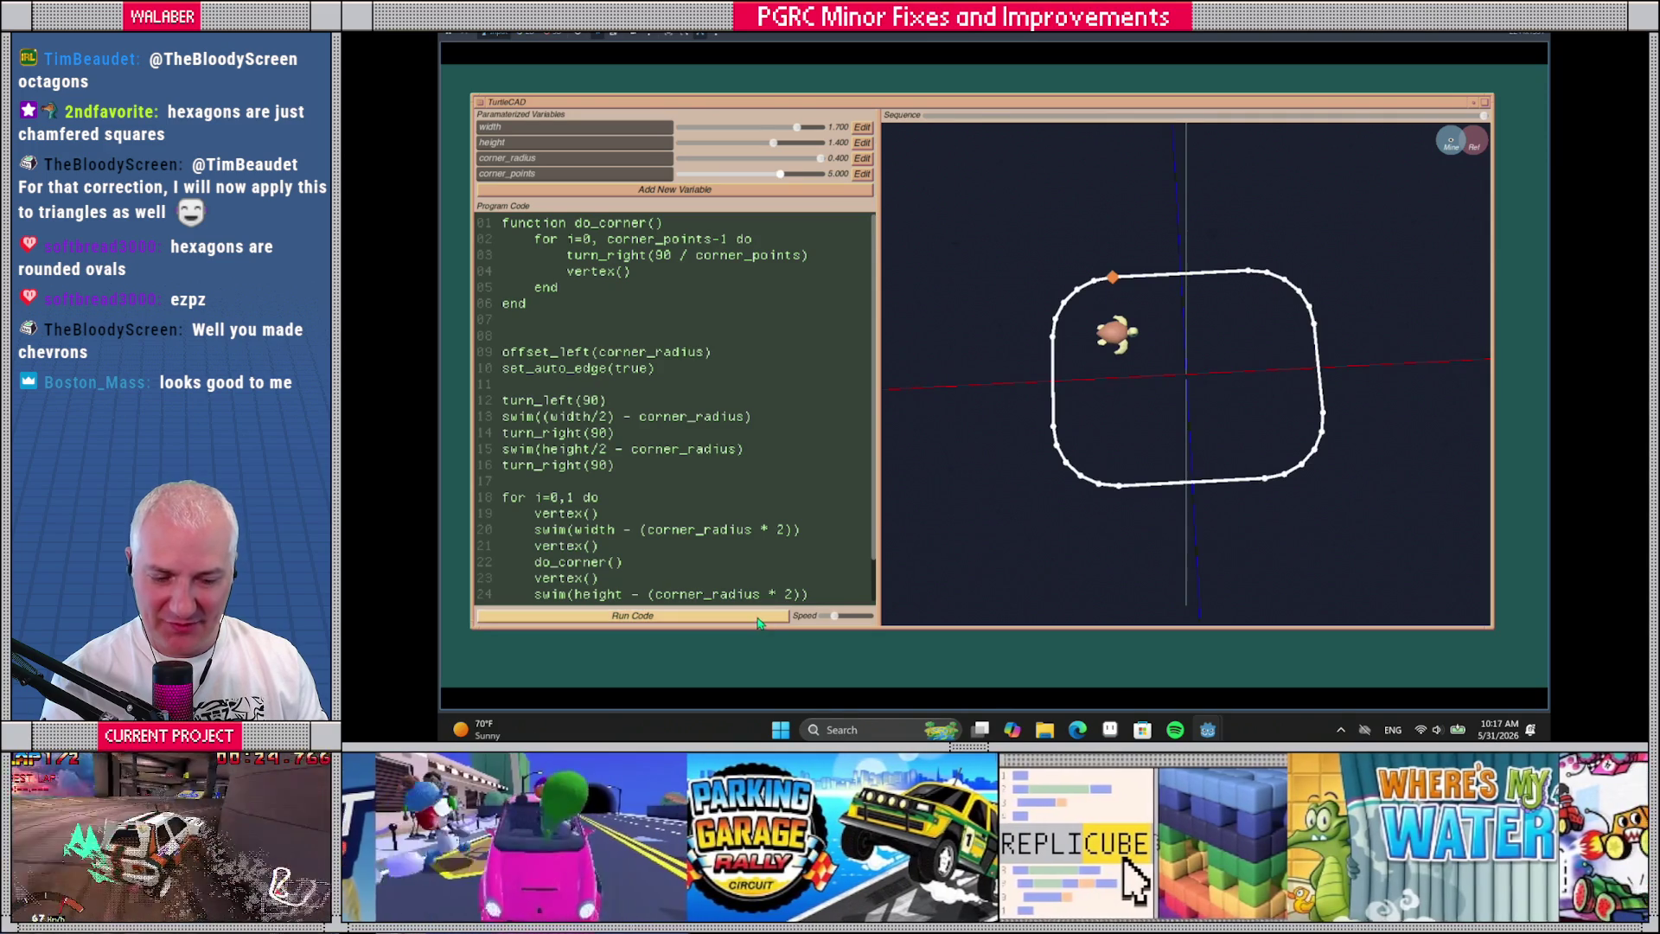
left_click(761, 615)
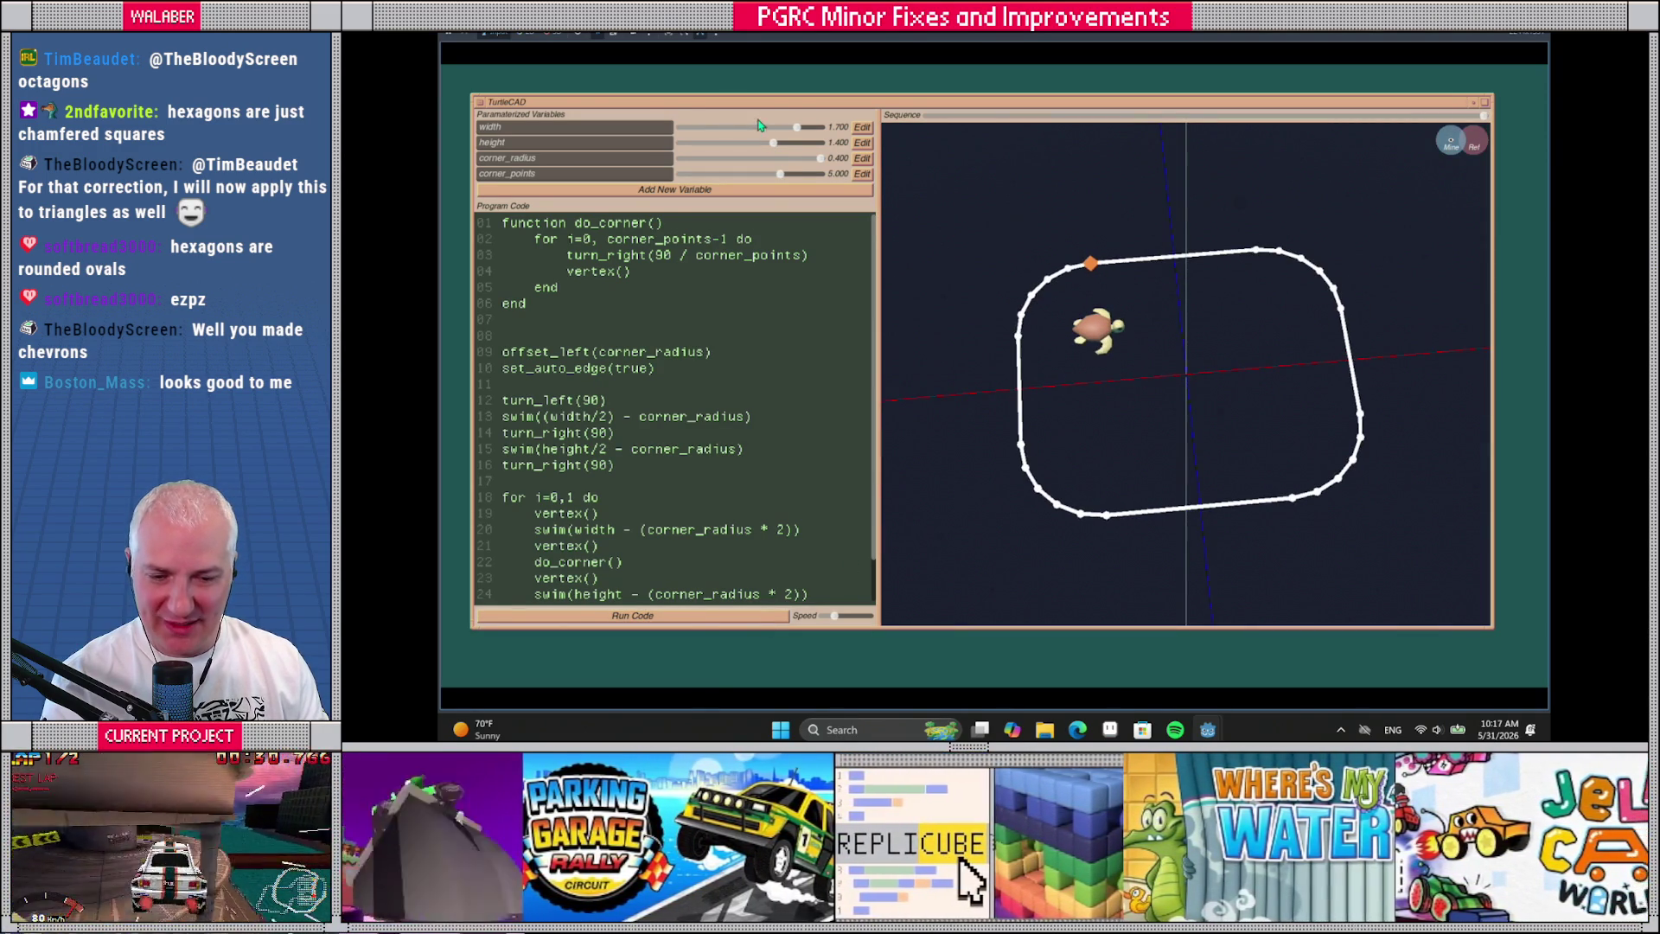
left_click_drag(797, 130, 748, 135)
mouse_move(792, 130)
left_mouse_down()
mouse_move(813, 143)
mouse_move(740, 144)
mouse_move(789, 143)
mouse_move(735, 167)
mouse_move(787, 171)
mouse_move(718, 174)
mouse_move(794, 178)
mouse_move(700, 178)
mouse_move(800, 178)
mouse_move(745, 179)
left_mouse_up()
scroll(999, 383, "down", 1)
Rerun the program to redraw the rounded-rectangle outline step by step
scroll(575, 363, "down", 1)
scroll(575, 363, "up", 1)
scroll(576, 363, "down", 1)
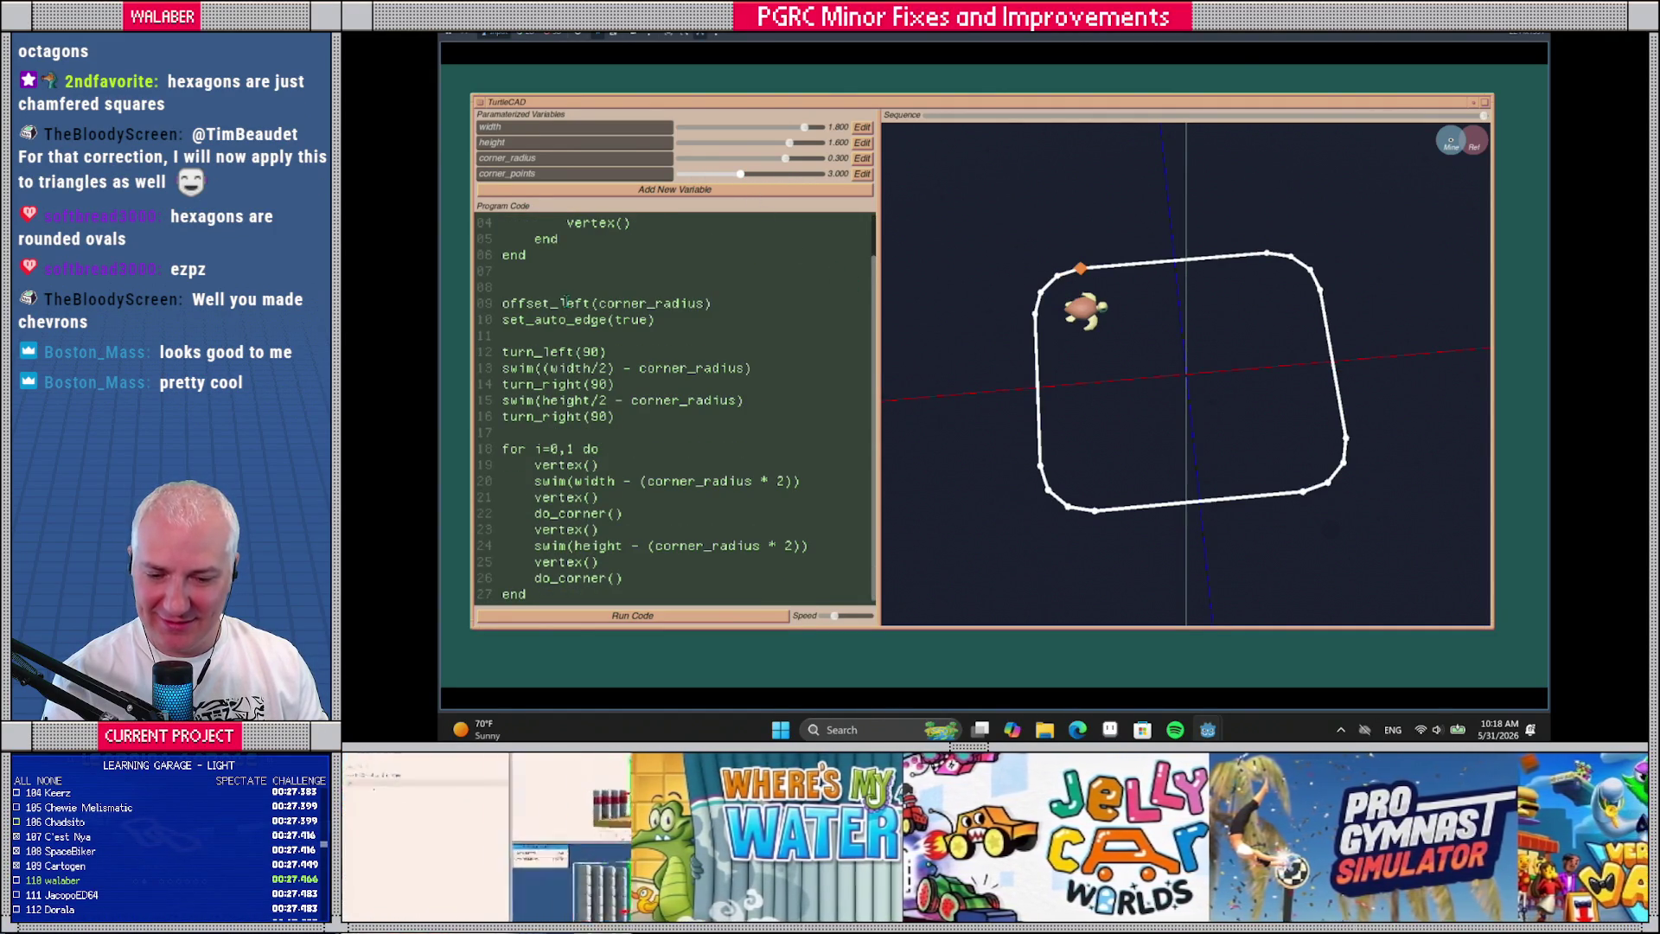
scroll(579, 320, "up", 1)
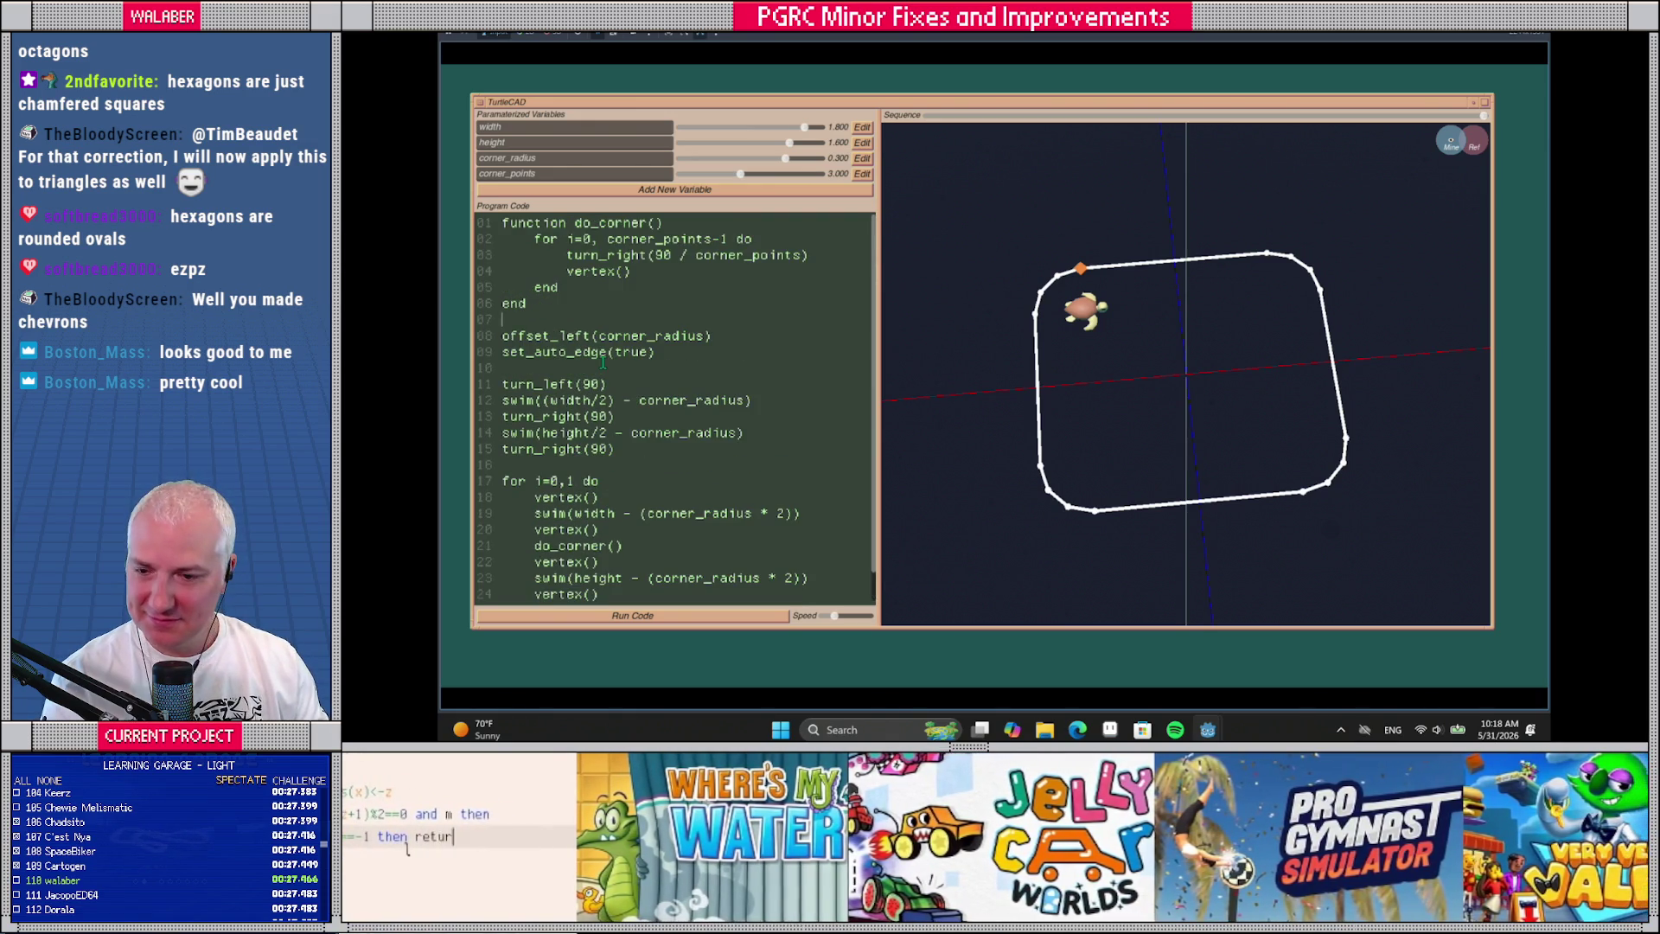
scroll(588, 346, "down", 1)
scroll(595, 352, "up", 1)
left_click(750, 619)
left_click(783, 617)
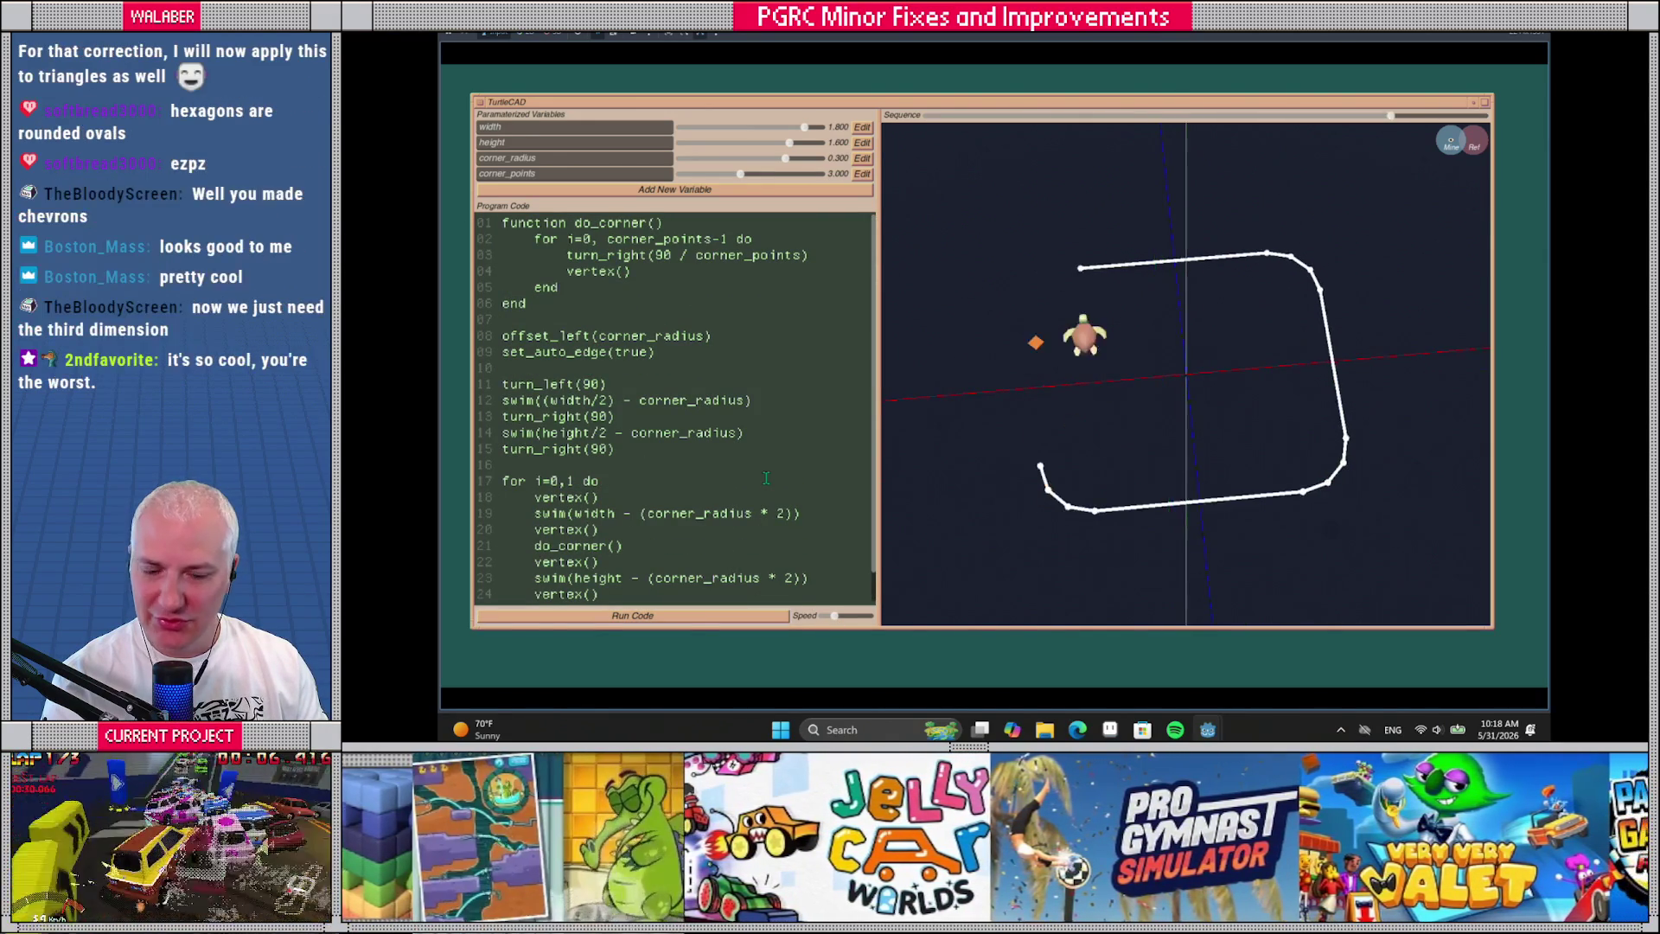
Orbit into a tilted view from above and add a fifth parameter row
mouse_move(1073, 429)
left_mouse_down()
mouse_move(1075, 381)
mouse_move(1077, 410)
left_mouse_up()
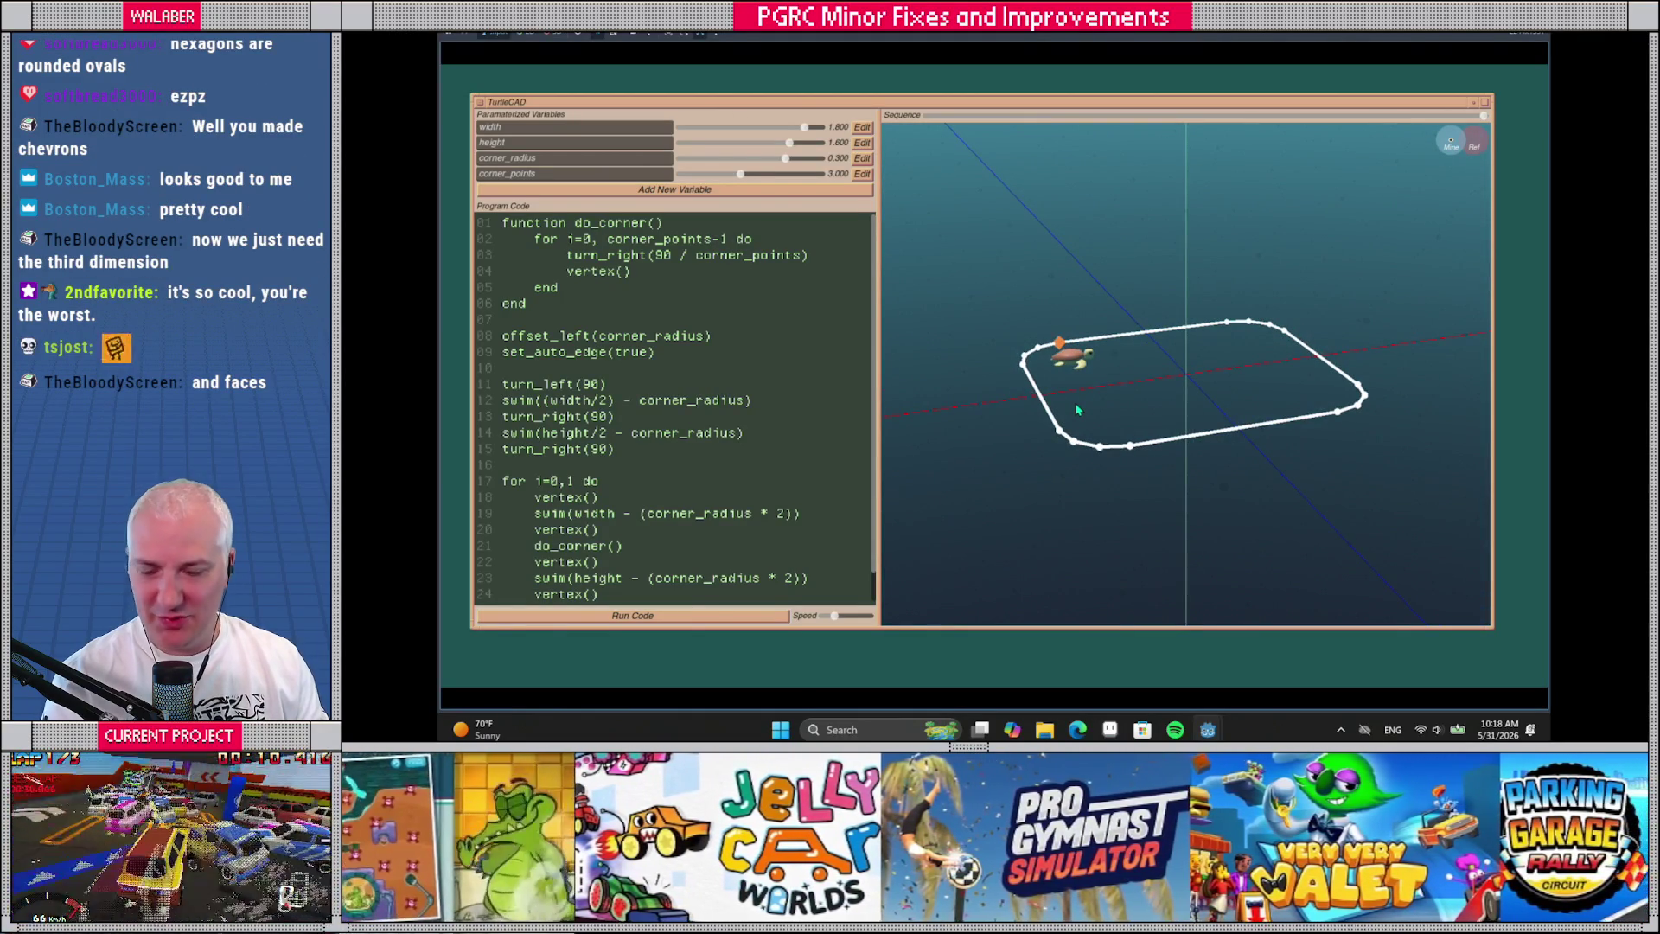
mouse_move(1050, 389)
left_mouse_down()
mouse_move(1070, 363)
mouse_move(1086, 393)
left_mouse_up()
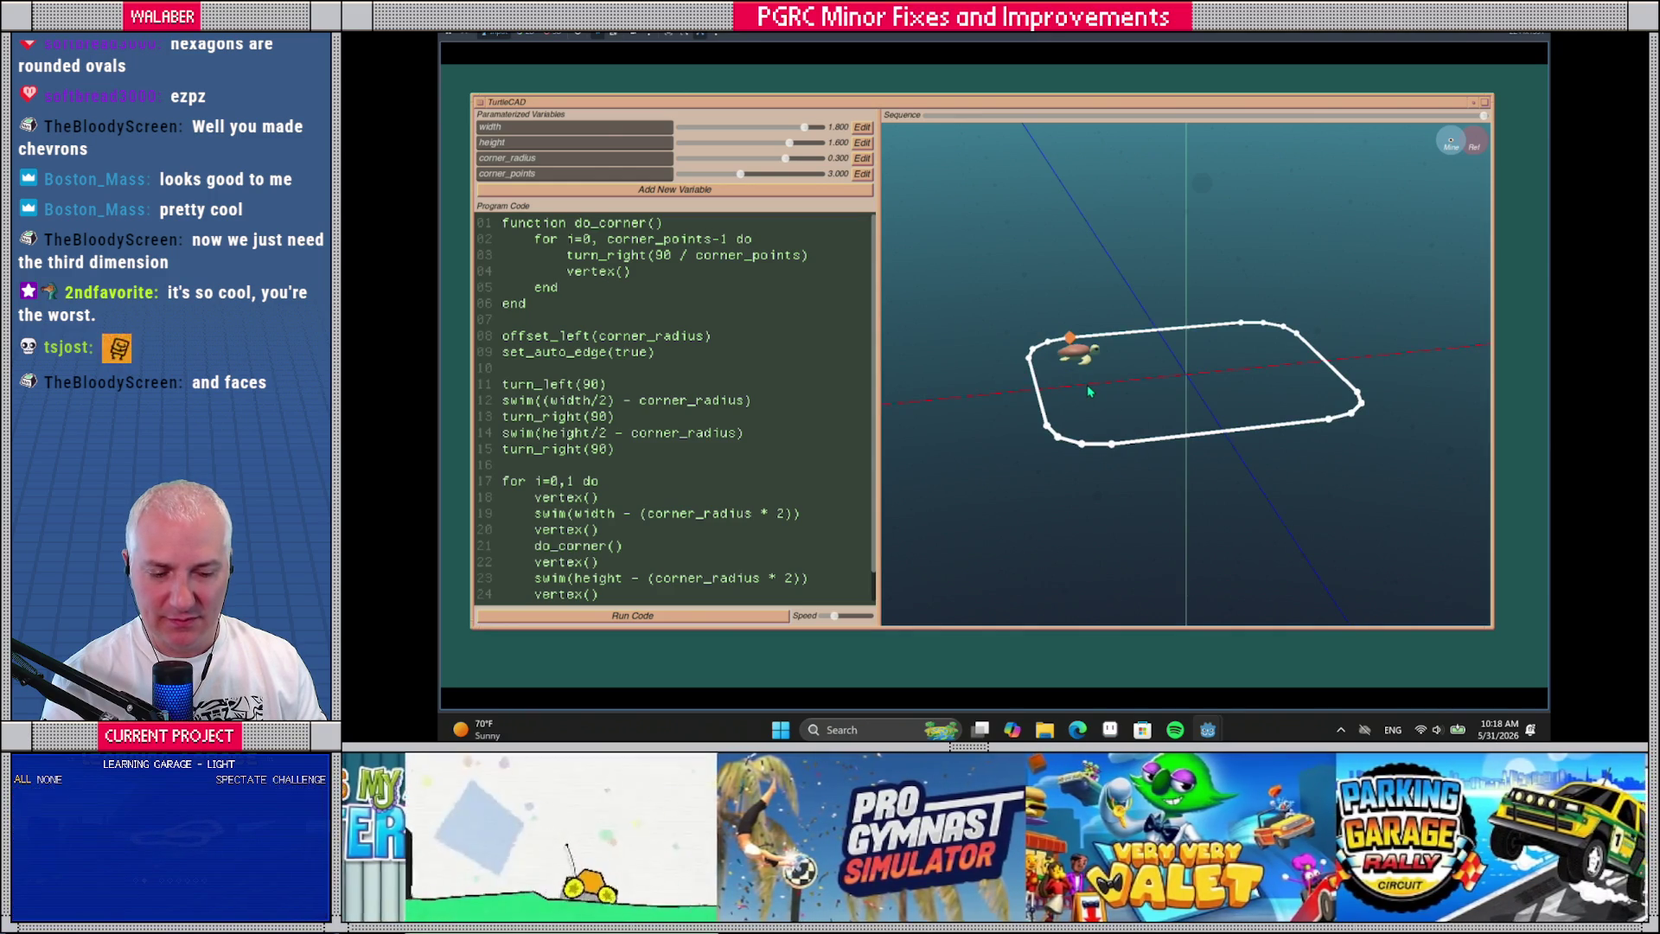
mouse_move(1093, 390)
left_mouse_down()
mouse_move(1102, 365)
mouse_move(1107, 380)
mouse_move(1199, 355)
mouse_move(1093, 385)
left_mouse_up()
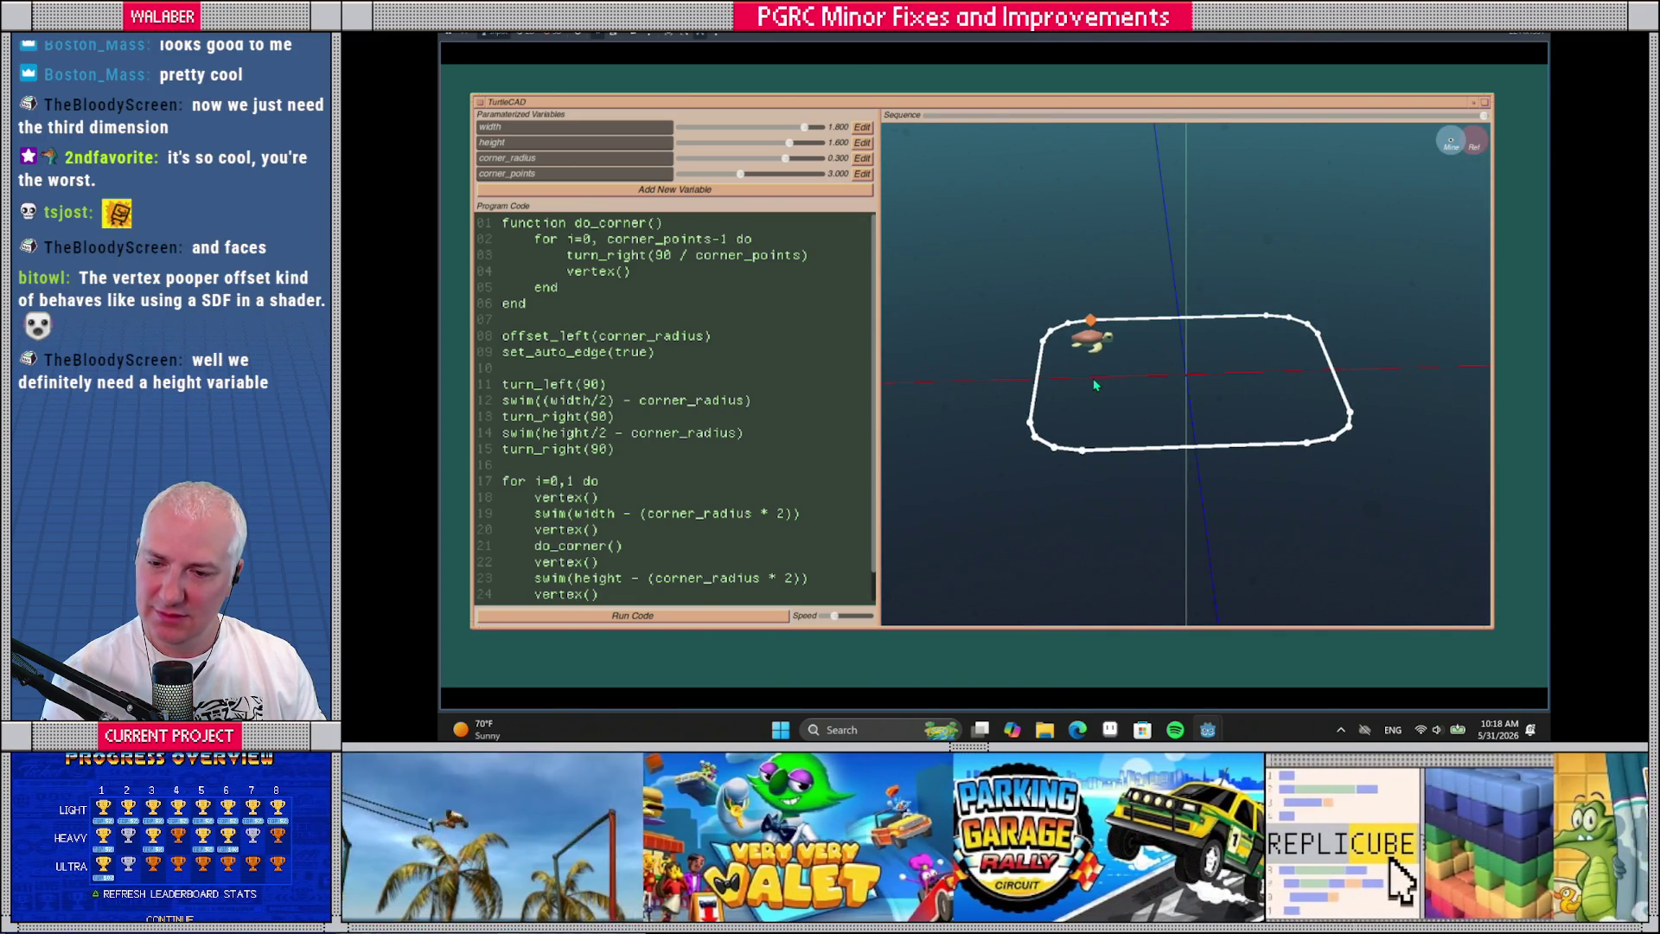
left_click(672, 189)
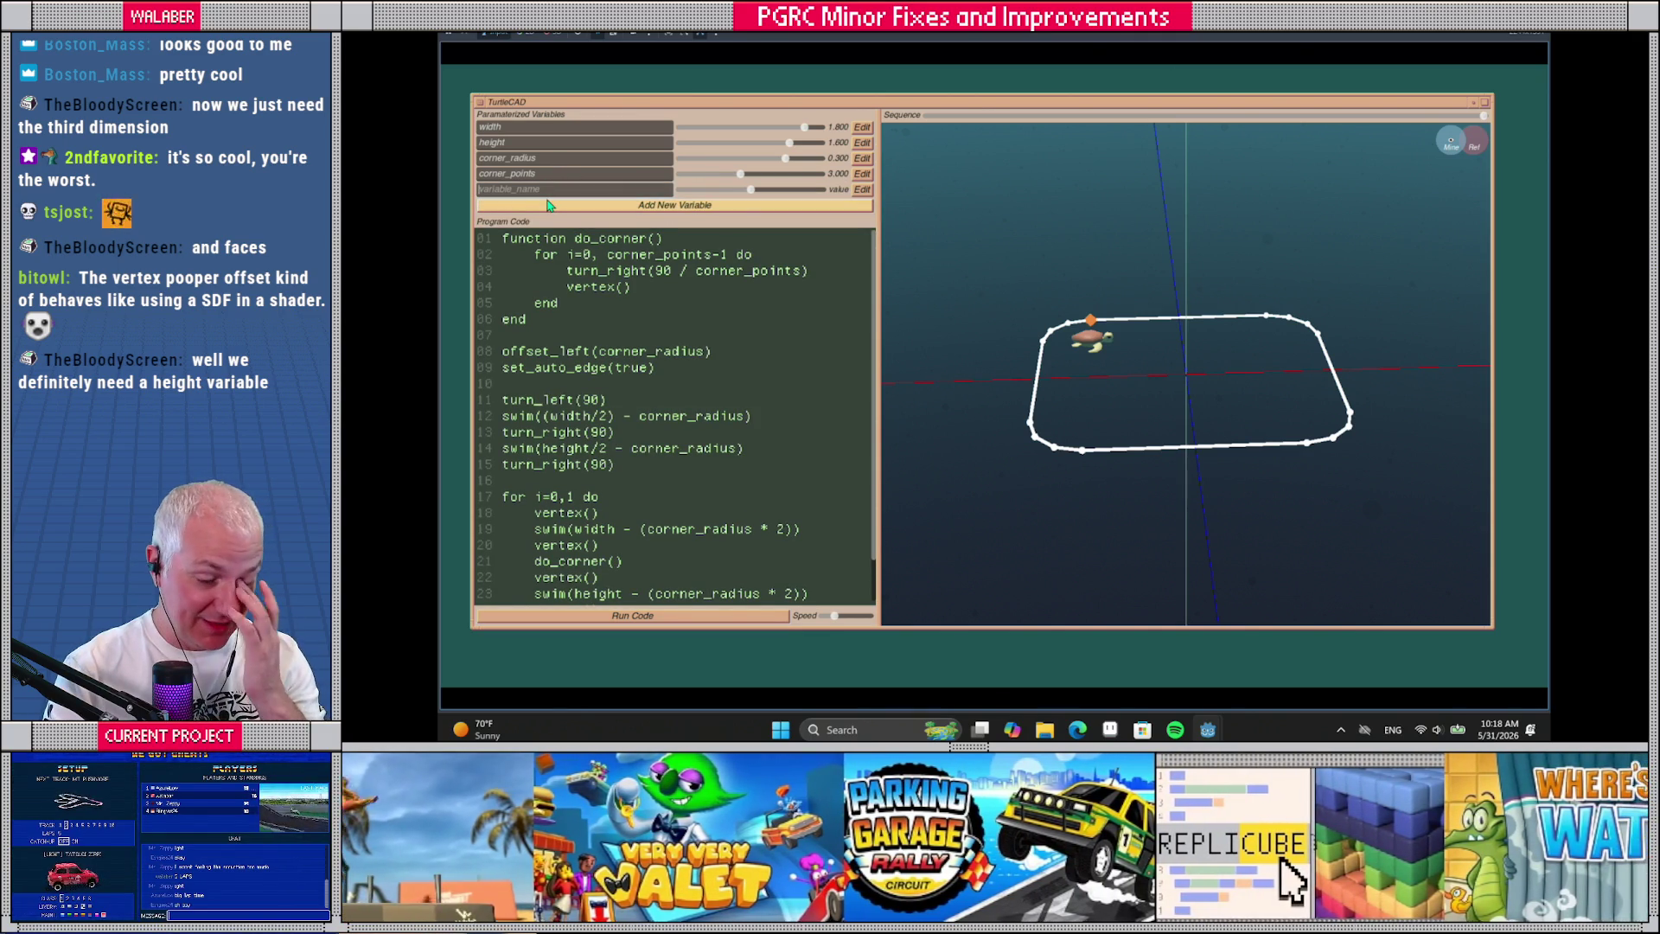
Name the new parameter extrusion with a 0–8 range in 0.5 steps
type("deptch")
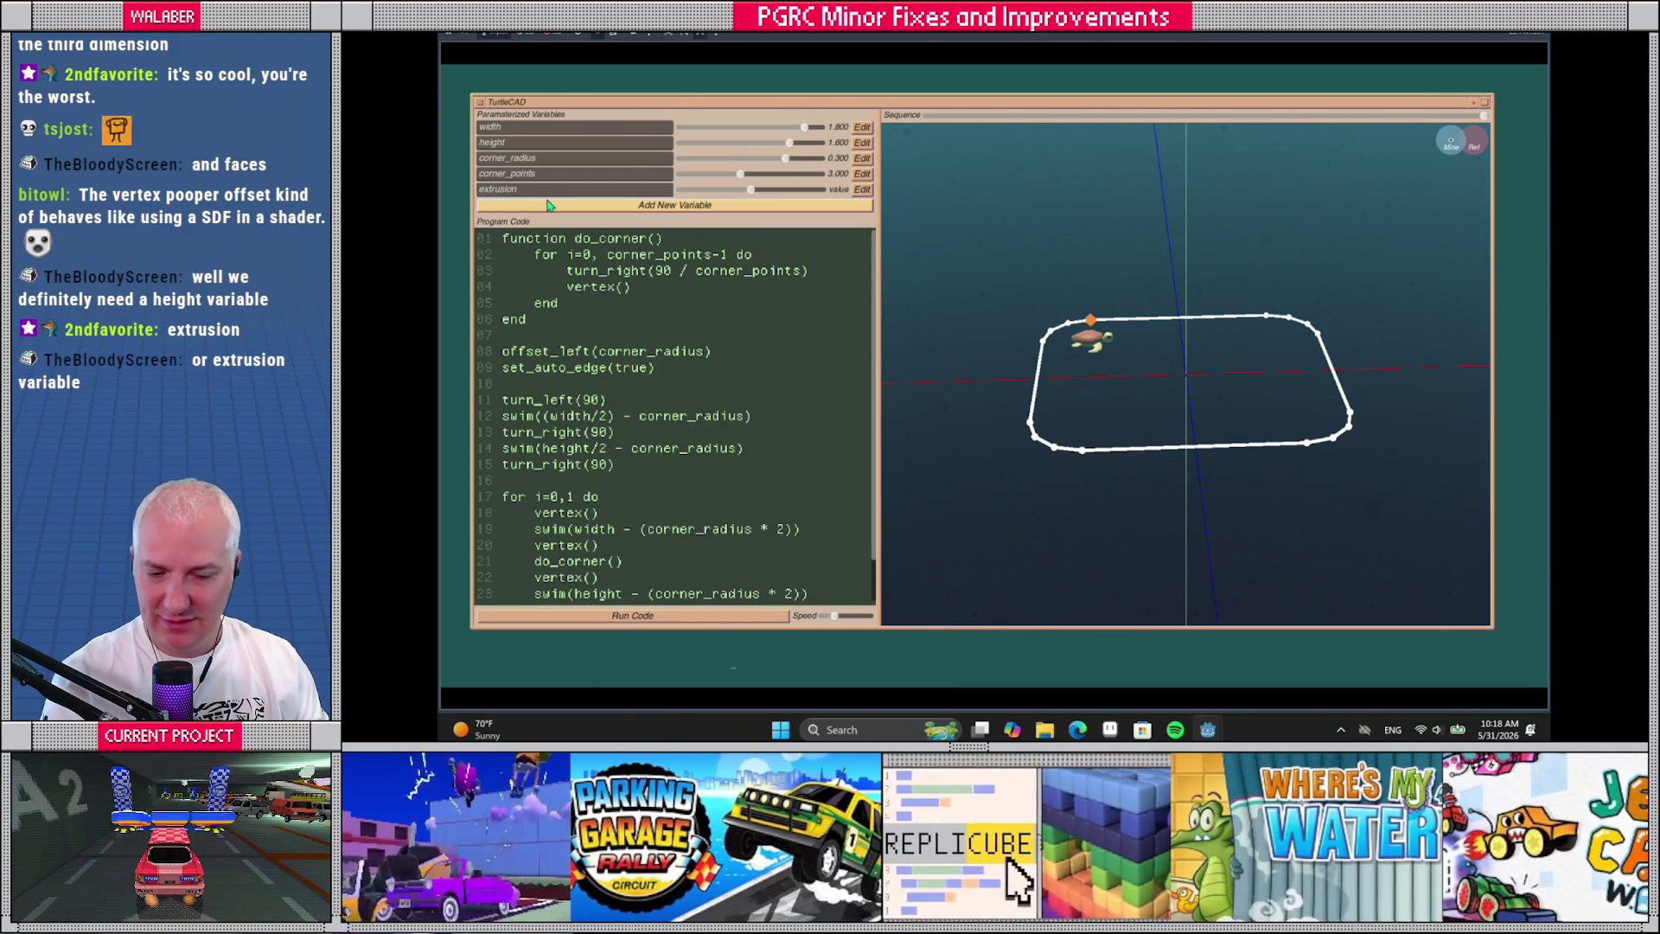
left_click(860, 189)
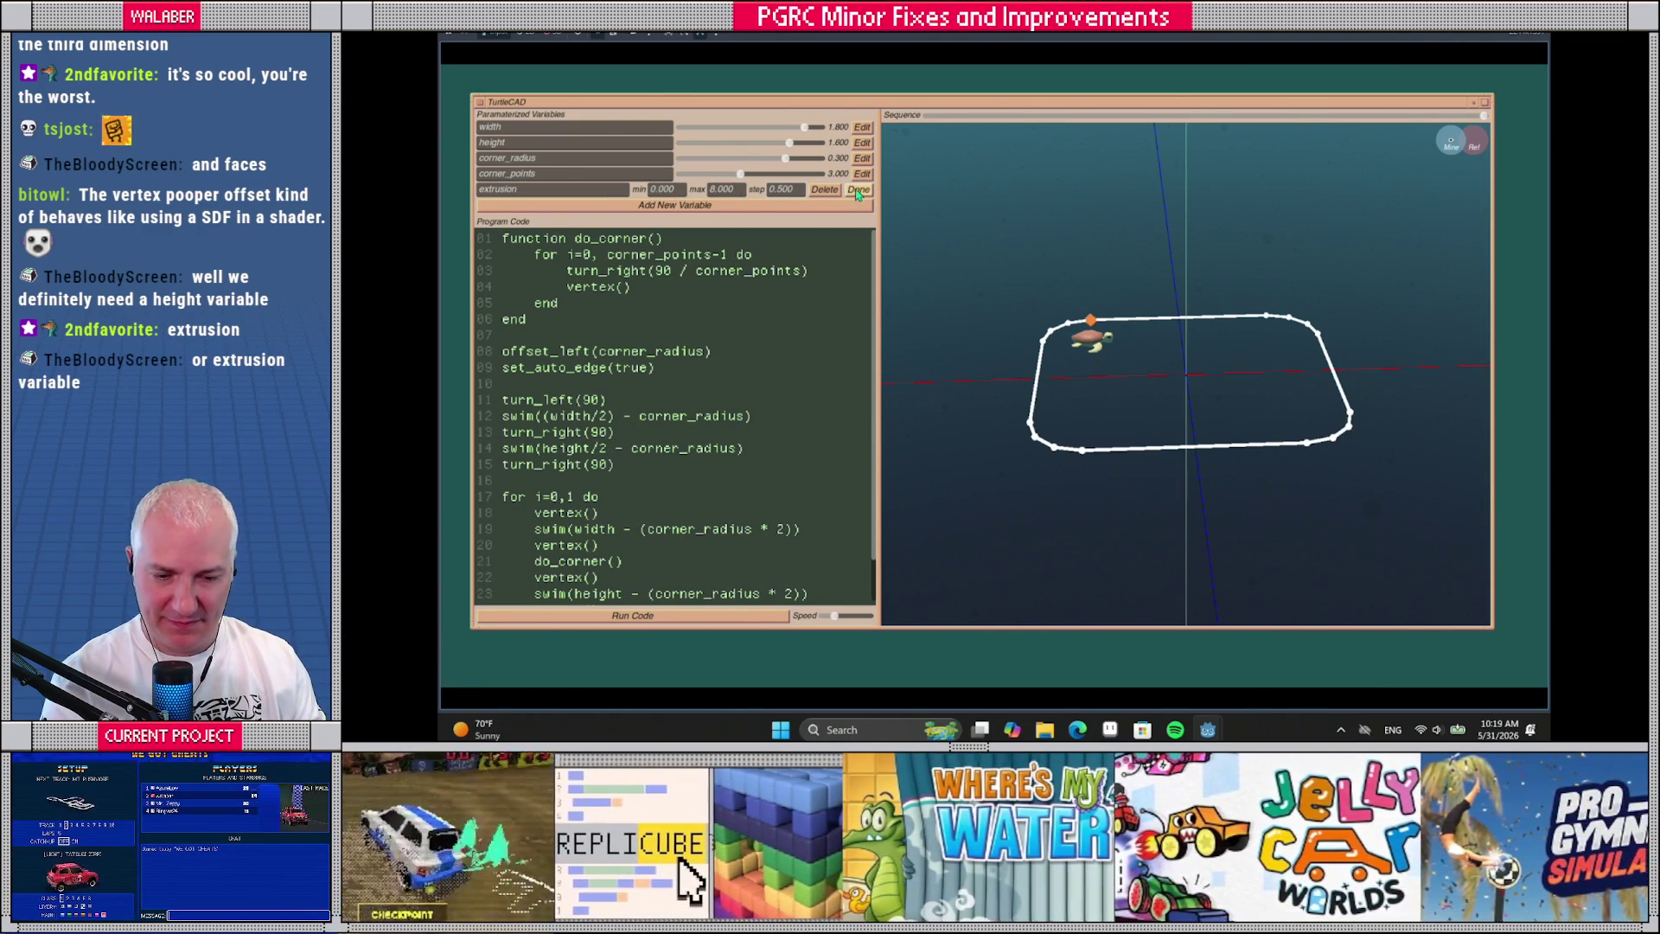
left_click(857, 192)
left_click_drag(1081, 394, 1087, 381)
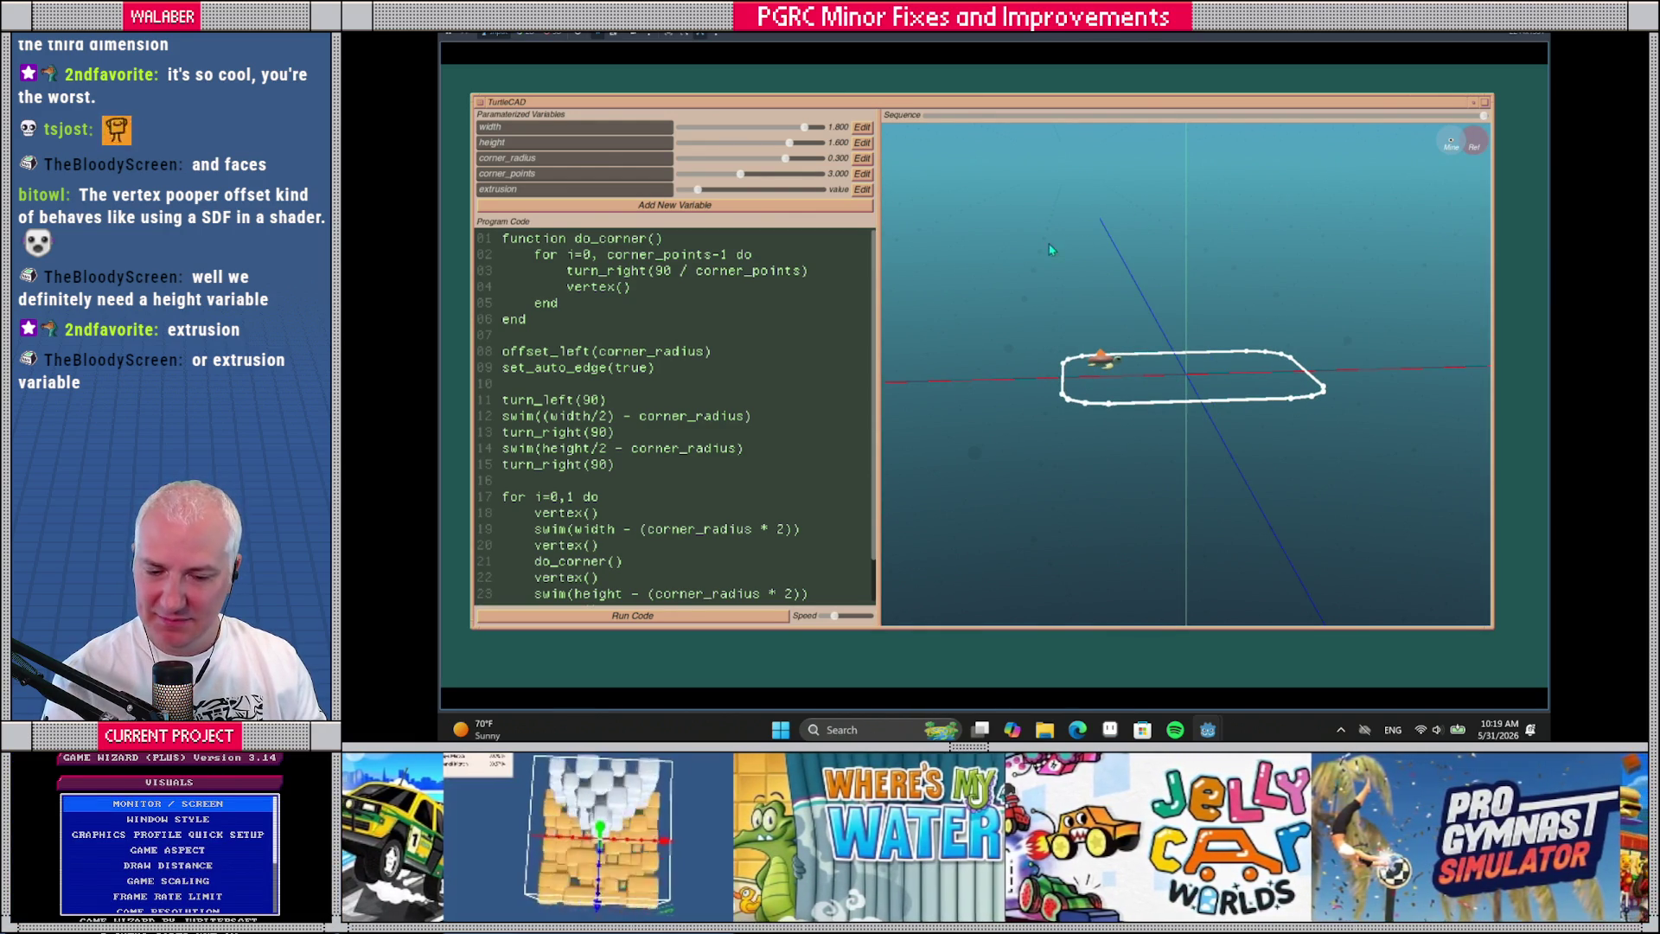
Insert look_down(90), swim(extrusion/2) and look_up(90) before turn_left(90), then rerun the script
scroll(537, 369, "down", 1)
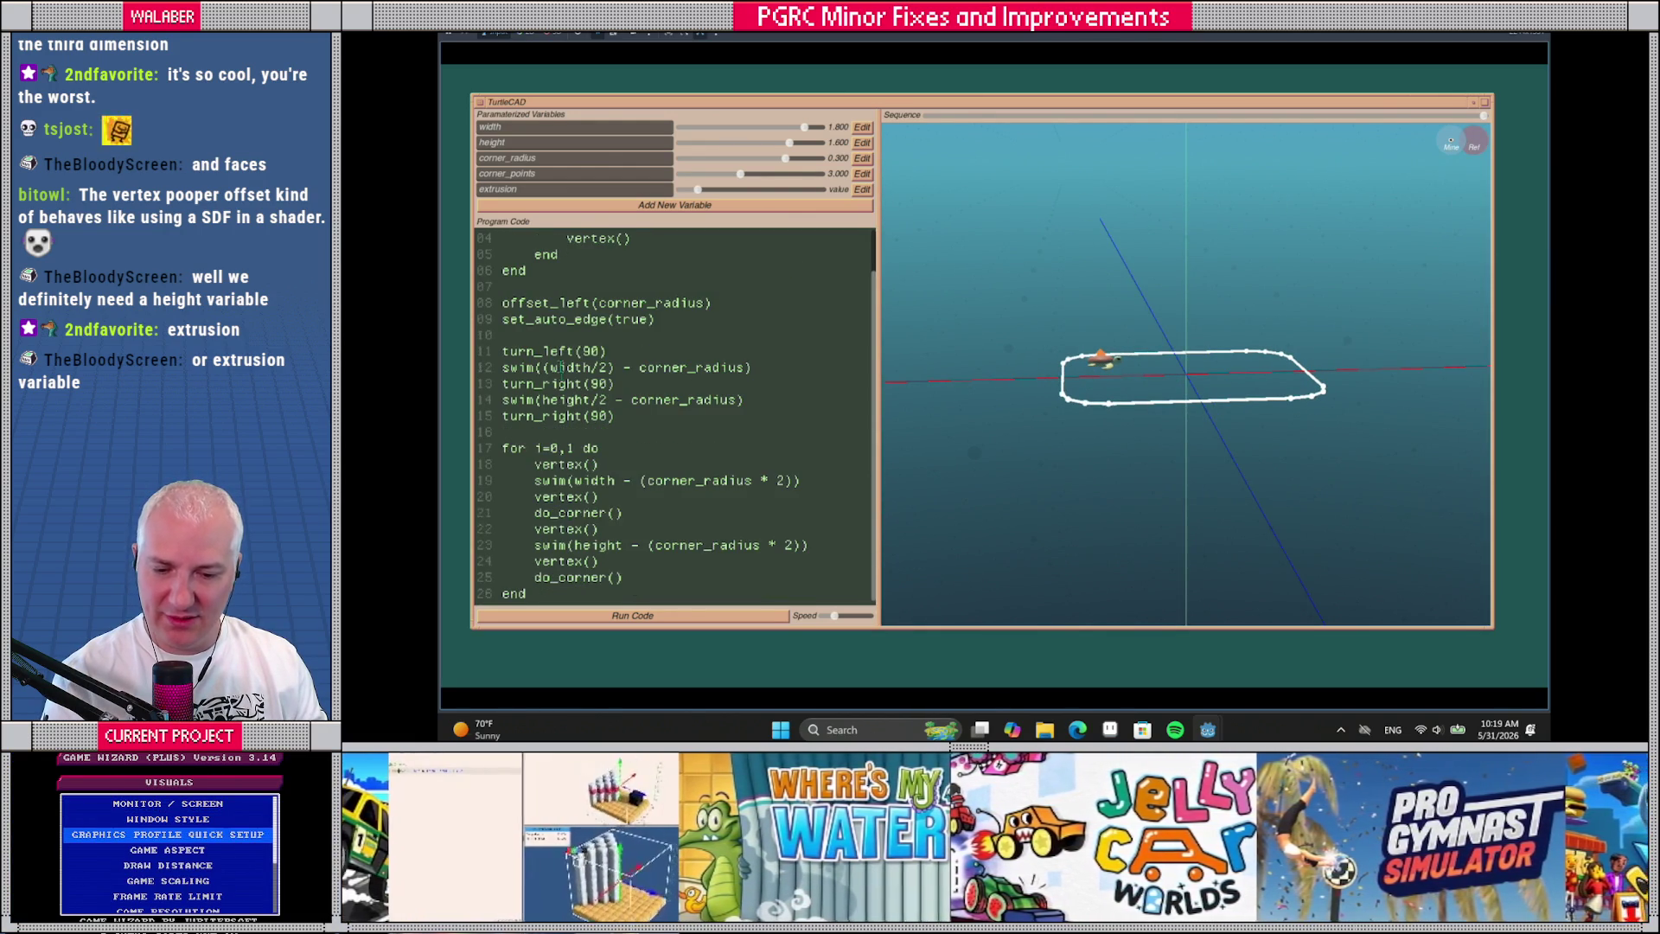
left_click(567, 336)
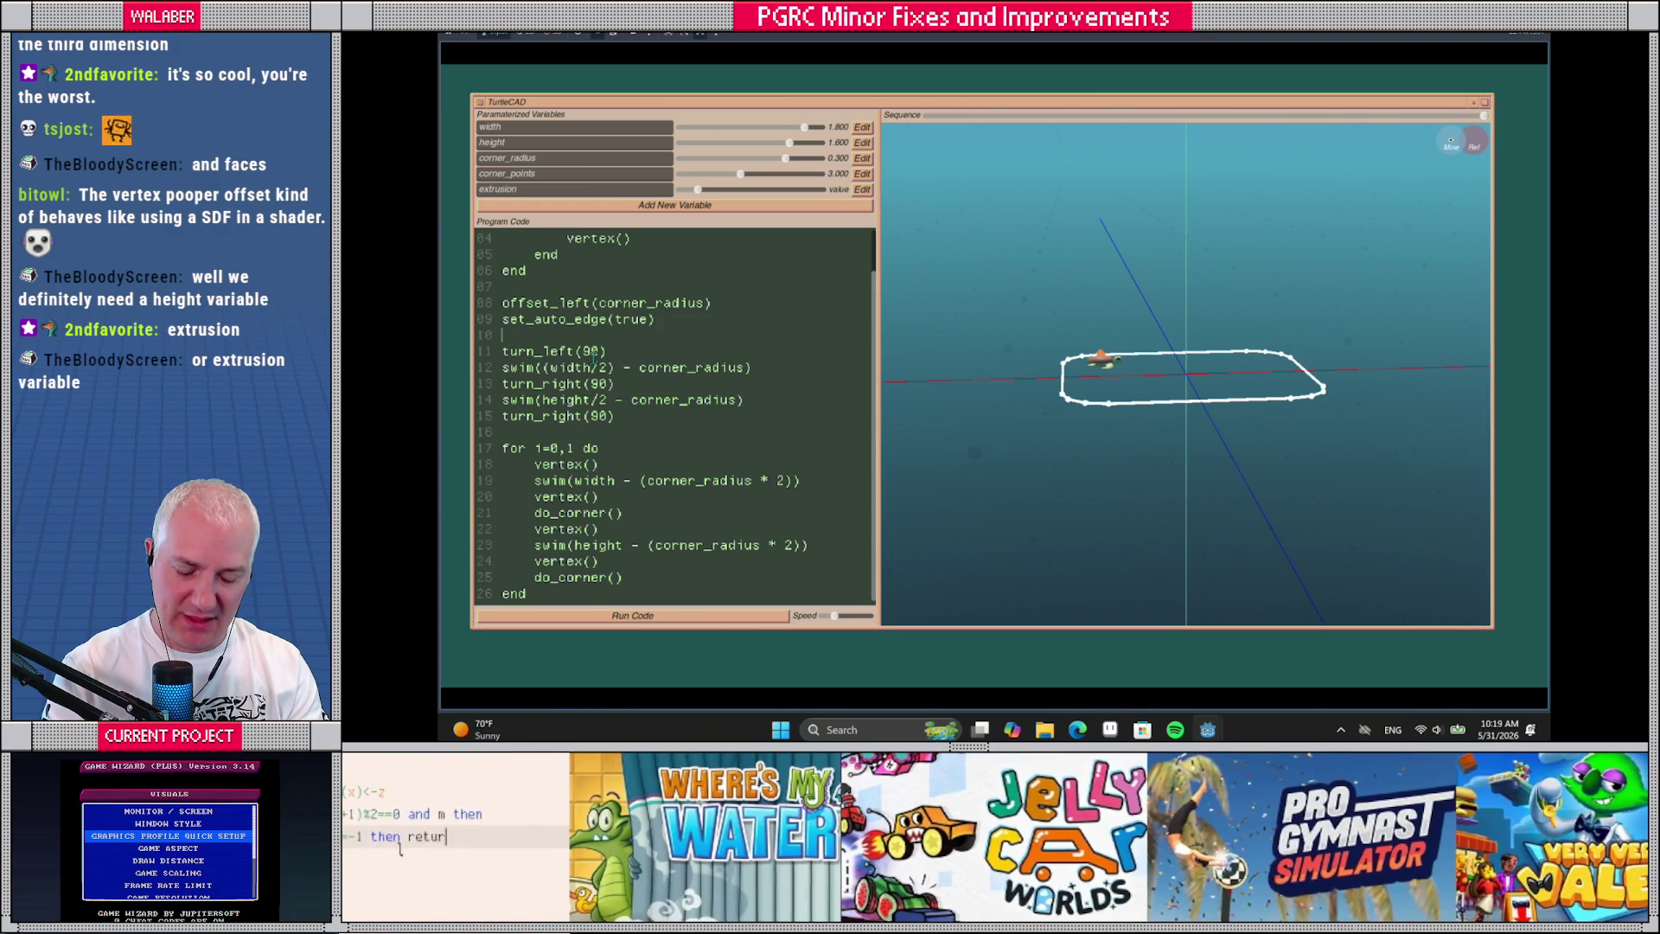
key("Return")
type("look_down")
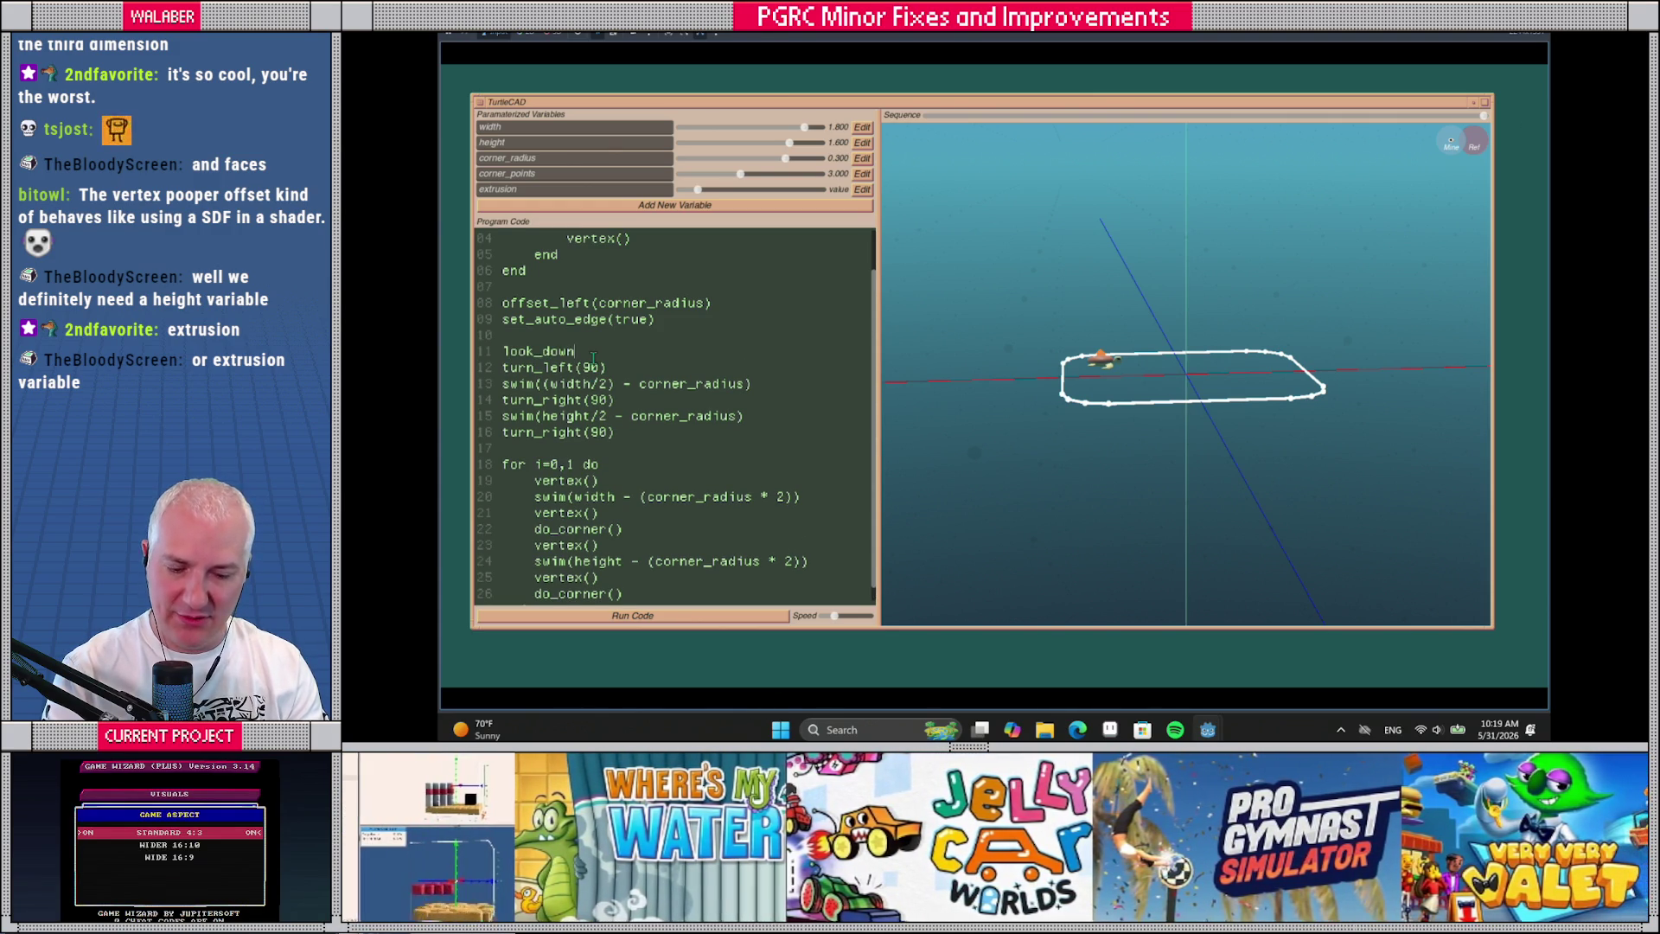
type("(90)")
key("Return")
type("swim(extrusion")
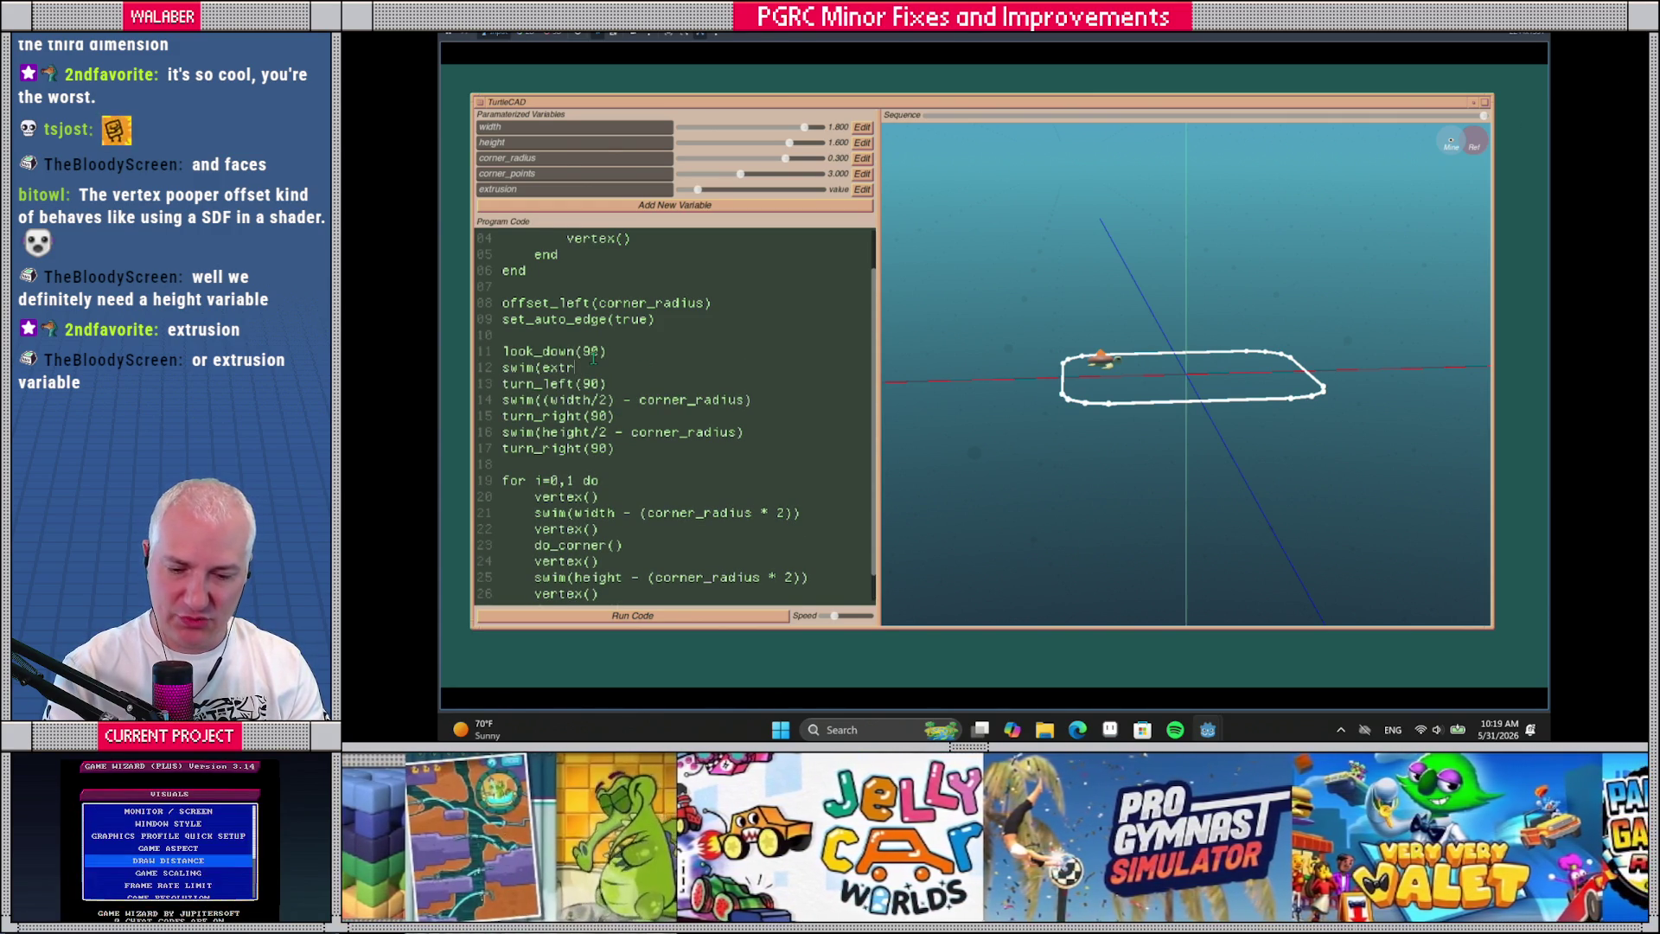
type("/2)")
key("Return")
type("lo")
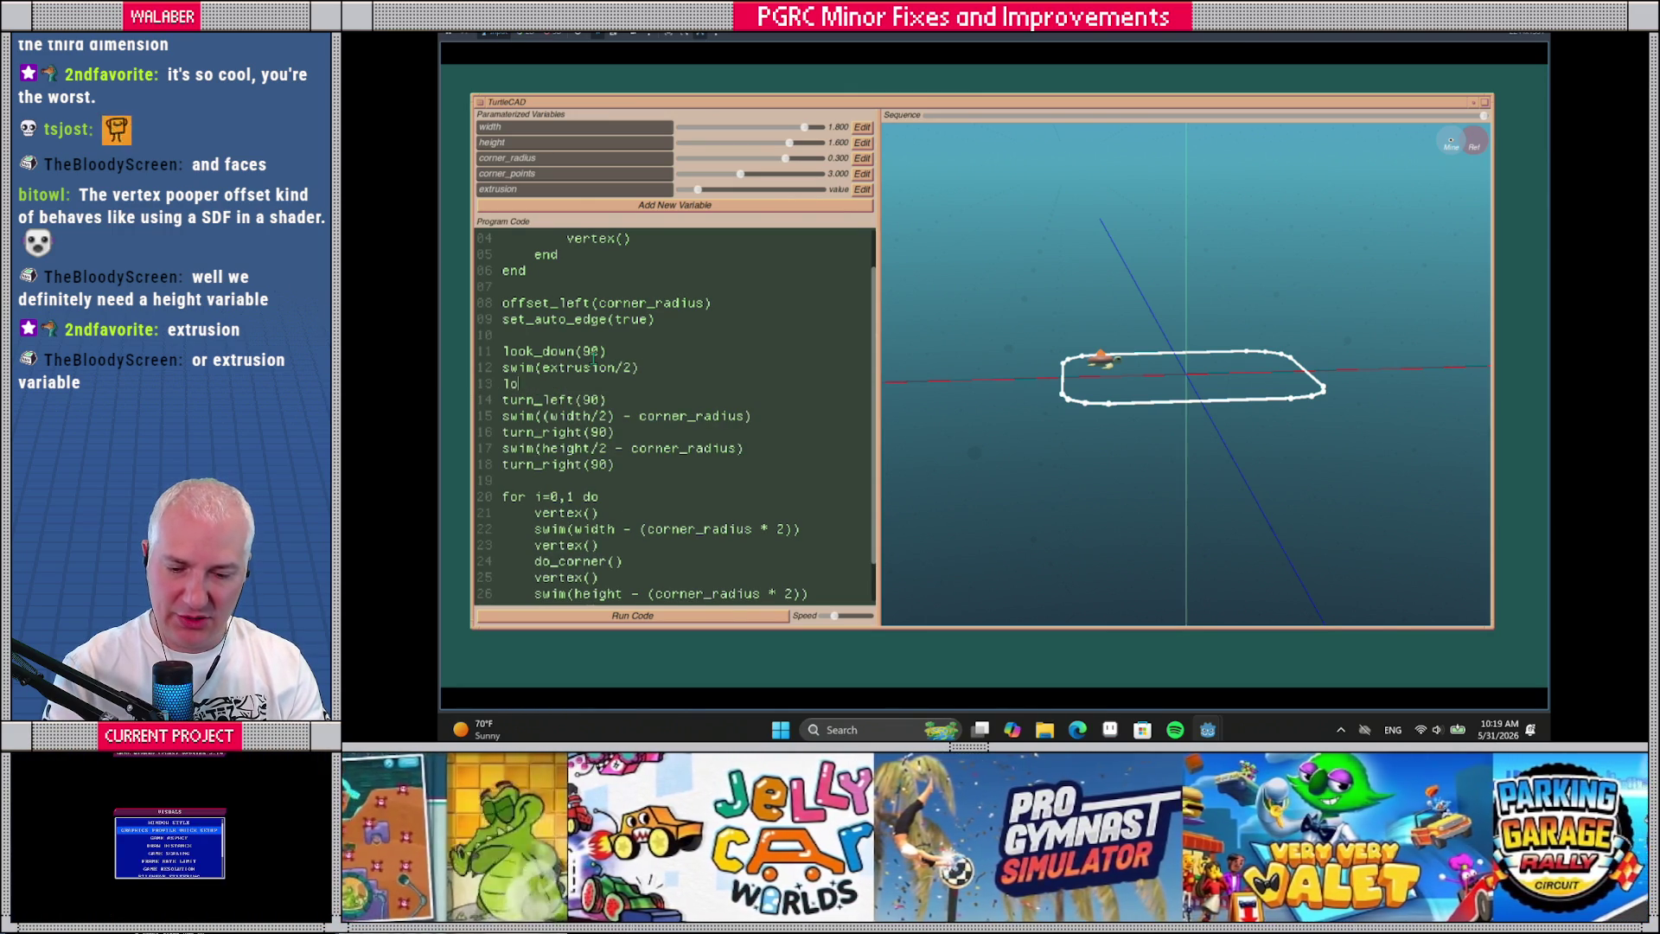
type("ok_up(90)")
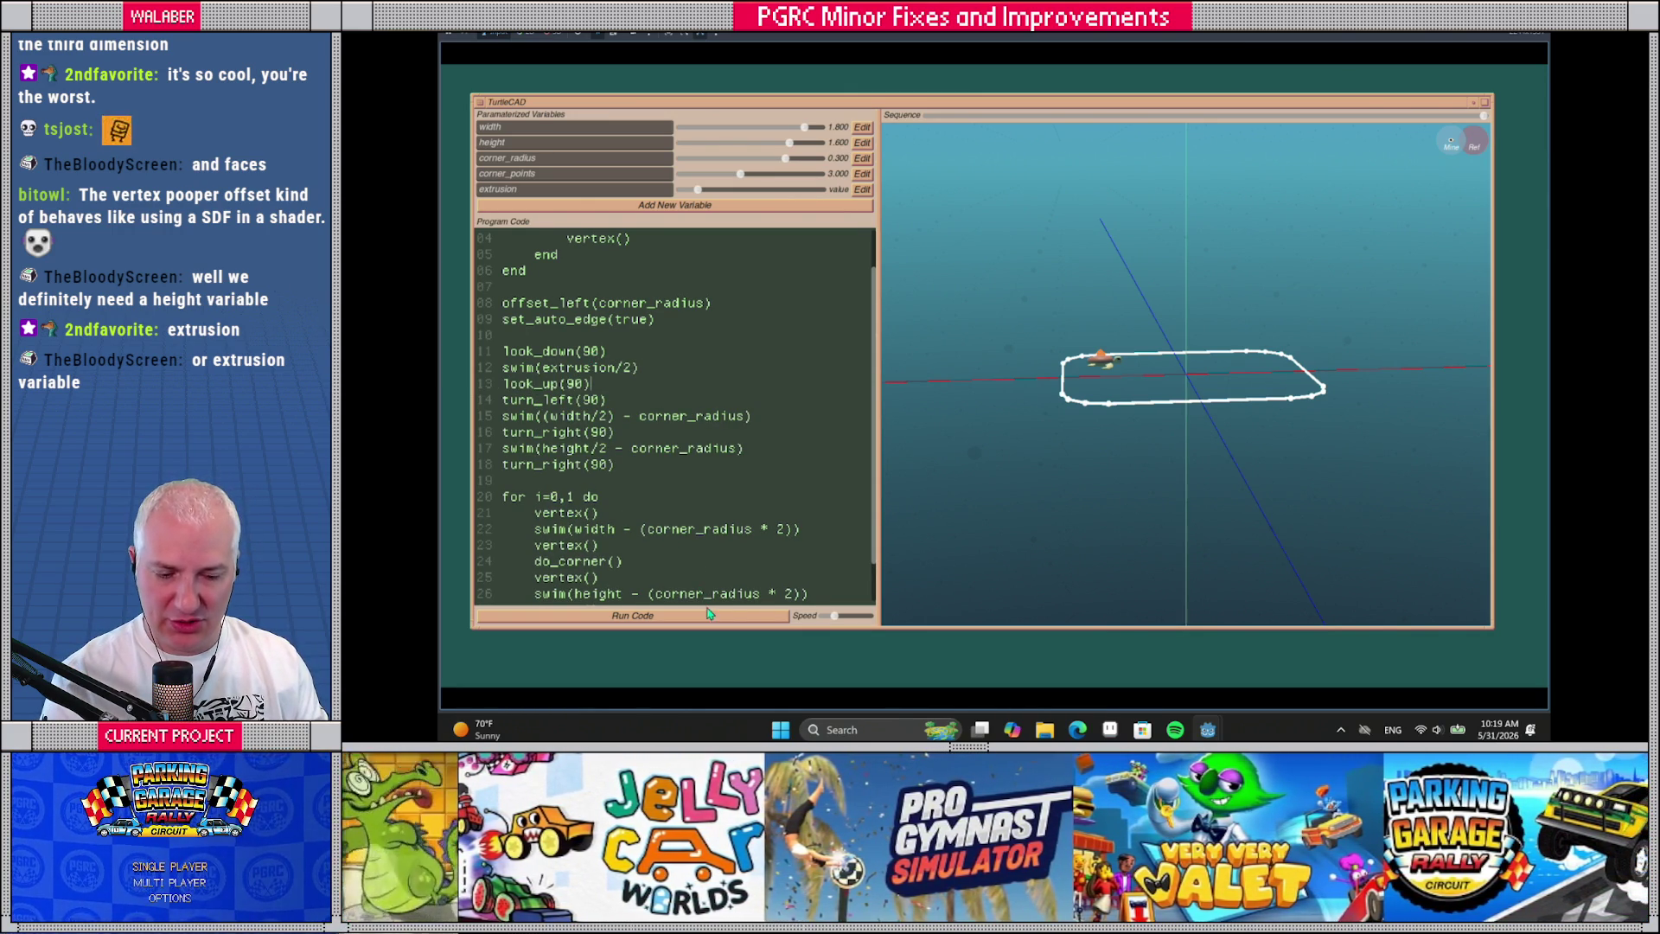
left_click(632, 615)
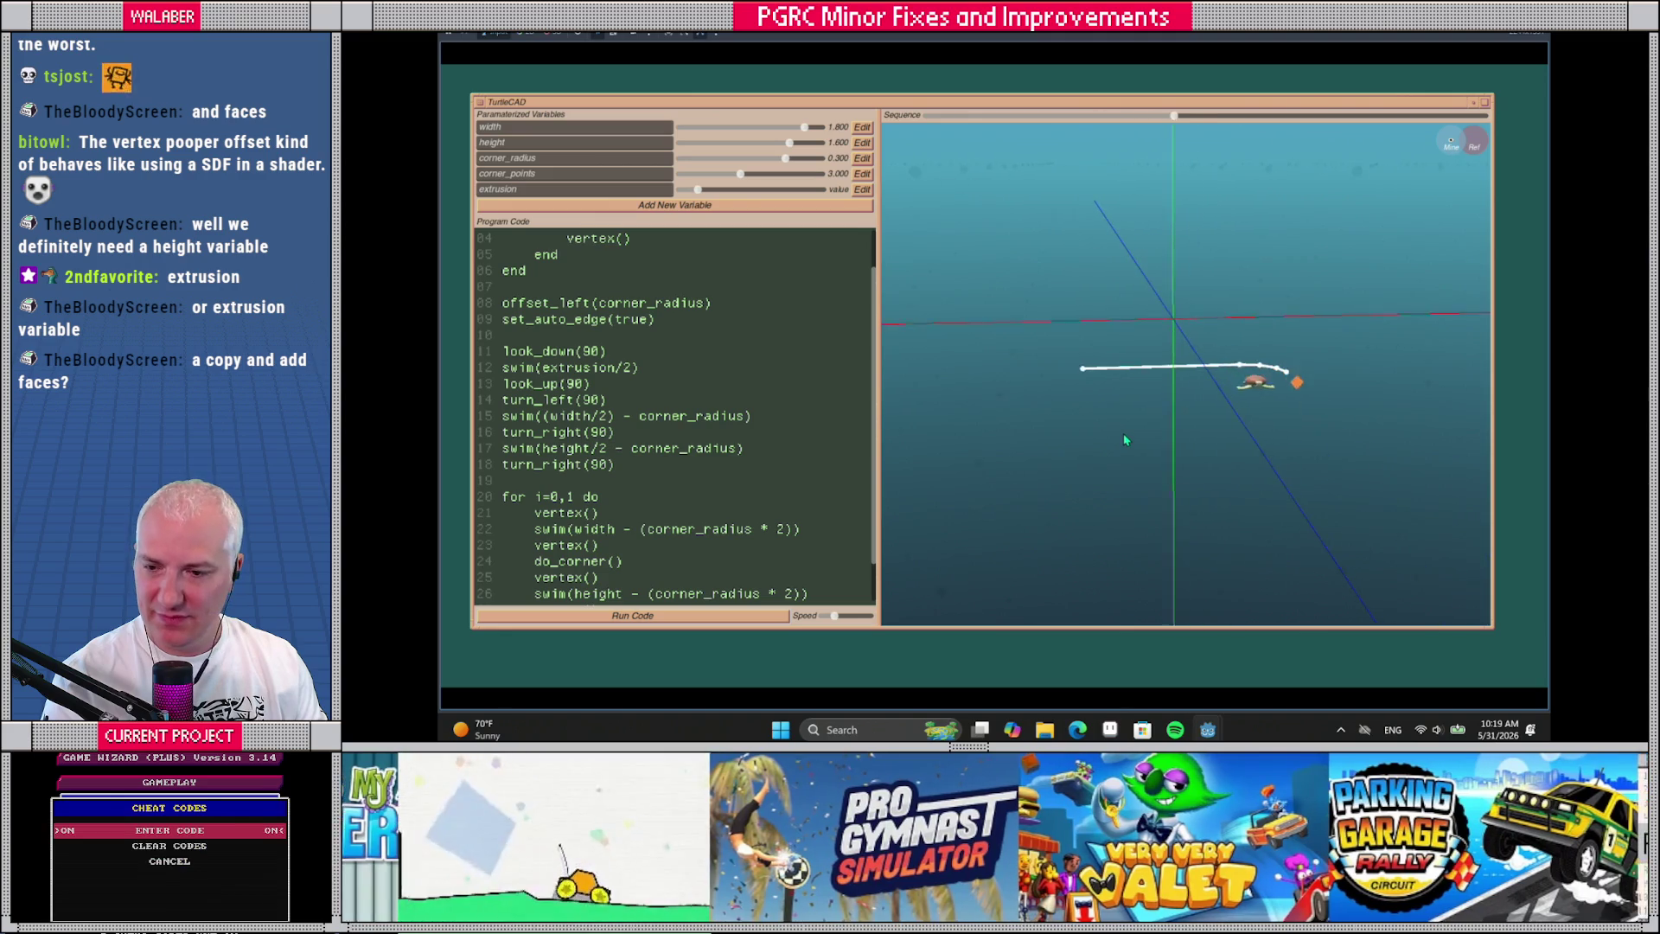
Wrap the outline code, lines 16–31, in an indented 'for i=0,1 do' loop
left_click_drag(838, 622, 852, 621)
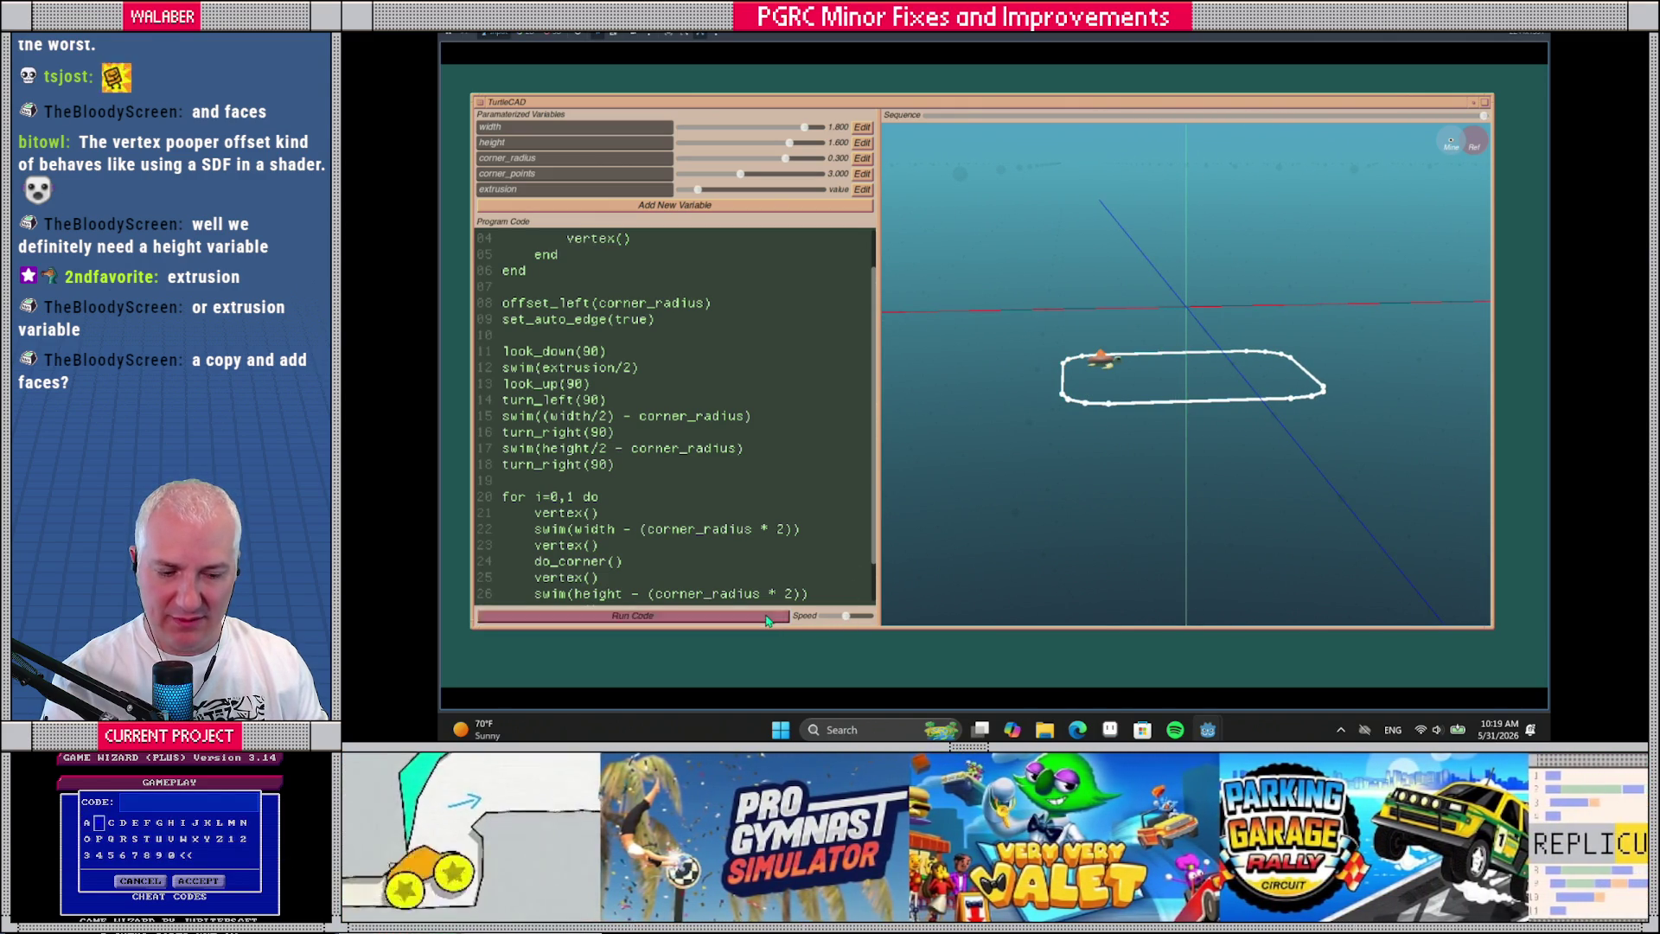
mouse_move(1022, 434)
left_mouse_down()
mouse_move(1042, 463)
mouse_move(810, 383)
left_mouse_up()
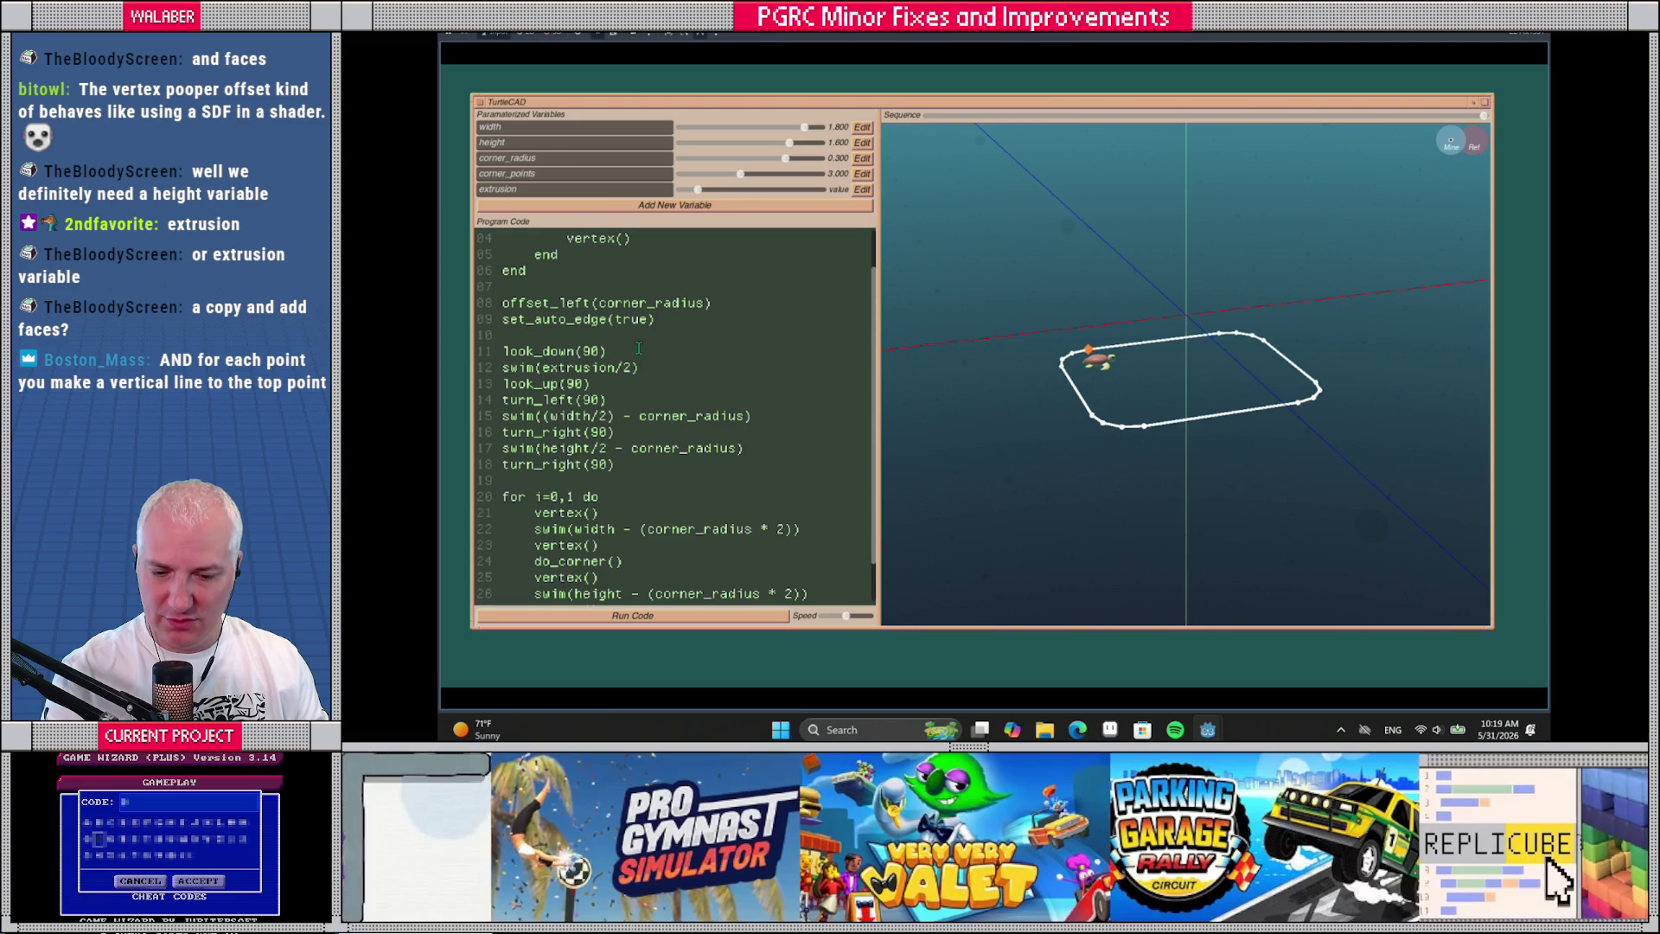
key("Return")
key("Return")
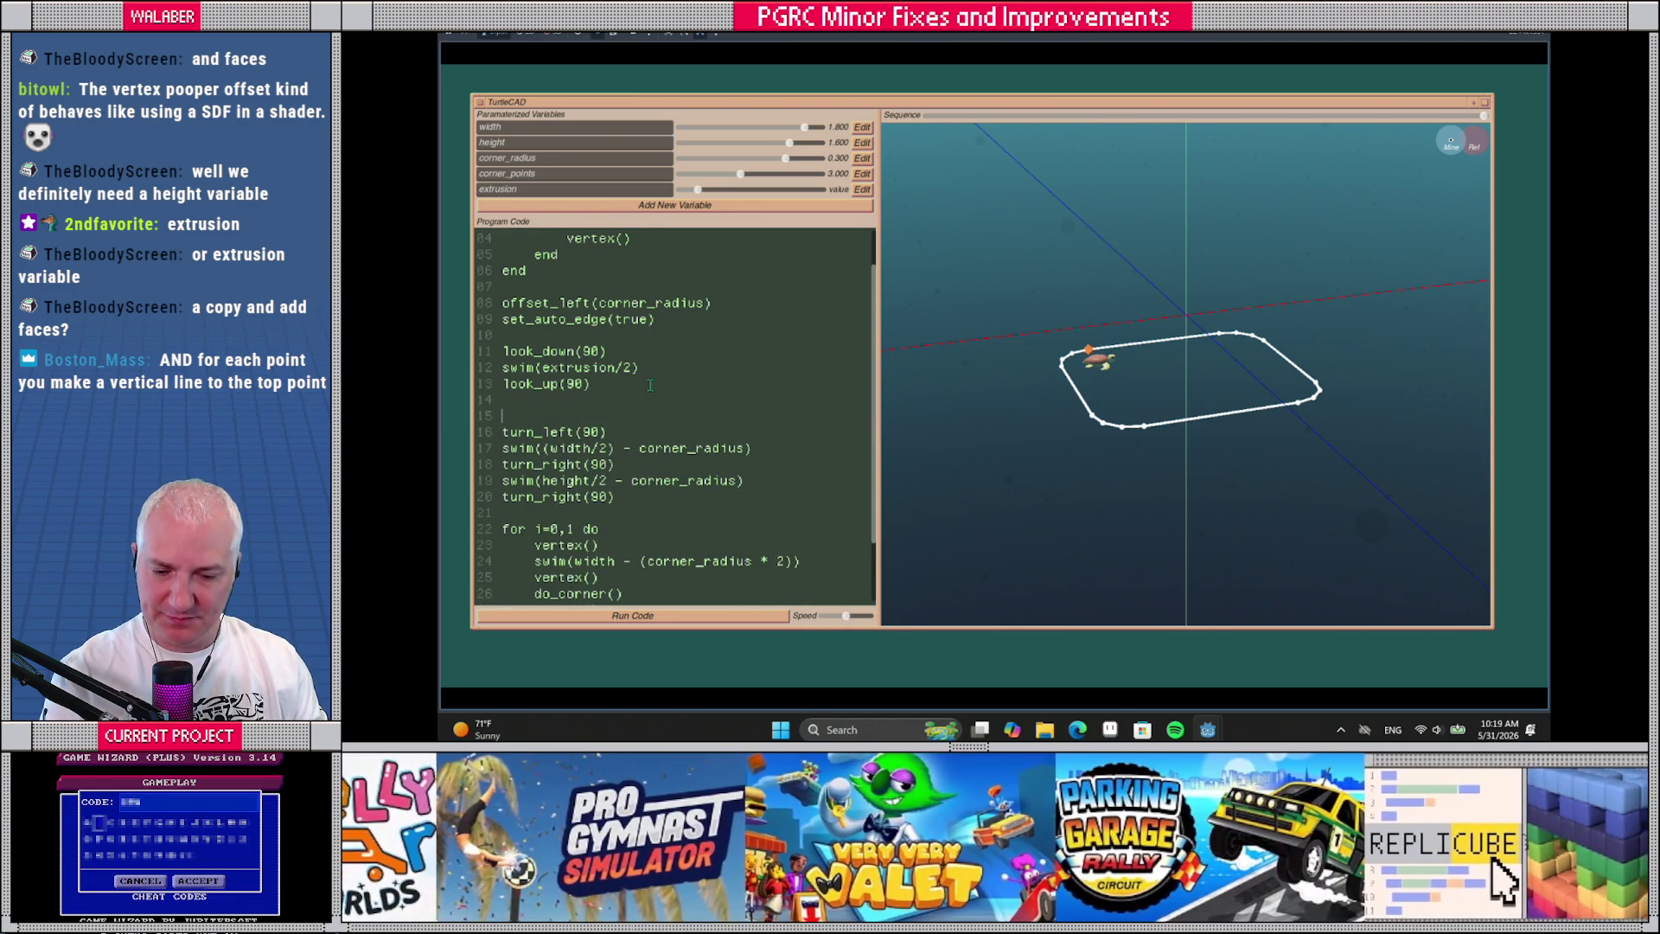
scroll(644, 385, "down", 2)
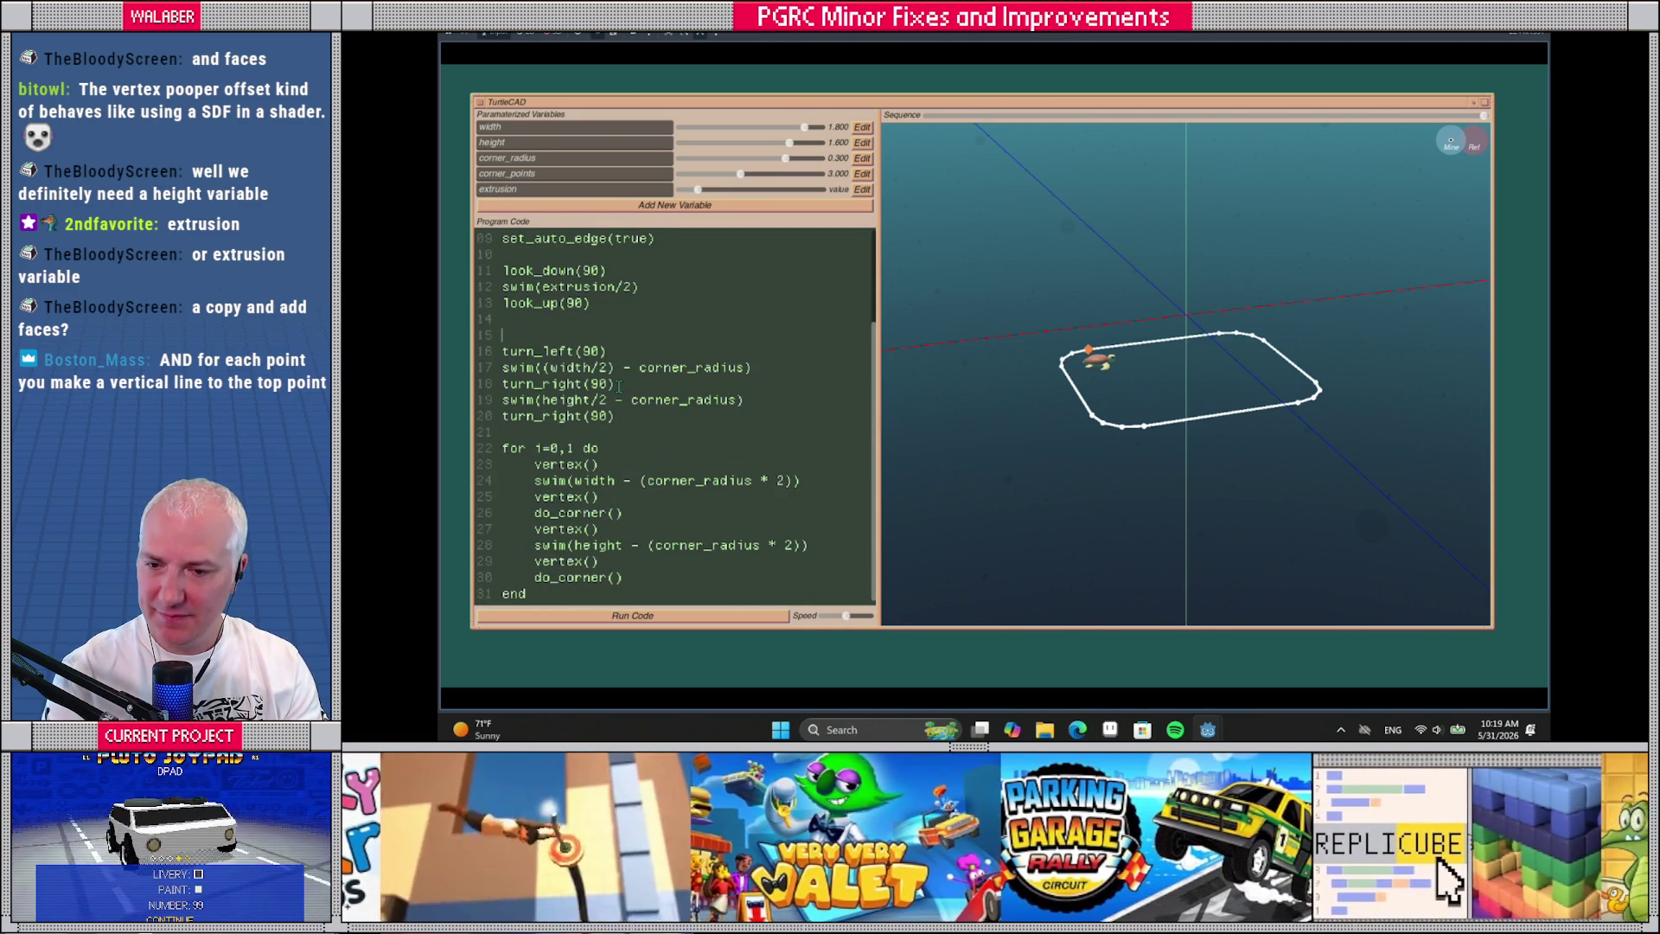
type("for ")
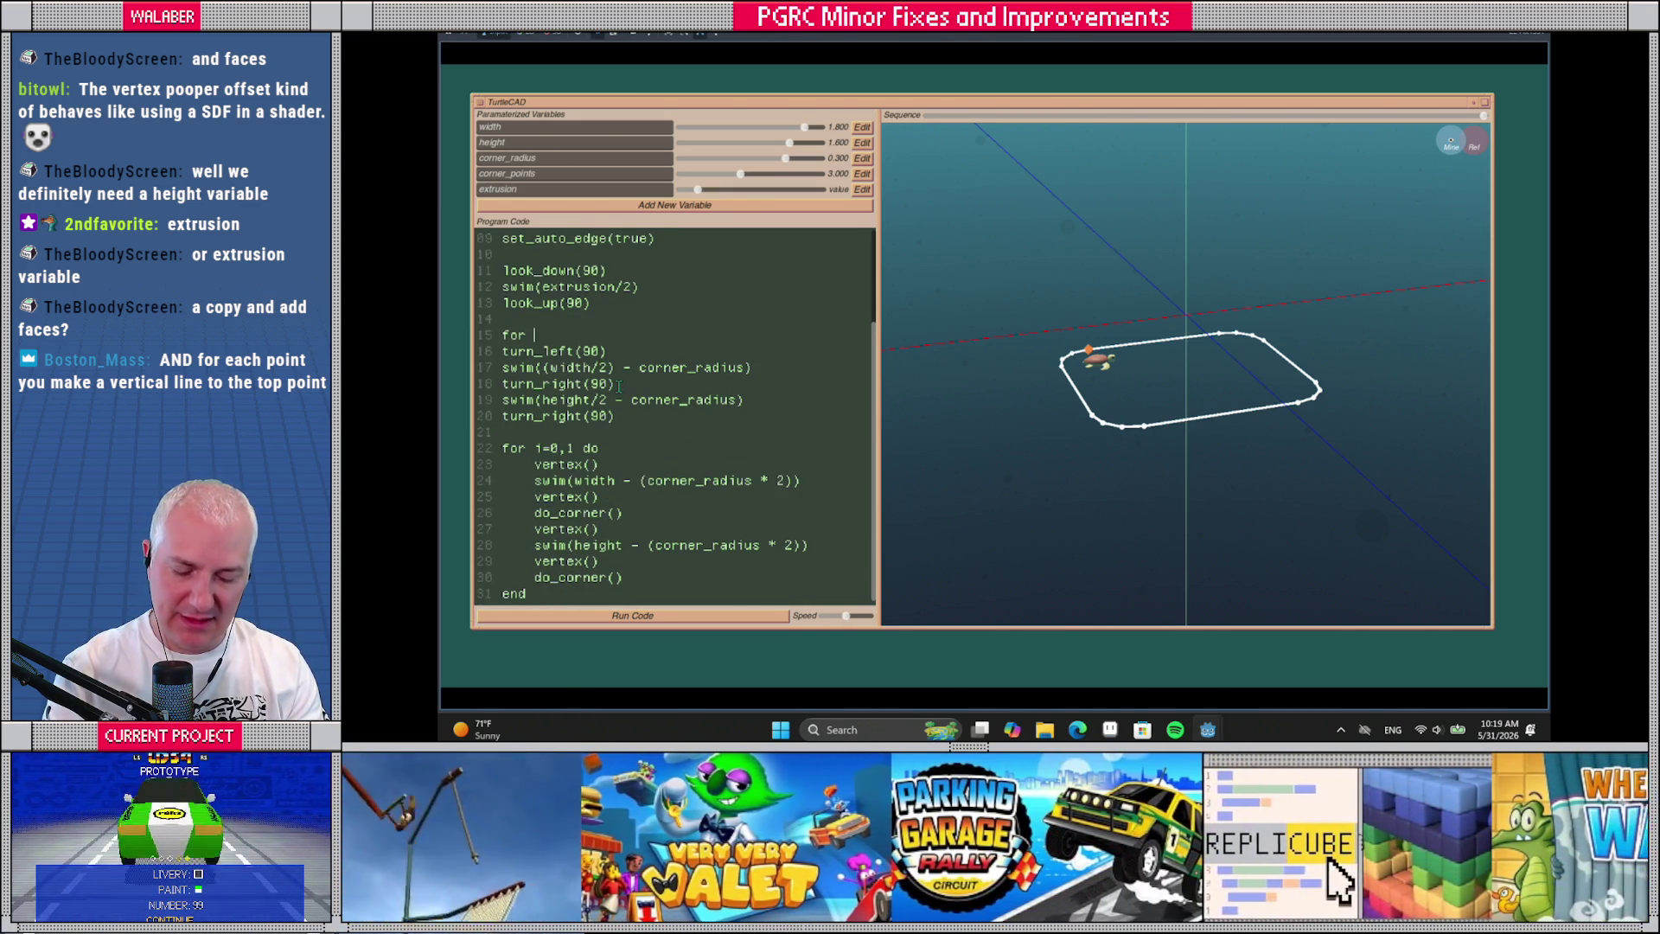
type("i=0,1 do")
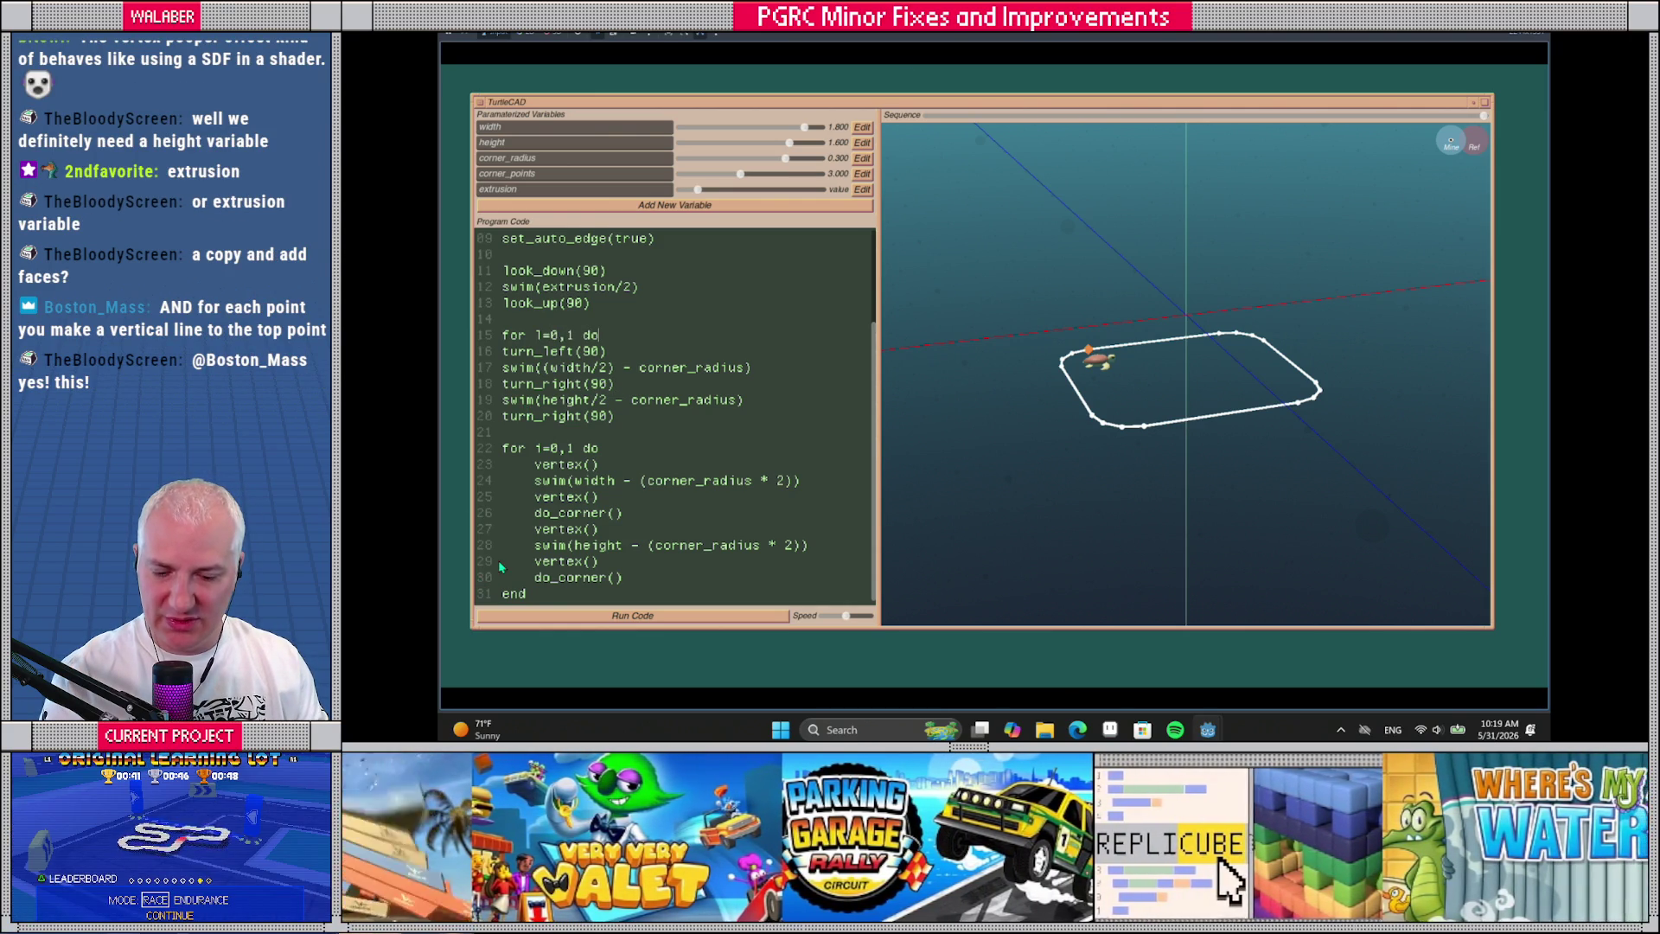
left_click_drag(540, 594, 503, 350)
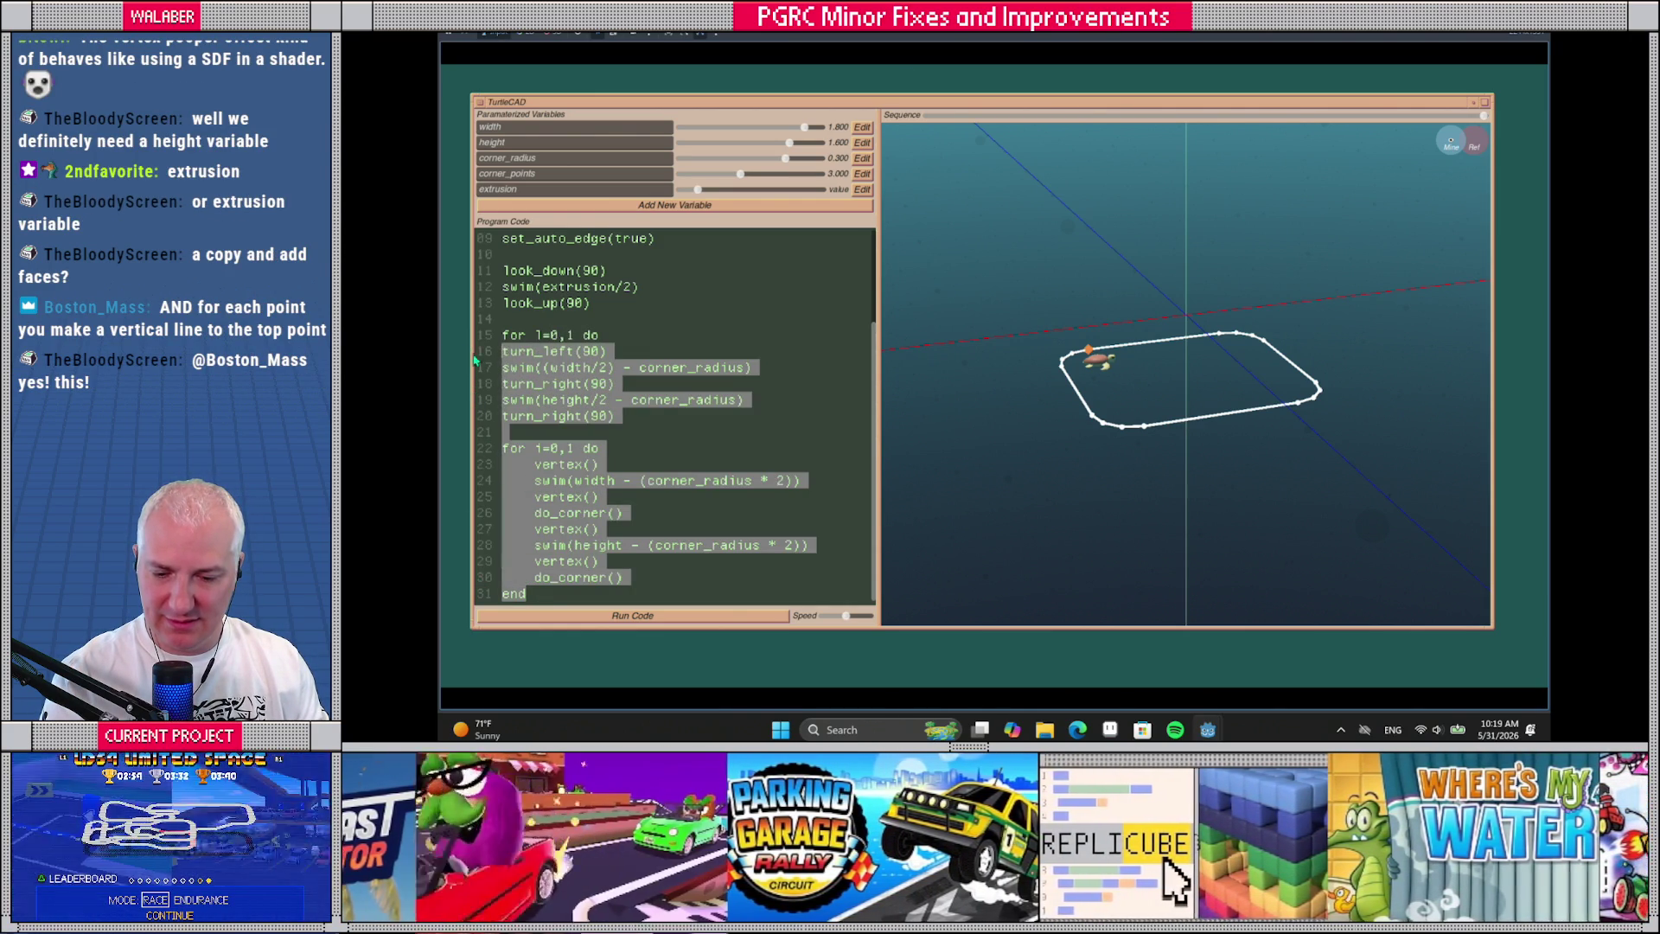
key("Tab")
Close the loop with look_up(90), swim(extrusion), look_down(90) and end, then run it
left_click(576, 593)
key("Return")
key("Return")
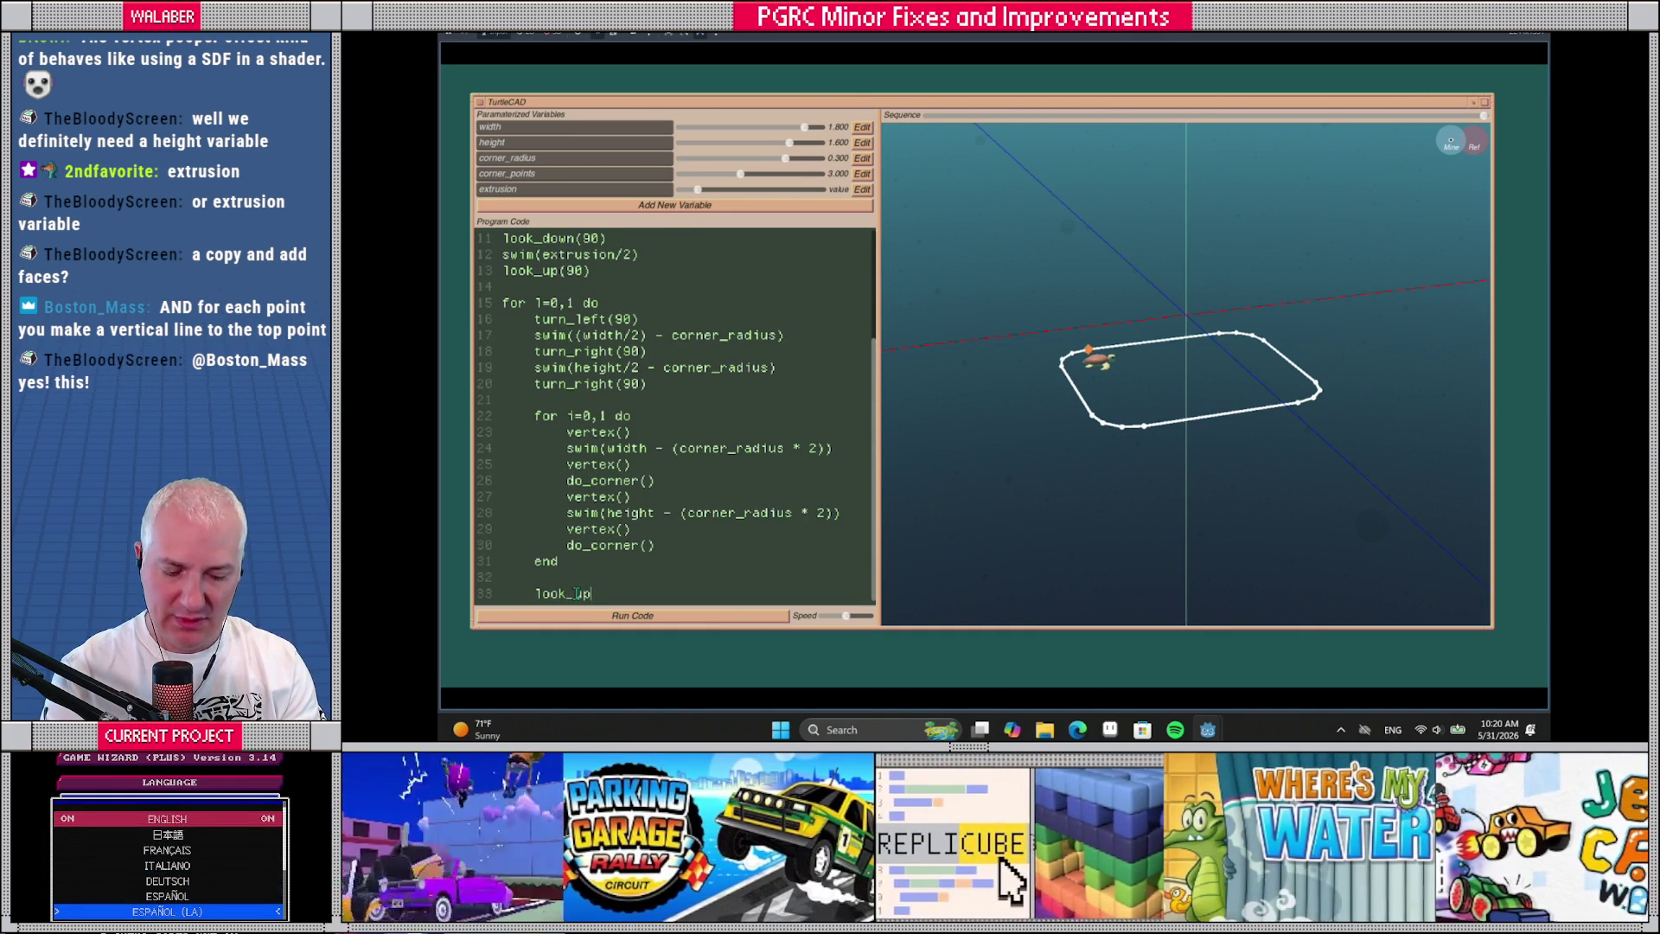
type("(90)")
key("Return")
type("swim(extru")
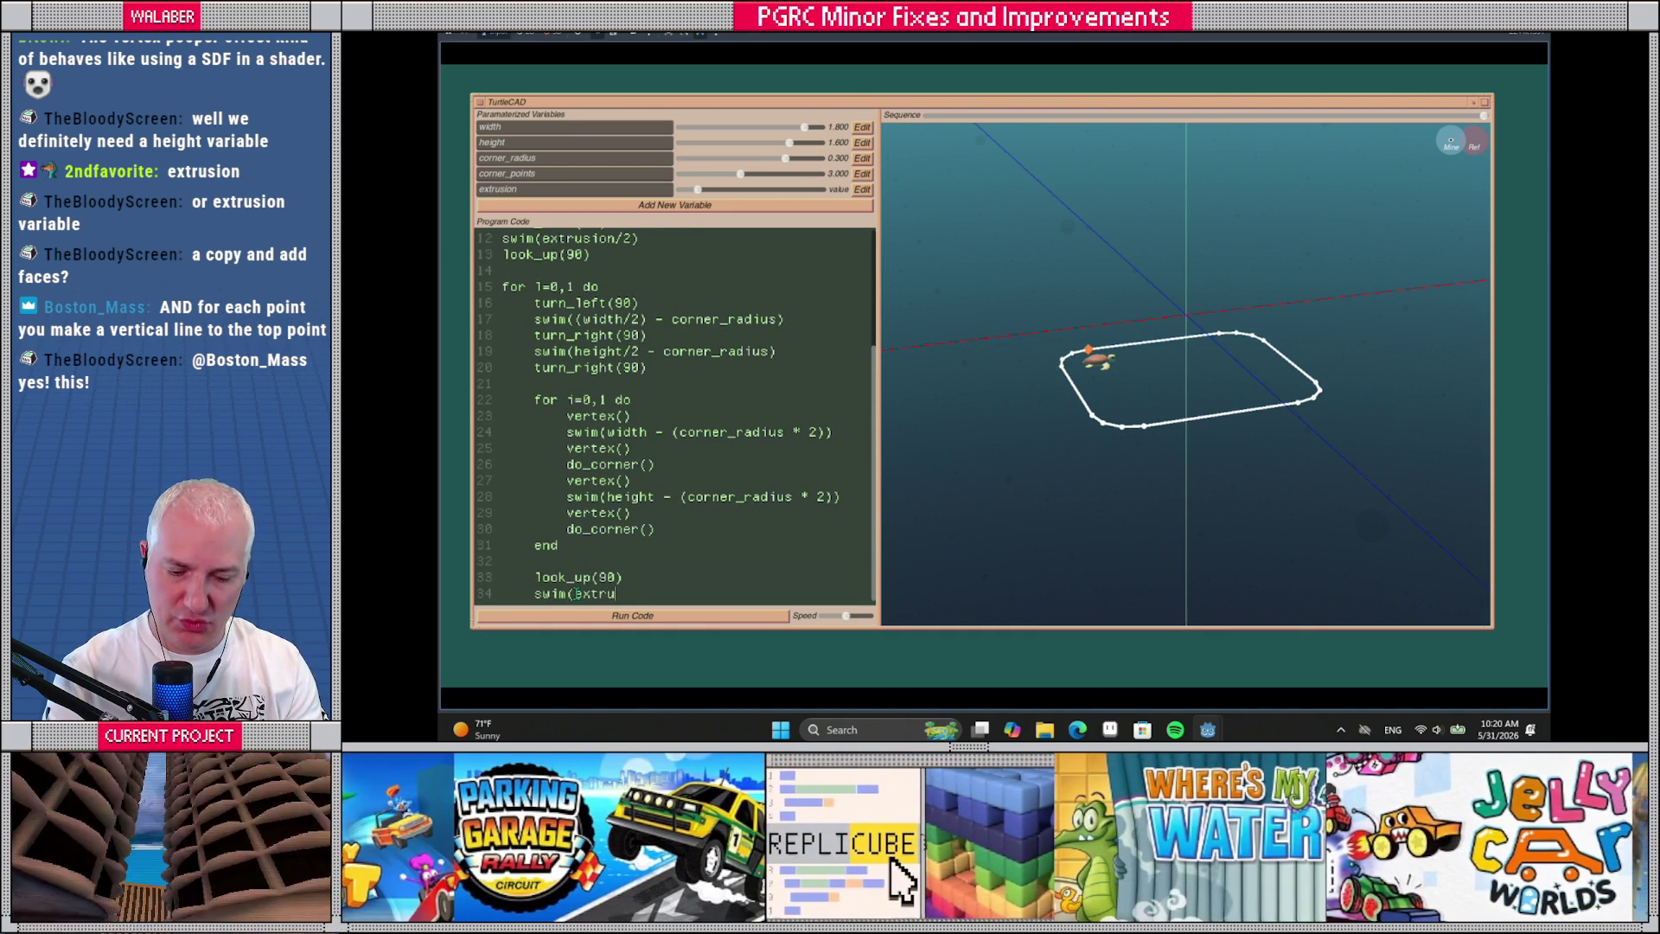
key("Return")
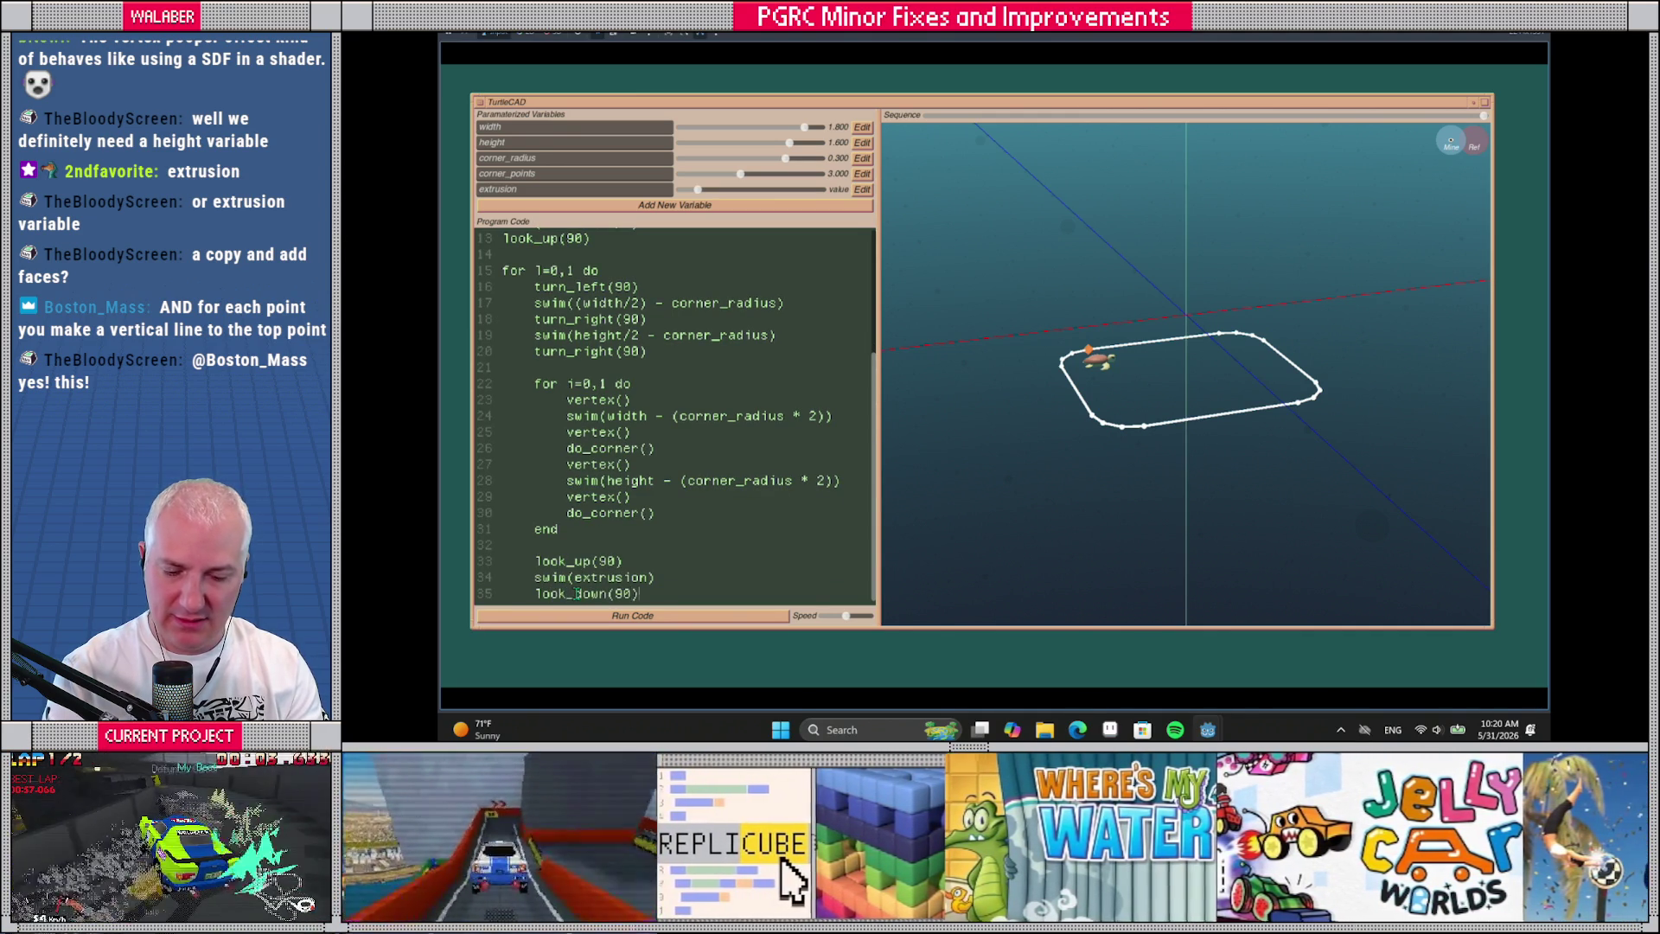
key("Return")
key("BackSpace")
type("end")
left_click(609, 615)
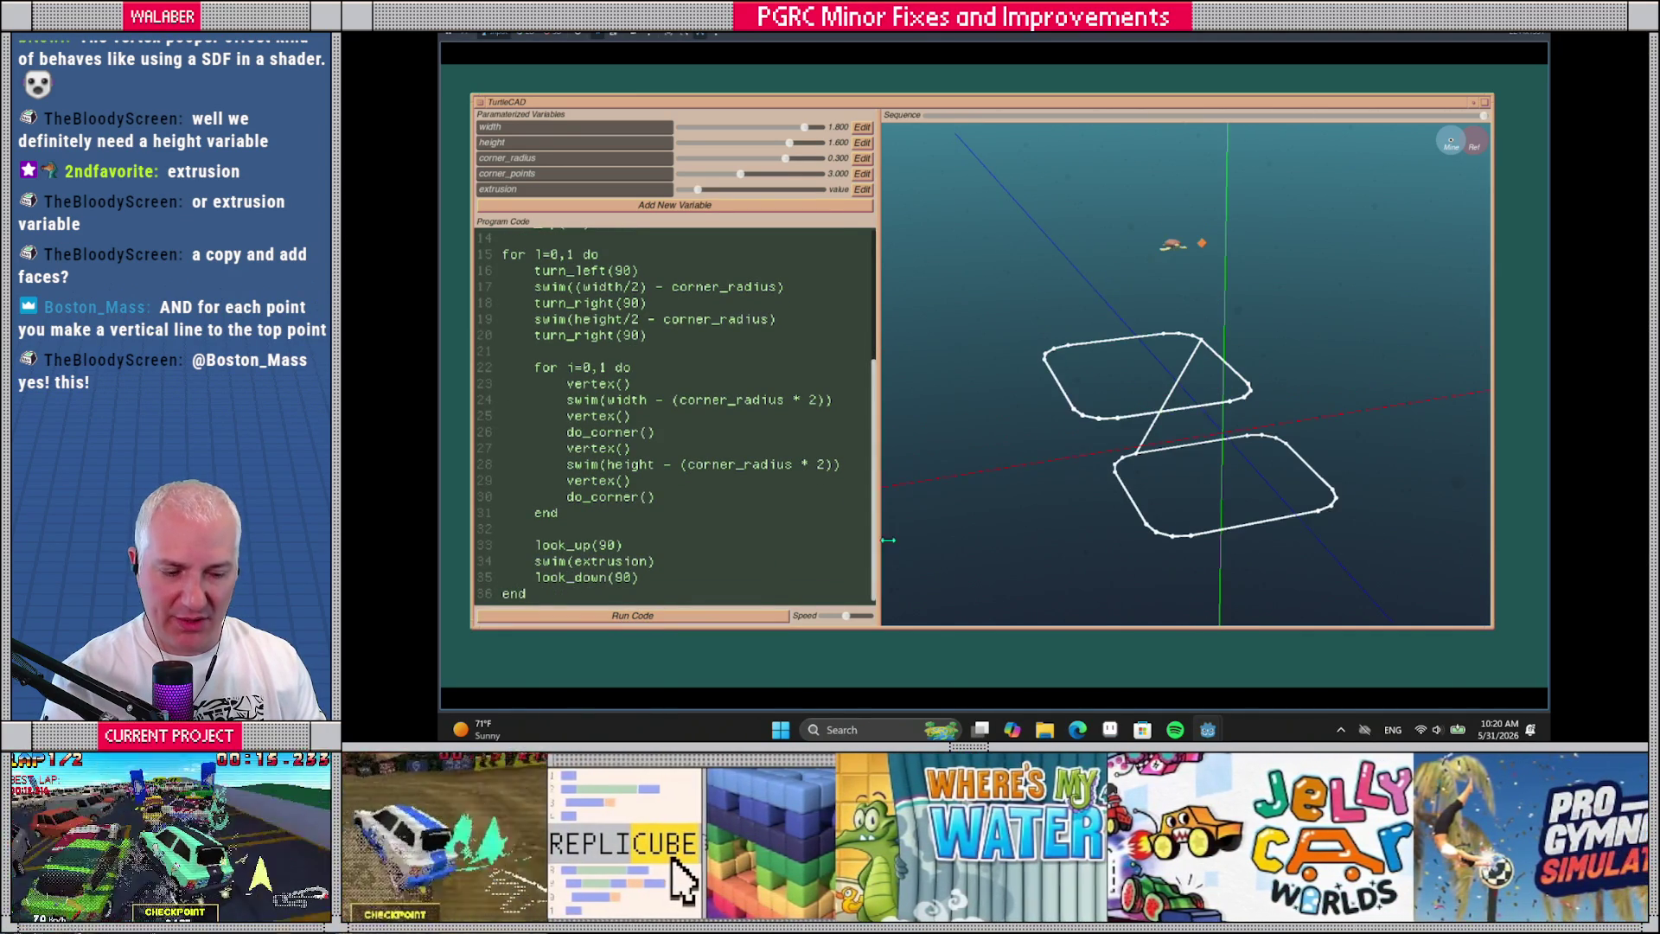
mouse_move(986, 527)
left_mouse_down()
mouse_move(1004, 467)
mouse_move(1003, 562)
left_mouse_up()
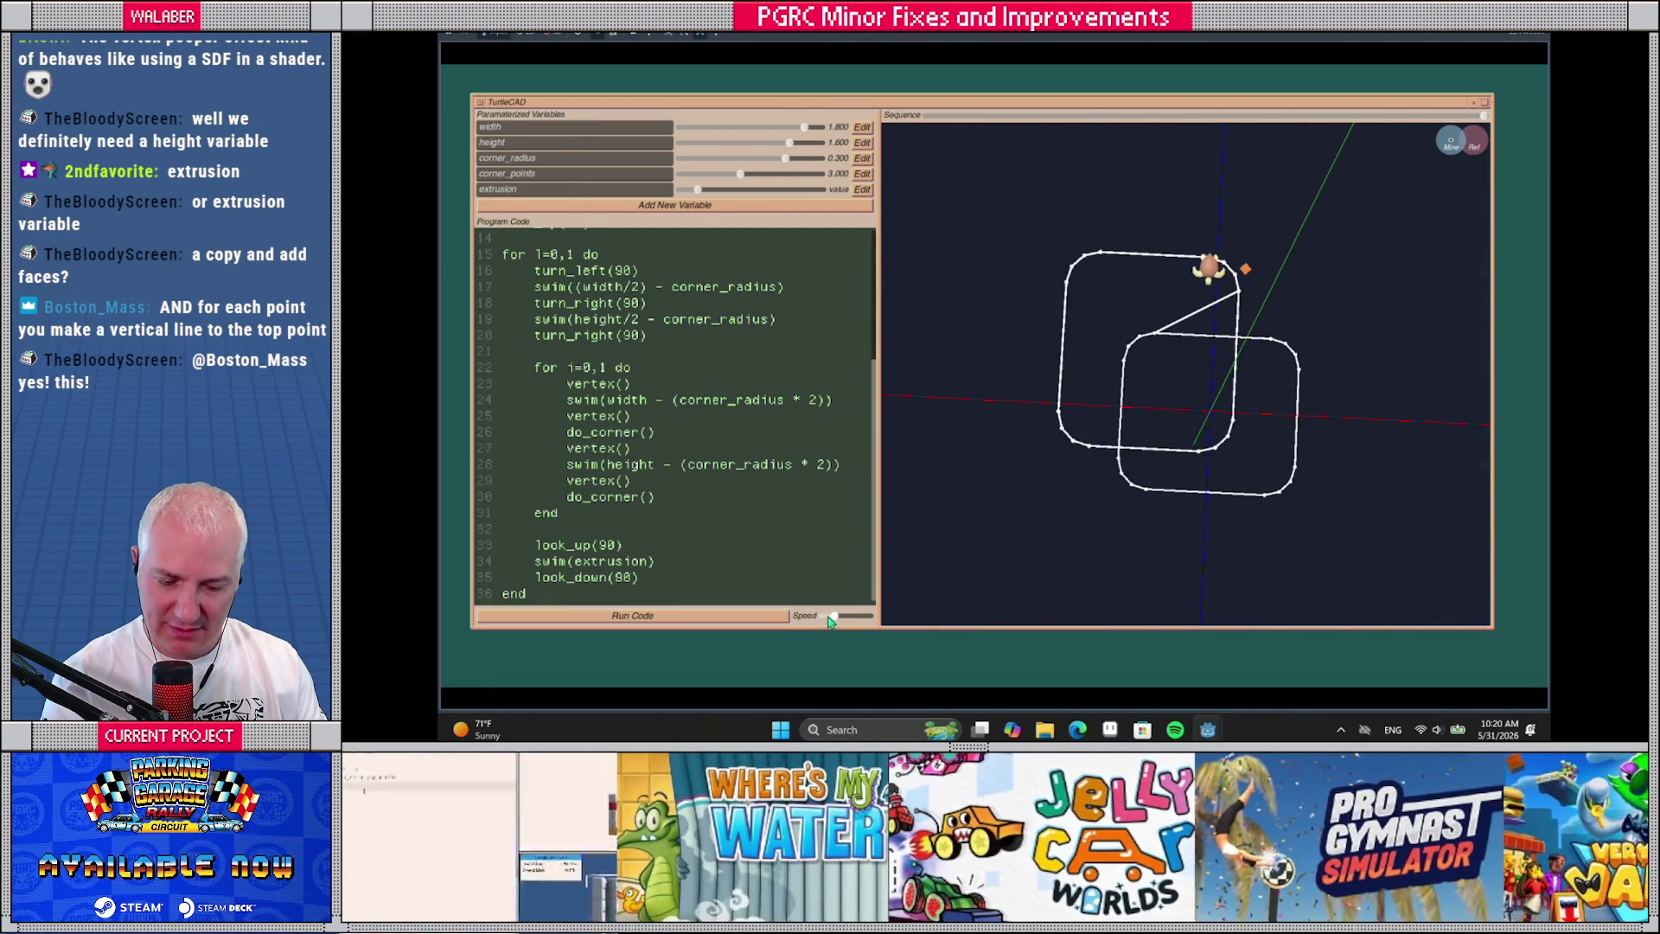
Rewind the Sequence slider to the bottom outline and select the loop's positioning moves
mouse_move(1483, 115)
left_mouse_down()
mouse_move(965, 127)
mouse_move(1271, 127)
mouse_move(1083, 129)
mouse_move(1087, 247)
mouse_move(1087, 134)
mouse_move(1229, 132)
left_mouse_up()
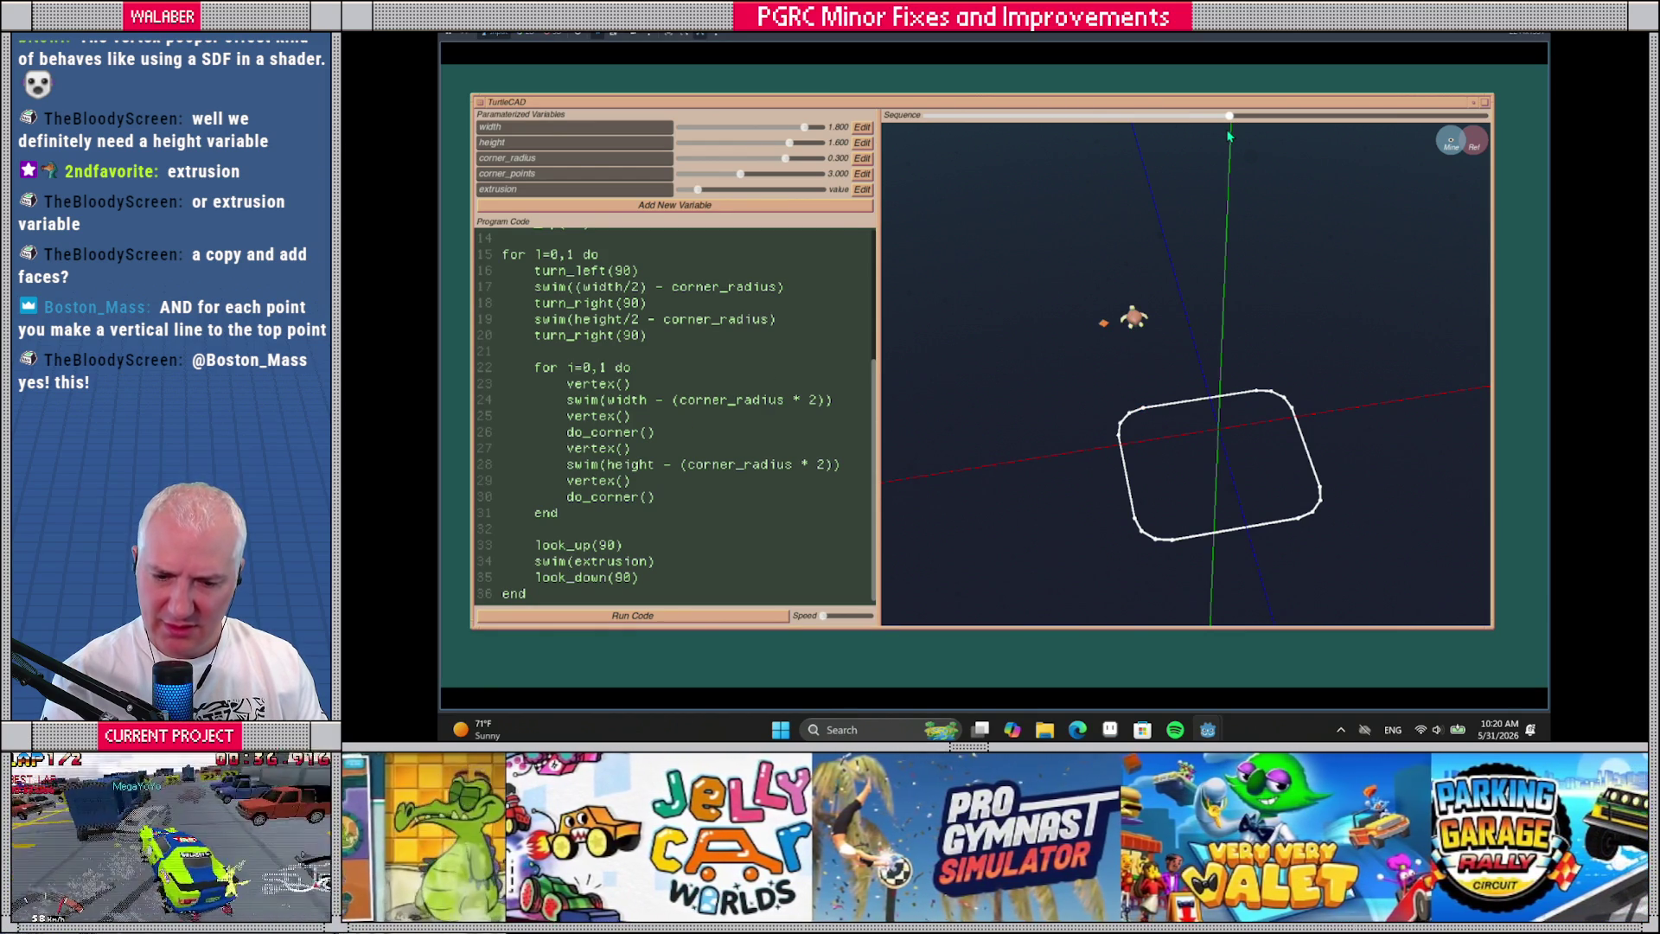
scroll(538, 274, "up", 1)
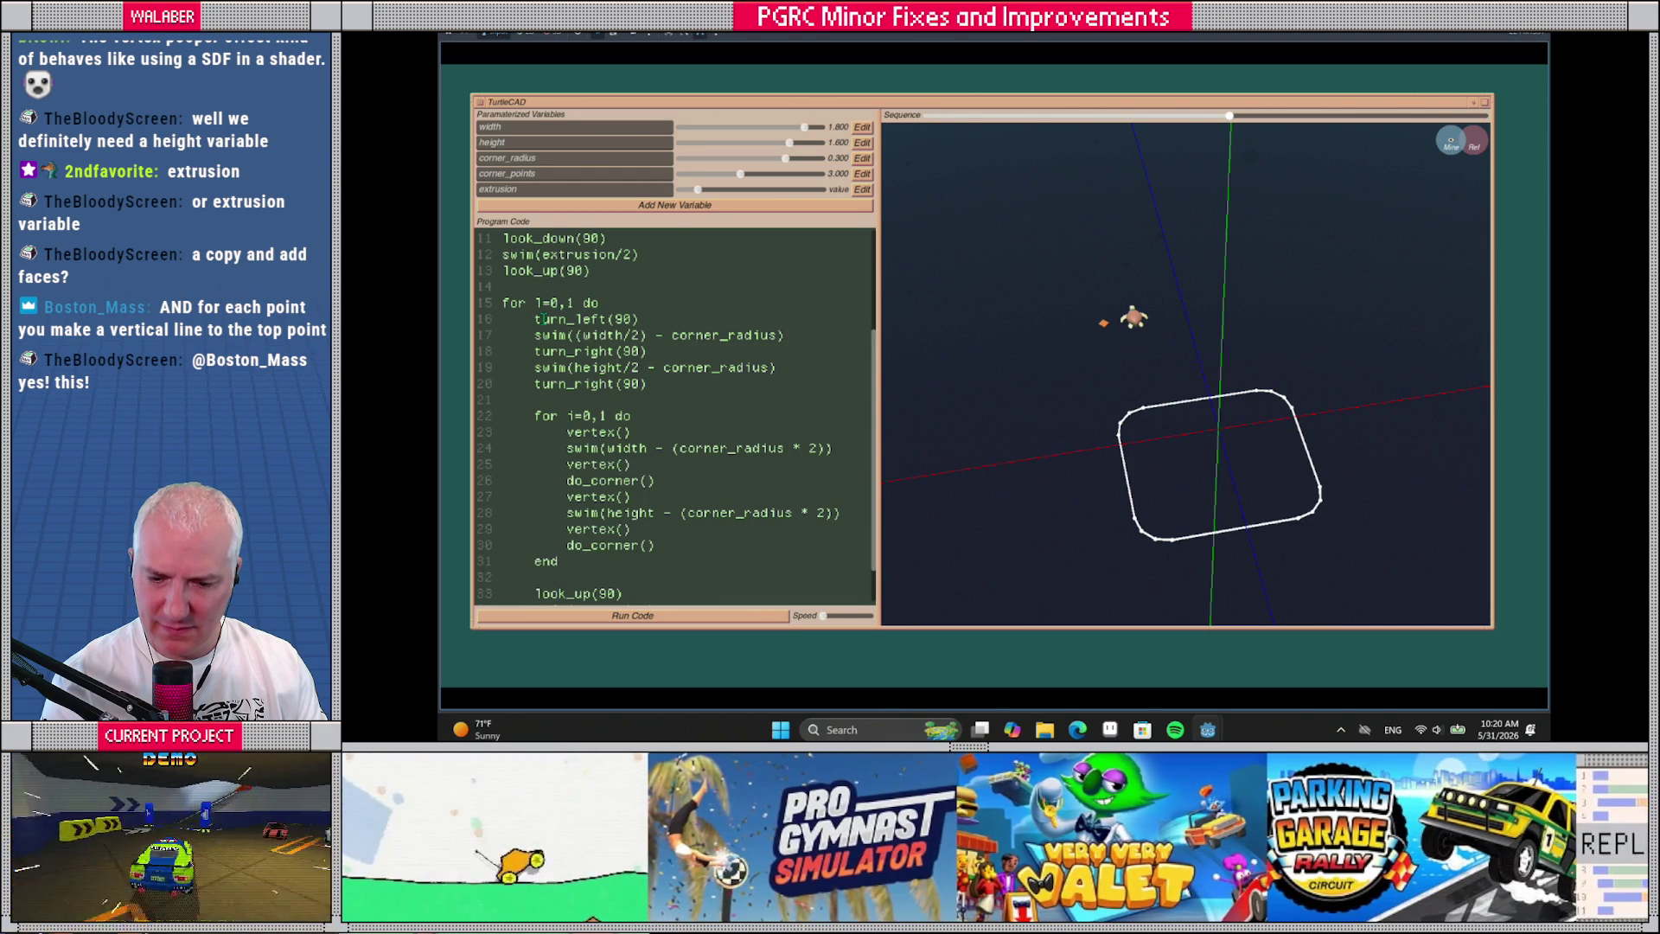
scroll(545, 319, "up", 1)
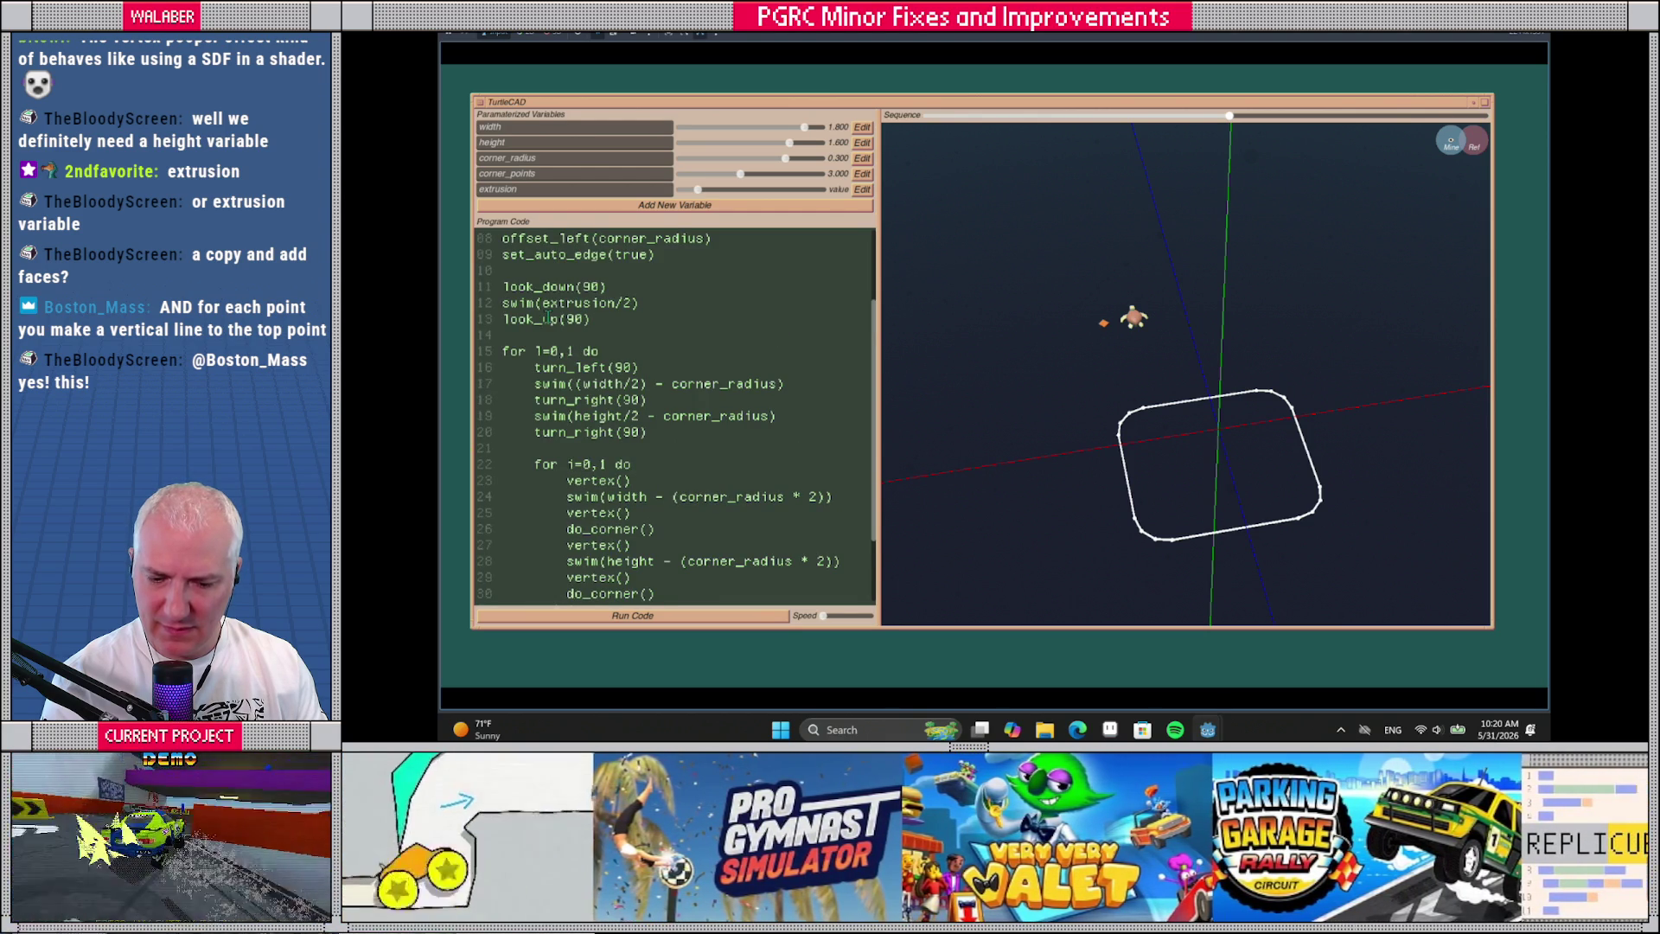
scroll(548, 319, "down", 1)
mouse_move(537, 320)
left_mouse_down()
mouse_move(648, 337)
mouse_move(601, 354)
mouse_move(656, 370)
mouse_move(779, 377)
left_mouse_up()
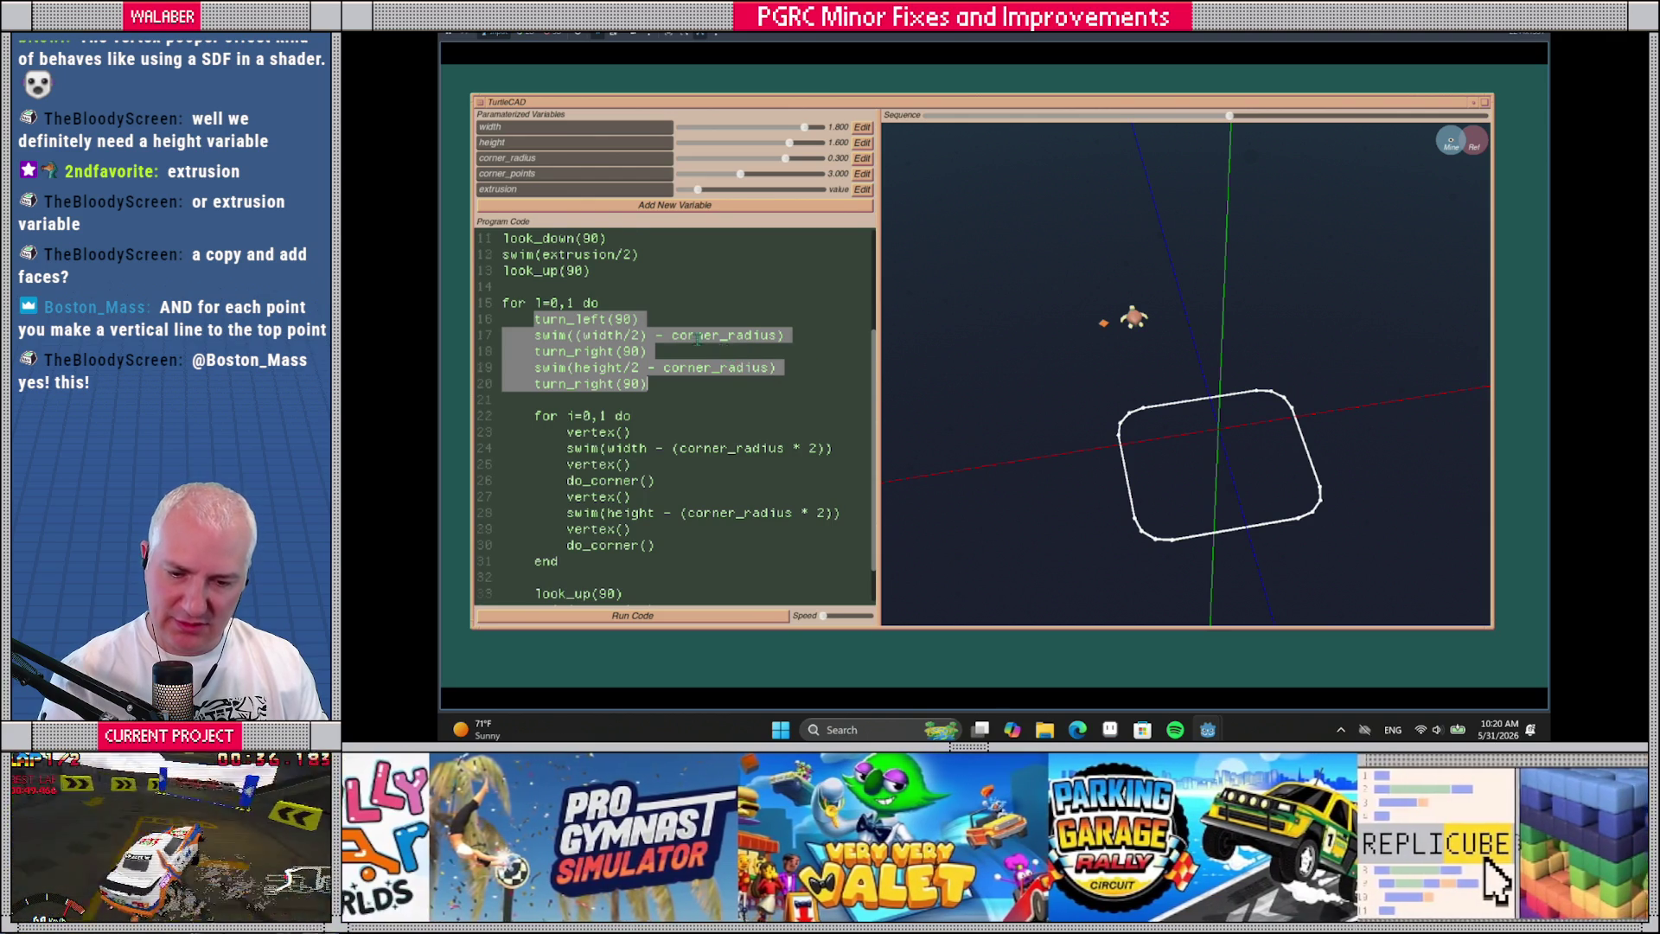
Move the positioning lines above the loop after set_auto_edge(true) and unindent them
key("ctrl+x")
scroll(605, 340, "up", 4)
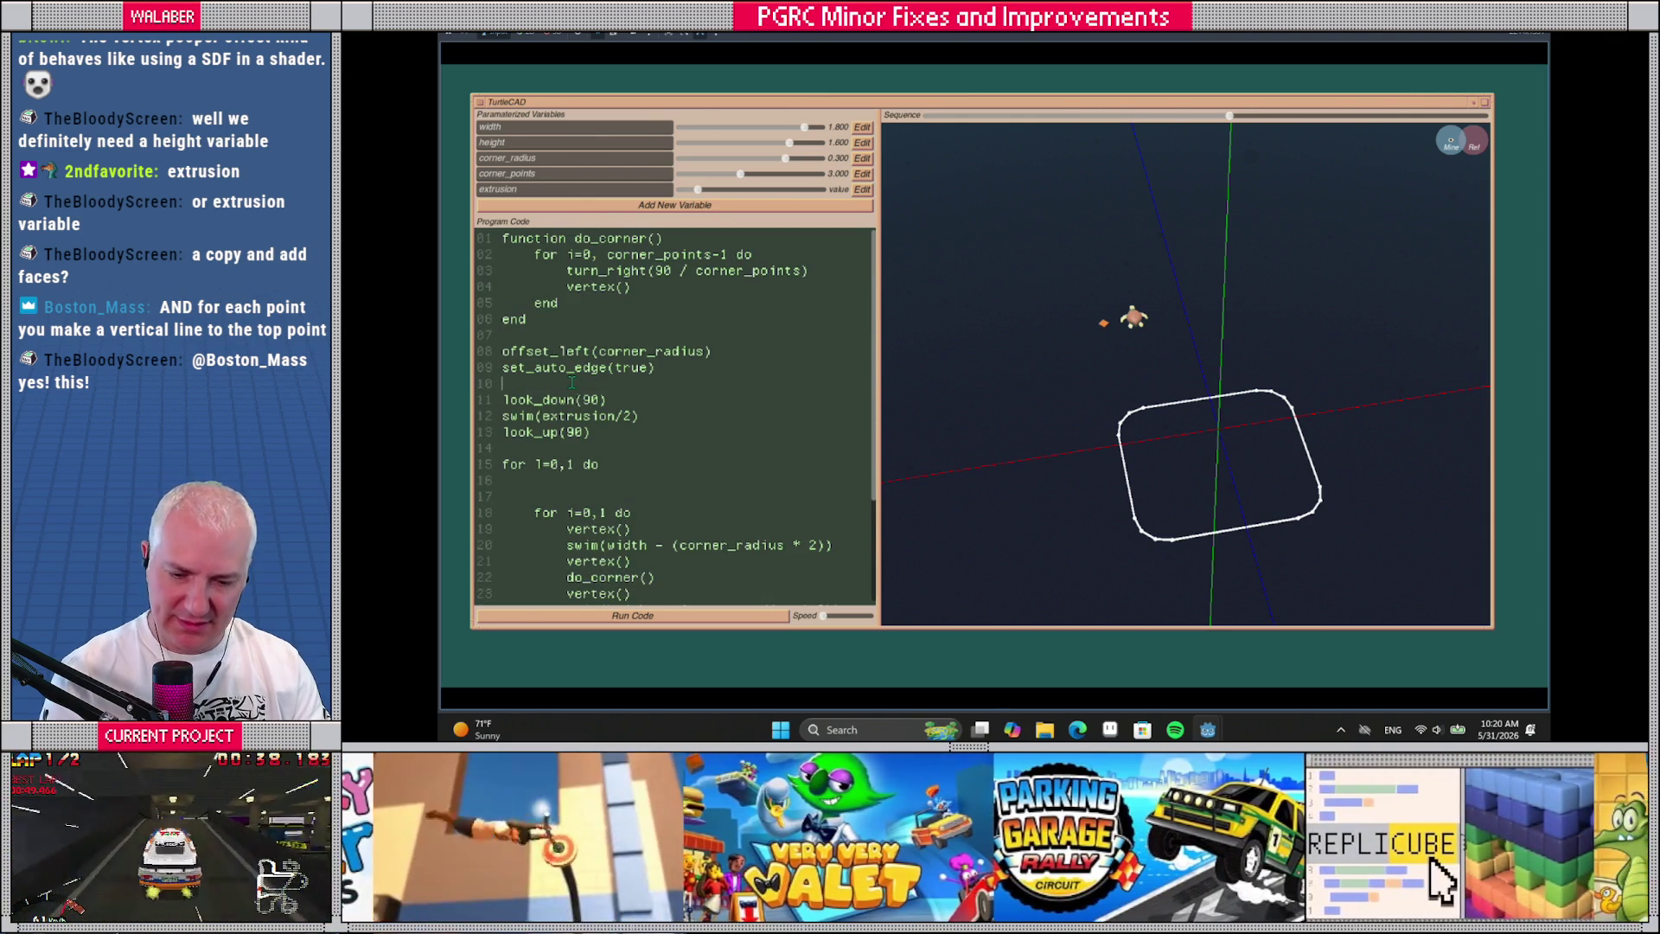
key("Return")
key("ctrl+v")
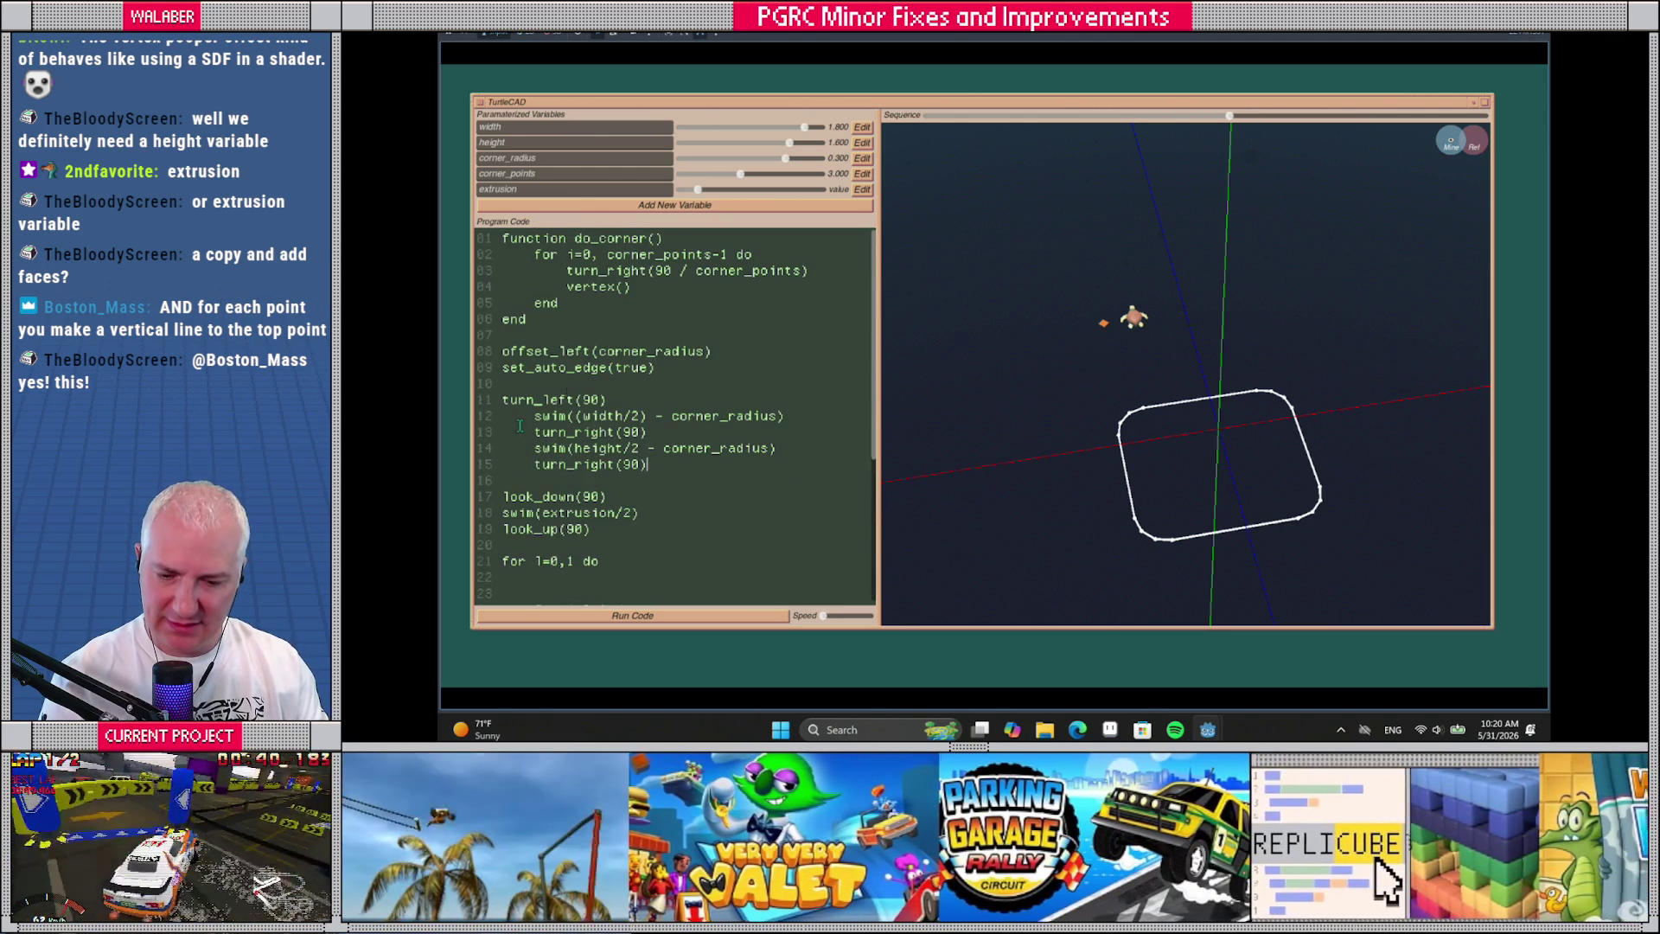
left_click_drag(527, 418, 660, 465)
key("shift+Tab")
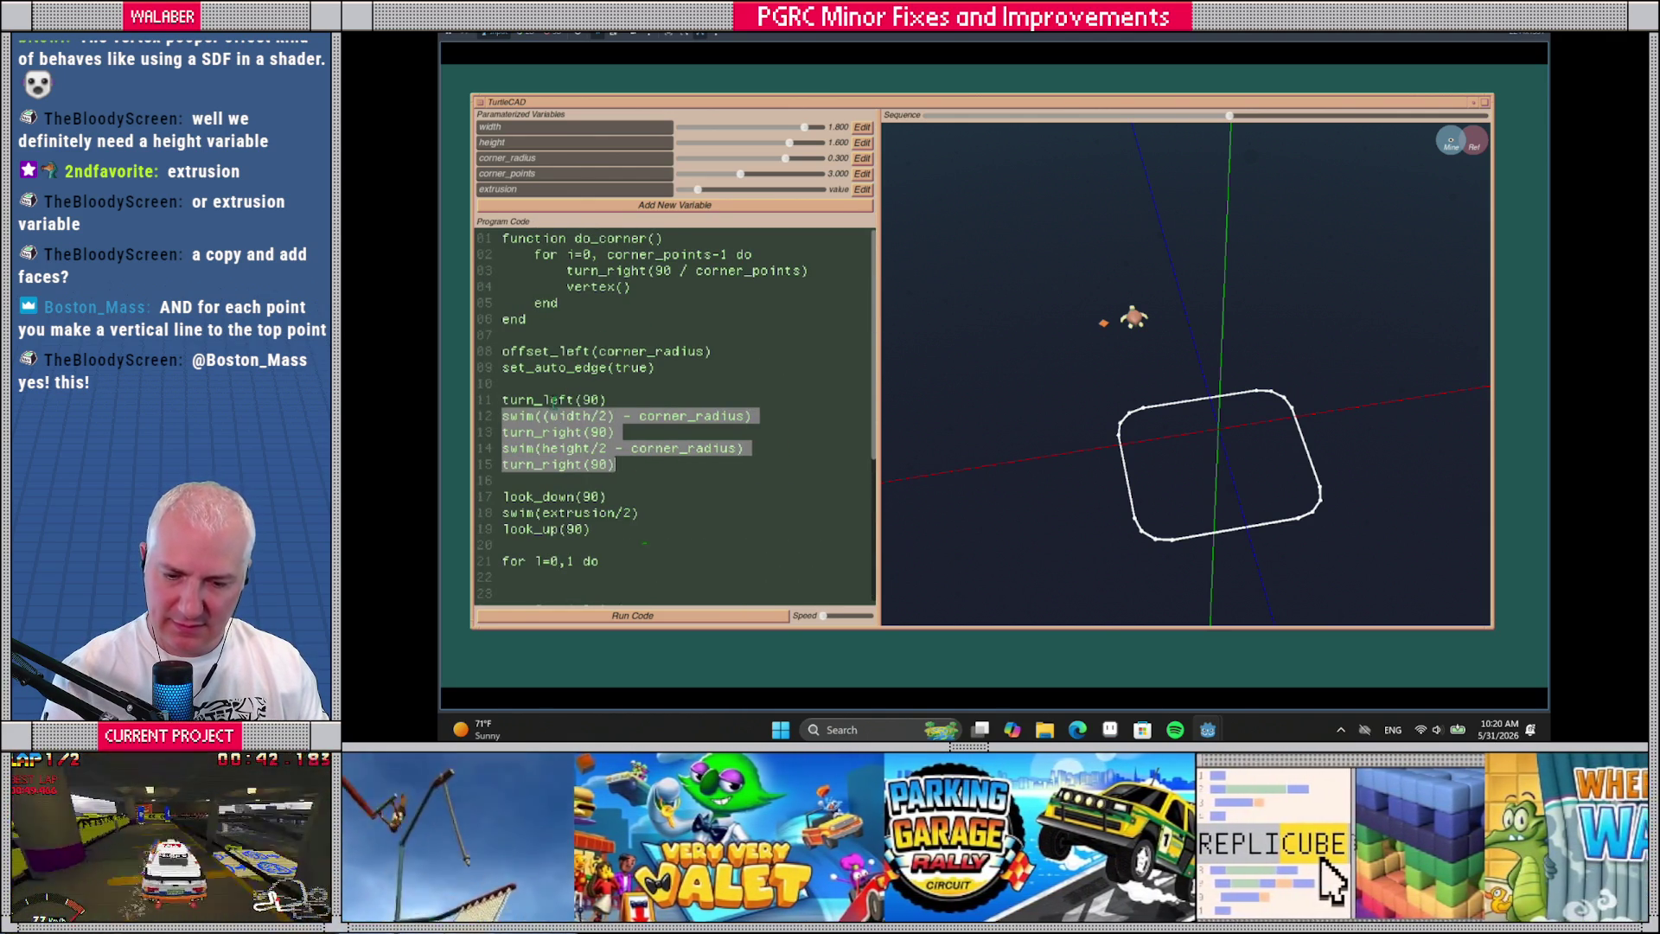
Tidy the blank lines around do_corner and the outer loop, then rerun the script
left_click(551, 386)
key("Return")
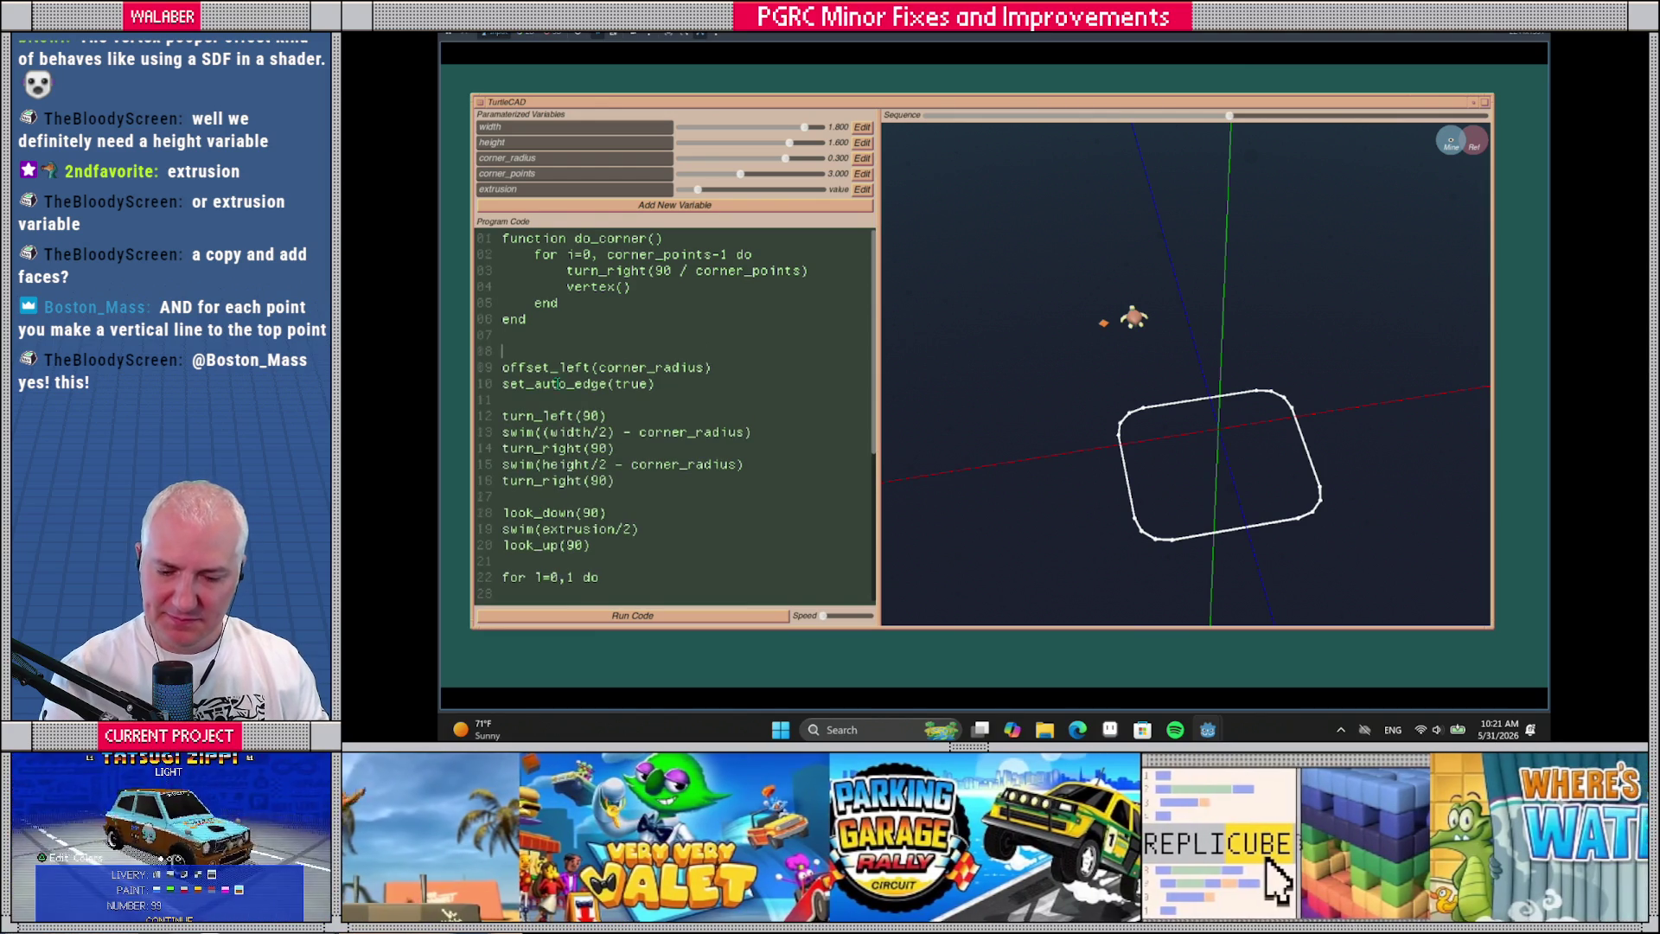
scroll(565, 458, "down", 3)
key("BackSpace")
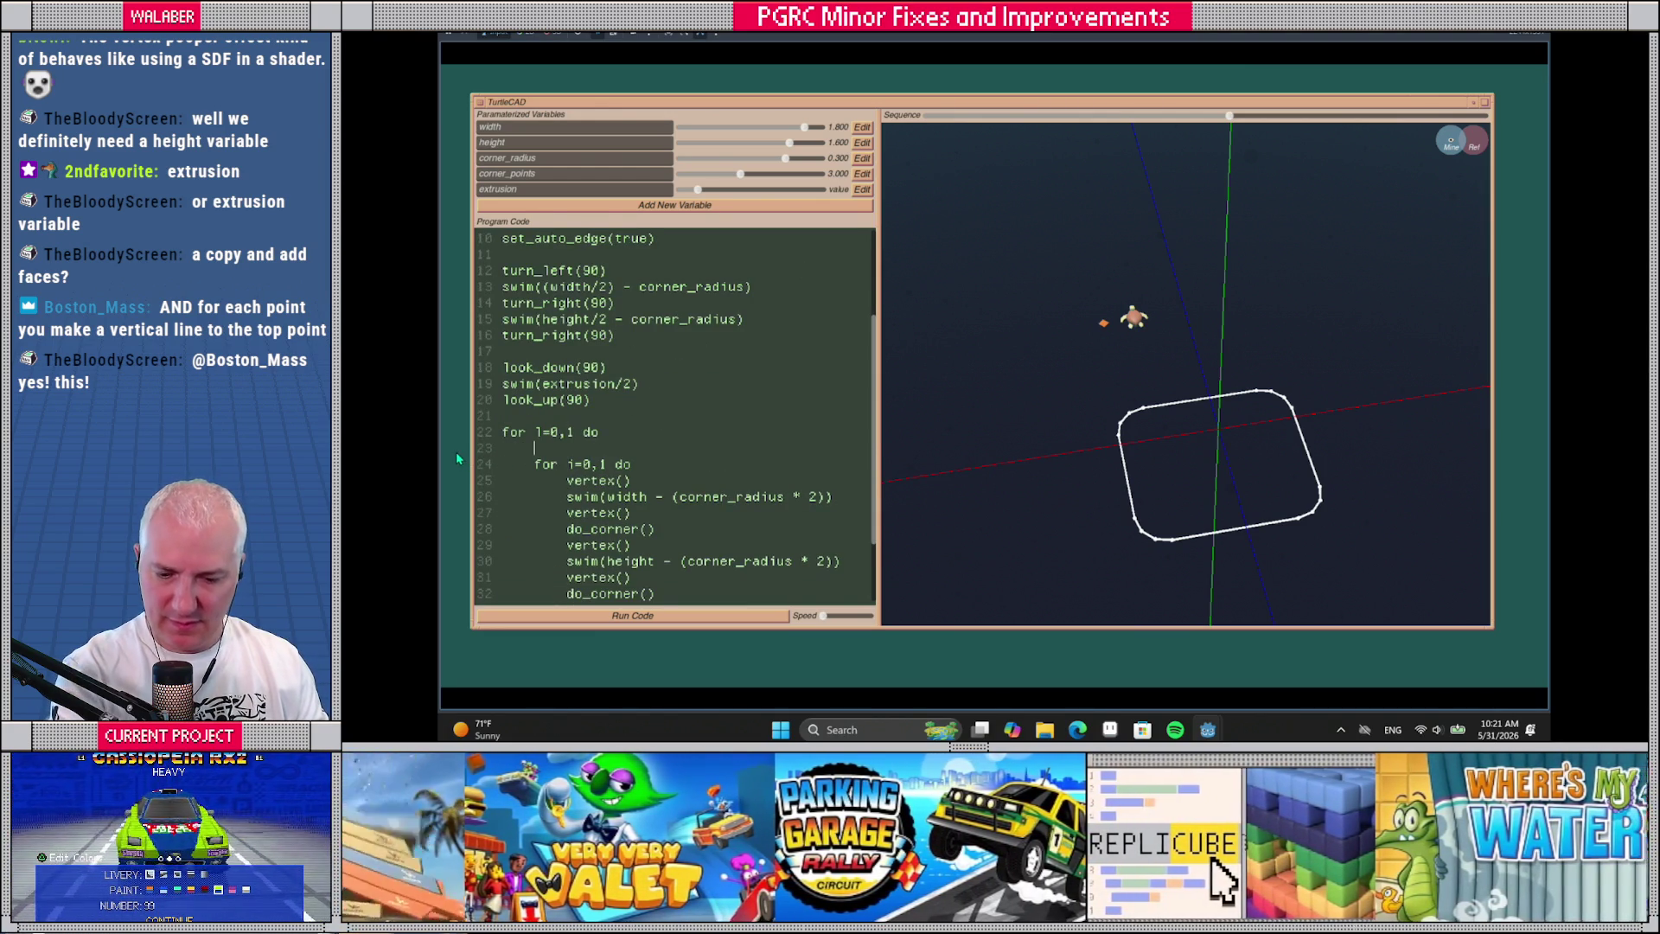
left_click(716, 616)
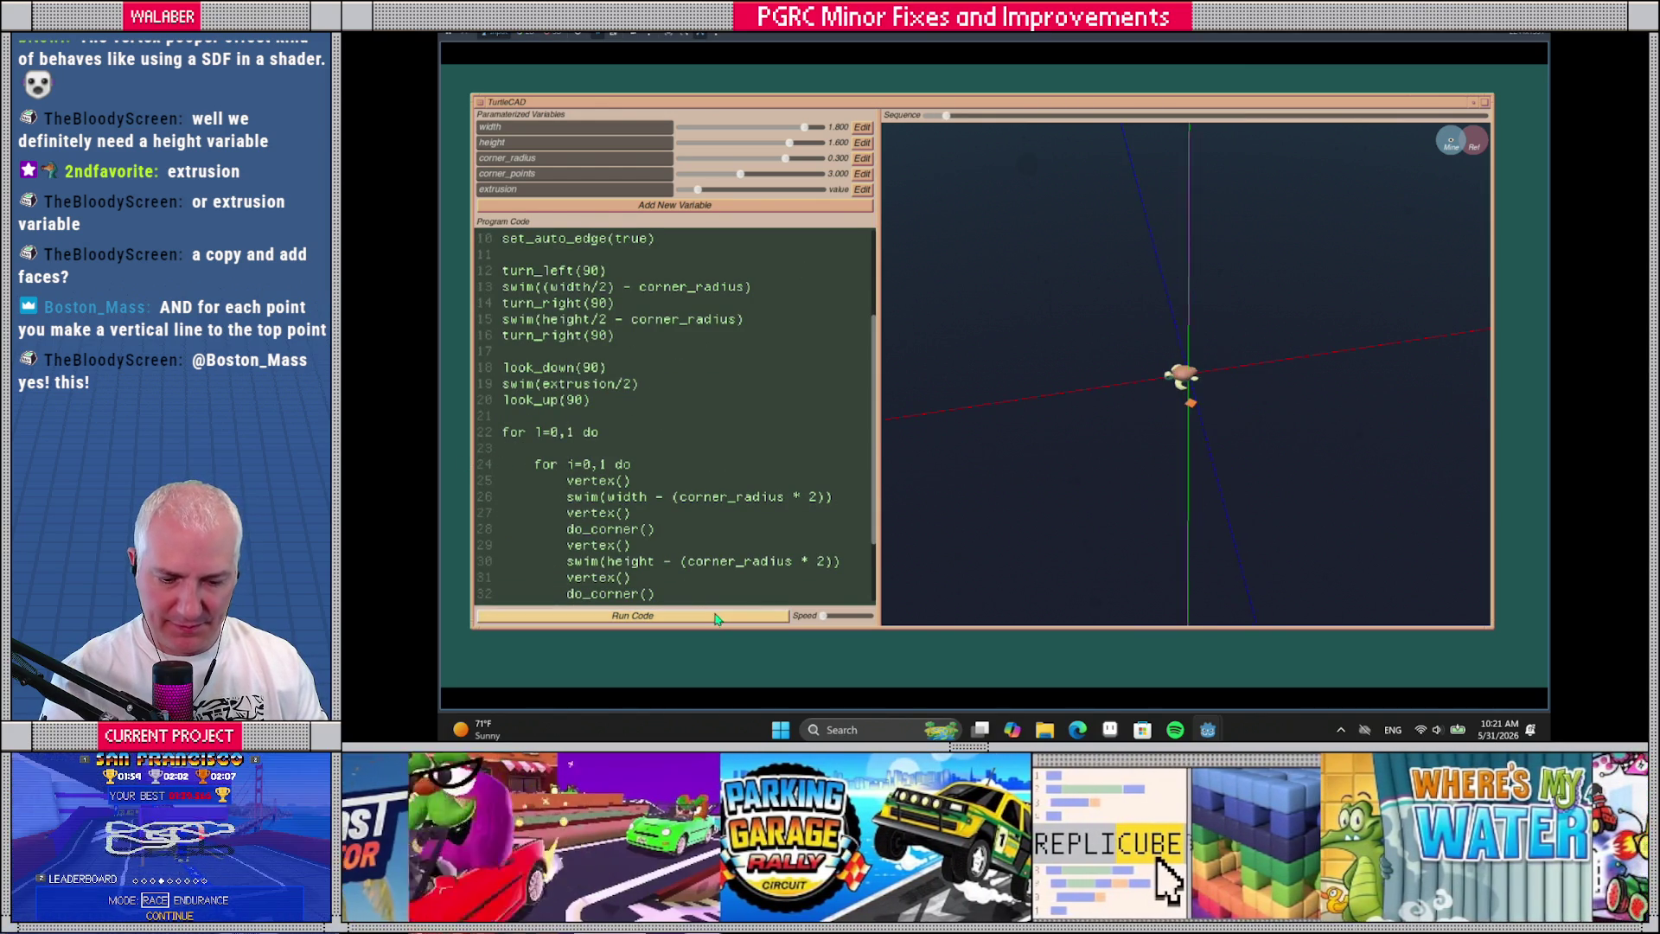
Add set_auto_edge(false) after the inner loop and run the script
left_click_drag(823, 616, 851, 619)
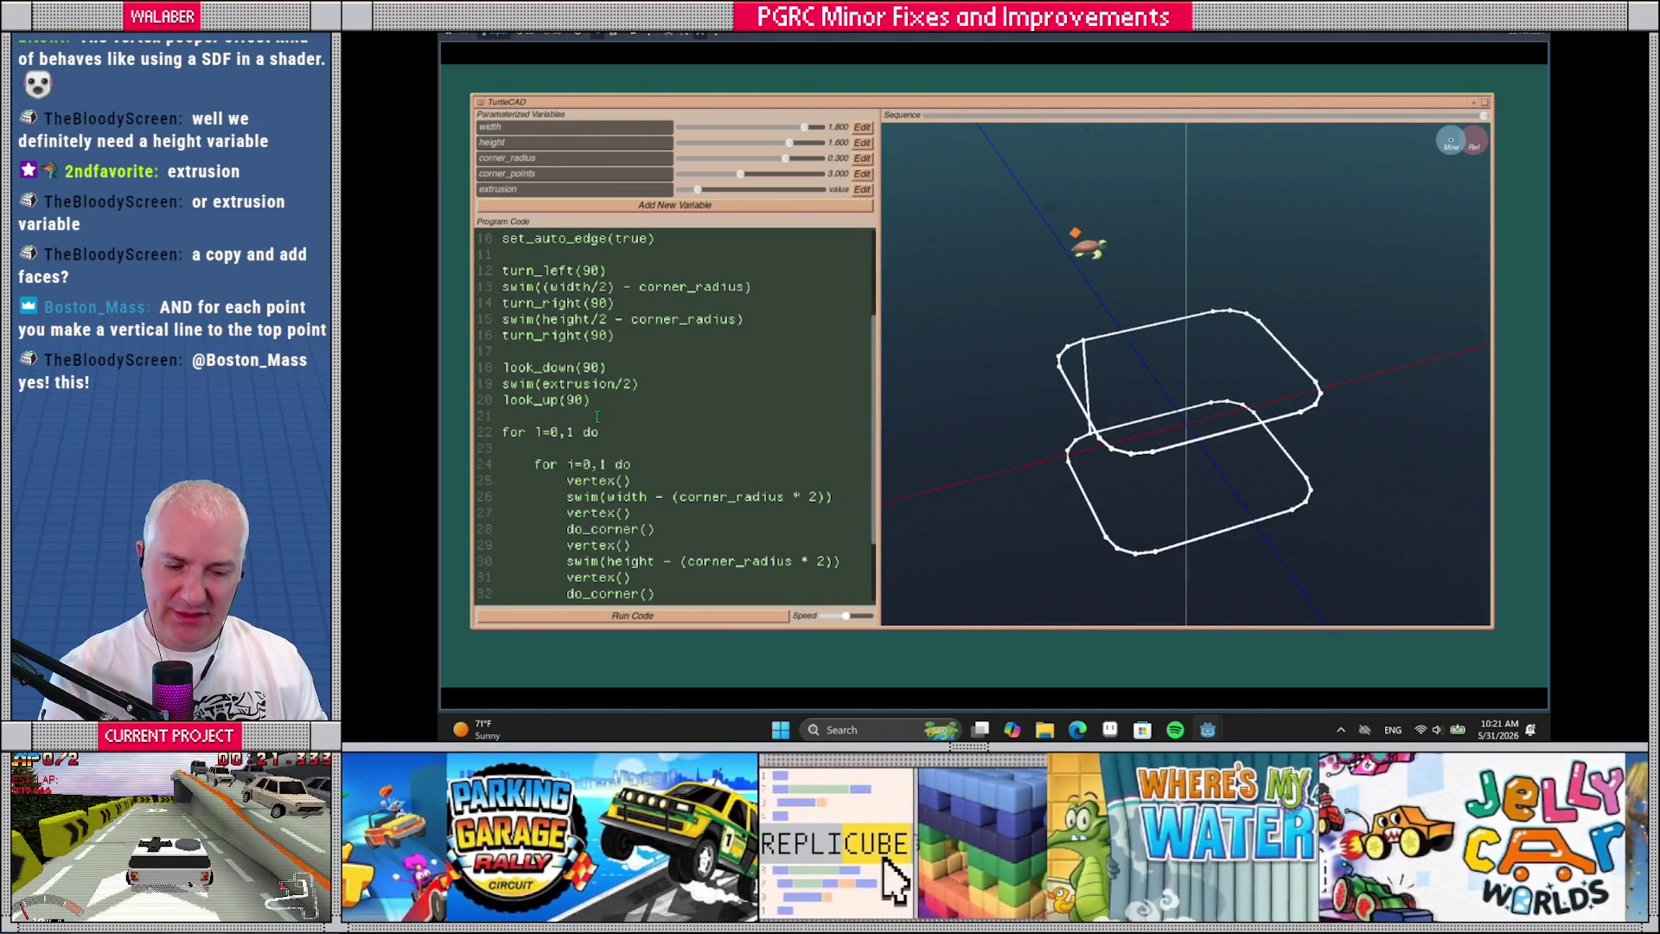
left_click_drag(1063, 486, 1017, 468)
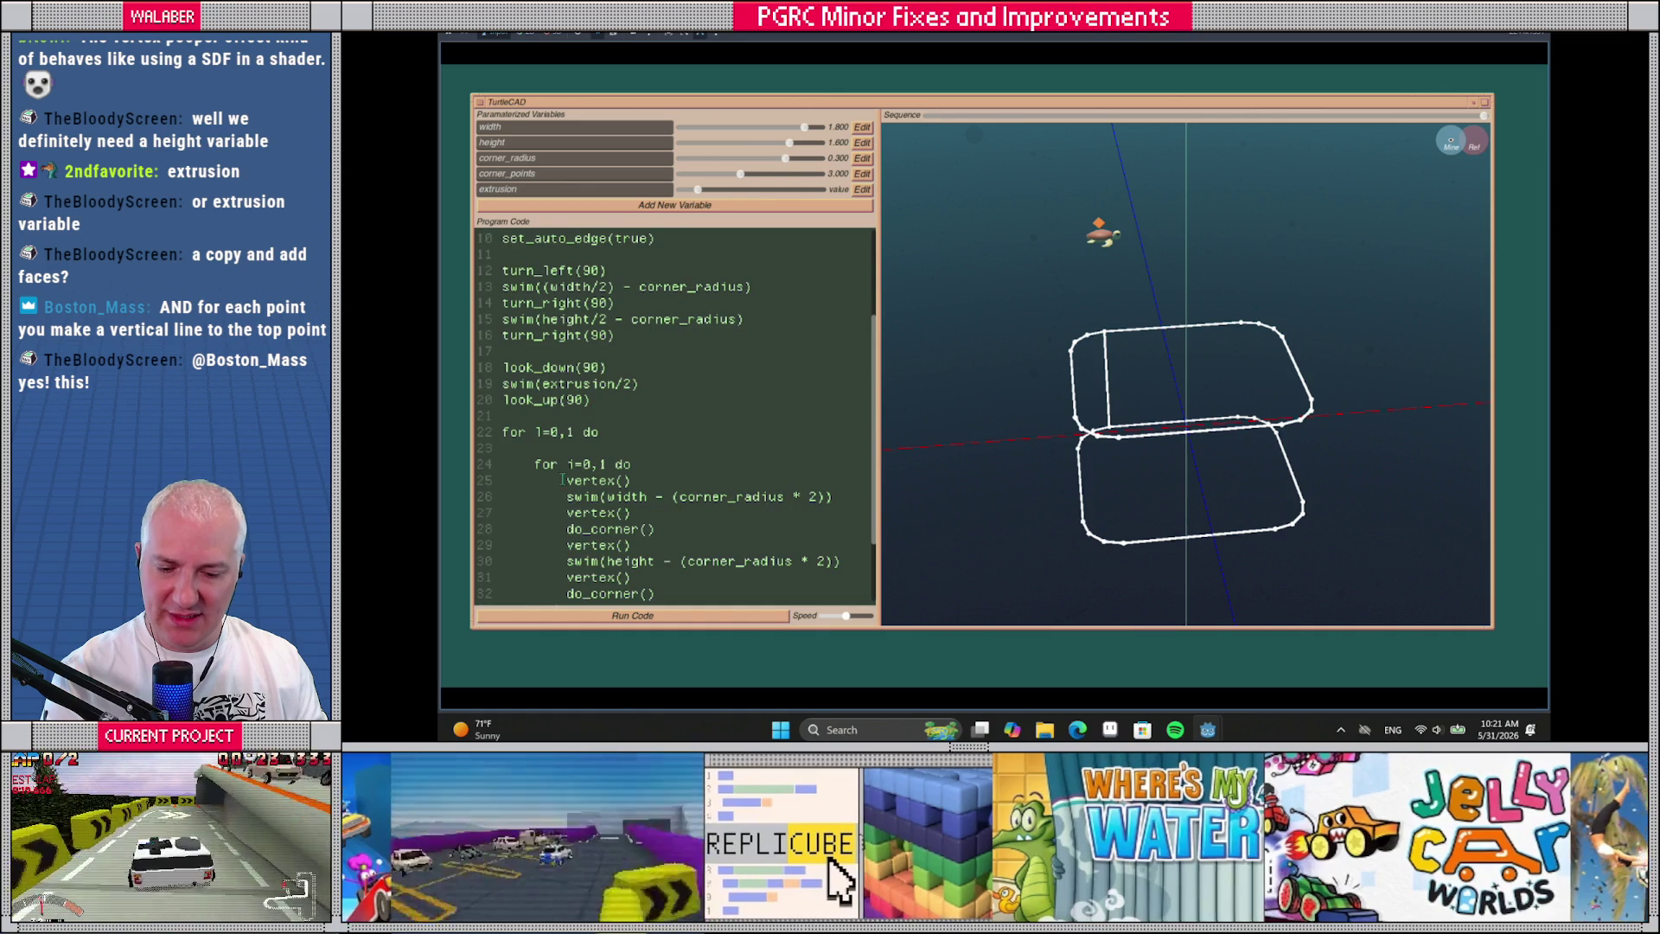
scroll(563, 479, "down", 2)
left_click(586, 514)
key("Return")
key("Return")
type("set_")
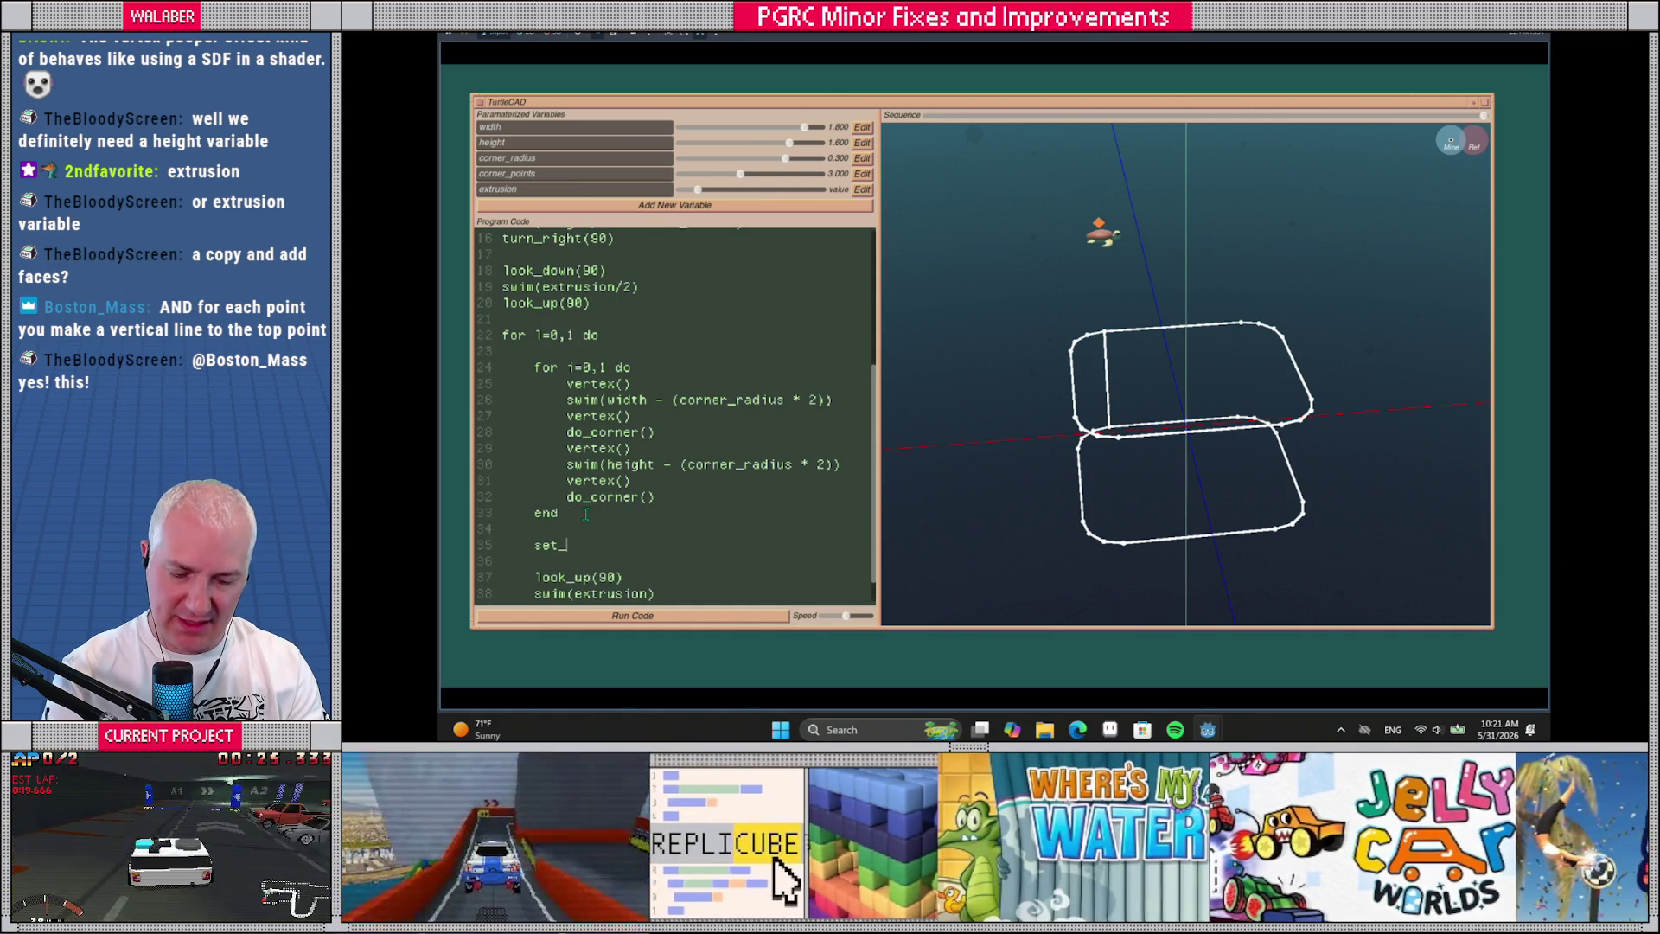
type("audo")
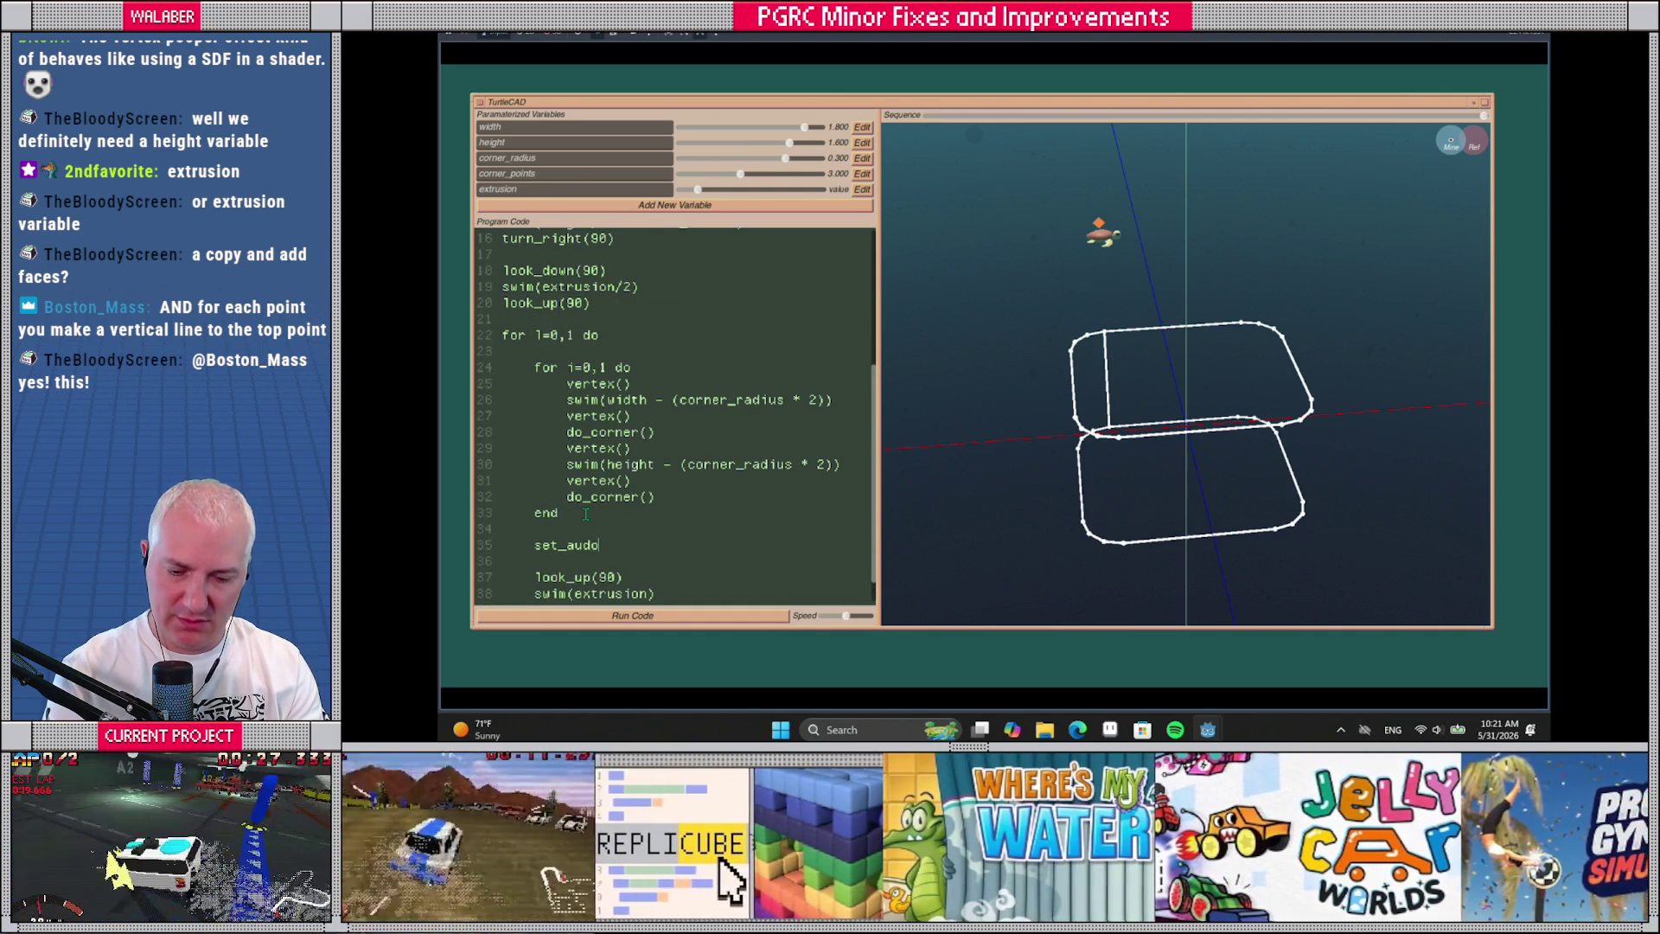
key("BackSpace")
key("BackSpace")
type("to_edge(false)")
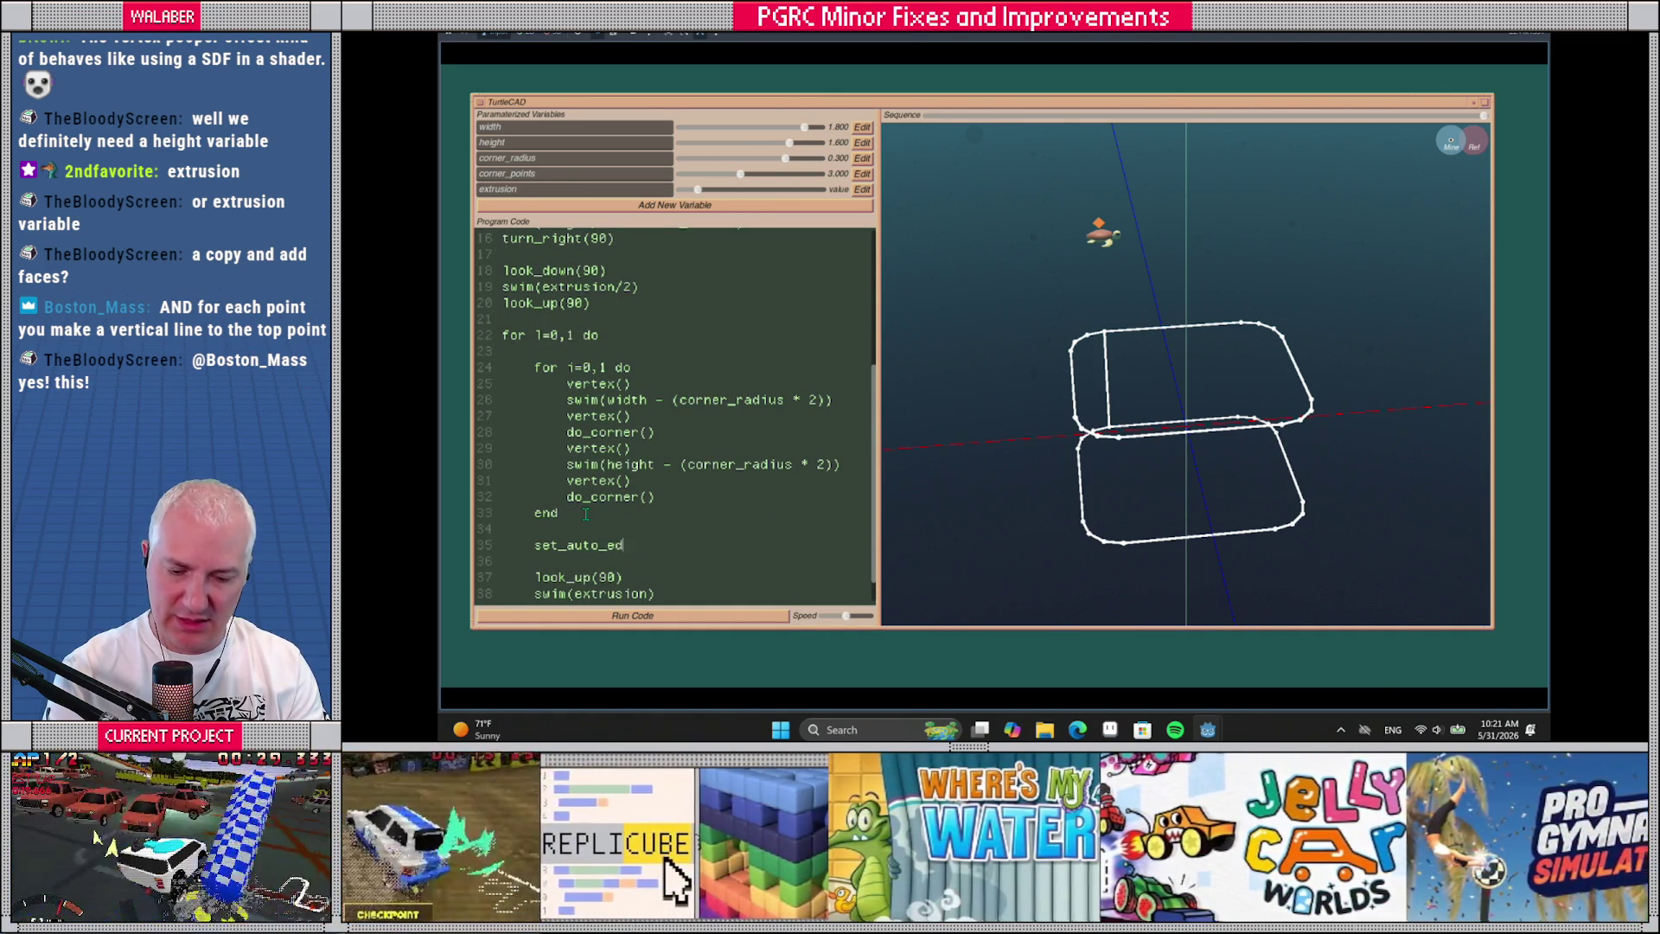
left_click(653, 617)
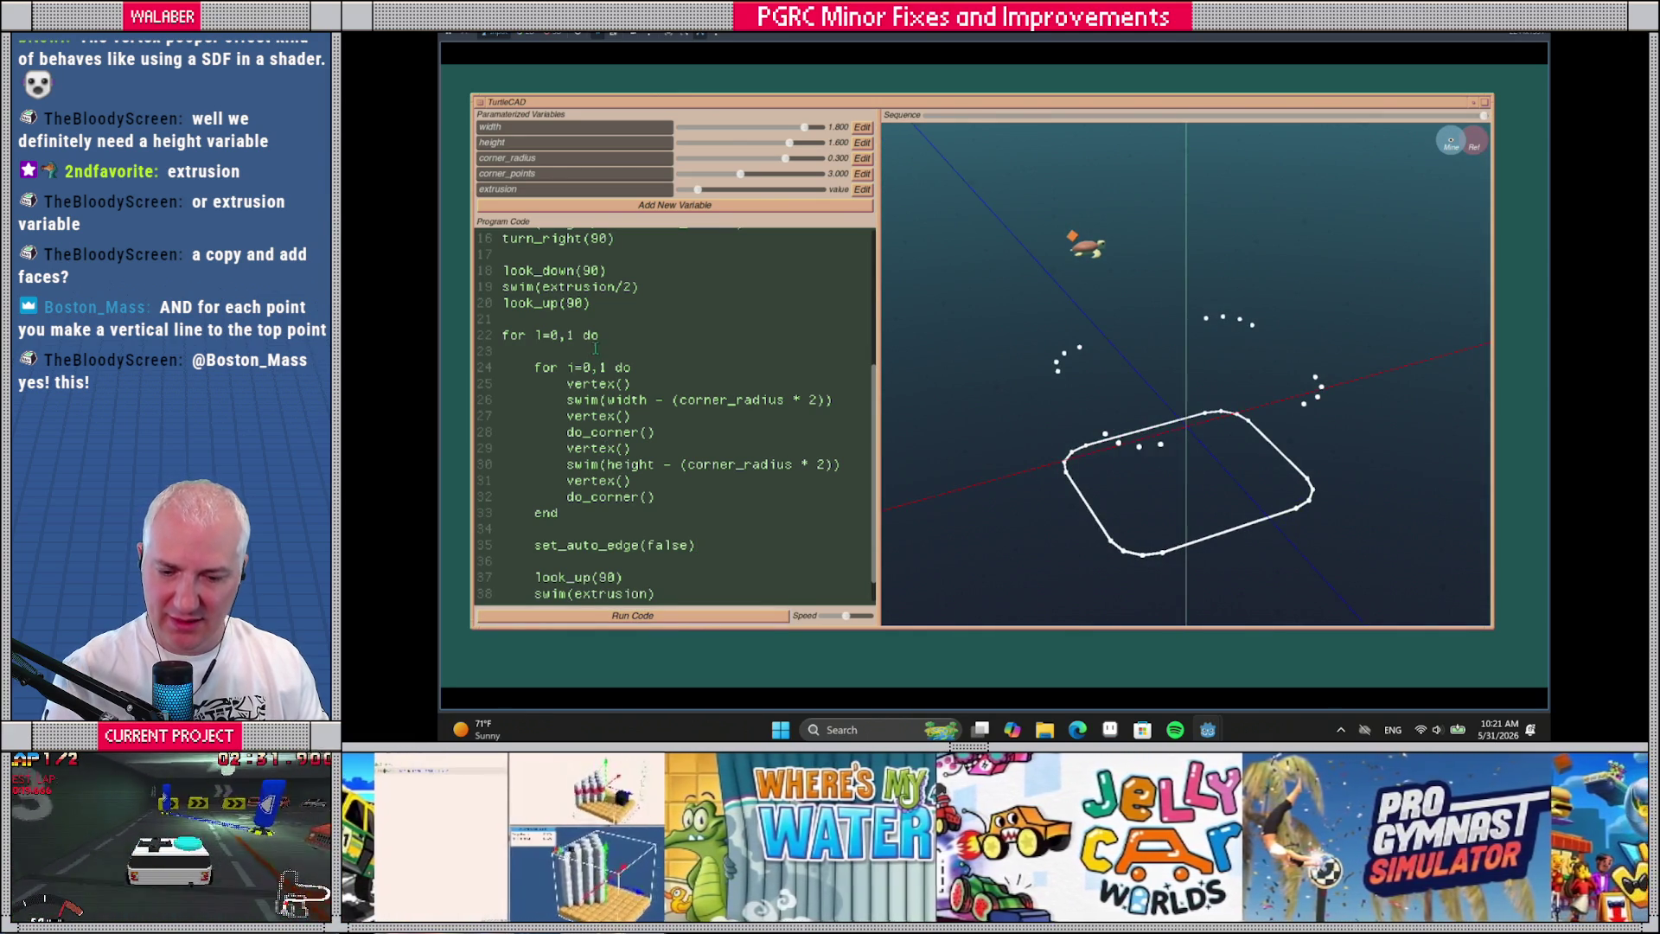
Add set_auto_edge(true) at the start of the outer loop, rerun, and inspect both outlines
type("set_audo")
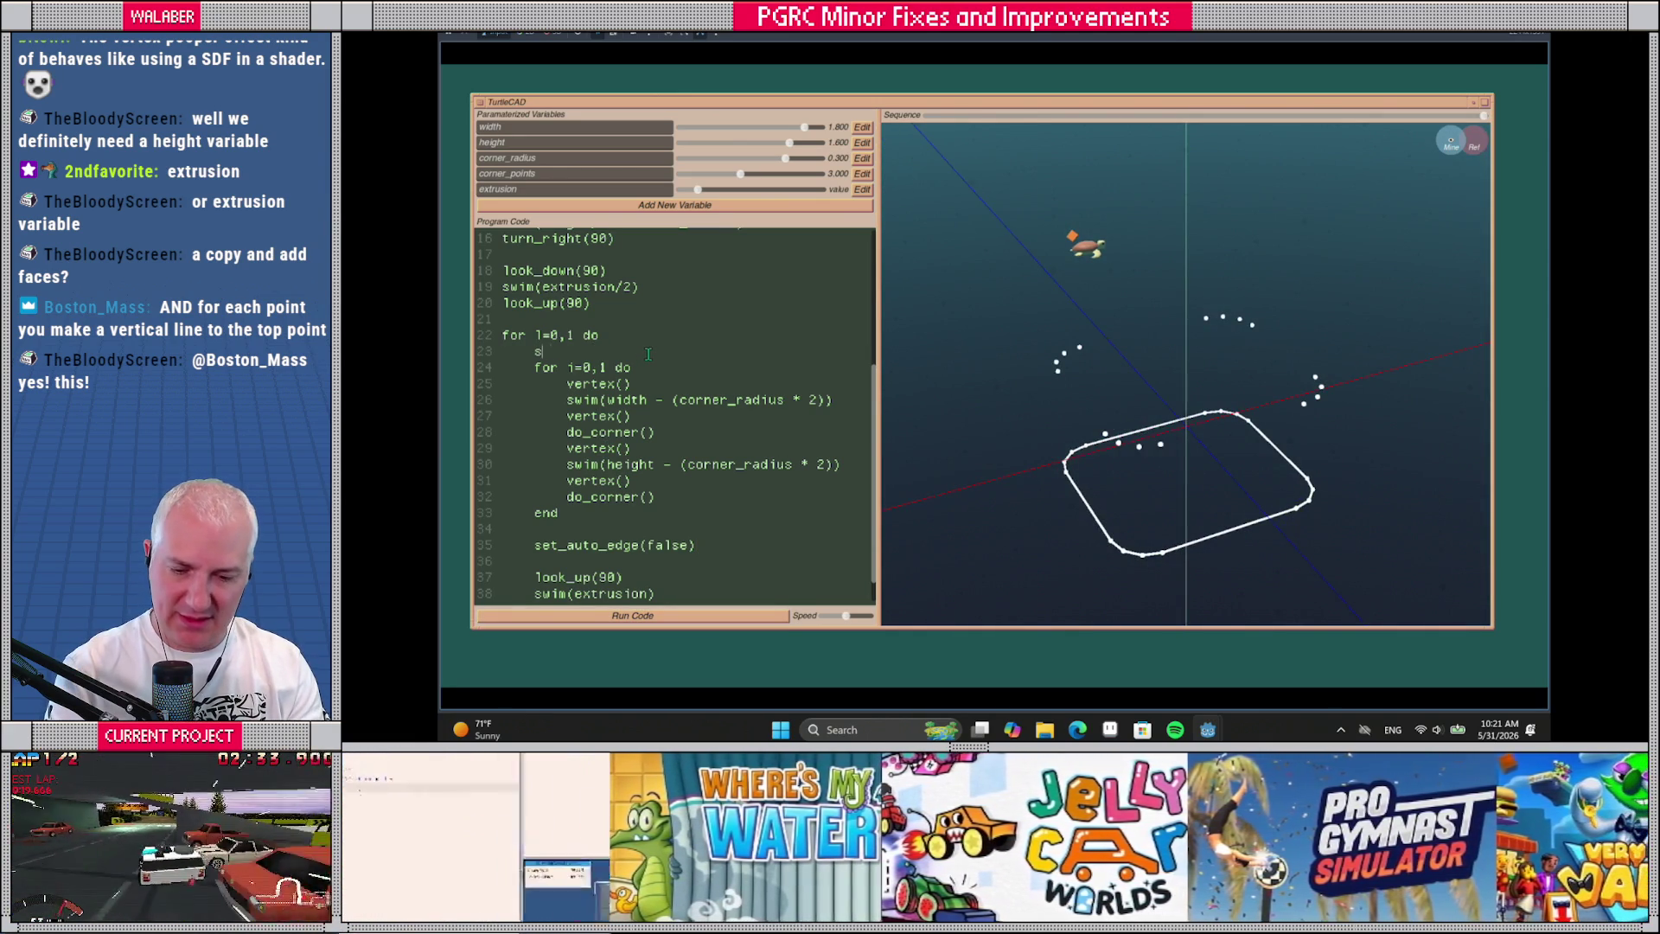
key("BackSpace")
key("BackSpace")
type("to_edgte")
key("BackSpace")
key("BackSpace")
type("e(true)")
key("Return")
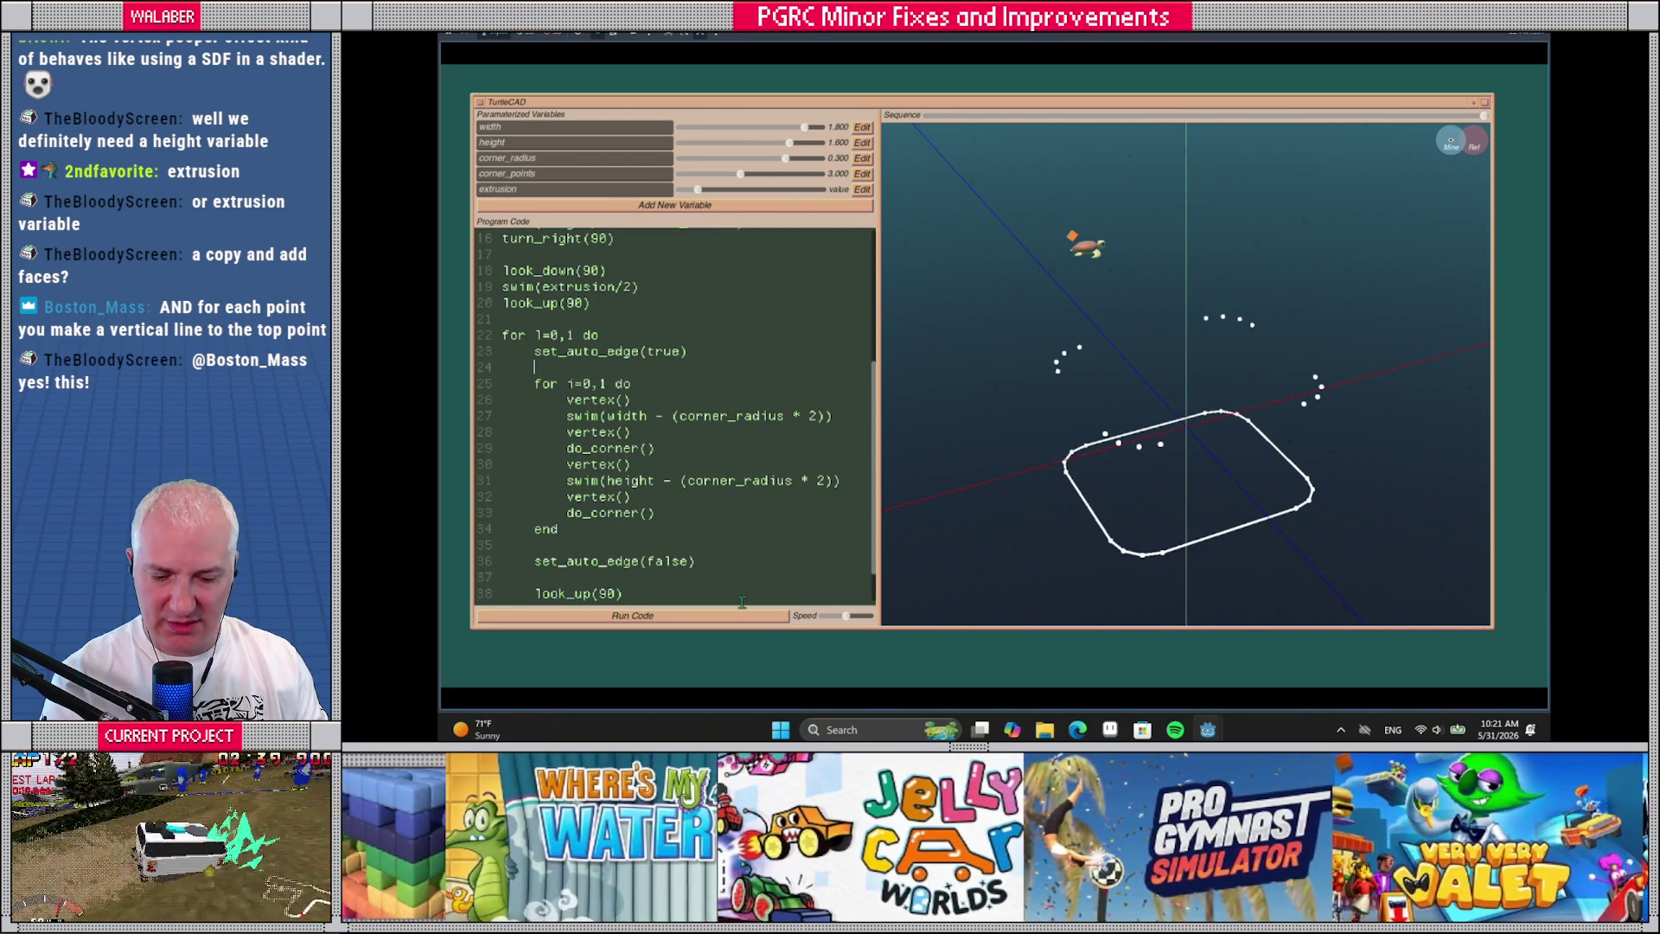
left_click(741, 614)
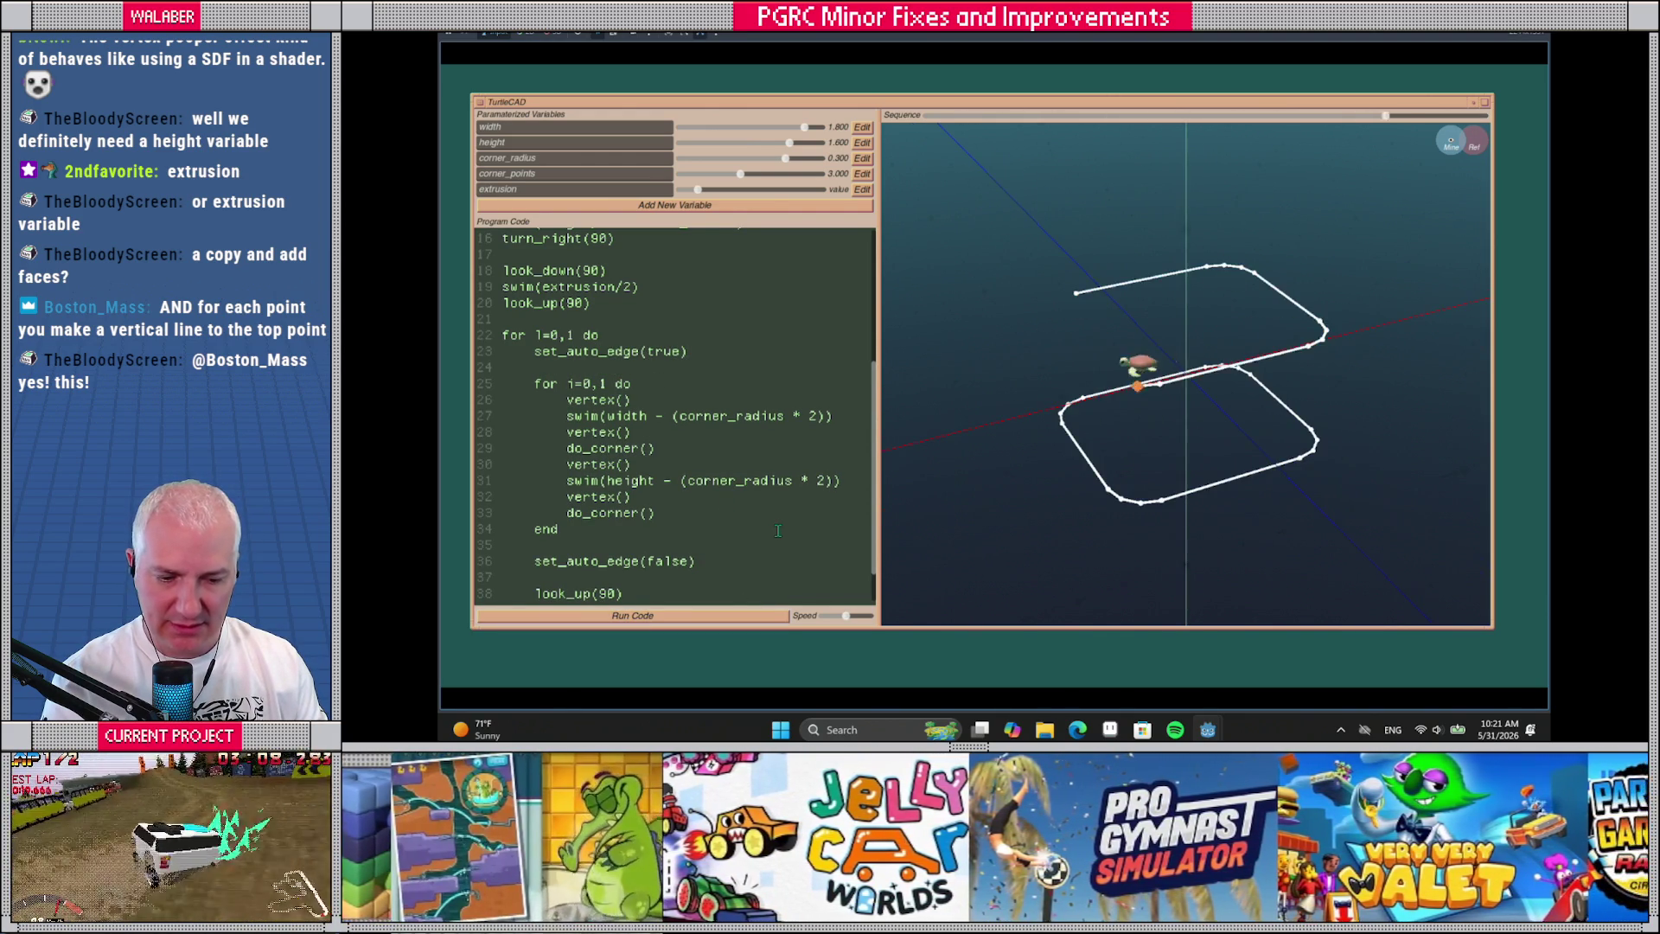
mouse_move(971, 474)
left_mouse_down()
mouse_move(971, 449)
mouse_move(1020, 476)
left_mouse_up()
mouse_move(1079, 122)
left_mouse_down()
mouse_move(962, 122)
mouse_move(1201, 163)
mouse_move(1458, 146)
left_mouse_up()
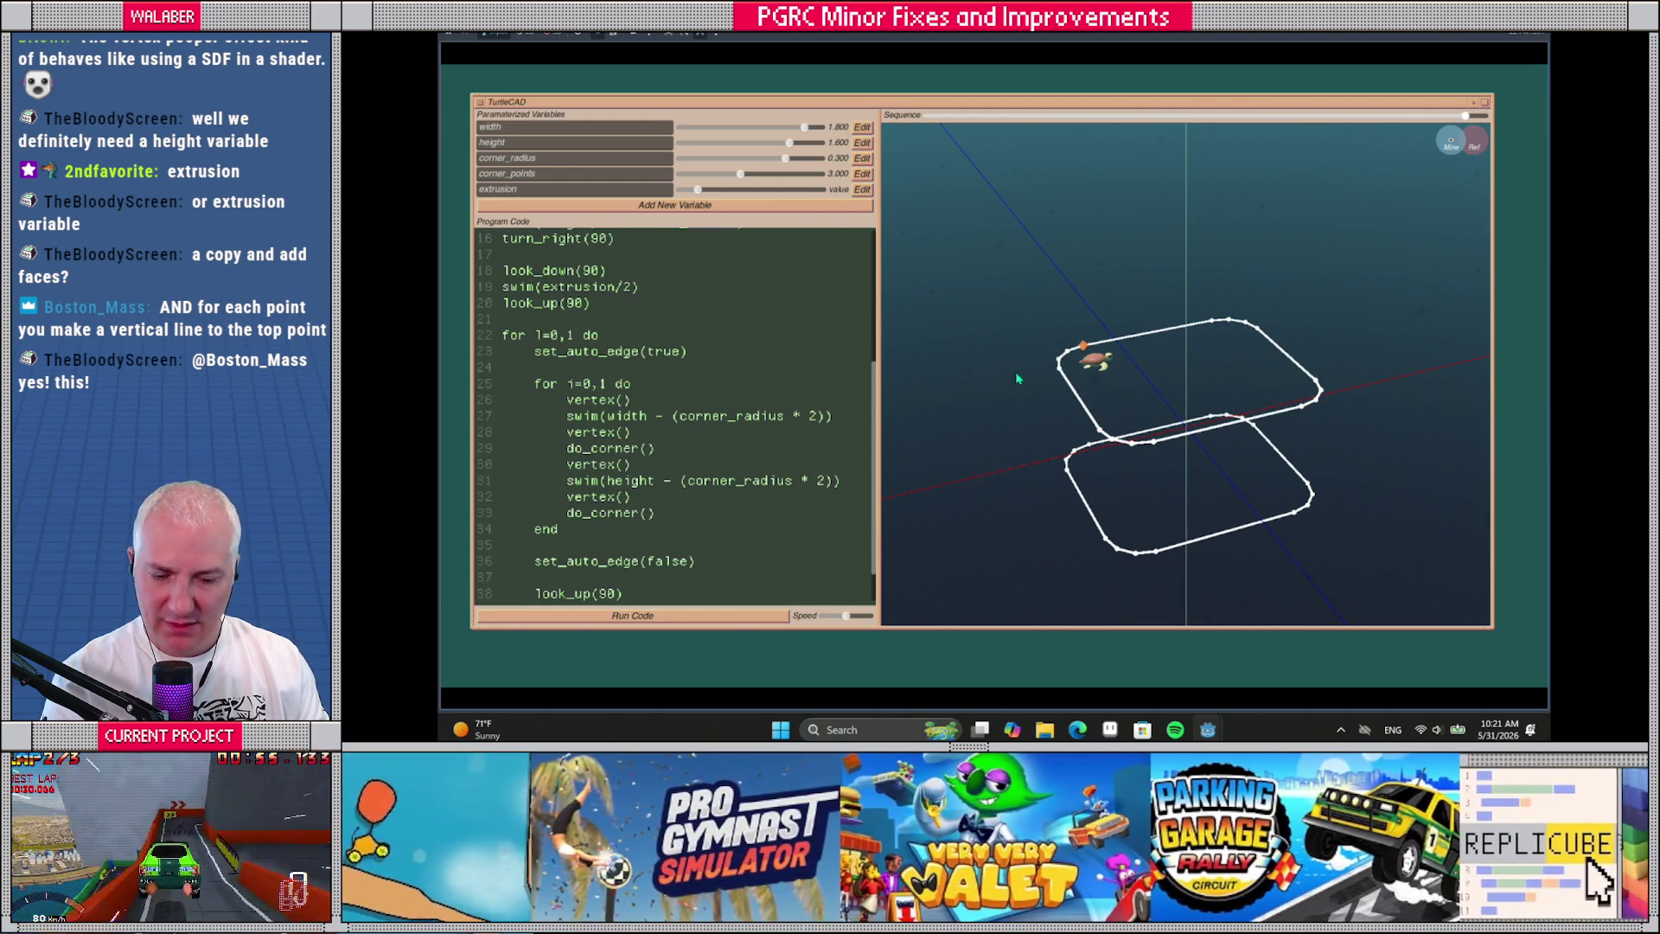
Below the loop's final end, write face_points = (corner_points + 1) * 4 on line 43
scroll(608, 570, "down", 1)
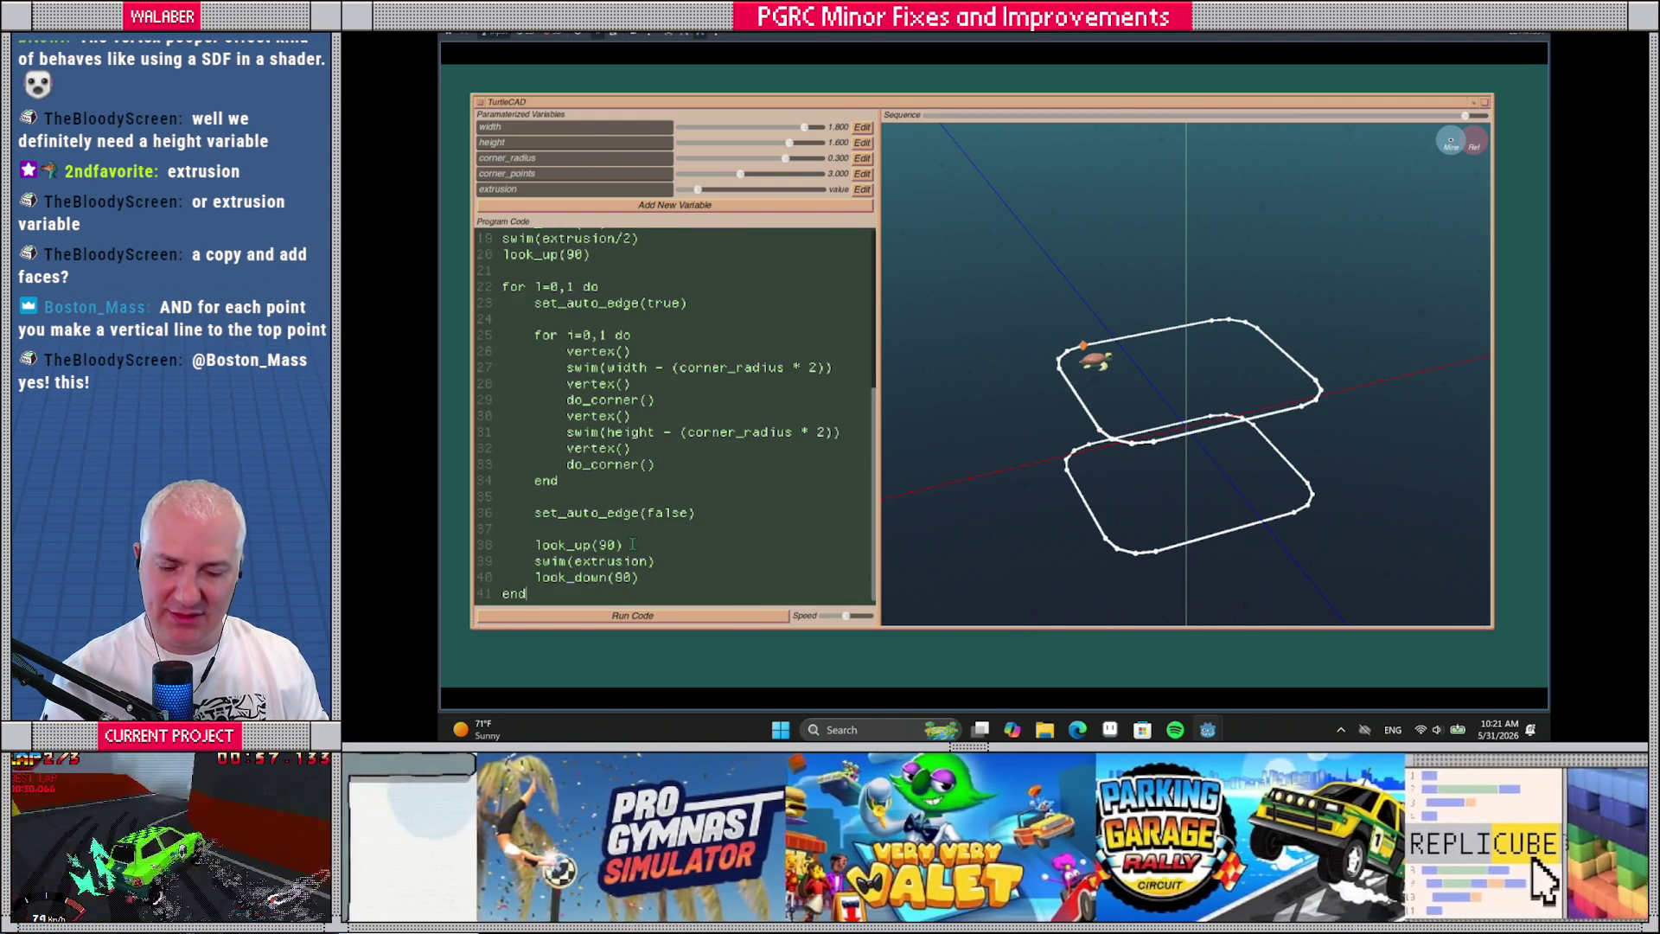
key("Return")
key("Return")
key("Return")
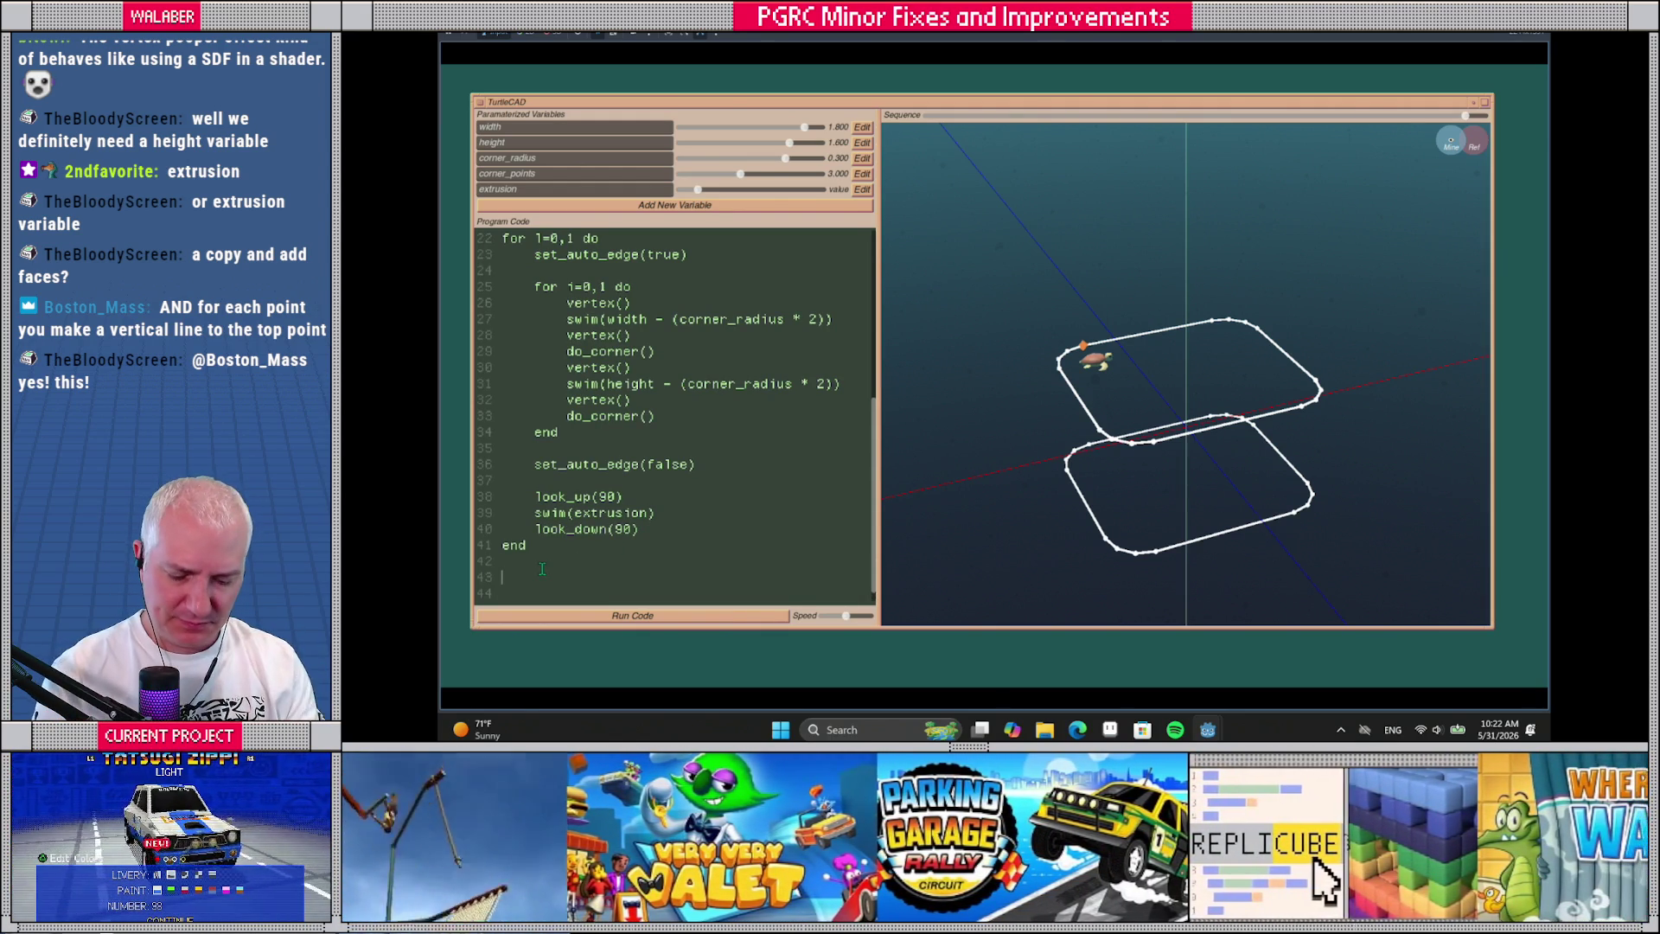
type("face_point")
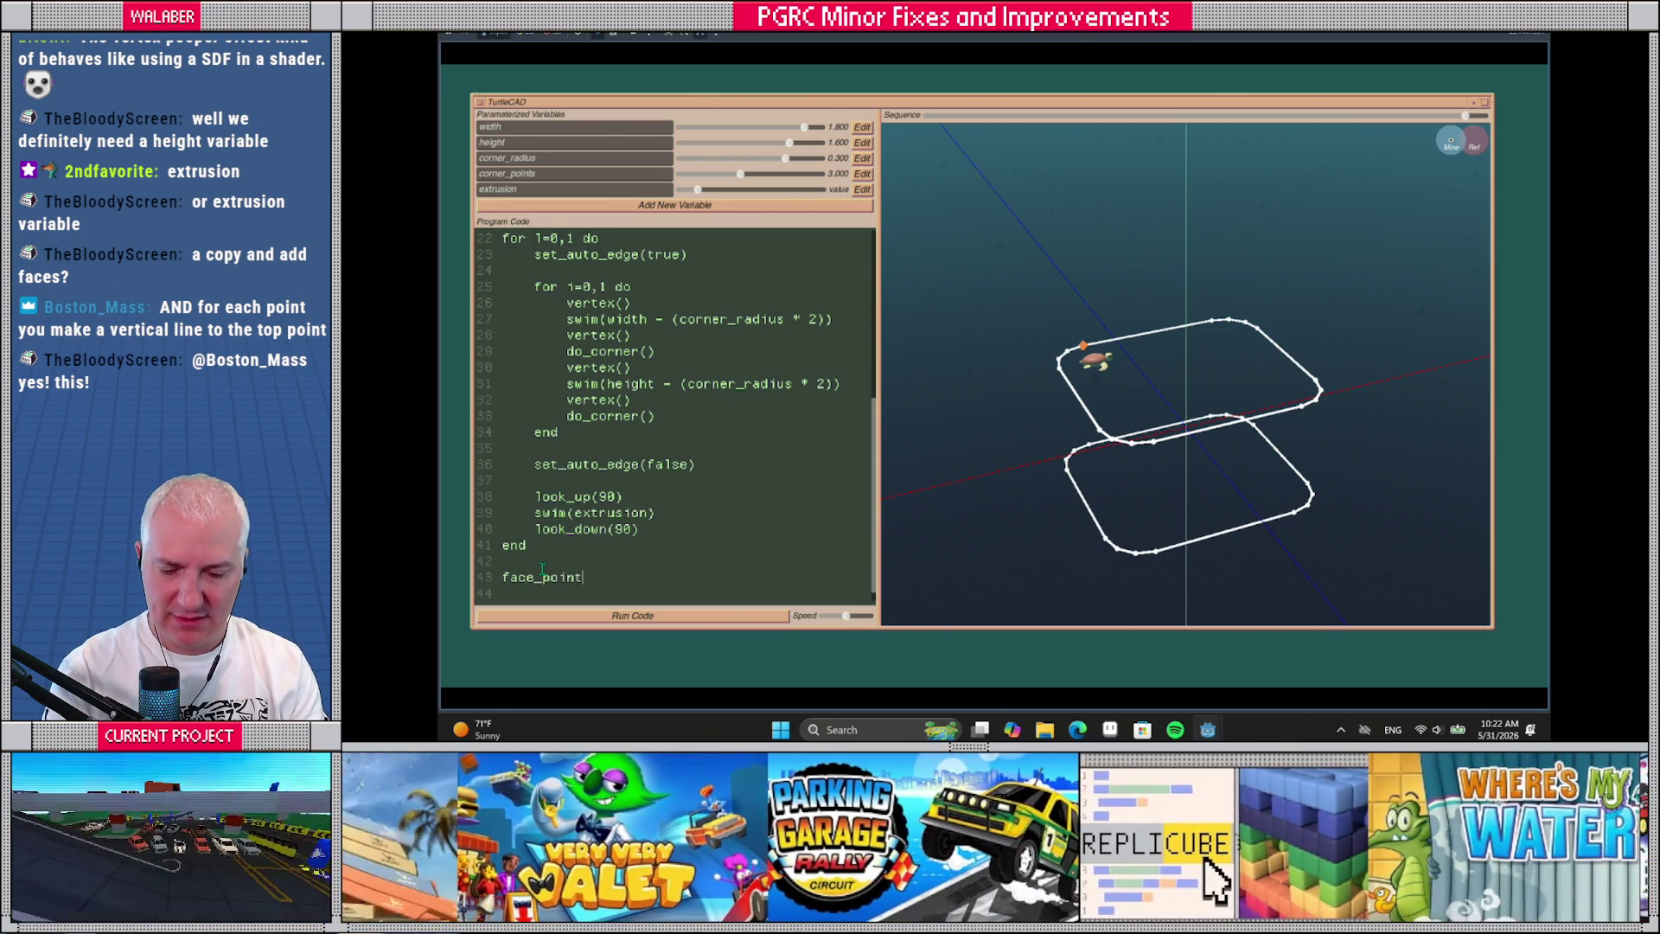
type("s =")
left_click_drag(1175, 449, 1159, 446)
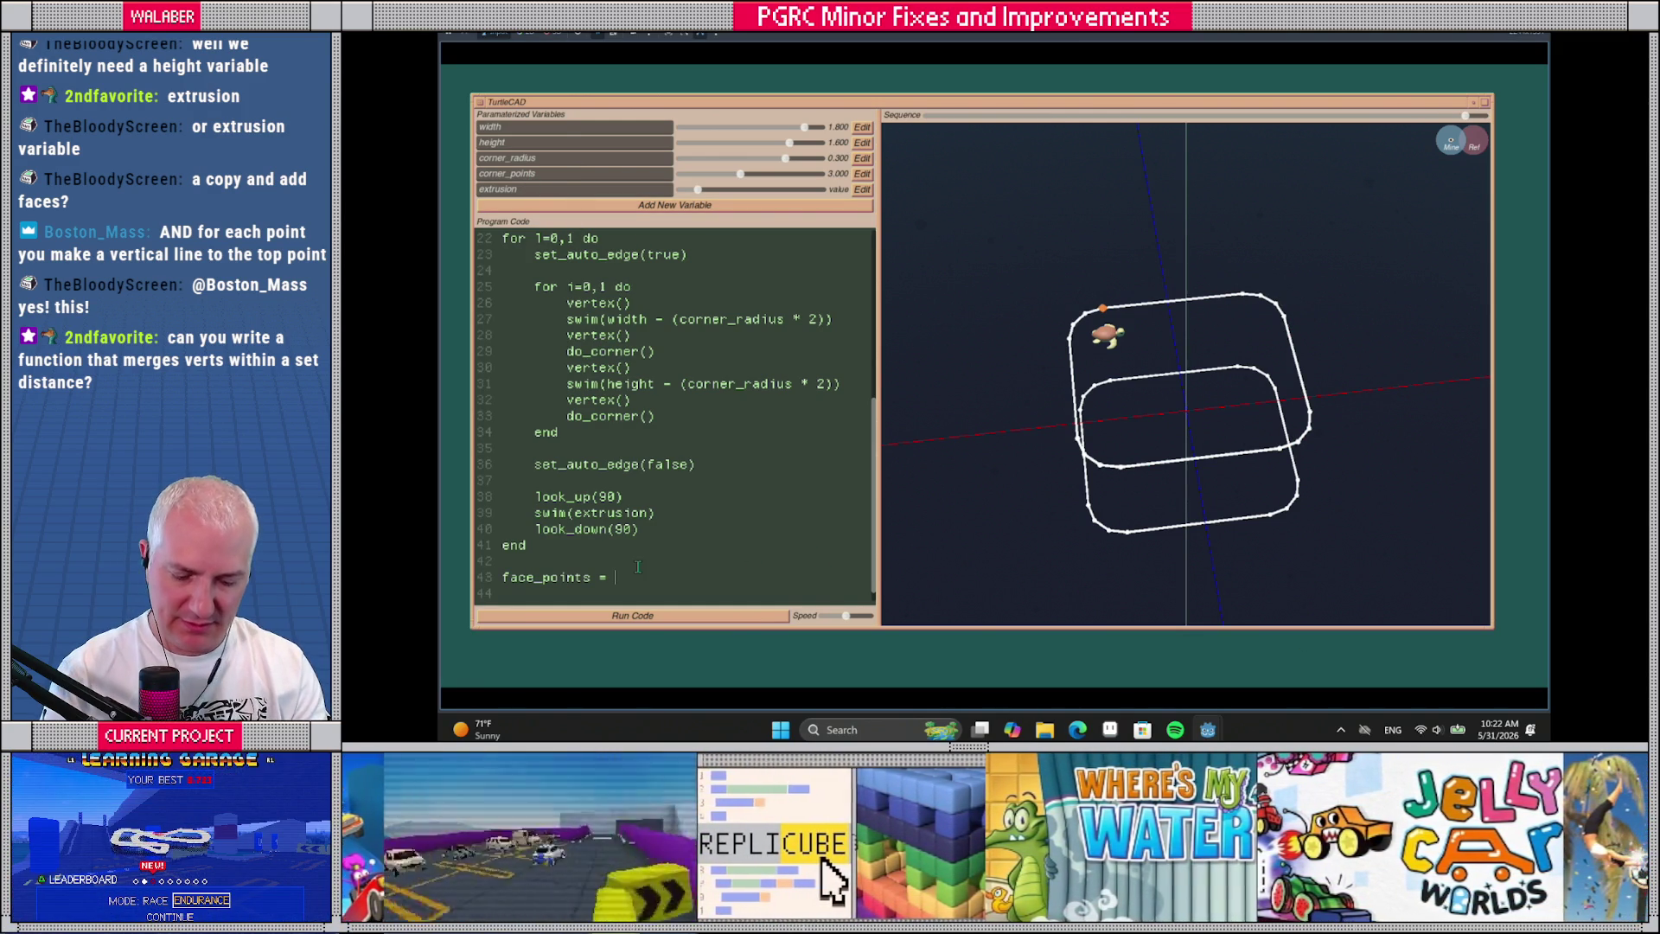
type("(corner_points ")
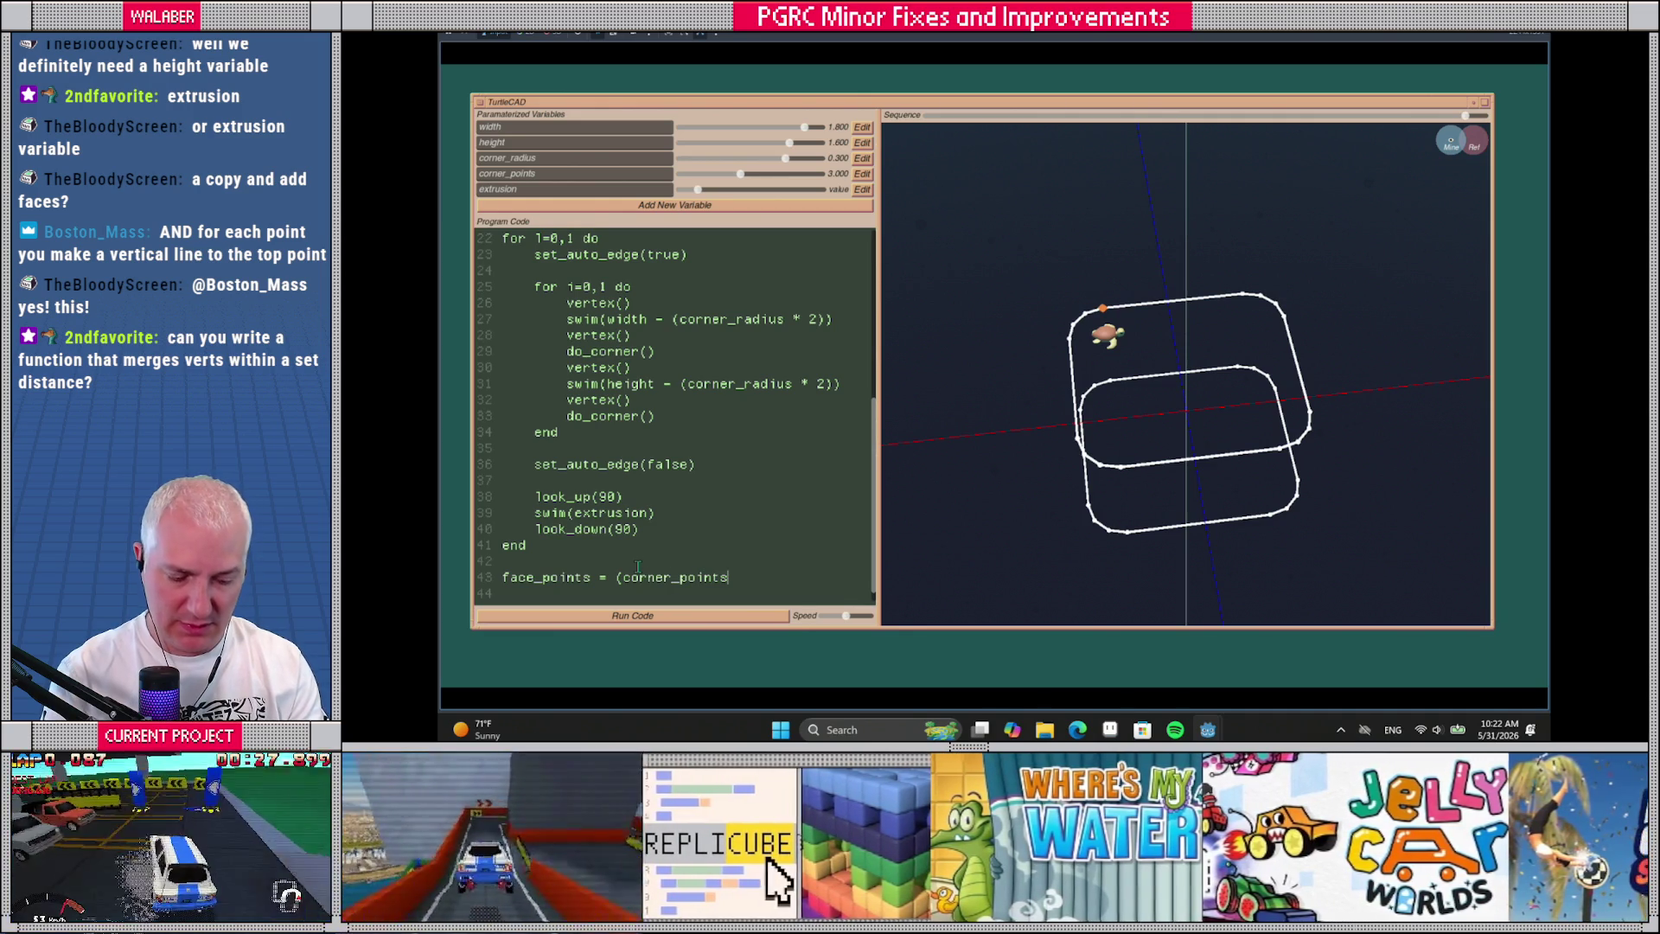
type("+ 1) * 4")
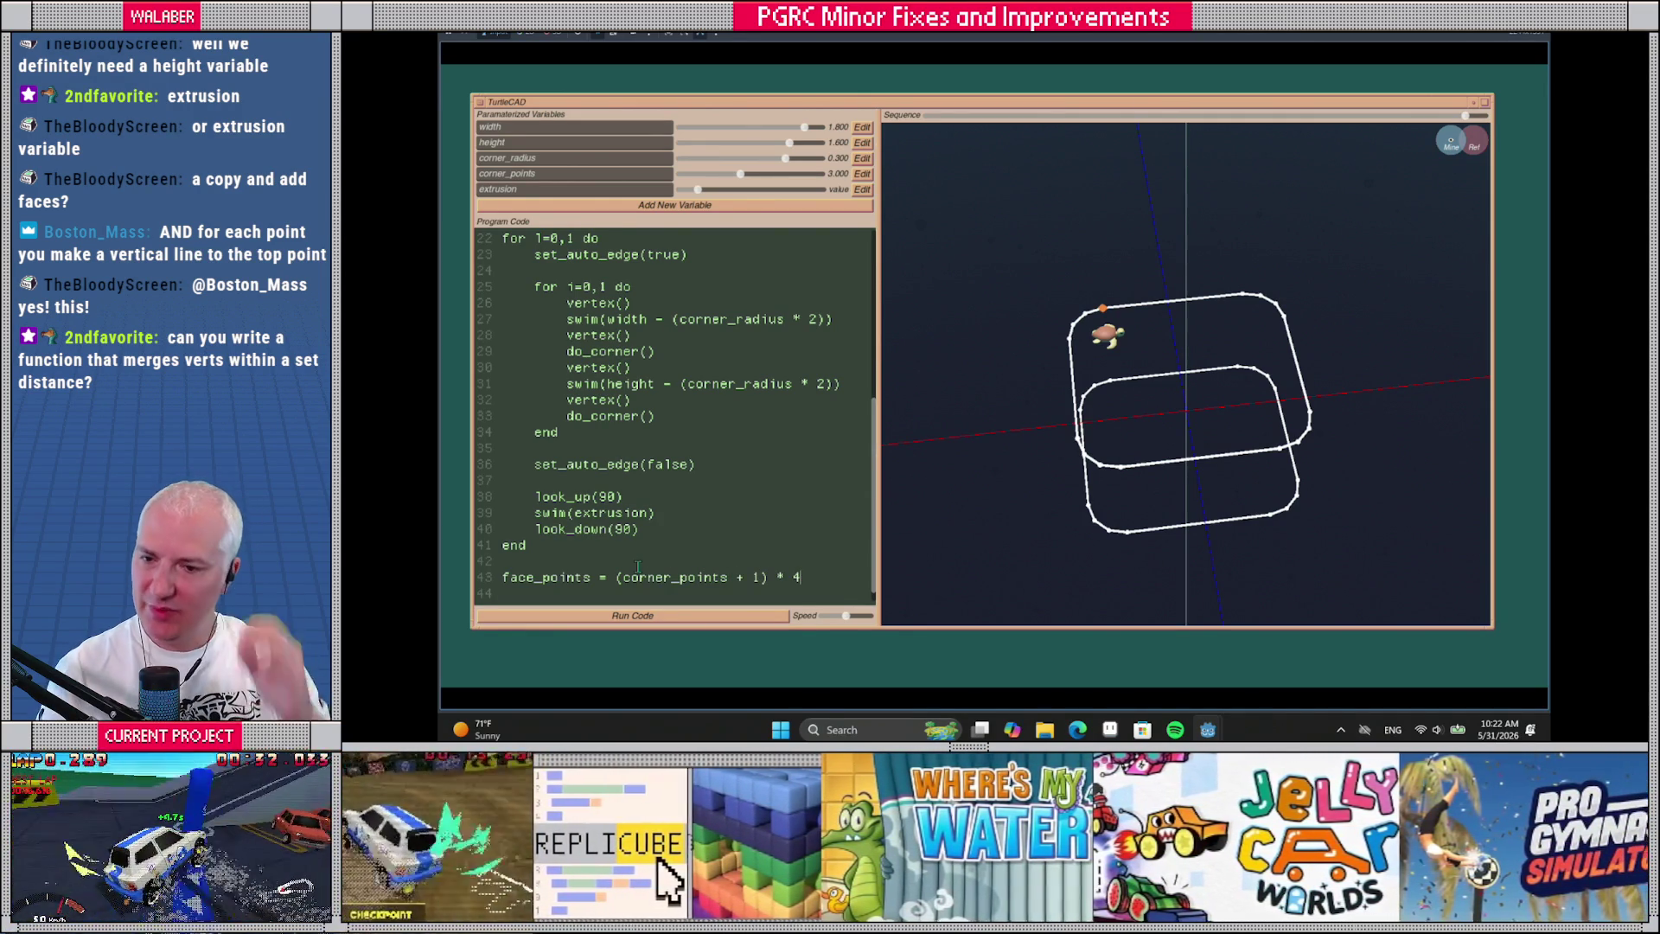
scroll(1253, 281, "up", 2)
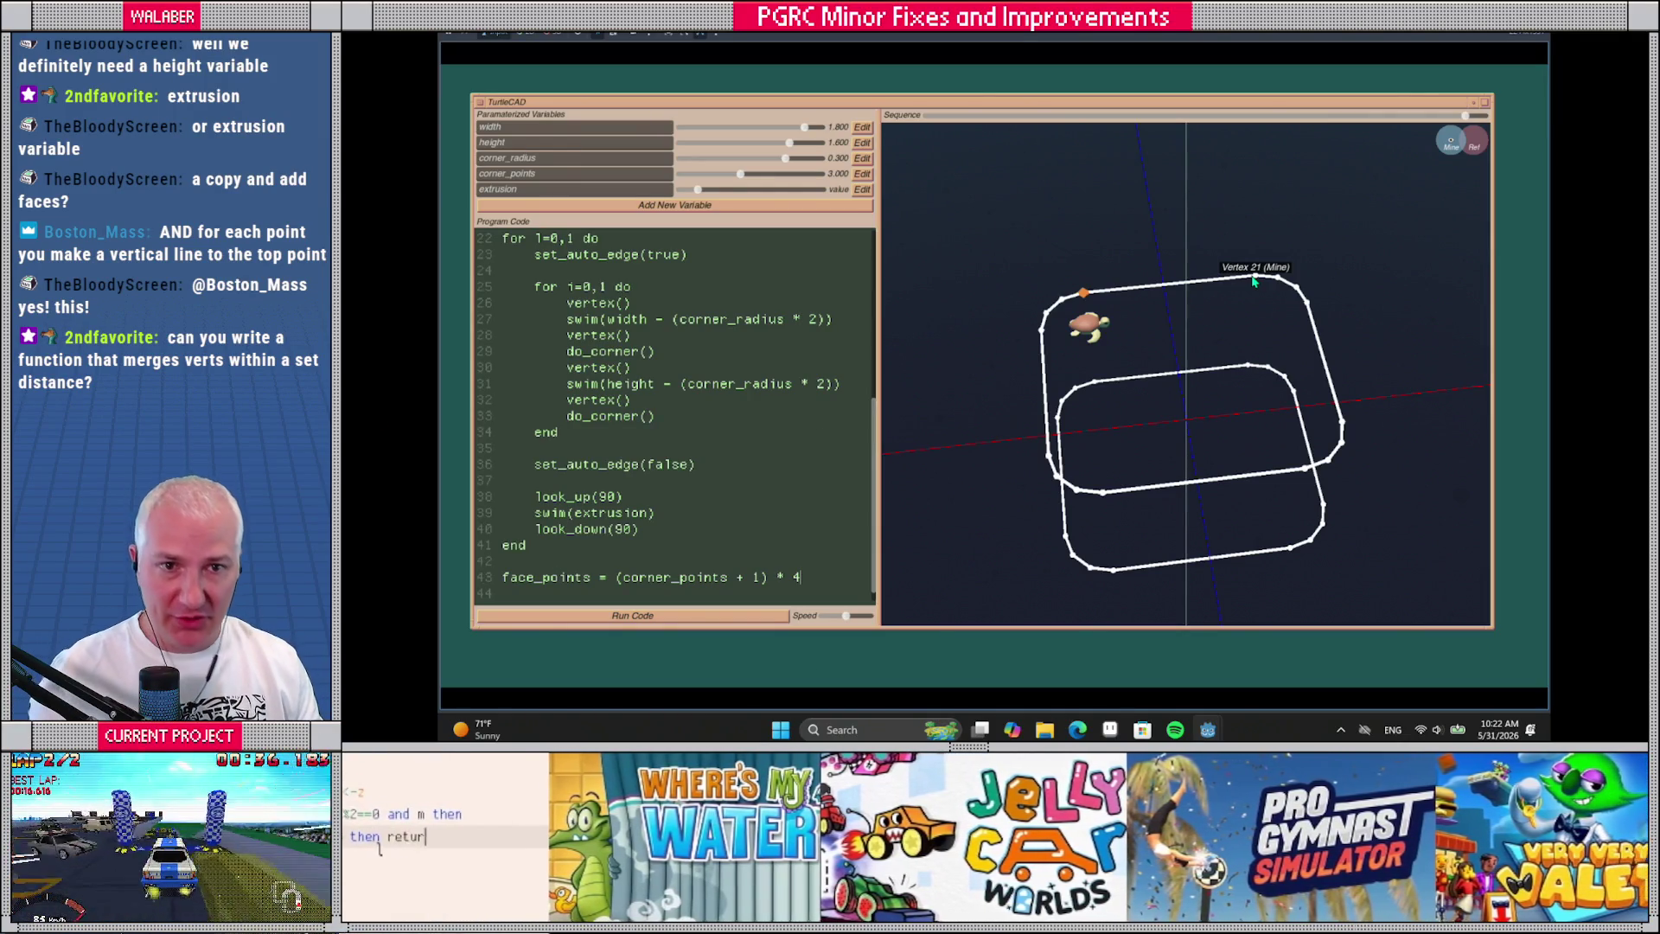
scroll(1253, 281, "up", 2)
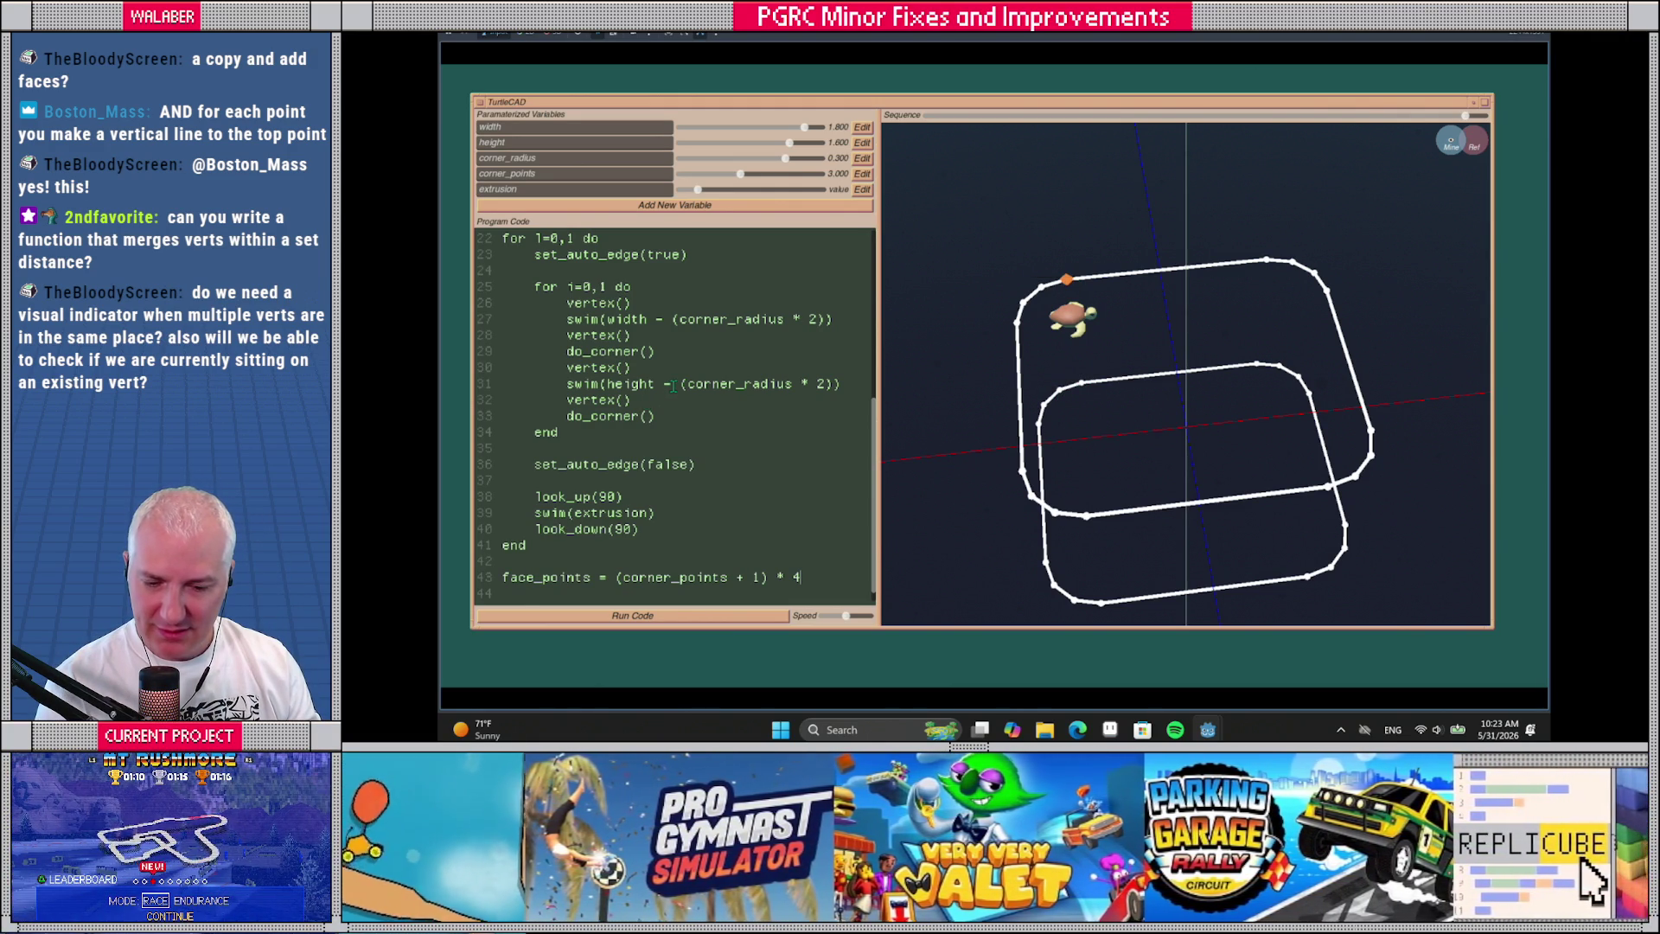
Review the vertex() call and the 0 start value of do_corner's corner loop
scroll(673, 387, "up", 1)
scroll(671, 384, "up", 3)
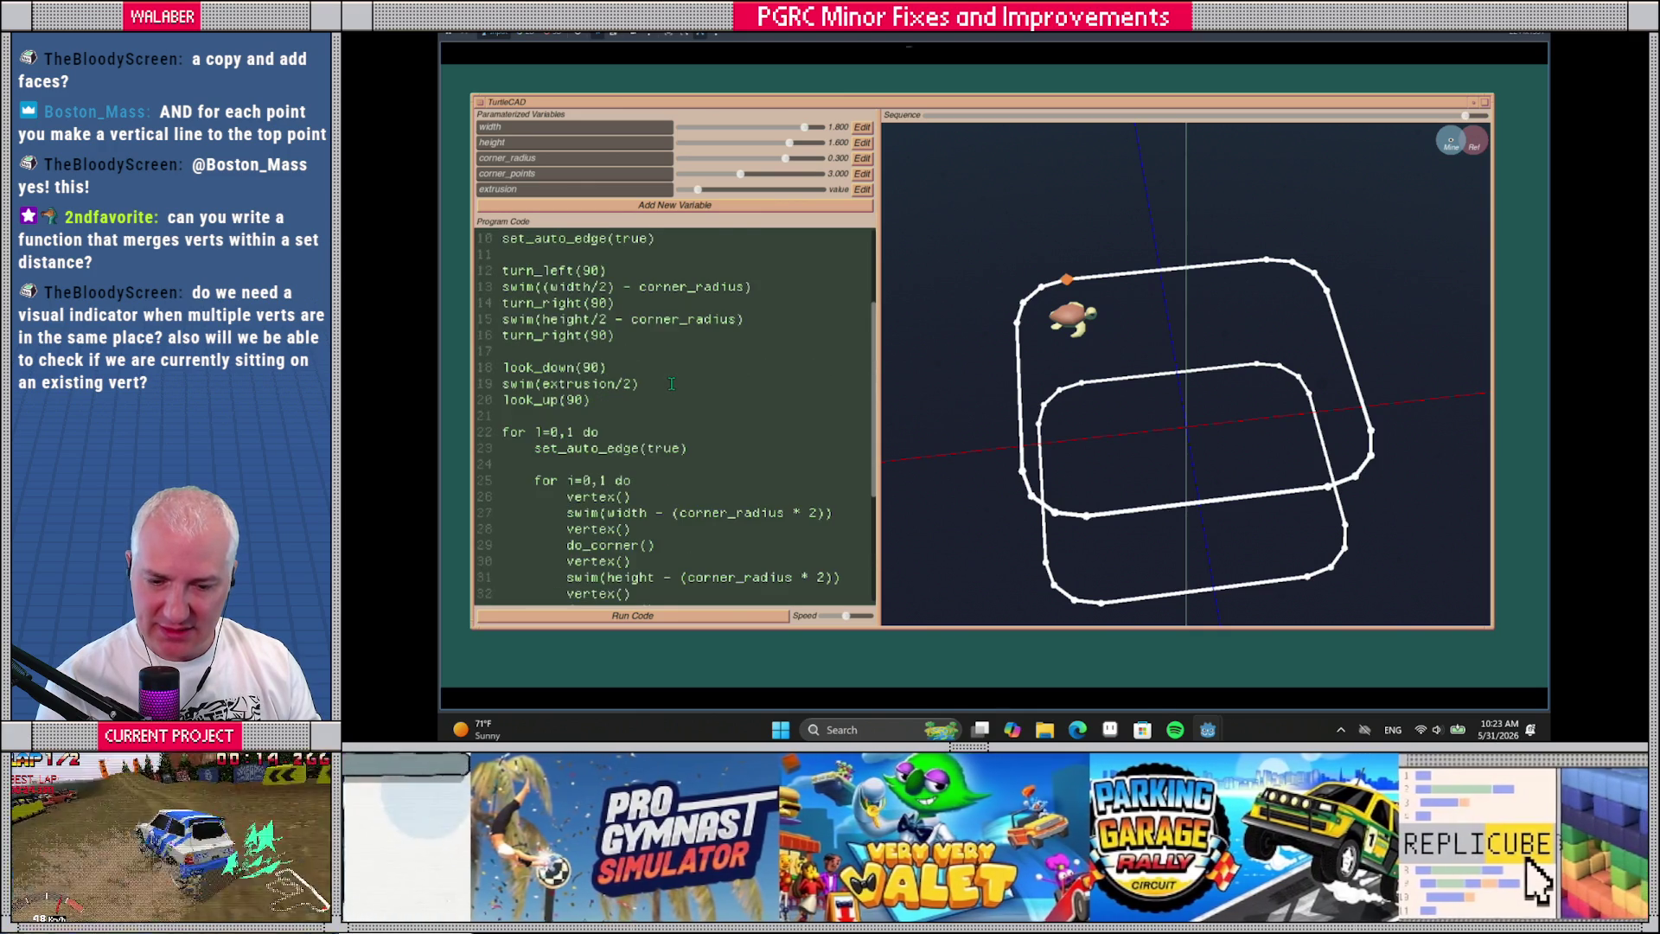
scroll(671, 384, "up", 2)
scroll(671, 384, "up", 1)
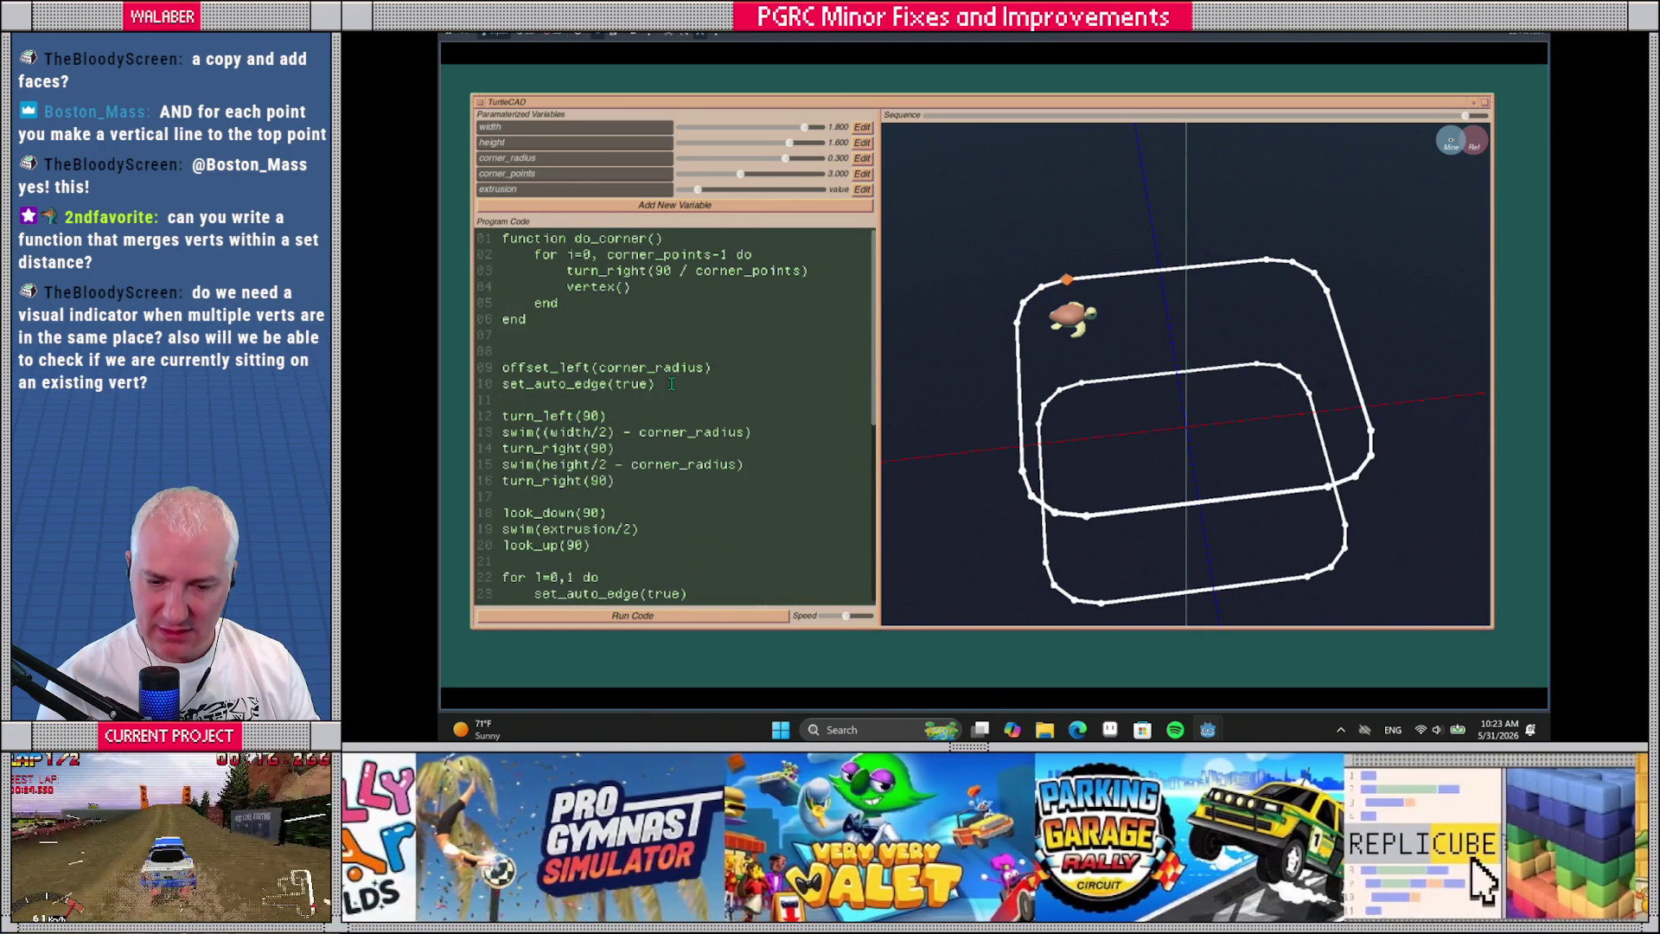
left_click_drag(568, 286, 627, 286)
double_click(586, 254)
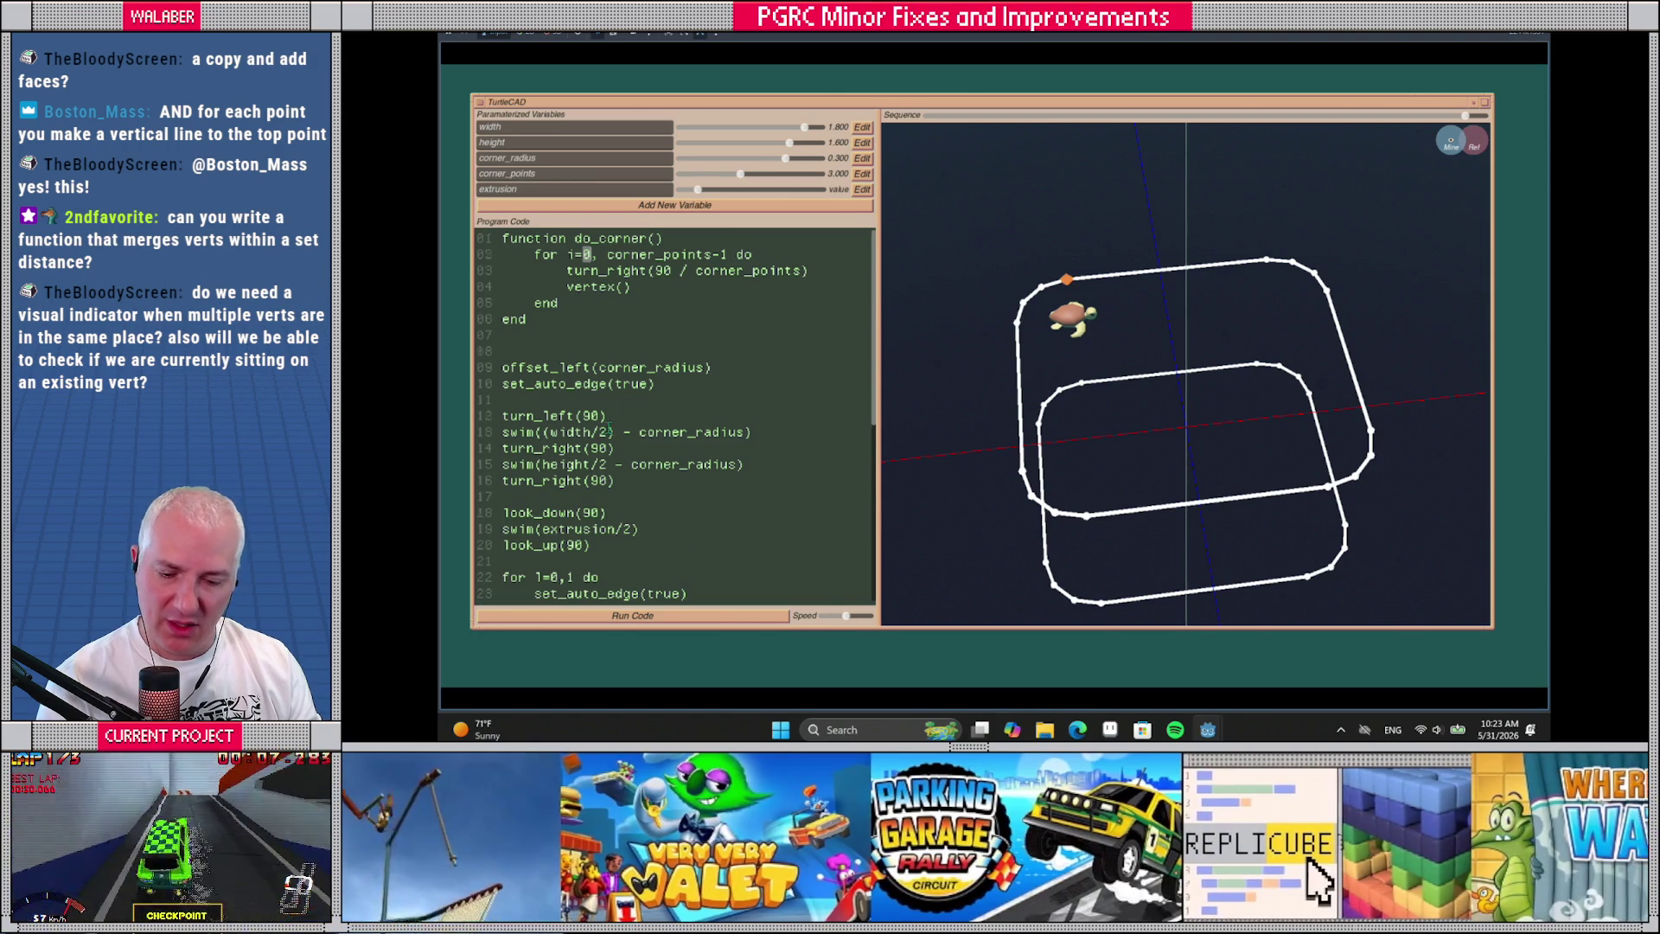
scroll(611, 430, "down", 3)
scroll(573, 501, "down", 1)
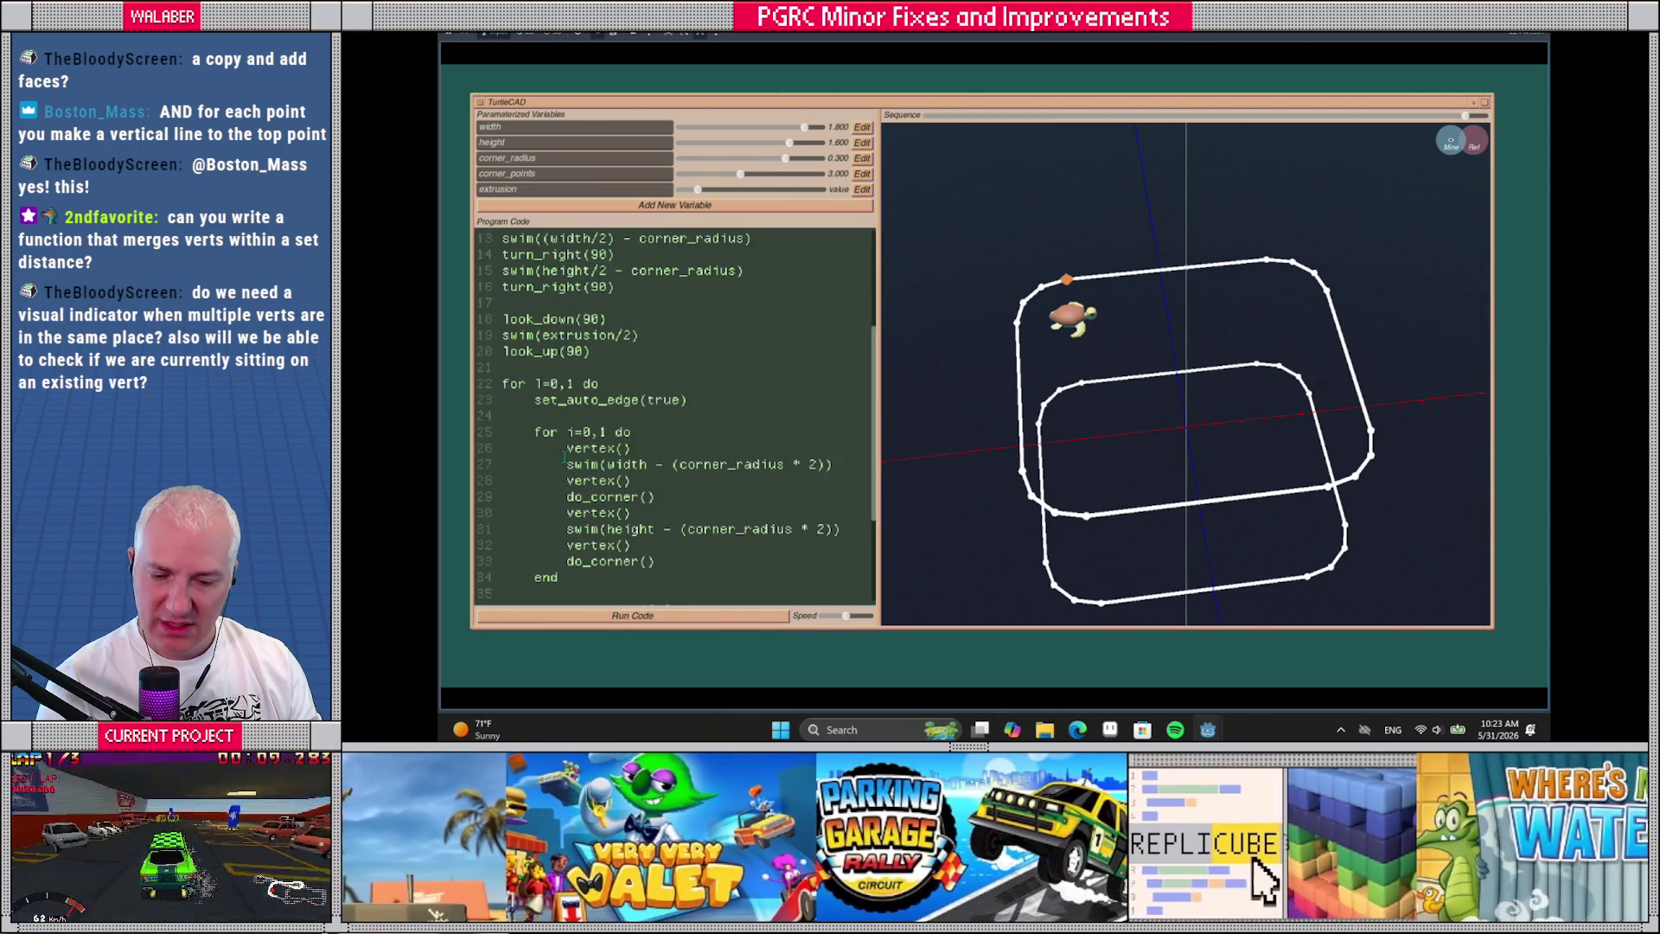
Delete the four vertex() lines in the side loop, rerun the script, and replay the drawing
left_click_drag(566, 448, 566, 465)
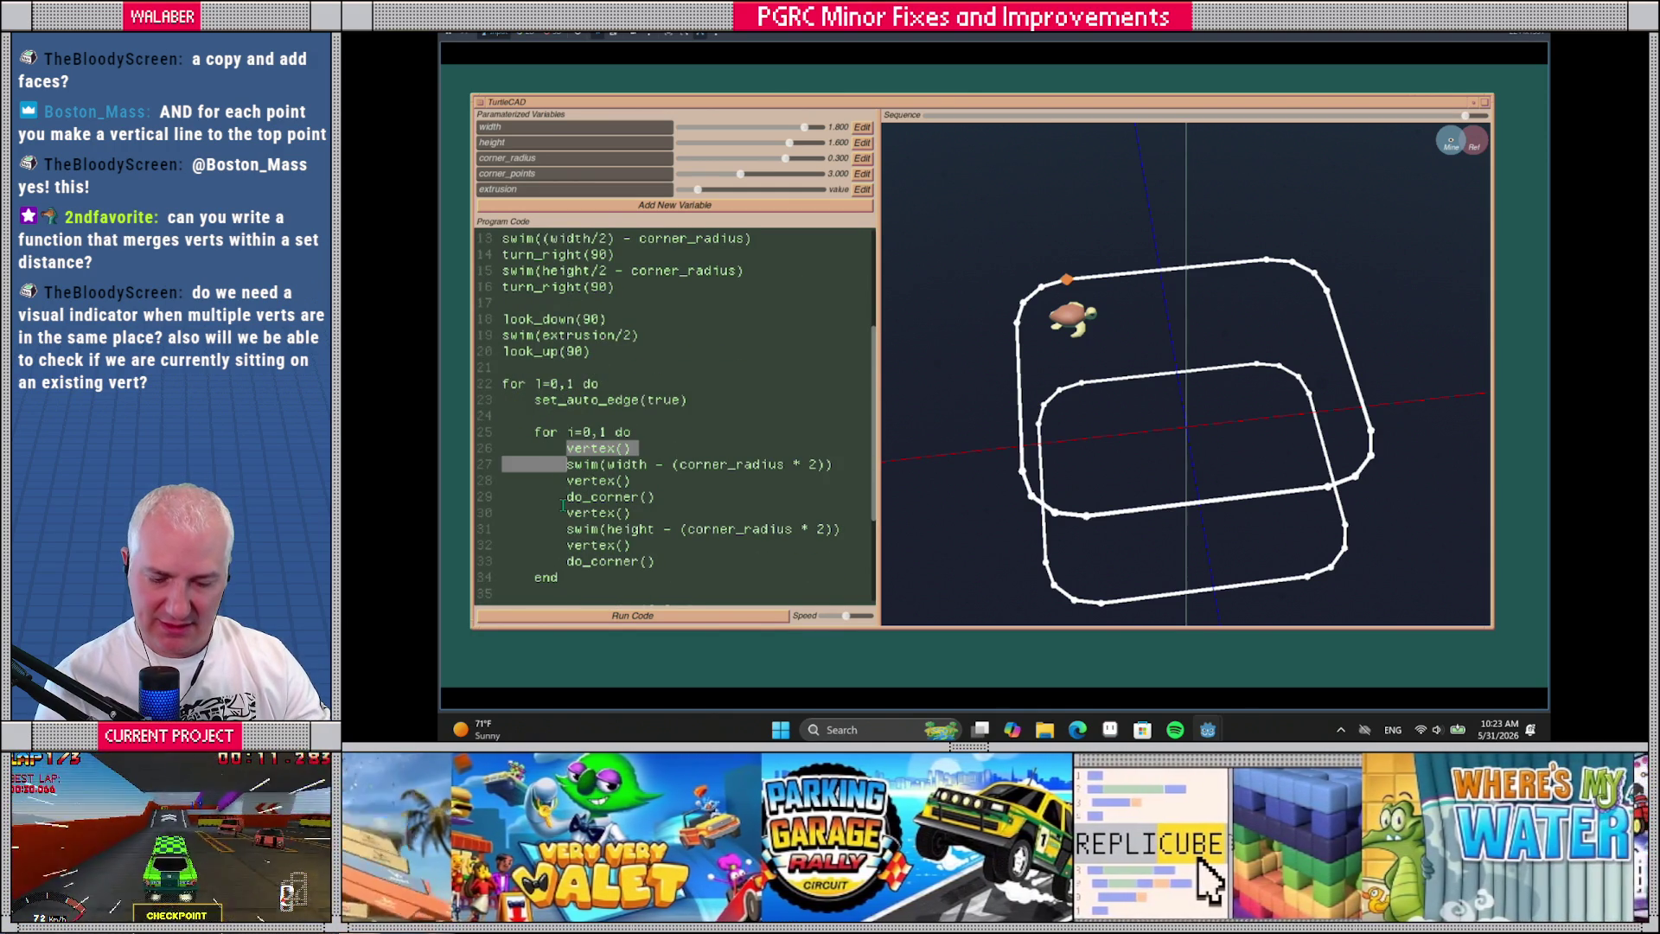
key("Delete")
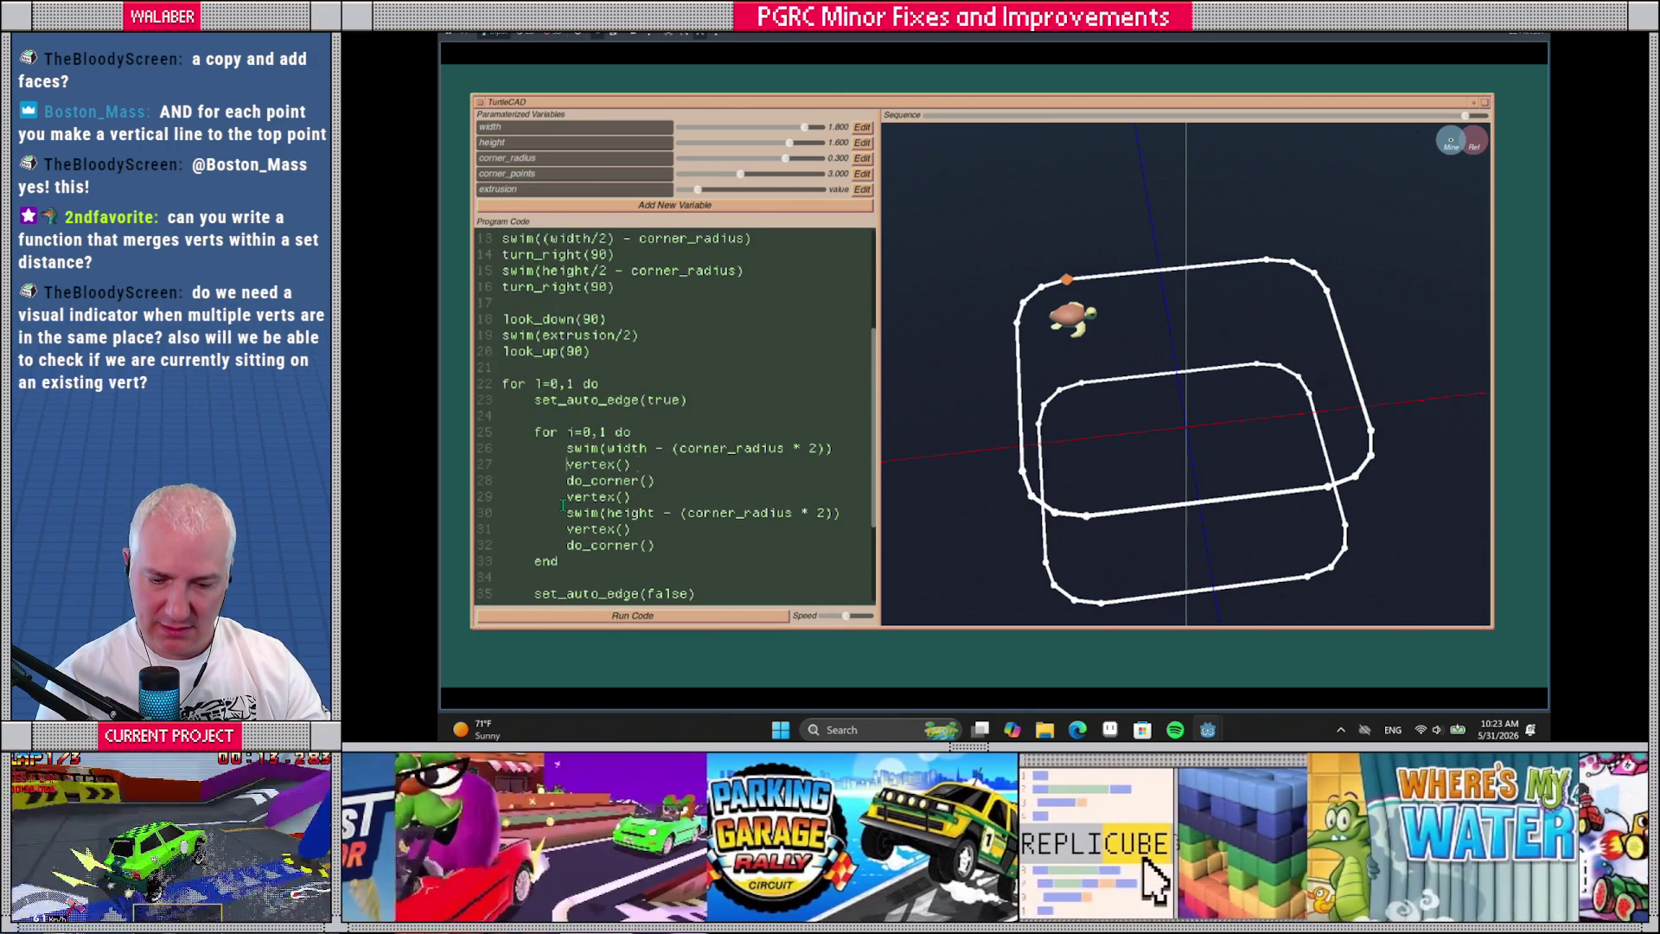
key("shift+Down")
key("Delete")
key("Down")
key("shift+Down")
key("Delete")
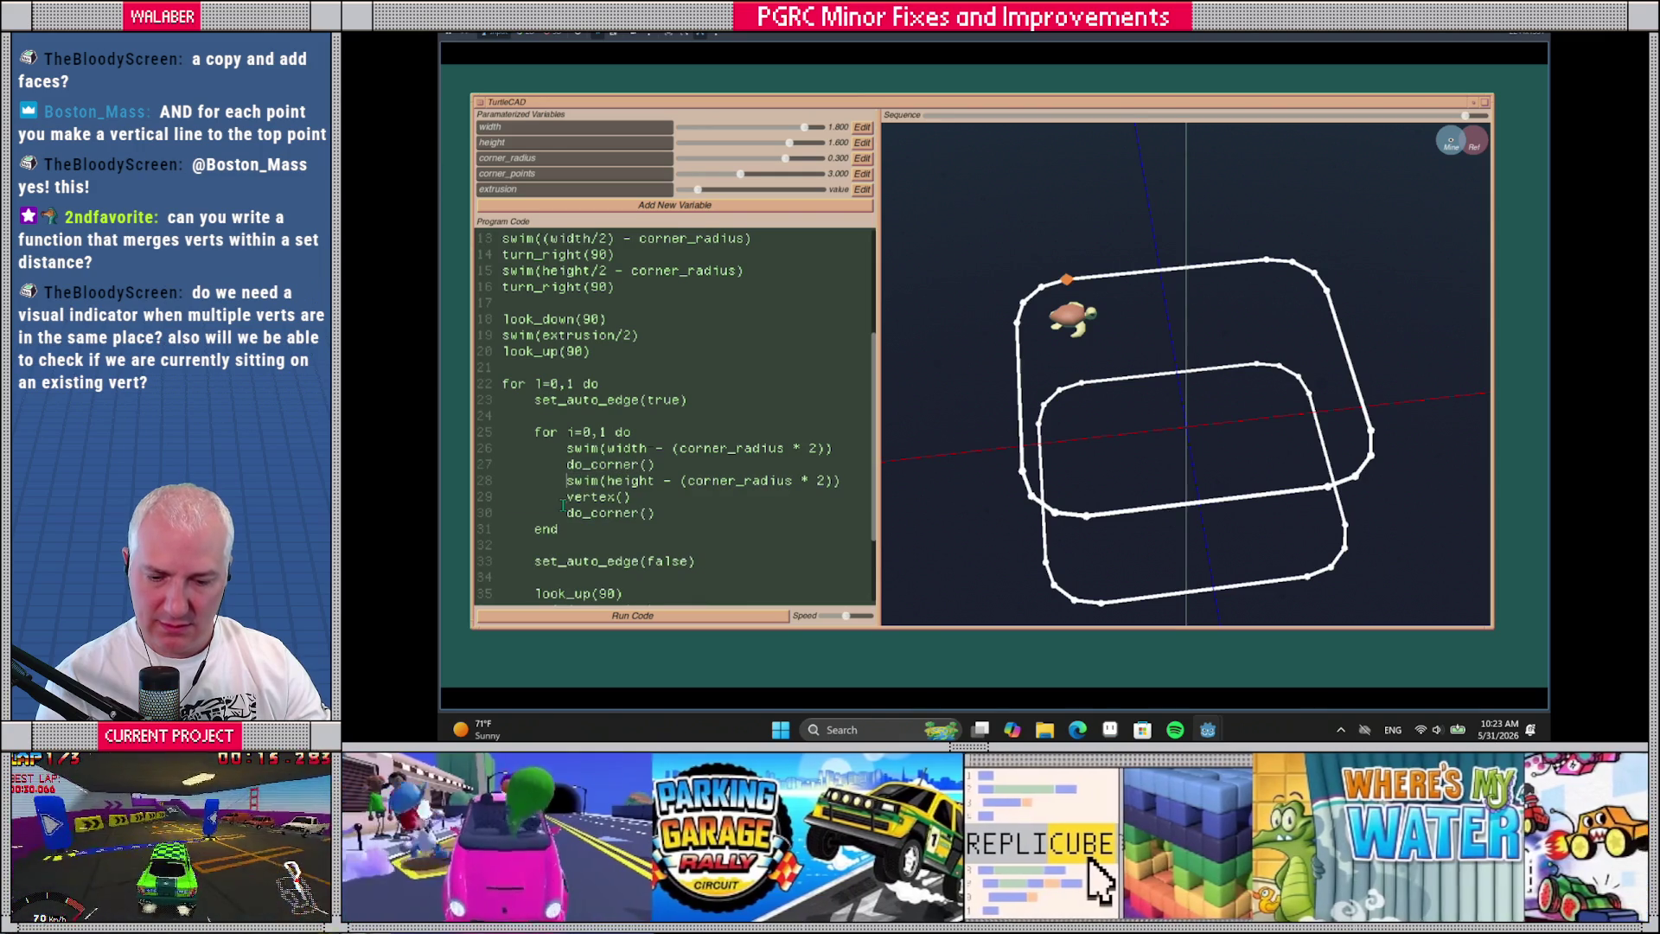
key("shift+Down")
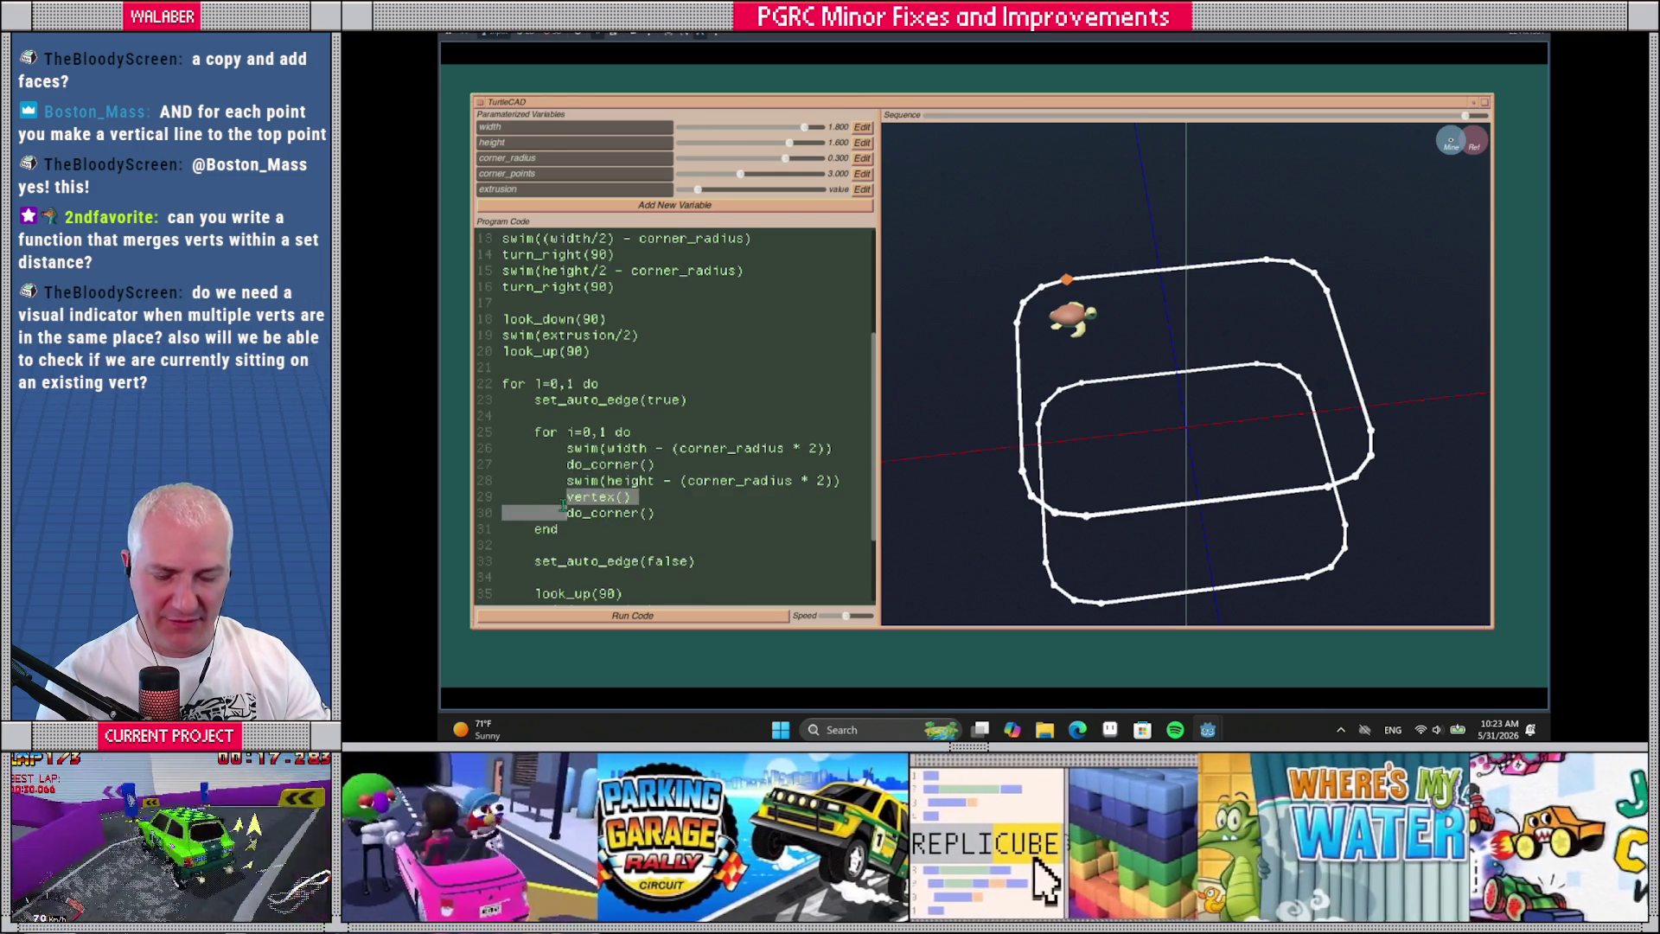
key("Delete")
left_click(692, 617)
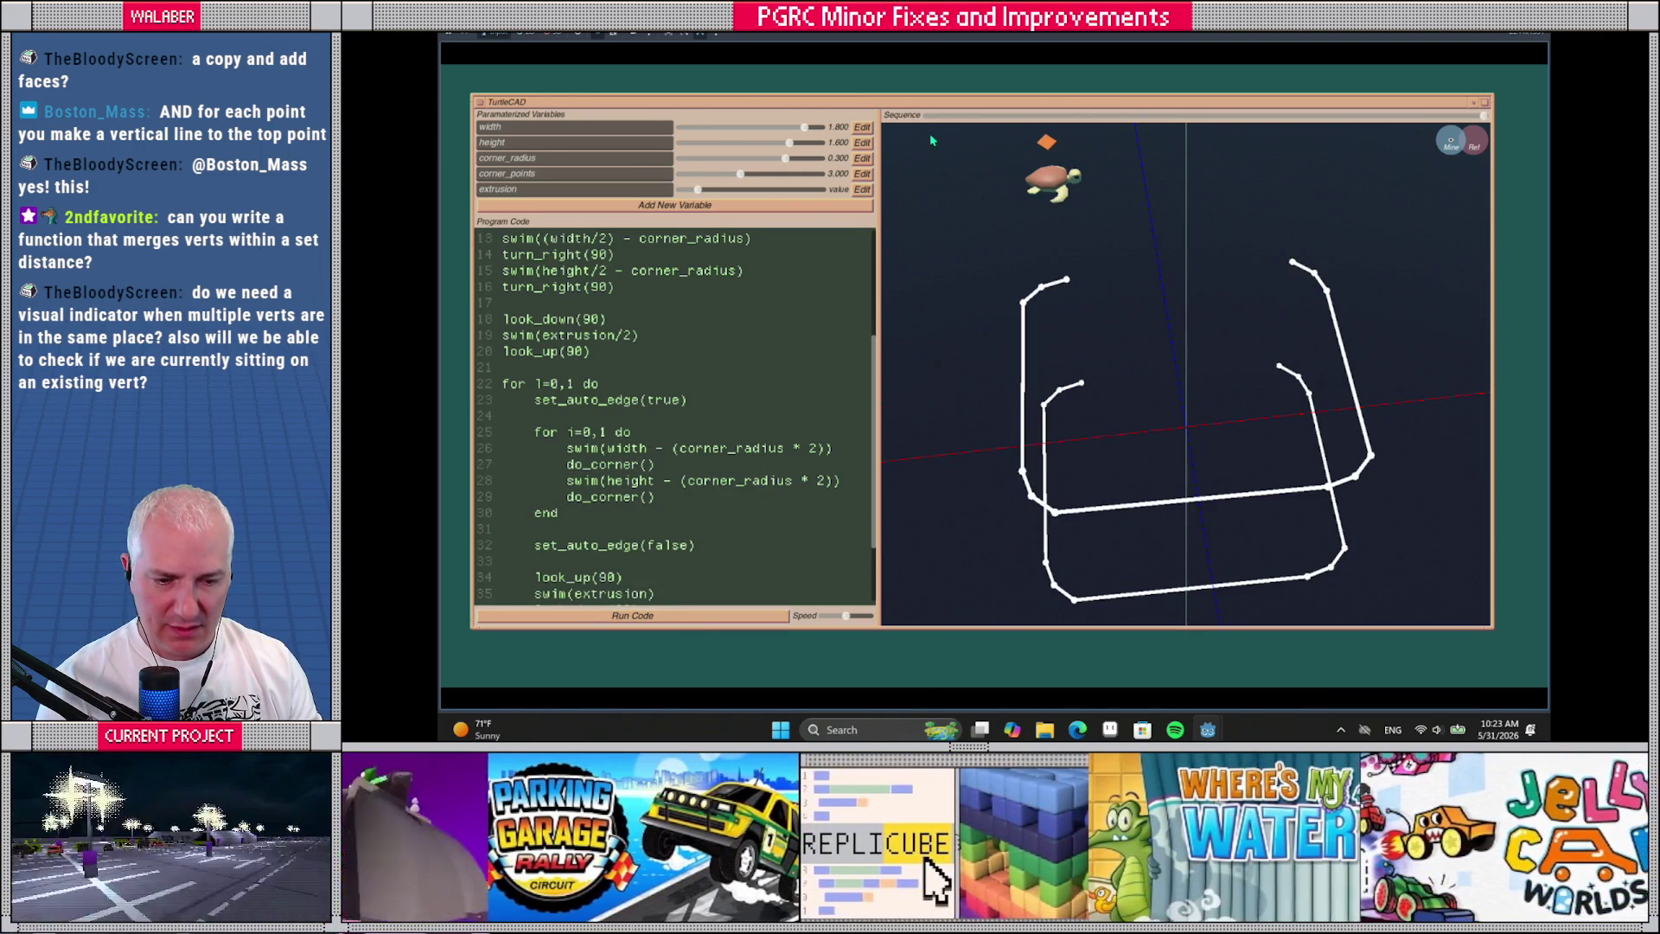
mouse_move(925, 115)
left_mouse_down()
mouse_move(1034, 117)
mouse_move(1020, 120)
left_mouse_up()
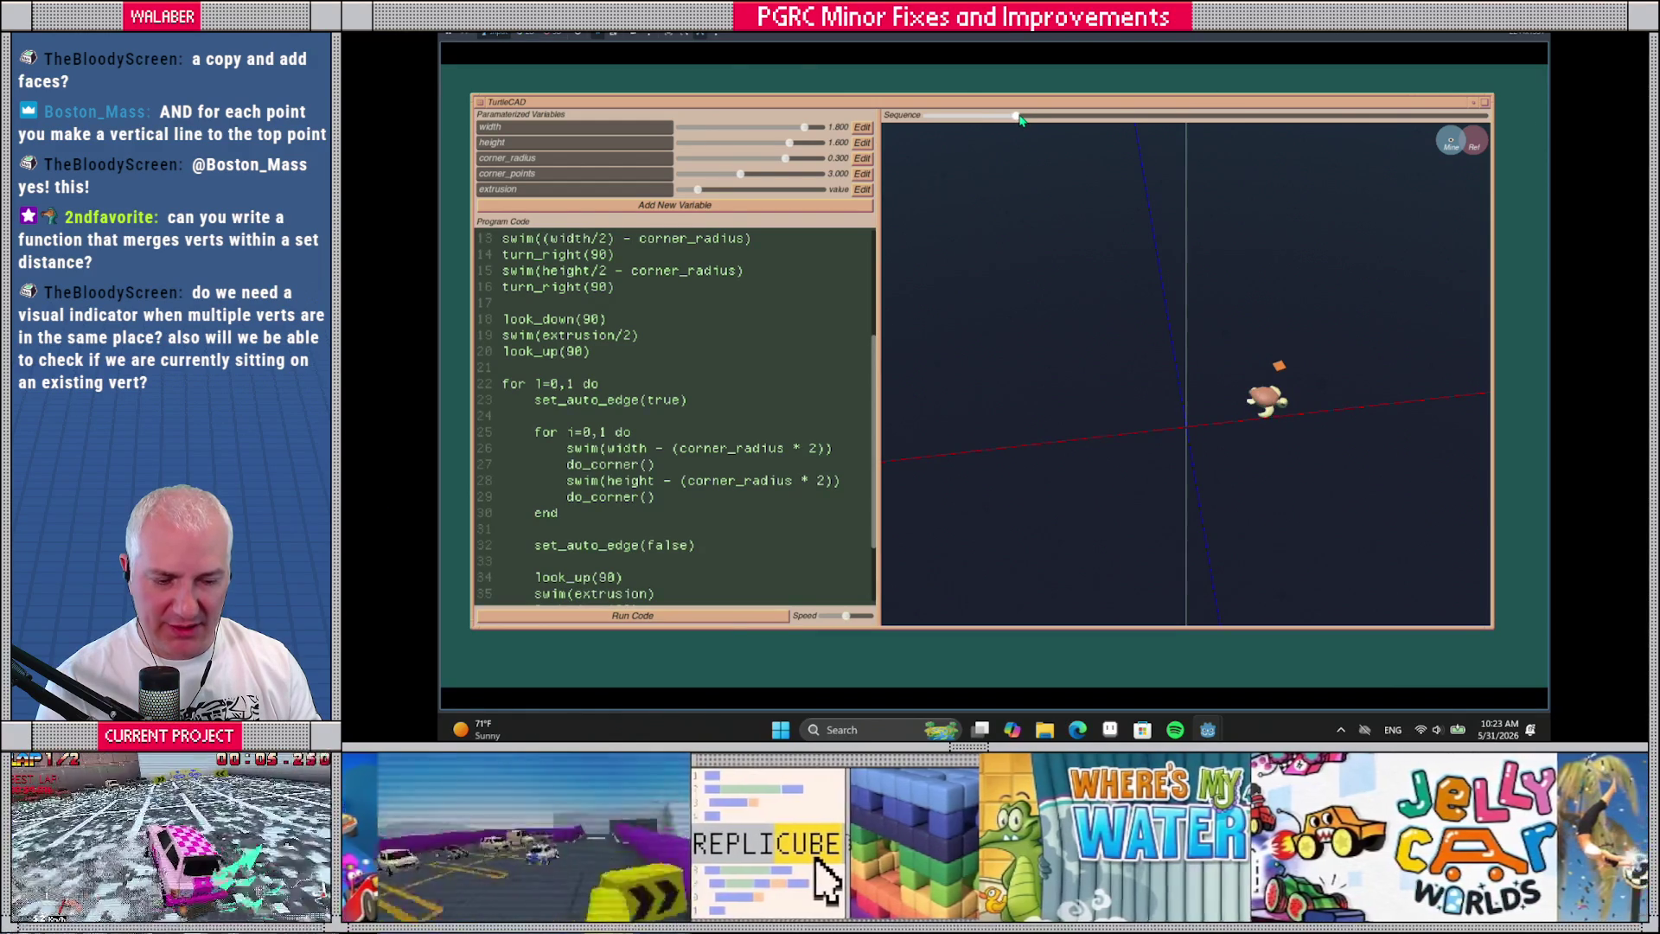
In do_corner, move vertex() above turn_right, add vertex() after its loop, and rerun
scroll(568, 289, "up", 4)
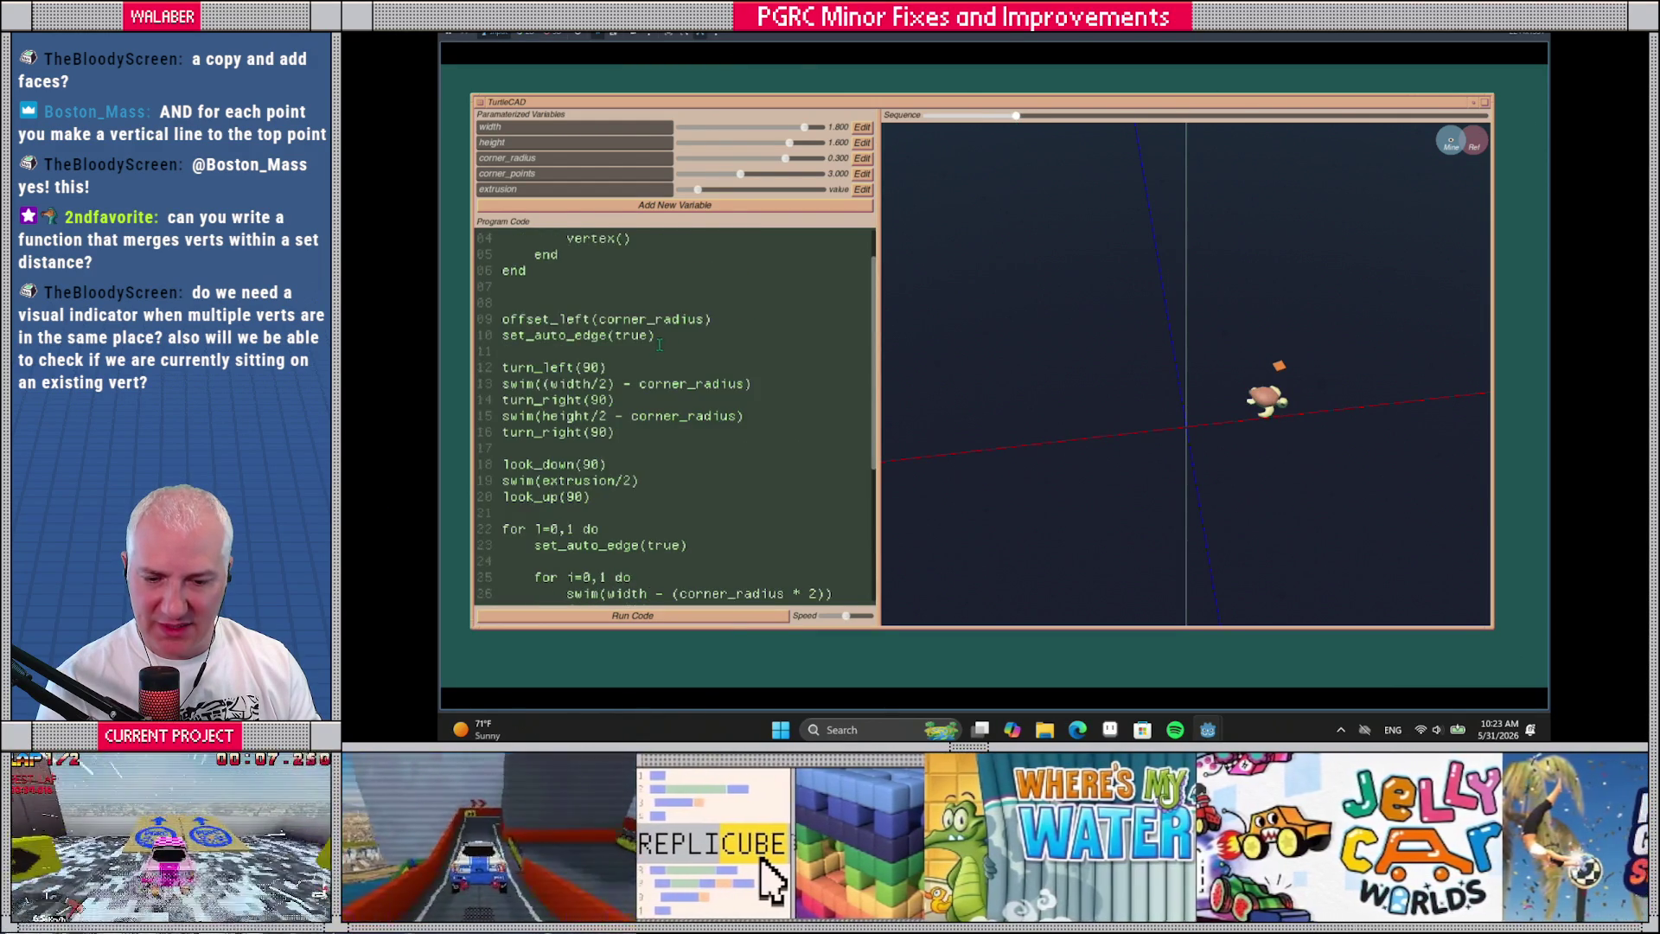
left_click(567, 288)
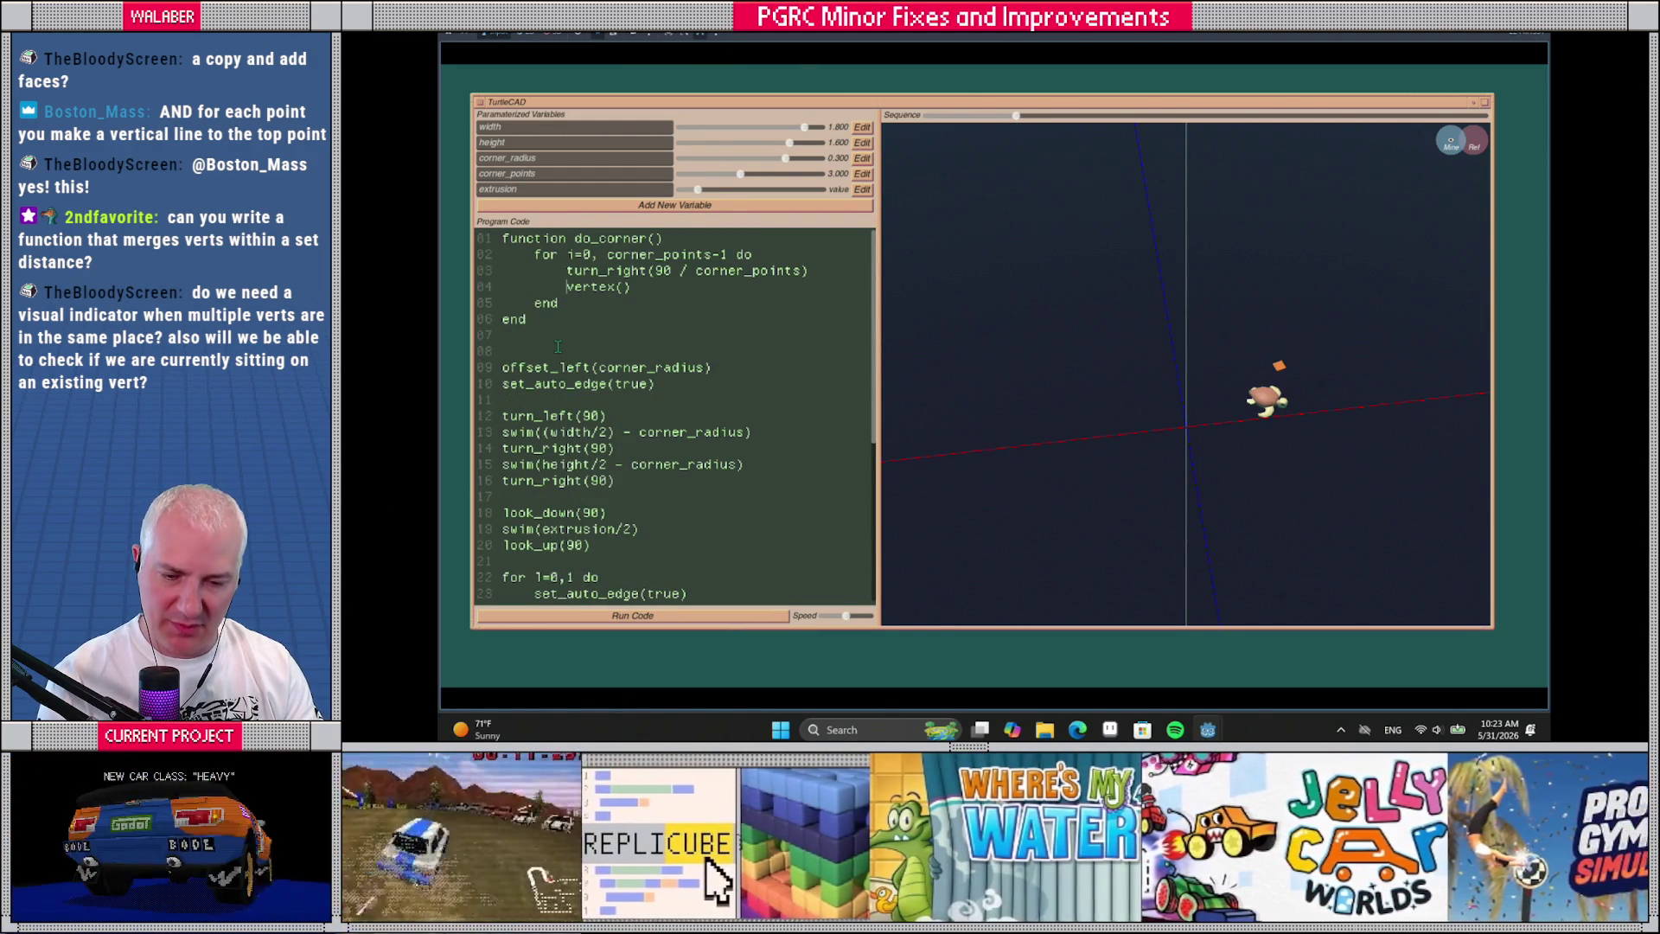
key("alt+Up")
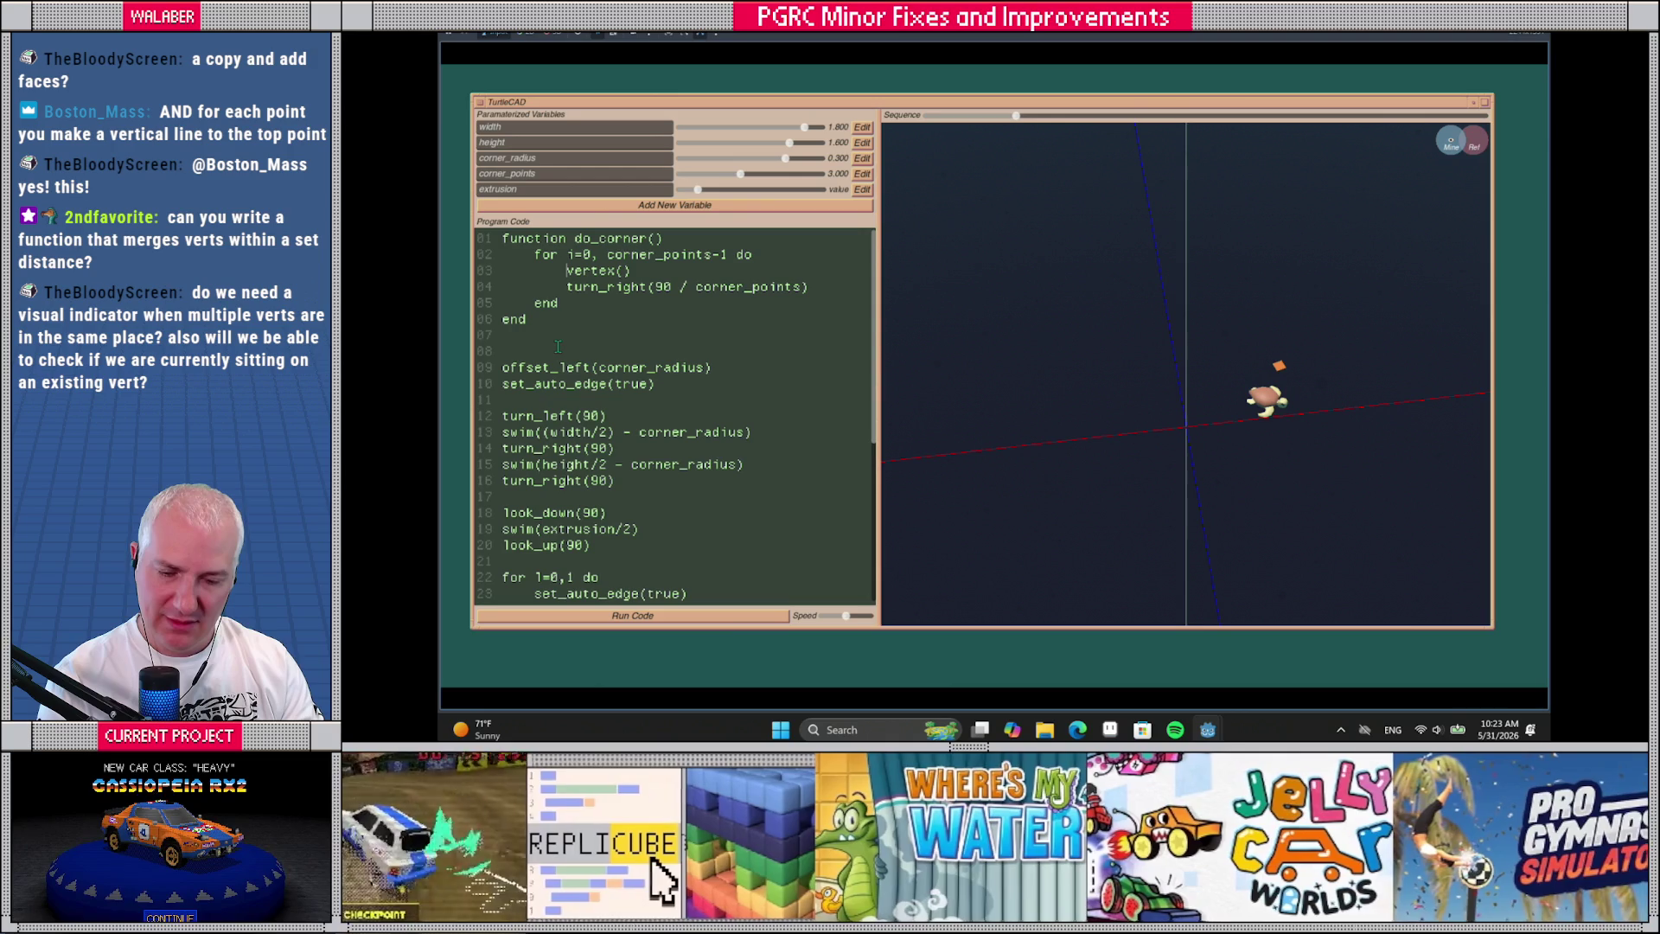
key("Return")
key("Return")
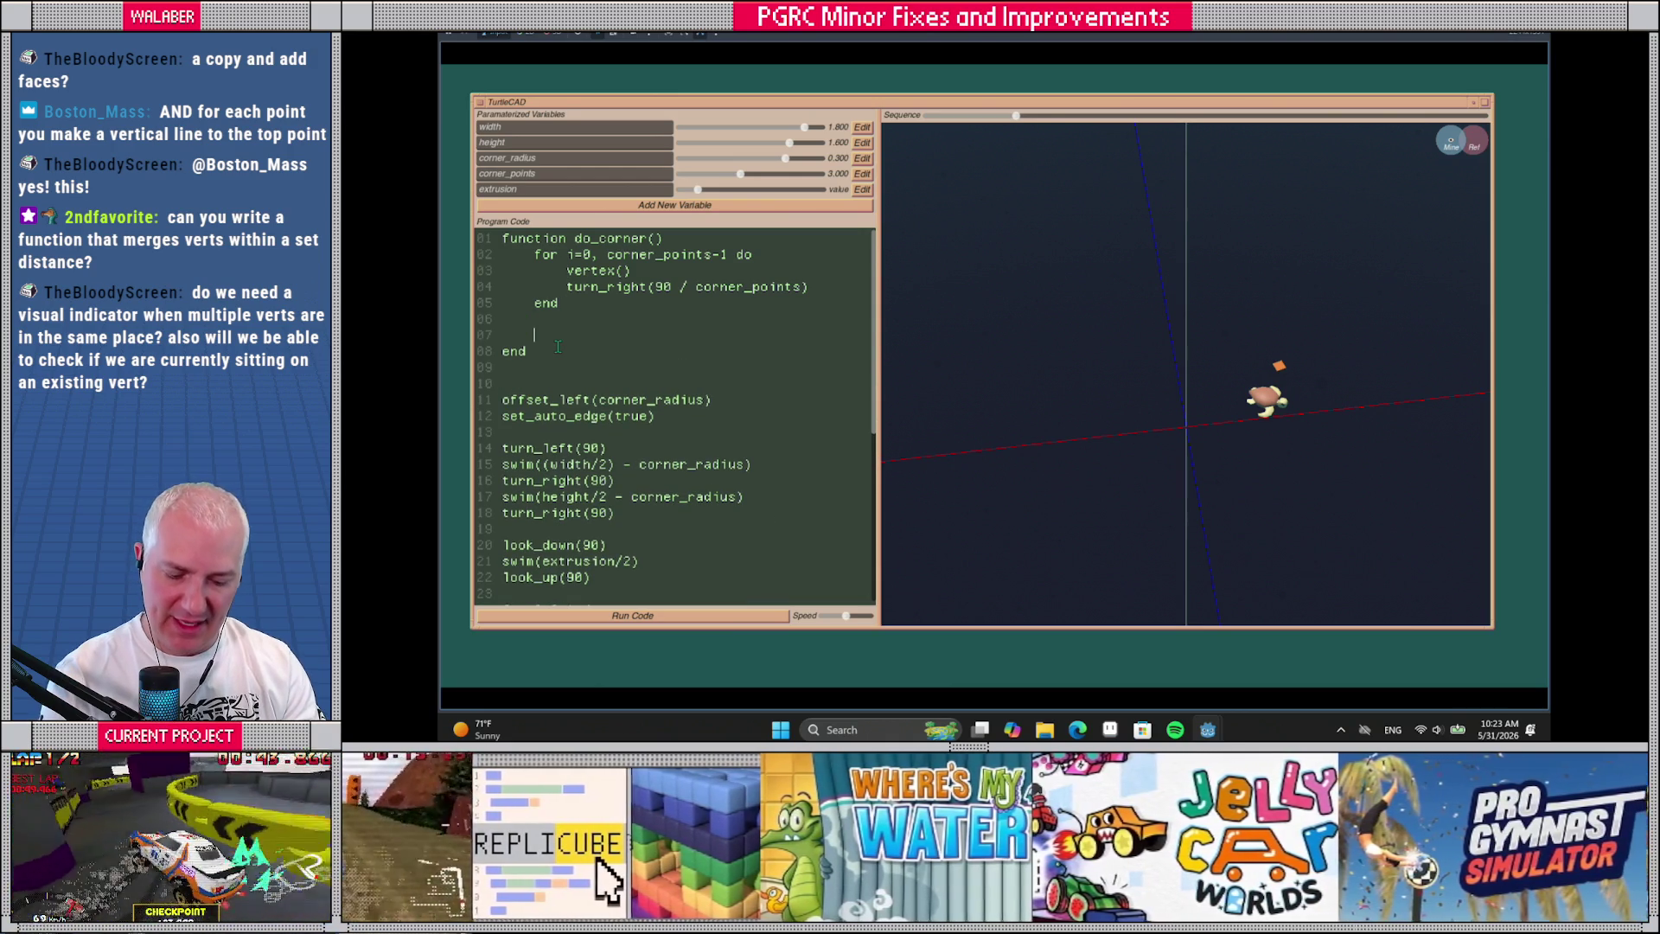
type("vertex()")
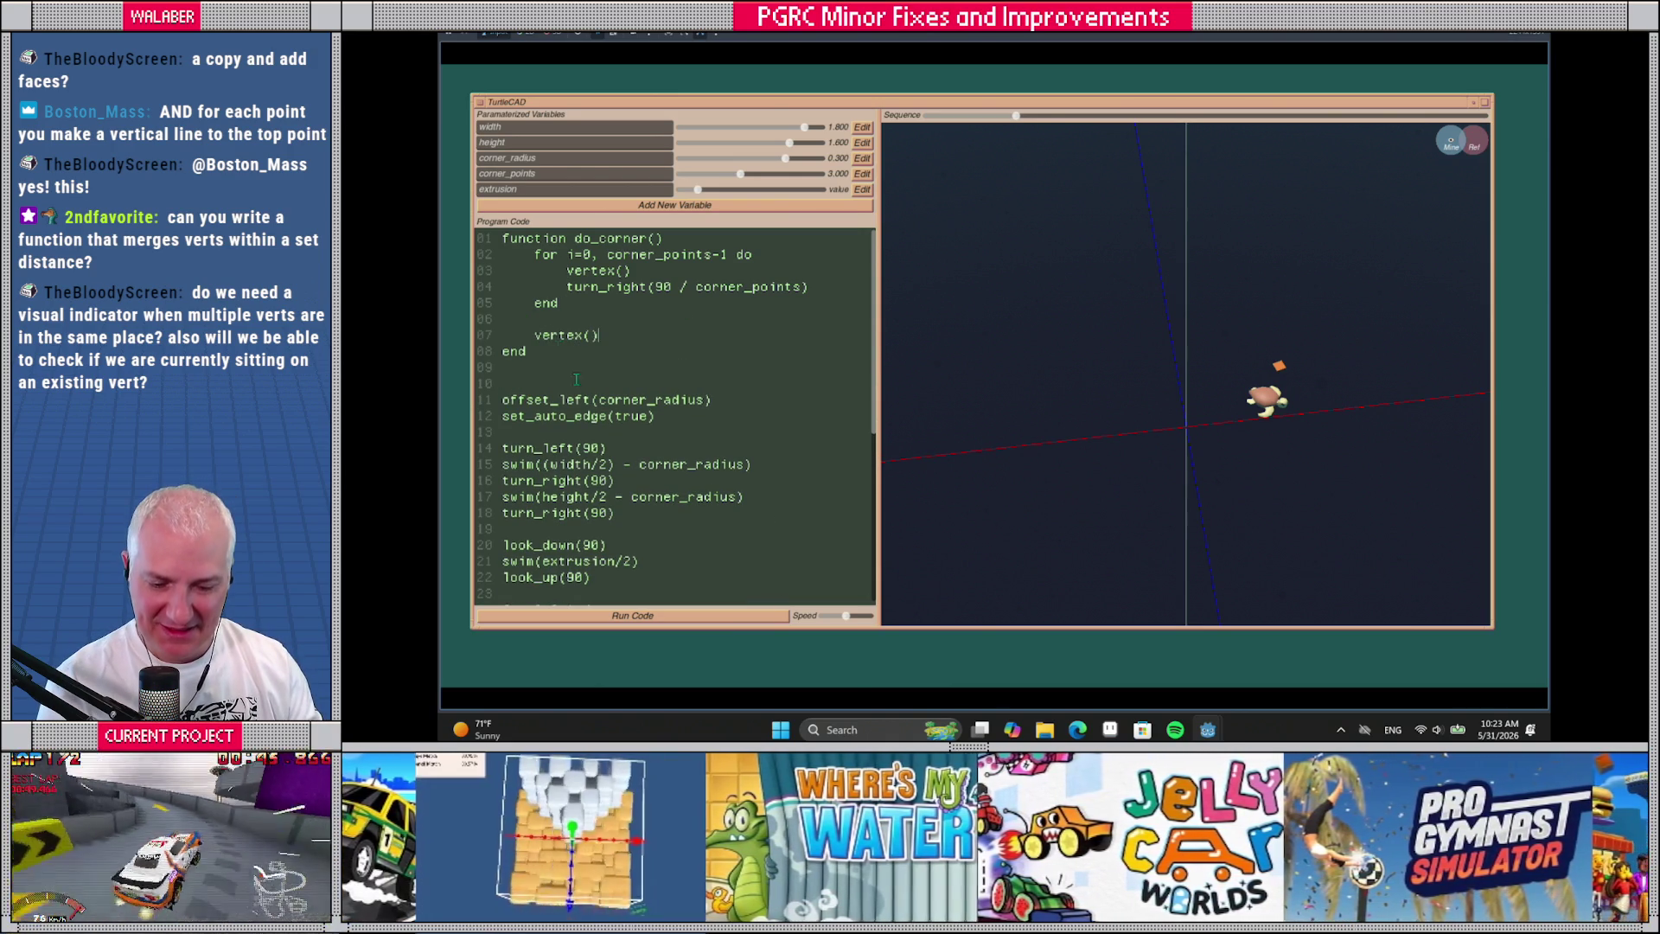
left_click(758, 617)
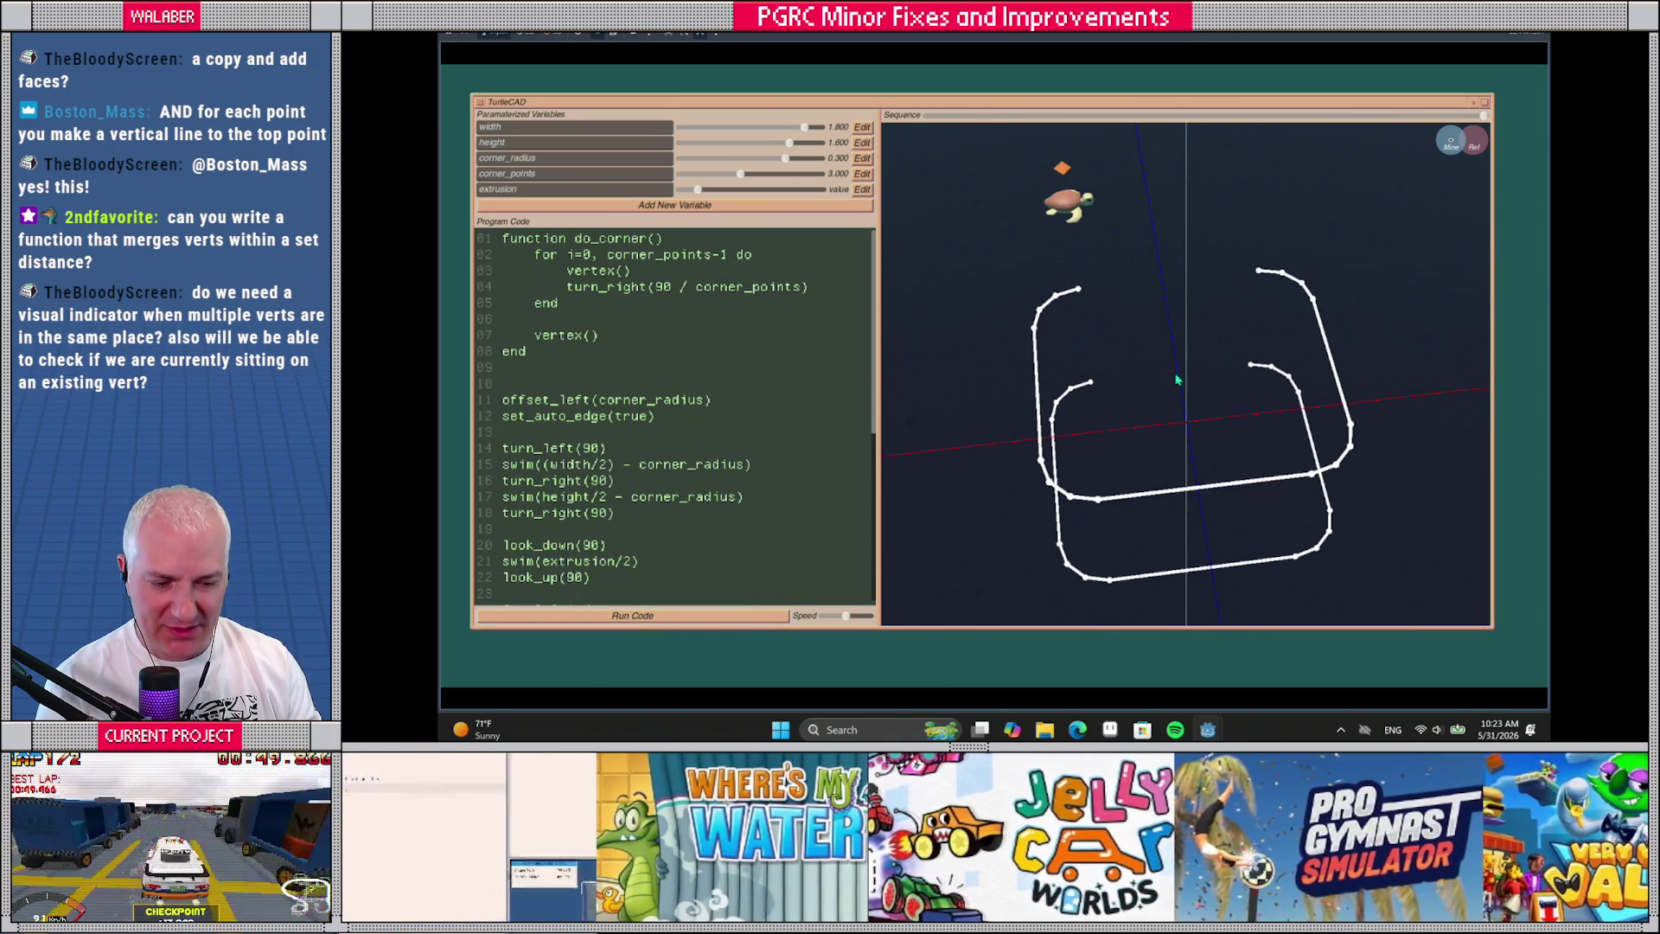
mouse_move(1250, 368)
mouse_move(1089, 386)
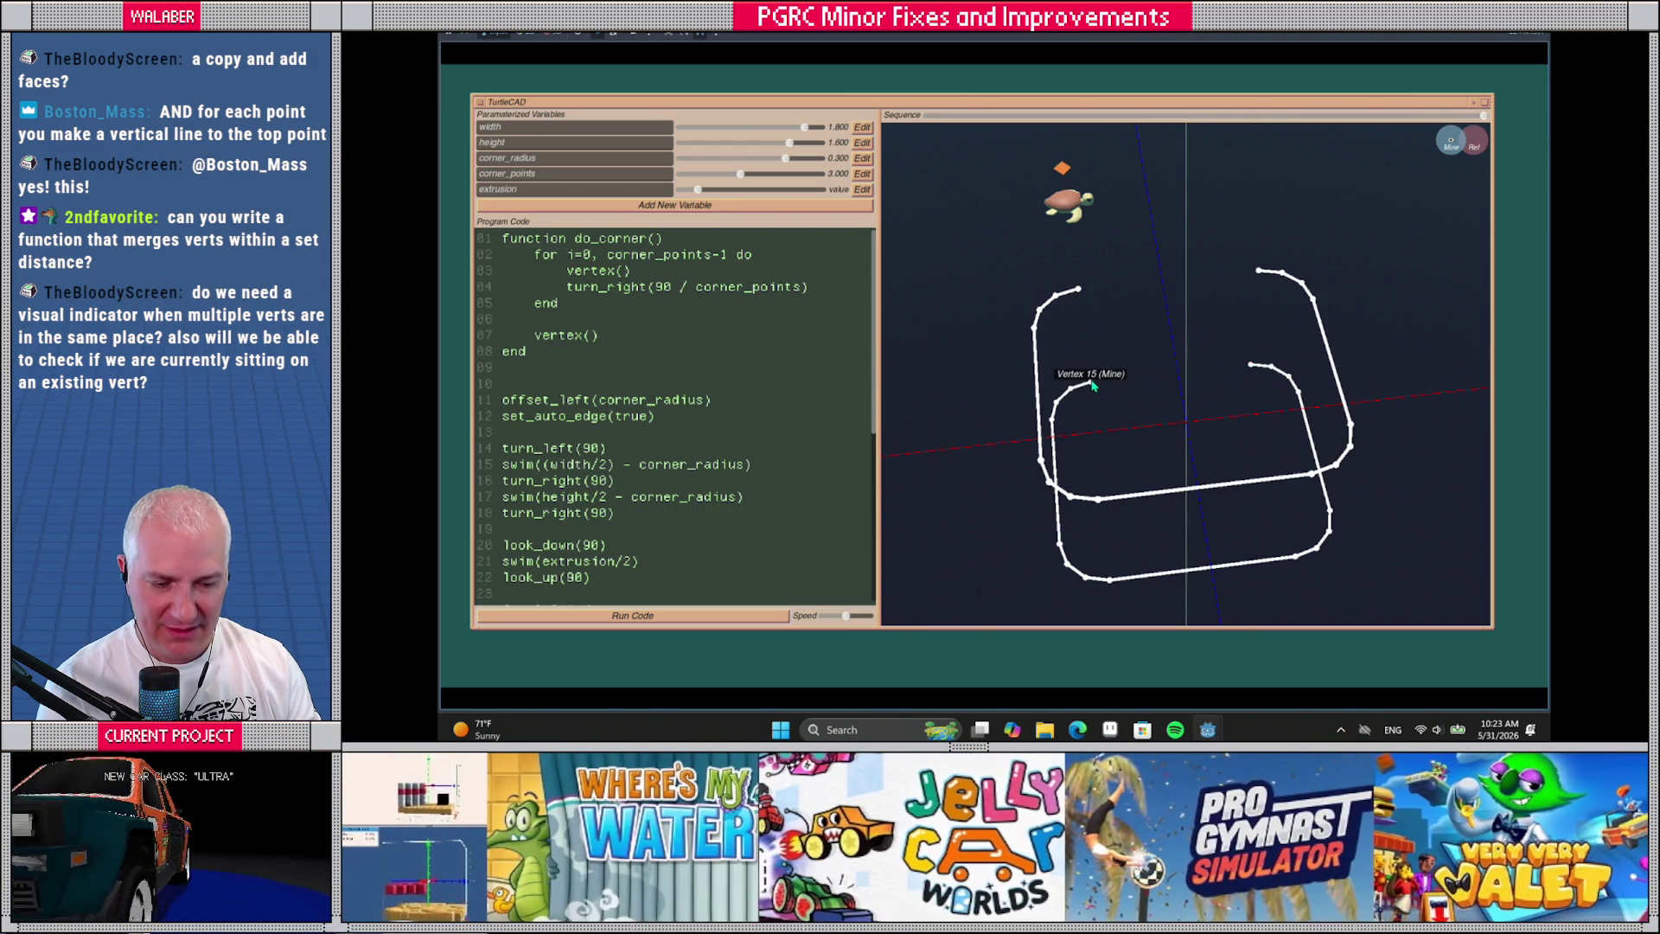
mouse_move(1257, 274)
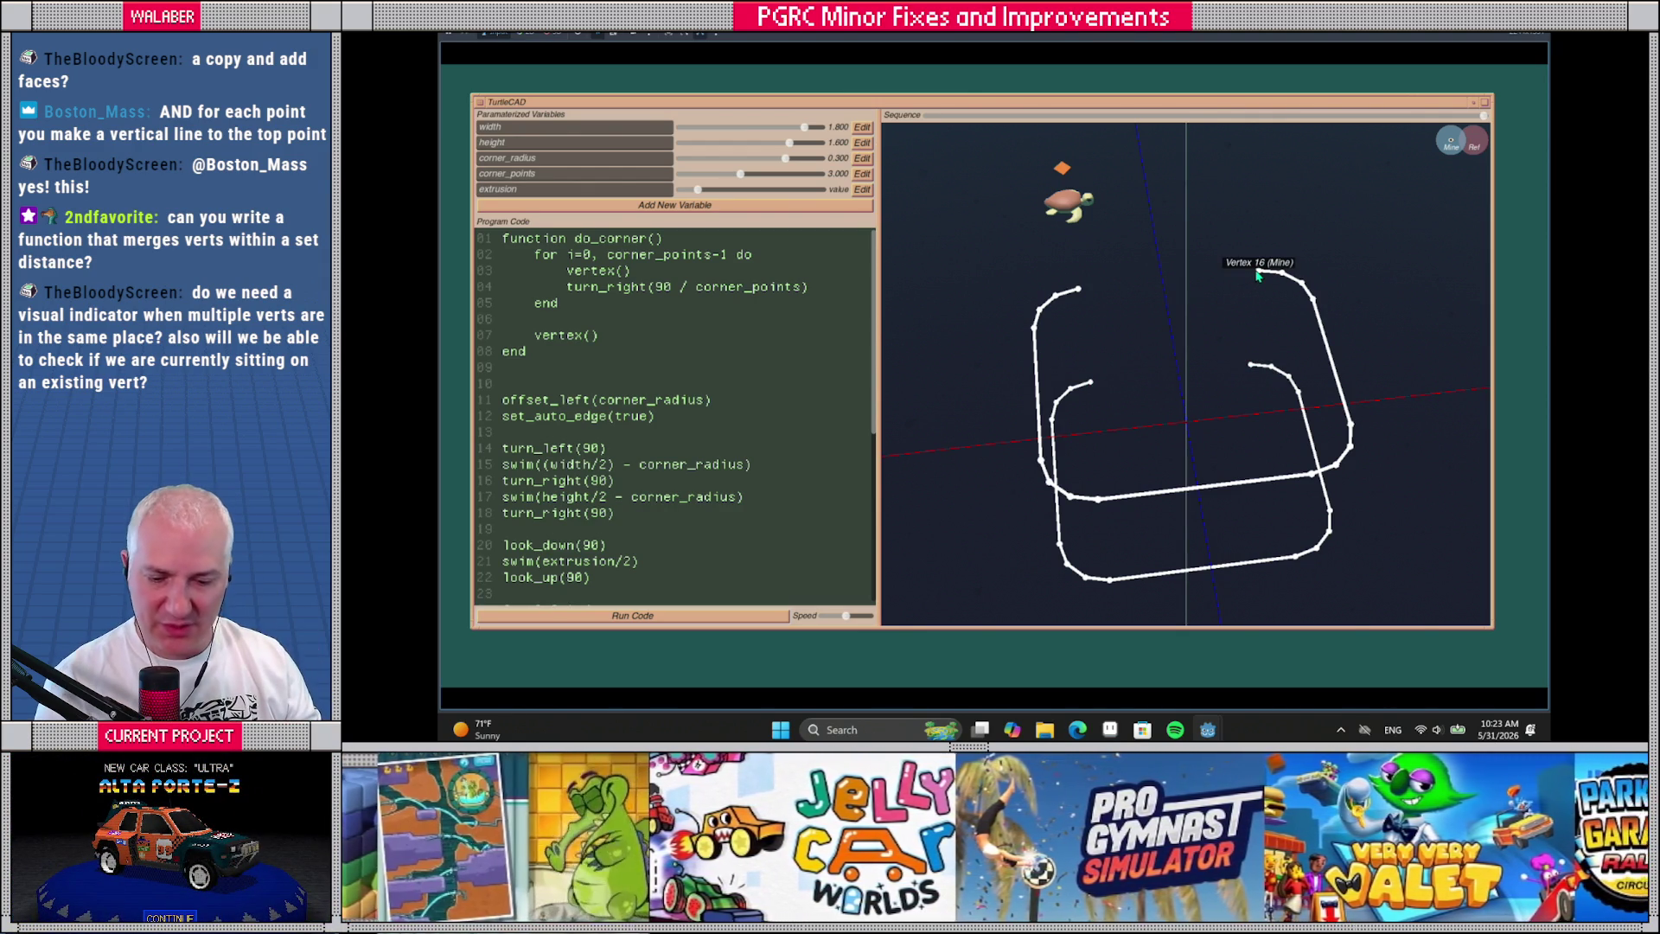
scroll(664, 448, "down", 6)
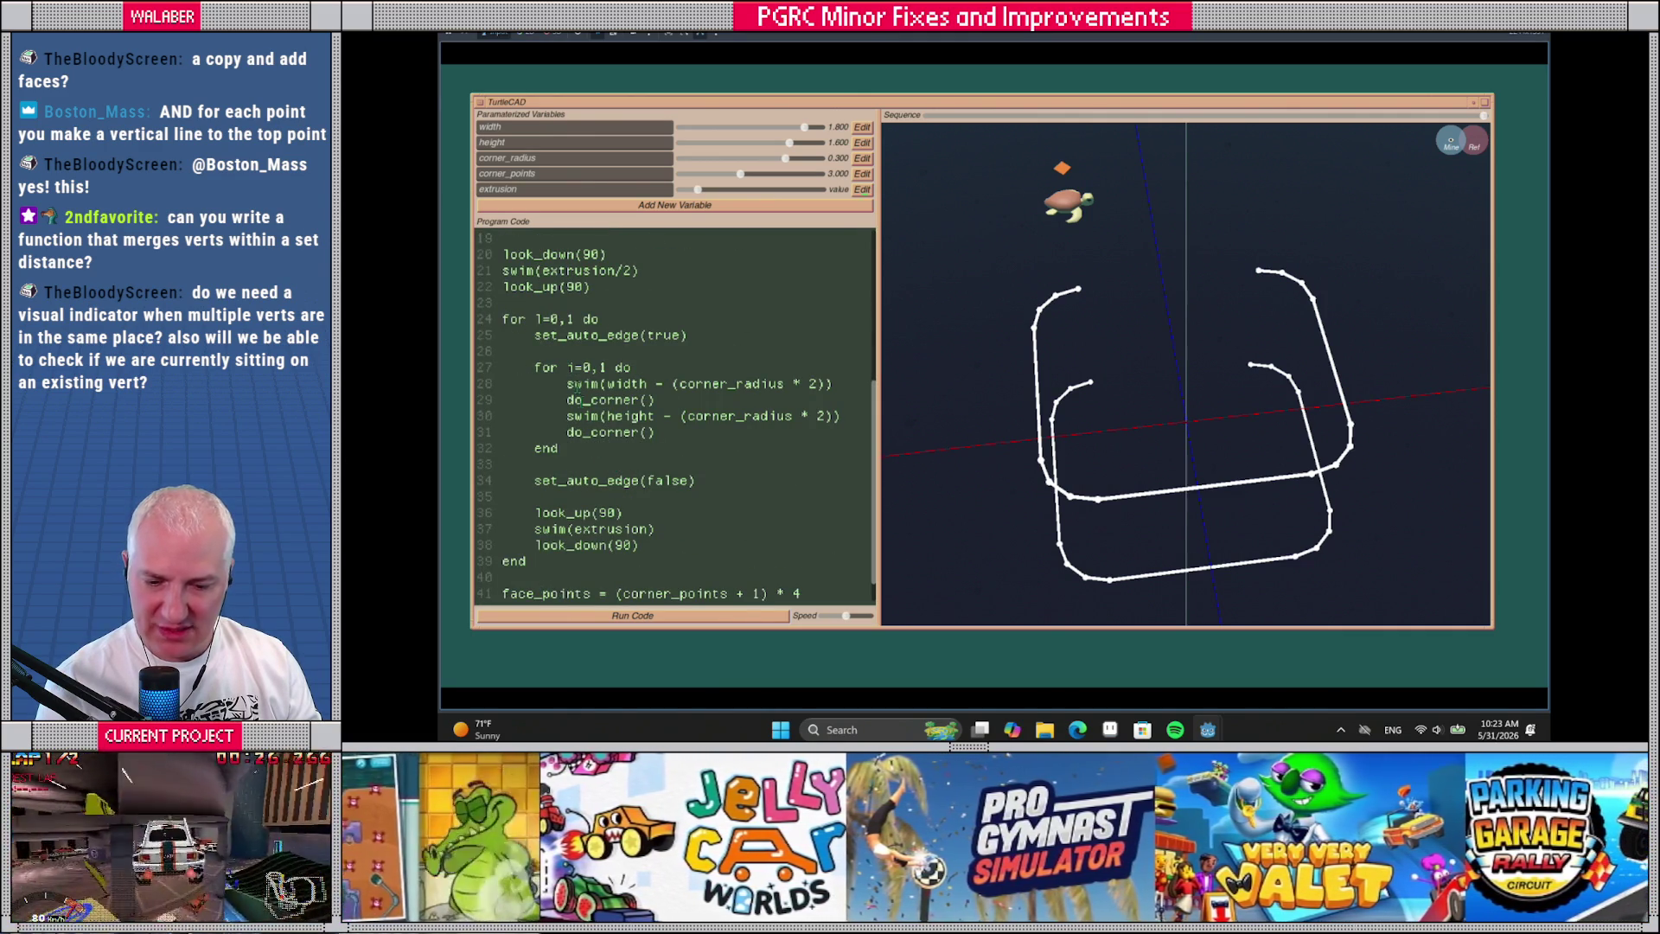
Start a connect({ line directly after the inner corner loop
left_click_drag(548, 384, 571, 448)
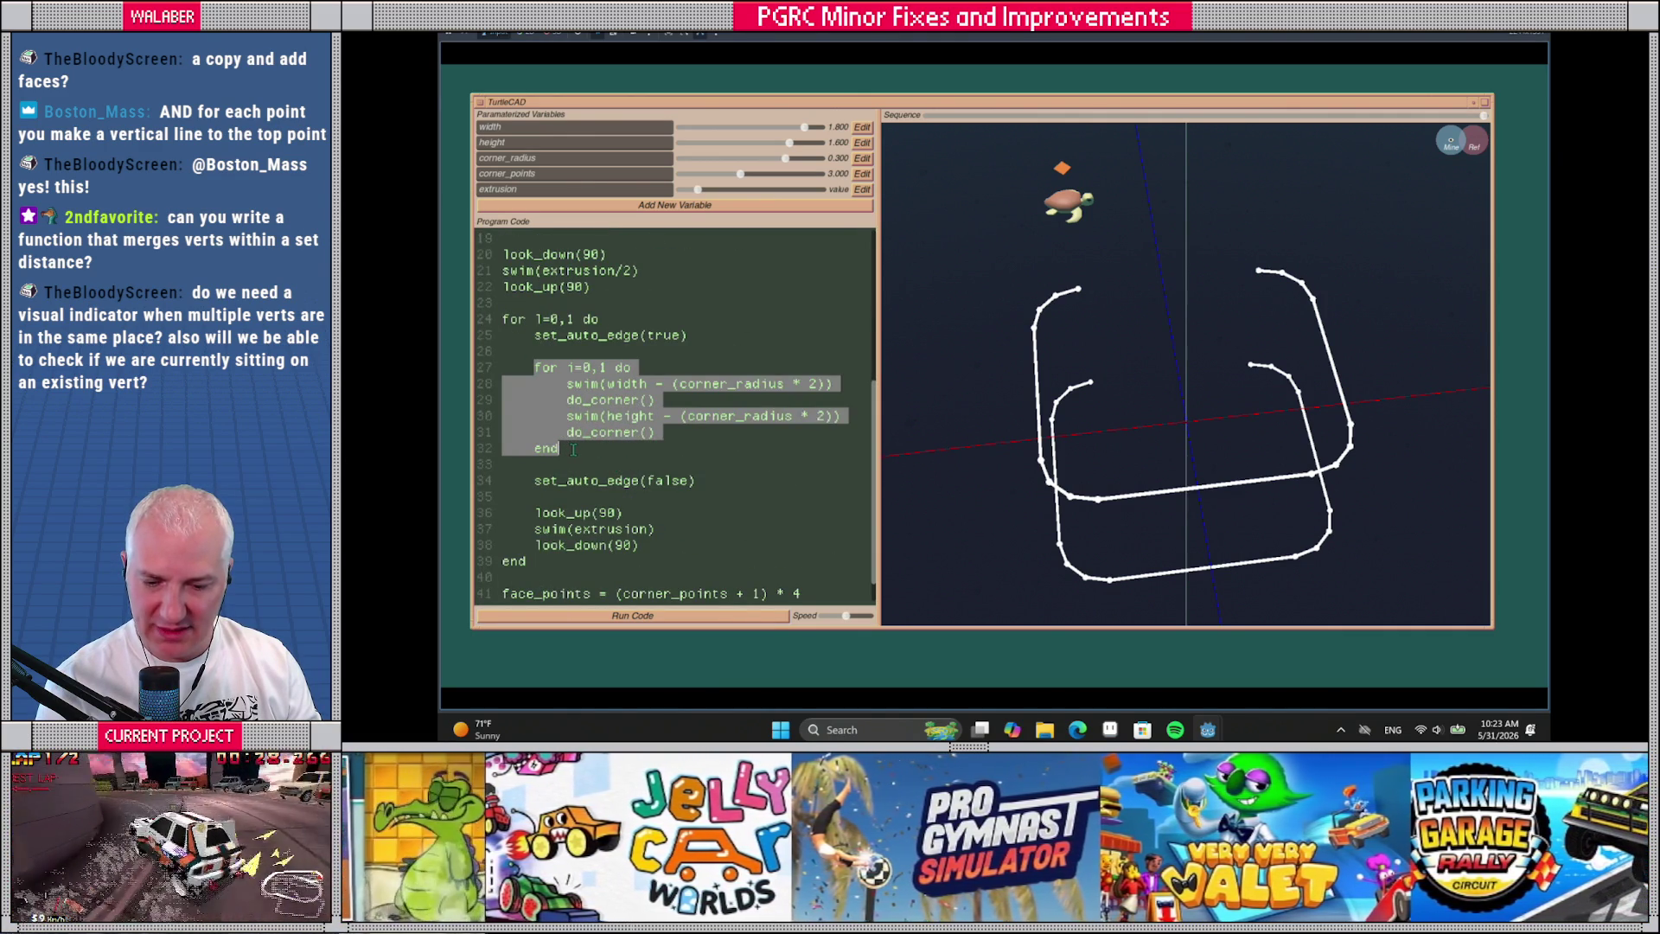
left_click(586, 450)
key("Return")
key("Return")
type("connect(")
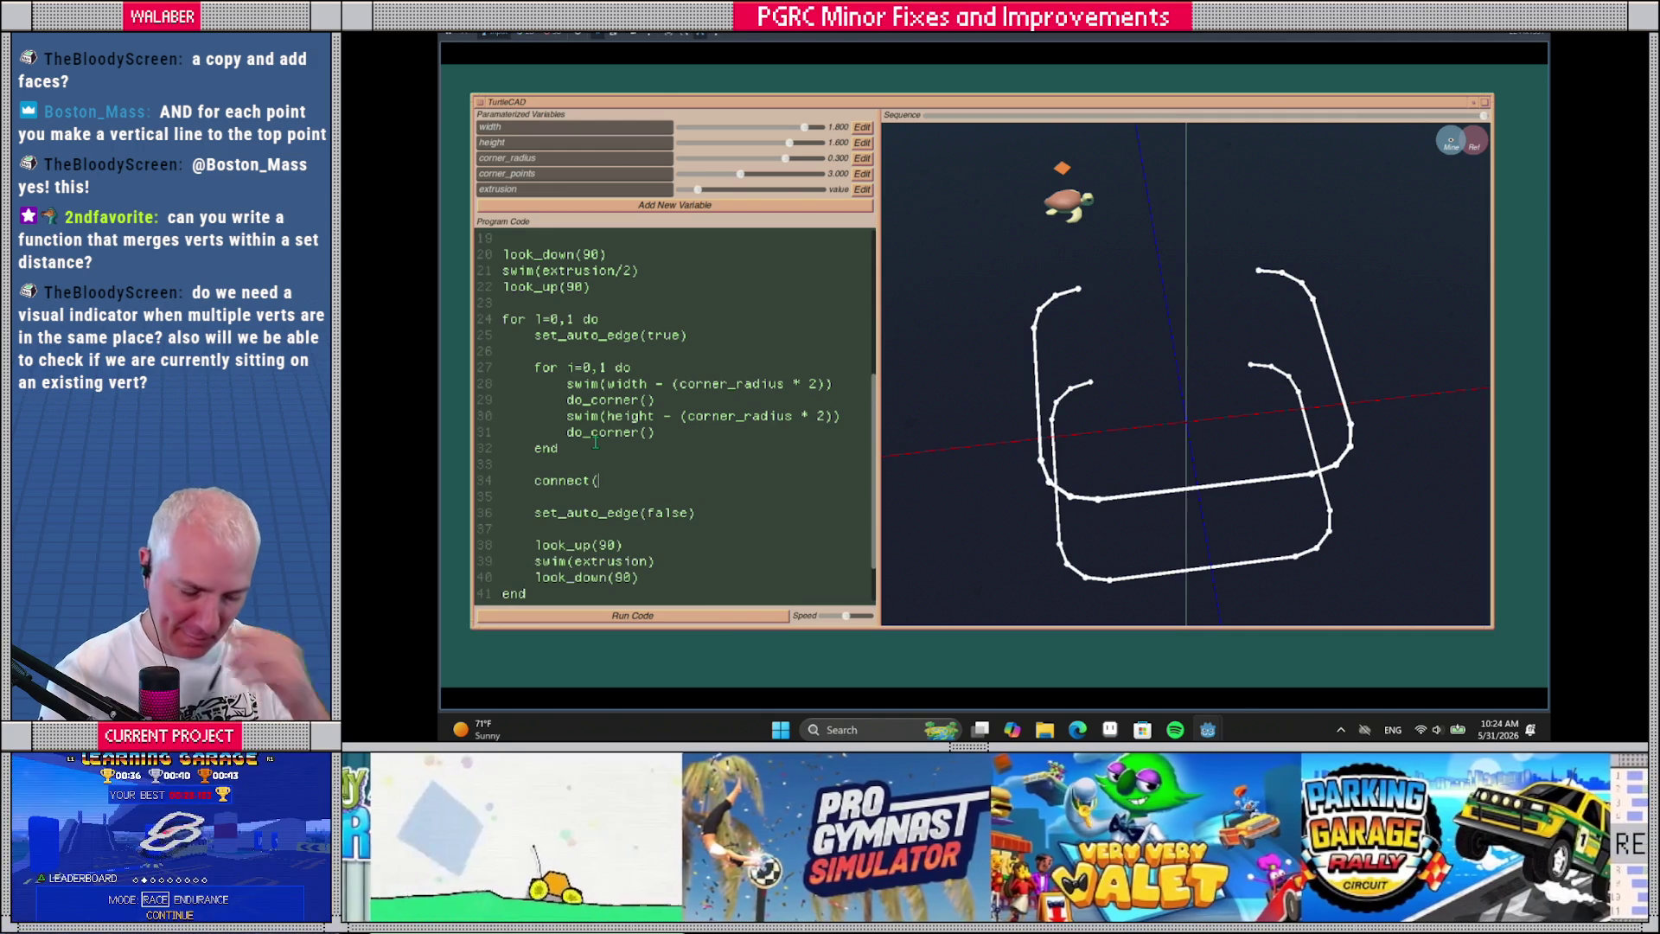
type("{")
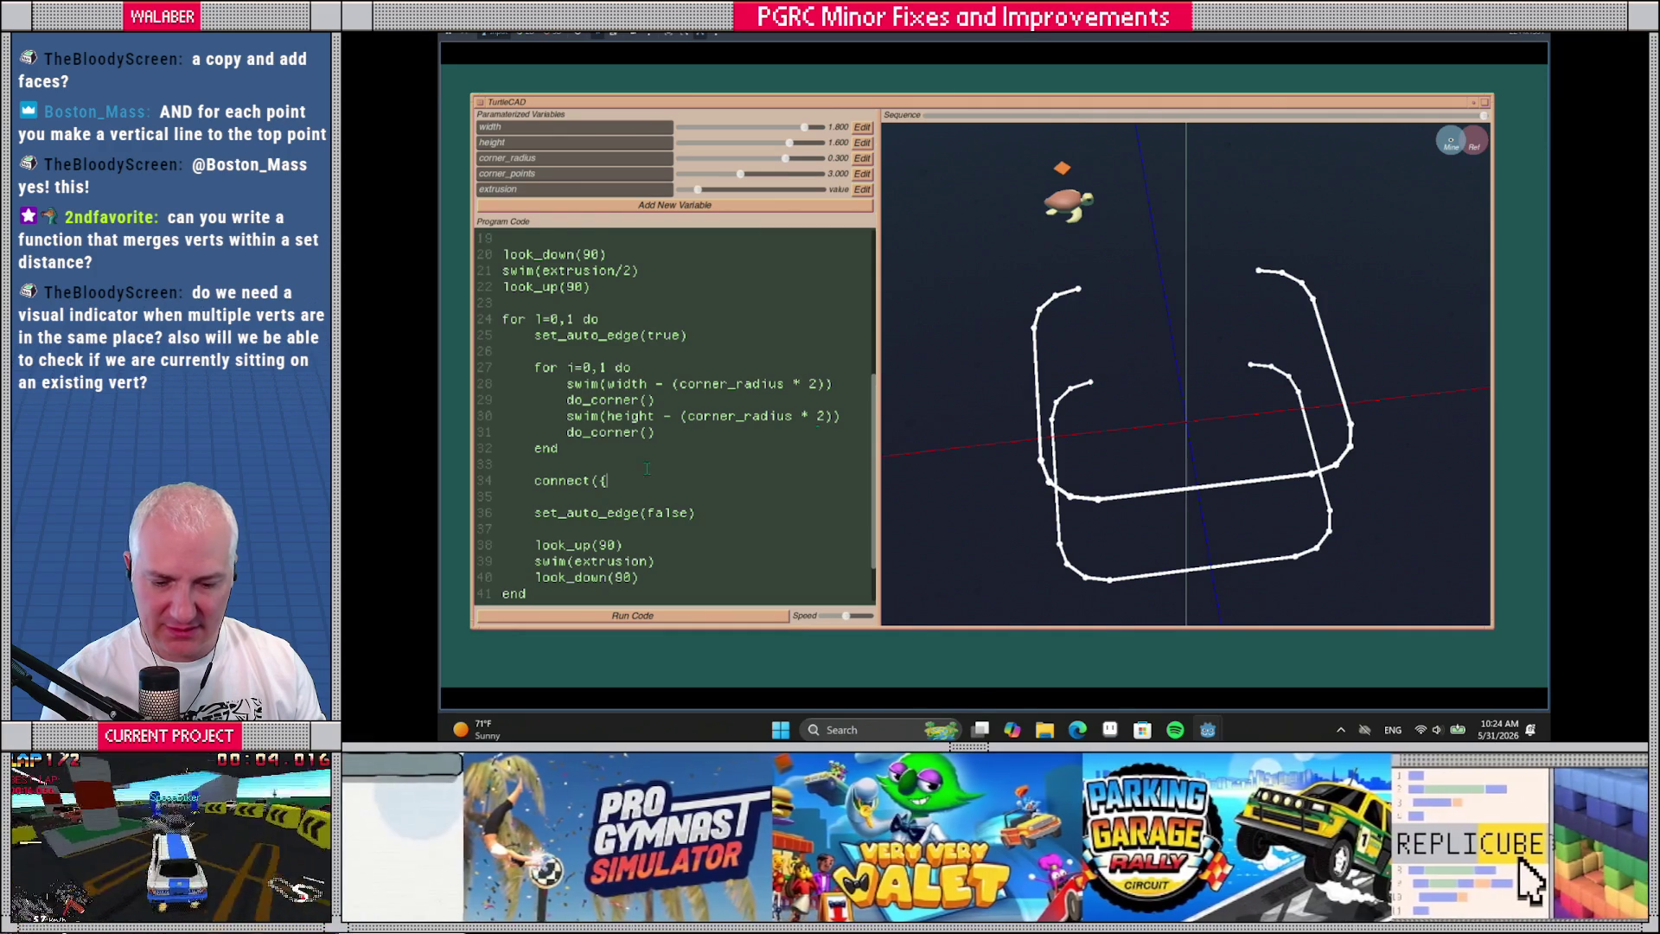
scroll(553, 517, "down", 1)
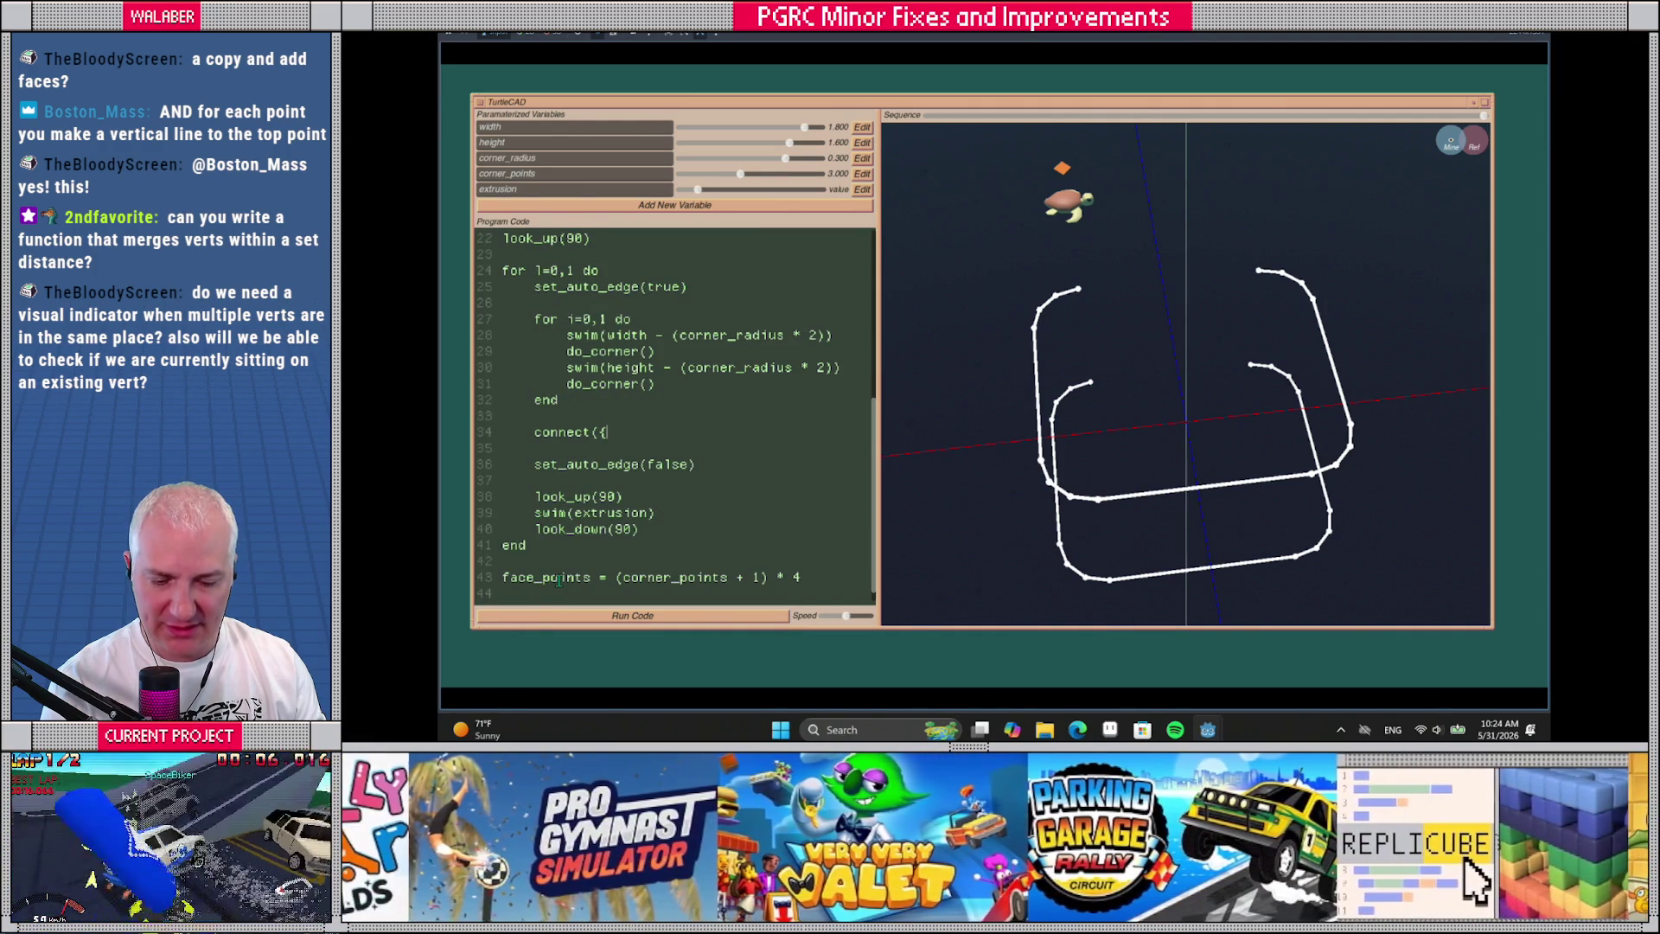
Move face_points above the main loop and finish connect({l * face_points, l * face_points + face_points-1}), then run
left_click(506, 578)
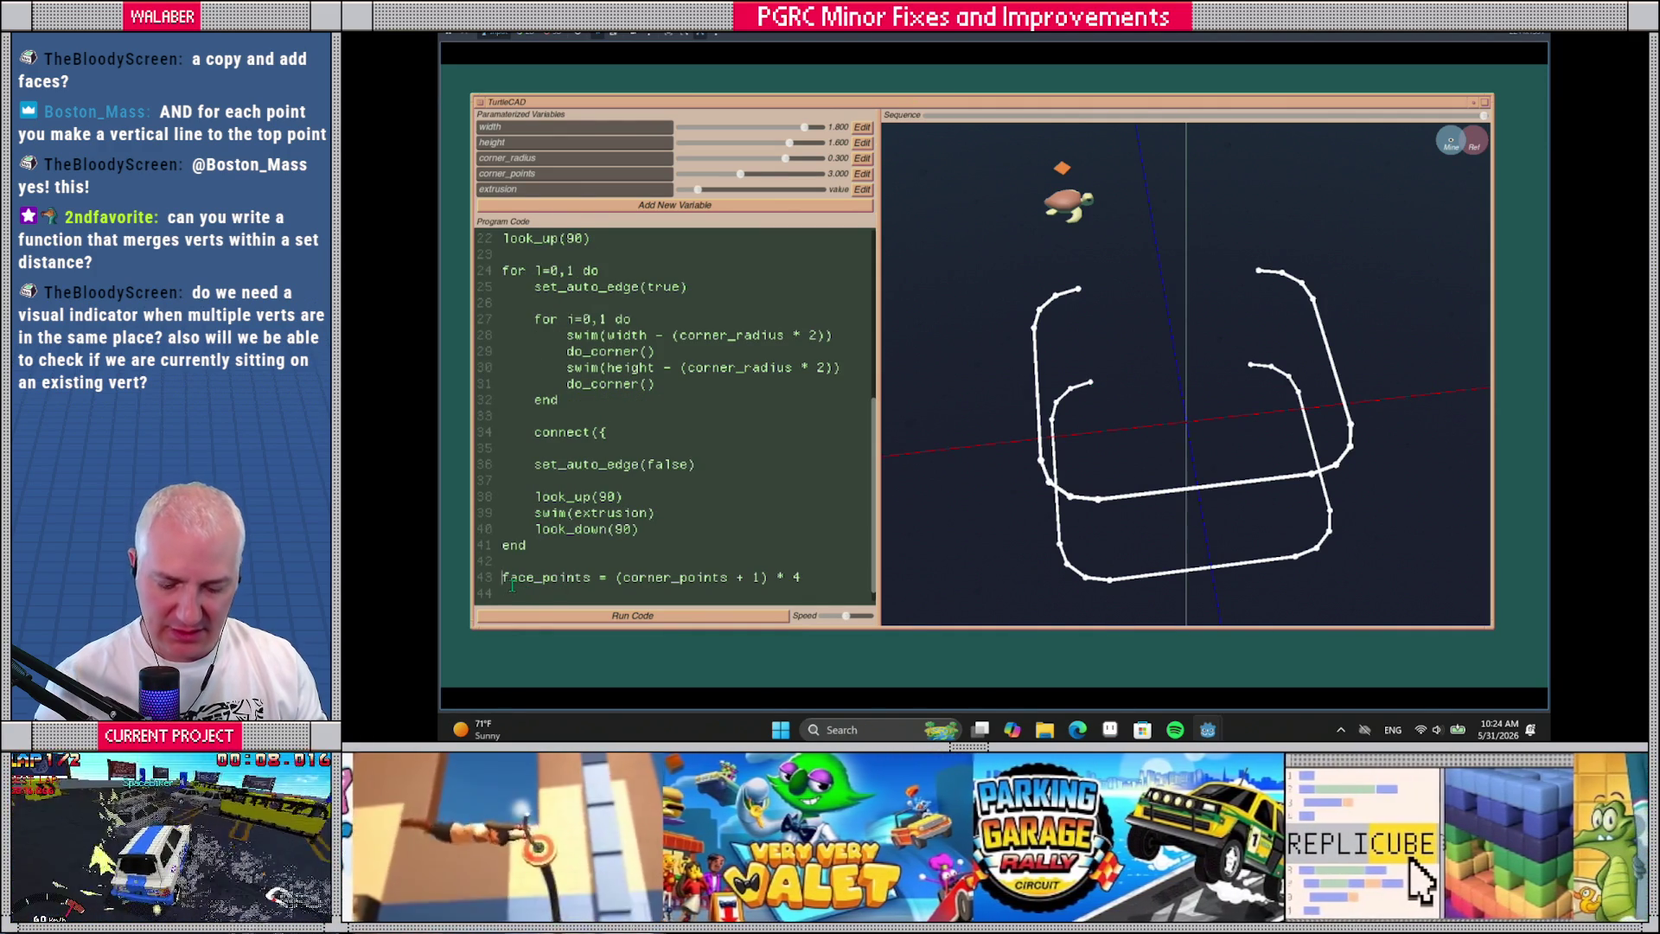
key("alt+Up")
key("alt+Up")
key("alt+Up")
key("alt+Up")
key("alt+Up")
key("alt+Up")
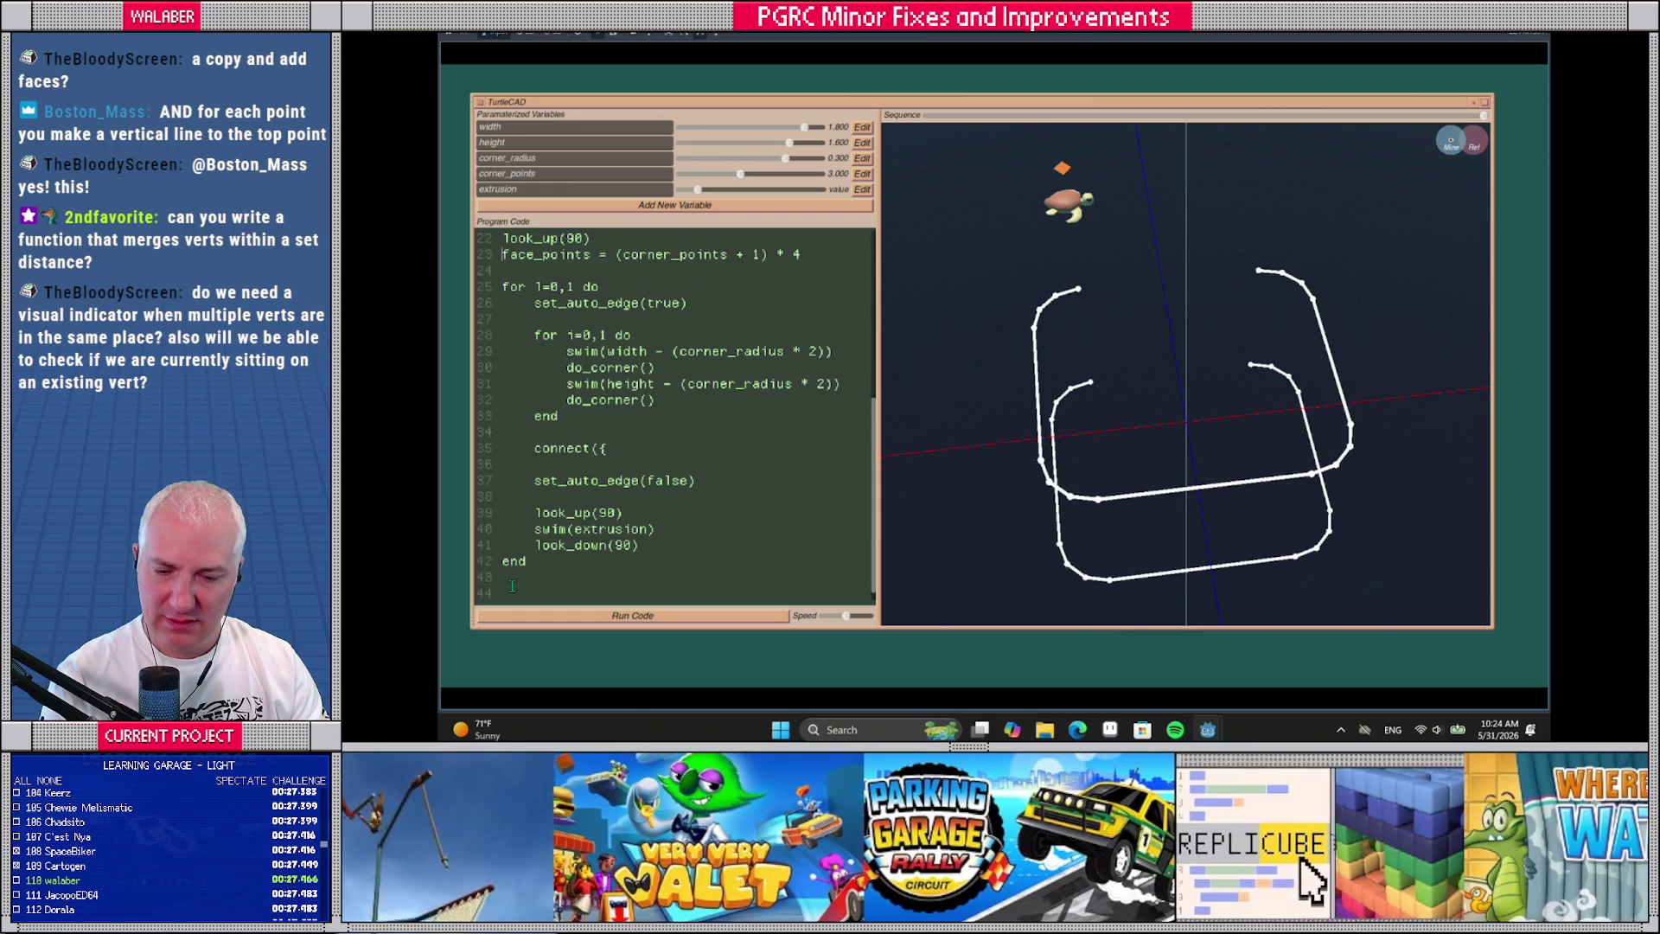
key("End")
key("Return")
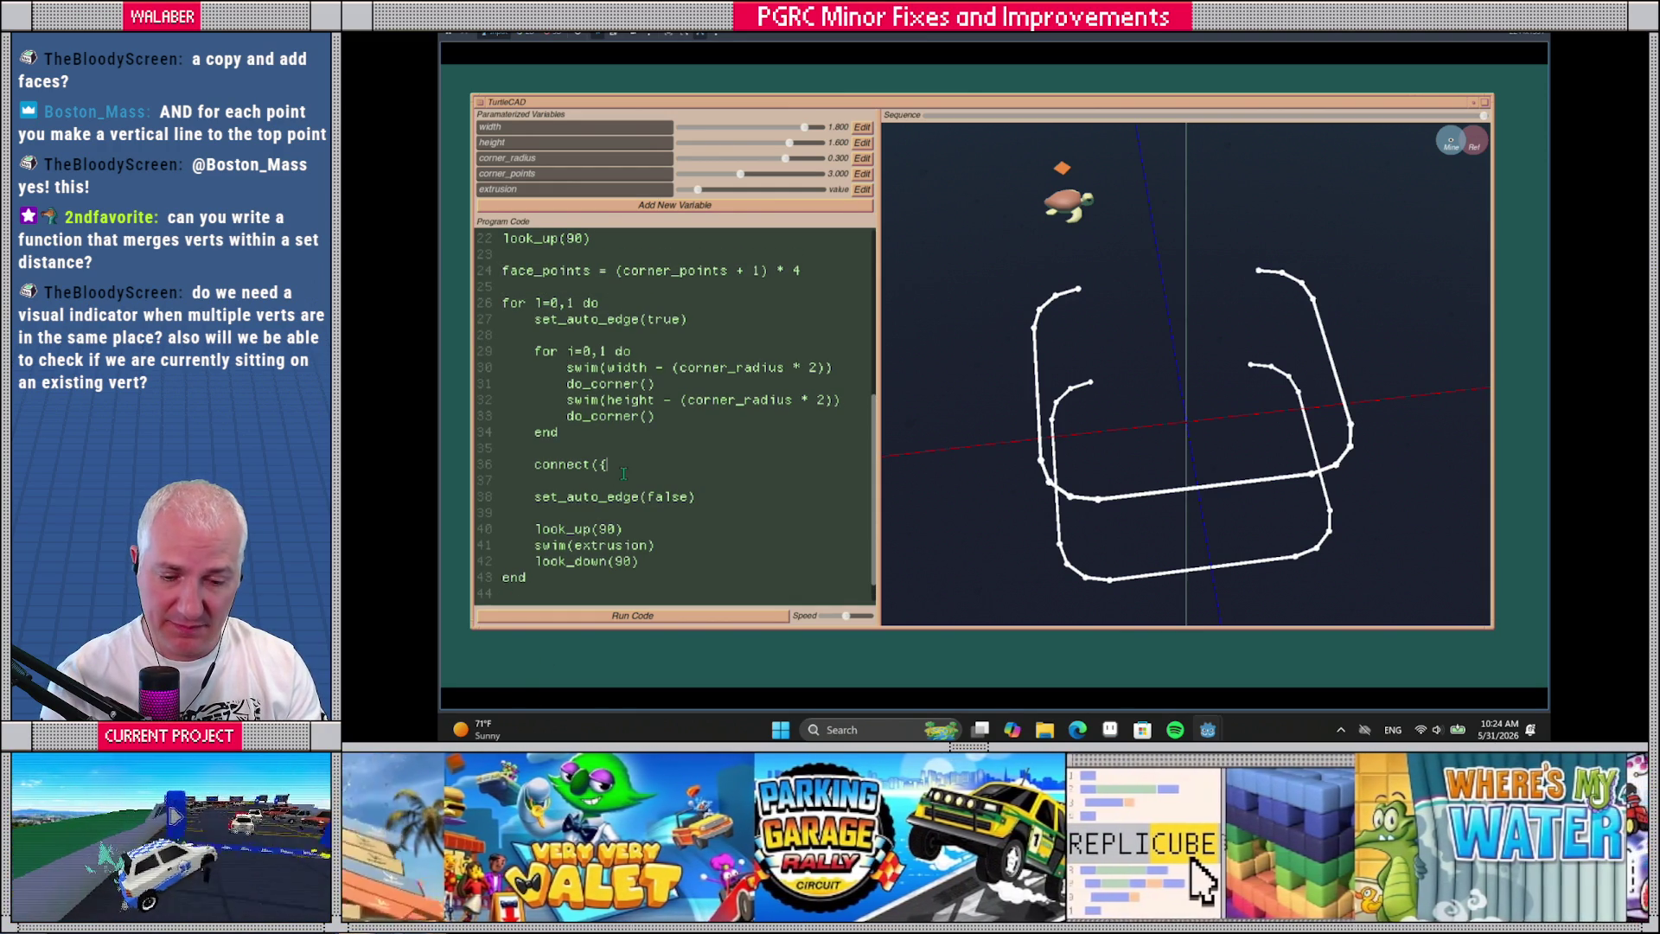
type("l * face_points")
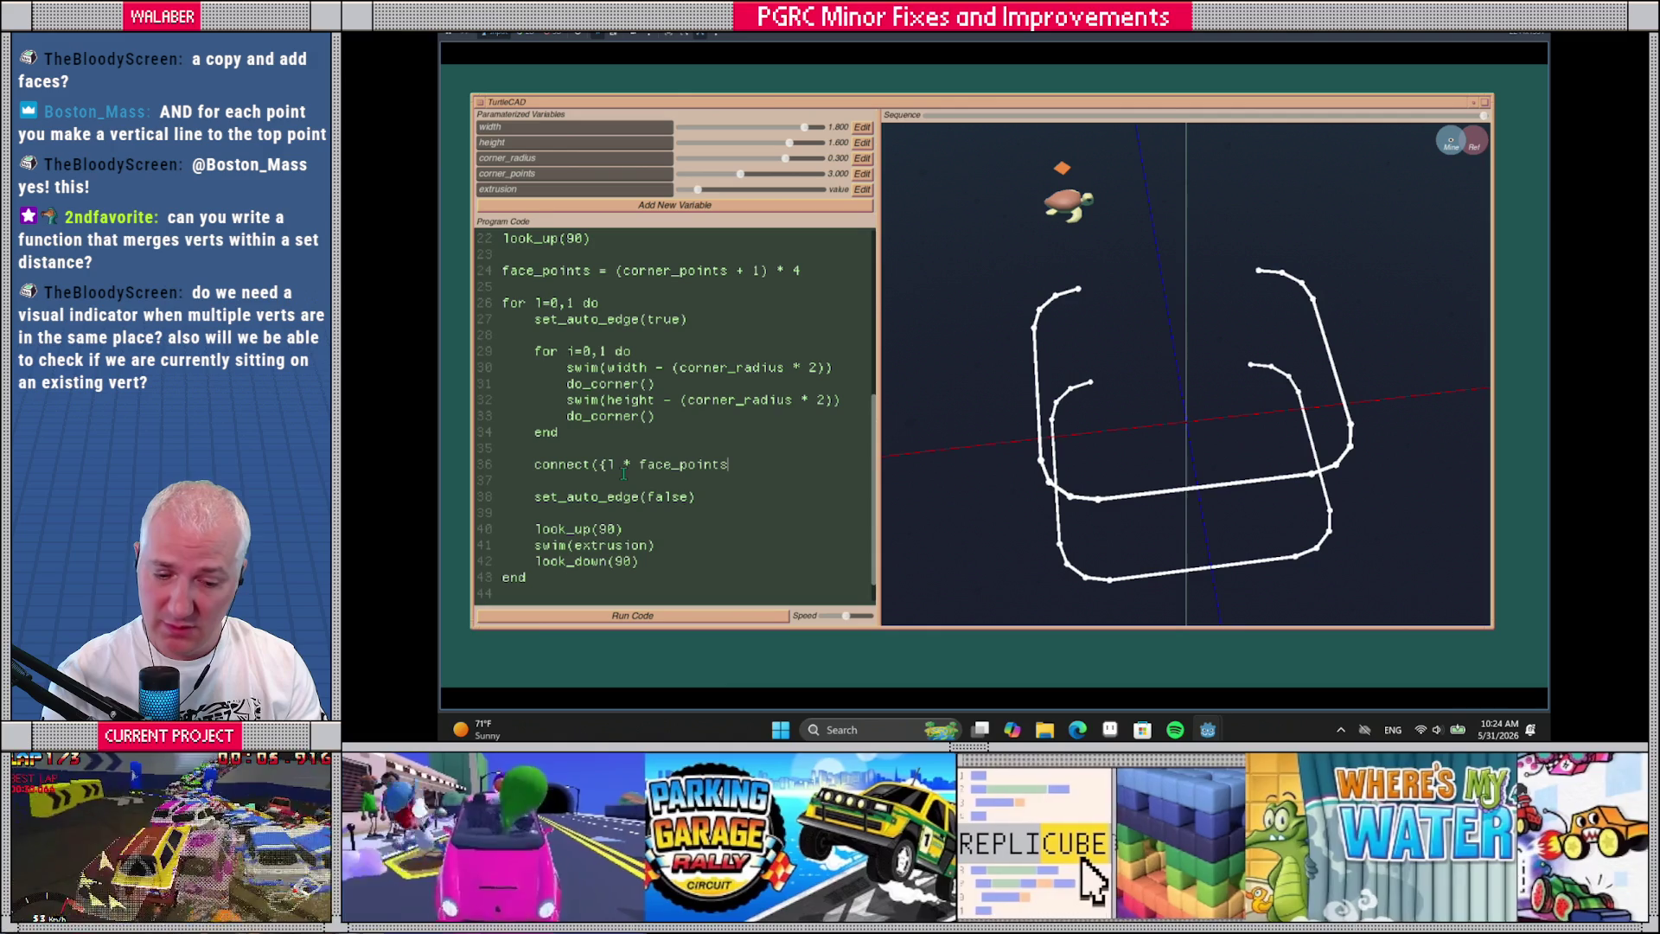
type(", ")
type("l * fa")
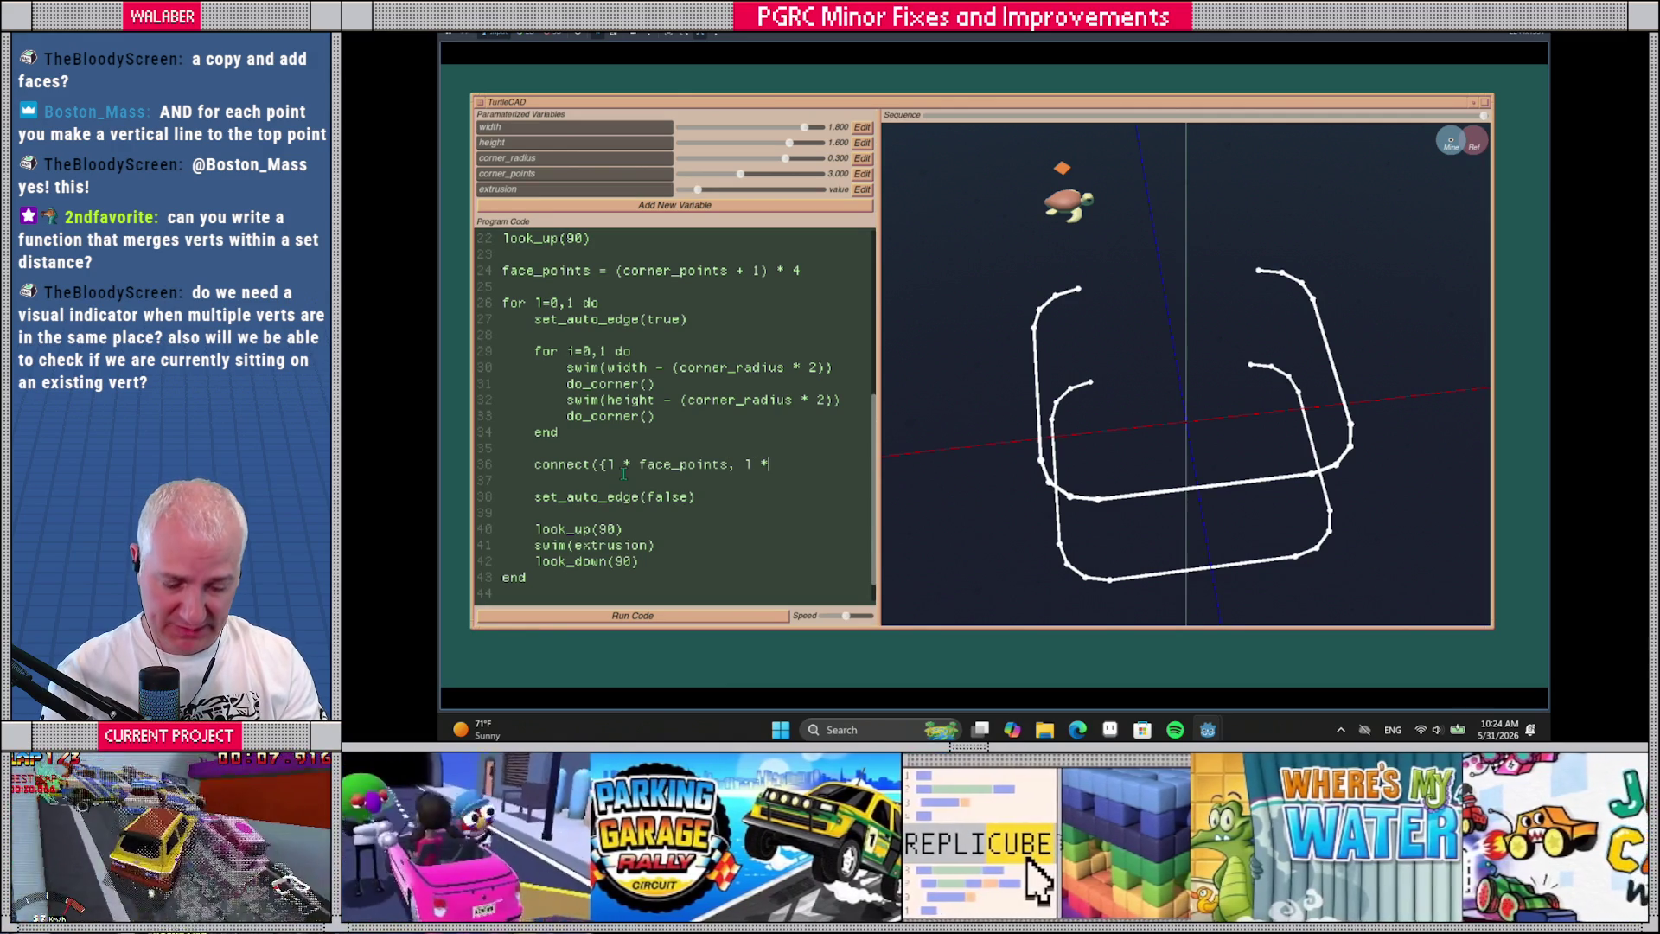
type("ce_points")
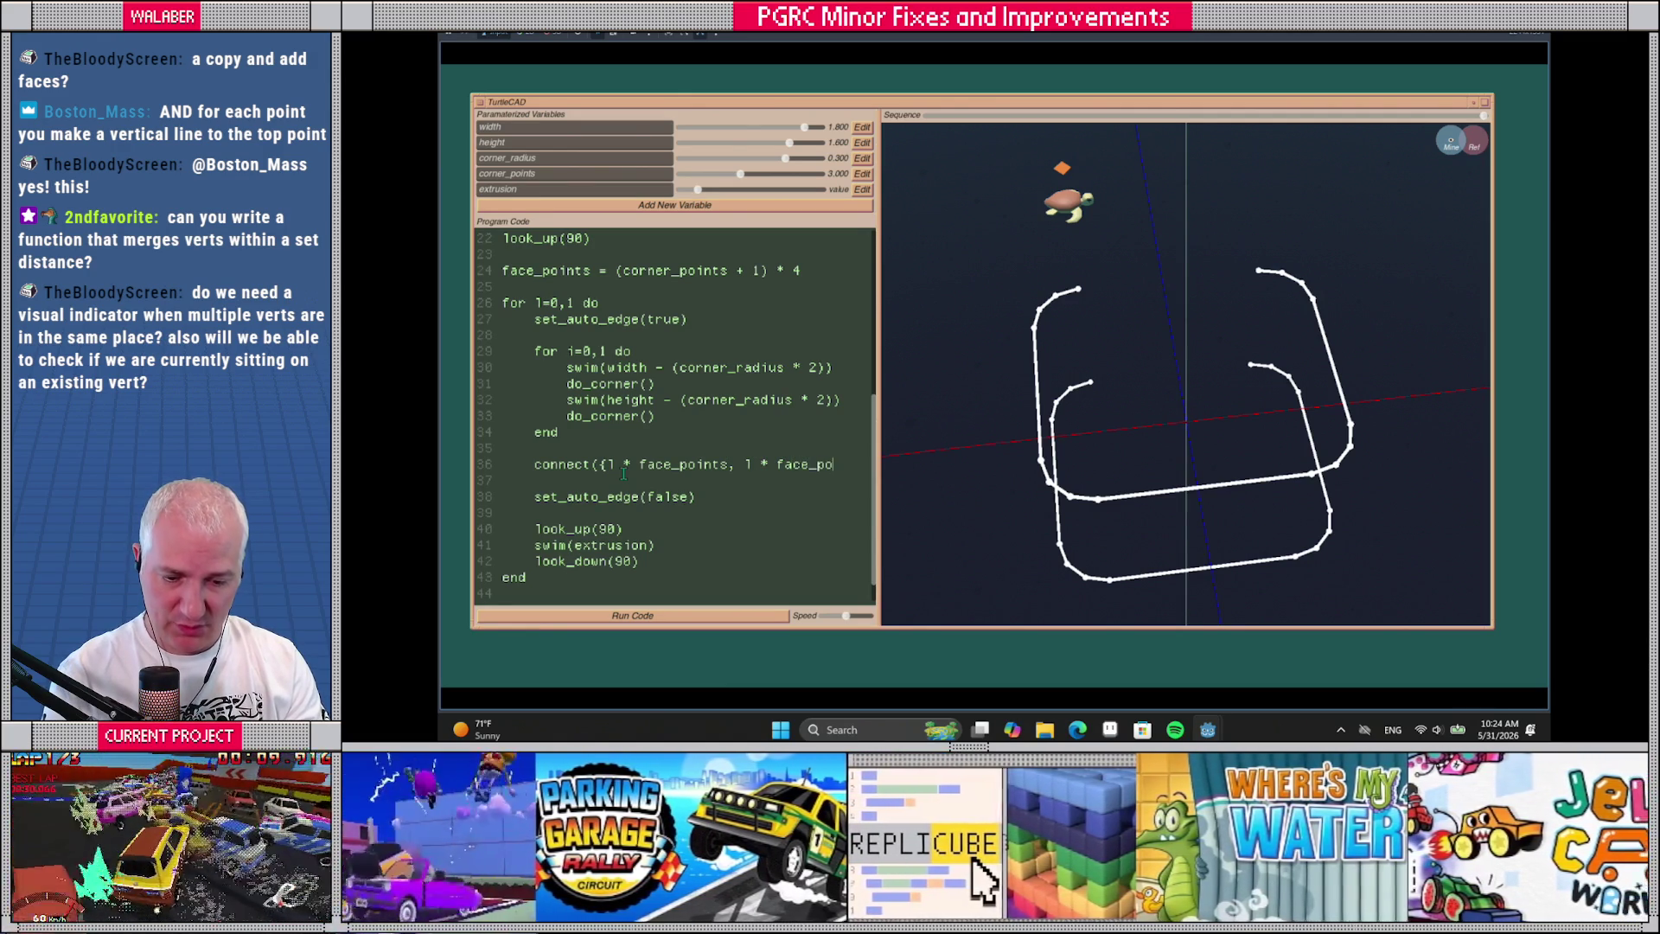
type(" + face_po")
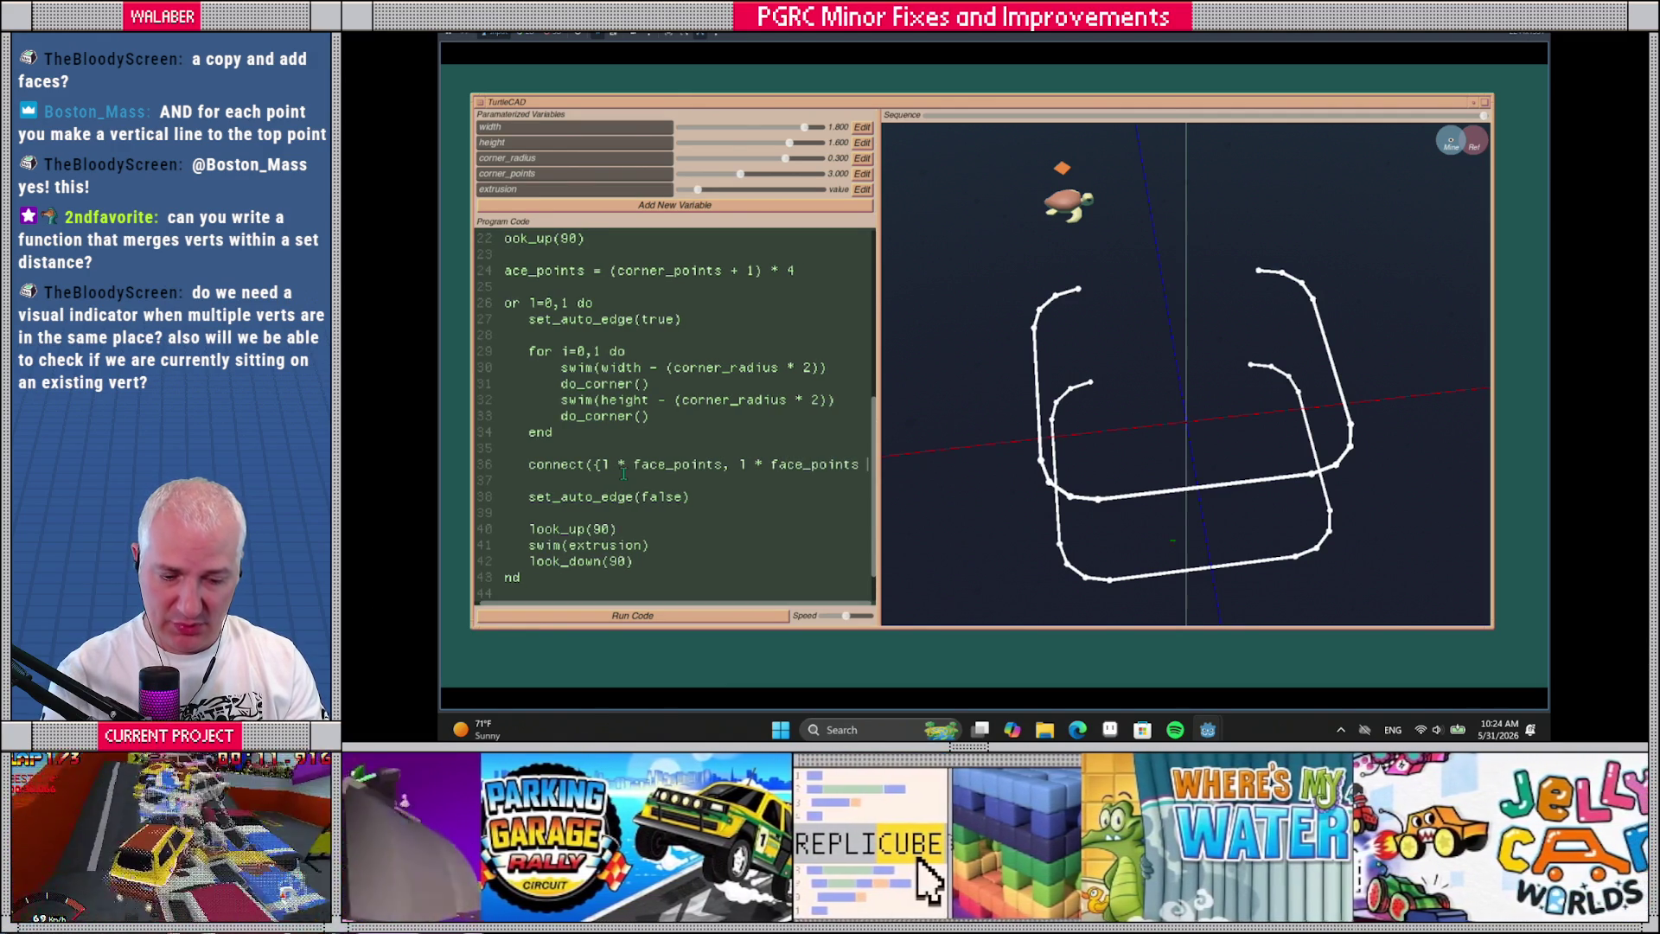
type("ints-1")
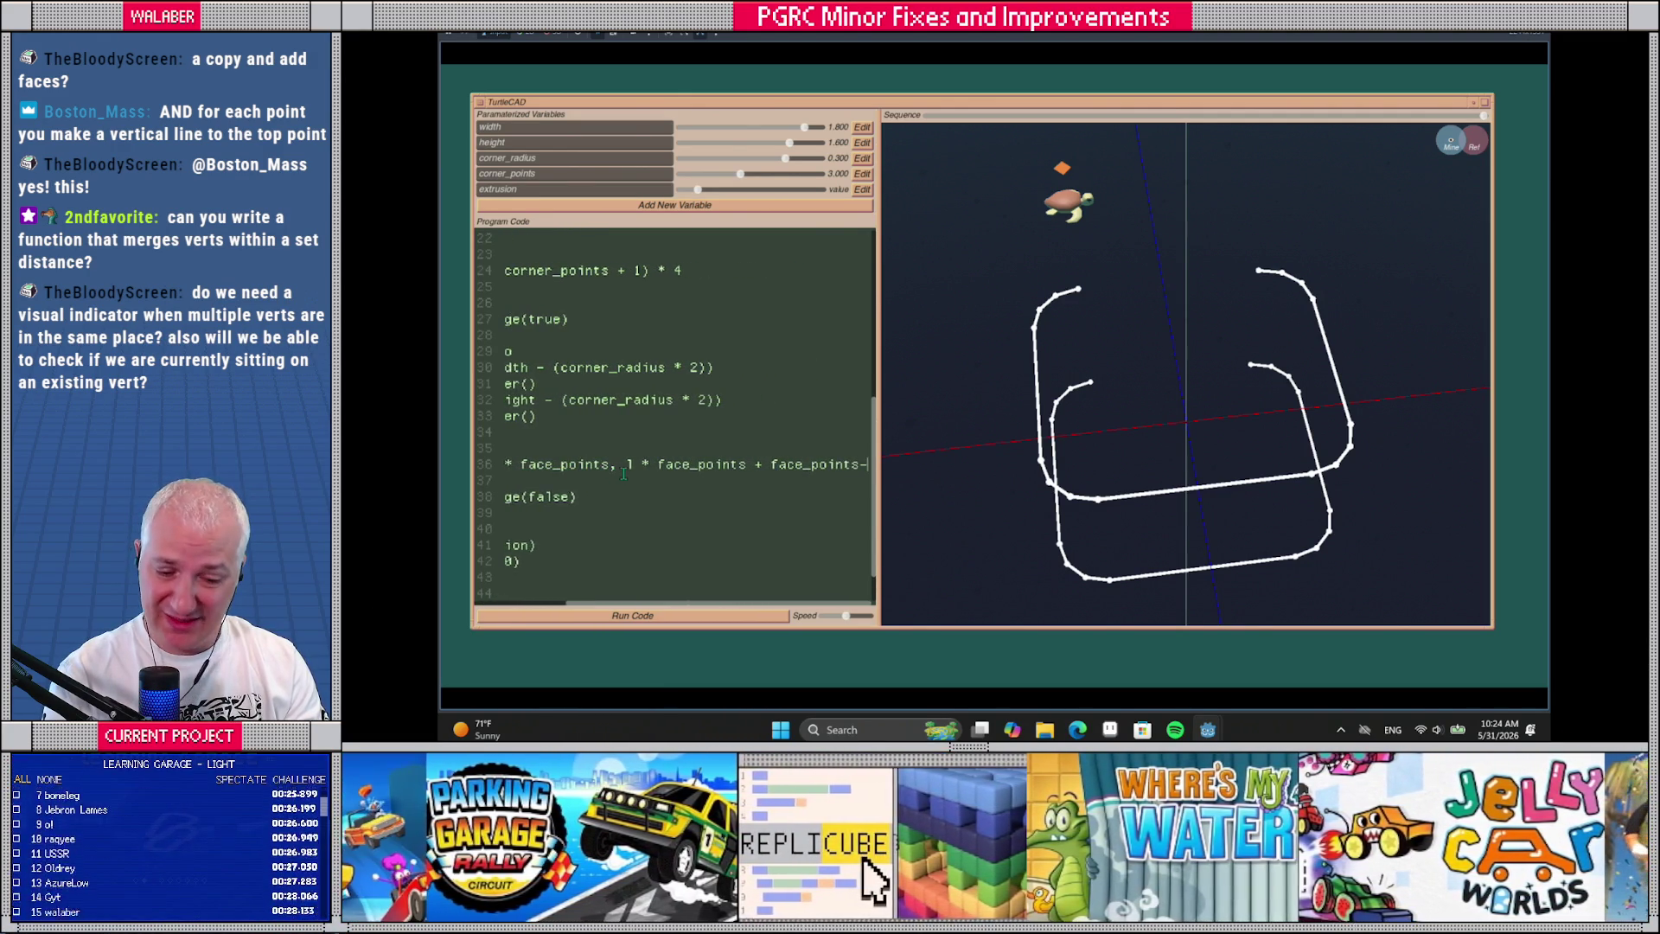
key("Return")
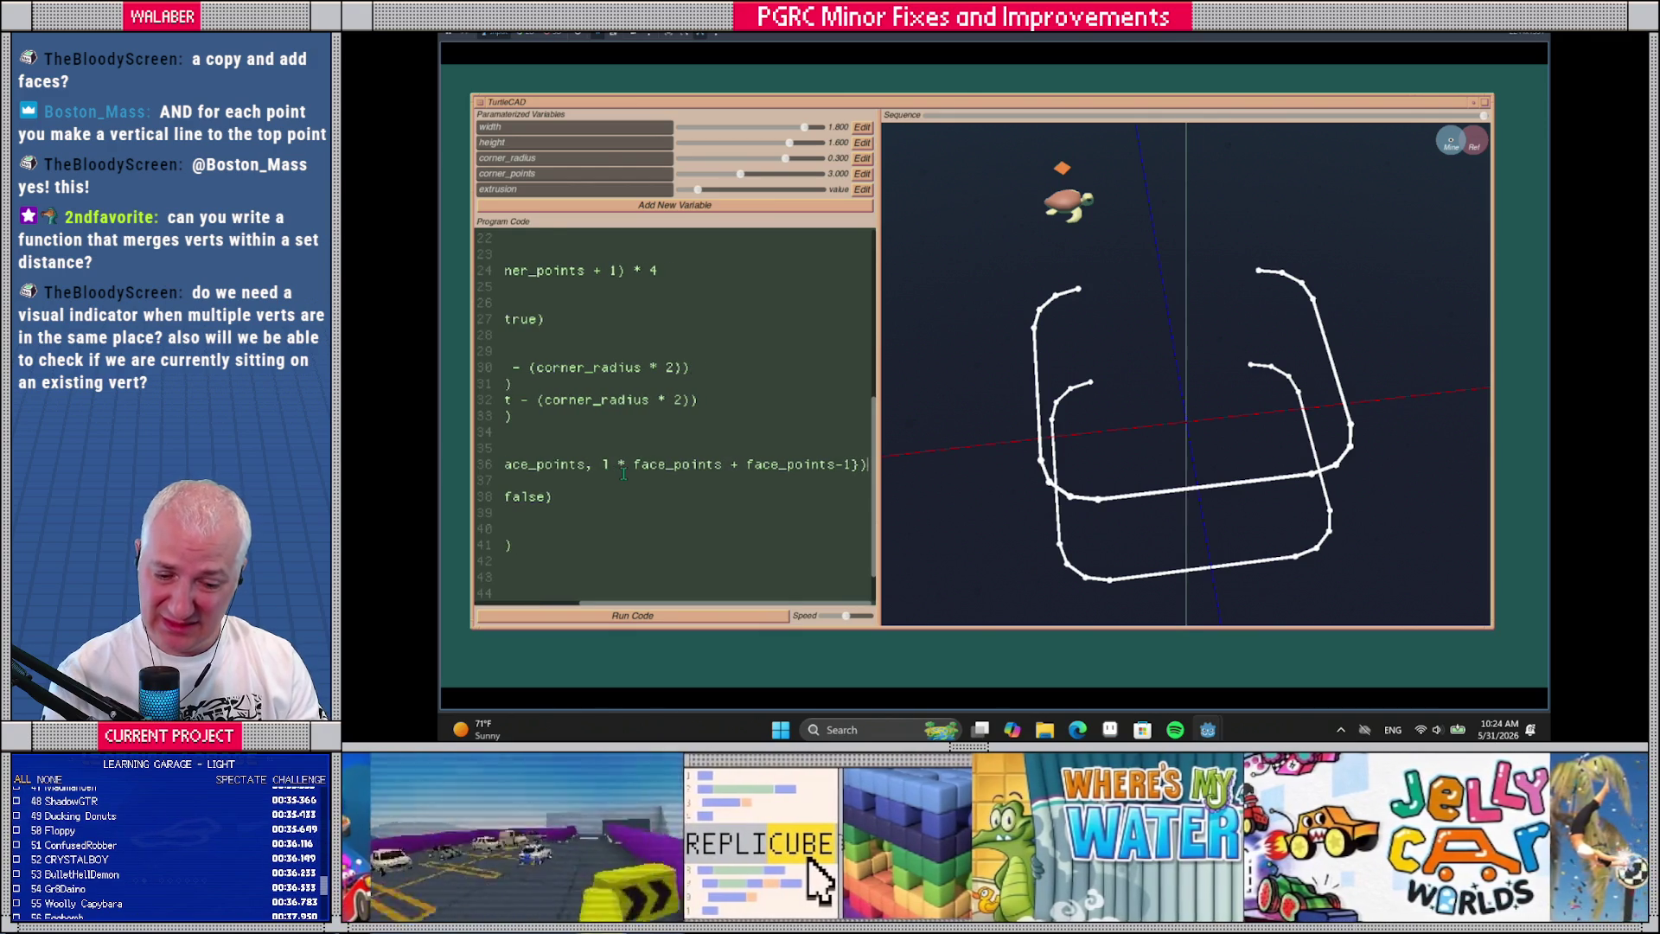
left_click(724, 614)
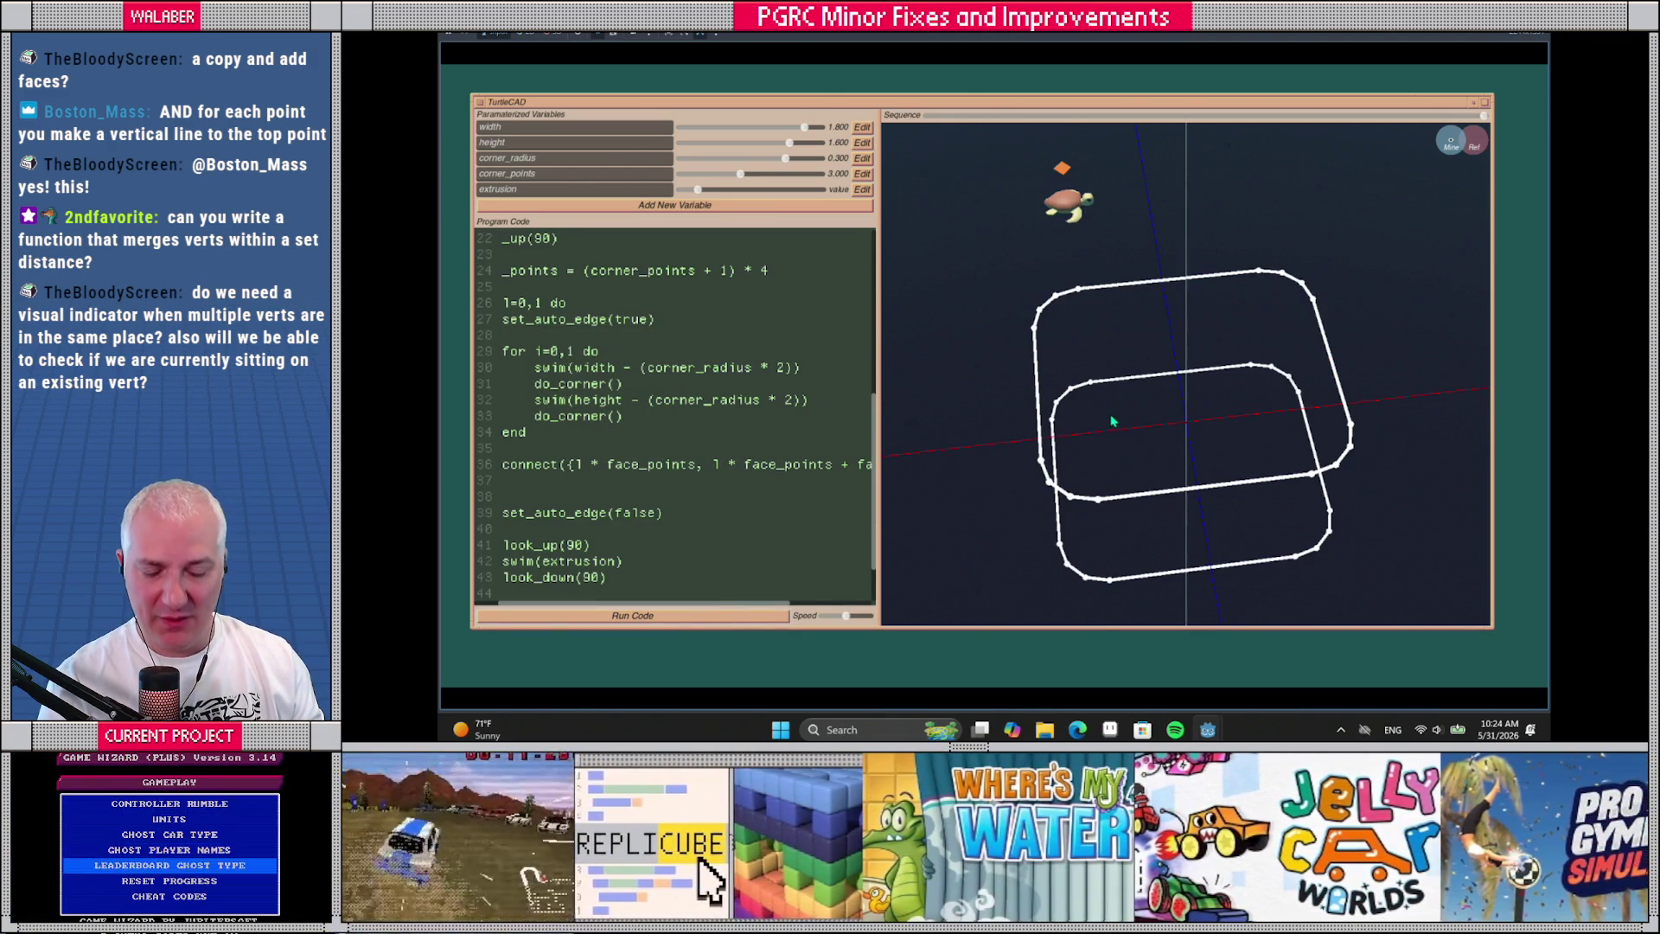
Add an end line at the bottom of the script and start a new line there
scroll(573, 471, "down", 2)
left_click(546, 544)
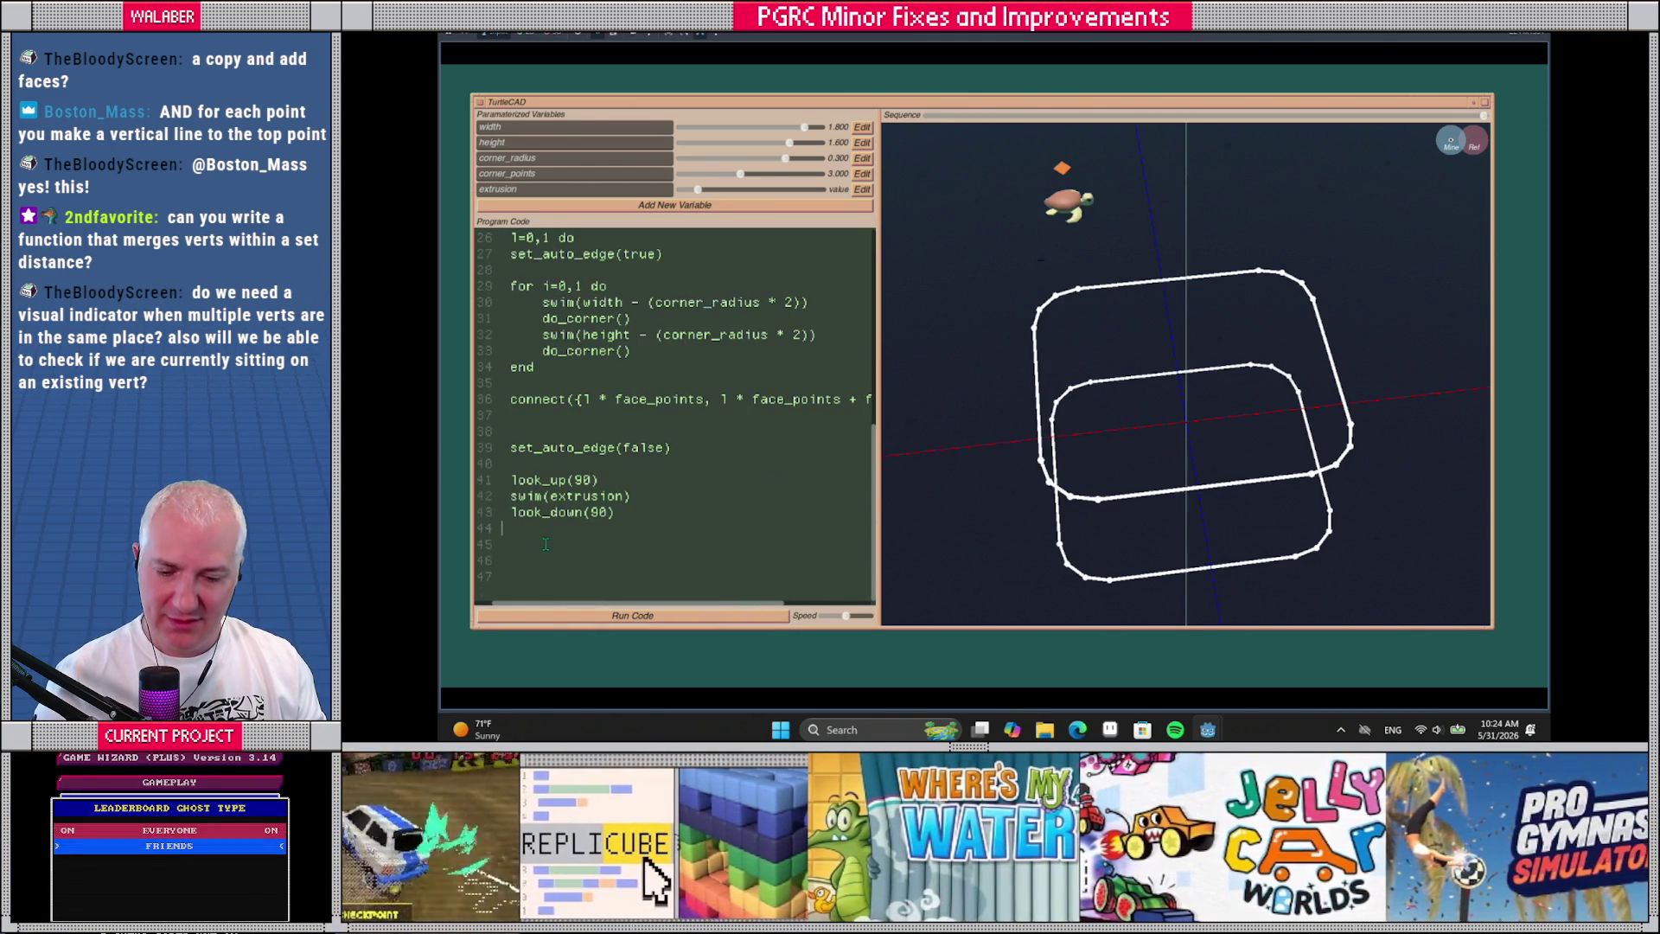
type("end")
key("Return")
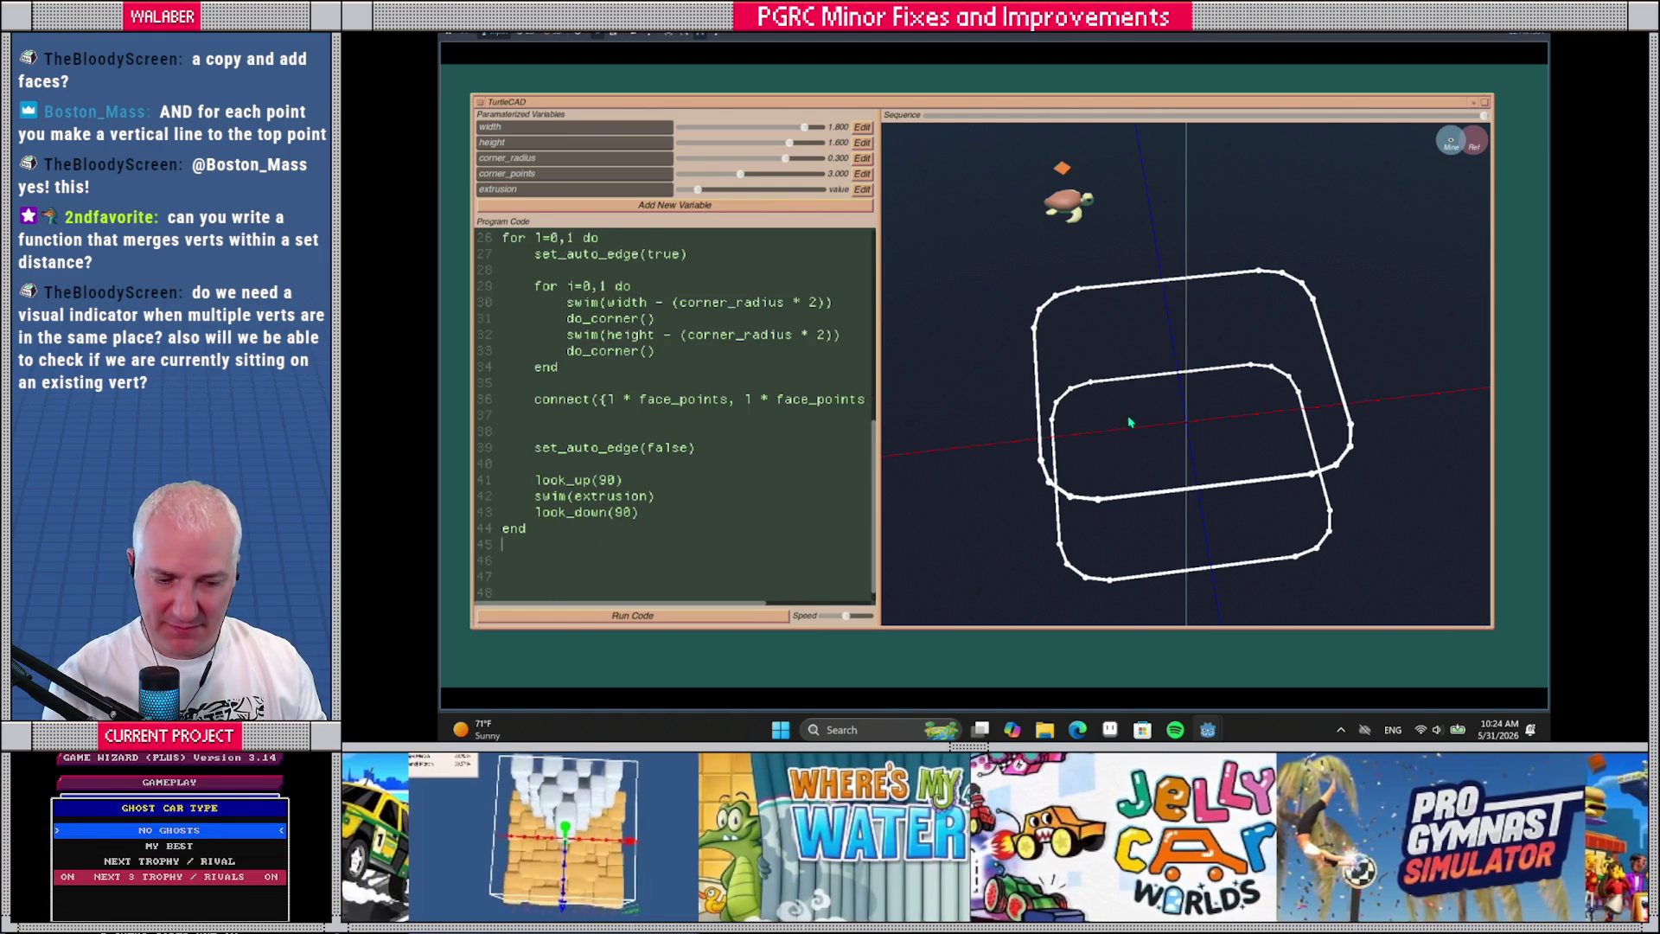
left_click_drag(1140, 405, 1210, 376)
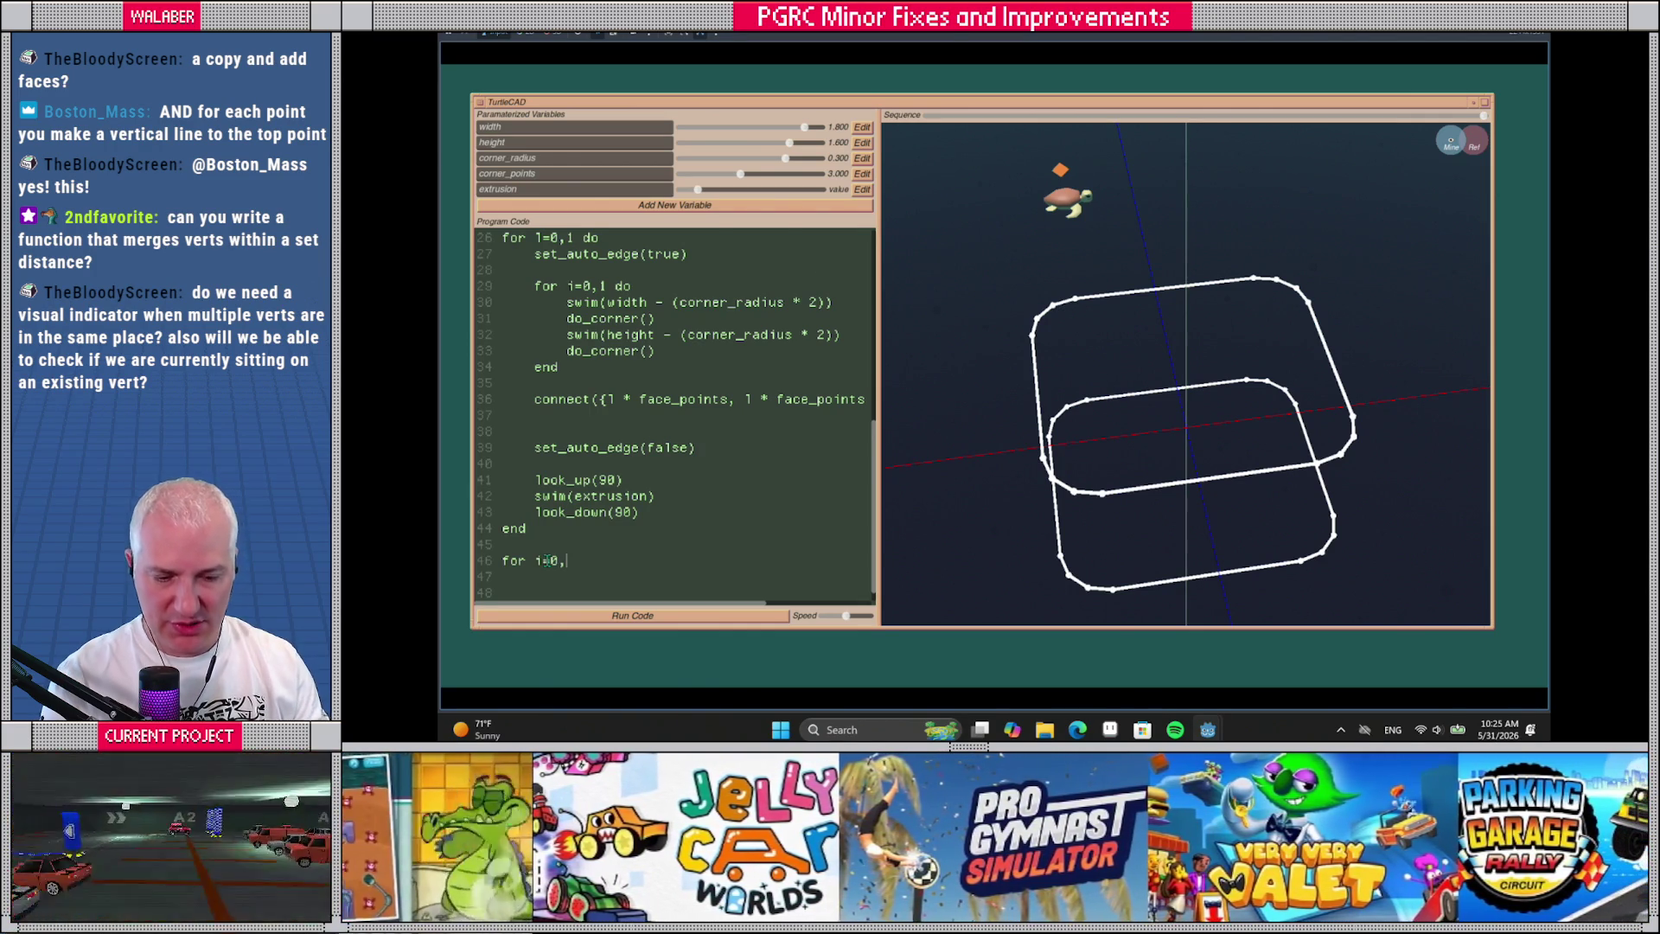
Finish the for i=0, face_points-1 loop calling connect({i, i + face_points}) and run it with F5
mouse_move(1091, 403)
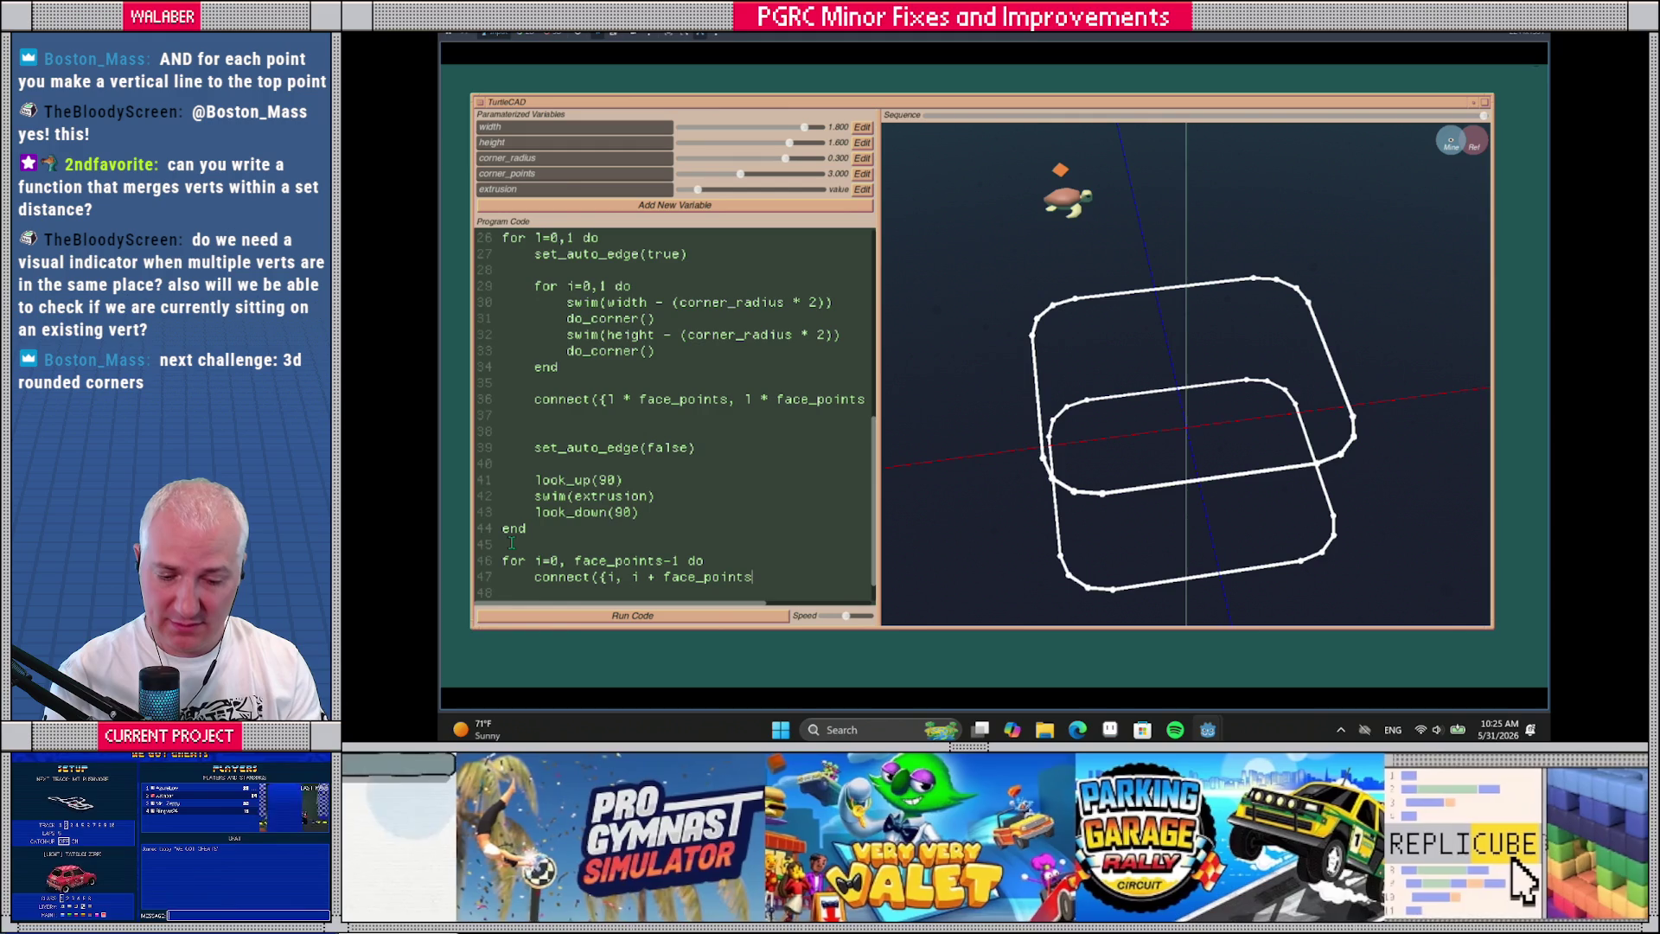
key("Return")
key("F5")
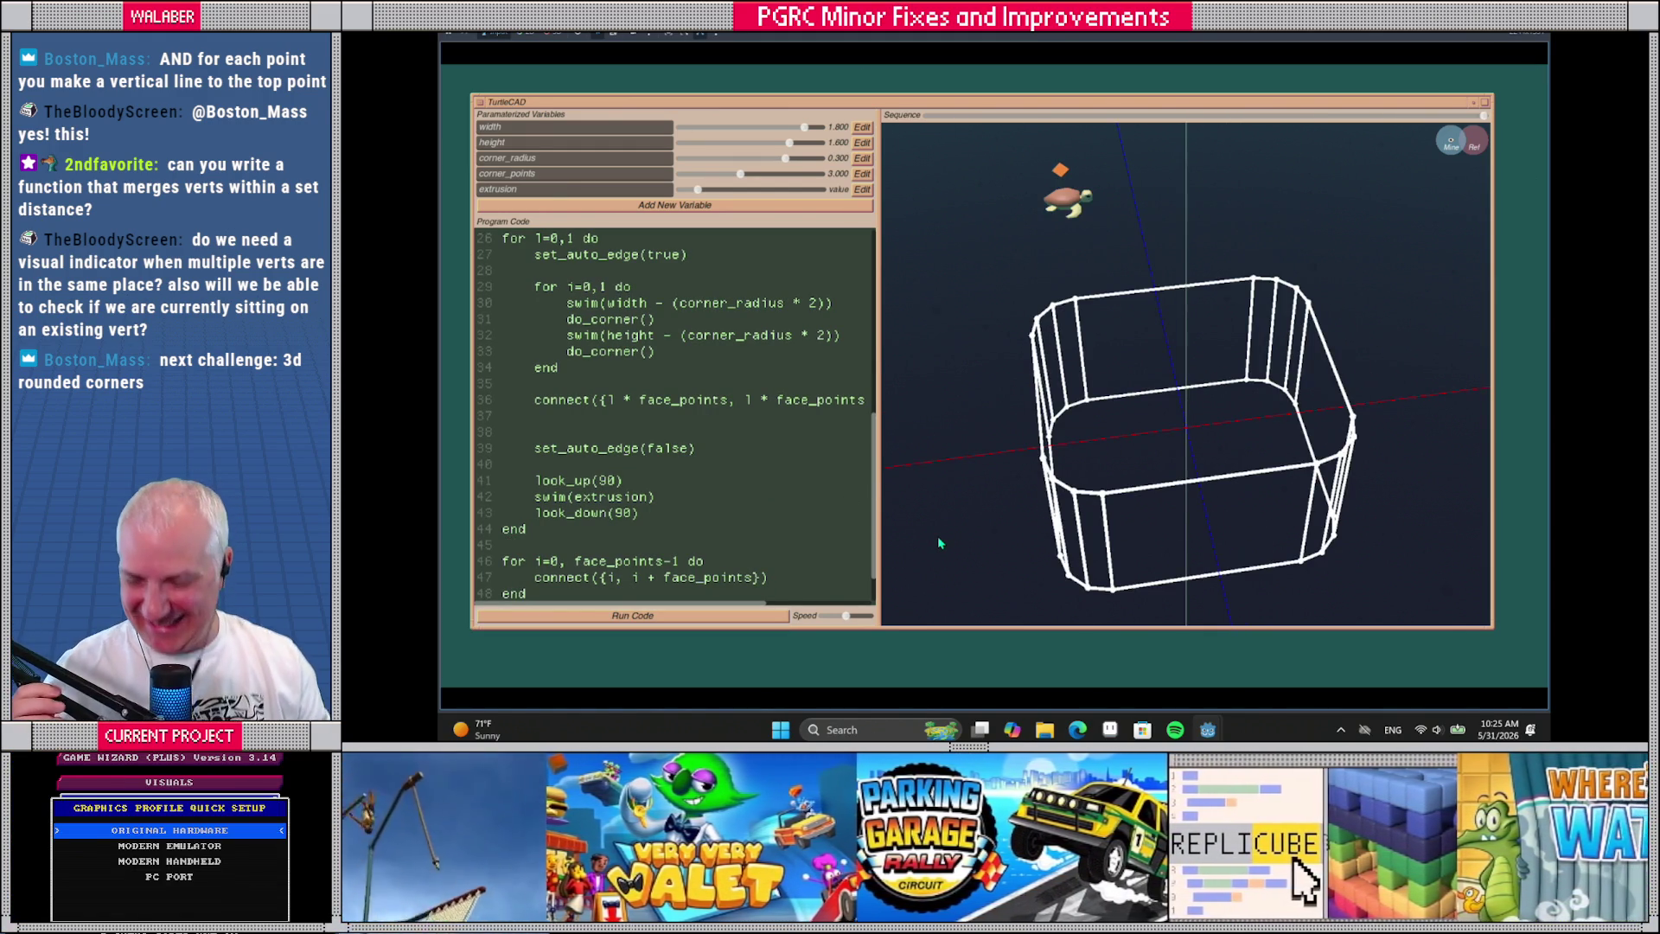
Try the sliders, ending at width and height 2.000, corner_points 5, and extrusion back at 1.000
mouse_move(942, 545)
left_mouse_down()
mouse_move(1162, 400)
mouse_move(1211, 398)
mouse_move(1154, 389)
left_mouse_up()
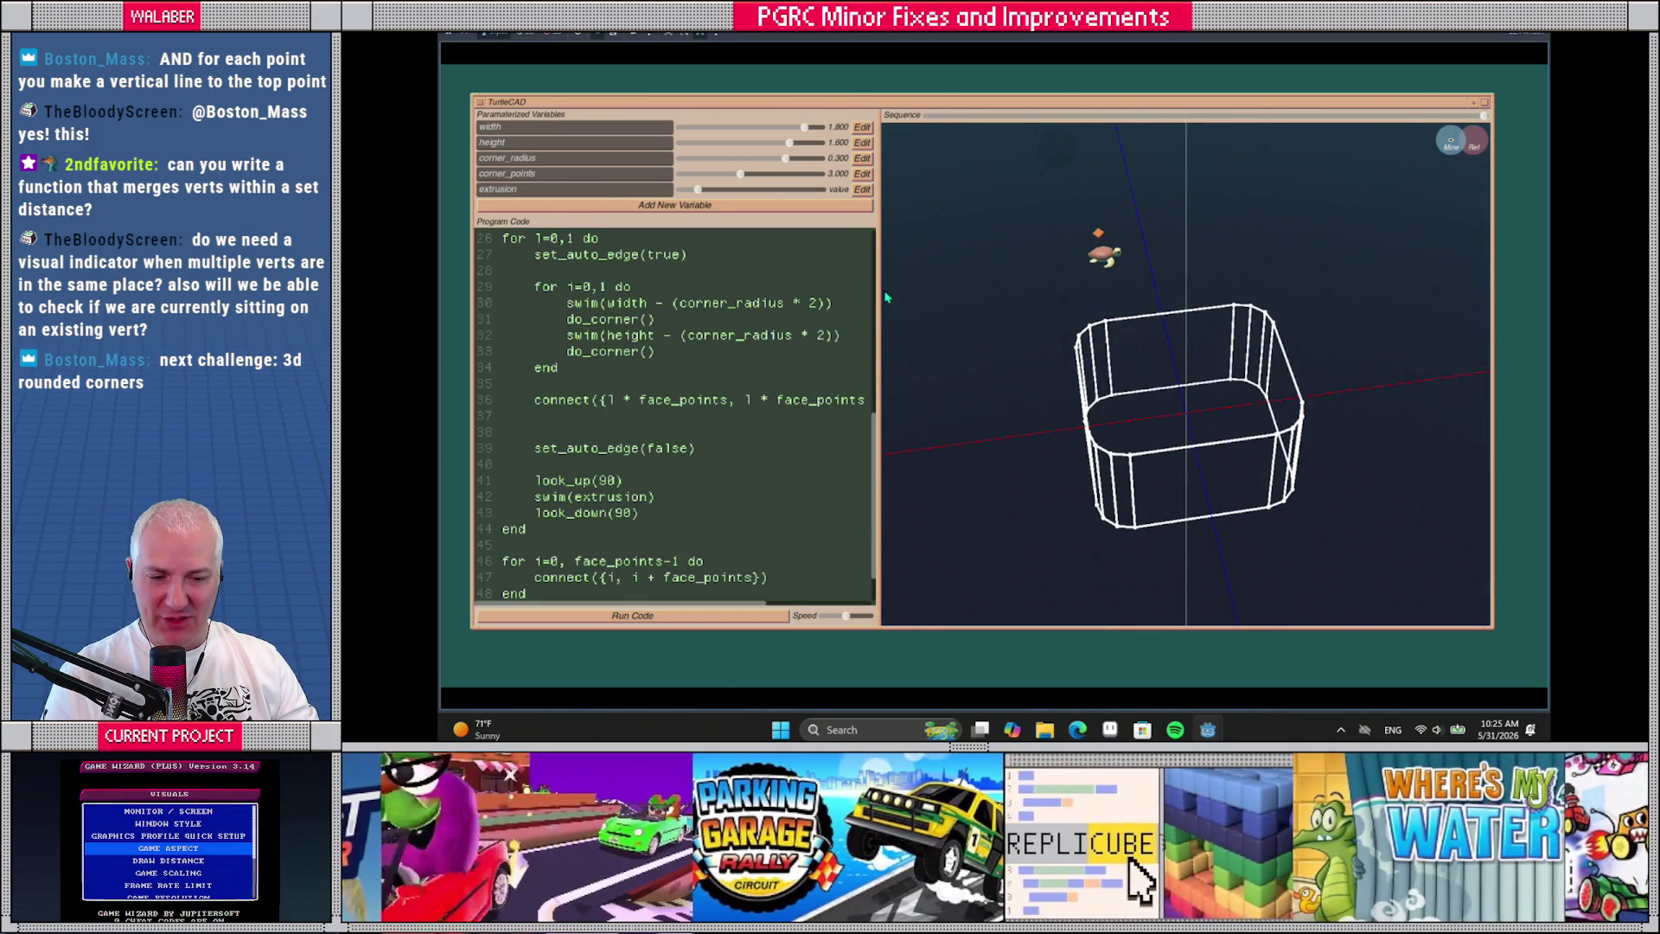
left_click_drag(885, 297, 926, 299)
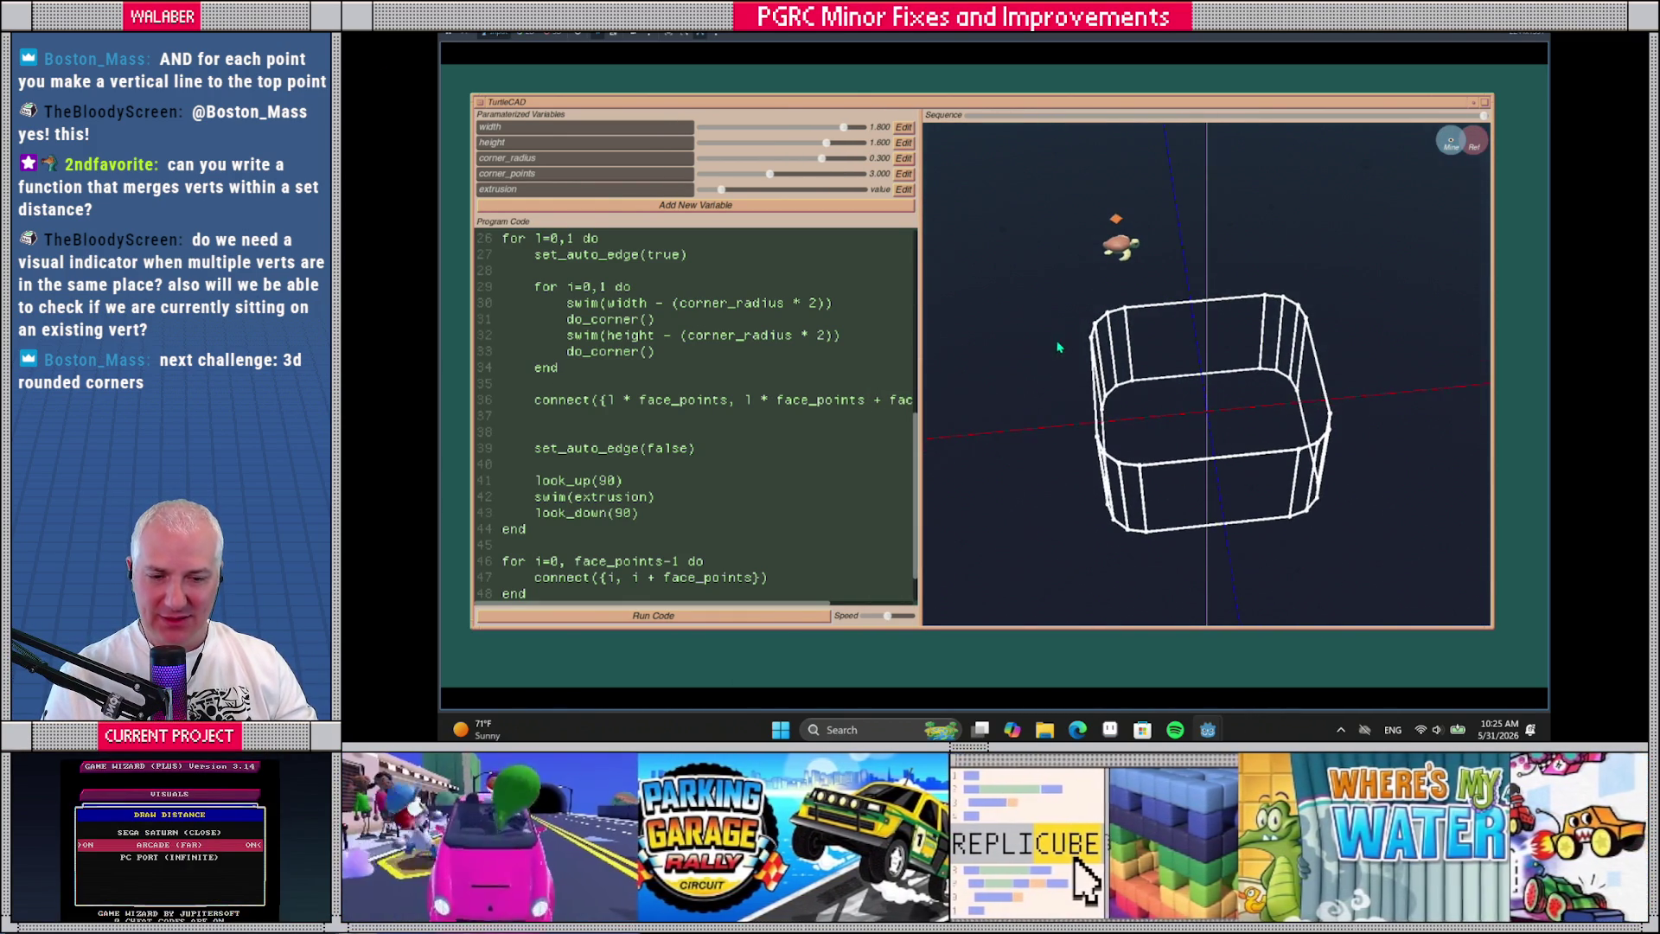
mouse_move(842, 128)
left_mouse_down()
mouse_move(768, 137)
mouse_move(864, 128)
mouse_move(886, 145)
mouse_move(782, 174)
mouse_move(836, 177)
left_mouse_up()
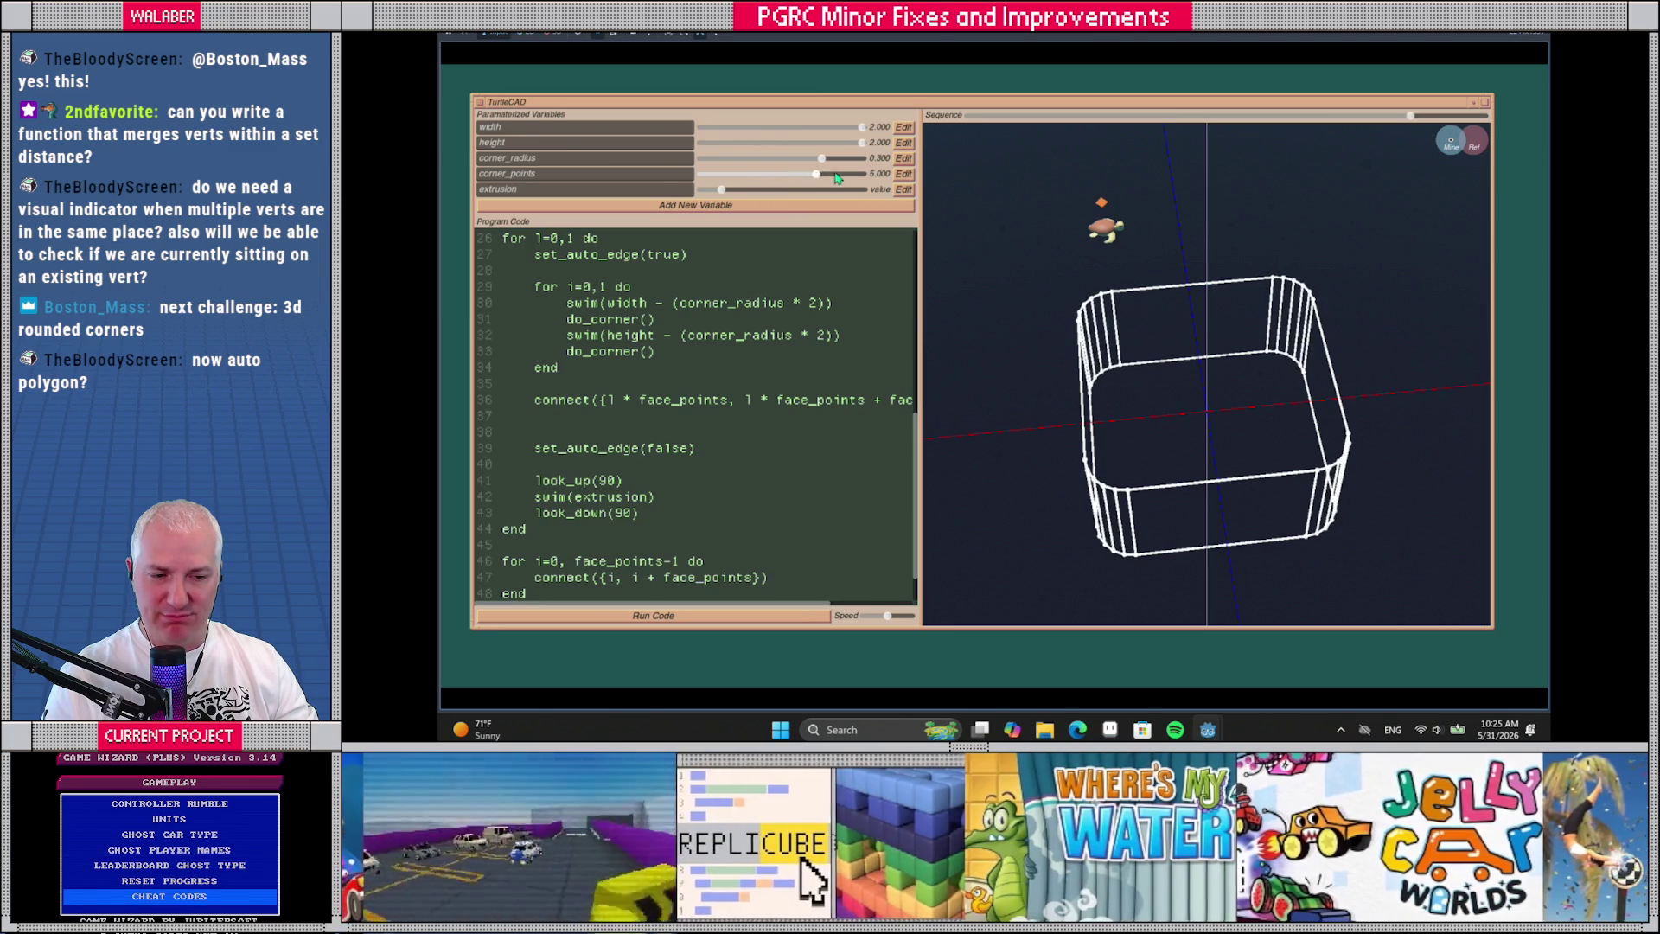
mouse_move(722, 191)
left_mouse_down()
mouse_move(788, 192)
mouse_move(704, 194)
mouse_move(763, 199)
mouse_move(719, 199)
left_mouse_up()
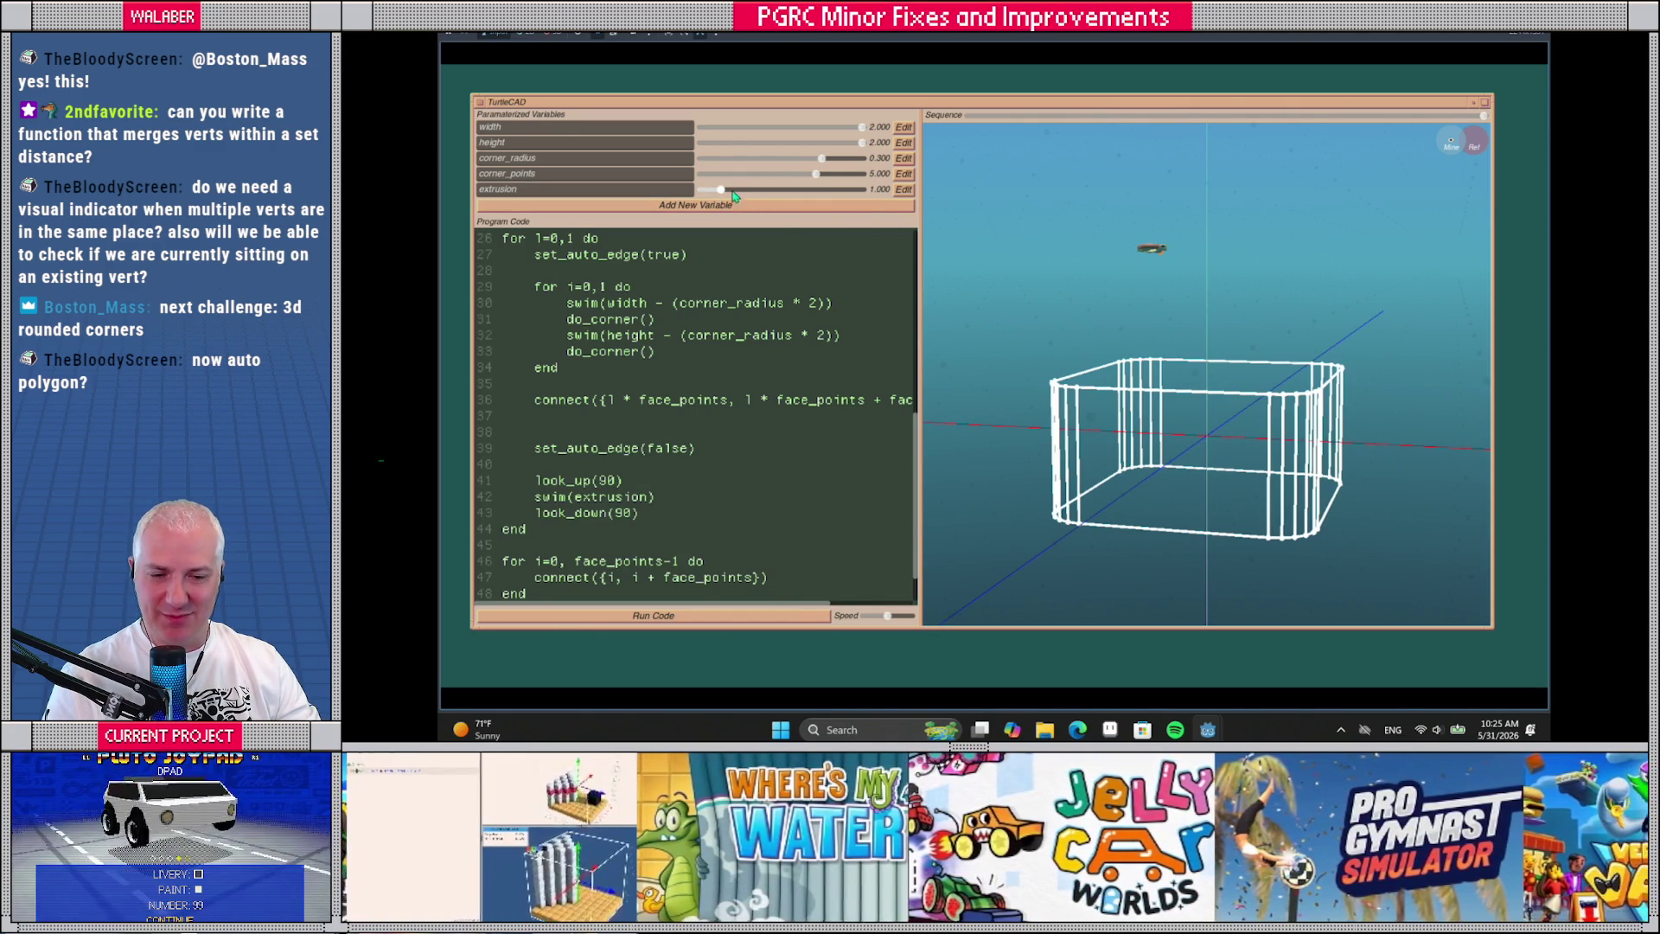
left_click(800, 191)
left_click_drag(800, 191, 721, 191)
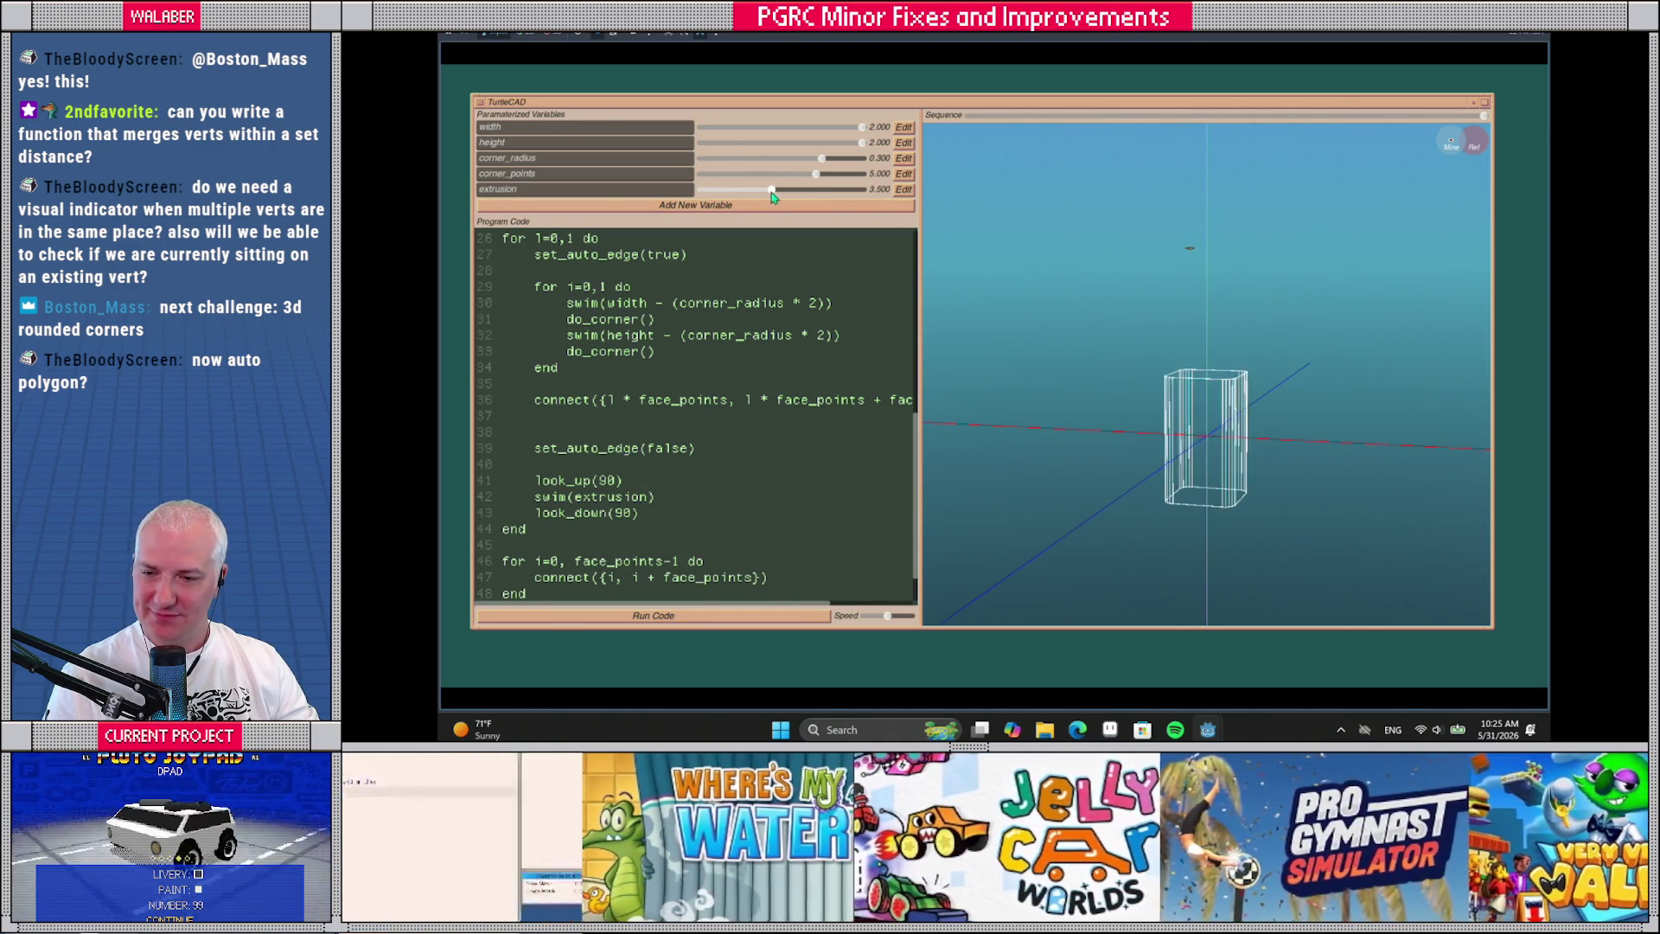
mouse_move(1088, 325)
left_mouse_down()
mouse_move(1193, 374)
mouse_move(1268, 337)
mouse_move(1127, 358)
mouse_move(1138, 397)
mouse_move(1164, 386)
mouse_move(1149, 360)
left_mouse_up()
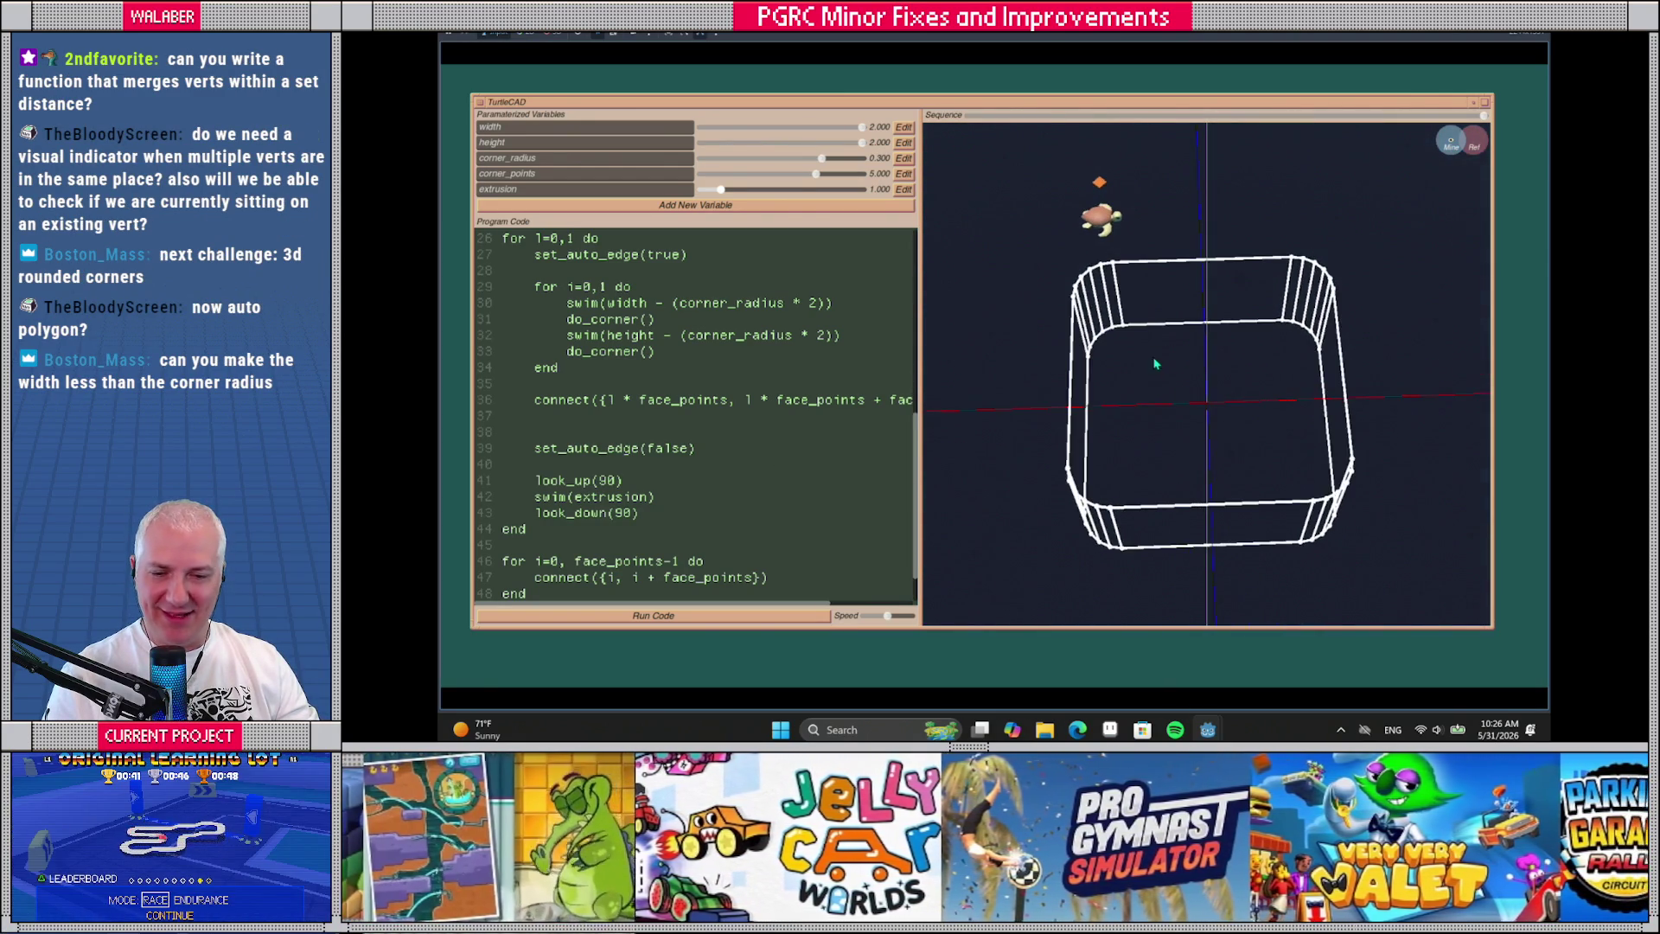
Set corner_radius 0.400, height 2.000, corner_points 1, and width 1.800 for a chamfered octagonal prism
left_click_drag(861, 130, 701, 147)
left_click_drag(823, 161, 865, 160)
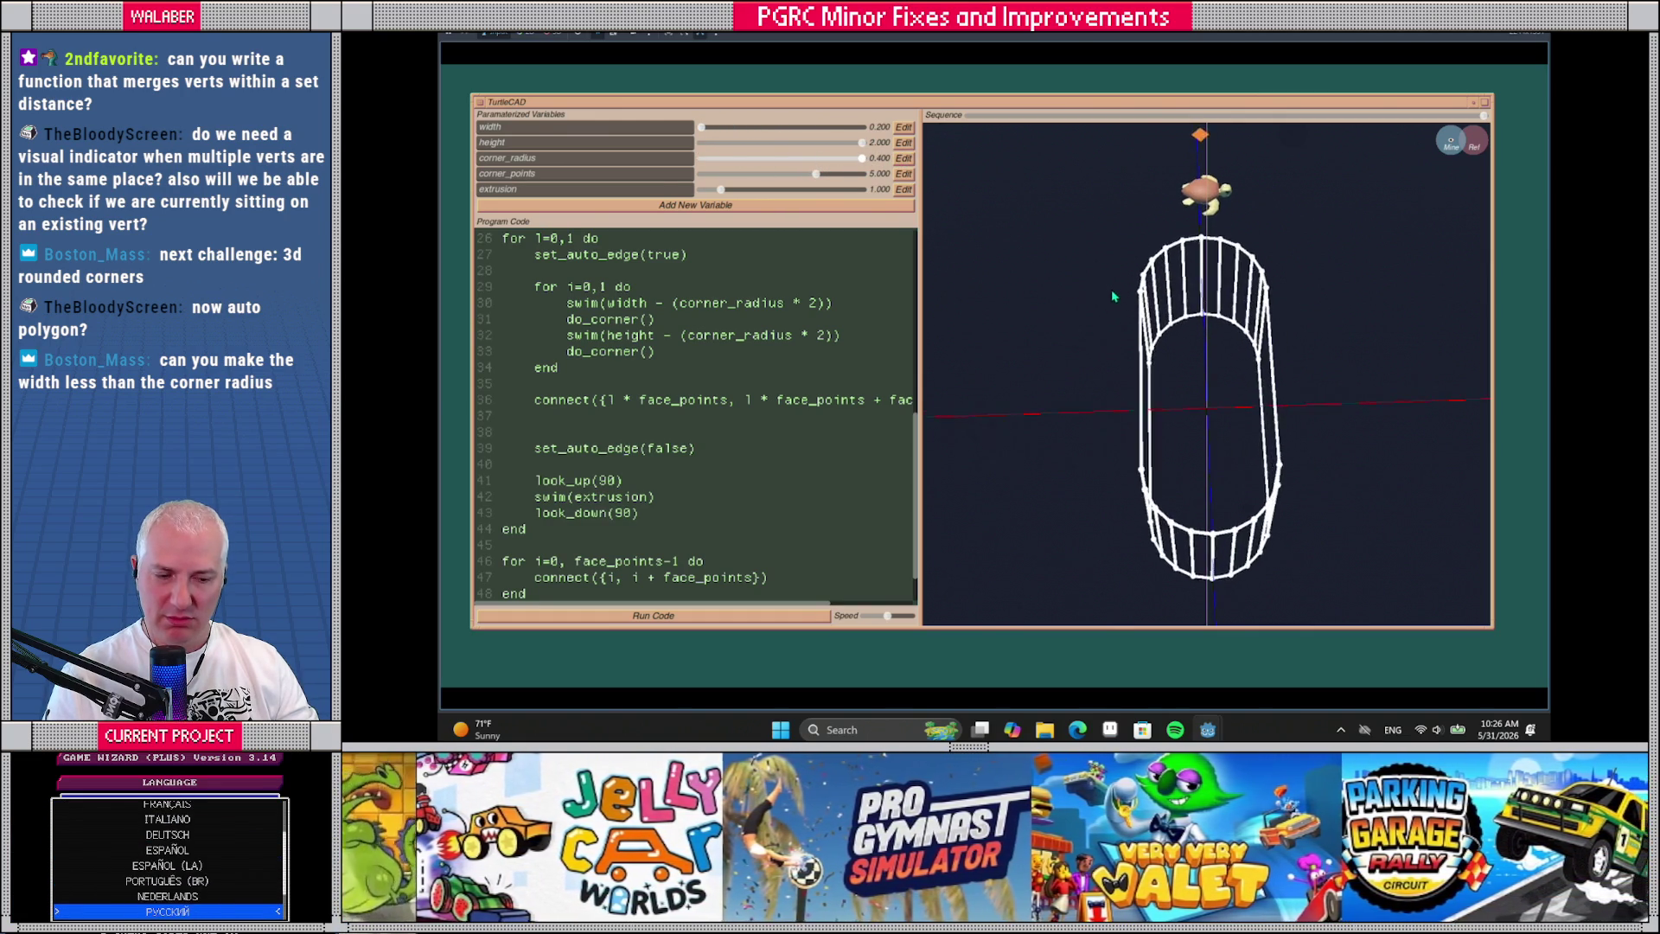
left_click_drag(1098, 322, 1120, 268)
mouse_move(704, 126)
left_mouse_down()
mouse_move(851, 136)
mouse_move(744, 137)
mouse_move(813, 147)
mouse_move(739, 151)
mouse_move(709, 127)
left_mouse_up()
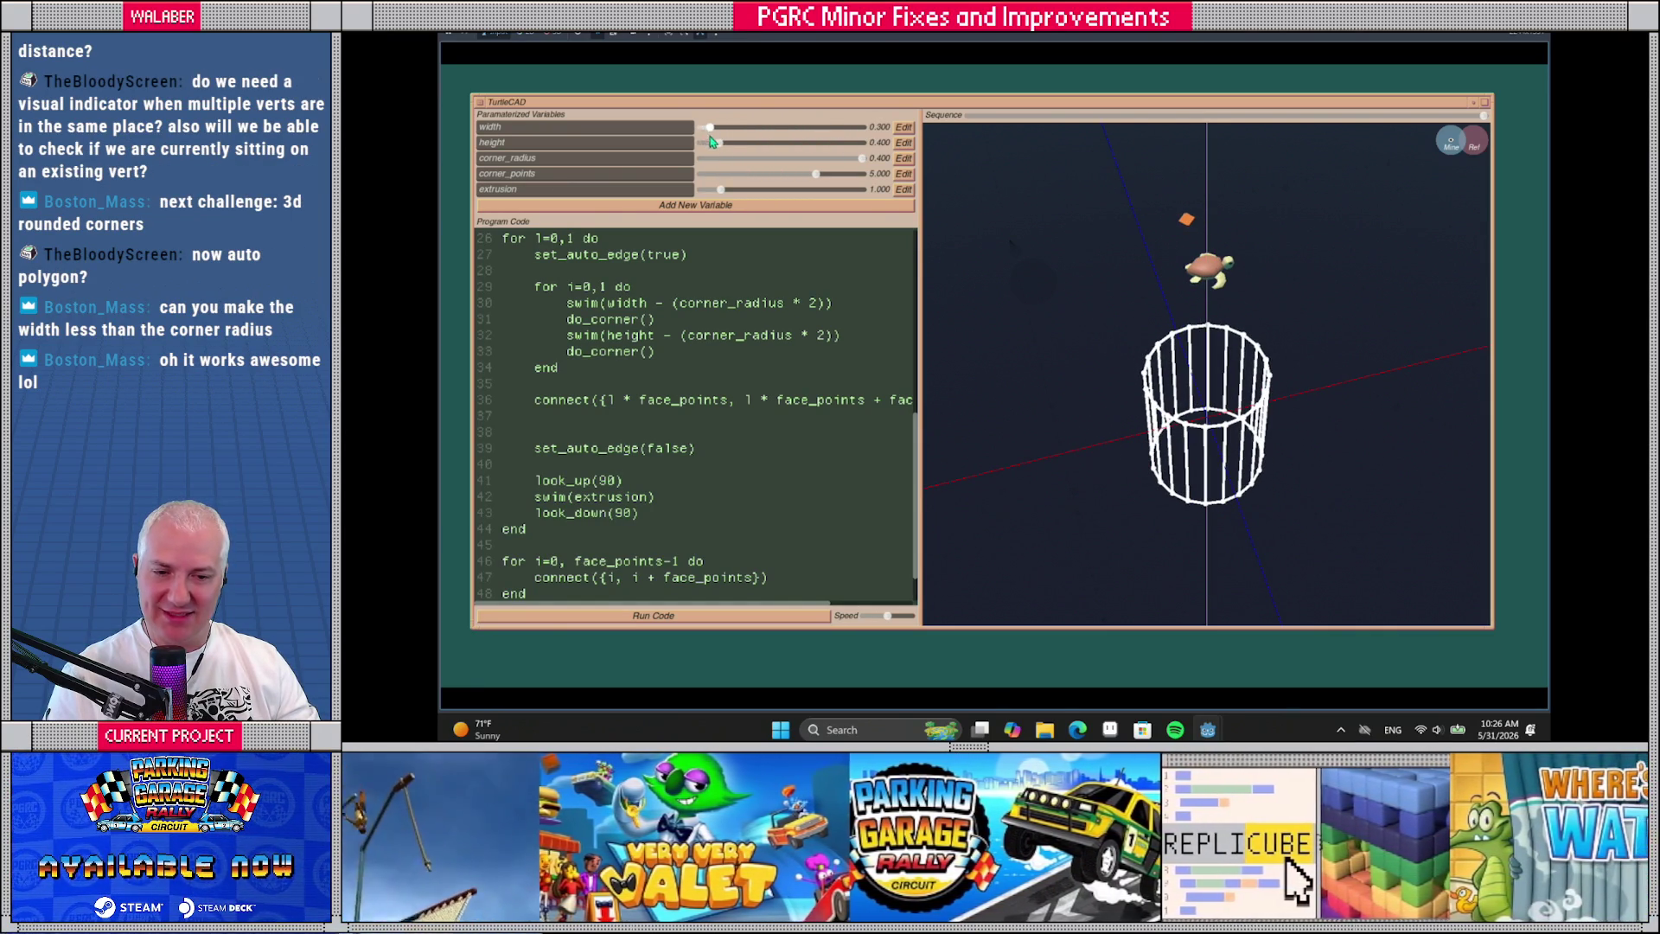
scroll(1196, 301, "up", 5)
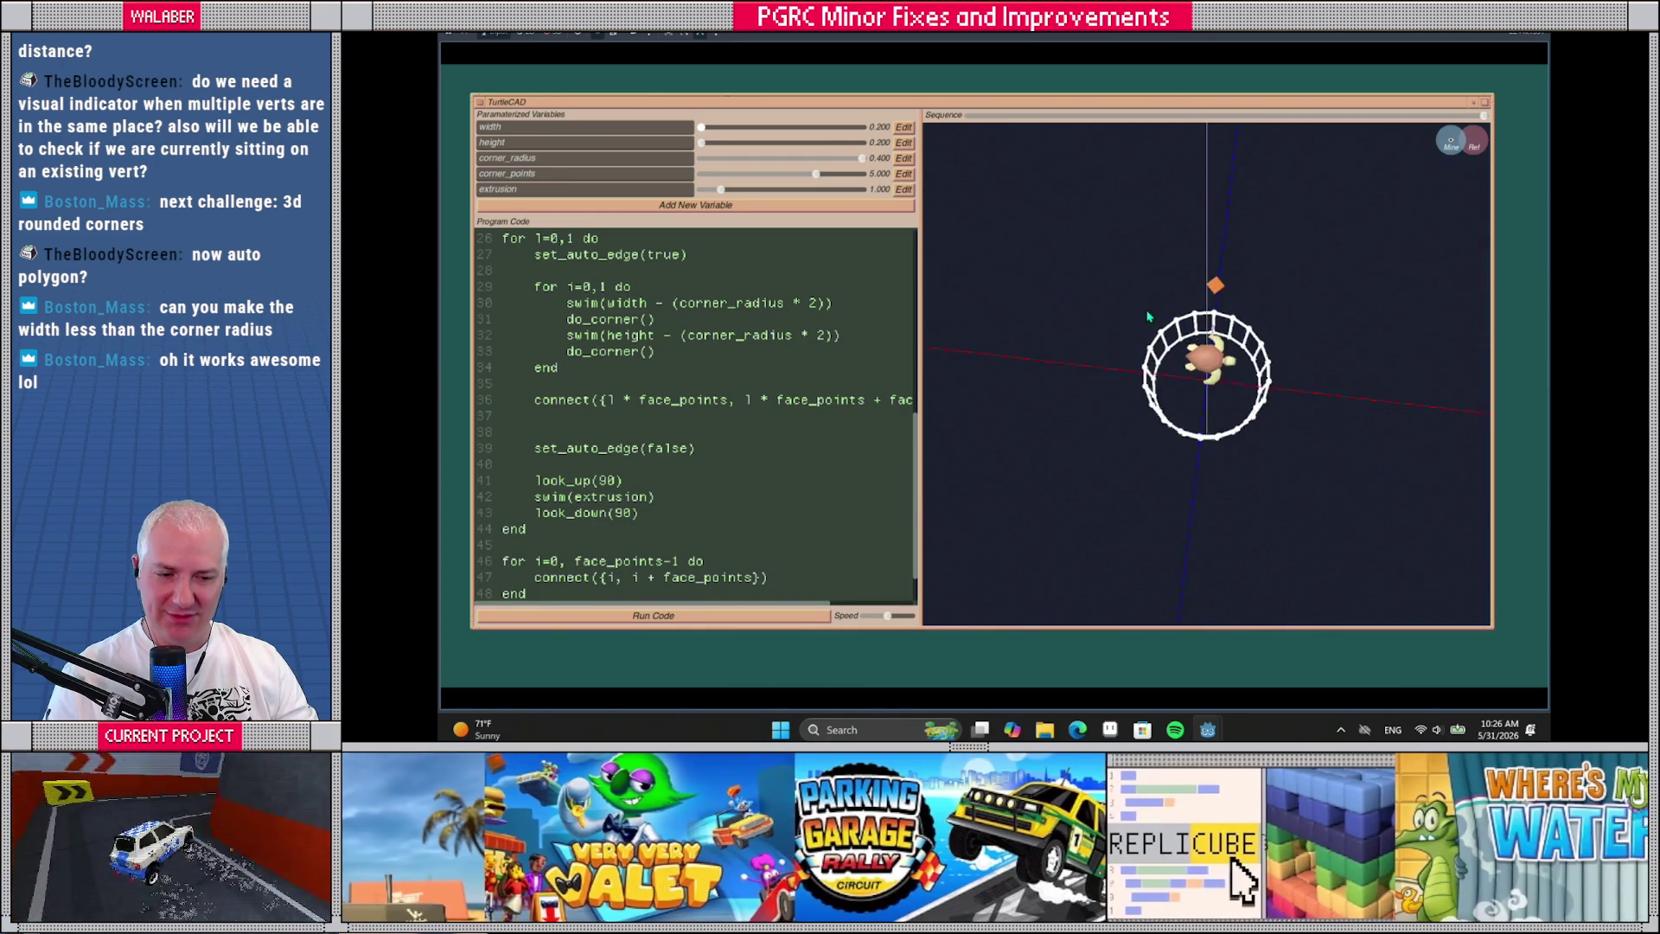
scroll(1195, 301, "down", 4)
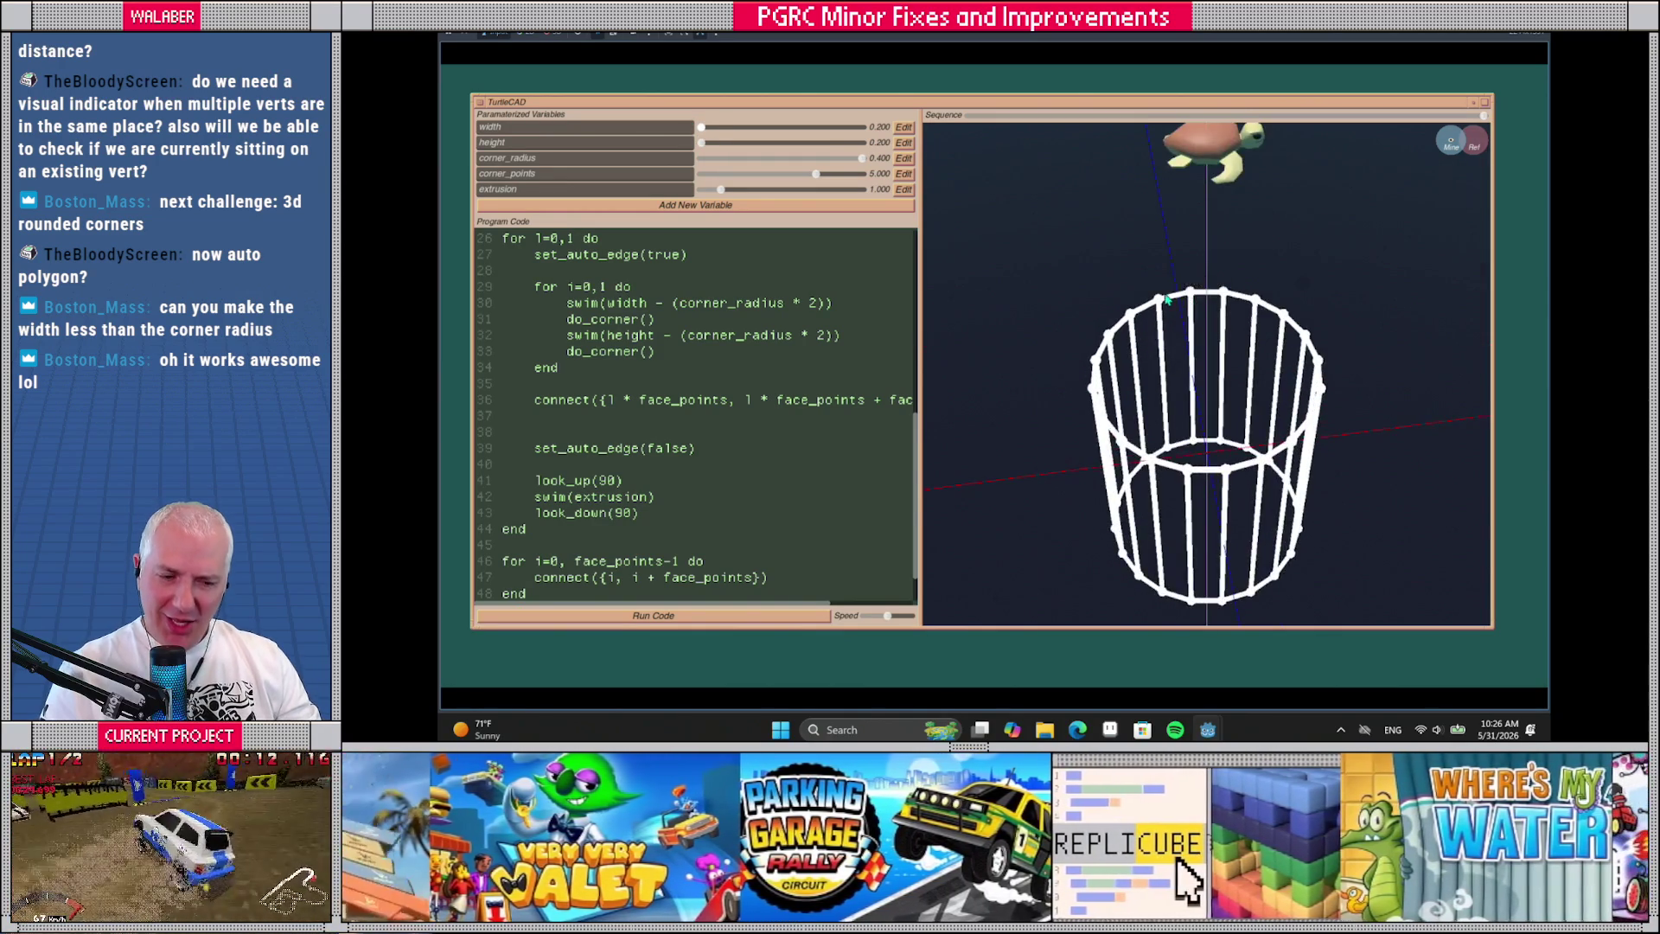
left_click_drag(727, 149, 890, 144)
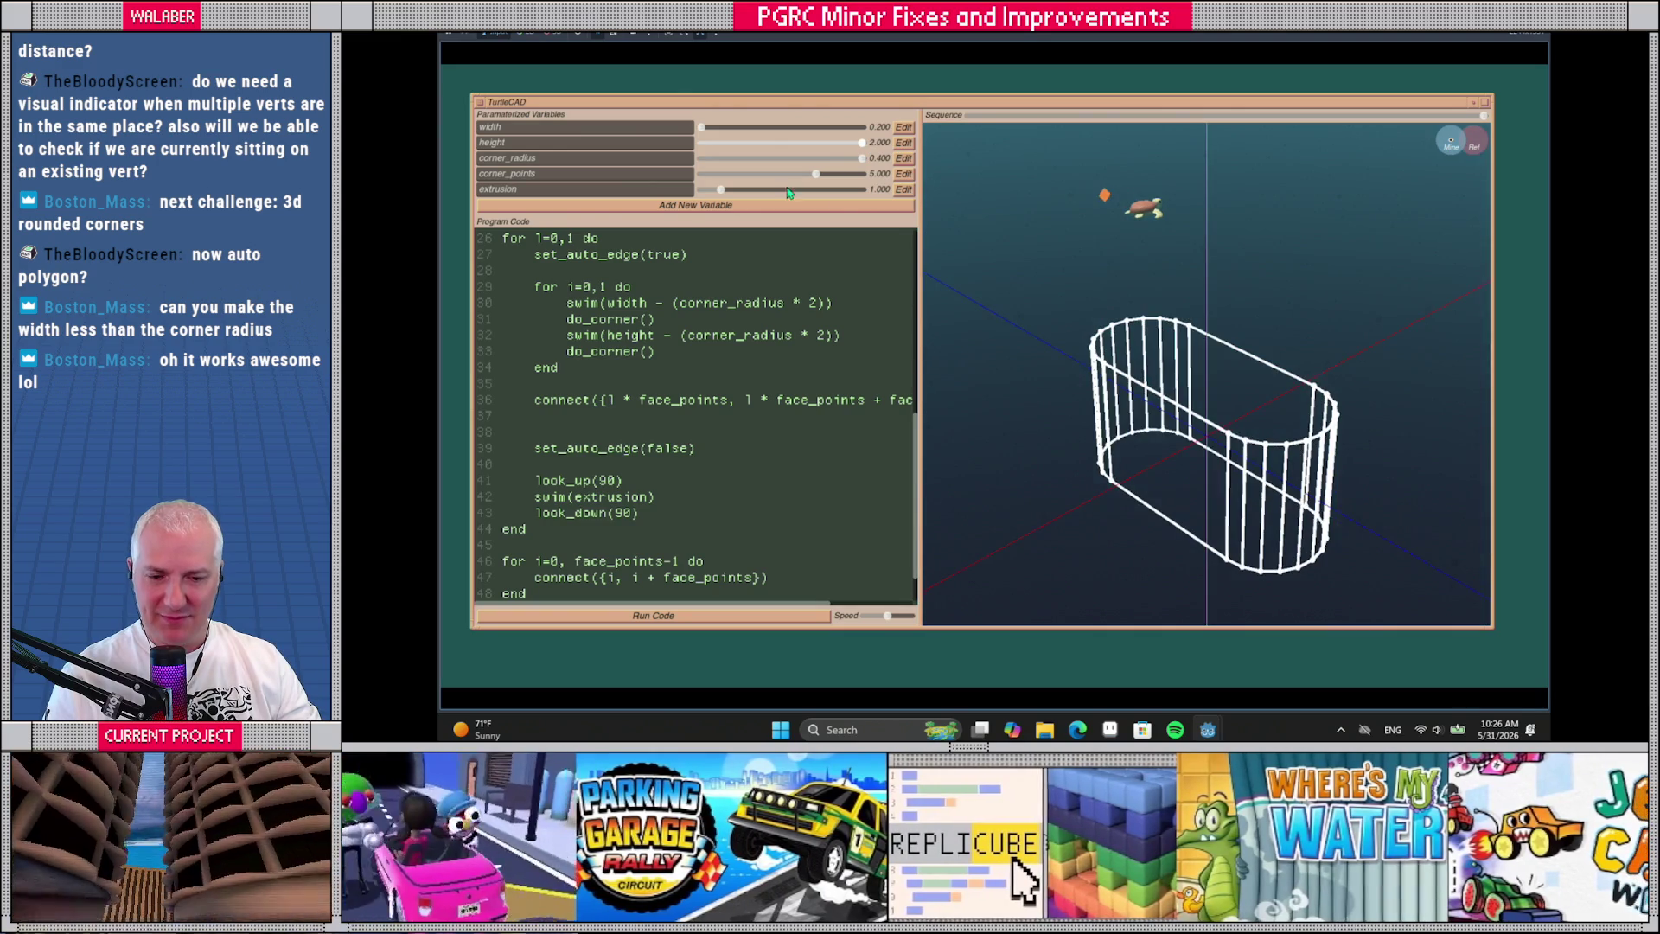
mouse_move(815, 174)
left_mouse_down()
mouse_move(879, 179)
mouse_move(708, 185)
mouse_move(726, 186)
left_mouse_up()
mouse_move(1139, 368)
left_mouse_down()
mouse_move(819, 191)
mouse_move(707, 181)
mouse_move(725, 176)
left_mouse_up()
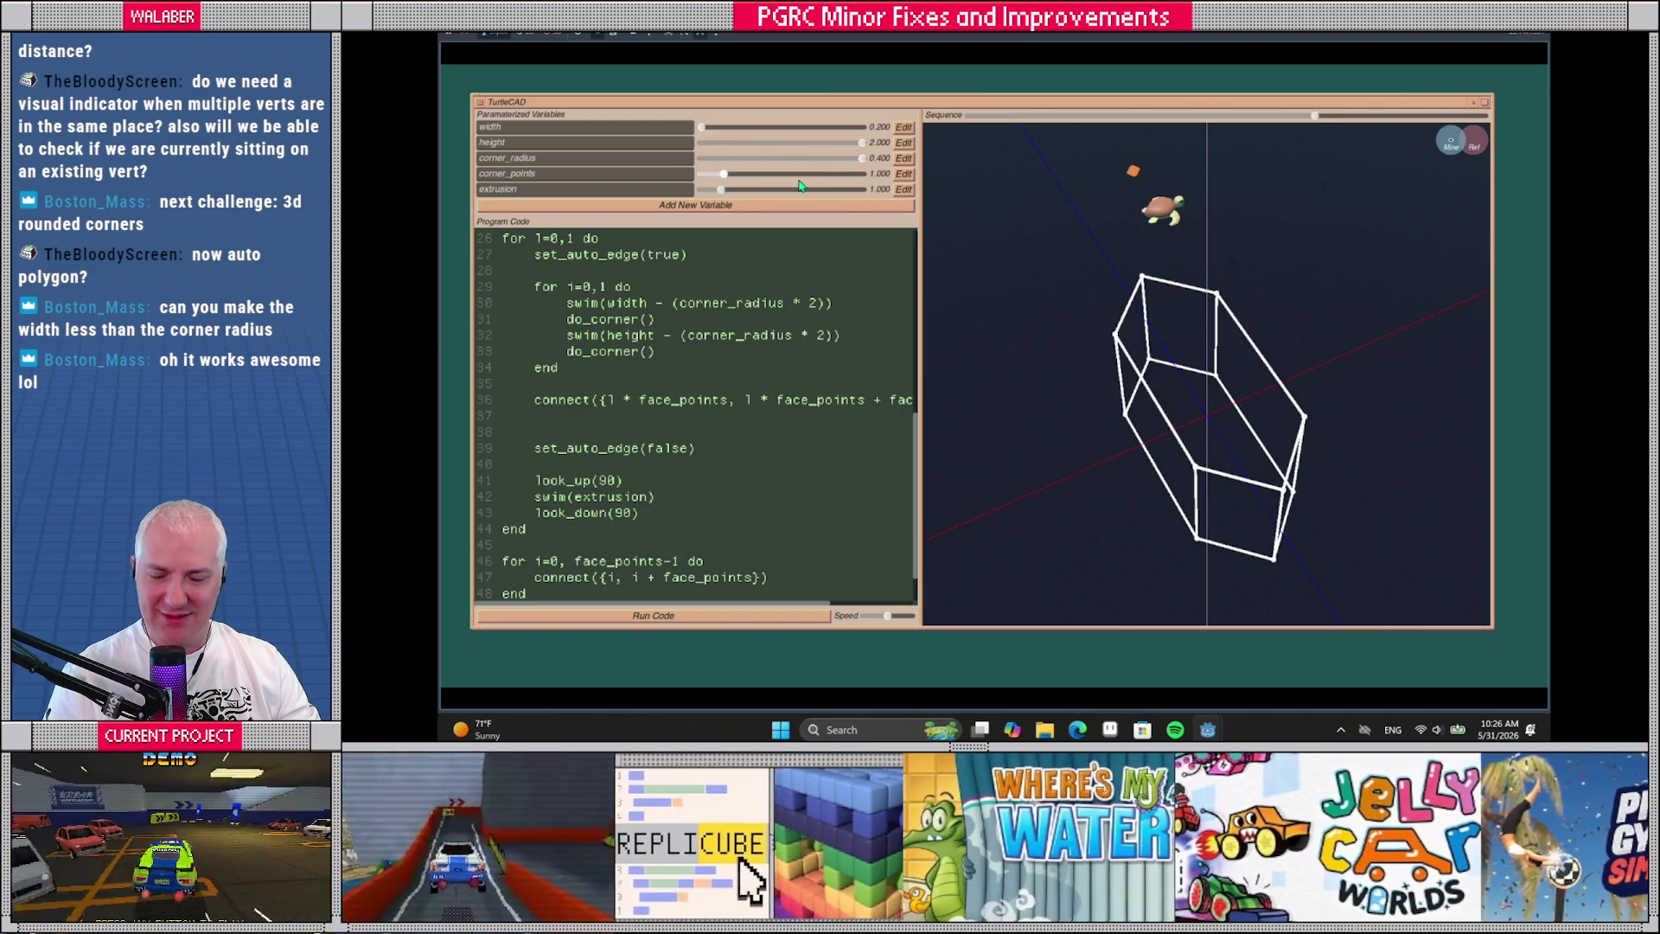
left_click_drag(1108, 349, 1080, 350)
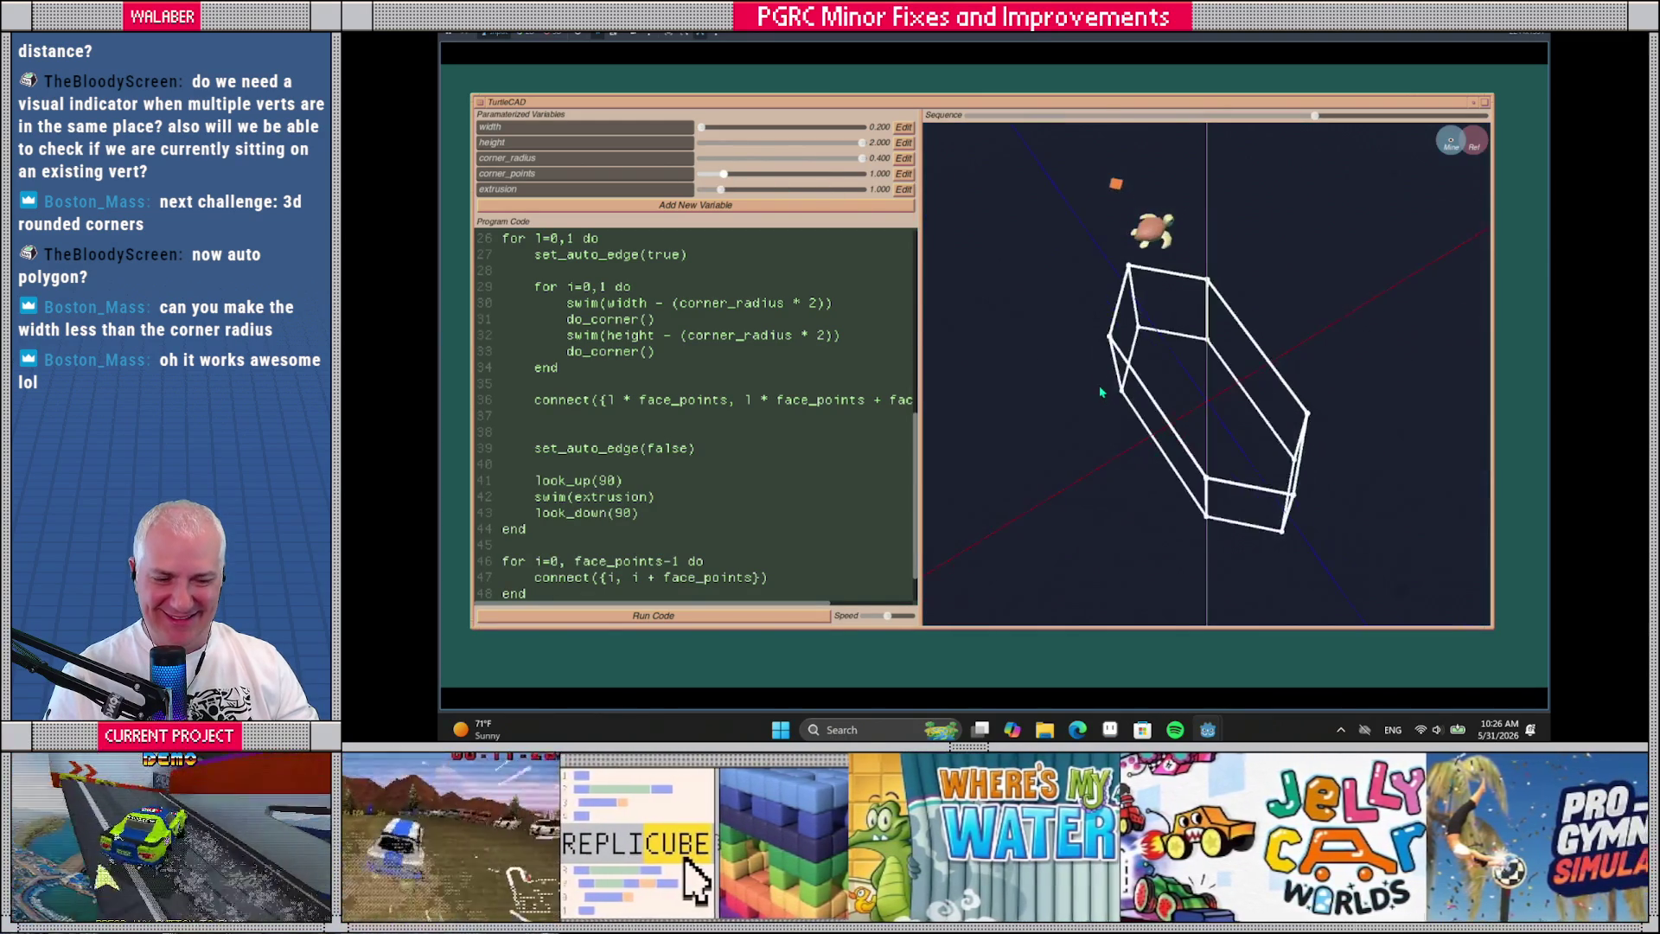
mouse_move(702, 127)
left_mouse_down()
mouse_move(861, 127)
mouse_move(843, 127)
left_mouse_up()
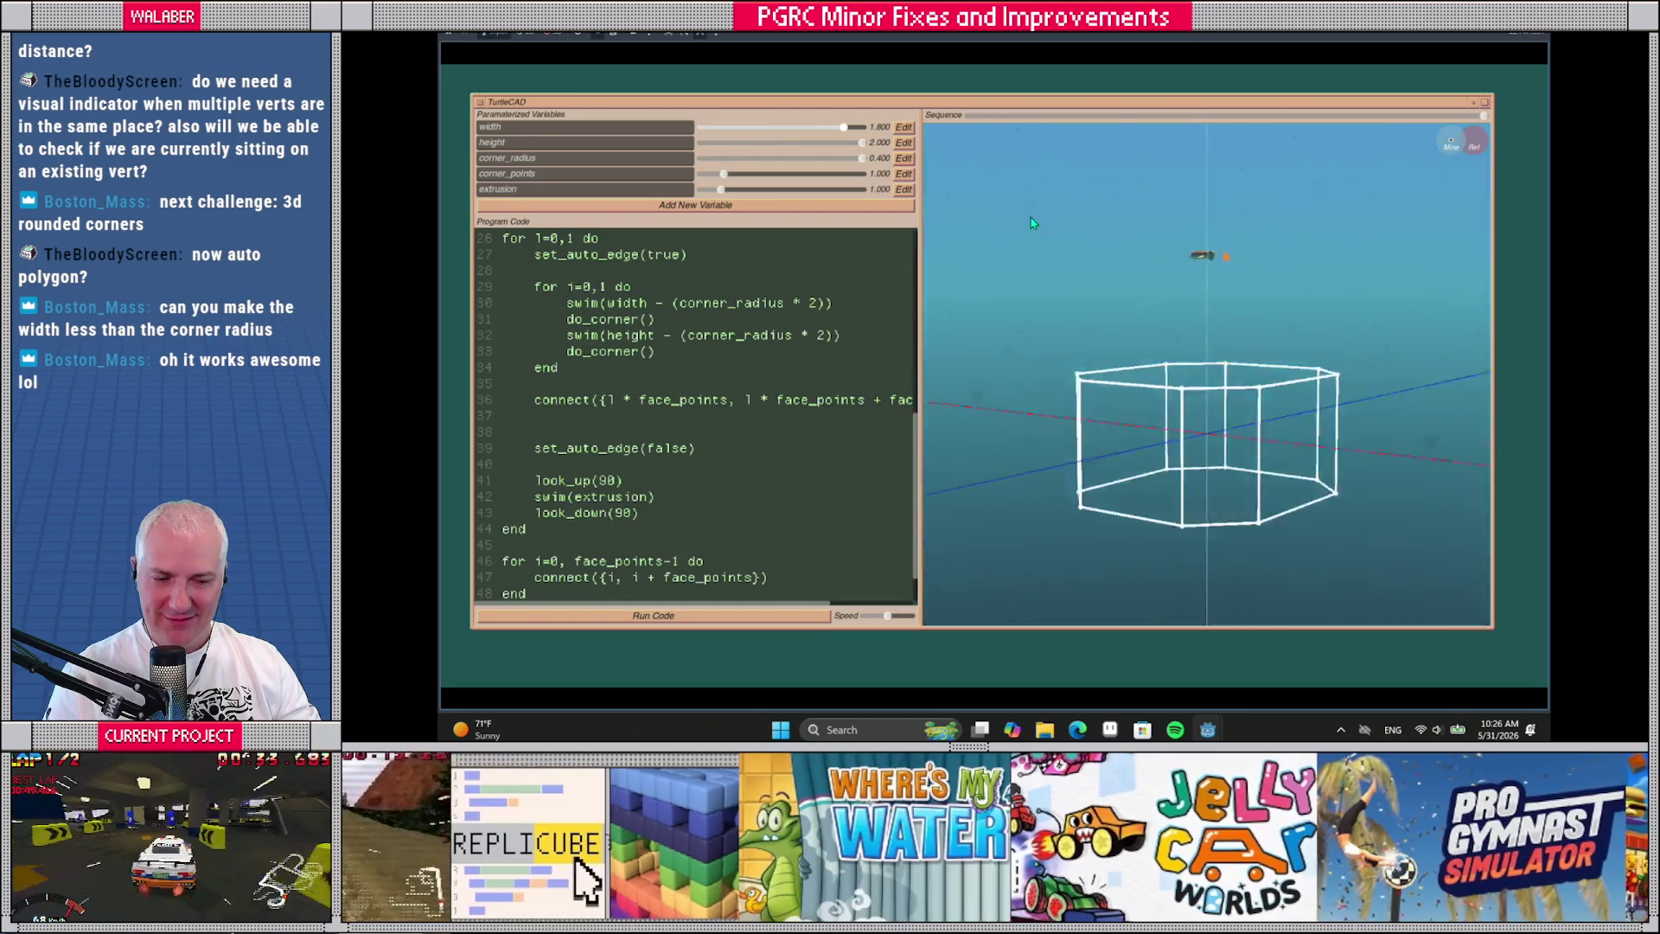
scroll(792, 354, "up", 6)
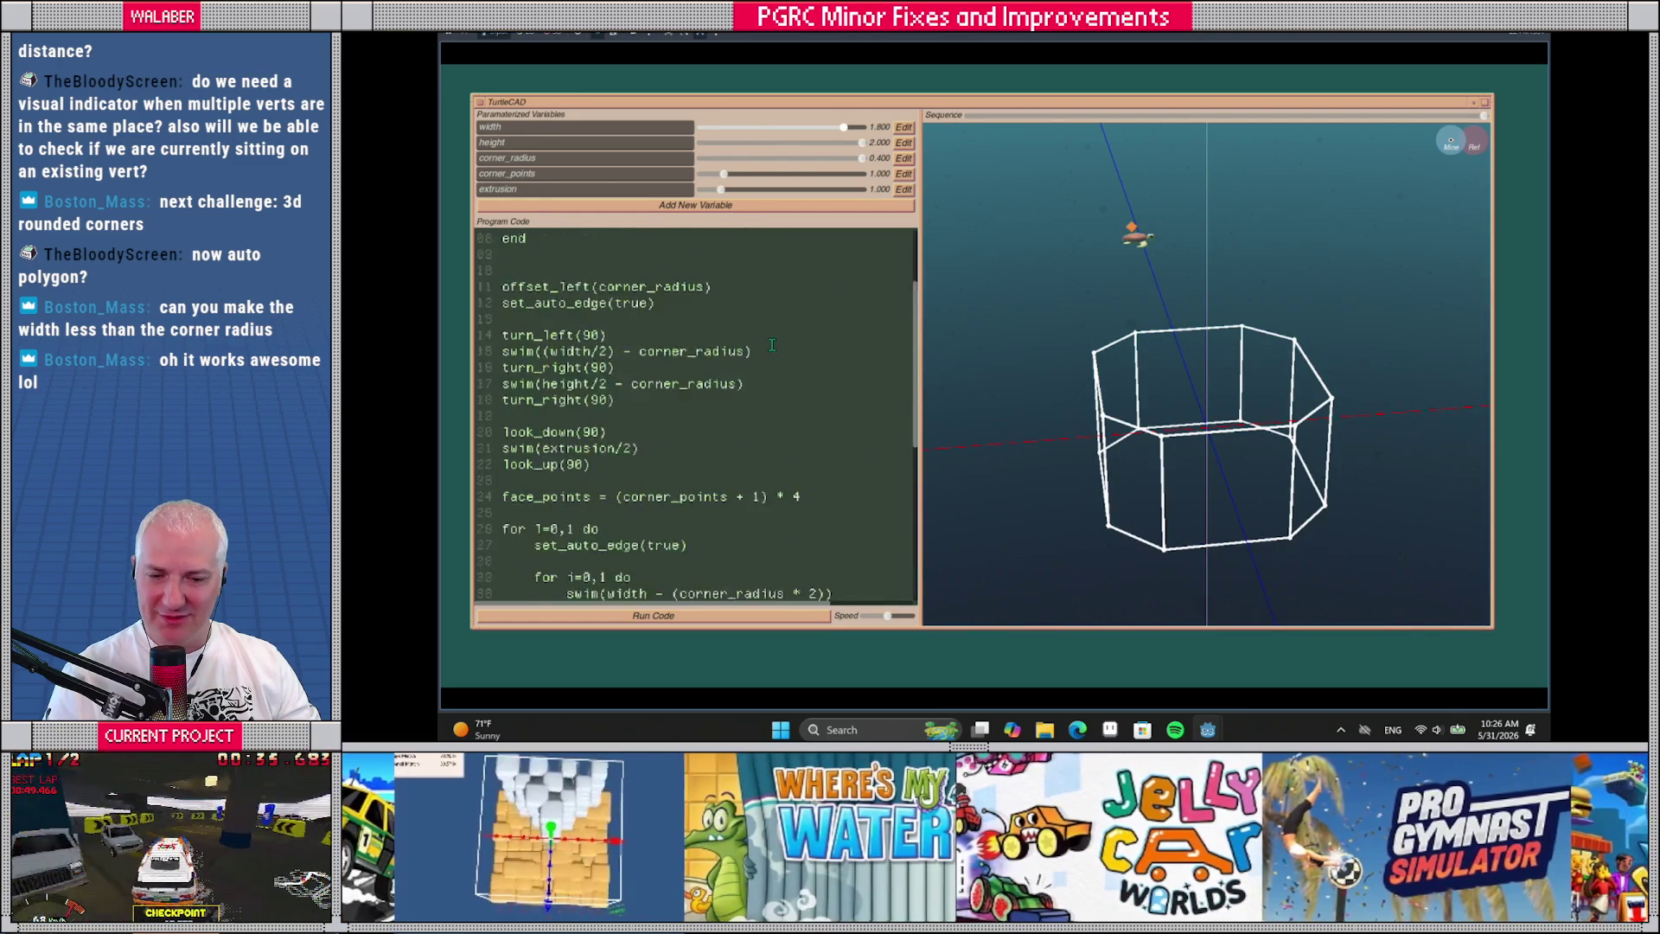
scroll(644, 374, "down", 8)
mouse_move(1064, 440)
left_mouse_down()
mouse_move(1142, 401)
mouse_move(1102, 374)
mouse_move(1125, 437)
mouse_move(1165, 409)
left_mouse_up()
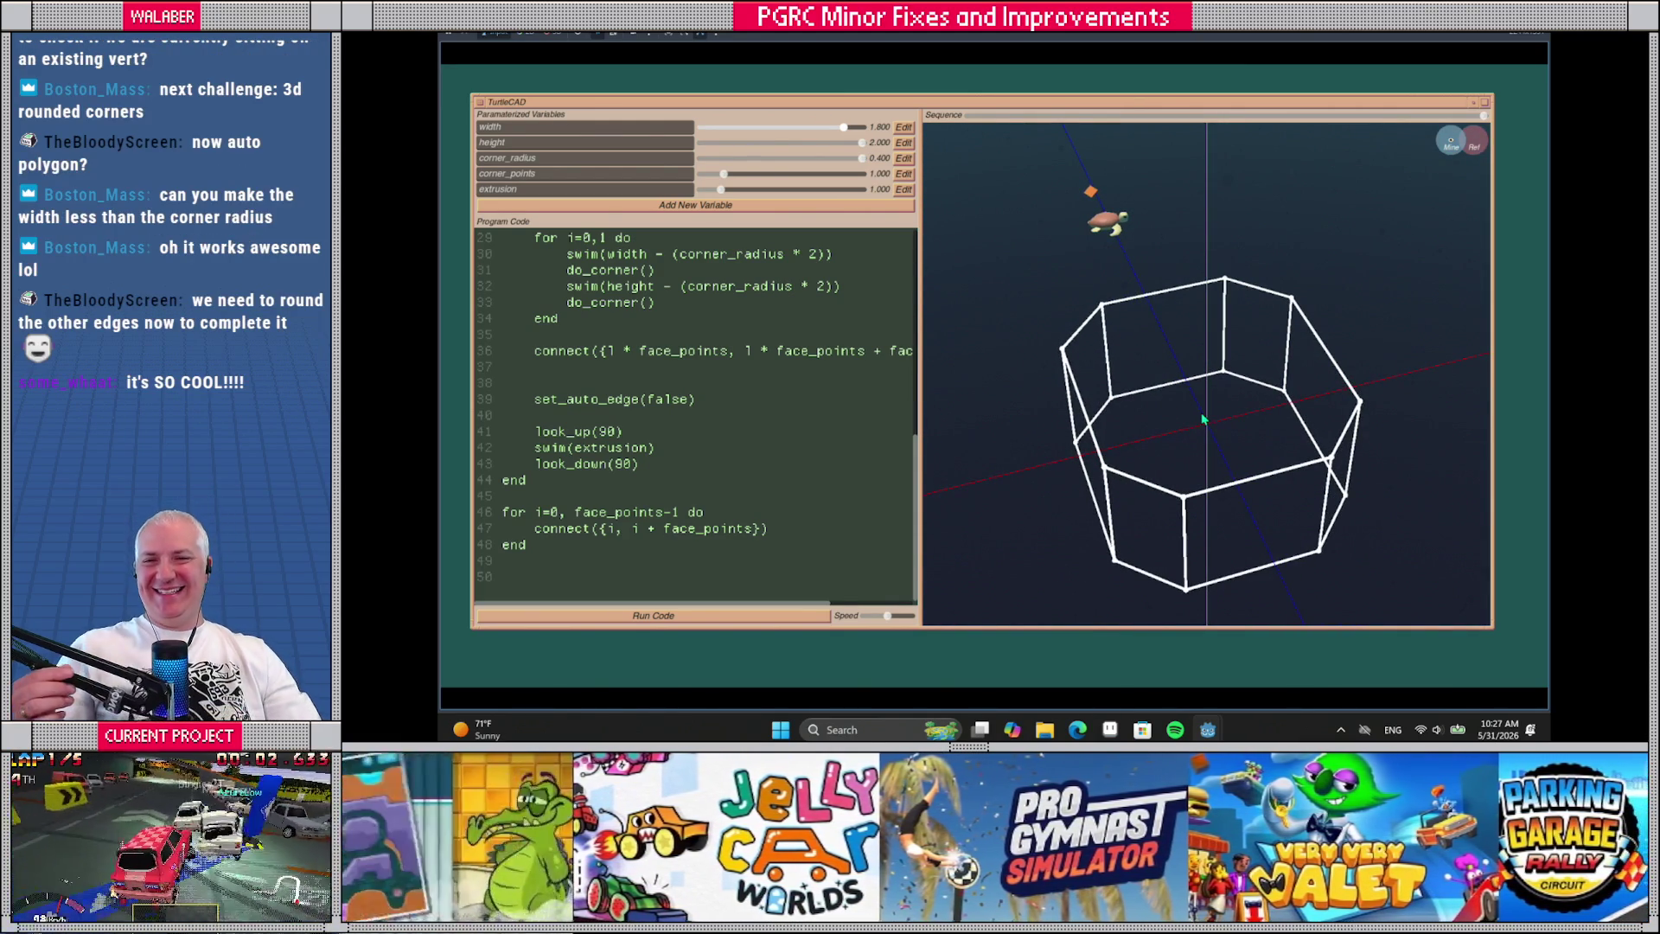
mouse_move(1198, 403)
left_mouse_down()
mouse_move(1222, 360)
mouse_move(1103, 320)
mouse_move(1063, 265)
mouse_move(1139, 300)
left_mouse_up()
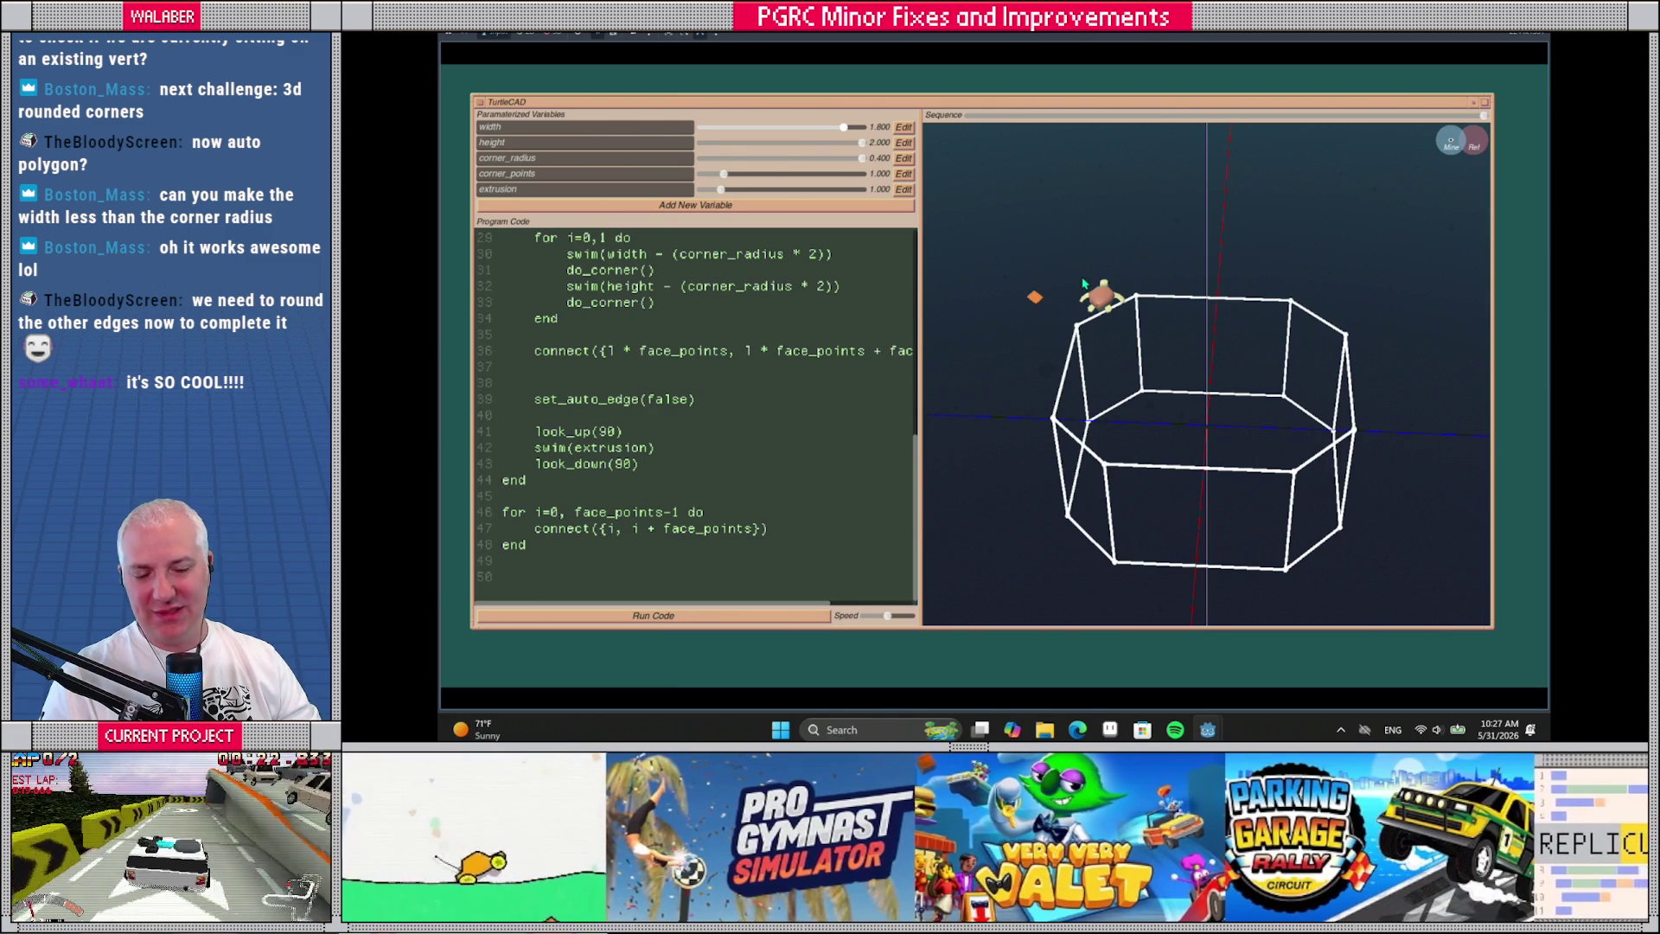
mouse_move(1084, 283)
left_mouse_down()
mouse_move(1149, 360)
mouse_move(1171, 344)
left_mouse_up()
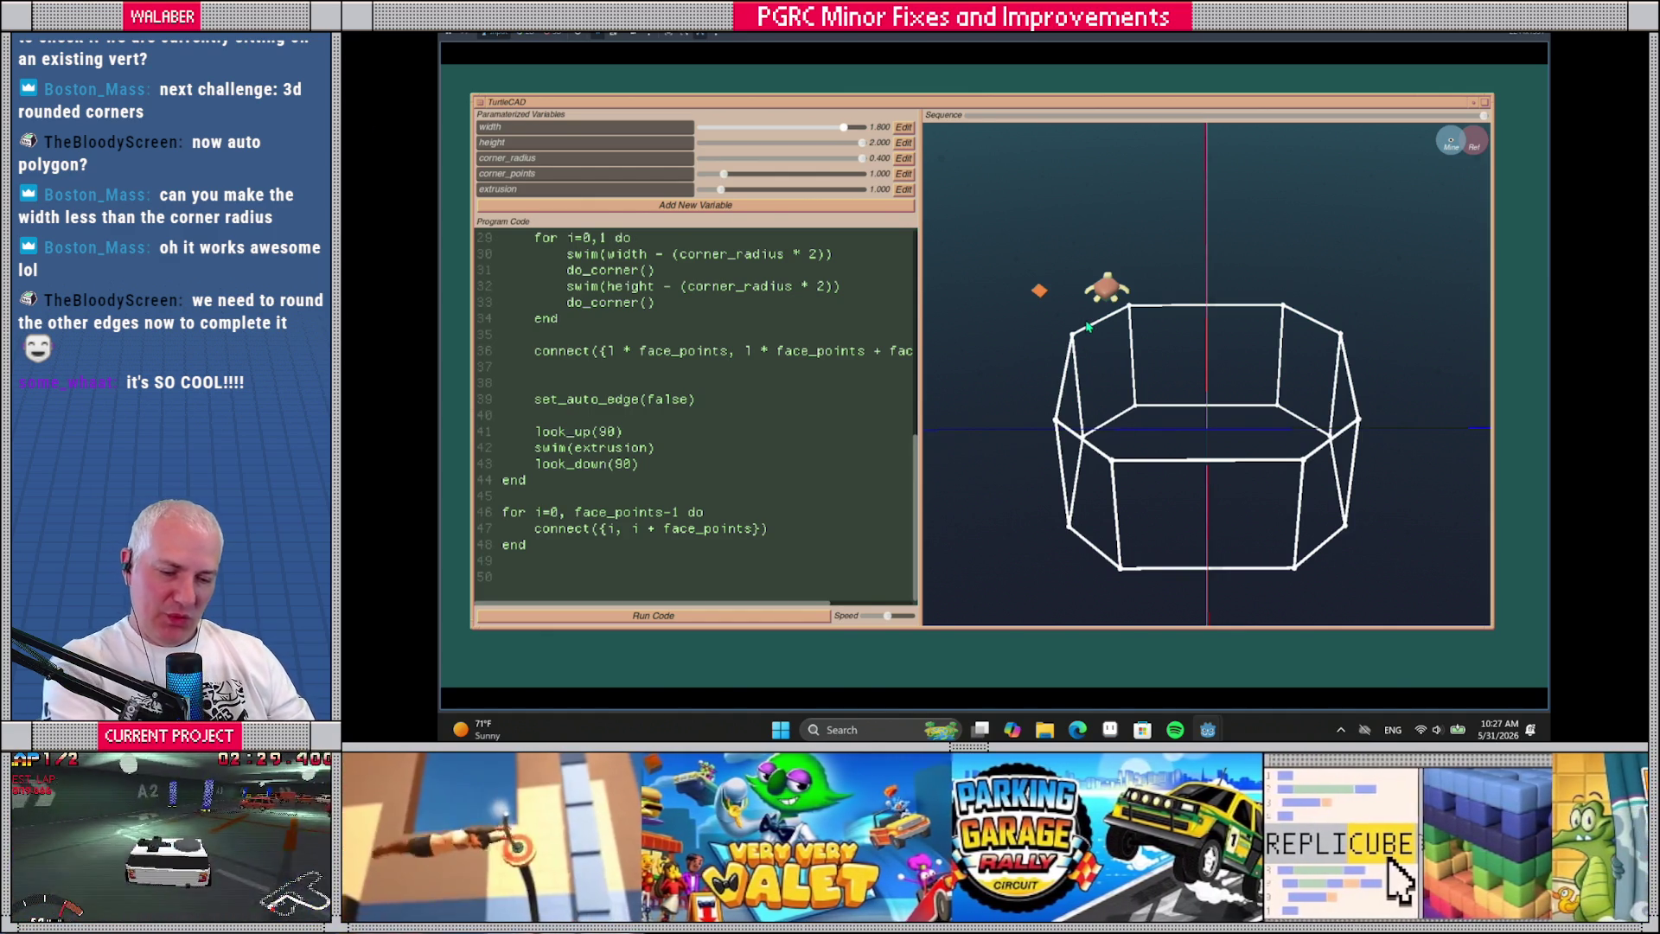
left_click_drag(1089, 323, 1093, 313)
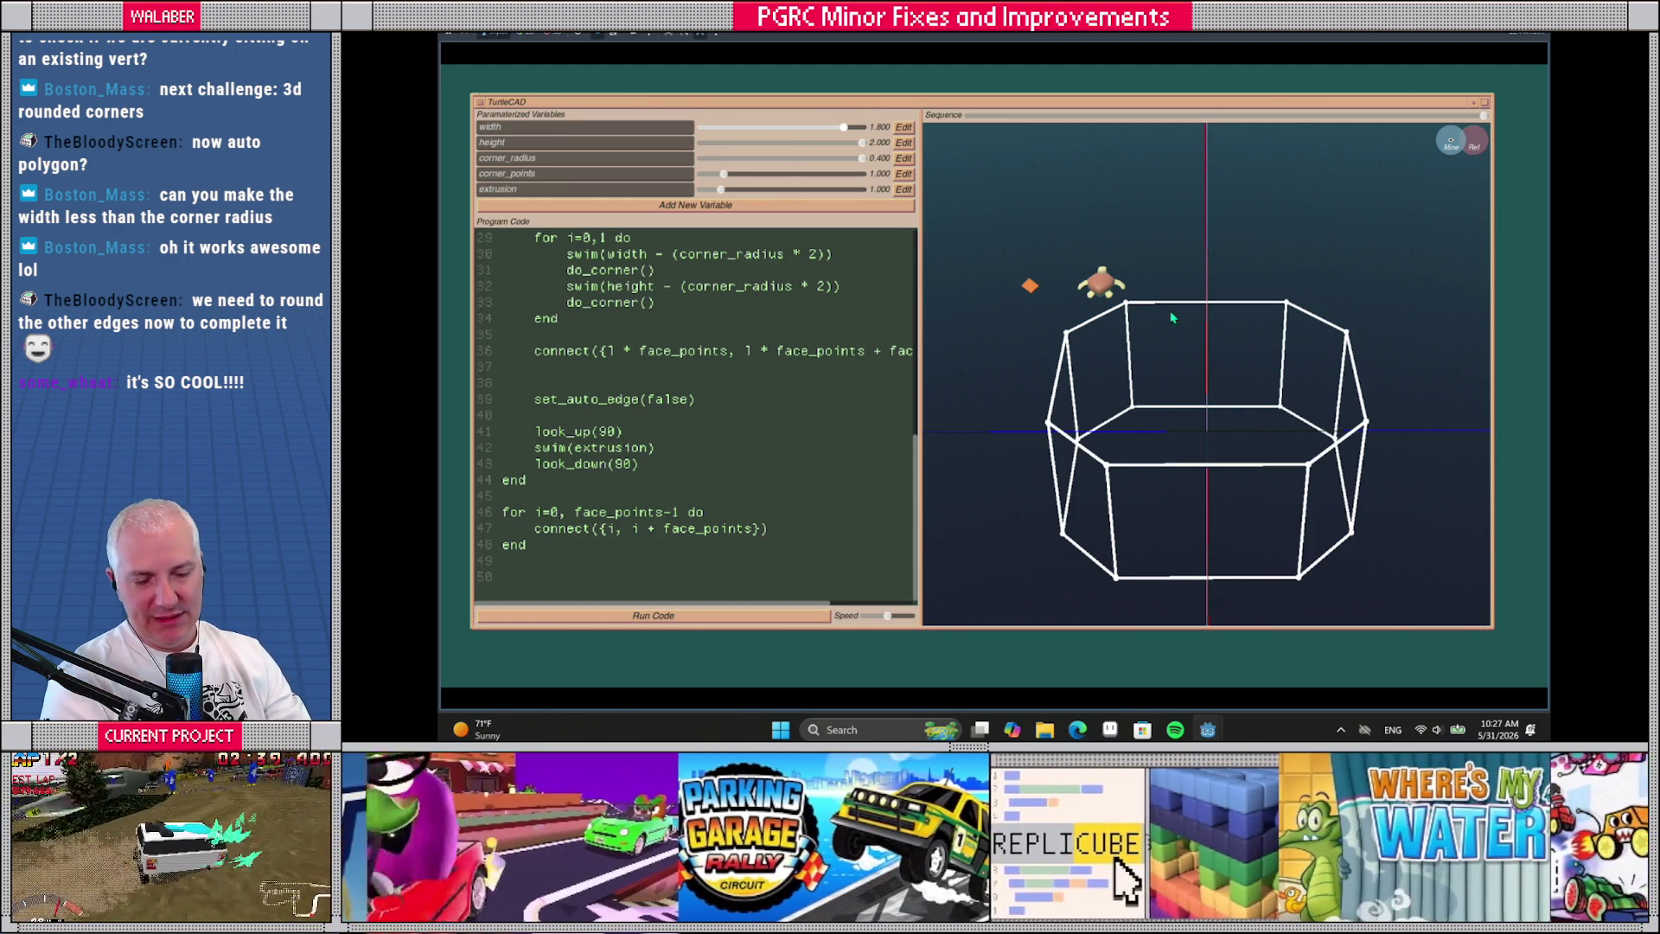
mouse_move(1171, 321)
left_mouse_down()
mouse_move(1135, 370)
mouse_move(1173, 352)
mouse_move(1015, 352)
left_mouse_up()
scroll(702, 396, "up", 5)
scroll(702, 396, "up", 4)
scroll(674, 393, "down", 9)
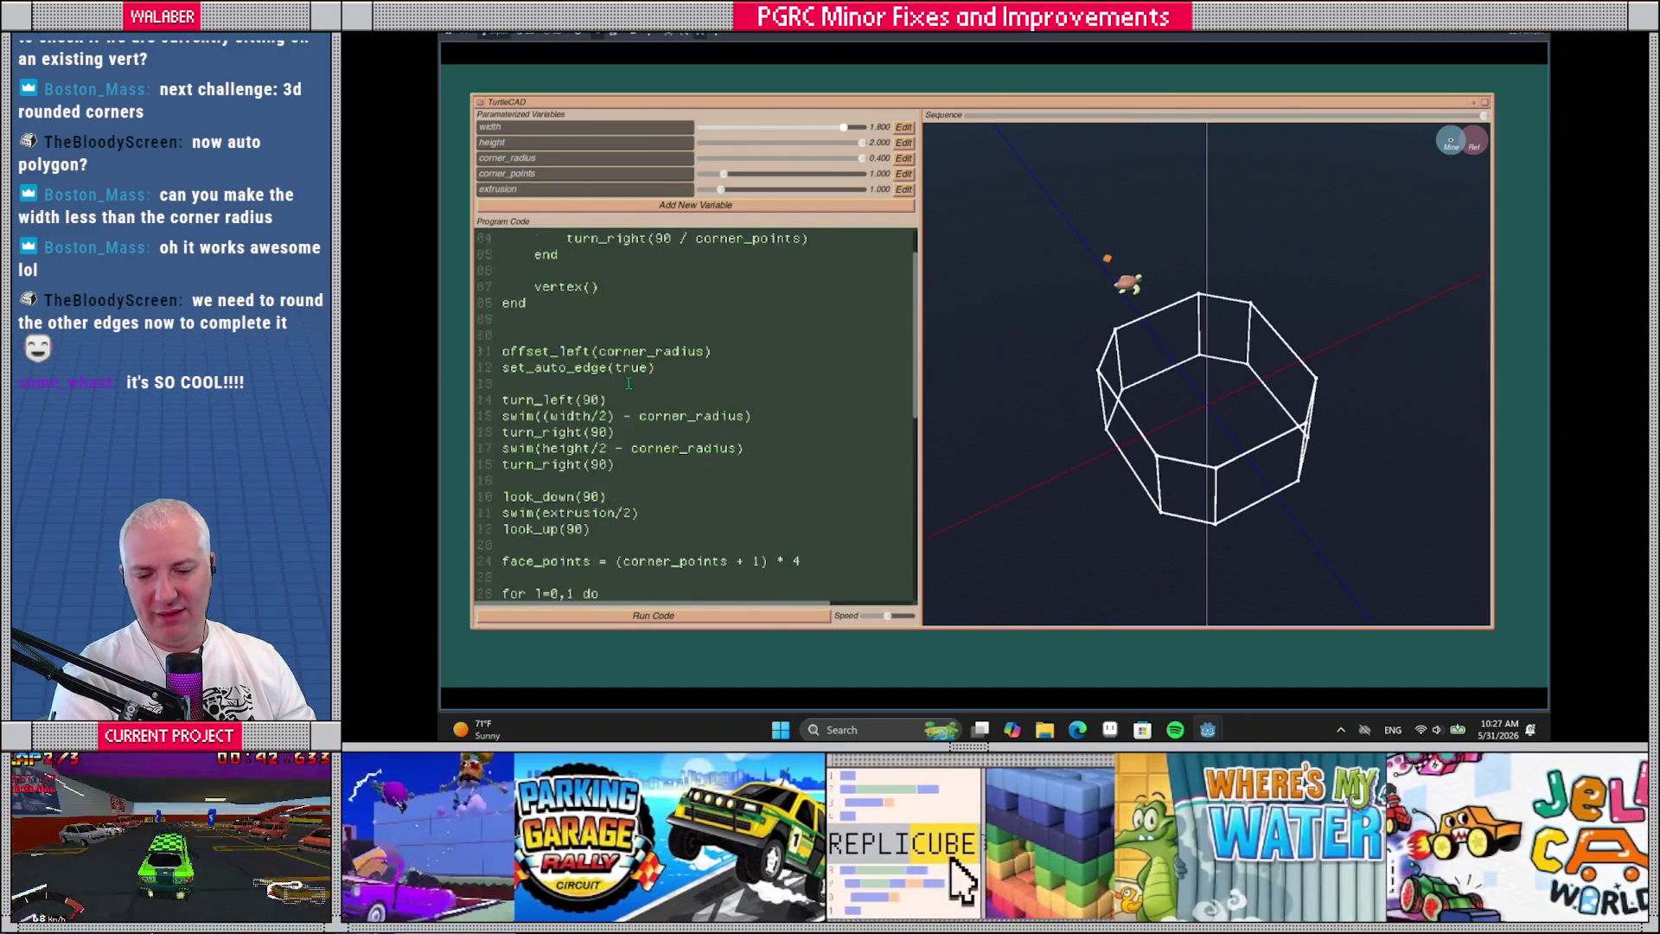
Orbit around the octagonal prism, then drag corner_points from 1 to 7 for smoothly rounded corners
scroll(631, 389, "up", 6)
scroll(632, 388, "up", 4)
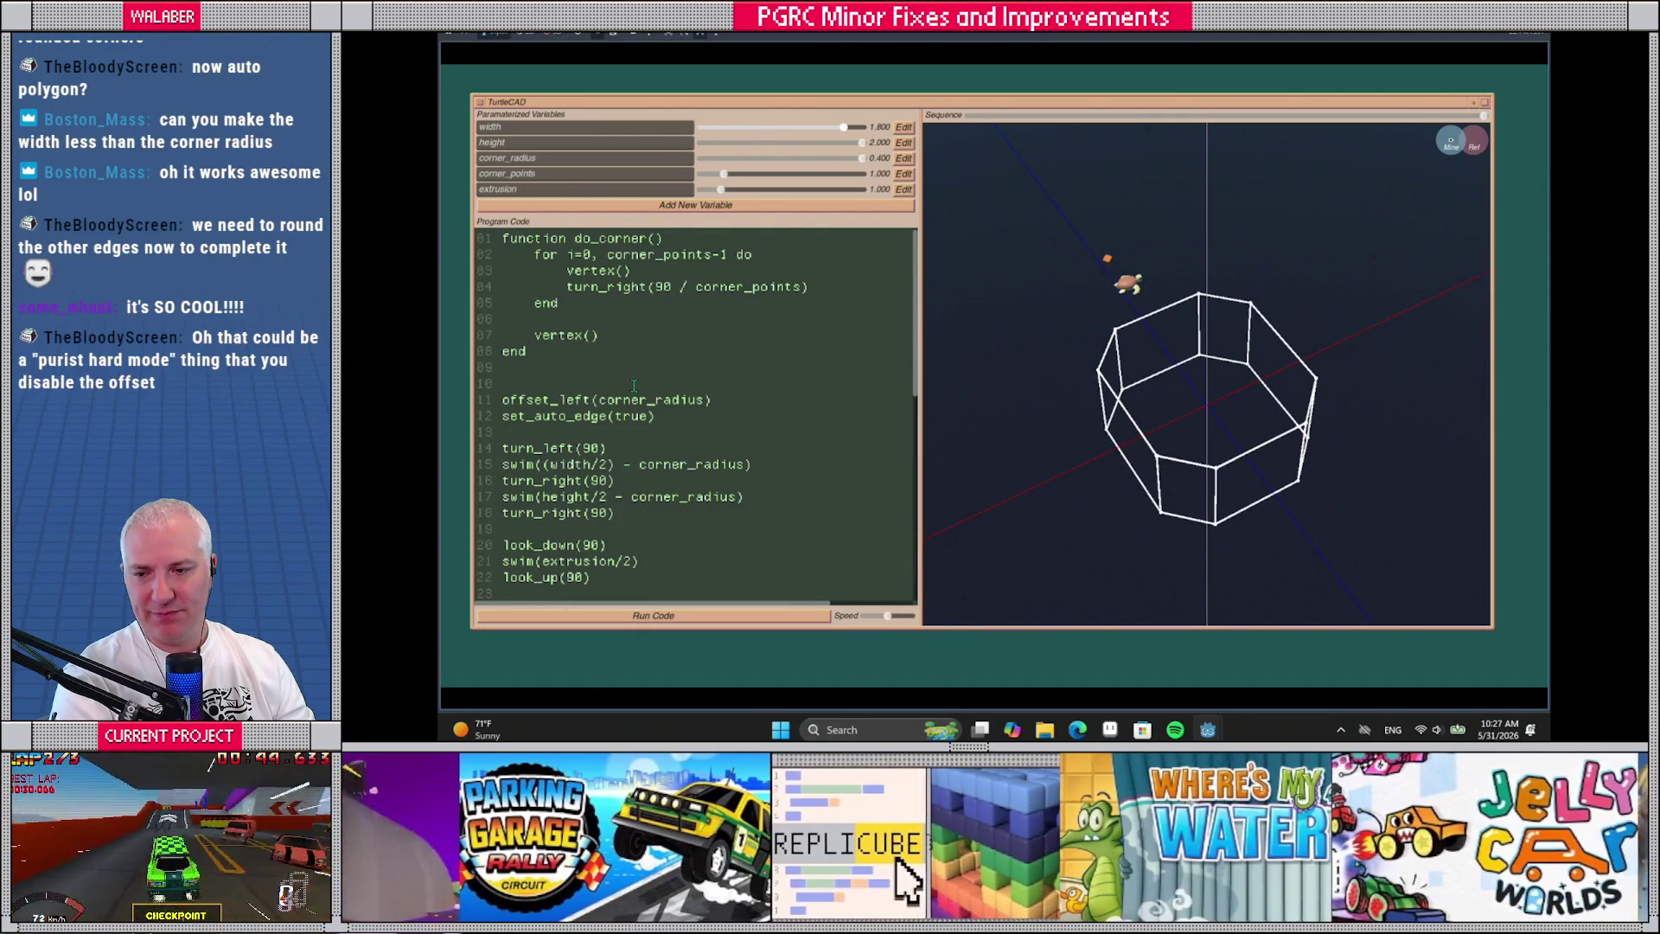
mouse_move(1061, 321)
left_mouse_down()
mouse_move(1055, 294)
mouse_move(1056, 321)
mouse_move(1115, 307)
mouse_move(1103, 297)
mouse_move(1010, 359)
mouse_move(1022, 344)
mouse_move(1029, 370)
mouse_move(1055, 334)
mouse_move(994, 334)
left_mouse_up()
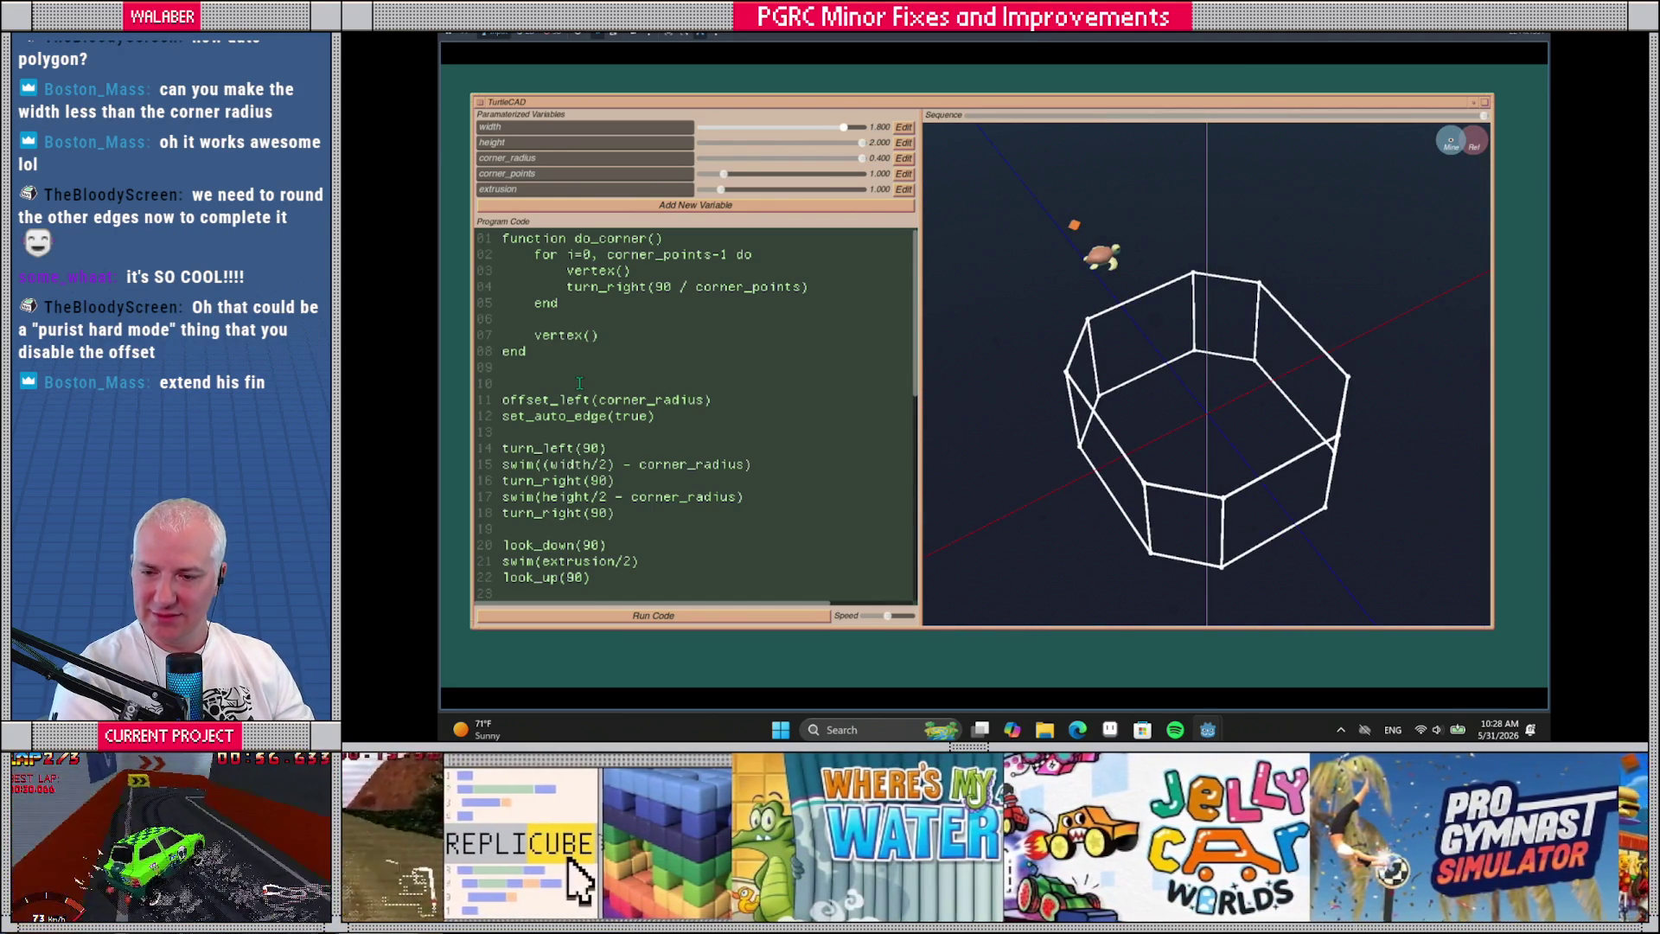
mouse_move(1029, 345)
left_mouse_down()
mouse_move(1072, 333)
mouse_move(998, 326)
left_mouse_up()
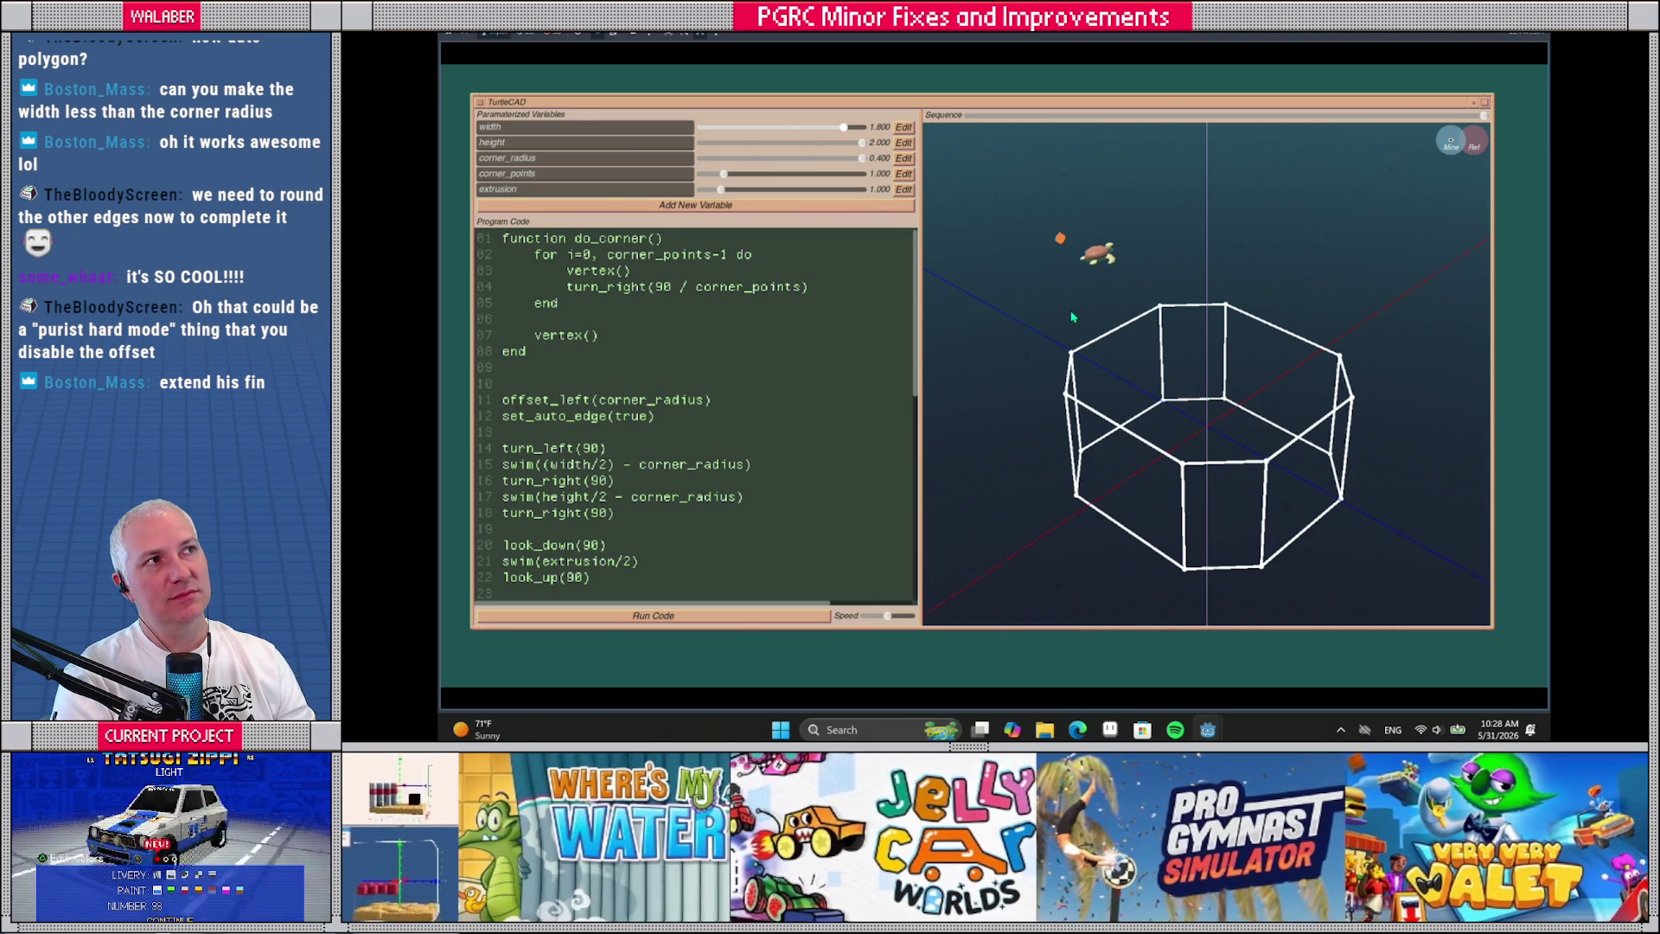
mouse_move(1147, 358)
left_mouse_down()
mouse_move(1075, 357)
mouse_move(1134, 329)
mouse_move(1088, 279)
left_mouse_up()
scroll(1116, 316, "up", 3)
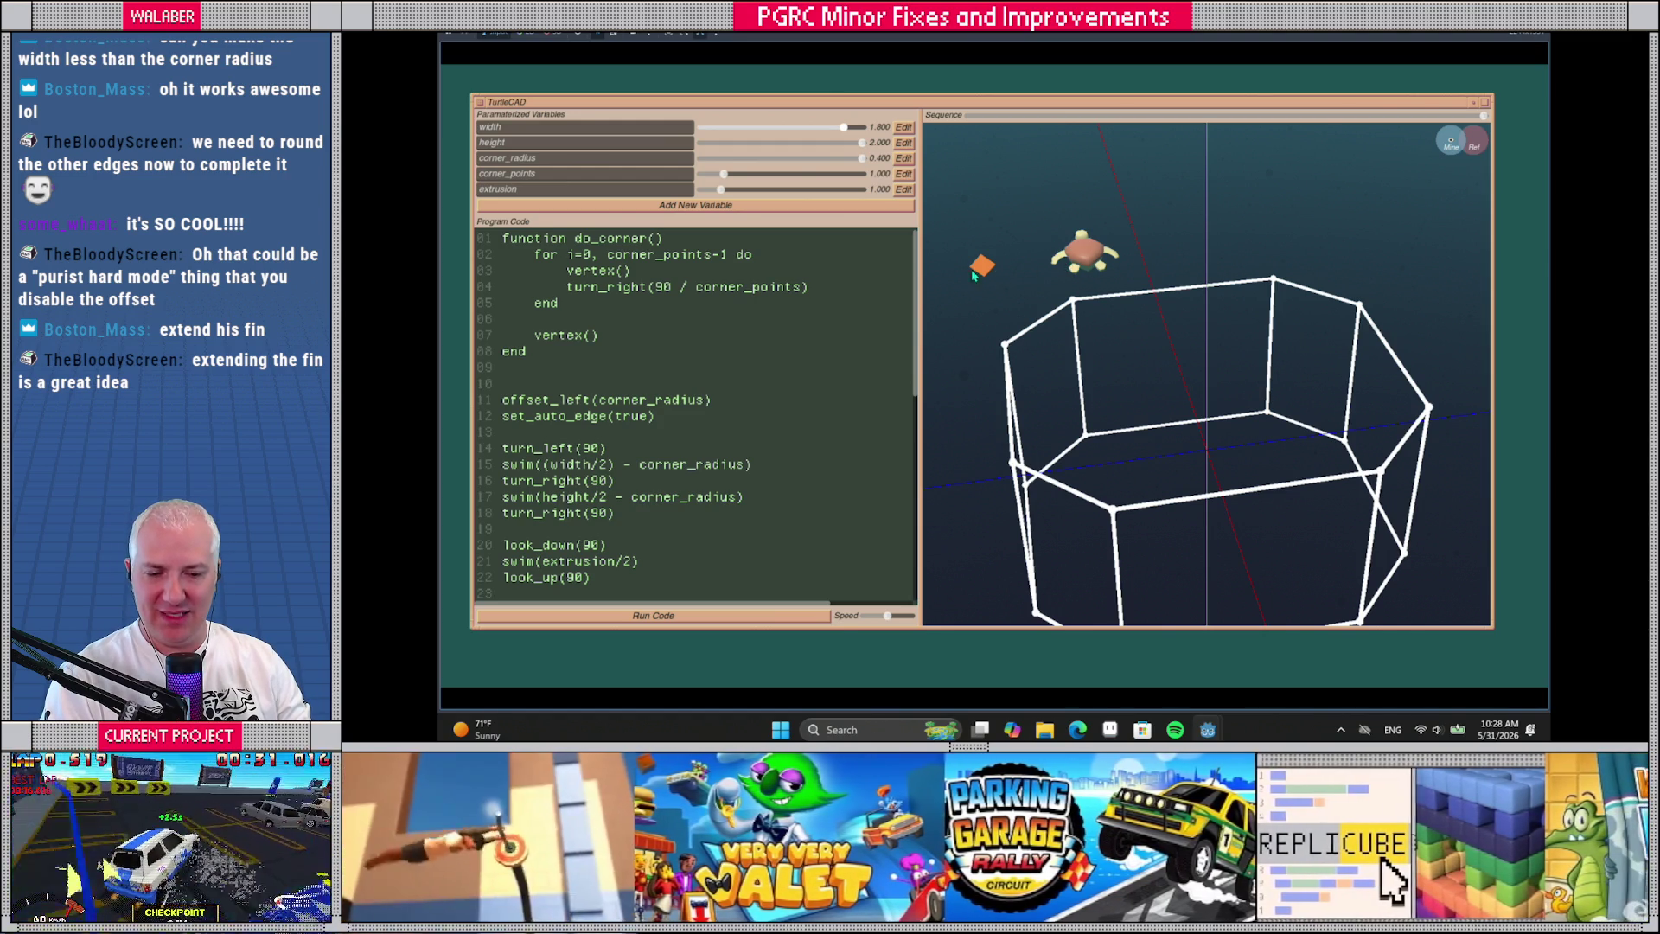
scroll(1180, 341, "down", 4)
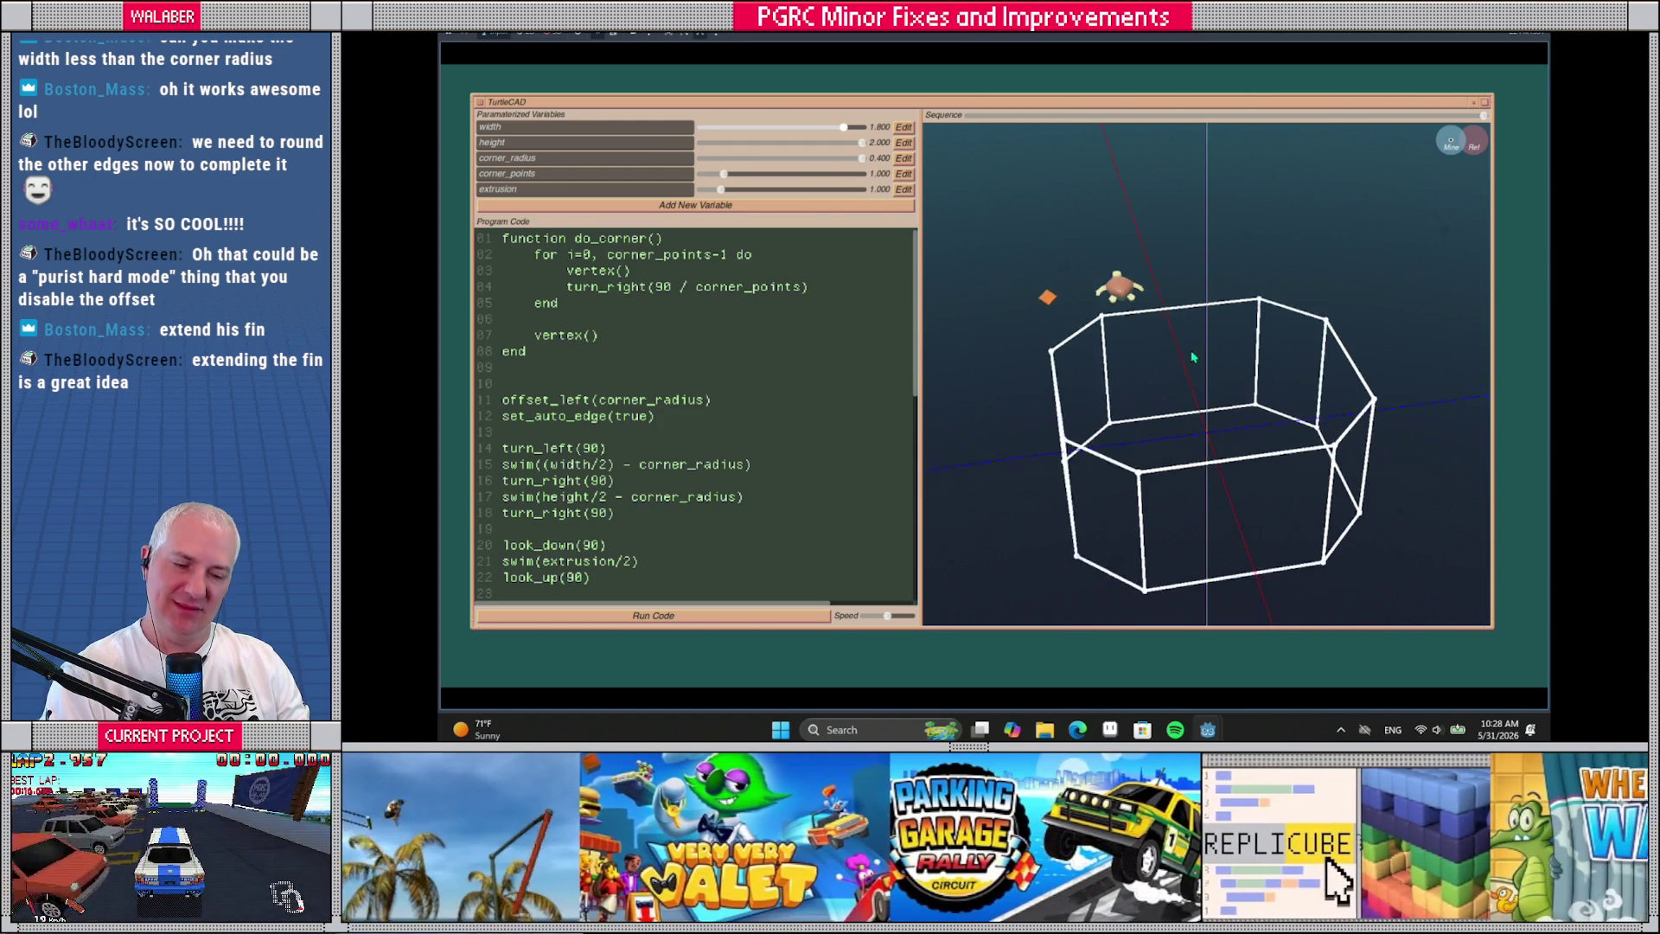
scroll(1163, 345, "up", 4)
mouse_move(1144, 355)
left_mouse_down()
mouse_move(1244, 333)
mouse_move(1241, 360)
mouse_move(1212, 341)
mouse_move(1192, 398)
mouse_move(1159, 285)
mouse_move(1141, 443)
mouse_move(1106, 407)
left_mouse_up()
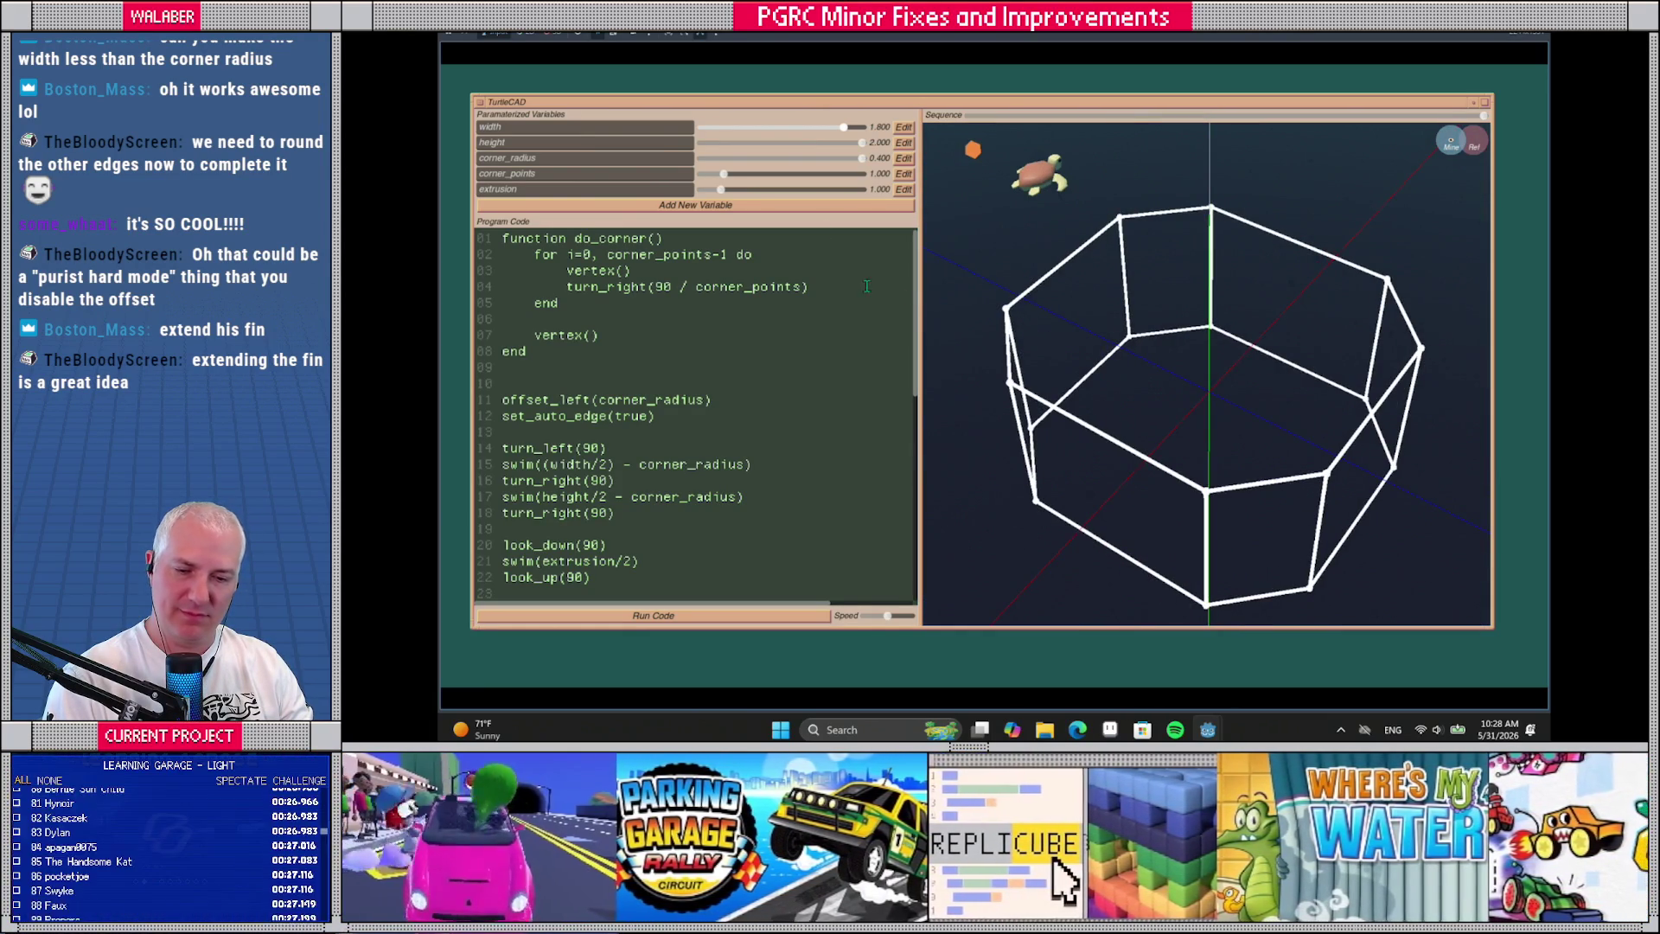
left_click_drag(730, 179, 918, 181)
mouse_move(1233, 421)
left_mouse_down()
mouse_move(1239, 379)
mouse_move(1248, 411)
mouse_move(1287, 342)
left_mouse_up()
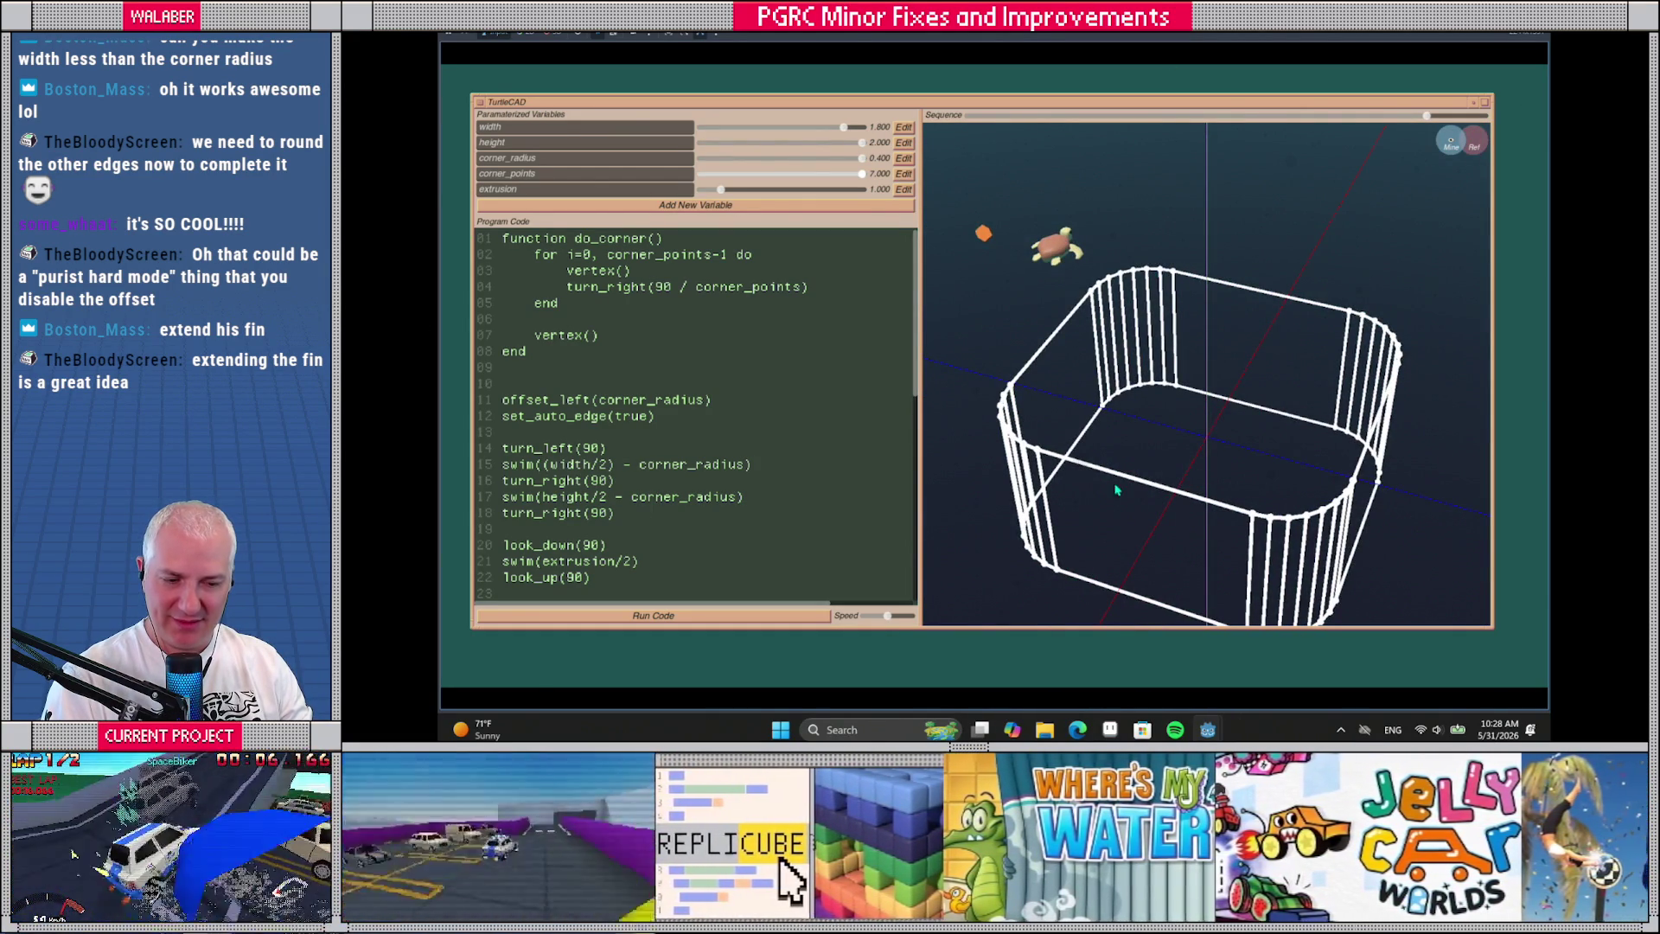
Narrow the width slightly, rerun, and scrub Sequence back to one side between two rounded corners
mouse_move(832, 133)
left_mouse_down()
mouse_move(752, 132)
mouse_move(862, 142)
left_mouse_up()
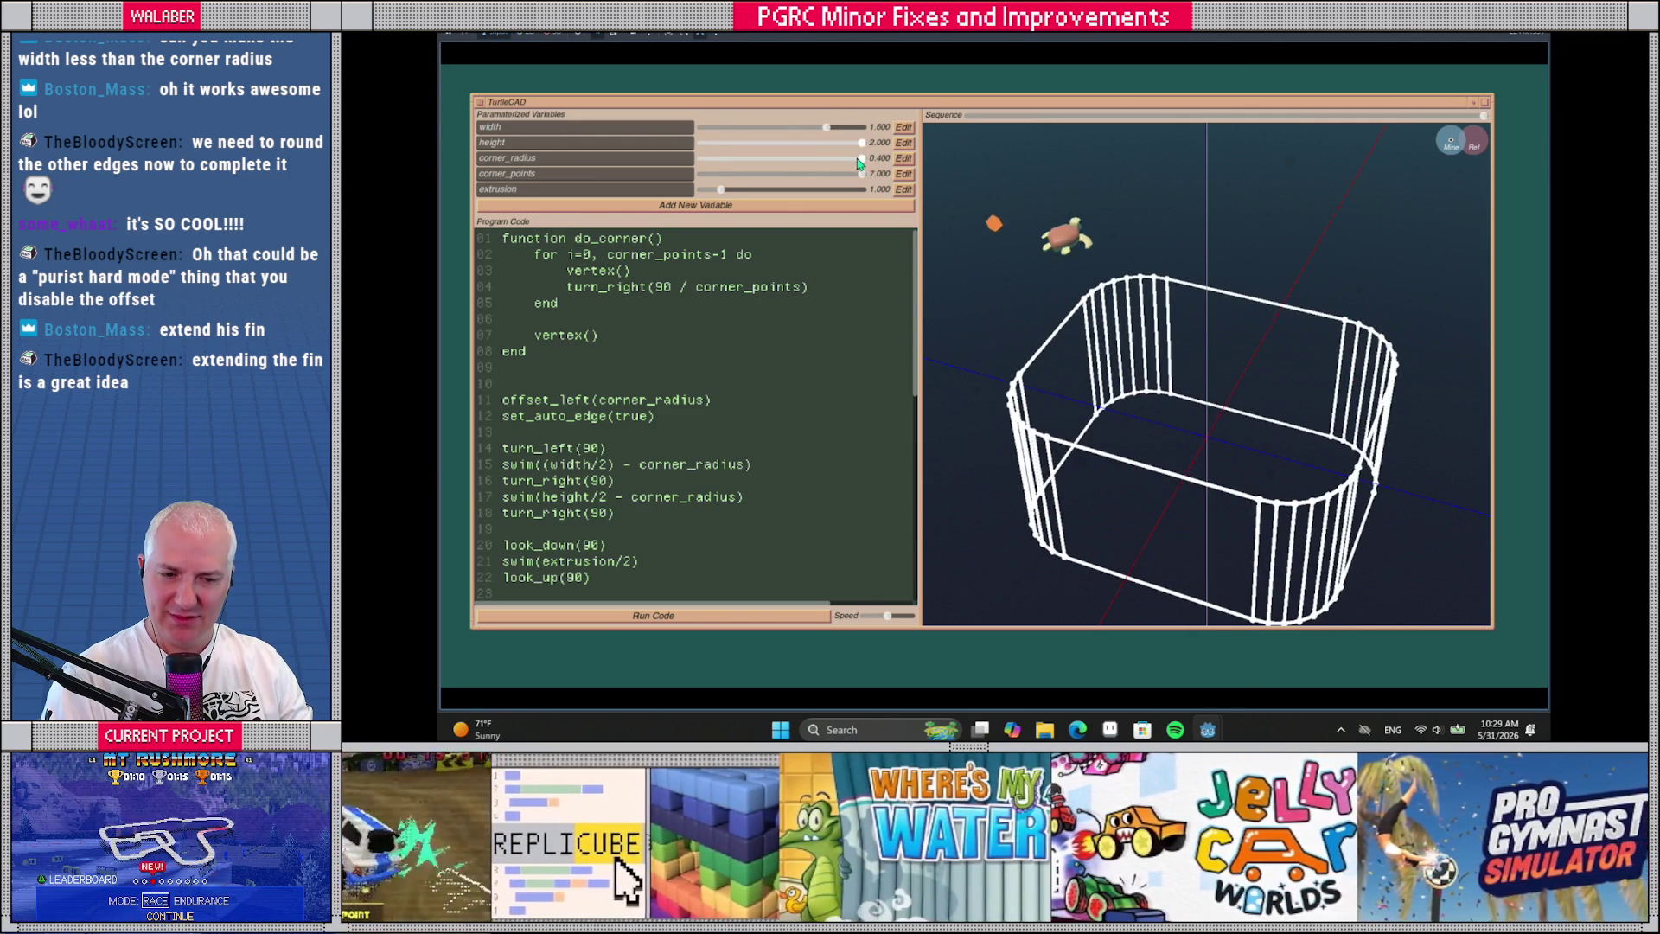
left_click(796, 616)
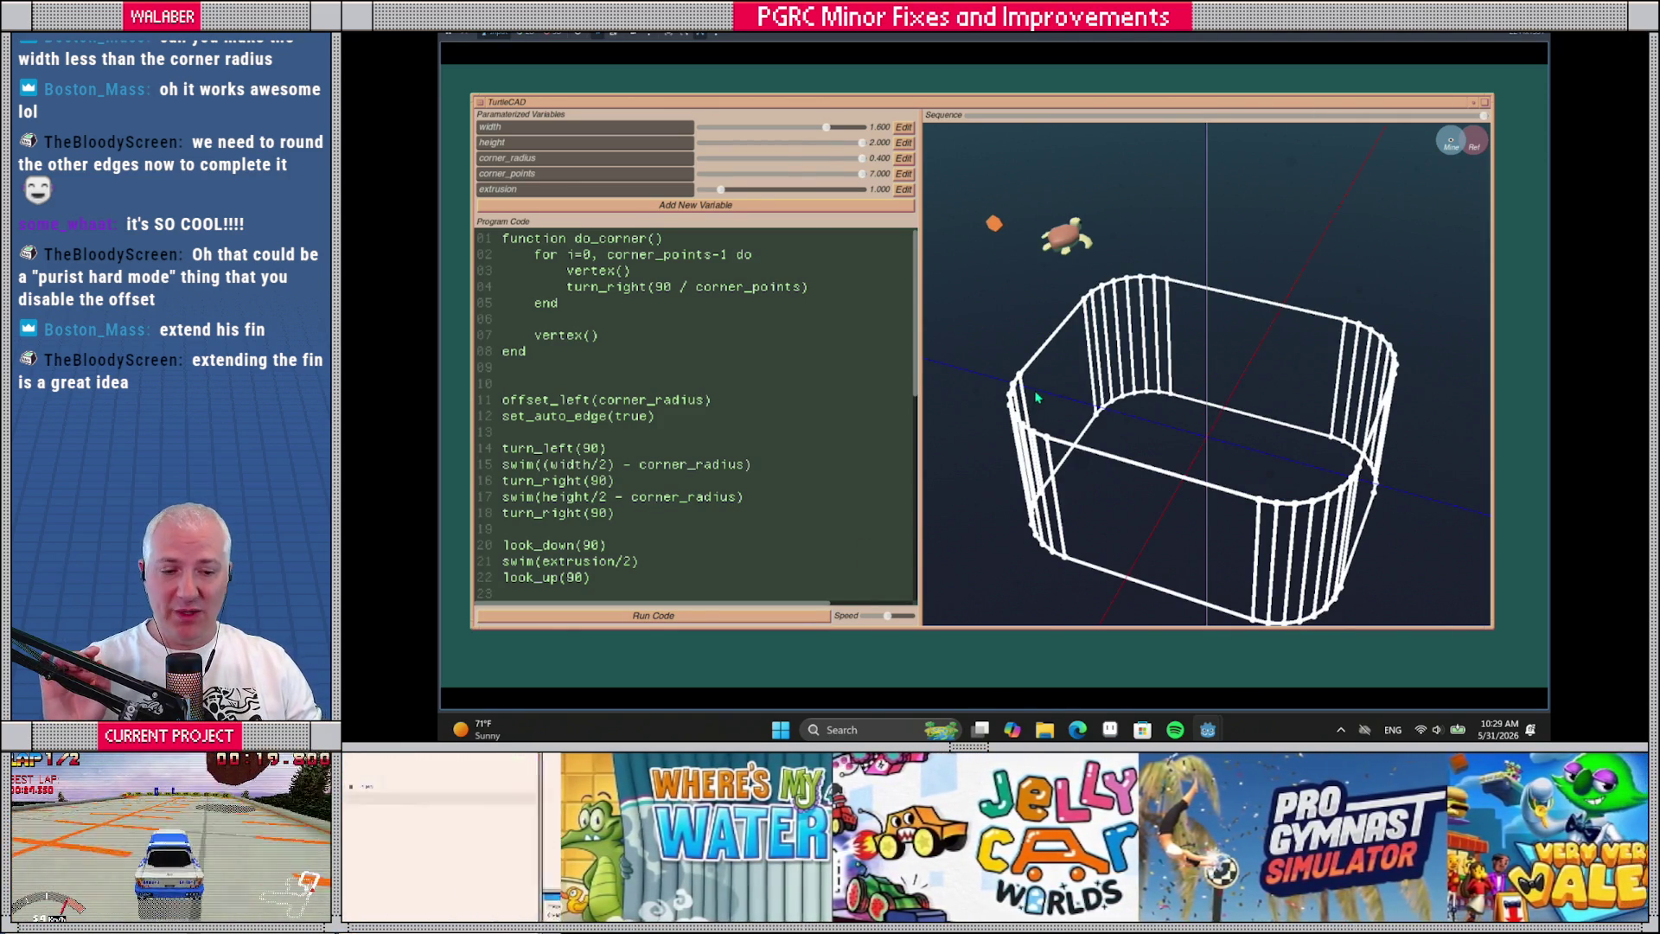
mouse_move(1151, 419)
left_mouse_down()
mouse_move(1125, 370)
mouse_move(1164, 335)
mouse_move(1120, 374)
left_mouse_up()
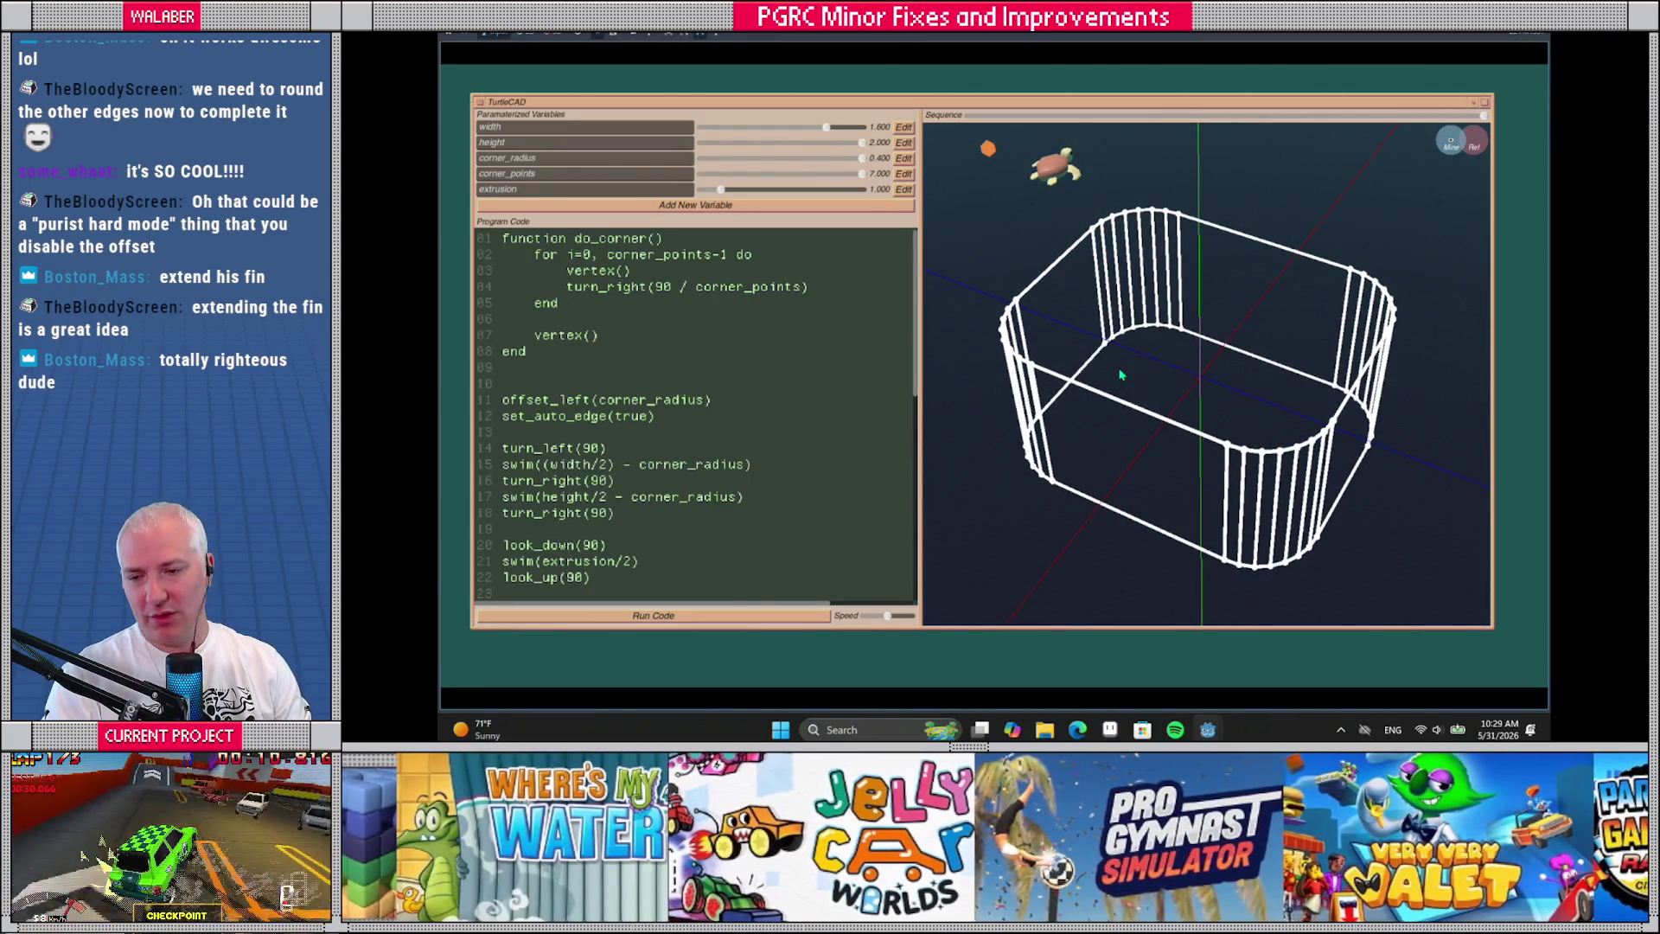
scroll(668, 519, "down", 5)
scroll(594, 375, "up", 5)
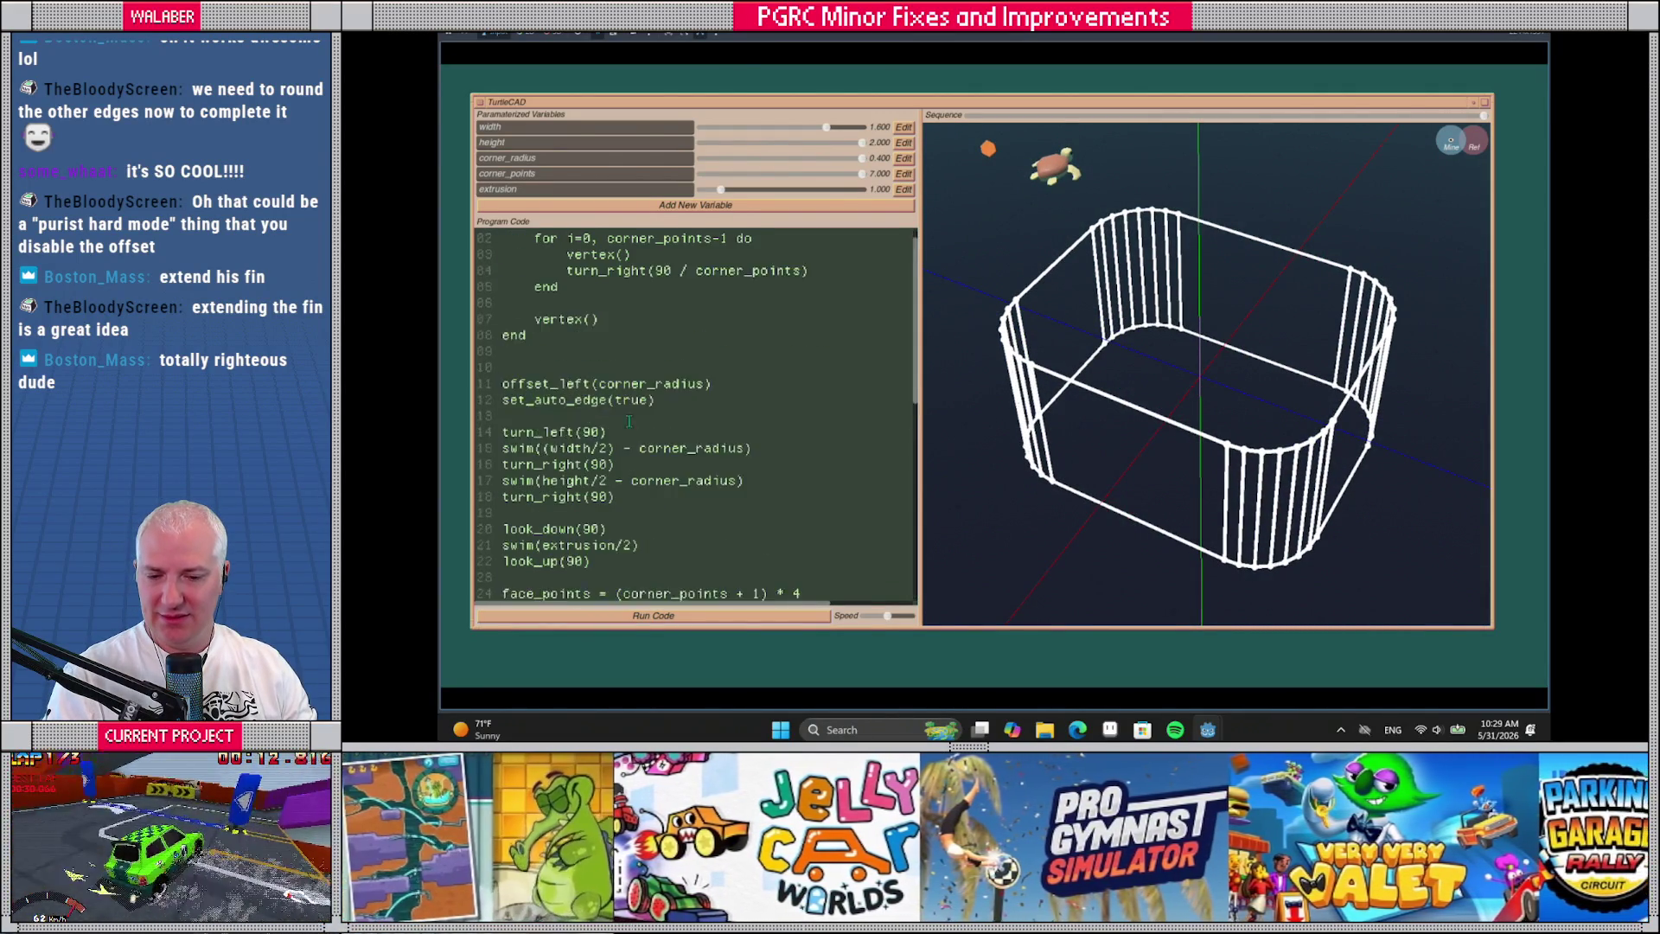
mouse_move(969, 117)
left_mouse_down()
mouse_move(1480, 121)
mouse_move(967, 131)
mouse_move(1442, 110)
mouse_move(977, 116)
mouse_move(1461, 115)
mouse_move(977, 116)
mouse_move(1461, 115)
mouse_move(956, 144)
mouse_move(988, 122)
mouse_move(1092, 123)
left_mouse_up()
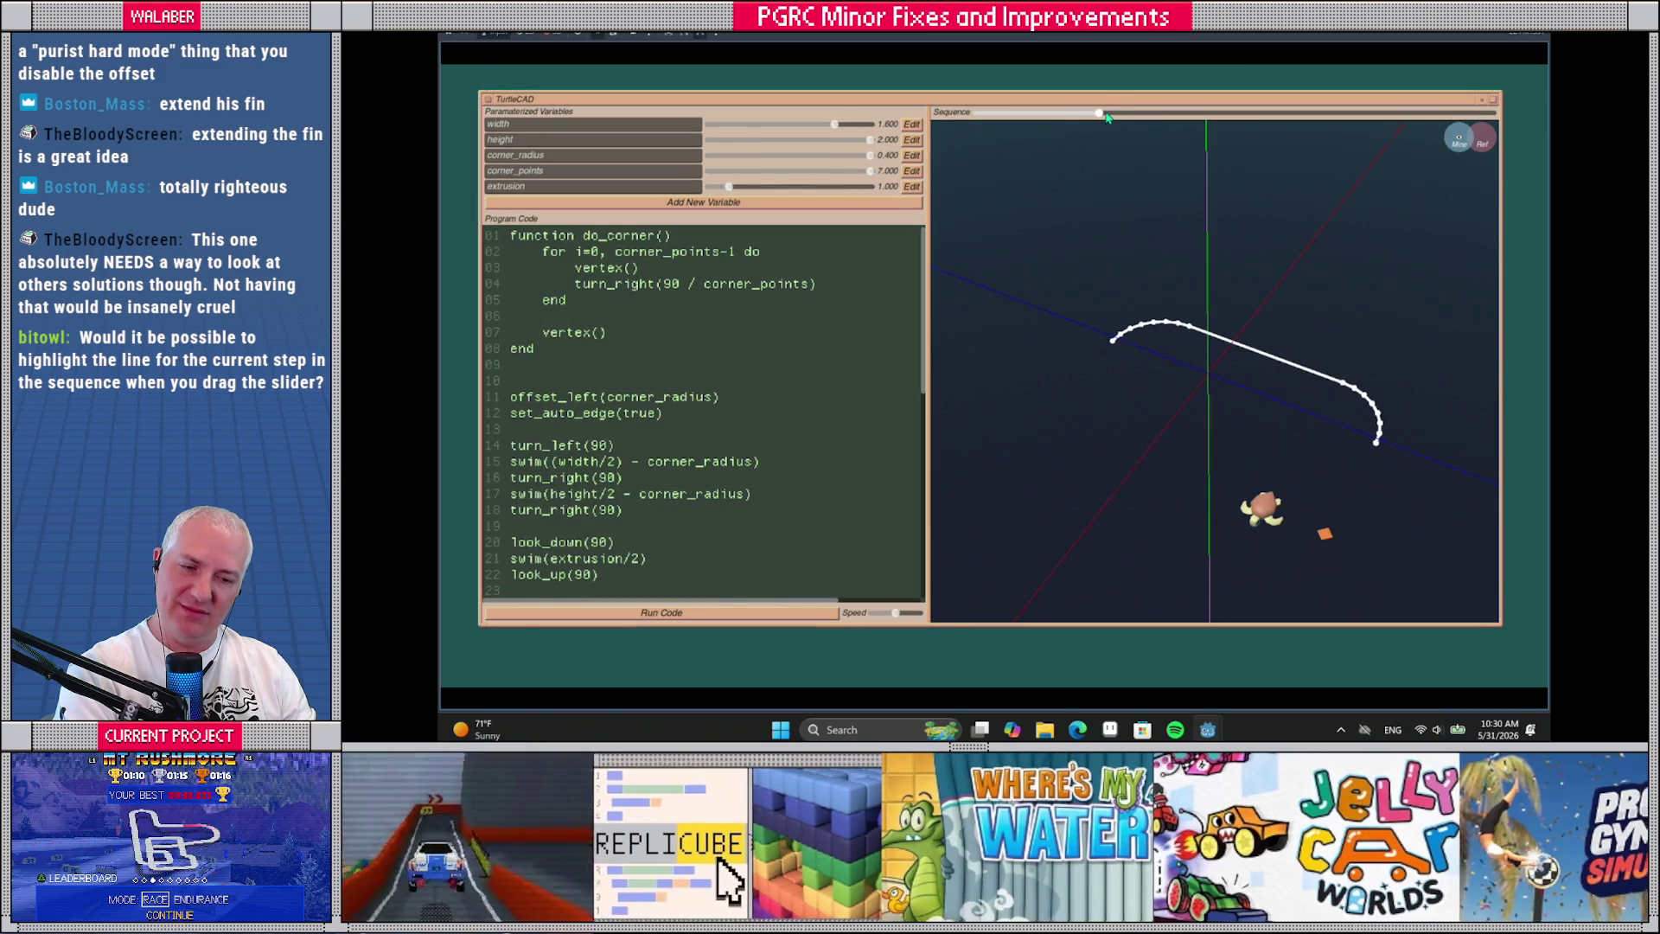
left_click_drag(1101, 119, 1138, 143)
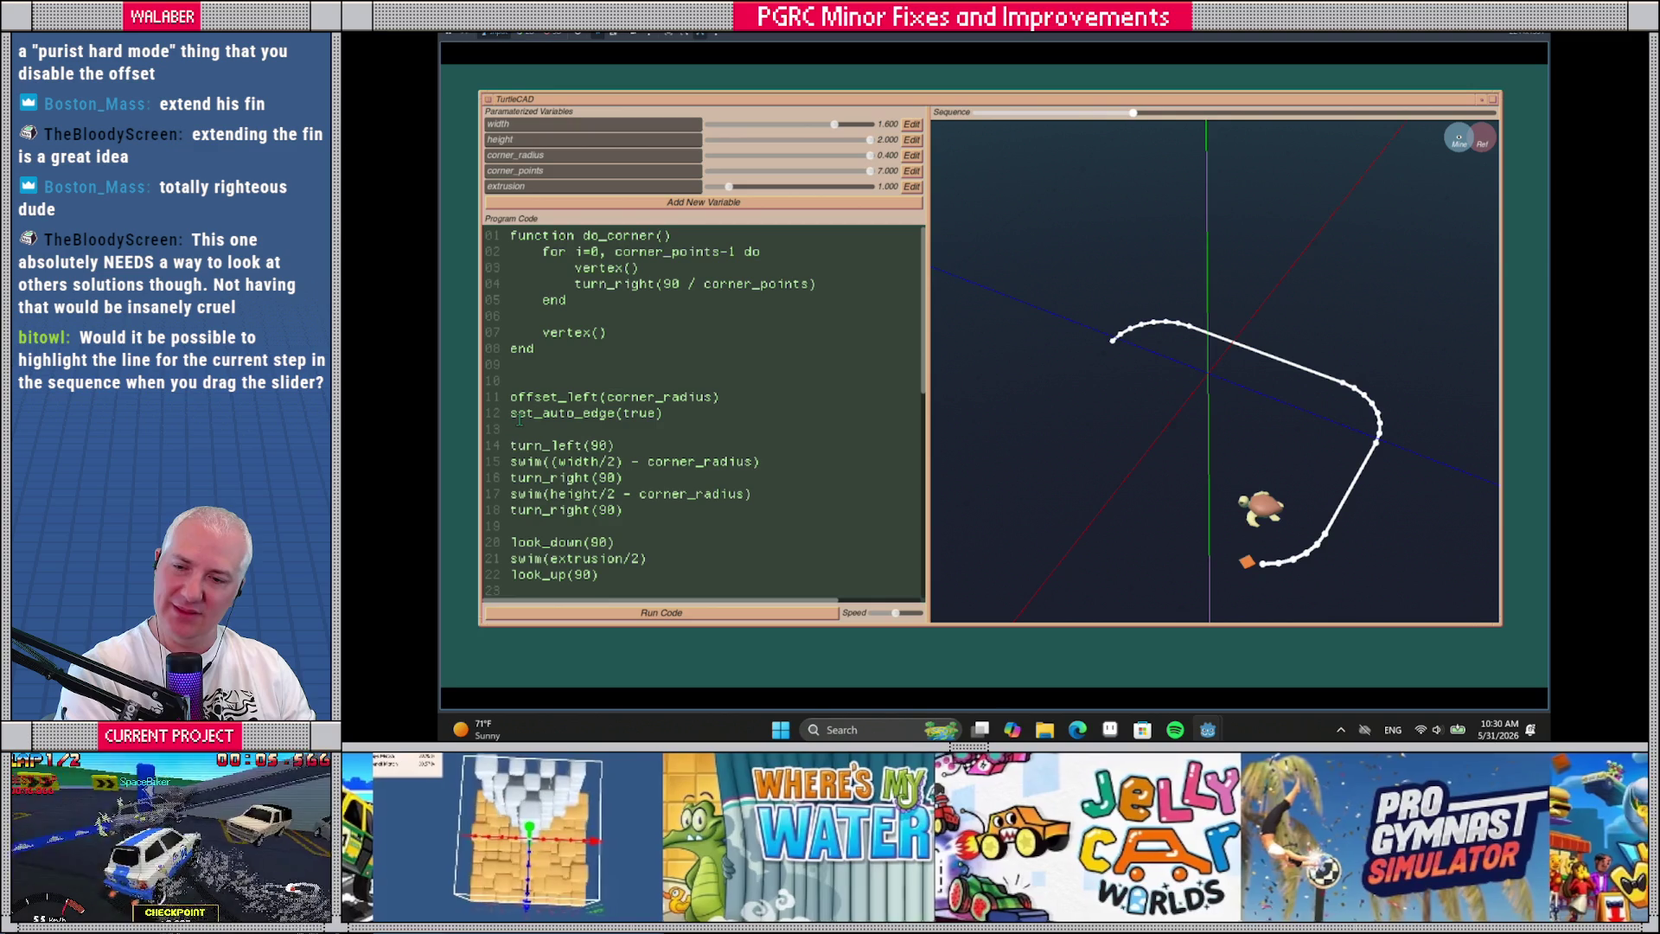
mouse_move(1137, 122)
left_mouse_down()
mouse_move(1488, 117)
mouse_move(969, 116)
mouse_move(1507, 115)
left_mouse_up()
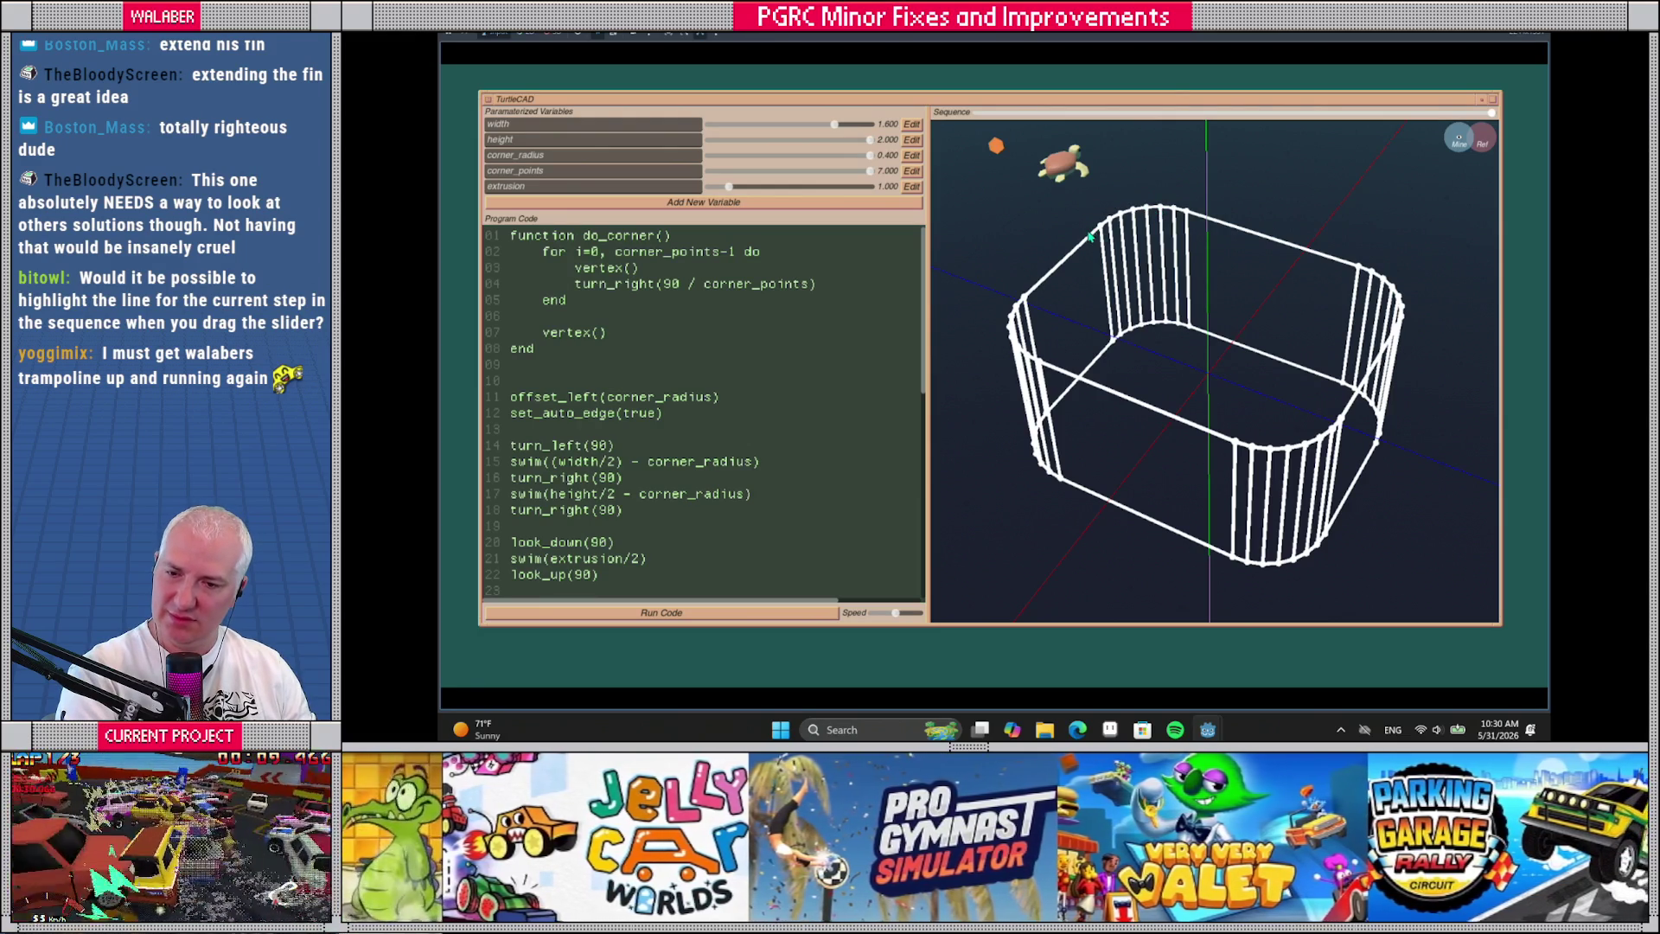
mouse_move(1491, 113)
left_mouse_down()
mouse_move(993, 119)
mouse_move(1498, 104)
left_mouse_up()
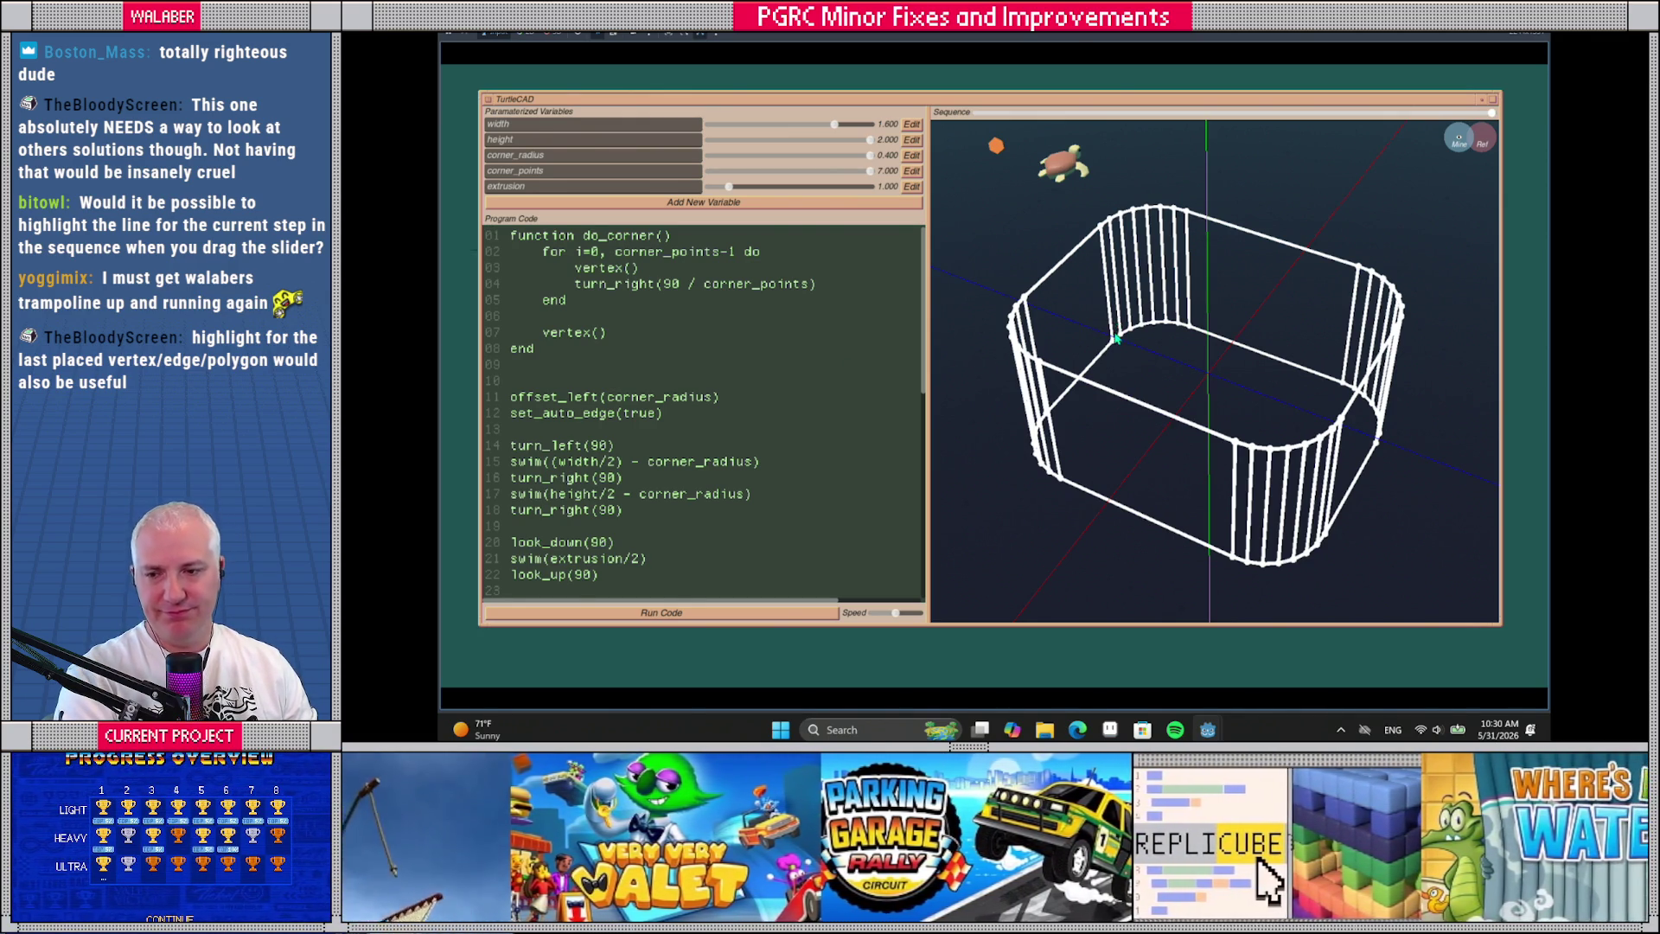
left_click_drag(1115, 339, 1161, 351)
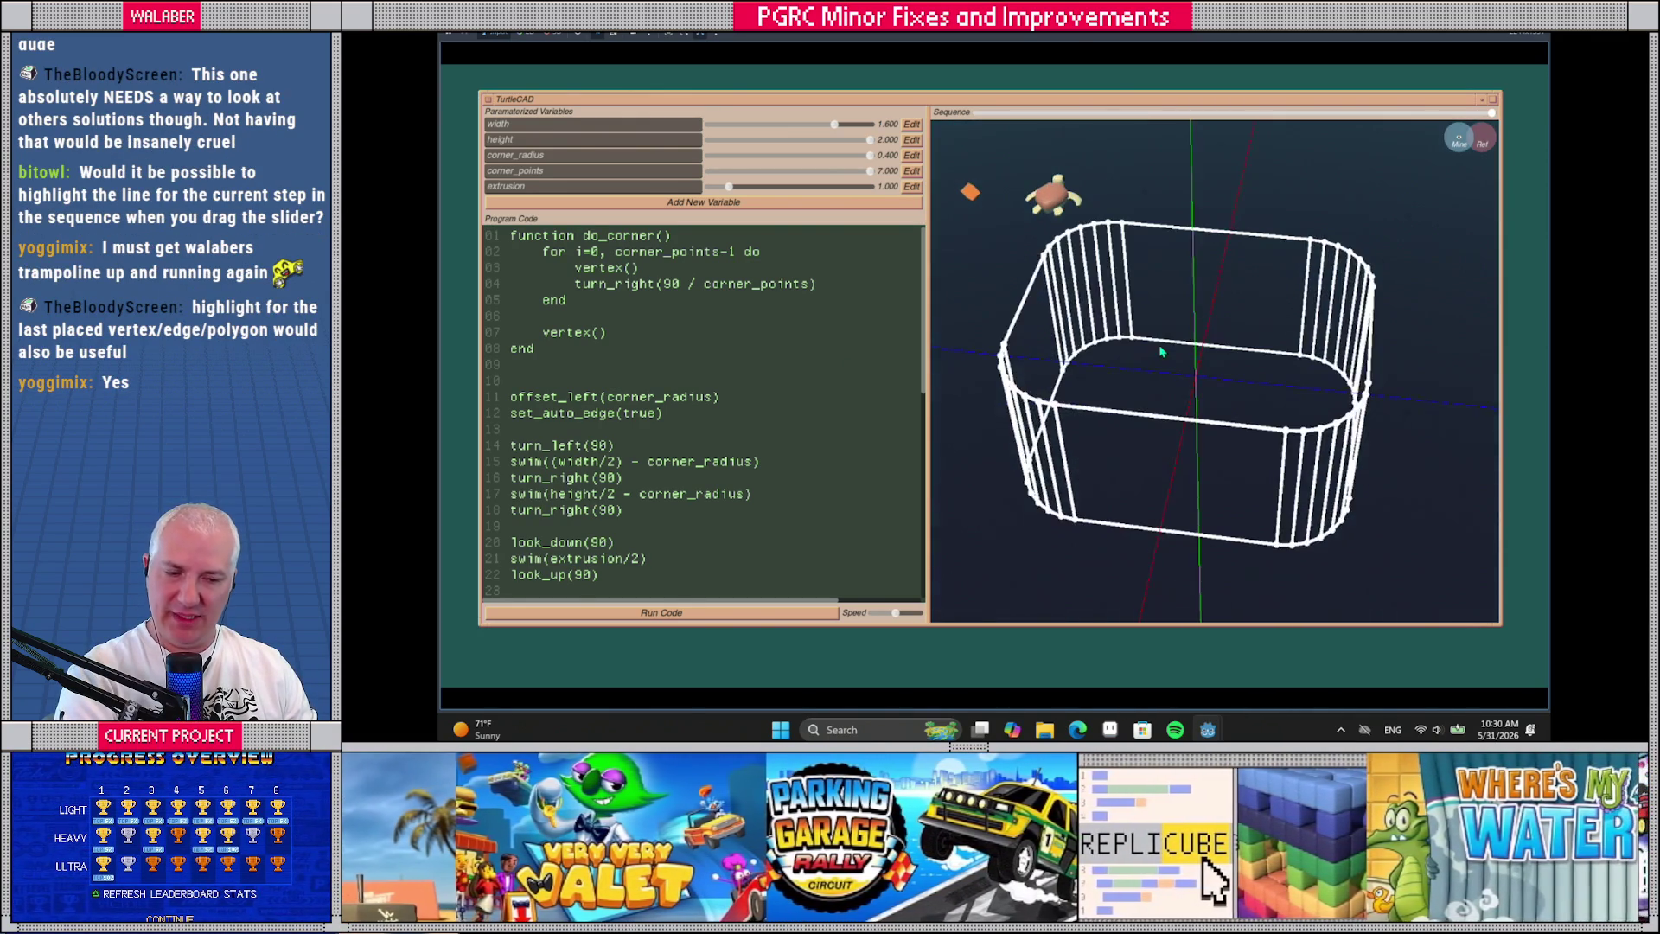
left_click_drag(1076, 116, 1147, 122)
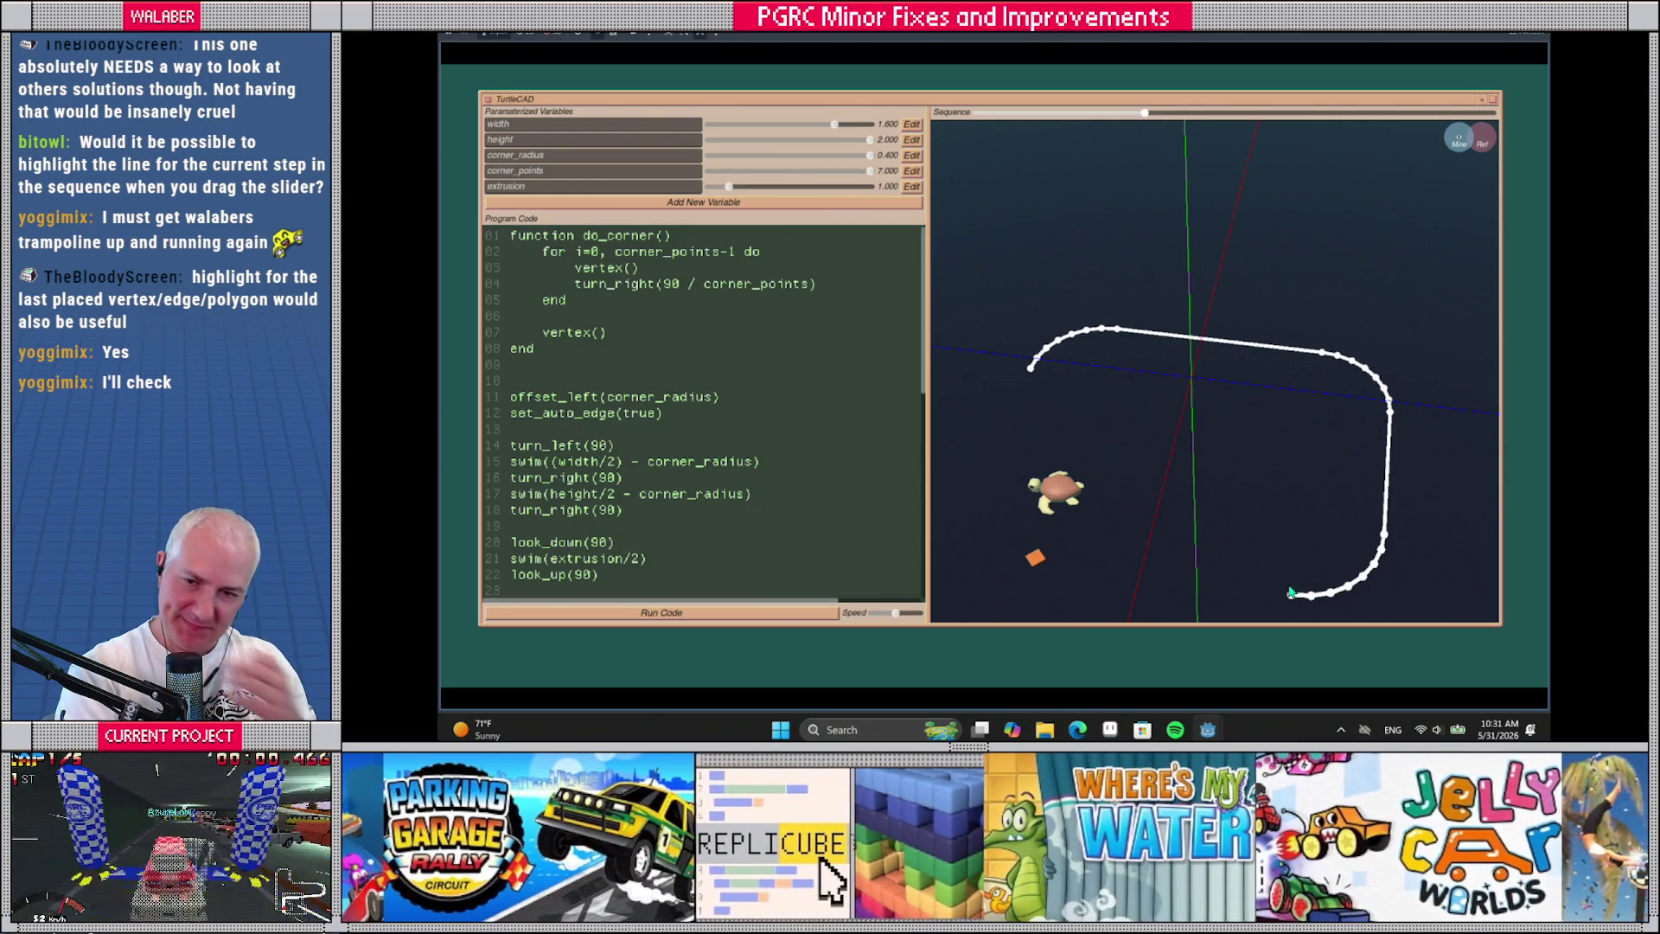
Orbit and zoom to inspect the partial path of three rounded corners and two straight sides
mouse_move(1198, 513)
left_mouse_down()
mouse_move(1214, 447)
mouse_move(1163, 347)
mouse_move(1209, 444)
mouse_move(1145, 446)
mouse_move(1127, 407)
left_mouse_up()
scroll(1127, 407, "up", 3)
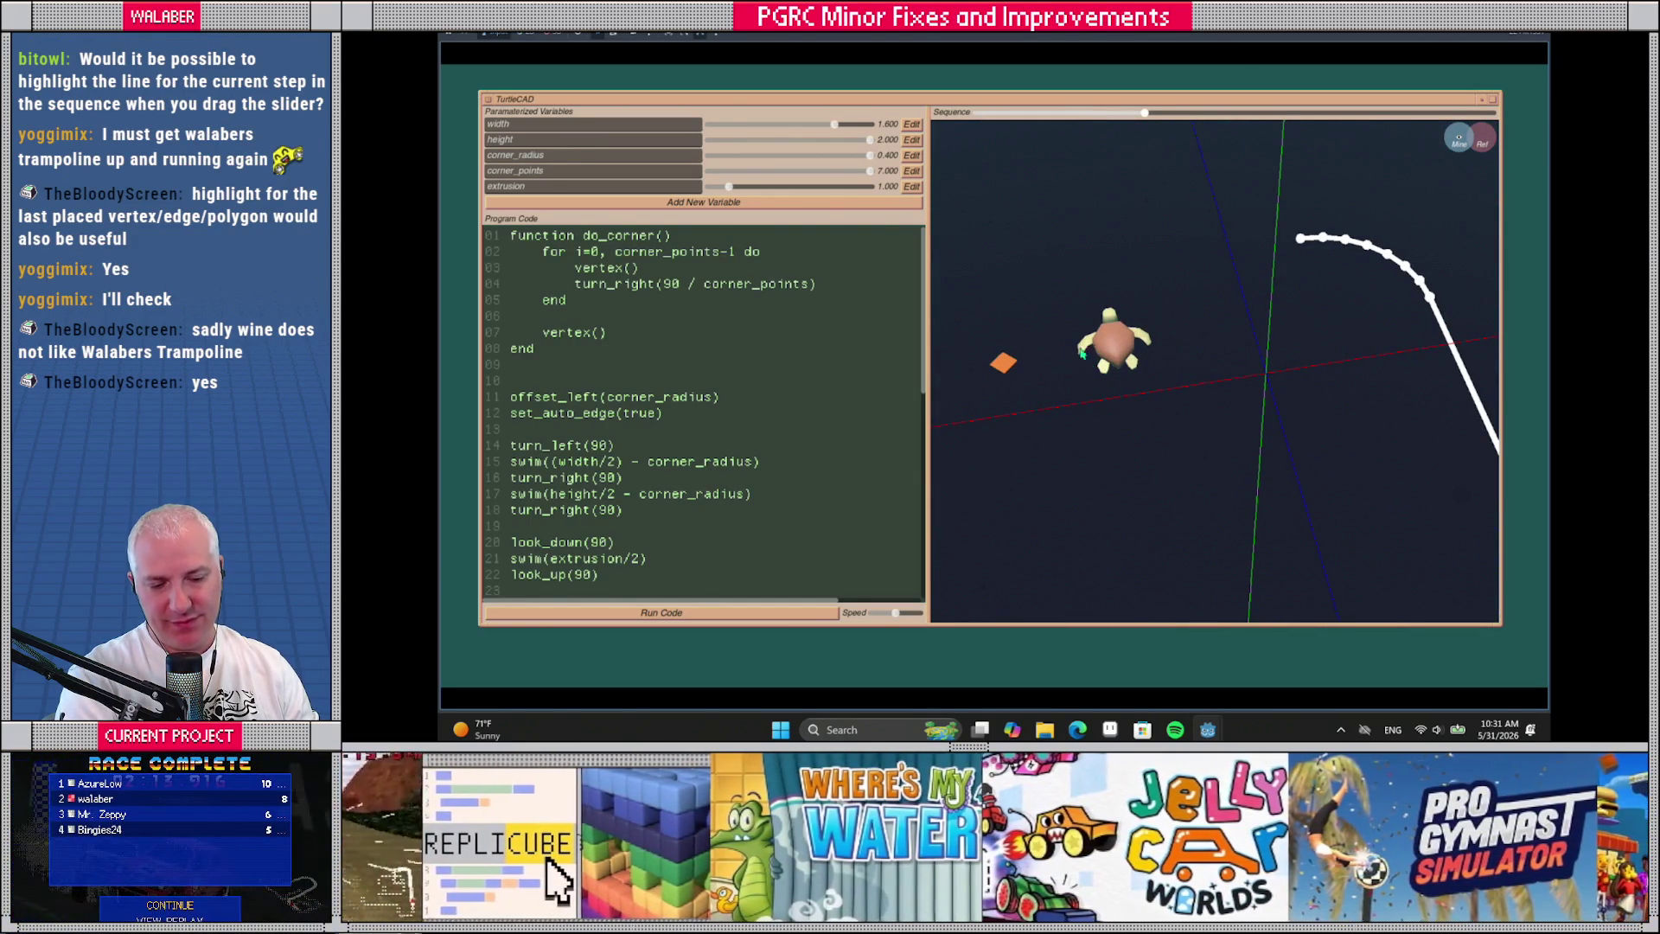
left_click_drag(1087, 406, 1143, 427)
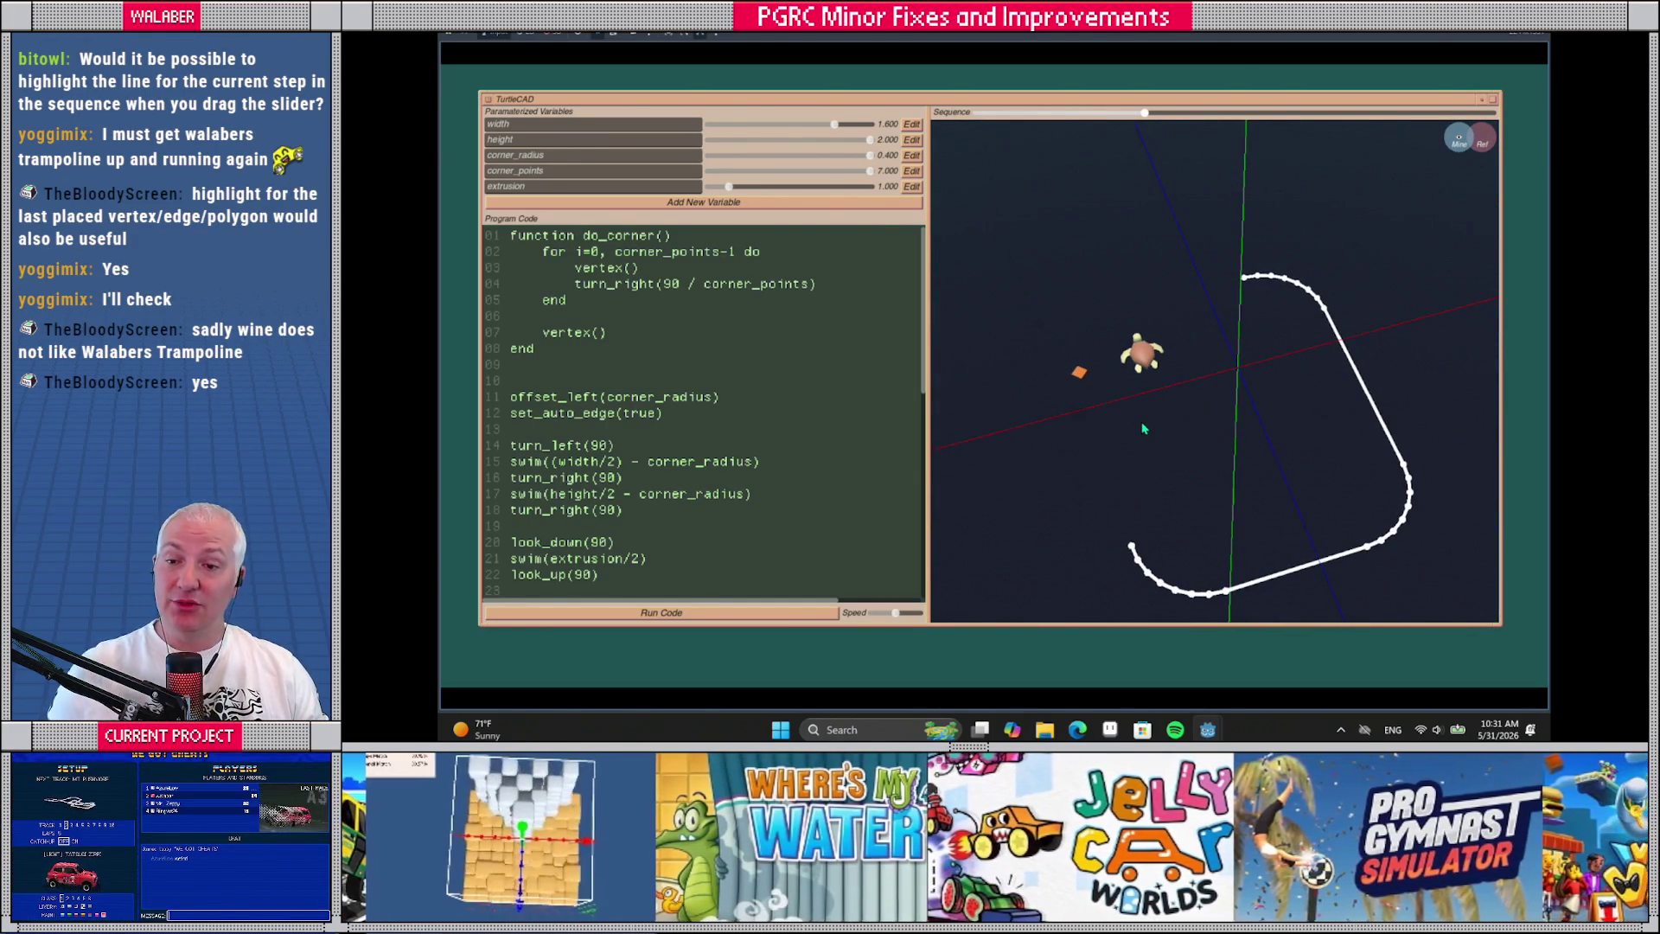
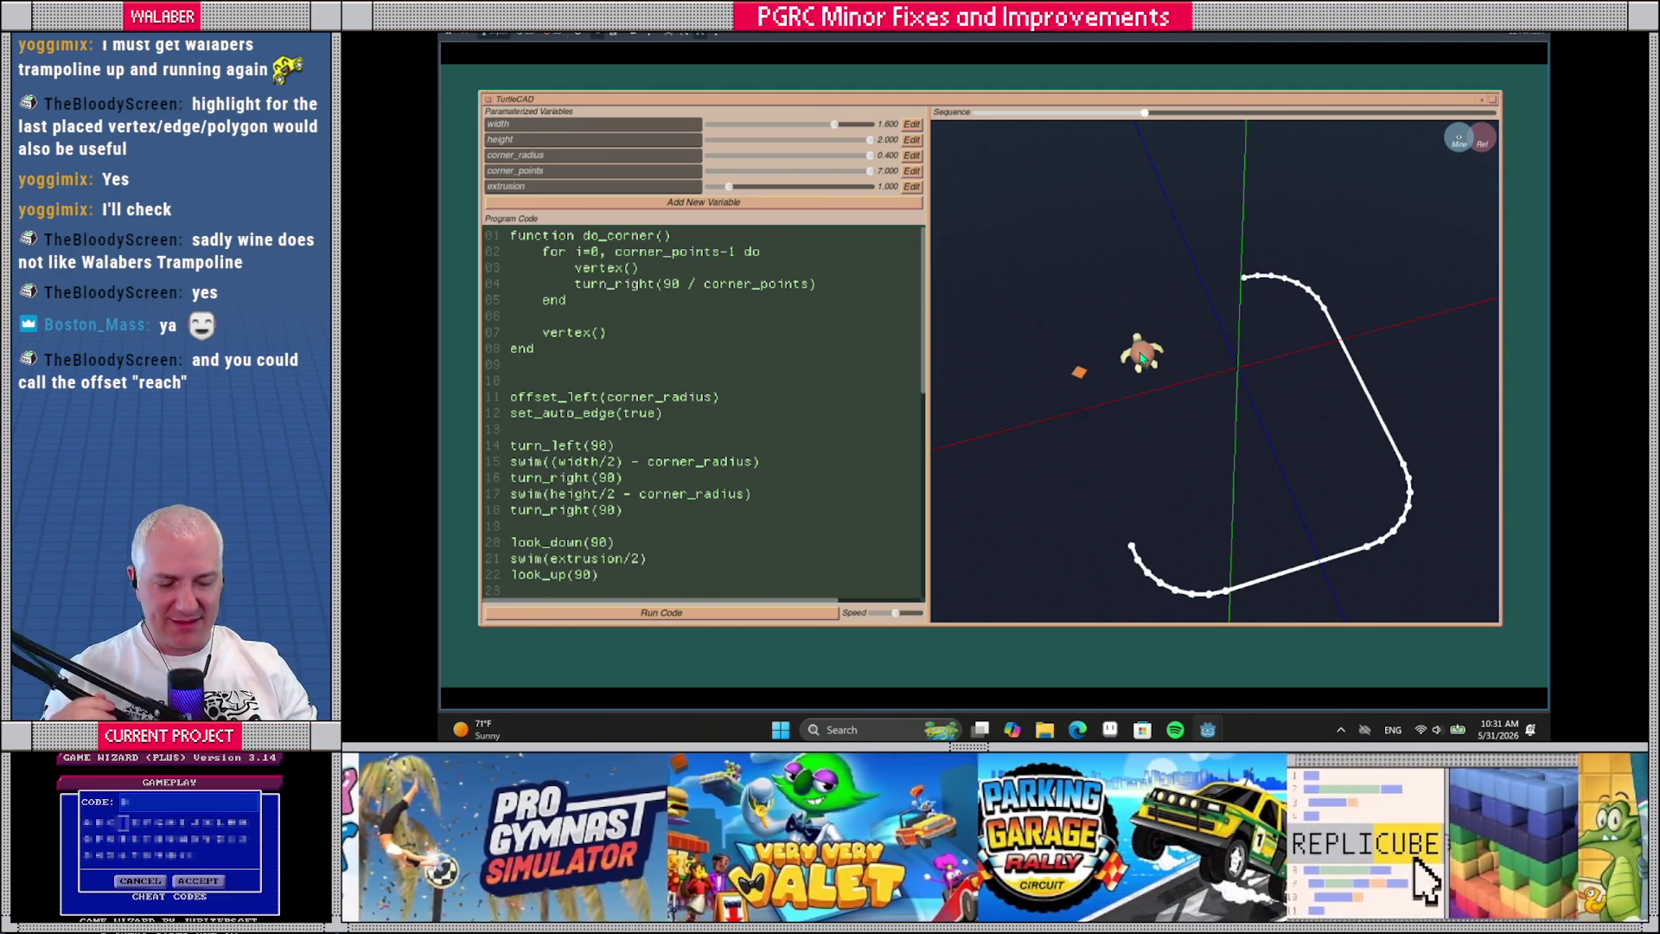
Slow the drawing playback and rewind the sequence to its start
scroll(1141, 357, "up", 3)
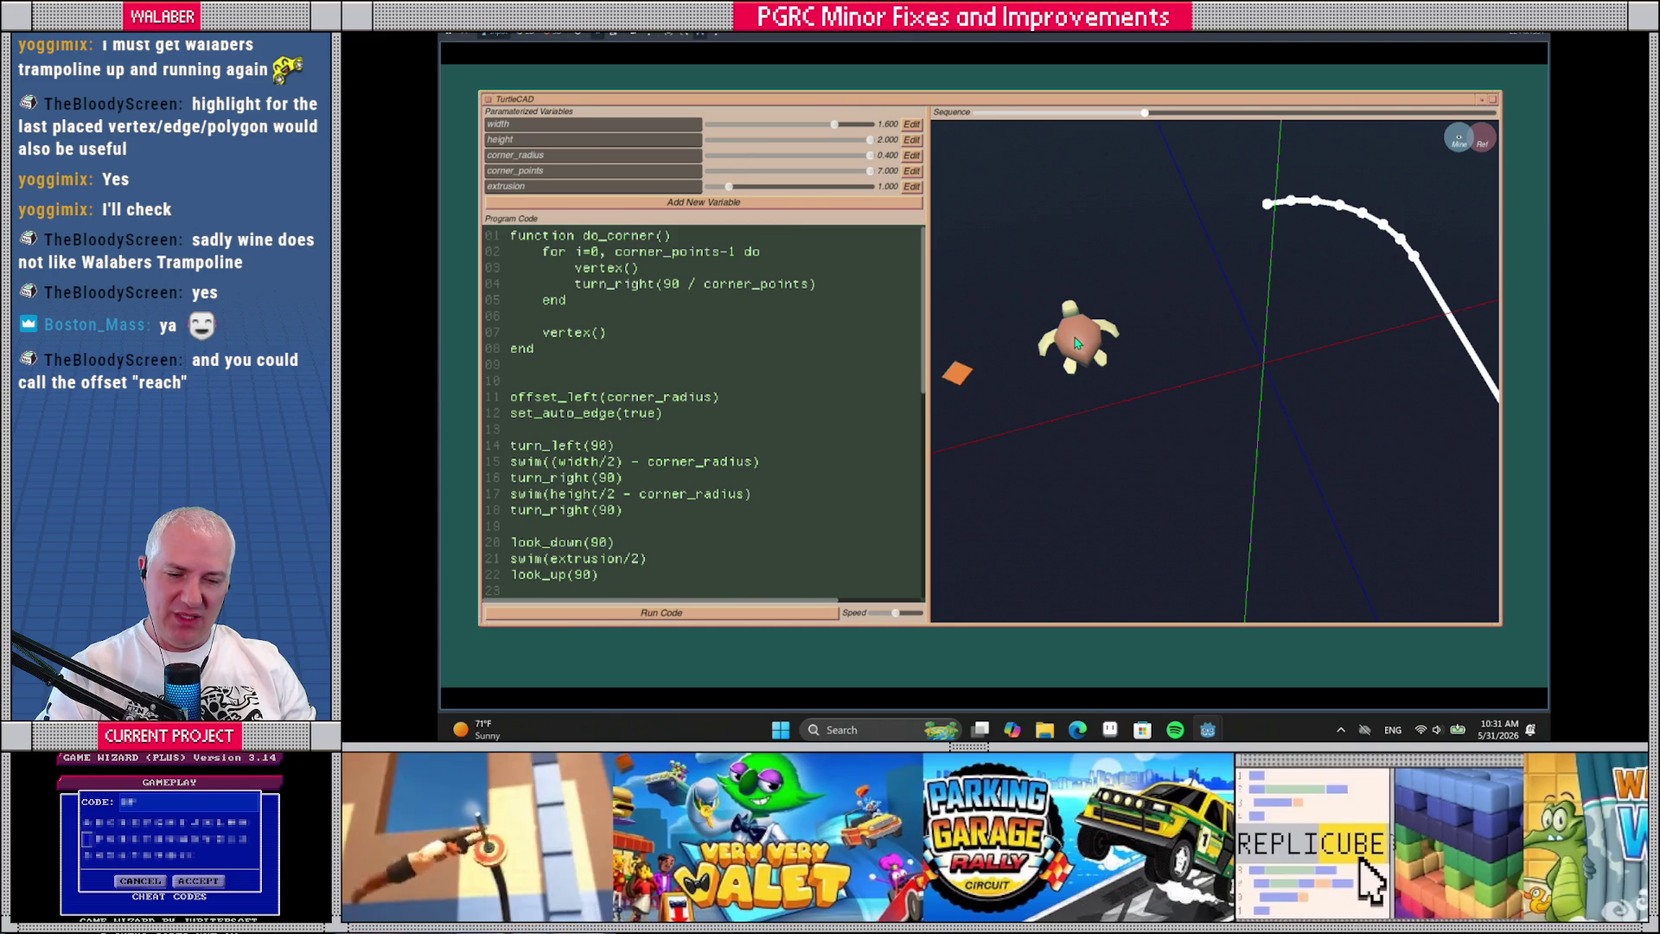
left_click_drag(895, 612, 873, 613)
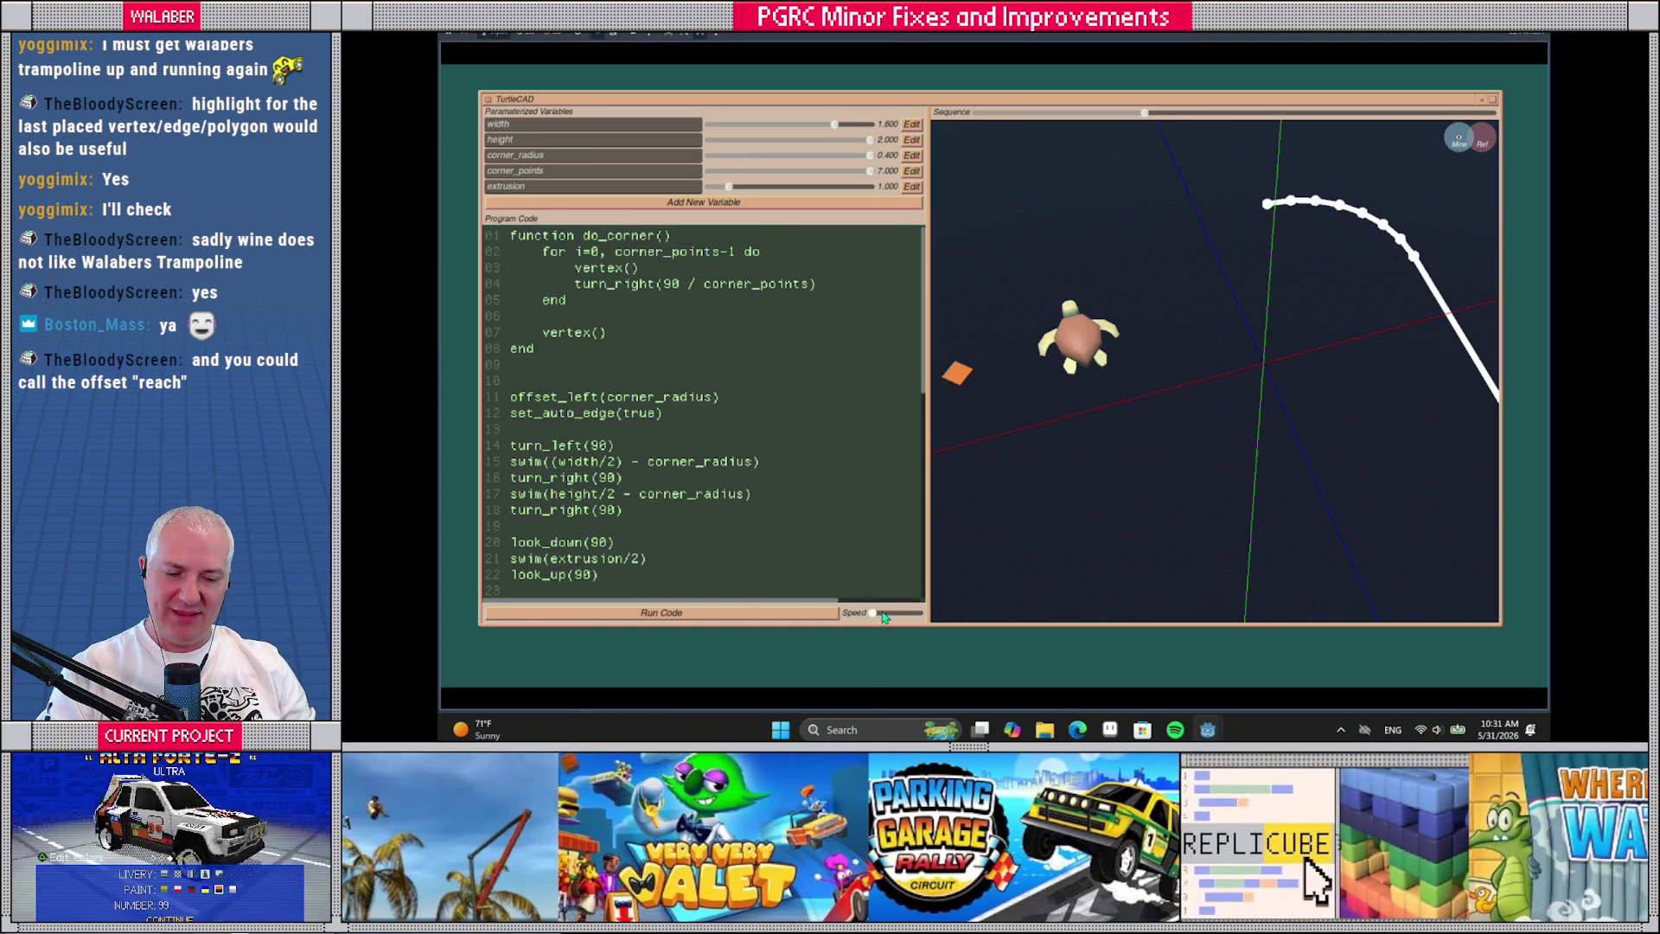
scroll(1208, 368, "down", 3)
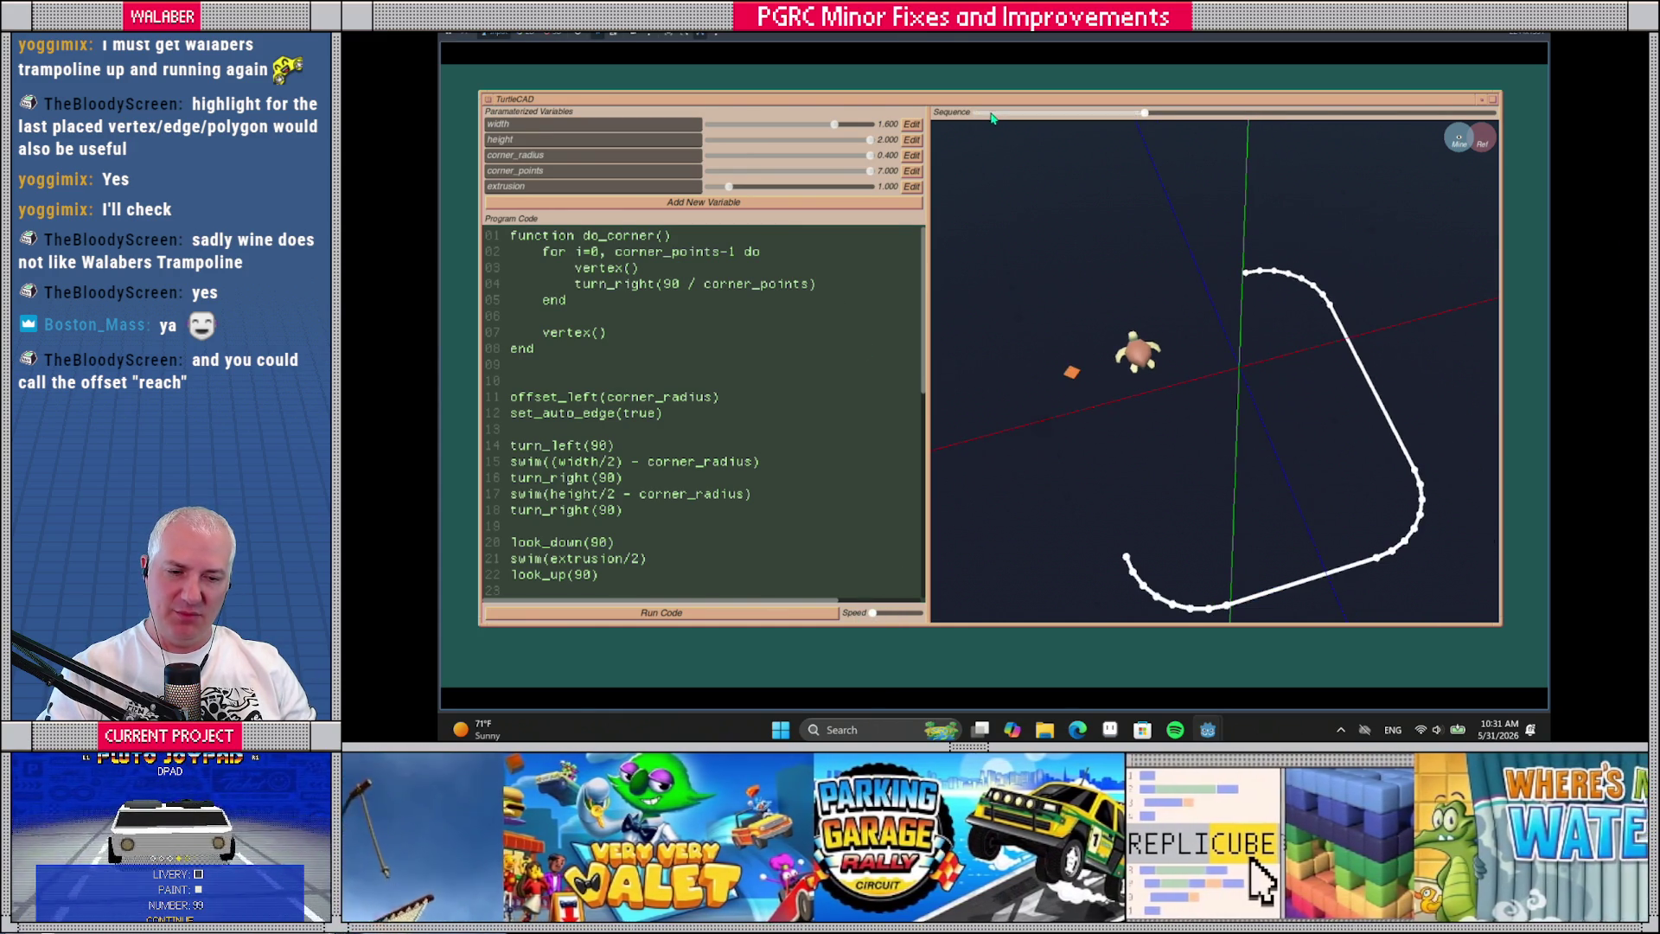
left_click(992, 114)
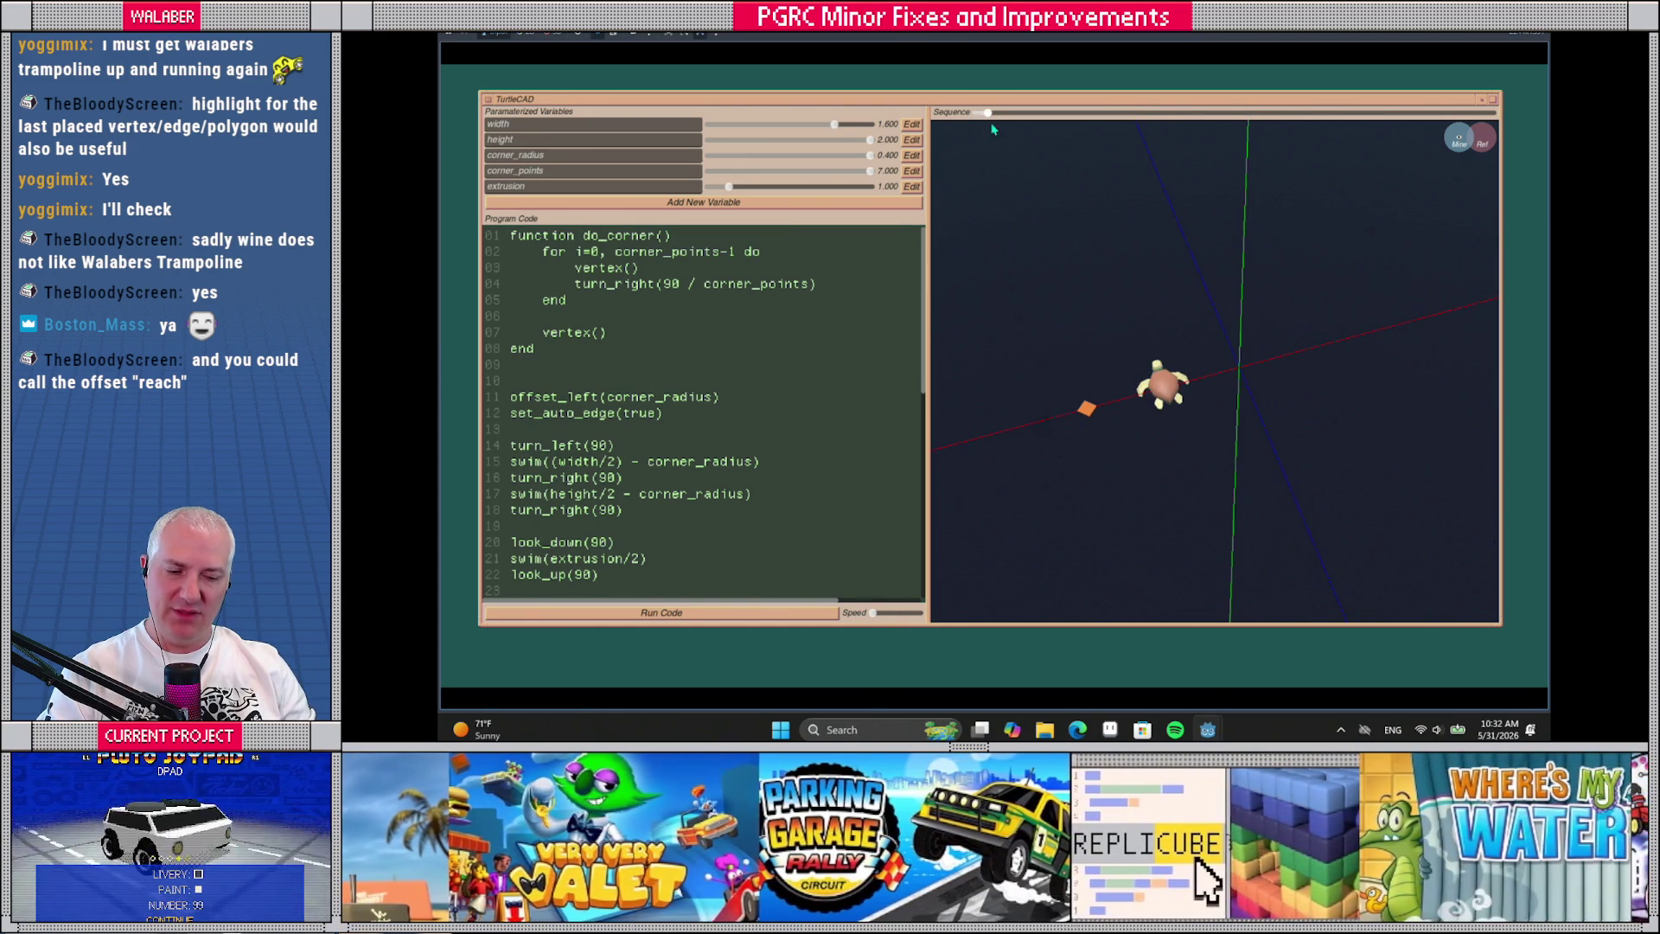
Orbit the 3D view around the turtle
scroll(1007, 443, "up", 3)
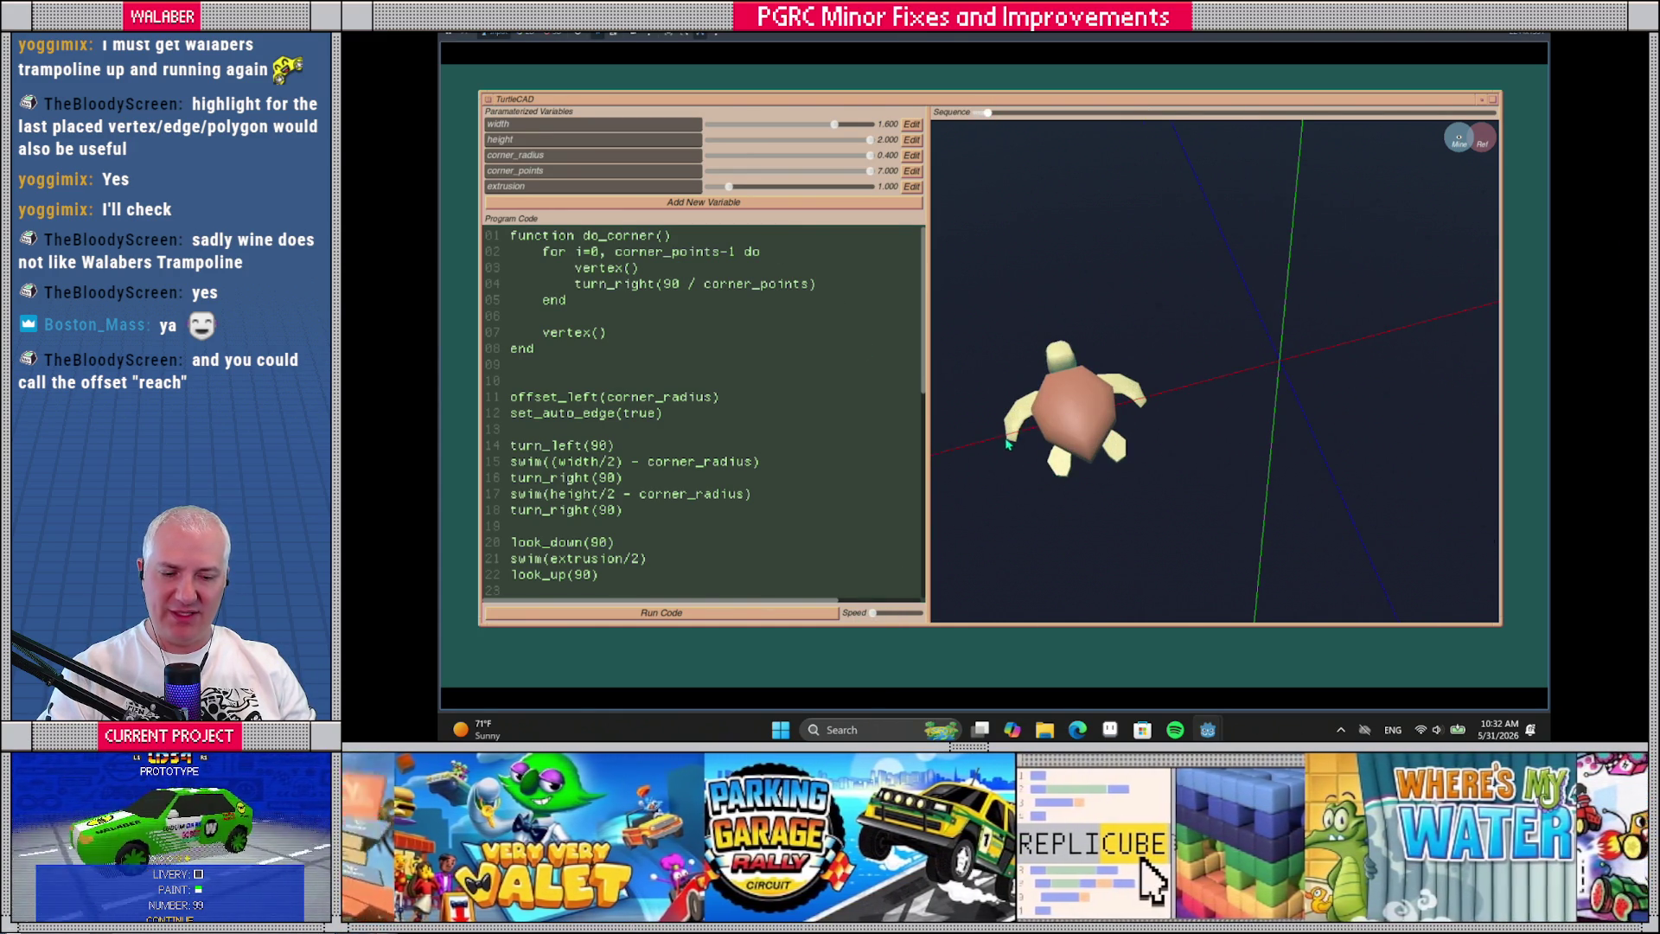
left_click_drag(1007, 444, 1028, 352)
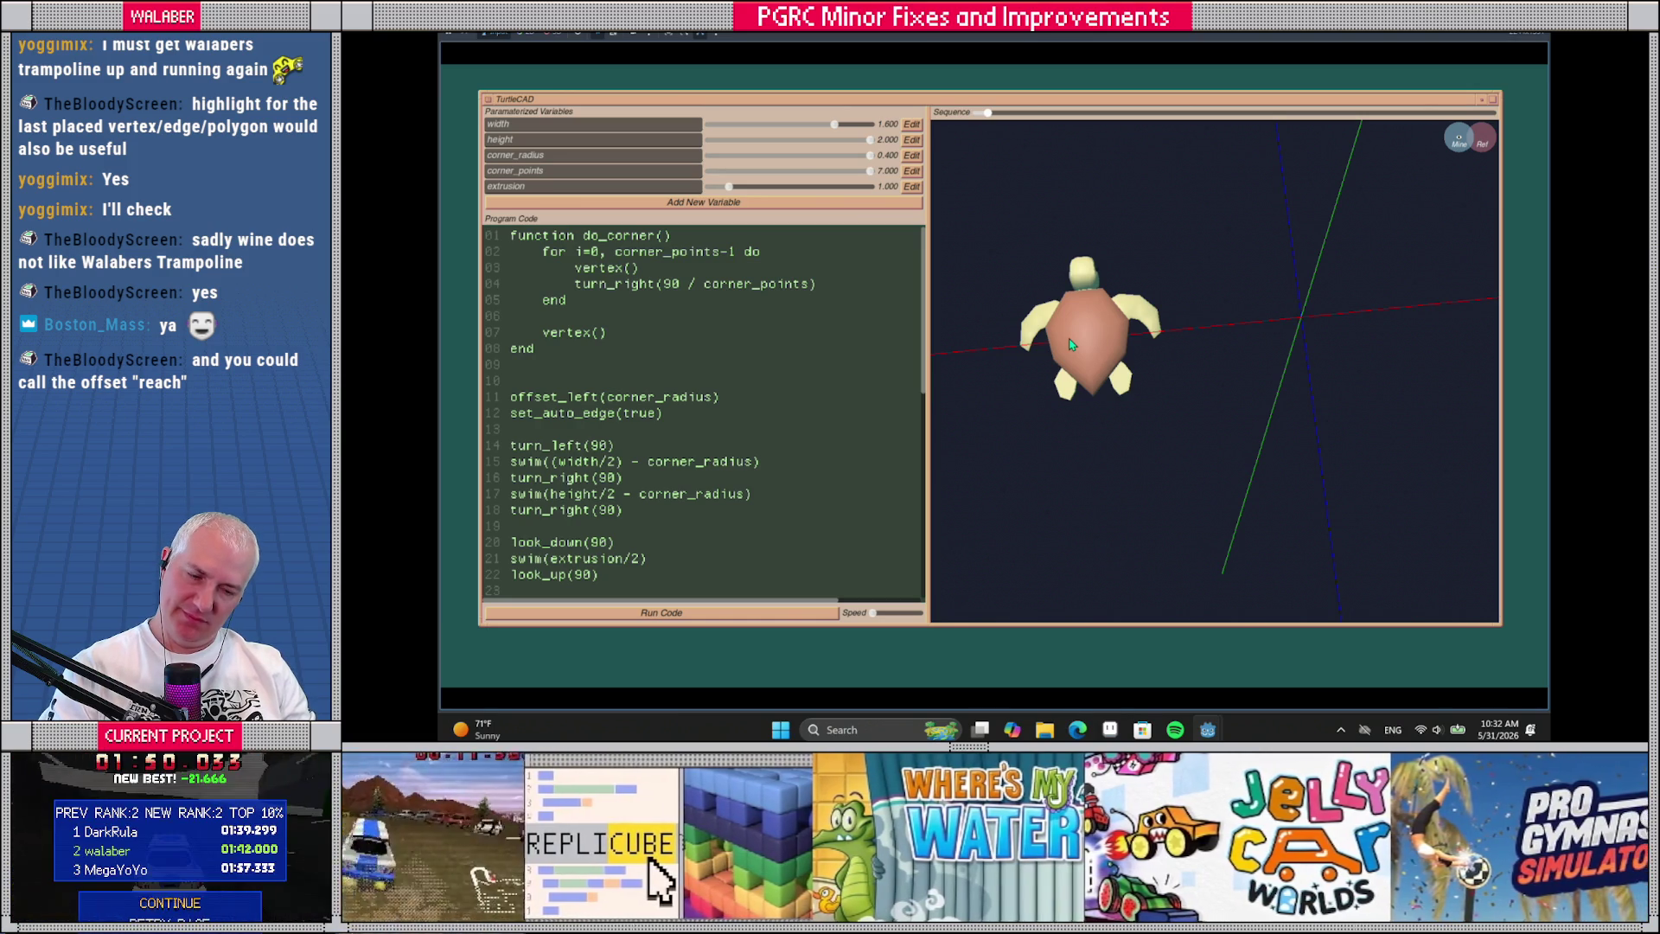
scroll(1070, 344, "down", 3)
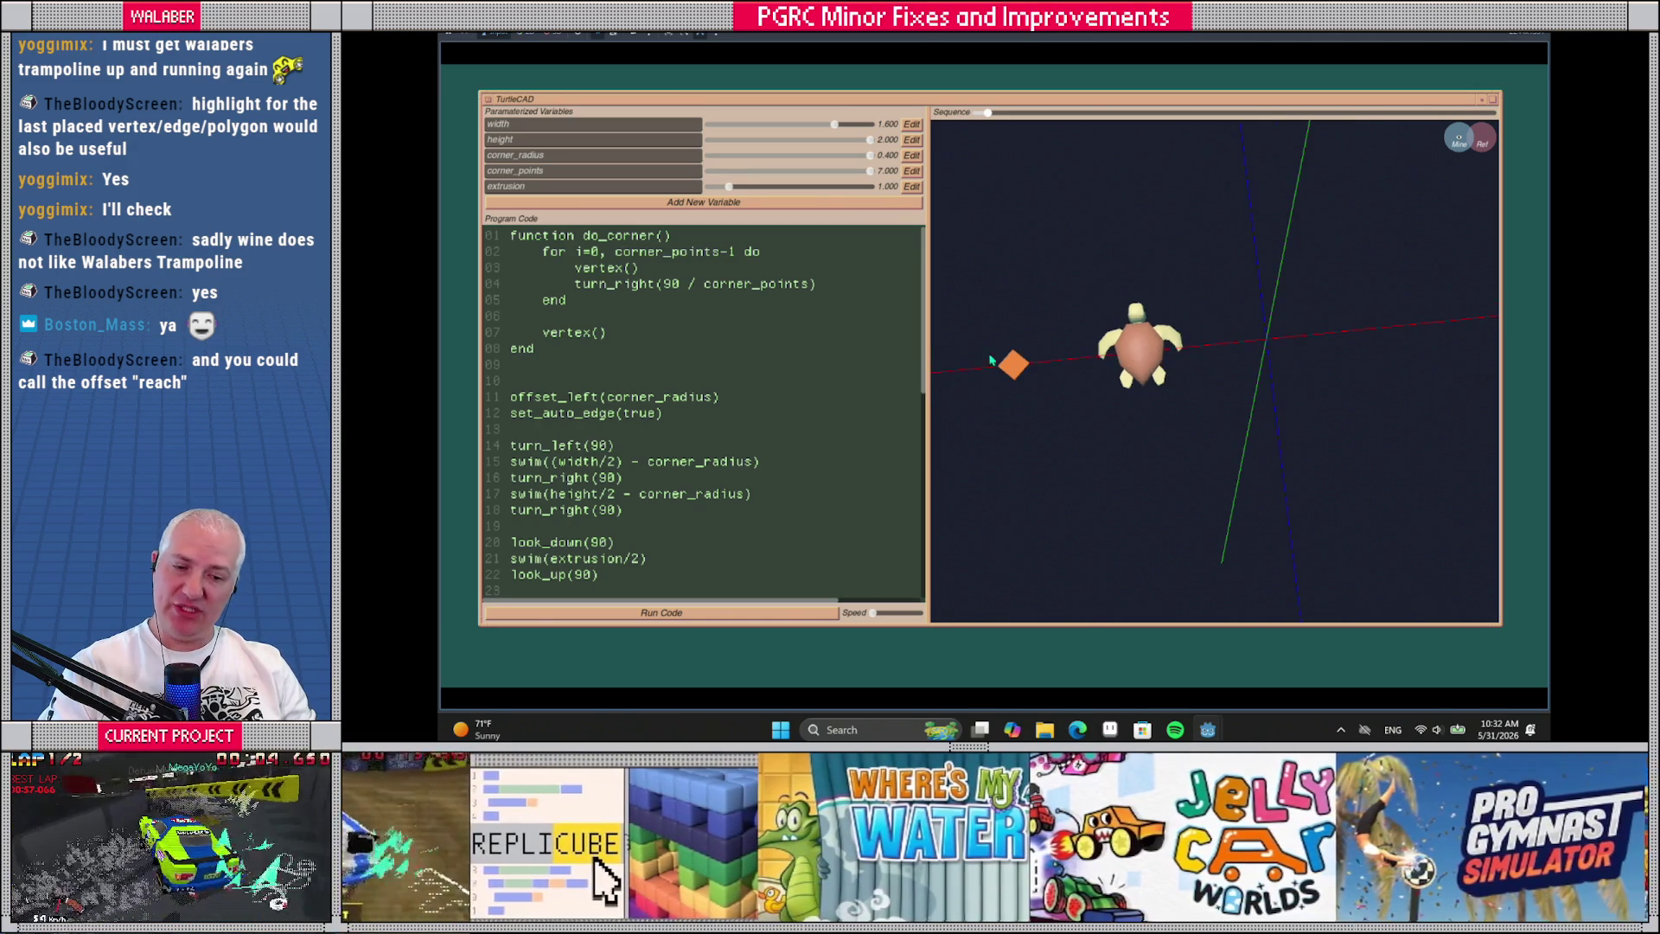
Widen the code panel and select the vertex() call on line 07 and path code on lines 10–18
left_click_drag(929, 357, 1003, 357)
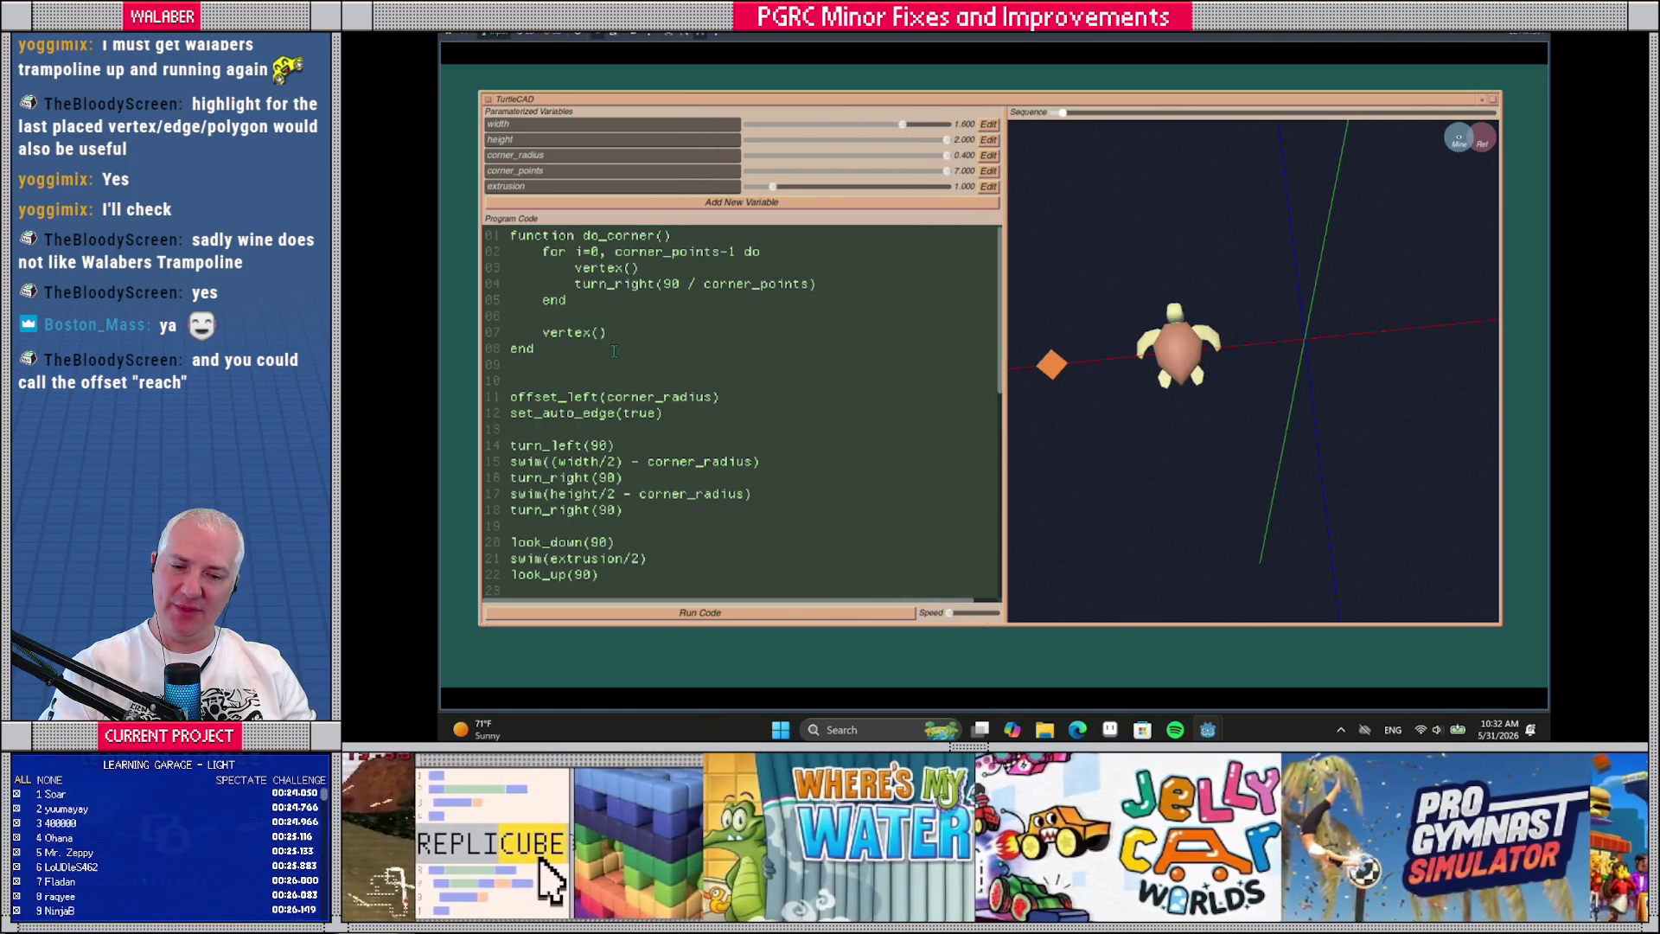
left_click_drag(550, 334, 609, 335)
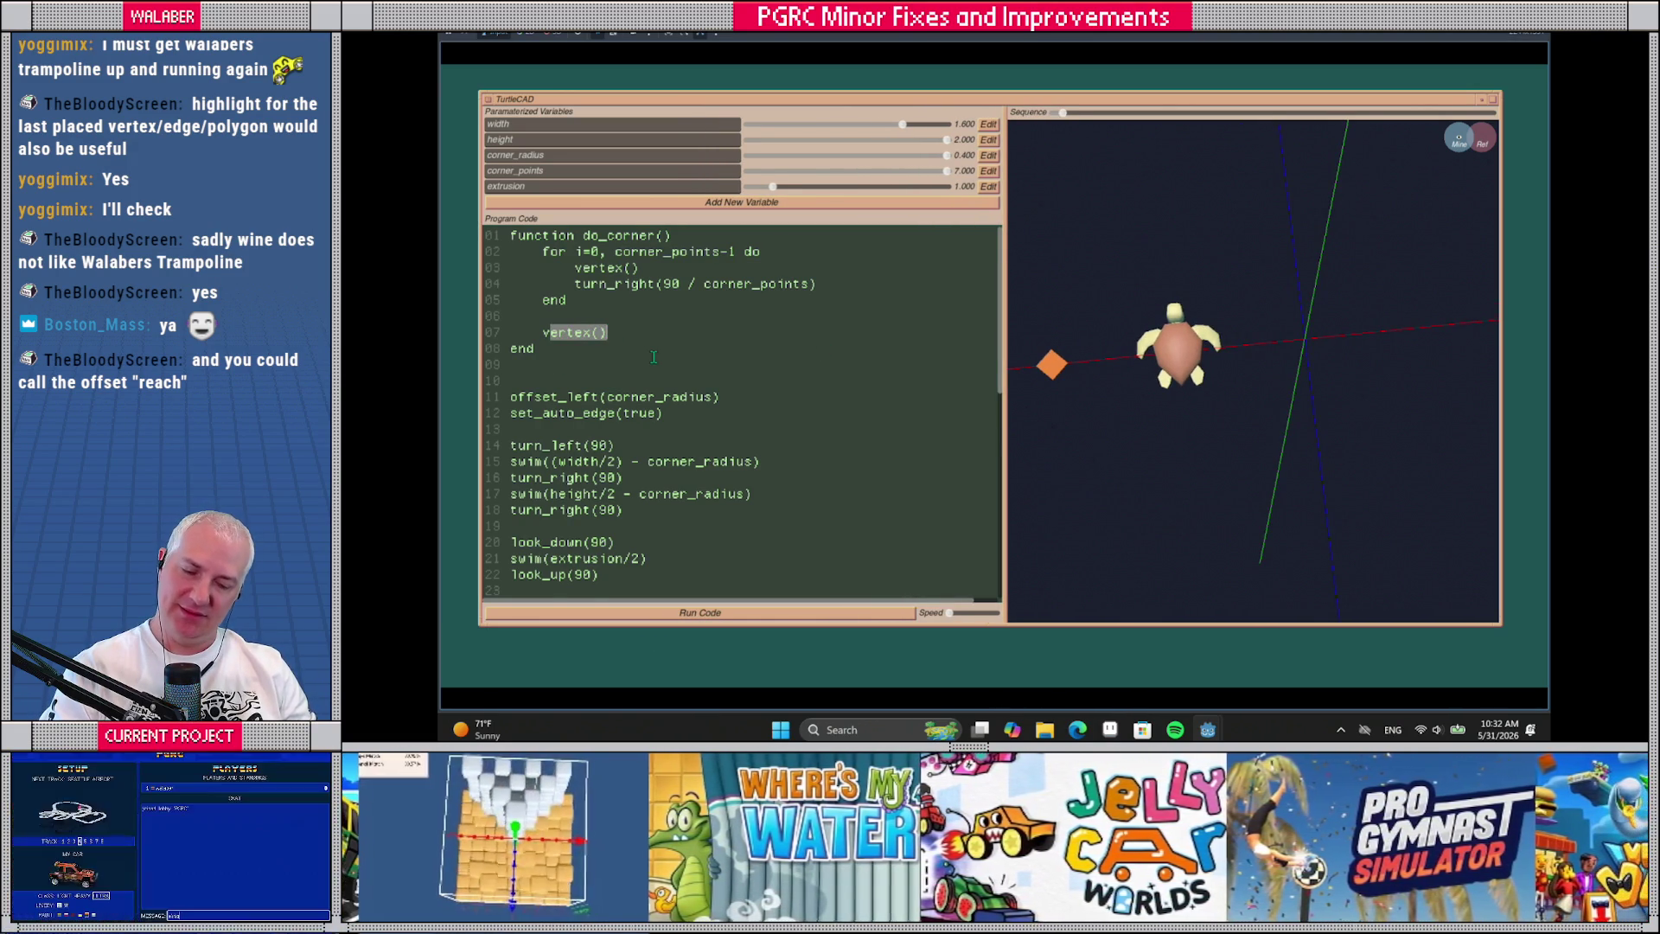
left_click(593, 333)
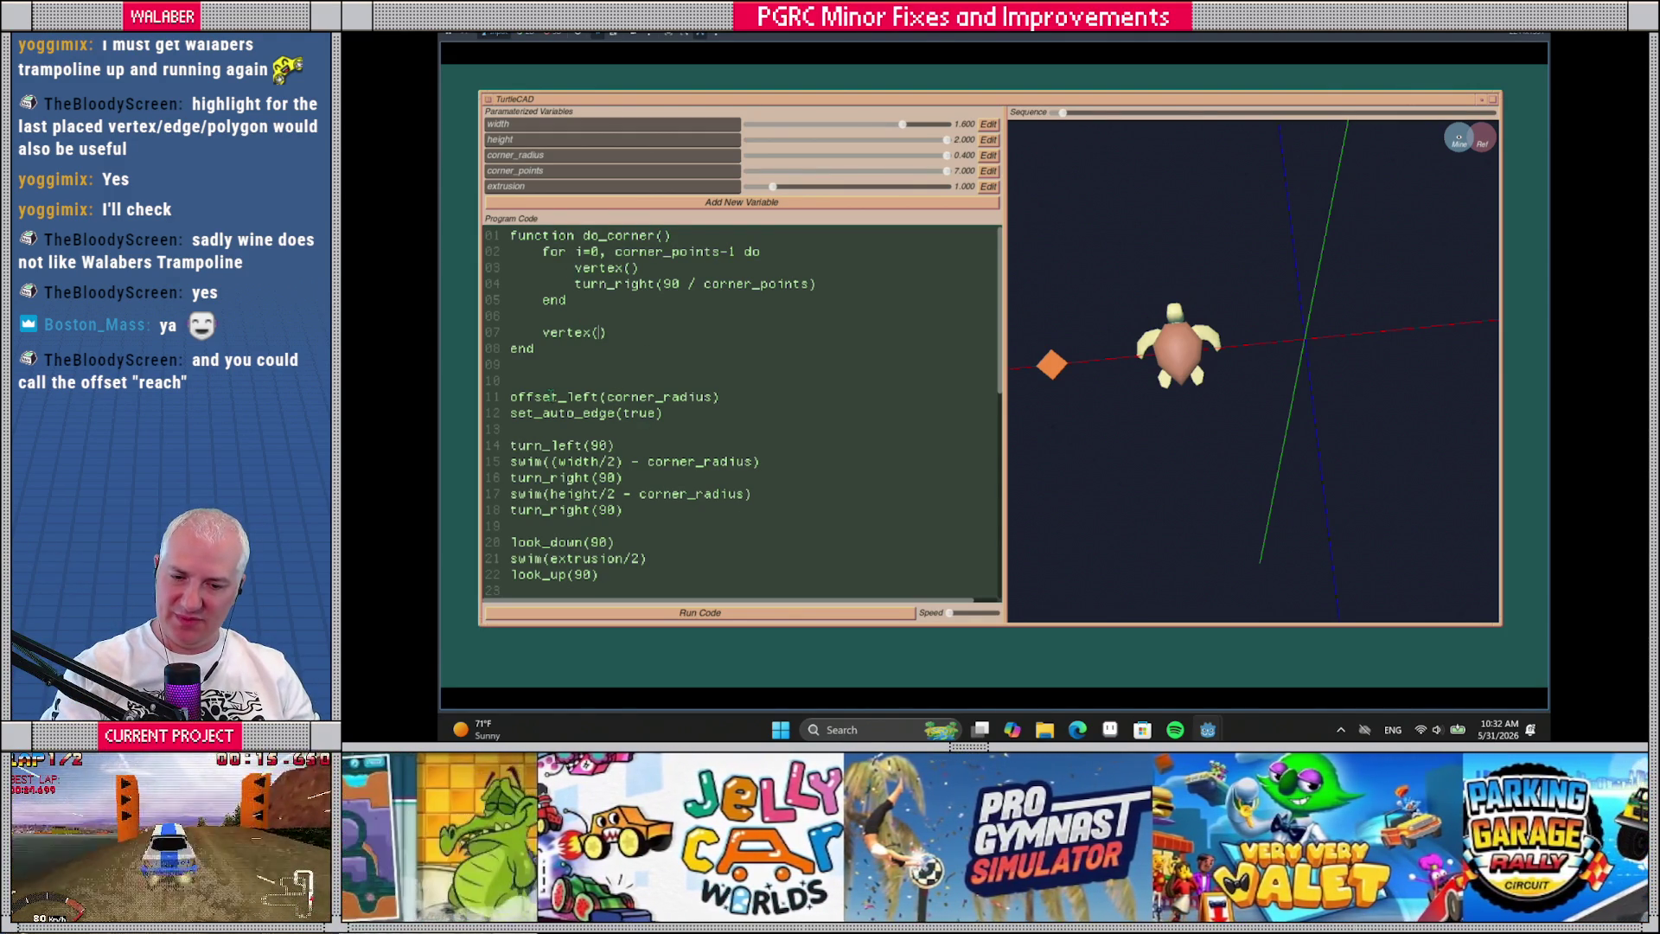
mouse_move(511, 381)
left_mouse_down()
mouse_move(622, 515)
mouse_move(514, 526)
left_mouse_up()
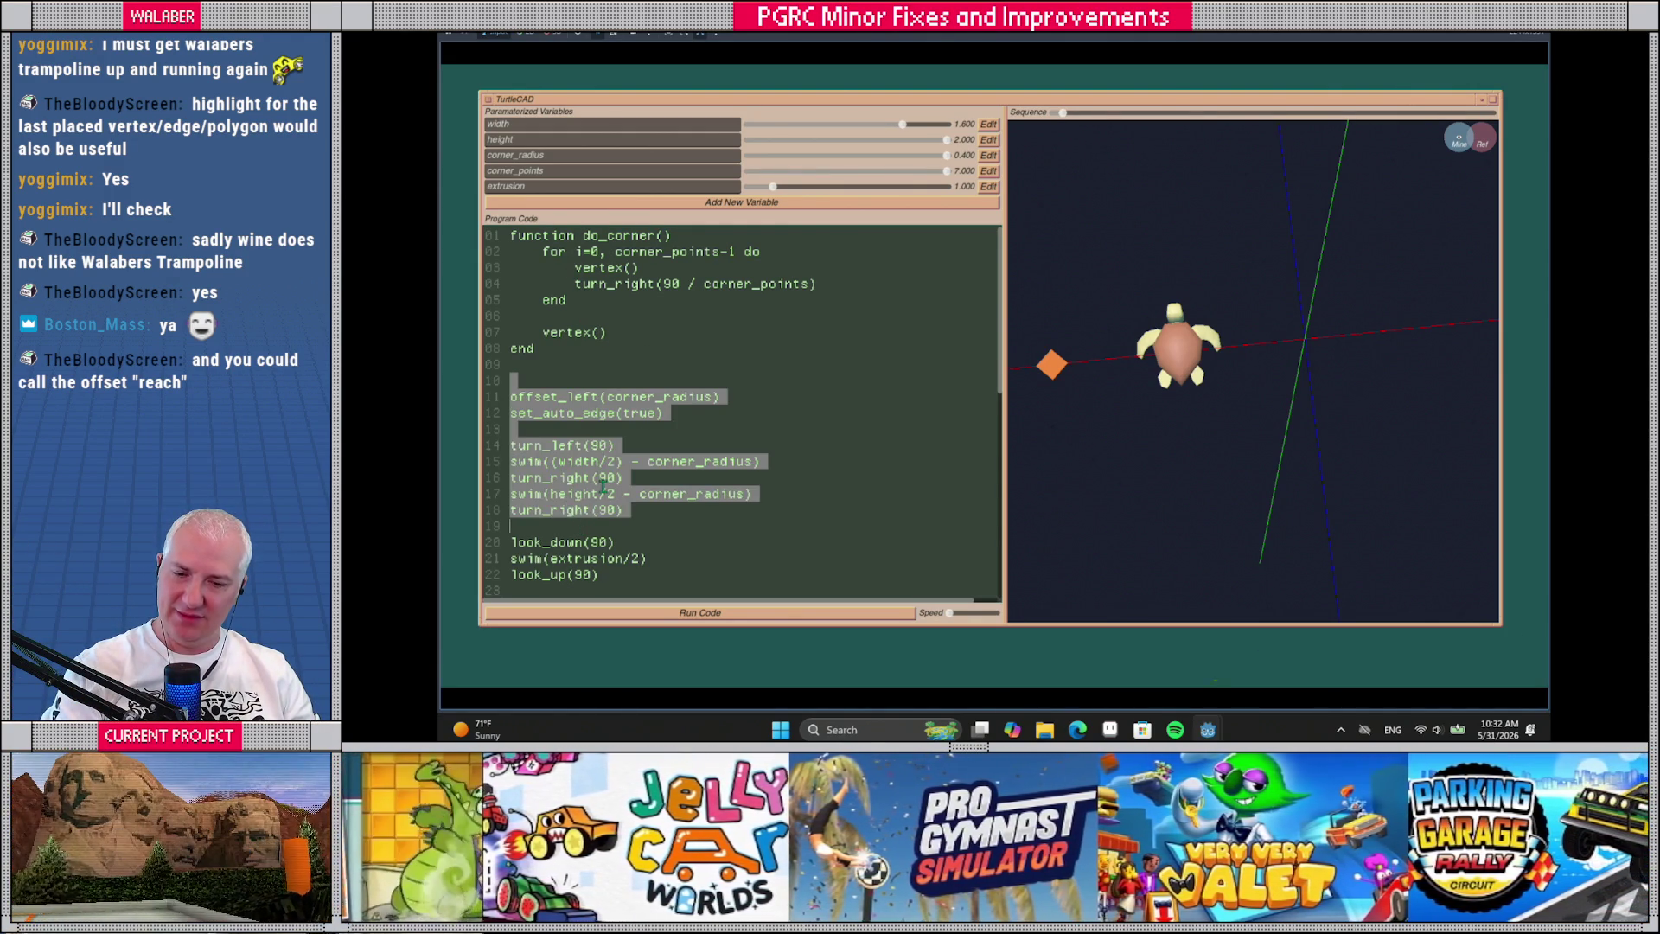
left_click(542, 332)
left_click_drag(542, 332, 609, 332)
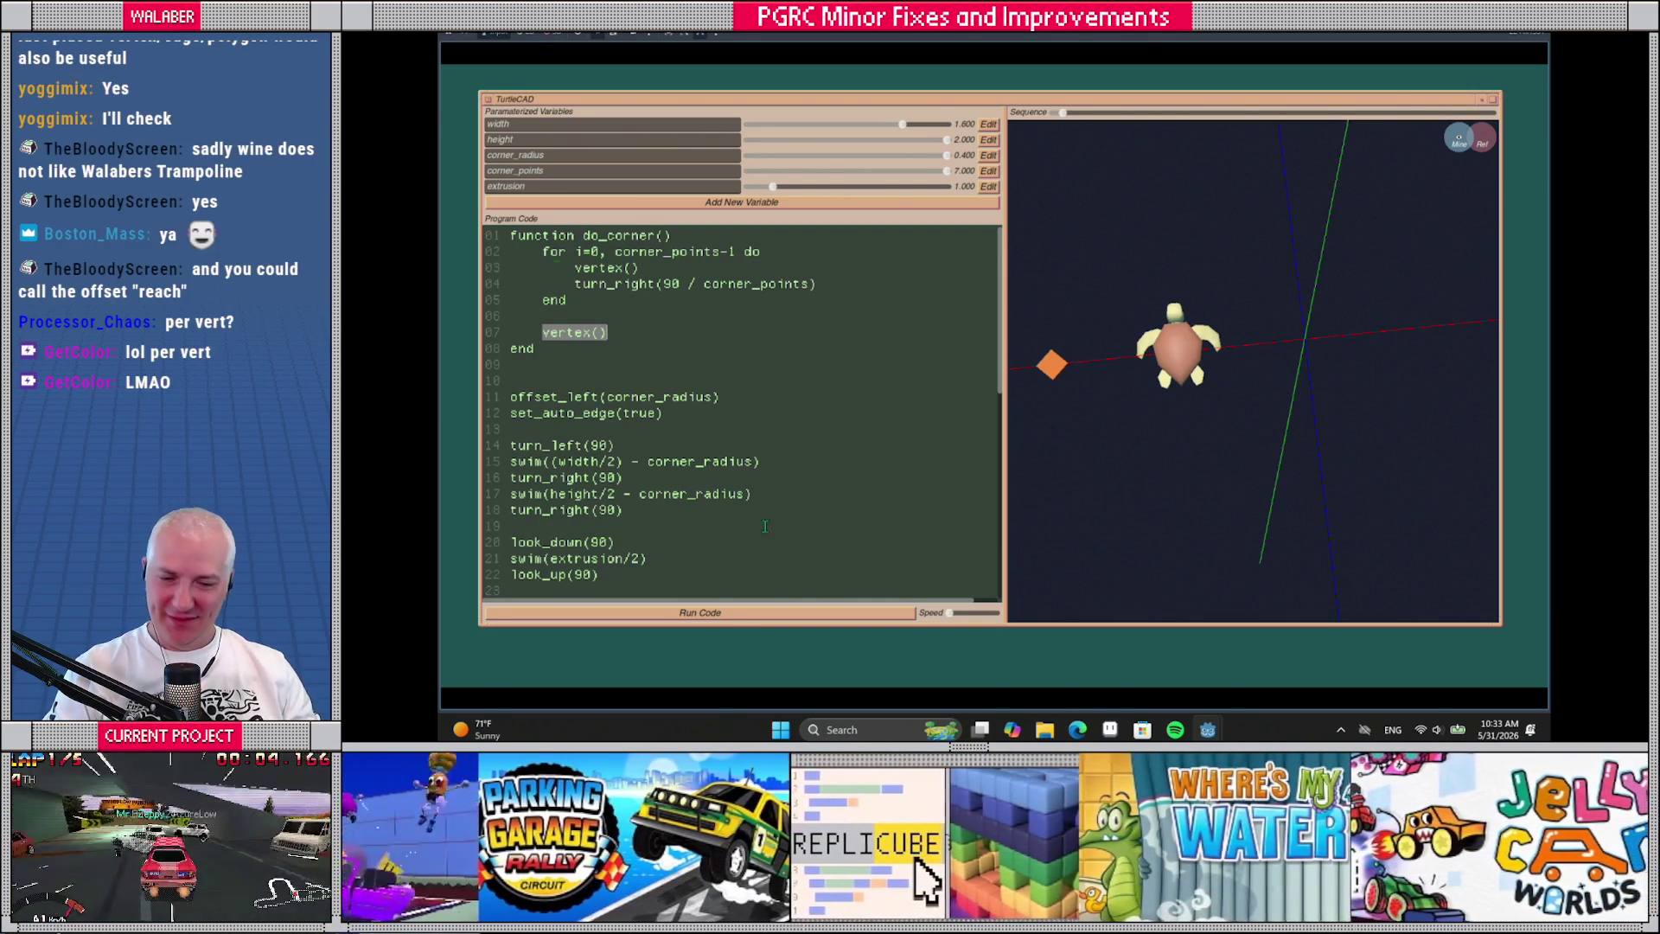
Review the do_corner function on lines 01–08, recentre the turtle, then close the running app with F8
left_click_drag(1159, 445, 1213, 417)
left_click_drag(536, 348, 504, 245)
left_click(649, 333)
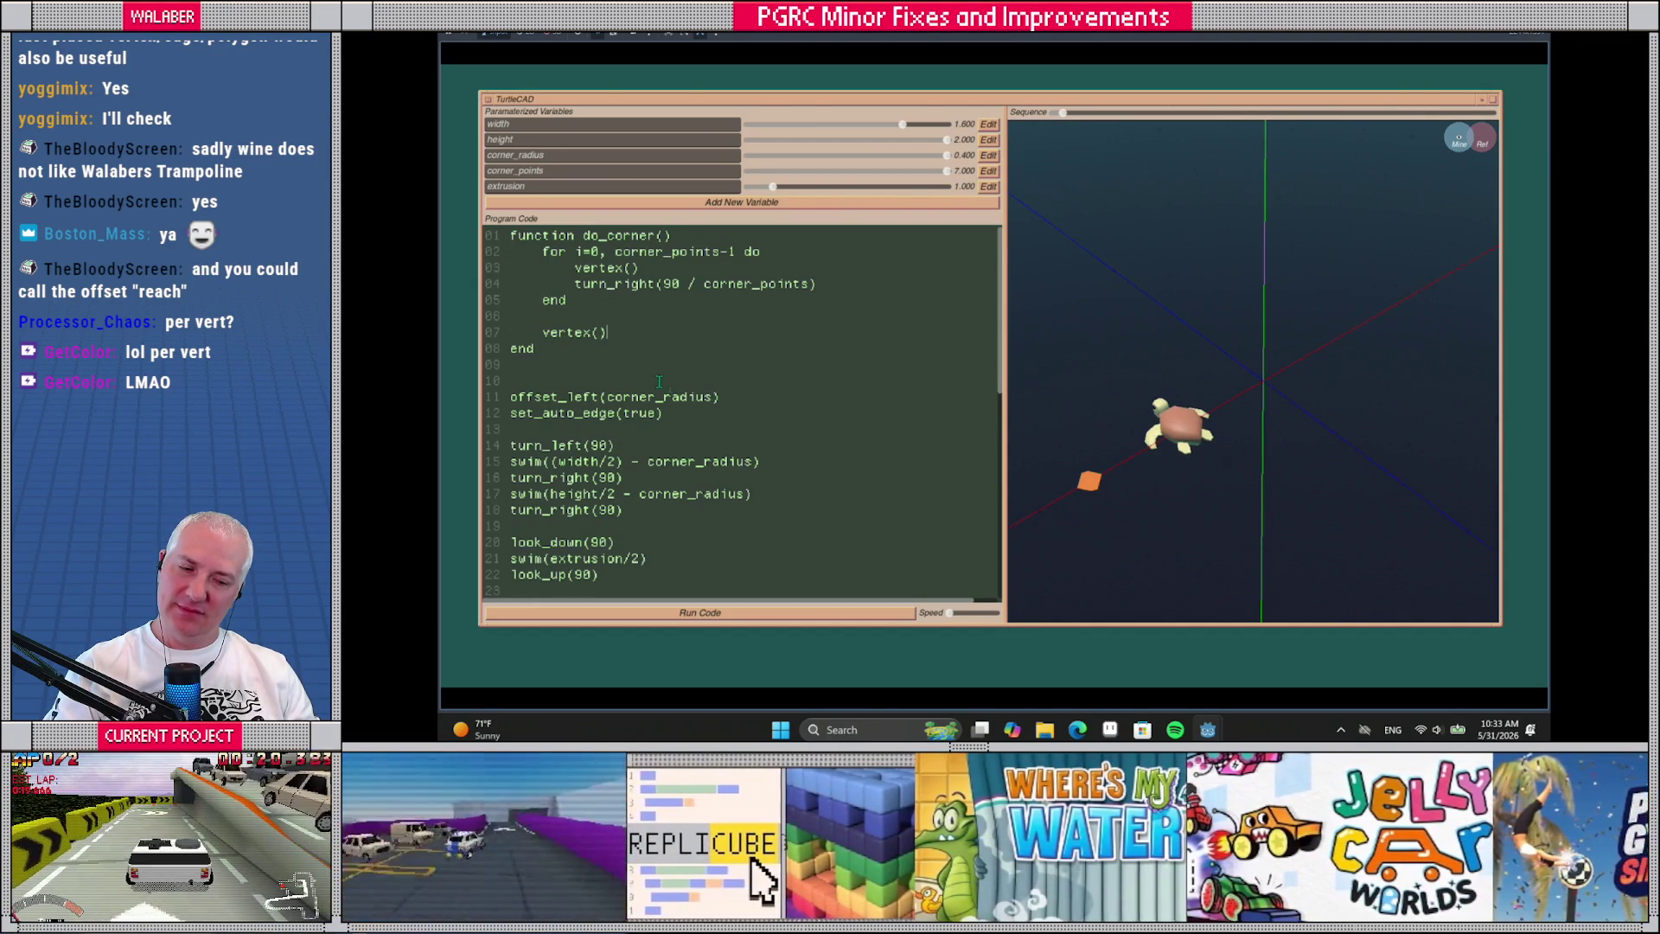
left_click_drag(1245, 445, 1186, 468)
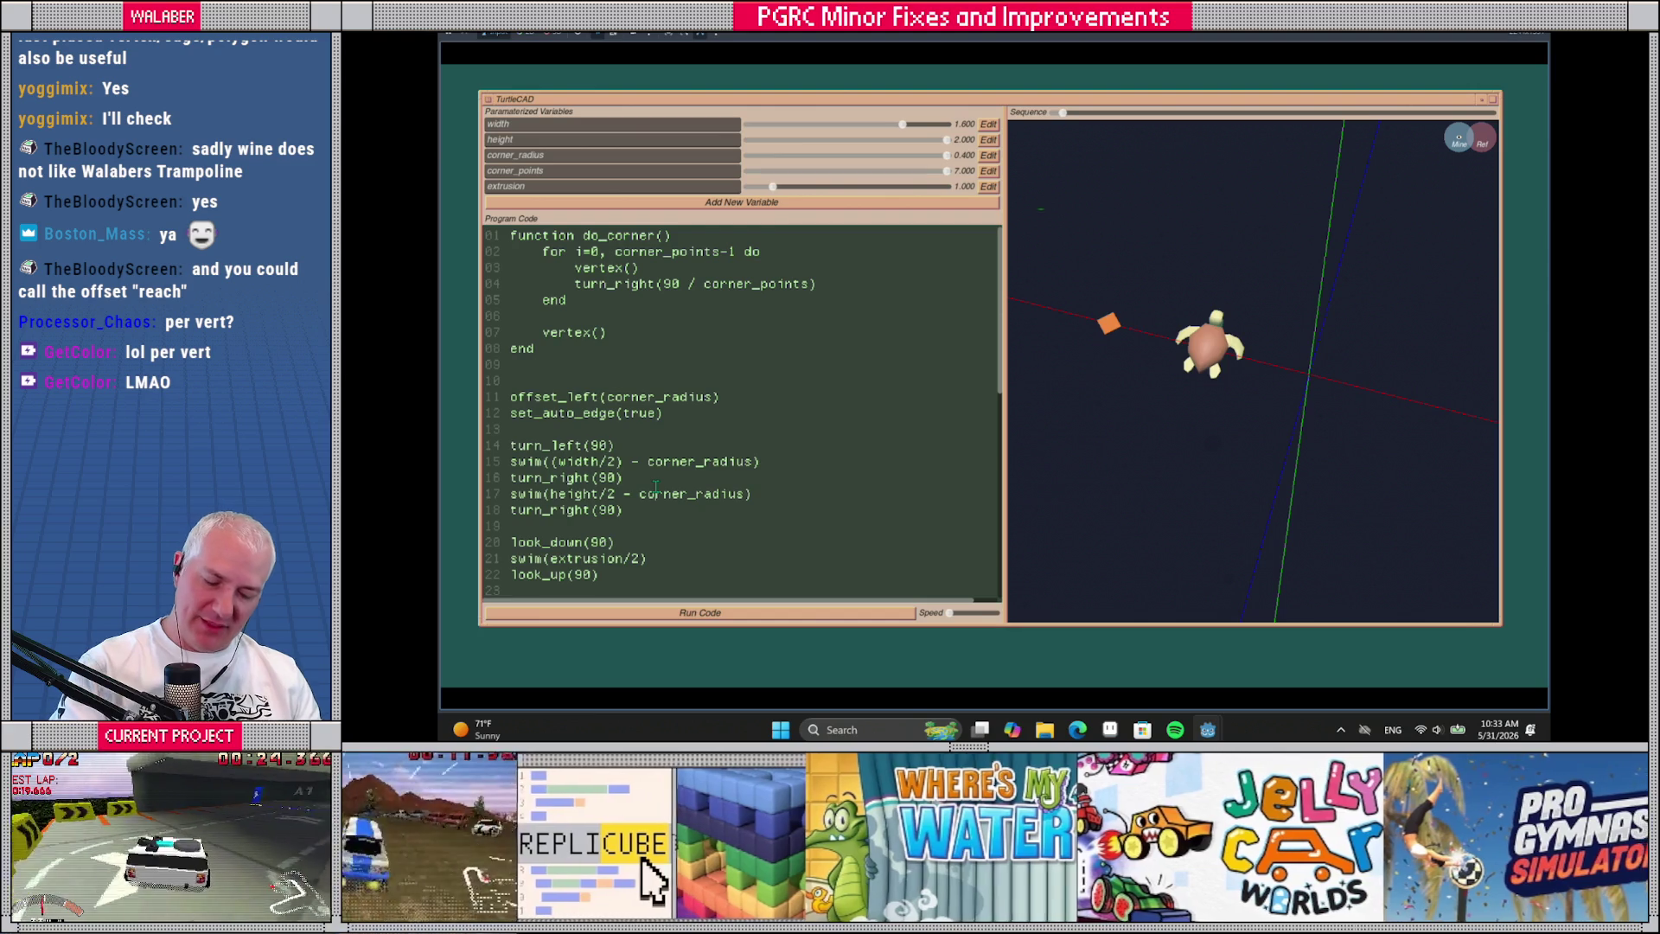
key("F8")
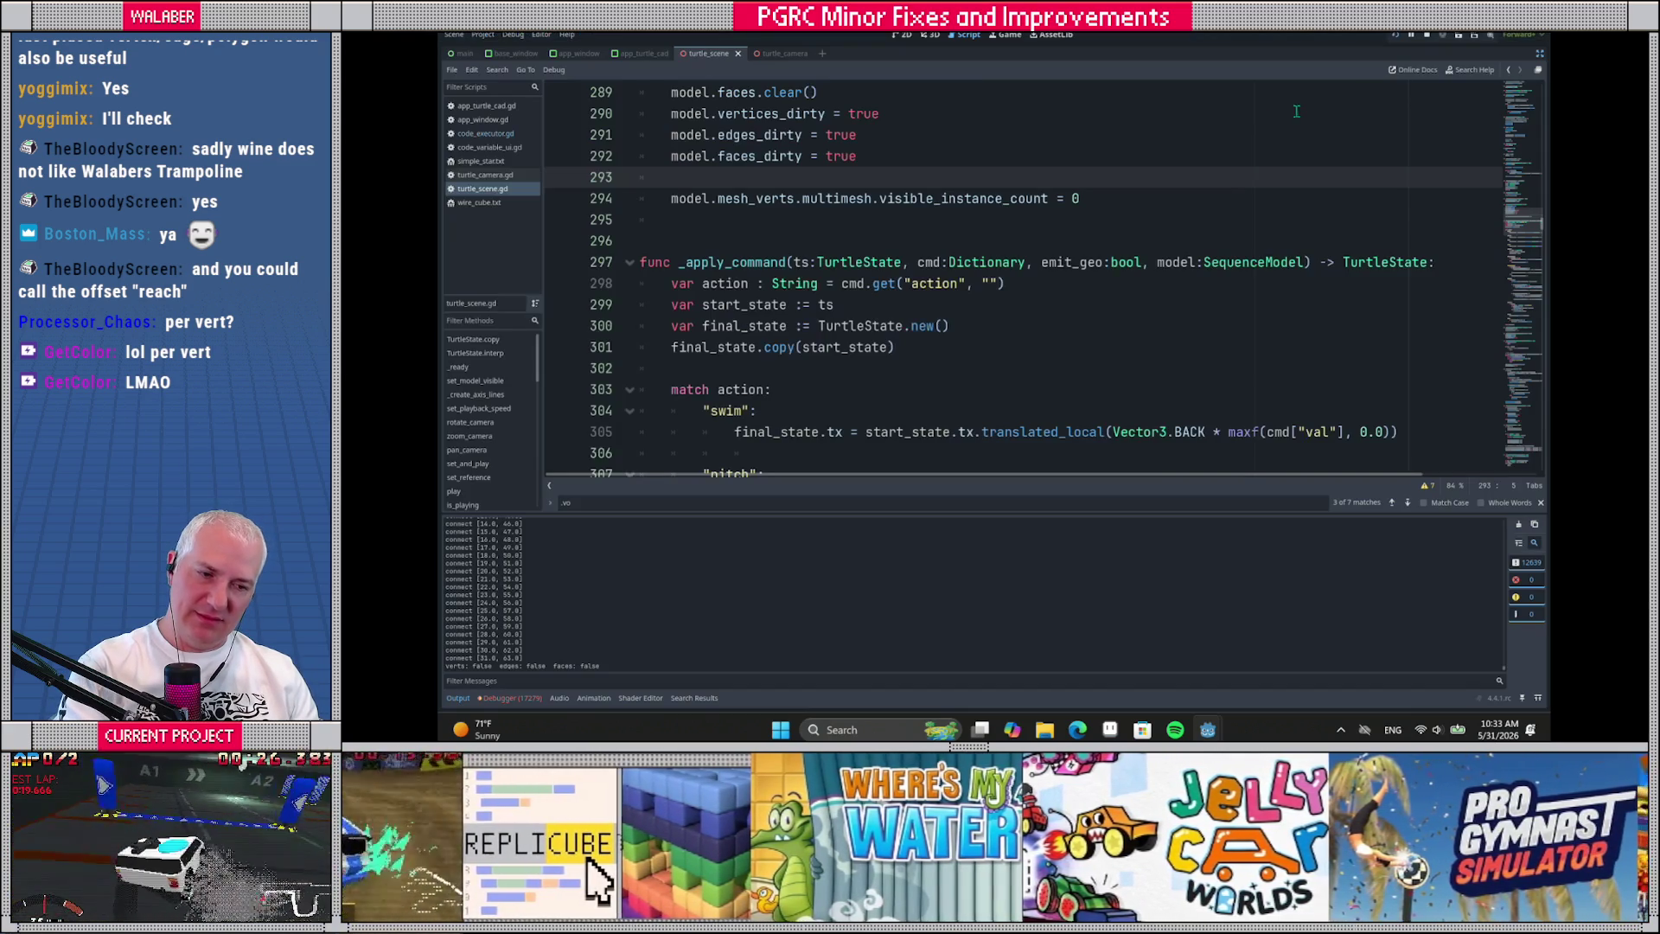
Put the caret on the start_state line in turtle_scene.gd and relaunch TurtleCAD with F5
left_click(810, 305)
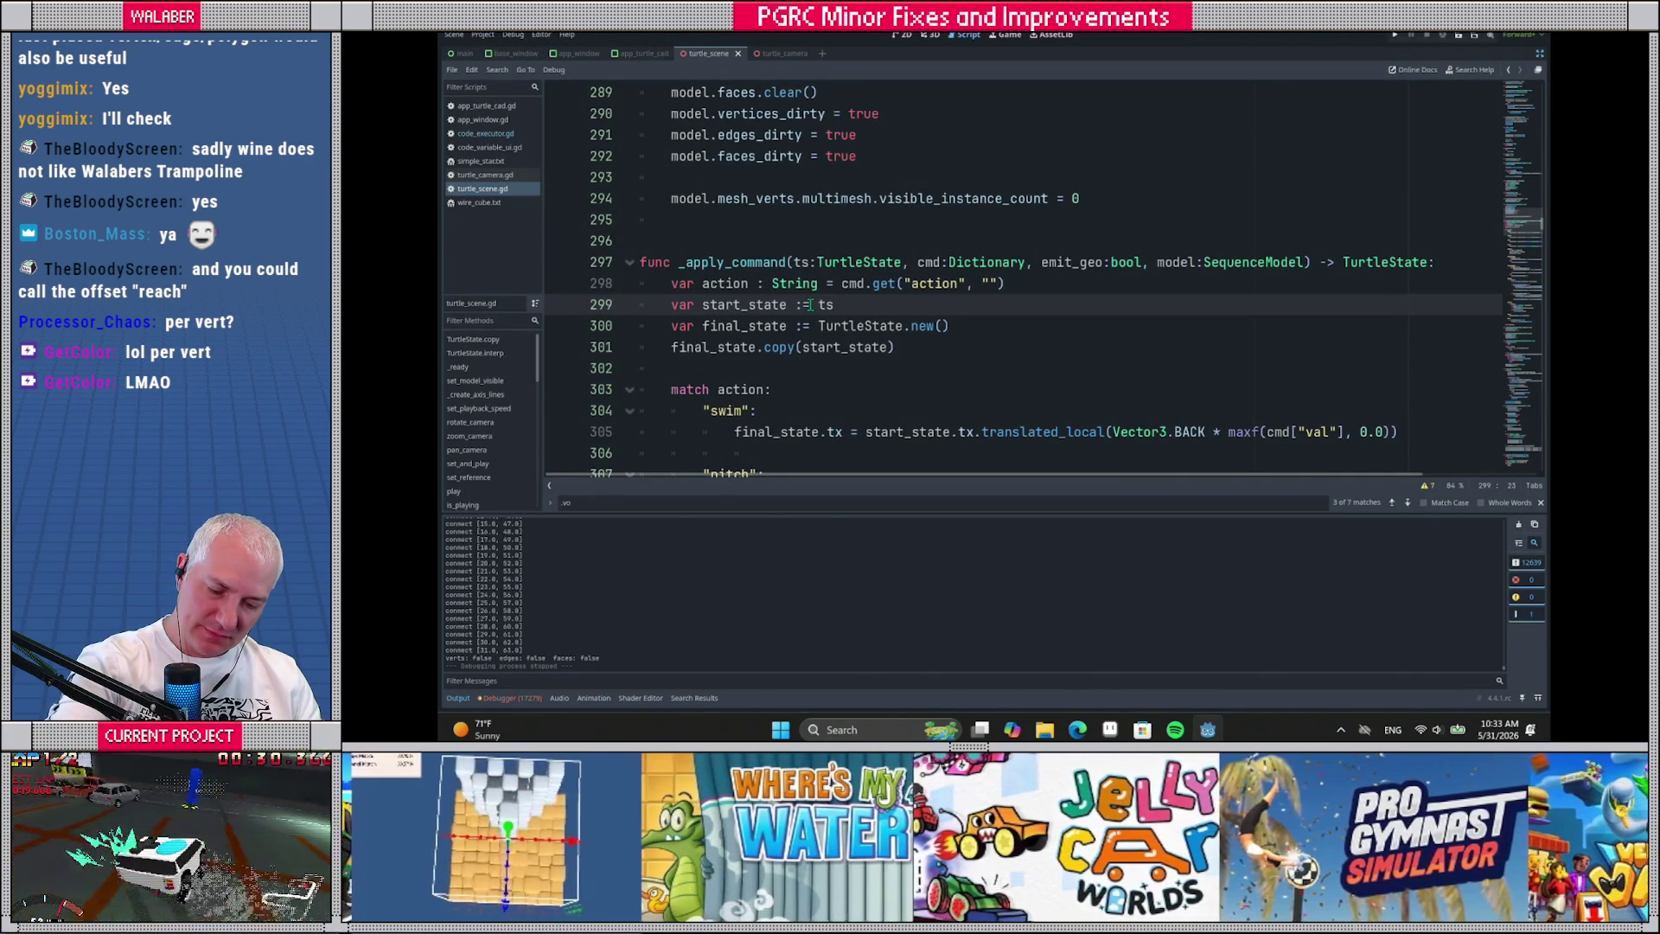
key("F5")
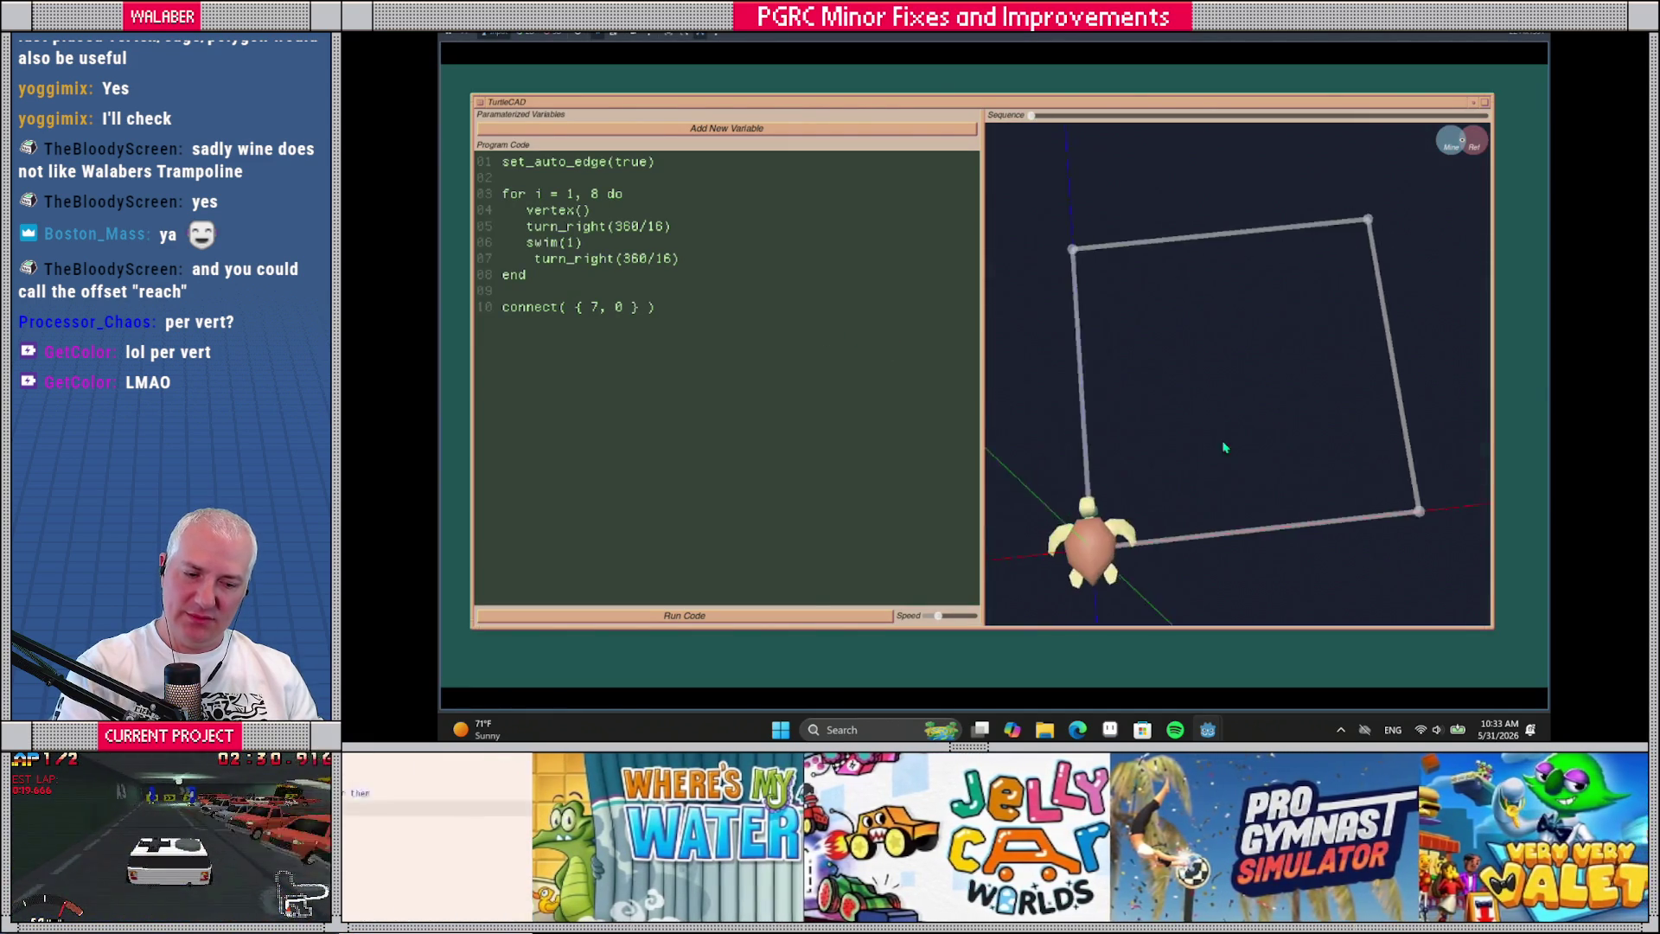
Replace the square loop and connect lines with turn_right(90) and an offset_left(sin()) call
key("ctrl+a")
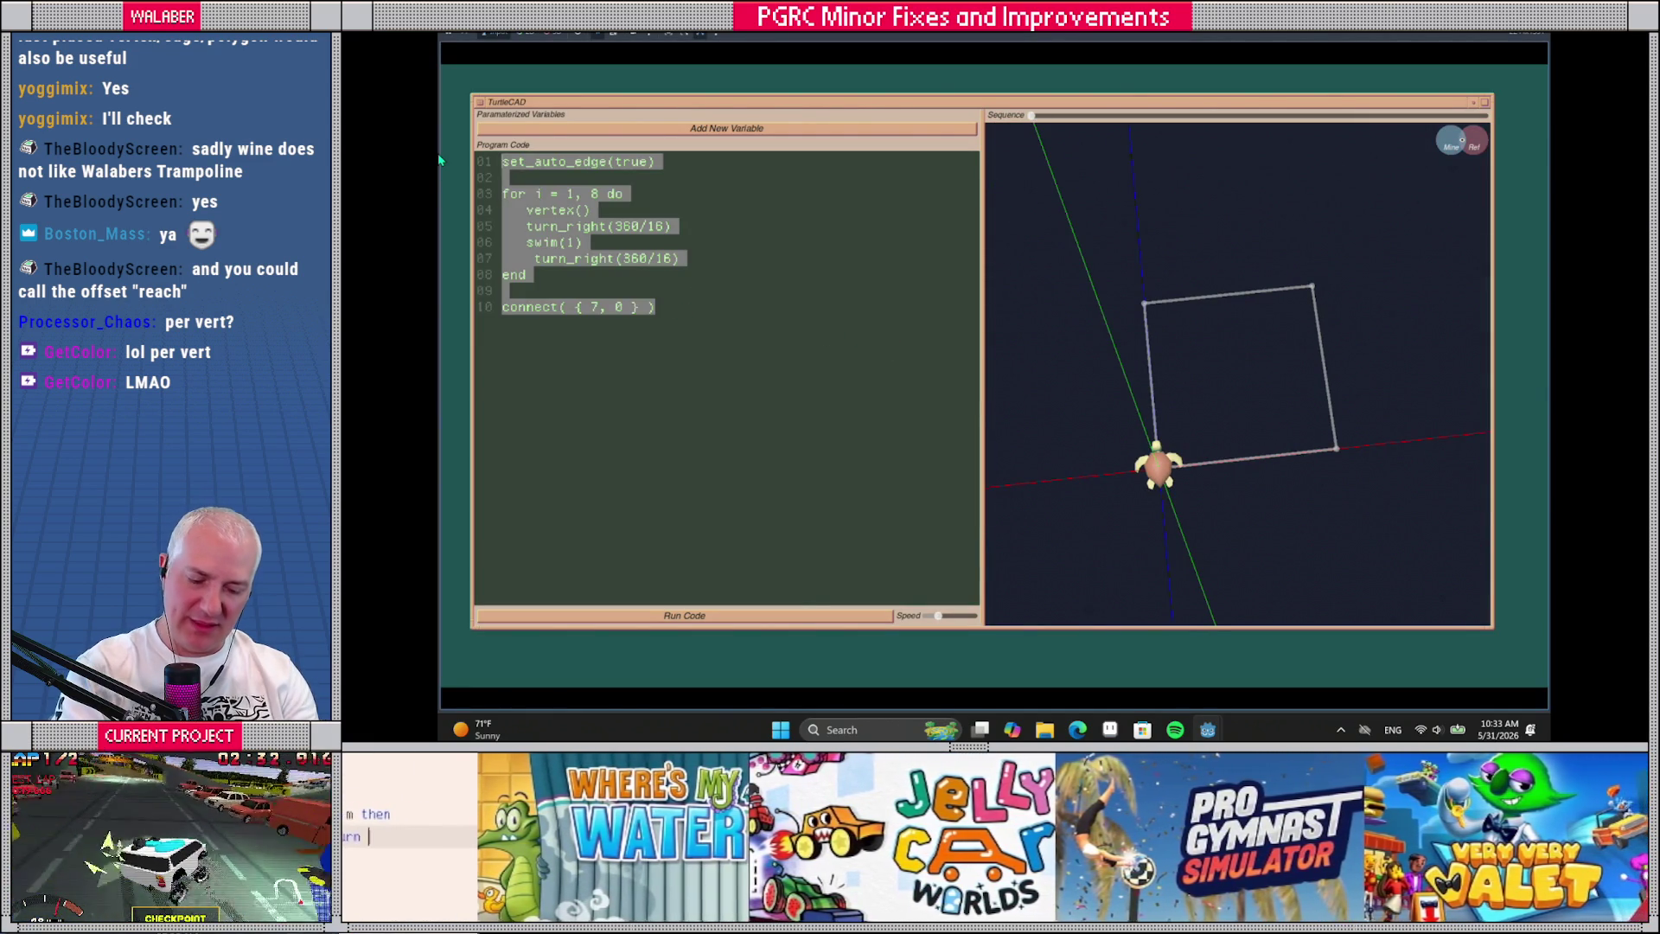
key("Left")
key("Down")
key("shift+Down")
key("shift+Down")
key("shift+Down")
key("shift+End")
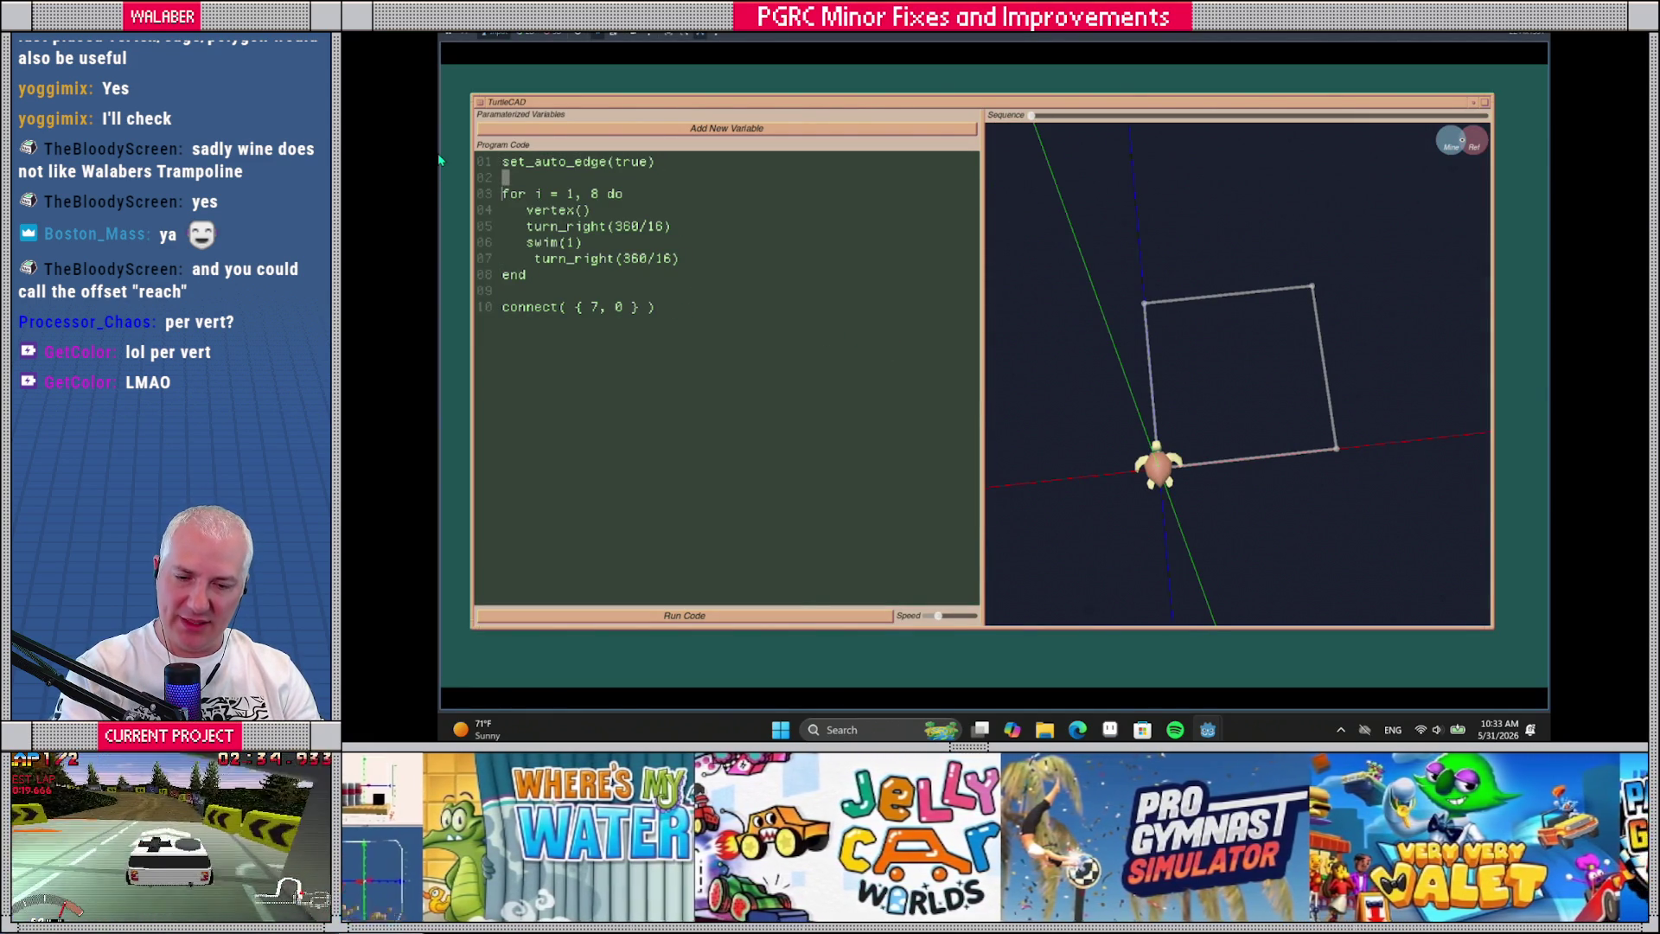
key("Return")
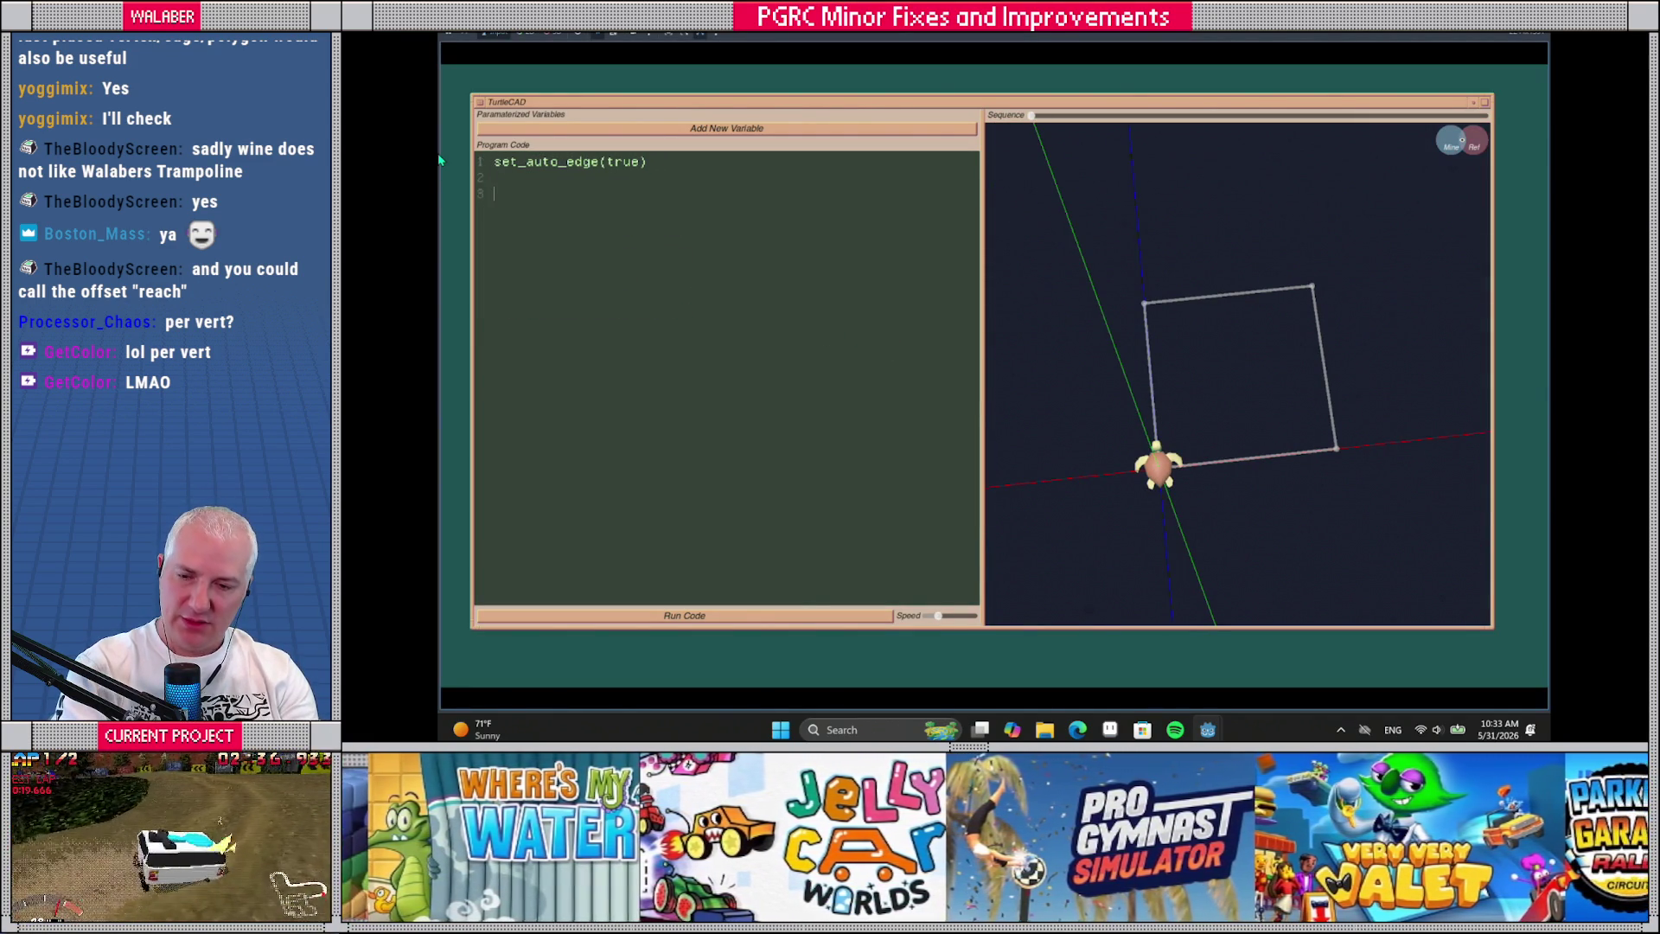
type("turn_right(90")
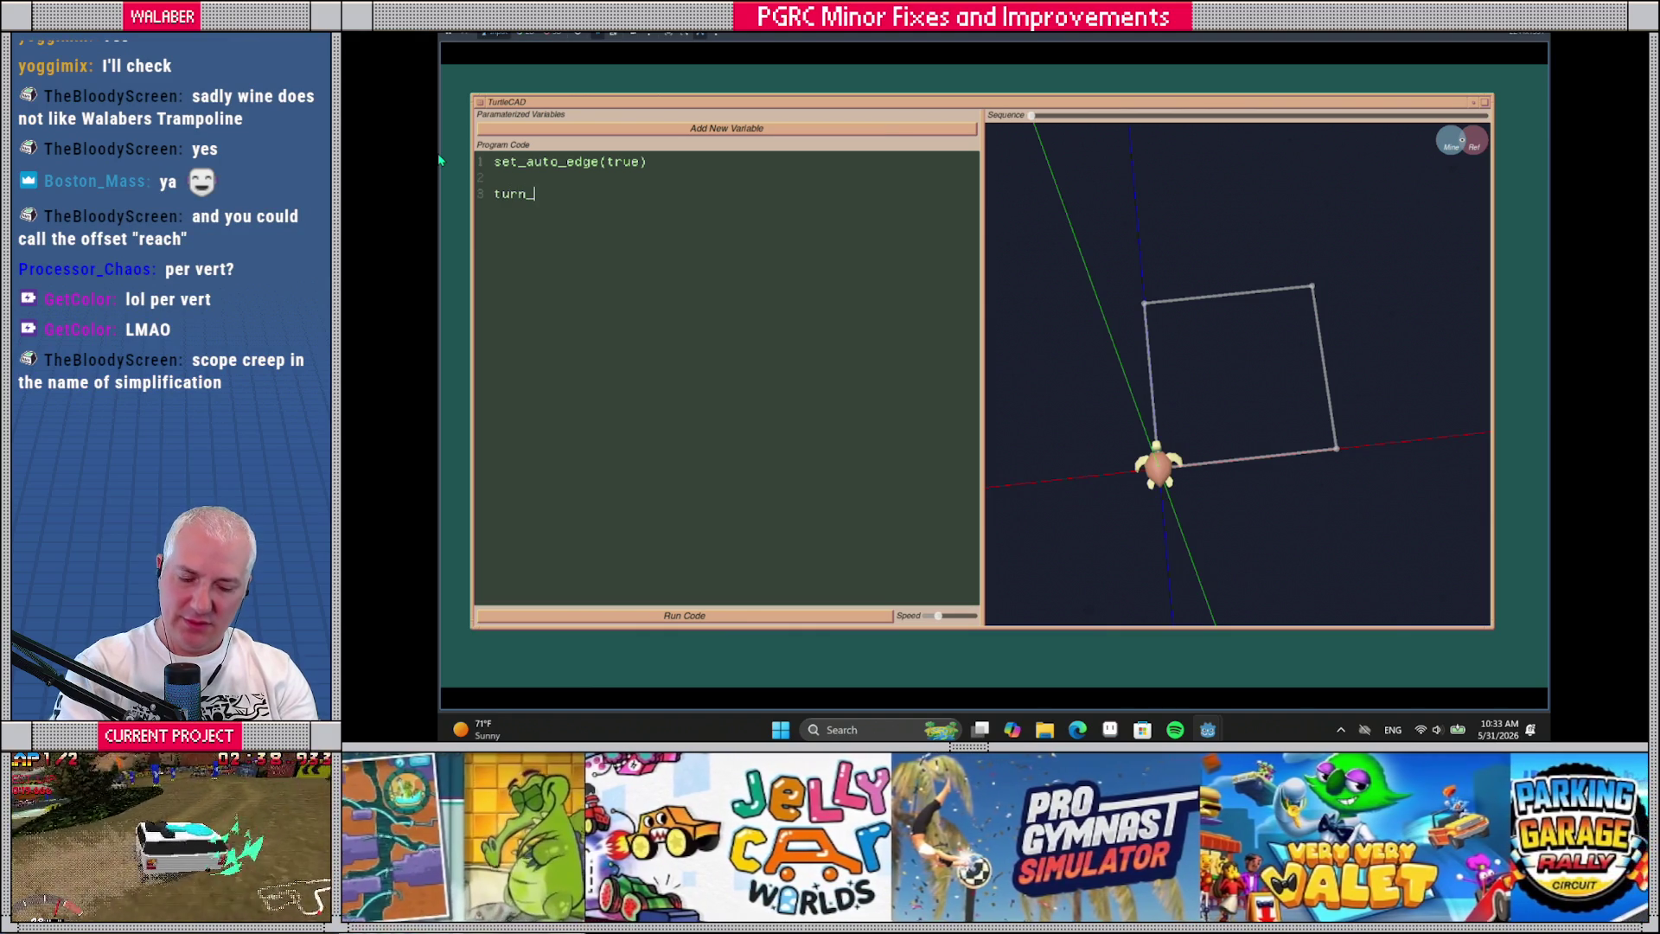
type(")  ")
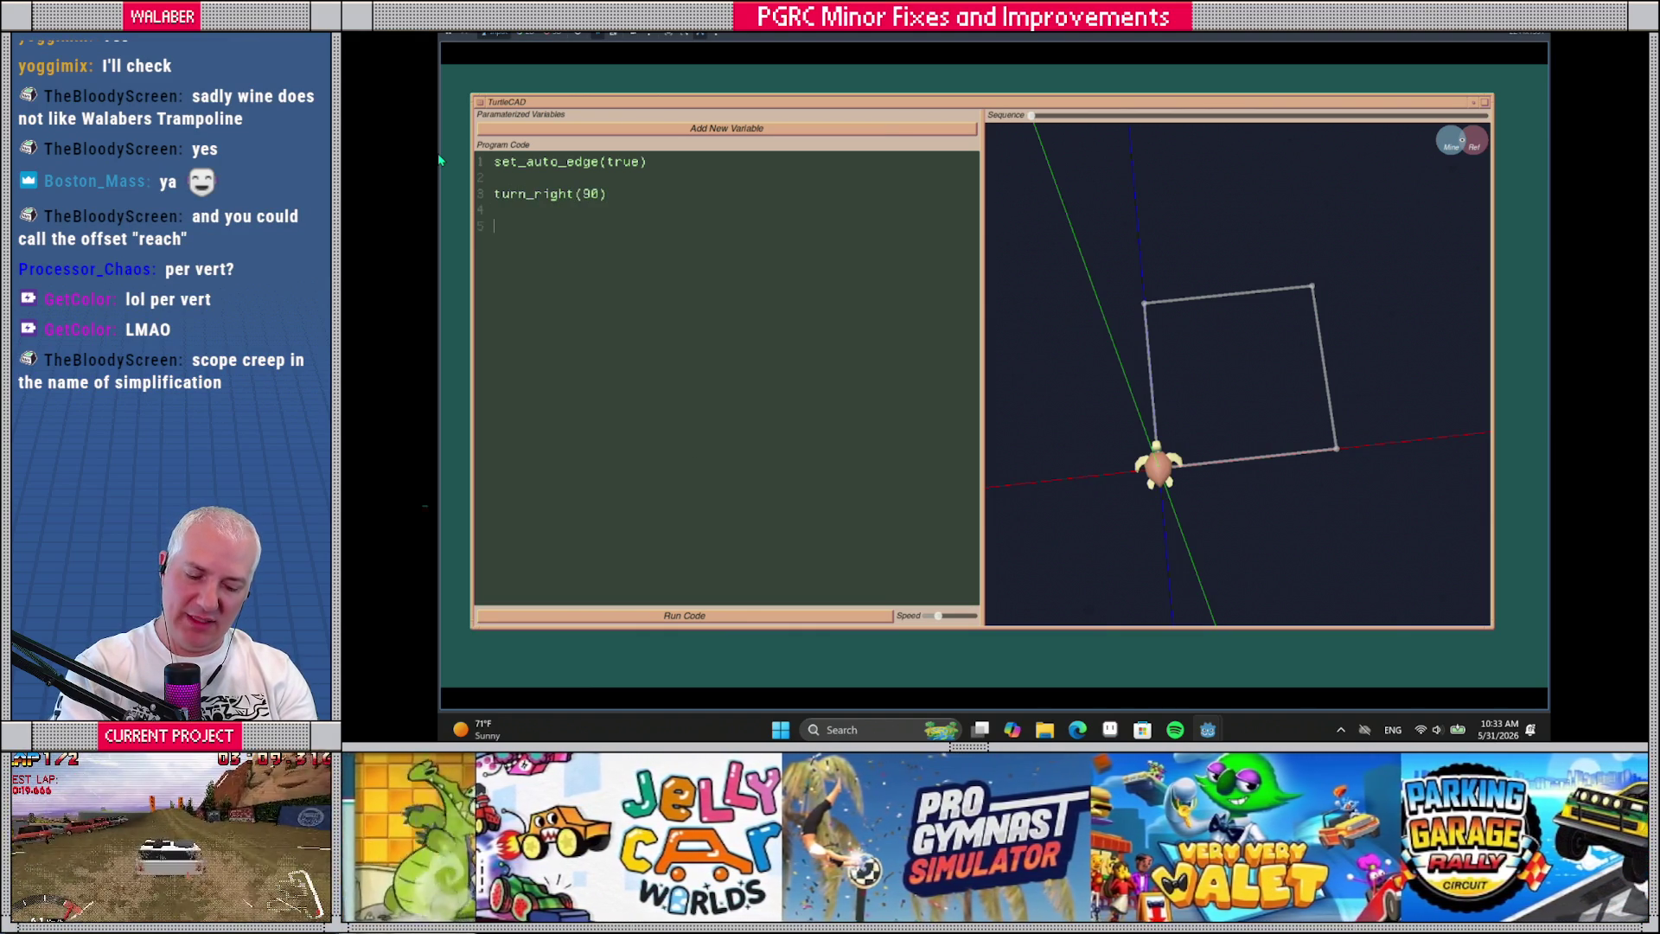
type("o")
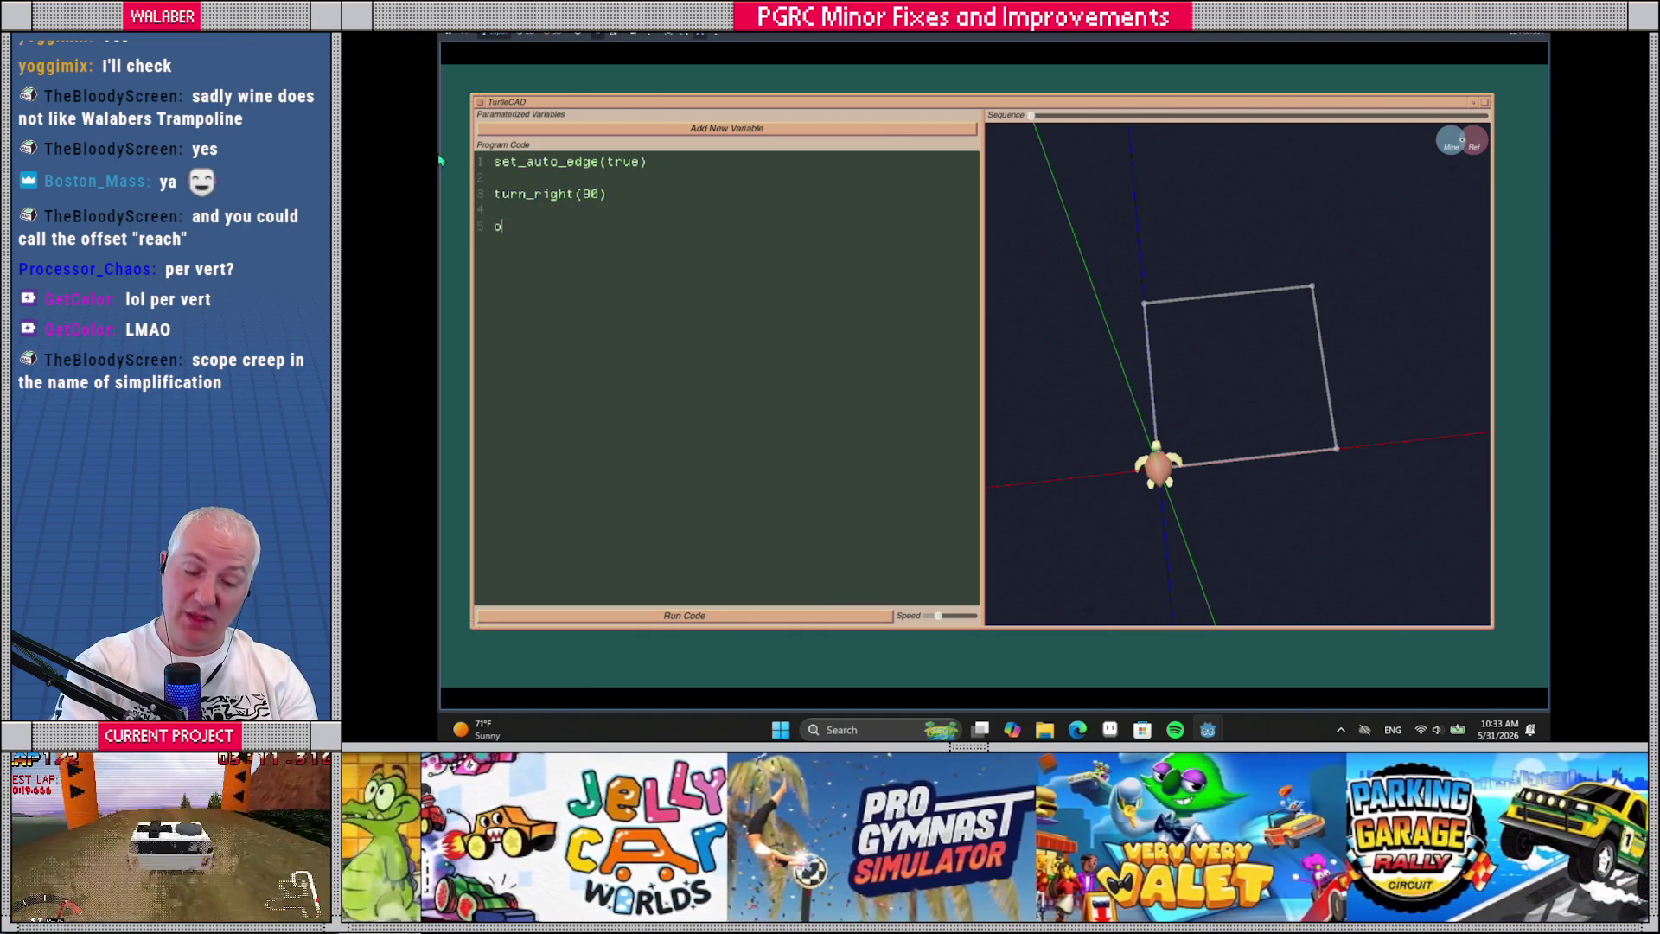
type("ffset_lef")
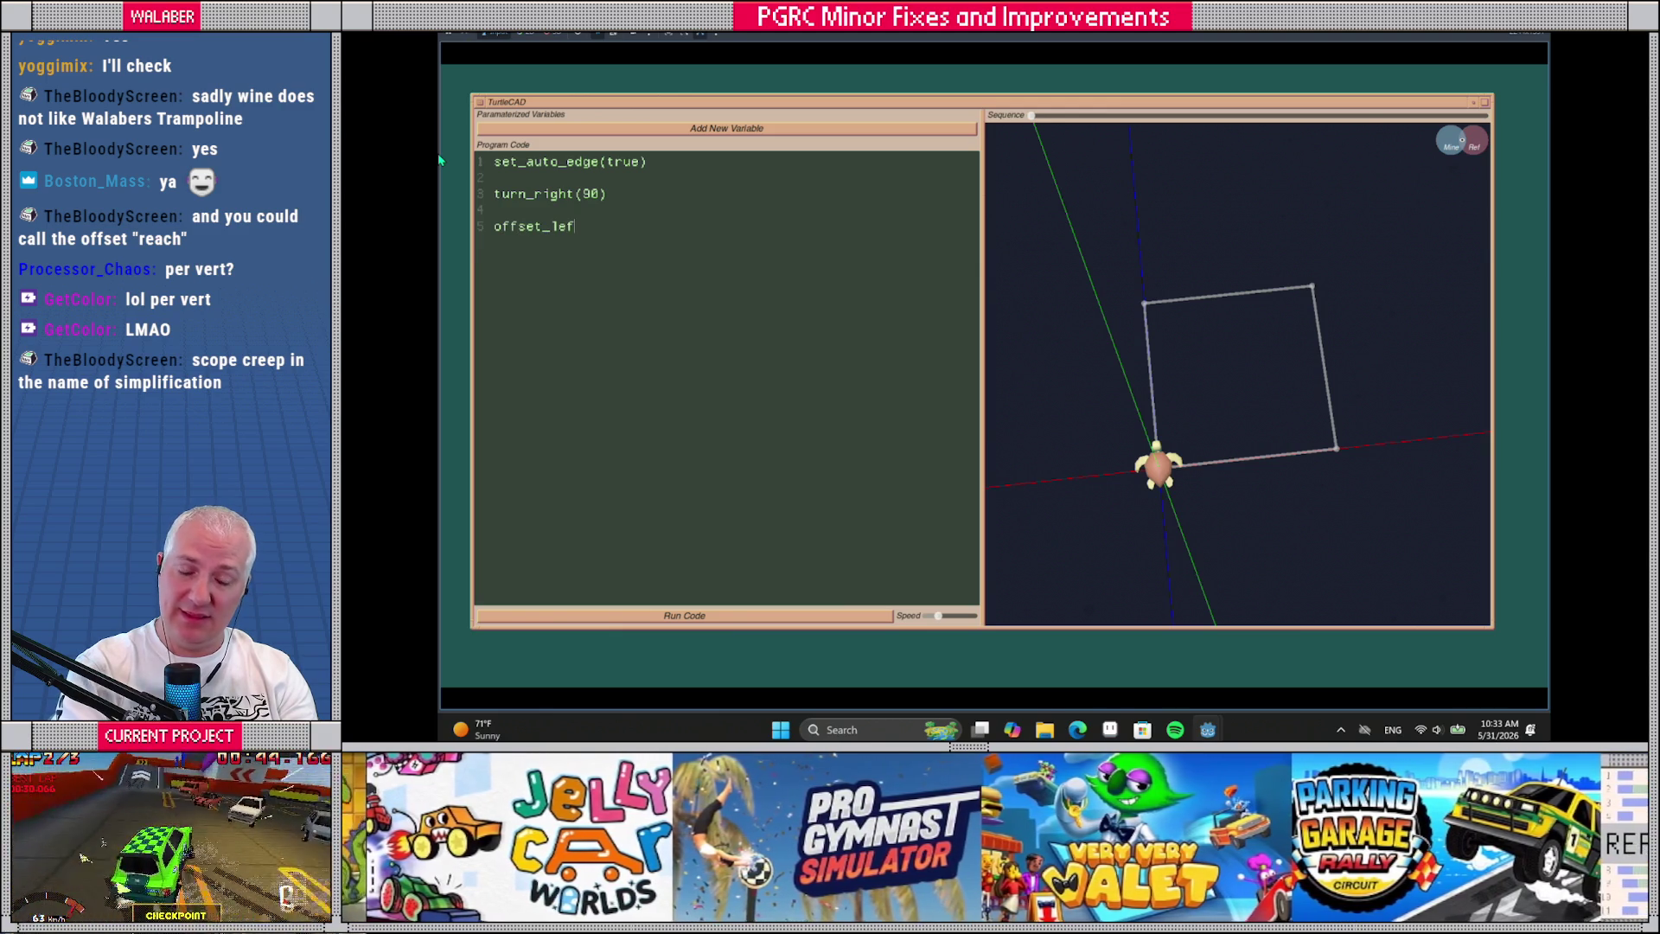
type("t(sin(")
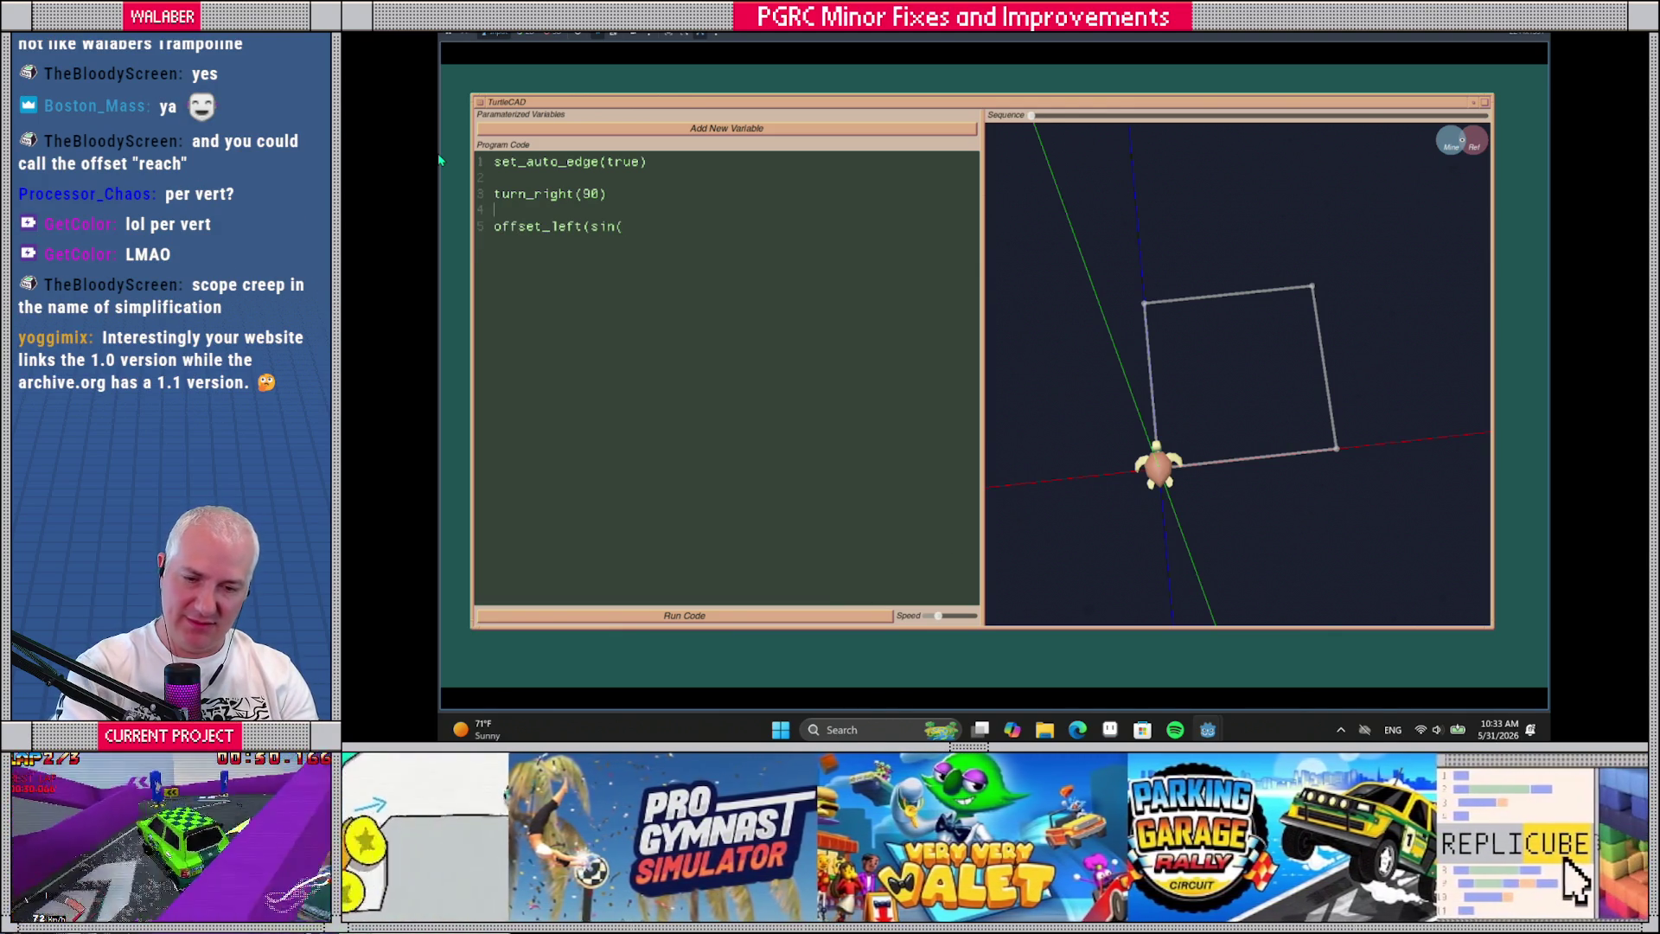
Add the loop header 'for t=0,31 do' above the offset call
key("Return")
type("t")
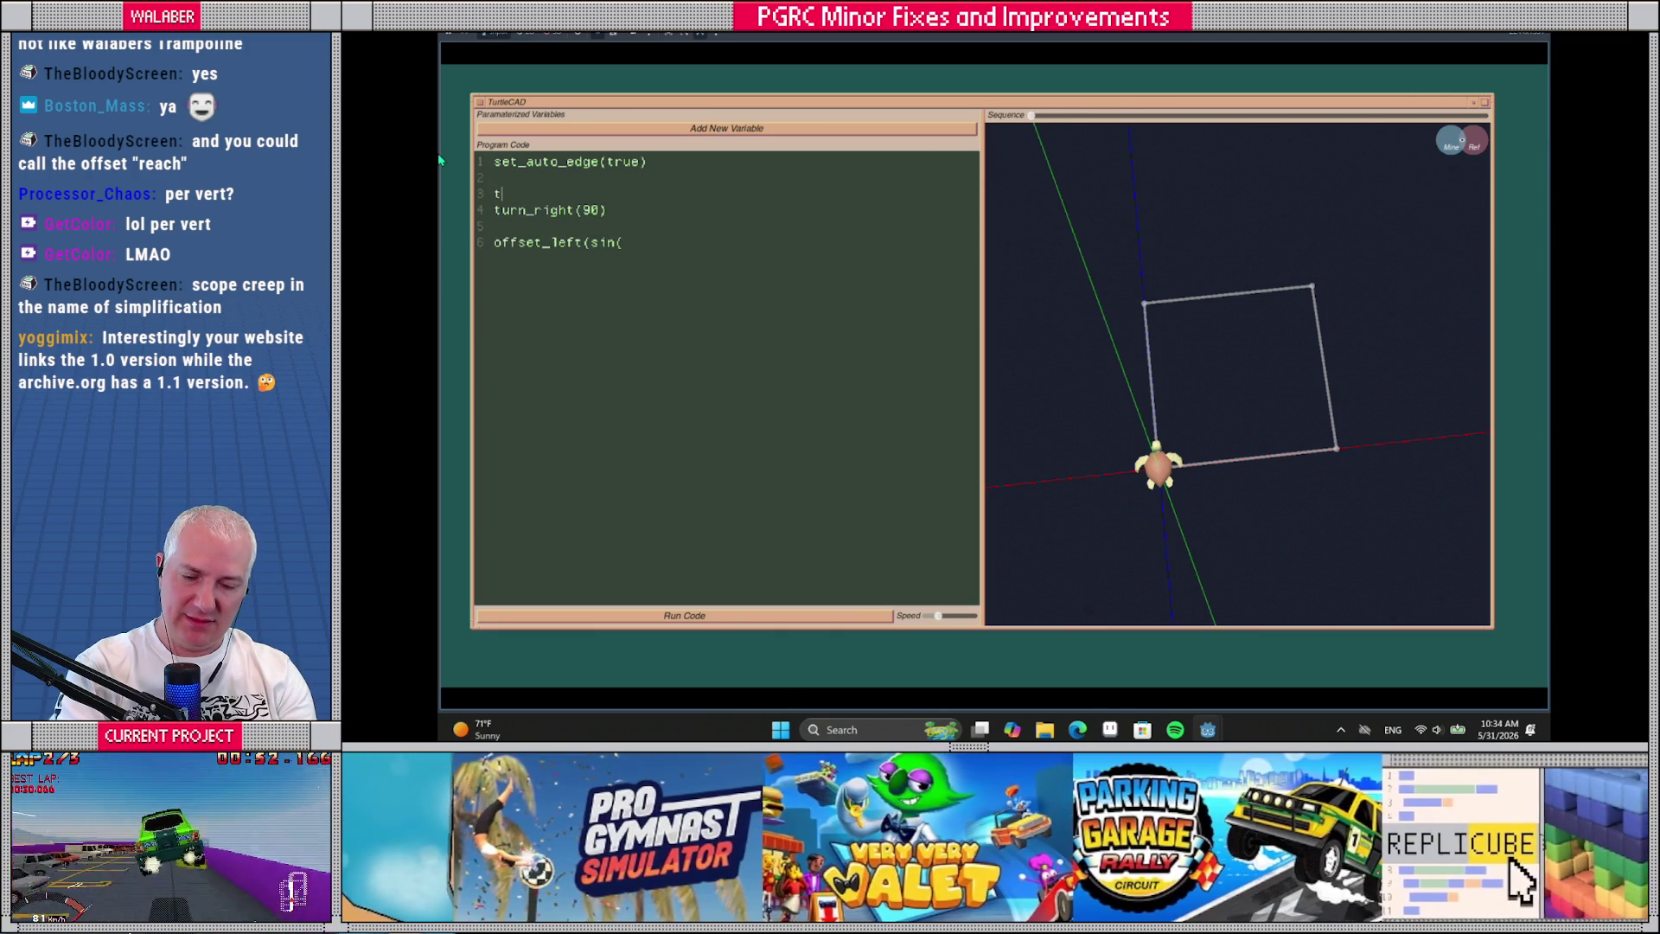
key("BackSpace")
key("Down")
key("Return")
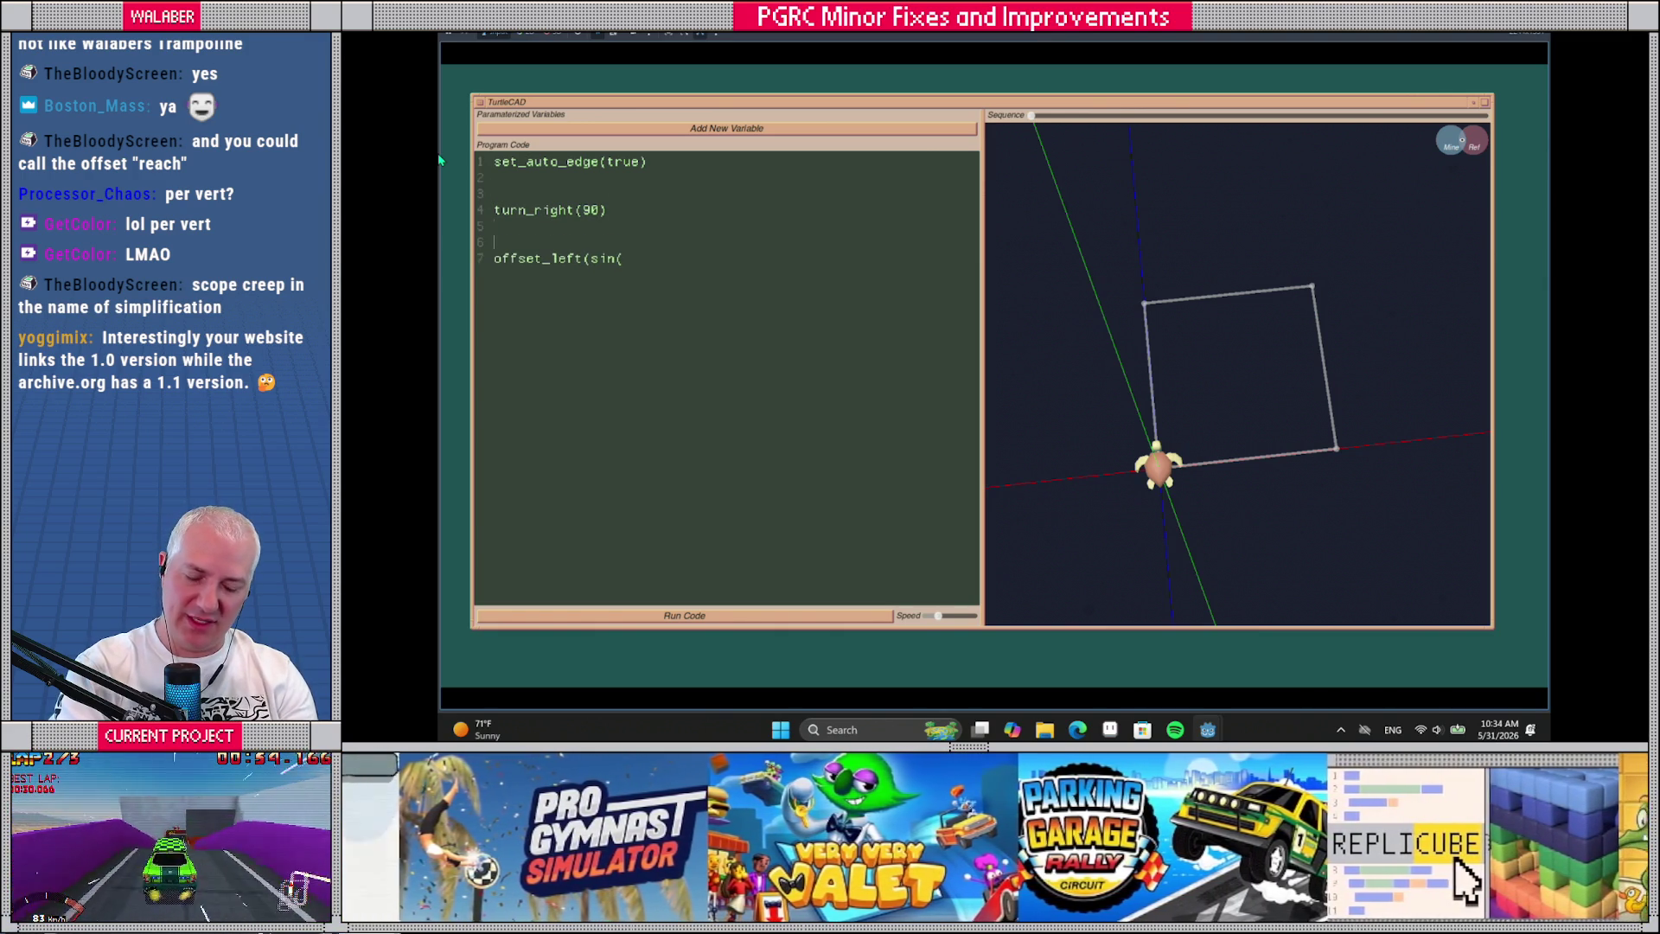
type("for t=0,")
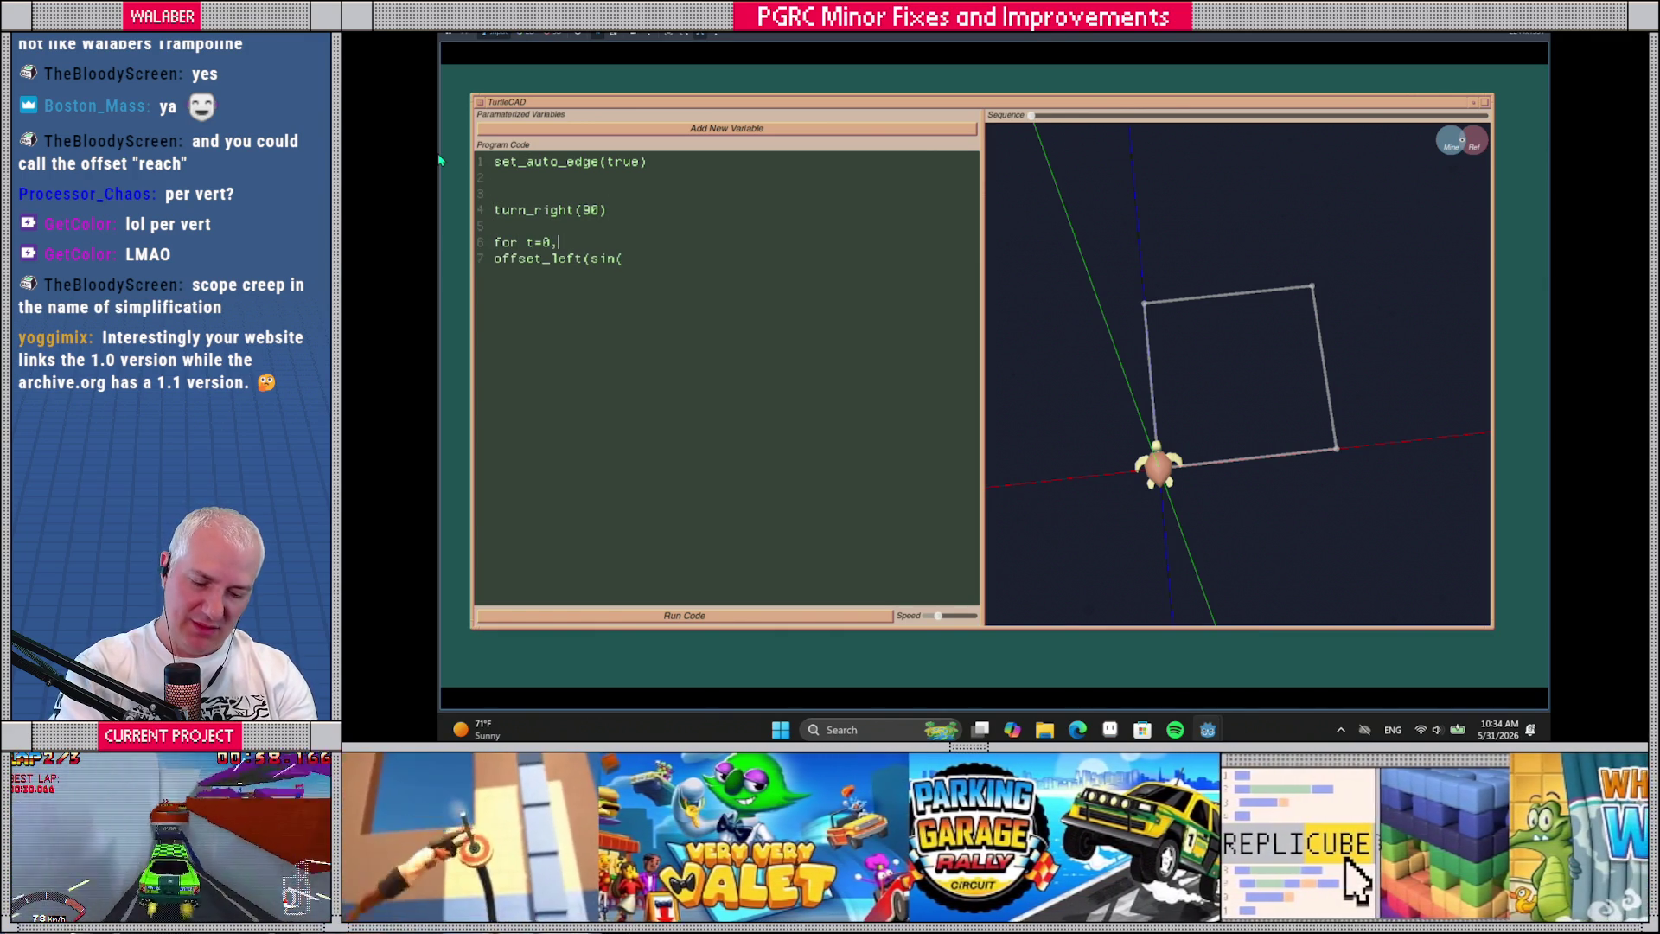
type("314")
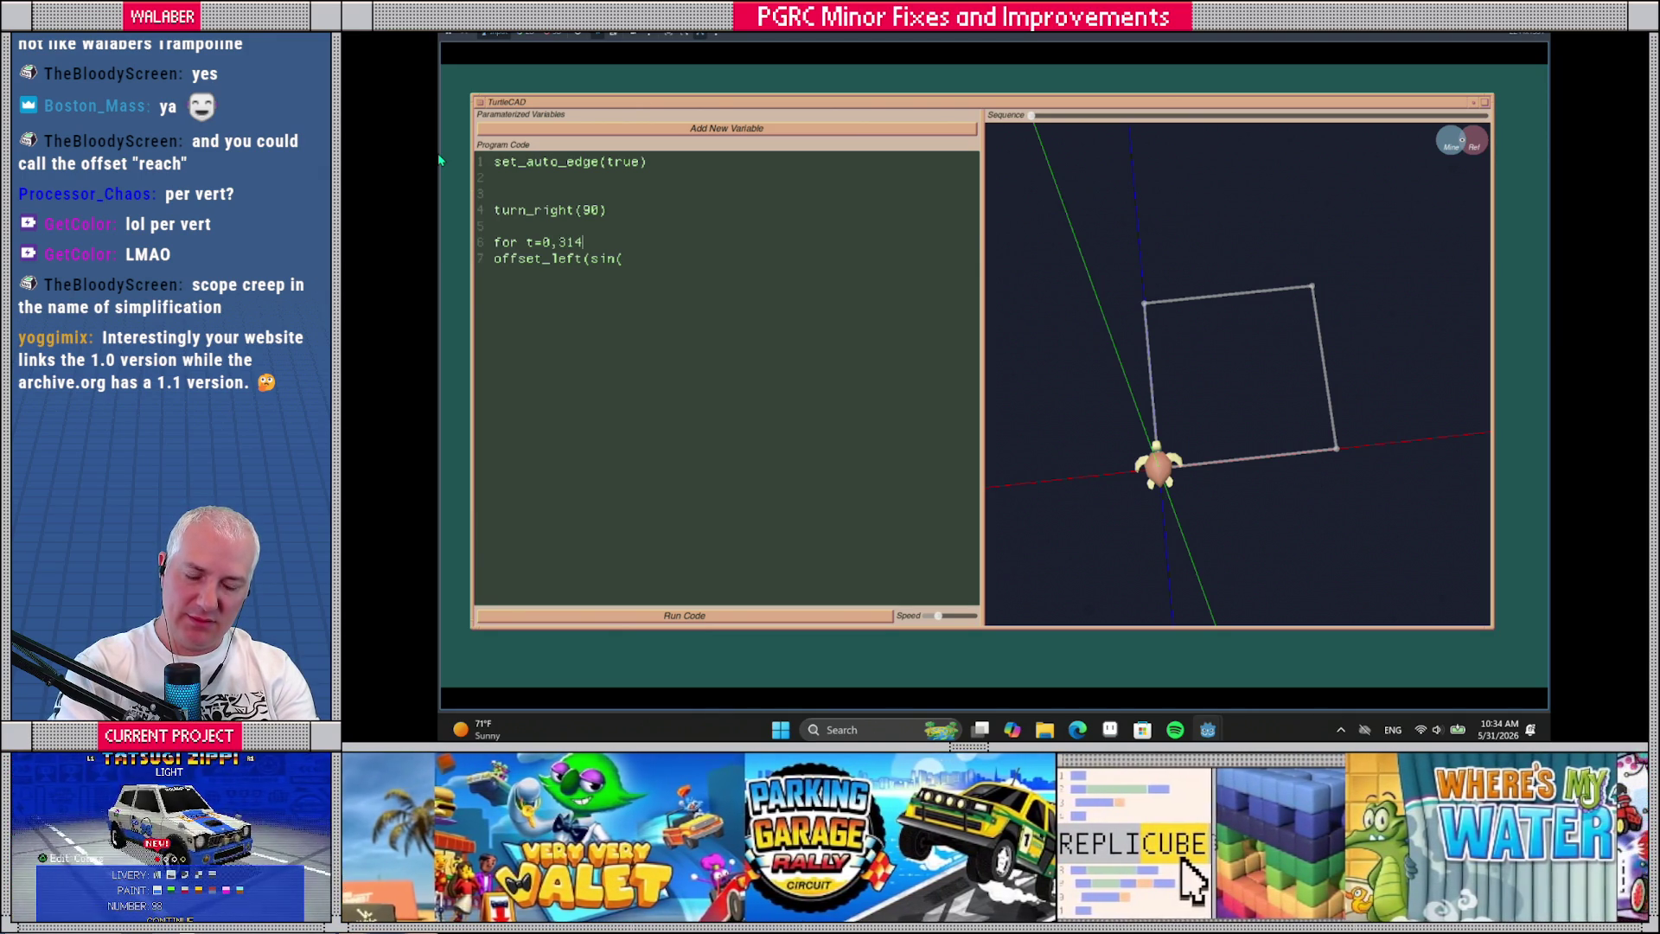
key("BackSpace")
key("BackSpace")
key("BackSpace")
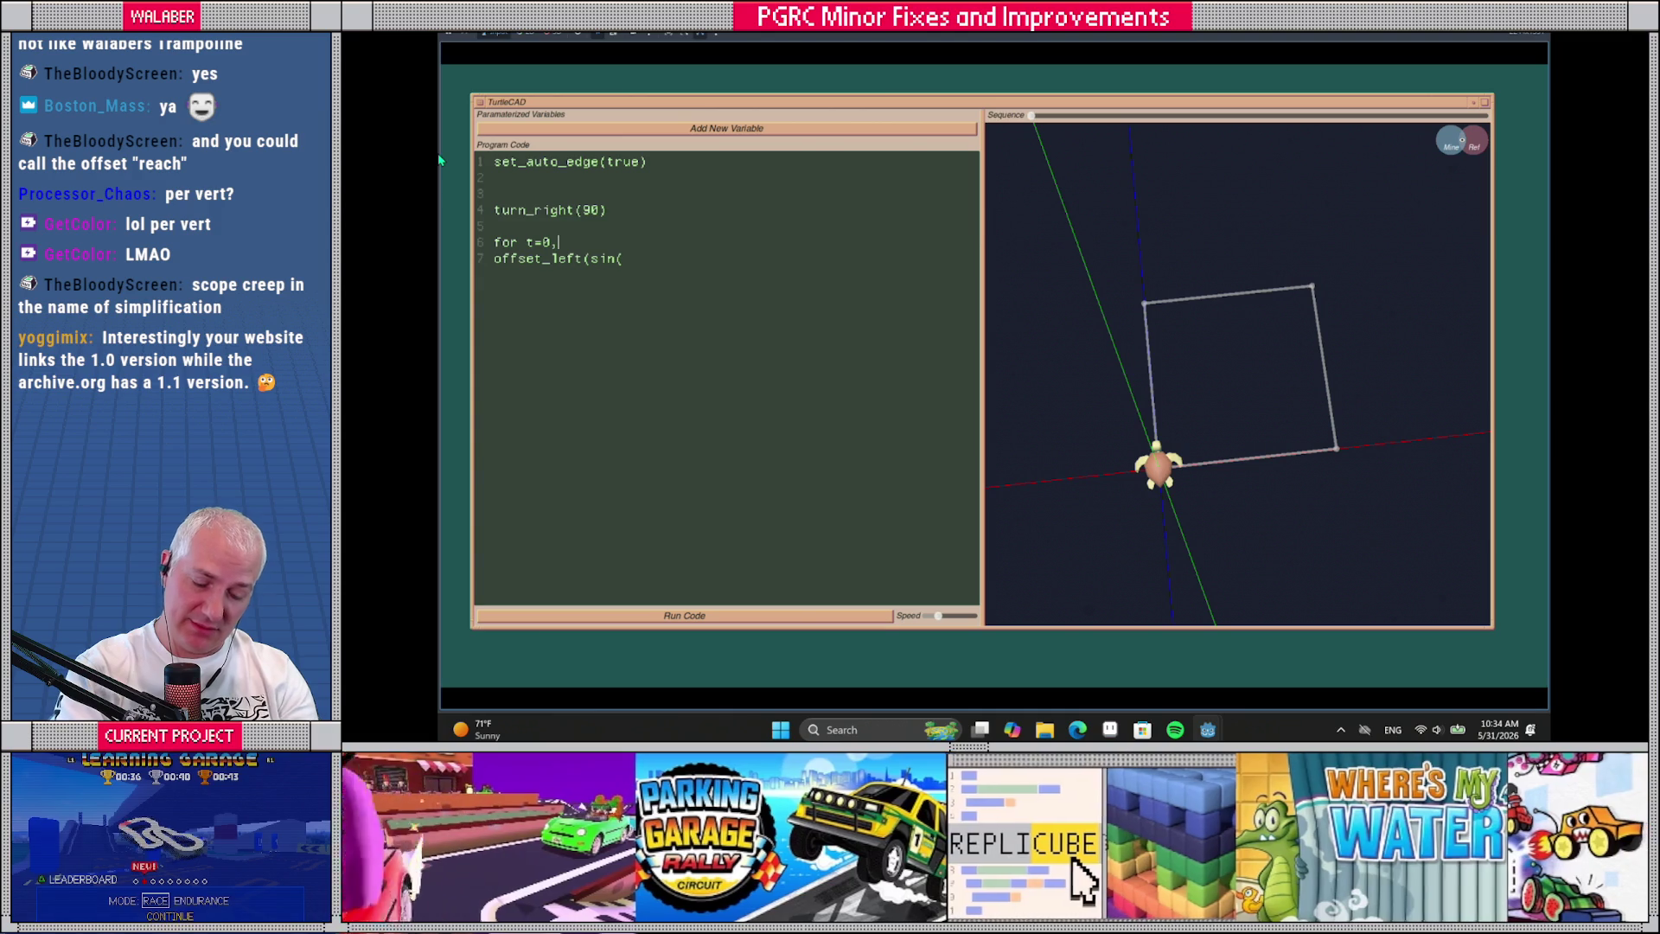
type("32")
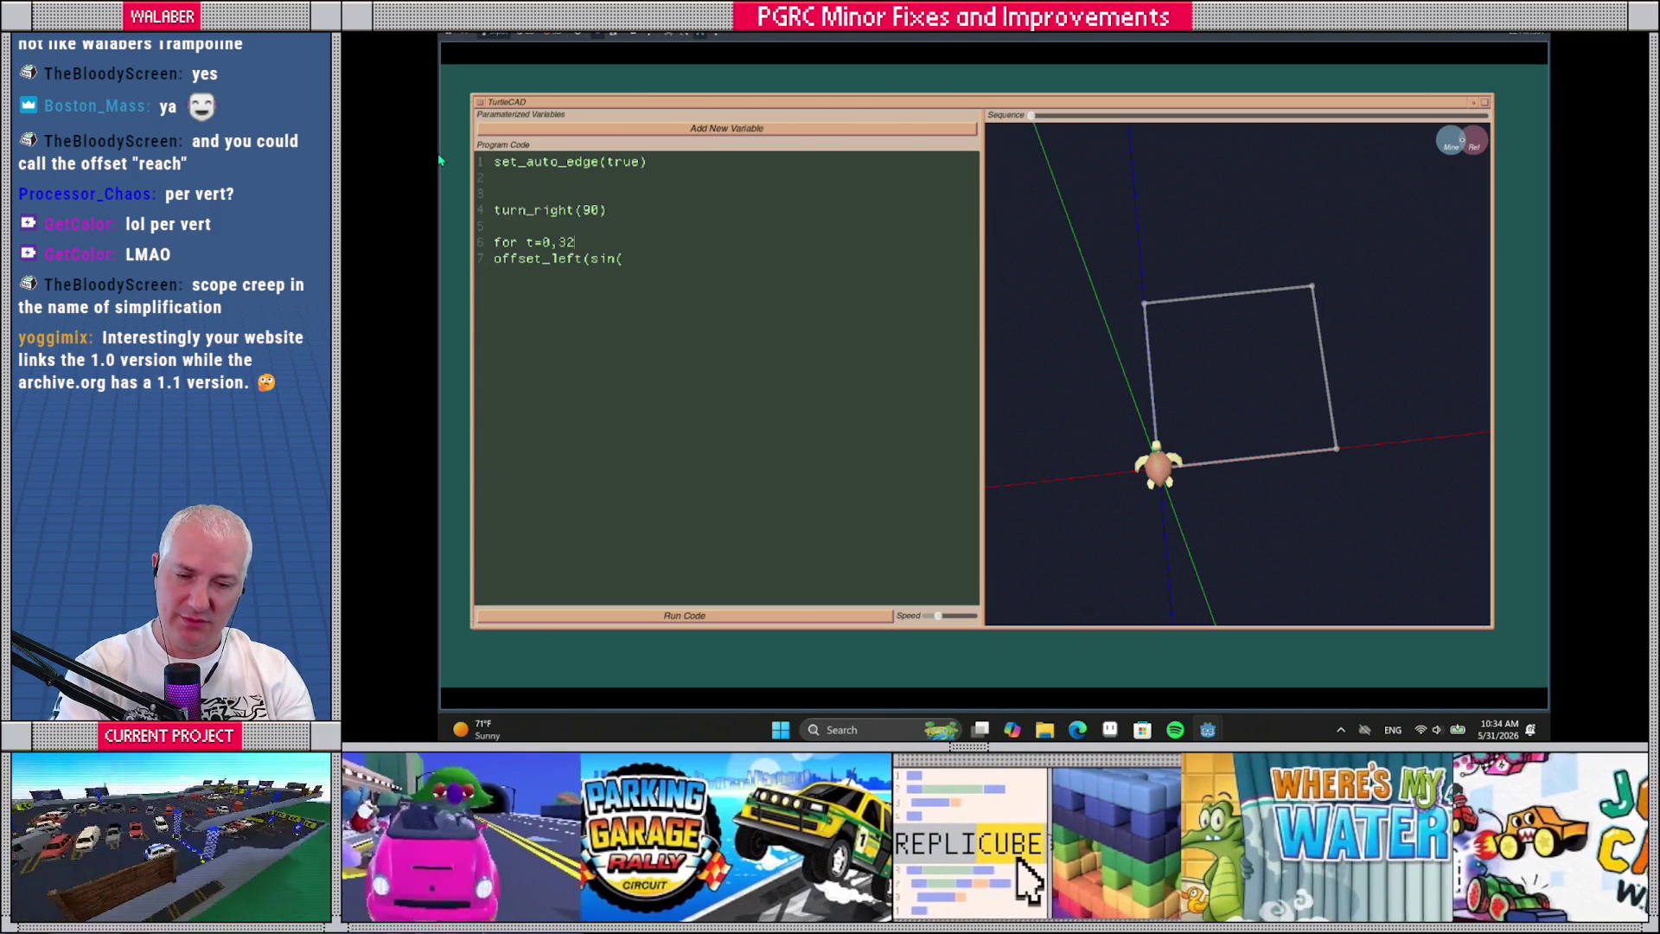
key("BackSpace")
type("1 do")
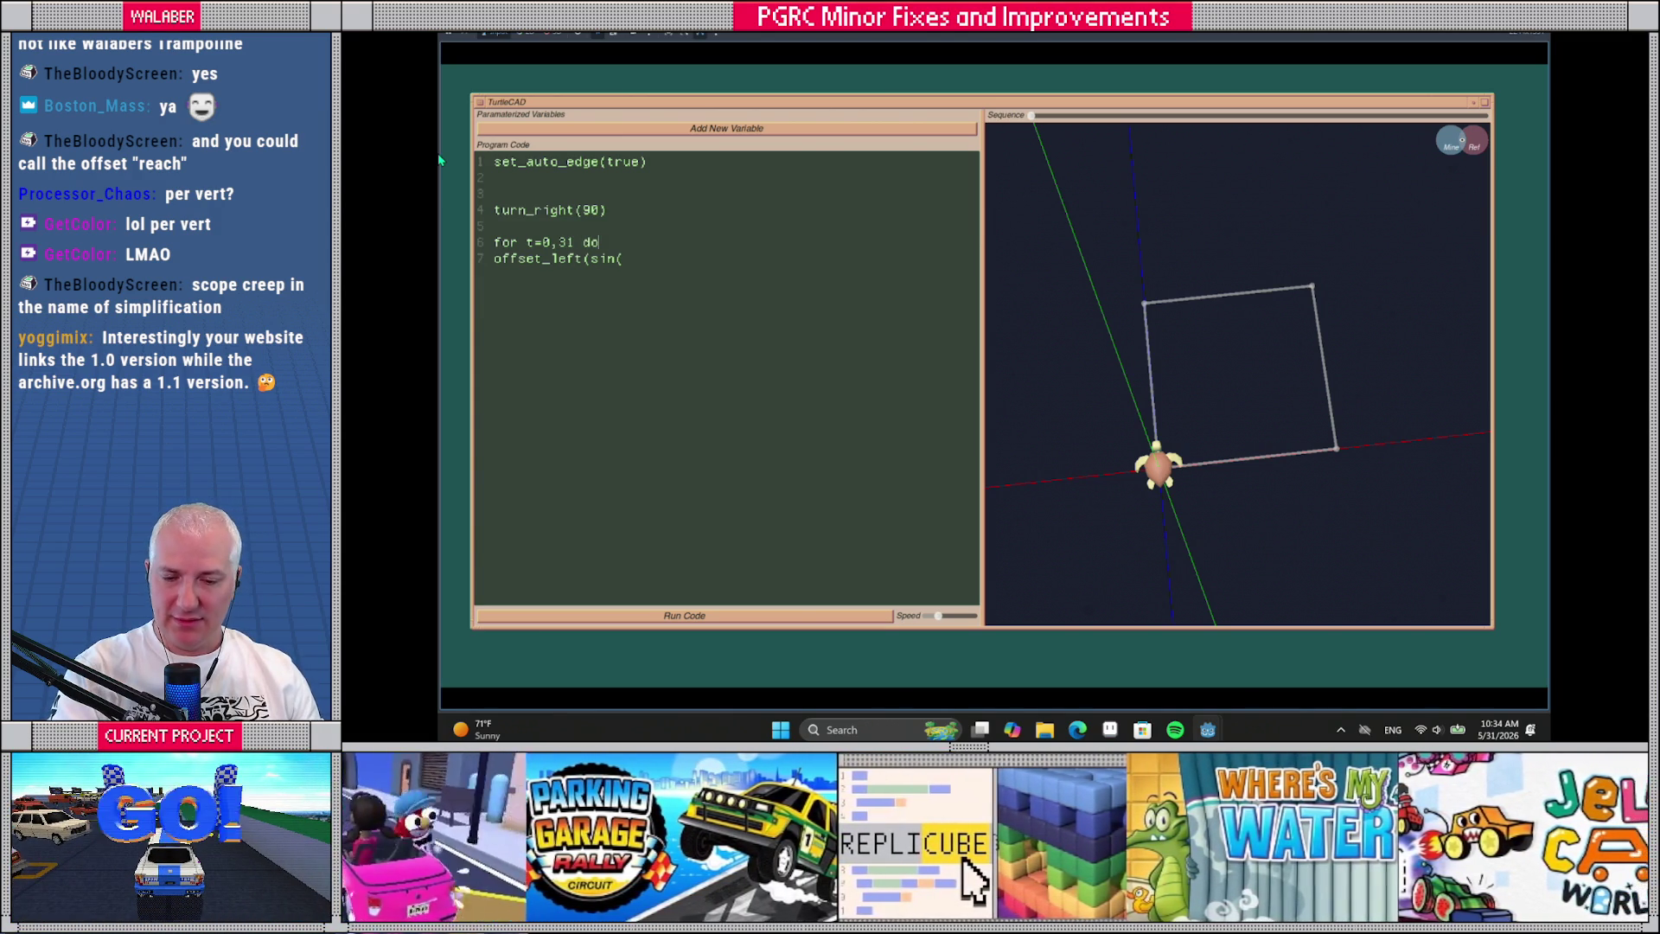
Indent offset_left(math.sin(t * 0.2)), add vertex(), swim(0.1) and 'end', then run the script
left_click(494, 264)
key("Tab")
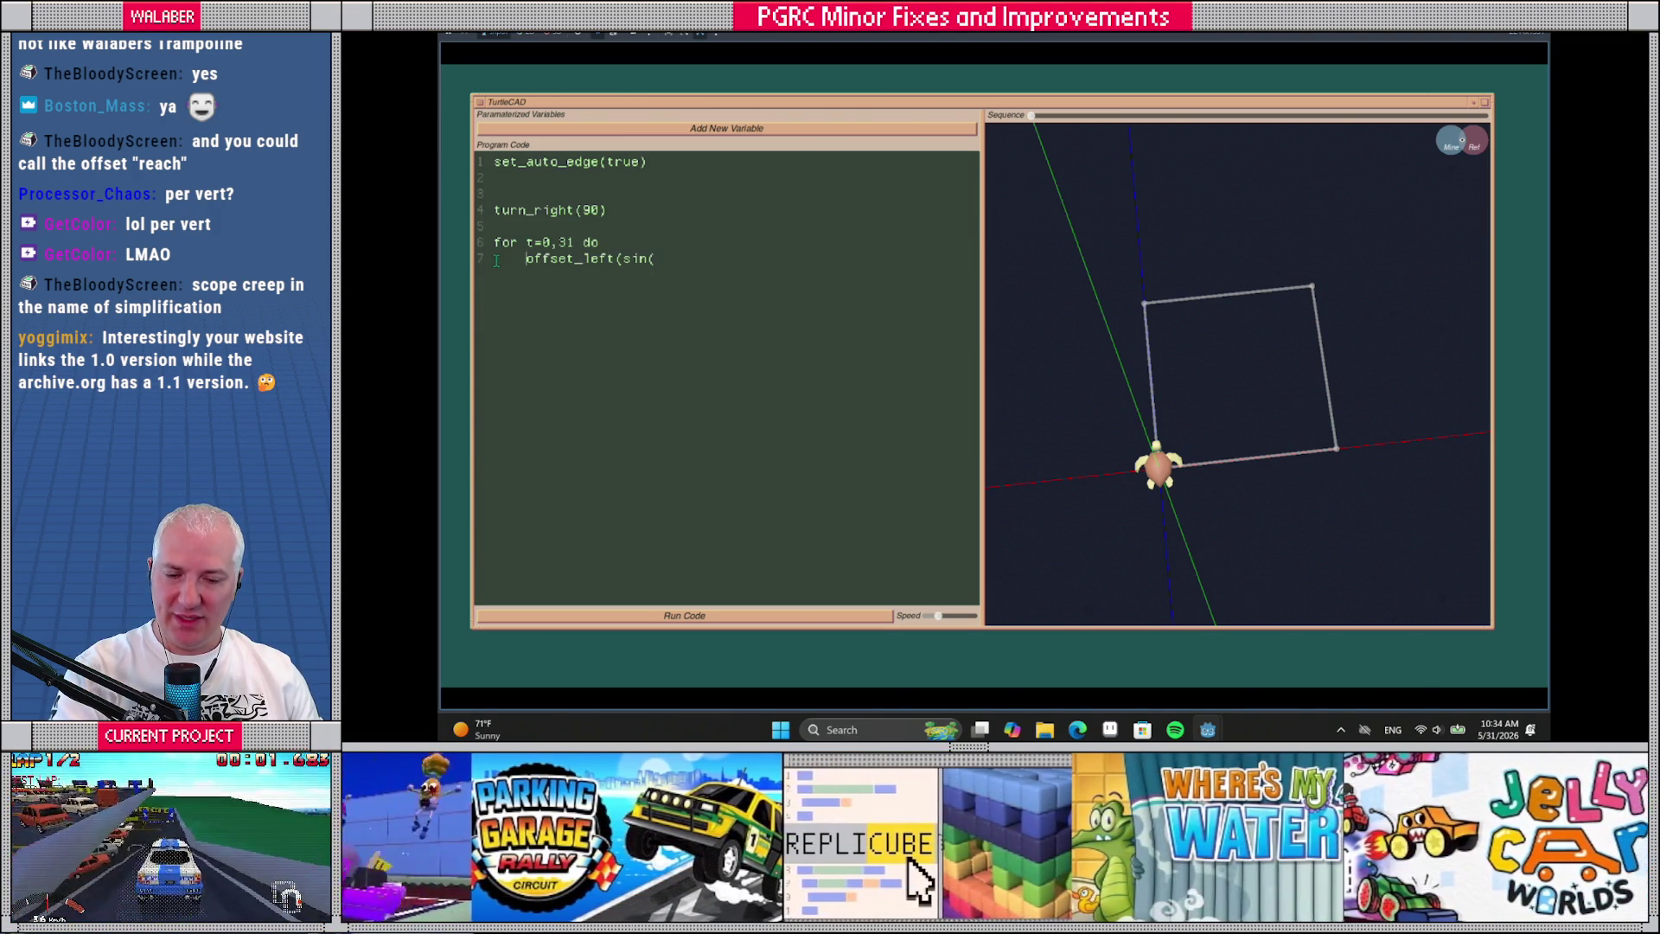
left_click(670, 290)
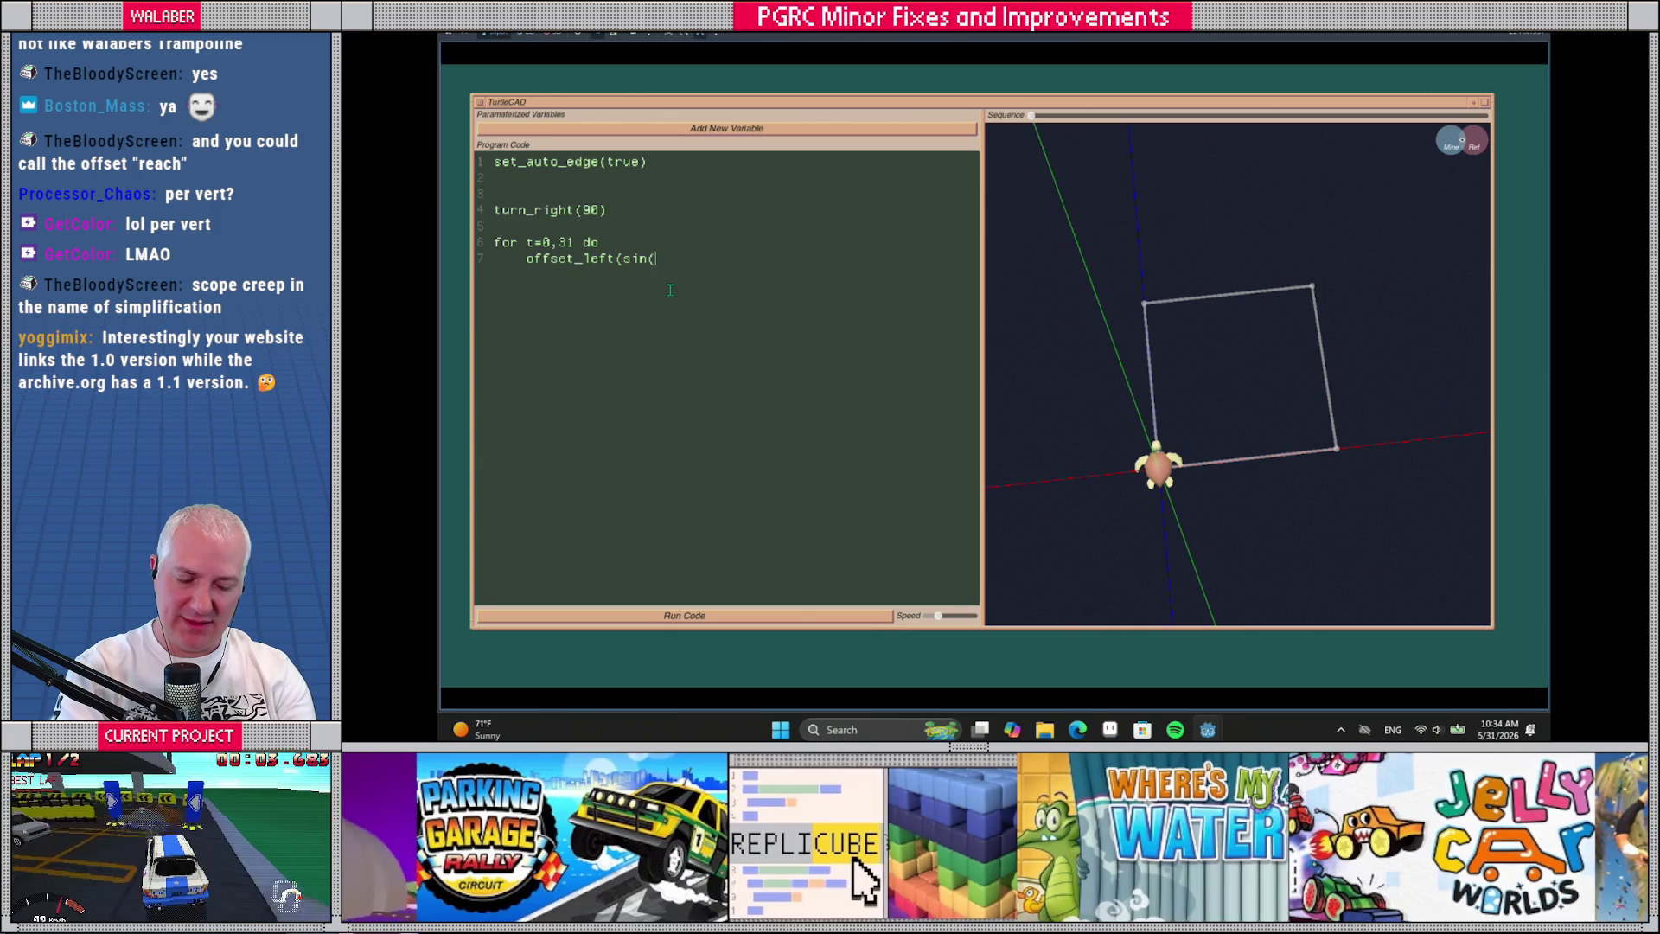
type("t* 0.2")
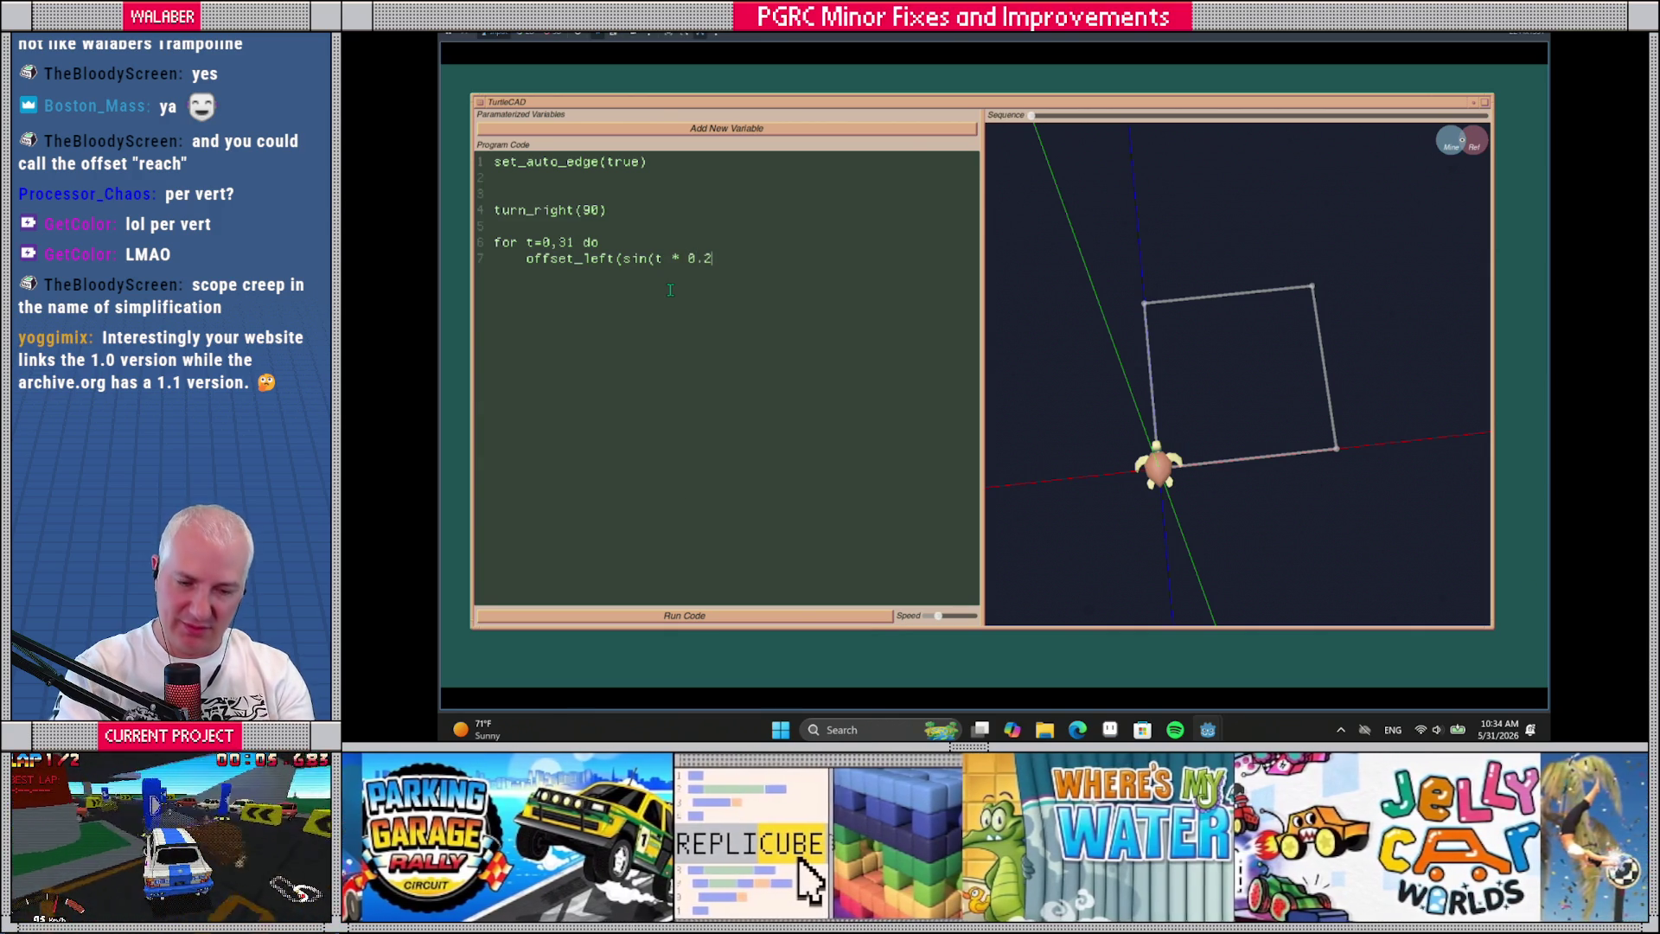
type(")")
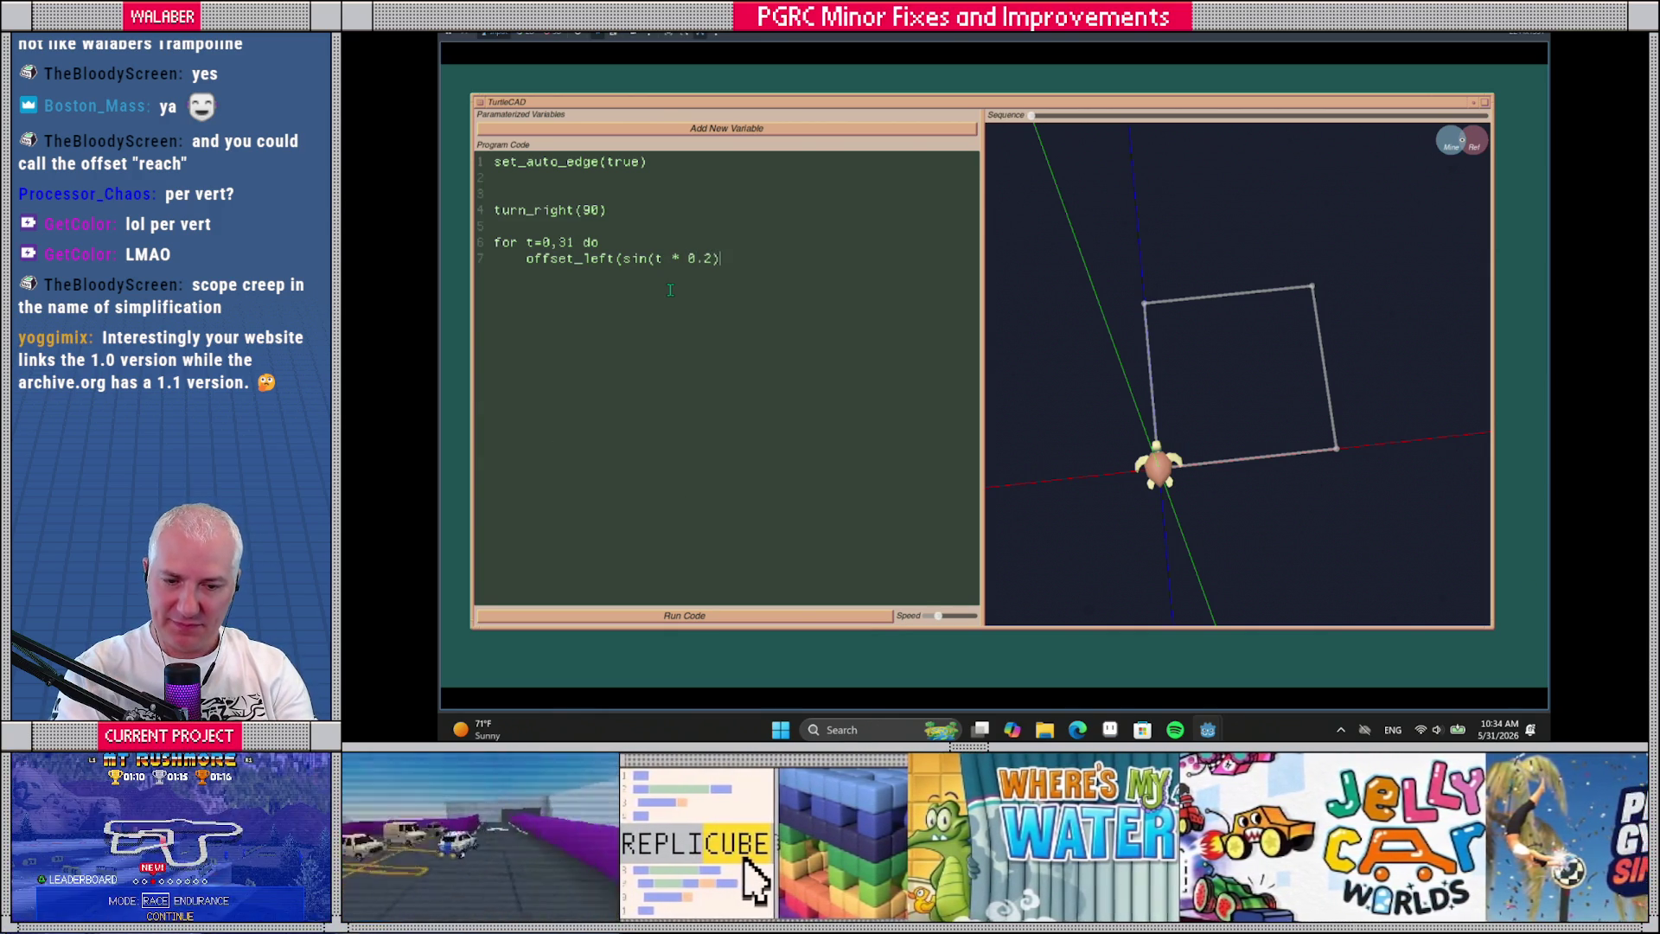
type(")     ver")
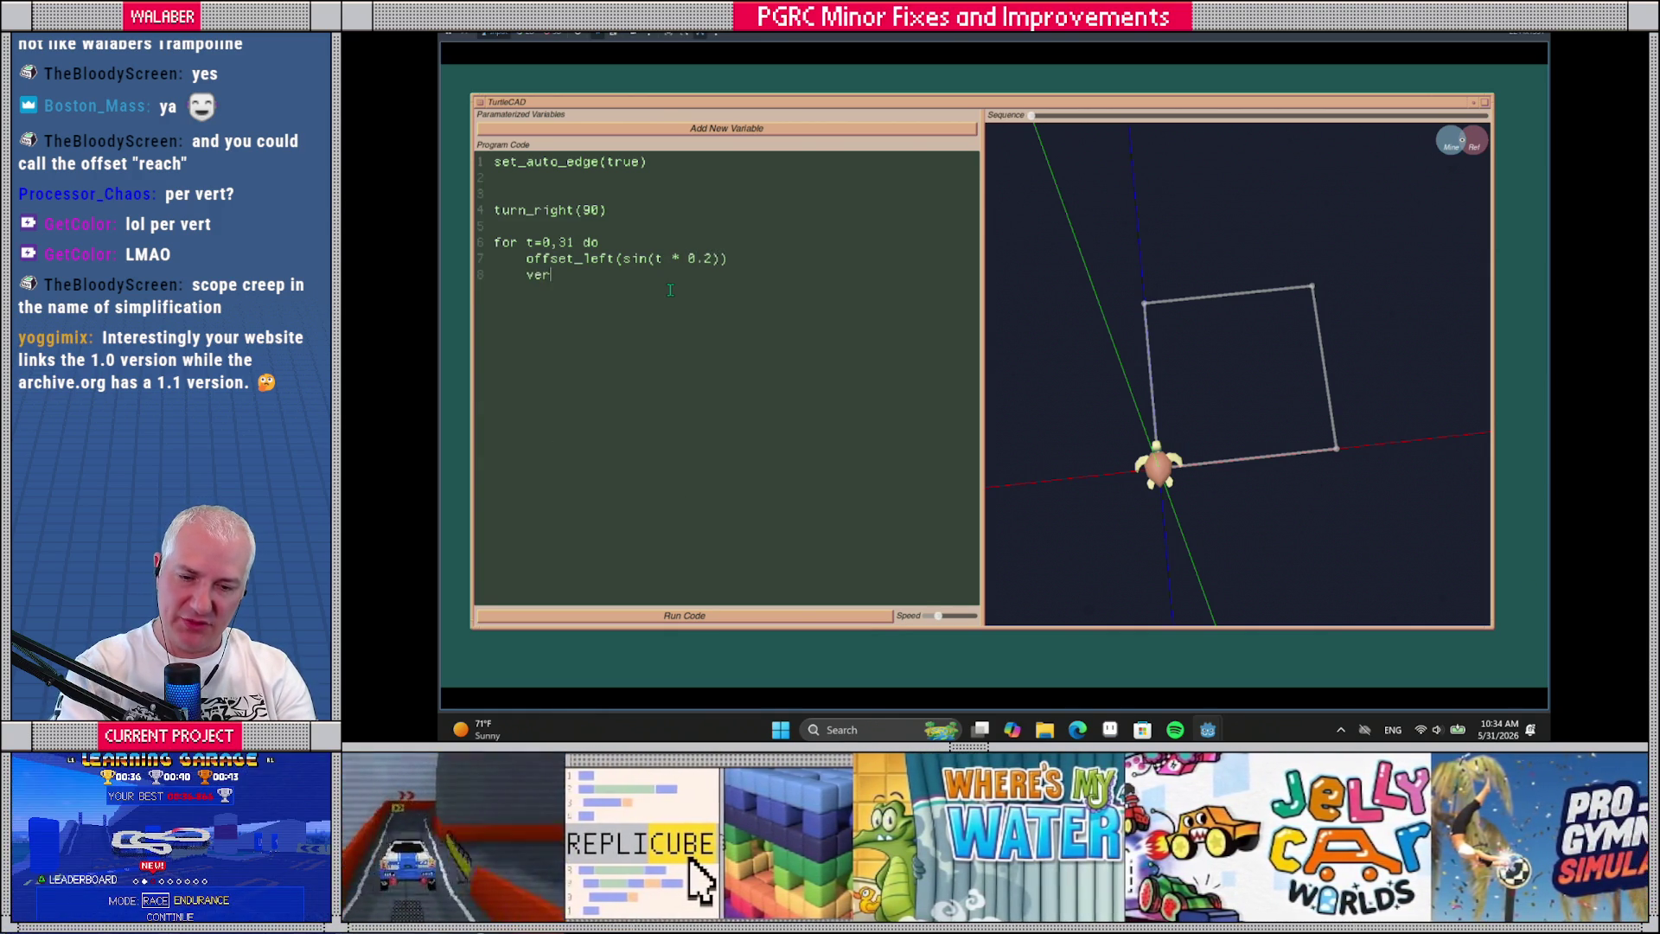
type("tex()     s")
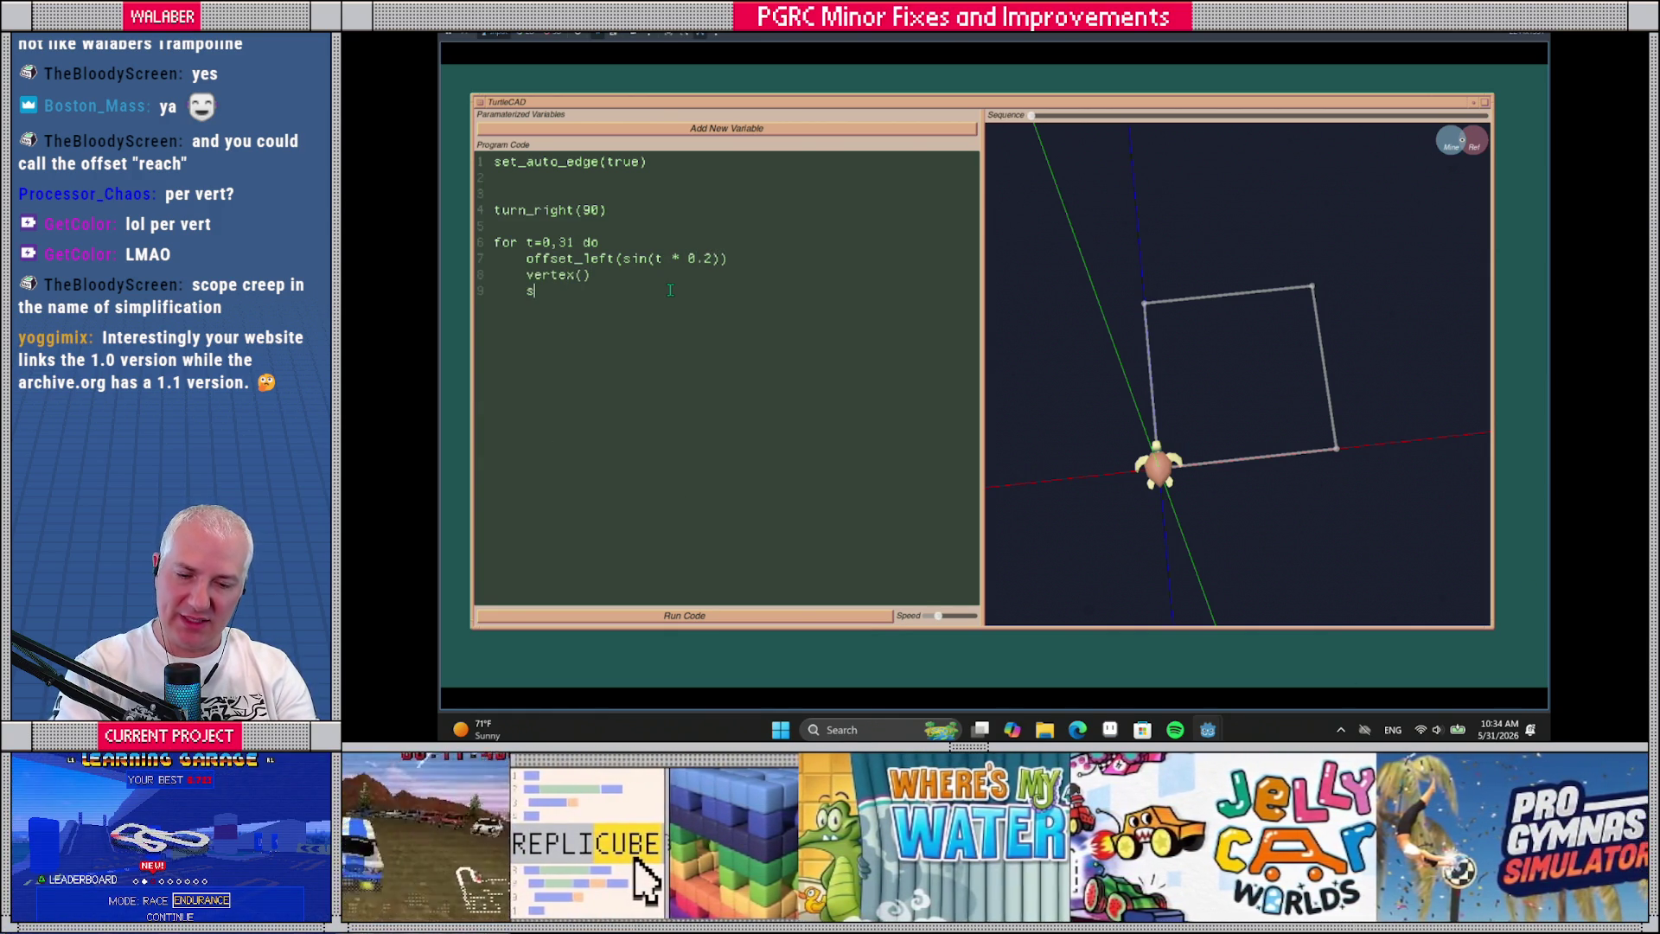
type("wim(")
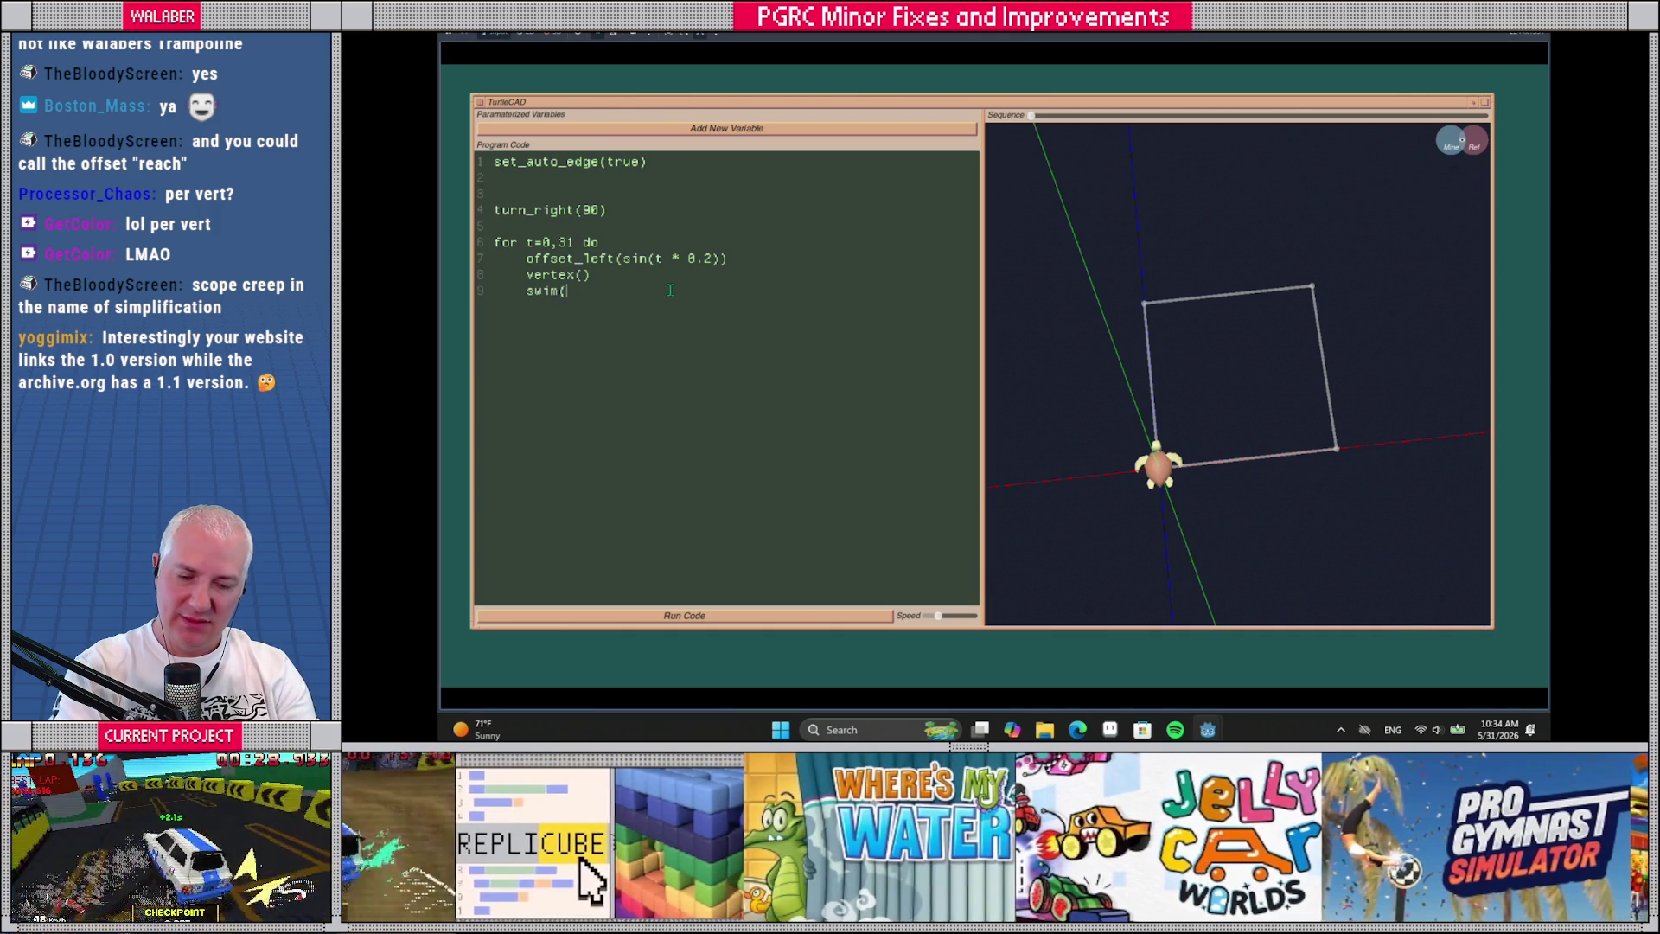
type("0.1)")
key("Return")
type("end")
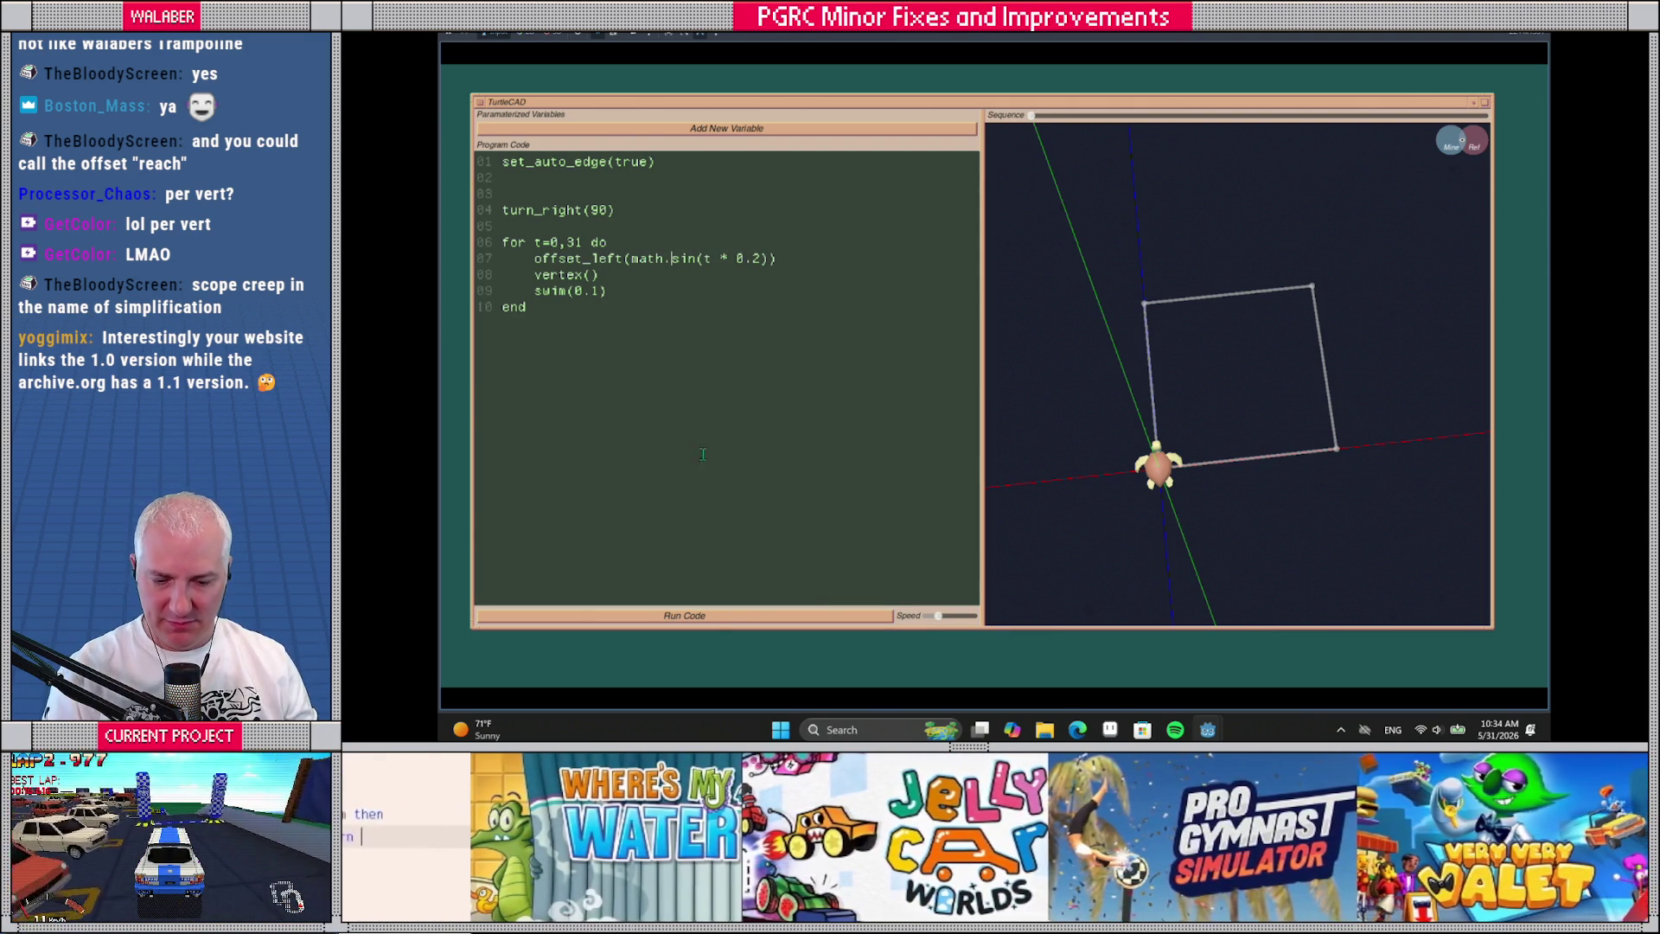
left_click(718, 615)
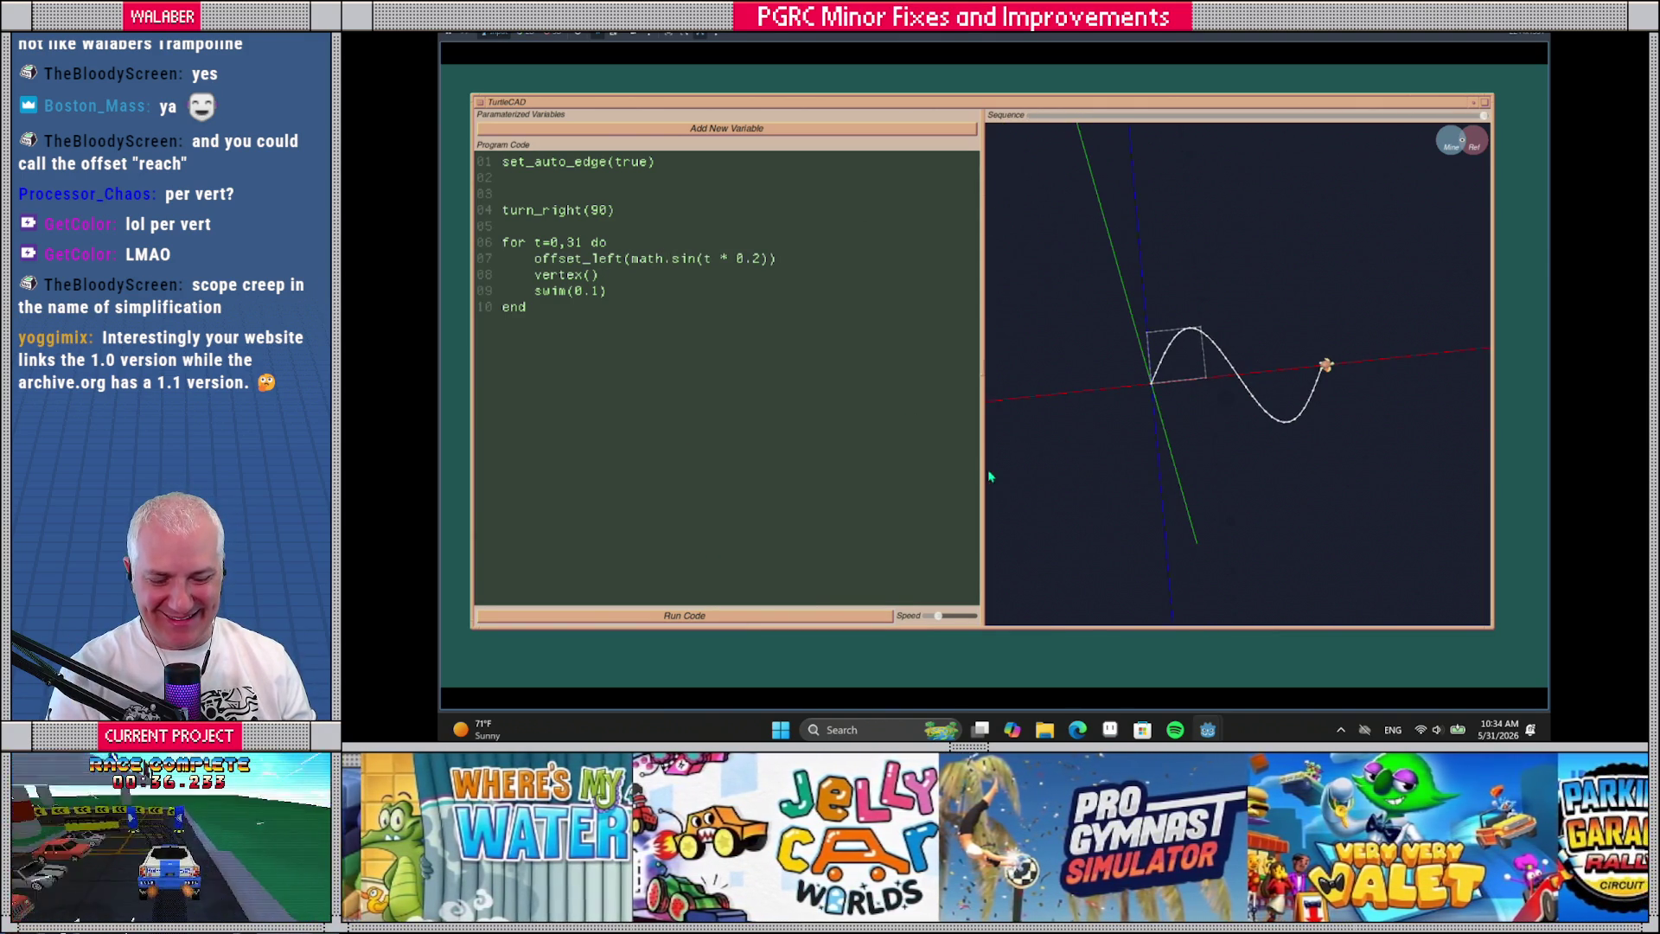
Zoom in on the sine path, rewind the drawing to its start, and move to the swim distance
scroll(1241, 393, "up", 5)
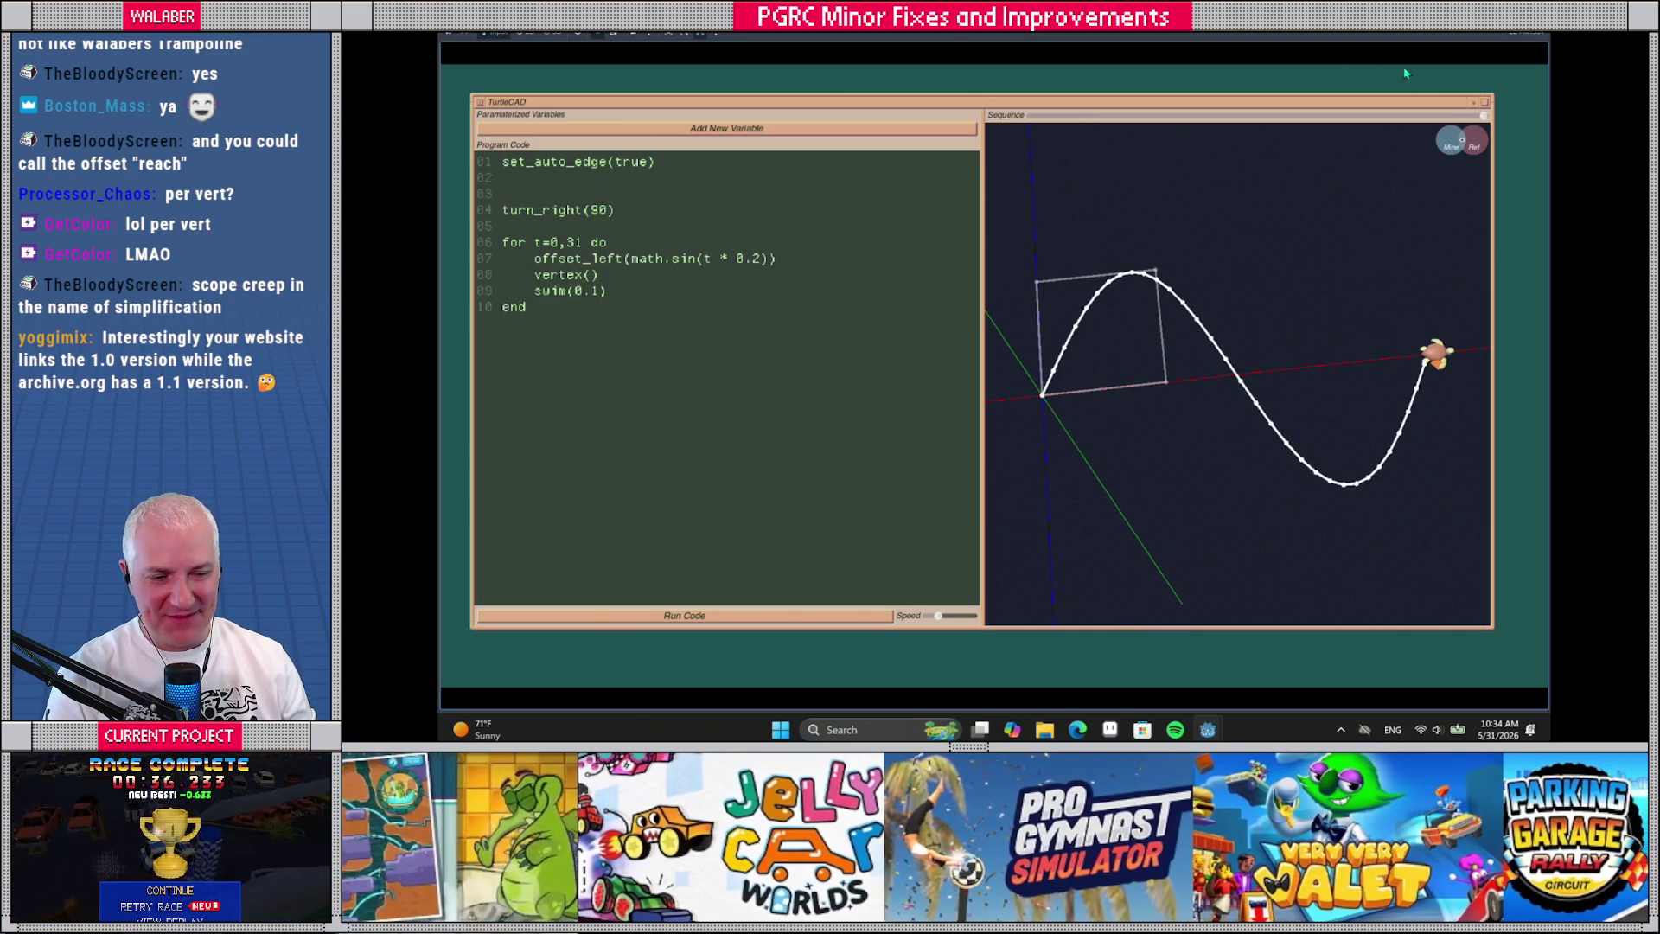
mouse_move(1479, 113)
left_mouse_down()
mouse_move(1048, 147)
mouse_move(1246, 143)
mouse_move(1296, 121)
mouse_move(1478, 112)
mouse_move(1042, 138)
mouse_move(1478, 114)
mouse_move(1081, 134)
mouse_move(1264, 130)
left_mouse_up()
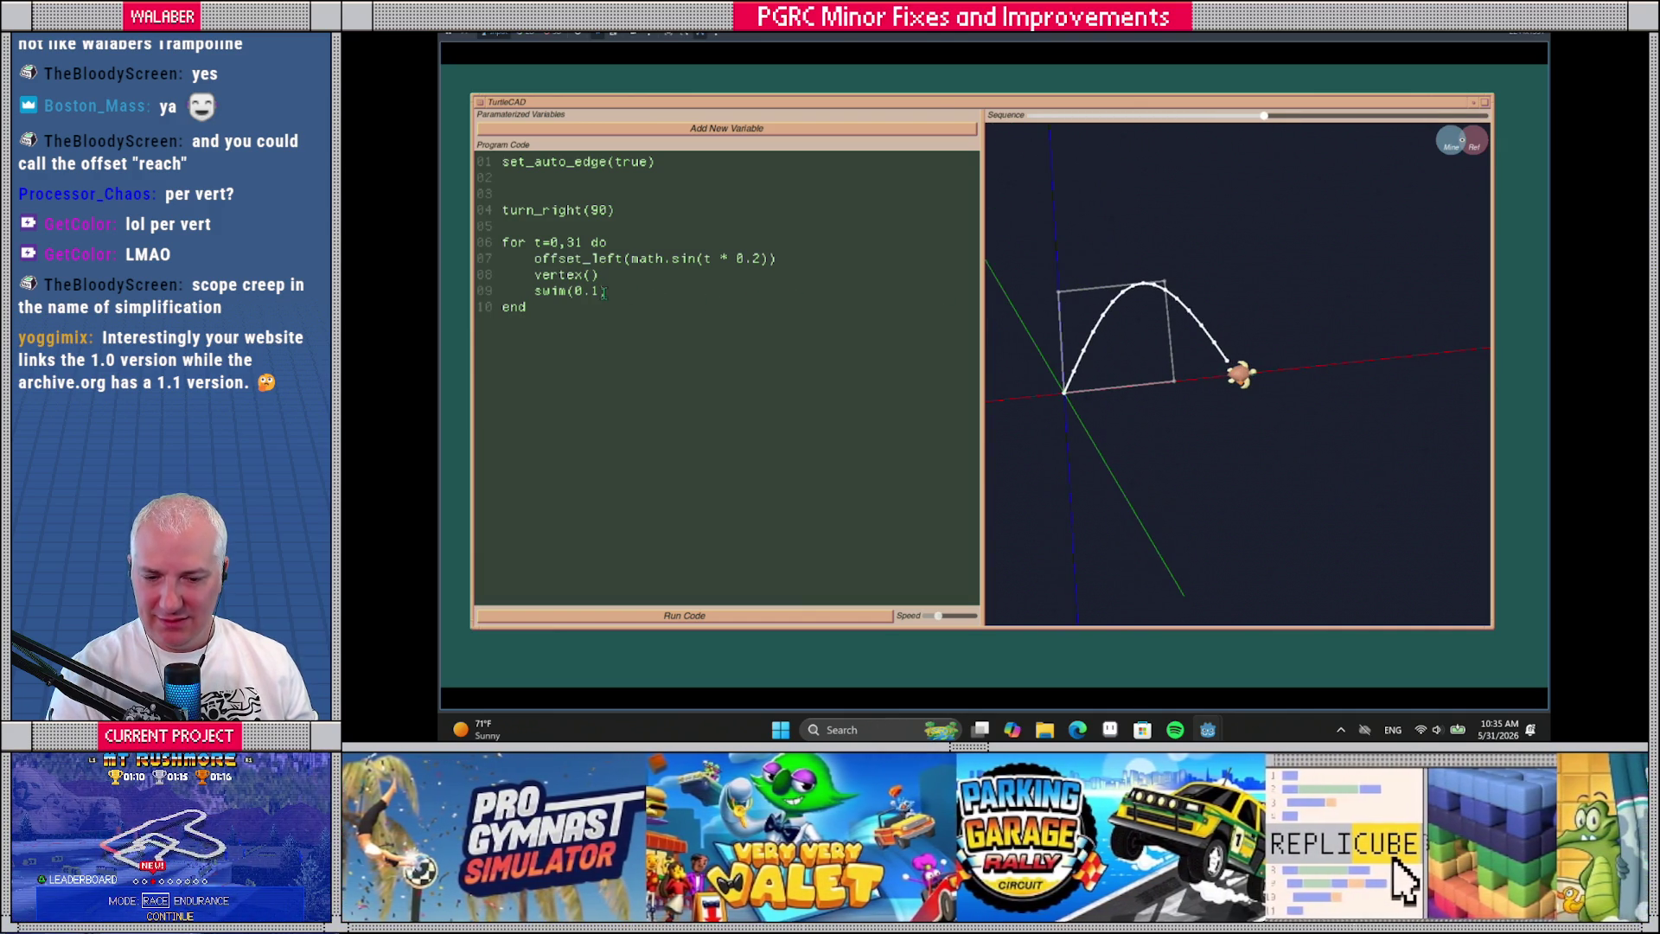
left_click(752, 259)
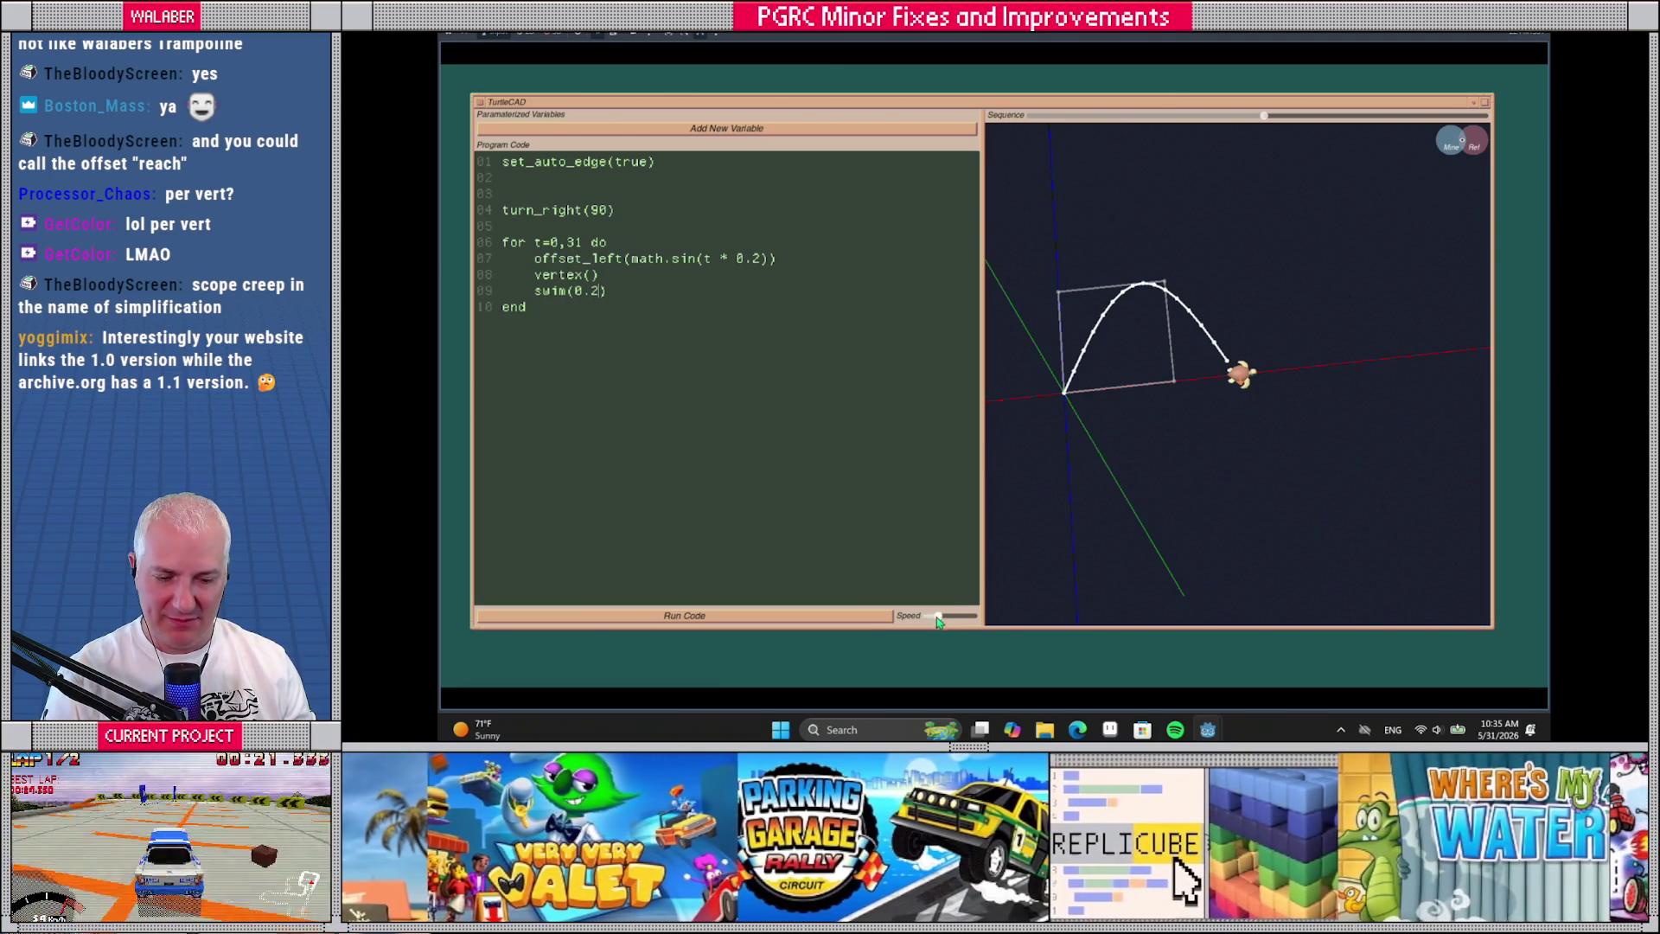
Rerun the script with swim(0.2), orbit the curve, and move to the loop's upper bound on line 06
key("ctrl+Return")
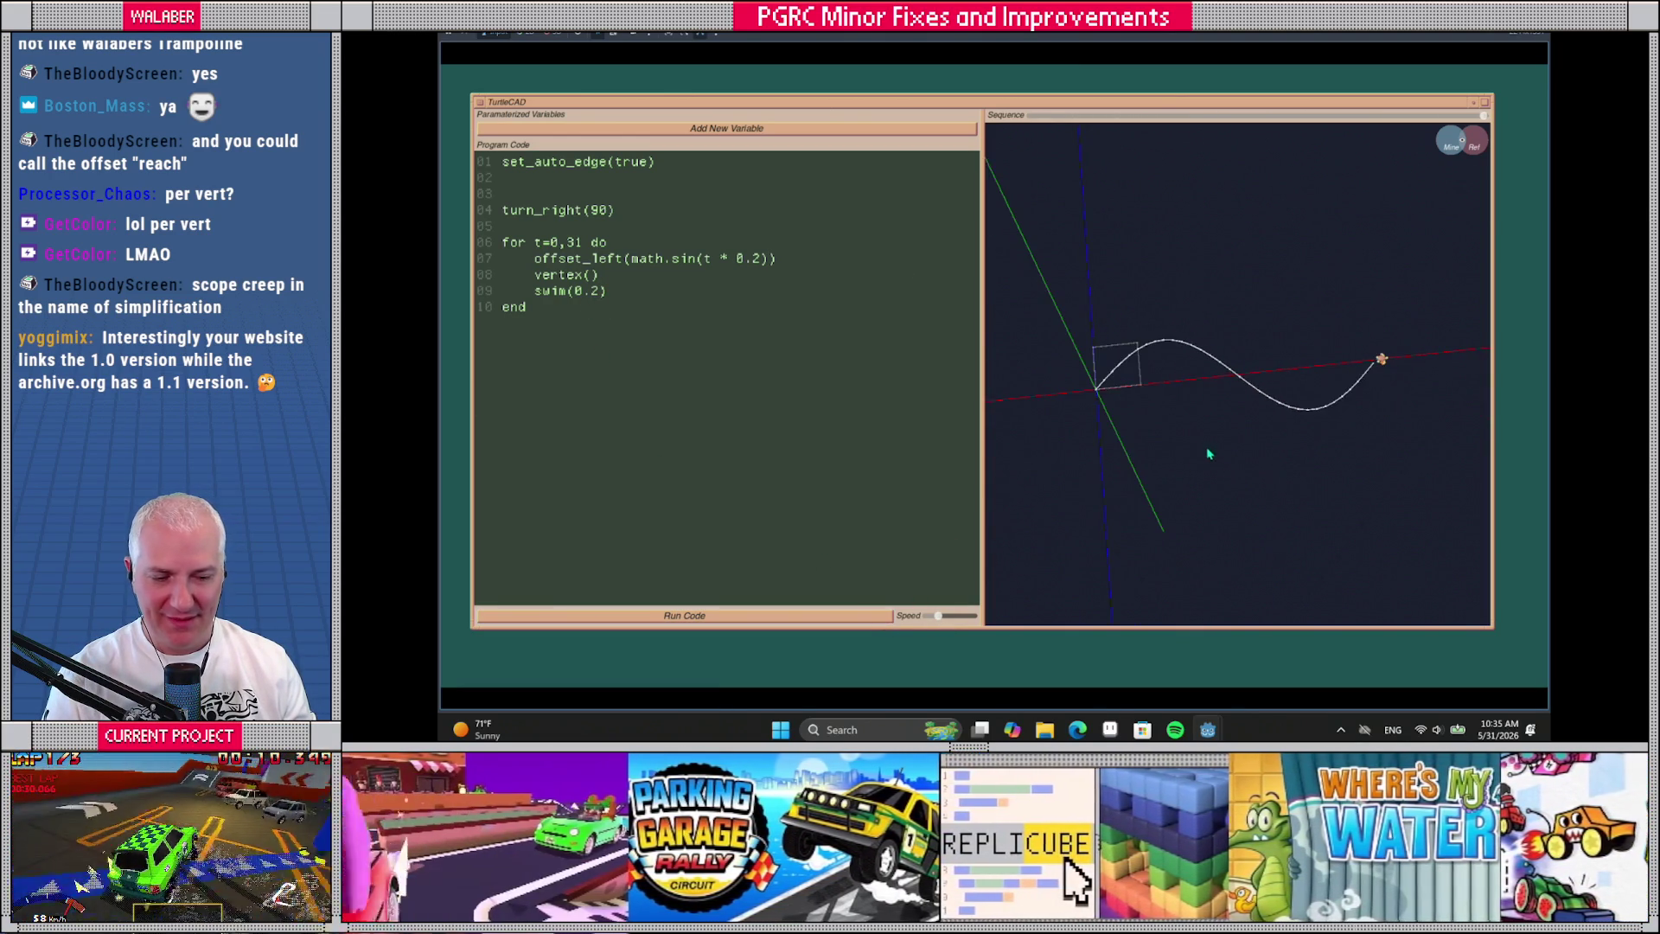
left_click_drag(1208, 454, 1163, 418)
left_click(582, 243)
type("64")
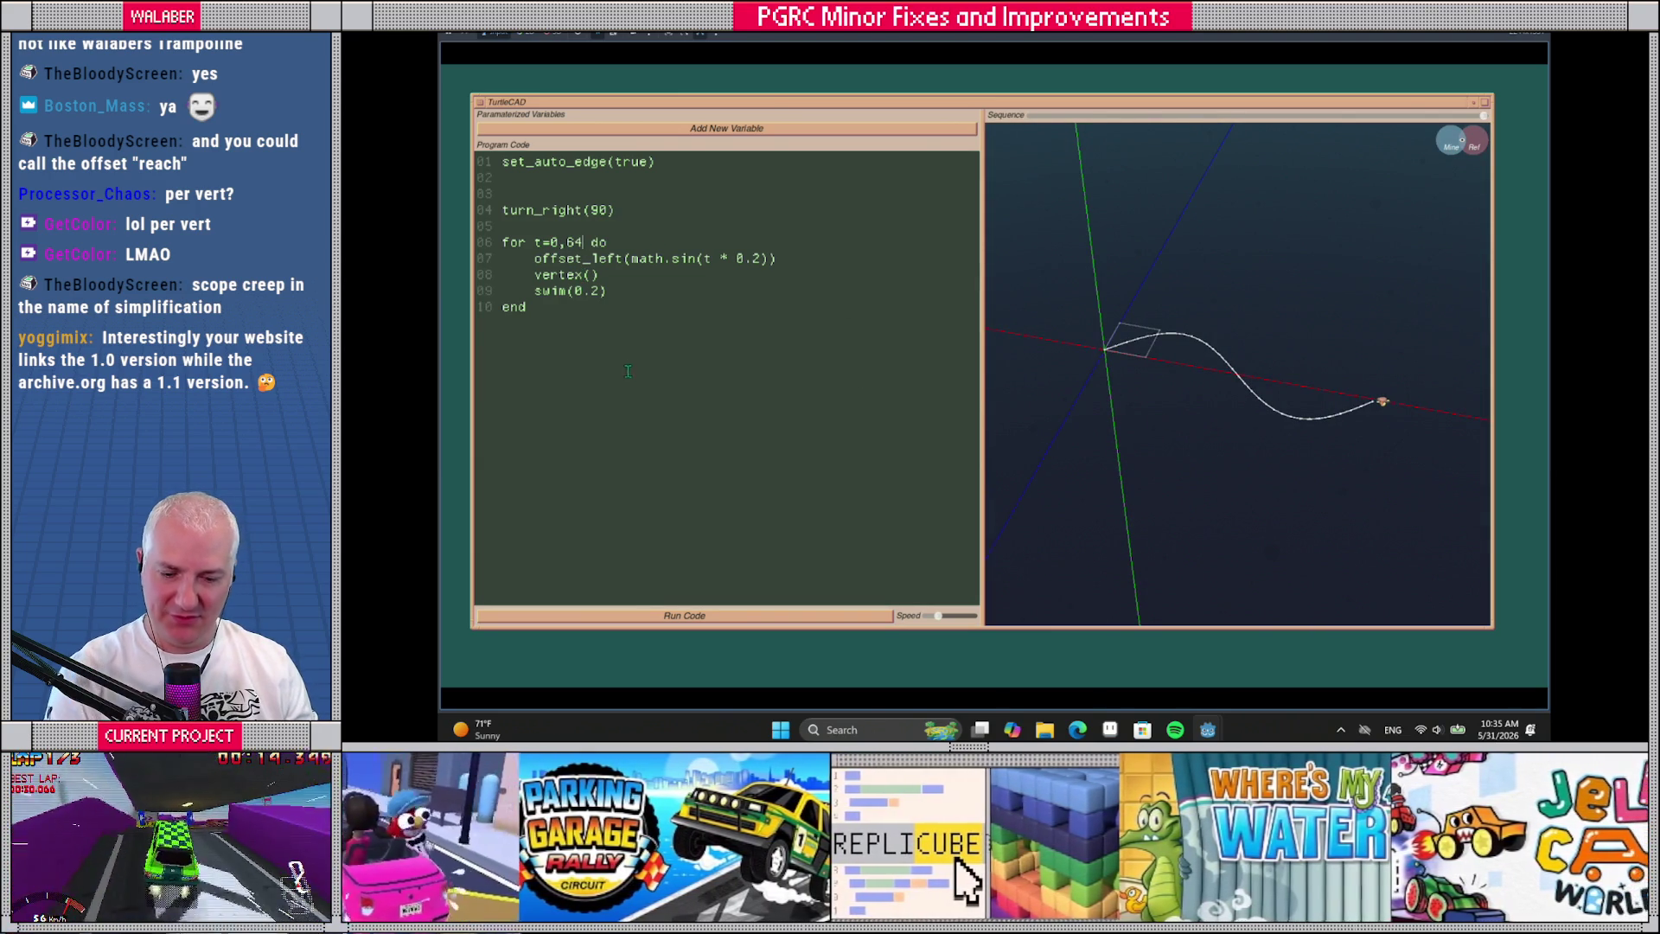
Replay the sine wave at a faster playback speed and tilt the view to show the axes
left_click(762, 614)
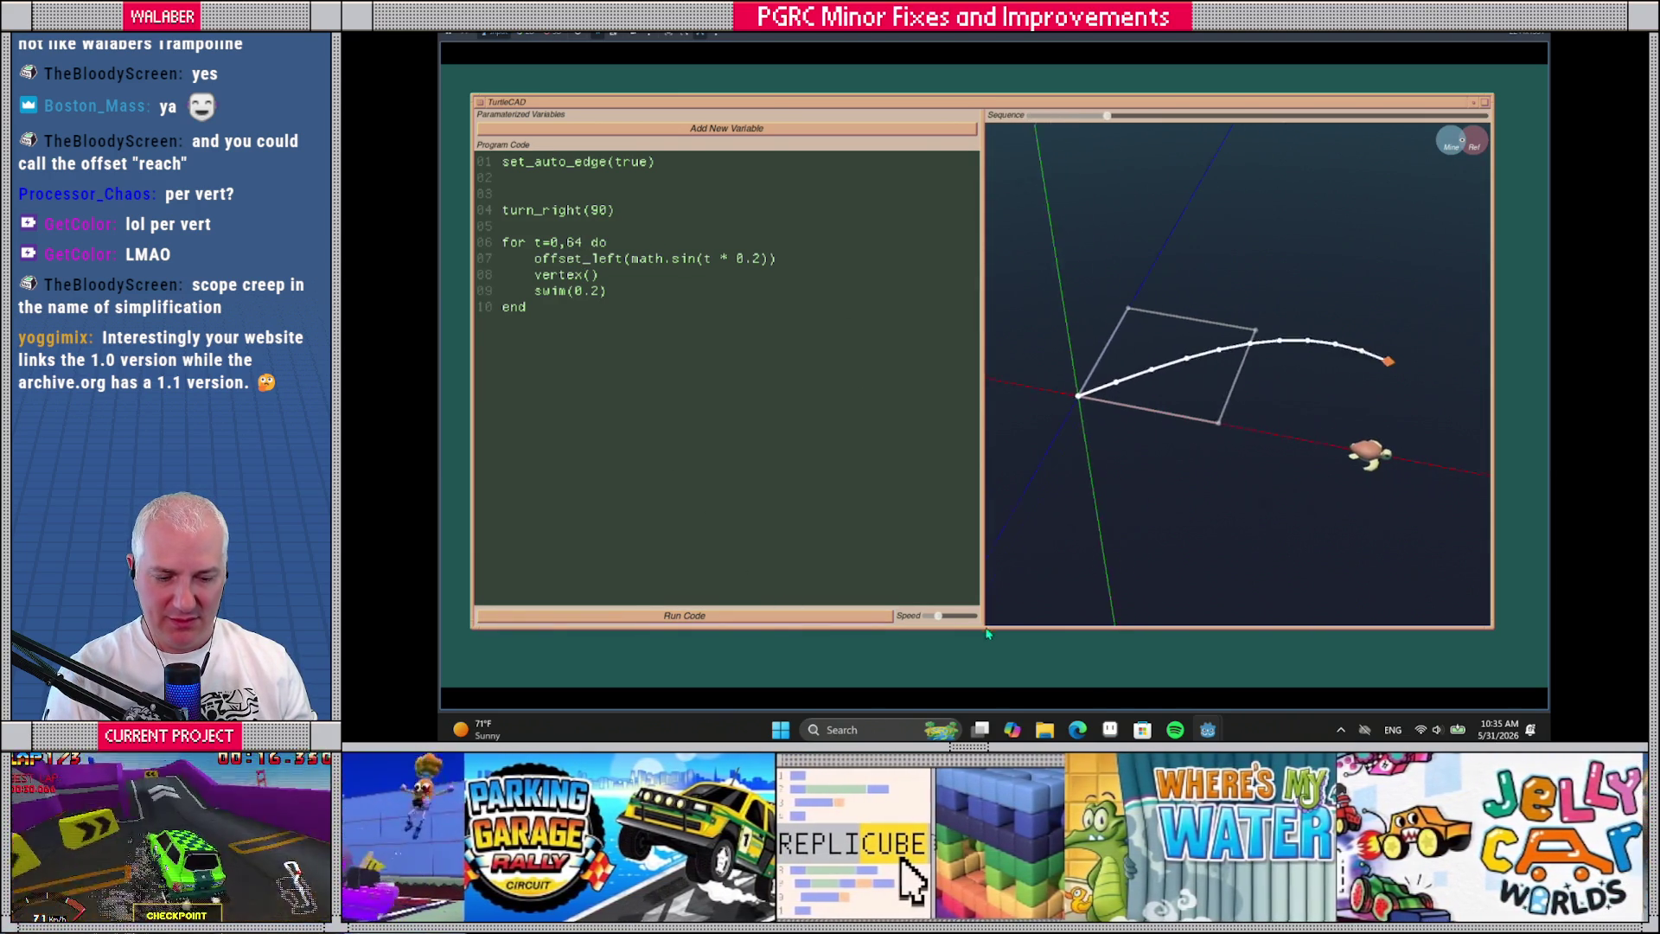
left_click_drag(940, 617, 962, 616)
mouse_move(1124, 545)
left_mouse_down()
mouse_move(1164, 481)
mouse_move(1069, 478)
left_mouse_up()
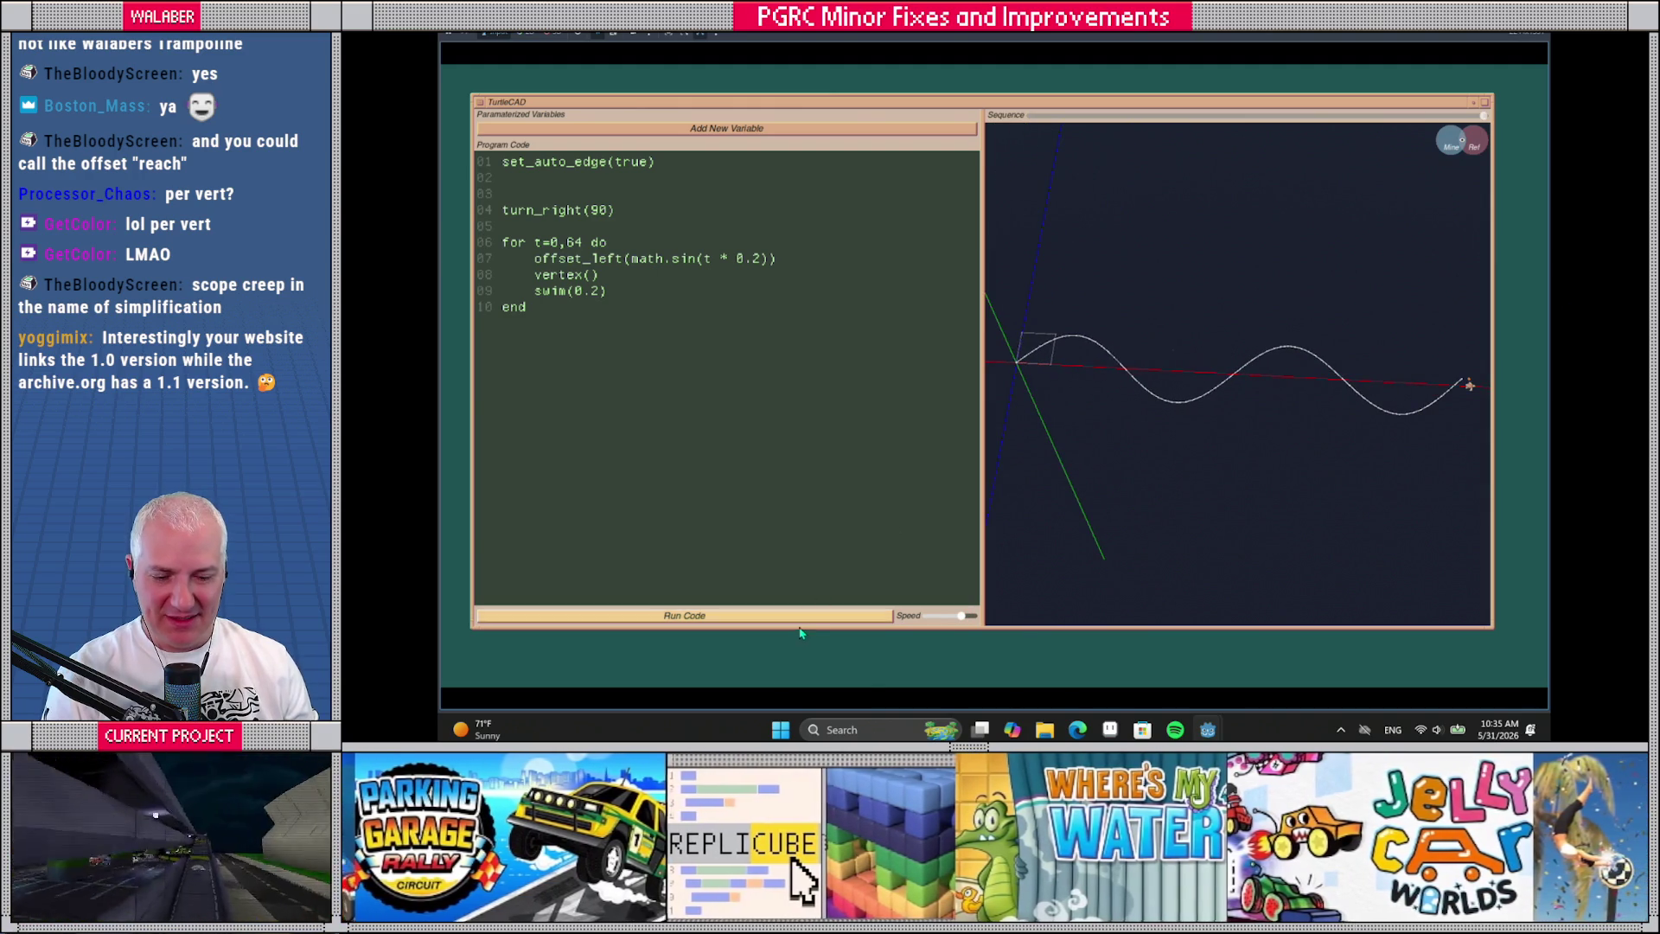
left_click(798, 620)
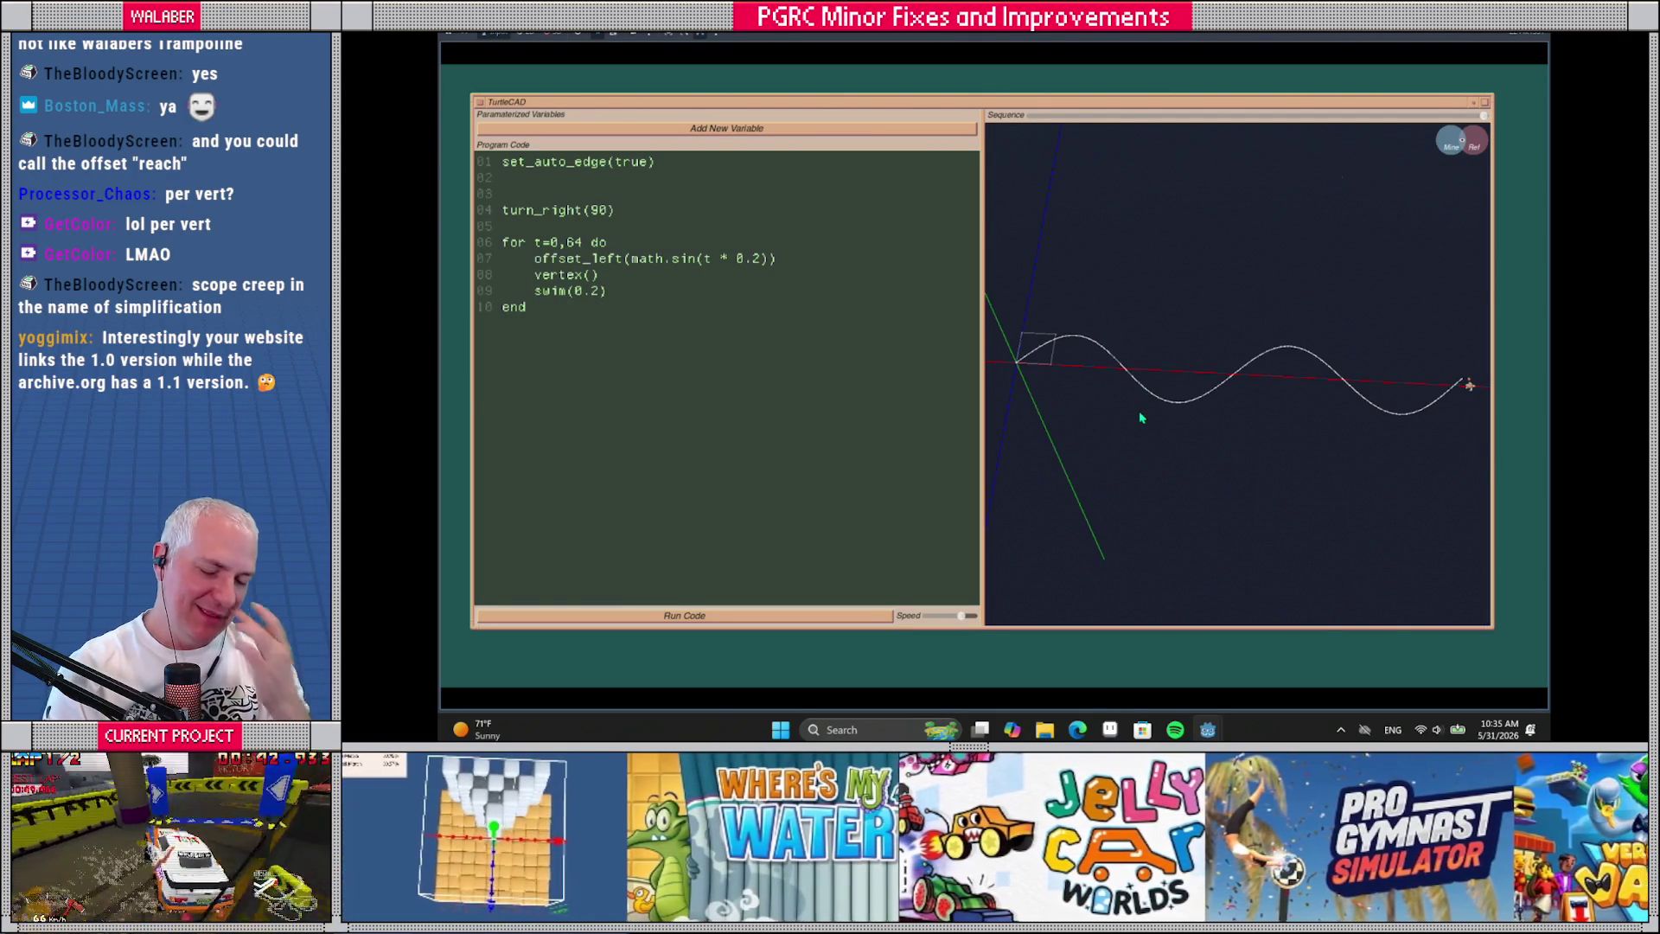
scroll(1139, 417, "up", 5)
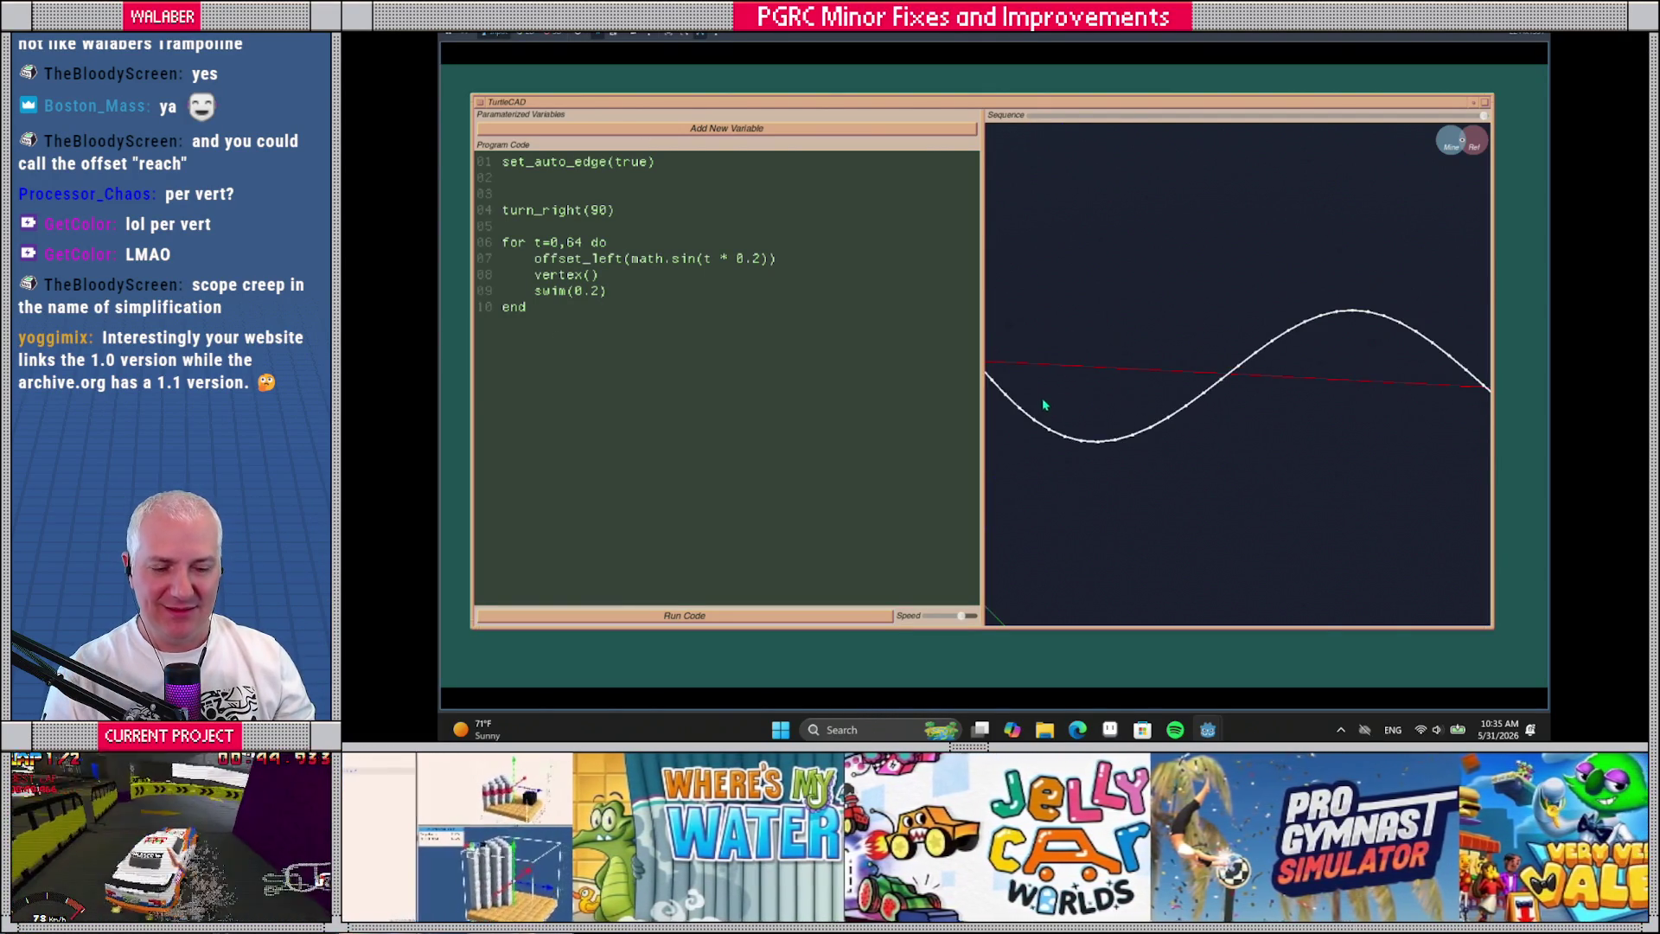
mouse_move(1085, 381)
left_mouse_down()
mouse_move(1356, 378)
mouse_move(1323, 414)
left_mouse_up()
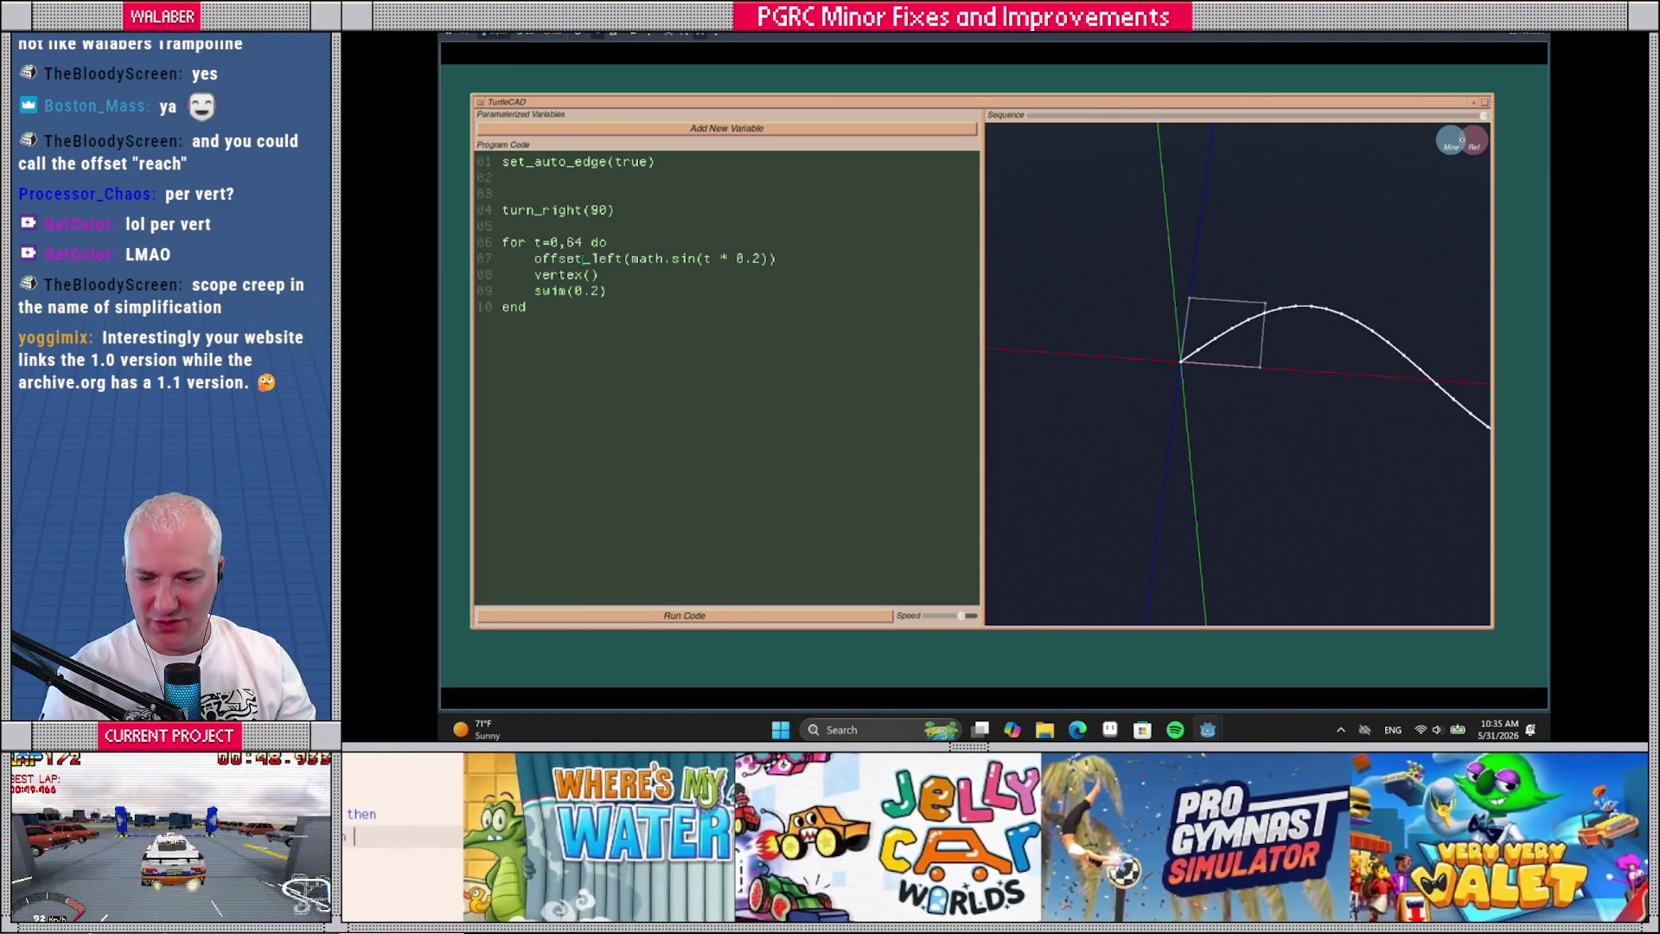
left_click(531, 258)
Comment out offset_left and add turn_left(90), v = math.sin(t * 0.2), swim(v), turn_right(180), swim(v), turn_left(90)
type("--")
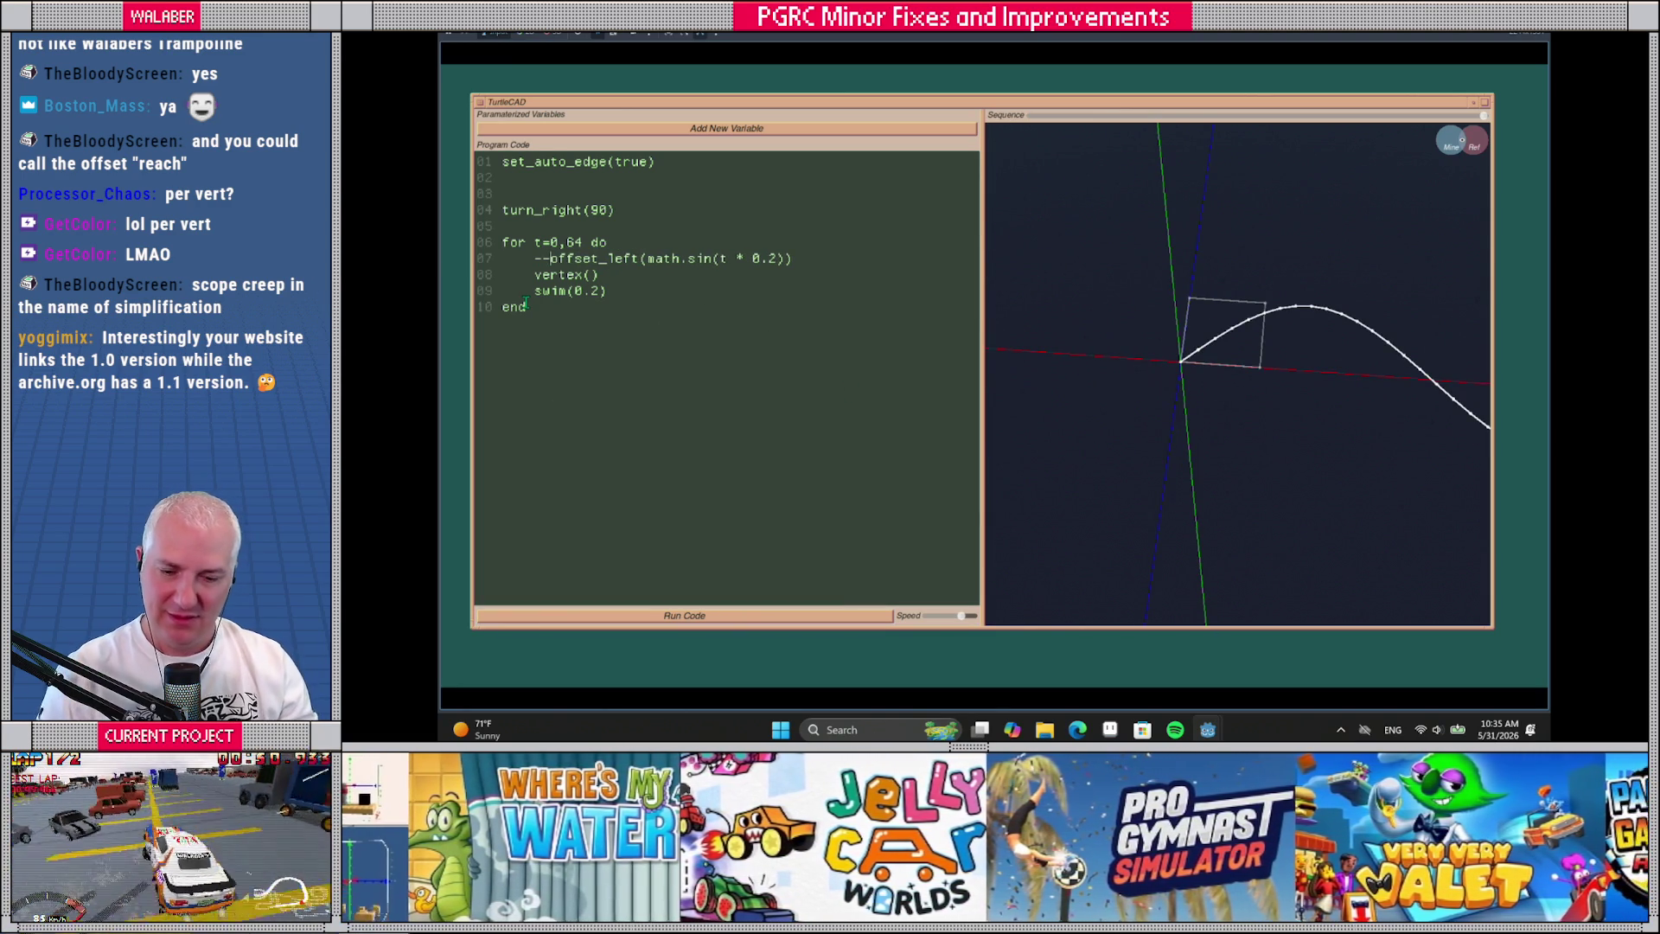
key("Return")
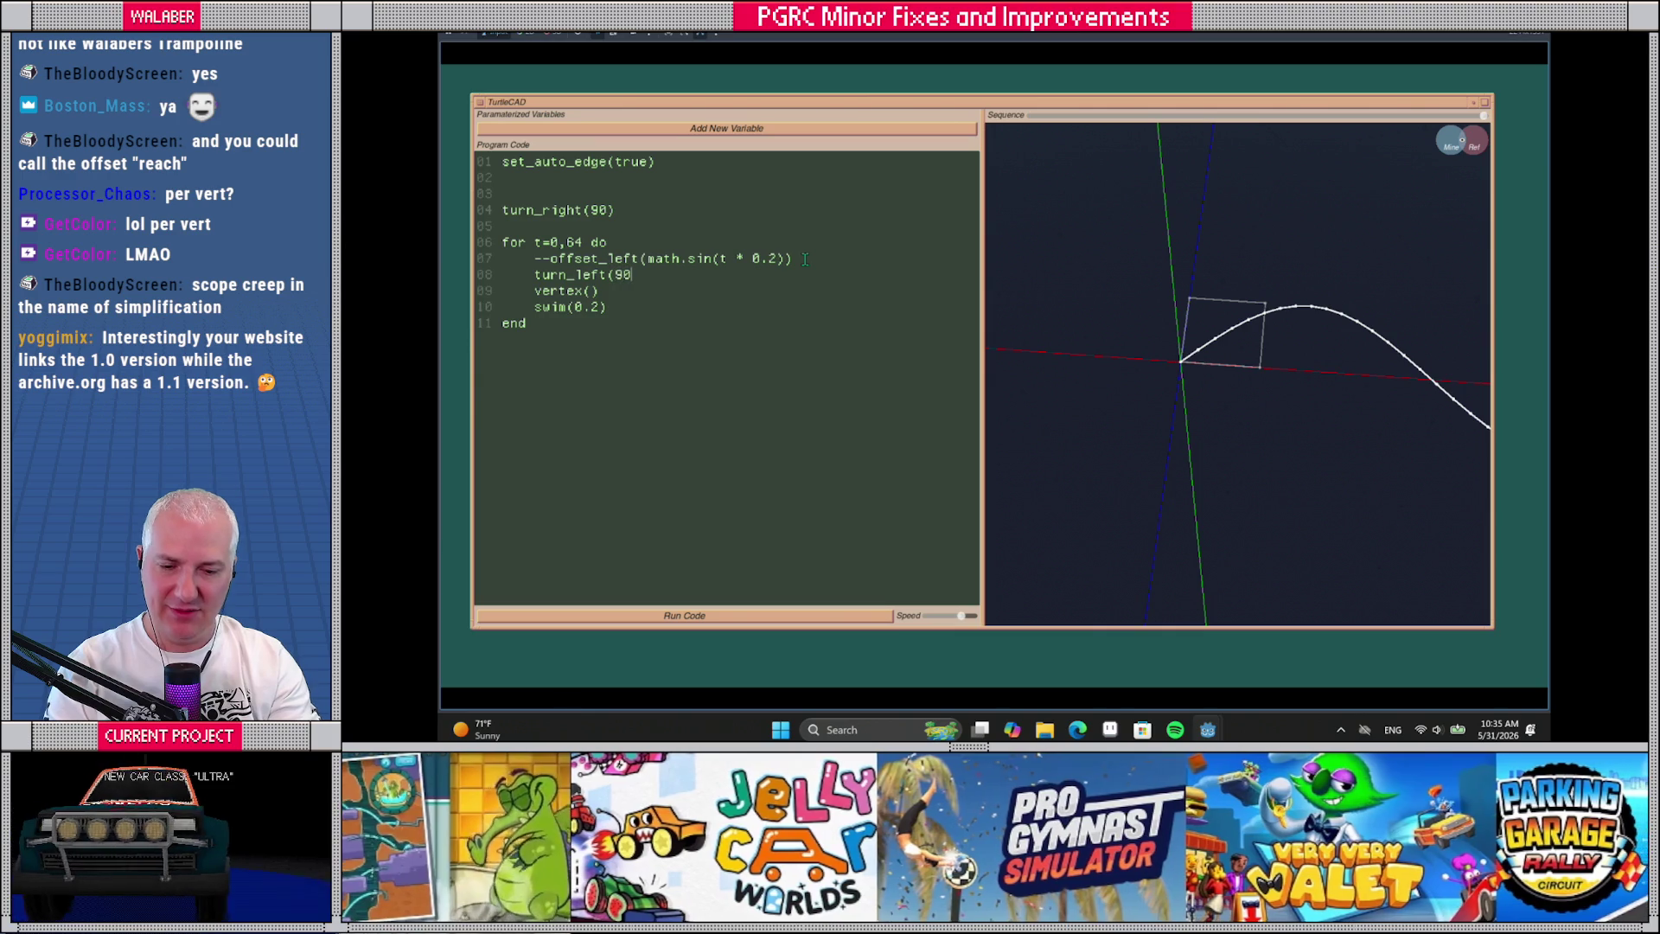
type(")")
key("Return")
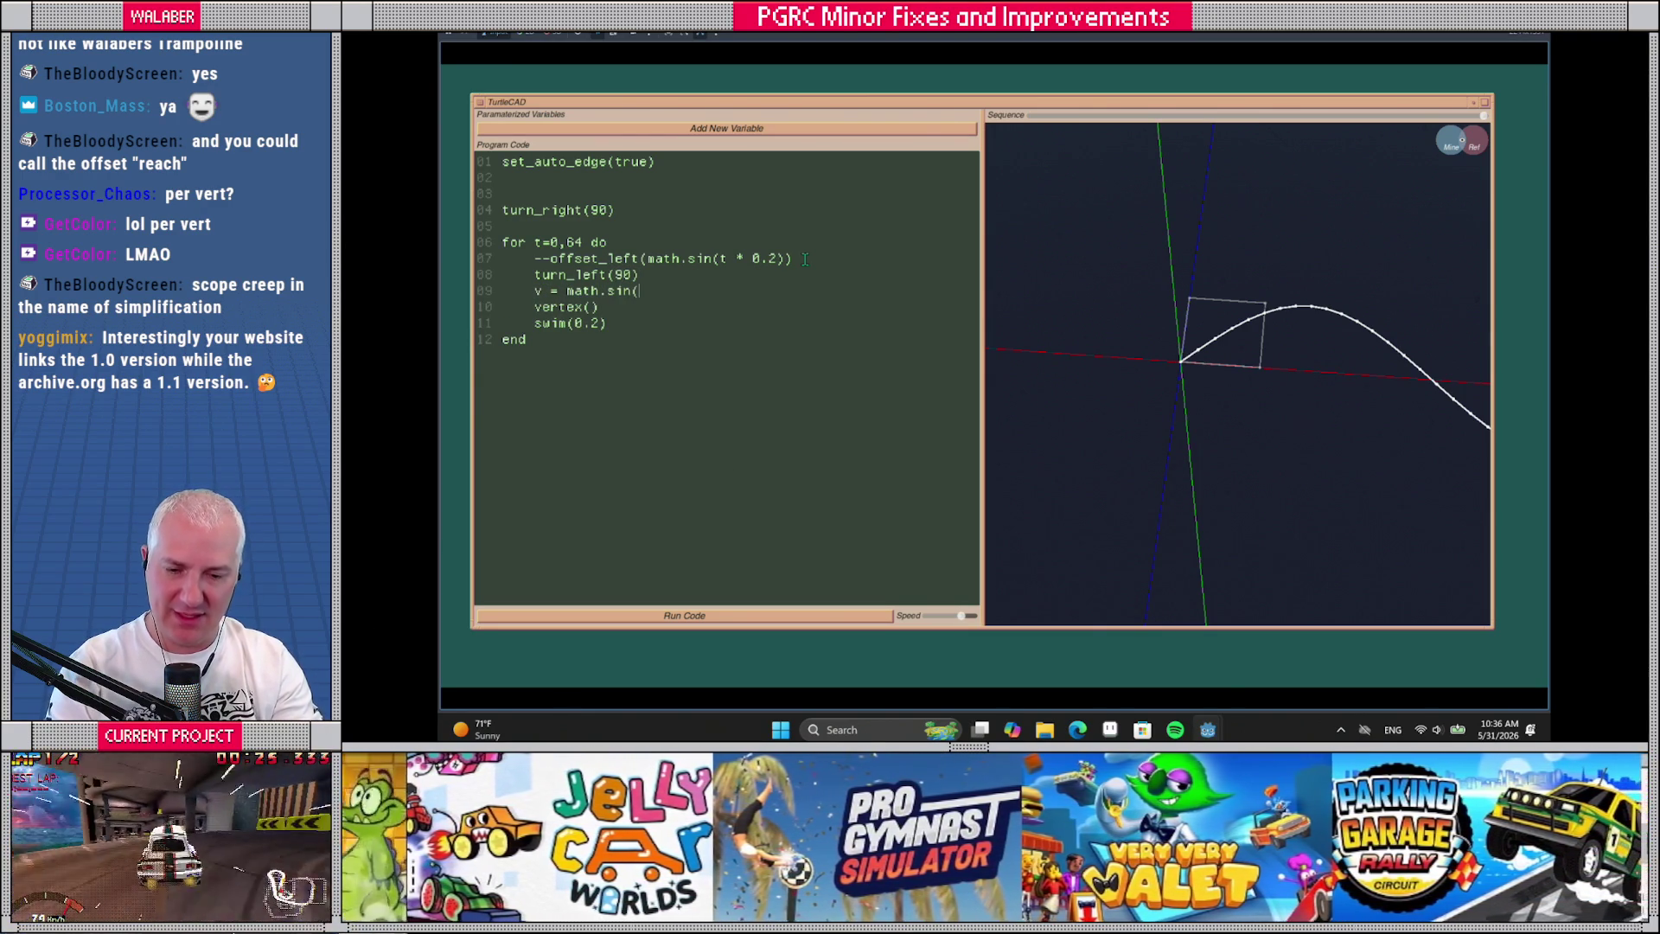
type("v = math.sin(t * 0.2)")
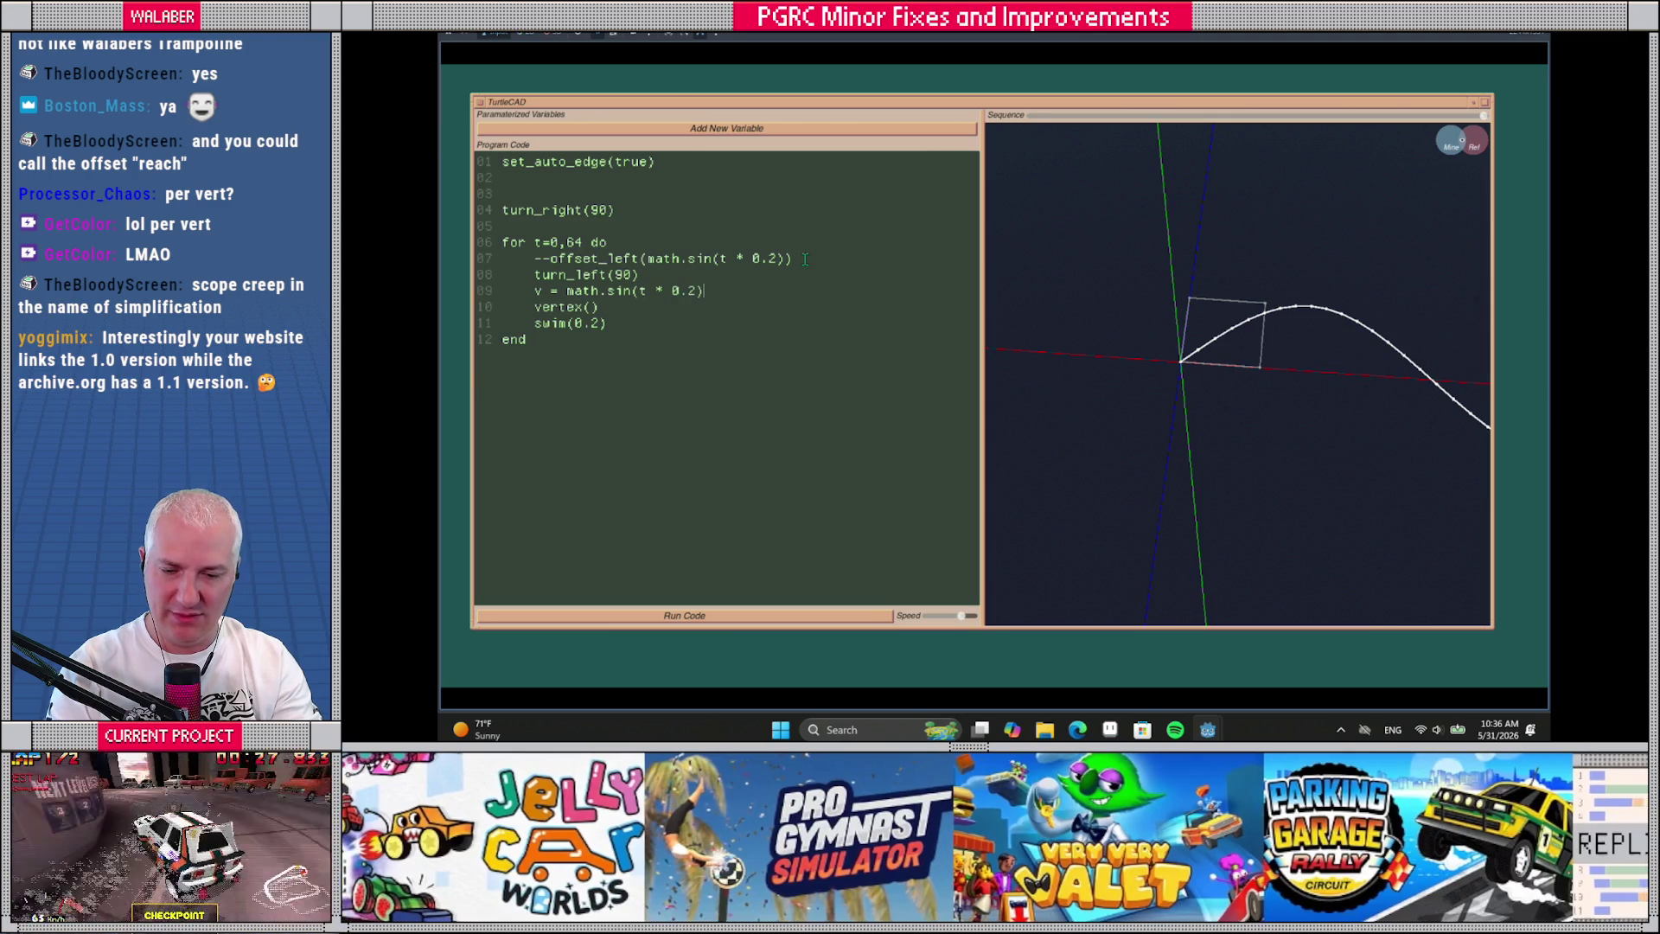
key("Return")
type("swim(v")
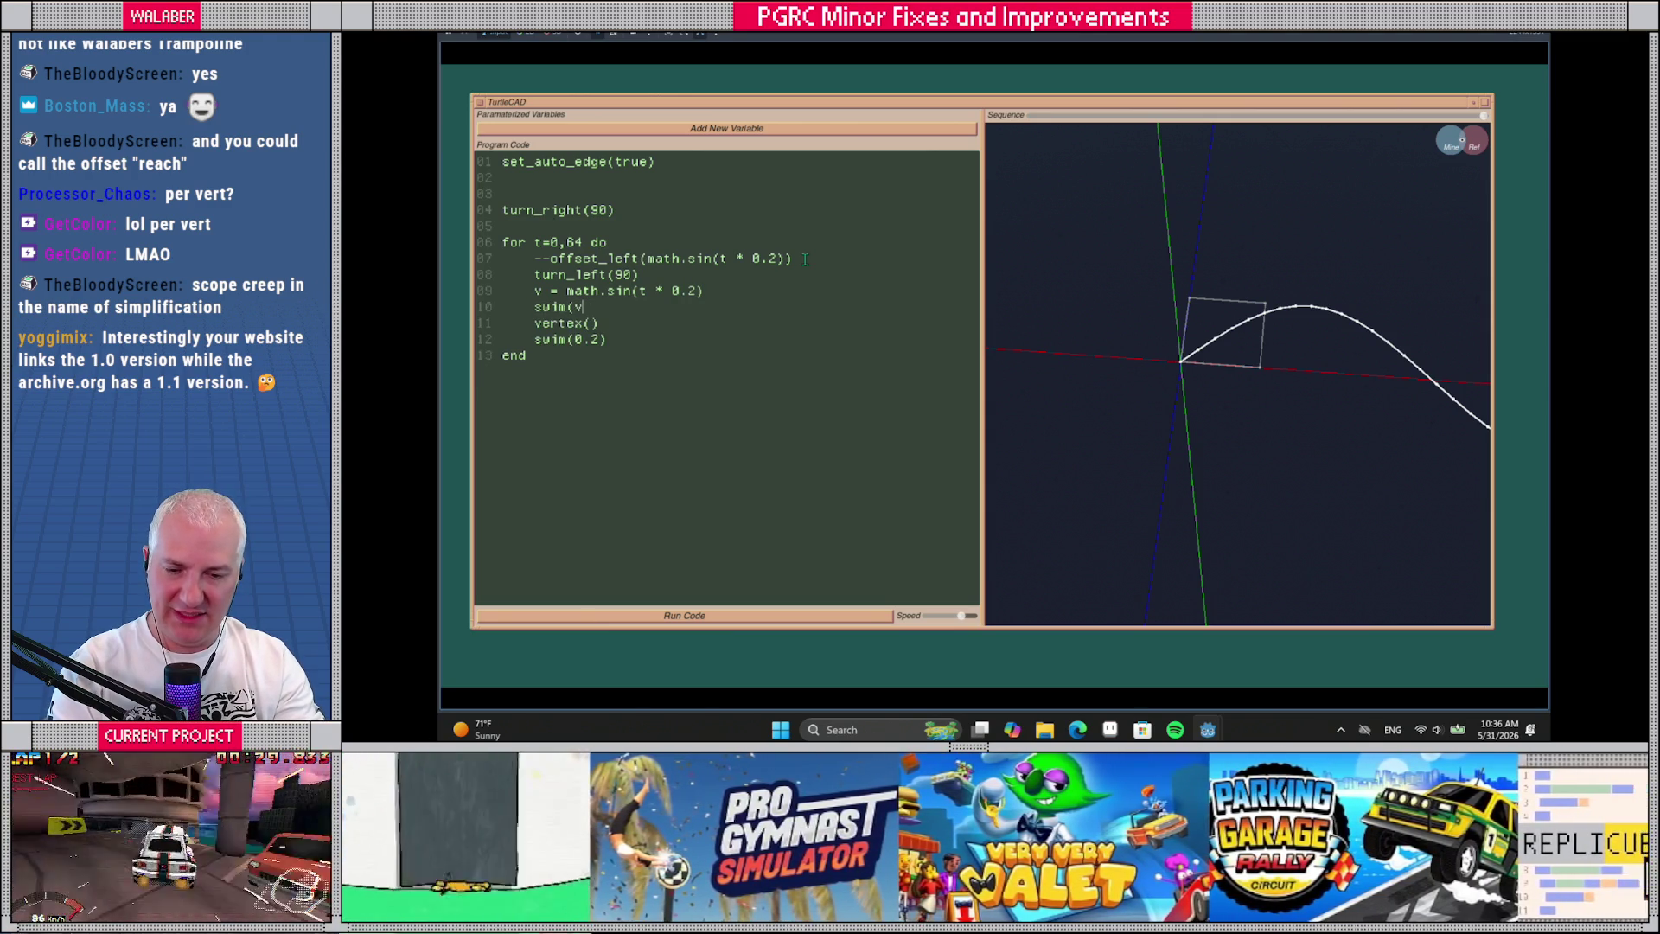
type(")")
key("Return")
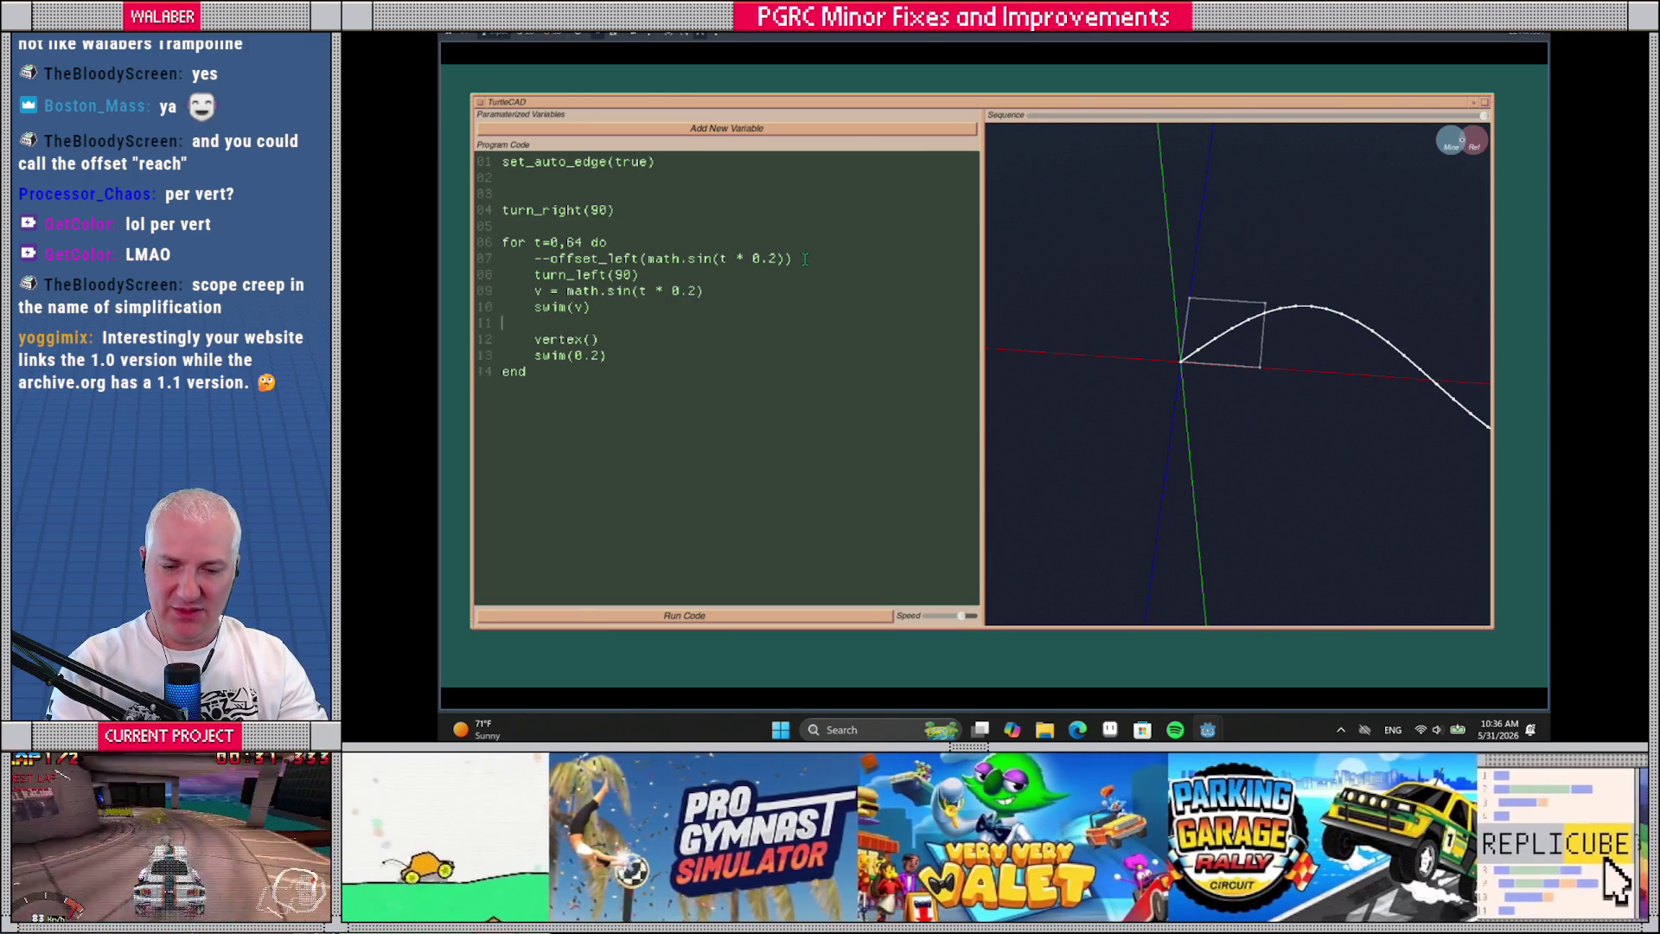
key("BackSpace")
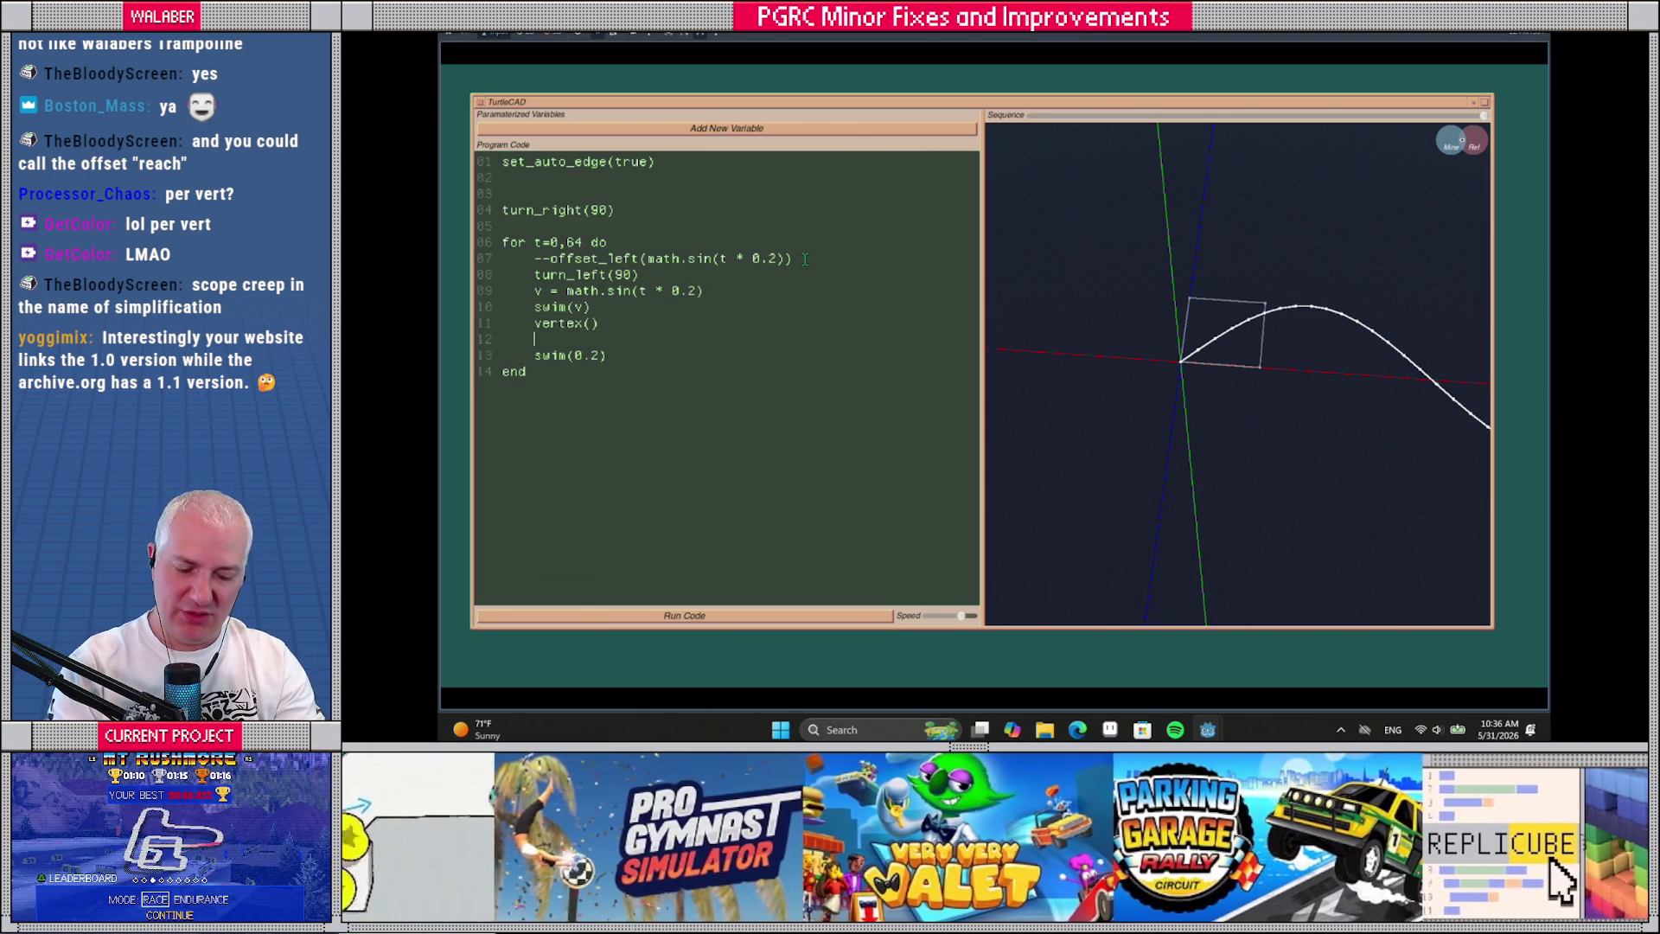
type("turn_right(180)")
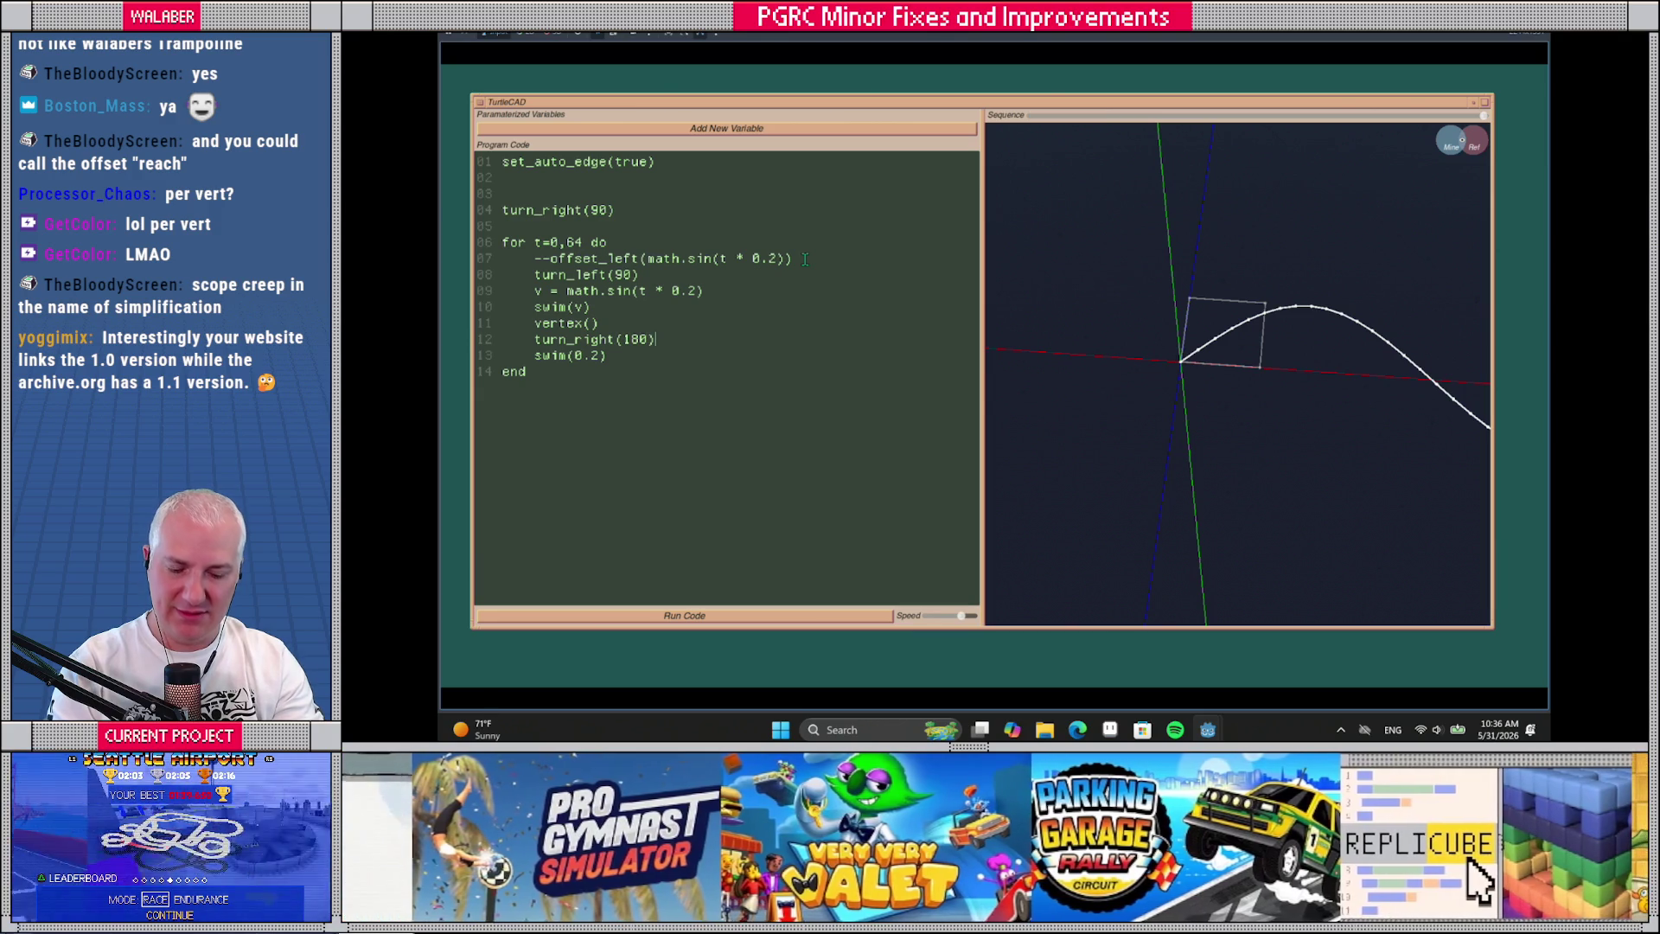
key("Return")
type("swim(v)")
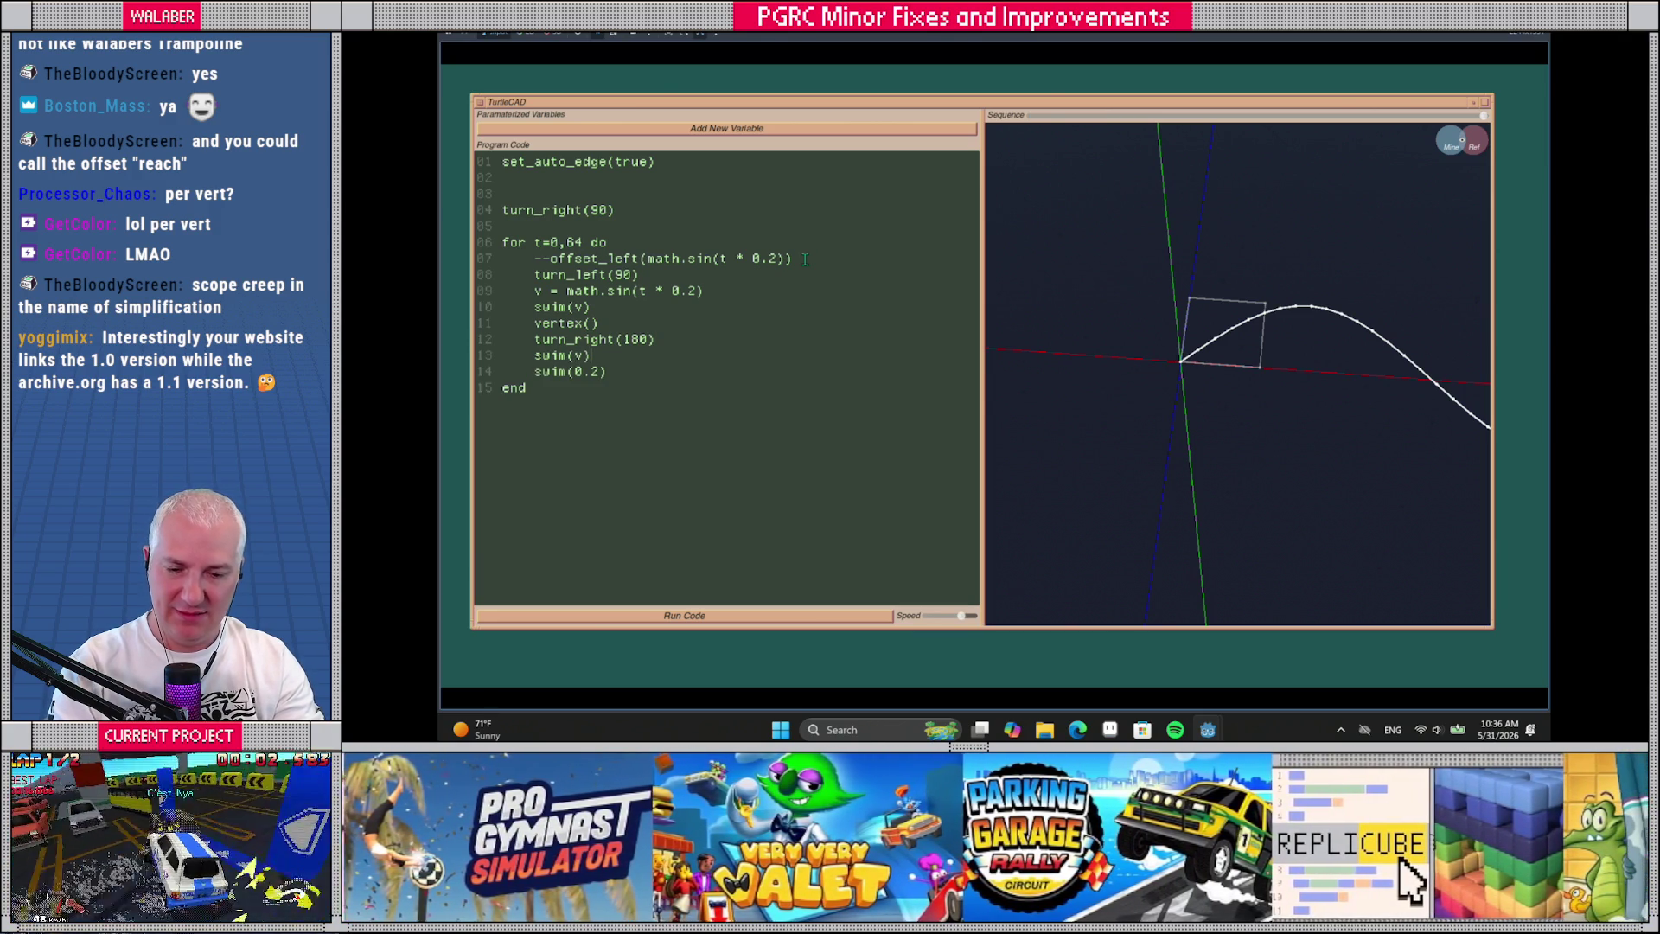
key("Return")
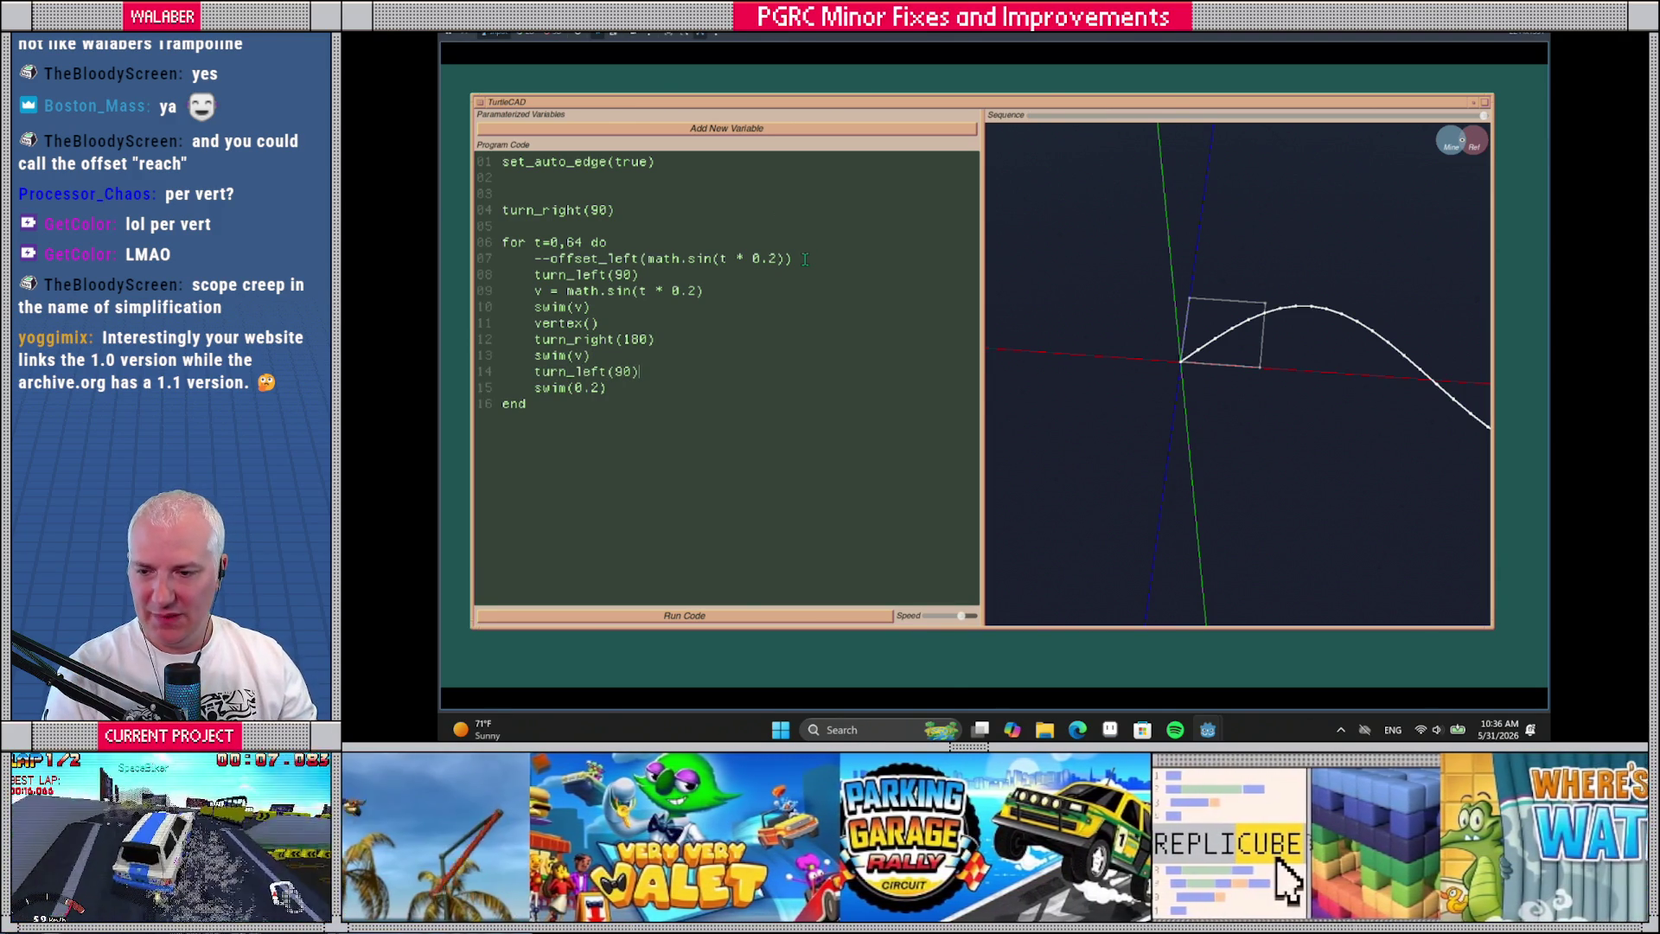
Run the reworked loop, widen the 3D view beside the code, and rerun it viewing the track in perspective
left_click(724, 616)
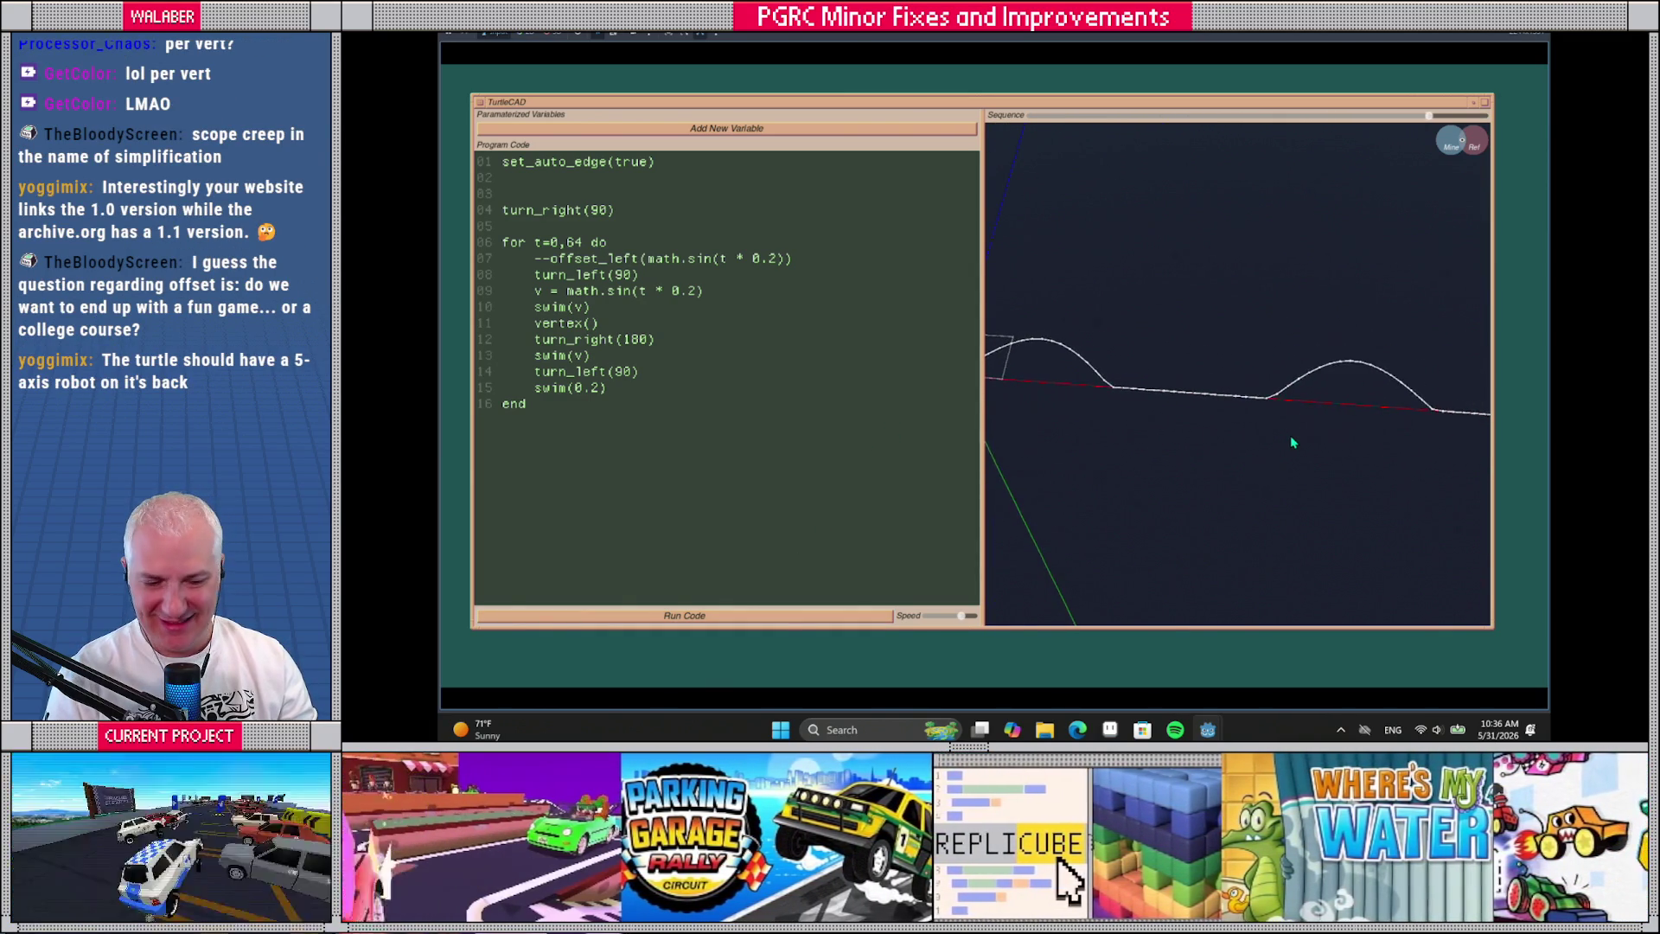
mouse_move(1172, 442)
left_mouse_down()
mouse_move(1153, 433)
mouse_move(1141, 463)
left_mouse_up()
left_click_drag(981, 424, 845, 429)
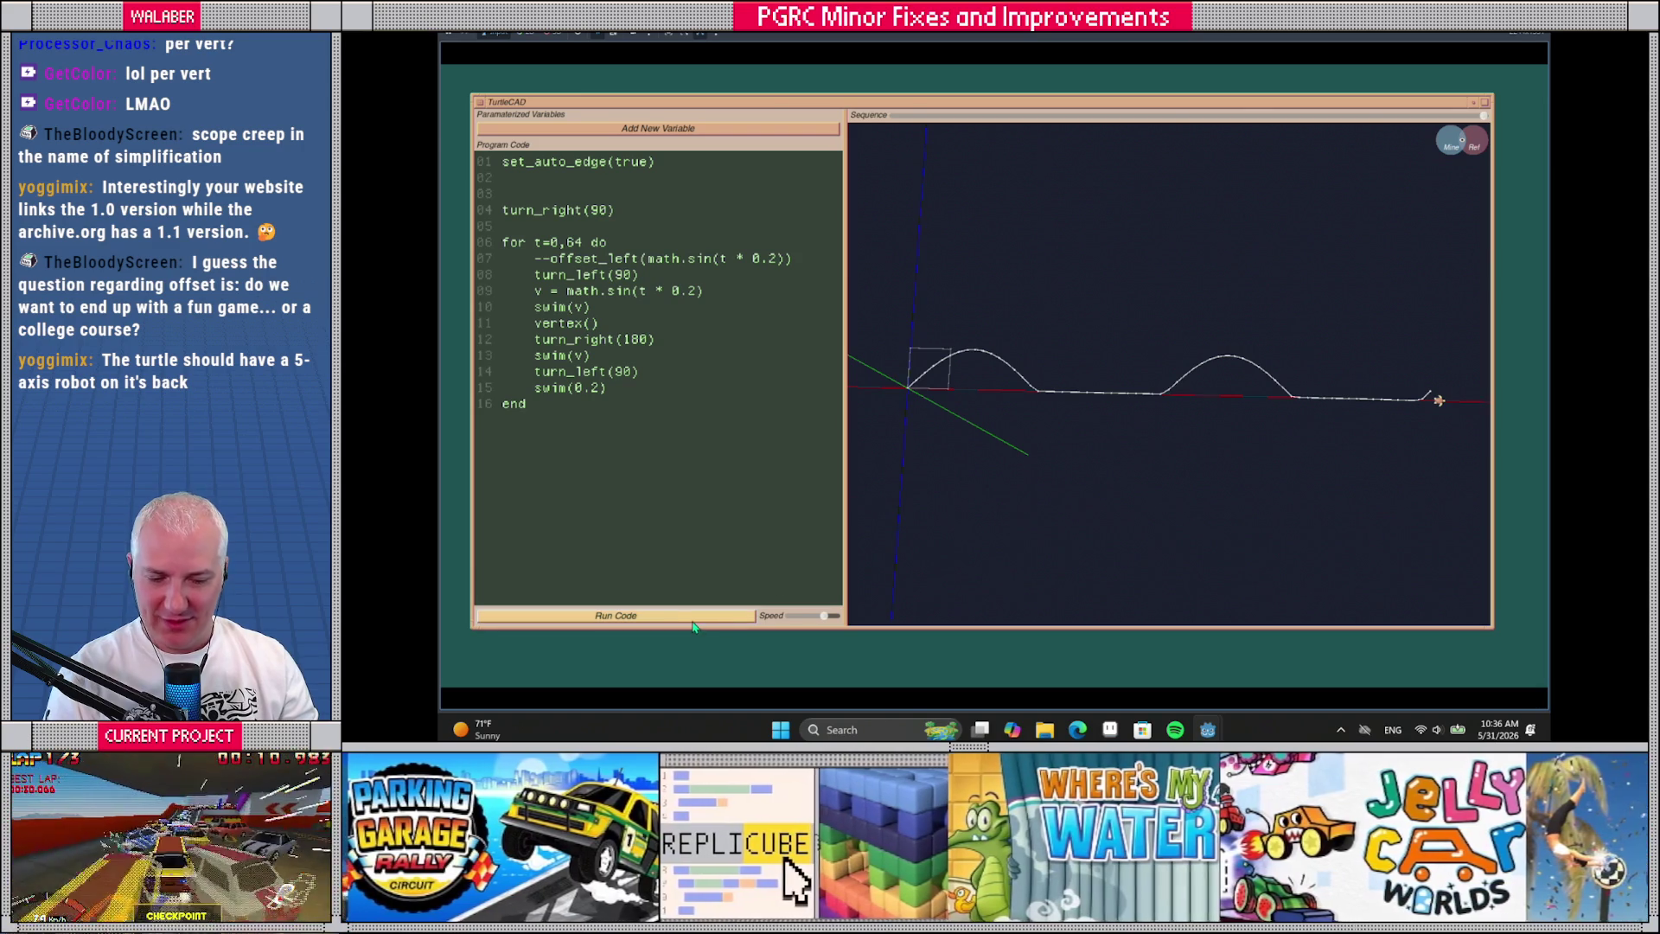
left_click(695, 622)
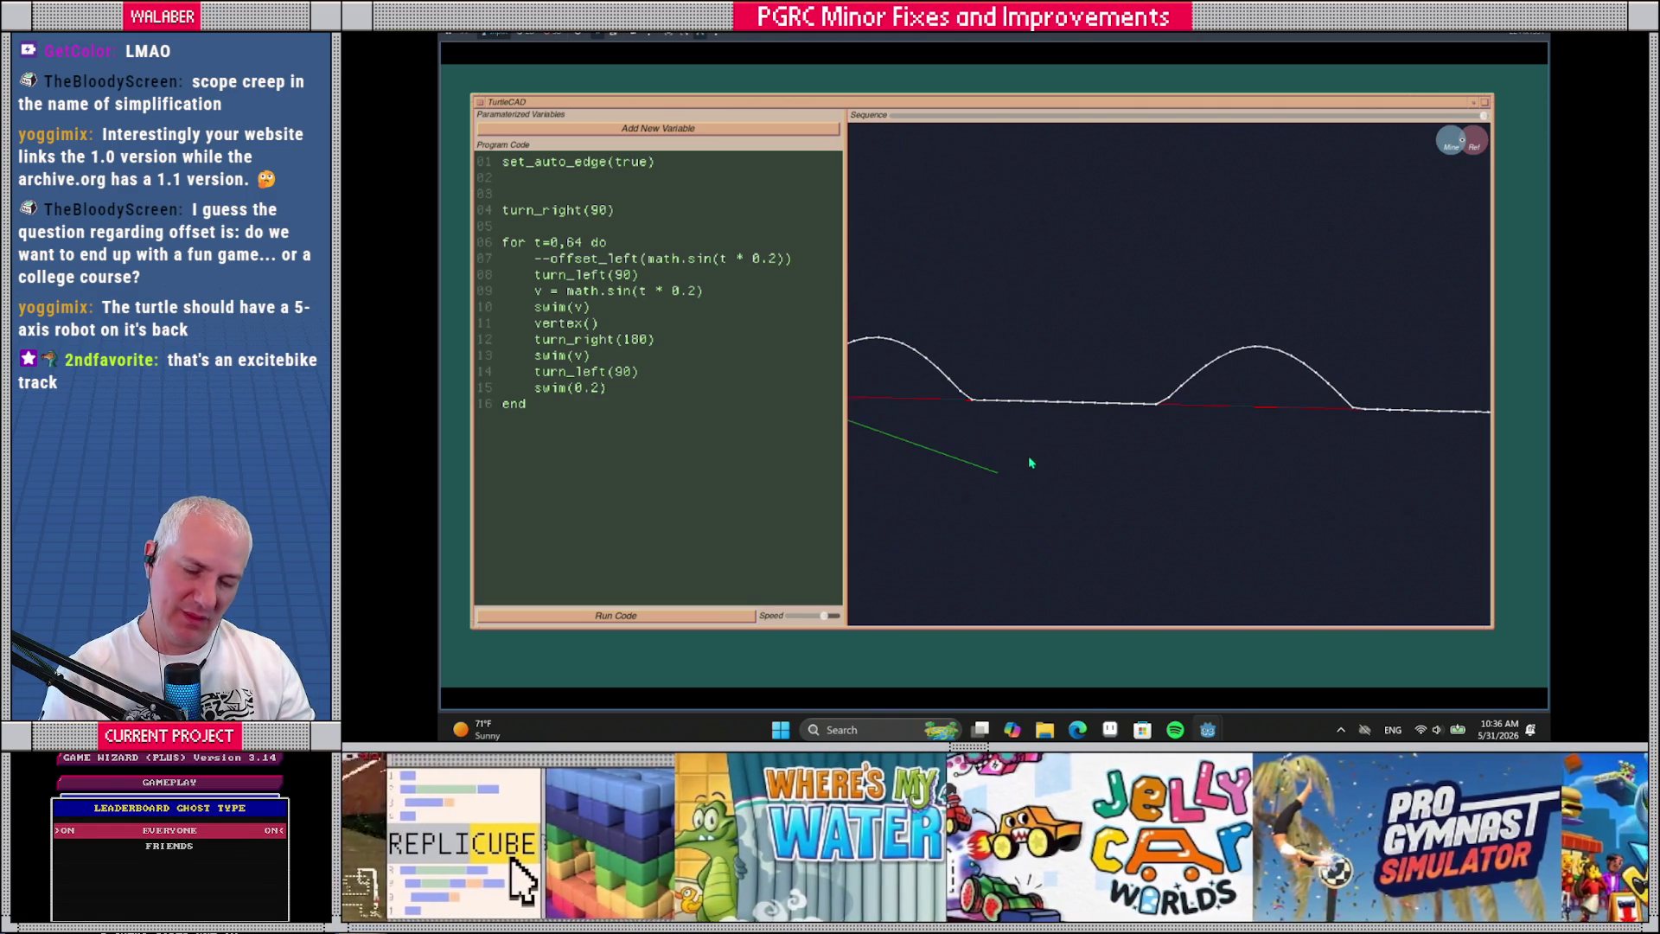
mouse_move(1048, 452)
left_mouse_down()
mouse_move(1232, 420)
mouse_move(1184, 387)
mouse_move(1208, 363)
mouse_move(1136, 413)
left_mouse_up()
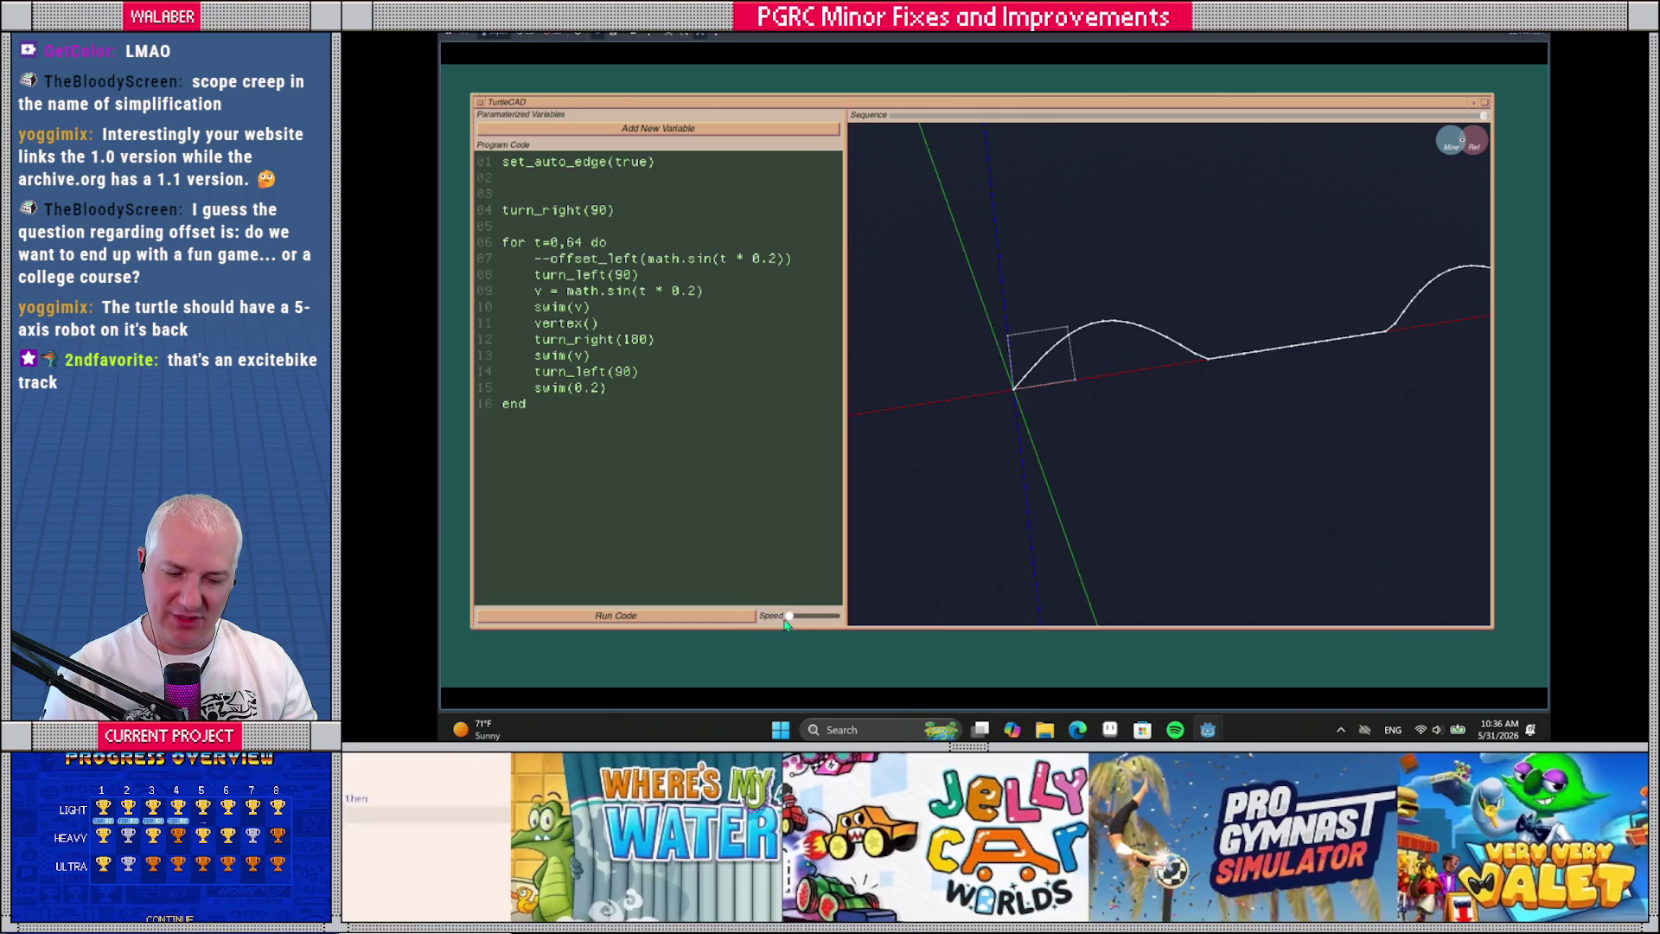
left_click(745, 616)
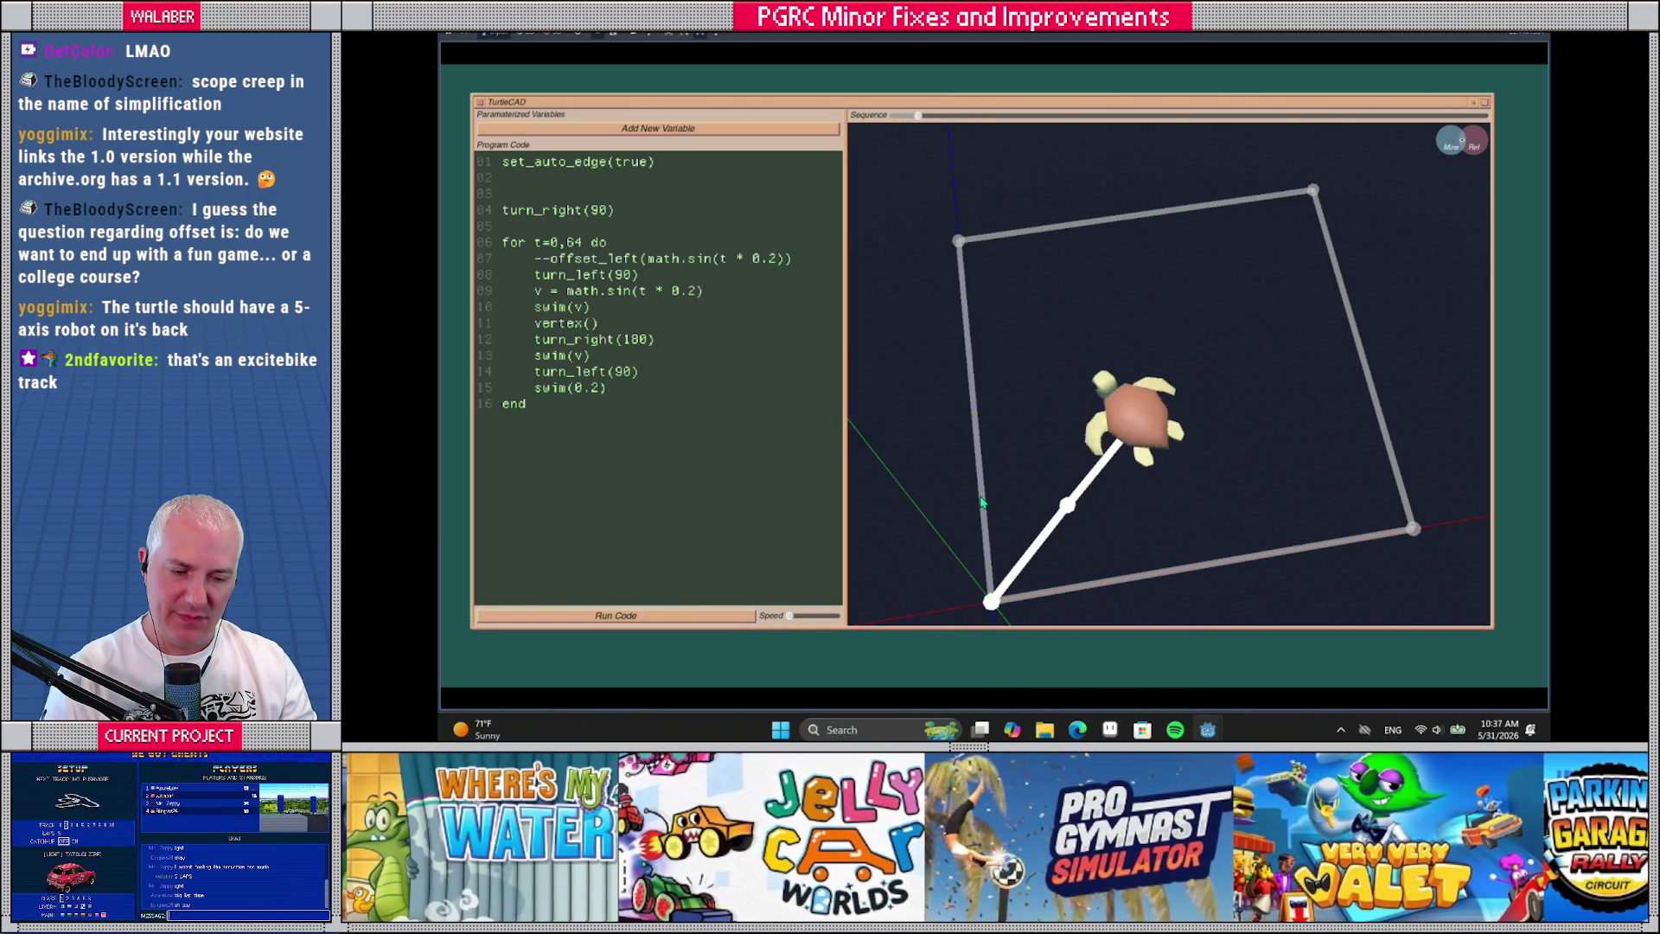
View the whole path from above and nudge the playback speed up slightly
left_click_drag(982, 501, 1169, 484)
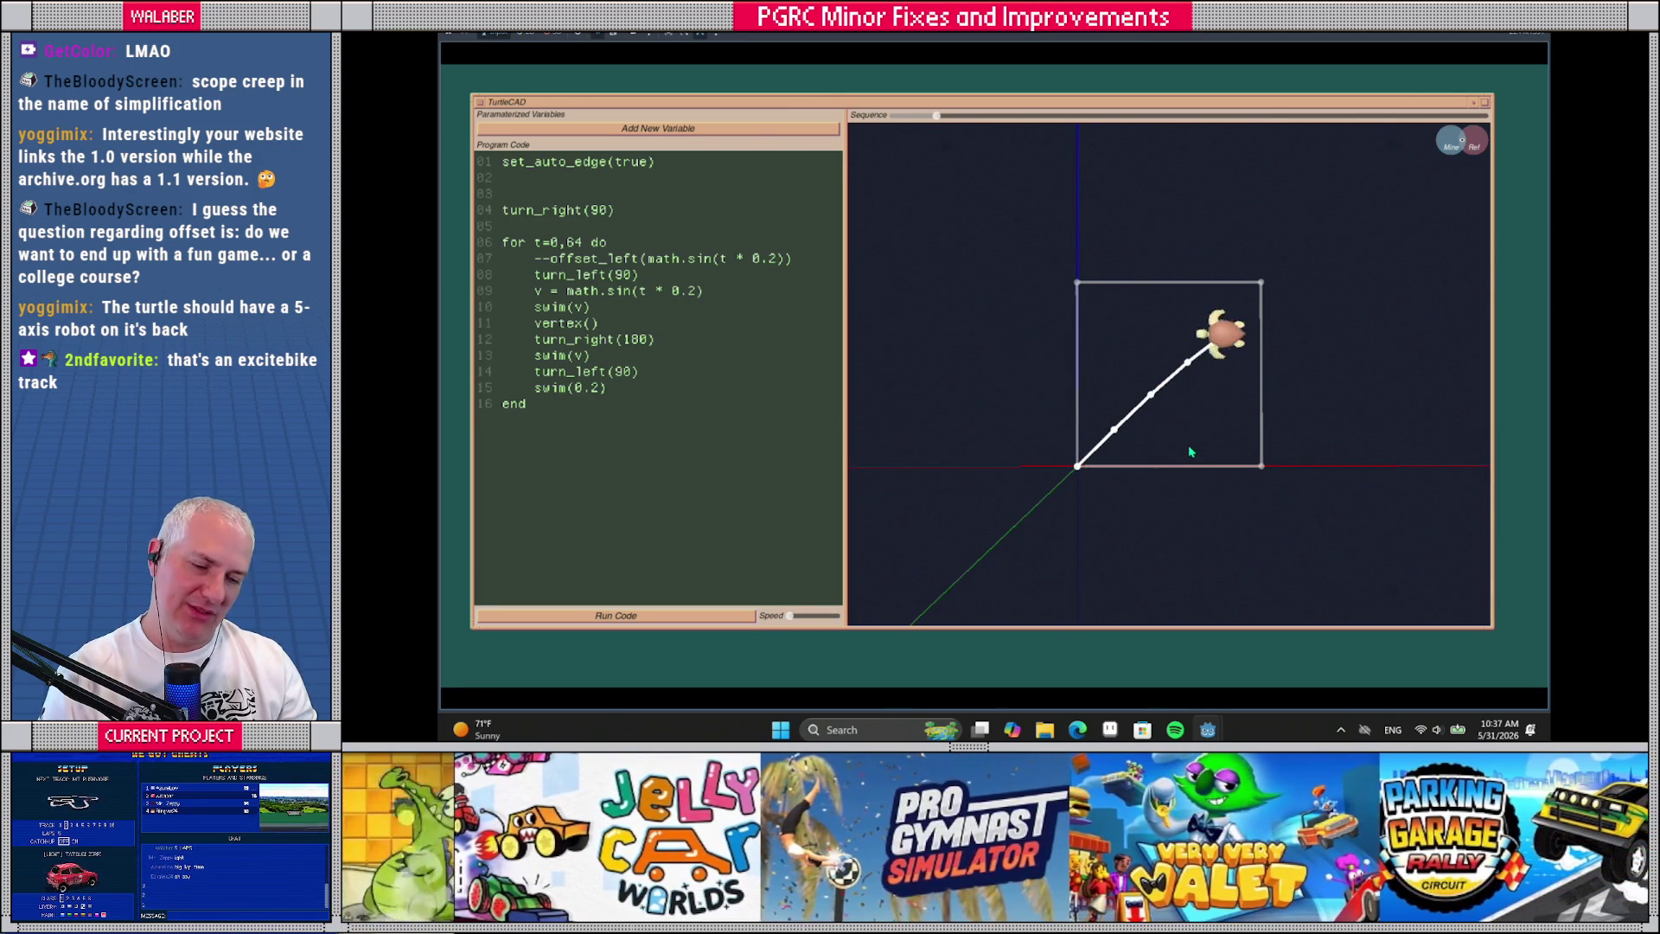
scroll(1204, 453, "down", 2)
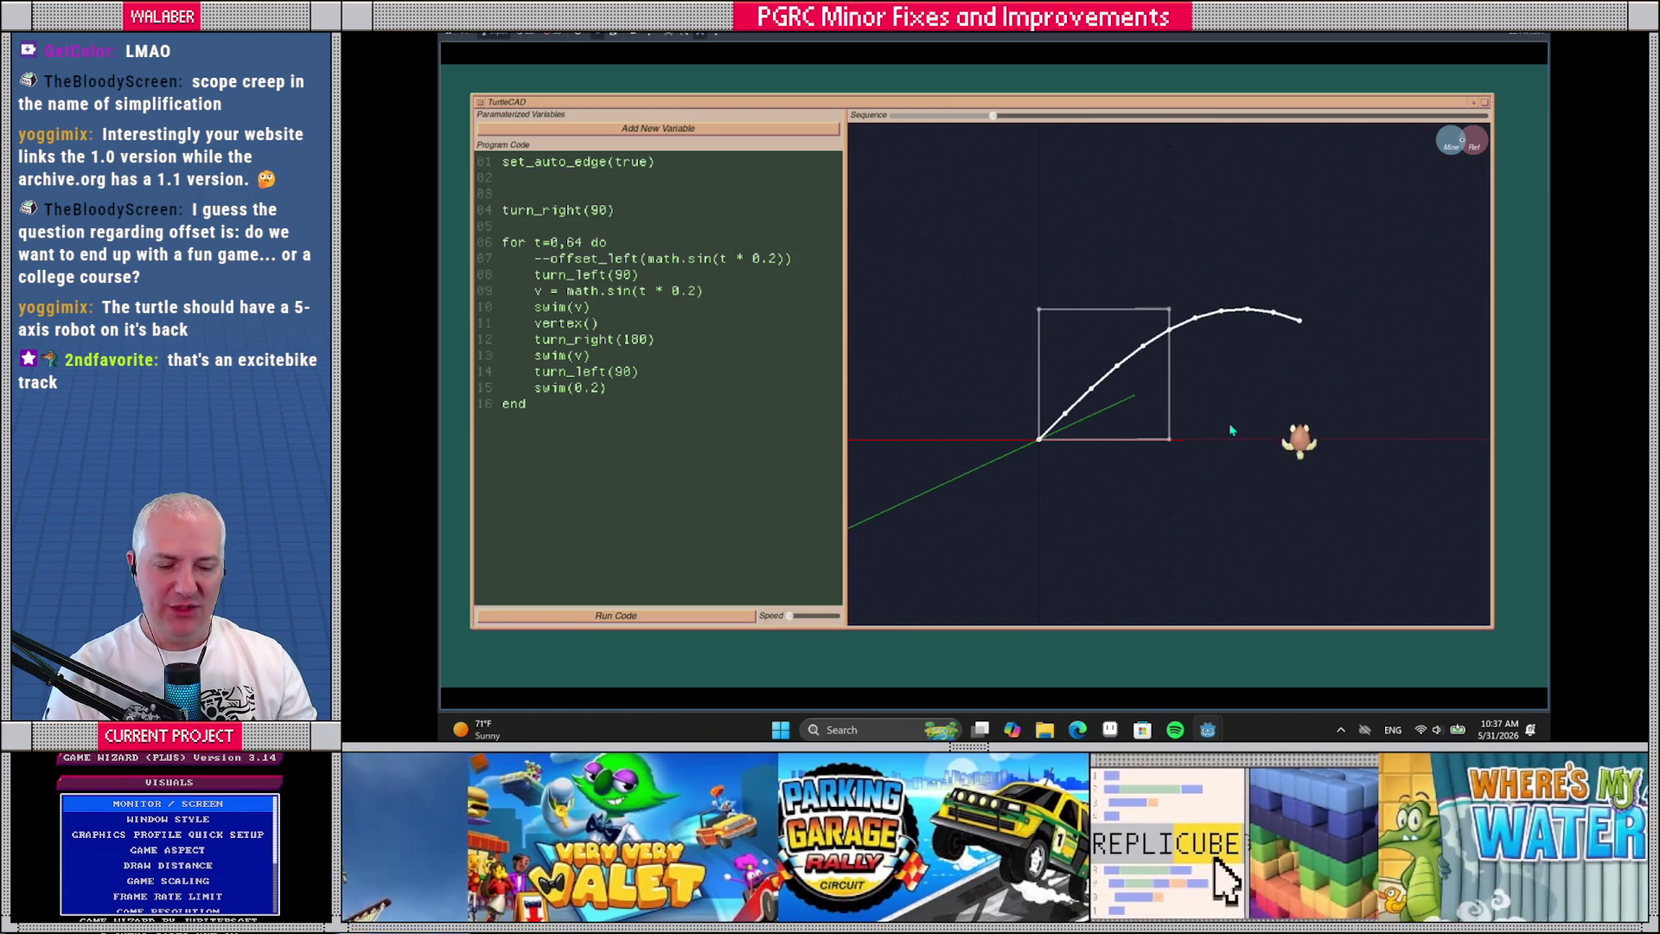
left_click_drag(788, 617, 800, 616)
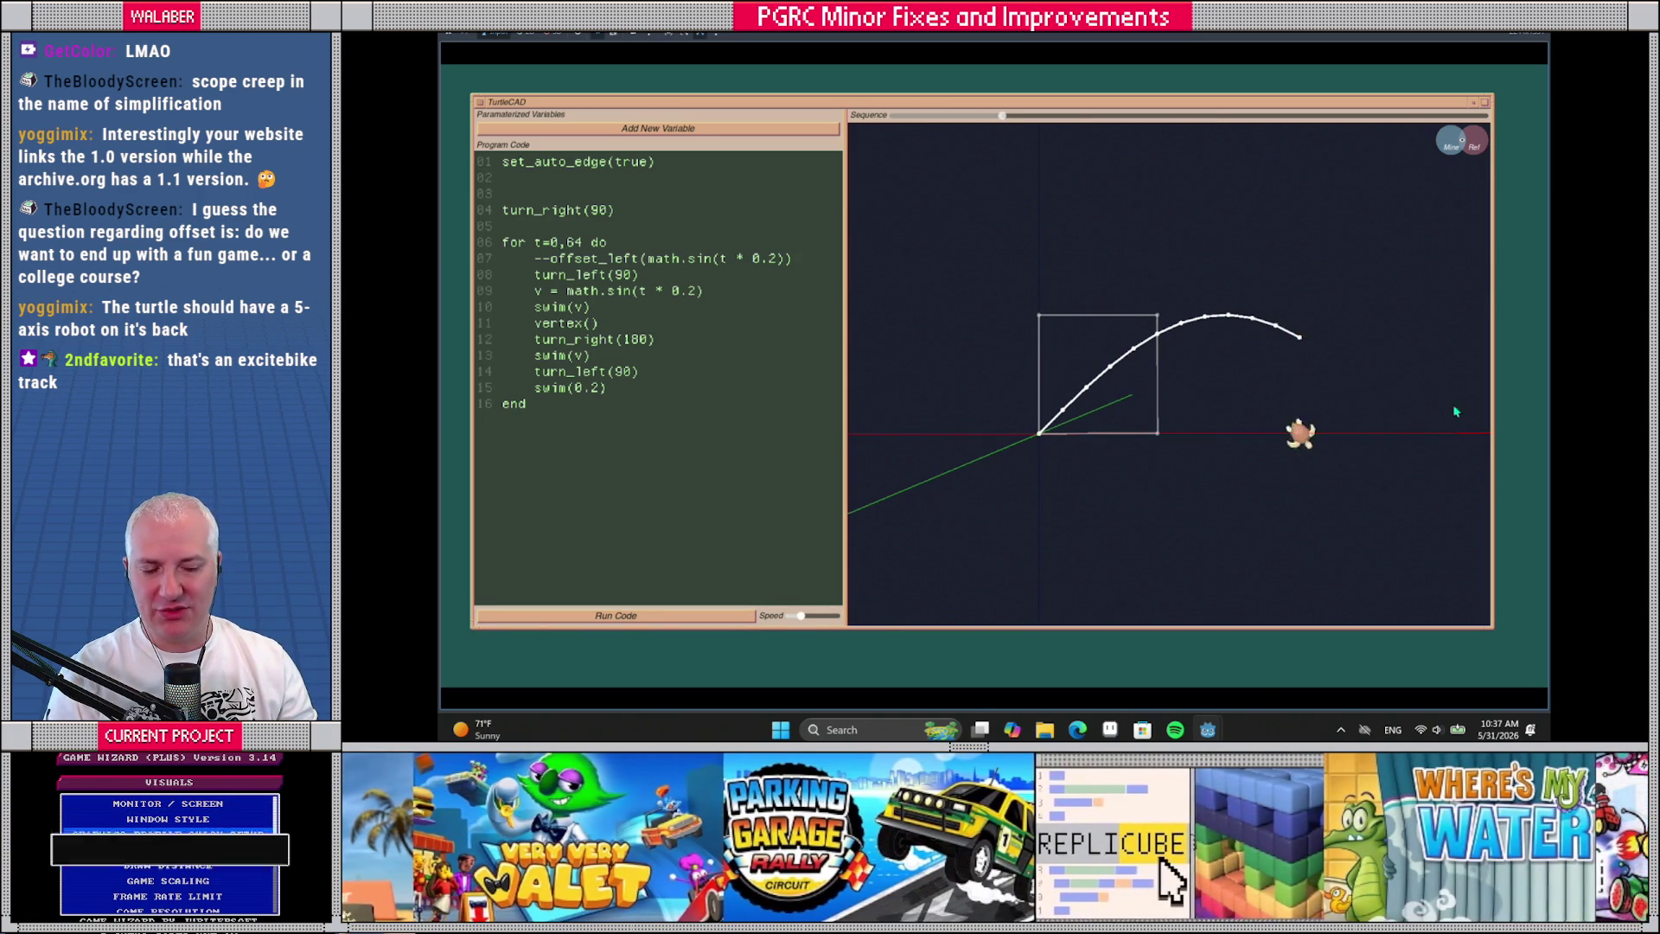